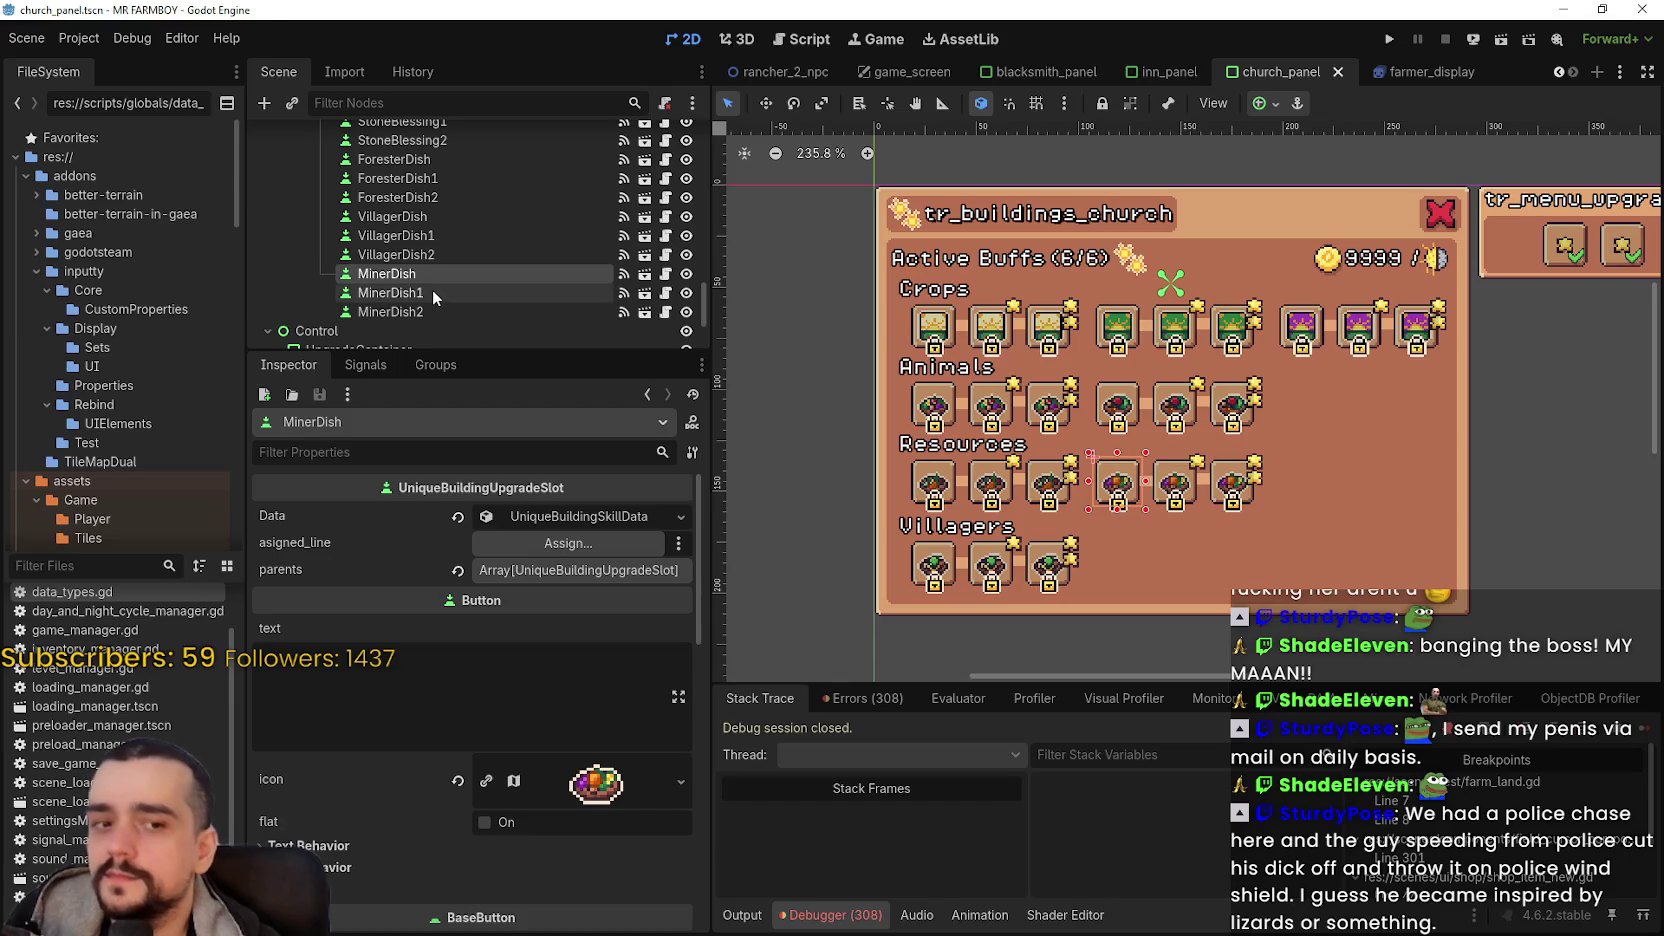
# - Delete the three MinerDish slots, MinerDish through MinerDish2, from the church panel
pyautogui.keyDown('shift'); pyautogui.click(432, 306); pyautogui.keyUp('shift')
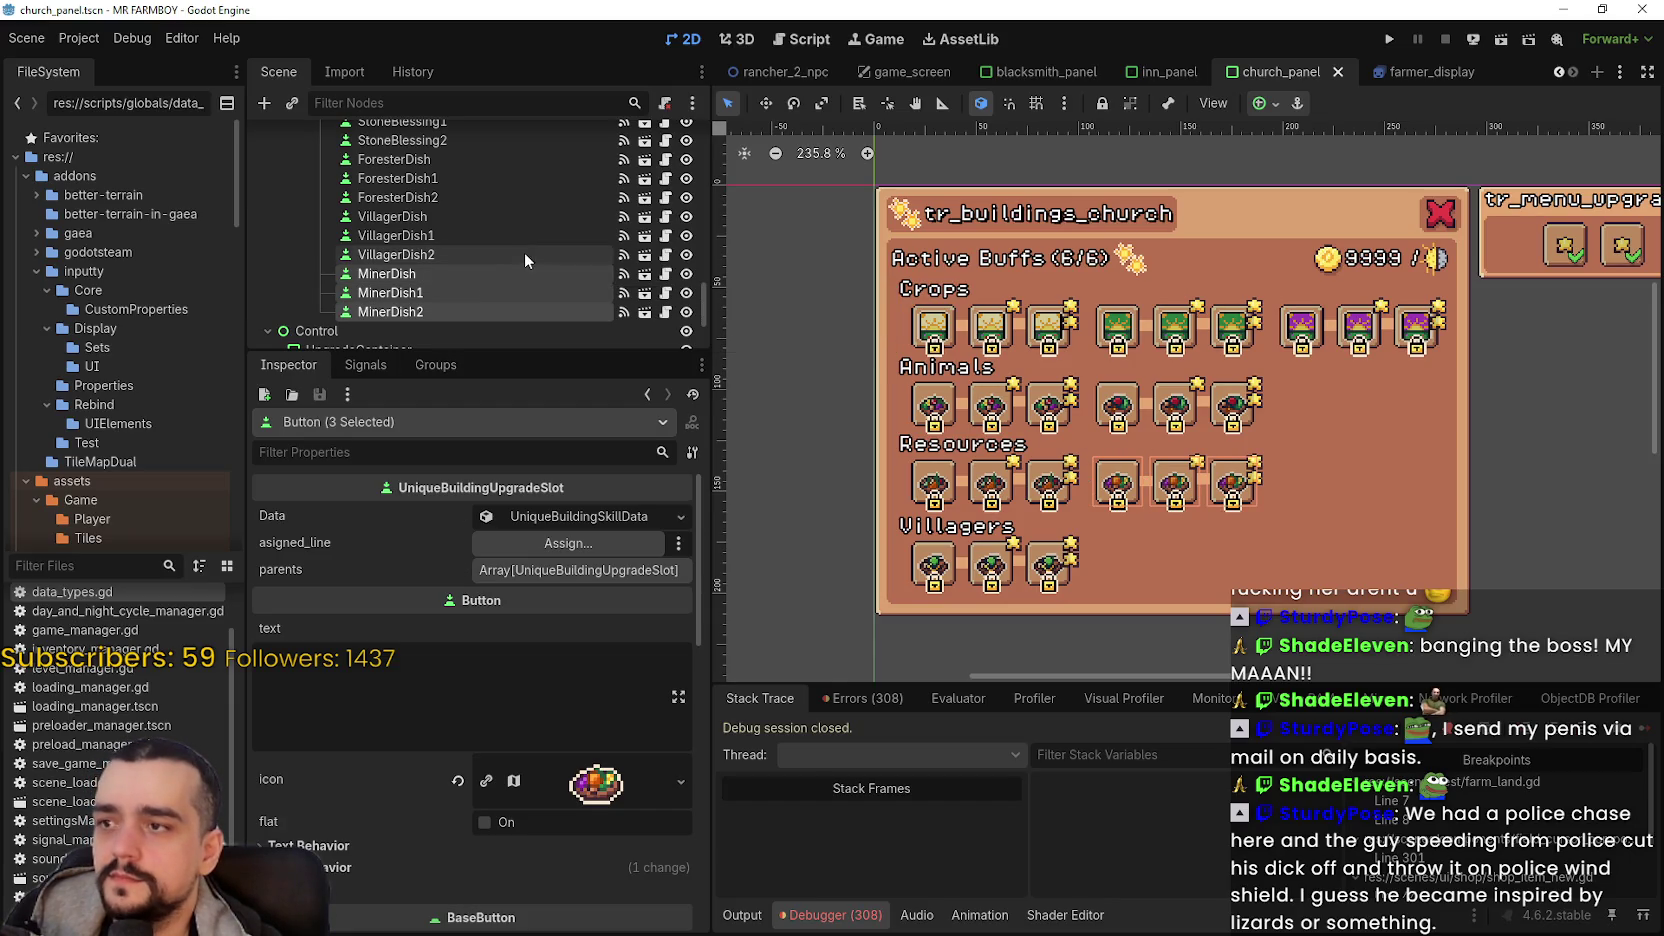
pyautogui.press('Delete')
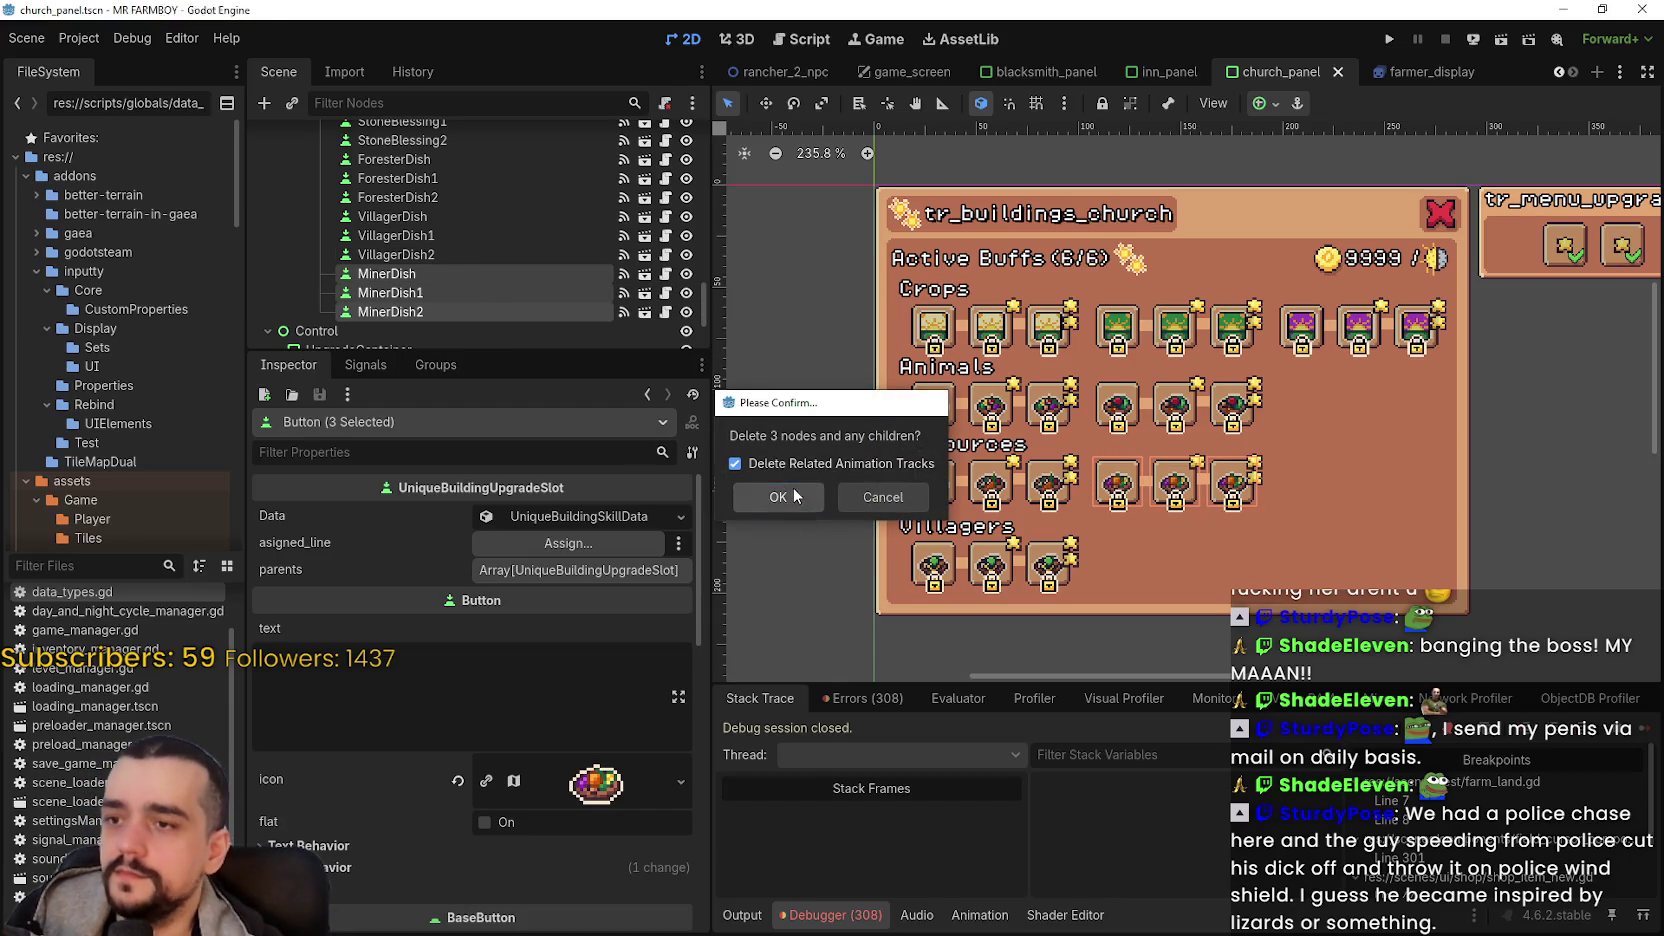
pyautogui.click(796, 497)
# - Delete the leftover Miner1 and Miner2 placeholder nodes
pyautogui.scroll(1, 1154, 474)
pyautogui.click(1150, 477)
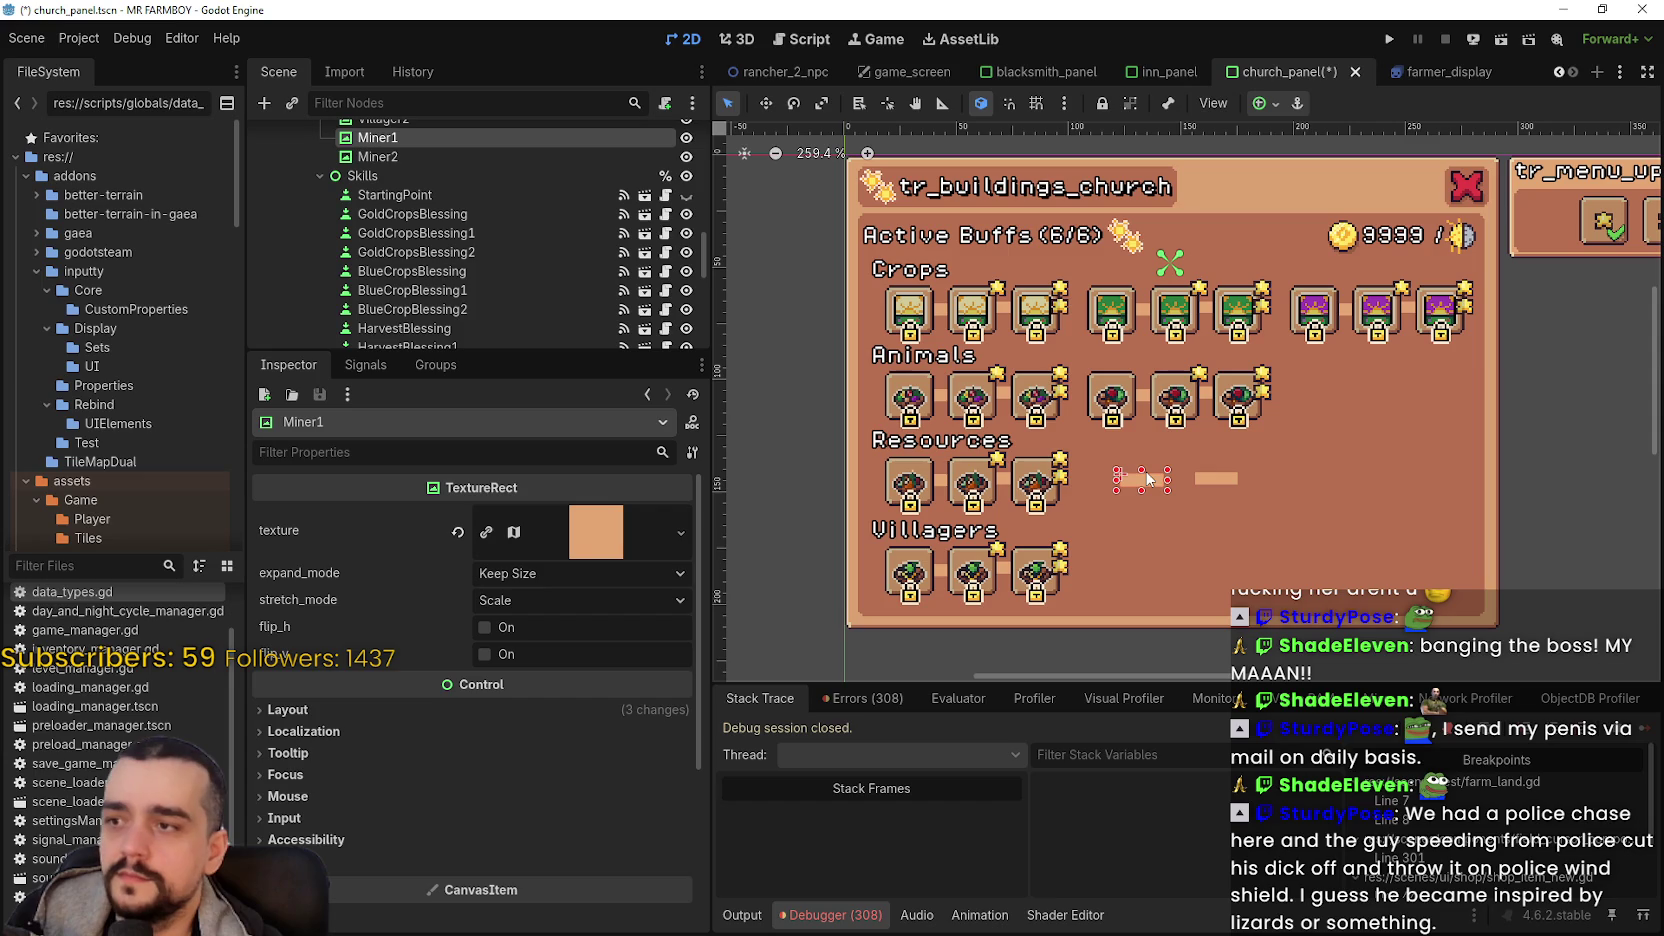
pyautogui.keyDown('shift'); pyautogui.click(1220, 485); pyautogui.keyUp('shift')
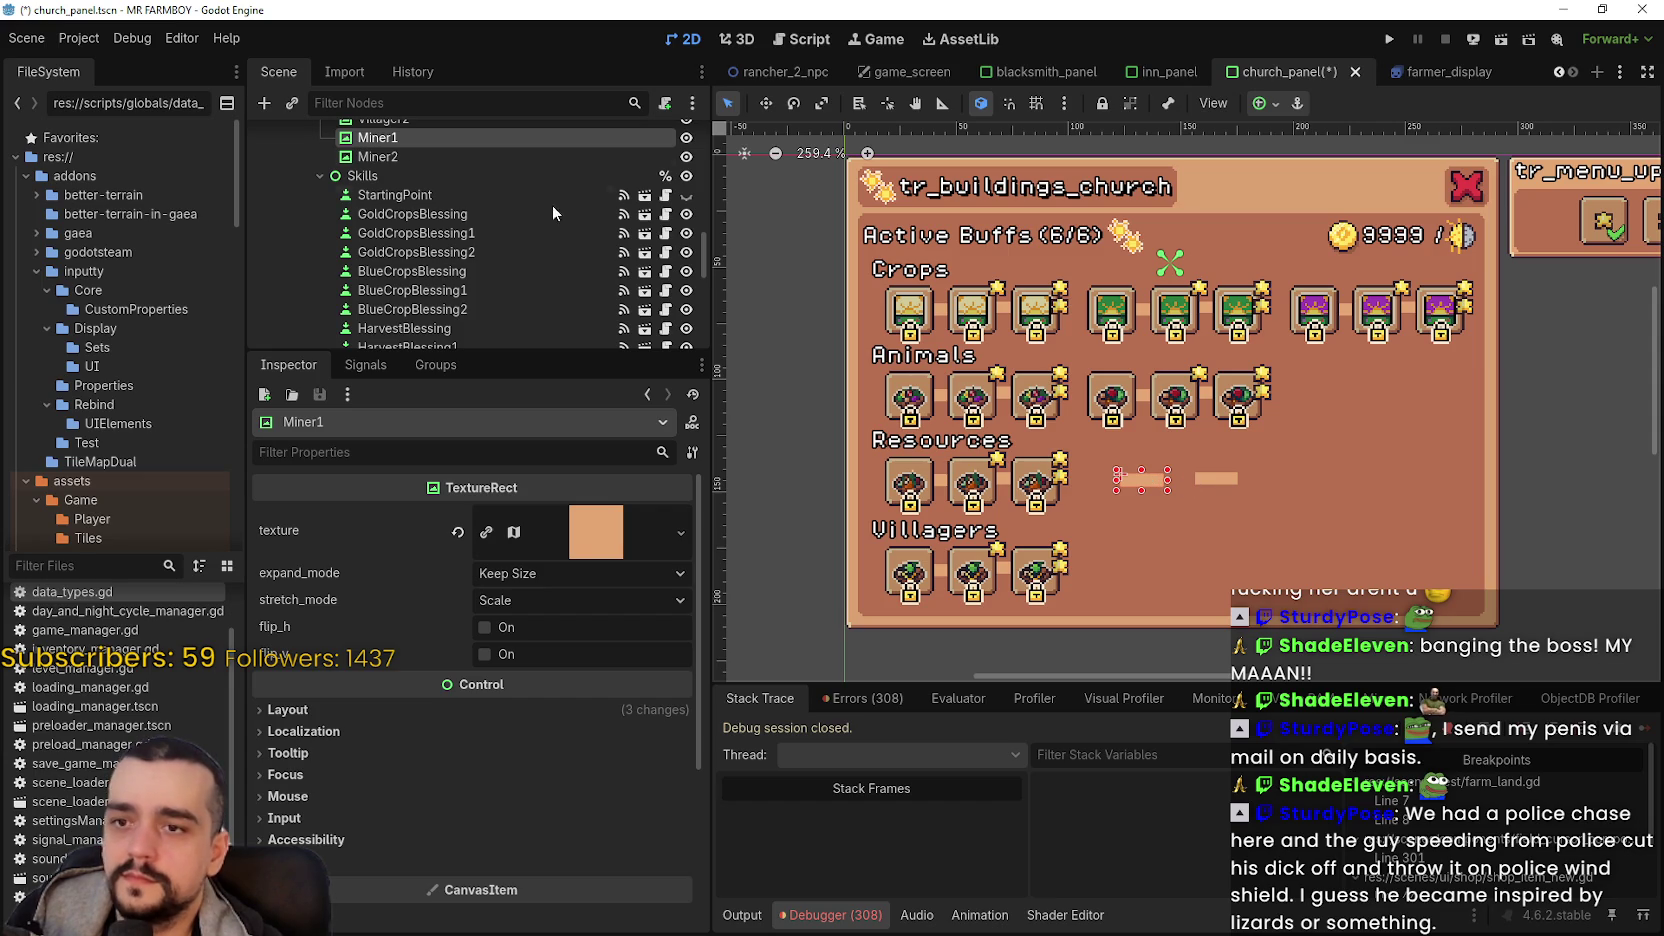
pyautogui.press('Delete')
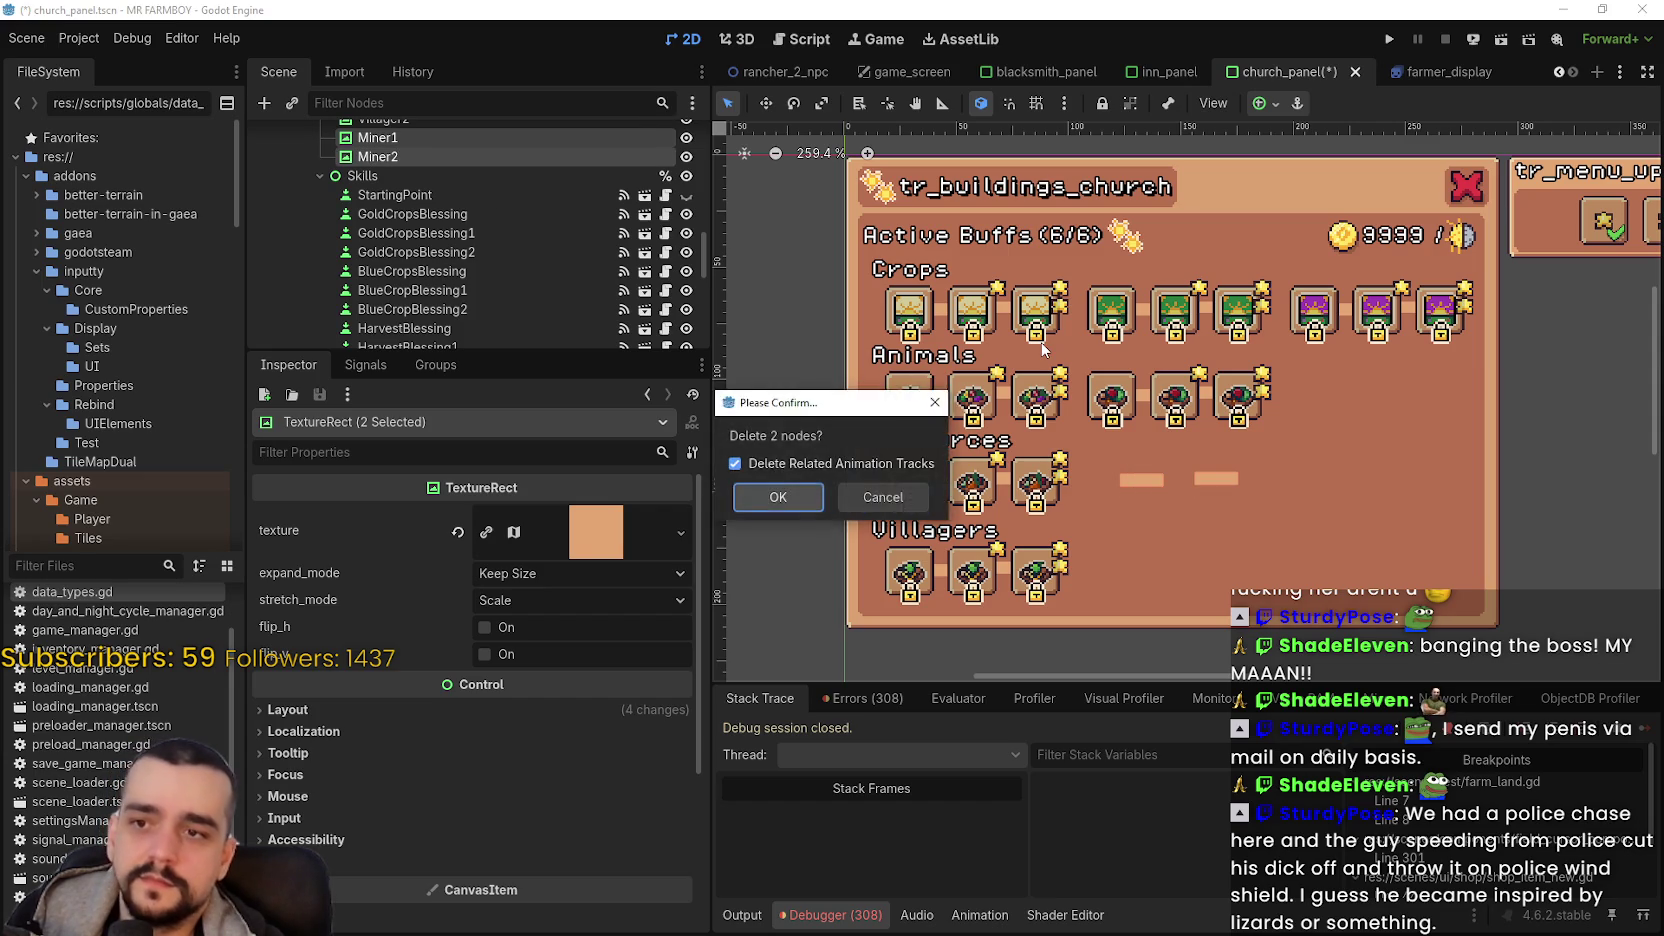
pyautogui.click(785, 495)
# - Save the church_panel scene
pyautogui.scroll(-4, 1190, 471)
pyautogui.scroll(2, 1187, 467)
pyautogui.hotkey('ctrl', 's')
pyautogui.scroll(-8, 521, 240)
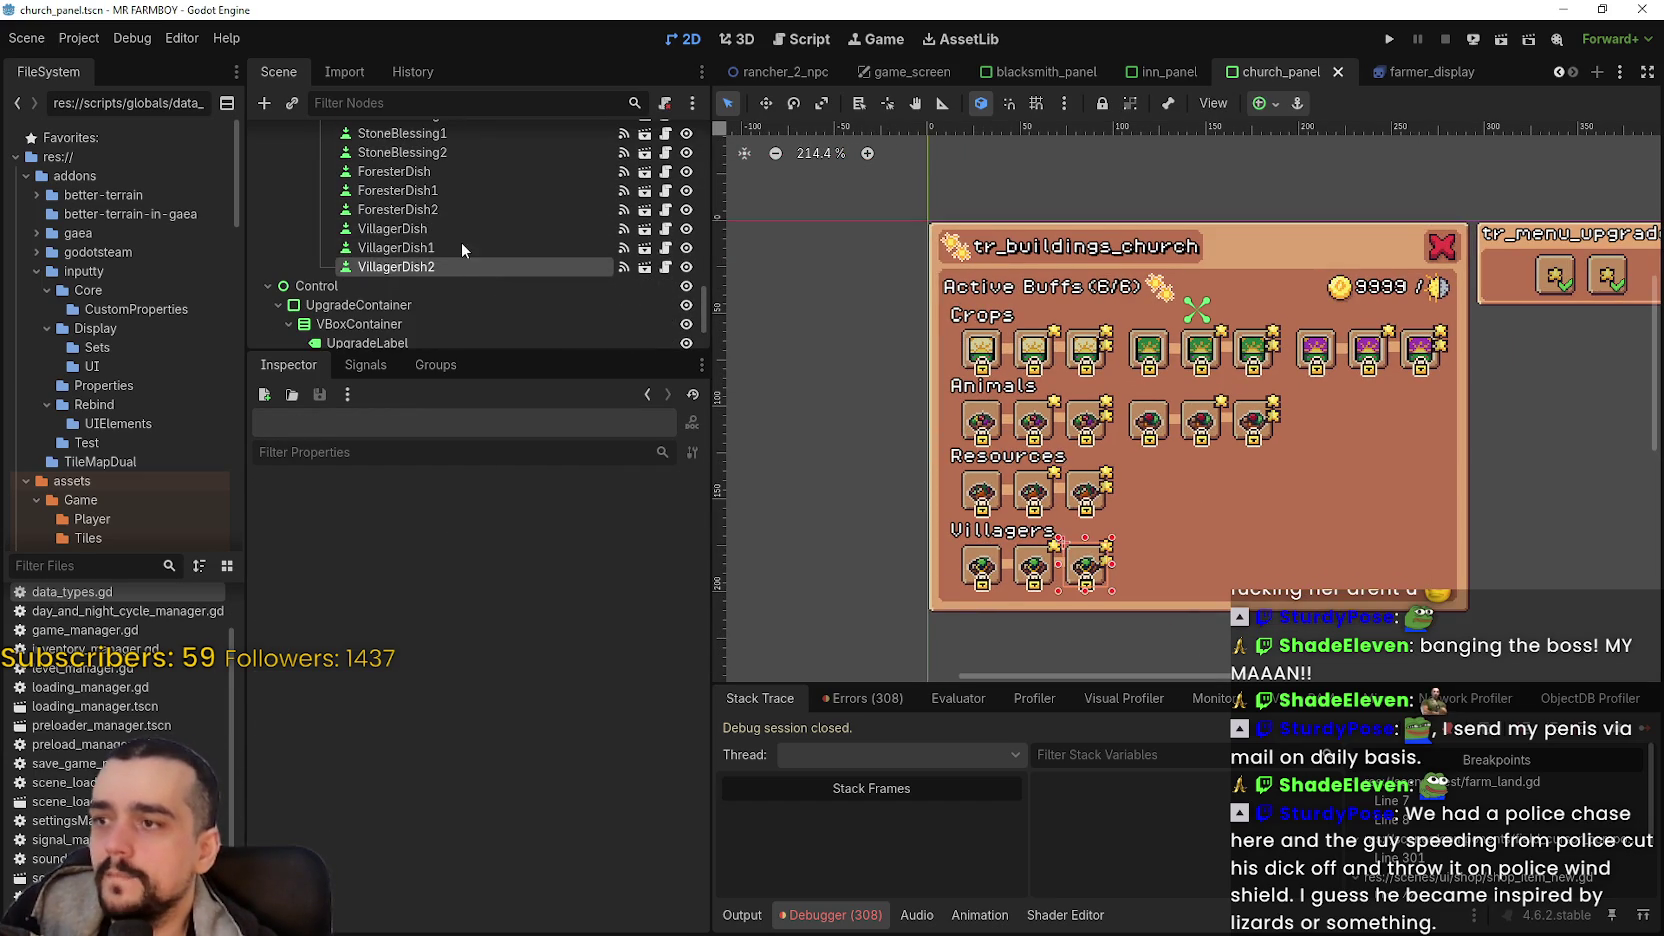
pyautogui.click(452, 231)
pyautogui.click(409, 247)
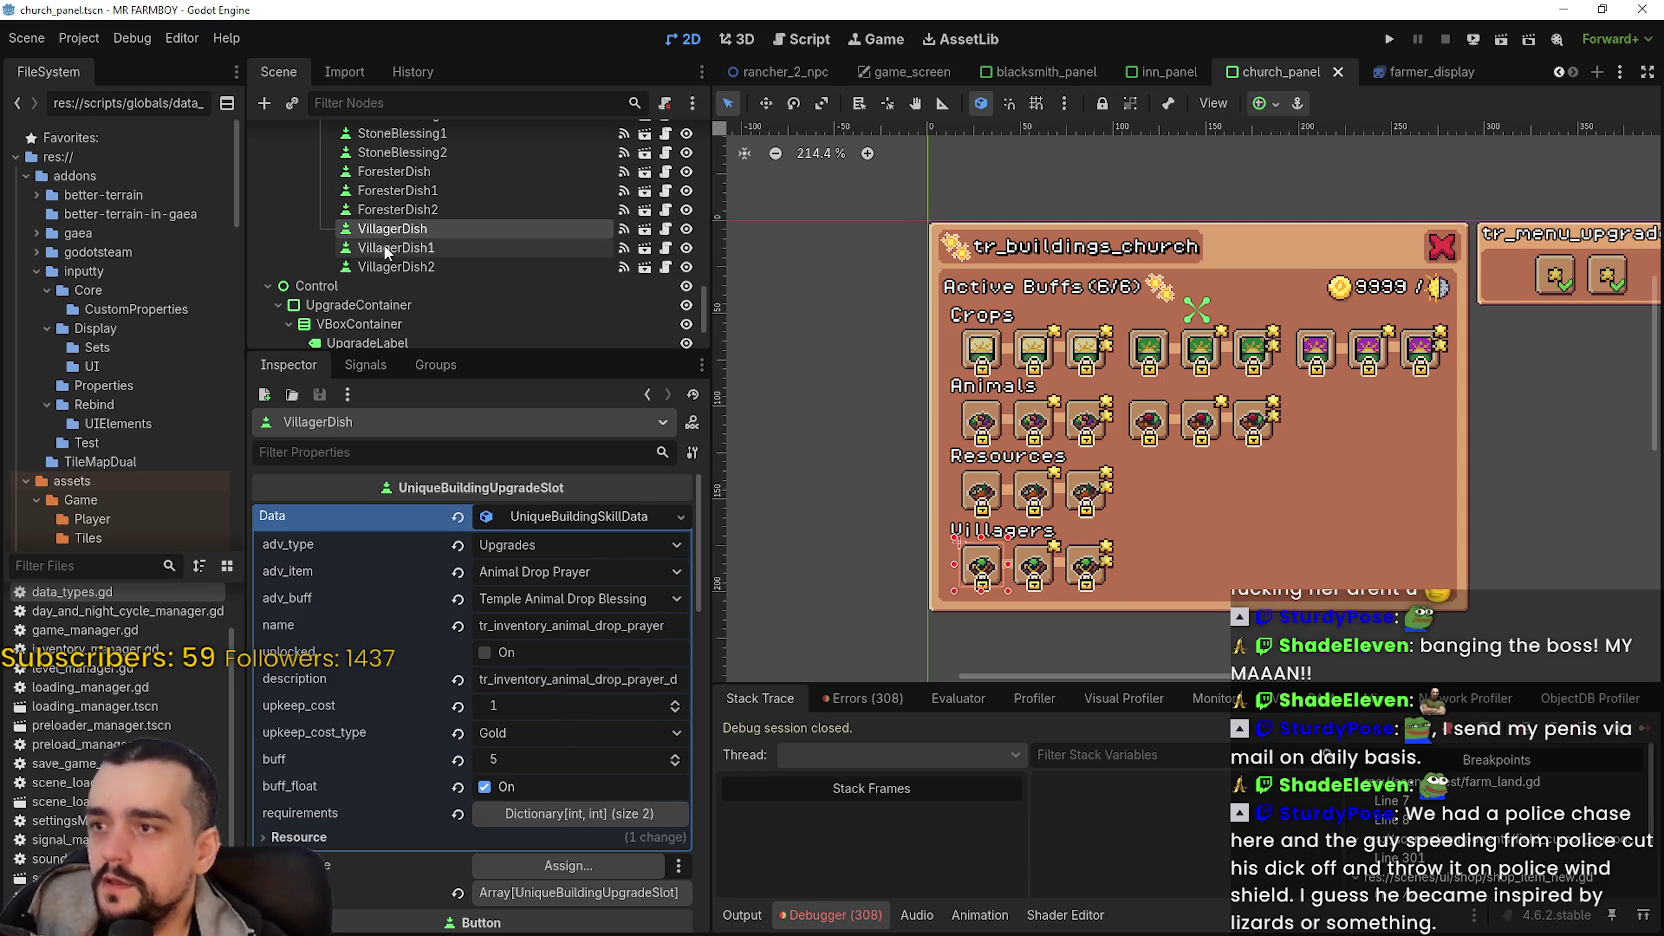
pyautogui.click(409, 247)
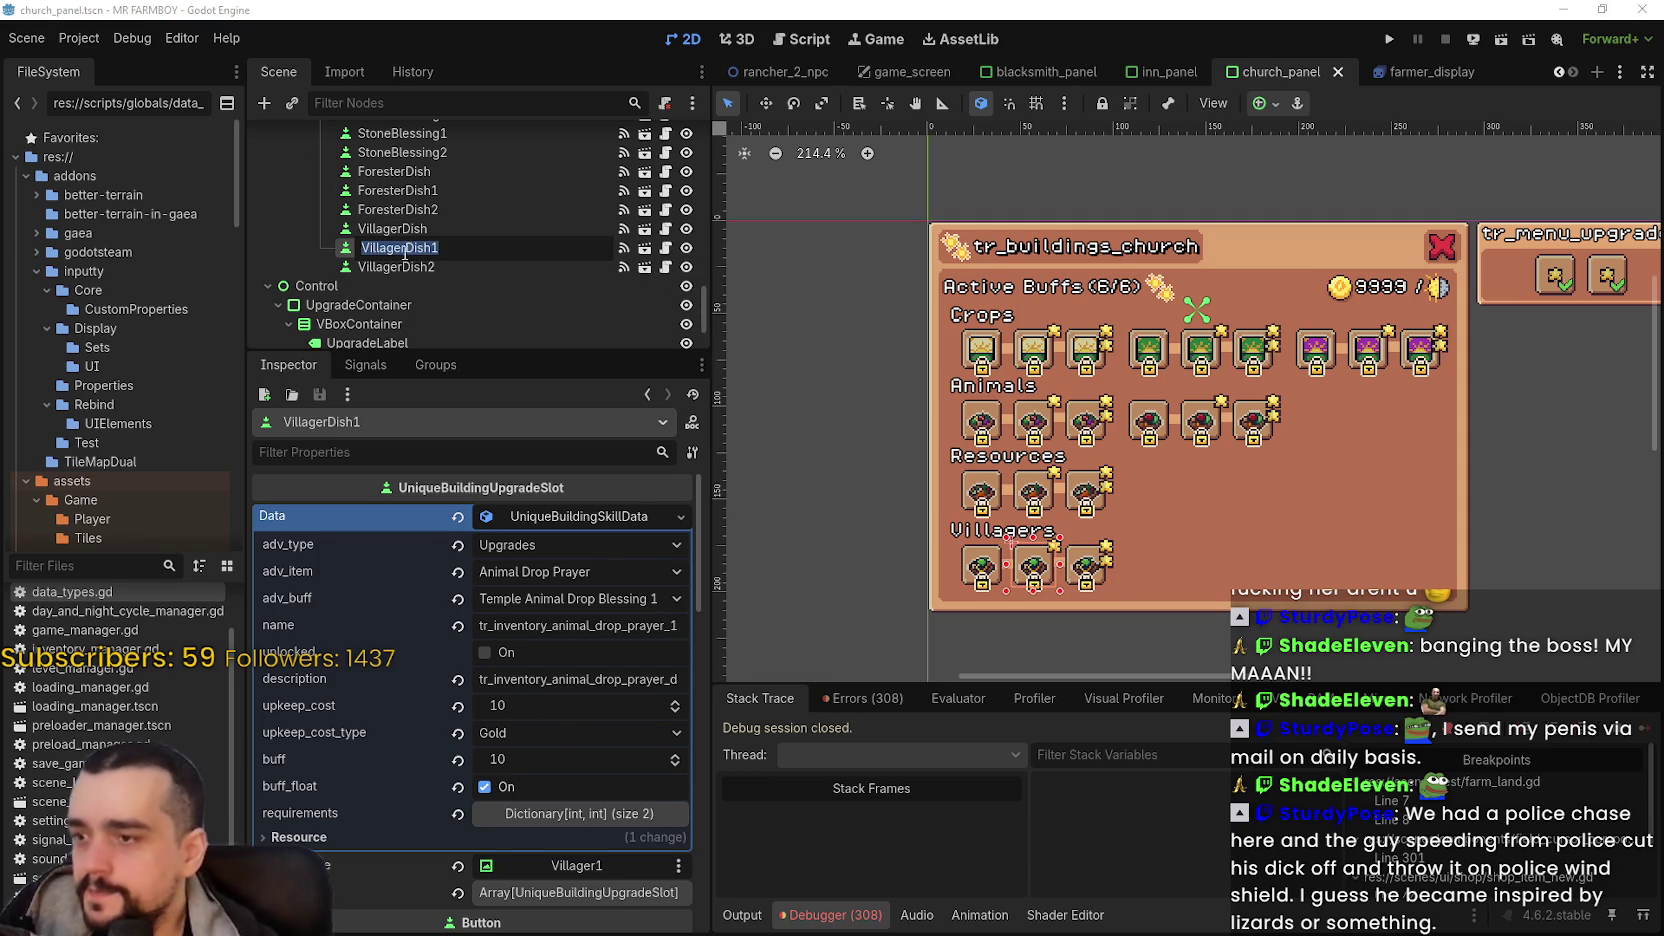
pyautogui.click(402, 264)
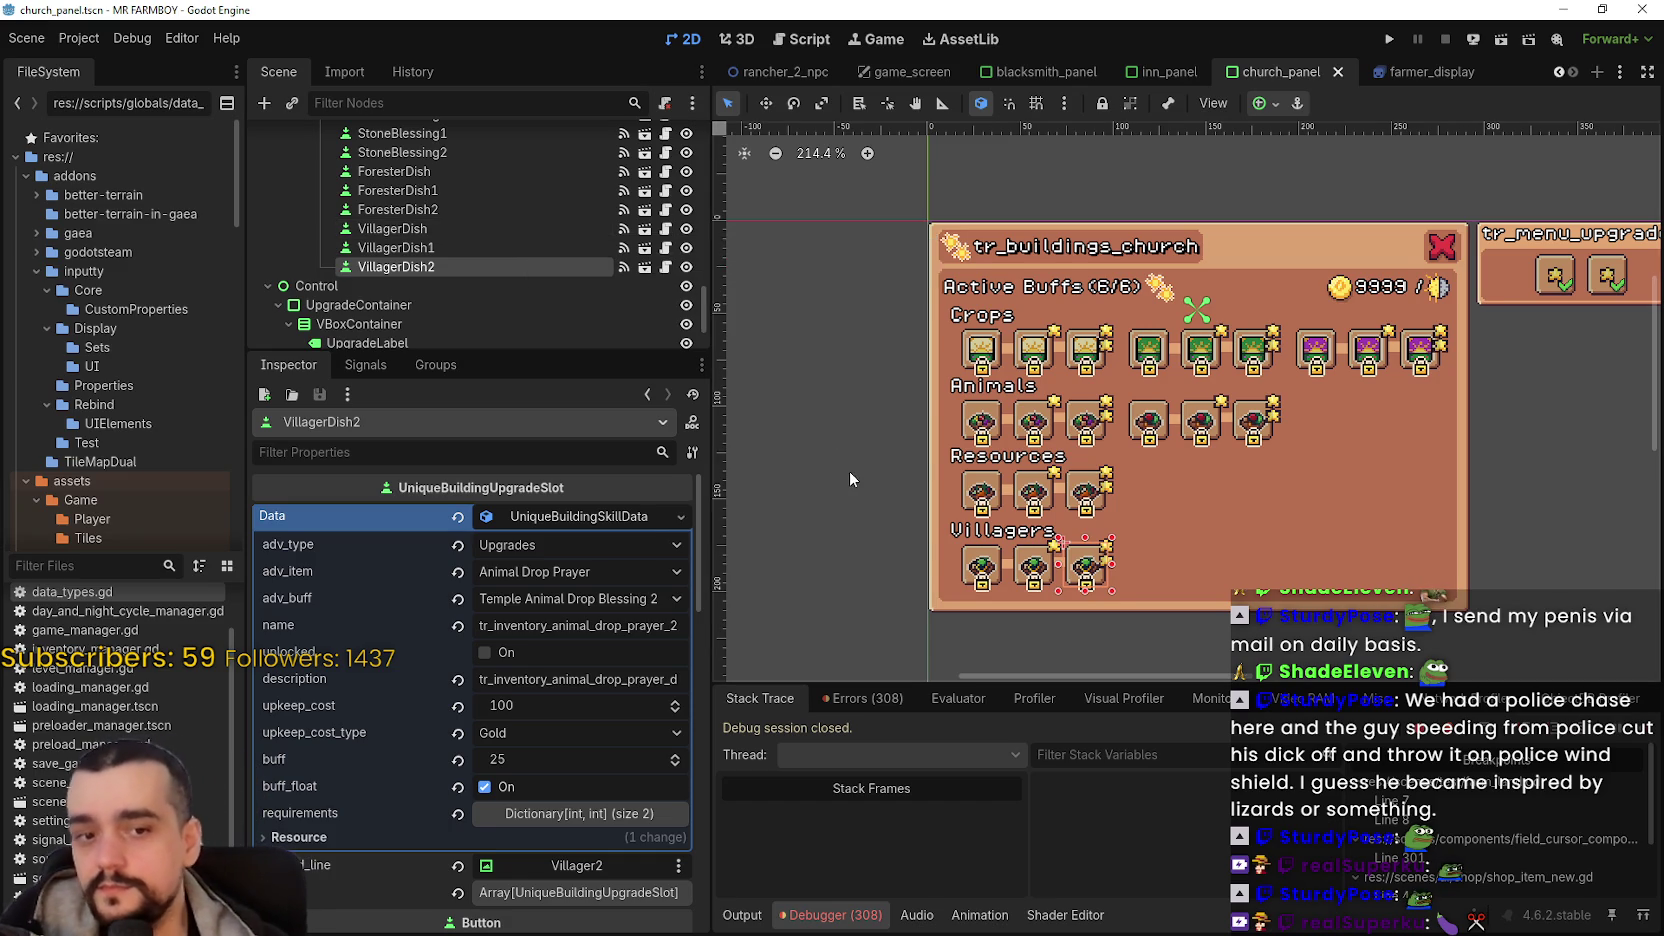
pyautogui.scroll(3, 1242, 488)
pyautogui.scroll(-2, 1242, 488)
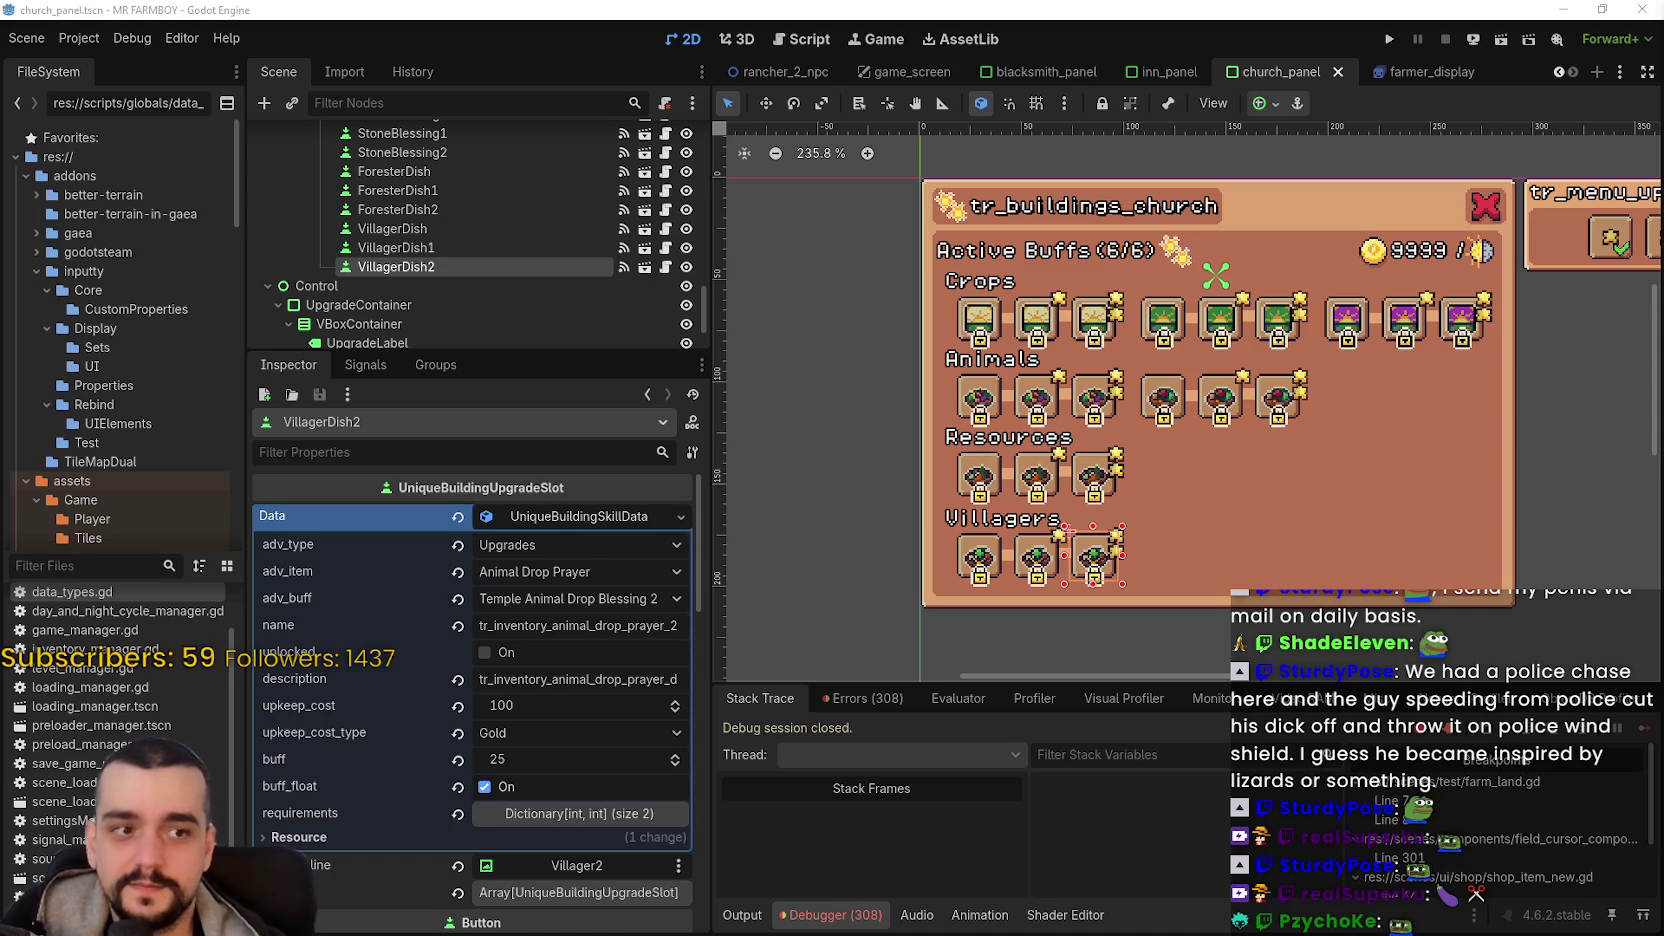
pyautogui.scroll(-2, 1222, 420)
pyautogui.scroll(2, 1175, 414)
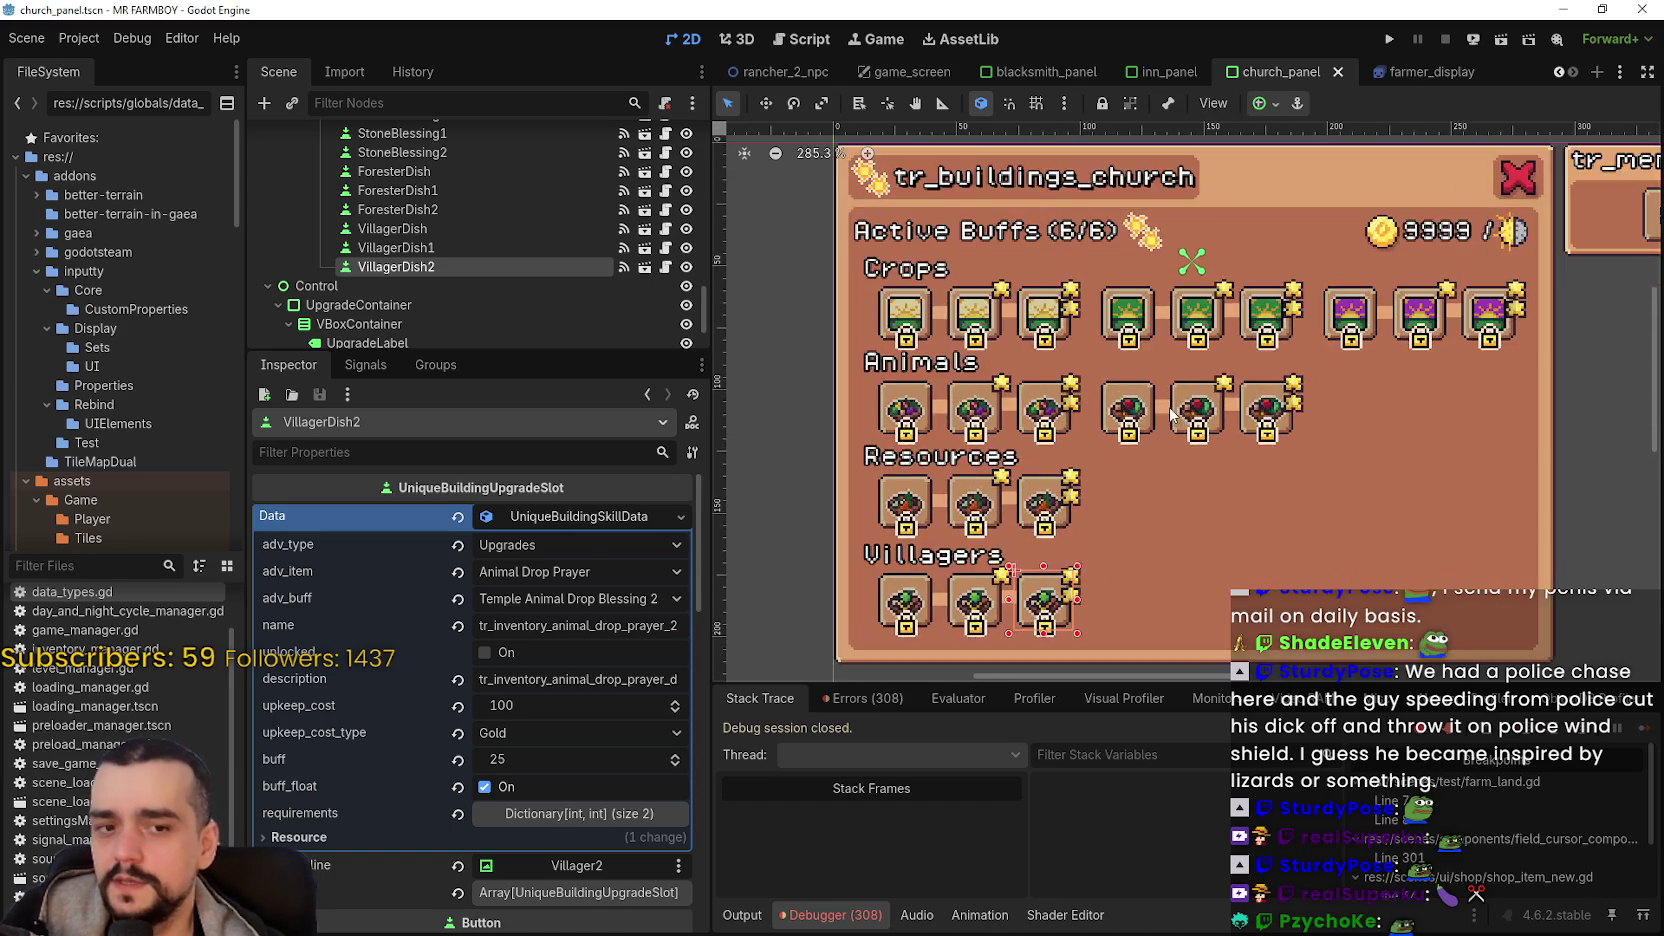
pyautogui.scroll(-2, 1170, 413)
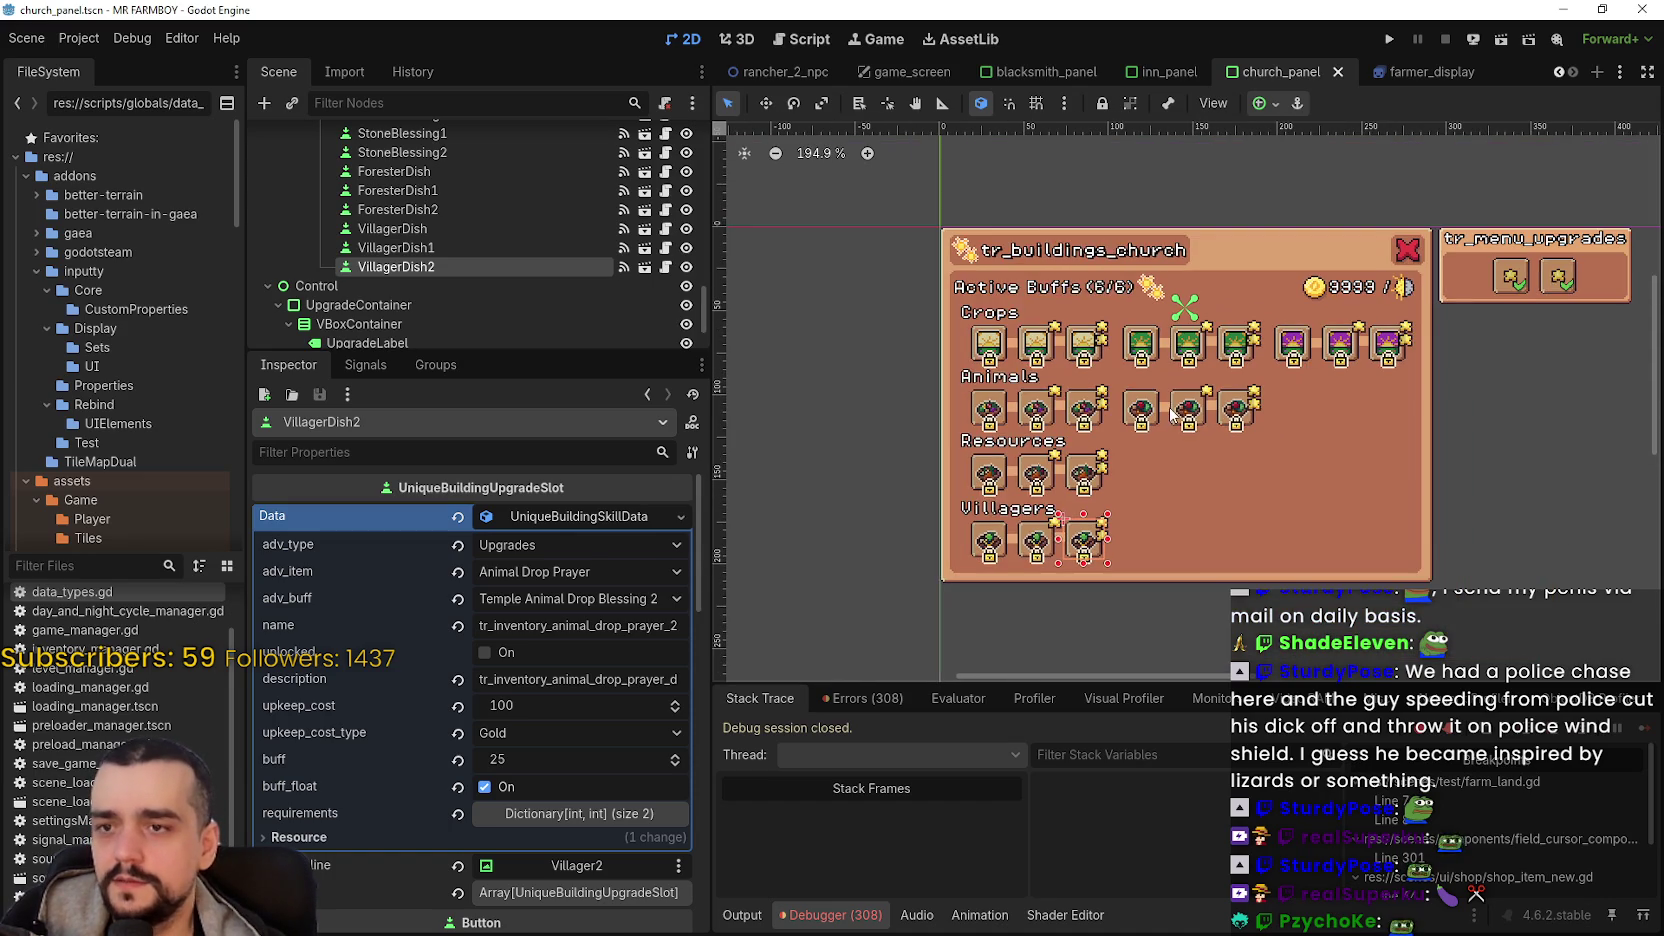
pyautogui.click(538, 518)
pyautogui.scroll(2, 1128, 517)
pyautogui.scroll(-3, 1128, 517)
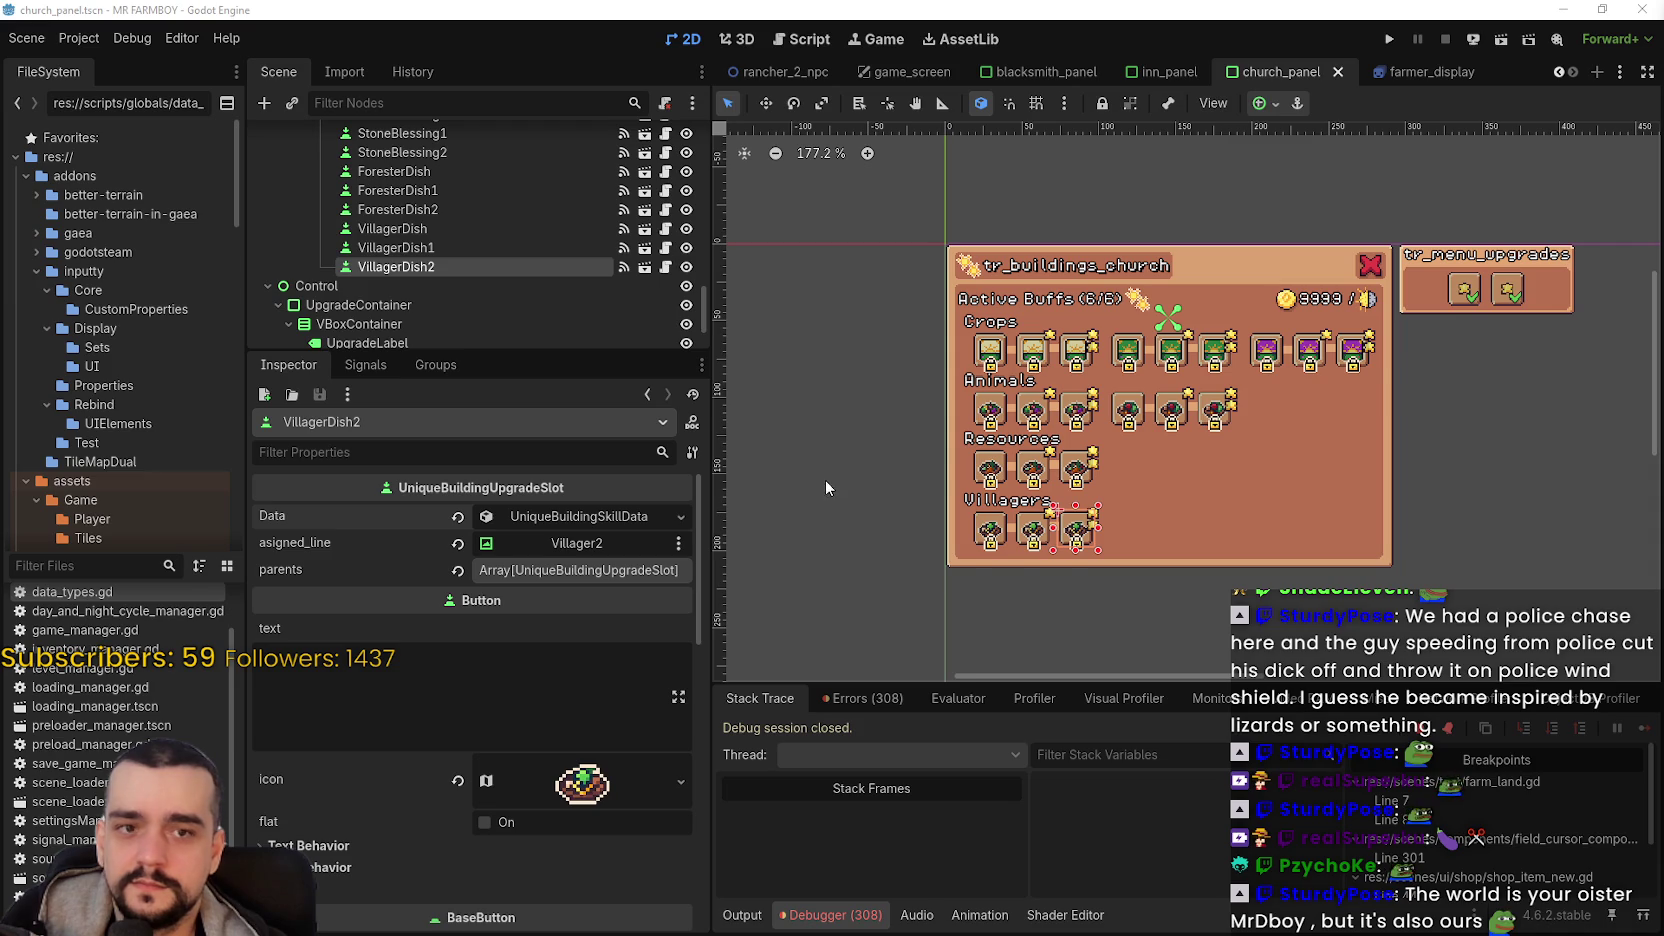
pyautogui.scroll(1, 1030, 415)
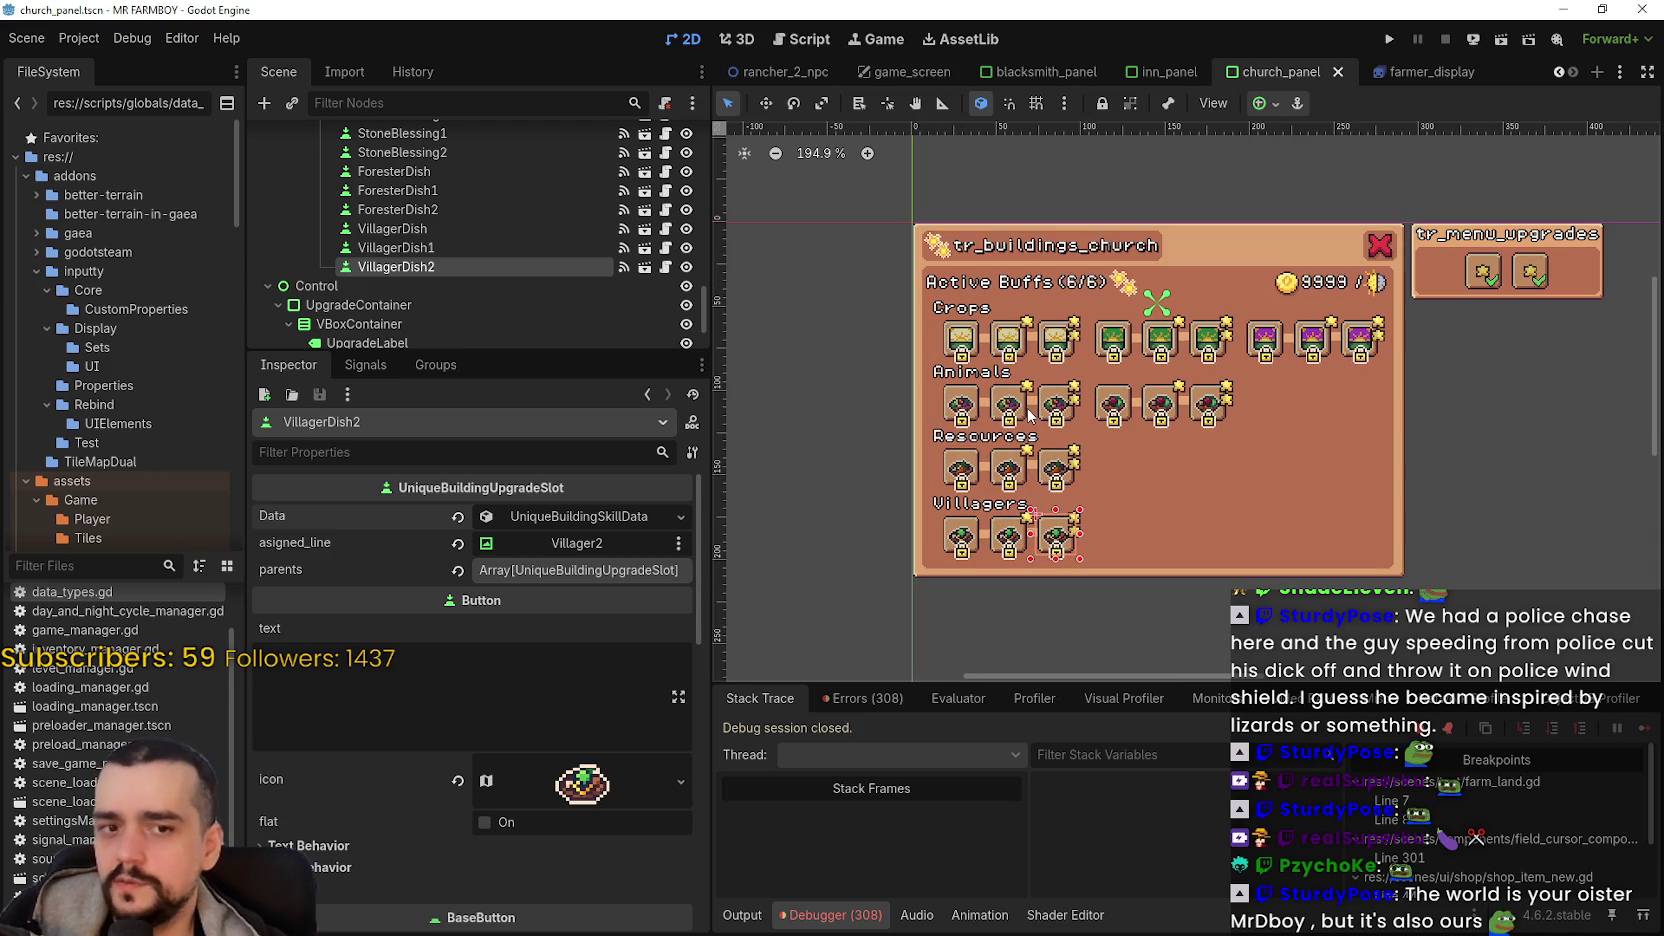
pyautogui.hscroll(1, 1157, 448)
pyautogui.hotkey('ctrl', 's')
pyautogui.scroll(1, 1128, 405)
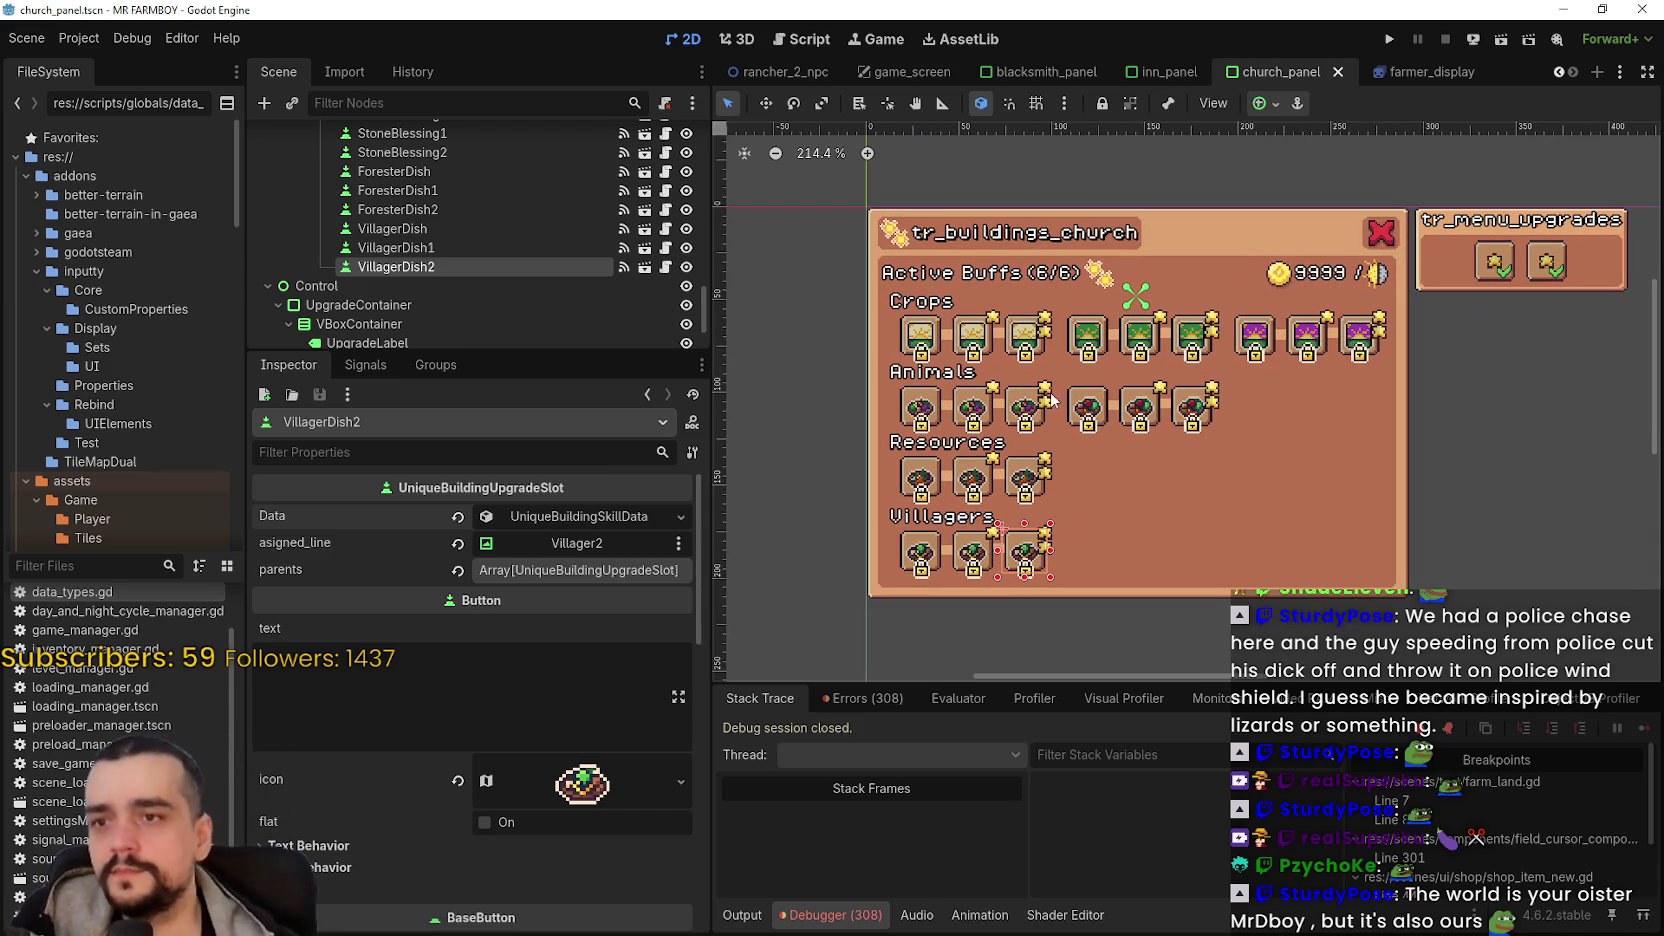
pyautogui.scroll(-1, 1042, 395)
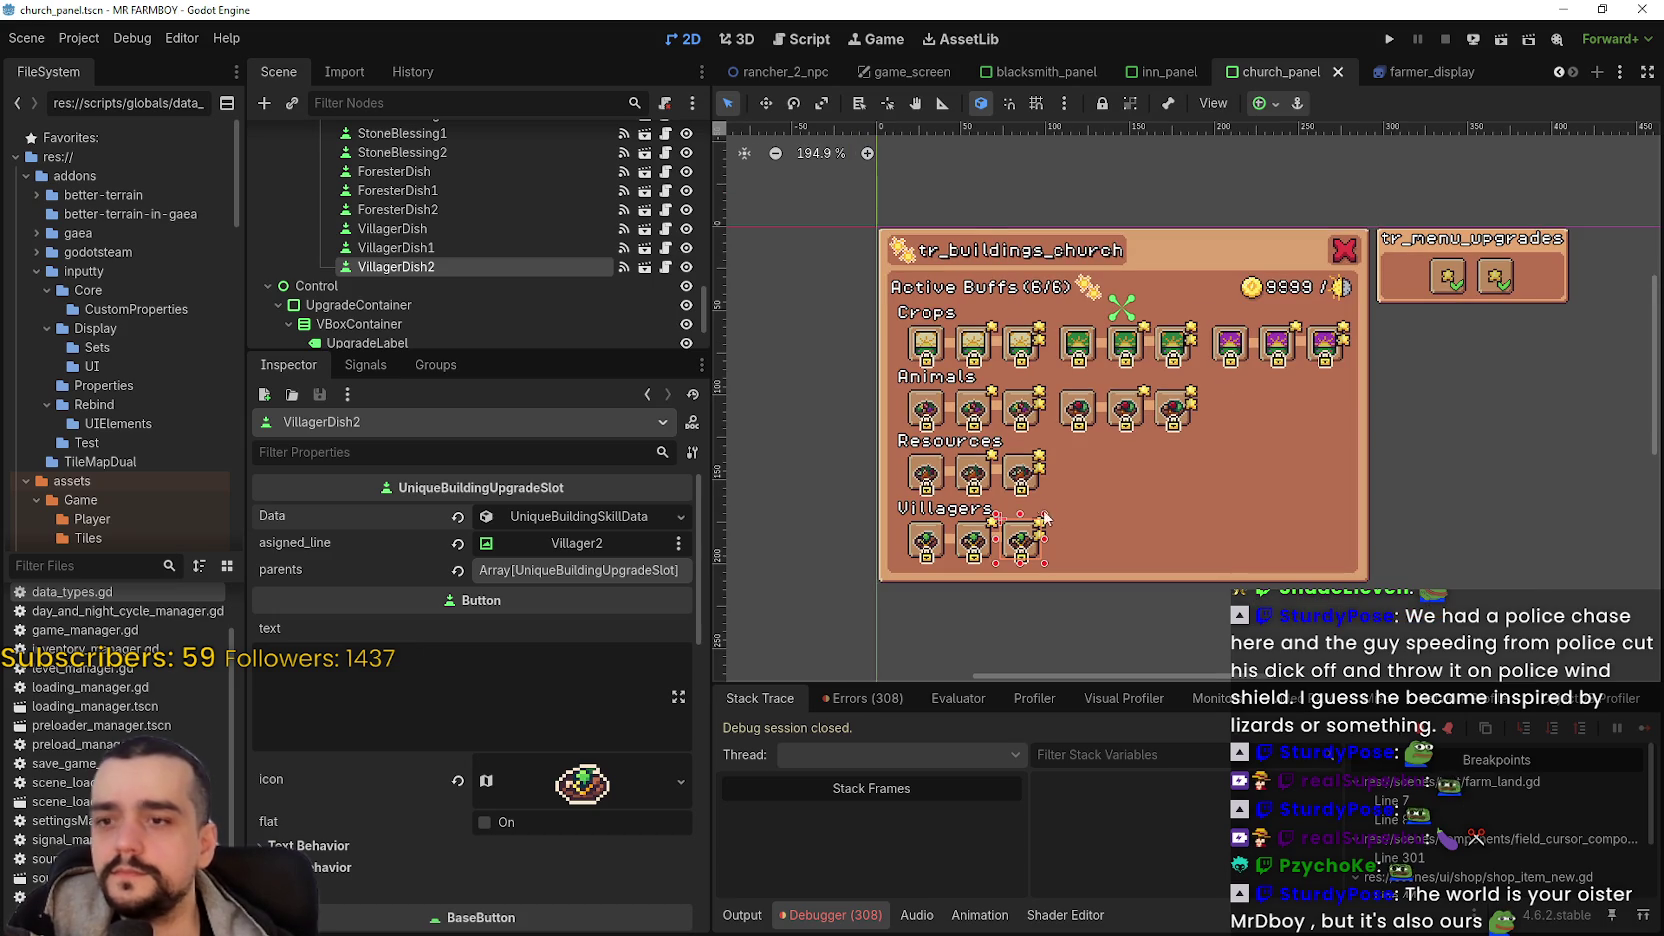
pyautogui.click(1013, 472)
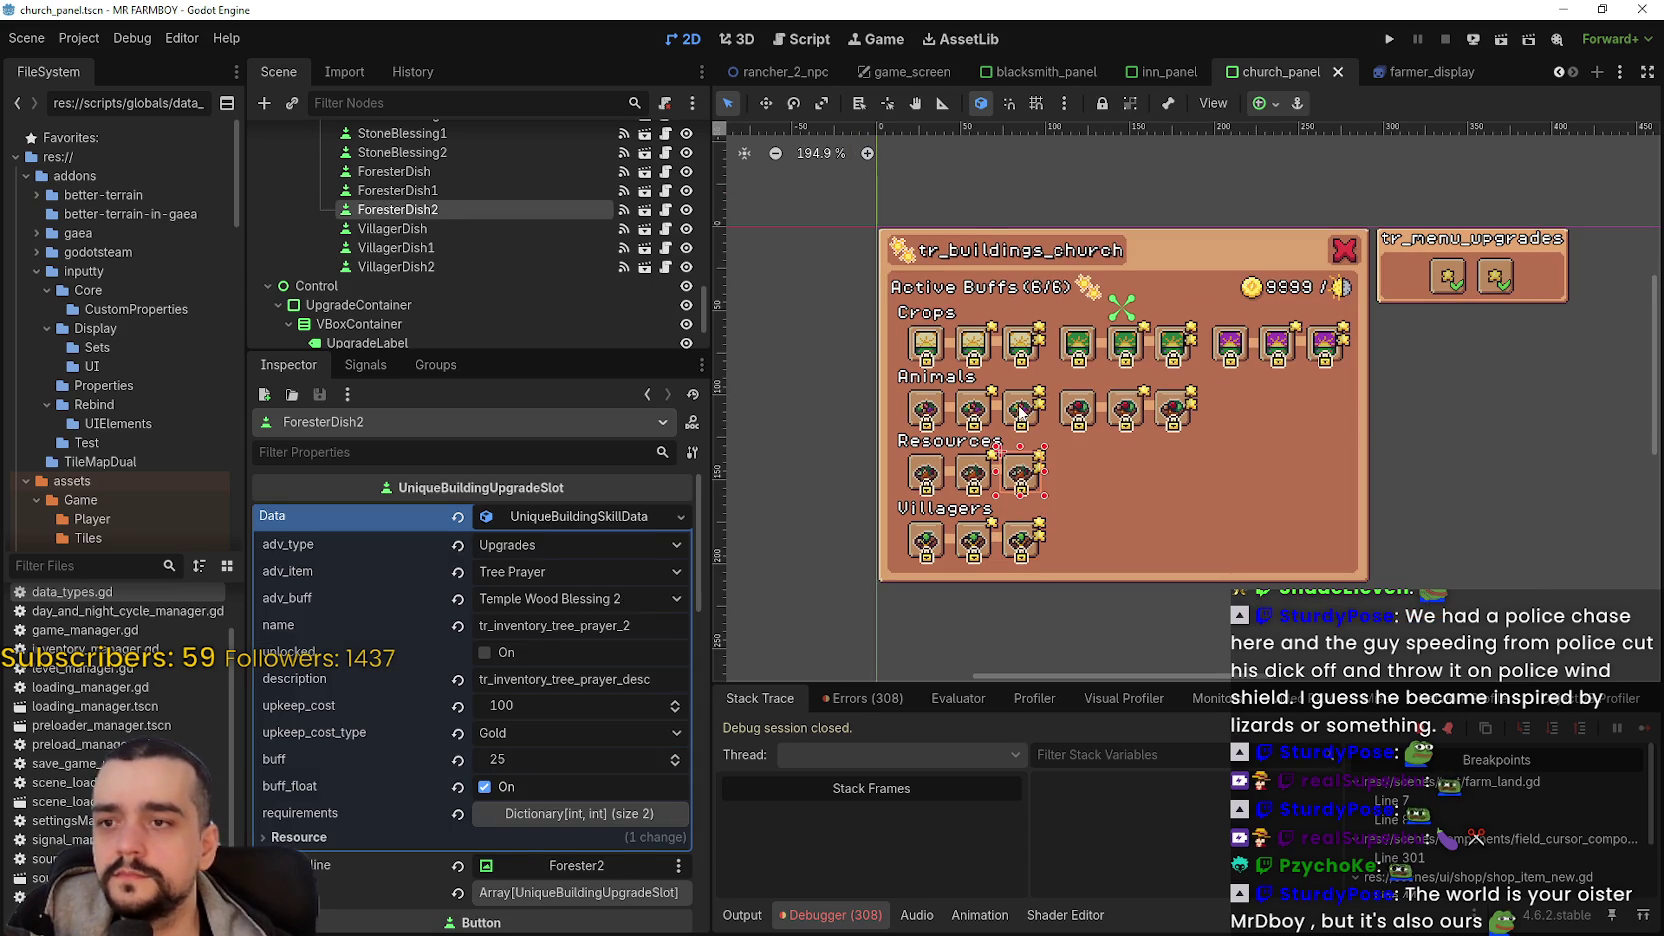
# - After checking the Animals slots, rename ForesterDish and ForesterDish1 to WoodBlessing and WoodBlessing1
pyautogui.click(1020, 412)
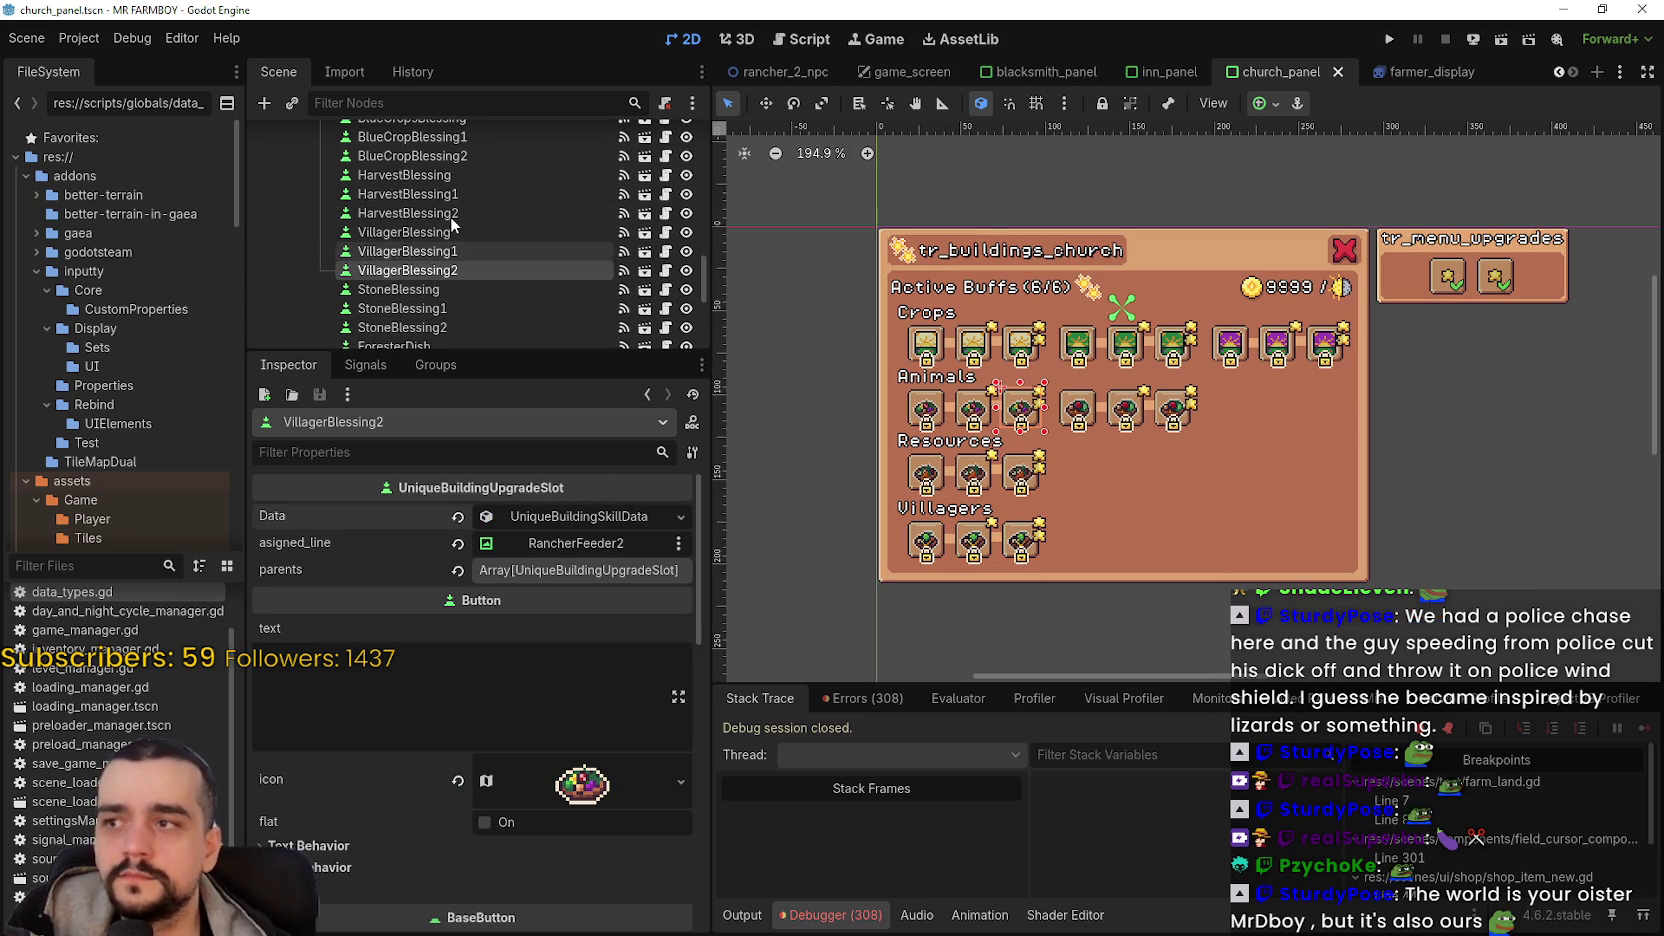
pyautogui.click(458, 289)
pyautogui.click(460, 271)
pyautogui.click(494, 272)
pyautogui.write('W')
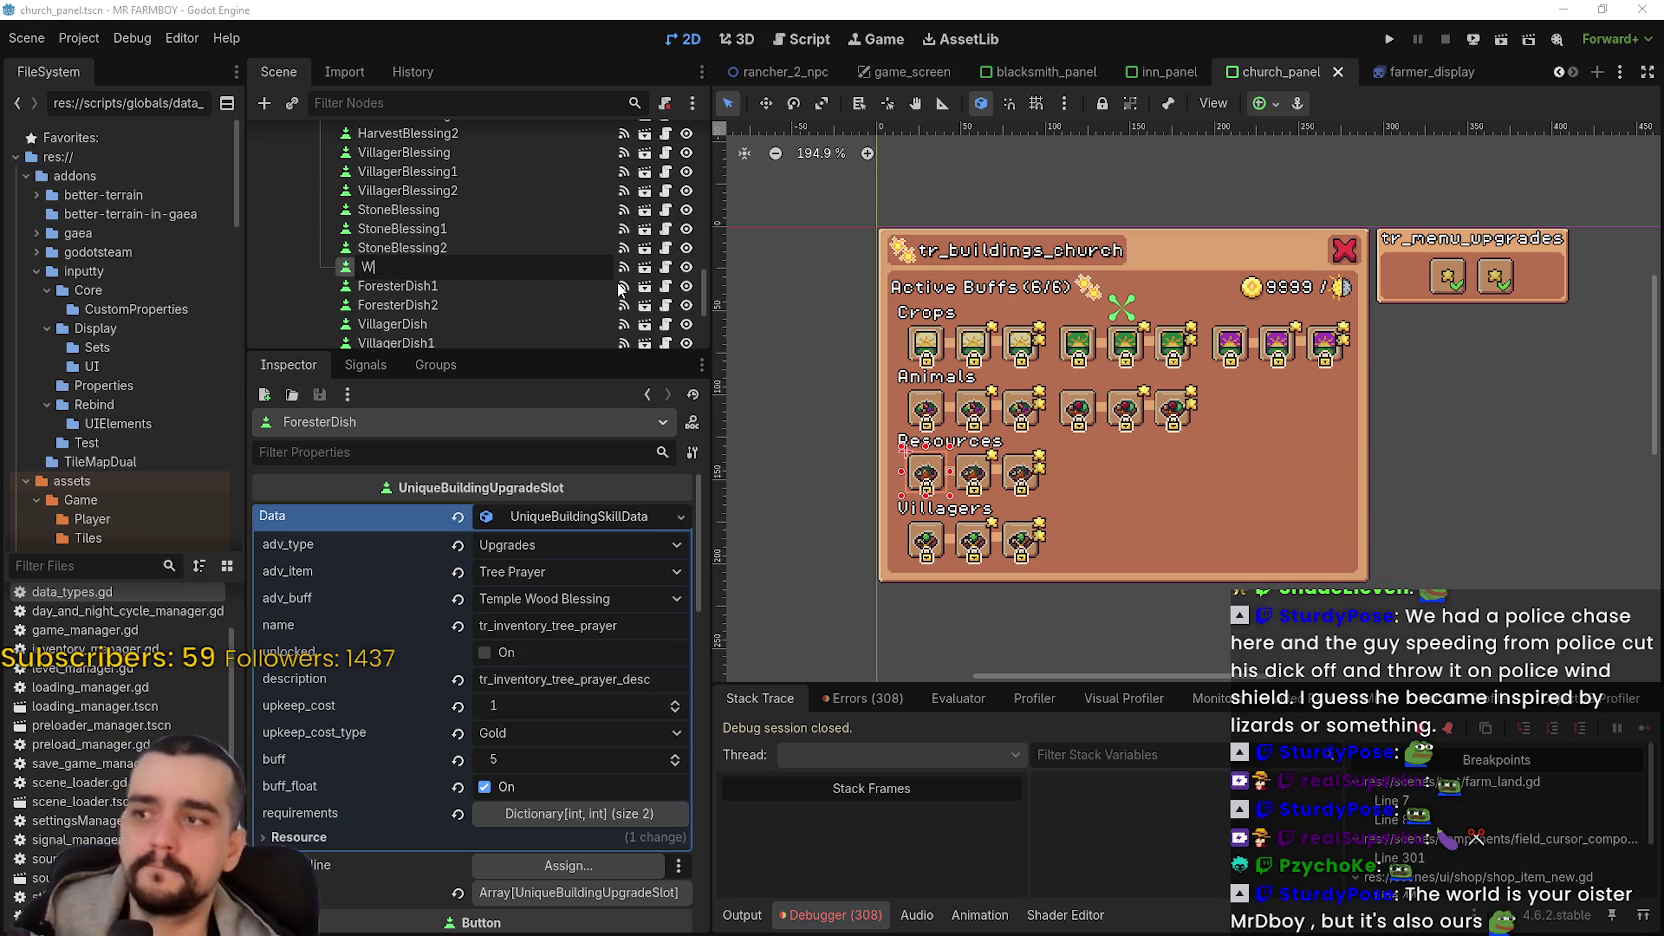
pyautogui.press('Return')
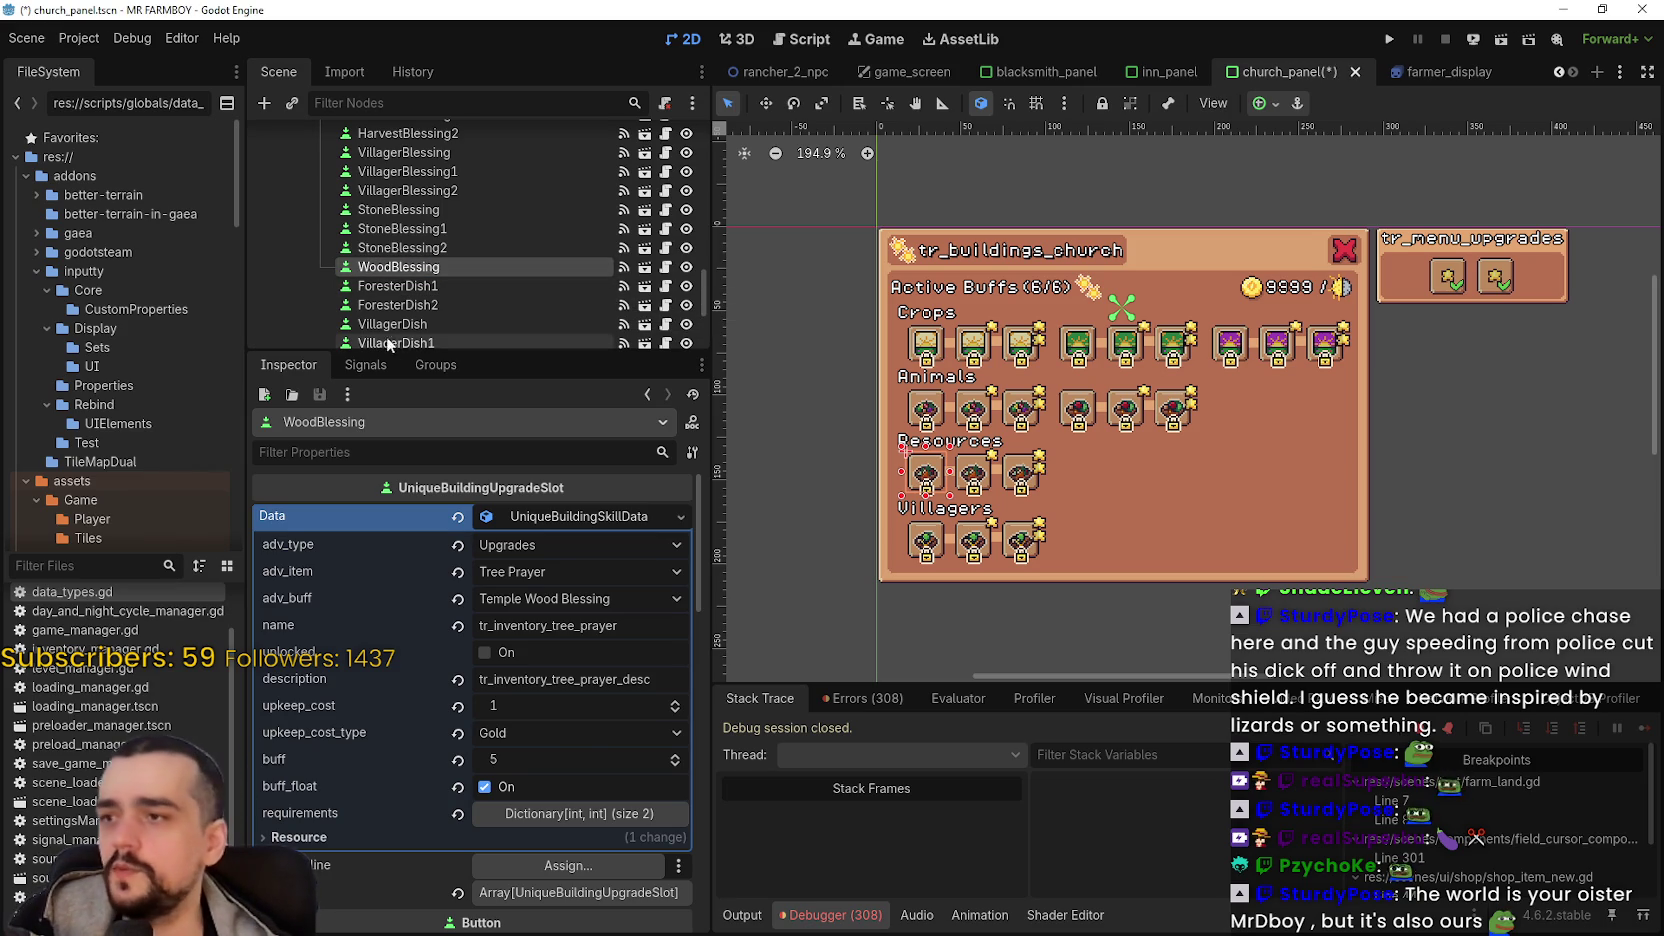
pyautogui.click(452, 285)
pyautogui.click(460, 285)
pyautogui.write('Wood')
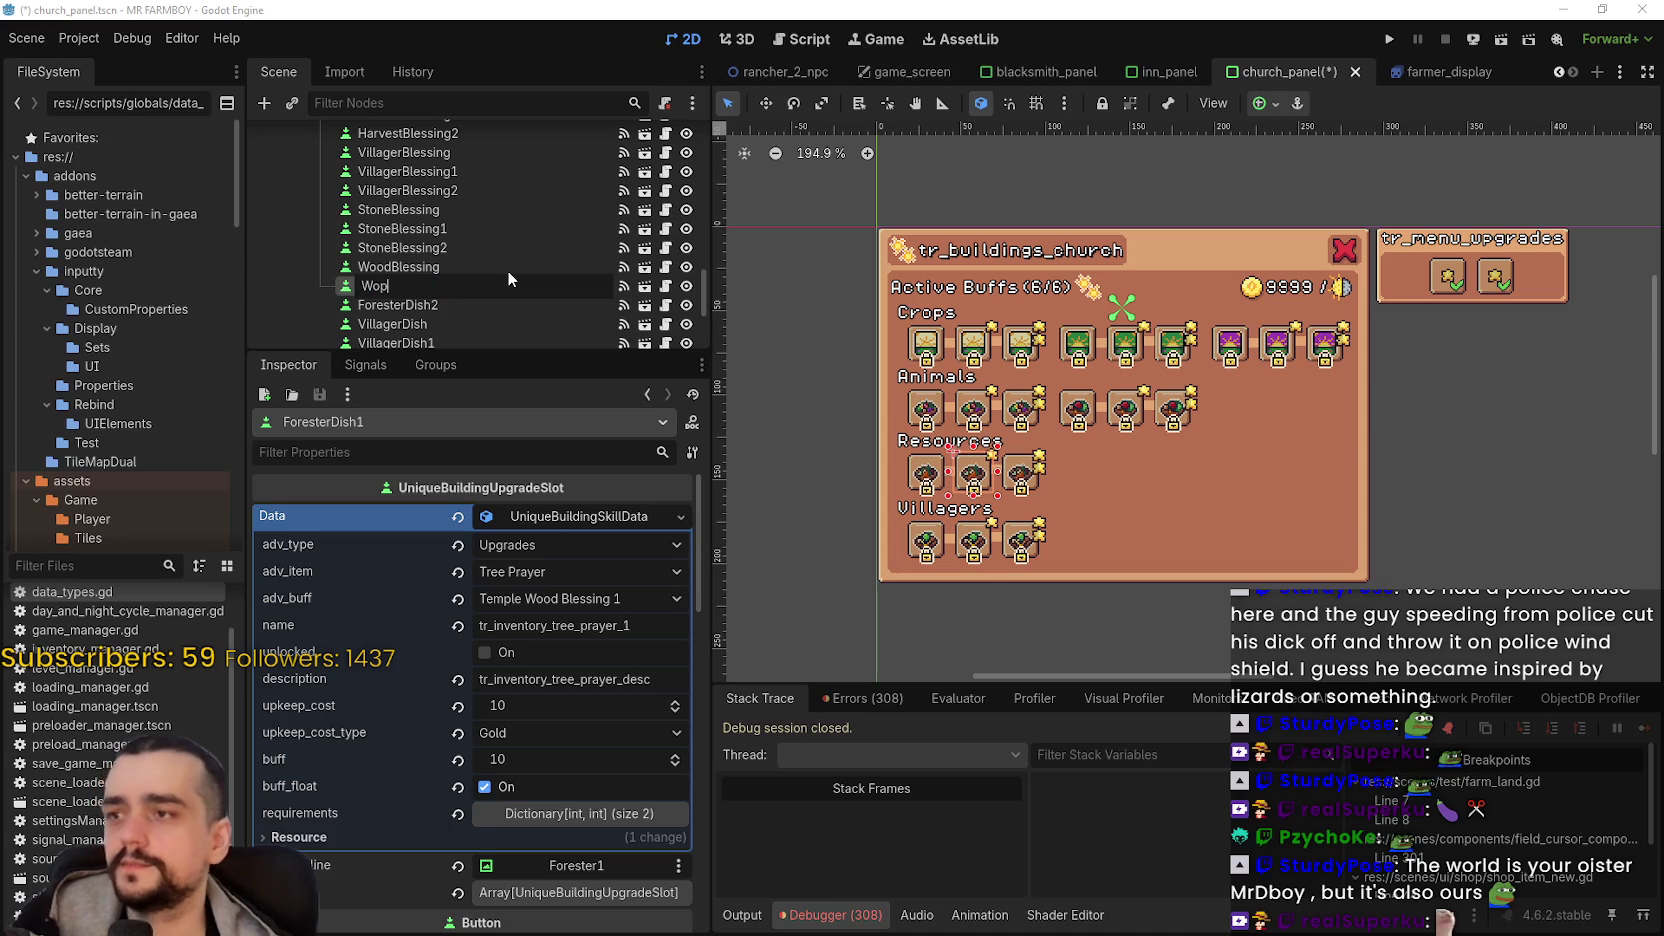
pyautogui.write('Bl')
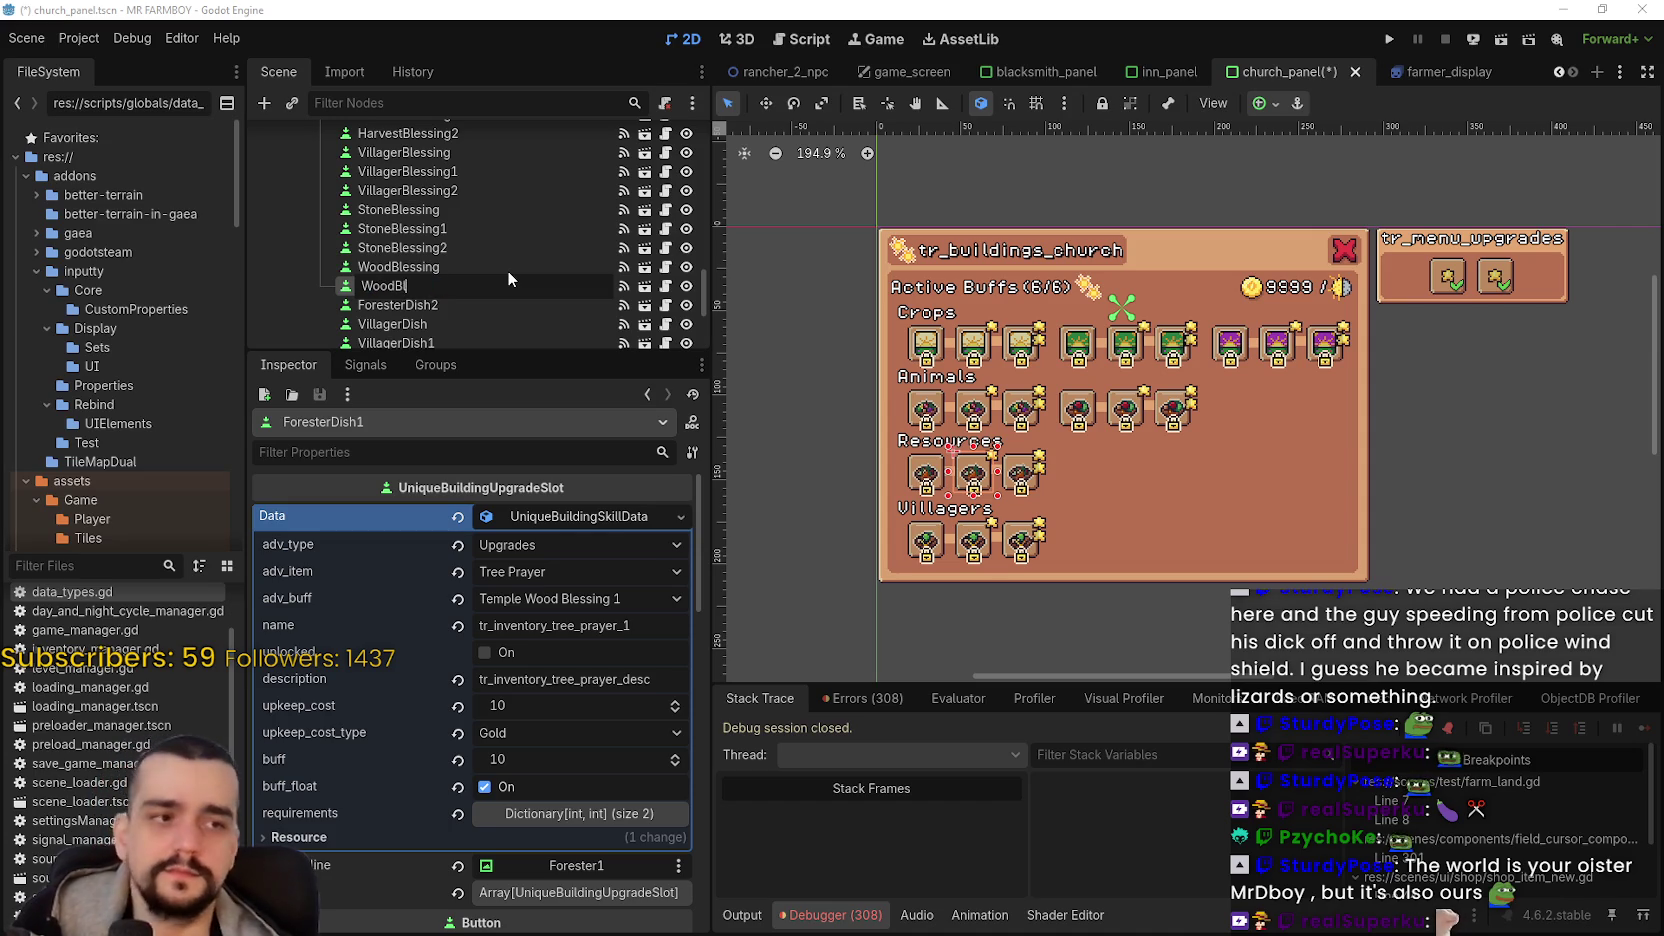
pyautogui.write('essing1')
pyautogui.press('Return')
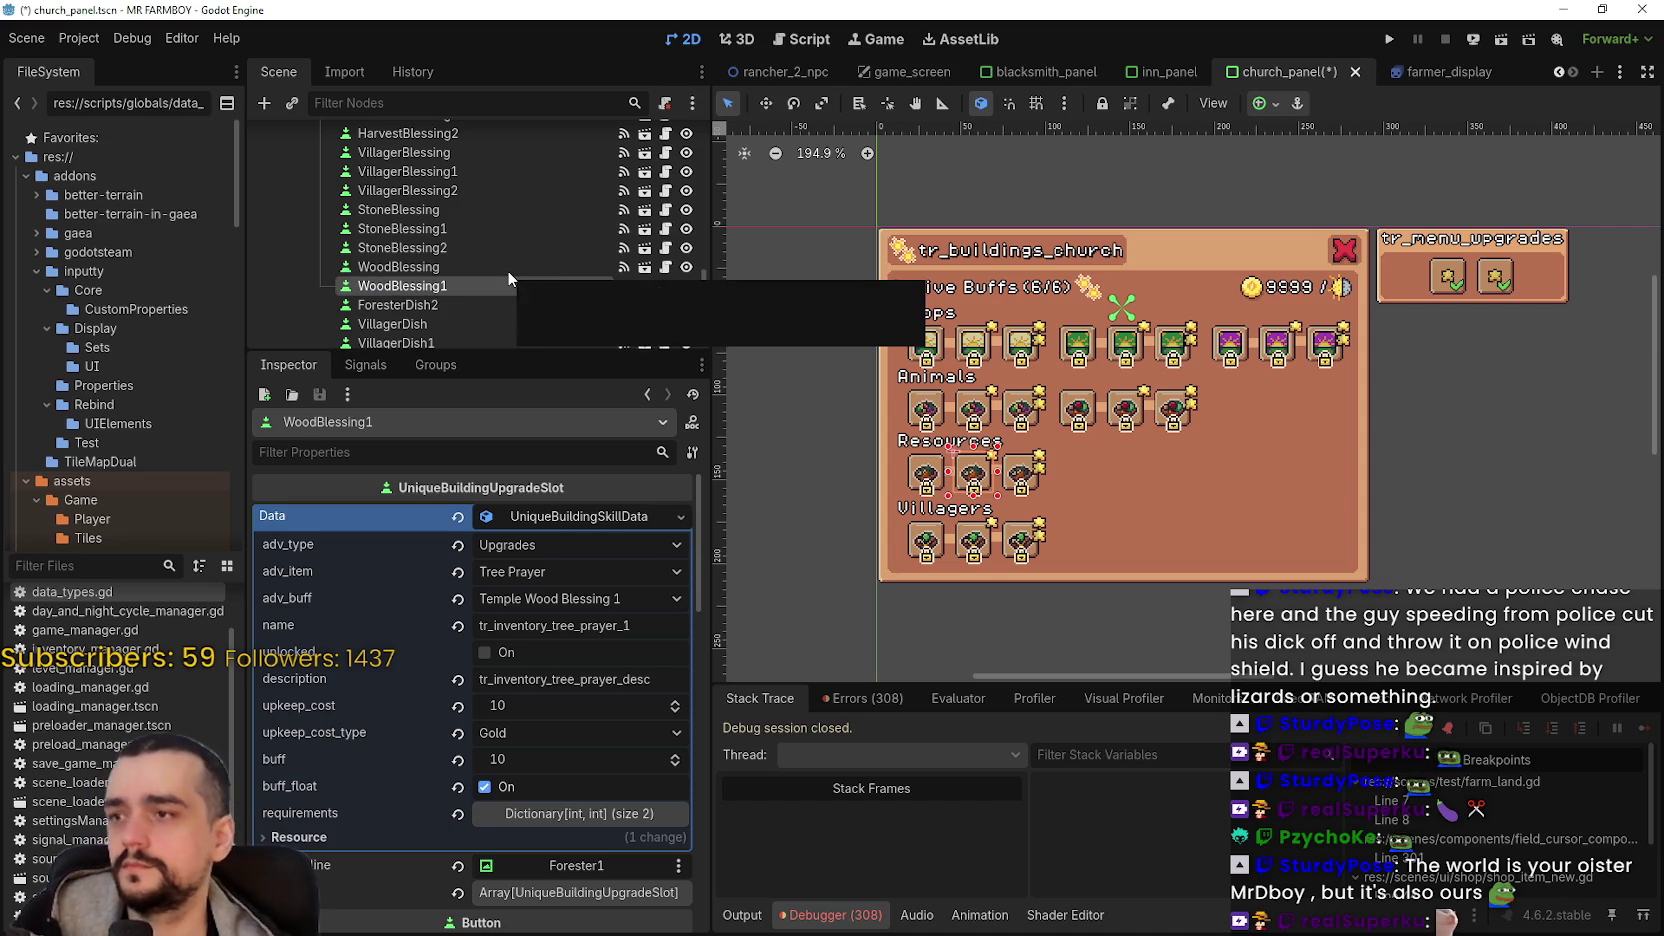
# - Start renaming ForesterDish2, cancel it, and switch to the YouTube Music window
pyautogui.click(456, 304)
pyautogui.press('F2')
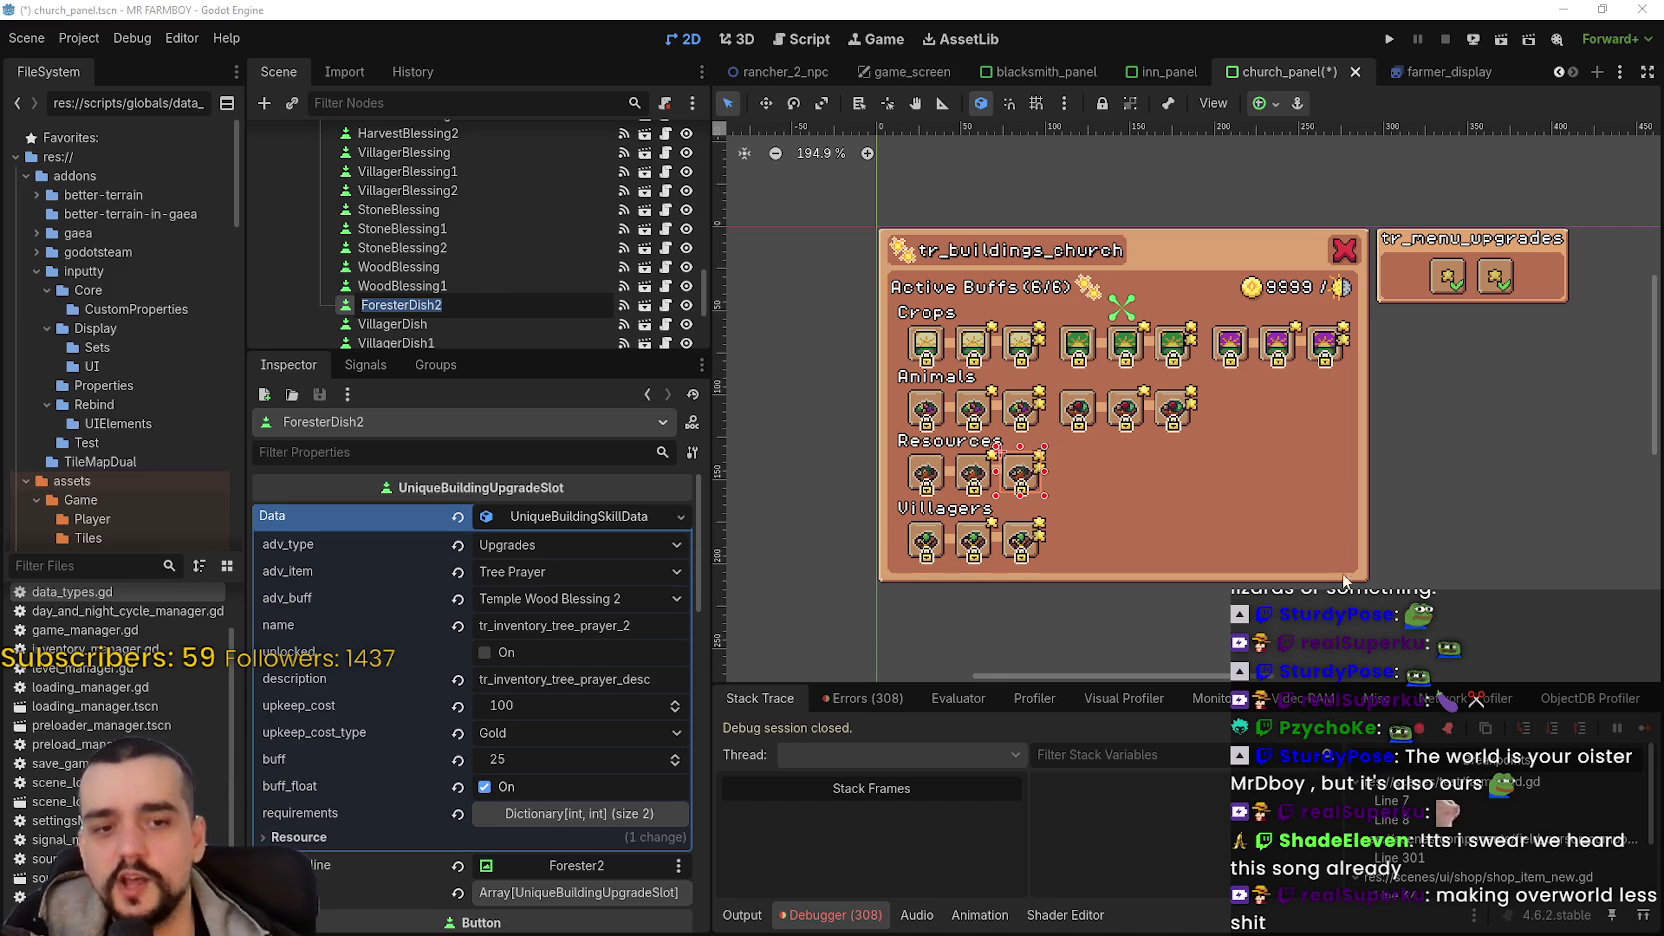
pyautogui.press('Return')
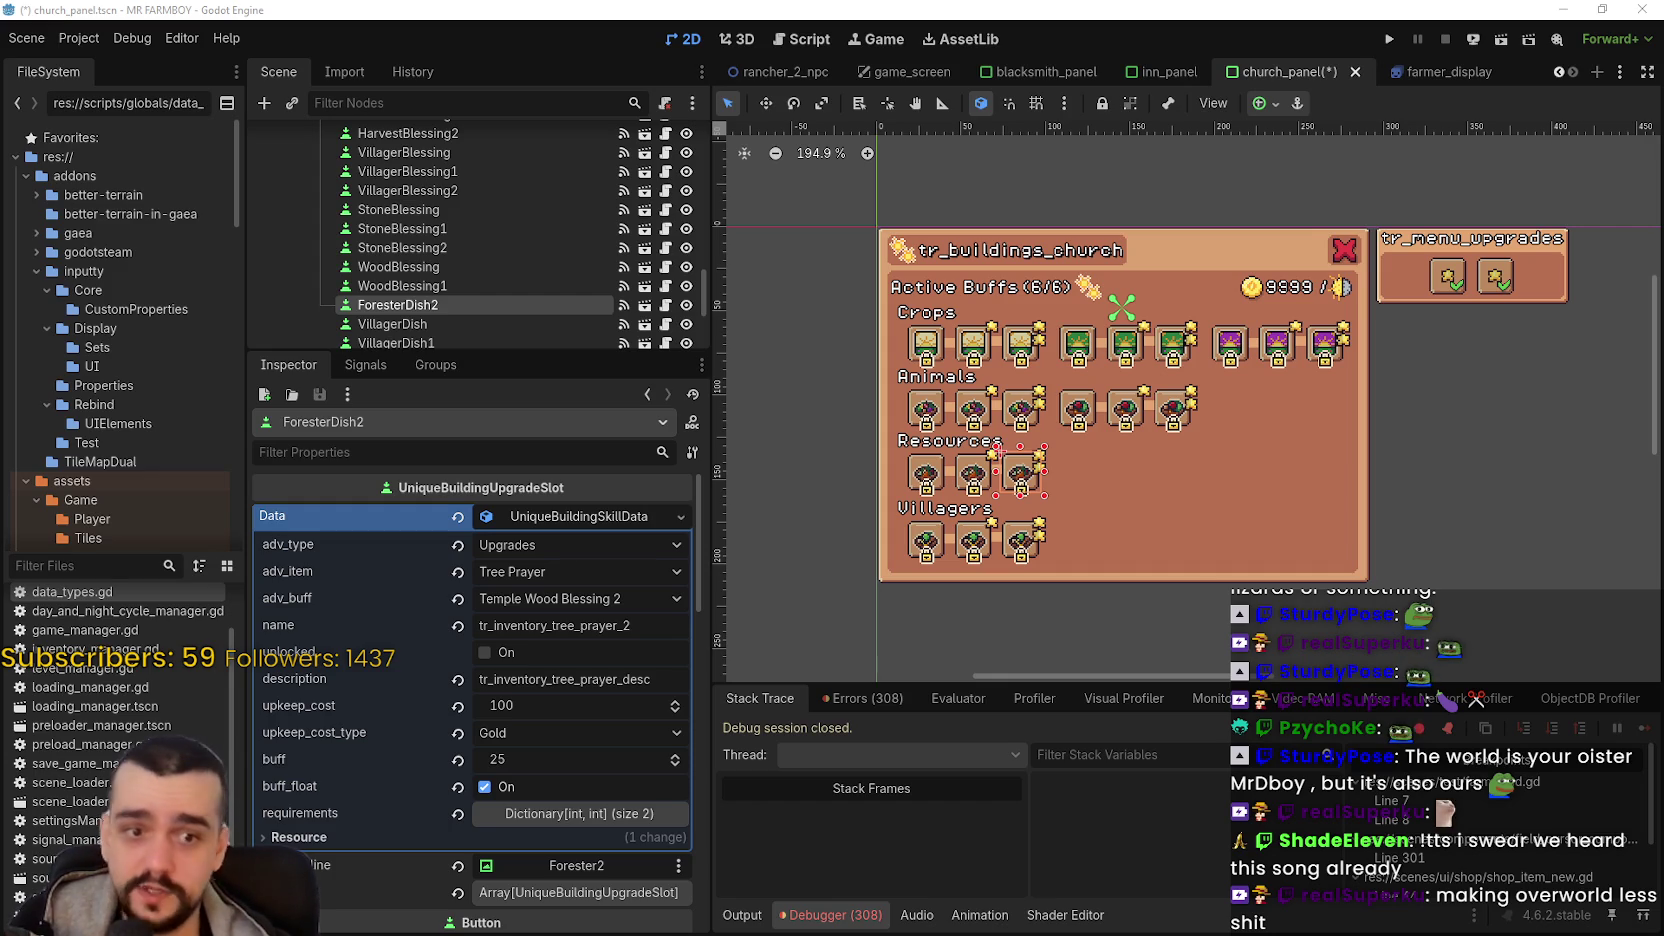
pyautogui.hotkey('alt', 'Tab')
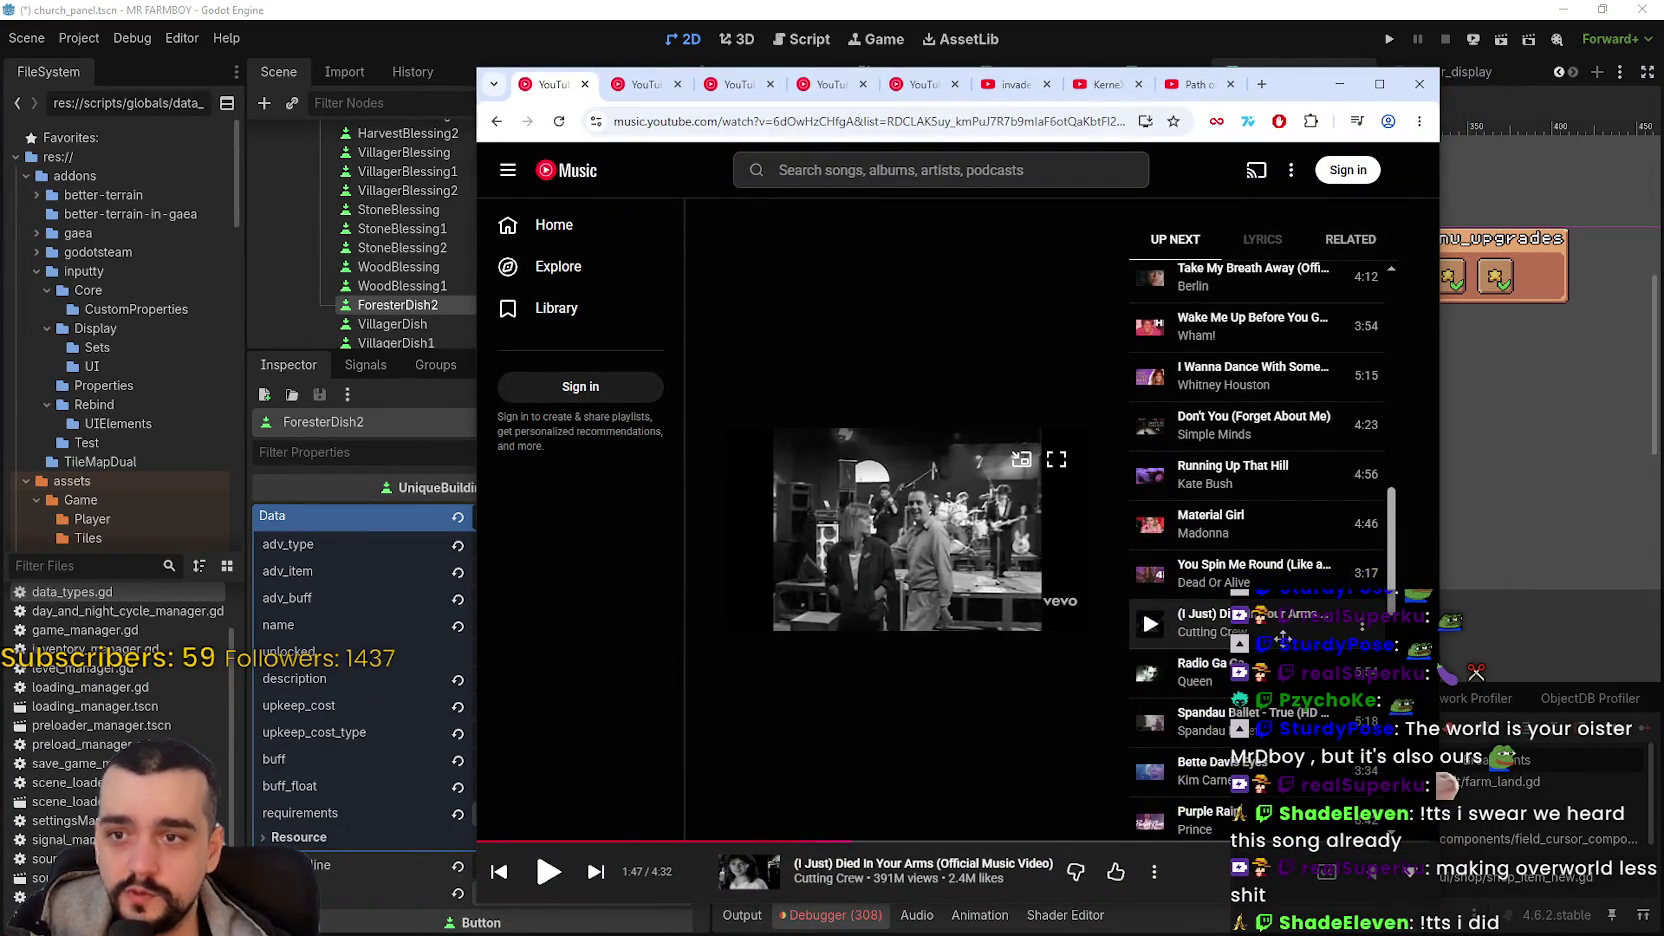
# - Scroll the YouTube Music Up Next queue, then minimize the browser to return to Godot
pyautogui.scroll(5, 1211, 404)
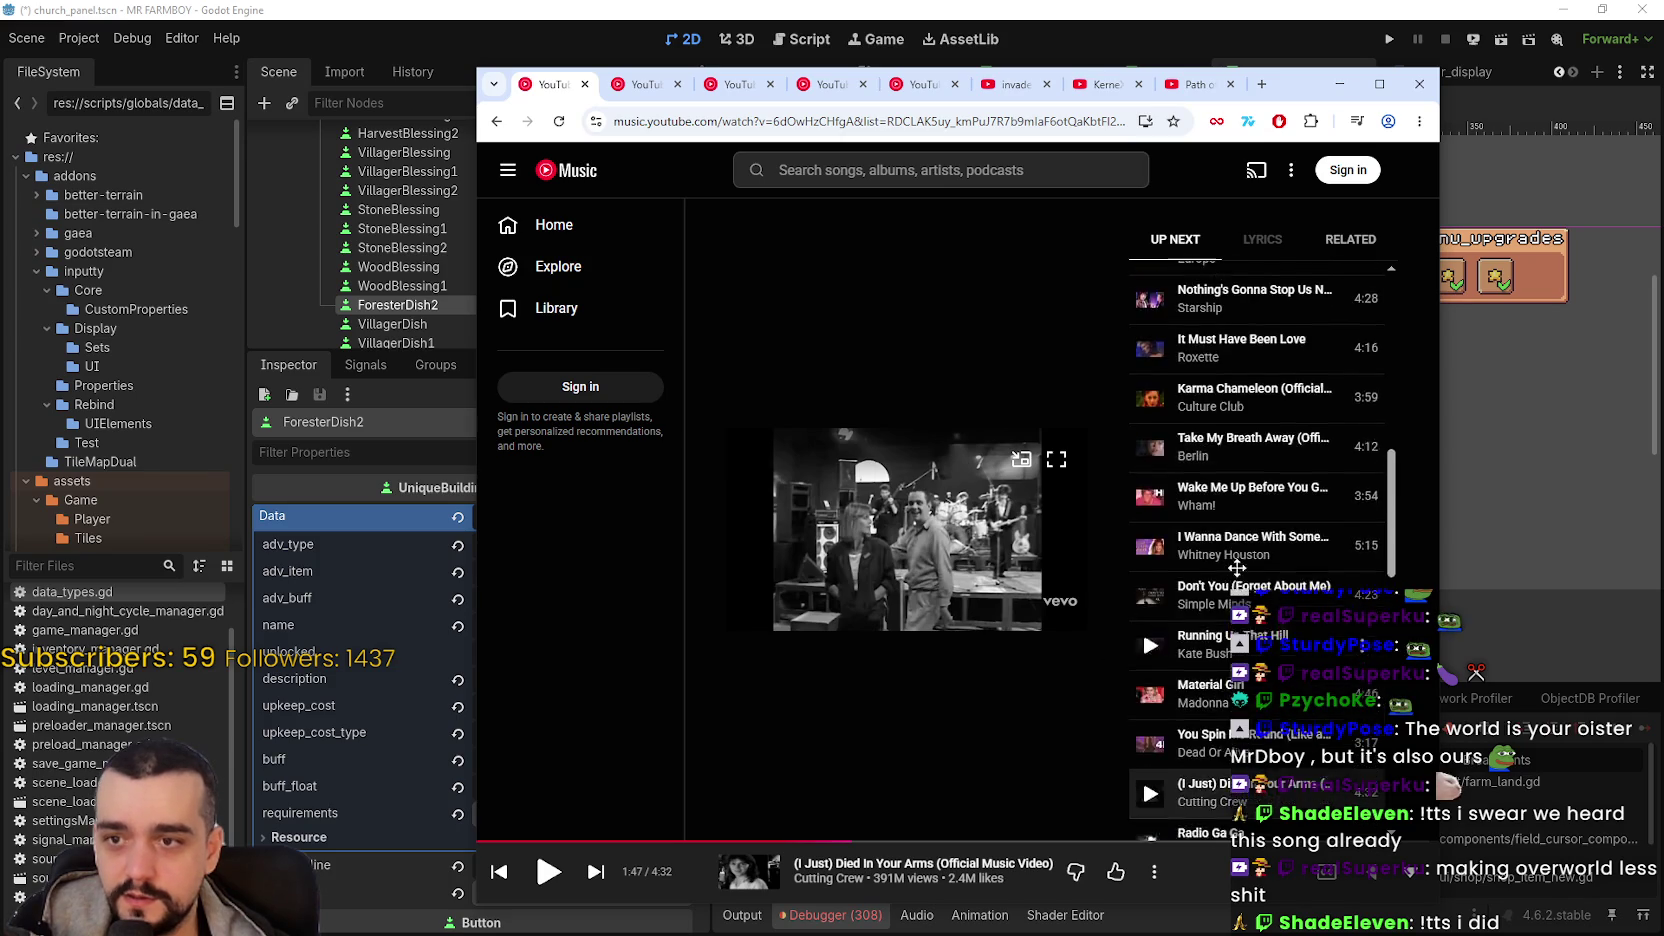
pyautogui.scroll(4, 1211, 404)
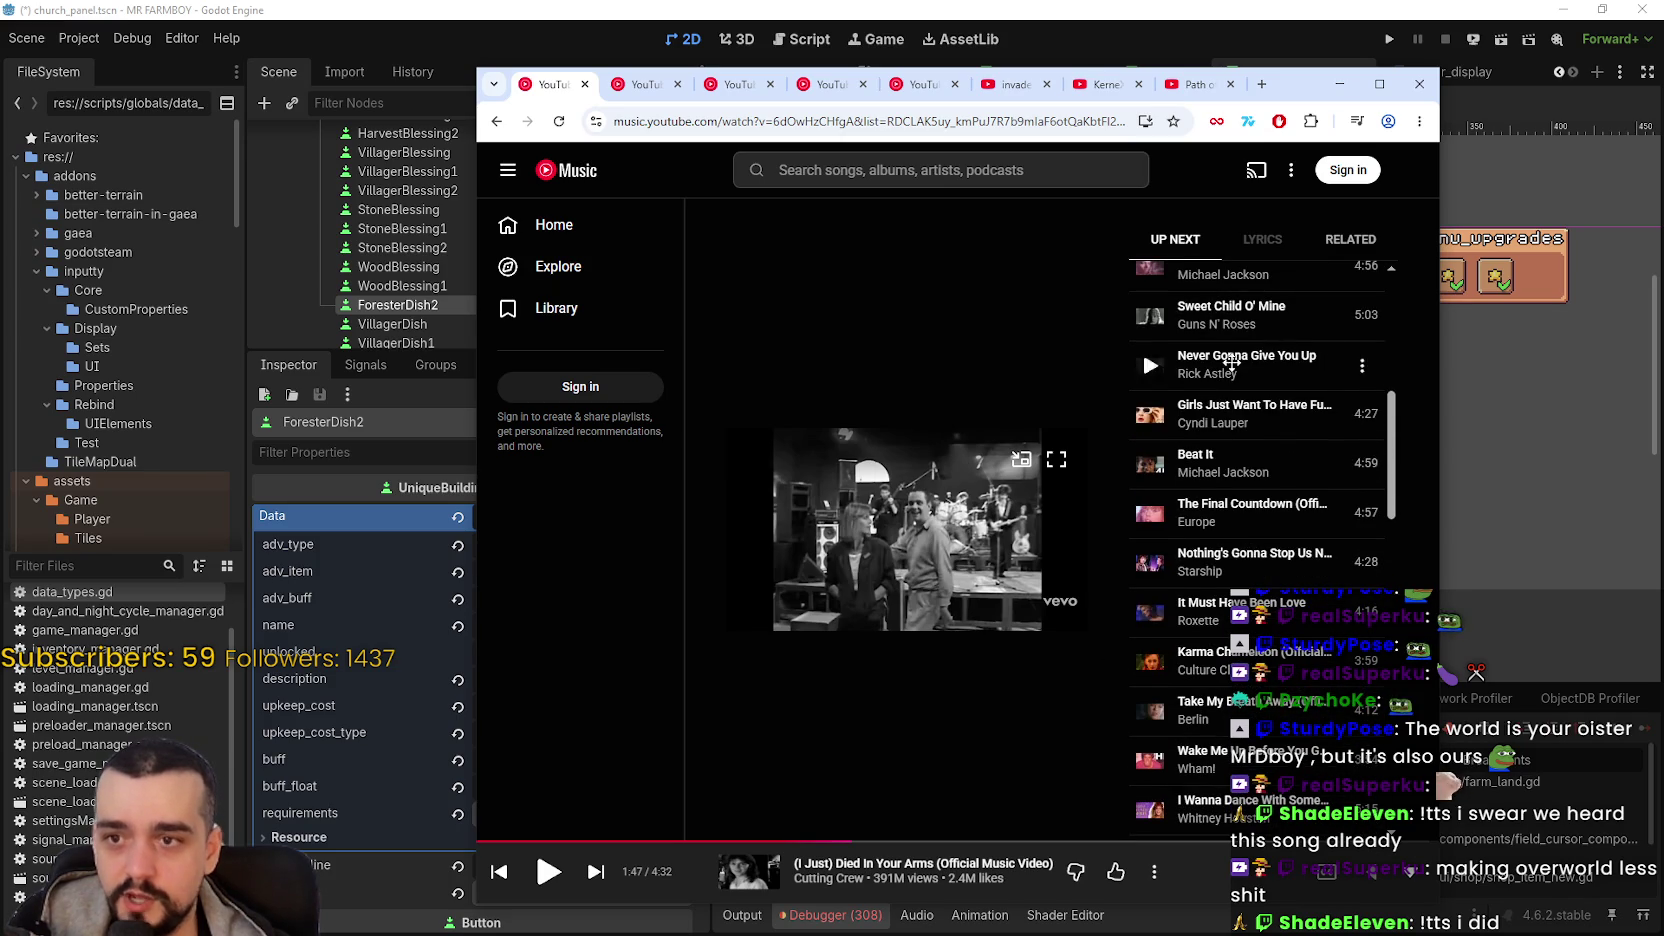
pyautogui.scroll(1, 1229, 537)
pyautogui.scroll(7, 1229, 537)
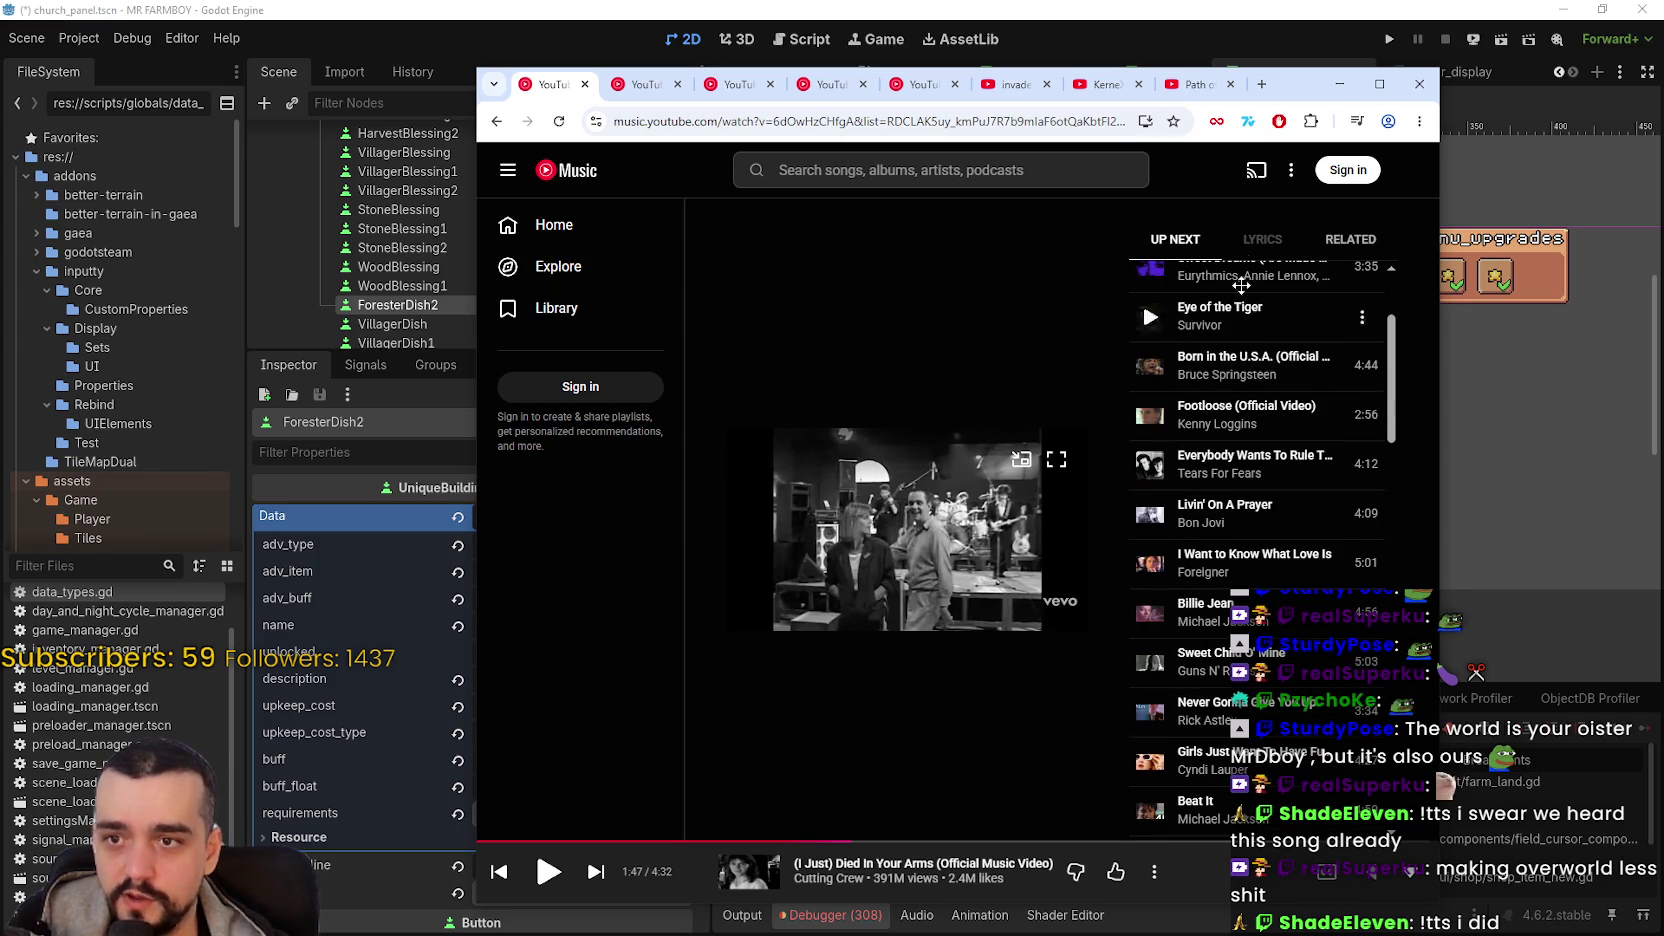
pyautogui.scroll(-10, 1255, 636)
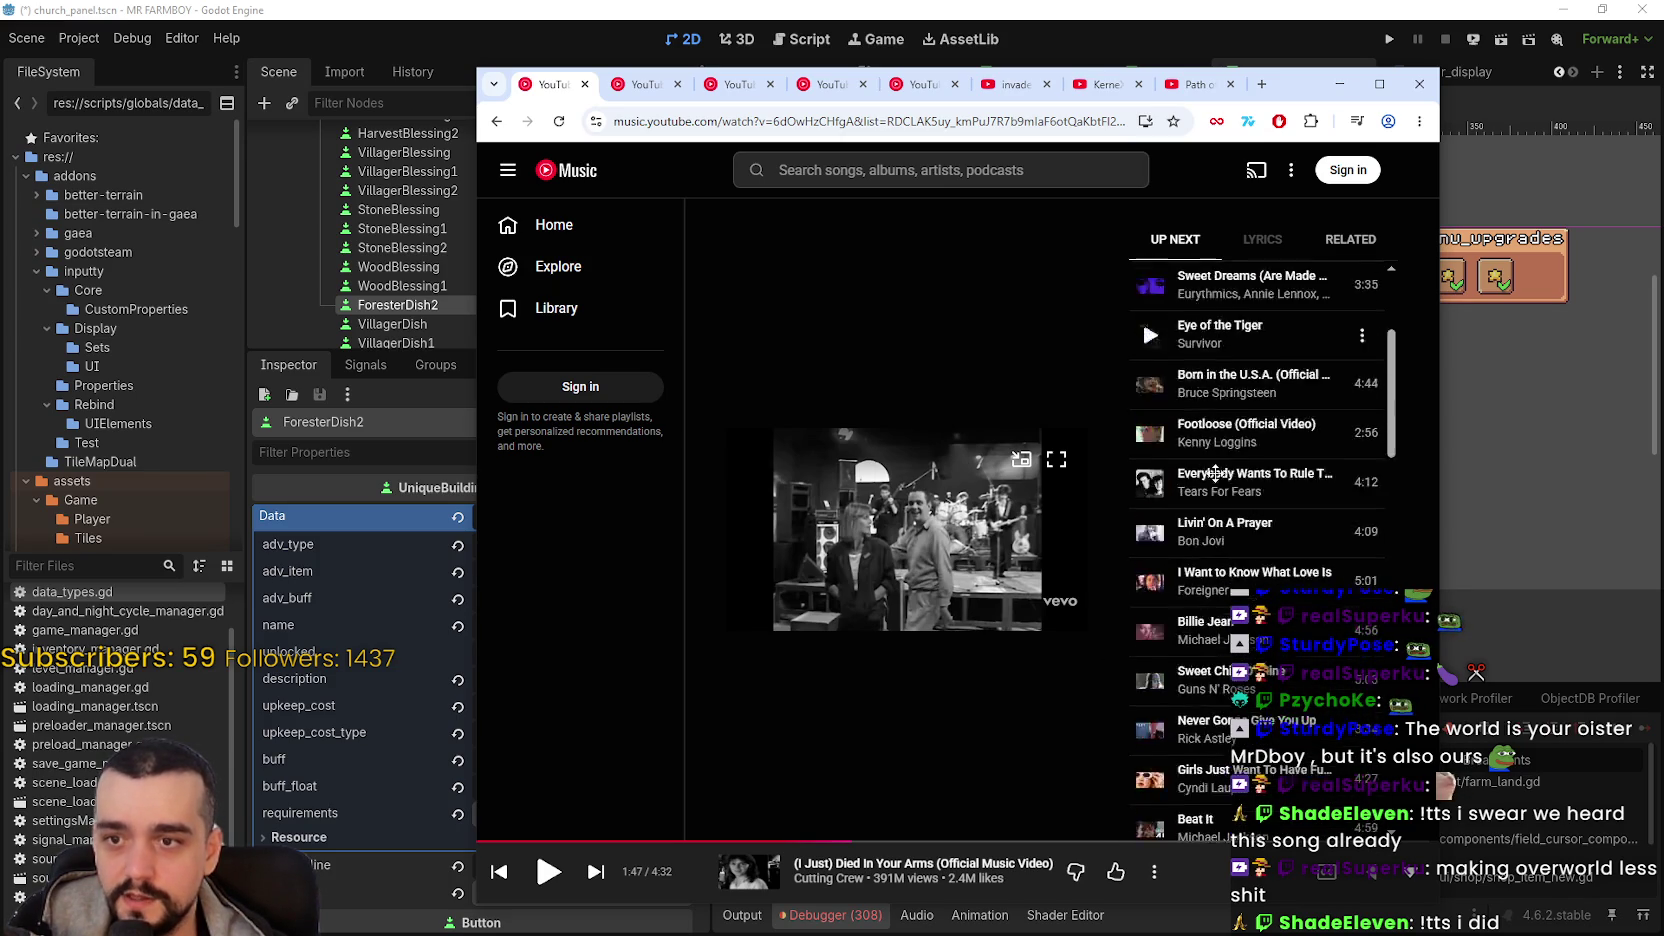
pyautogui.scroll(-2, 1219, 519)
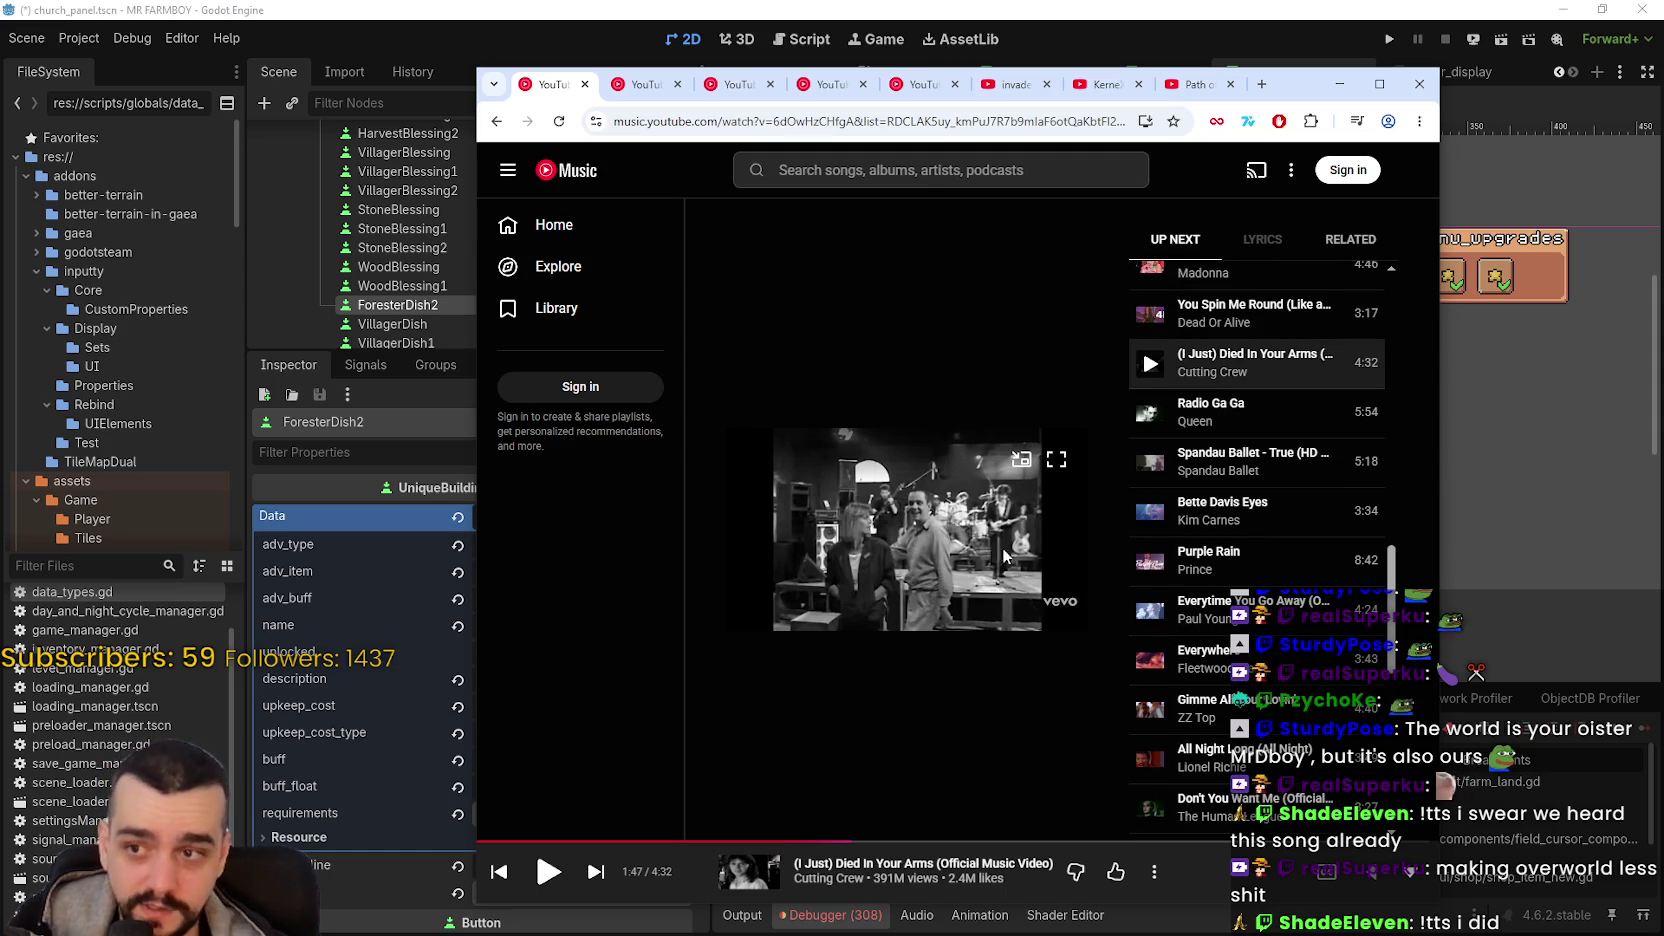
pyautogui.click(1339, 84)
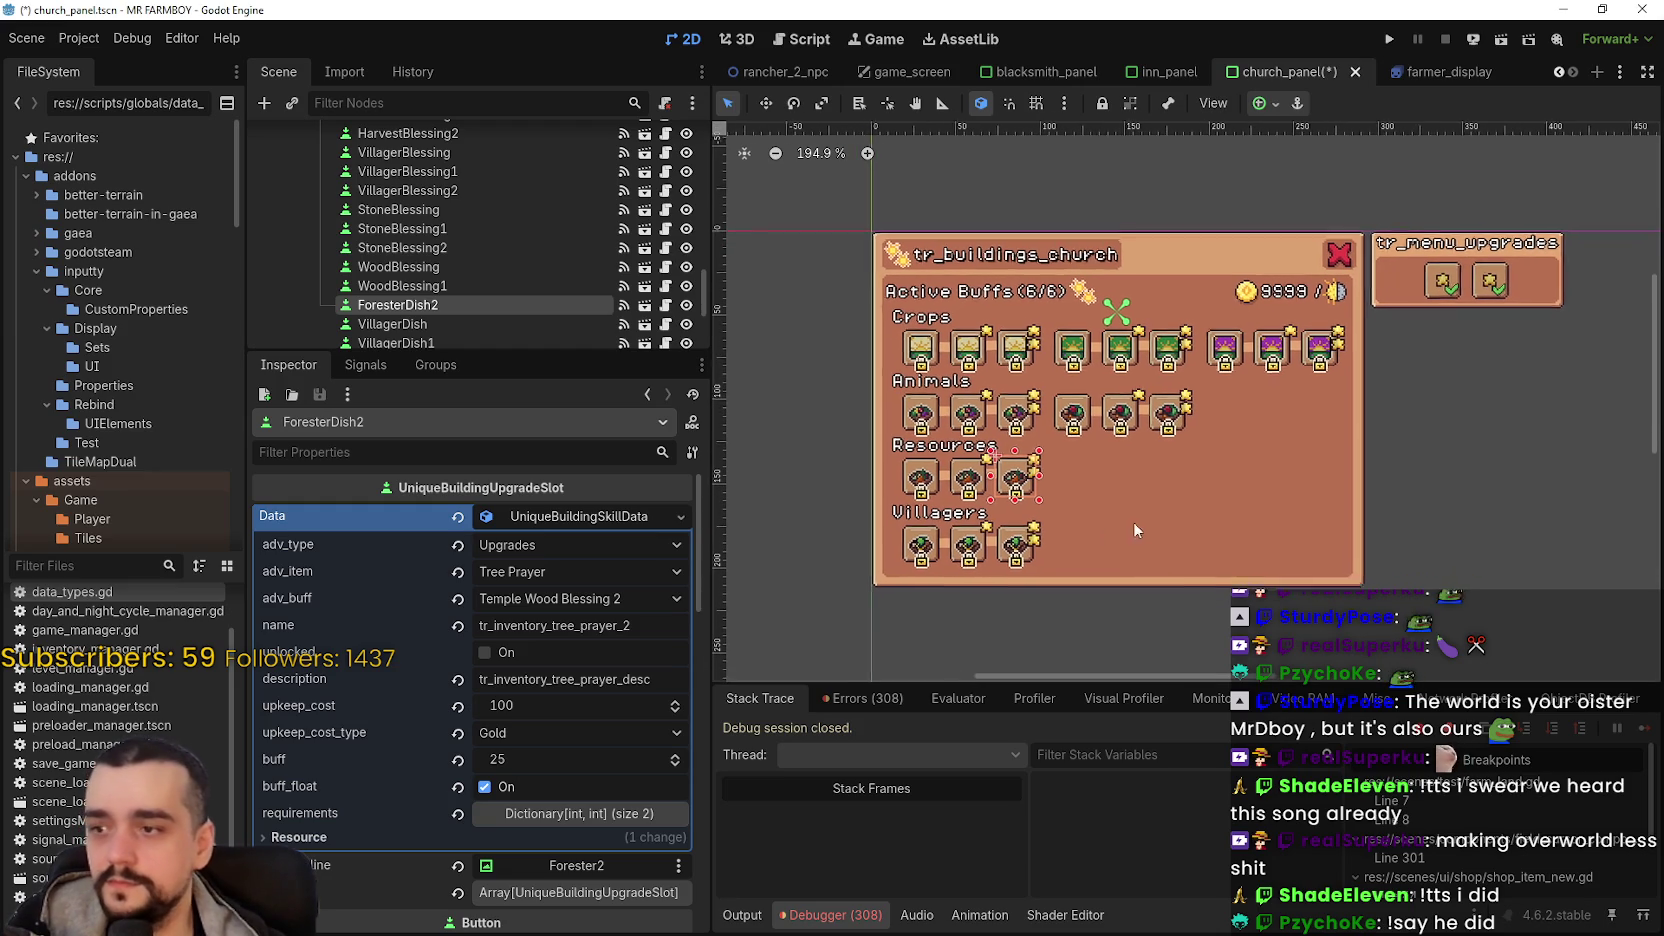
# - Save, then rename ForesterDish2 to WoodBlessing2 and VillagerDish to AnimalDropBlessing
pyautogui.hotkey('ctrl', 's')
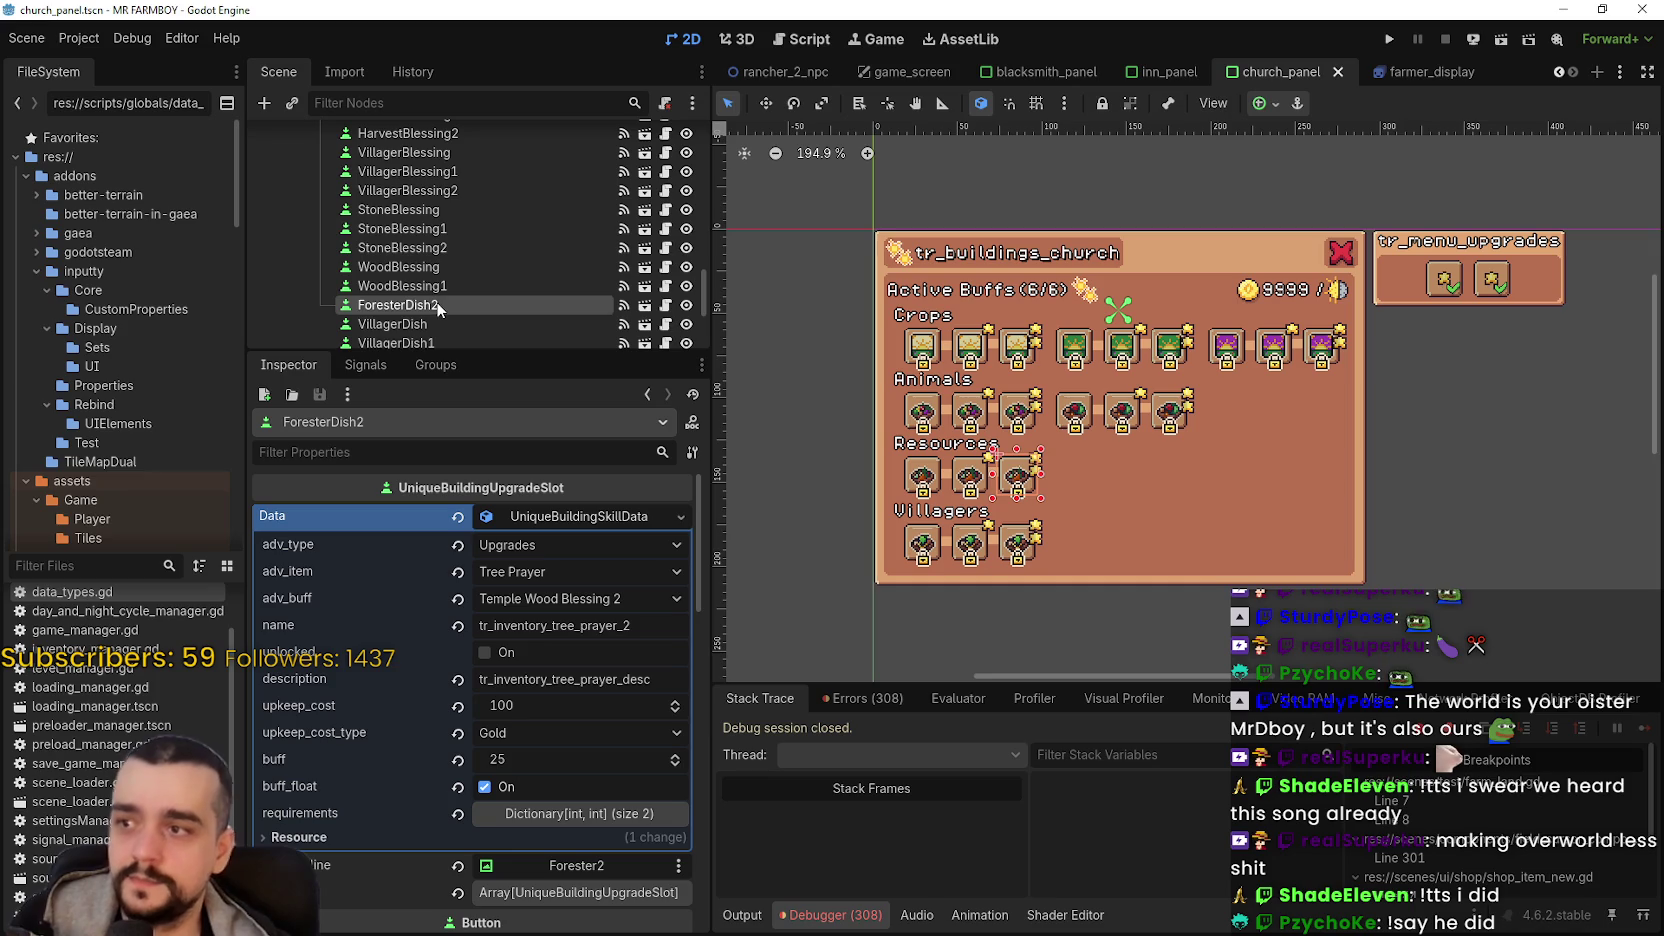
pyautogui.doubleClick(437, 306)
pyautogui.write('WoodBlessing2')
pyautogui.press('Return')
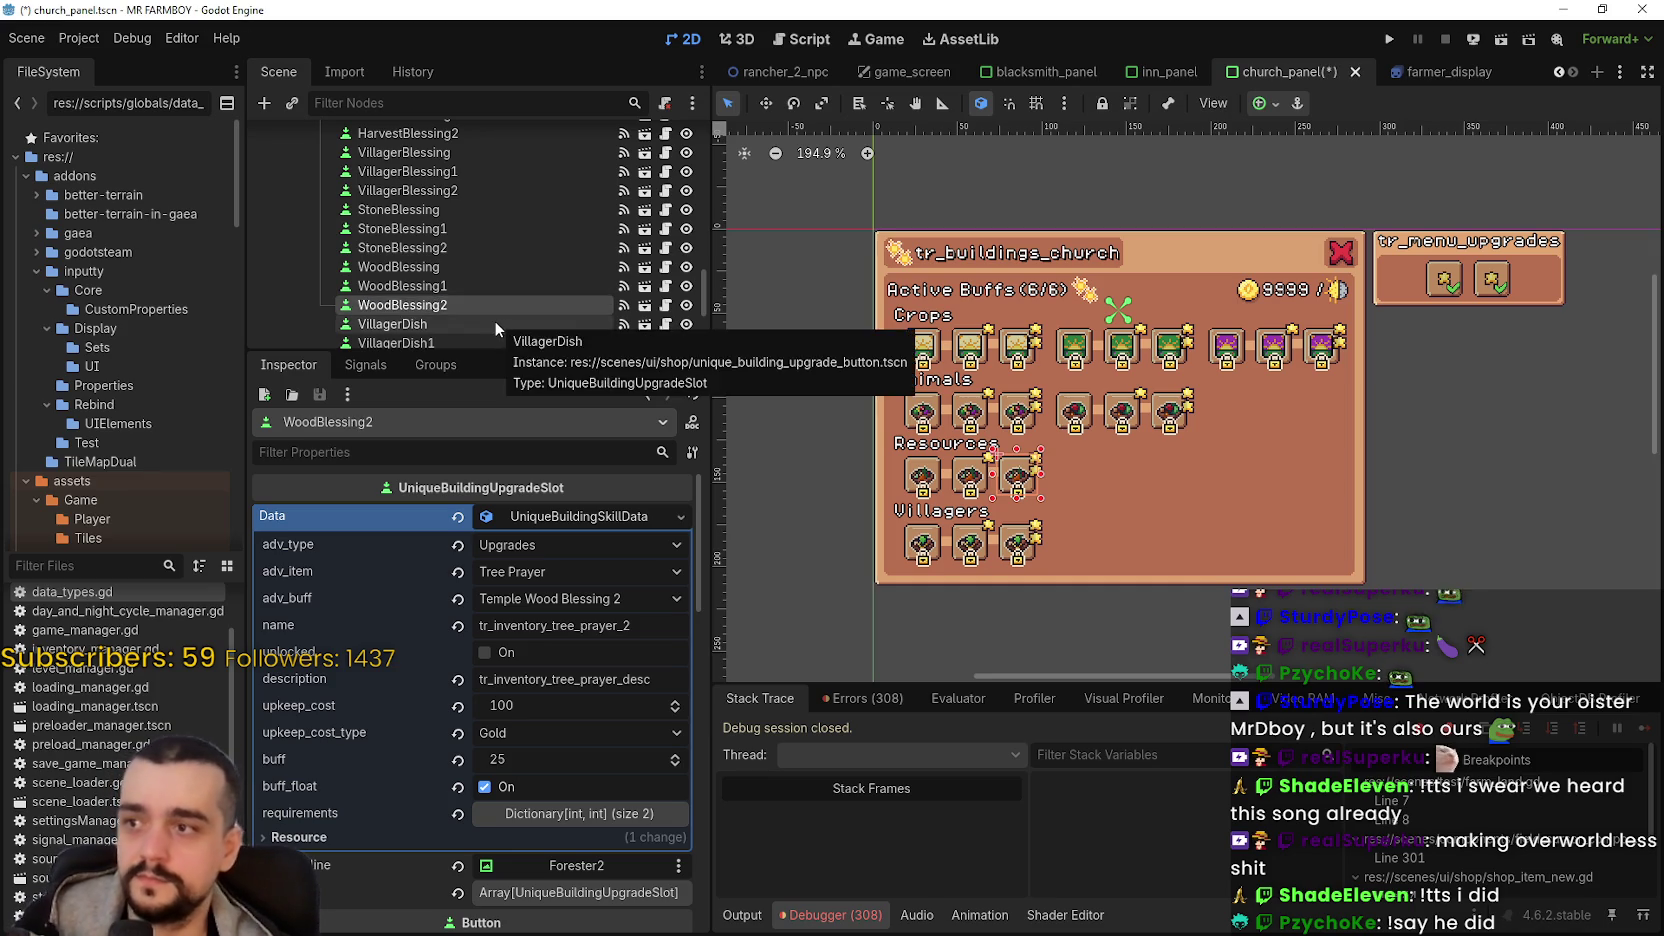
pyautogui.scroll(-2, 495, 320)
pyautogui.click(430, 268)
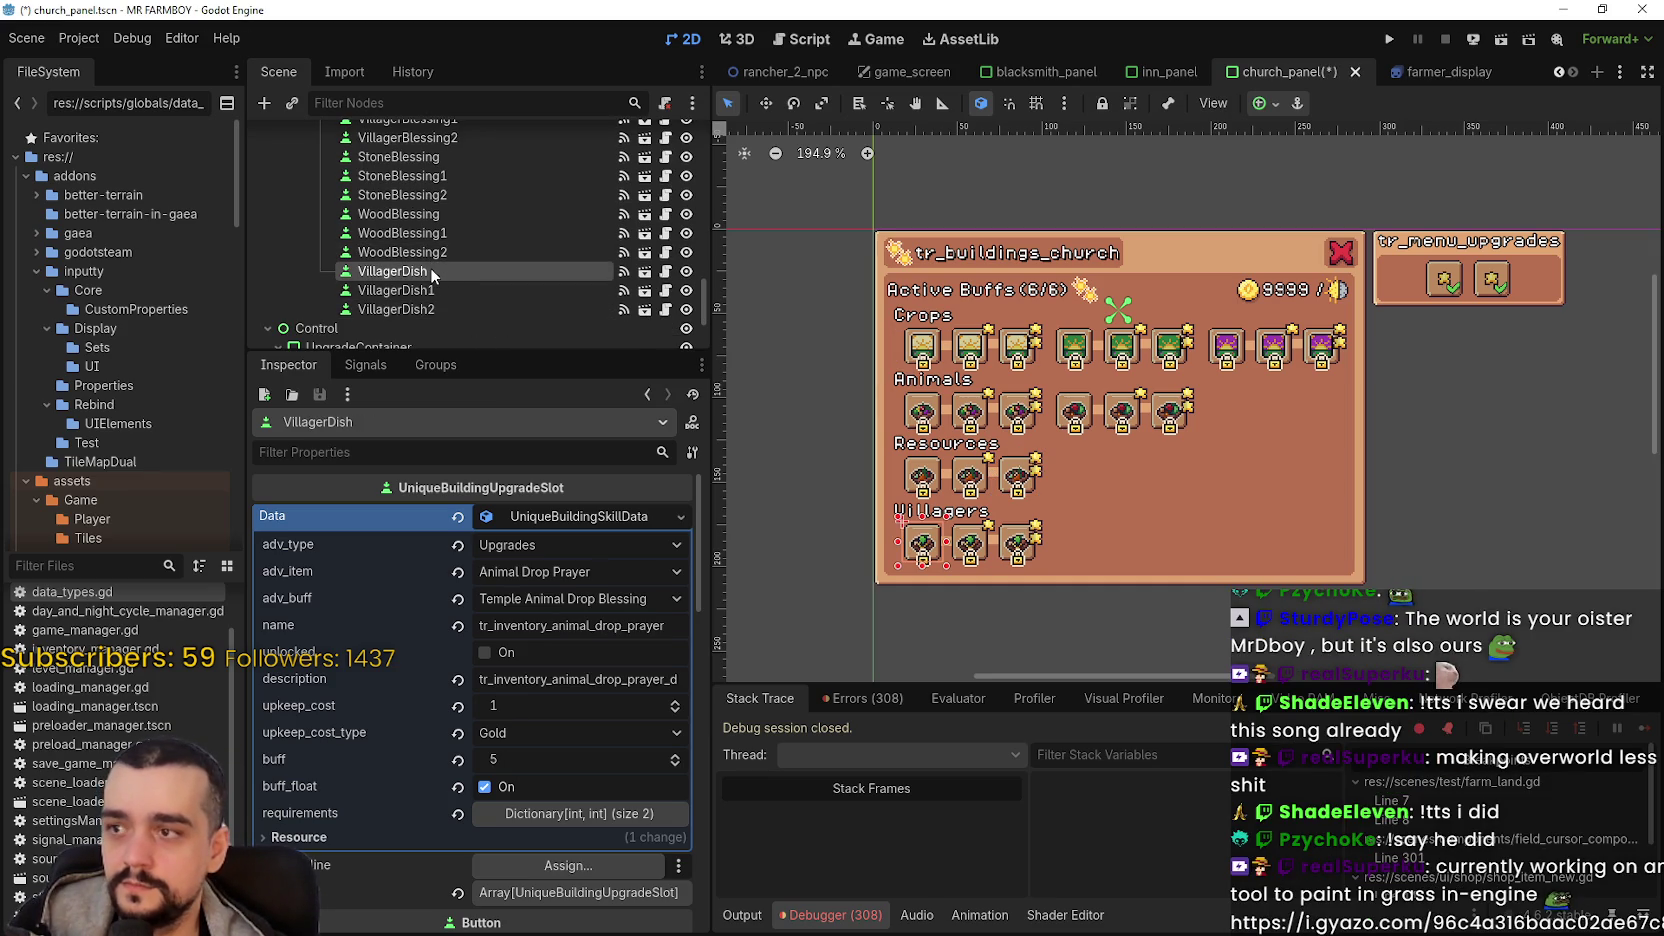
pyautogui.doubleClick(430, 266)
pyautogui.write('Ani')
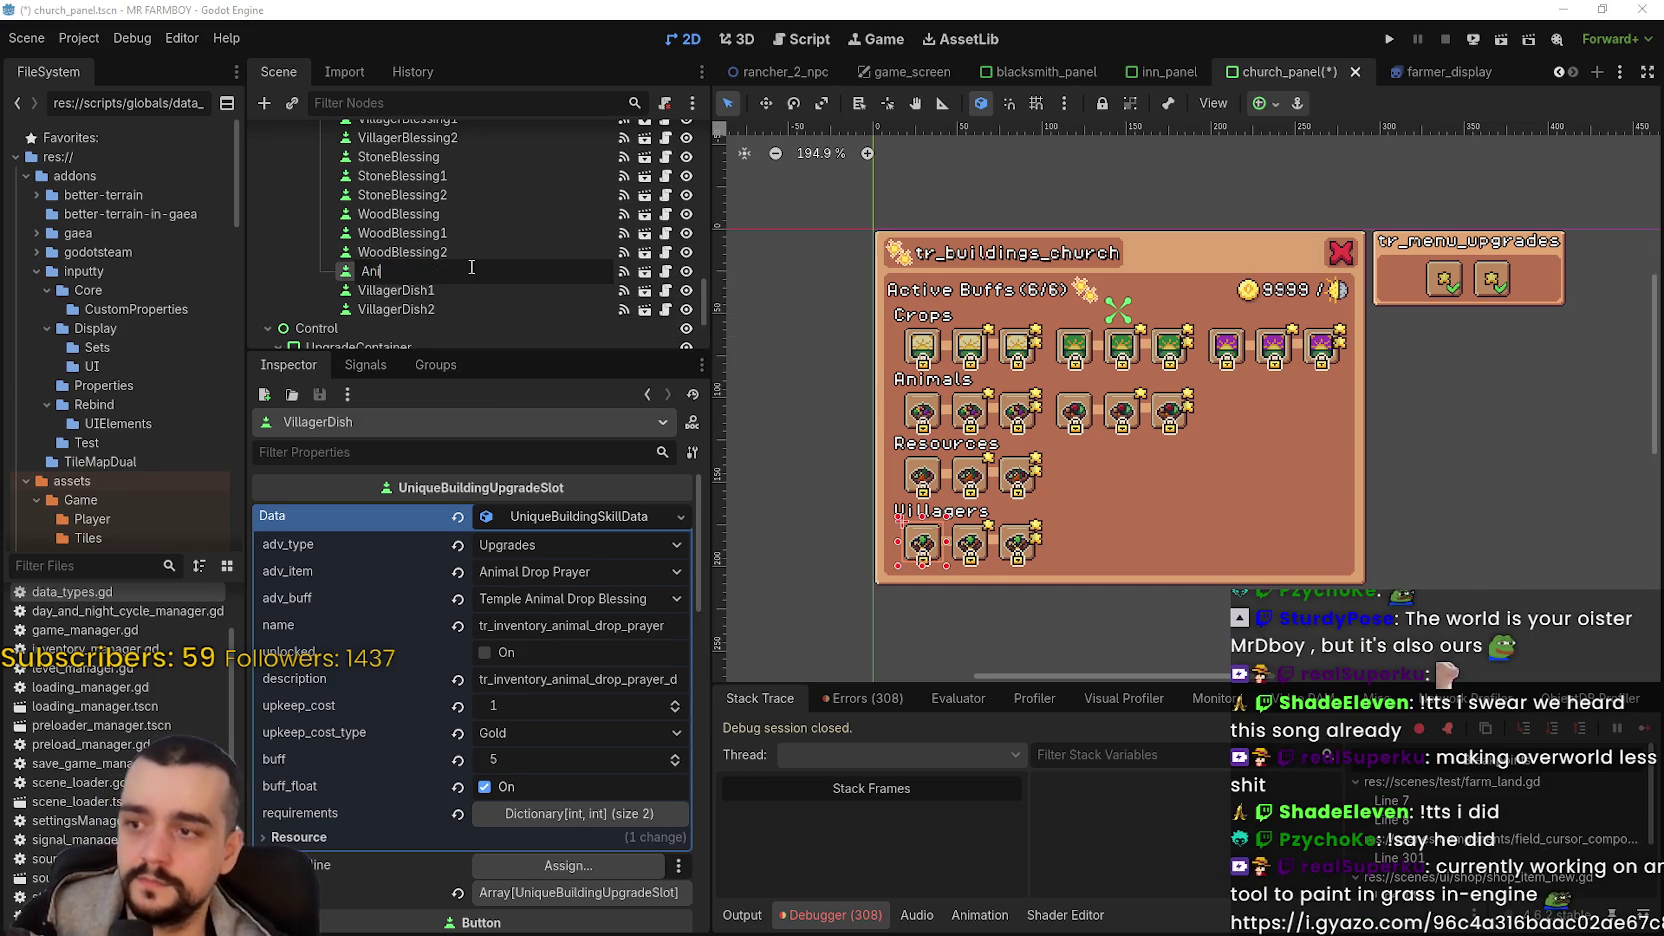
pyautogui.write('malDropB')
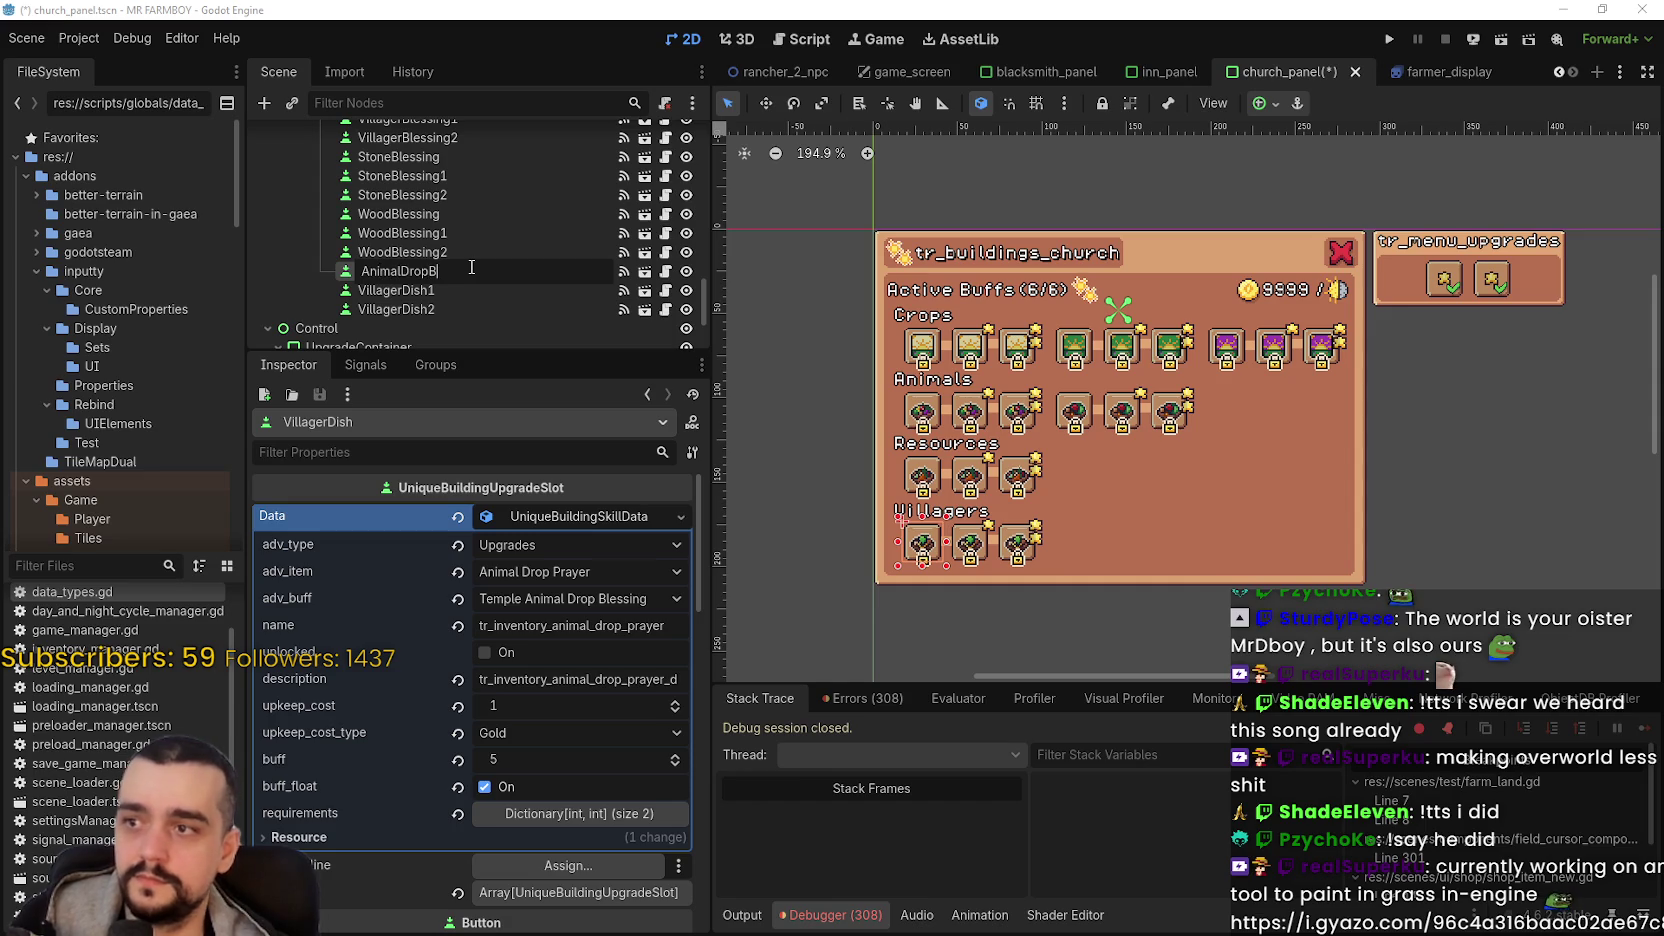
pyautogui.write('lessing')
pyautogui.press('Return')
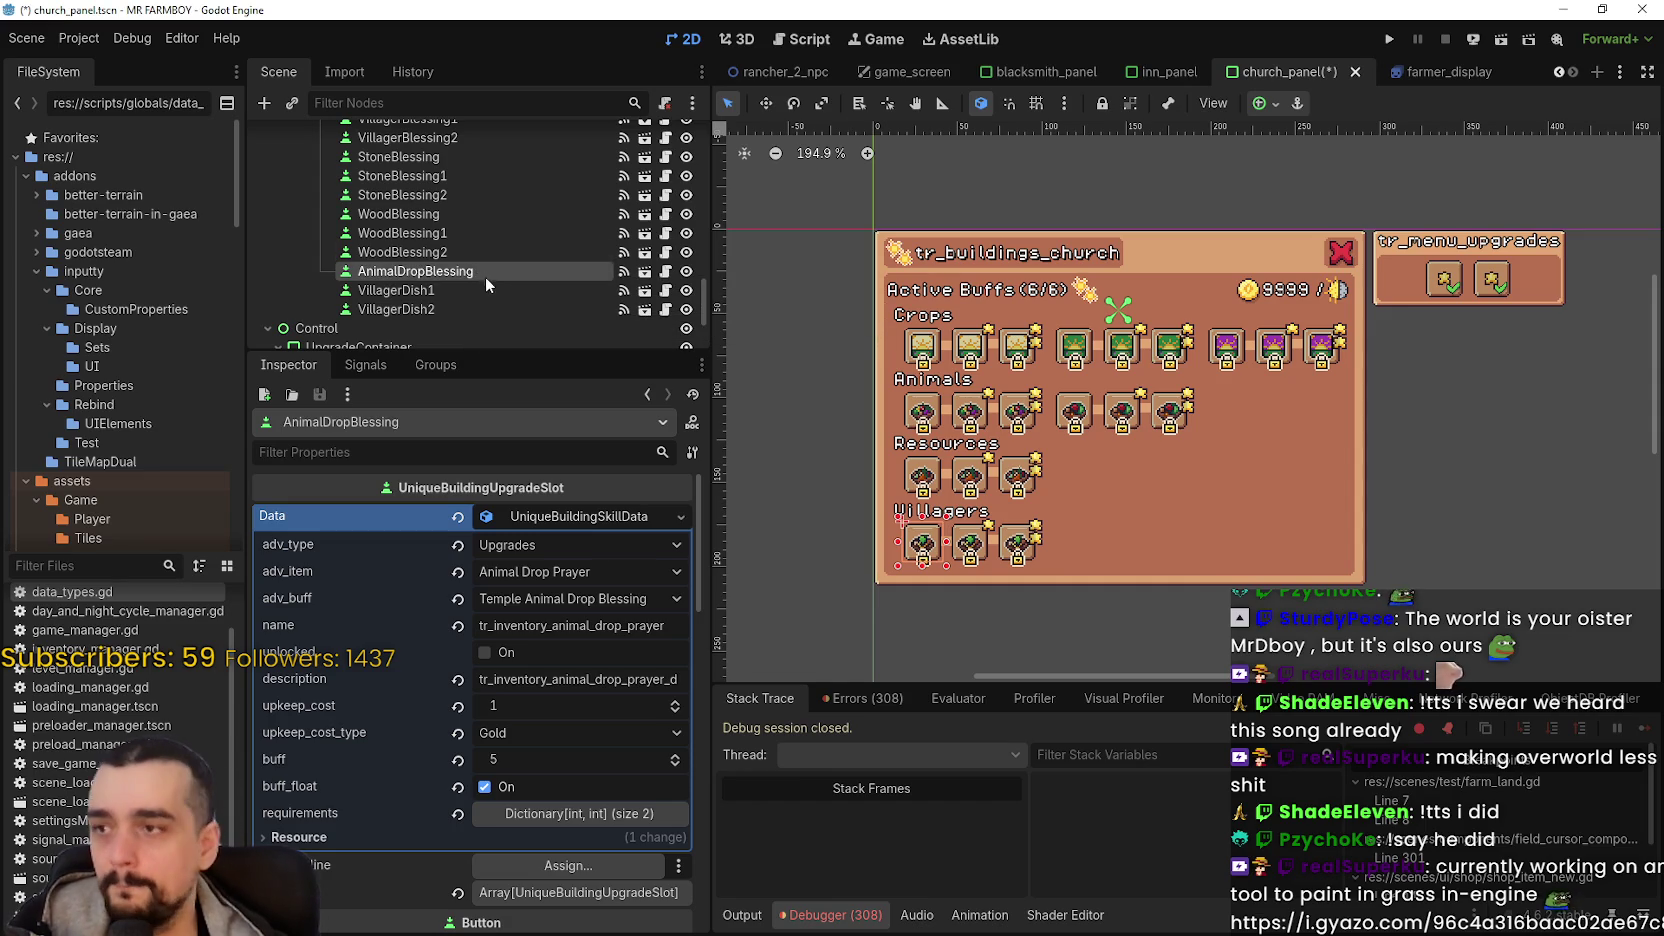
# - Rename VillagerDish1 and VillagerDish2 to AnimalDropBlessing1 and AnimalDropBlessing2, then save
pyautogui.doubleClick(451, 290)
pyautogui.write('Abu')
pyautogui.press('BackSpace')
pyautogui.press('BackSpace')
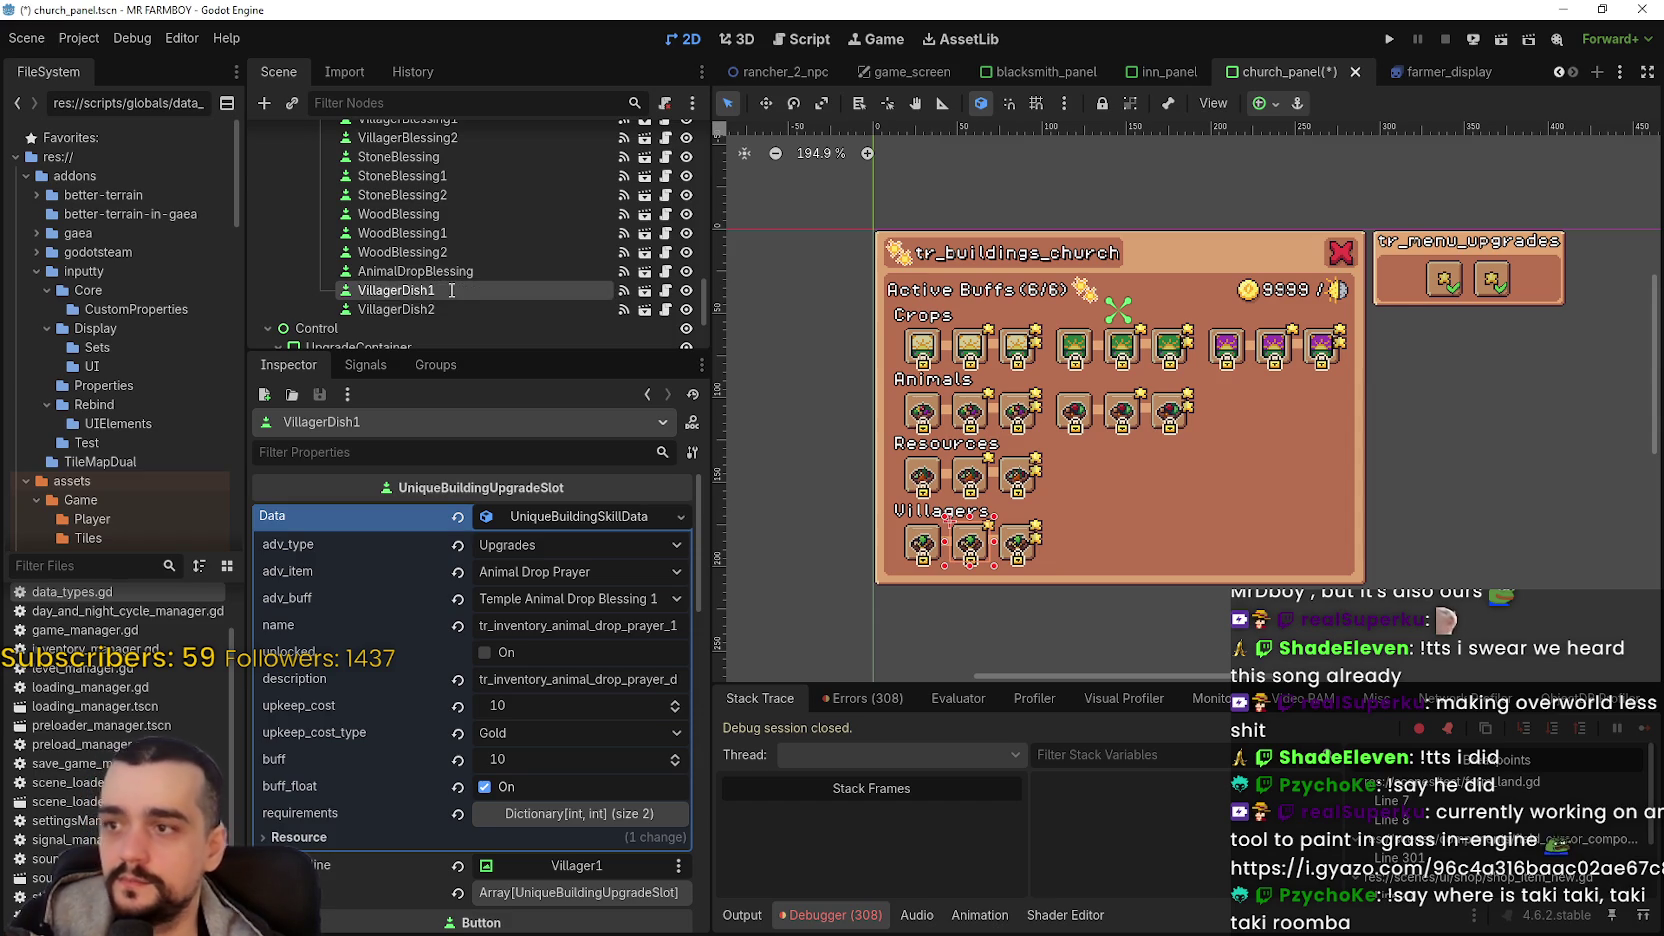
pyautogui.press('Return')
pyautogui.click(415, 308)
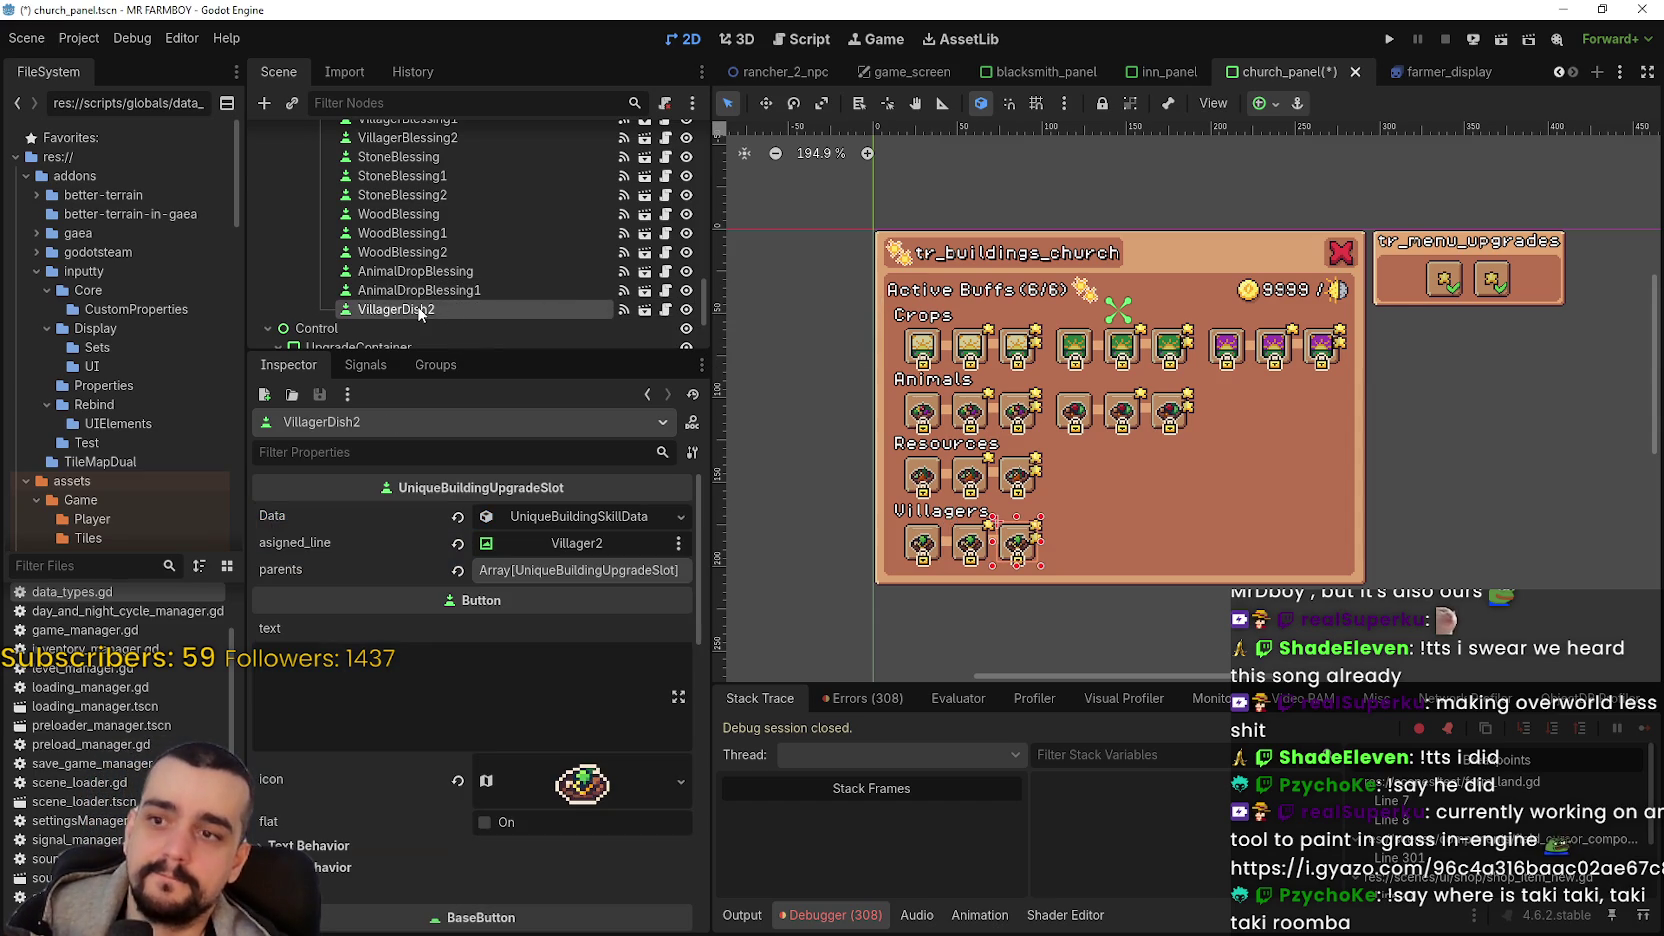
pyautogui.press('F2')
pyautogui.press('BackSpace')
pyautogui.write('Ani')
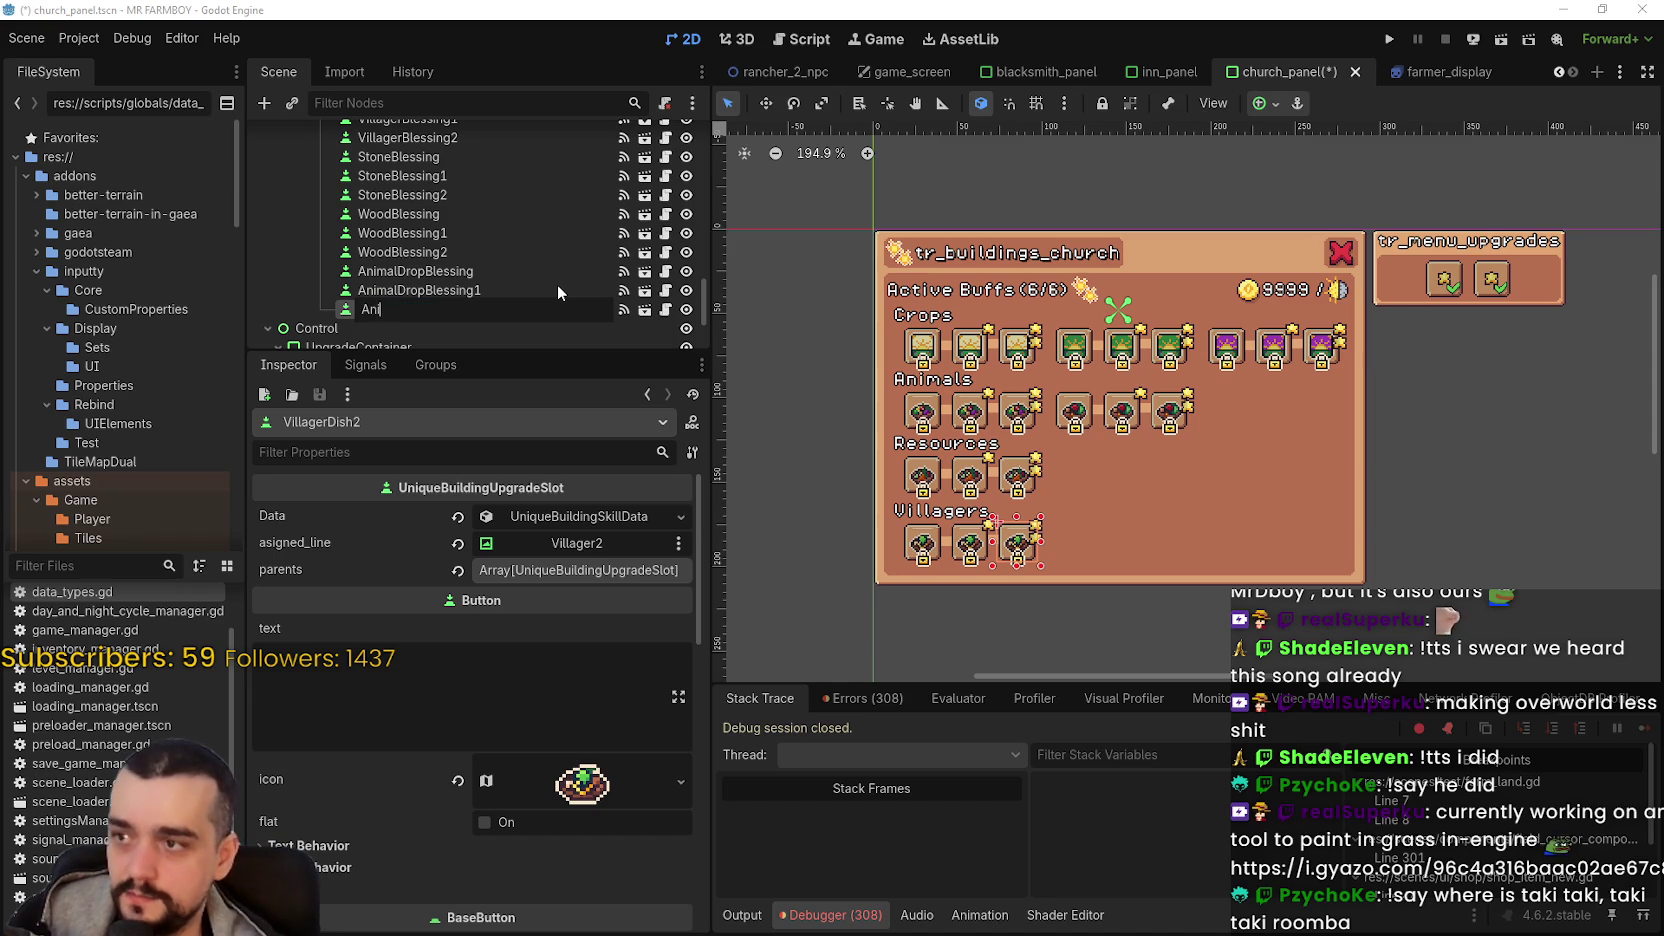
pyautogui.write('malDrop')
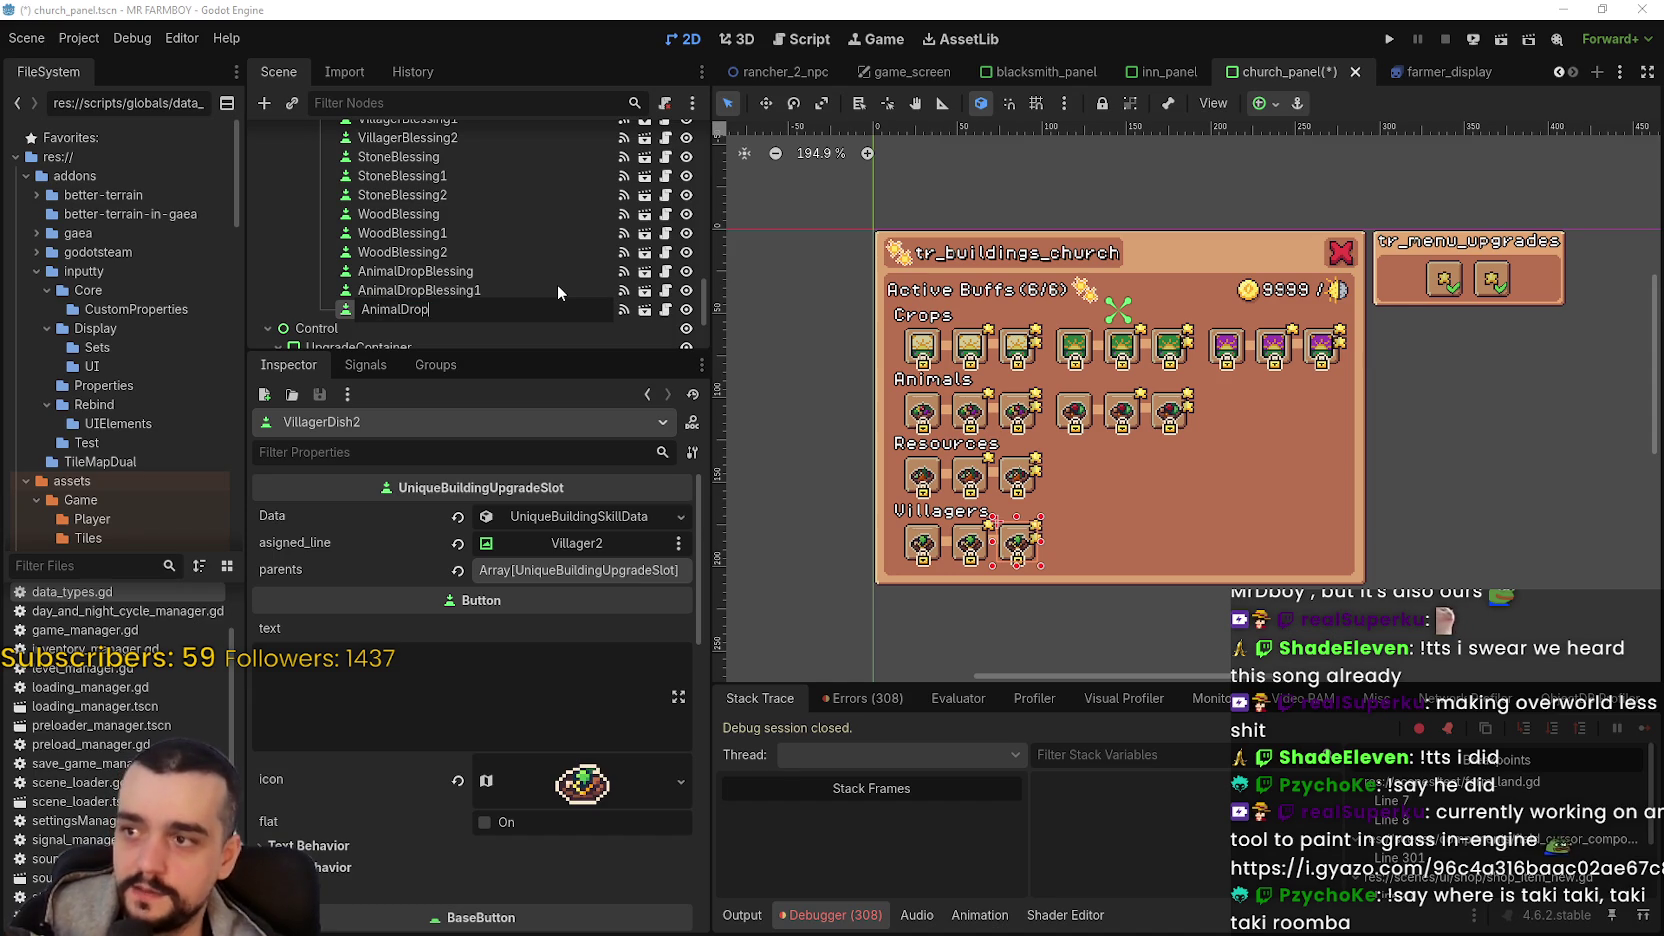
pyautogui.write('Blessing2')
pyautogui.press('Return')
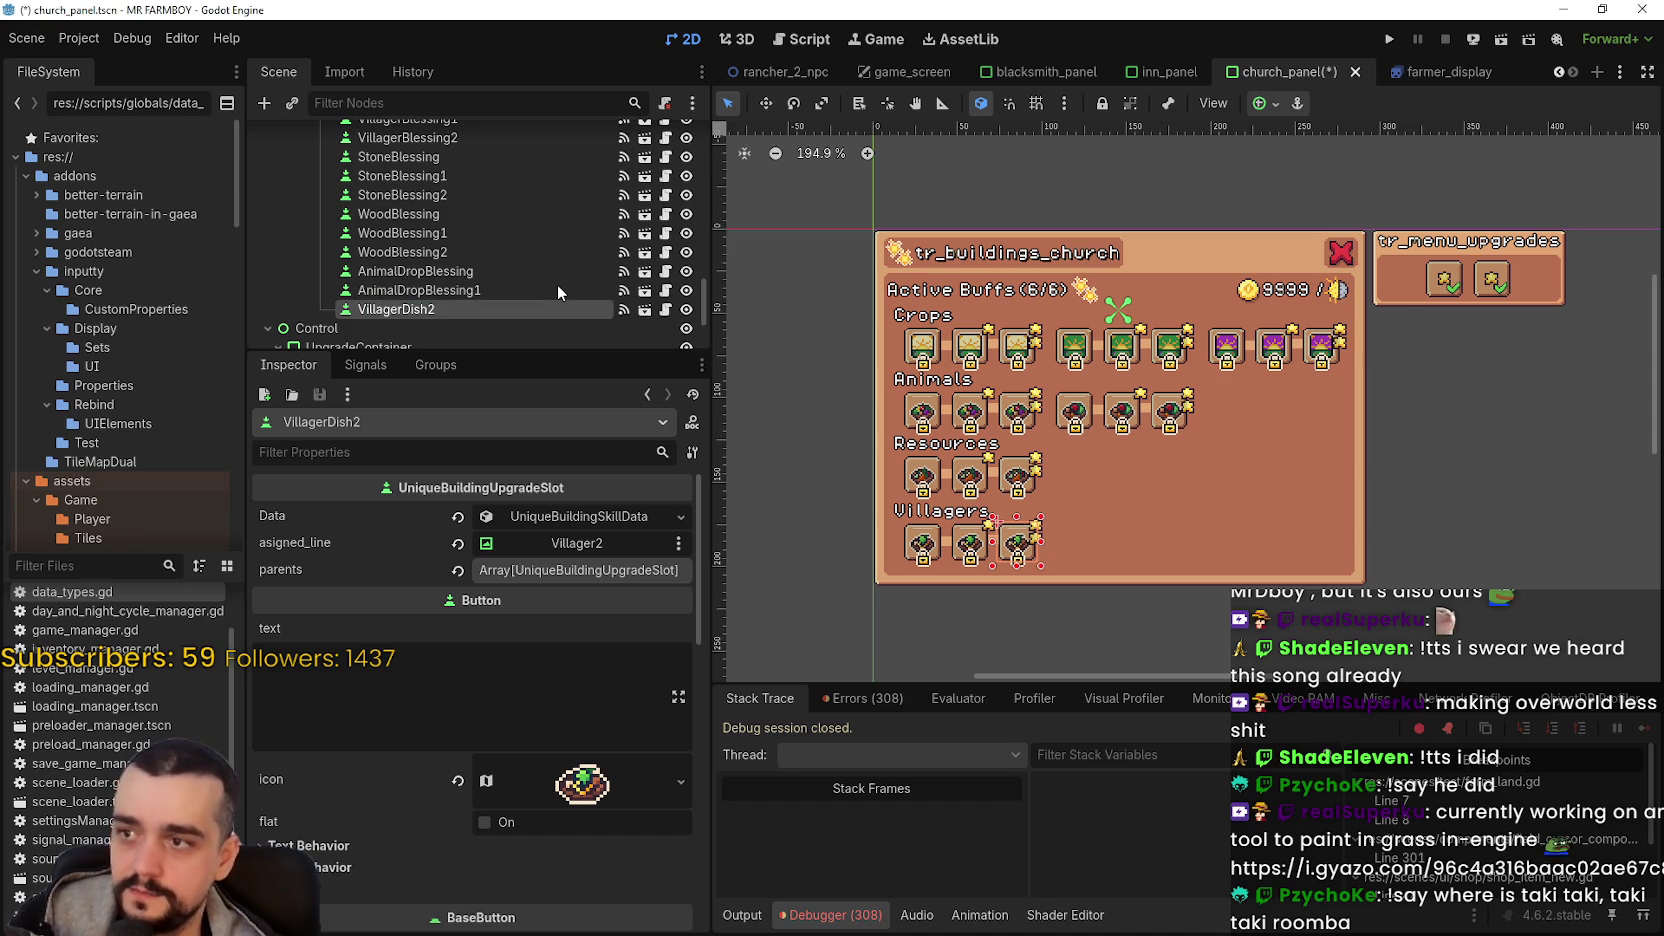
pyautogui.hotkey('ctrl', 's')
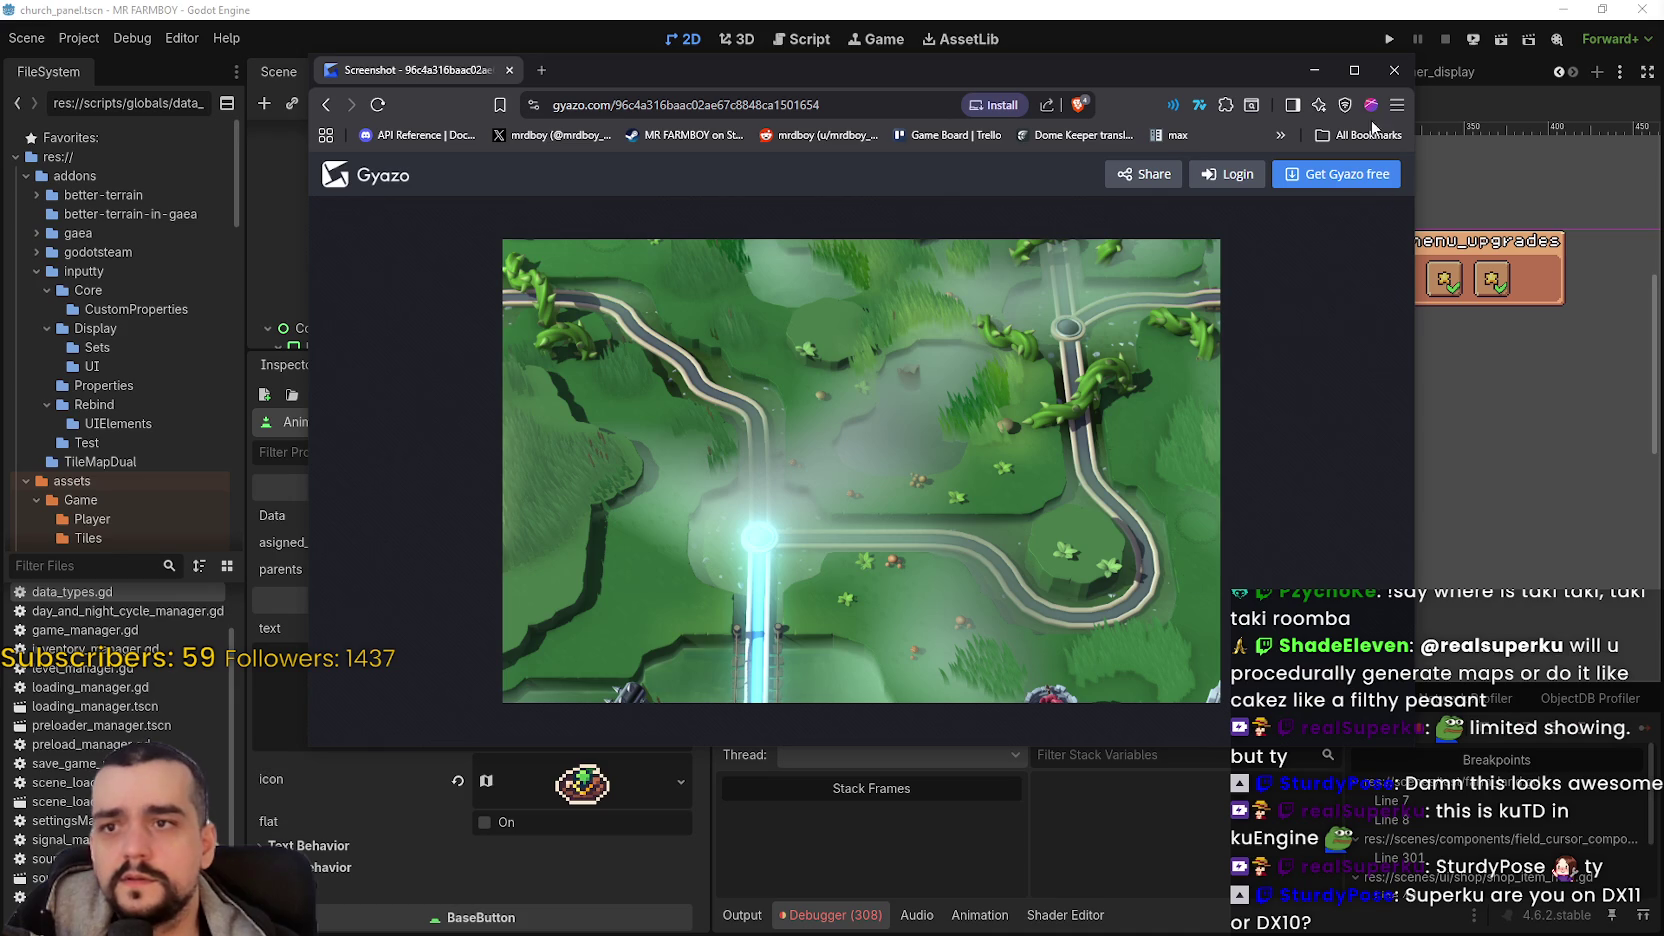
pyautogui.click(1392, 71)
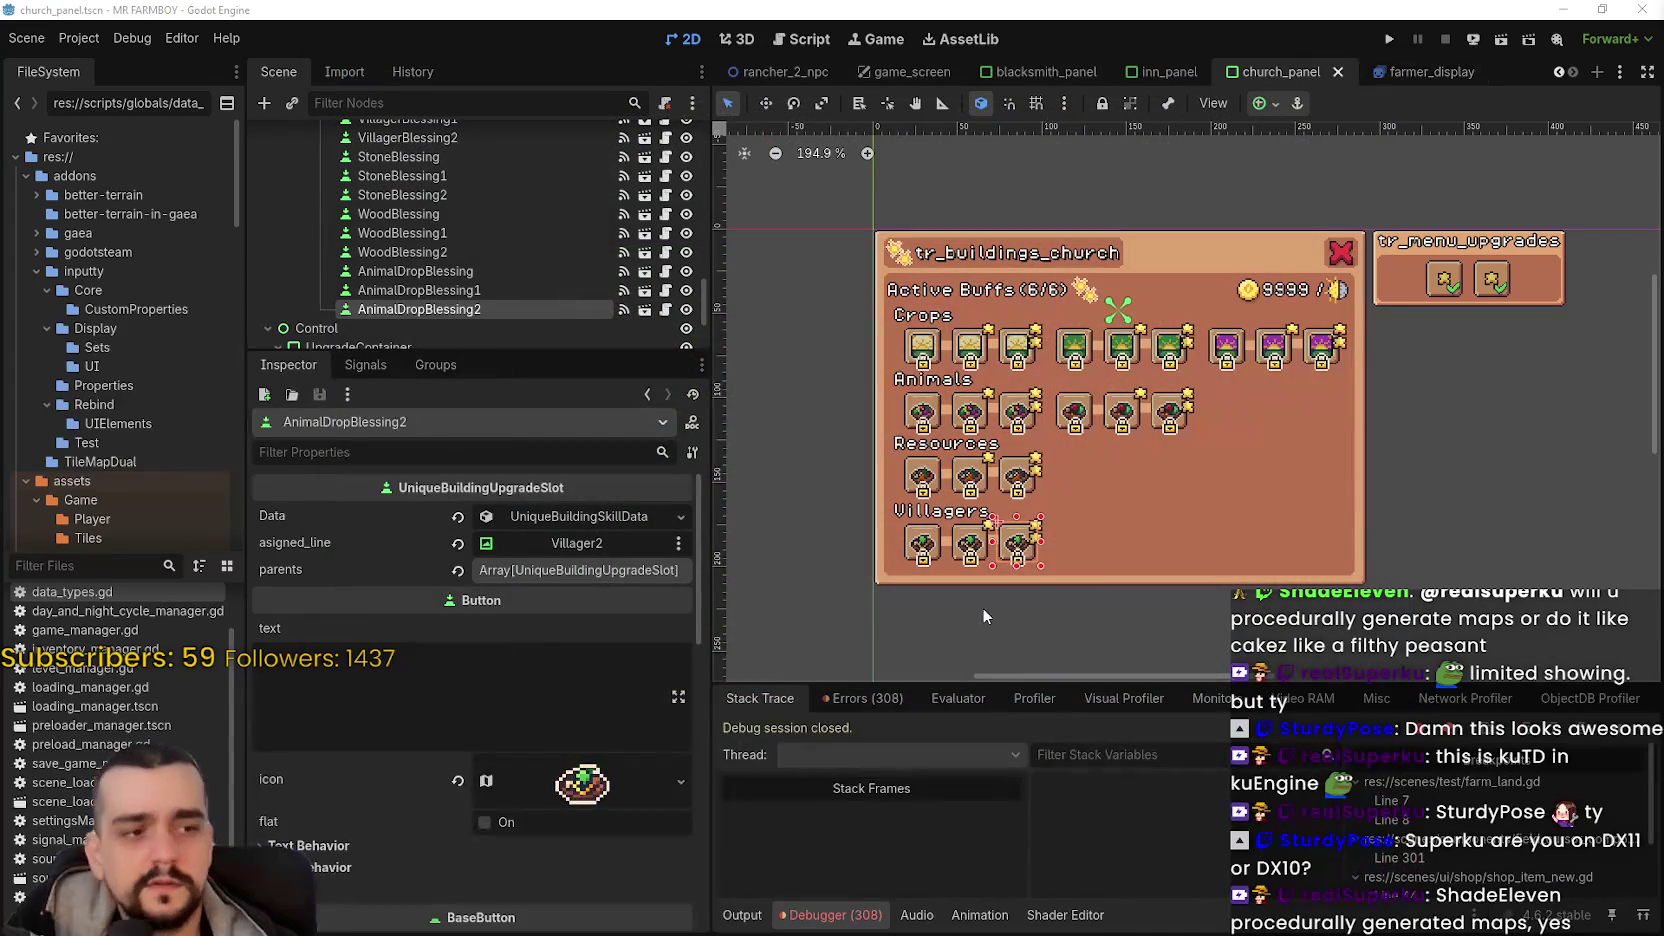
pyautogui.scroll(-1, 1047, 532)
pyautogui.scroll(-1, 1040, 534)
pyautogui.scroll(2, 1046, 517)
pyautogui.scroll(-3, 1049, 511)
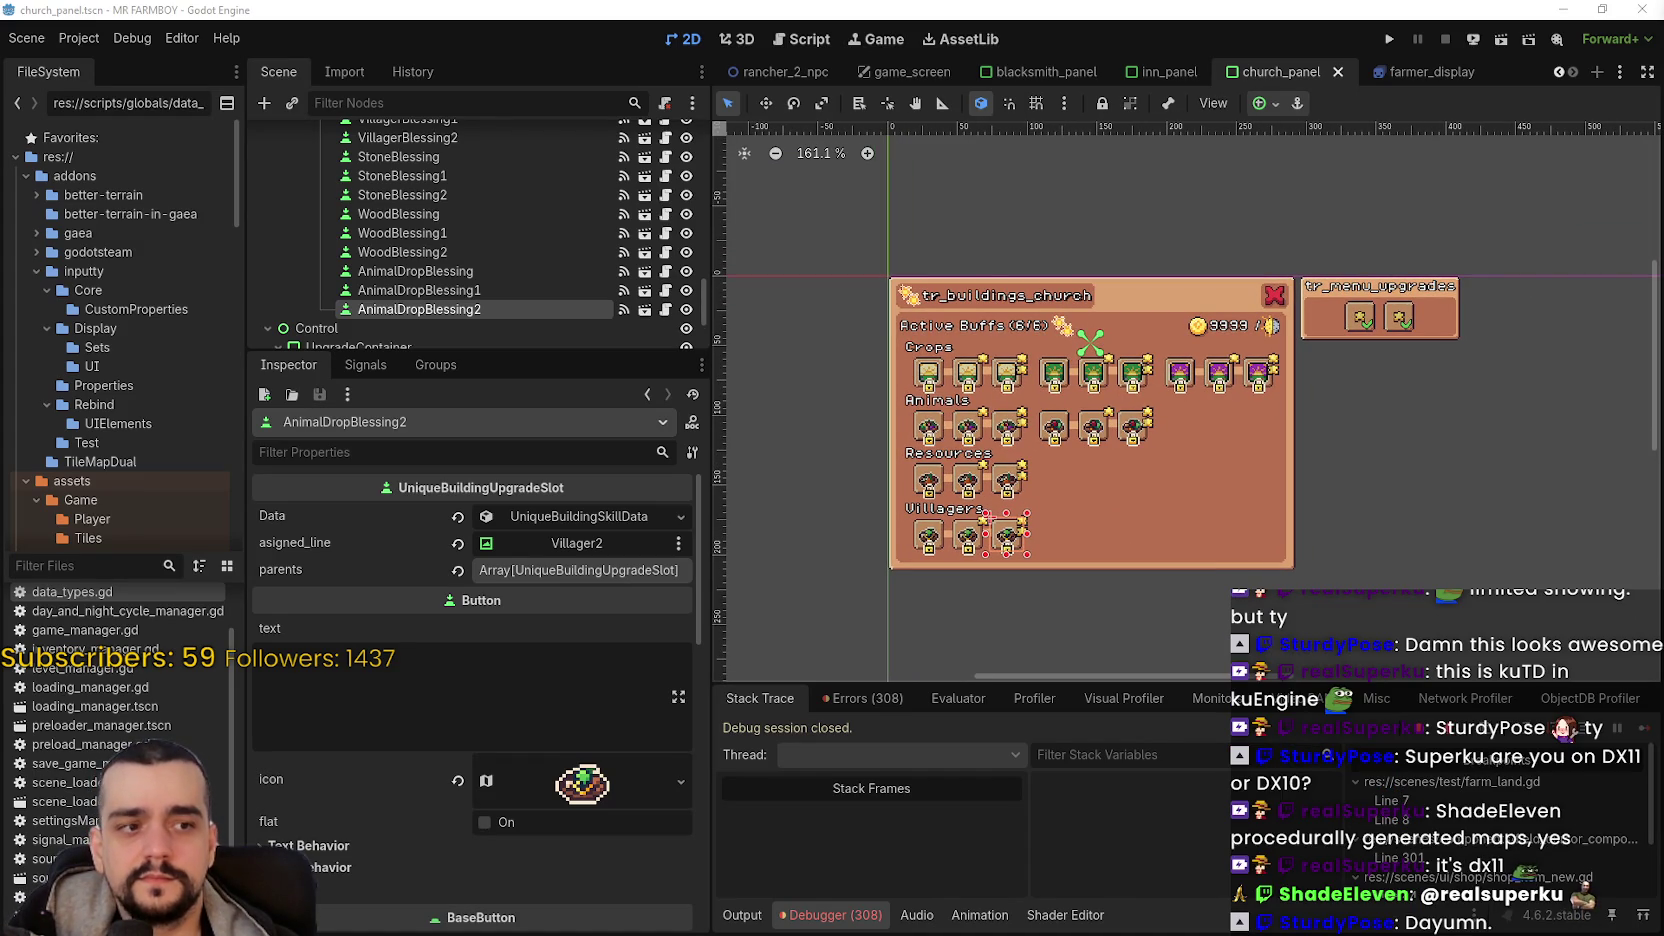
pyautogui.scroll(1, 1105, 350)
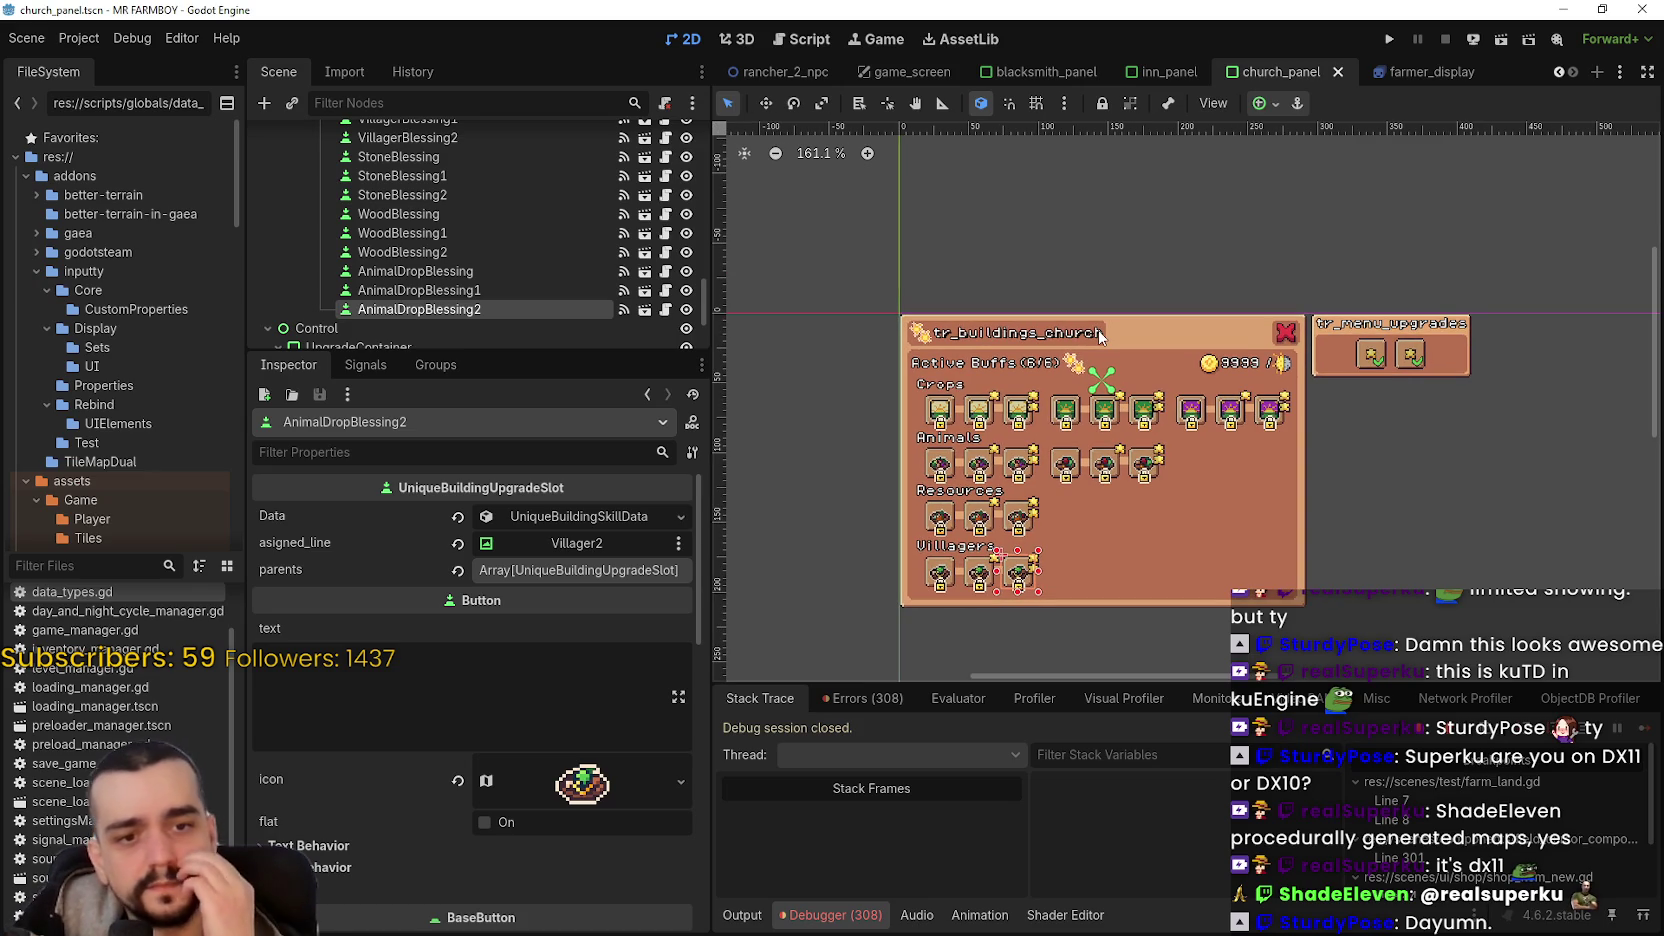
pyautogui.scroll(2, 1062, 455)
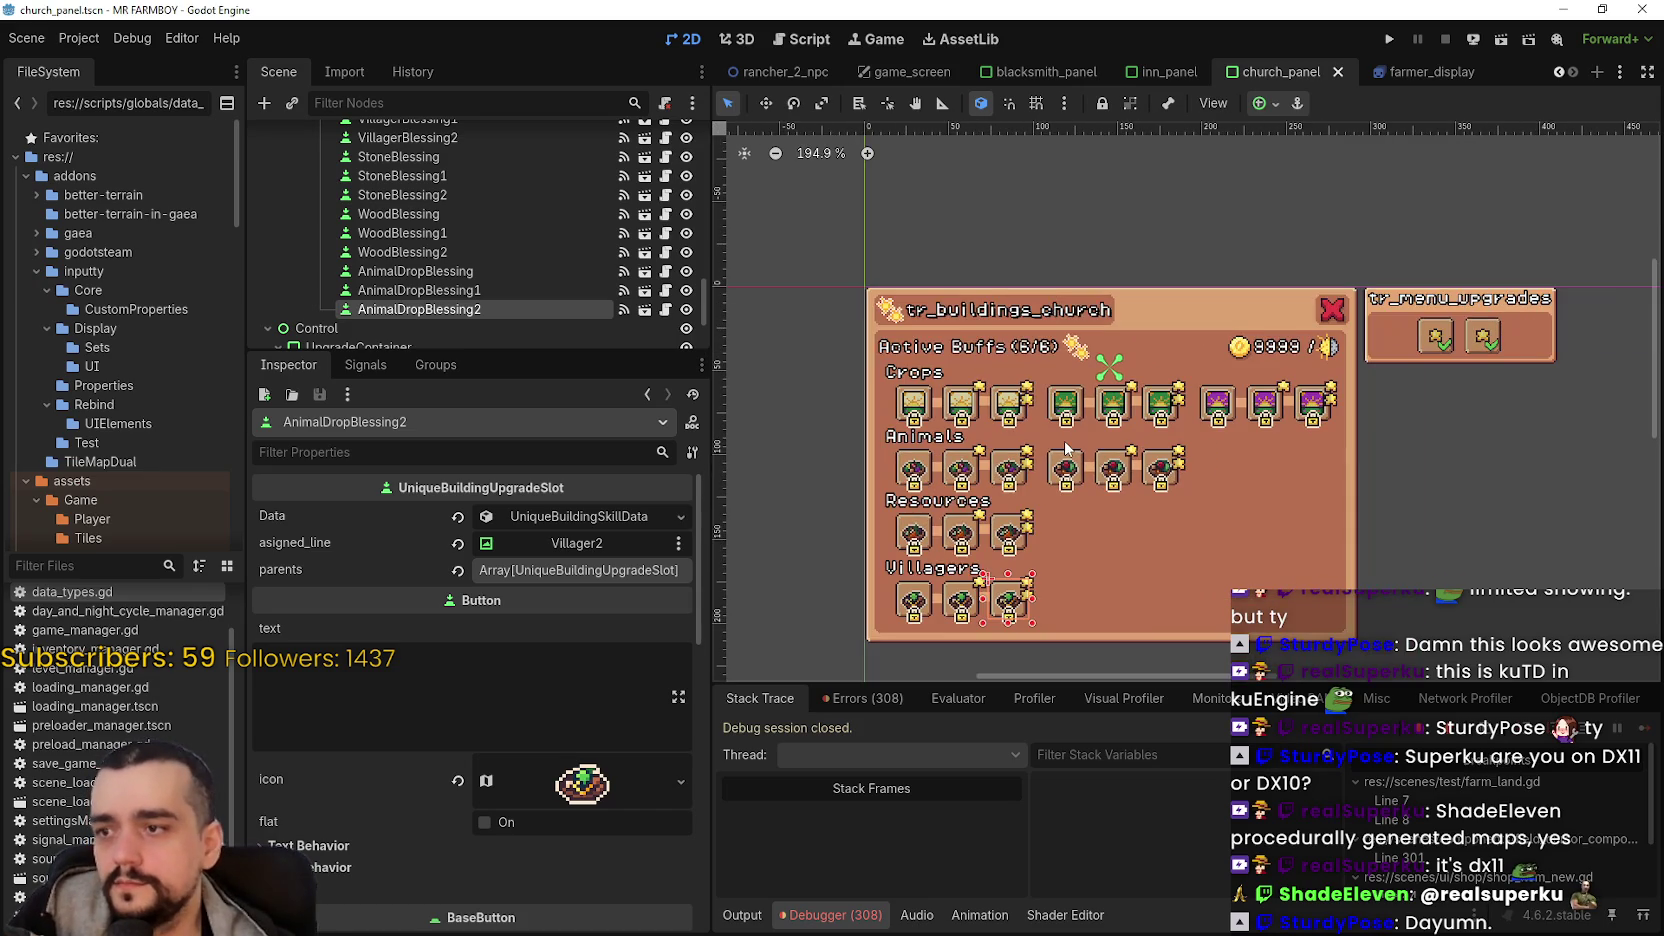
pyautogui.scroll(-3, 1193, 536)
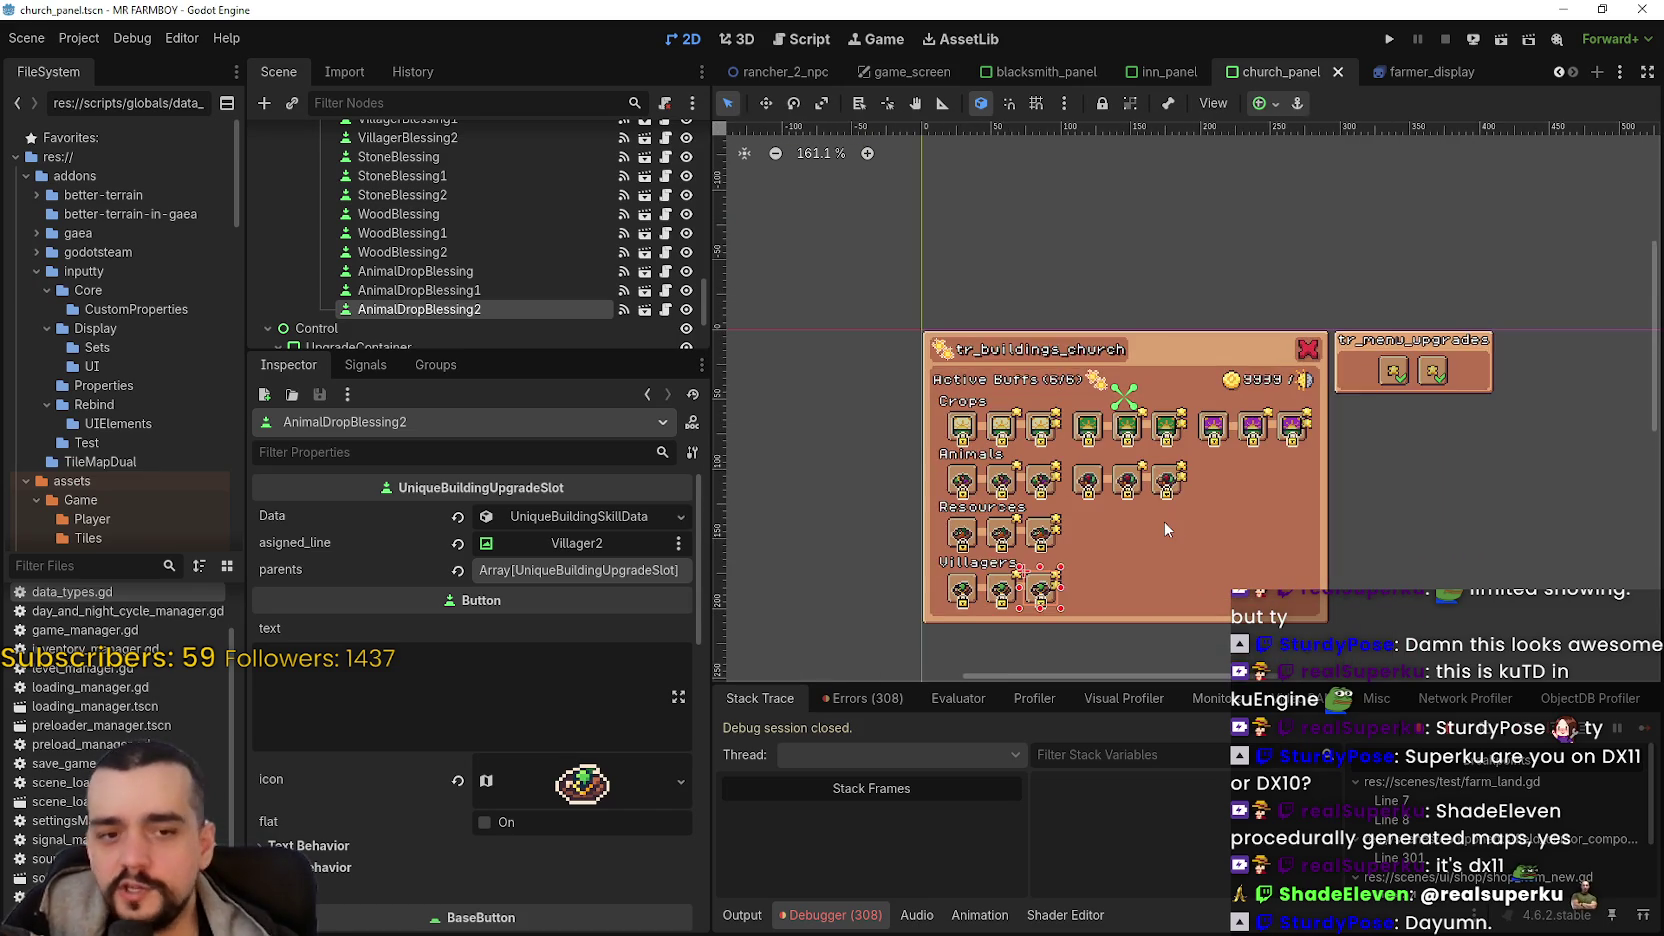
pyautogui.scroll(4, 1164, 521)
pyautogui.scroll(2, 1154, 428)
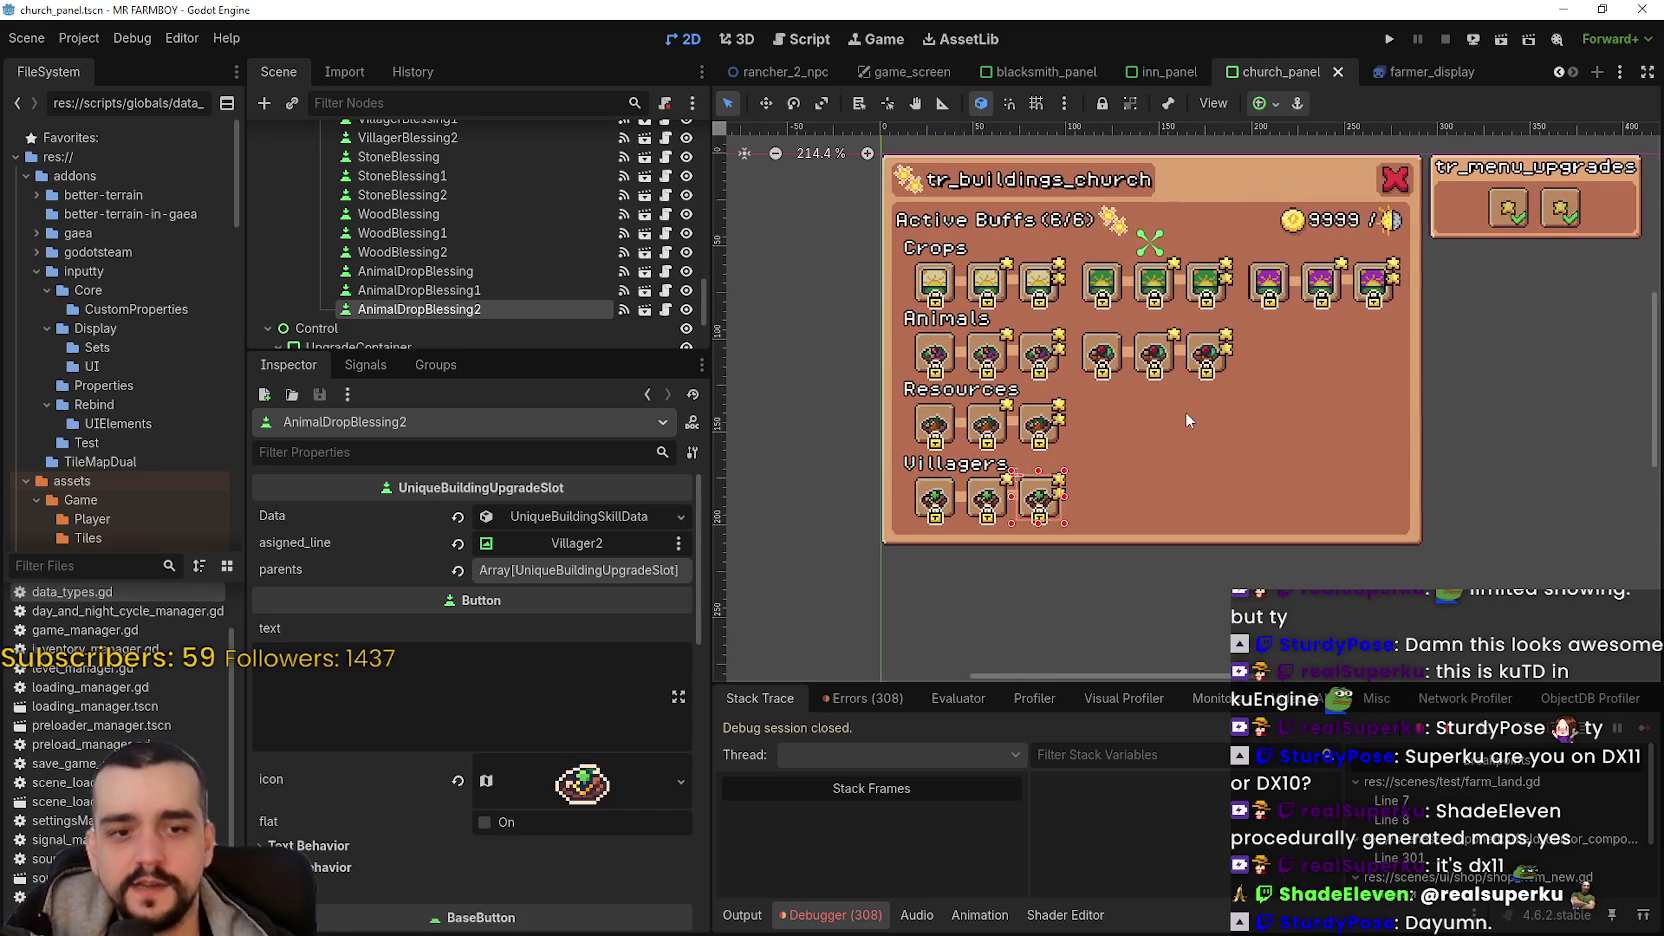
pyautogui.moveTo(755, 580); pyautogui.dragTo(1143, 463)
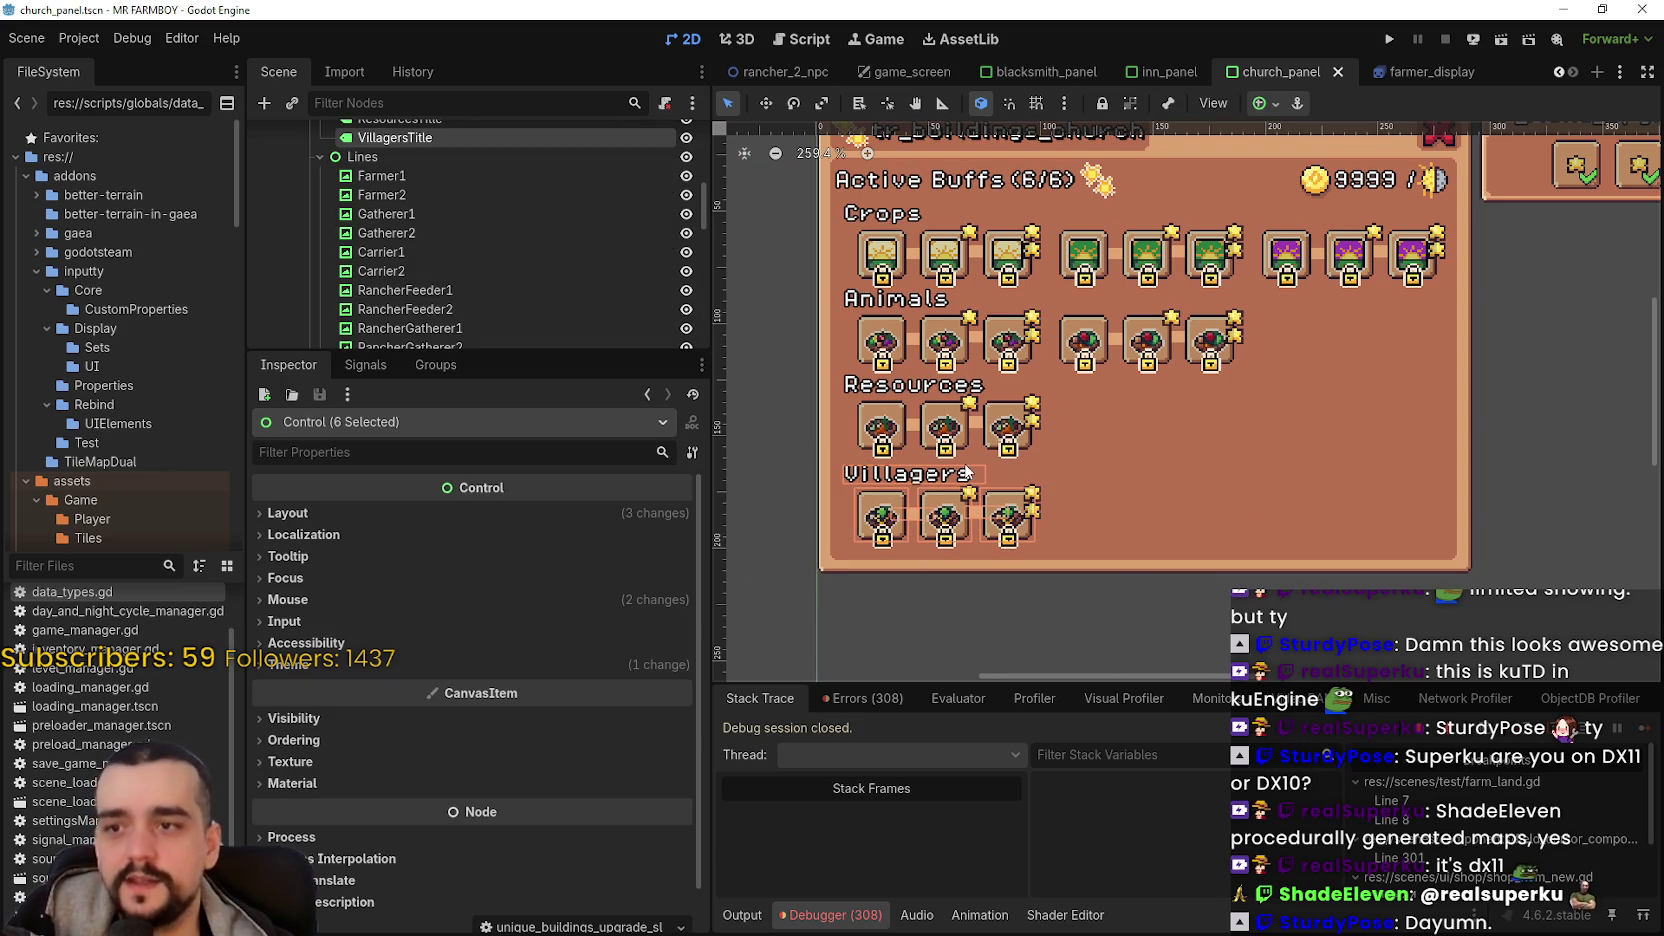
# - Select the 'Villagers' title label in the viewport so the Inspector shows VillagersTitle
pyautogui.click(868, 478)
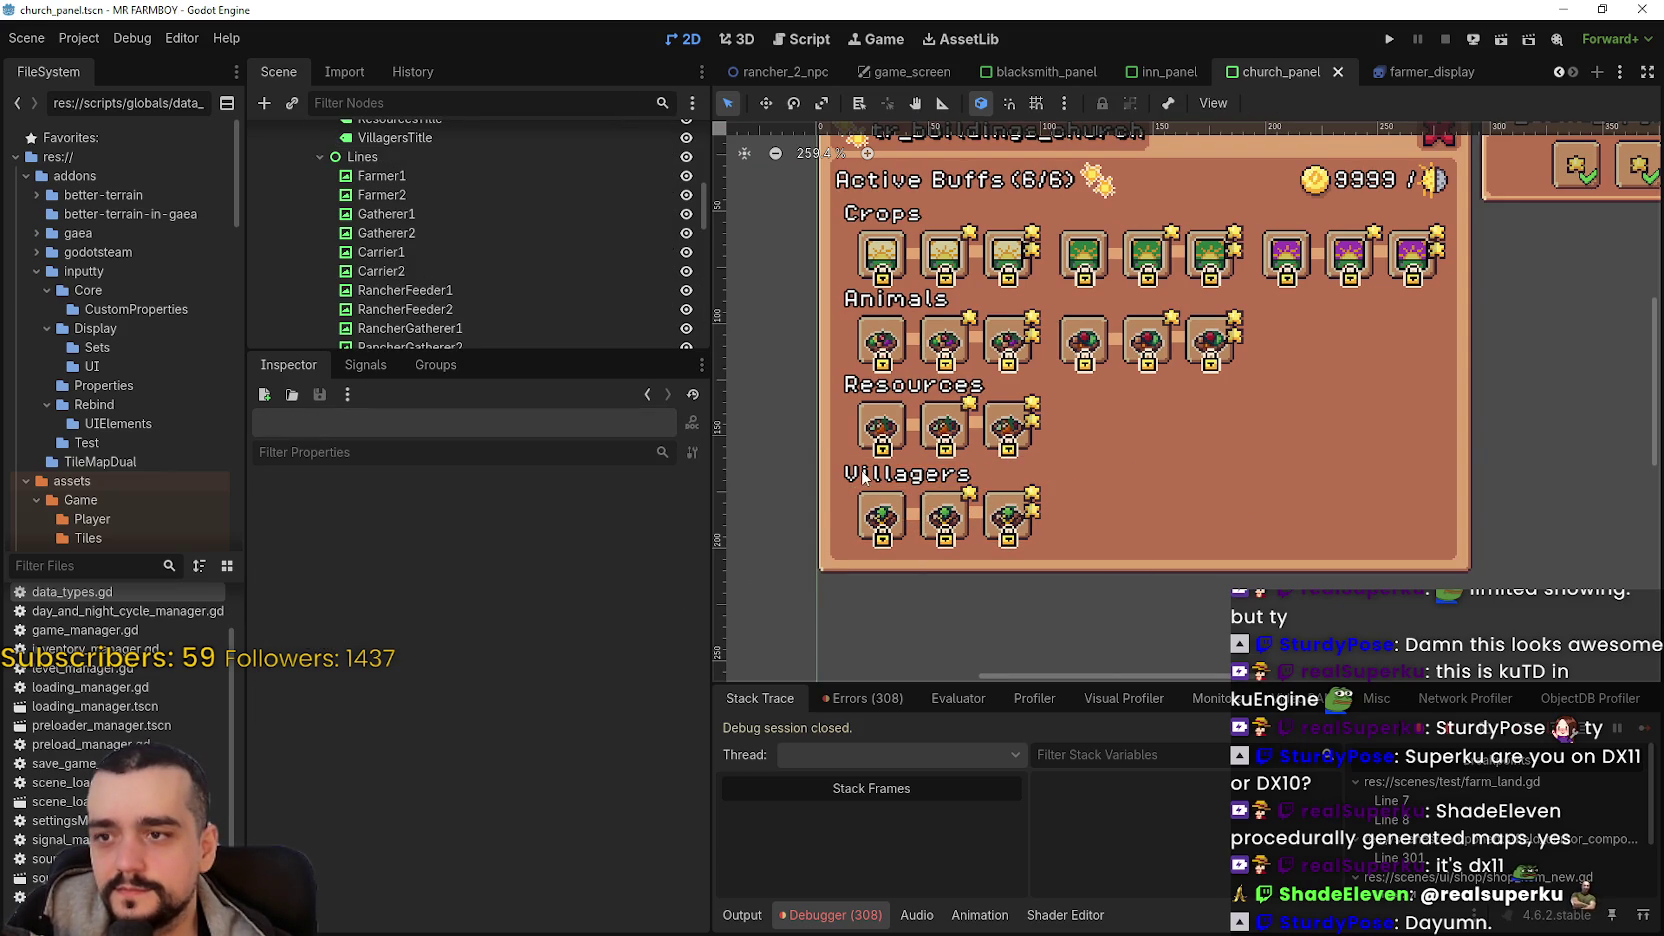
pyautogui.click(1067, 620)
pyautogui.moveTo(780, 598); pyautogui.dragTo(1121, 455)
pyautogui.click(1173, 628)
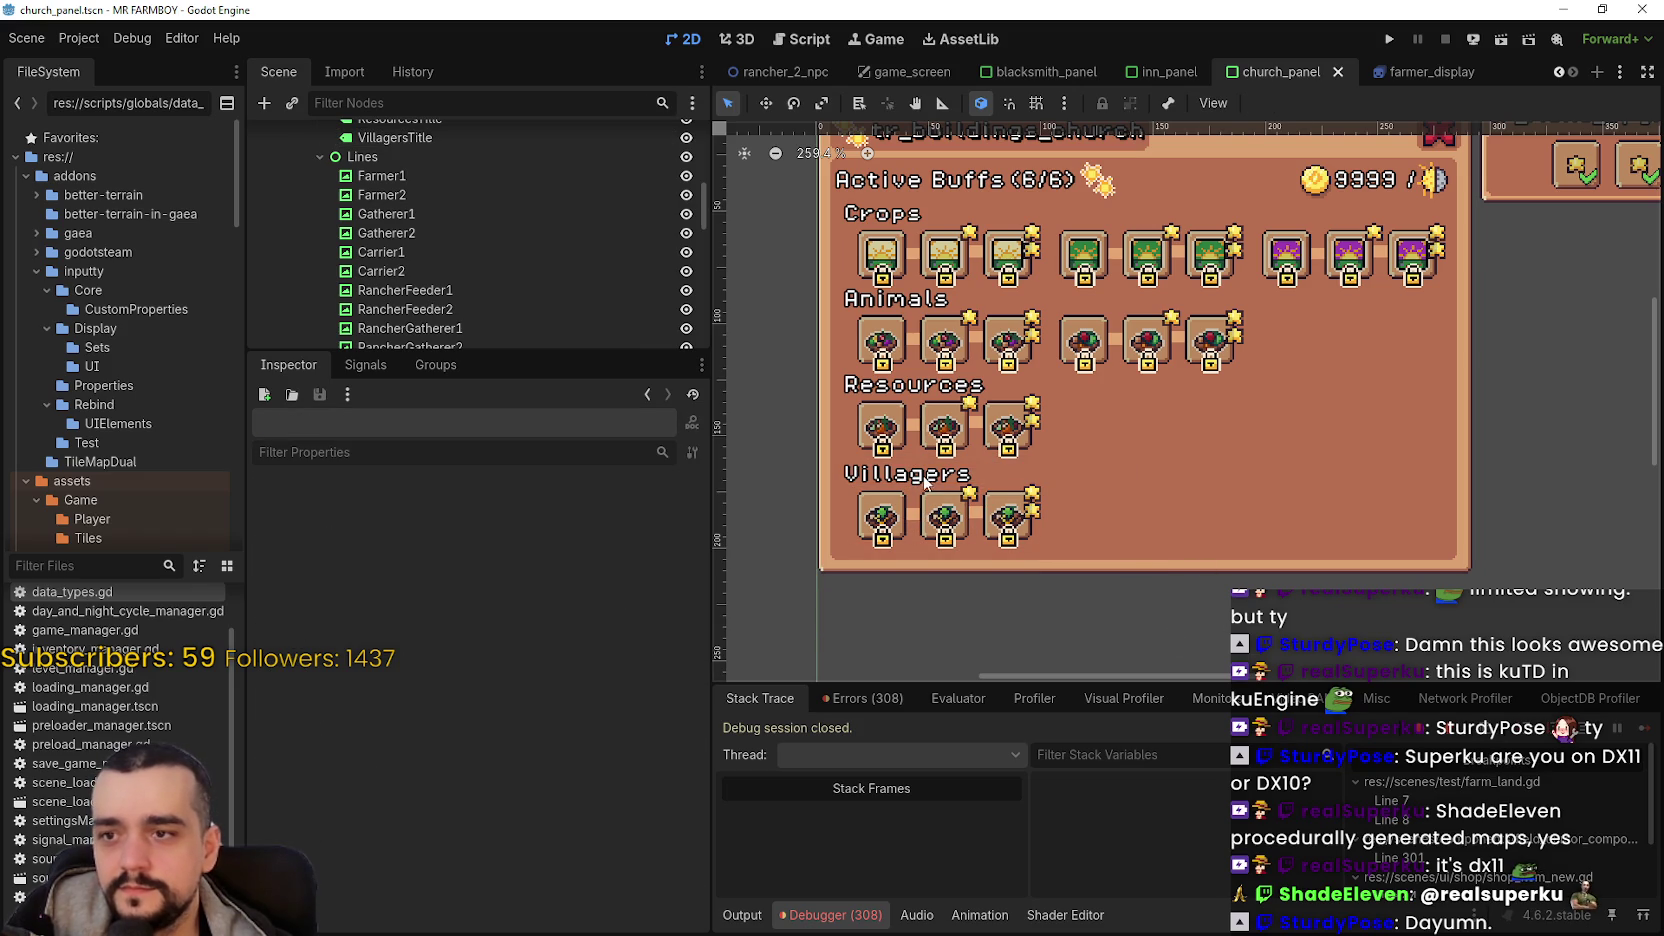
pyautogui.click(925, 483)
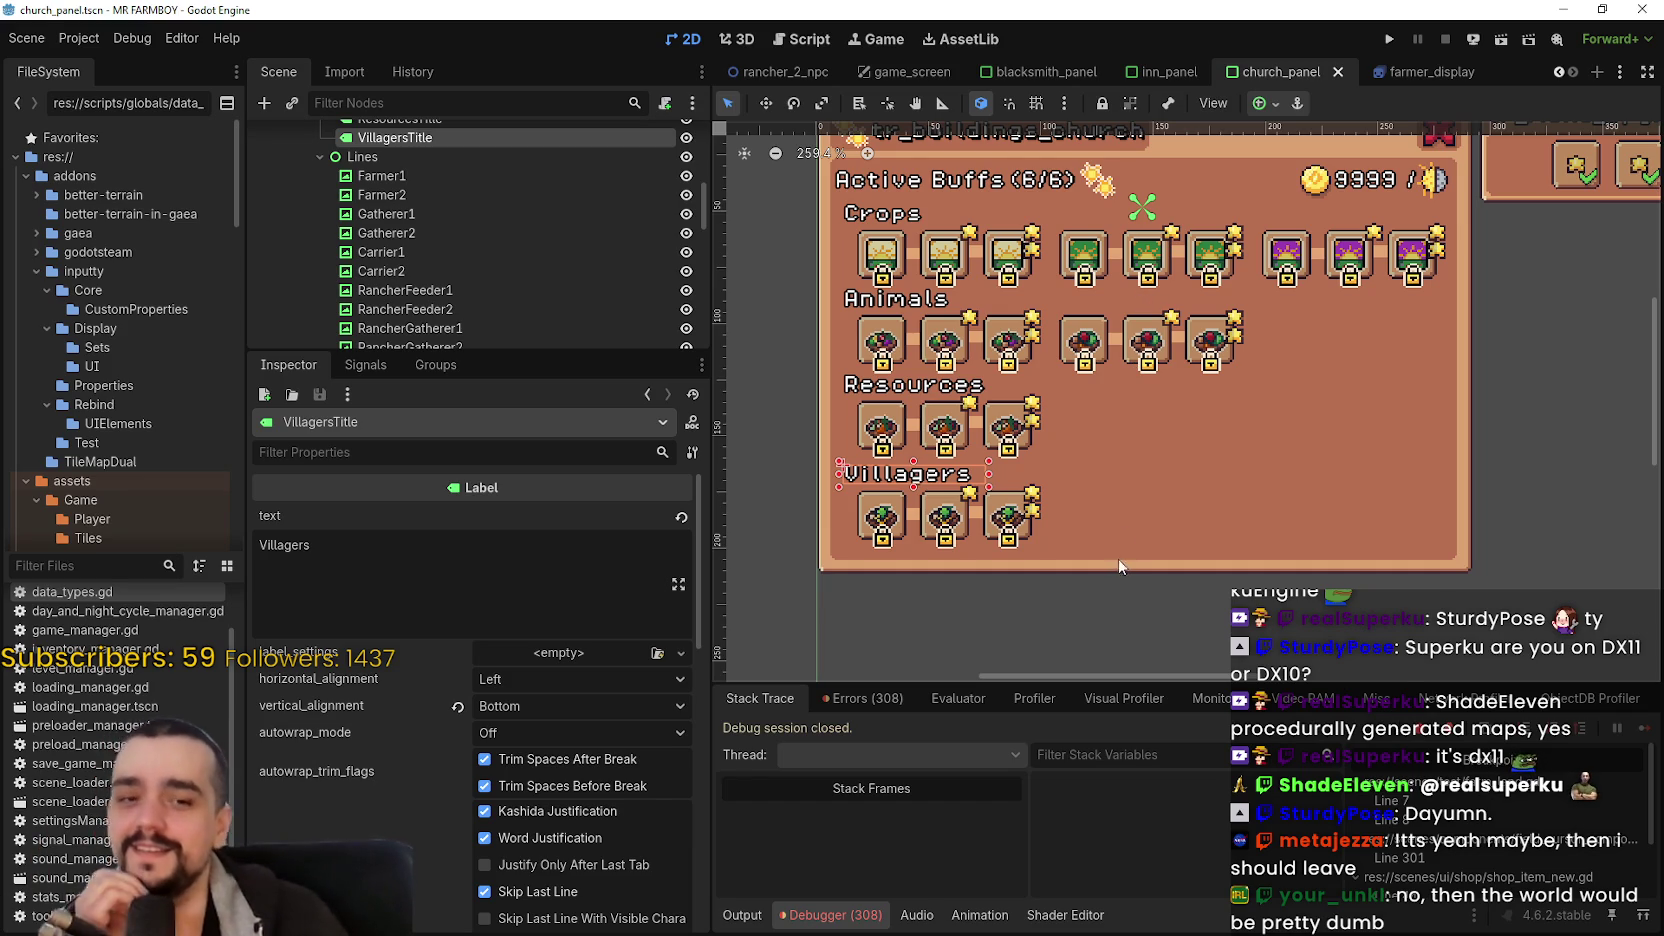
pyautogui.scroll(-2, 1100, 300)
pyautogui.scroll(2, 1074, 316)
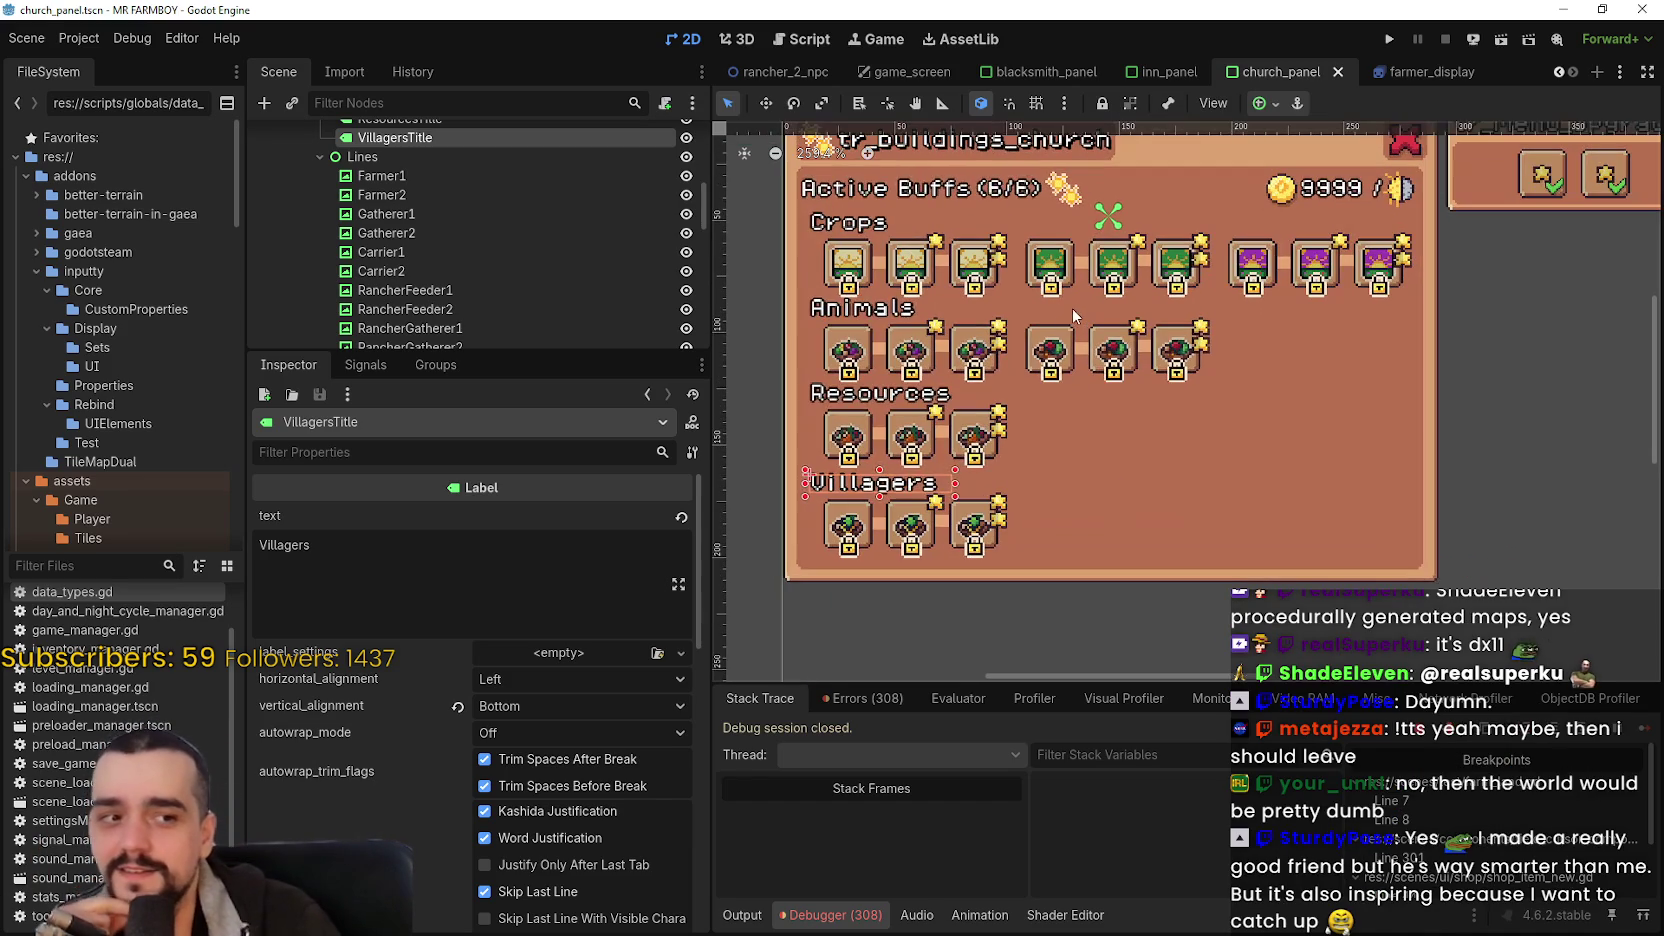
pyautogui.scroll(-1, 1020, 355)
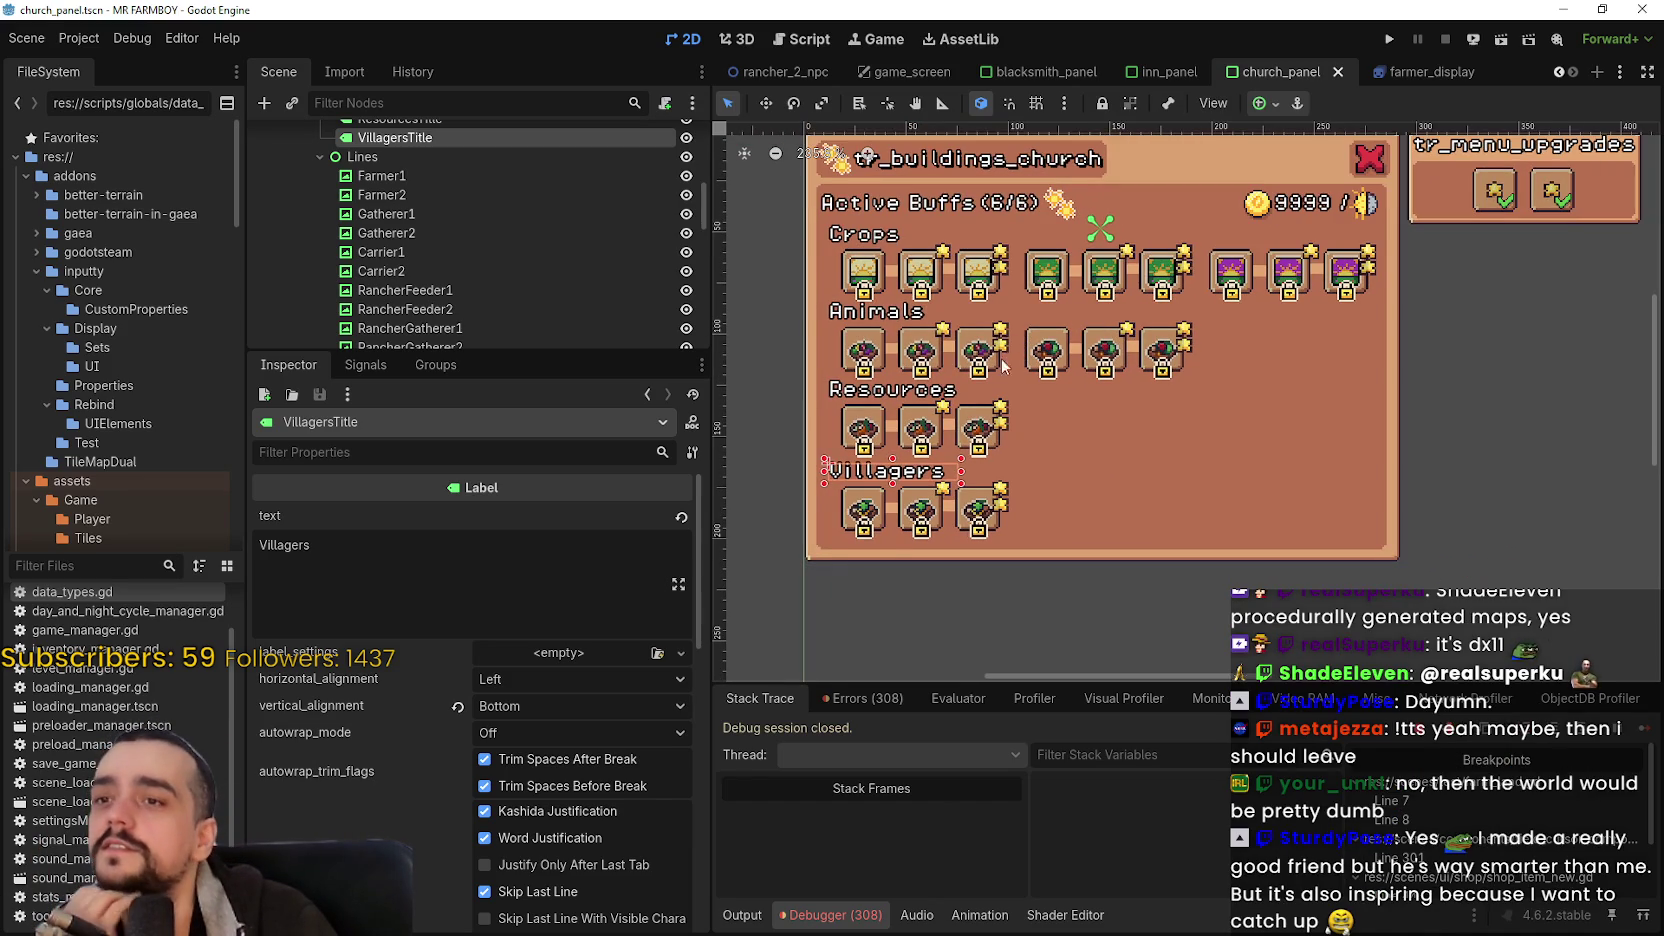
pyautogui.scroll(-1, 1003, 360)
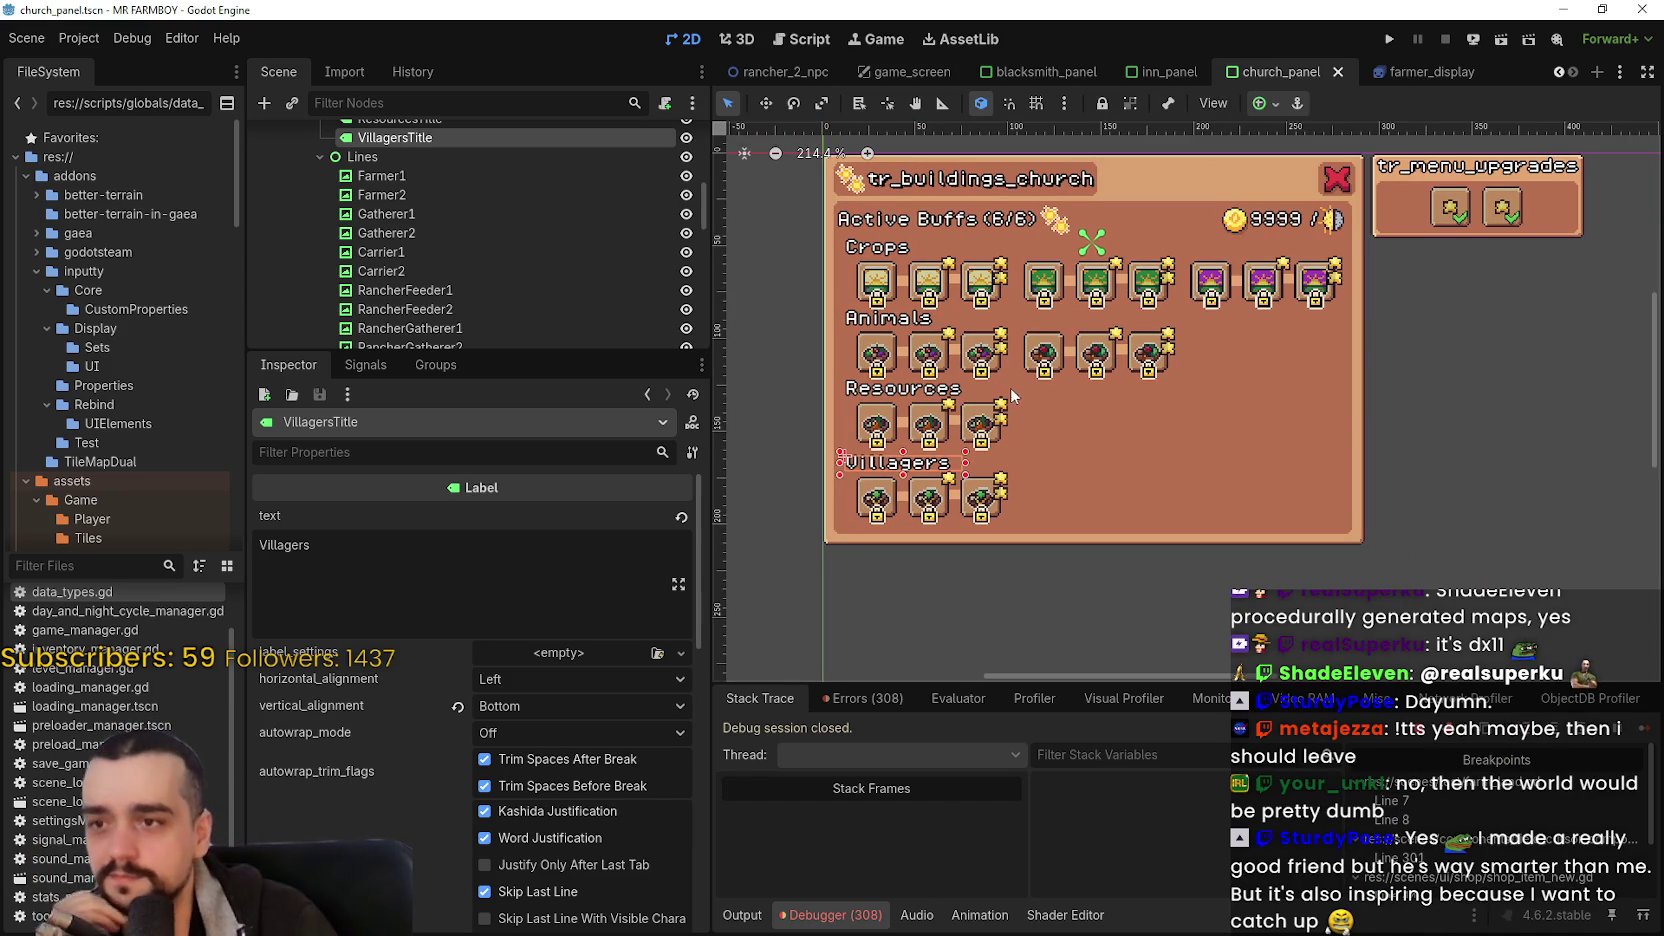
pyautogui.scroll(1, 978, 410)
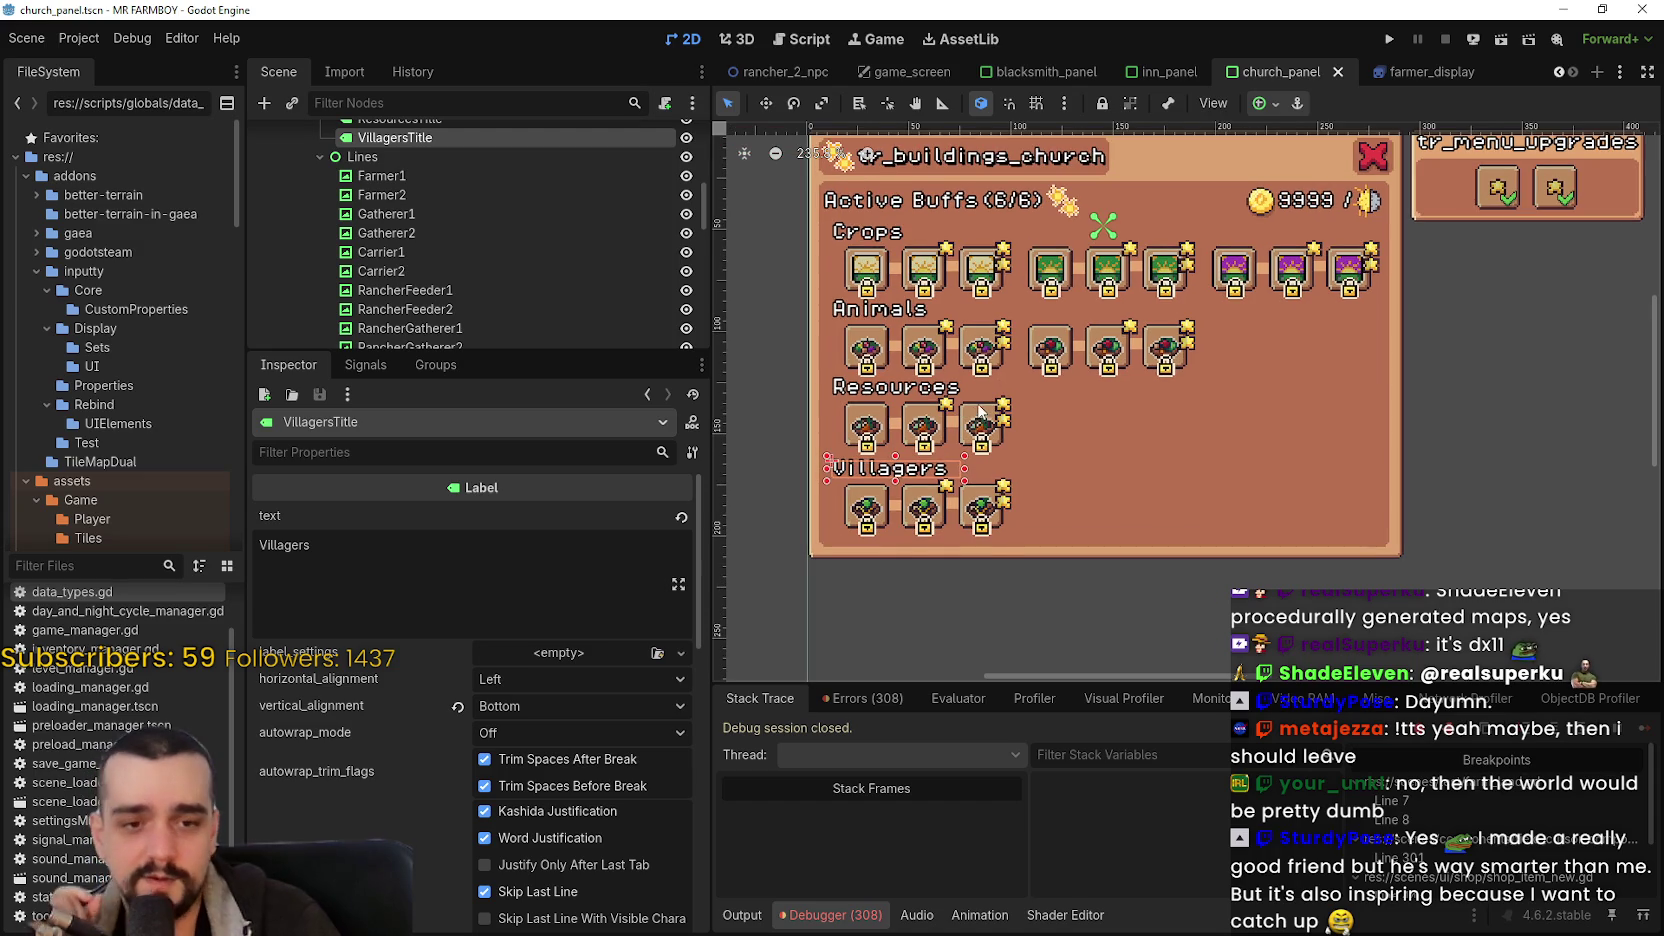
pyautogui.scroll(2, 975, 415)
pyautogui.scroll(-3, 970, 420)
pyautogui.scroll(2, 958, 427)
pyautogui.scroll(2, 958, 430)
pyautogui.click(900, 372)
pyautogui.scroll(-2, 1196, 438)
pyautogui.scroll(2, 1134, 438)
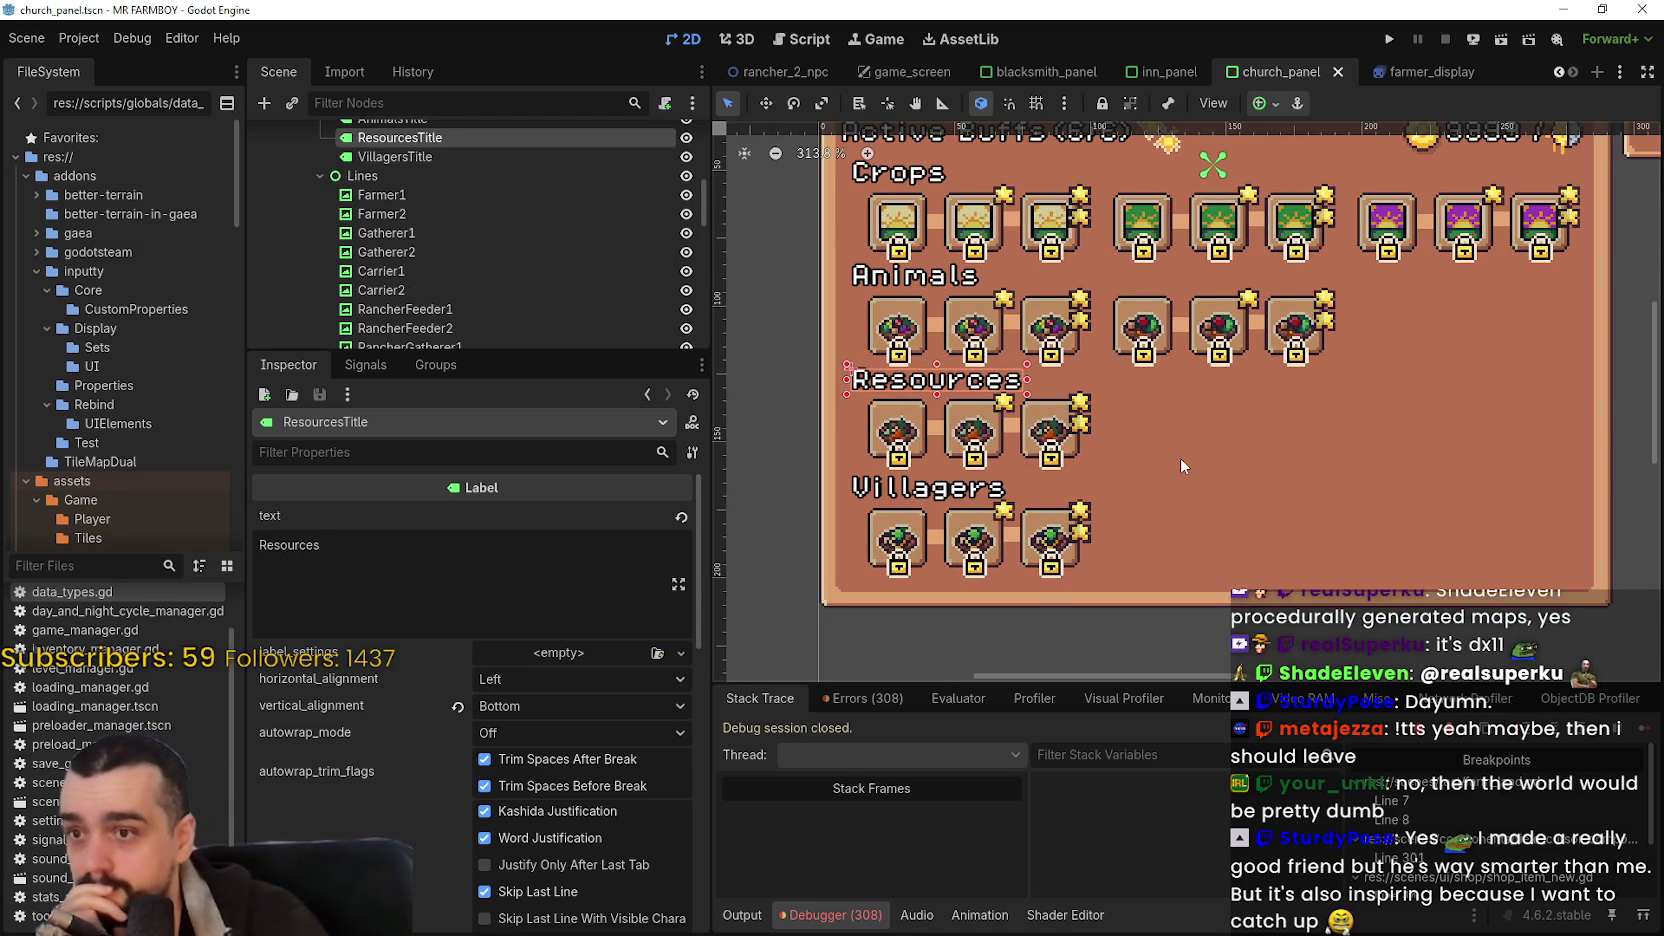
pyautogui.scroll(-3, 1180, 458)
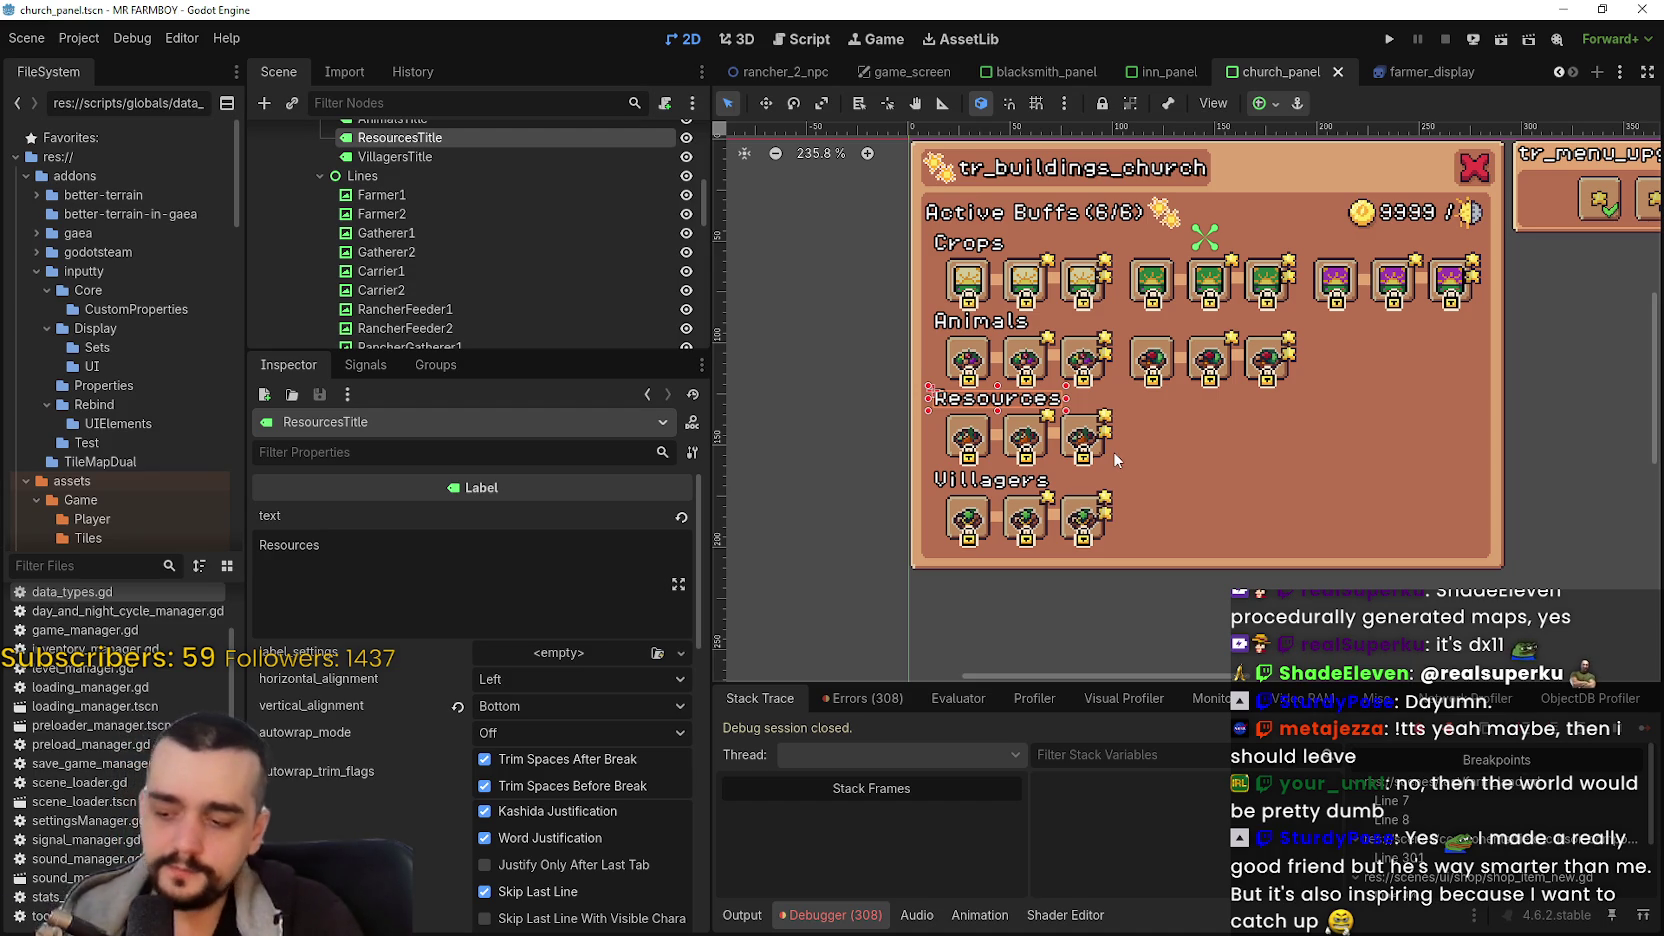
pyautogui.scroll(5, 1110, 440)
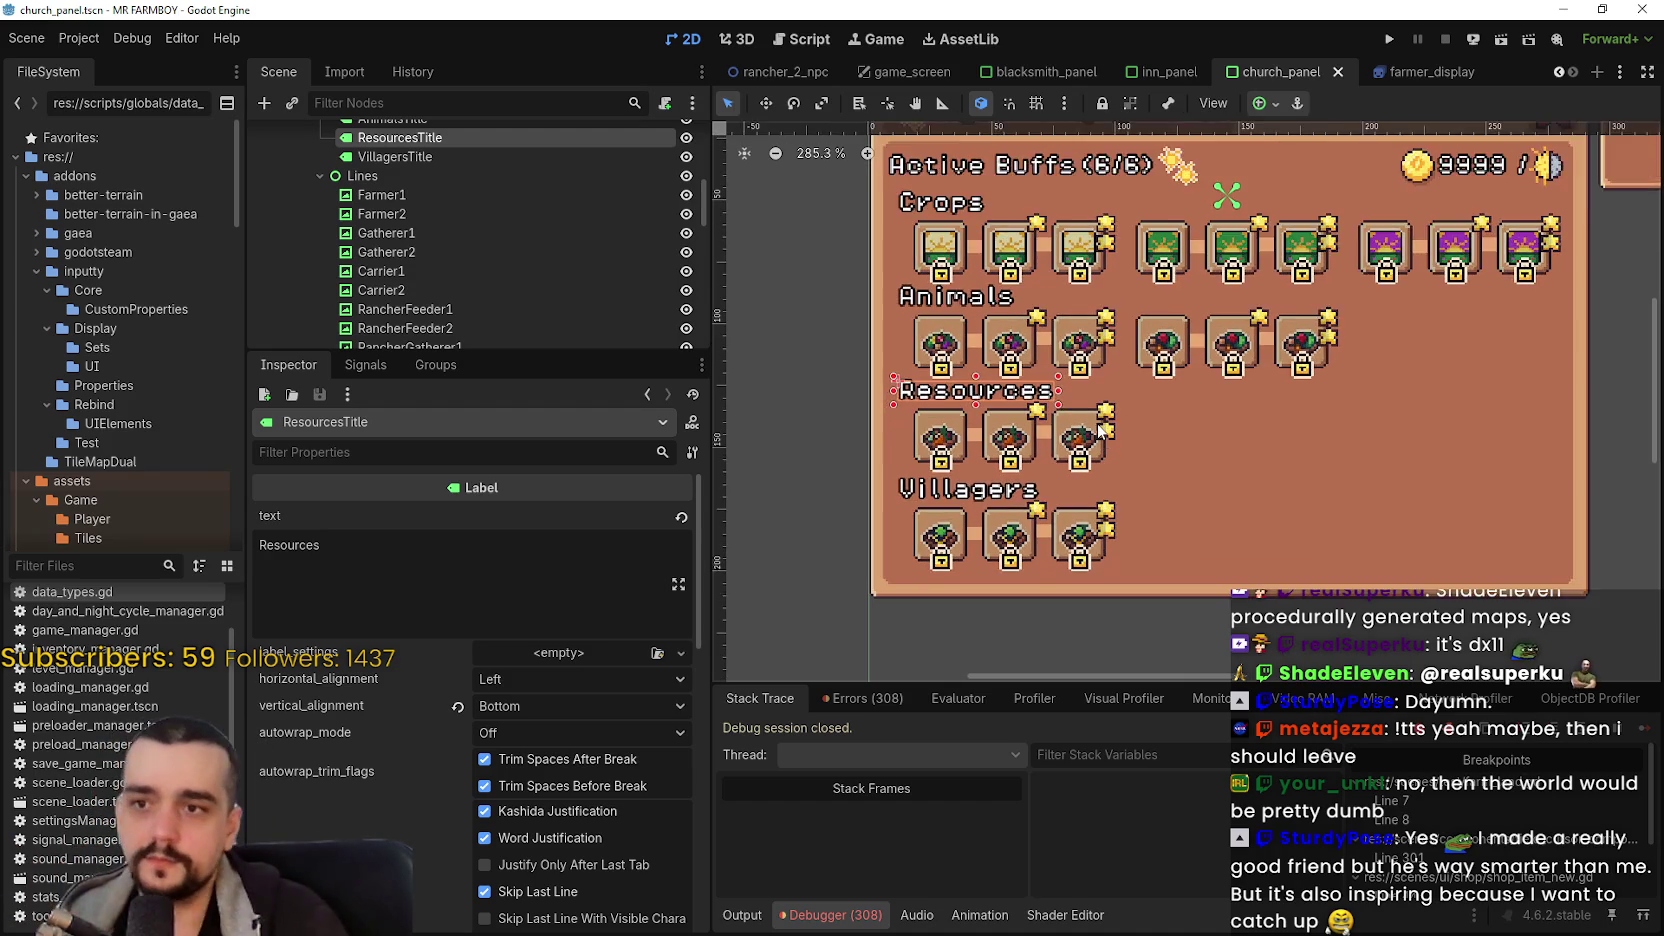
pyautogui.scroll(-3, 1107, 421)
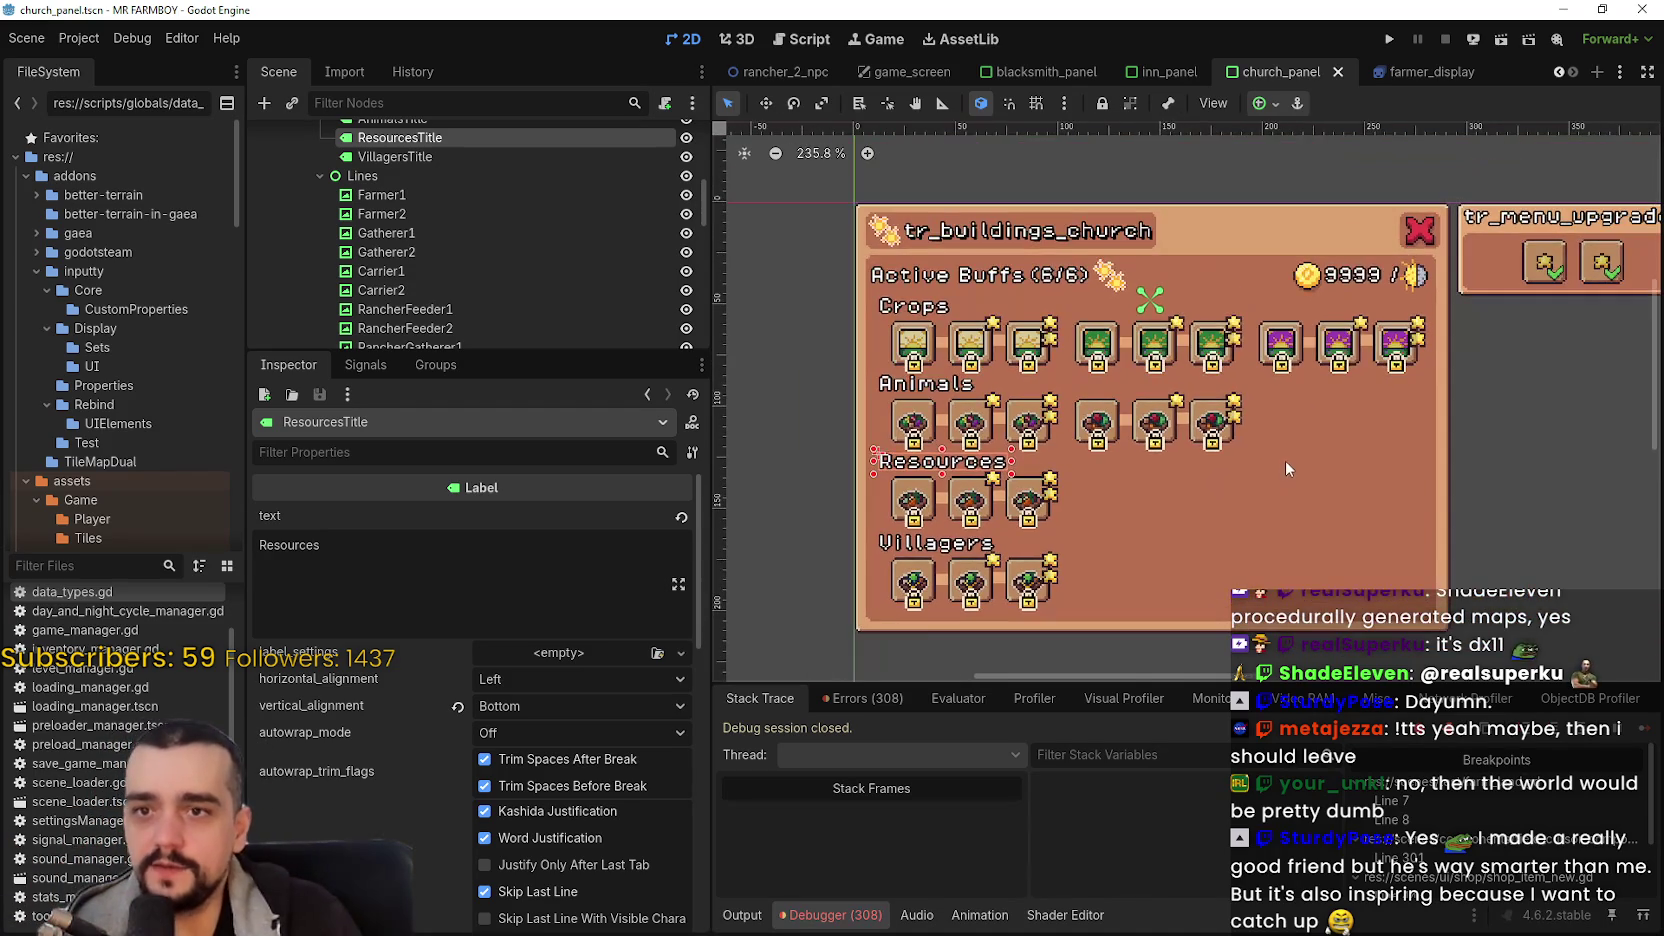
pyautogui.scroll(1, 920, 328)
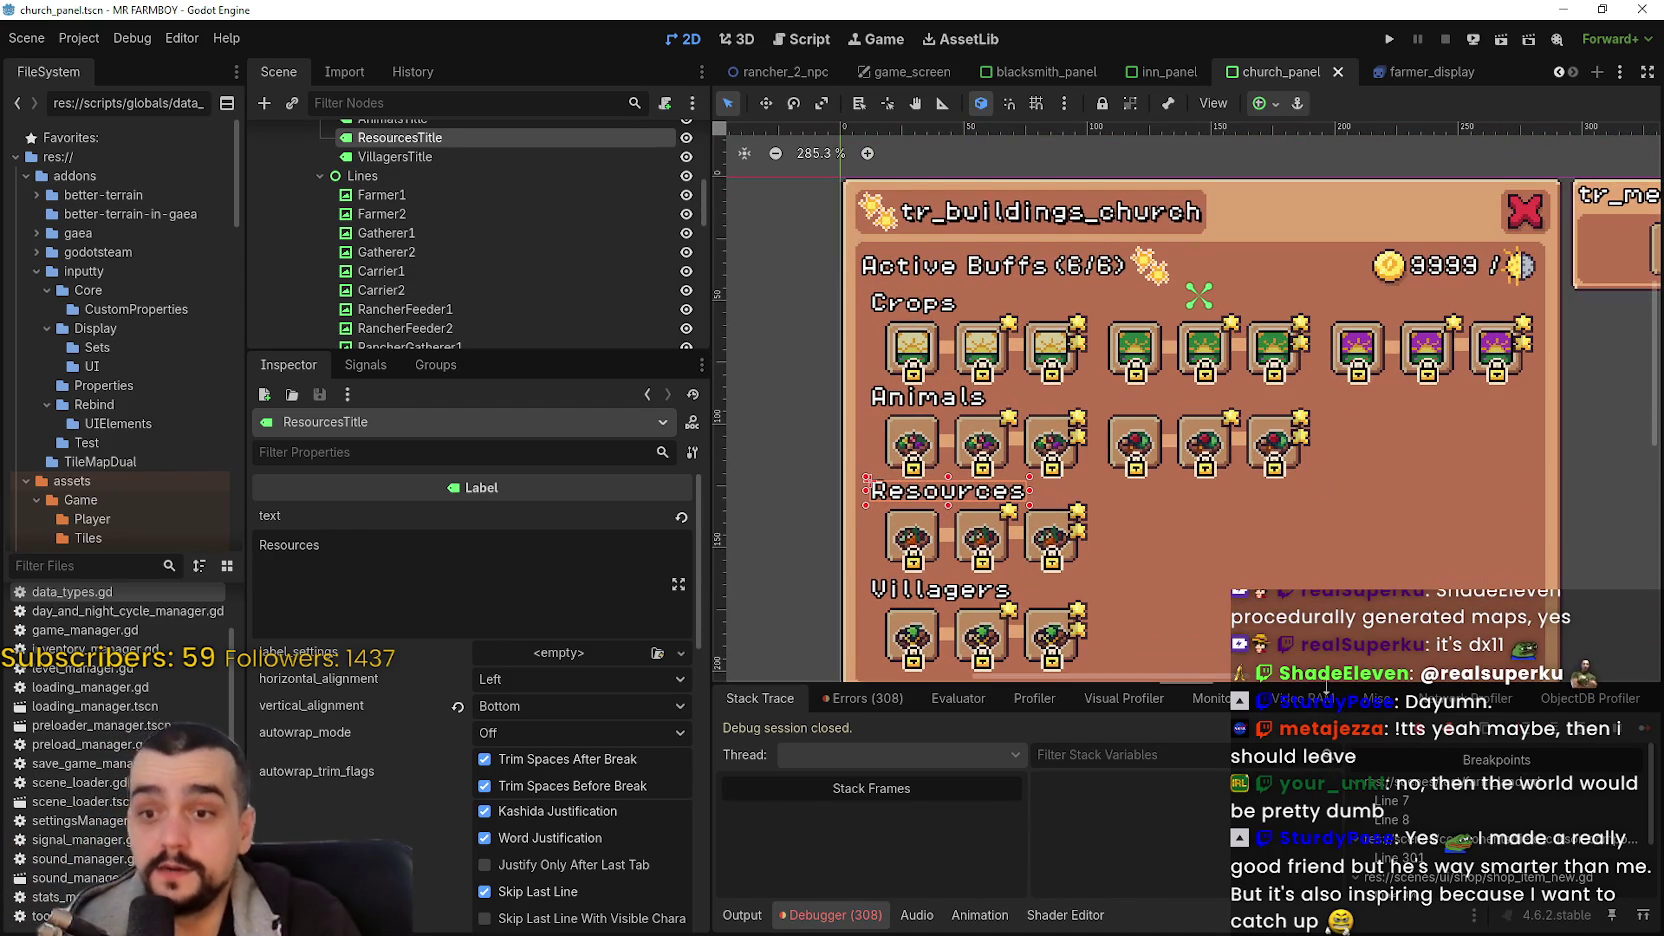
pyautogui.scroll(-8, 1197, 545)
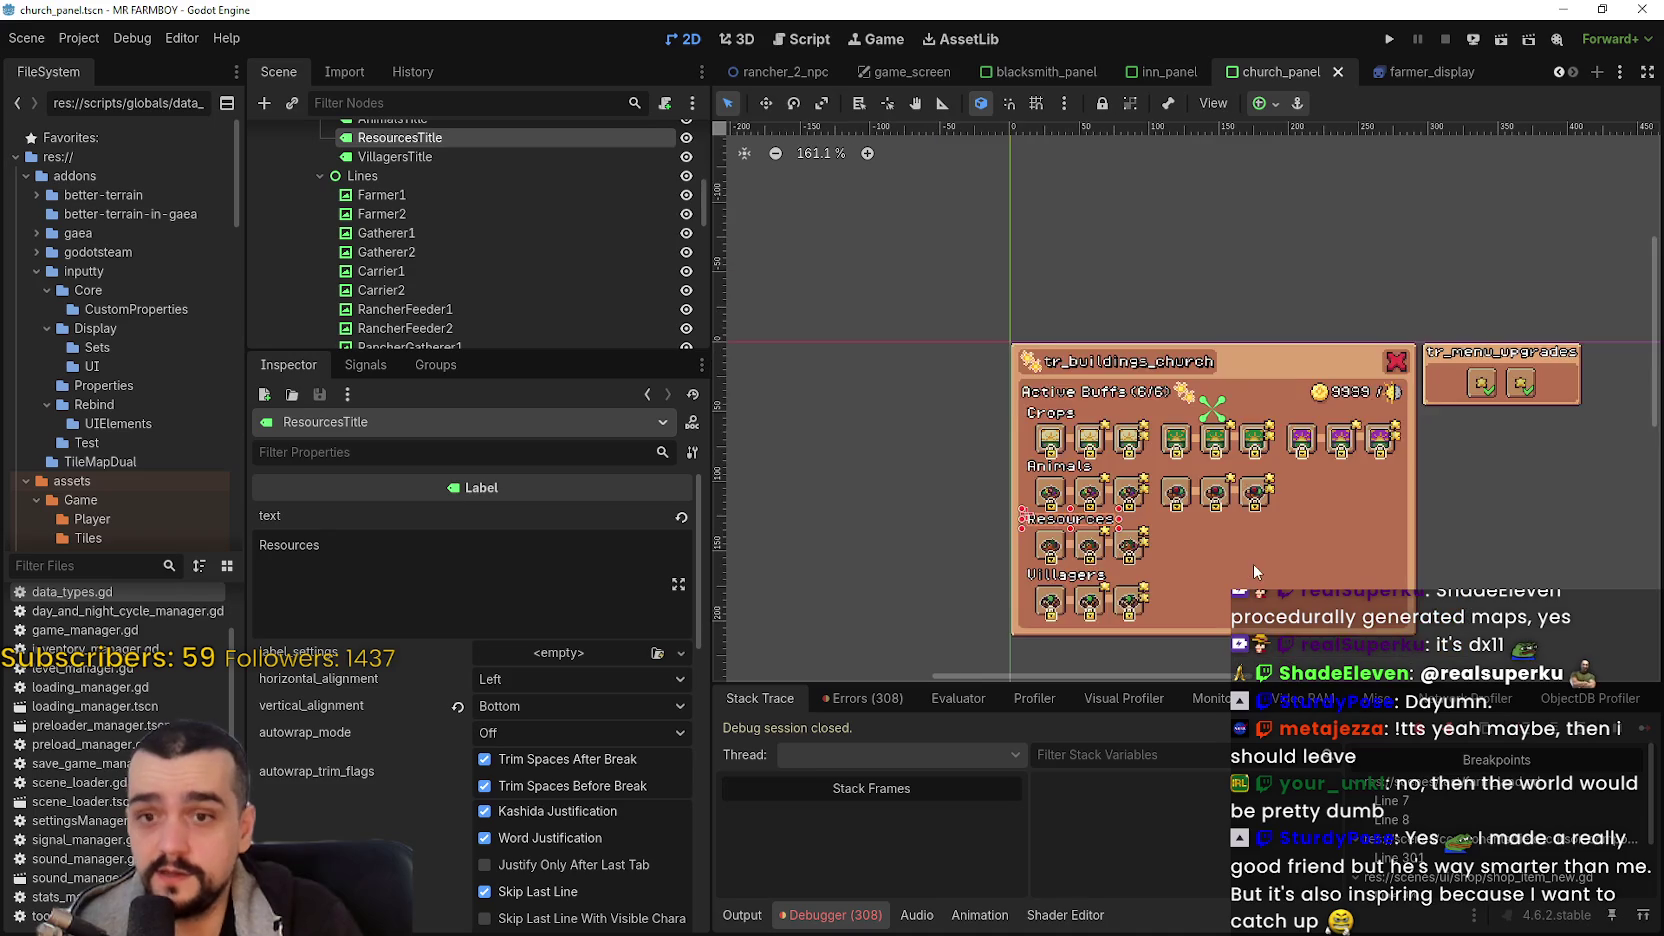
pyautogui.scroll(8, 1243, 546)
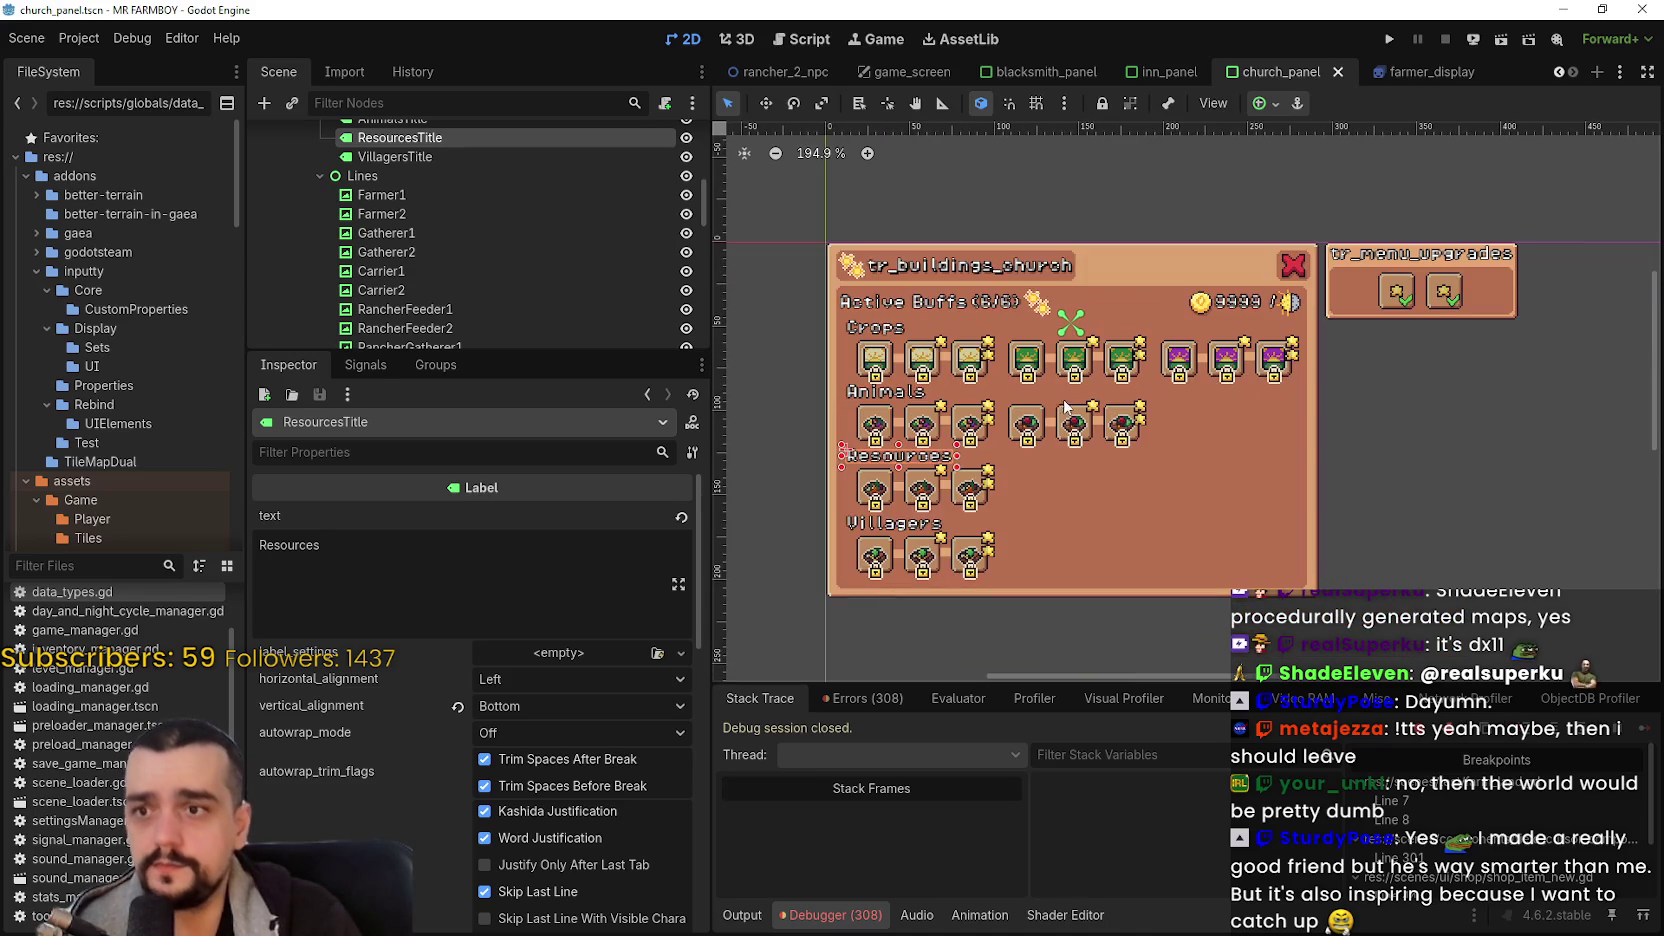
pyautogui.scroll(-2, 1105, 439)
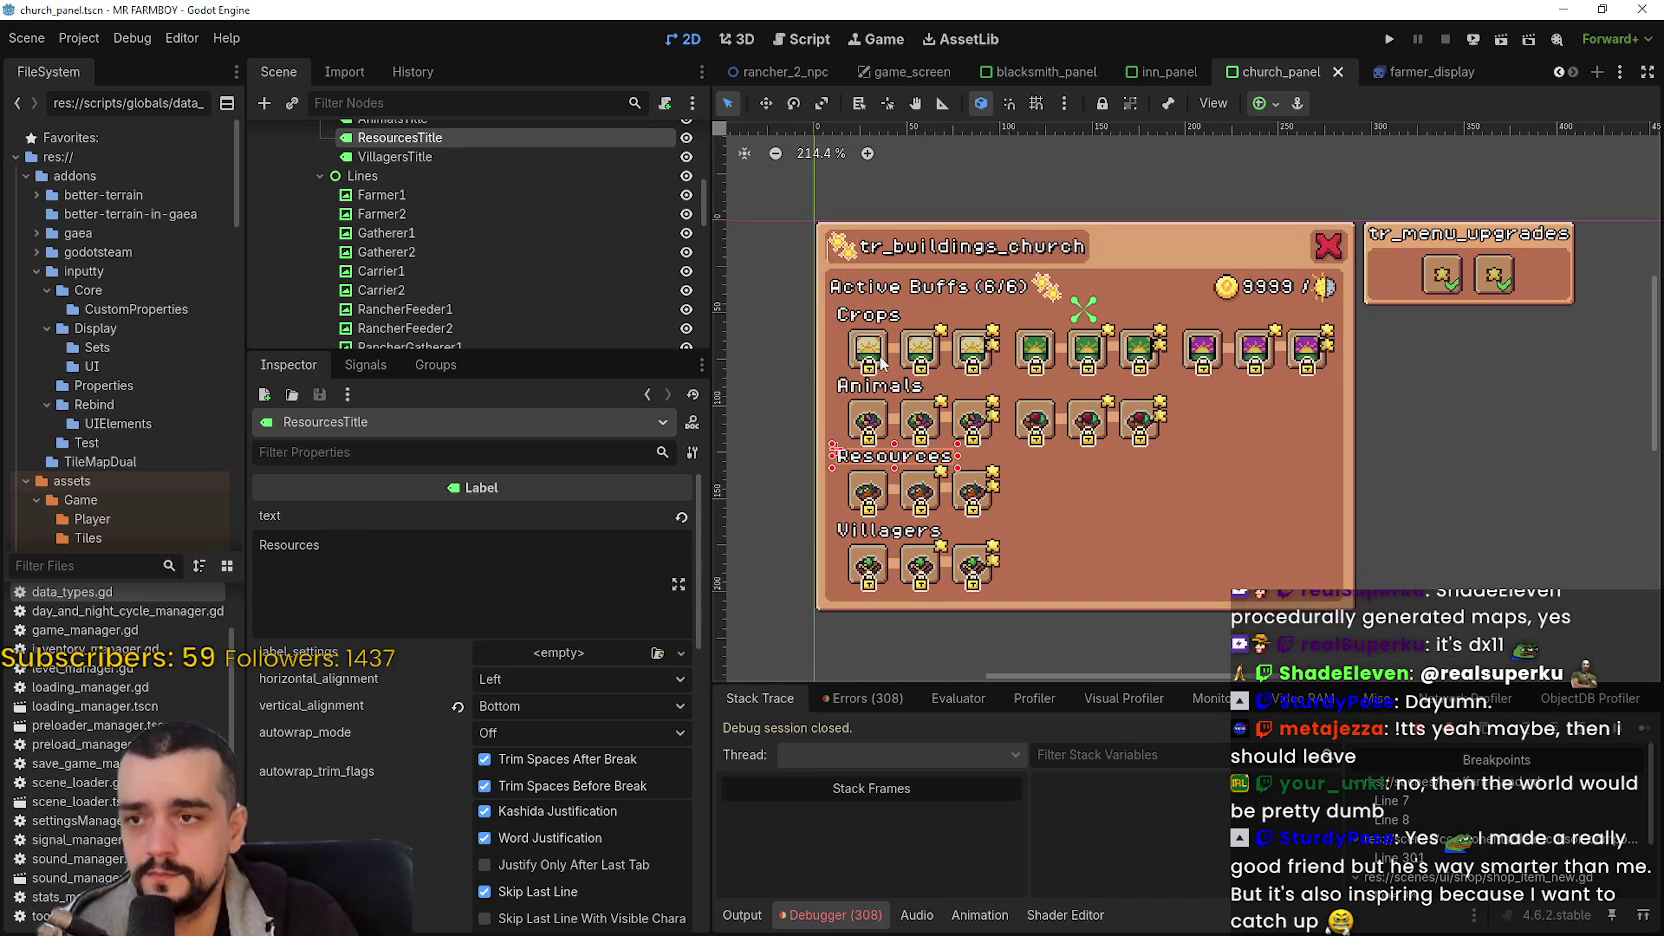
pyautogui.click(870, 390)
pyautogui.scroll(1, 1043, 440)
pyautogui.click(832, 289)
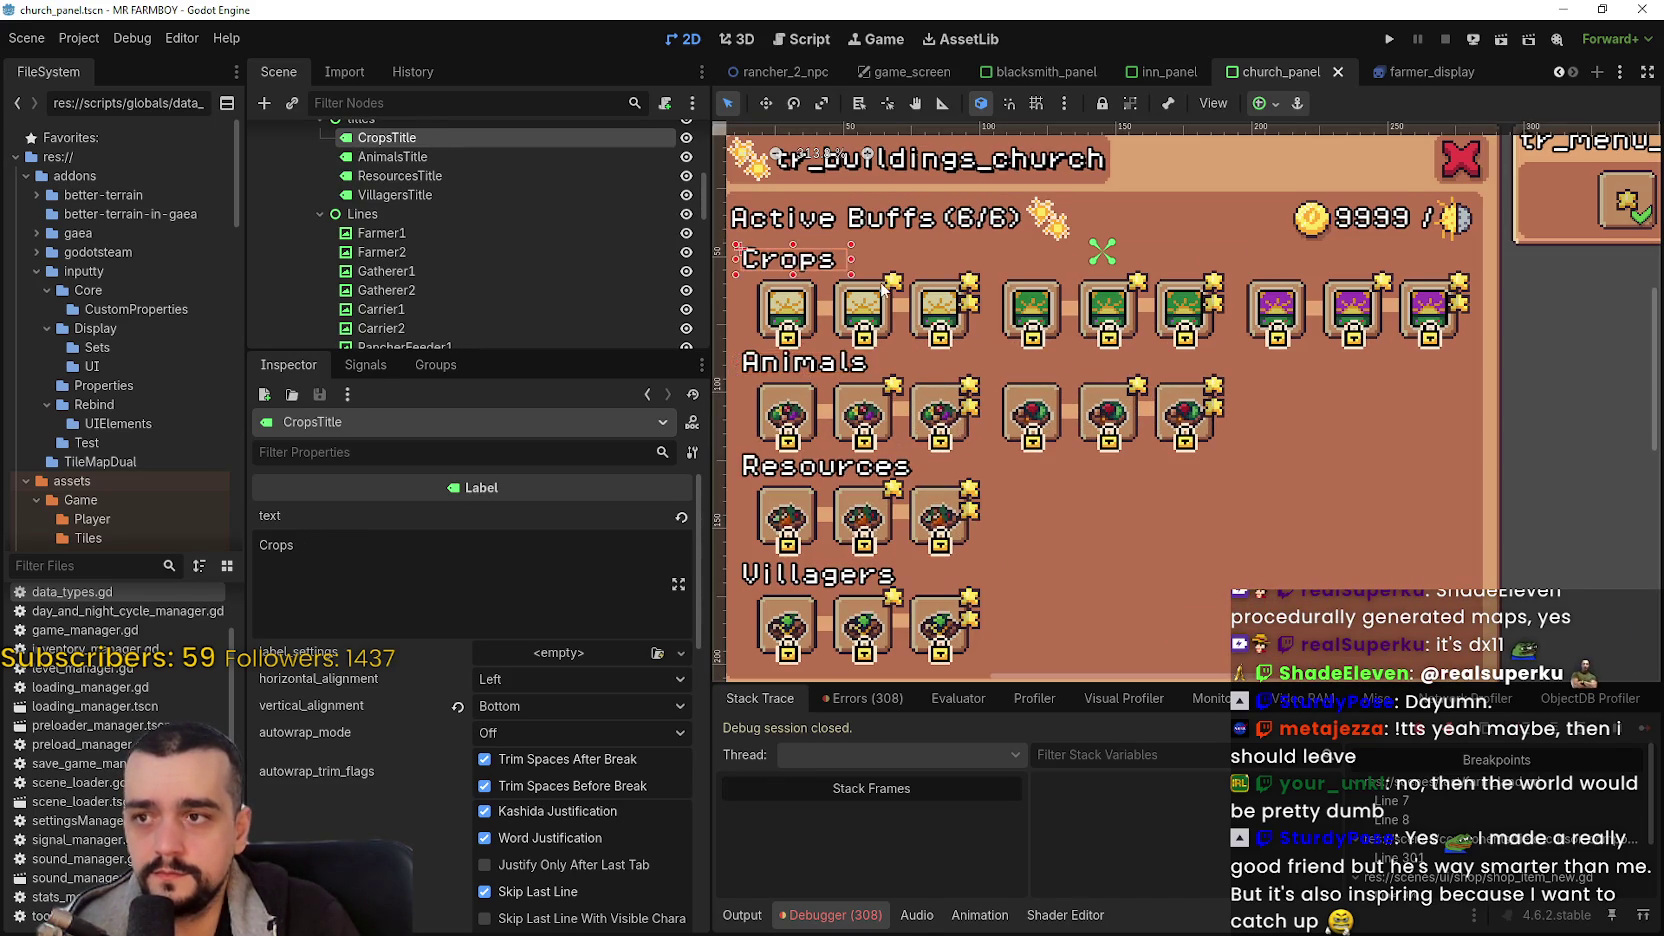
pyautogui.scroll(-2, 1025, 429)
pyautogui.scroll(1, 1100, 405)
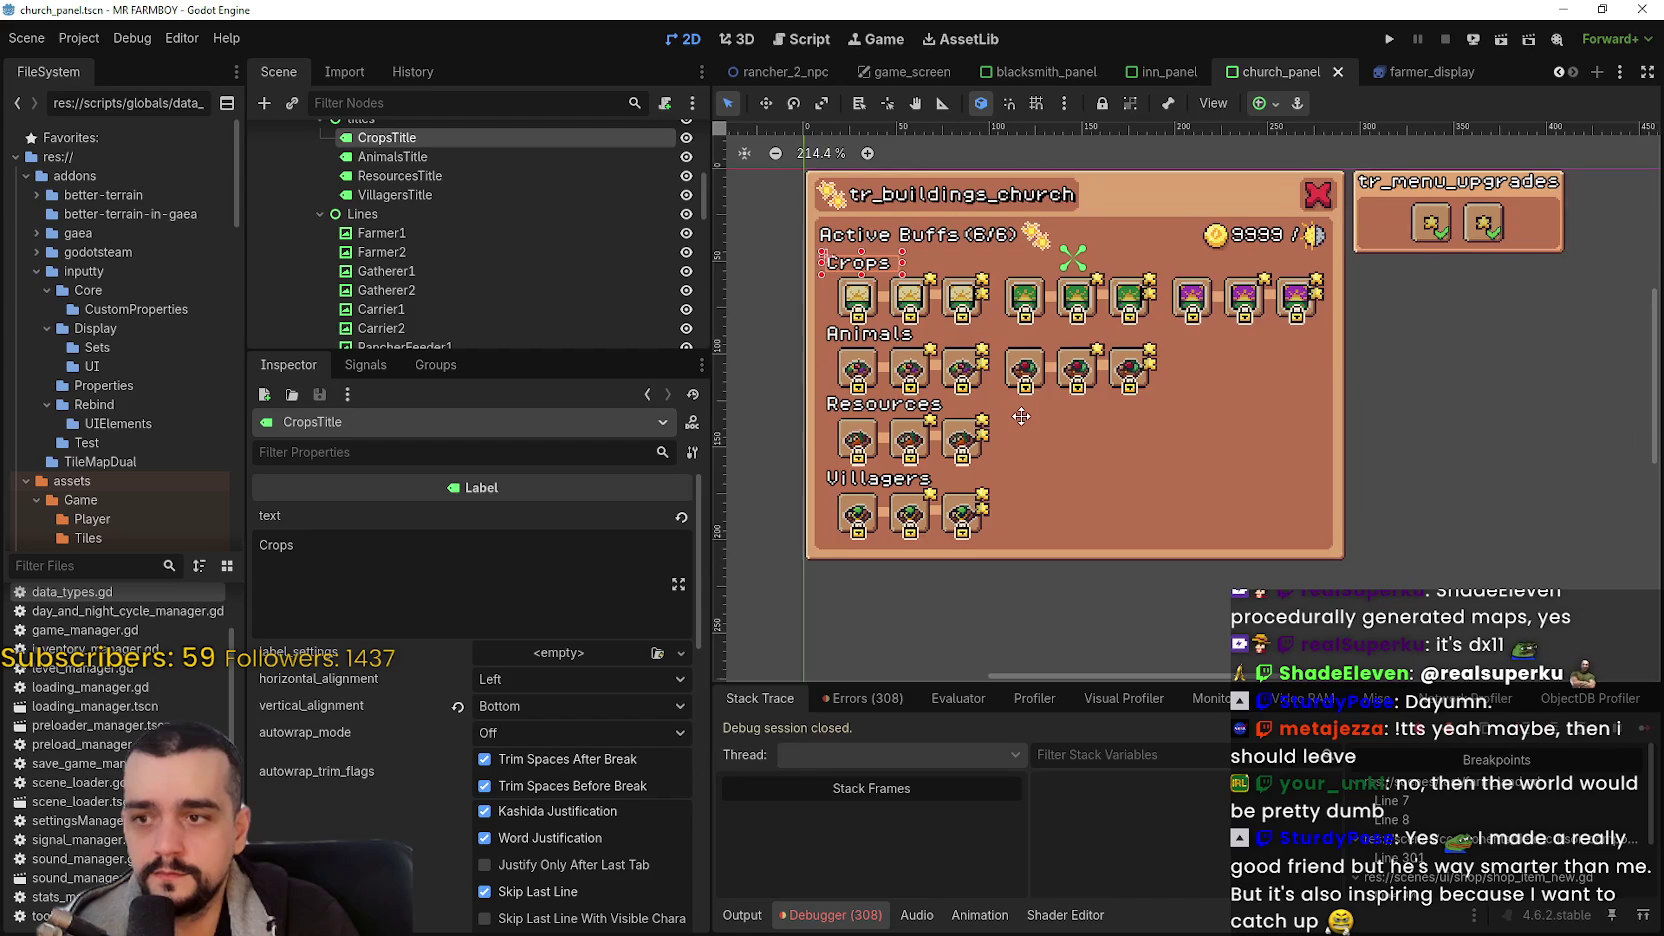
pyautogui.scroll(-1, 1183, 386)
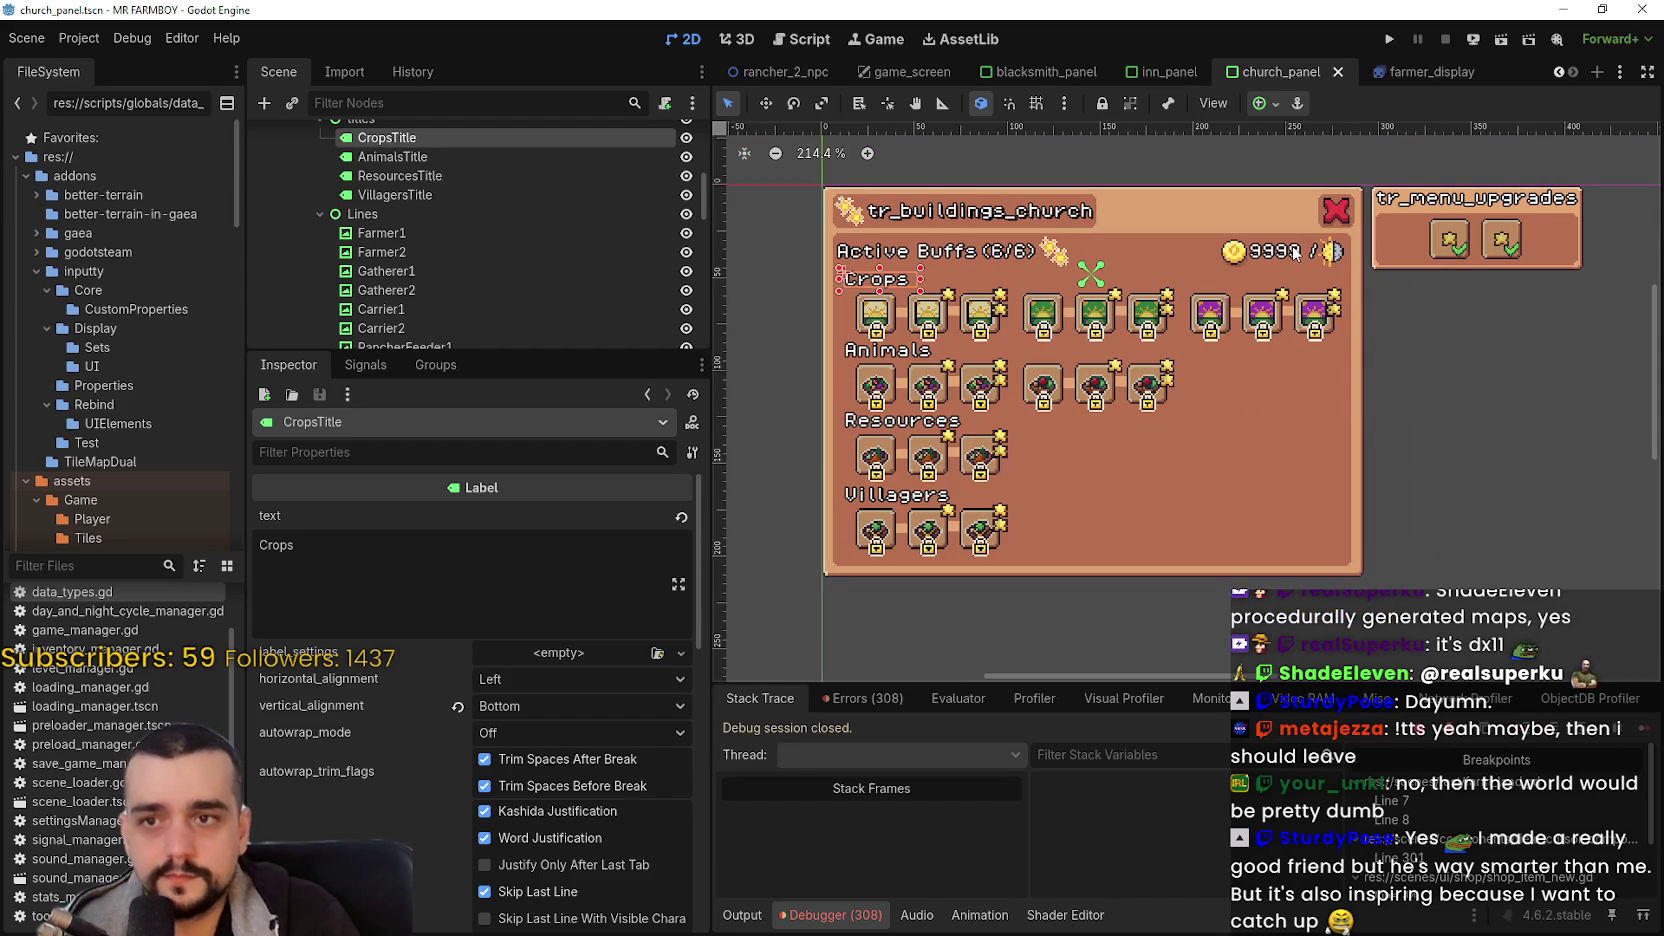
pyautogui.scroll(1, 1260, 320)
pyautogui.scroll(-1, 1249, 337)
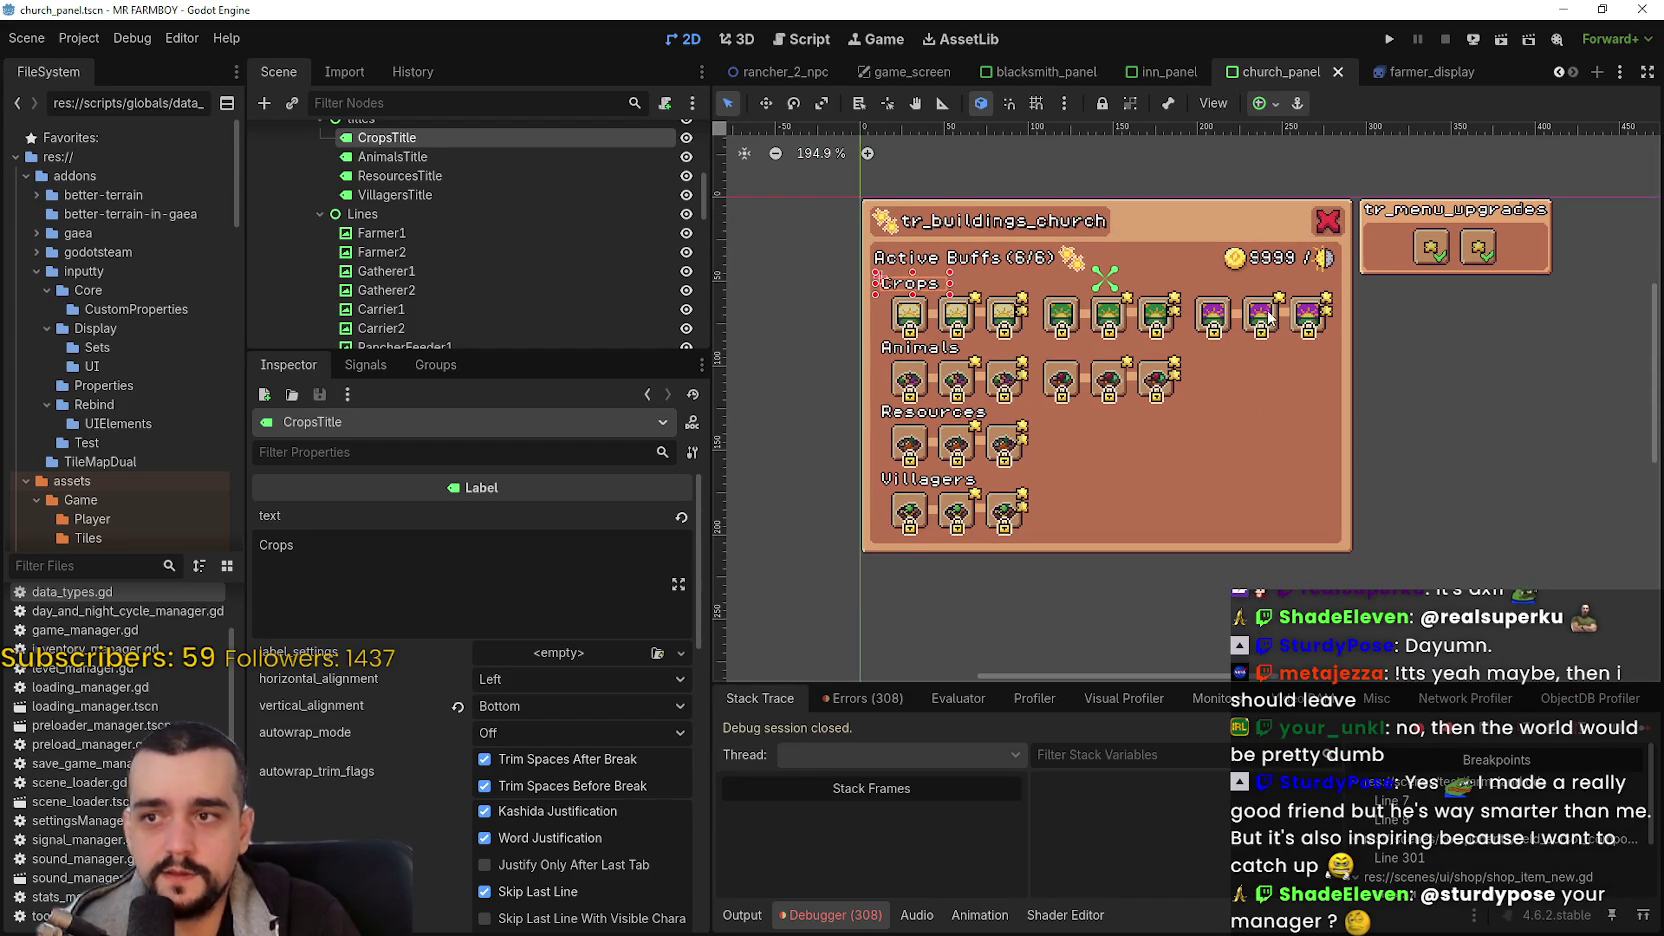
pyautogui.scroll(1, 1264, 205)
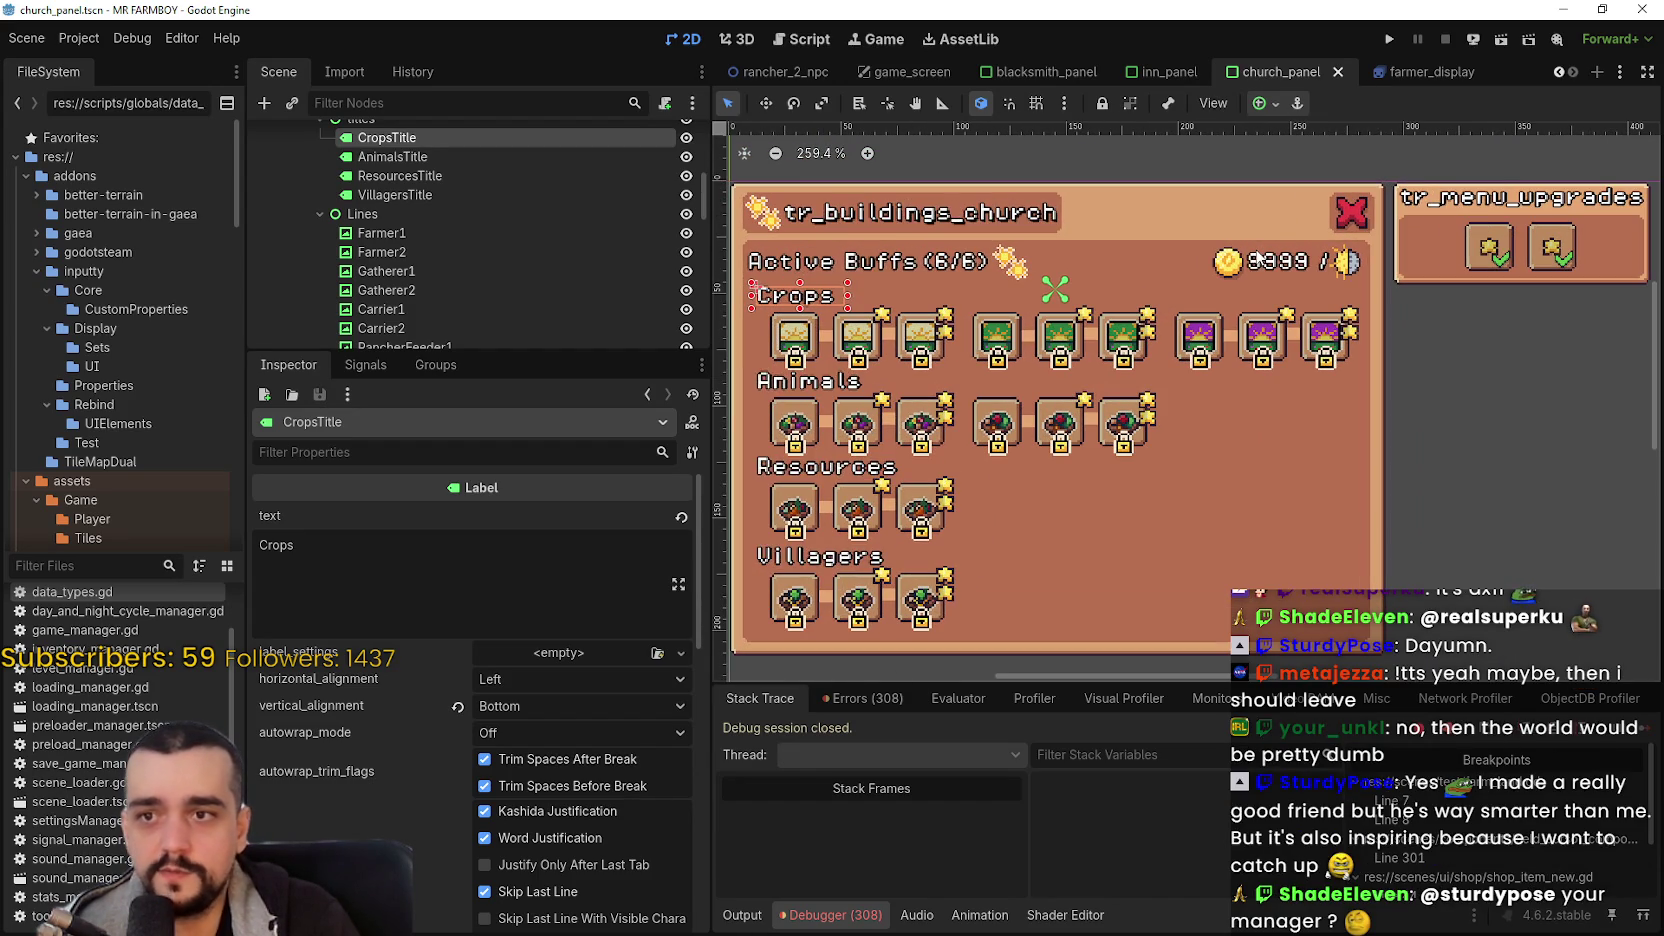
pyautogui.click(1268, 268)
pyautogui.click(866, 266)
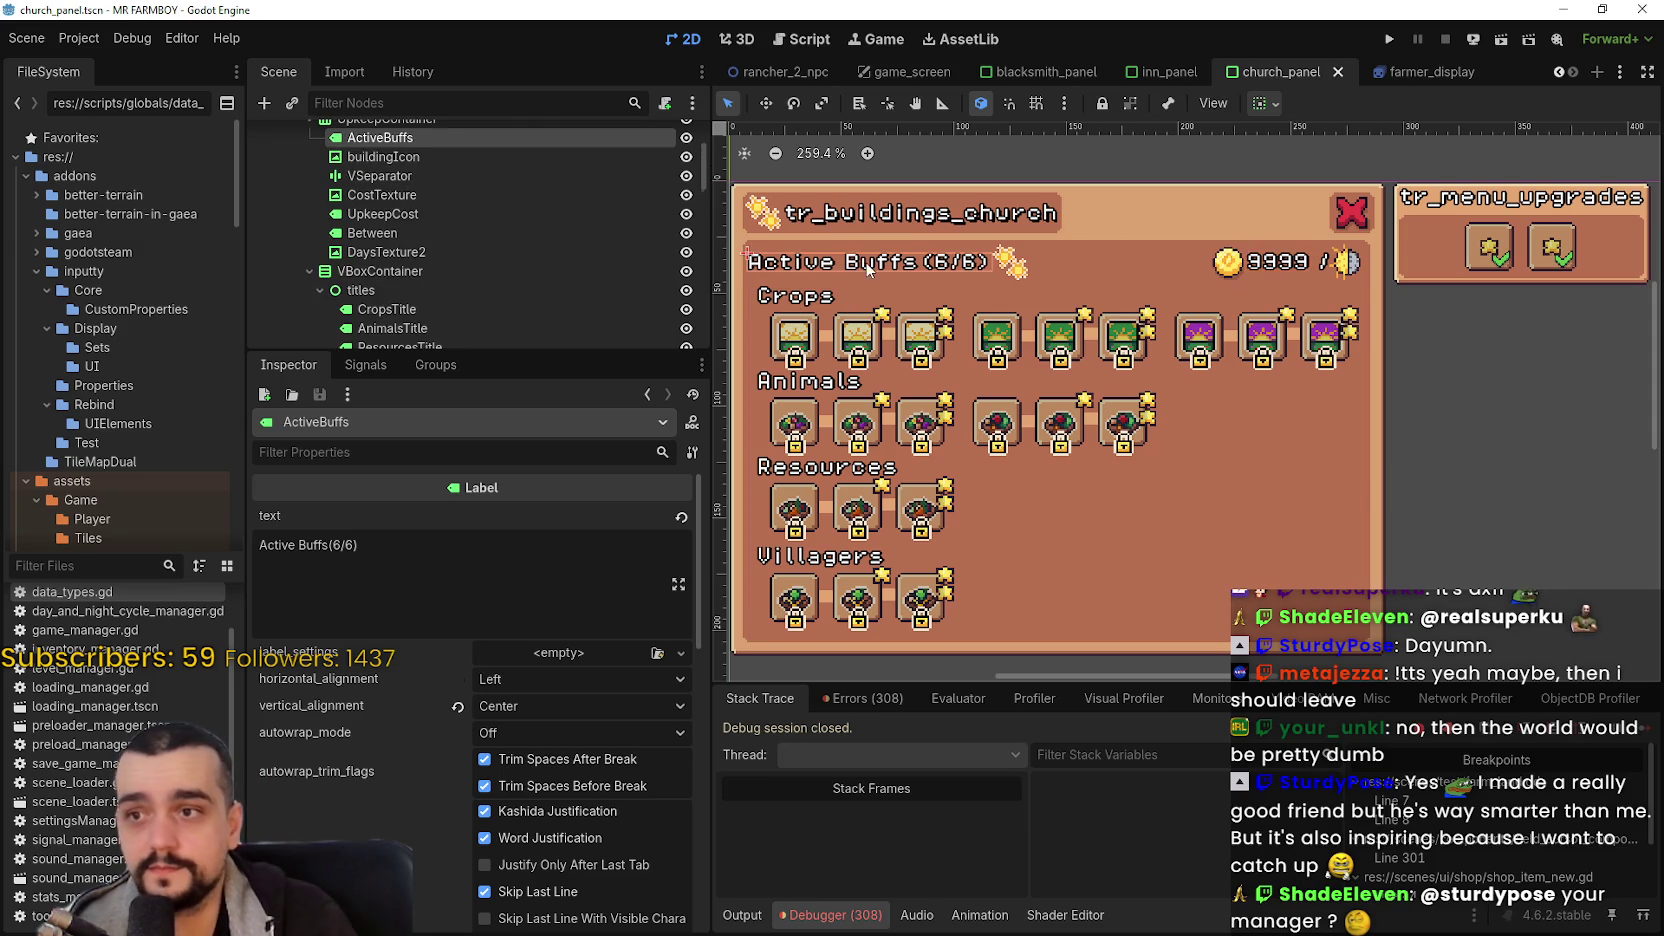
pyautogui.scroll(-1, 1121, 500)
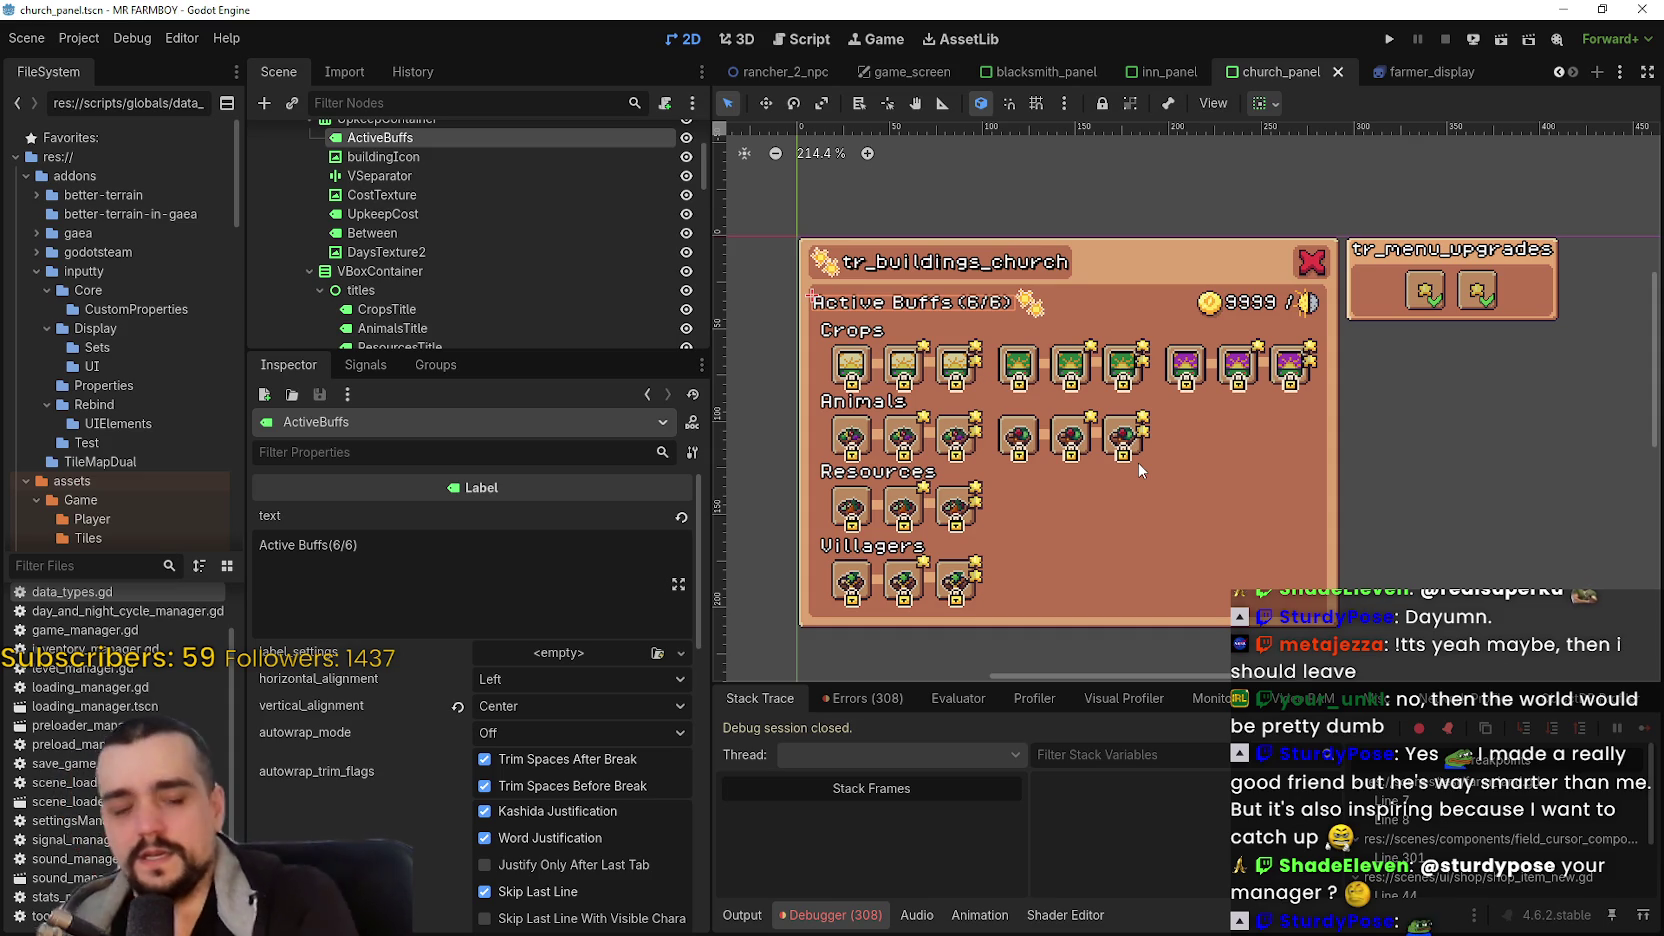
pyautogui.click(873, 335)
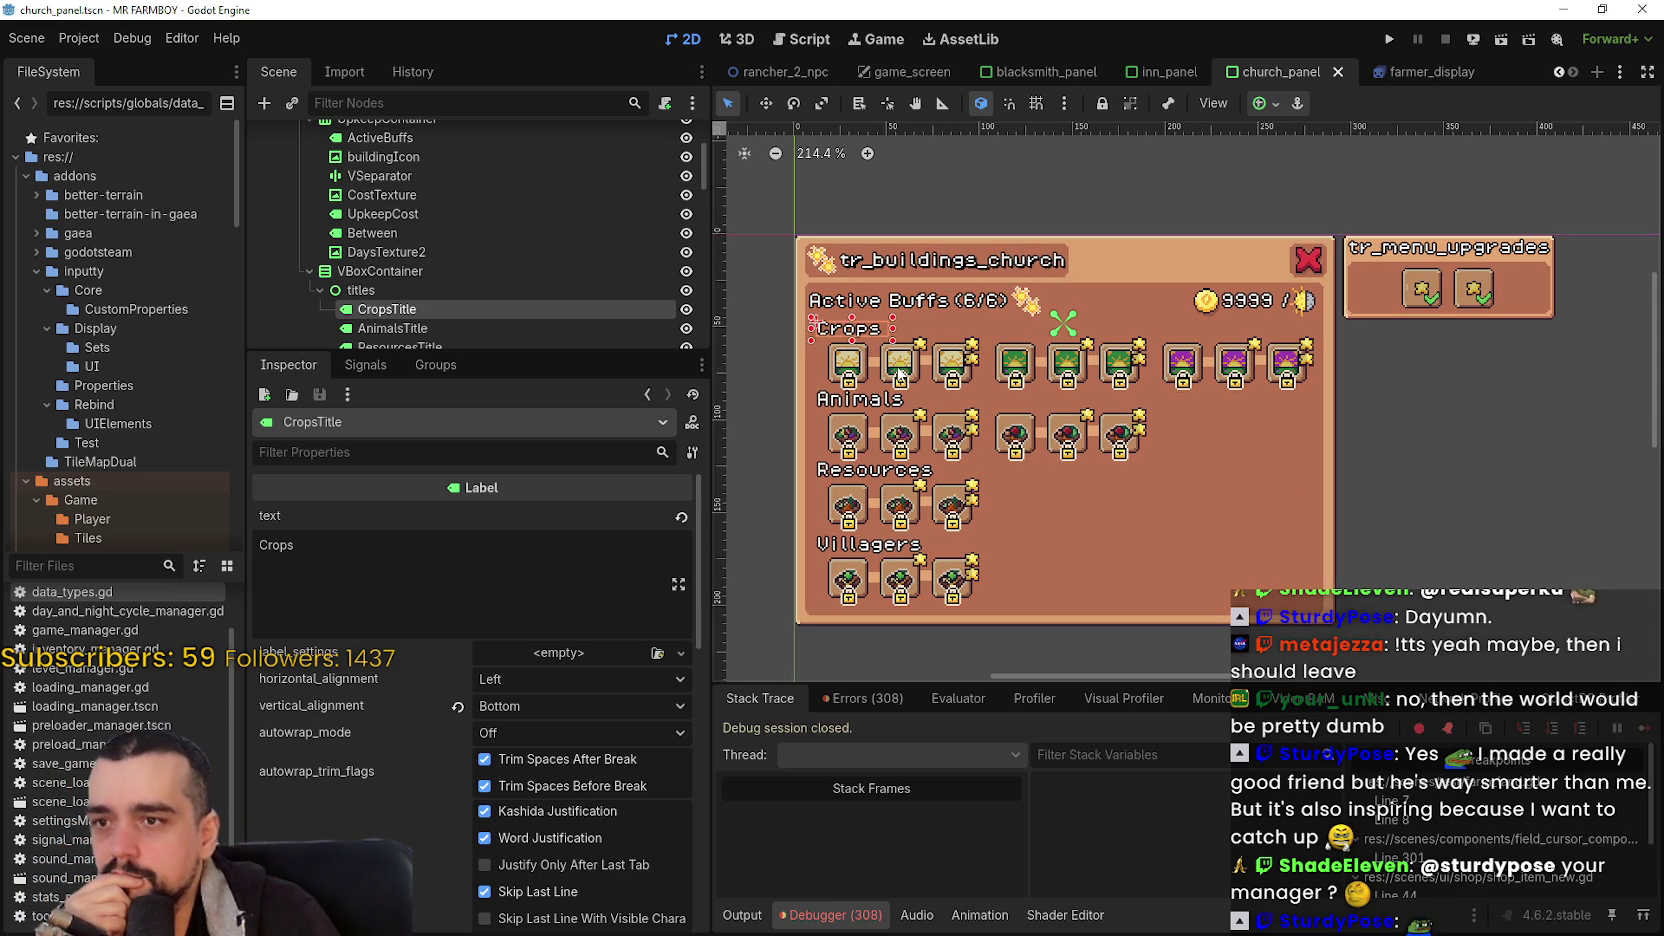
pyautogui.scroll(-3, 432, 320)
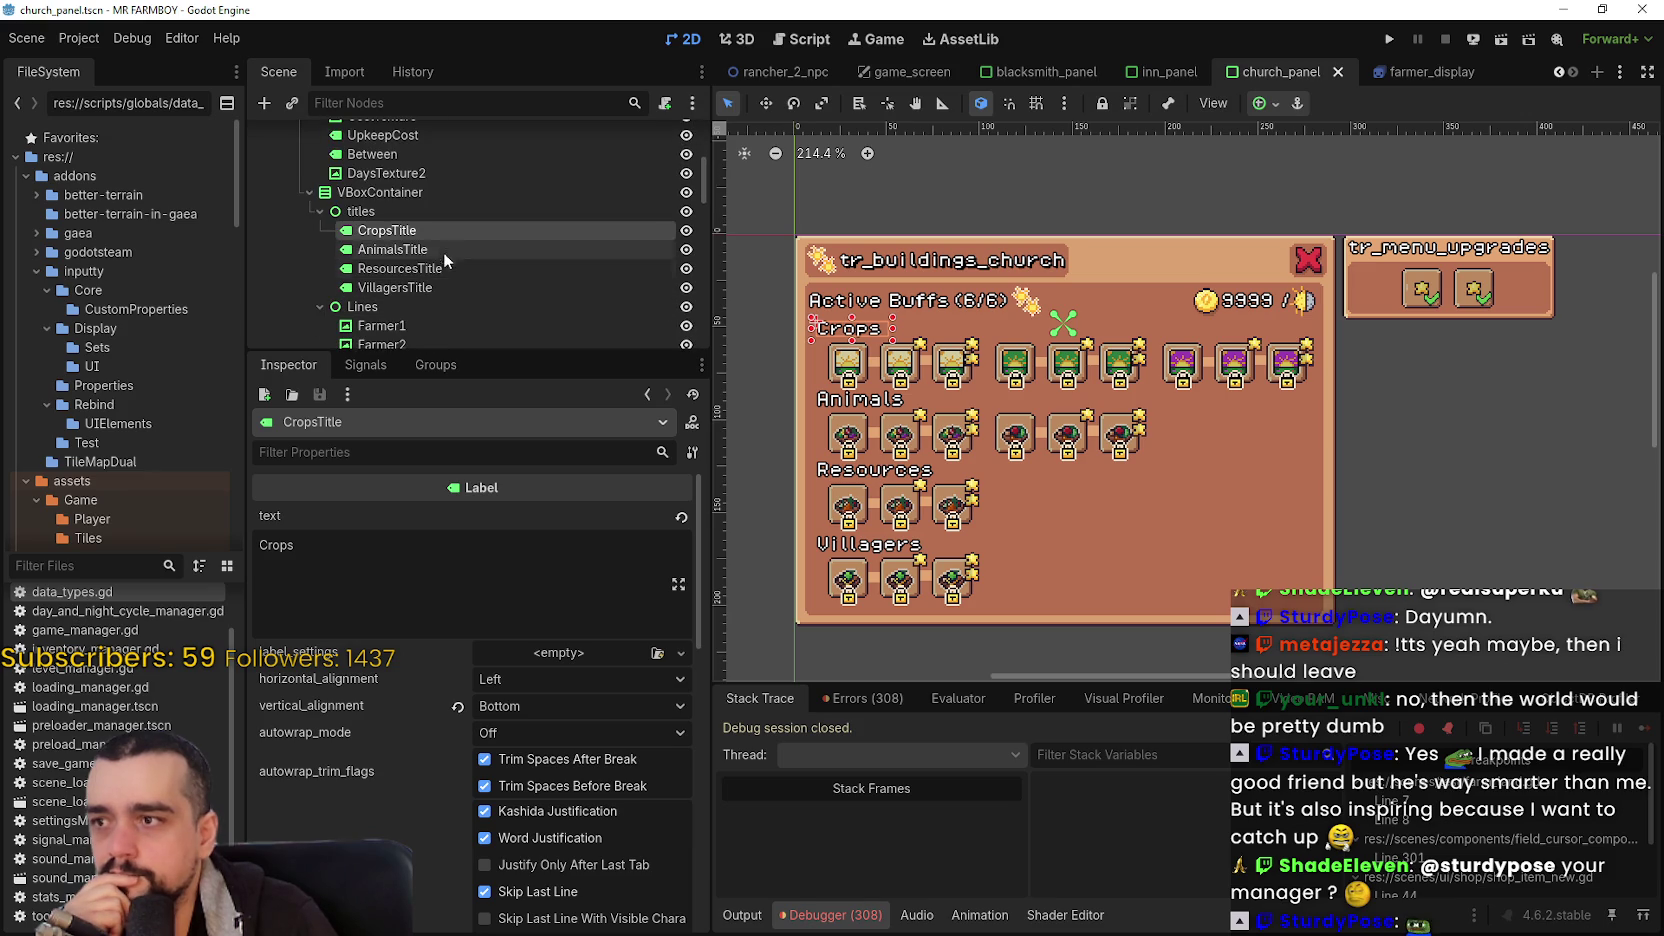
pyautogui.scroll(2, 978, 418)
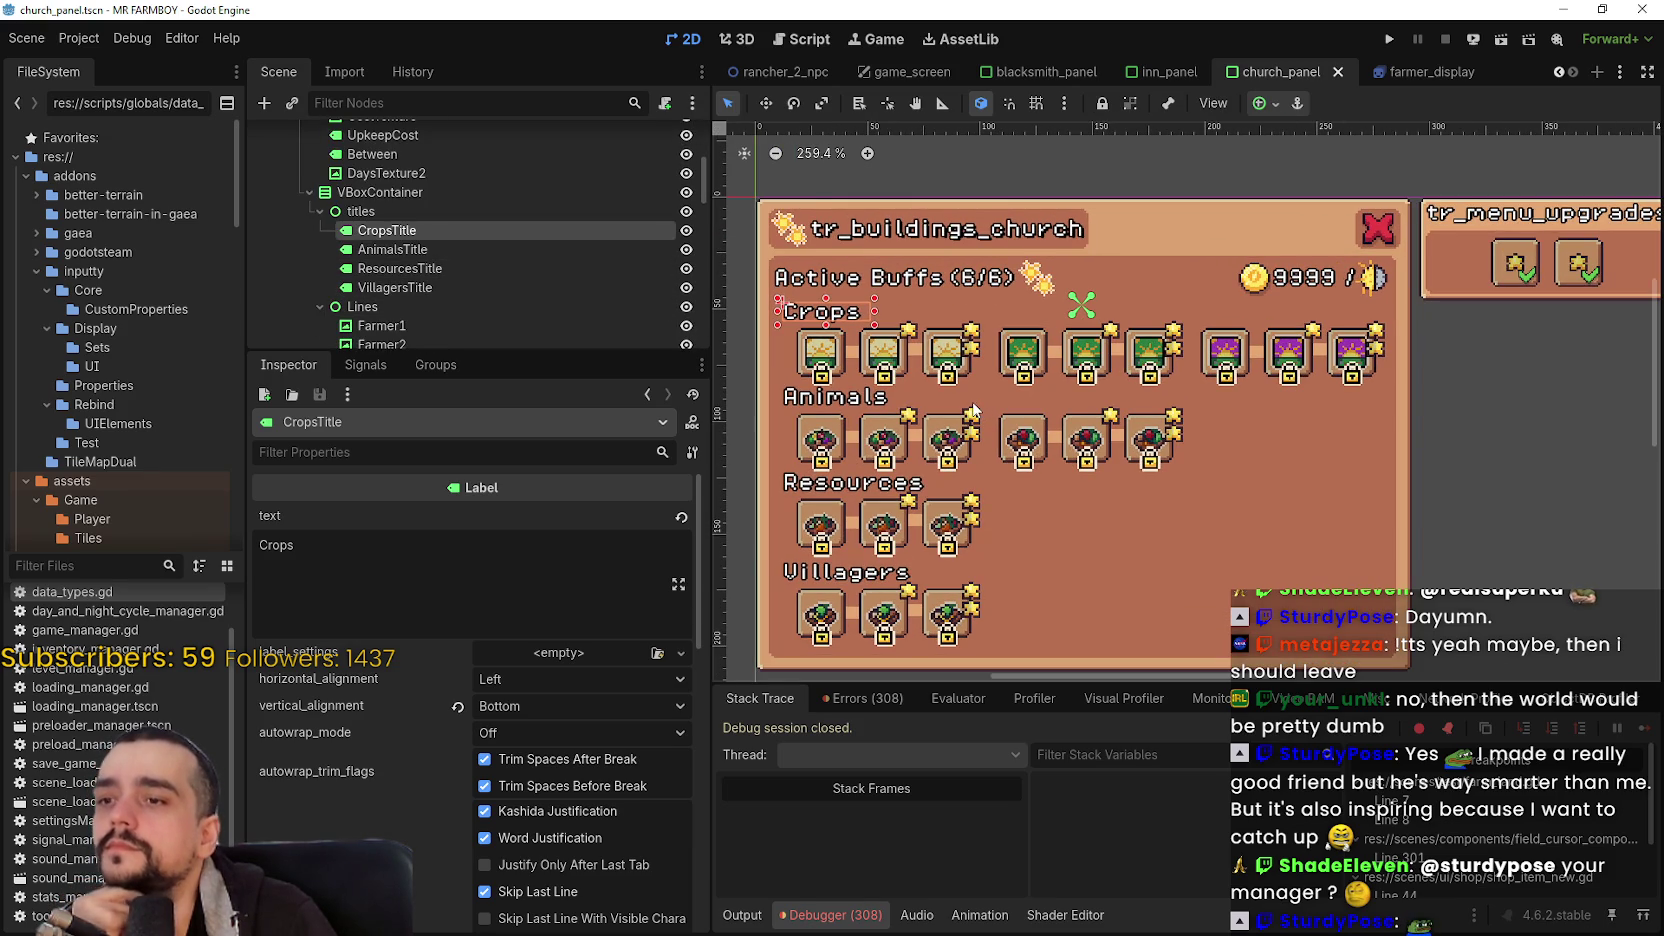
pyautogui.scroll(-10, 610, 260)
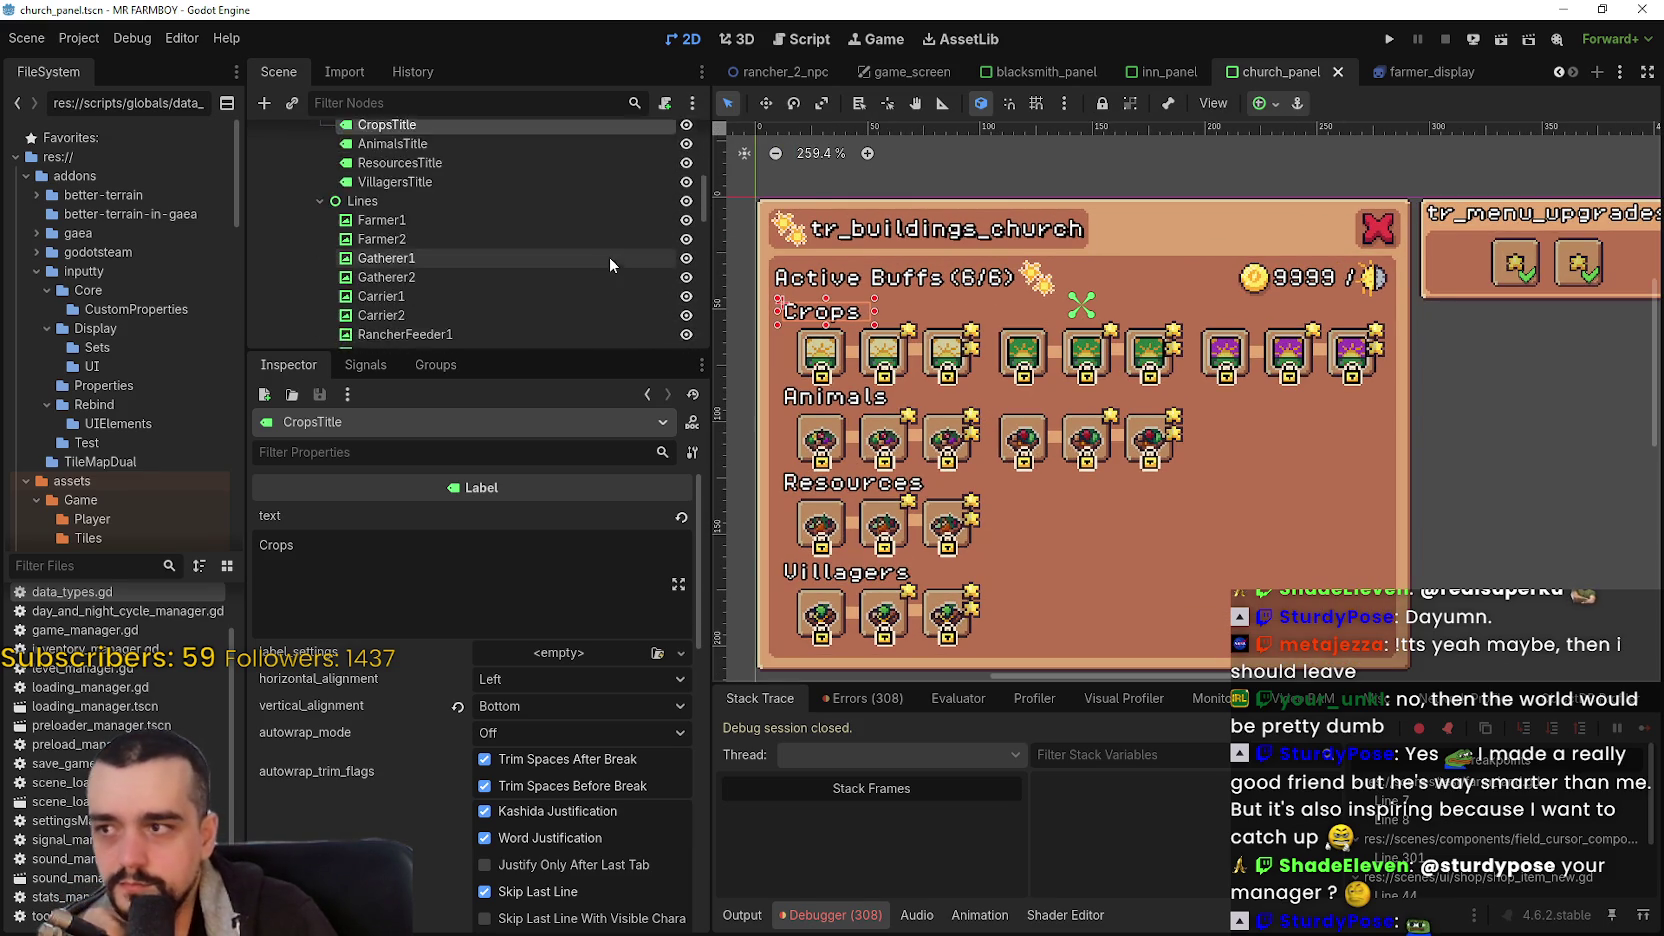
pyautogui.scroll(-5, 608, 256)
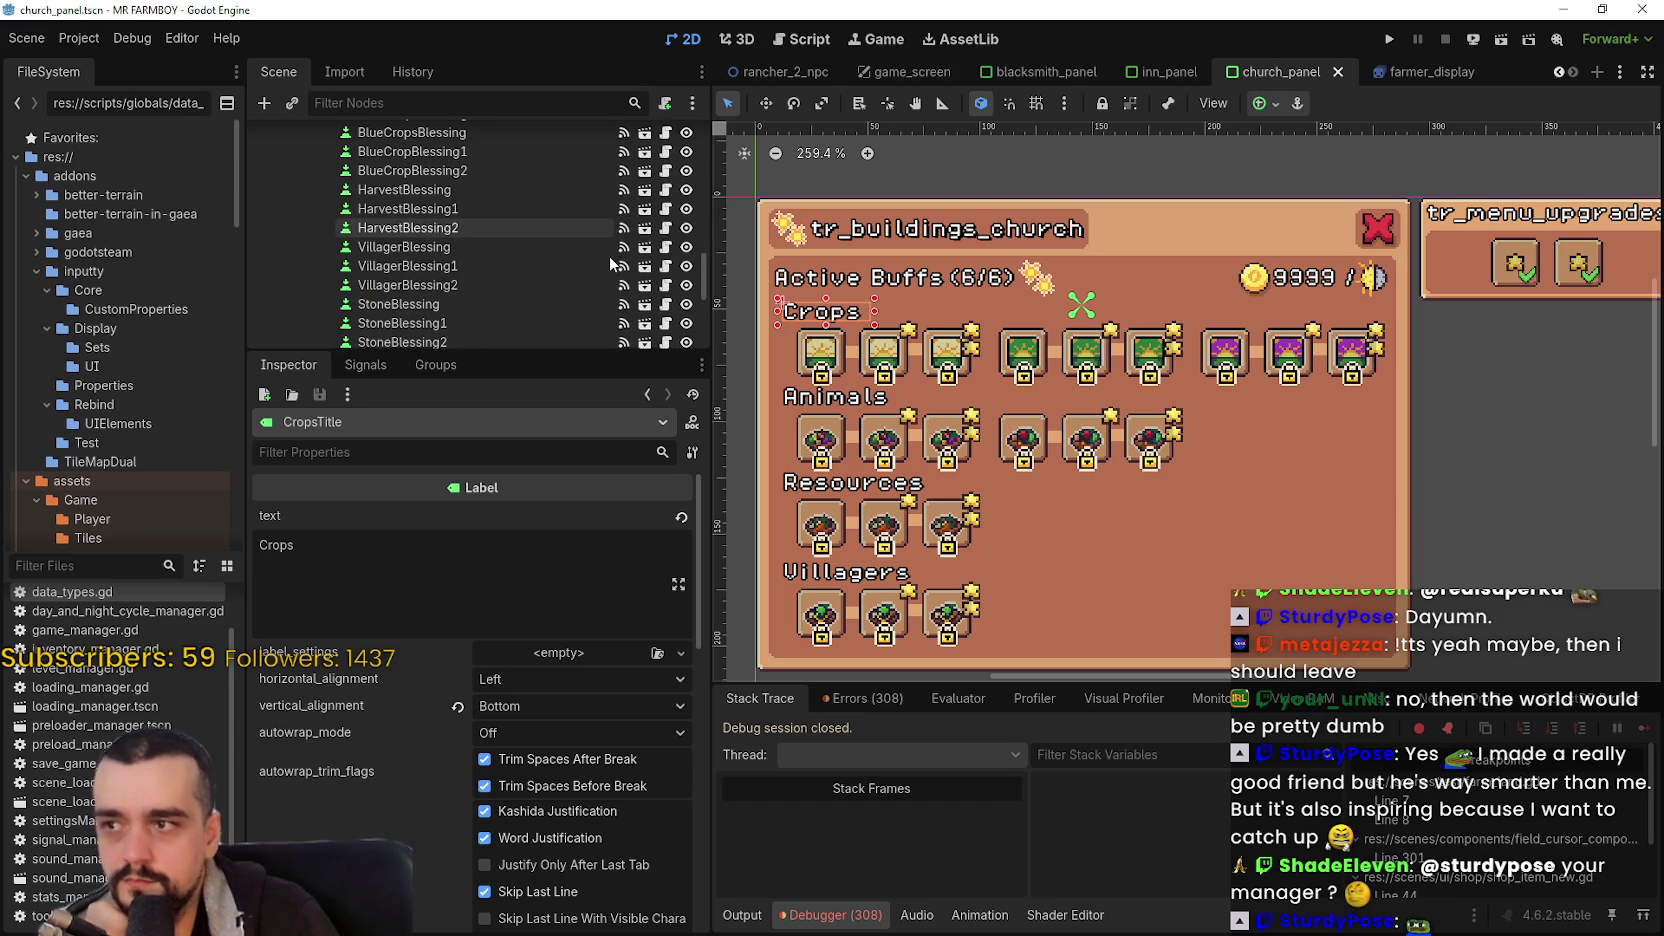
pyautogui.scroll(-2, 599, 273)
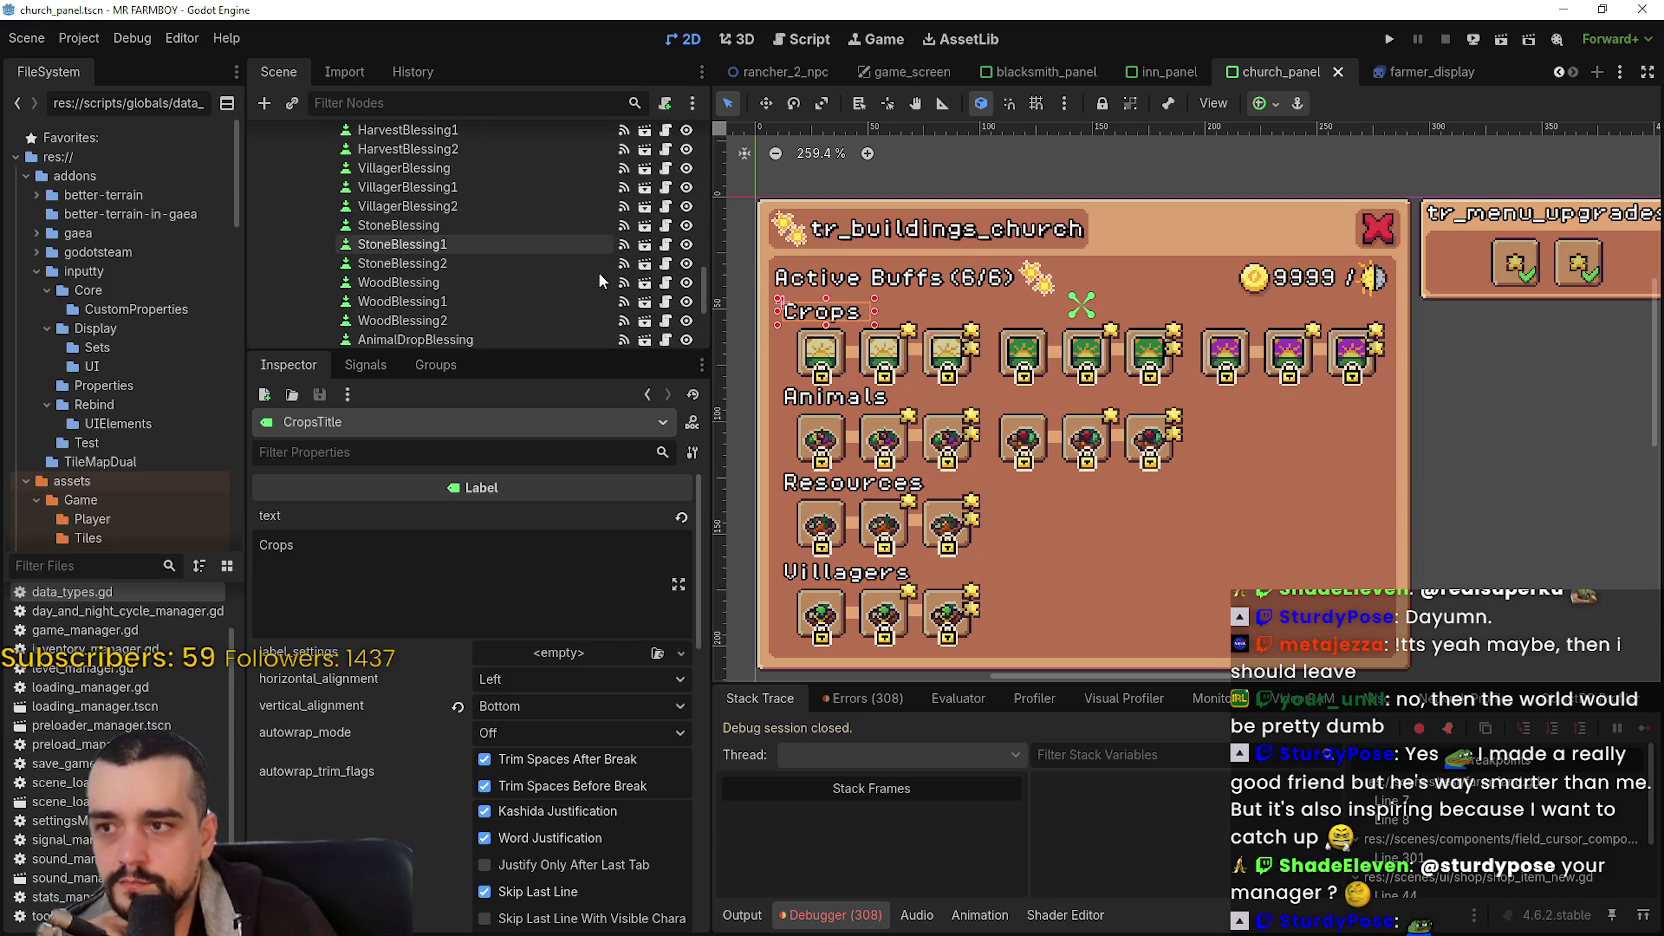
pyautogui.scroll(-2, 481, 296)
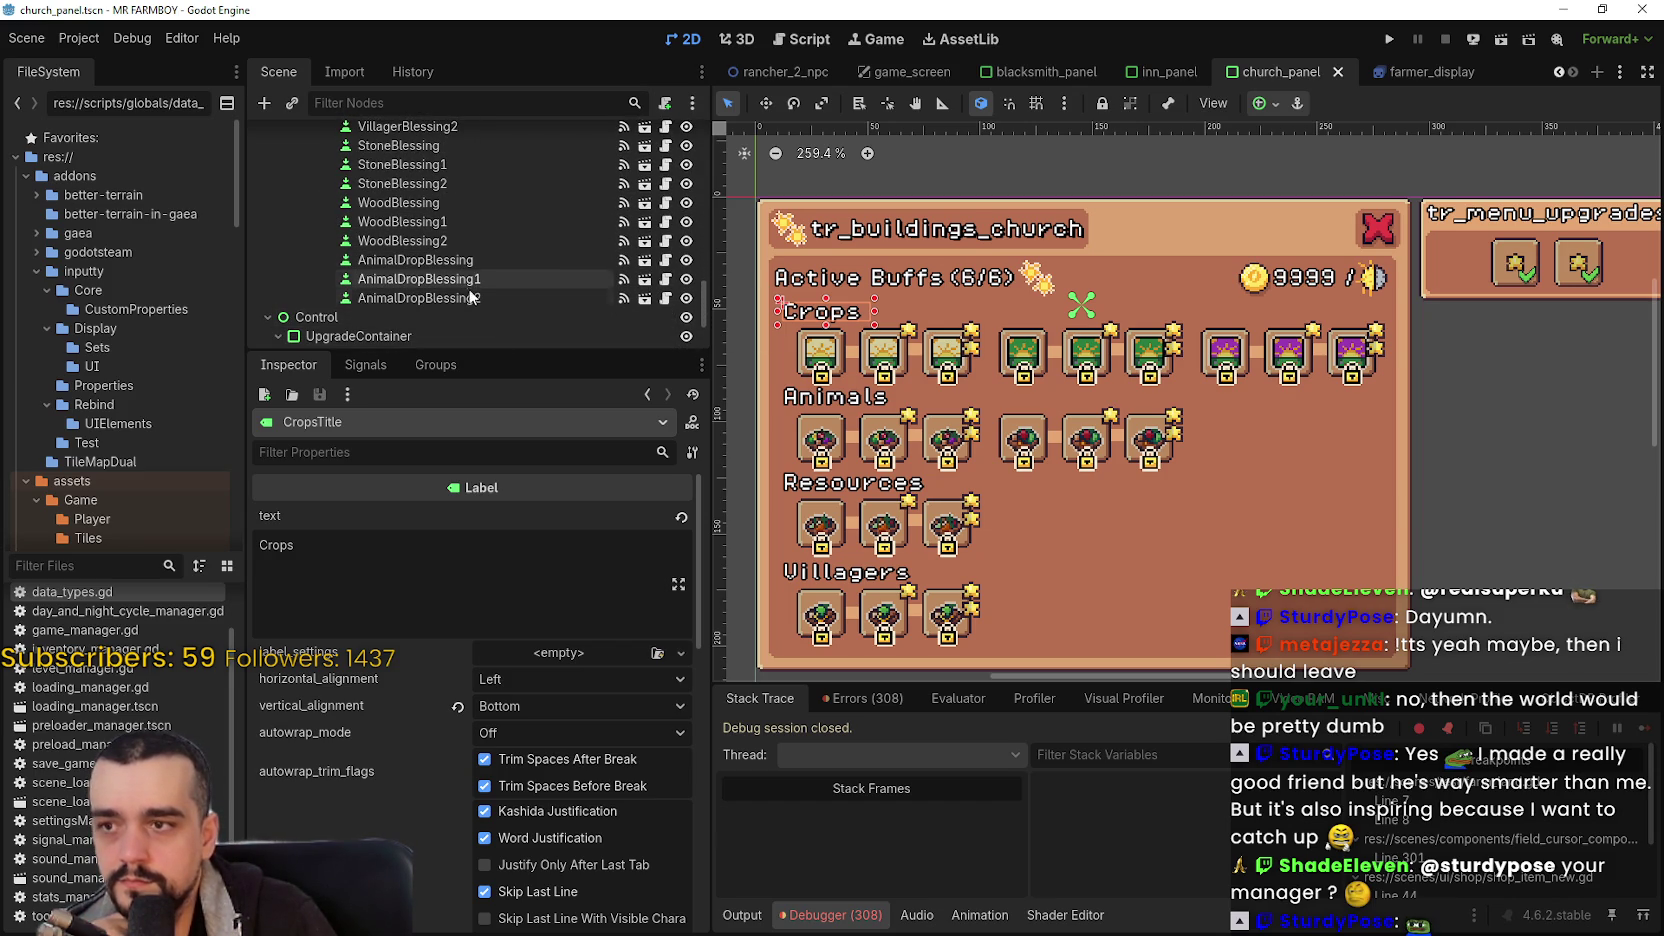
pyautogui.scroll(1, 970, 428)
pyautogui.scroll(-2, 942, 408)
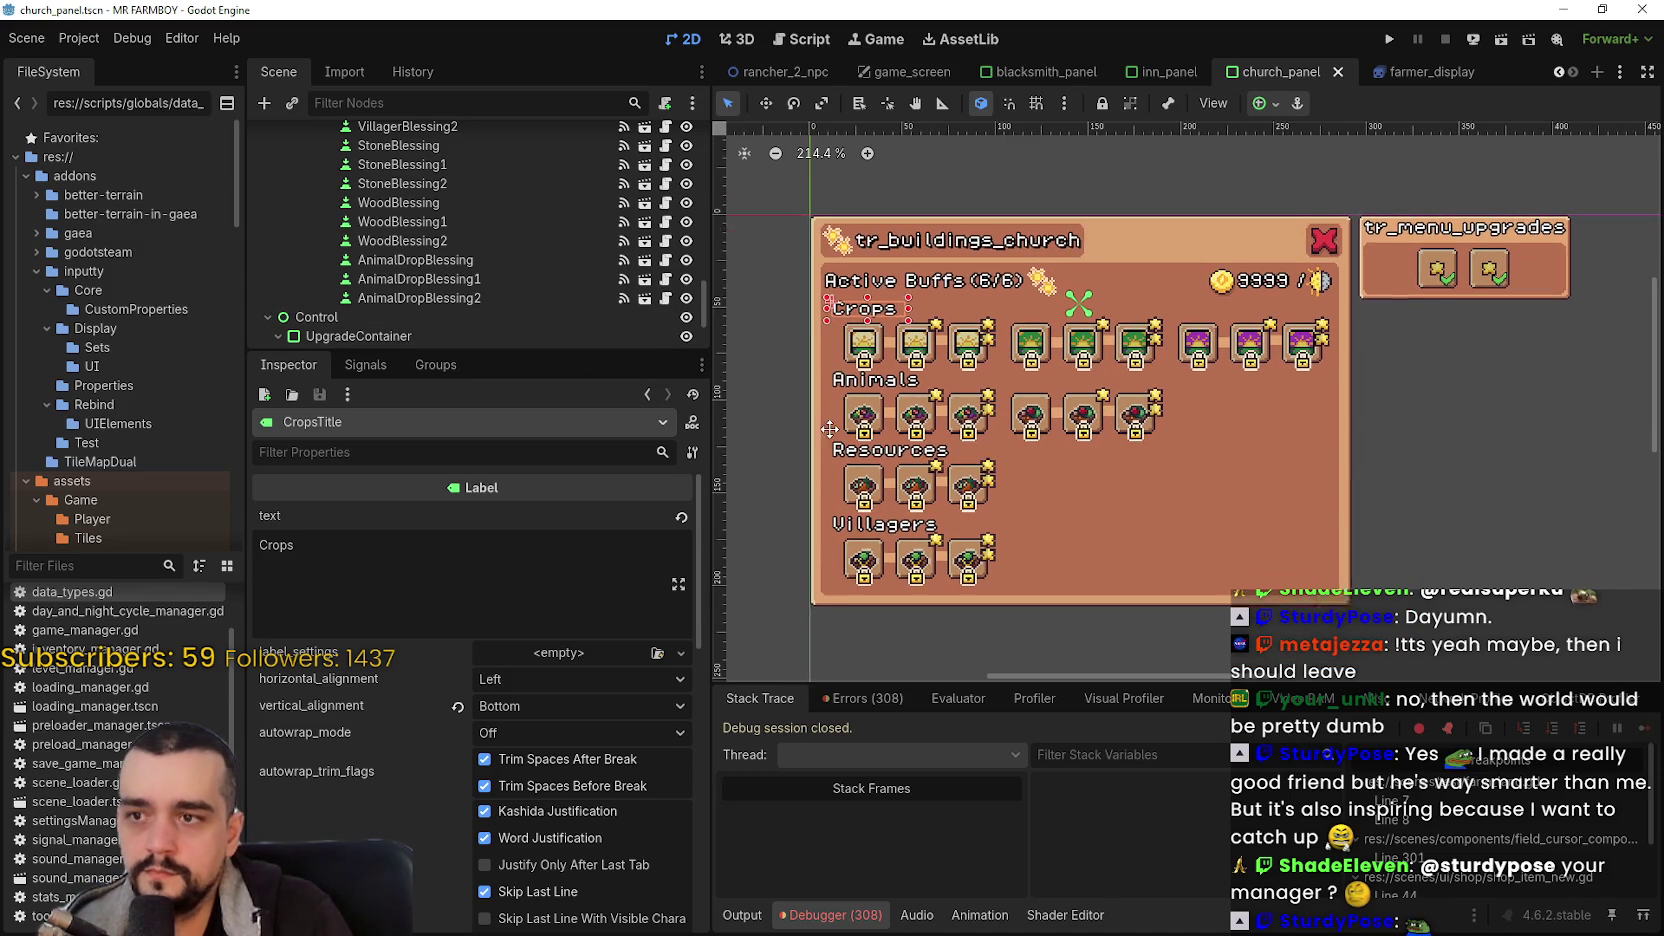
pyautogui.moveTo(768, 445)
pyautogui.mouseDown()
pyautogui.moveTo(1212, 397)
pyautogui.moveTo(1226, 378)
pyautogui.mouseUp()
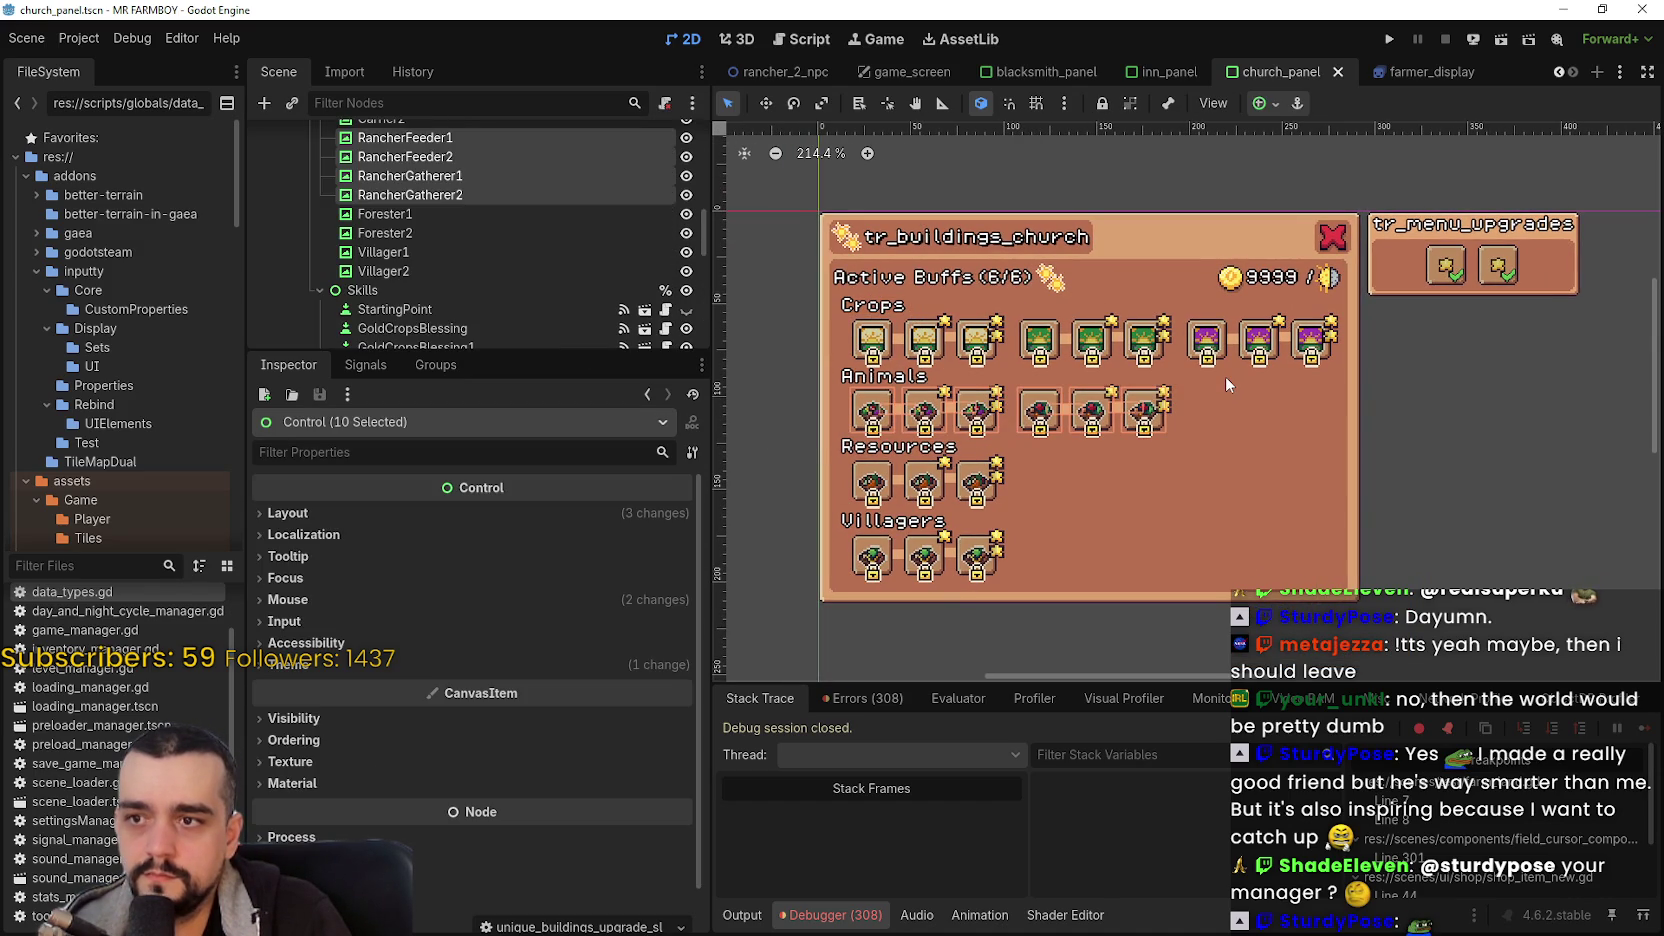
# - Move the selected Animals icons out to the left of the panel
pyautogui.scroll(2, 556, 290)
pyautogui.scroll(-6, 556, 290)
pyautogui.scroll(-4, 551, 273)
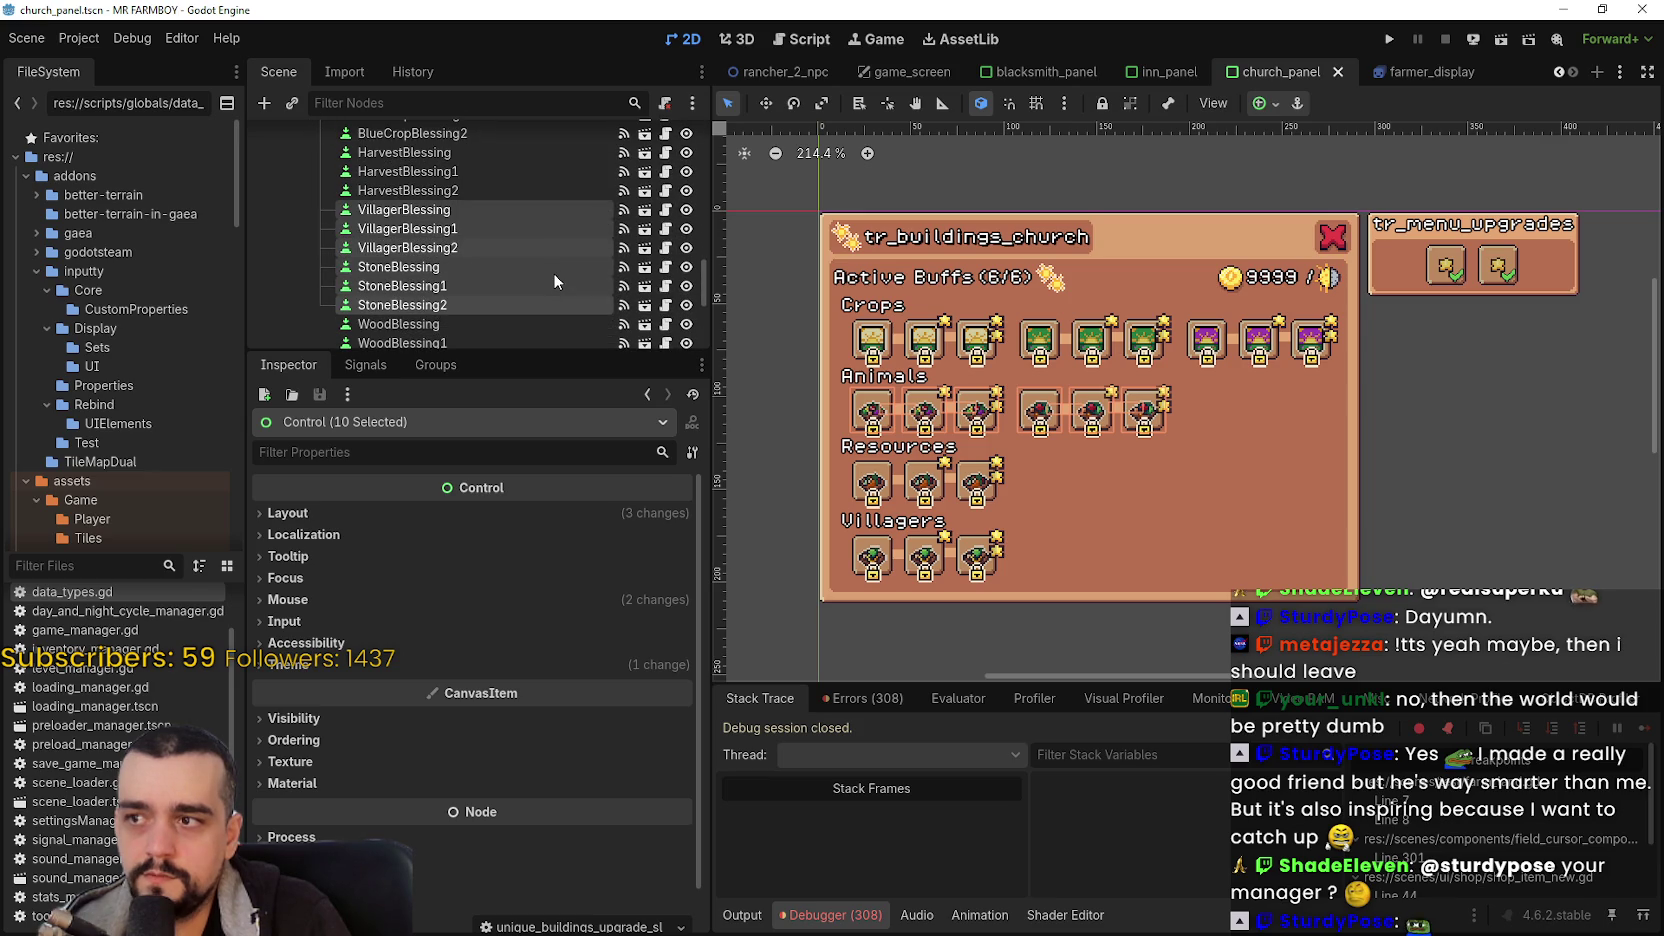
pyautogui.hscroll(-3, 760, 200)
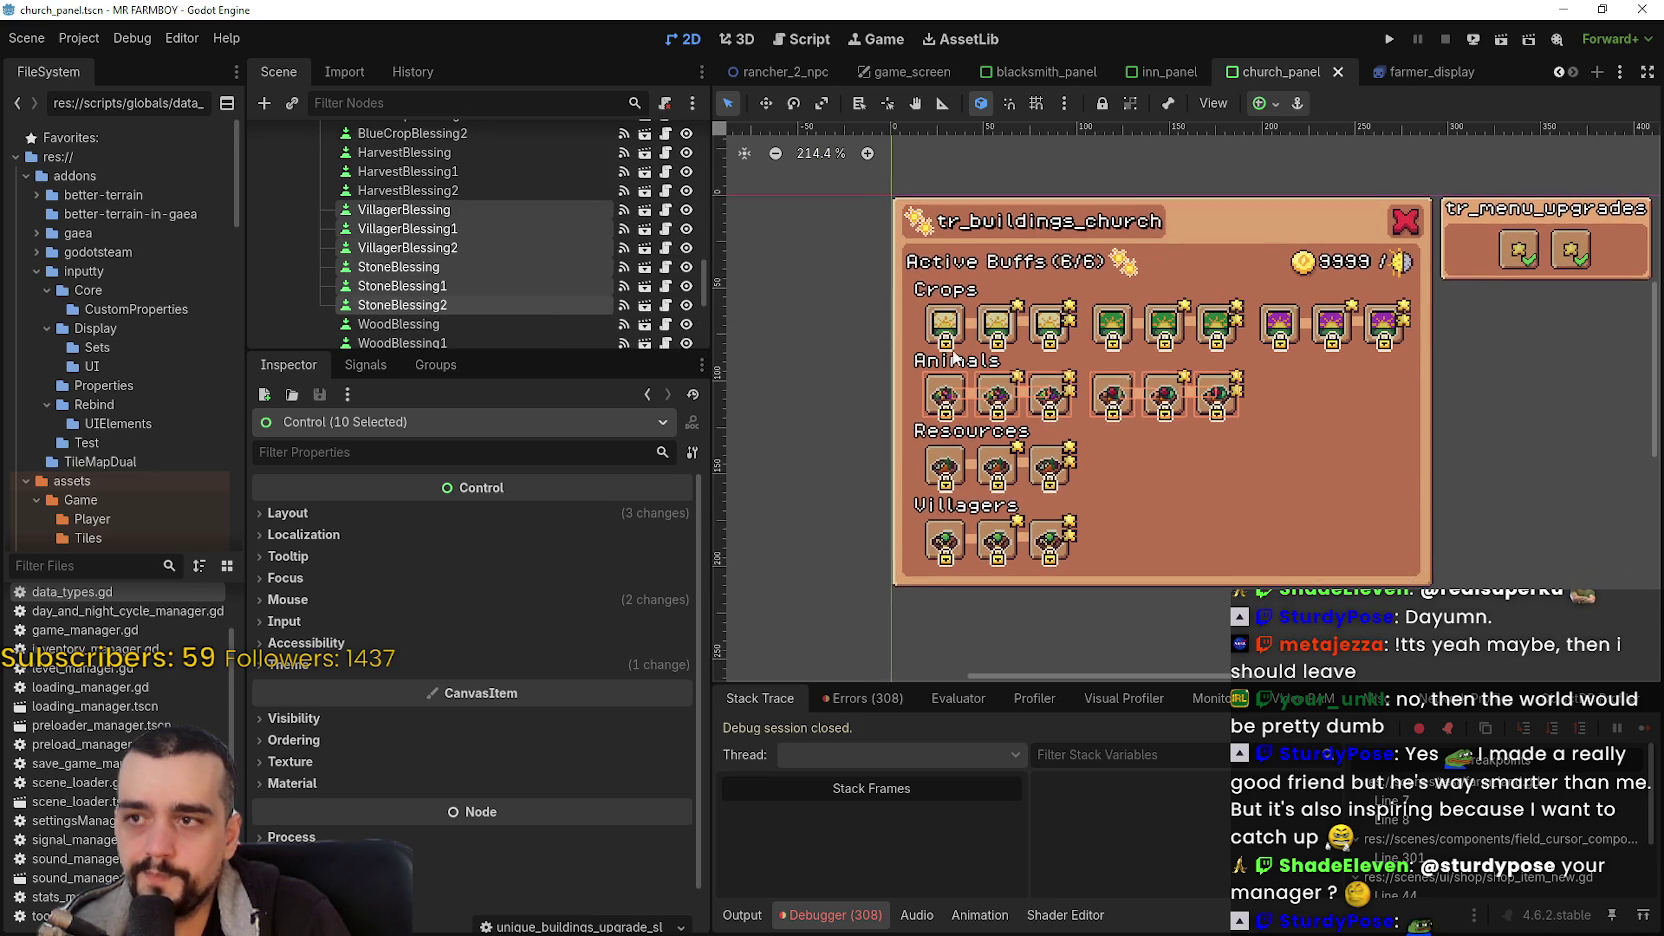
pyautogui.click(765, 103)
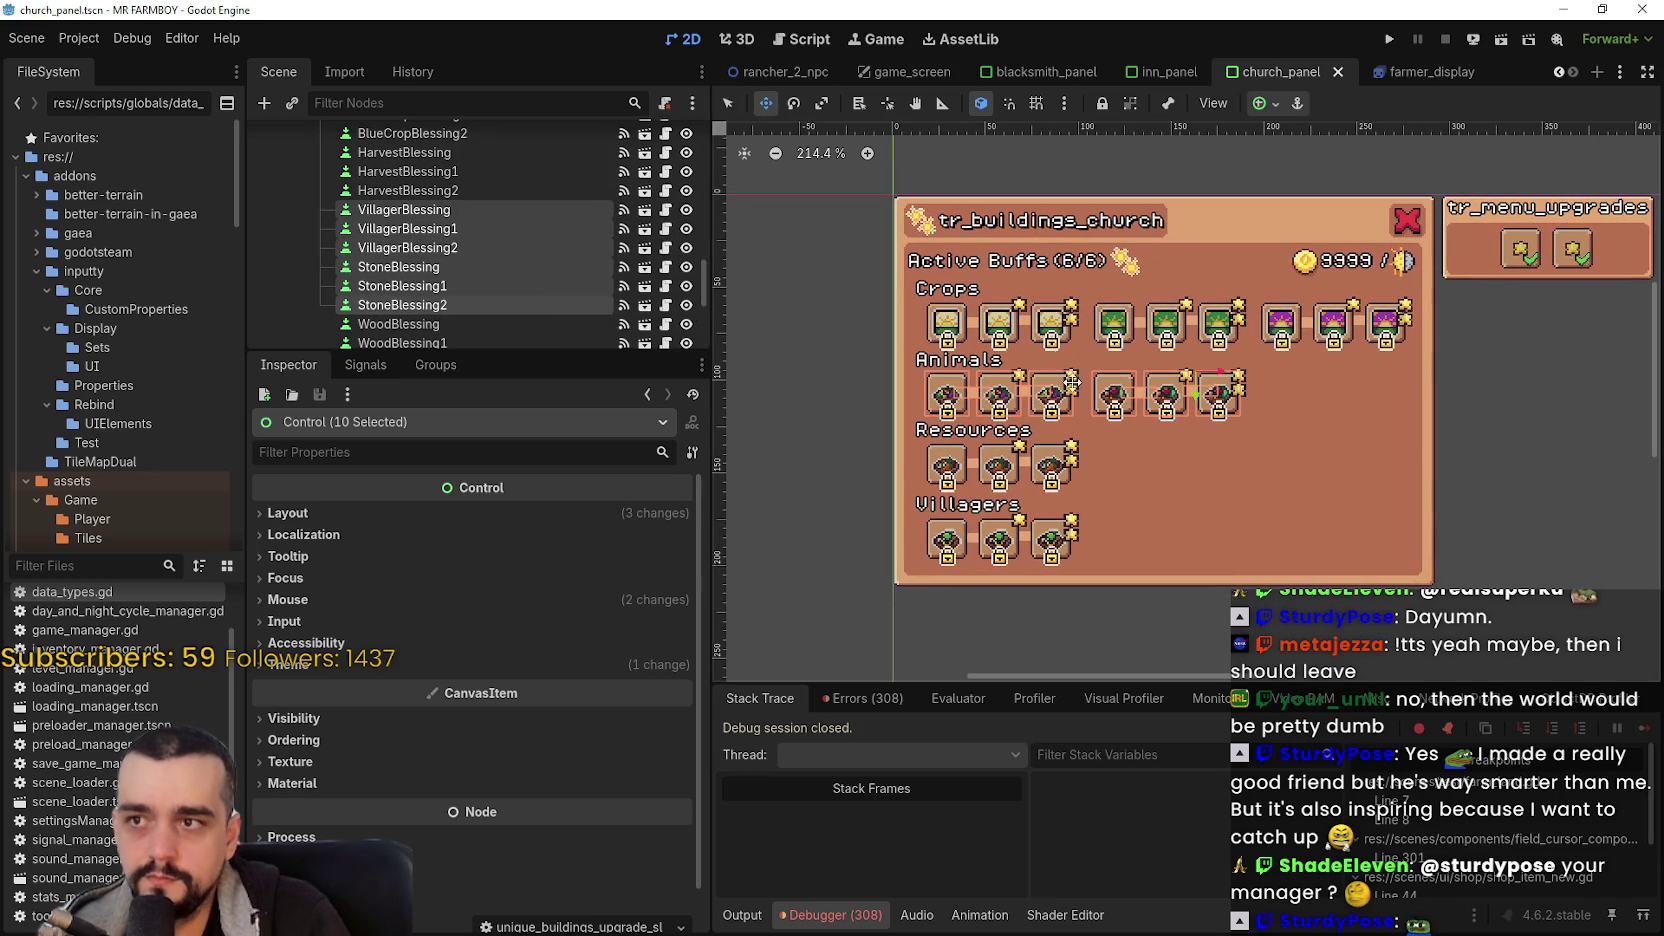
pyautogui.scroll(2, 941, 386)
pyautogui.scroll(2, 941, 386)
pyautogui.scroll(-1, 1000, 350)
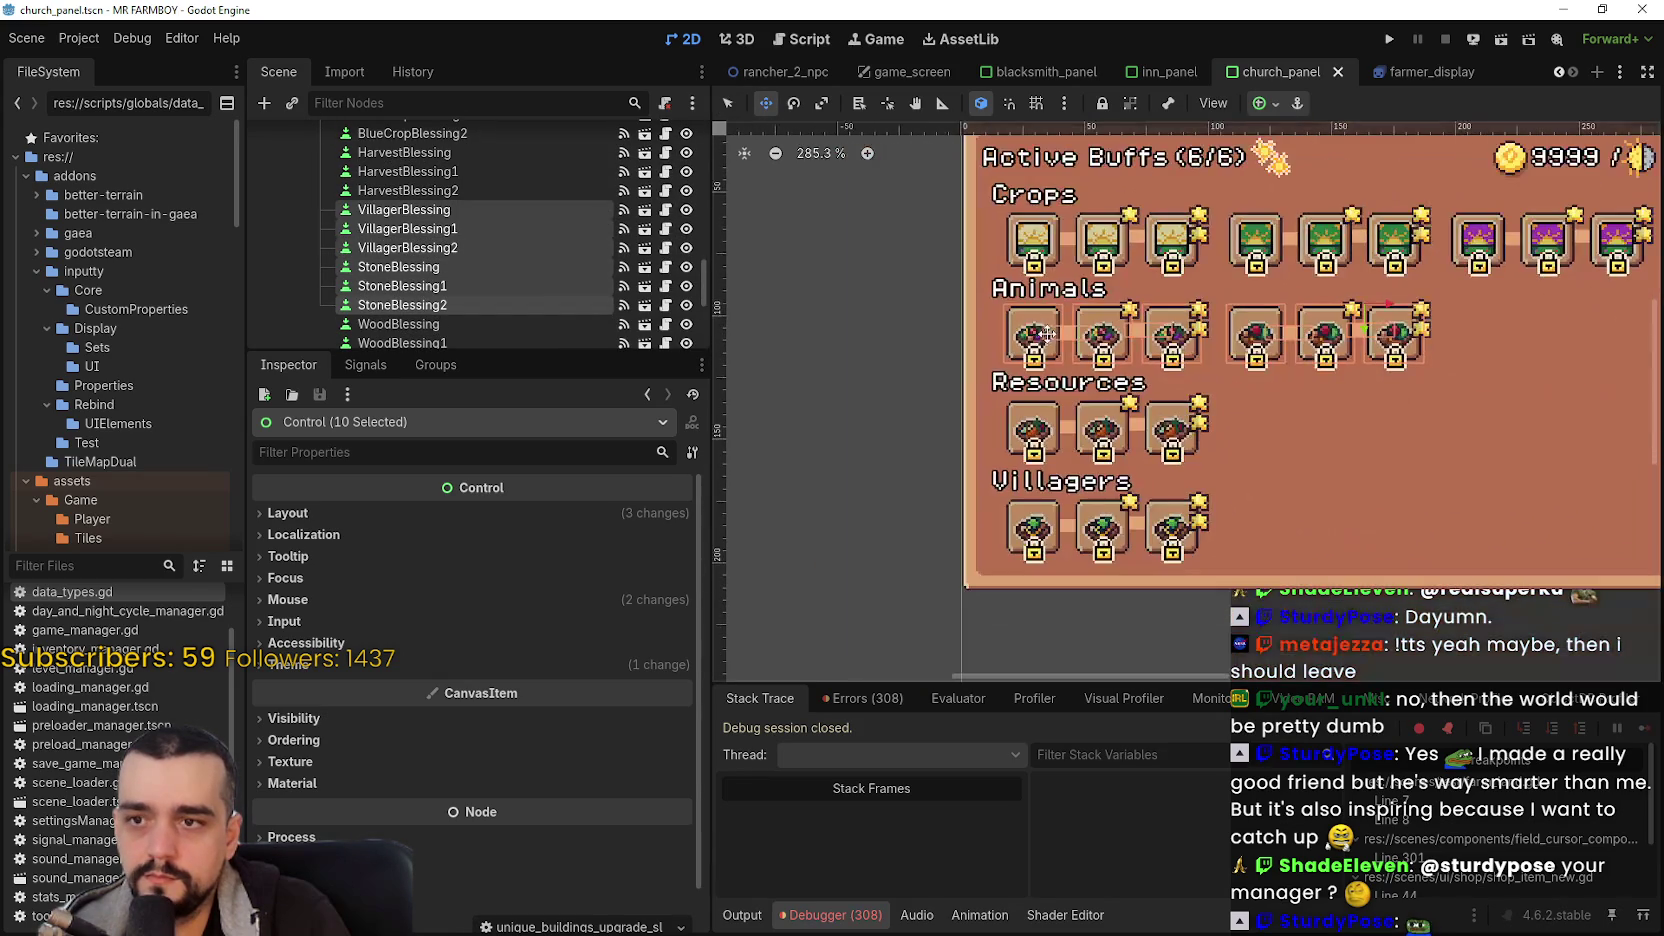
pyautogui.moveTo(1027, 331)
pyautogui.mouseDown()
pyautogui.moveTo(810, 425)
pyautogui.moveTo(1180, 370)
pyautogui.moveTo(960, 355)
pyautogui.mouseUp()
pyautogui.scroll(-3, 810, 425)
pyautogui.hscroll(3, 943, 412)
pyautogui.scroll(1, 899, 446)
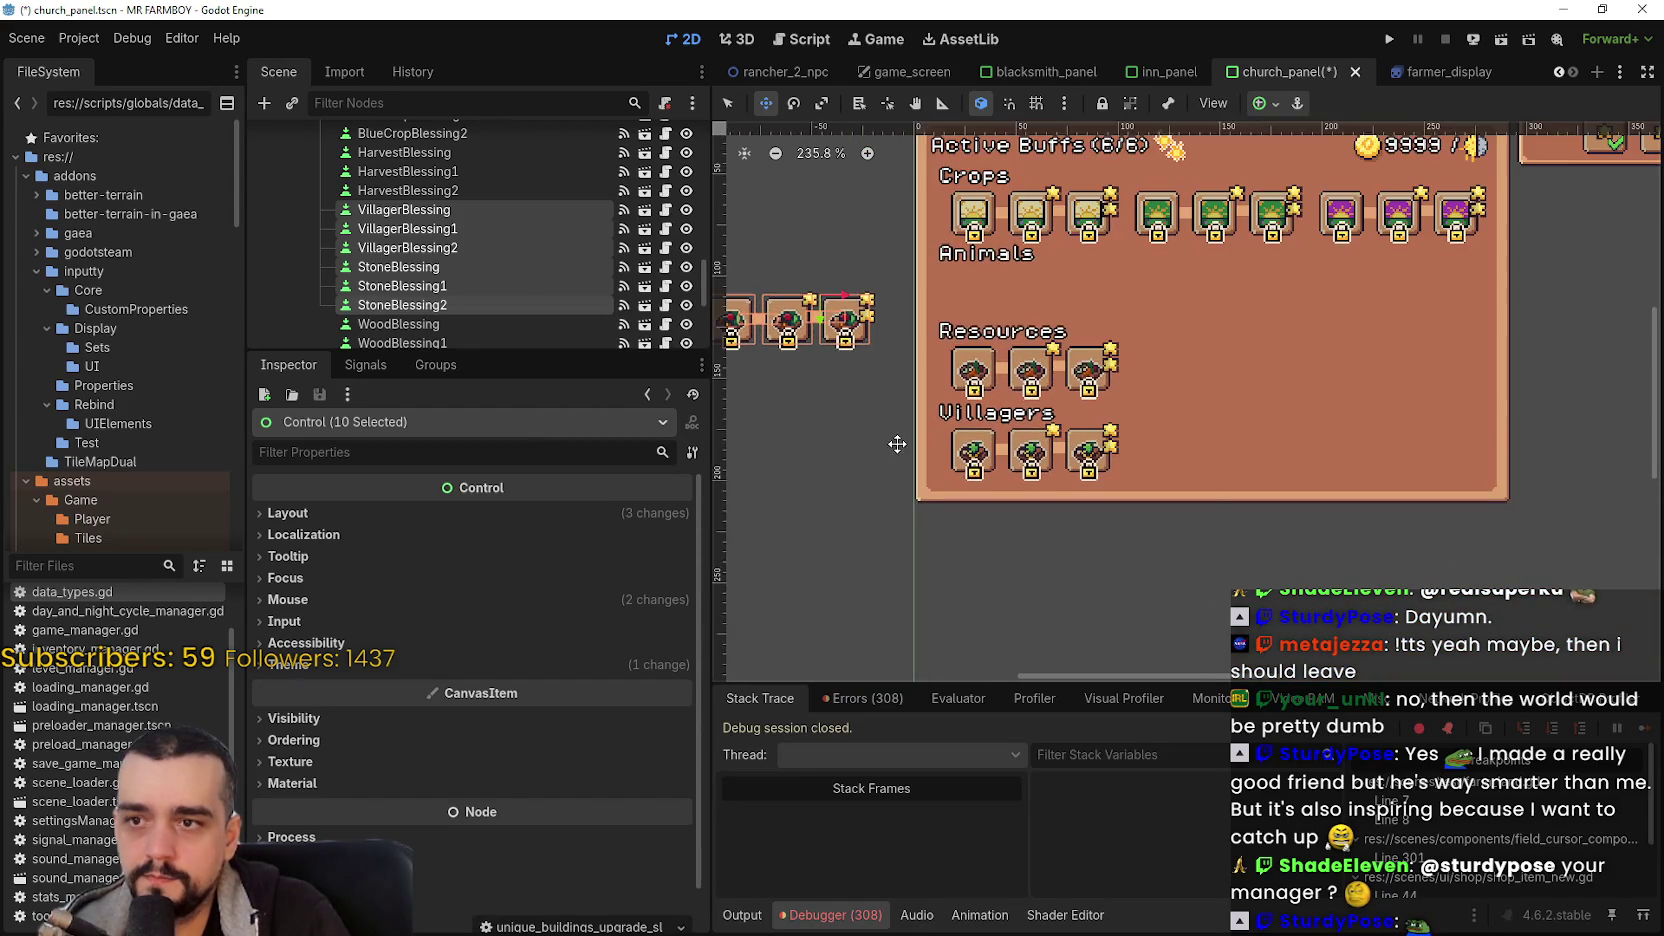
# - Box-select the AnimalDrop blessing slots and nudge them up into the Animals row with the arrow keys
pyautogui.click(727, 103)
pyautogui.moveTo(952, 525); pyautogui.dragTo(1338, 416)
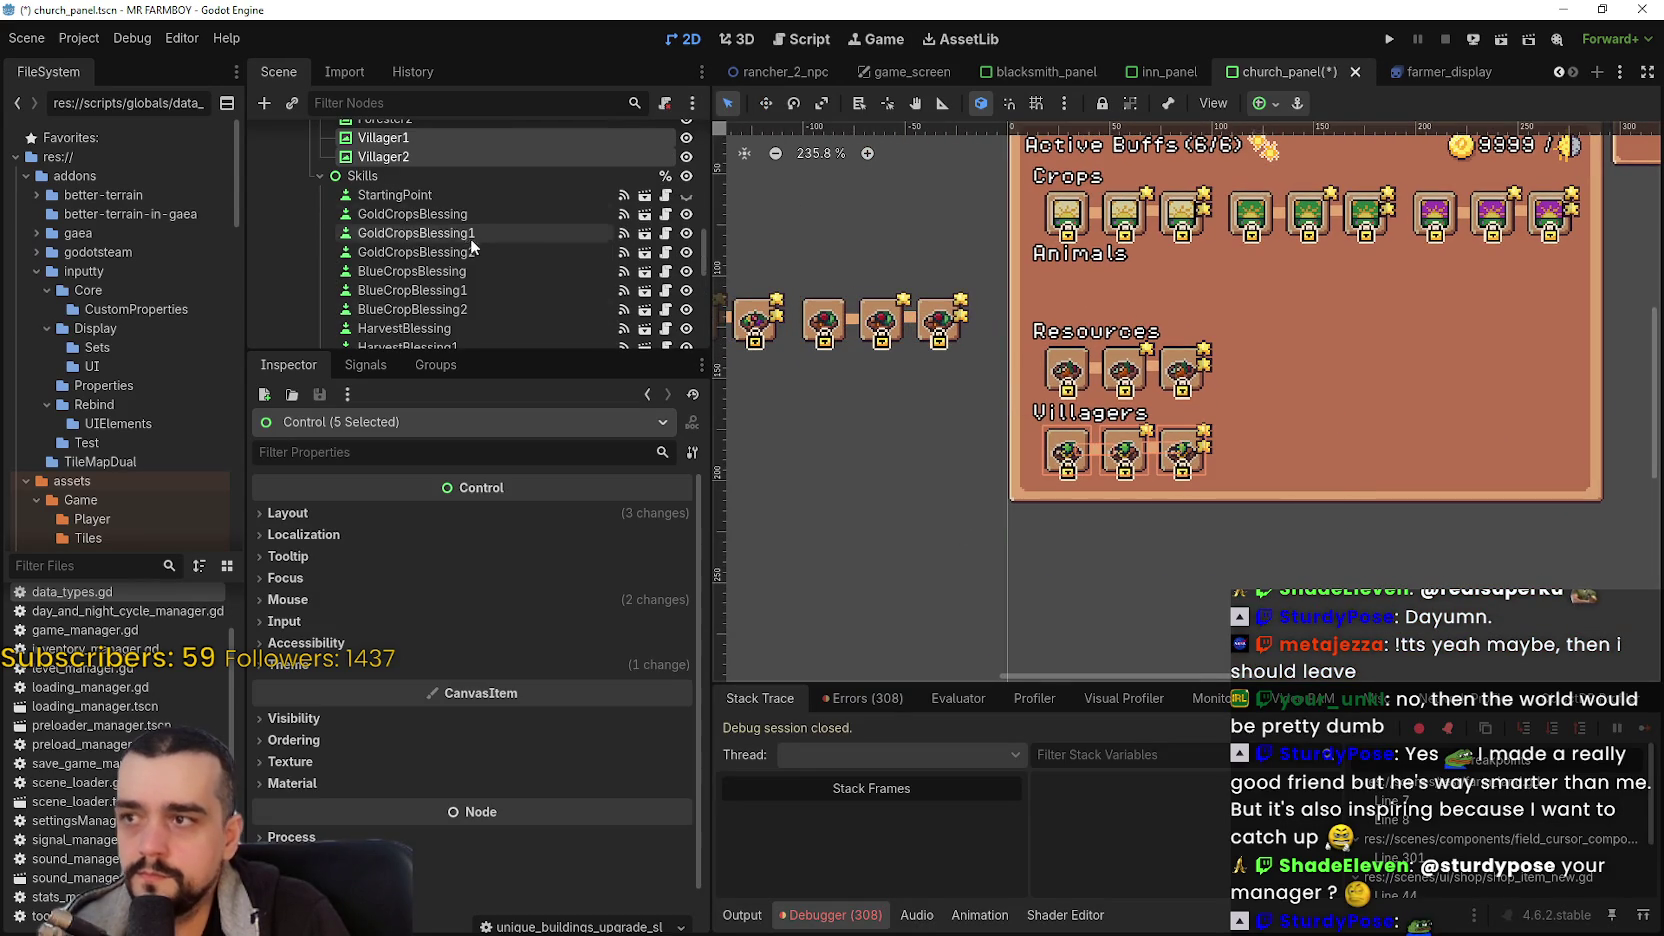
pyautogui.scroll(4, 473, 238)
pyautogui.scroll(-2, 480, 239)
pyautogui.scroll(-1, 481, 235)
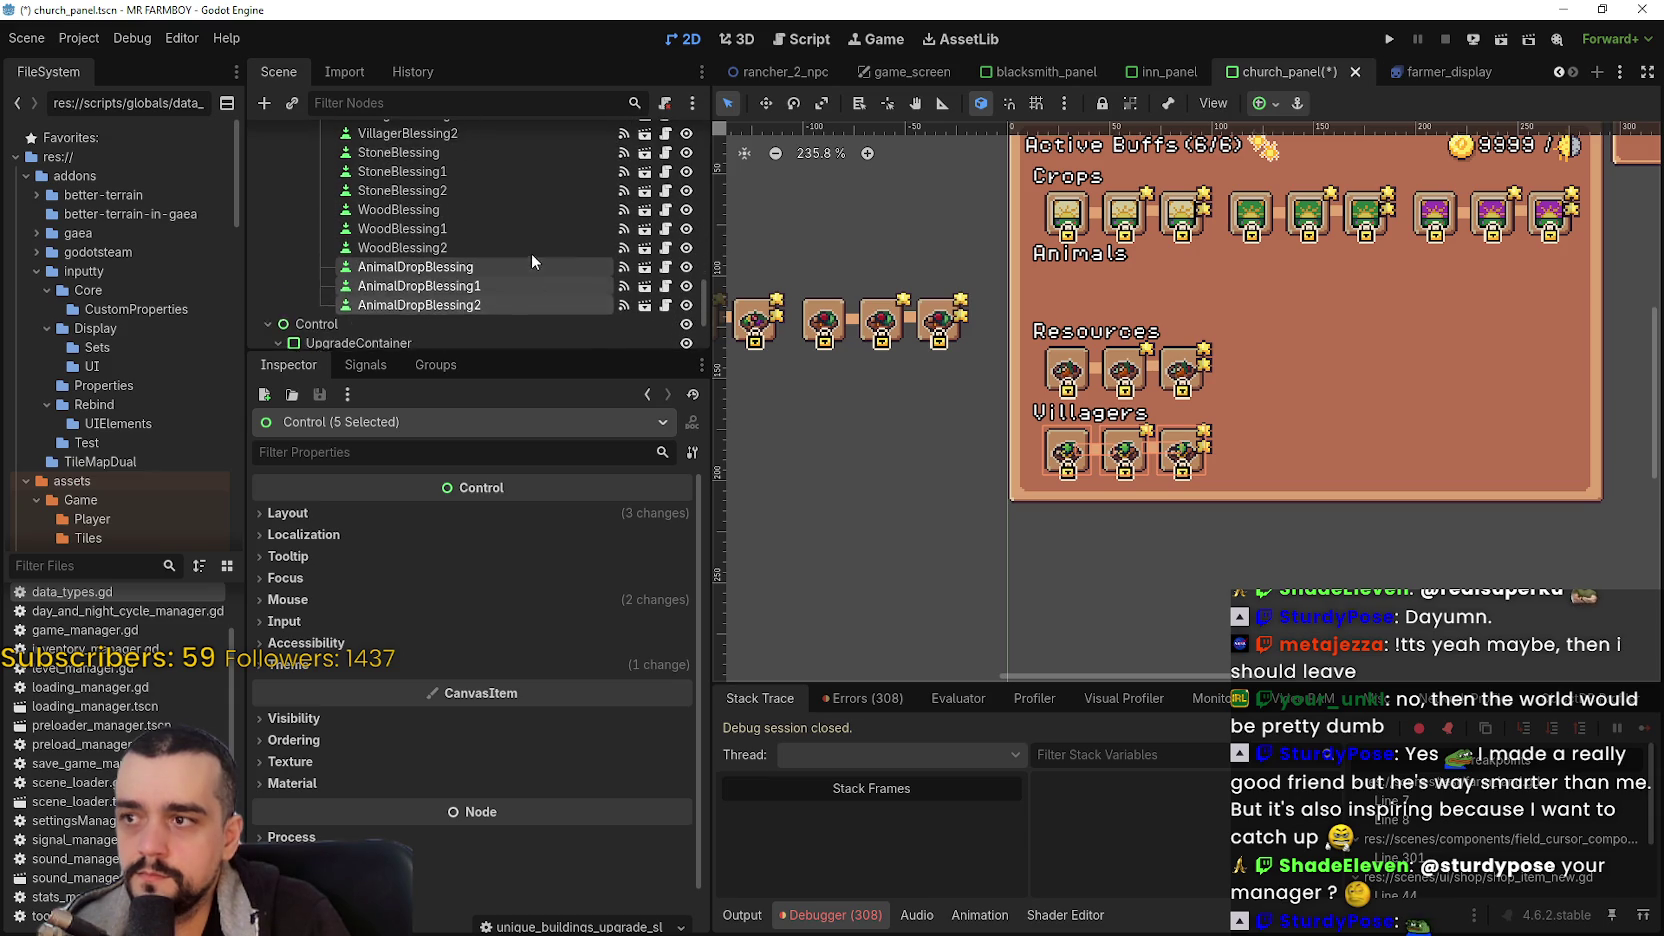
pyautogui.scroll(1, 530, 254)
pyautogui.scroll(4, 1116, 436)
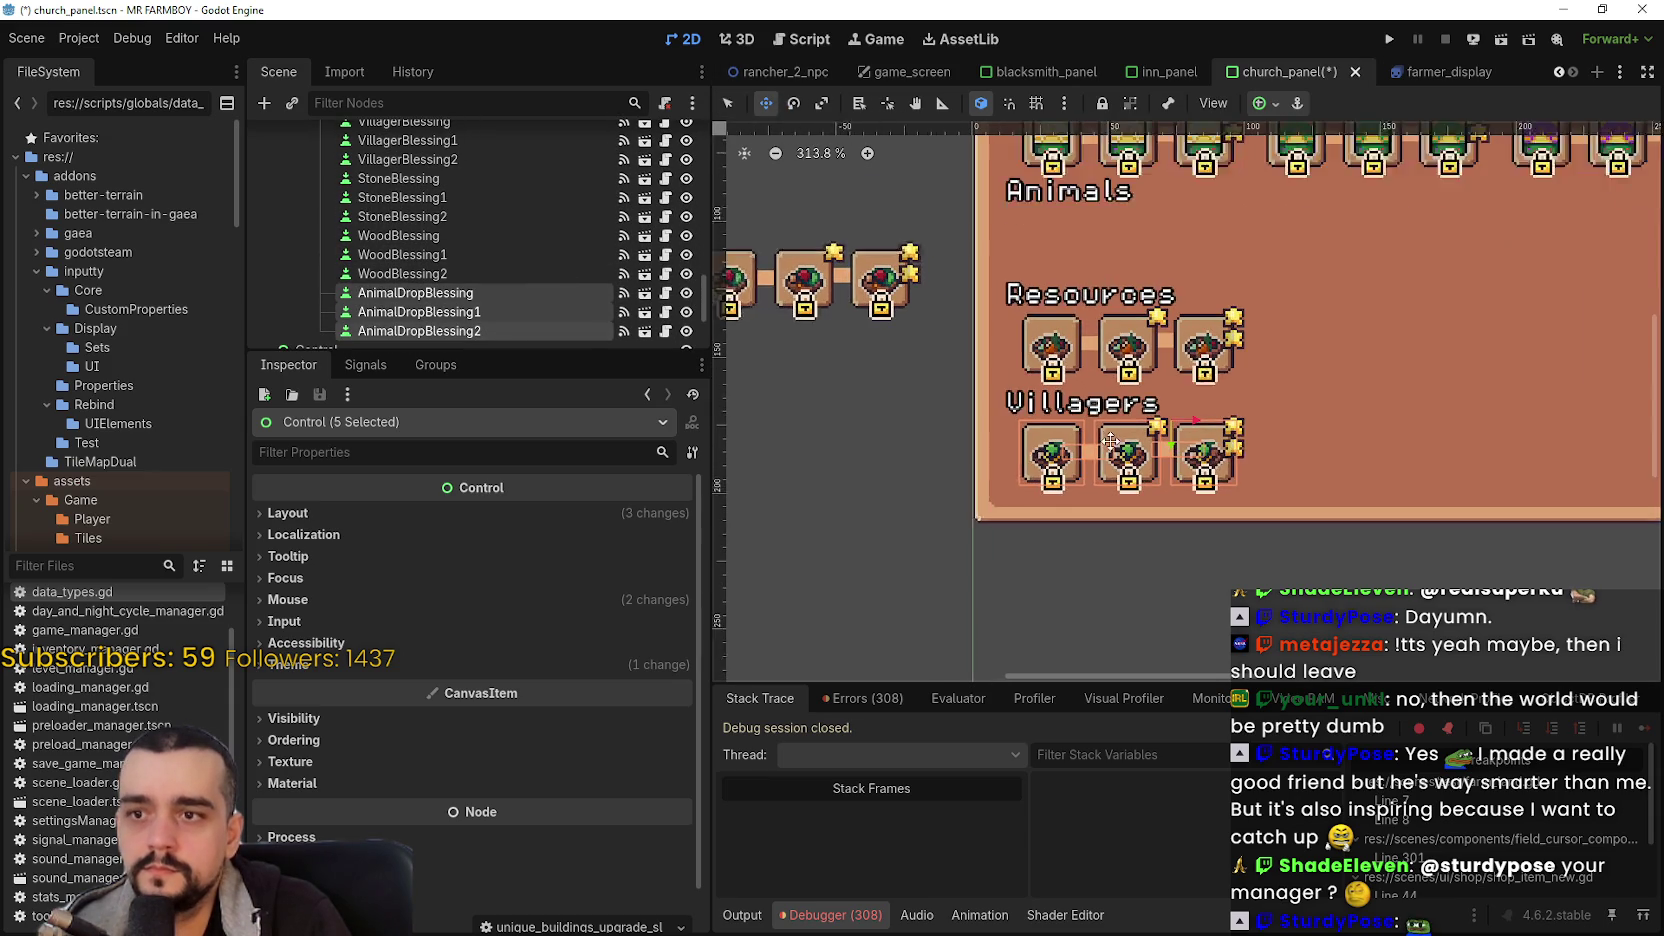
pyautogui.press('Up')
pyautogui.press('Up')
pyautogui.press('Up')
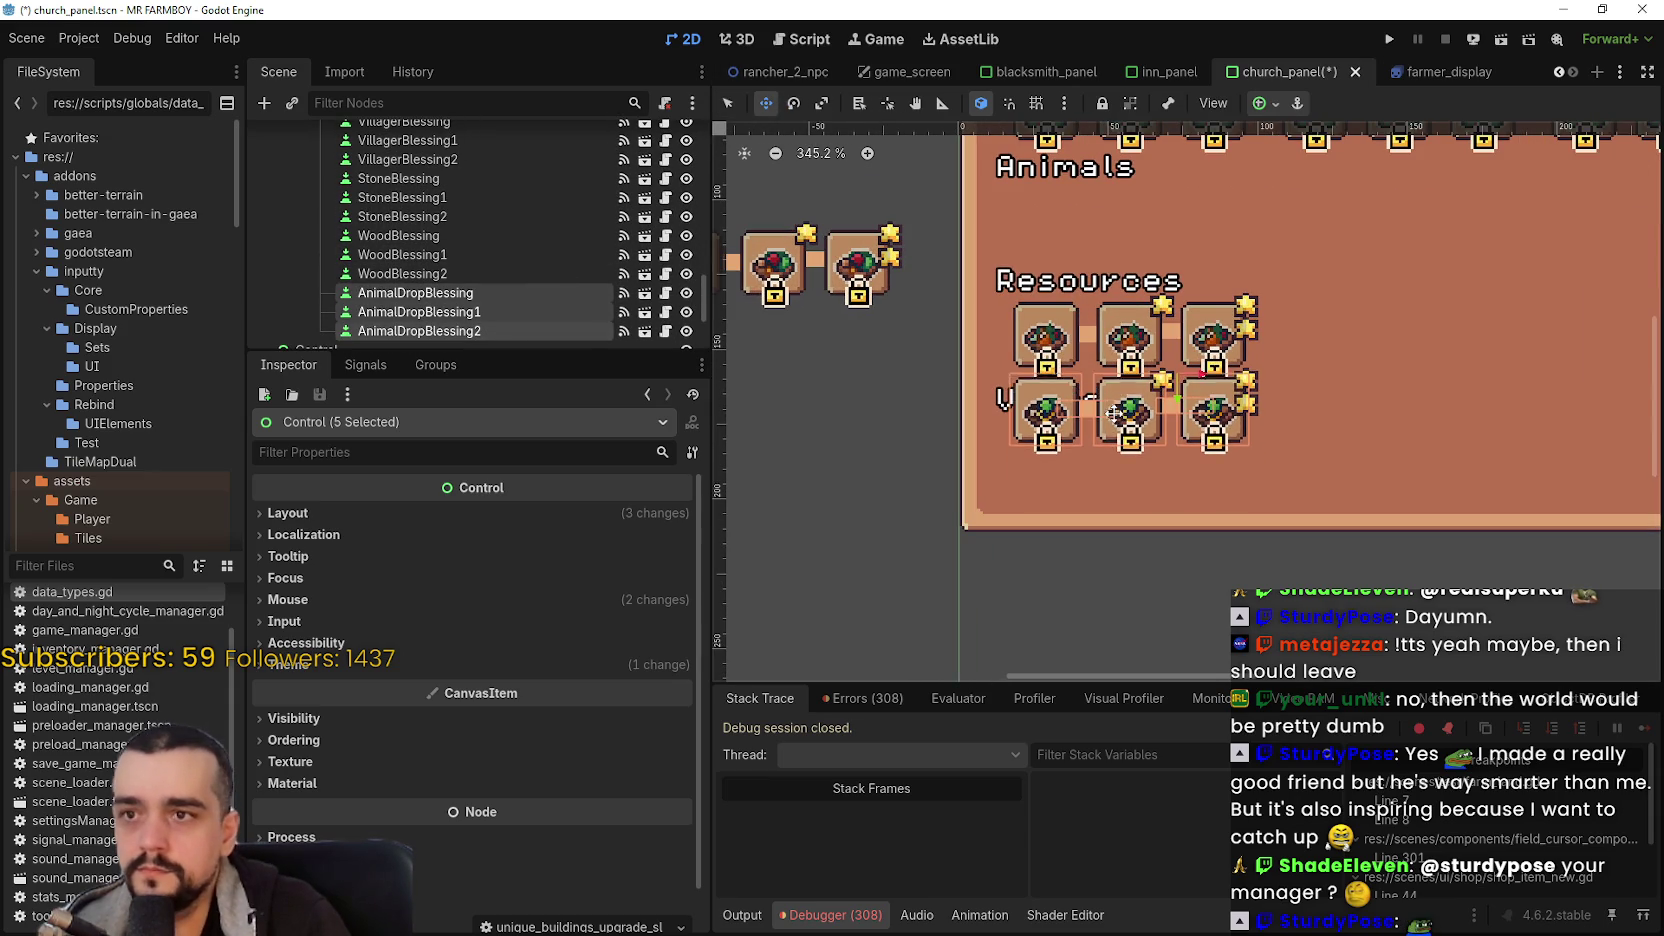
pyautogui.press('Up')
pyautogui.press('Up')
pyautogui.press('Up')
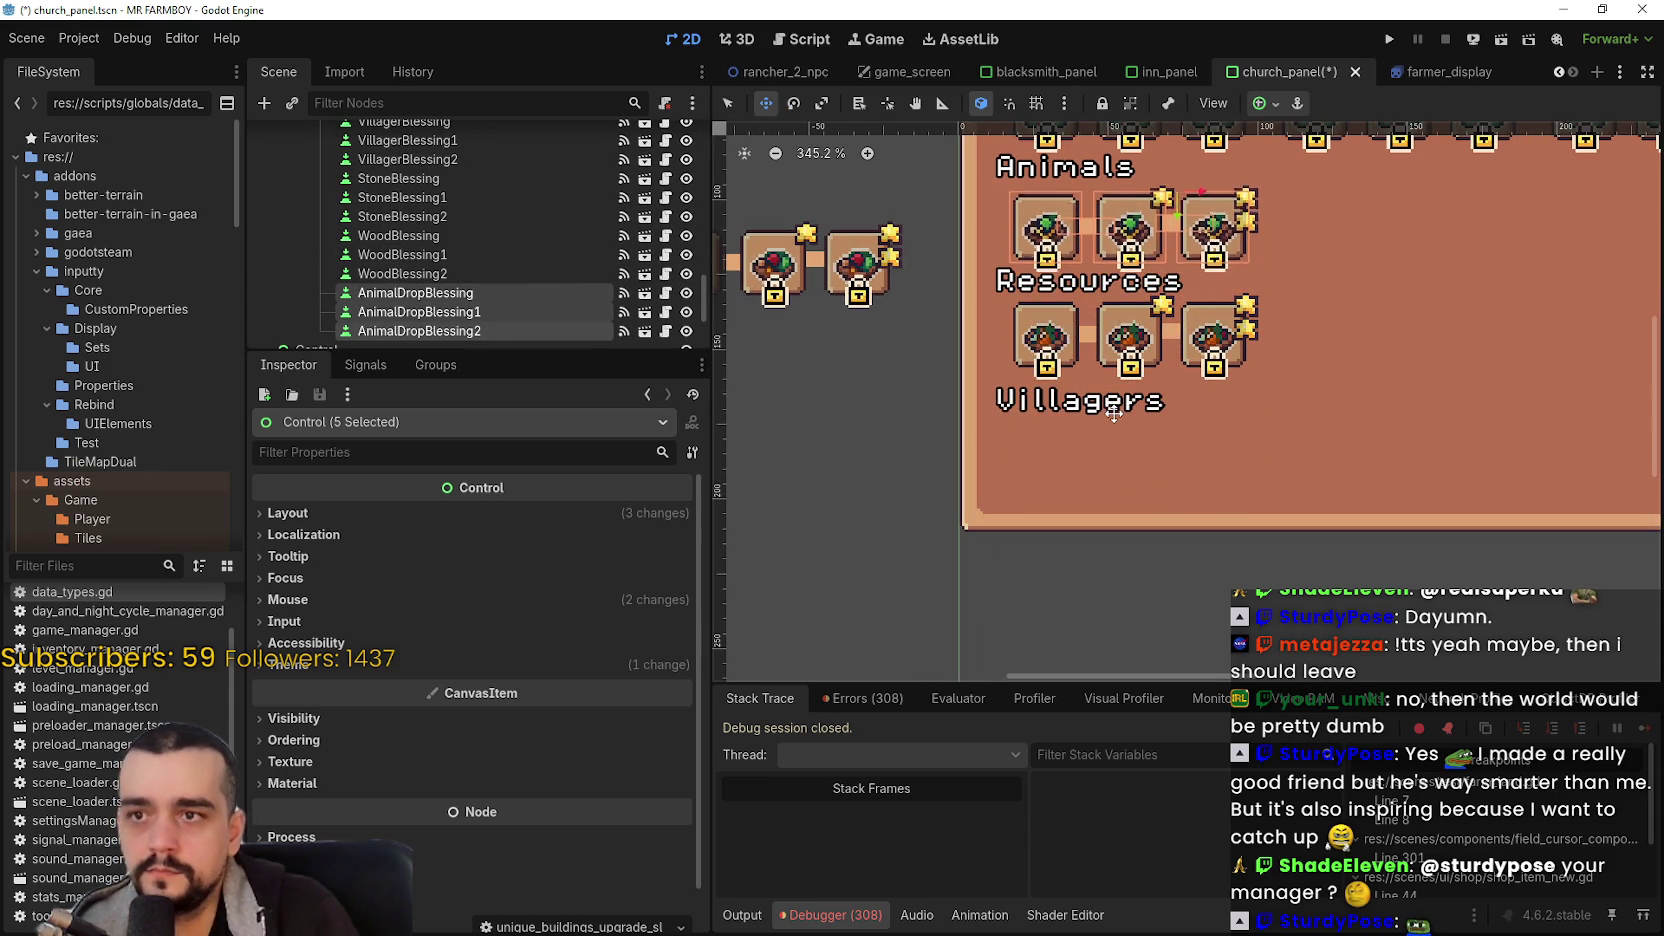
pyautogui.scroll(4, 1127, 403)
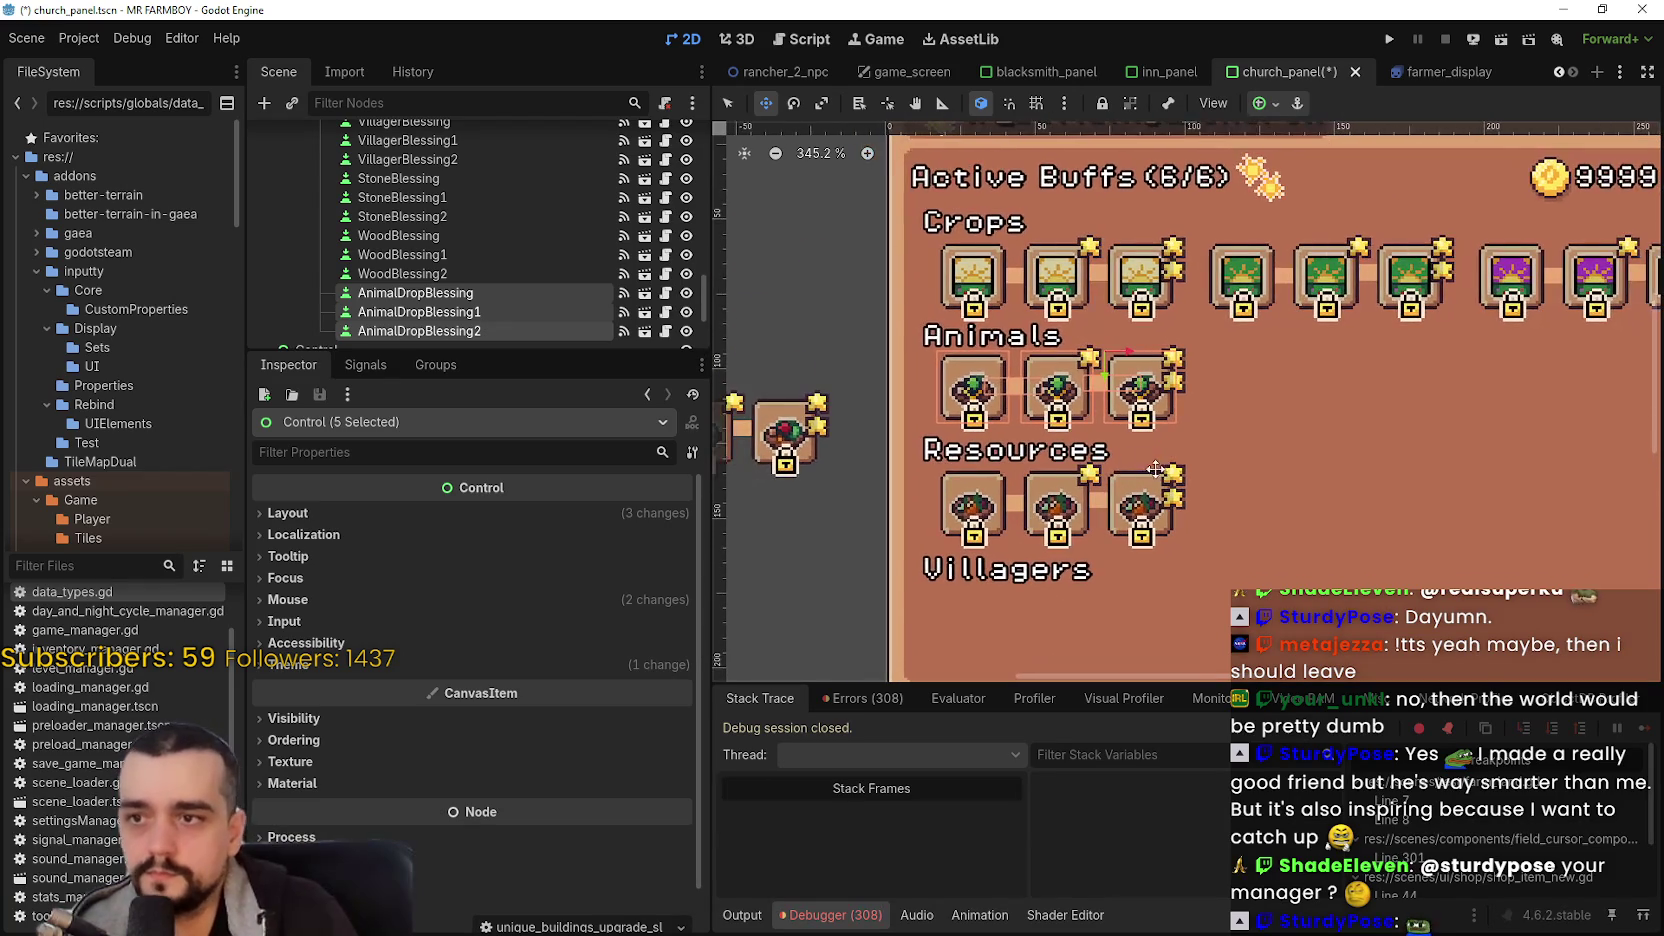
pyautogui.press('Down')
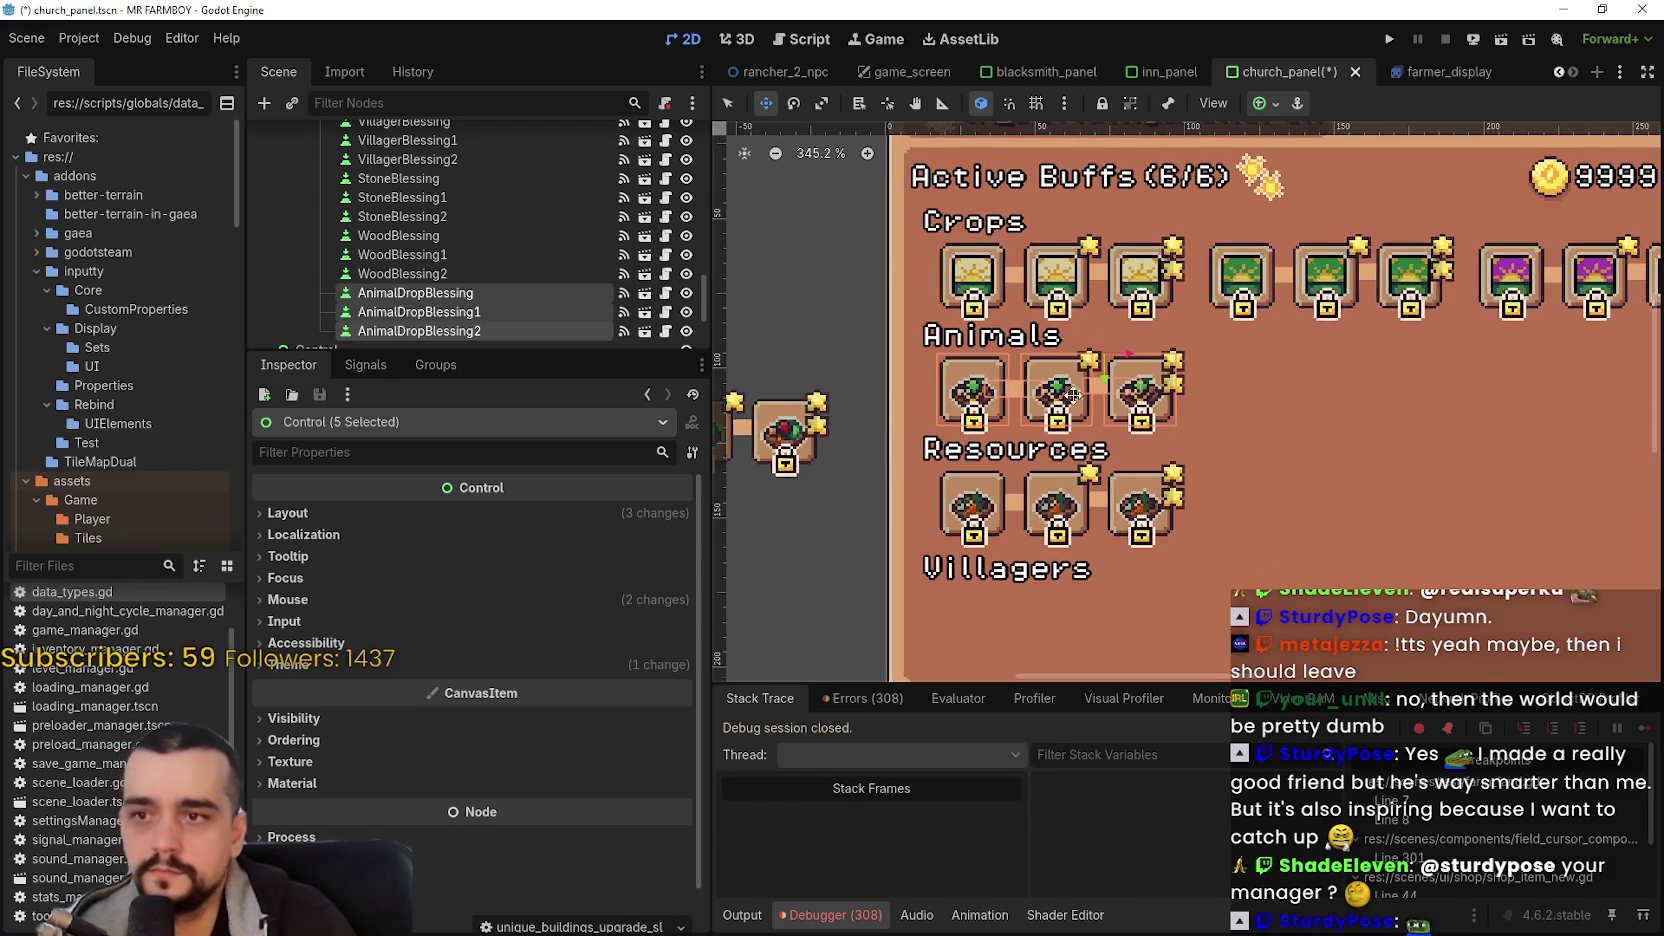
pyautogui.scroll(6, 995, 335)
pyautogui.scroll(-6, 995, 335)
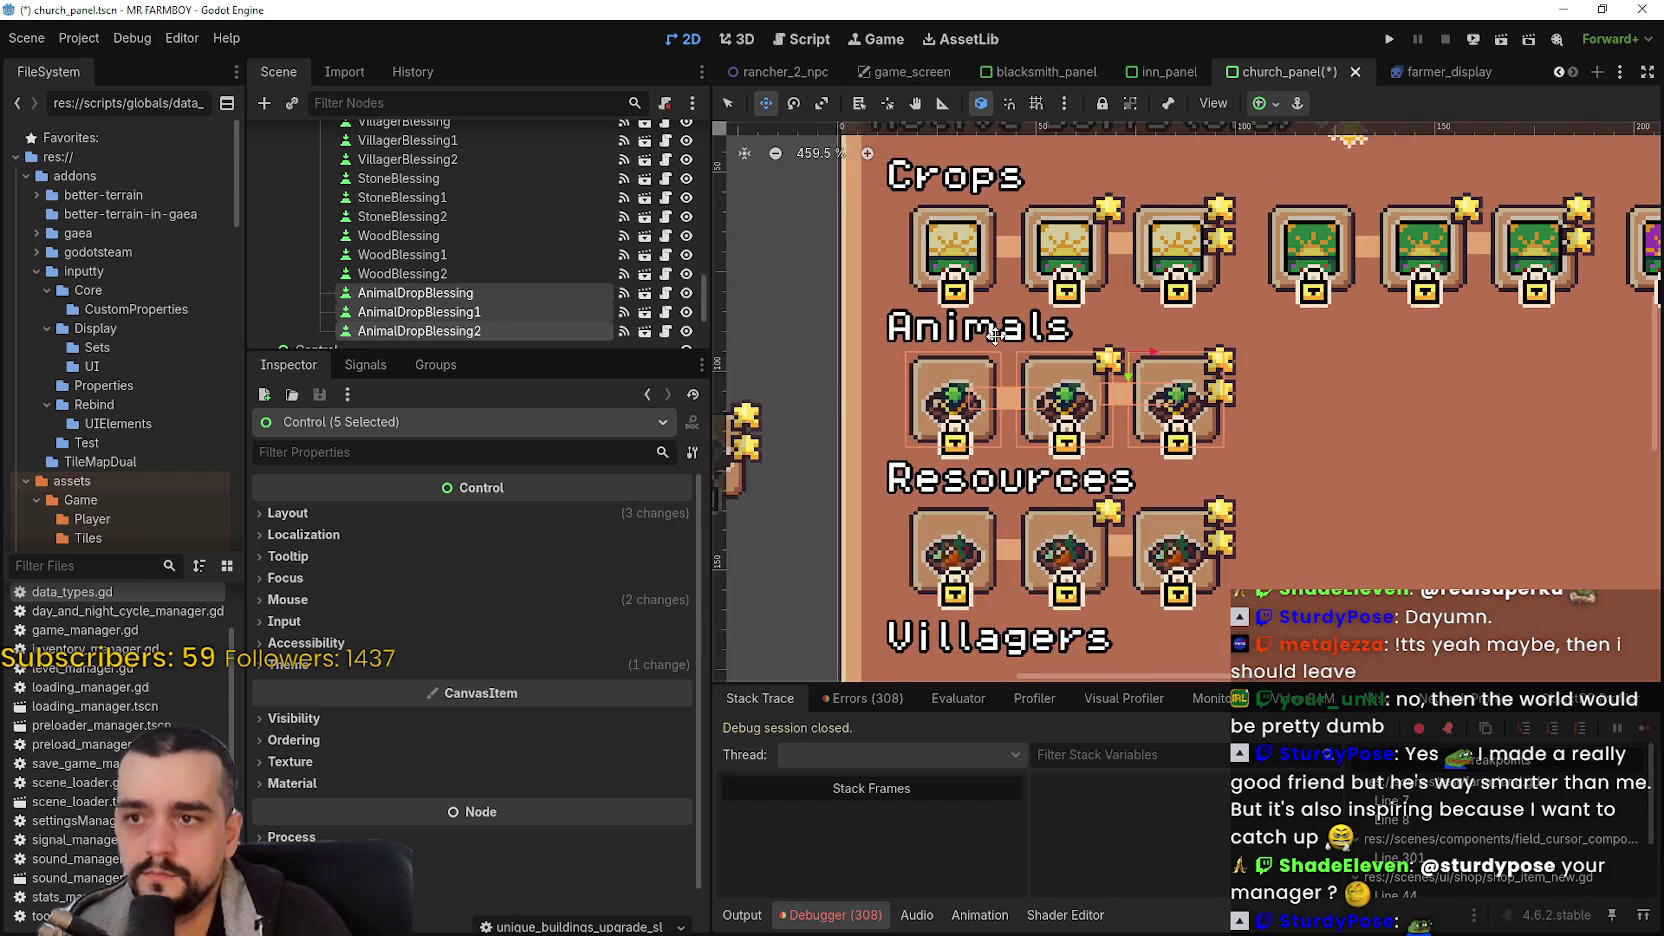
pyautogui.scroll(-1, 1112, 388)
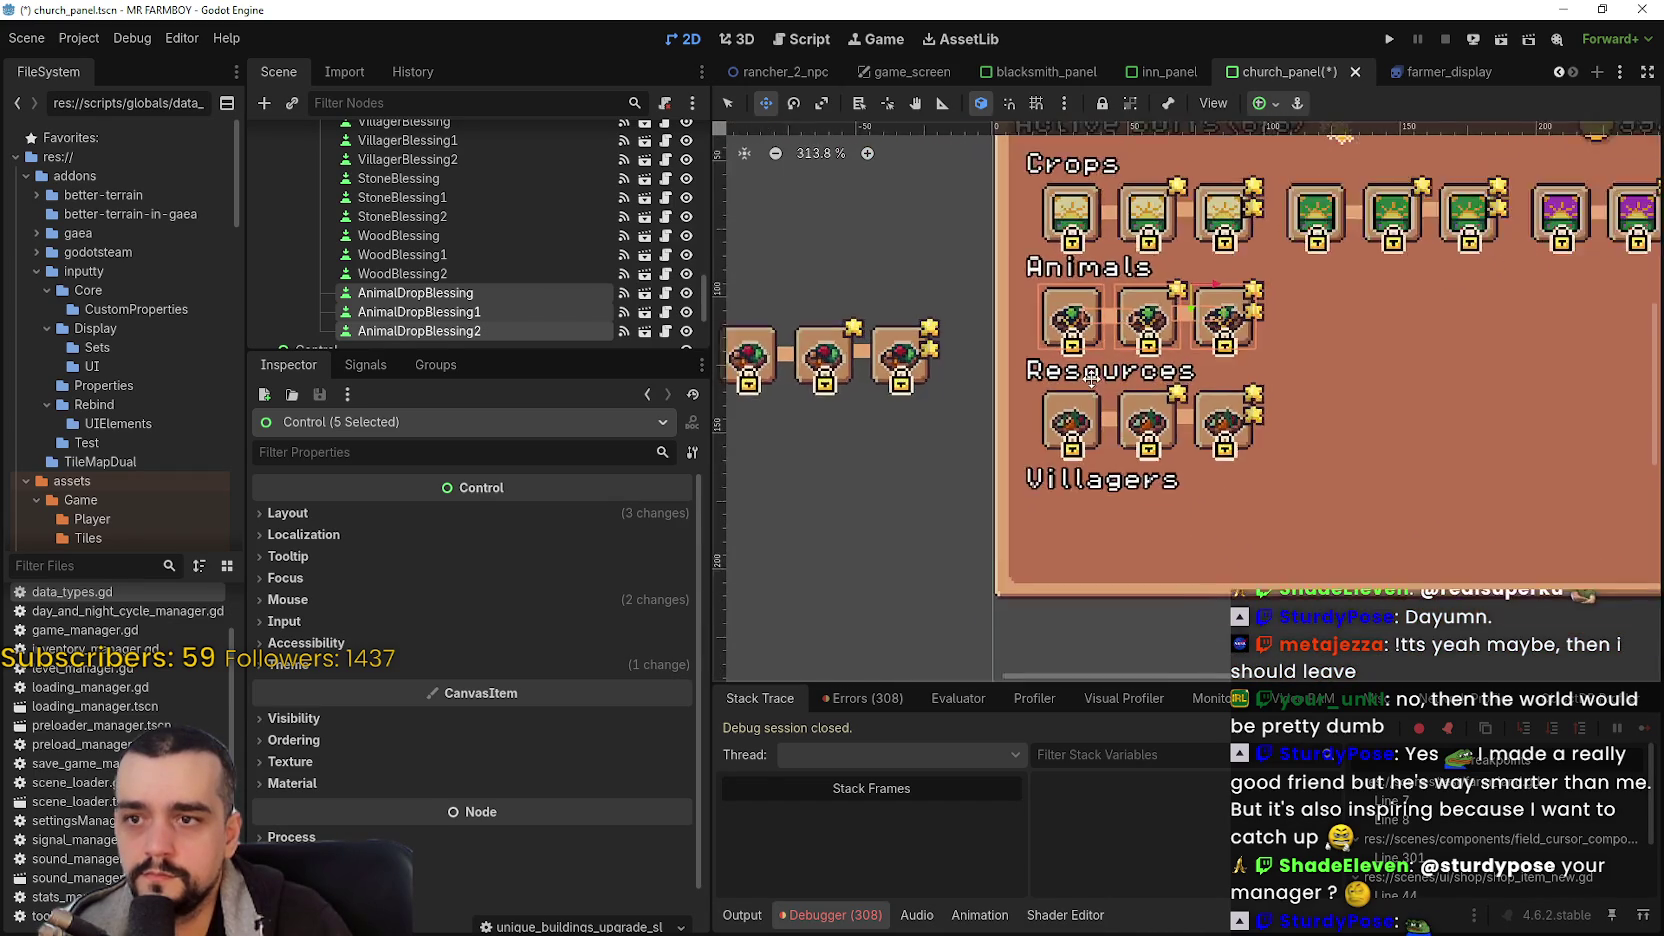
pyautogui.scroll(-2, 1112, 388)
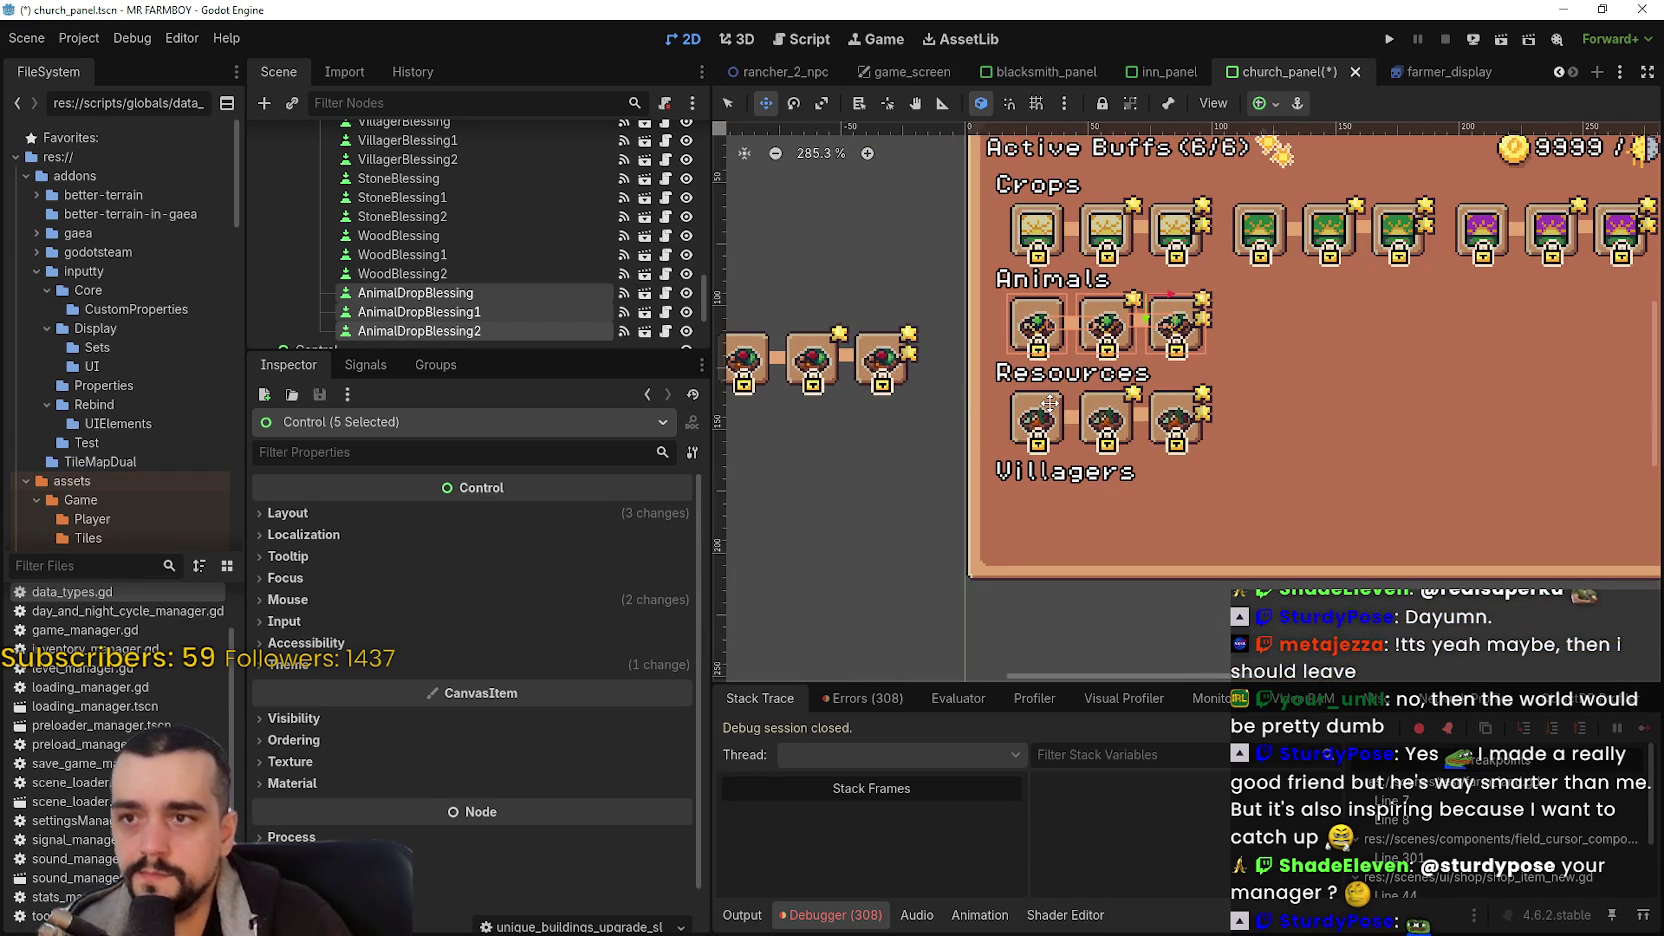
pyautogui.scroll(5, 1040, 352)
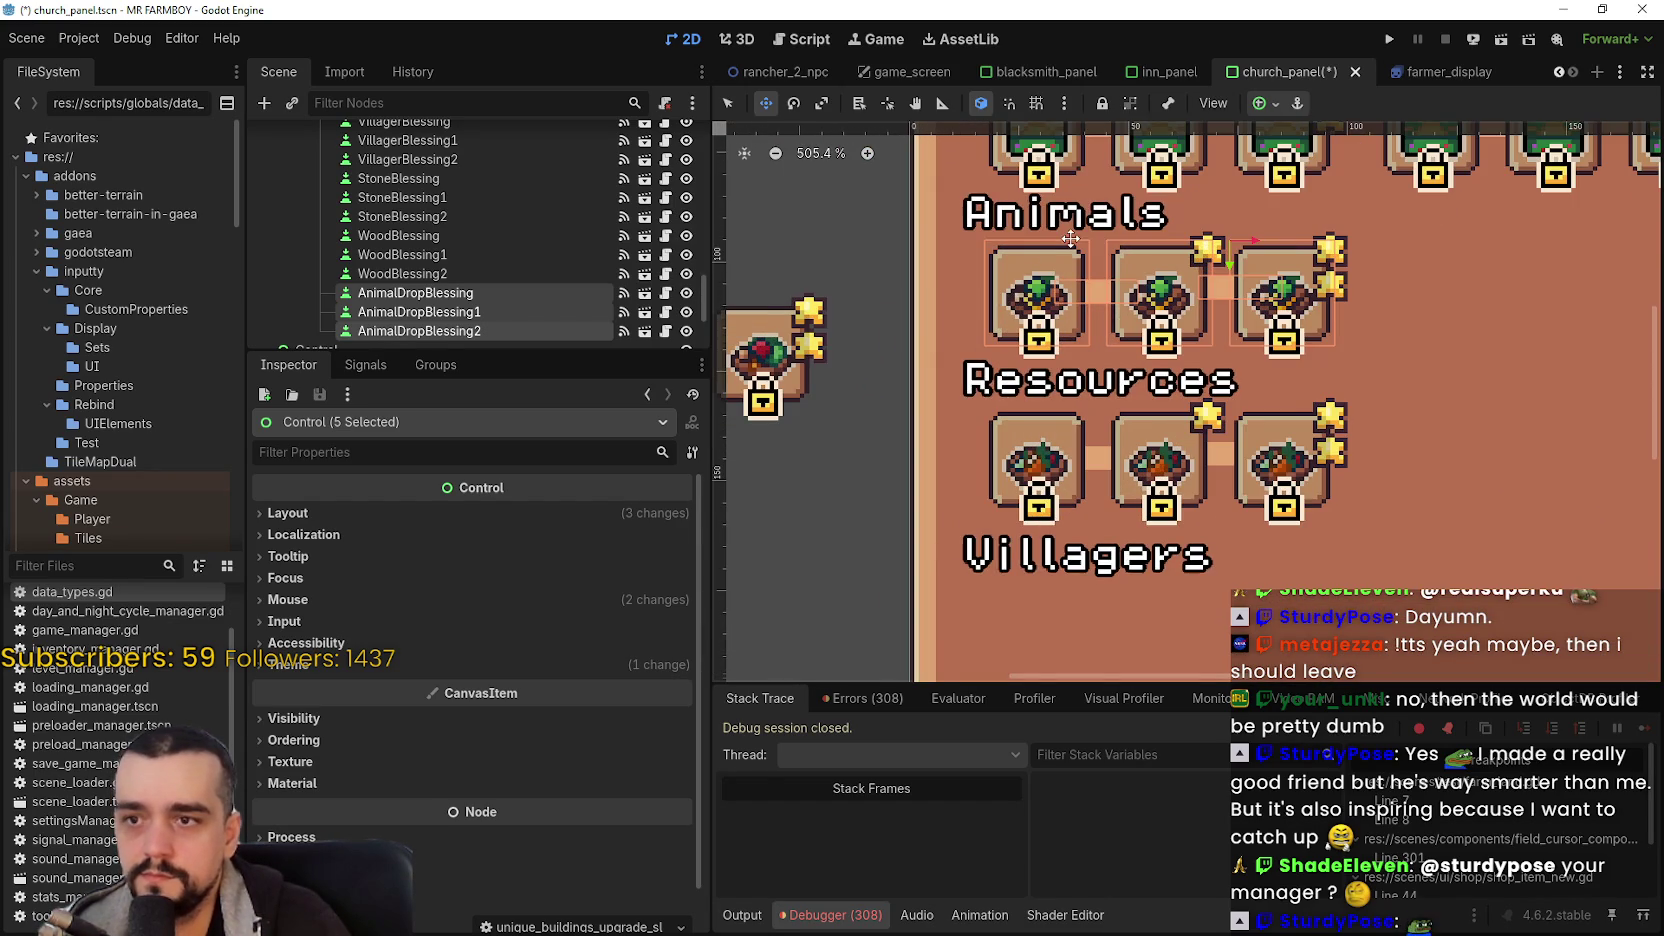
pyautogui.scroll(1, 1070, 239)
pyautogui.scroll(2, 1065, 320)
pyautogui.scroll(-3, 1060, 450)
pyautogui.scroll(-6, 1055, 563)
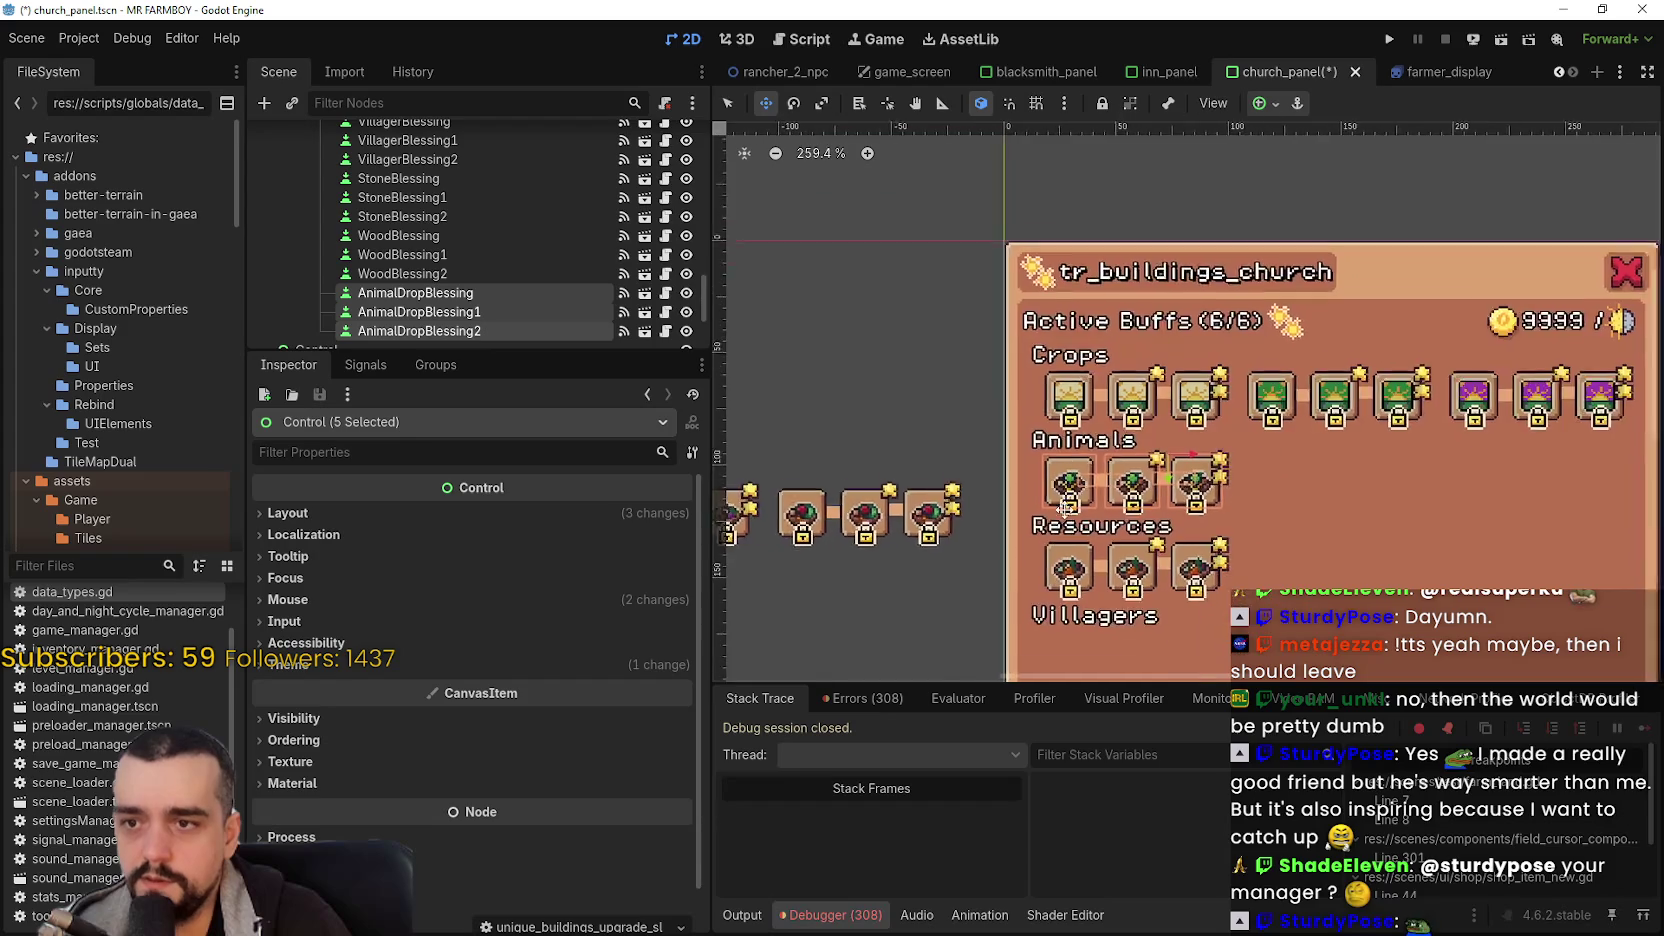
pyautogui.scroll(-1, 1055, 563)
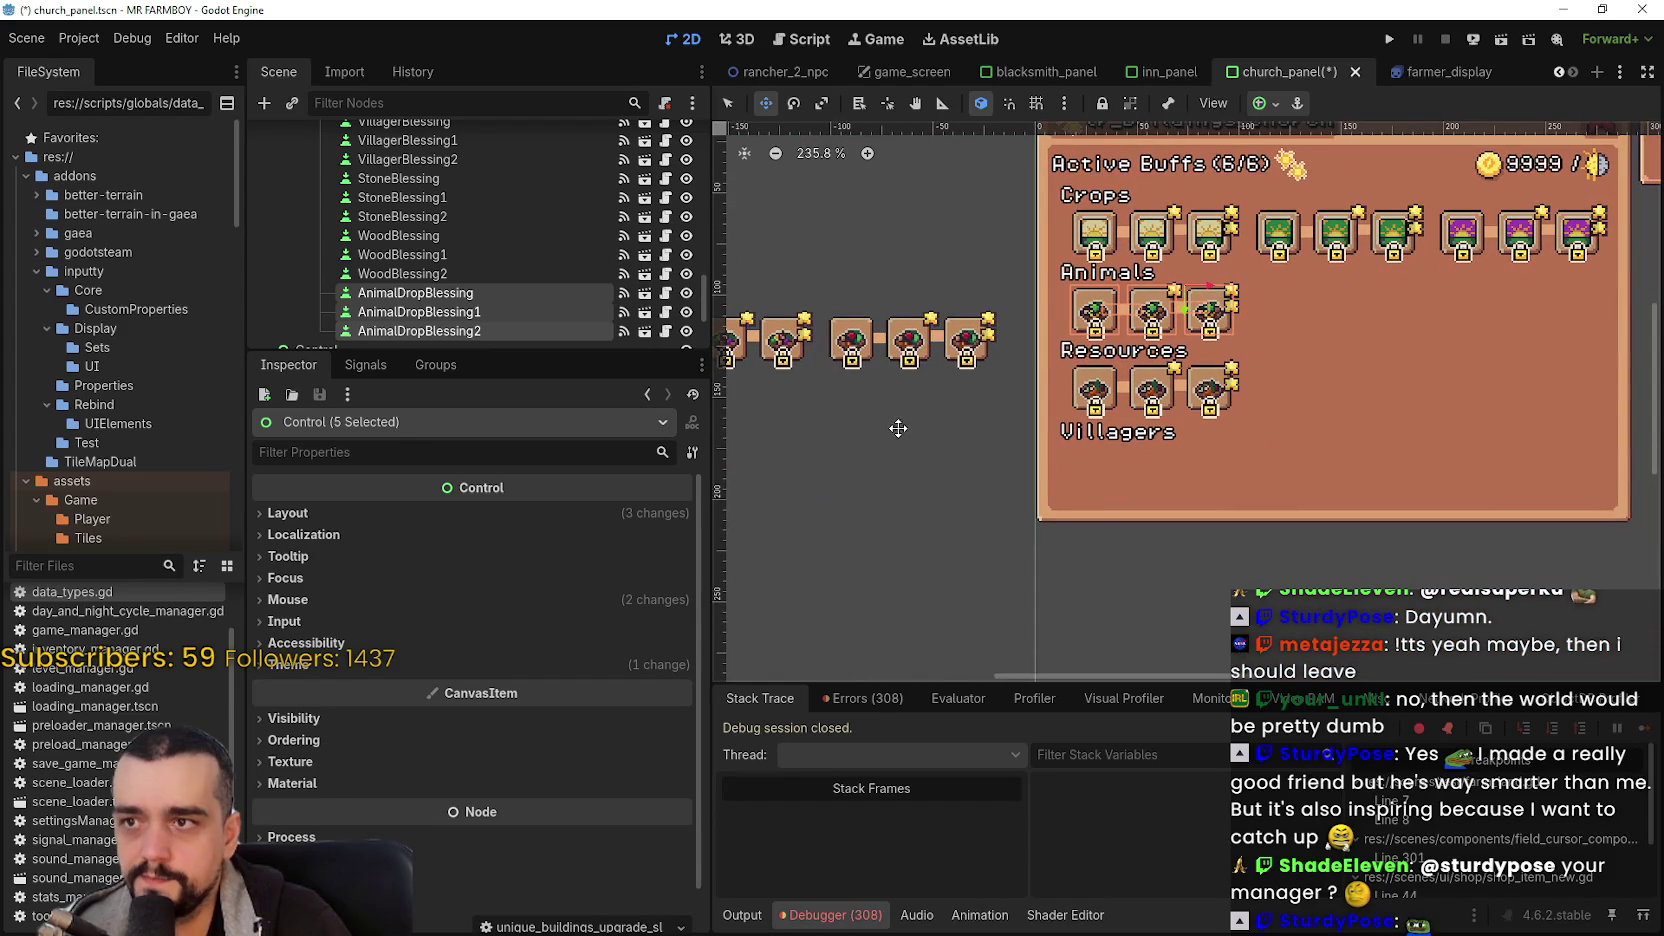
# - Undo an accidental panel move and box-select the loose blessing icons
pyautogui.moveTo(982, 452)
pyautogui.mouseDown()
pyautogui.moveTo(1175, 380)
pyautogui.moveTo(1145, 398)
pyautogui.mouseUp()
pyautogui.hotkey('ctrl', 'z')
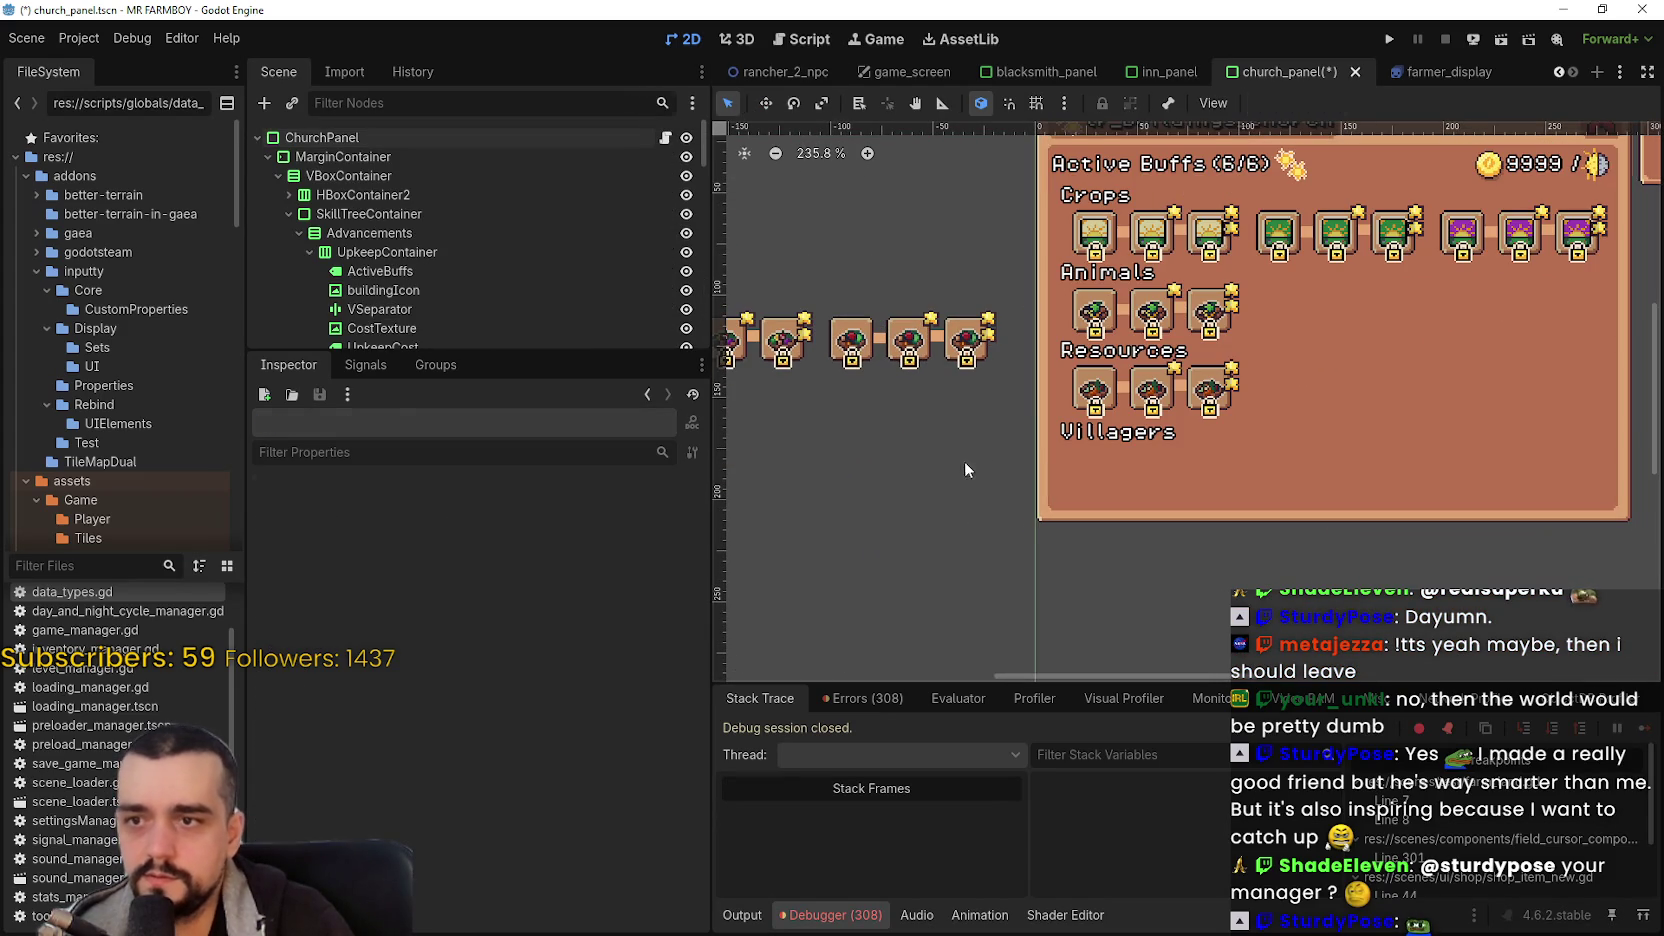
pyautogui.moveTo(983, 445); pyautogui.dragTo(1286, 358)
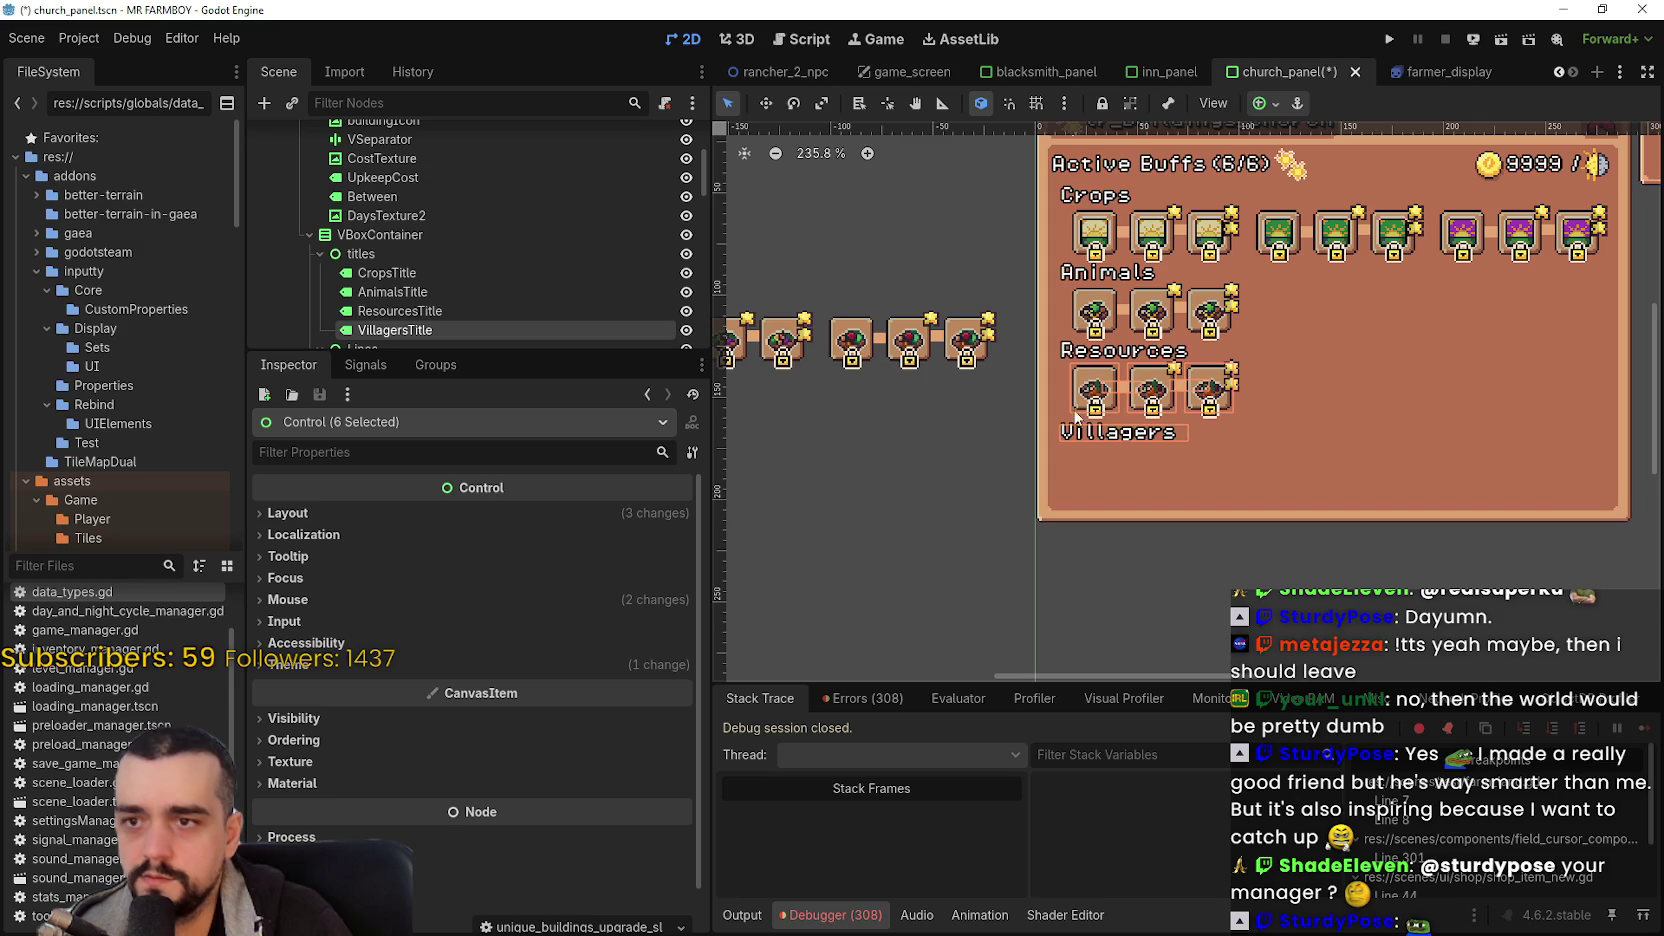
pyautogui.scroll(-8, 419, 170)
pyautogui.scroll(-6, 510, 245)
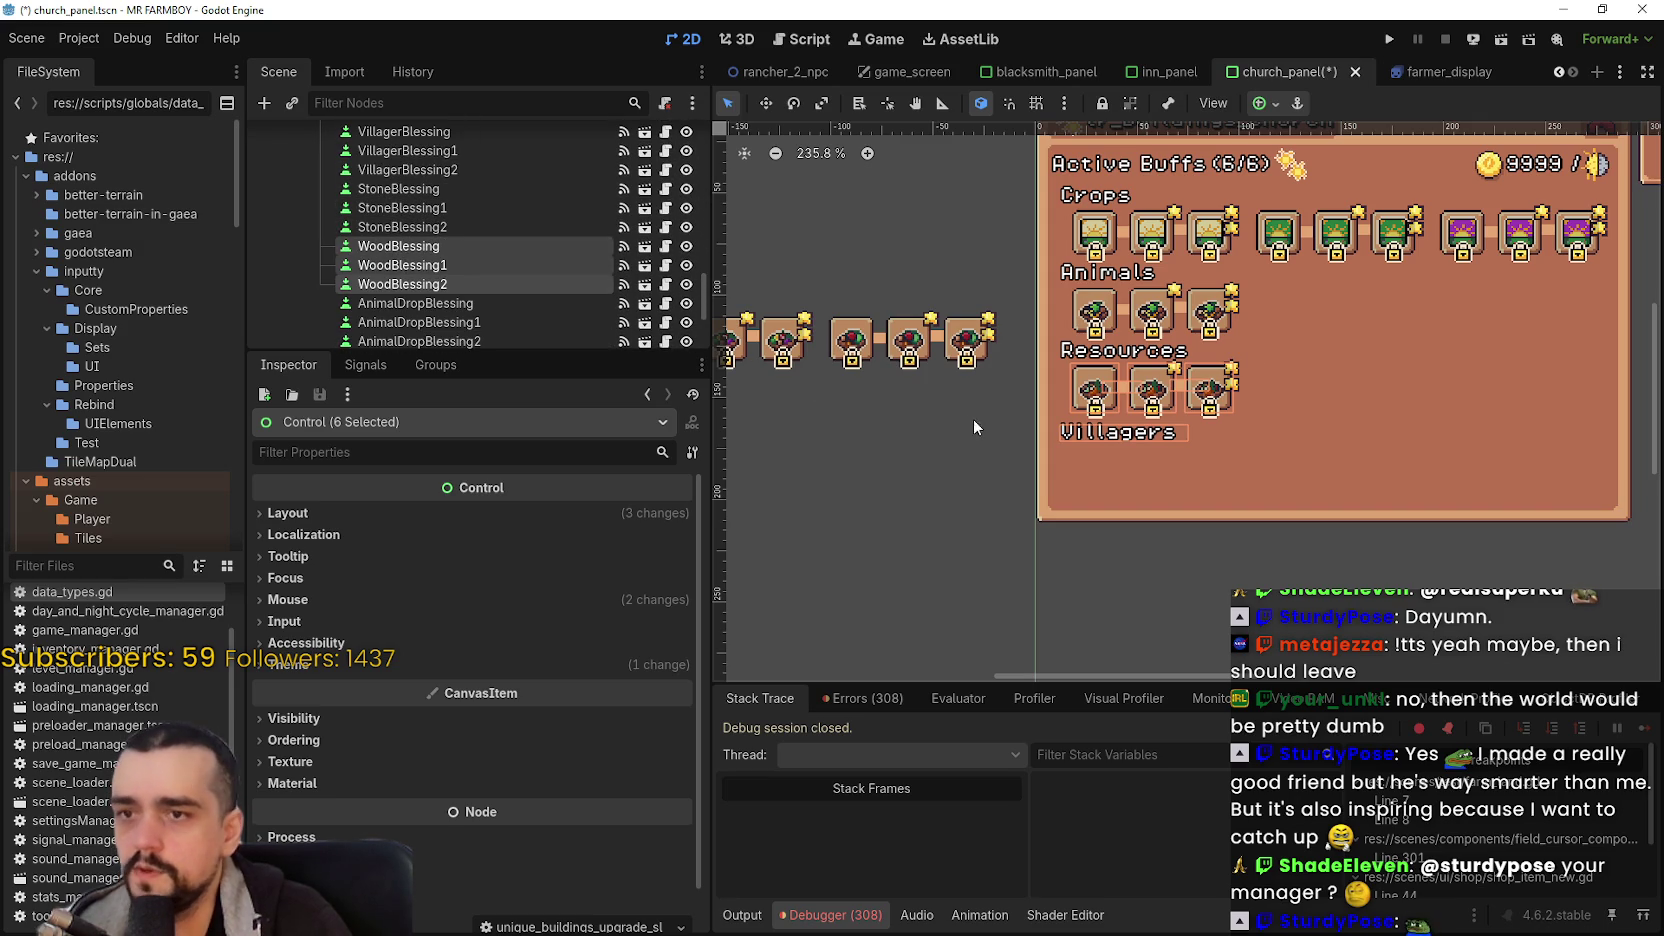
pyautogui.scroll(3, 948, 427)
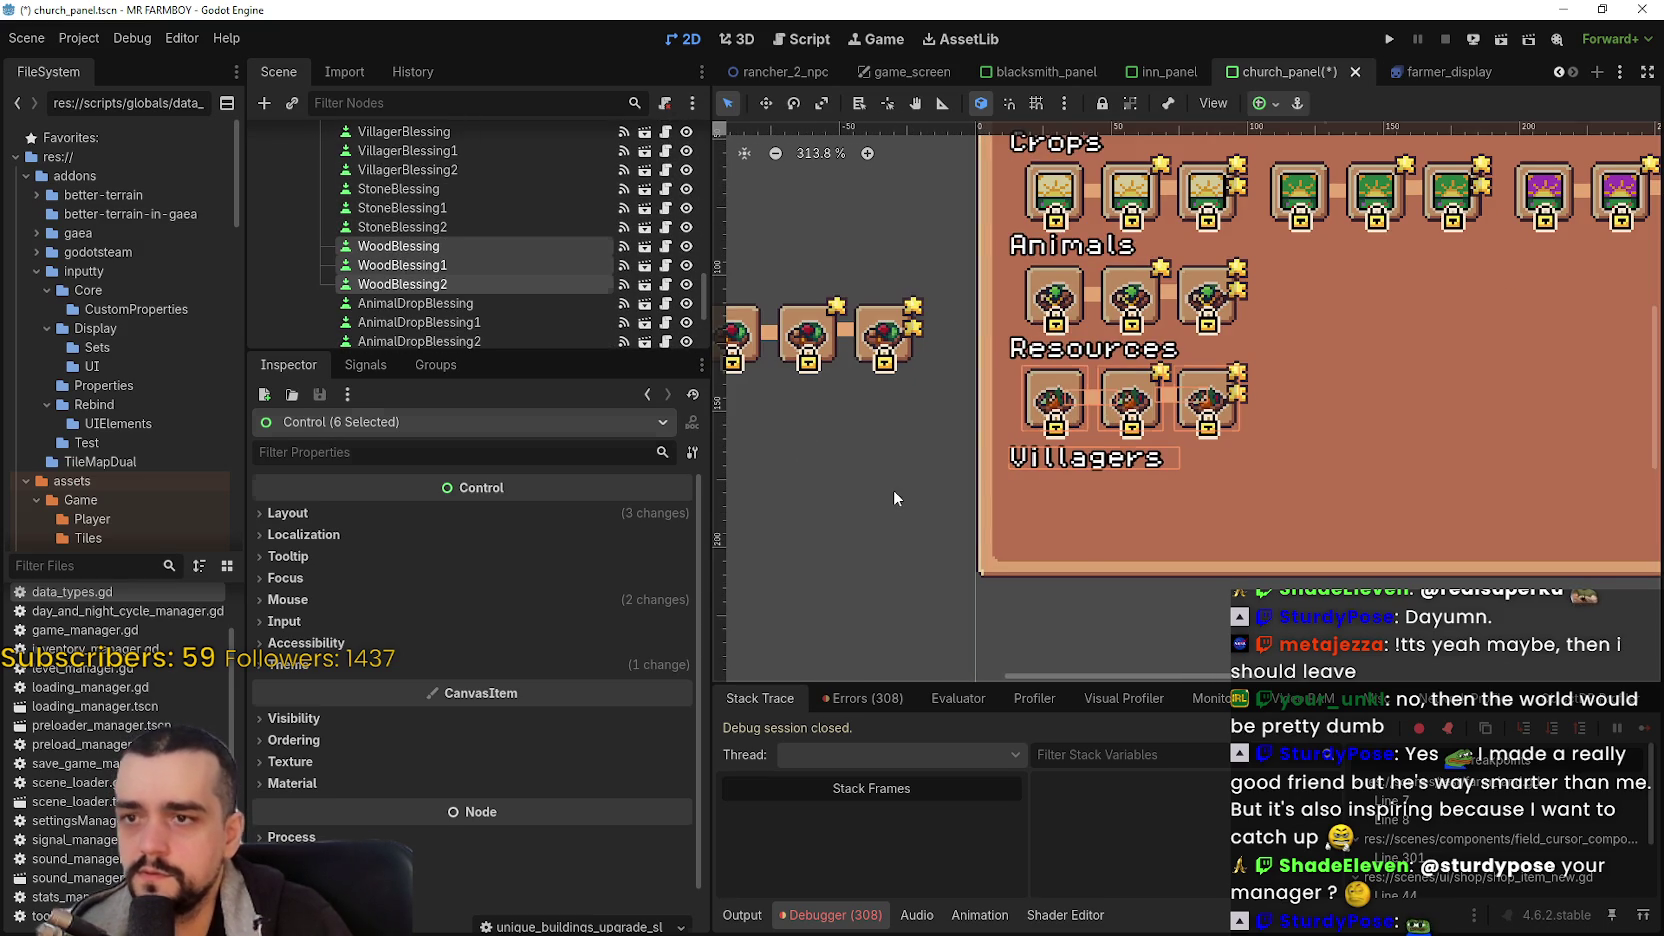
pyautogui.click(894, 497)
pyautogui.scroll(-3, 894, 497)
pyautogui.moveTo(971, 308)
pyautogui.mouseDown()
pyautogui.moveTo(1106, 467)
pyautogui.moveTo(1148, 458)
pyautogui.mouseUp()
pyautogui.scroll(-10, 500, 276)
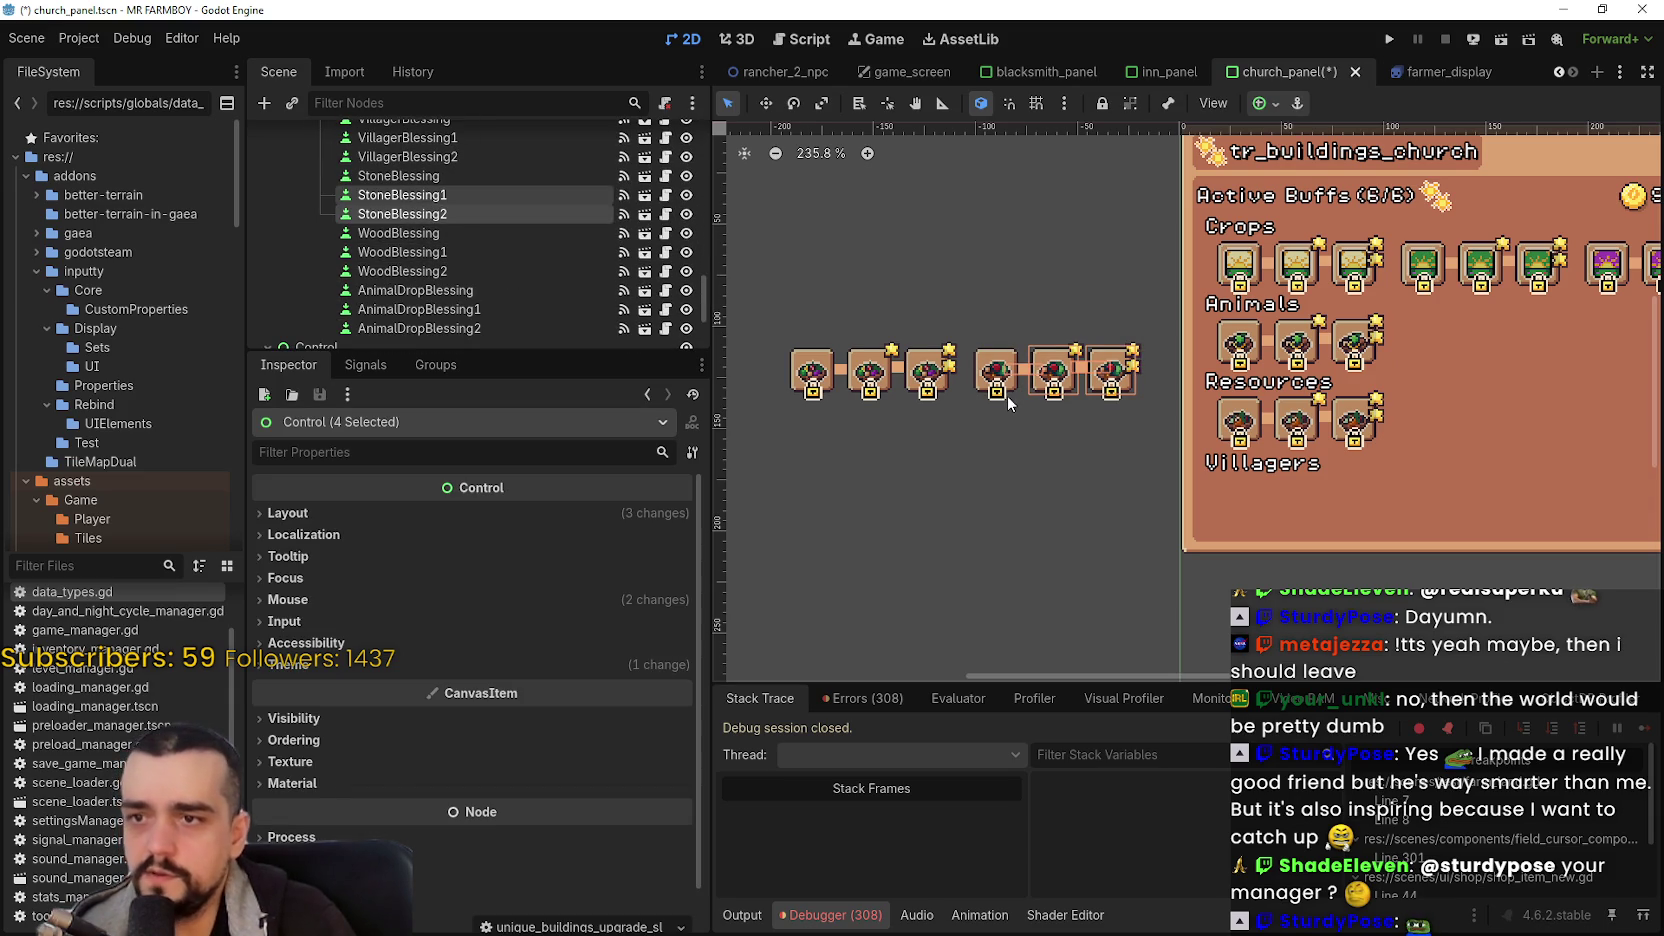
pyautogui.scroll(3, 1008, 396)
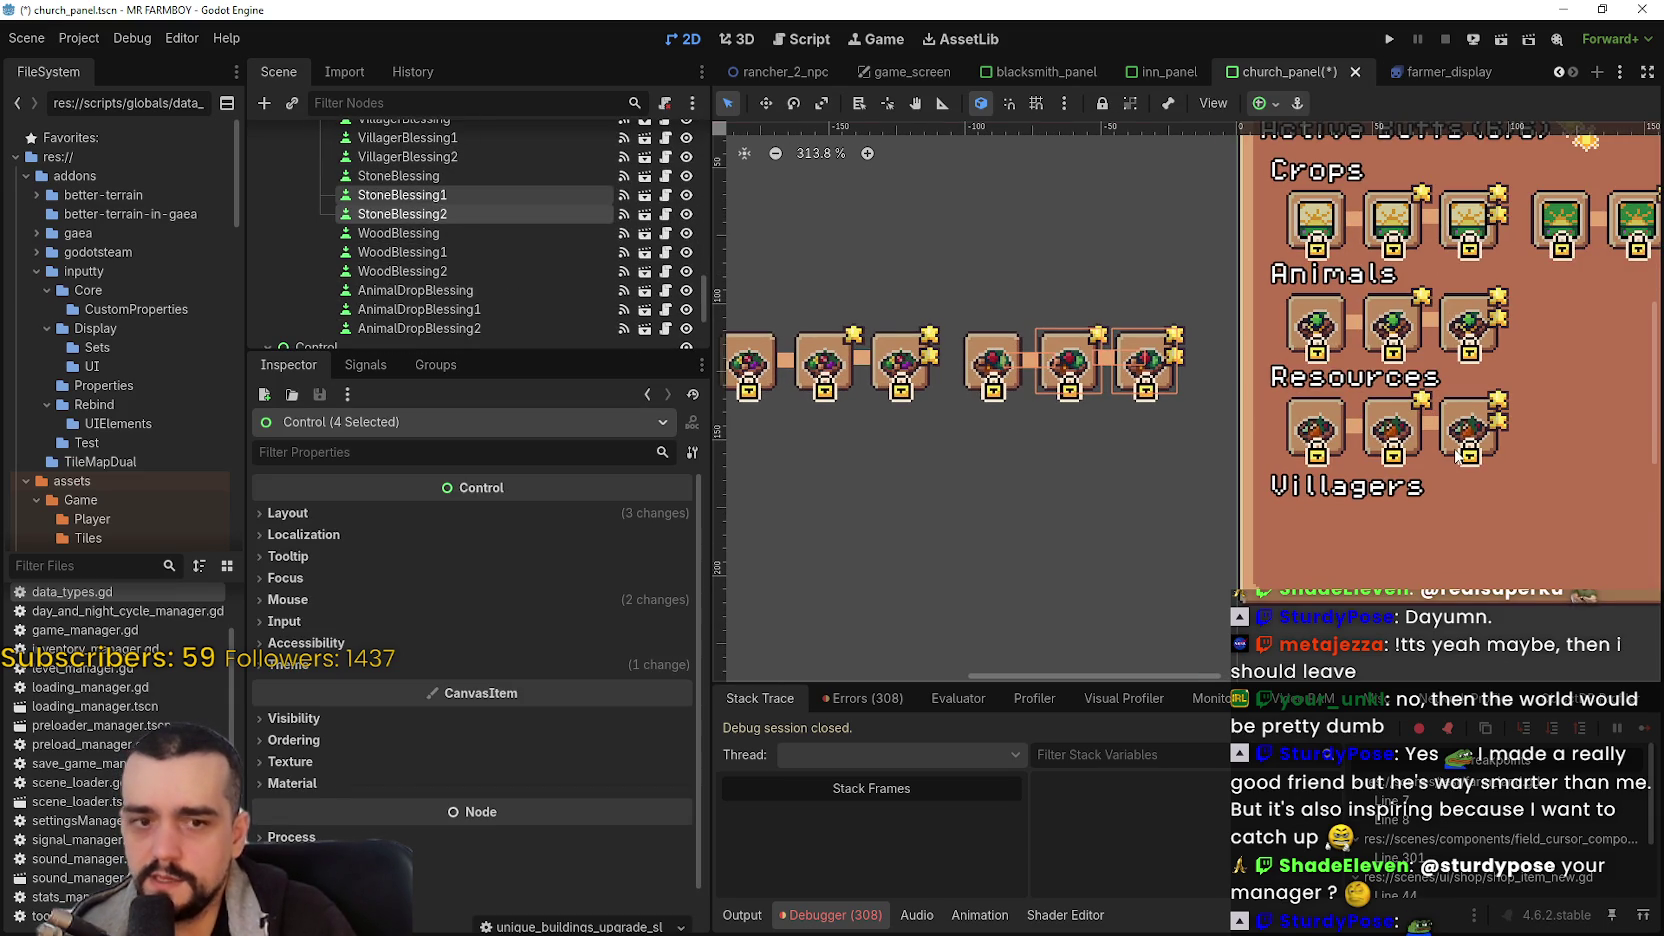
pyautogui.click(1162, 475)
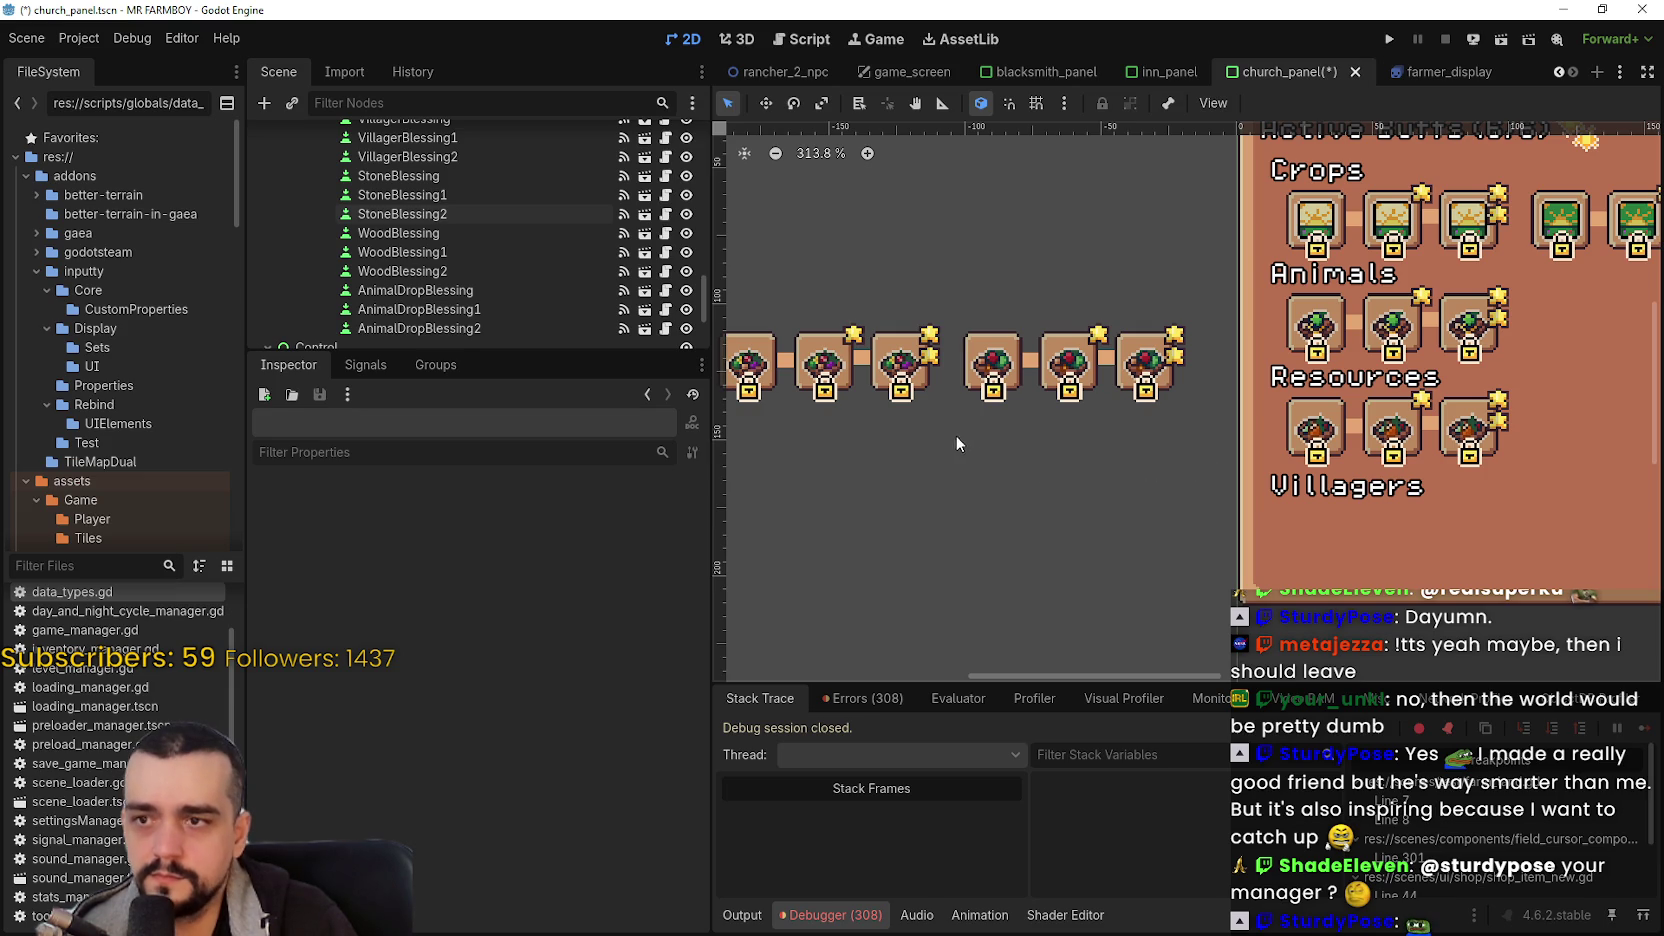
# - Move five loose icons into the Resources row and nudge them right to space them evenly
pyautogui.moveTo(1072, 318); pyautogui.dragTo(1206, 294)
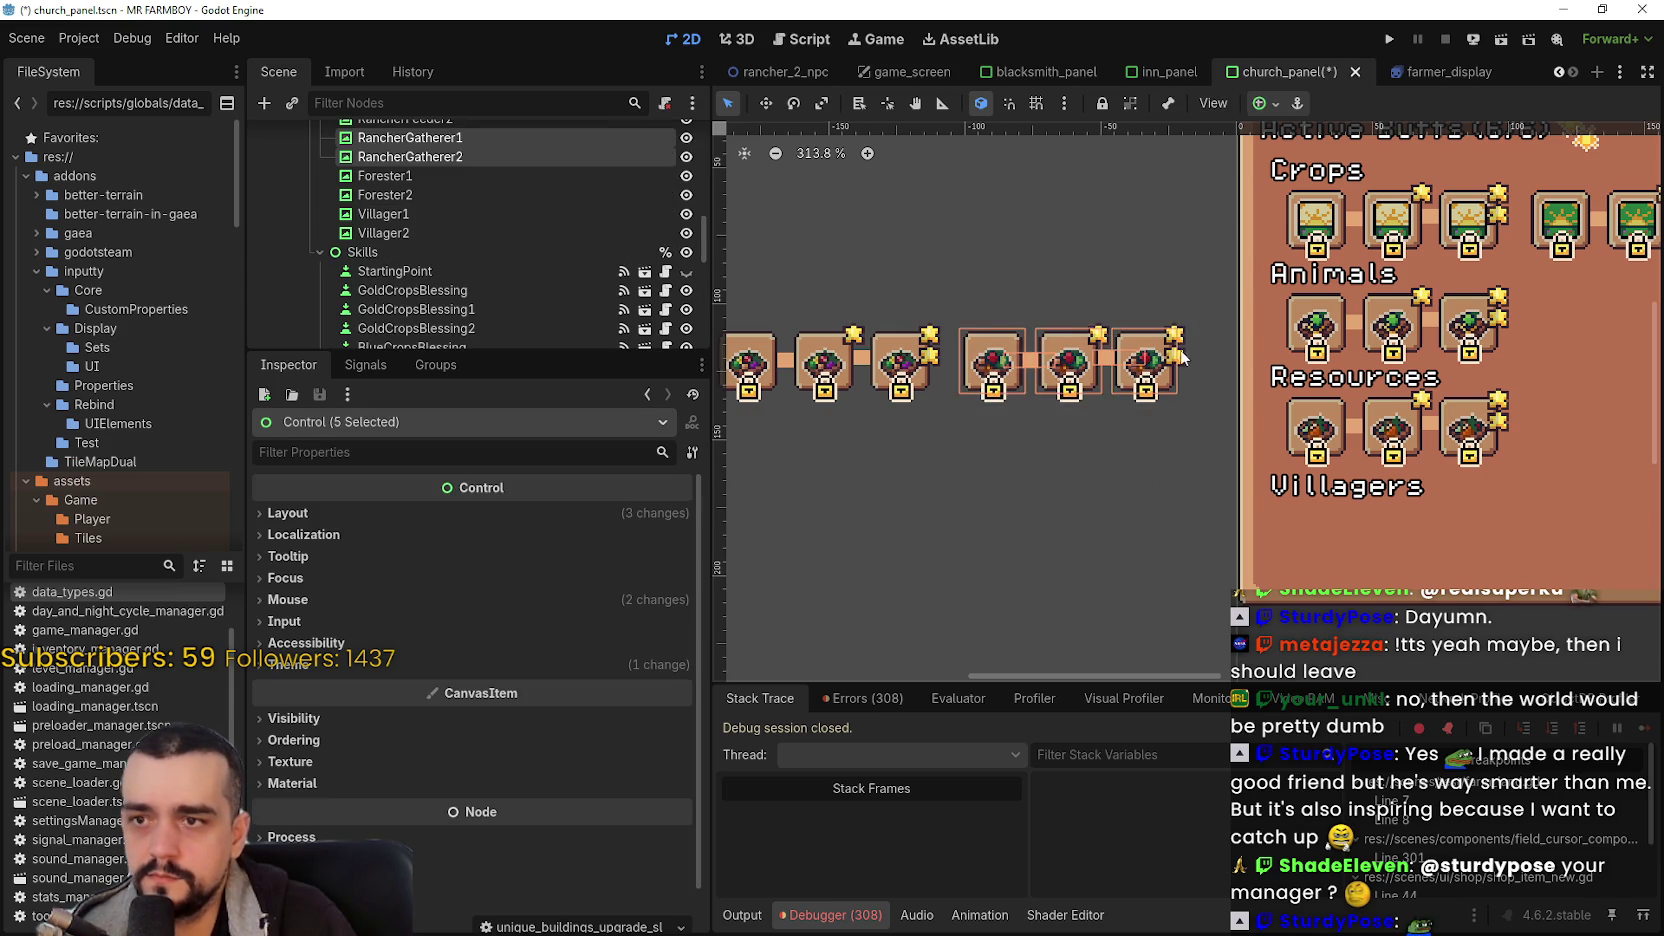
pyautogui.scroll(-3, 927, 306)
pyautogui.click(774, 100)
pyautogui.scroll(5, 1092, 415)
pyautogui.moveTo(960, 355); pyautogui.dragTo(1484, 407)
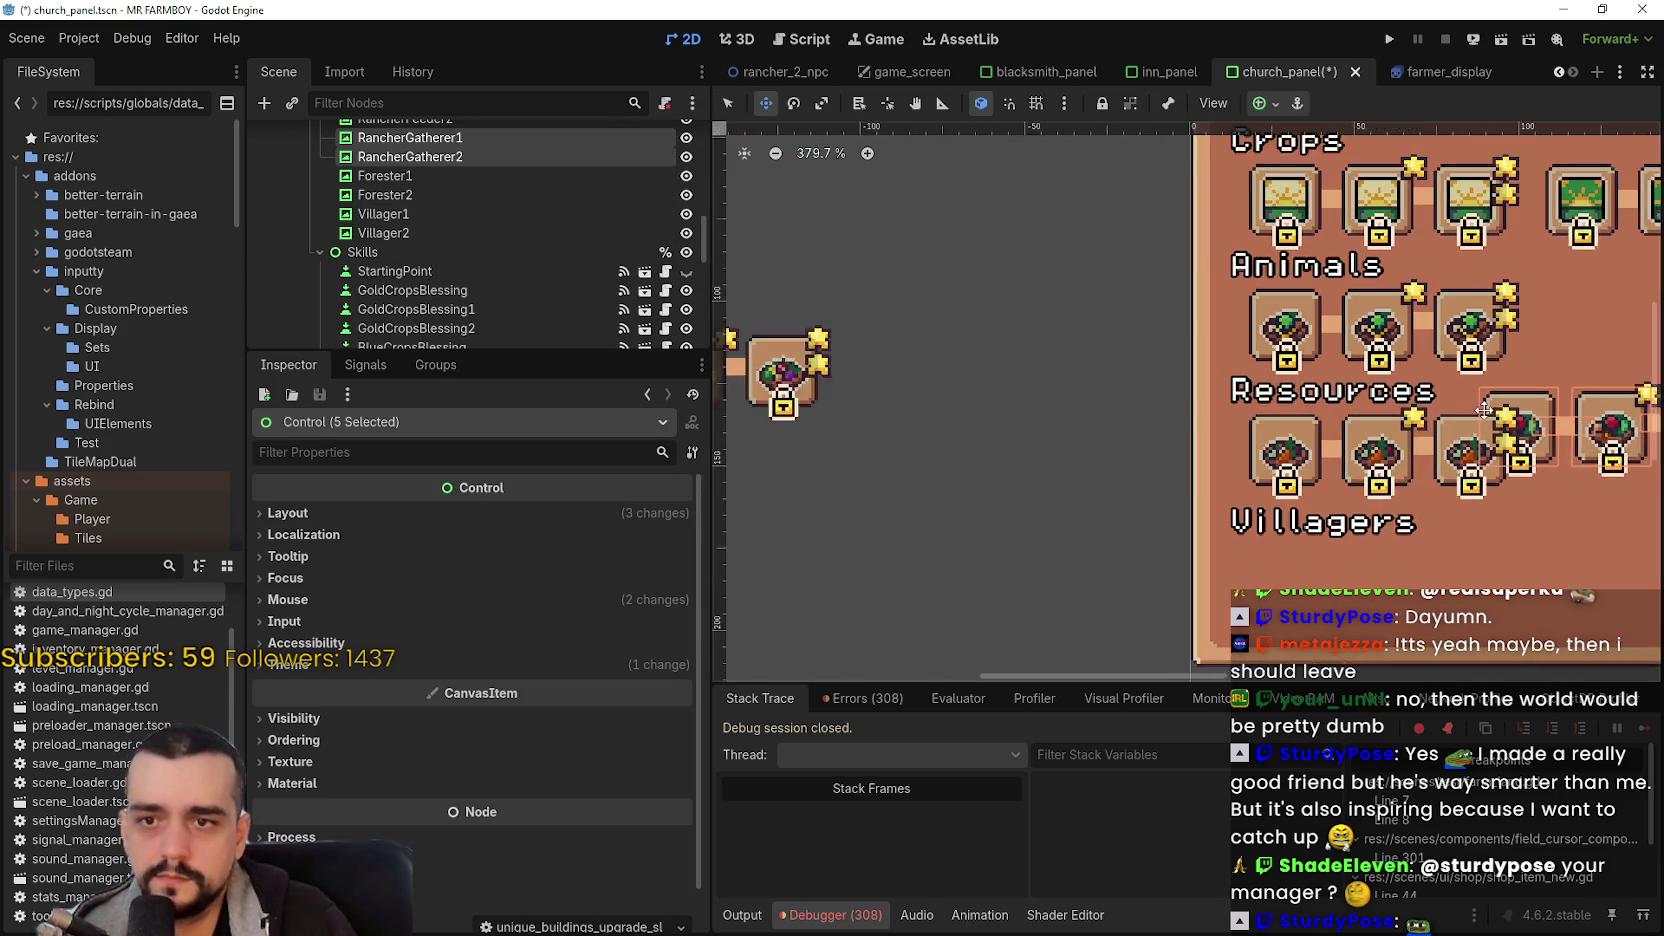
pyautogui.hscroll(5, 1400, 305)
pyautogui.scroll(1, 1400, 305)
pyautogui.moveTo(1260, 445)
pyautogui.mouseDown()
pyautogui.moveTo(1340, 443)
pyautogui.moveTo(1288, 448)
pyautogui.mouseUp()
pyautogui.scroll(5, 1283, 477)
pyautogui.scroll(1, 1283, 477)
pyautogui.press('Right')
pyautogui.press('Right')
pyautogui.press('Right')
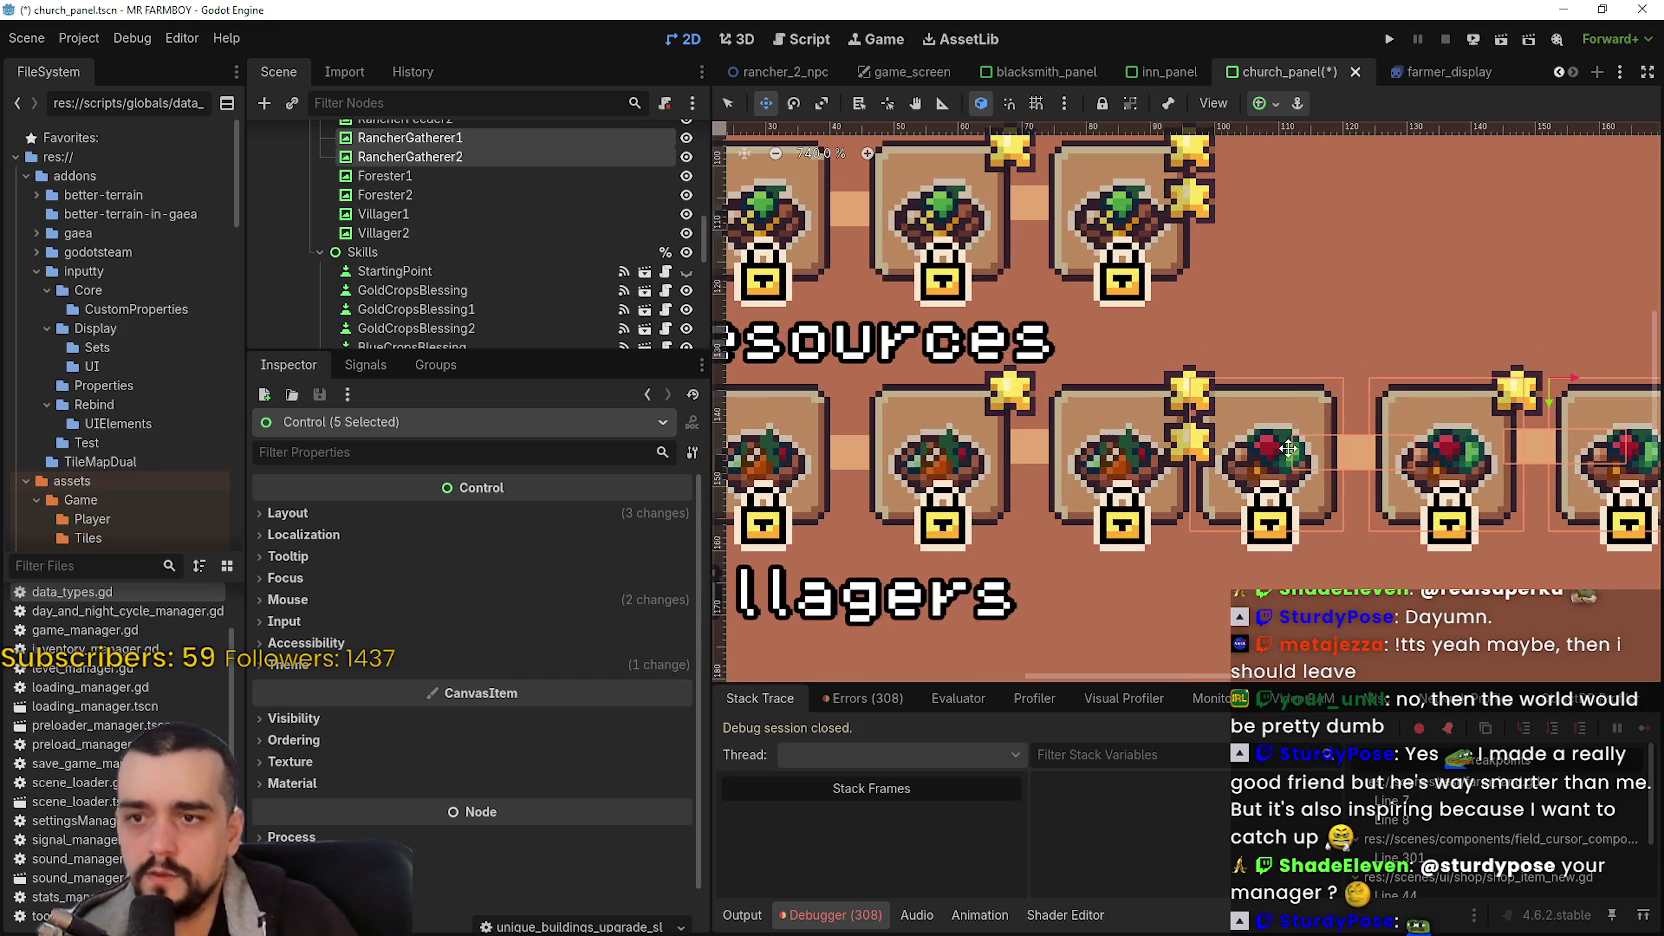
pyautogui.press('Right')
pyautogui.press('Right')
pyautogui.press('Right')
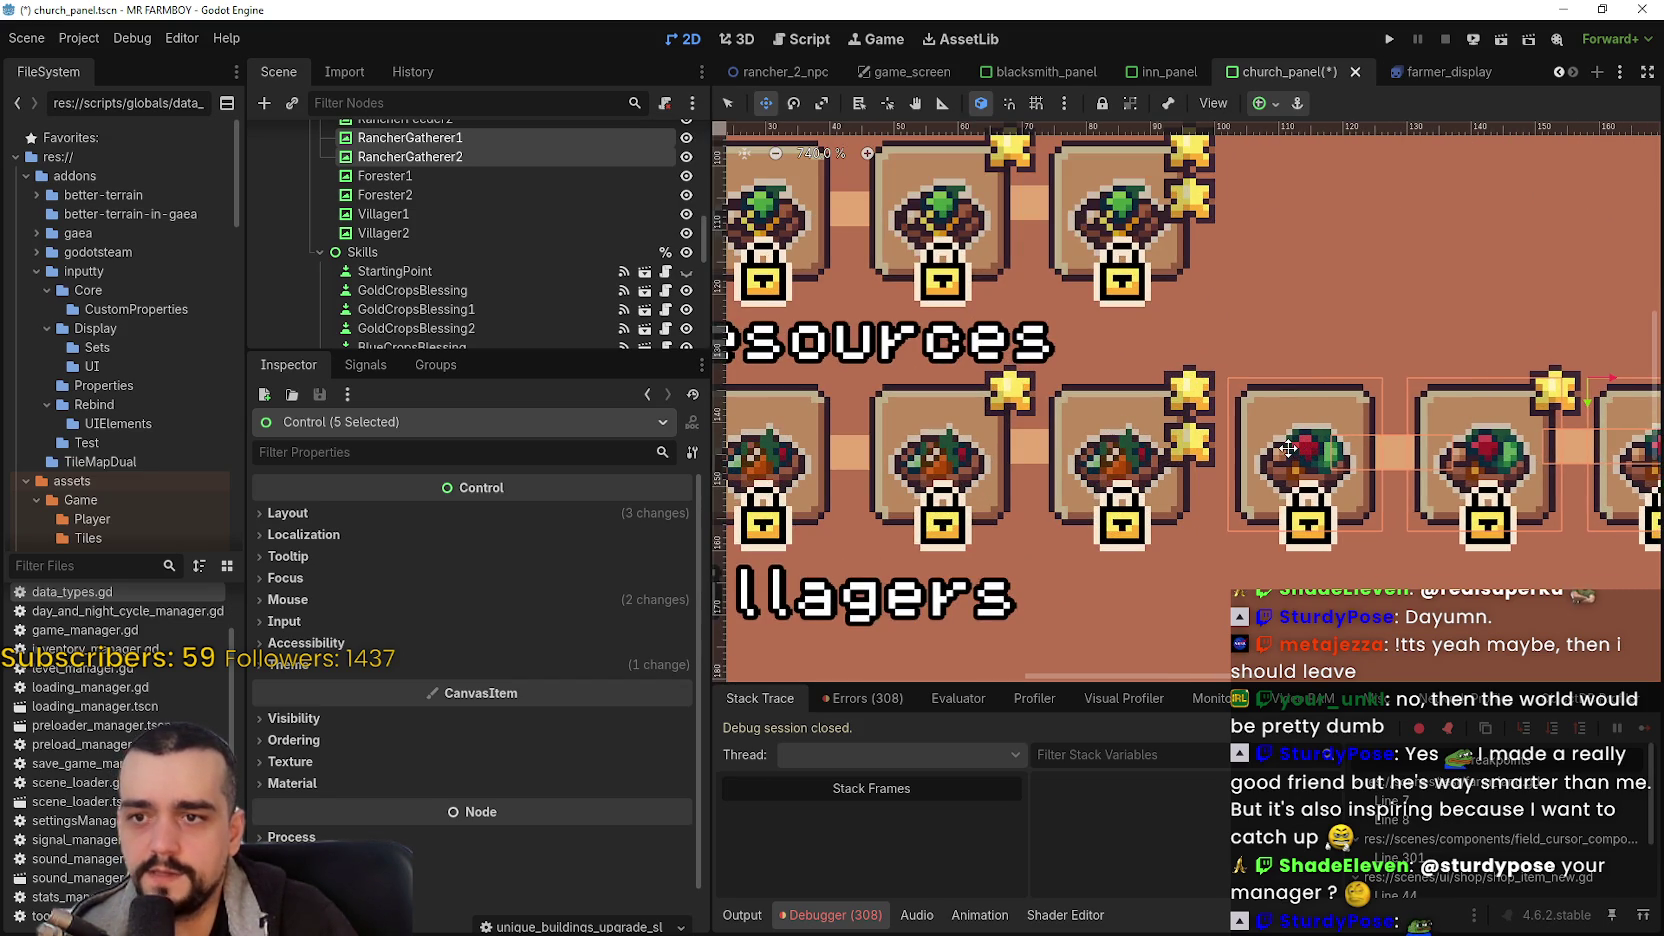
pyautogui.scroll(-8, 1288, 448)
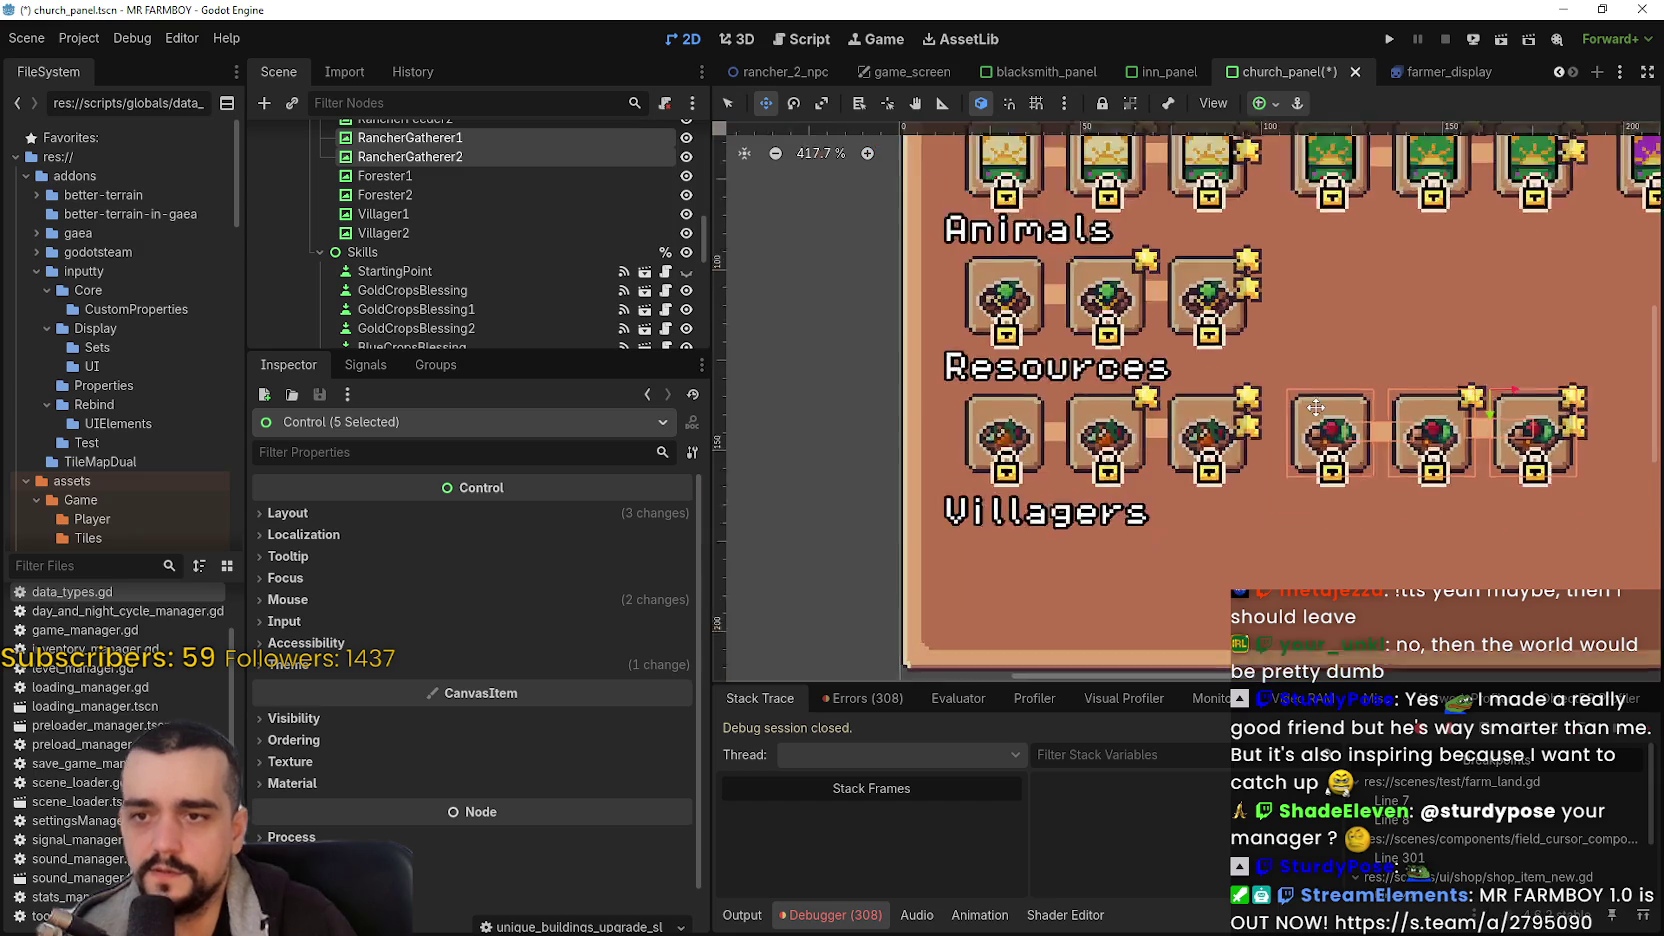
pyautogui.scroll(4, 1106, 345)
pyautogui.scroll(-4, 796, 301)
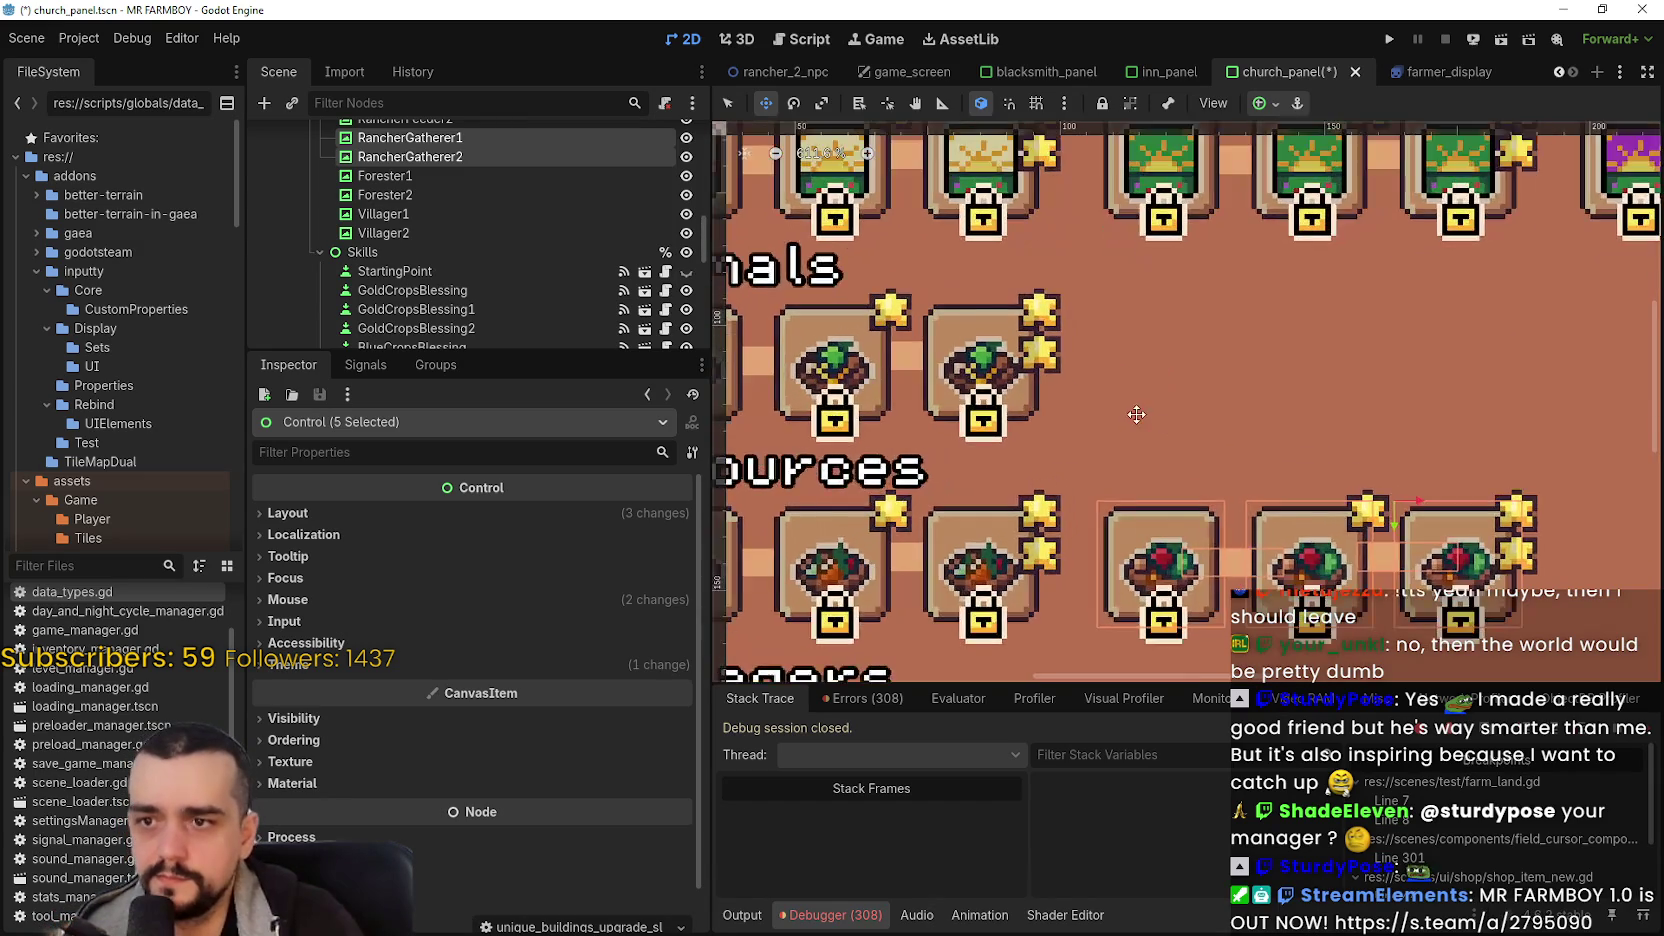
# - Return to Select mode and box-select a group of items in the panel
pyautogui.click(741, 105)
pyautogui.moveTo(754, 219)
pyautogui.mouseDown()
pyautogui.moveTo(1112, 506)
pyautogui.moveTo(1114, 602)
pyautogui.moveTo(1124, 566)
pyautogui.mouseUp()
pyautogui.scroll(2, 1113, 593)
pyautogui.scroll(1, 1108, 595)
pyautogui.scroll(-2, 1124, 566)
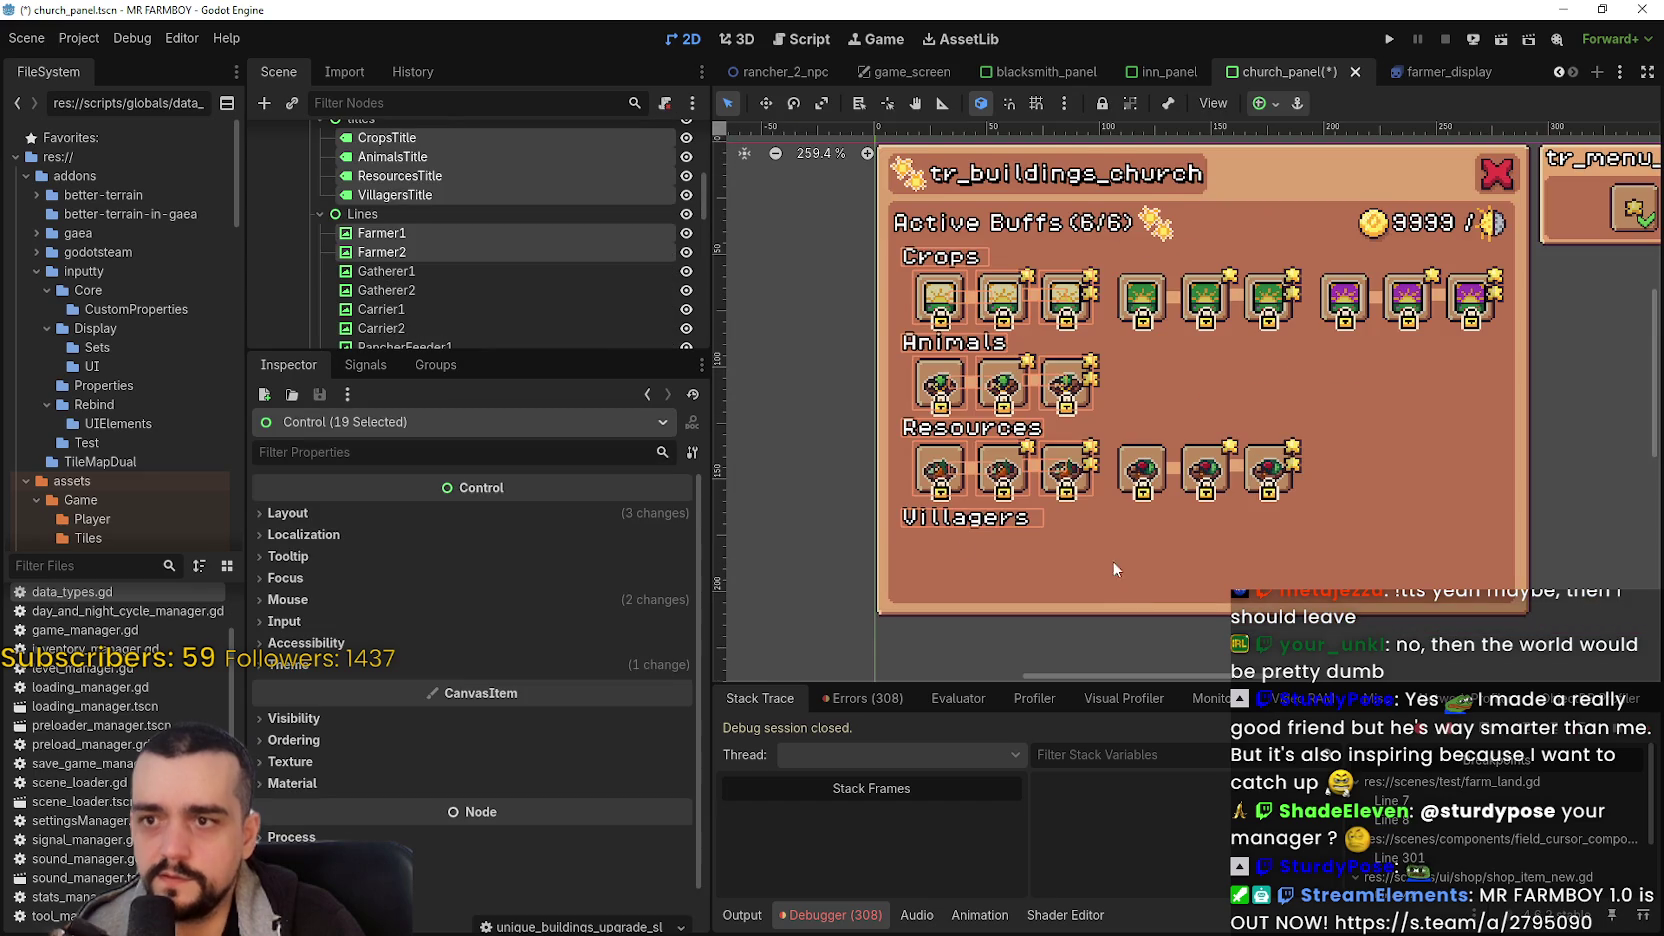
# - Select the three remaining loose blessing icons and drag them onto the church panel
pyautogui.click(846, 508)
pyautogui.scroll(-2, 871, 487)
pyautogui.moveTo(871, 487); pyautogui.dragTo(1089, 460)
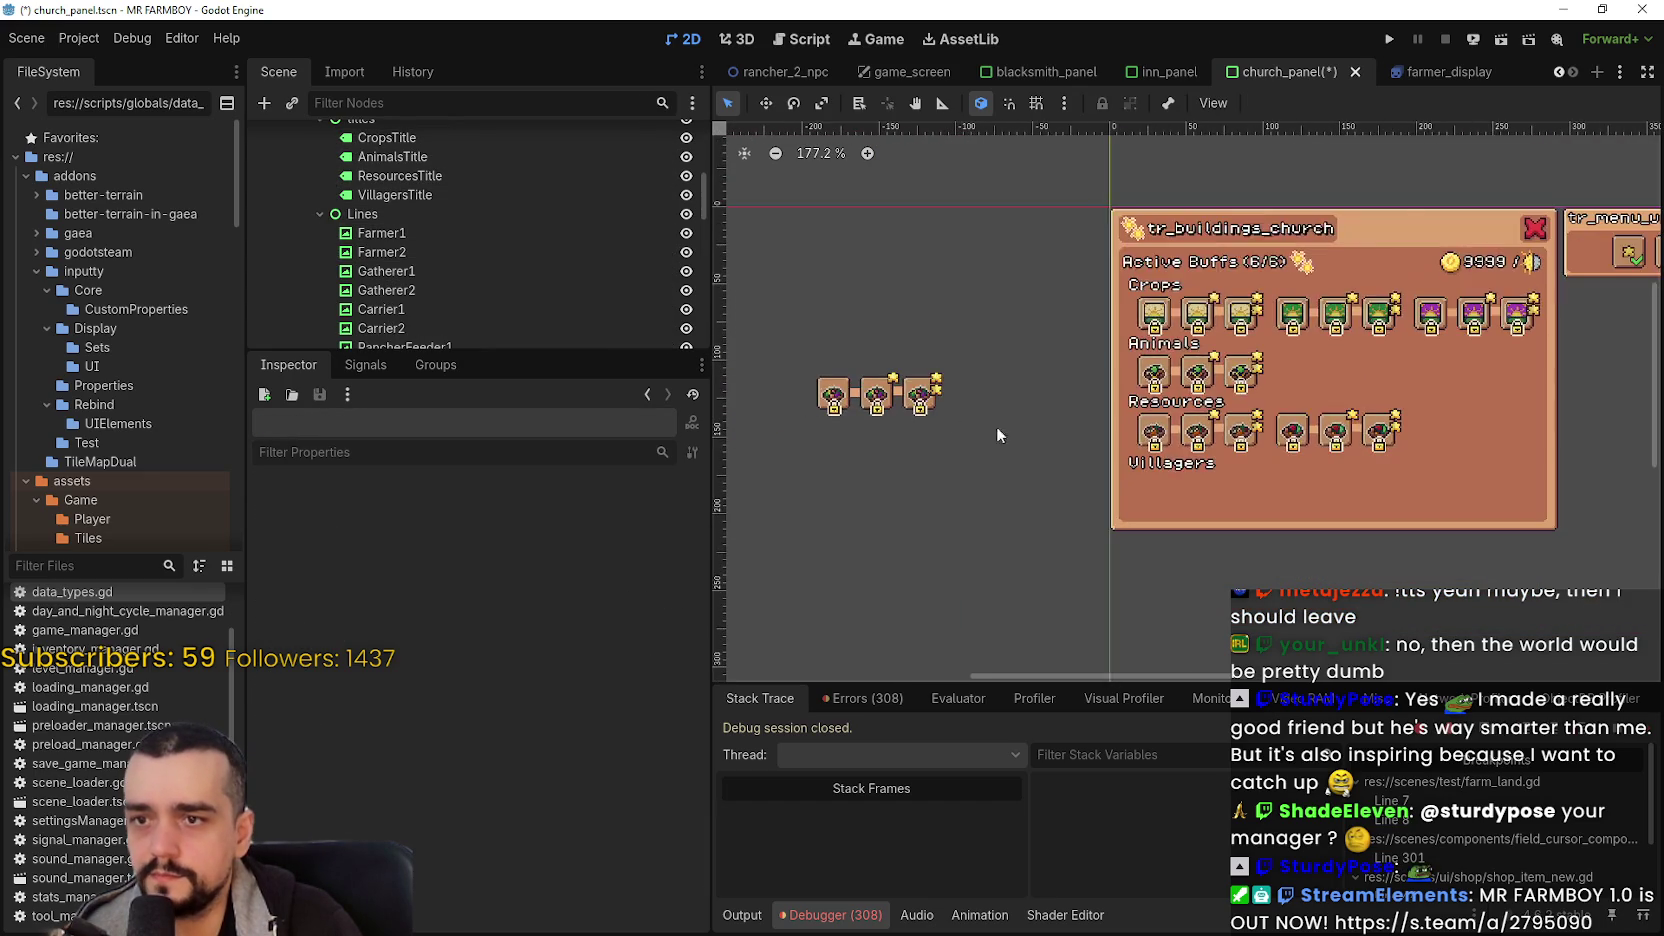
pyautogui.moveTo(769, 330); pyautogui.dragTo(1035, 477)
pyautogui.scroll(-10, 467, 228)
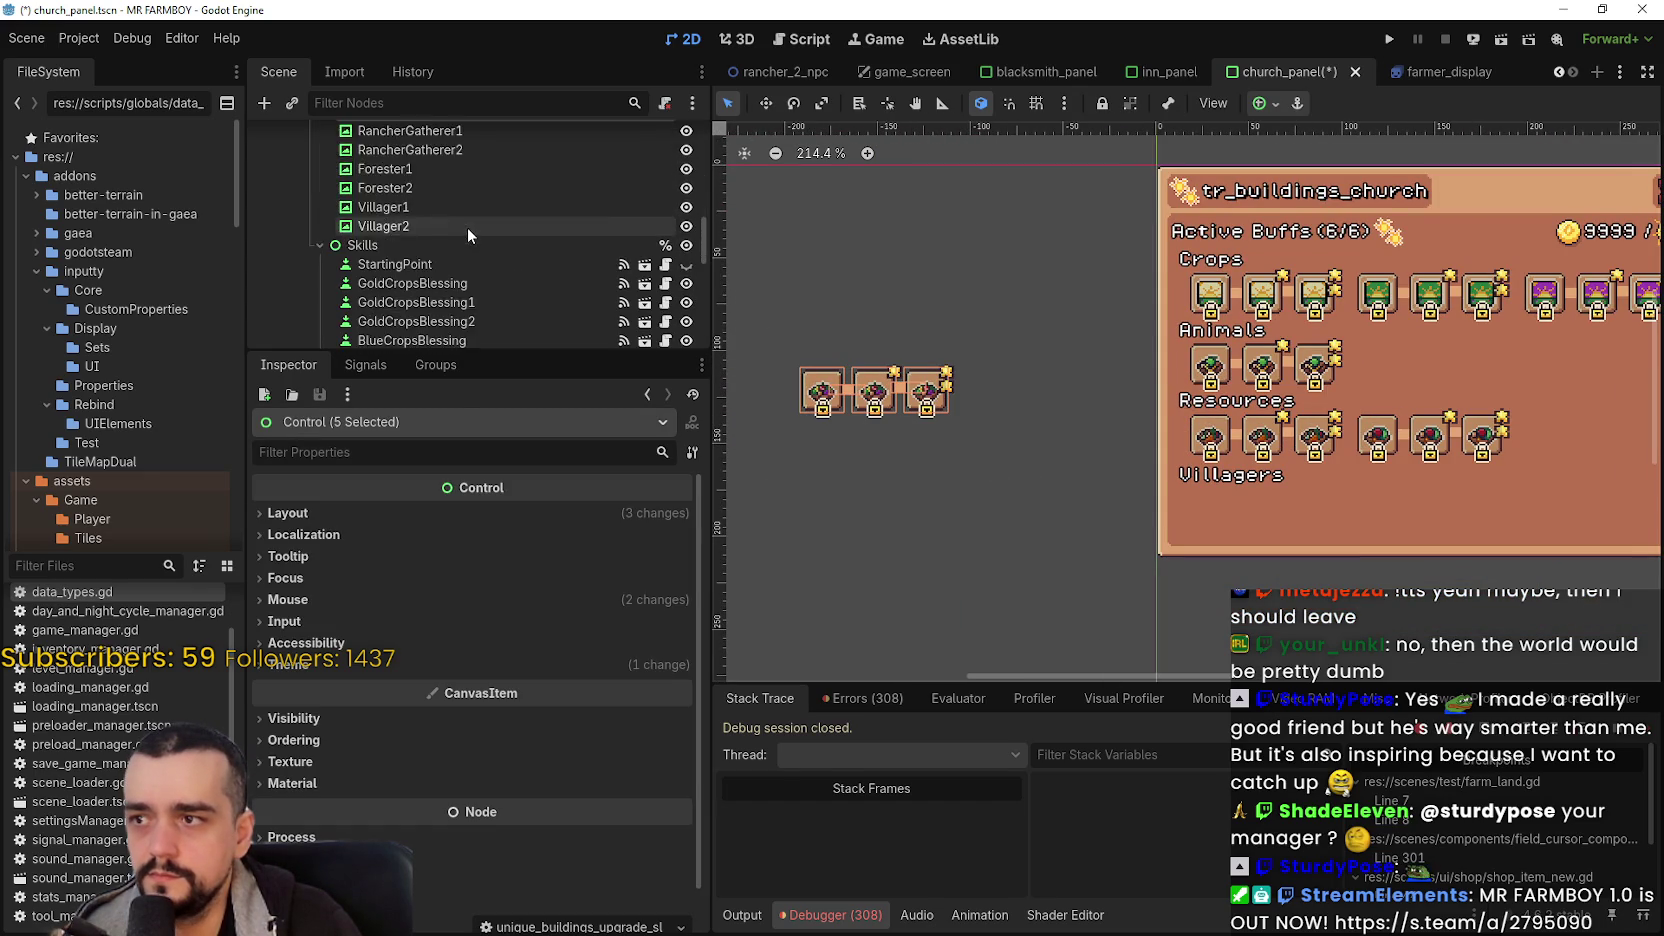
pyautogui.click(766, 103)
pyautogui.scroll(2, 842, 417)
pyautogui.moveTo(809, 384)
pyautogui.mouseDown()
pyautogui.moveTo(1168, 540)
pyautogui.moveTo(1378, 480)
pyautogui.mouseUp()
# - Nudge the blessings down into the Villagers row, raise them slightly, and save the scene
pyautogui.scroll(6, 1380, 482)
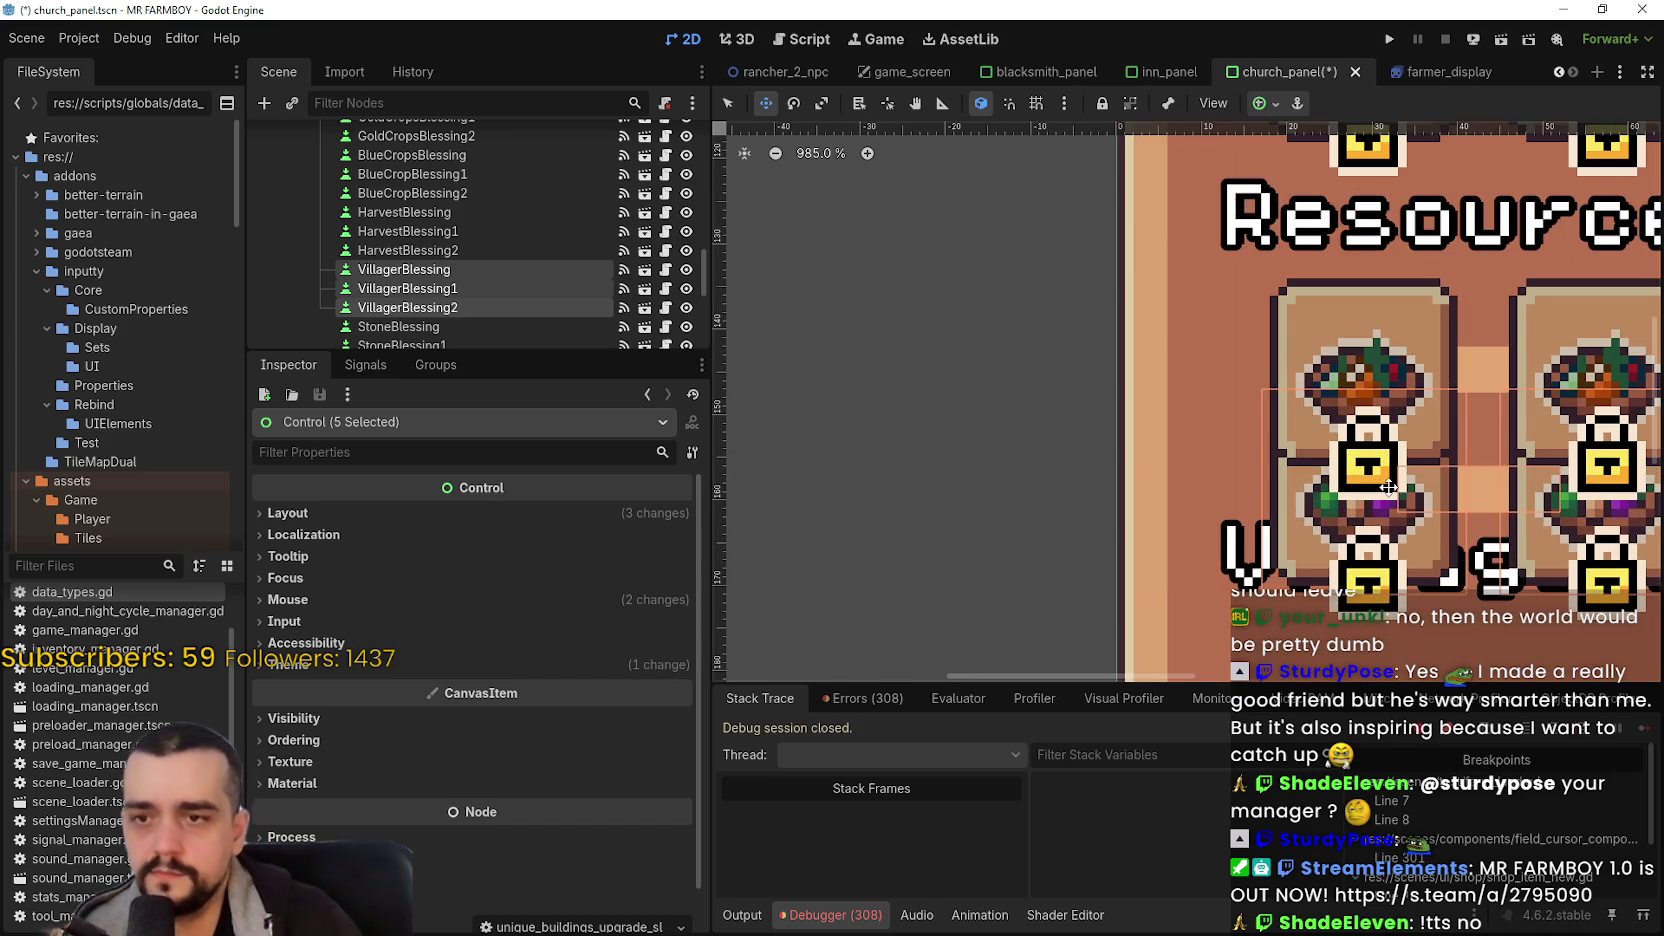
pyautogui.press('Down')
pyautogui.press('Down')
pyautogui.press('Down')
pyautogui.scroll(-3, 1389, 487)
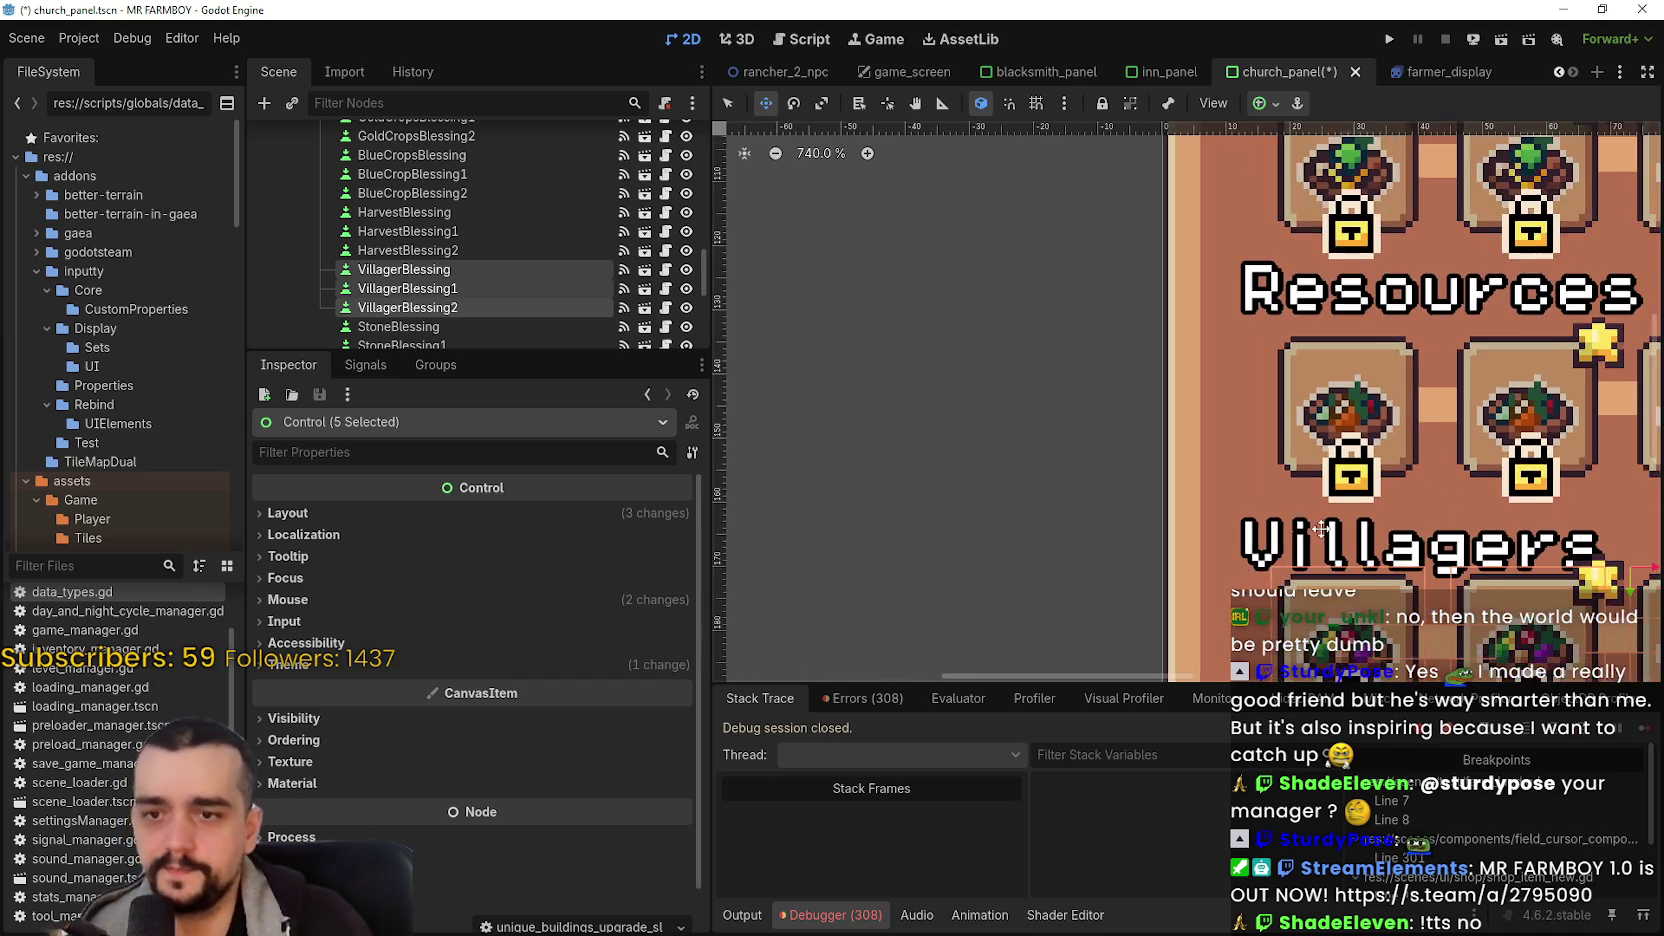
pyautogui.press('Down')
pyautogui.press('Down')
pyautogui.press('Down')
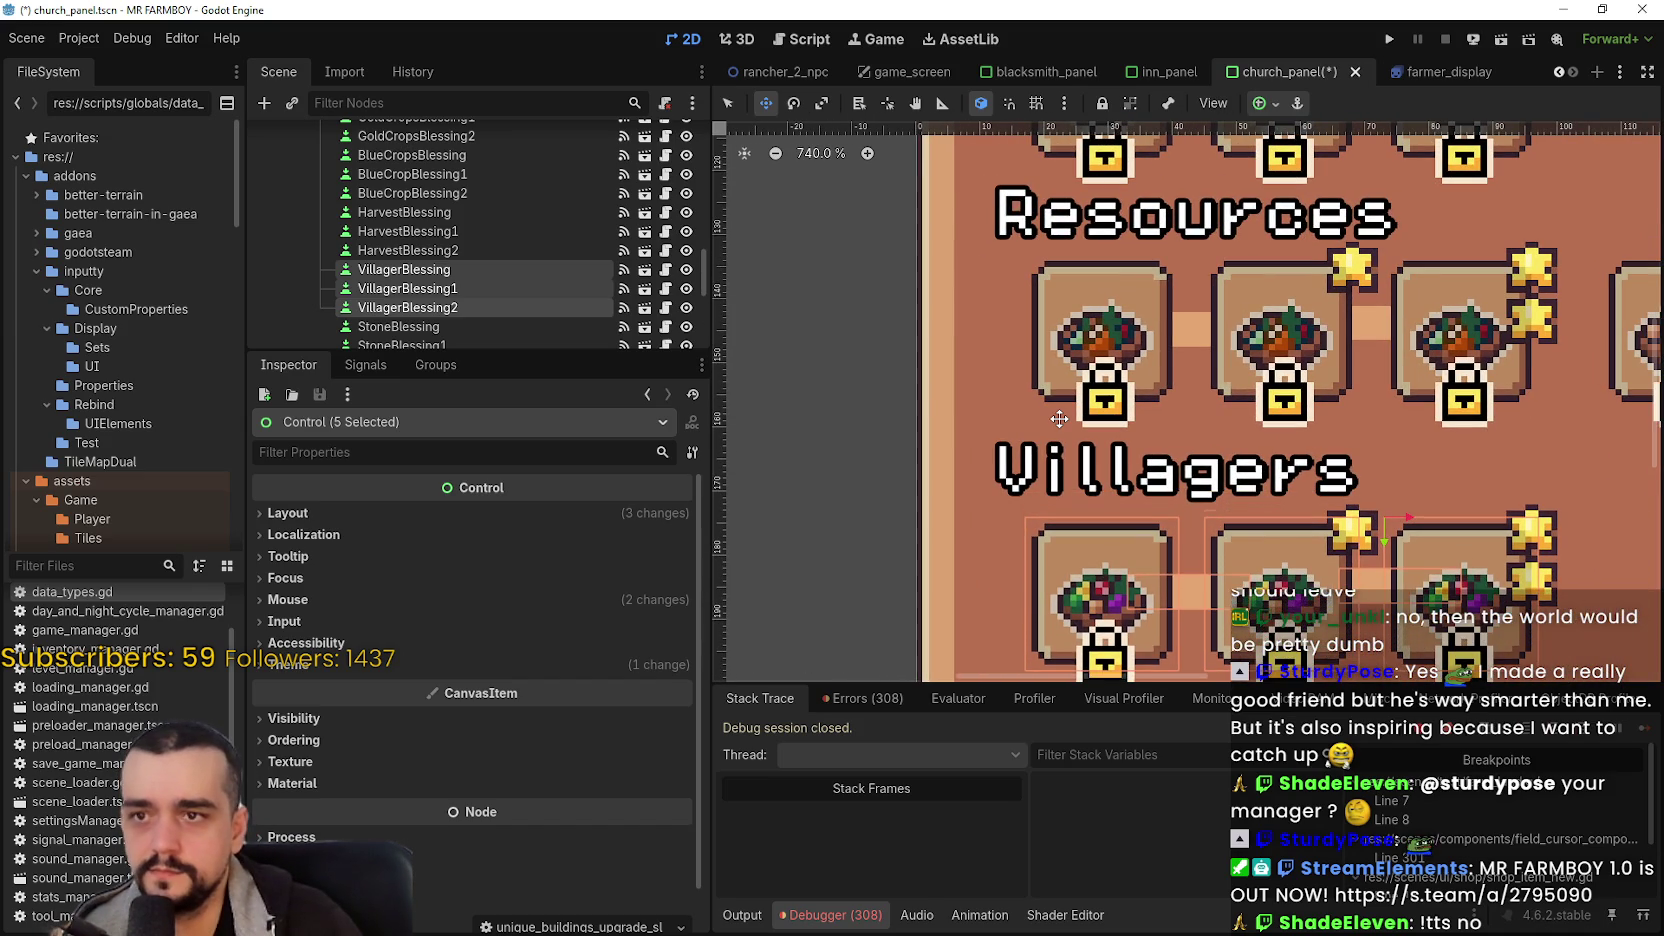
pyautogui.scroll(-6, 1081, 398)
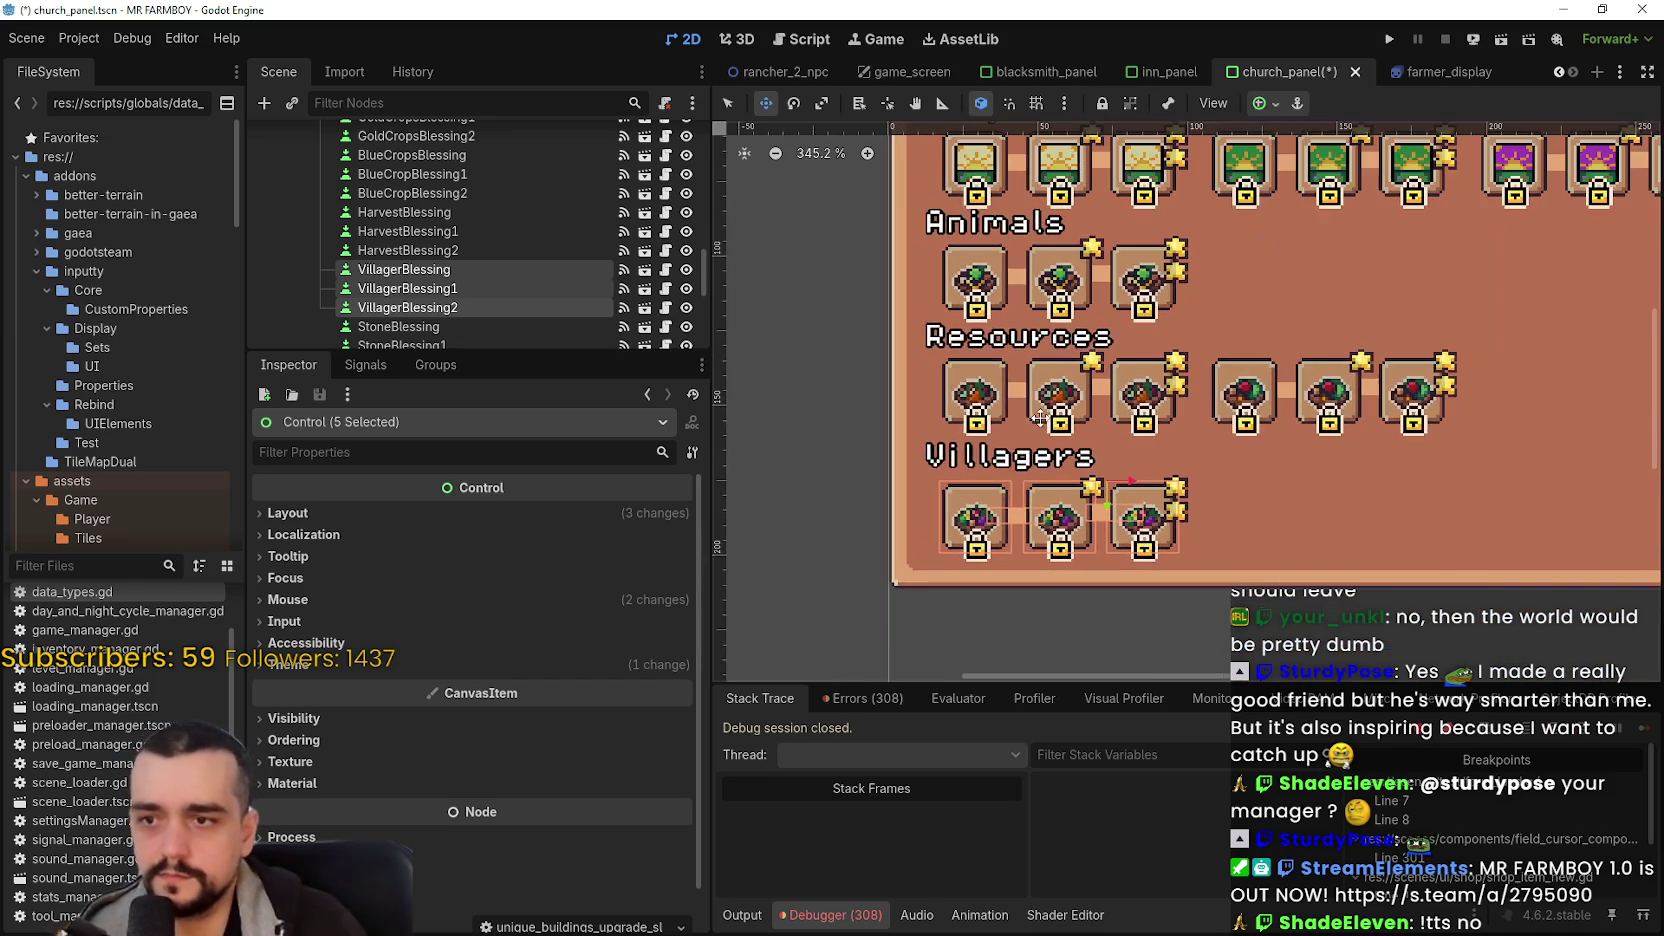
pyautogui.press('Up')
pyautogui.hotkey('ctrl', 's')
pyautogui.scroll(-4, 1177, 340)
pyautogui.scroll(-1, 1177, 316)
pyautogui.scroll(2, 1100, 360)
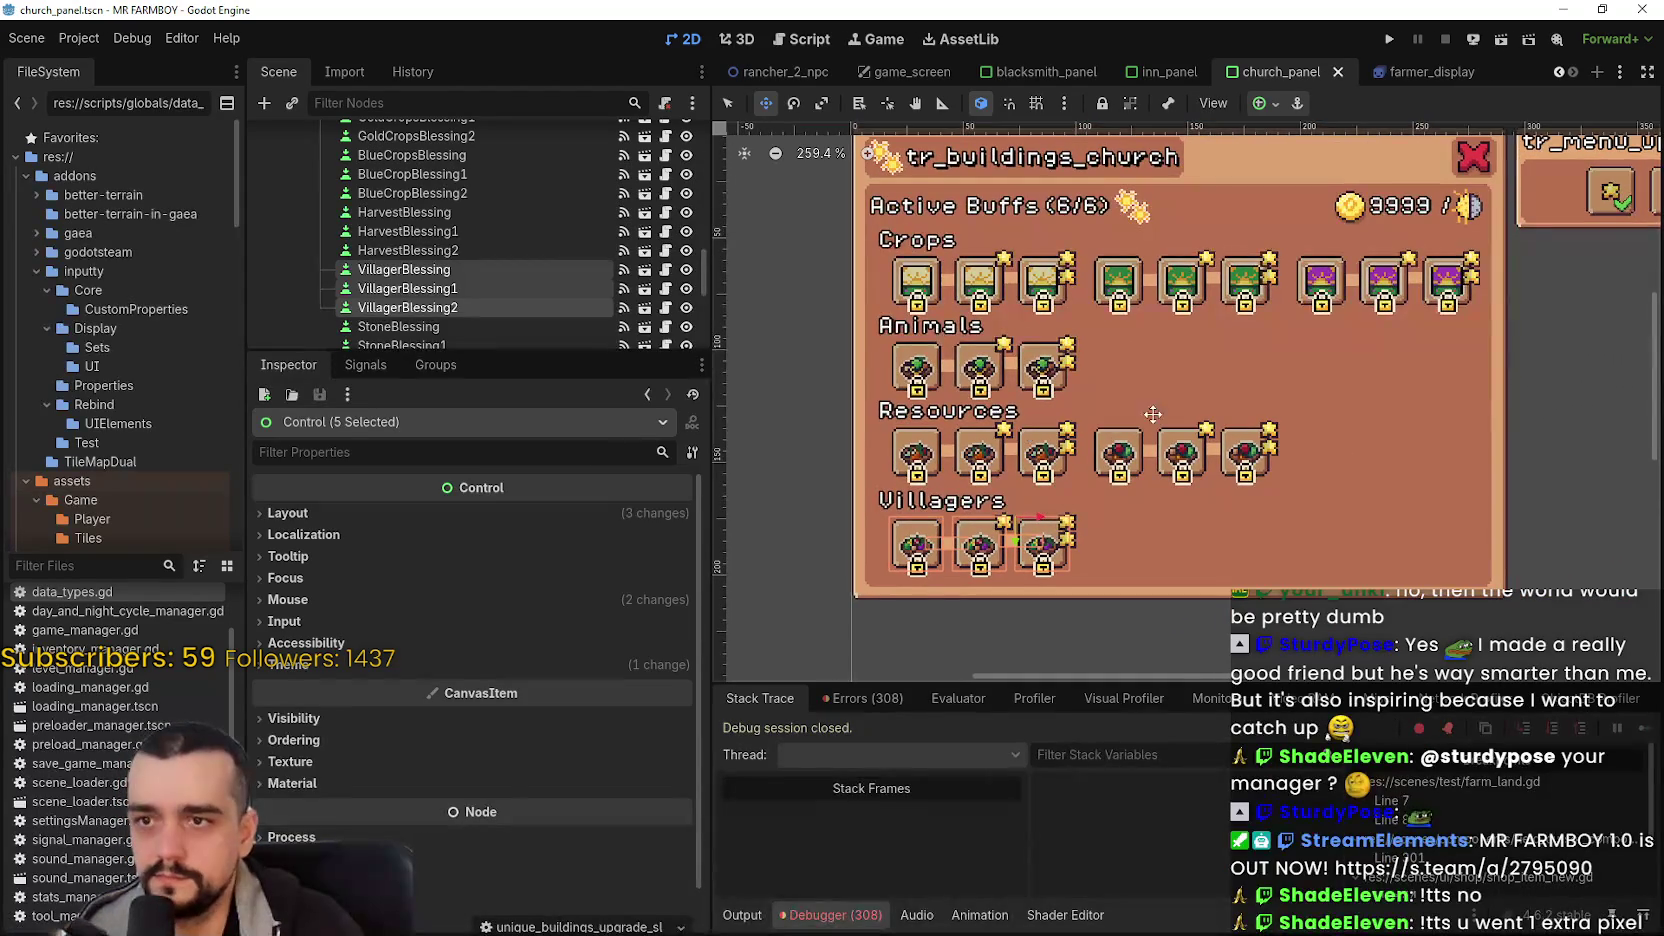
pyautogui.hscroll(3, 1050, 398)
pyautogui.scroll(-1, 1042, 402)
pyautogui.scroll(-1, 1078, 357)
pyautogui.scroll(2, 1078, 357)
pyautogui.click(728, 103)
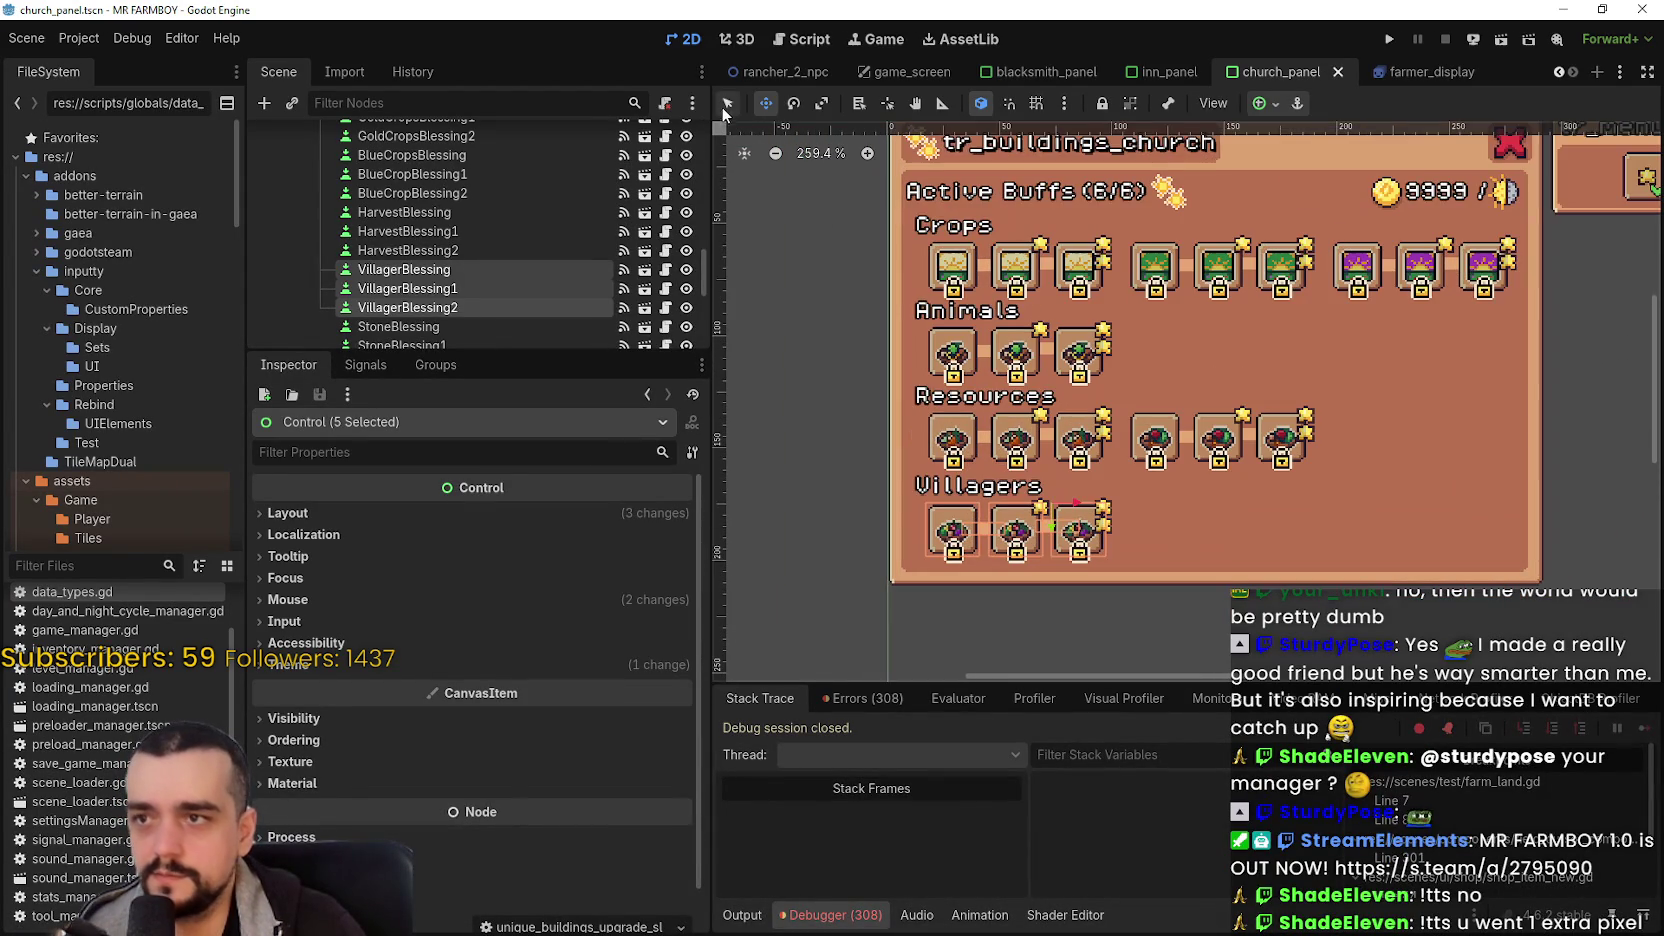
# - Rename the Farmer1 and Farmer2 line nodes to GoldCrop1 and GoldCrop2
pyautogui.click(755, 417)
pyautogui.scroll(2, 502, 289)
pyautogui.scroll(6, 467, 260)
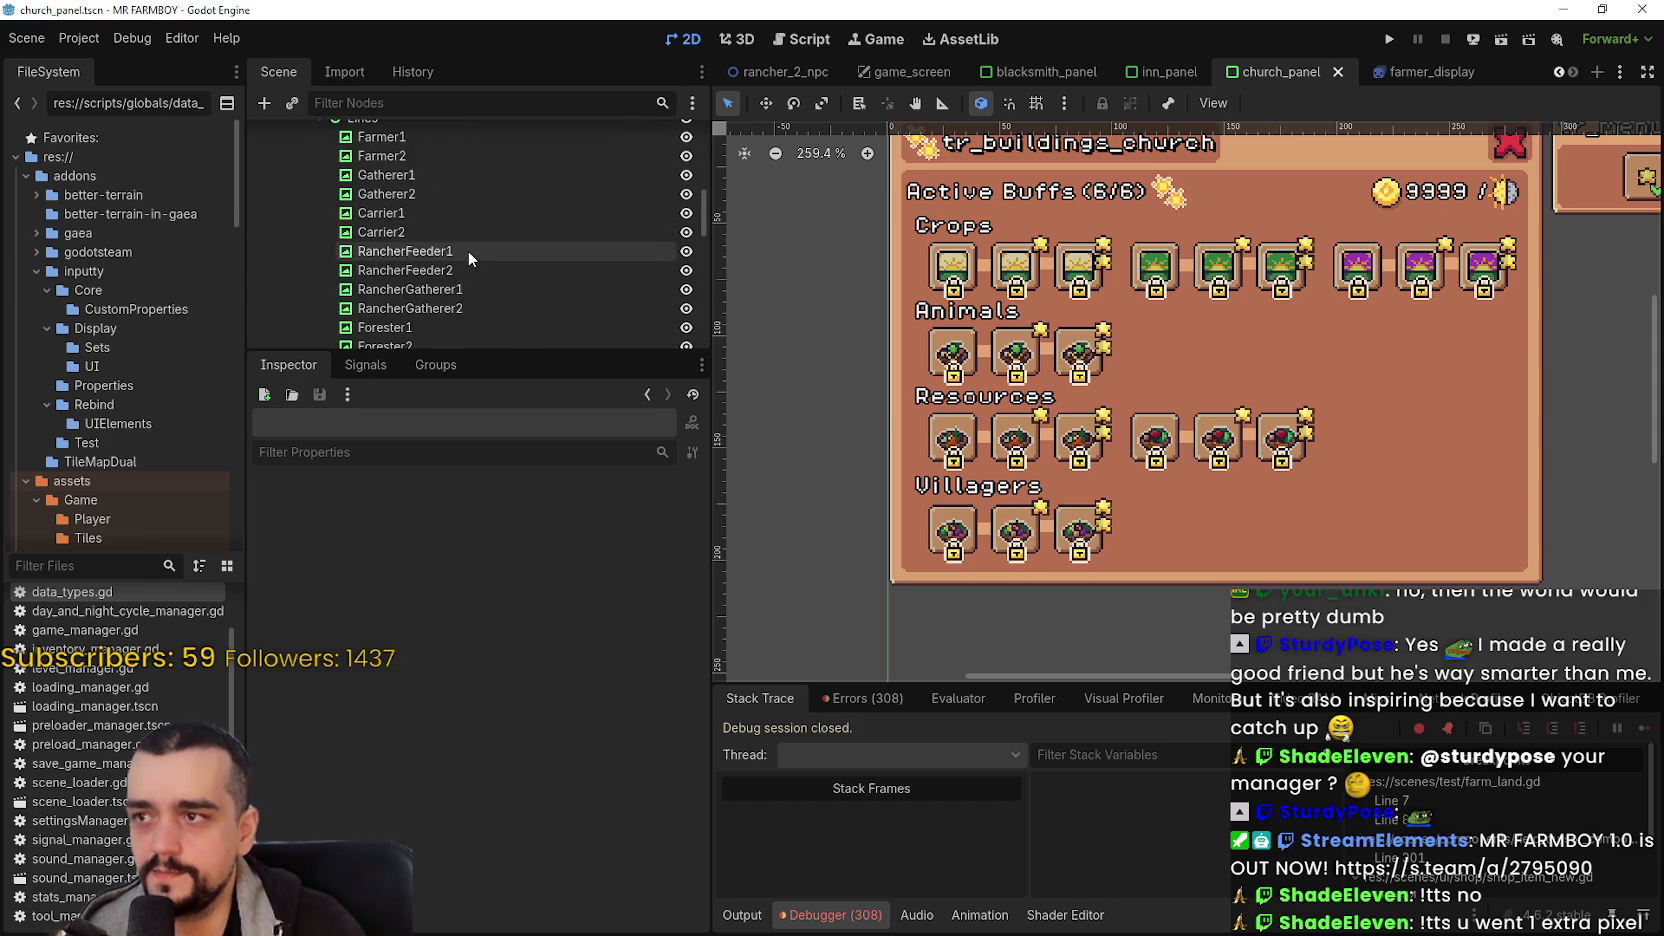
pyautogui.click(450, 218)
pyautogui.click(448, 238)
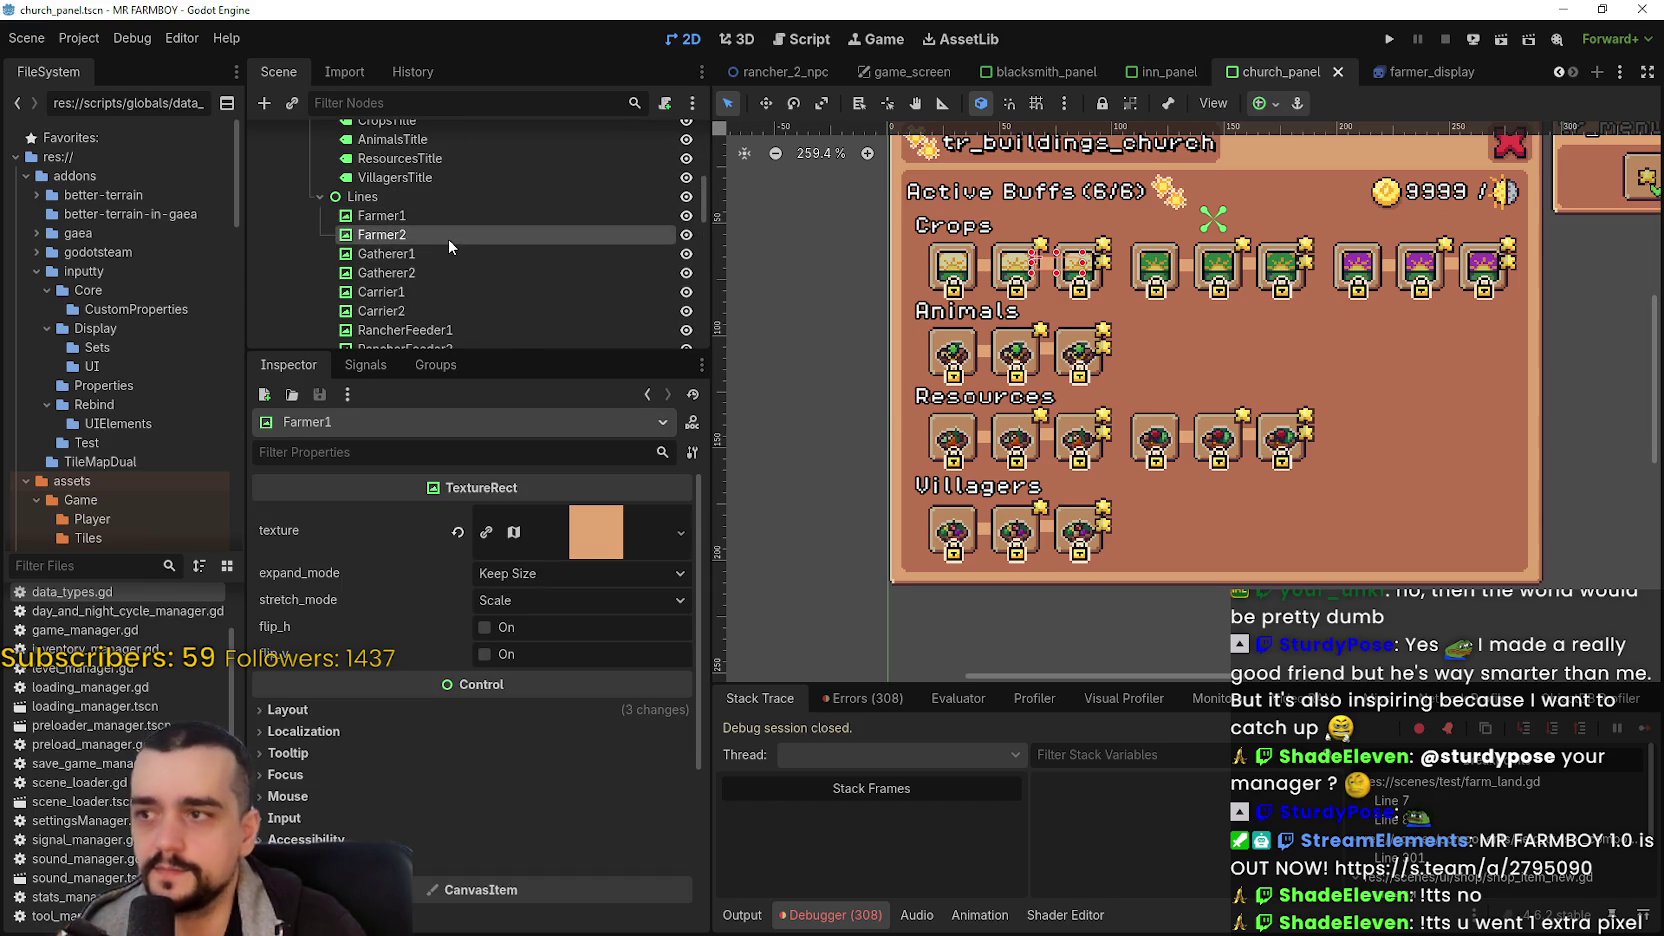
pyautogui.click(440, 252)
pyautogui.click(440, 218)
pyautogui.scroll(-5, 439, 233)
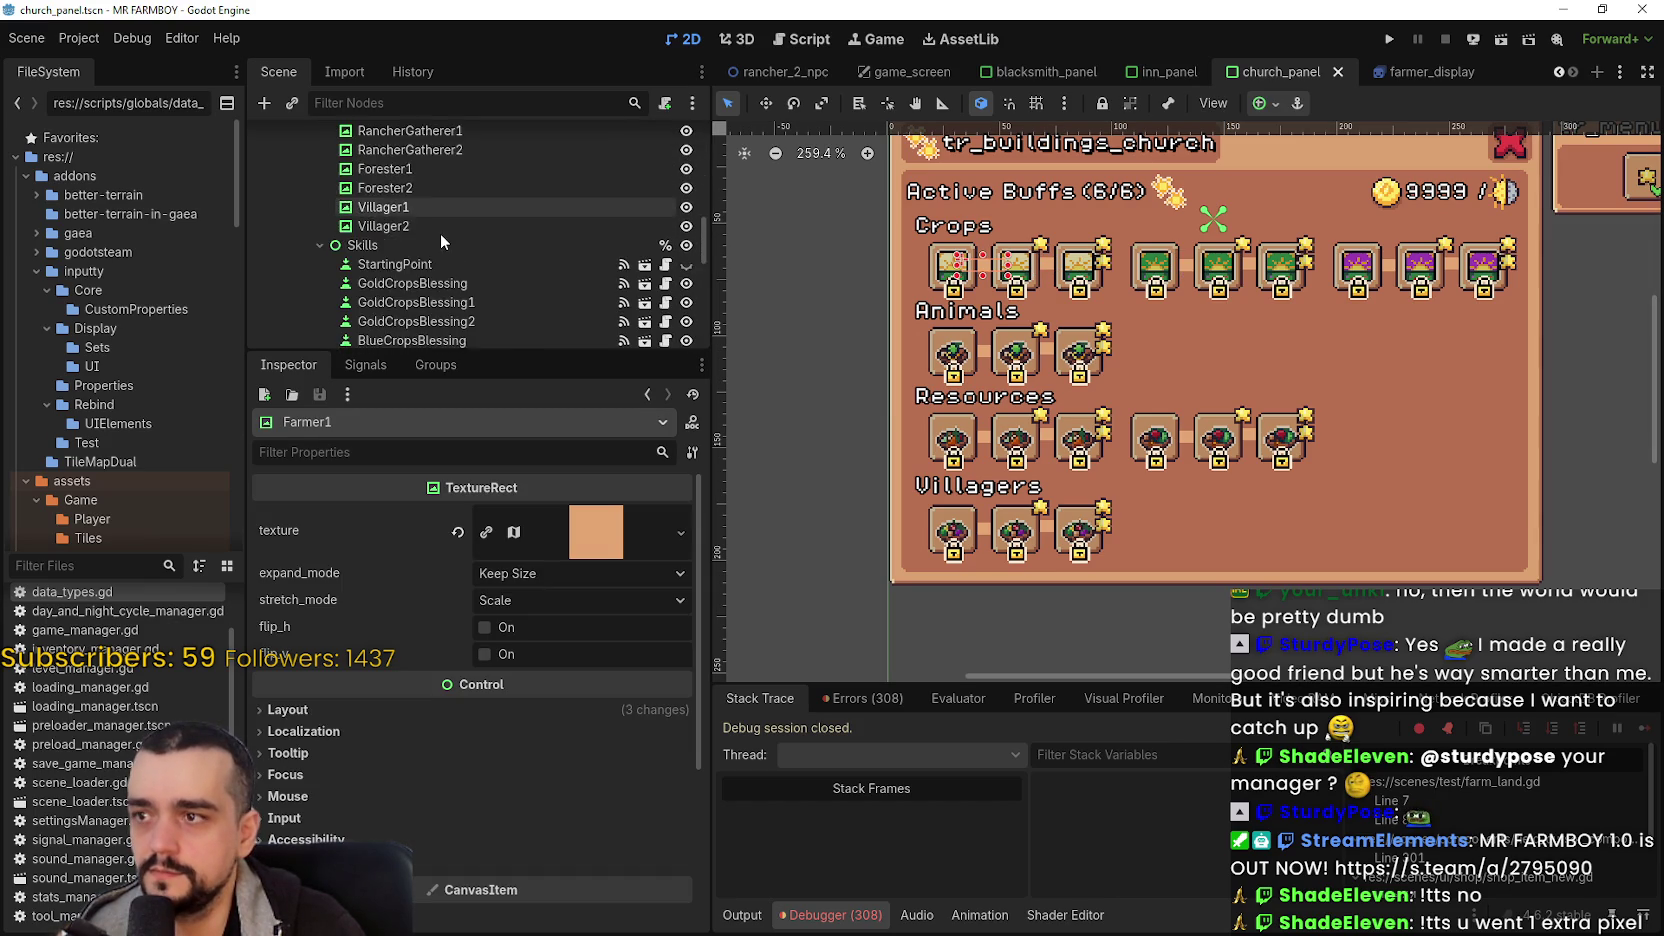
pyautogui.scroll(5, 462, 246)
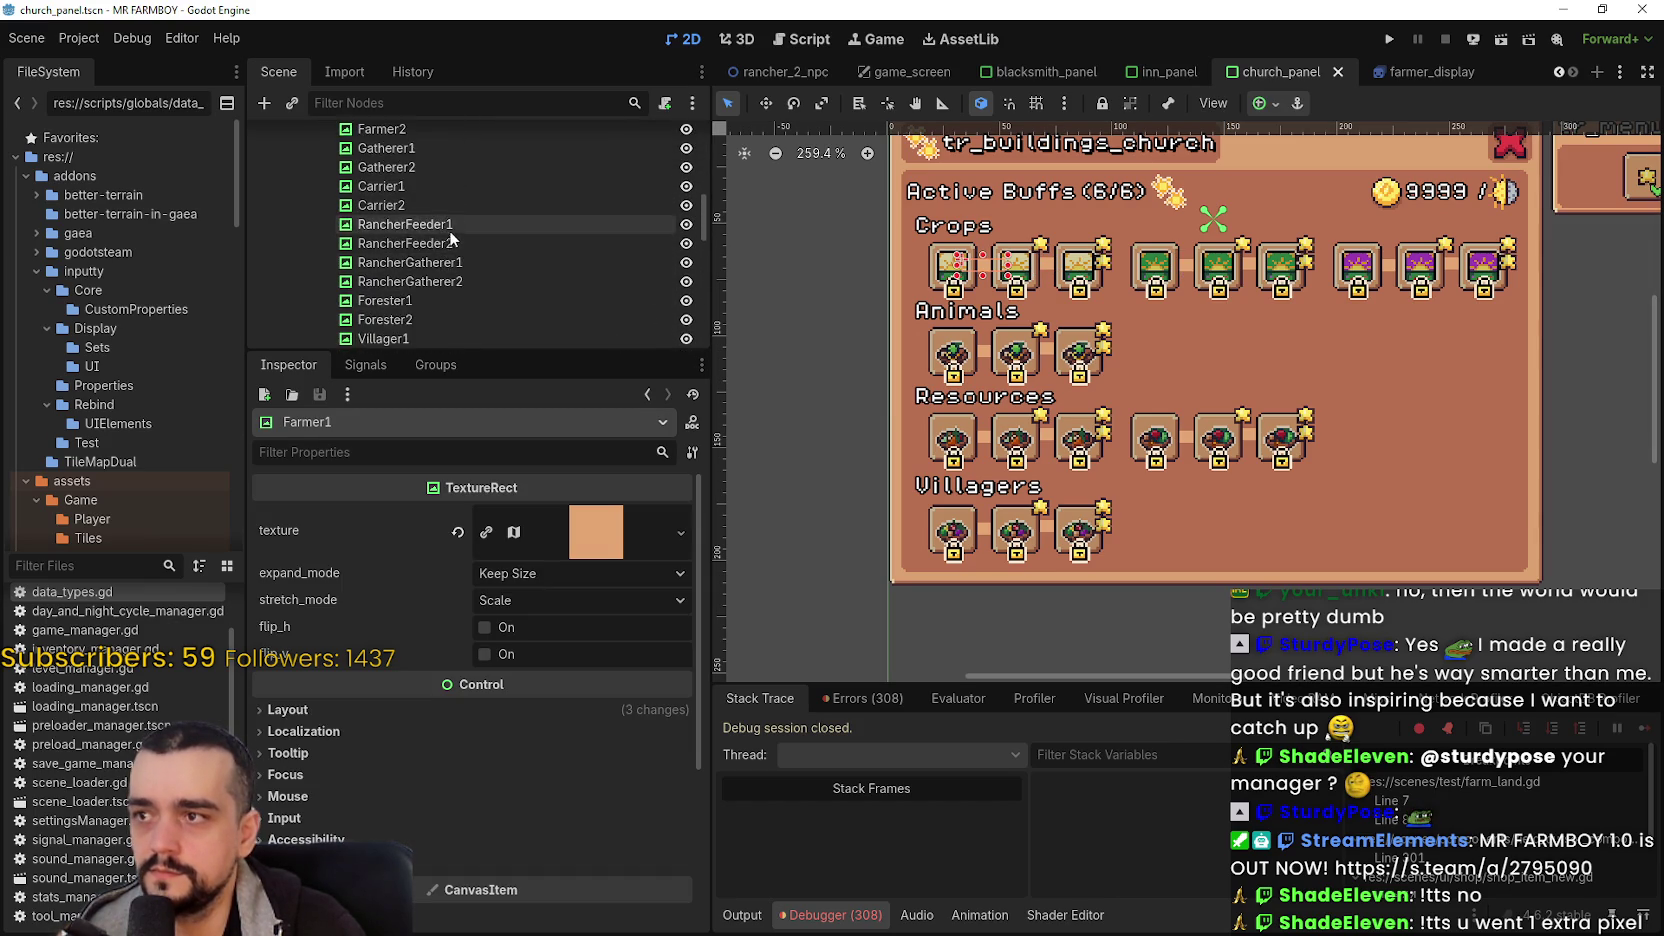
pyautogui.doubleClick(448, 190)
pyautogui.write('GoldCrop1')
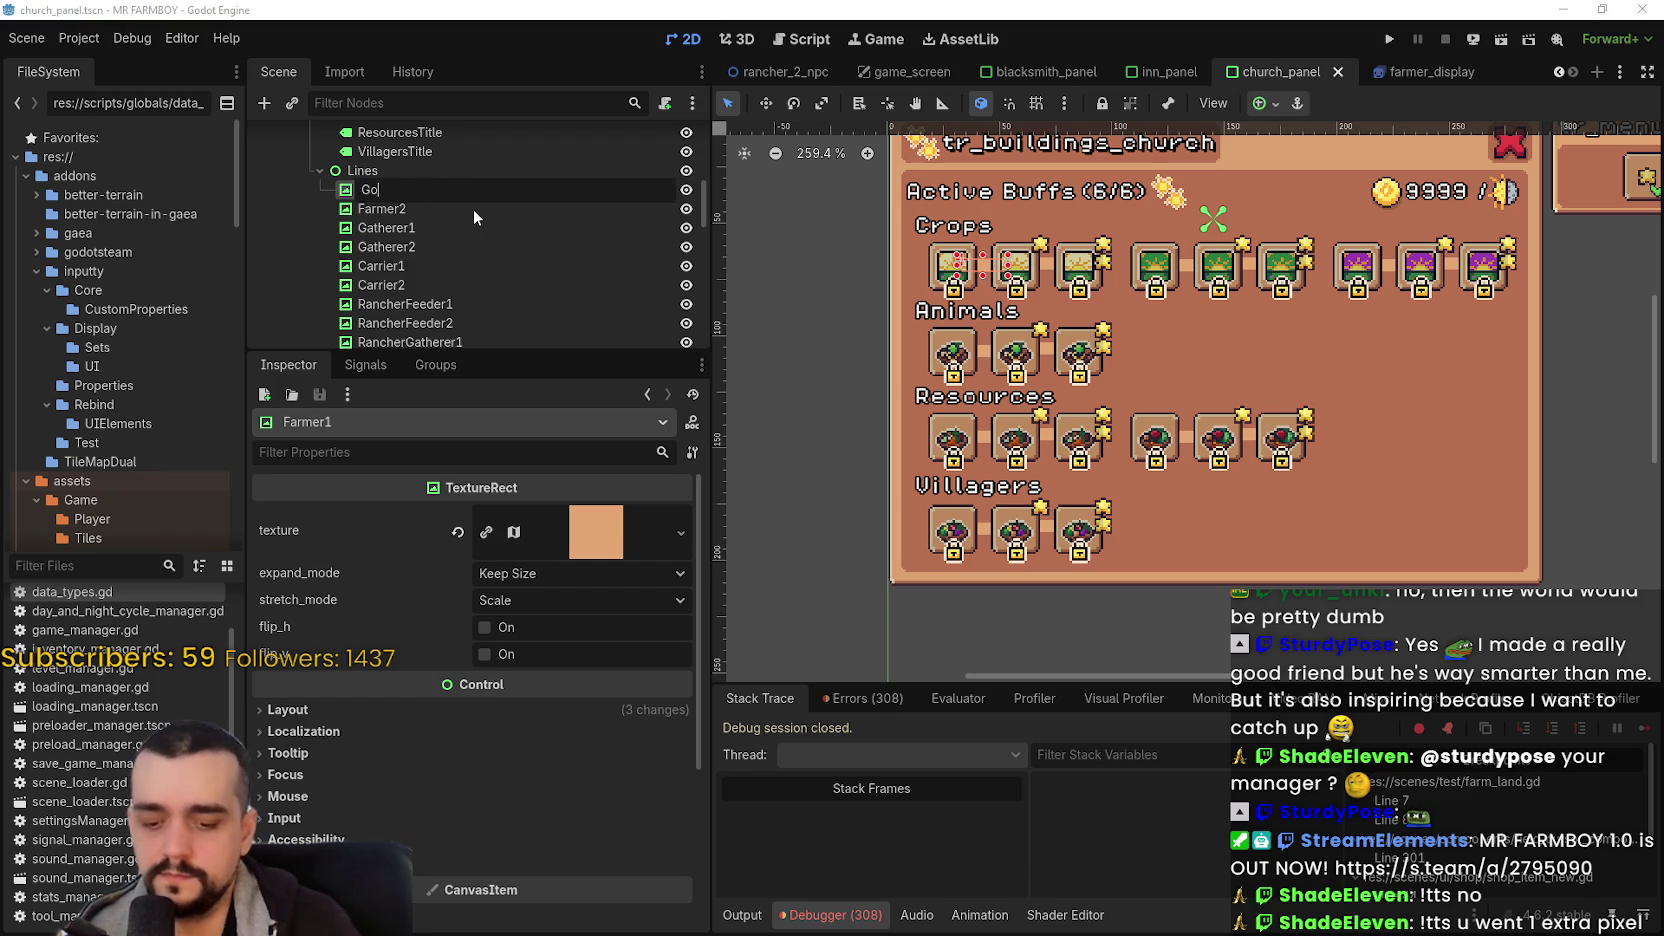
pyautogui.press('Return')
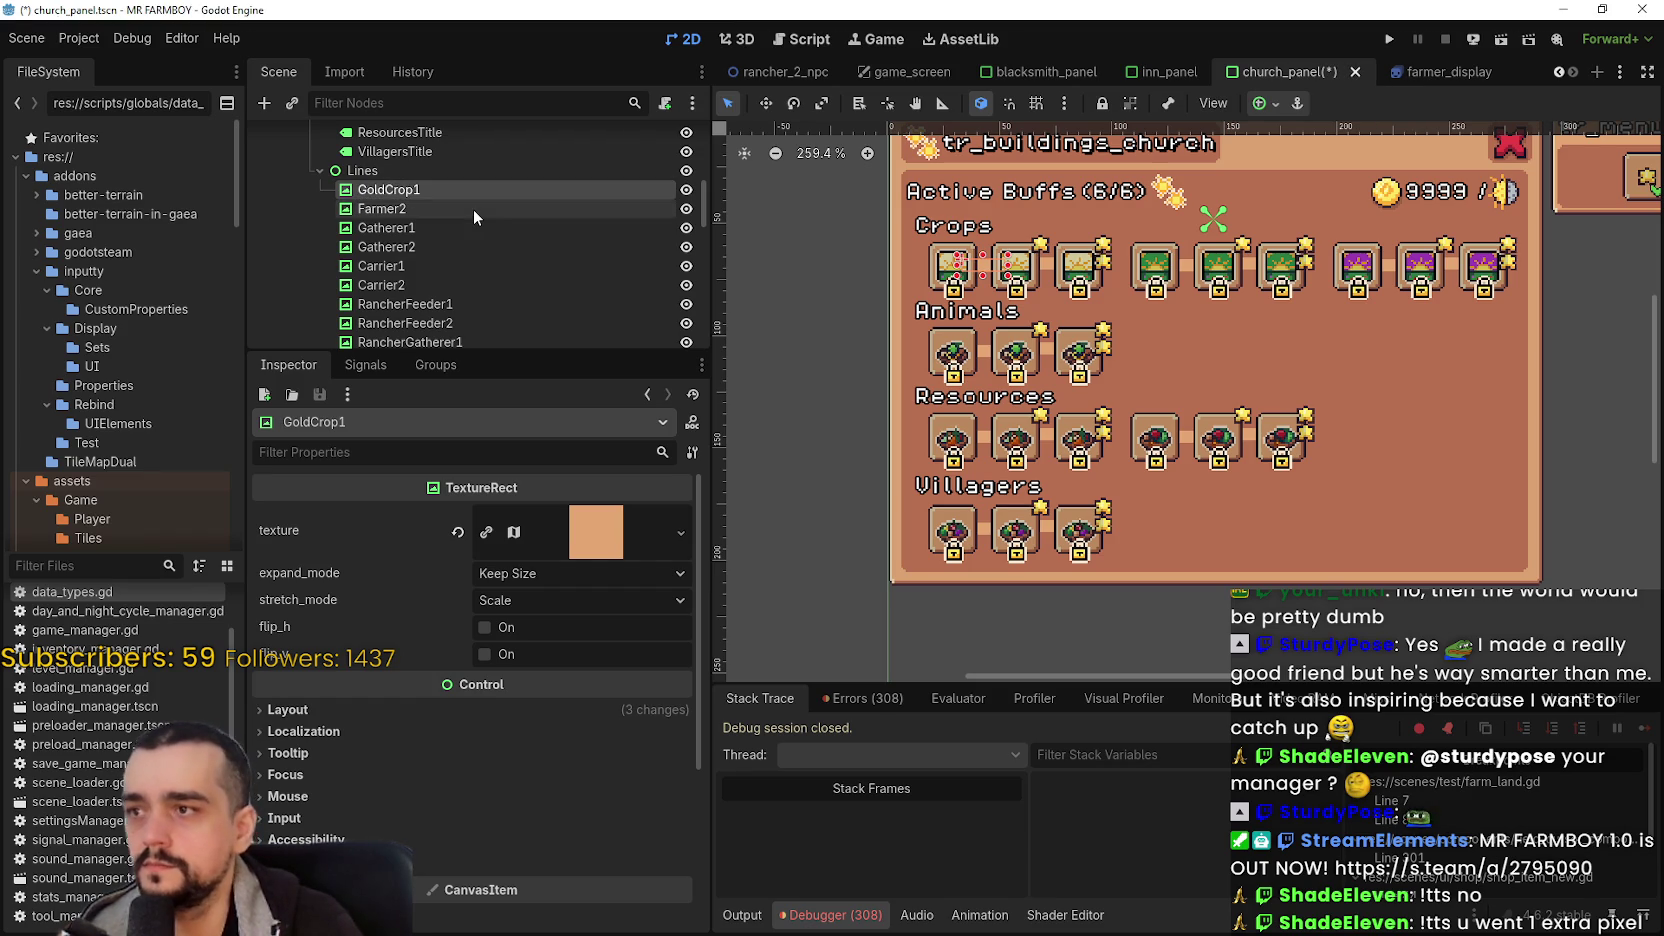
pyautogui.click(473, 209)
pyautogui.doubleClick(473, 209)
pyautogui.write('GoldCrop2')
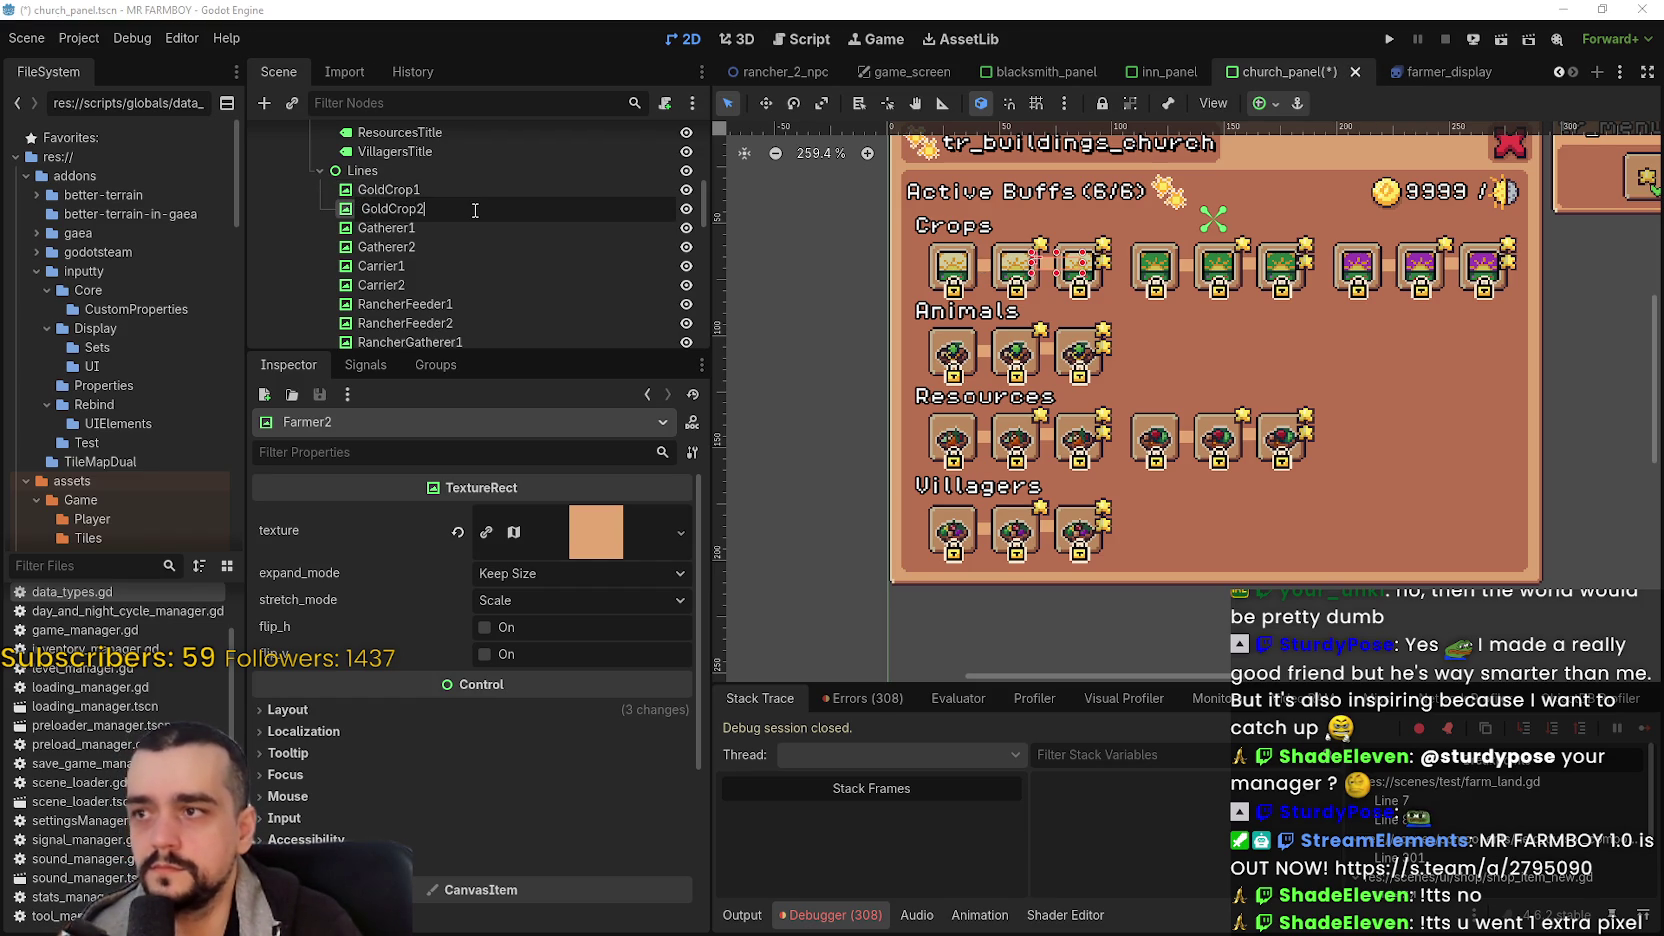
pyautogui.press('Return')
# - Rename the Gatherer1 and Gatherer2 lines to BlueCrop1 and BlueCrop2
pyautogui.press('Down')
pyautogui.press('F2')
pyautogui.write('BlueCrop1')
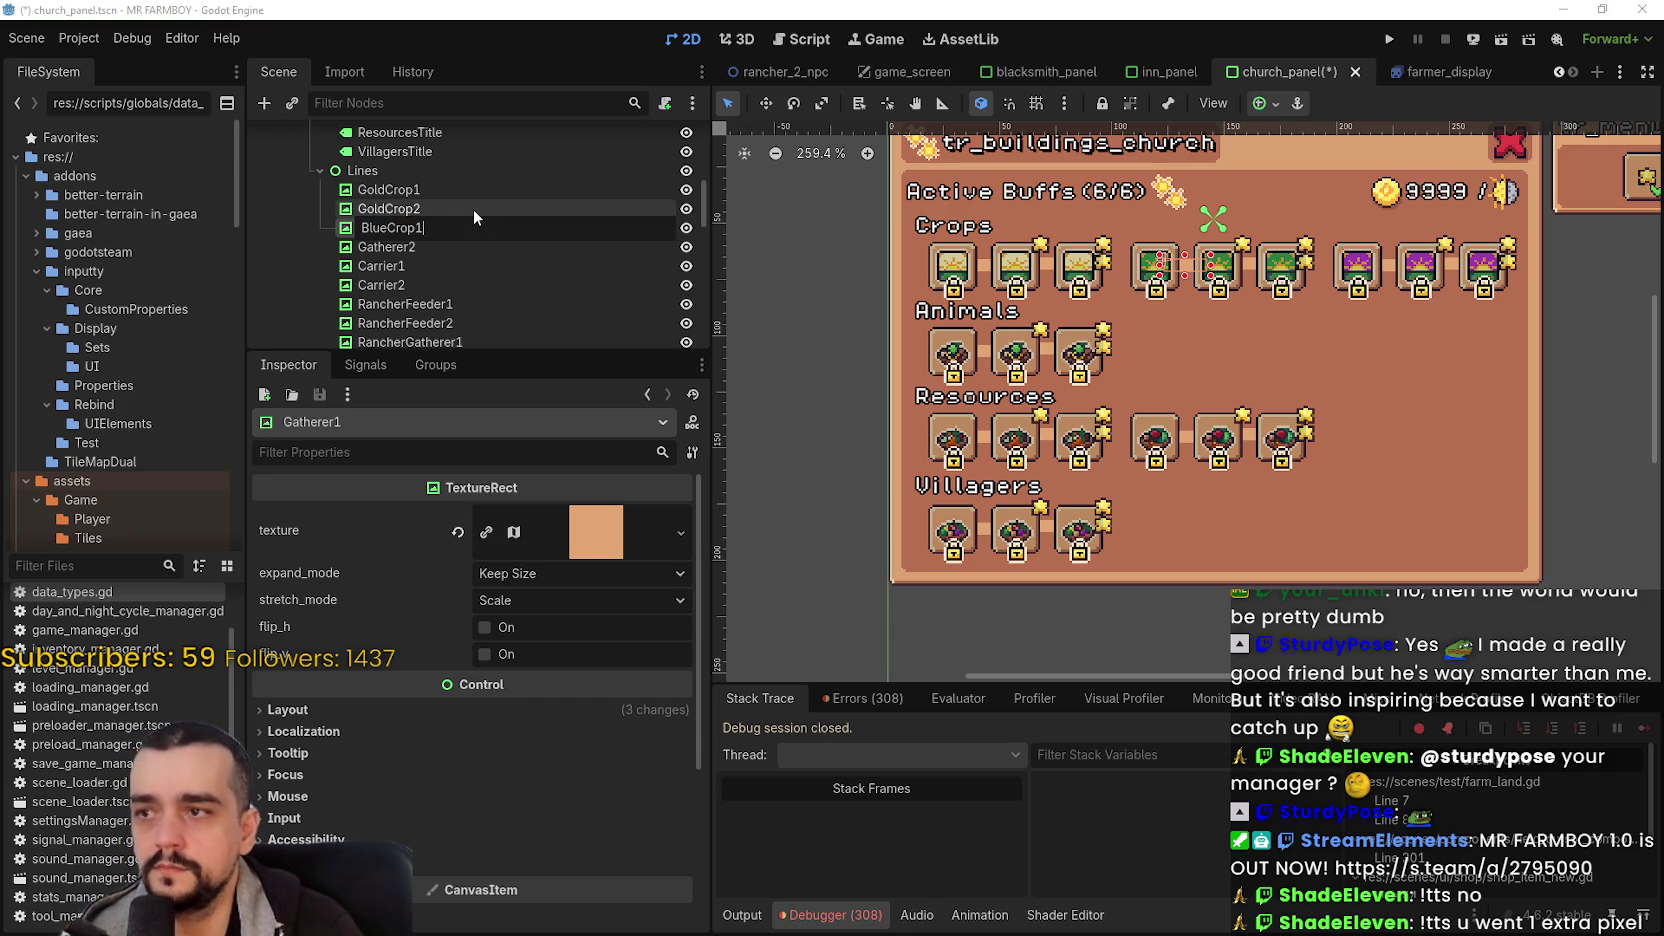
pyautogui.press('Return')
pyautogui.press('Down')
pyautogui.press('Down')
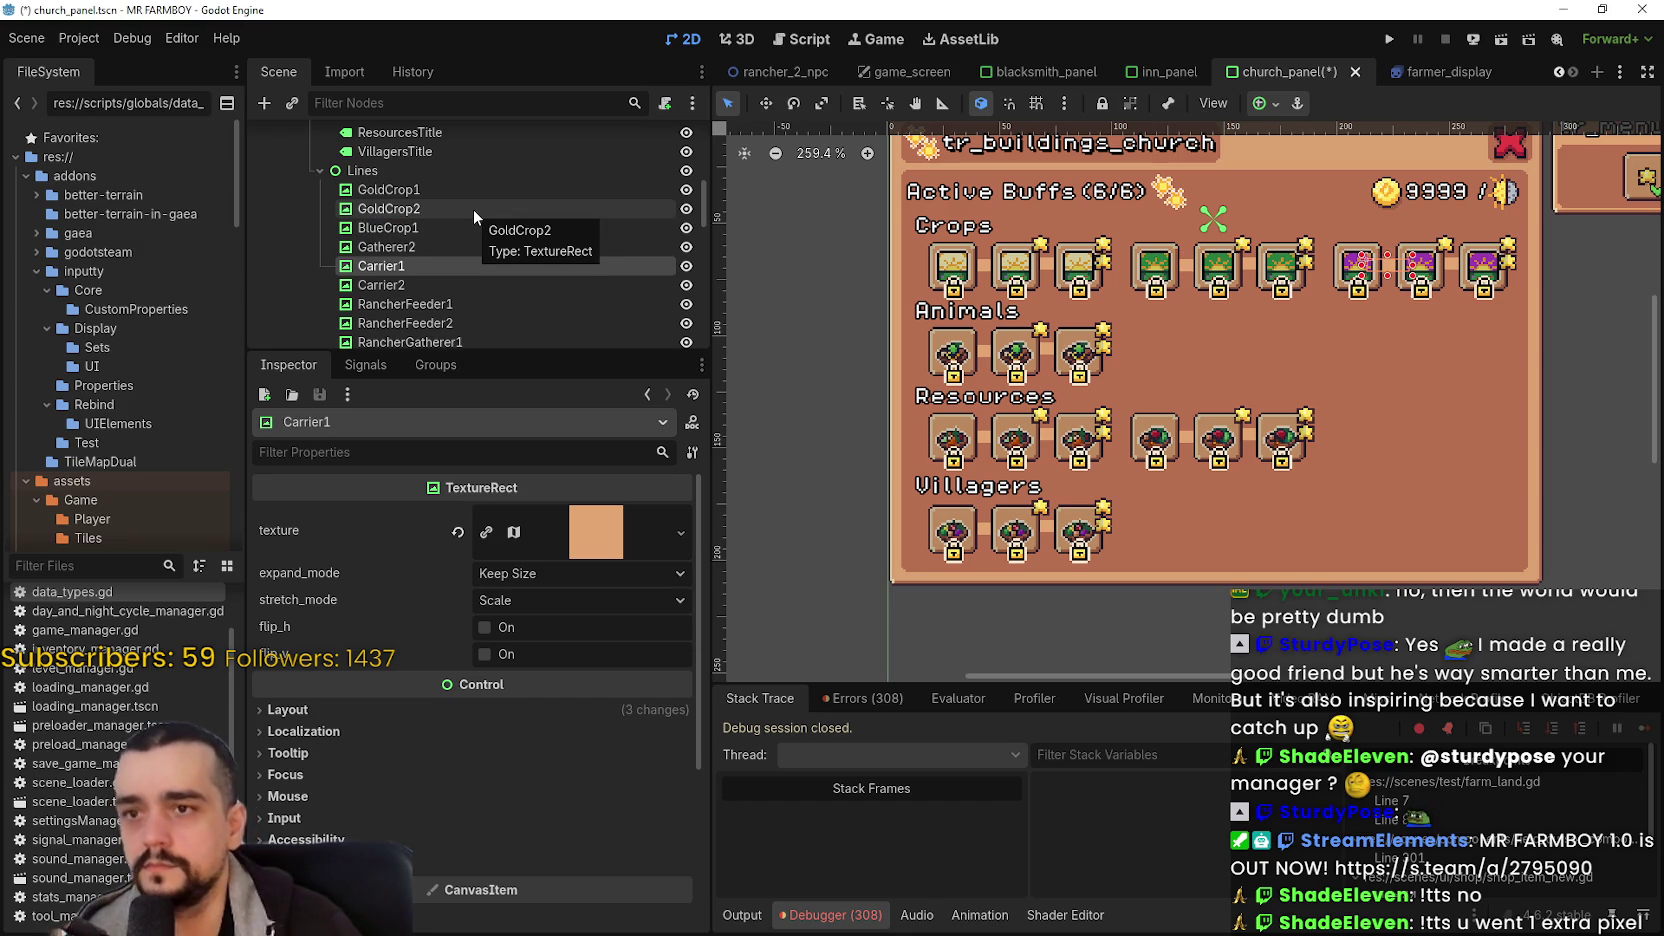
pyautogui.press('Up')
pyautogui.press('F2')
pyautogui.write('BlueCro')
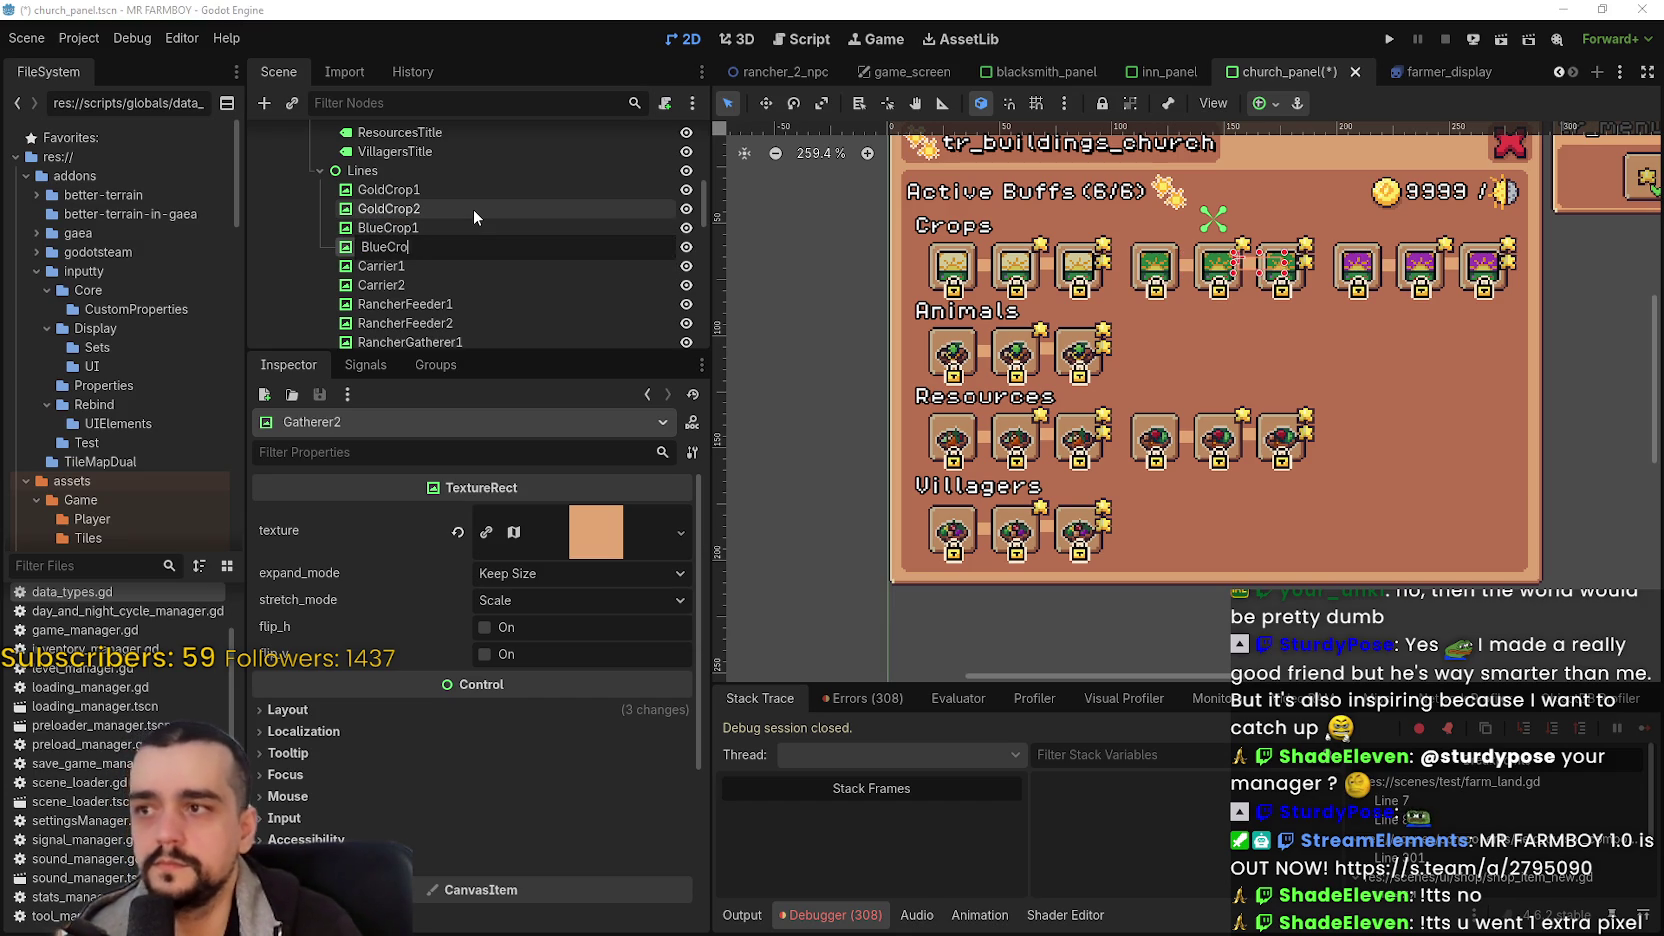
pyautogui.write('p2')
pyautogui.press('Return')
# - Rename the Carrier1 and Carrier2 lines to Harvest1 and Harvest2
pyautogui.press('Down')
pyautogui.press('F2')
pyautogui.write('H')
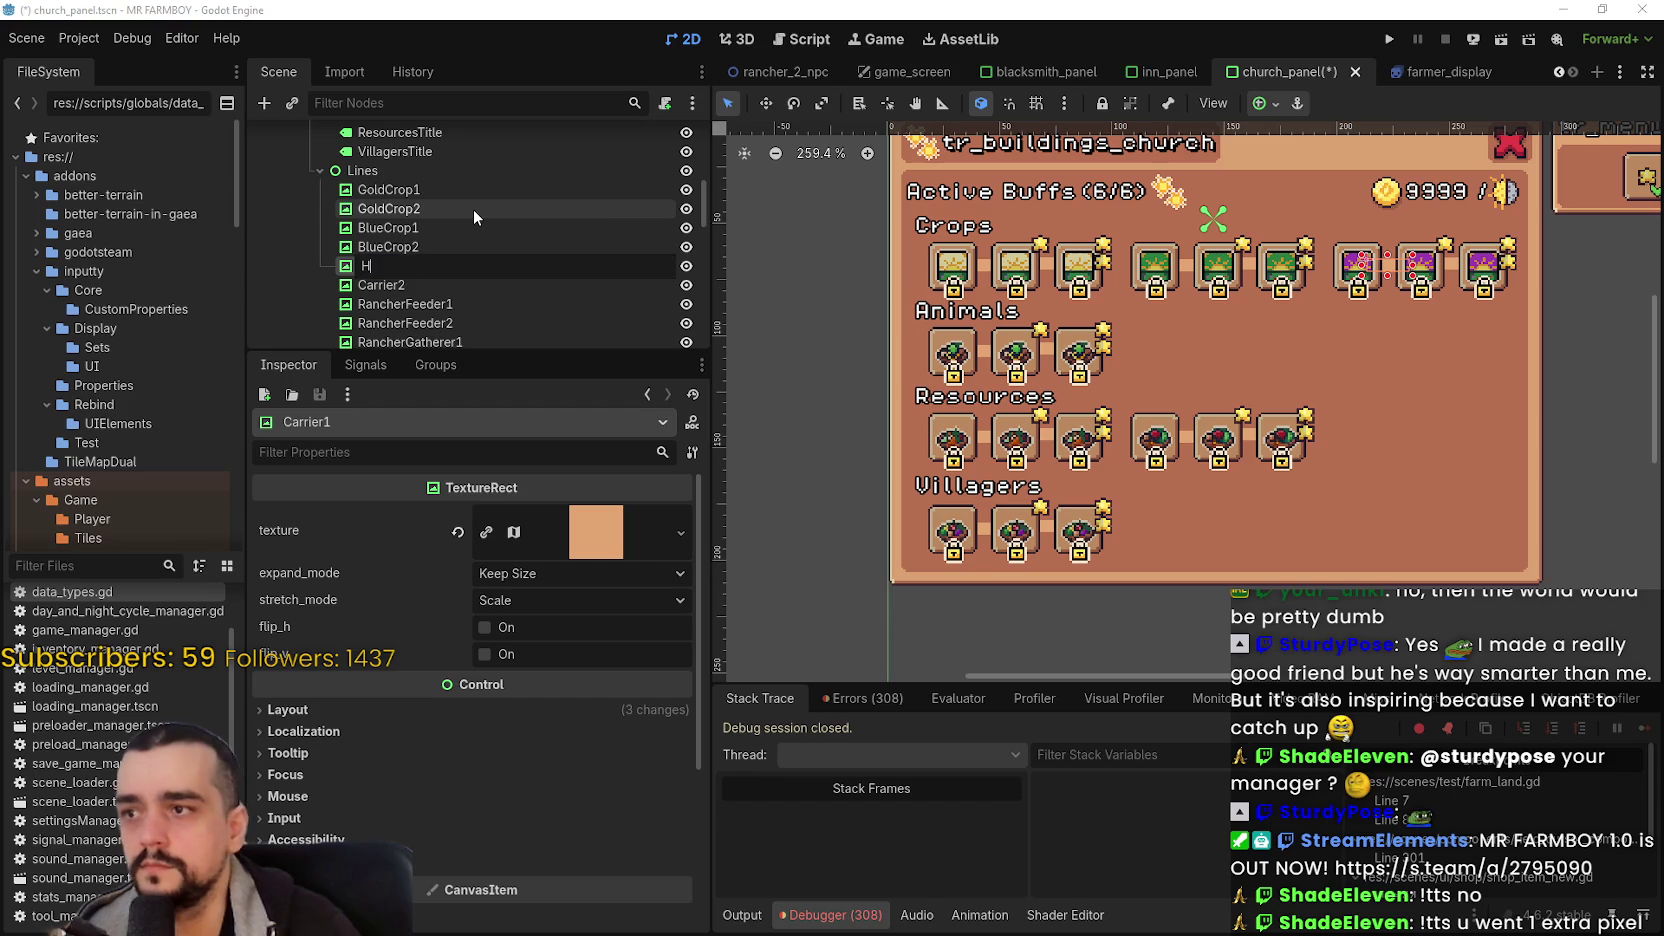
pyautogui.write('arvest1')
pyautogui.press('Return')
pyautogui.press('Down')
pyautogui.press('F2')
pyautogui.write('Harvest2')
pyautogui.press('Return')
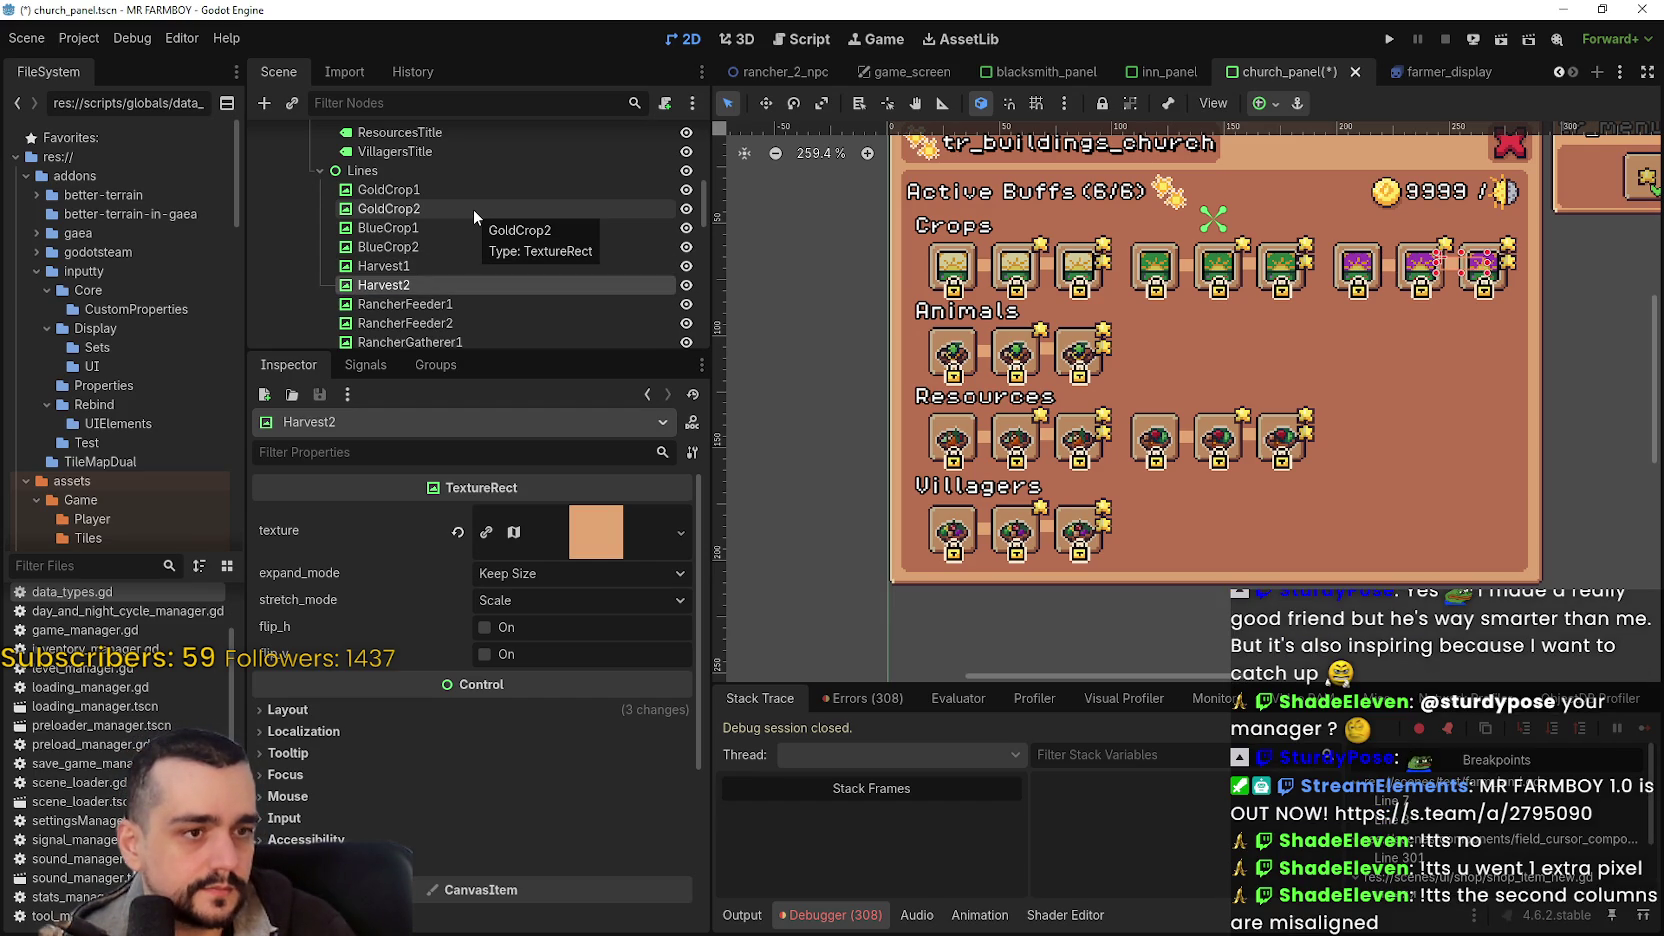
# - Rename the RancherFeeder1 and RancherFeeder2 lines to Villager3 and Villager4
pyautogui.scroll(-1, 473, 209)
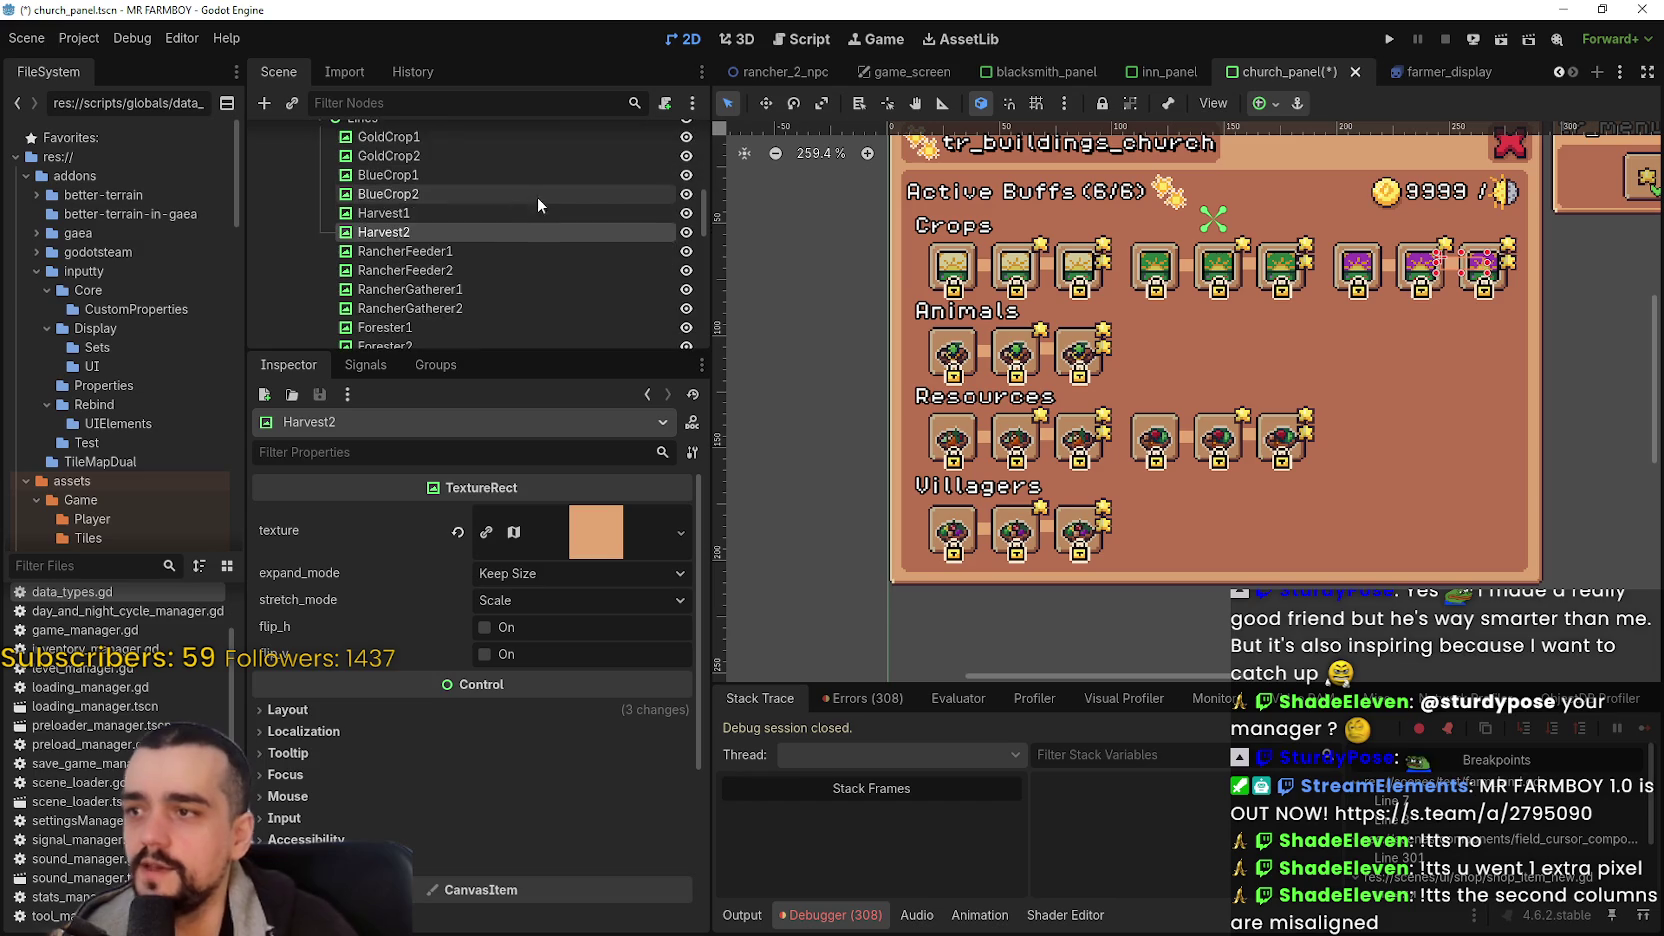
pyautogui.click(492, 251)
pyautogui.scroll(-1, 490, 192)
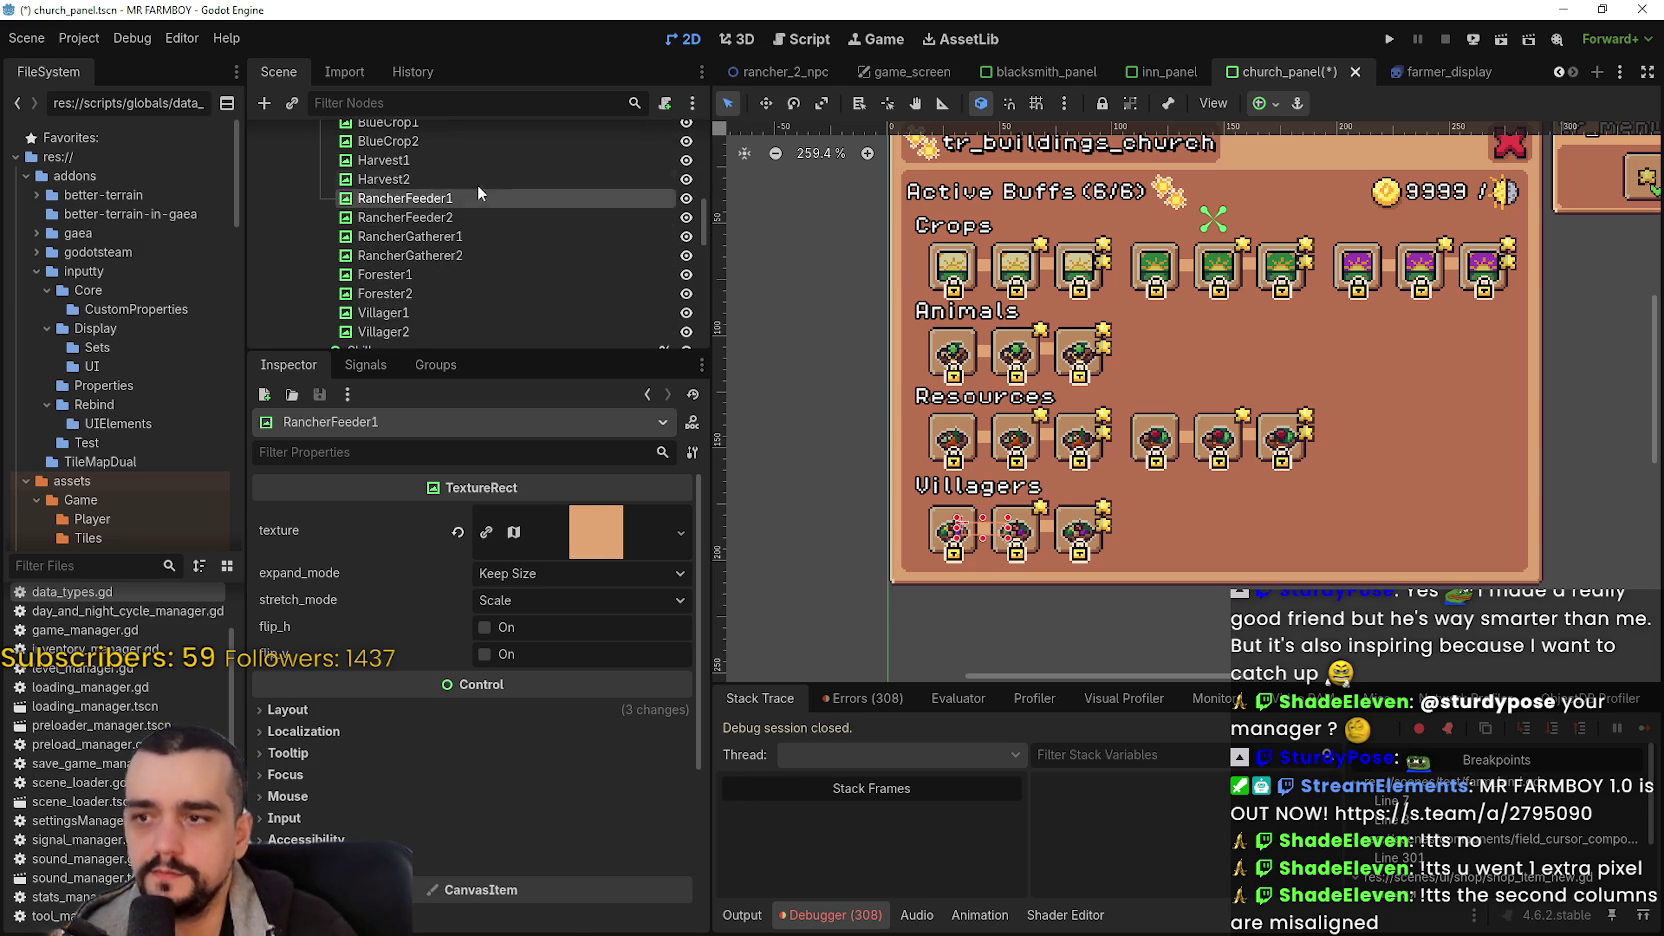
pyautogui.doubleClick(467, 198)
pyautogui.write('Villa')
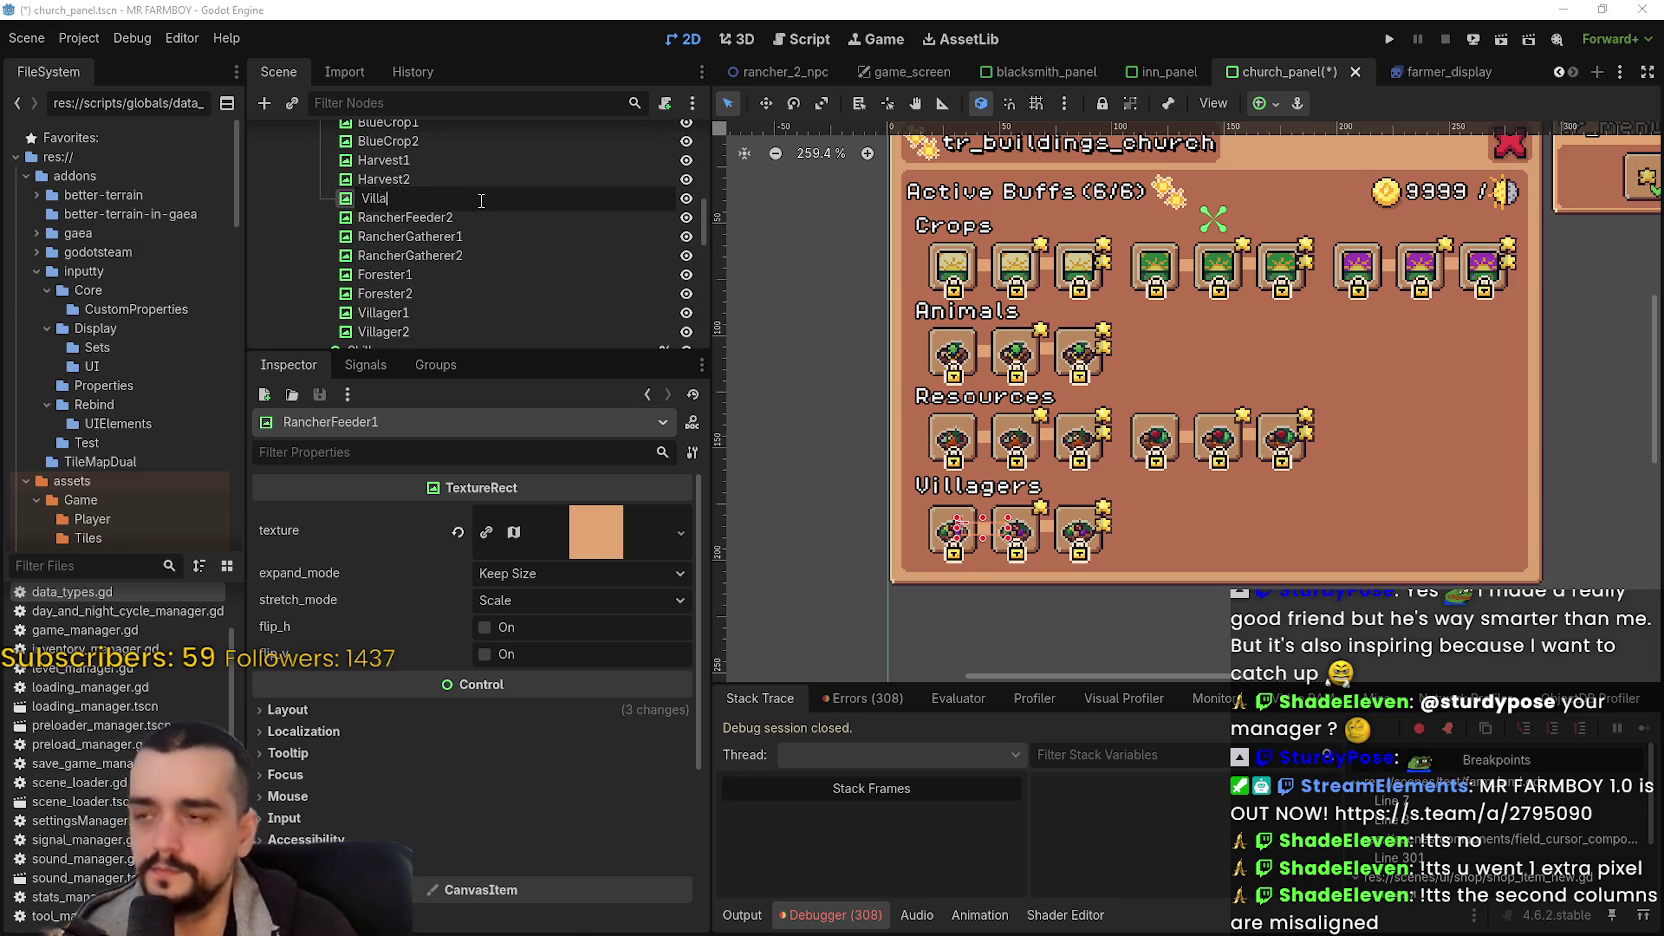
pyautogui.write('3')
pyautogui.press('Return')
pyautogui.press('Down')
pyautogui.press('F2')
pyautogui.write('Villager2')
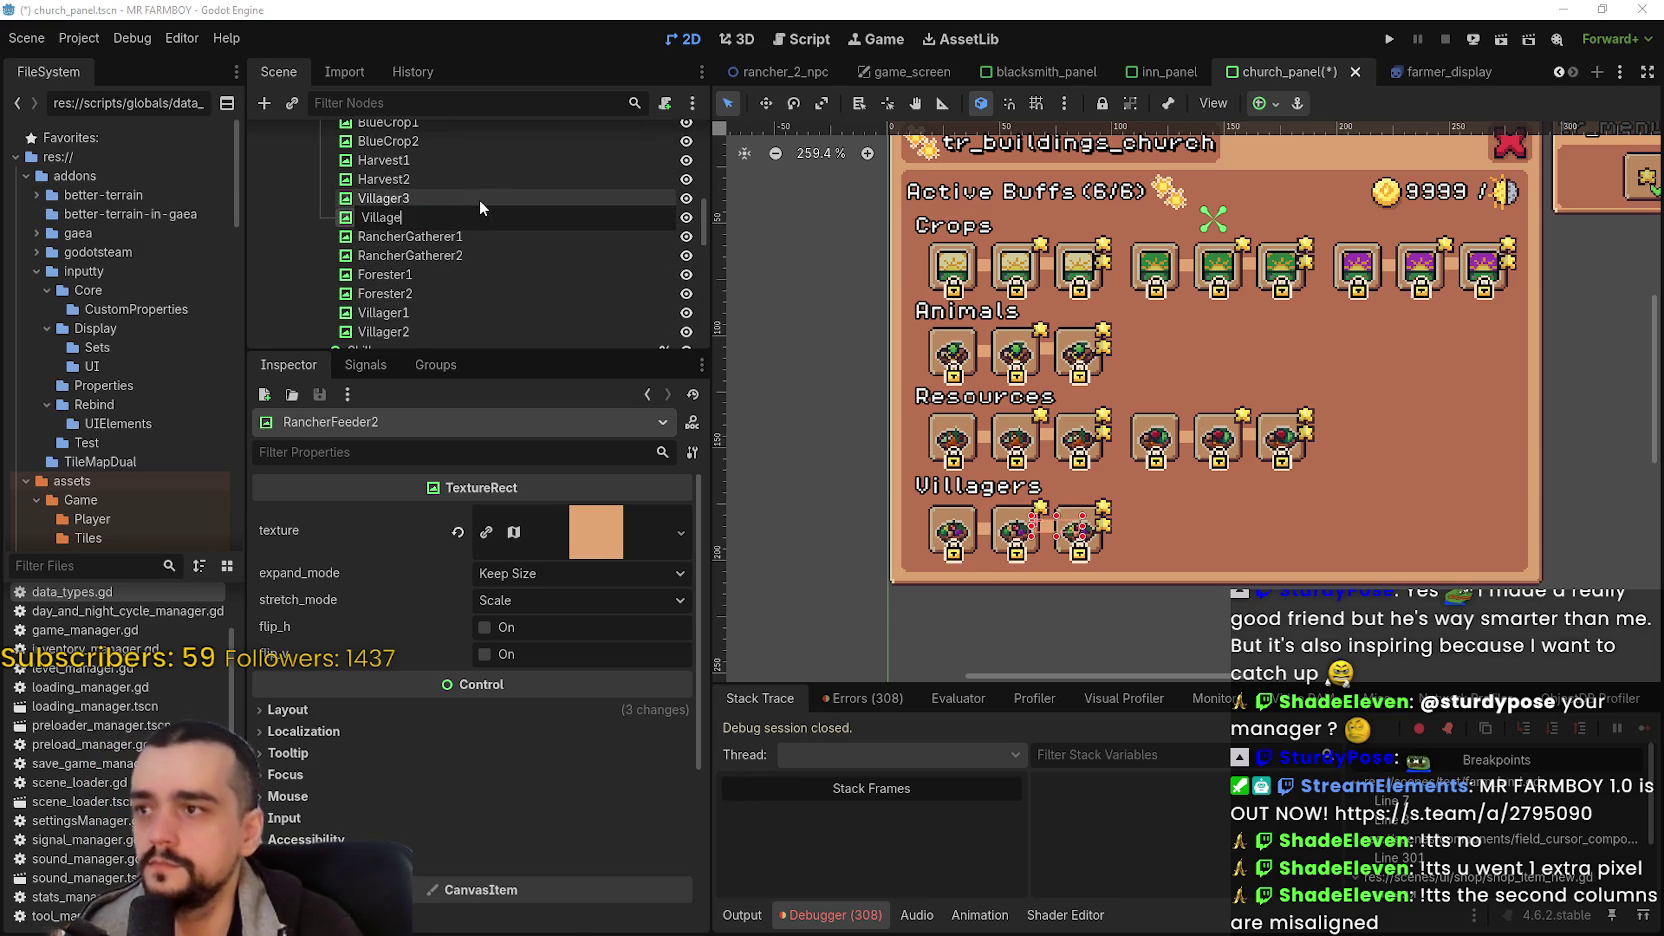
pyautogui.press('BackSpace')
pyautogui.write('4')
pyautogui.press('Return')
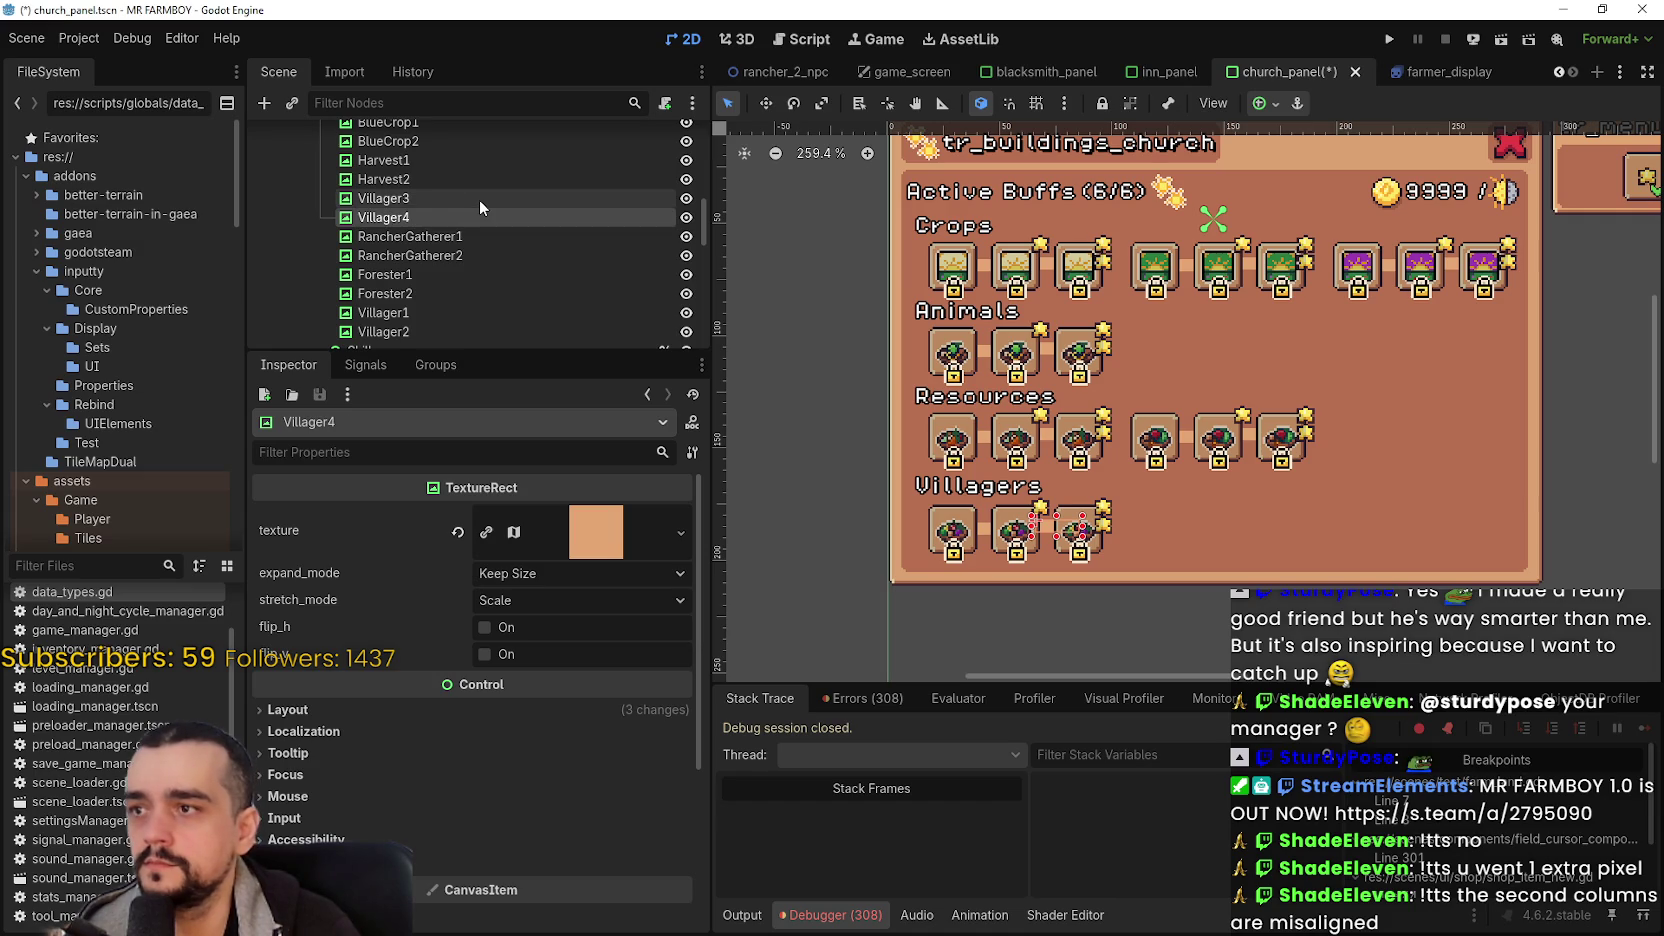
# - Check the Villager line positions, then rename Forester1 and Forester2 to Wood1 and Wood2
pyautogui.scroll(-1, 430, 201)
pyautogui.click(445, 286)
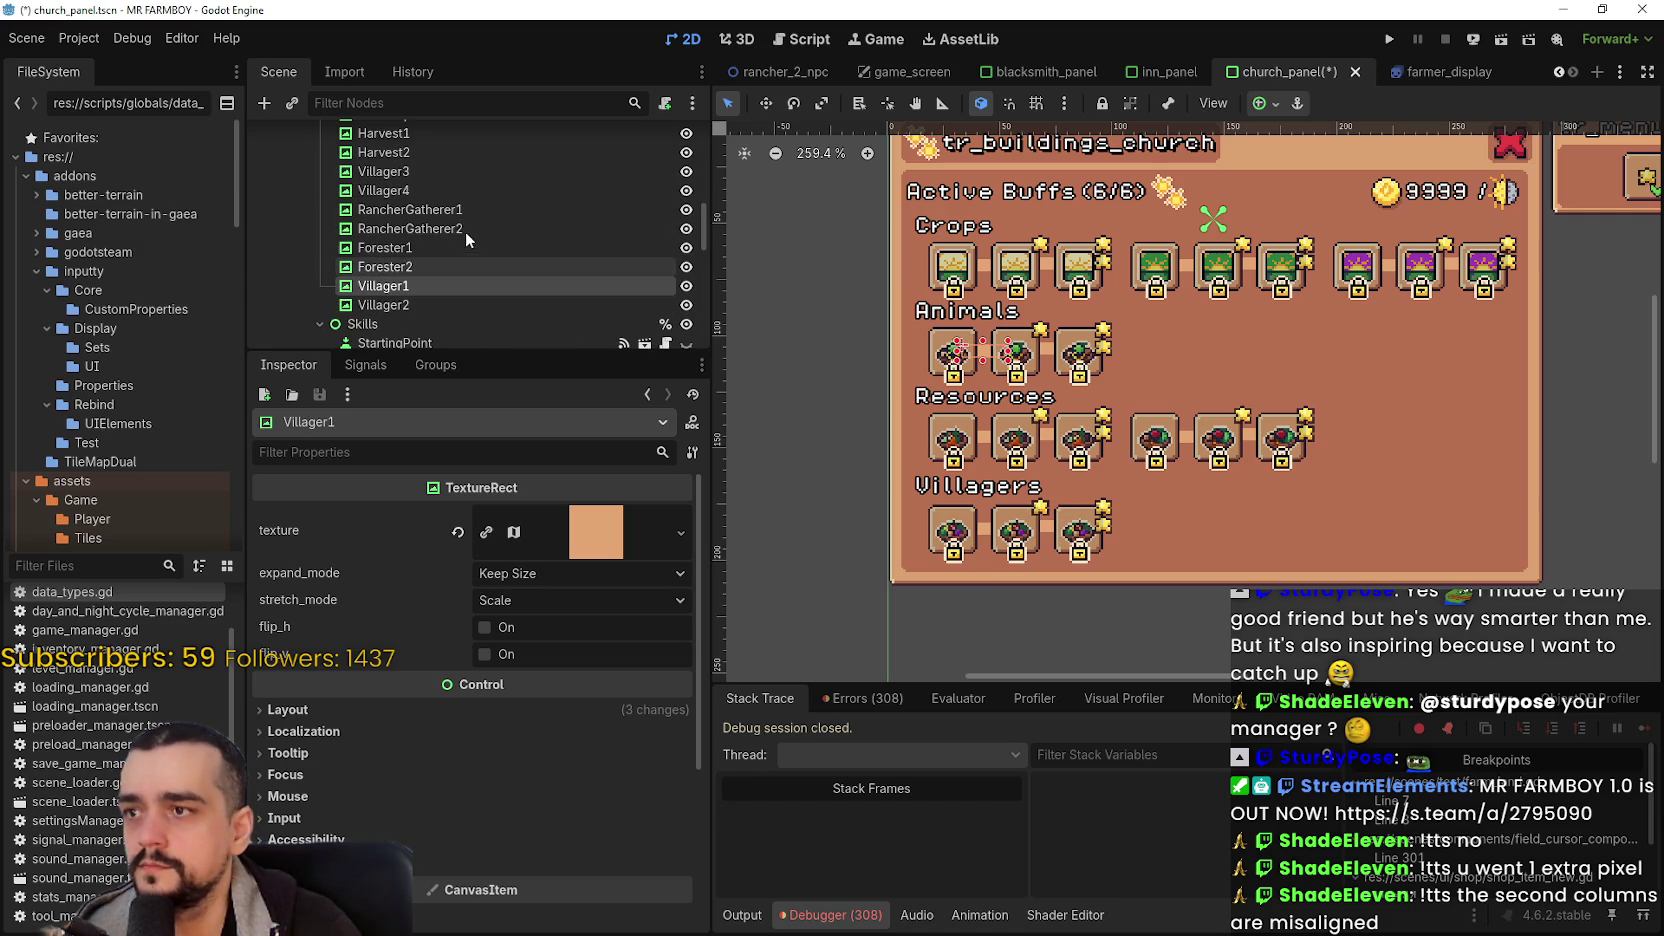
pyautogui.click(464, 164)
pyautogui.scroll(1, 458, 150)
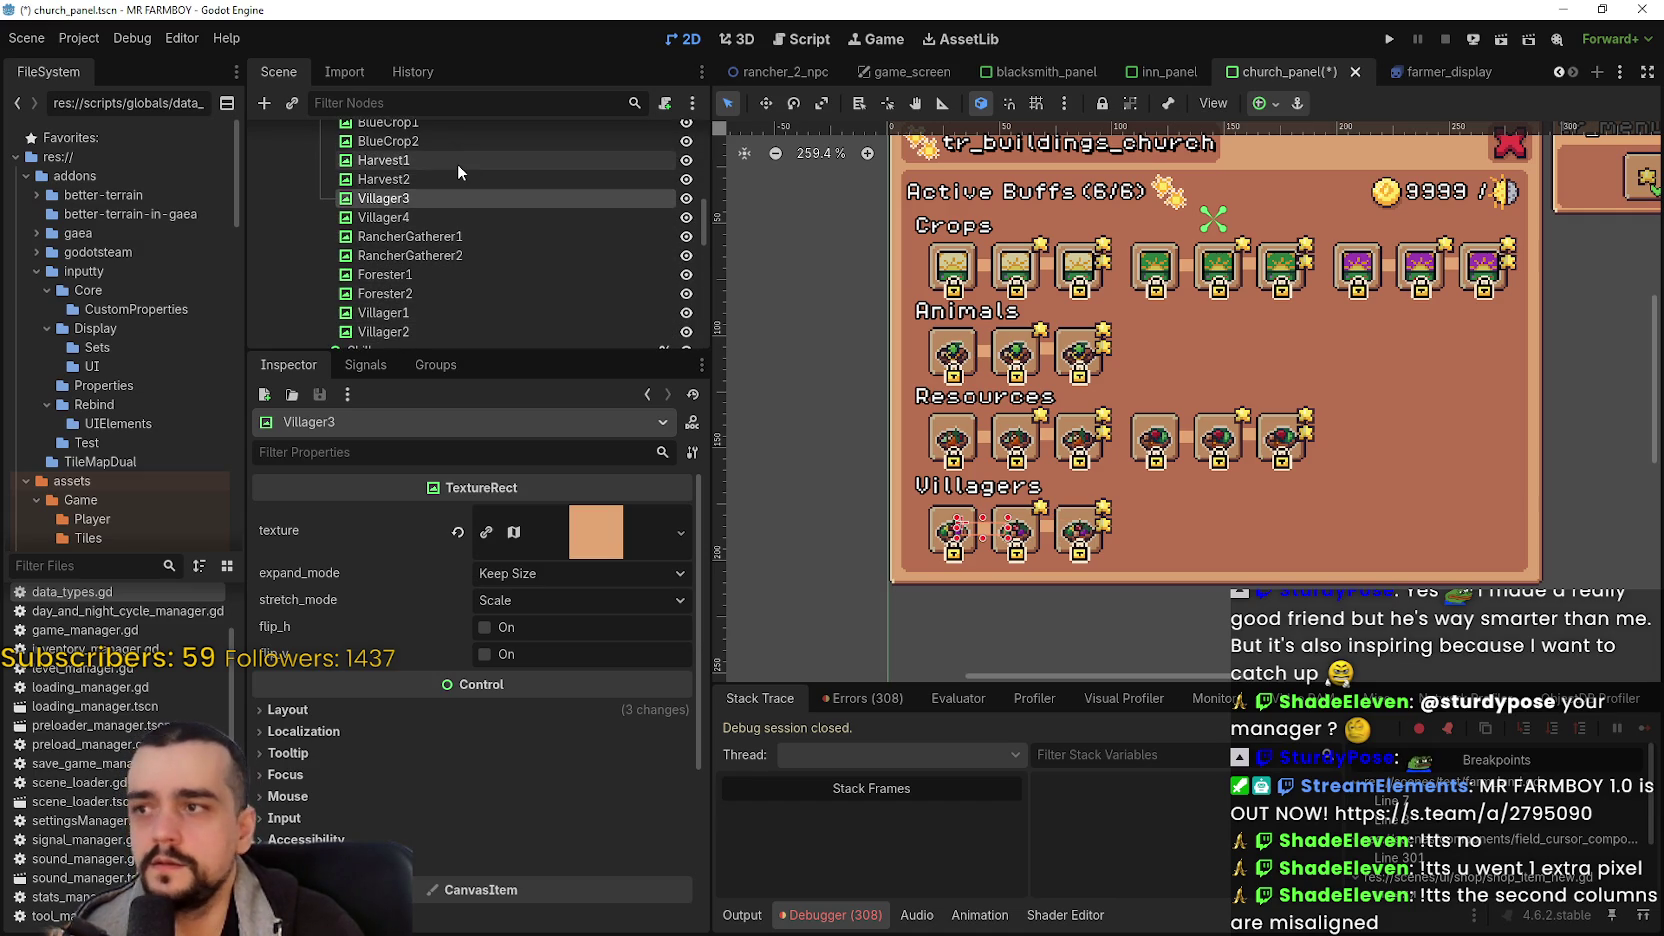
pyautogui.click(451, 216)
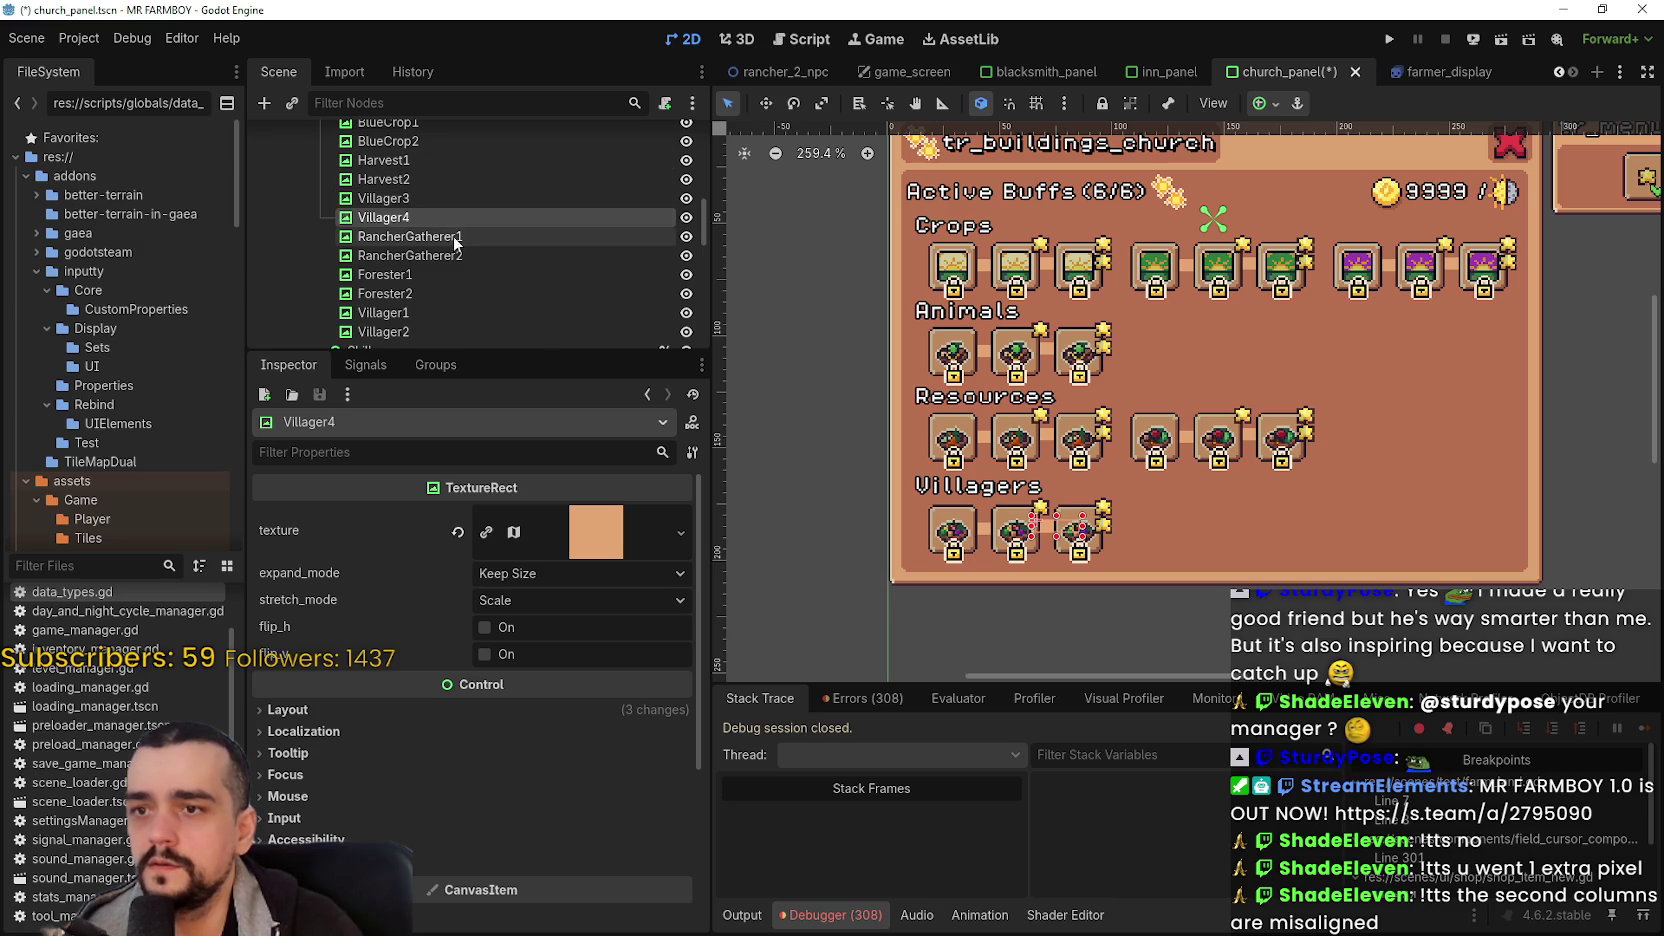
pyautogui.click(452, 235)
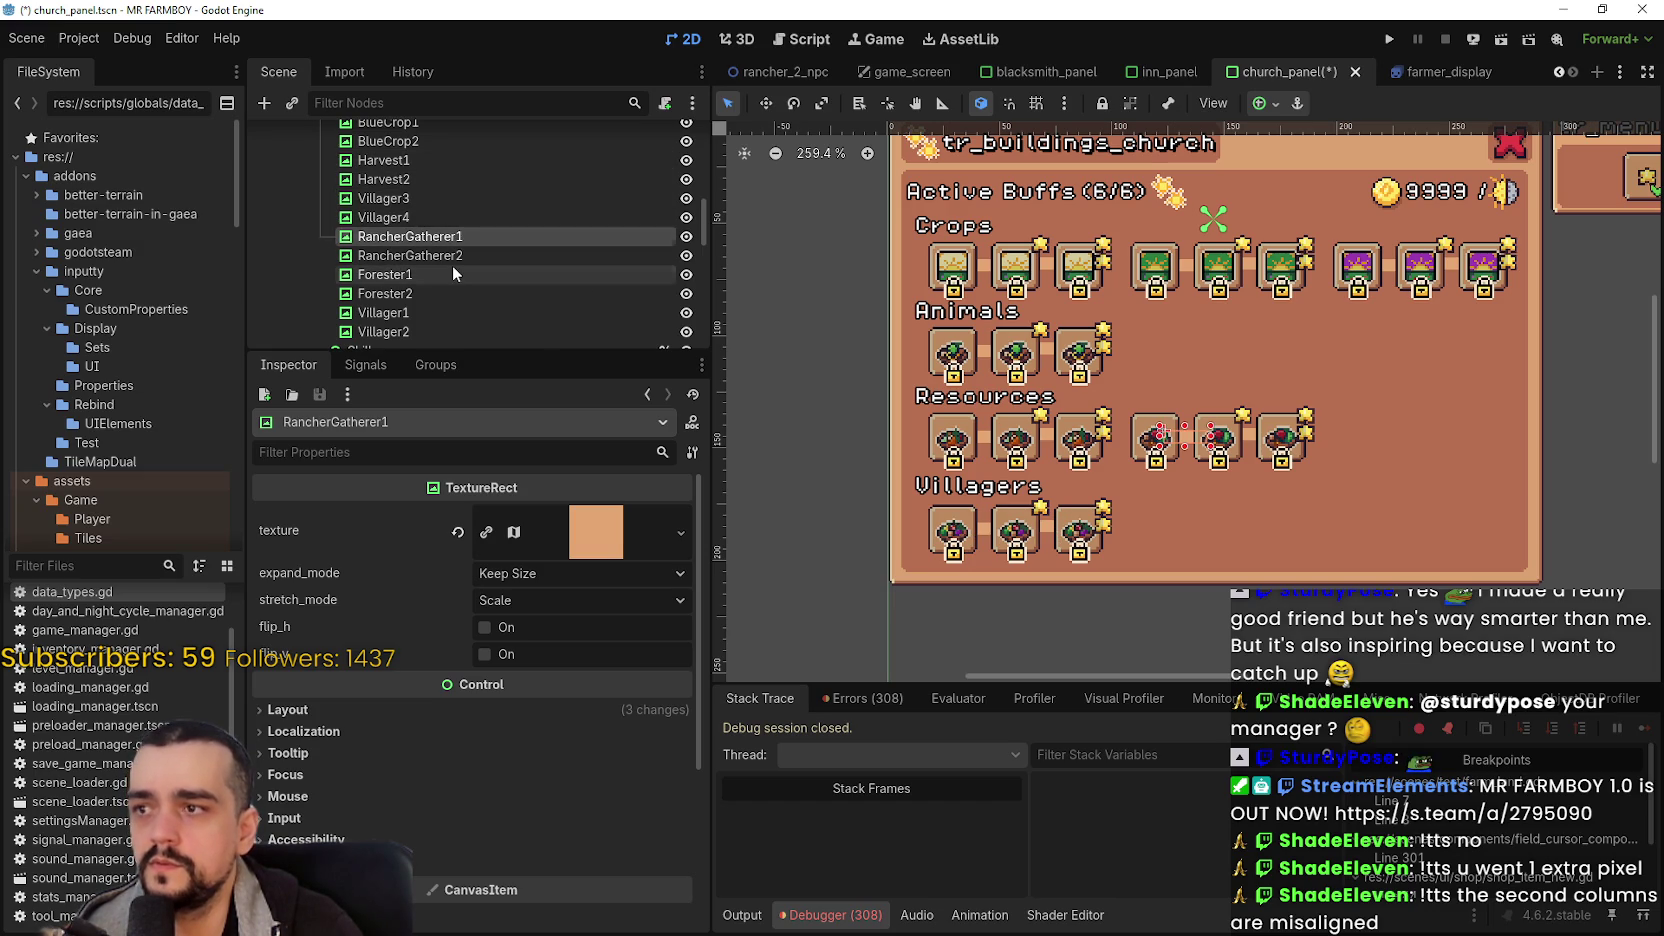
pyautogui.click(451, 267)
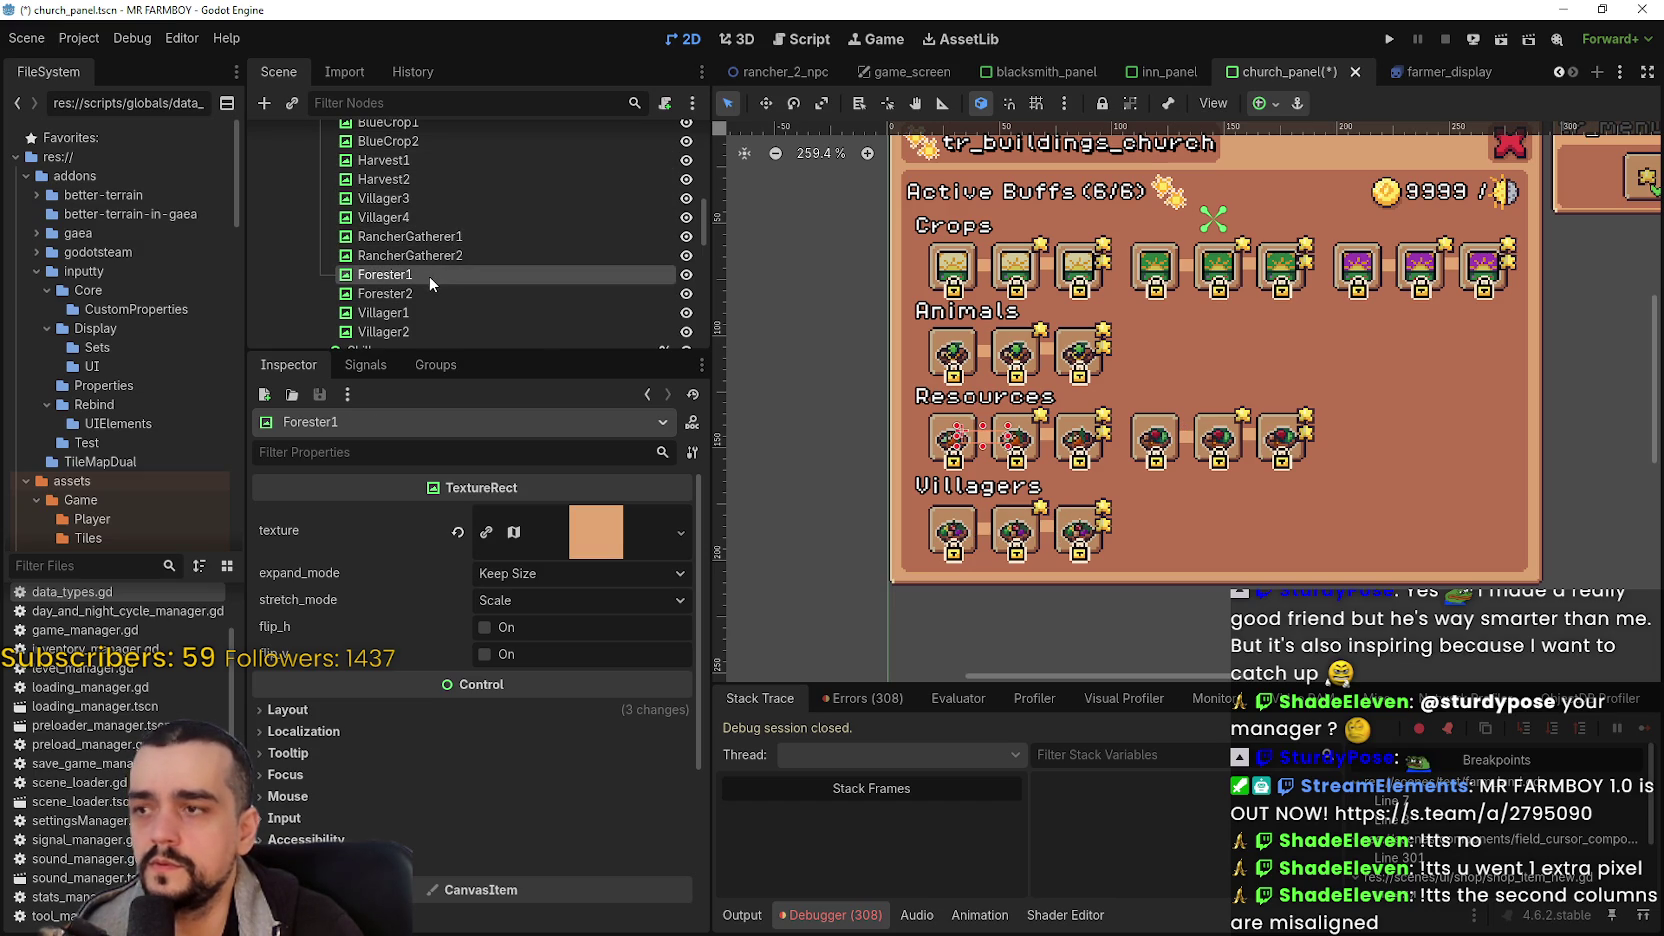
pyautogui.click(429, 276)
pyautogui.write('Wood1')
pyautogui.press('Return')
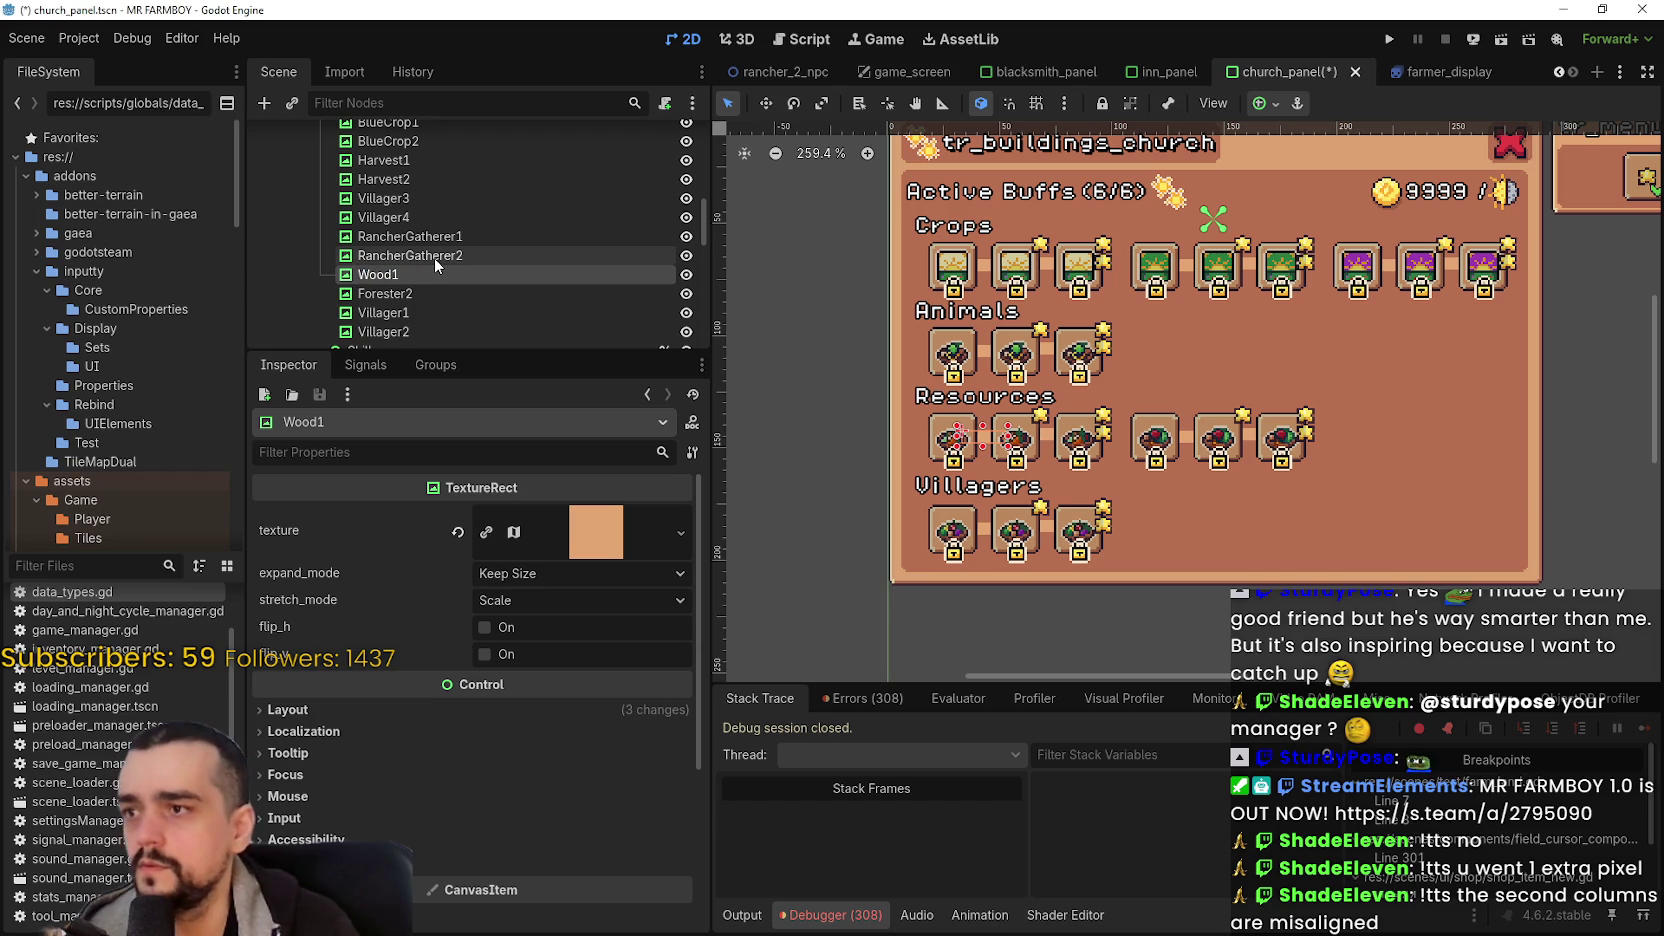
pyautogui.press('Down')
pyautogui.press('F2')
pyautogui.write('Wo')
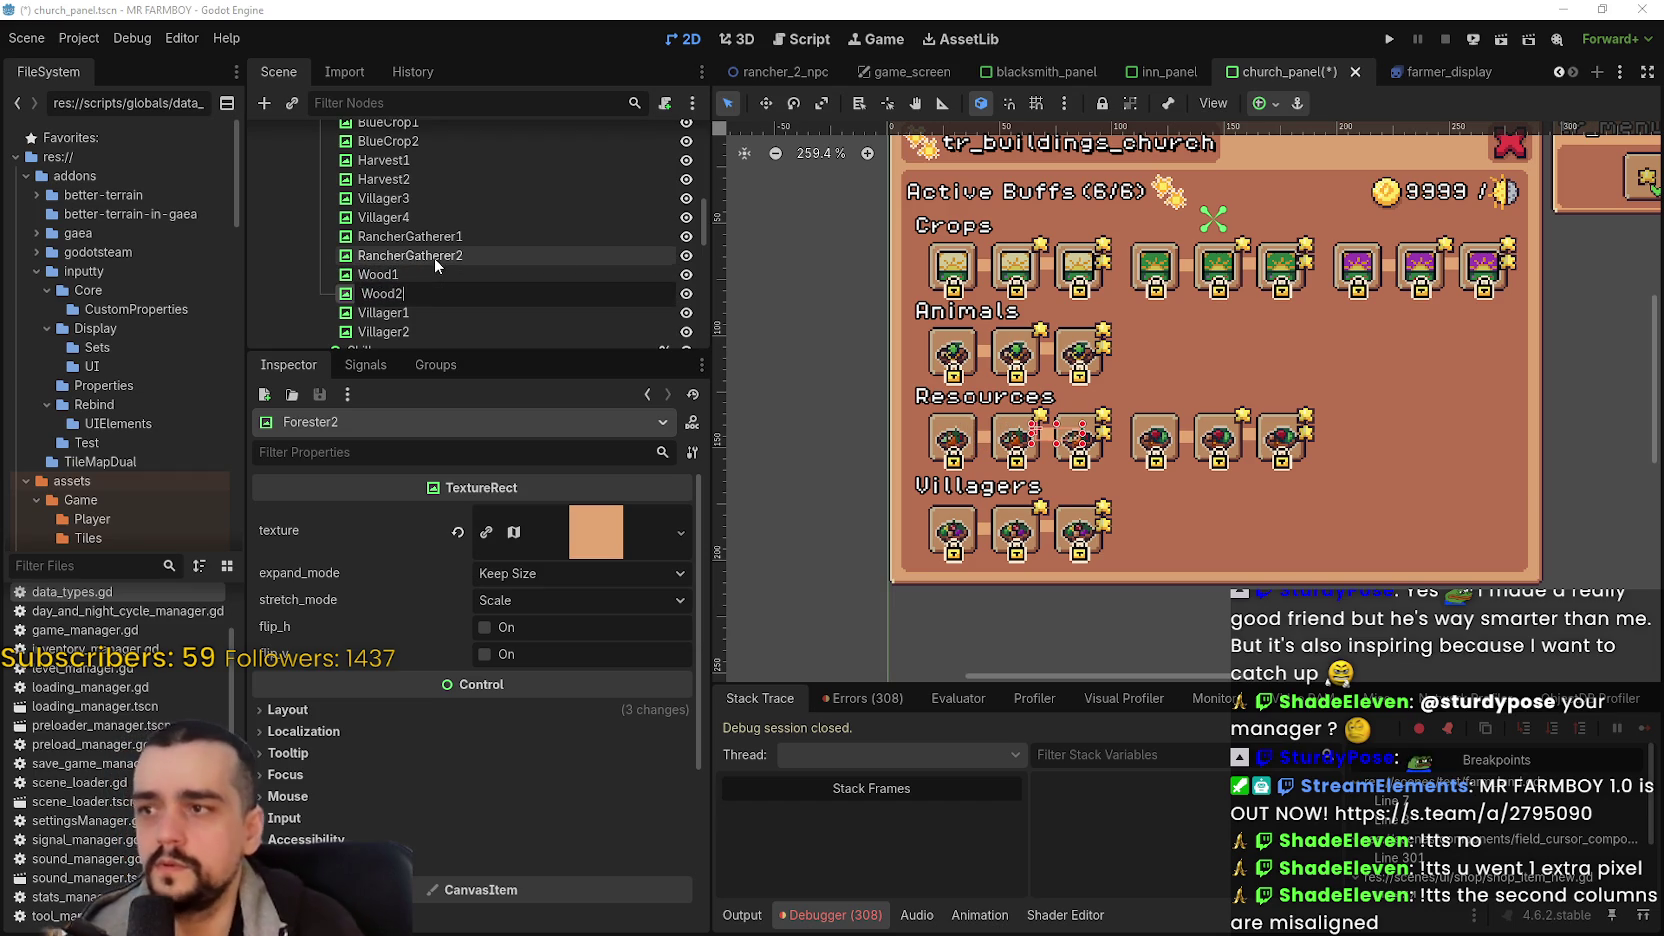
pyautogui.write('od2')
pyautogui.press('Return')
# - Rename the RancherGatherer1 and RancherGatherer2 lines to Stone1 and Stone2
pyautogui.click(483, 240)
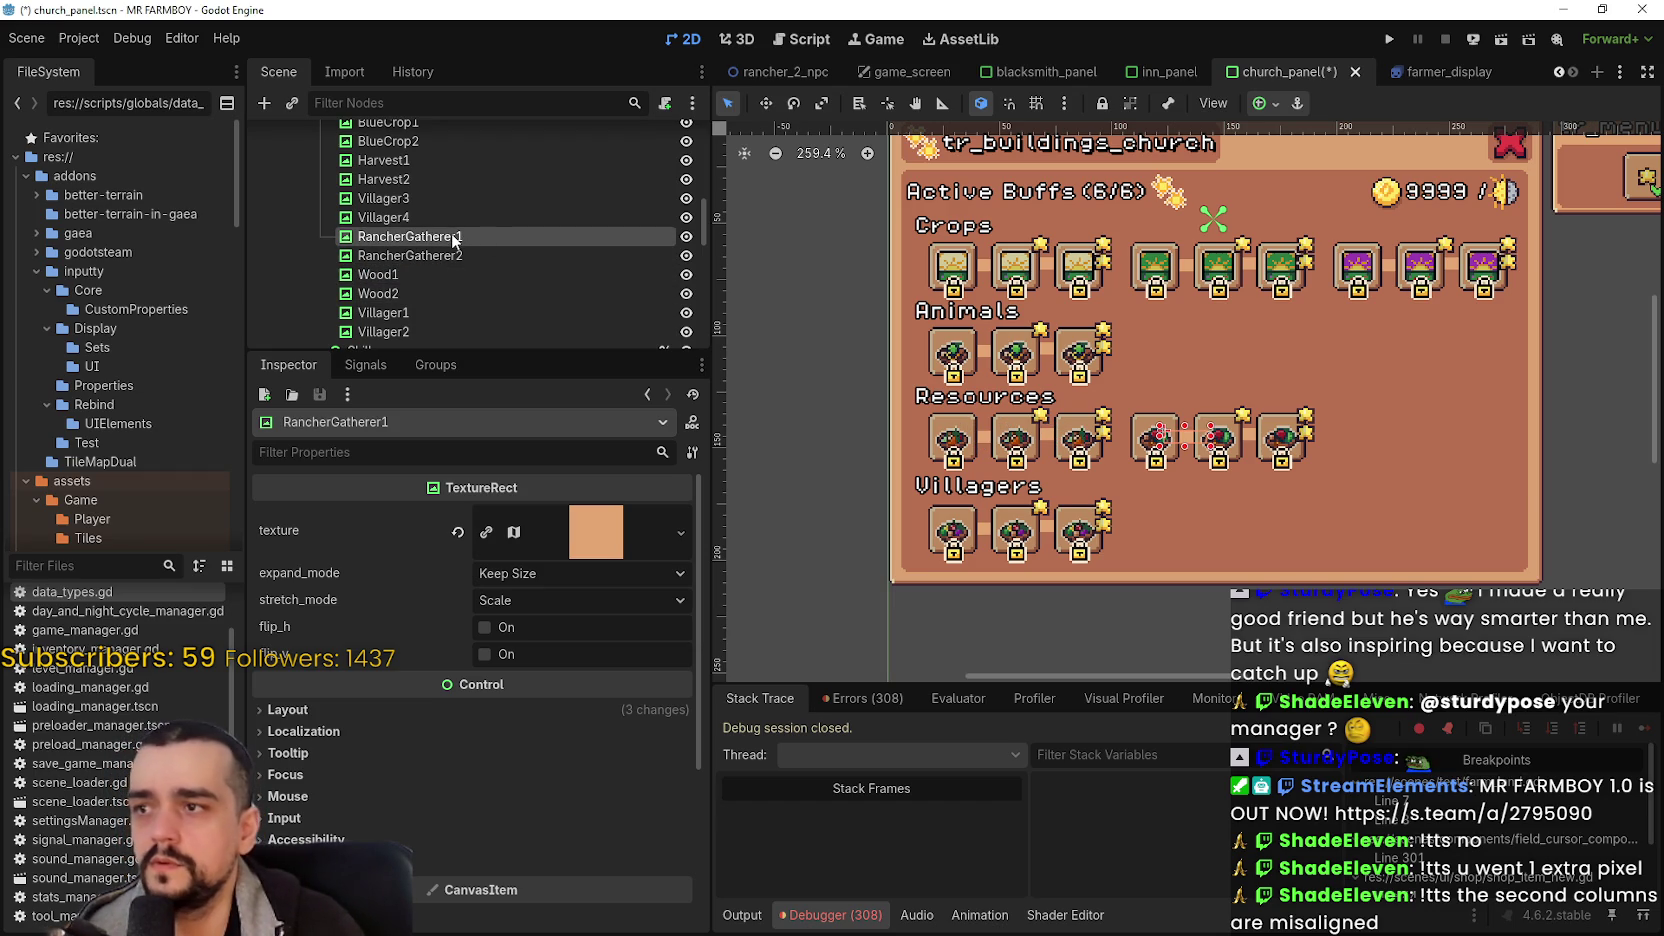
pyautogui.press('F2')
pyautogui.write('Stone1')
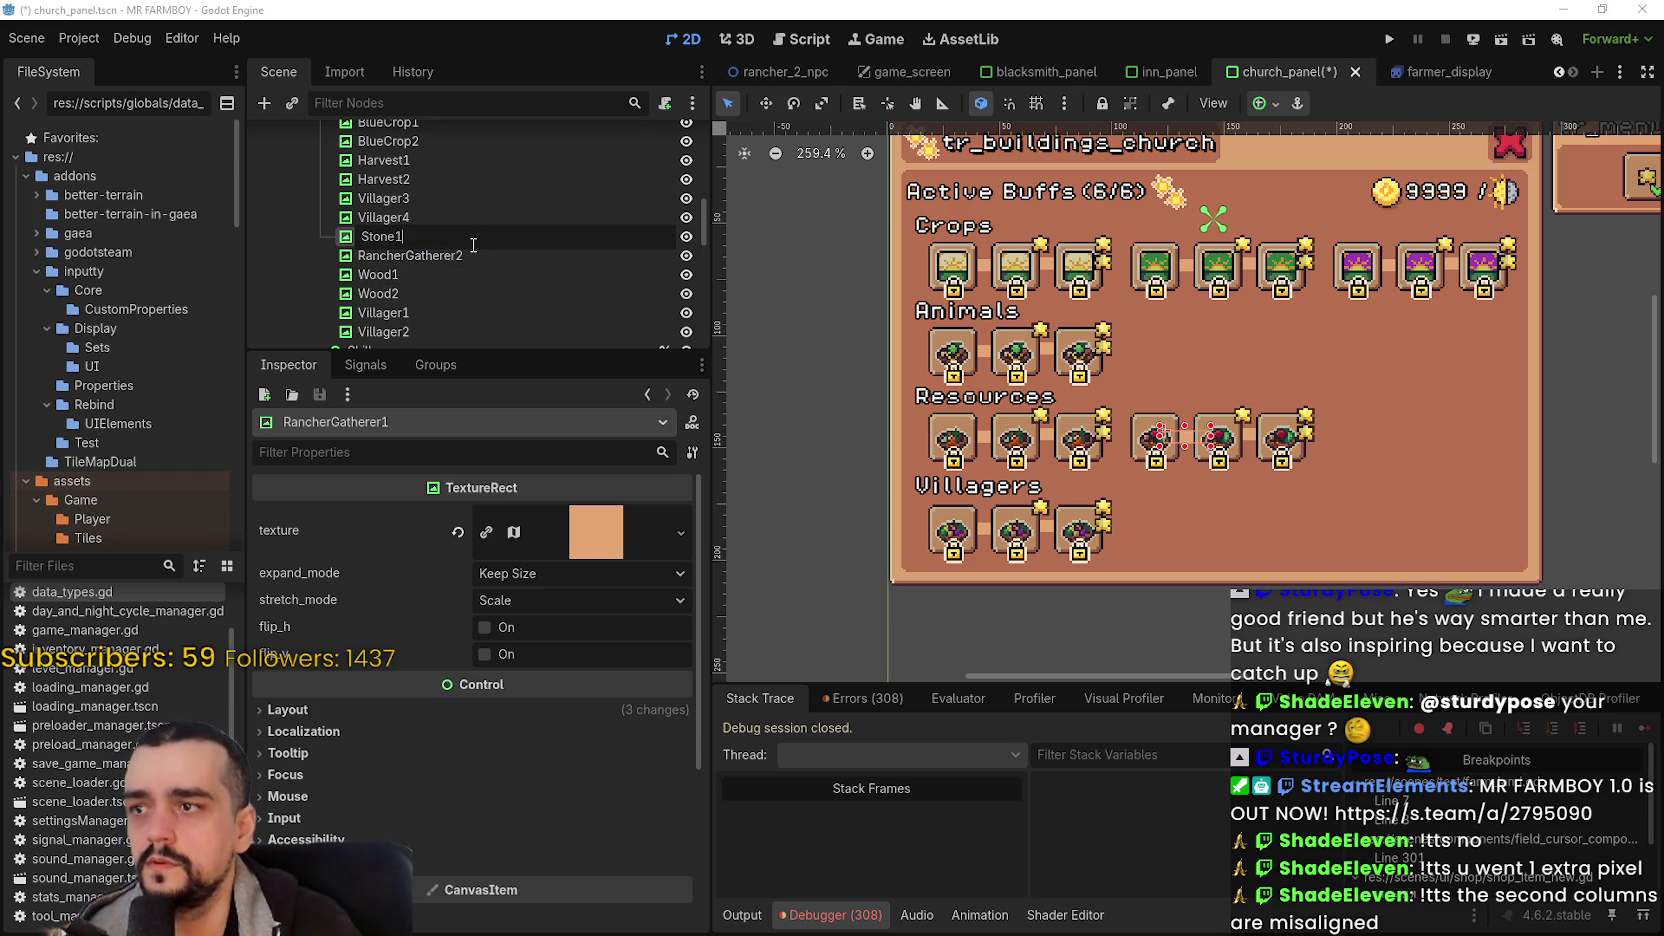
pyautogui.press('Return')
pyautogui.press('Down')
pyautogui.press('F2')
pyautogui.write('Stone1')
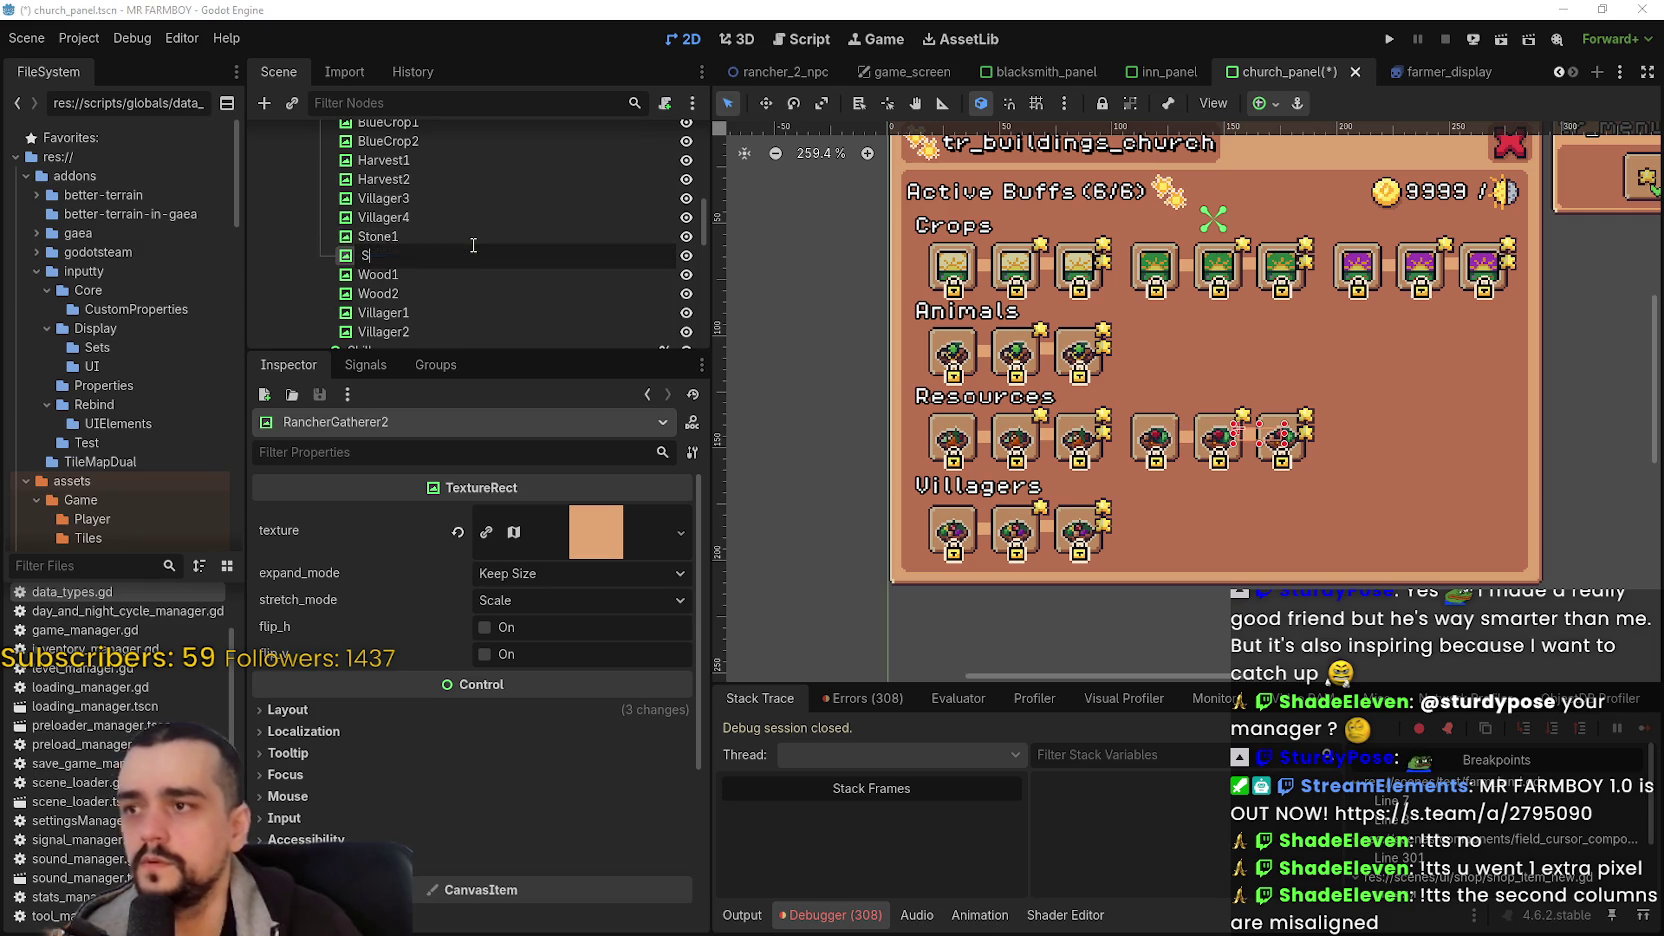
pyautogui.write('e2')
pyautogui.press('Return')
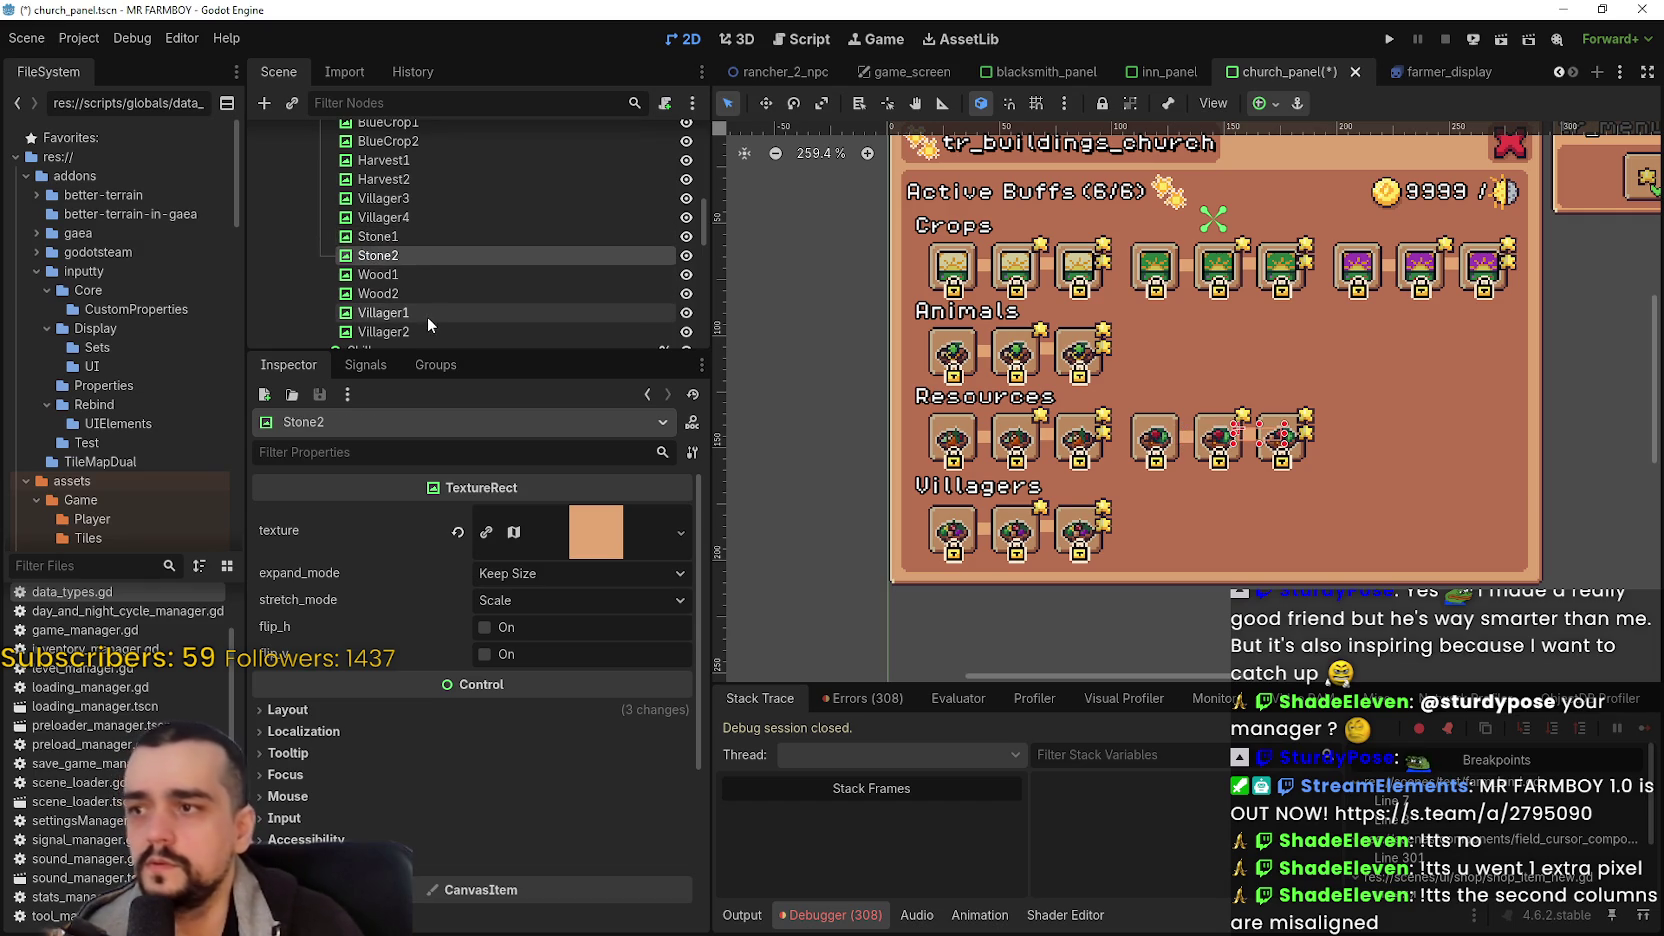
# - Rename the first two Villager line nodes to Animal1 and Animal2
pyautogui.click(426, 316)
pyautogui.press('F2')
pyautogui.write('Anim')
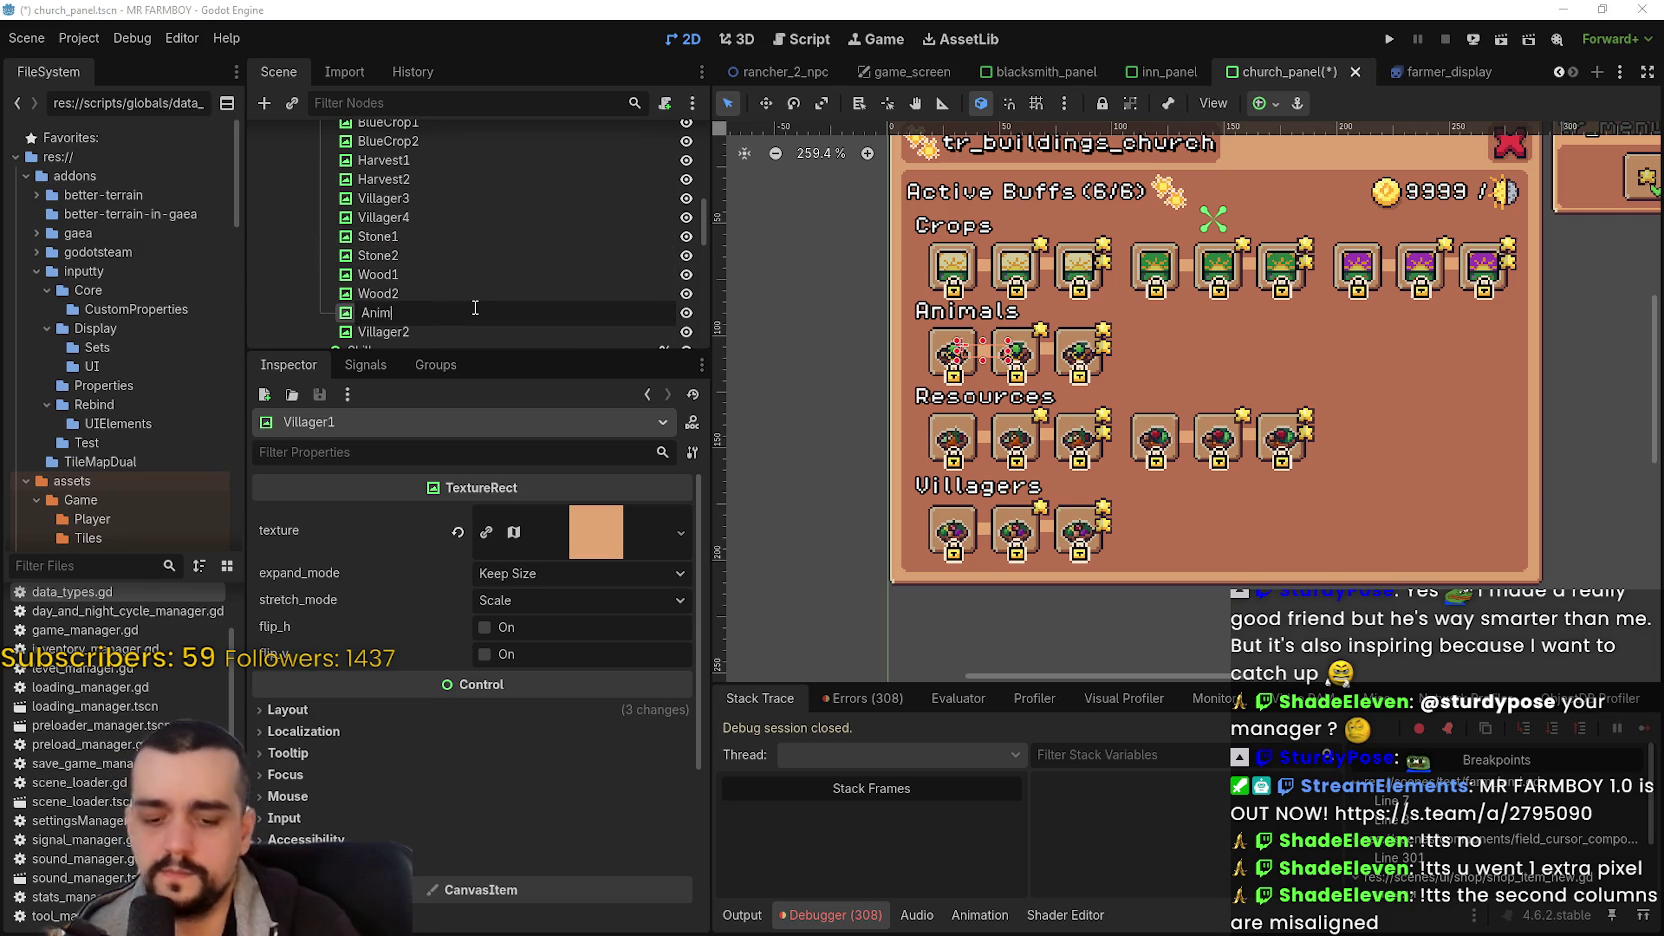
pyautogui.press('Return')
pyautogui.press('Down')
pyautogui.press('F2')
pyautogui.write('Anmima')
pyautogui.write('imal2')
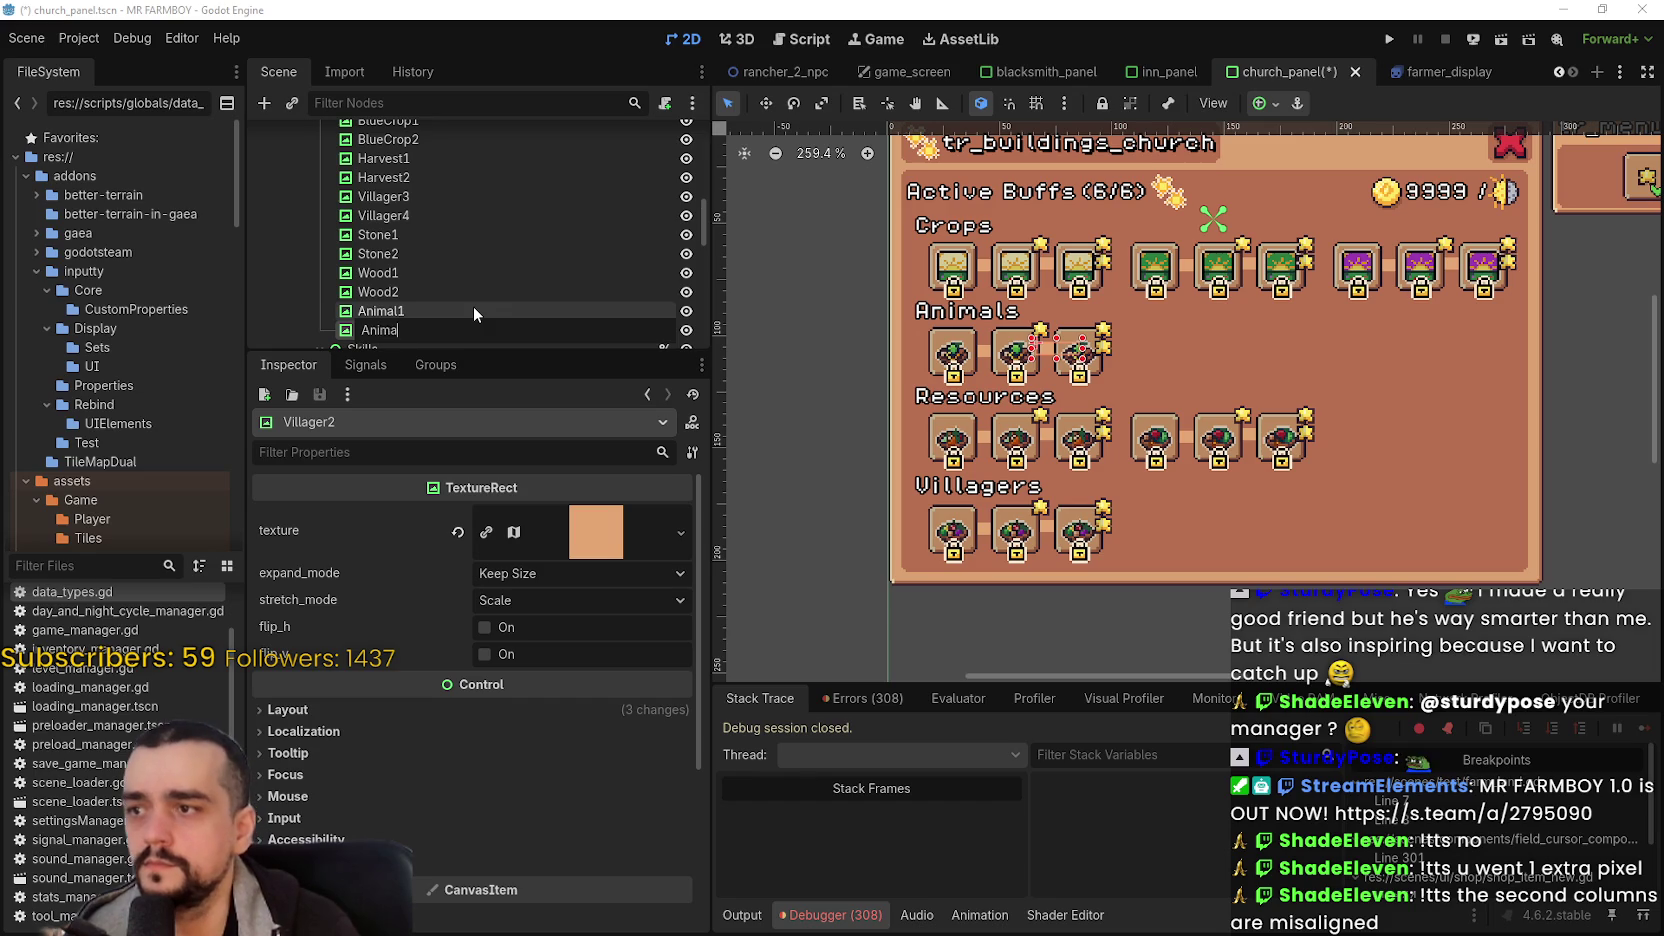
pyautogui.press('Return')
# - Rename Villager3 and Villager4 to Villager1 and Villager2, then save the scene
pyautogui.scroll(3, 473, 300)
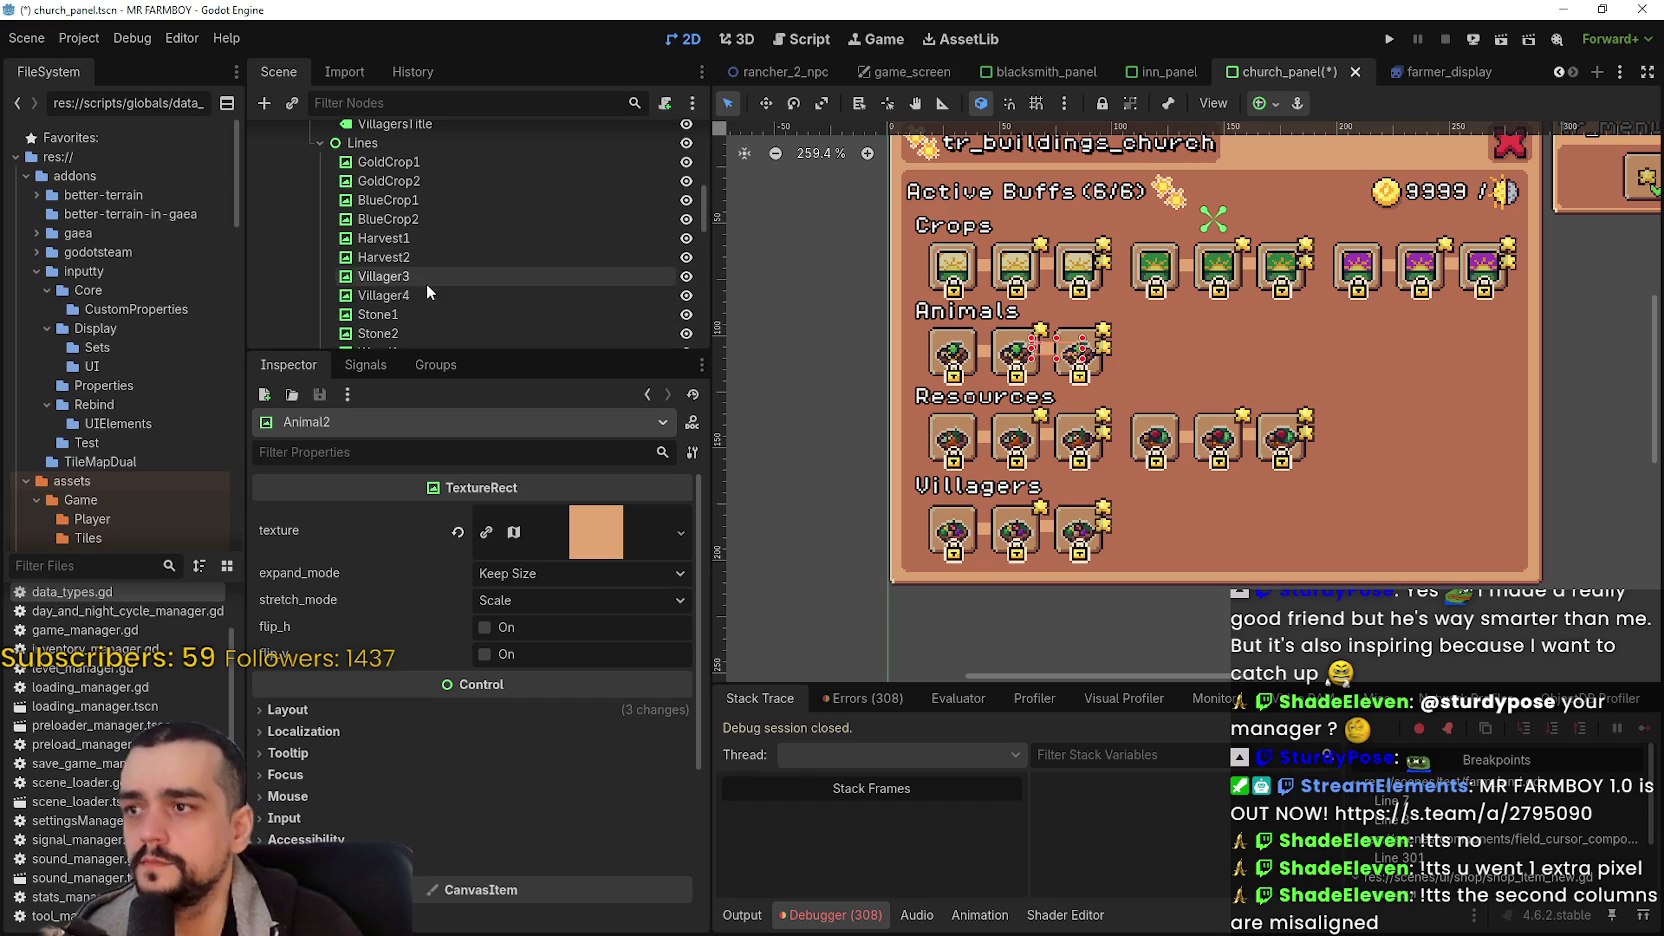
pyautogui.doubleClick(441, 274)
pyautogui.write('Villager')
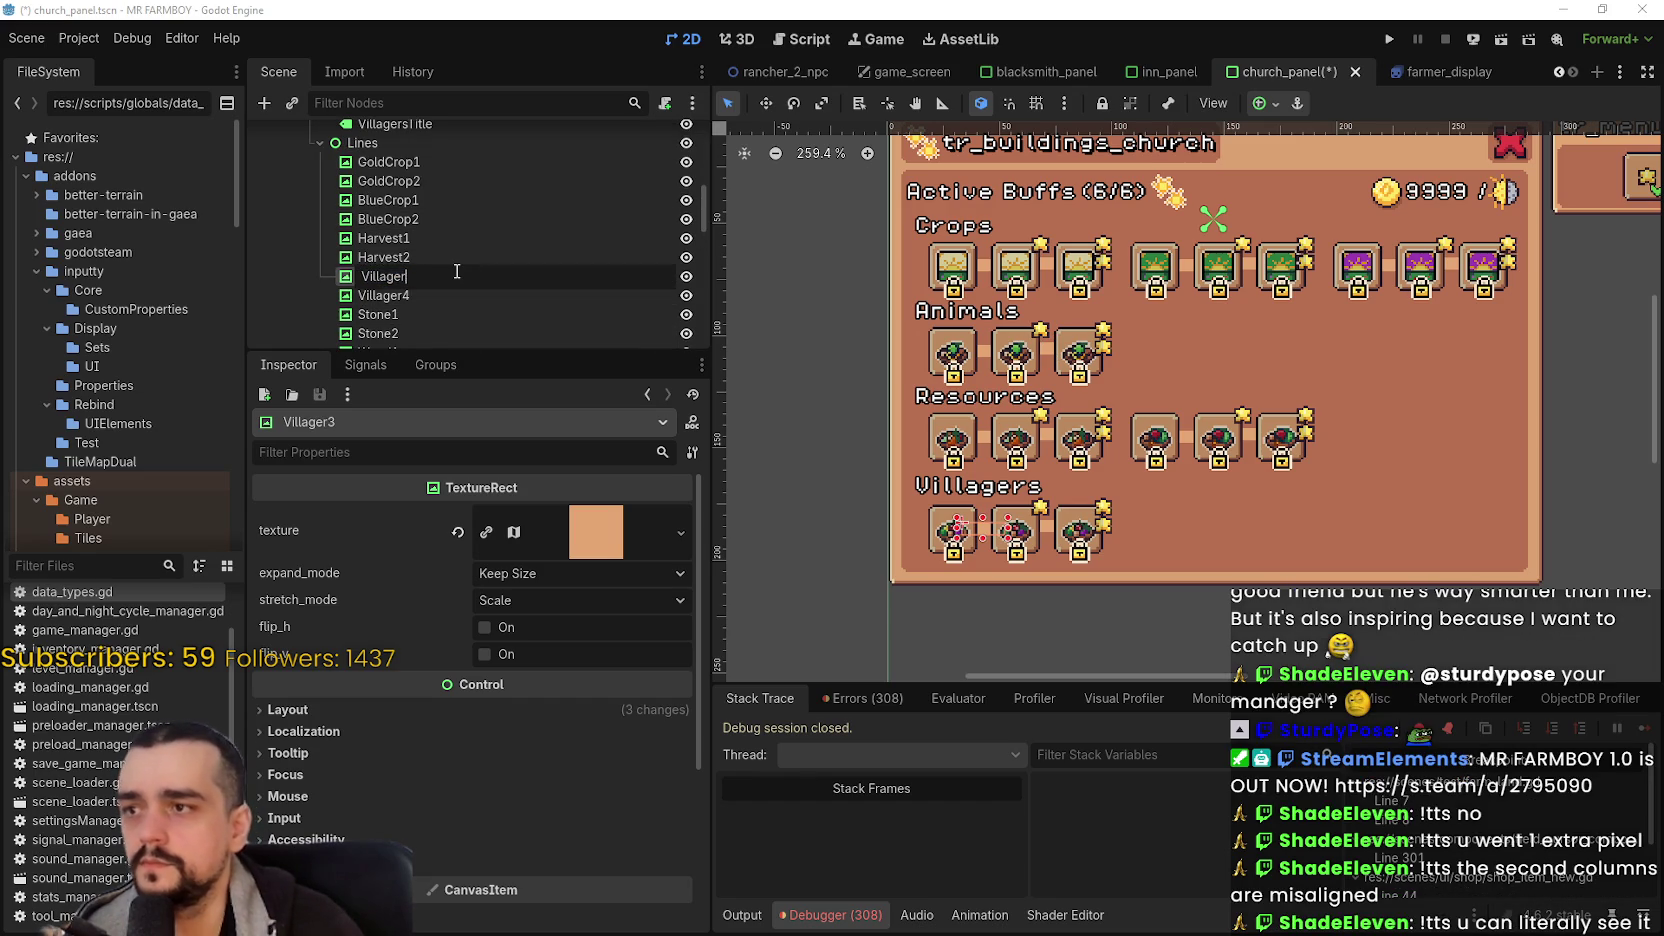
pyautogui.press('Return')
pyautogui.press('Down')
pyautogui.press('F2')
pyautogui.write('2')
pyautogui.press('Return')
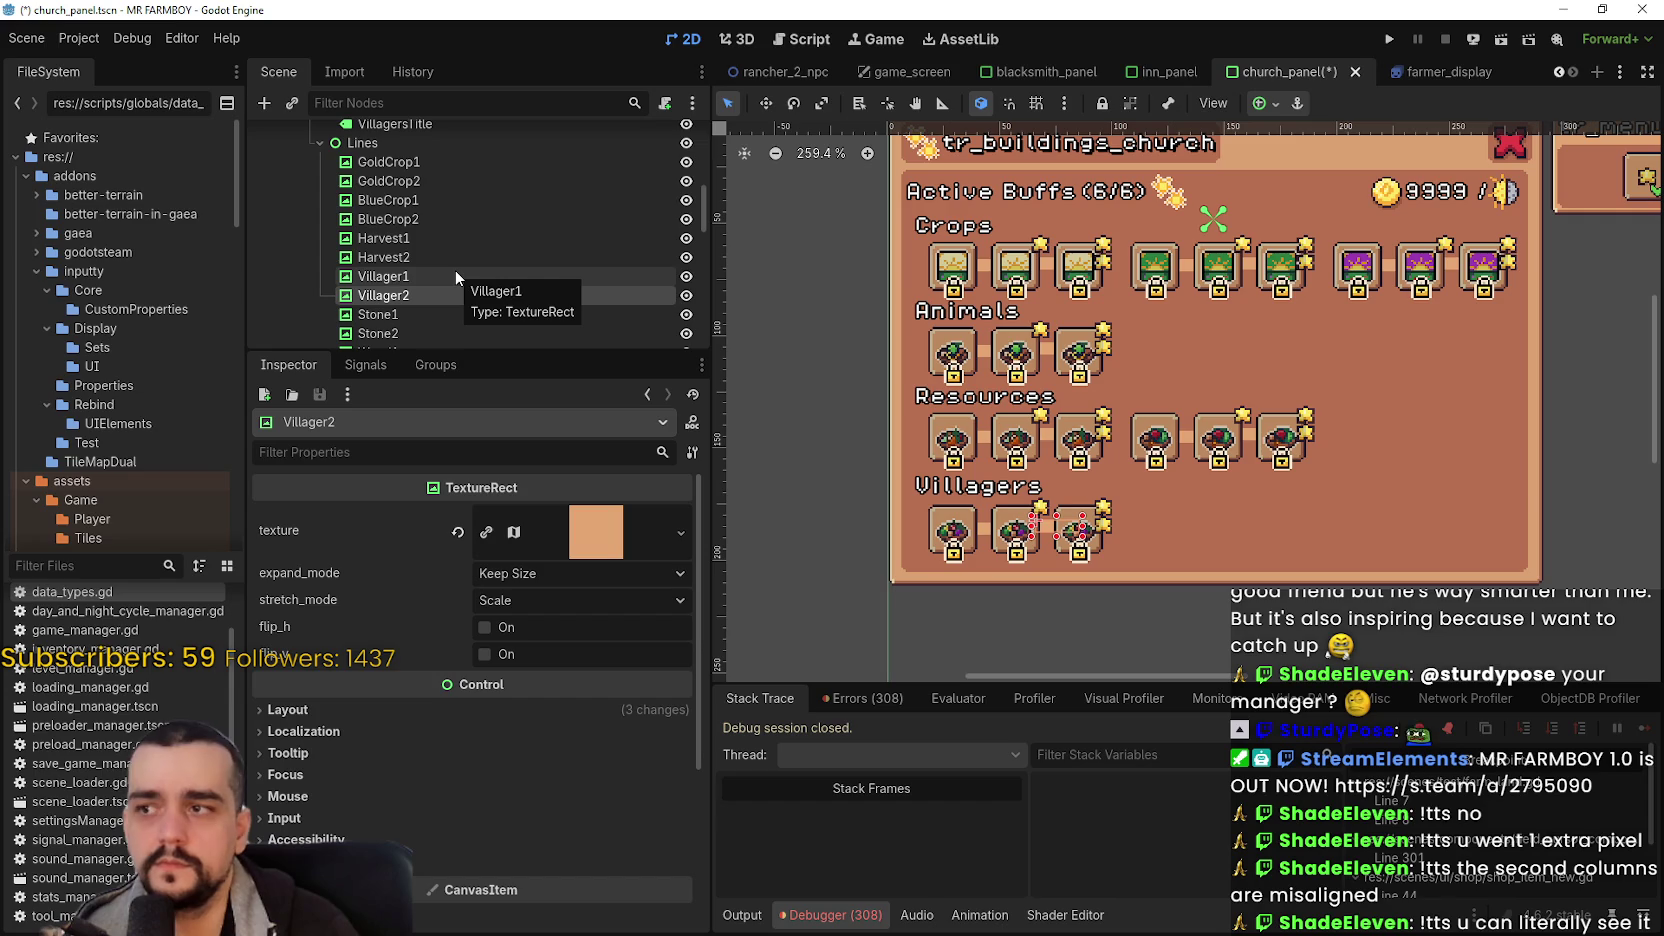
pyautogui.press('F2')
pyautogui.press('End')
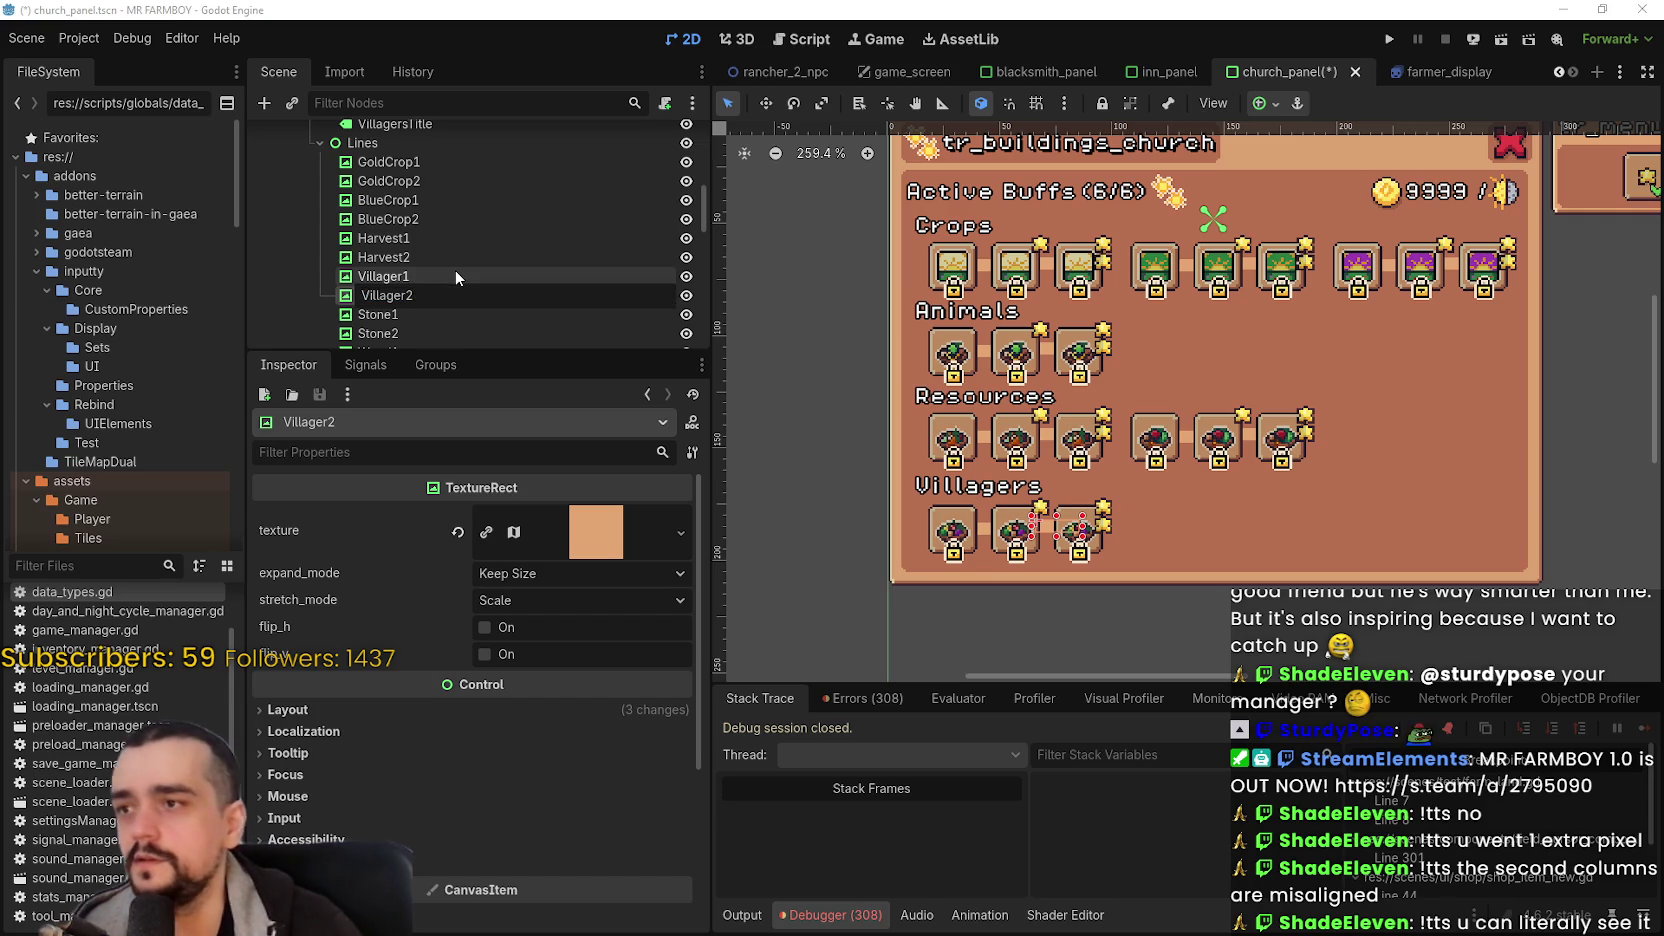
pyautogui.press('Return')
pyautogui.hotkey('ctrl', 's')
pyautogui.hscroll(2, 1124, 489)
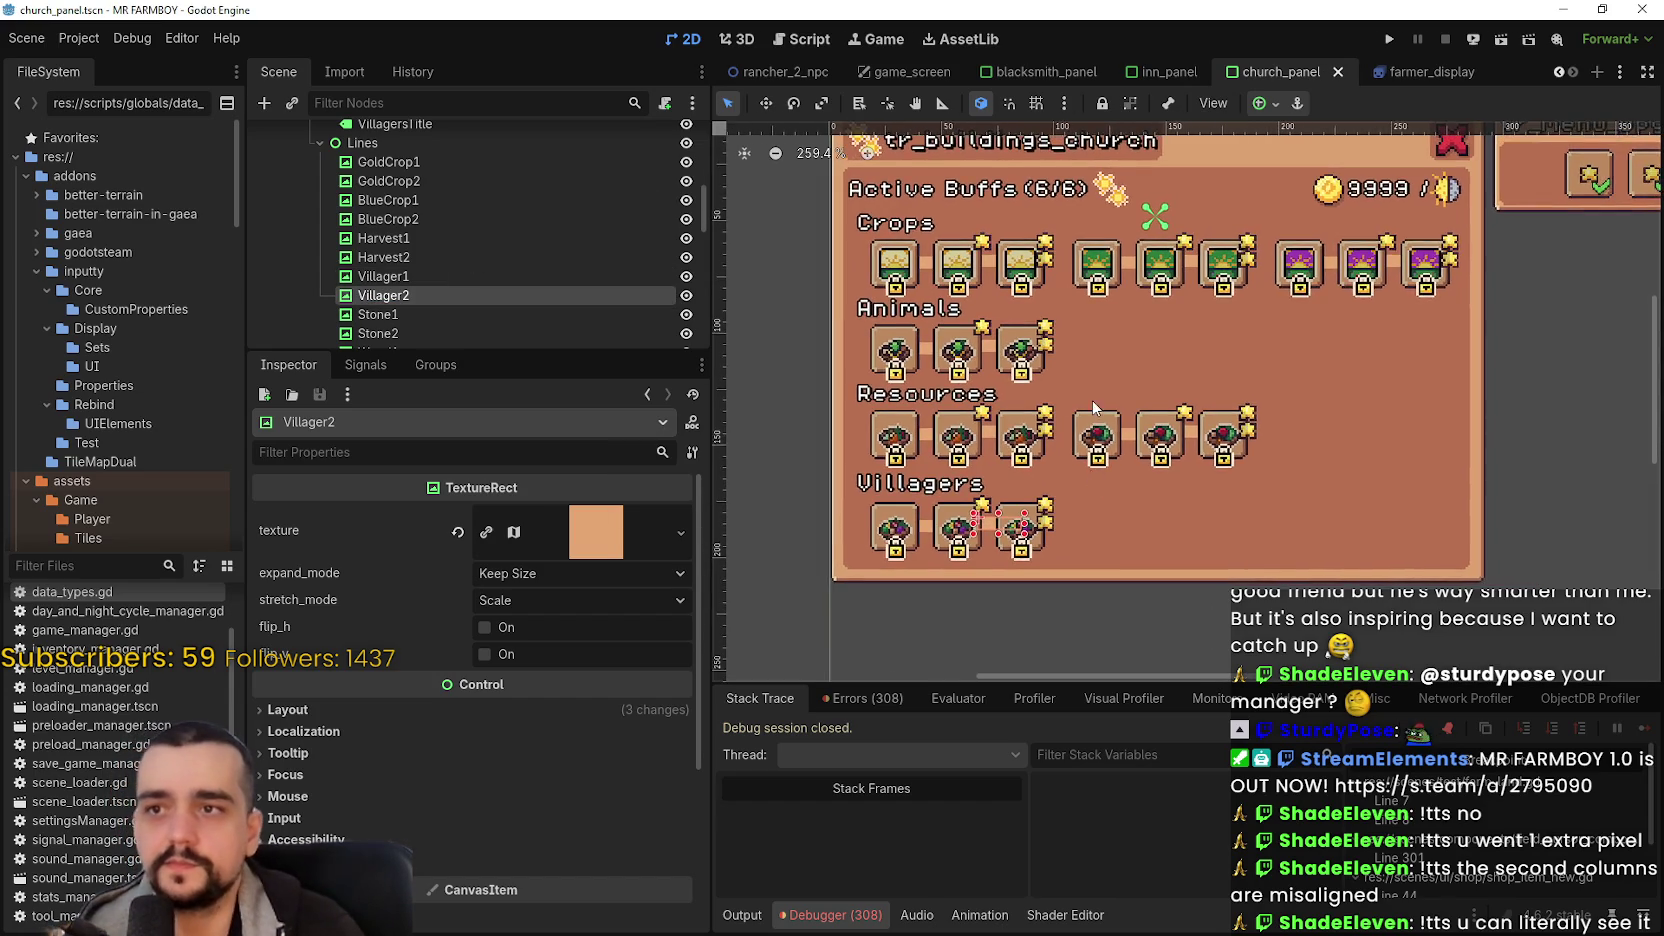
pyautogui.scroll(2, 1101, 404)
pyautogui.moveTo(1319, 372); pyautogui.dragTo(1247, 370)
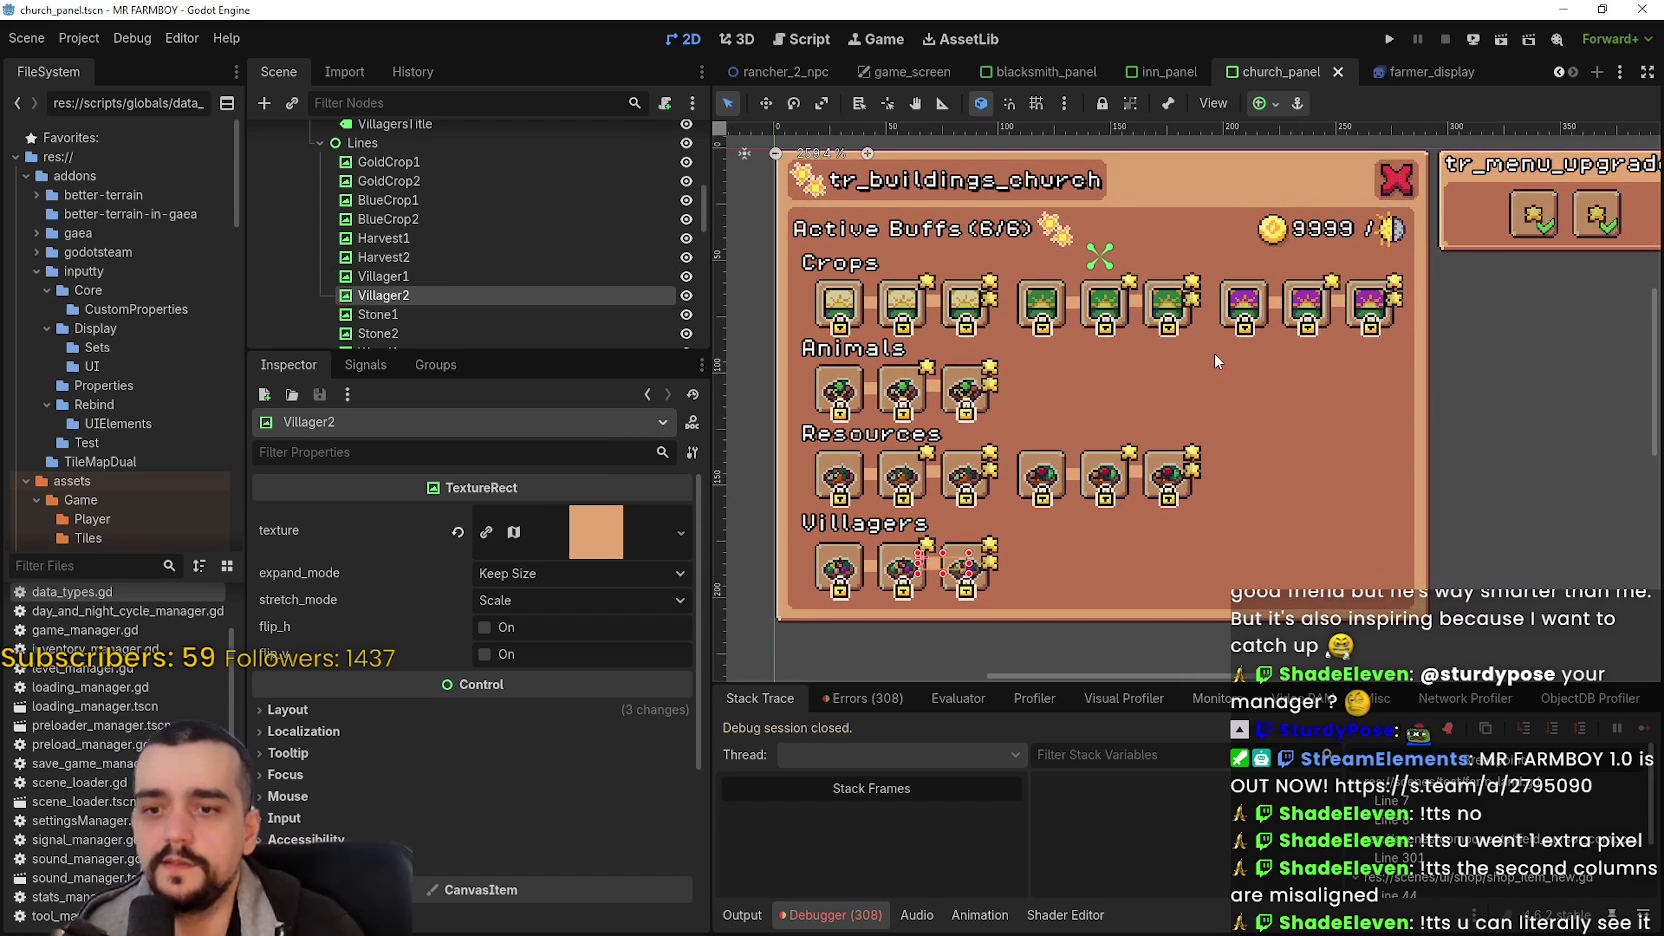
pyautogui.scroll(2, 932, 356)
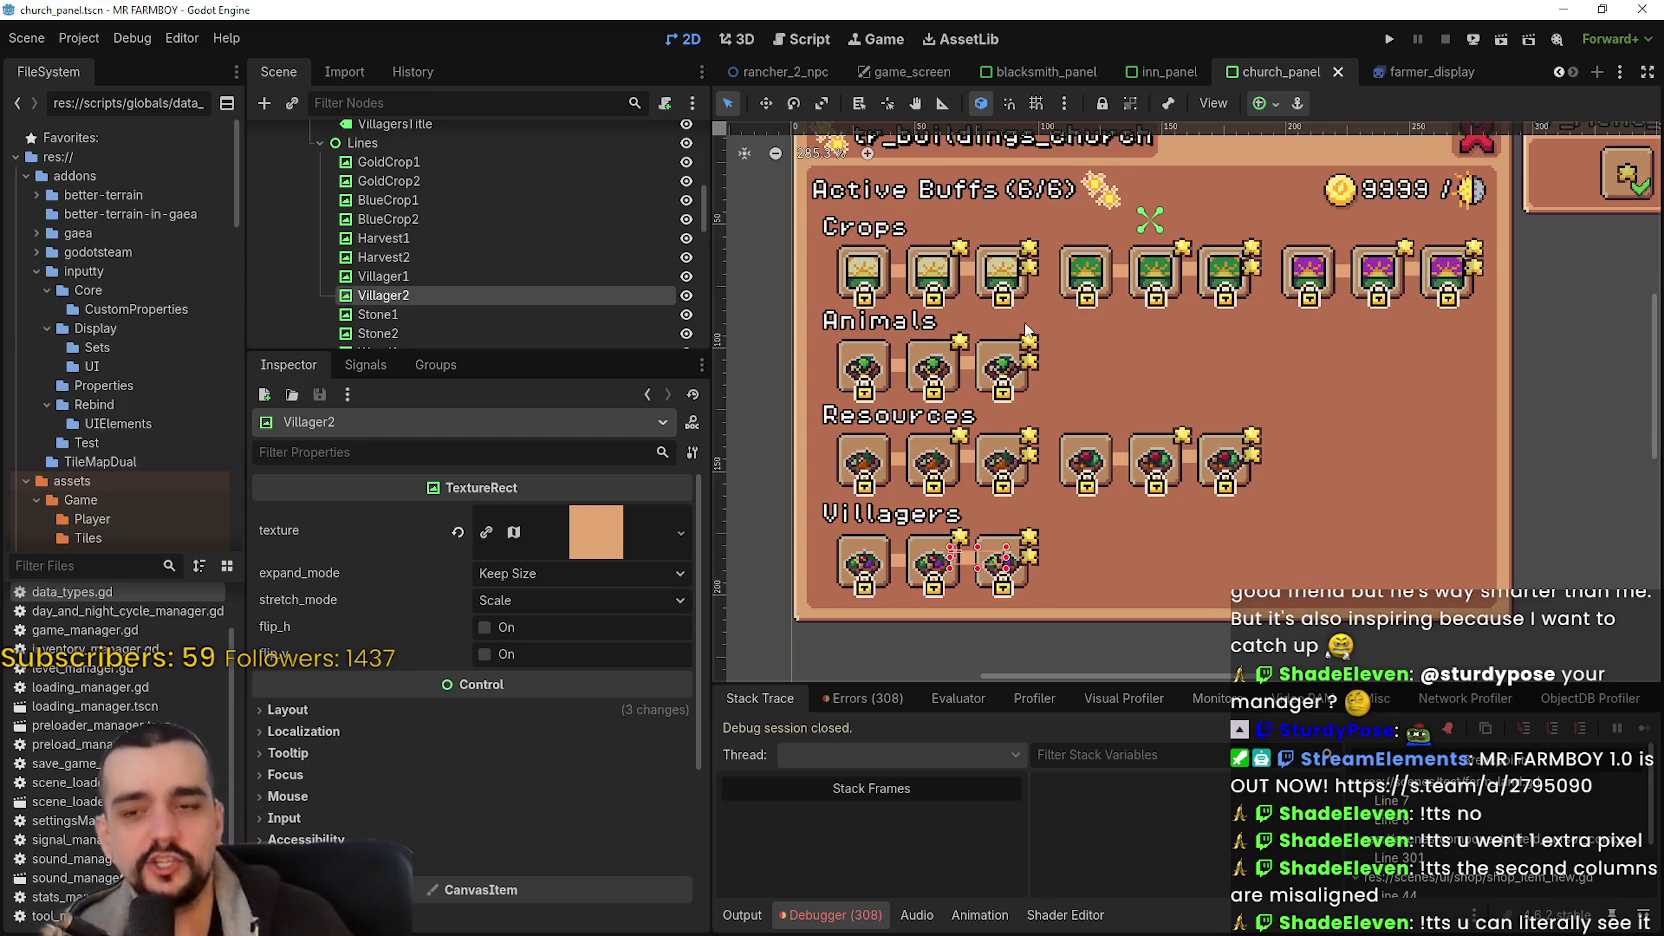
pyautogui.scroll(-1, 1097, 373)
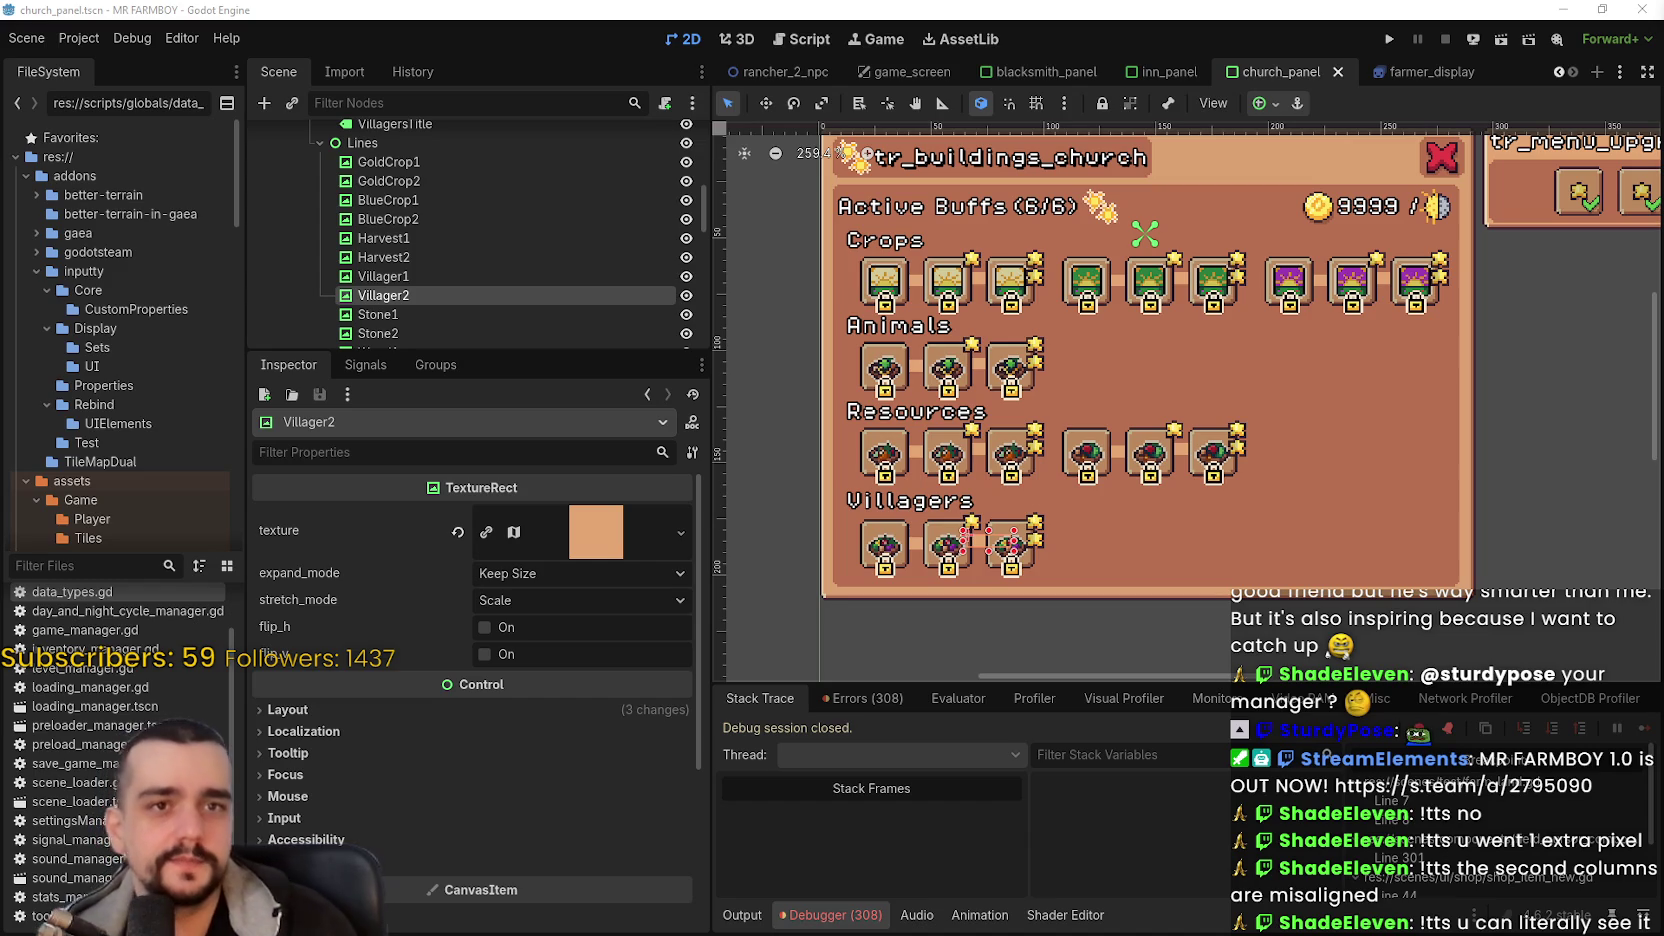
pyautogui.scroll(1, 1066, 380)
pyautogui.hotkey('ctrl', 's')
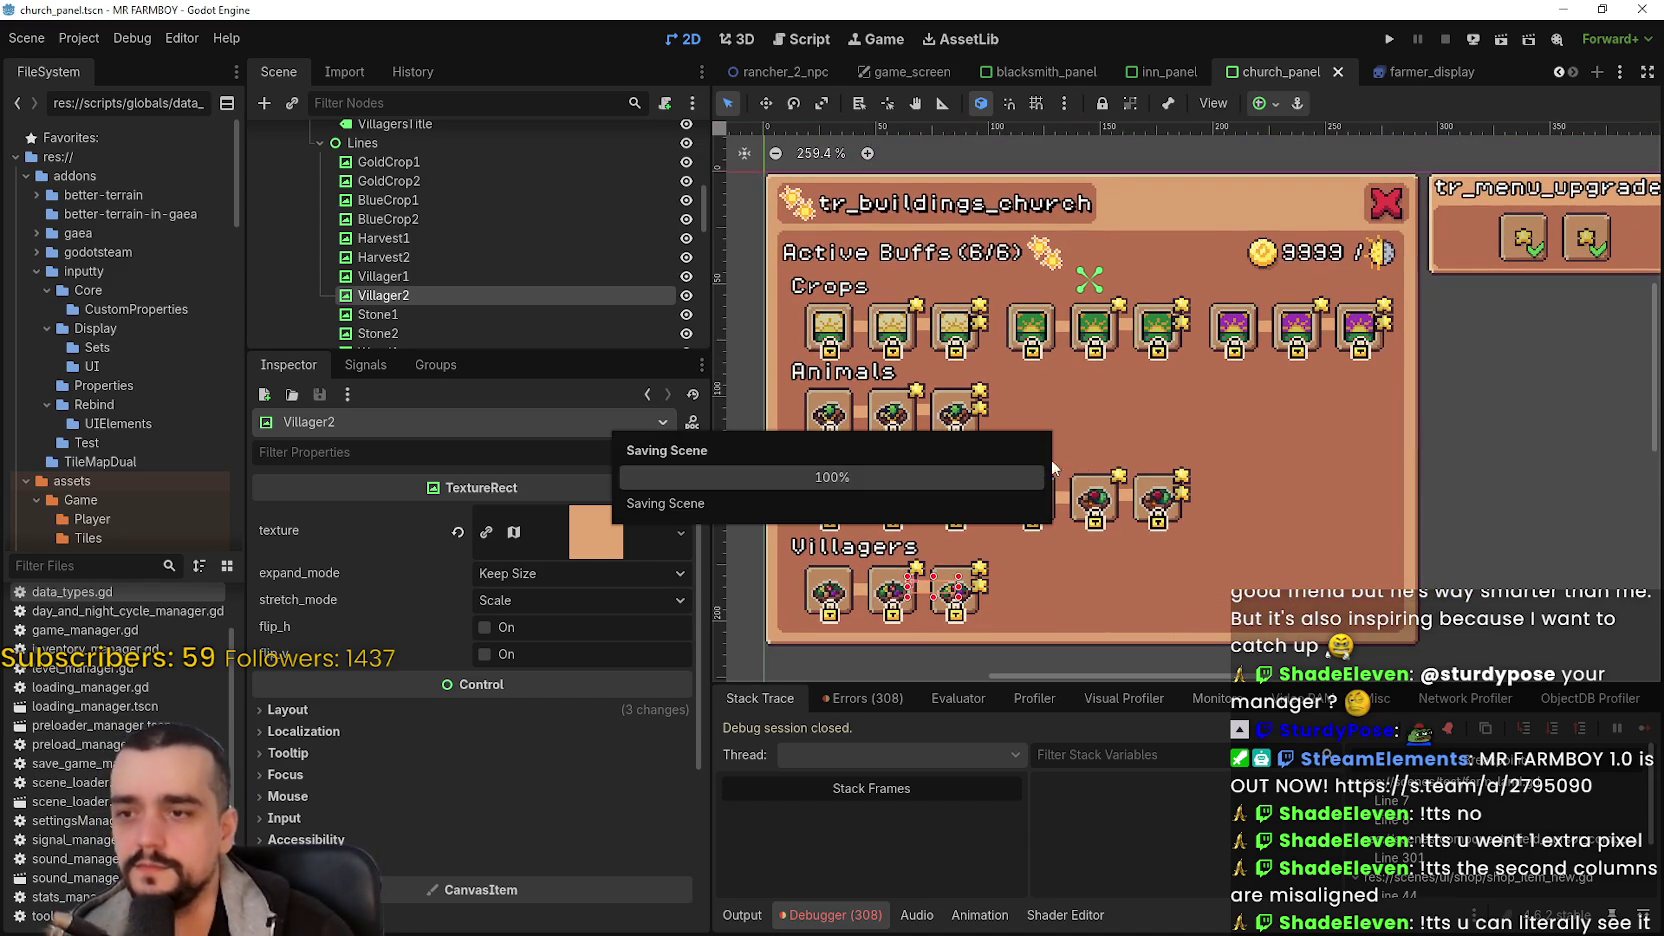
pyautogui.scroll(1, 971, 546)
pyautogui.scroll(-2, 971, 546)
pyautogui.scroll(3, 950, 450)
pyautogui.scroll(-2, 942, 395)
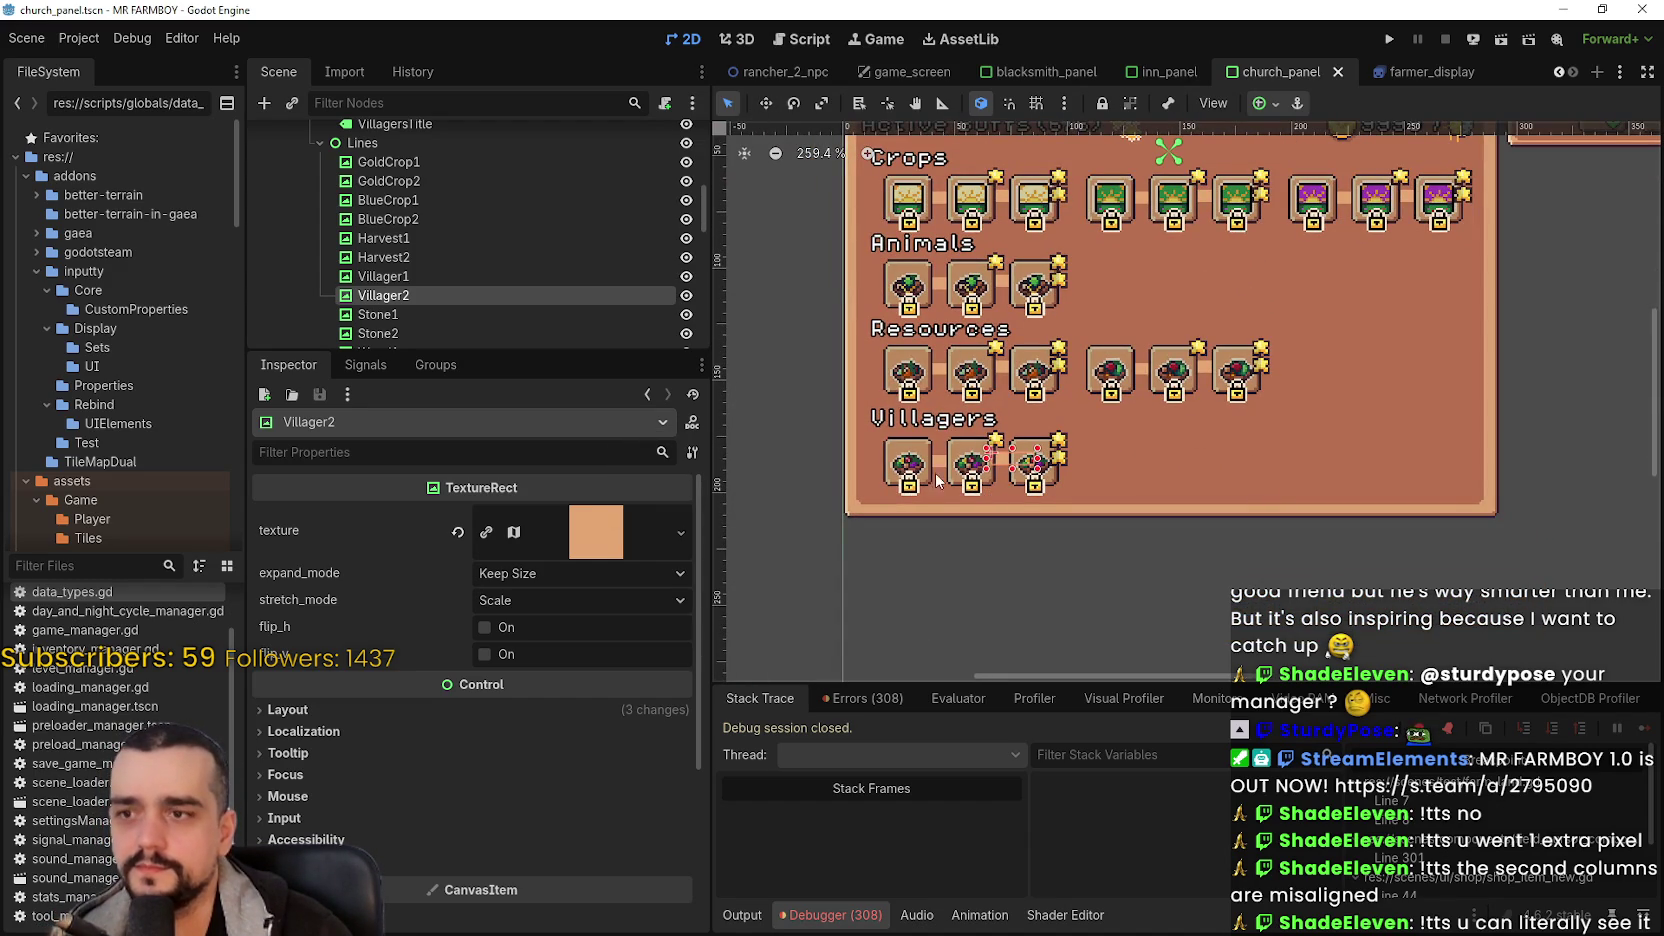
pyautogui.click(900, 466)
# - Deselect the VillagerBlessing slot and enlarge the scene tree to list more blessing nodes
pyautogui.scroll(-1, 1152, 300)
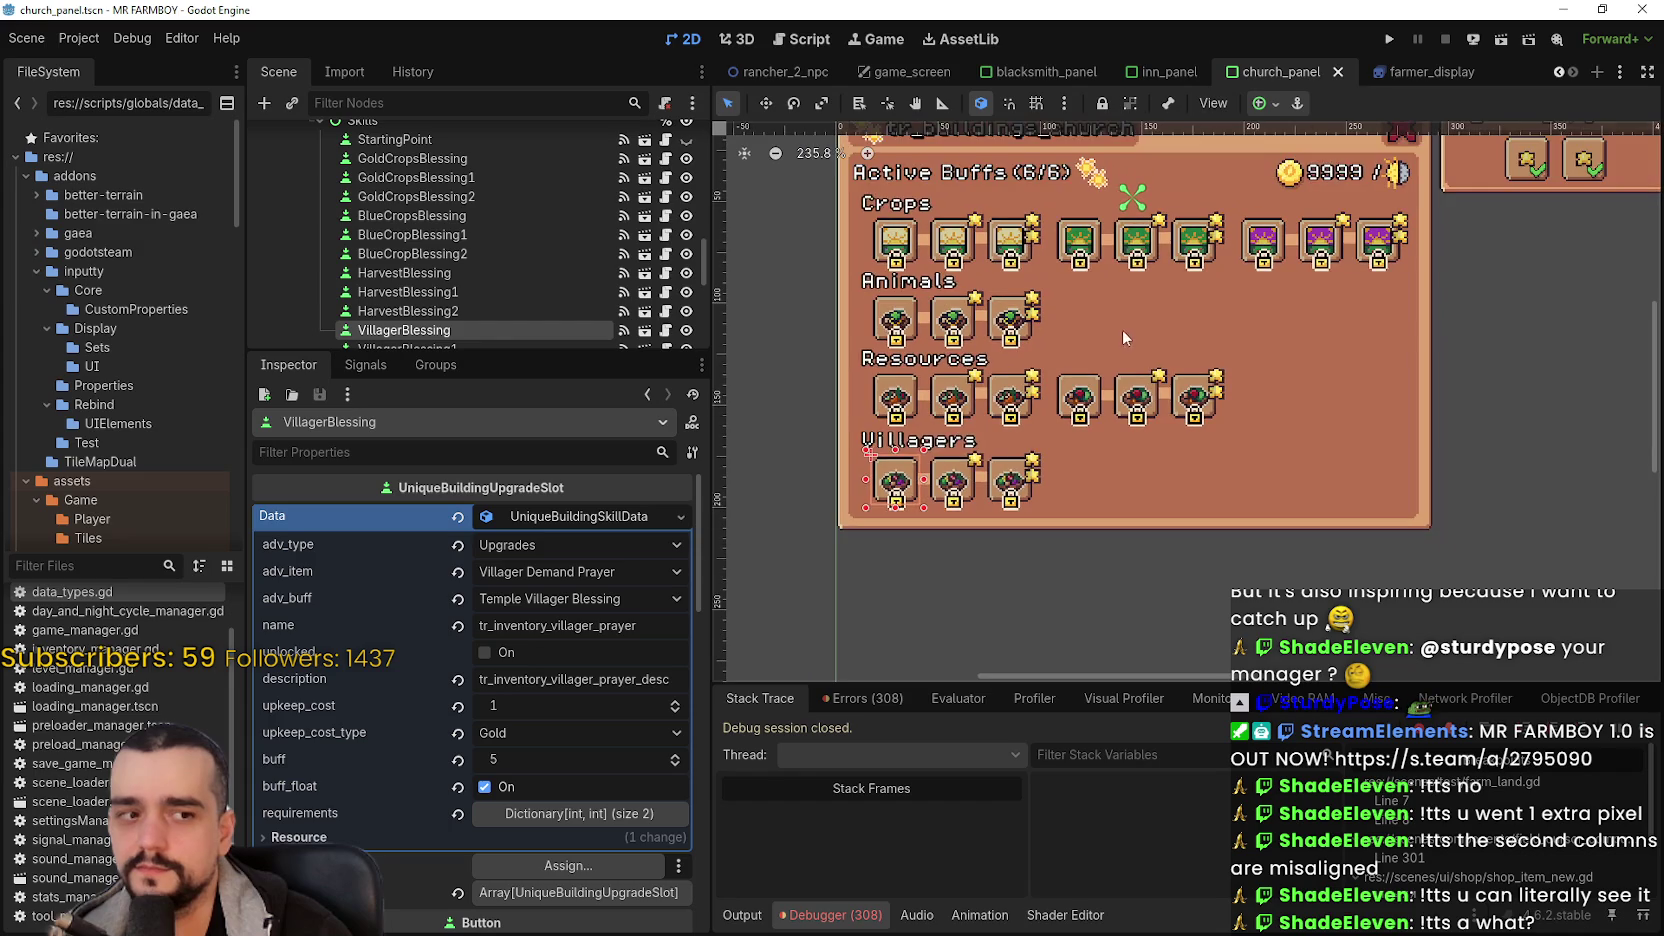
pyautogui.scroll(2, 950, 455)
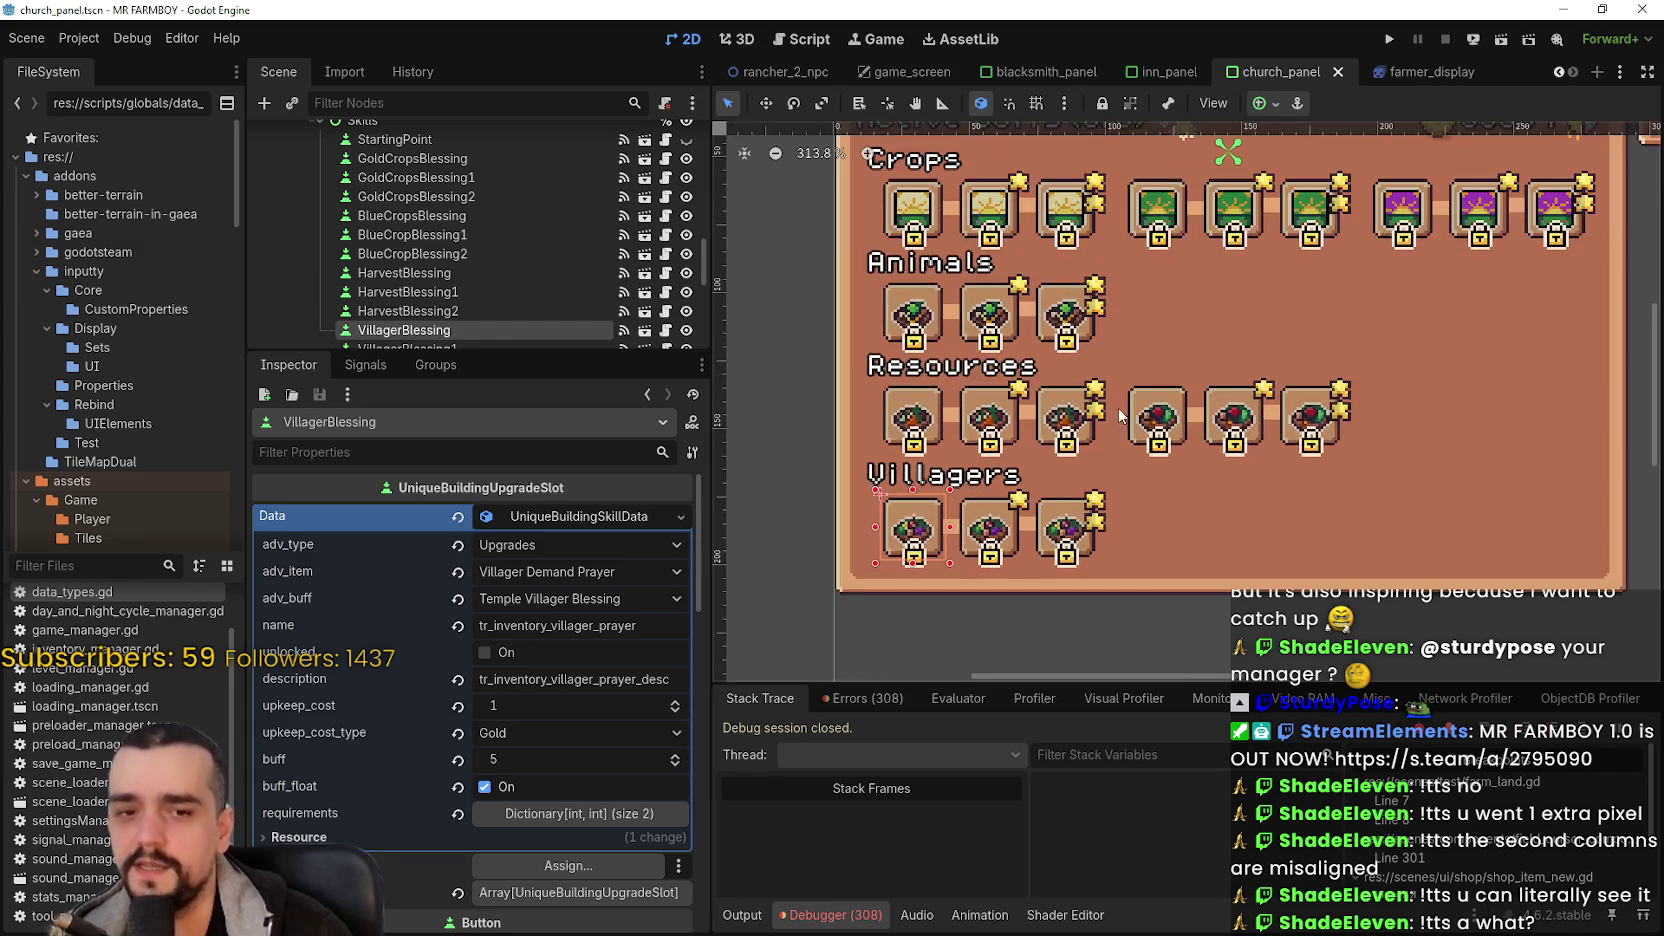
pyautogui.scroll(-2, 876, 462)
pyautogui.click(876, 463)
pyautogui.moveTo(850, 598)
pyautogui.mouseDown()
pyautogui.moveTo(1213, 516)
pyautogui.moveTo(1169, 578)
pyautogui.mouseUp()
pyautogui.moveTo(552, 354)
pyautogui.mouseDown()
pyautogui.moveTo(552, 676)
pyautogui.moveTo(558, 568)
pyautogui.mouseUp()
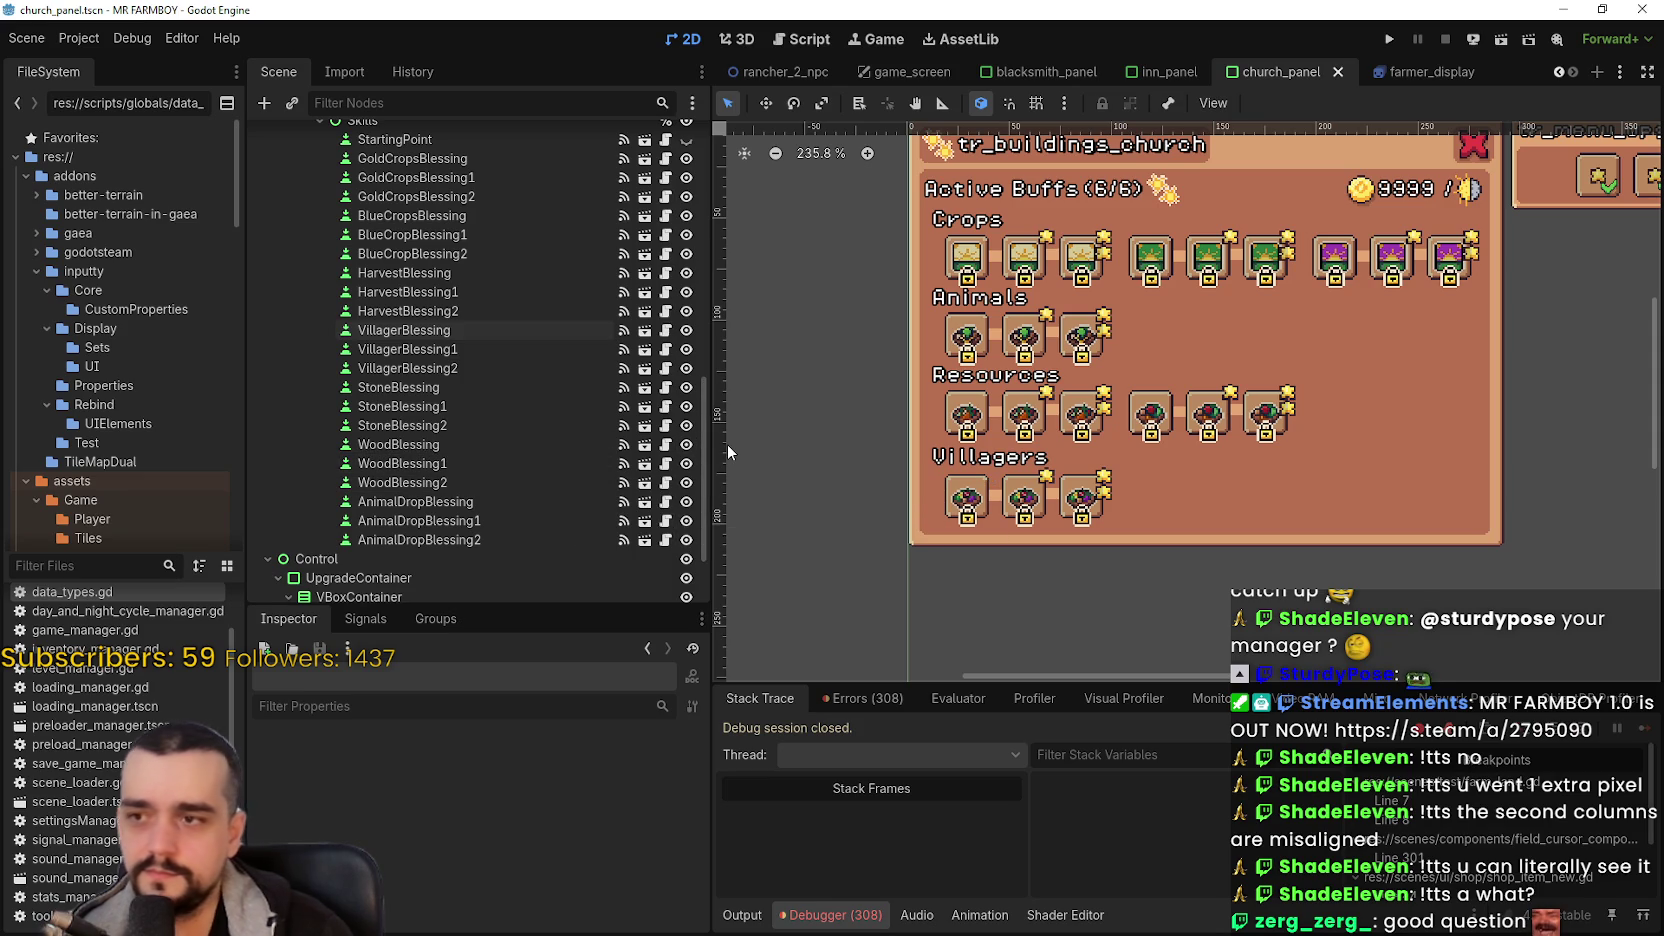
pyautogui.moveTo(719, 446); pyautogui.dragTo(624, 446)
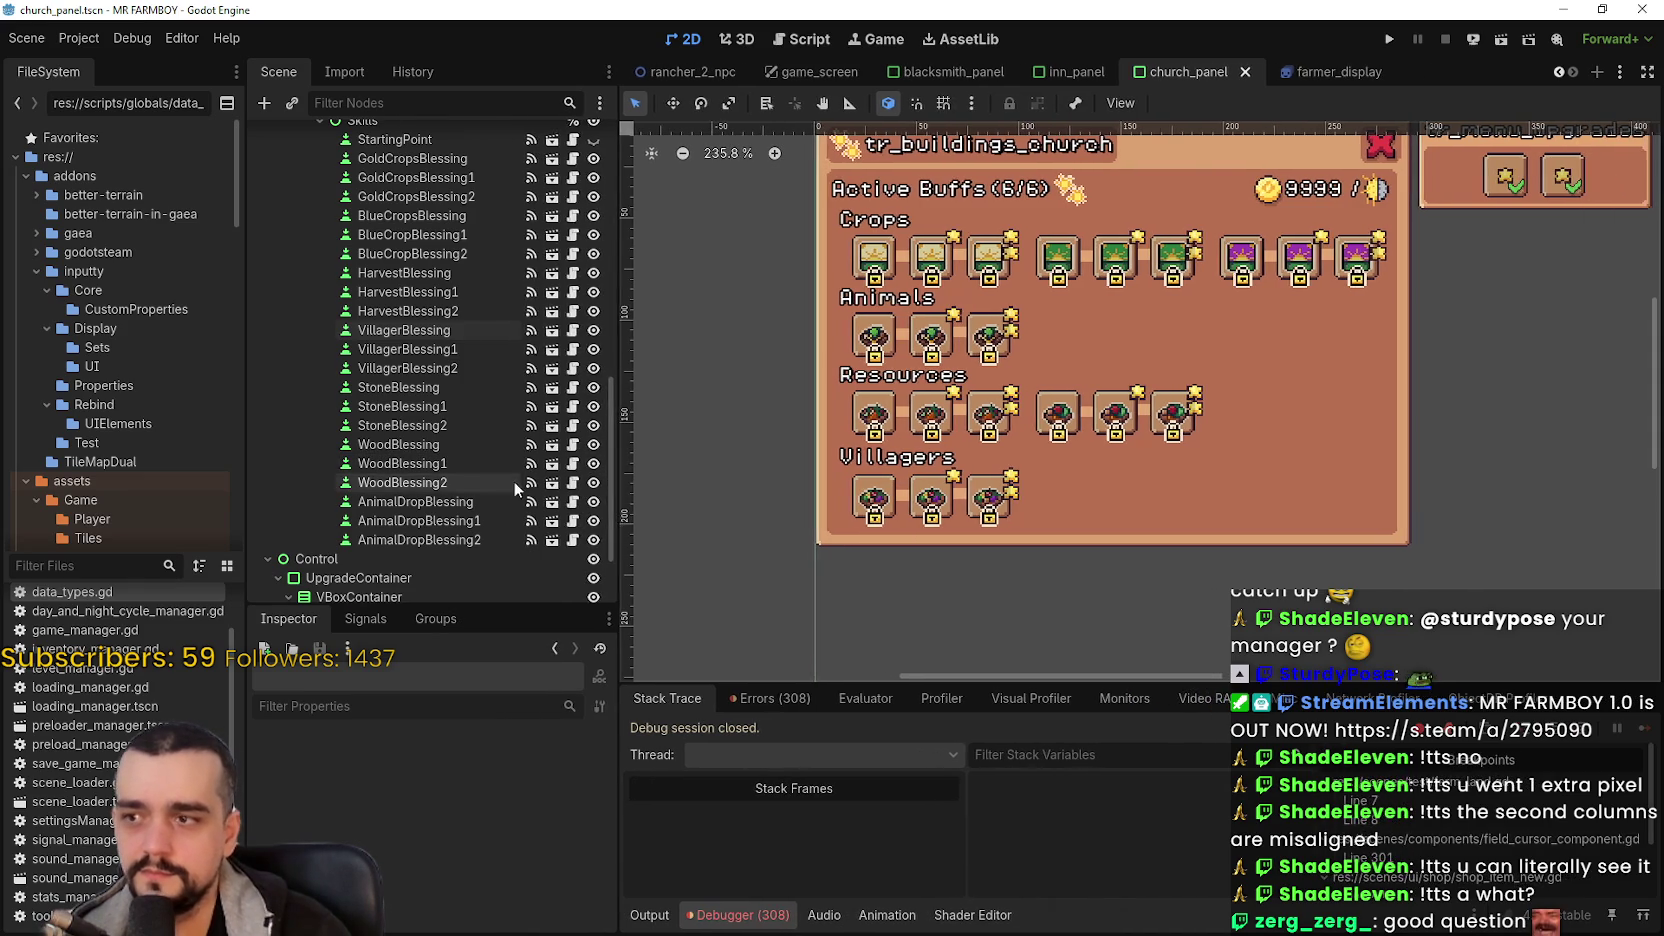
pyautogui.scroll(5, 510, 470)
pyautogui.scroll(-3, 493, 450)
# - Review the parents lists of GoldCropsBlessing, GoldCropsBlessing1 and GoldCropsBlessing2, then save the scene
pyautogui.click(420, 275)
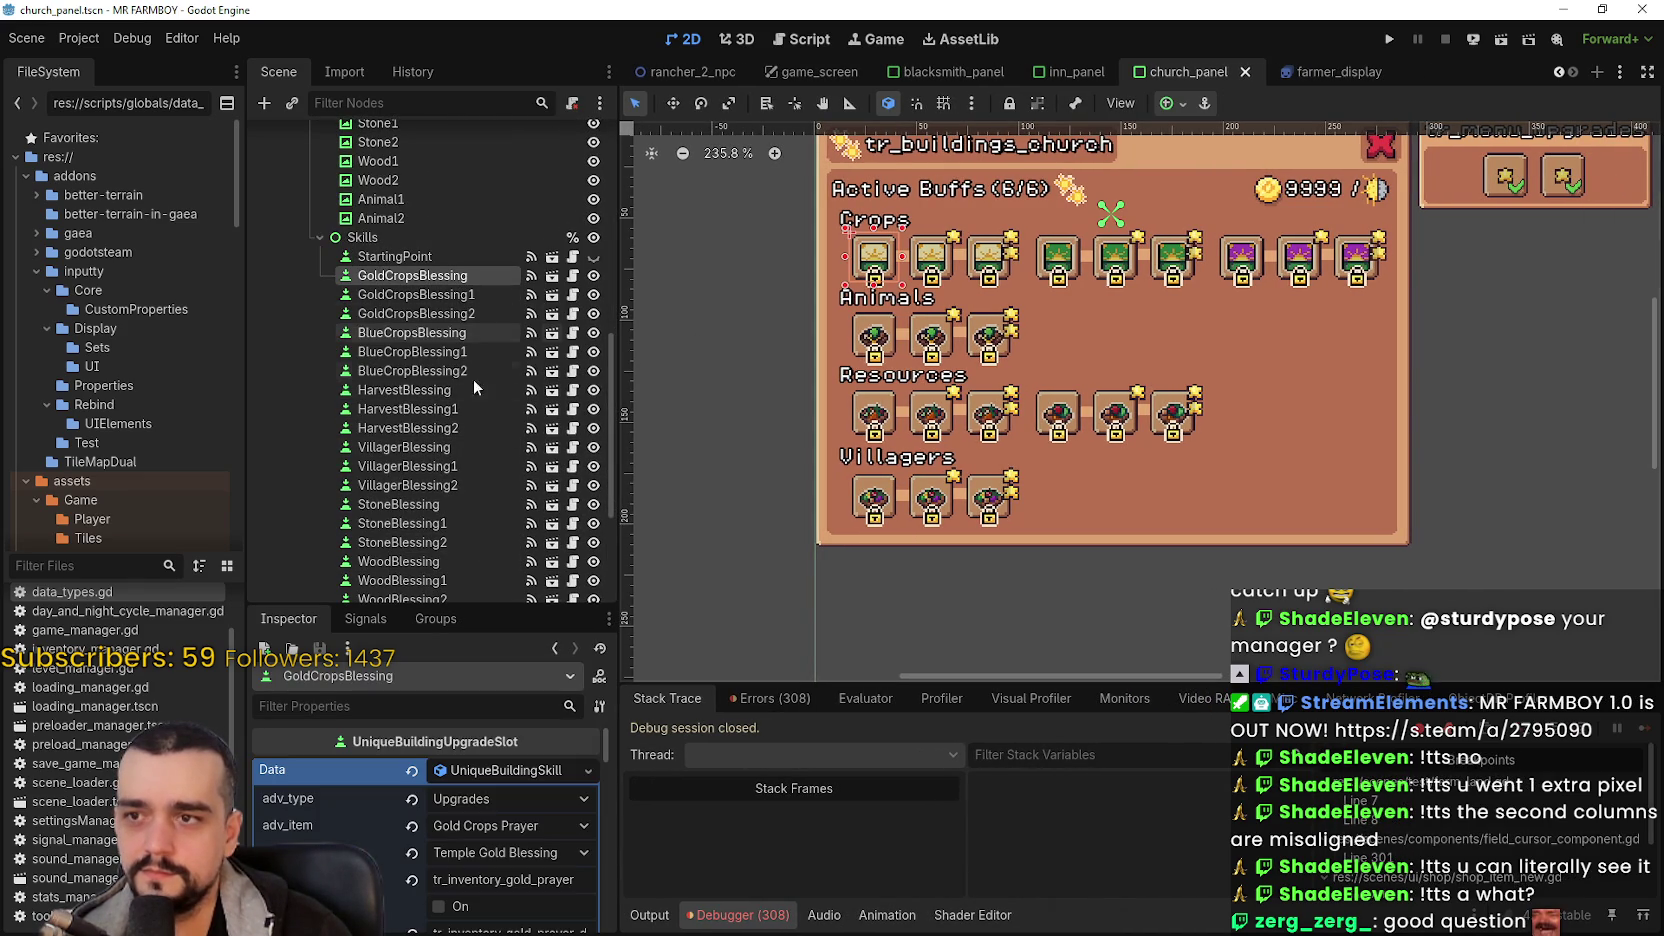
pyautogui.click(484, 774)
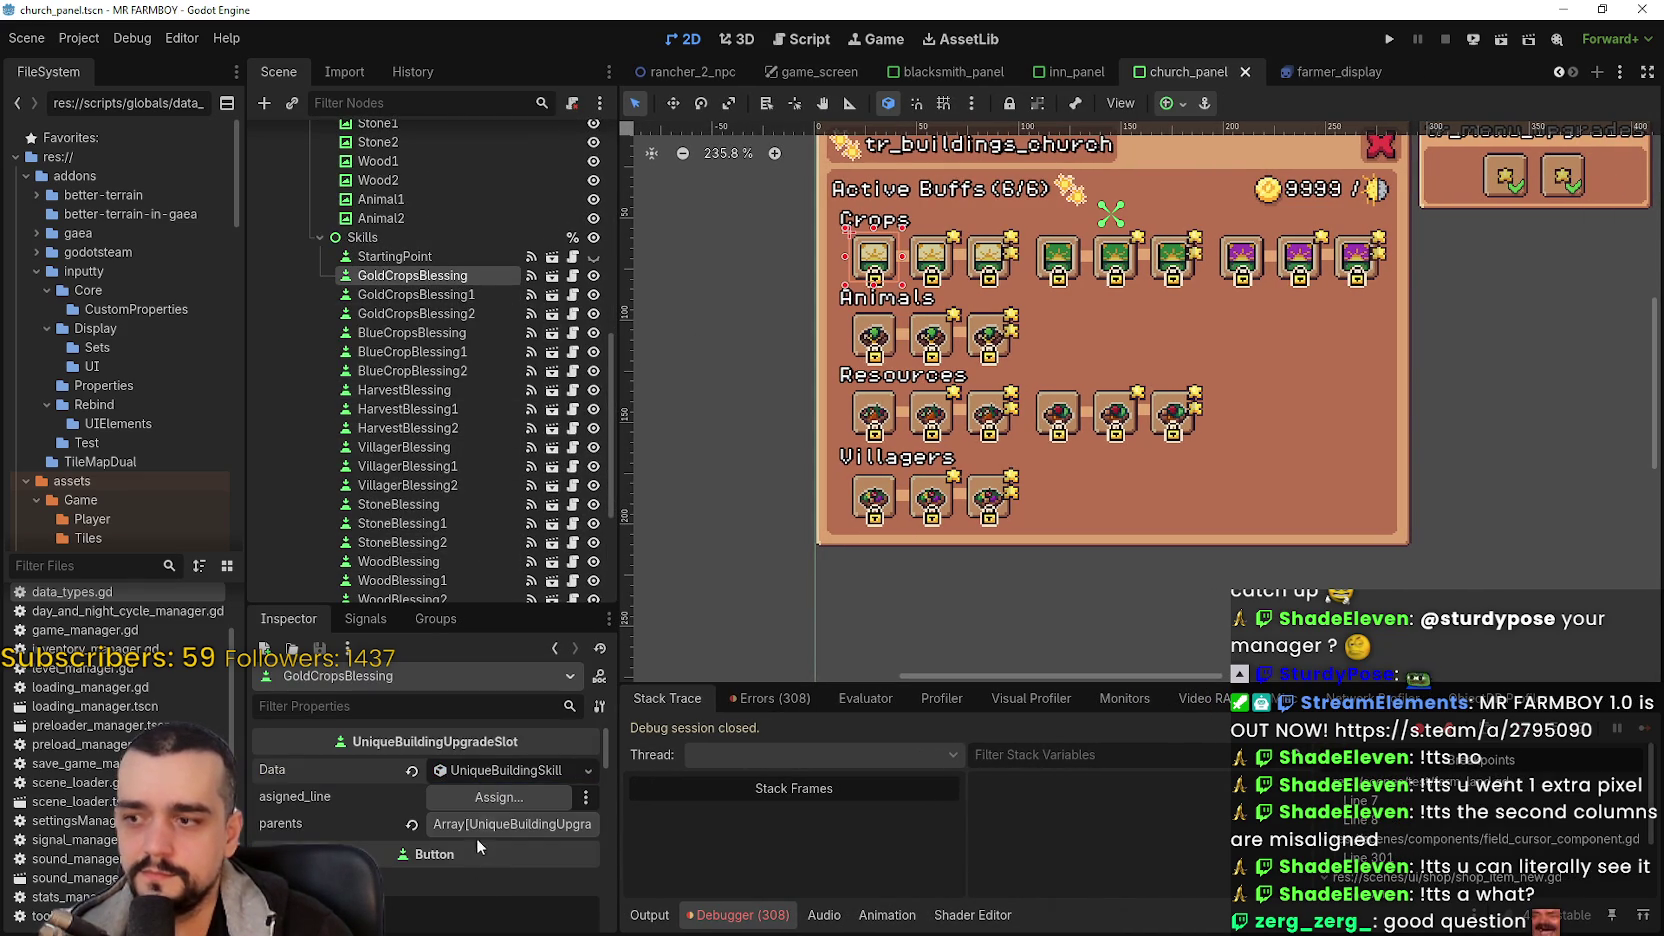
pyautogui.click(484, 826)
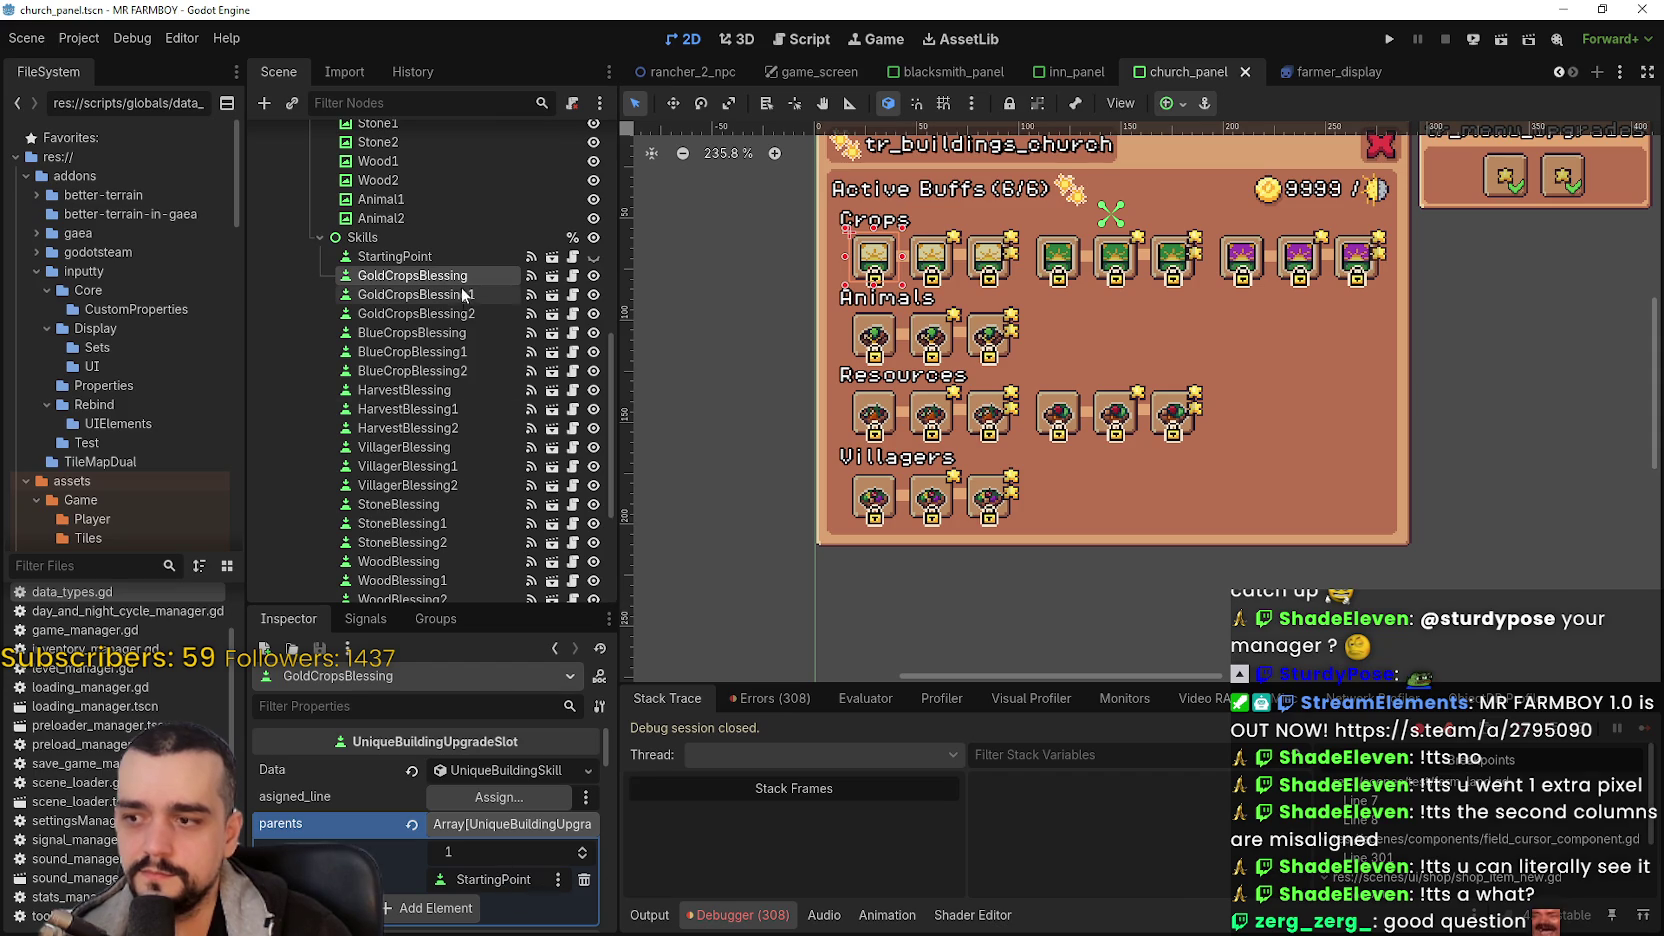
pyautogui.click(463, 294)
pyautogui.click(510, 772)
pyautogui.click(498, 826)
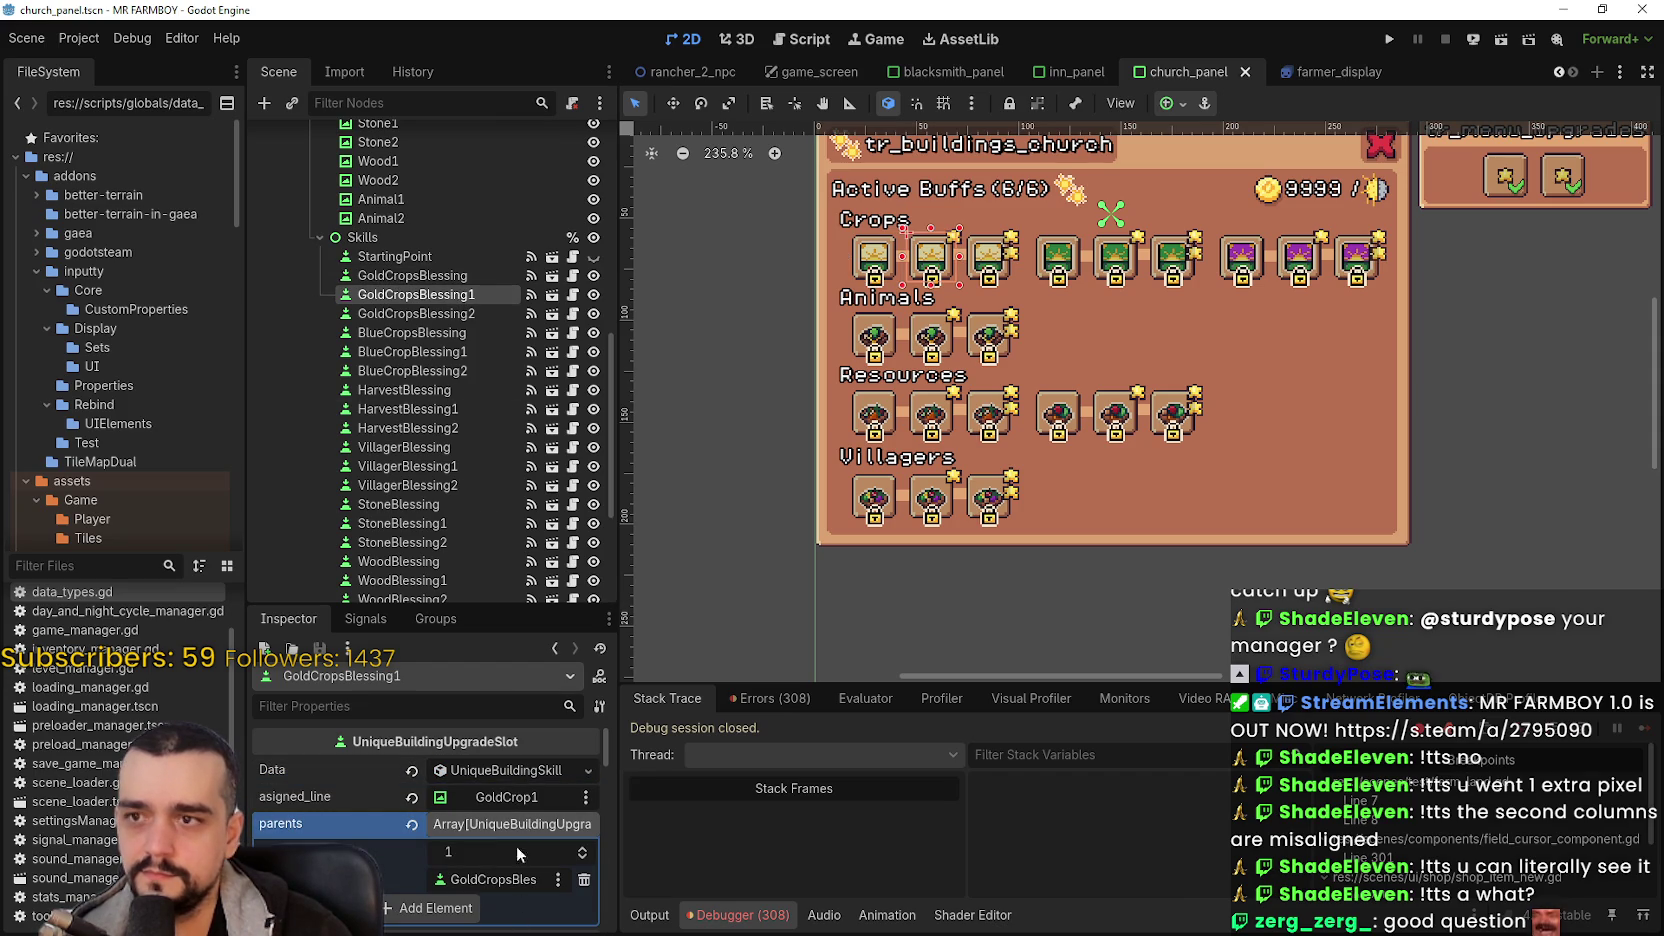
pyautogui.click(466, 315)
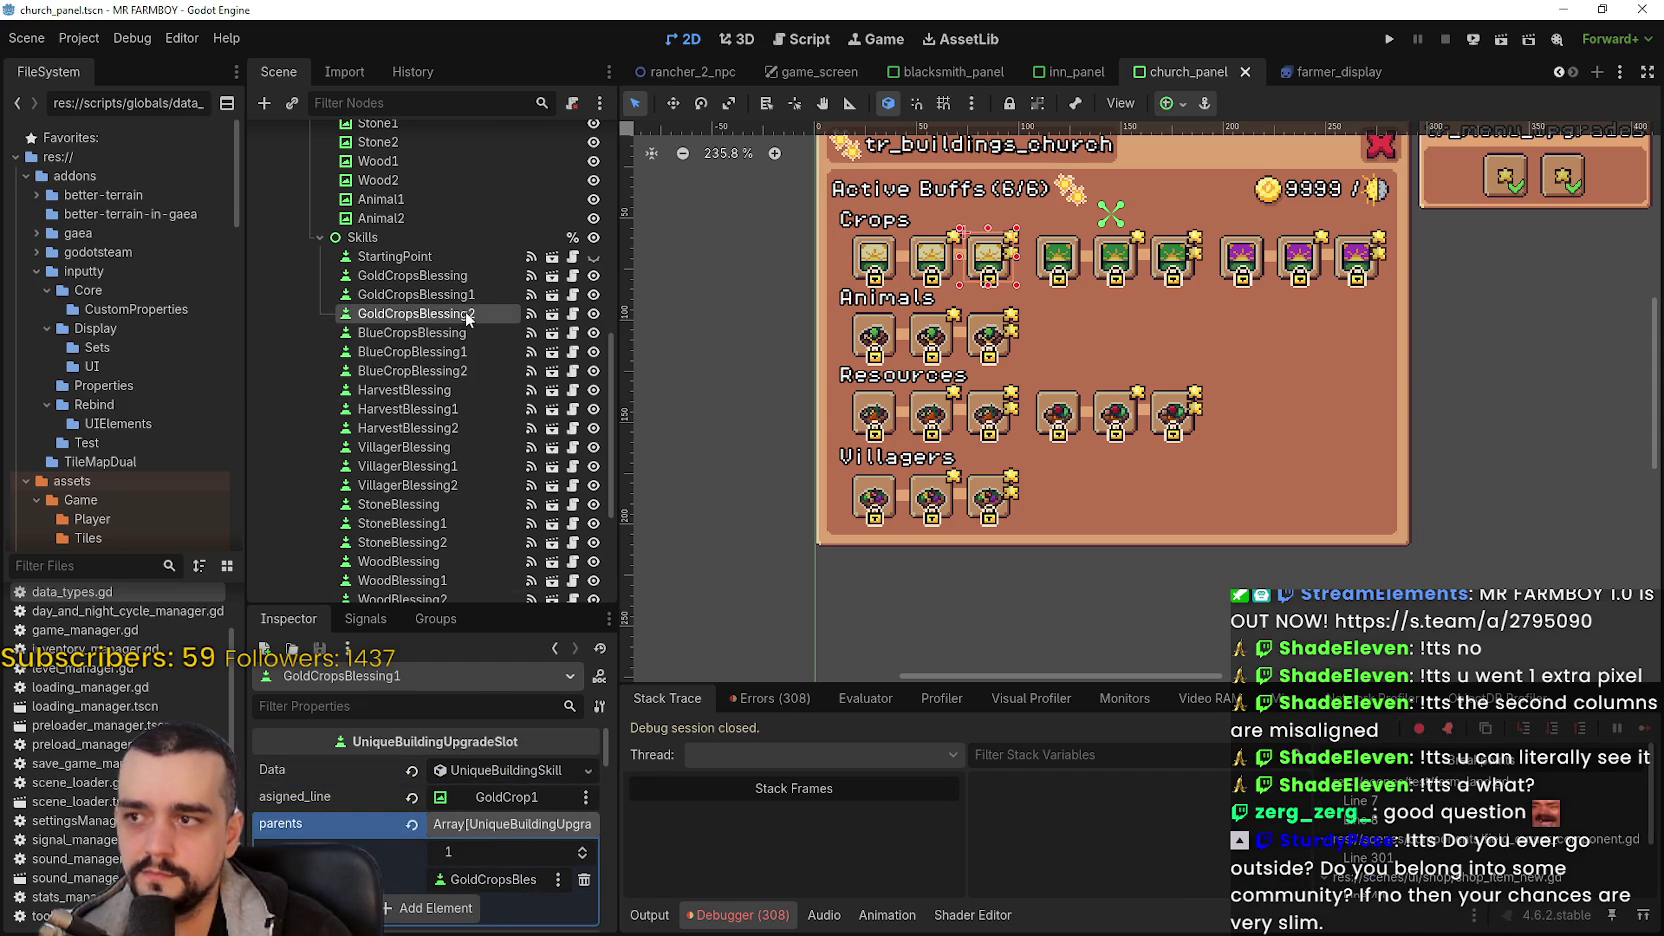
pyautogui.click(504, 828)
pyautogui.scroll(-1, 1060, 440)
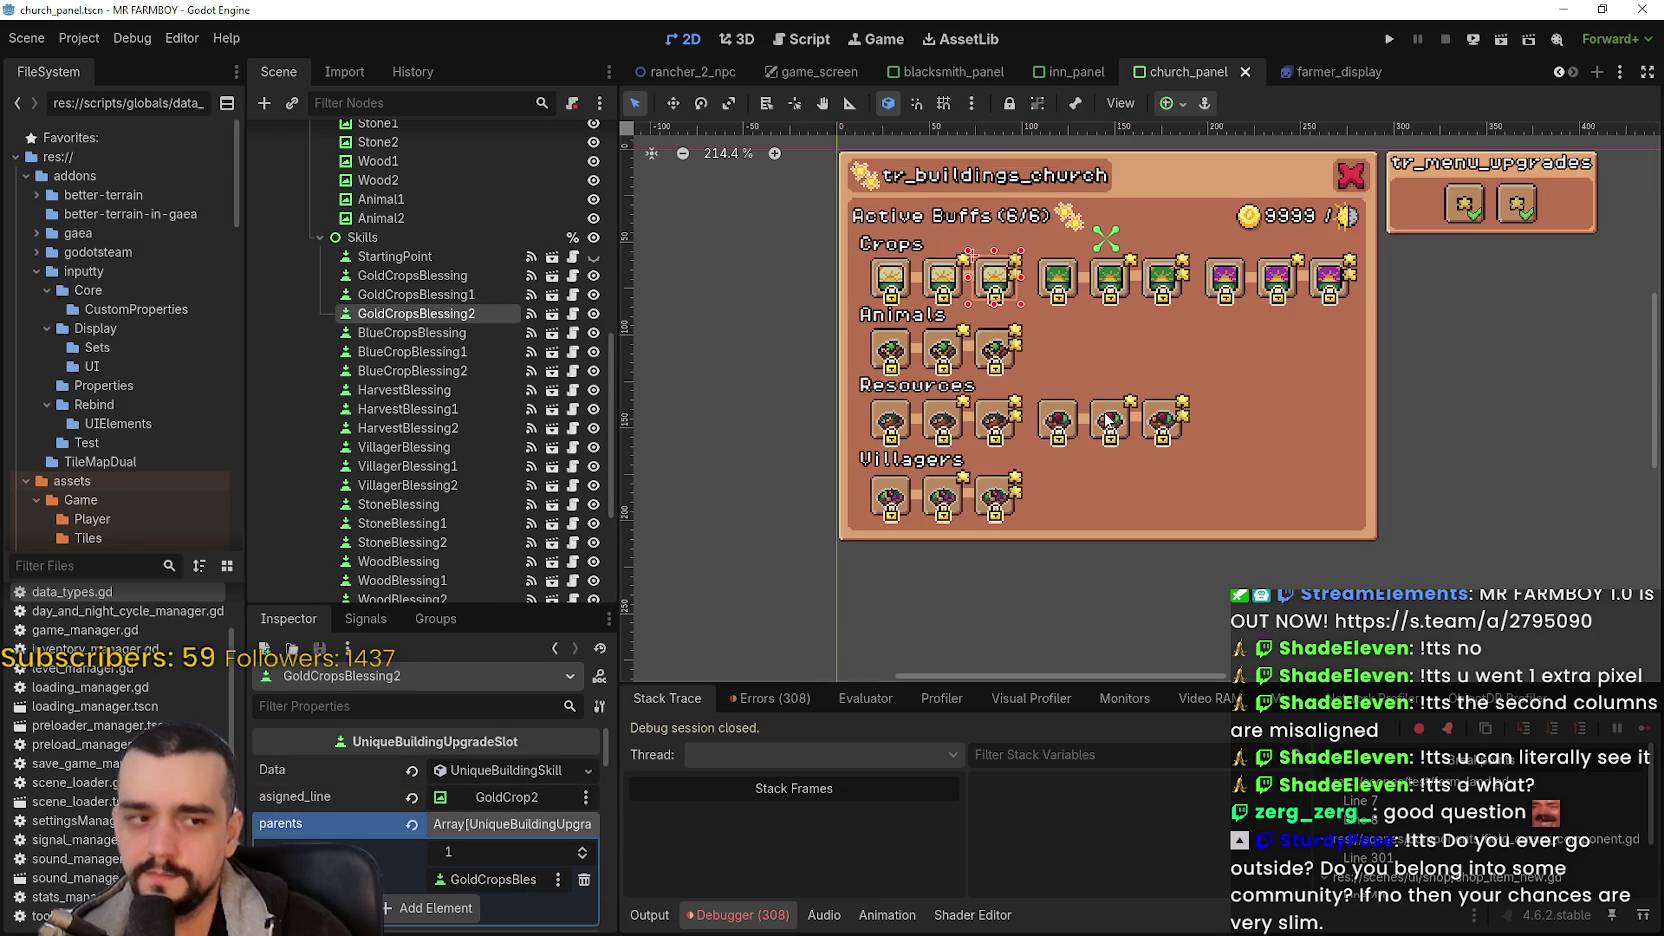
pyautogui.hotkey('ctrl', 's')
# - Review the parents of BlueCropsBlessing, BlueCropBlessing1 and BlueCropBlessing2, then save the scene
pyautogui.scroll(1, 1070, 320)
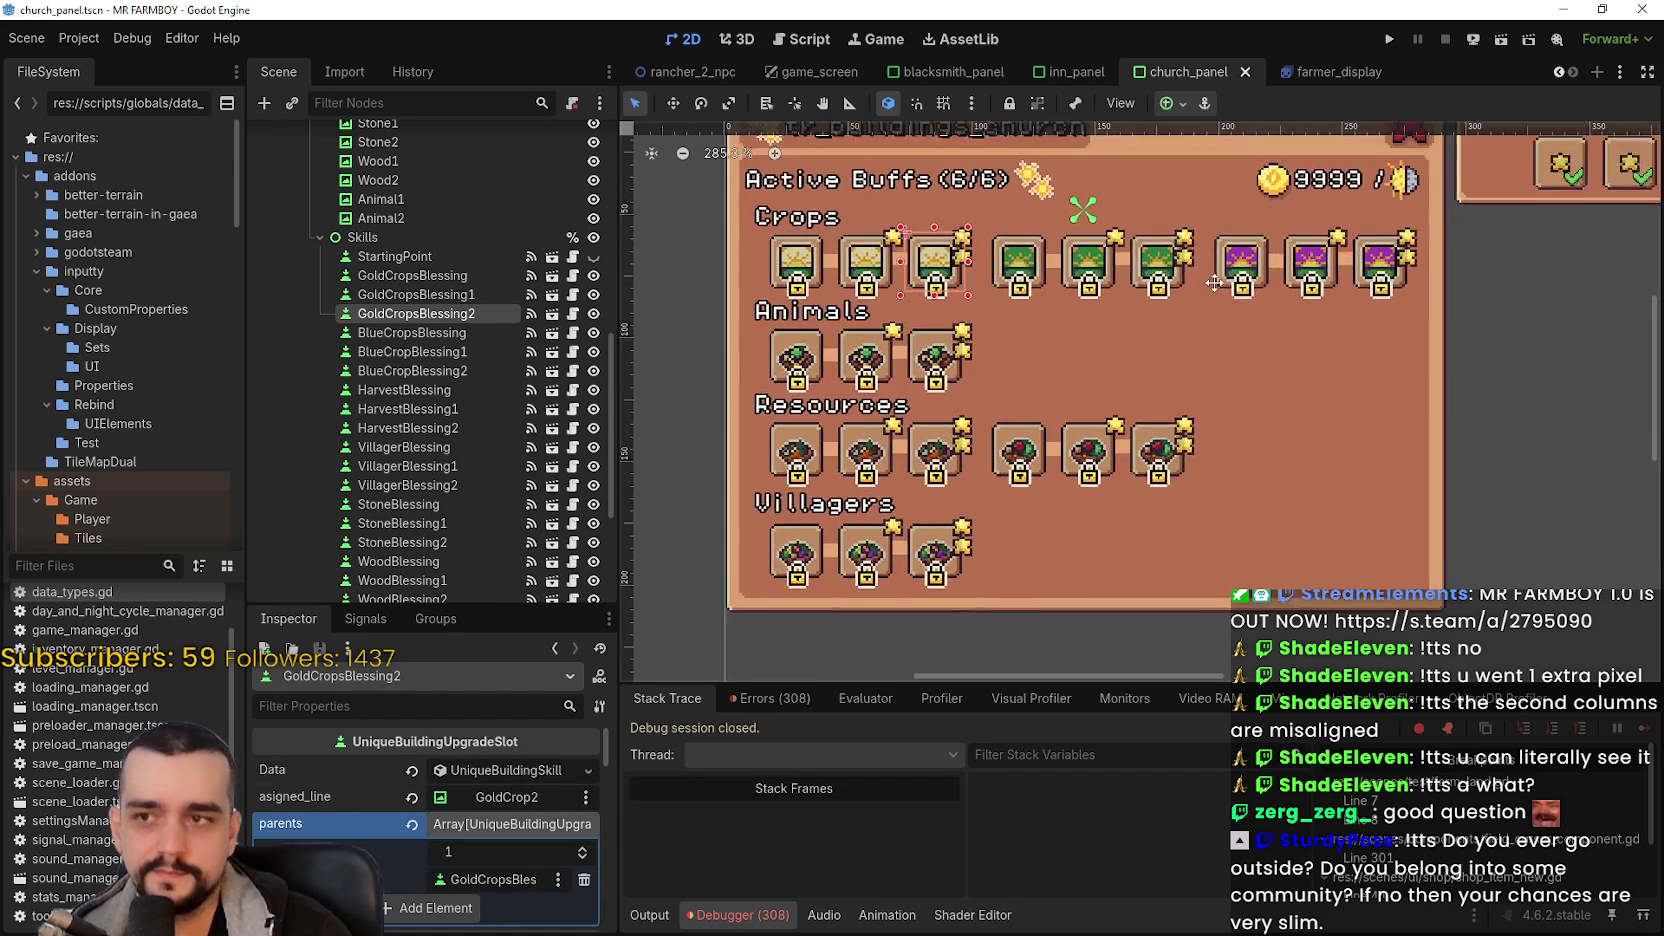
pyautogui.click(405, 334)
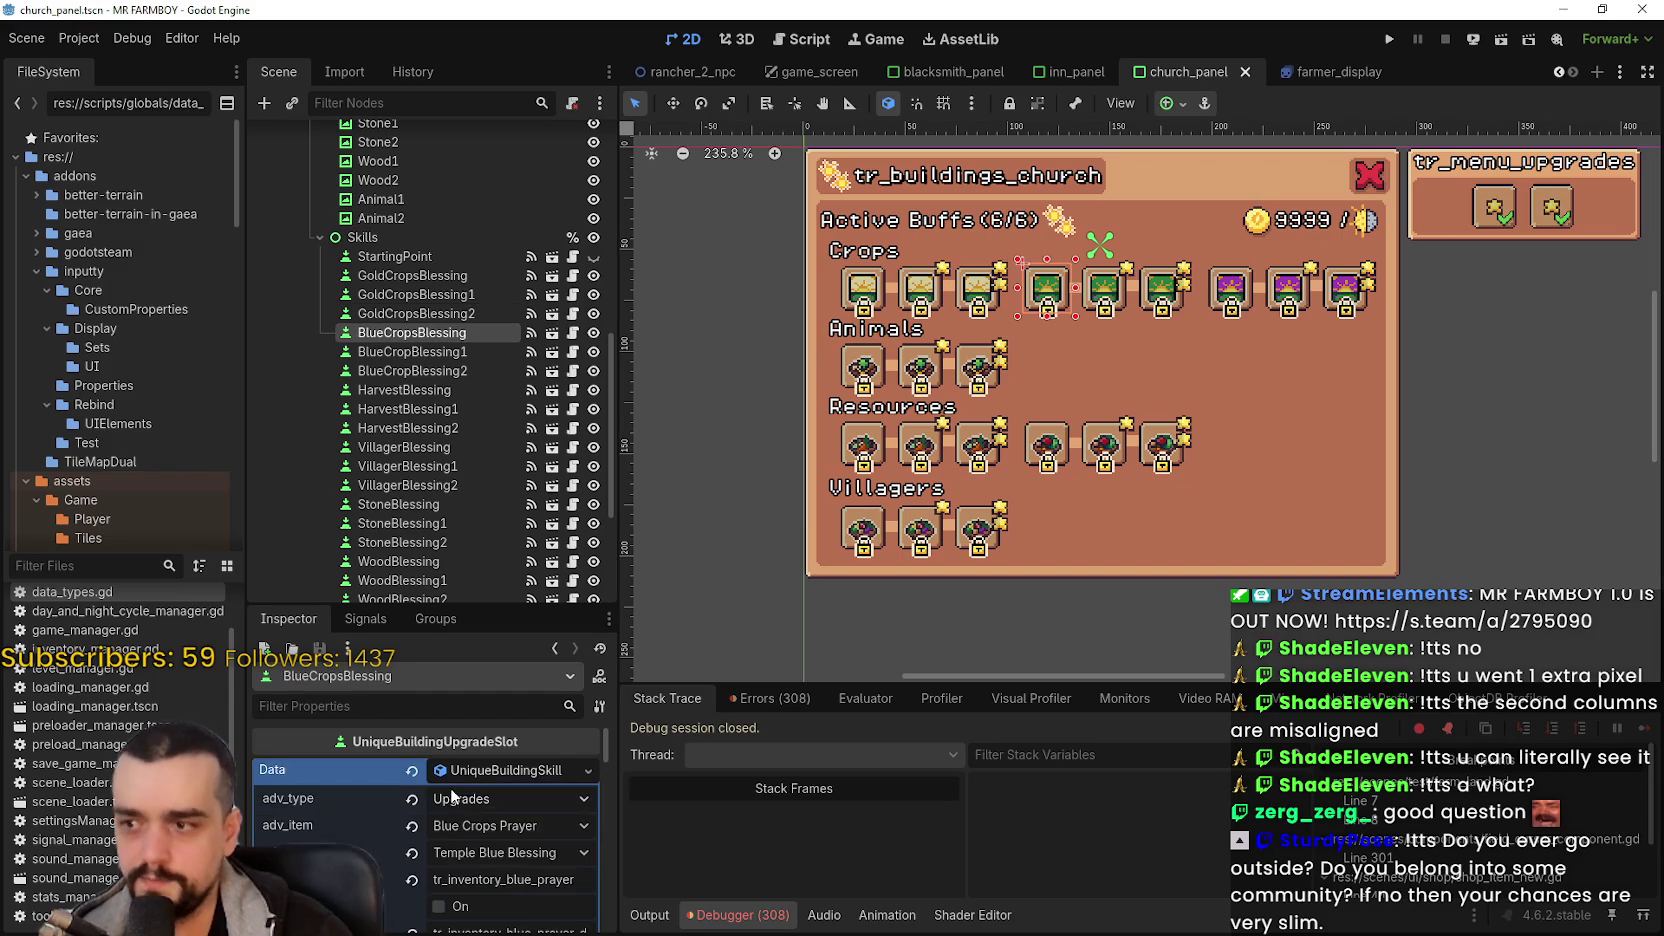
pyautogui.click(478, 767)
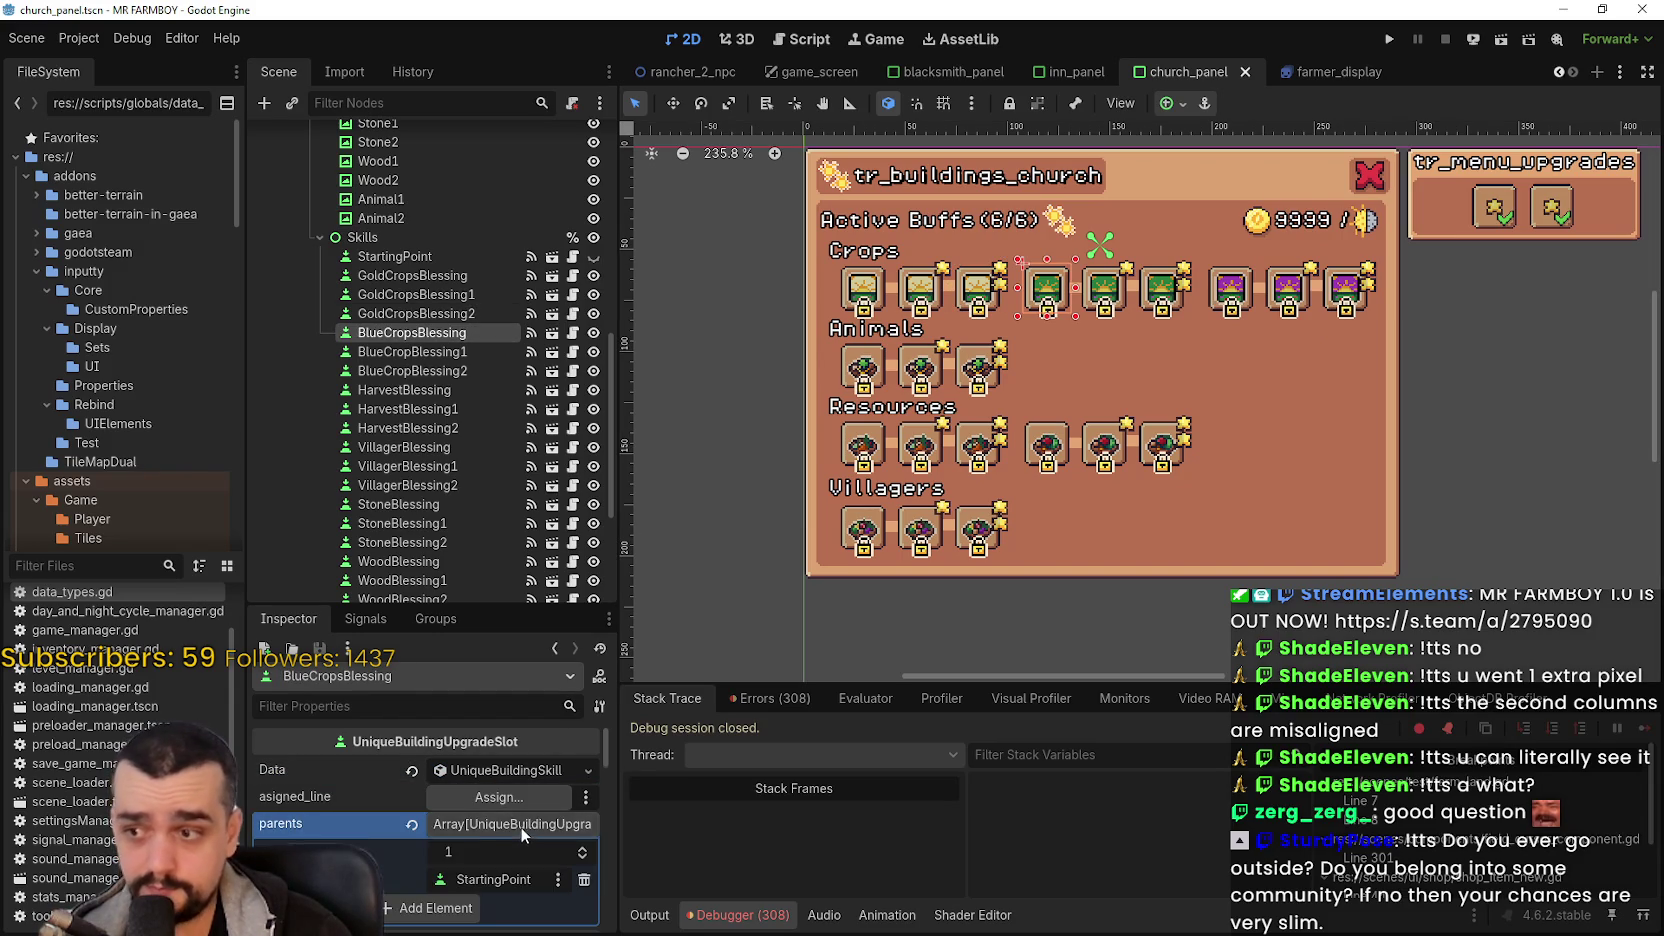
pyautogui.click(422, 350)
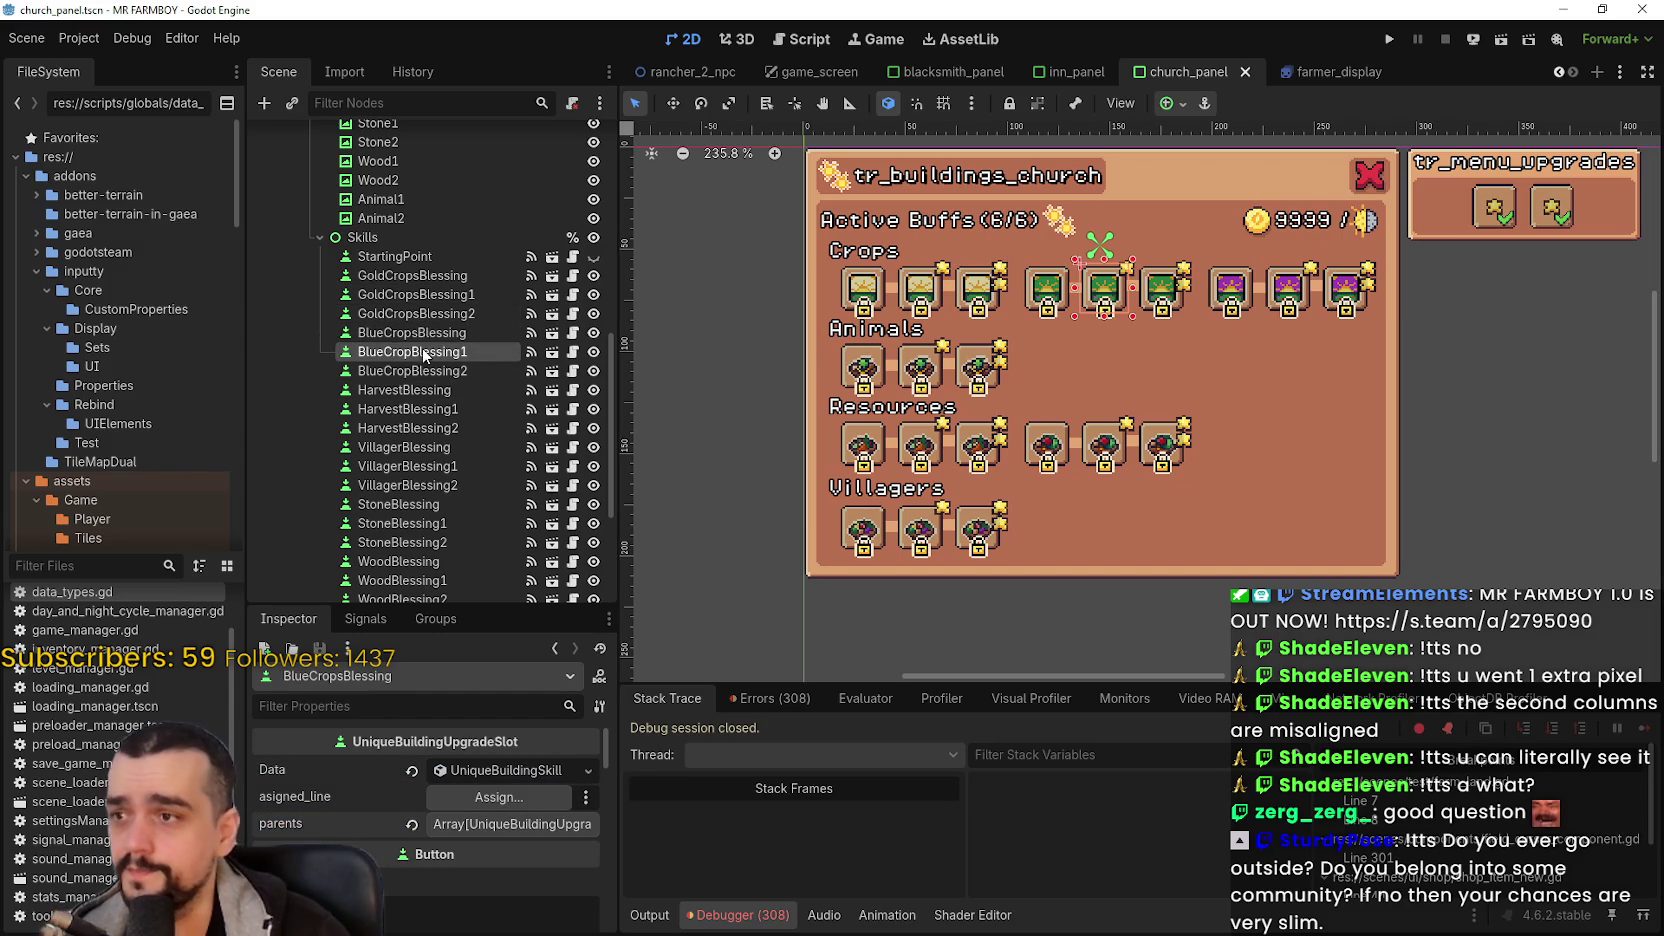
pyautogui.click(500, 777)
pyautogui.click(500, 827)
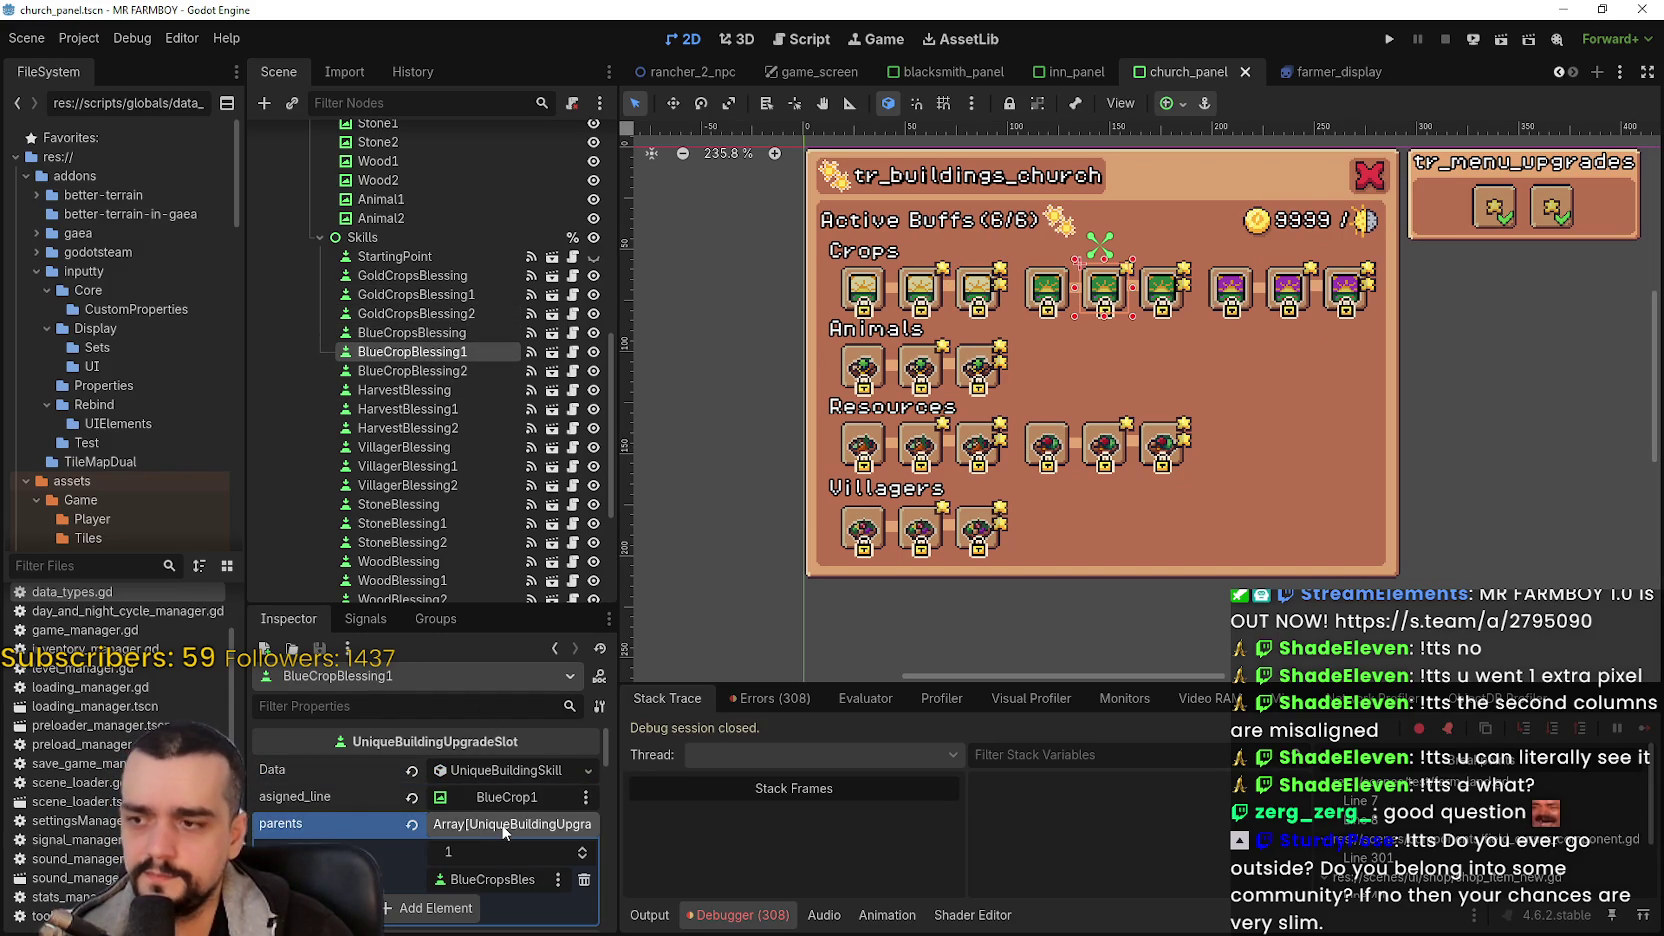
pyautogui.click(415, 370)
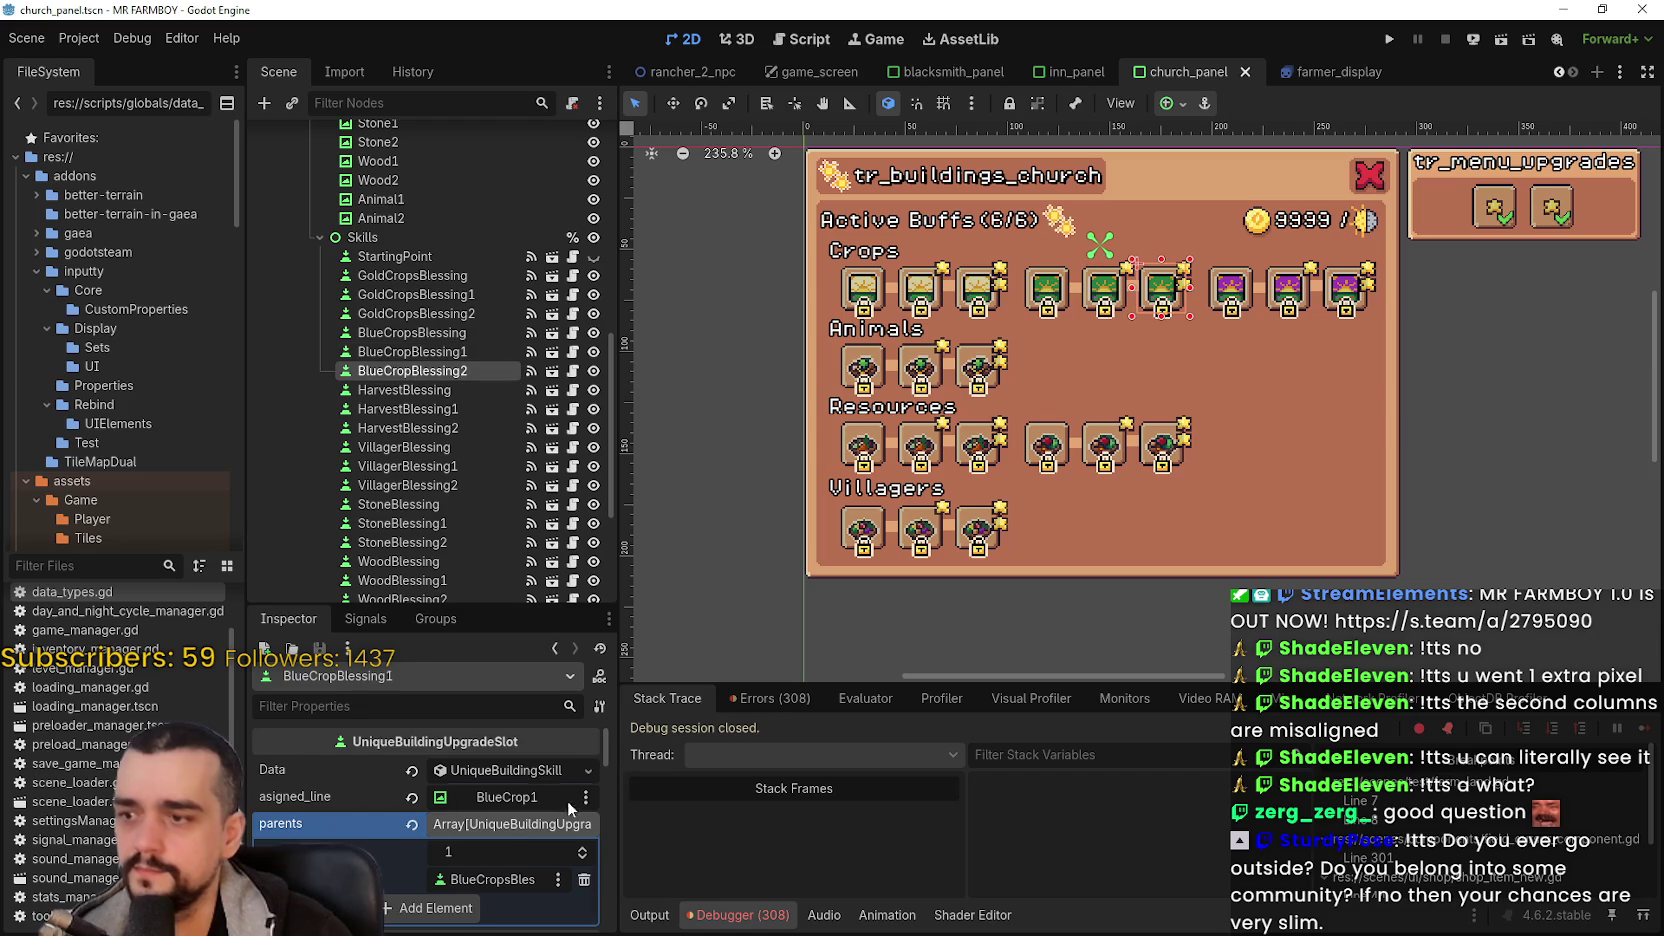
pyautogui.click(533, 780)
pyautogui.click(515, 823)
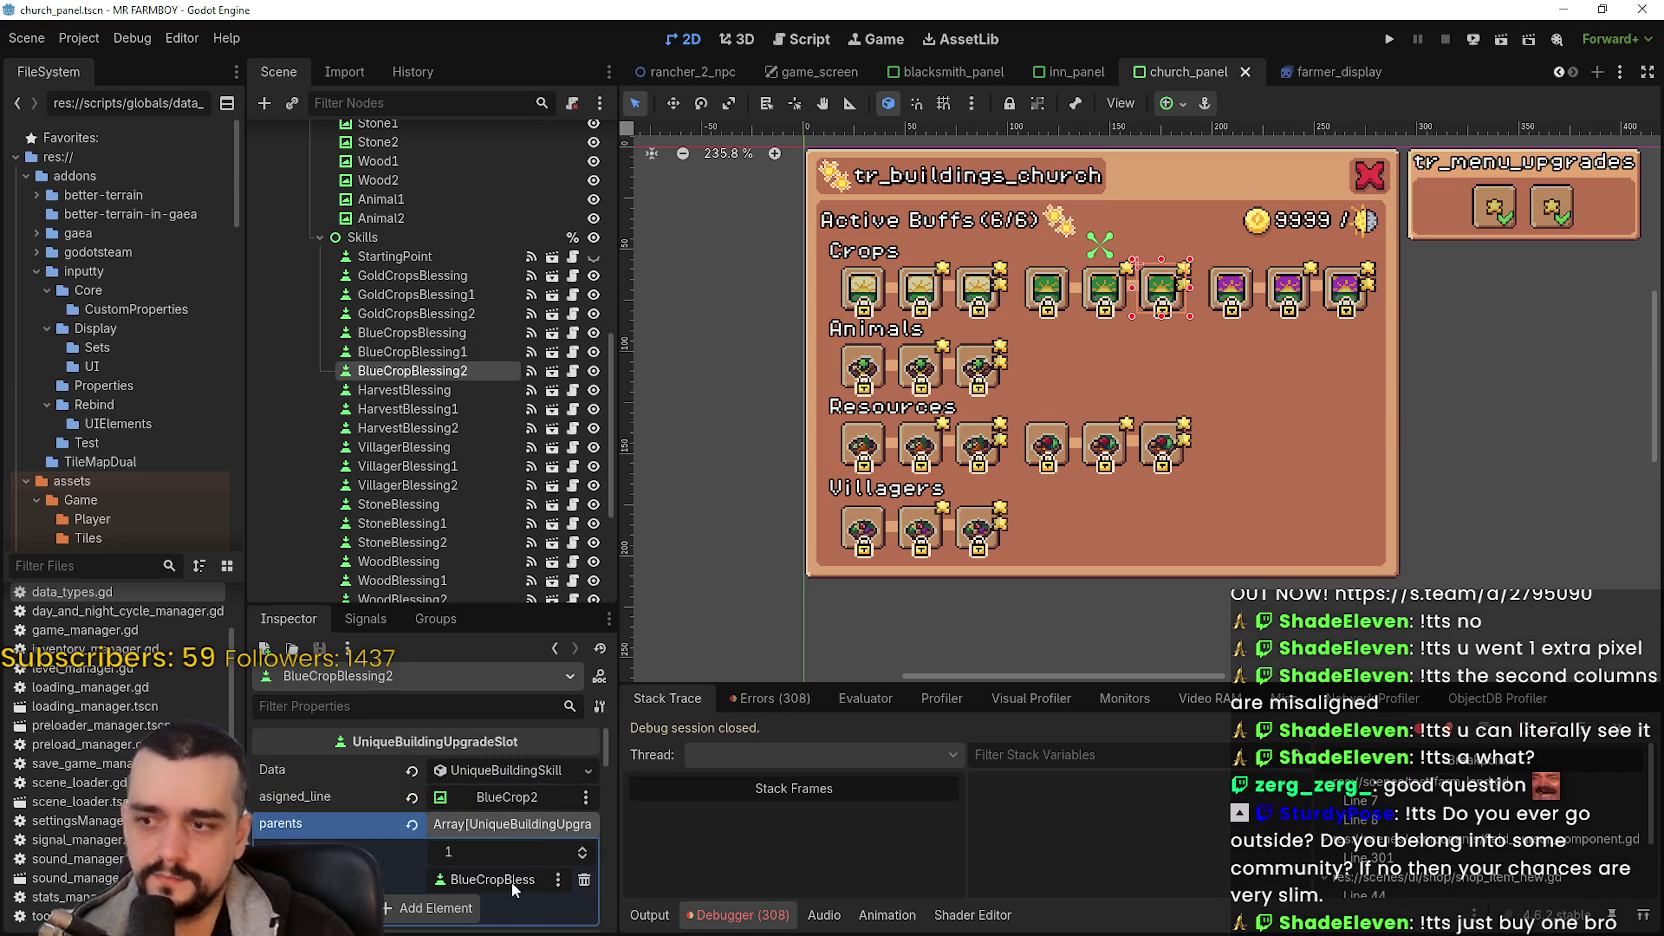
pyautogui.hotkey('ctrl', 's')
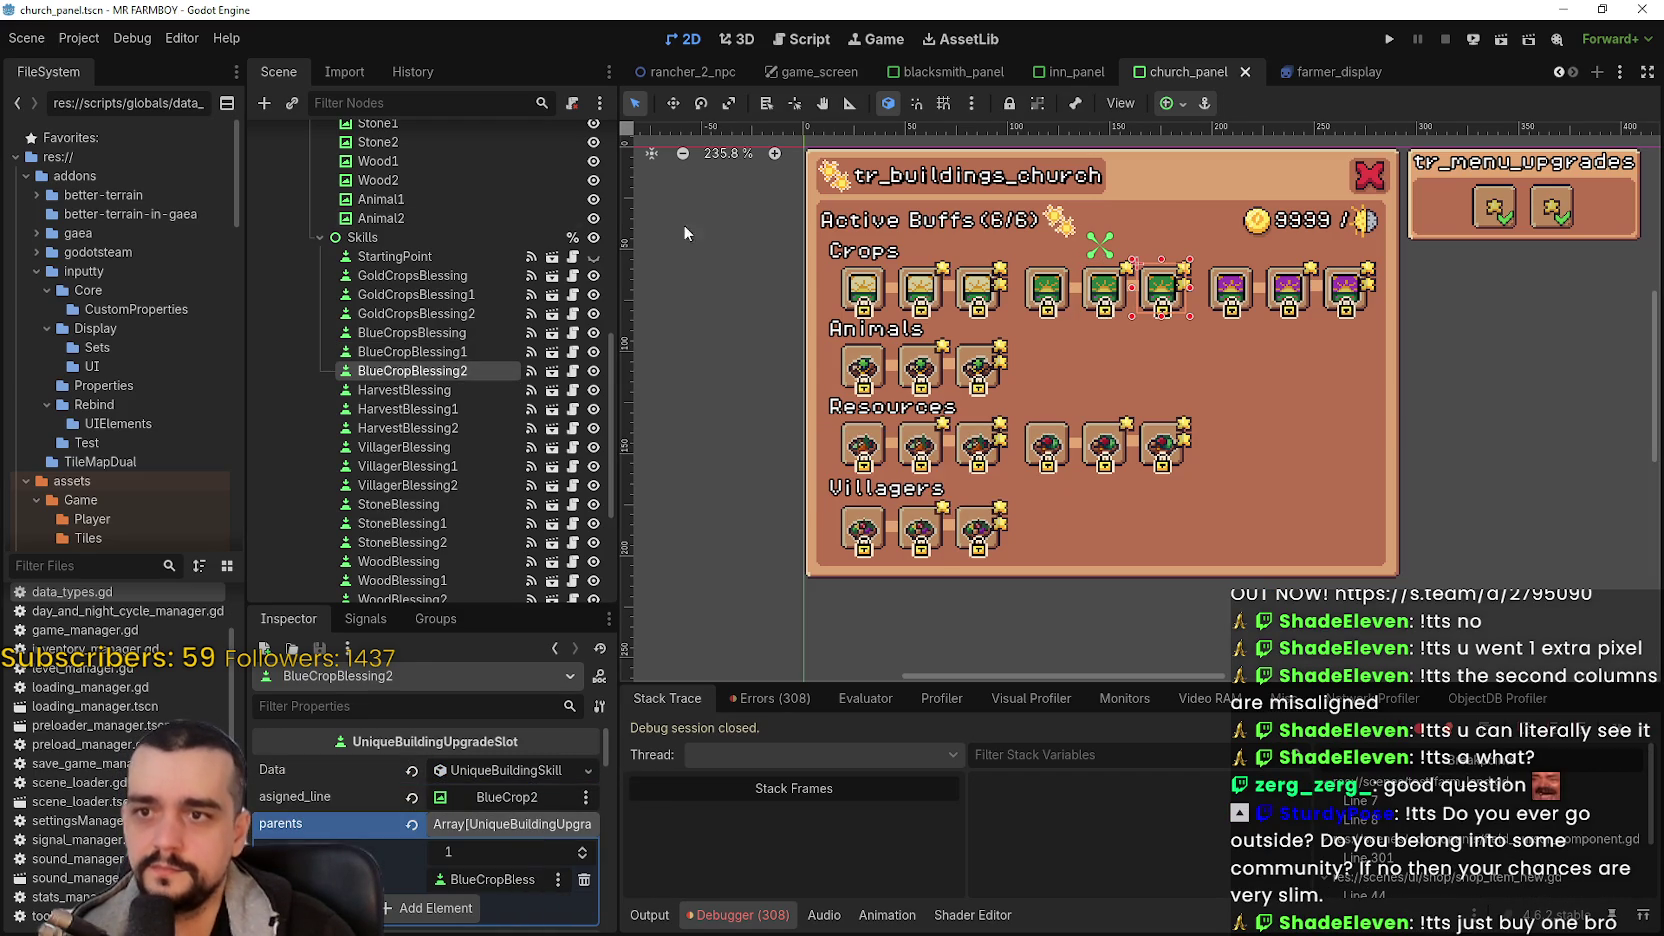
# - Set assigned lines and parents for HarvestBlessing, HarvestBlessing1 and HarvestBlessing2, then save
pyautogui.click(436, 392)
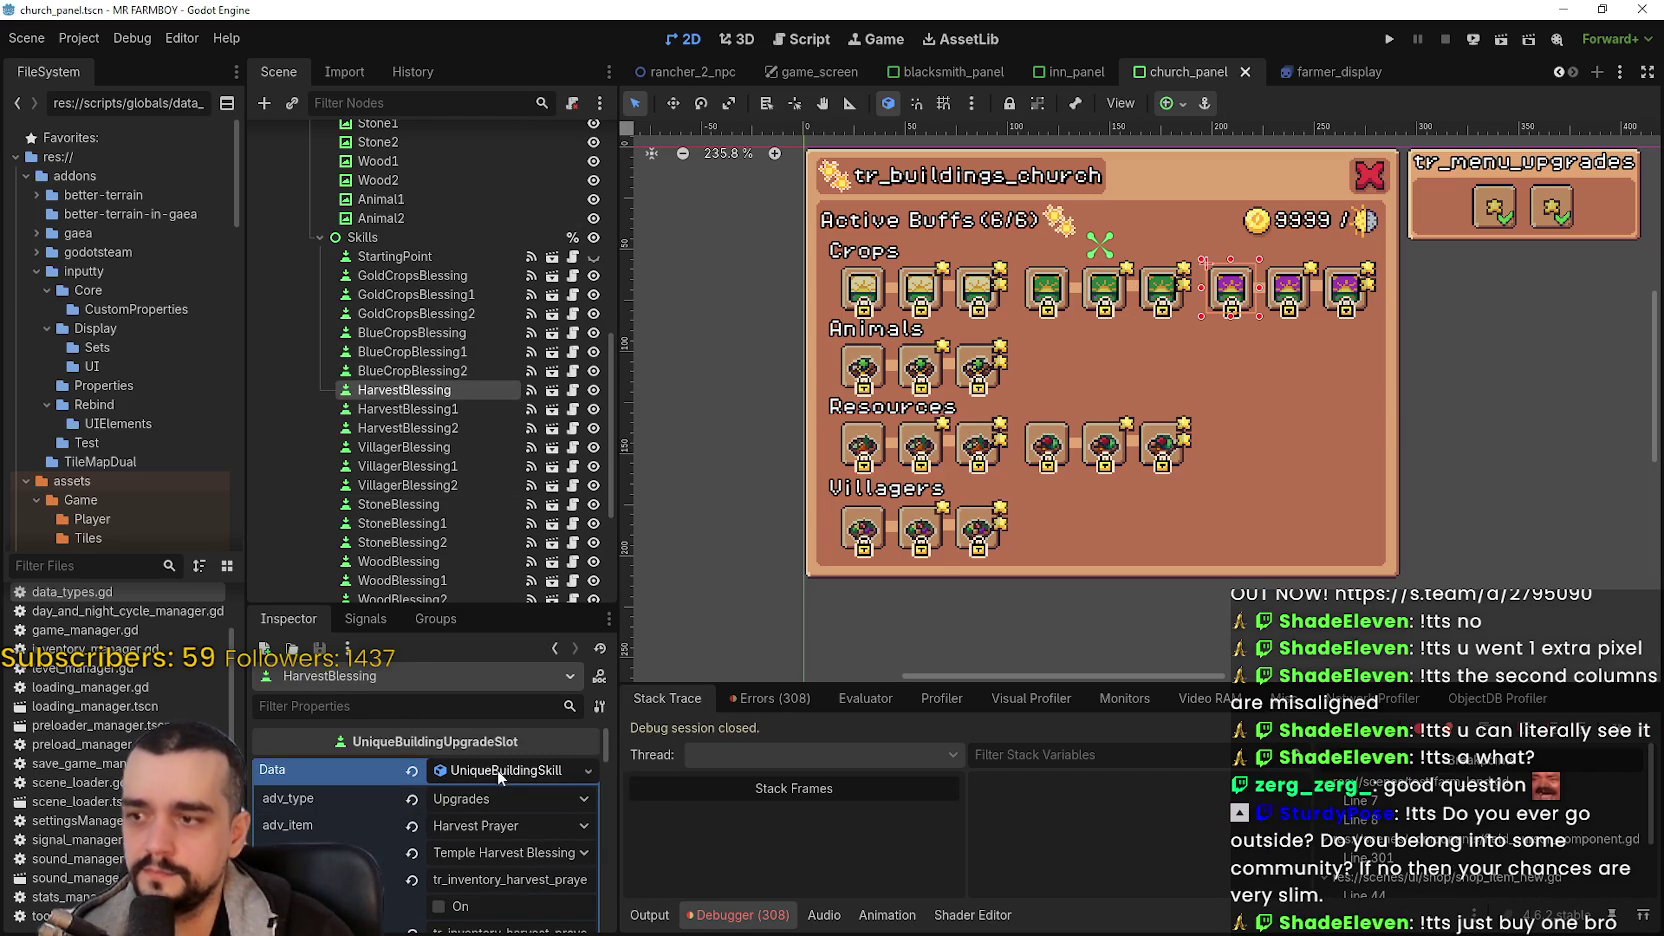
pyautogui.click(512, 824)
pyautogui.click(408, 409)
pyautogui.click(490, 770)
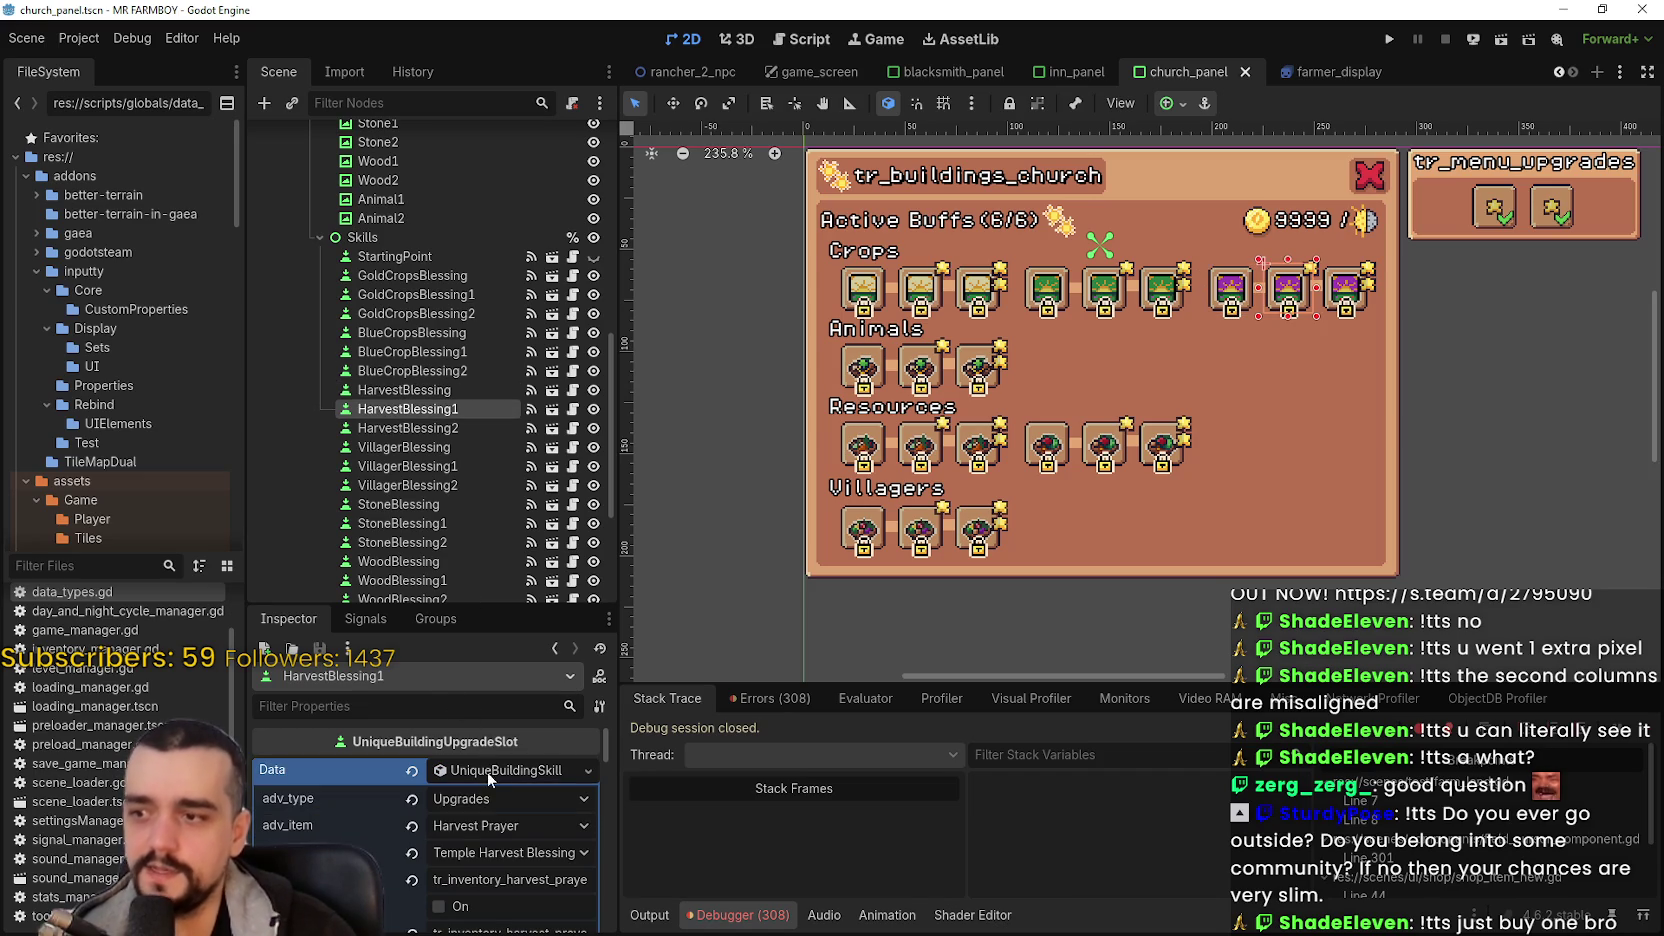
pyautogui.click(490, 775)
pyautogui.click(520, 824)
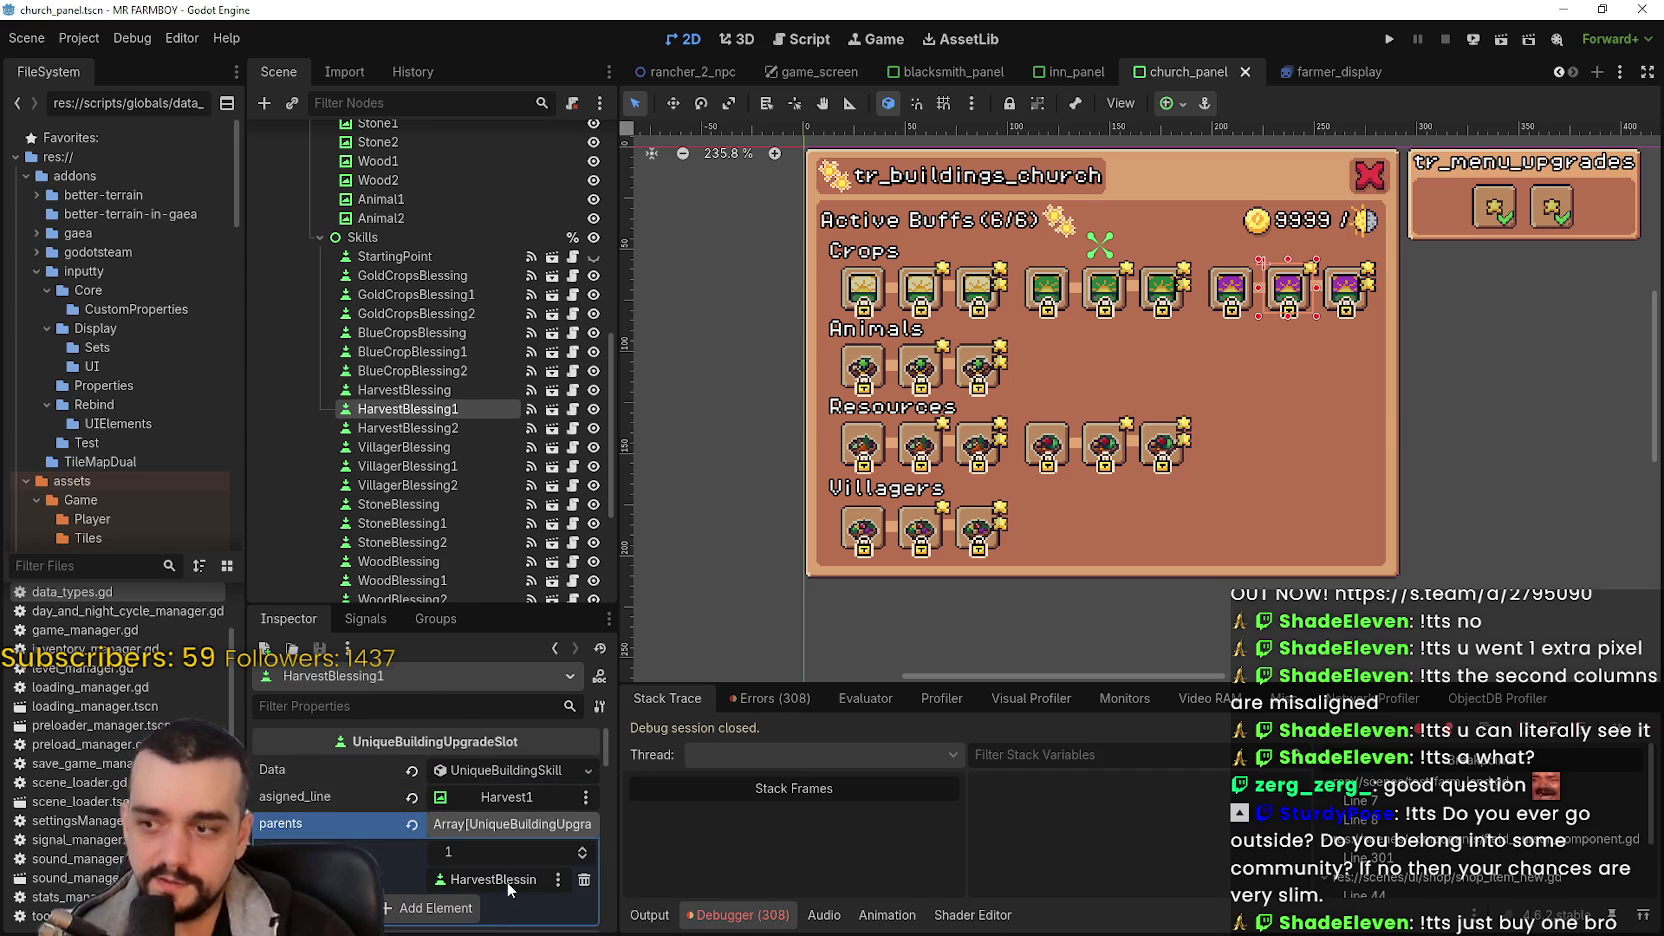
pyautogui.click(454, 432)
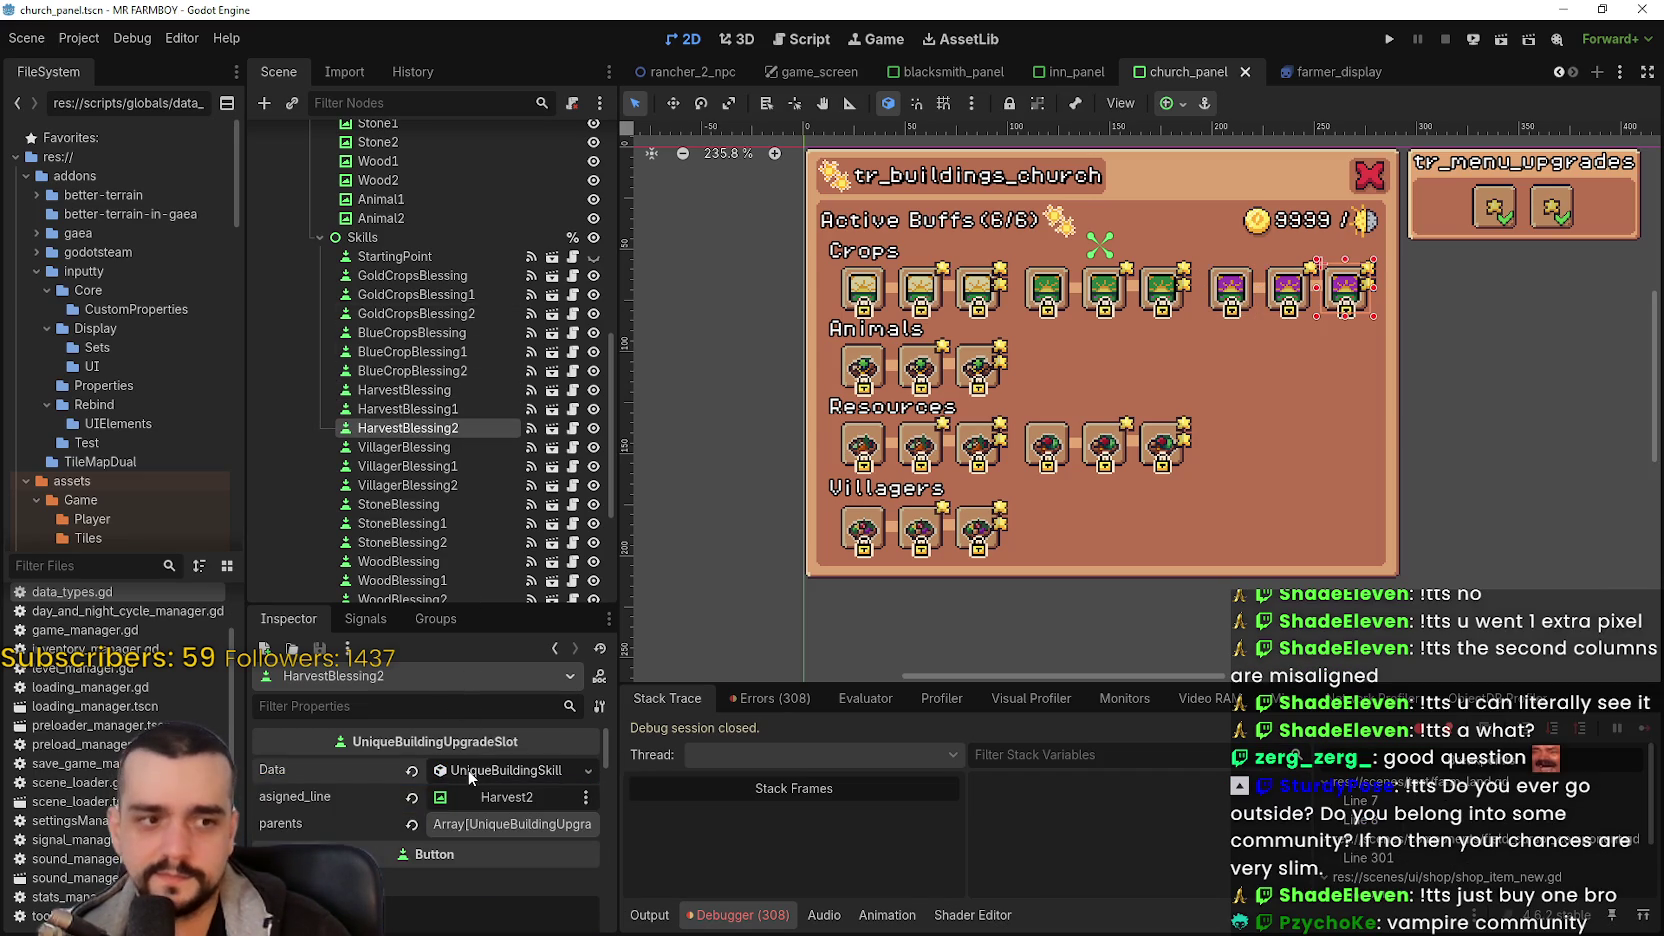
pyautogui.click(510, 823)
pyautogui.hotkey('ctrl', 's')
# - Chain VillagerBlessing1 and VillagerBlessing2 to lines Villager1 and Villager2, each parented to its predecessor
pyautogui.scroll(-3, 410, 480)
pyautogui.click(435, 330)
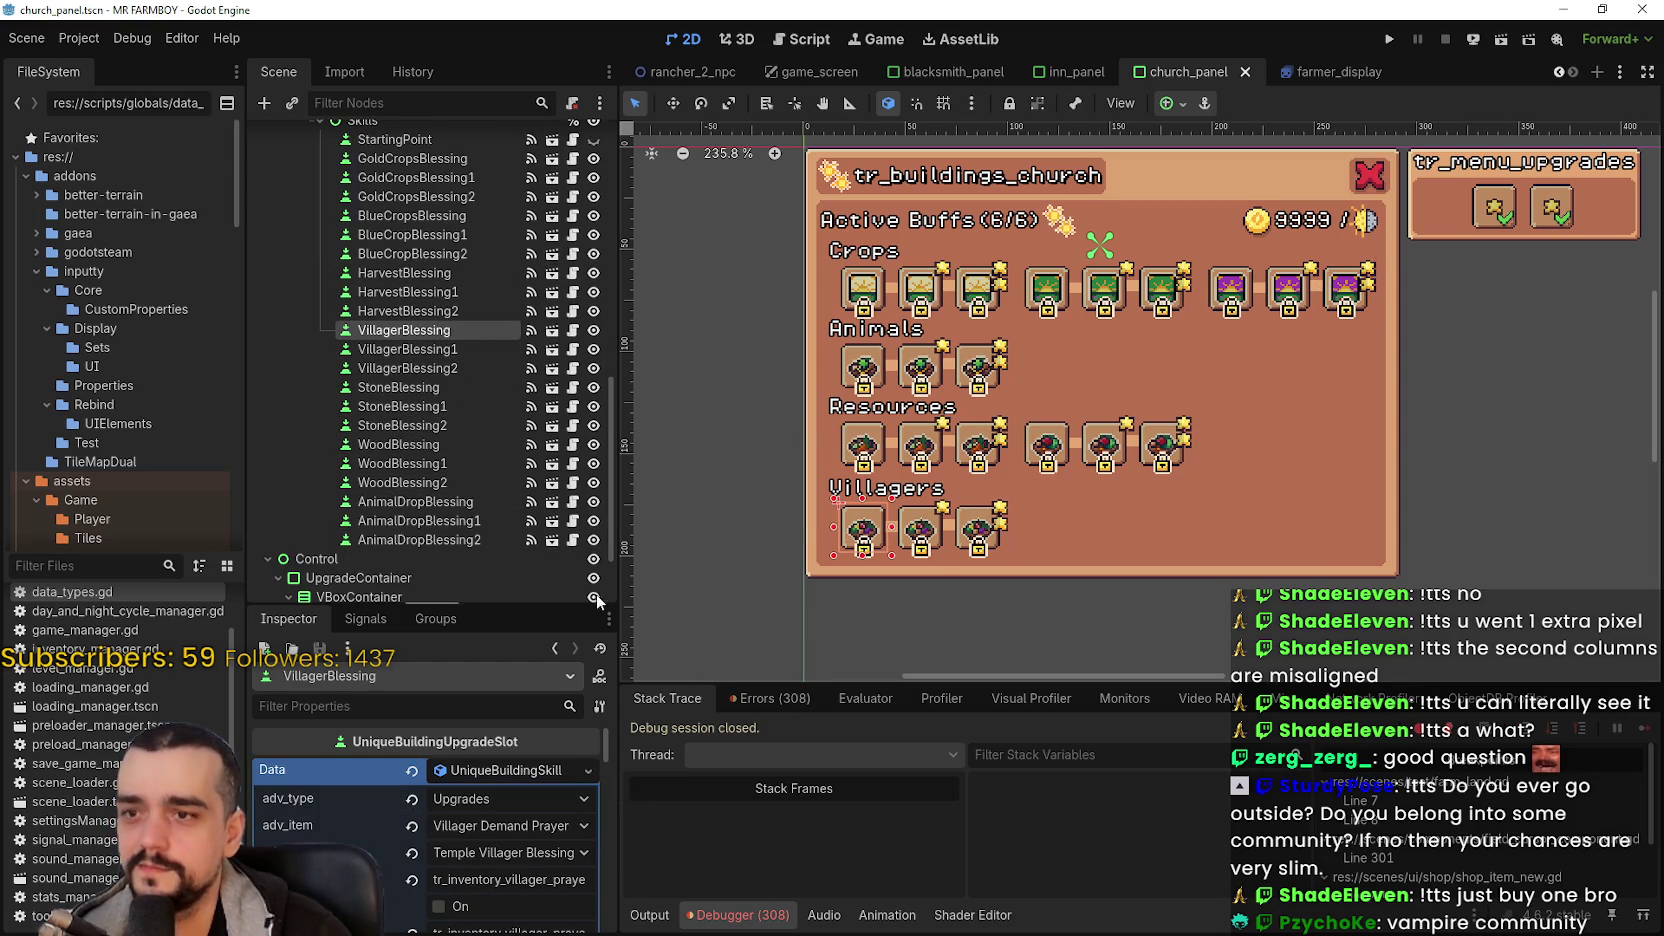
pyautogui.click(505, 770)
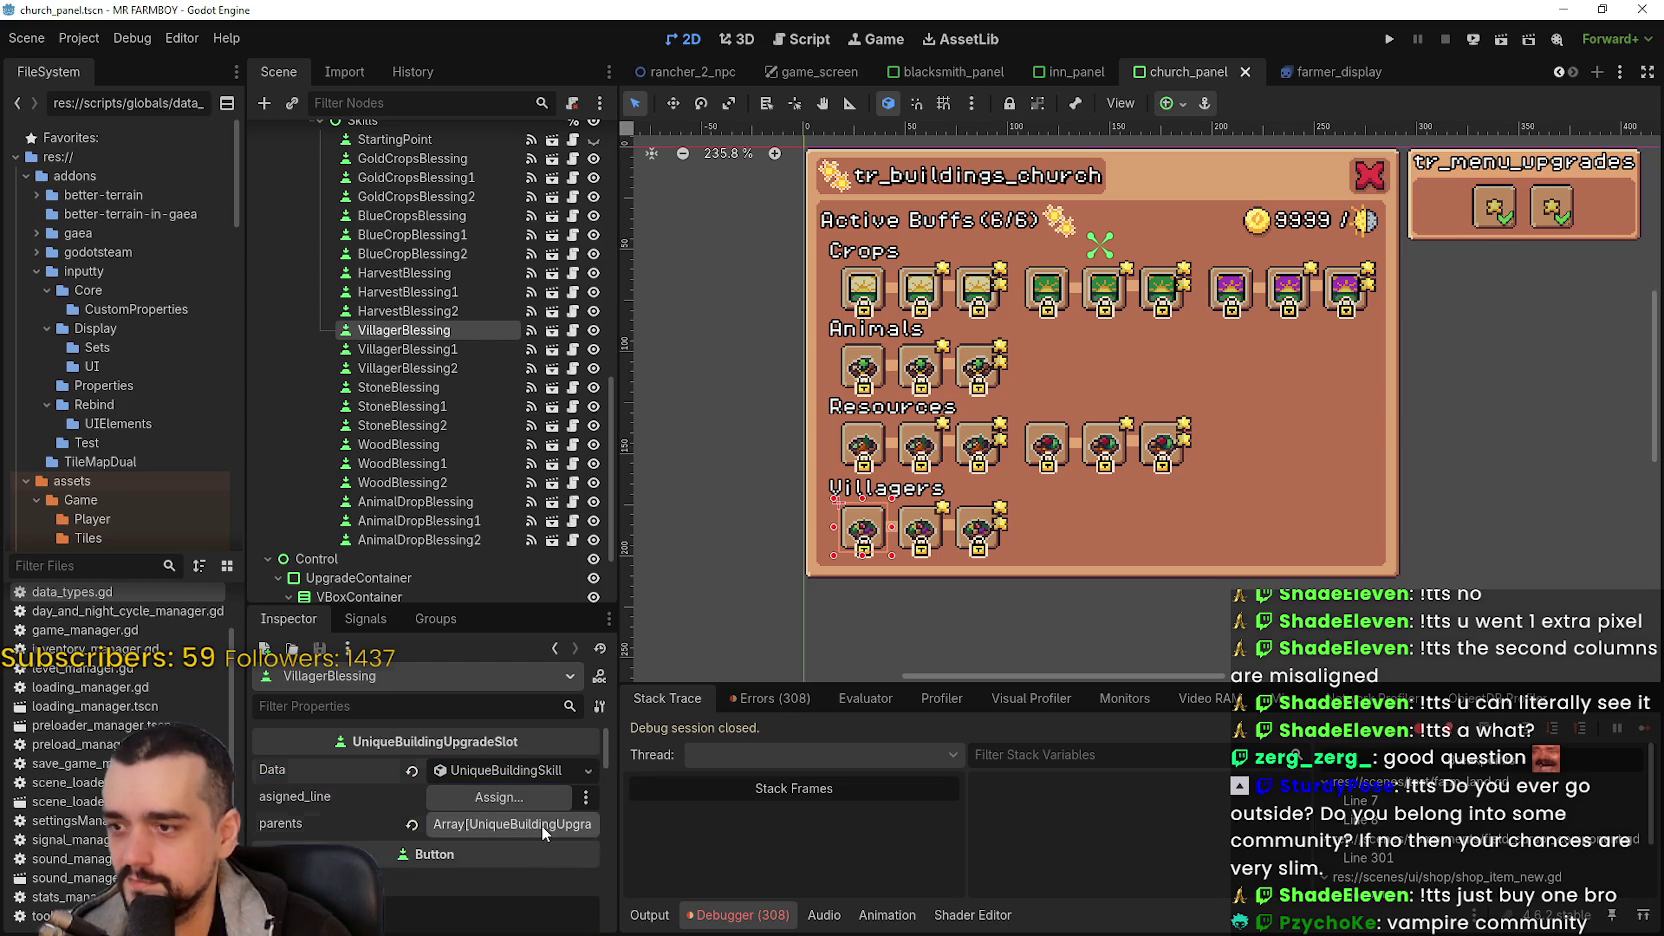
pyautogui.click(512, 824)
pyautogui.click(408, 349)
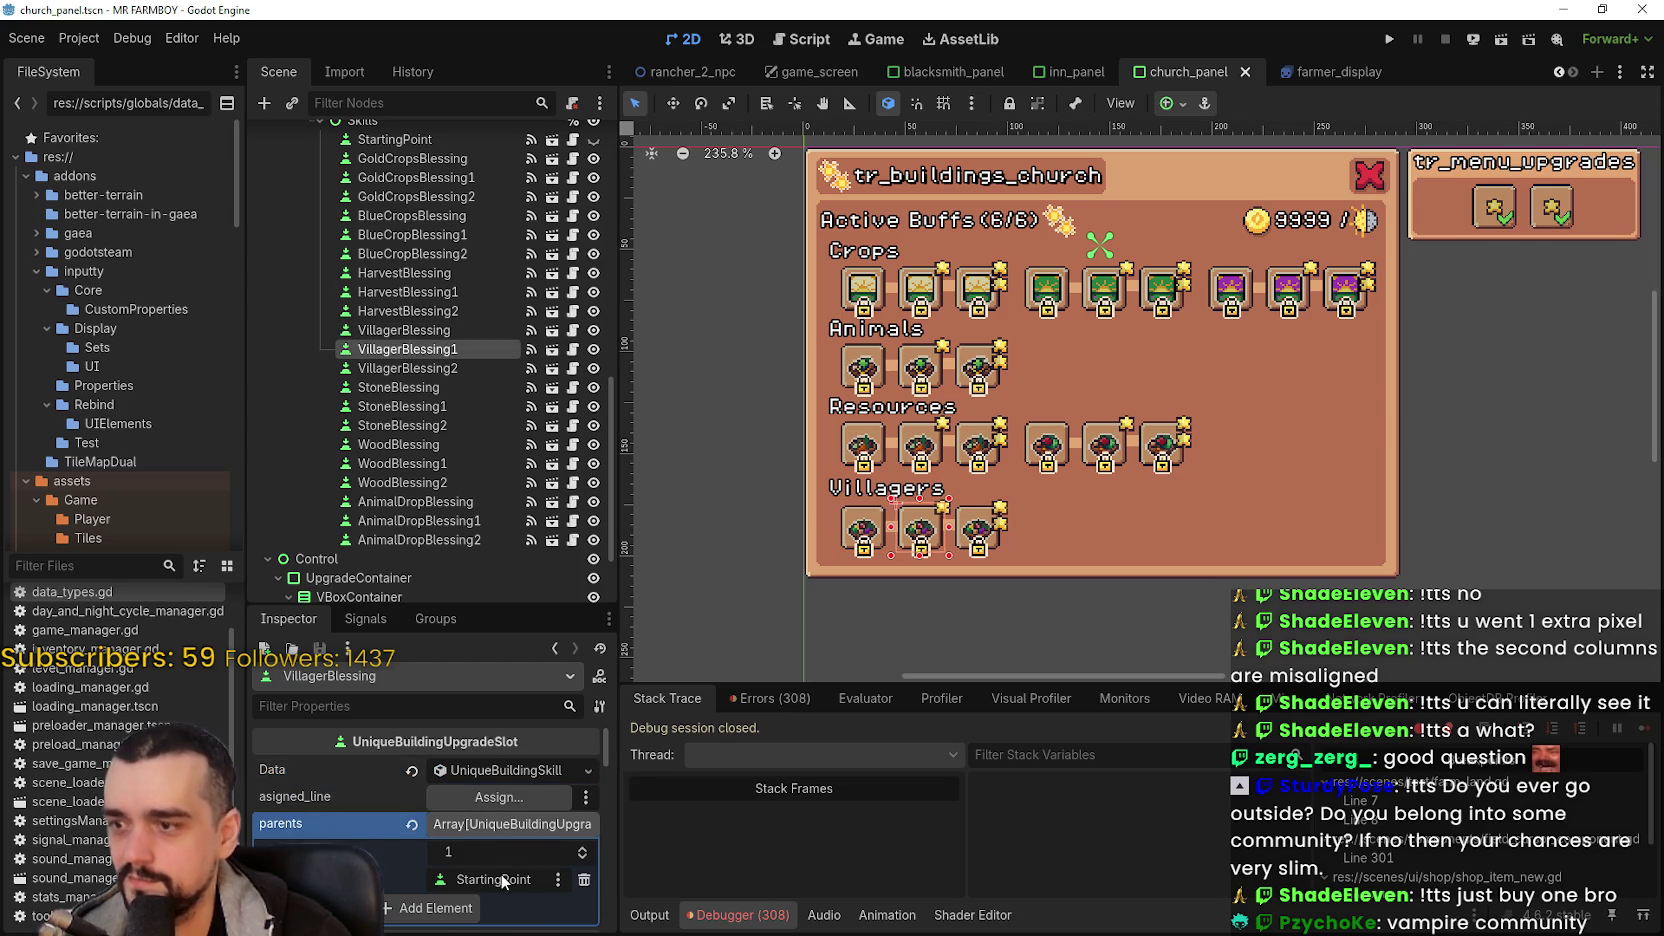
pyautogui.click(496, 830)
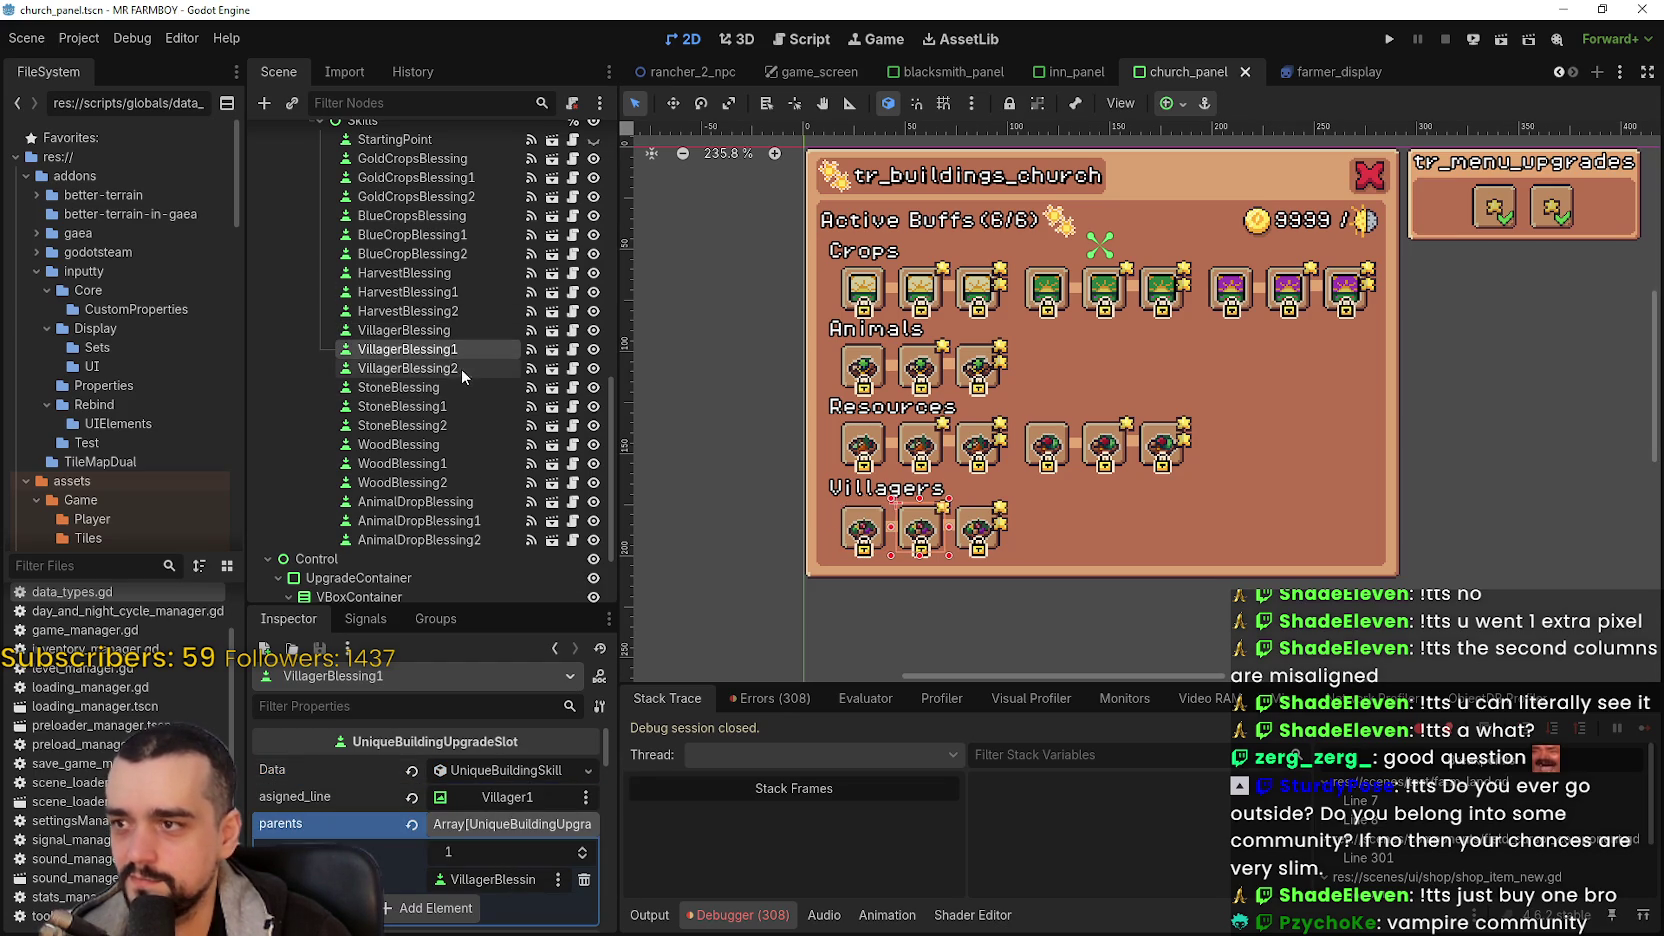
pyautogui.click(462, 369)
pyautogui.click(505, 826)
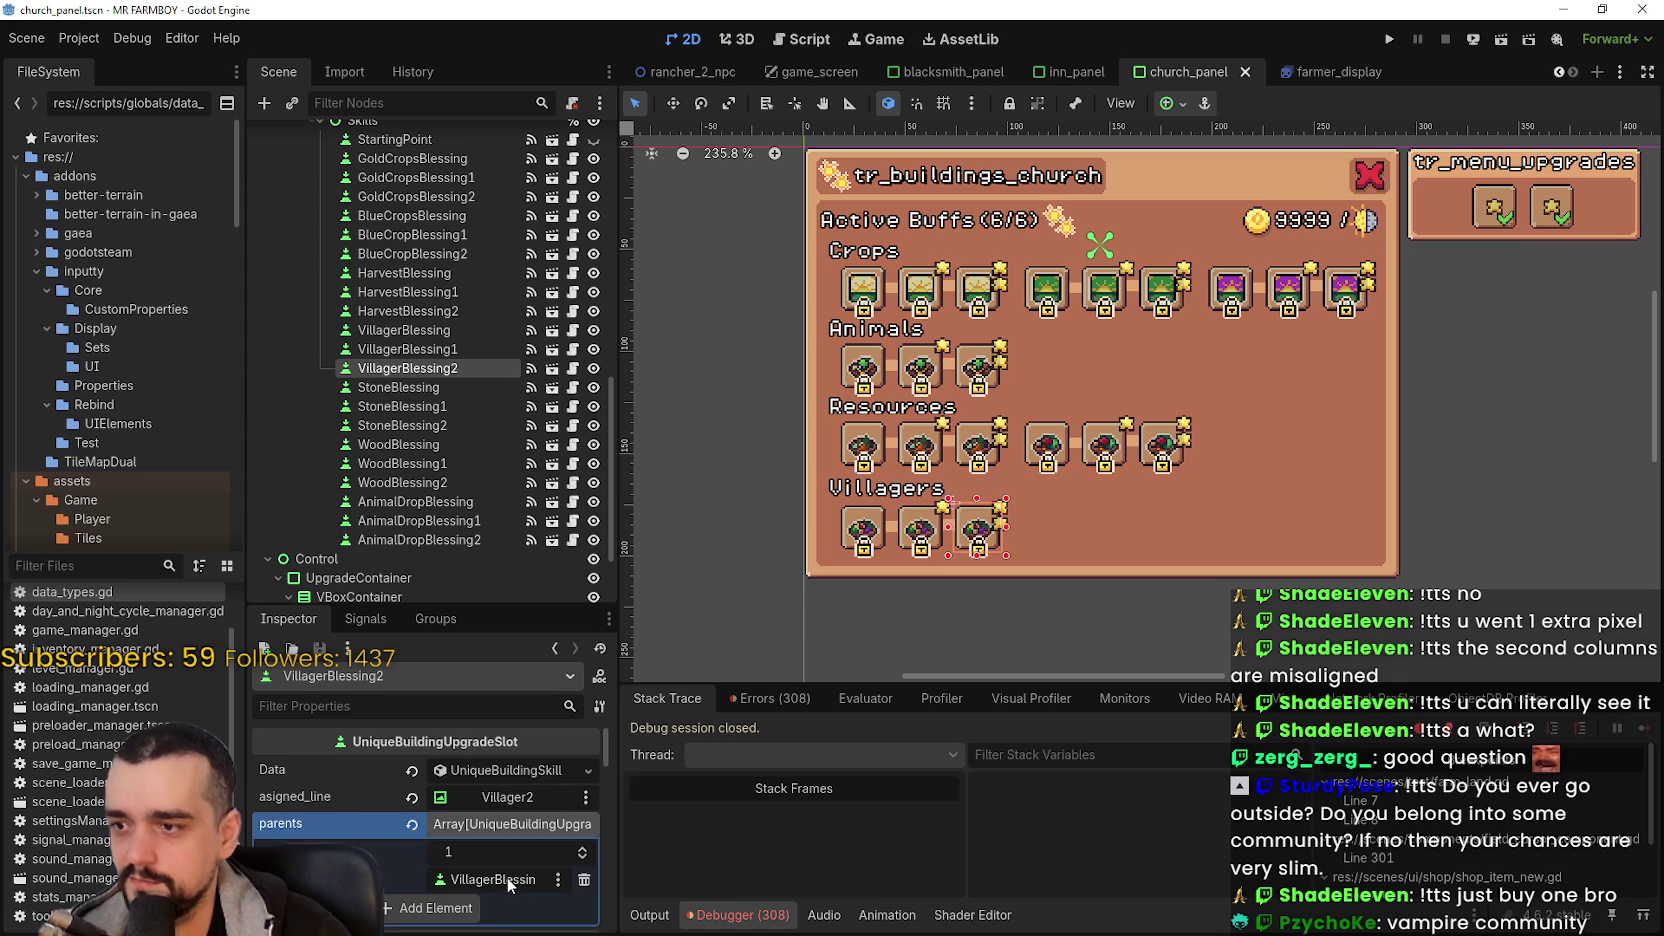
pyautogui.click(452, 349)
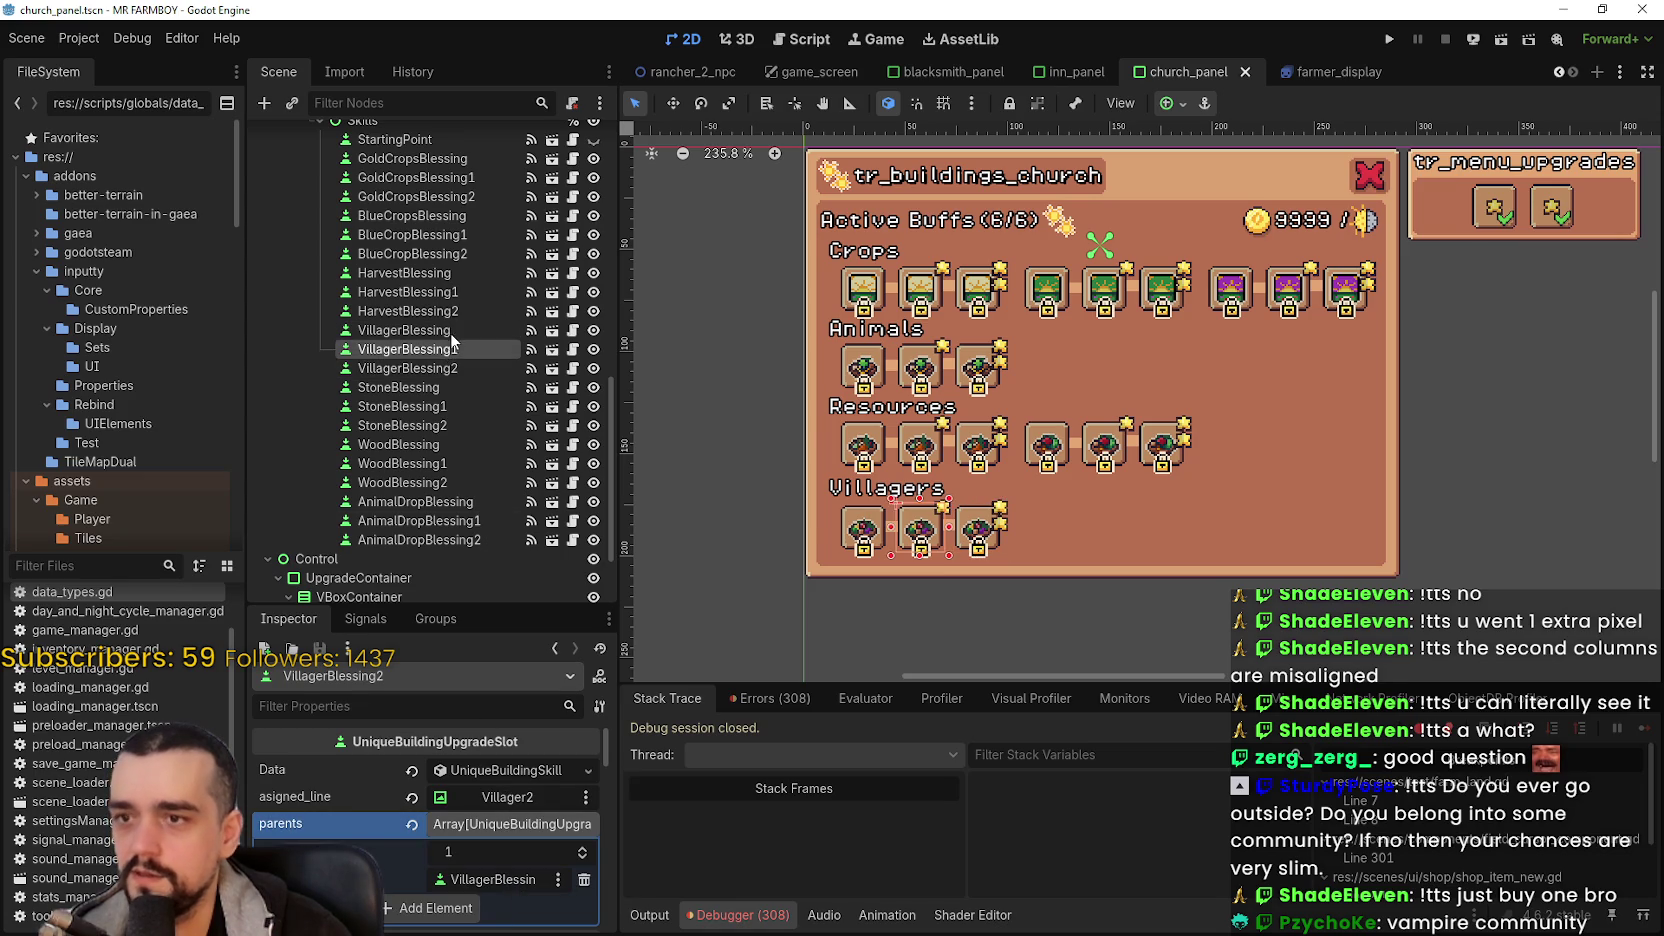
pyautogui.click(450, 337)
pyautogui.scroll(2, 866, 352)
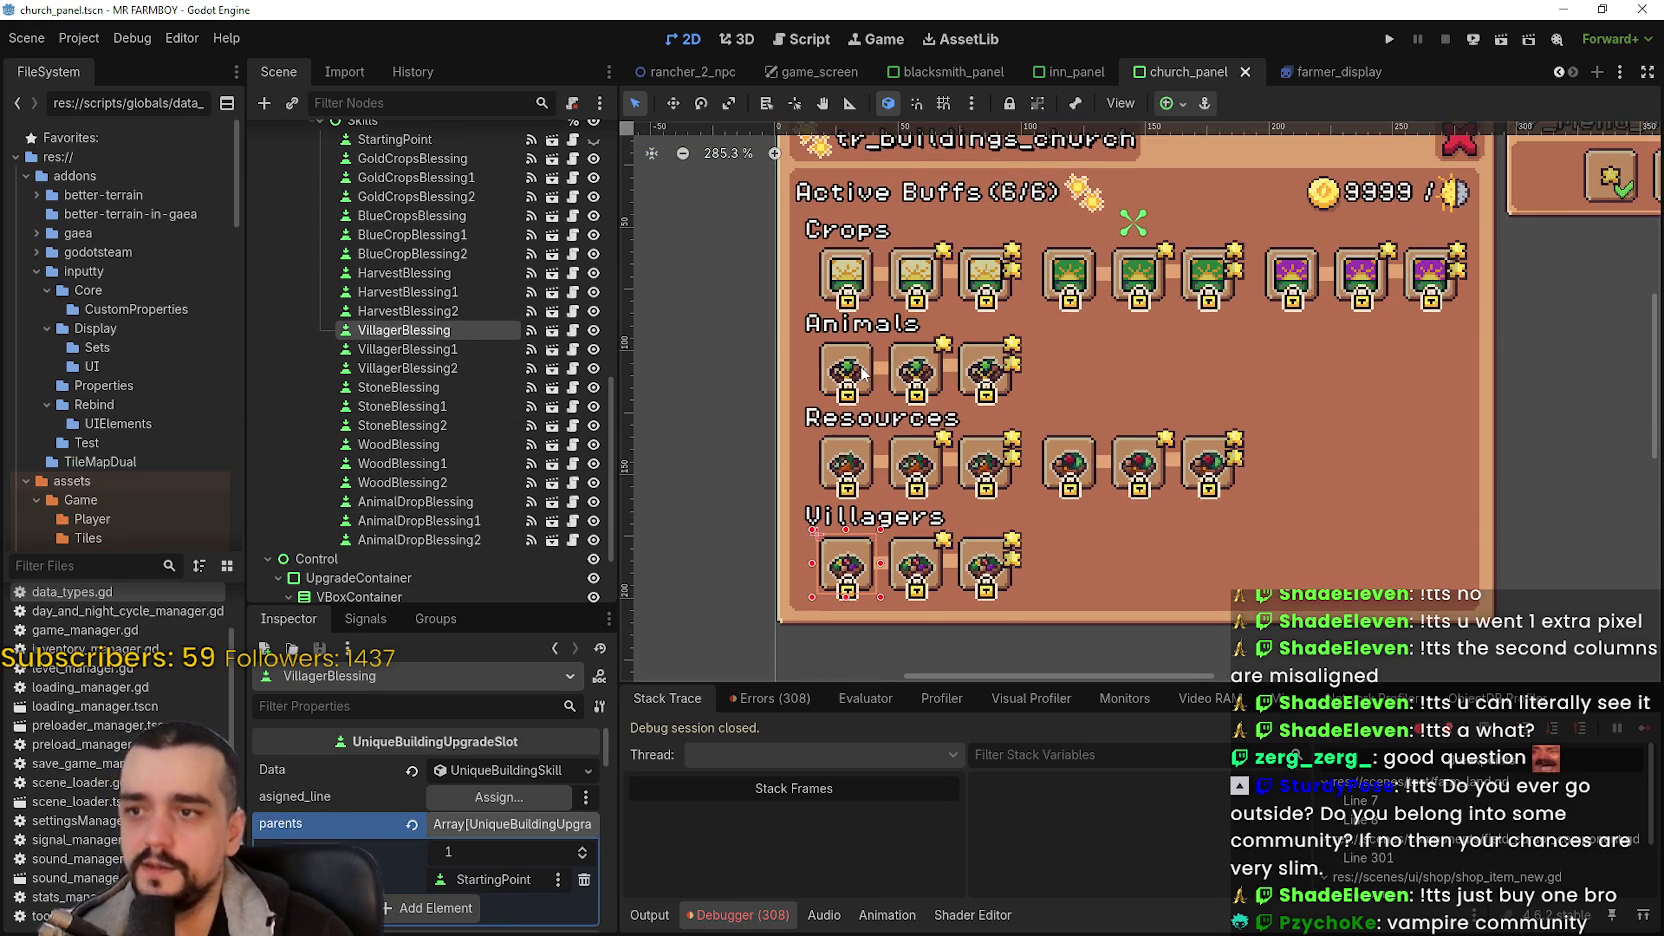
pyautogui.click(866, 352)
# - Open the Region Editor for AnimalDropBlessing's icon AtlasTexture
pyautogui.scroll(-3, 497, 872)
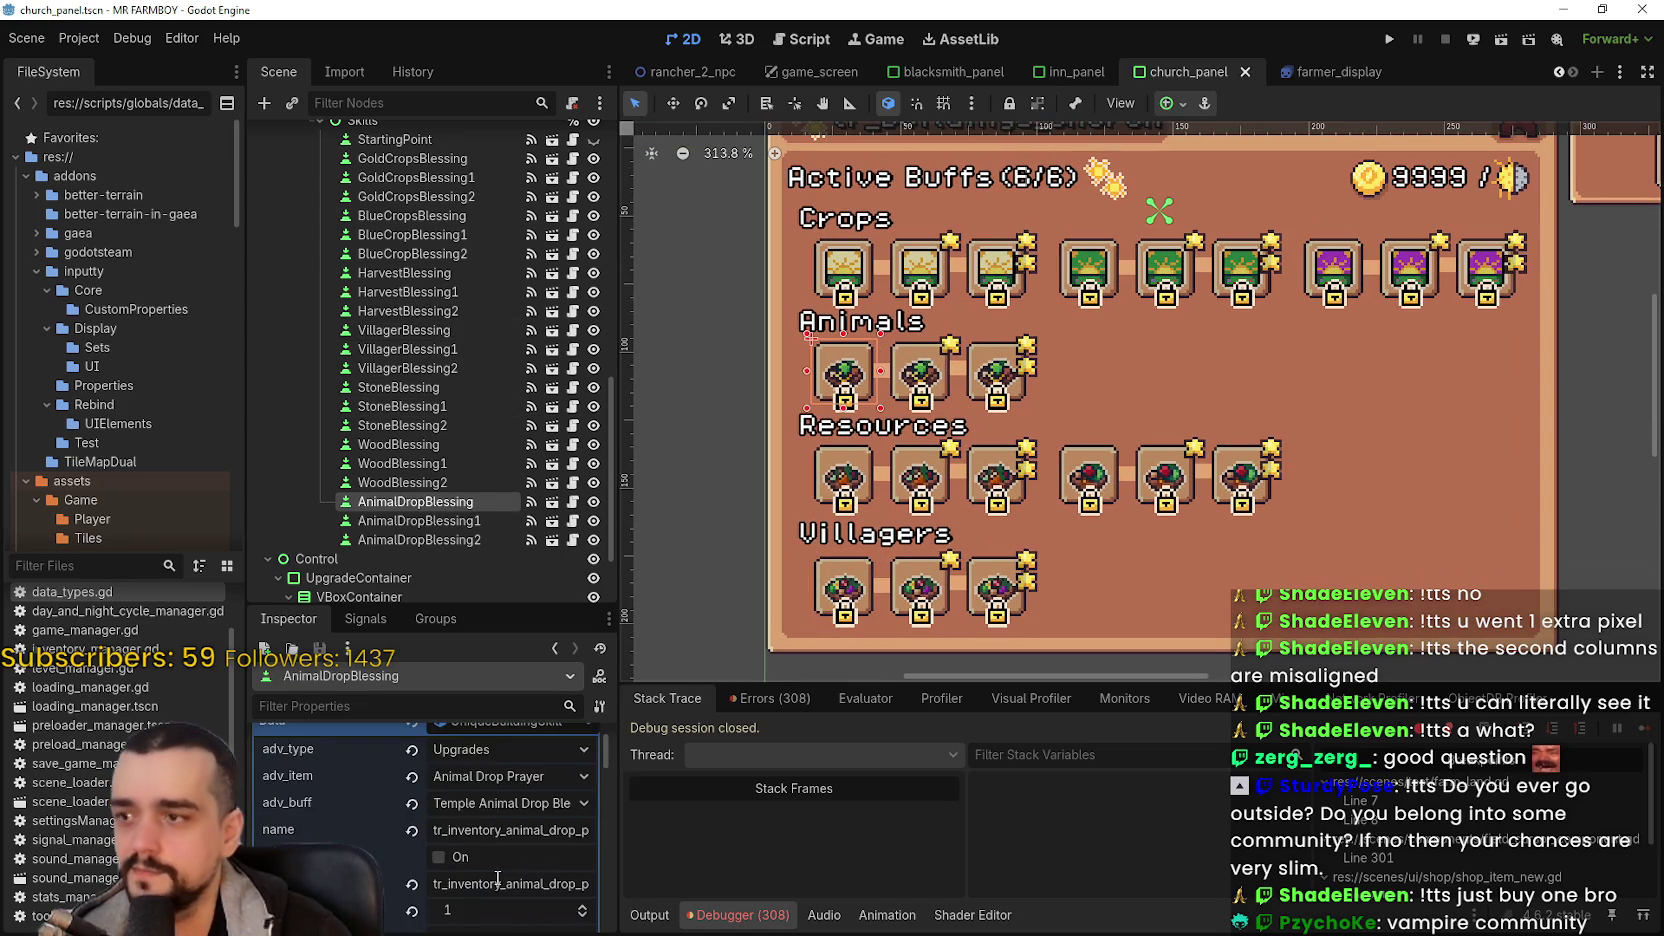
pyautogui.scroll(-5, 497, 872)
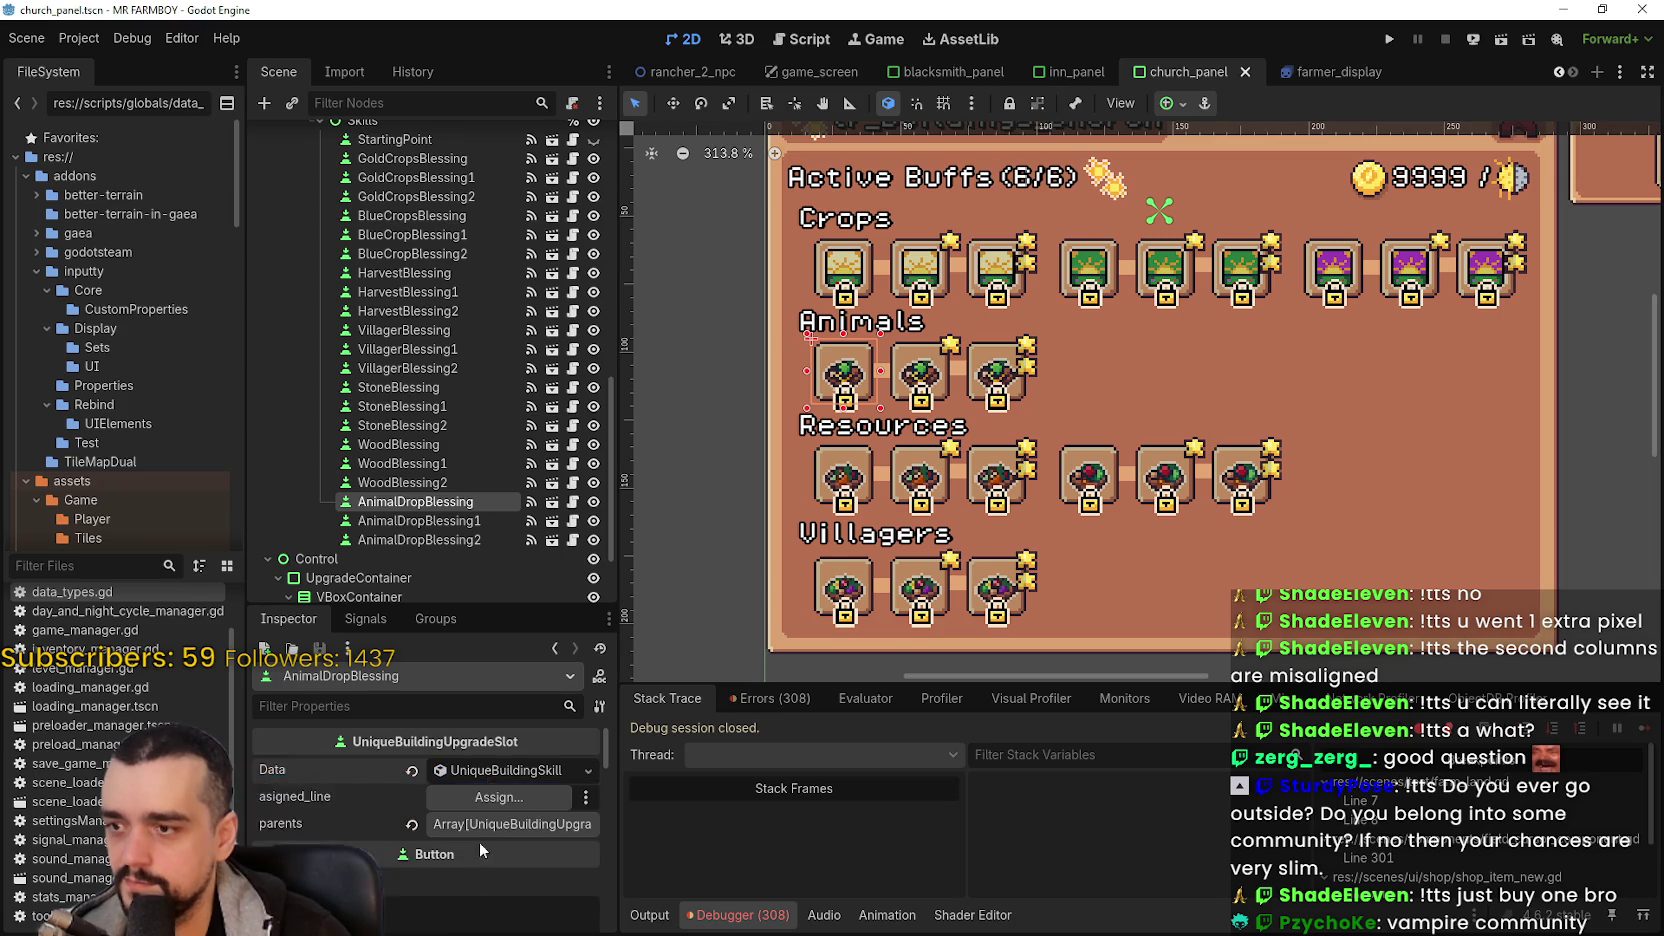
pyautogui.scroll(-4, 503, 817)
pyautogui.rightClick(486, 835)
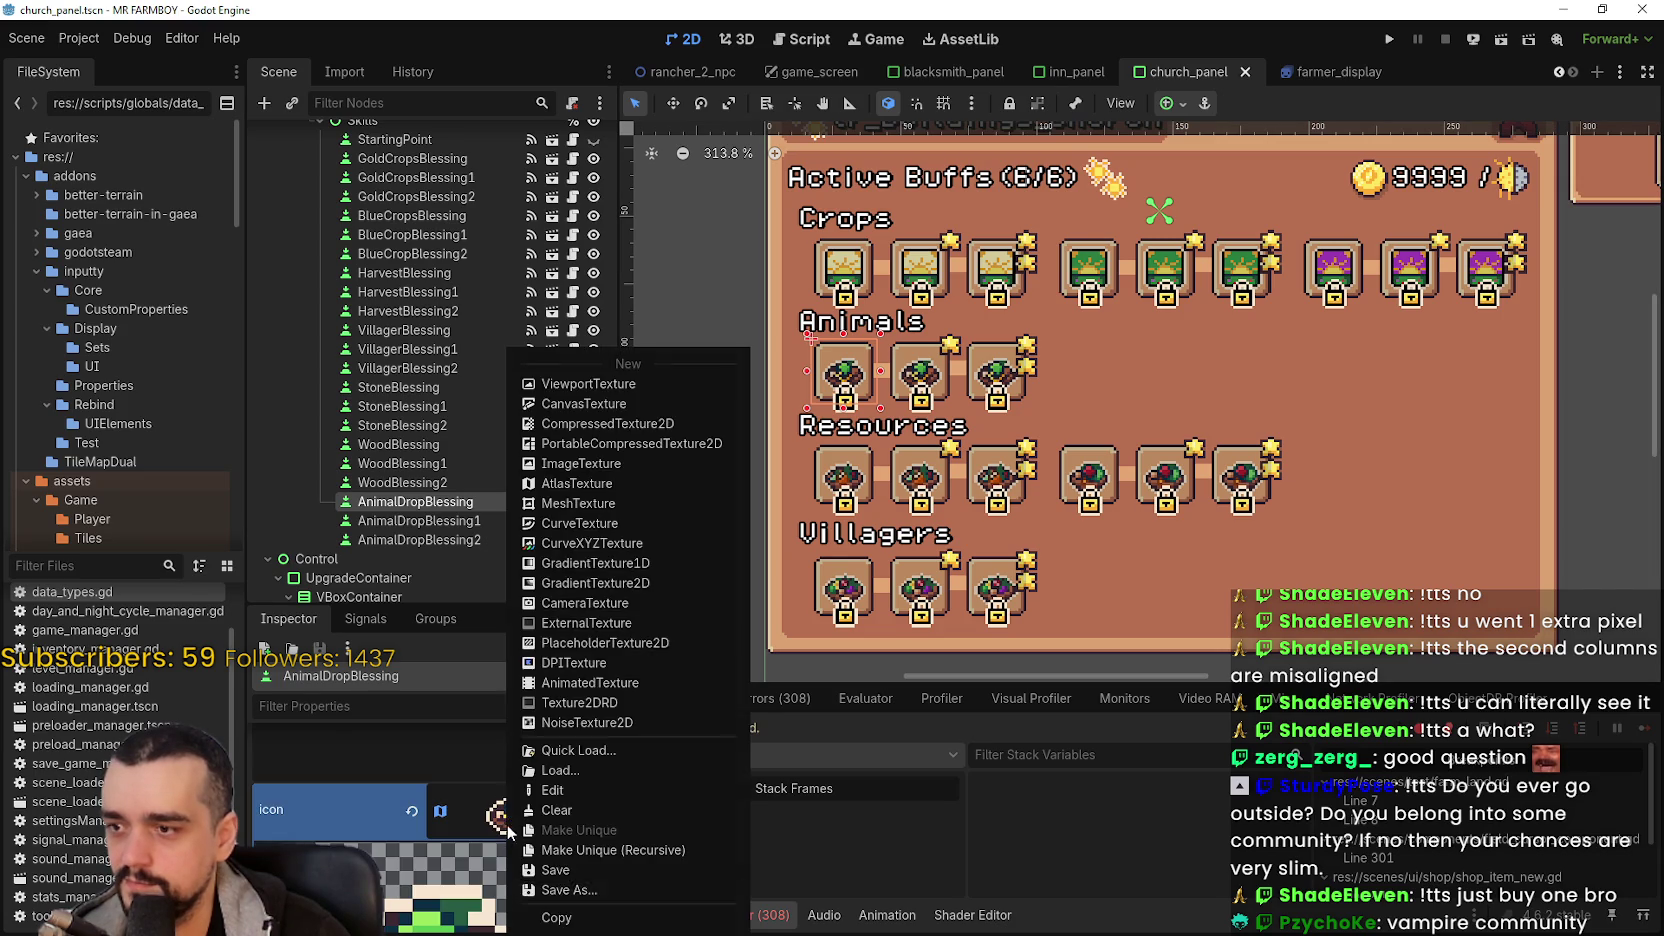
pyautogui.click(486, 835)
pyautogui.scroll(-2, 470, 850)
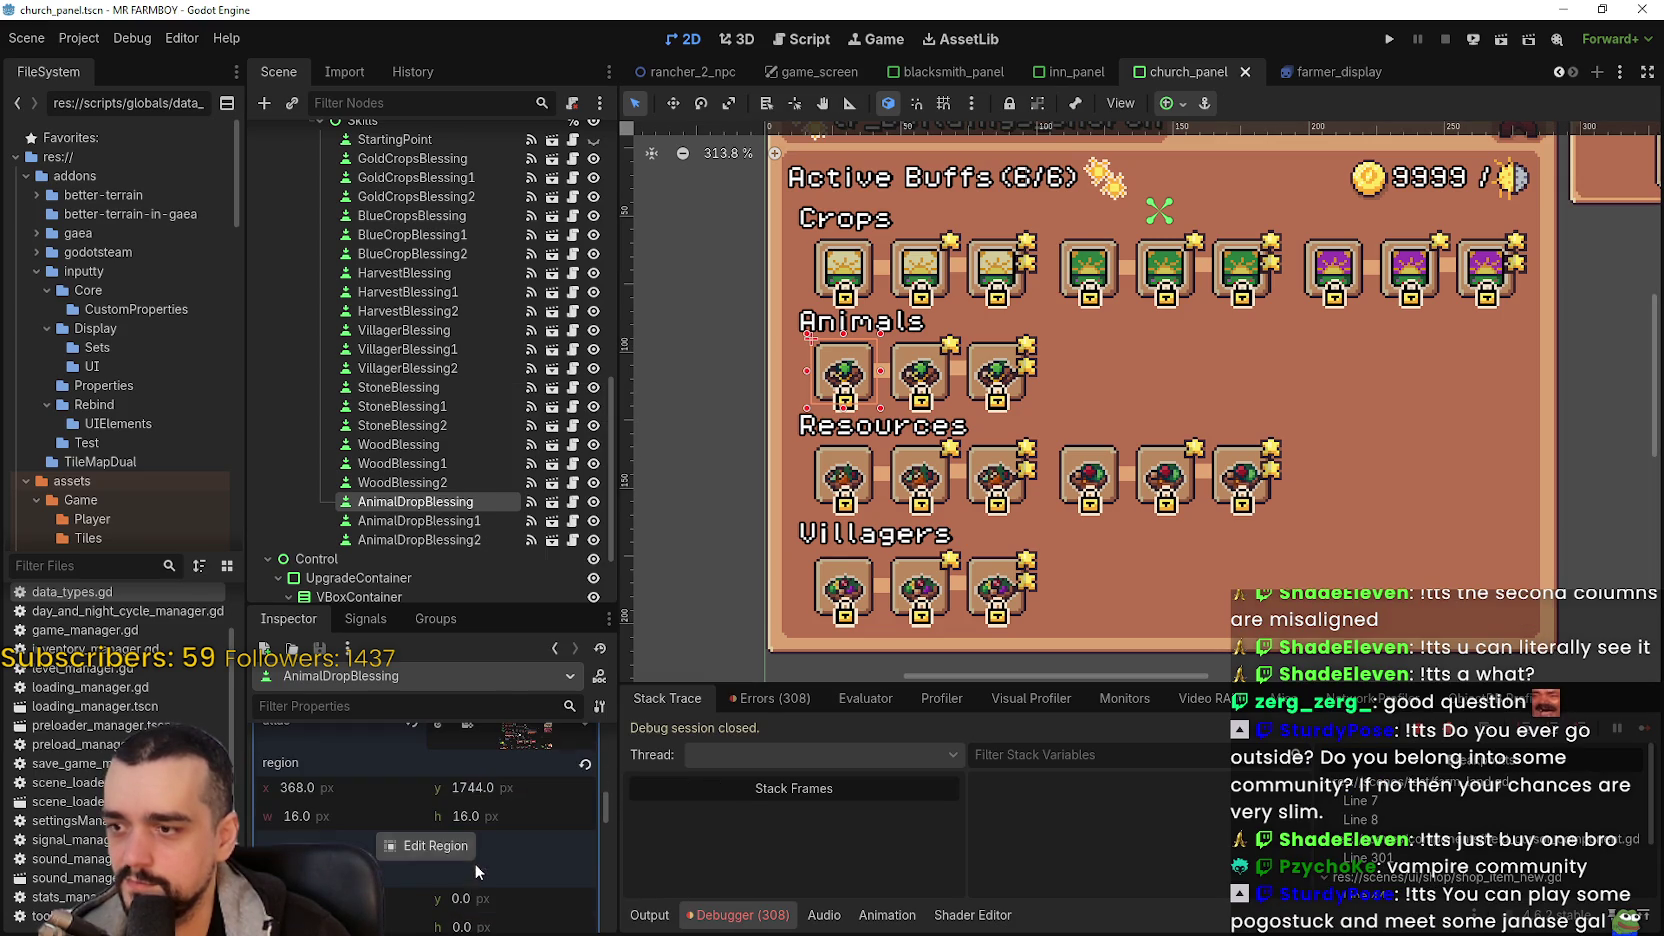
pyautogui.click(464, 855)
# - Pick the red tile on the sprite sheet as the icon region and save the scene
pyautogui.scroll(-6, 710, 525)
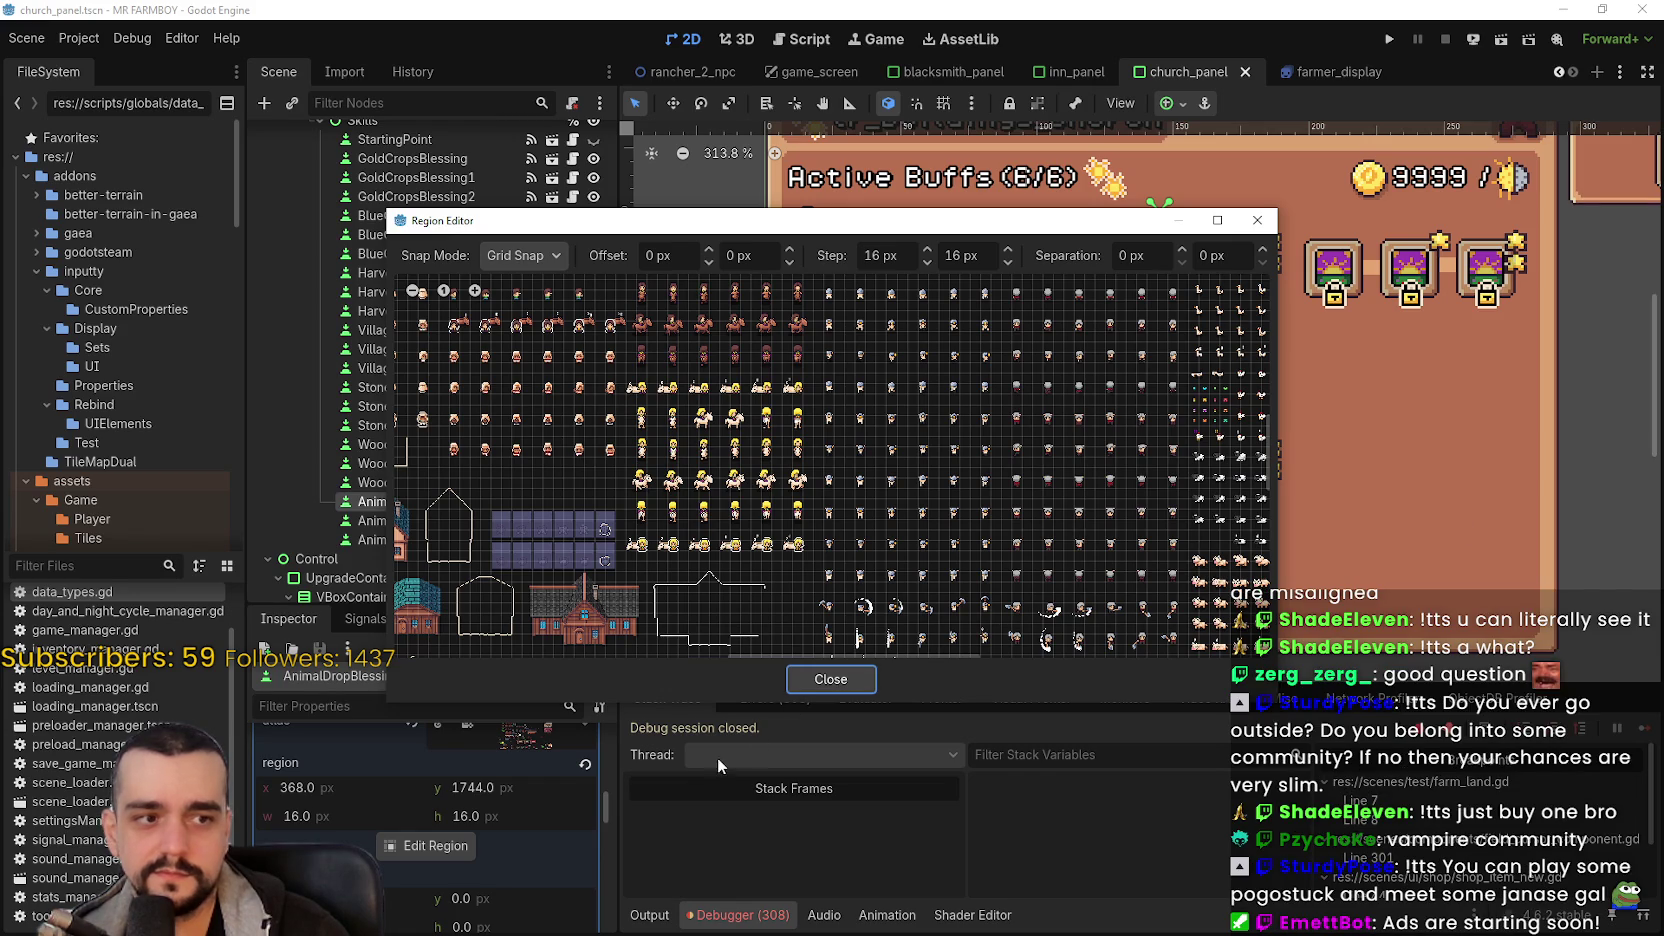
pyautogui.moveTo(567, 587); pyautogui.dragTo(851, 441)
pyautogui.scroll(5, 790, 460)
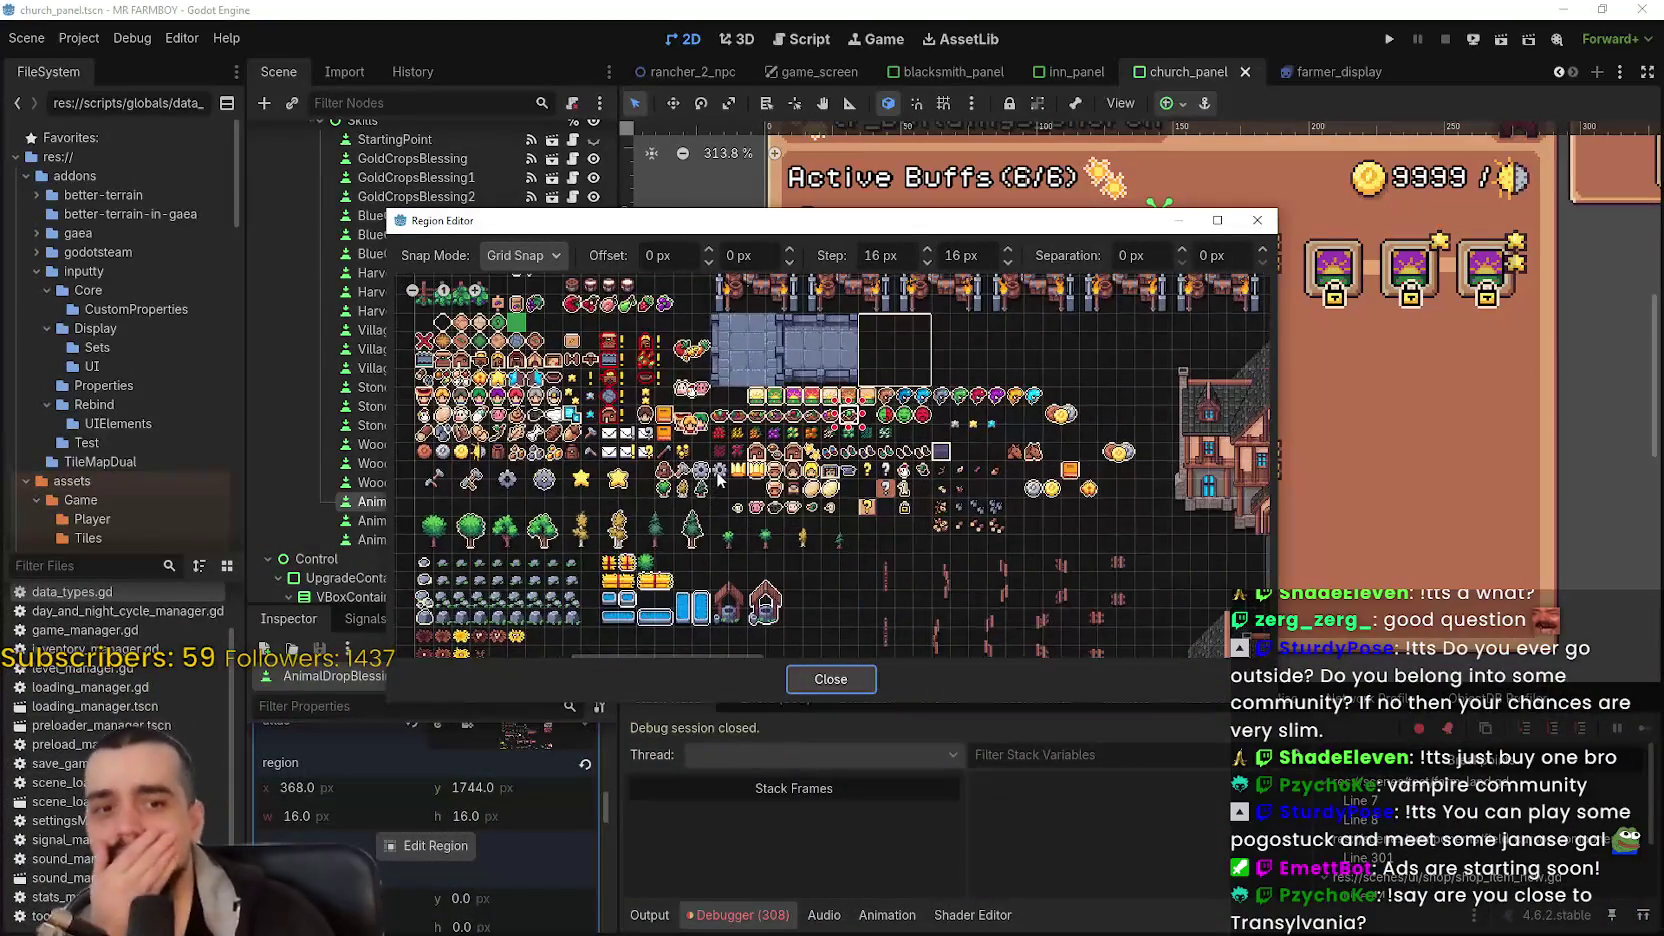
pyautogui.scroll(-1, 716, 474)
pyautogui.scroll(-2, 794, 437)
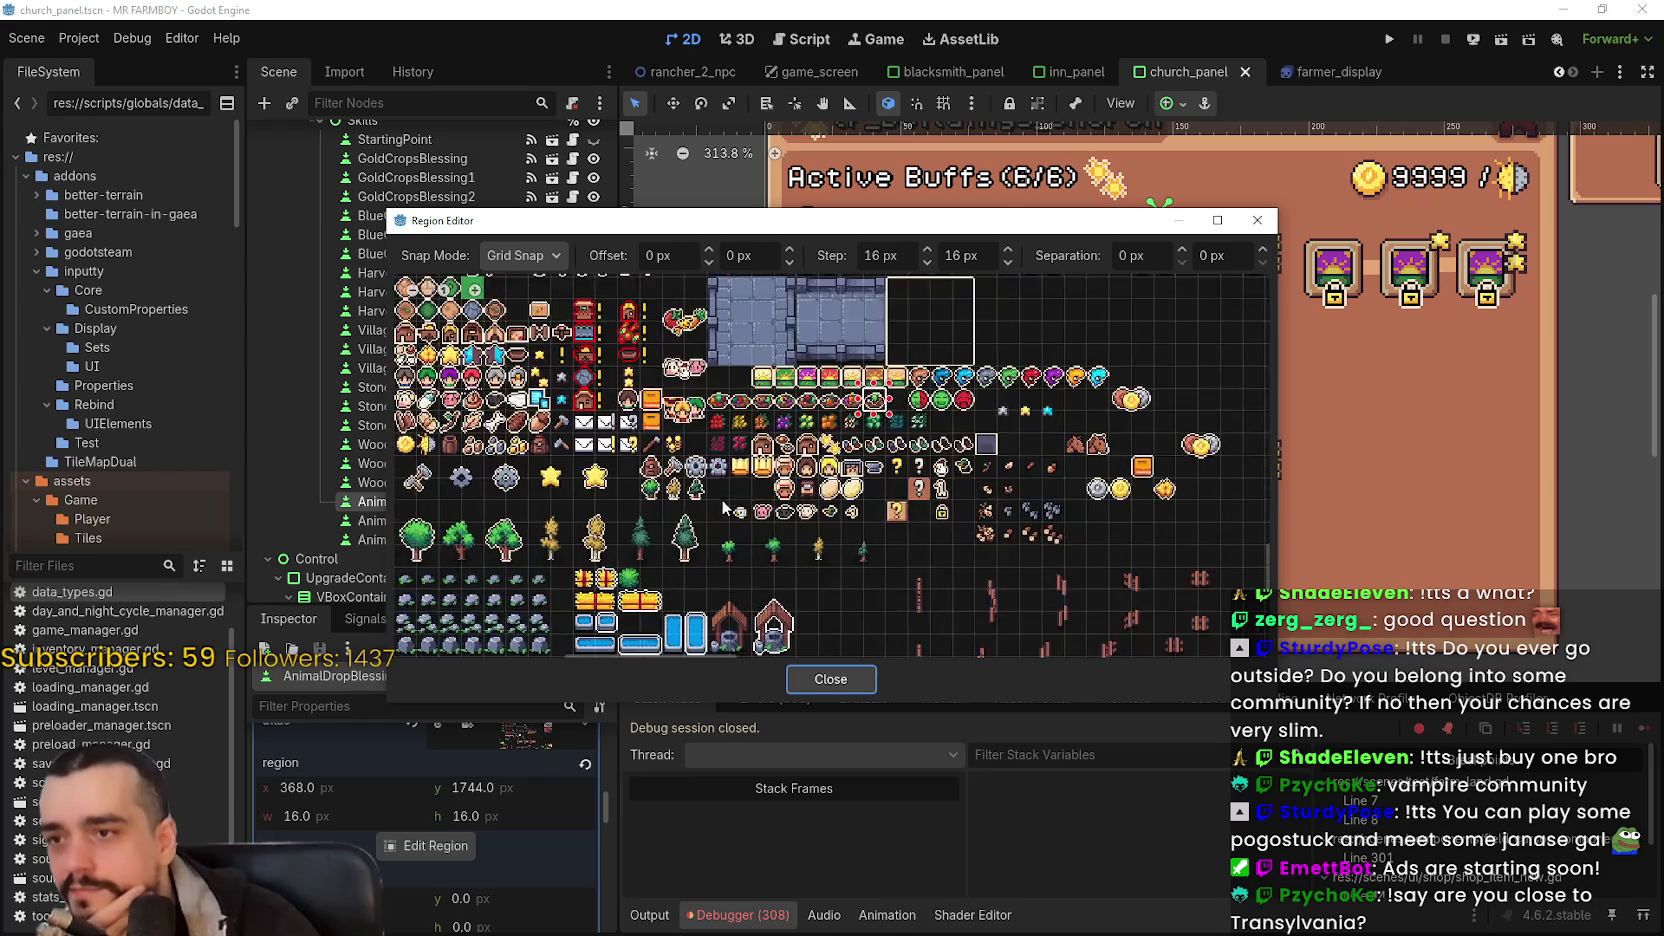
pyautogui.scroll(3, 795, 437)
pyautogui.moveTo(819, 228)
pyautogui.mouseDown()
pyautogui.moveTo(858, 528)
pyautogui.moveTo(871, 448)
pyautogui.moveTo(871, 494)
pyautogui.mouseUp()
pyautogui.scroll(2, 840, 700)
pyautogui.moveTo(812, 660)
pyautogui.mouseDown()
pyautogui.moveTo(838, 720)
pyautogui.moveTo(876, 720)
pyautogui.mouseUp()
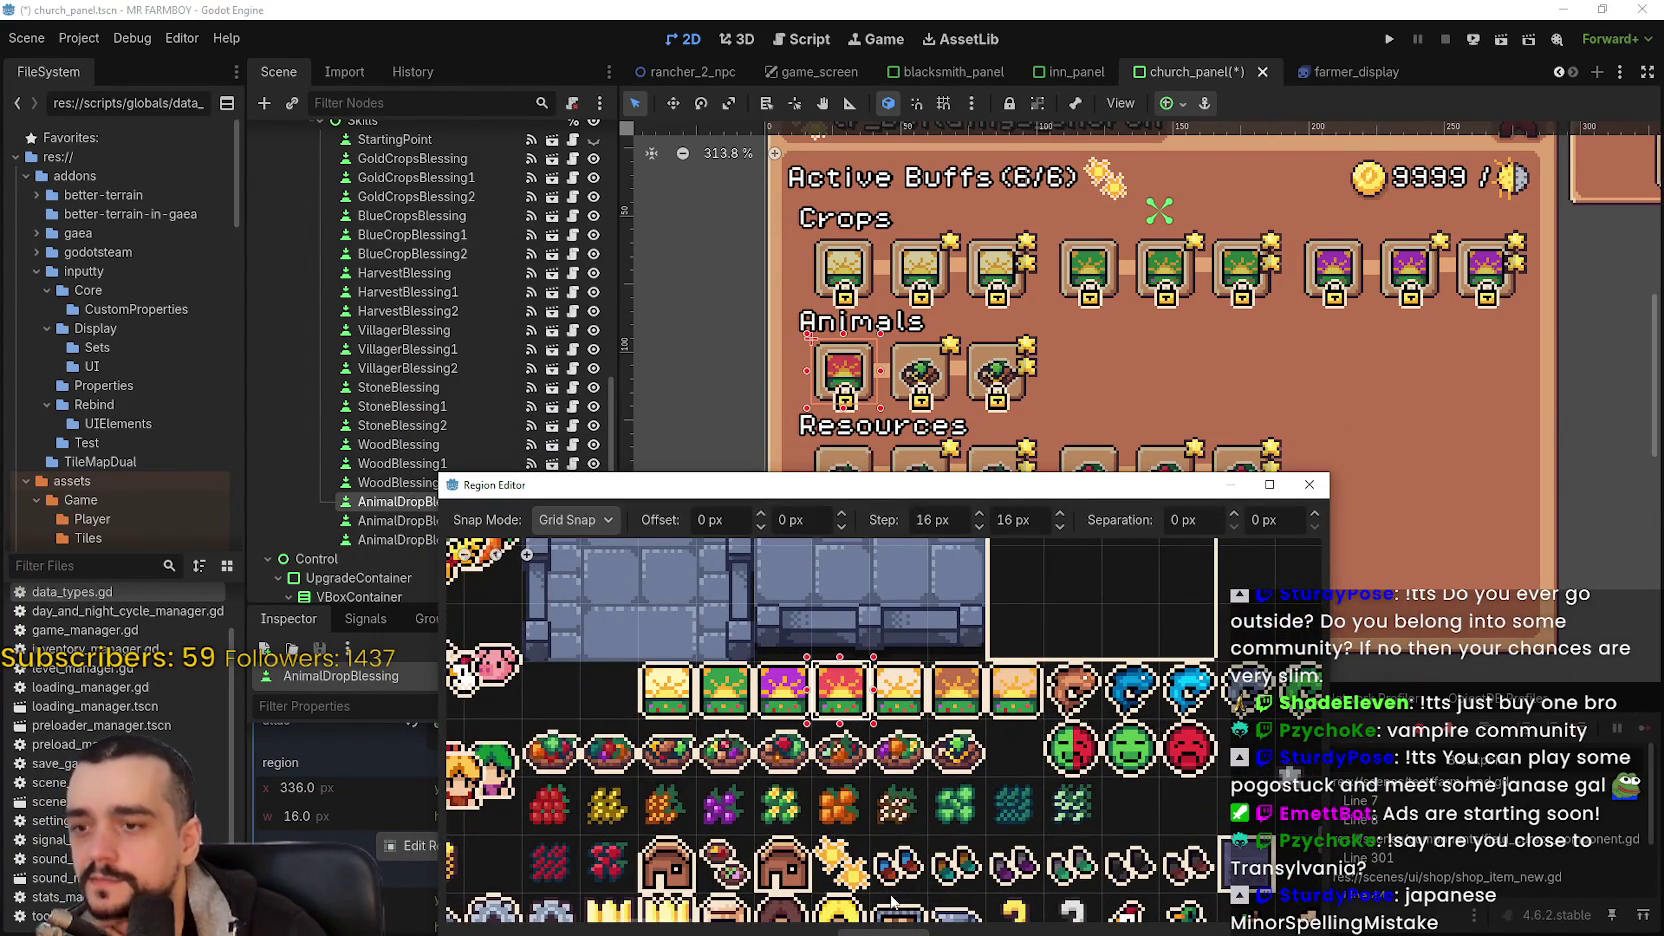
pyautogui.moveTo(931, 500); pyautogui.dragTo(903, 339)
pyautogui.click(890, 786)
pyautogui.hotkey('ctrl', 's')
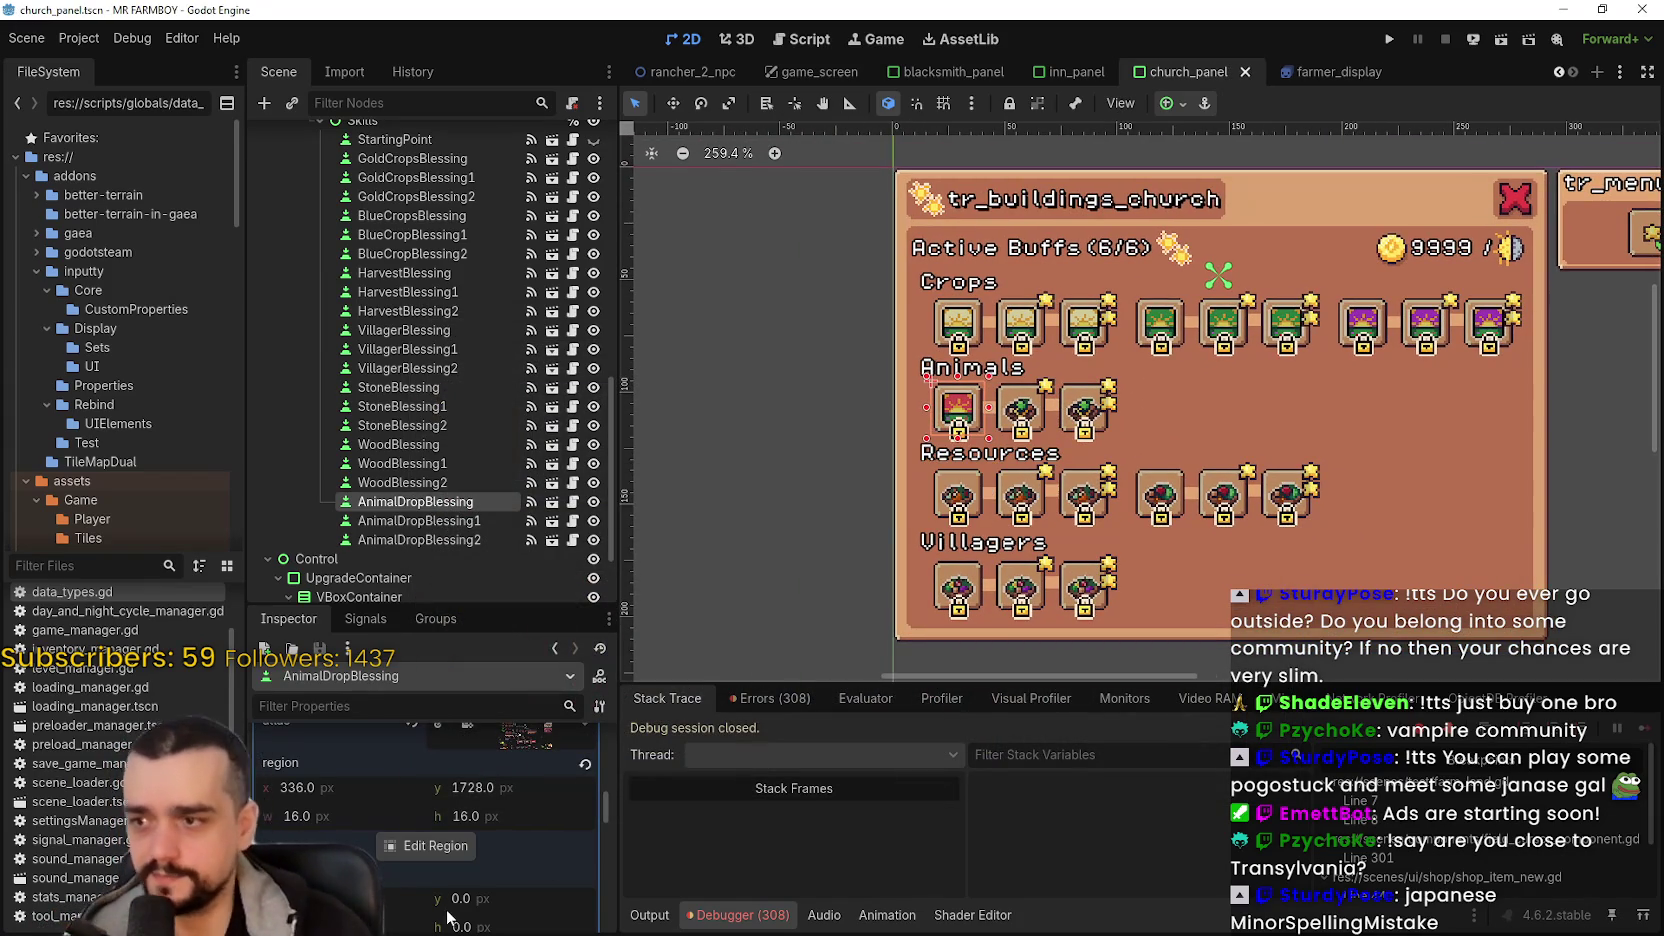
# - Copy the red icon texture onto AnimalDropBlessing1's icon and save
pyautogui.scroll(5, 445, 925)
pyautogui.rightClick(507, 843)
pyautogui.click(486, 500)
pyautogui.click(477, 520)
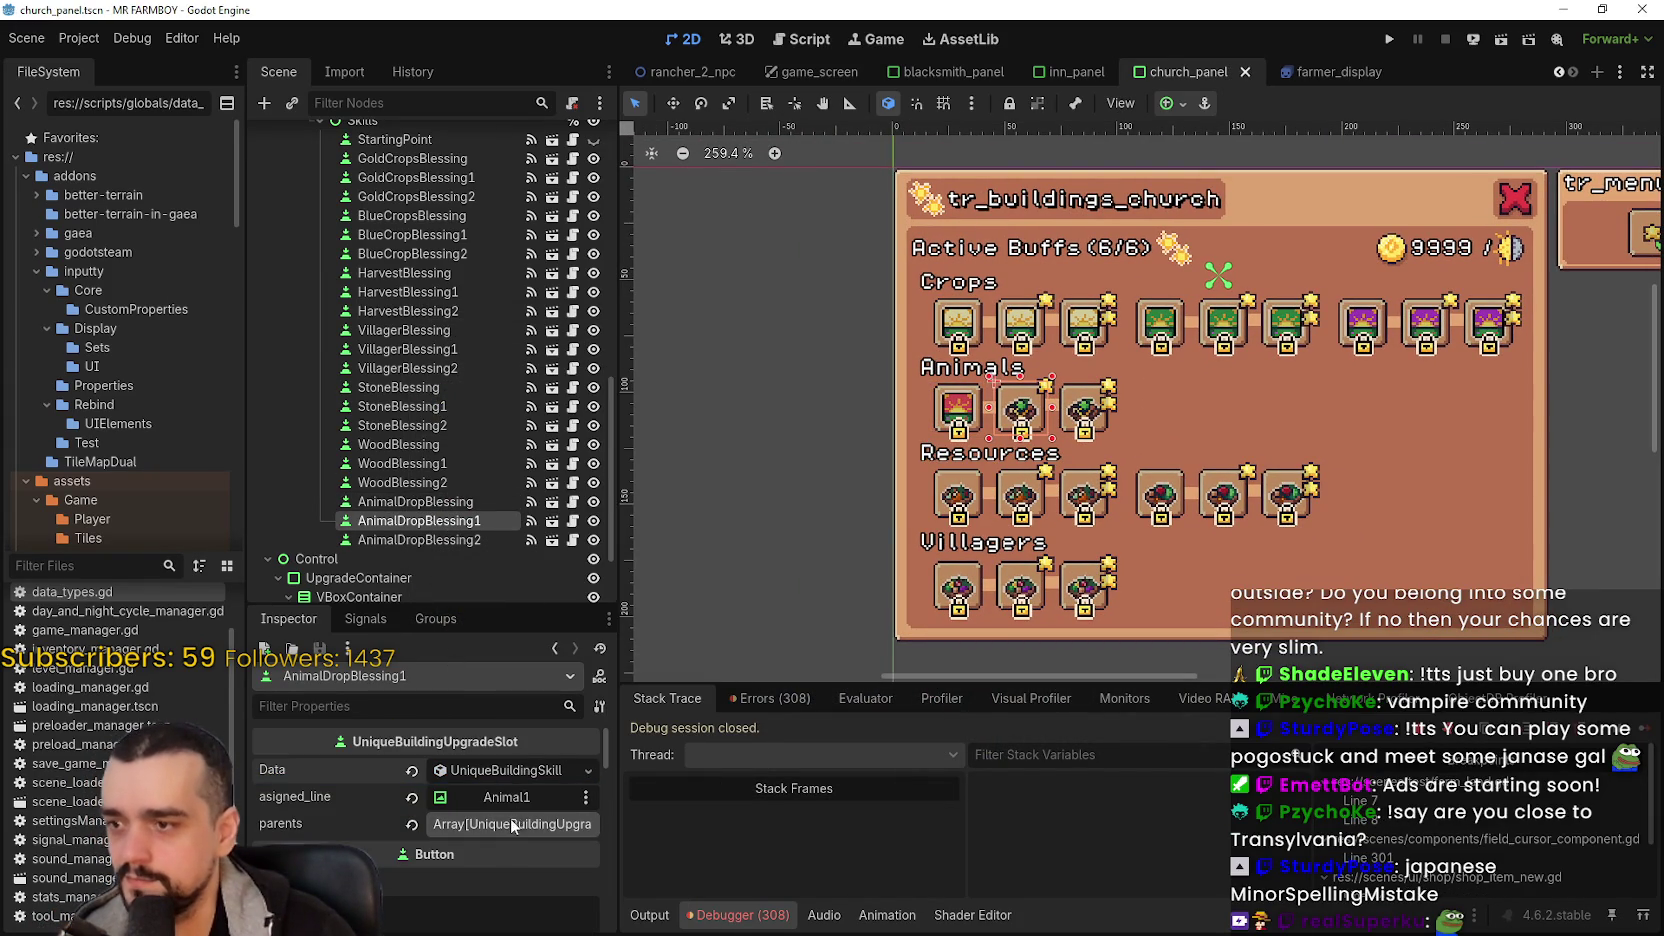
pyautogui.scroll(-3, 510, 830)
pyautogui.rightClick(510, 812)
pyautogui.click(560, 907)
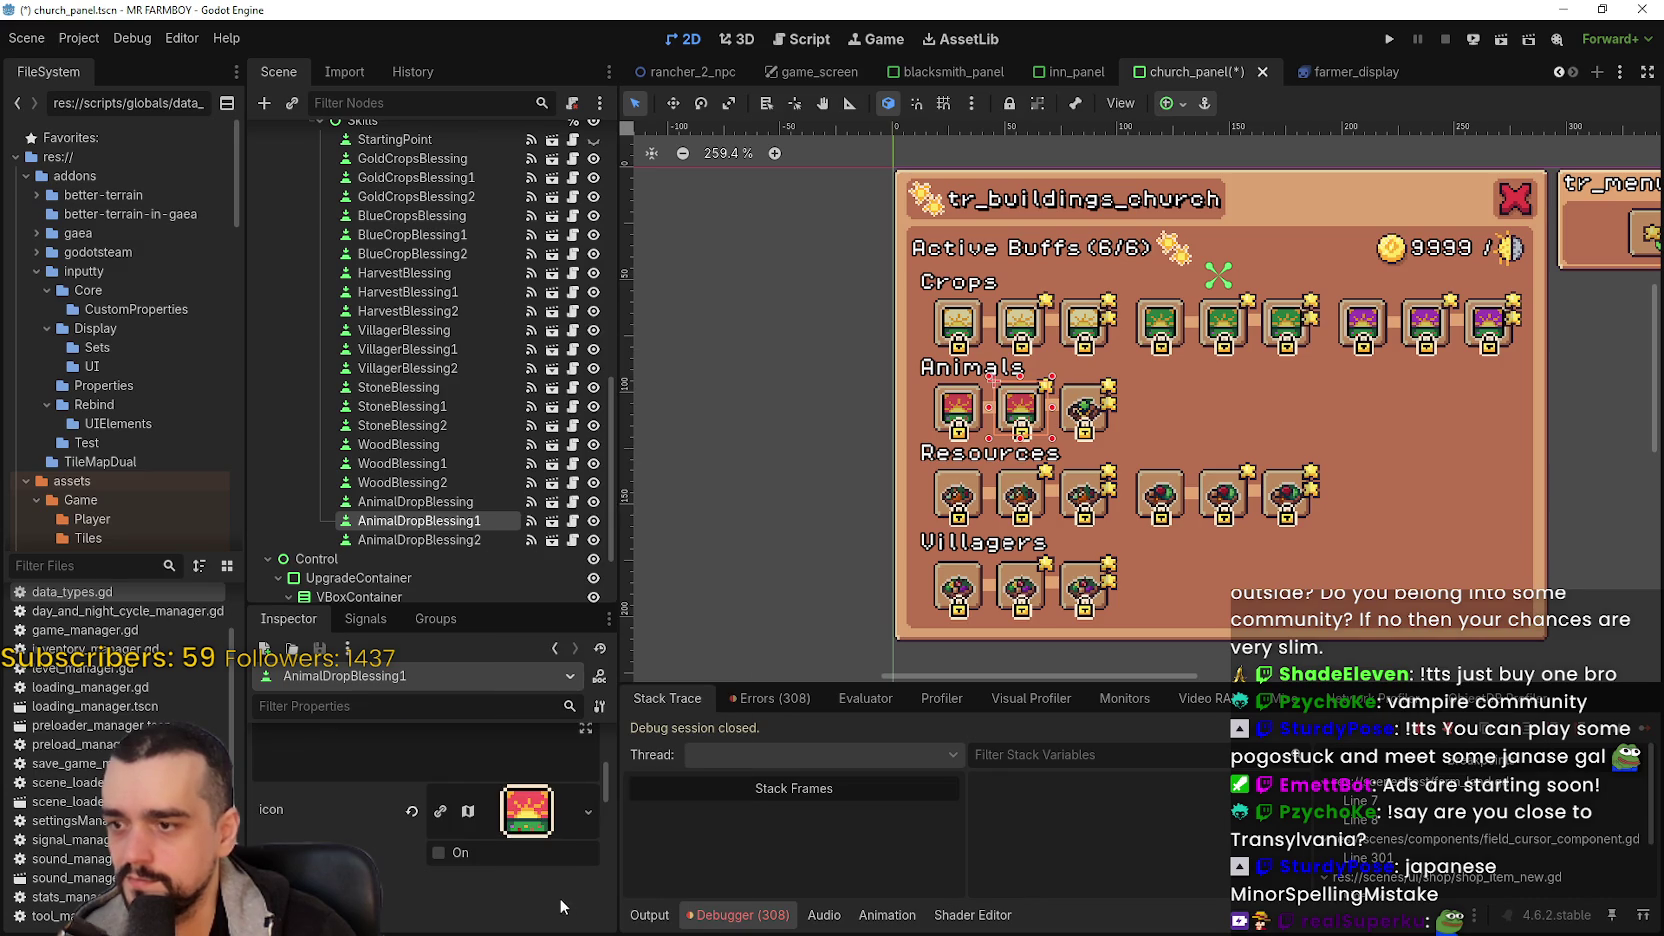
pyautogui.hotkey('ctrl', 's')
pyautogui.click(474, 540)
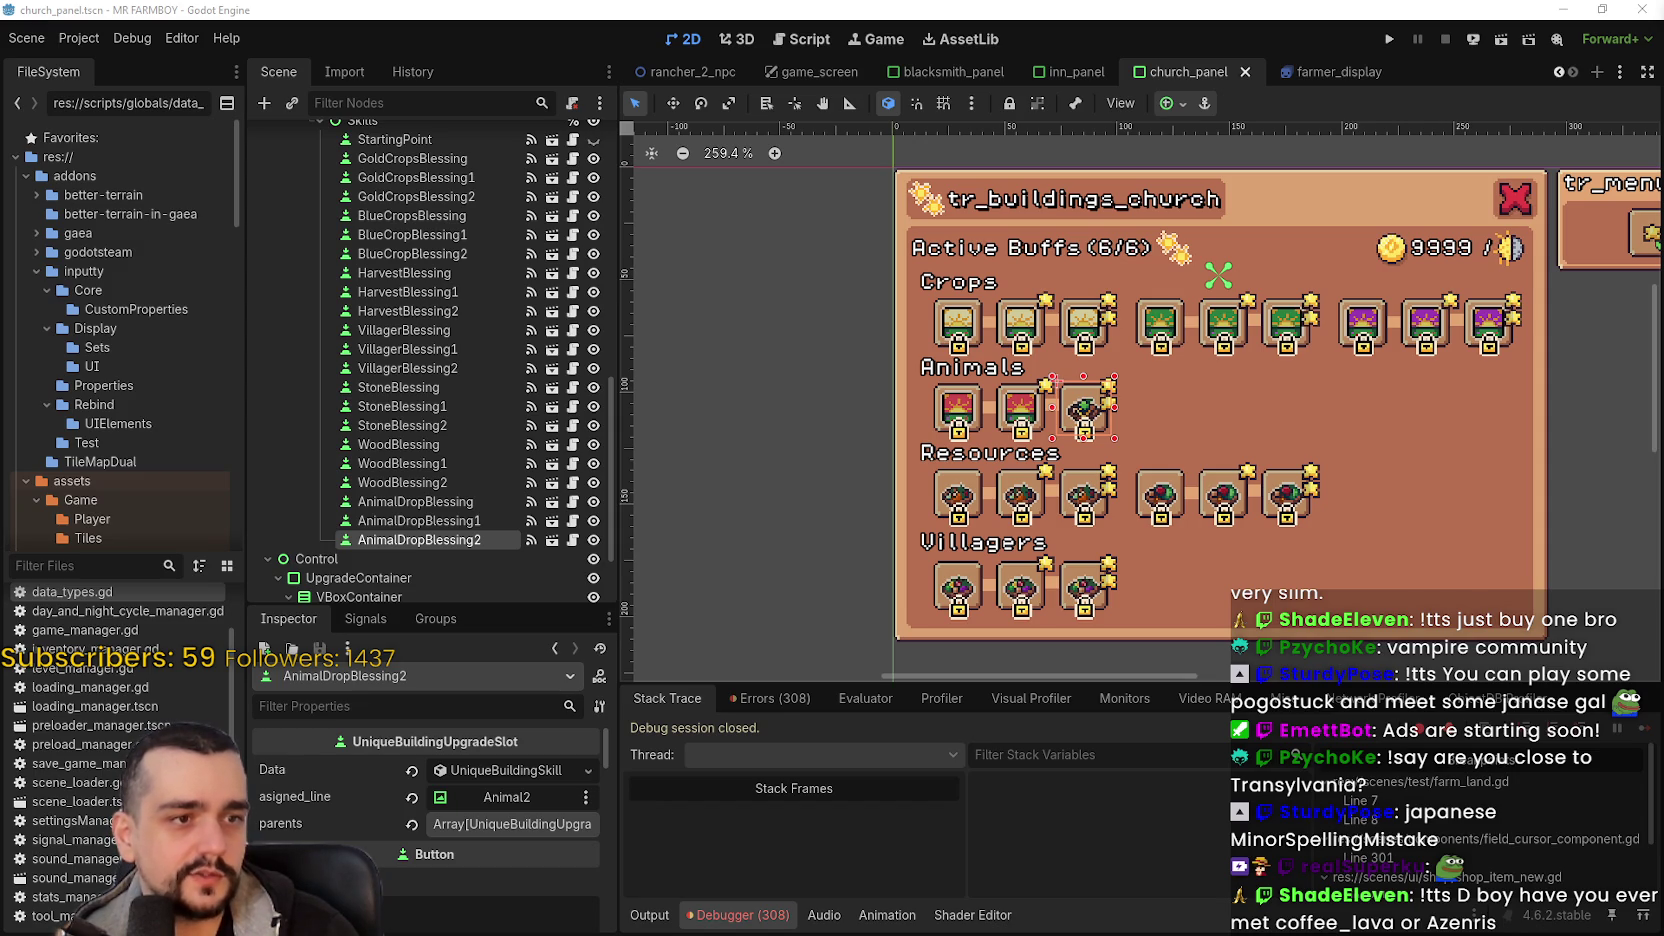
# - Paste the red icon onto AnimalDropBlessing2 and save the scene
pyautogui.scroll(-5, 476, 835)
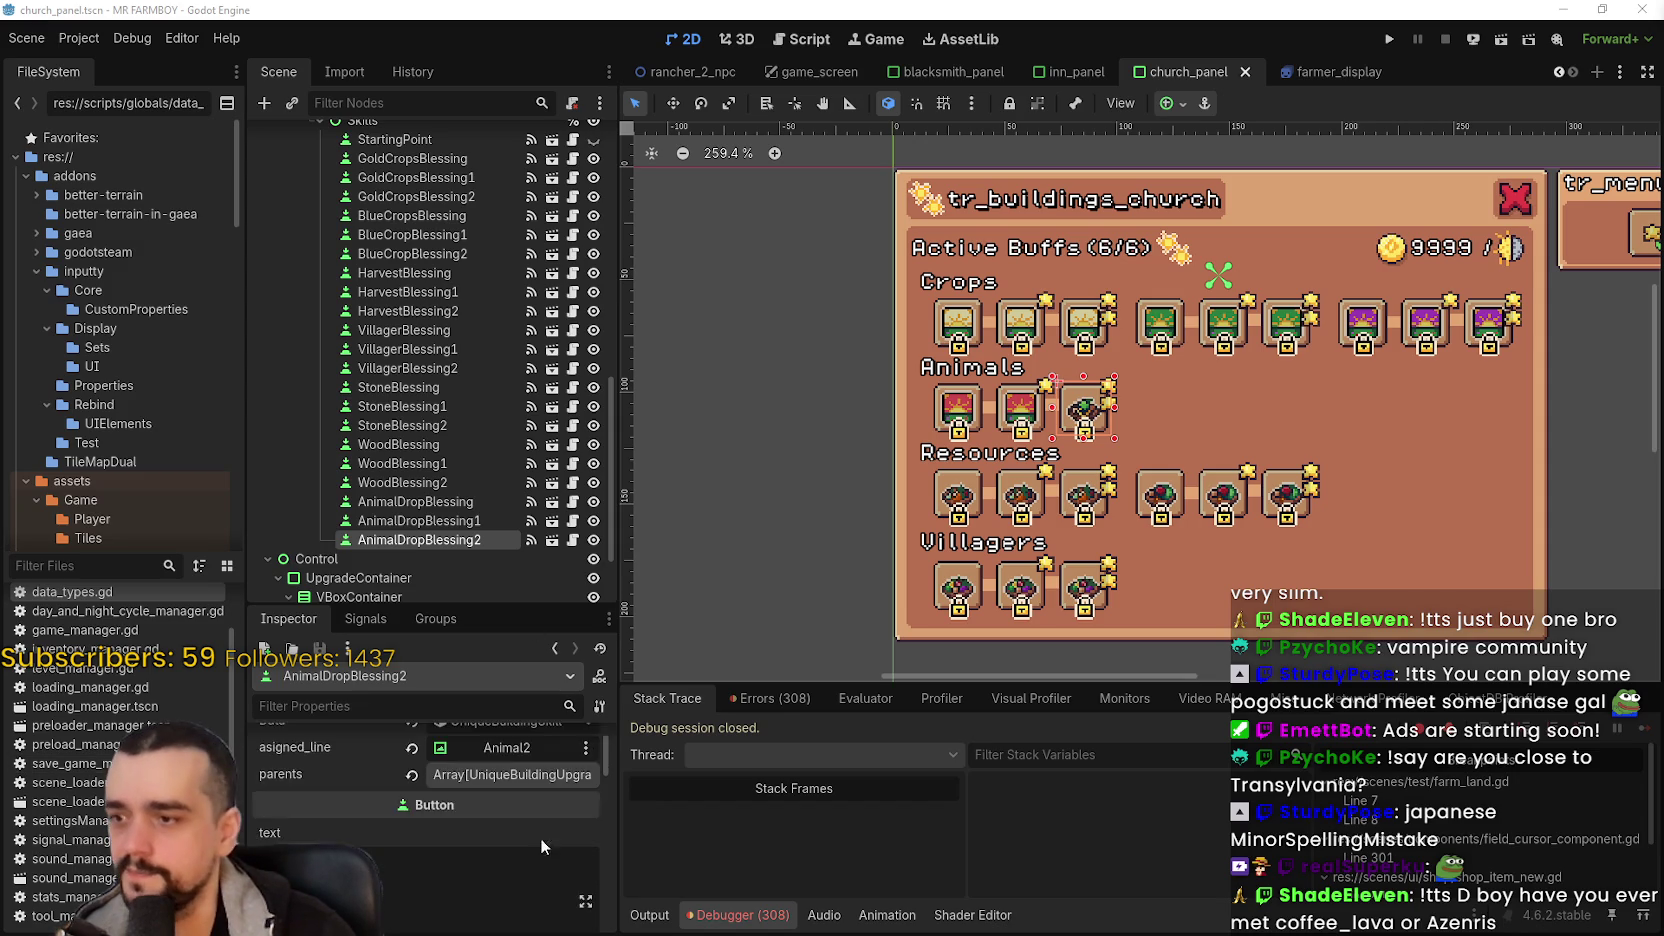
pyautogui.scroll(-3, 486, 834)
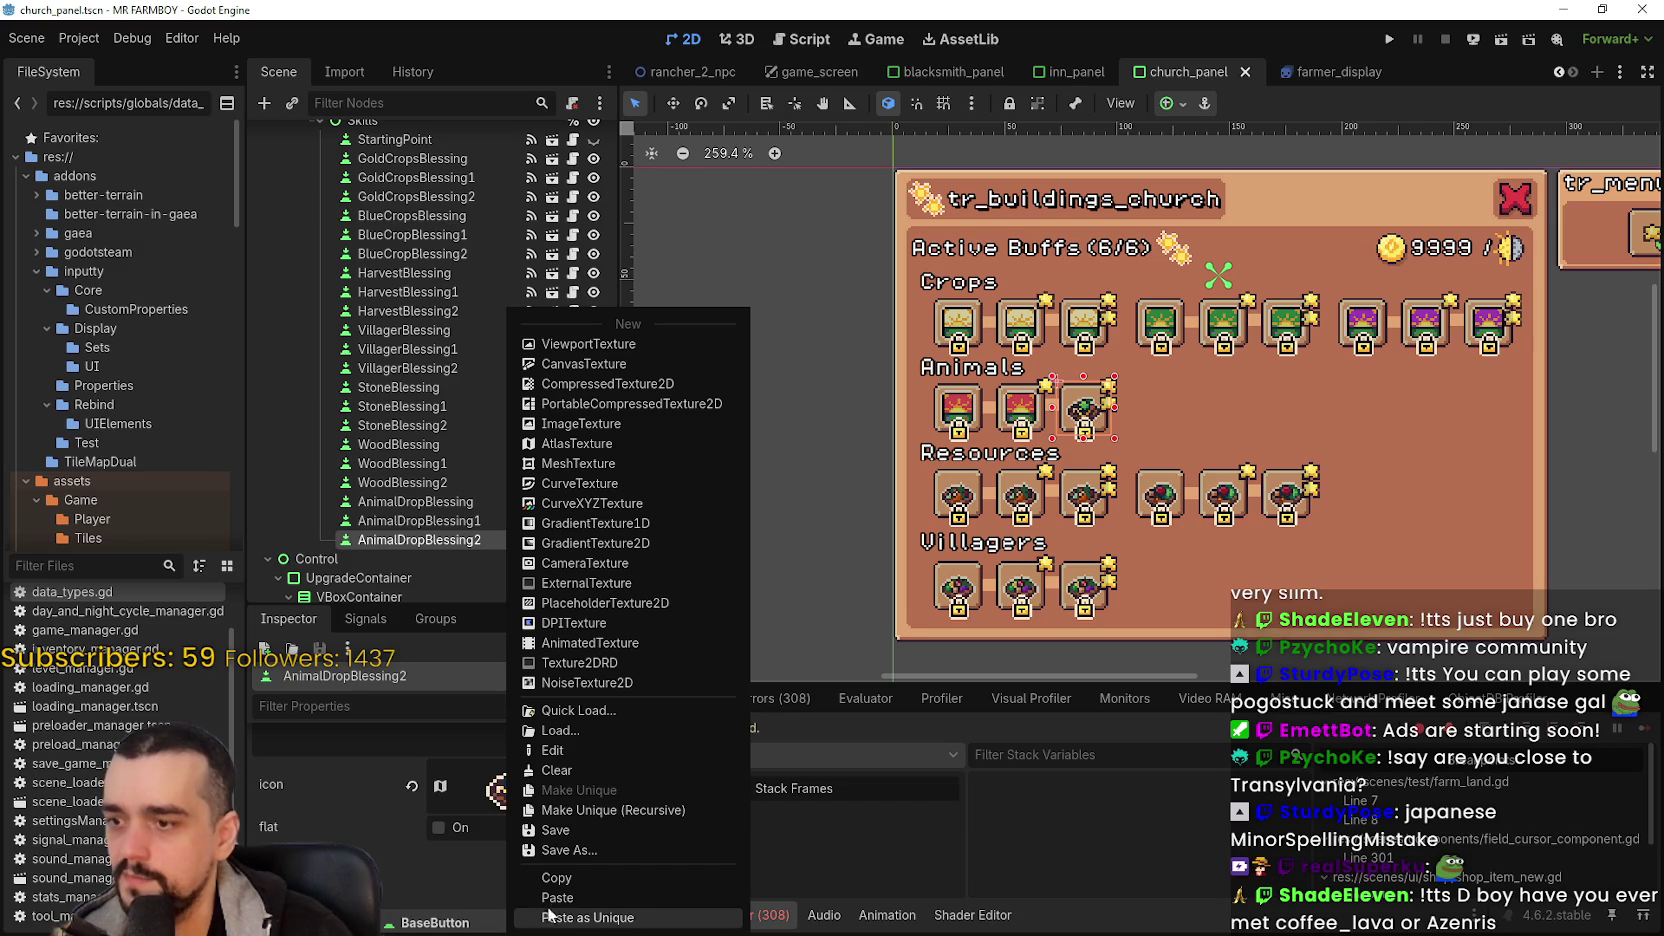
pyautogui.click(549, 899)
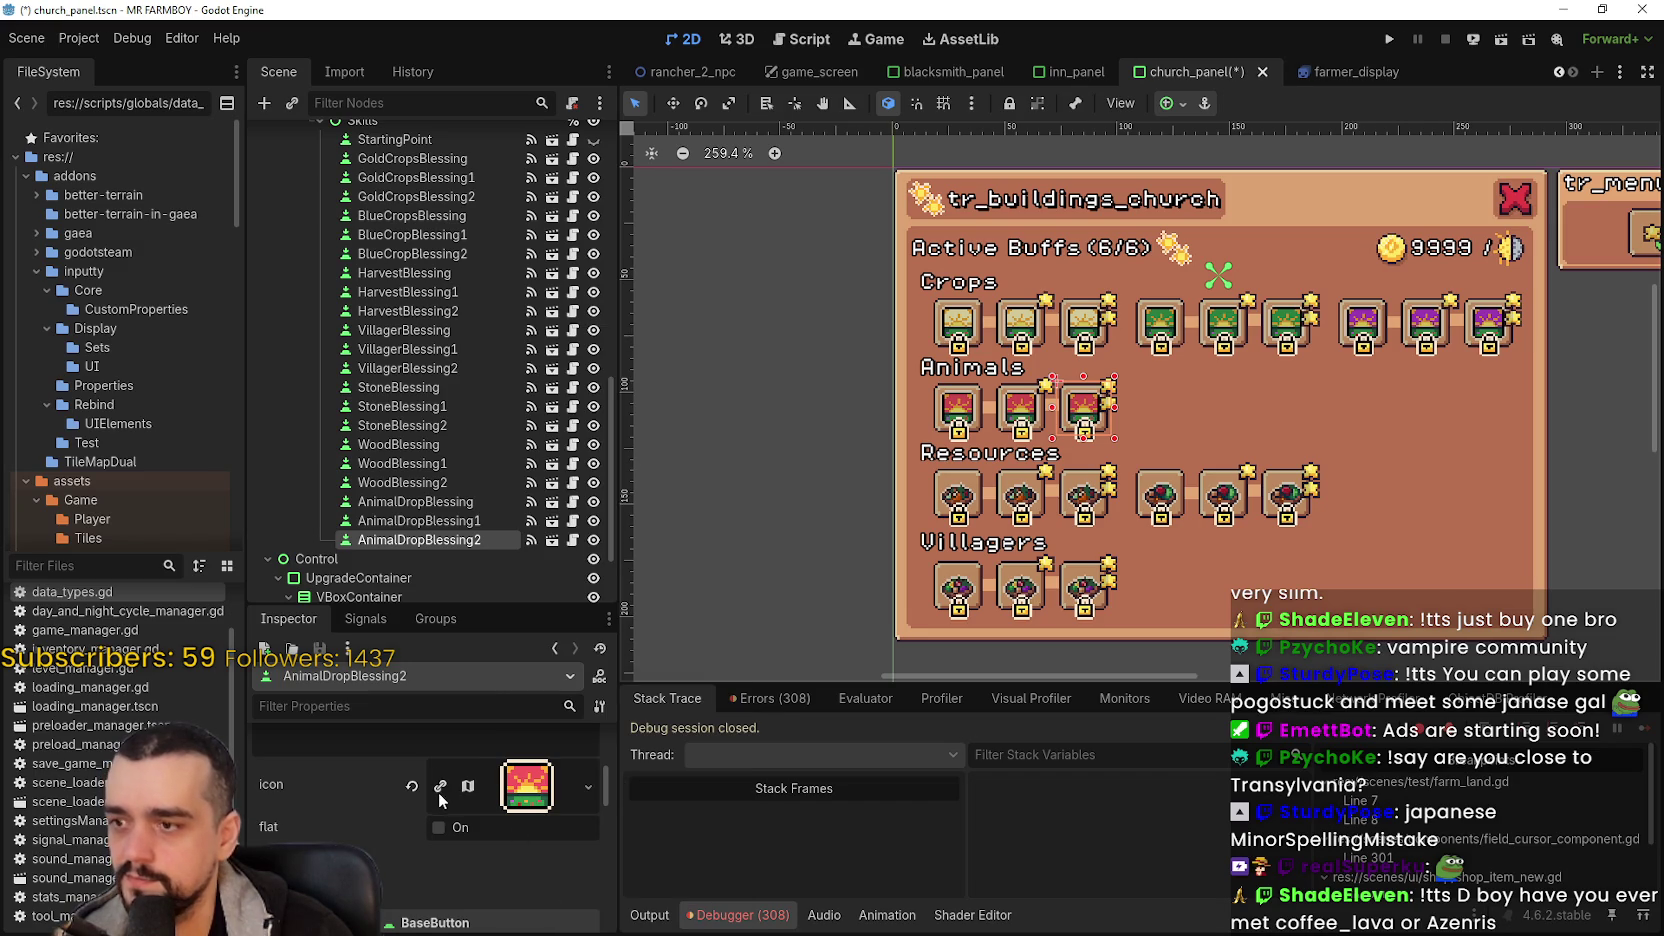
pyautogui.click(509, 803)
pyautogui.click(509, 803)
pyautogui.hotkey('ctrl', 's')
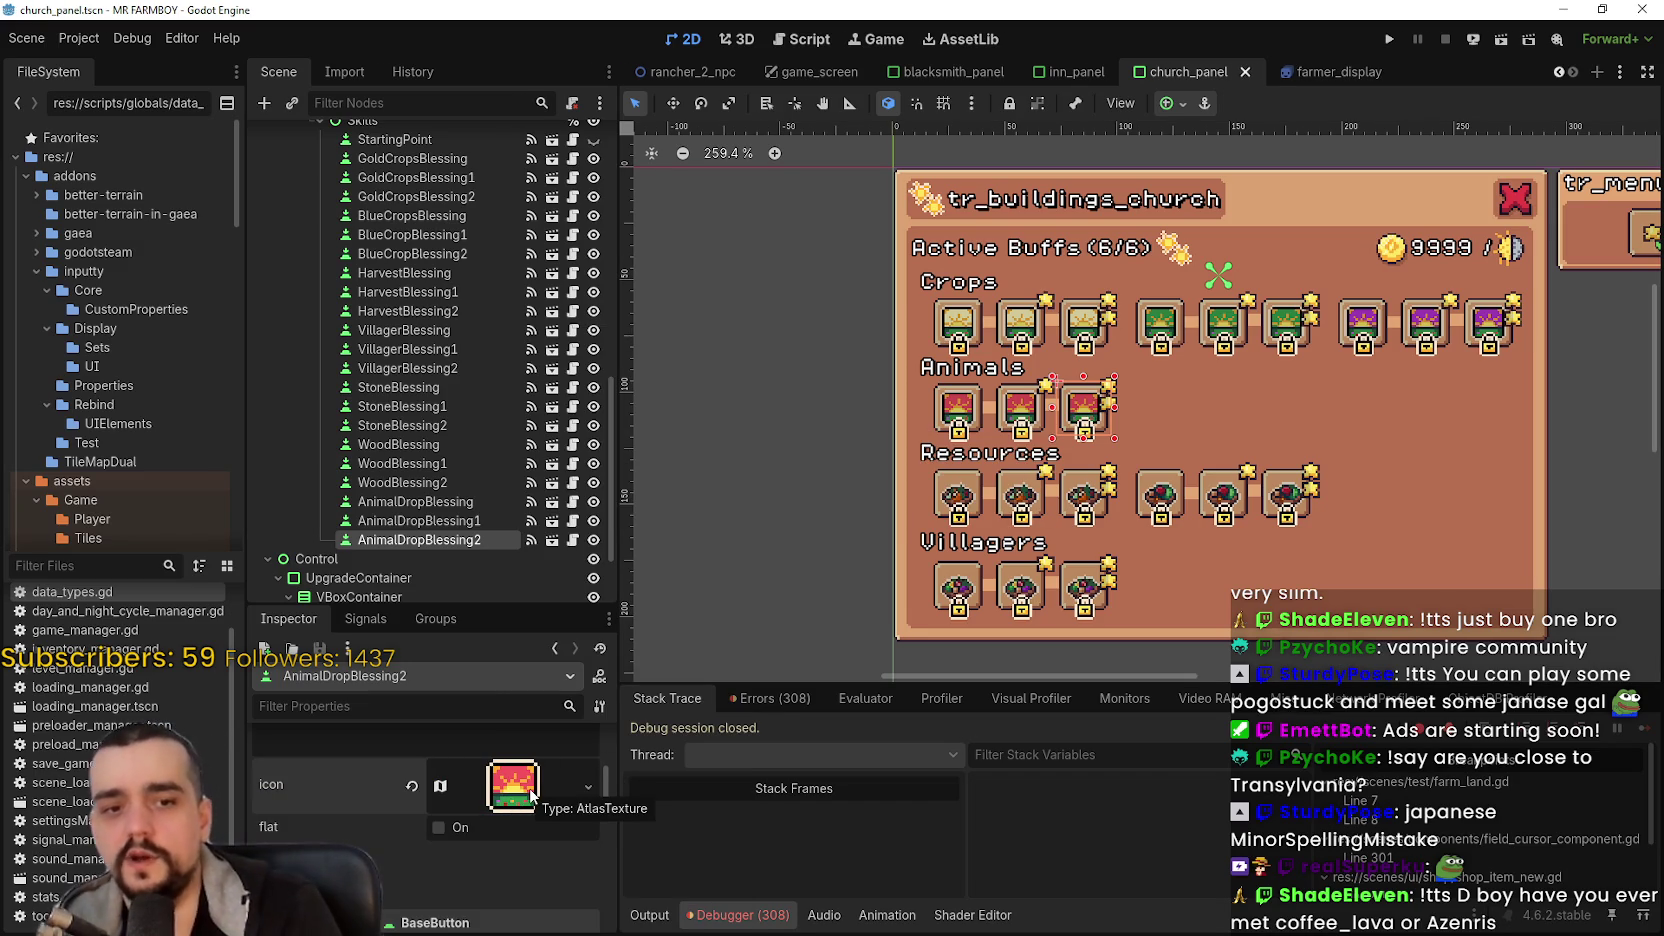
# - Check that AnimalDropBlessing1 and AnimalDropBlessing show the red icon
pyautogui.scroll(-3, 434, 408)
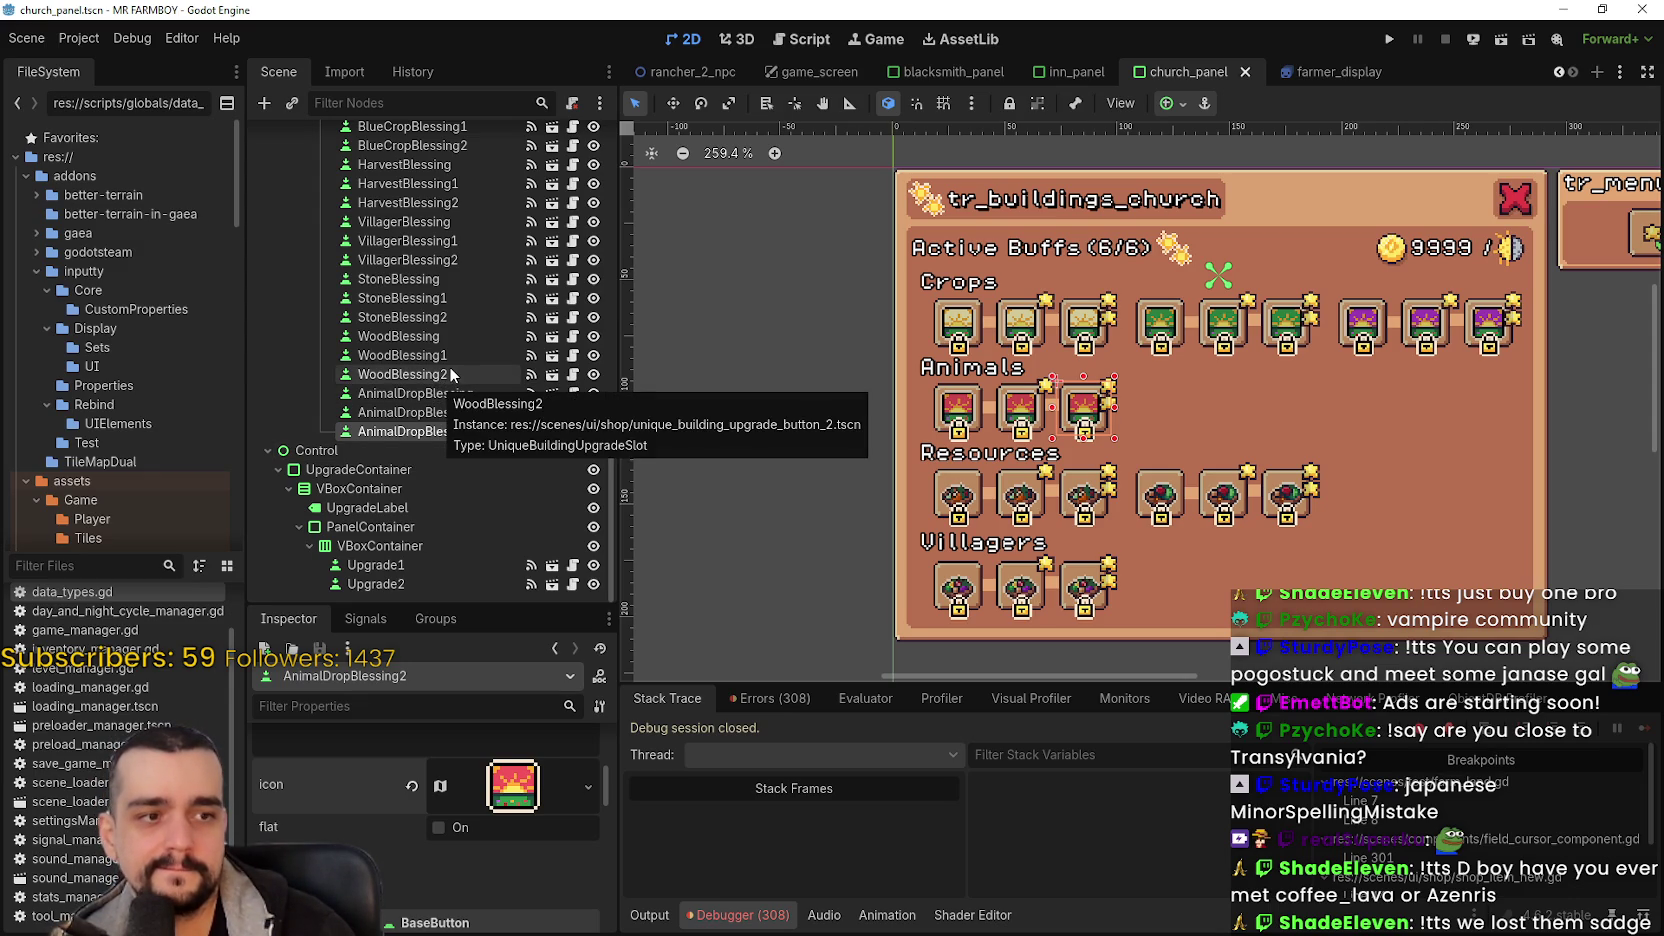
pyautogui.click(473, 415)
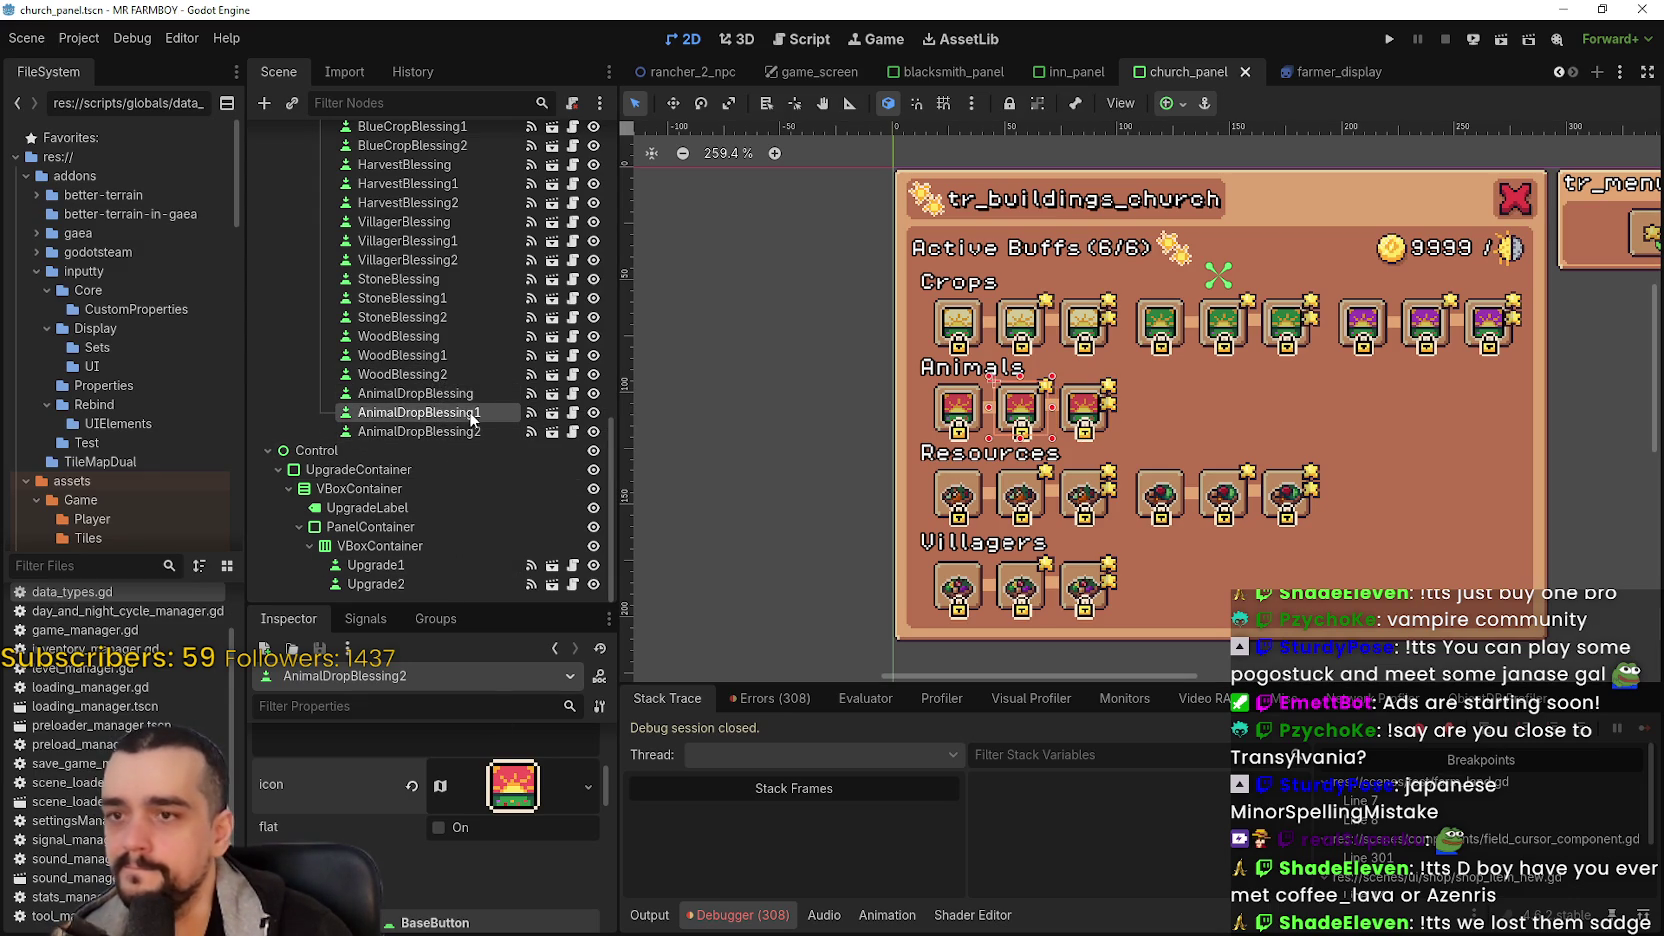
pyautogui.click(470, 393)
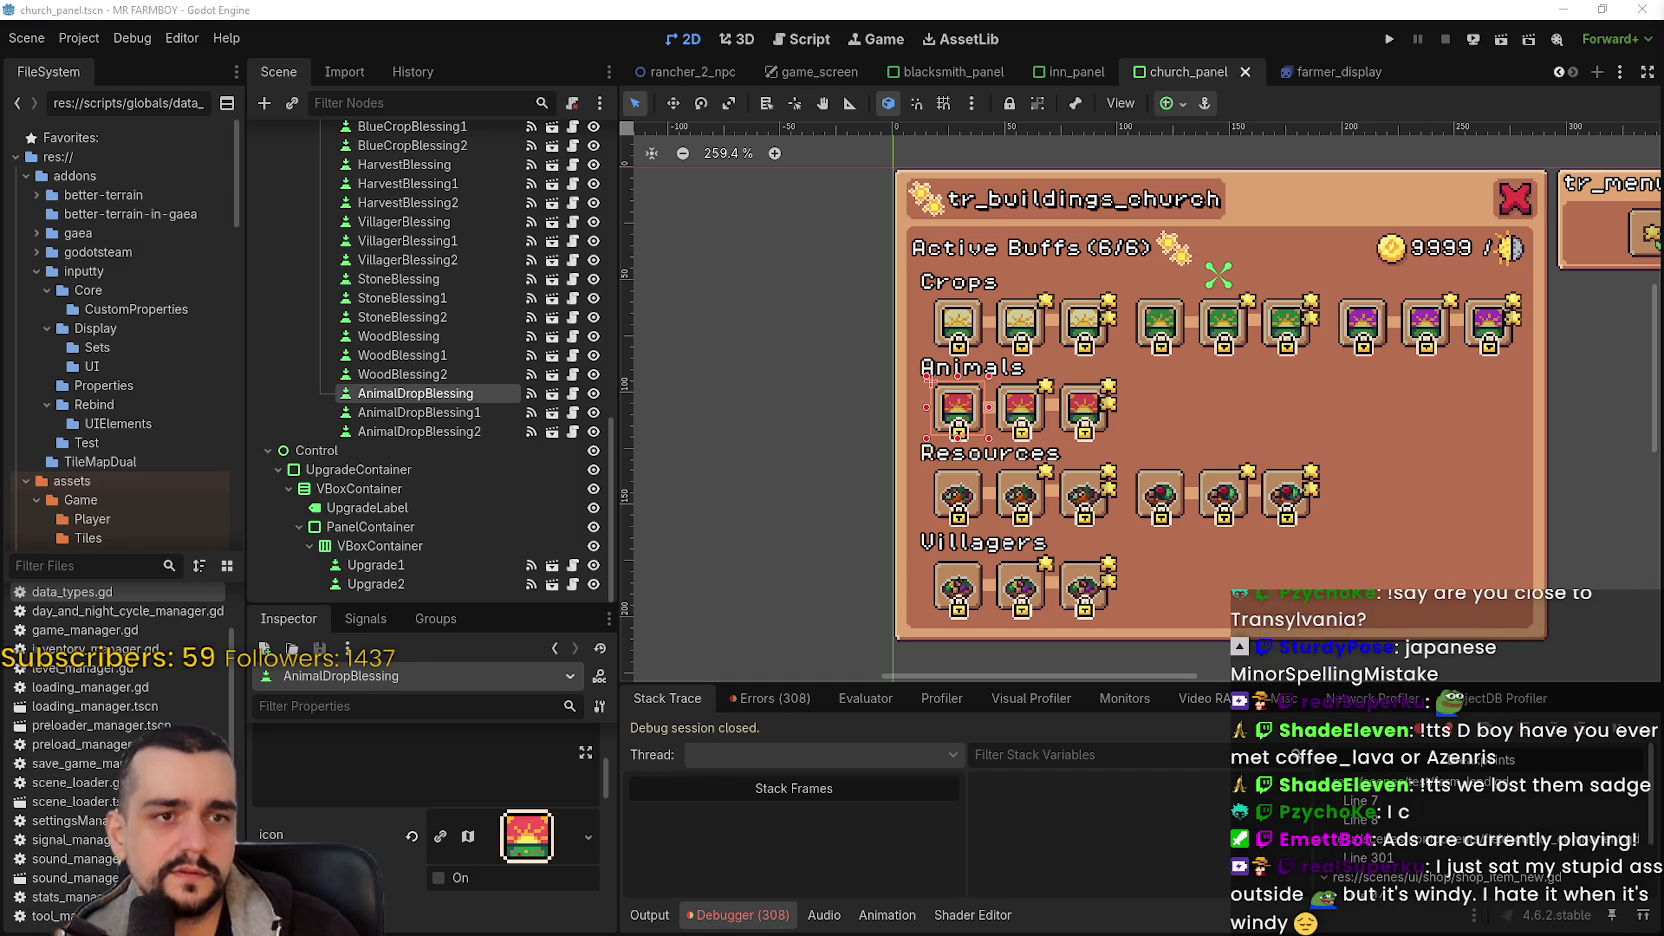
# - Switch to the browser window playing the Twitch stream recording with Alt+Tab
pyautogui.hotkey('alt', 'Tab')
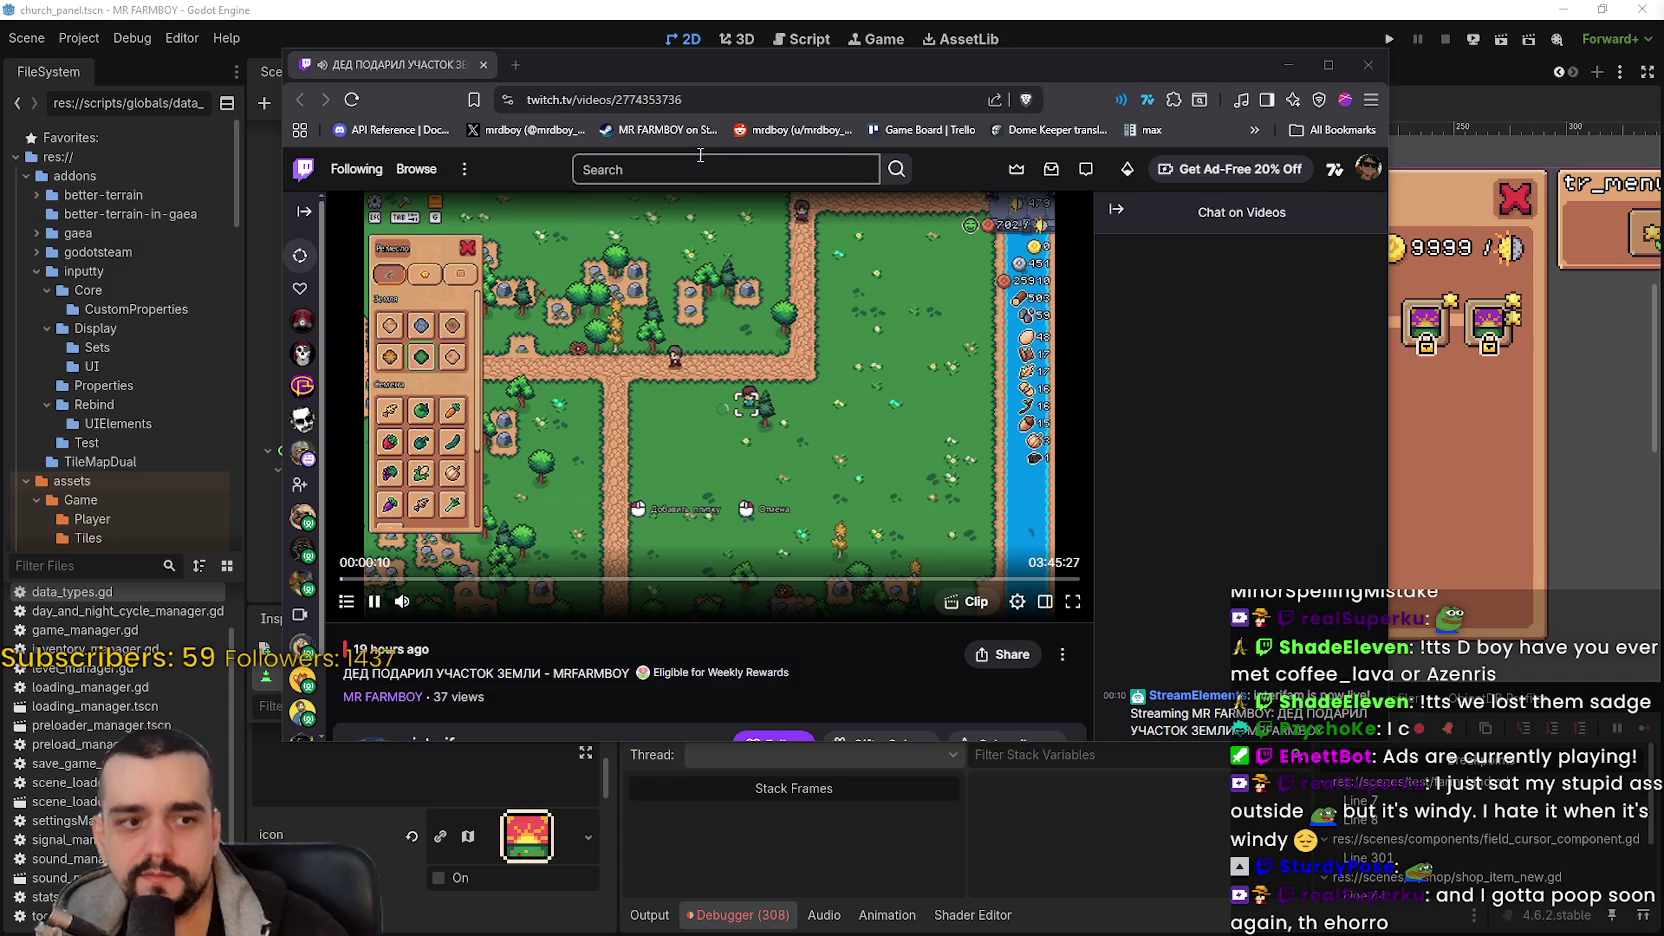
# - Skim the recording at about 32, 52, 65 and 44 minutes, pause, then close the browser
pyautogui.moveTo(785, 60); pyautogui.dragTo(876, 49)
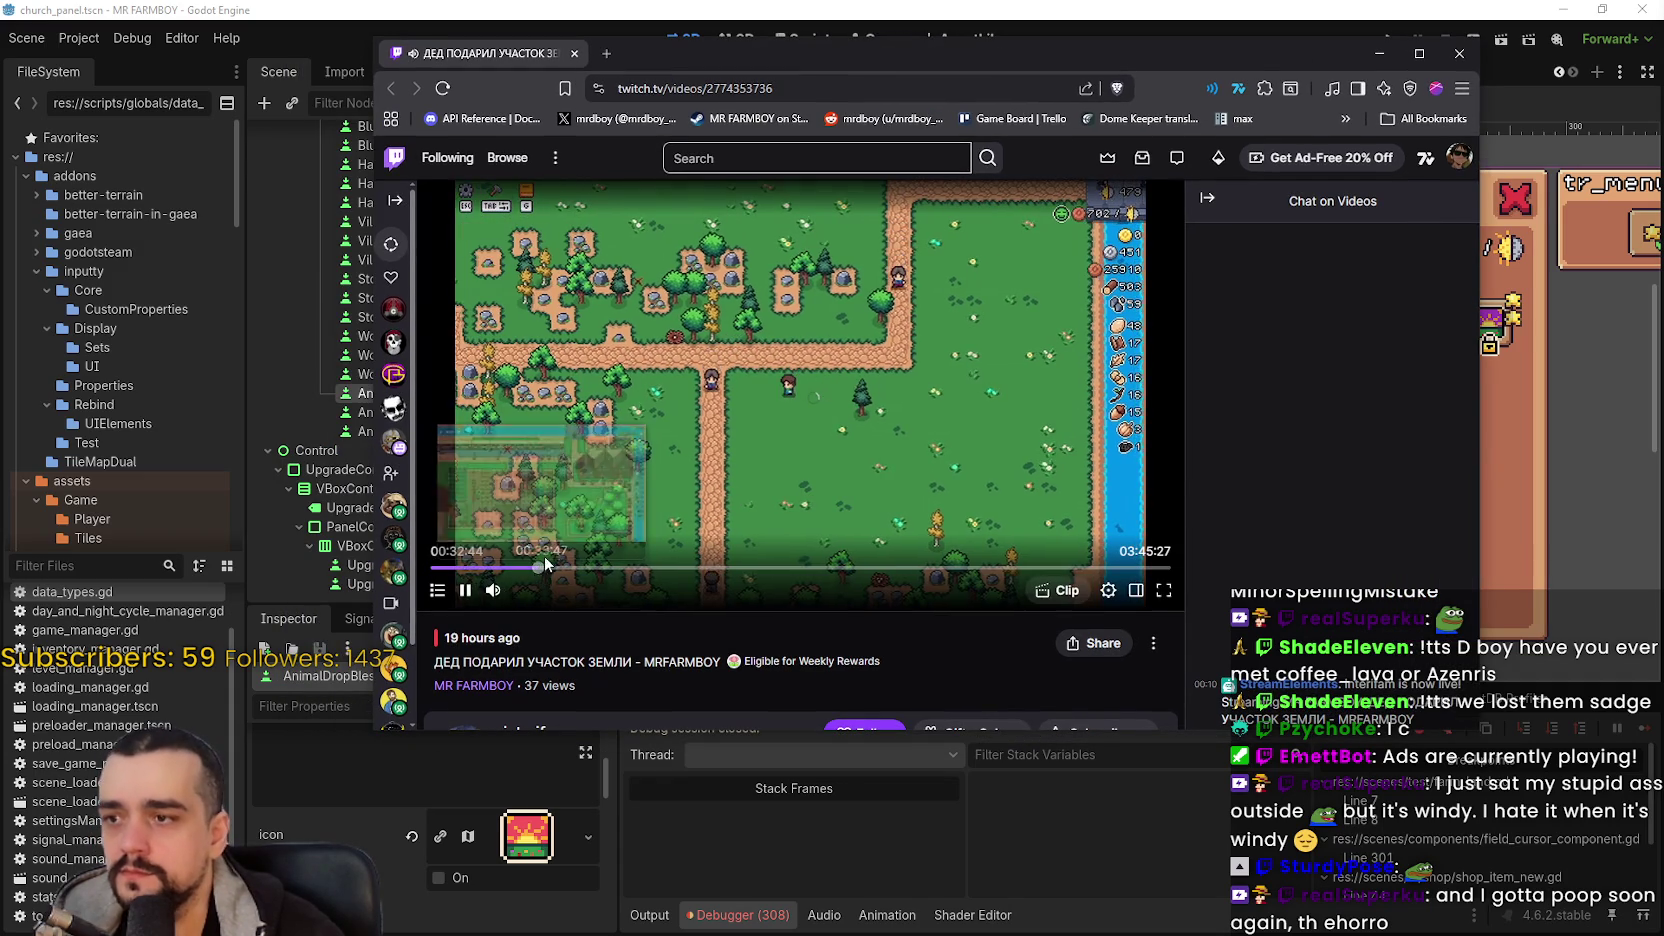
pyautogui.click(538, 568)
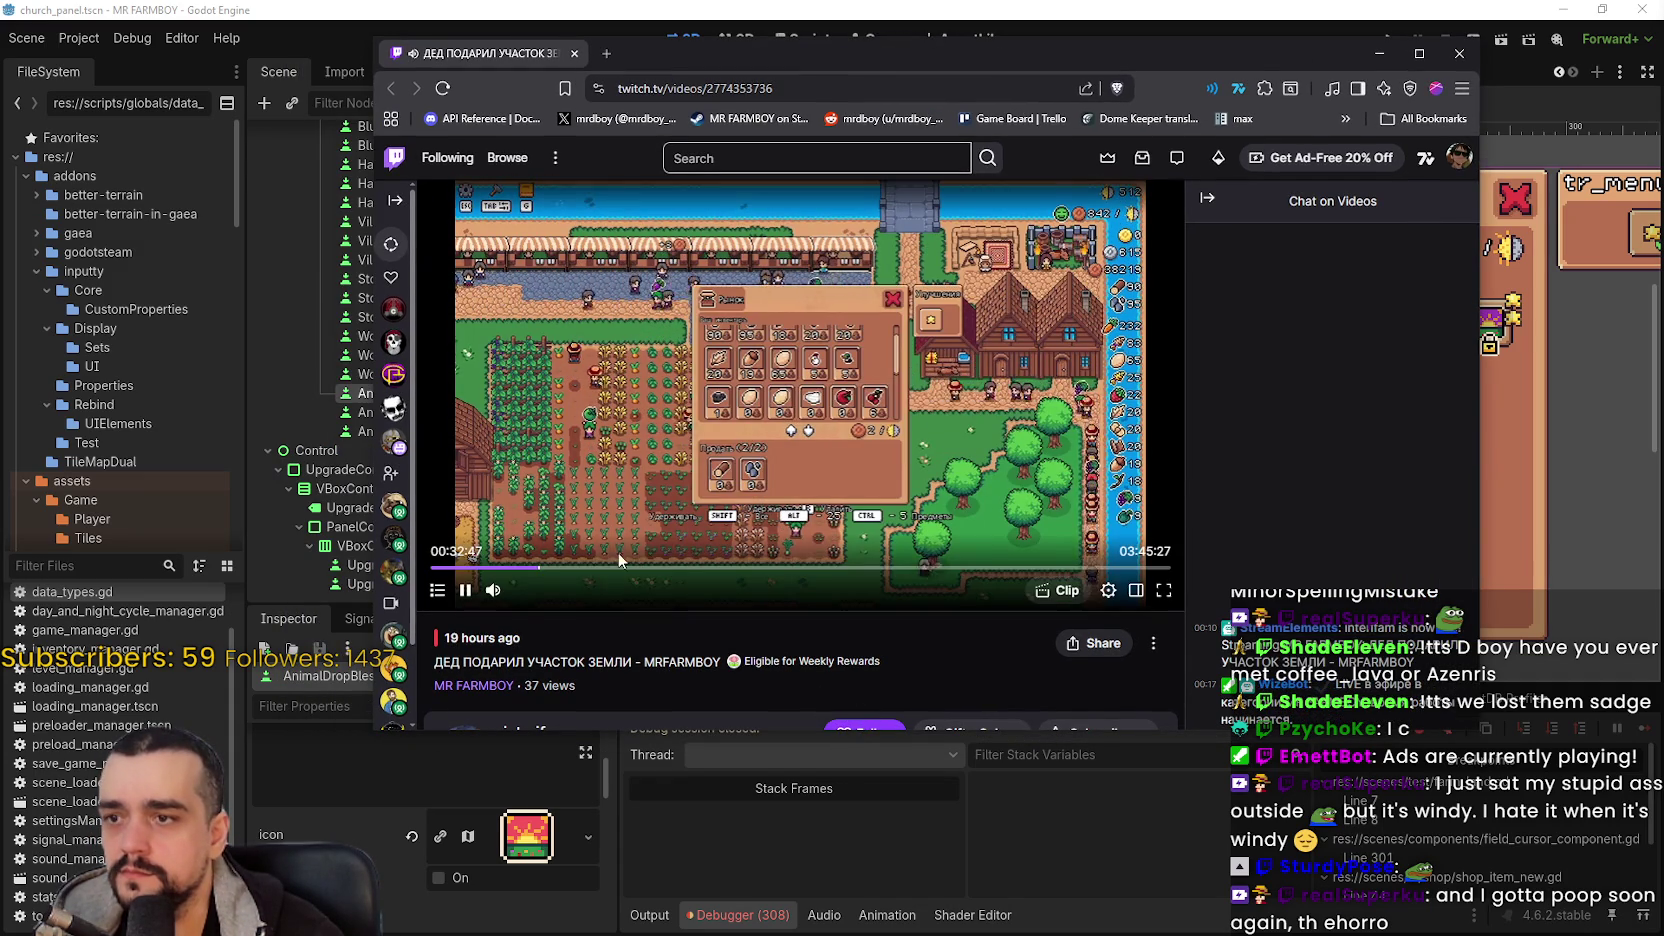
pyautogui.click(601, 568)
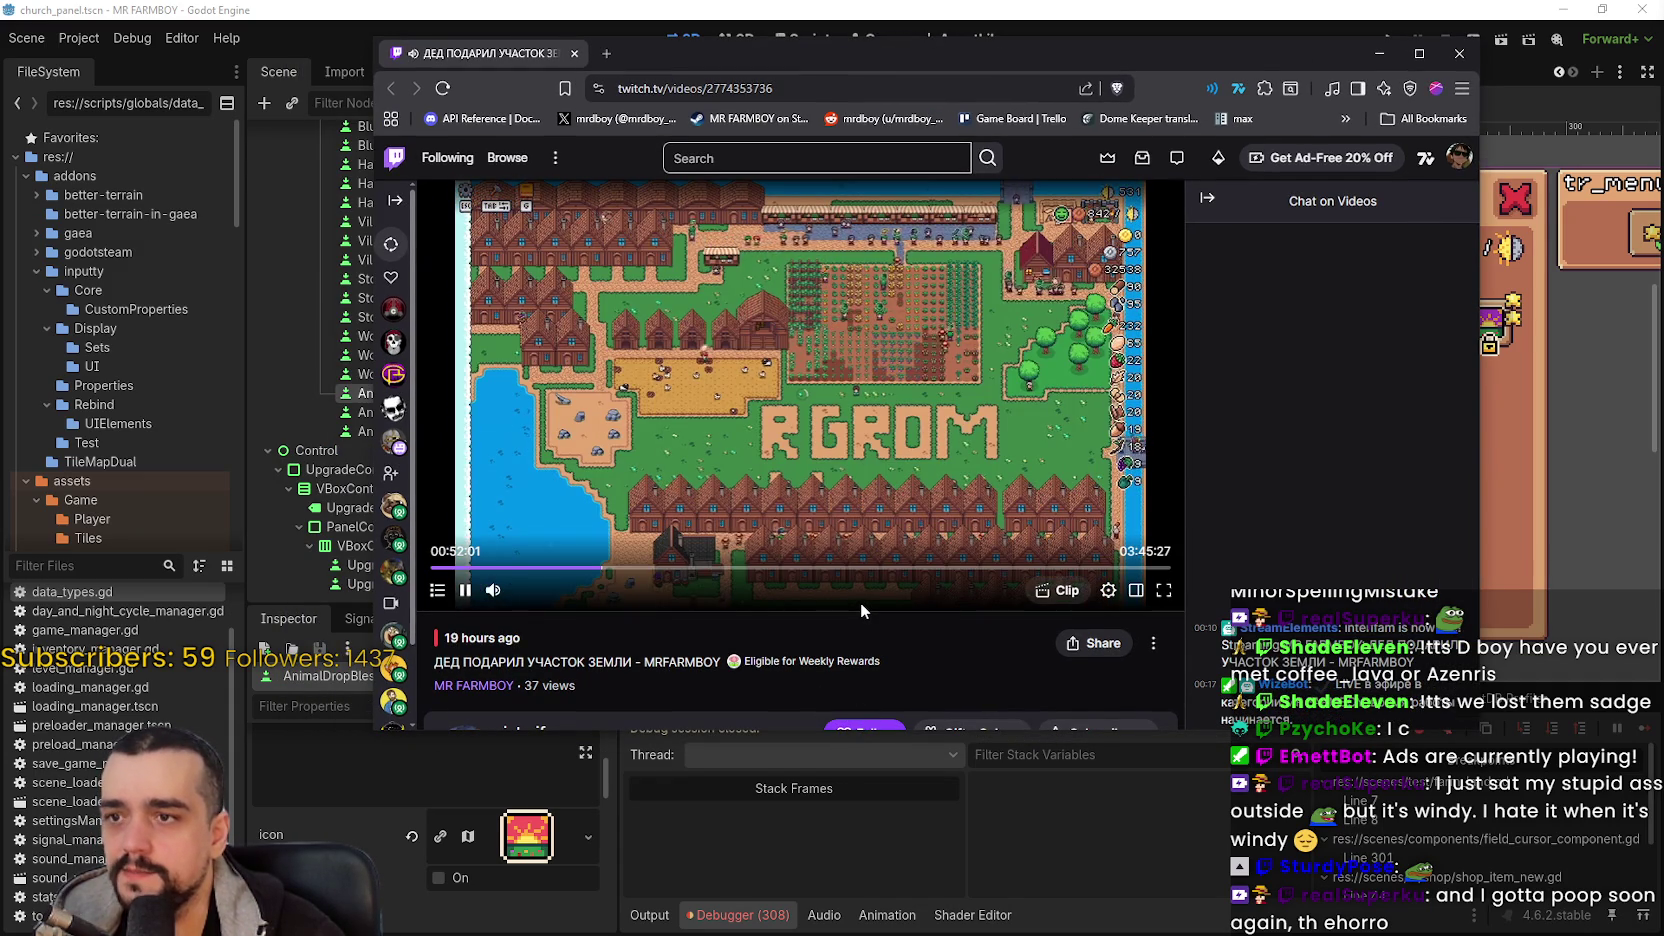
pyautogui.click(647, 568)
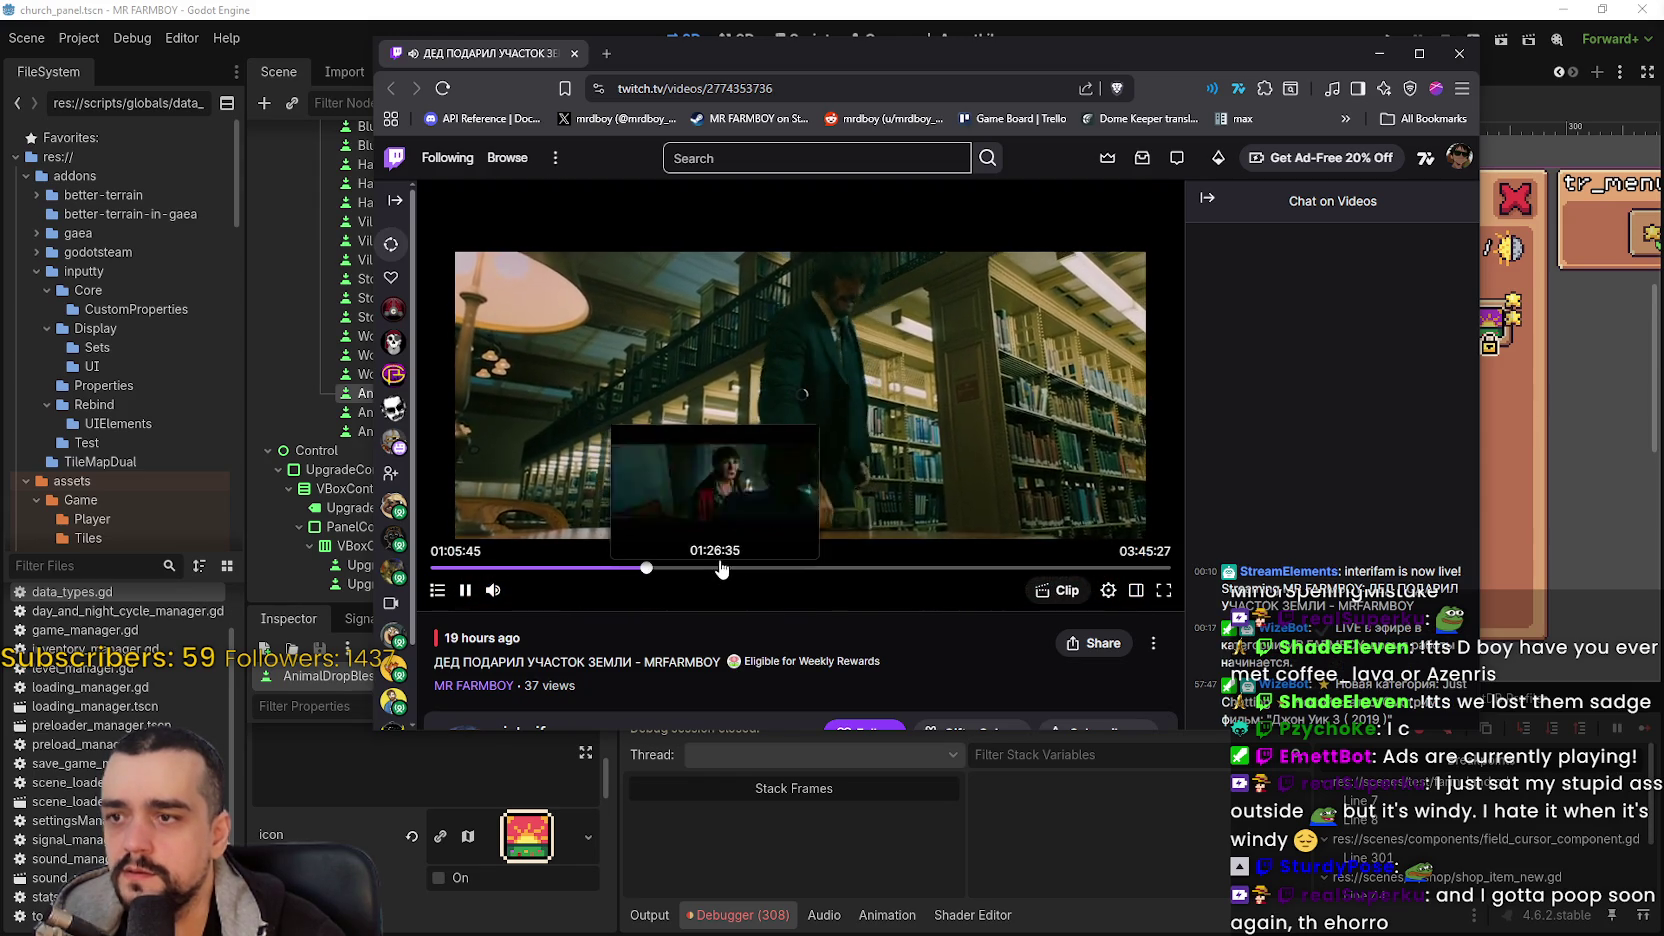
pyautogui.press('space')
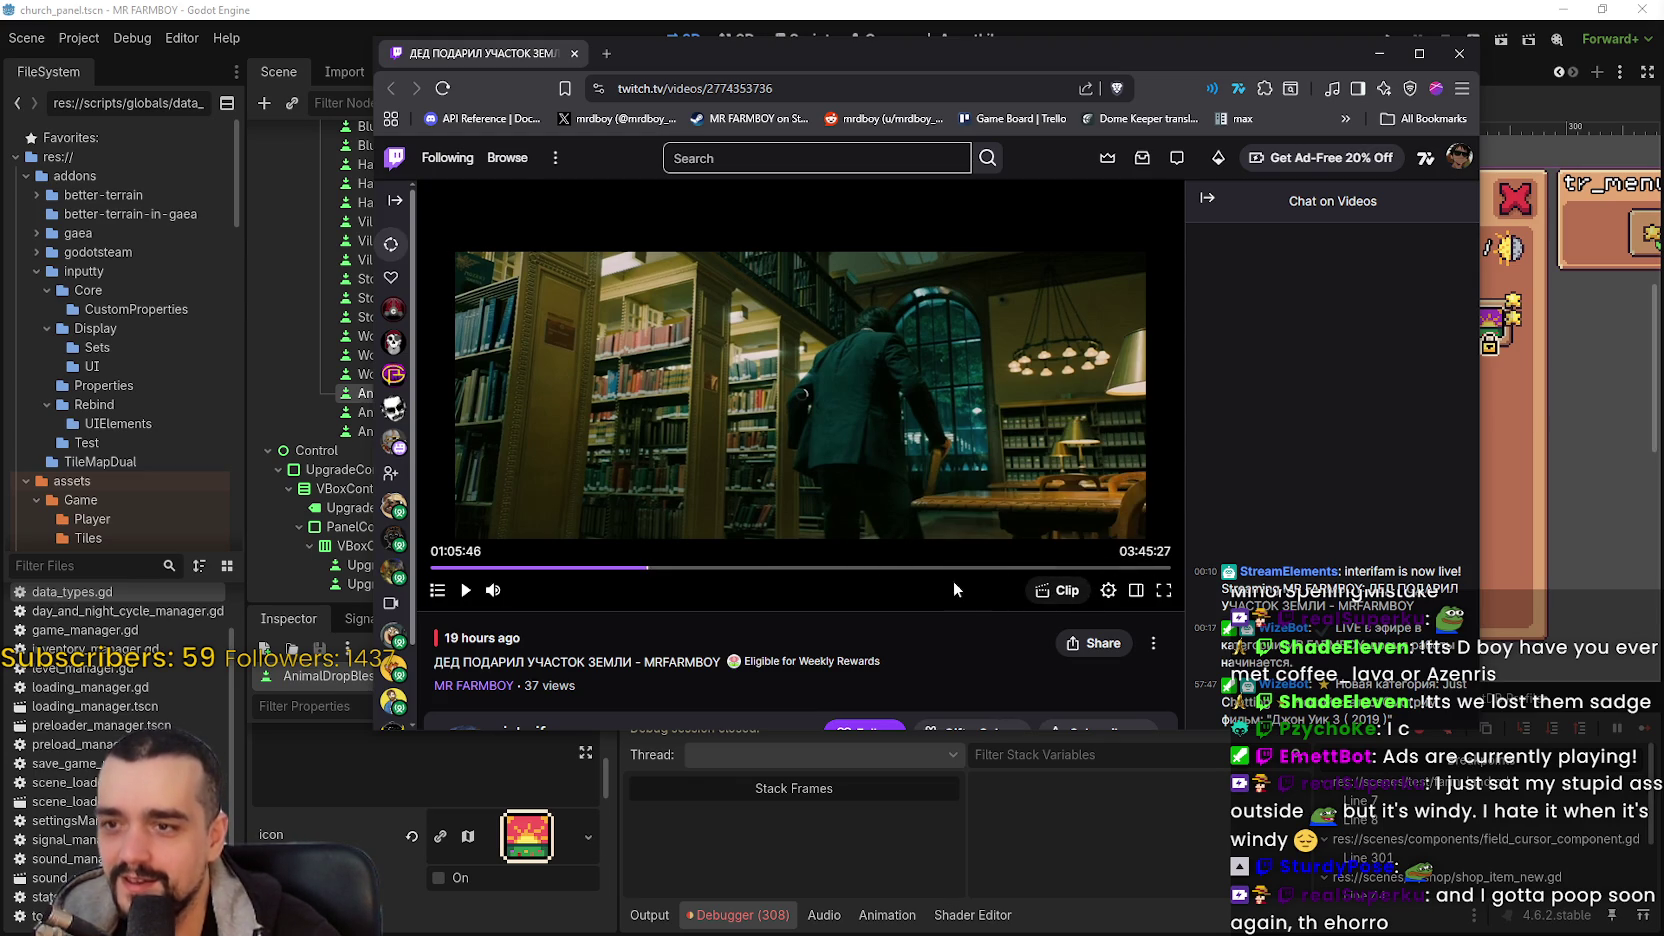
pyautogui.click(576, 577)
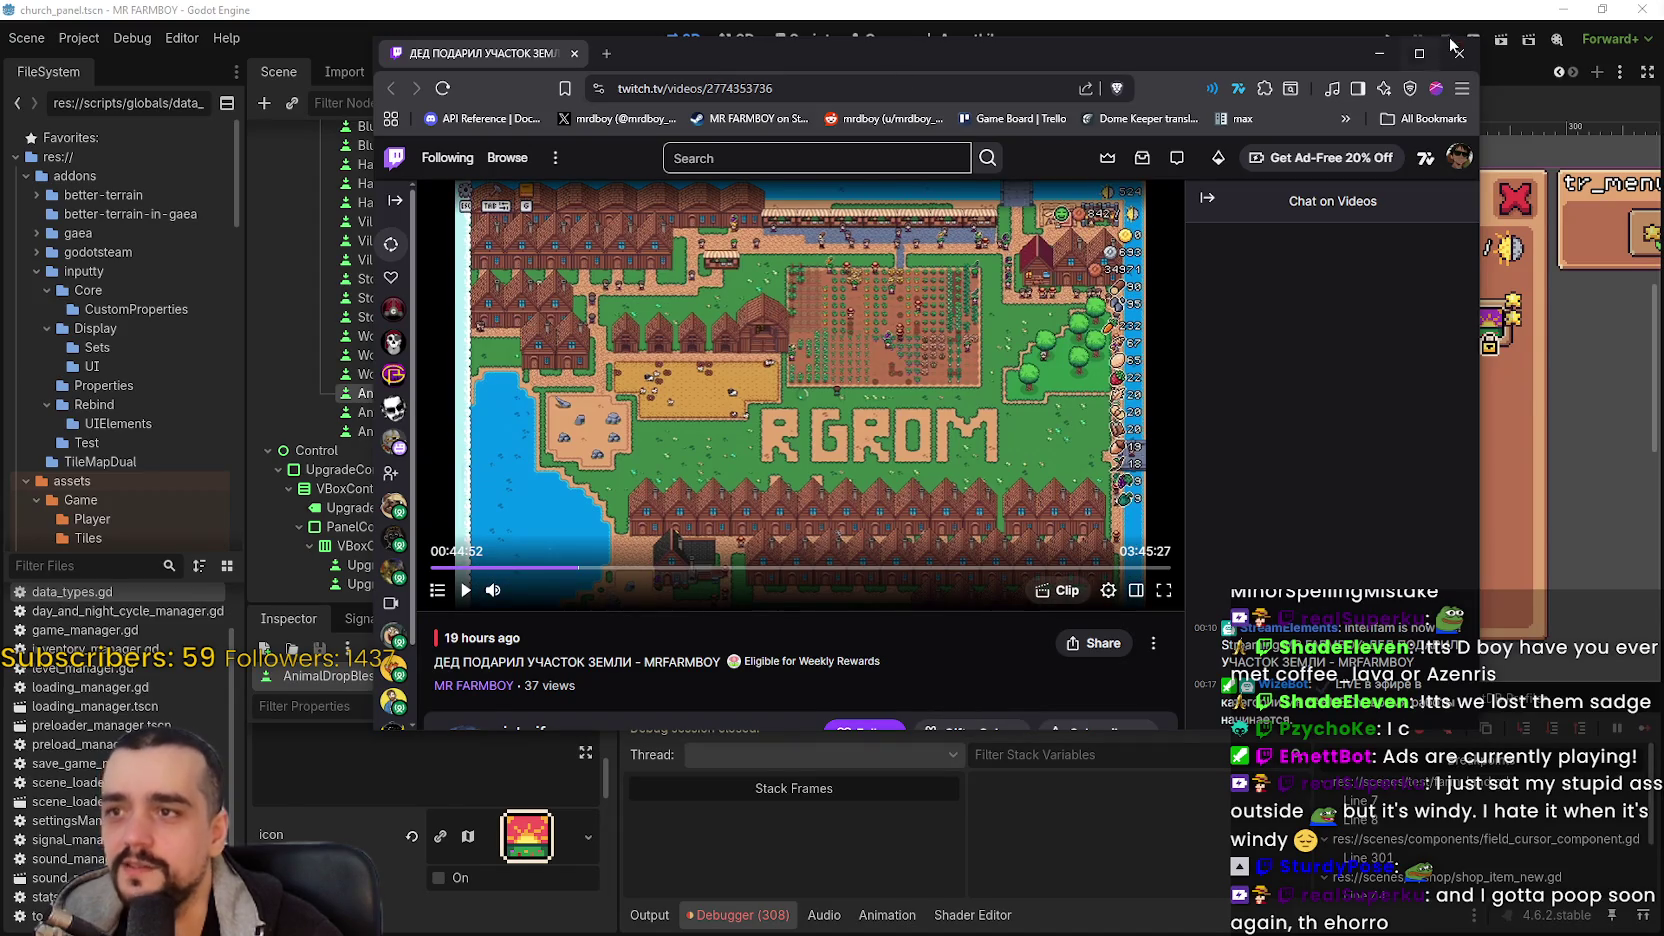
pyautogui.click(1458, 53)
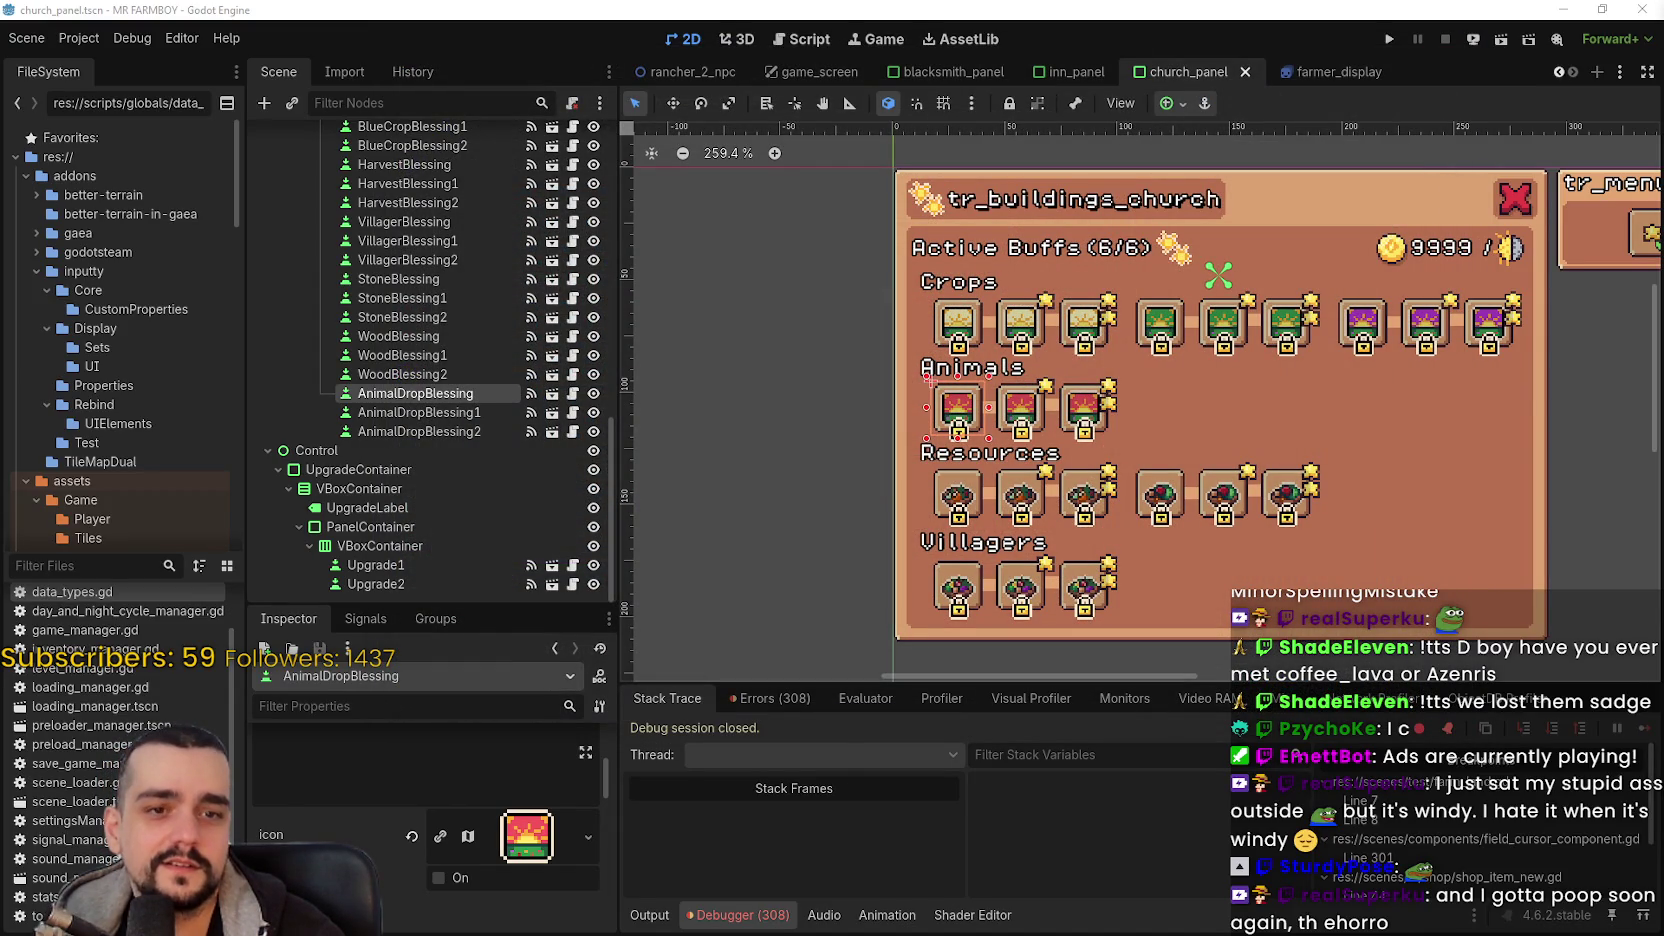
pyautogui.moveTo(1663, 218)
pyautogui.mouseDown()
pyautogui.moveTo(1100, 218)
pyautogui.moveTo(714, 91)
pyautogui.mouseUp()
# - Start the recording, skip to about 11 minutes, and set video quality to Auto
pyautogui.click(695, 393)
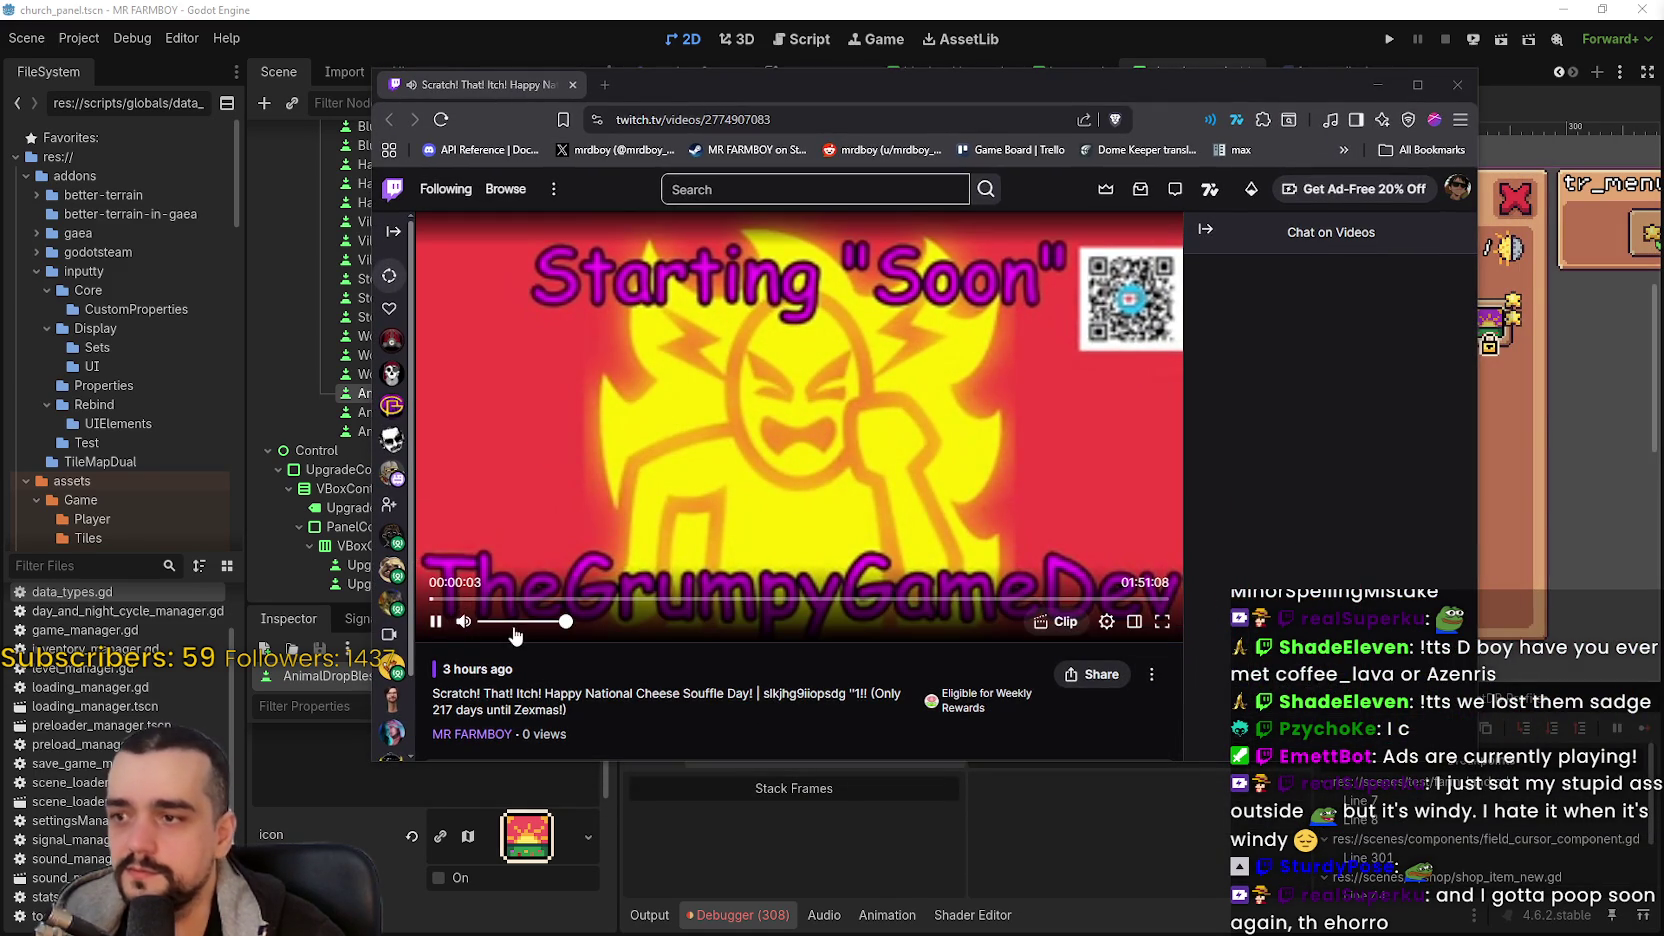
pyautogui.click(507, 598)
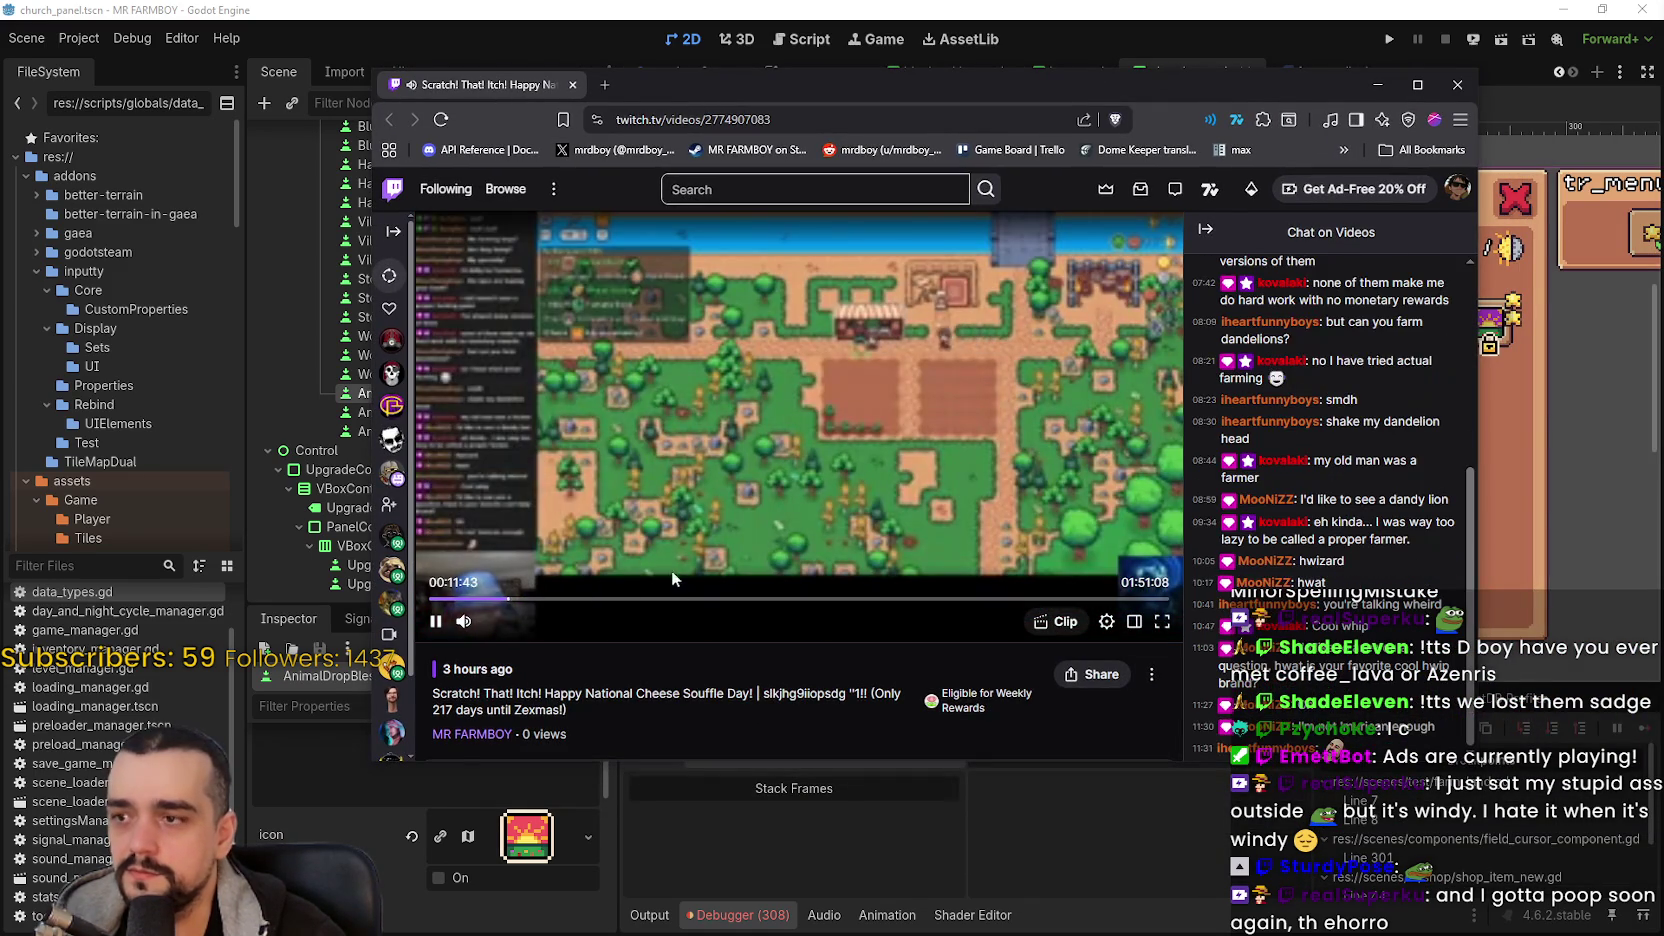
pyautogui.scroll(10, 1348, 470)
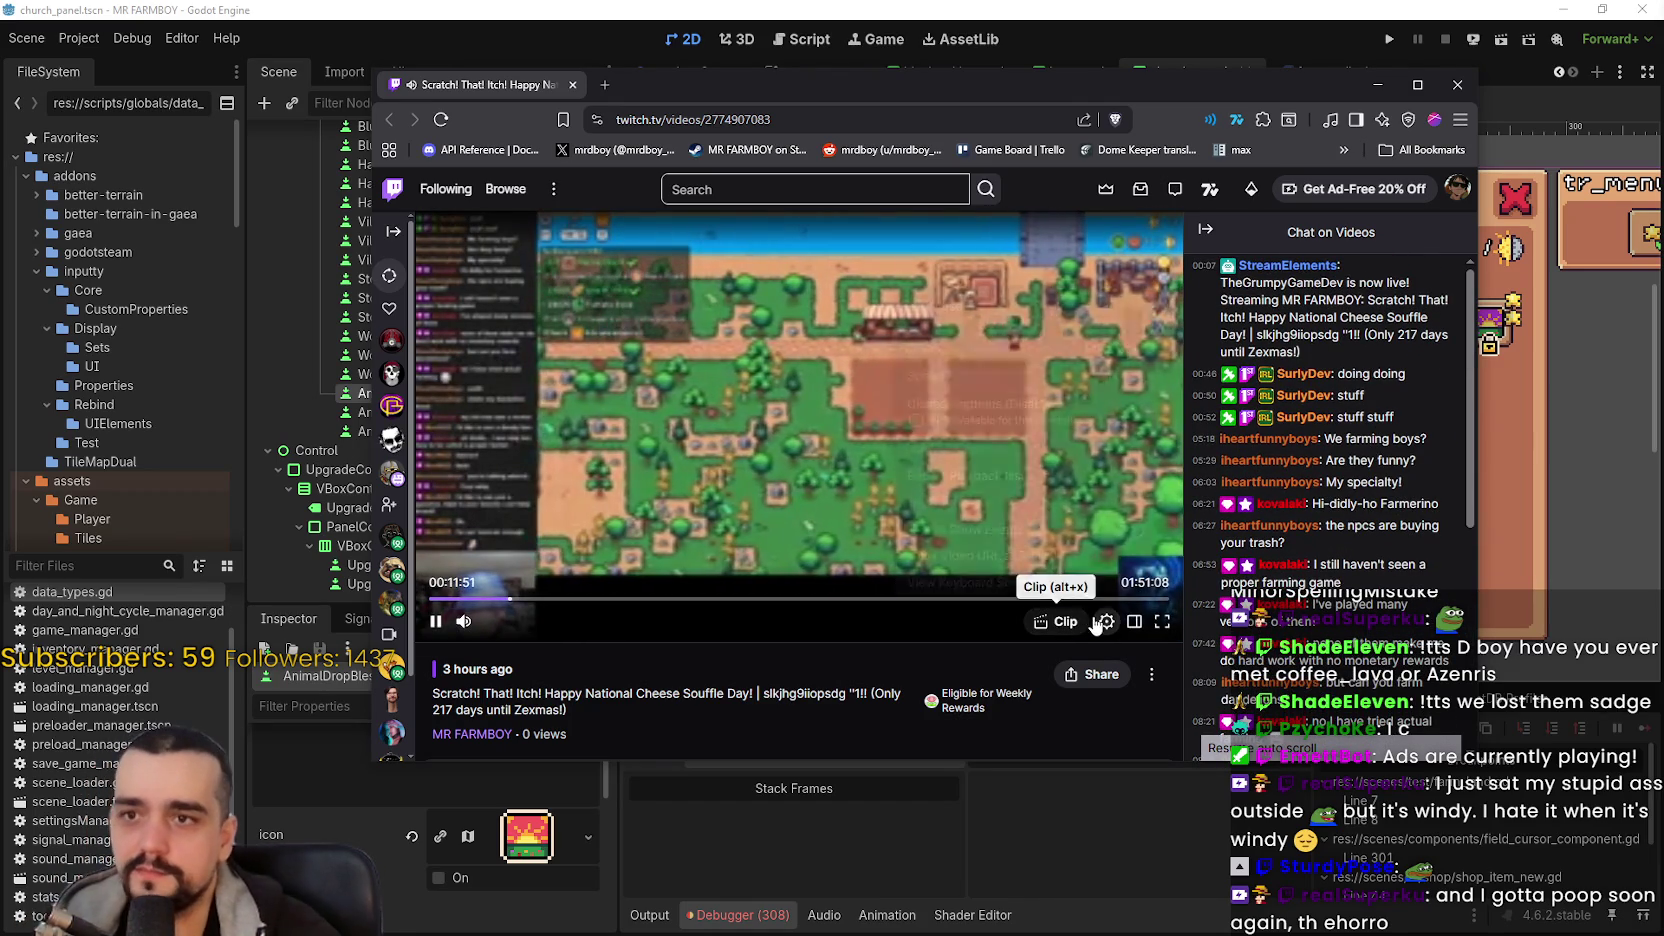
pyautogui.click(1104, 621)
pyautogui.click(1015, 348)
pyautogui.click(939, 447)
# - Seek back to around 3:23 and resume playback after a brief pause
pyautogui.scroll(-1, 1352, 441)
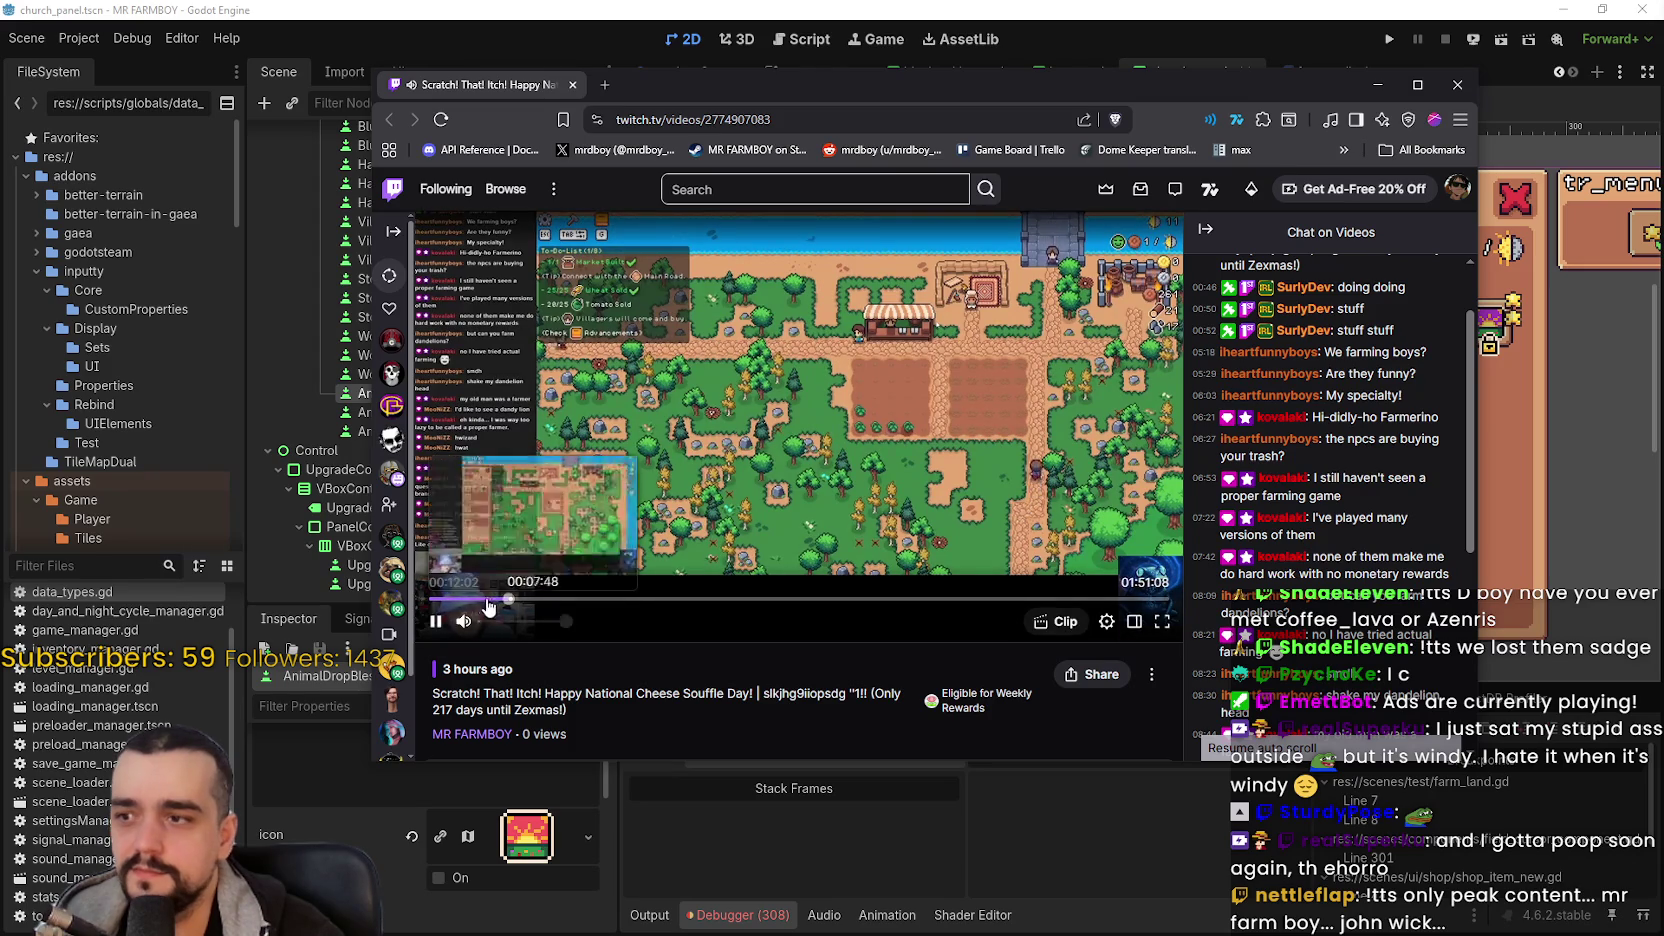
pyautogui.click(476, 600)
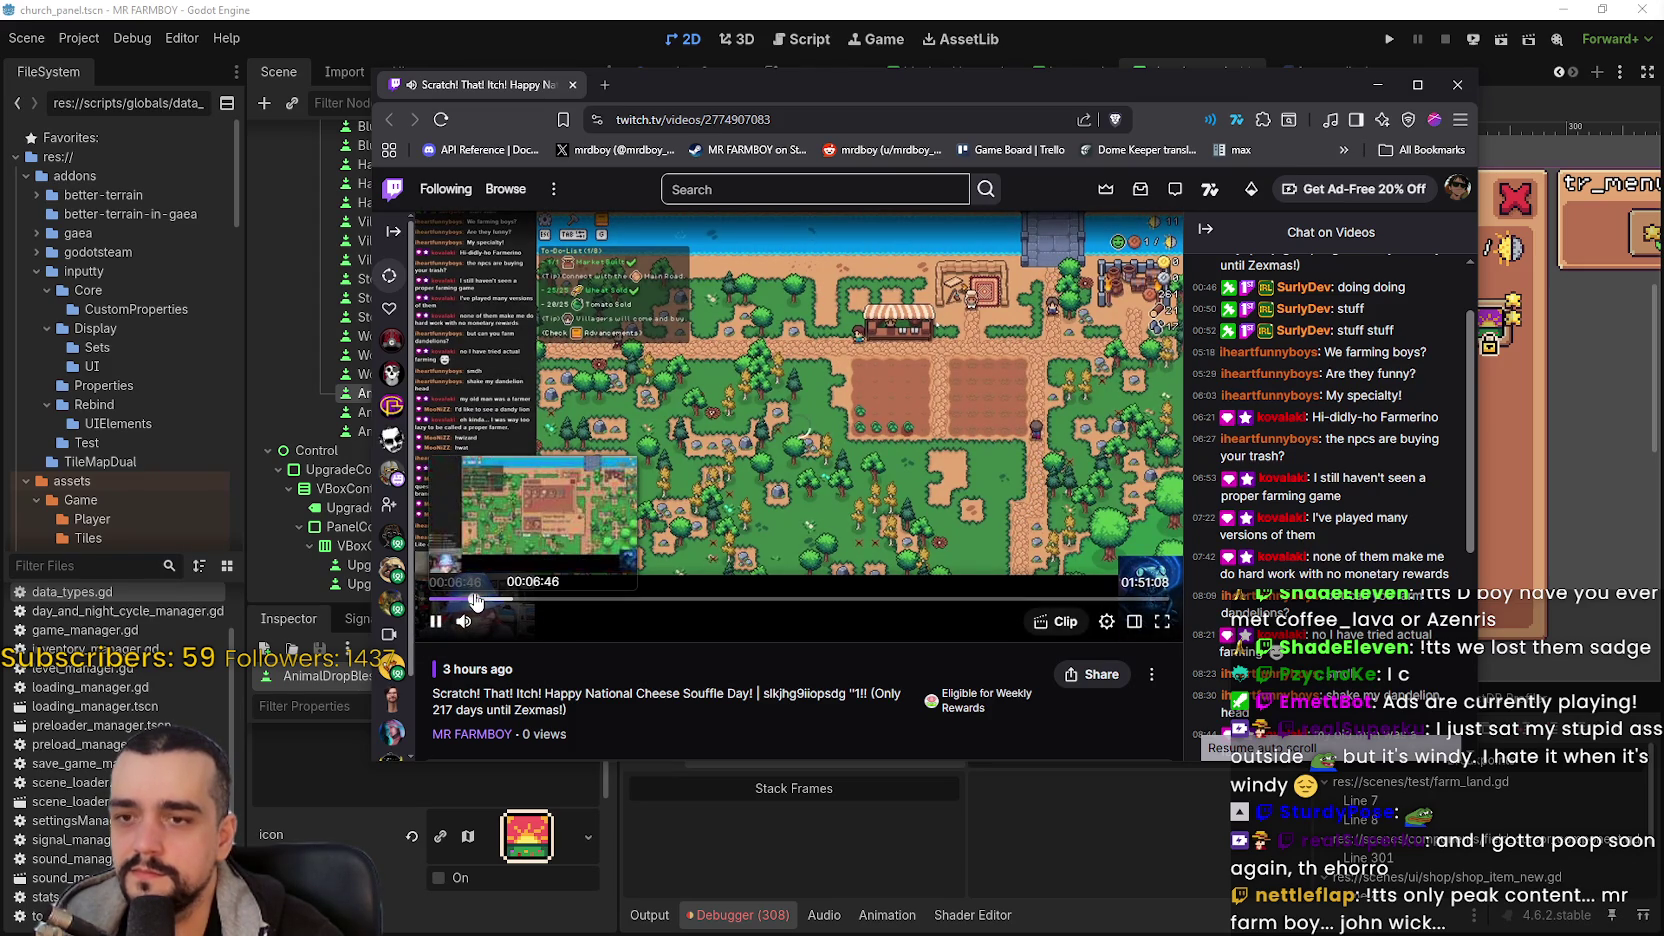
pyautogui.click(453, 600)
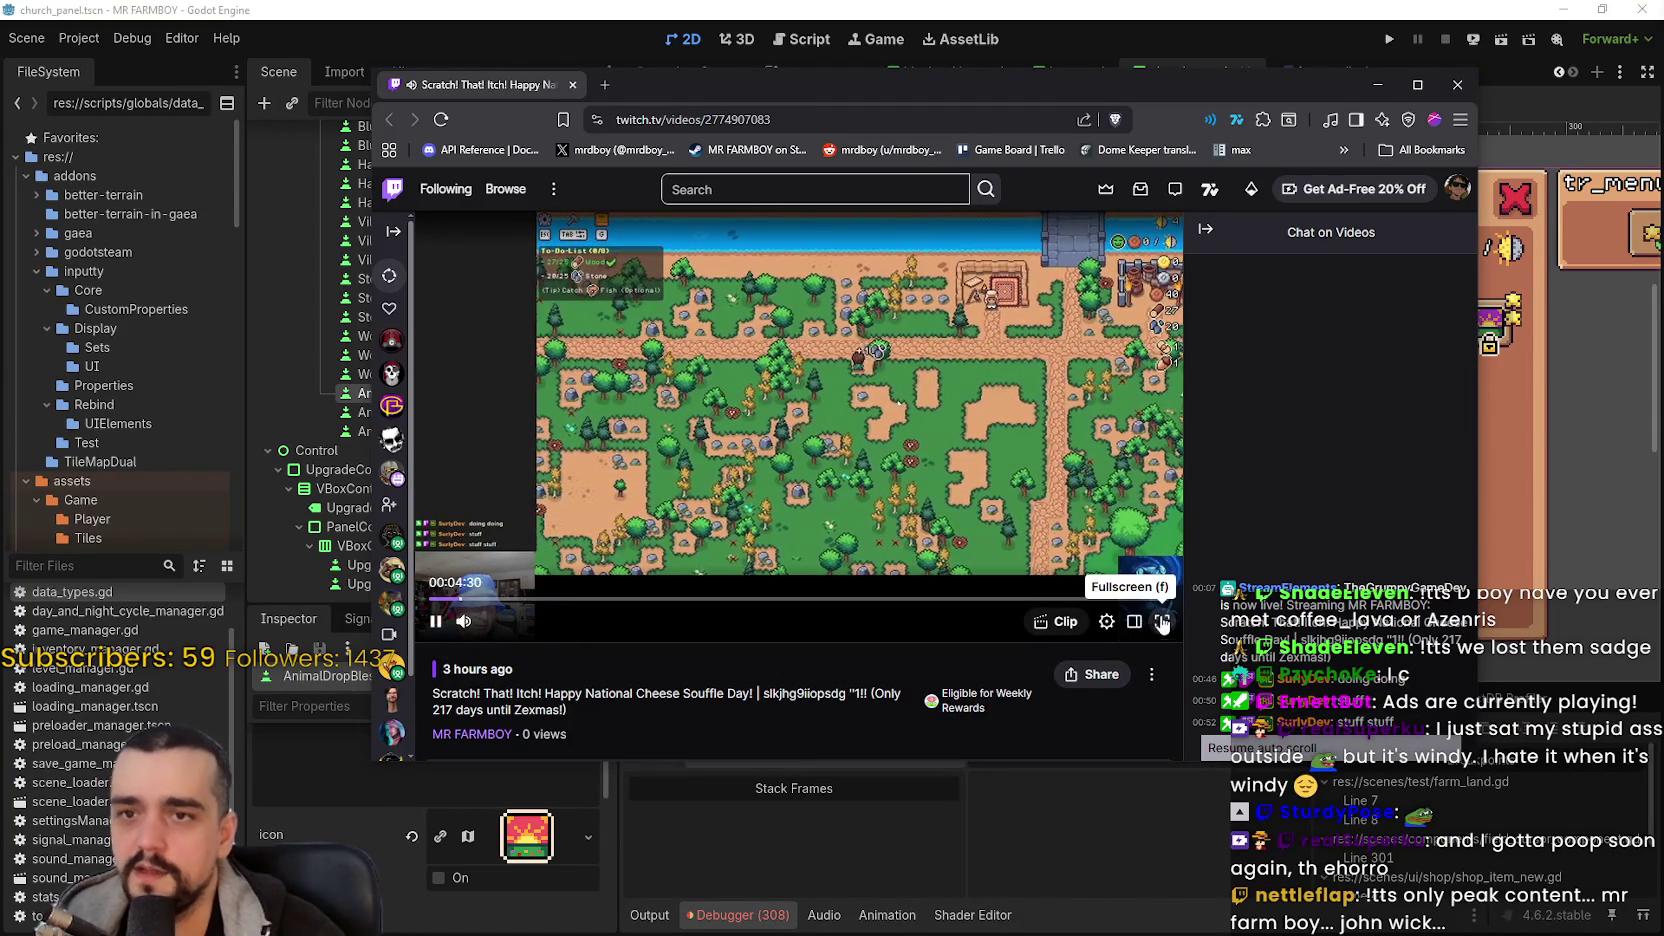
pyautogui.click(845, 564)
pyautogui.click(845, 564)
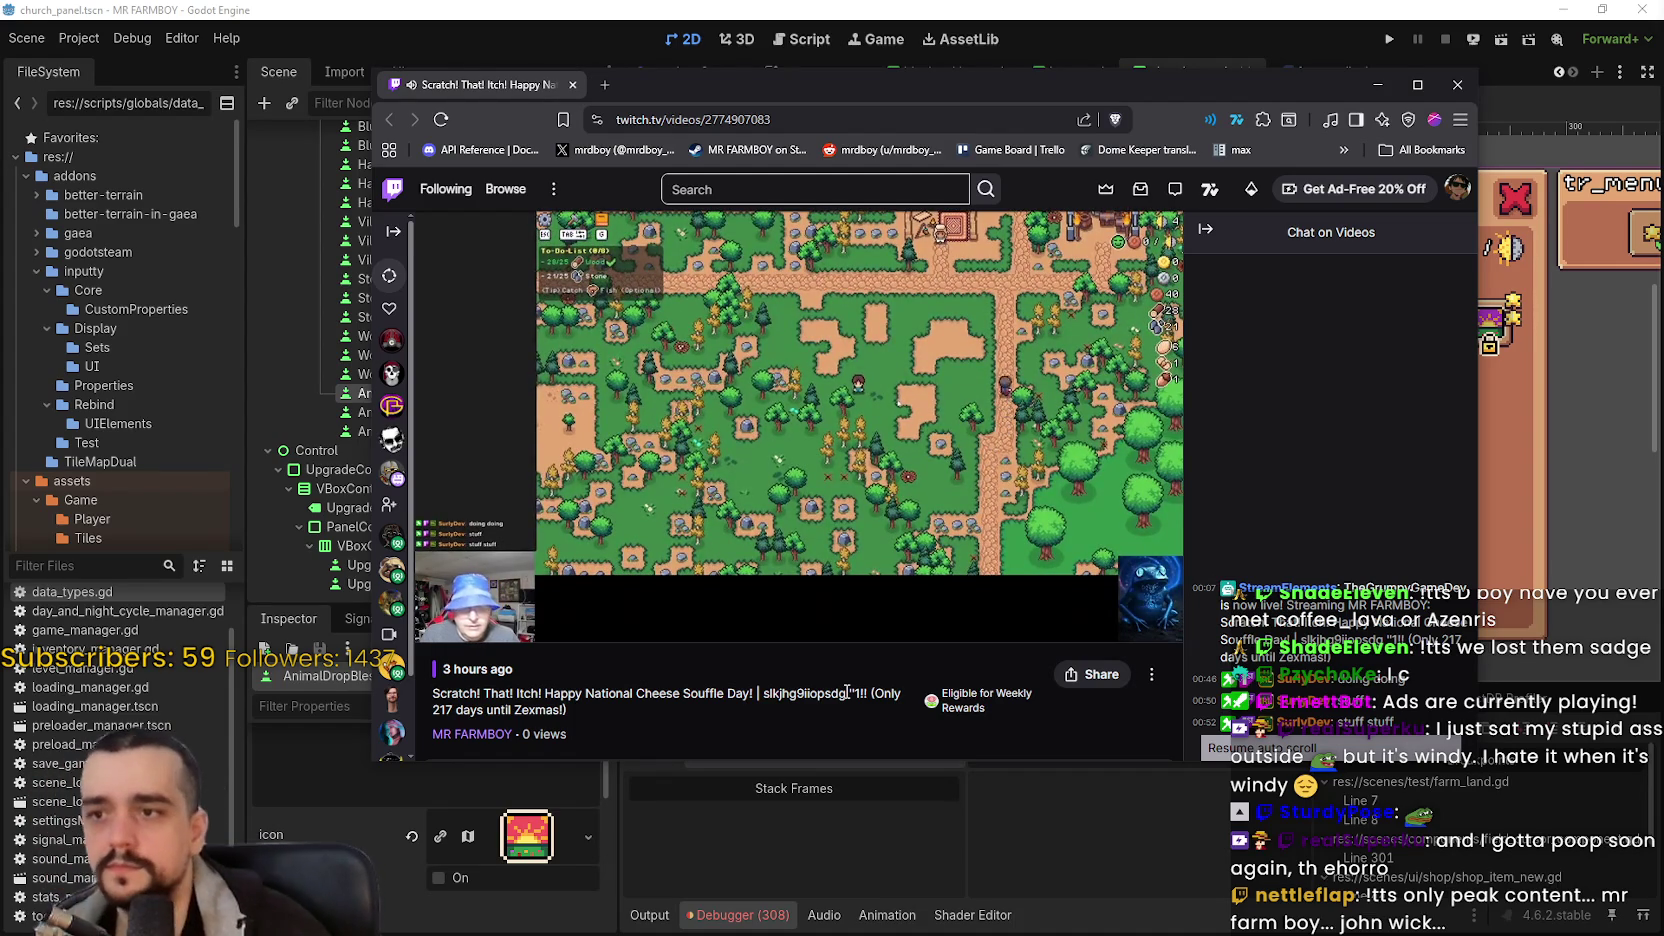
# - Set the video playback speed to 1.75x in the player settings
pyautogui.moveTo(1008, 550)
pyautogui.click(1106, 625)
pyautogui.click(1000, 376)
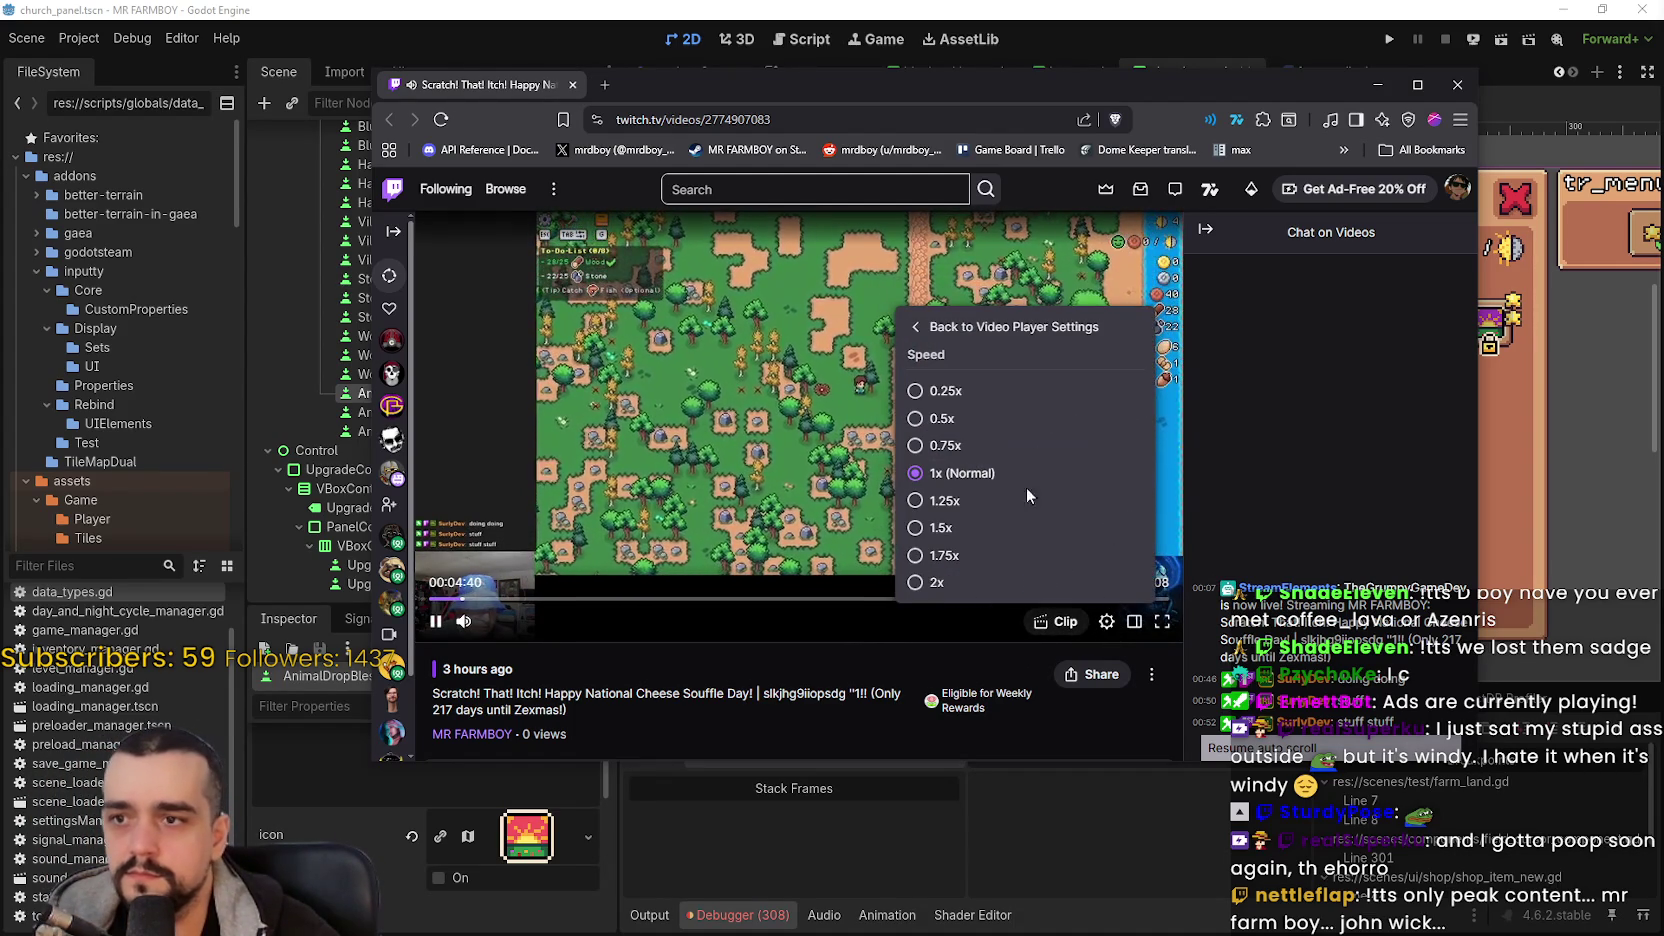
pyautogui.click(945, 555)
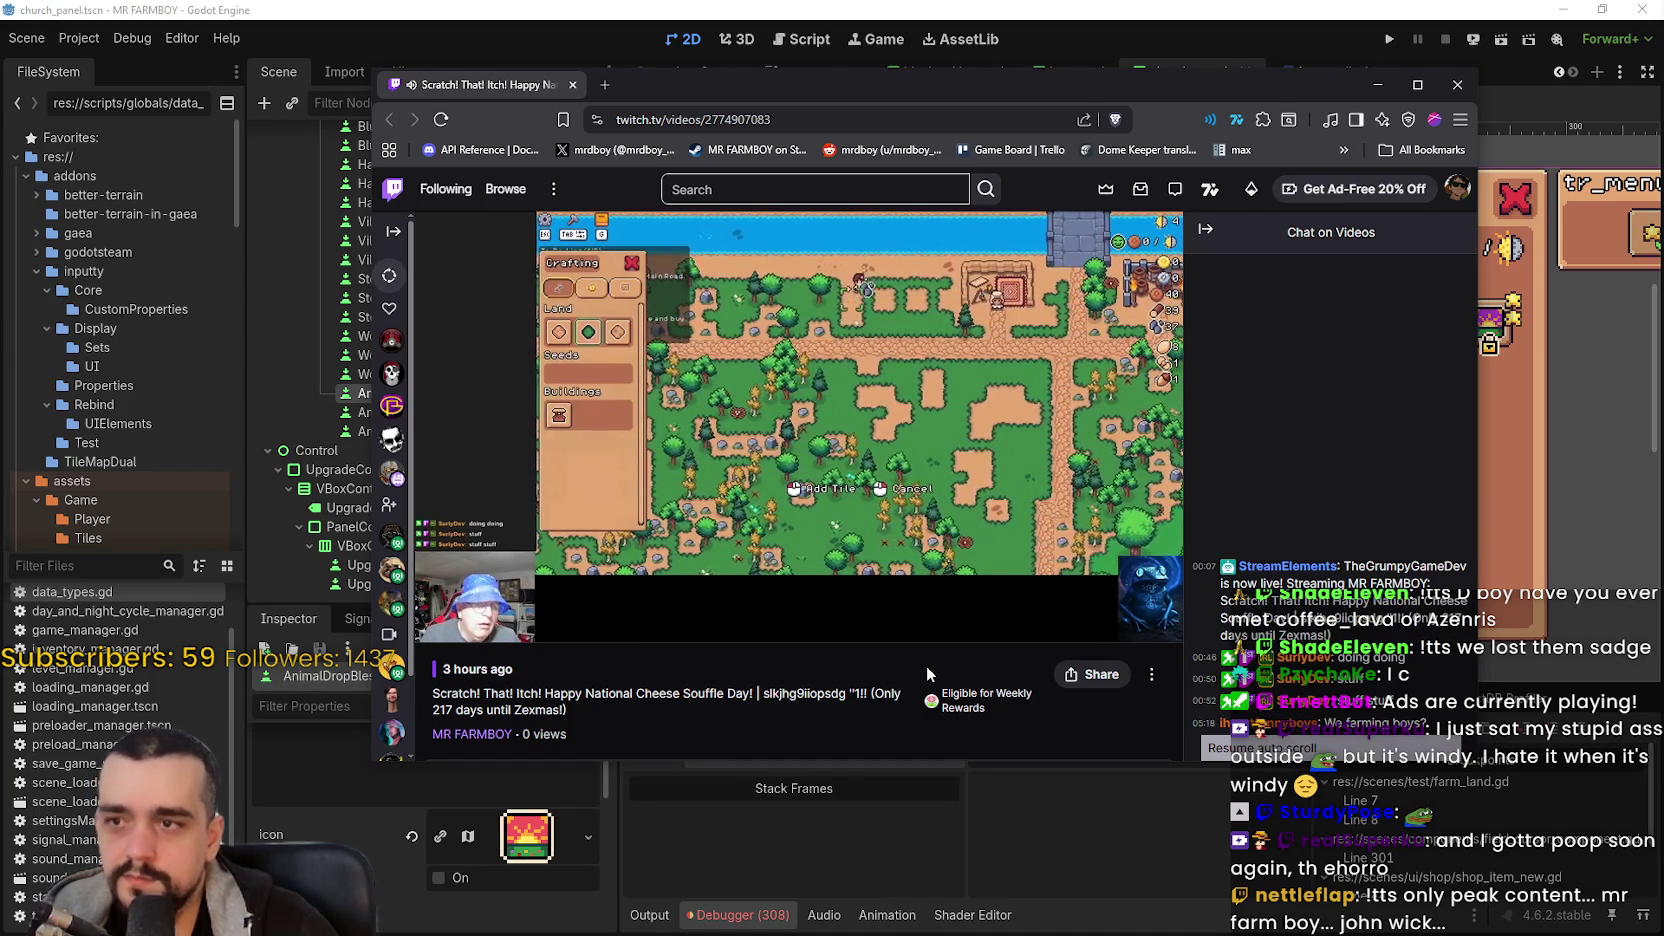
# - Pause the recording, then resume playback at the faster speed
pyautogui.scroll(-1, 926, 666)
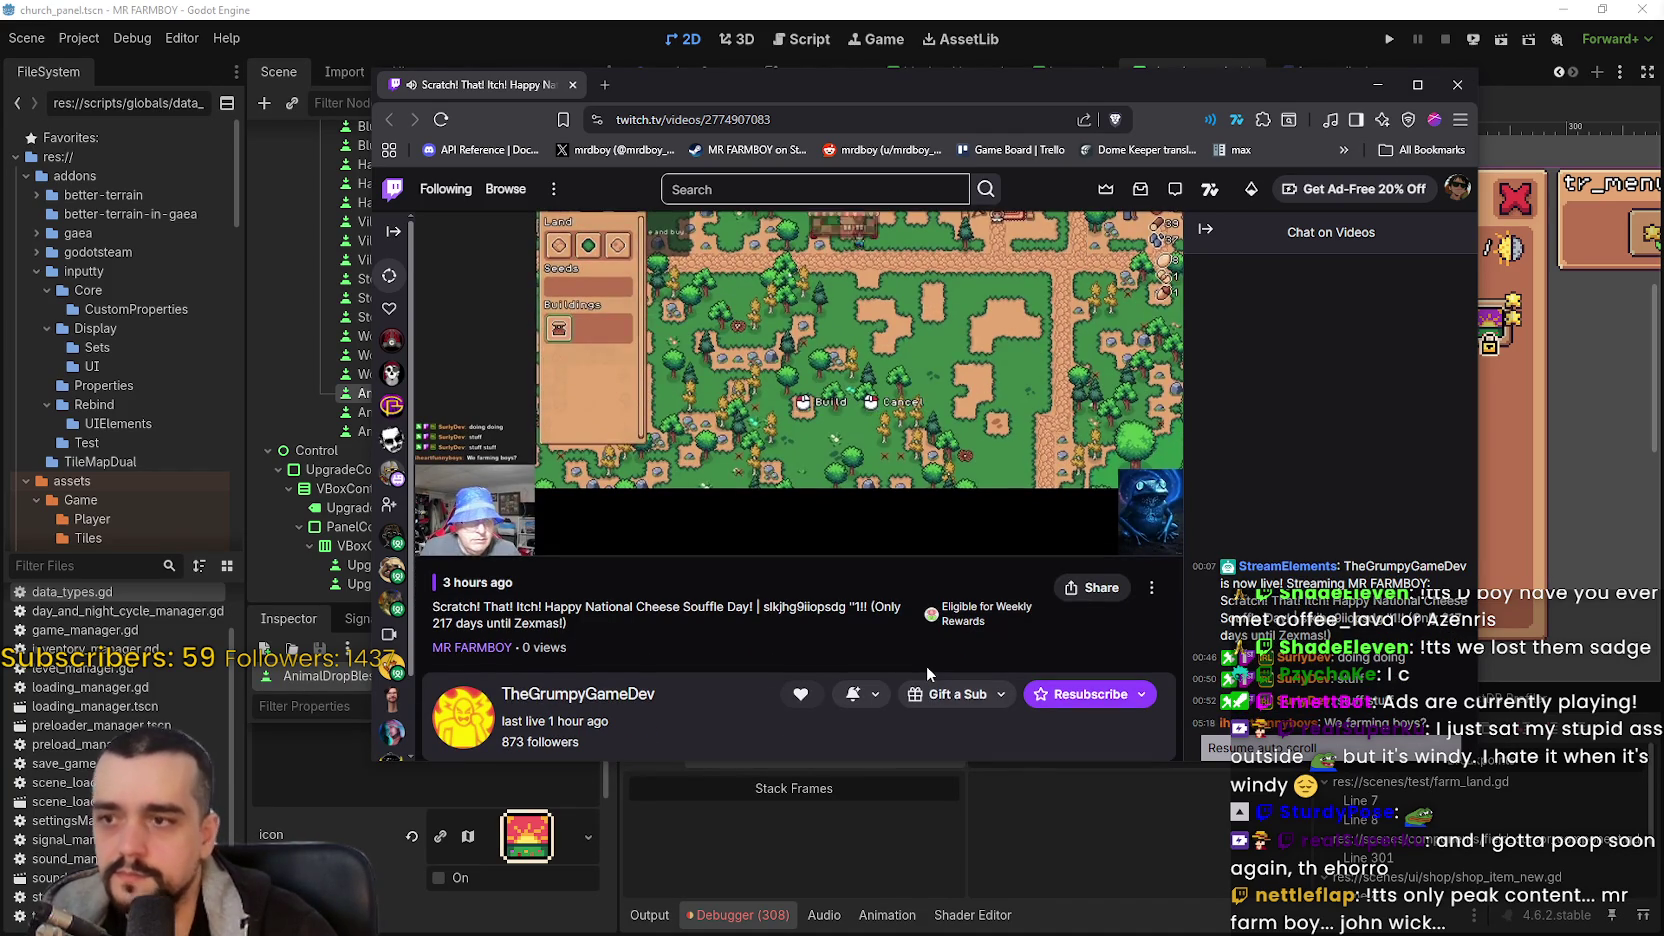
pyautogui.scroll(1, 873, 600)
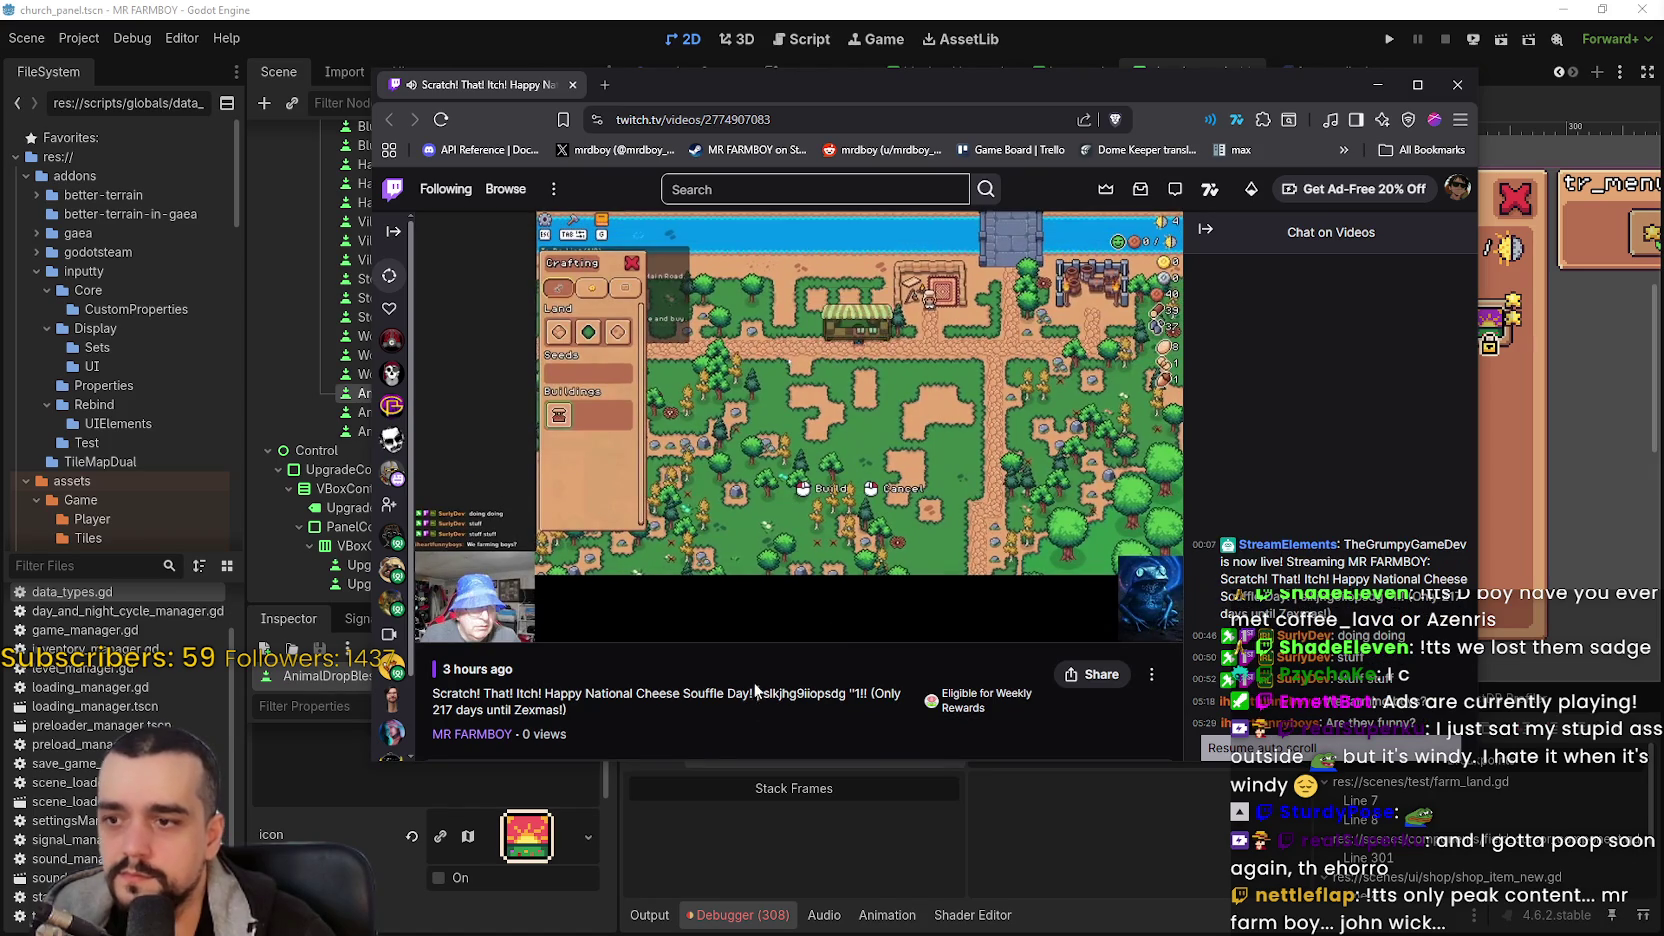
pyautogui.moveTo(836, 503)
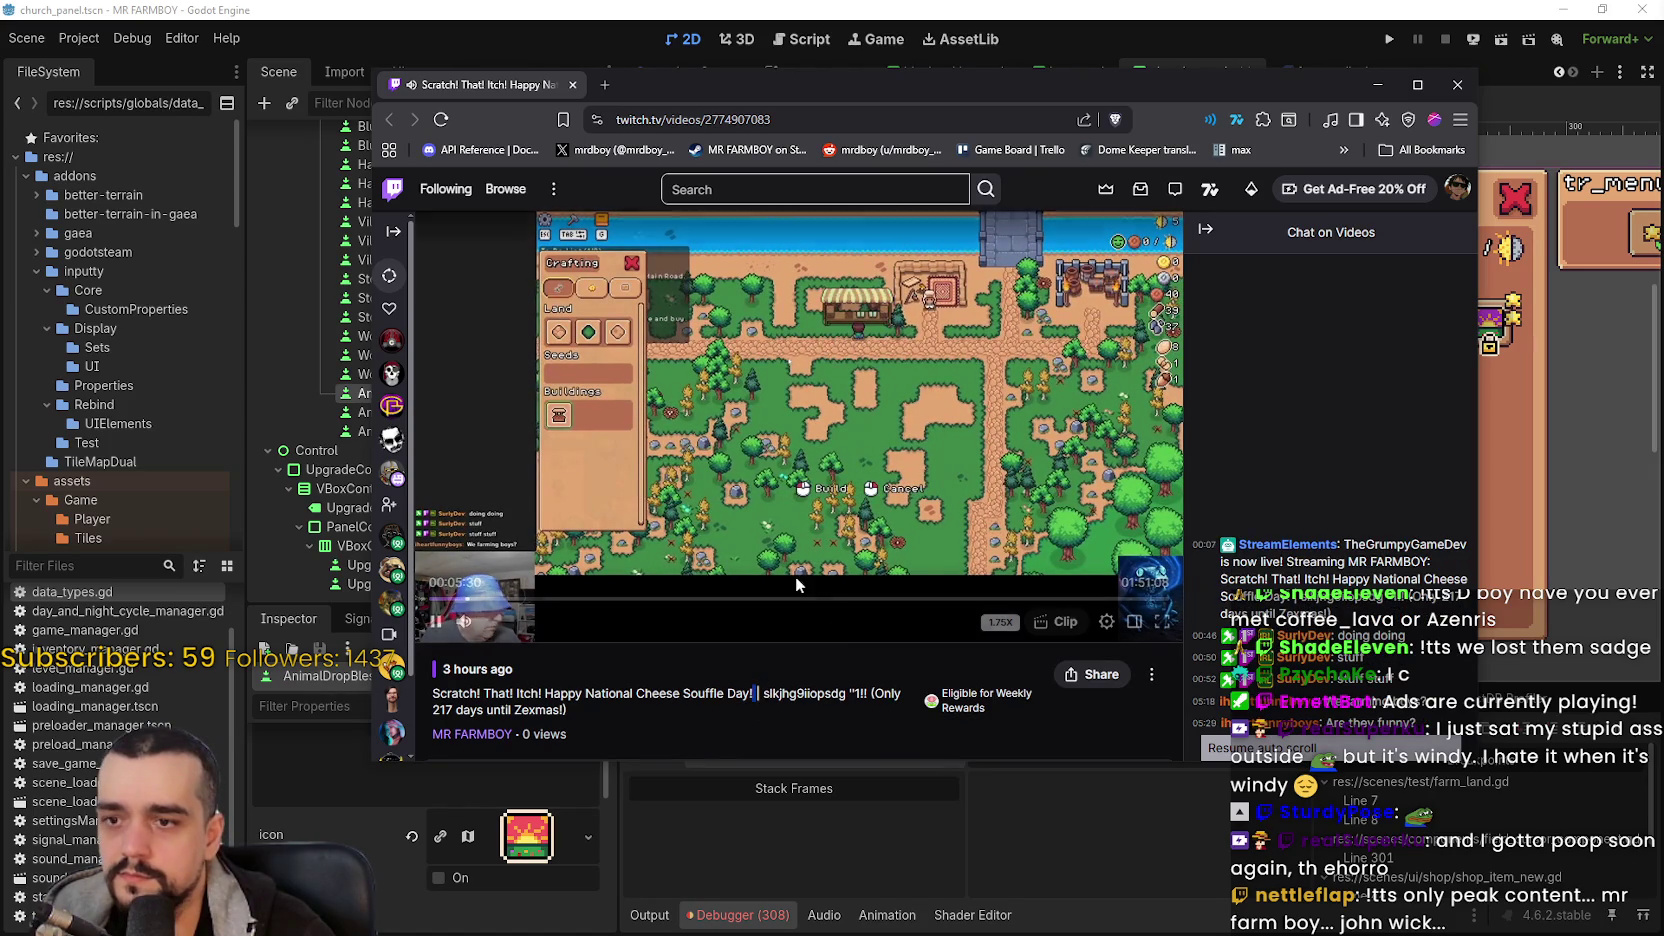
pyautogui.click(808, 420)
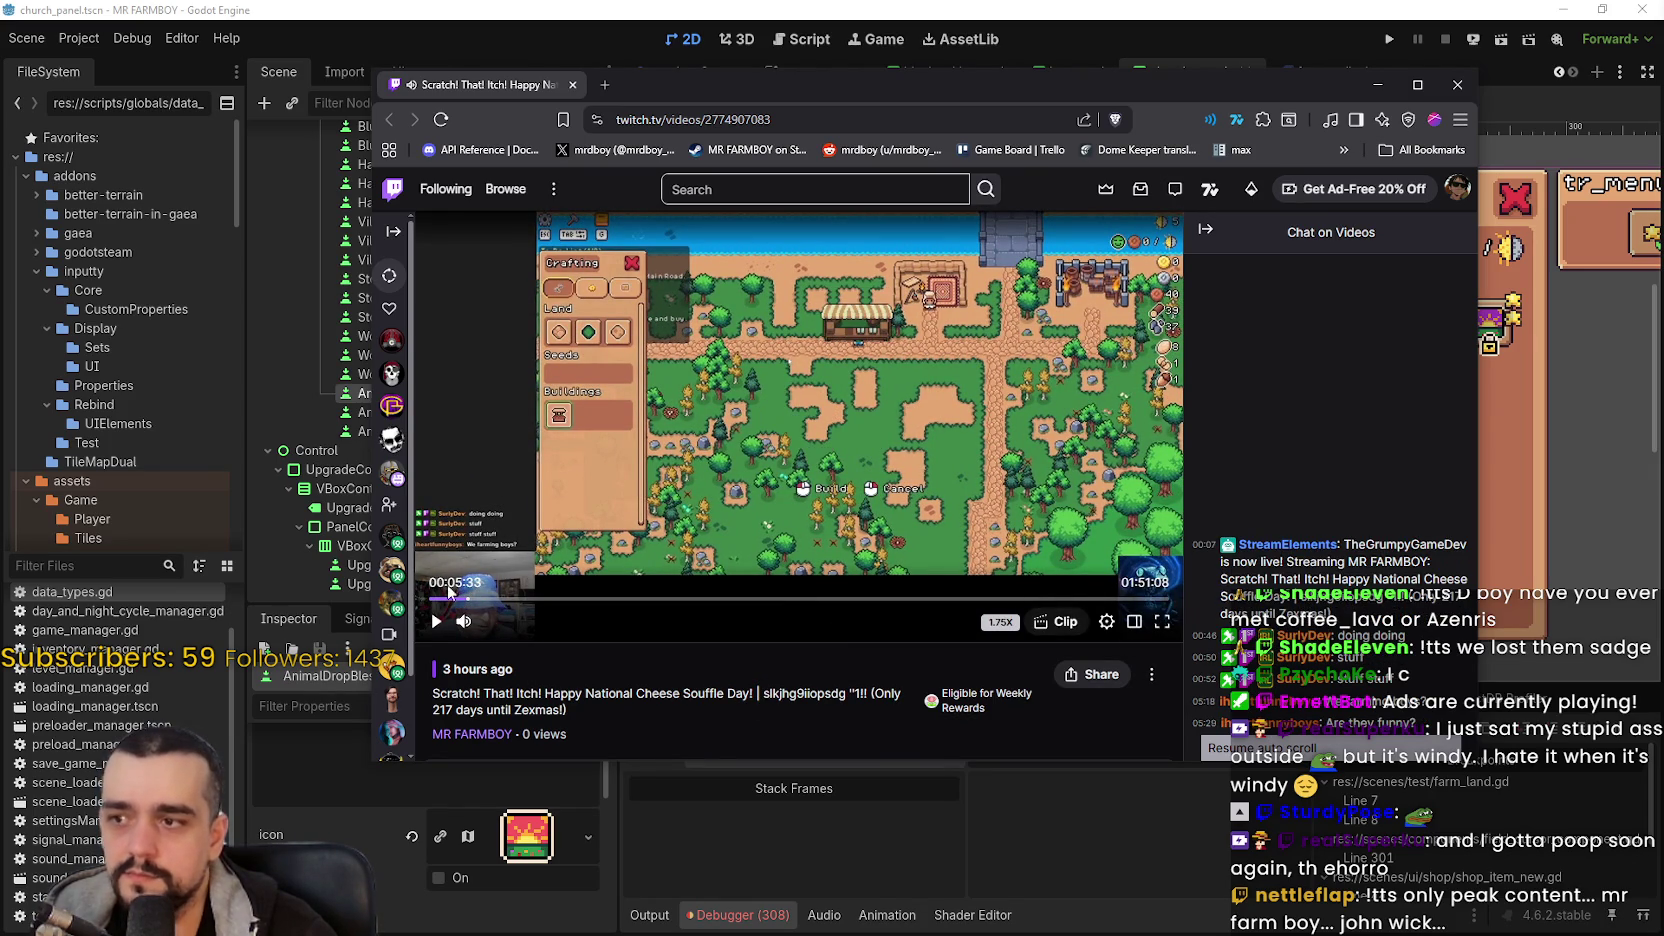
pyautogui.click(436, 621)
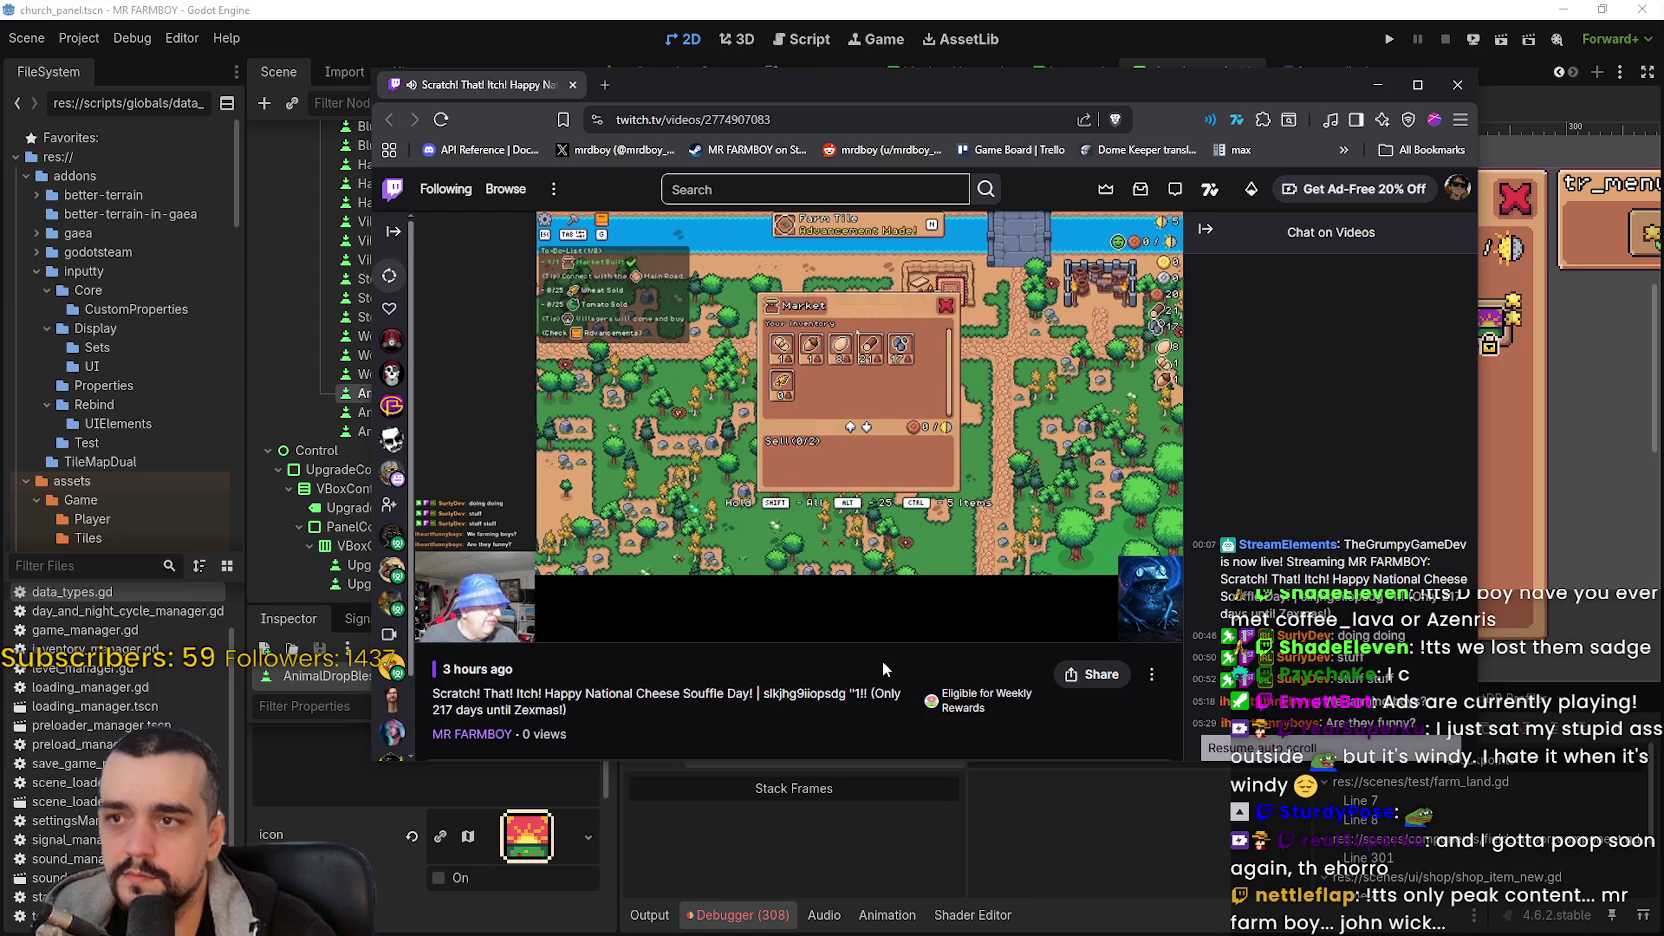
pyautogui.moveTo(833, 610)
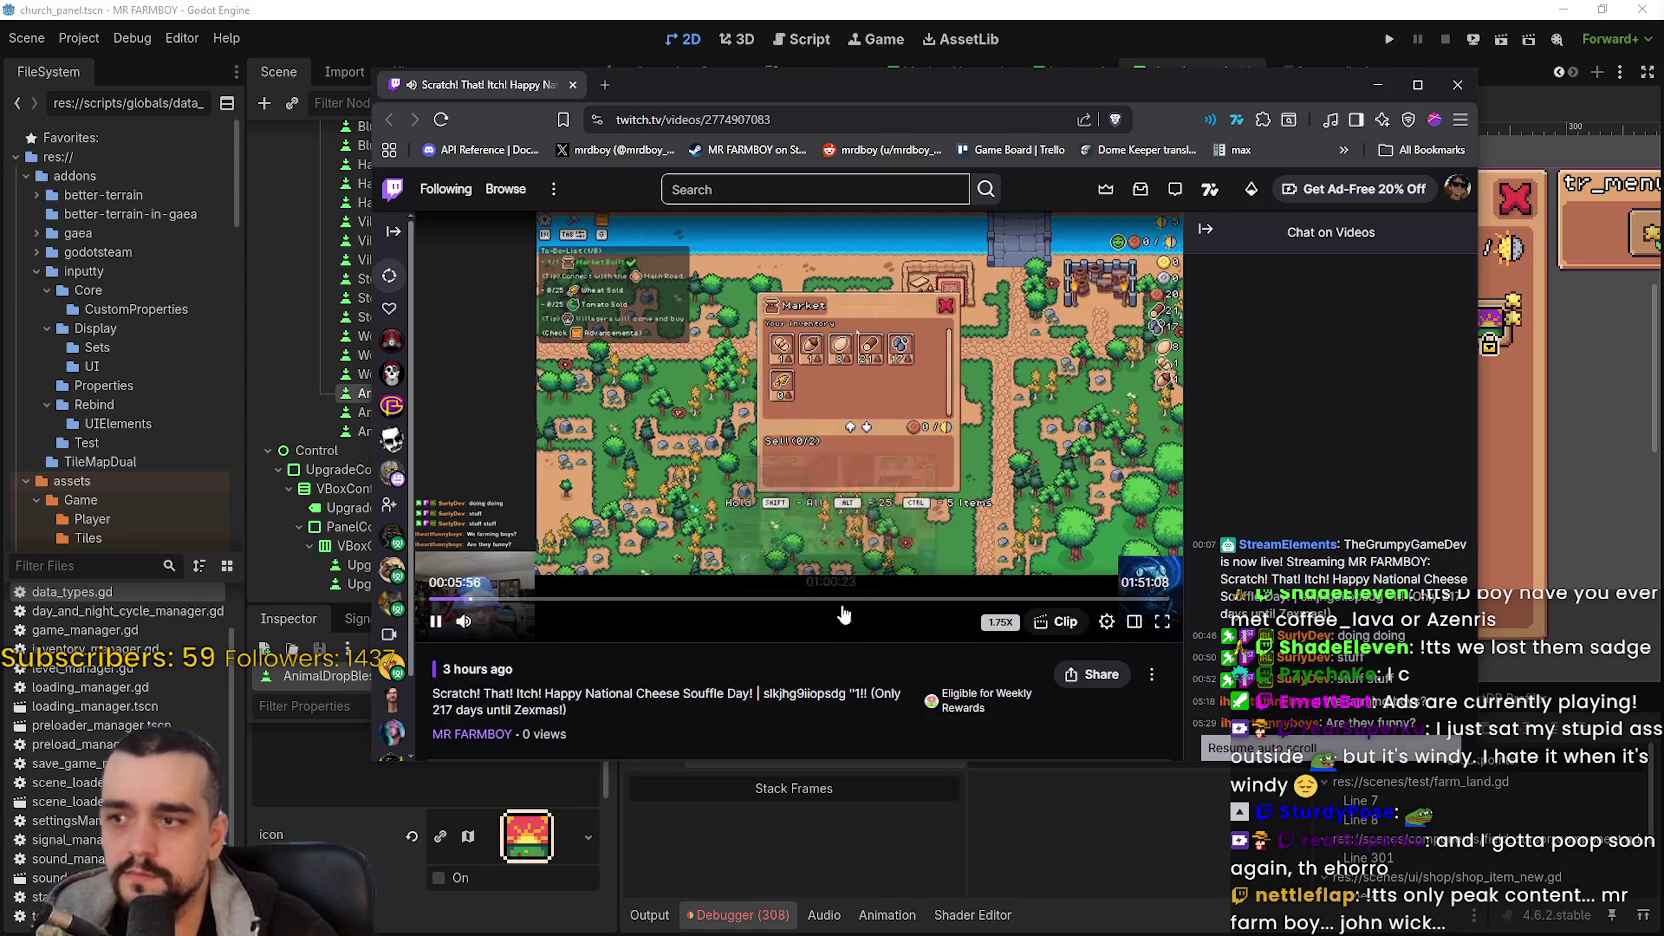
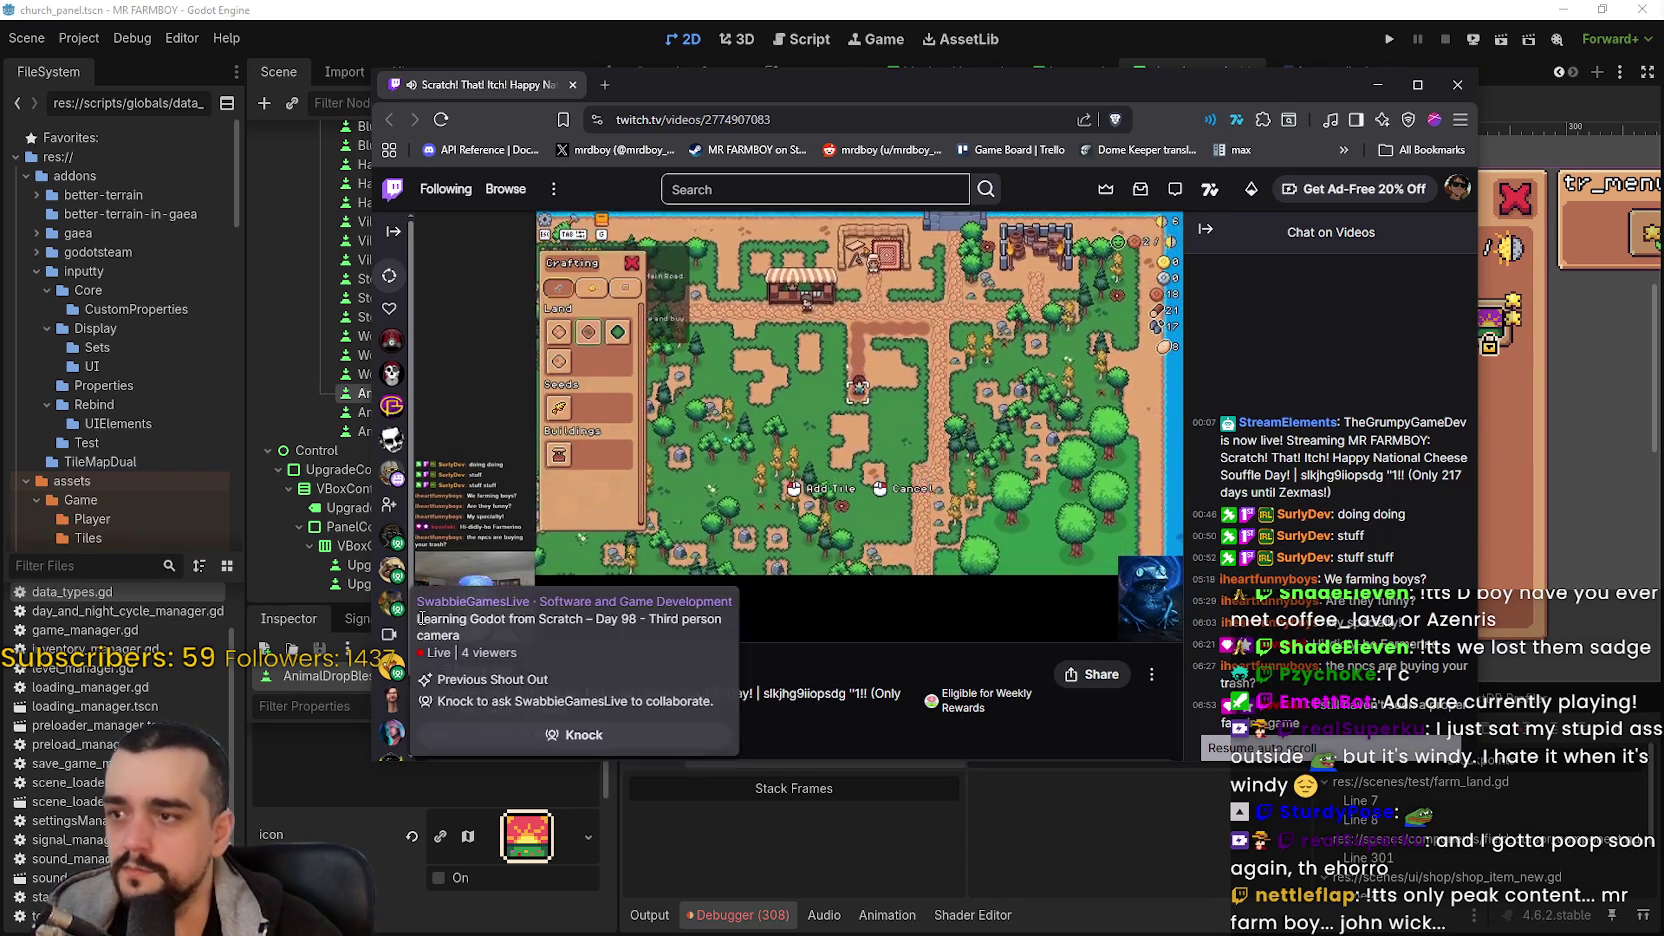
# - Pause the Twitch replay and return to the Godot church panel editor
pyautogui.press('space')
pyautogui.hotkey('alt', 'Tab')
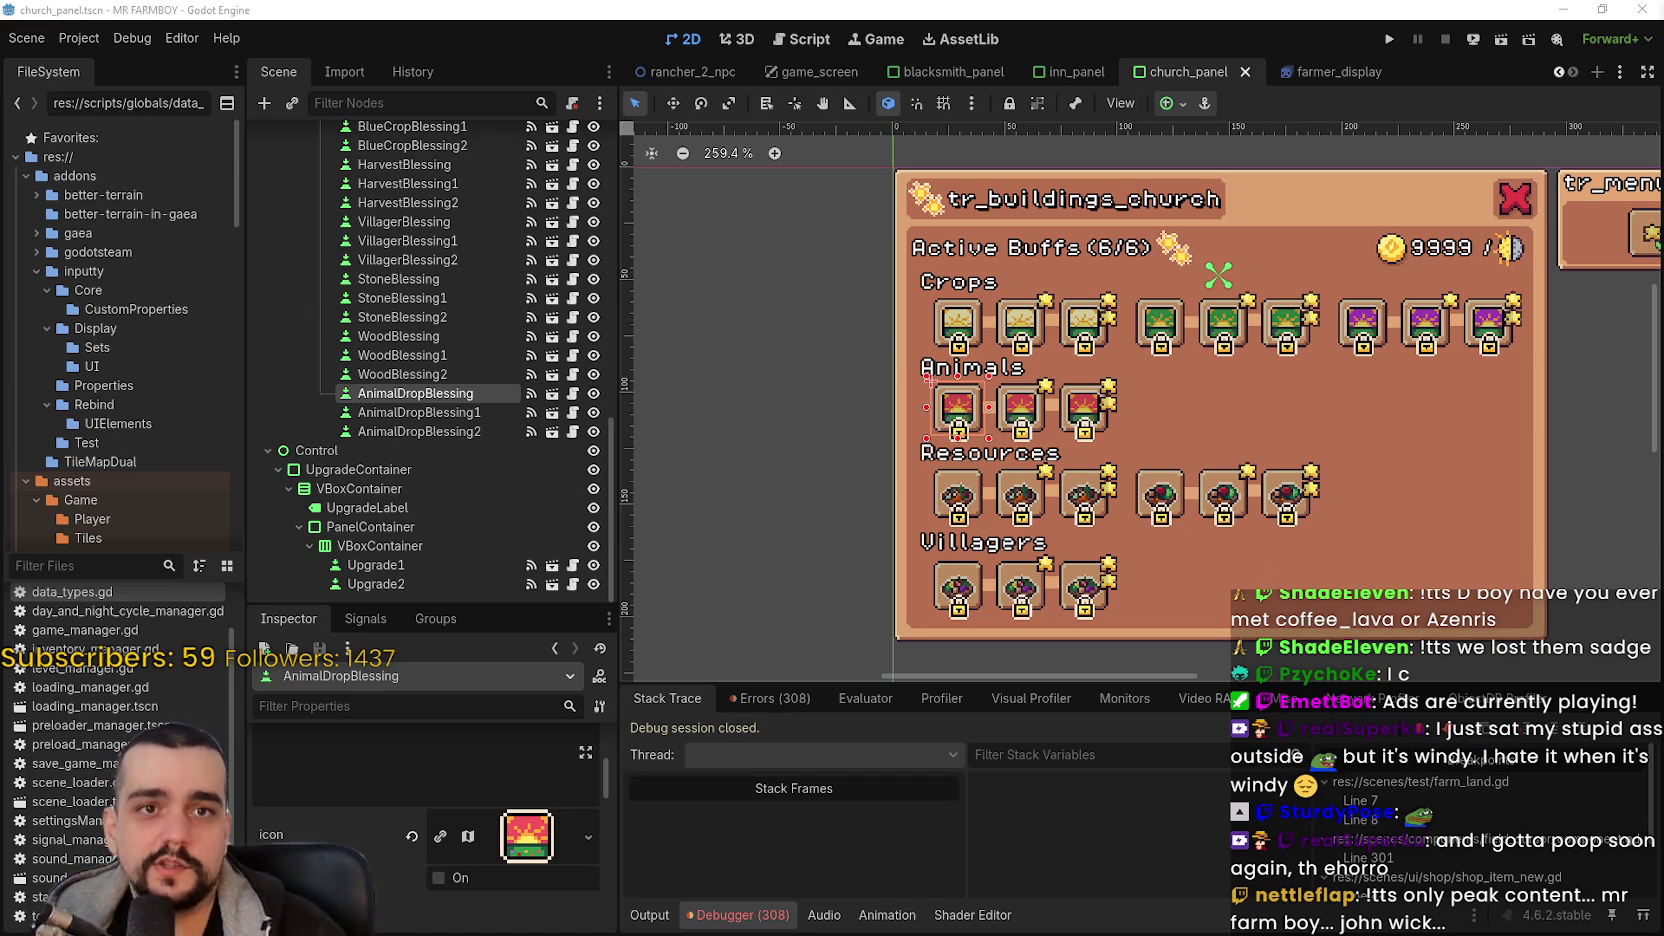
# - Review the AnimalDrop, BlueCrop and Stone blessing buttons in the Scene tree
pyautogui.scroll(2, 1043, 348)
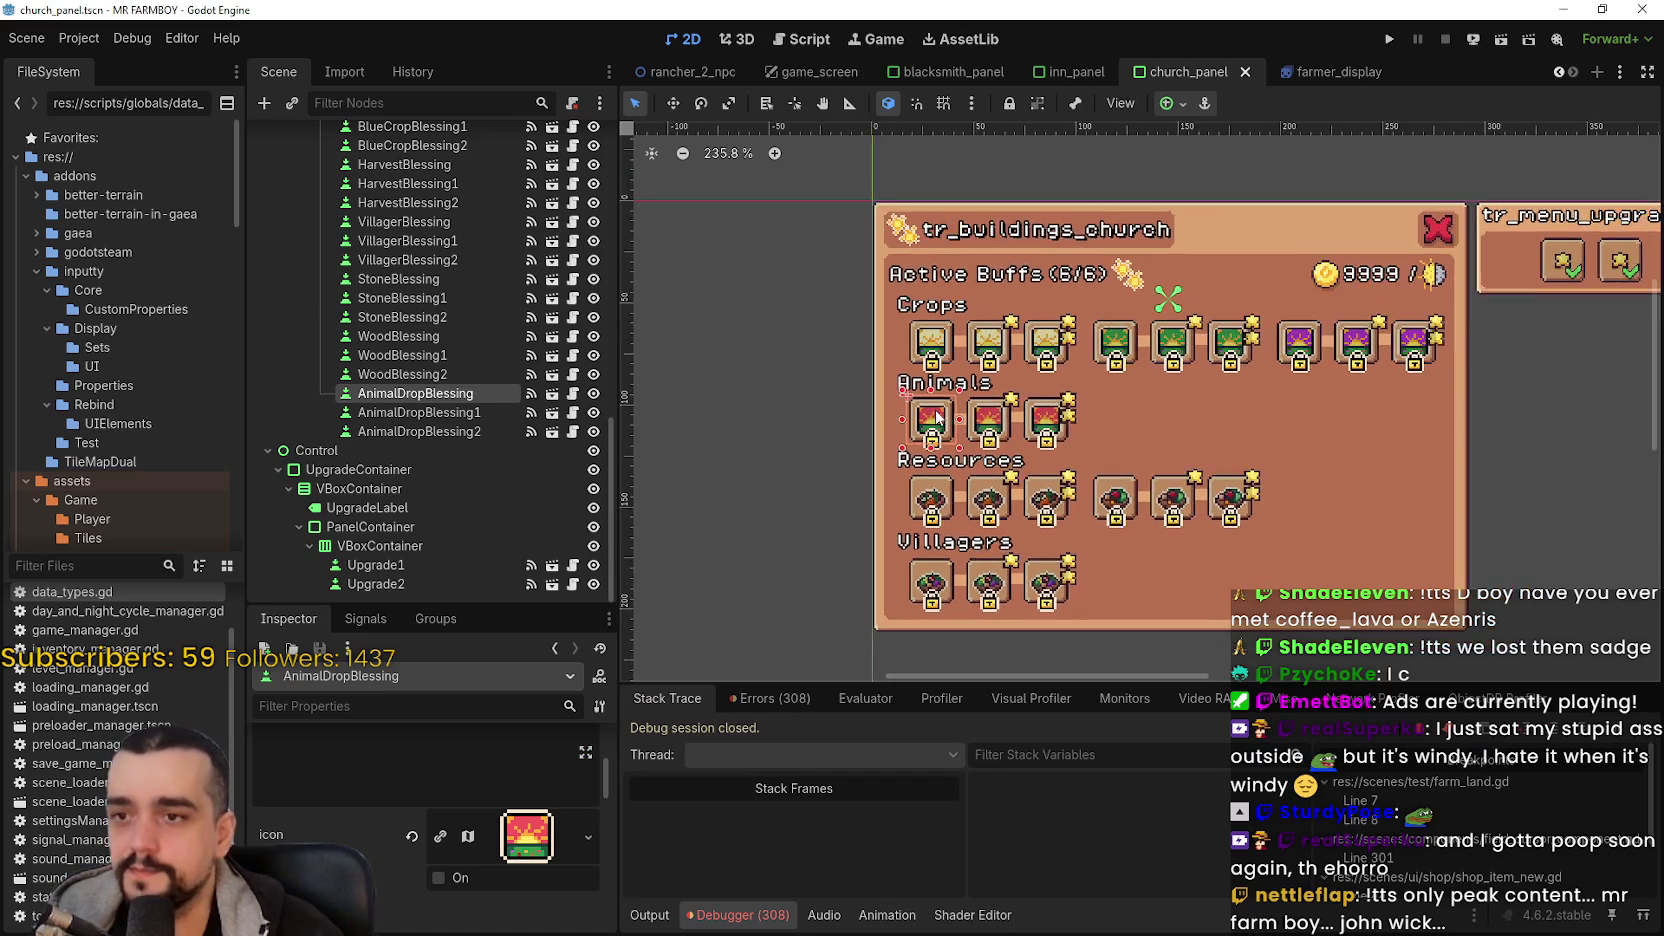
pyautogui.click(419, 410)
pyautogui.click(418, 431)
pyautogui.scroll(-1, 1121, 485)
pyautogui.scroll(5, 488, 321)
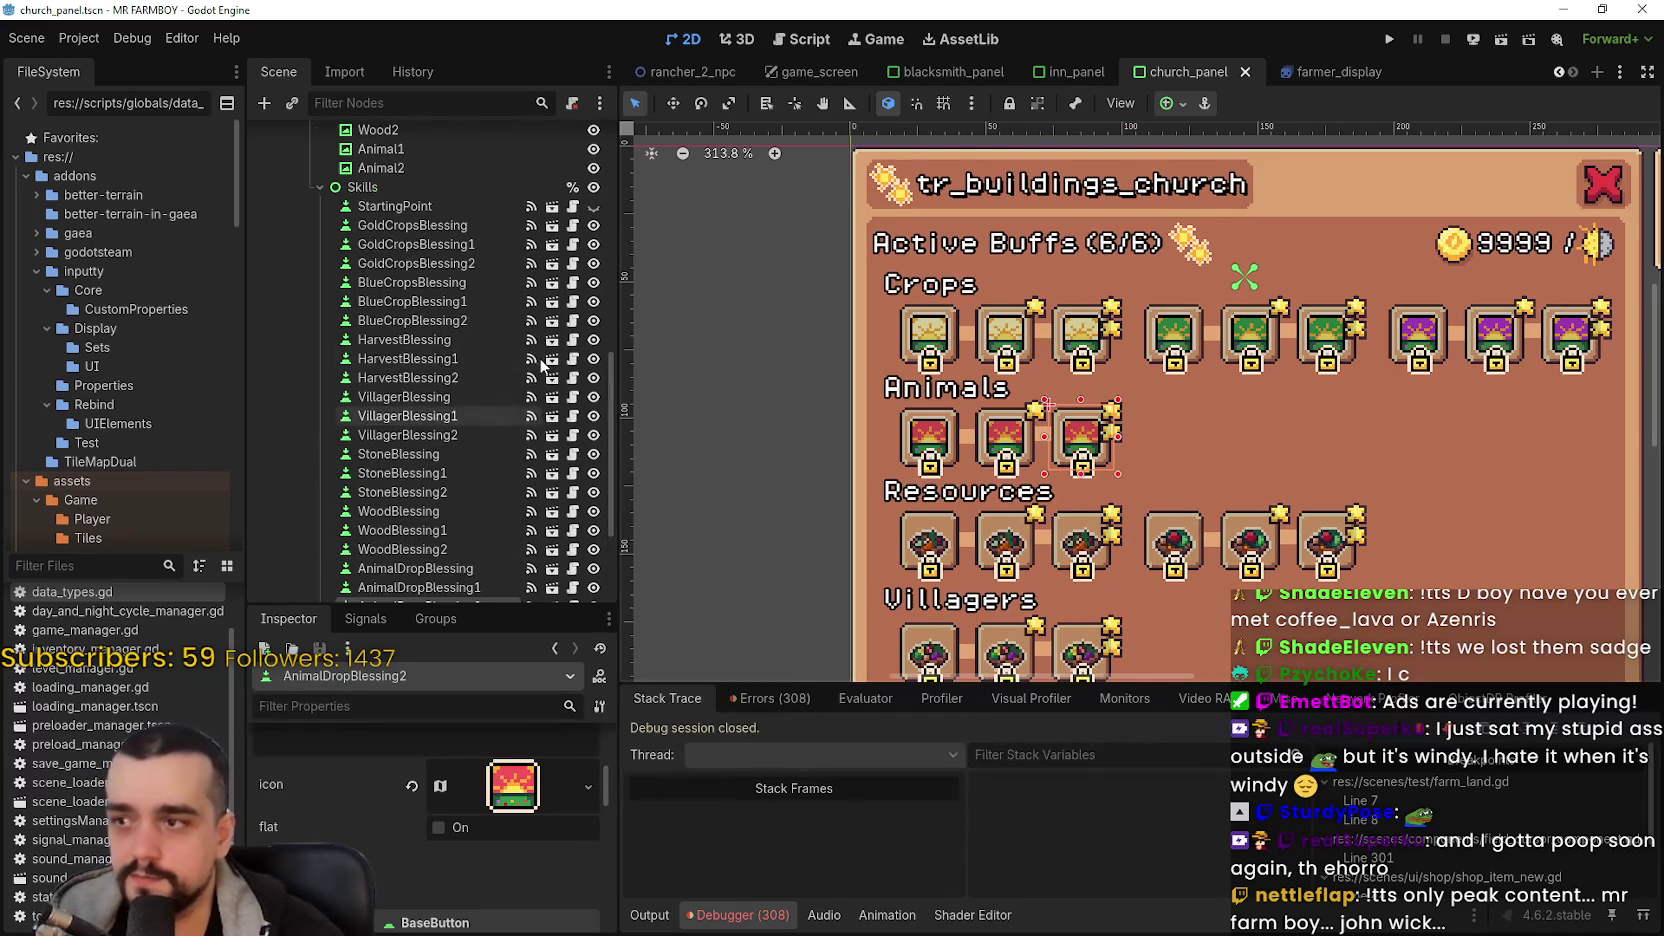
pyautogui.scroll(1, 880, 530)
pyautogui.scroll(1, 803, 353)
pyautogui.click(430, 302)
pyautogui.click(416, 472)
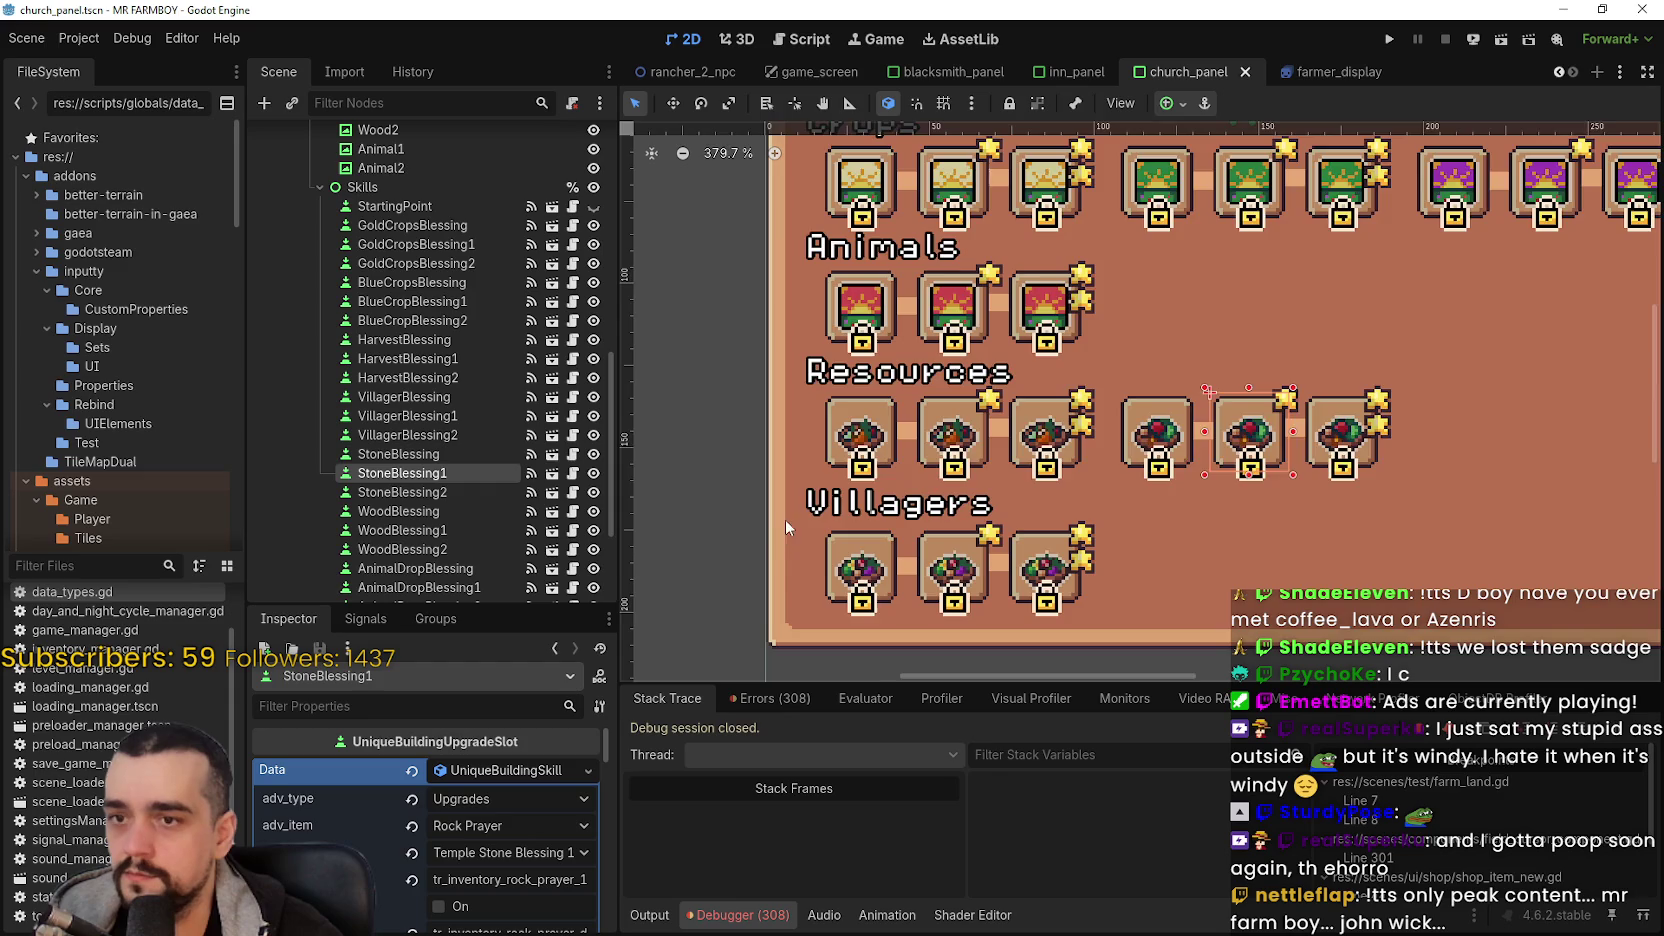
pyautogui.scroll(-2, 784, 523)
pyautogui.click(419, 453)
# - Select WoodBlessing and open the Region Editor on its icon AtlasTexture
pyautogui.click(445, 510)
pyautogui.scroll(-5, 491, 797)
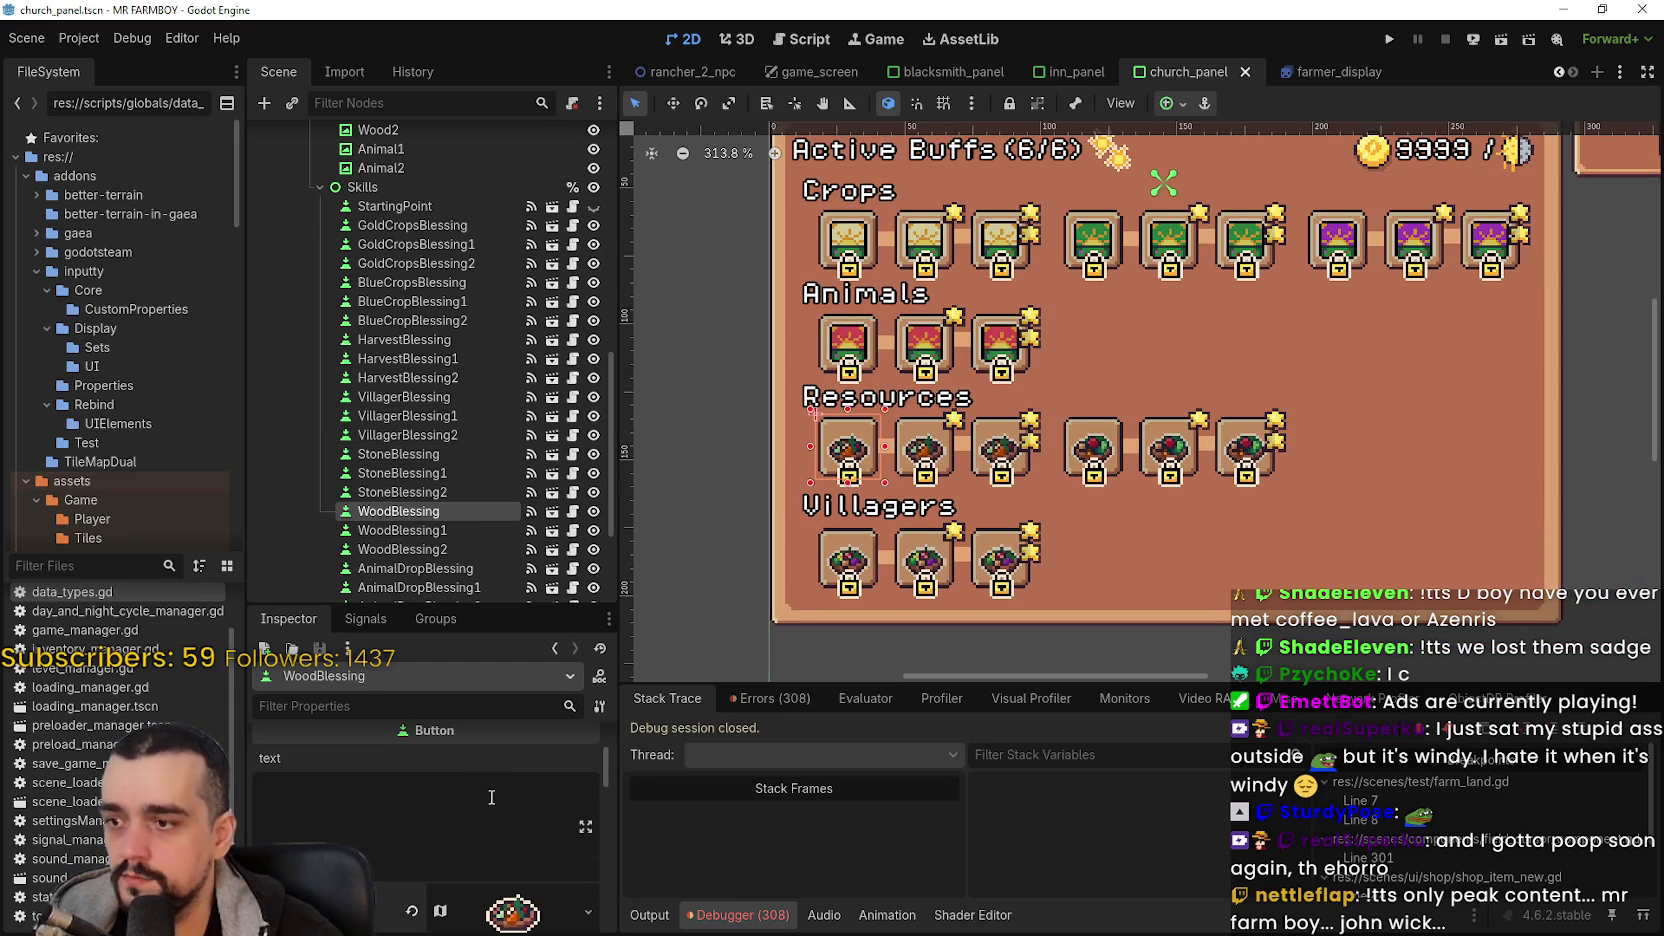
pyautogui.scroll(-2, 491, 797)
pyautogui.click(490, 837)
pyautogui.scroll(-2, 458, 803)
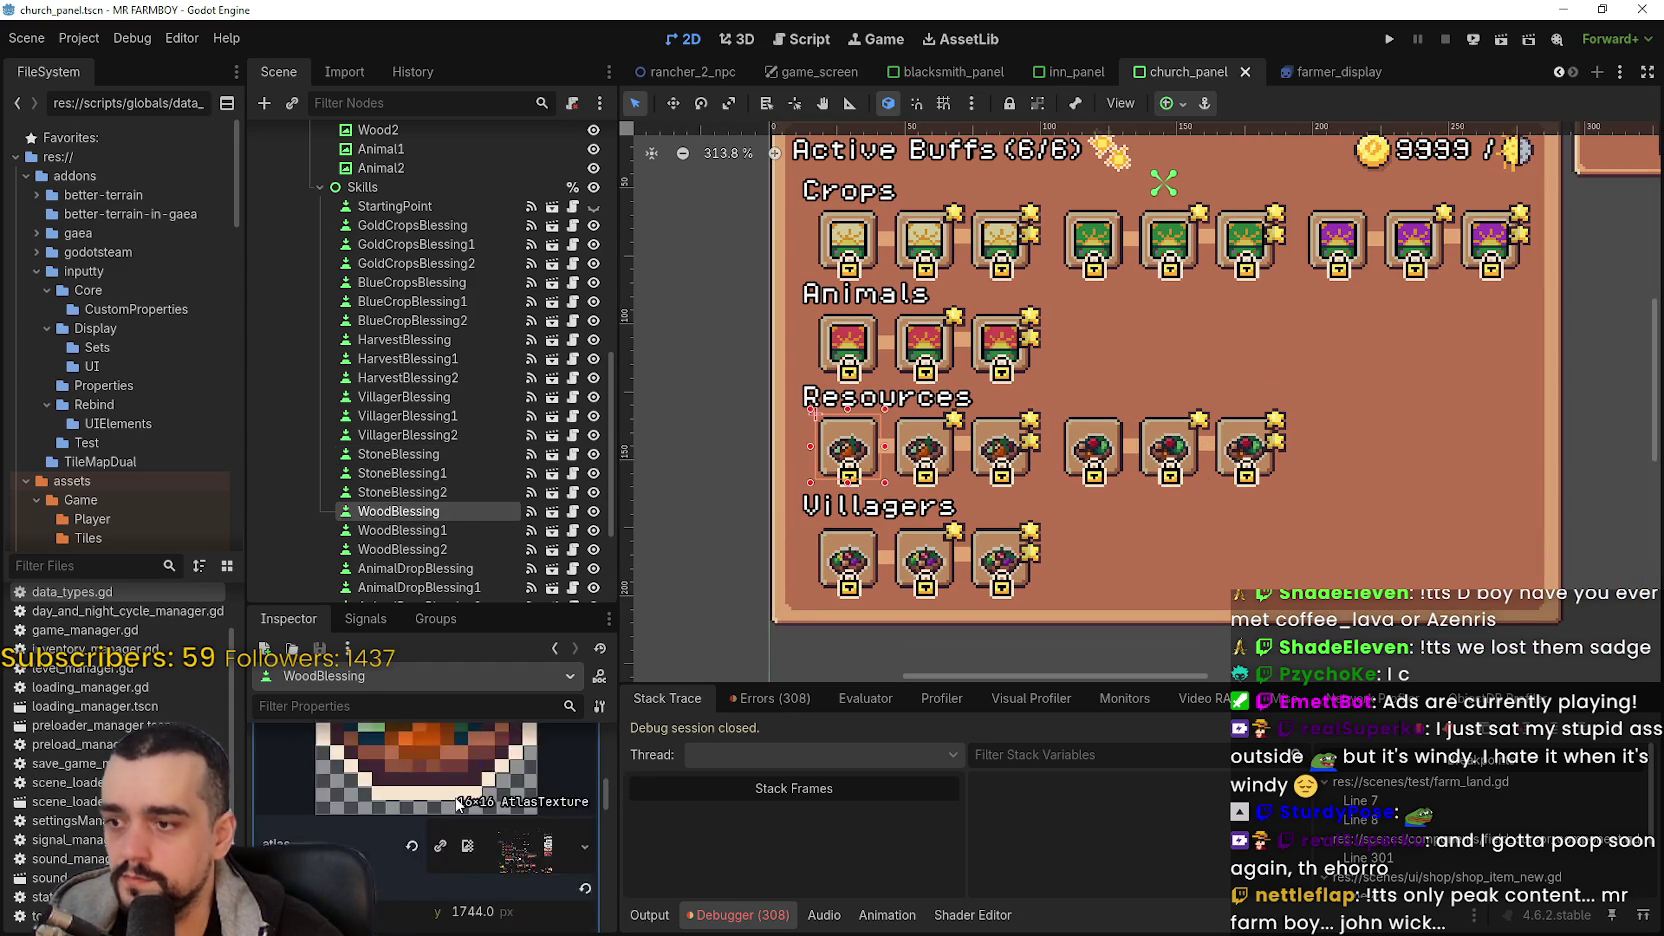
pyautogui.scroll(-3, 458, 803)
pyautogui.click(448, 807)
pyautogui.scroll(-5, 738, 519)
# - Move WoodBlessing's icon region up and right one tile onto the sun tile at 352, 1728
pyautogui.scroll(-10, 741, 505)
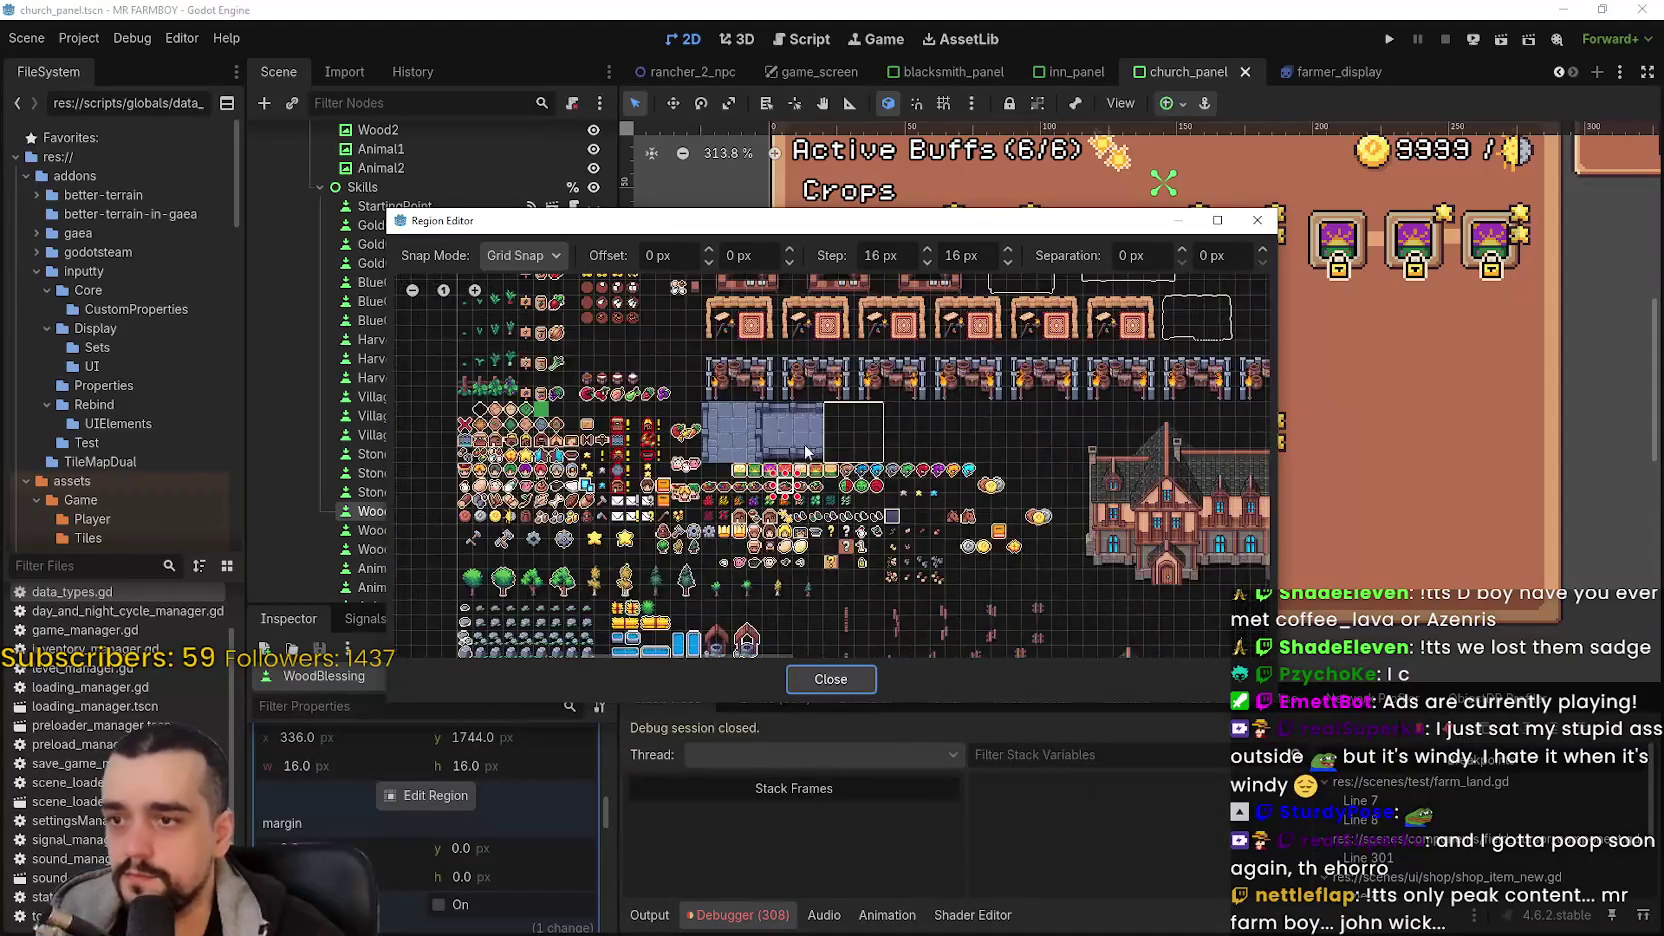
pyautogui.scroll(3, 810, 452)
pyautogui.moveTo(864, 210)
pyautogui.mouseDown()
pyautogui.moveTo(988, 664)
pyautogui.moveTo(1090, 366)
pyautogui.moveTo(1069, 387)
pyautogui.mouseUp()
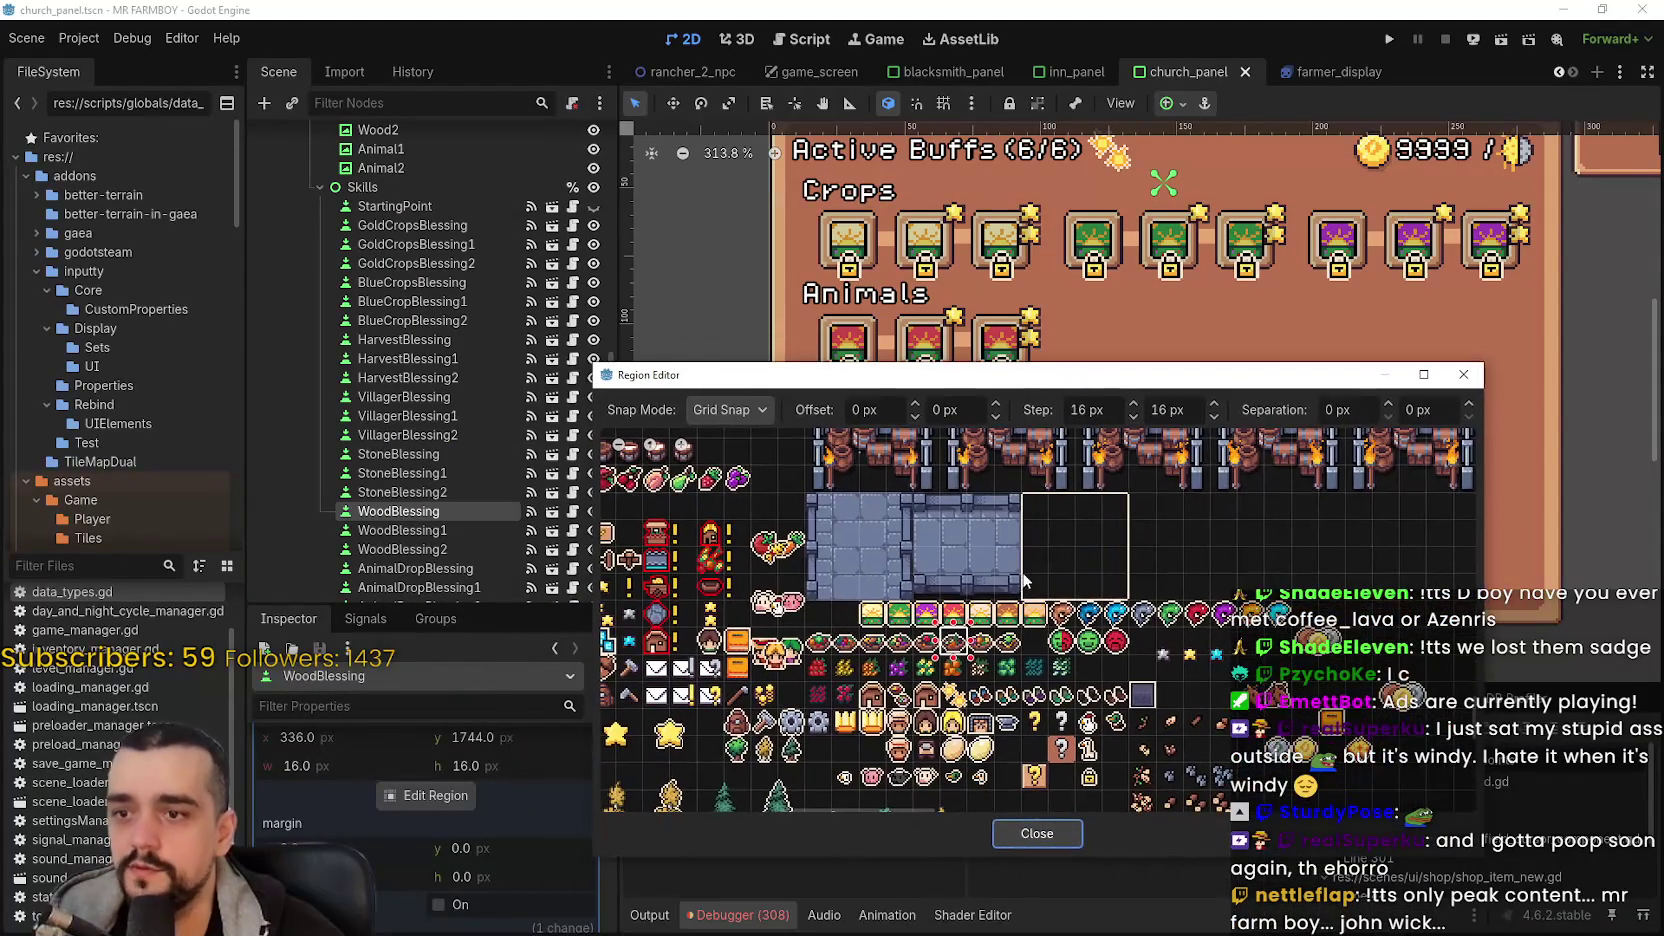
pyautogui.scroll(1, 955, 615)
pyautogui.click(953, 613)
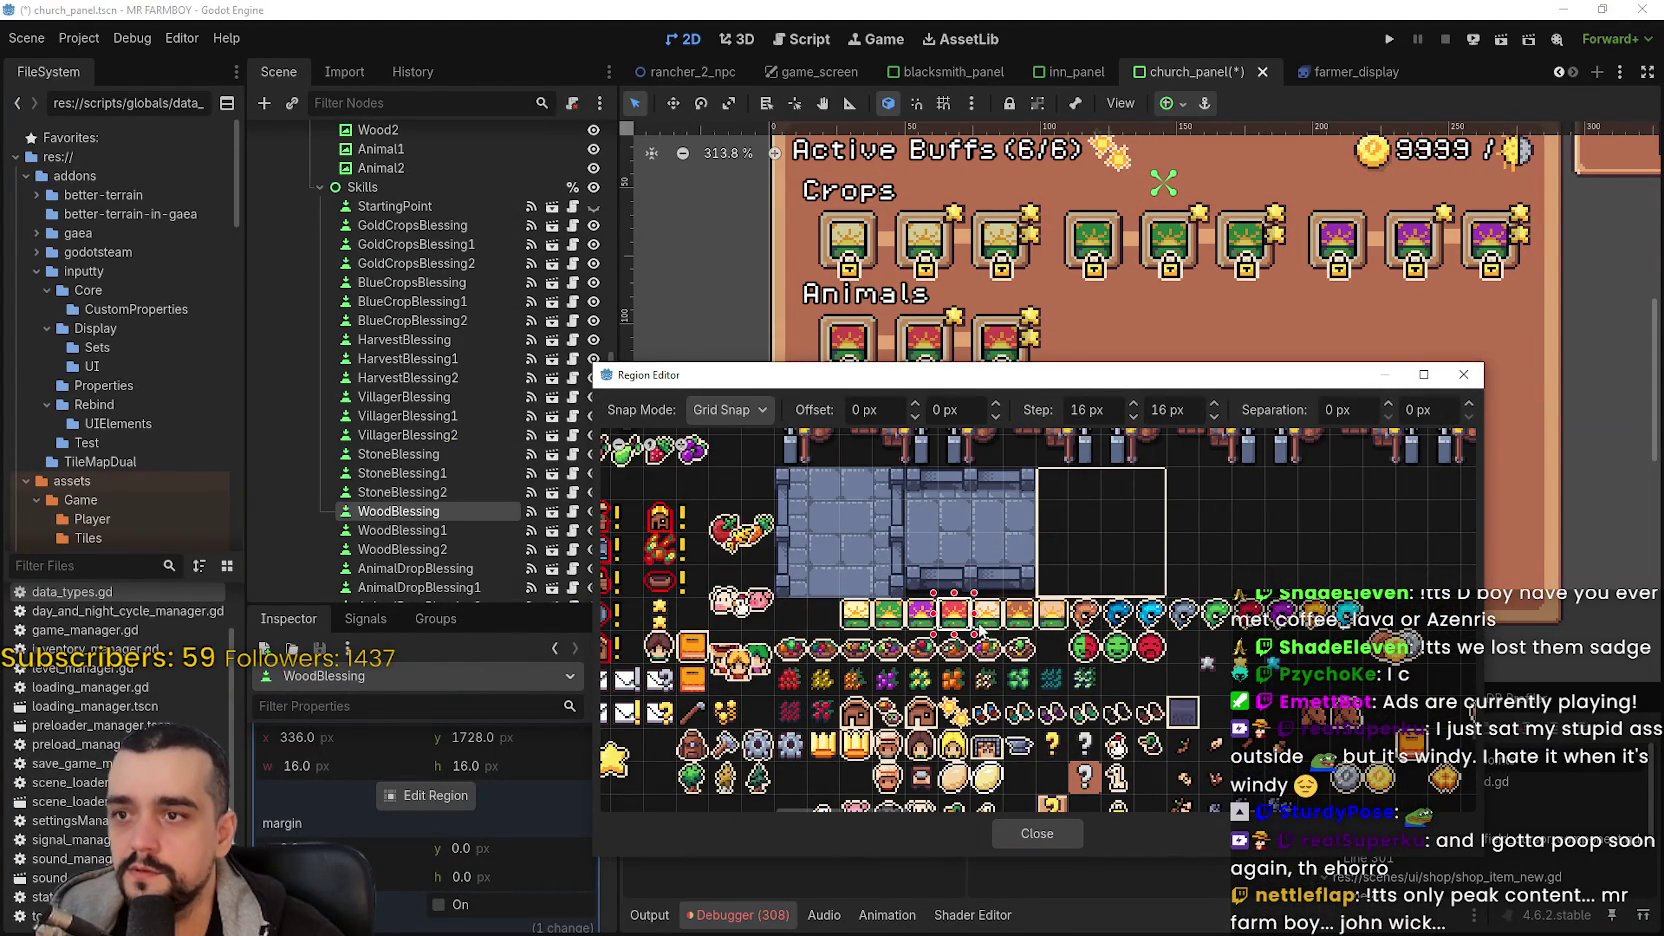
pyautogui.click(1005, 612)
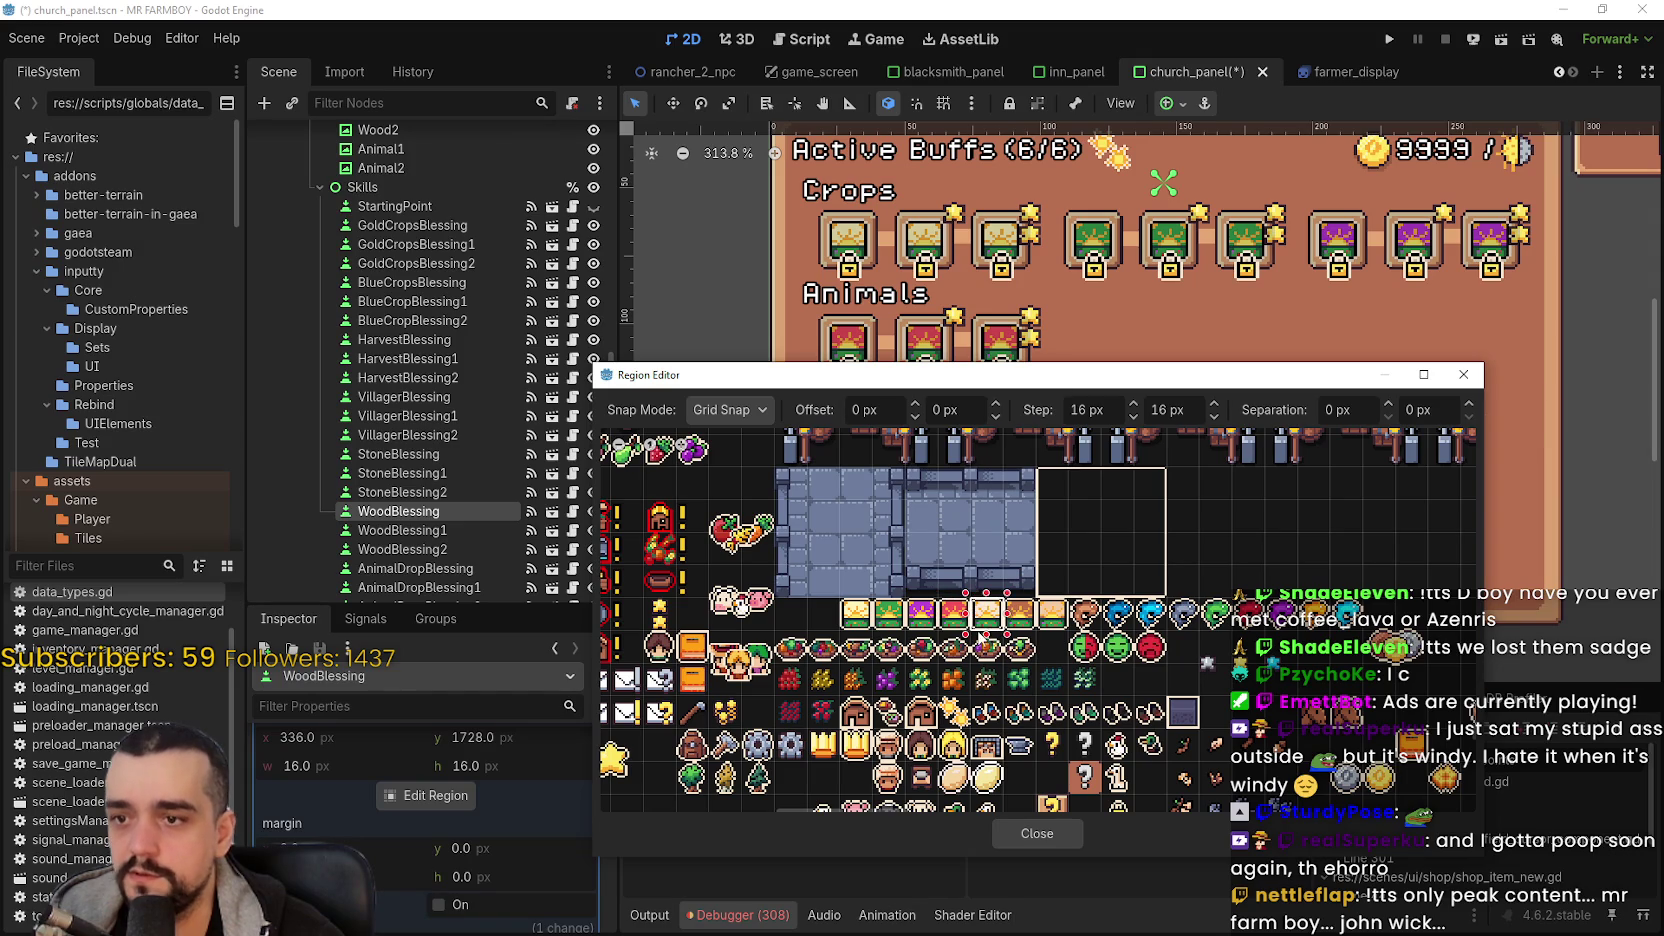
# - Check the 16×16 px sun tile region and close the Region Editor
pyautogui.scroll(2, 1005, 615)
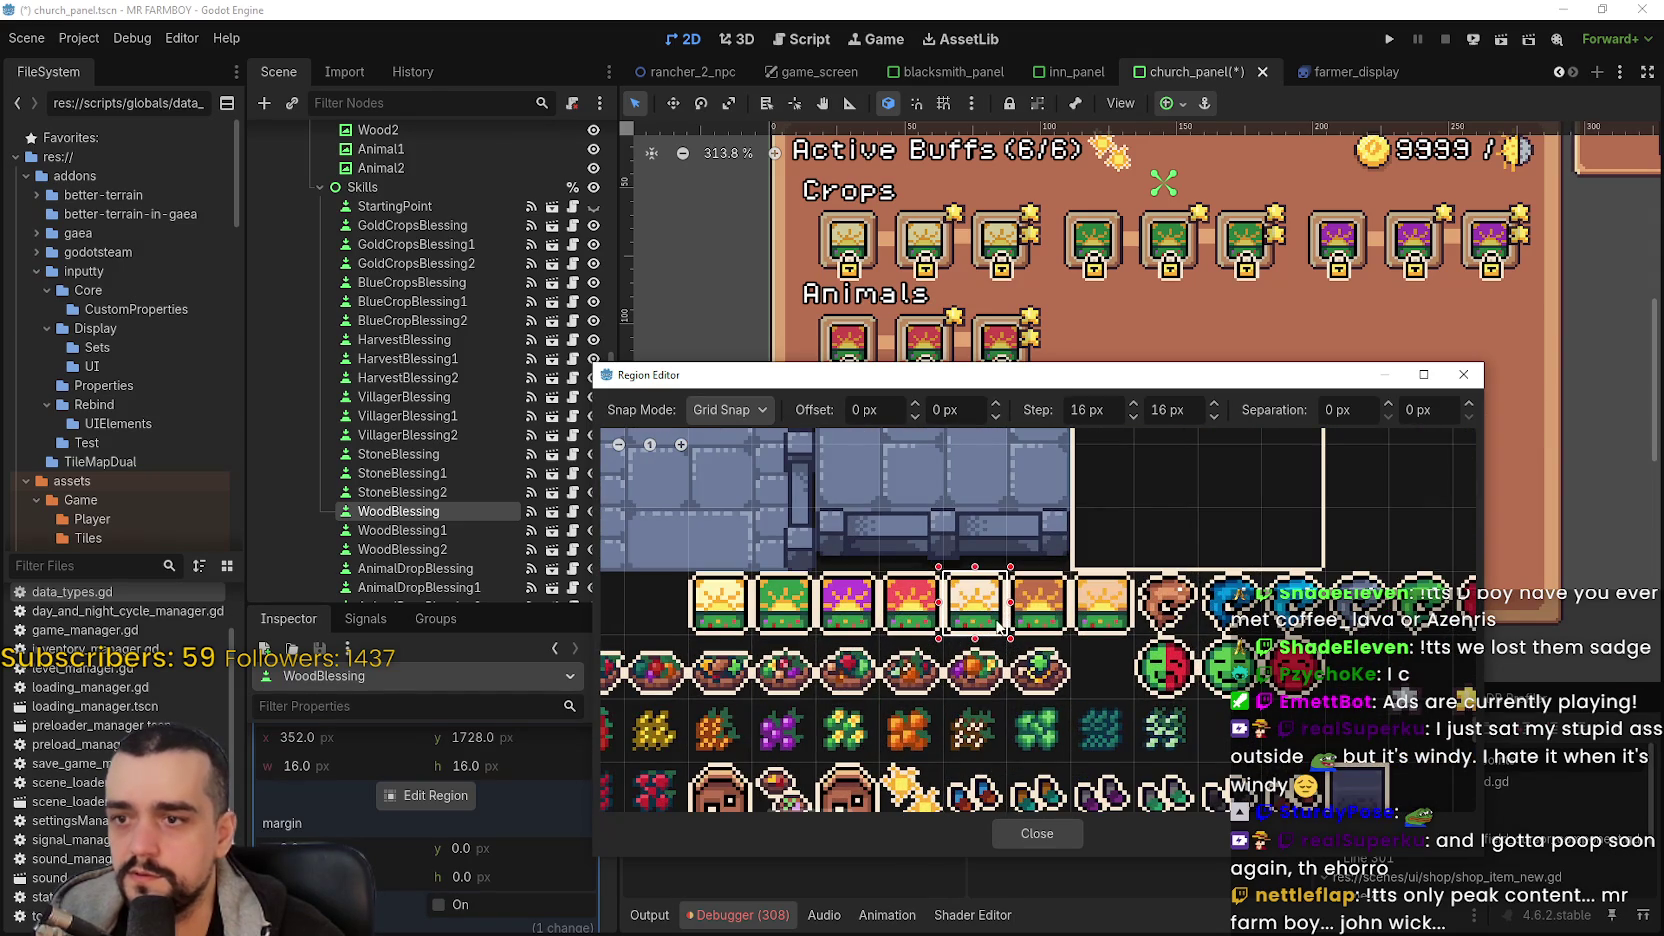
pyautogui.scroll(-2, 1037, 643)
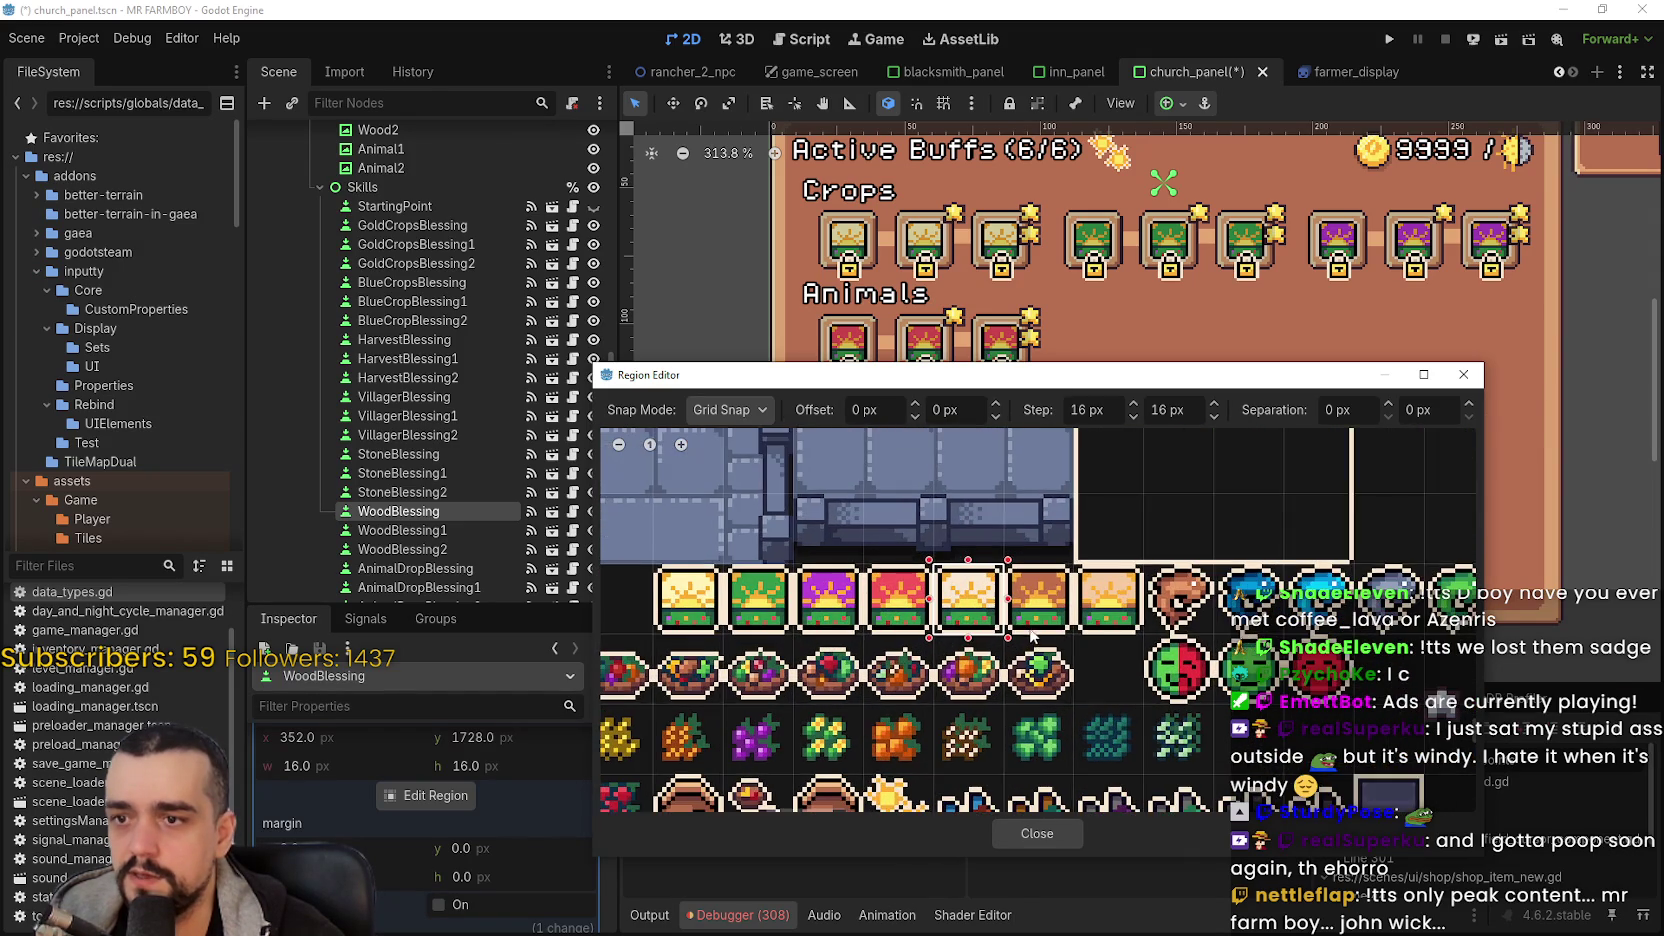
pyautogui.moveTo(1046, 366)
pyautogui.mouseDown()
pyautogui.moveTo(1058, 798)
pyautogui.moveTo(1056, 458)
pyautogui.mouseUp()
pyautogui.scroll(3, 1020, 615)
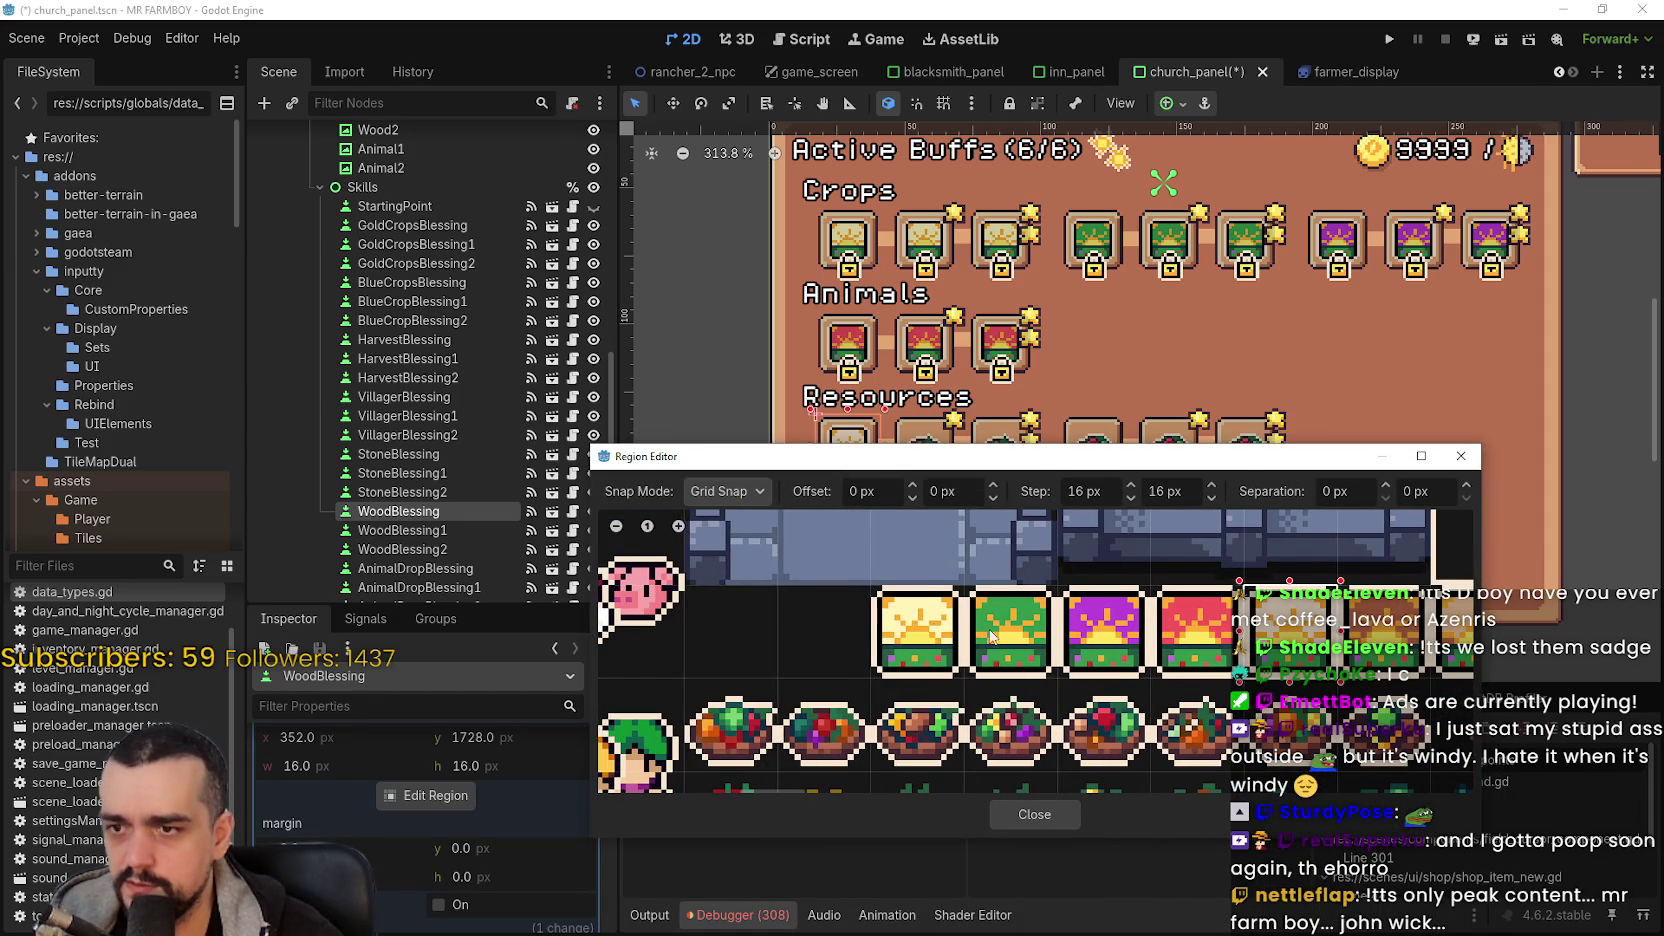
pyautogui.hscroll(5, 935, 630)
pyautogui.scroll(-2, 933, 592)
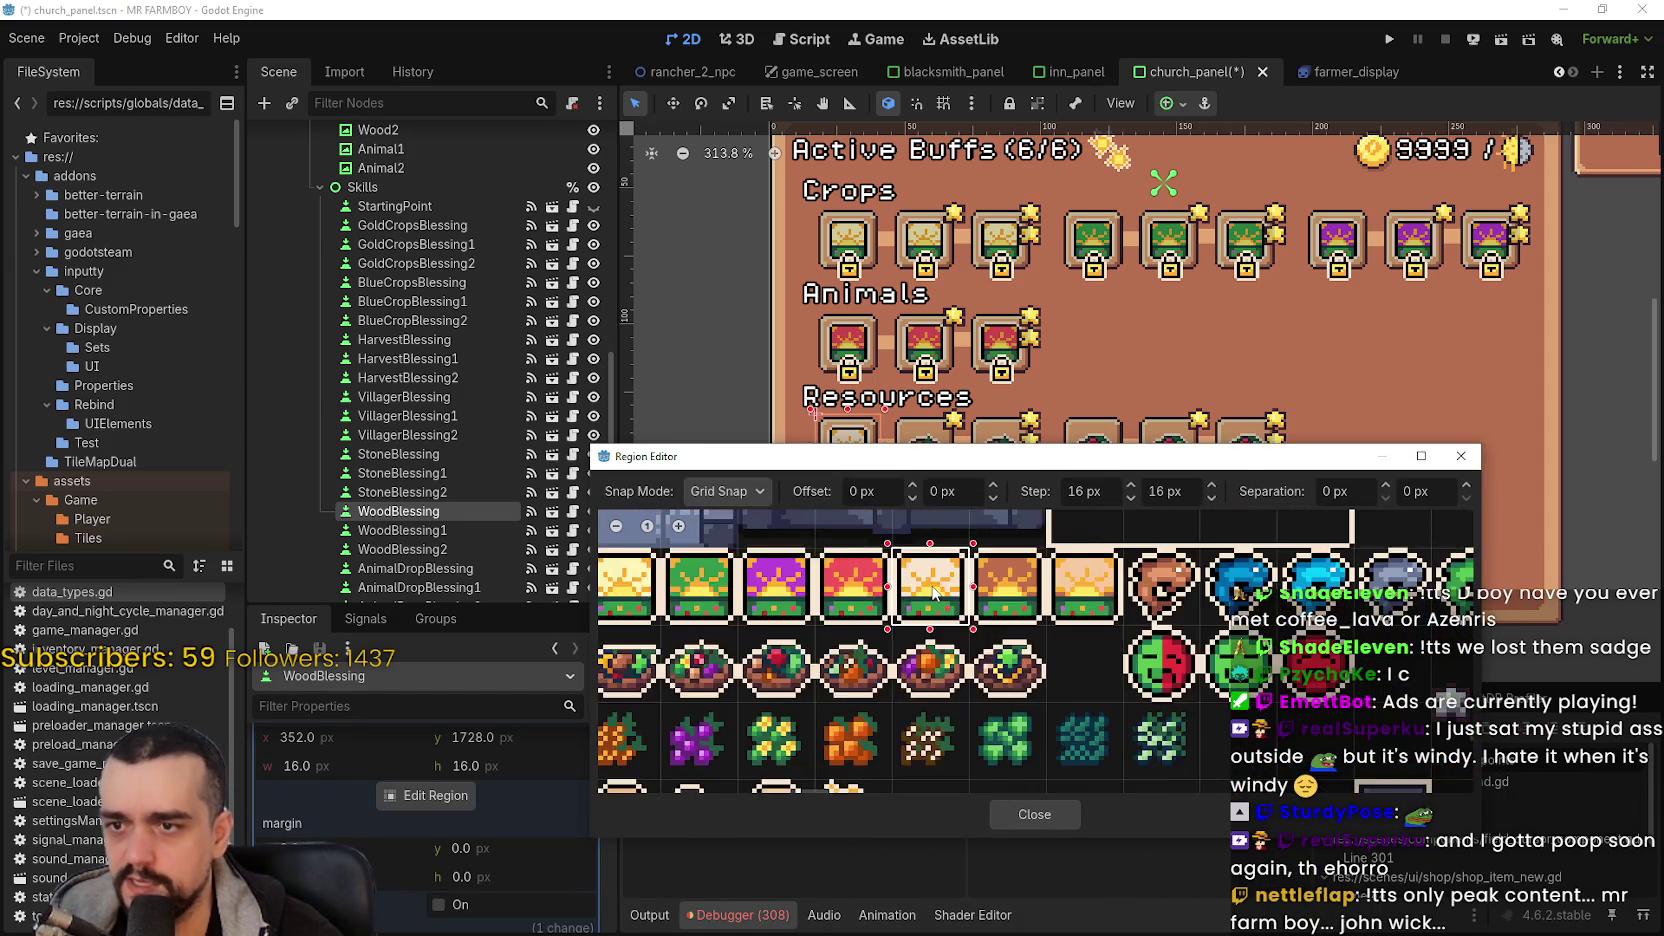
pyautogui.scroll(-2, 933, 592)
pyautogui.click(1032, 815)
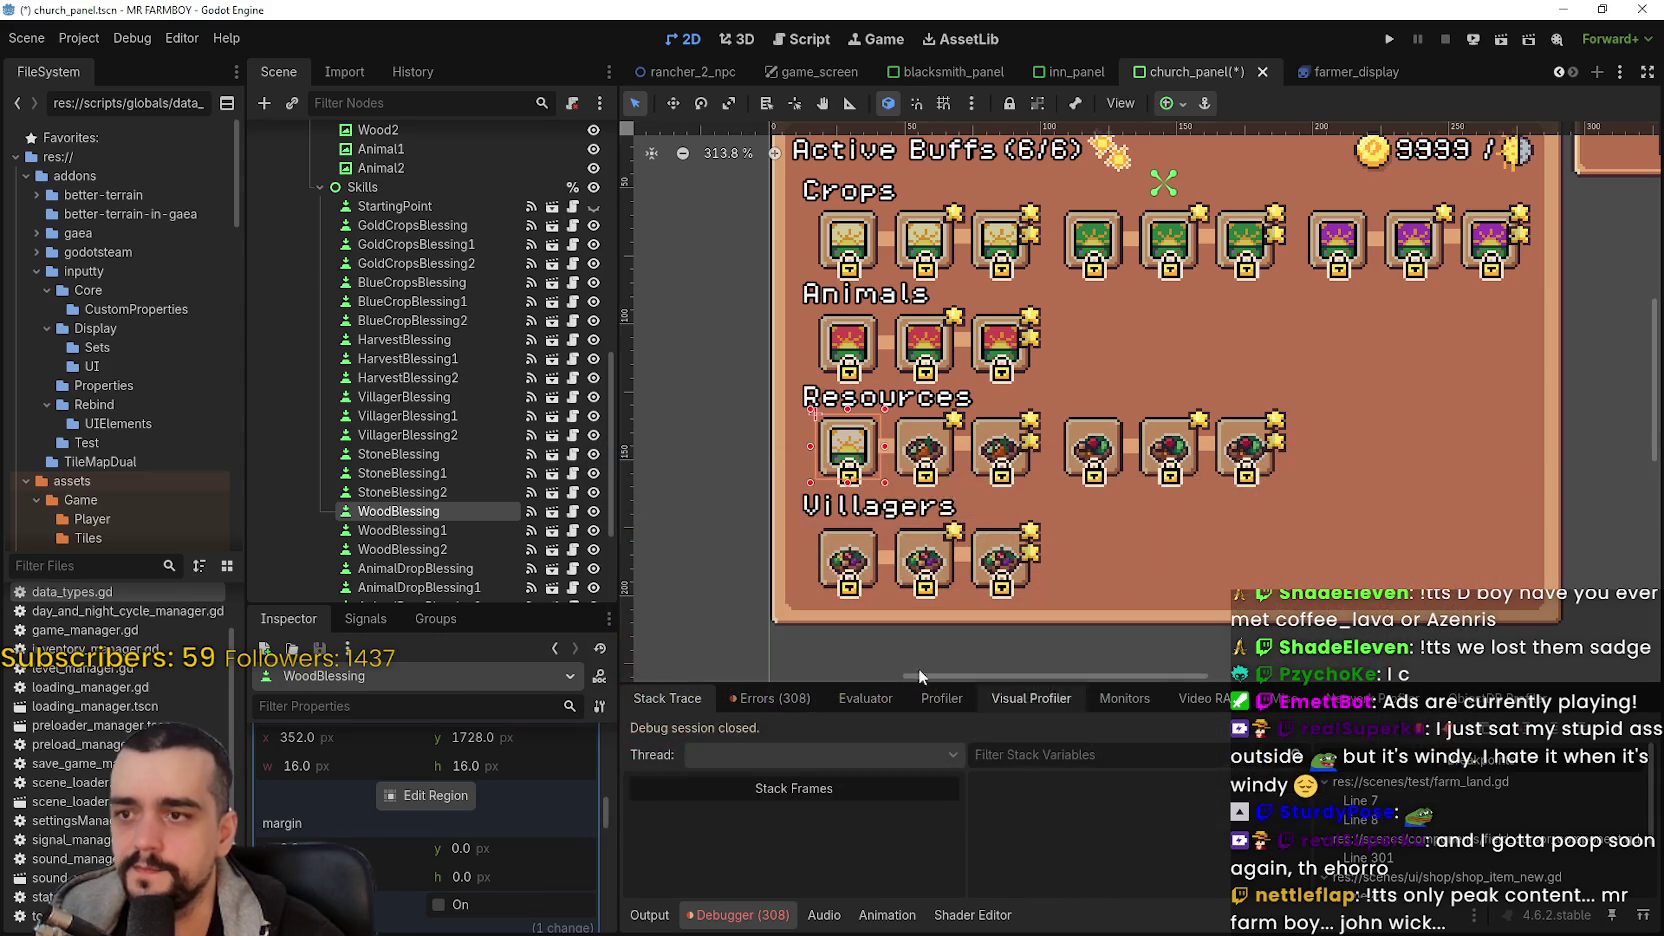
# - Copy WoodBlessing's icon texture and paste it onto WoodBlessing1
pyautogui.scroll(5, 373, 900)
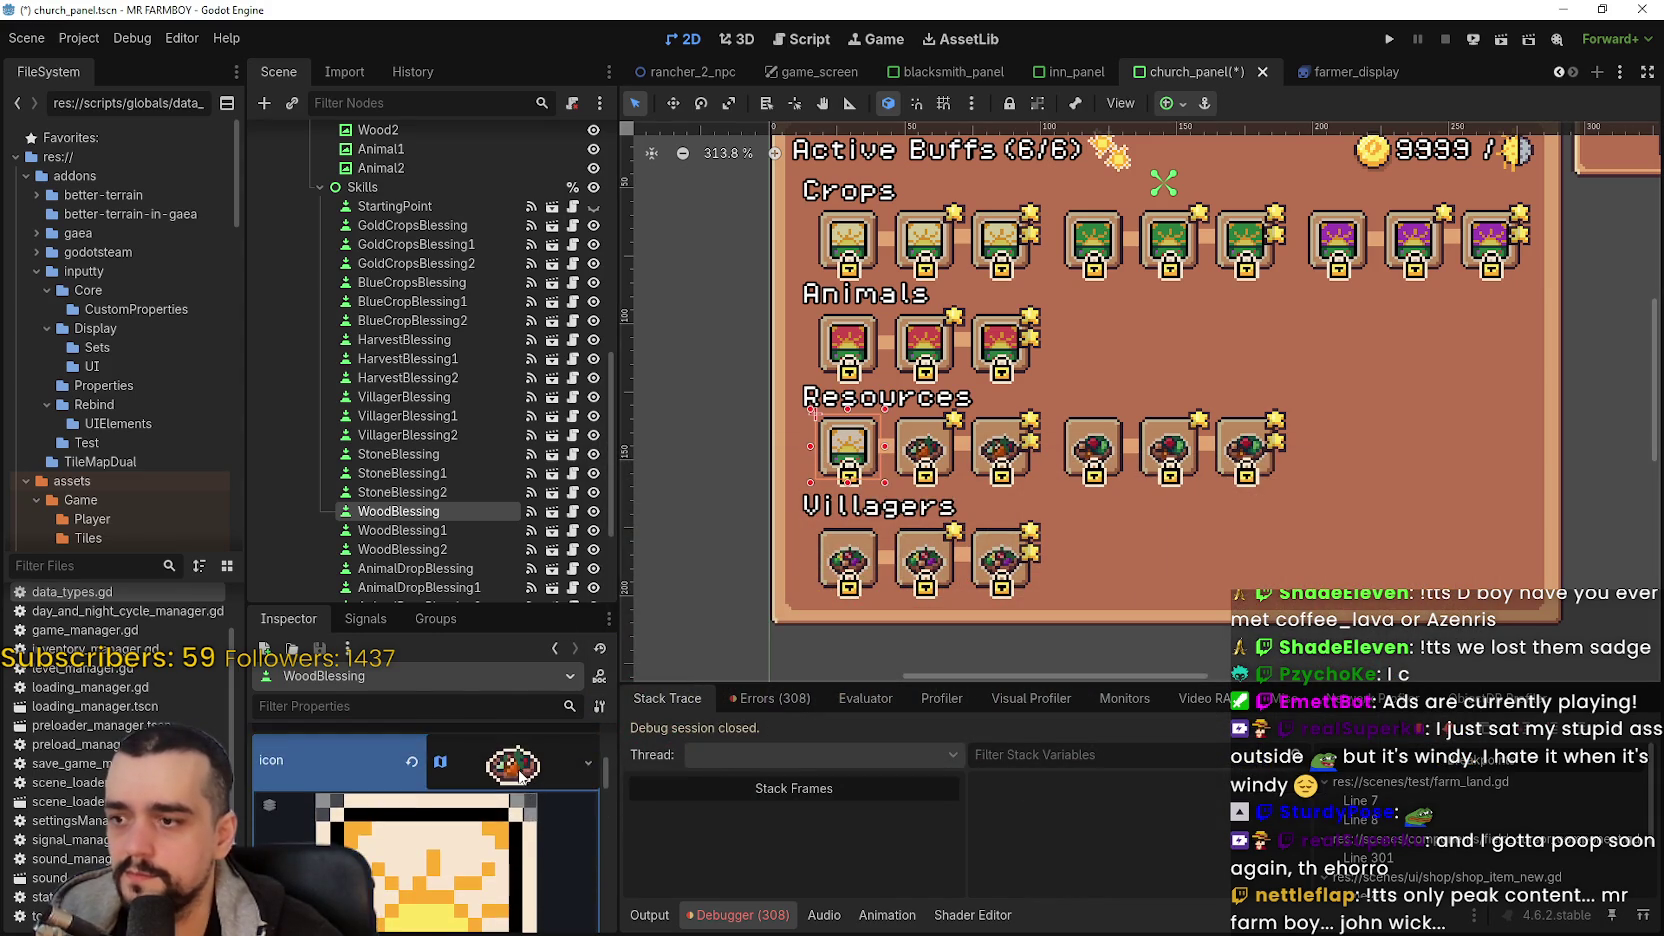
pyautogui.click(505, 765)
pyautogui.press('Escape')
pyautogui.click(400, 530)
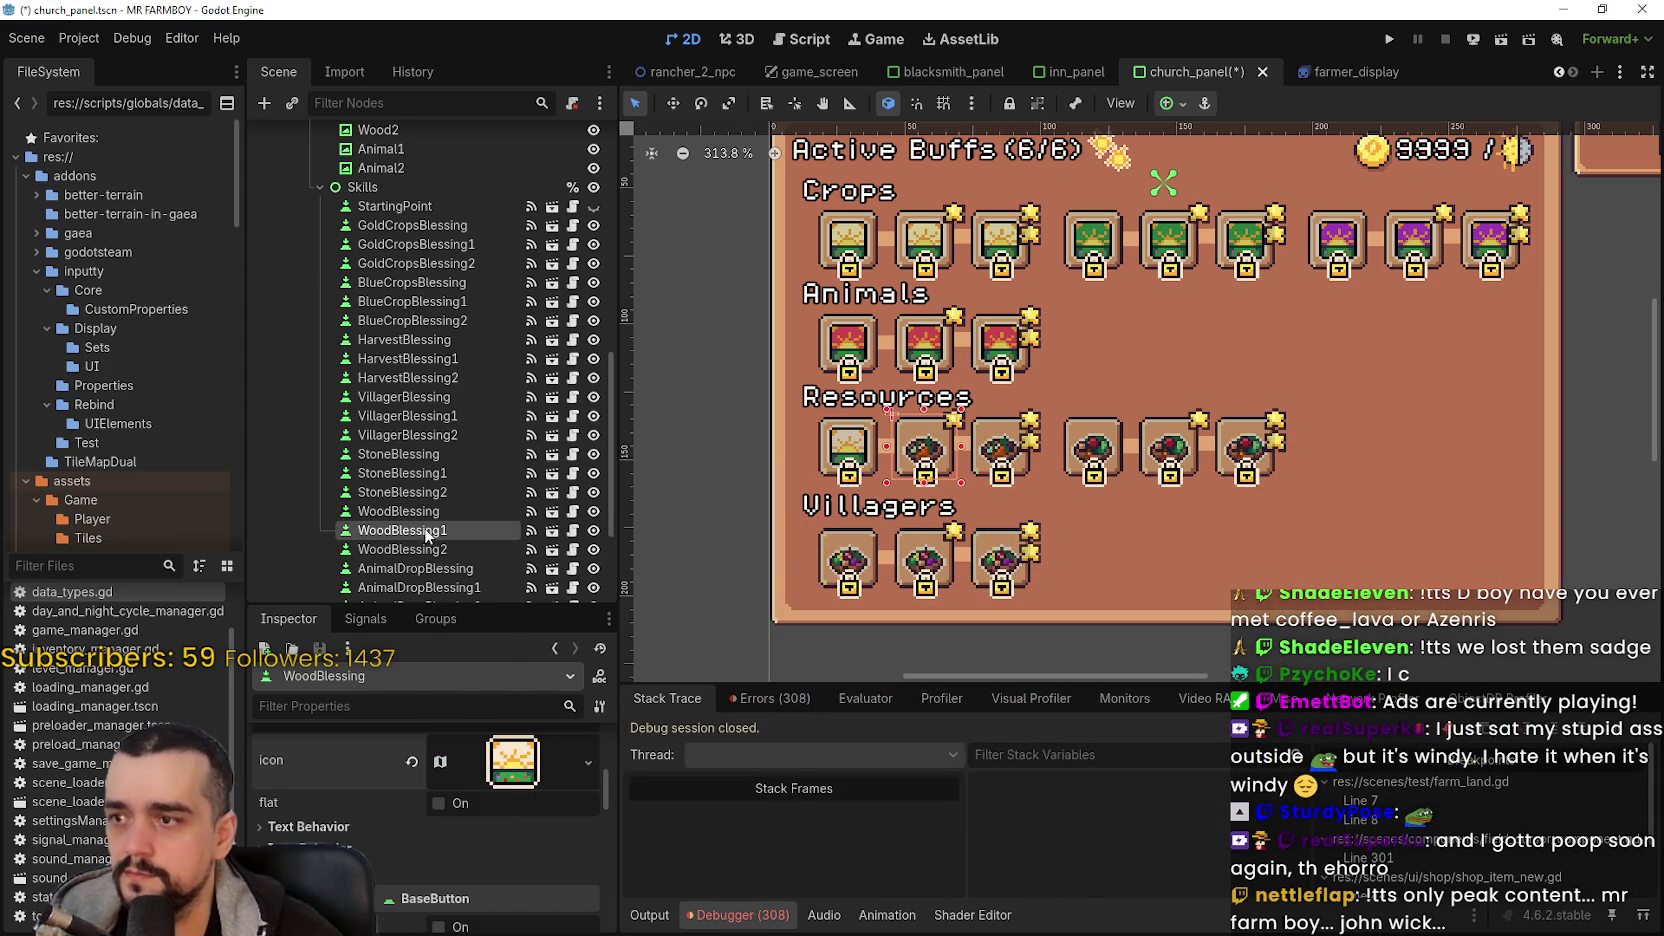
pyautogui.scroll(-3, 513, 773)
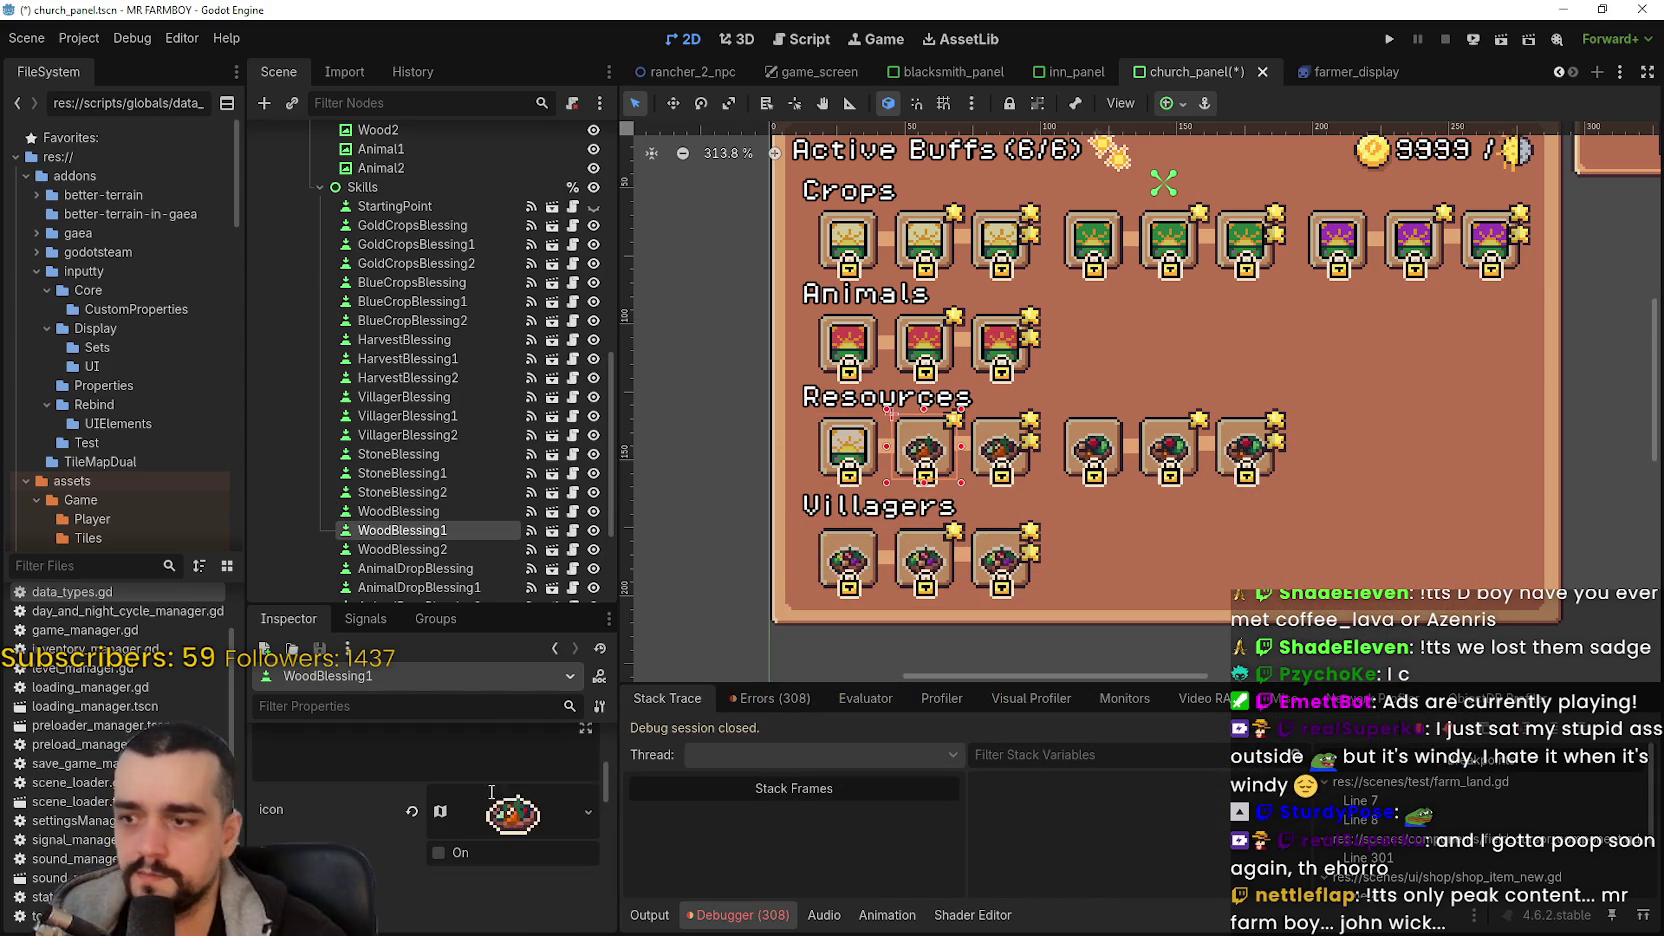
pyautogui.click(506, 812)
pyautogui.click(599, 898)
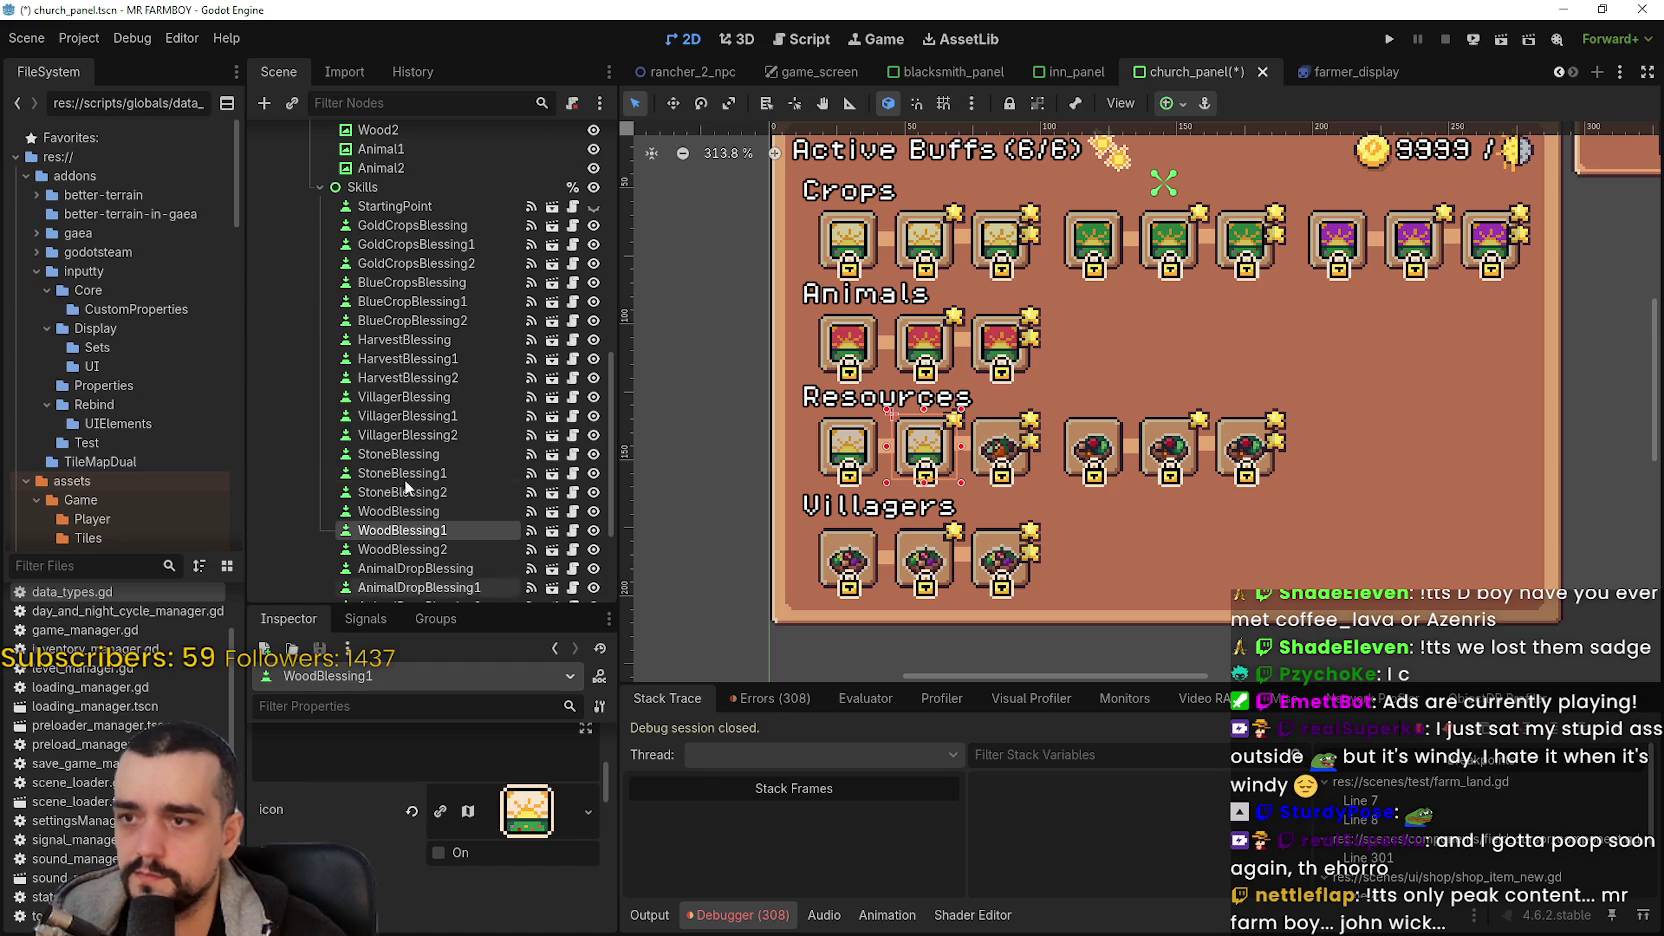
pyautogui.scroll(-3, 415, 520)
# - Paste the same gold crop icon onto WoodBlessing2
pyautogui.click(450, 433)
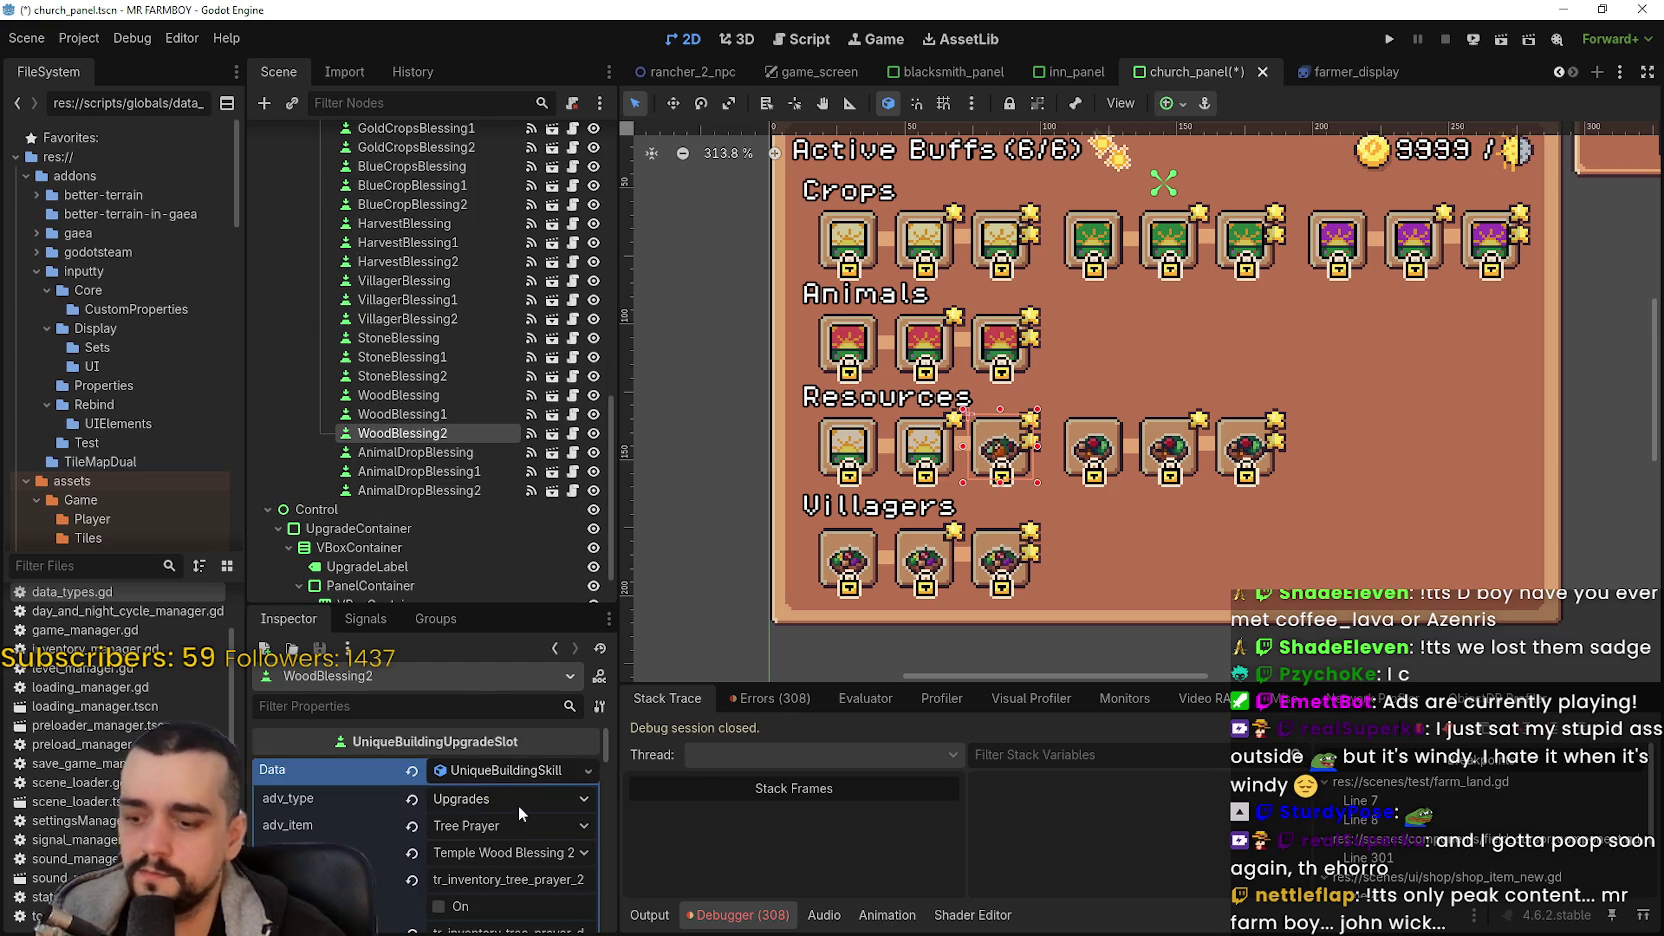
pyautogui.scroll(-5, 510, 800)
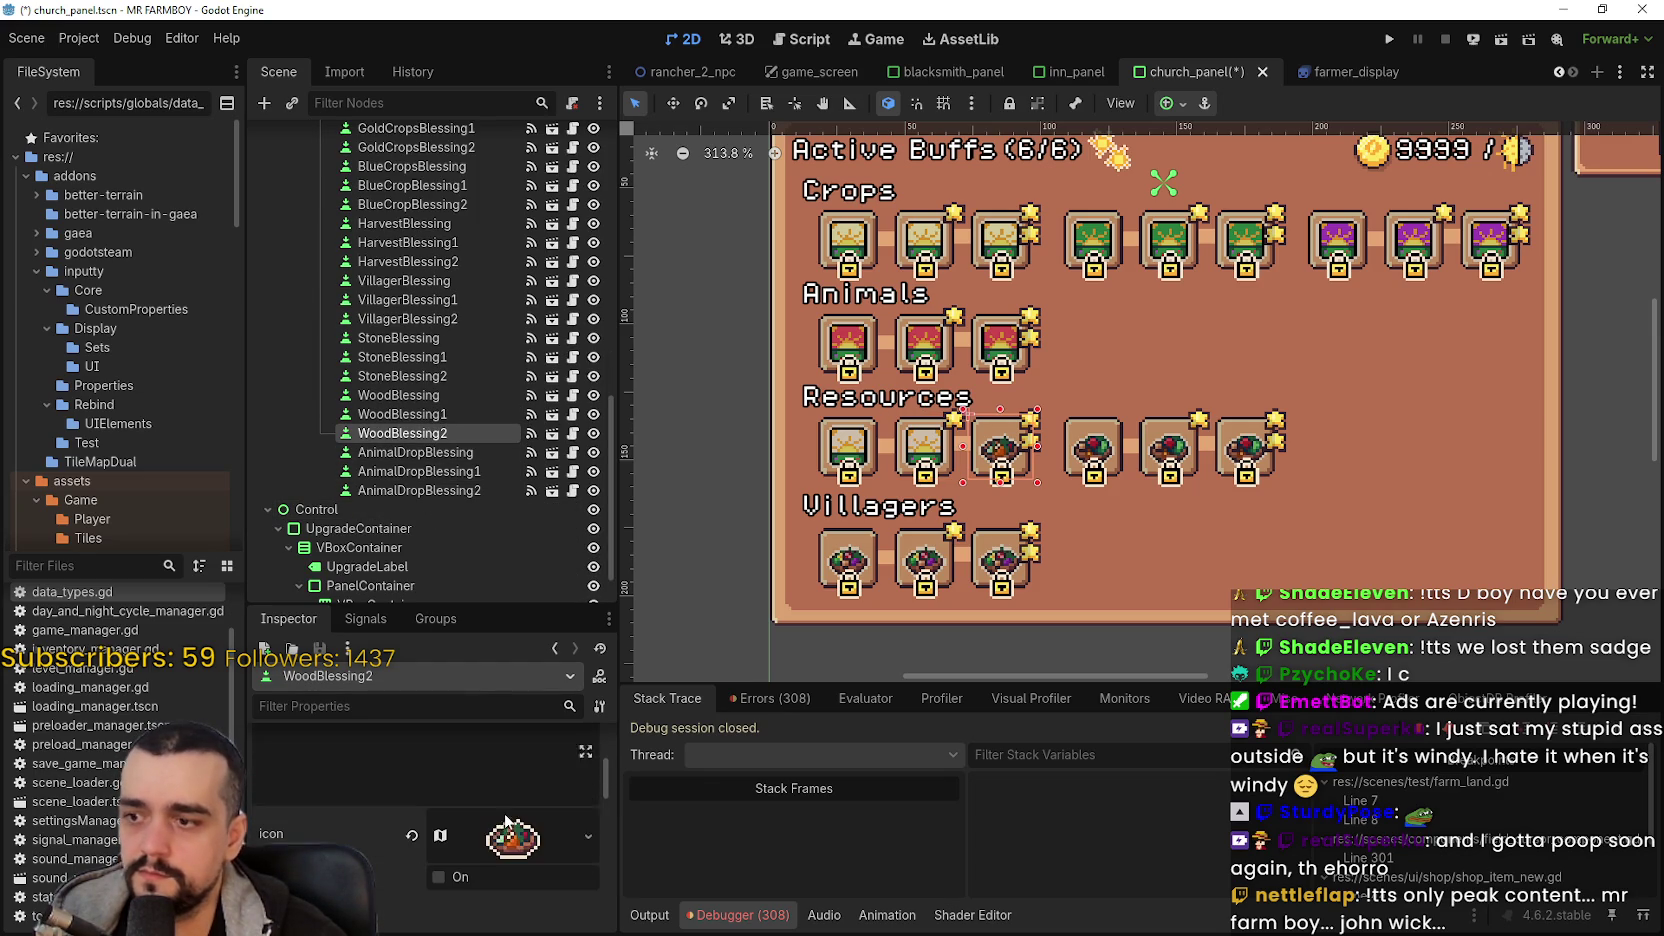
pyautogui.click(504, 812)
pyautogui.click(530, 897)
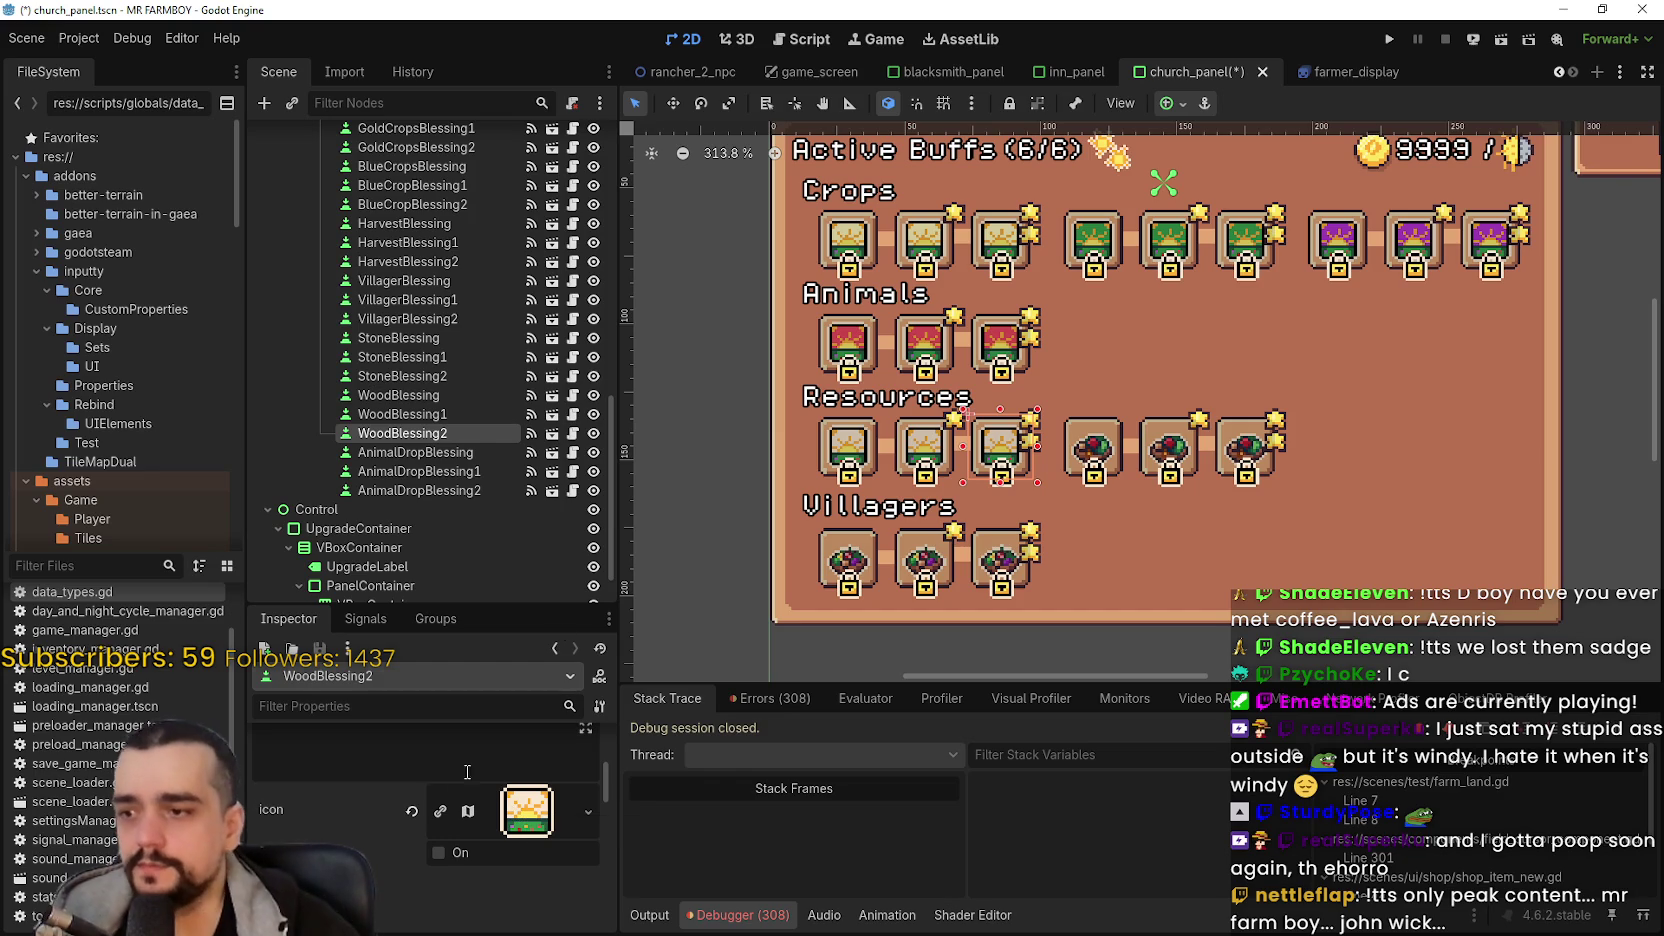
pyautogui.scroll(-2, 697, 447)
pyautogui.scroll(-3, 585, 398)
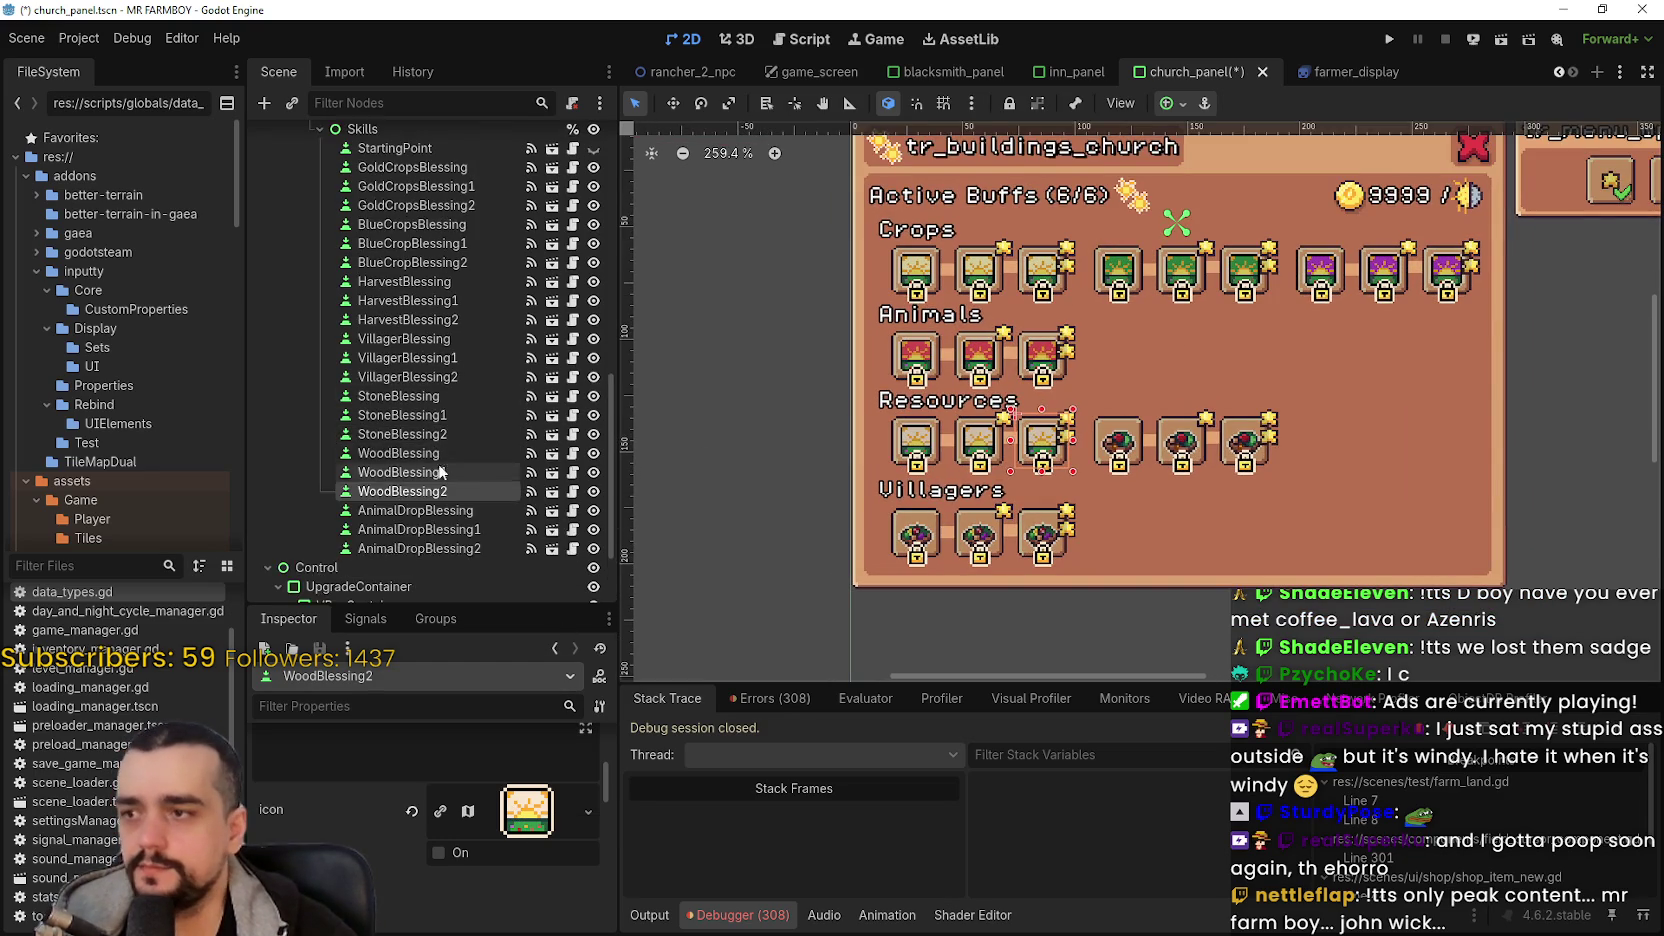
# - Check the WoodBlessing icons, then paste the copied icon onto StoneBlessing
pyautogui.click(440, 355)
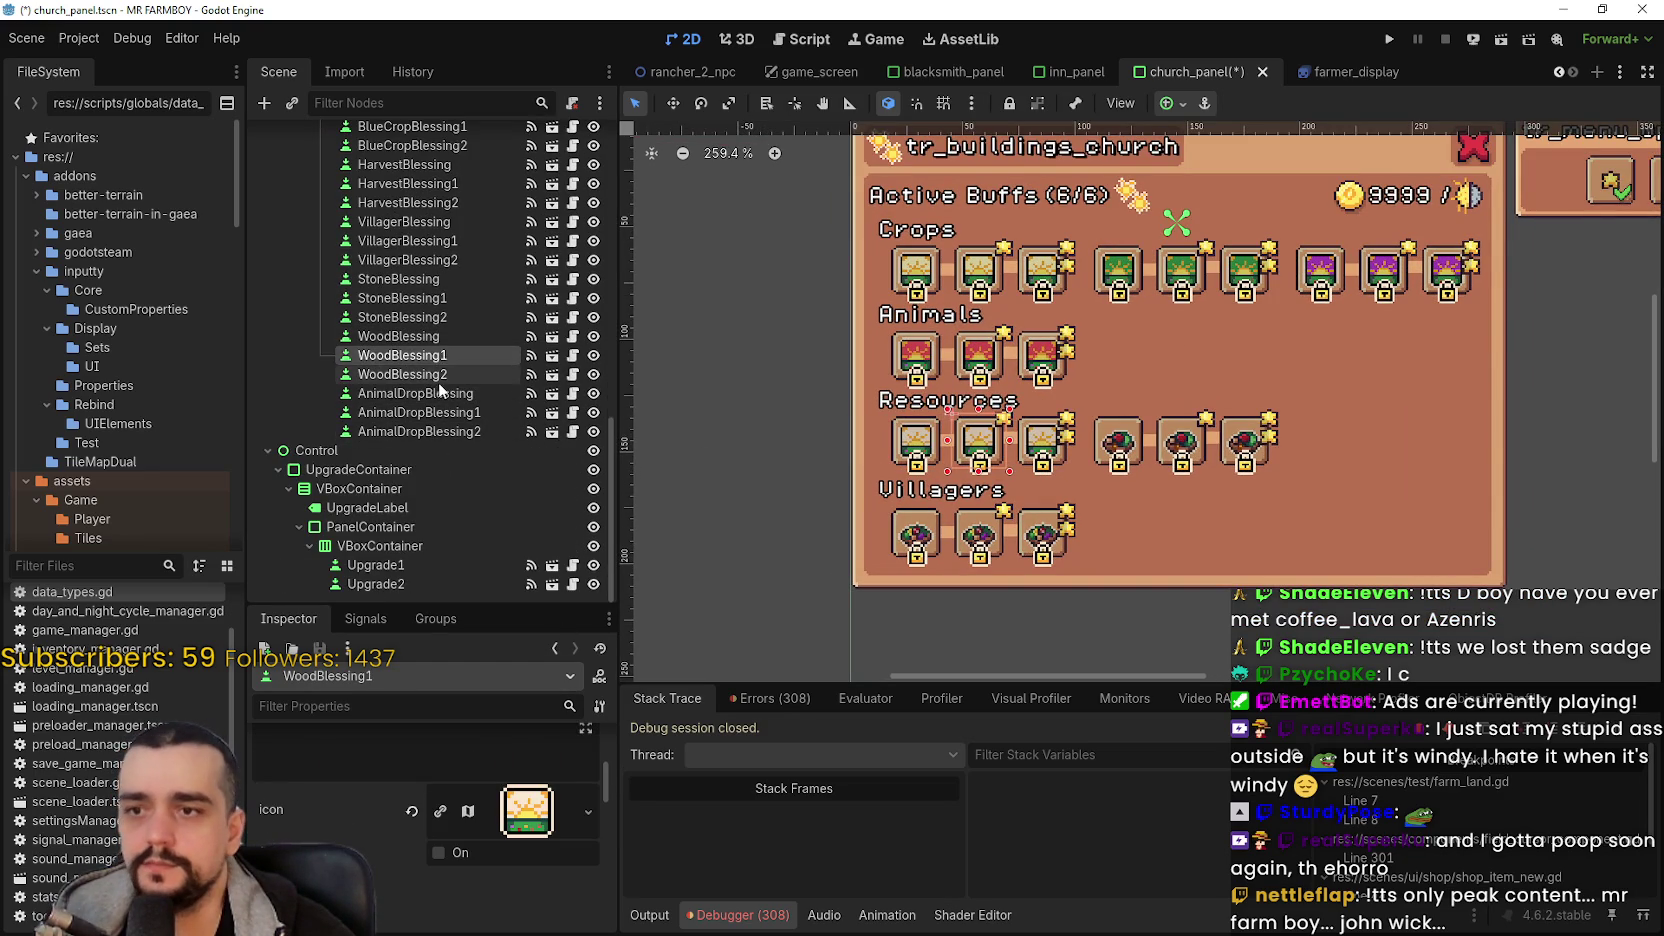
pyautogui.click(438, 380)
pyautogui.click(438, 394)
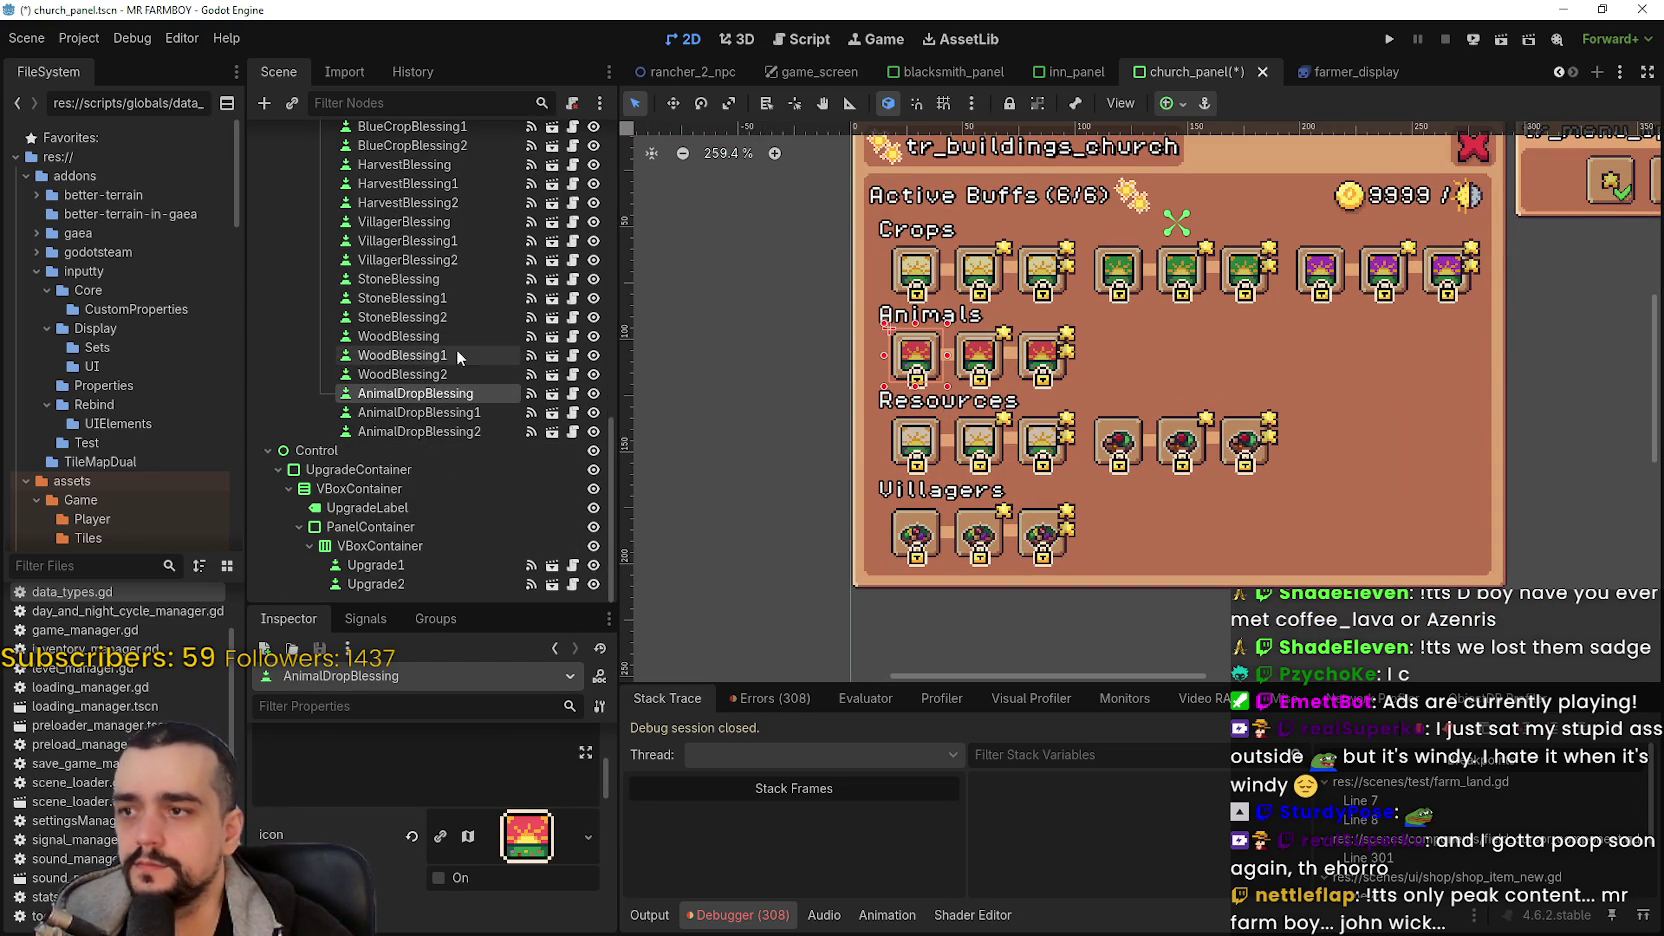
pyautogui.click(440, 280)
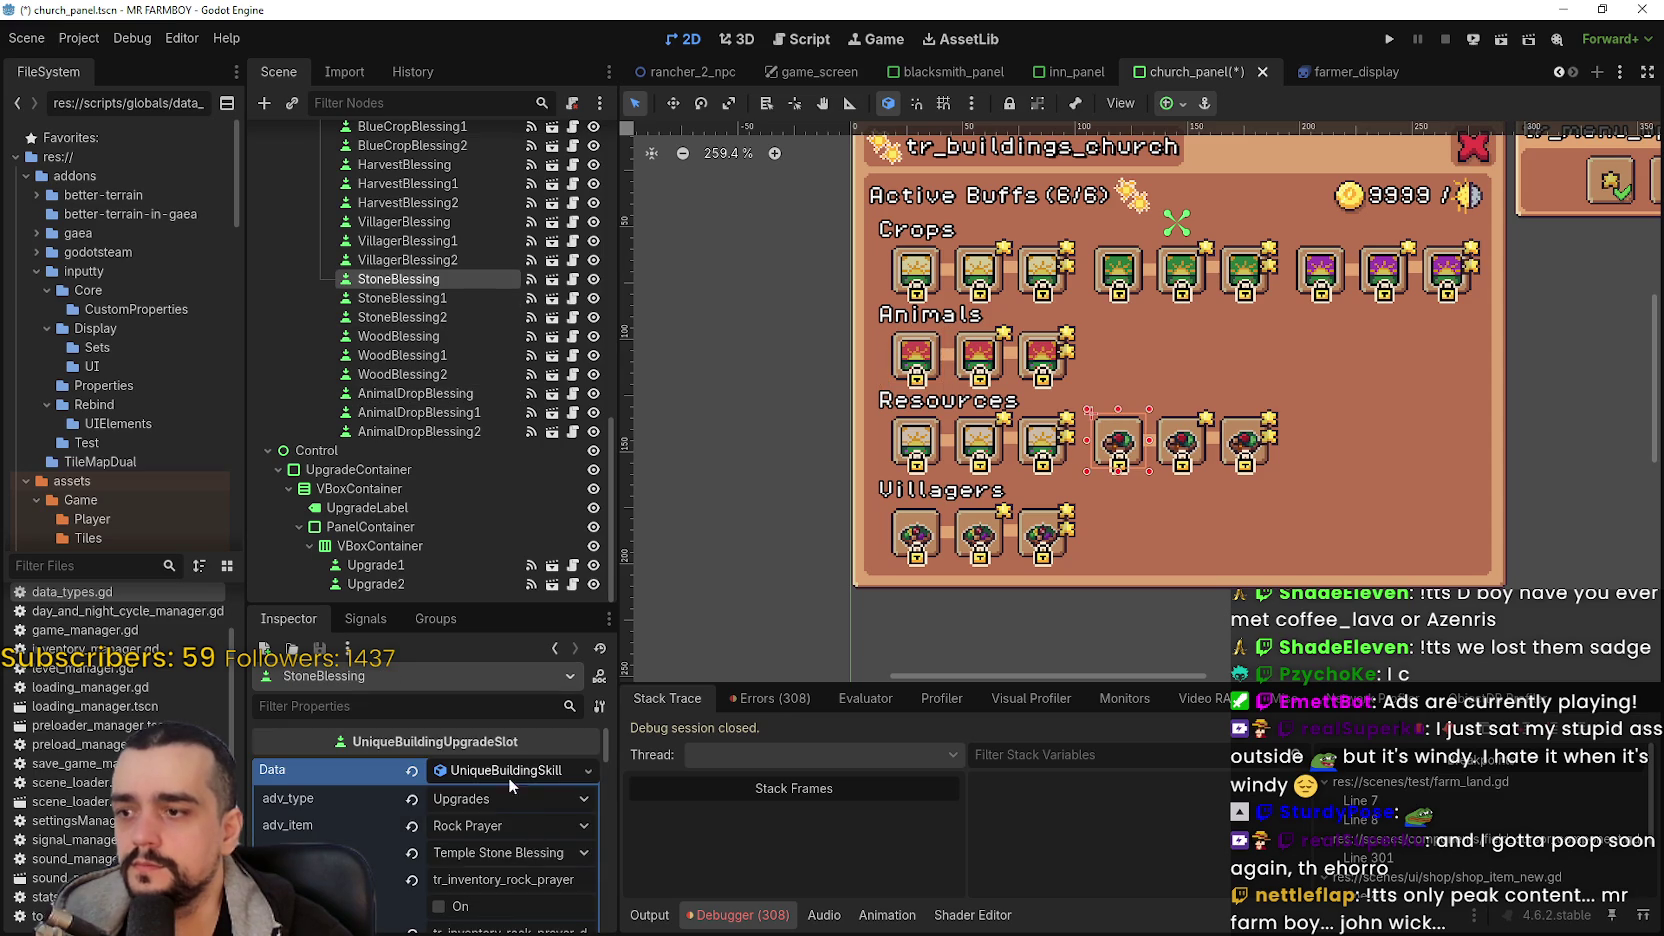
pyautogui.click(508, 777)
pyautogui.scroll(-4, 505, 815)
pyautogui.rightClick(507, 806)
pyautogui.click(548, 907)
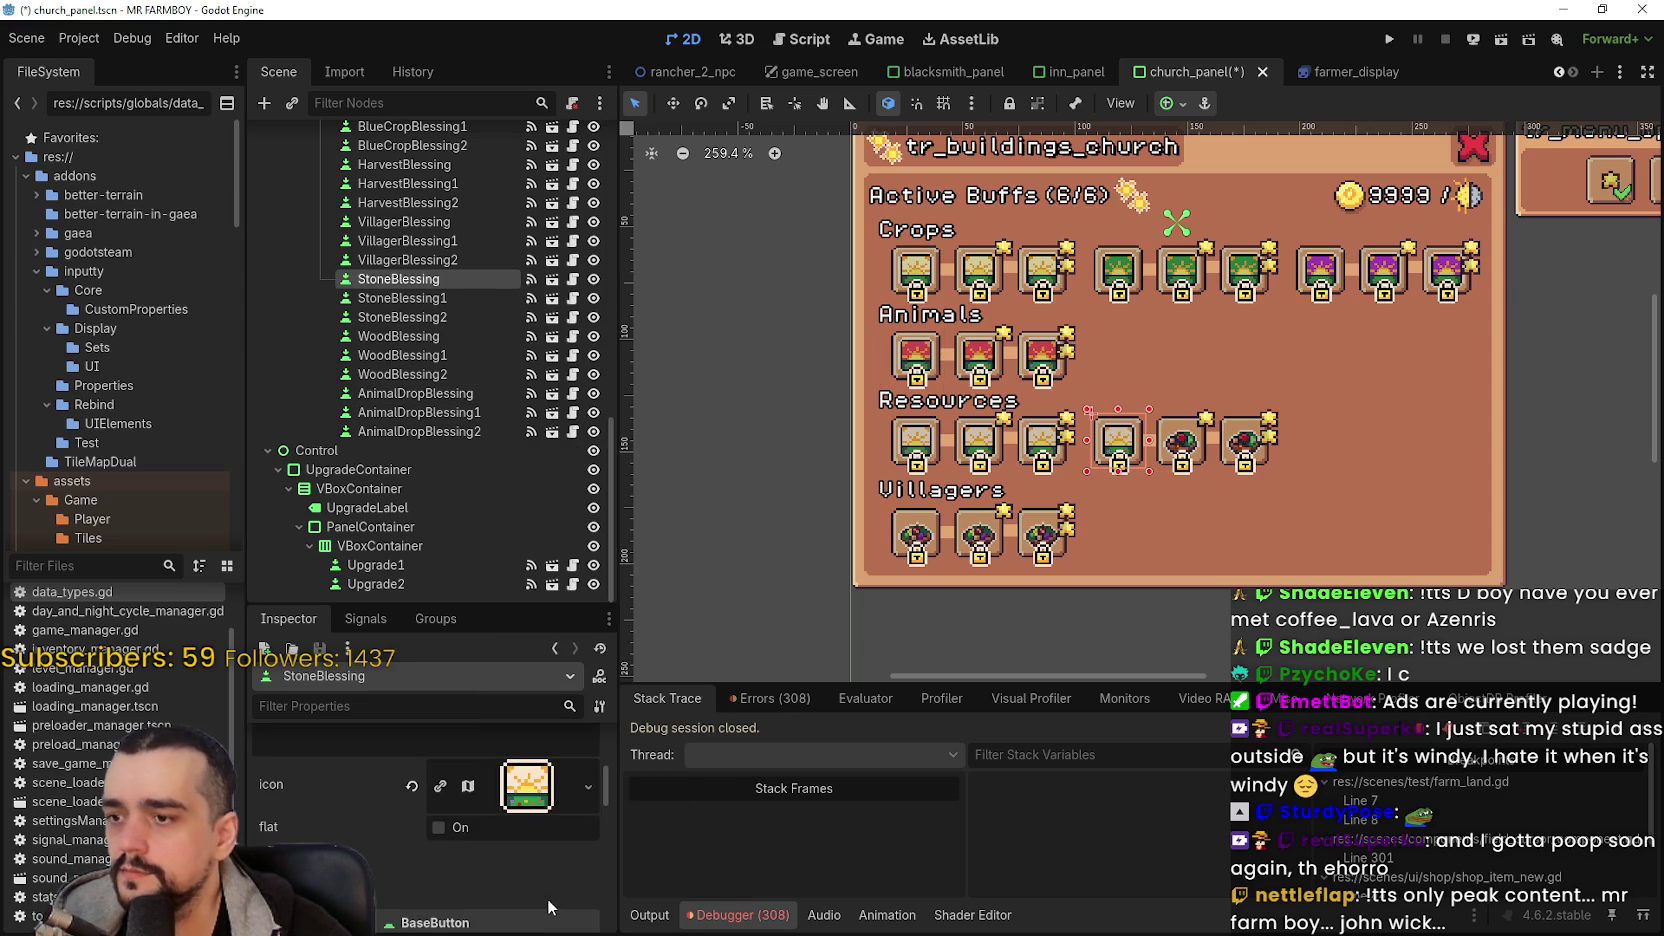
# - Shift StoneBlessing's icon region to the neighbouring tile at 368, 1728
pyautogui.click(527, 785)
pyautogui.scroll(-4, 450, 840)
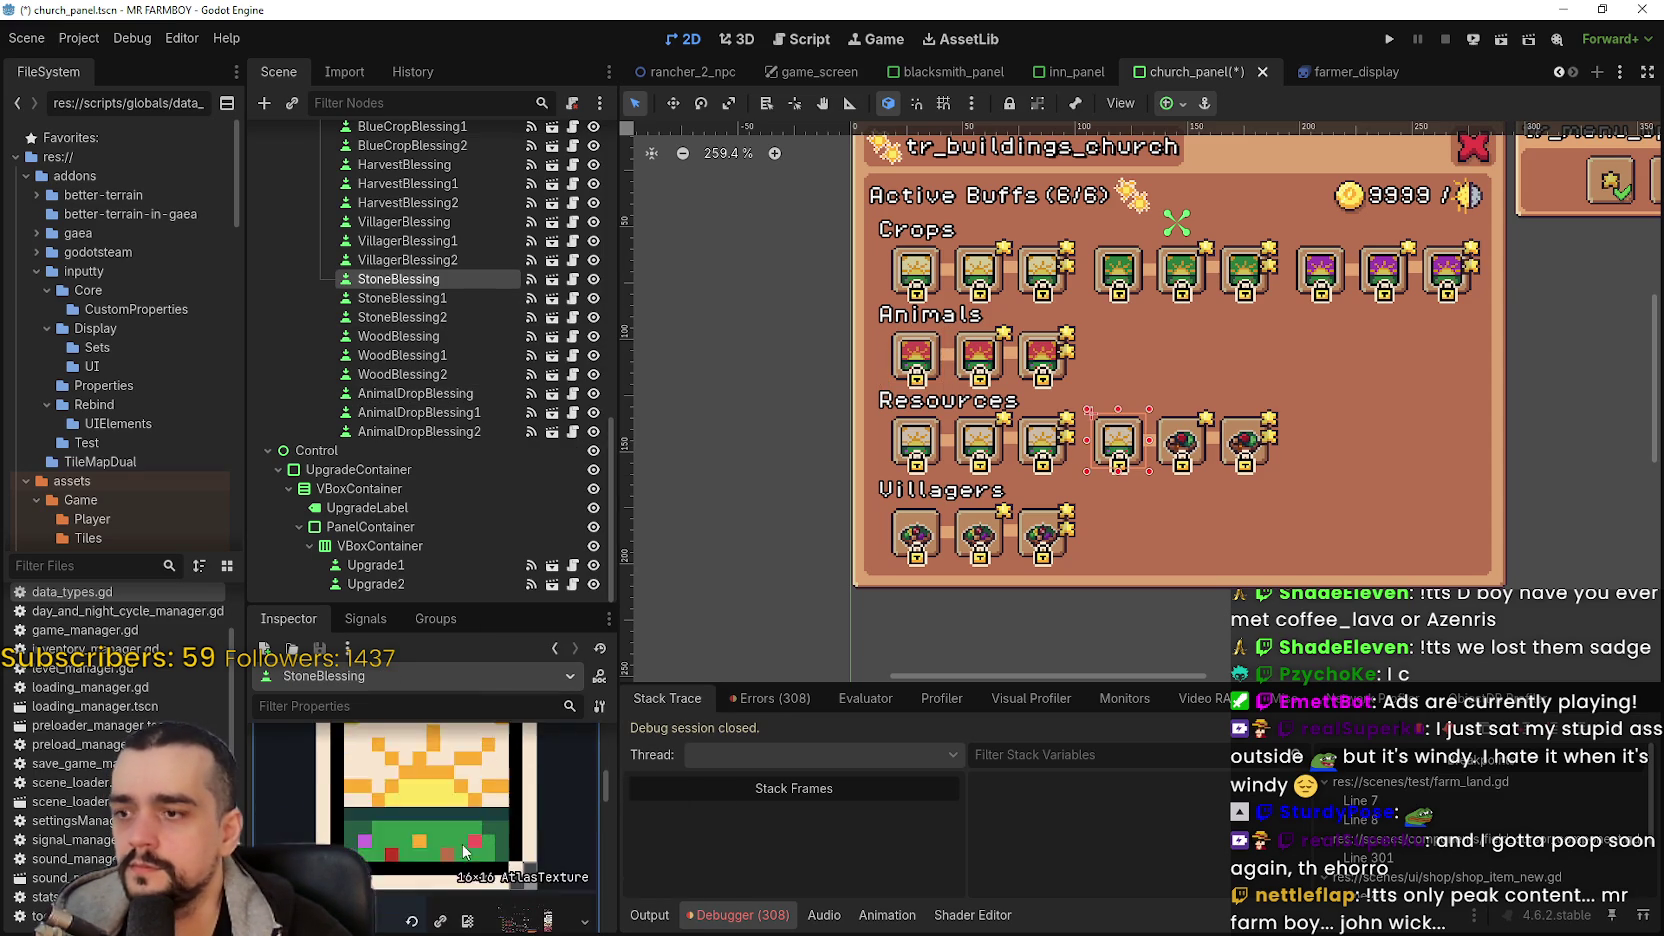
pyautogui.click(450, 896)
pyautogui.scroll(-6, 845, 449)
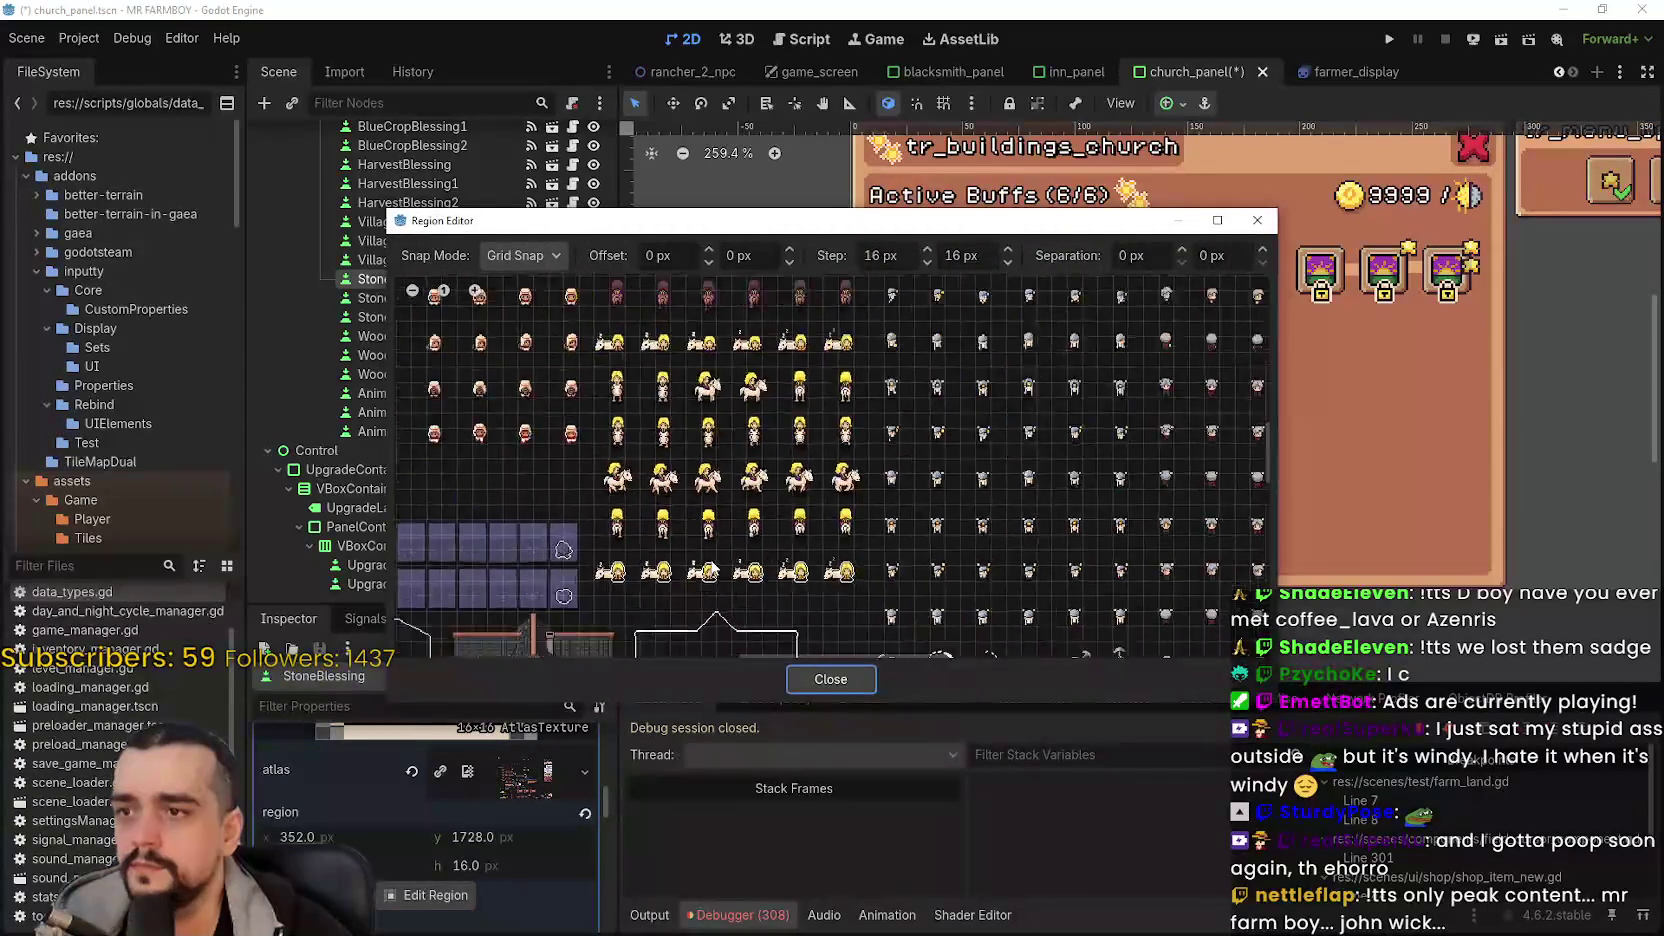
pyautogui.scroll(8, 845, 449)
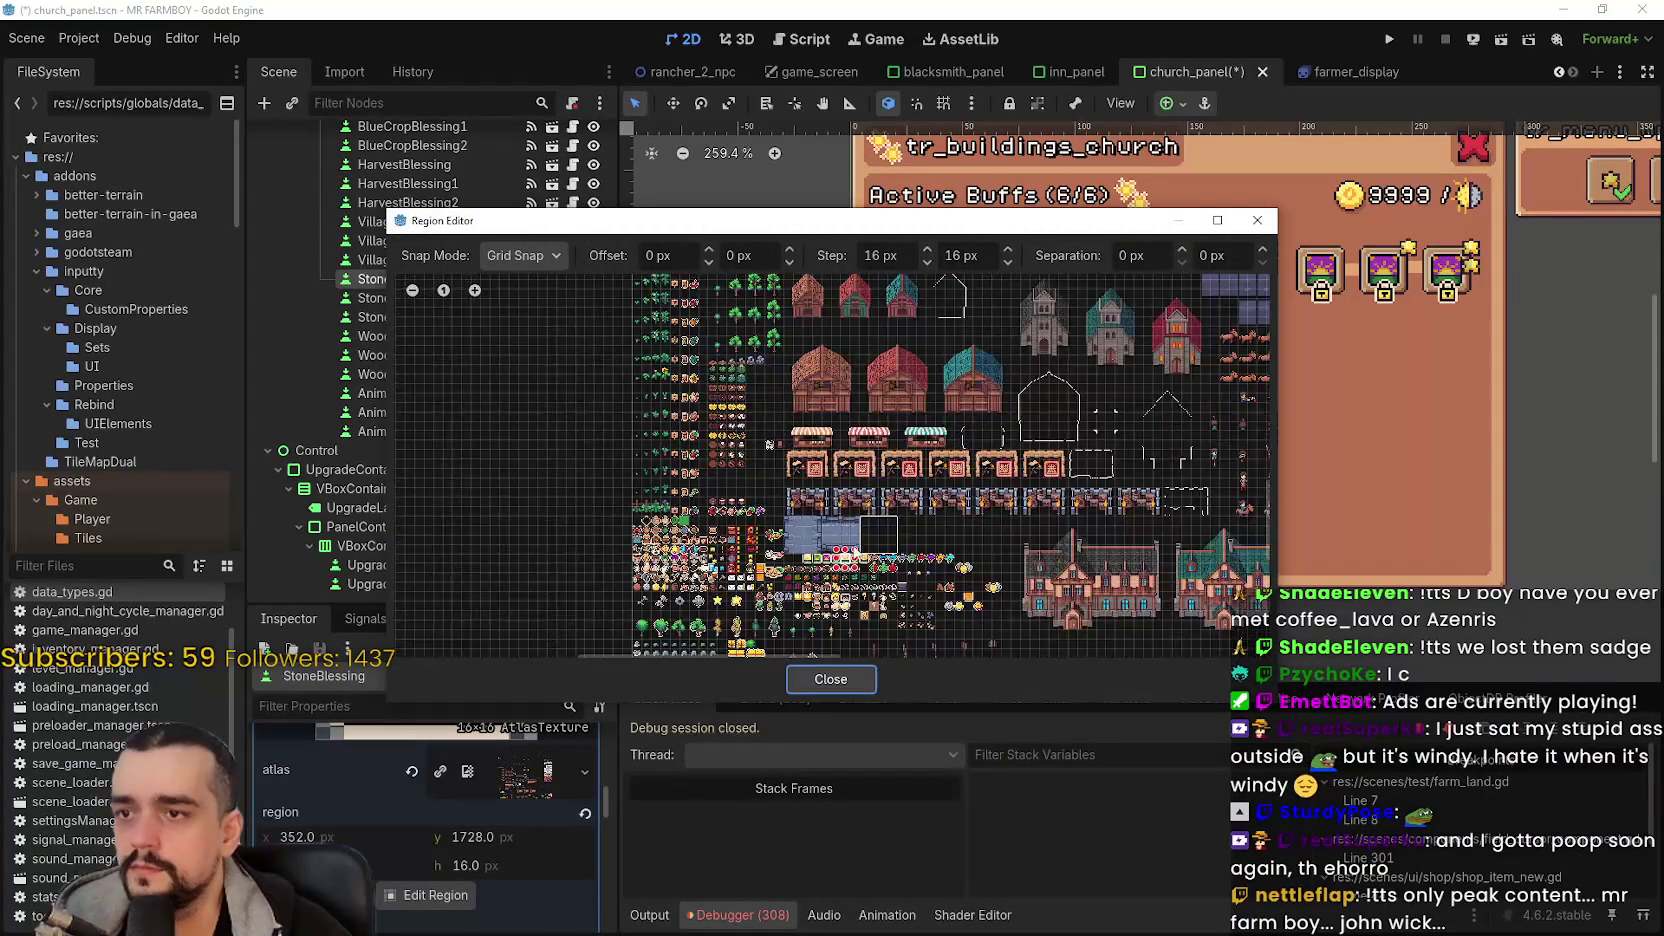
pyautogui.scroll(5, 874, 571)
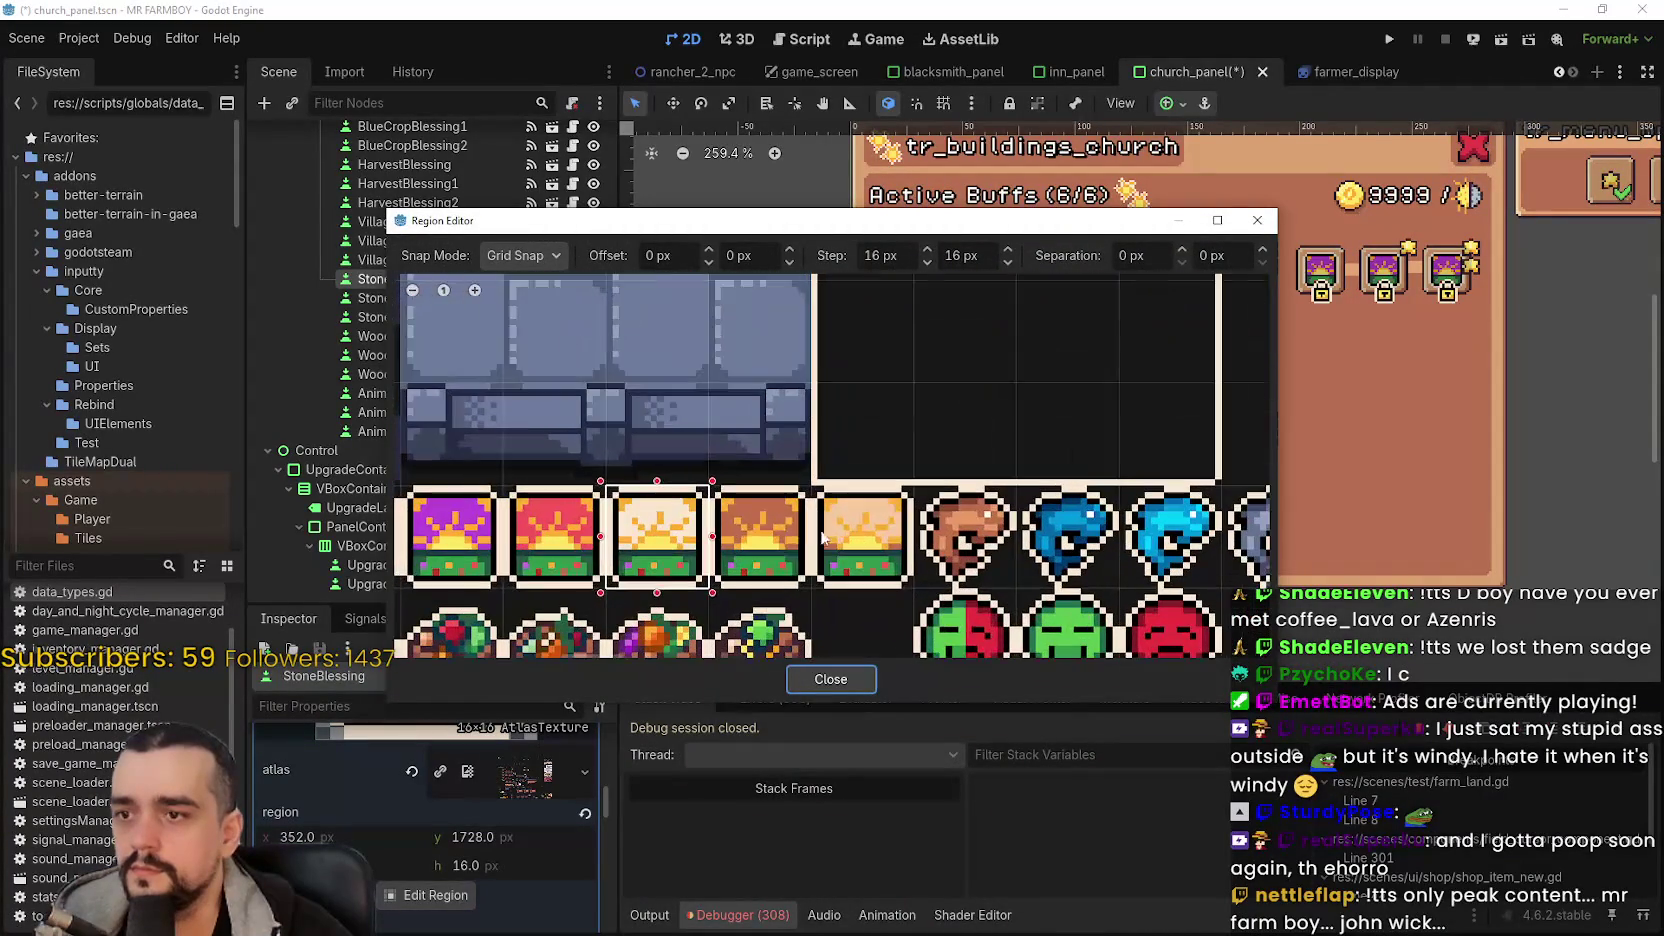
pyautogui.click(754, 570)
pyautogui.click(829, 668)
pyautogui.scroll(4, 500, 842)
pyautogui.scroll(-4, 540, 803)
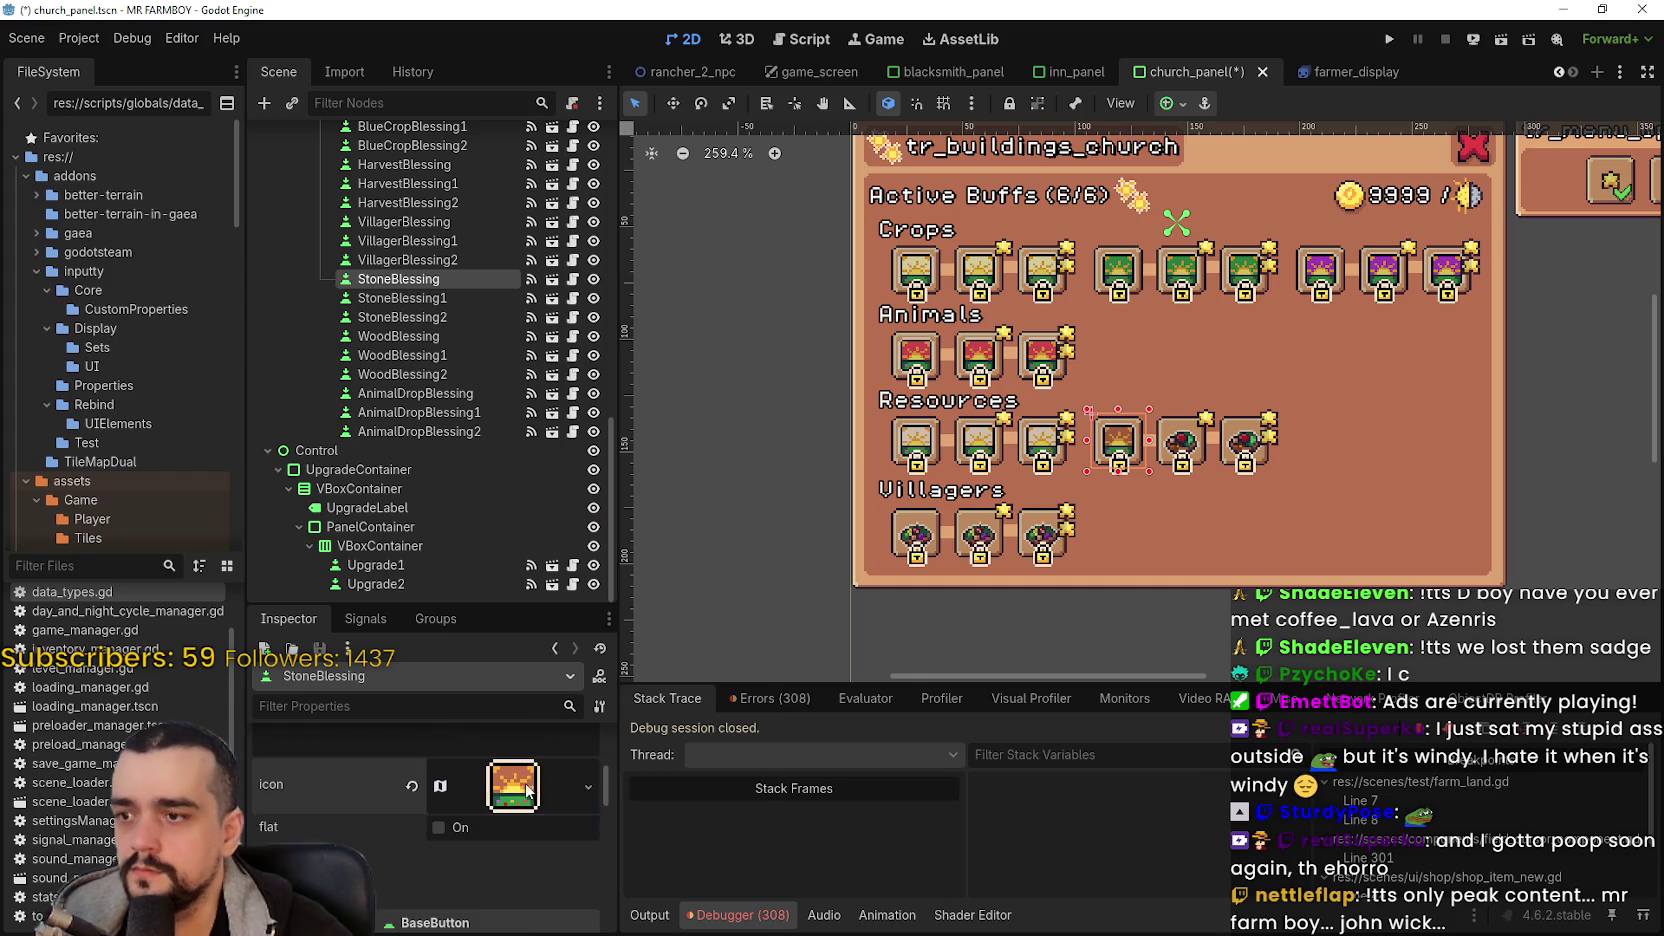
pyautogui.click(538, 784)
# - Copy StoneBlessing's new icon and paste it onto StoneBlessing1
pyautogui.click(600, 899)
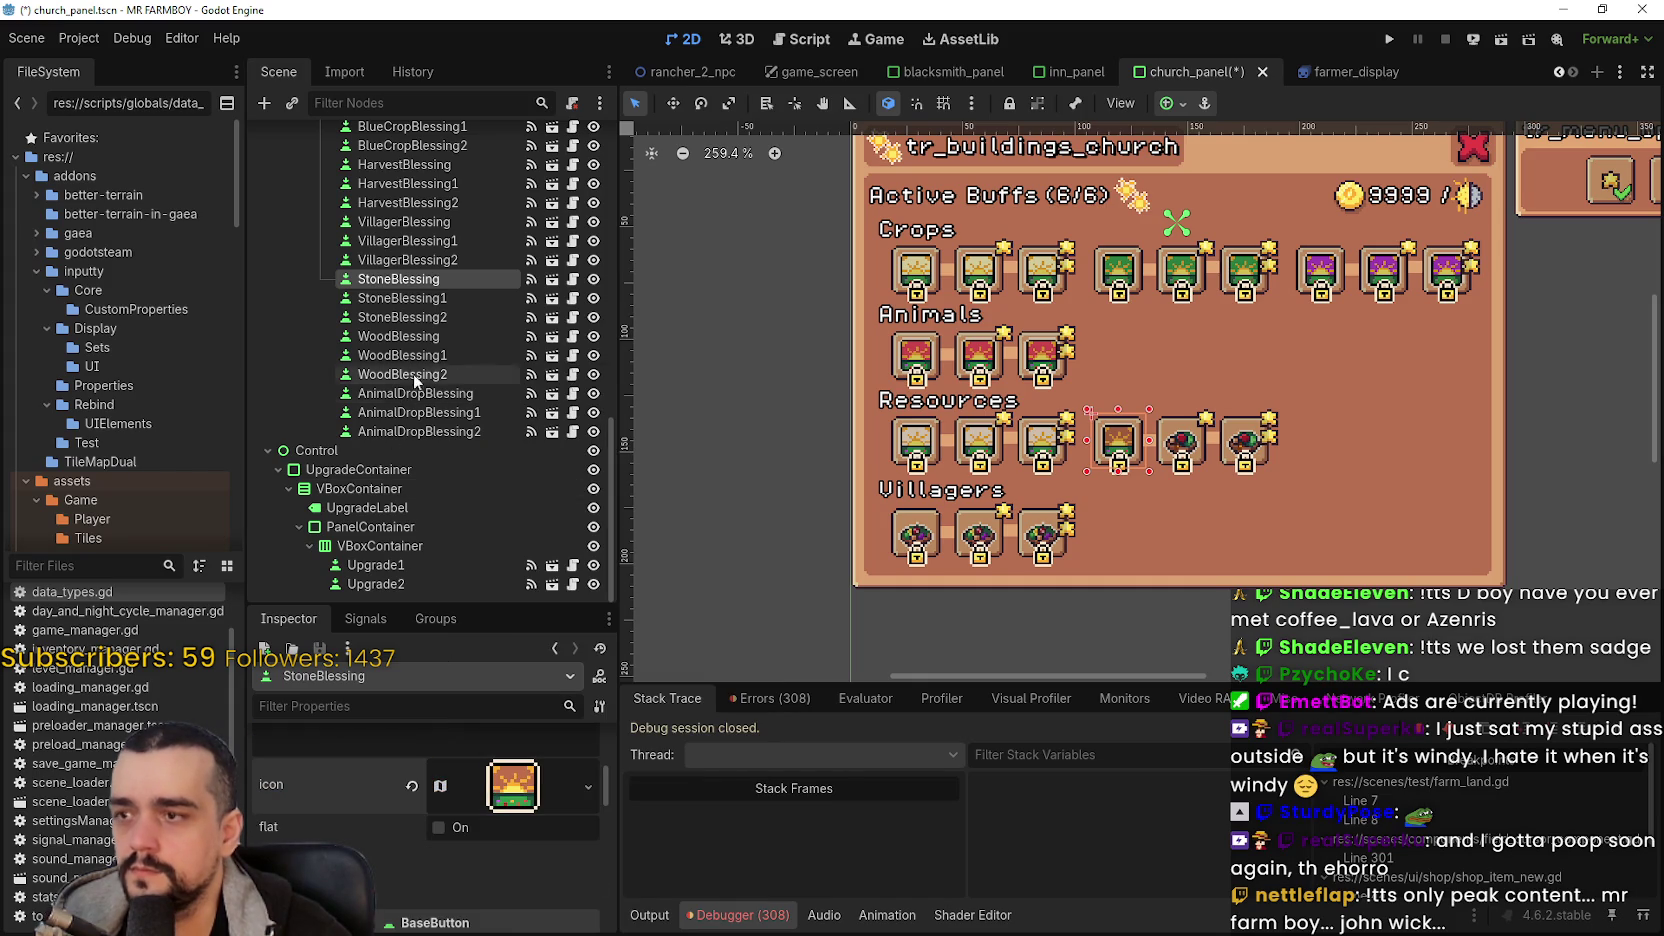
pyautogui.click(435, 297)
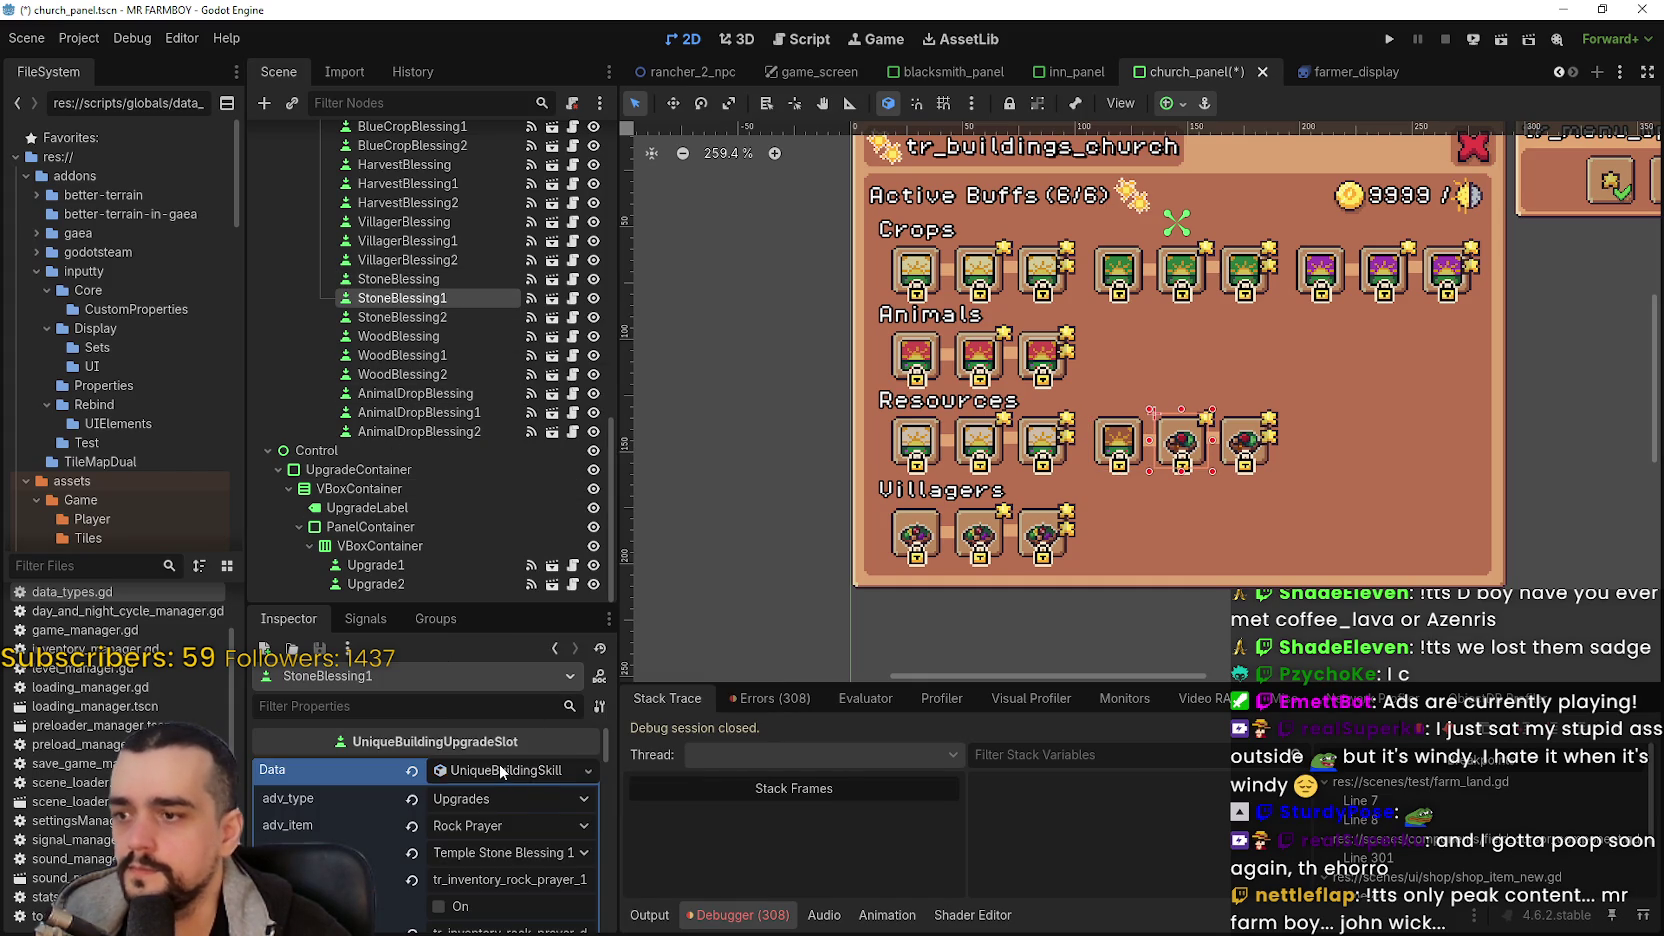
pyautogui.click(499, 768)
pyautogui.scroll(-4, 525, 810)
pyautogui.click(504, 794)
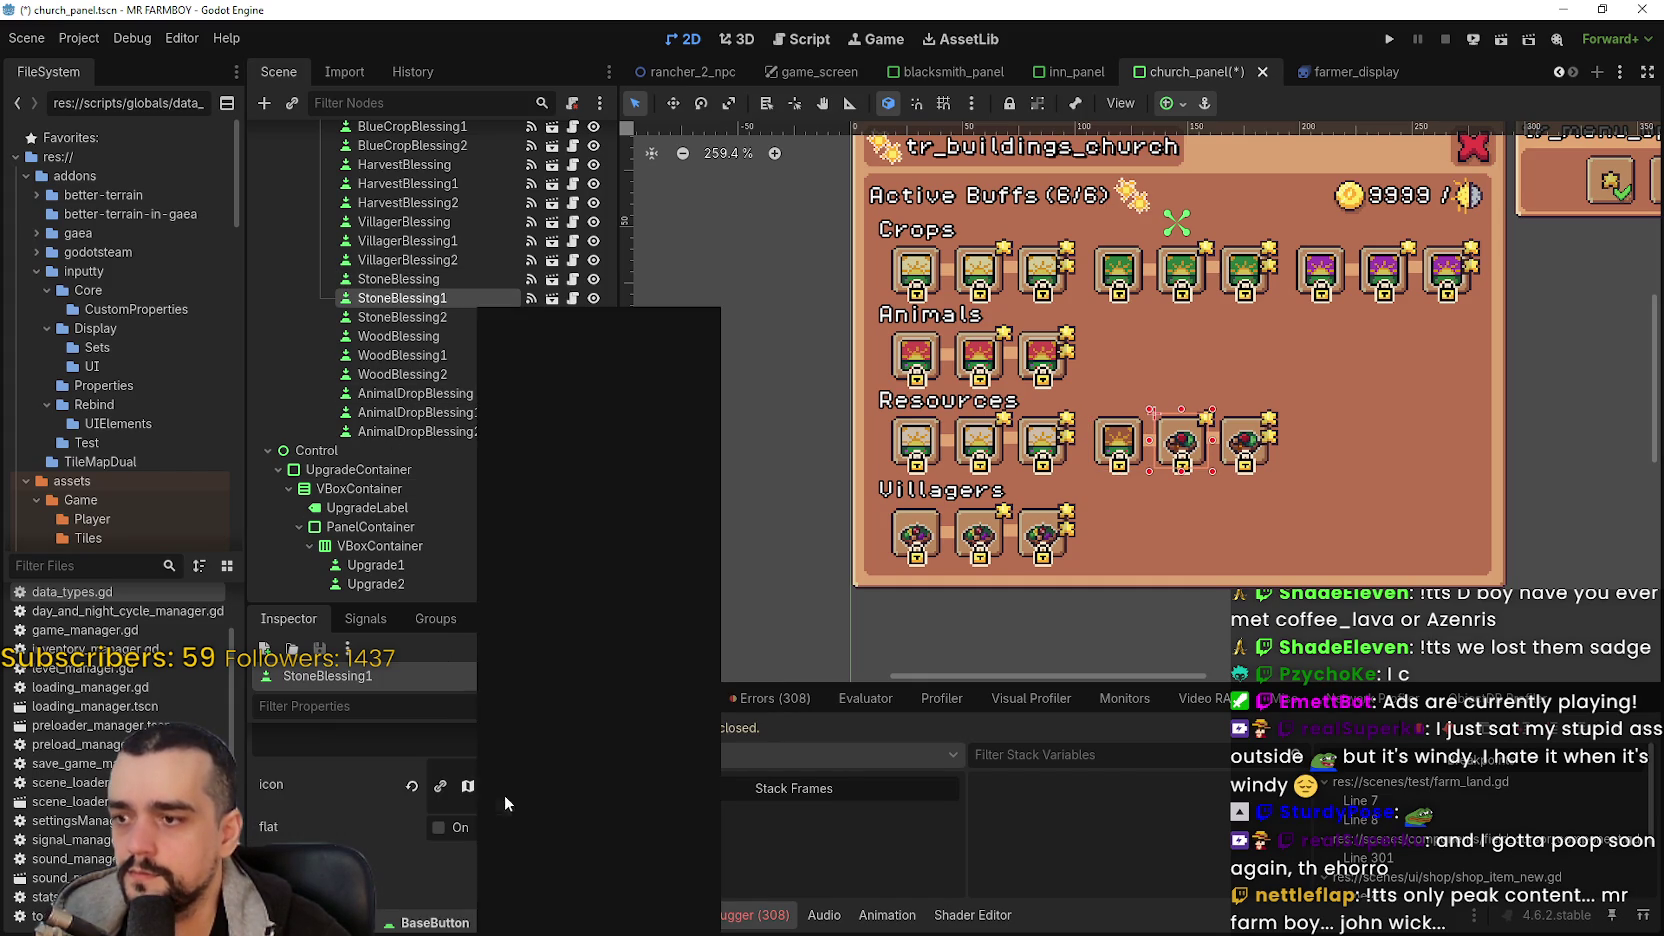
pyautogui.click(545, 901)
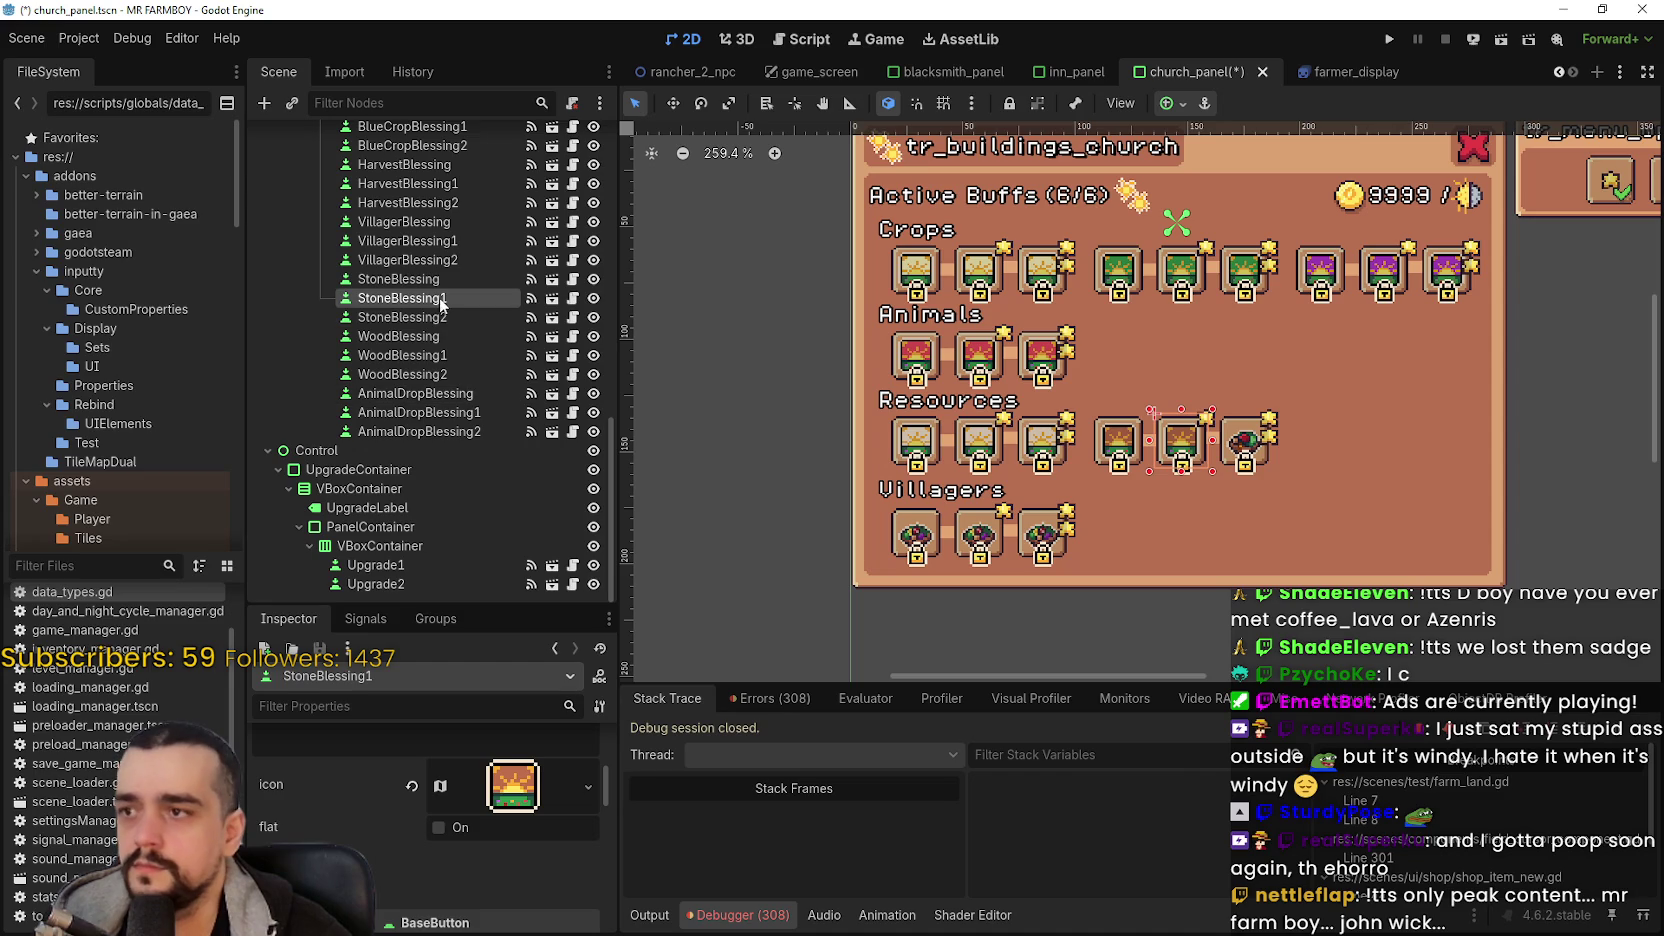
# - Paste the icon onto StoneBlessing2 and save the church panel scene
pyautogui.click(440, 317)
pyautogui.click(514, 774)
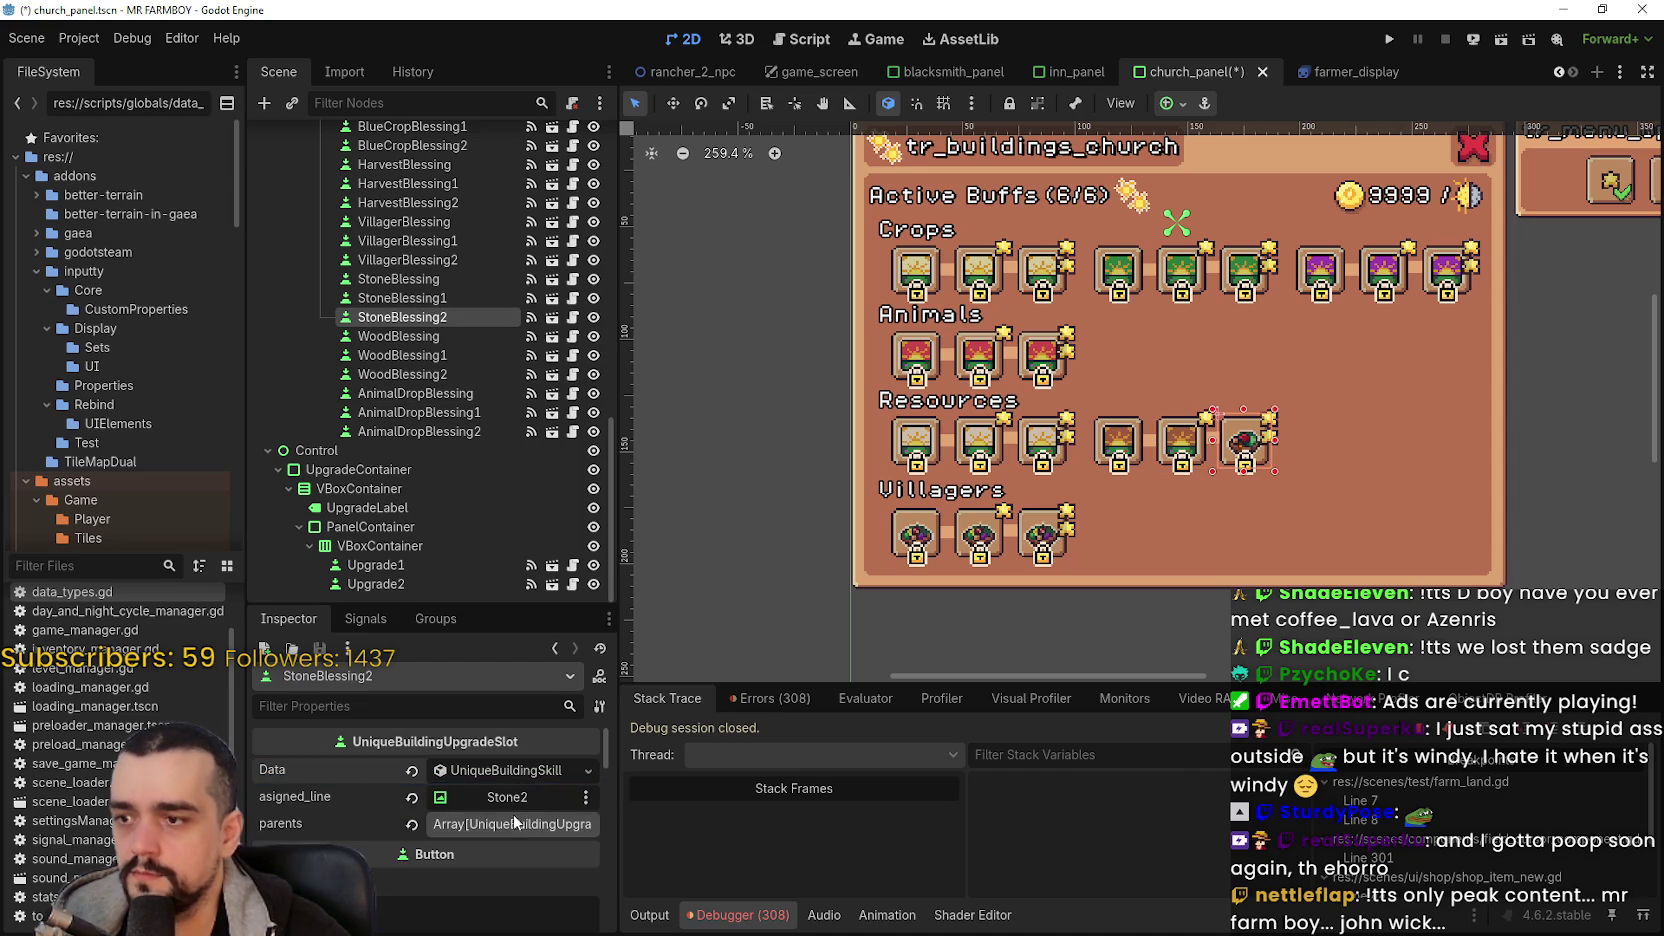
pyautogui.scroll(-4, 503, 800)
pyautogui.rightClick(503, 748)
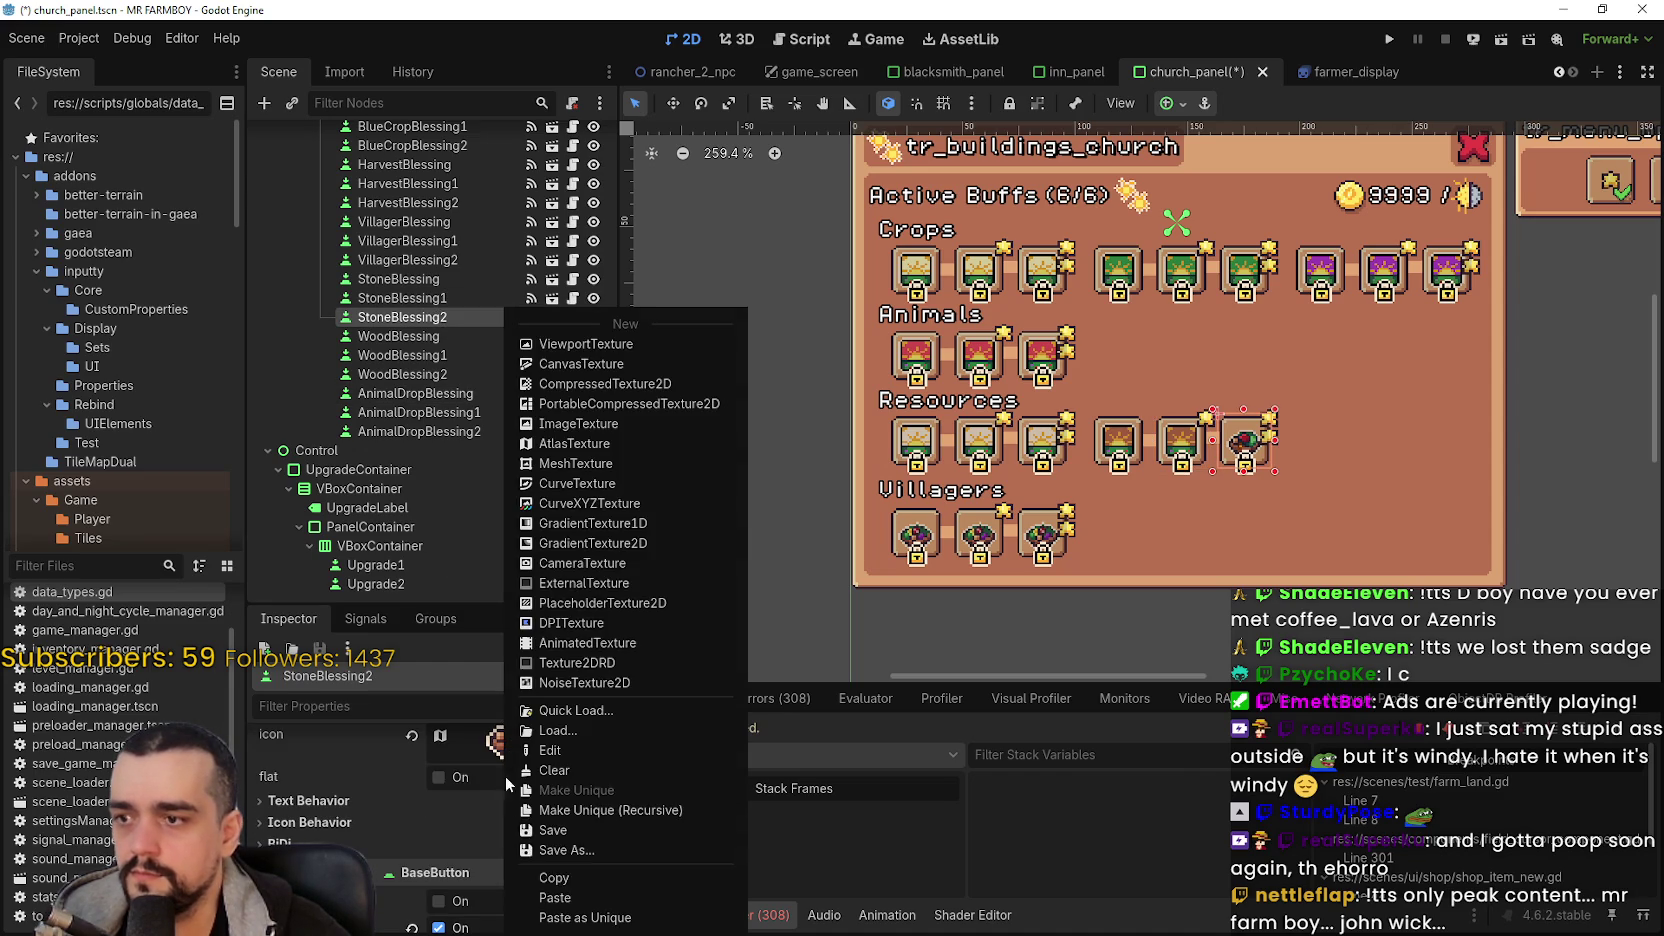
pyautogui.click(556, 898)
pyautogui.scroll(5, 543, 849)
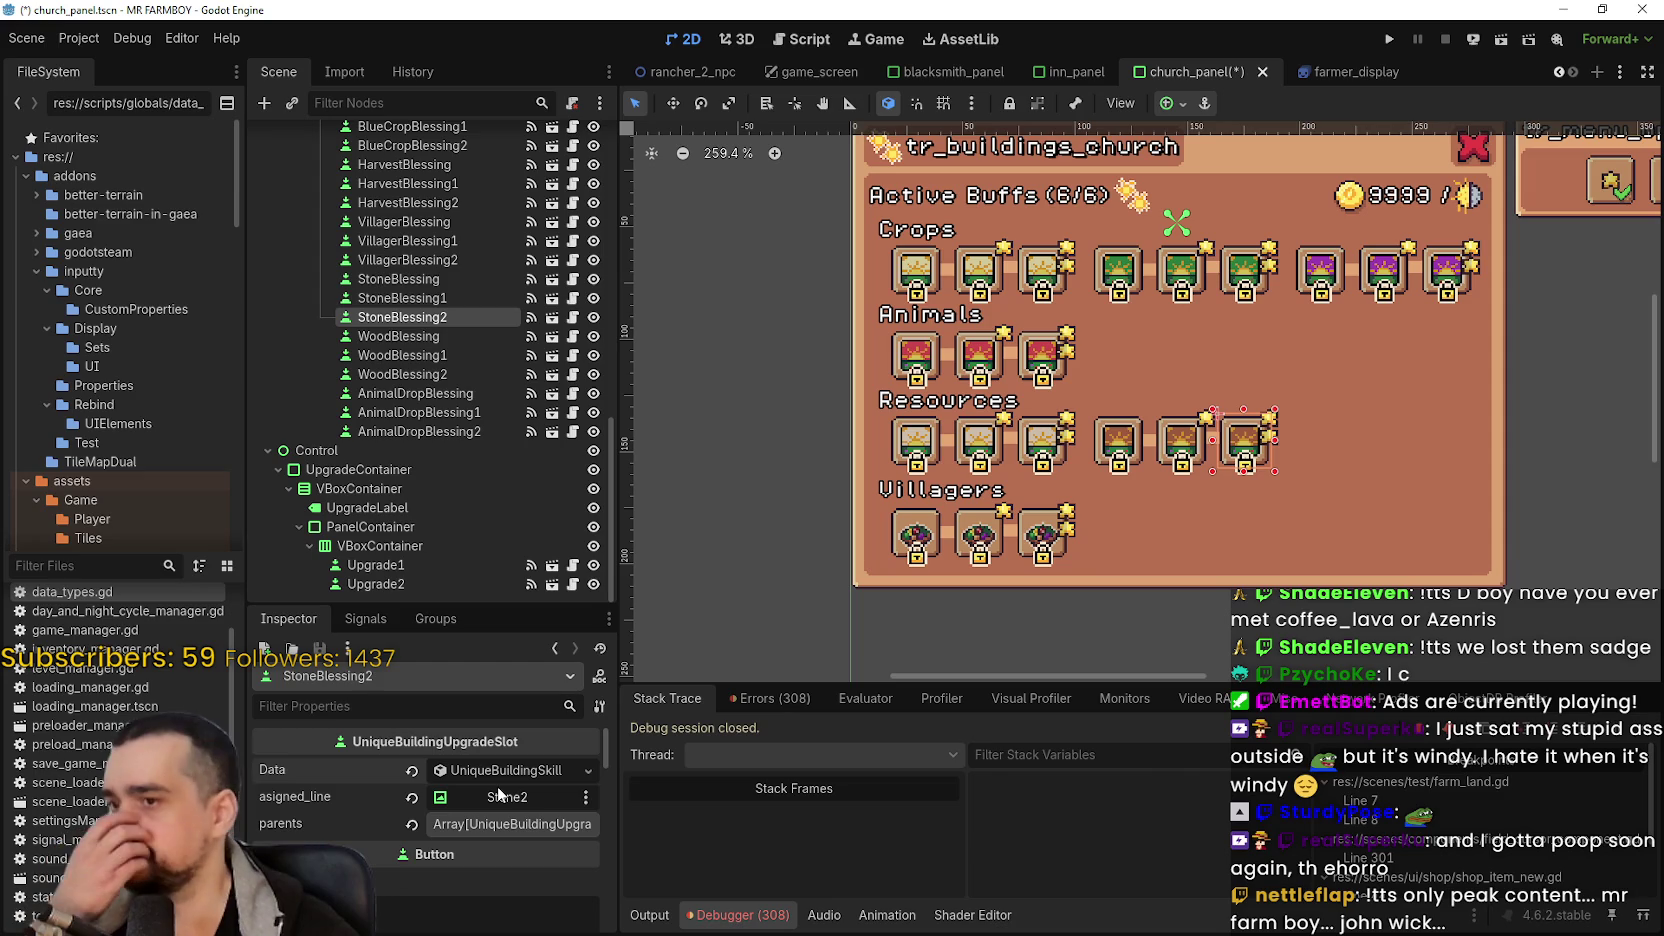
pyautogui.hotkey('ctrl', 's')
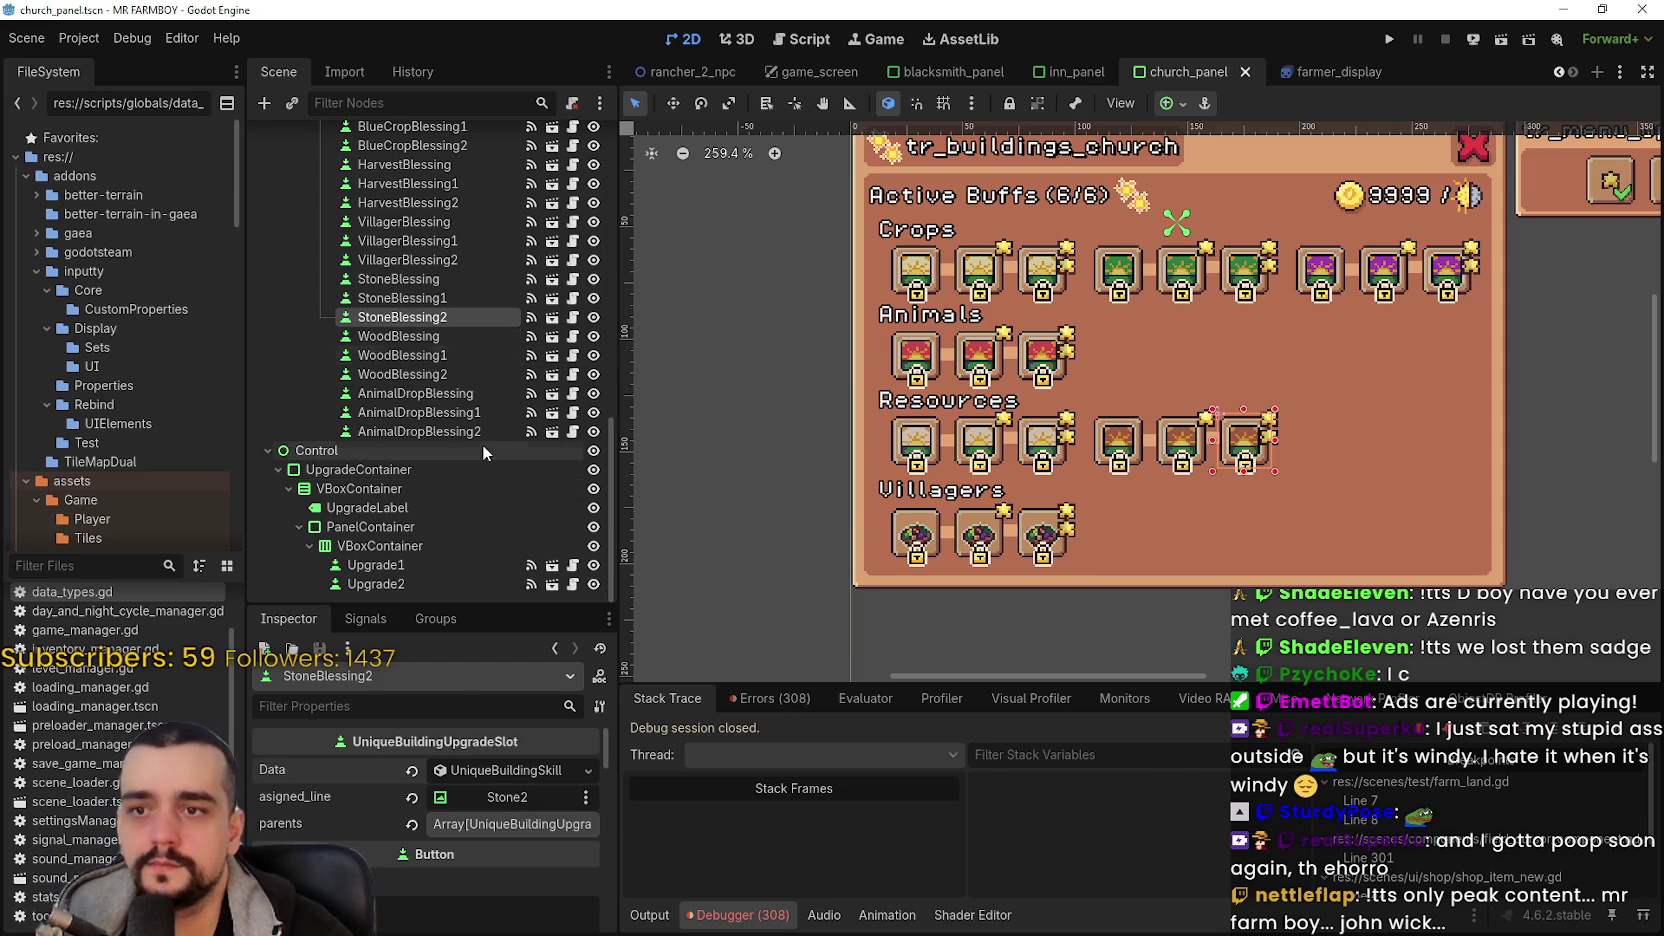
# - Verify the three StoneBlessing icons match, then select AnimalDropBlessing
pyautogui.click(452, 300)
pyautogui.click(471, 280)
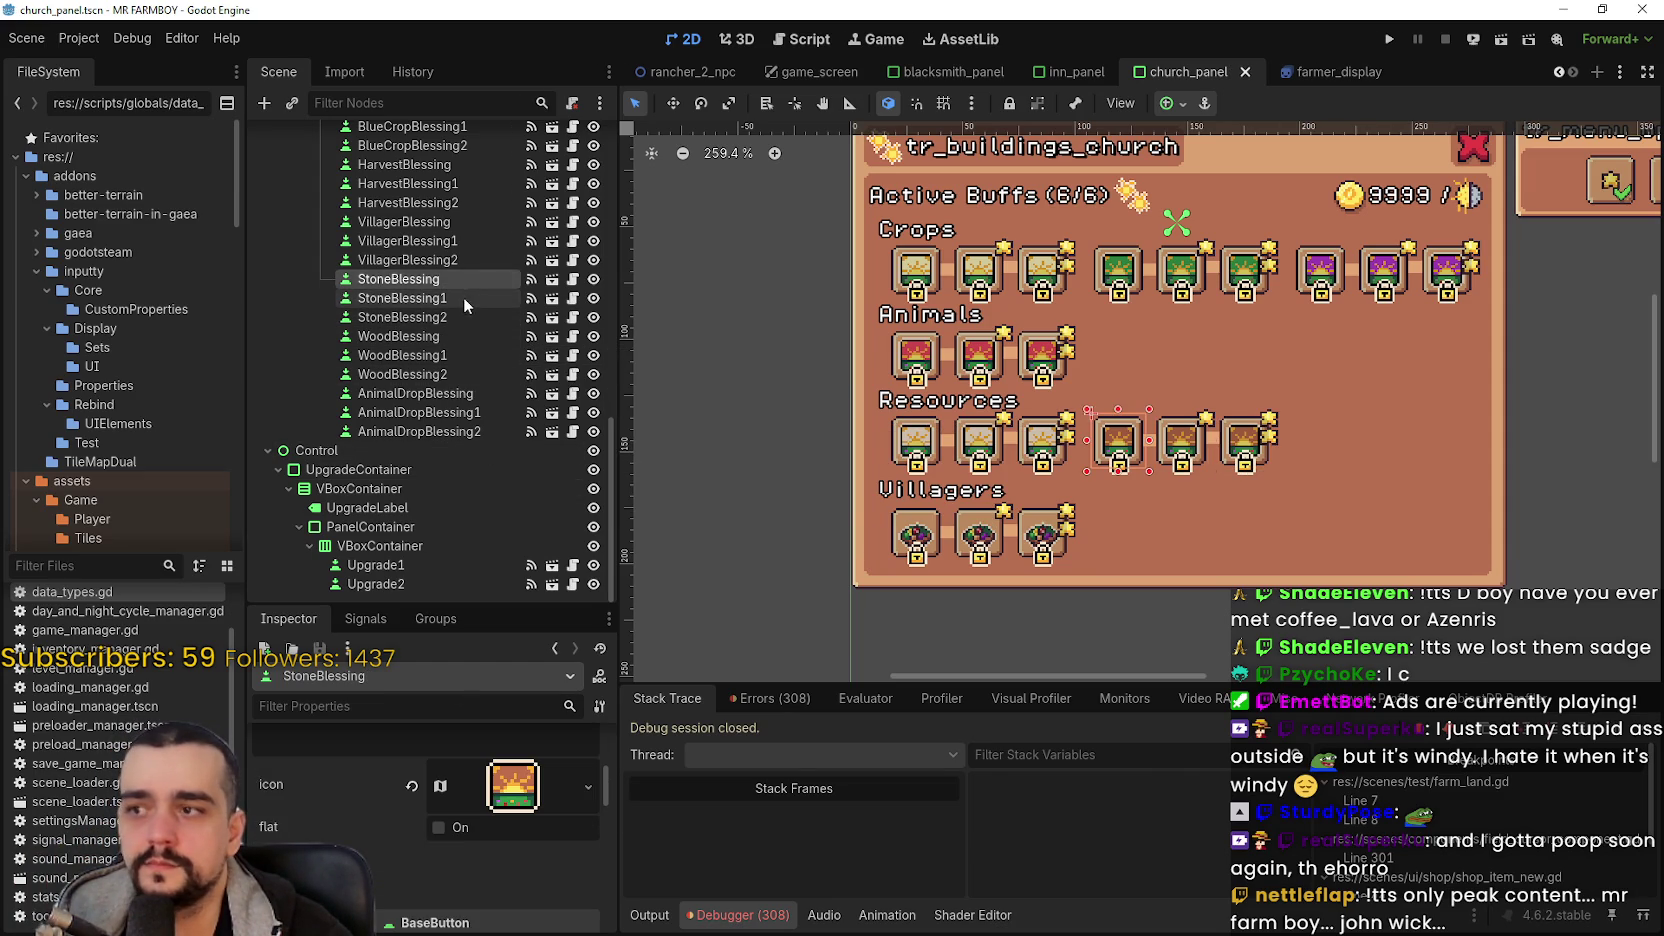
pyautogui.click(463, 298)
pyautogui.click(463, 315)
pyautogui.click(415, 393)
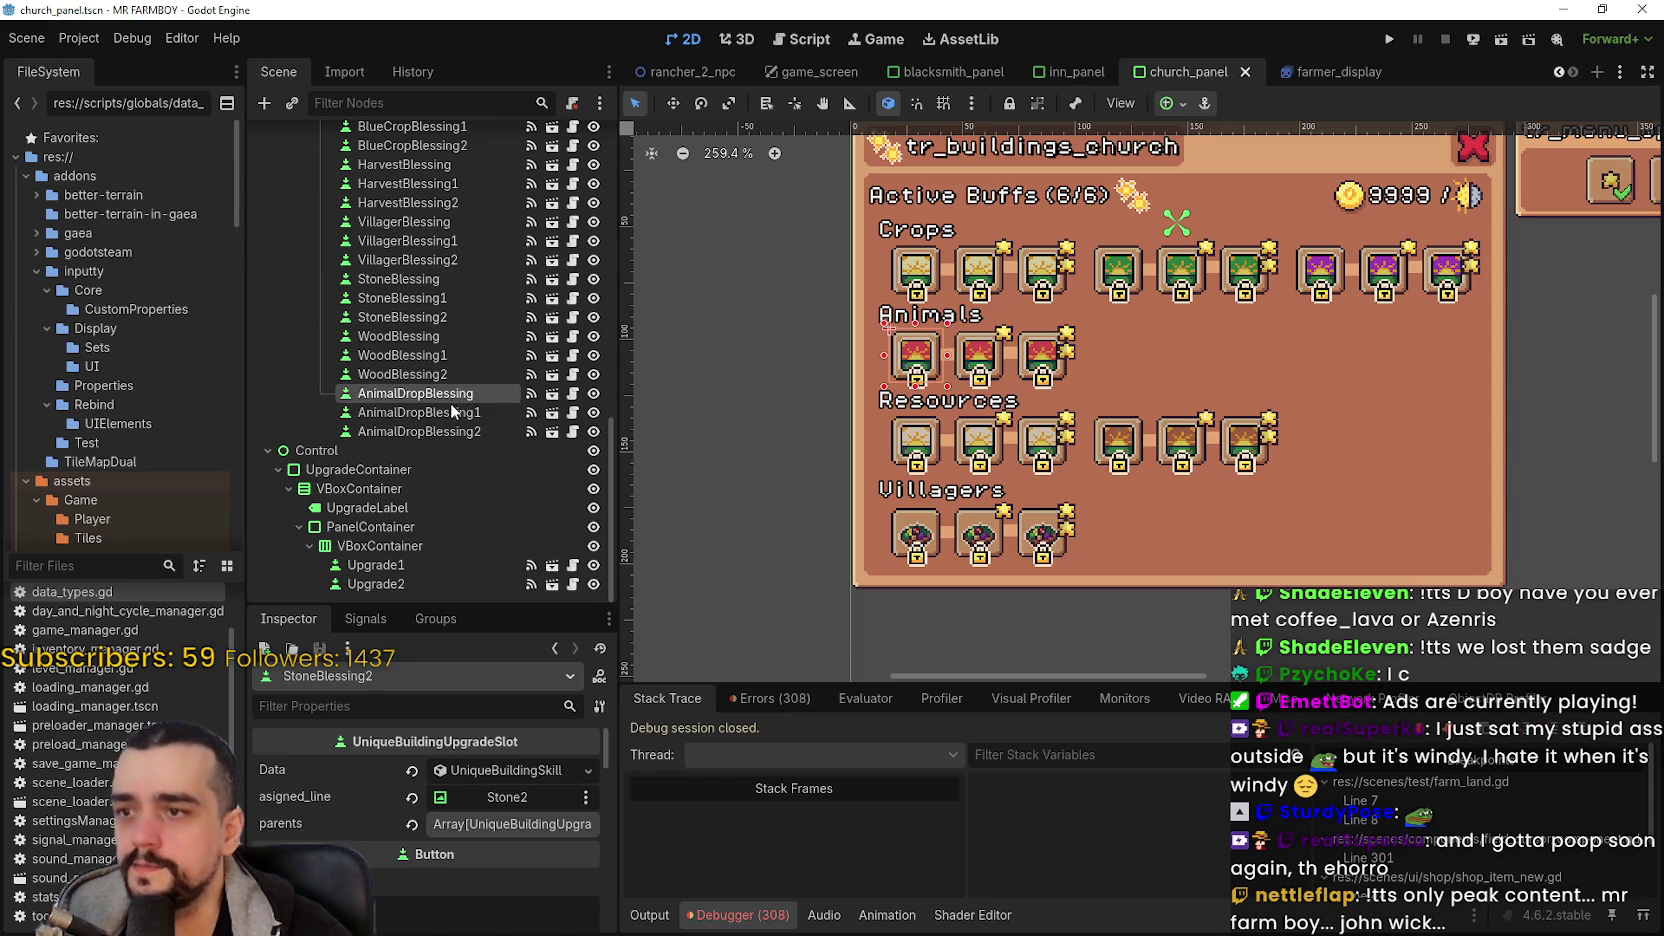
# - Change VillagerBlessing's icon region to the orange tile in the sprite atlas
pyautogui.scroll(3, 437, 290)
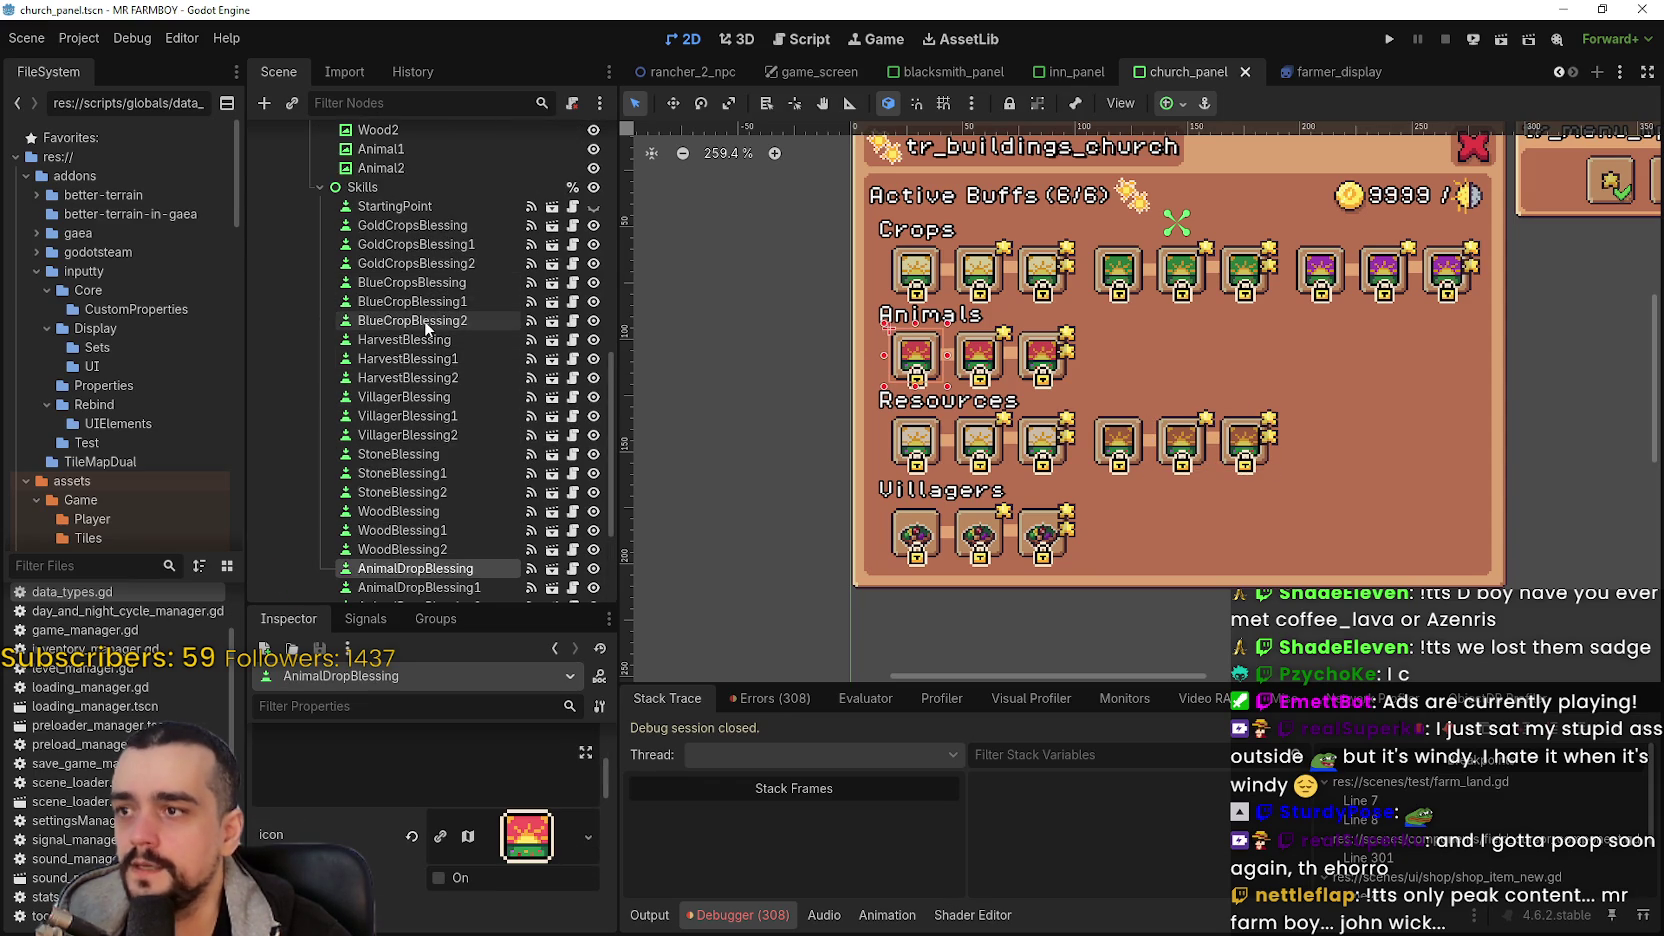
pyautogui.click(433, 398)
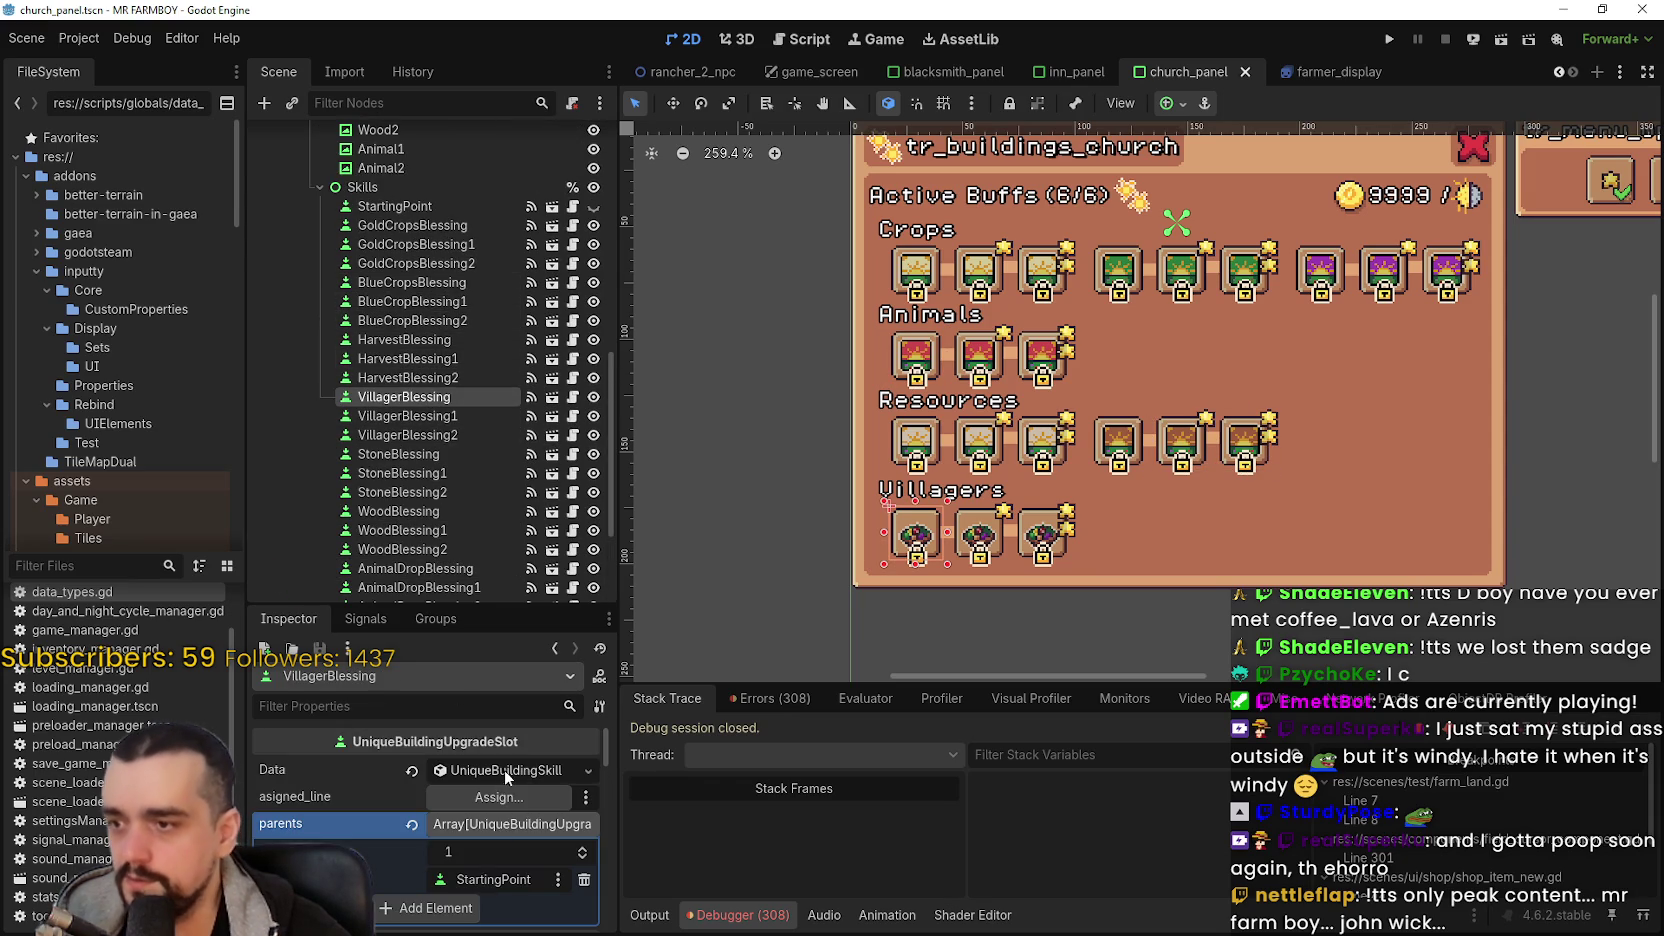
pyautogui.scroll(-5, 488, 780)
pyautogui.click(512, 752)
pyautogui.scroll(-5, 450, 800)
pyautogui.click(428, 835)
pyautogui.scroll(-10, 754, 415)
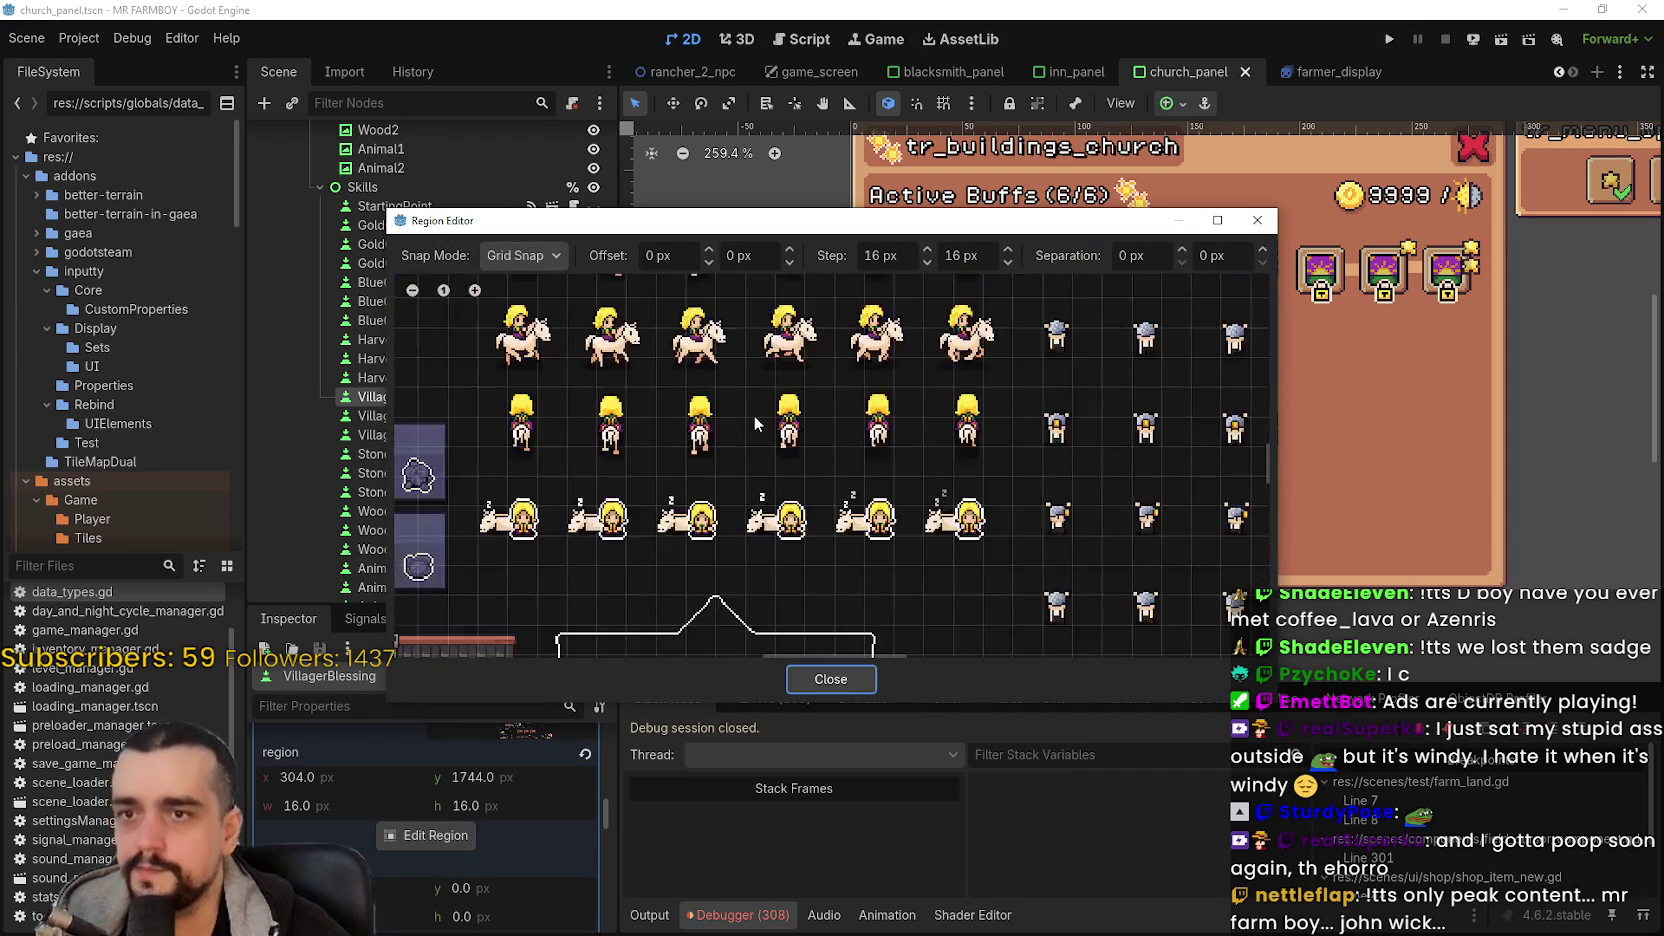
pyautogui.scroll(6, 938, 372)
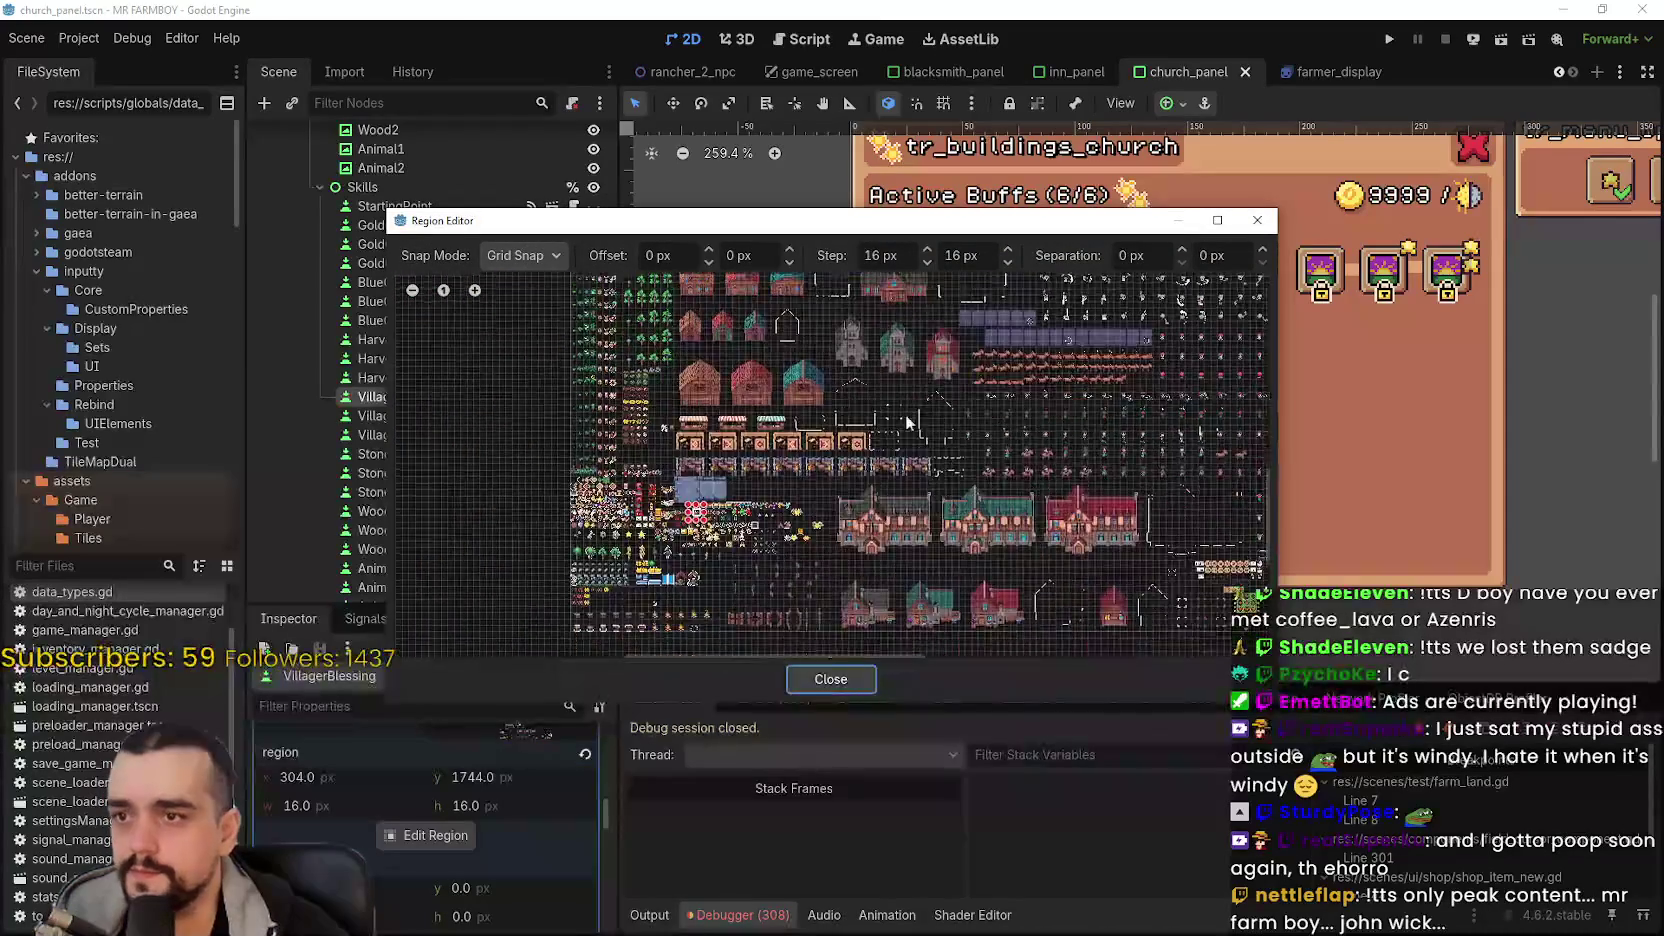
pyautogui.scroll(1, 917, 303)
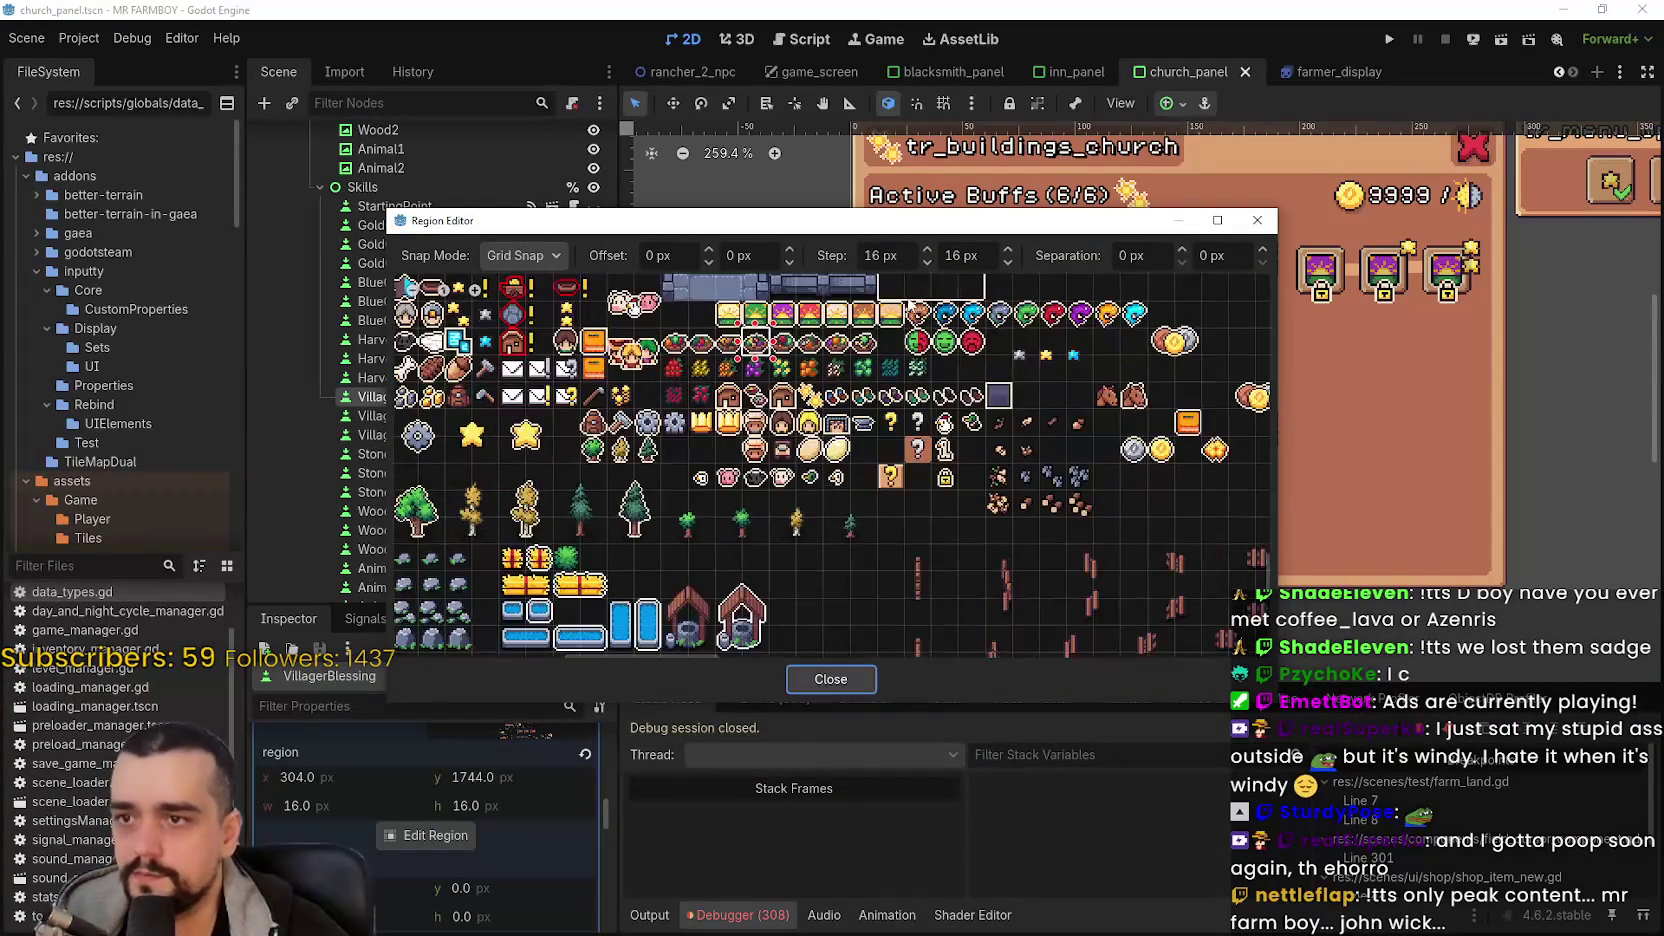
pyautogui.click(890, 312)
pyautogui.click(822, 681)
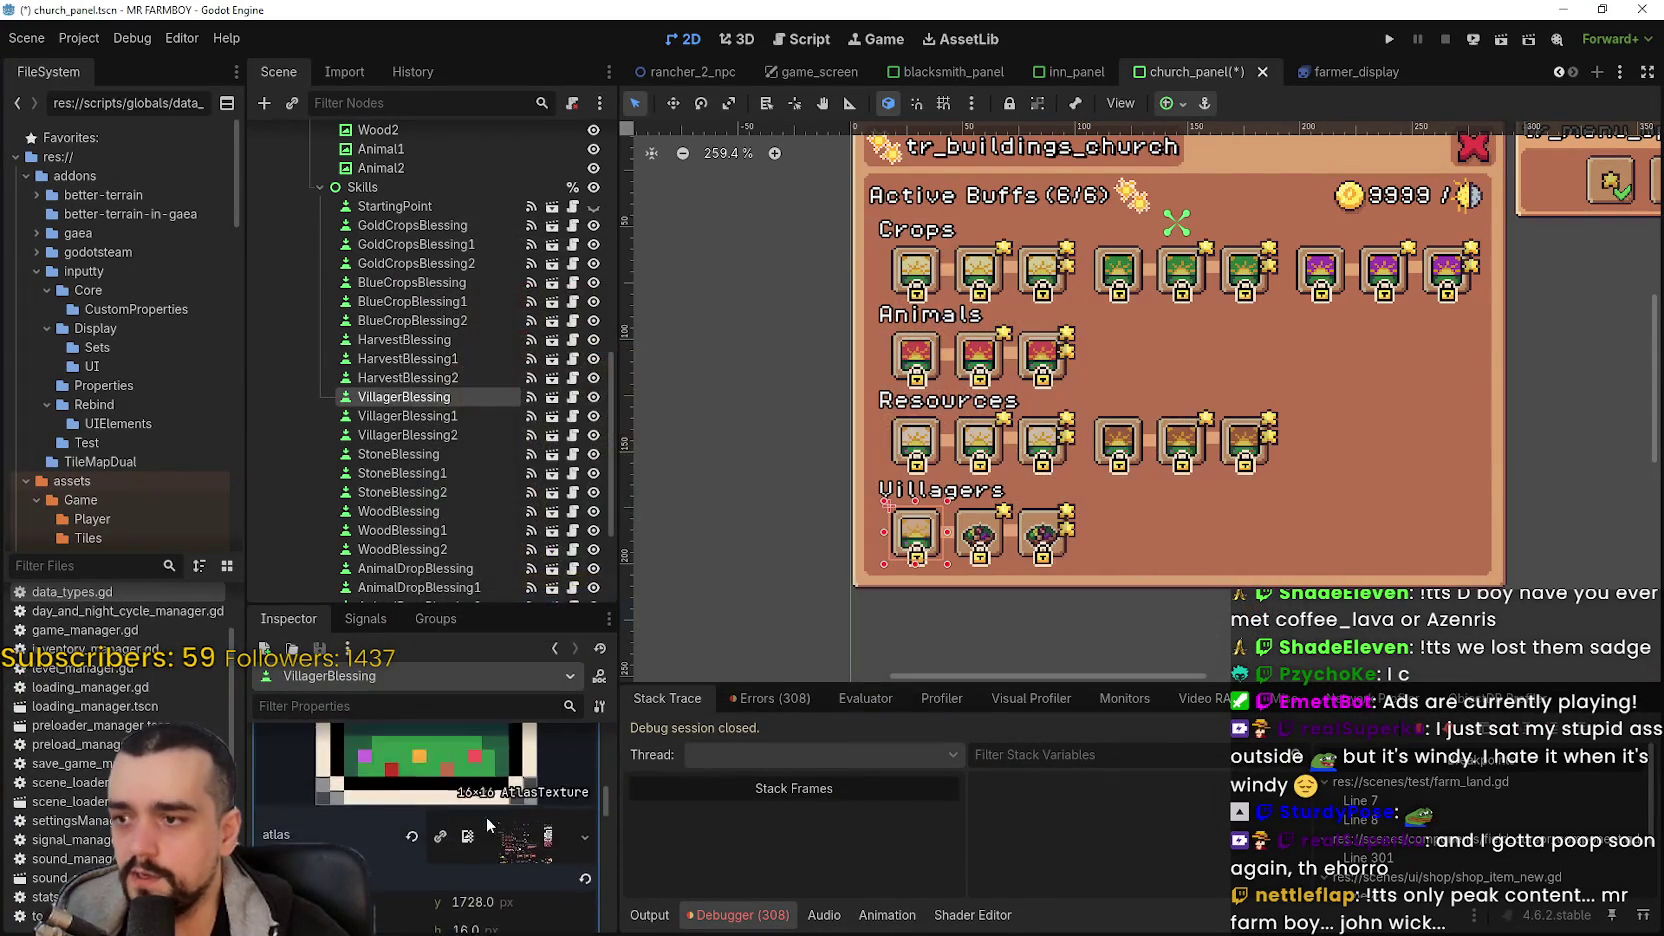
# - Copy VillagerBlessing's new icon texture and save the scene
pyautogui.scroll(-5, 512, 790)
pyautogui.rightClick(512, 790)
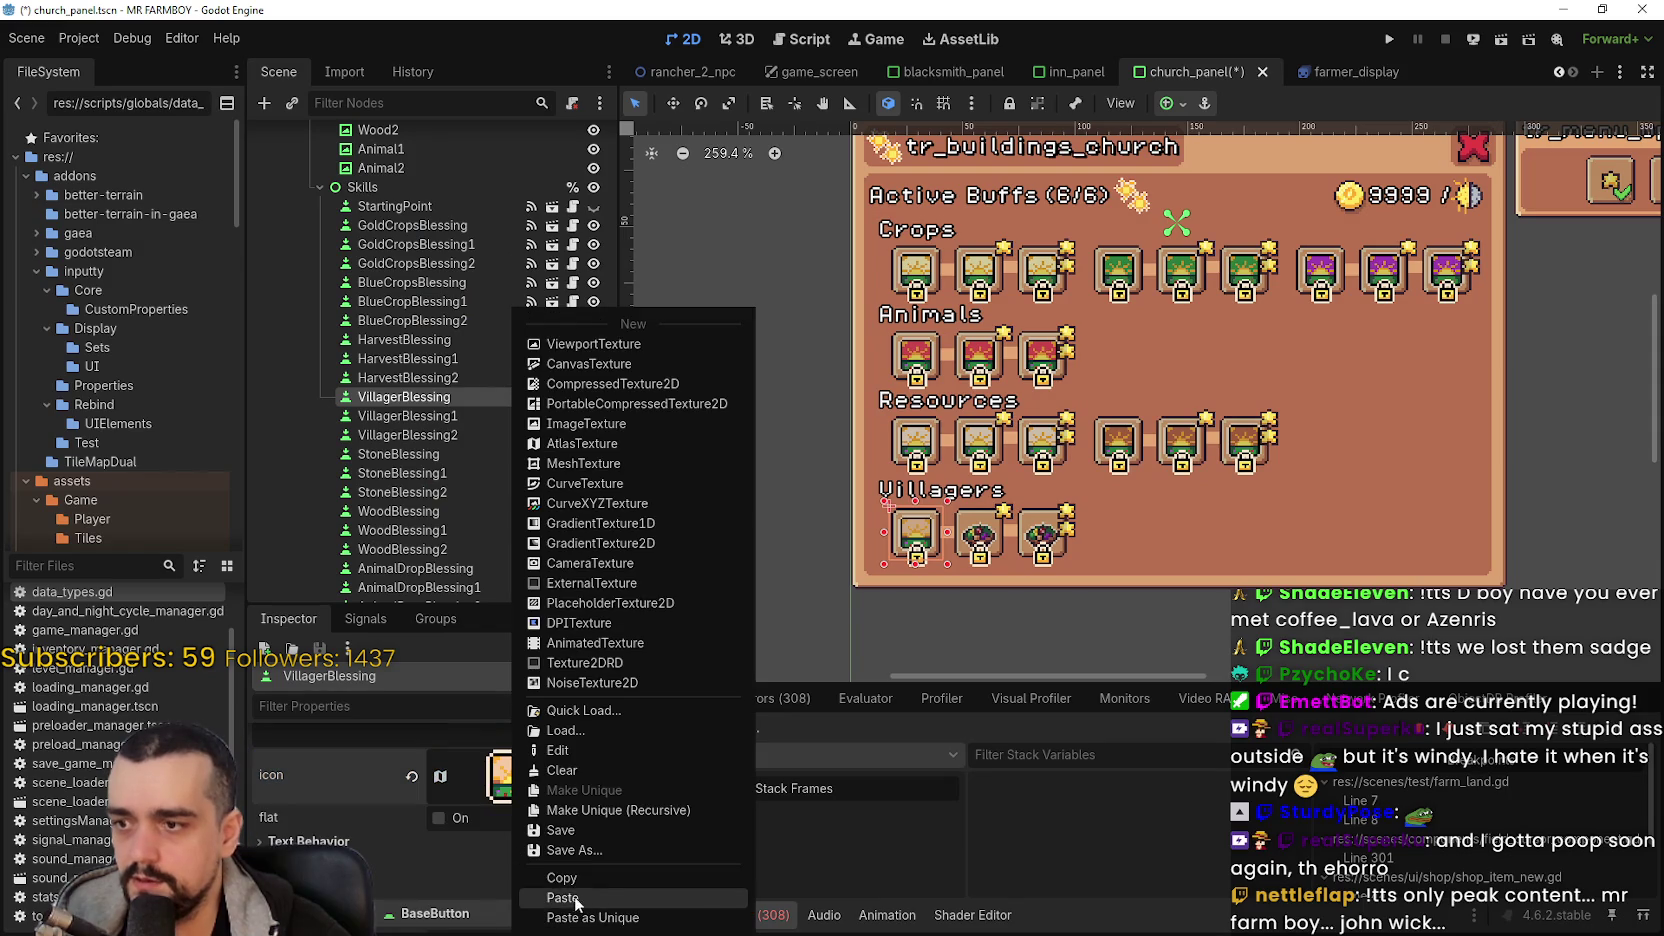
pyautogui.click(540, 893)
pyautogui.hotkey('ctrl', 's')
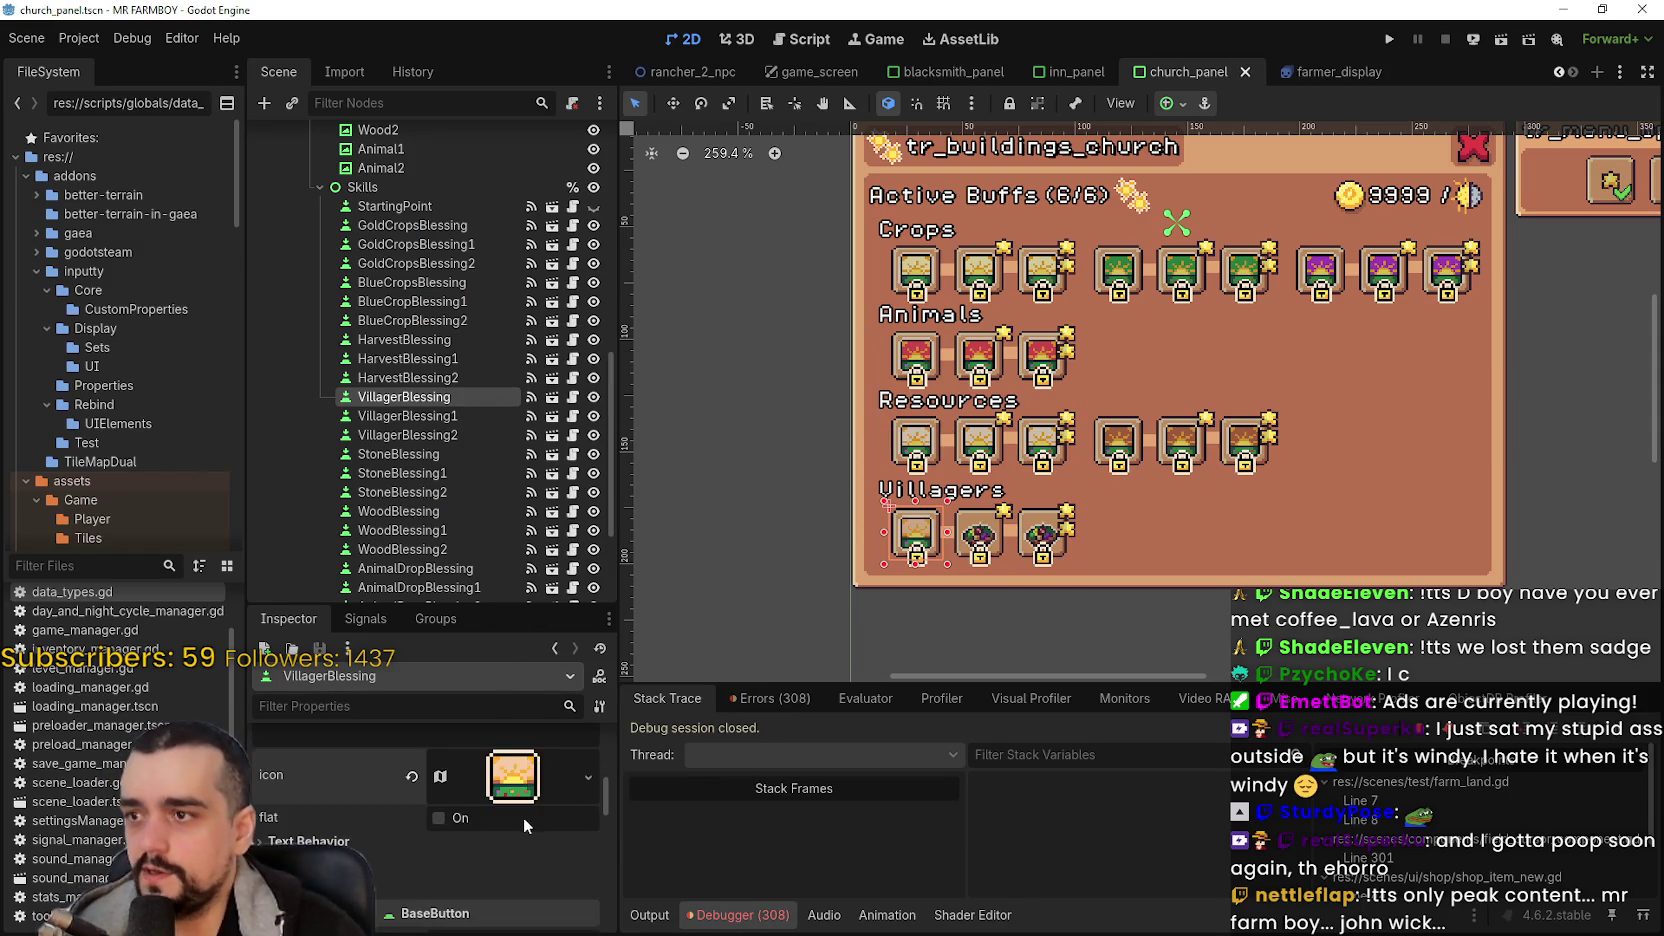
# - Paste the orange icon onto VillagerBlessing1 and VillagerBlessing2, then save
pyautogui.click(436, 416)
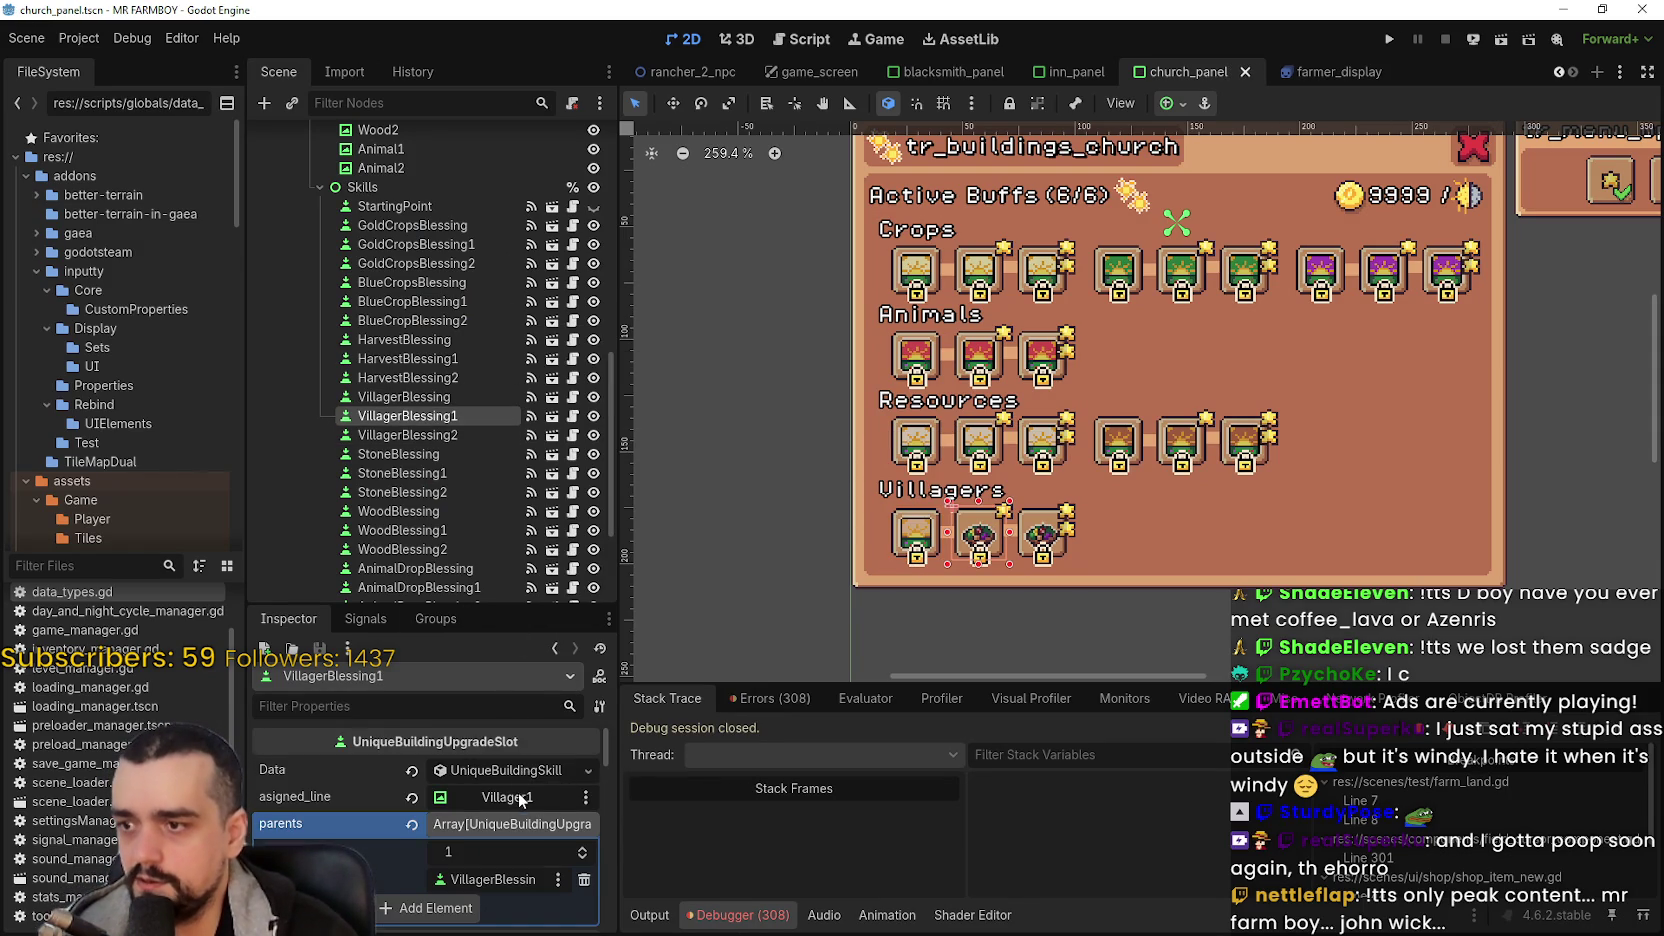
pyautogui.scroll(-5, 515, 785)
pyautogui.scroll(-5, 515, 781)
pyautogui.rightClick(508, 795)
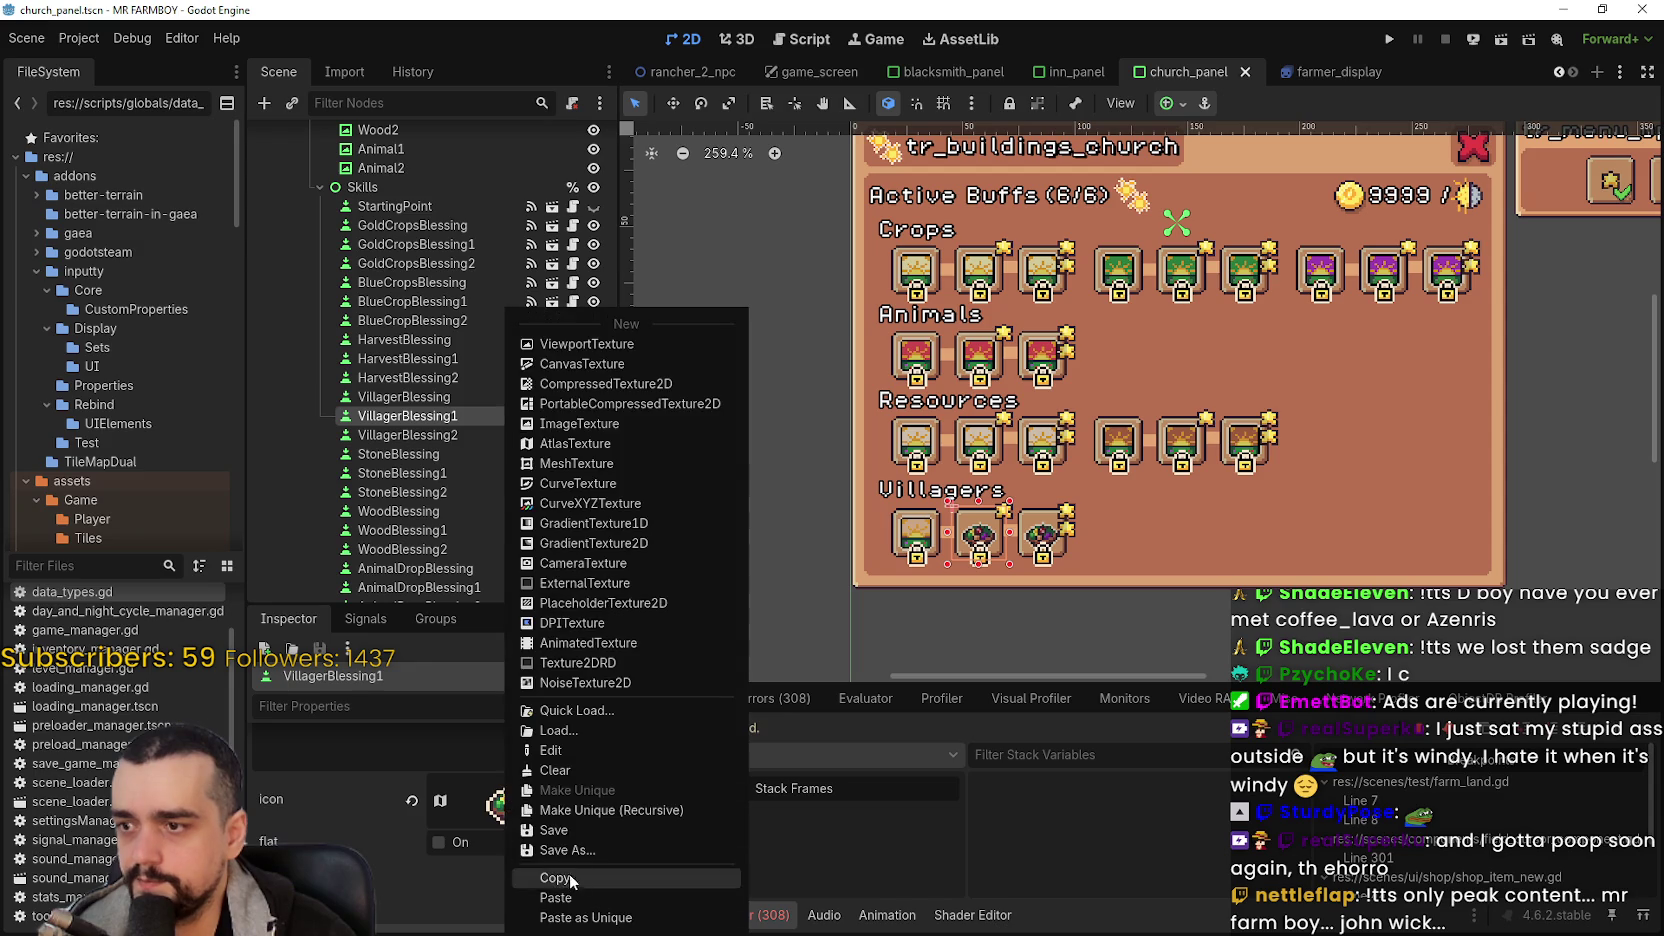
pyautogui.click(556, 898)
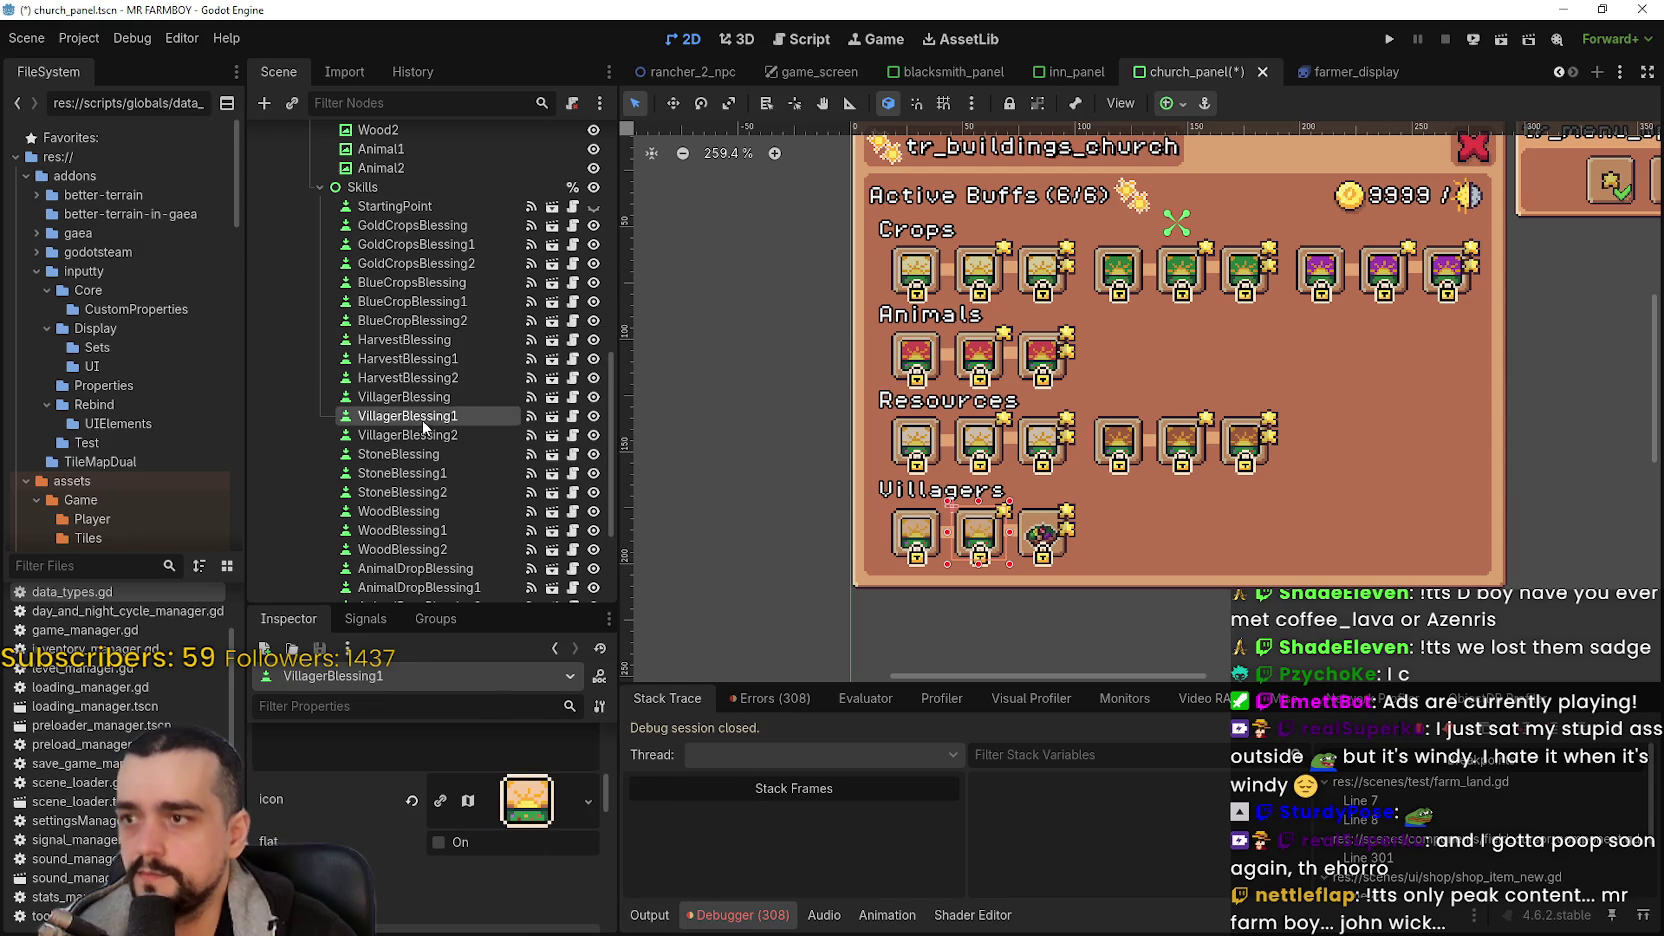
pyautogui.click(420, 435)
pyautogui.scroll(-3, 503, 785)
pyautogui.scroll(-3, 500, 783)
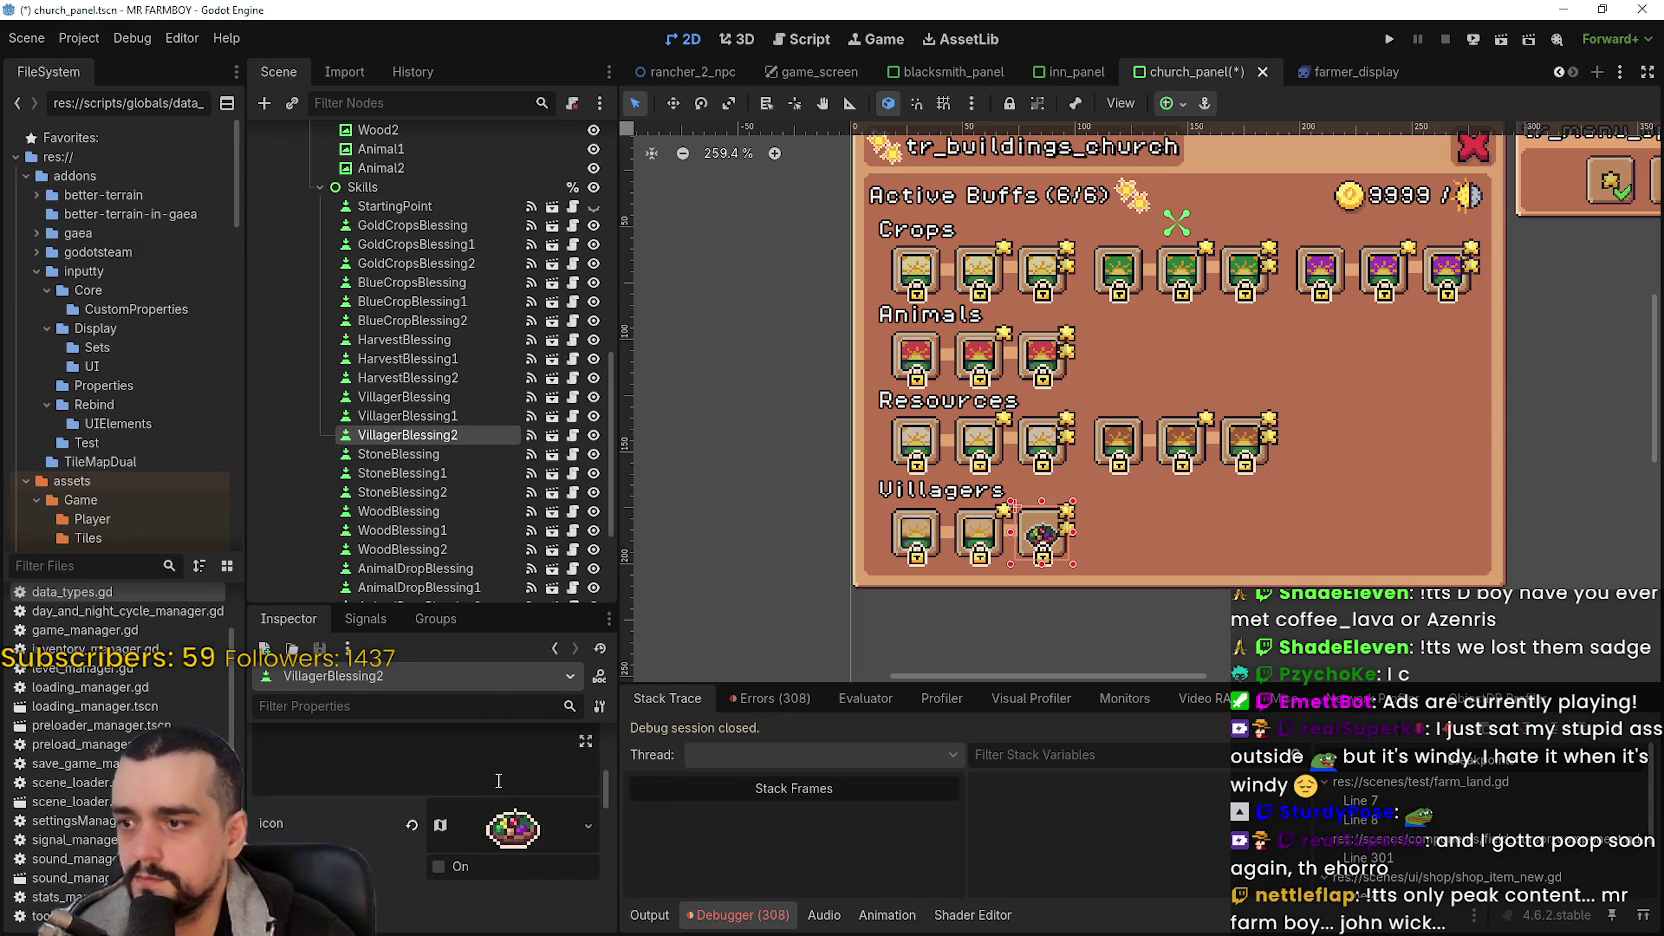
pyautogui.rightClick(512, 836)
pyautogui.click(553, 897)
pyautogui.hotkey('ctrl', 's')
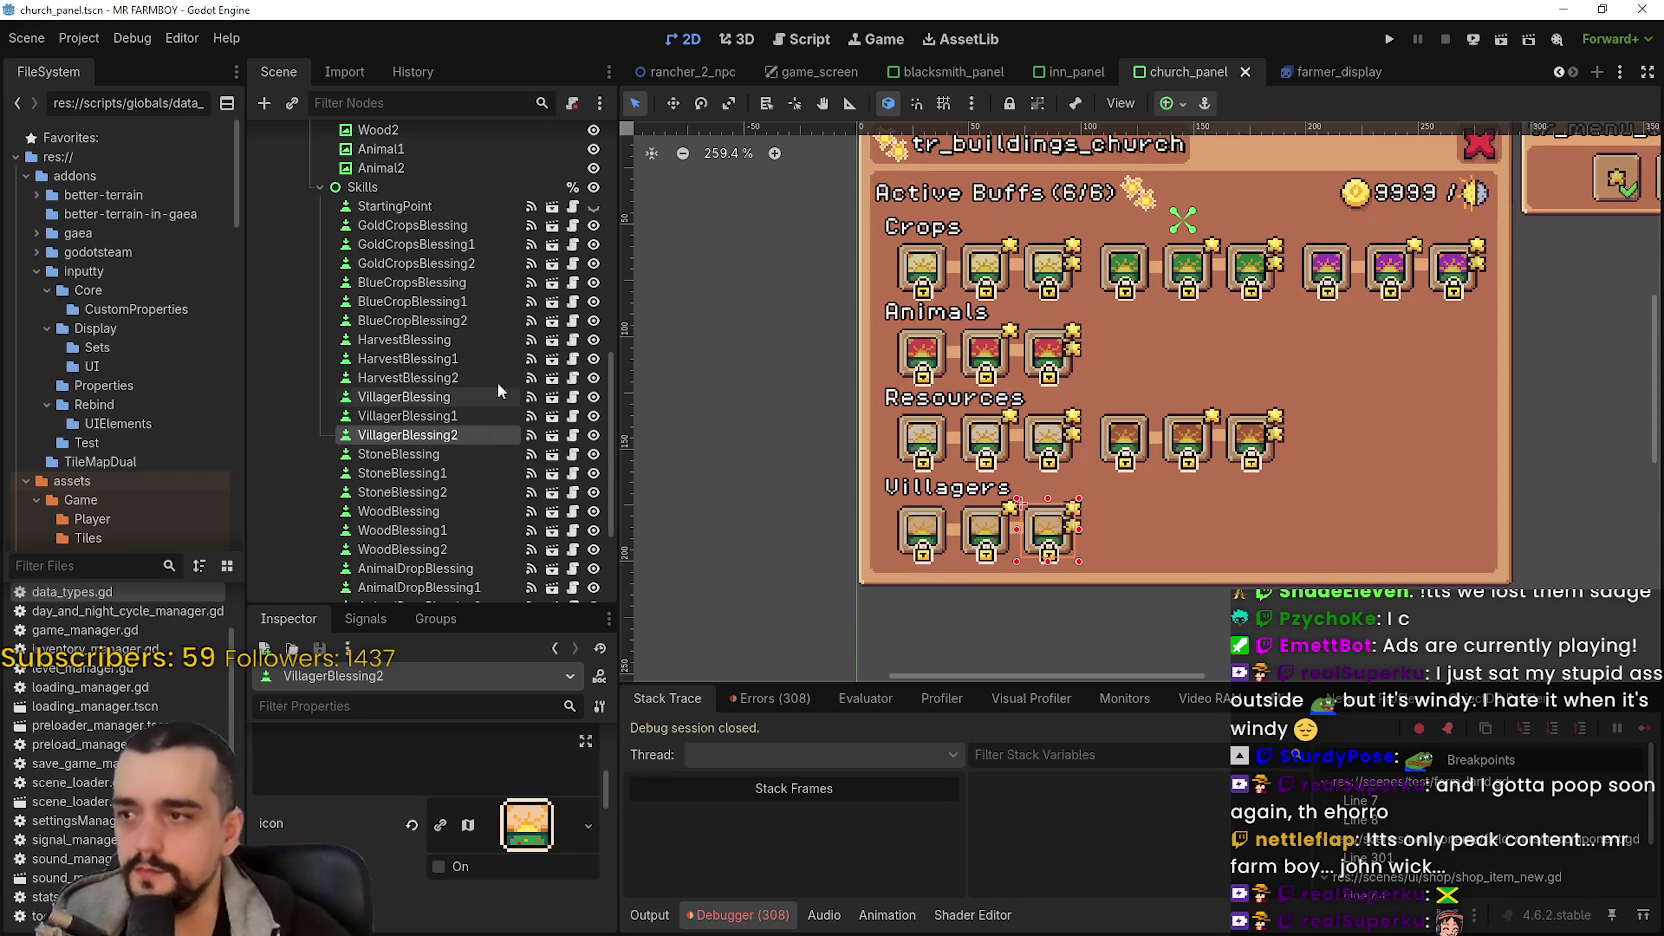
# - Expand VillagerBlessing2's skill data, collapse SkillTreeContainer and save the scene
pyautogui.scroll(-5, 517, 789)
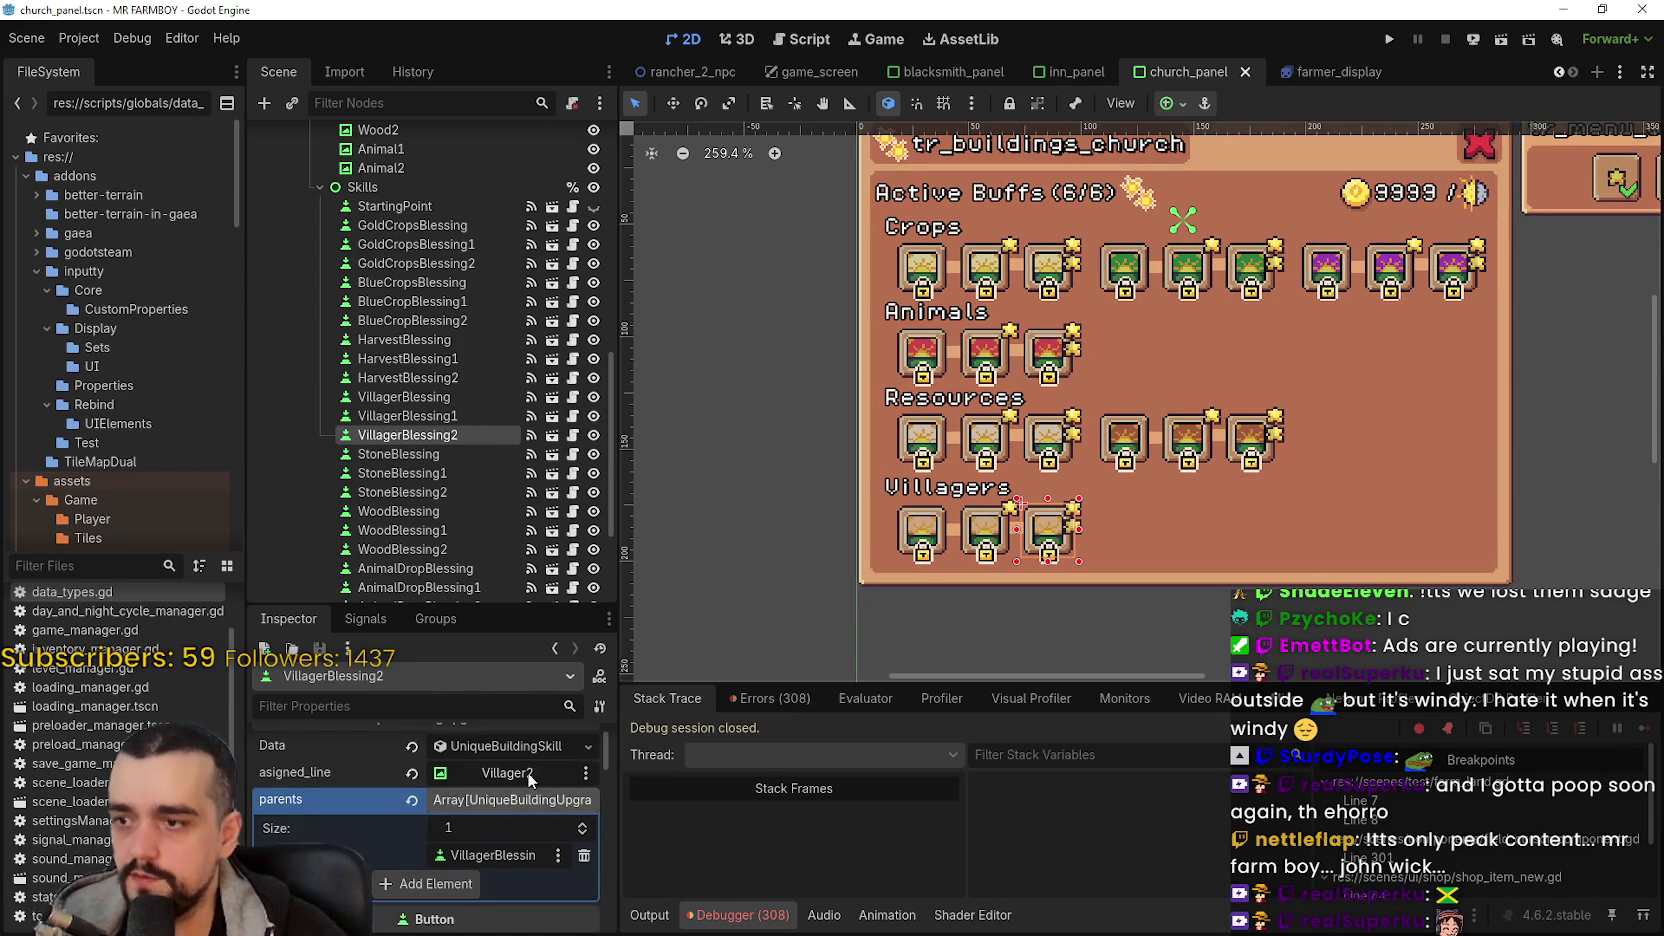
pyautogui.click(535, 750)
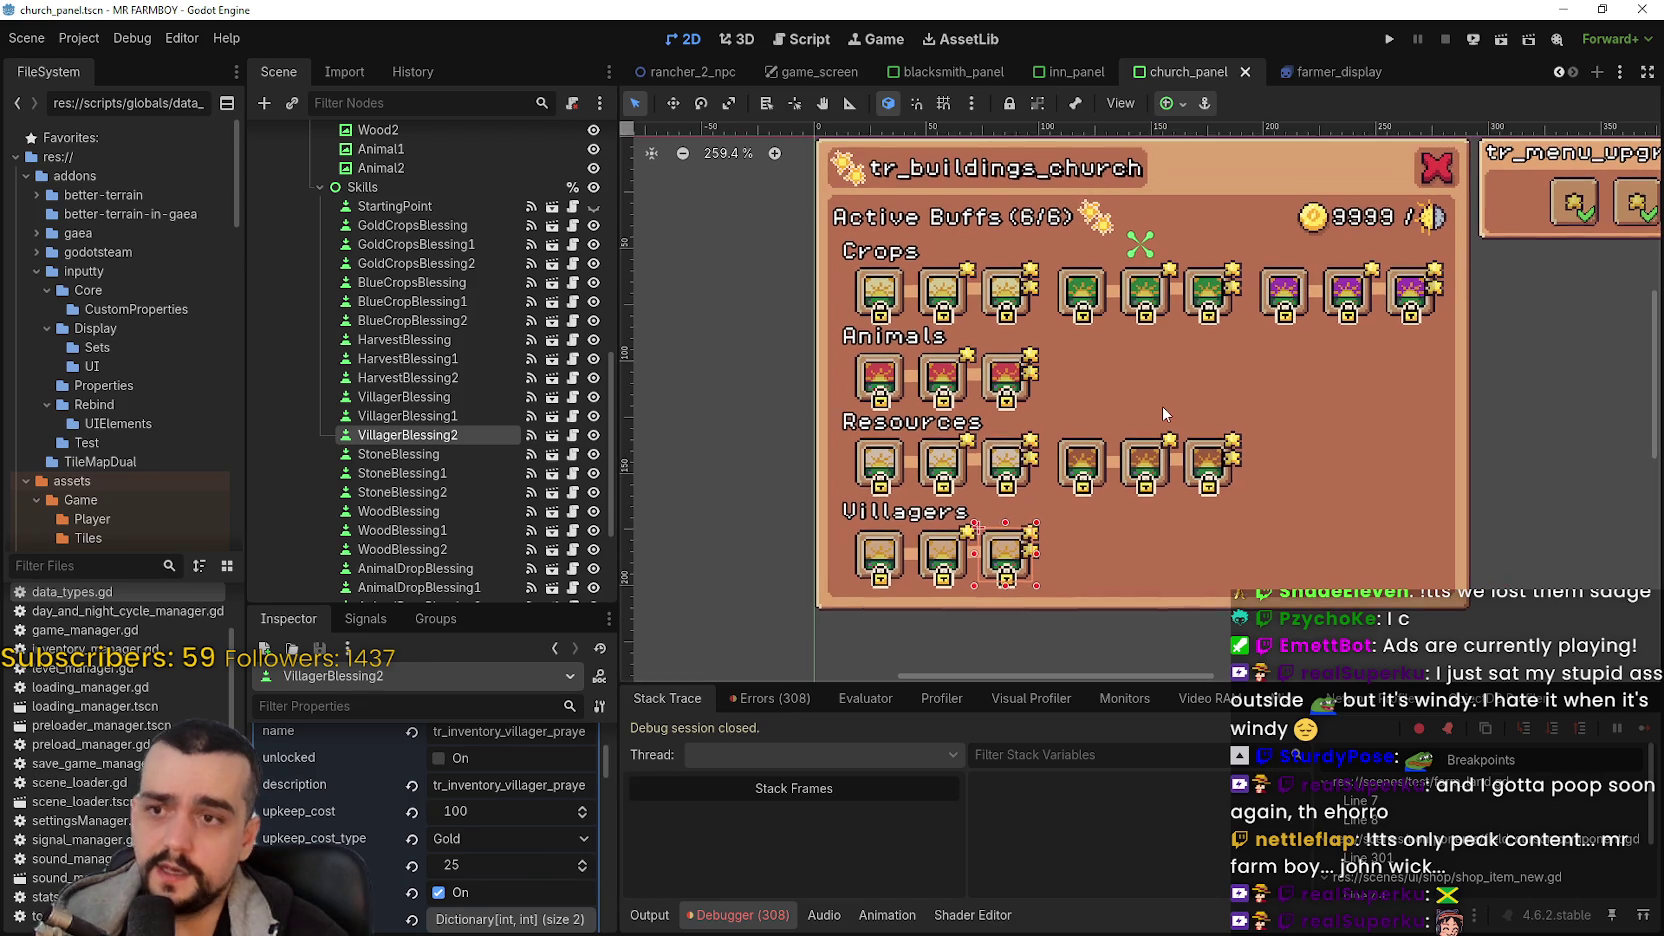
pyautogui.hotkey('ctrl', 's')
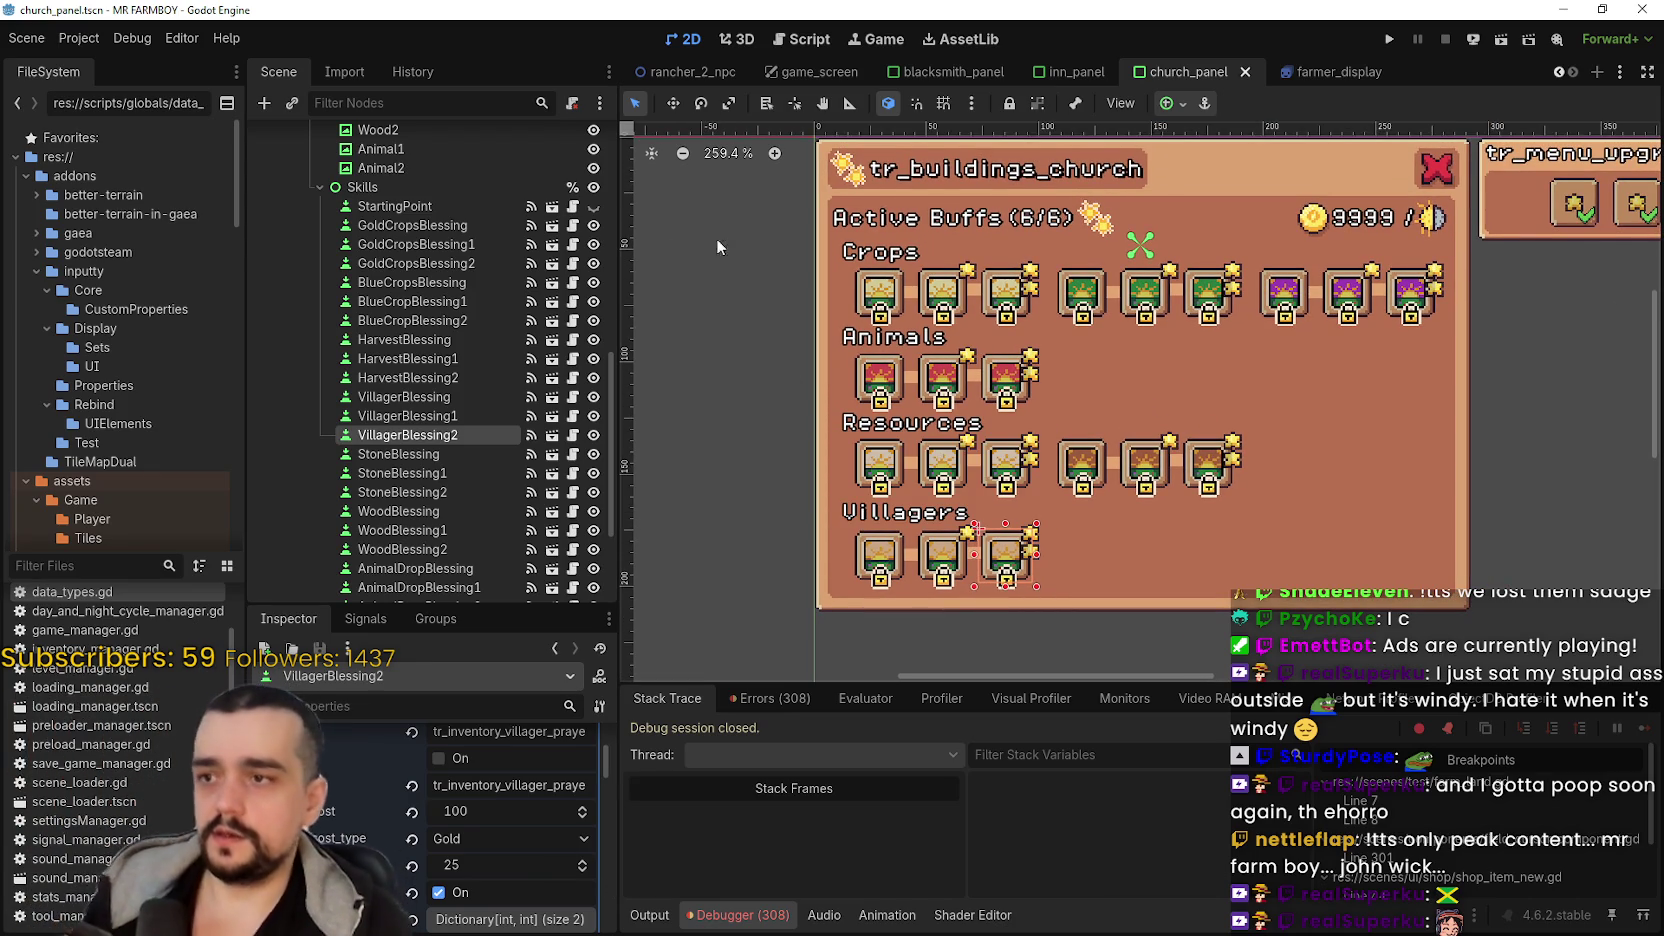
pyautogui.scroll(3, 533, 299)
pyautogui.scroll(5, 533, 299)
pyautogui.scroll(-2, 1082, 350)
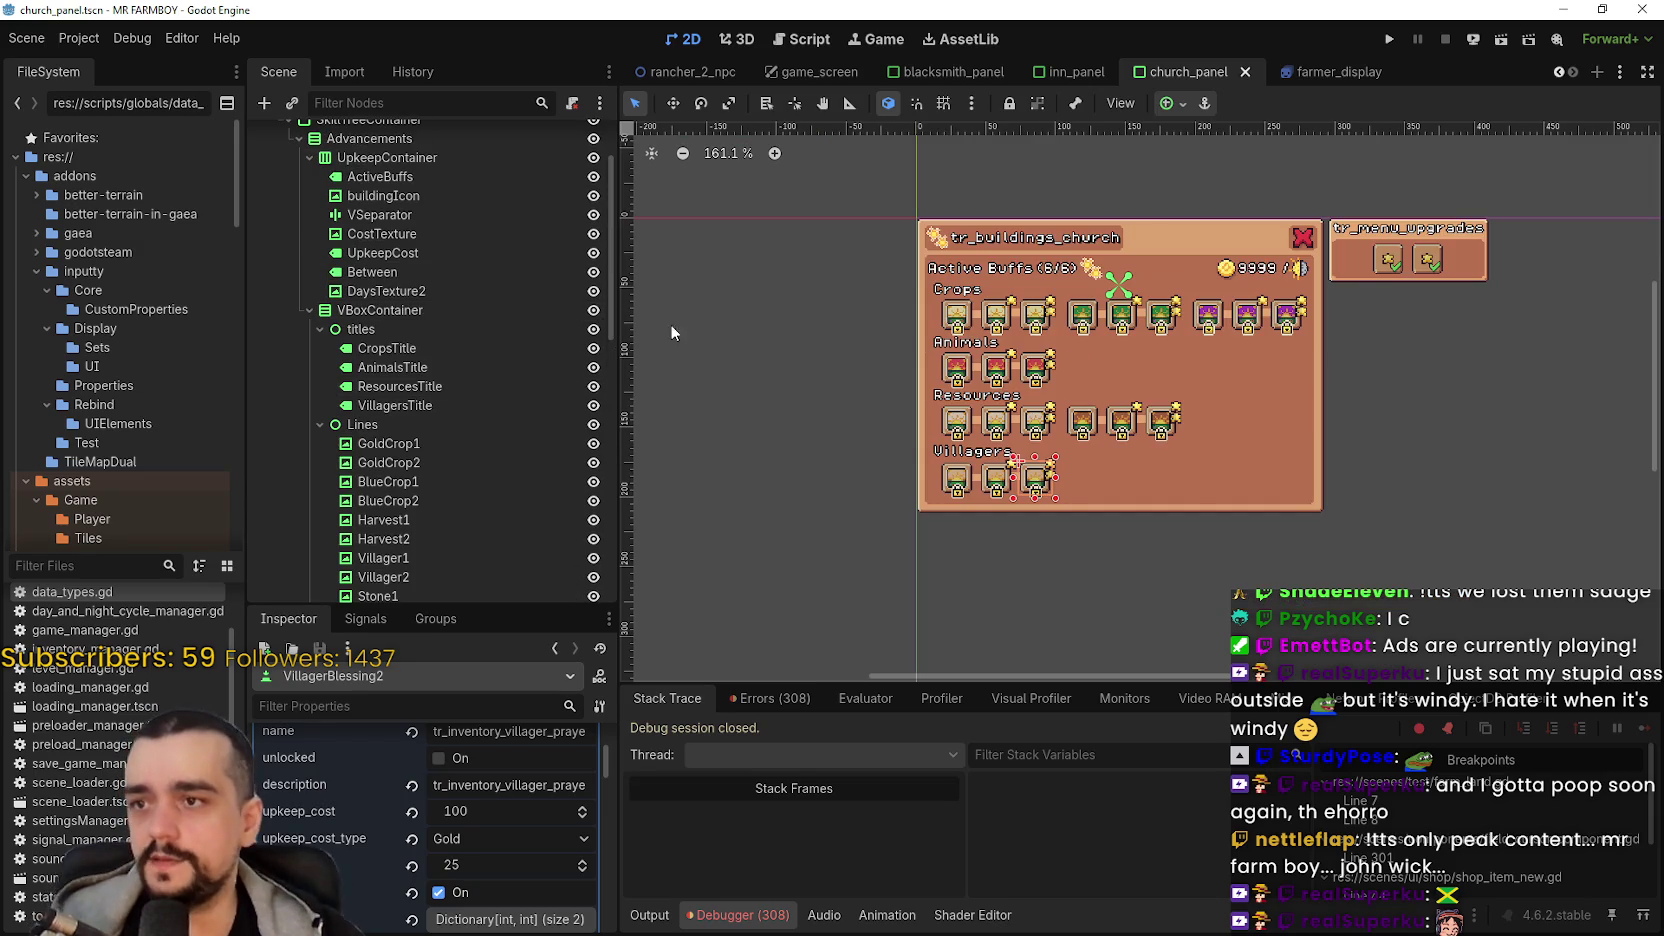
pyautogui.scroll(3, 505, 284)
pyautogui.click(289, 214)
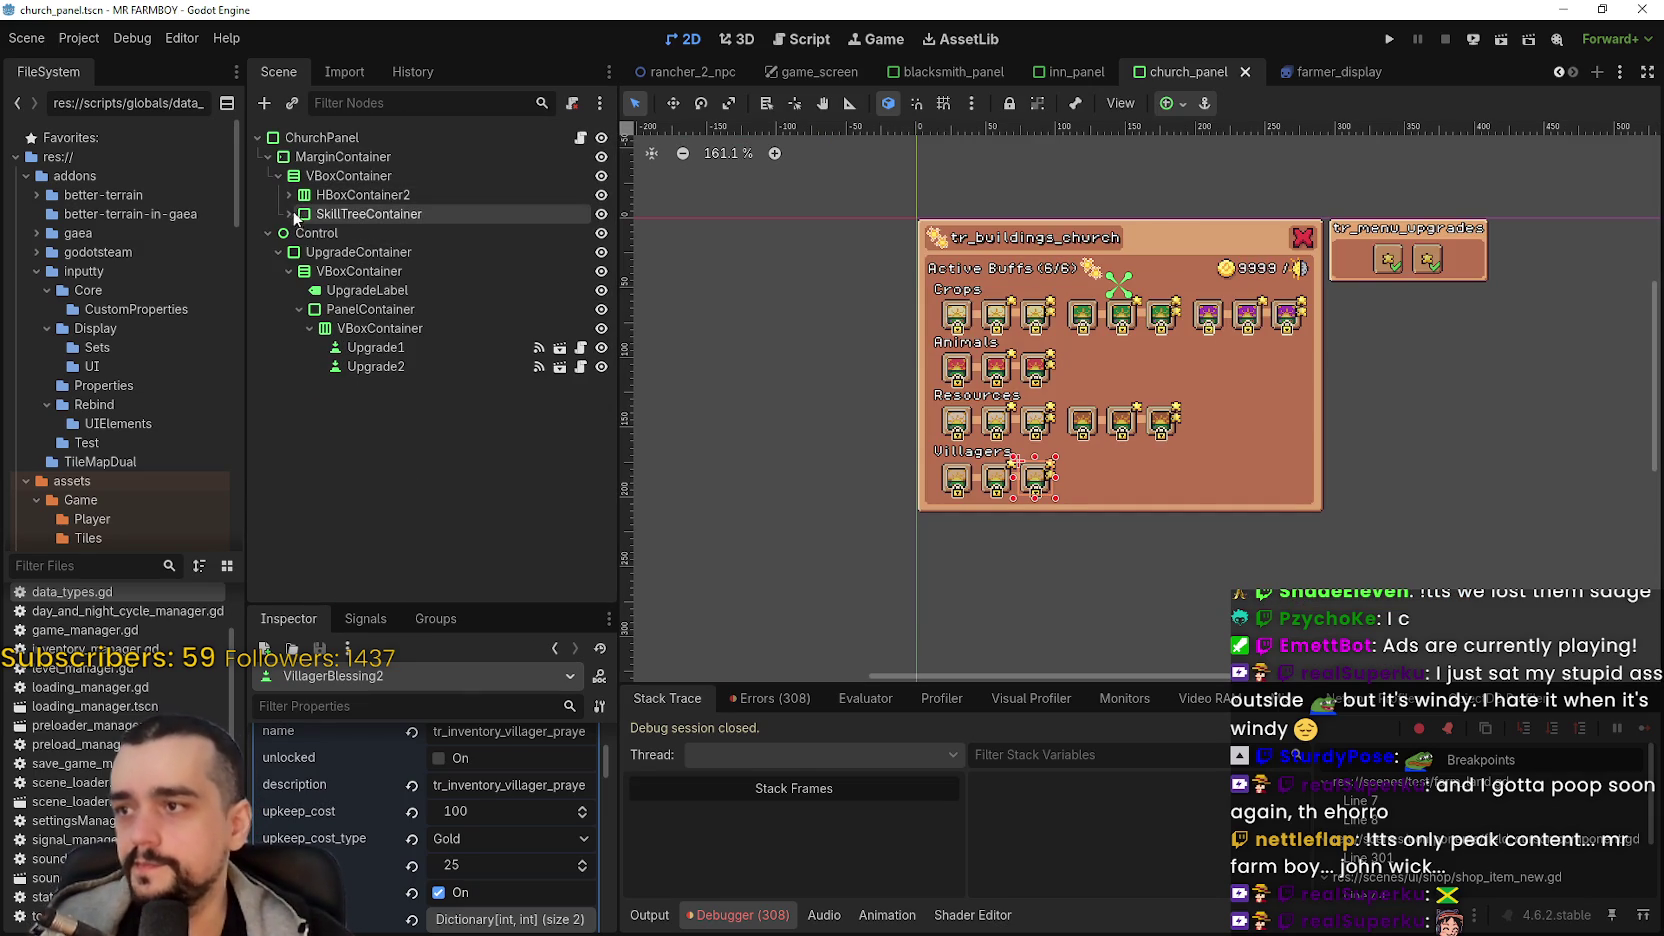
pyautogui.scroll(2, 1117, 364)
pyautogui.hotkey('ctrl', 's')
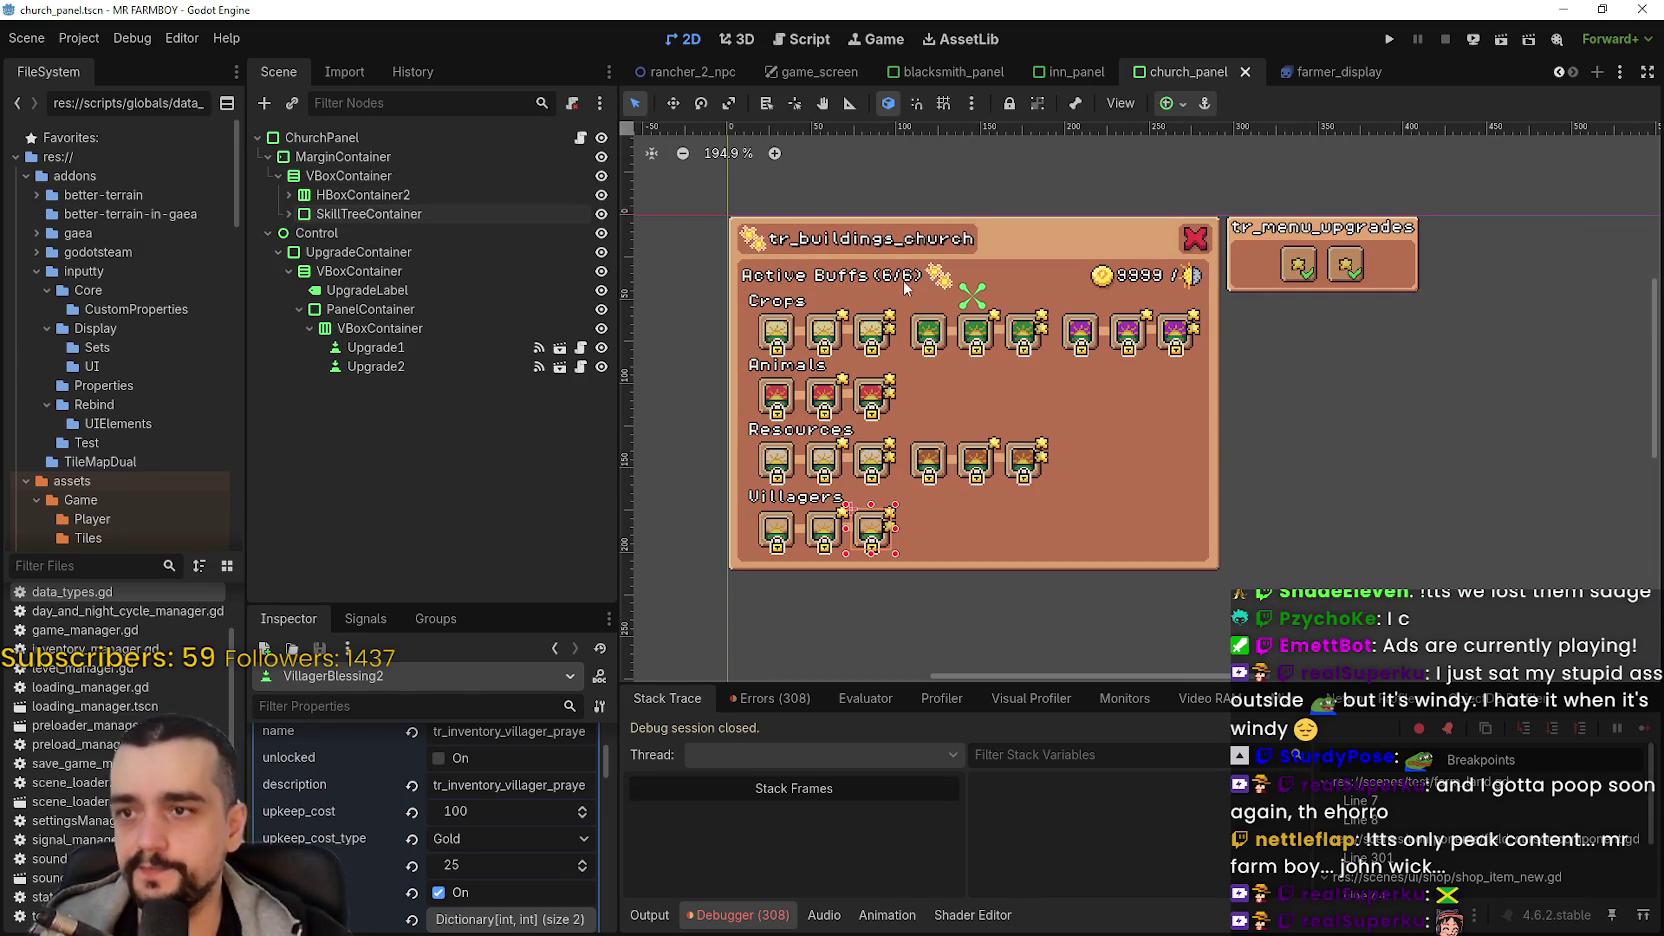
# - Open church_panel.gd from the ChurchPanel's script icon
pyautogui.click(581, 138)
pyautogui.click(1289, 391)
pyautogui.scroll(3, 1289, 391)
pyautogui.scroll(-2, 1073, 500)
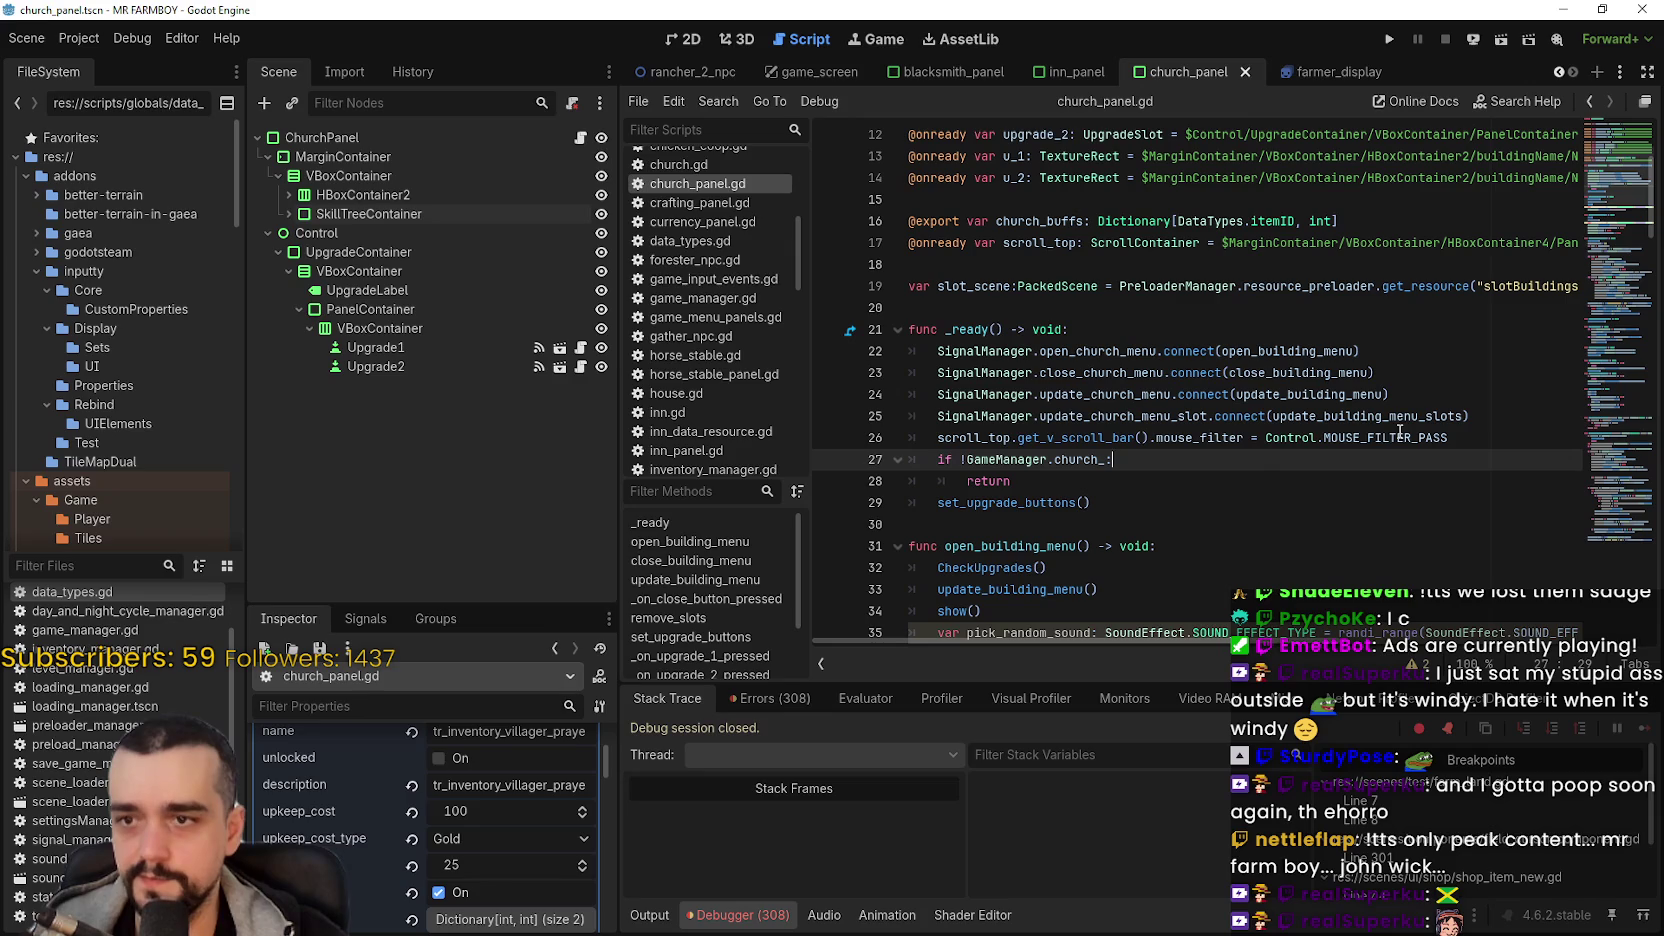
# - Select the signal lines 25–26 in church_panel.gd's _ready, then switch to the inn_panel scene
pyautogui.doubleClick(984, 437)
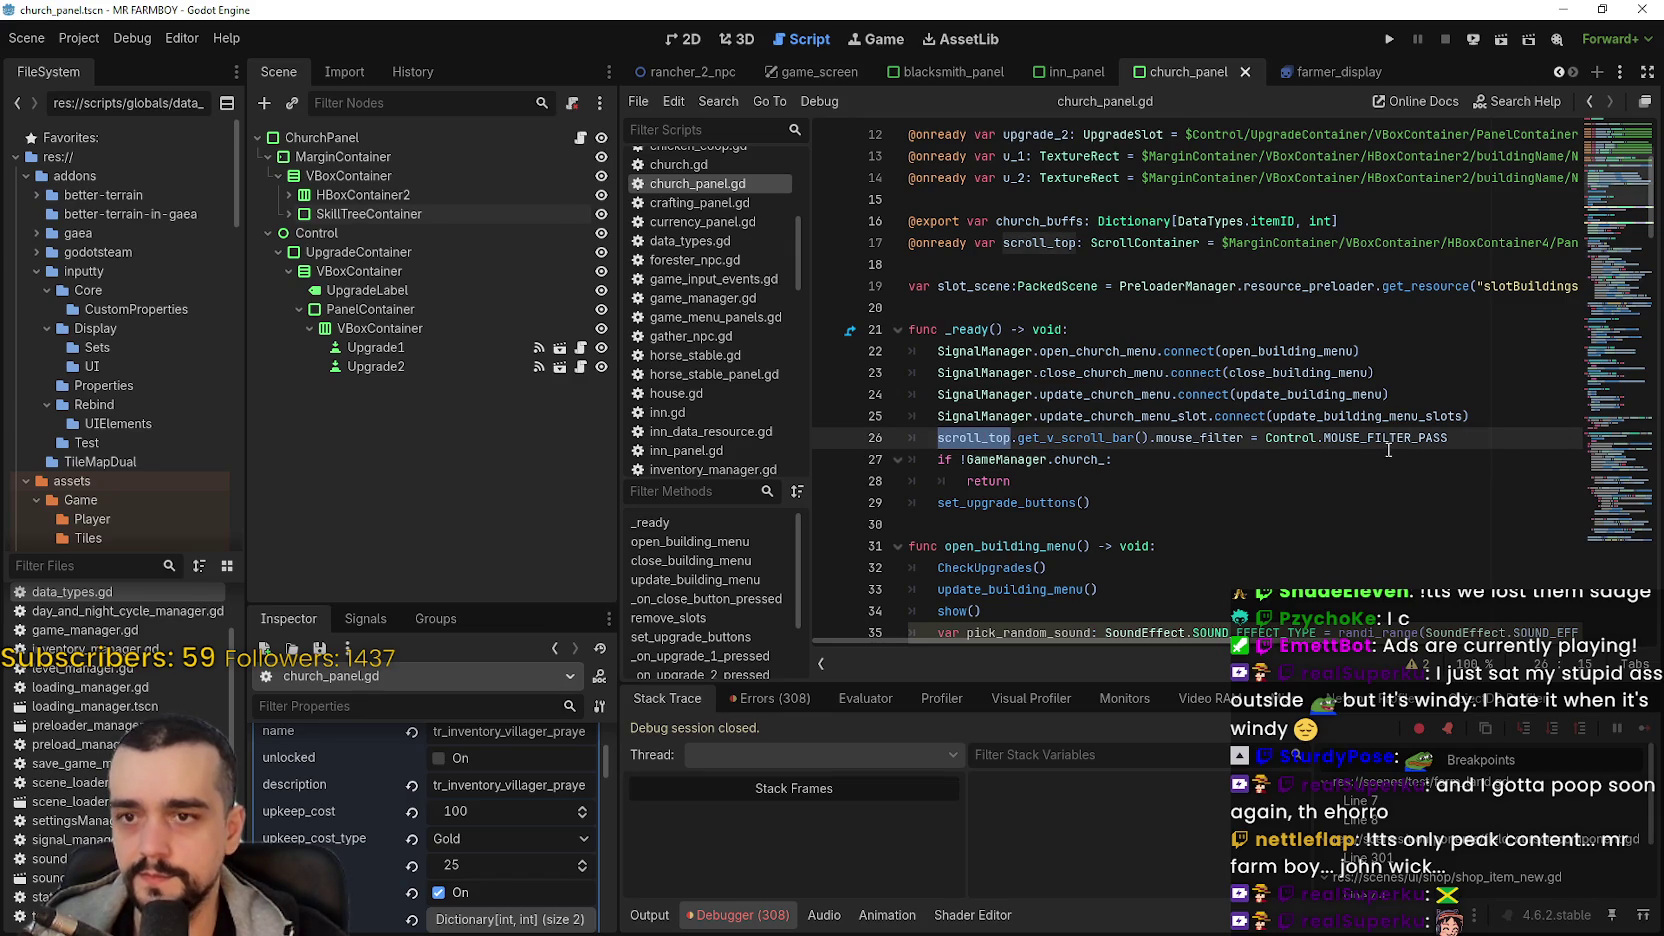
pyautogui.click(1112, 460)
pyautogui.moveTo(1490, 437); pyautogui.dragTo(878, 412)
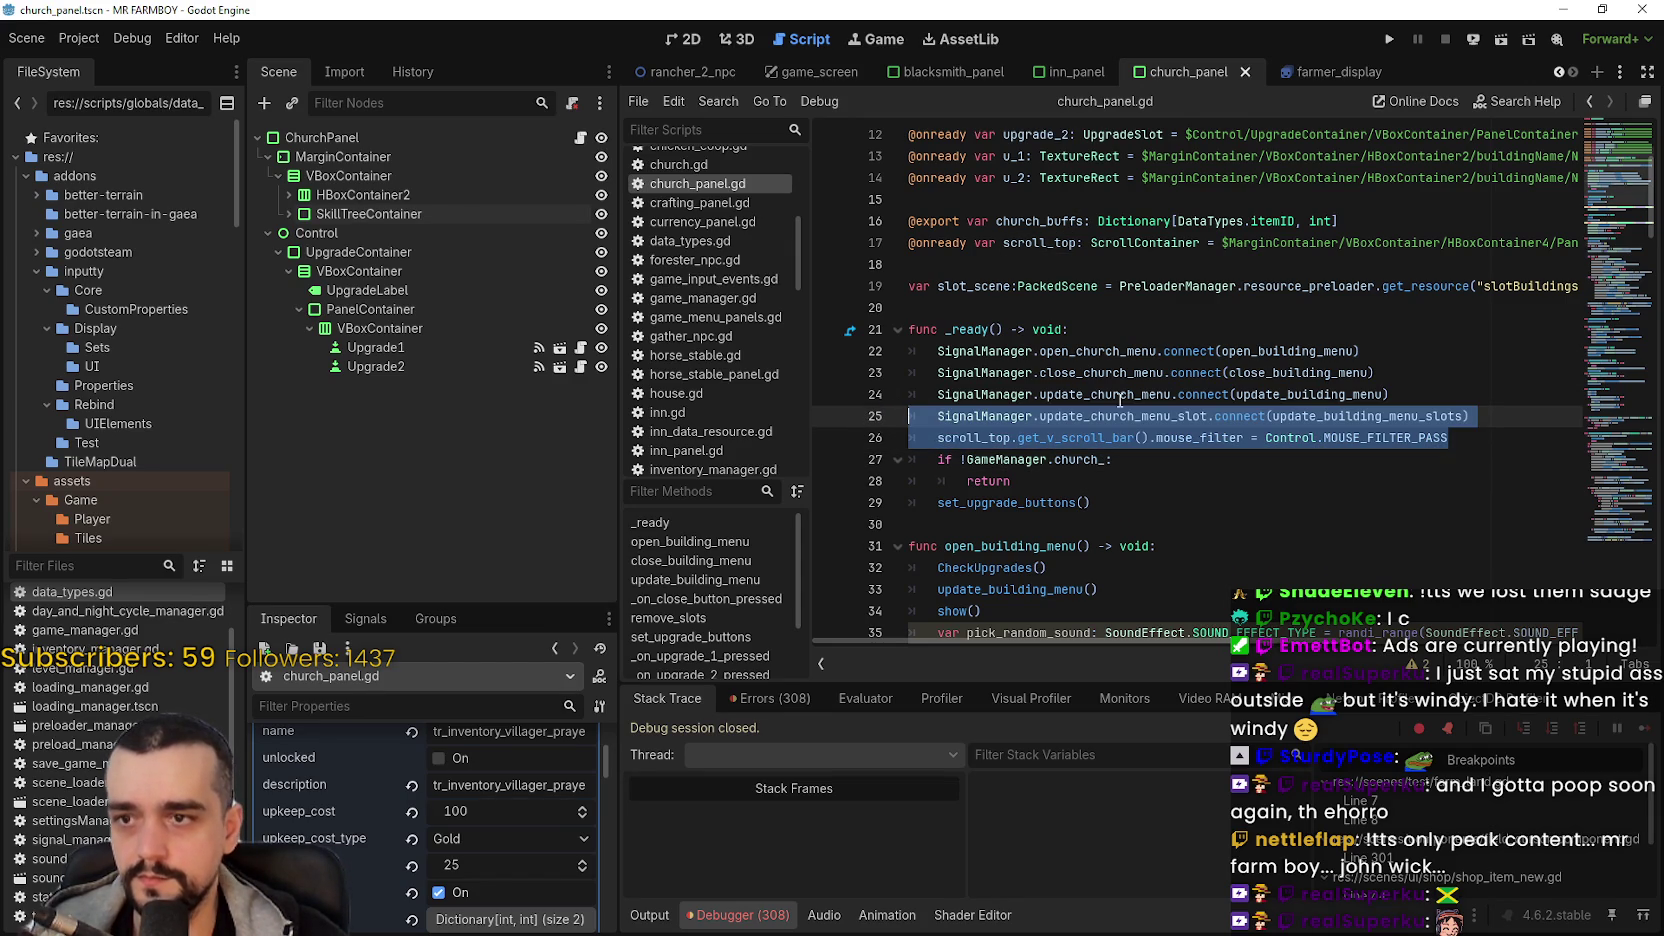
pyautogui.click(1070, 72)
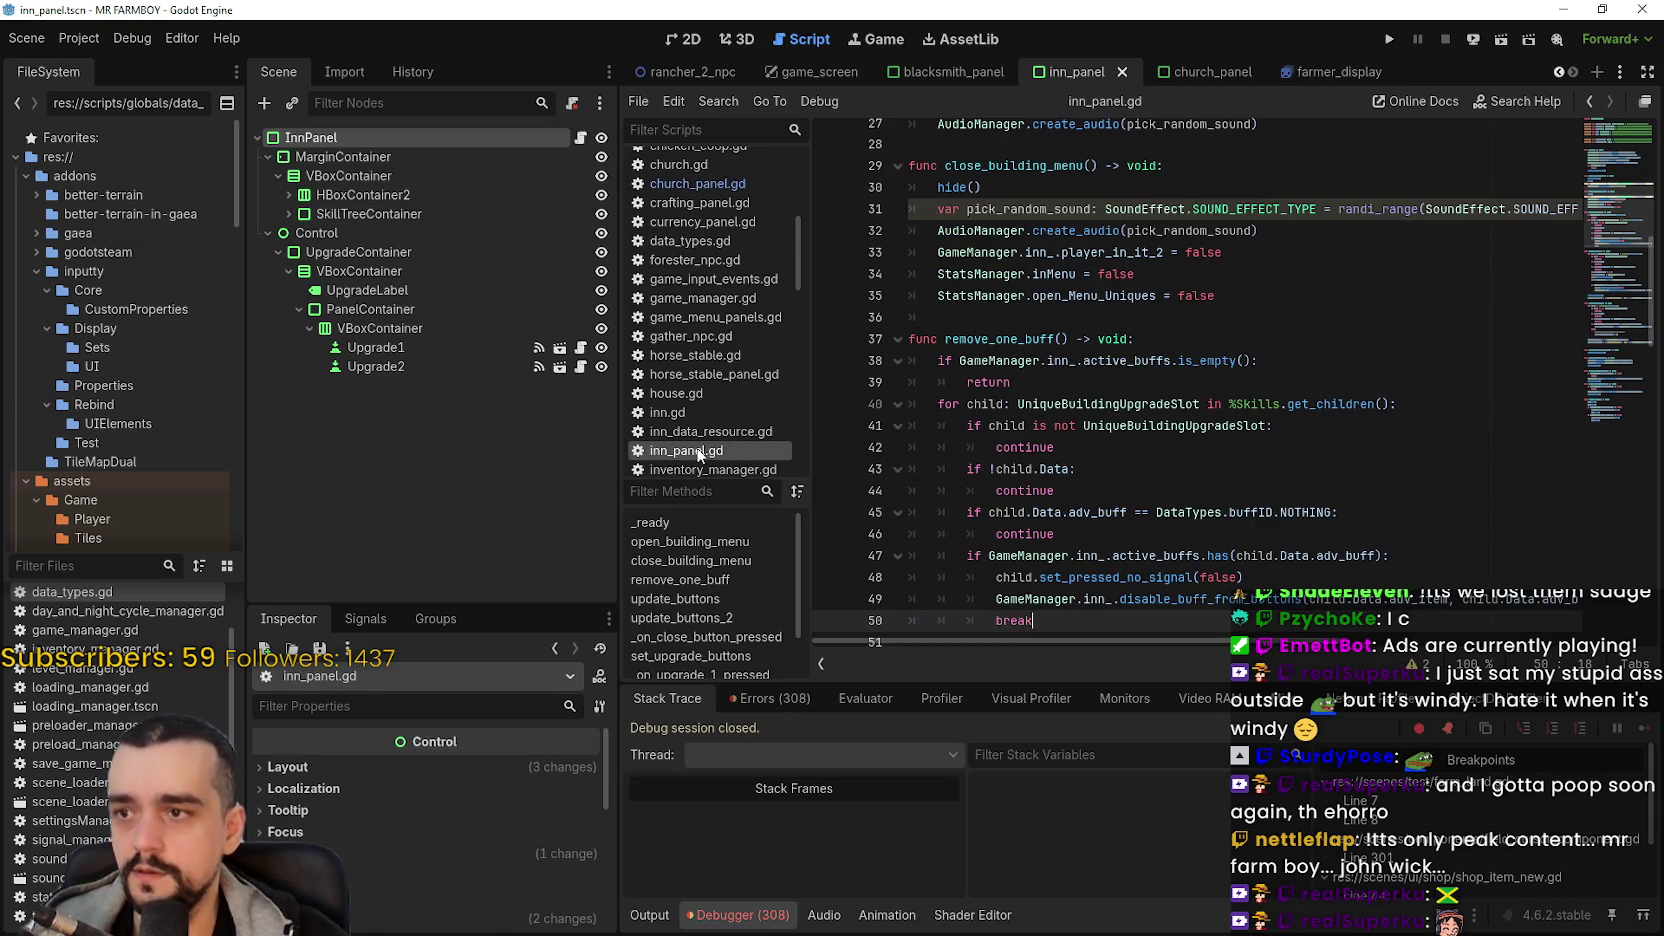
# - Copy the three signal connection lines 16–18 from inn_panel.gd's _ready and return to church_panel.gd
pyautogui.scroll(3, 695, 230)
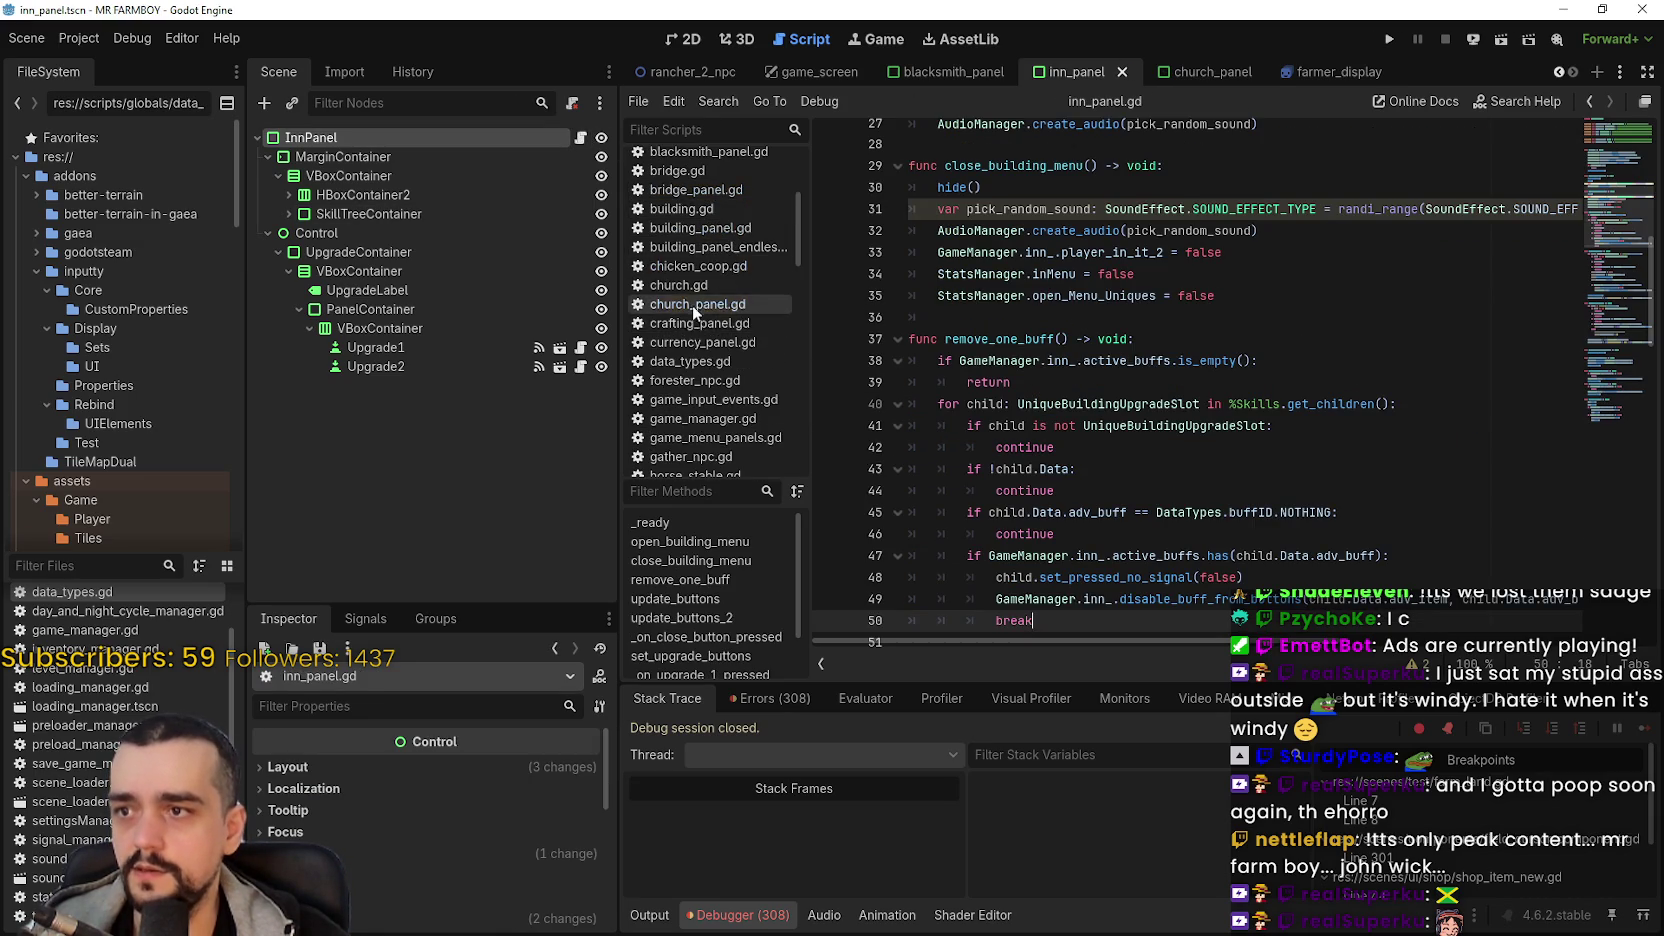
pyautogui.scroll(3, 700, 330)
pyautogui.moveTo(711, 419)
pyautogui.mouseDown()
pyautogui.moveTo(735, 190)
pyautogui.moveTo(708, 160)
pyautogui.mouseUp()
pyautogui.scroll(-10, 725, 340)
pyautogui.moveTo(707, 329); pyautogui.dragTo(710, 160)
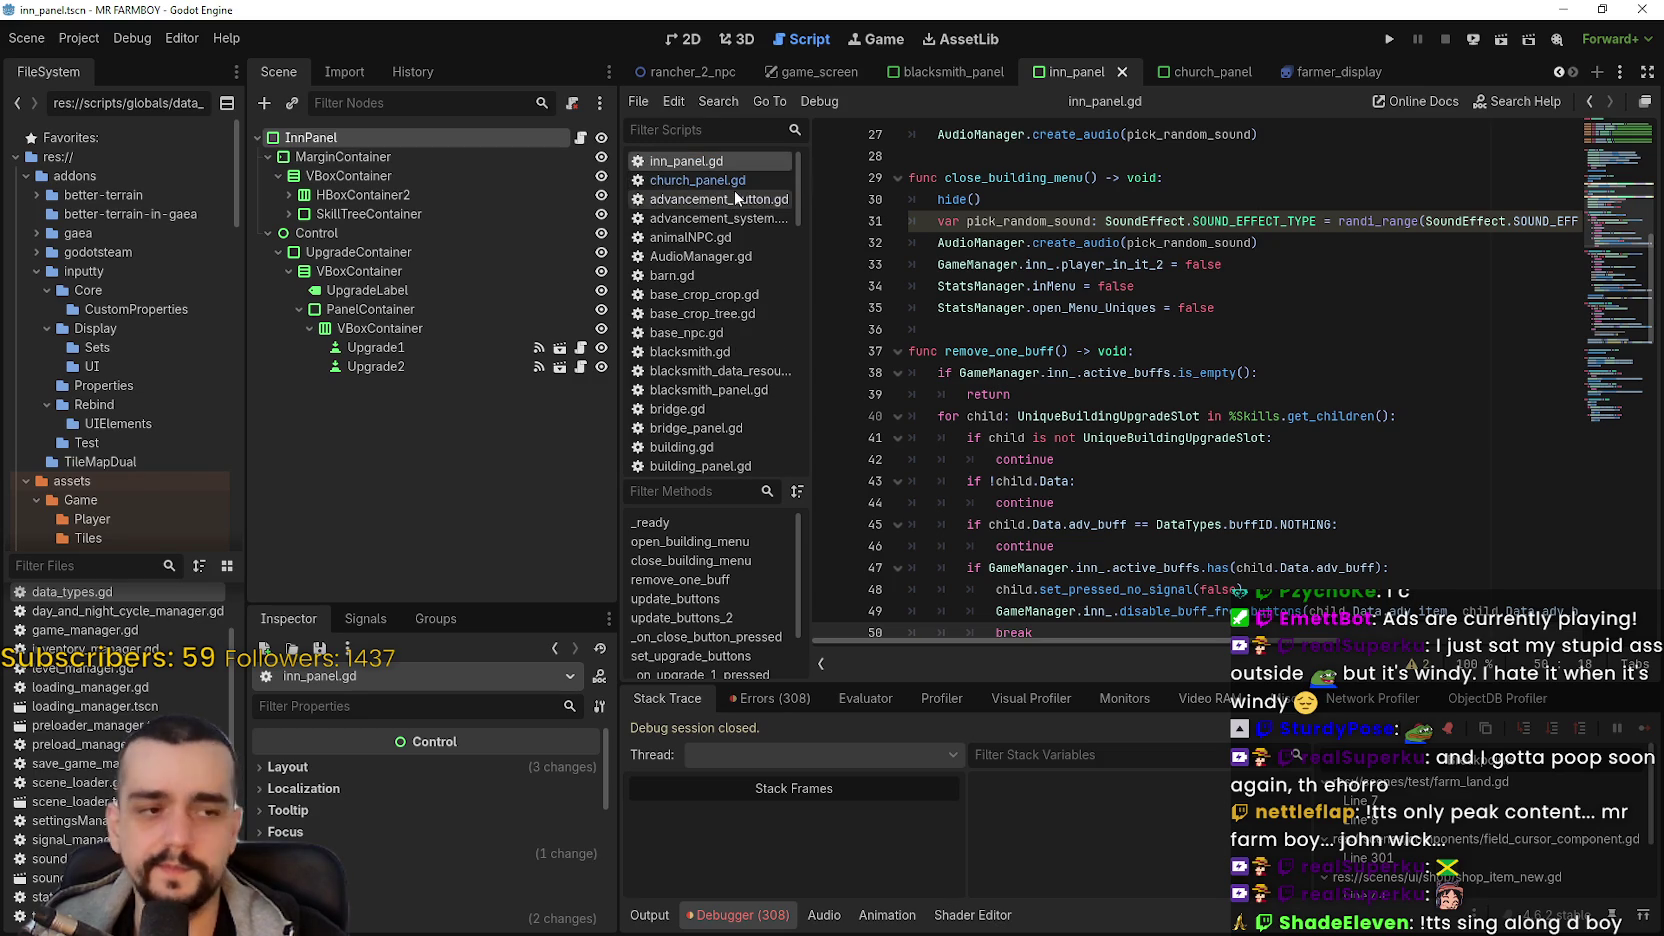
pyautogui.click(1085, 221)
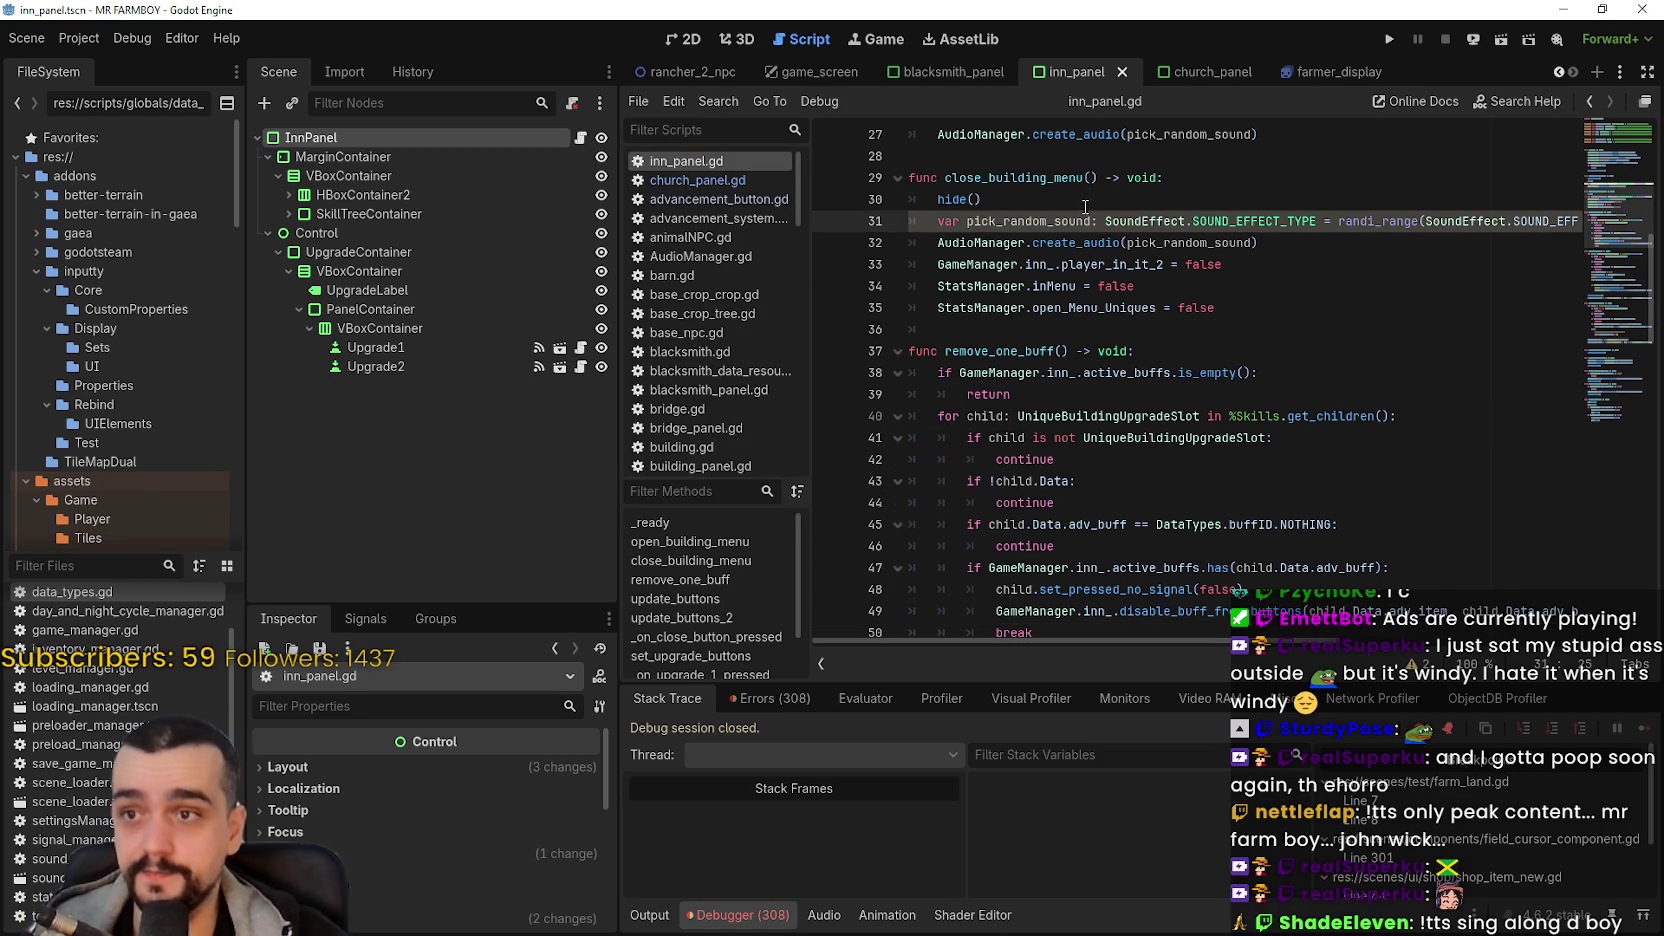
pyautogui.scroll(9, 1085, 204)
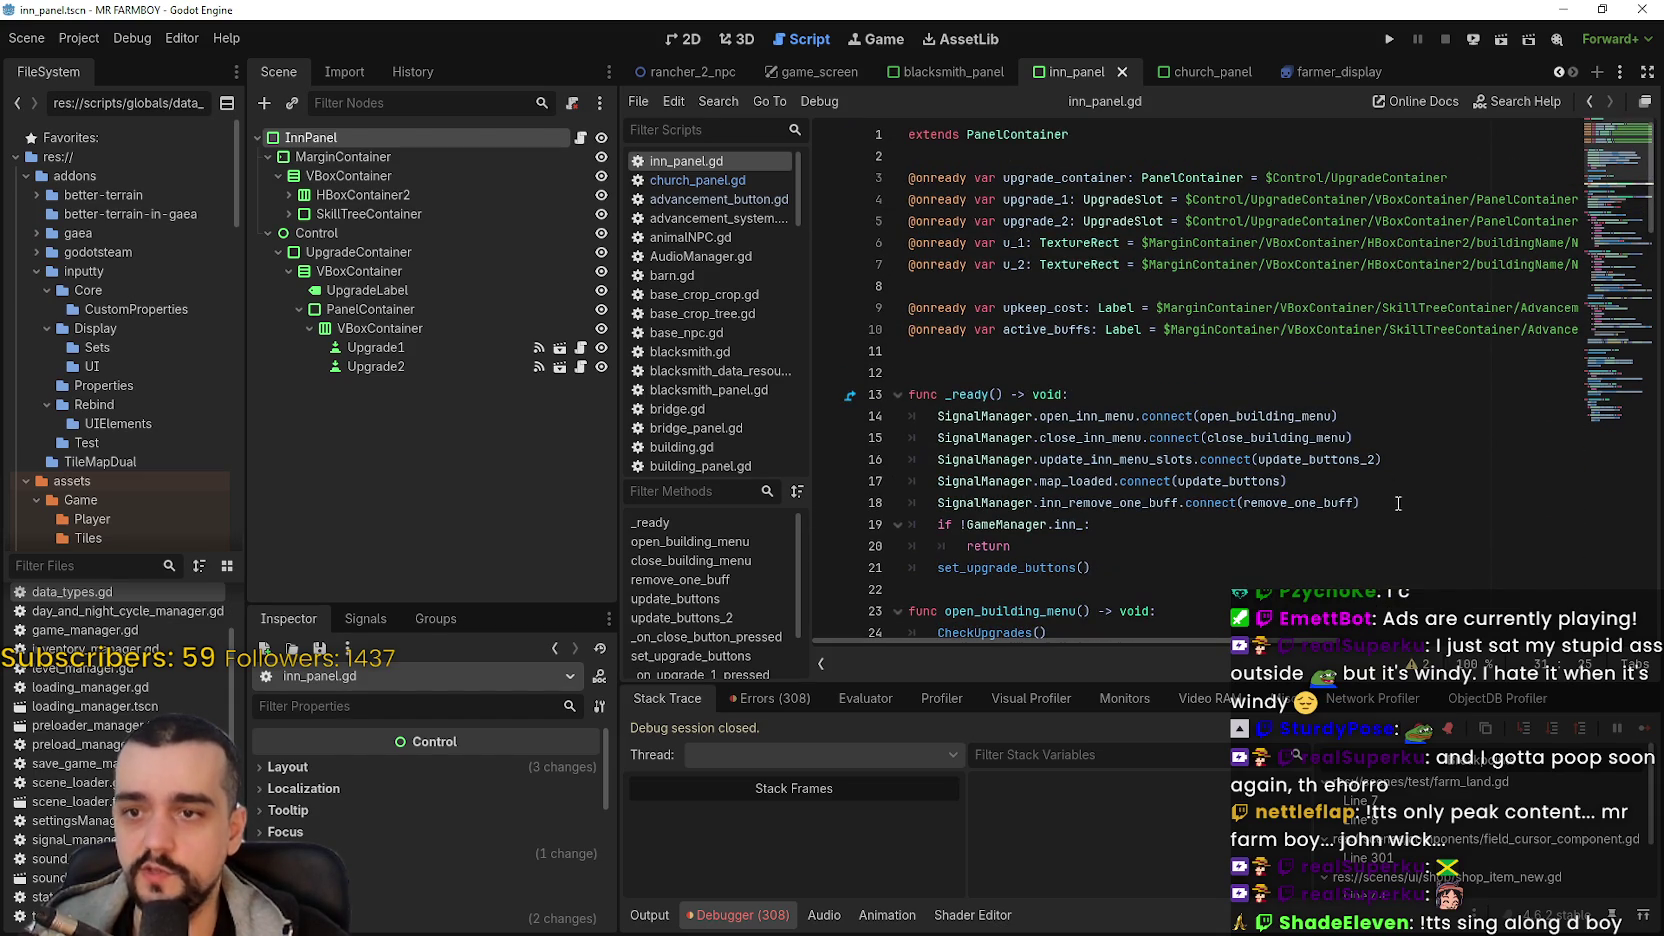
pyautogui.moveTo(1401, 510)
pyautogui.mouseDown()
pyautogui.moveTo(930, 460)
pyautogui.moveTo(887, 479)
pyautogui.mouseUp()
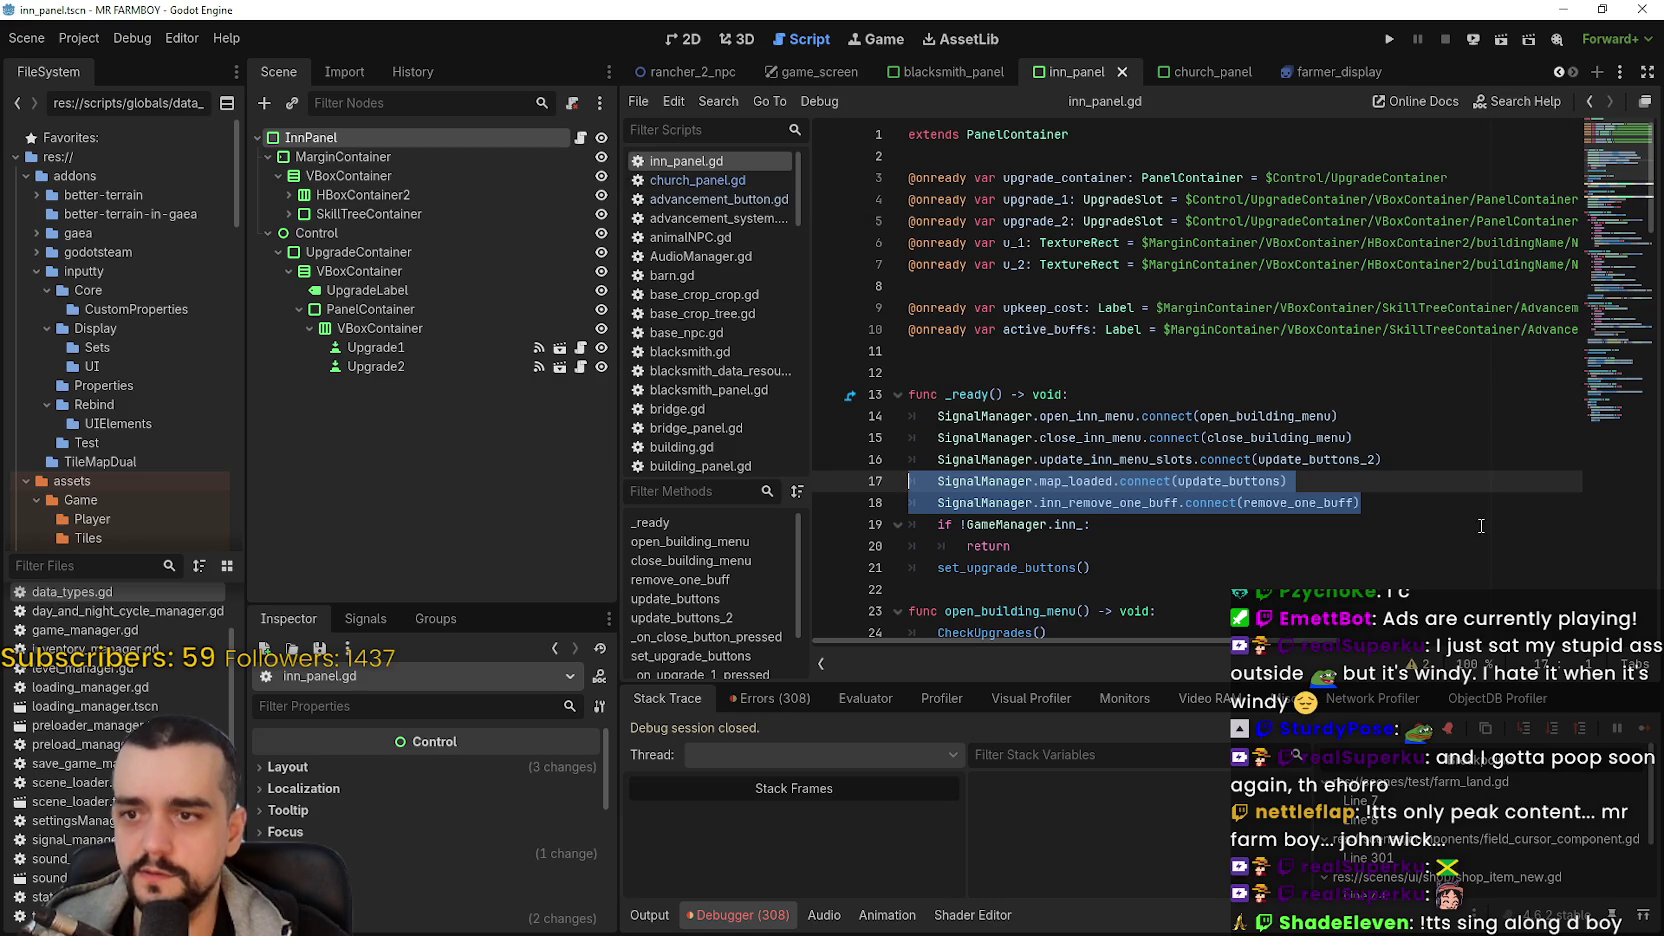
pyautogui.click(1416, 497)
pyautogui.moveTo(1416, 497)
pyautogui.mouseDown()
pyautogui.moveTo(900, 440)
pyautogui.moveTo(867, 456)
pyautogui.mouseUp()
pyautogui.hotkey('ctrl', 'c')
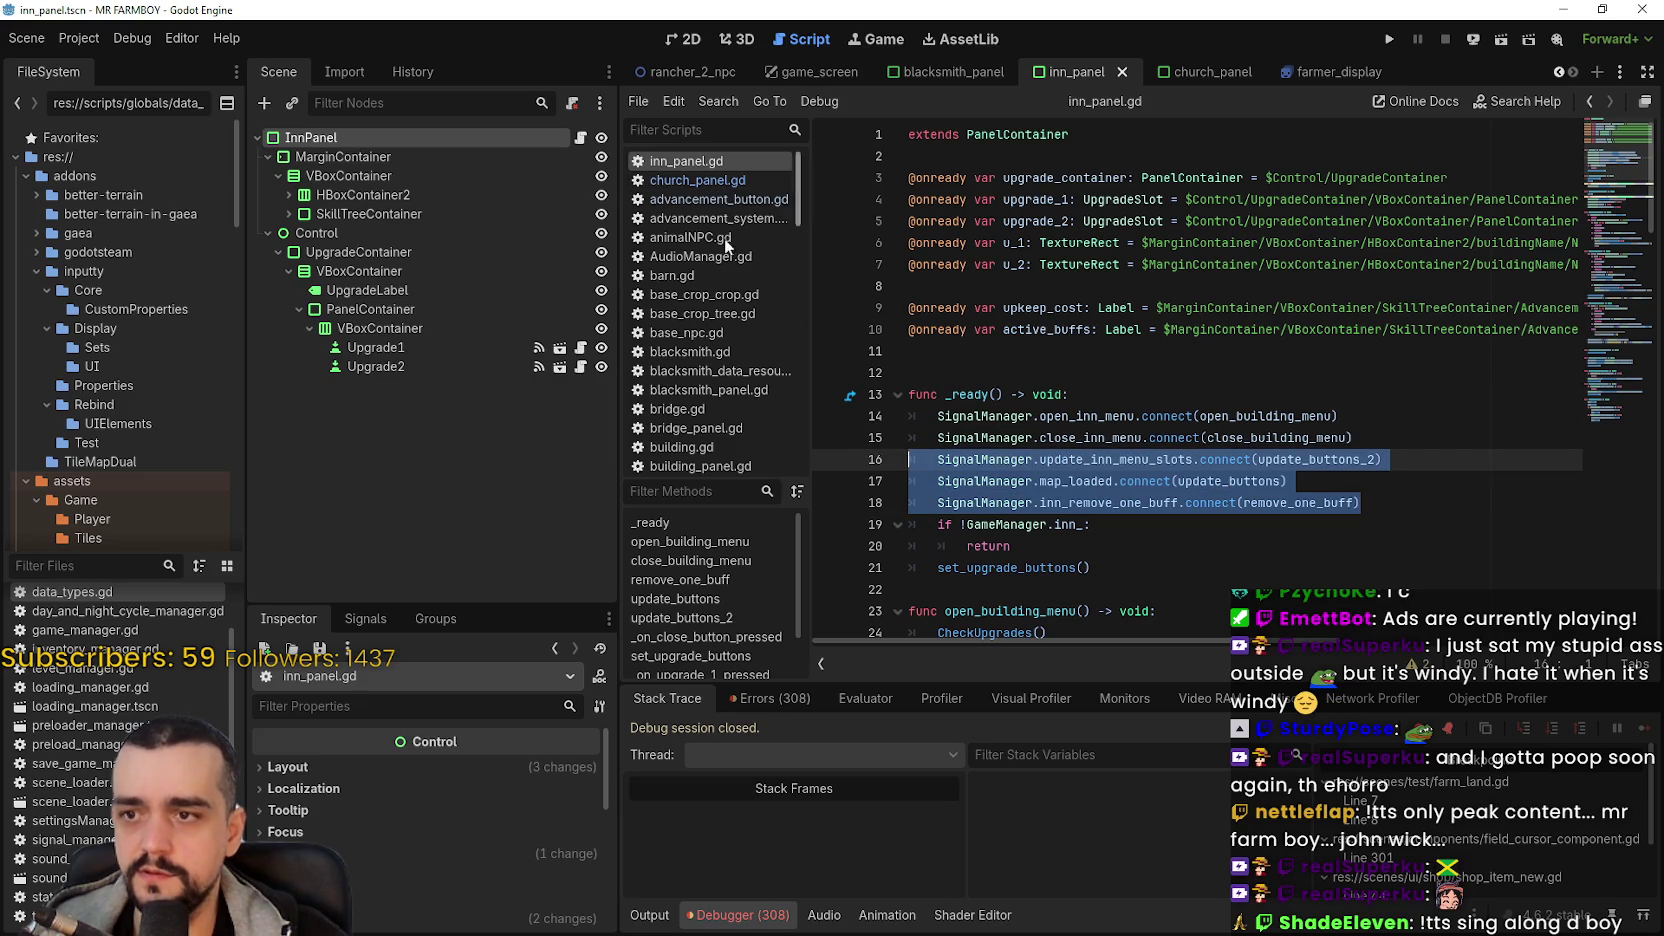
pyautogui.click(720, 180)
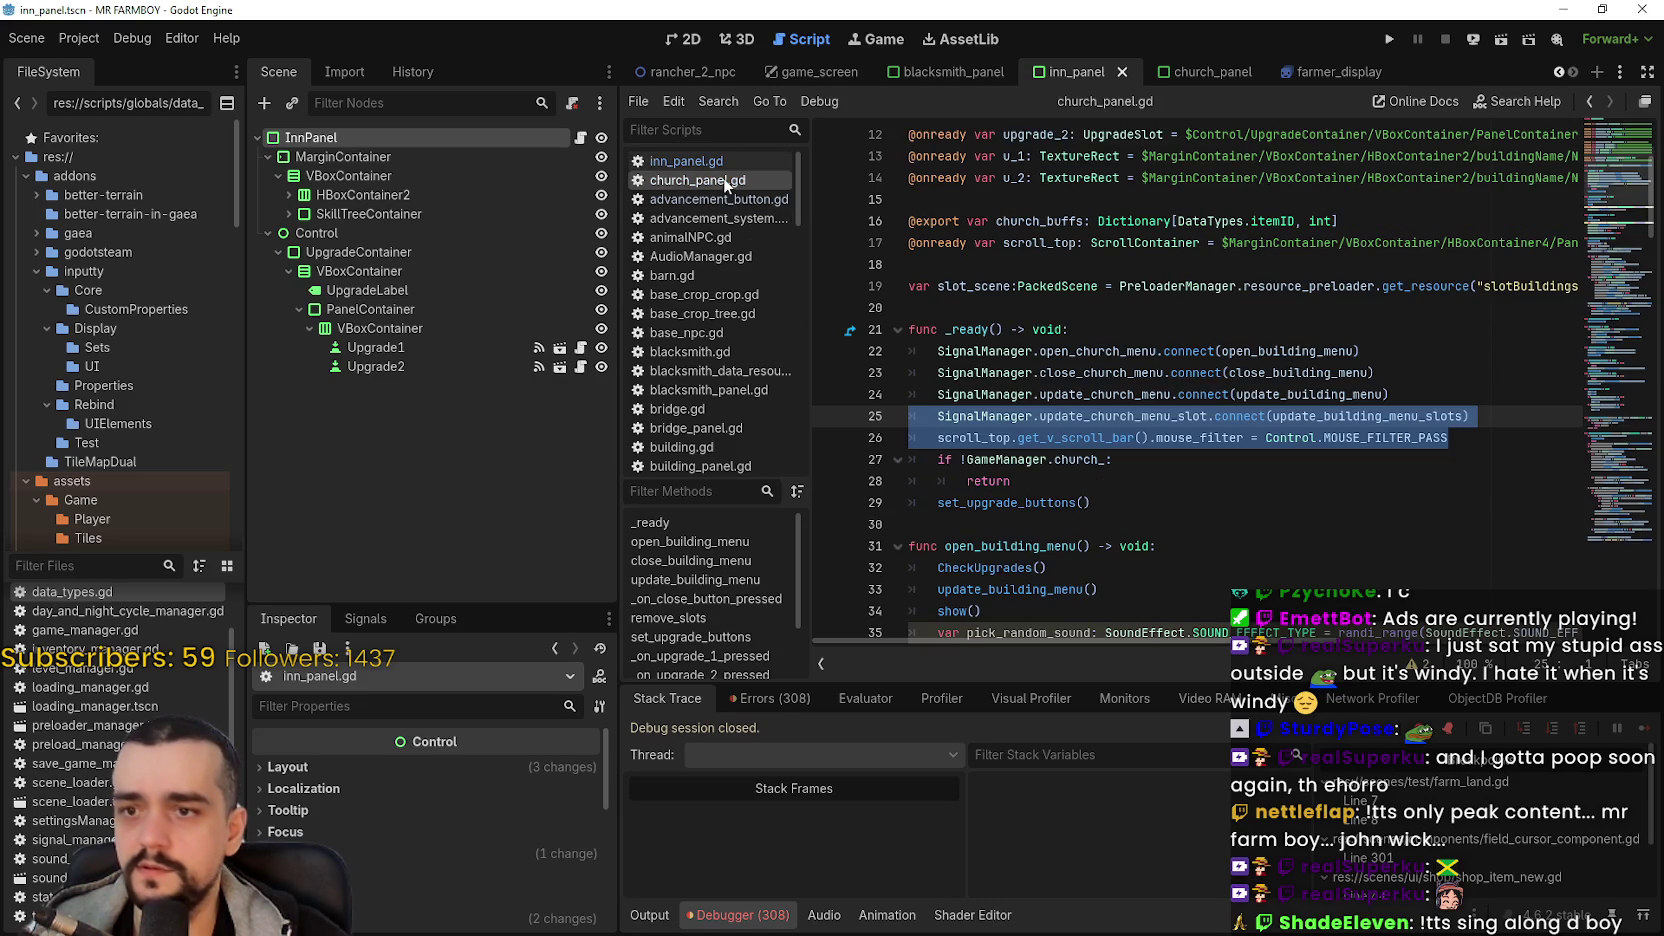
# - Replace church_panel.gd's signal lines 24–26 with the inn's pasted signal connections
pyautogui.click(1452, 438)
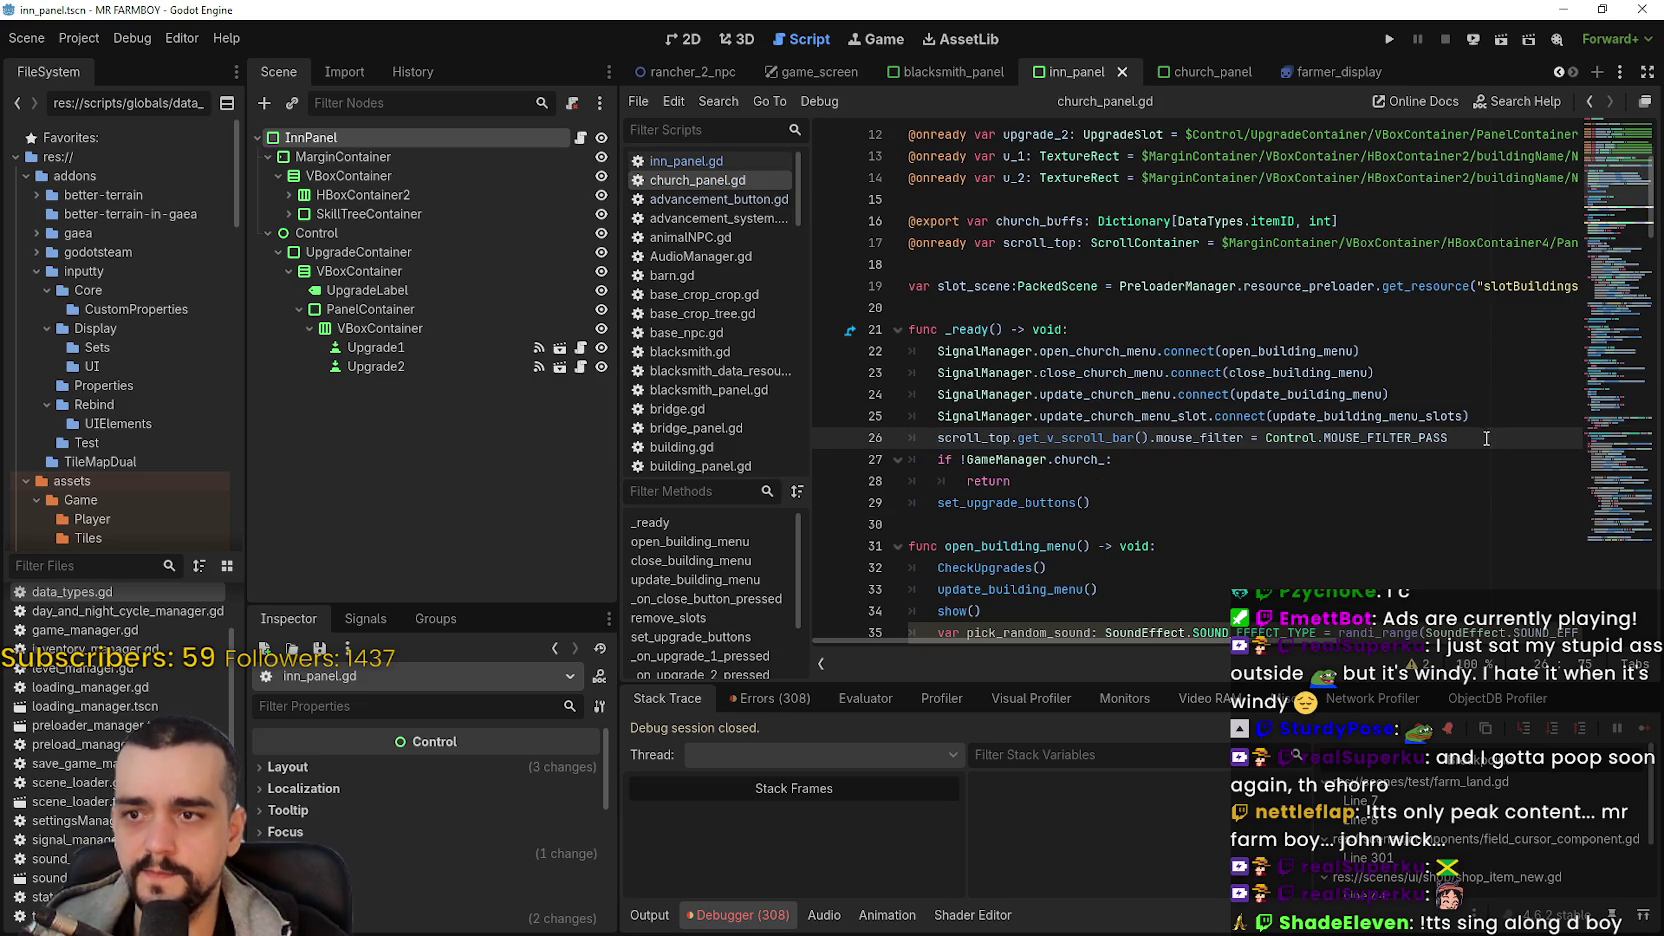
pyautogui.hotkey('shift', 'Up')
pyautogui.hotkey('shift', 'Up')
pyautogui.hotkey('shift', 'Home')
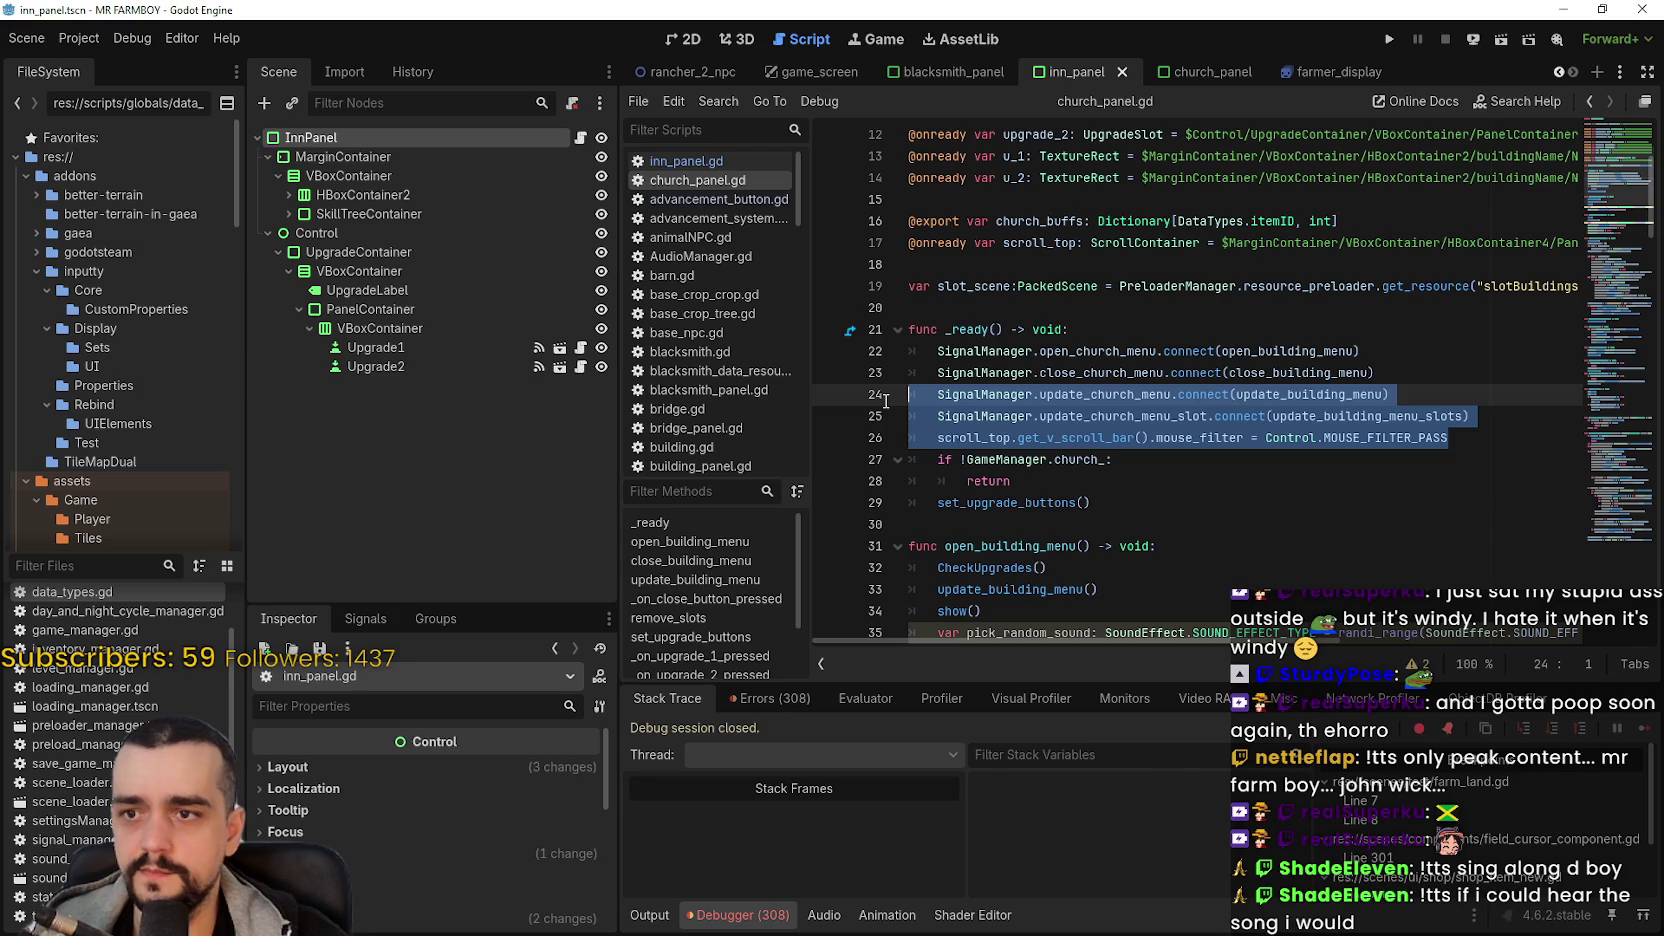
pyautogui.hotkey('ctrl', 'v')
pyautogui.hotkey('ctrl', 'z')
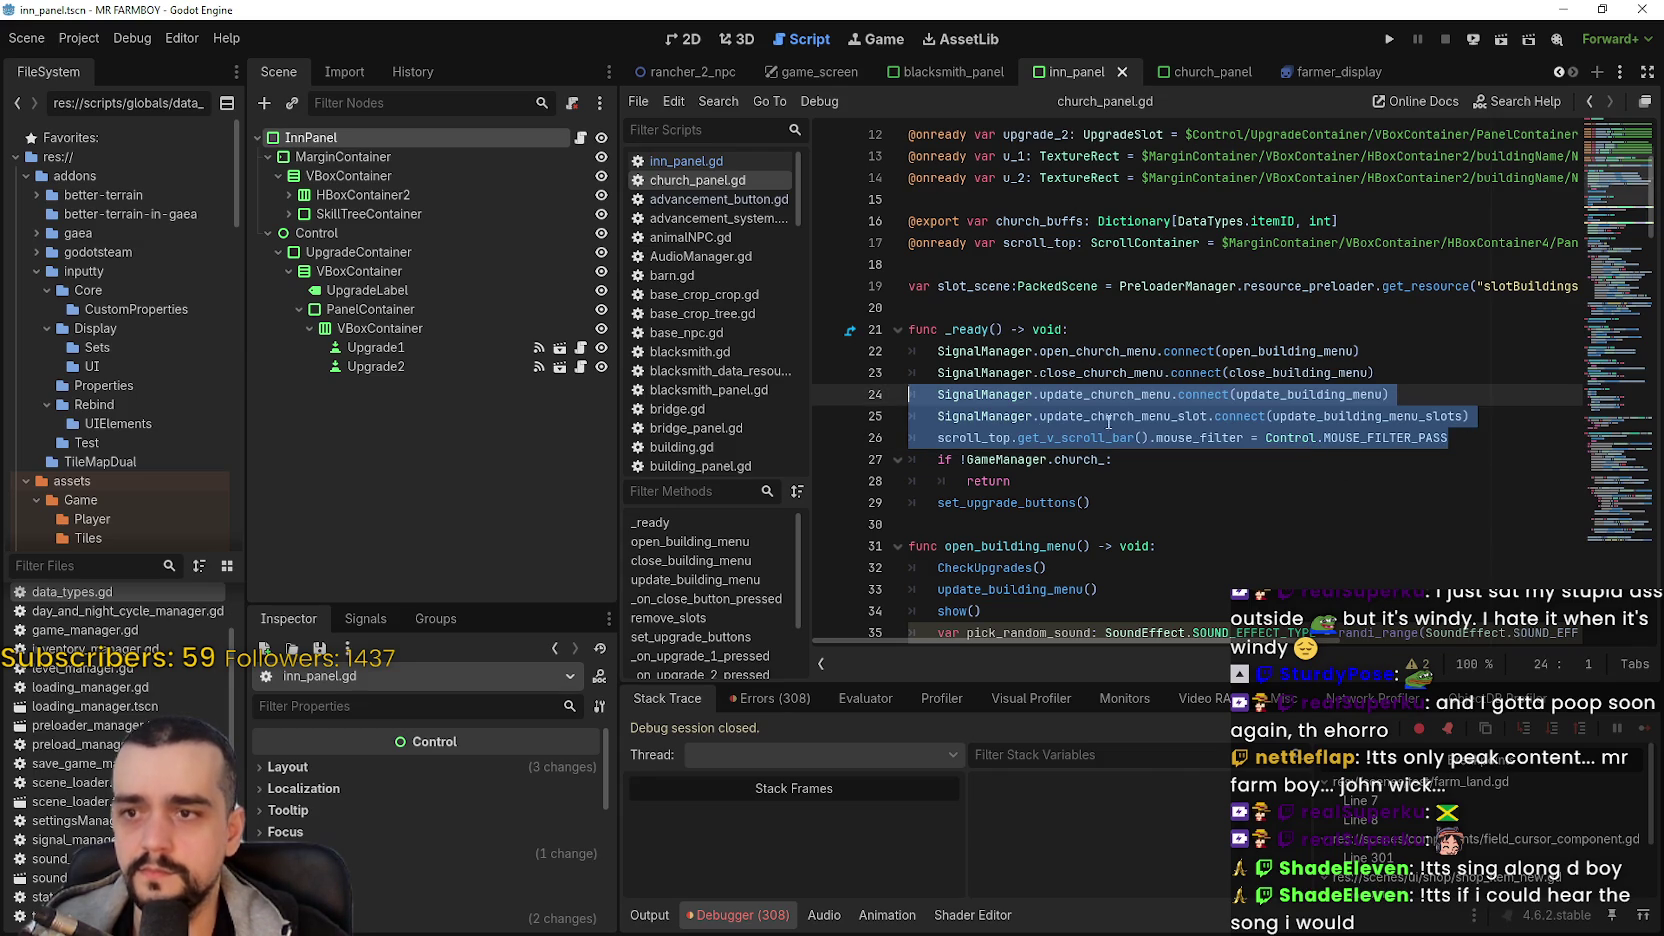
pyautogui.hotkey('ctrl', 'v')
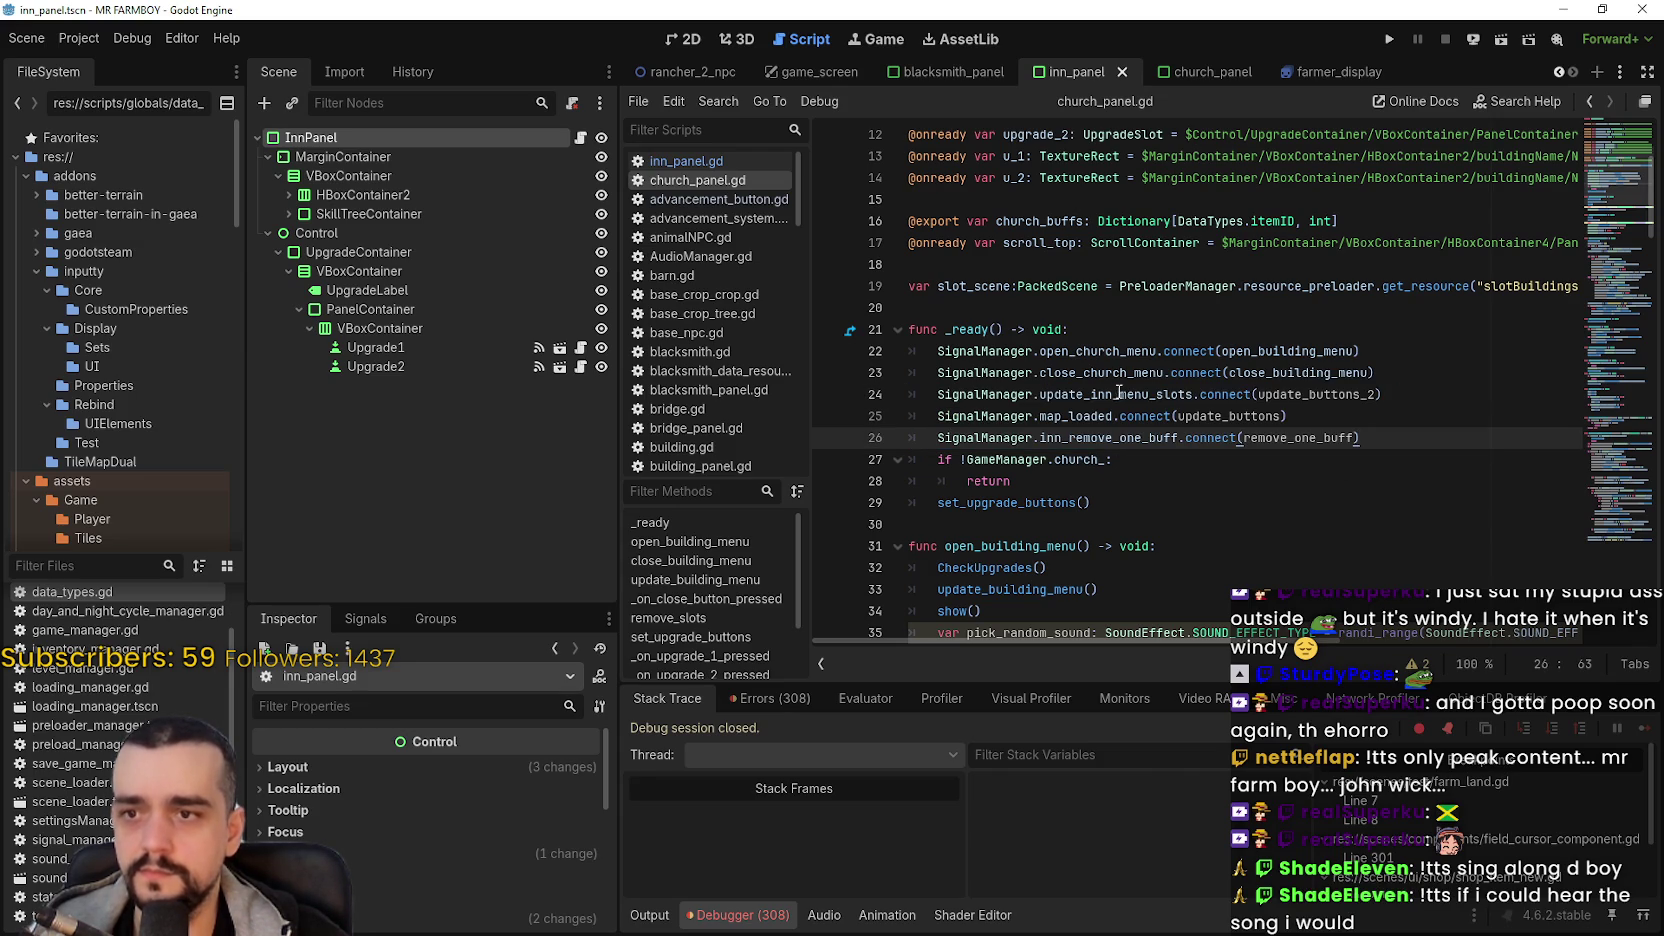
# - Rename them to update_church_menu_slots and church_remove_one_buff, then reopen inn_panel.gd
pyautogui.moveTo(1111, 389); pyautogui.dragTo(1097, 392)
pyautogui.write('church')
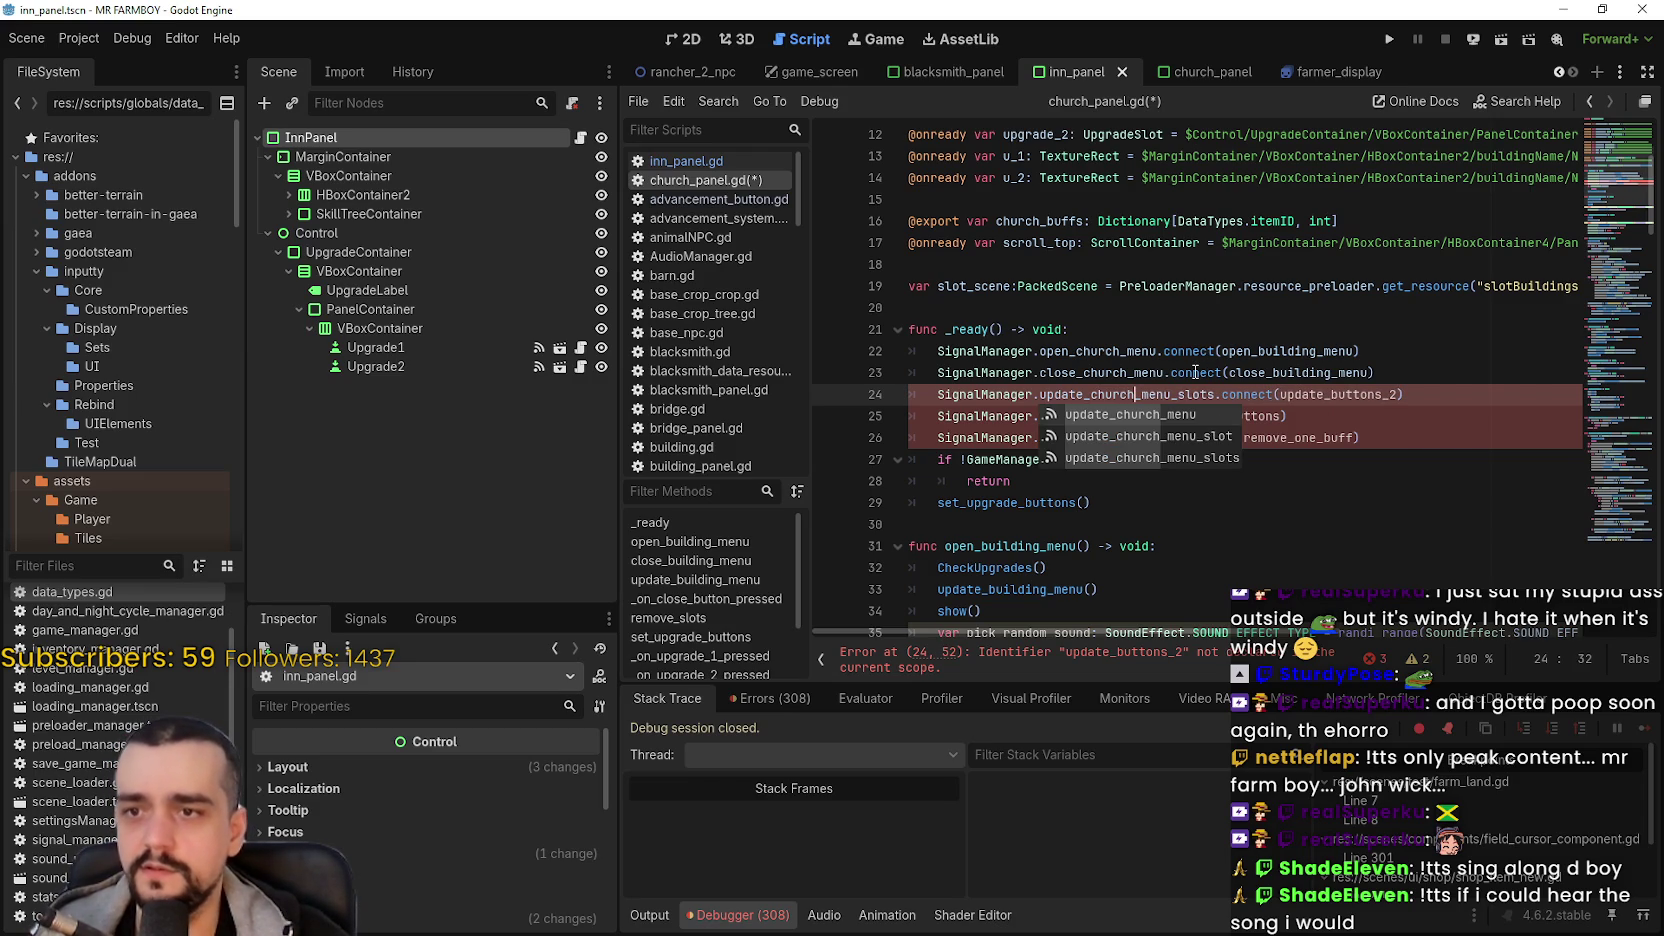
pyautogui.click(1094, 337)
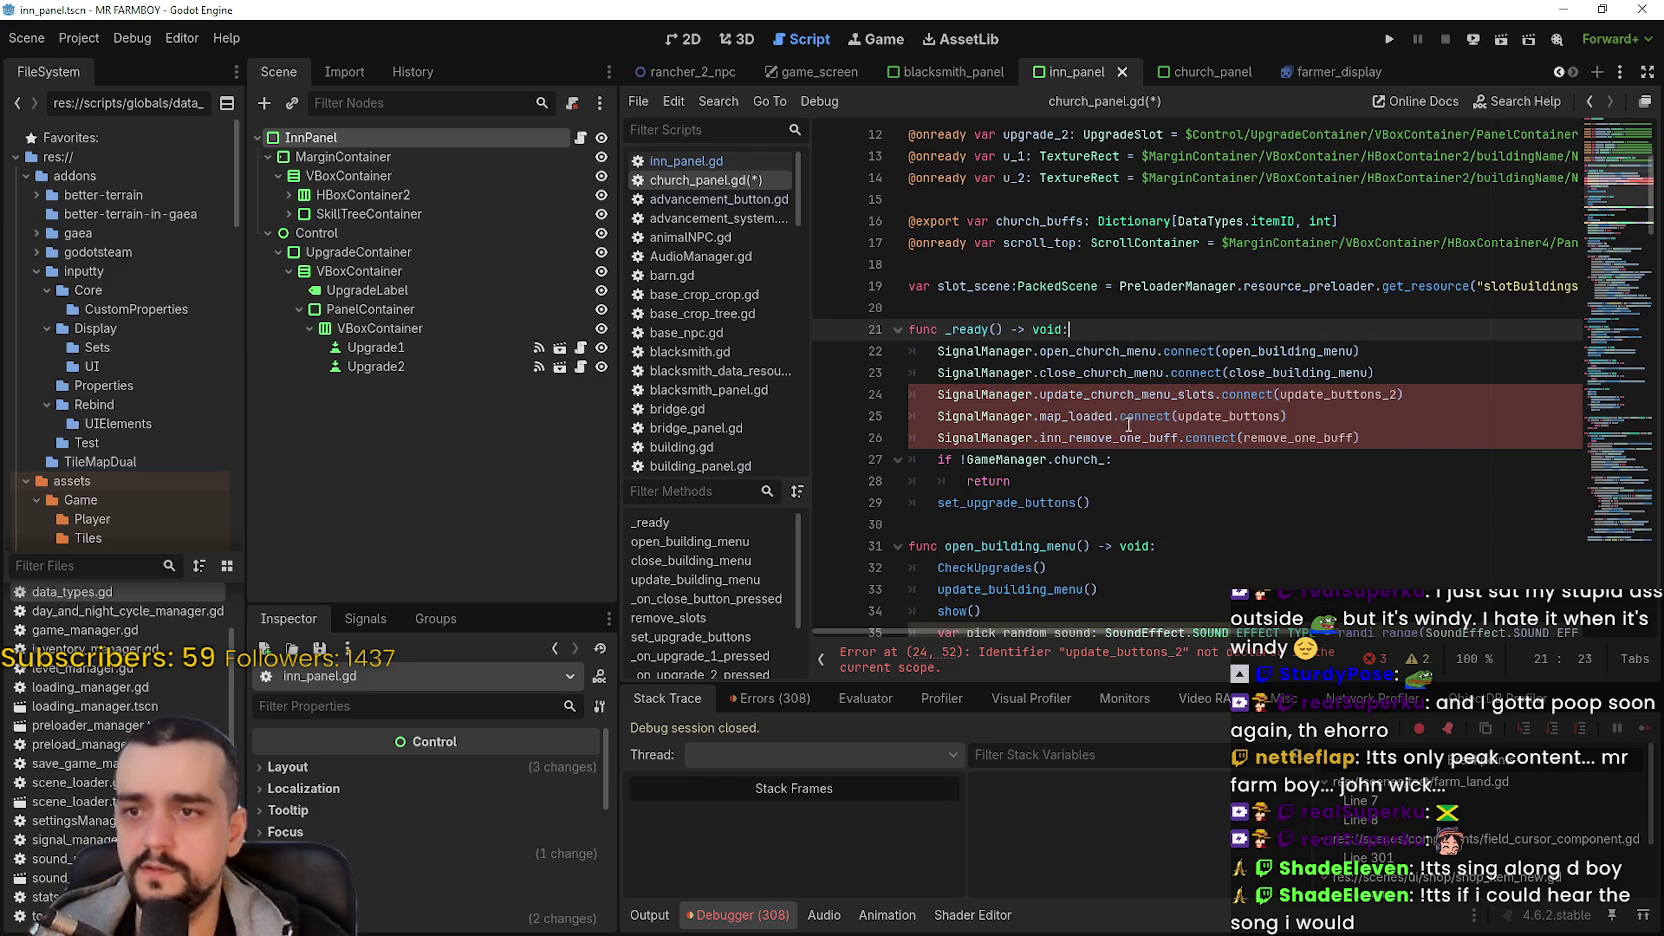
pyautogui.click(1092, 418)
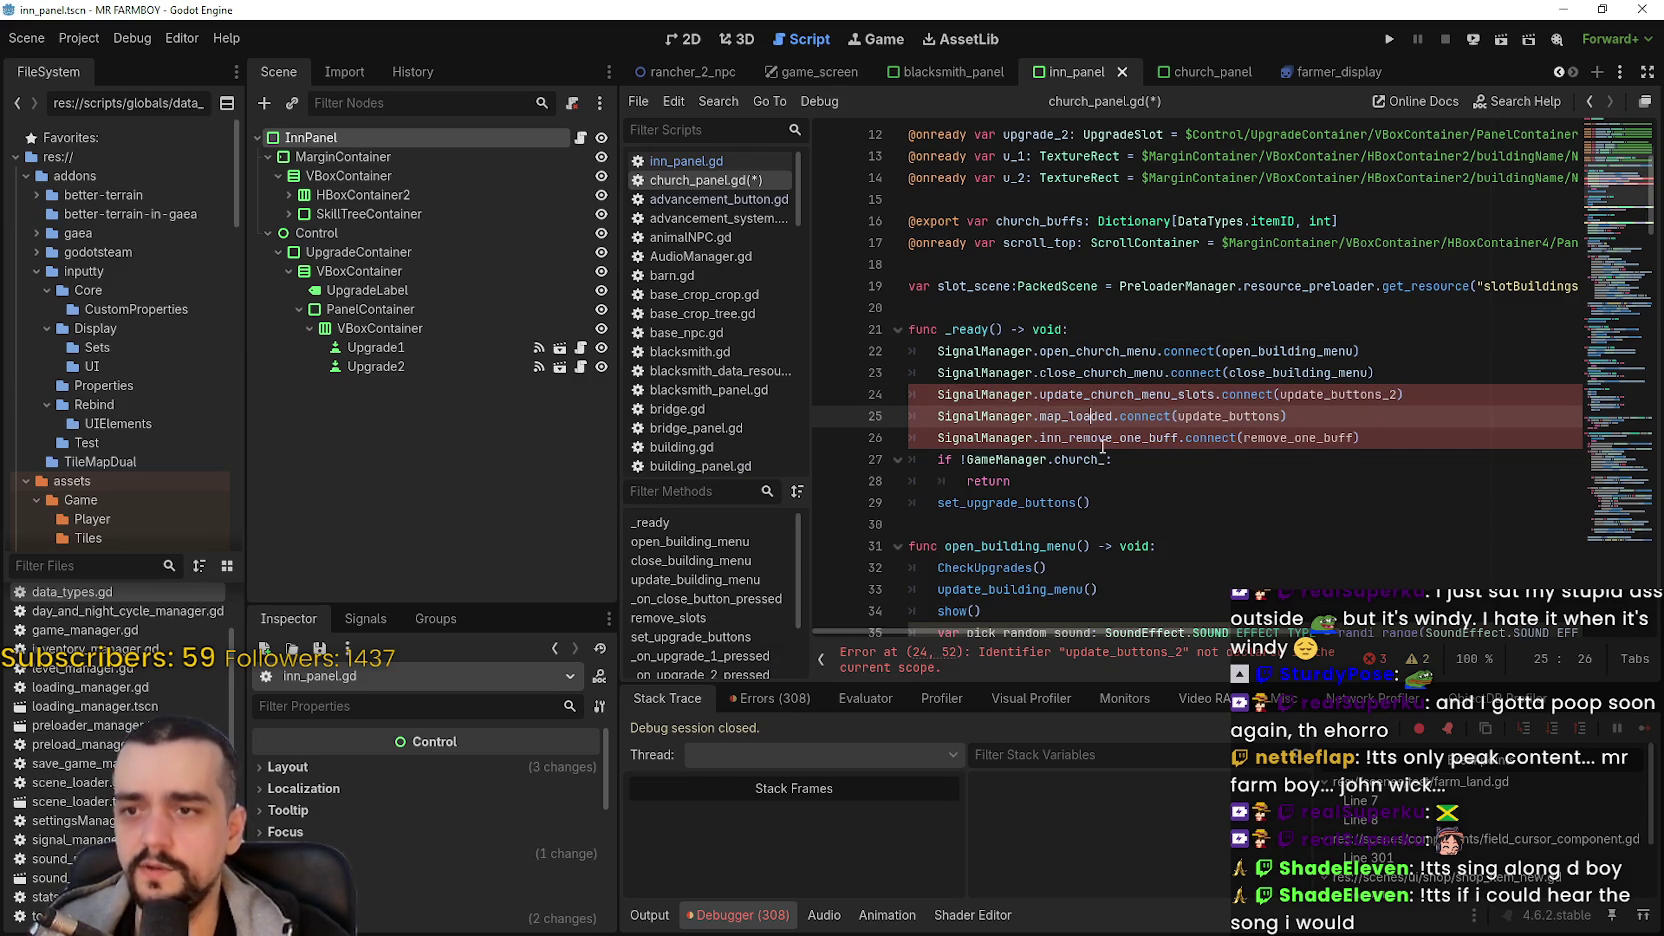
pyautogui.moveTo(1060, 440); pyautogui.dragTo(1045, 441)
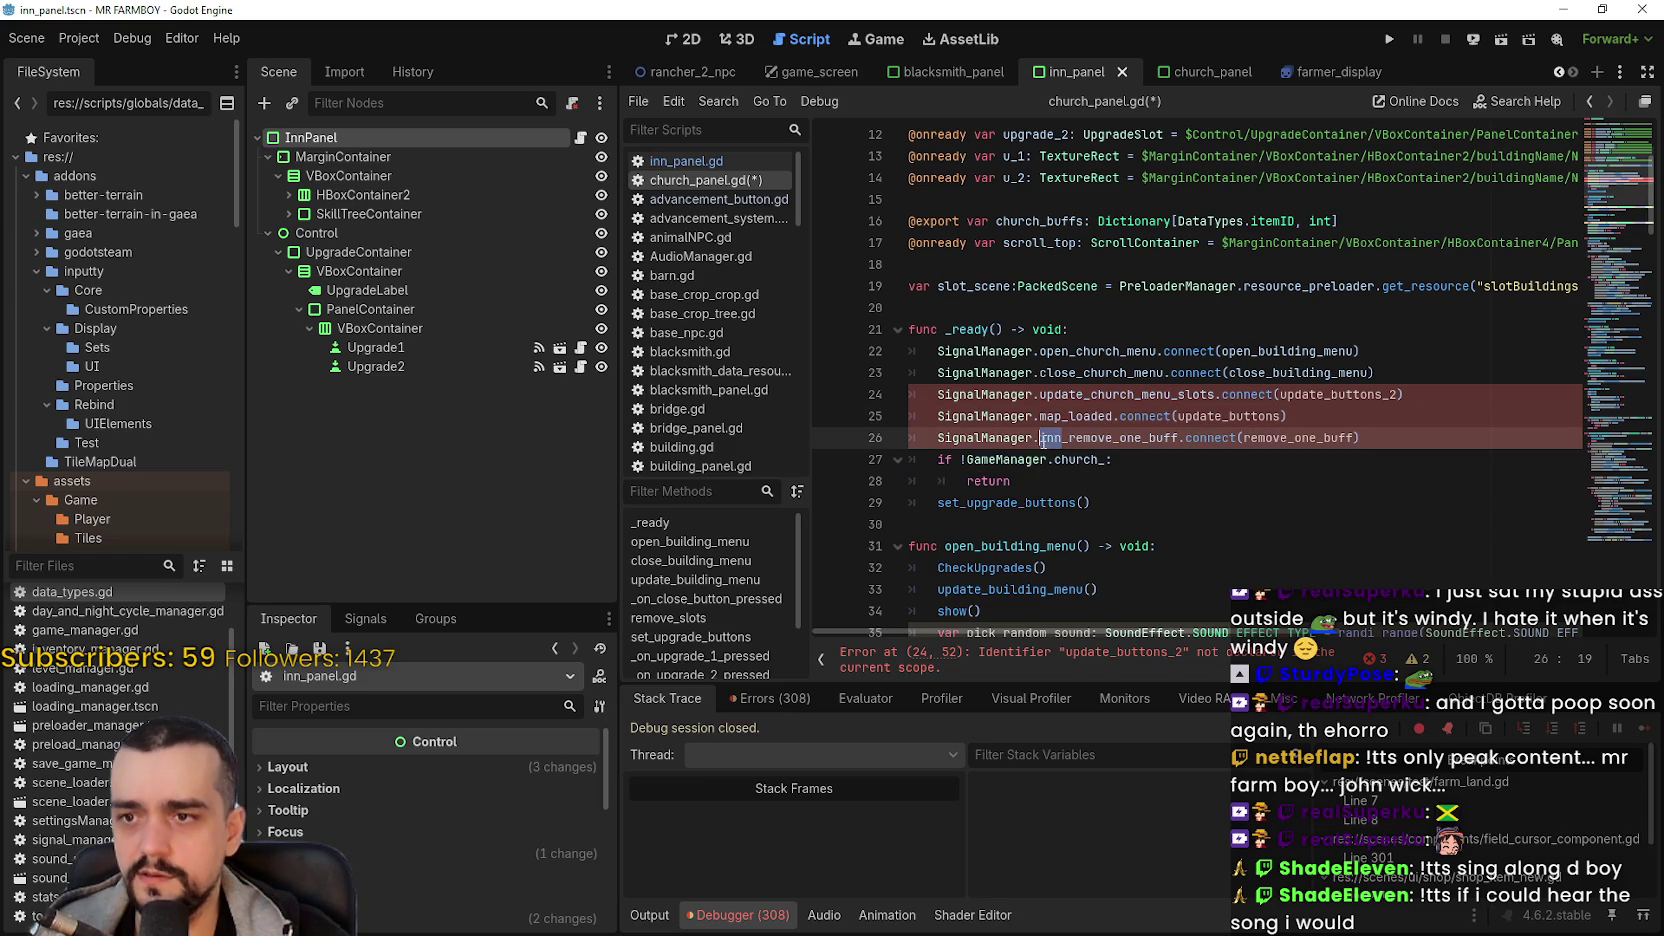
pyautogui.write('church')
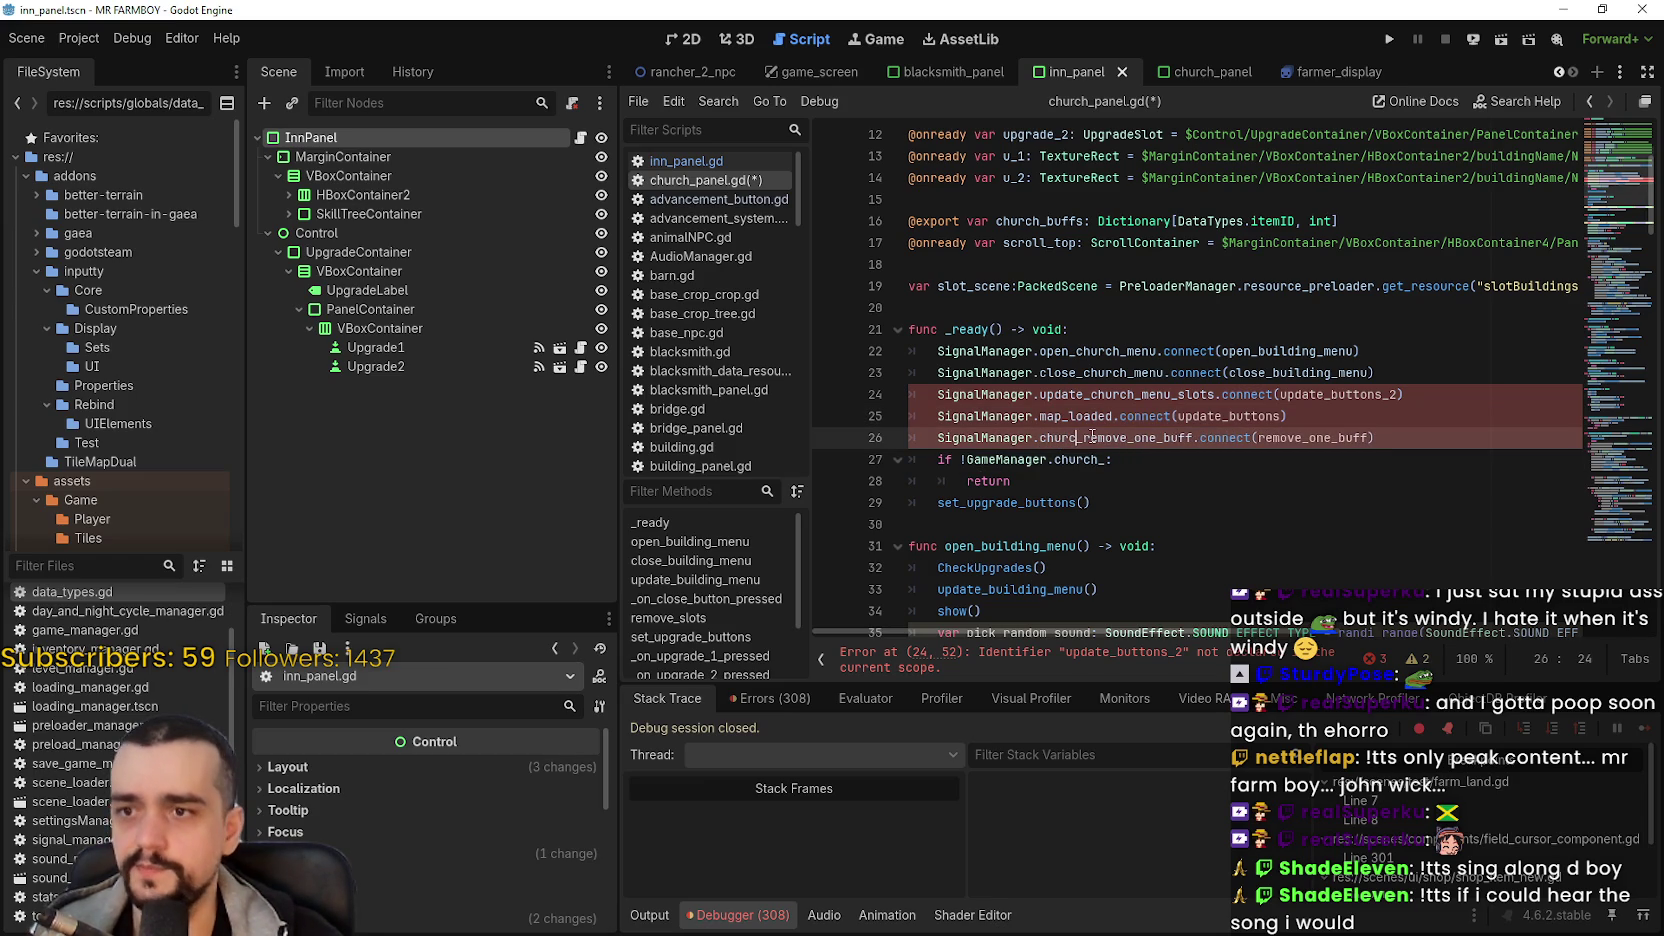
pyautogui.write('_')
pyautogui.click(1106, 395)
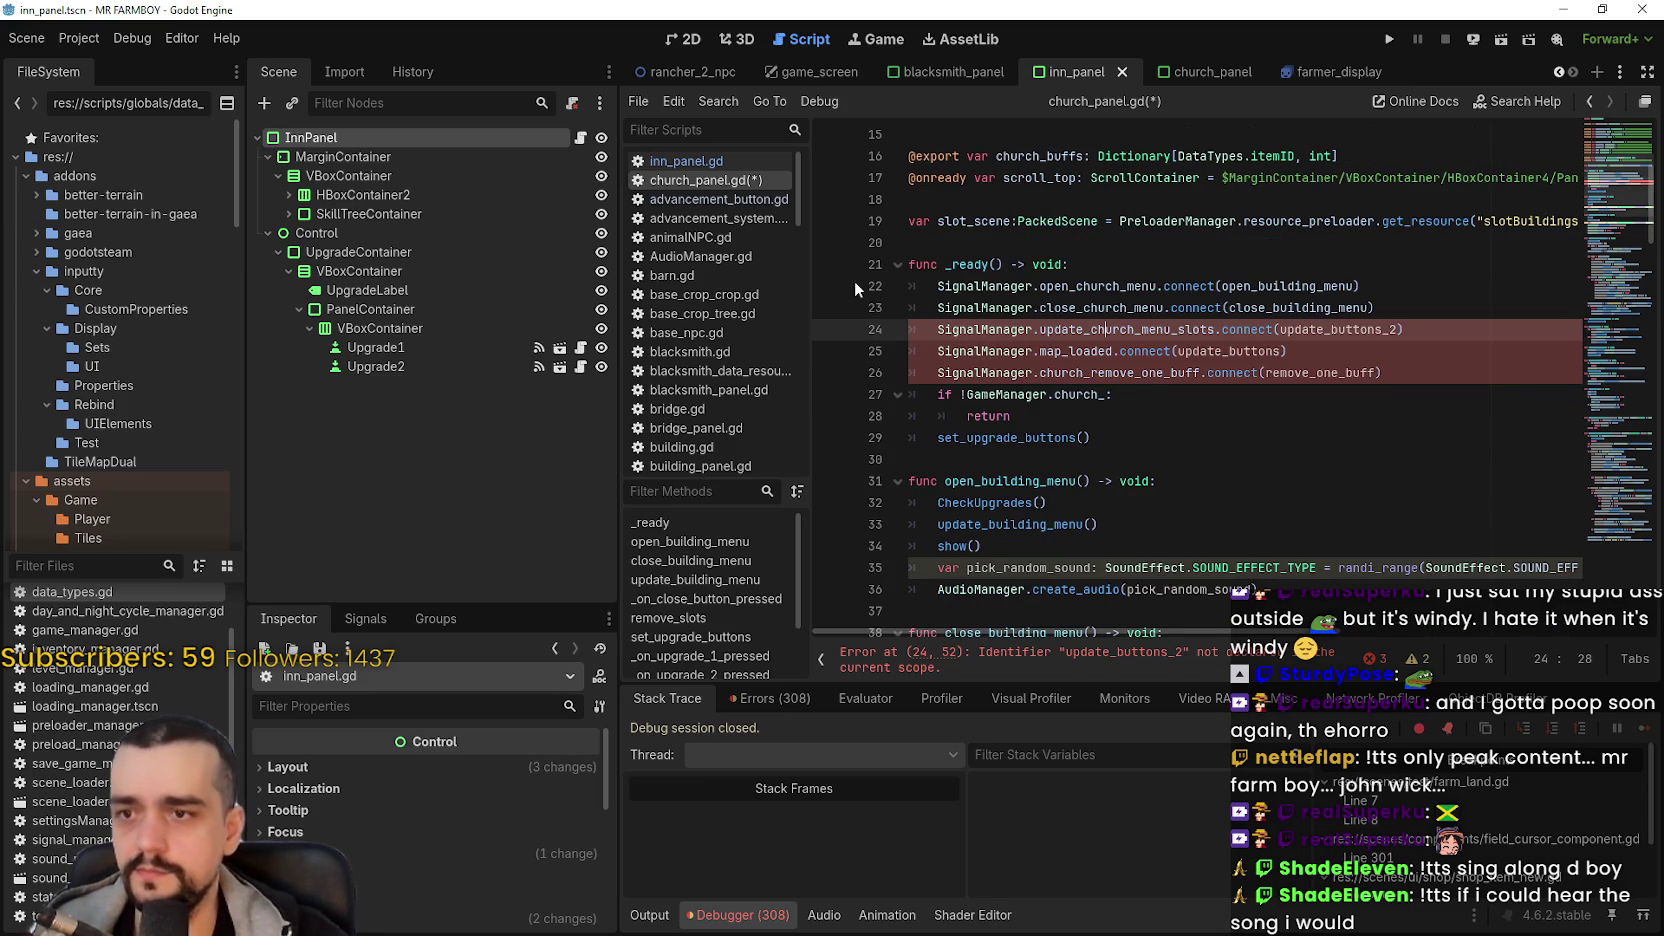
pyautogui.click(710, 162)
pyautogui.scroll(-6, 1133, 615)
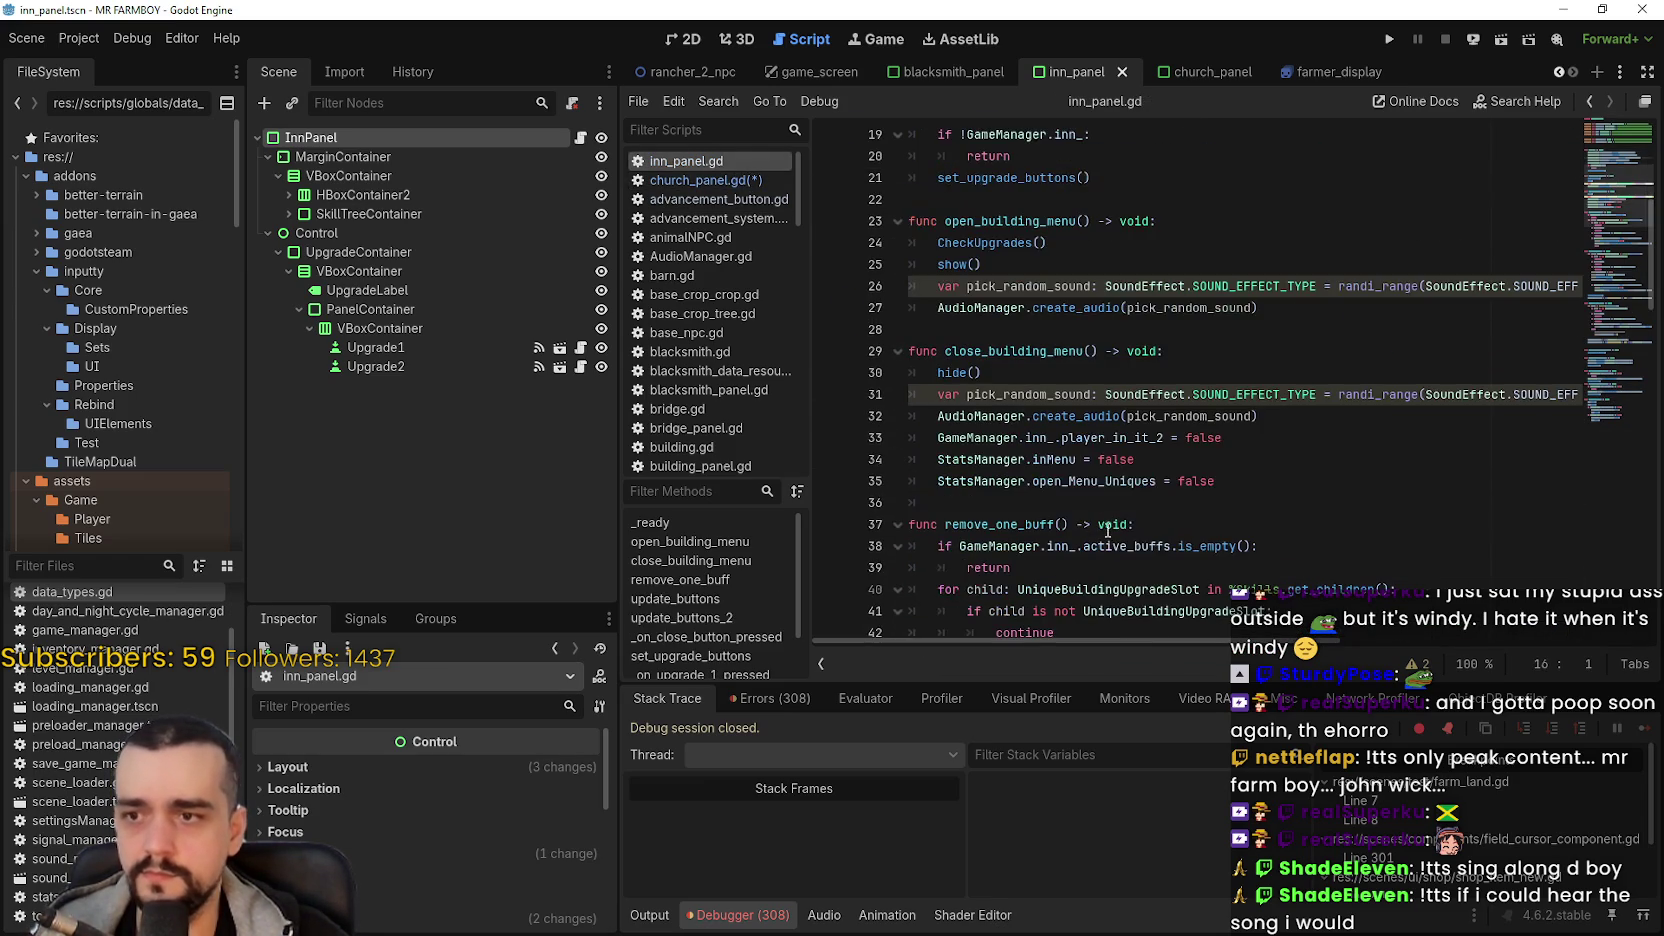
pyautogui.scroll(-1, 966, 320)
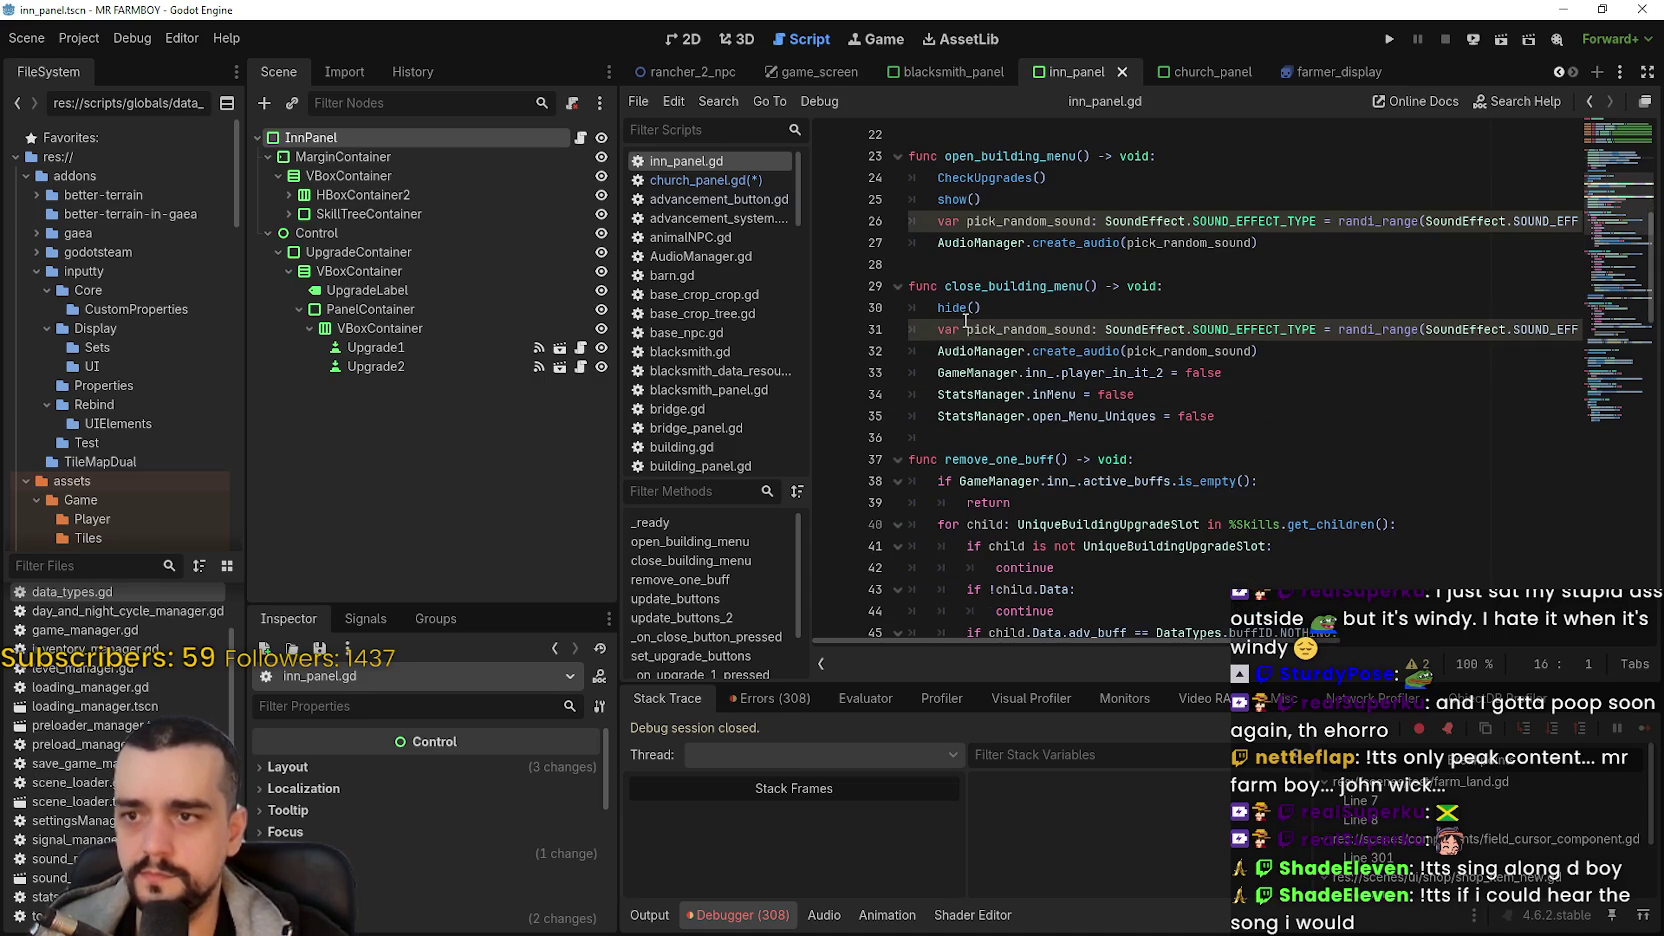
# - Select inn_panel.gd's code from func remove_one_buff down to line 87, then return to church_panel.gd
pyautogui.scroll(-1, 1011, 437)
pyautogui.click(950, 390)
pyautogui.click(937, 352)
pyautogui.moveTo(1052, 459)
pyautogui.mouseDown()
pyautogui.moveTo(1005, 372)
pyautogui.moveTo(1005, 416)
pyautogui.mouseUp()
pyautogui.click(1001, 370)
pyautogui.click(931, 383)
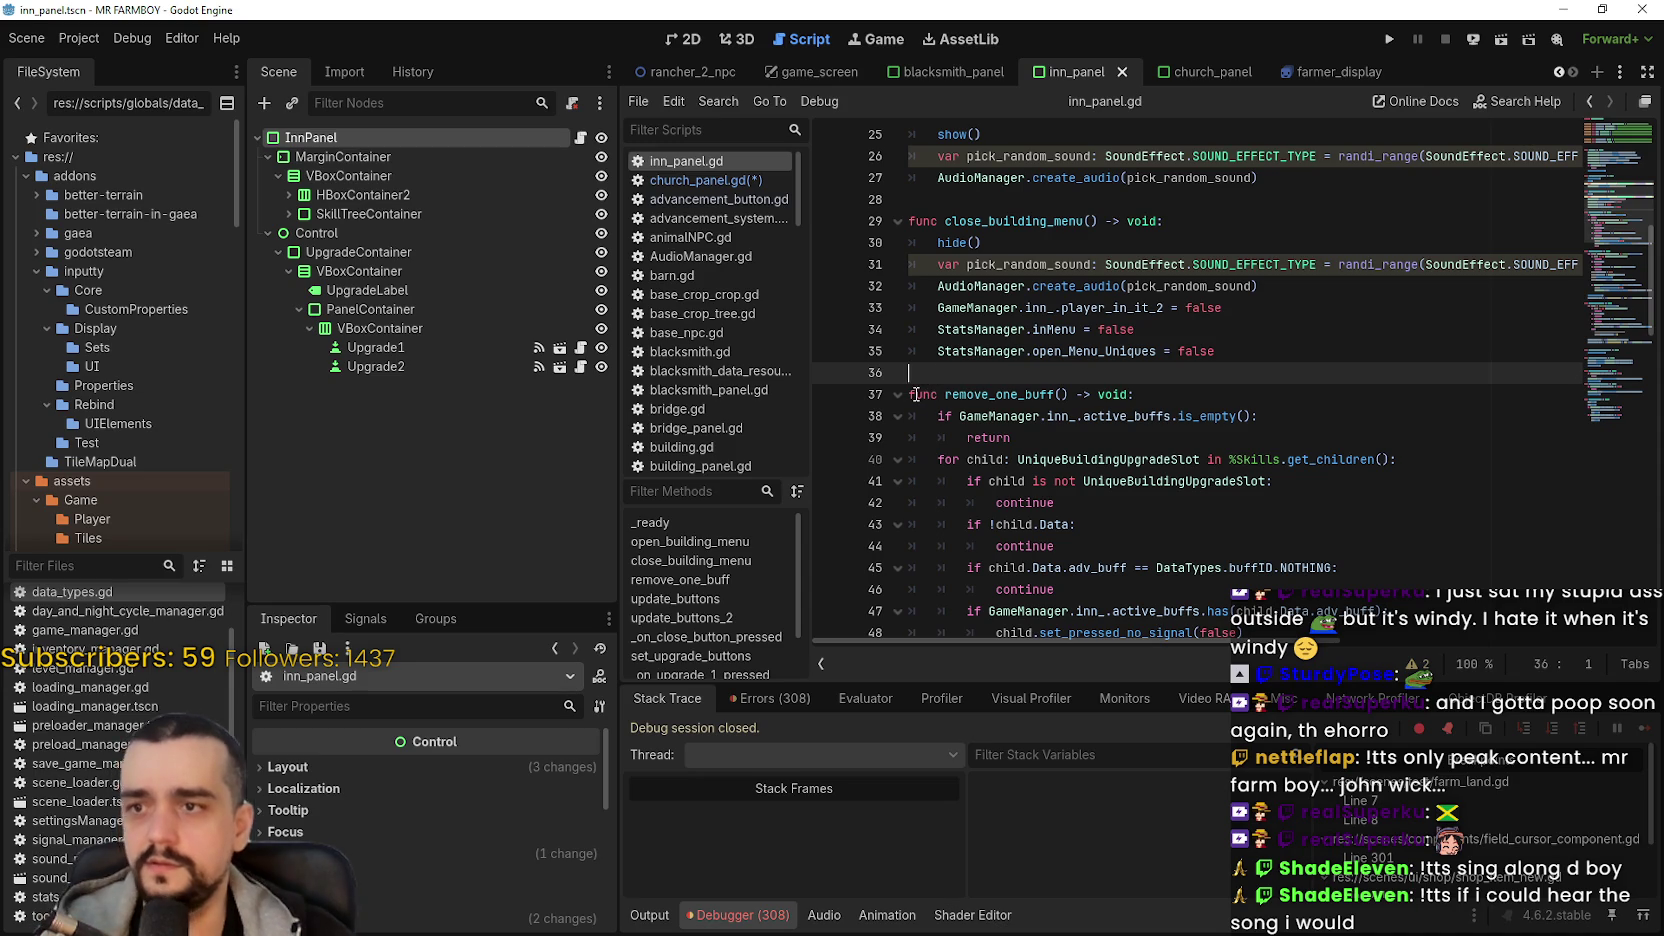
pyautogui.click(913, 394)
pyautogui.moveTo(913, 394)
pyautogui.mouseDown()
pyautogui.moveTo(915, 420)
pyautogui.moveTo(988, 410)
pyautogui.moveTo(981, 200)
pyautogui.moveTo(1003, 218)
pyautogui.moveTo(1335, 230)
pyautogui.moveTo(1327, 245)
pyautogui.mouseUp()
pyautogui.scroll(-7, 988, 400)
pyautogui.scroll(-8, 988, 260)
pyautogui.scroll(-4, 1301, 253)
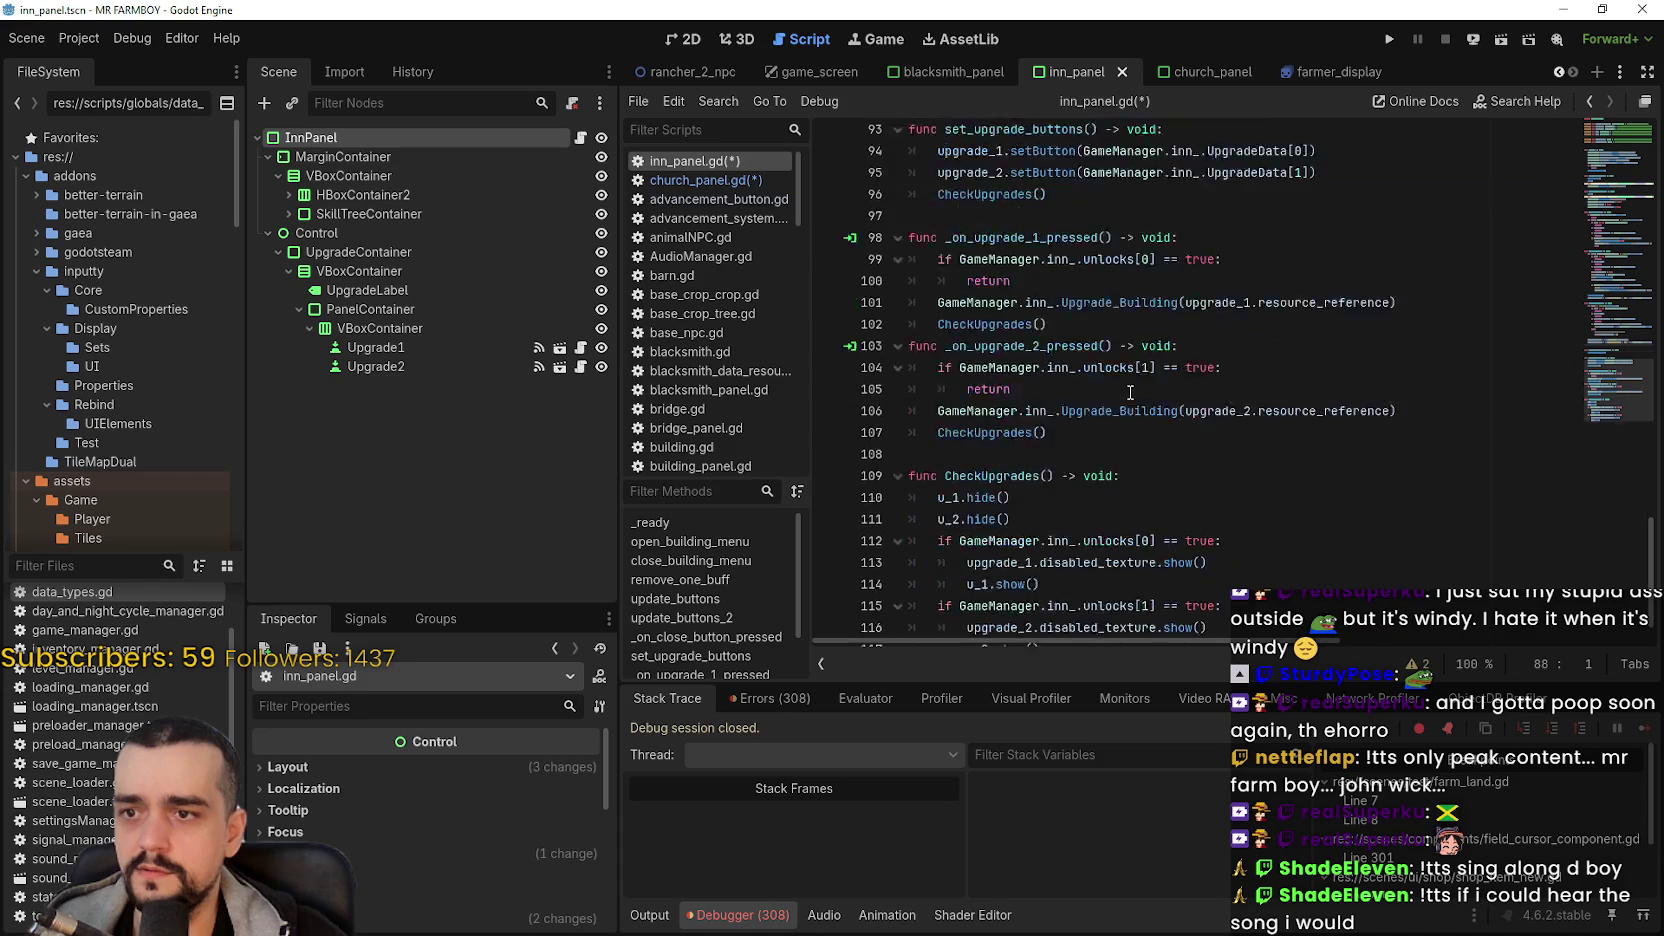
pyautogui.click(693, 181)
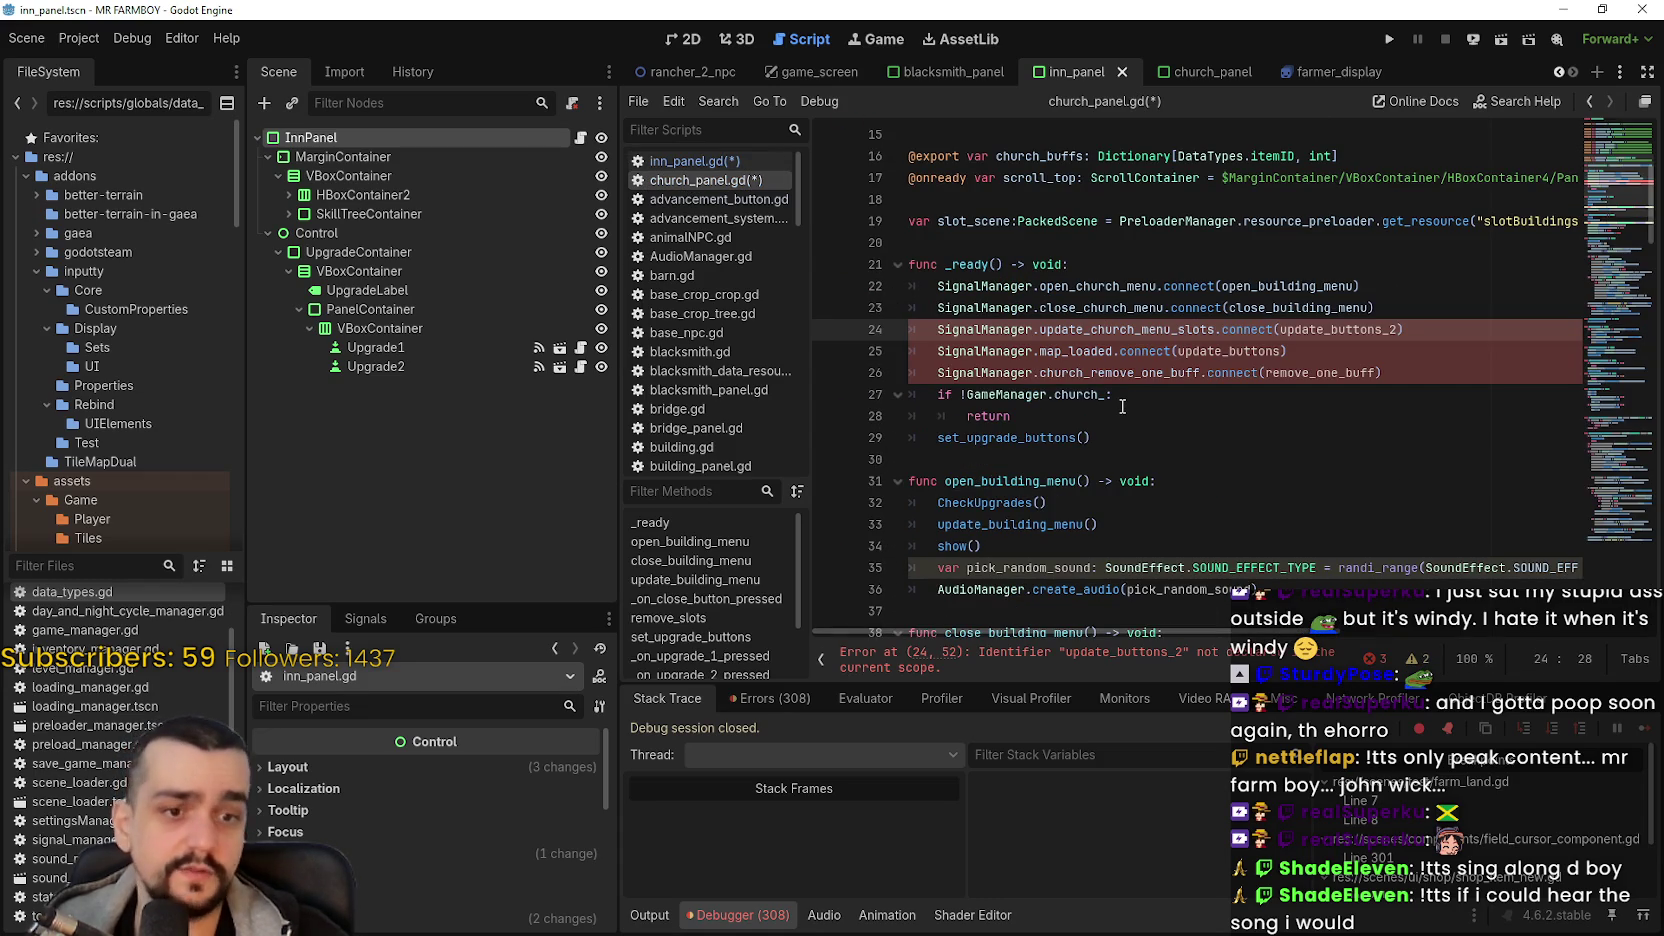
# - Comment out the old update_building_menu function with Ctrl+K
pyautogui.scroll(-3, 1100, 380)
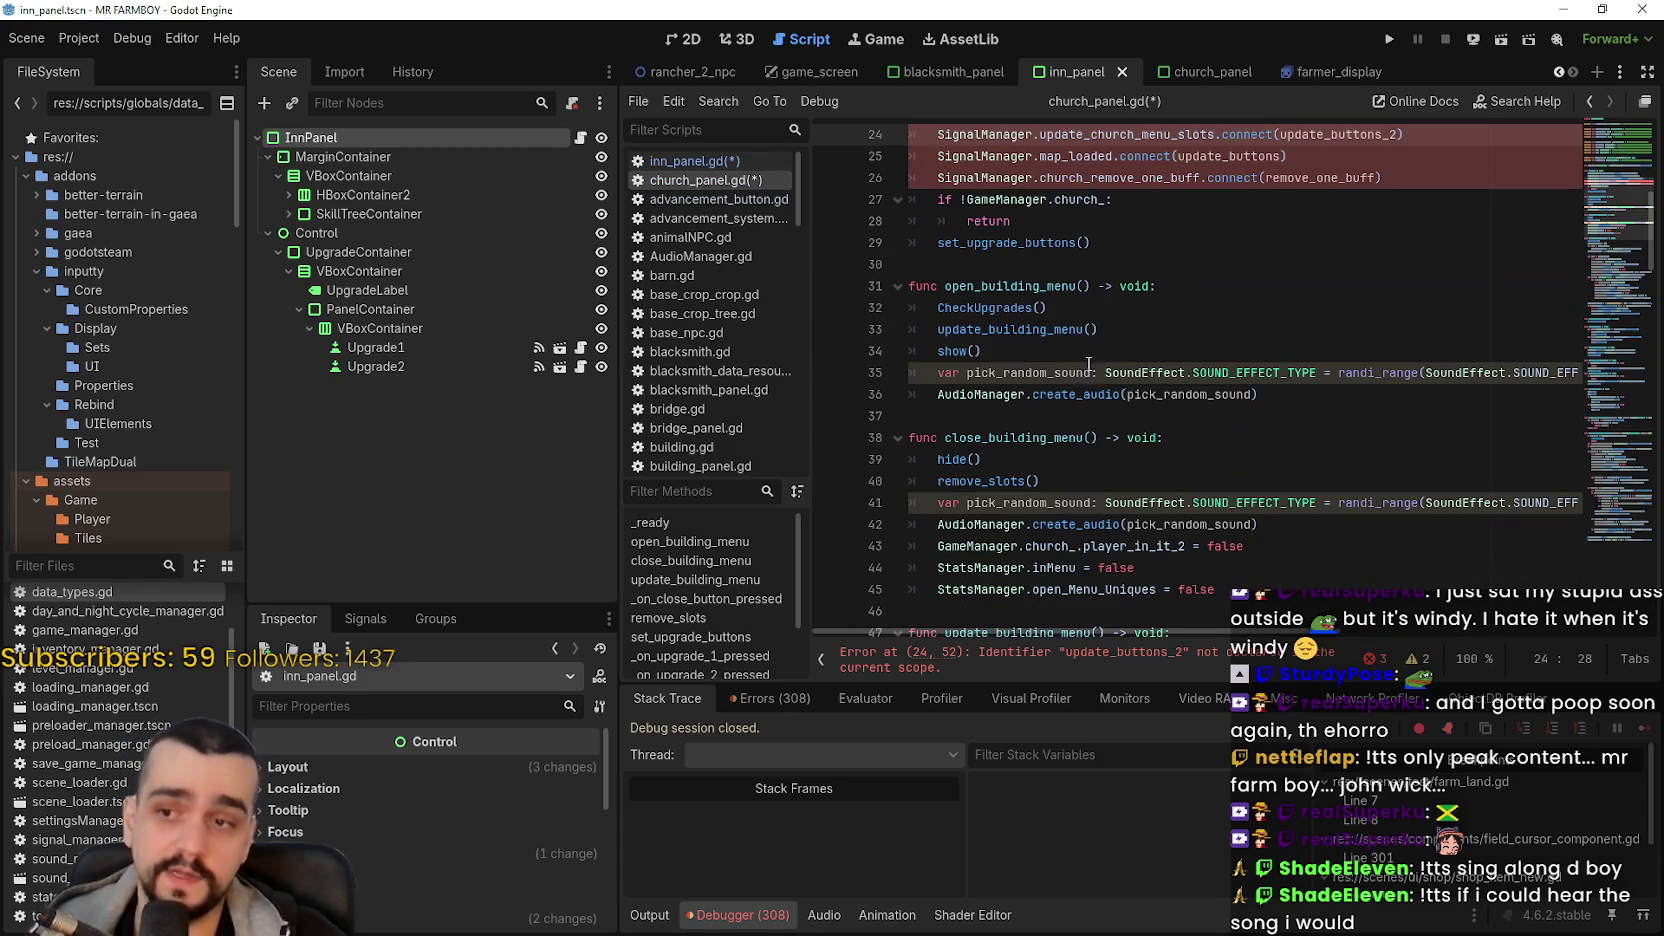
pyautogui.scroll(-2, 981, 455)
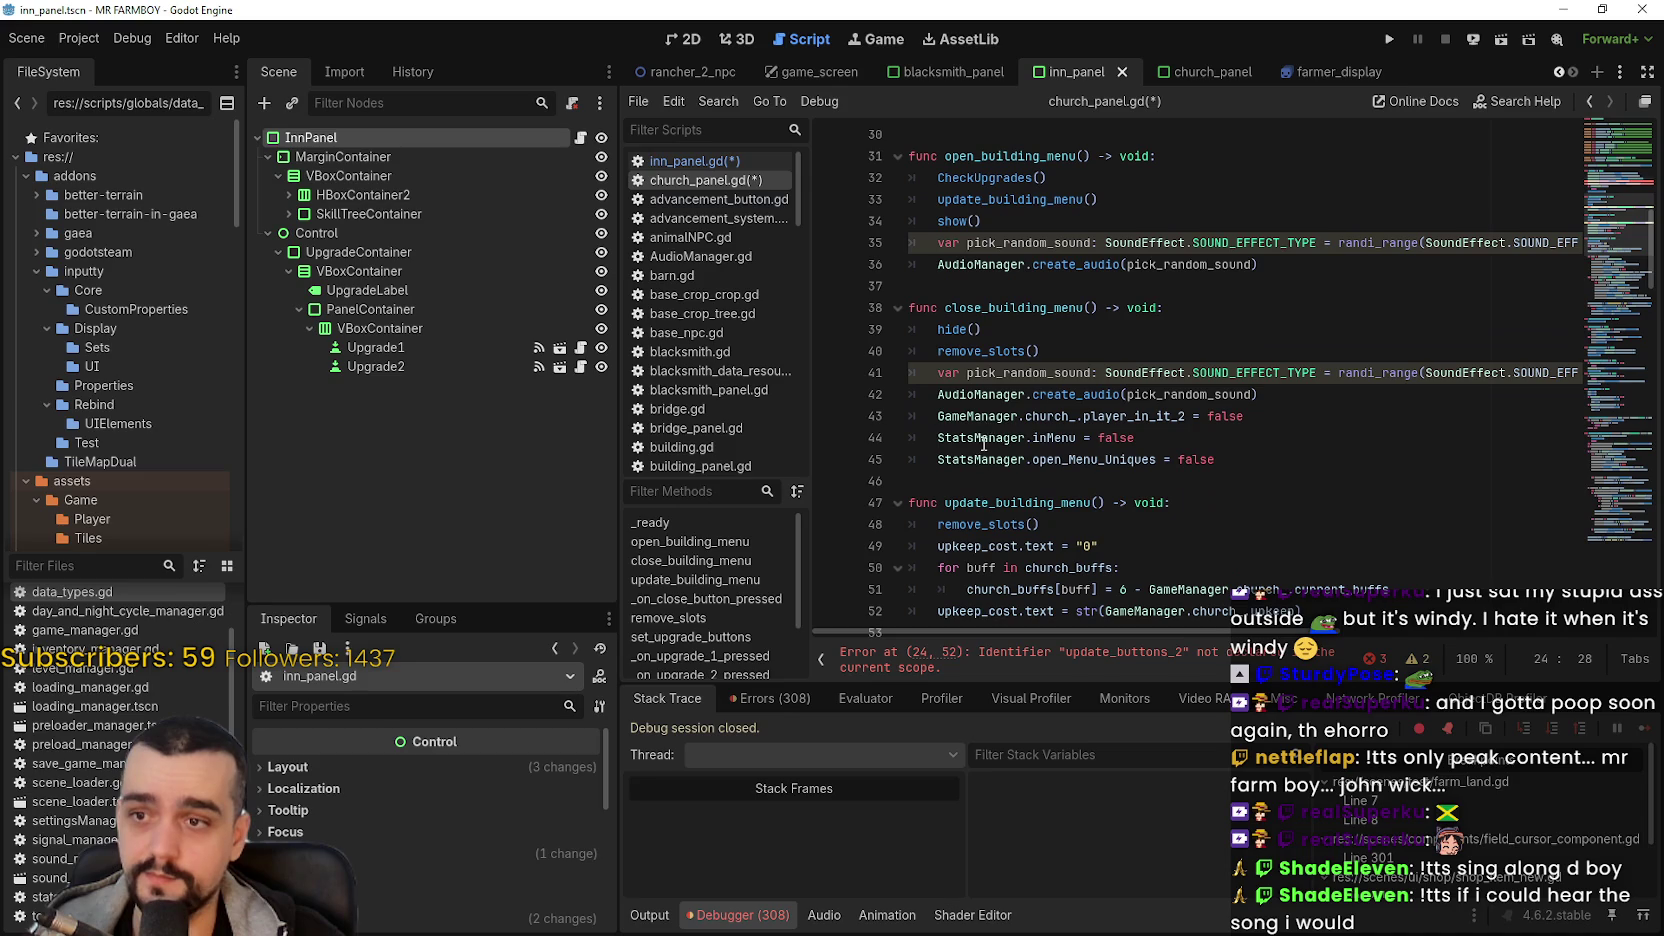
pyautogui.click(978, 481)
pyautogui.scroll(-3, 980, 465)
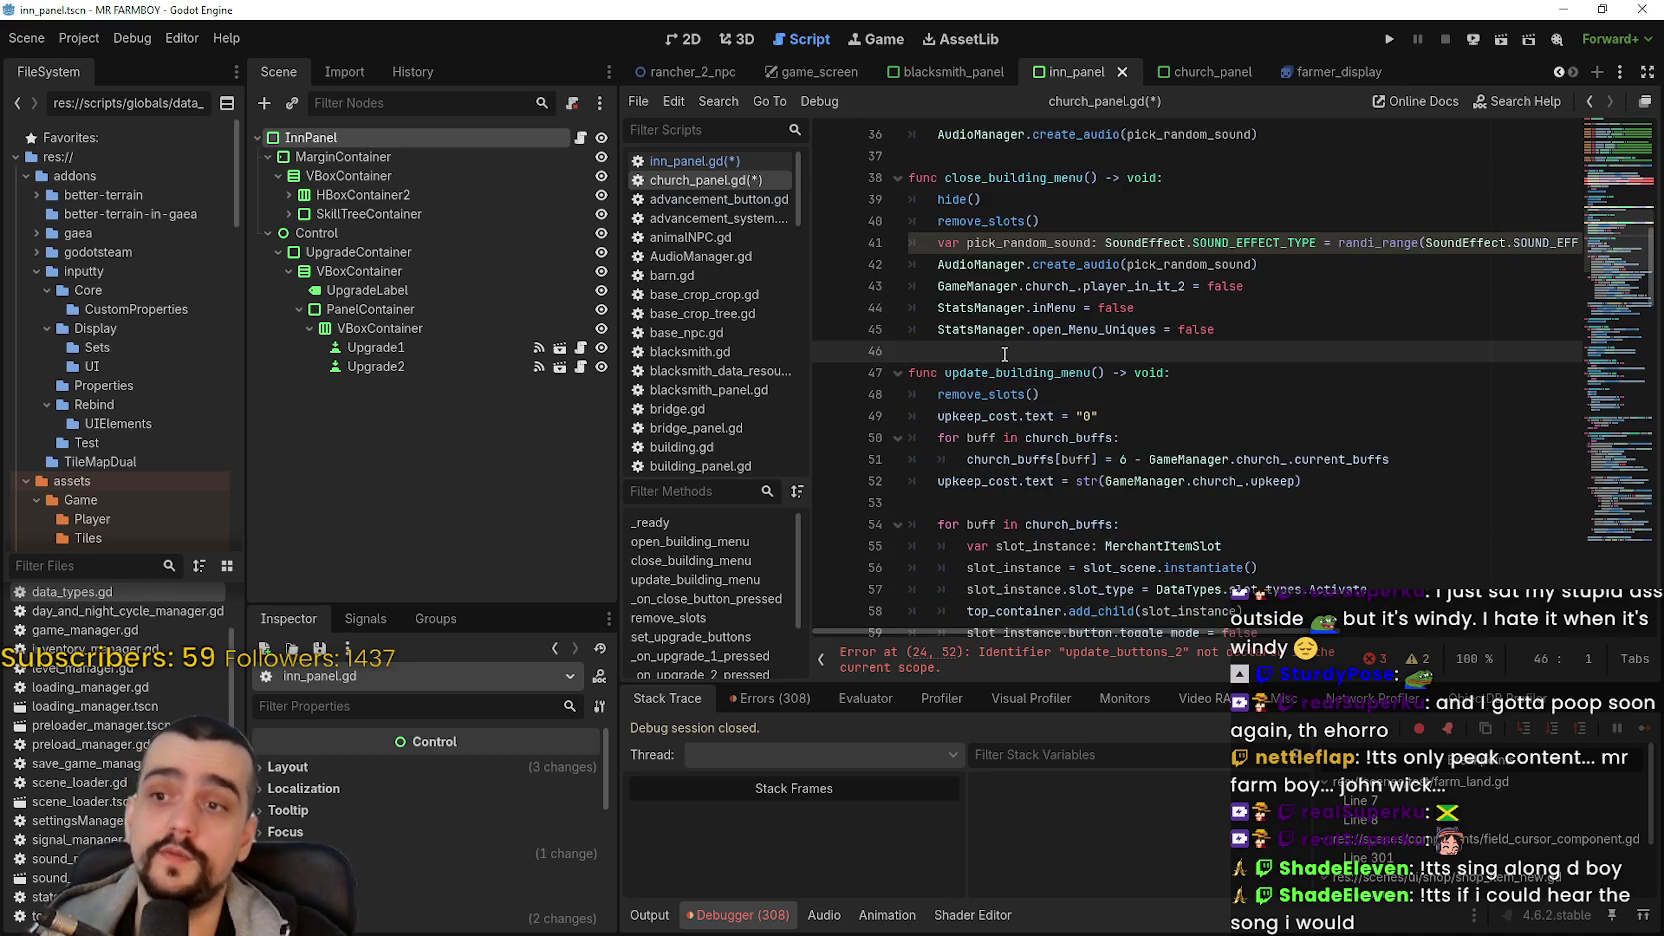
pyautogui.moveTo(968, 290)
pyautogui.mouseDown()
pyautogui.moveTo(1000, 380)
pyautogui.moveTo(1028, 394)
pyautogui.moveTo(1006, 294)
pyautogui.moveTo(1037, 285)
pyautogui.mouseUp()
pyautogui.scroll(-6, 1010, 390)
pyautogui.scroll(-2, 1020, 360)
pyautogui.scroll(4, 1020, 285)
pyautogui.moveTo(1030, 262)
pyautogui.mouseDown()
pyautogui.moveTo(1300, 340)
pyautogui.moveTo(1486, 498)
pyautogui.mouseUp()
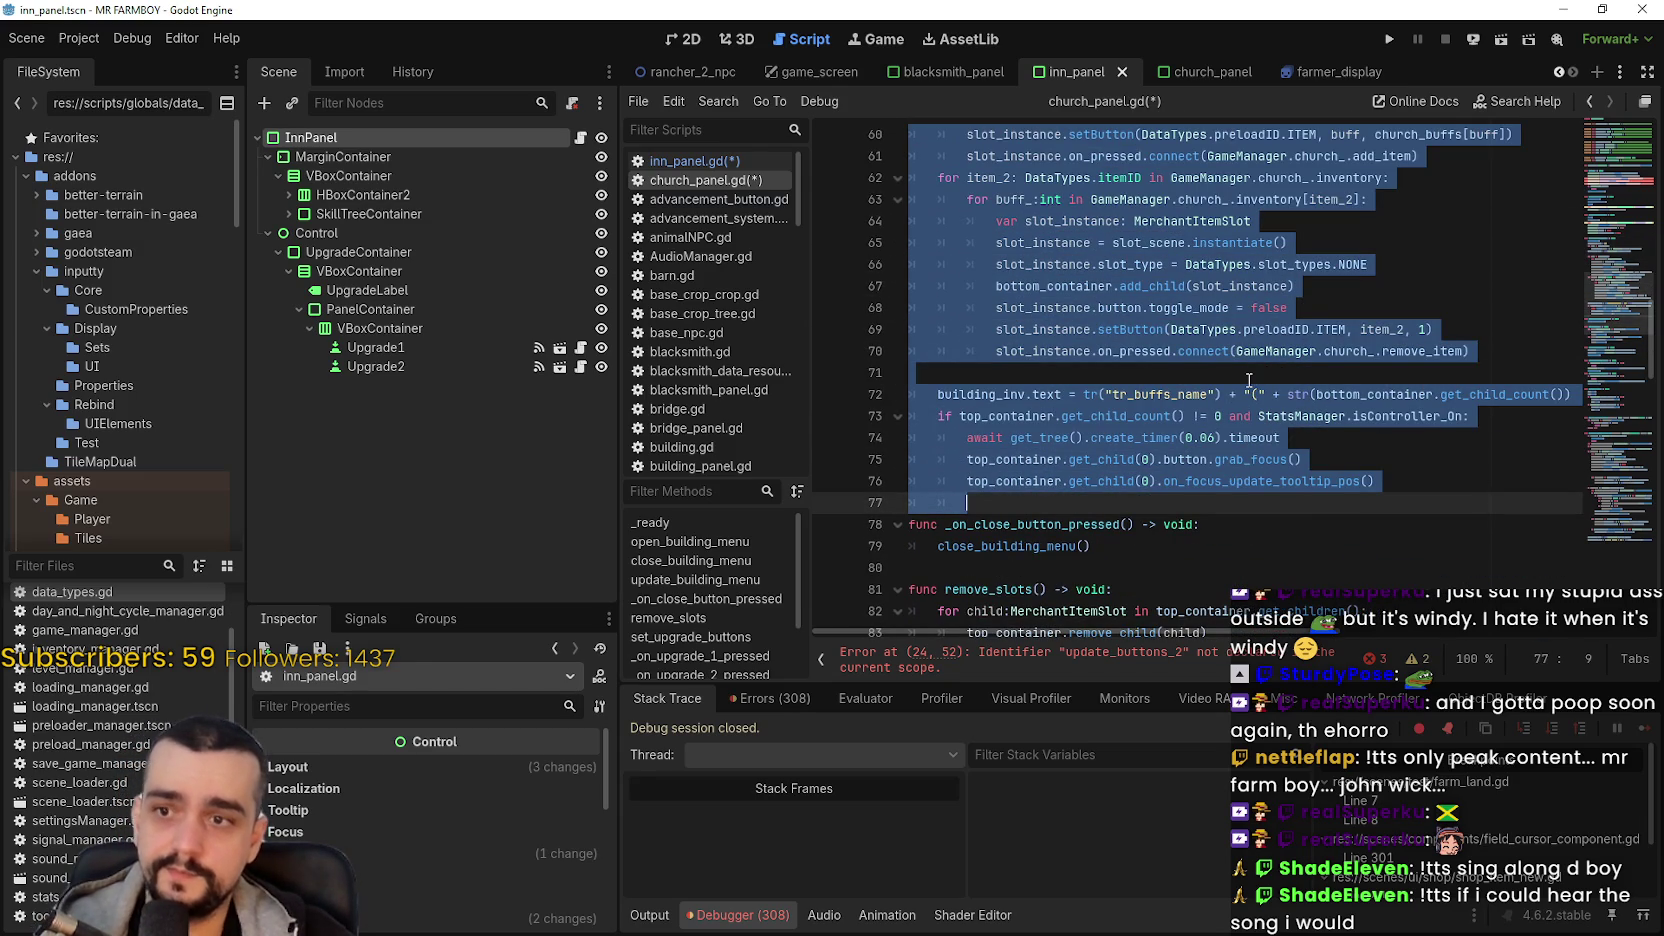
pyautogui.scroll(5, 1246, 376)
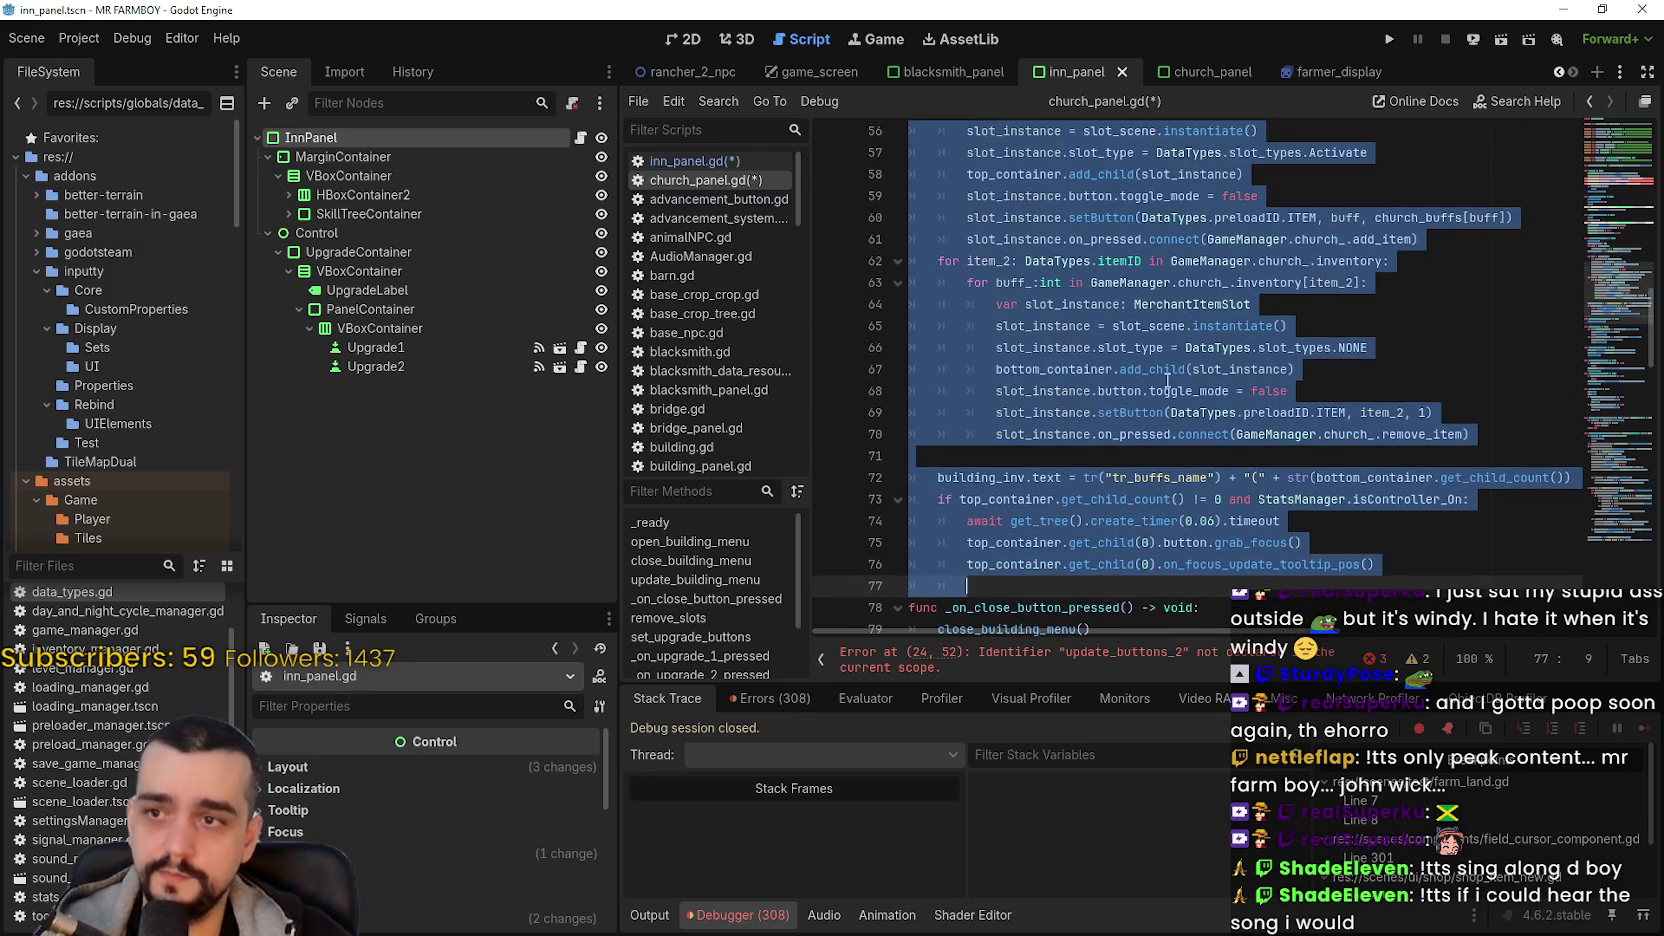
pyautogui.scroll(-4, 1144, 336)
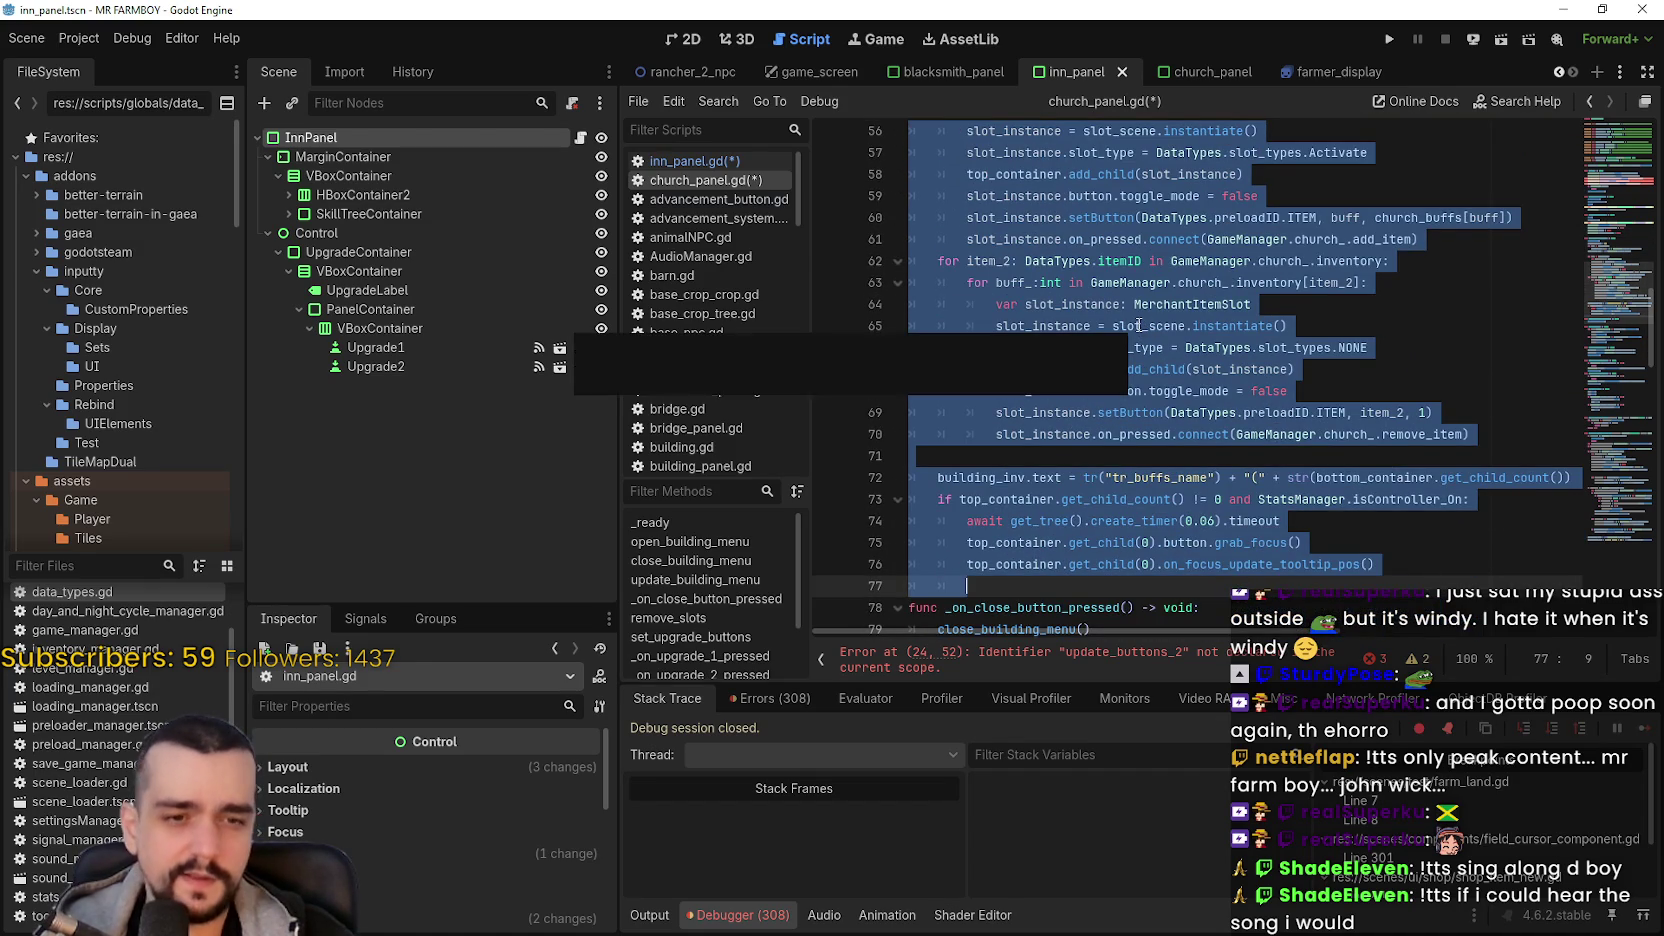
pyautogui.hotkey('ctrl', 'k')
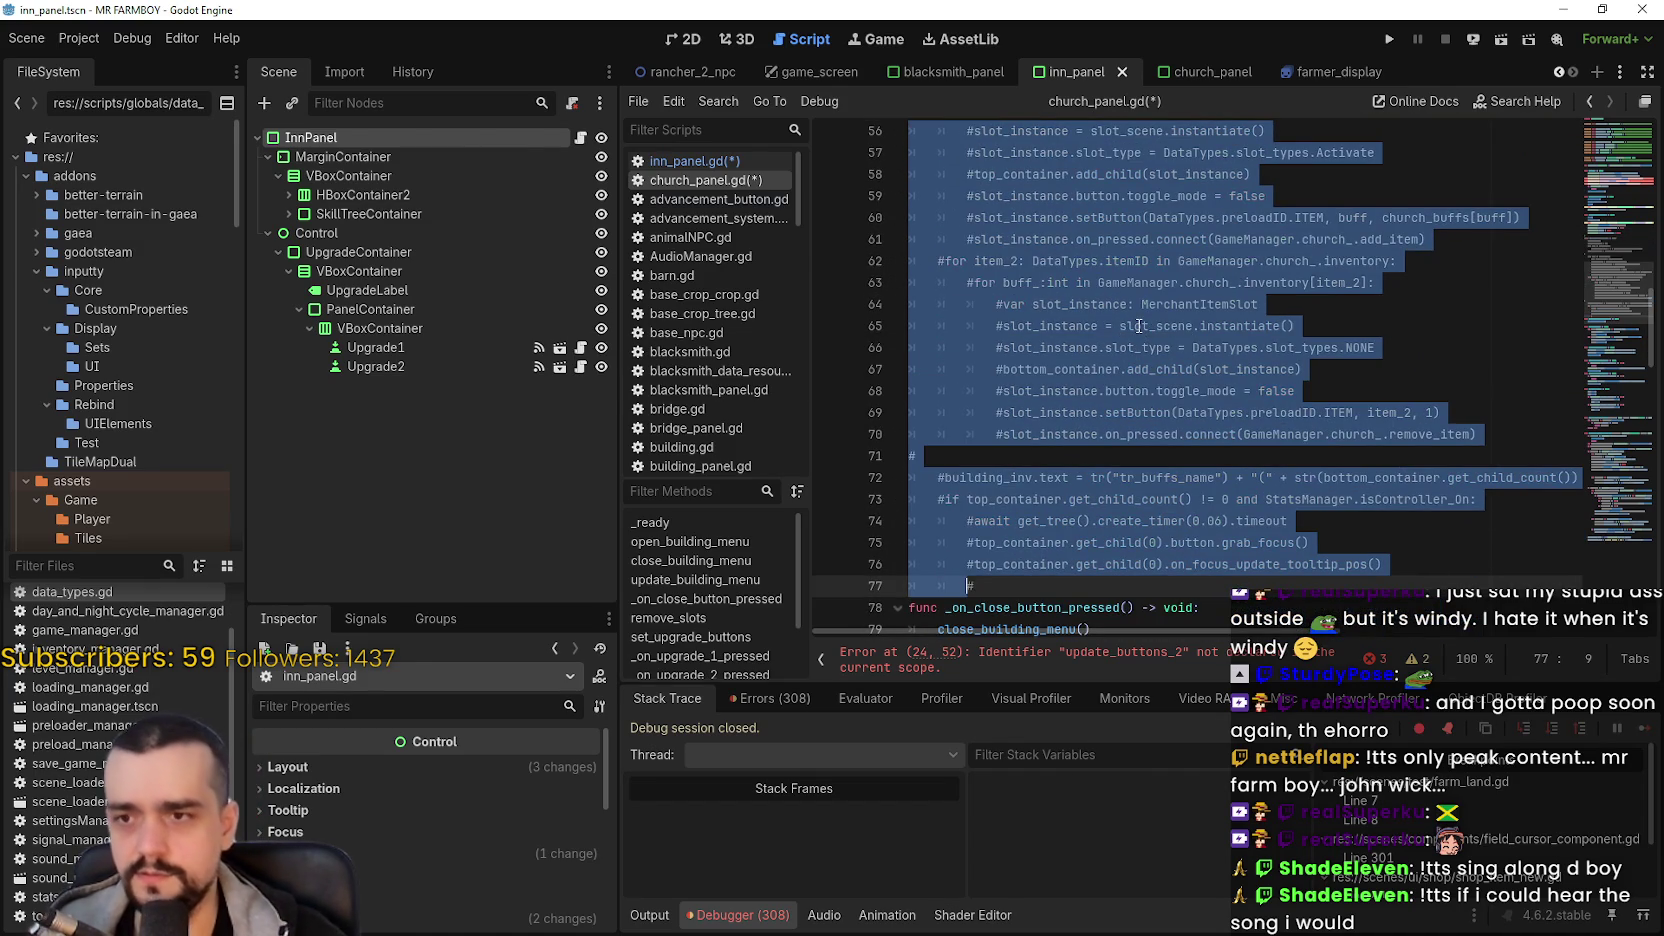
# - Delete the remove_slots function and its leftover empty line
pyautogui.scroll(-6, 1139, 326)
pyautogui.click(945, 288)
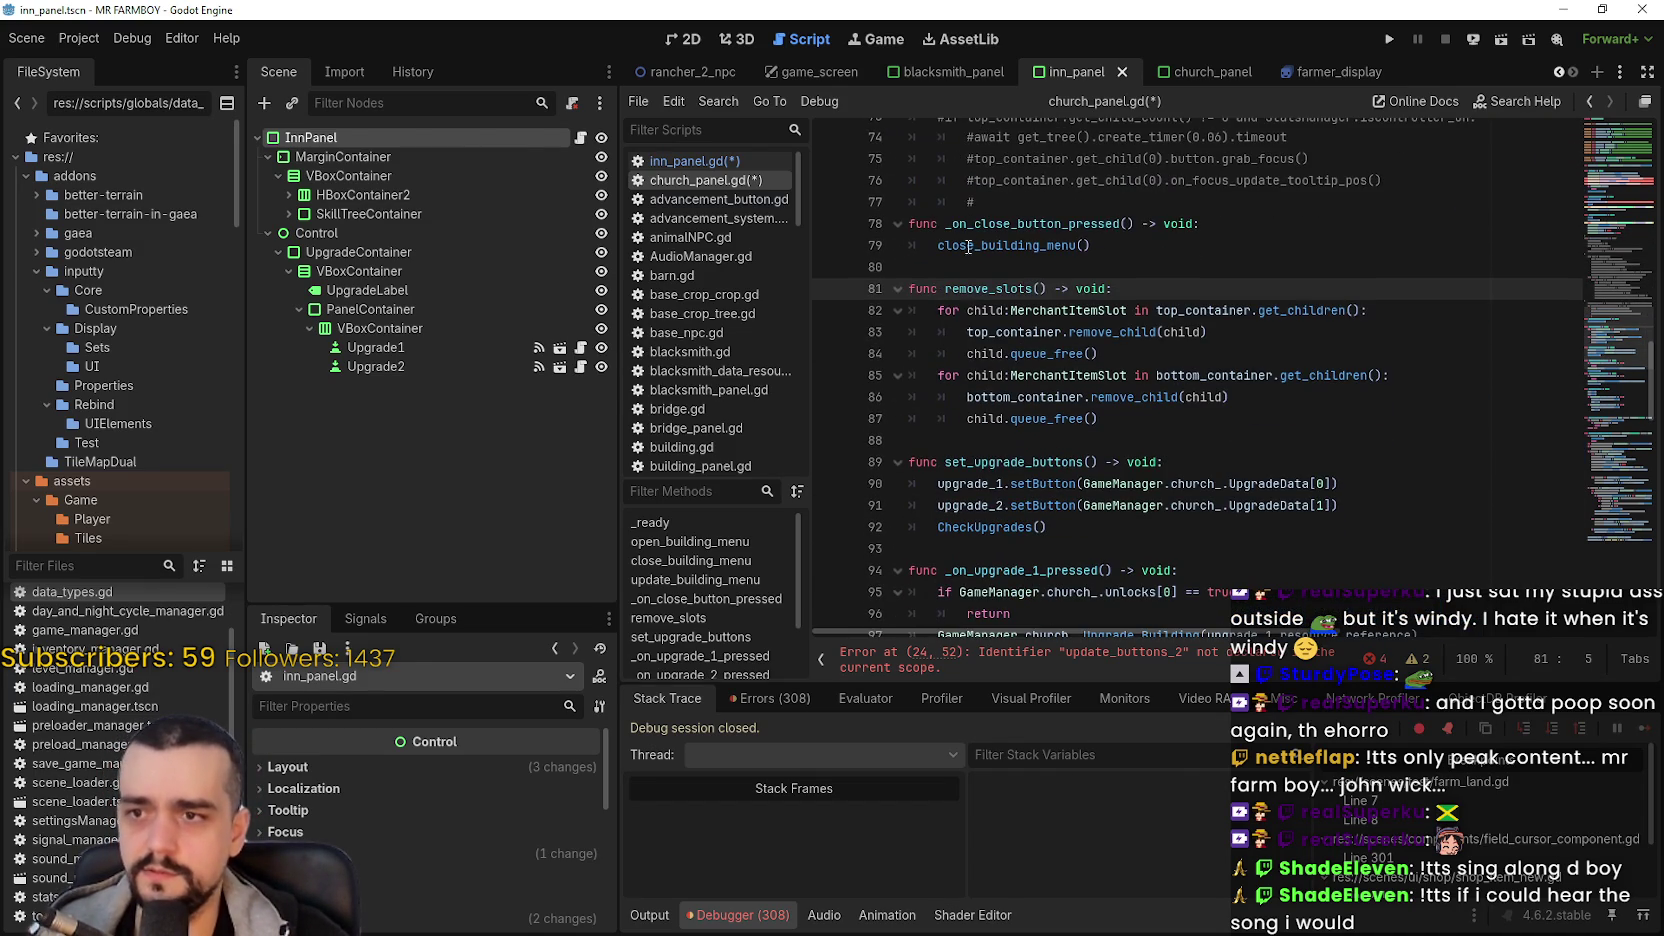
pyautogui.moveTo(927, 268); pyautogui.dragTo(1027, 310)
pyautogui.scroll(-1, 1027, 247)
pyautogui.moveTo(1027, 247); pyautogui.dragTo(1180, 360)
pyautogui.press('BackSpace')
pyautogui.click(1010, 228)
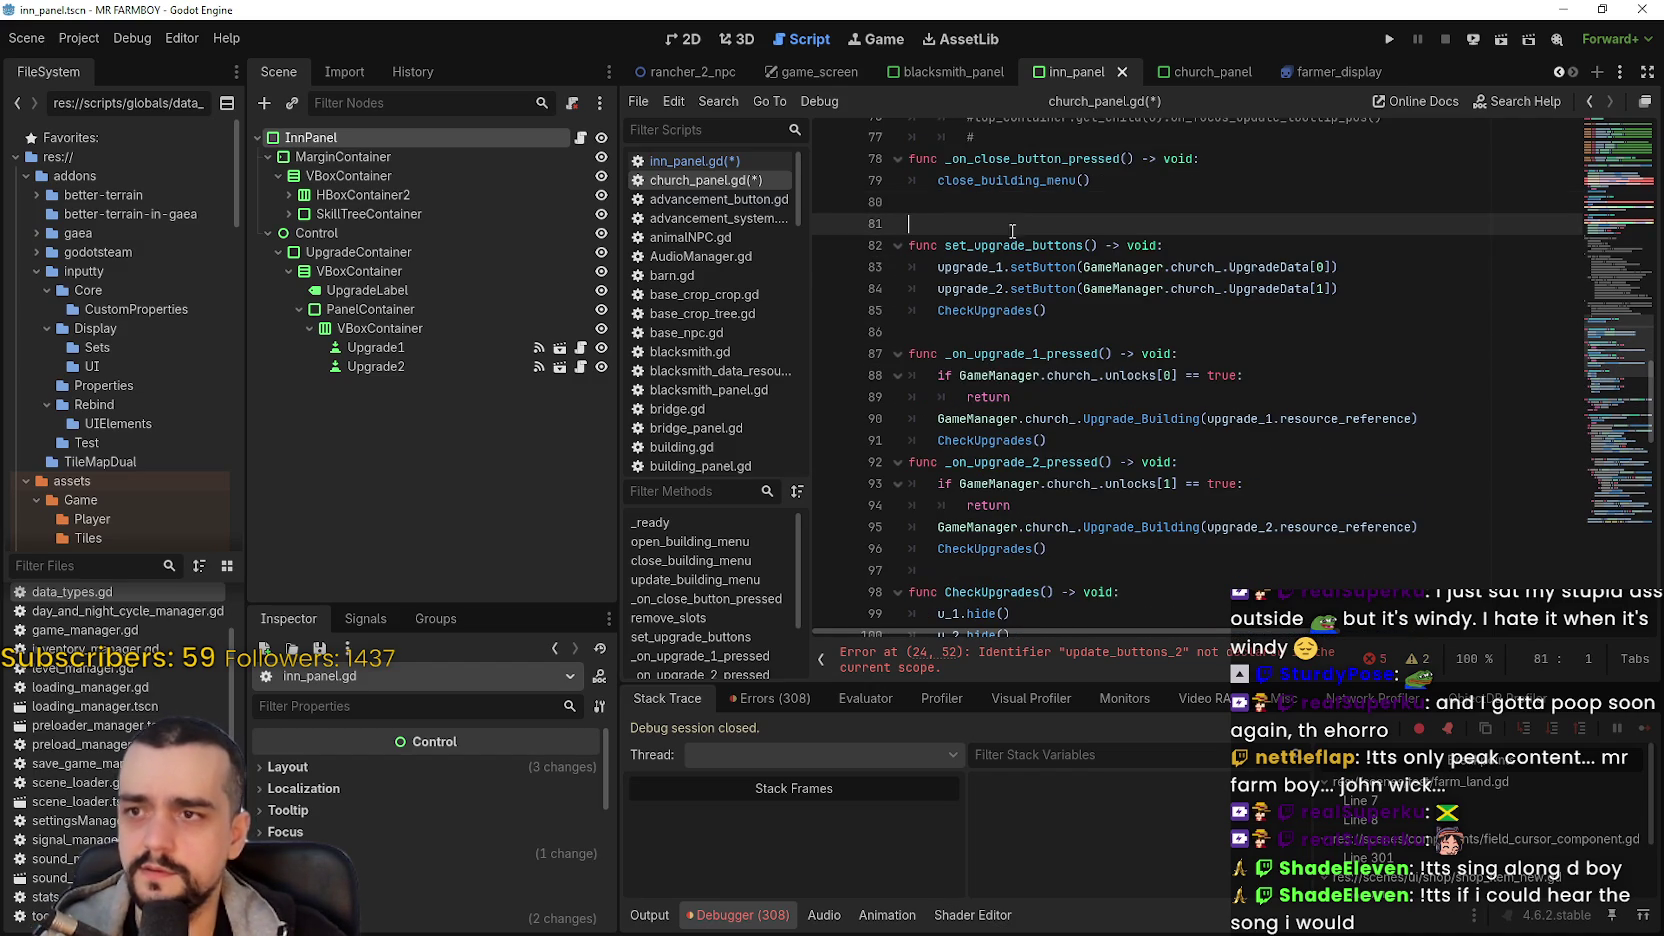
pyautogui.press('BackSpace')
# - Delete every function after CheckUpgrades so the script ends there
pyautogui.scroll(-4, 1000, 280)
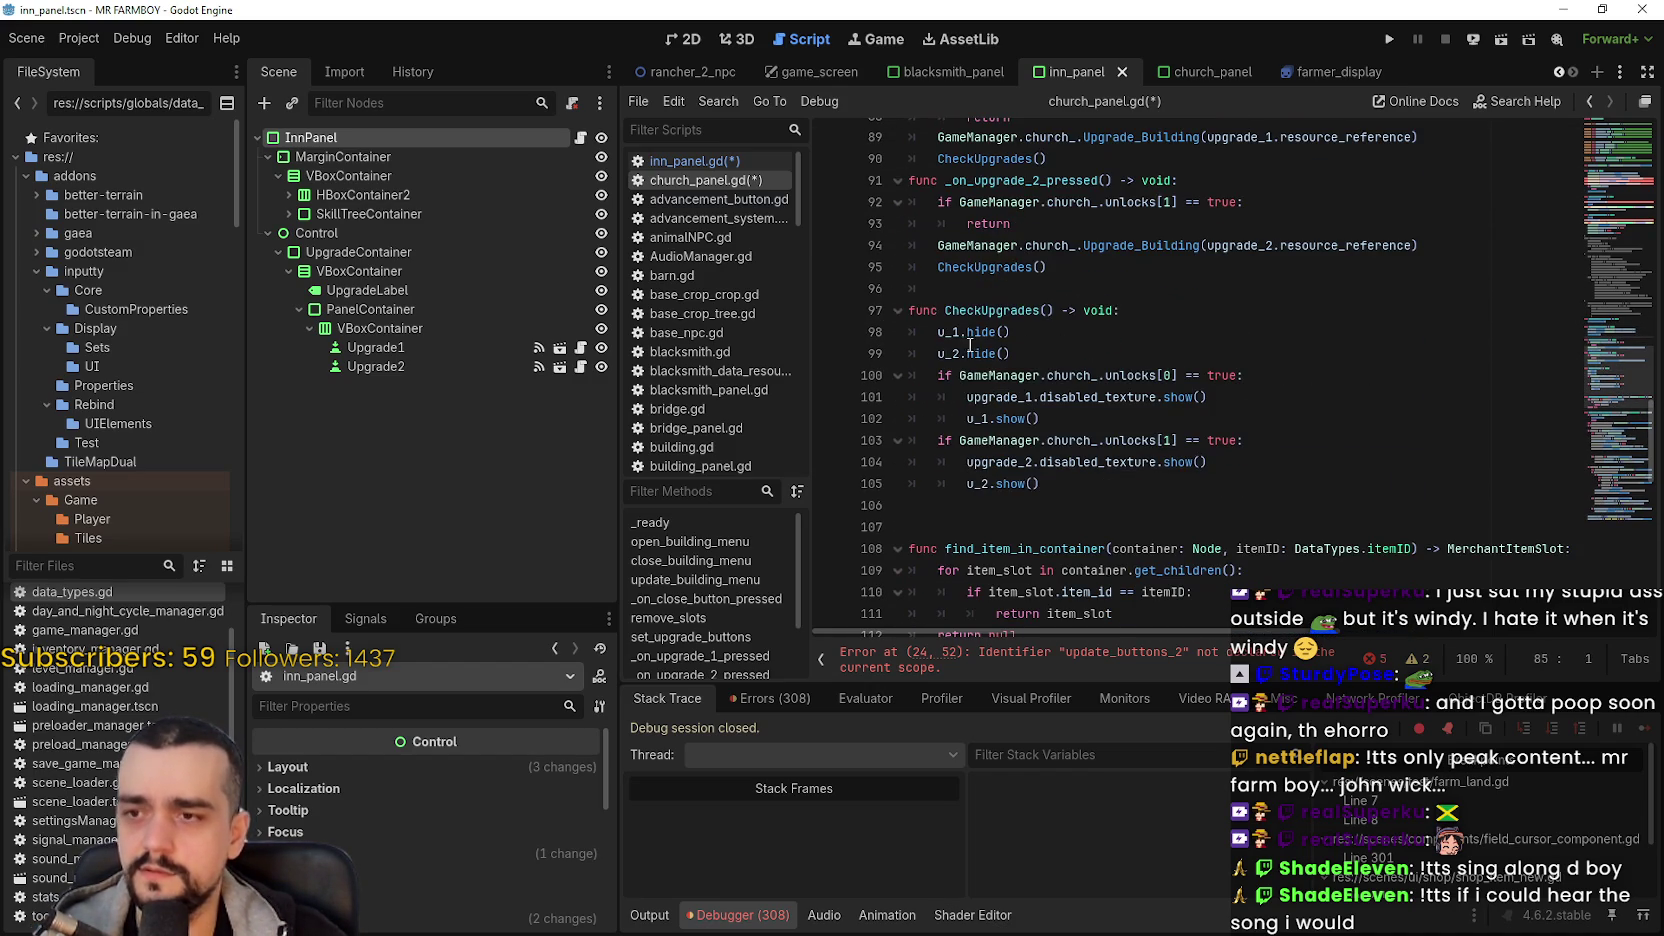
pyautogui.scroll(-3, 985, 330)
pyautogui.click(996, 315)
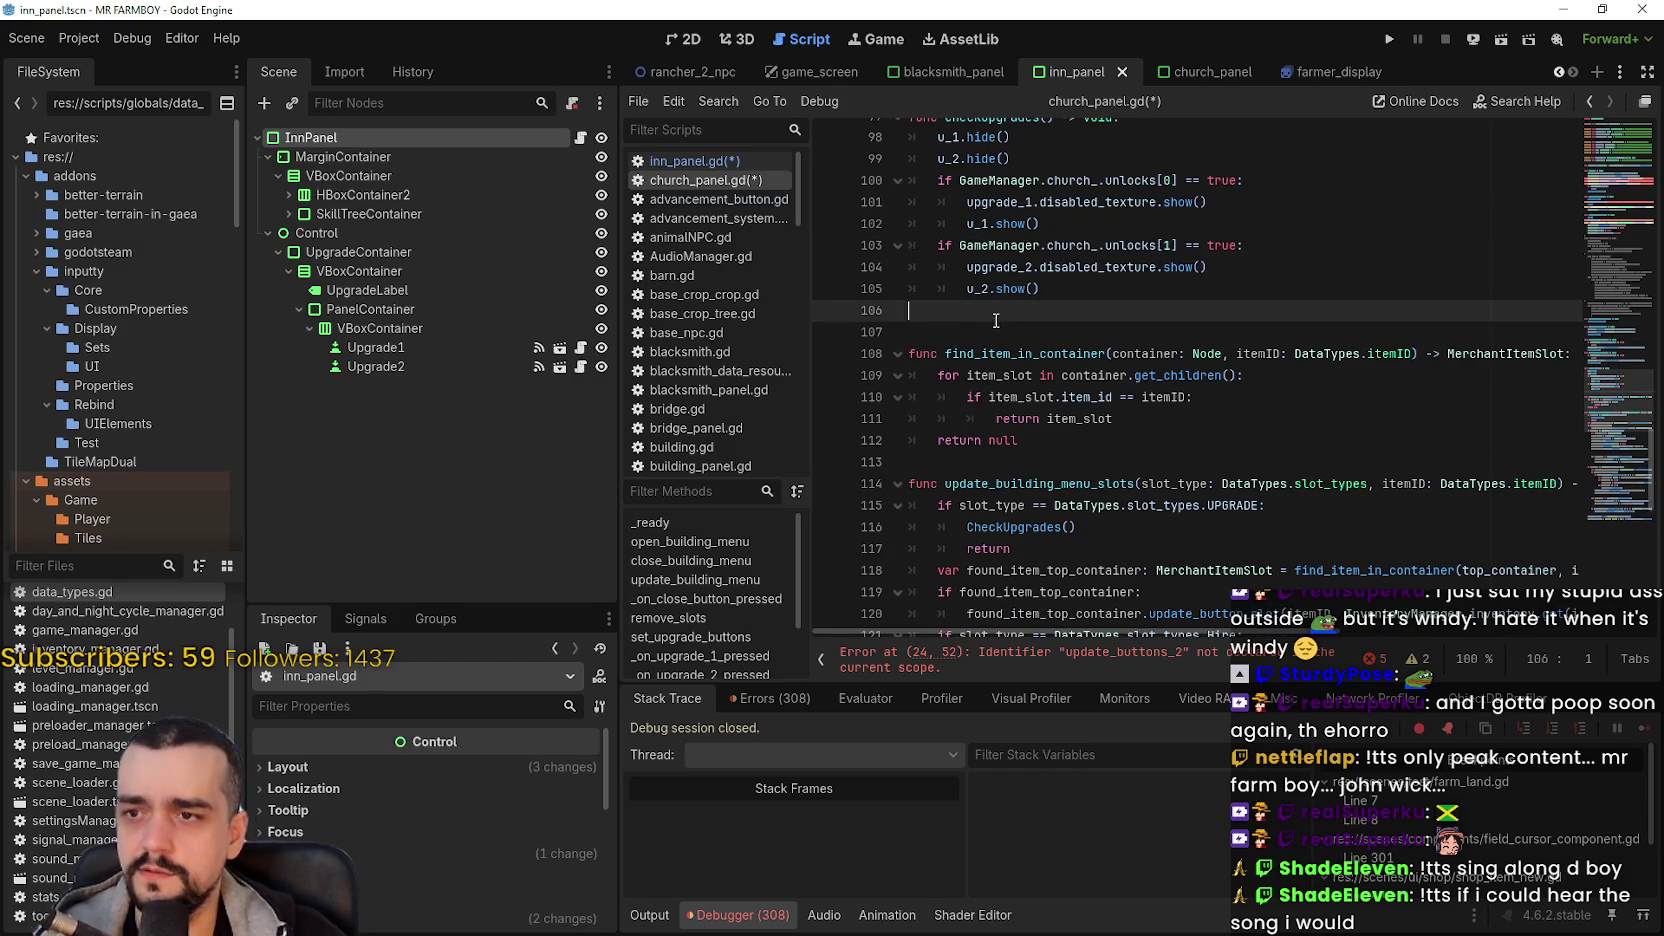
pyautogui.moveTo(959, 332); pyautogui.dragTo(1018, 440)
pyautogui.scroll(-3, 1018, 247)
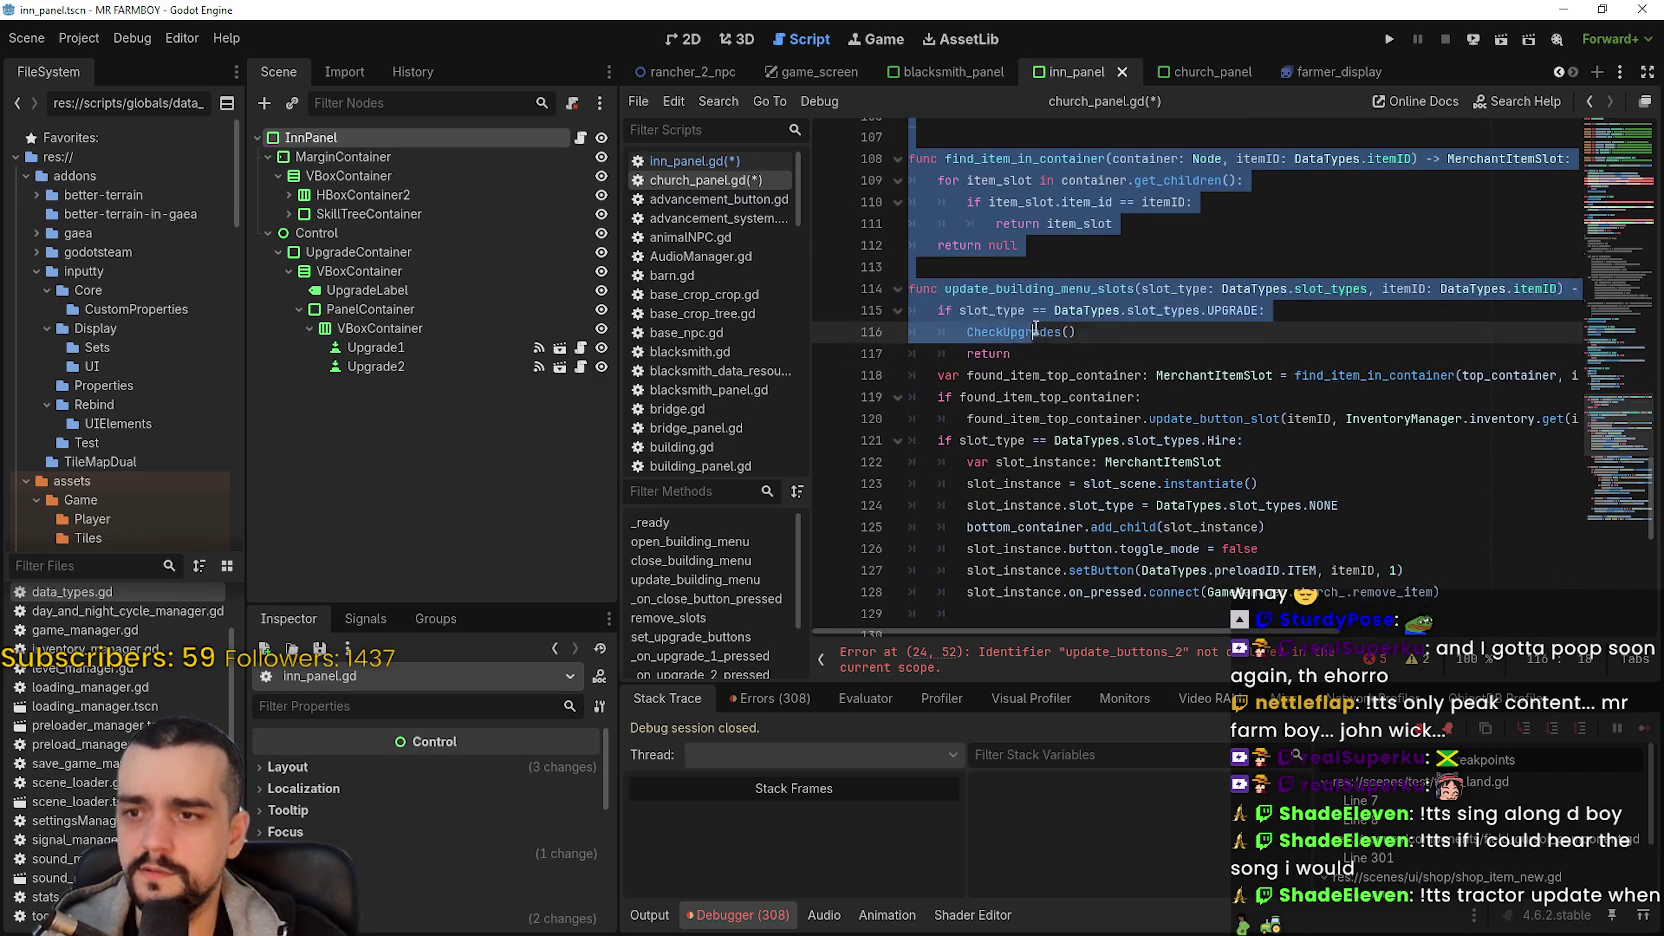
pyautogui.scroll(-9, 1018, 247)
pyautogui.moveTo(1018, 247); pyautogui.dragTo(1100, 590)
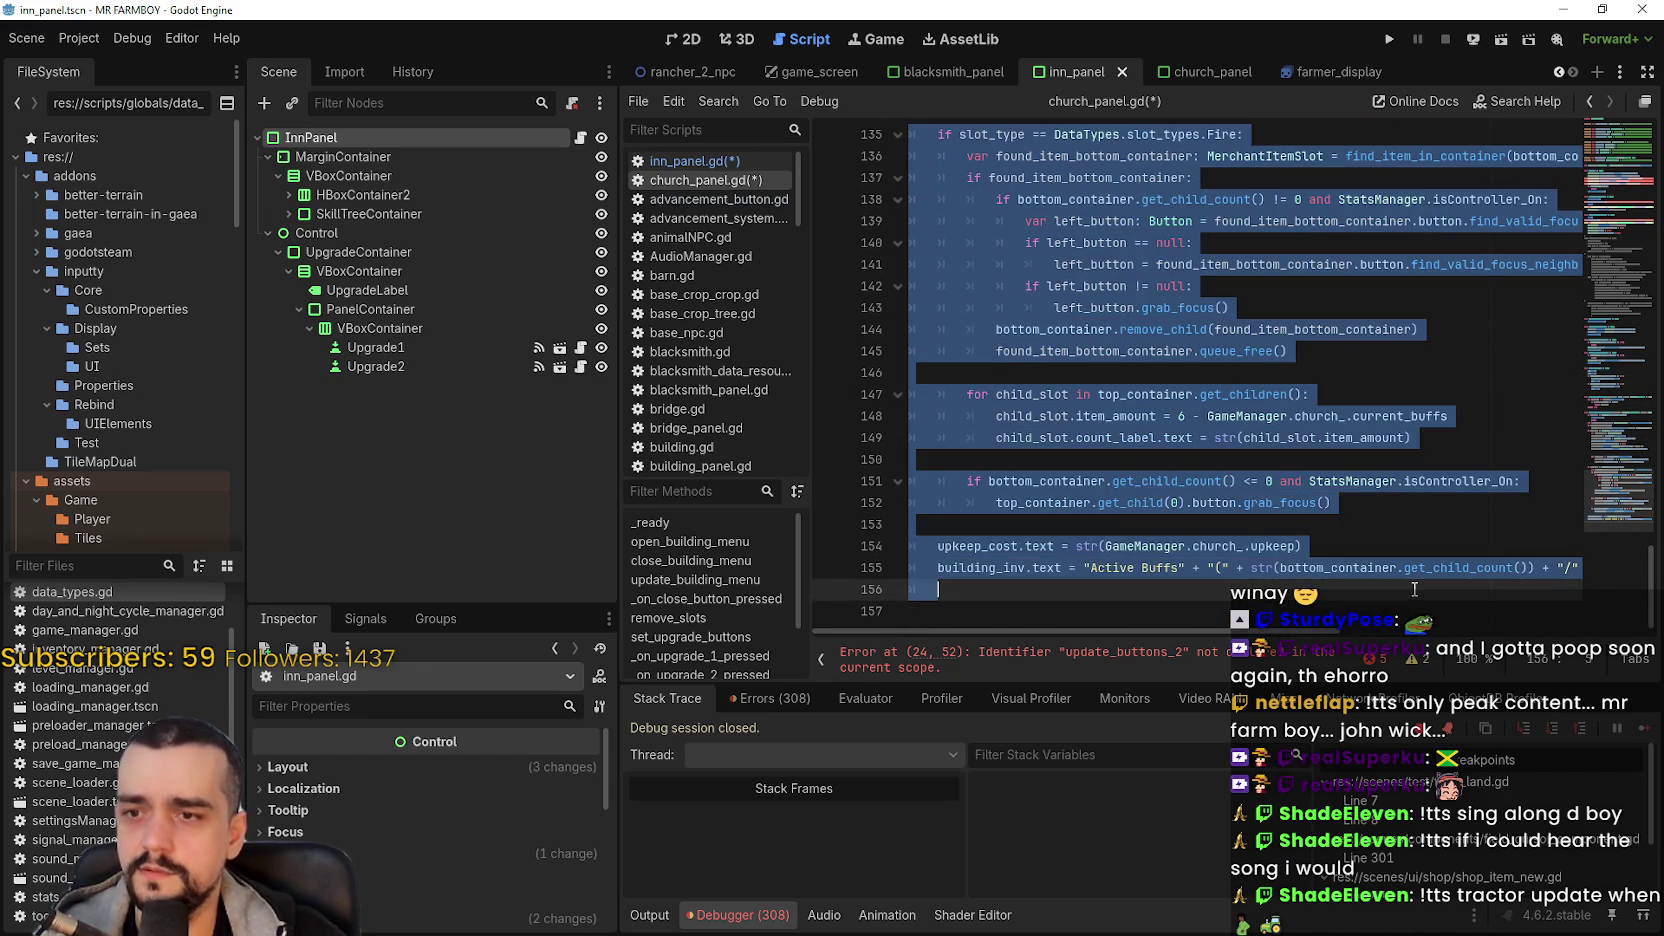
pyautogui.press('Delete')
pyautogui.press('BackSpace')
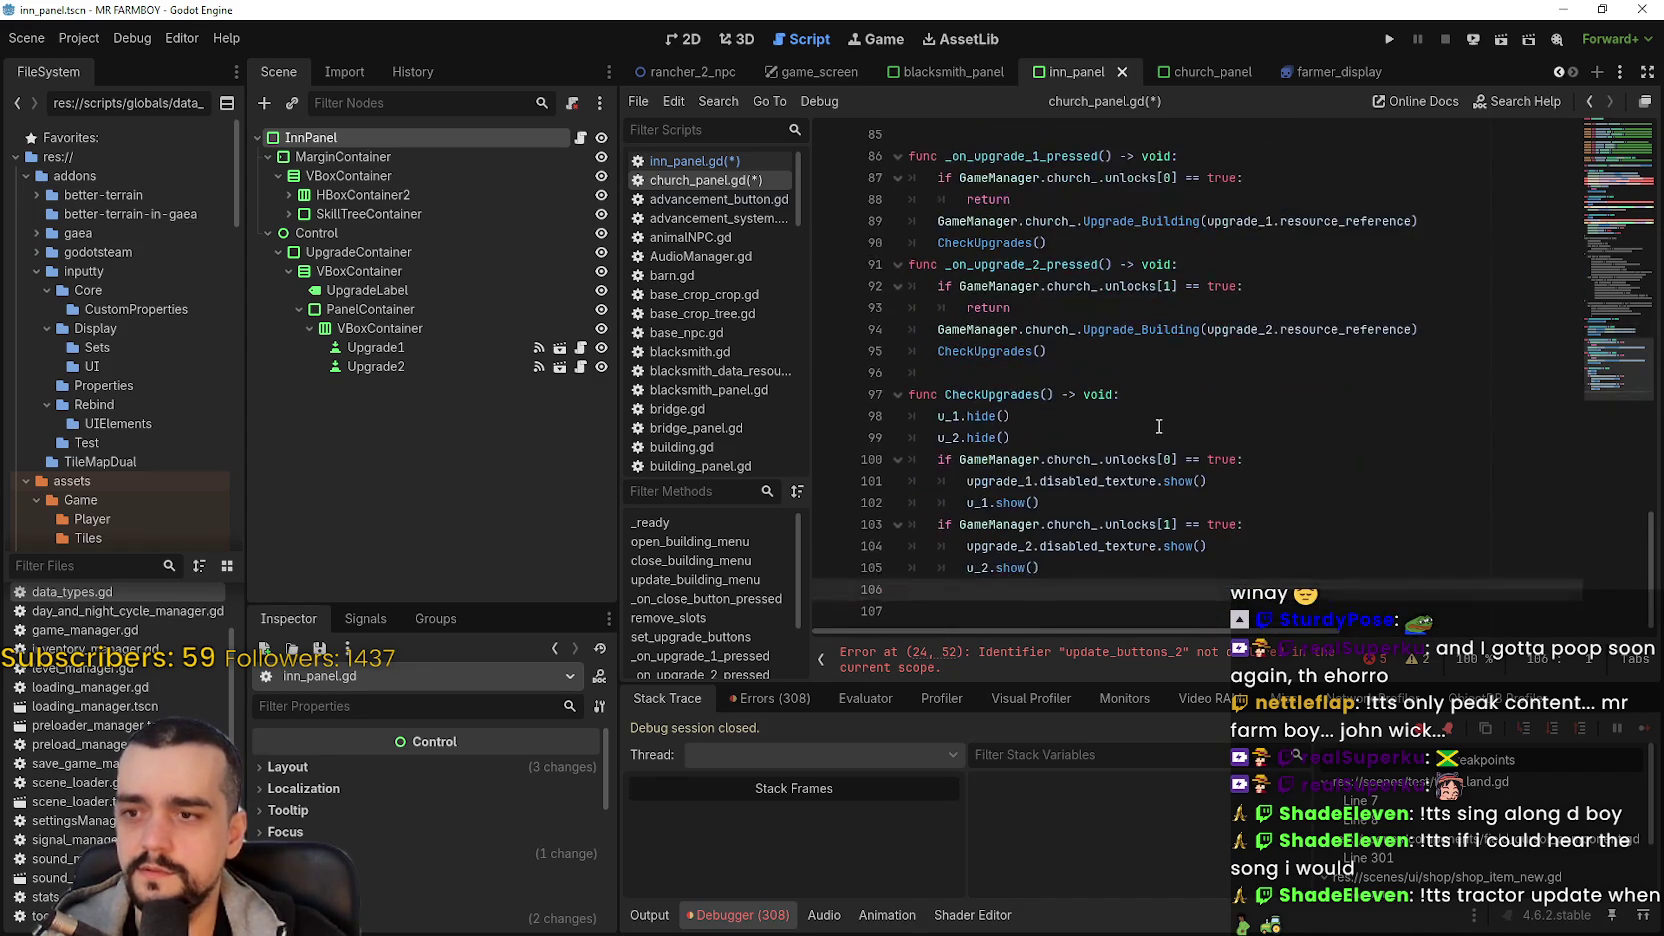
# - Add a blank line after close_building_menu and paste in the inn's remove_one_buff code
pyautogui.scroll(15, 1159, 418)
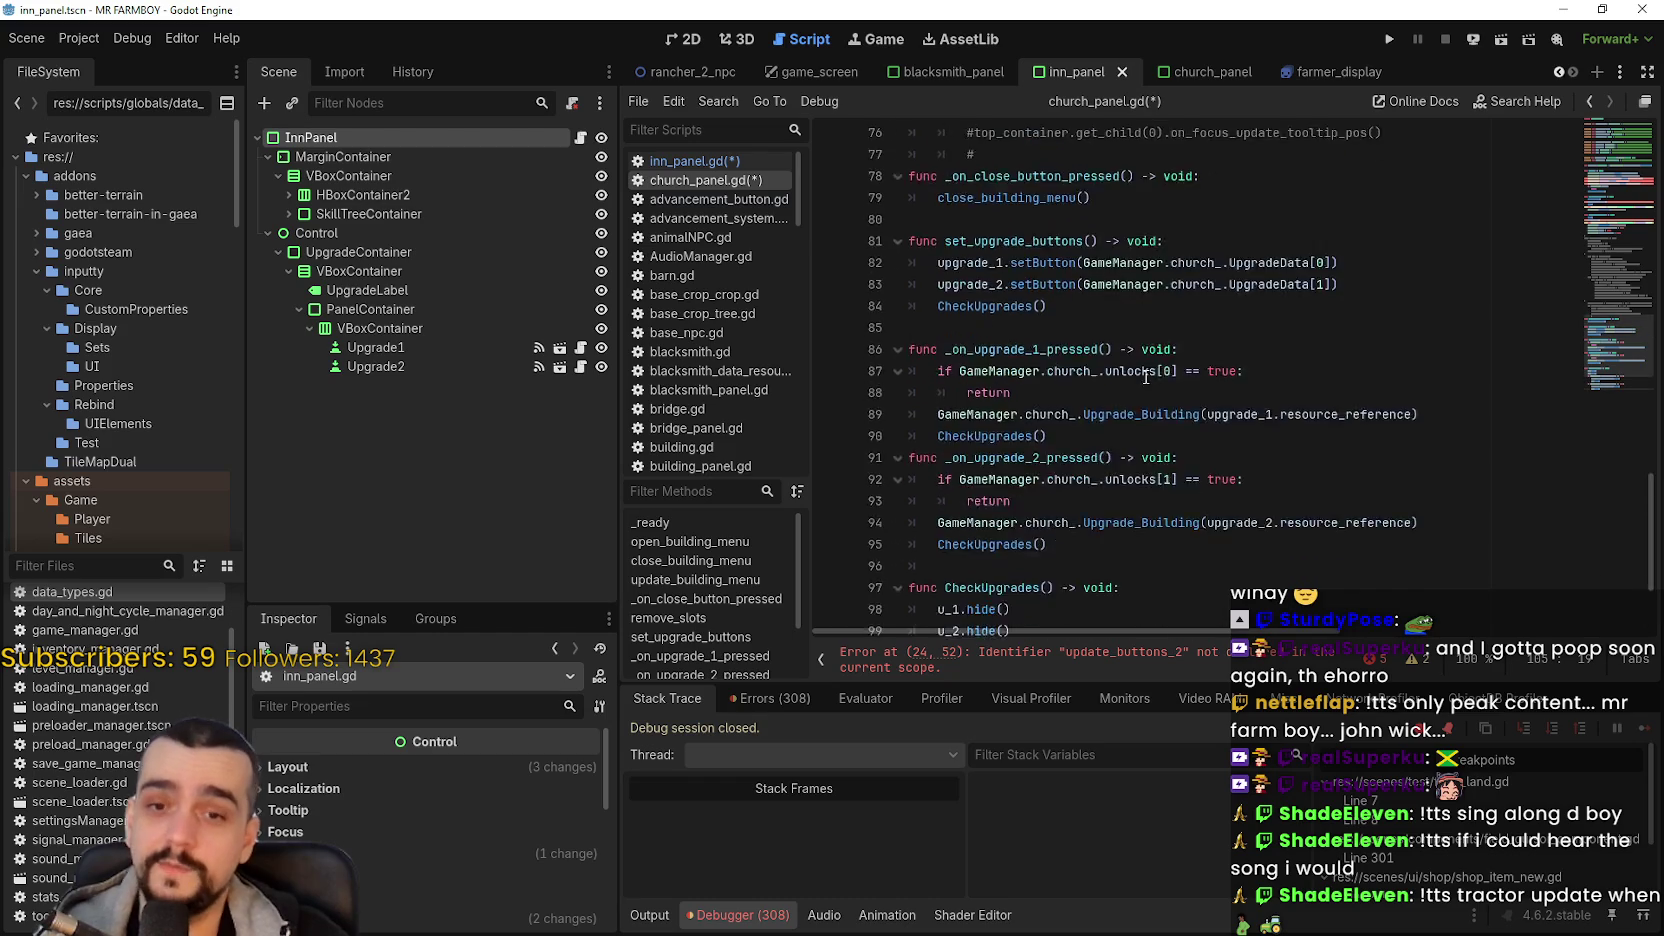
pyautogui.scroll(2, 1110, 368)
pyautogui.click(1088, 358)
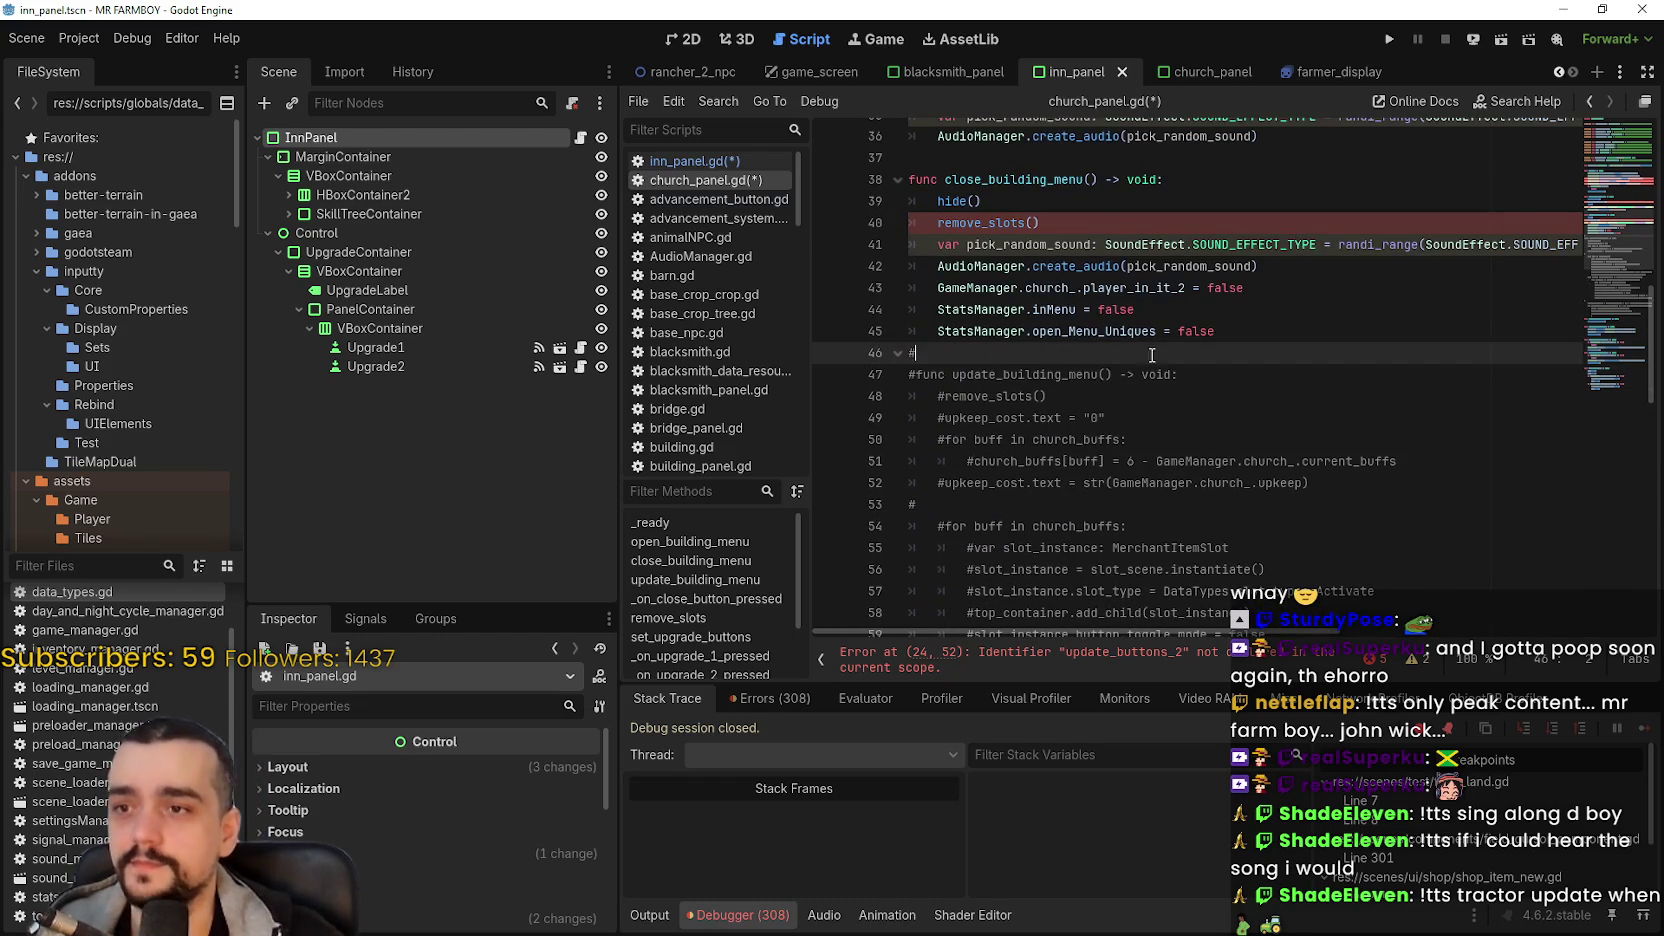
pyautogui.scroll(3, 1270, 330)
pyautogui.press('Return')
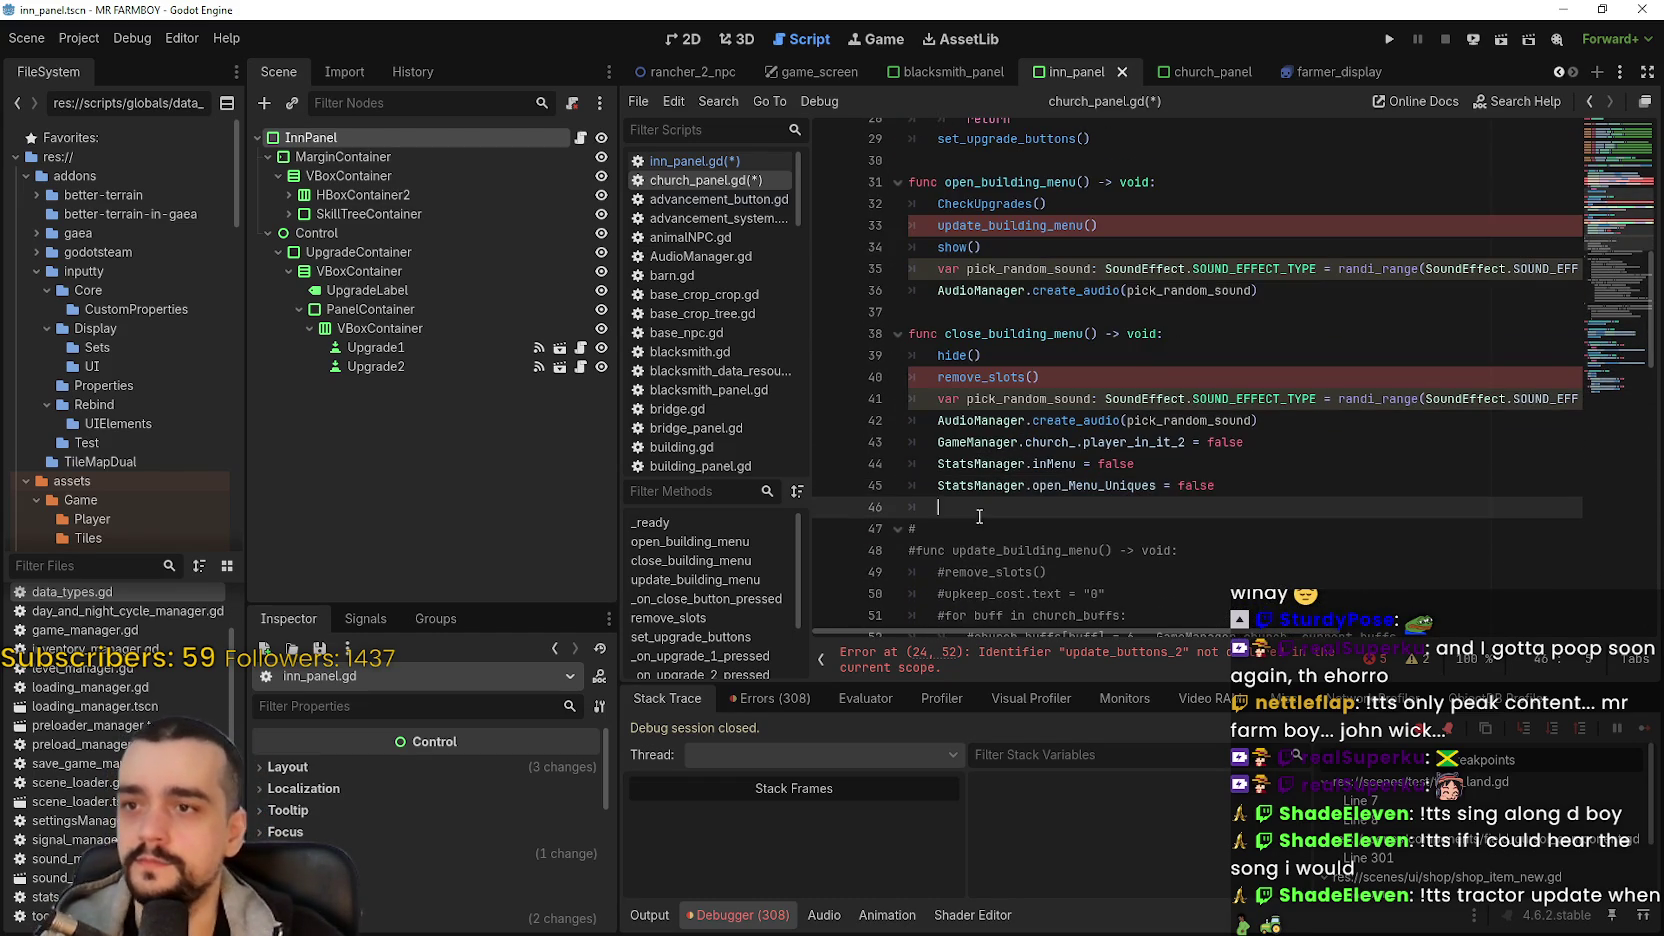
pyautogui.click(960, 485)
pyautogui.scroll(4, 970, 470)
pyautogui.scroll(-5, 985, 445)
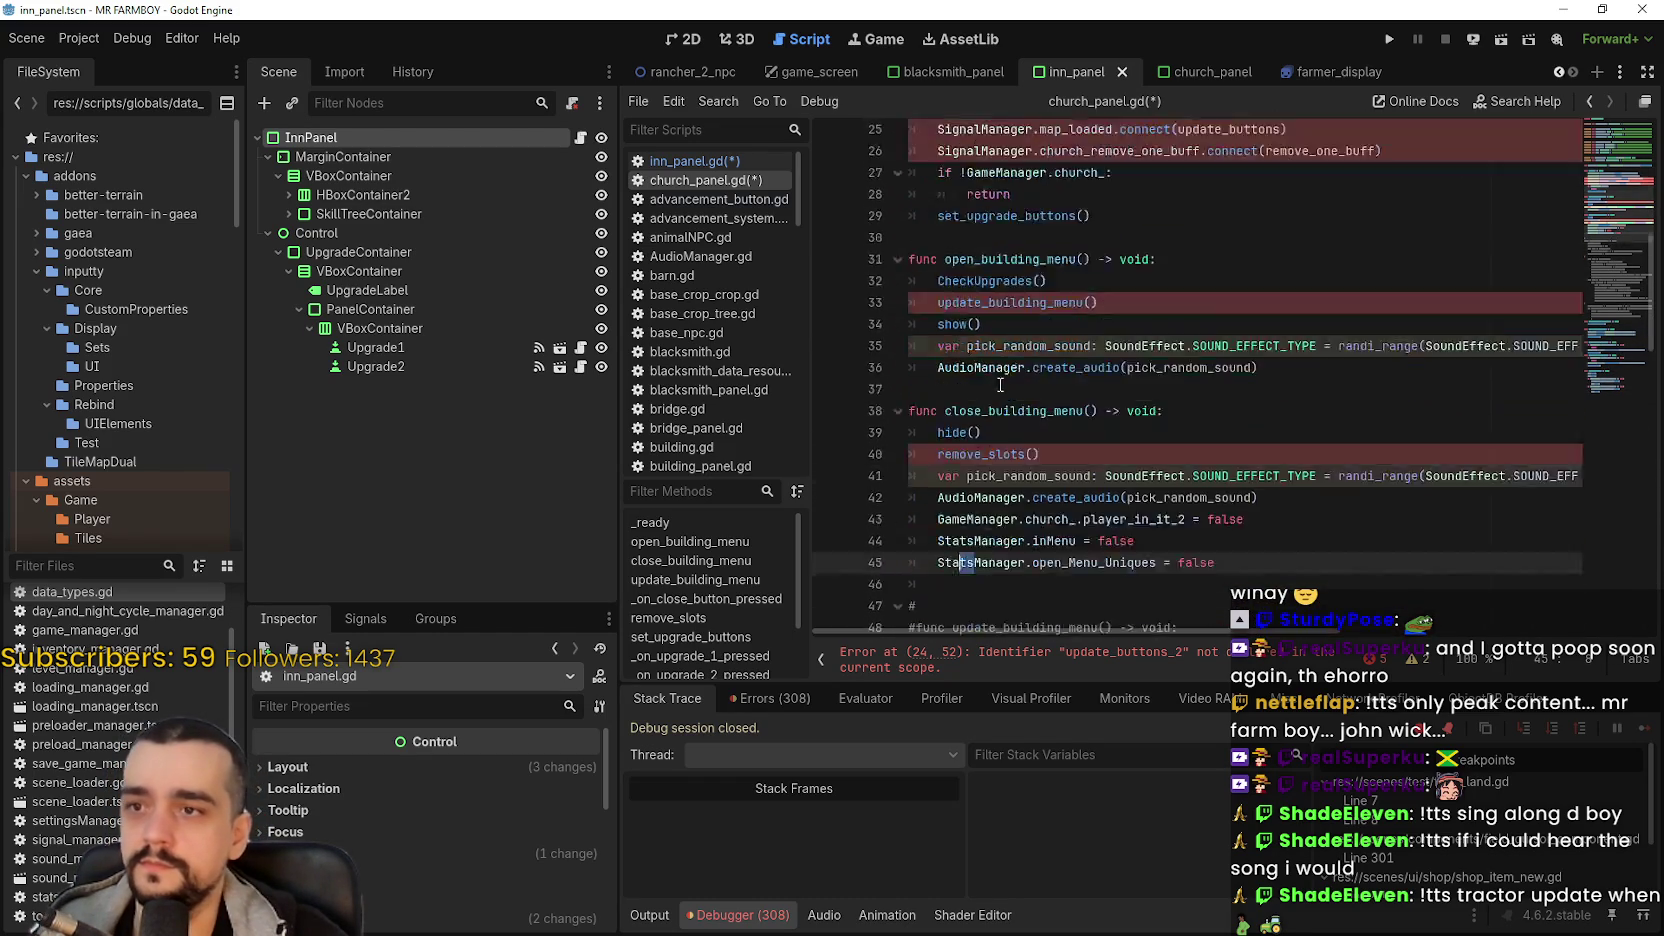
pyautogui.click(988, 440)
pyautogui.doubleClick(922, 443)
pyautogui.hotkey('ctrl', 'v')
# - Remove the remove_slots call from close_building_menu and the update_building_menu call from open_building_menu
pyautogui.scroll(5, 1069, 413)
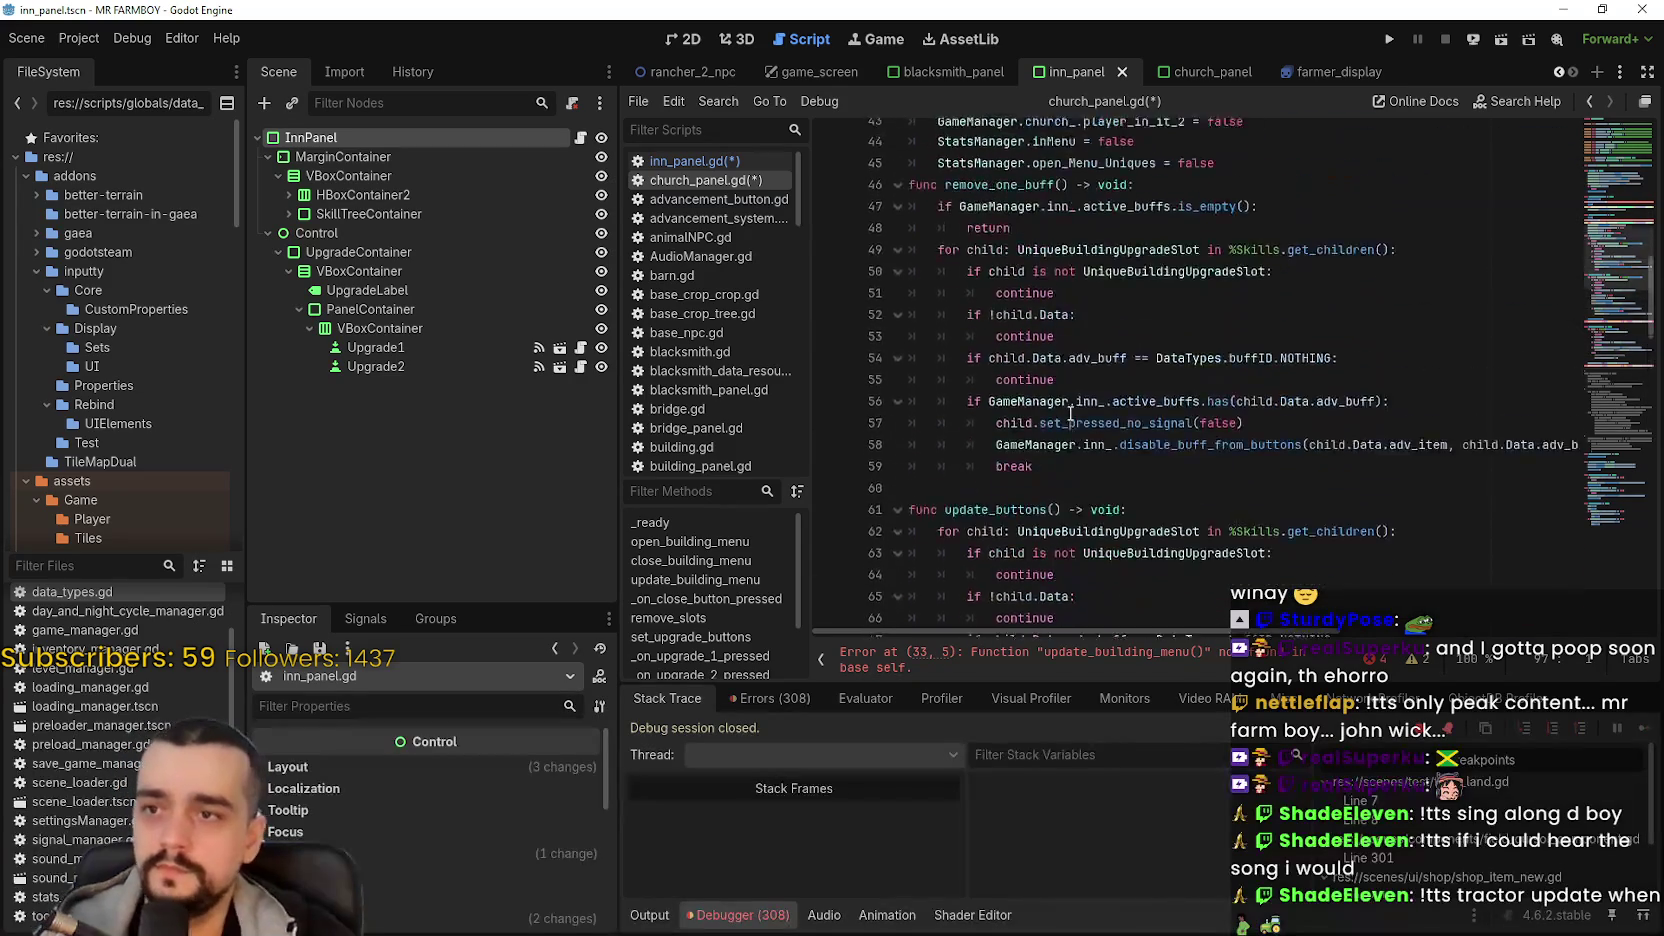
pyautogui.scroll(4, 1069, 413)
pyautogui.moveTo(1043, 378); pyautogui.dragTo(905, 379)
pyautogui.press('BackSpace')
pyautogui.click(1294, 488)
pyautogui.press('Return')
pyautogui.click(990, 379)
pyautogui.press('BackSpace')
pyautogui.press('Up')
pyautogui.press('Up')
pyautogui.press('Up')
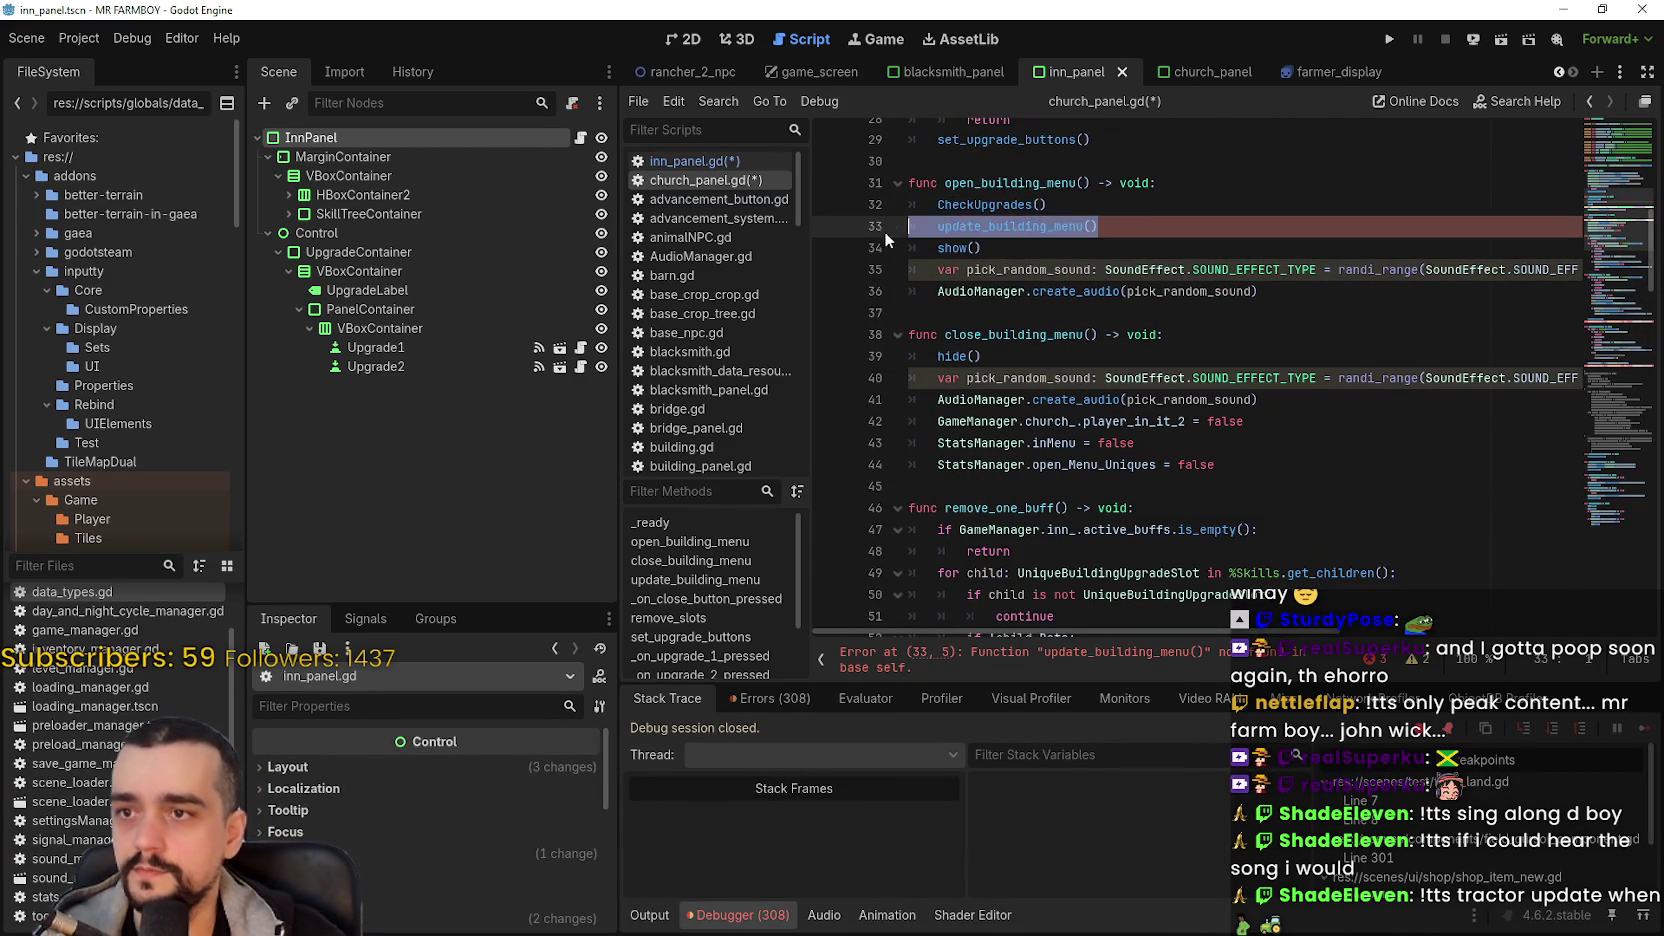
pyautogui.hotkey('shift', 'Home')
pyautogui.press('BackSpace')
pyautogui.press('BackSpace')
# - In remove_one_buff, change the inn_ references to church_, including the active_buffs and disable_buff_from_buttons lines
pyautogui.scroll(-5, 1000, 340)
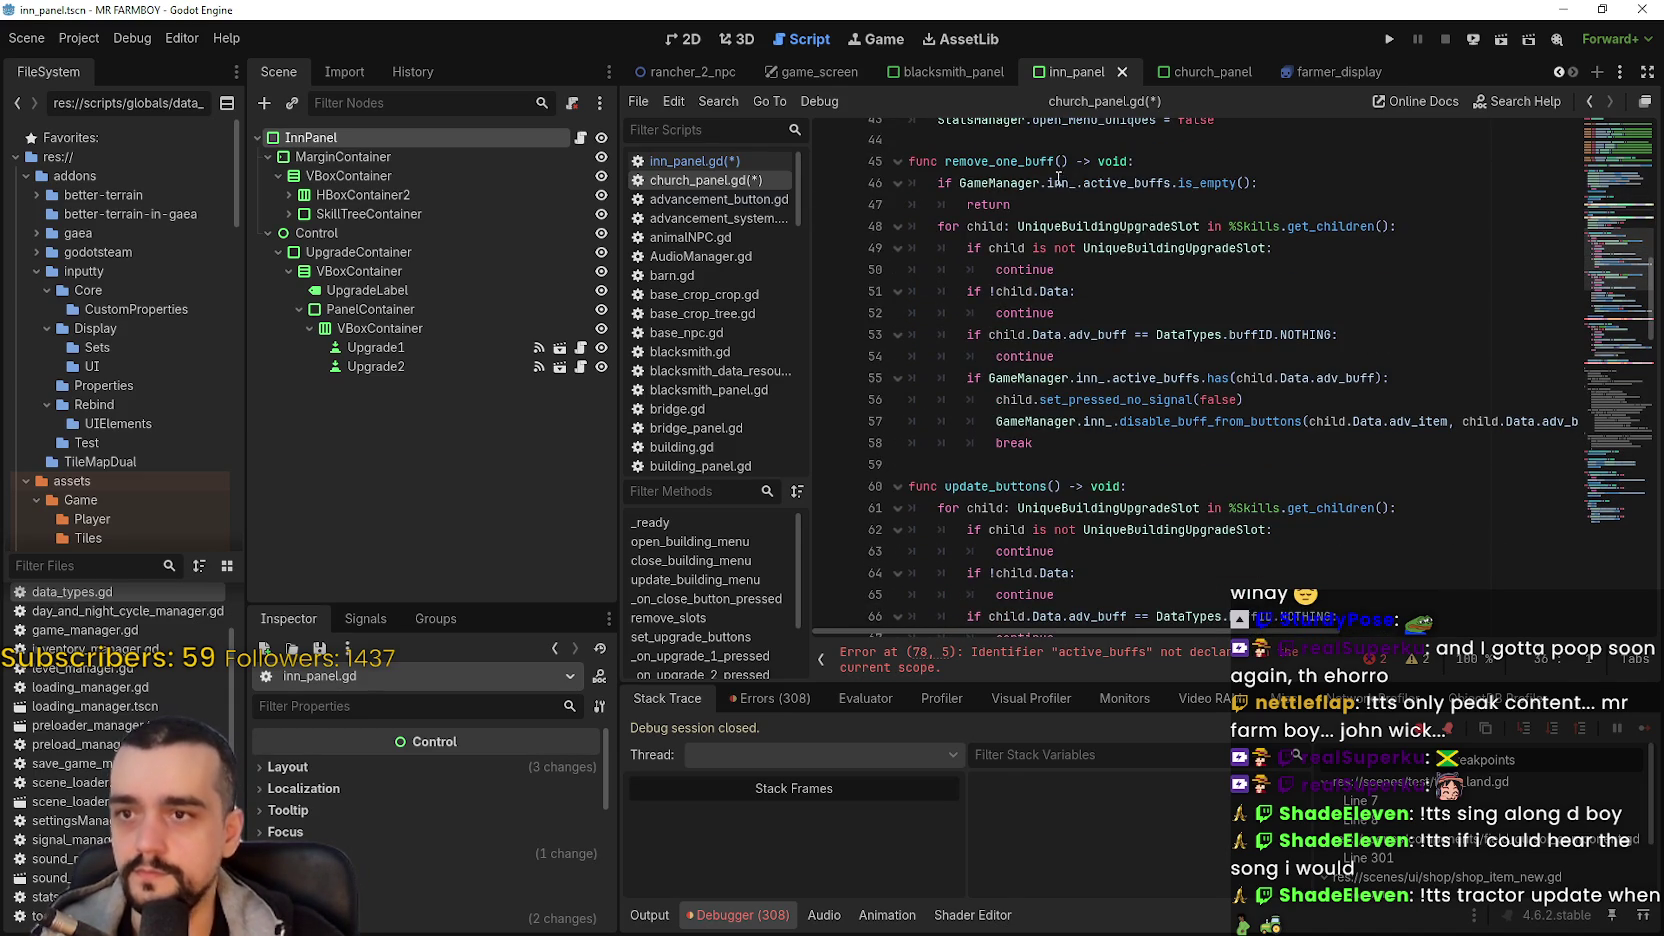
pyautogui.doubleClick(1069, 185)
pyautogui.write('church_')
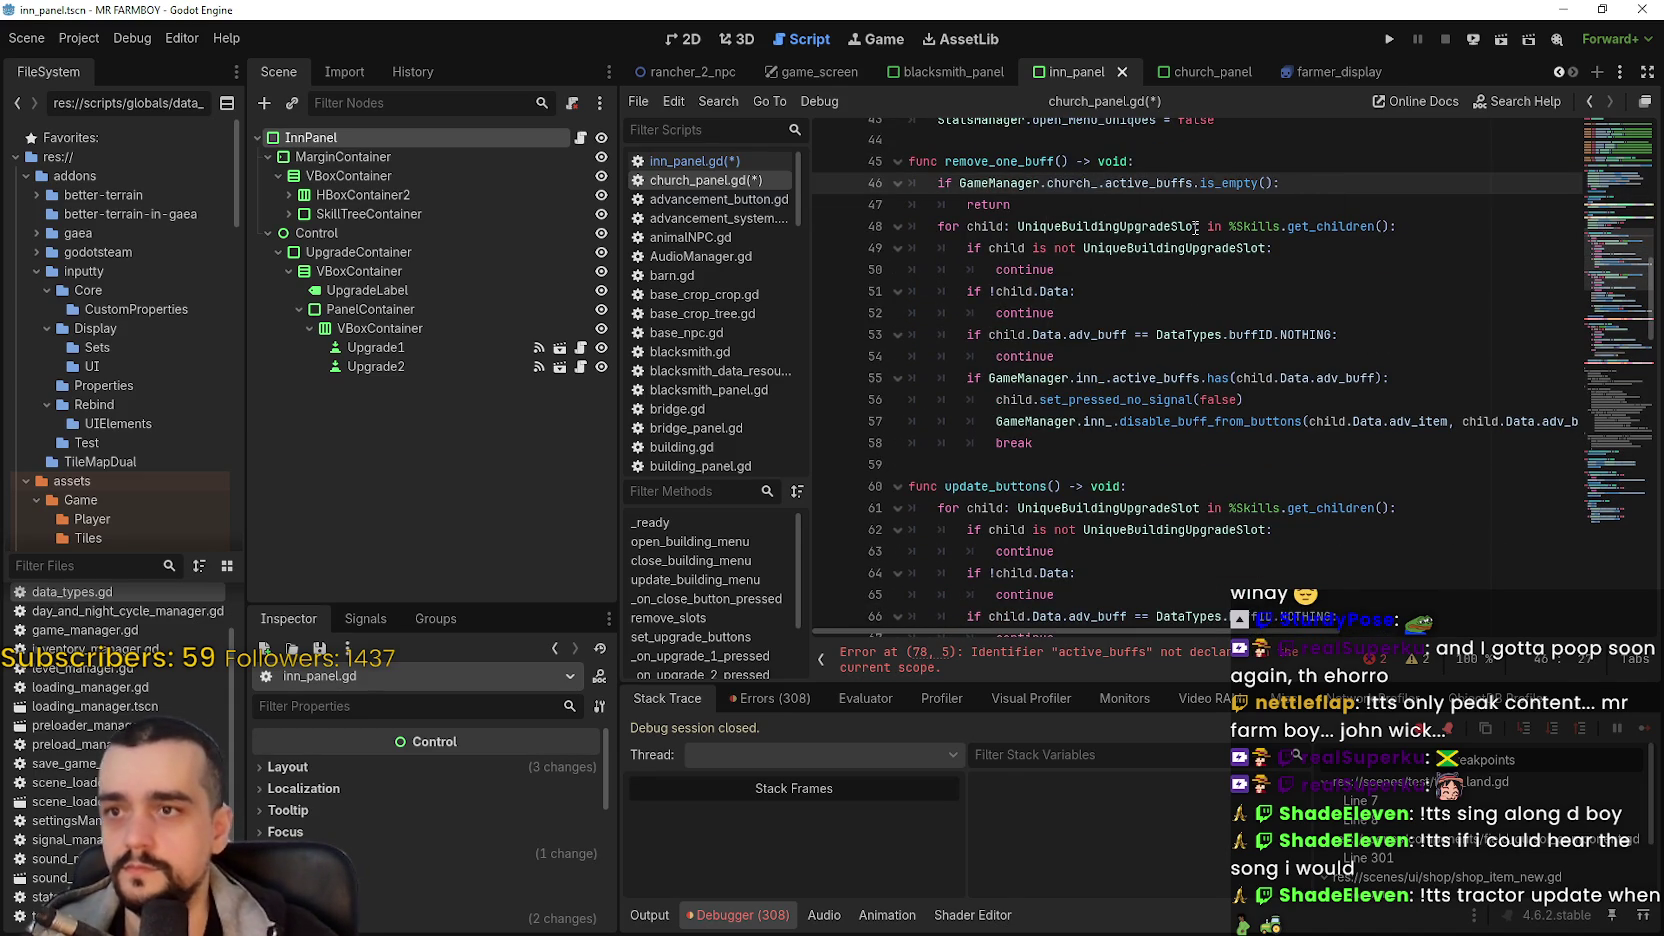
pyautogui.click(1095, 298)
pyautogui.hotkey('ctrl', 'f')
pyautogui.write('inn_')
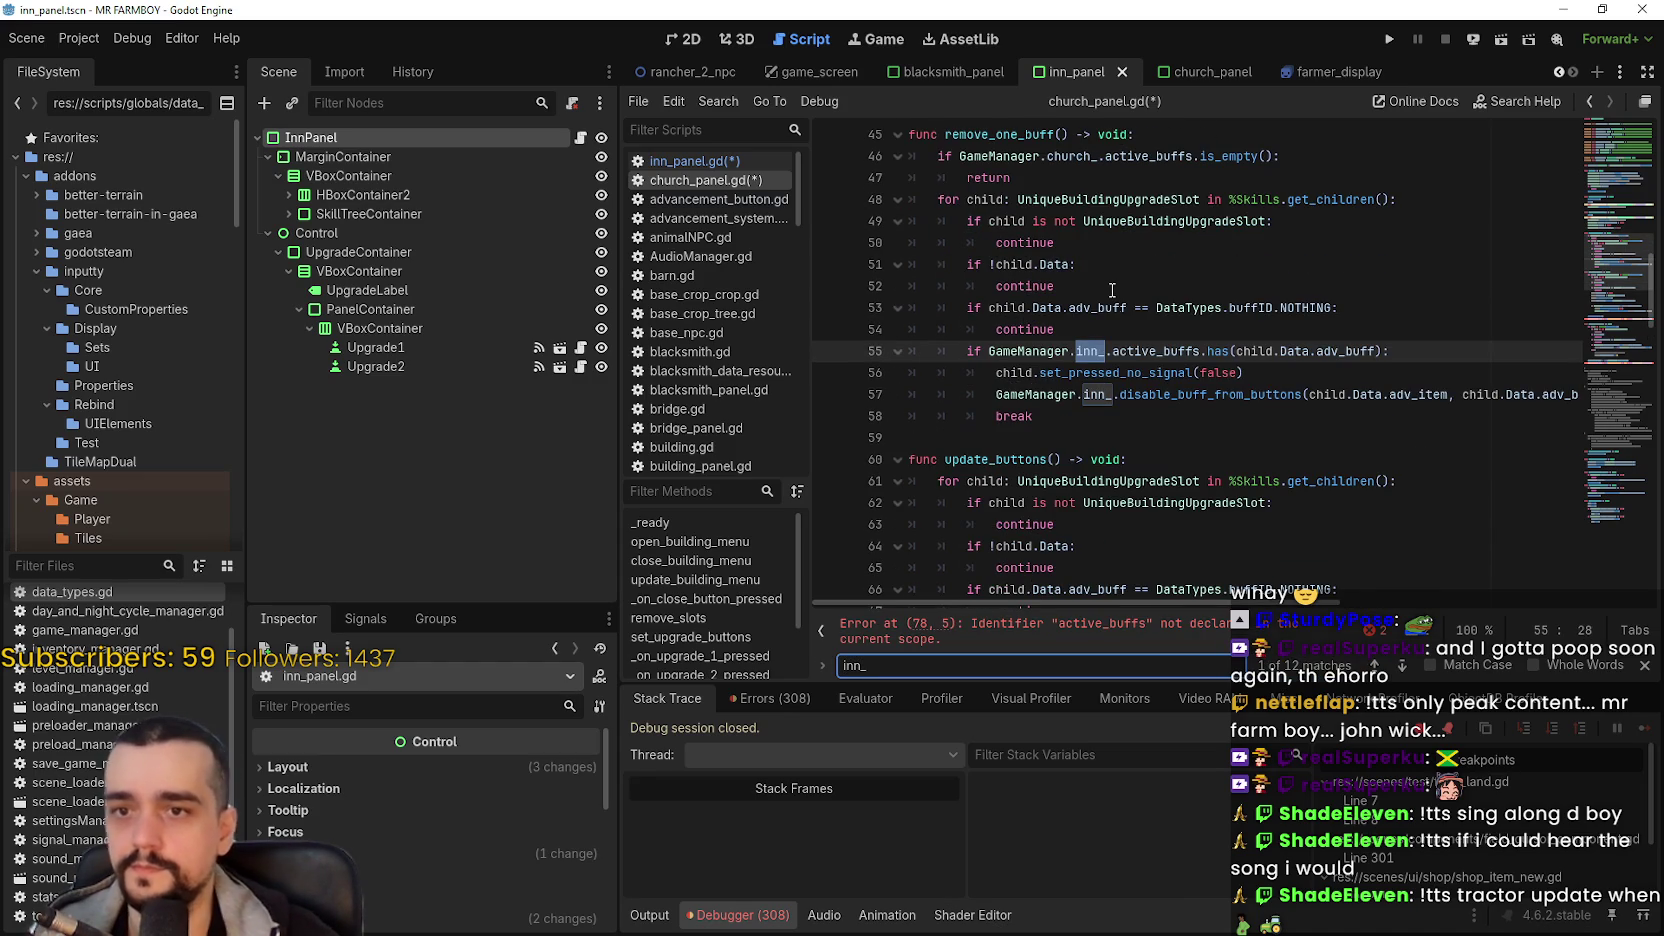
pyautogui.press('BackSpace')
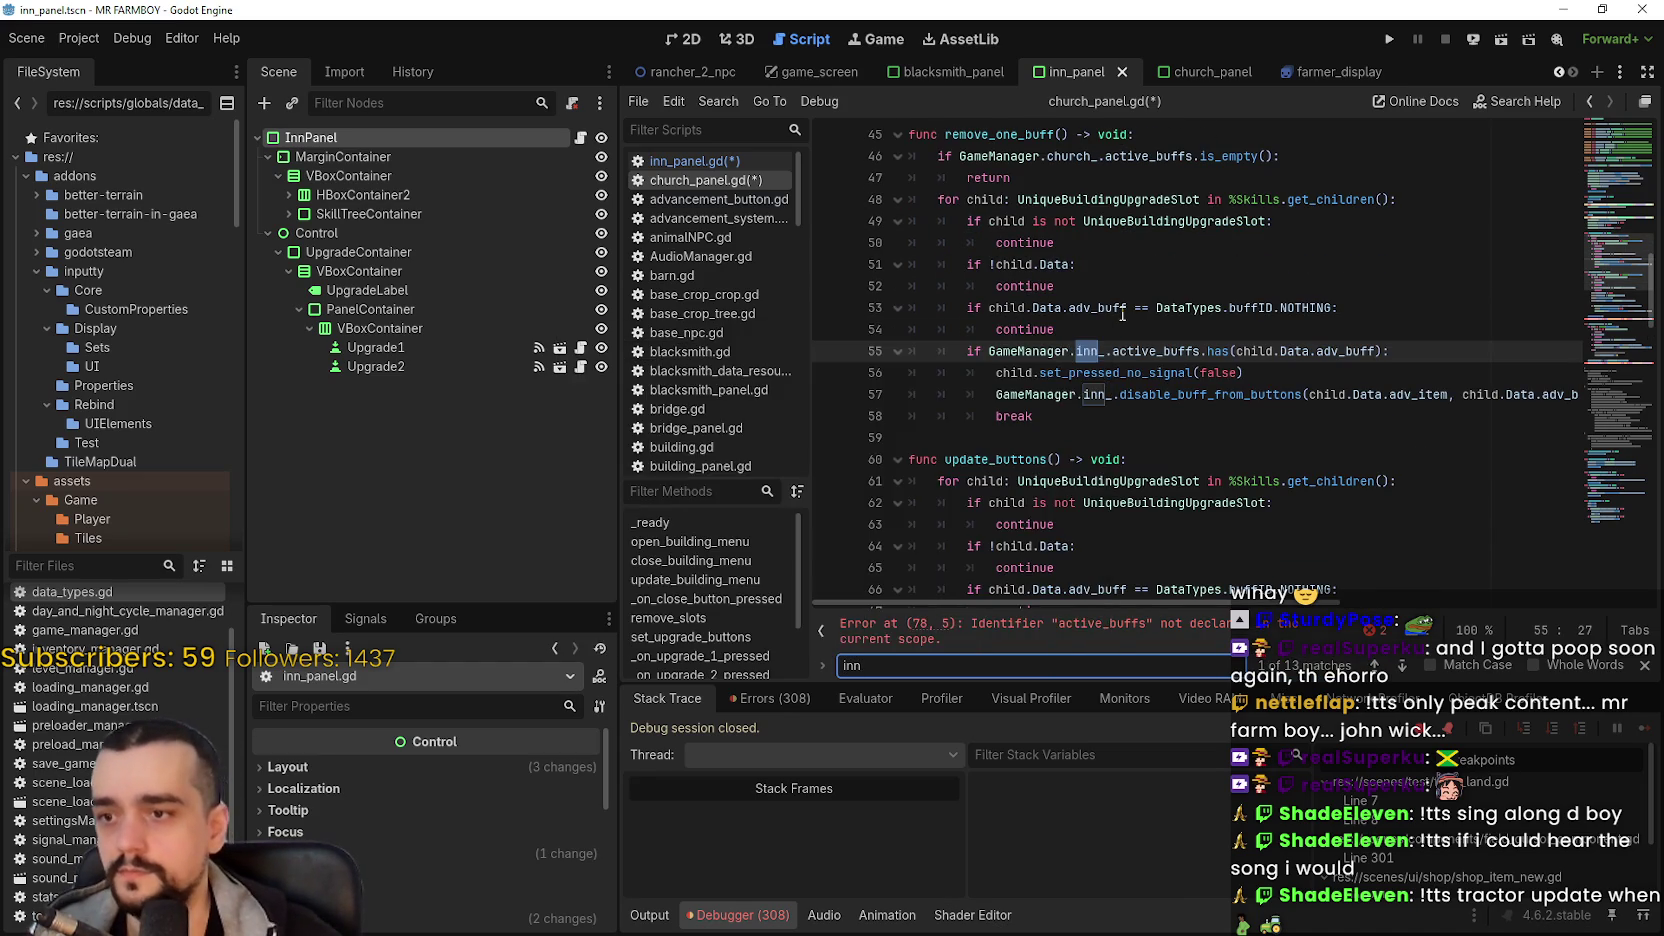
pyautogui.scroll(2, 1121, 318)
pyautogui.scroll(-3, 1105, 272)
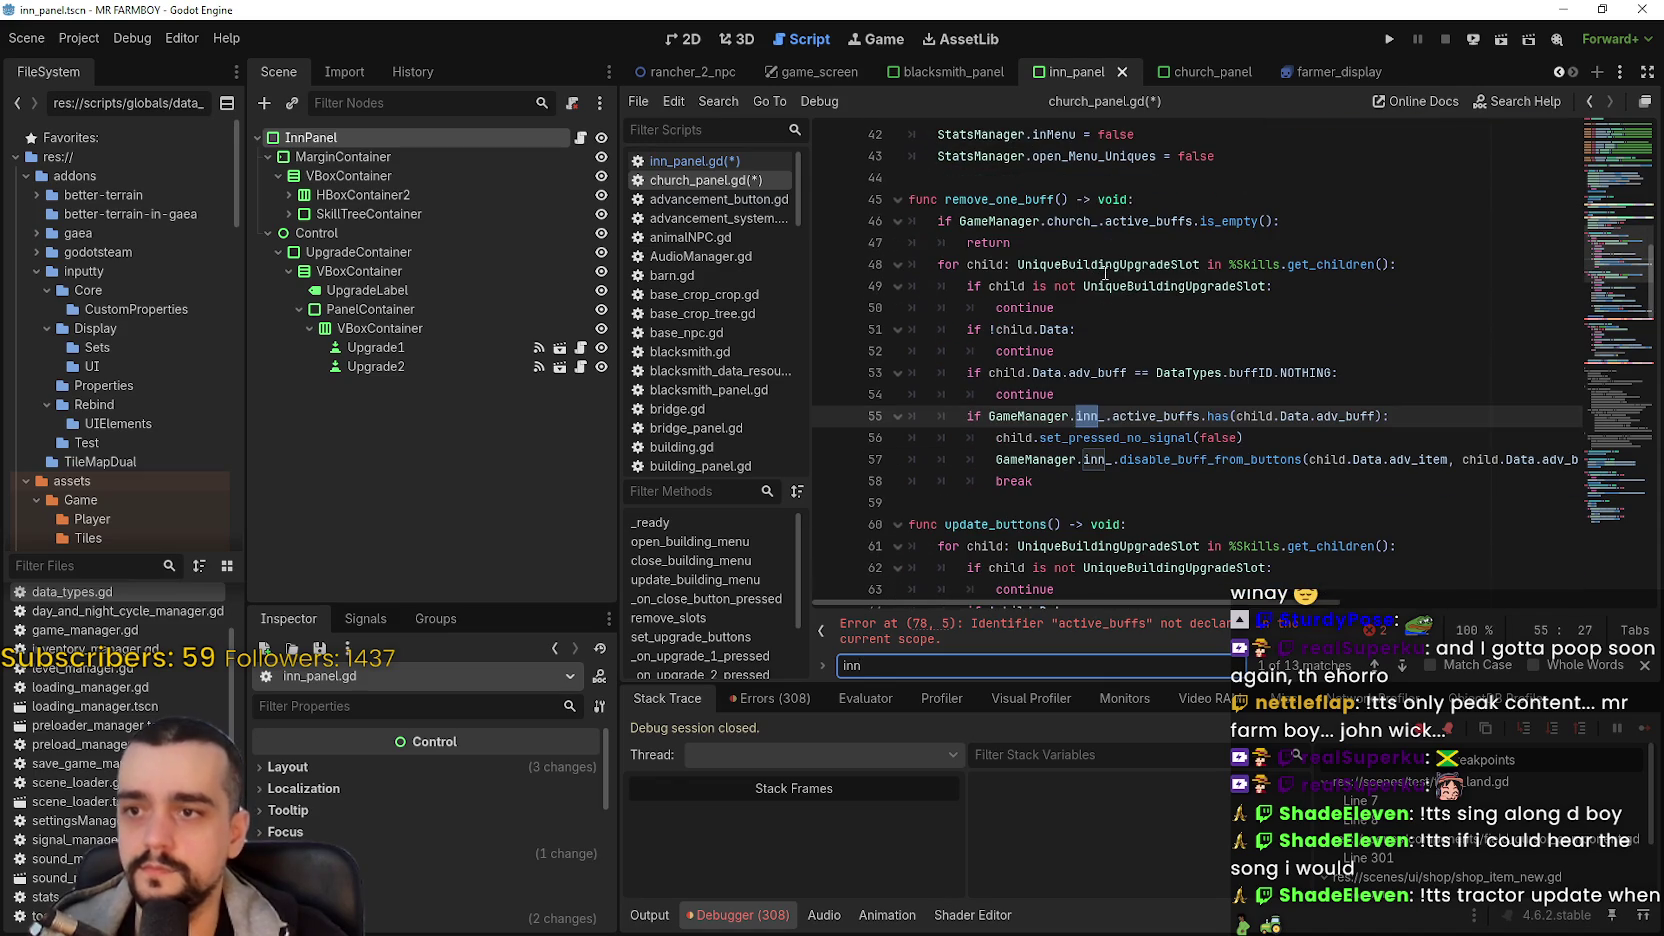
pyautogui.doubleClick(1073, 220)
pyautogui.hotkey('ctrl', 'c')
pyautogui.doubleClick(1090, 416)
pyautogui.hotkey('ctrl', 'v')
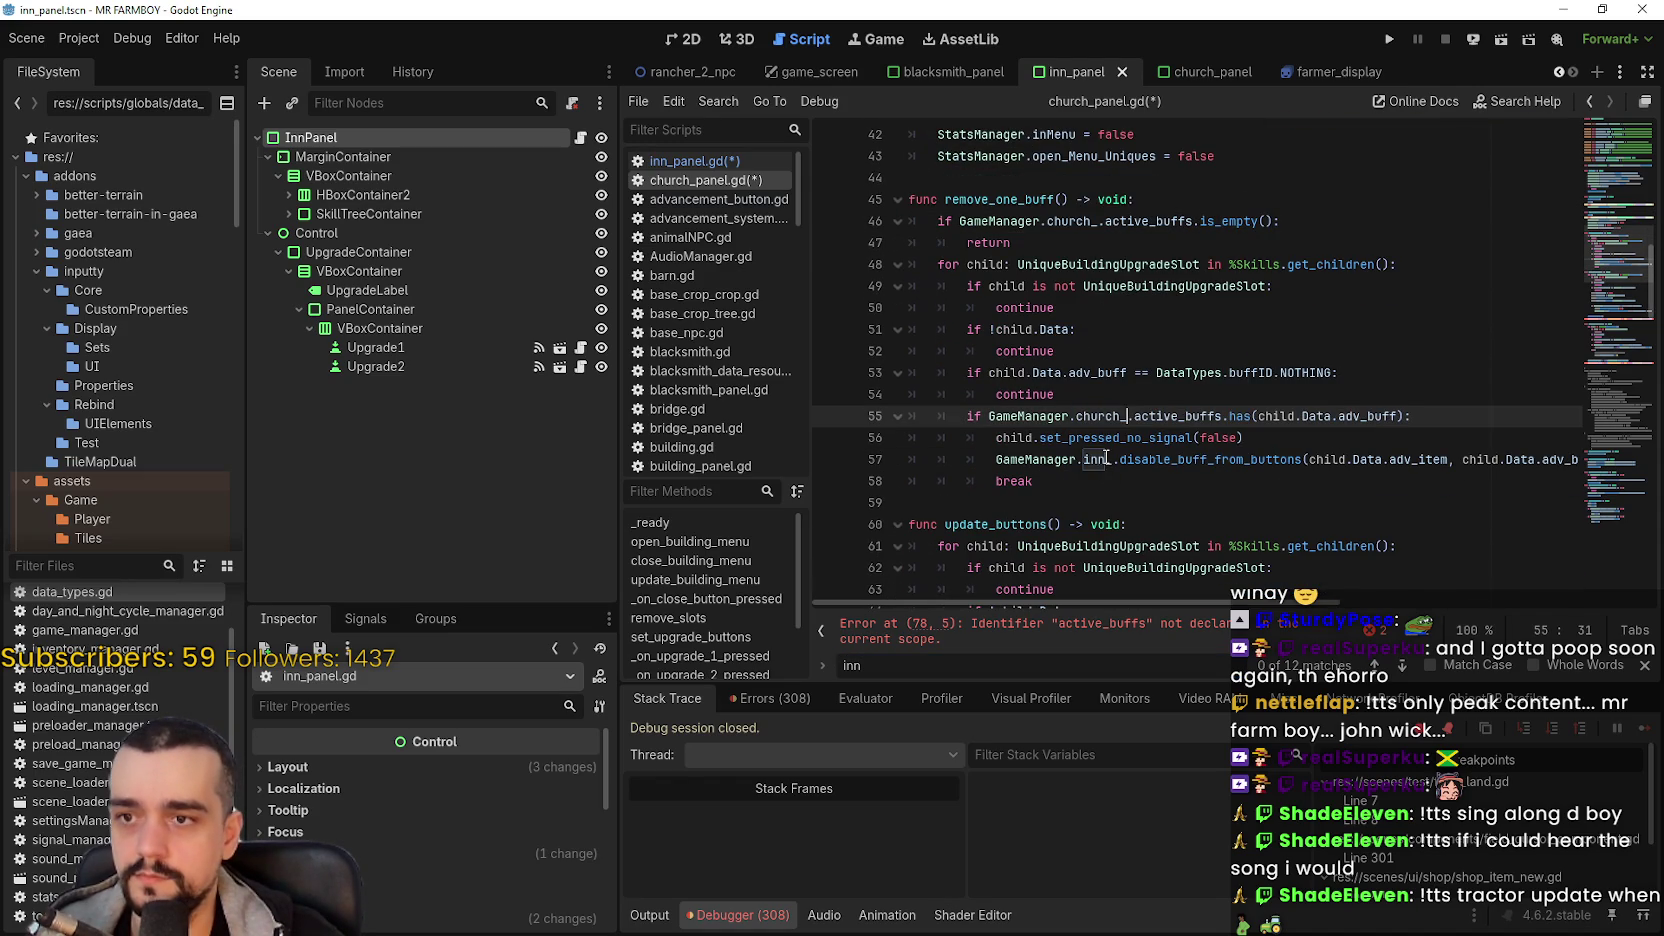
pyautogui.doubleClick(1100, 459)
pyautogui.hotkey('ctrl', 'v')
# - Change the belongs_to item ID from INN to CHURCH
pyautogui.hscroll(3, 1104, 382)
pyautogui.hscroll(-3, 1104, 382)
pyautogui.scroll(-2, 1104, 382)
pyautogui.scroll(-5, 1104, 382)
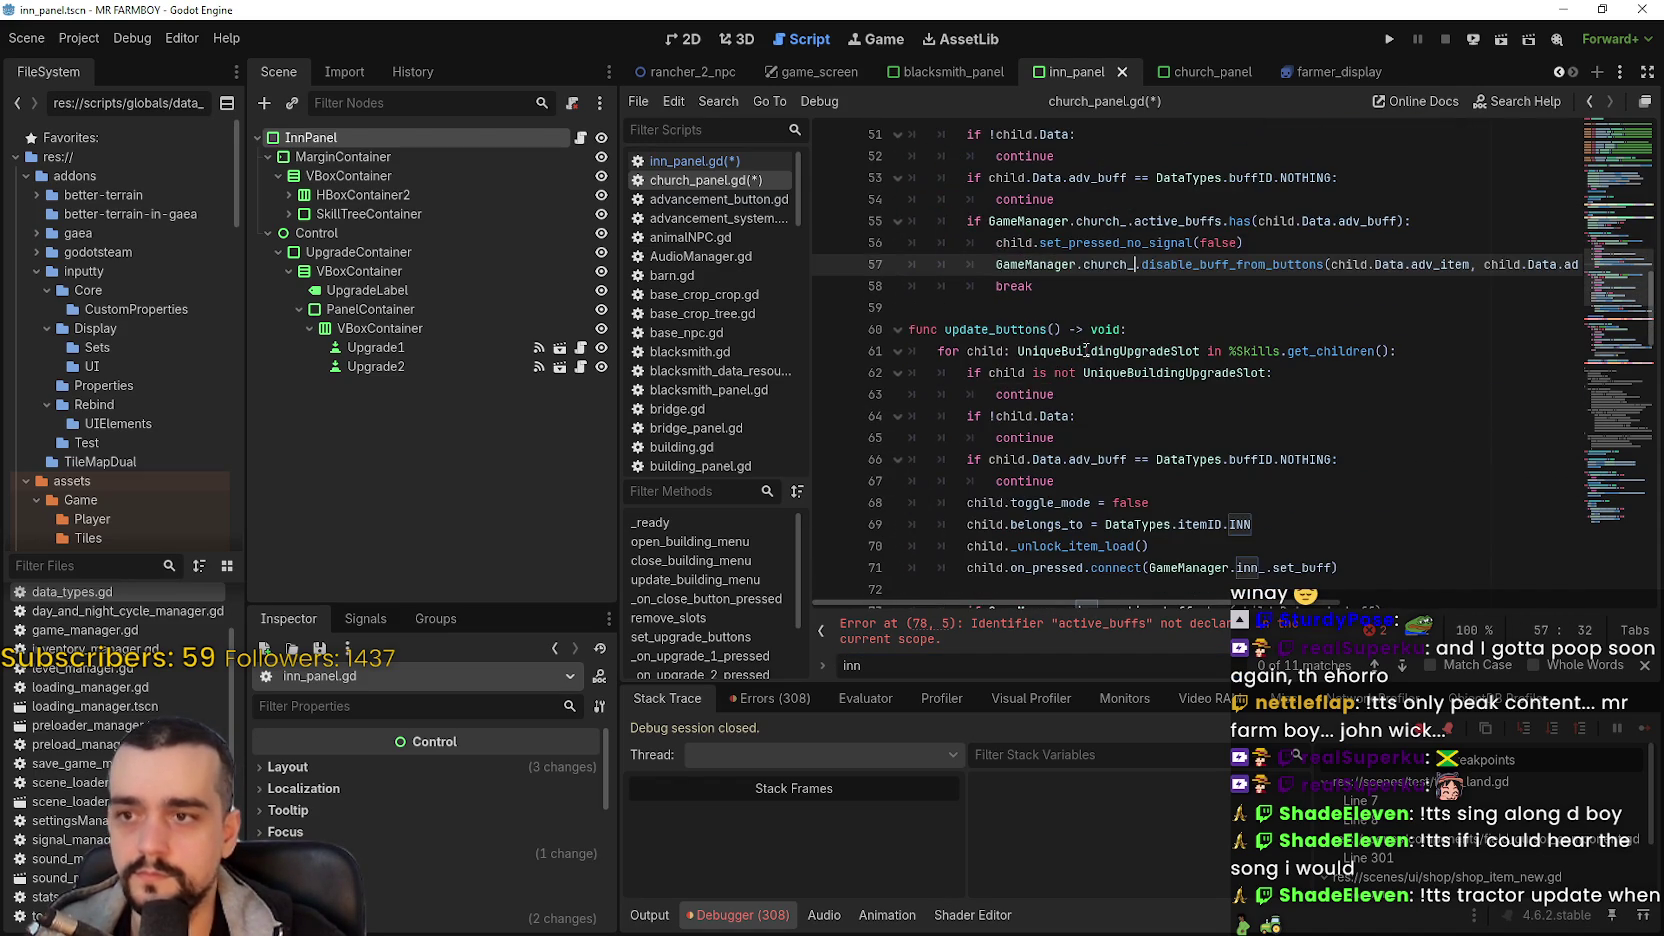
pyautogui.doubleClick(1259, 462)
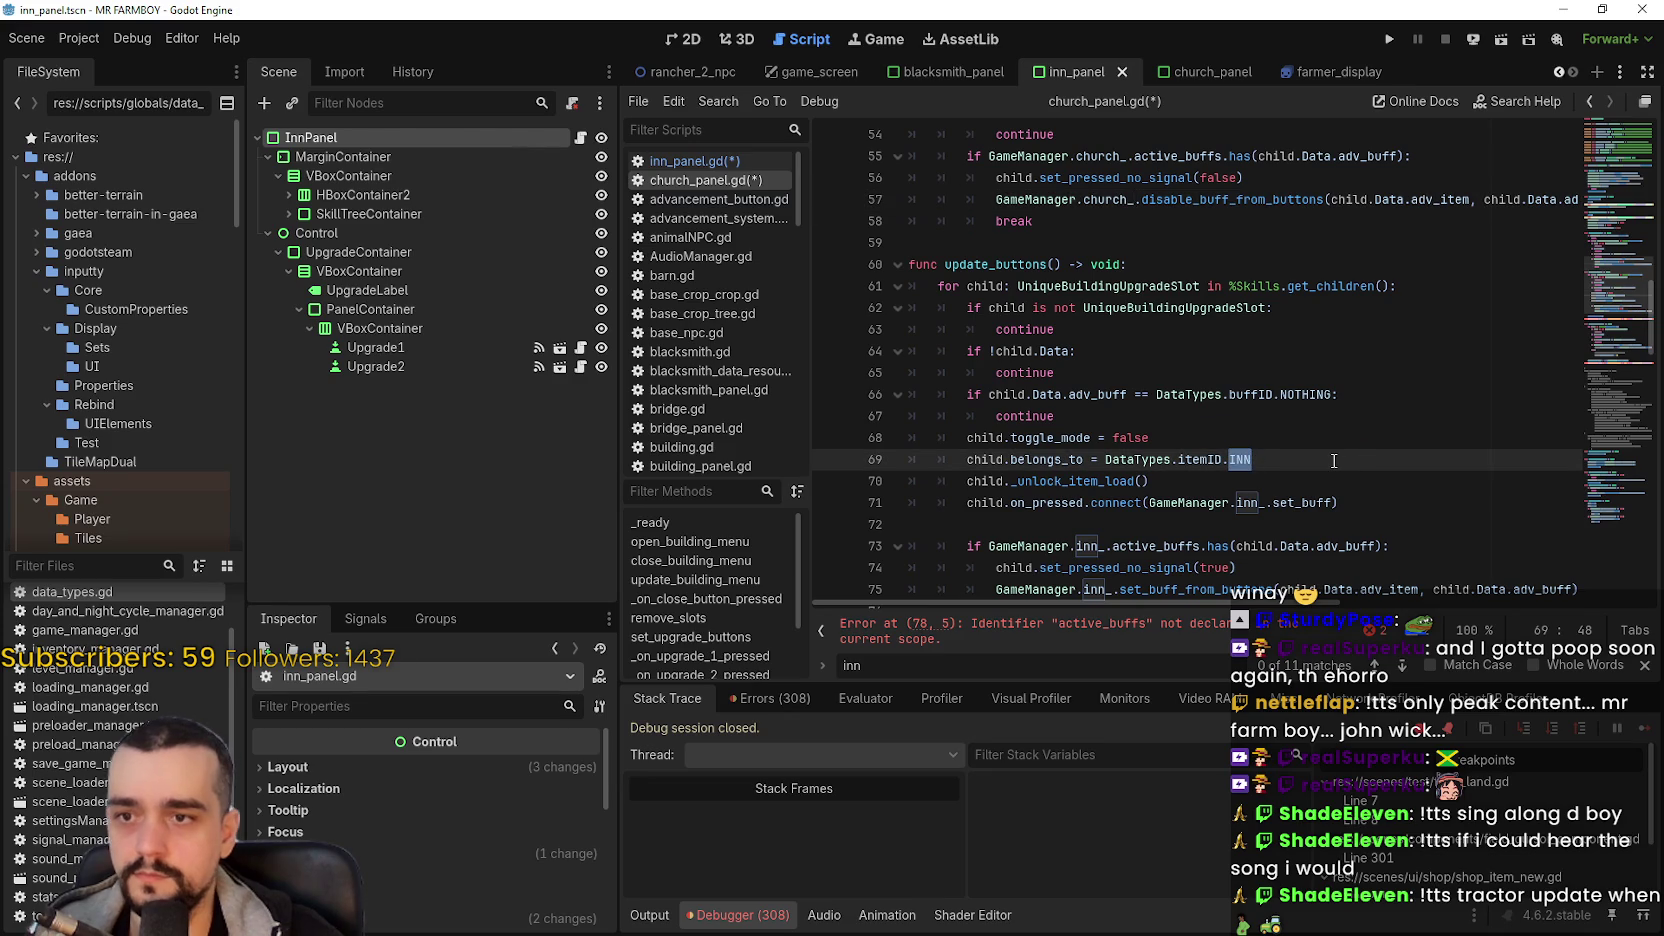
pyautogui.write('C')
pyautogui.press('Return')
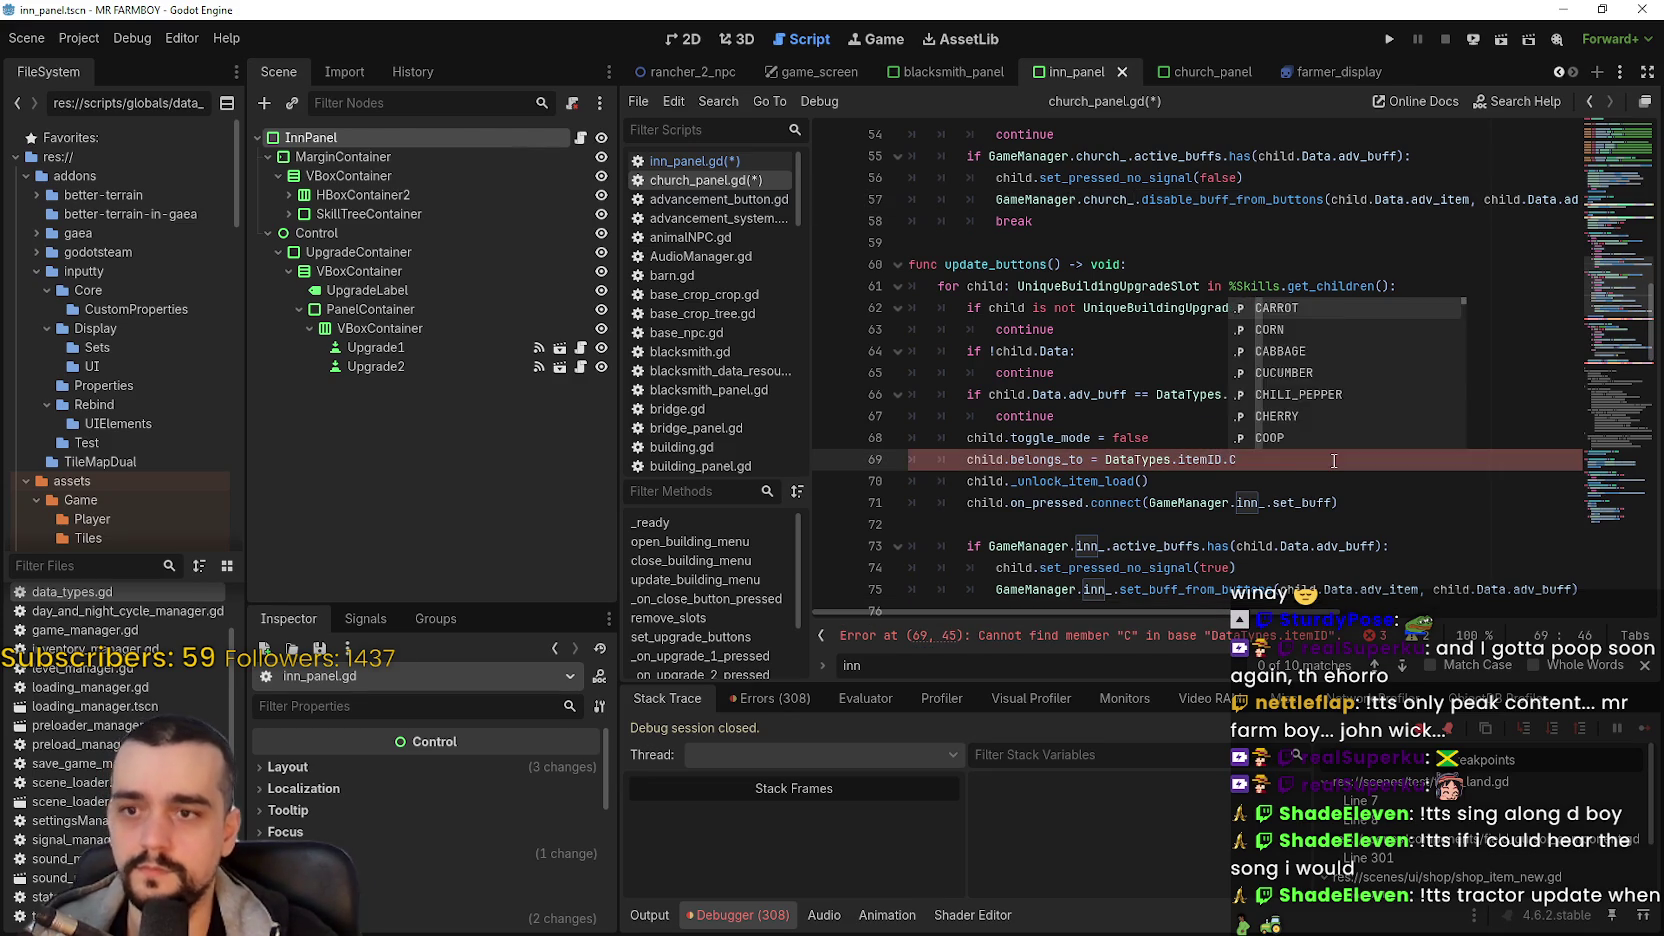
# - In update_buttons, replace inn_ with church_ in the set_buff, active_buffs and set_buff_from_buttons lines
pyautogui.scroll(-1, 1334, 461)
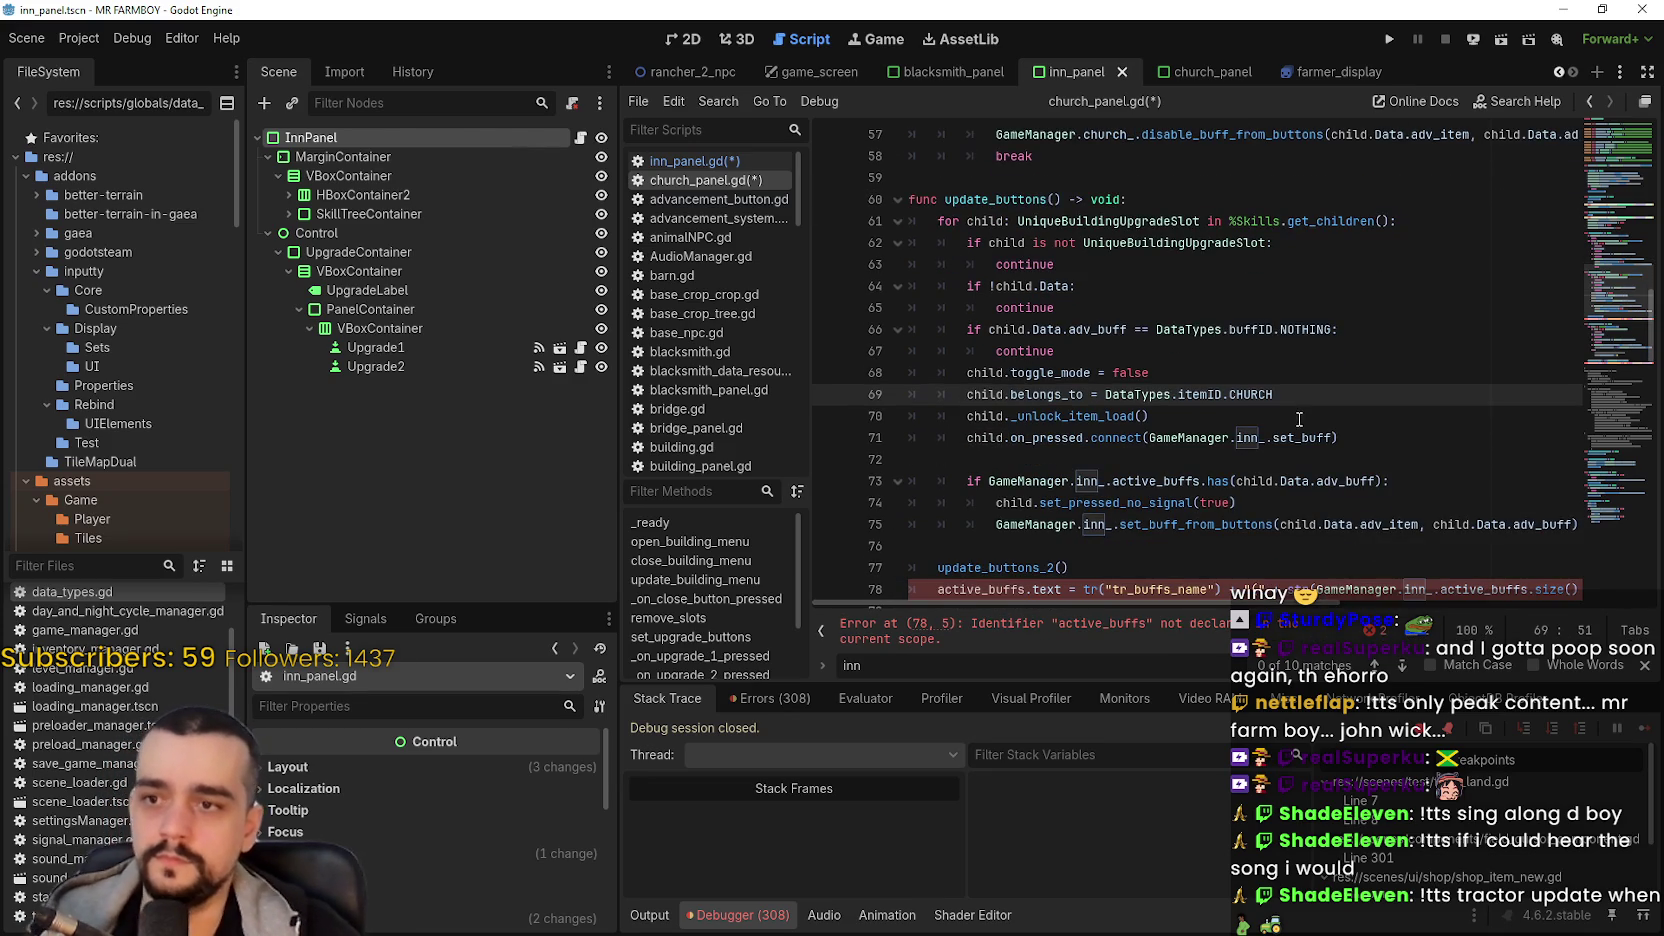
pyautogui.doubleClick(1248, 438)
pyautogui.write('church_')
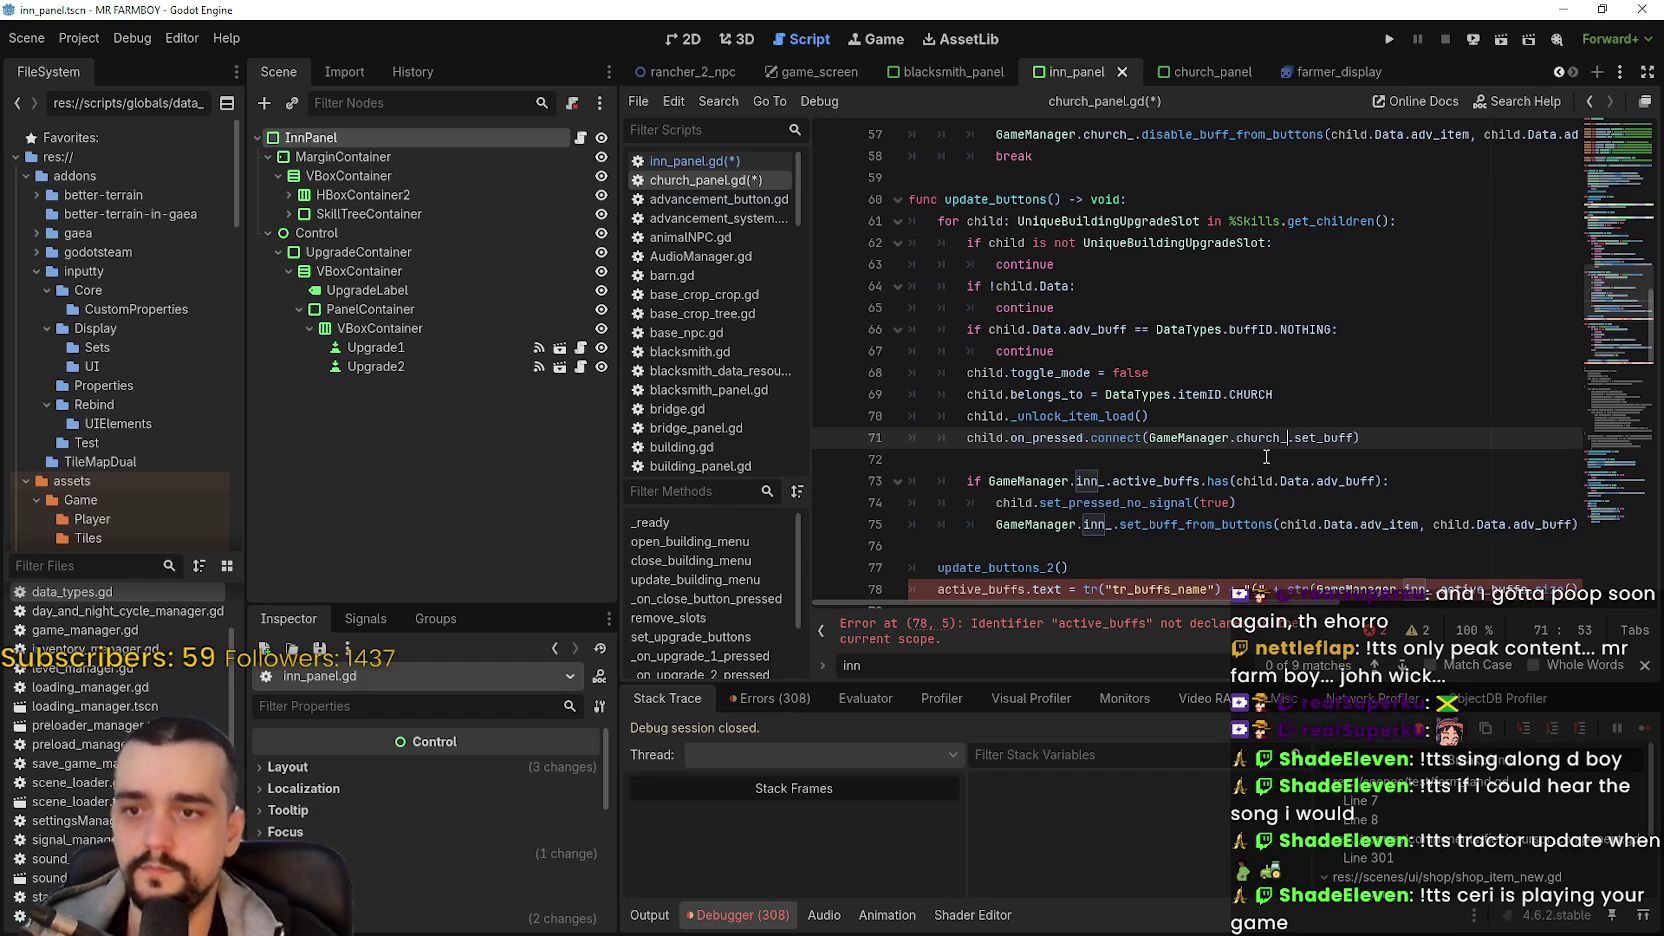
pyautogui.click(1087, 481)
pyautogui.doubleClick(1087, 481)
pyautogui.write('church_')
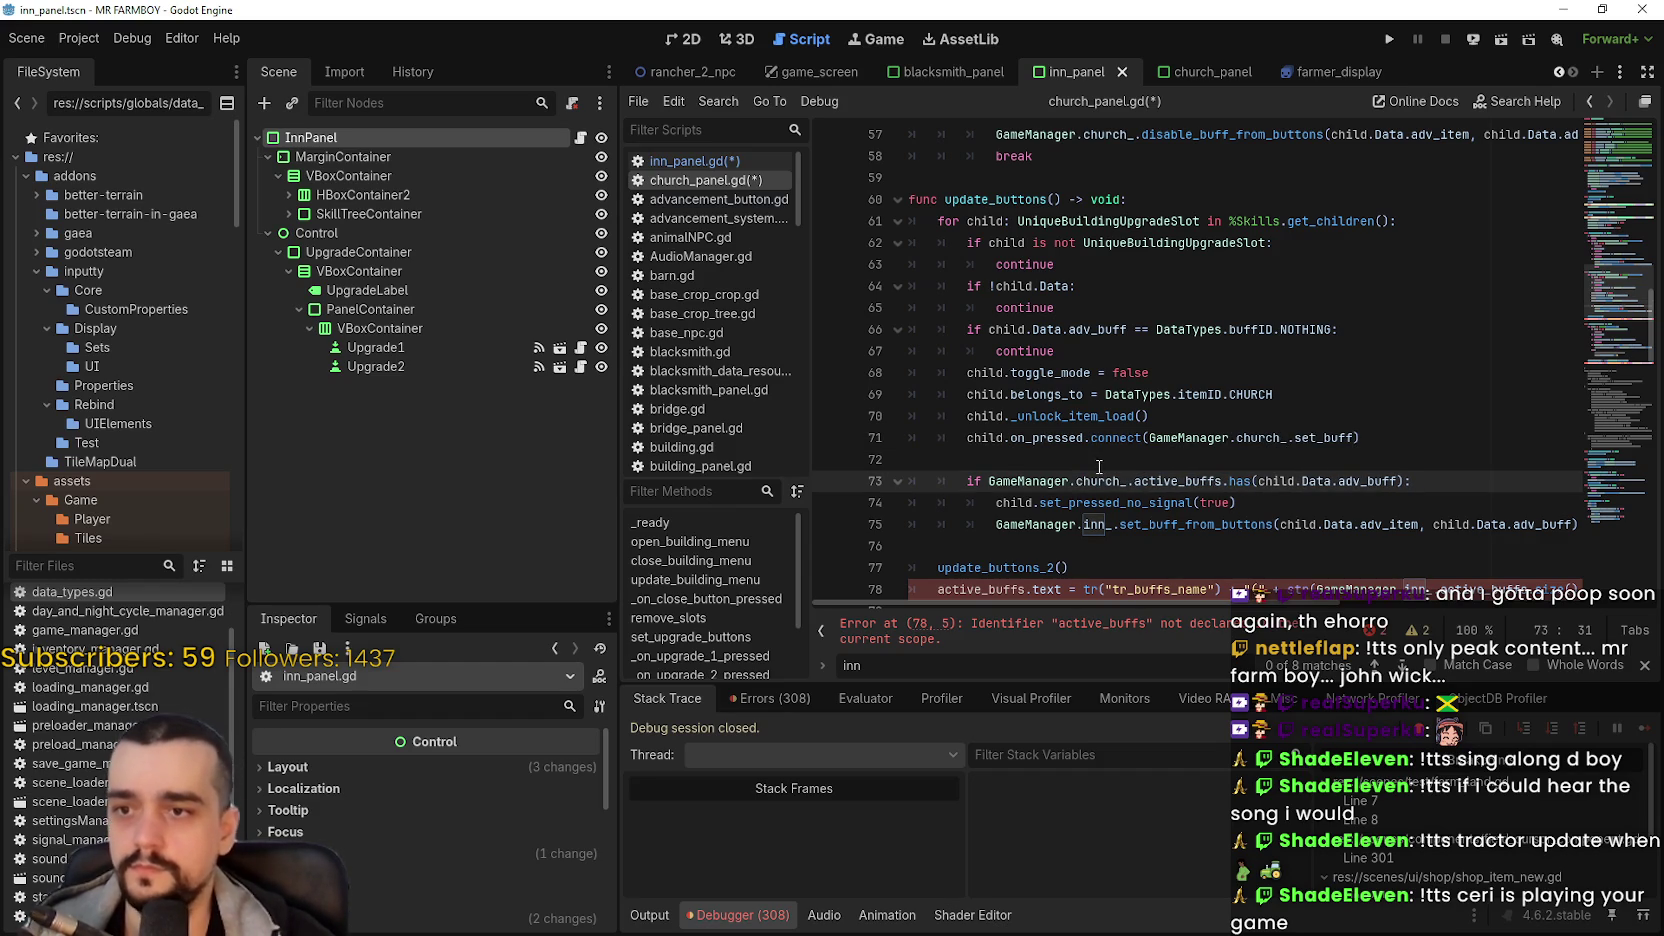
pyautogui.doubleClick(1100, 524)
pyautogui.write('chur')
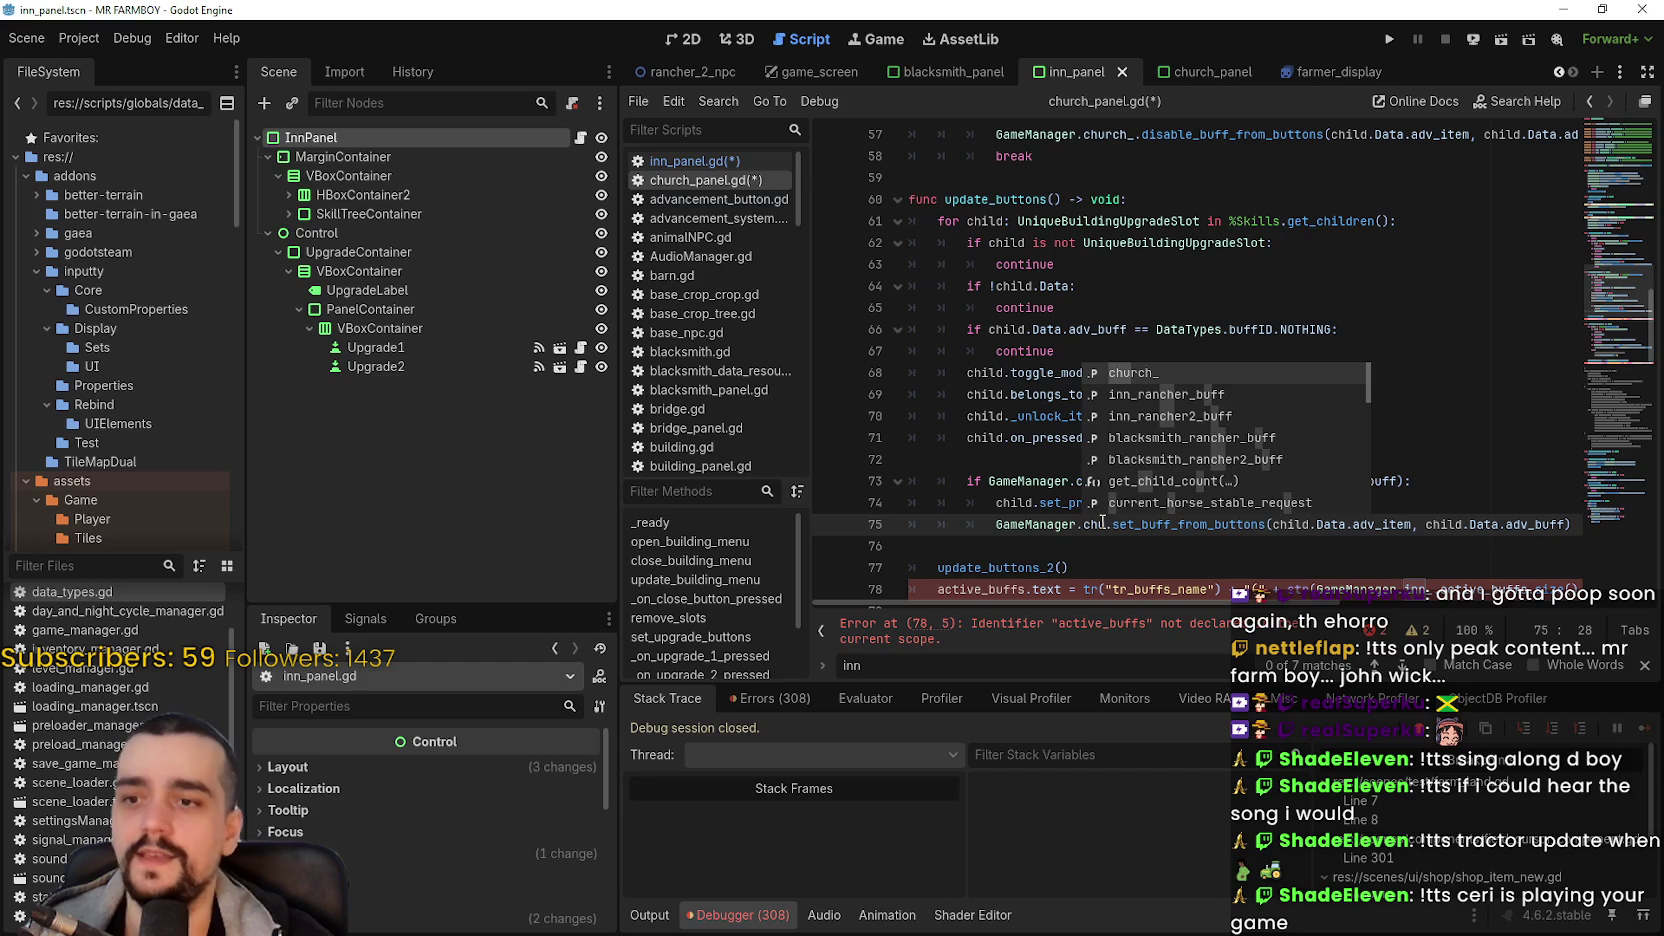
pyautogui.write('c')
pyautogui.press('Return')
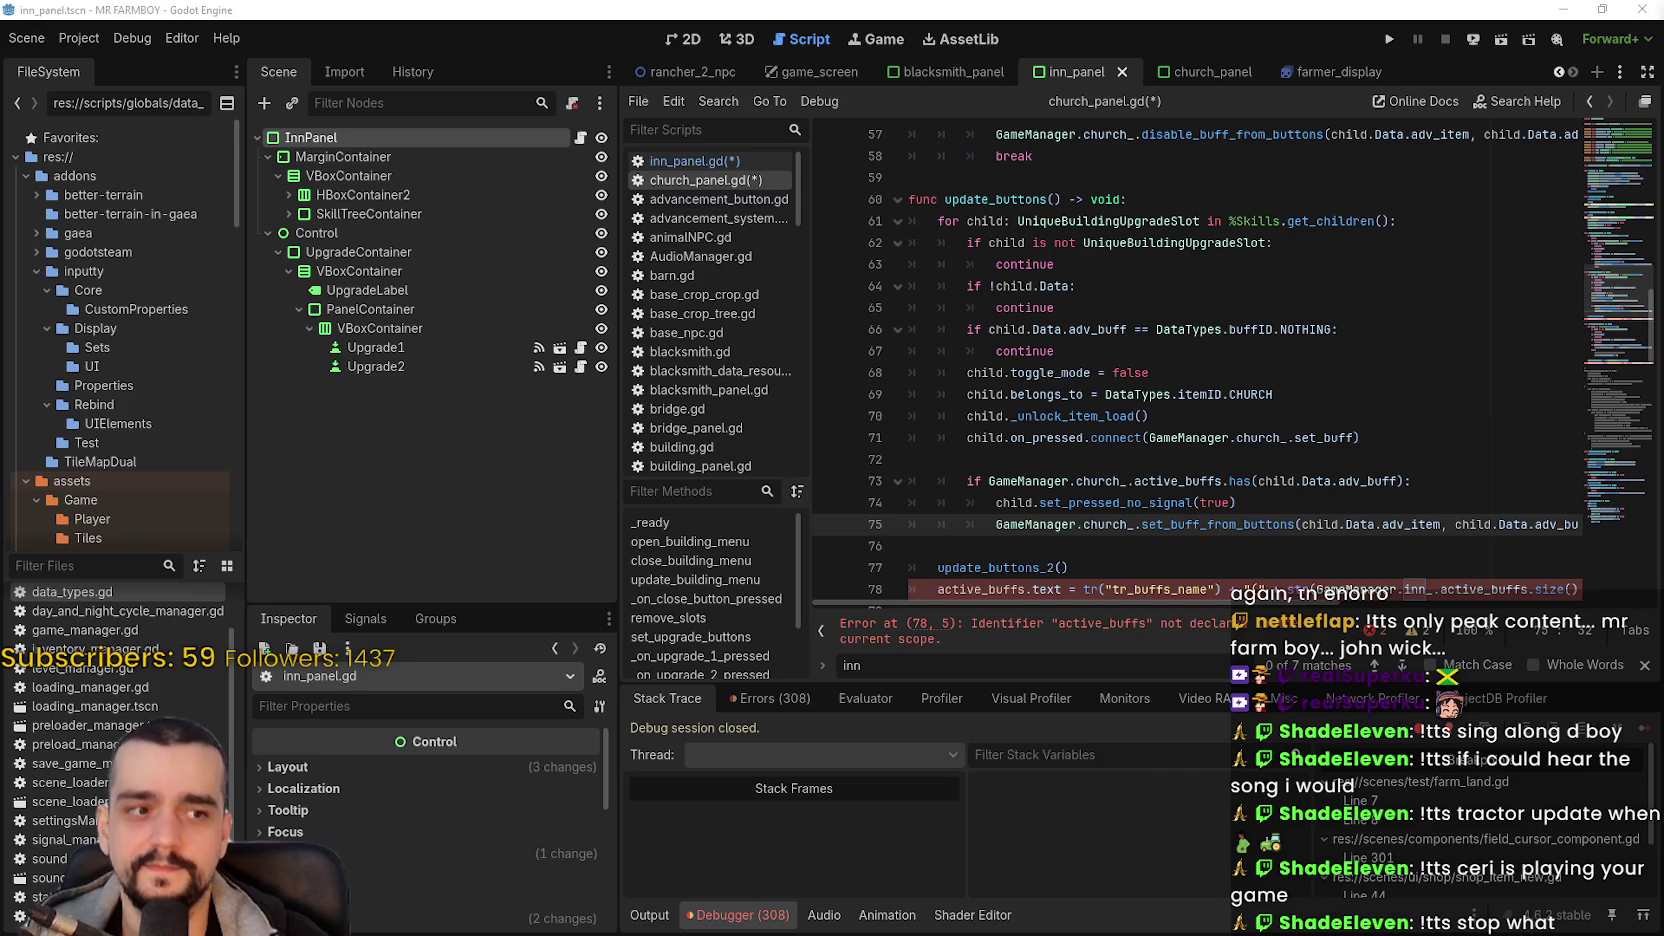
pyautogui.click(1127, 550)
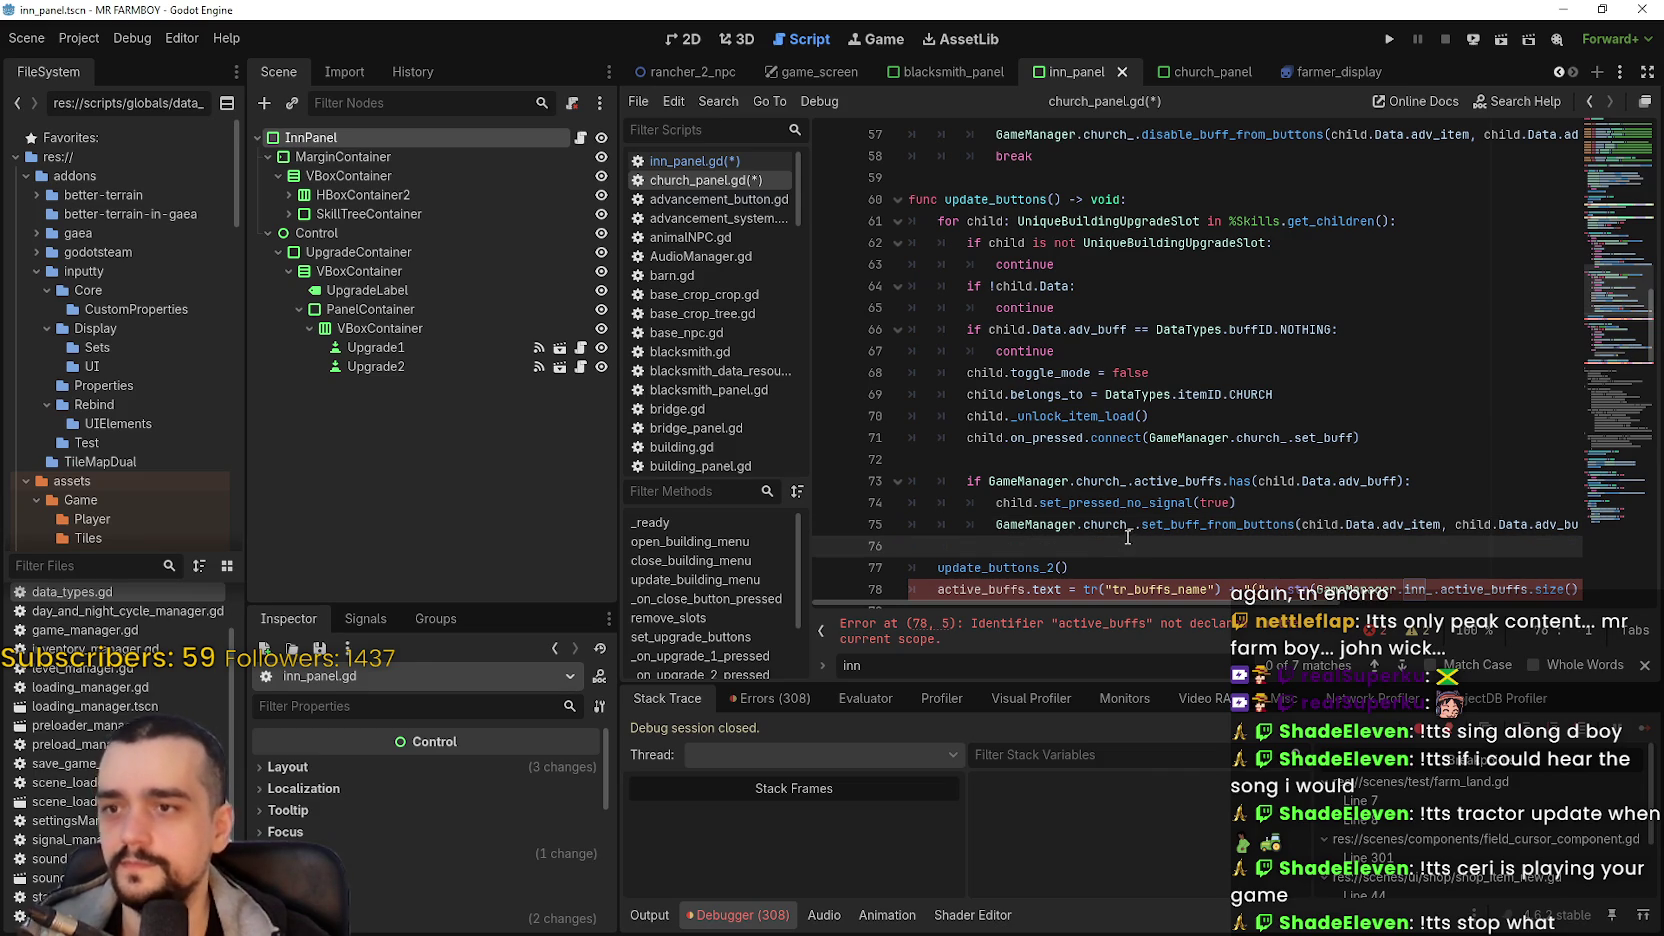
pyautogui.scroll(3, 1120, 540)
pyautogui.scroll(1, 1080, 506)
pyautogui.click(1044, 437)
pyautogui.scroll(2, 1050, 445)
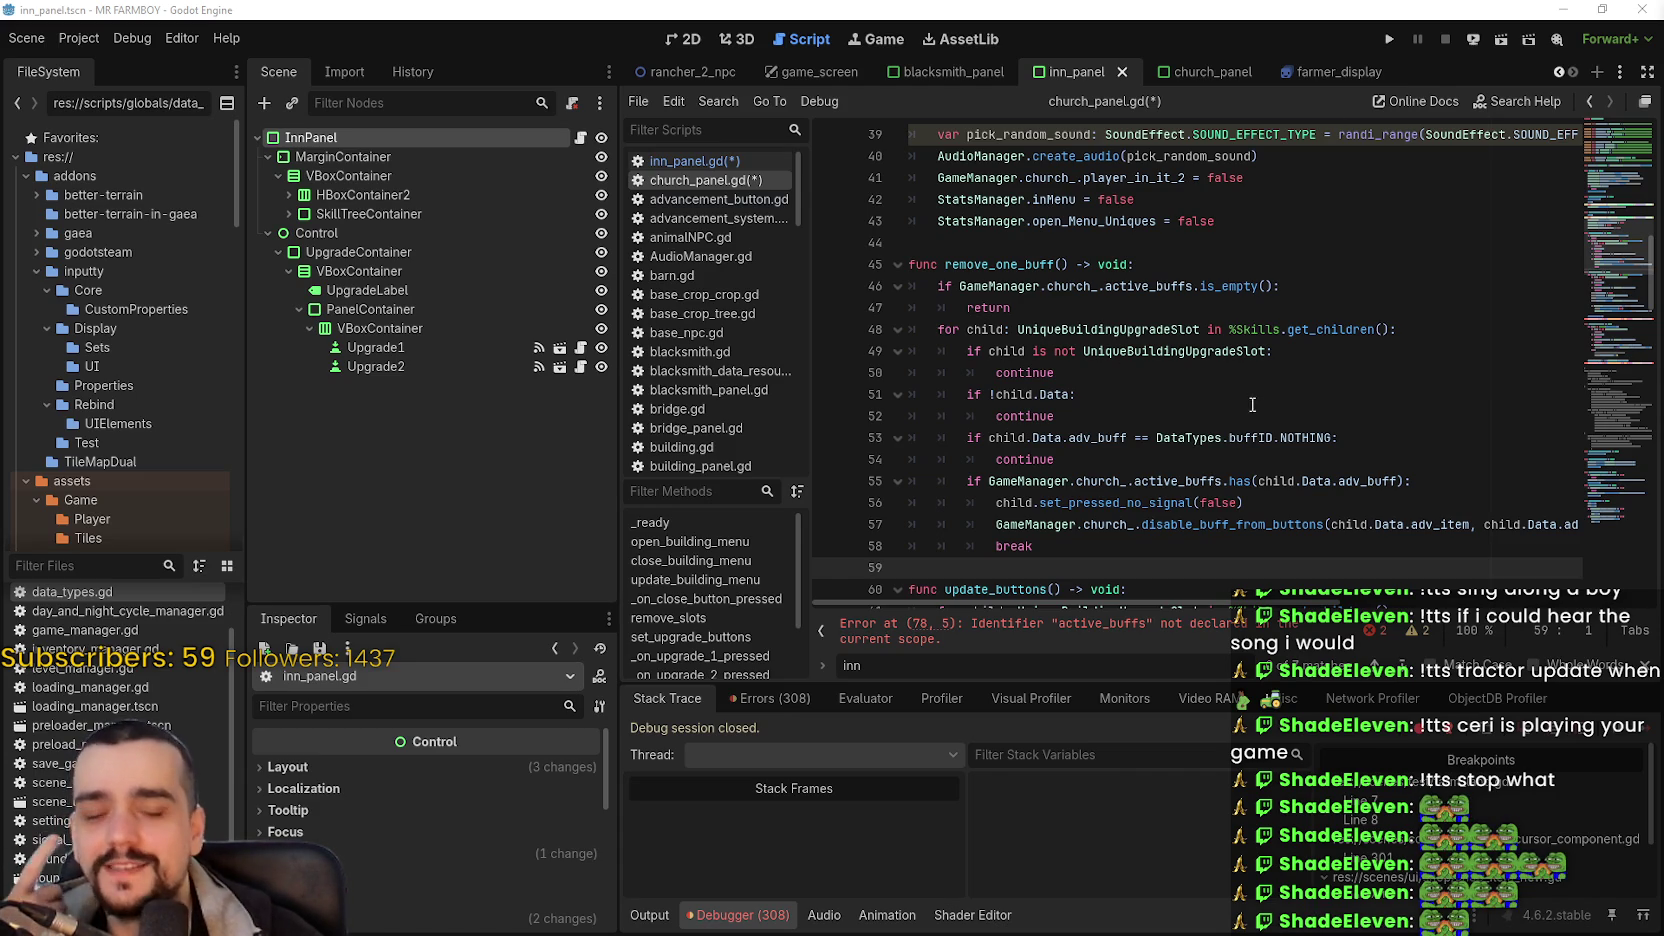
pyautogui.scroll(1, 1218, 389)
pyautogui.click(1200, 329)
pyautogui.click(1218, 298)
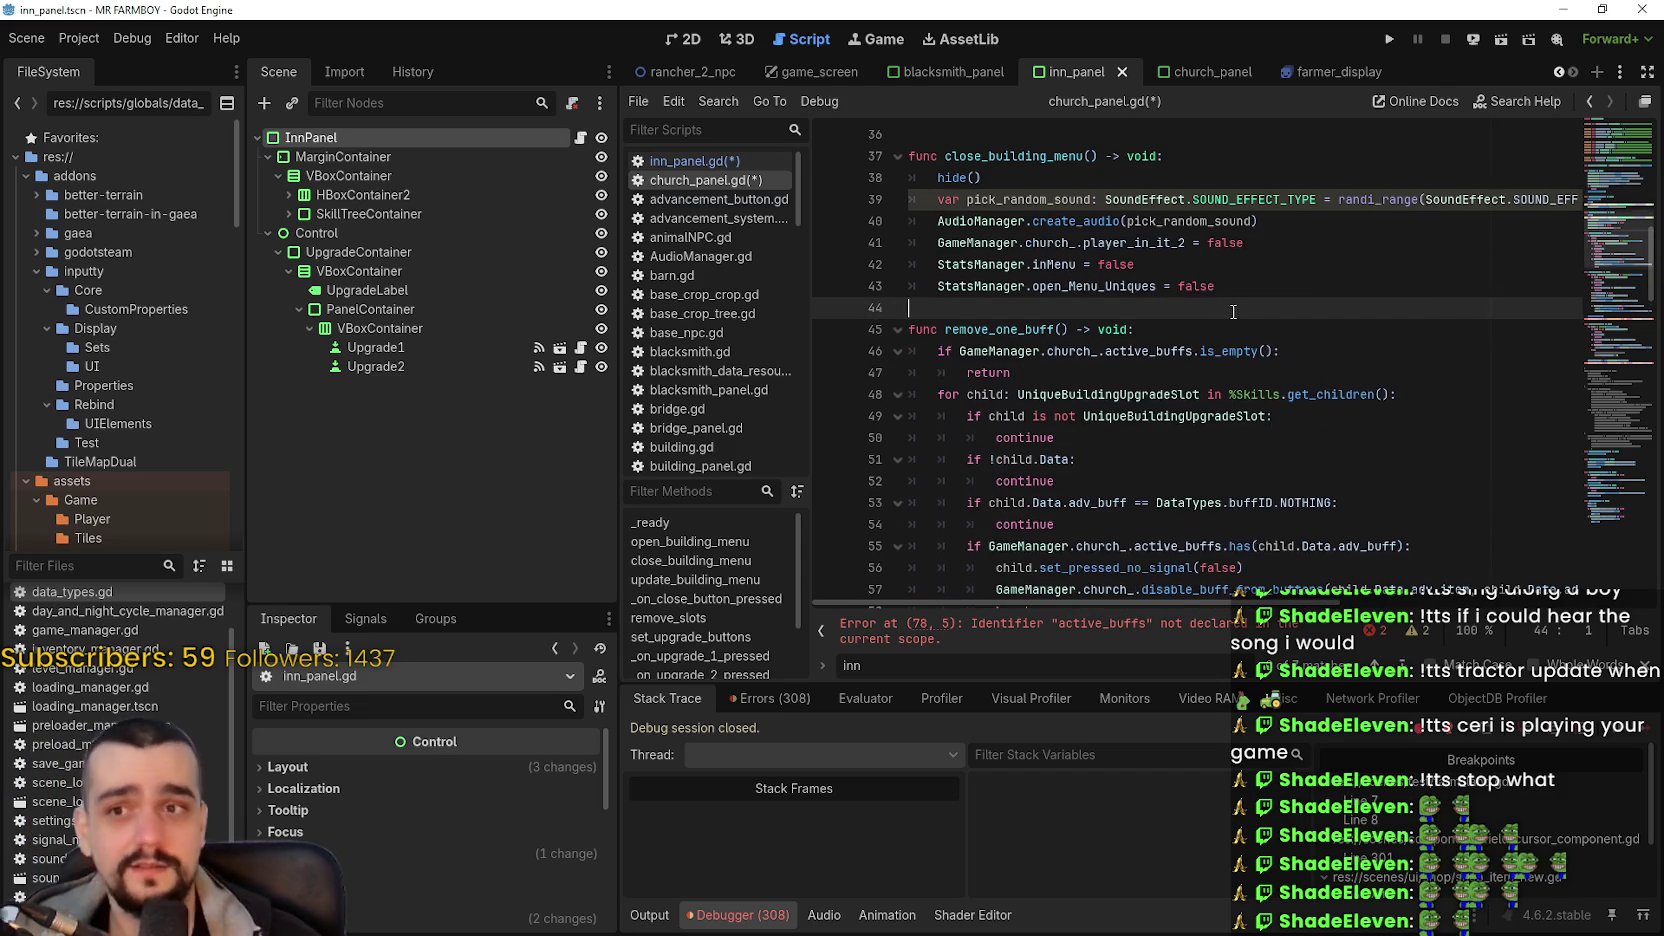
pyautogui.scroll(2, 1218, 355)
pyautogui.scroll(2, 1228, 358)
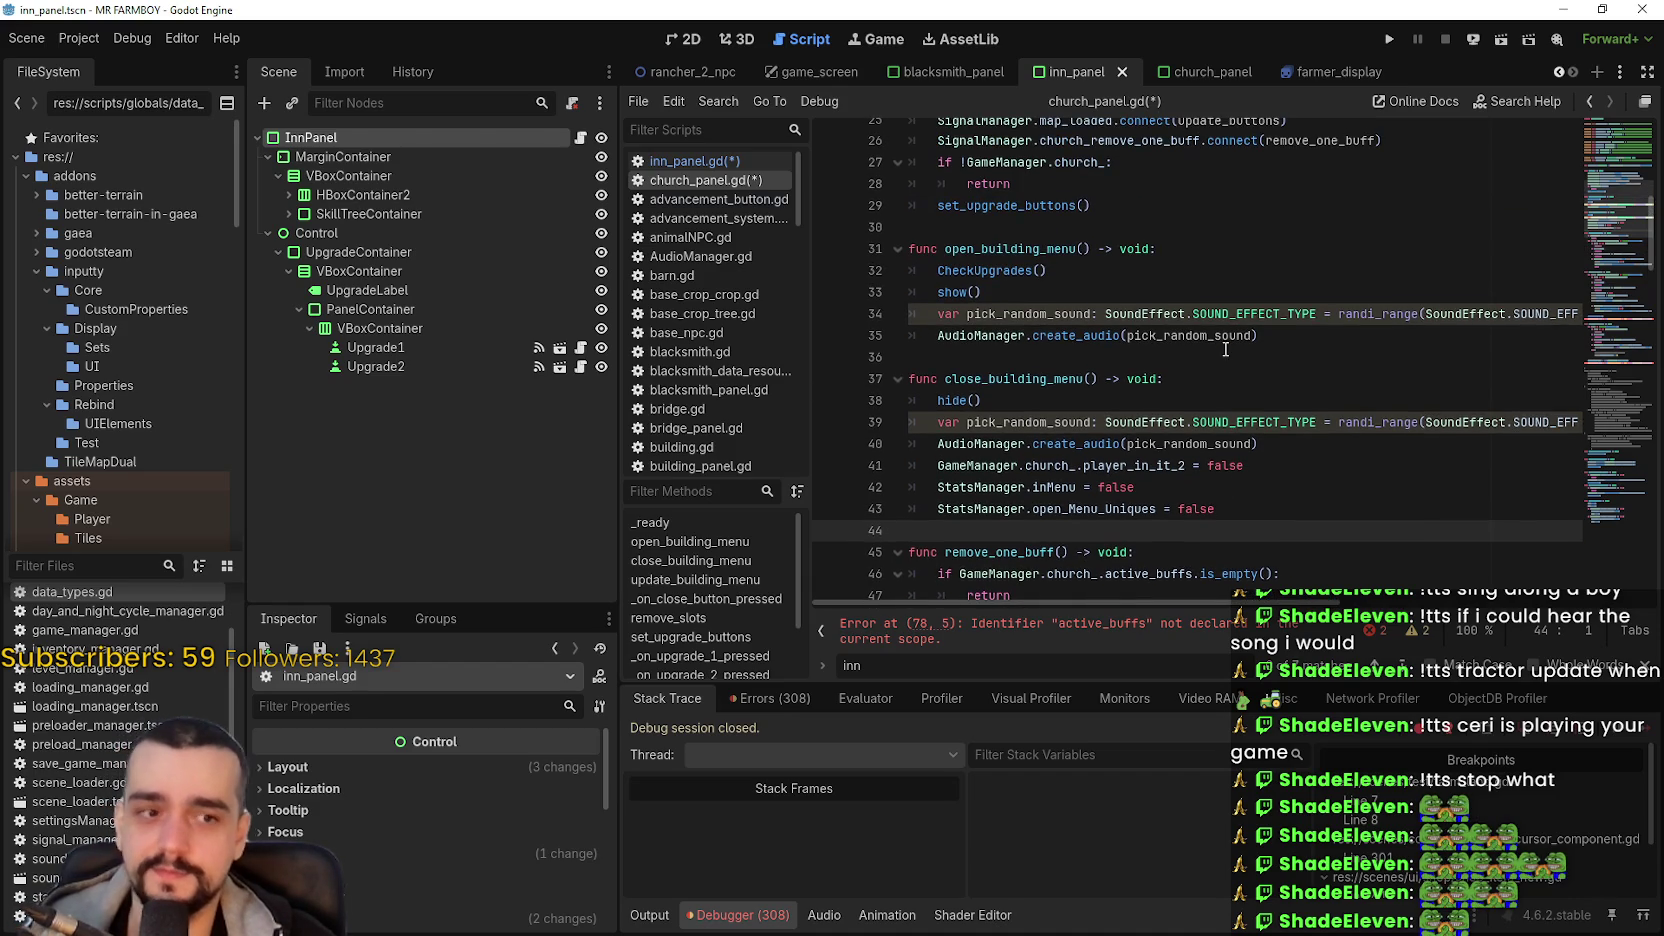
pyautogui.click(1140, 331)
pyautogui.scroll(-6, 1128, 372)
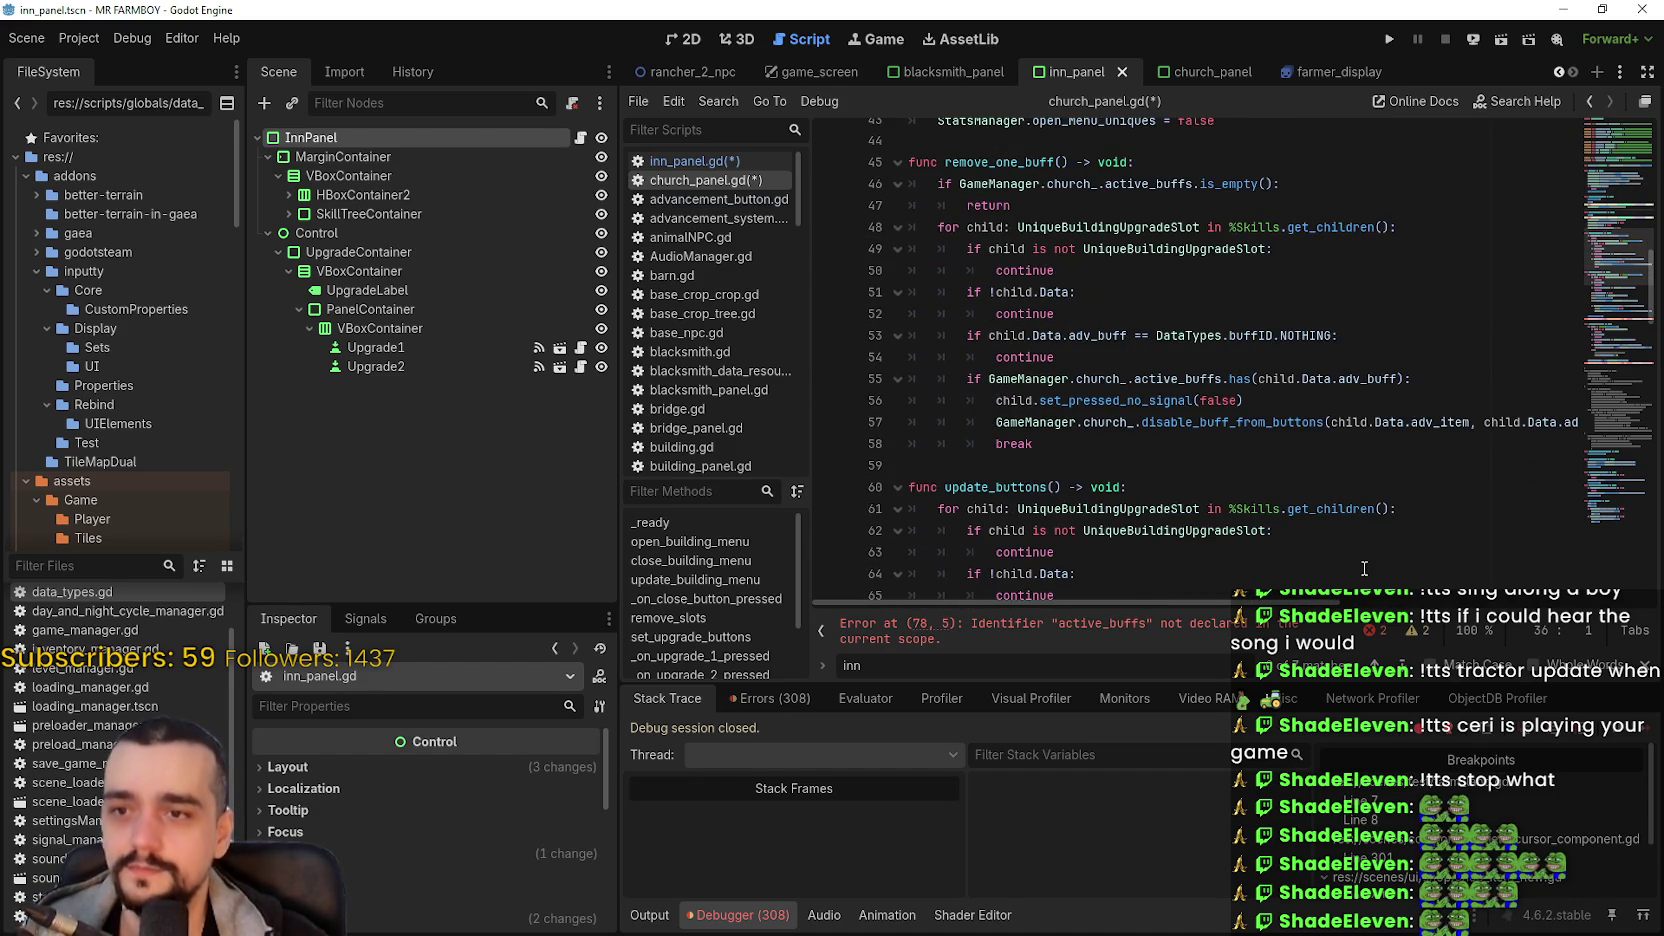
# - Review the church references on lines 58–73 and locate active_buffs on line 78
pyautogui.hscroll(3, 1240, 540)
pyautogui.hscroll(-3, 1118, 518)
pyautogui.click(1116, 443)
pyautogui.scroll(-5, 1116, 443)
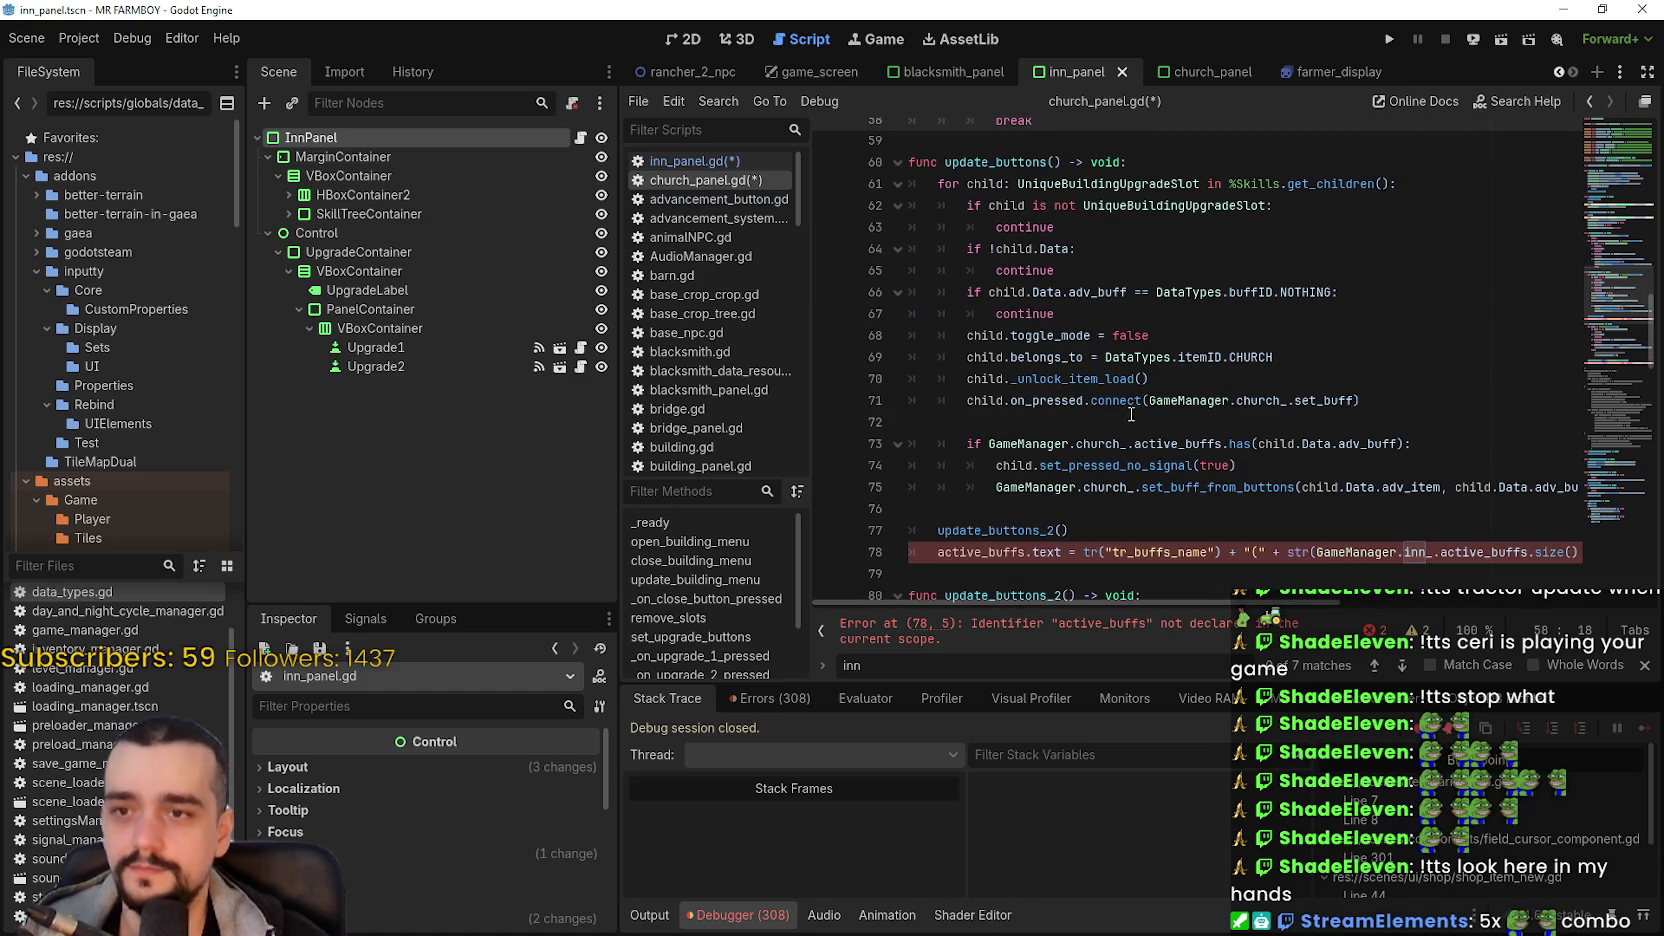
pyautogui.doubleClick(1272, 360)
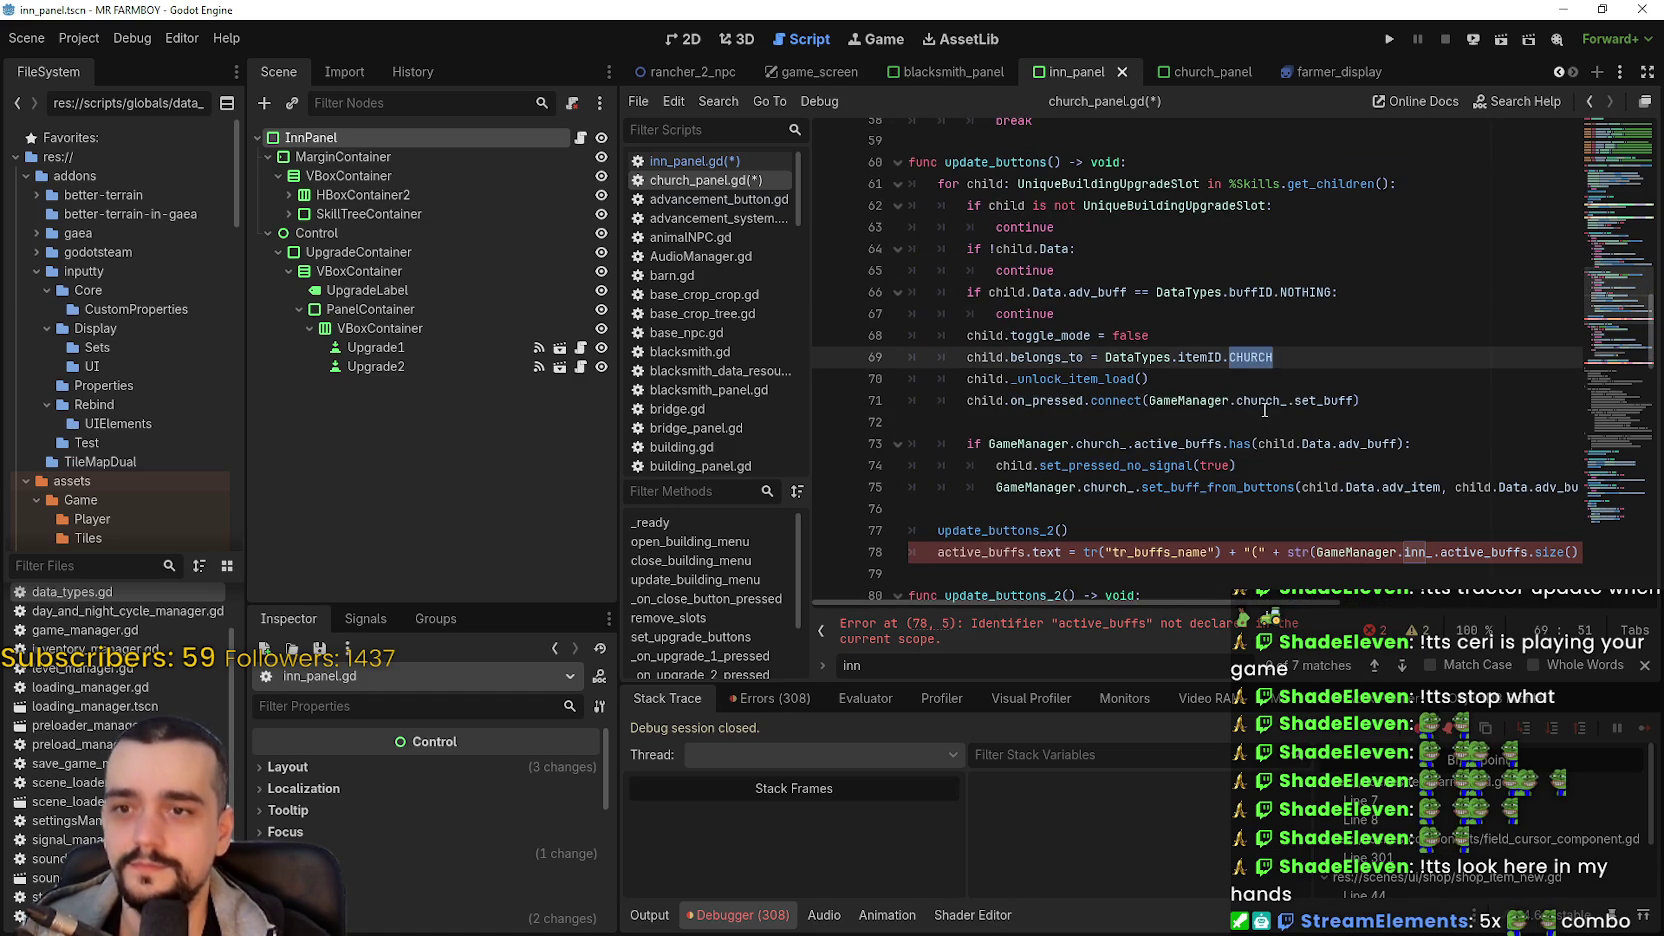
pyautogui.doubleClick(1264, 404)
pyautogui.scroll(-1, 1249, 363)
pyautogui.doubleClick(1310, 380)
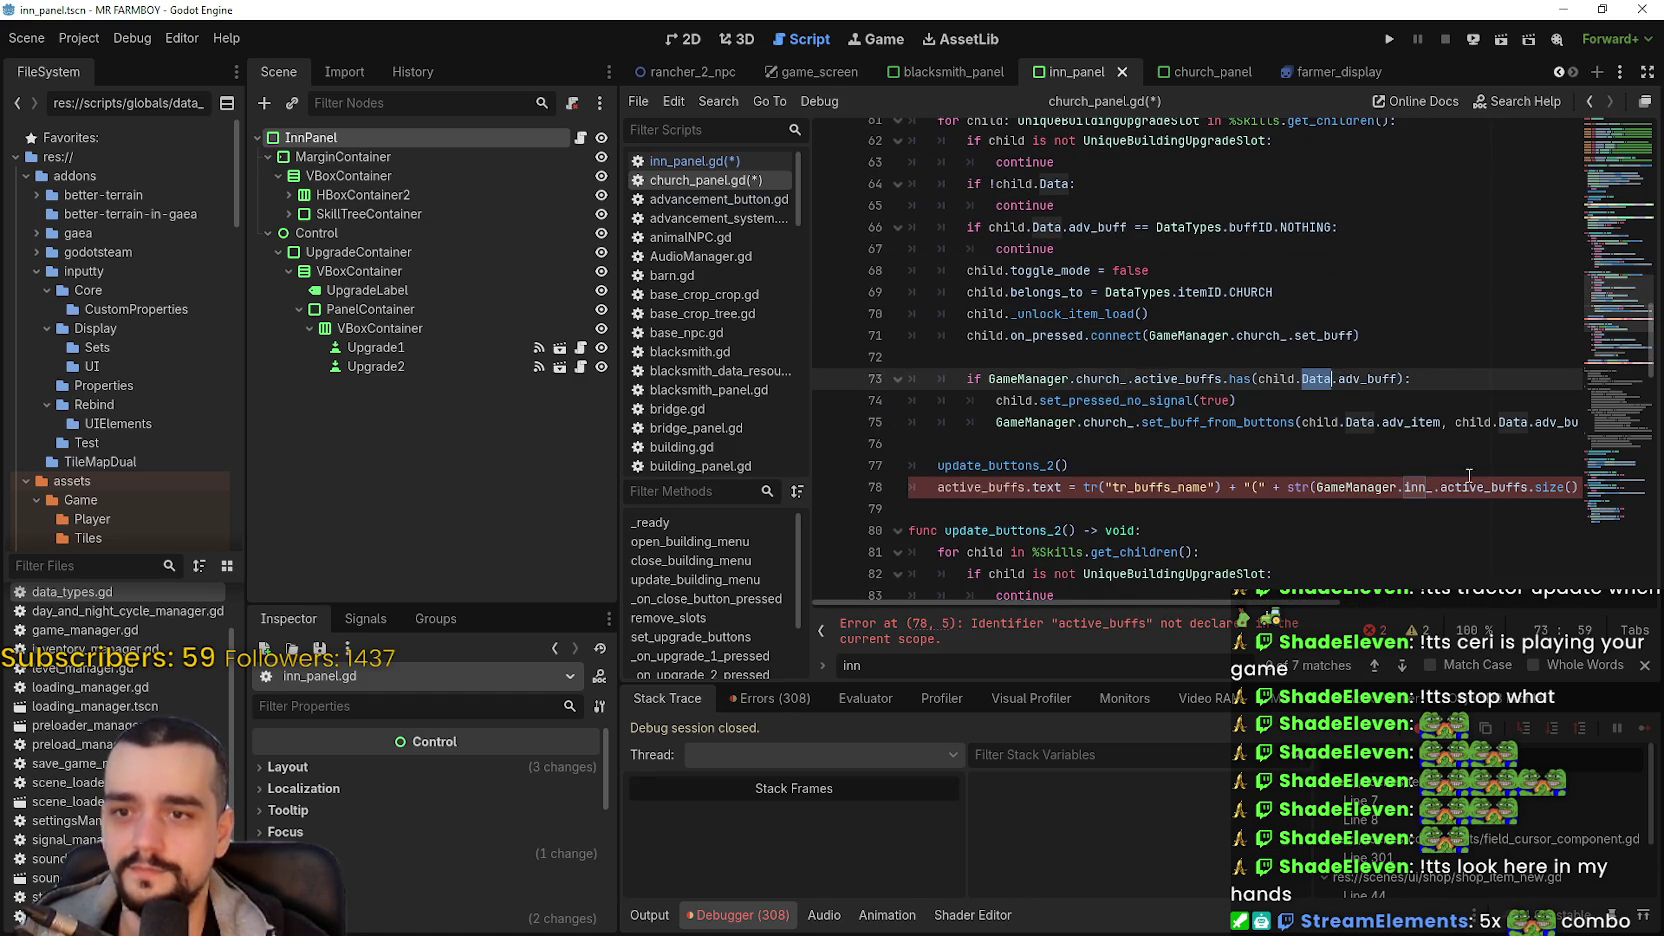
pyautogui.click(1093, 444)
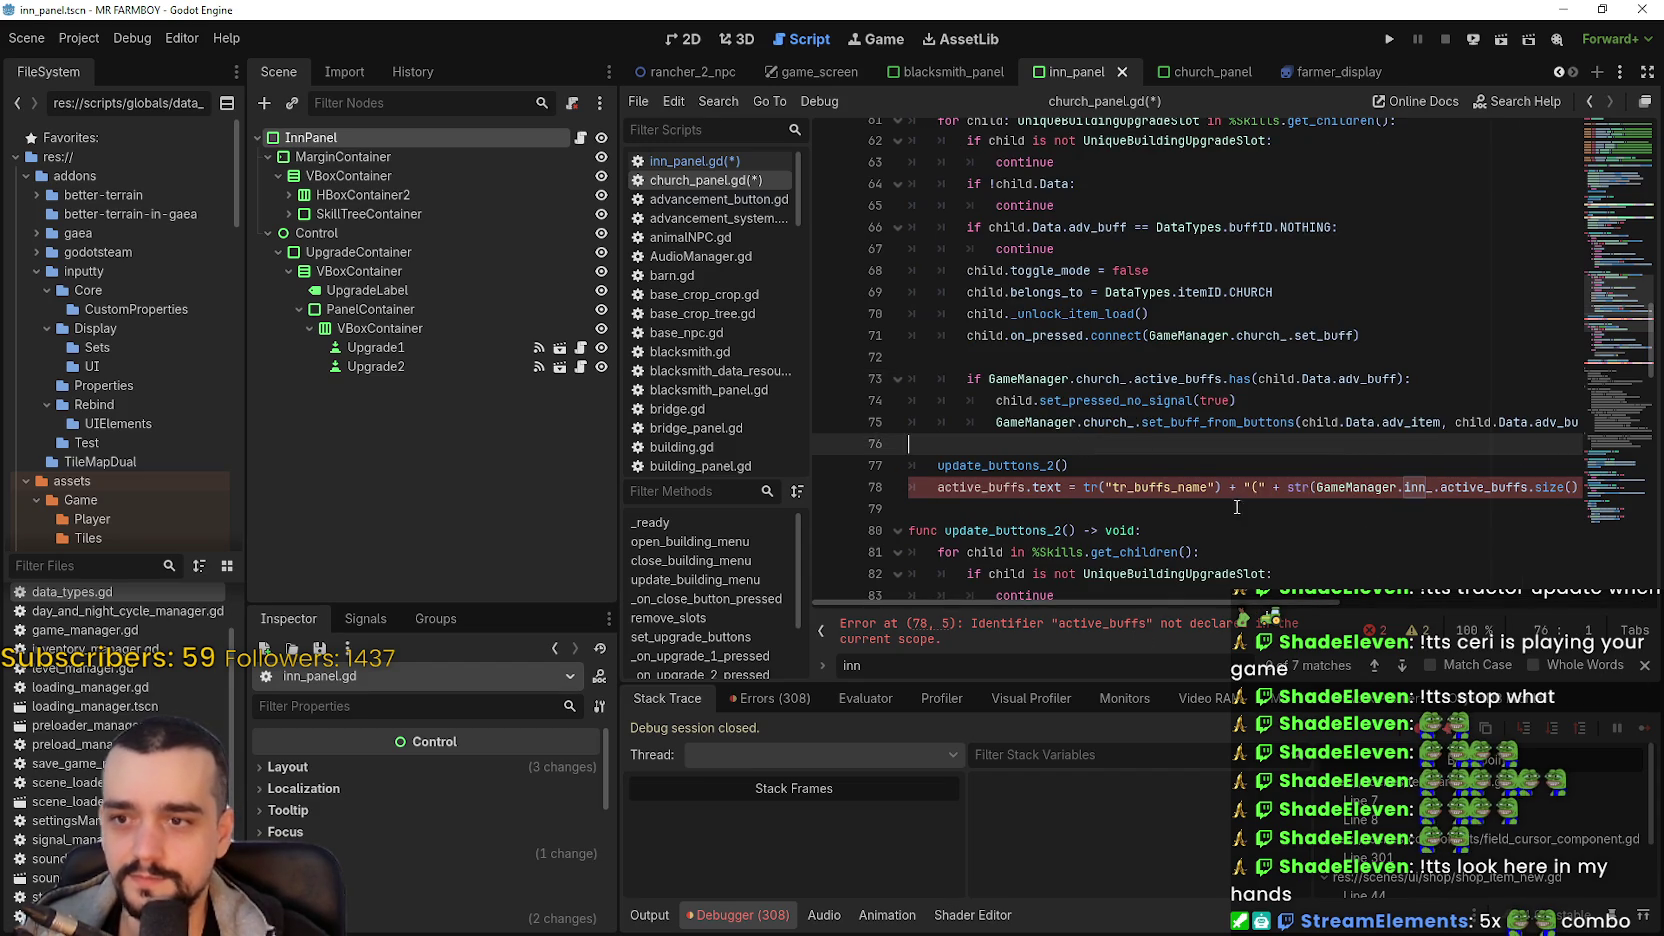
pyautogui.click(1018, 487)
pyautogui.doubleClick(1018, 492)
# - Replace both inn_ references on line 78 with church_ for active_buffs and slot_limit
pyautogui.doubleClick(1416, 487)
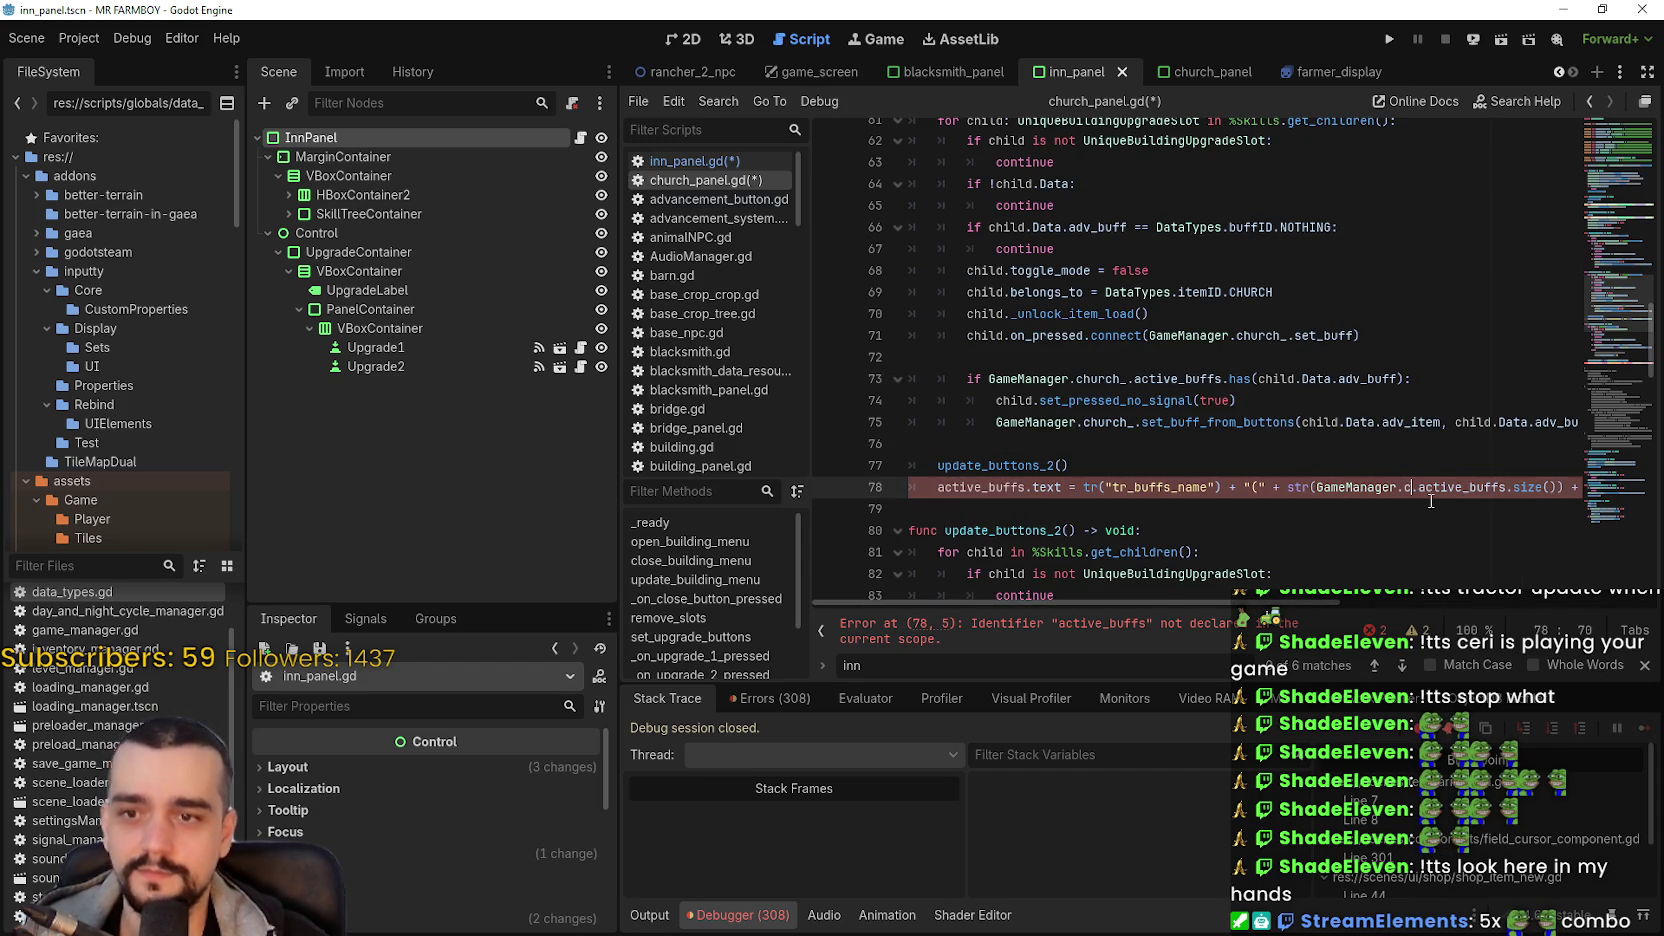
pyautogui.write('church')
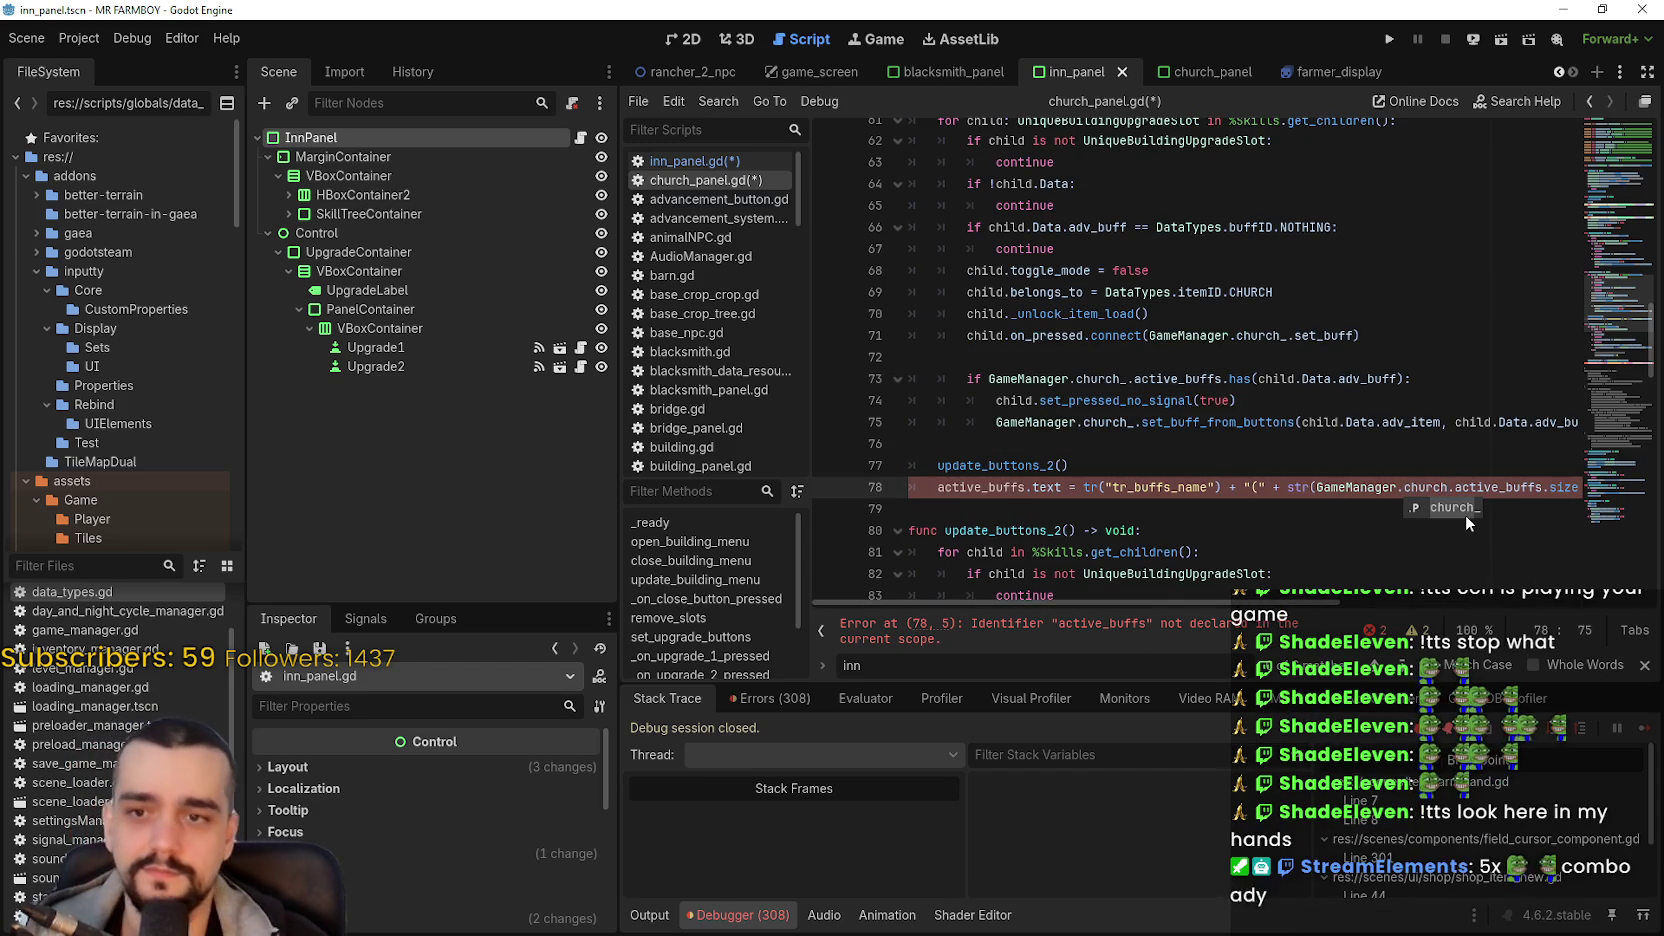
pyautogui.write('_')
pyautogui.hscroll(3, 1458, 583)
pyautogui.hscroll(2, 1457, 583)
pyautogui.doubleClick(1363, 487)
pyautogui.write('church_slot_limit) + "')
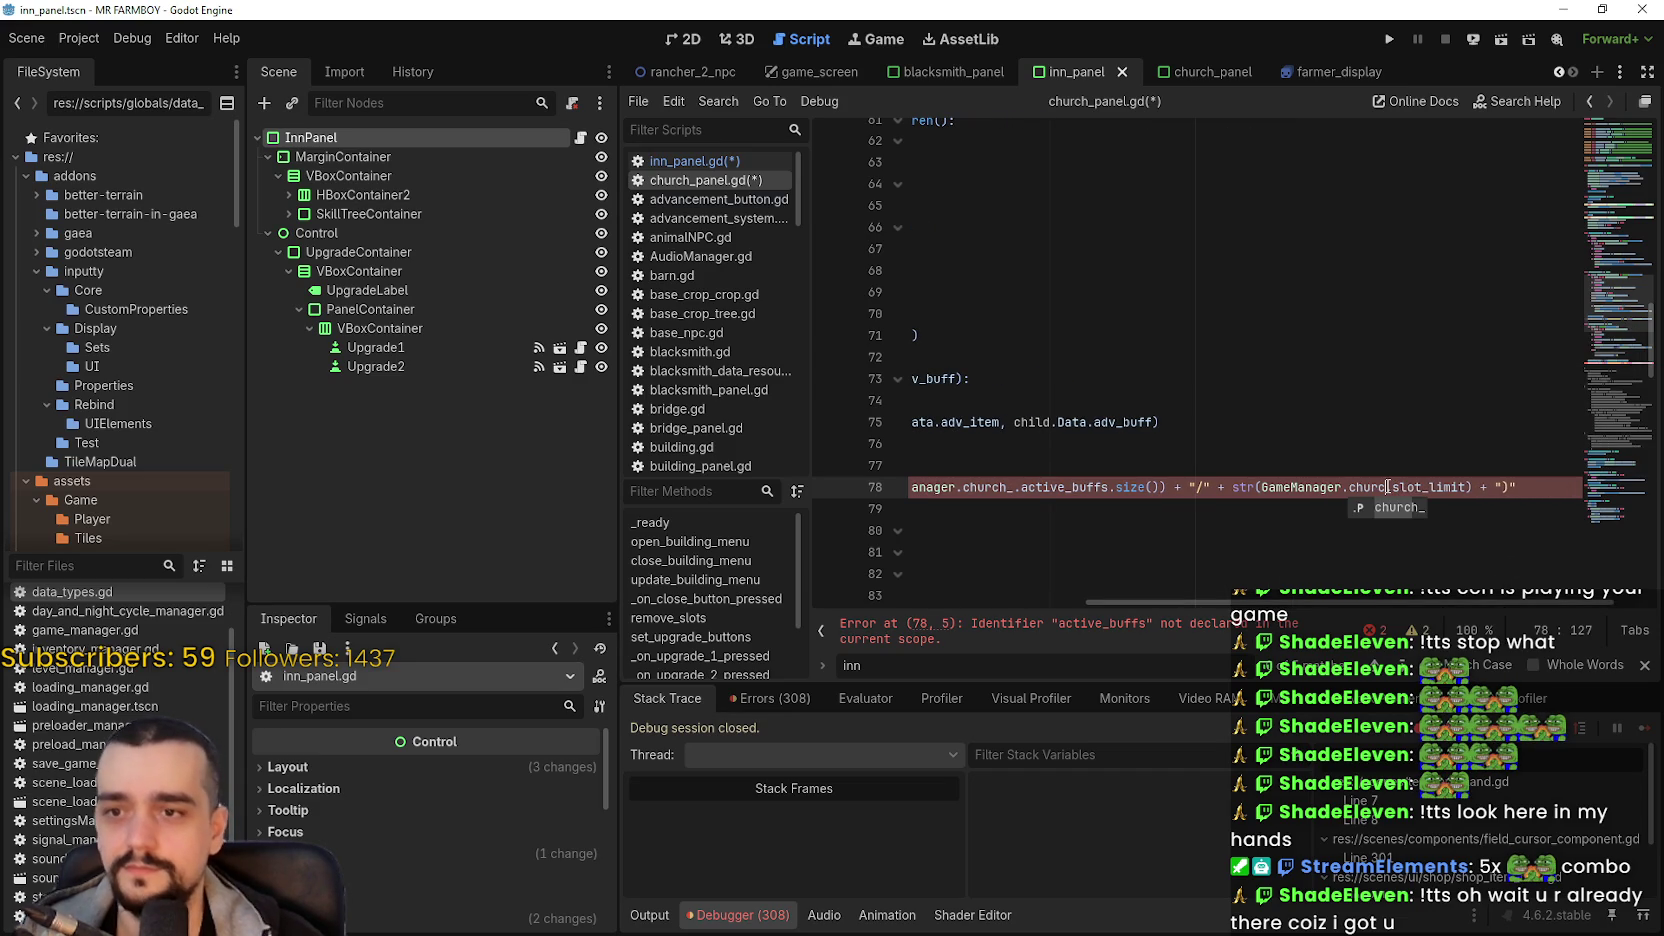
pyautogui.click(1444, 498)
pyautogui.click(1450, 487)
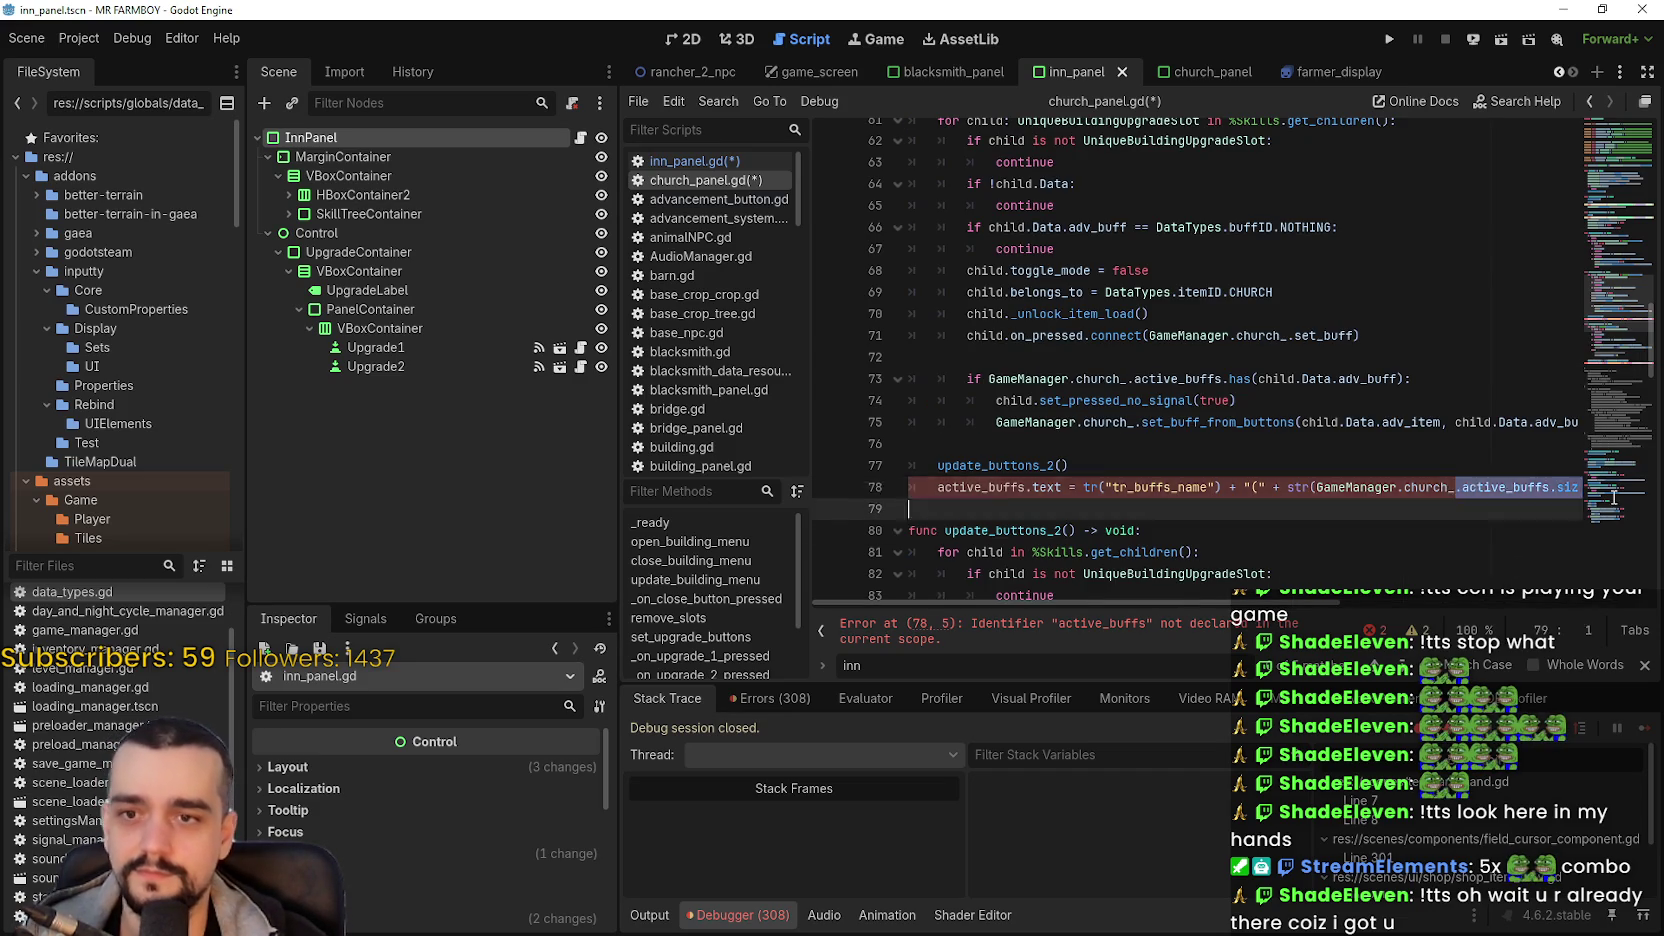
pyautogui.hotkey('shift', 'End')
pyautogui.doubleClick(1410, 487)
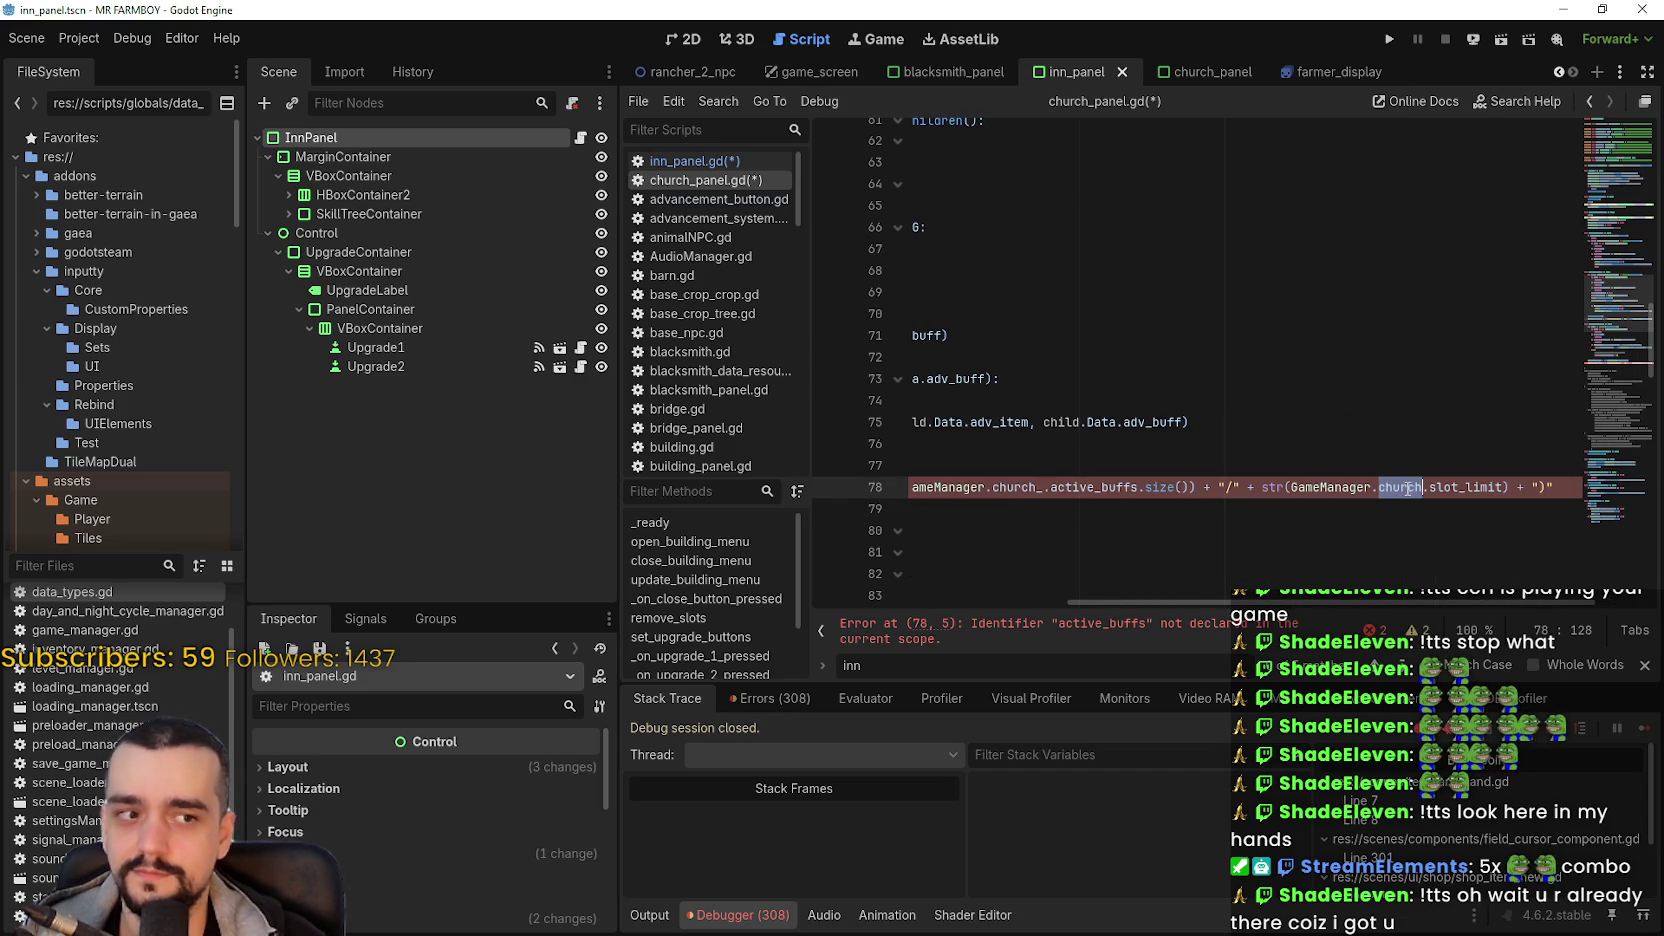
pyautogui.write('church_')
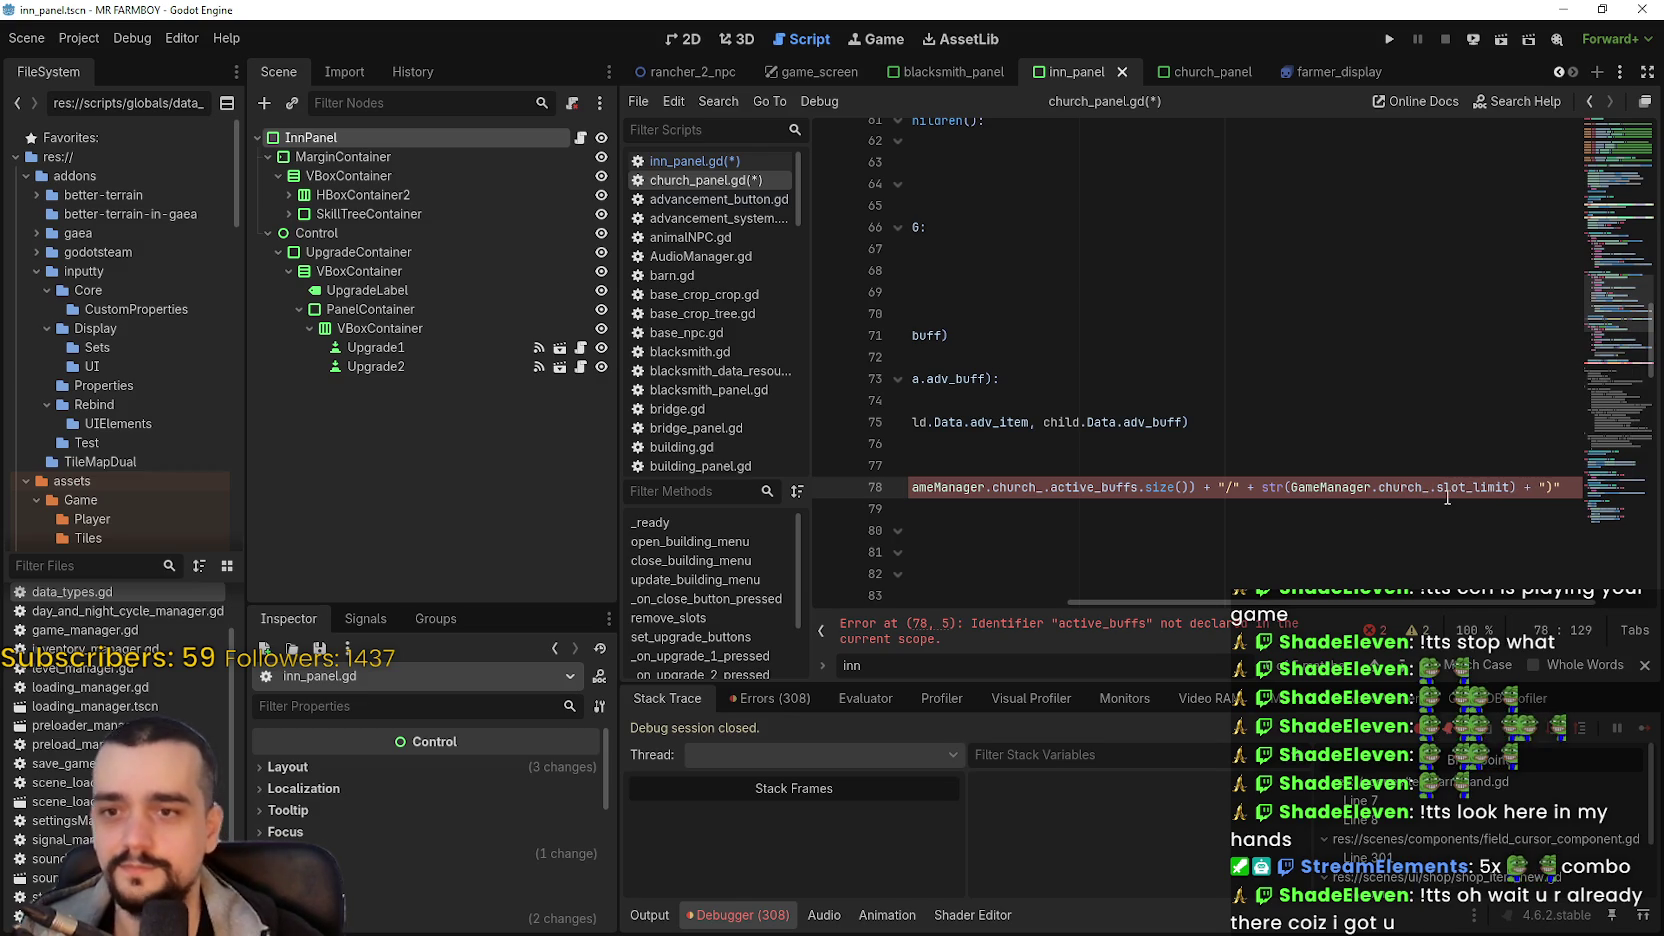
# - Bring the start of the code lines back into view and rest on empty line 79
pyautogui.moveTo(1381, 601); pyautogui.dragTo(1030, 601)
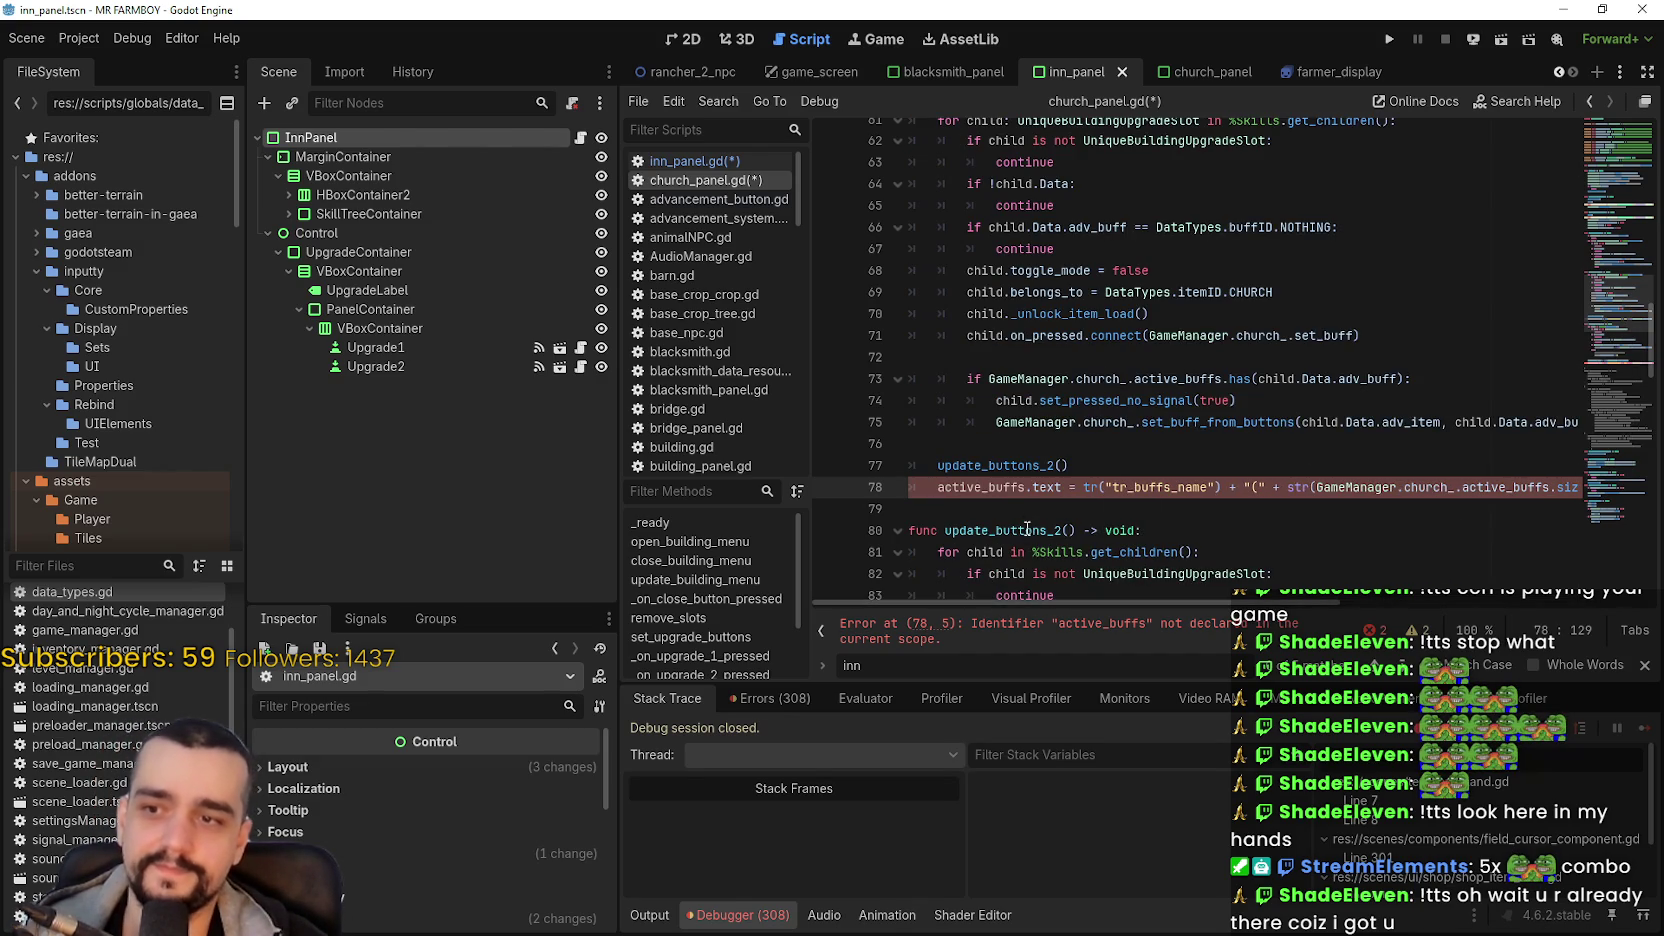
pyautogui.click(1027, 527)
pyautogui.moveTo(1260, 603); pyautogui.dragTo(1549, 634)
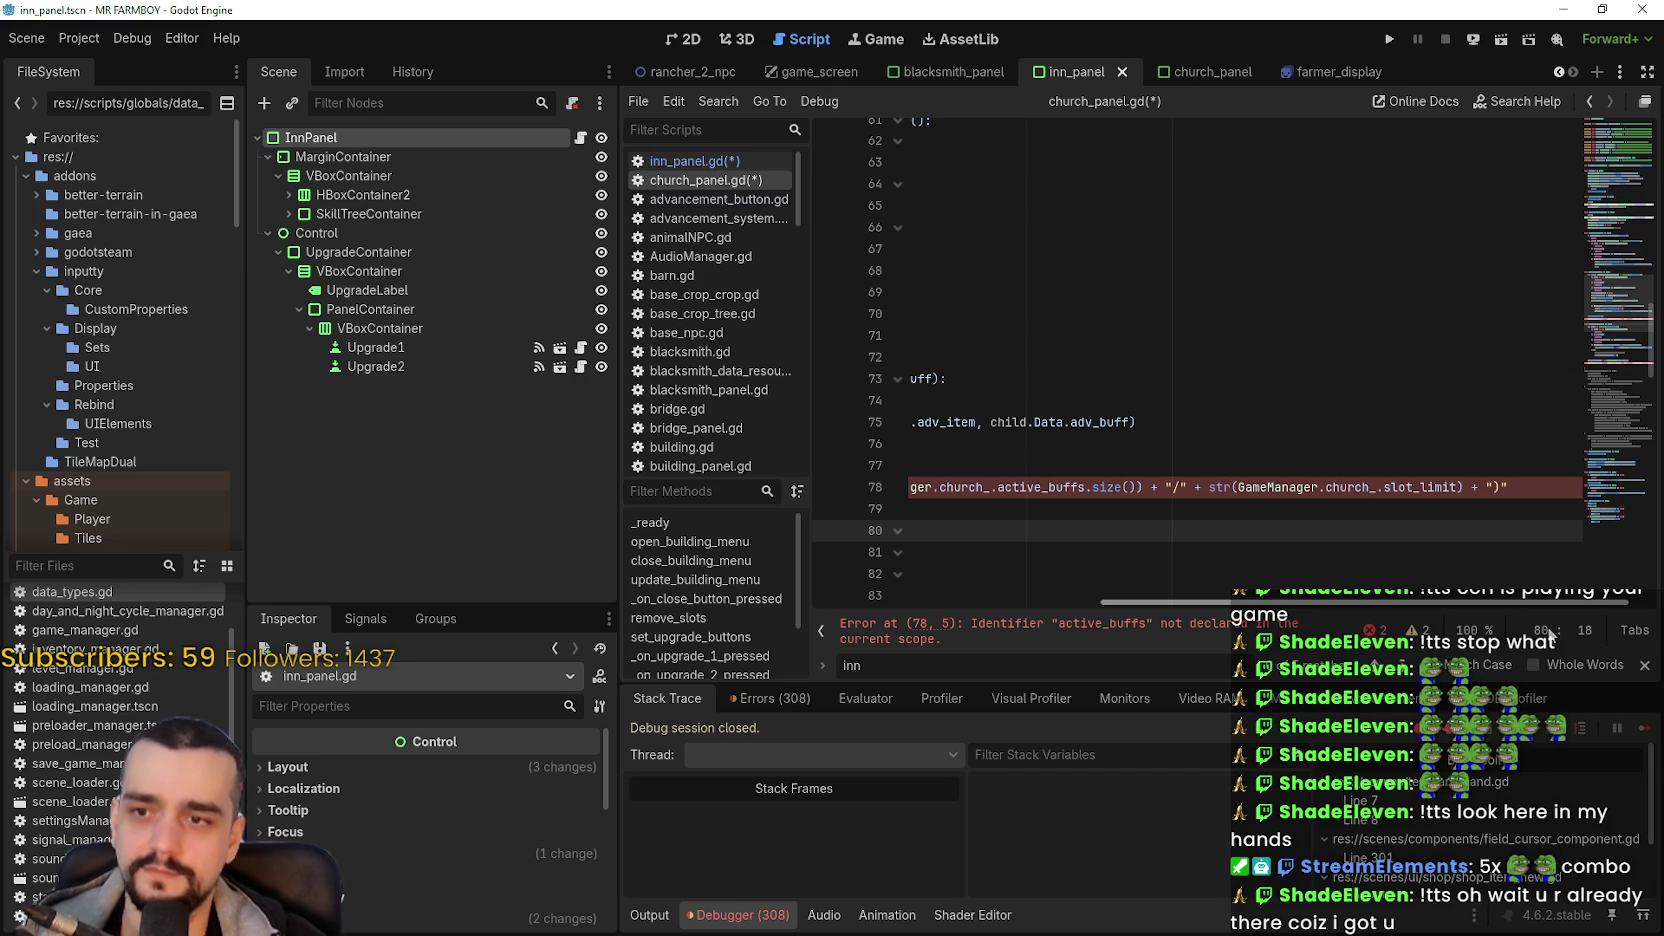
pyautogui.click(1084, 601)
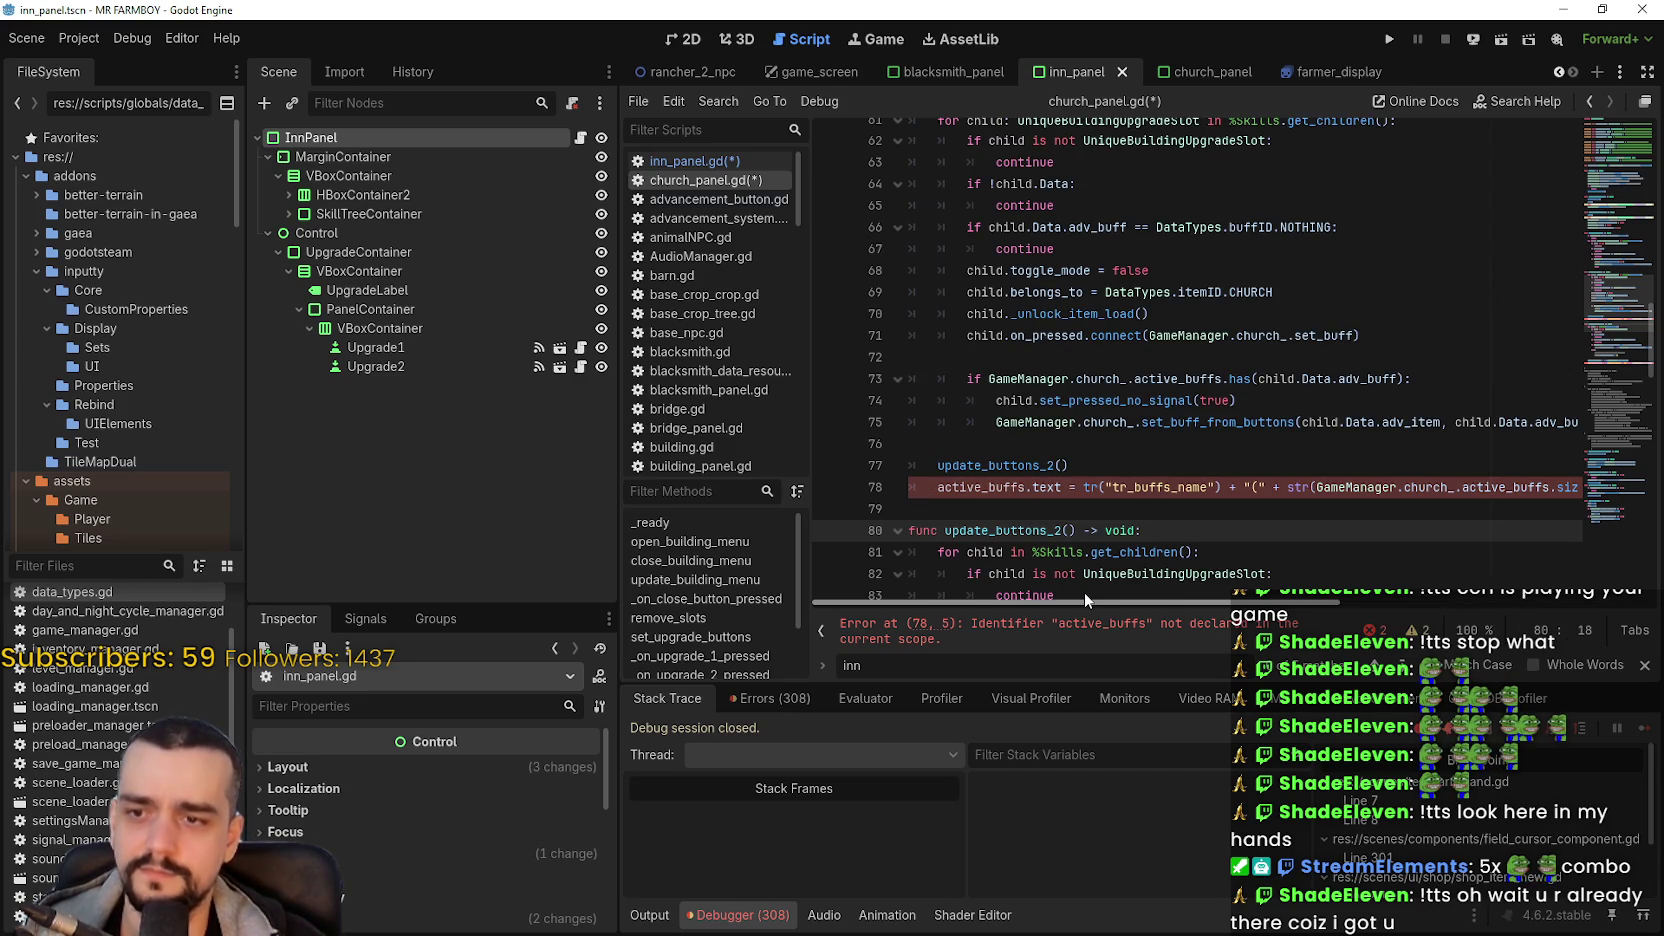
pyautogui.click(1015, 512)
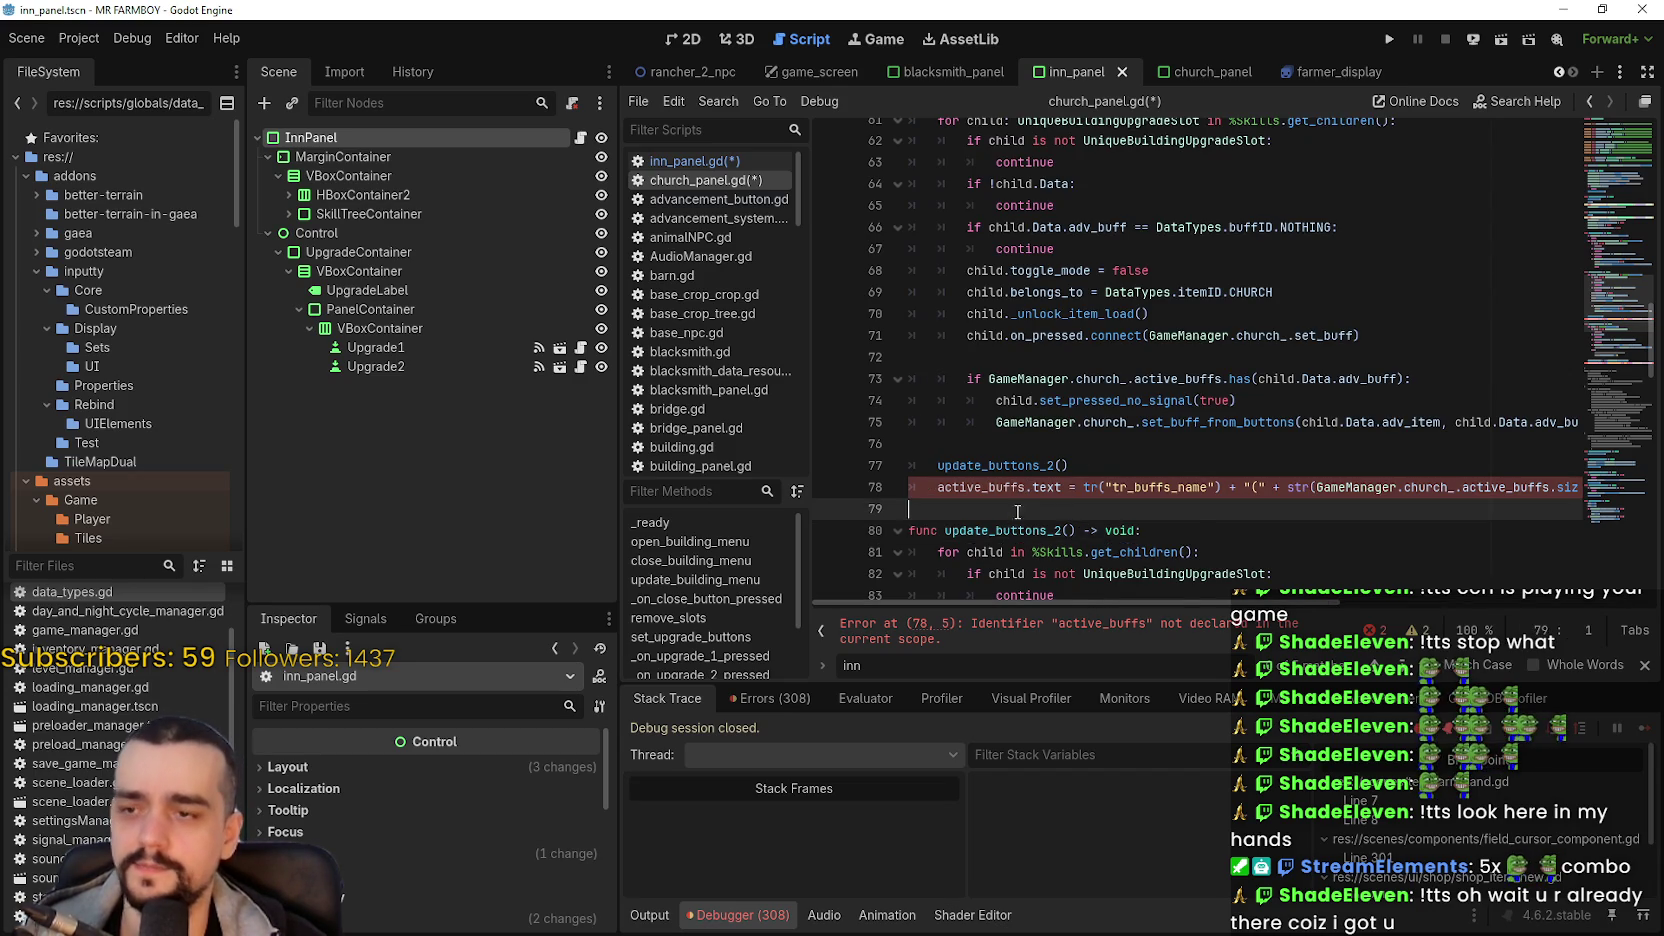
# - Switch the inn_ references on lines 88 and 89 to church_
pyautogui.scroll(-4, 1020, 505)
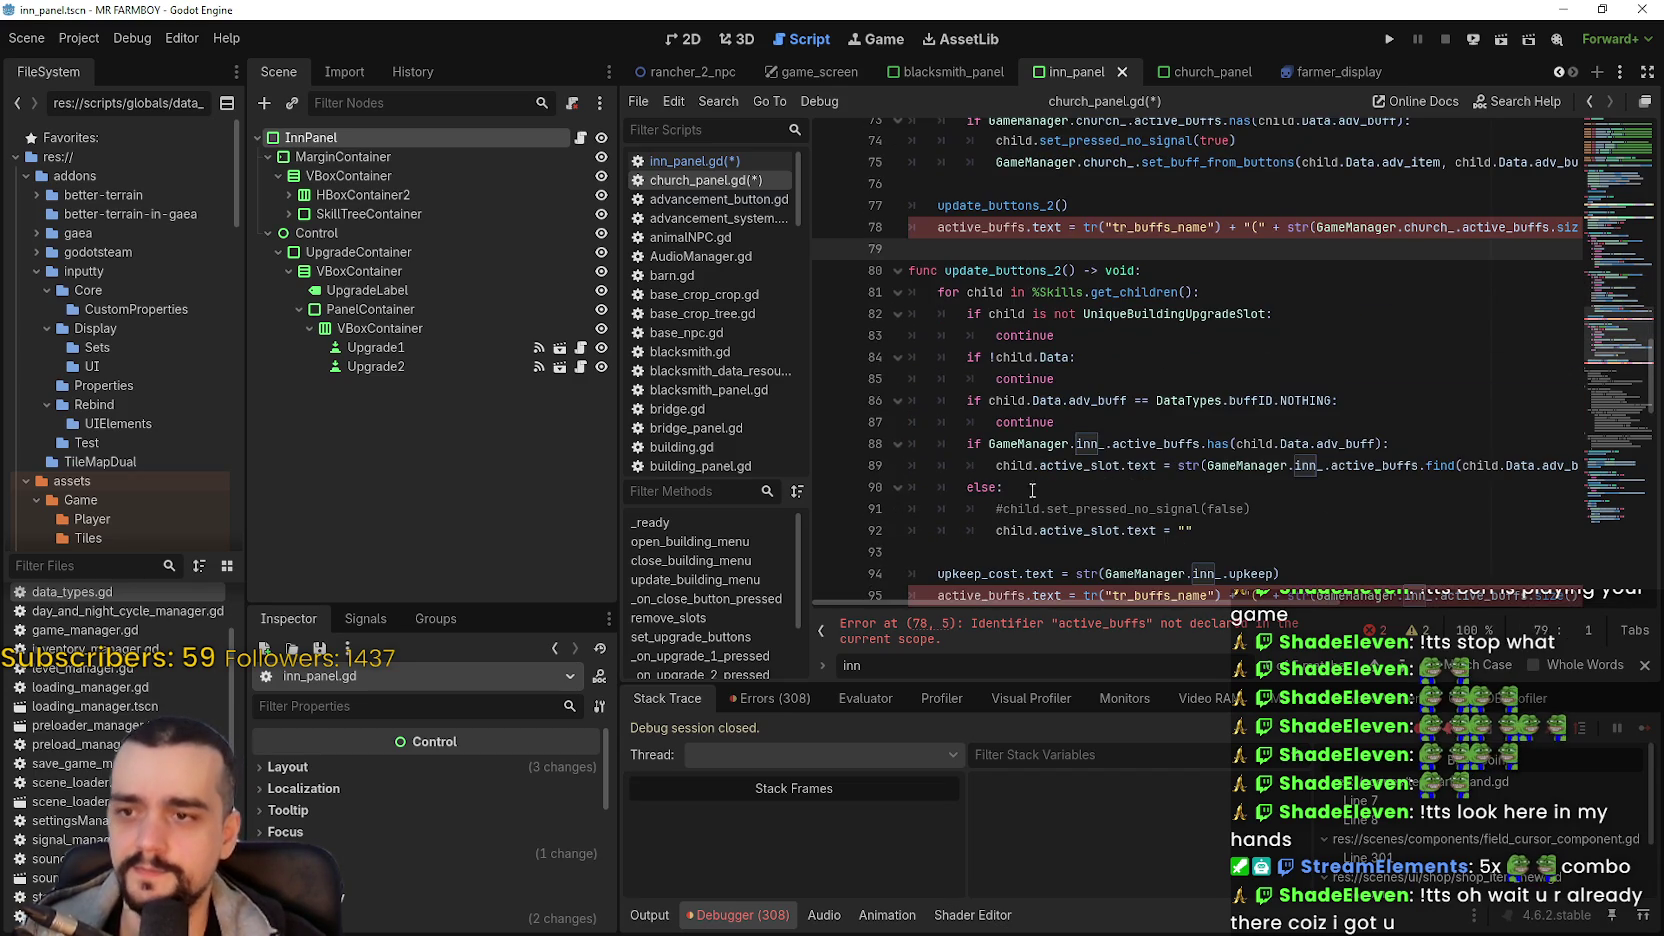
pyautogui.doubleClick(1087, 443)
pyautogui.write('churc')
pyautogui.press('Return')
pyautogui.click(1308, 467)
pyautogui.doubleClick(1308, 467)
pyautogui.write('churc')
pyautogui.press('Return')
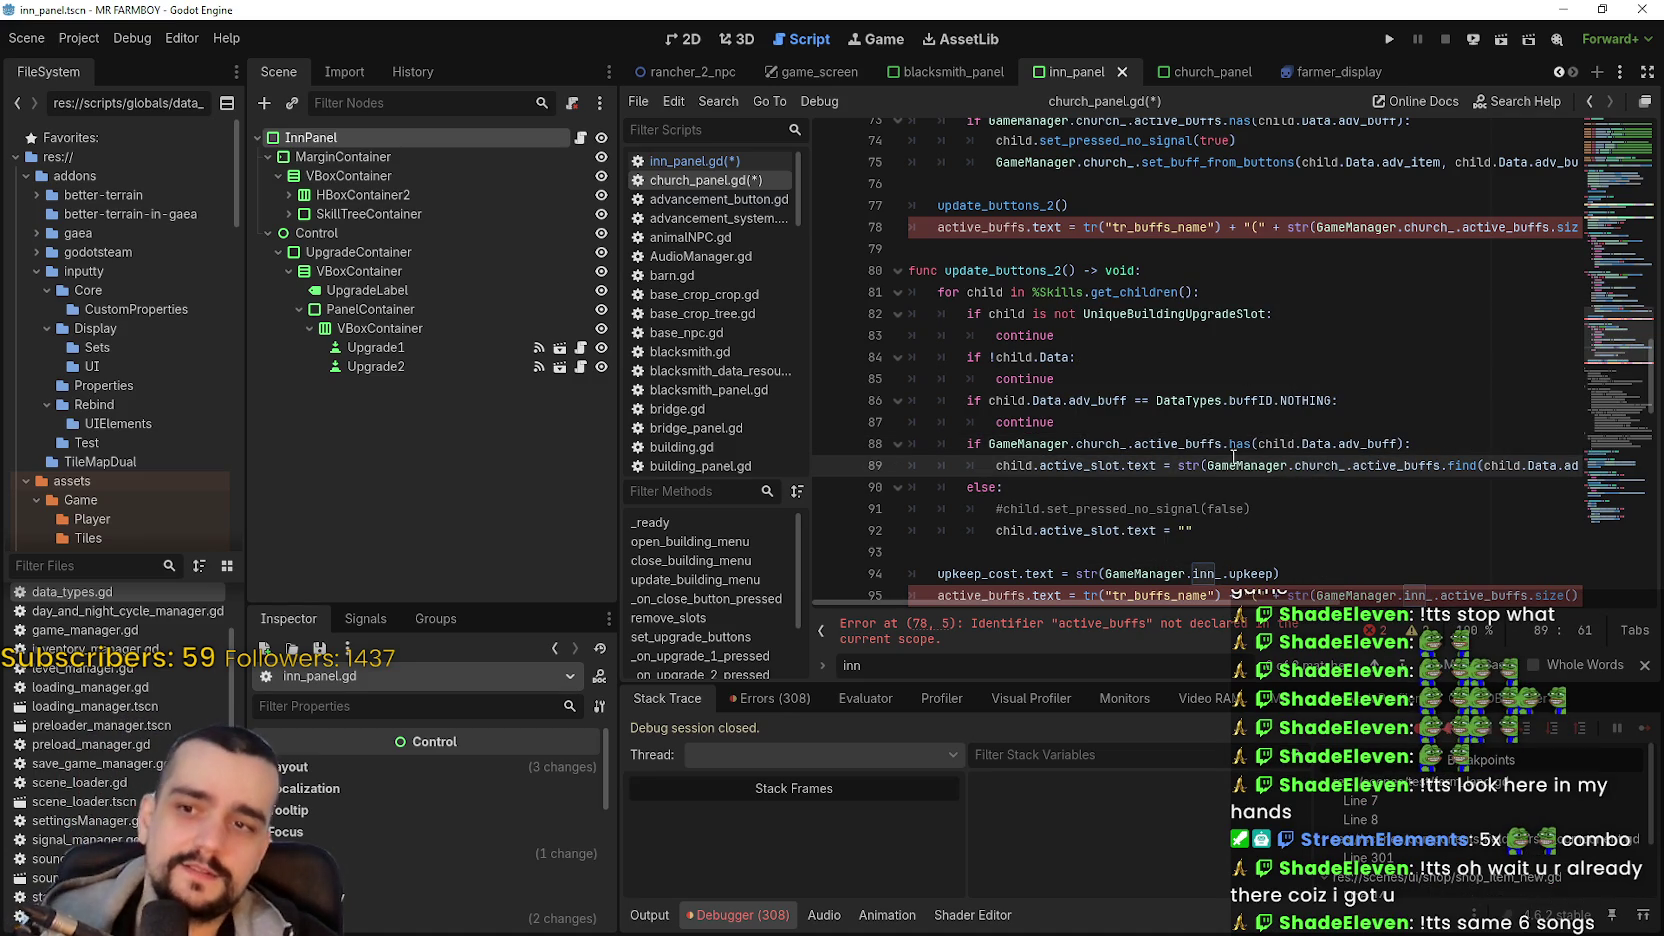
# - Change the upkeep reference on line 94 from inn_ to church_
pyautogui.hscroll(5, 1327, 466)
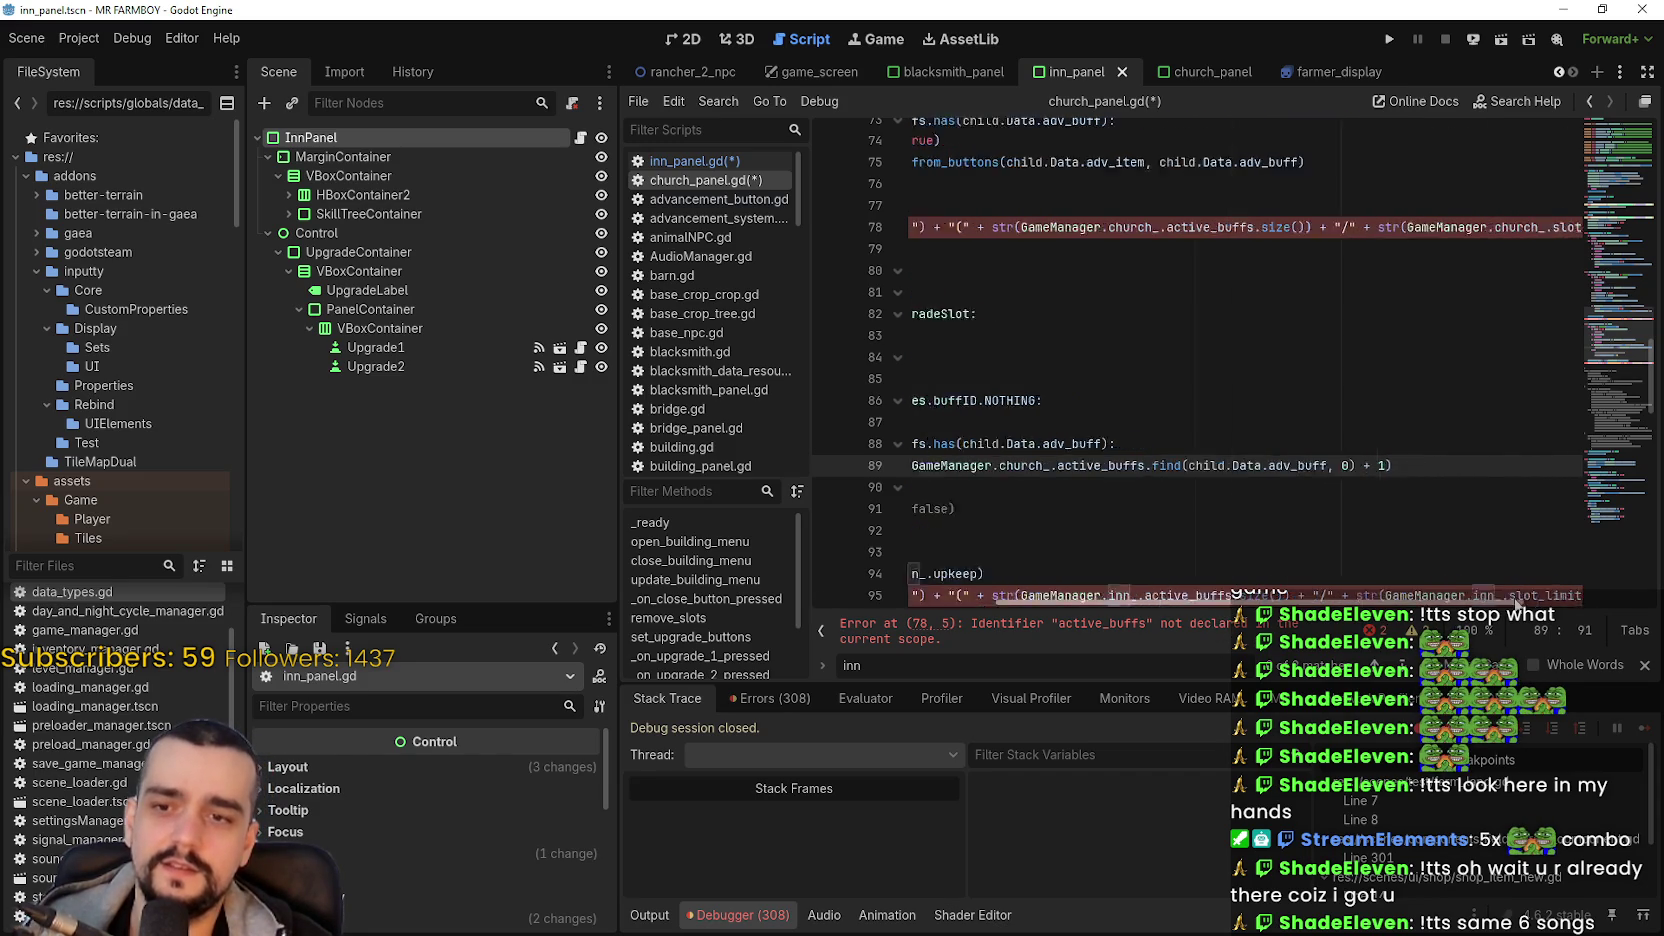
pyautogui.hscroll(-5, 1068, 492)
pyautogui.click(1068, 492)
pyautogui.click(1356, 528)
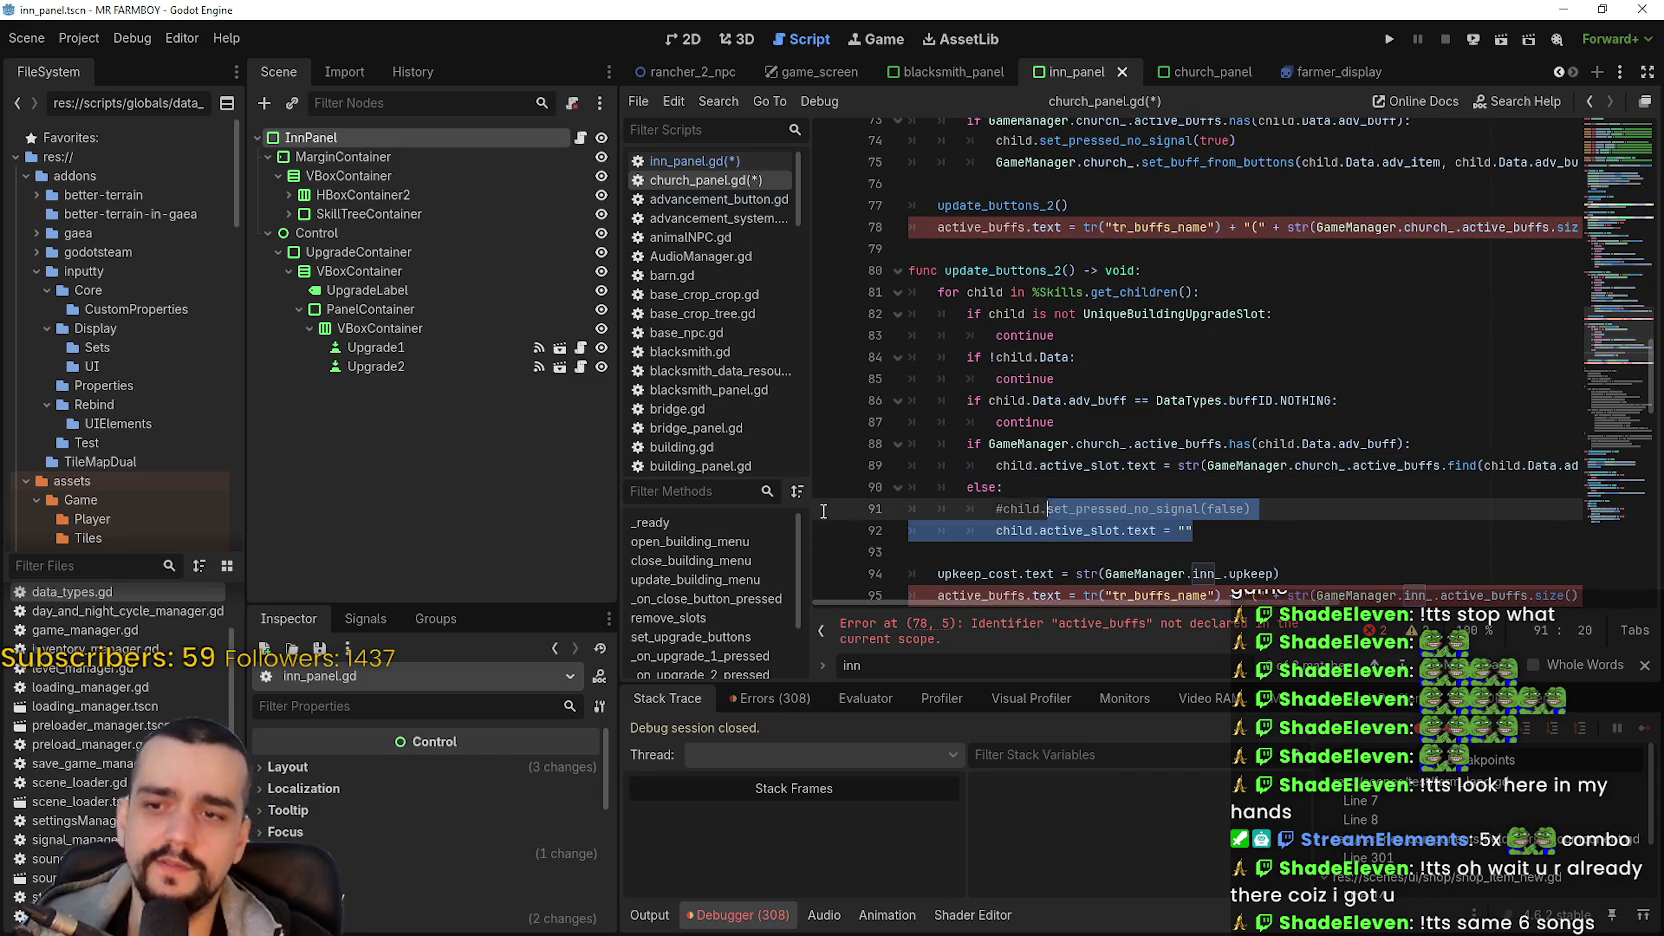
pyautogui.scroll(-2, 1203, 452)
pyautogui.doubleClick(1203, 445)
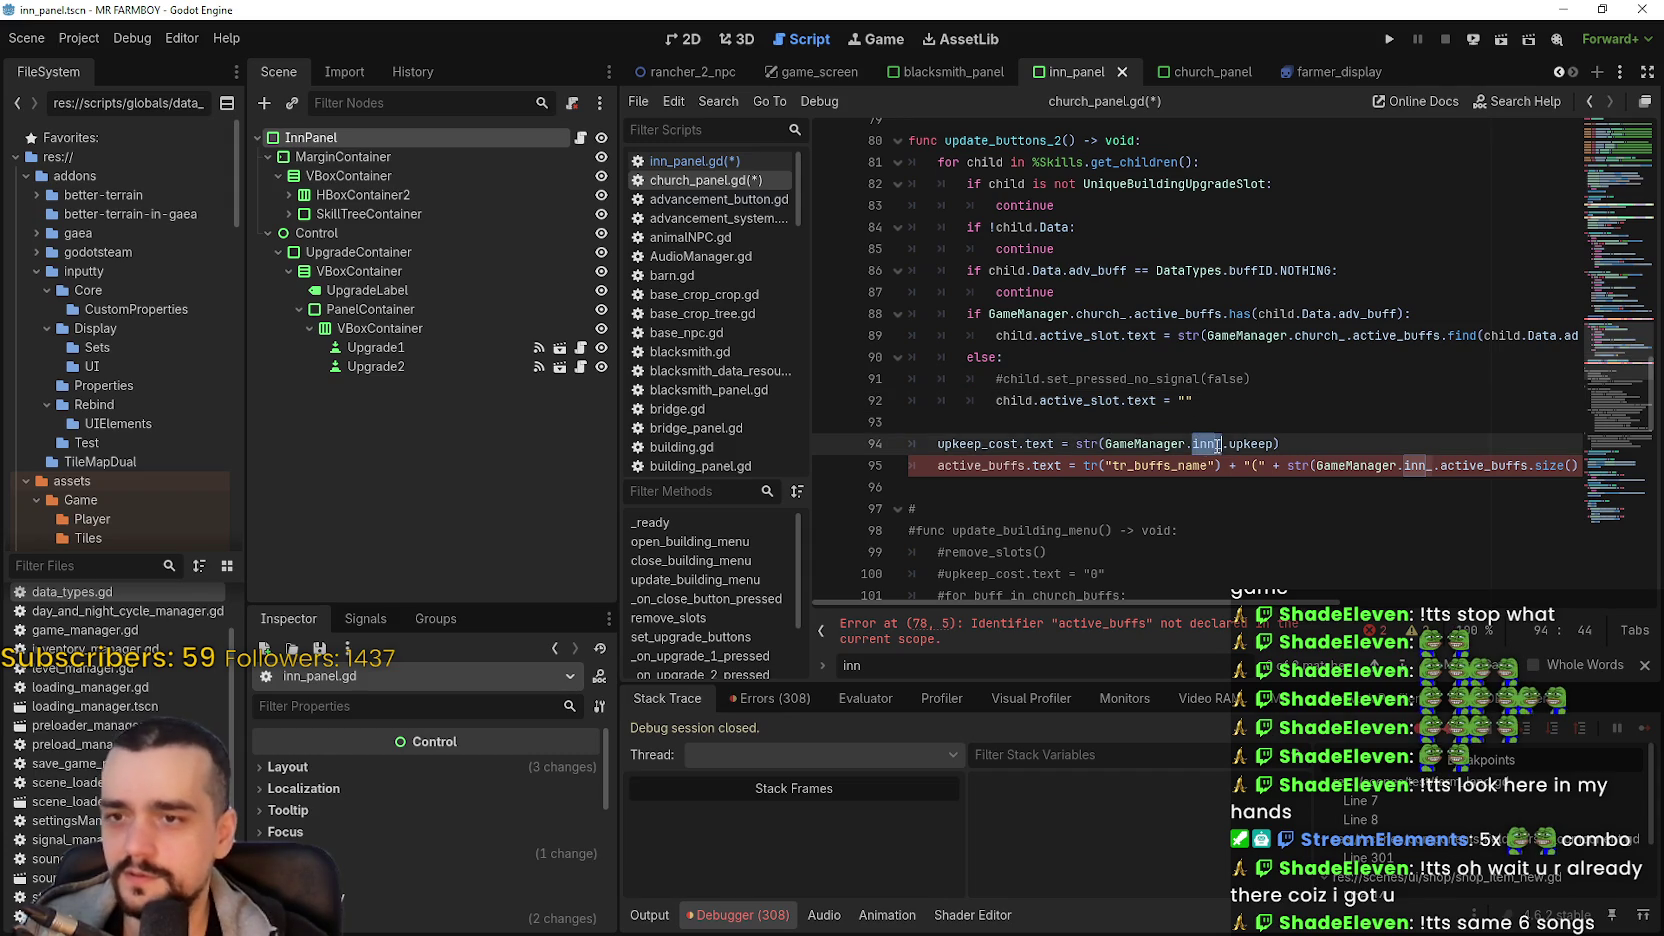
pyautogui.write('church_')
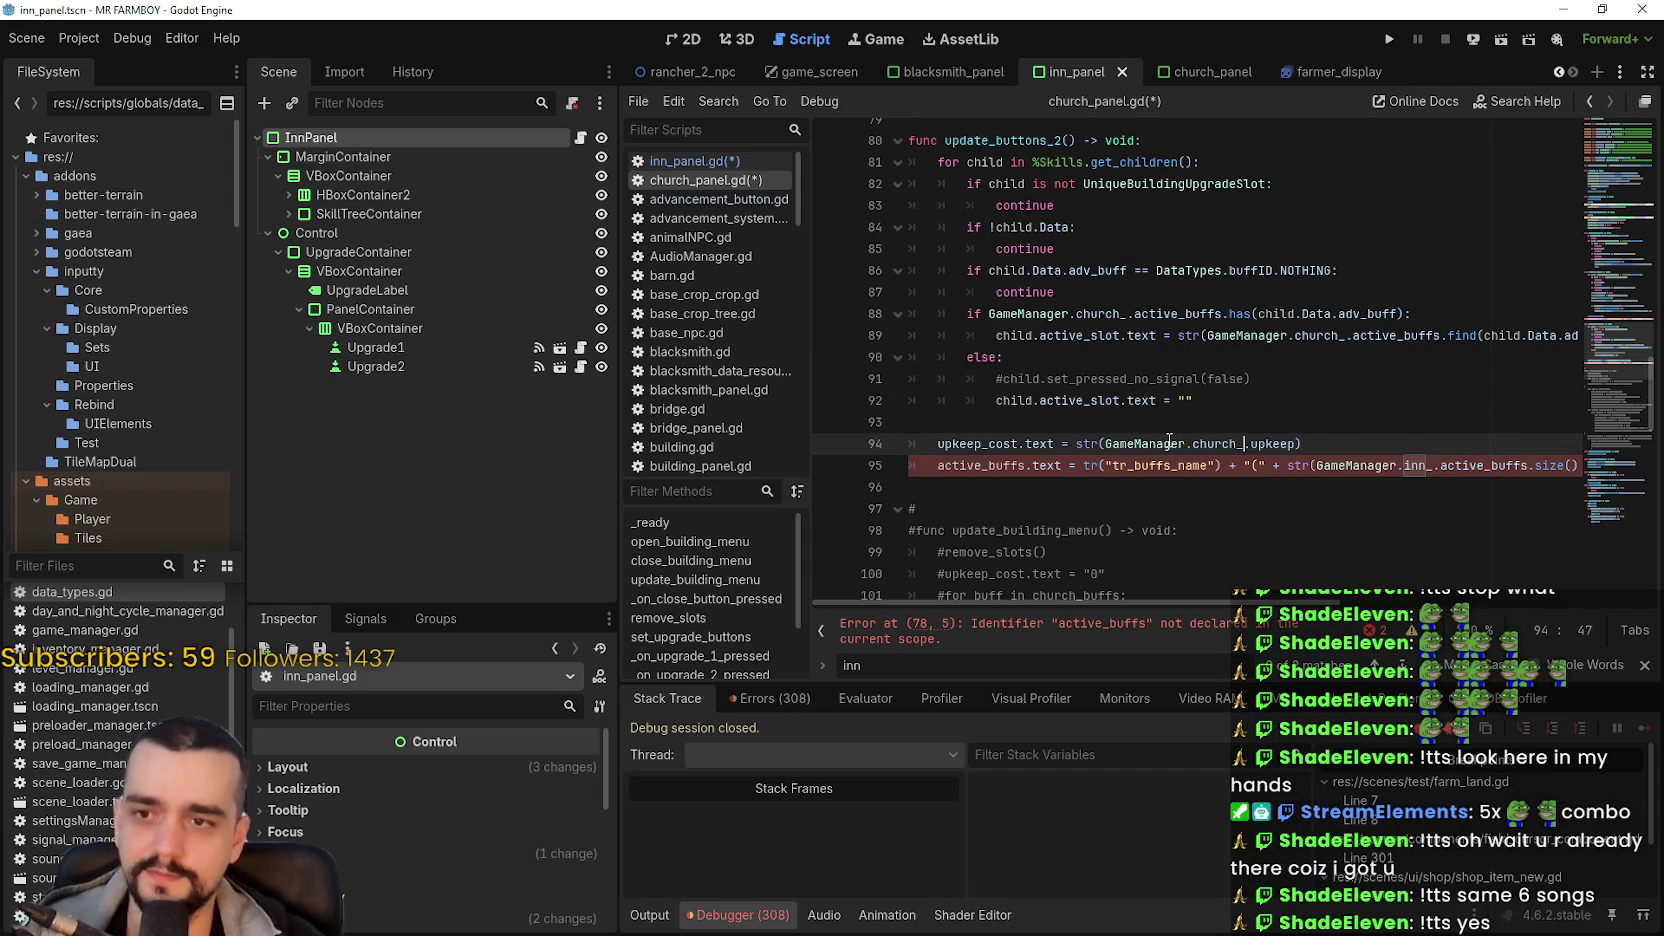
pyautogui.press('Down')
pyautogui.press('Down')
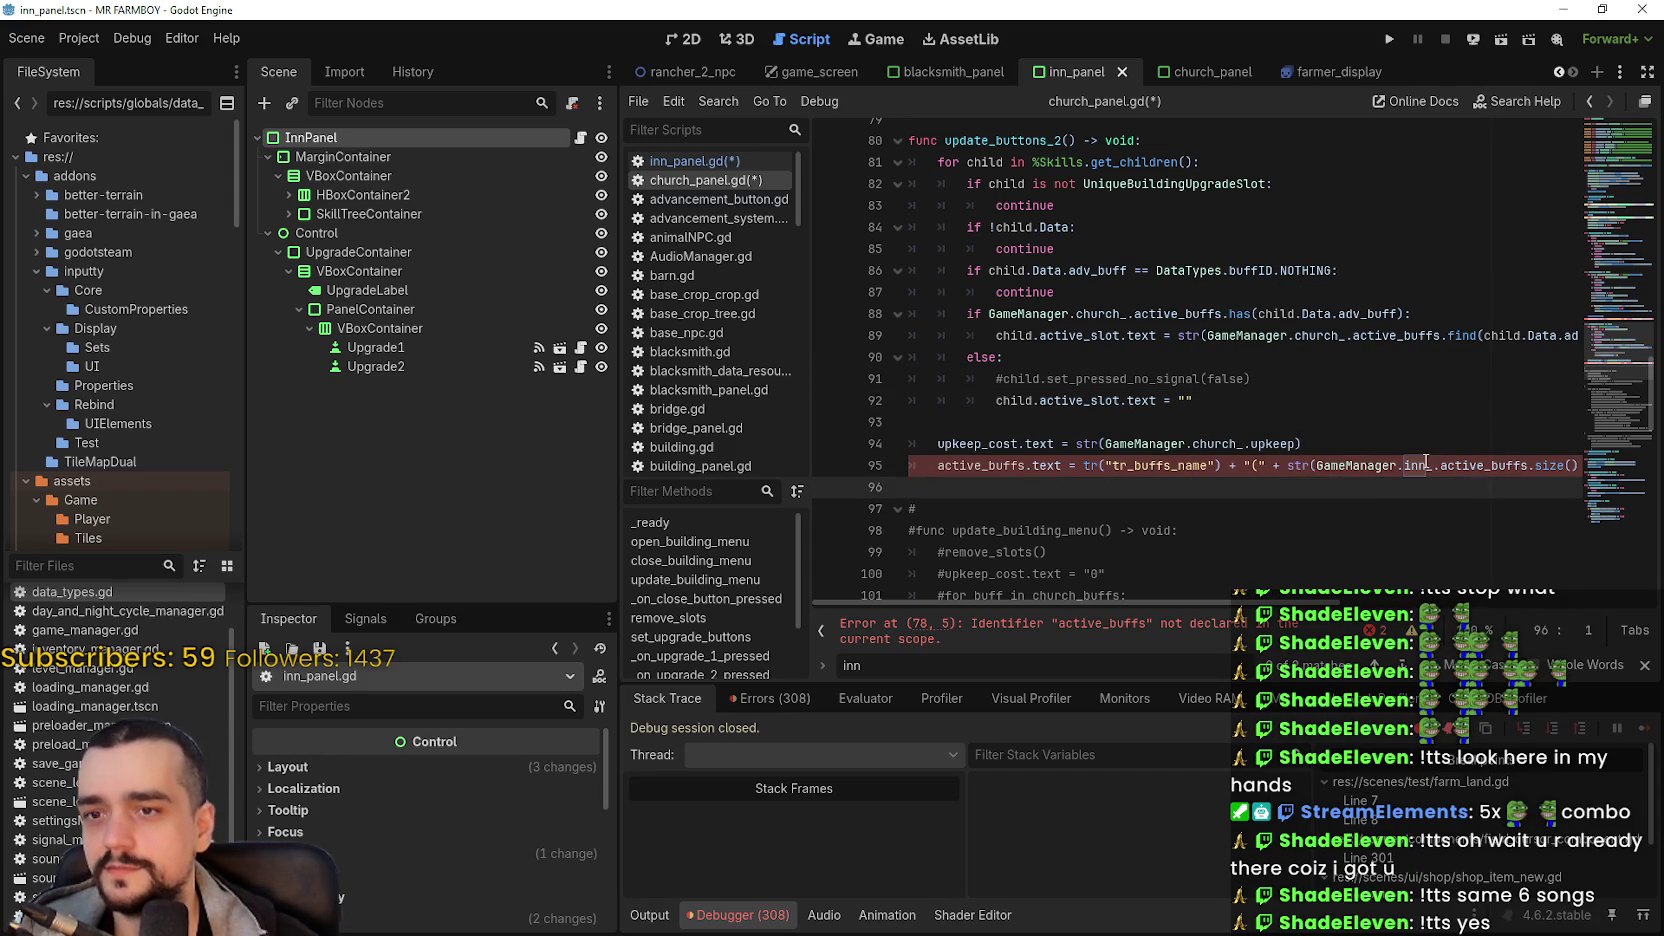
# - Point line 95's buff label at church_.active_buffs.size() and church_.slot_limit
pyautogui.doubleClick(1427, 463)
pyautogui.write('church_')
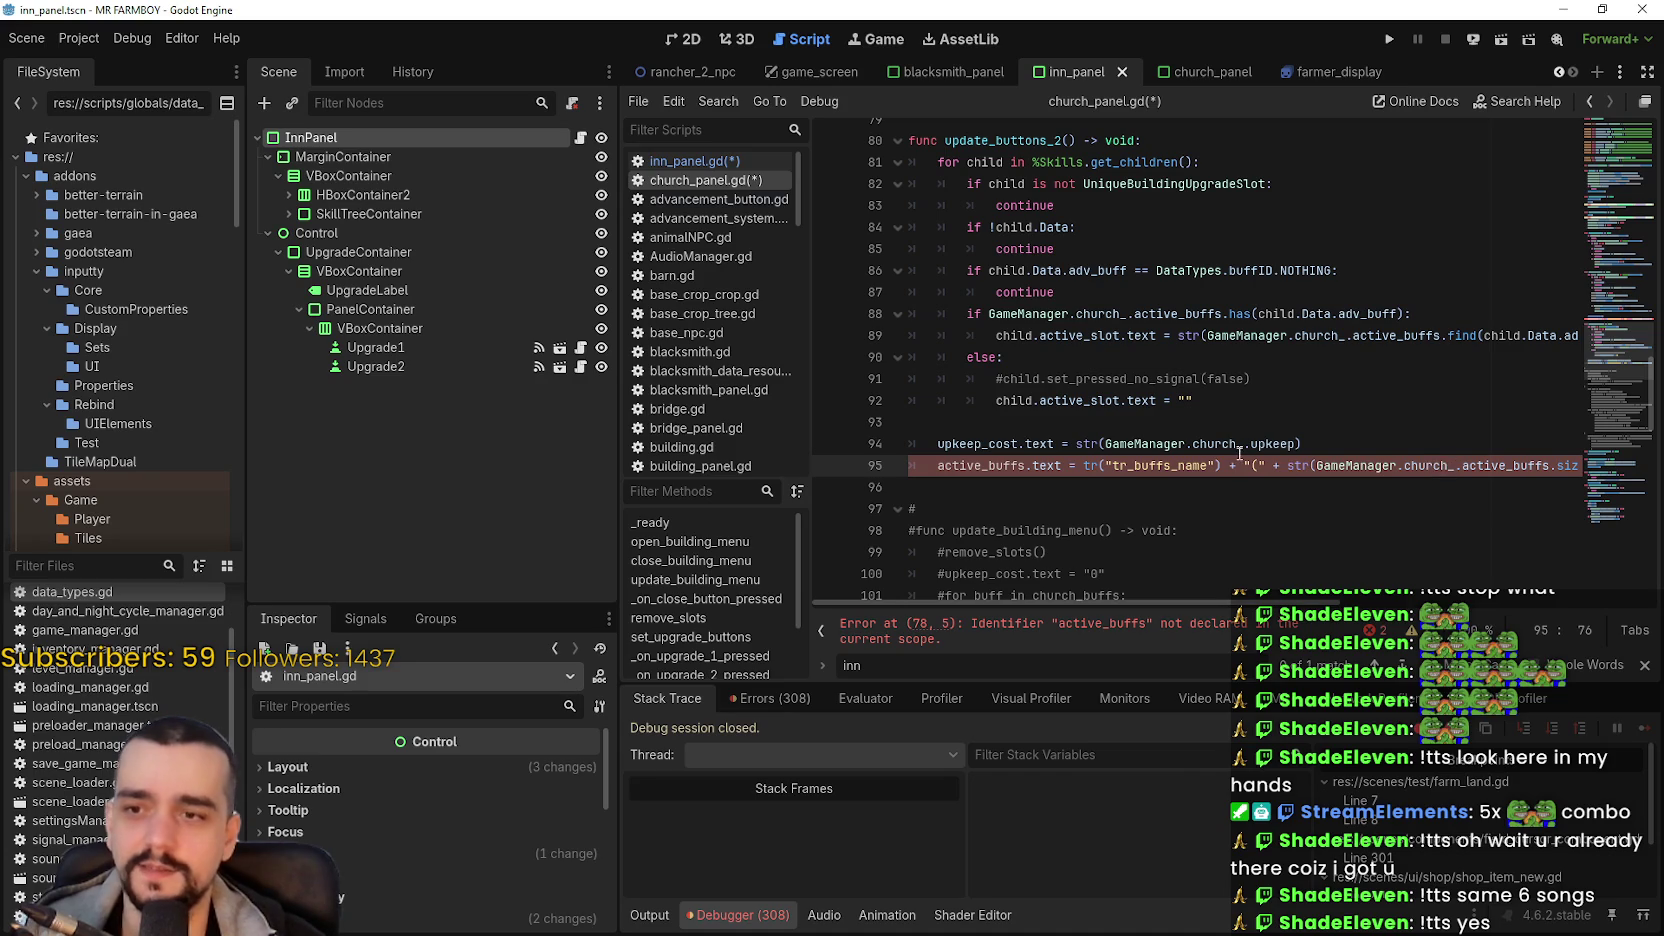
pyautogui.hscroll(5, 1263, 571)
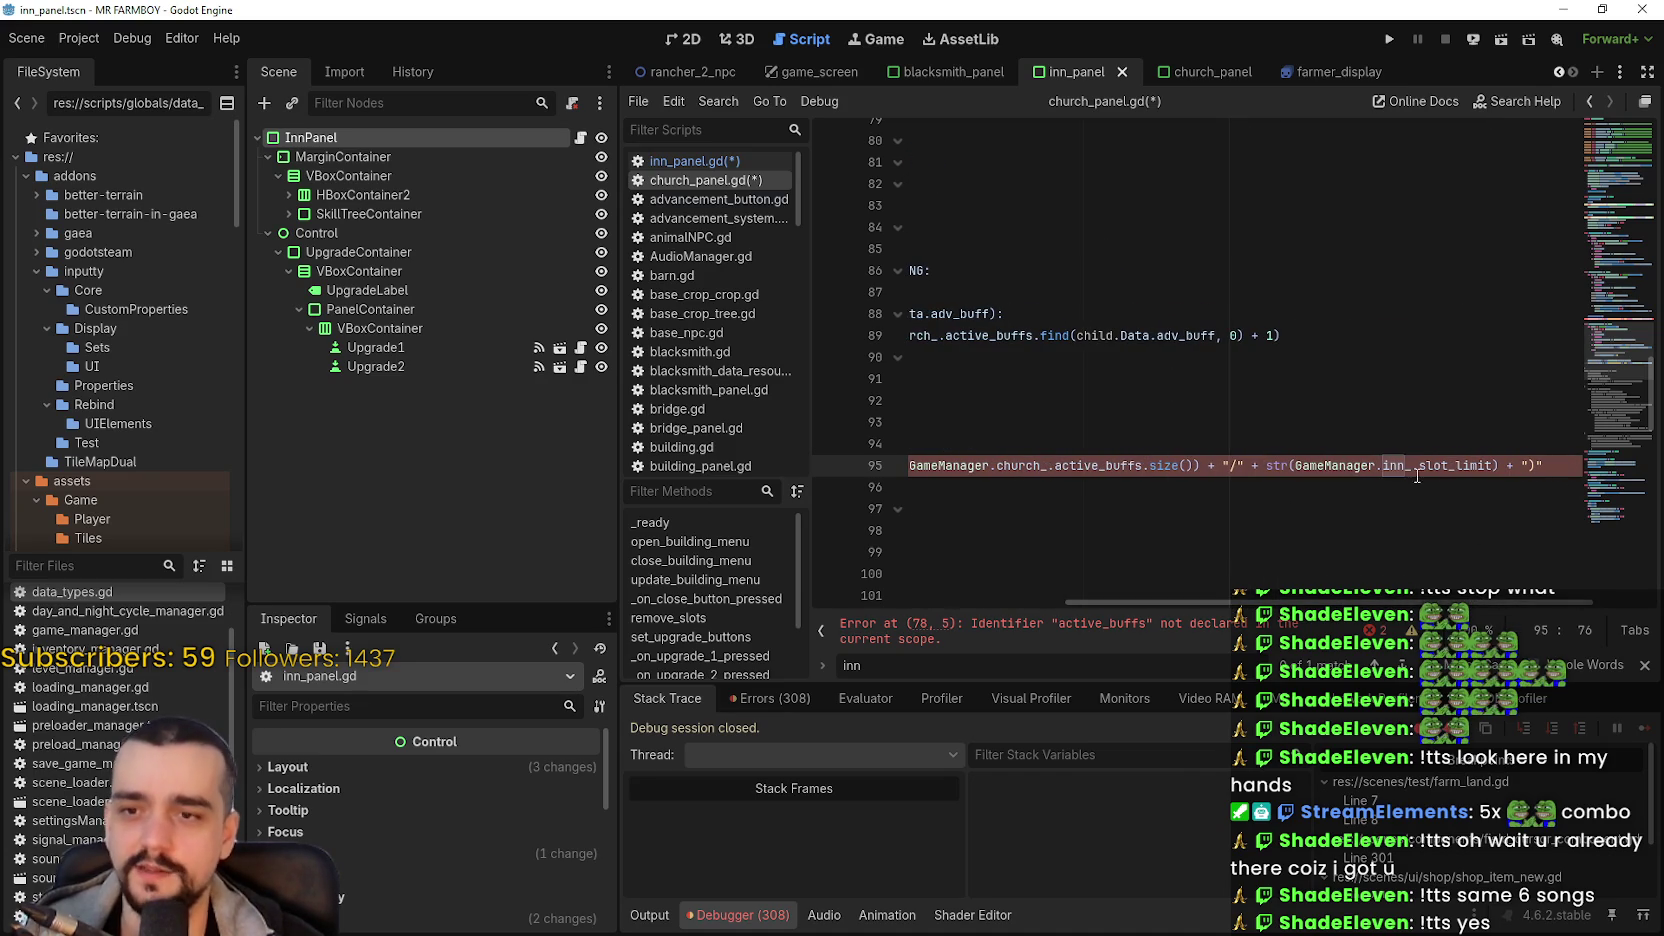
pyautogui.write('church_')
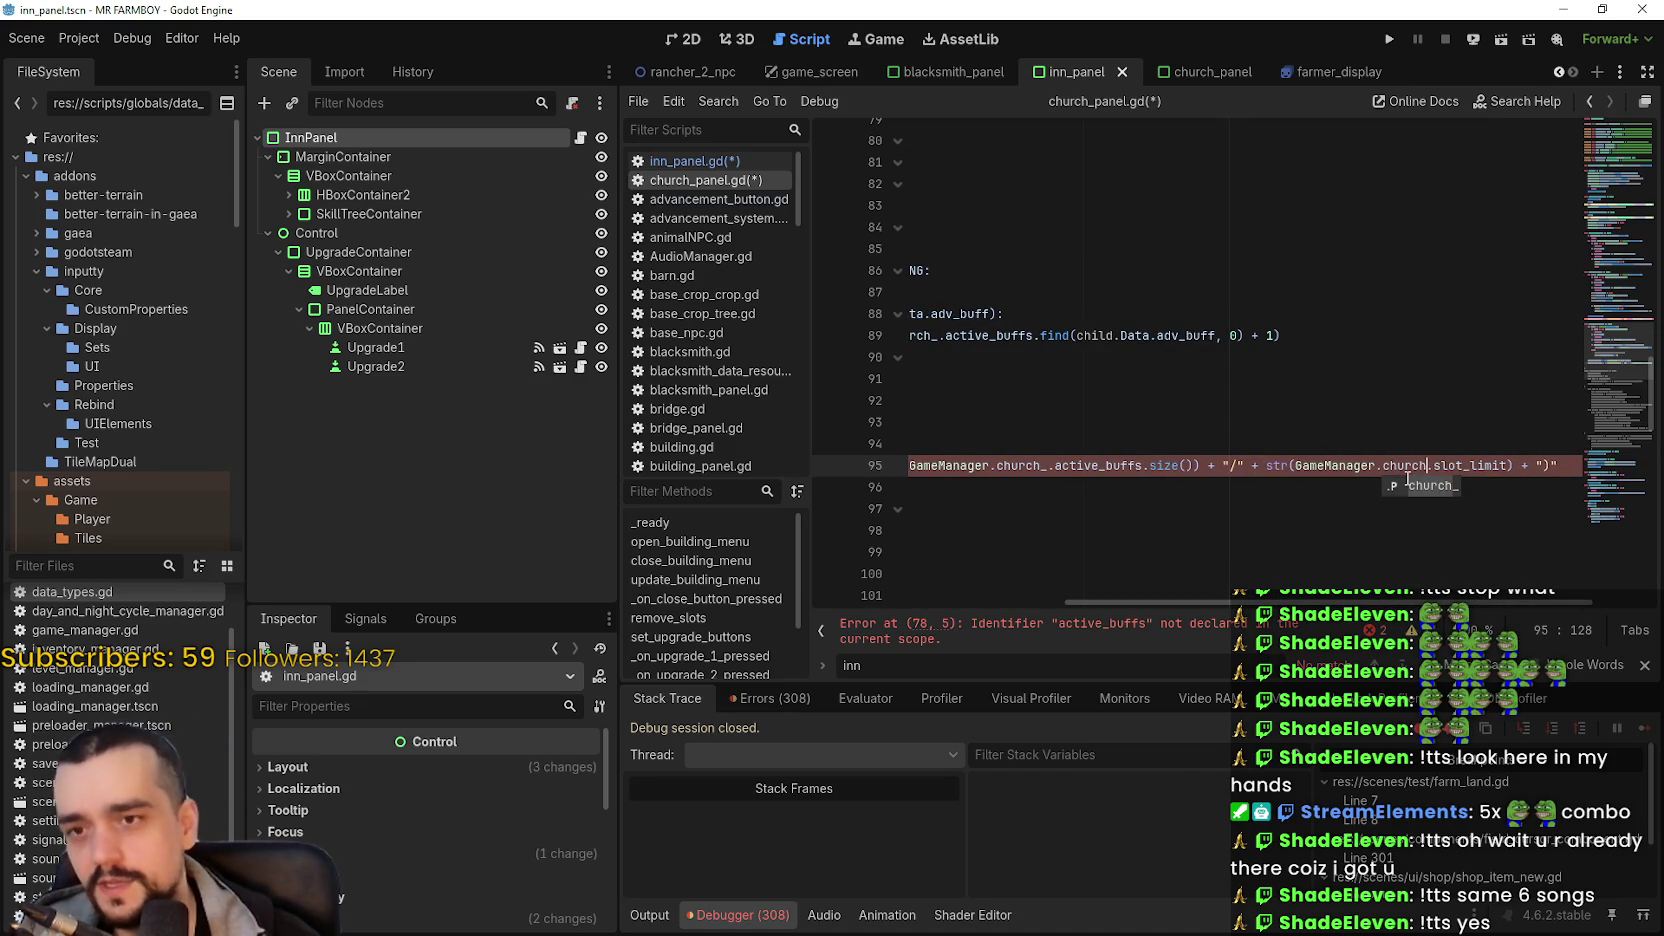
pyautogui.moveTo(1215, 602); pyautogui.dragTo(963, 602)
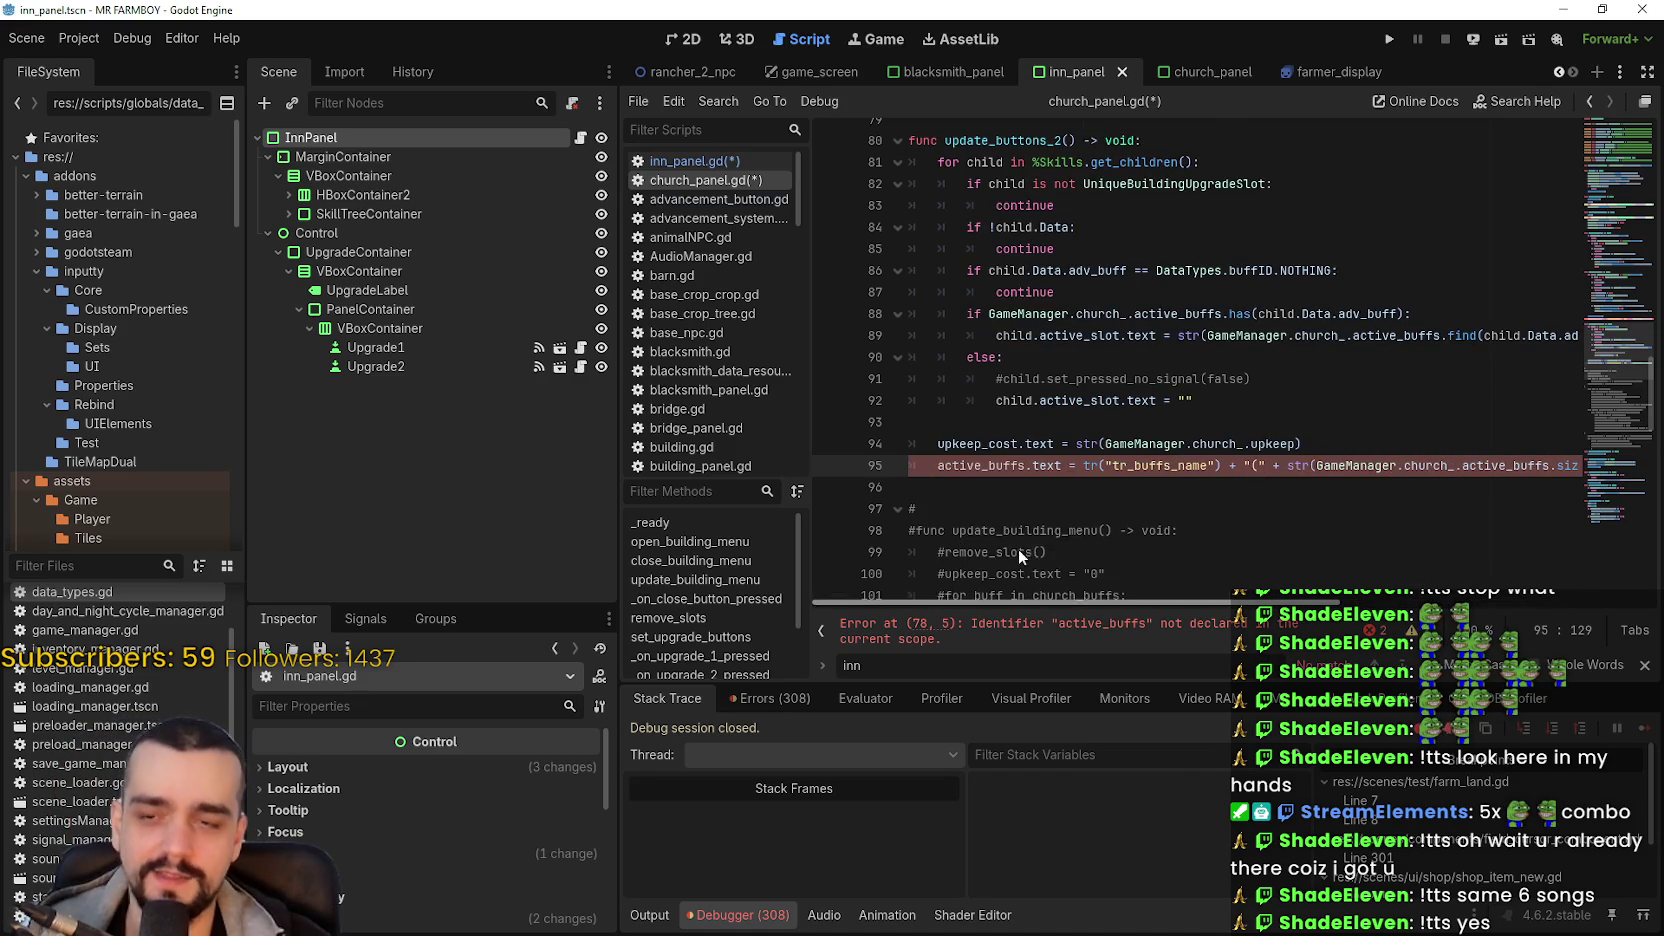
pyautogui.click(1066, 486)
pyautogui.scroll(-4, 1066, 483)
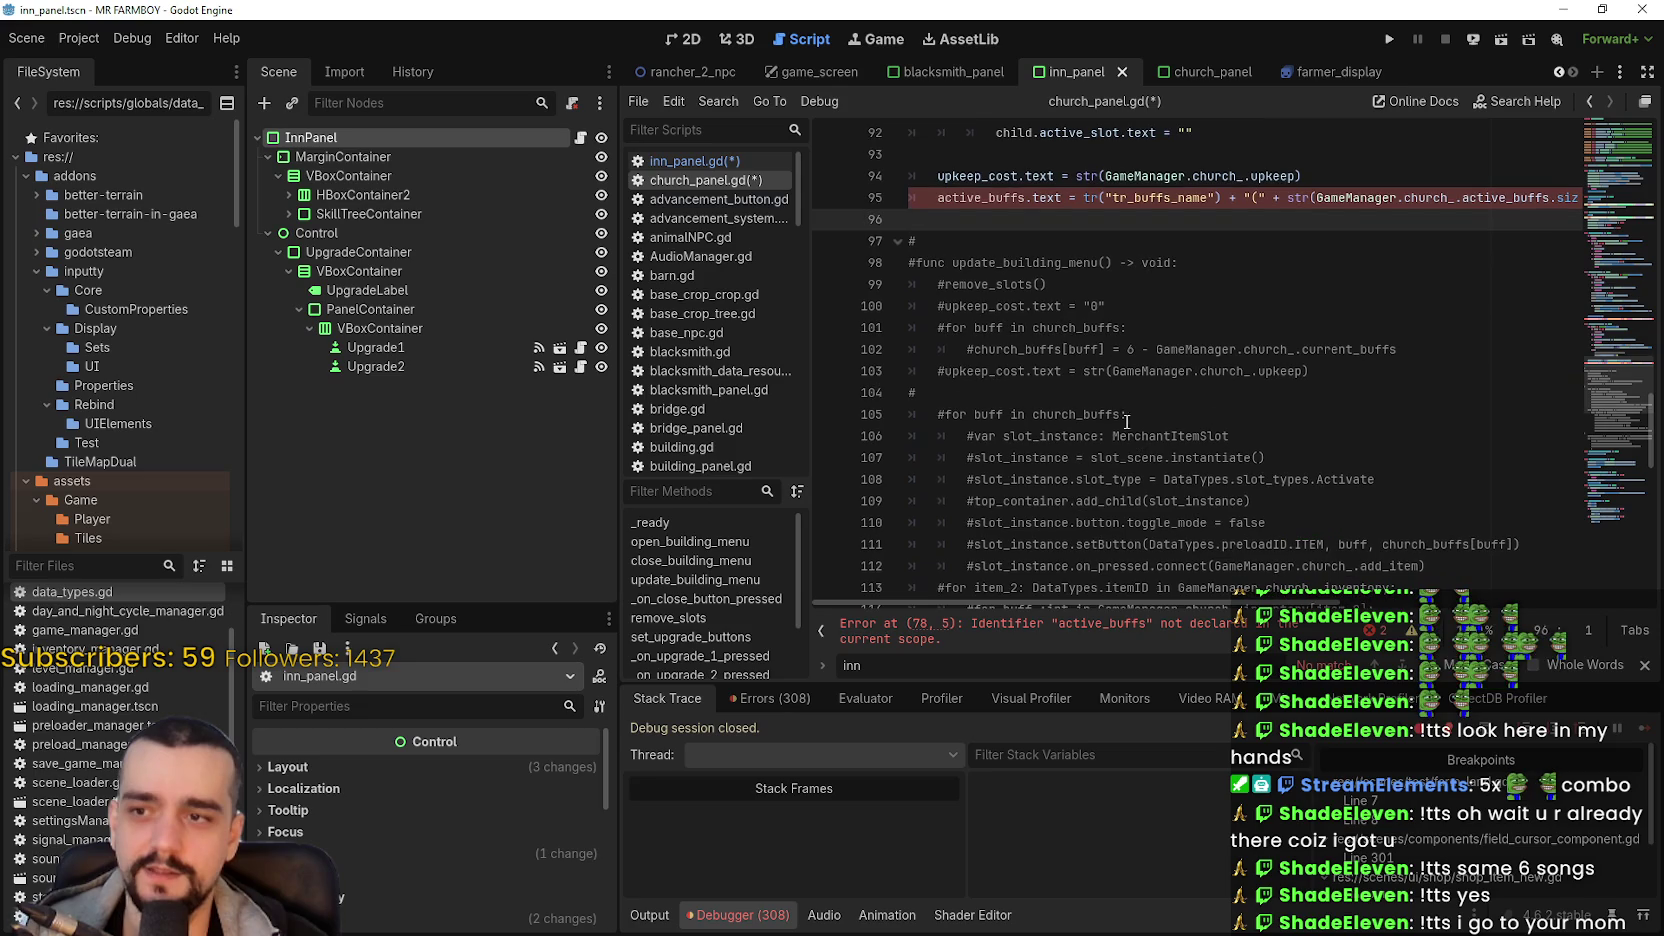
pyautogui.scroll(-2, 1028, 352)
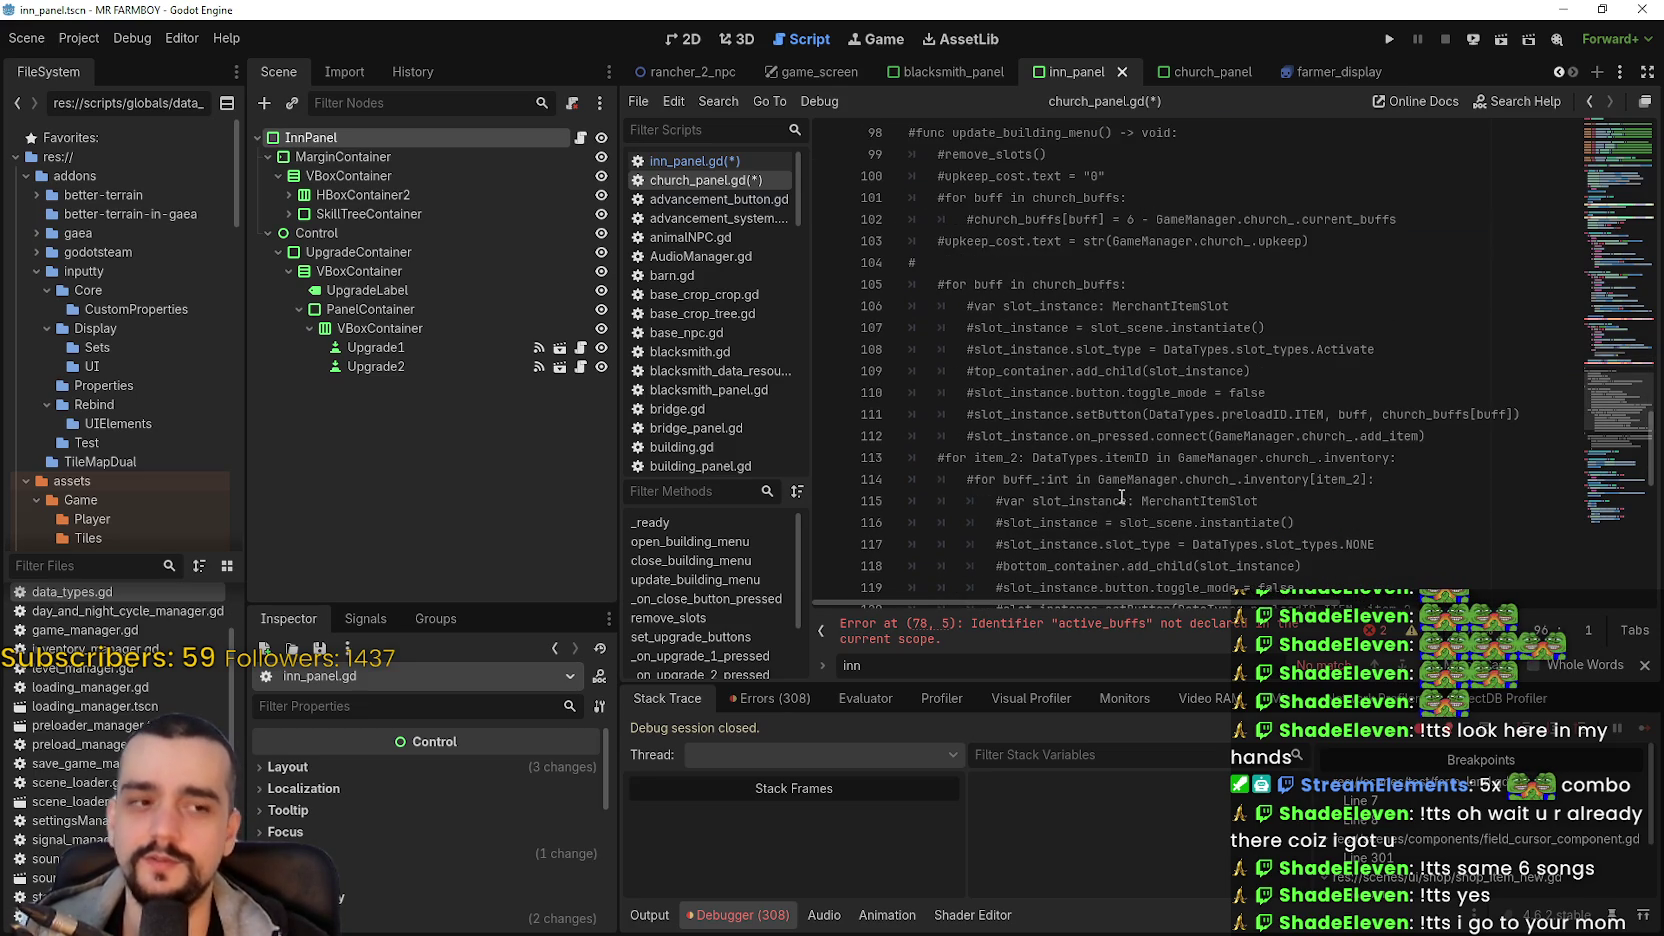
pyautogui.scroll(6, 1121, 485)
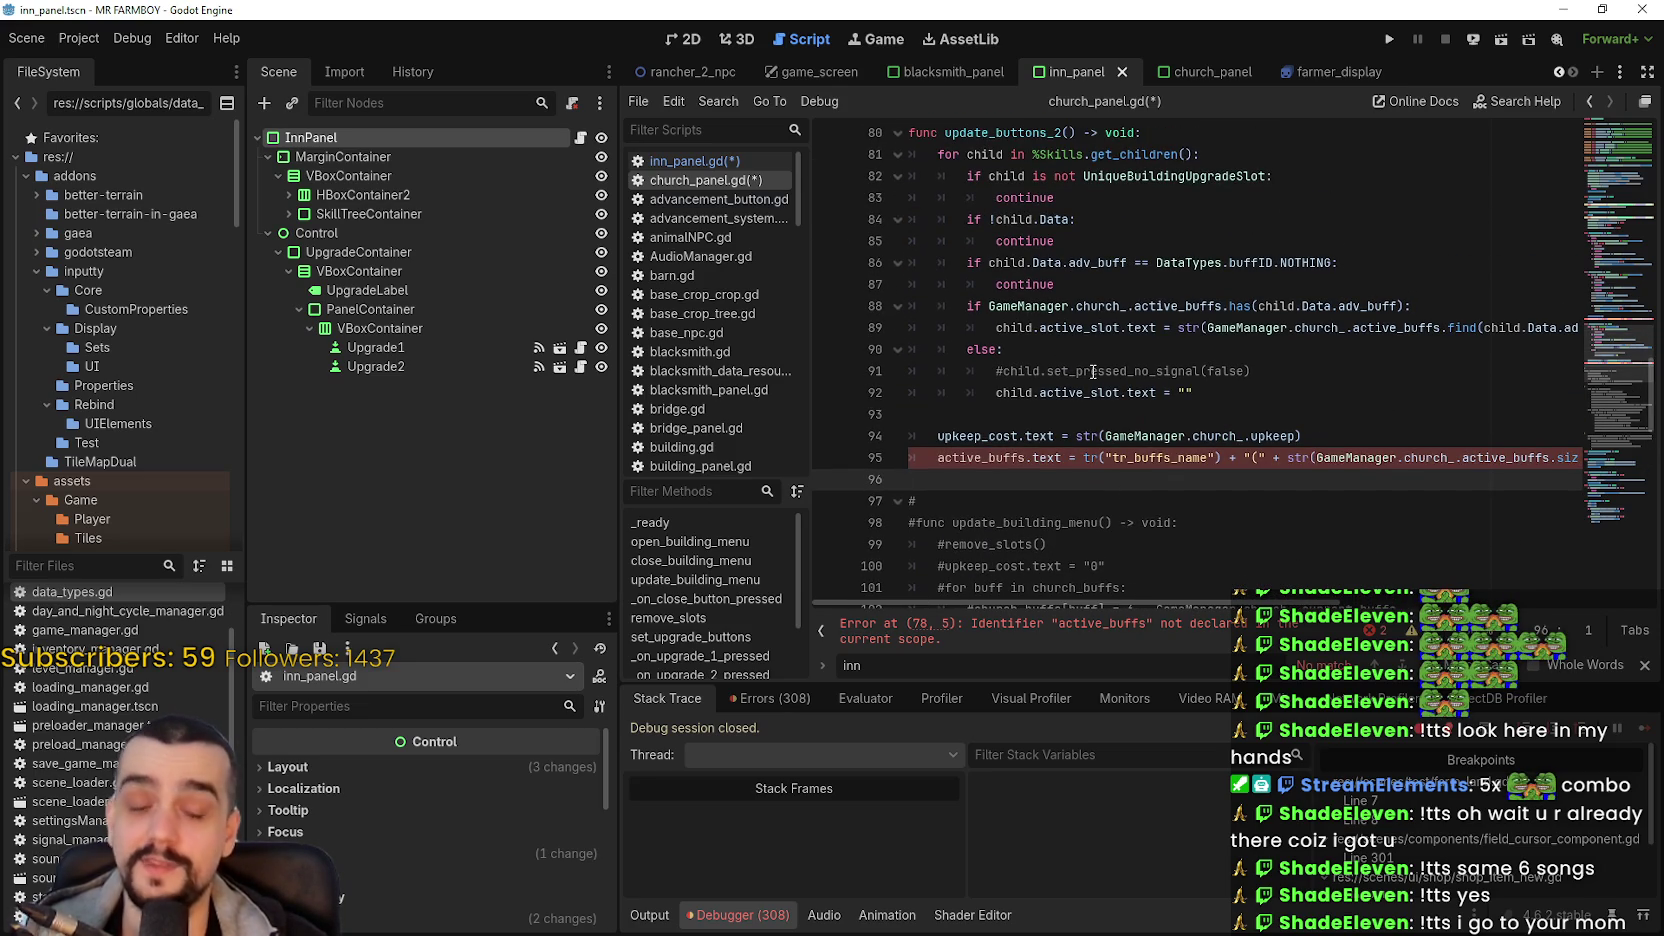
pyautogui.click(1311, 416)
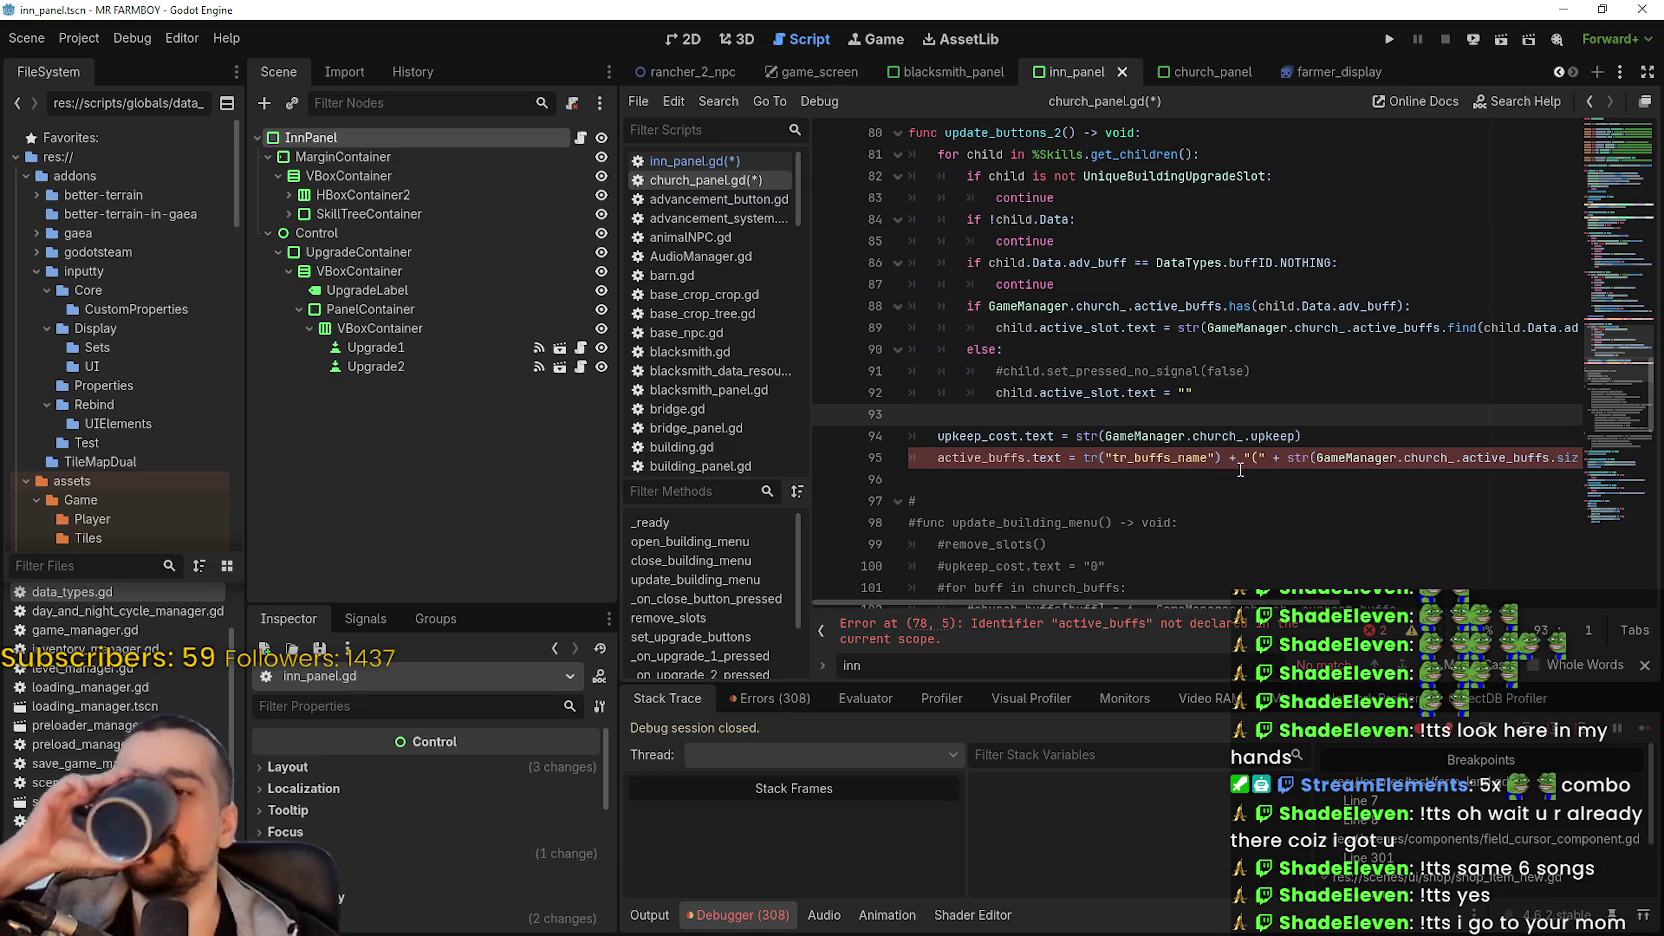
pyautogui.scroll(-3, 1098, 328)
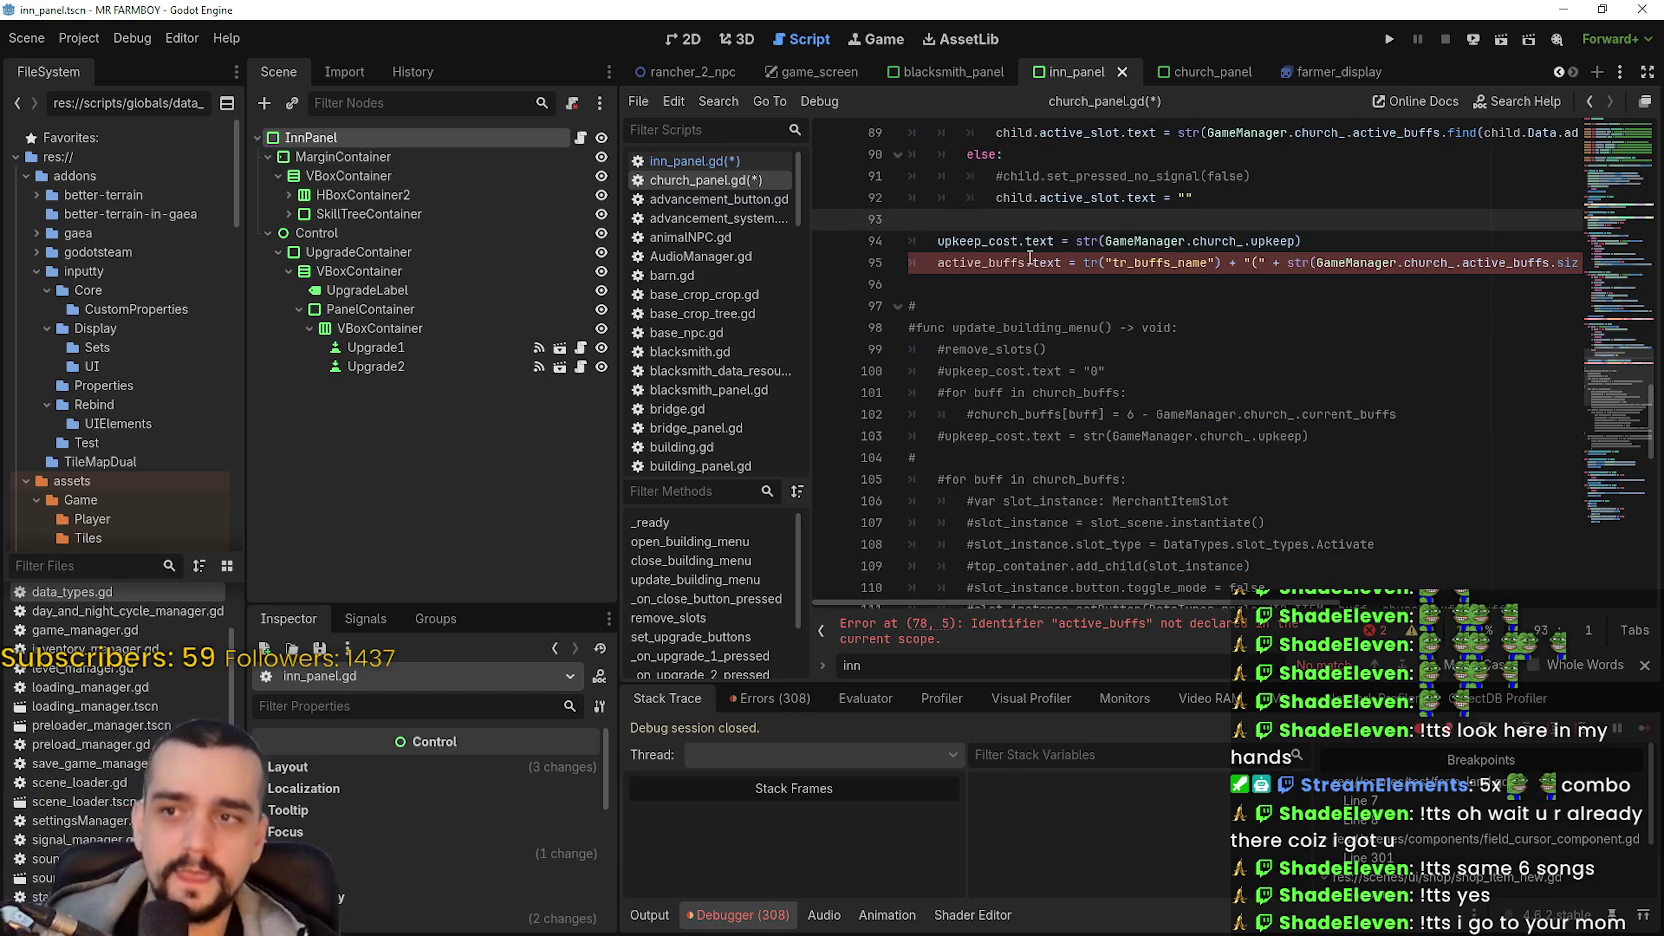
pyautogui.scroll(4, 1050, 413)
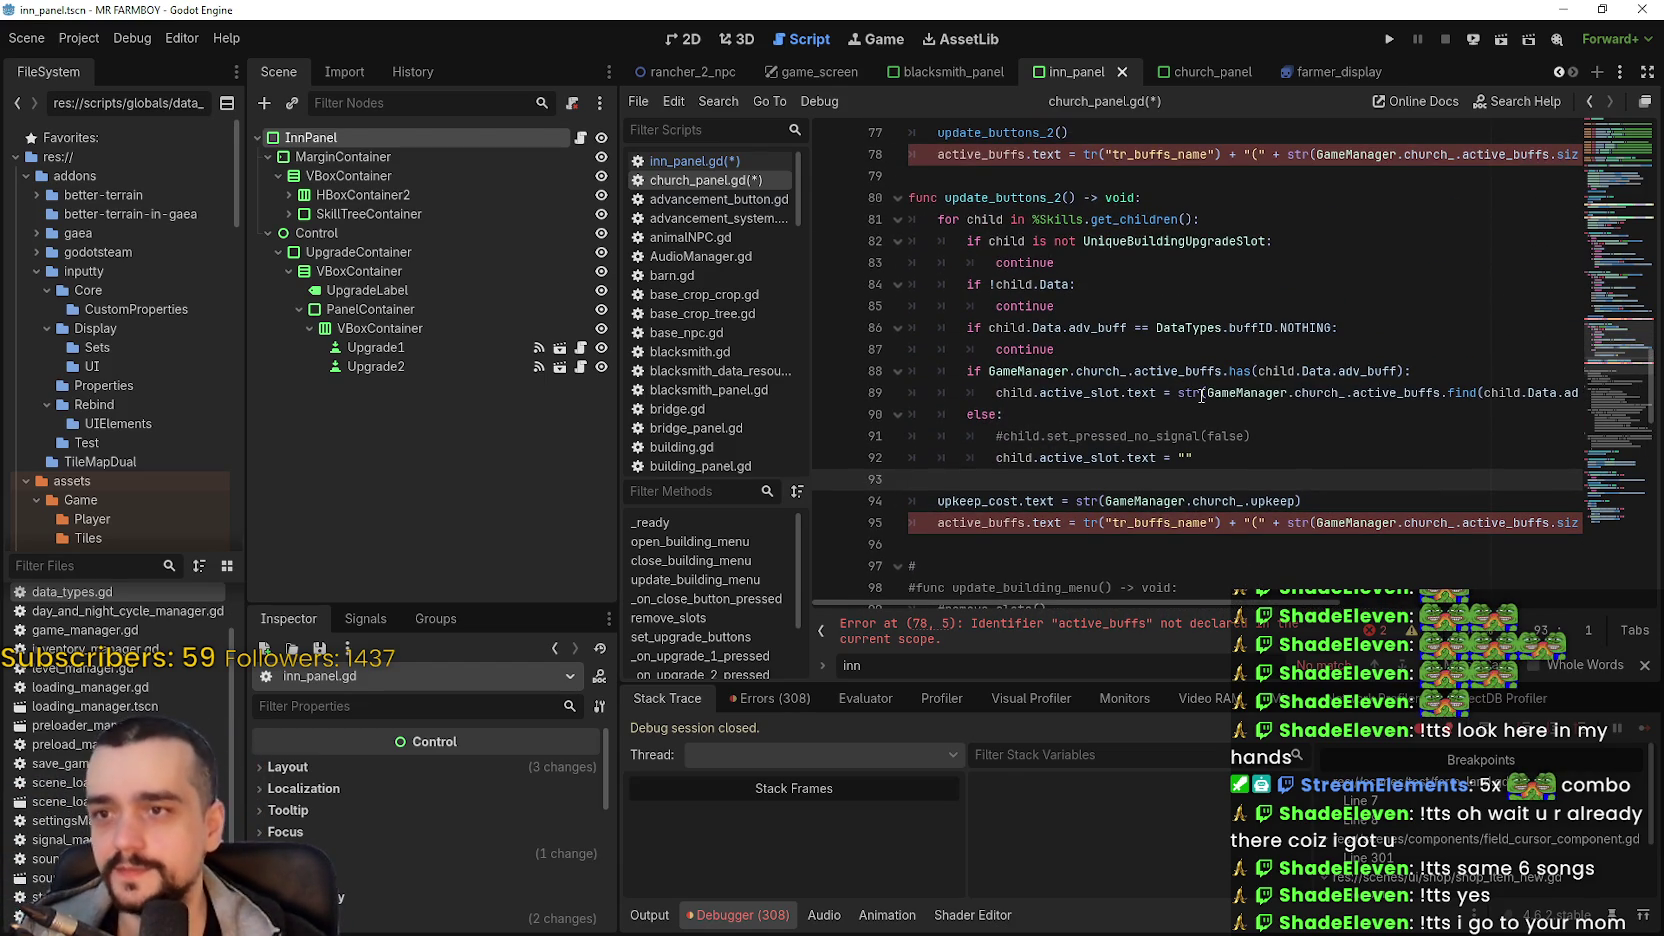
pyautogui.click(1187, 328)
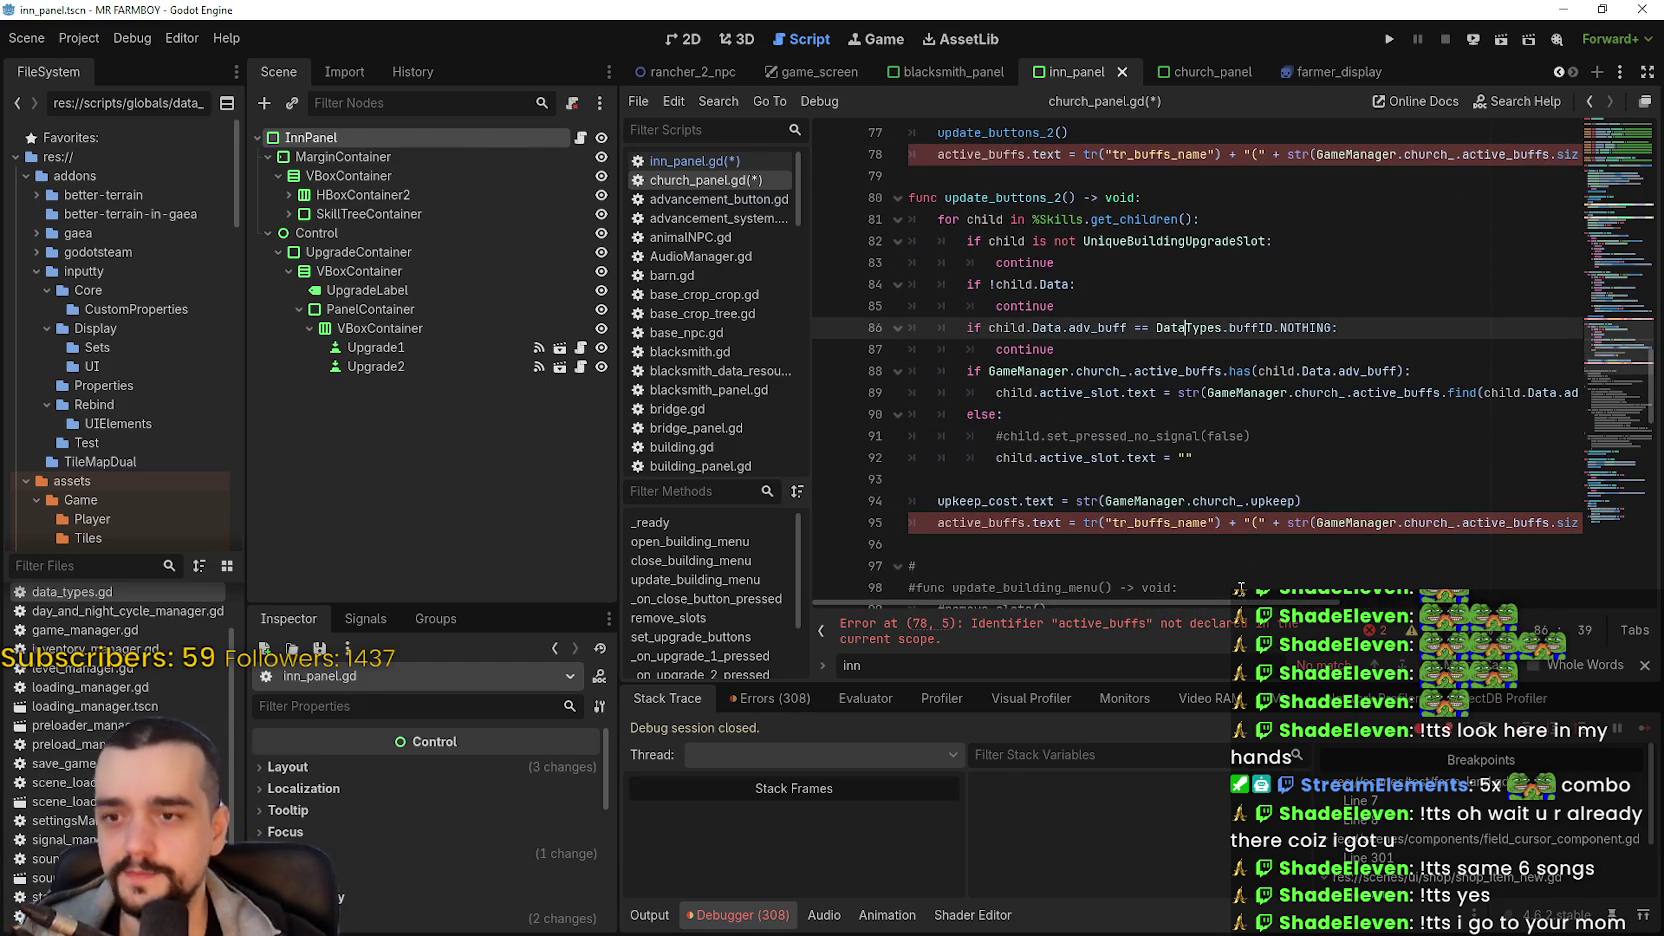
pyautogui.moveTo(1240, 603)
pyautogui.mouseDown()
pyautogui.moveTo(1581, 612)
pyautogui.moveTo(1260, 604)
pyautogui.mouseUp()
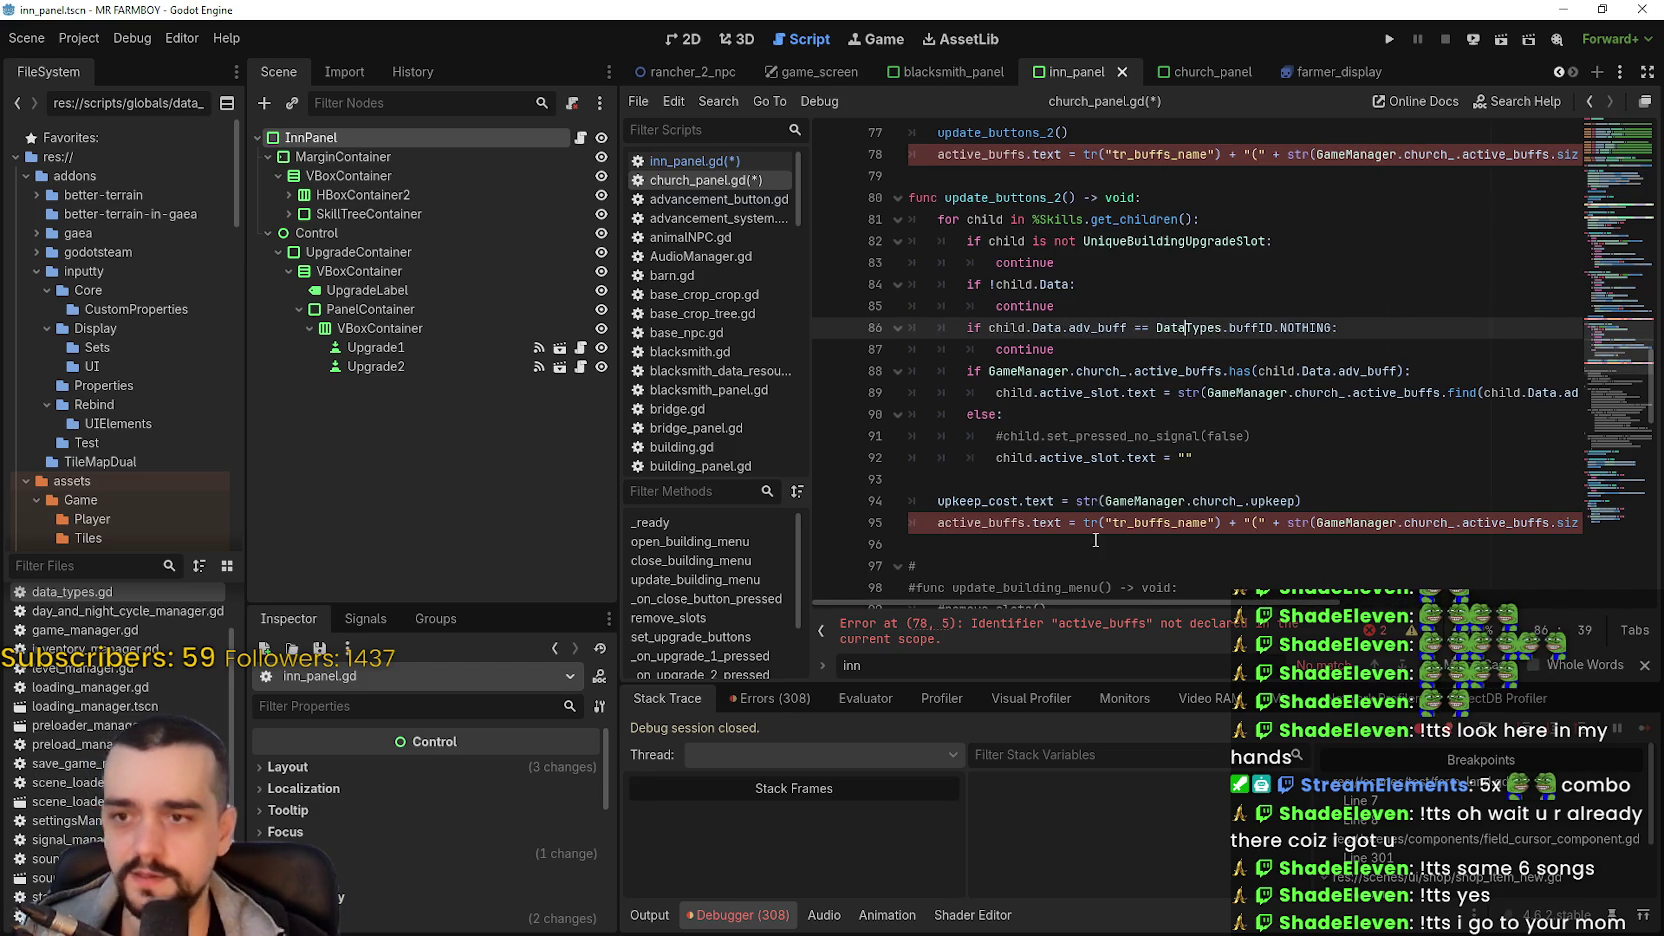
pyautogui.click(1093, 478)
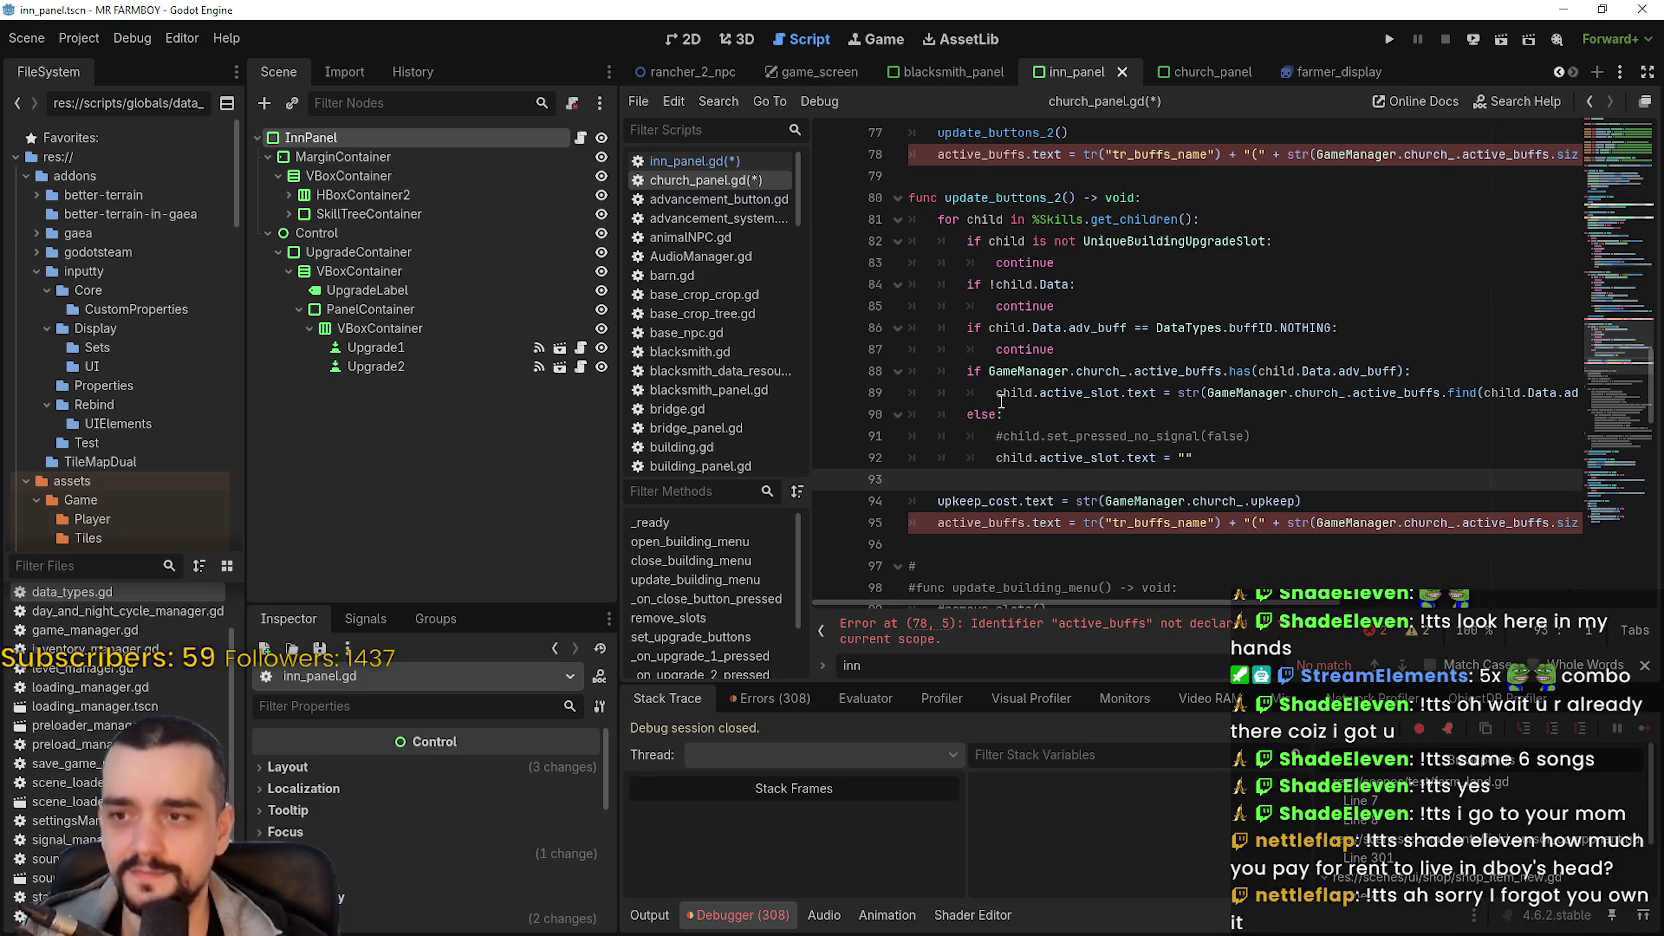
pyautogui.click(1350, 437)
pyautogui.scroll(-3, 1110, 360)
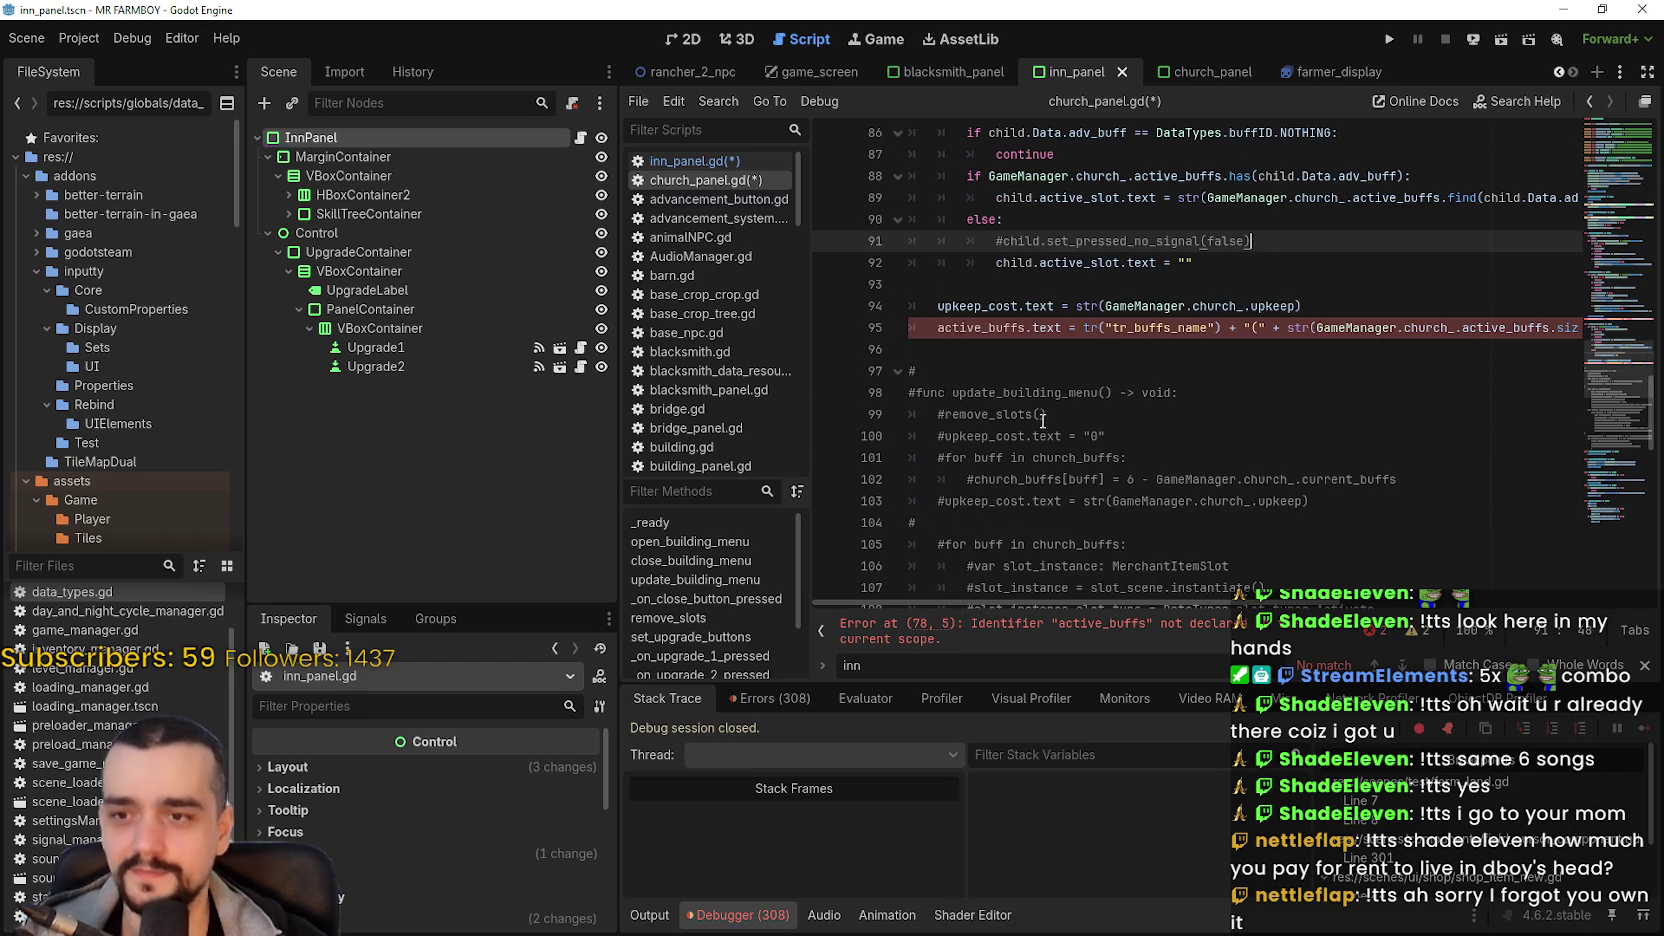
pyautogui.click(1023, 365)
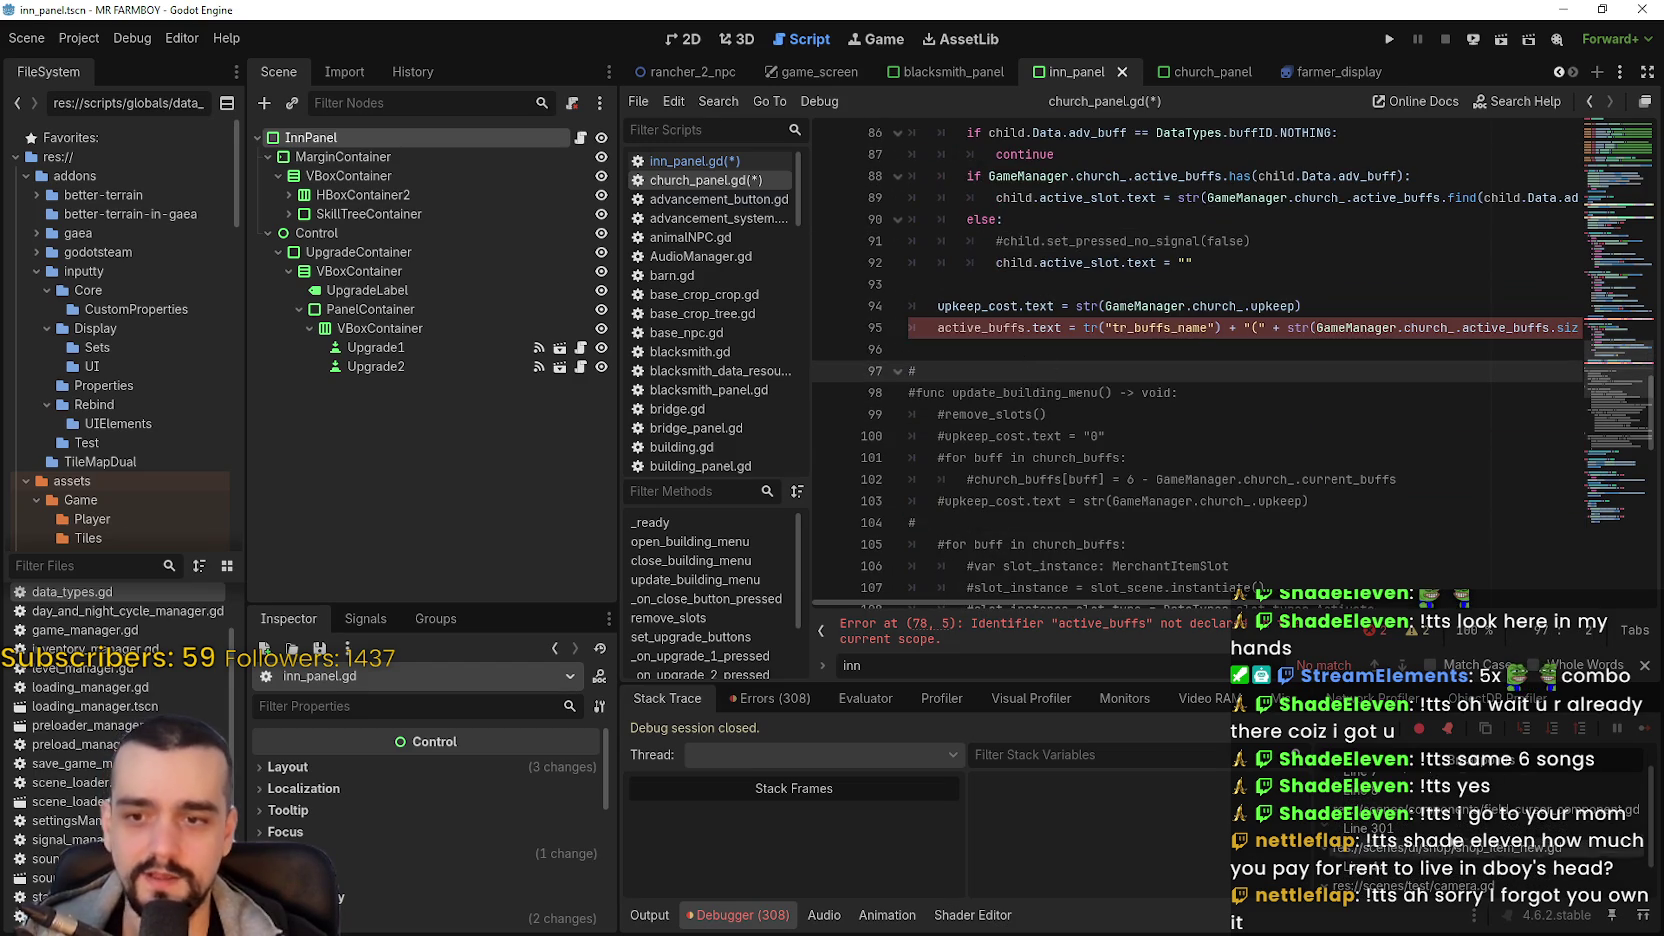
pyautogui.click(1158, 356)
pyautogui.hotkey('ctrl', 's')
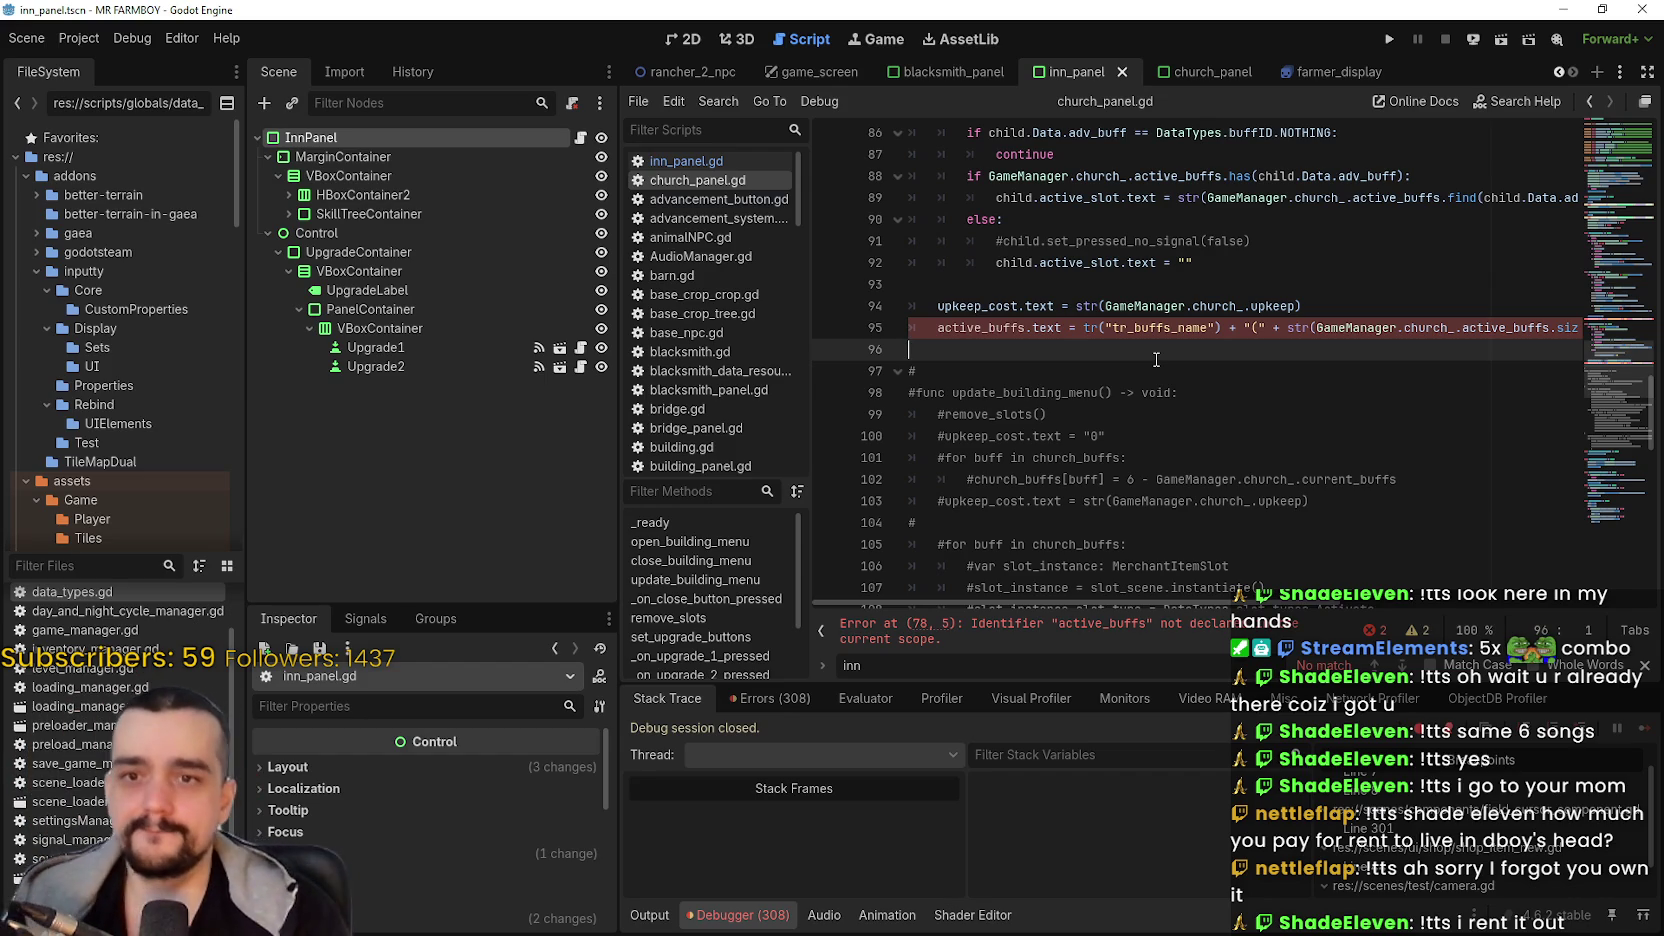
# - Scroll through church_panel.gd down to line 136 and back up to review the script
pyautogui.scroll(-10, 1206, 346)
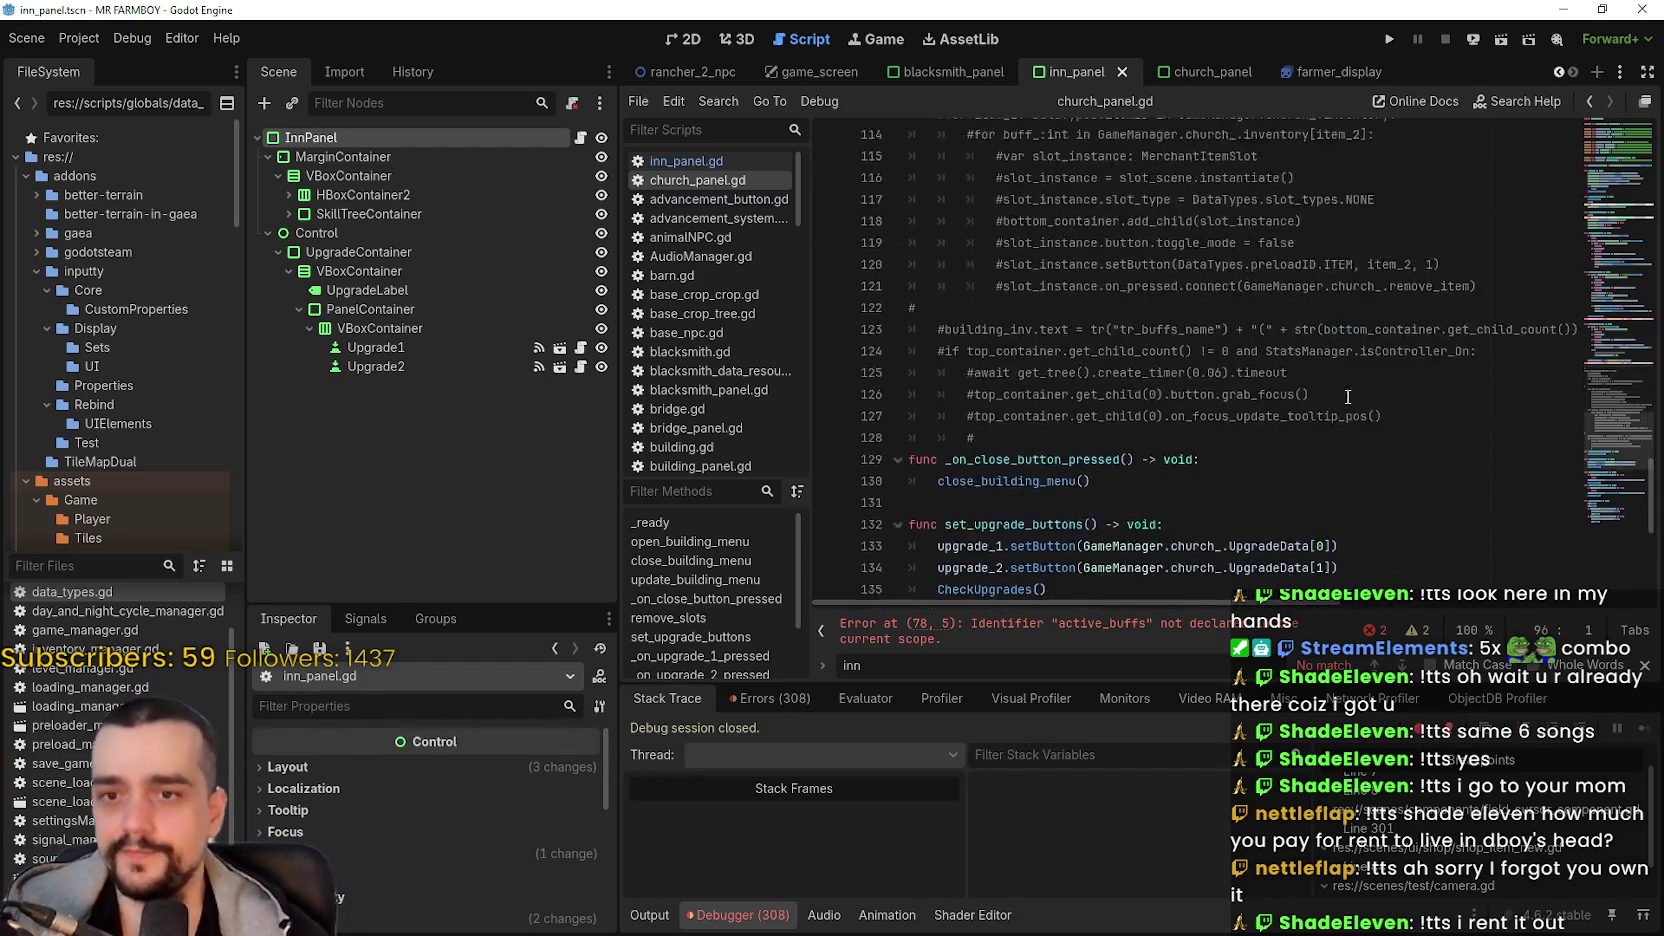
pyautogui.scroll(-1, 1250, 358)
pyautogui.click(1192, 368)
pyautogui.scroll(-2, 1185, 356)
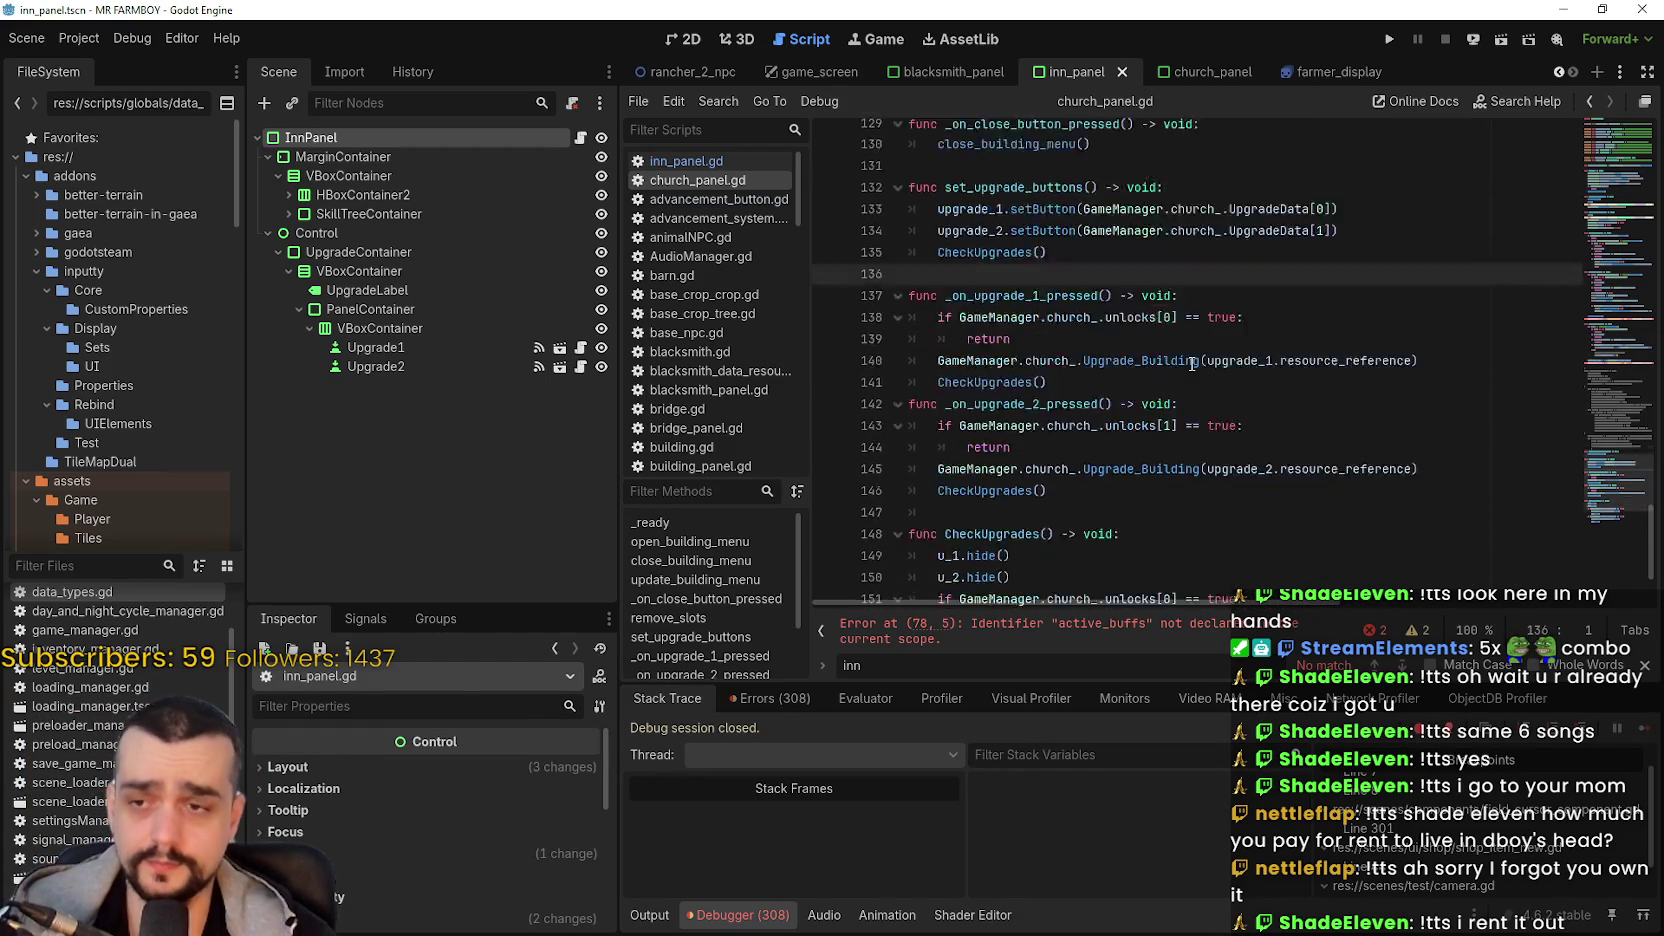
pyautogui.scroll(-2, 1181, 354)
pyautogui.scroll(12, 1170, 350)
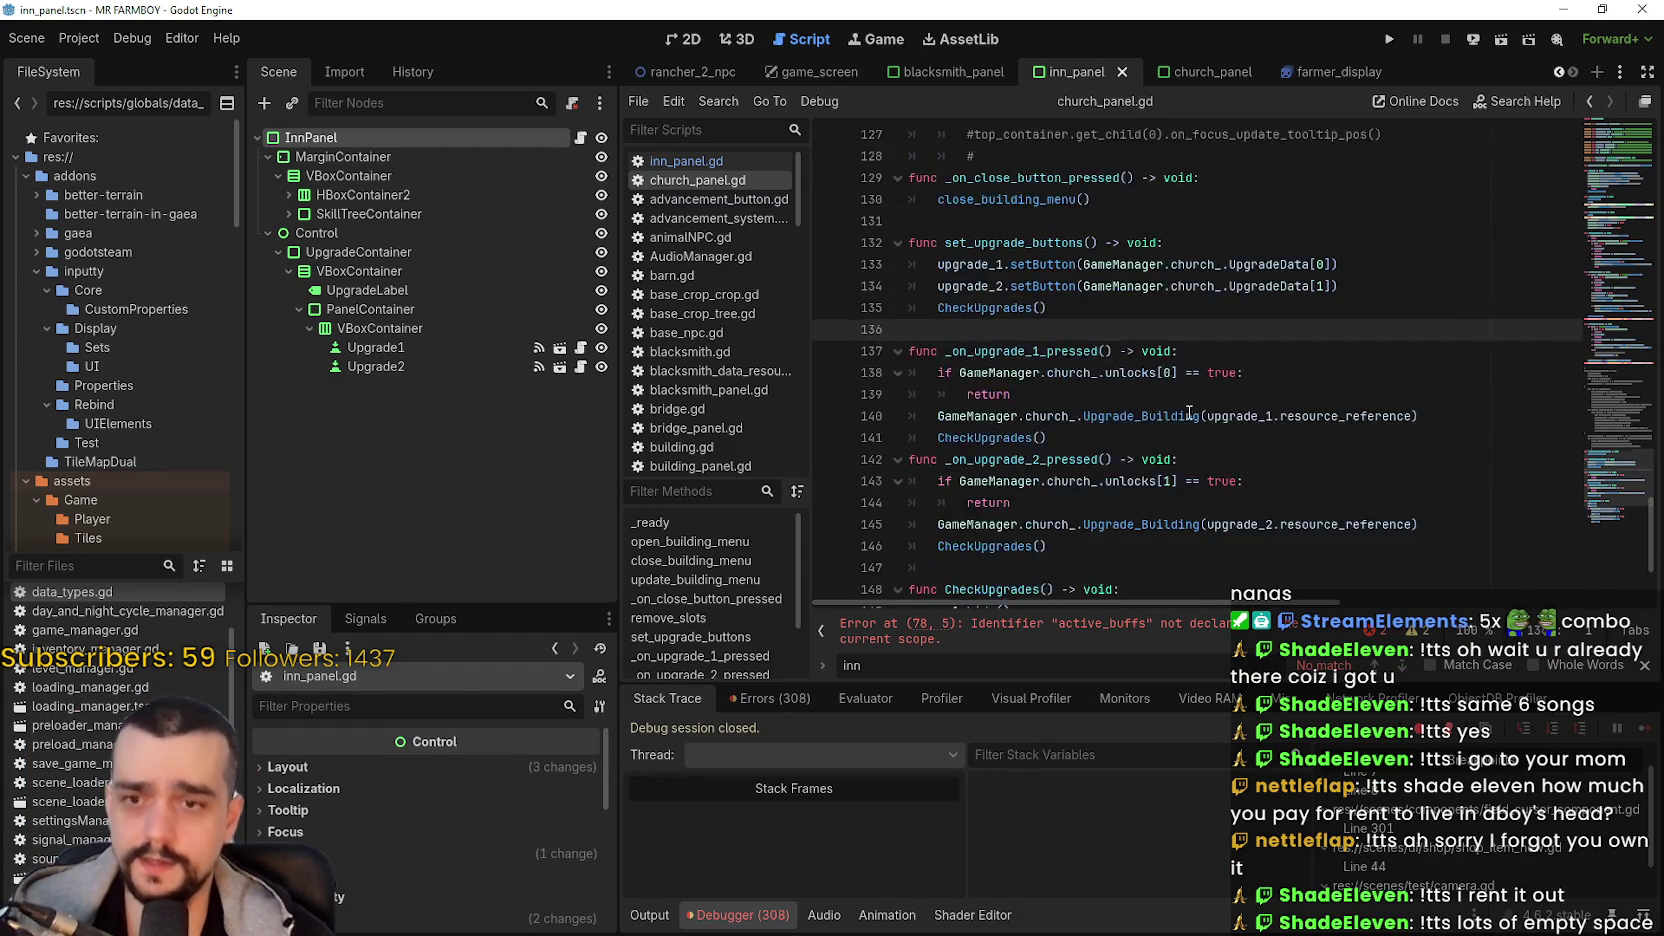
pyautogui.scroll(6, 1181, 380)
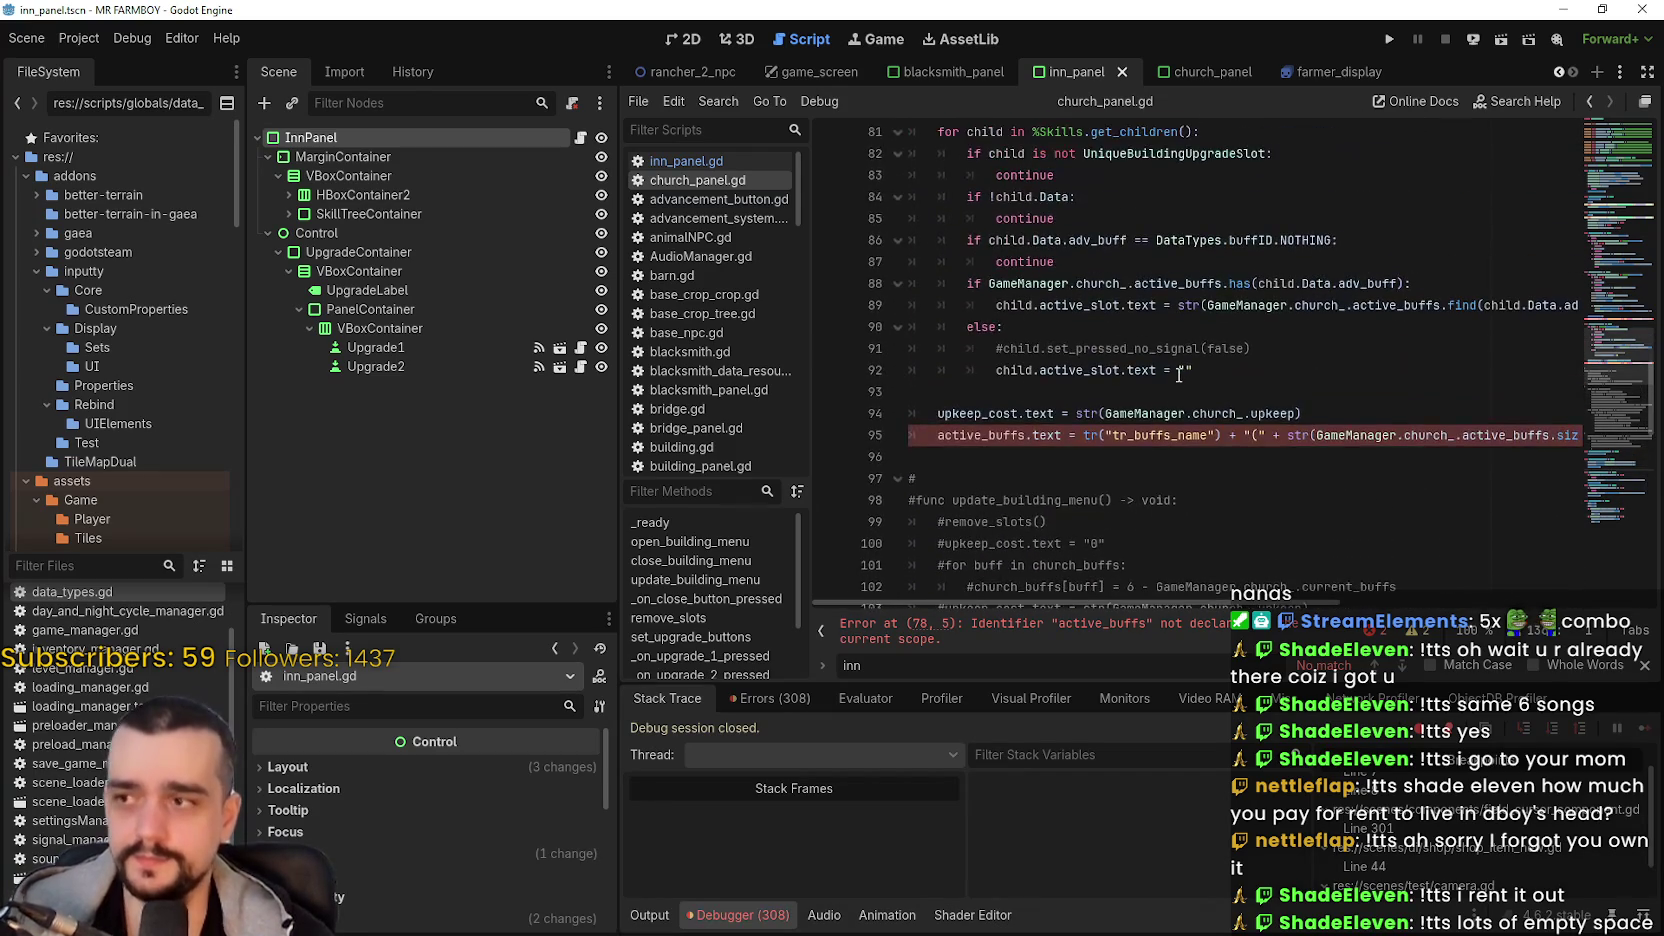
pyautogui.scroll(3, 1170, 356)
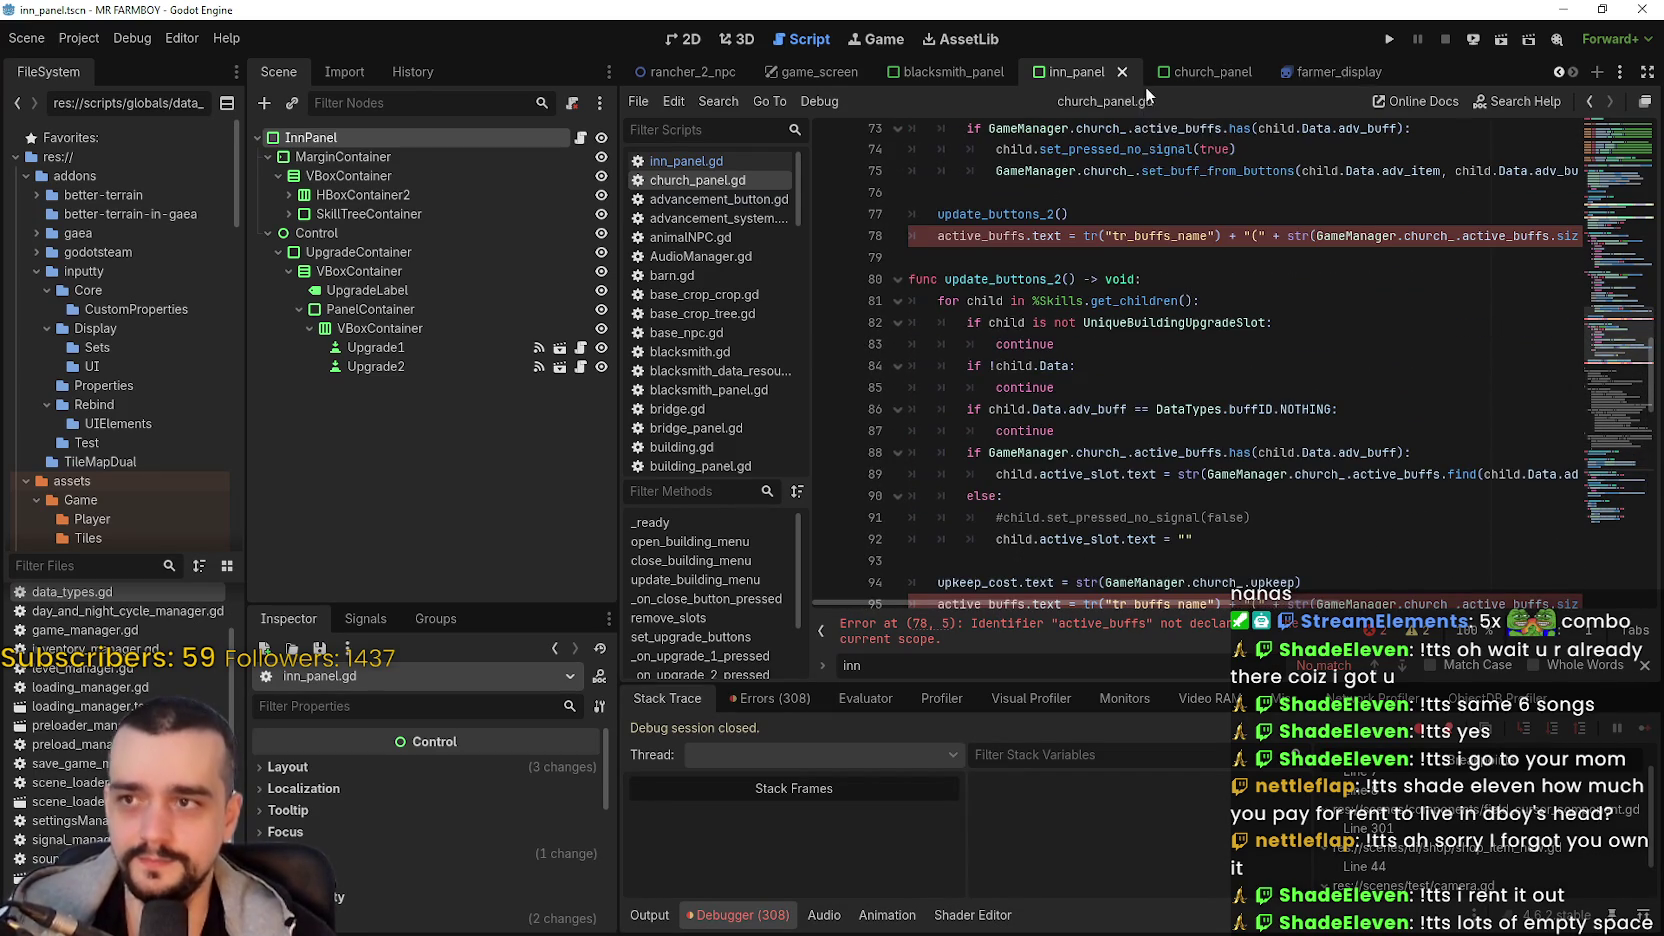
# - Switch to the Inn scene, move inn.gd to the top of the Scripts list, and filter files by 'chur'
pyautogui.scroll(1, 40, 760)
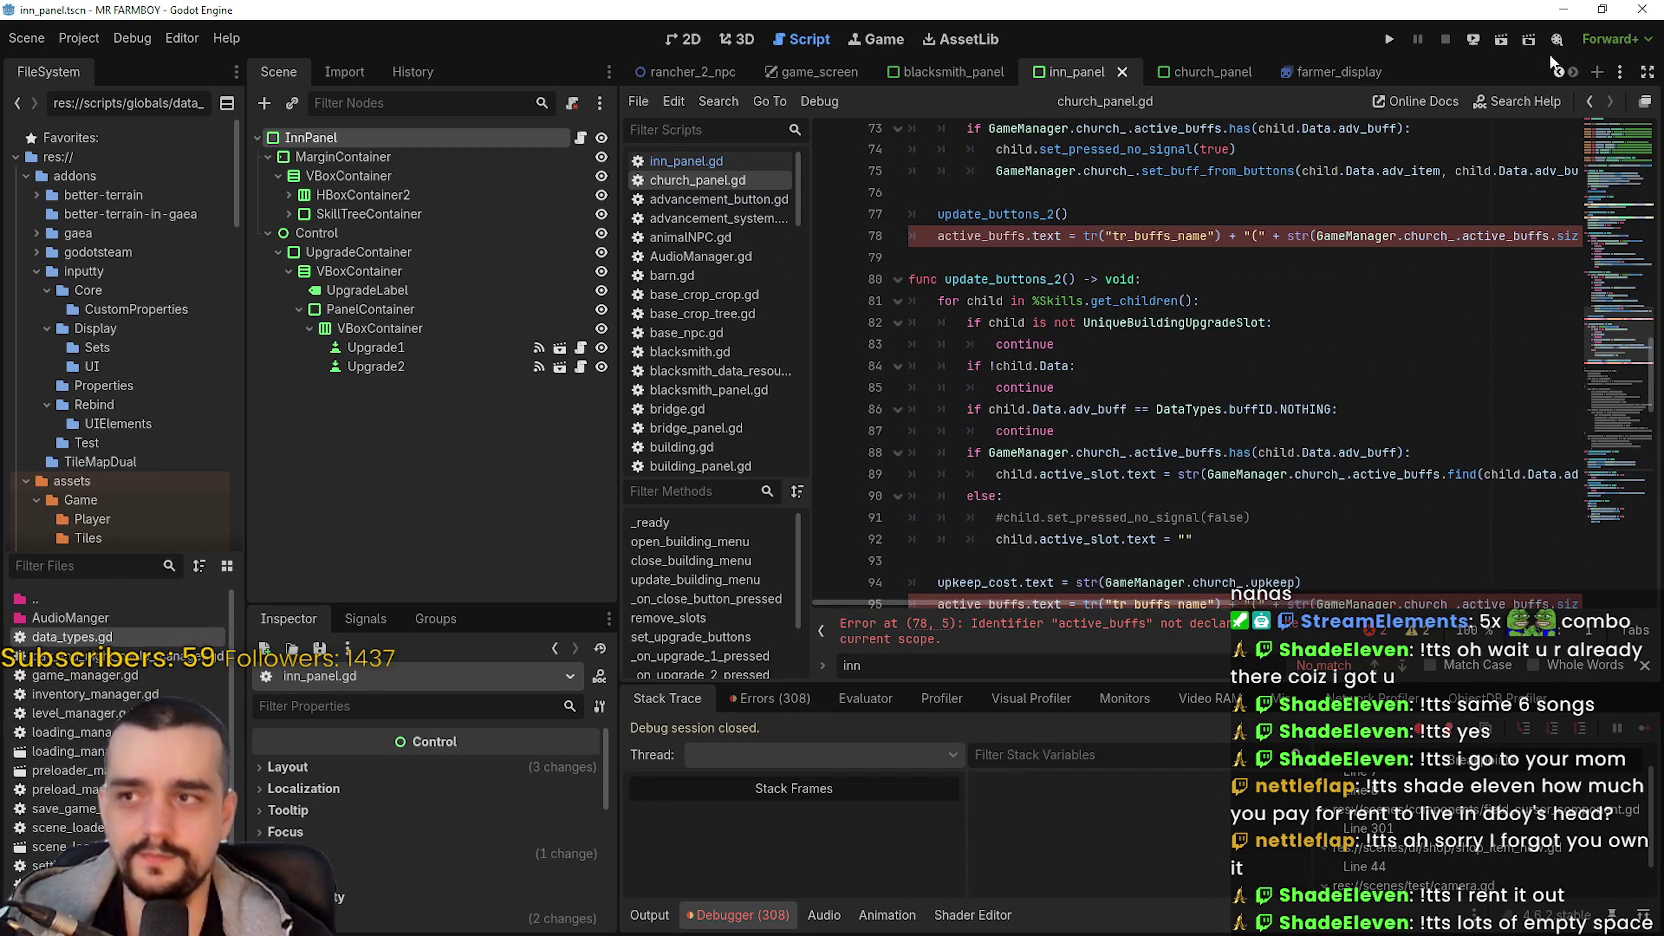
pyautogui.scroll(-5, 1565, 72)
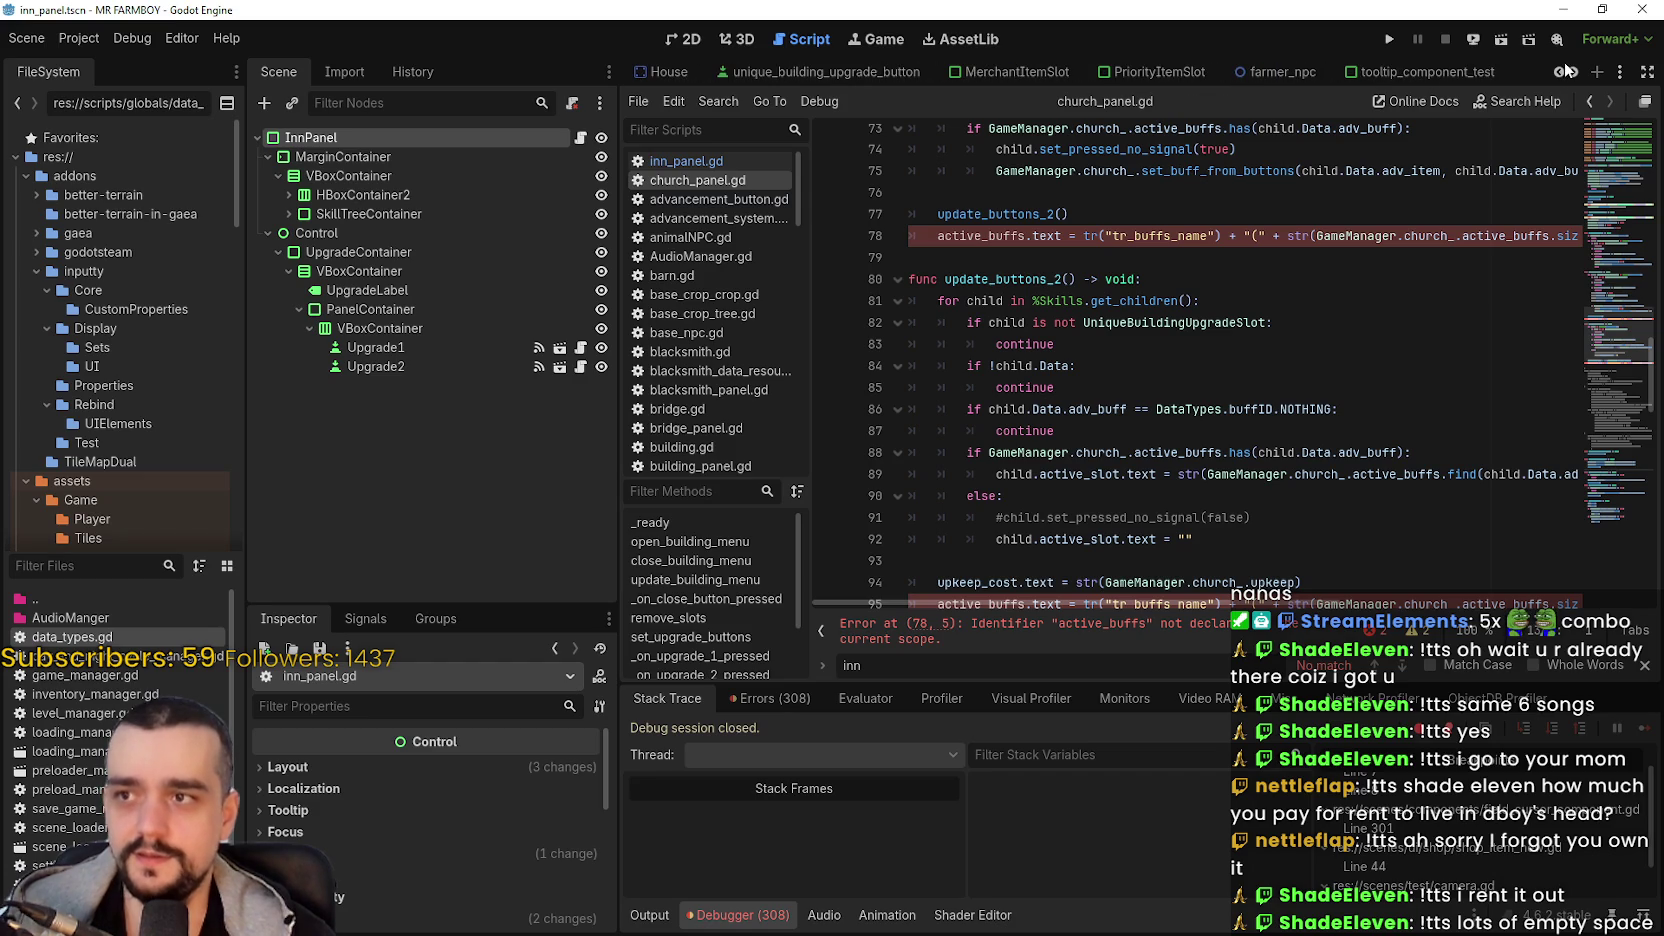
pyautogui.scroll(3, 1565, 72)
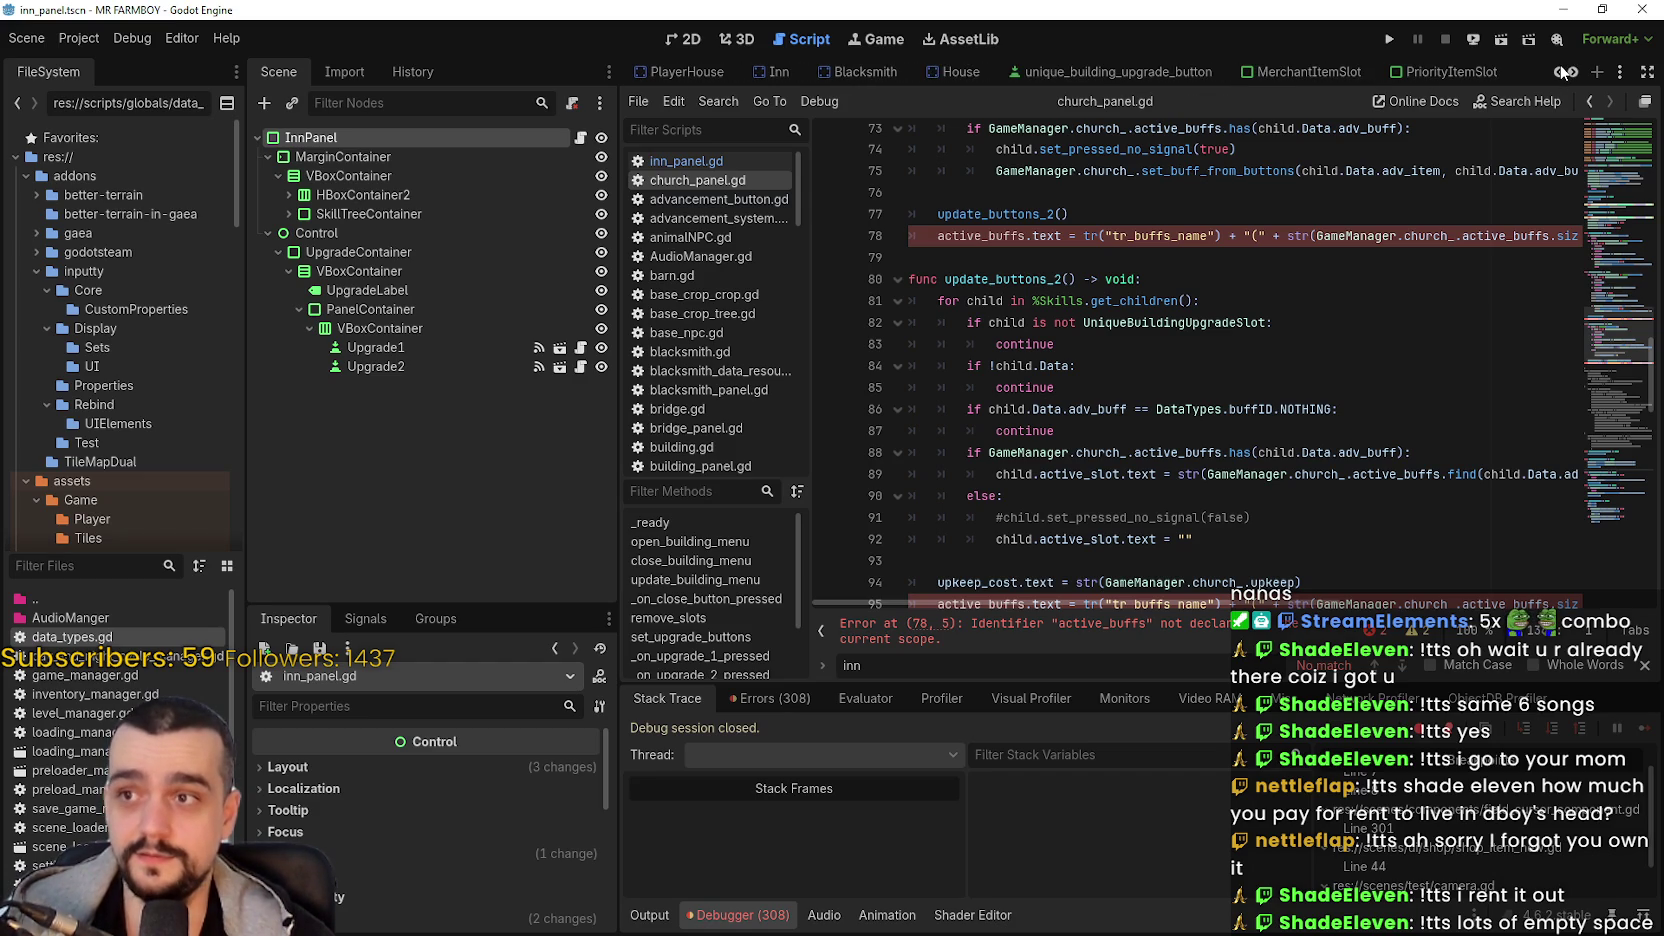
pyautogui.click(779, 72)
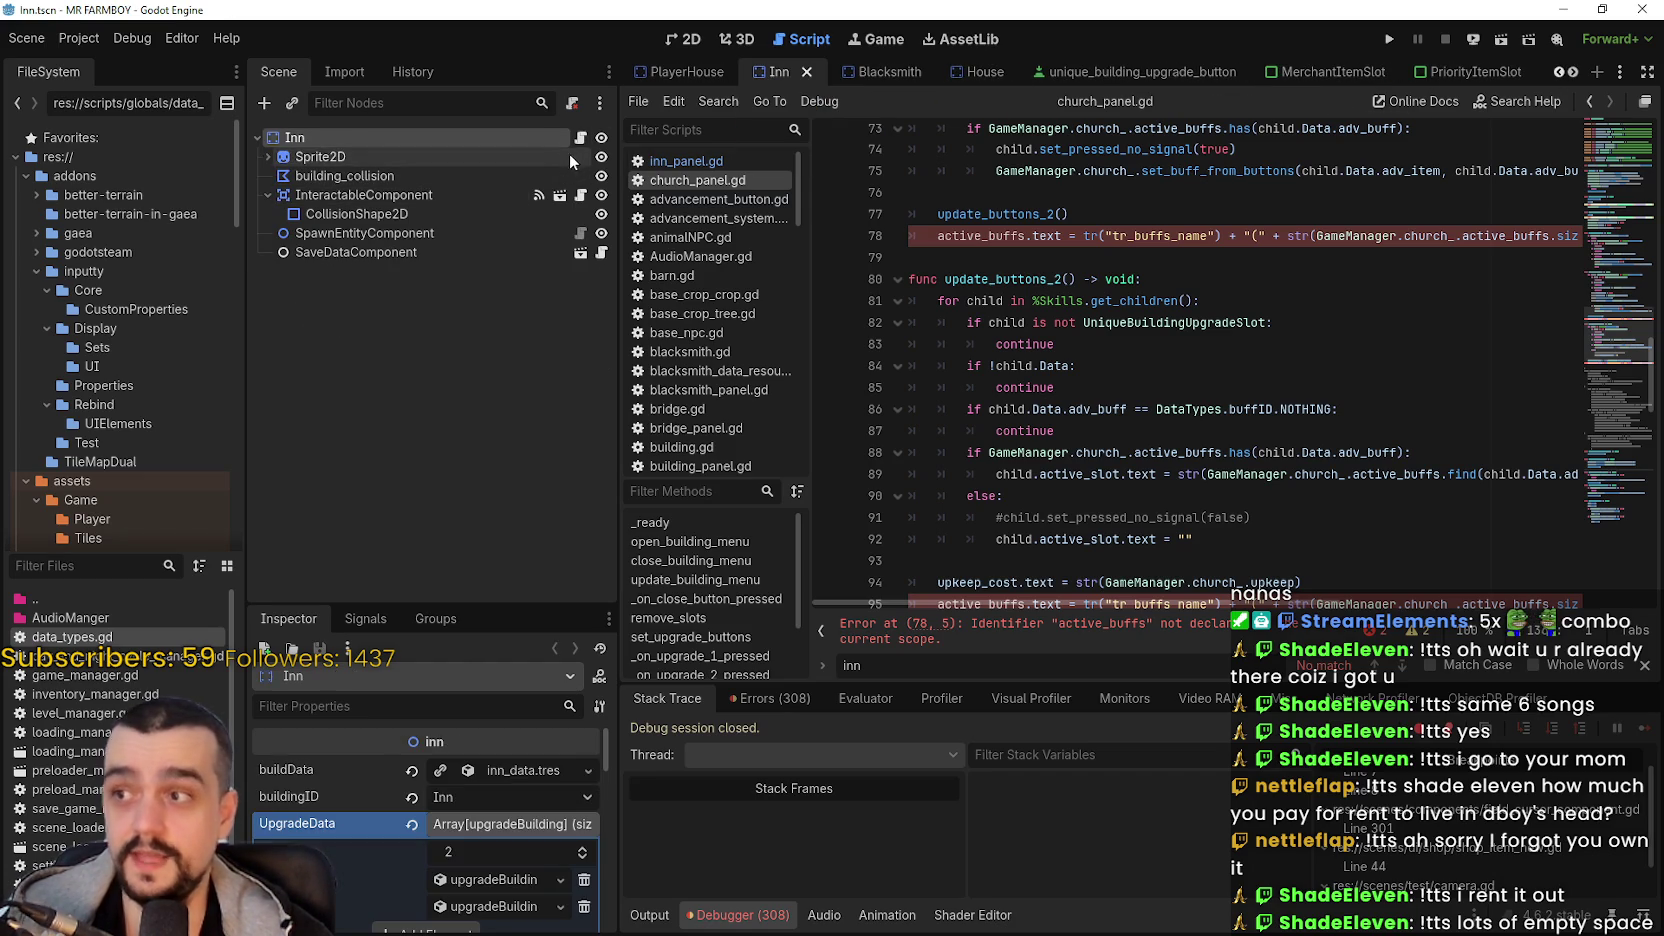
pyautogui.scroll(-5, 728, 374)
pyautogui.scroll(5, 725, 393)
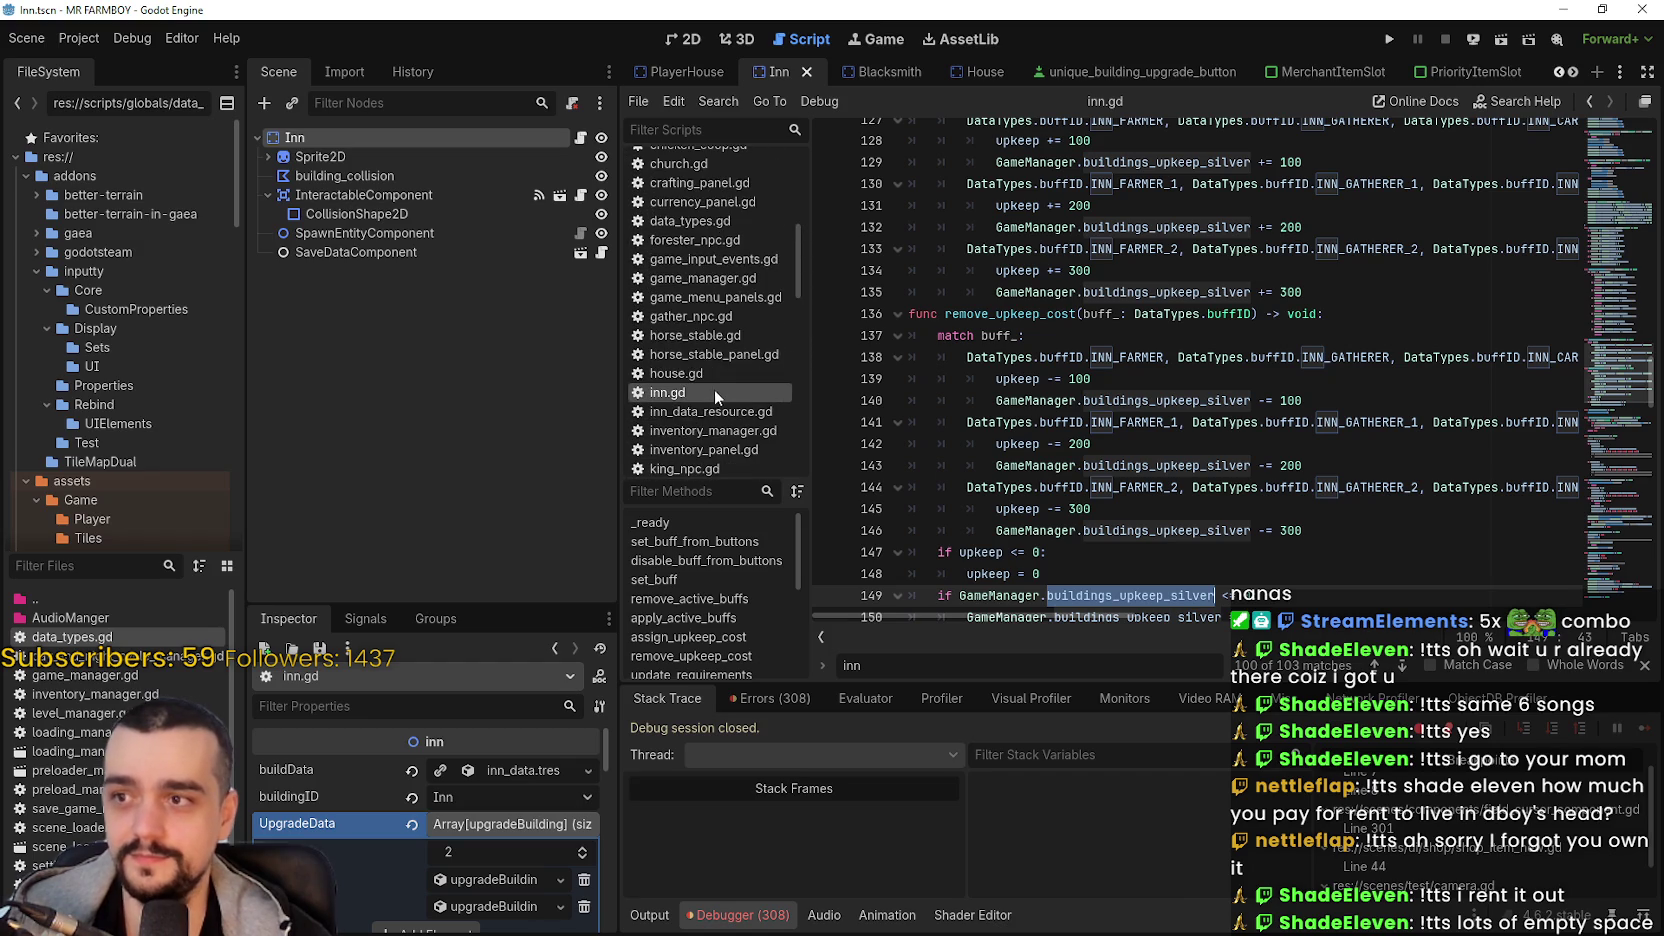
pyautogui.moveTo(699, 393)
pyautogui.mouseDown()
pyautogui.moveTo(706, 130)
pyautogui.moveTo(731, 262)
pyautogui.moveTo(710, 203)
pyautogui.mouseUp()
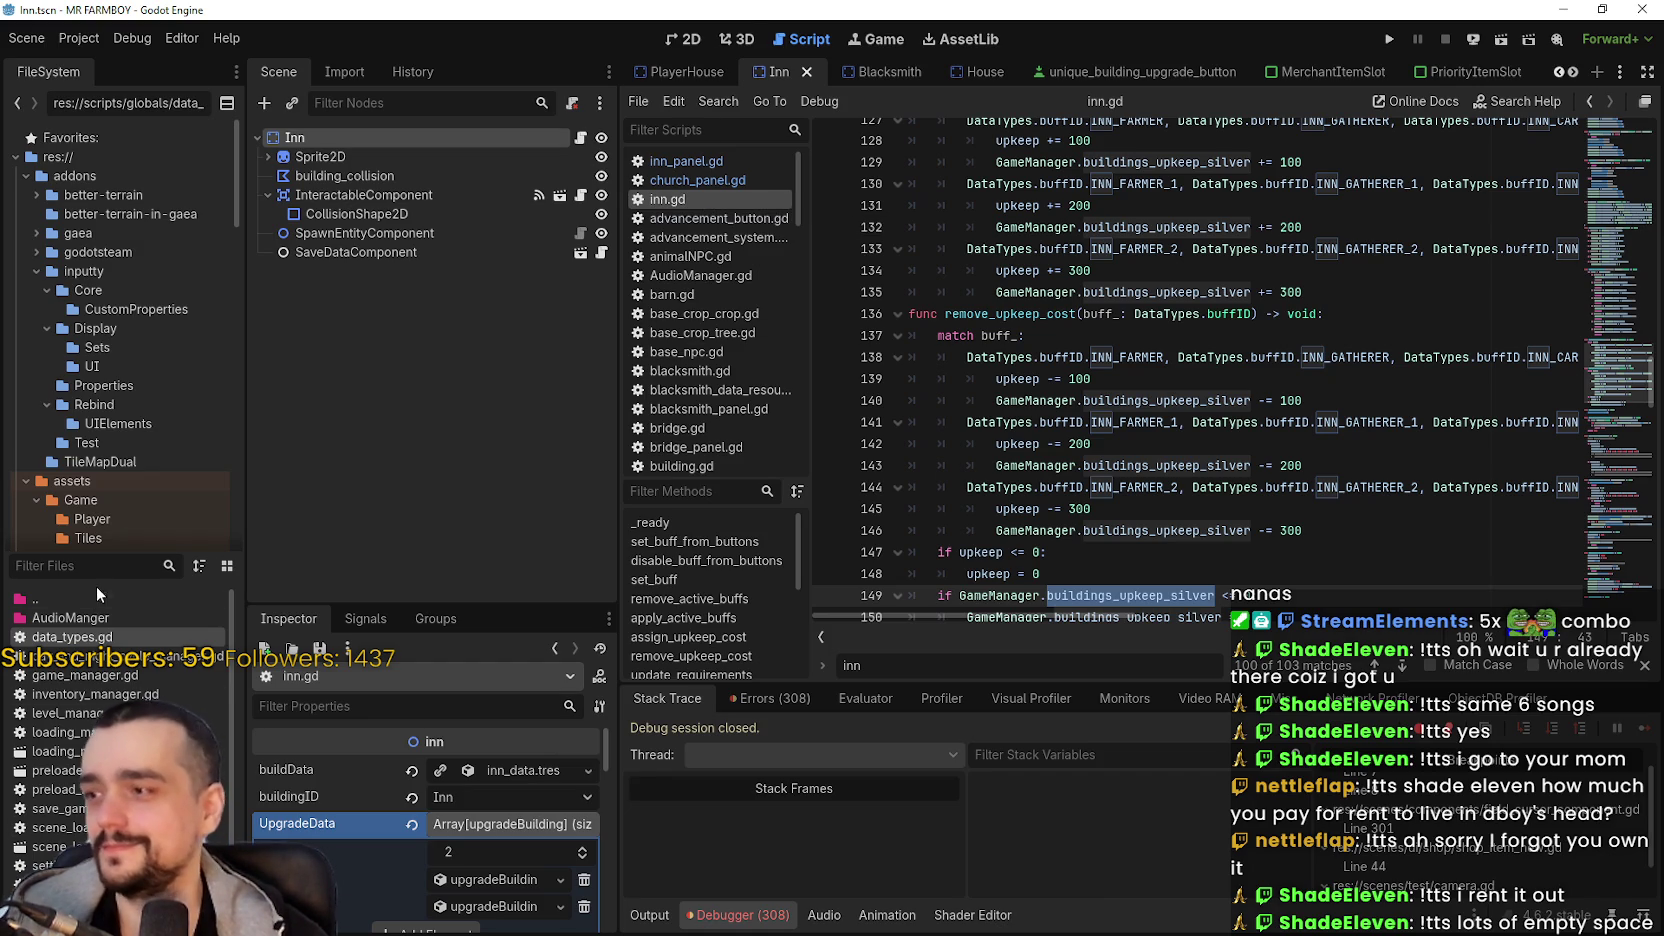
pyautogui.write('chur')
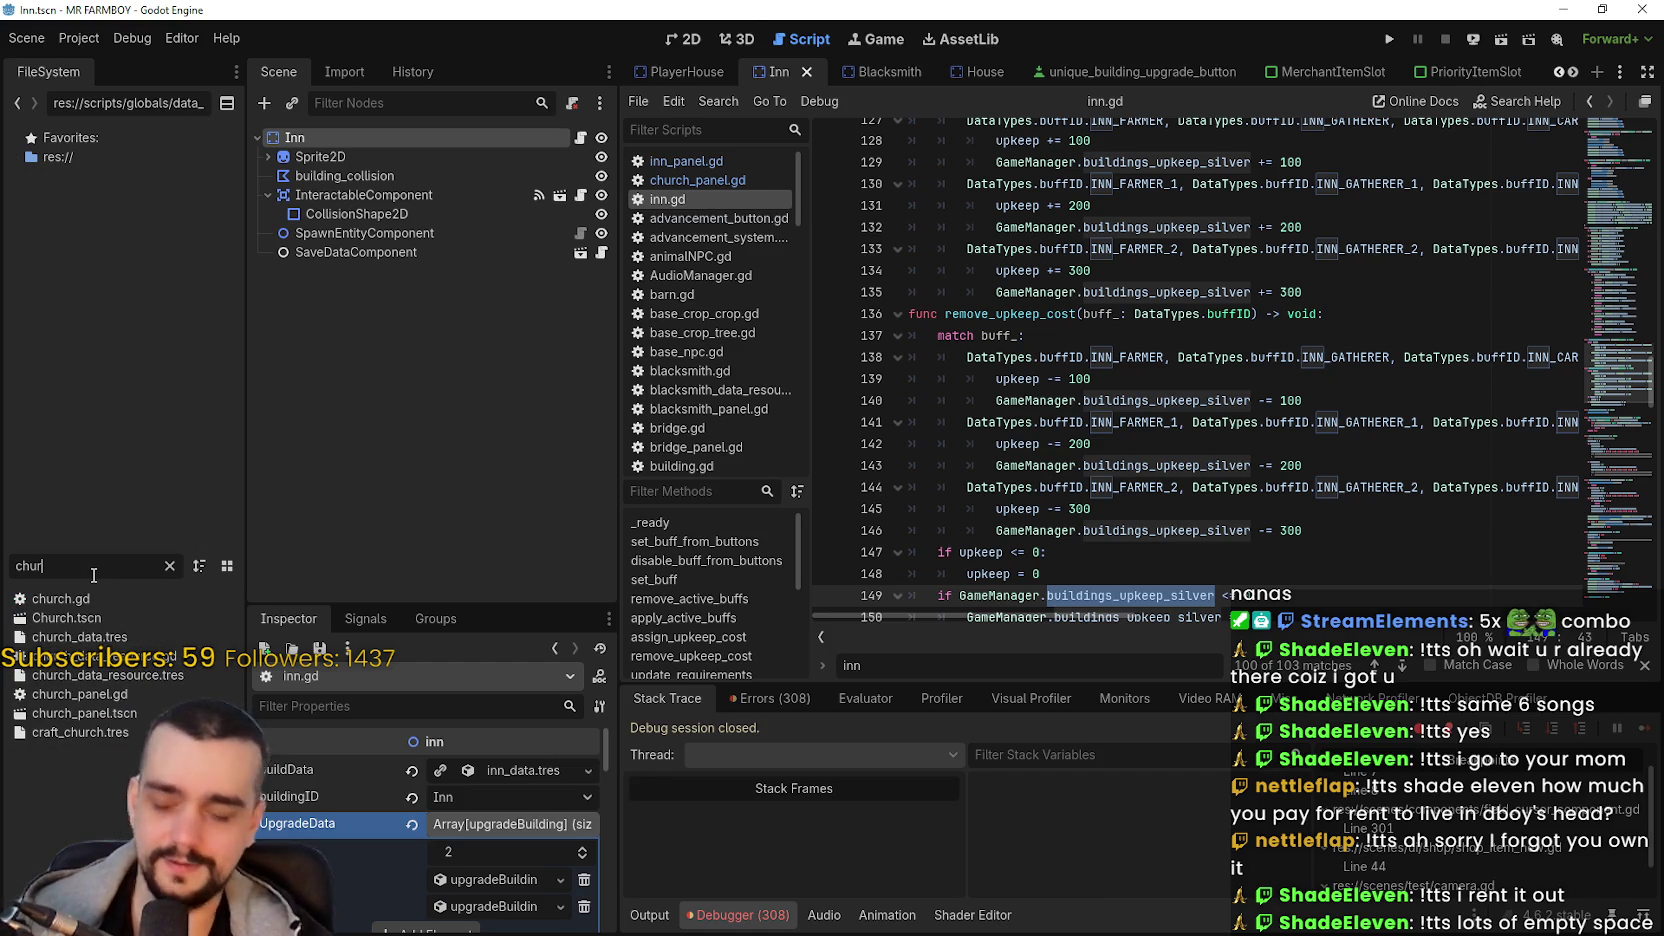
# - Open the Church scene's church.gd script and move it to the top of the scripts list
pyautogui.doubleClick(60, 618)
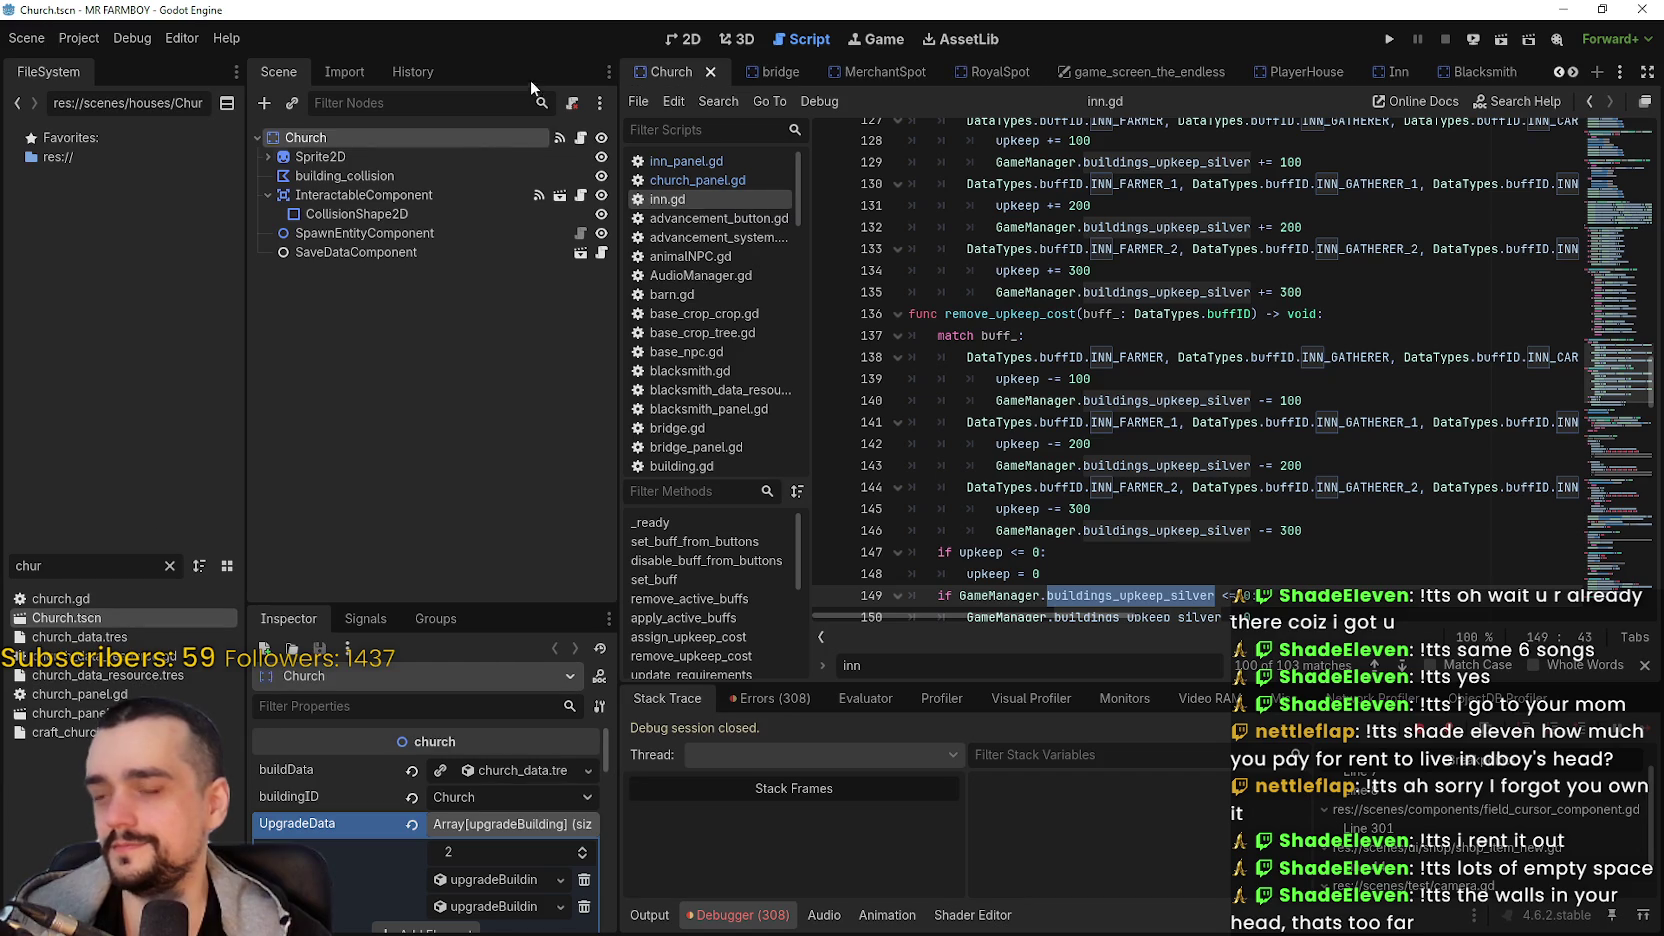
pyautogui.click(583, 137)
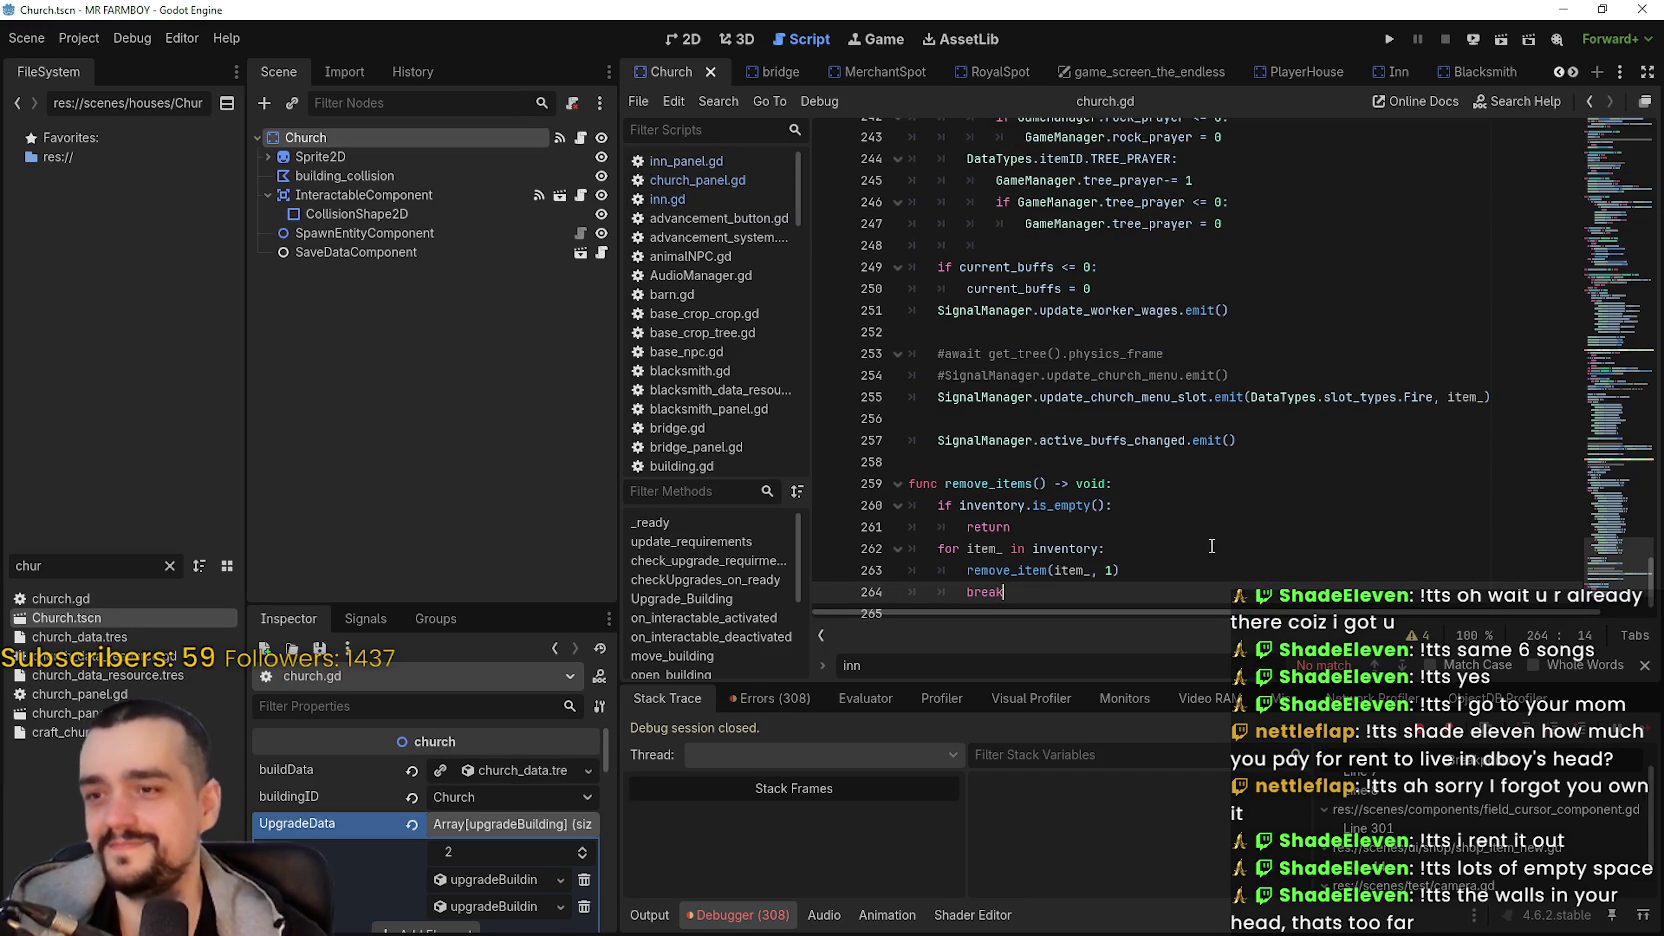
pyautogui.scroll(-5, 751, 300)
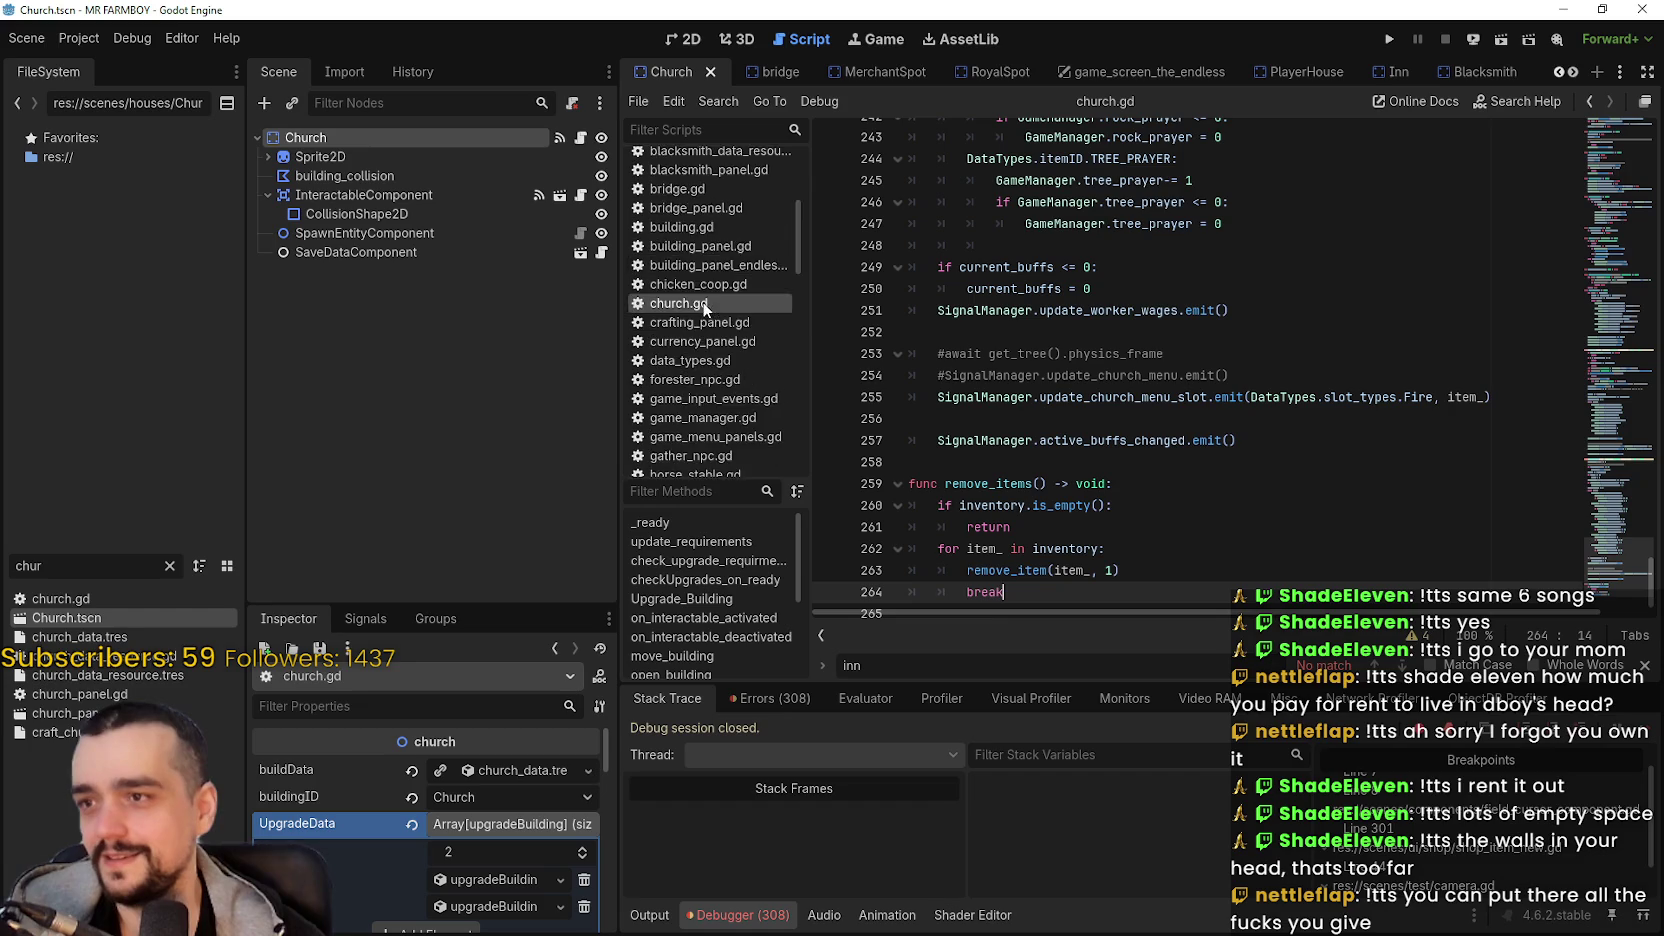
pyautogui.moveTo(701, 382)
pyautogui.mouseDown()
pyautogui.moveTo(732, 218)
pyautogui.moveTo(748, 264)
pyautogui.moveTo(730, 214)
pyautogui.mouseUp()
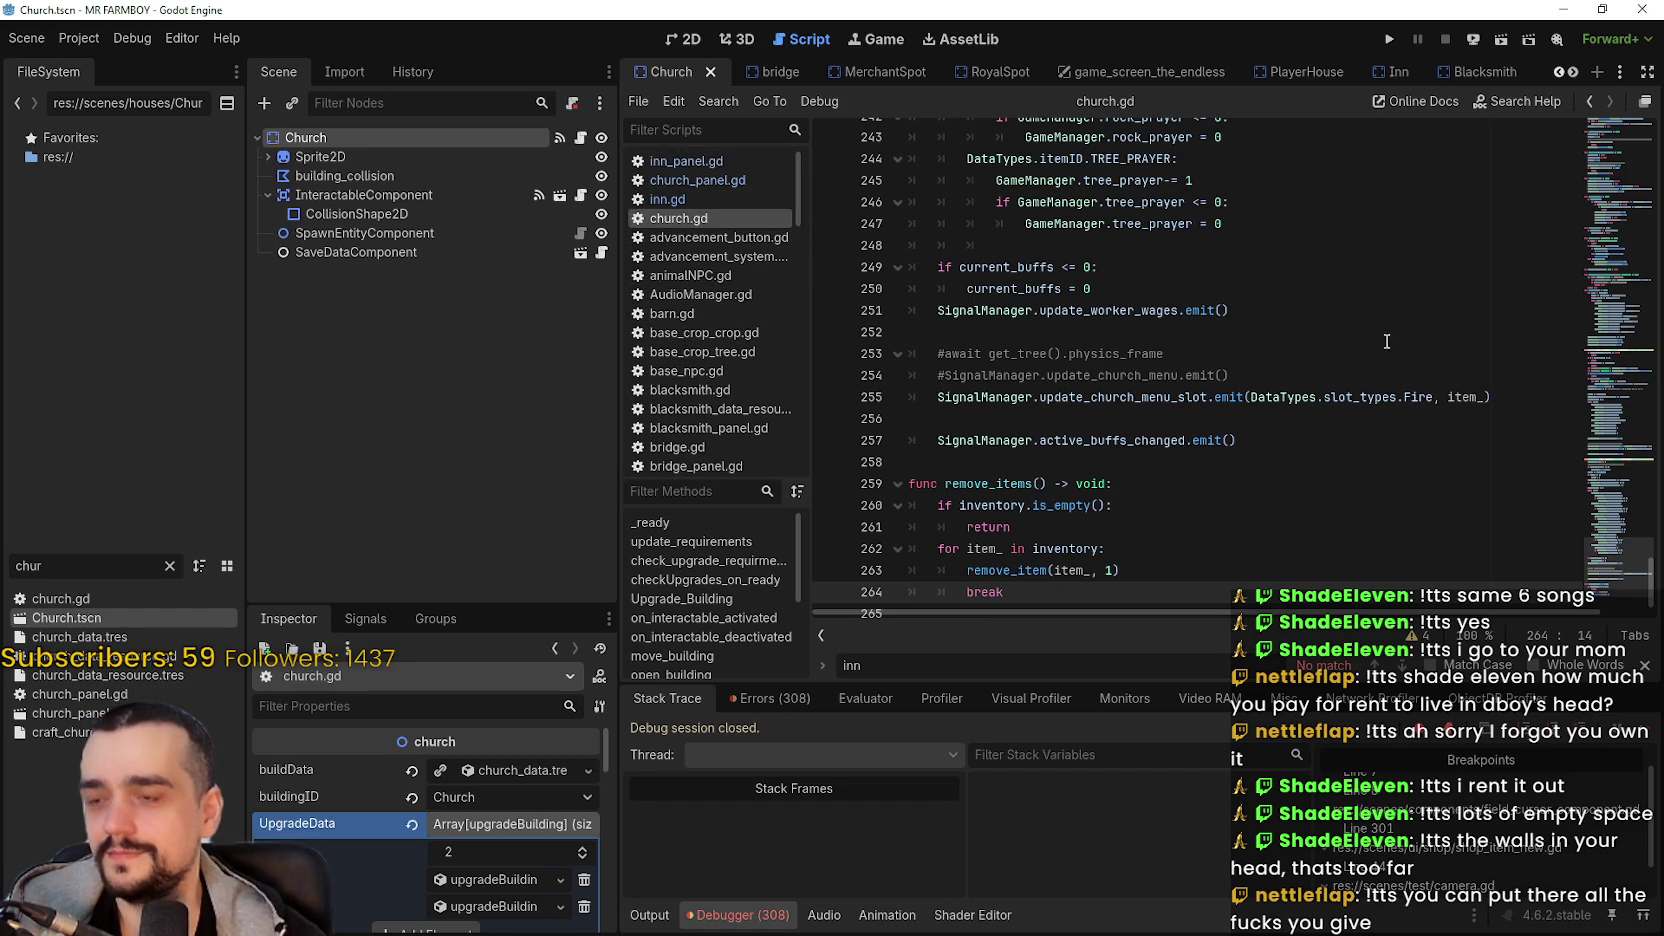
# - Select inn.gd's active_buffs declaration on line 20, then return to church.gd
pyautogui.click(667, 199)
pyautogui.scroll(-5, 1613, 397)
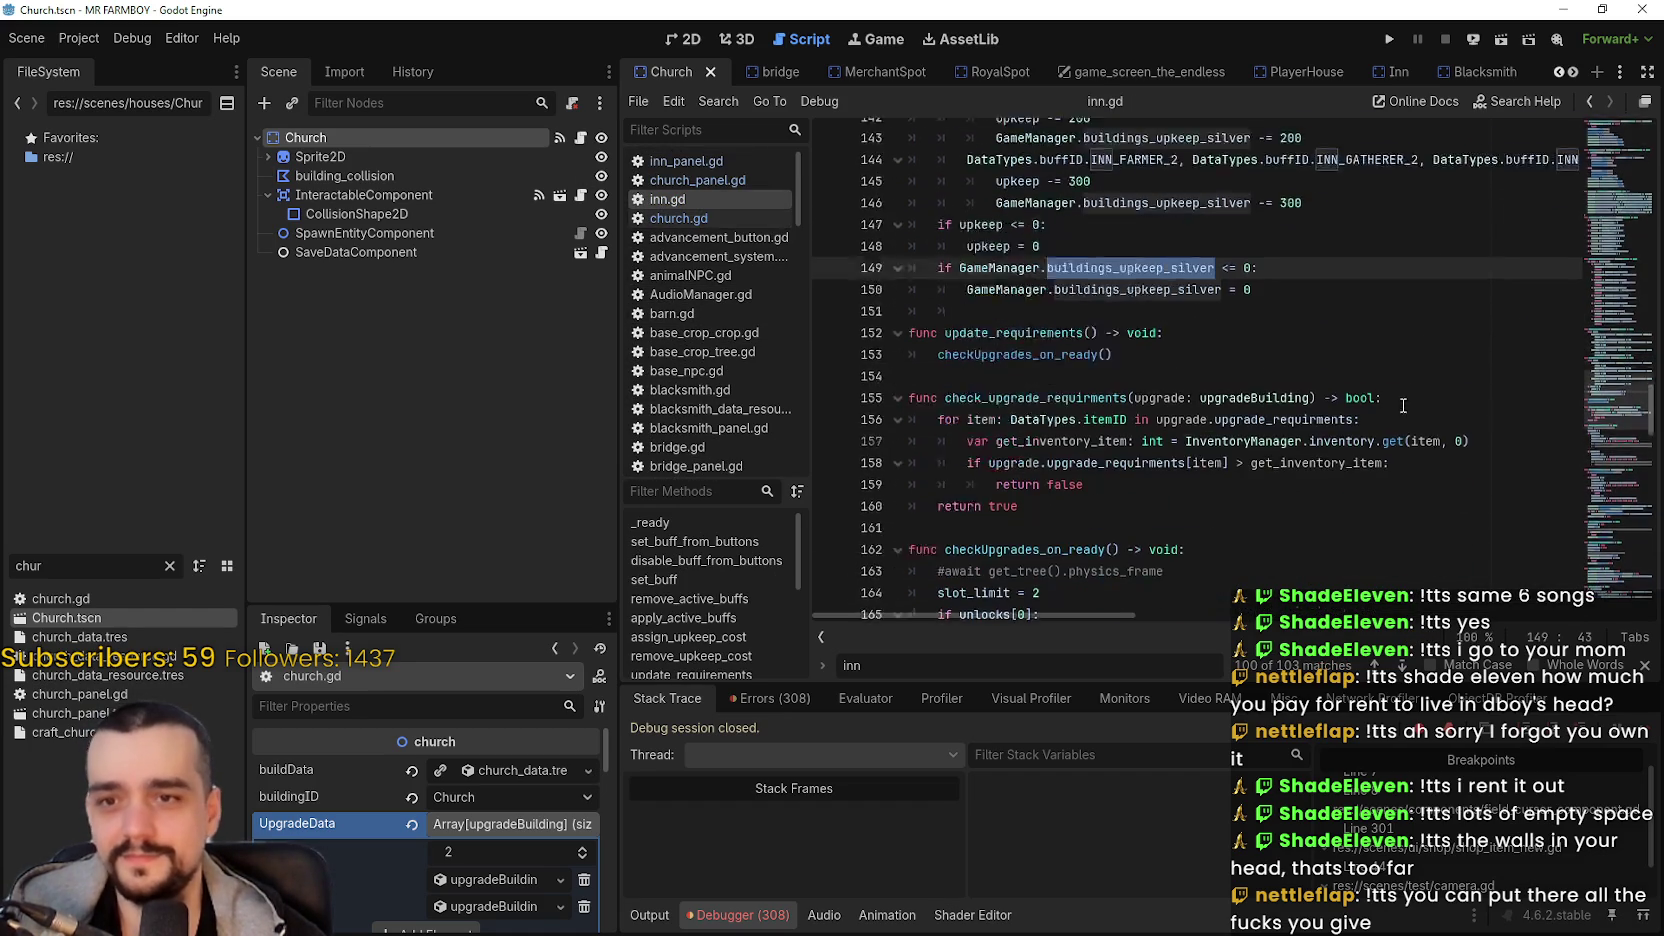
pyautogui.moveTo(1606, 406); pyautogui.dragTo(1590, 155)
pyautogui.scroll(-3, 1590, 155)
pyautogui.click(957, 408)
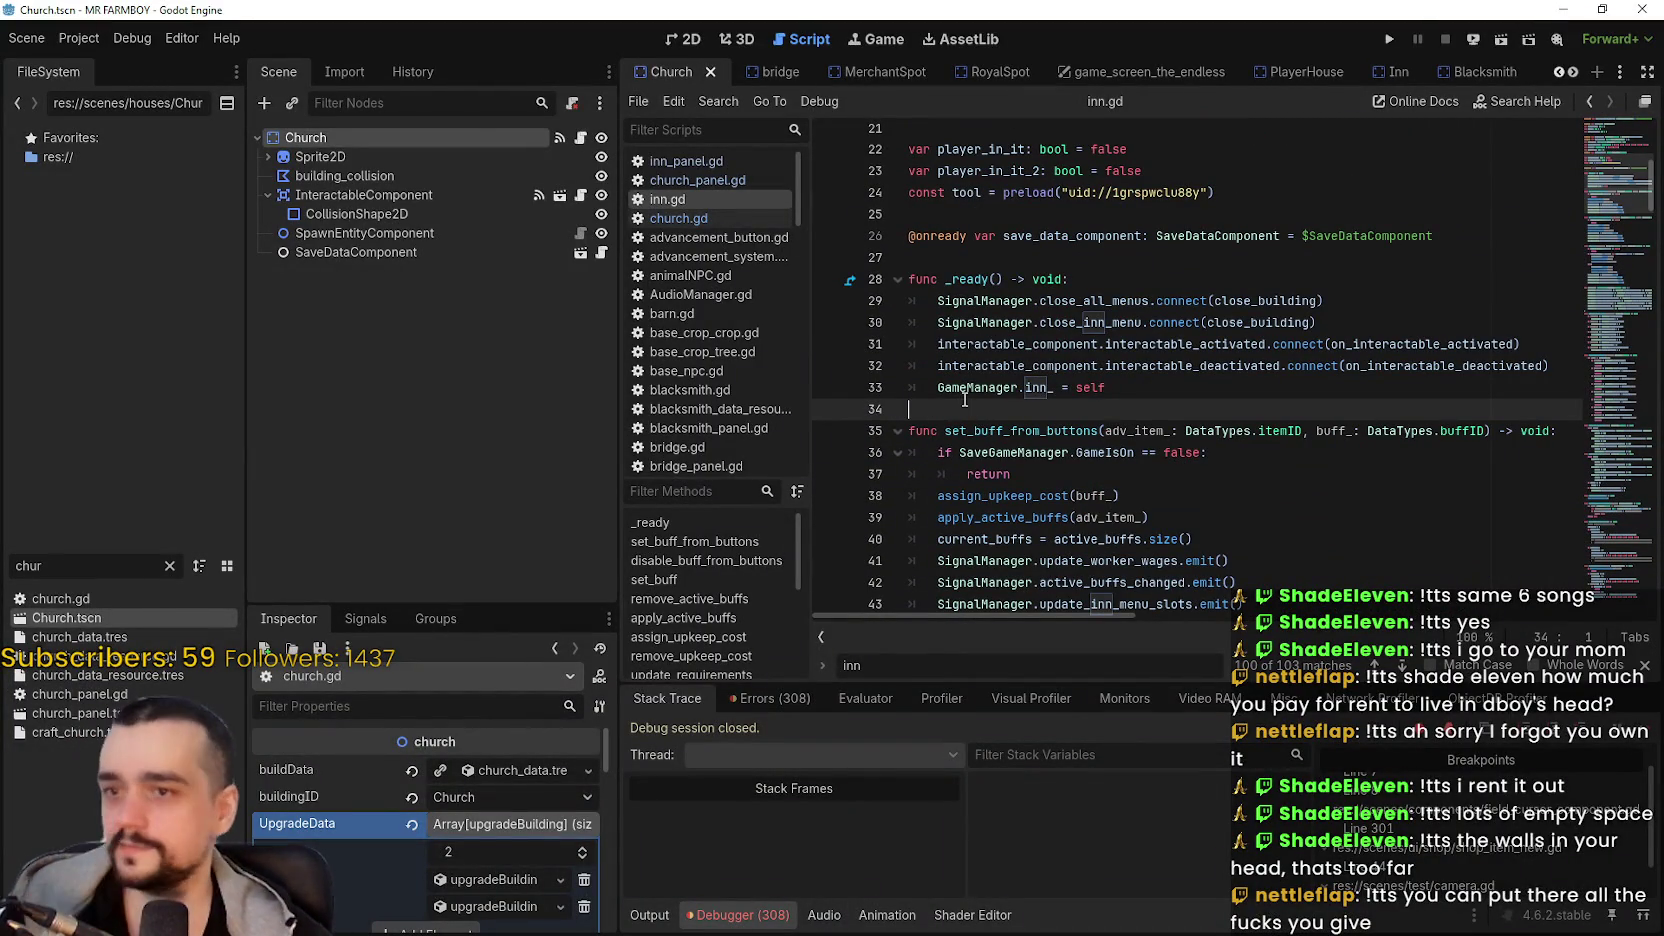
pyautogui.click(1035, 430)
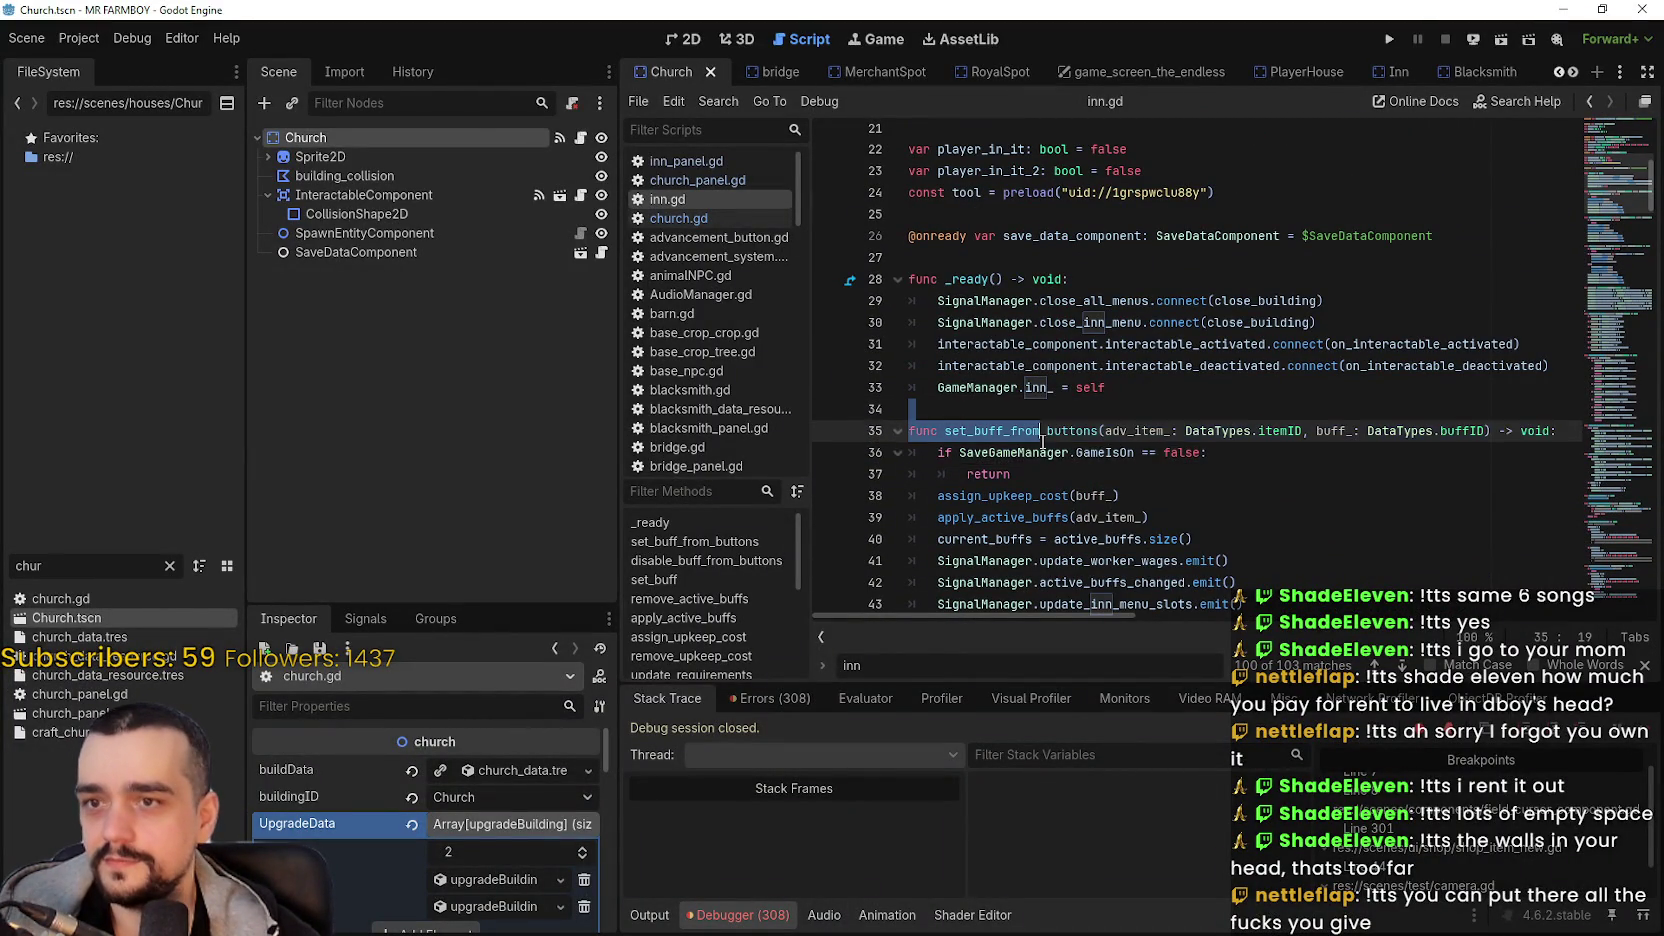
pyautogui.scroll(3, 1033, 418)
pyautogui.moveTo(1373, 334); pyautogui.dragTo(893, 325)
pyautogui.hotkey('ctrl', 'c')
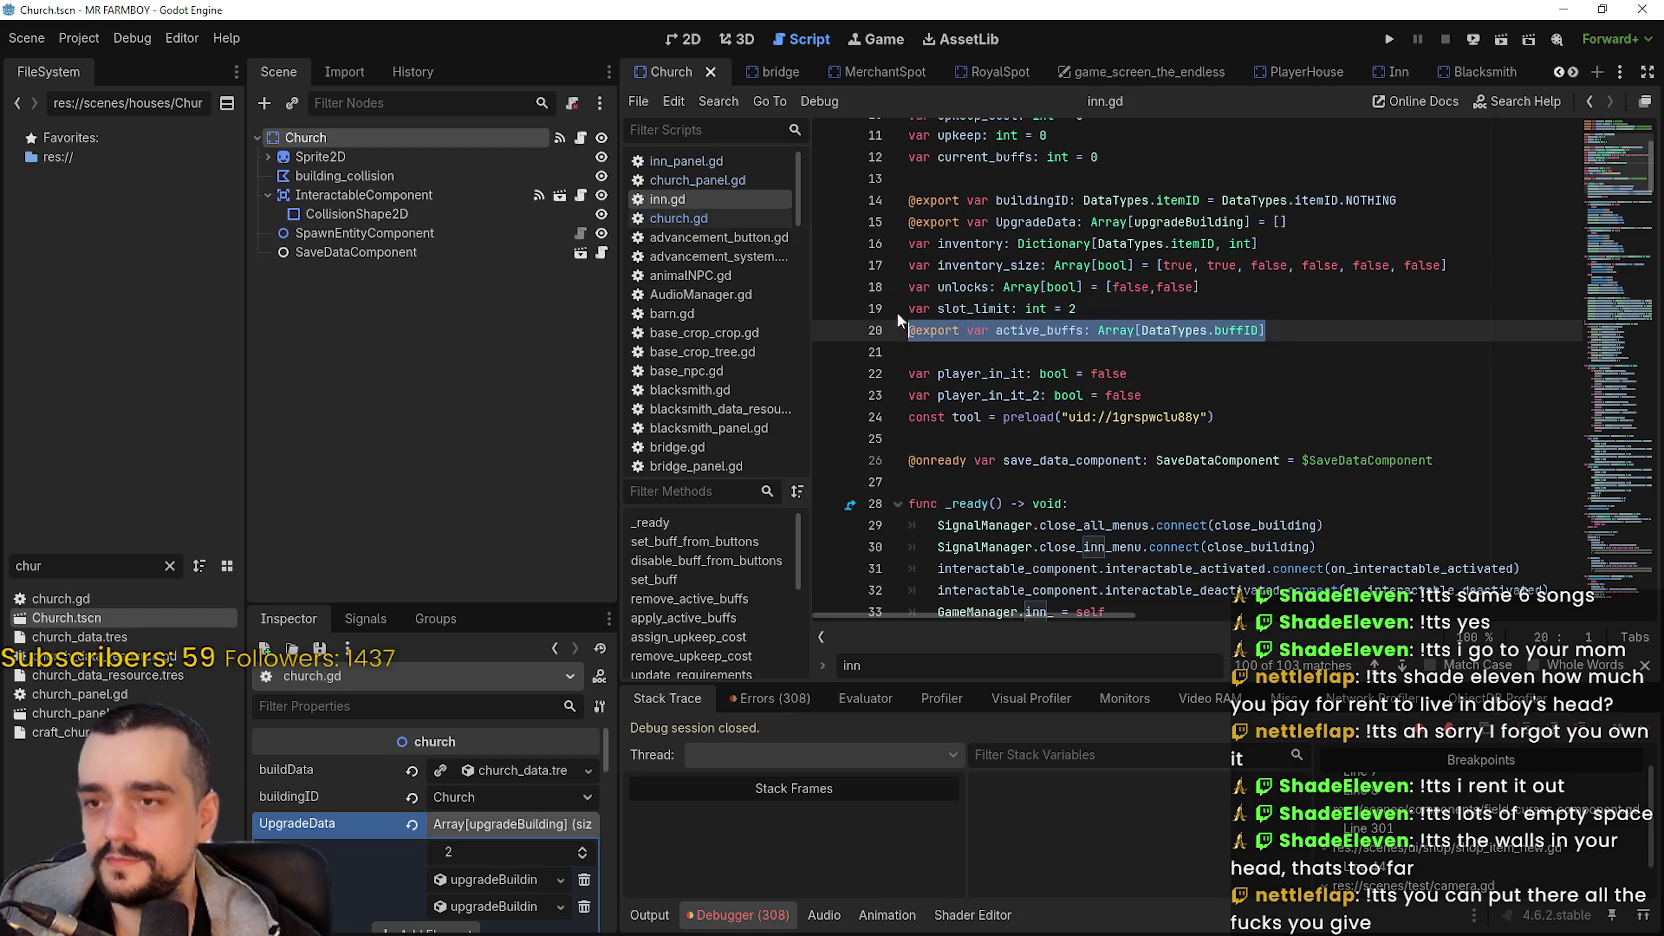
pyautogui.click(686, 218)
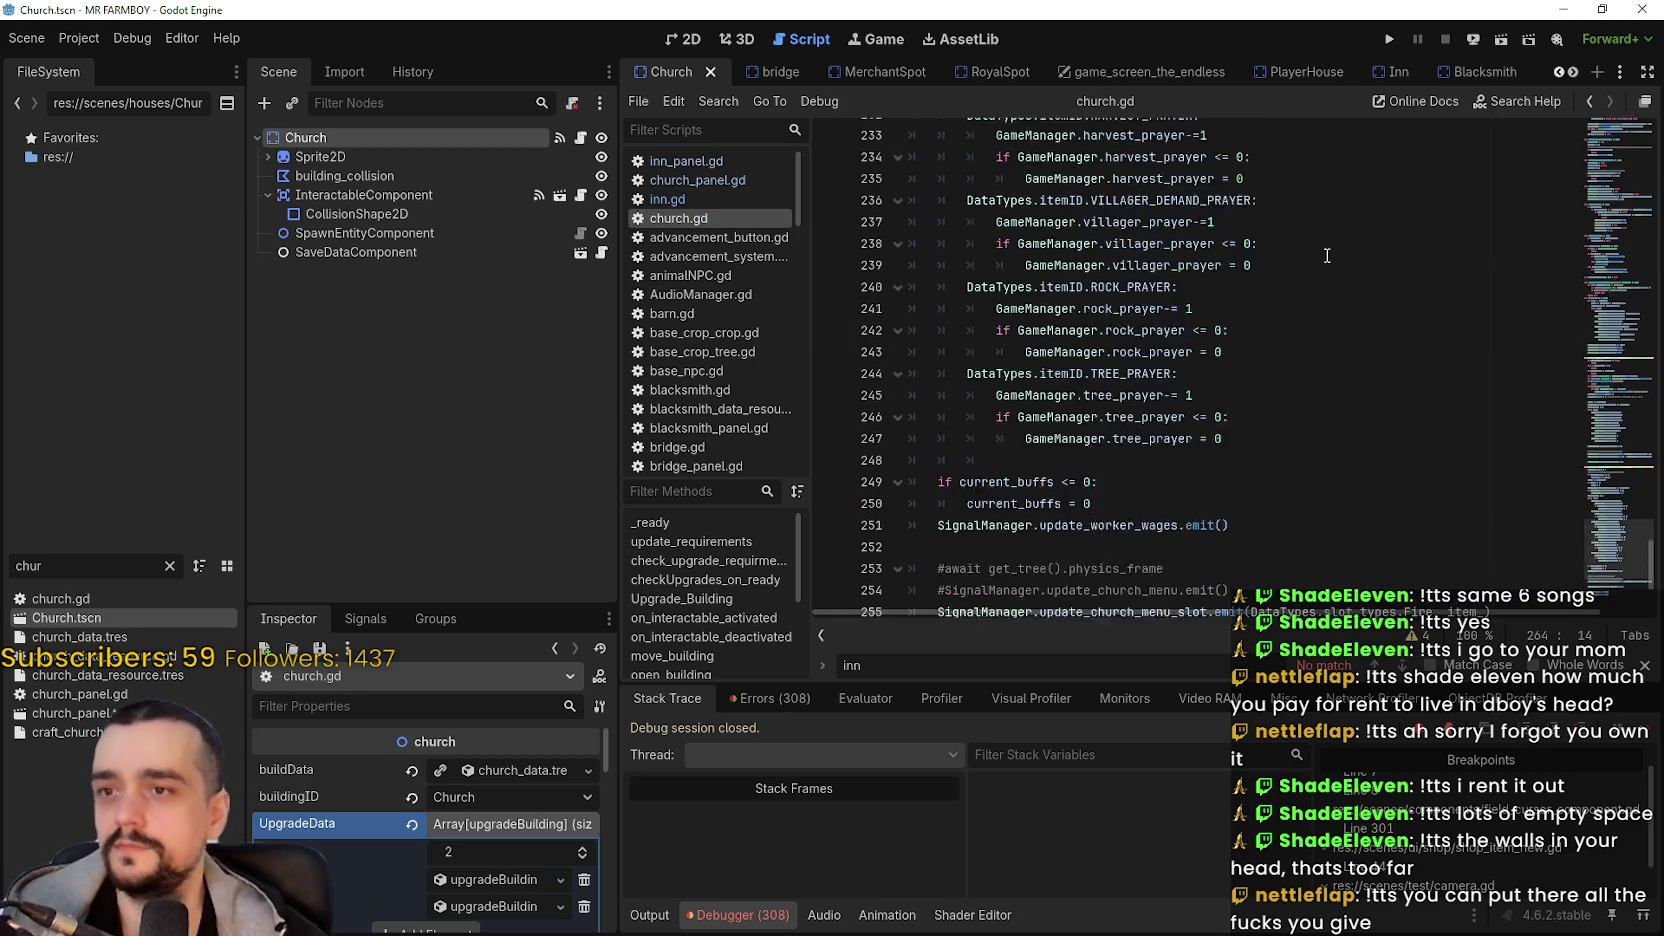
# - Paste the active_buffs declaration below slot_limit, set slot_limit to 2 and upkeep_cost to 0
pyautogui.click(1625, 255)
pyautogui.scroll(15, 1620, 250)
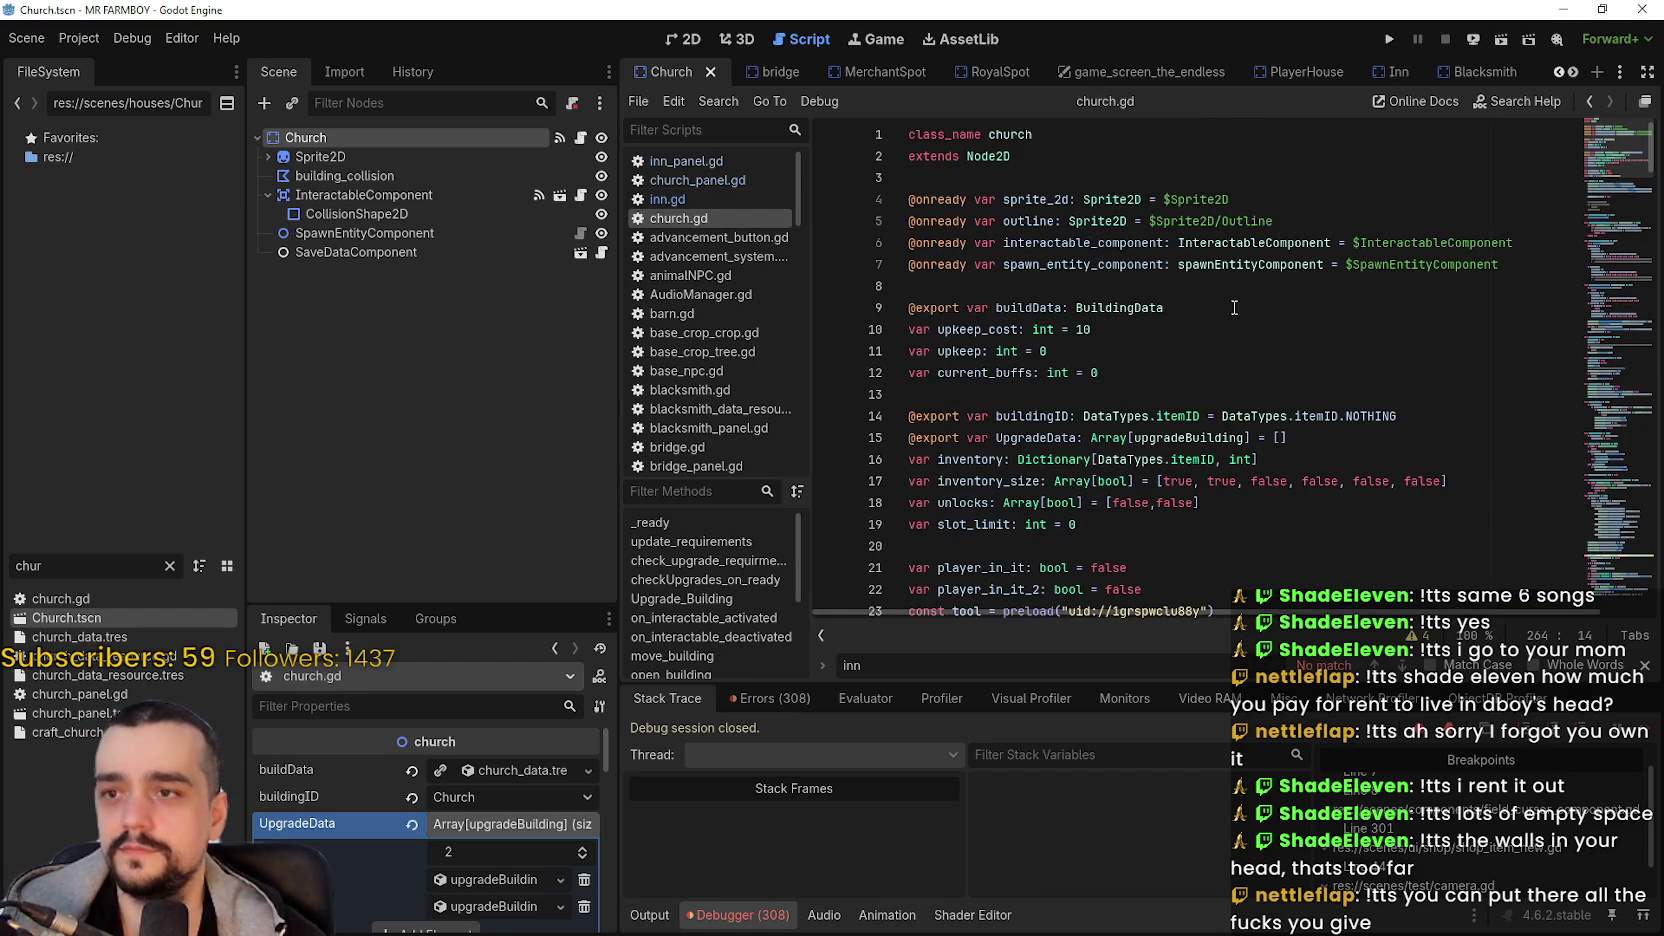
pyautogui.click(1168, 521)
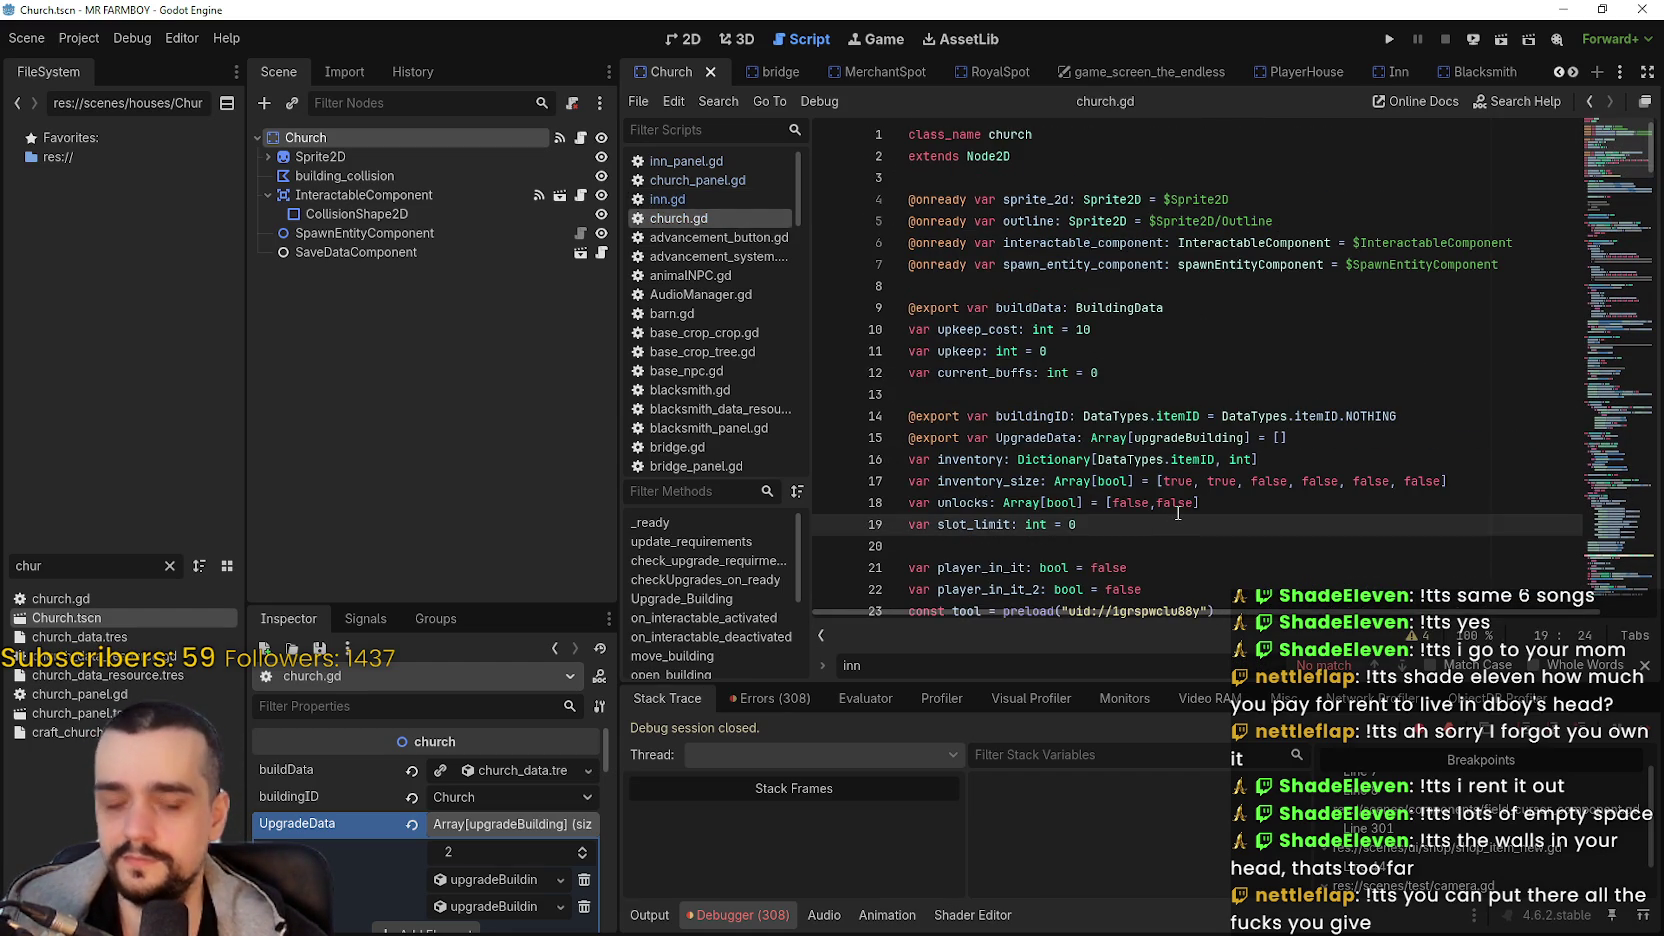
pyautogui.press('Return')
pyautogui.hotkey('ctrl', 'v')
pyautogui.click(1172, 522)
pyautogui.press('BackSpace')
pyautogui.write('2')
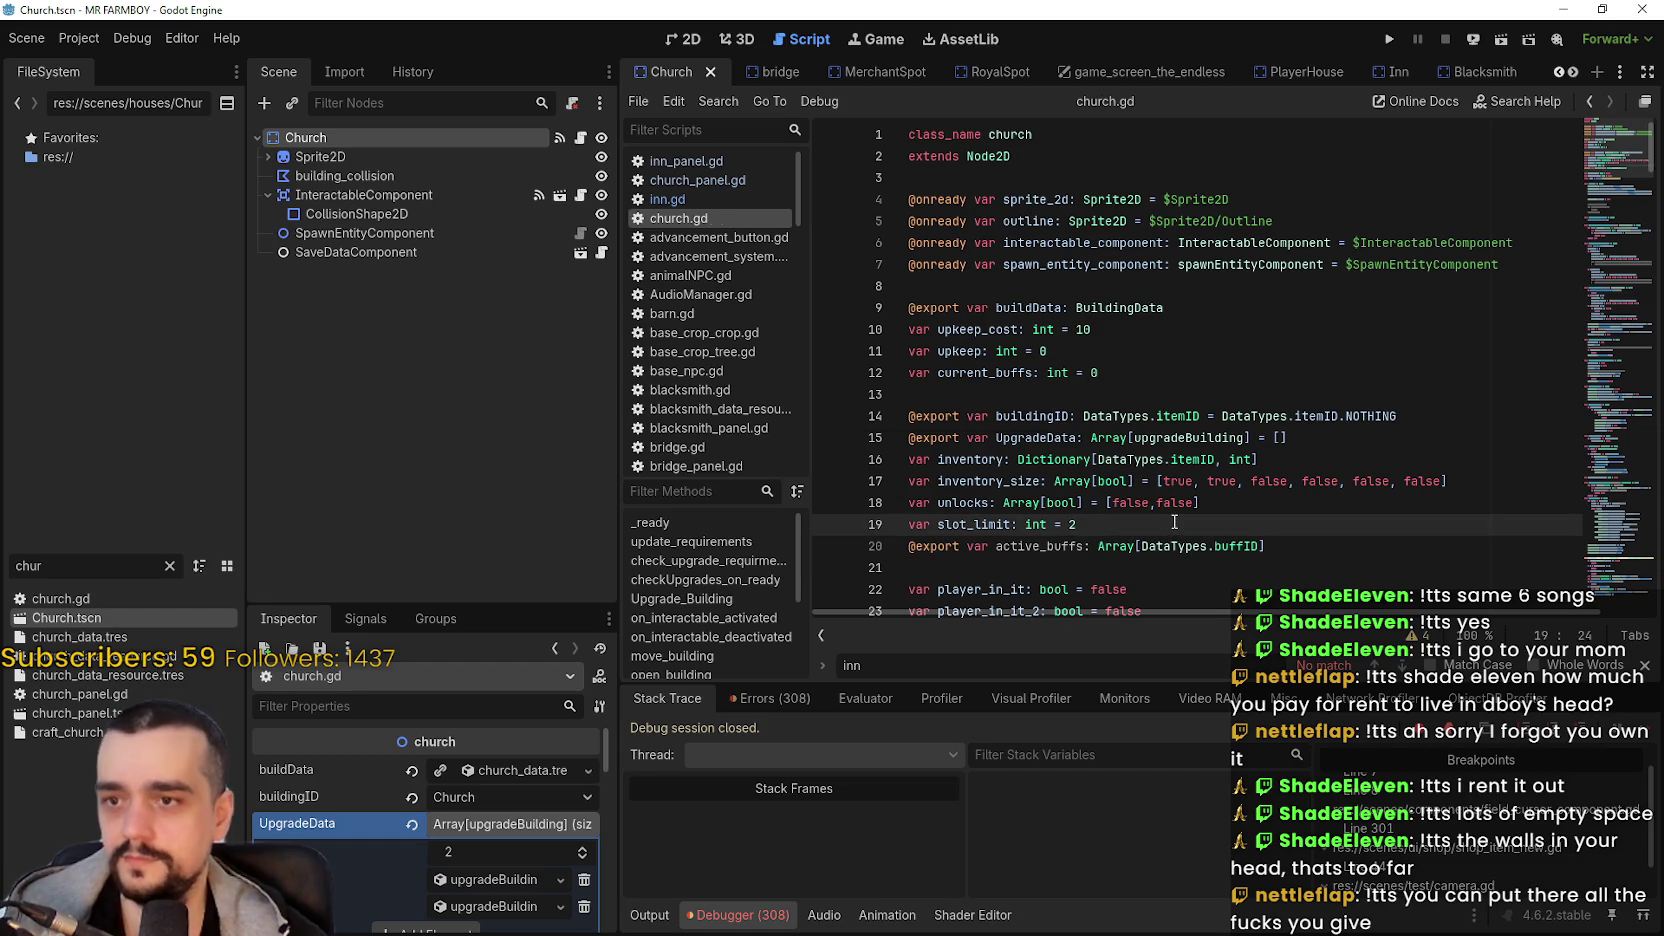
pyautogui.hotkey('ctrl', 's')
pyautogui.doubleClick(1108, 329)
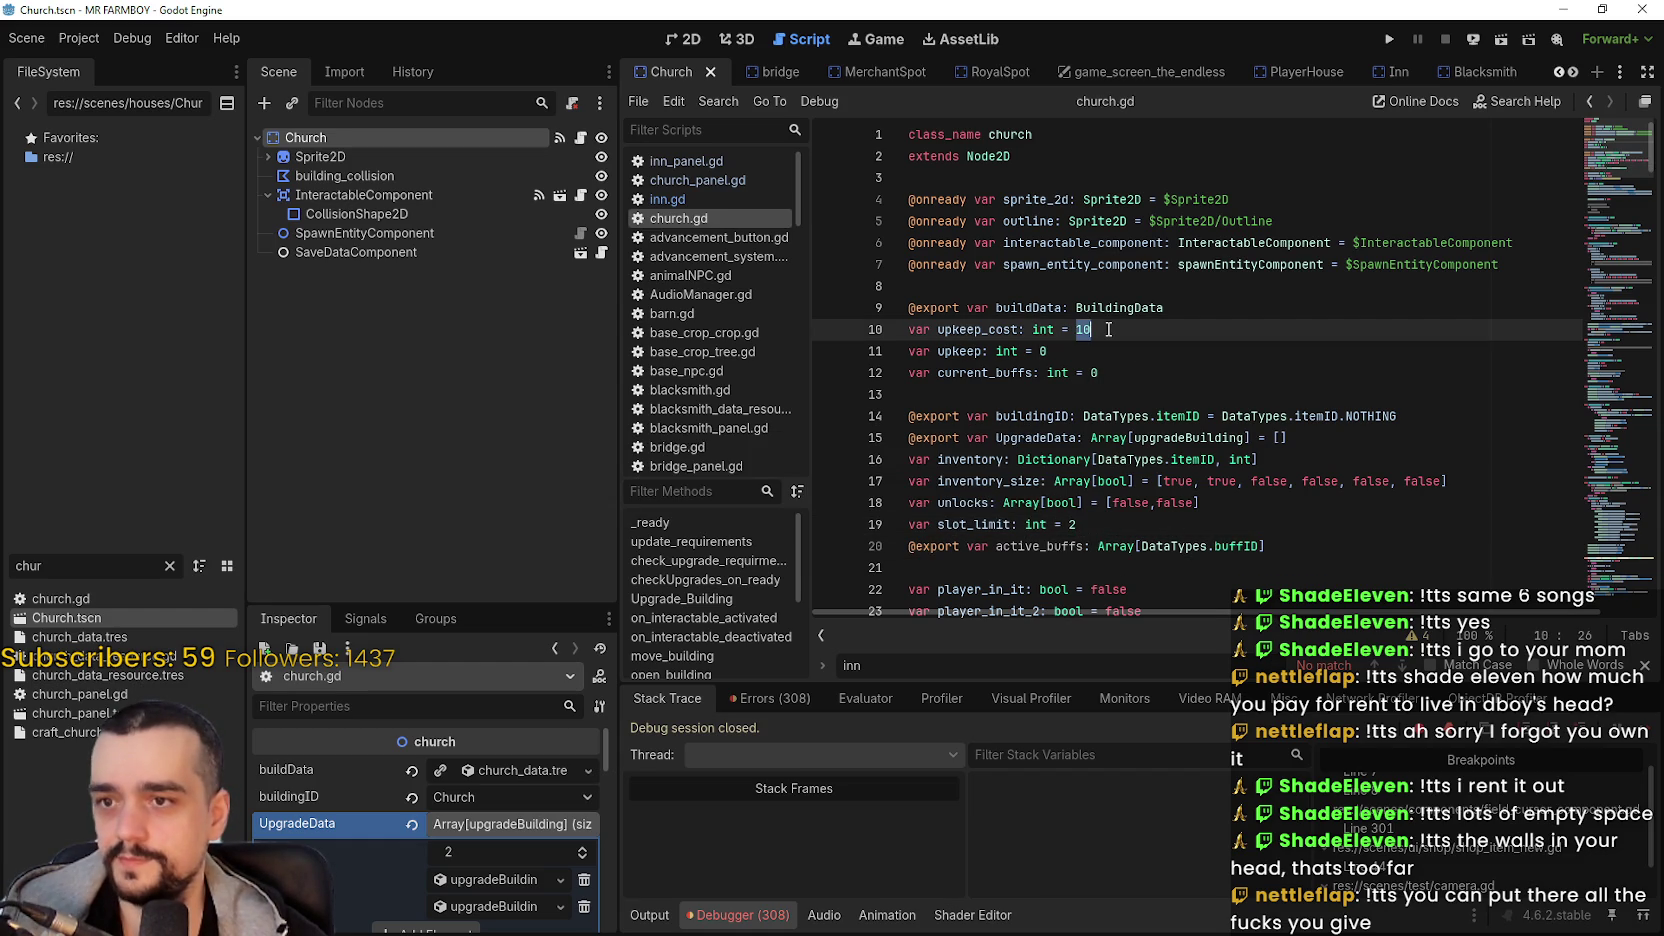
pyautogui.hotkey('ctrl', 's')
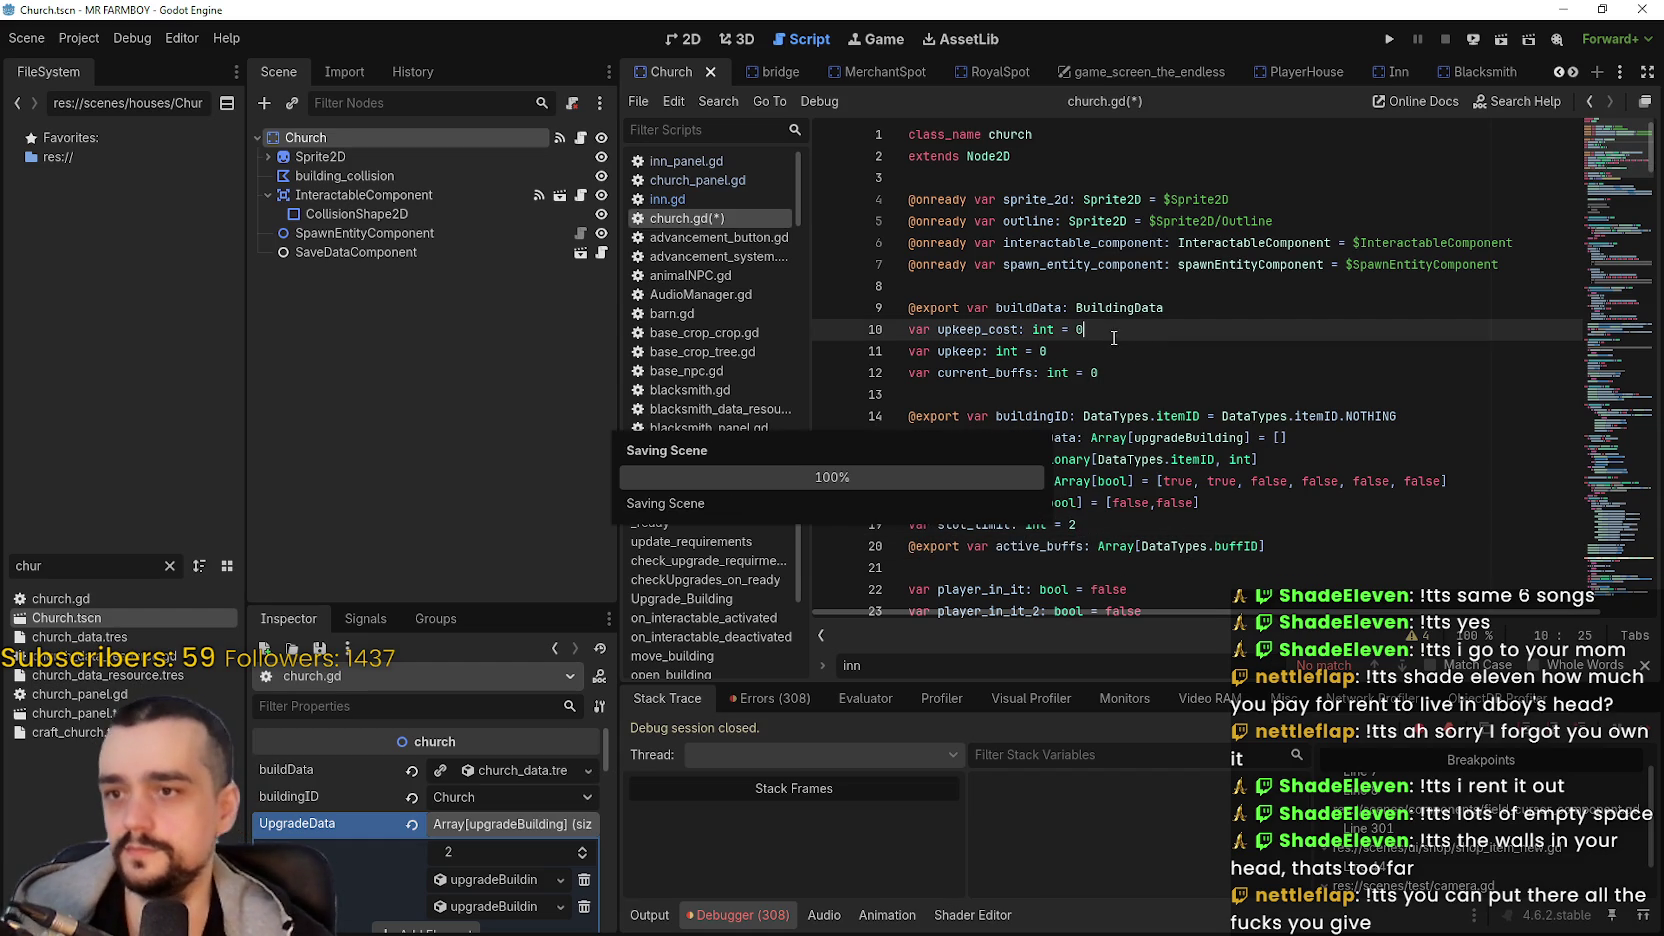
# - Delete the commented-out block under _ready
pyautogui.scroll(-4, 1117, 385)
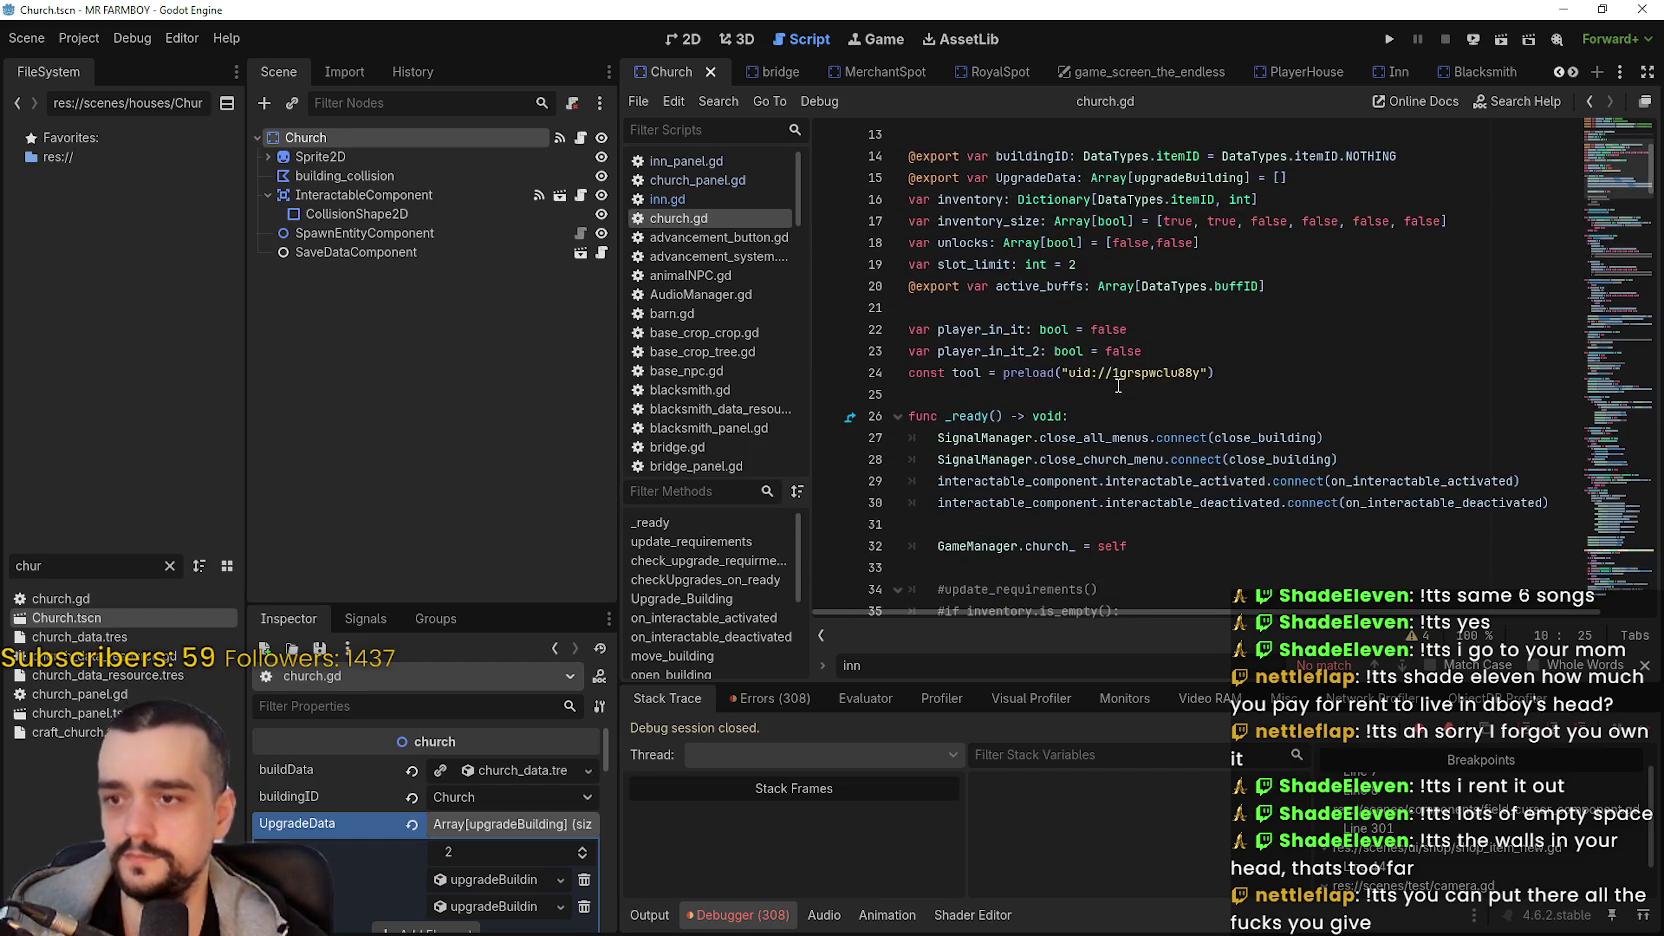
pyautogui.scroll(-3, 1120, 378)
pyautogui.moveTo(1042, 459); pyautogui.dragTo(900, 366)
pyautogui.press('Delete')
# - Comment out the physics-frame await in checkUpgrades_on_ready and save
pyautogui.scroll(-4, 951, 368)
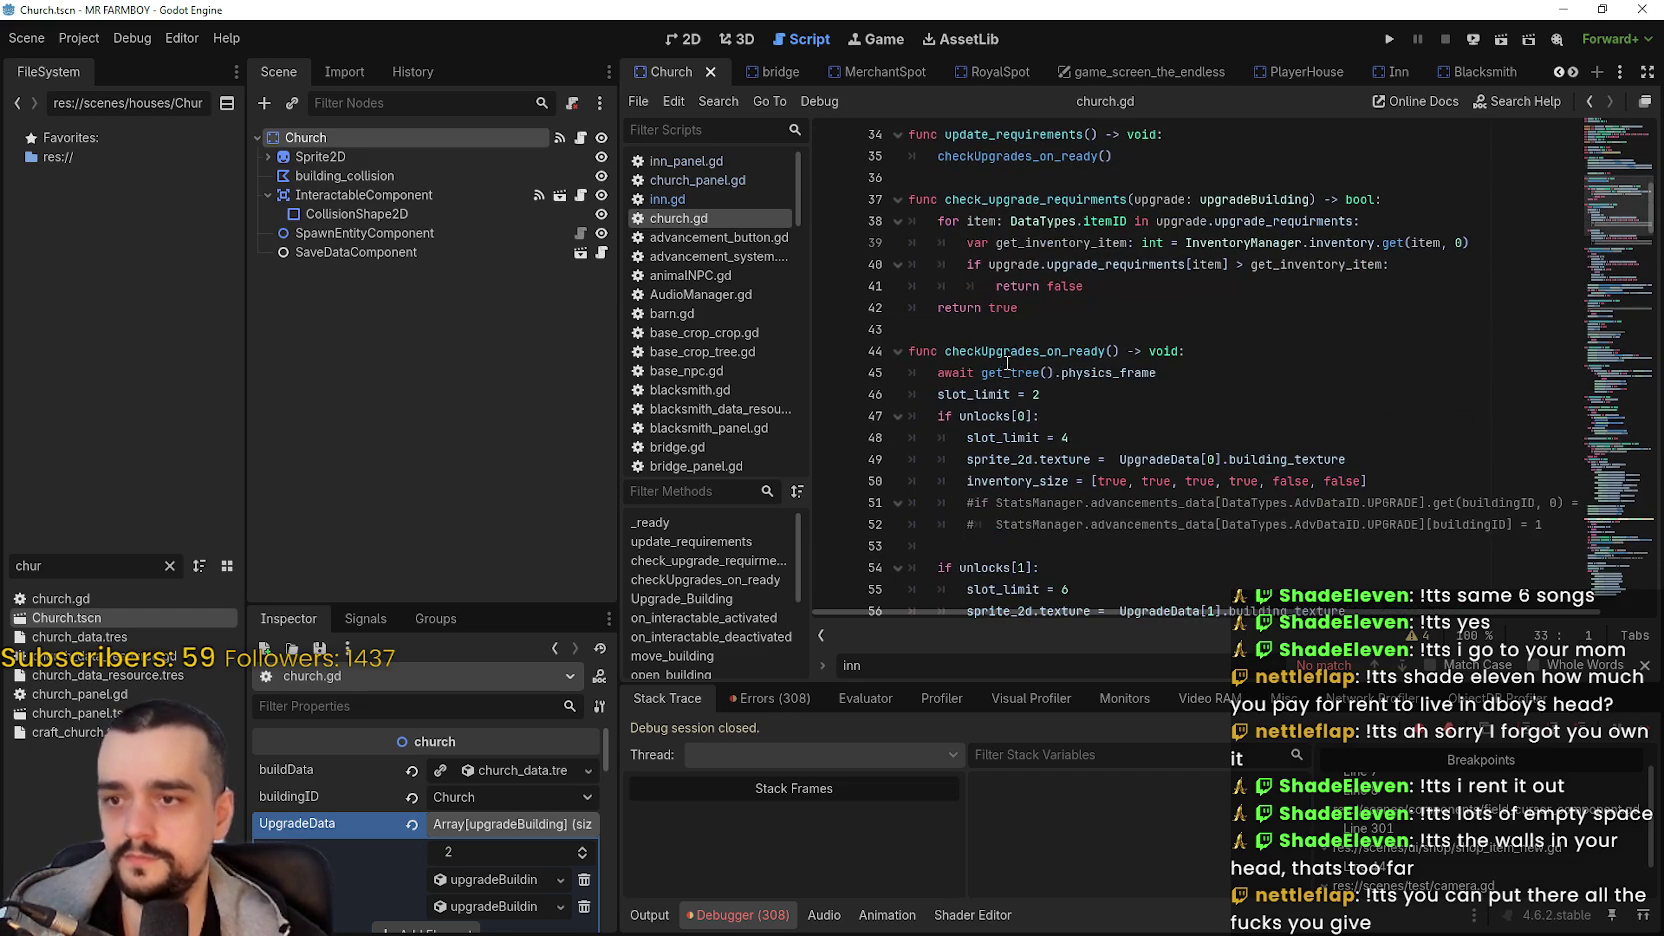
pyautogui.click(1004, 332)
pyautogui.scroll(-4, 1004, 338)
pyautogui.scroll(5, 1006, 341)
pyautogui.click(971, 440)
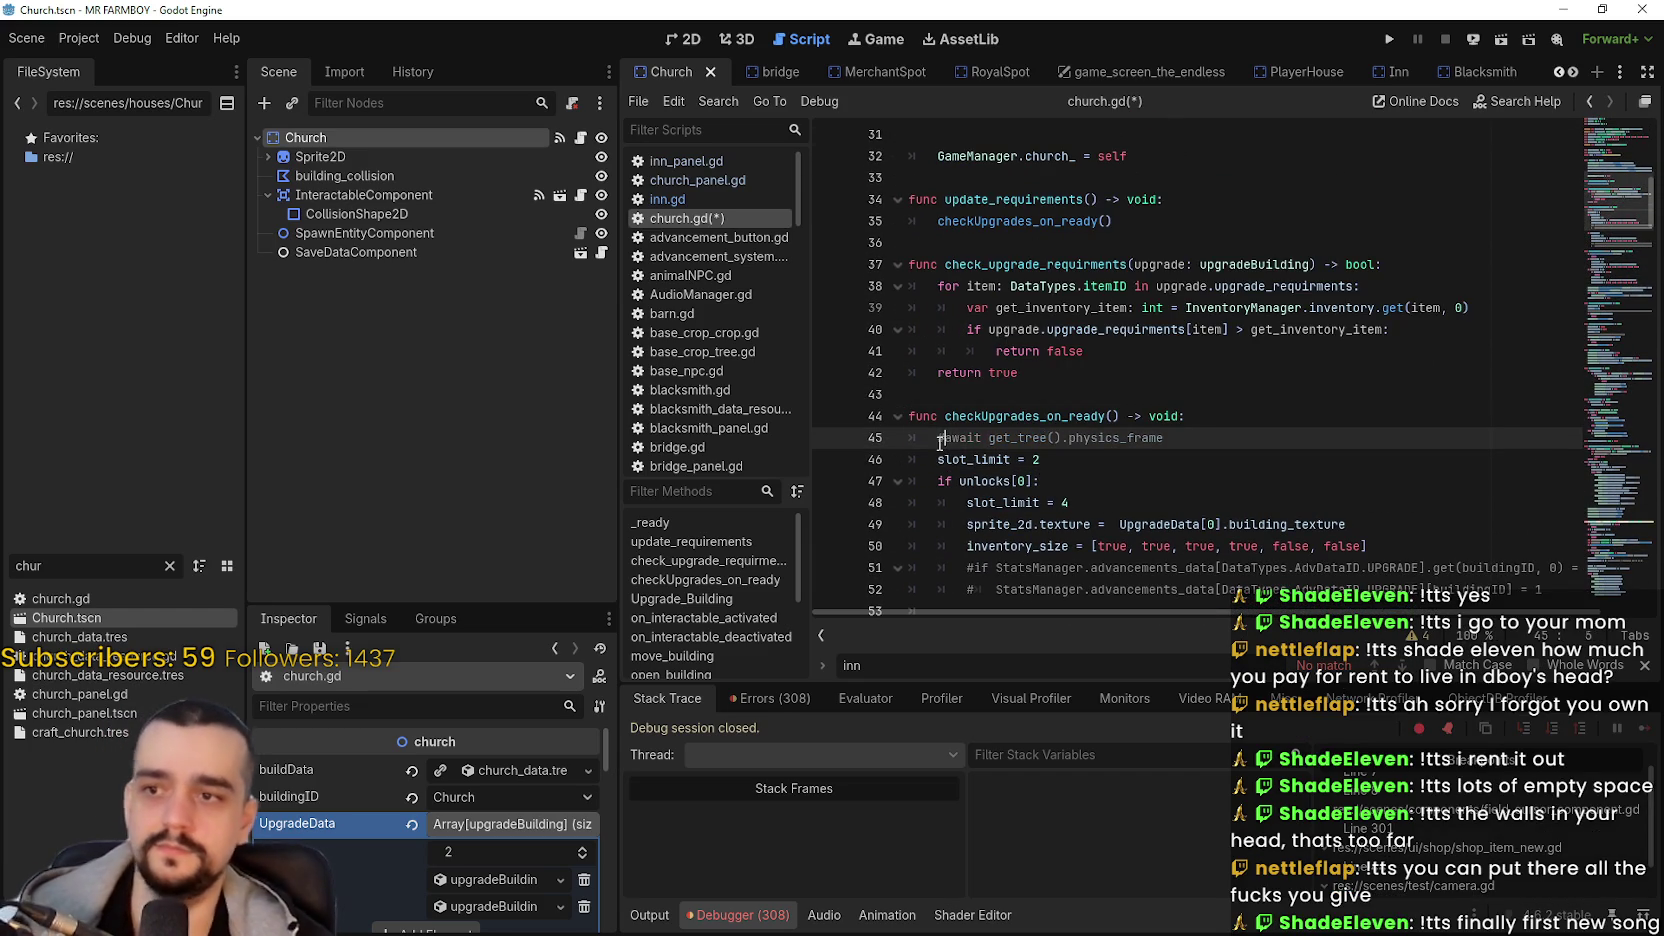
pyautogui.hotkey('ctrl', 's')
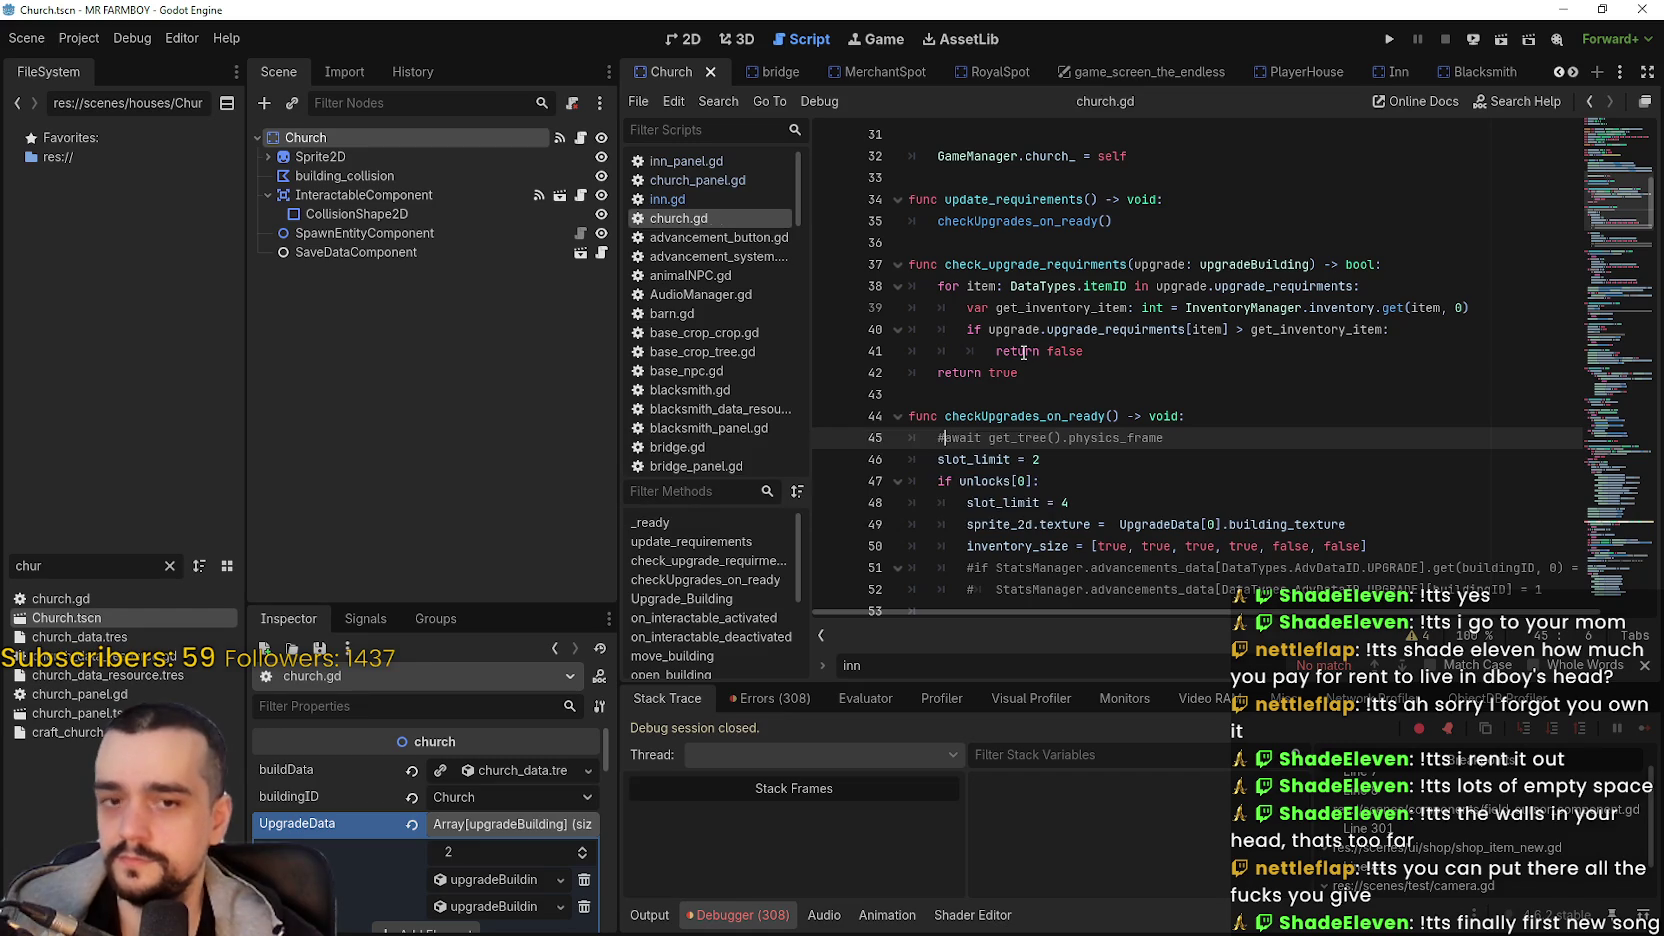
# - Insert a blank line after return true in check_purchse_requirments, before apply_buffs
pyautogui.scroll(-6, 1116, 418)
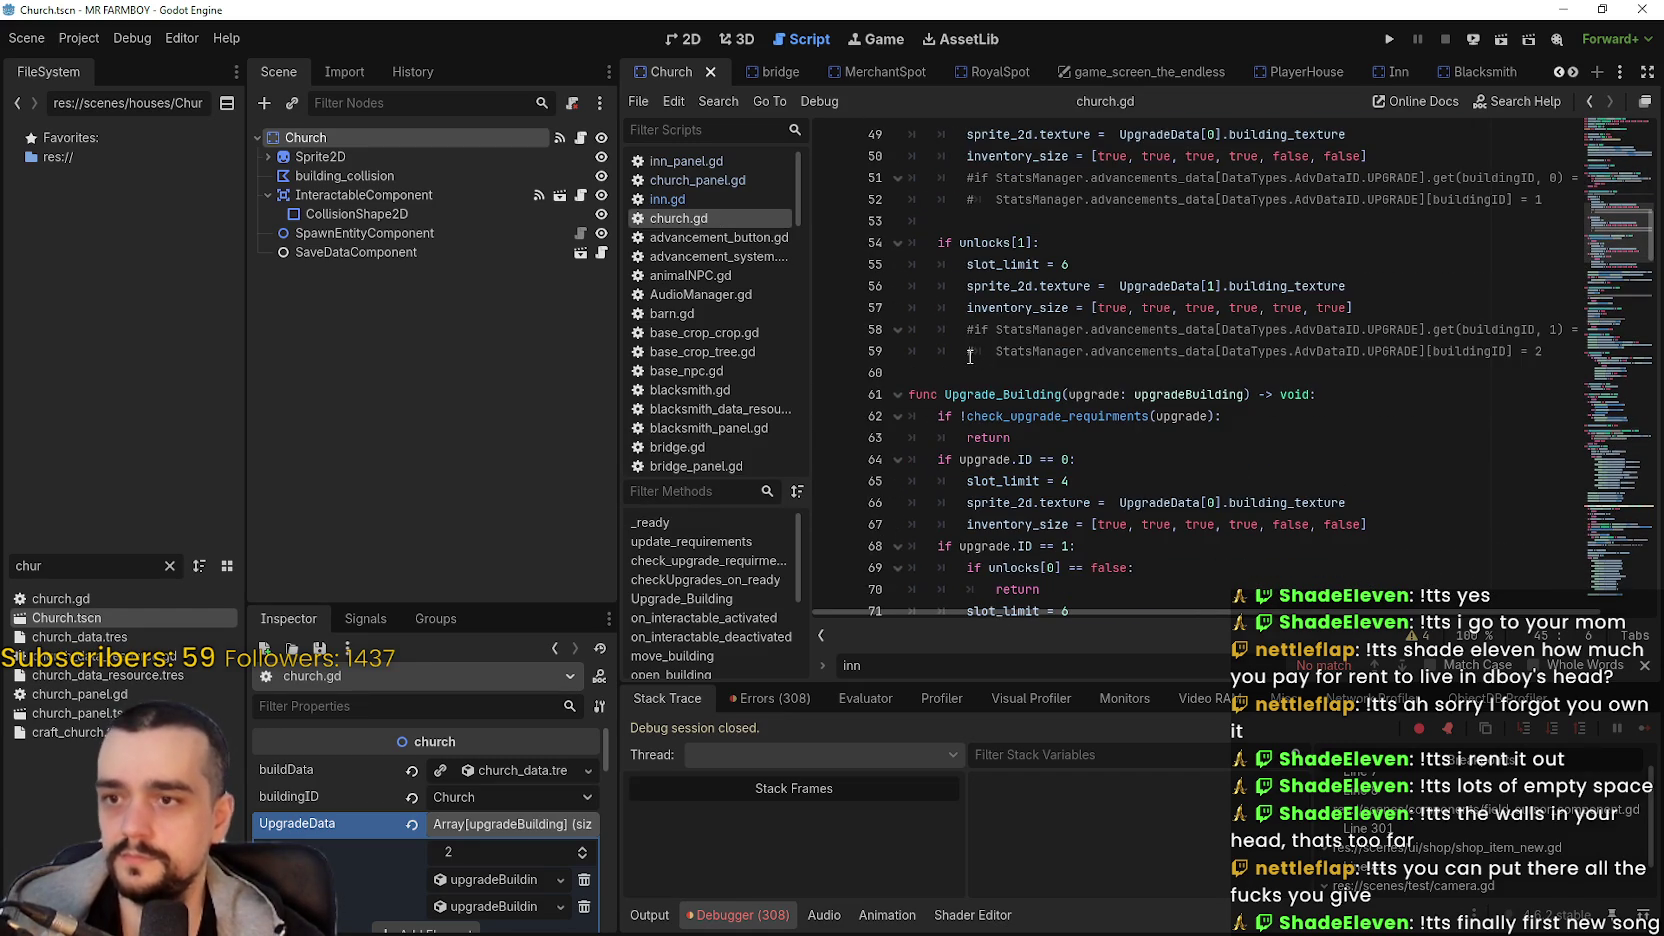
pyautogui.scroll(-4, 970, 357)
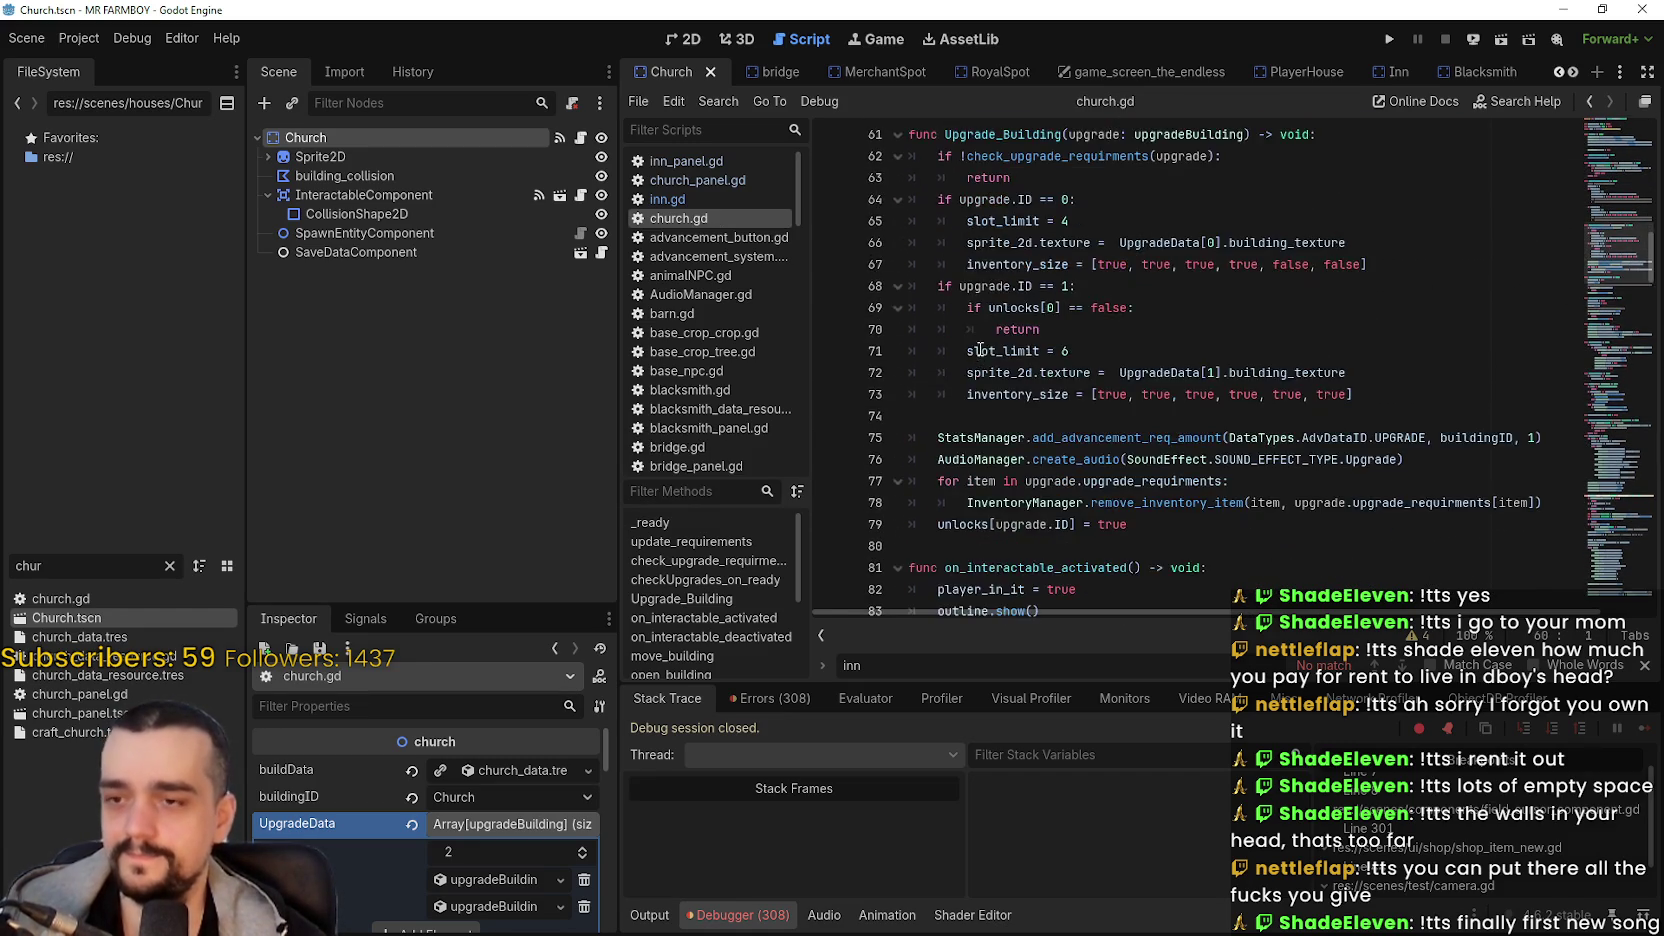
pyautogui.scroll(-4, 980, 348)
pyautogui.scroll(-7, 924, 334)
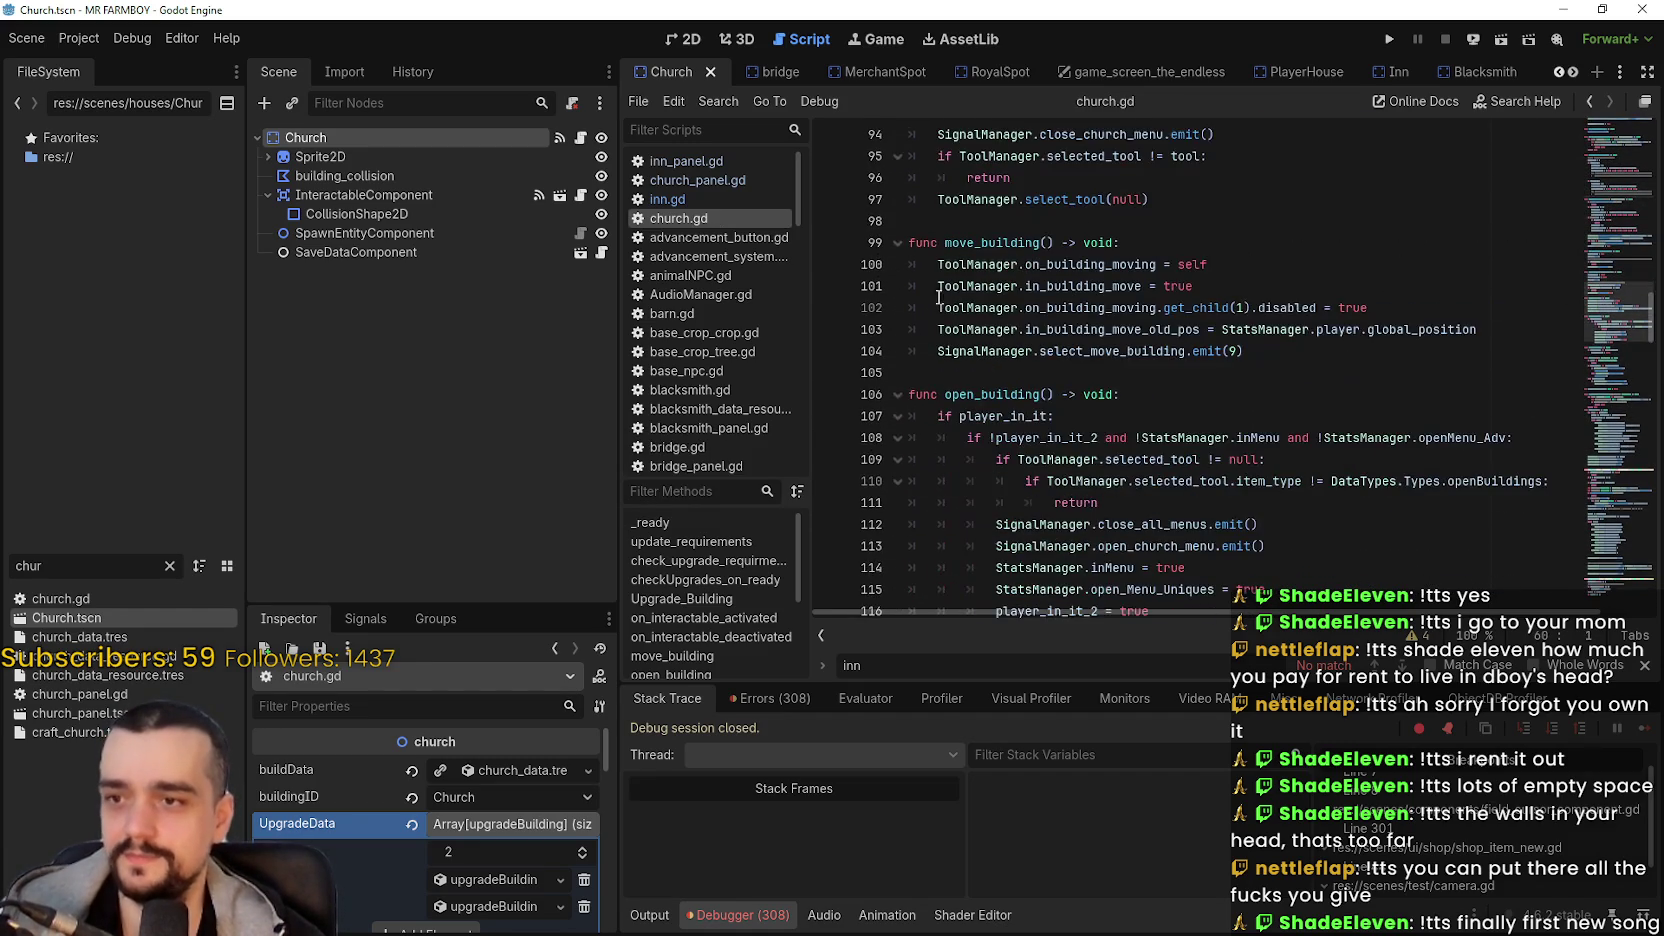
pyautogui.scroll(-12, 960, 302)
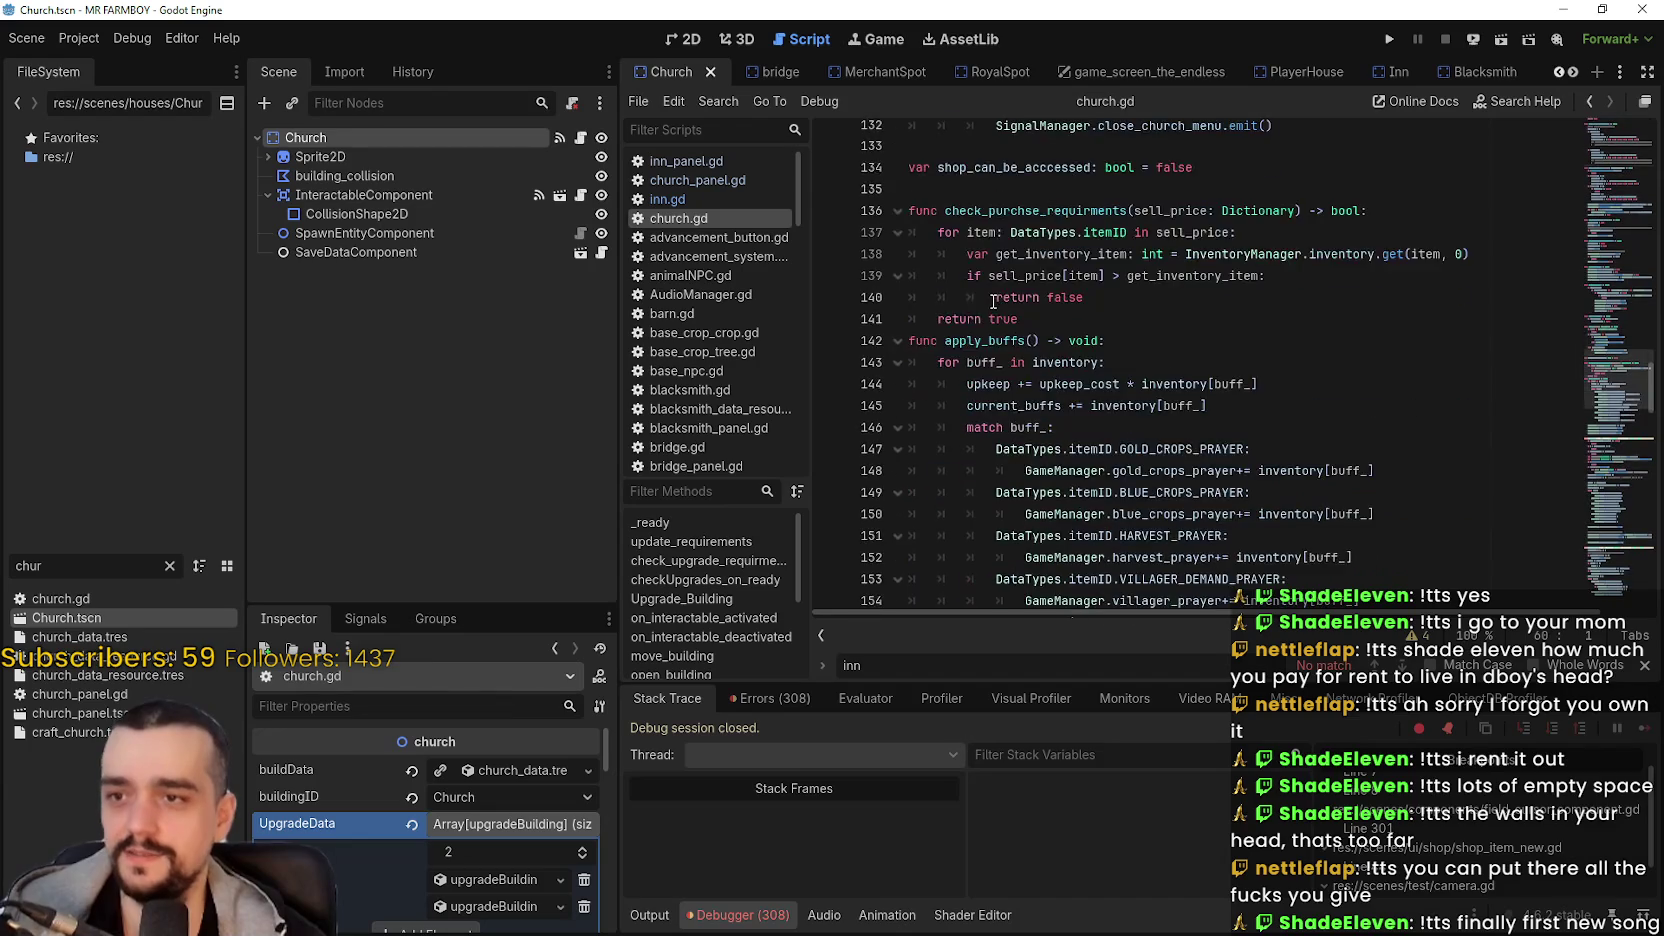
pyautogui.scroll(2, 990, 300)
pyautogui.scroll(-3, 982, 276)
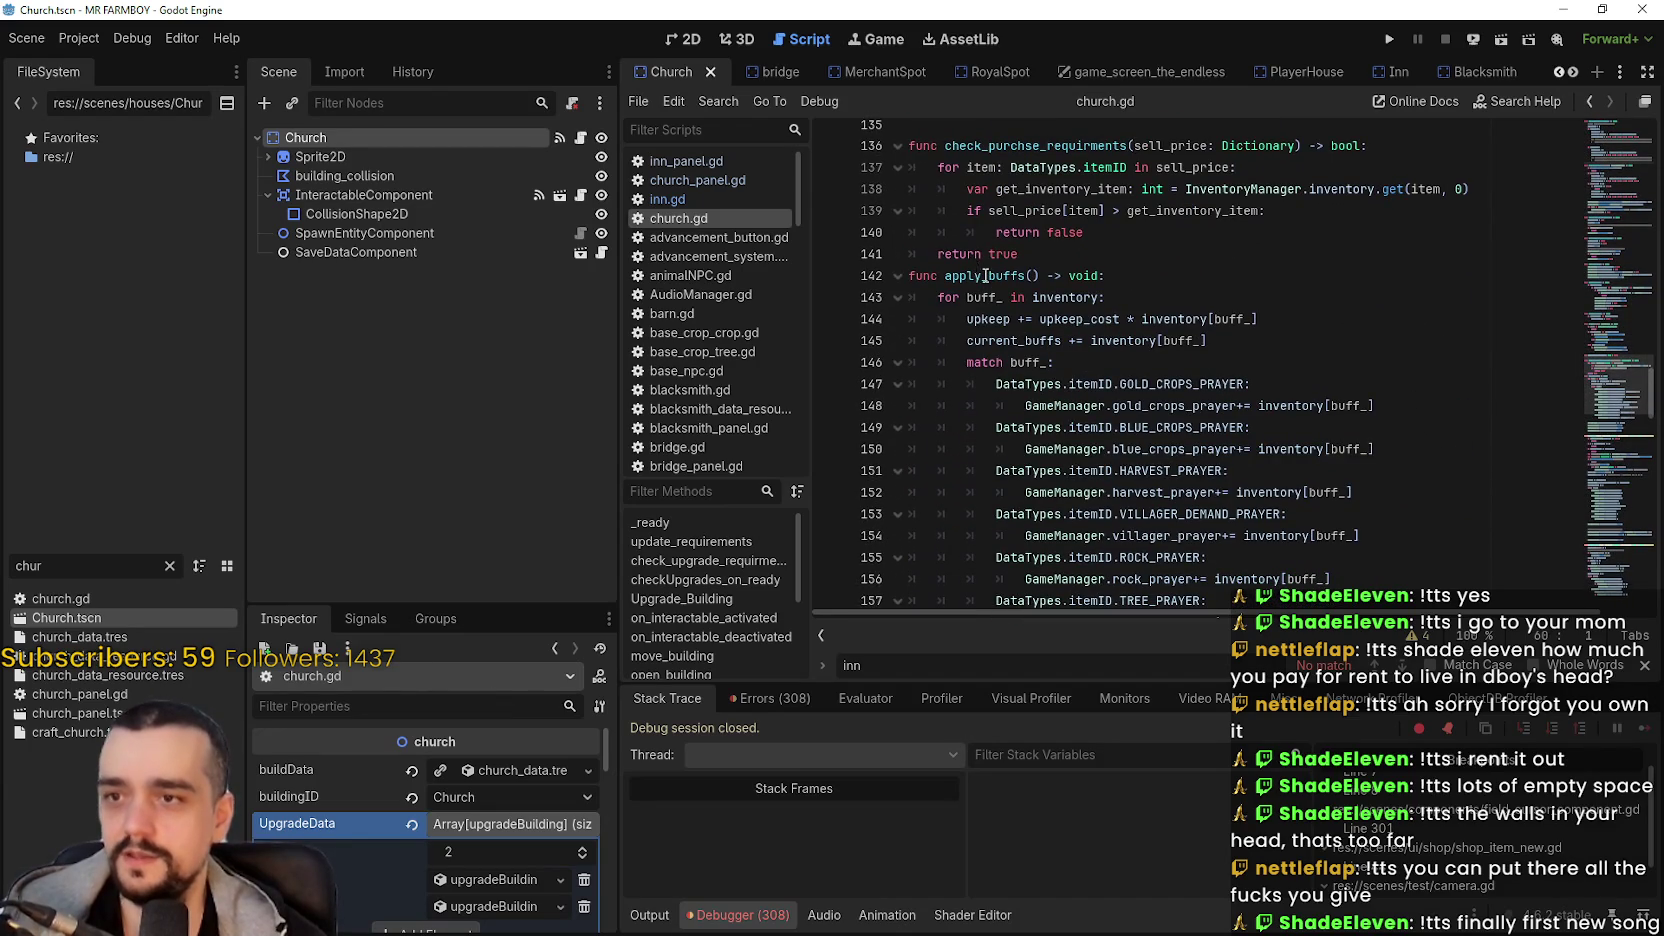
pyautogui.click(1056, 246)
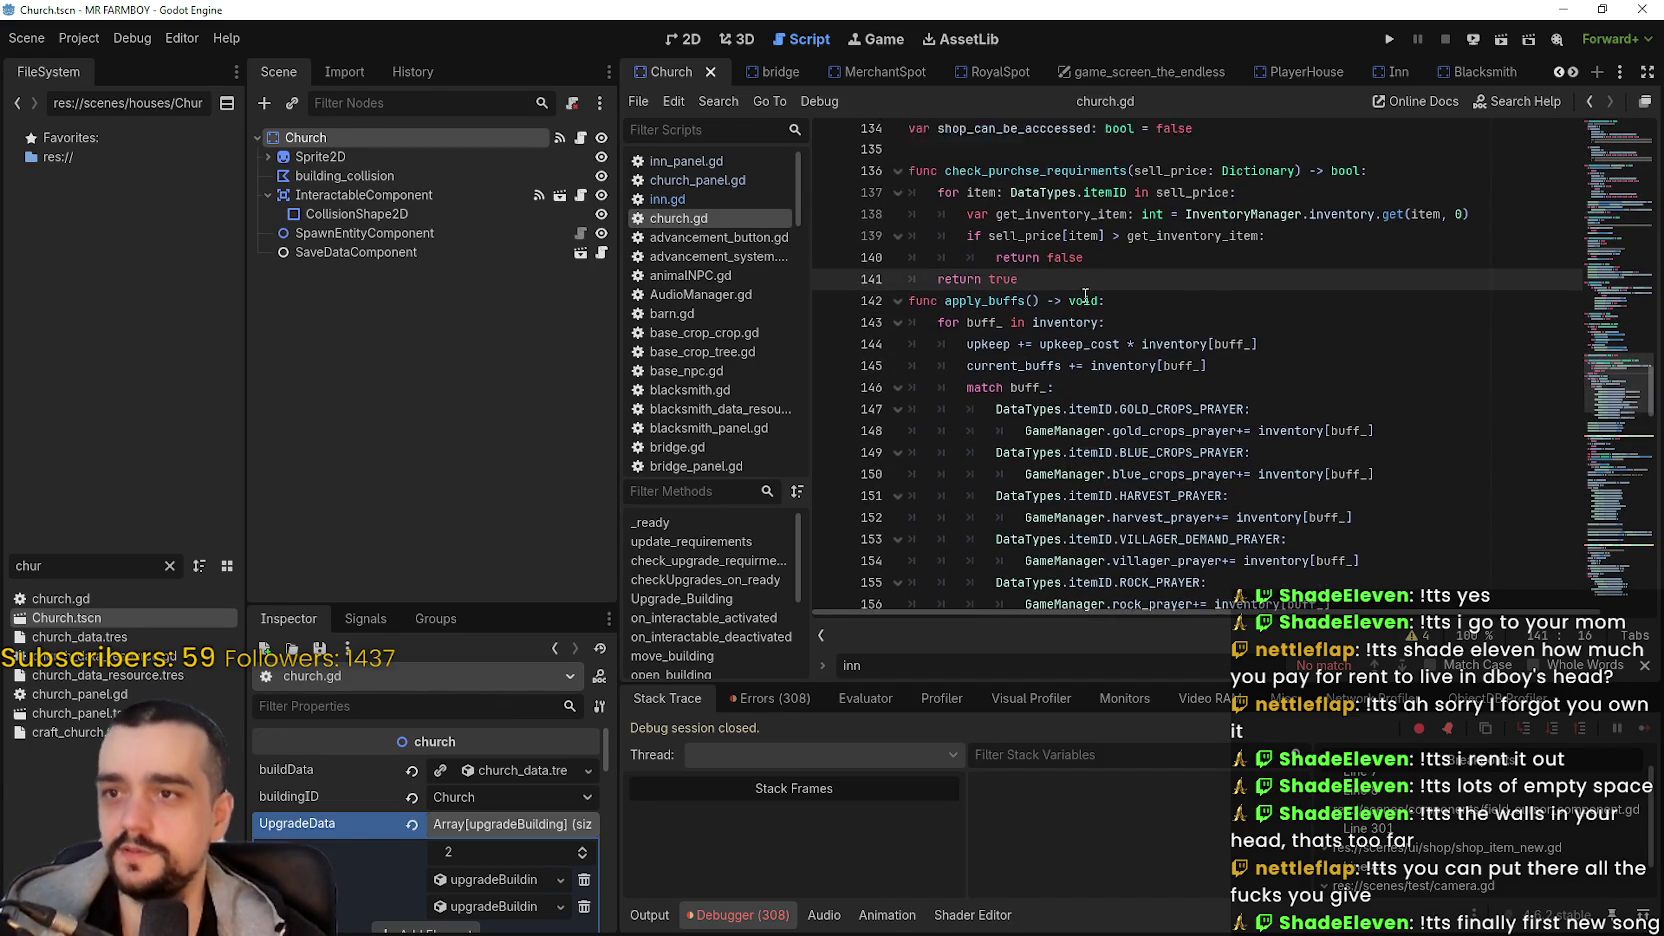
pyautogui.scroll(-3, 897, 299)
pyautogui.press('Return')
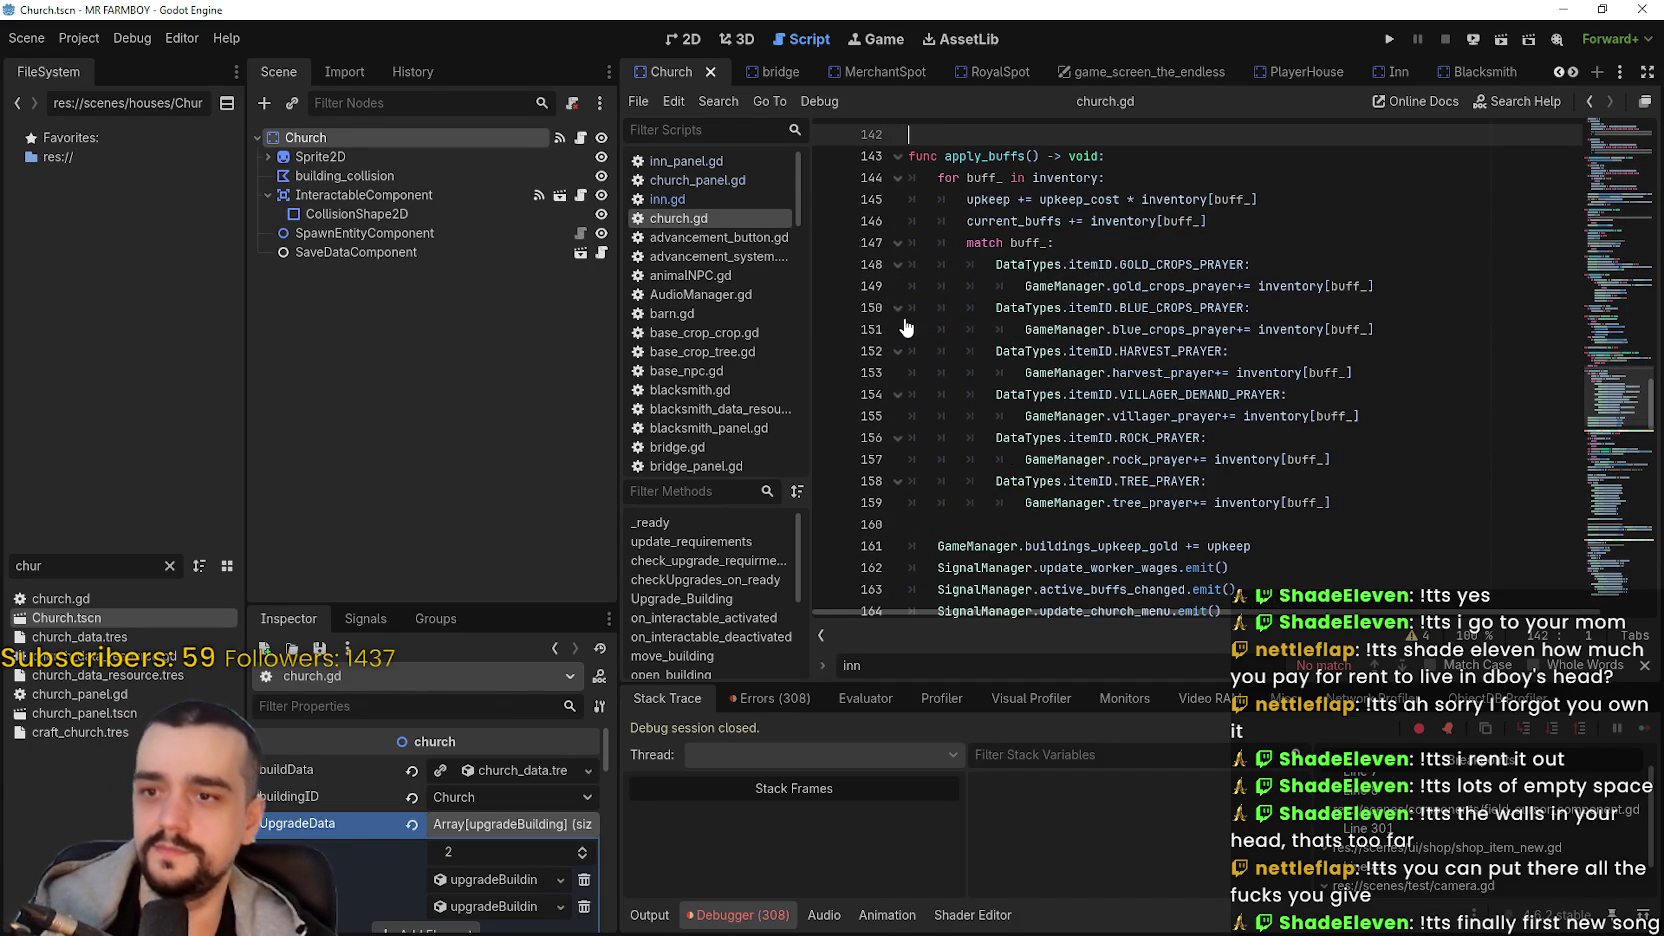
# - Delete the apply_buffs-onward code from line 142 to the end of church.gd and save
pyautogui.moveTo(921, 137)
pyautogui.mouseDown()
pyautogui.moveTo(950, 260)
pyautogui.moveTo(955, 227)
pyautogui.mouseUp()
pyautogui.moveTo(1307, 385)
pyautogui.mouseDown()
pyautogui.moveTo(1304, 413)
pyautogui.moveTo(1305, 304)
pyautogui.moveTo(1322, 584)
pyautogui.mouseUp()
pyautogui.scroll(-10, 1315, 345)
pyautogui.scroll(-10, 1305, 304)
pyautogui.scroll(-4, 1305, 304)
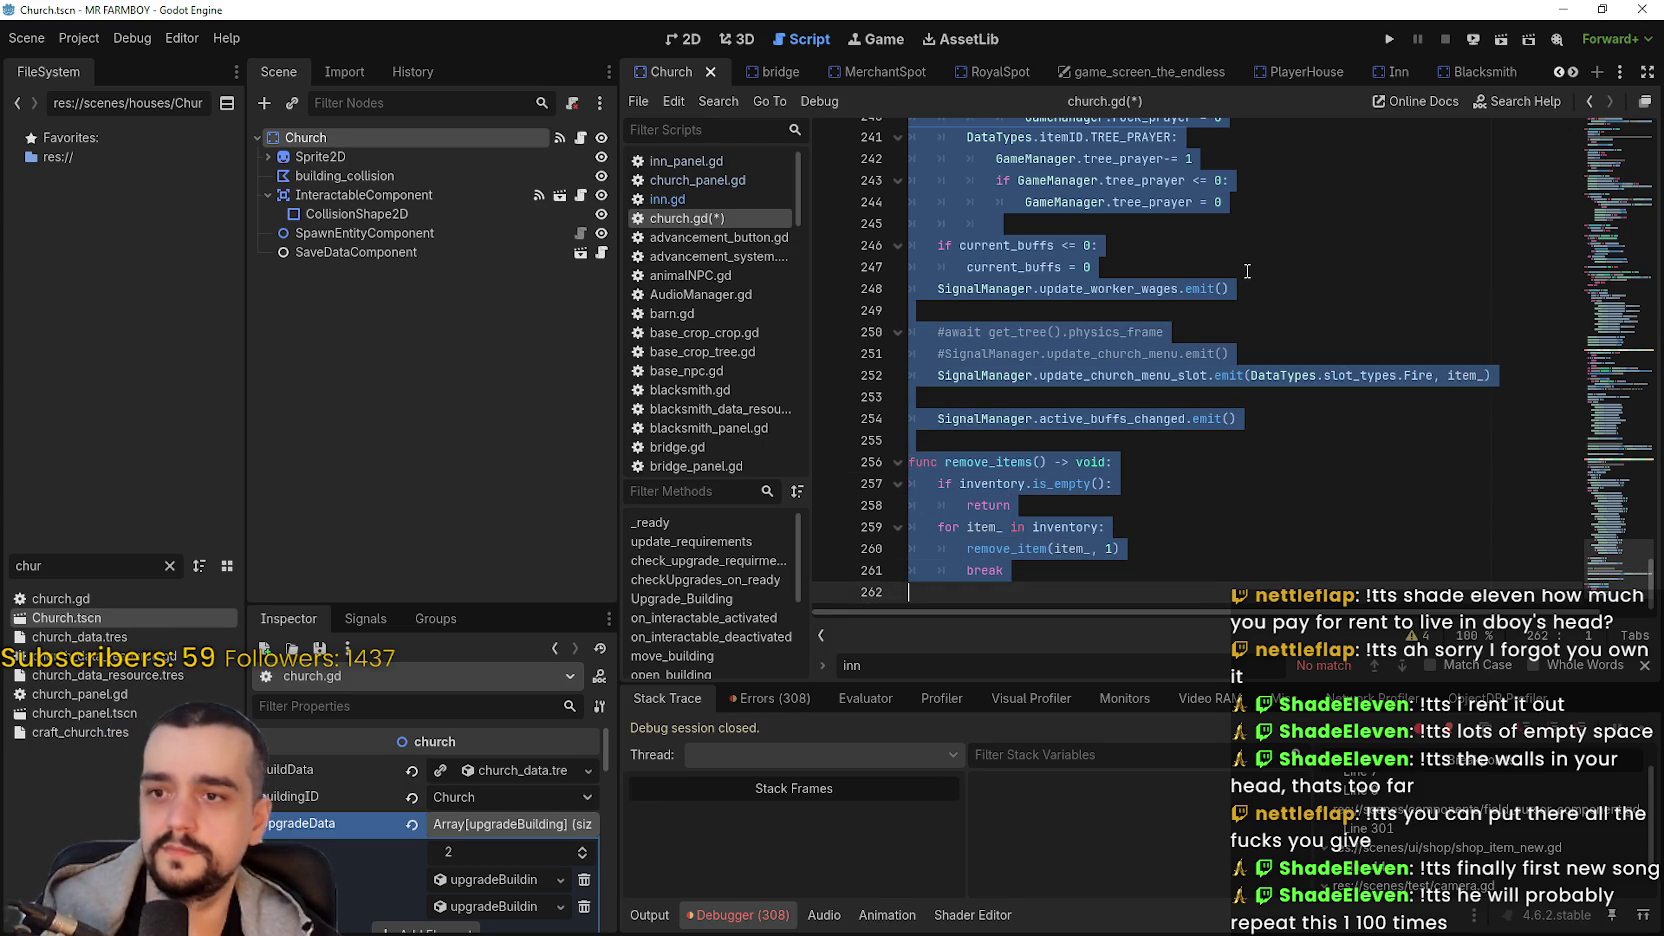
pyautogui.press('Delete')
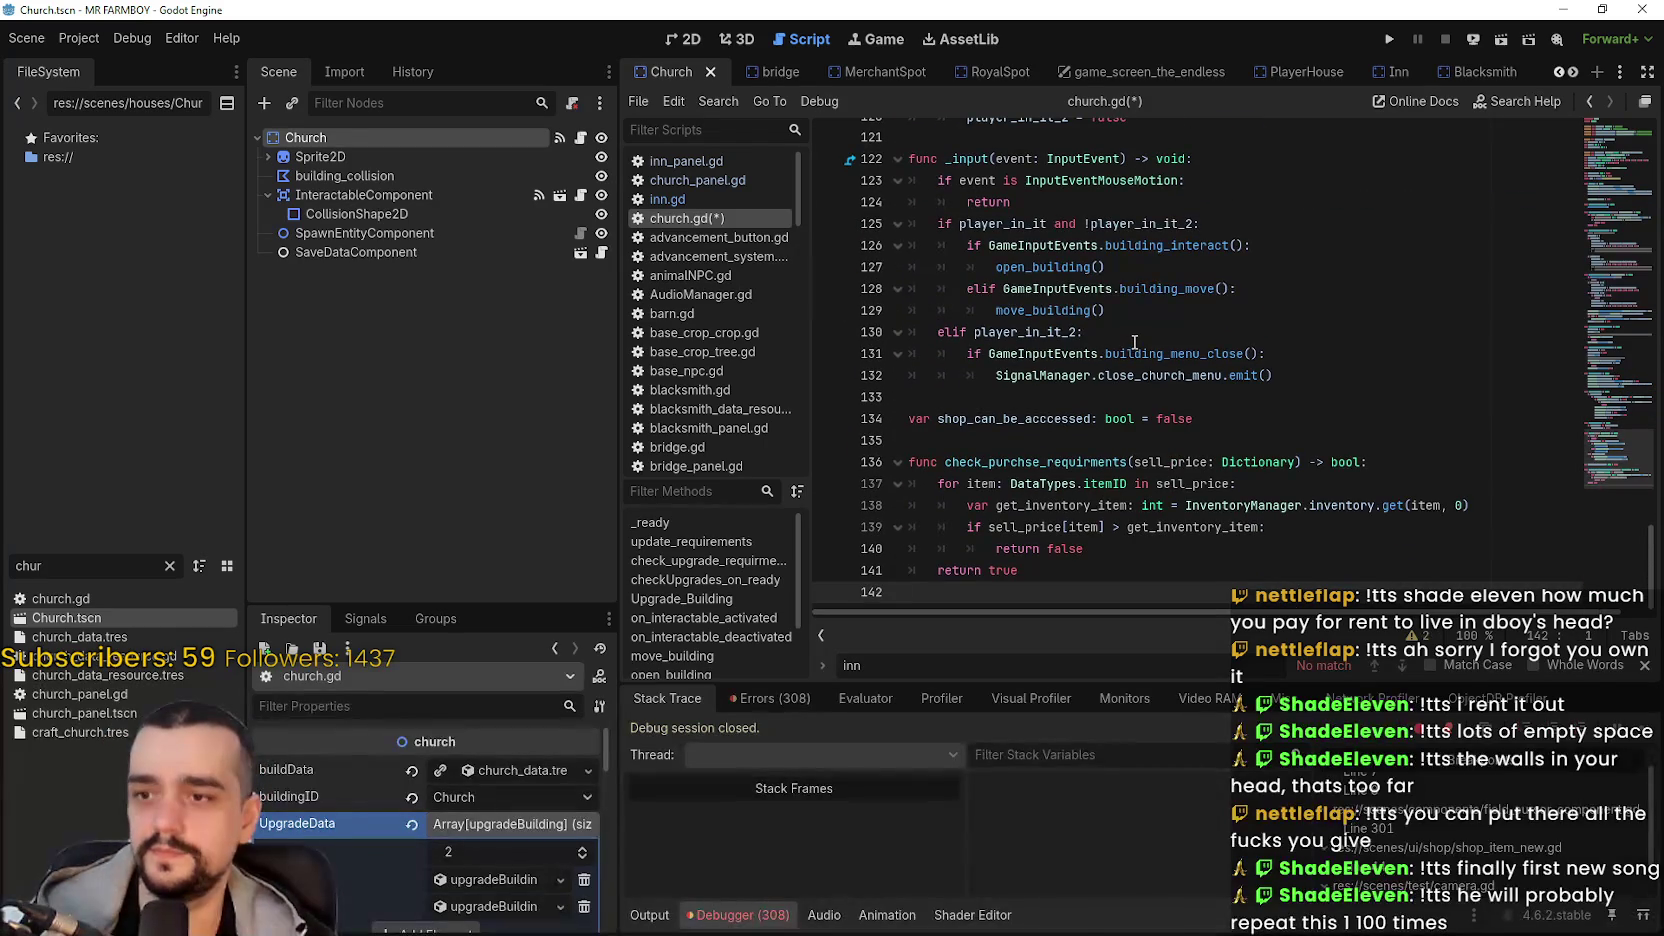
pyautogui.press('BackSpace')
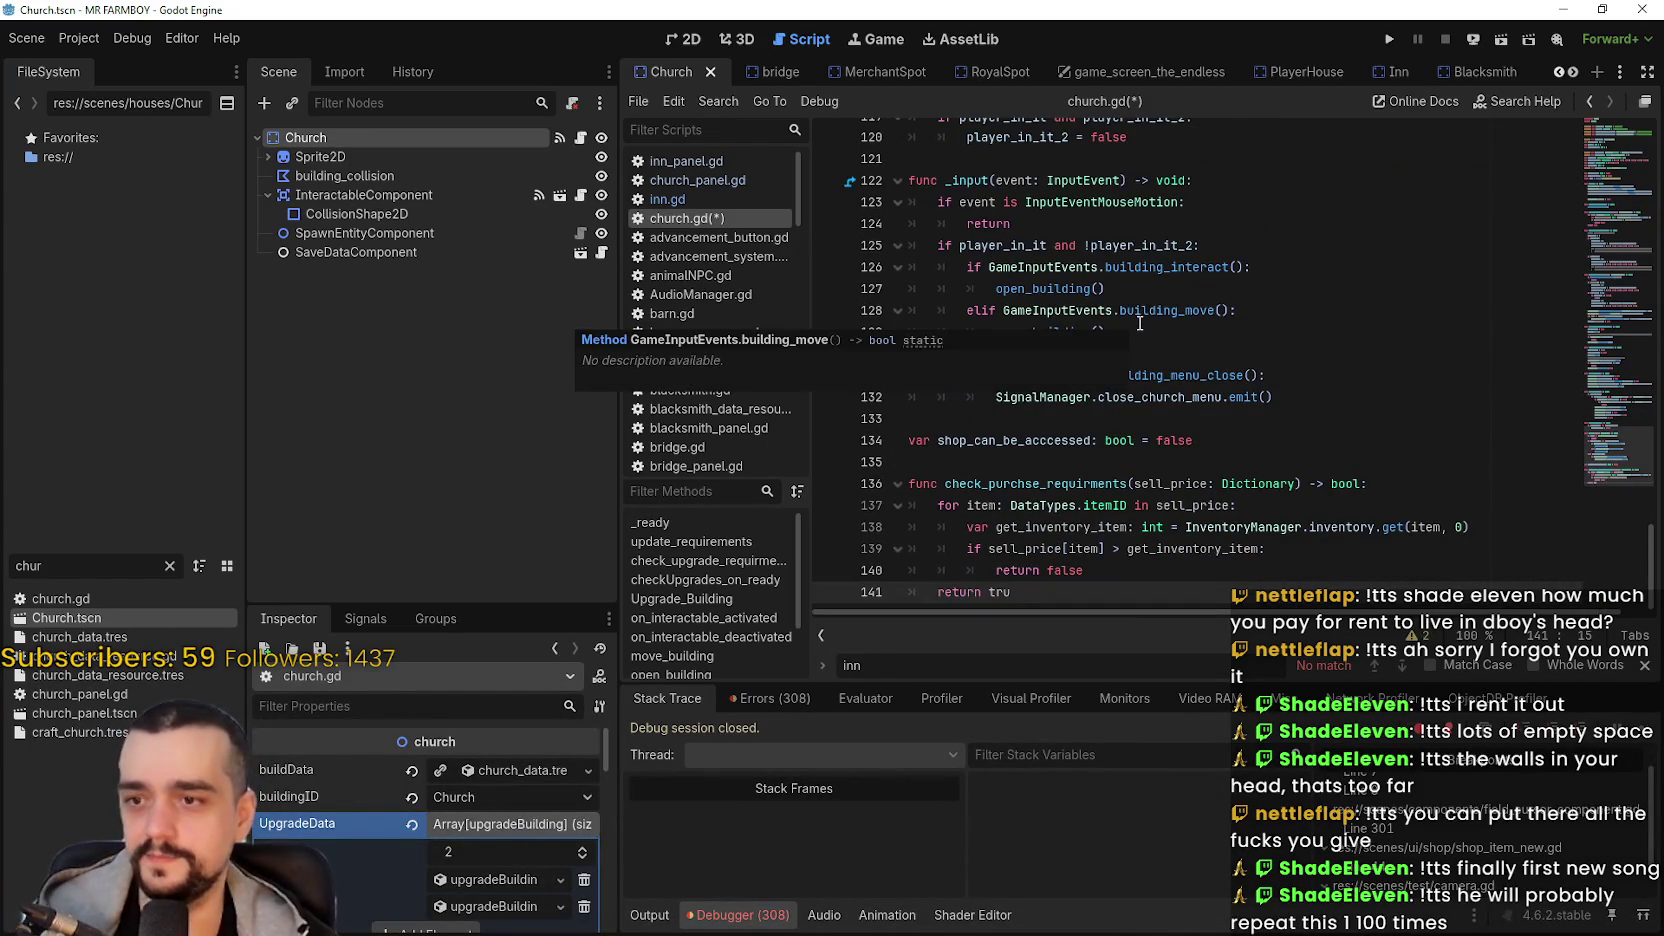
pyautogui.hotkey('ctrl', 'z')
pyautogui.hotkey('ctrl', 'z')
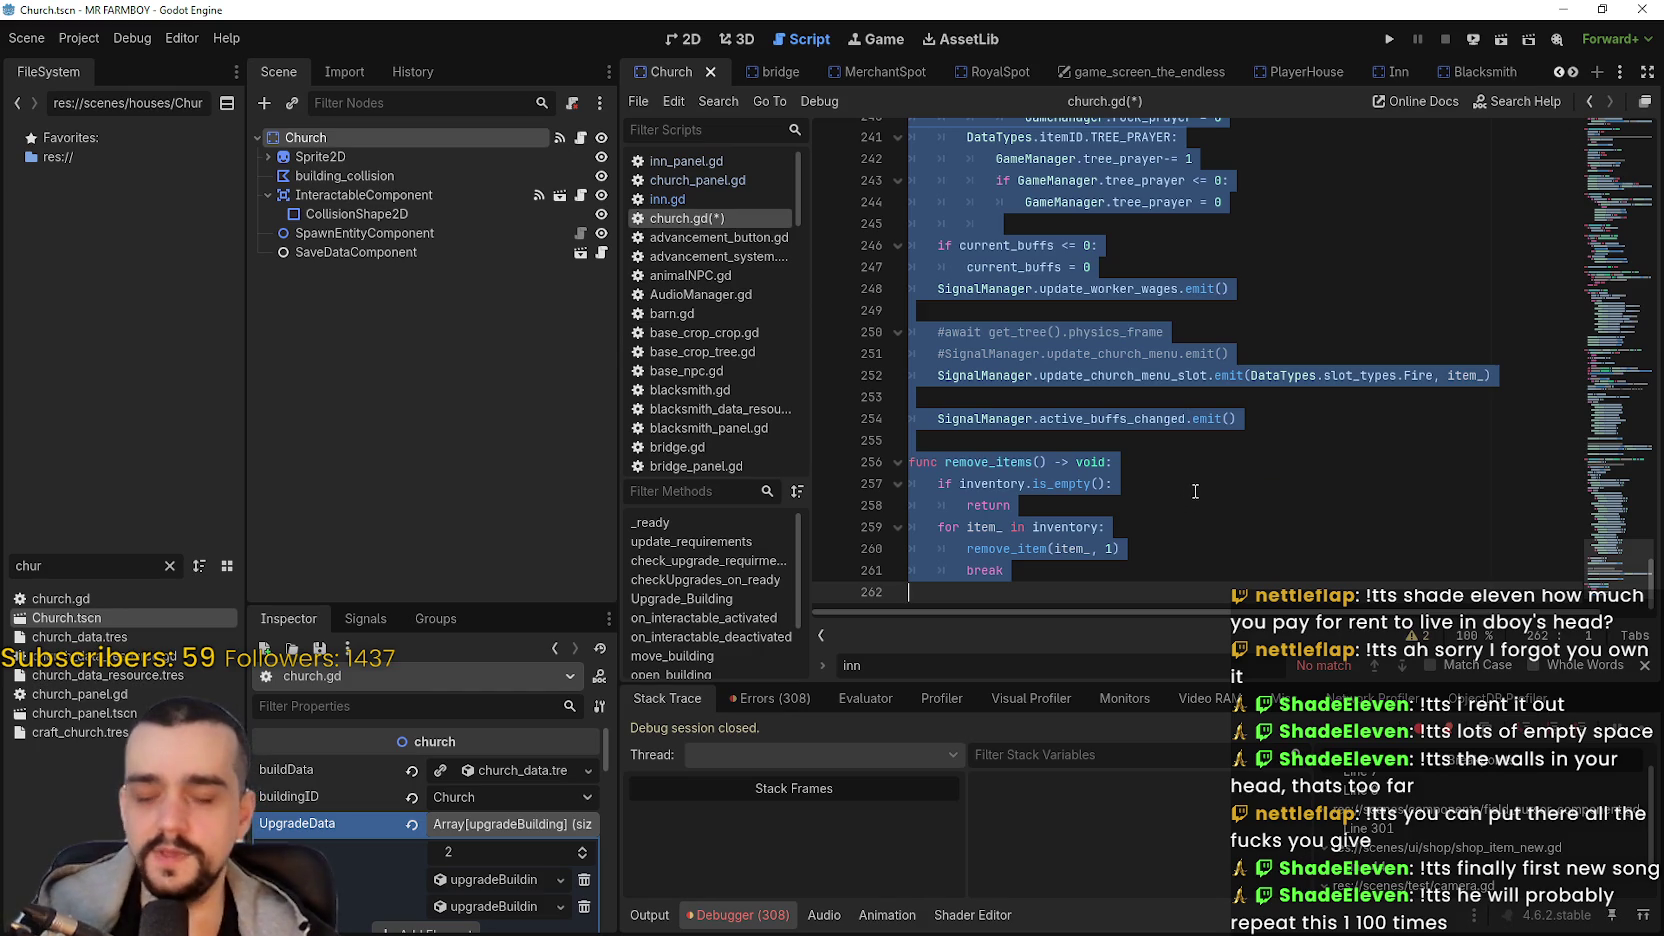
pyautogui.press('Delete')
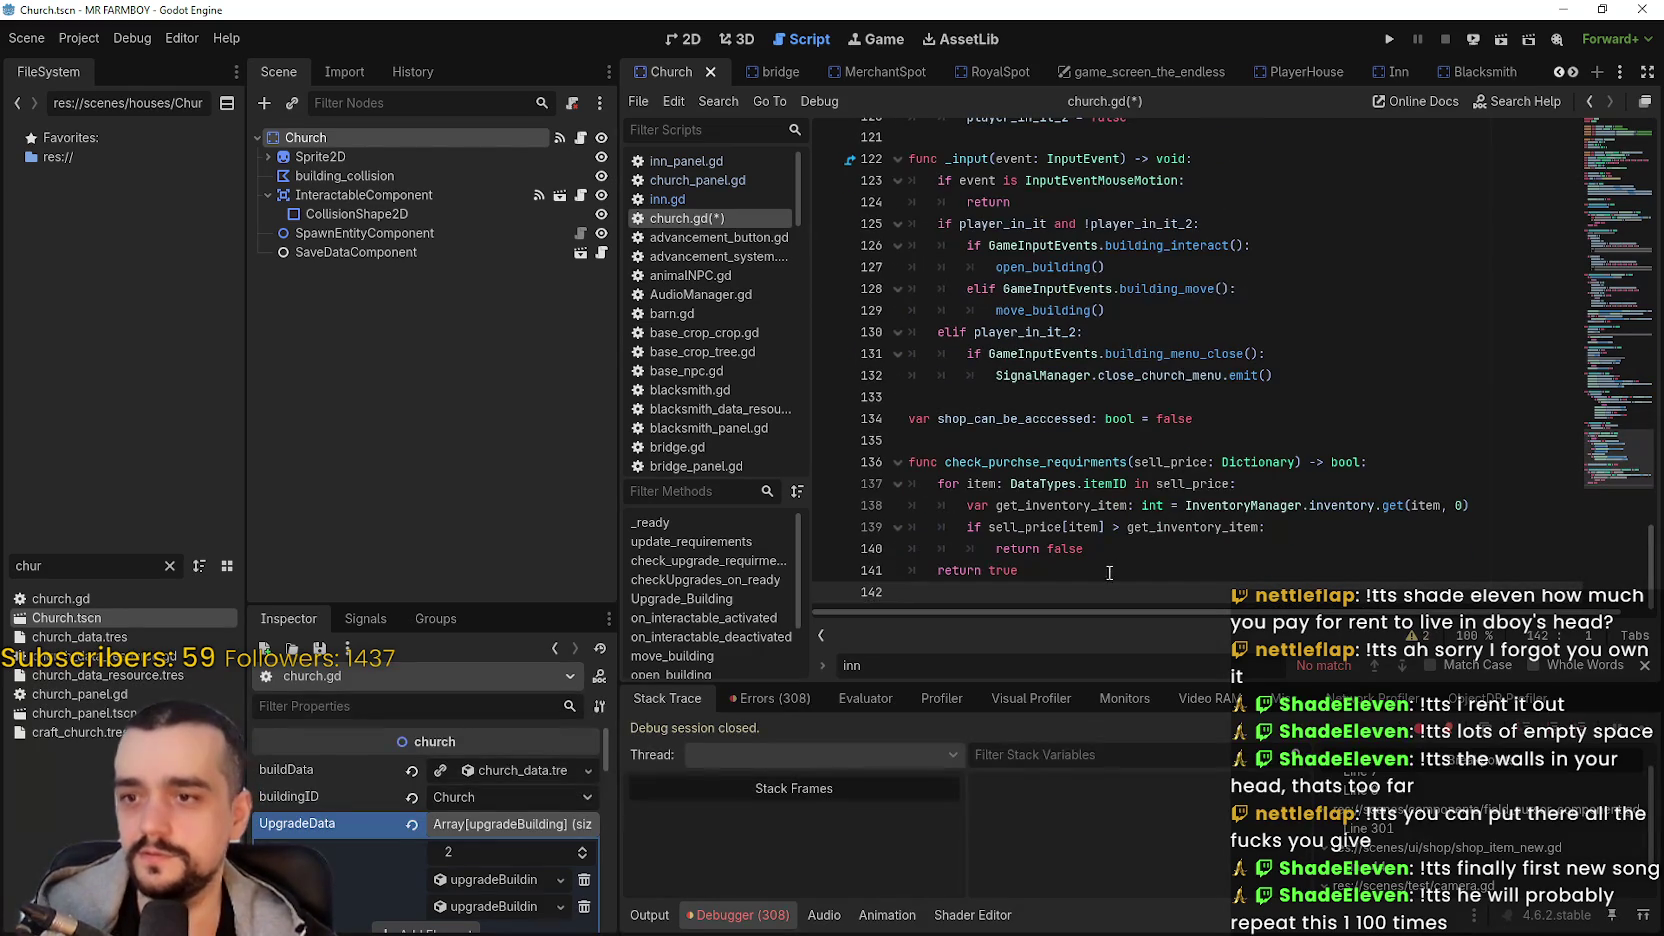
pyautogui.press('BackSpace')
pyautogui.scroll(4, 1135, 572)
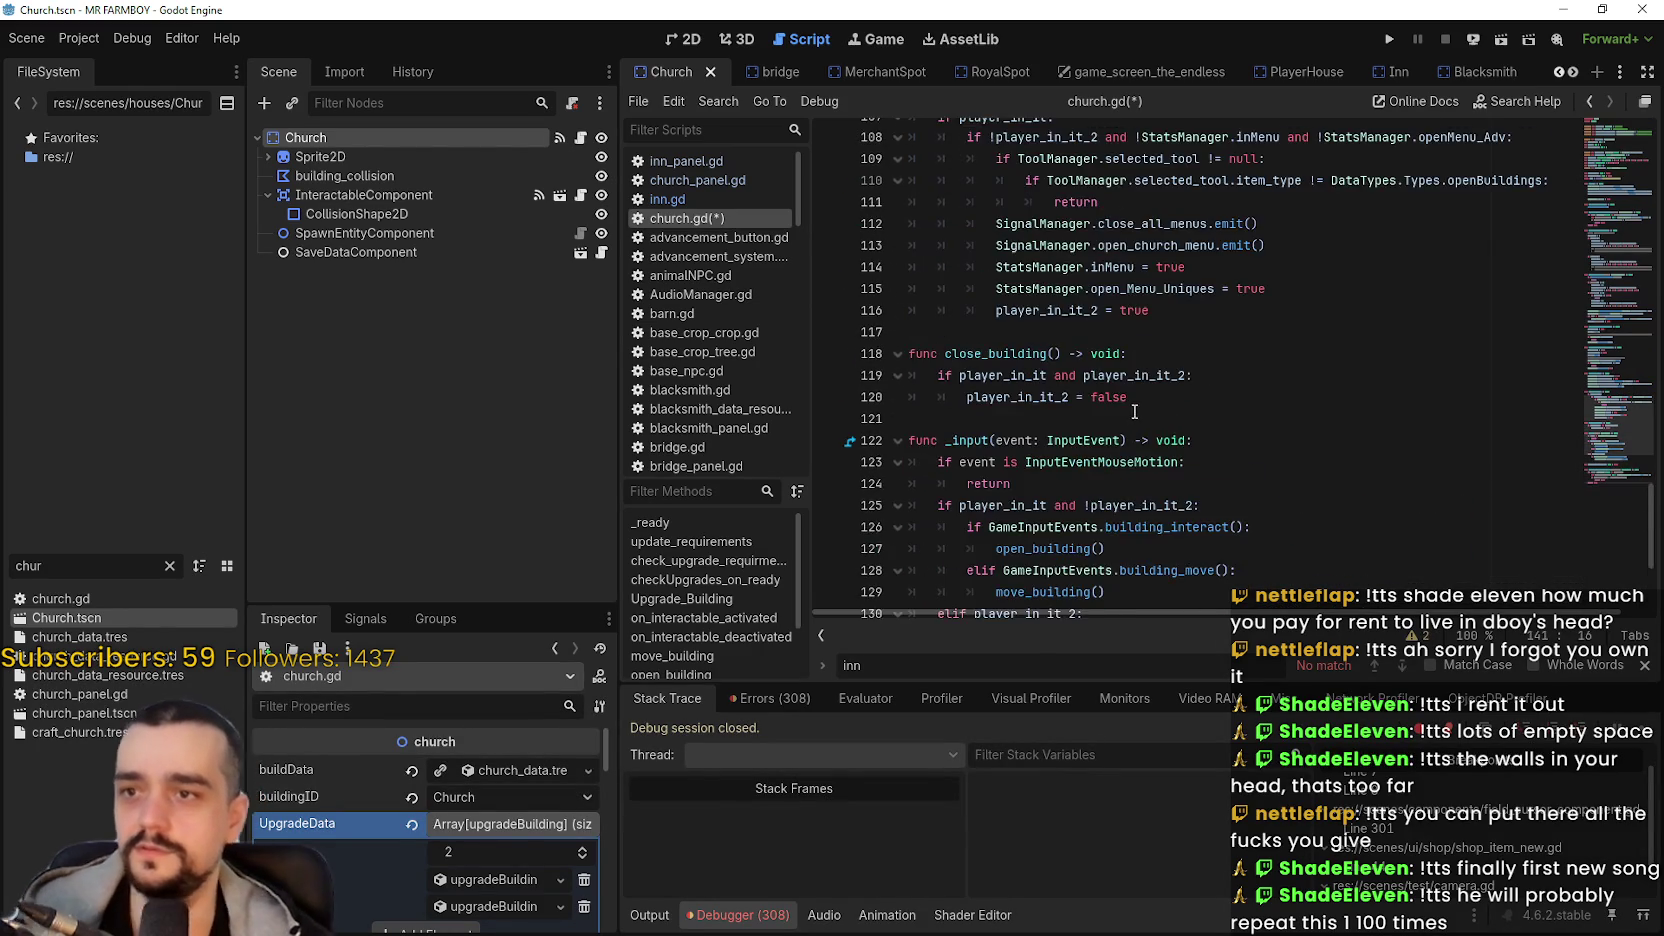
pyautogui.scroll(-3, 1135, 412)
pyautogui.hotkey('ctrl', 's')
# - Compare against inn.gd's active_buffs line, save church.gd again, and reopen church_panel.gd
pyautogui.scroll(18, 1174, 229)
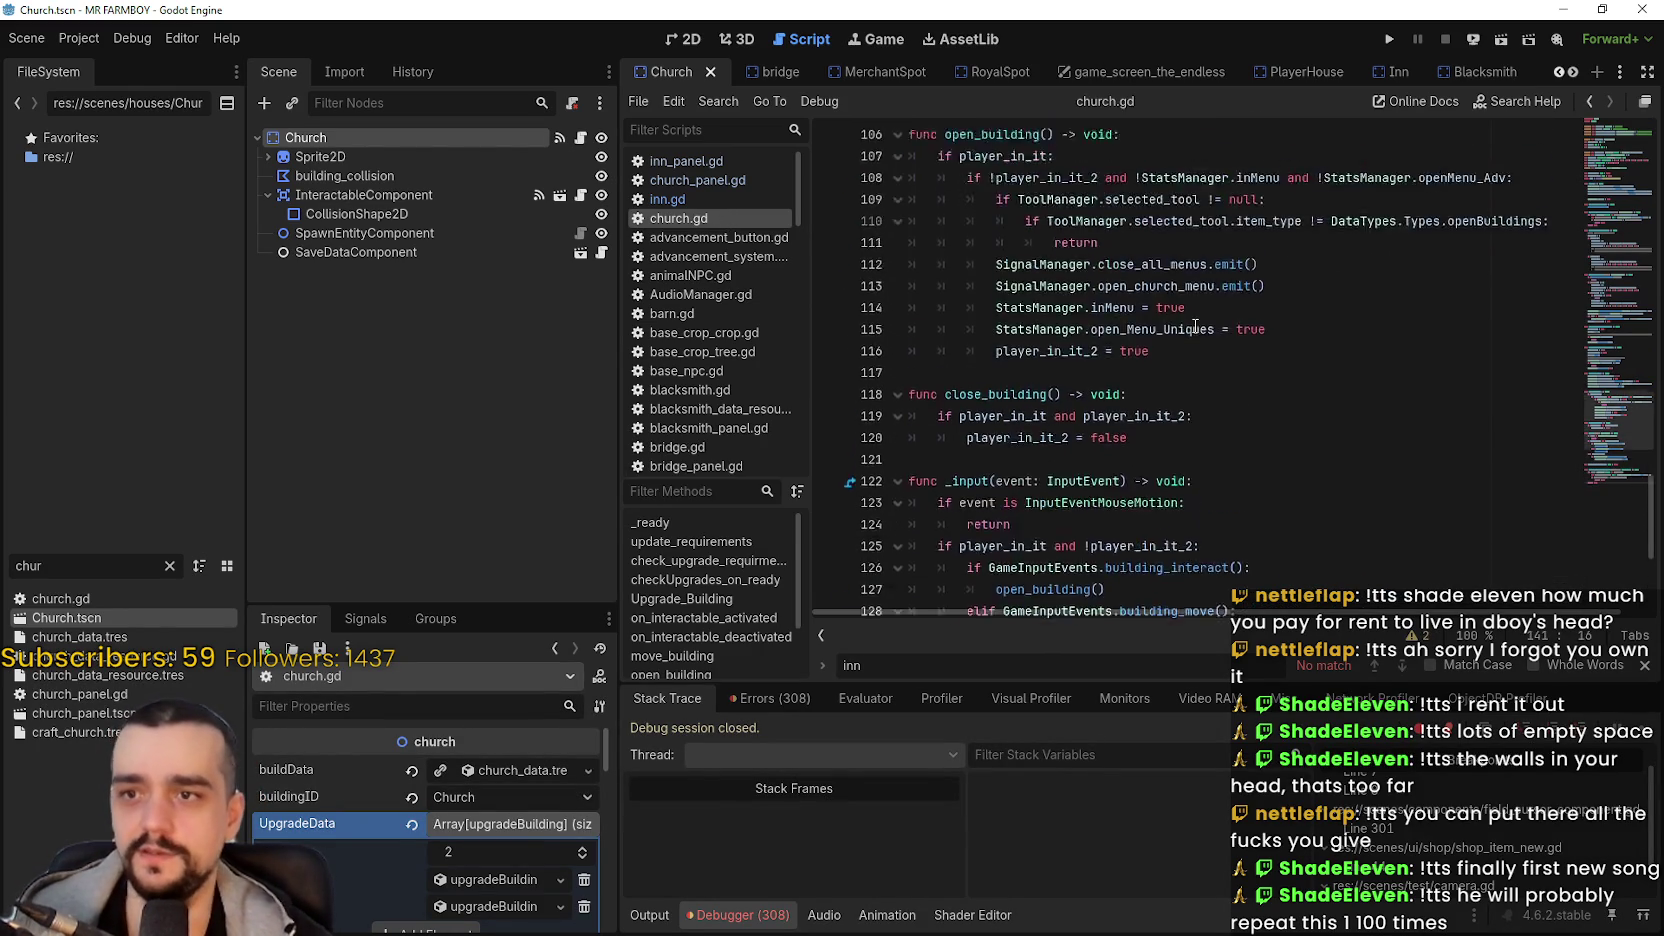
pyautogui.click(698, 198)
pyautogui.click(1015, 355)
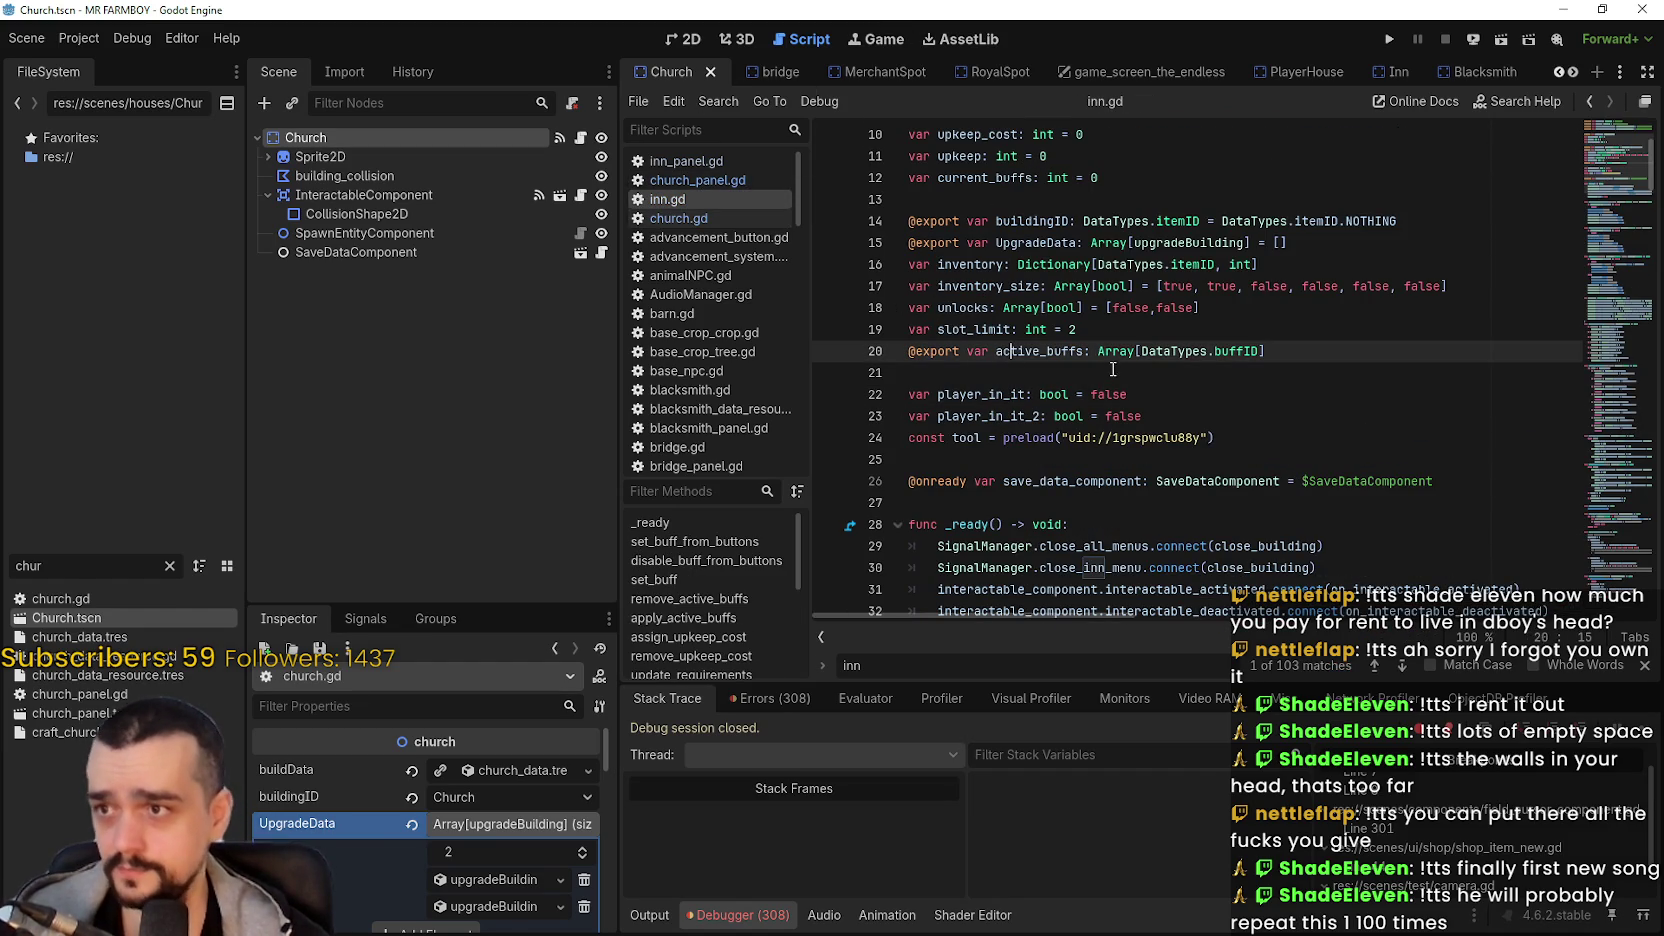
pyautogui.click(678, 218)
pyautogui.scroll(6, 1559, 290)
pyautogui.scroll(10, 1596, 166)
pyautogui.click(1218, 376)
pyautogui.hotkey('ctrl', 's')
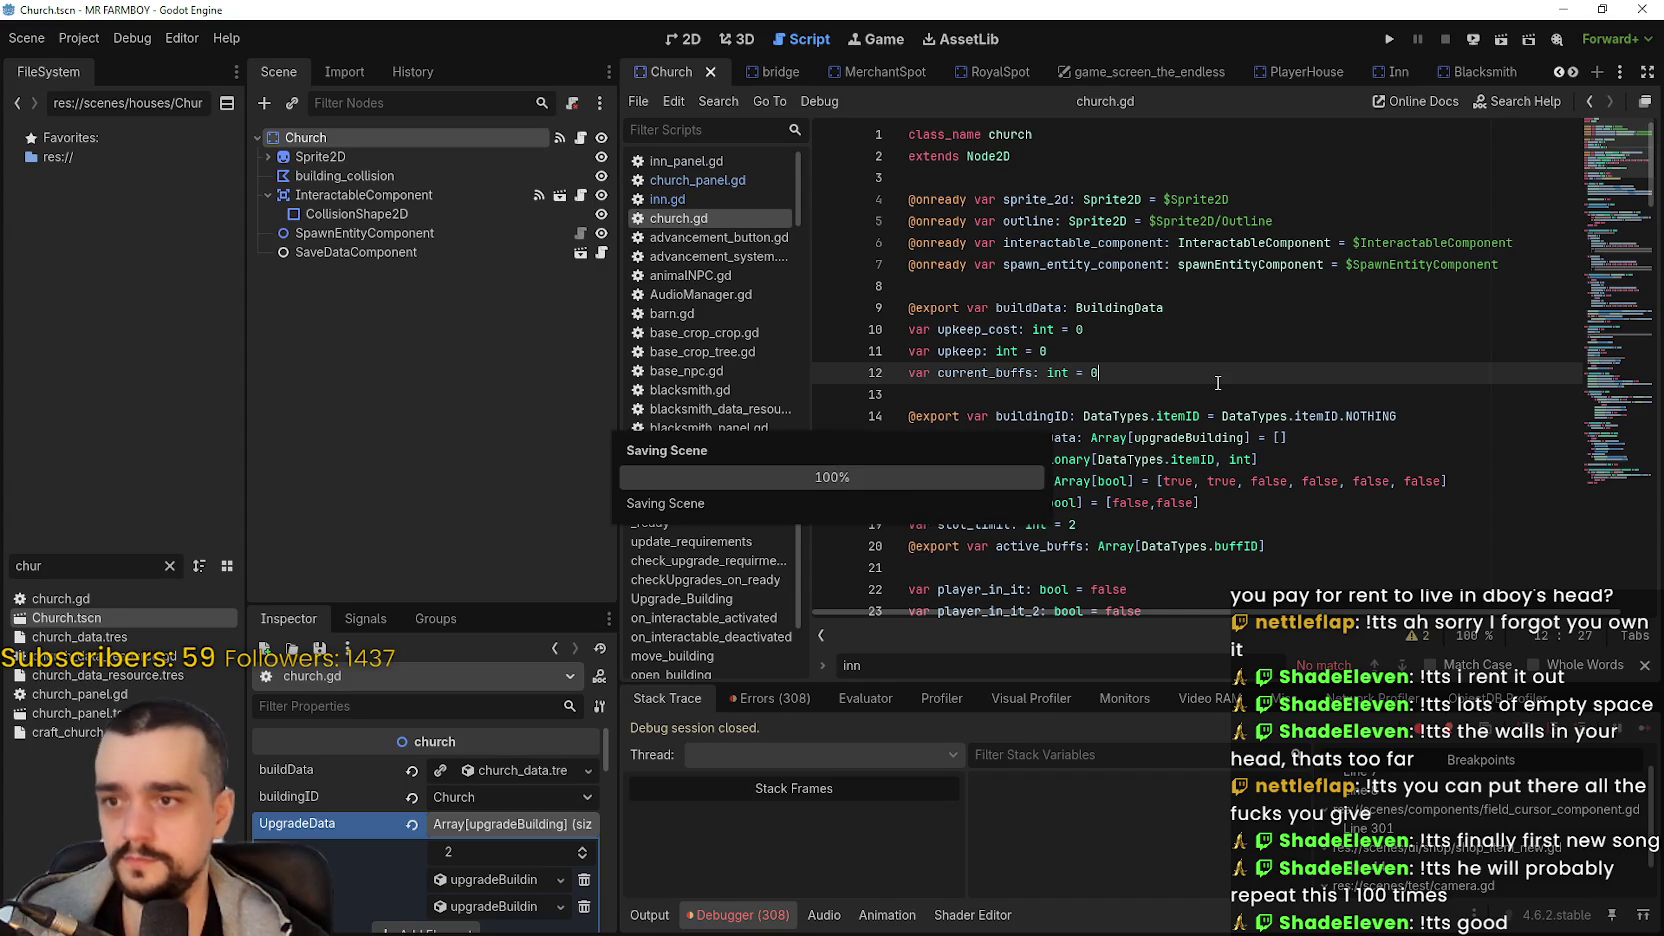
pyautogui.scroll(-1, 1150, 350)
pyautogui.click(729, 181)
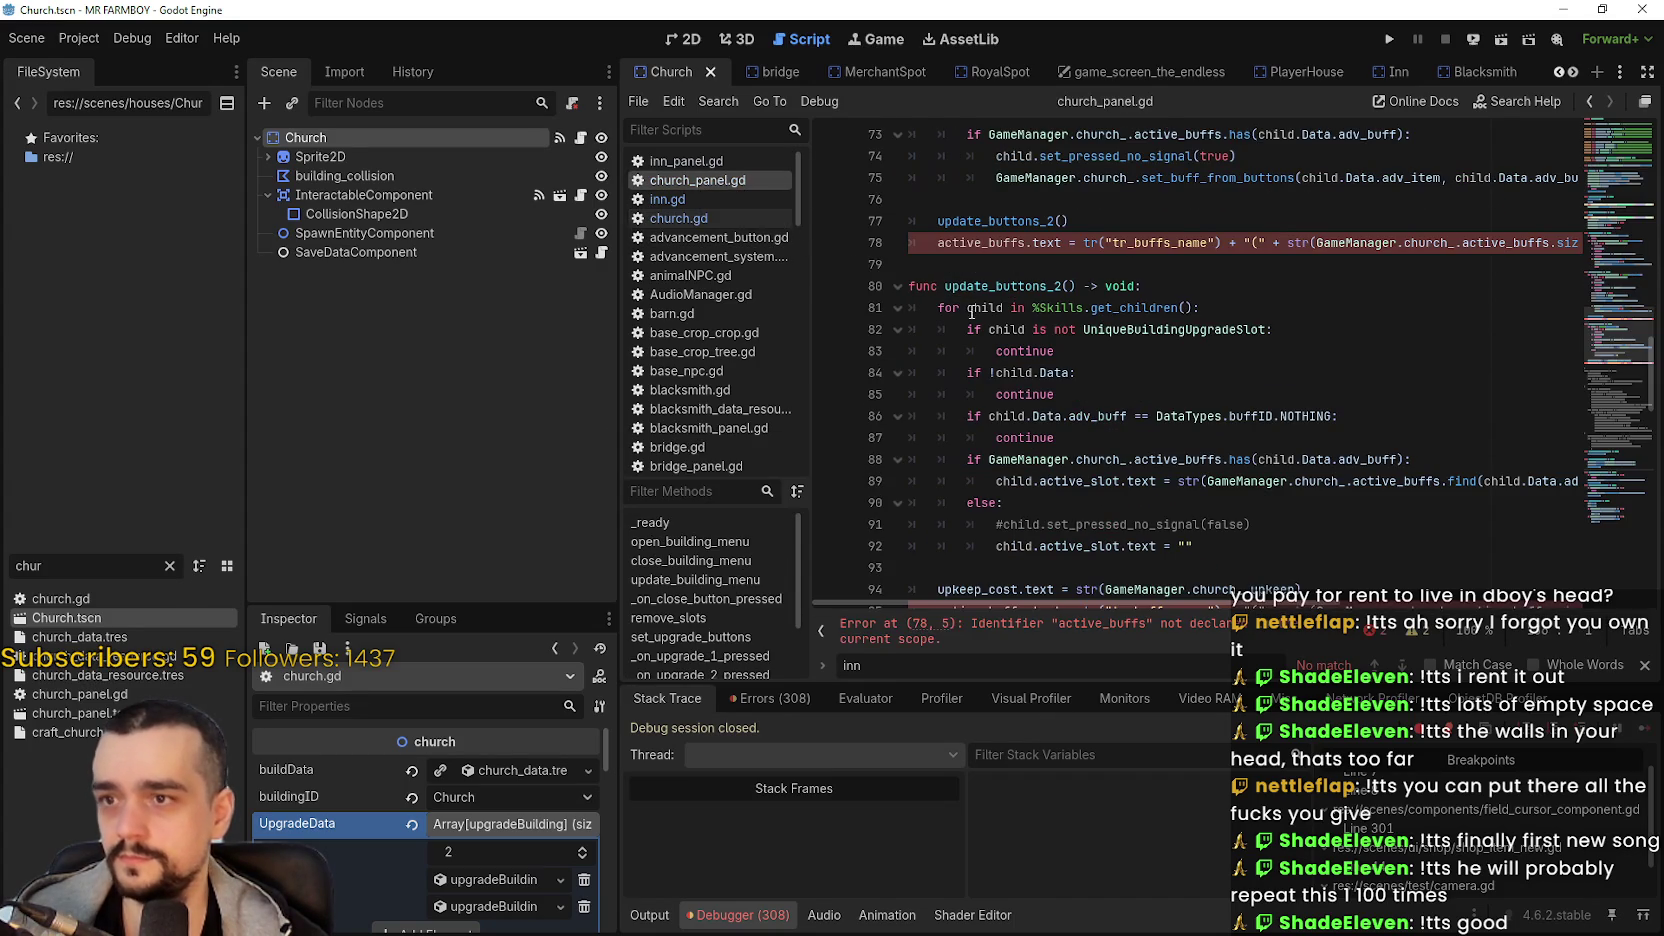
# - Inspect the undeclared active_buffs on line 78, then switch to the church_panel scene
pyautogui.click(854, 264)
pyautogui.moveTo(1299, 603); pyautogui.dragTo(1606, 572)
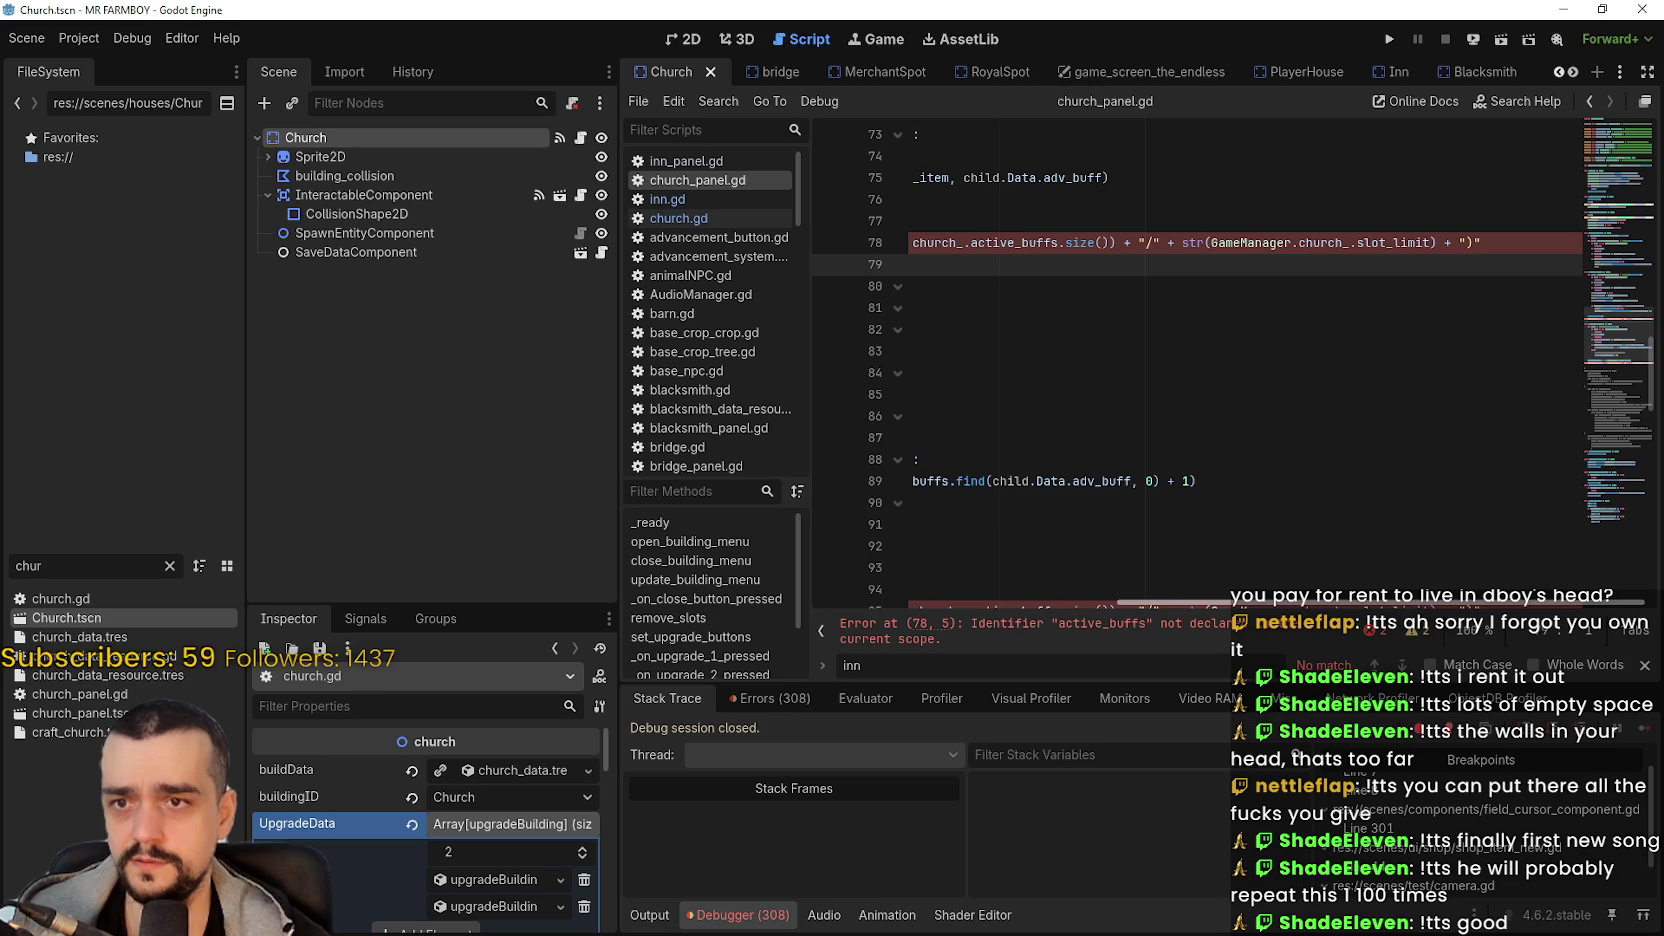
pyautogui.moveTo(1500, 590); pyautogui.dragTo(1190, 554)
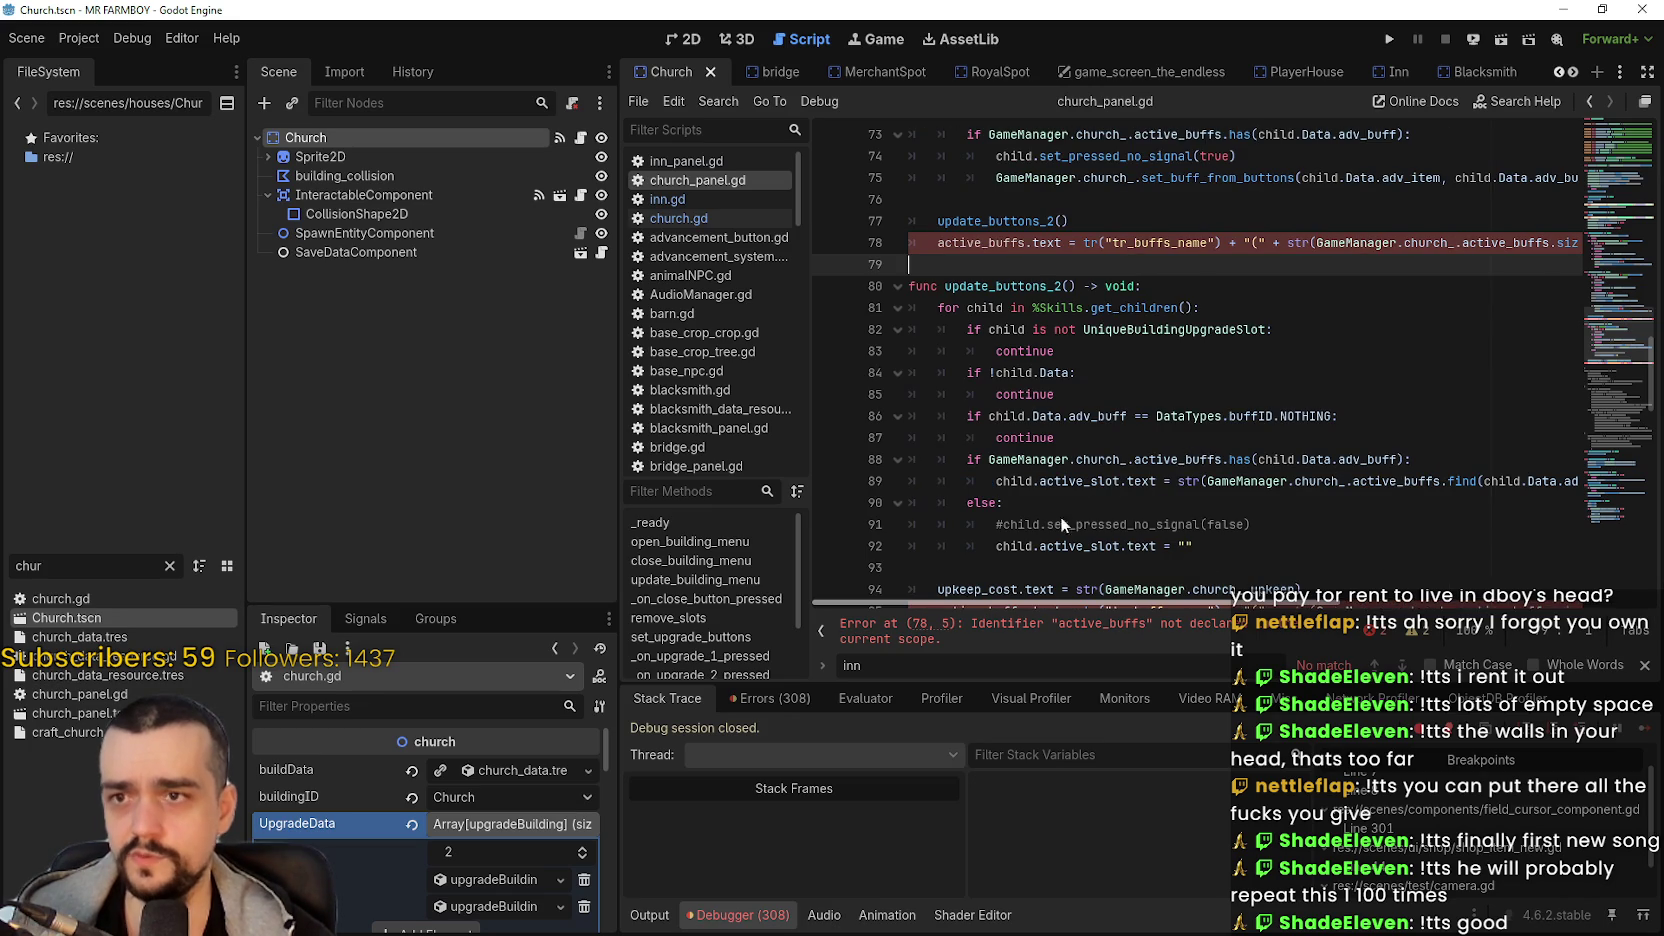
pyautogui.doubleClick(980, 244)
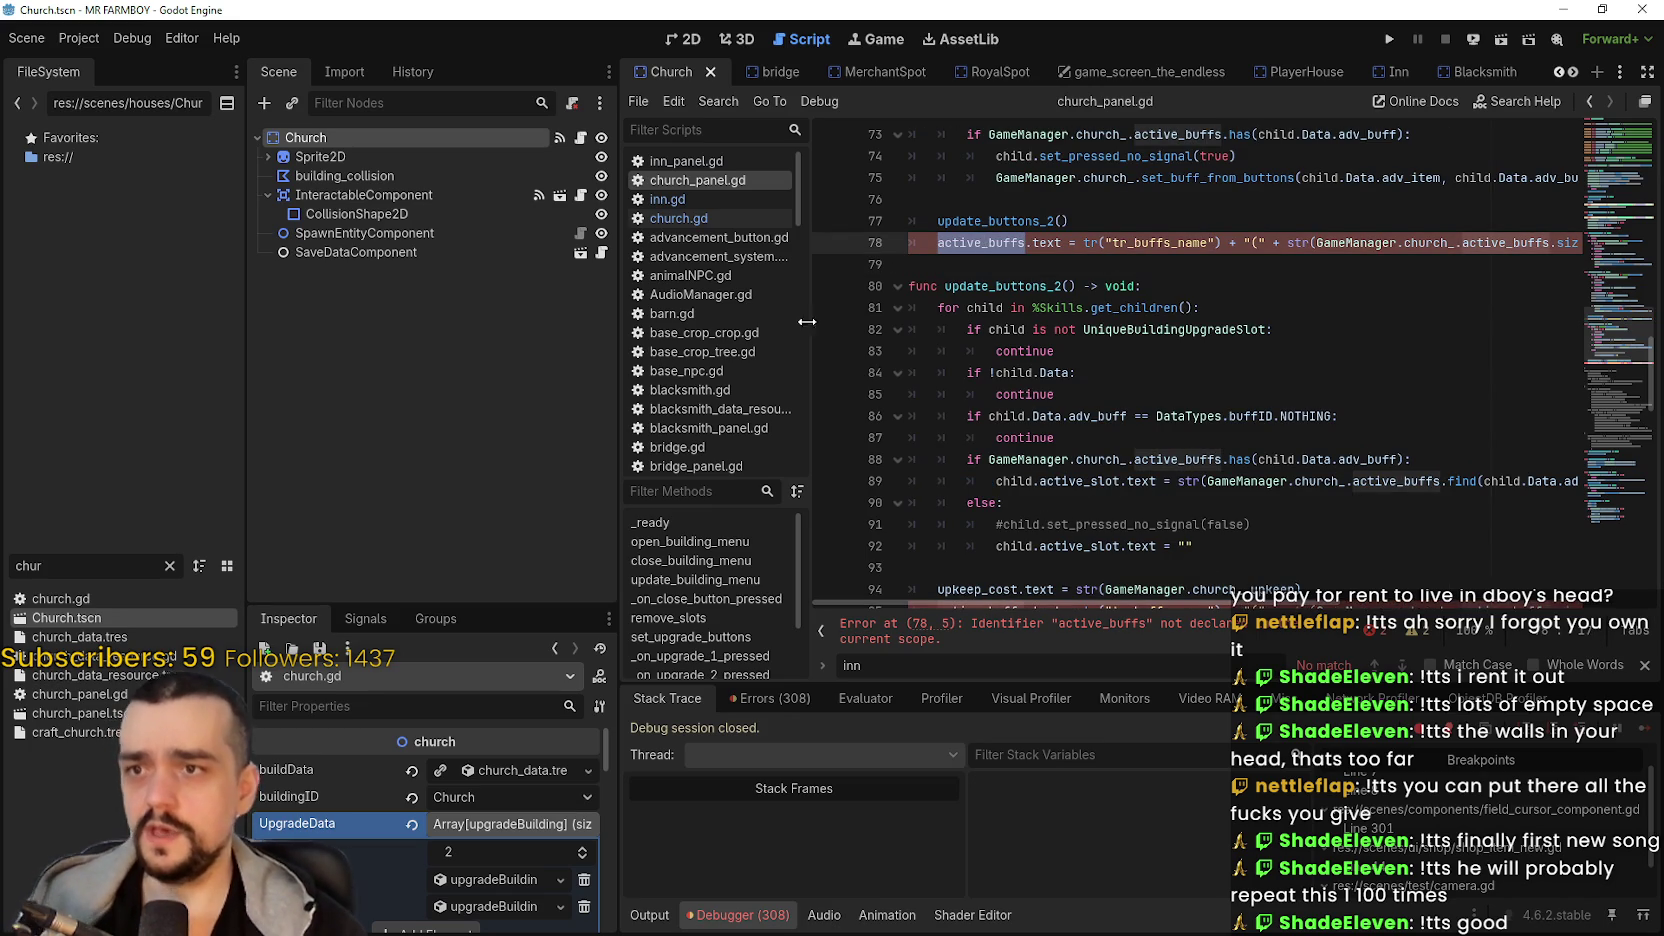
pyautogui.scroll(-10, 1572, 73)
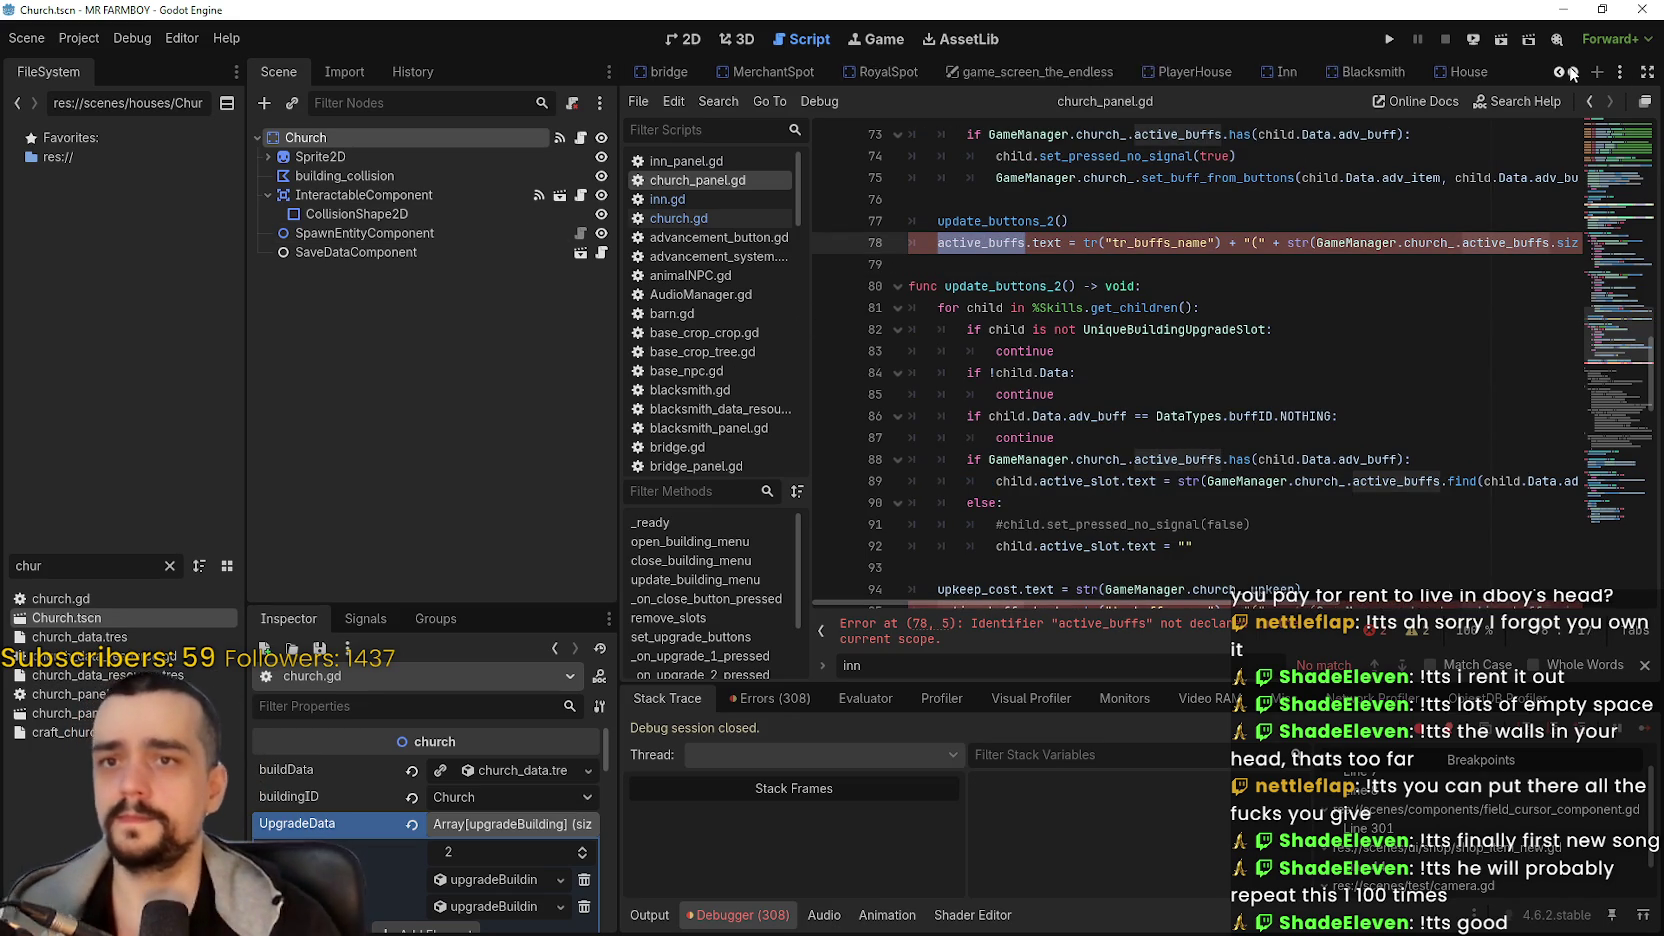
pyautogui.scroll(-4, 1570, 75)
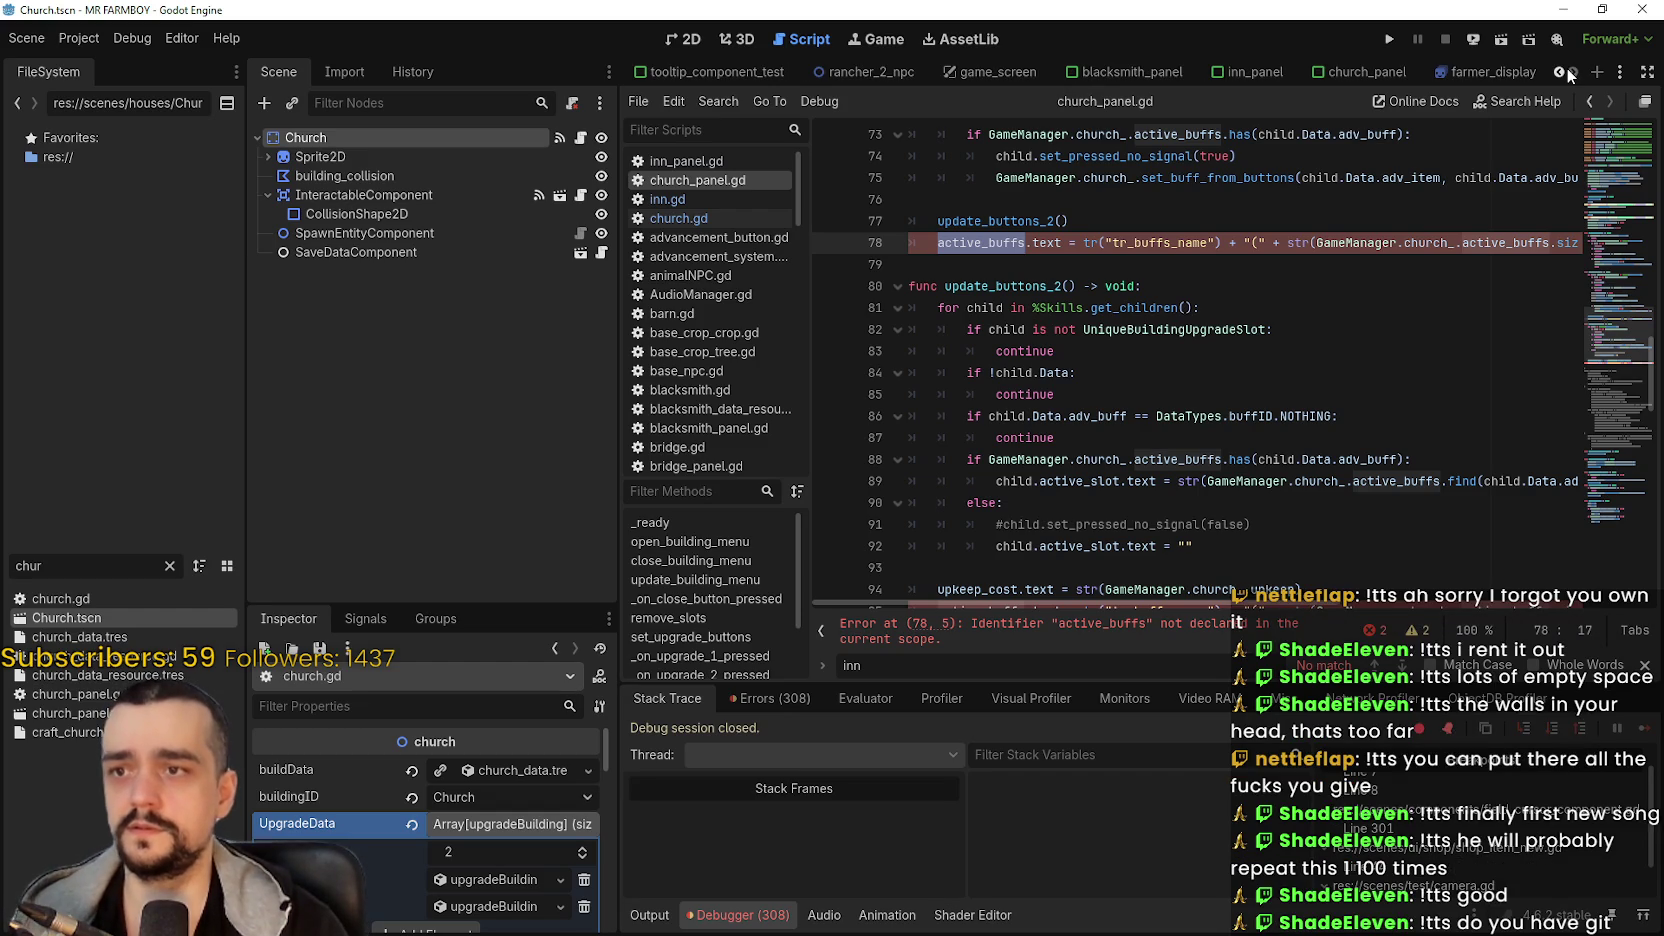
pyautogui.click(1367, 72)
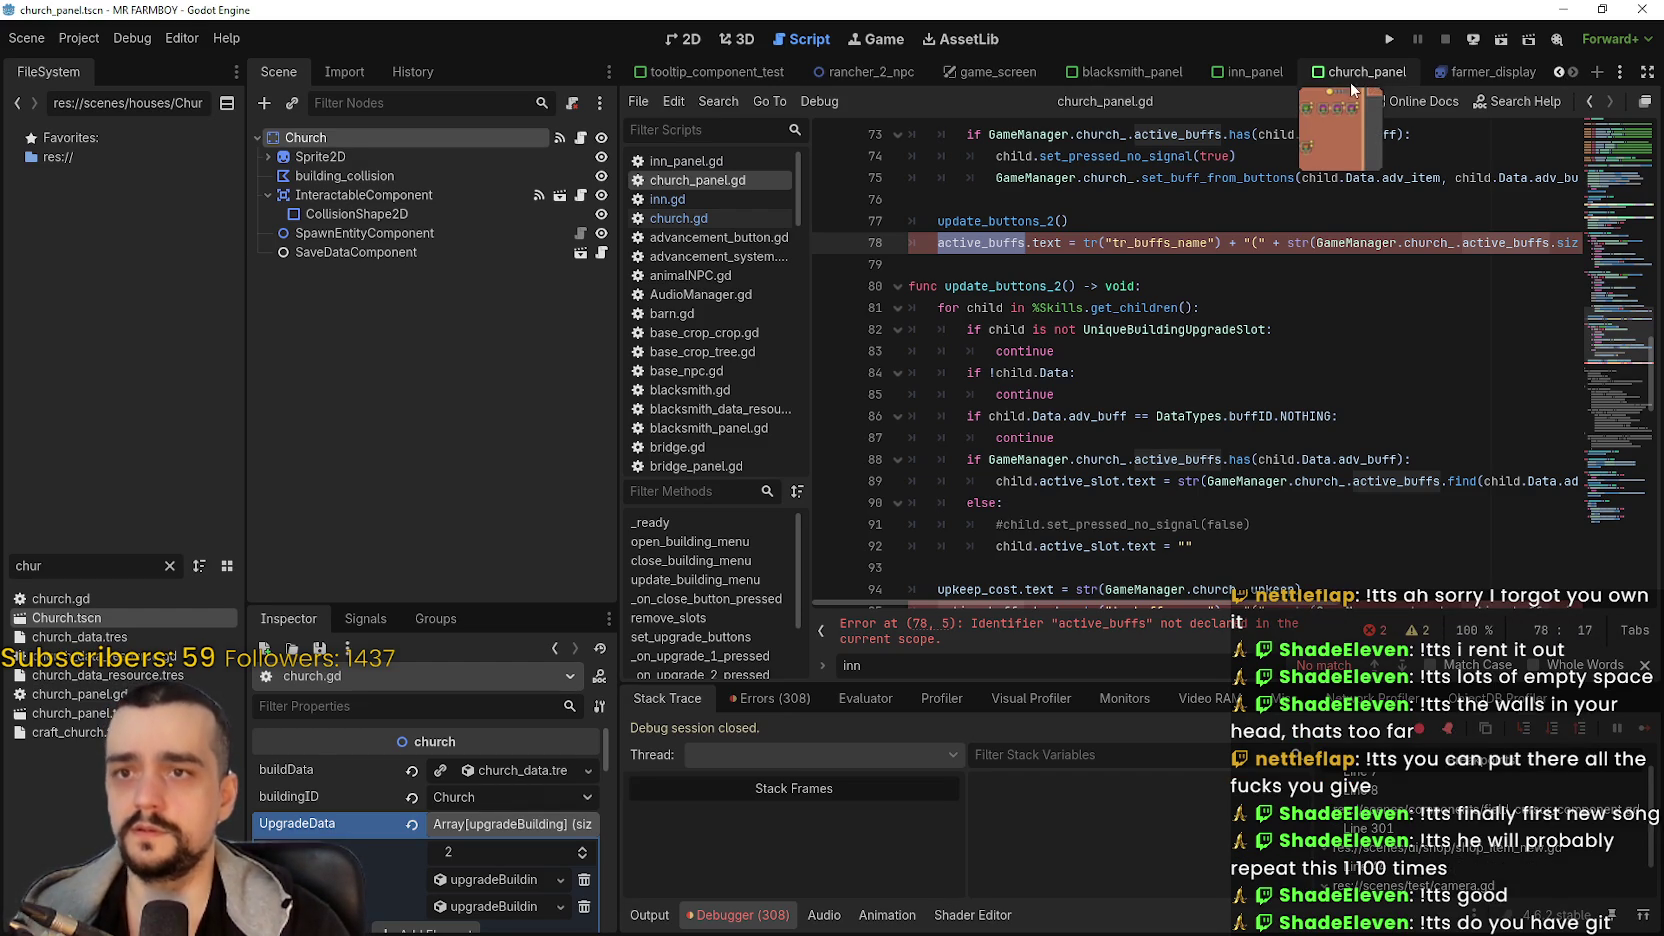
# - Delete the old declarations on lines 15–19 and the onready lines 3–8 in church_panel.gd
pyautogui.click(1615, 143)
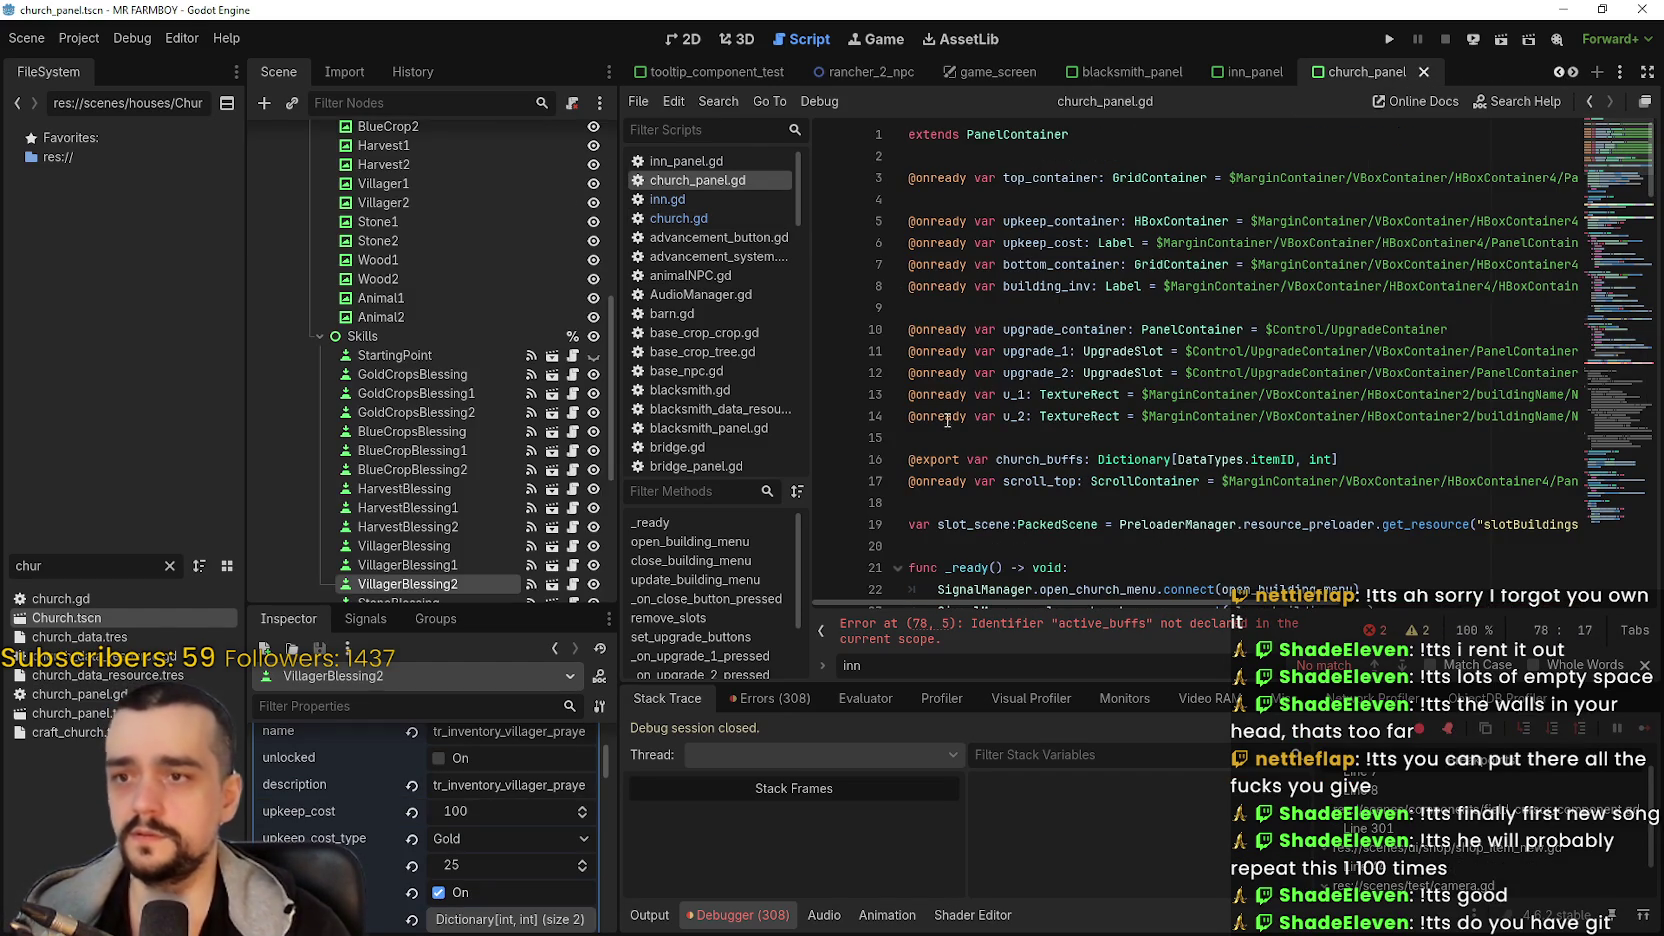
pyautogui.moveTo(1002, 505); pyautogui.dragTo(955, 460)
pyautogui.moveTo(1578, 524)
pyautogui.mouseDown()
pyautogui.moveTo(930, 480)
pyautogui.moveTo(906, 441)
pyautogui.mouseUp()
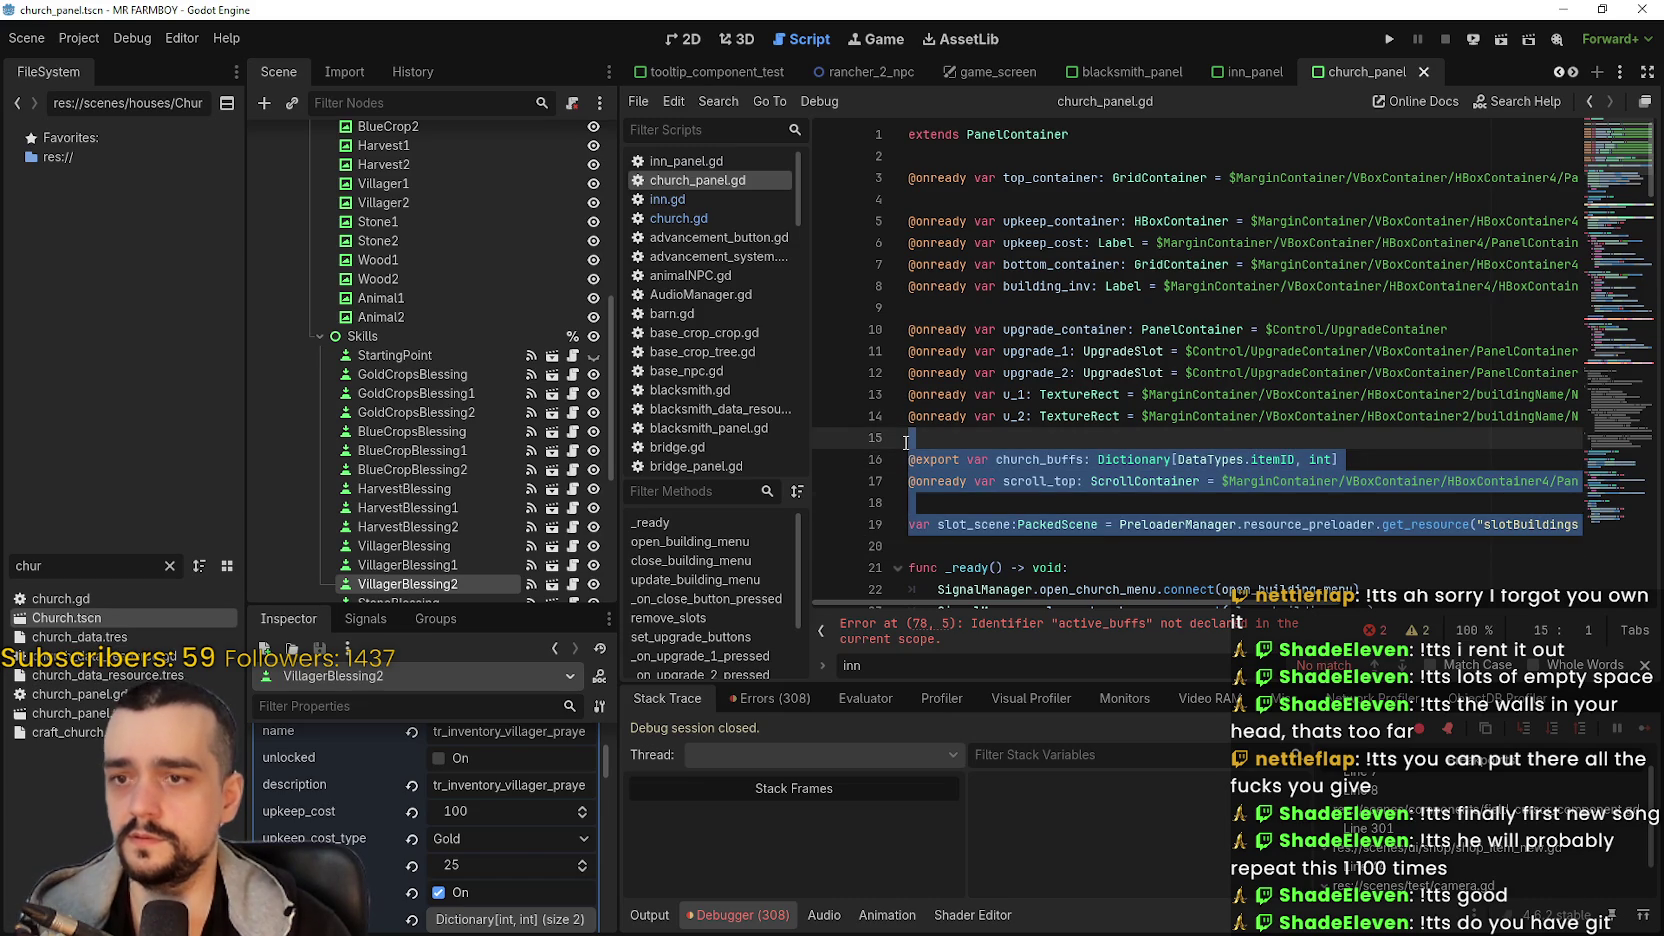
pyautogui.press('Delete')
pyautogui.moveTo(910, 305); pyautogui.dragTo(893, 179)
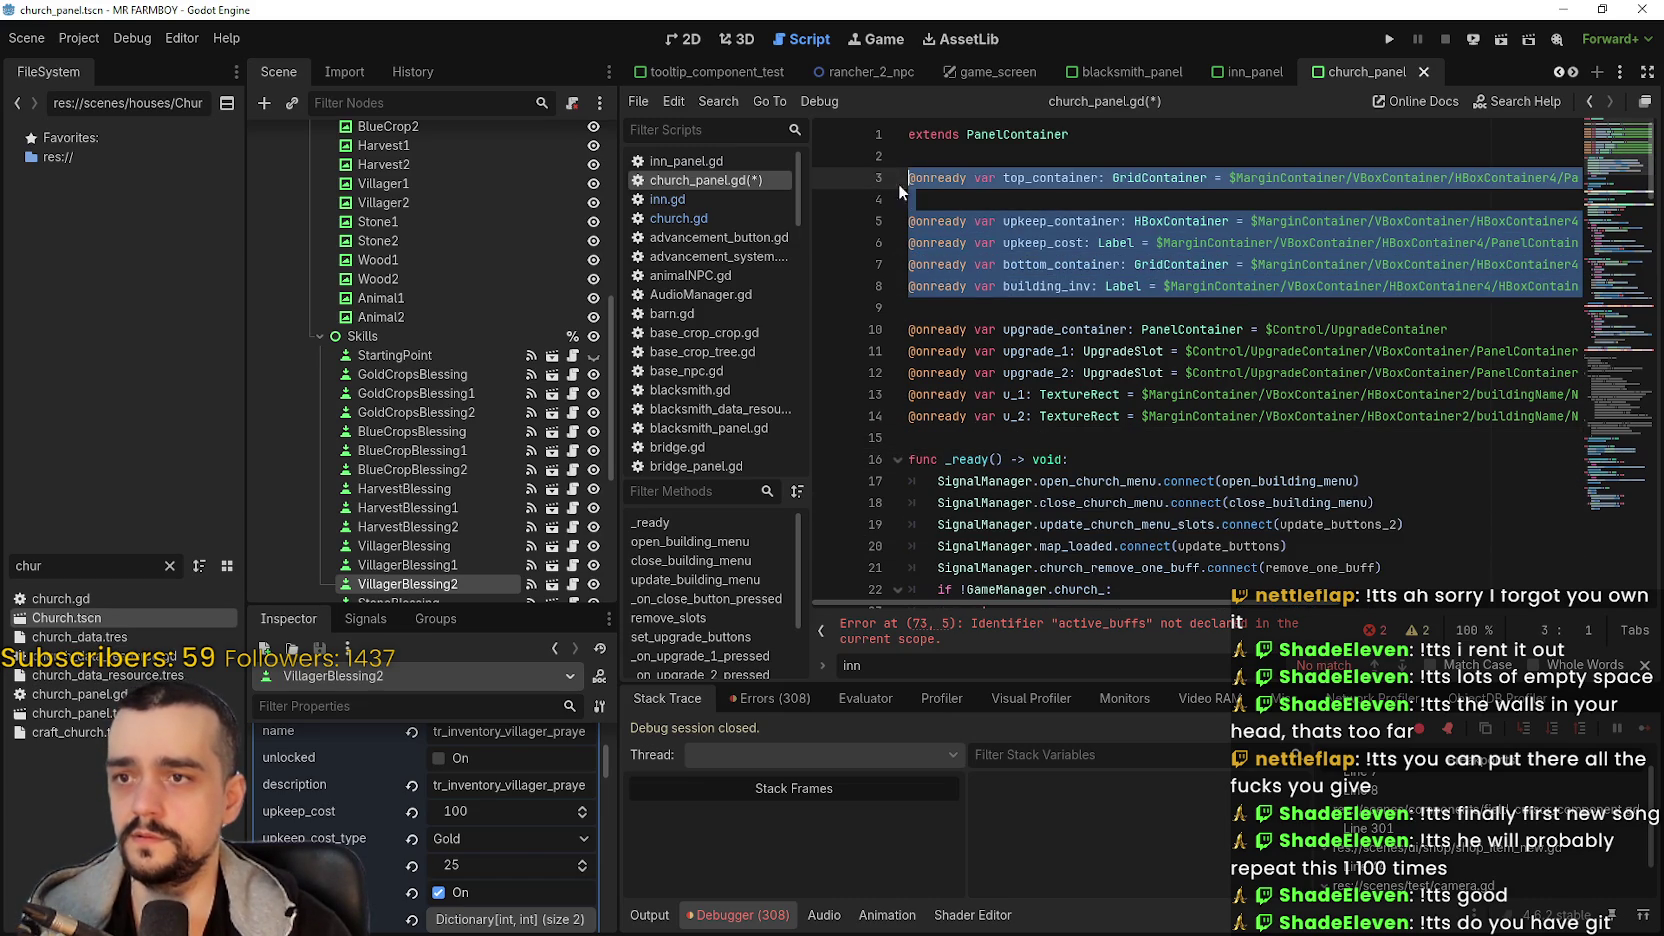
pyautogui.press('Delete')
pyautogui.press('BackSpace')
pyautogui.click(946, 284)
pyautogui.press('Return')
pyautogui.press('Return')
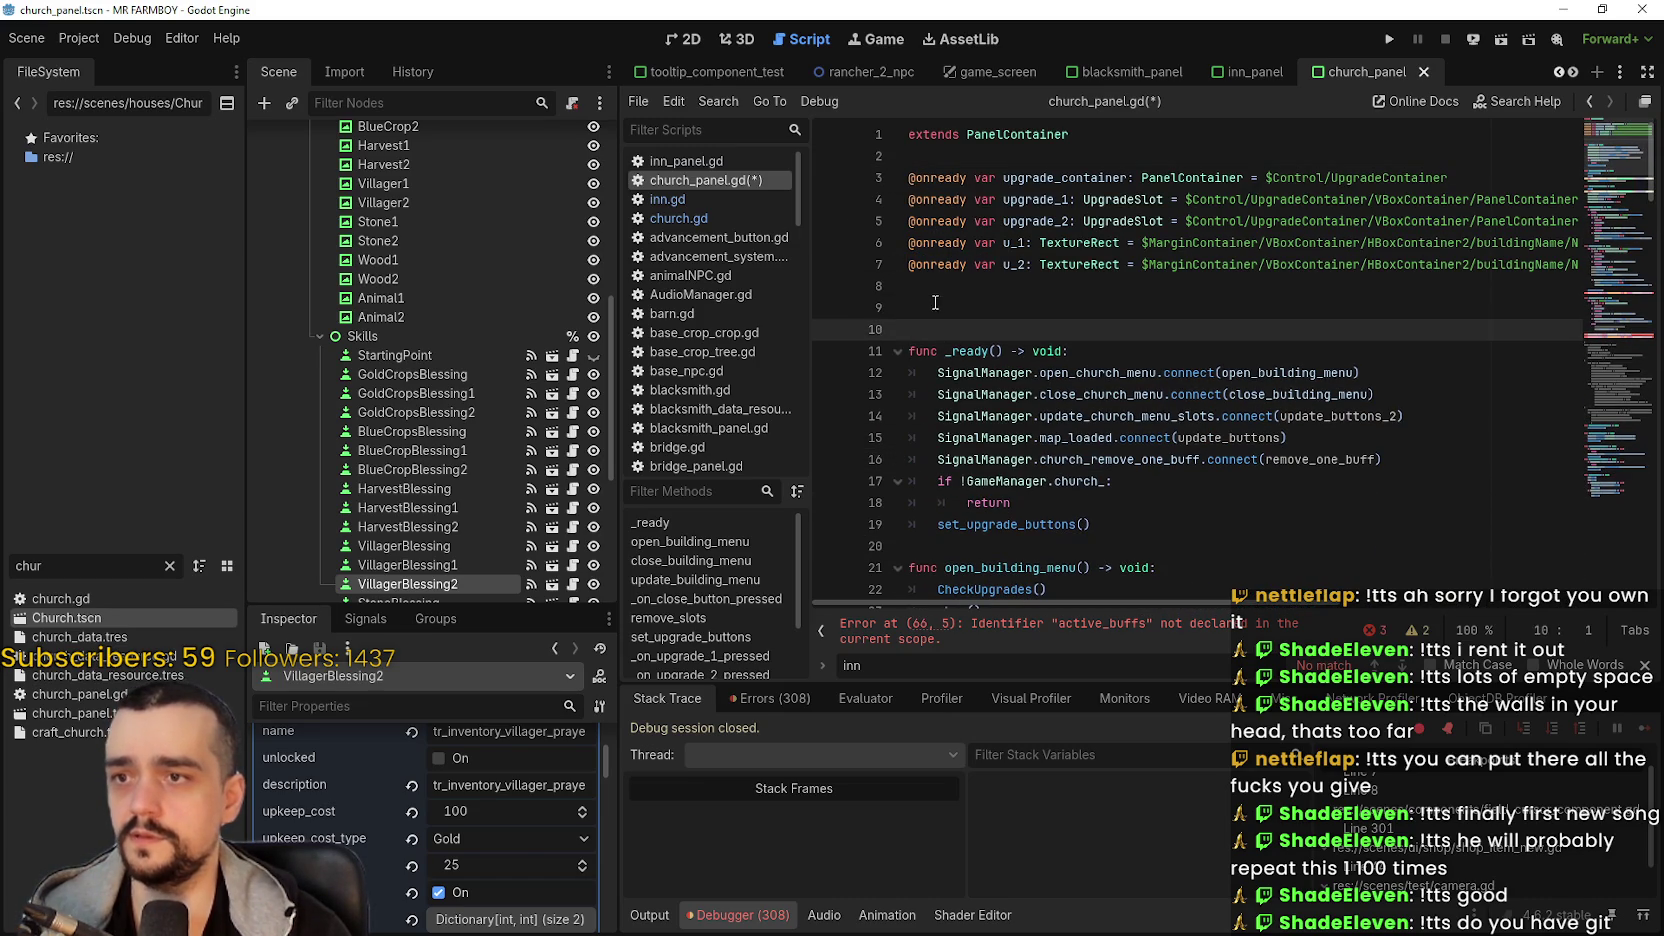
pyautogui.press('Up')
# - Add onready references to the UpkeepCost and ActiveBuffs labels, save, and switch to church.gd
pyautogui.scroll(5, 465, 430)
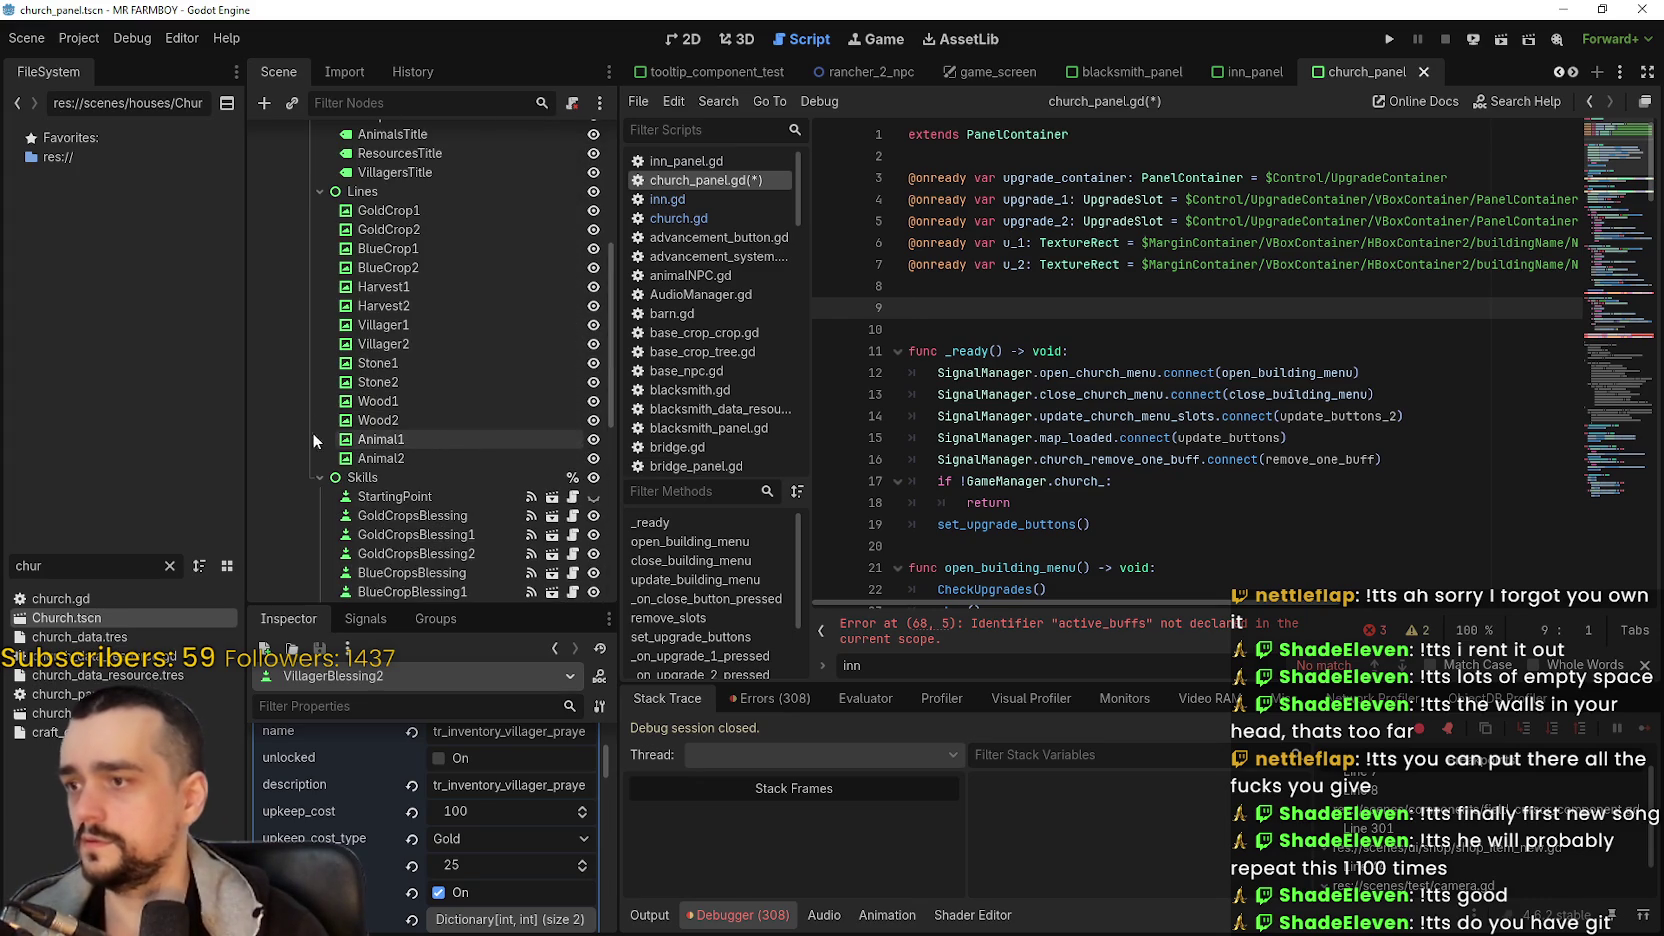
pyautogui.scroll(6, 363, 422)
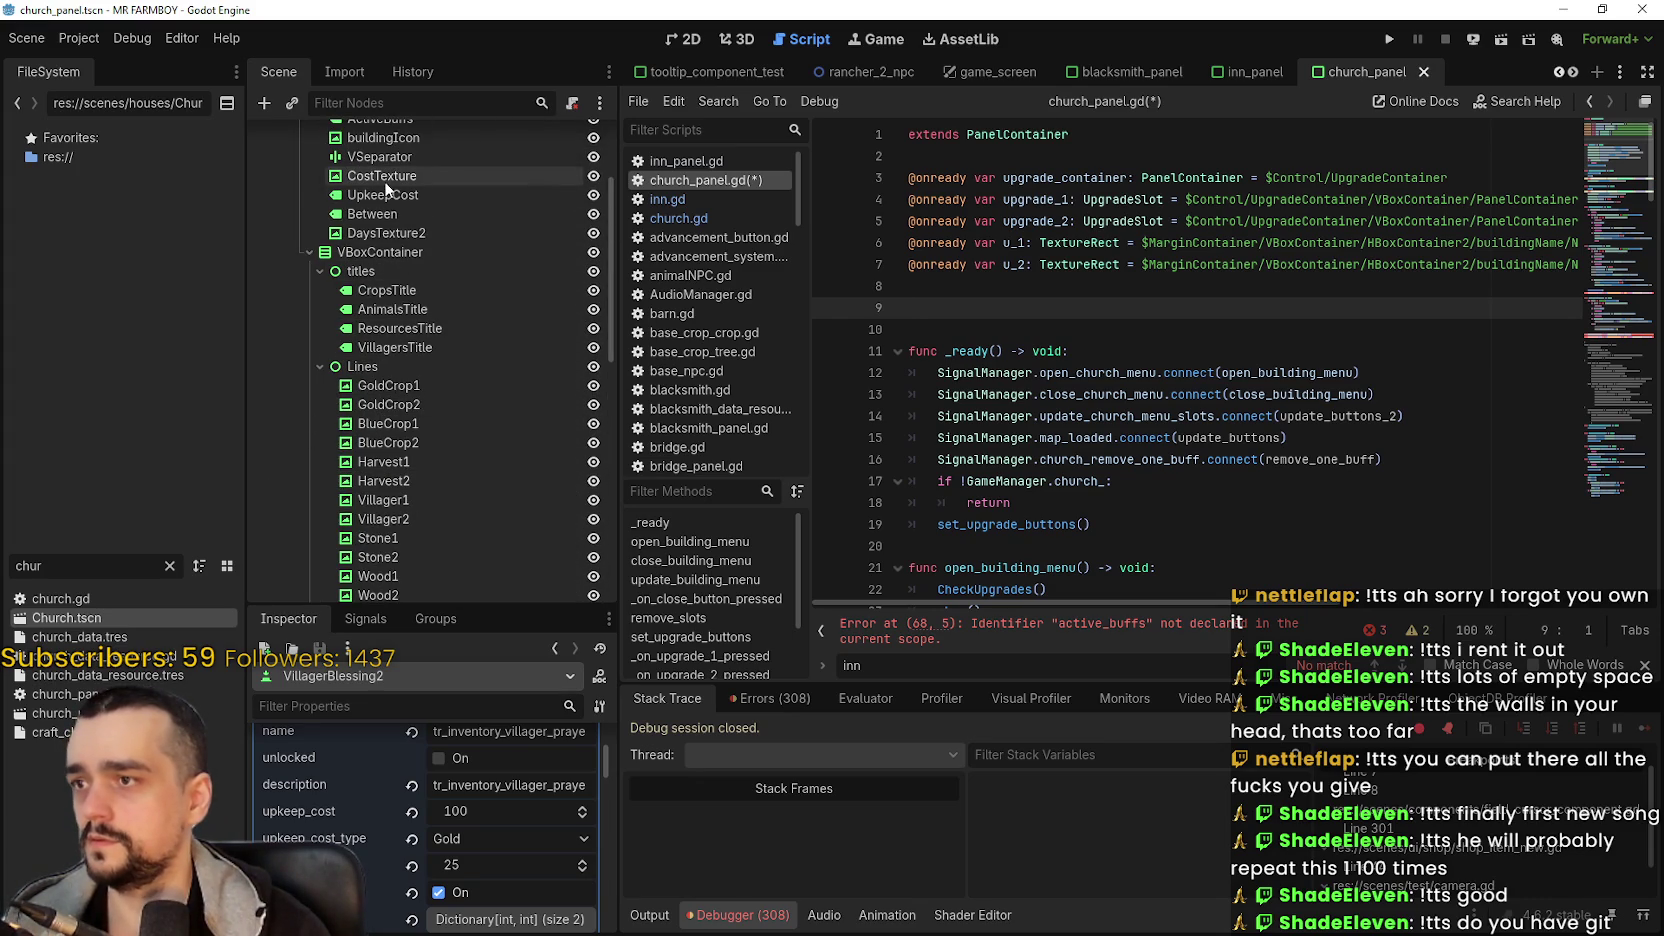
pyautogui.moveTo(376, 199)
pyautogui.mouseDown()
pyautogui.moveTo(1177, 416)
pyautogui.moveTo(1019, 320)
pyautogui.mouseUp()
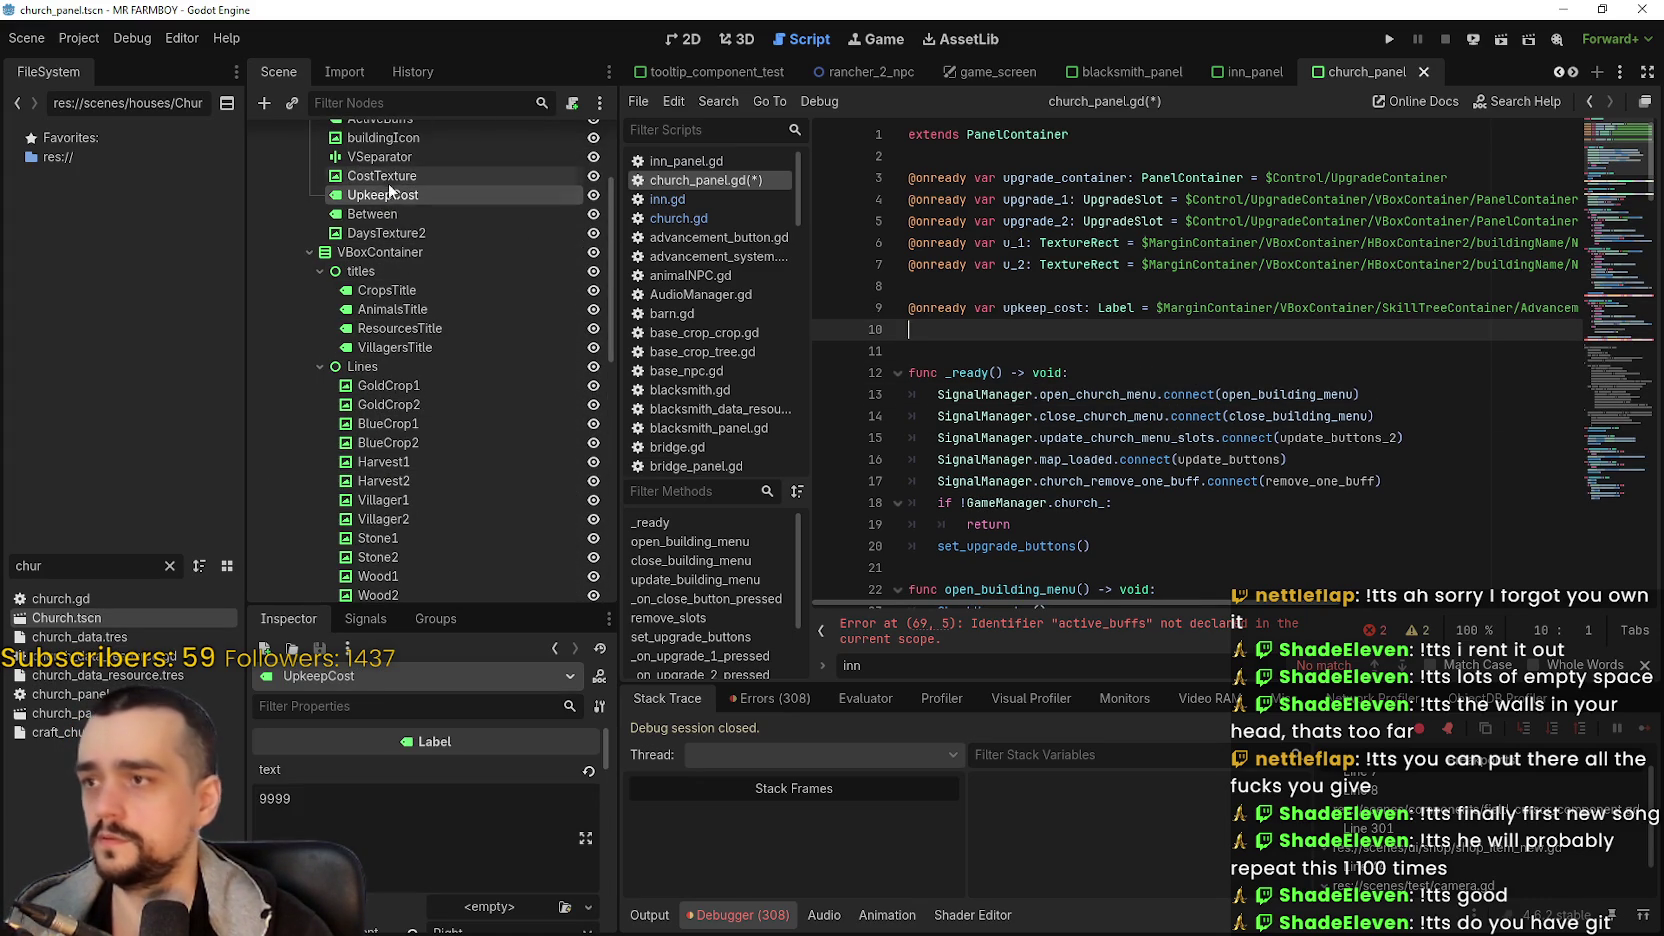
pyautogui.scroll(3, 392, 205)
pyautogui.moveTo(405, 245)
pyautogui.mouseDown()
pyautogui.moveTo(760, 390)
pyautogui.moveTo(1002, 352)
pyautogui.mouseUp()
pyautogui.hotkey('ctrl', 's')
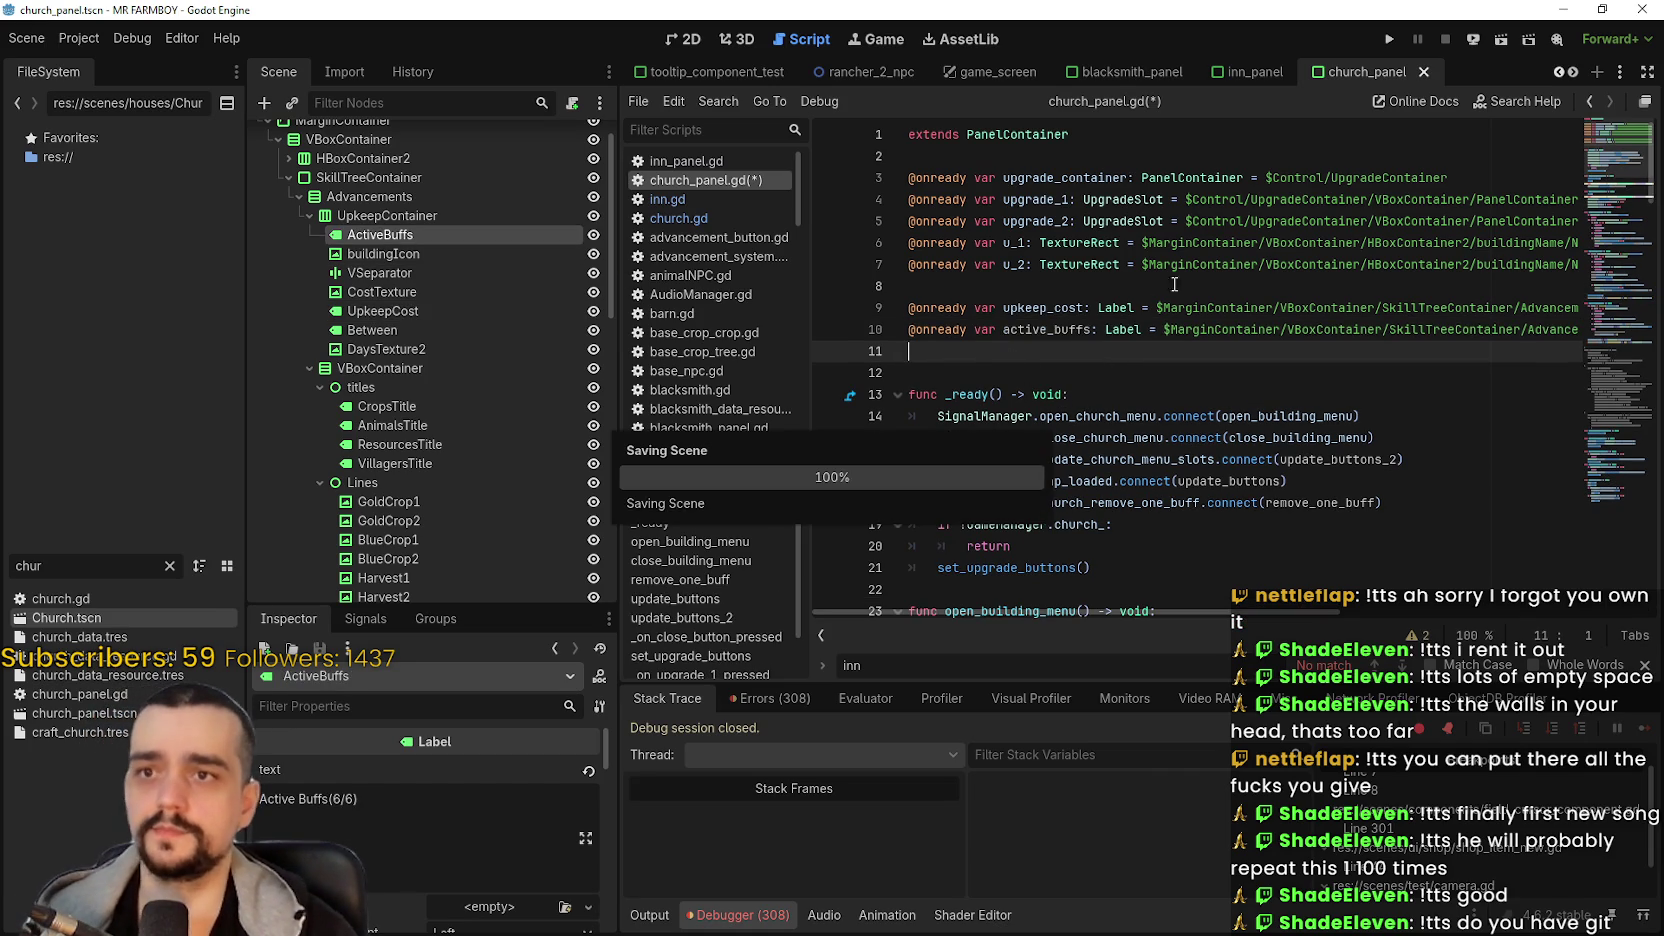
pyautogui.click(679, 199)
pyautogui.click(690, 218)
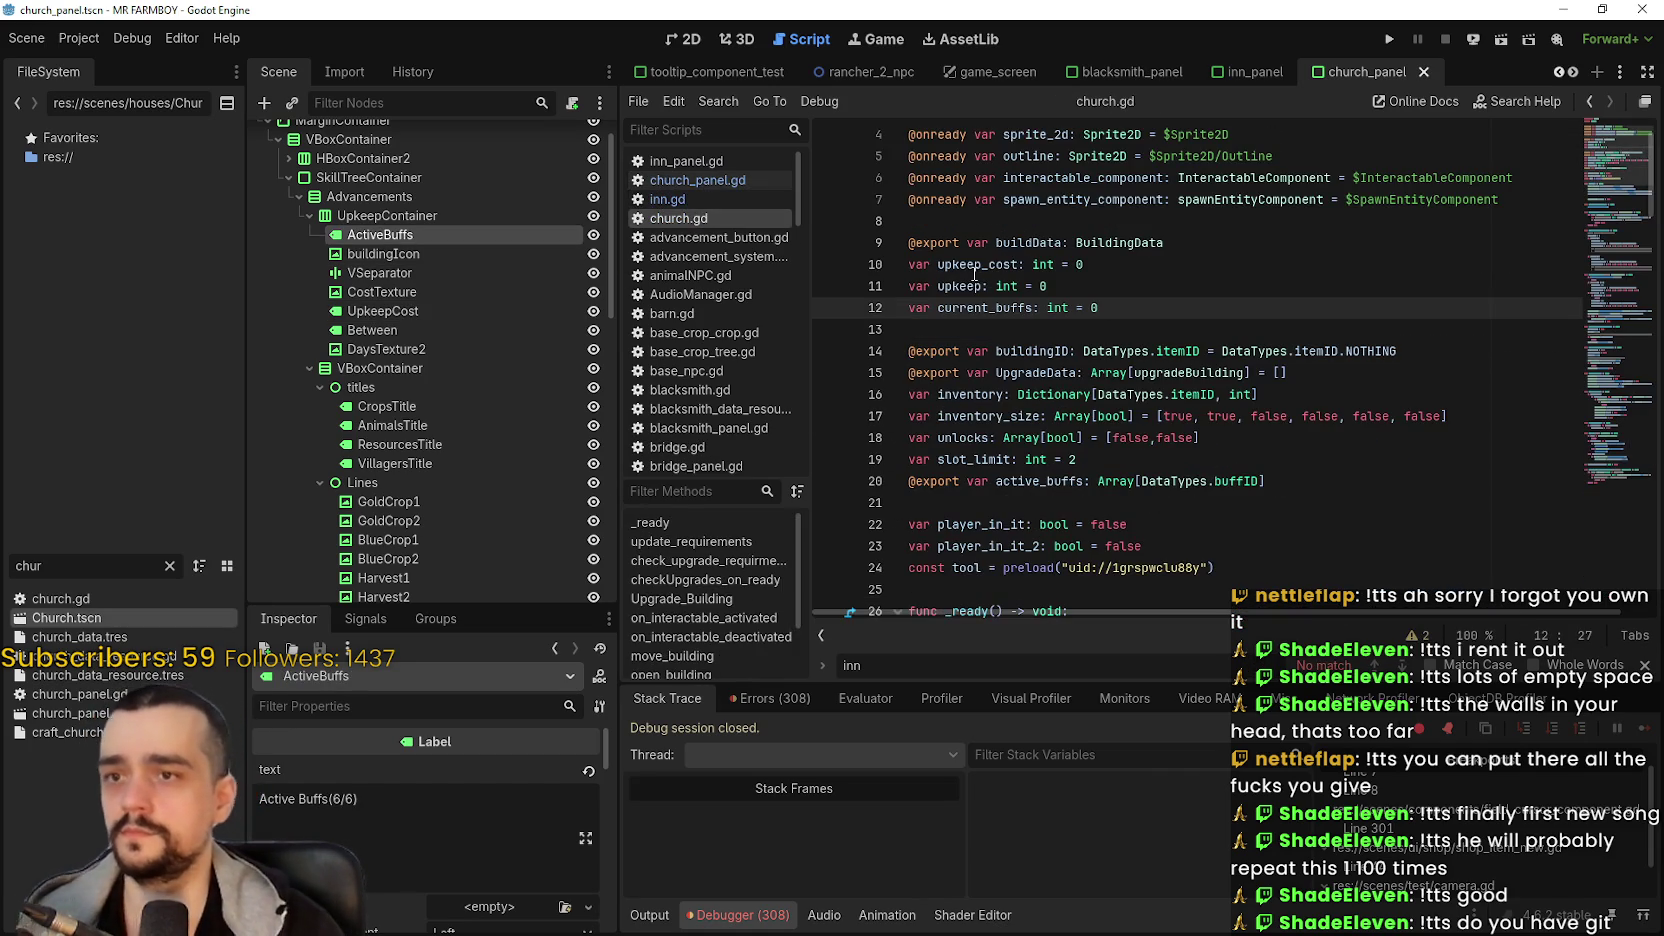
# - Select inn.gd's buff and upkeep functions from line 34 down to line 151
pyautogui.click(712, 201)
pyautogui.scroll(-9, 1010, 335)
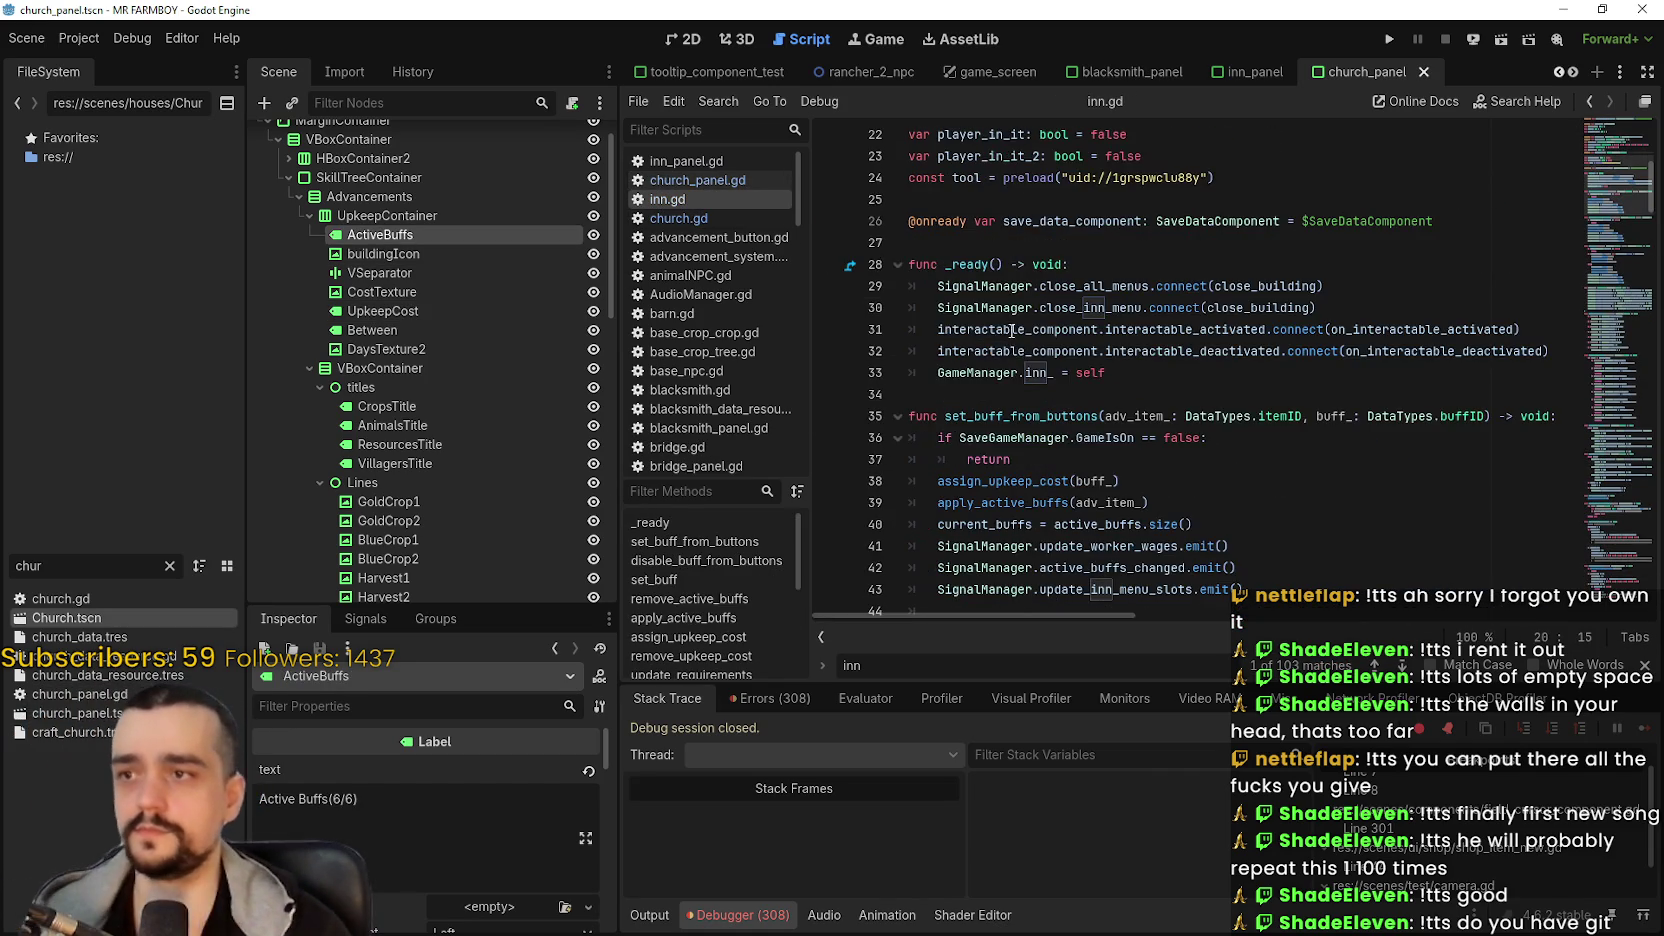
pyautogui.moveTo(938, 260)
pyautogui.mouseDown()
pyautogui.moveTo(985, 310)
pyautogui.moveTo(1050, 316)
pyautogui.moveTo(1068, 284)
pyautogui.moveTo(1309, 304)
pyautogui.mouseUp()
pyautogui.scroll(-5, 981, 308)
pyautogui.scroll(-11, 985, 309)
pyautogui.scroll(-12, 1020, 311)
pyautogui.scroll(-6, 1055, 310)
pyautogui.scroll(-4, 1150, 292)
# - Paste the copied Inn buff code into church.gd on empty line 33 after _ready
pyautogui.click(740, 218)
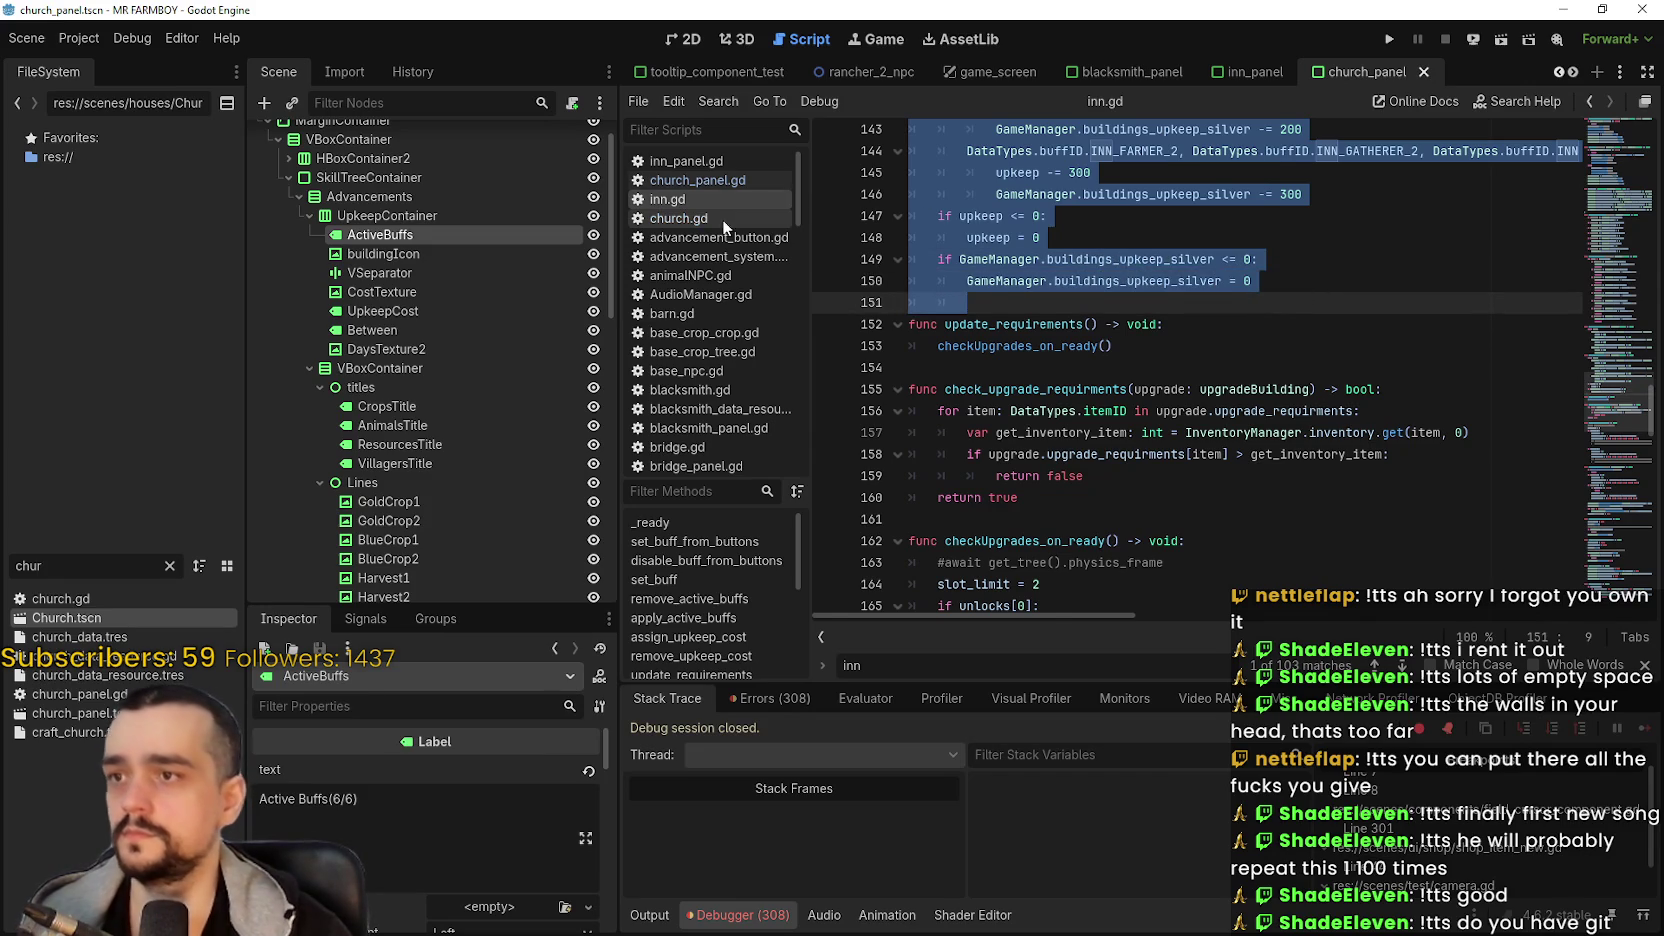
pyautogui.scroll(-4, 1076, 416)
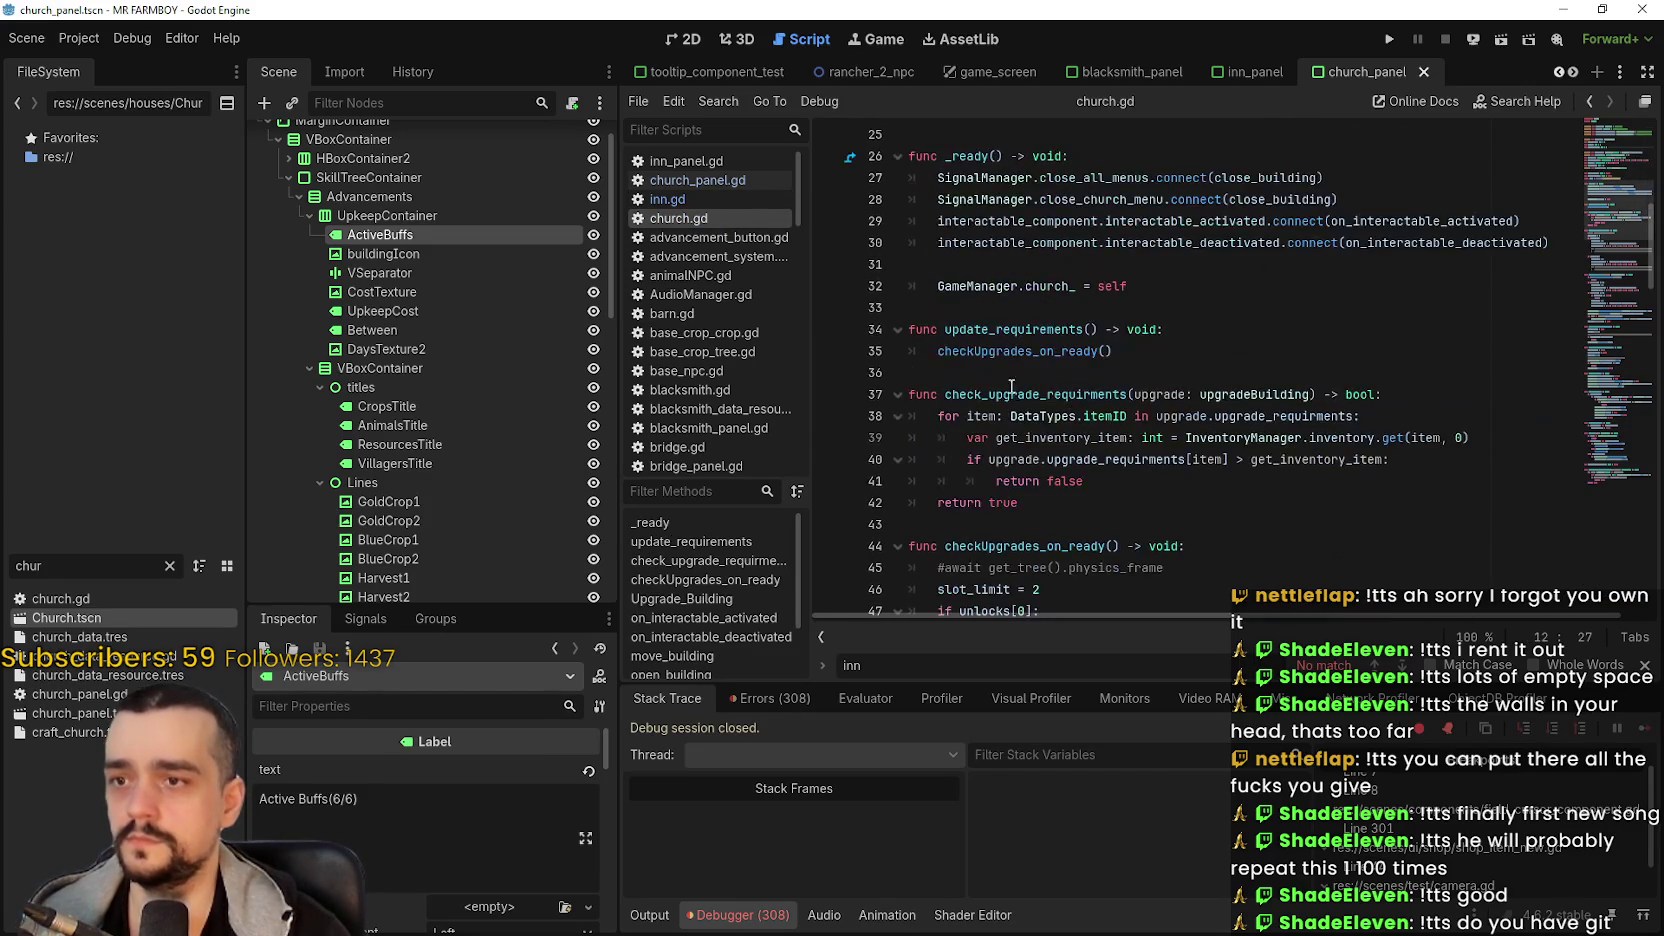
pyautogui.click(986, 313)
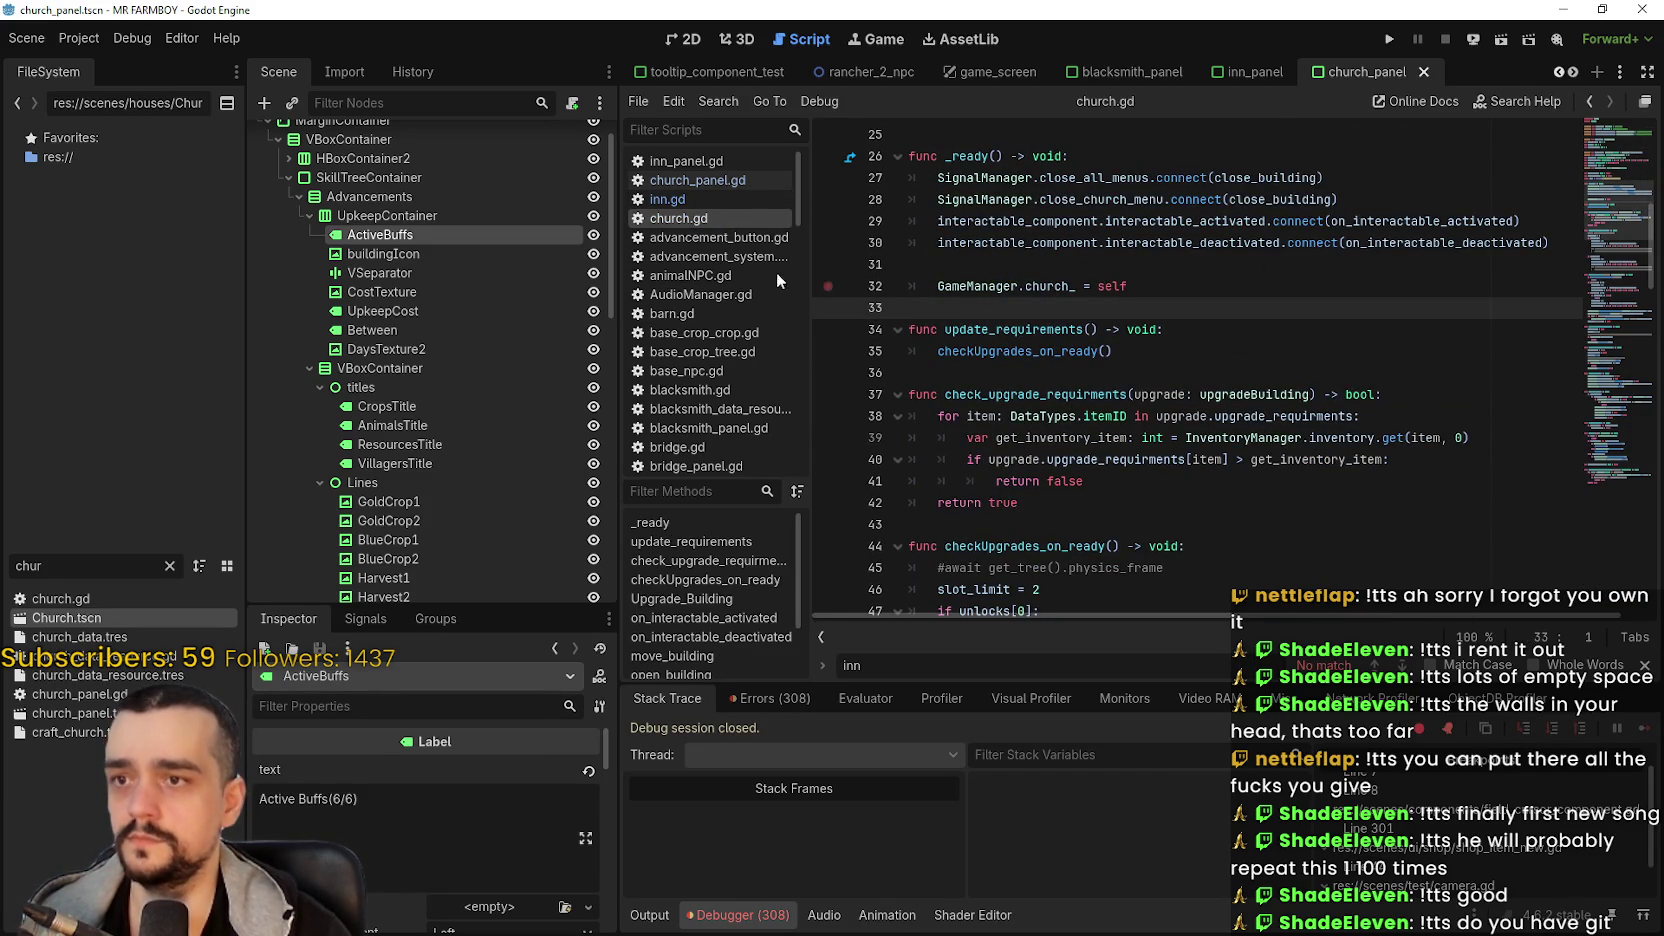
pyautogui.click(667, 199)
pyautogui.click(1603, 245)
pyautogui.moveTo(1603, 245); pyautogui.dragTo(1617, 396)
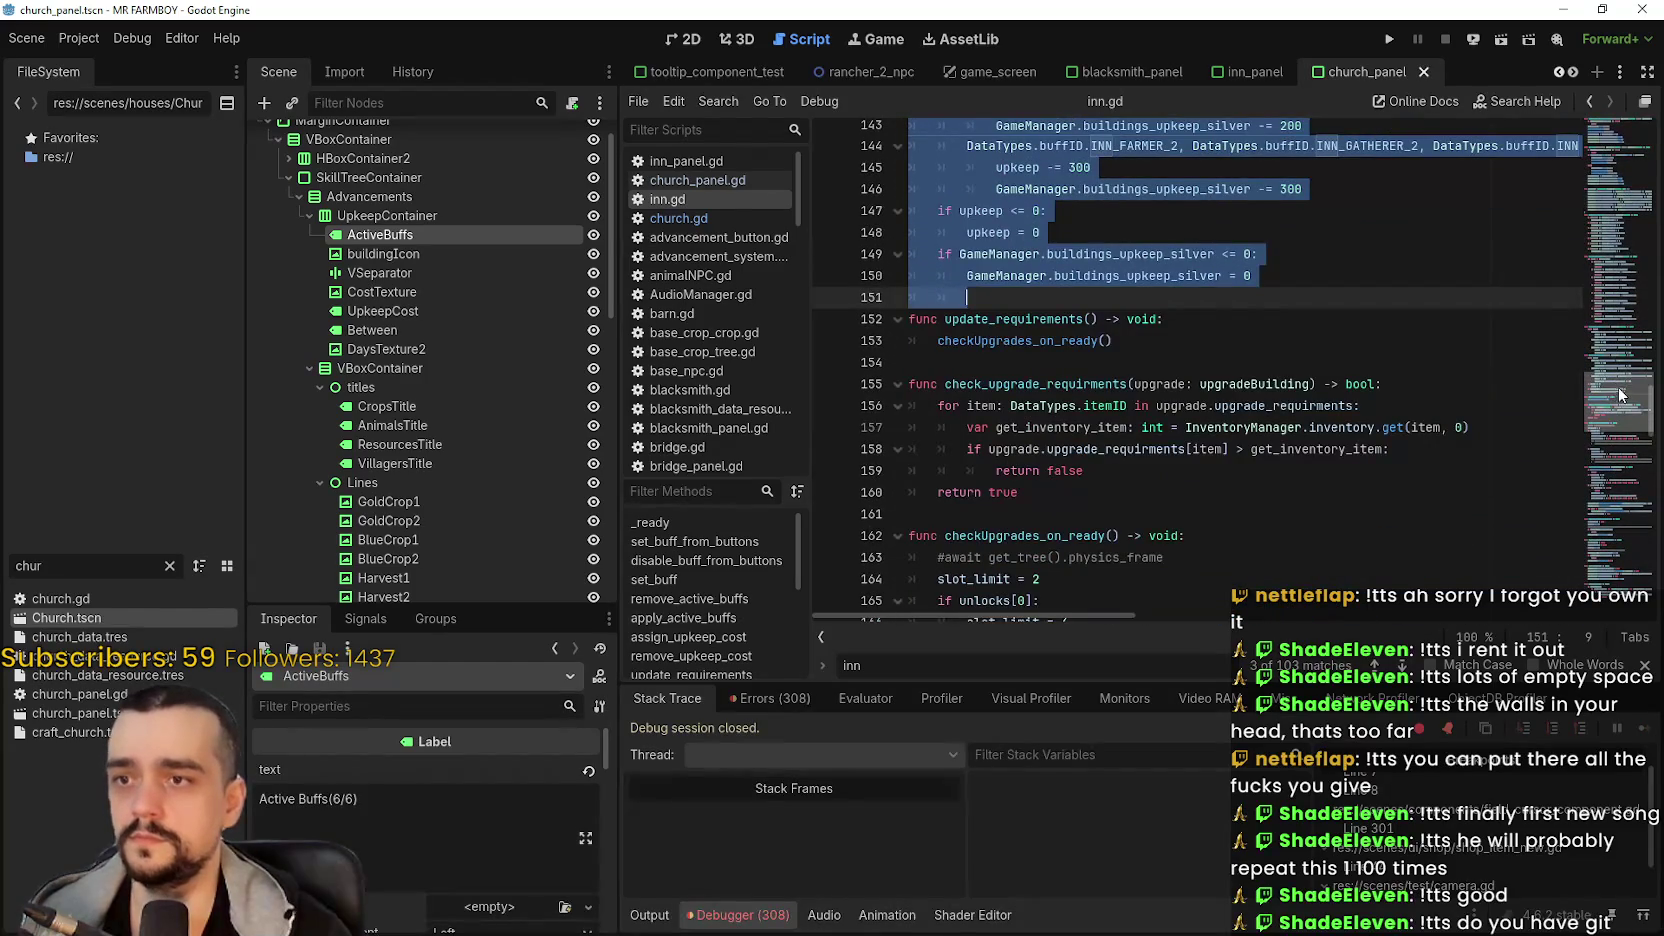
pyautogui.click(720, 213)
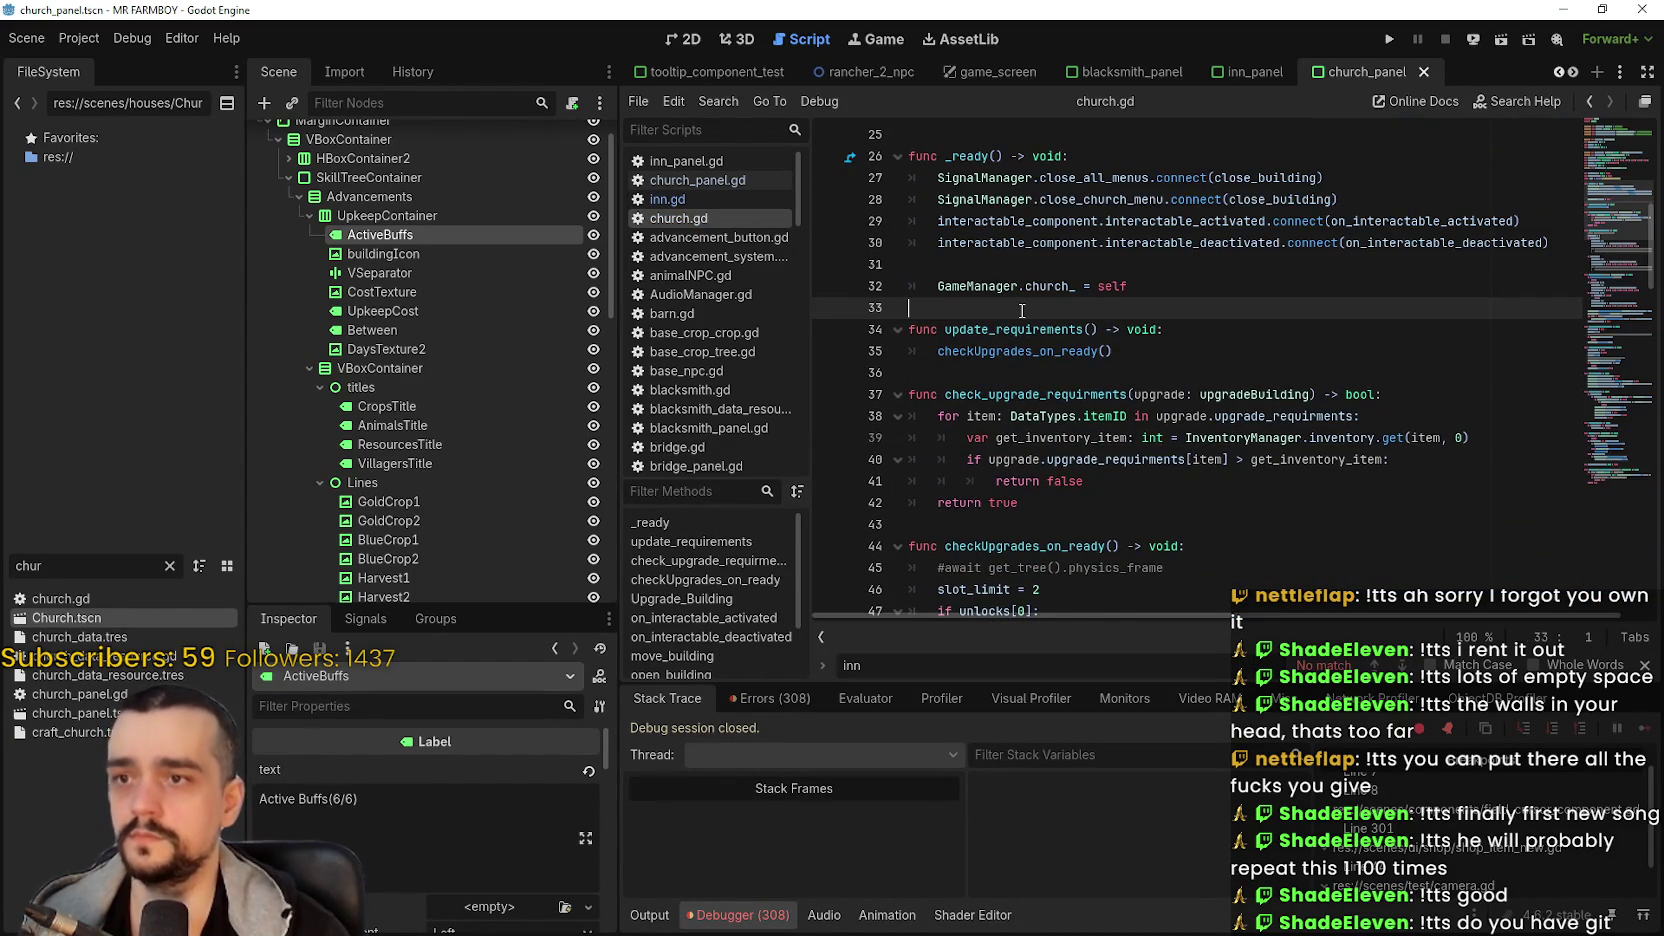
pyautogui.hotkey('ctrl', 'v')
pyautogui.scroll(20, 1043, 303)
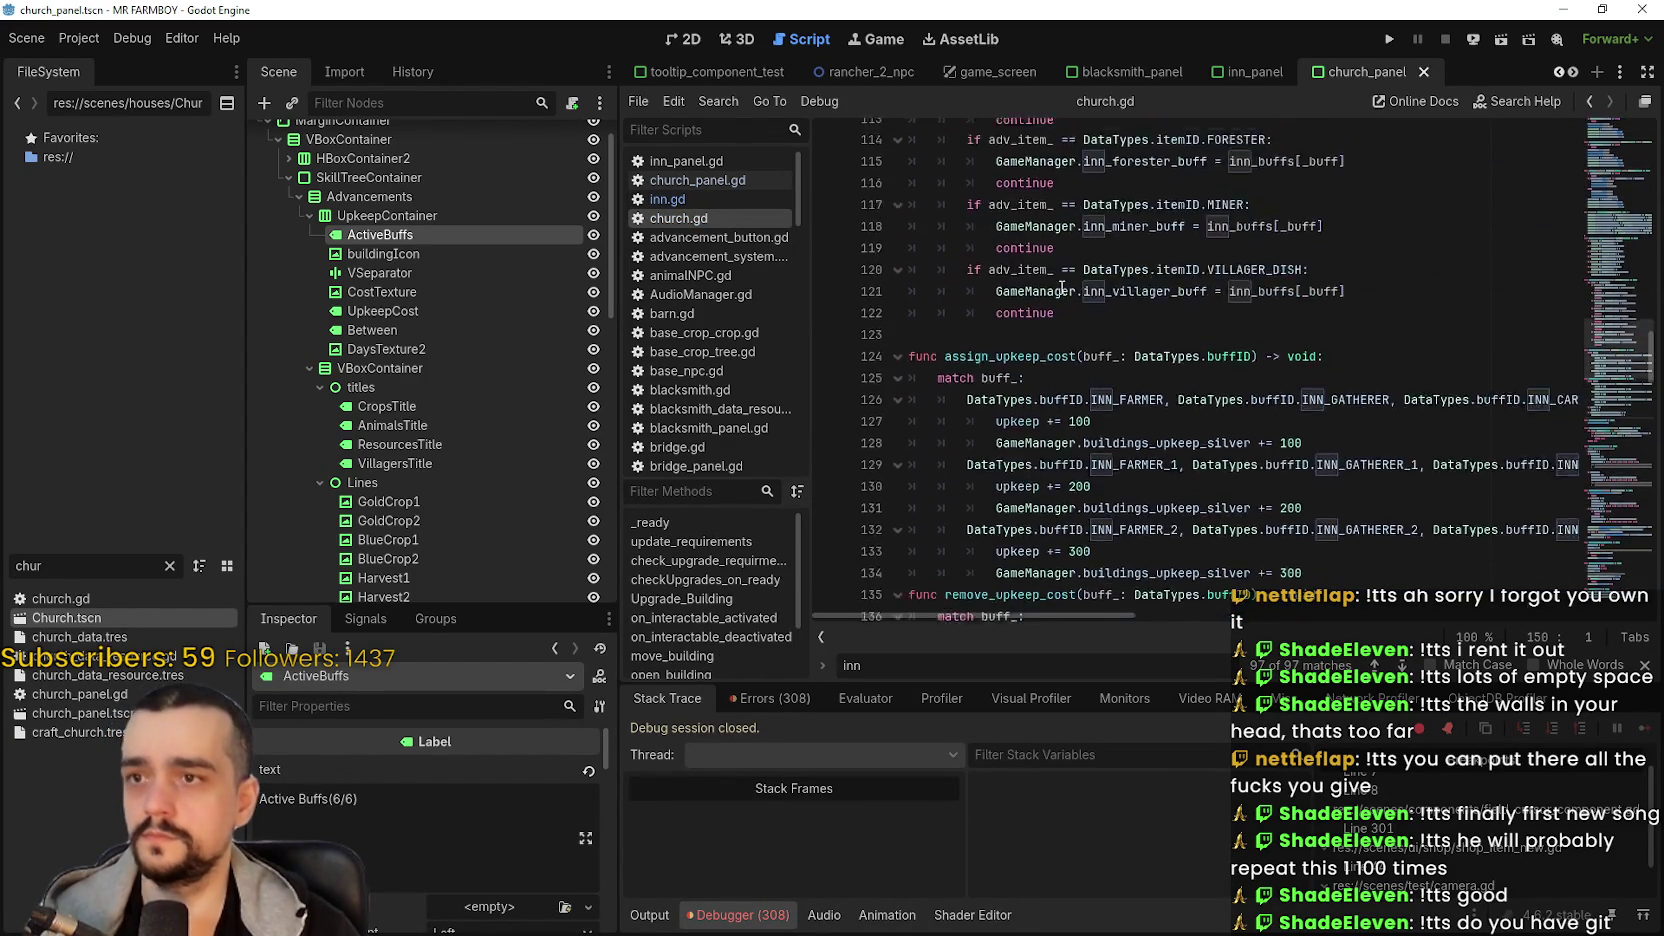
# - Review the pasted Inn code in church.gd and save it
pyautogui.scroll(7, 1062, 270)
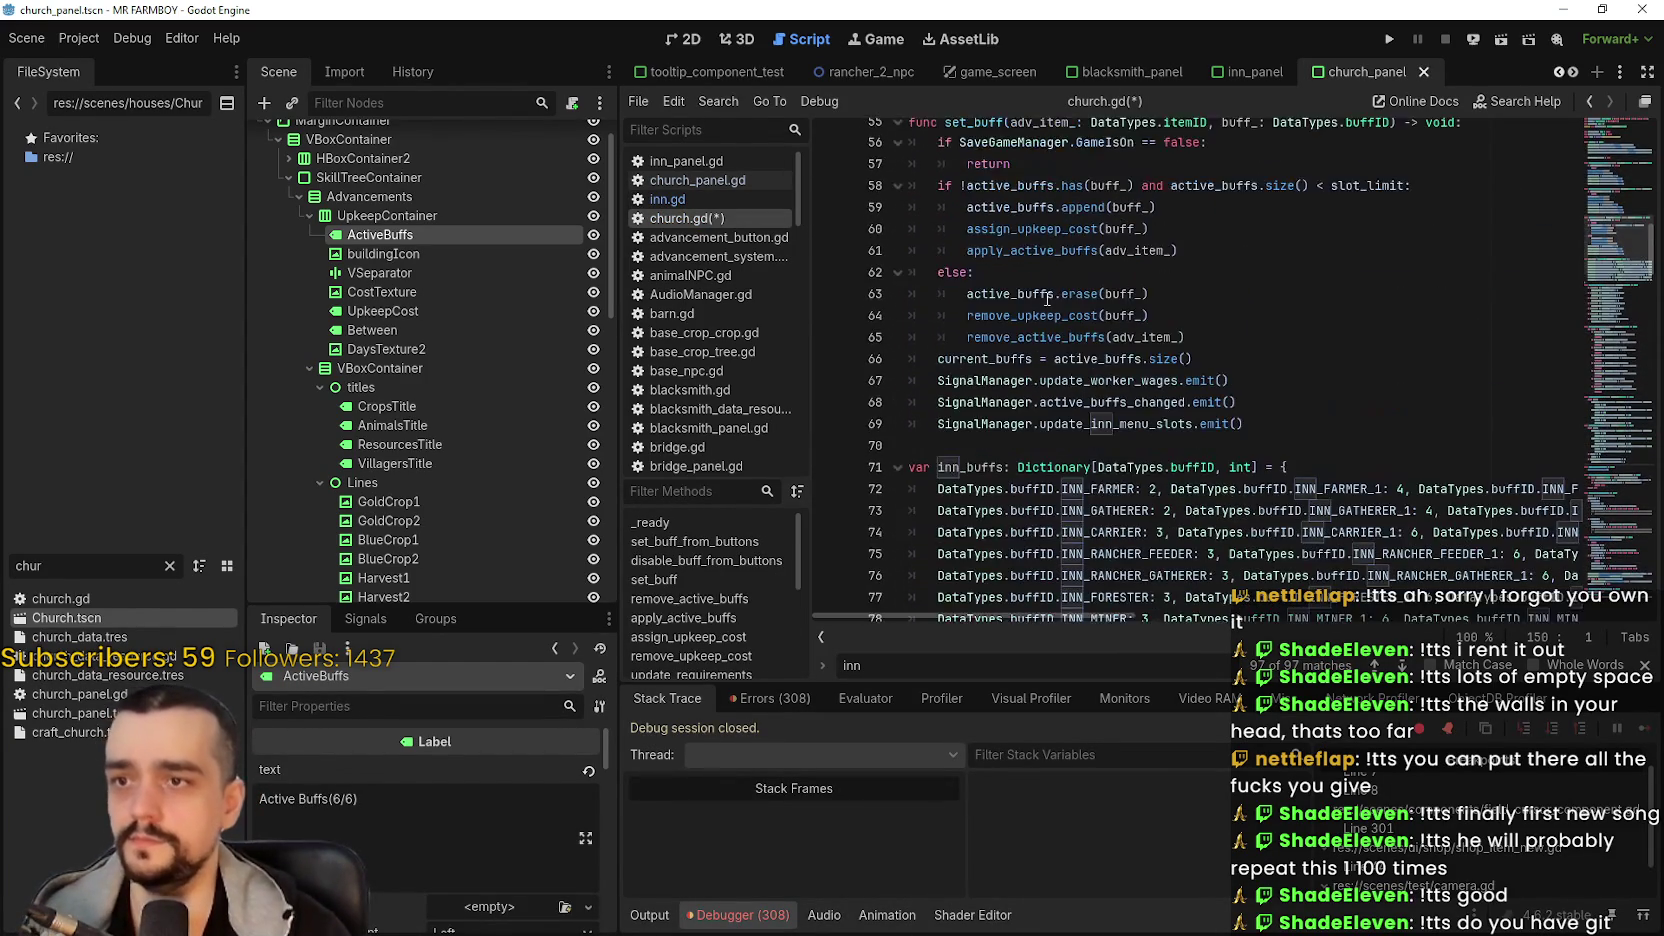
pyautogui.scroll(3, 1063, 343)
pyautogui.click(1027, 321)
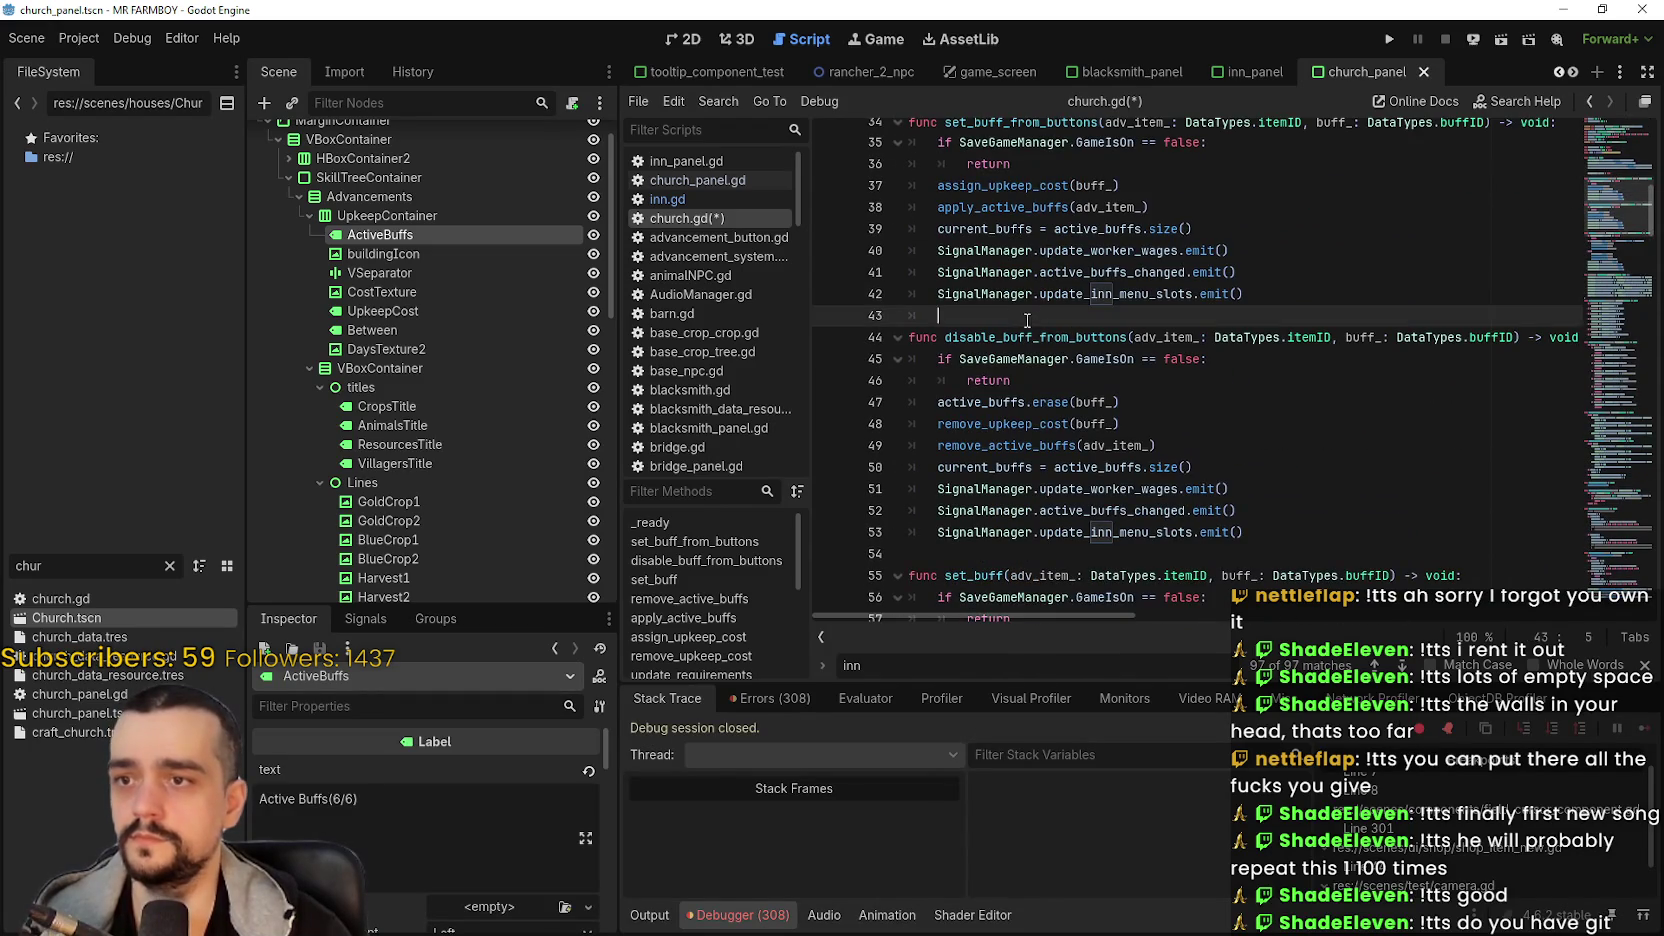
pyautogui.scroll(4, 1025, 330)
pyautogui.scroll(-1, 1024, 333)
pyautogui.click(1024, 333)
pyautogui.scroll(-2, 1024, 325)
pyautogui.hotkey('ctrl', 's')
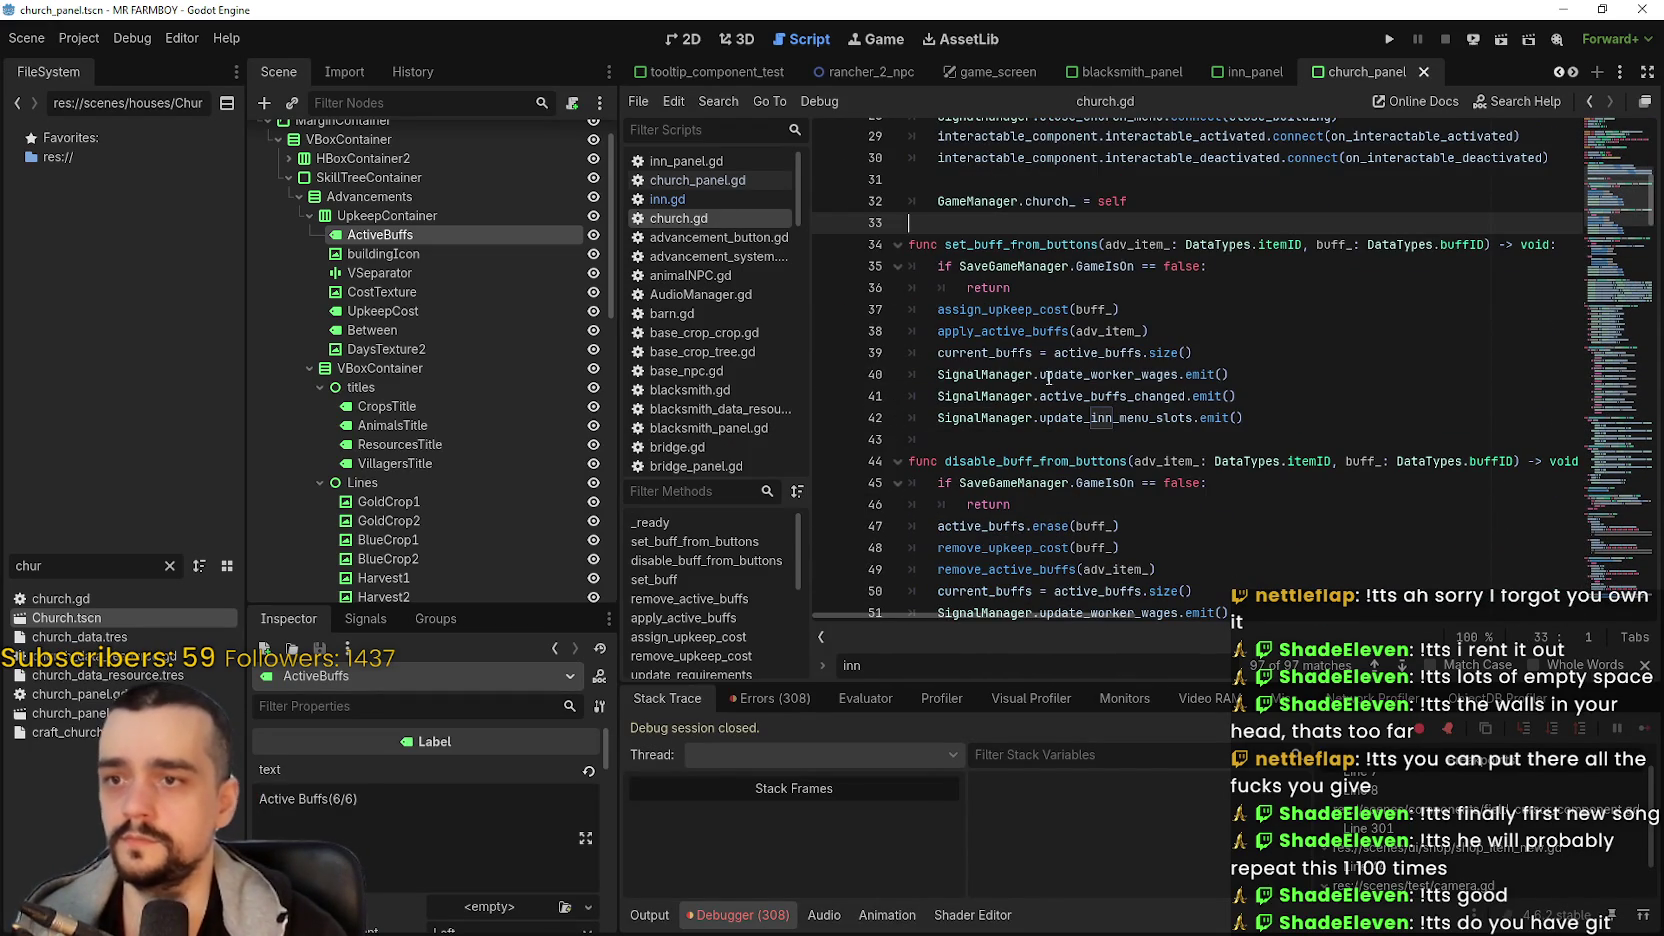
# - Rename the inn menu-slots signal references near lines 40–41 to update_church_menu_slots and save
pyautogui.doubleClick(1101, 377)
pyautogui.doubleClick(1091, 398)
pyautogui.doubleClick(1096, 419)
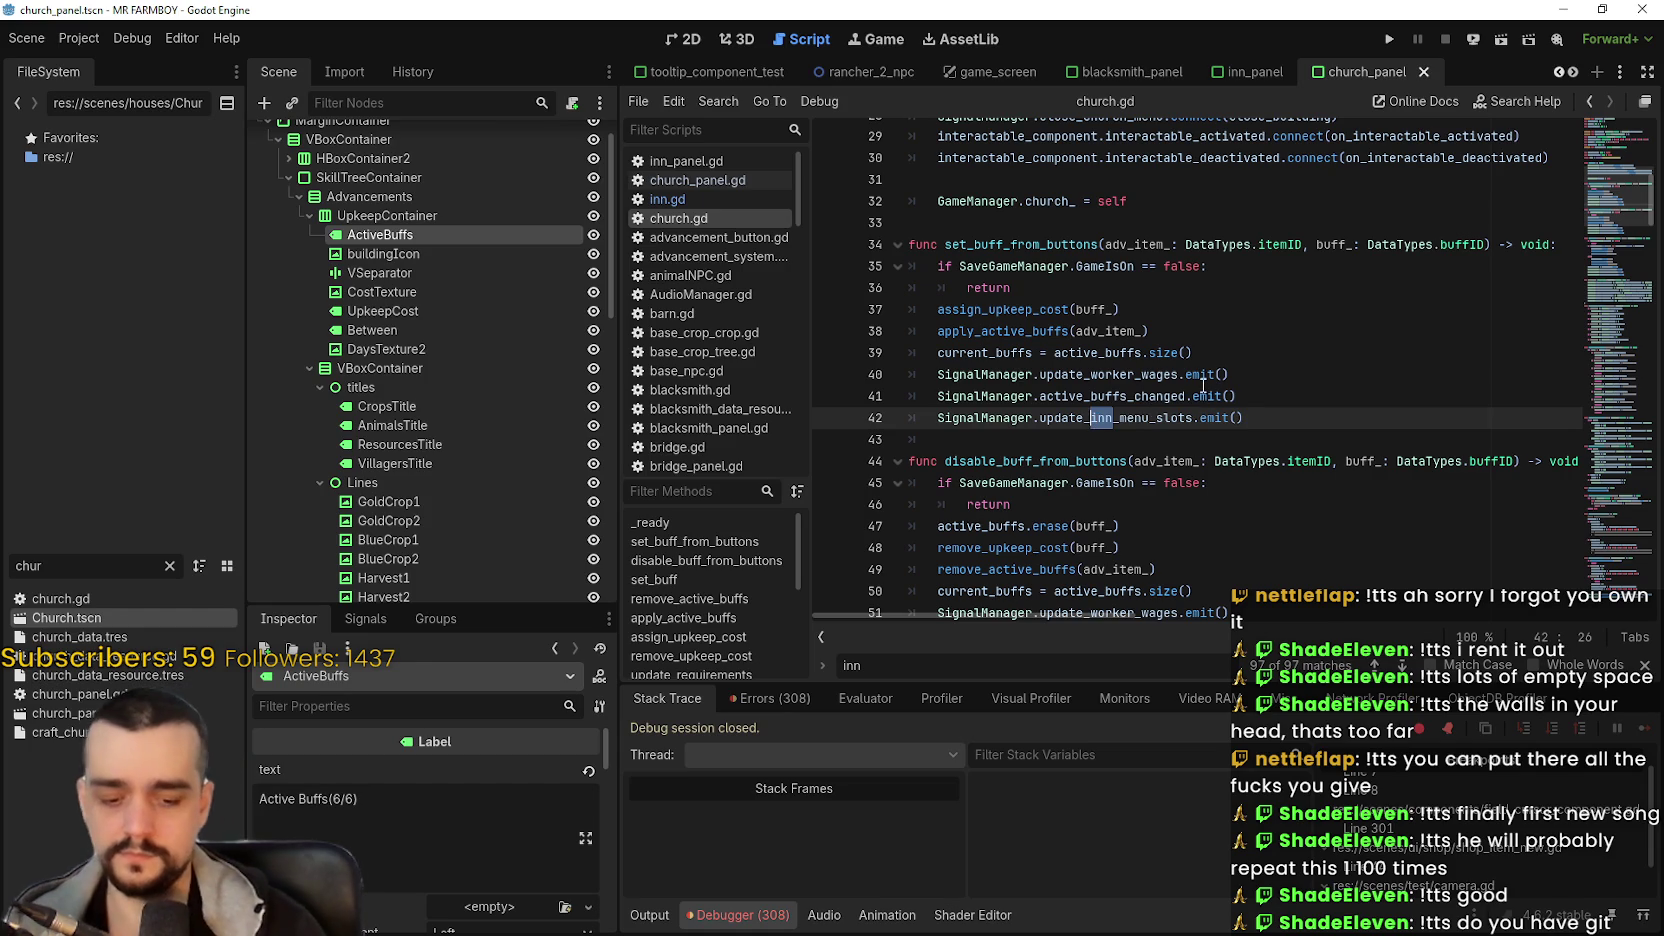
pyautogui.write('church')
pyautogui.click(1141, 330)
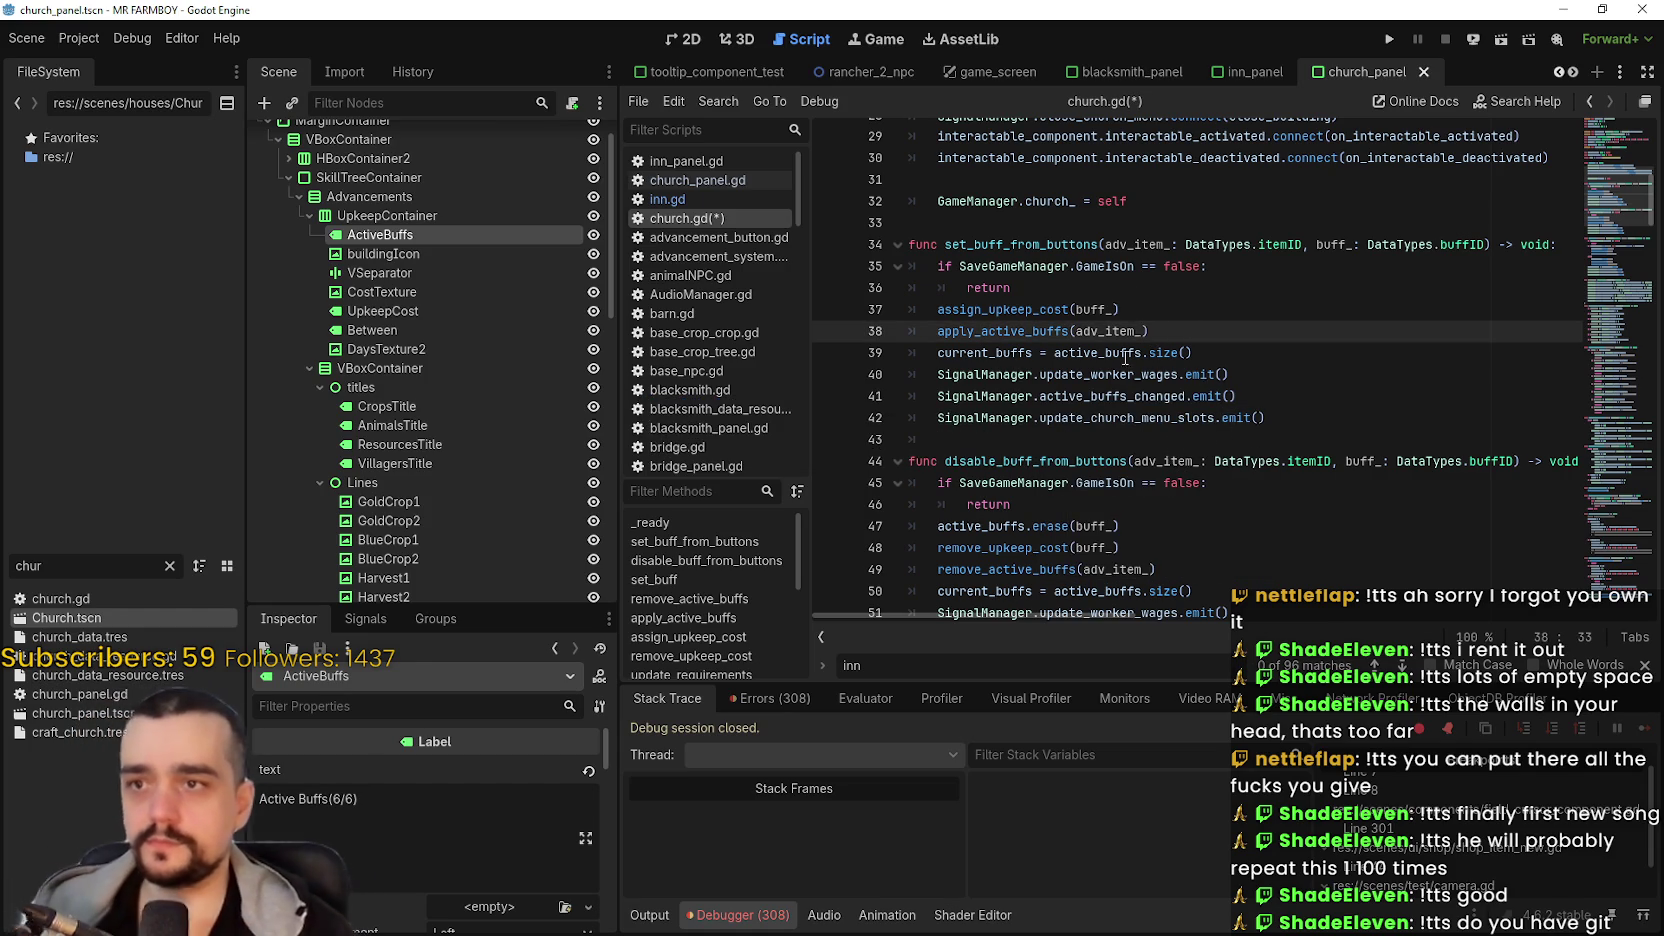
pyautogui.scroll(-2, 1128, 385)
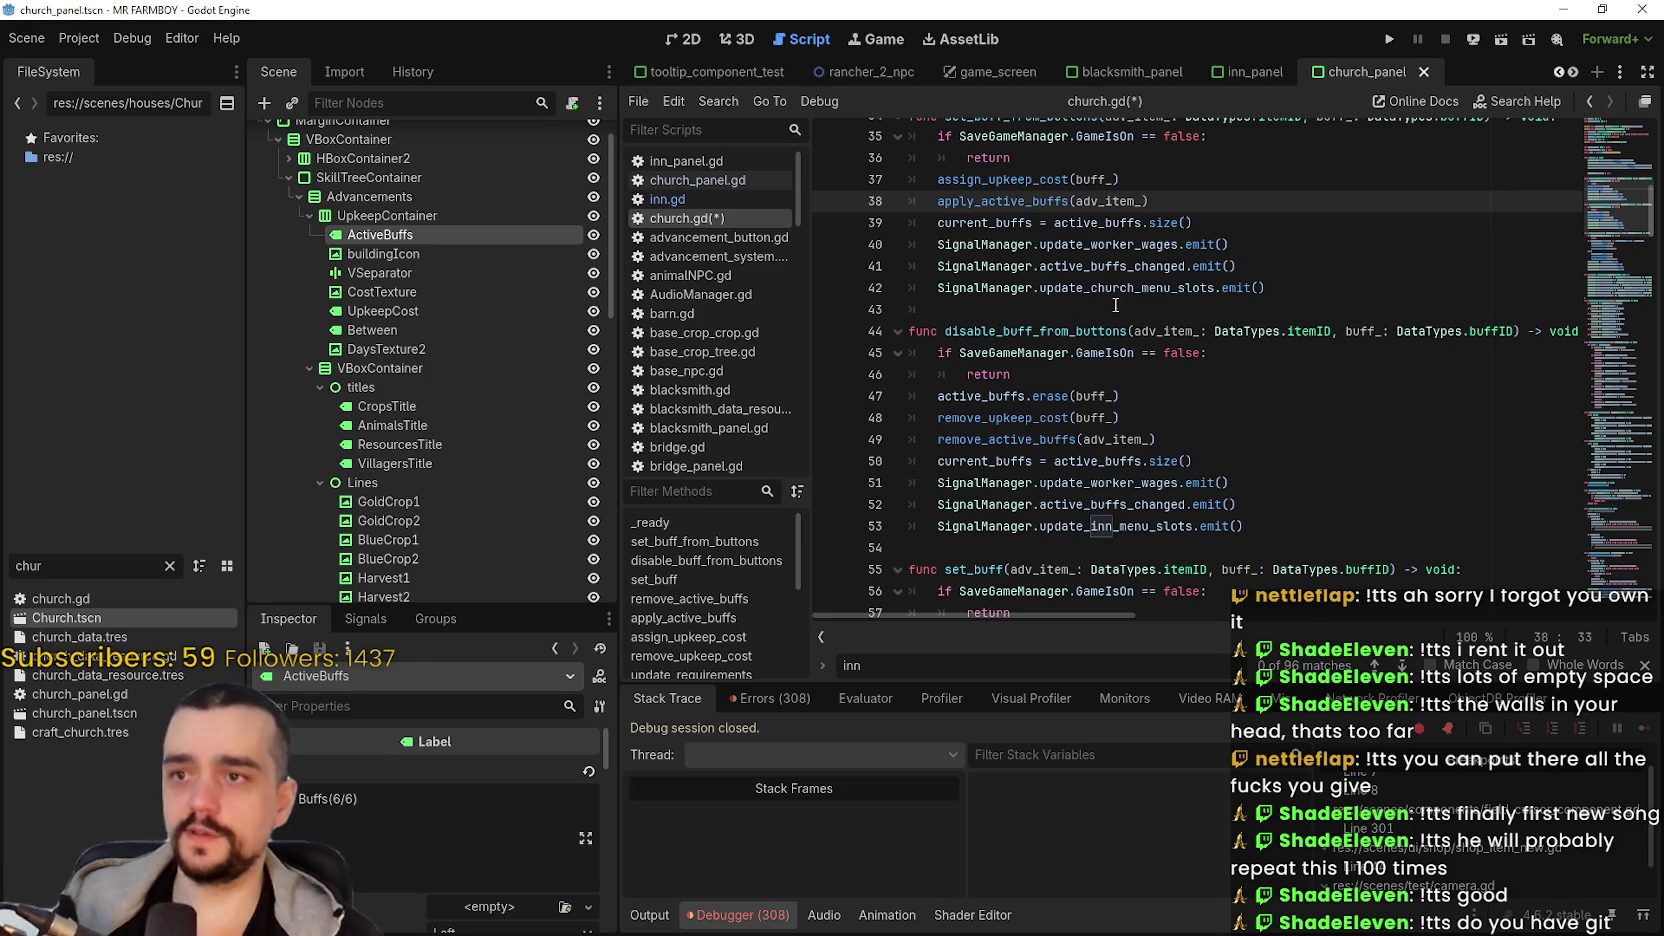
pyautogui.scroll(-2, 1132, 290)
pyautogui.moveTo(1090, 396); pyautogui.dragTo(1110, 396)
pyautogui.write('church')
pyautogui.click(1012, 398)
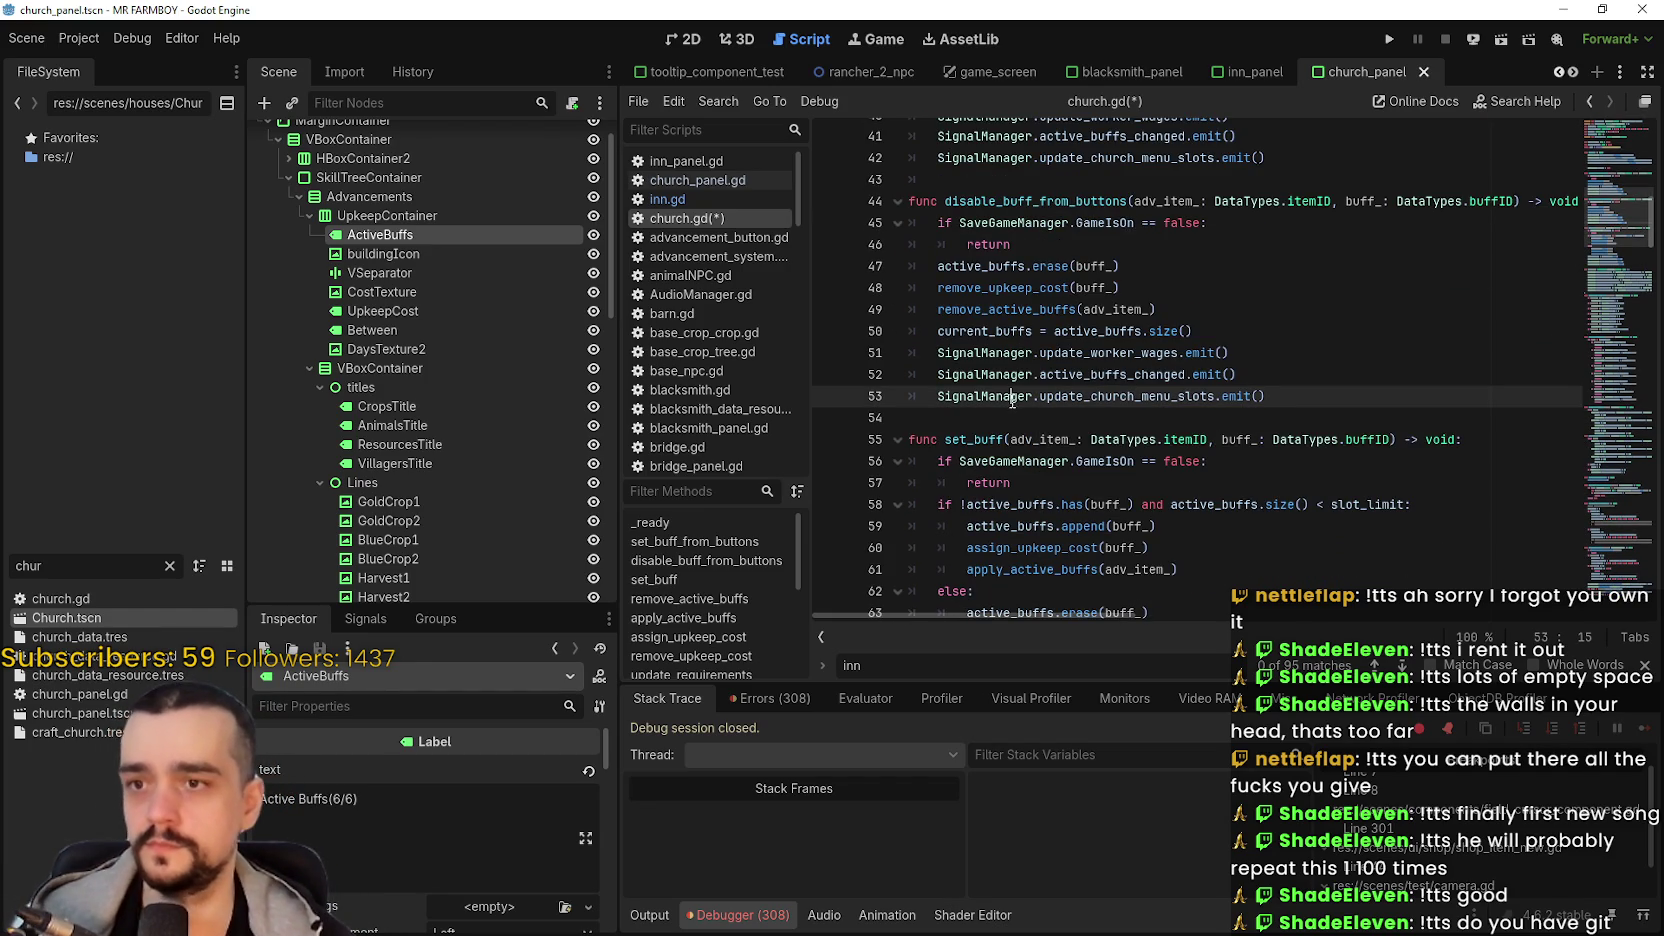
pyautogui.hotkey('ctrl', 's')
# - Change update_inn_menu_slots to update_church_menu_slots on line 69 in set_buff and save
pyautogui.scroll(-1, 1105, 352)
pyautogui.scroll(-3, 1080, 377)
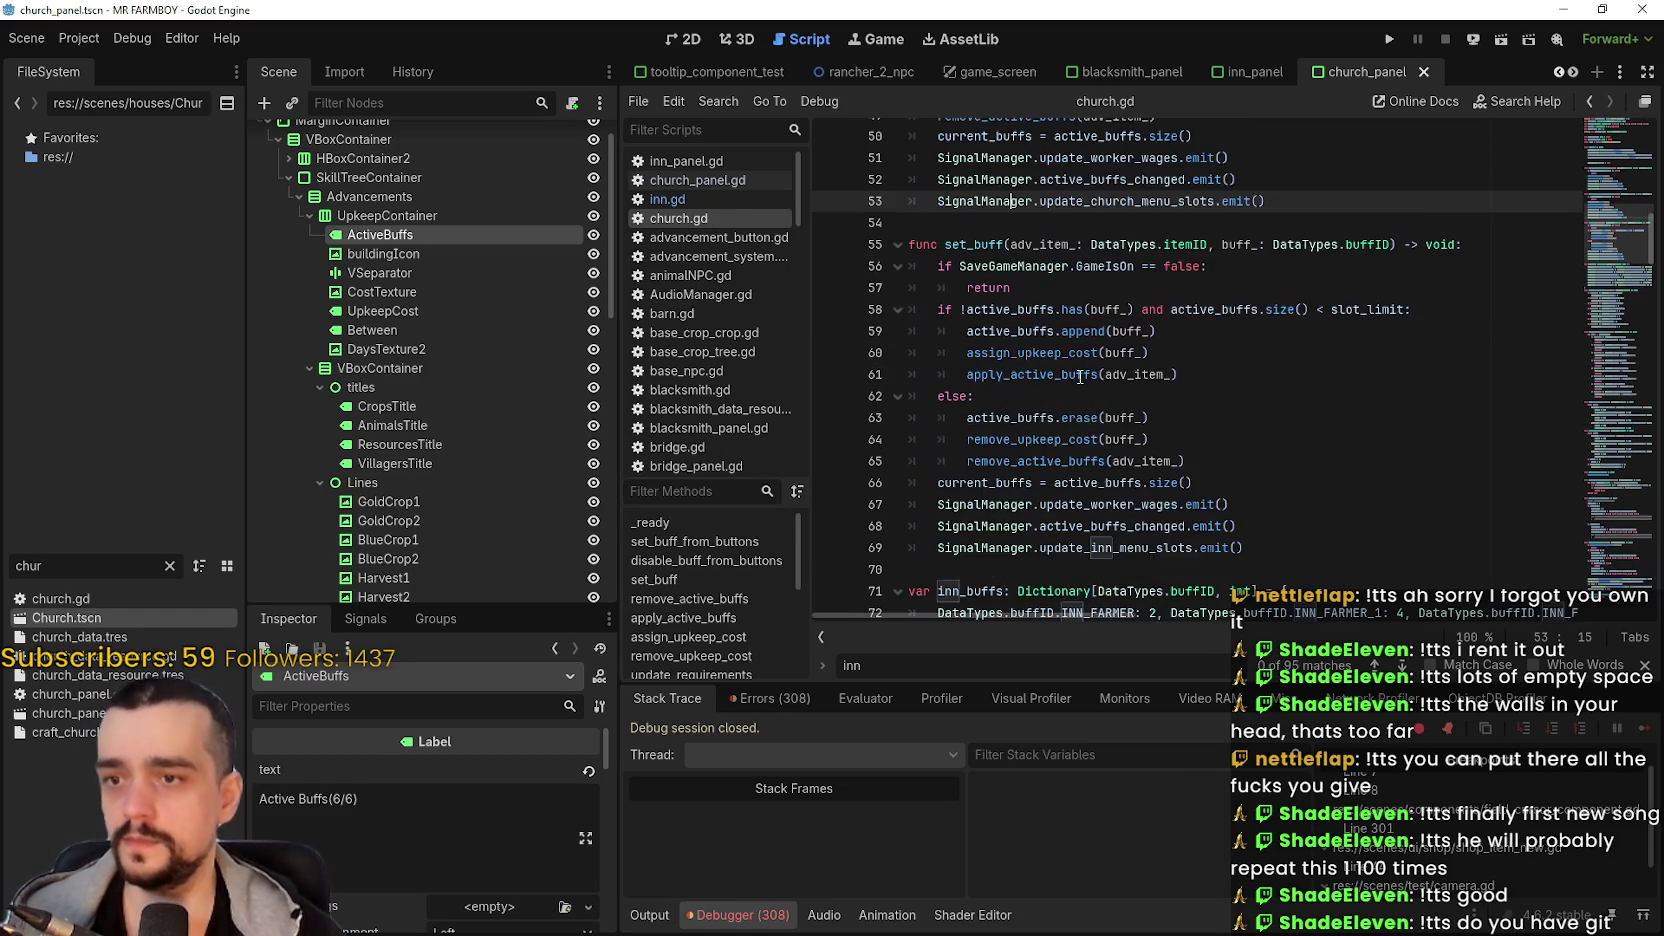
pyautogui.click(1104, 484)
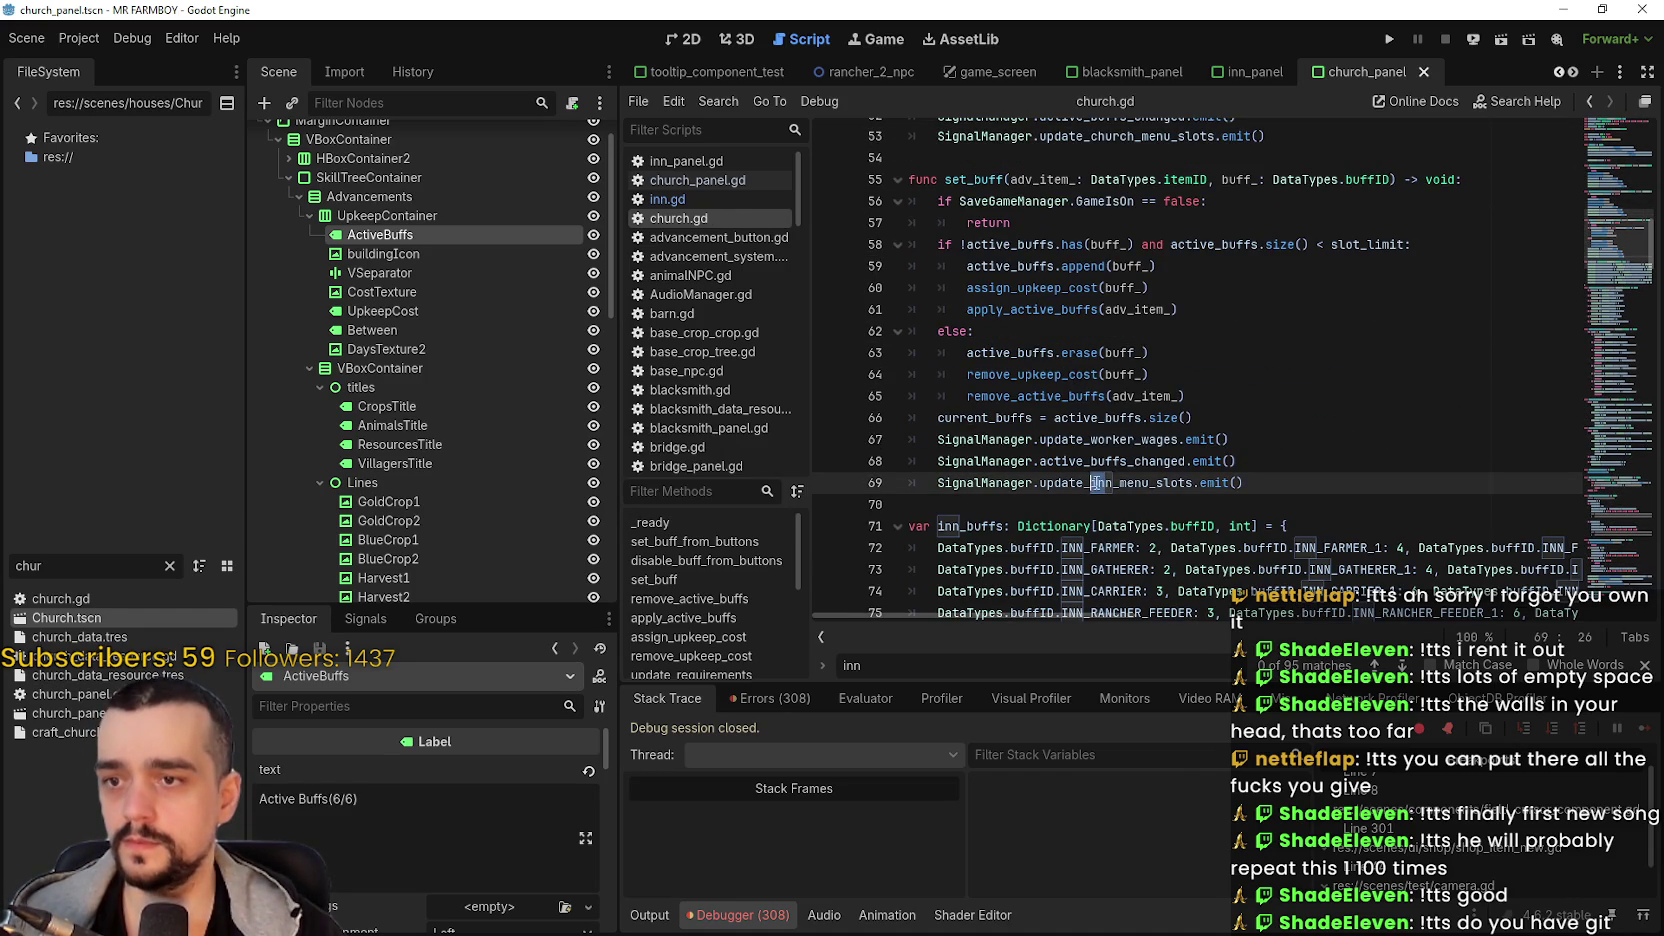
pyautogui.click(1090, 483)
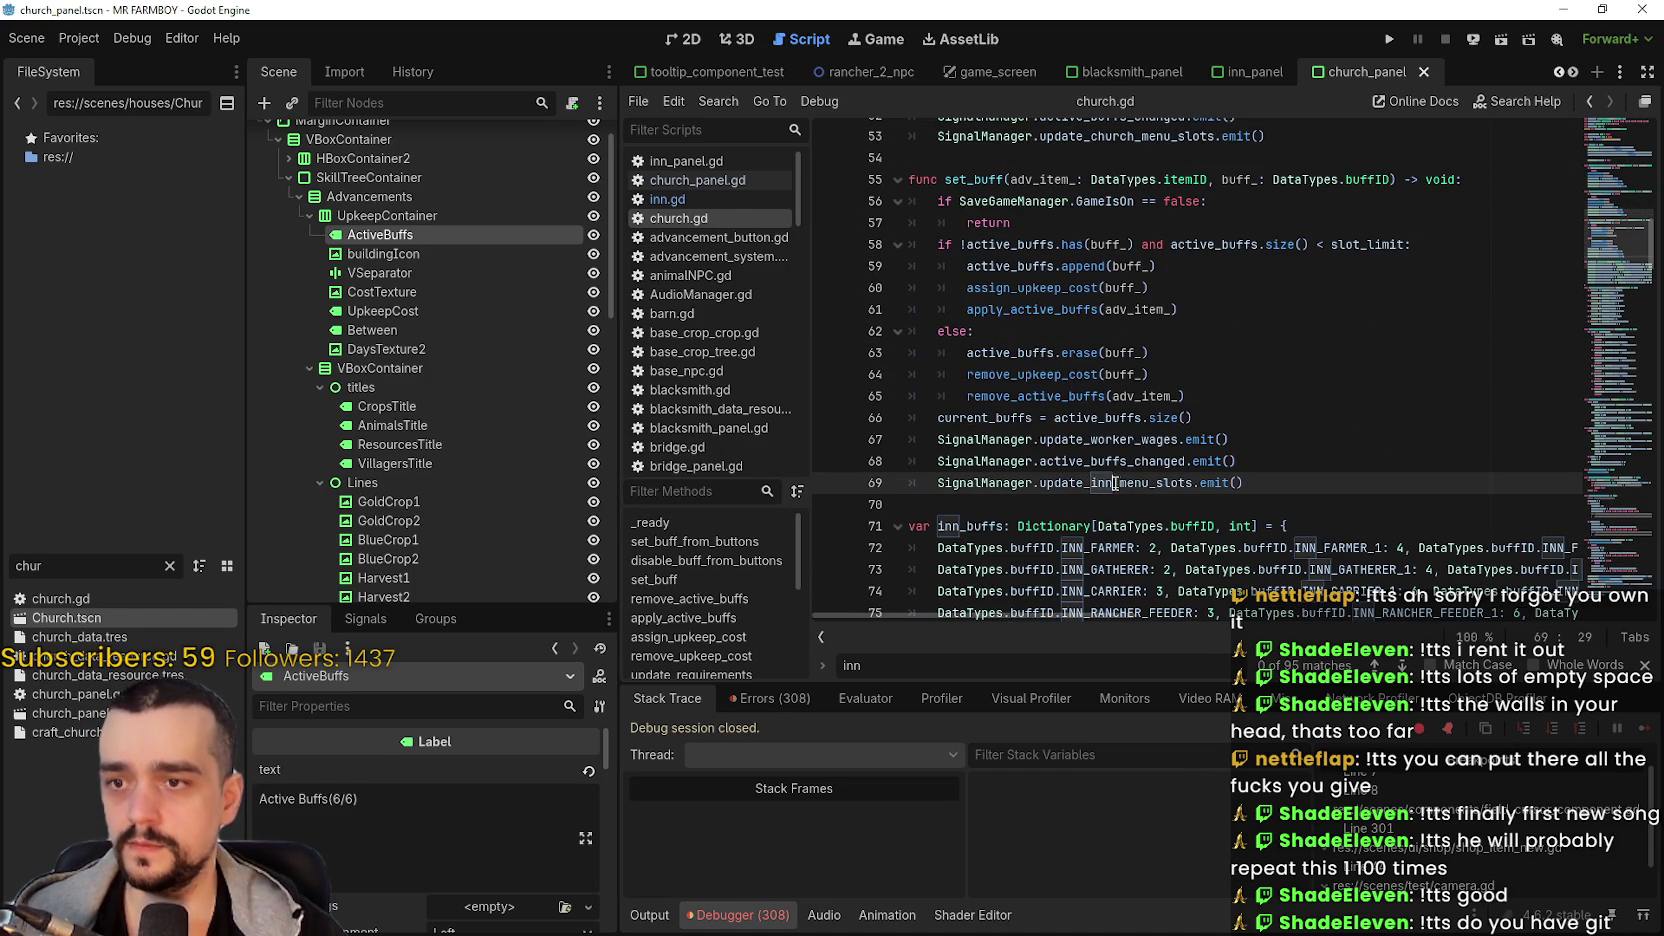
pyautogui.write('church')
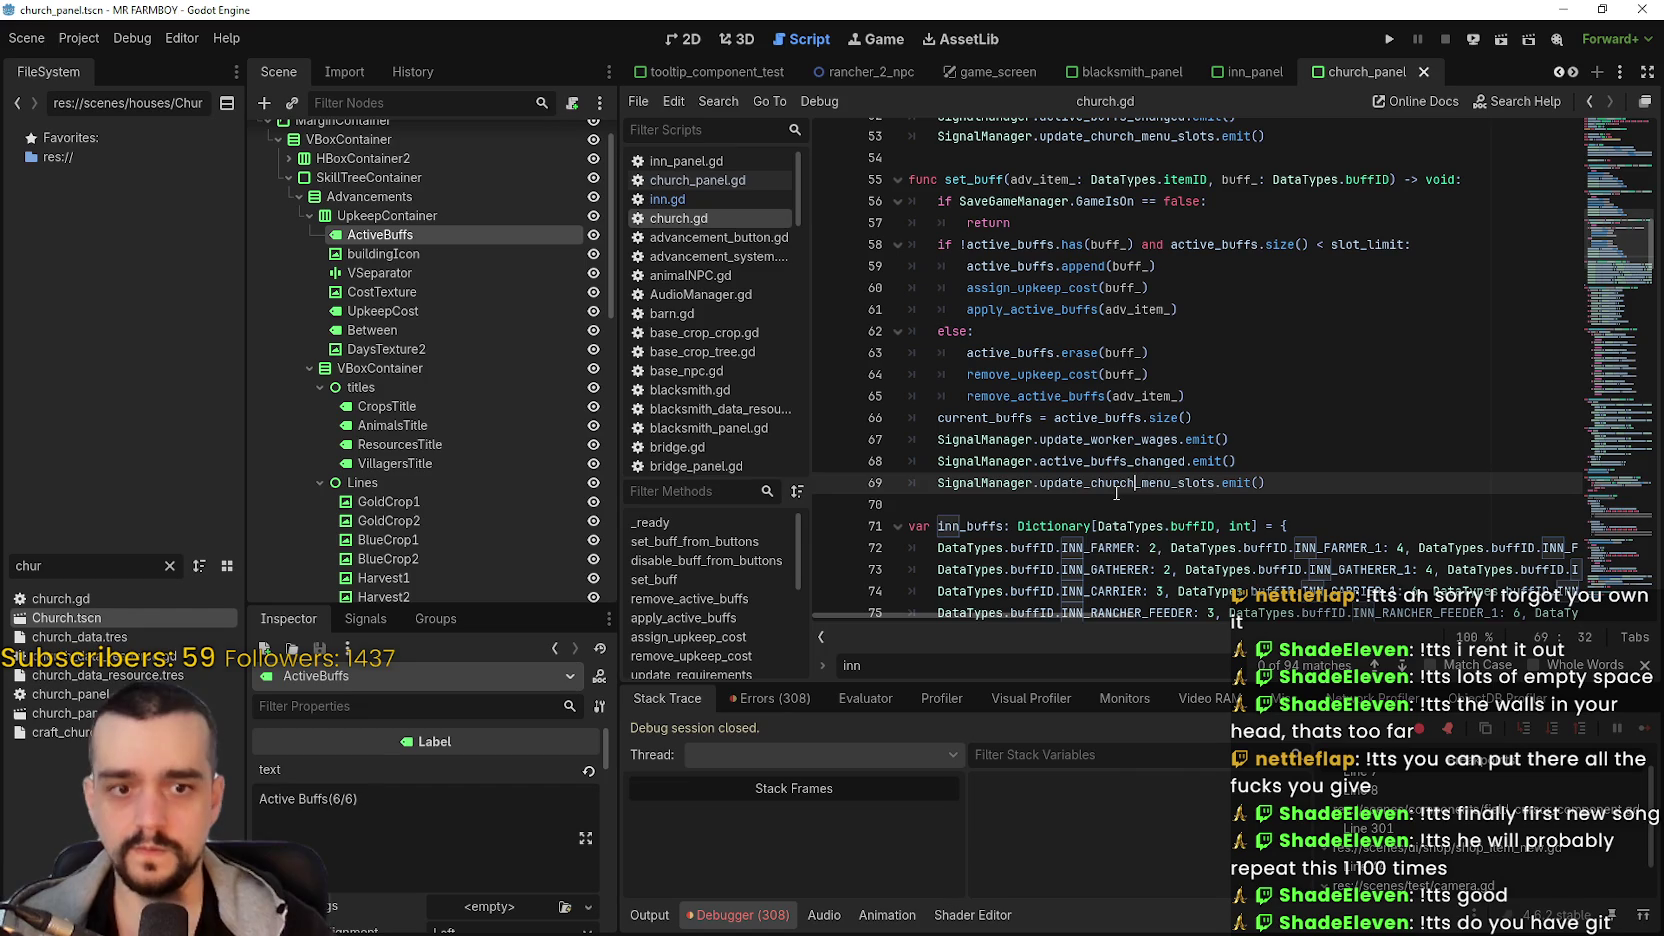
pyautogui.hotkey('ctrl', 's')
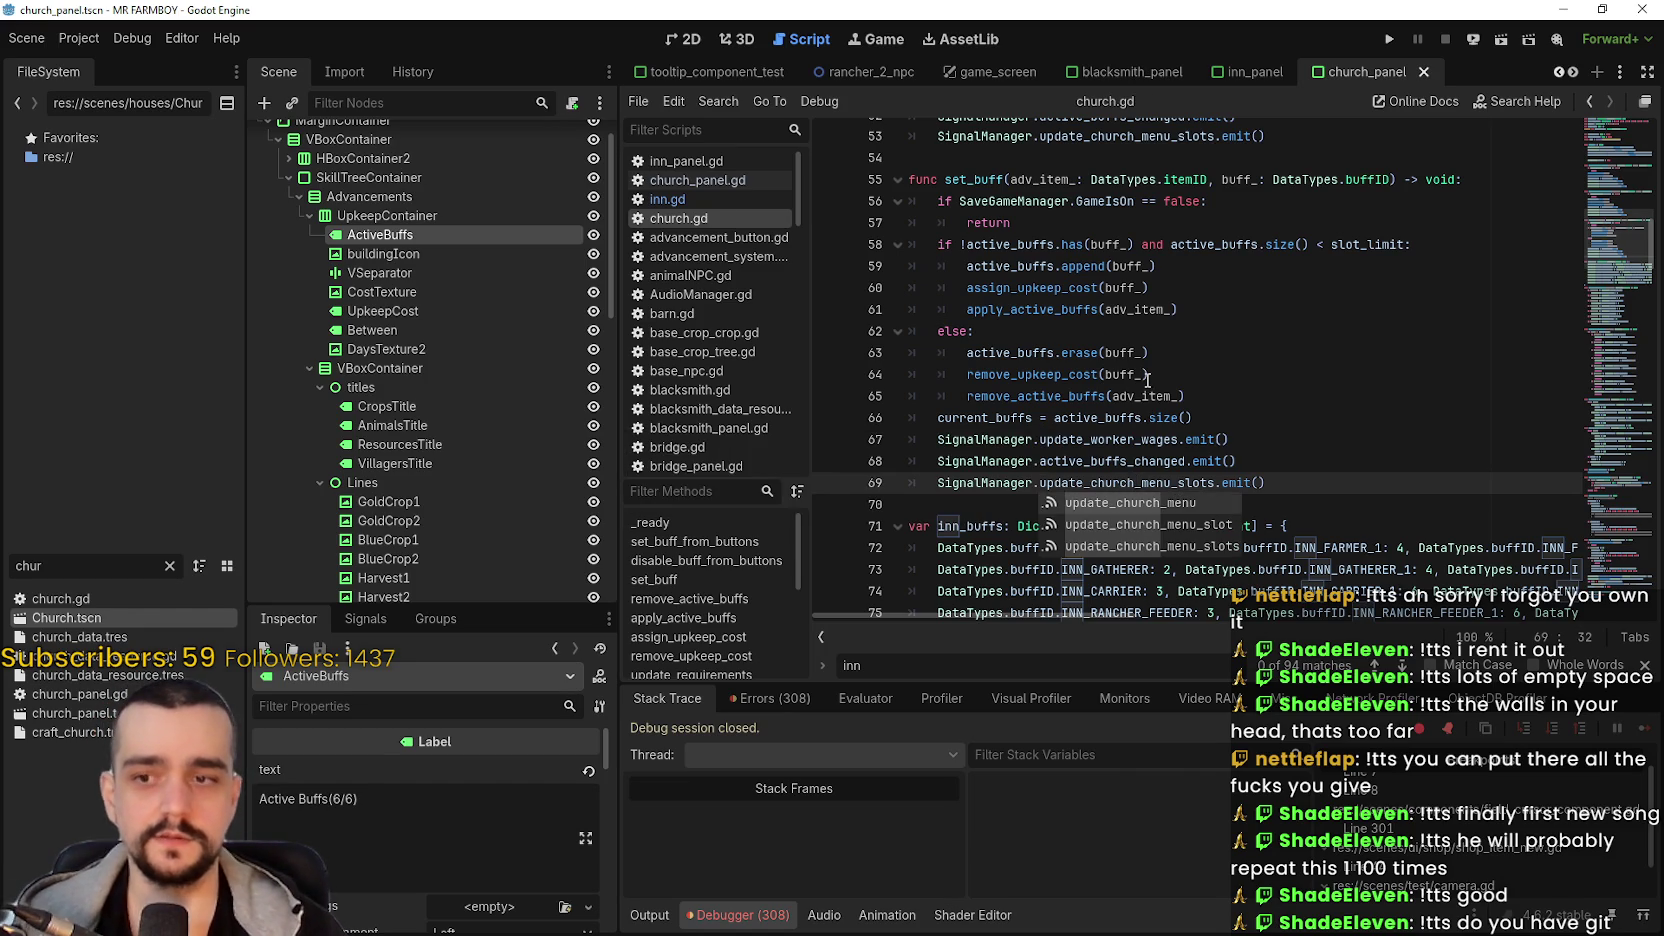
pyautogui.scroll(-2, 1116, 354)
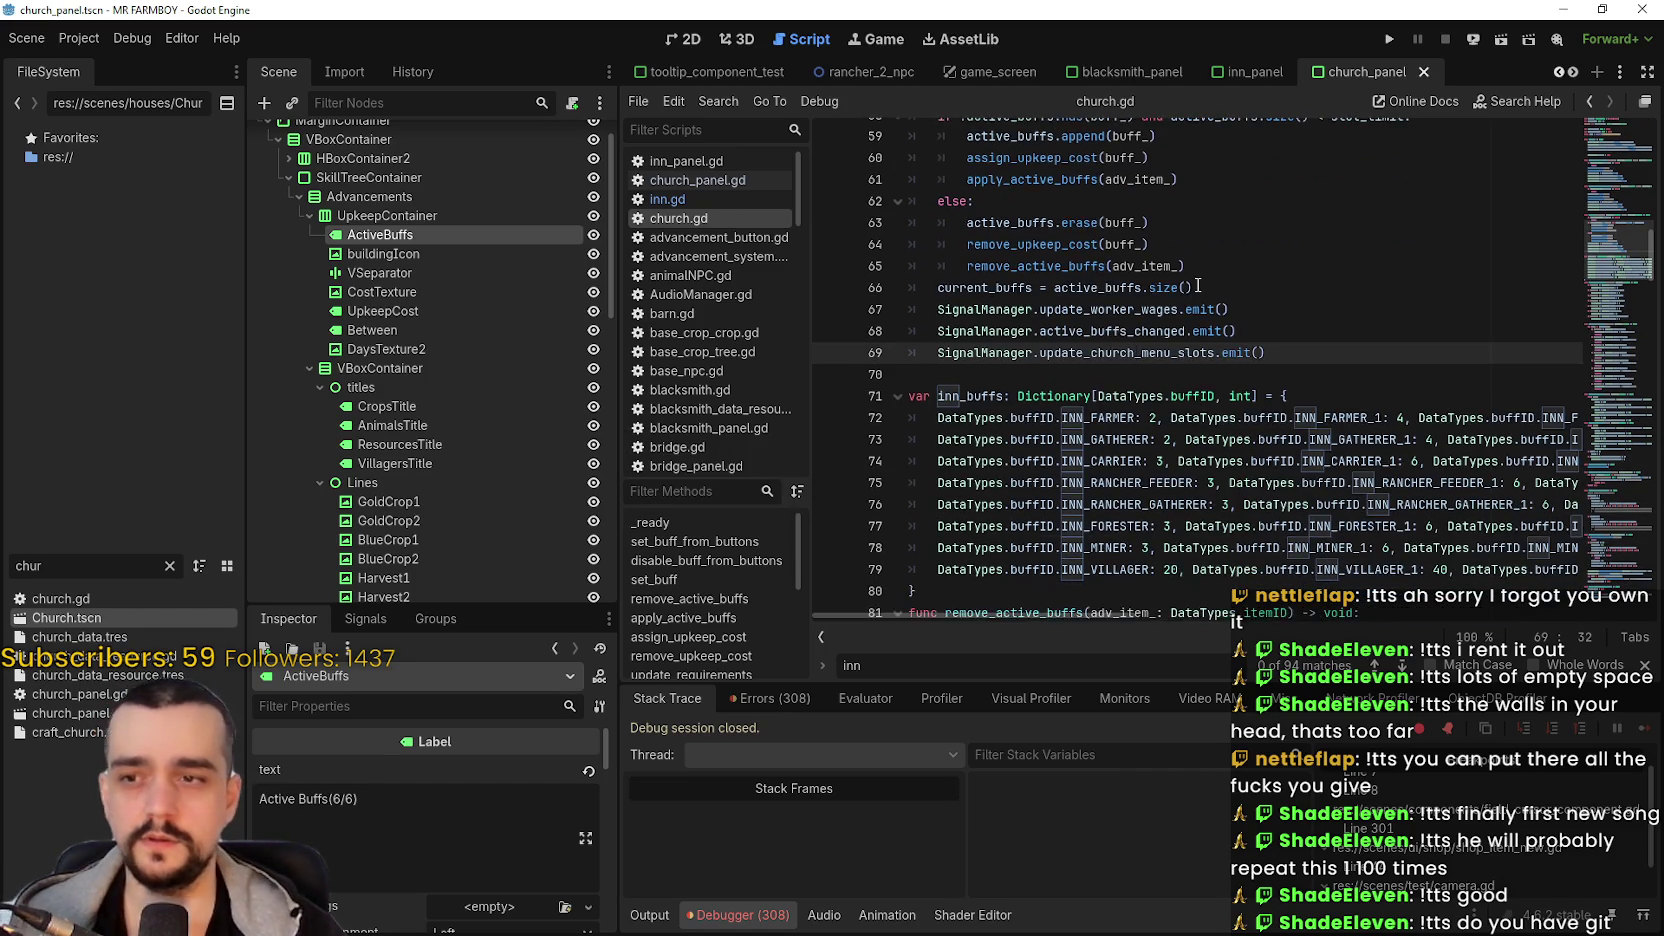
pyautogui.click(1195, 288)
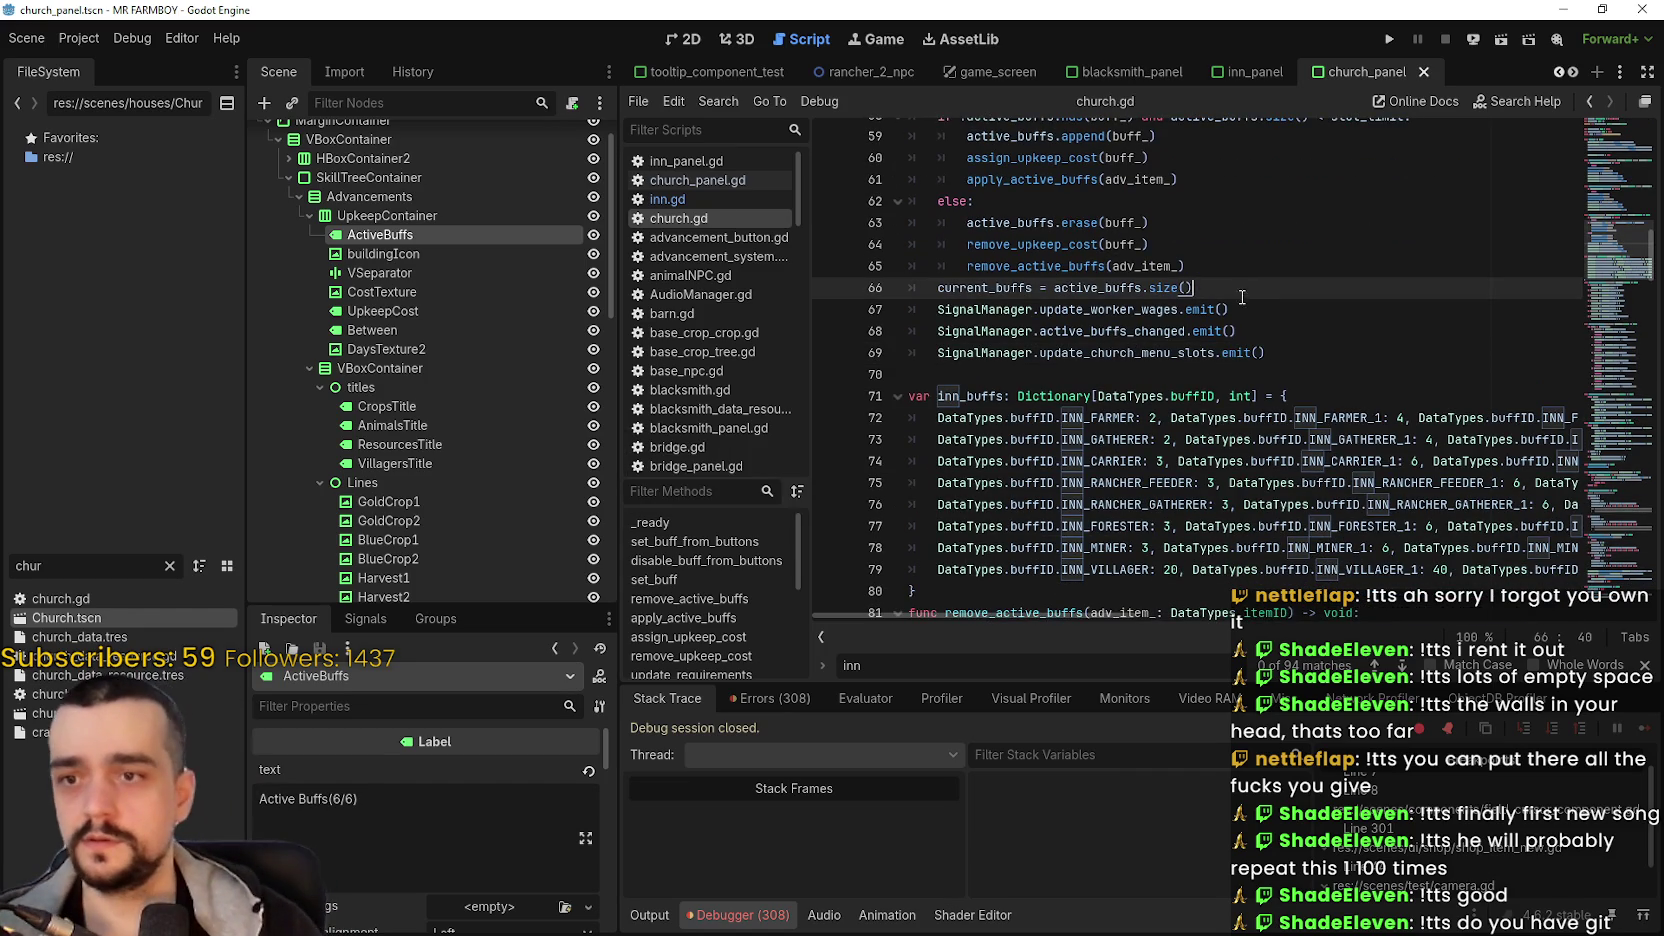
pyautogui.scroll(-2, 1238, 307)
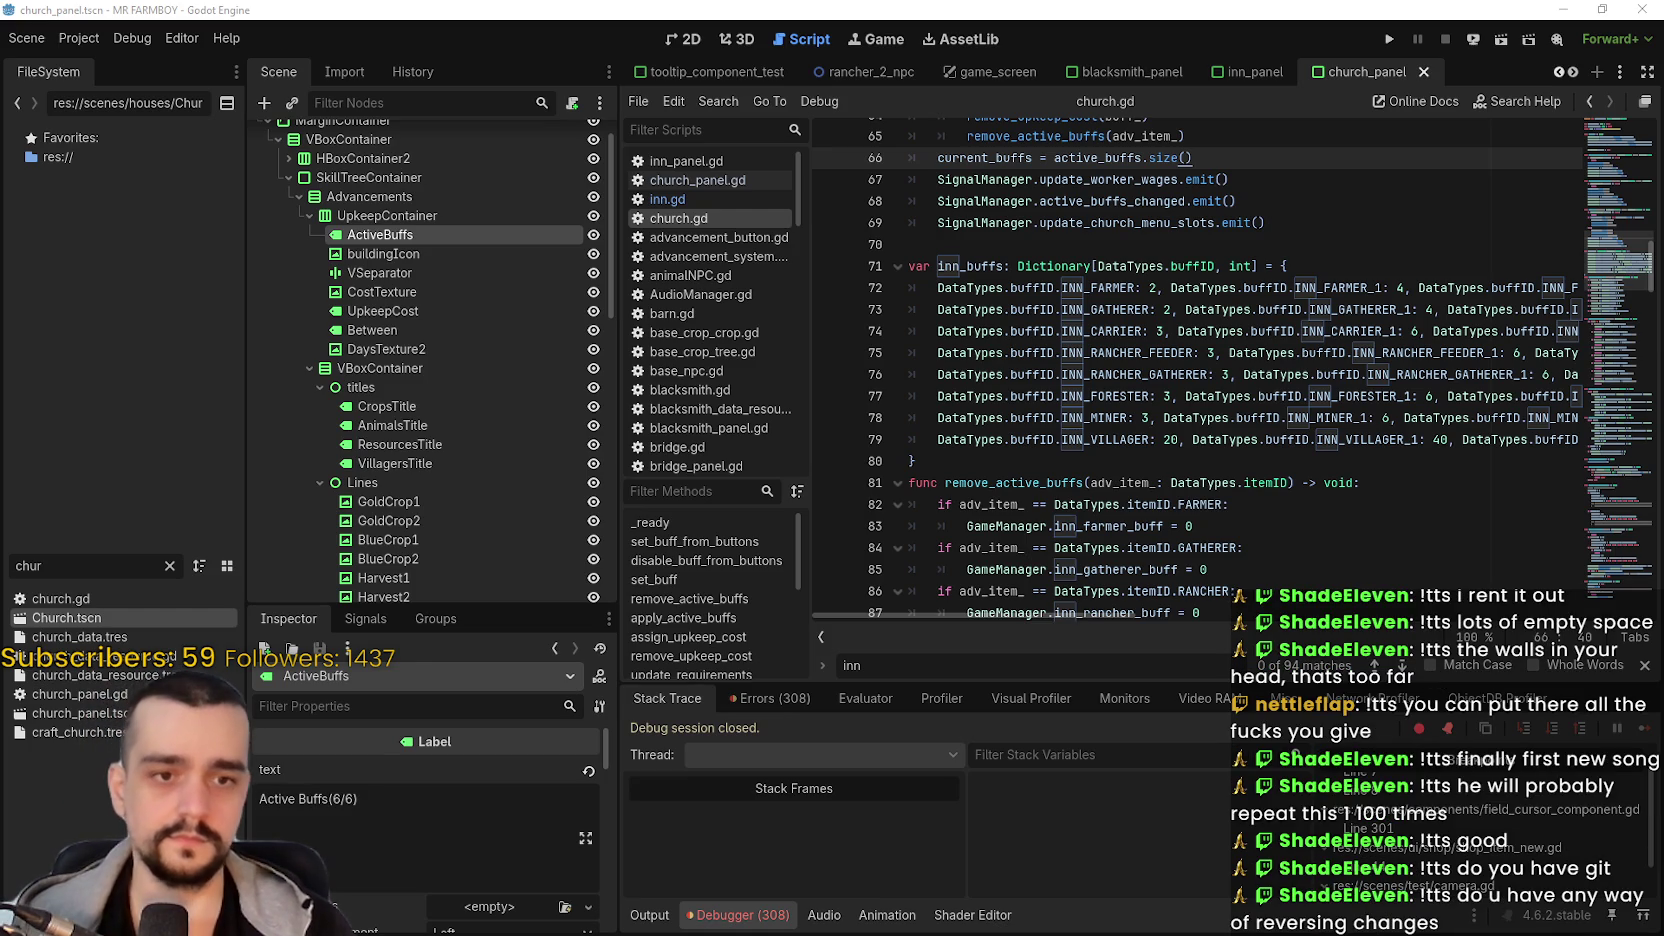
# - Commit the four changed files as v1.0.9-dev9a, push to origin, and check the History tab
pyautogui.hotkey('alt', 'Tab')
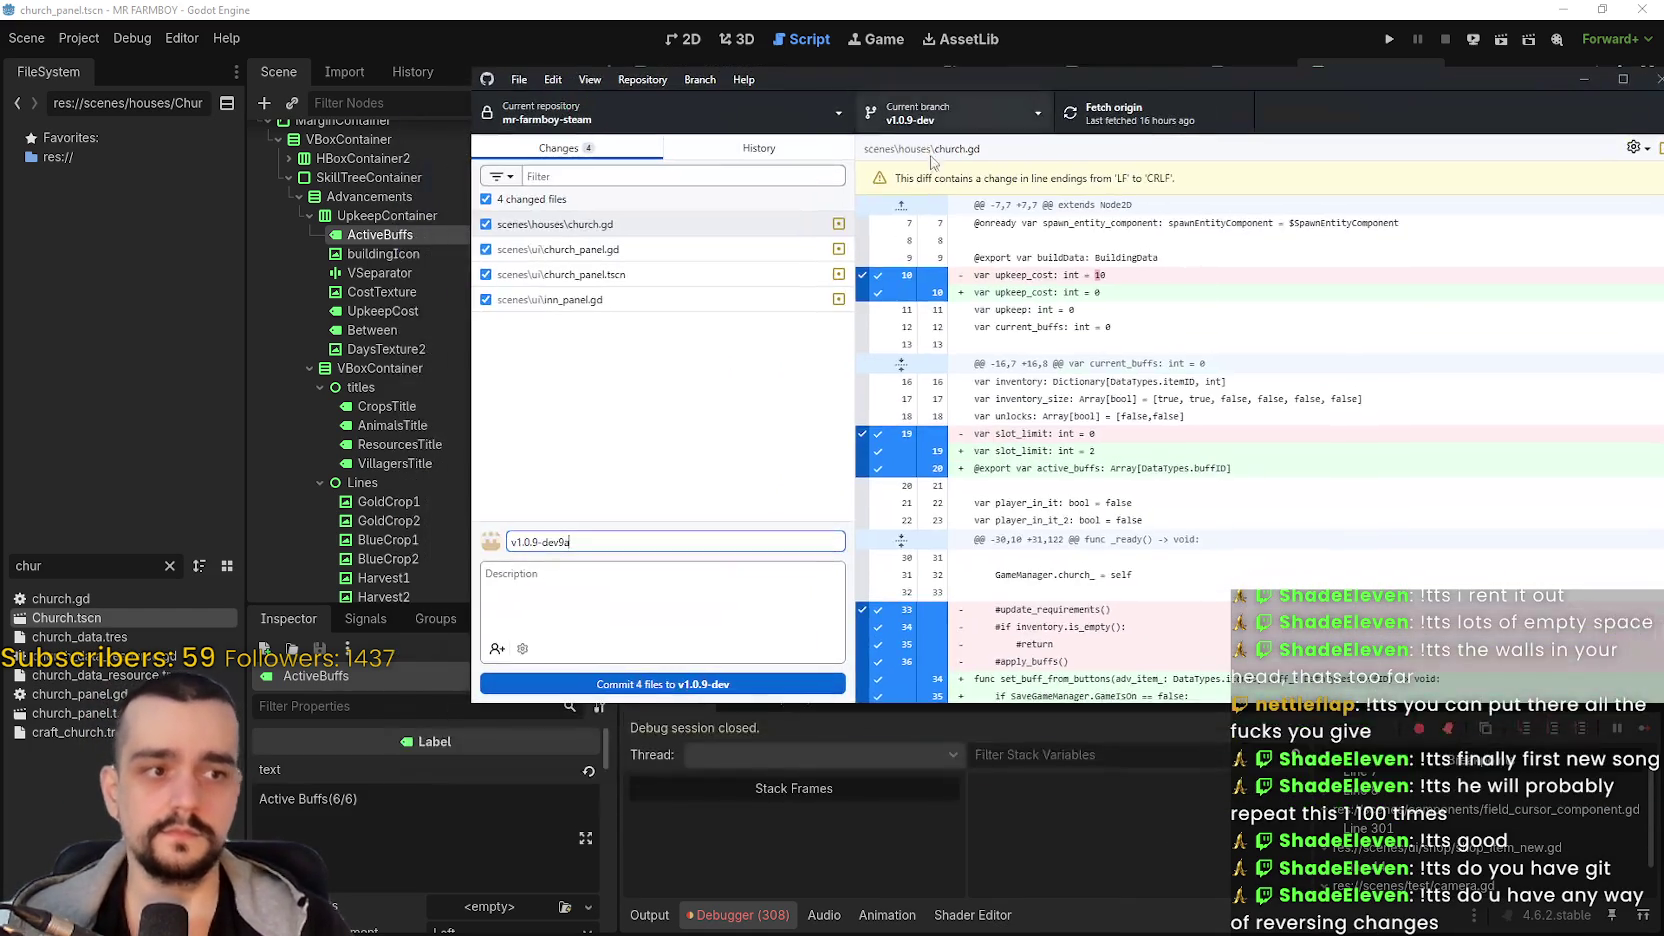
pyautogui.click(766, 682)
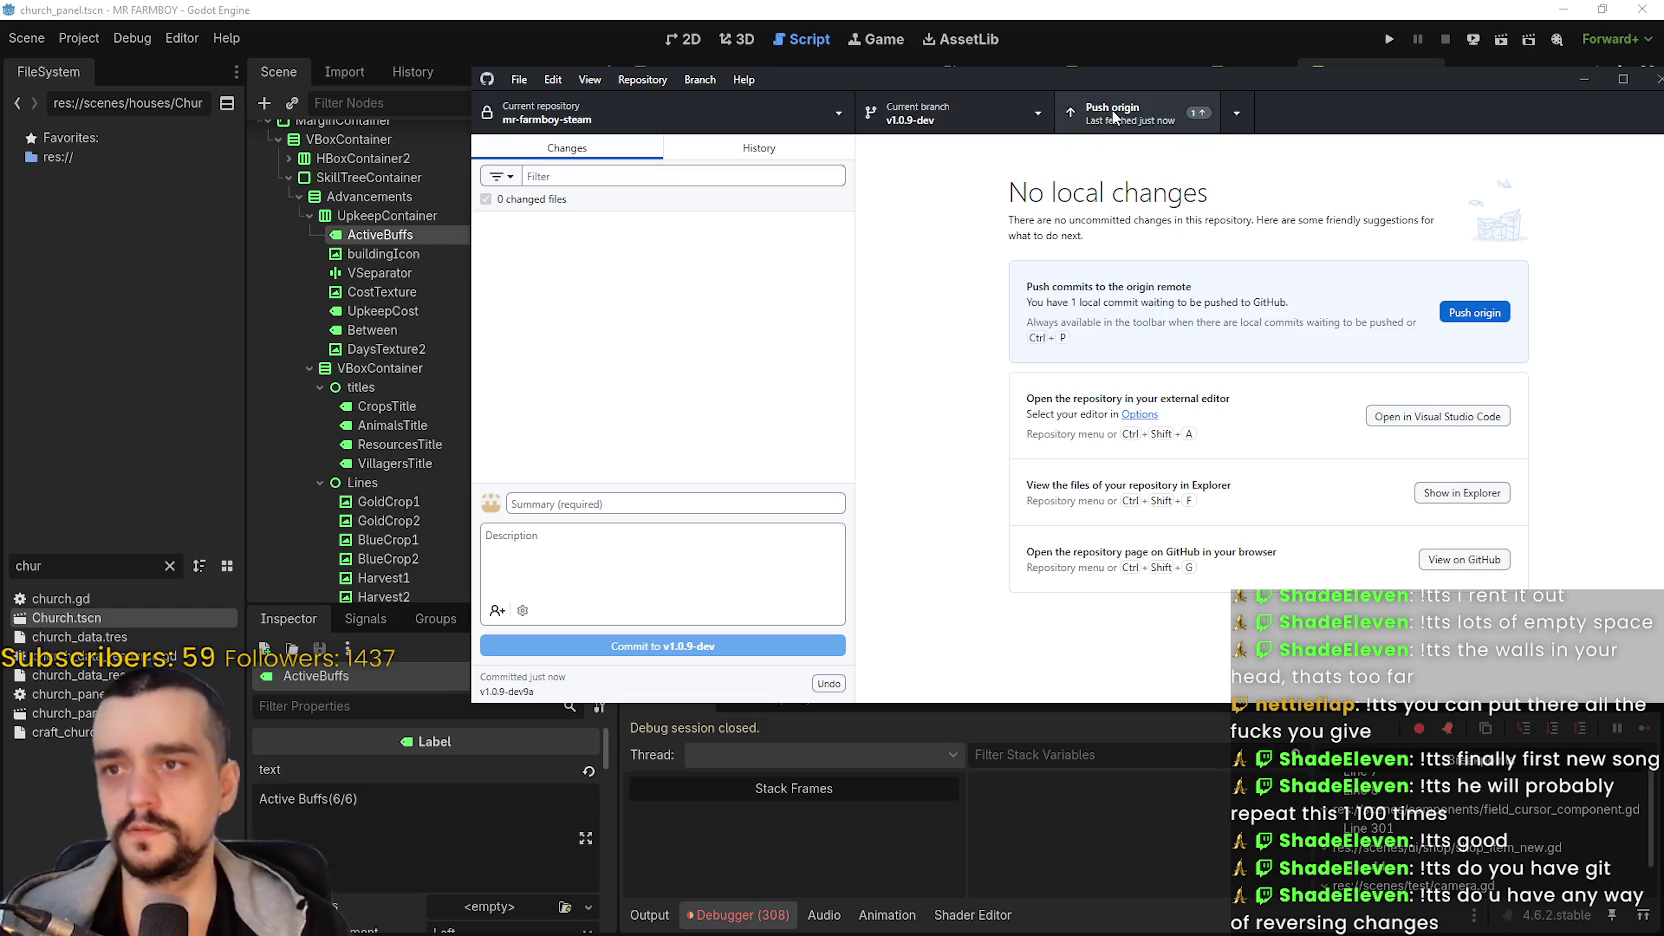
pyautogui.hotkey('ctrl', 'p')
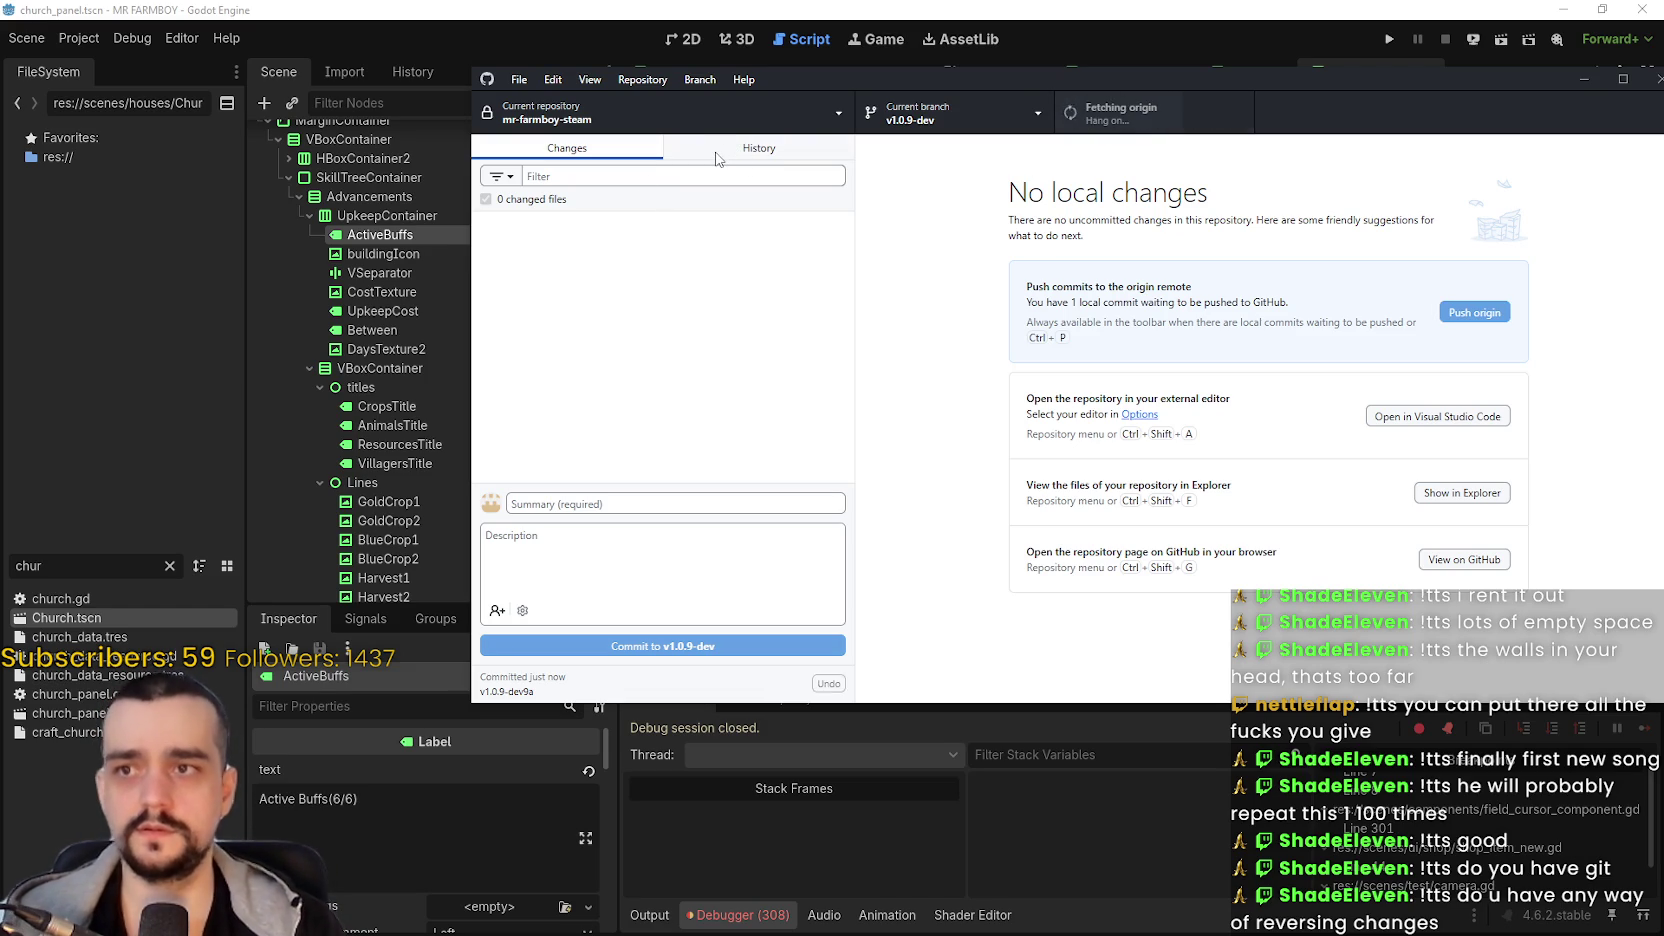
pyautogui.click(721, 152)
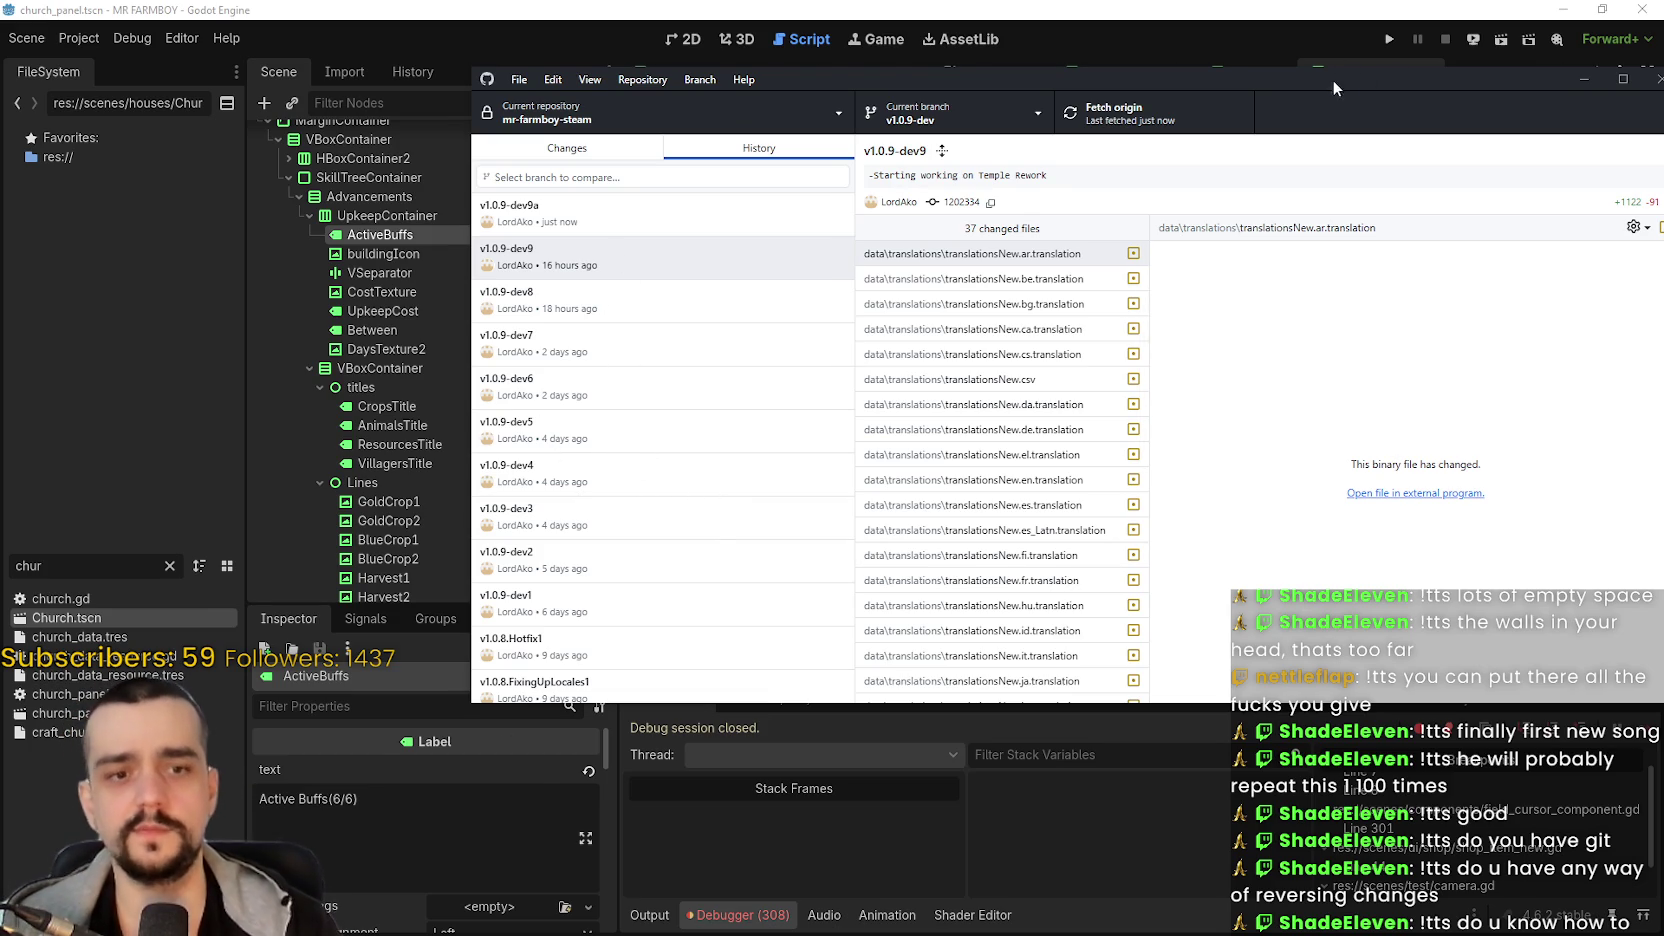
pyautogui.hotkey('alt', 'Tab')
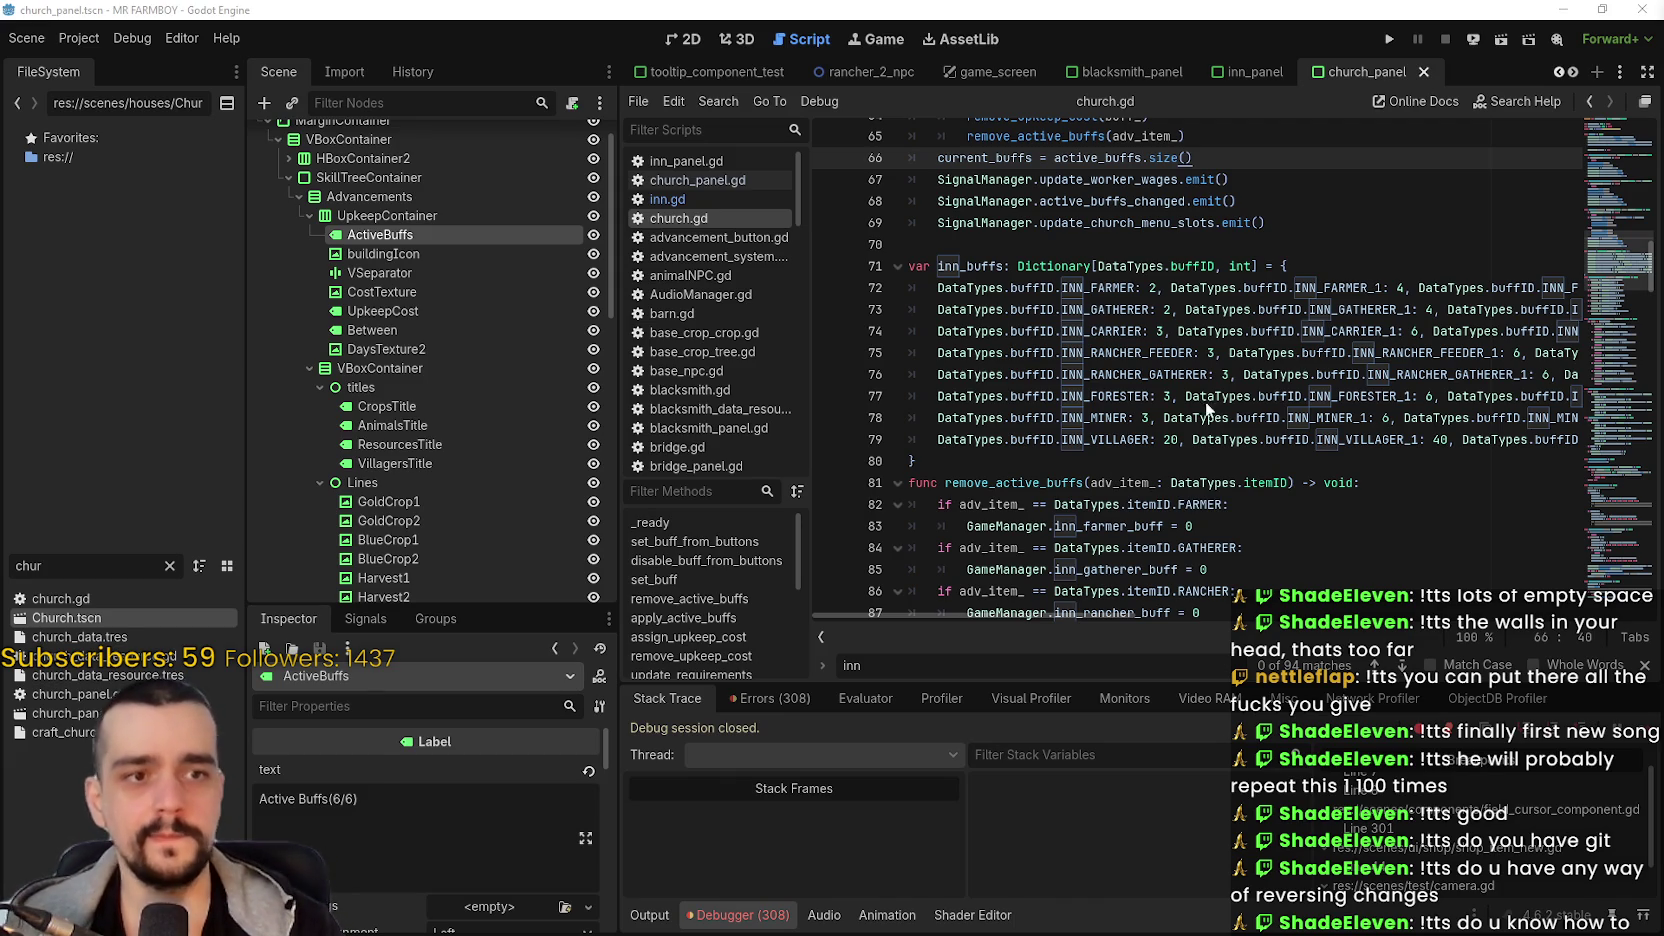
pyautogui.scroll(2, 1132, 430)
pyautogui.scroll(3, 1132, 430)
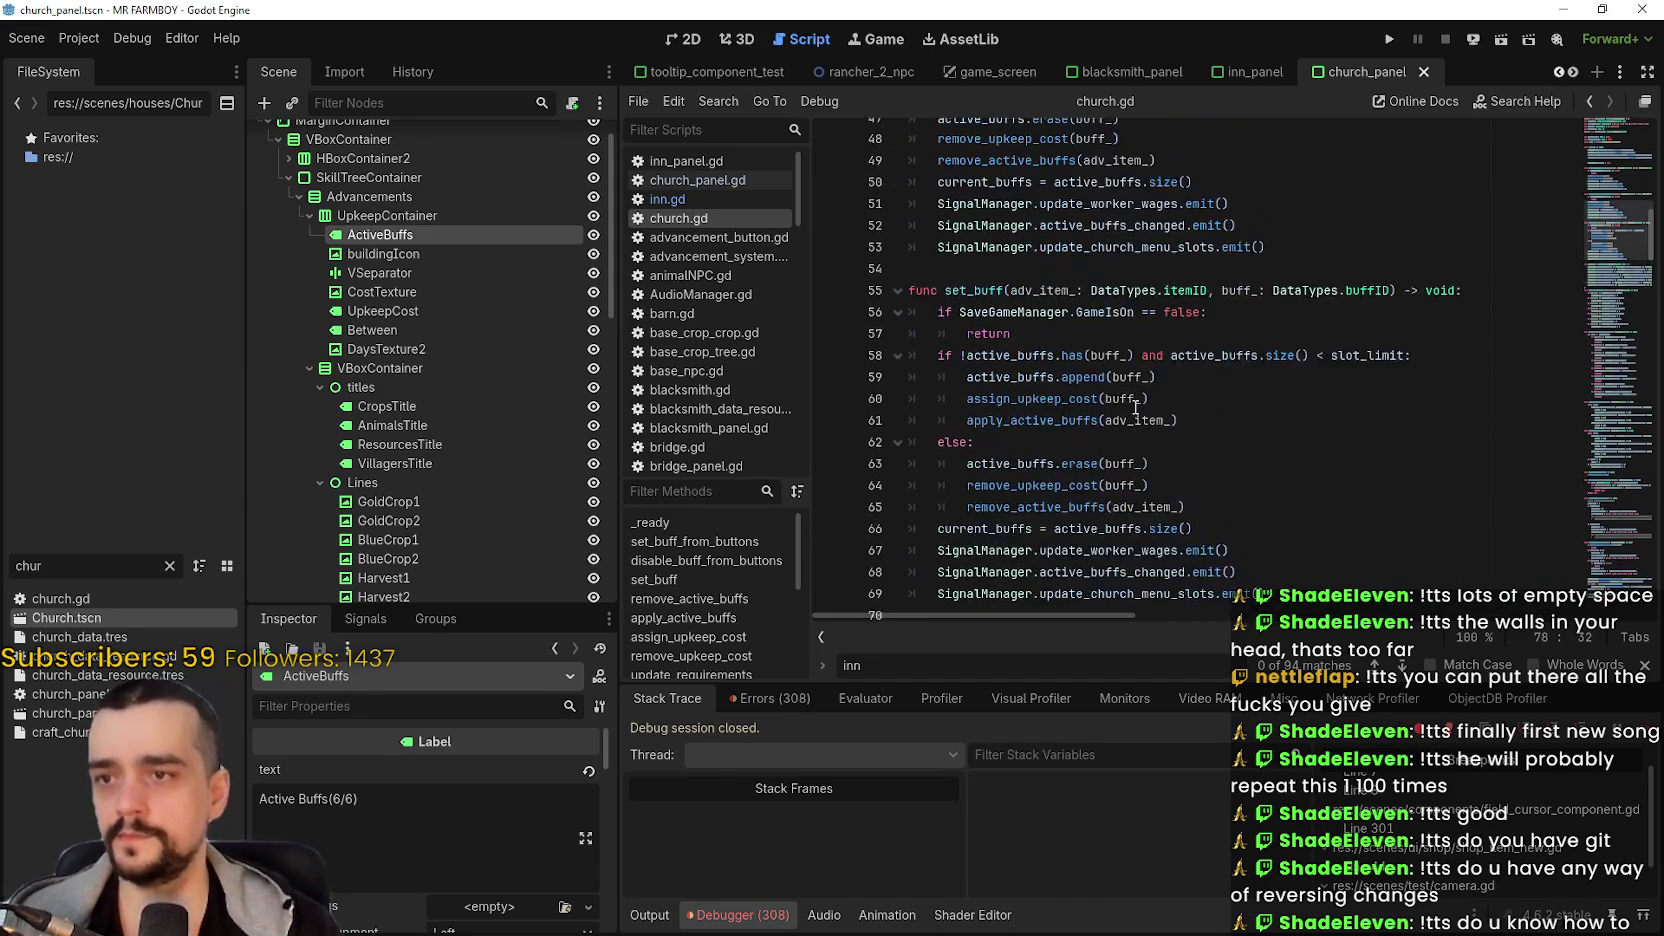
pyautogui.scroll(-2, 1125, 380)
pyautogui.scroll(12, 1122, 354)
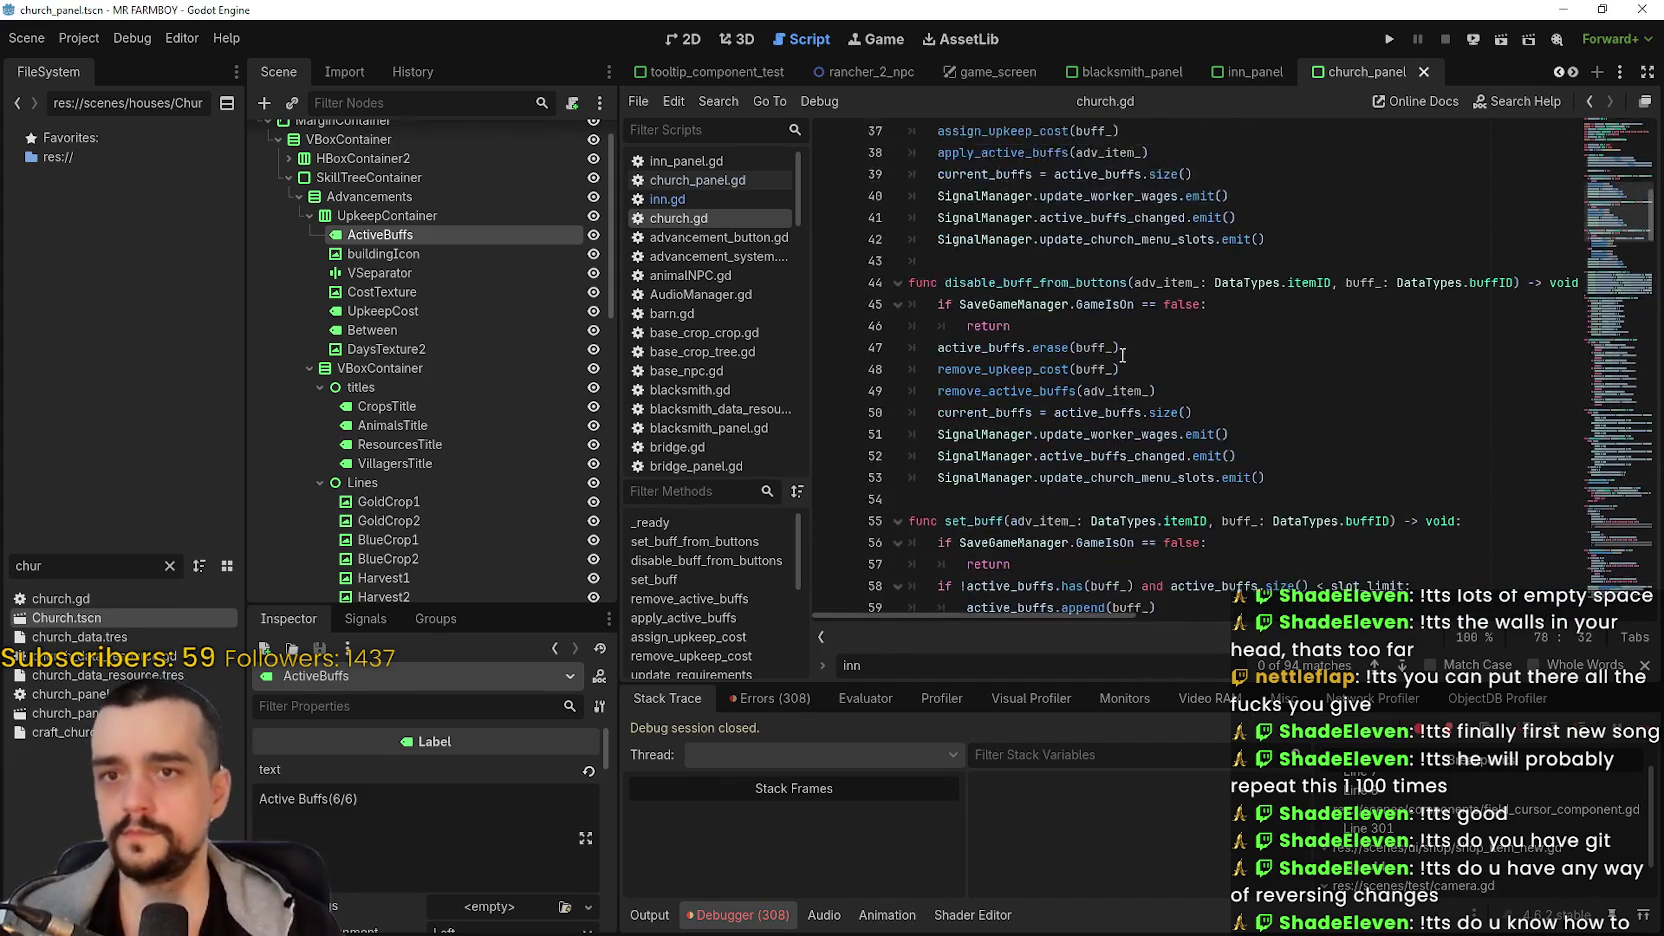
pyautogui.scroll(-18, 1118, 349)
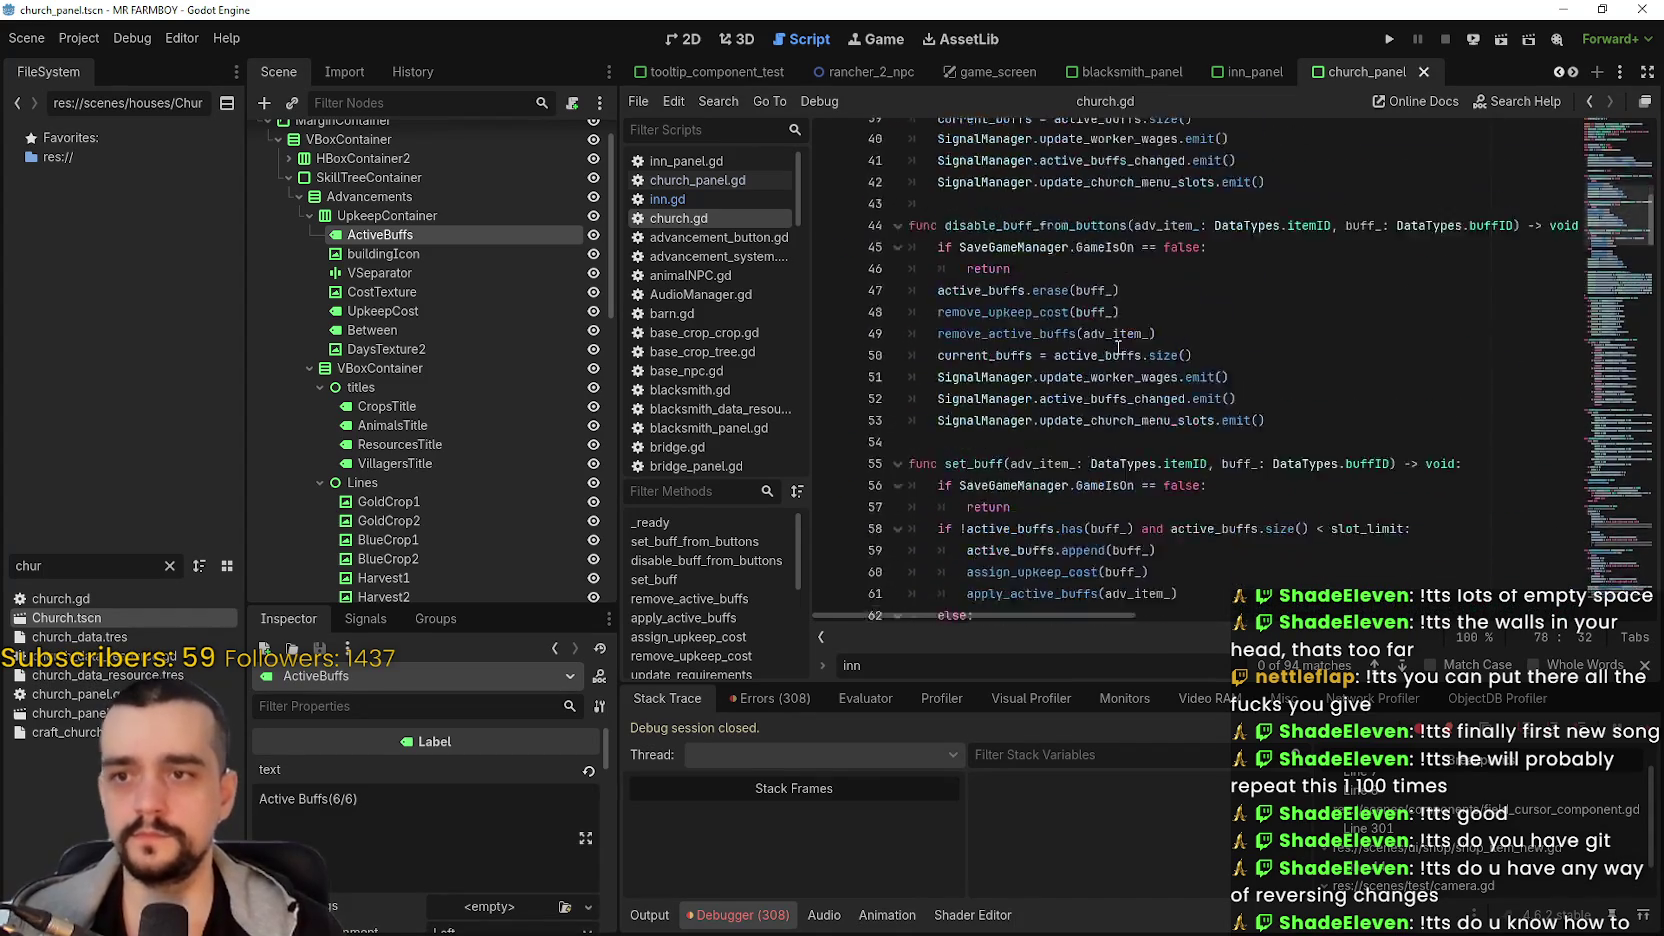
pyautogui.scroll(7, 1113, 355)
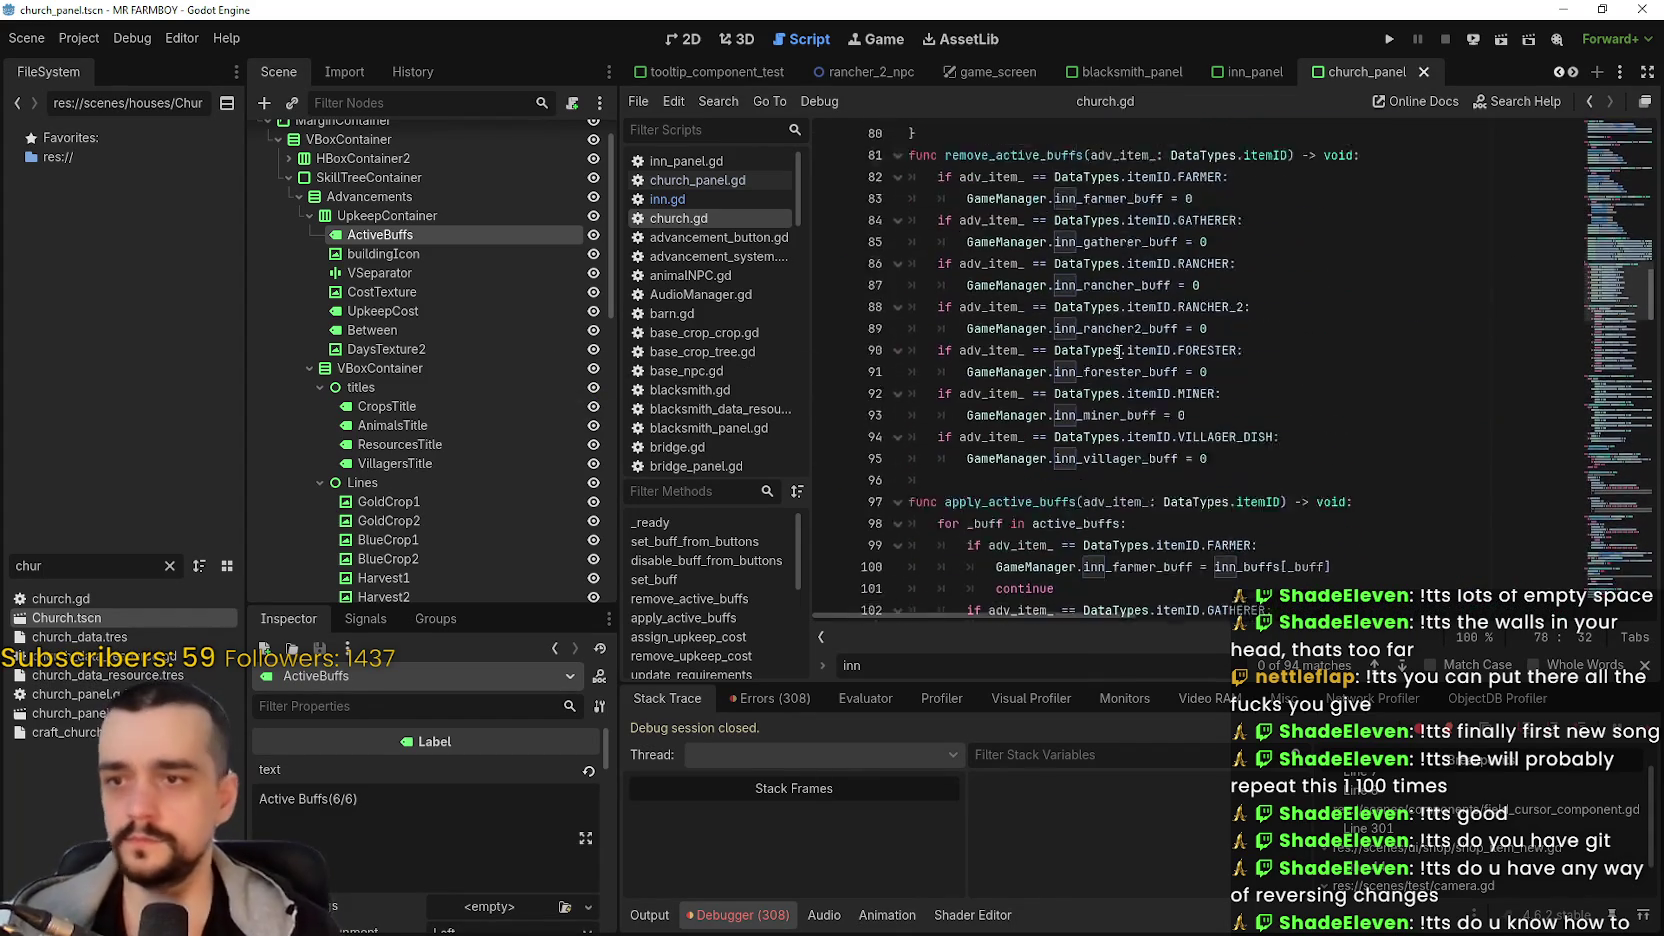
pyautogui.scroll(-3, 1111, 381)
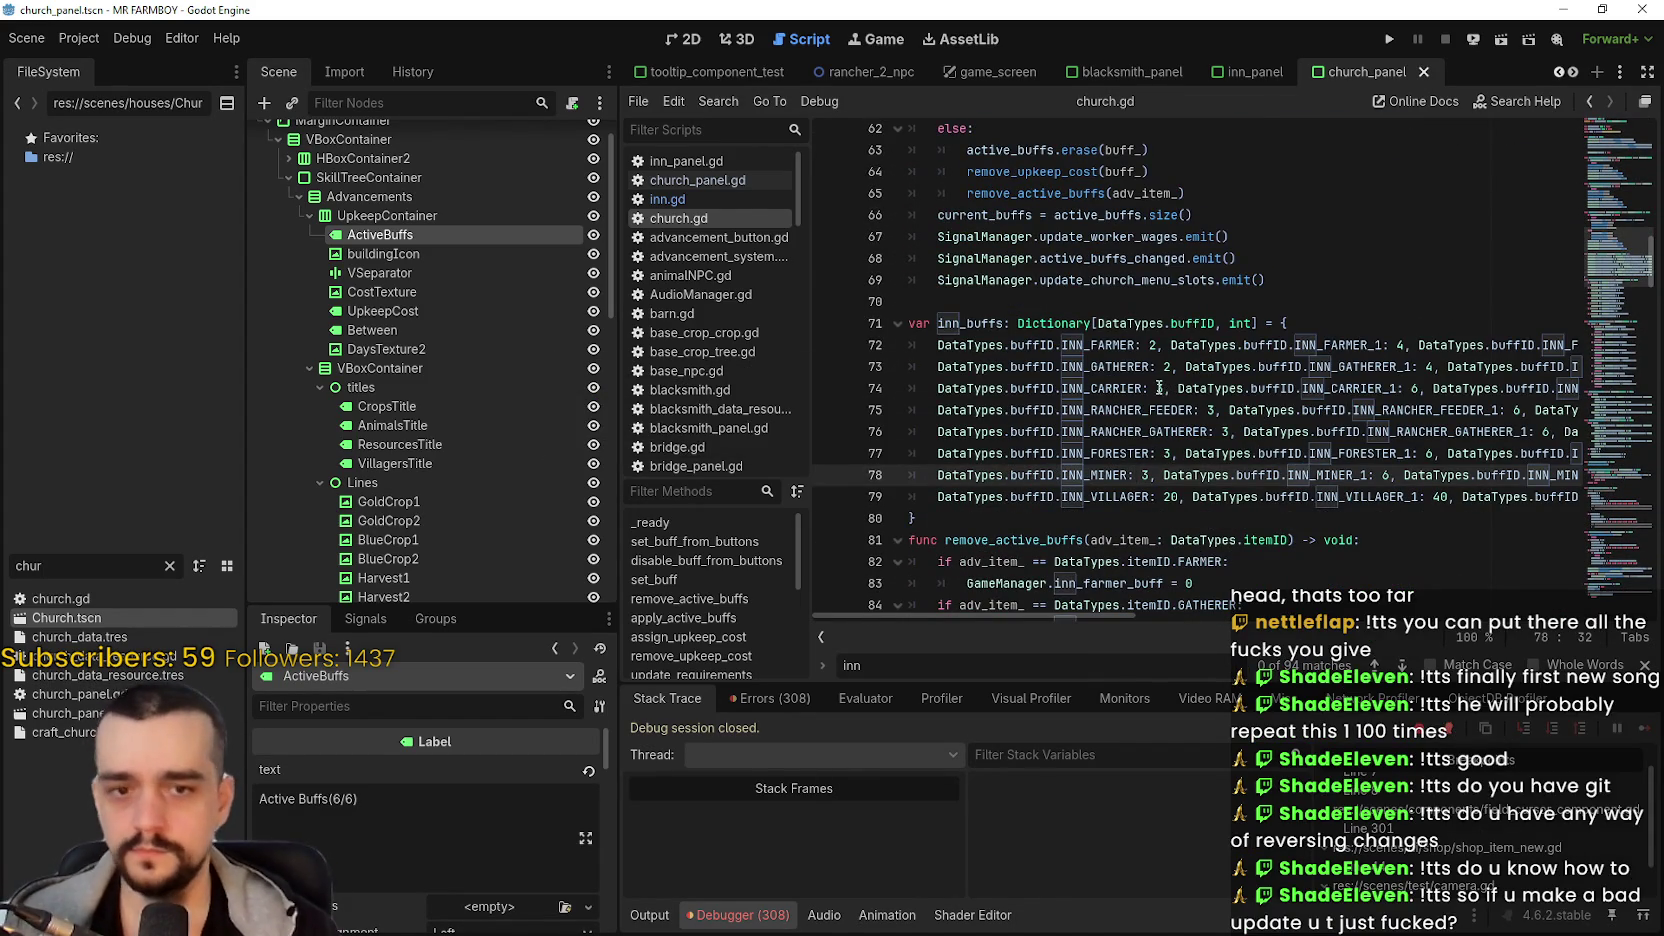
pyautogui.doubleClick(1075, 345)
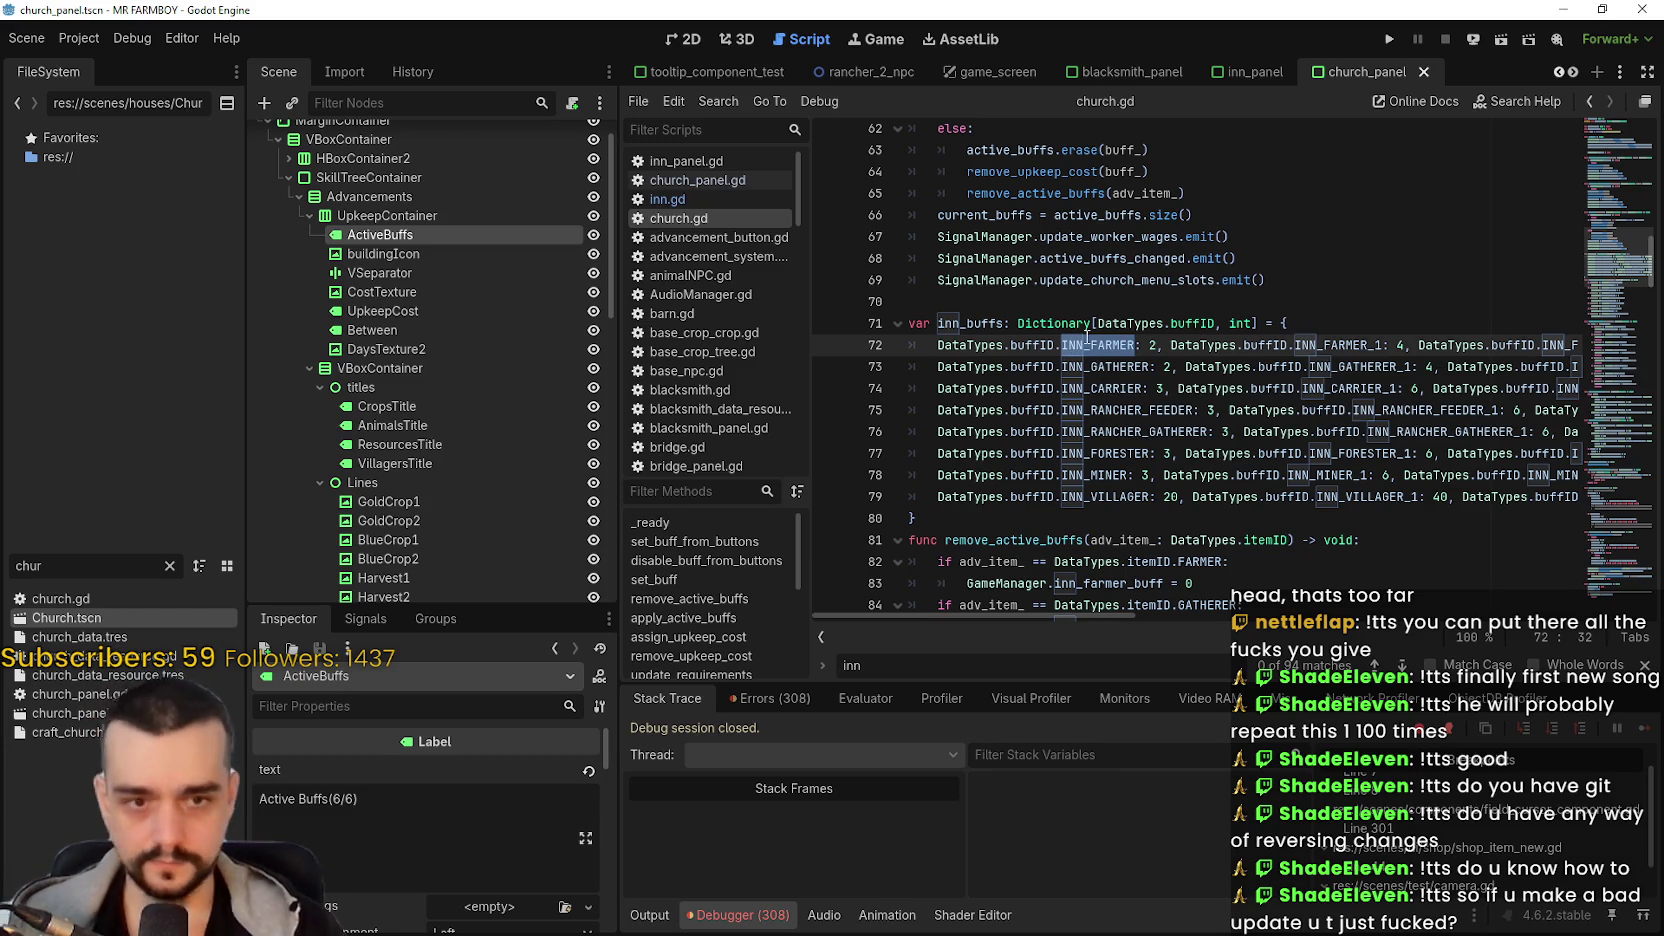
pyautogui.scroll(5, 1085, 344)
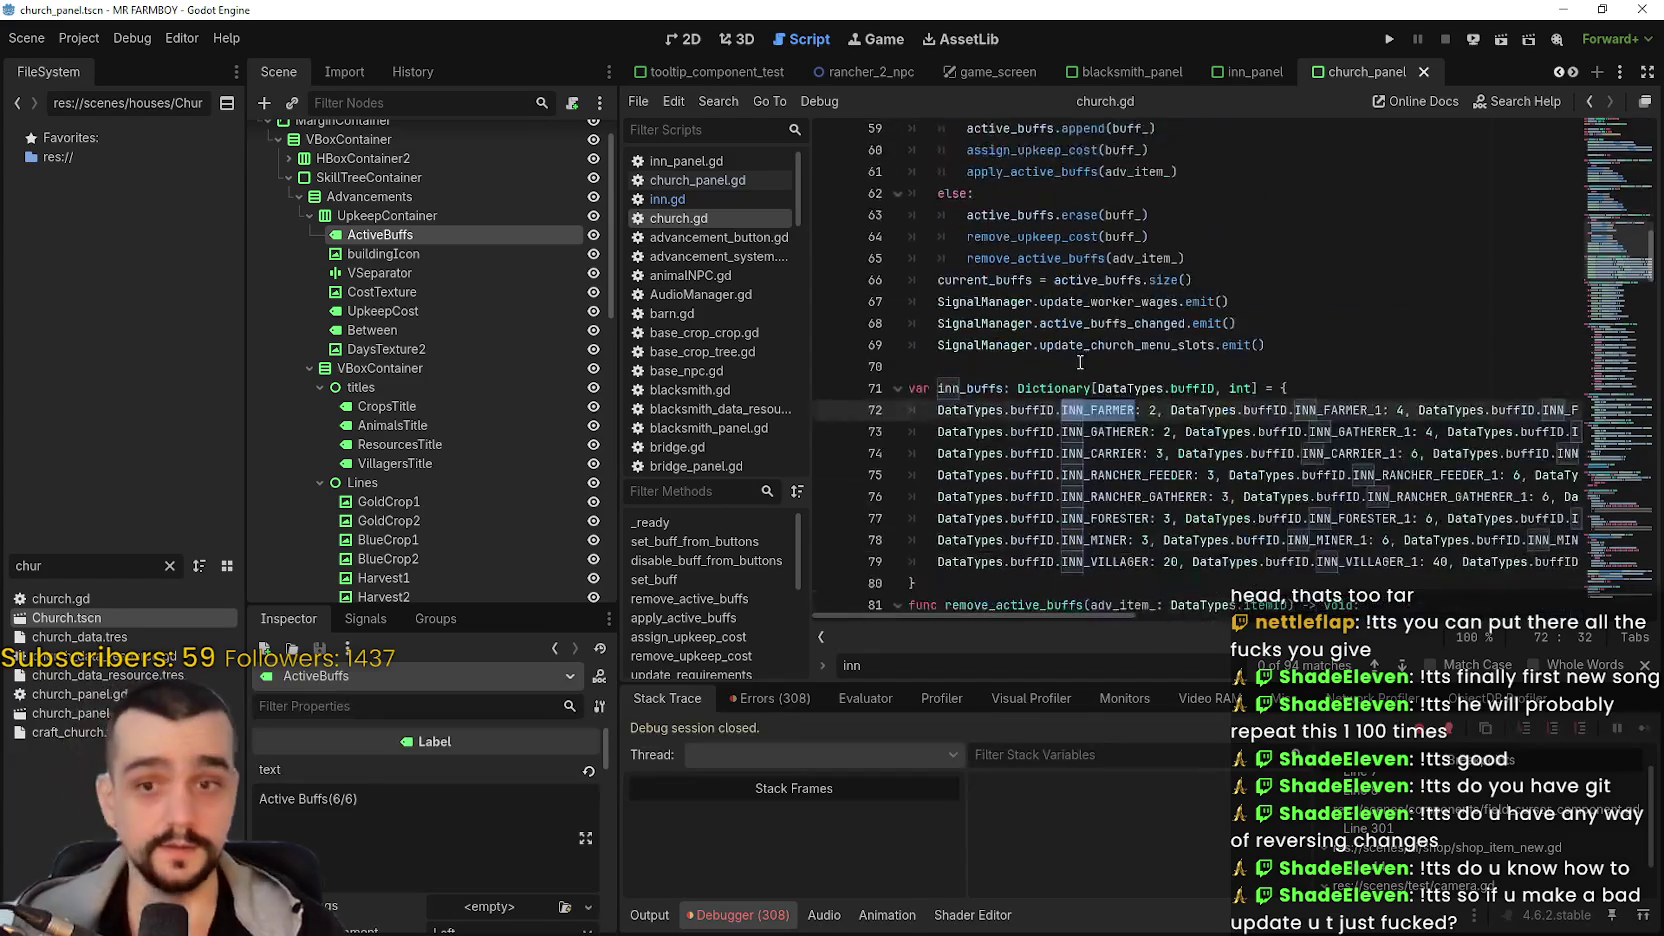
pyautogui.scroll(-8, 1090, 367)
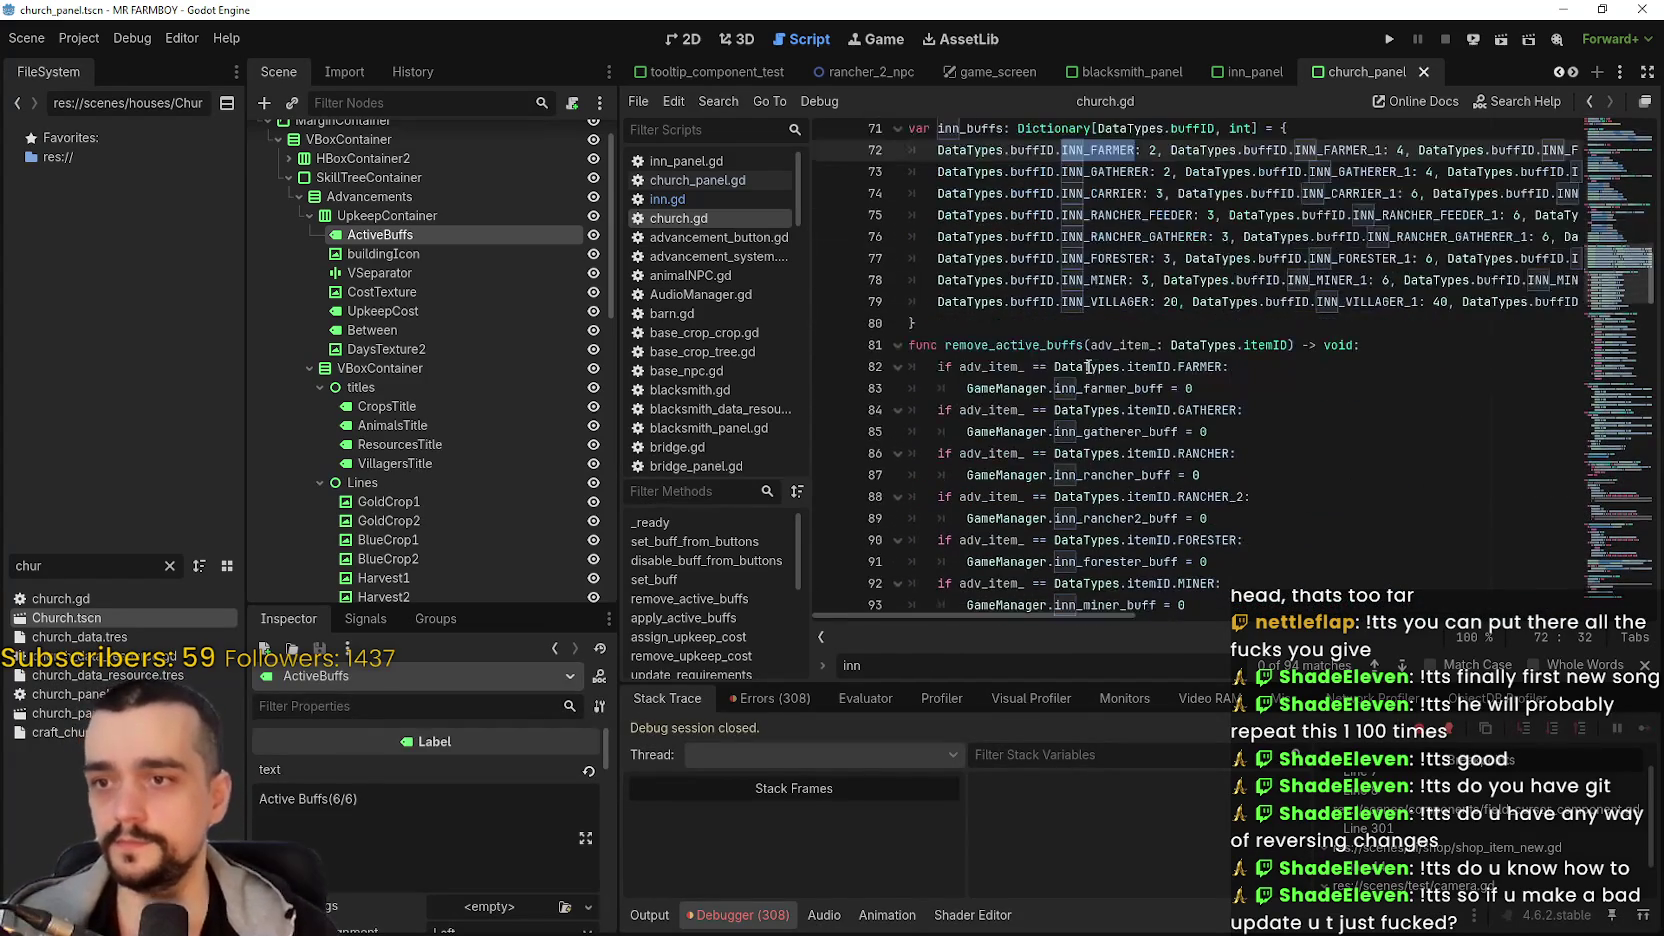
pyautogui.doubleClick(1068, 388)
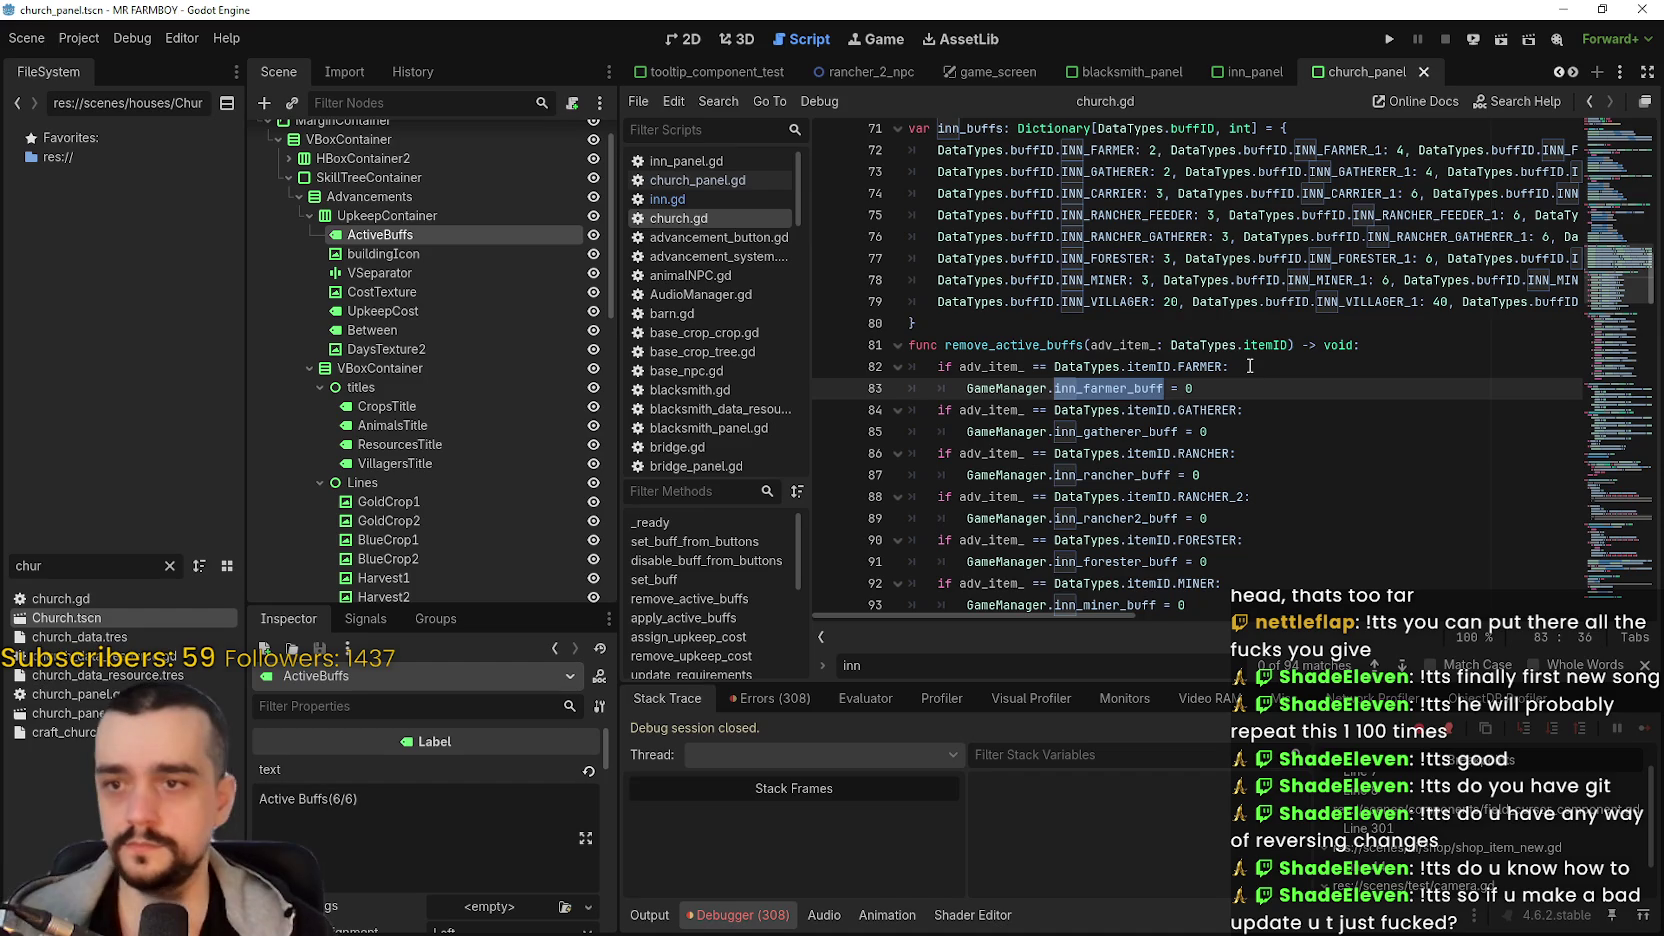
pyautogui.scroll(-3, 1250, 367)
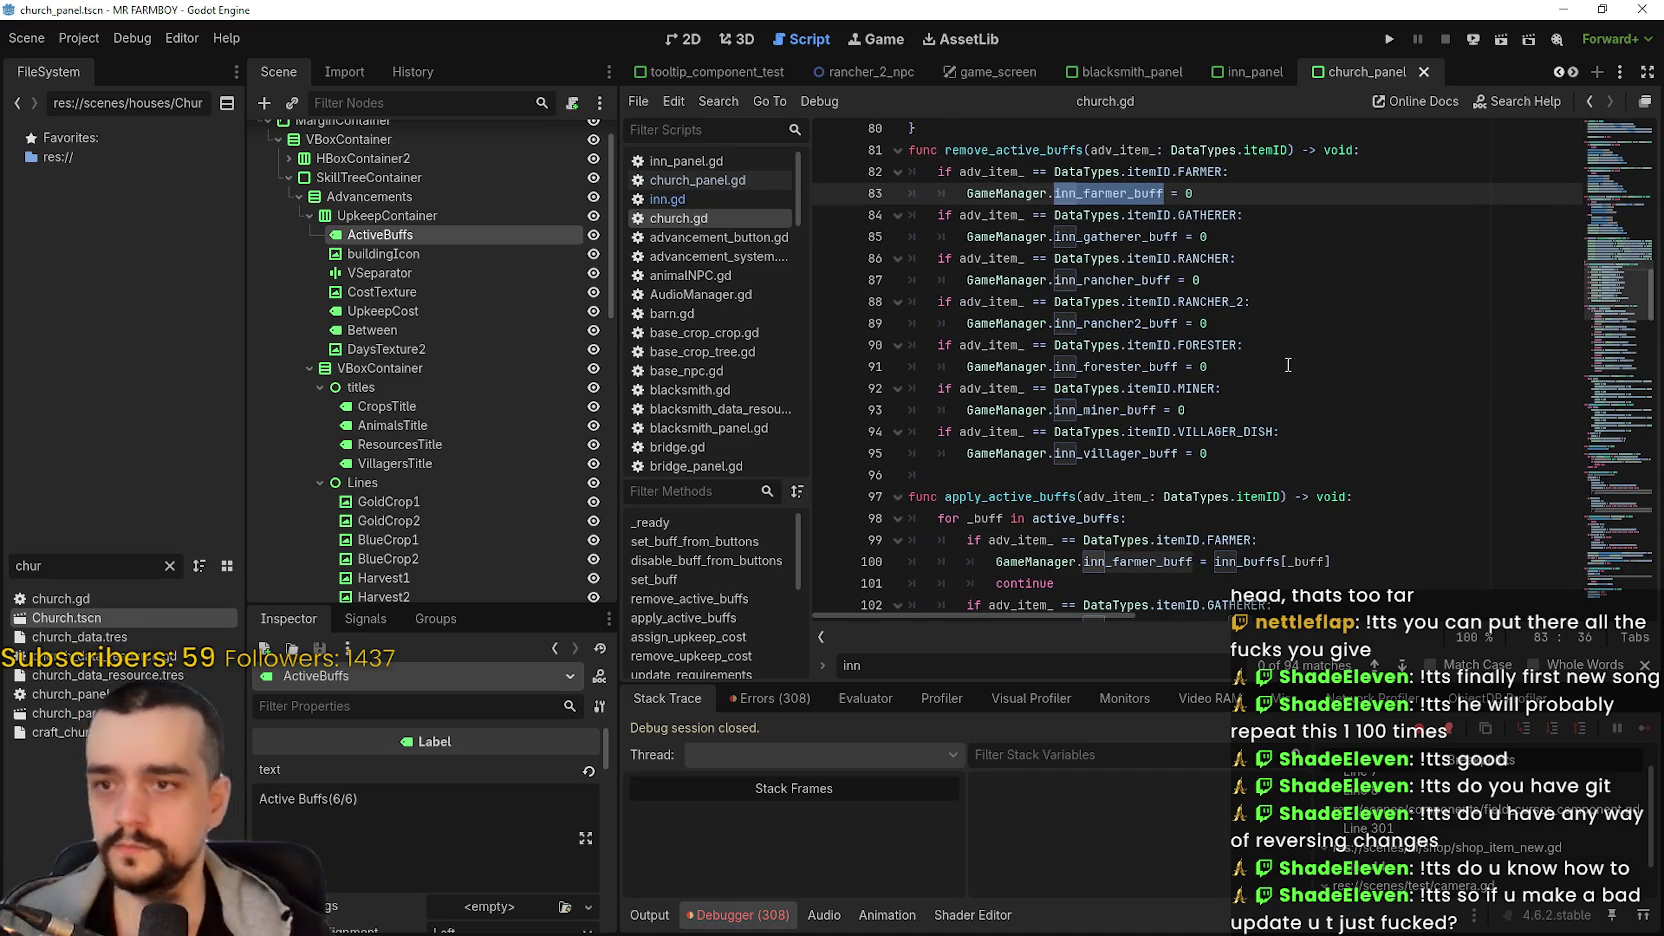
pyautogui.scroll(-1, 1289, 344)
pyautogui.scroll(-2, 1289, 344)
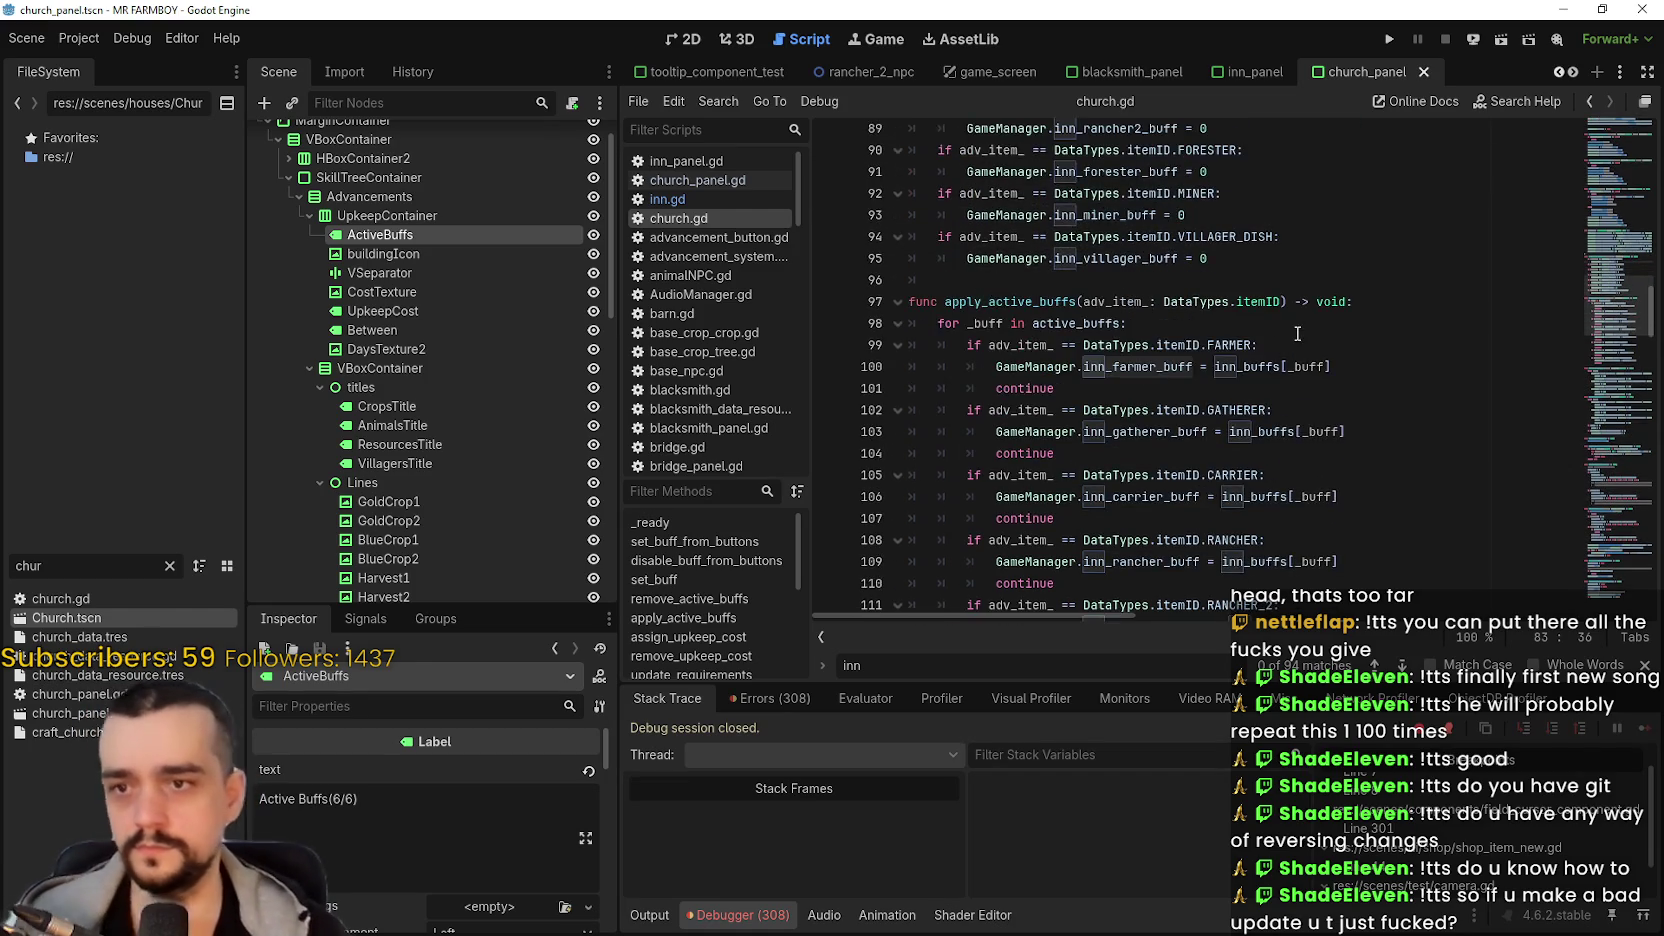
pyautogui.scroll(5, 1289, 344)
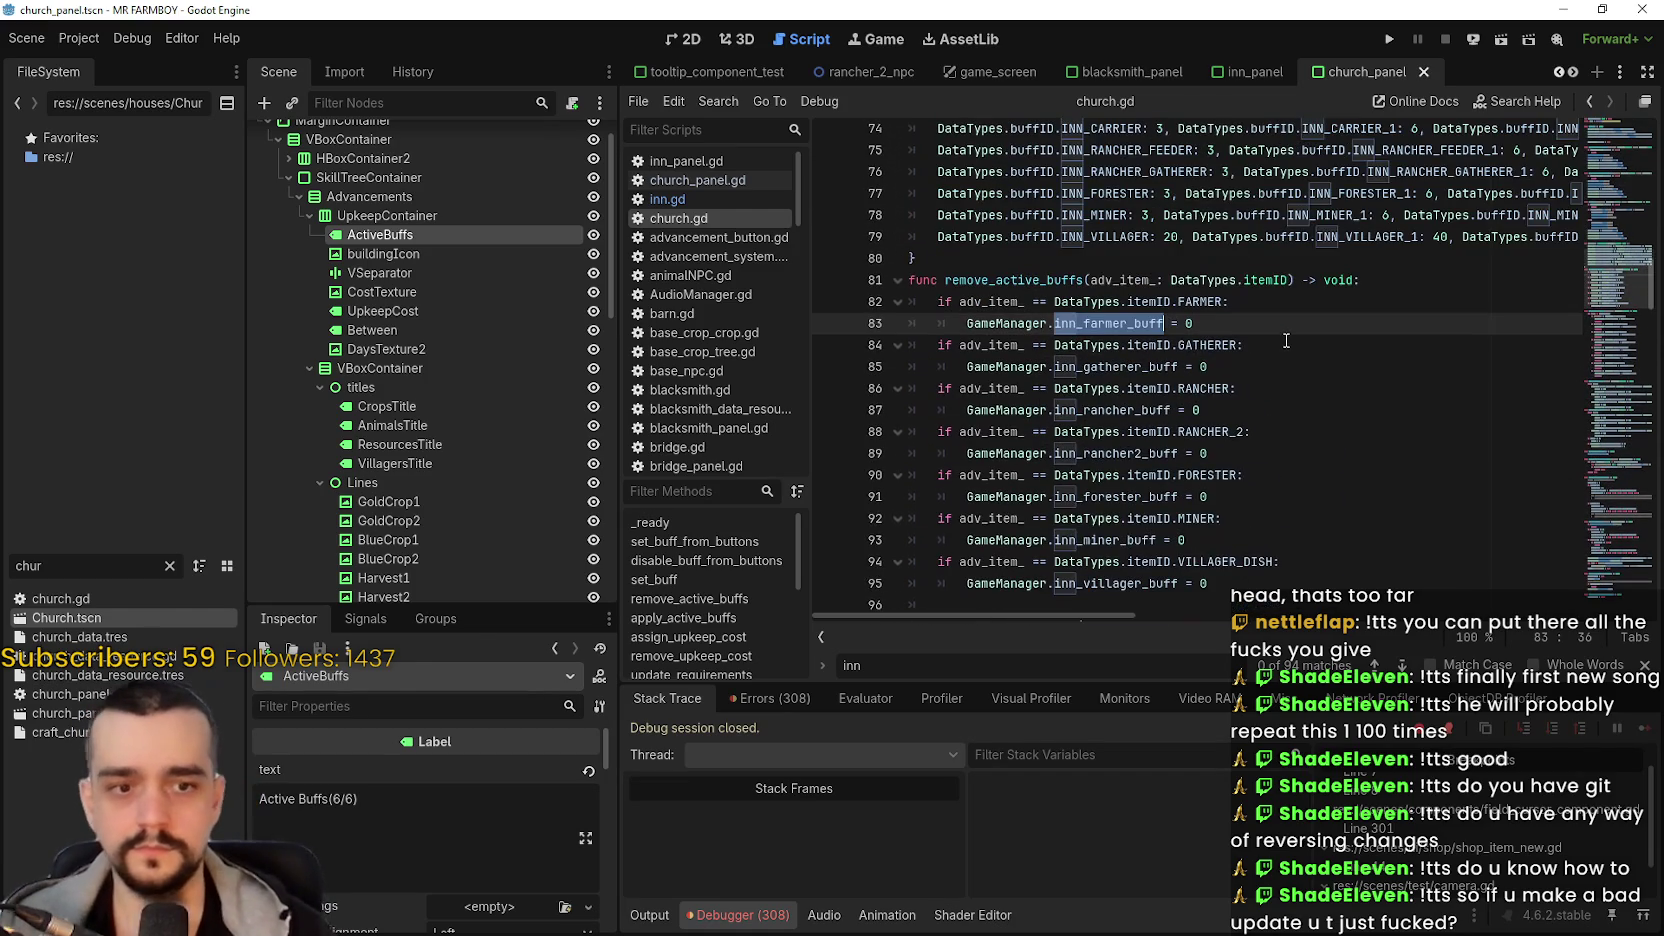
pyautogui.doubleClick(1213, 301)
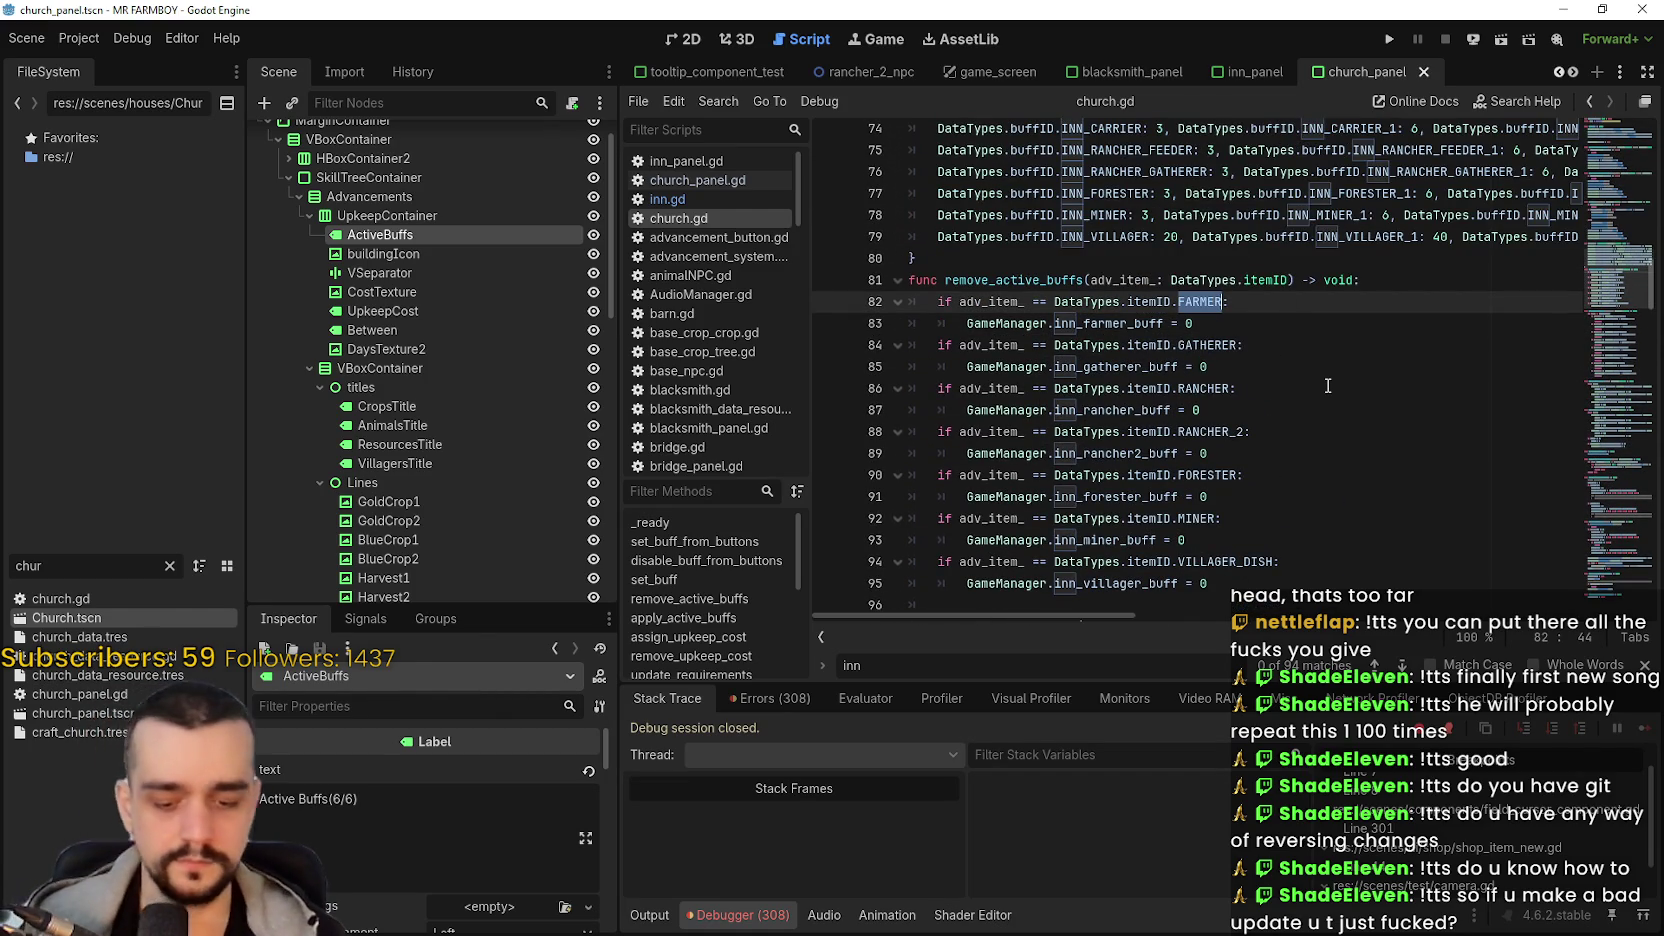
# - Set the first remove_active_buffs item IDs to GOLD_CROPS_PRAYER, BLUE_CROPS_PRAYER and HARVEST_PRAYER
pyautogui.write('Bless')
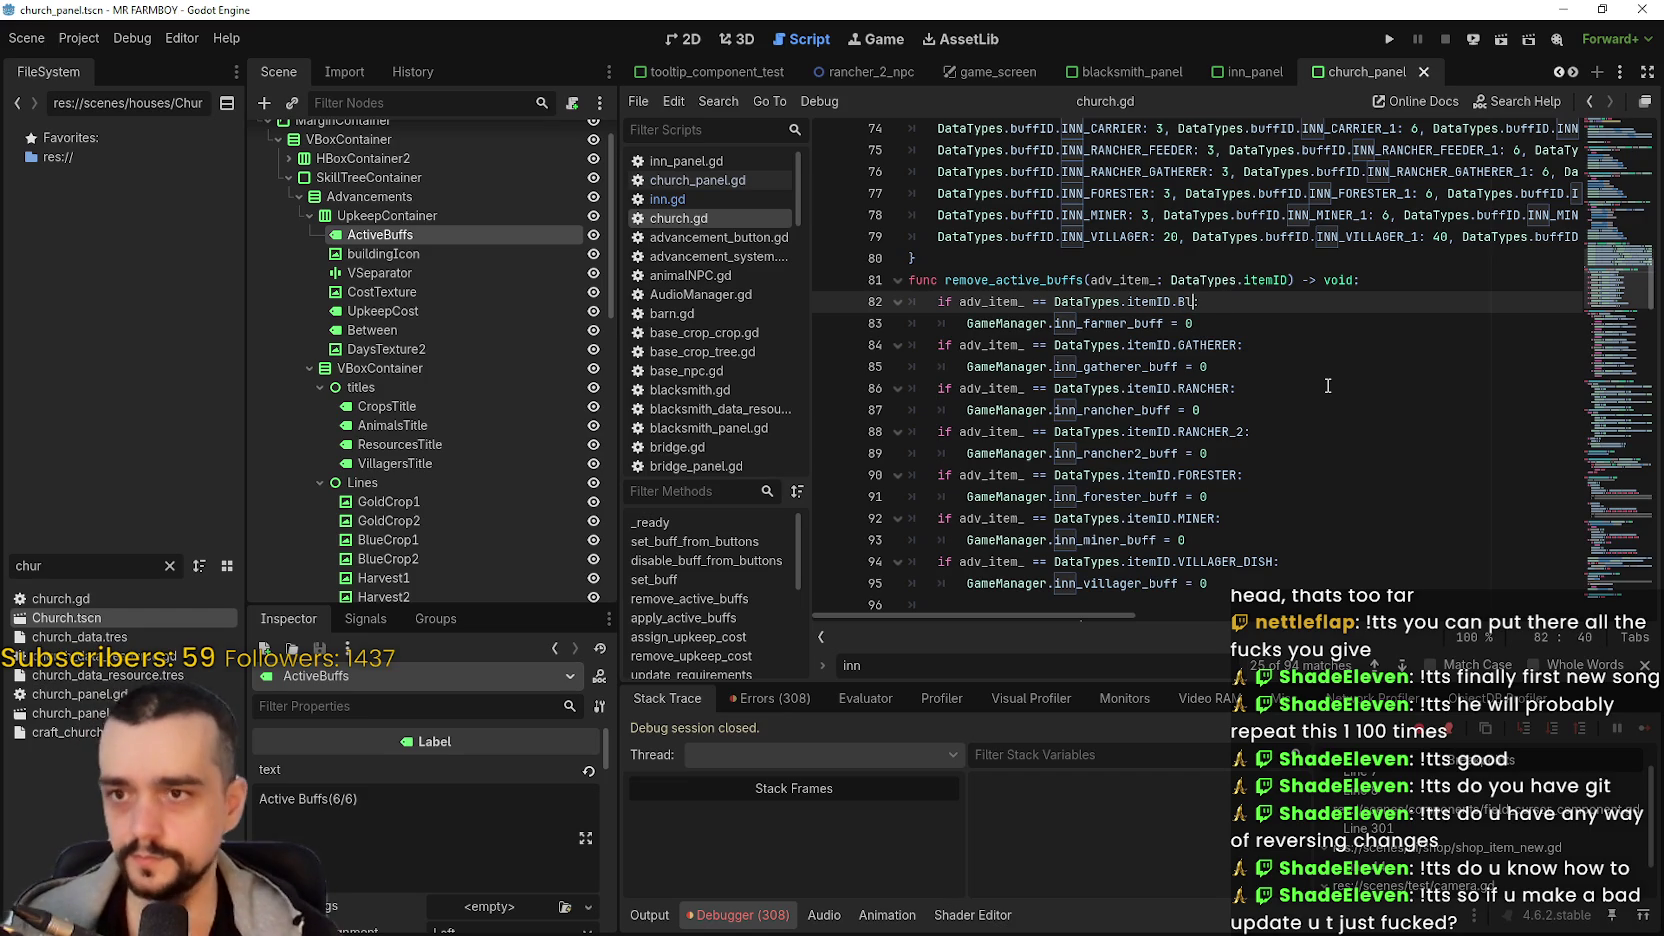
pyautogui.press('BackSpace')
pyautogui.press('BackSpace')
pyautogui.press('BackSpace')
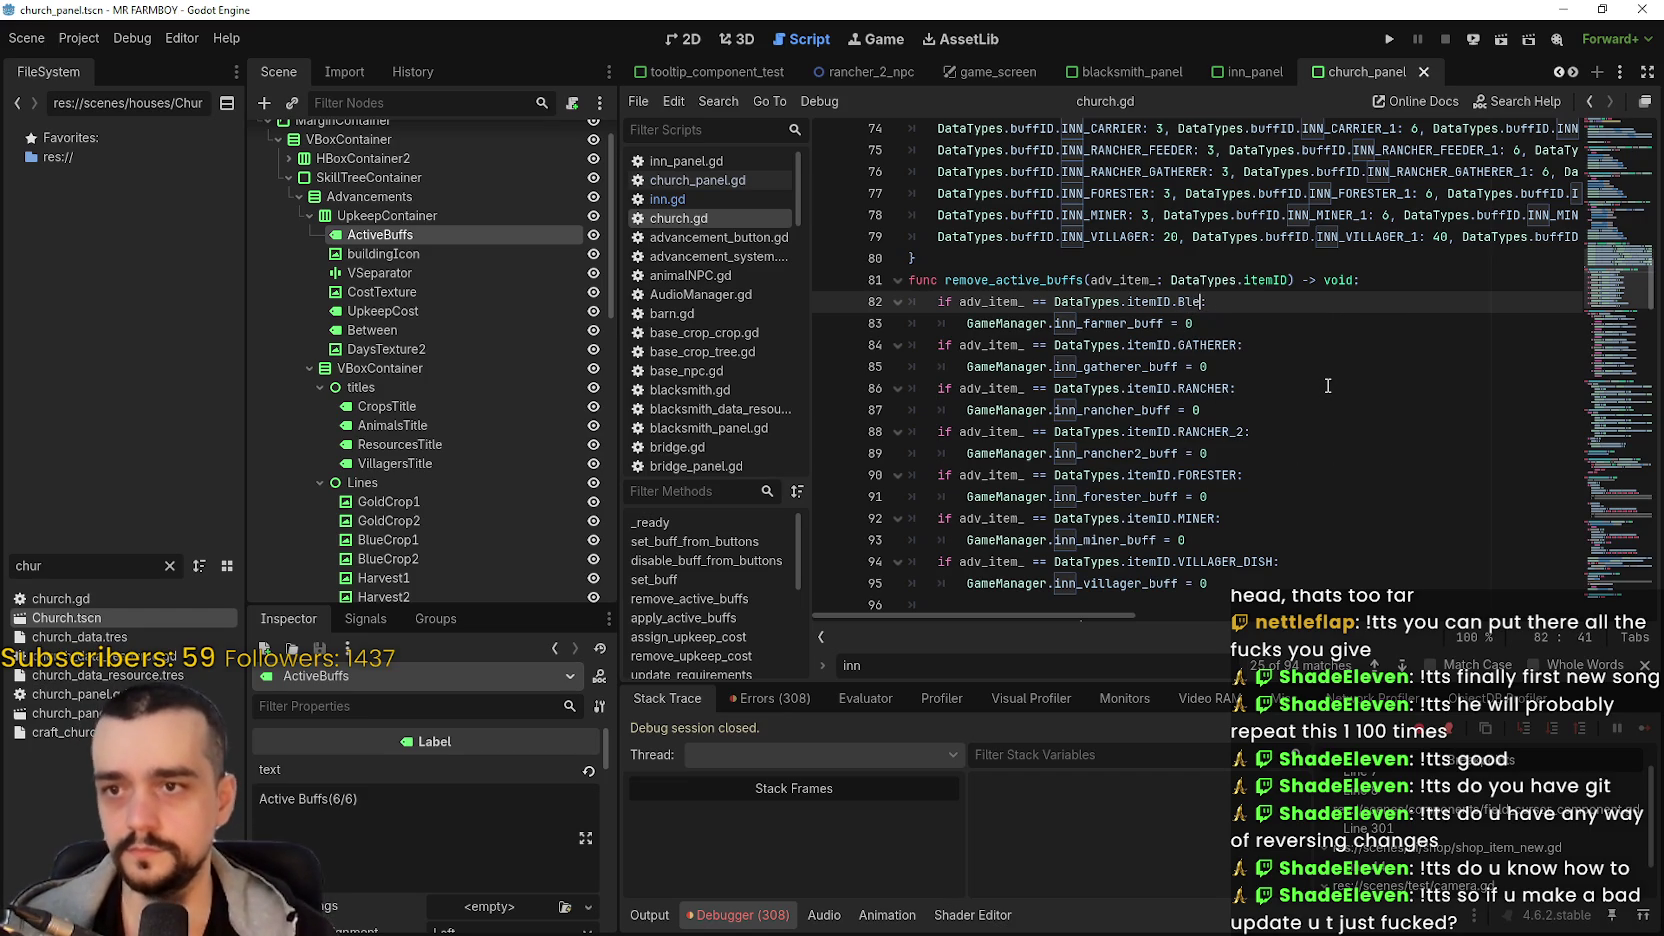
pyautogui.write('Pray')
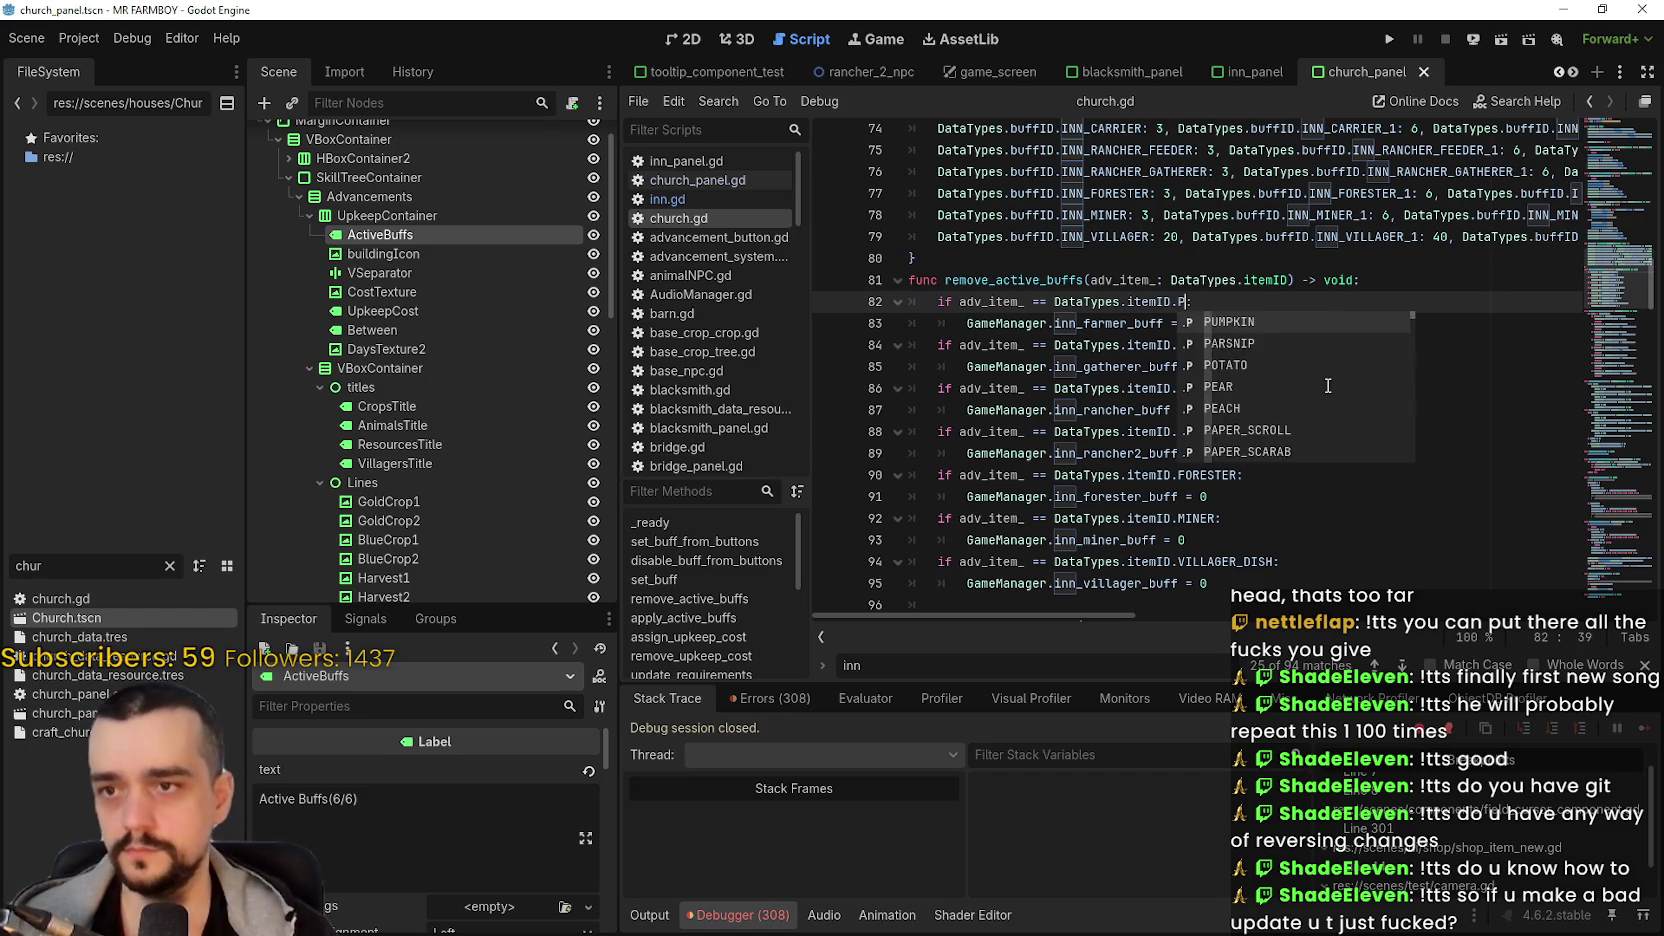
pyautogui.press('Return')
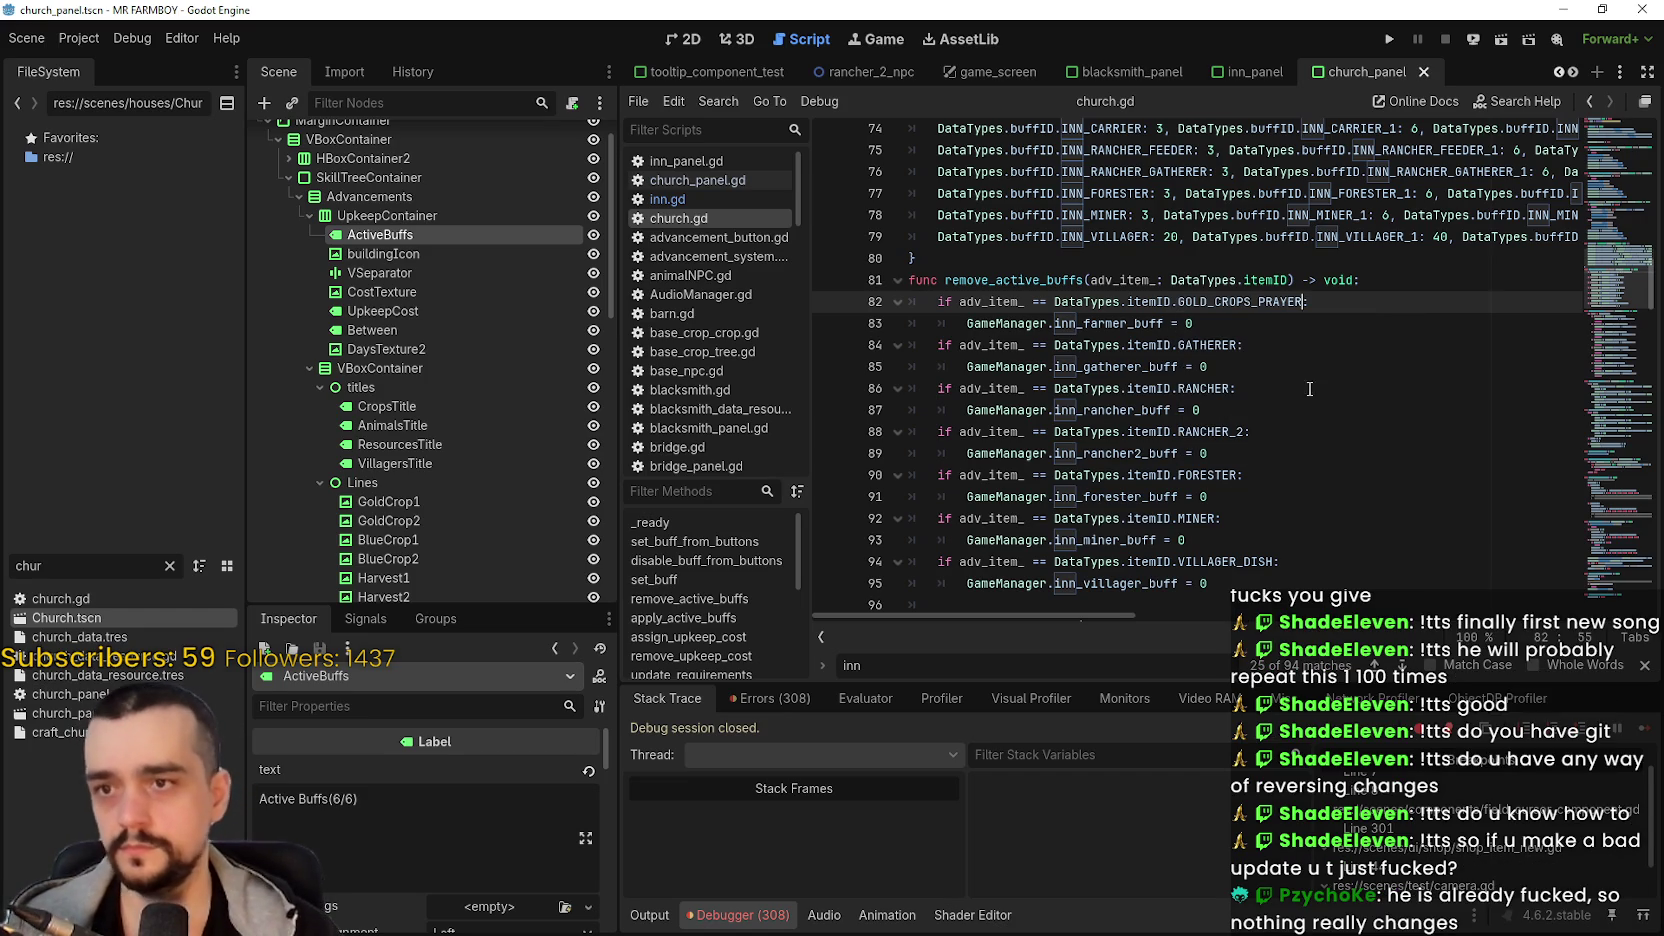
pyautogui.moveTo(1179, 345); pyautogui.dragTo(1240, 352)
pyautogui.write('blue')
pyautogui.press('Return')
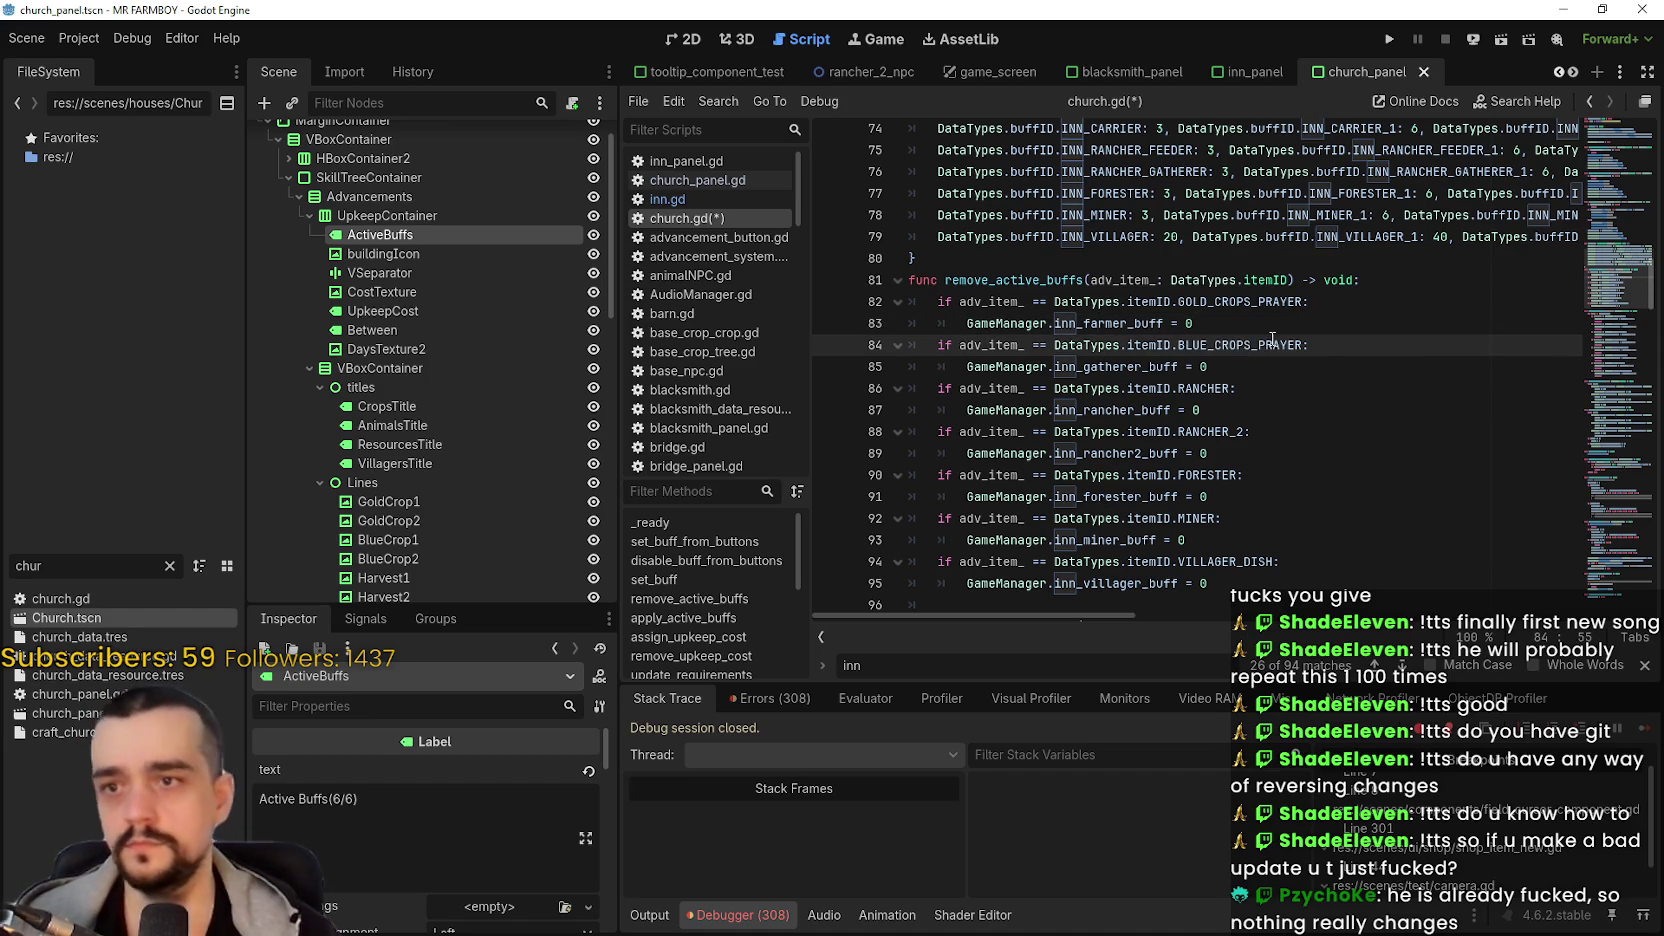
pyautogui.doubleClick(1212, 388)
pyautogui.write('HAR')
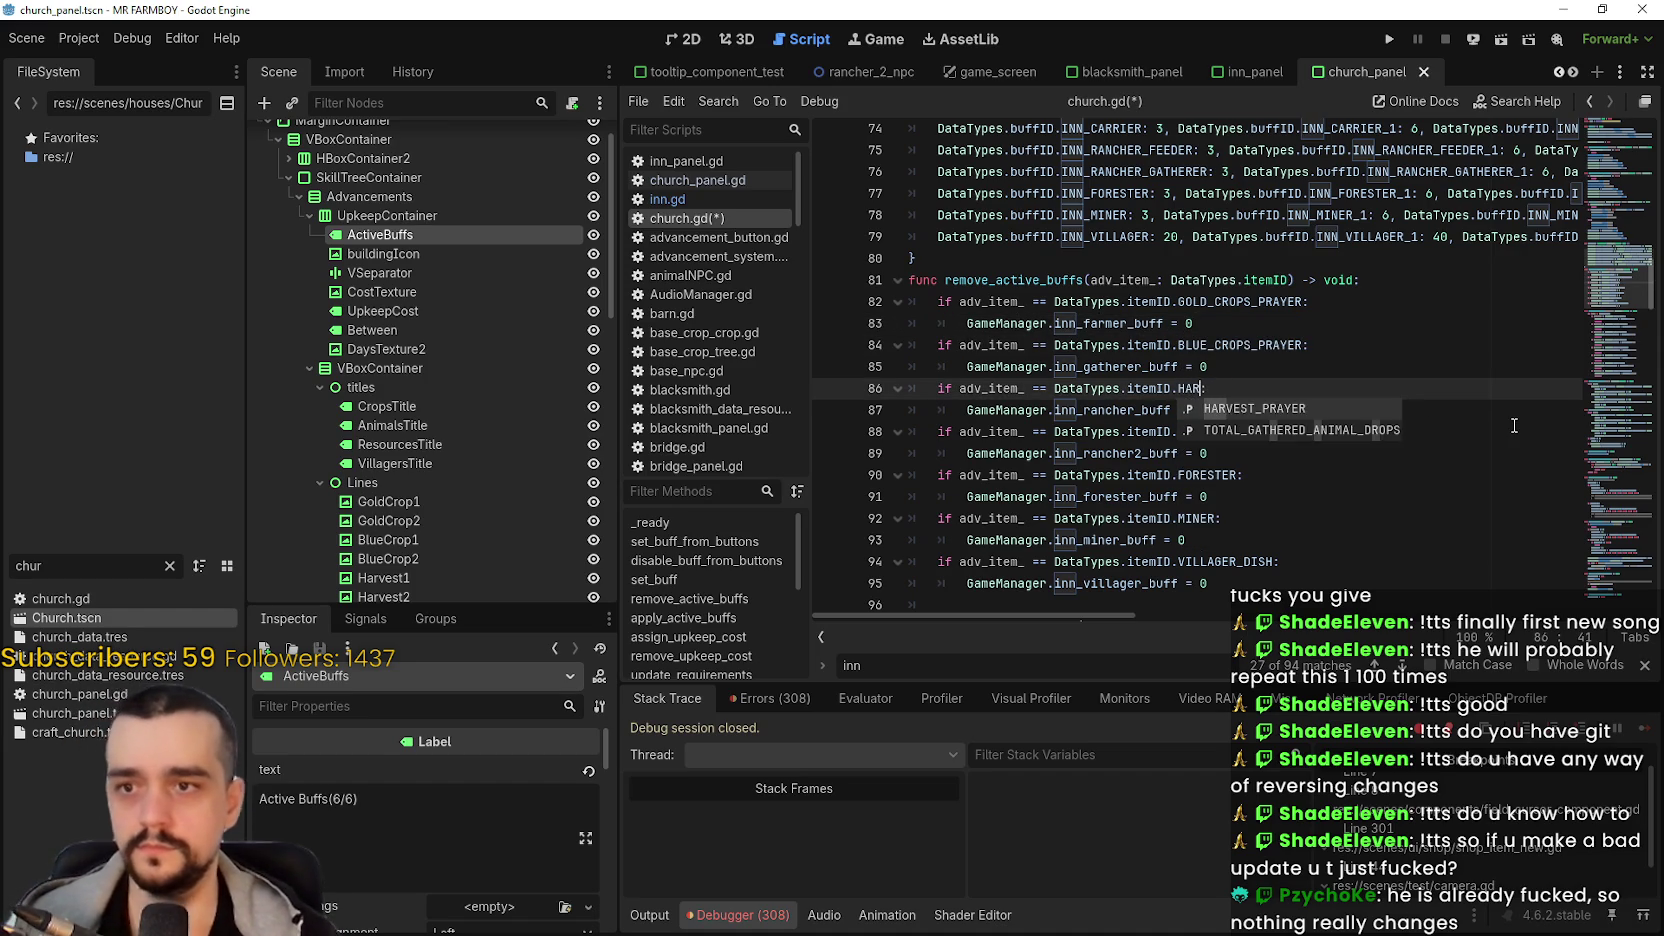
pyautogui.press('Return')
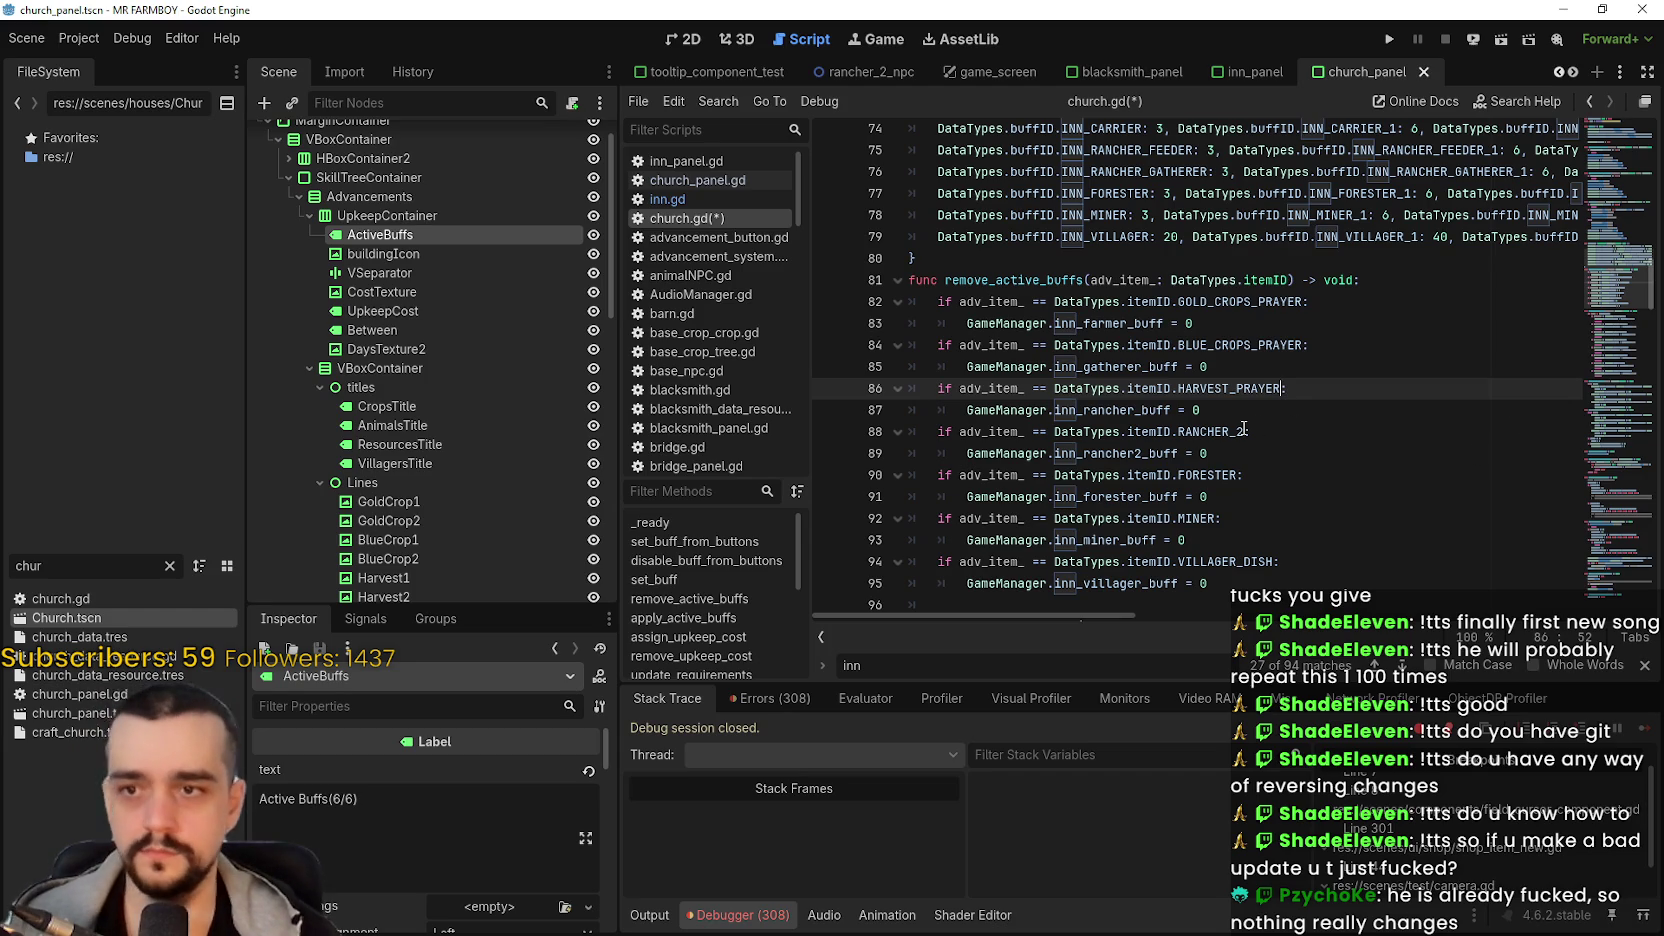
# - Replace RANCHER_2 with VILLAGER_DEMAND_PRAYER and FORESTER with TREE_PRAYER on lines 88 and 90
pyautogui.click(1243, 431)
pyautogui.doubleClick(1239, 431)
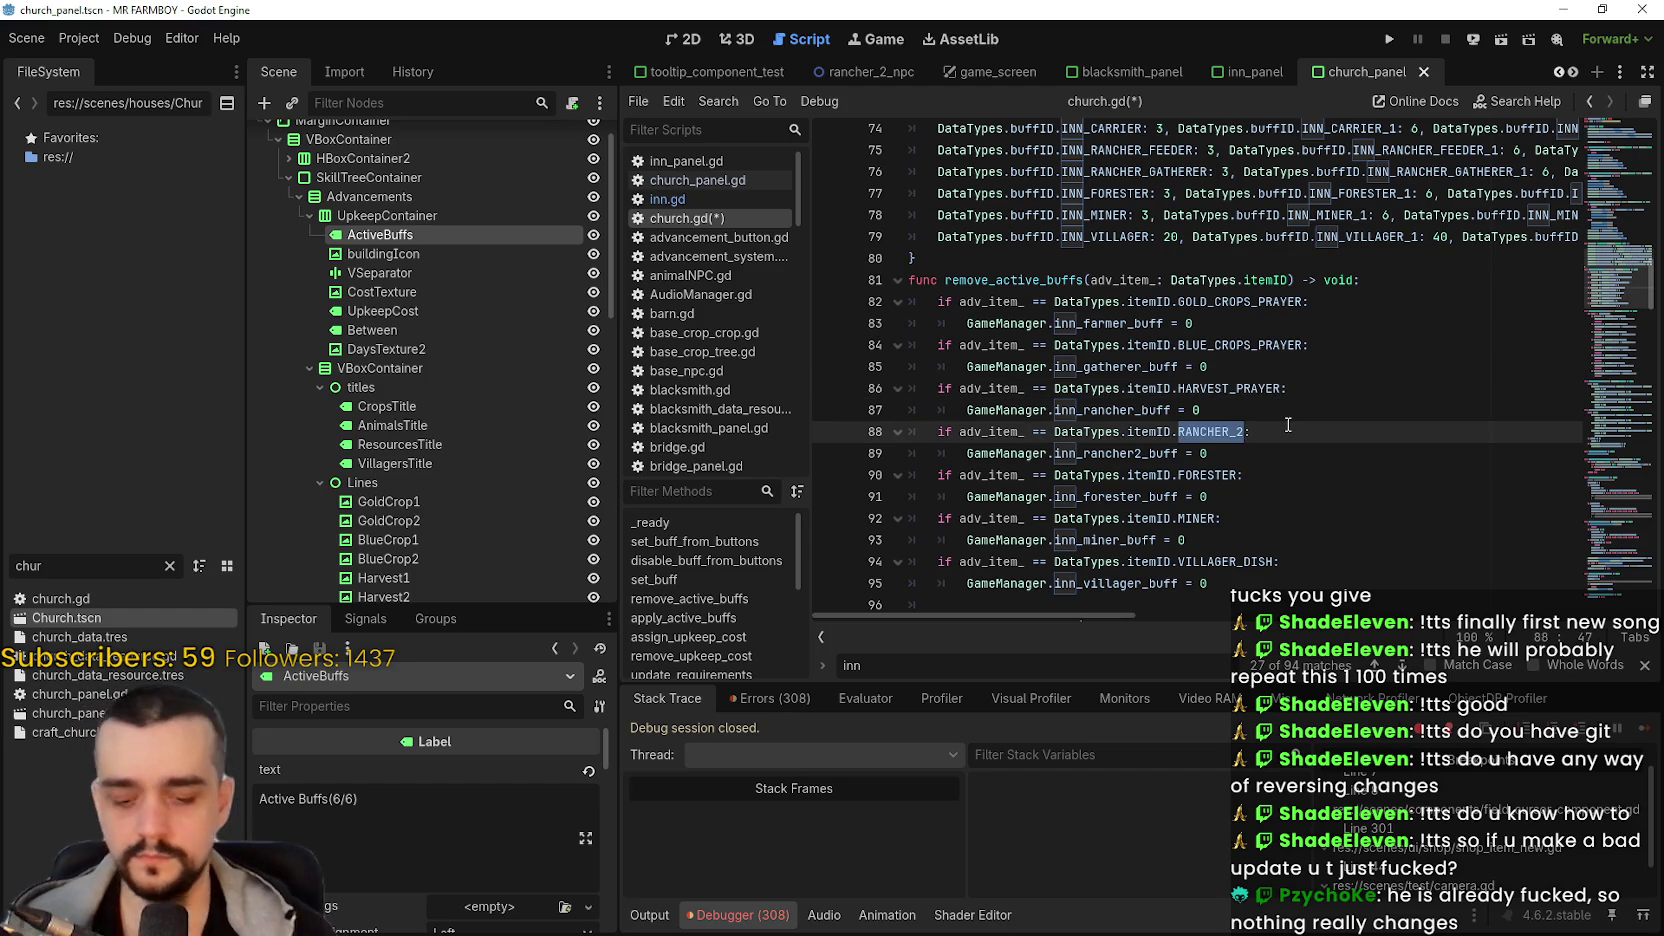
pyautogui.write('VI')
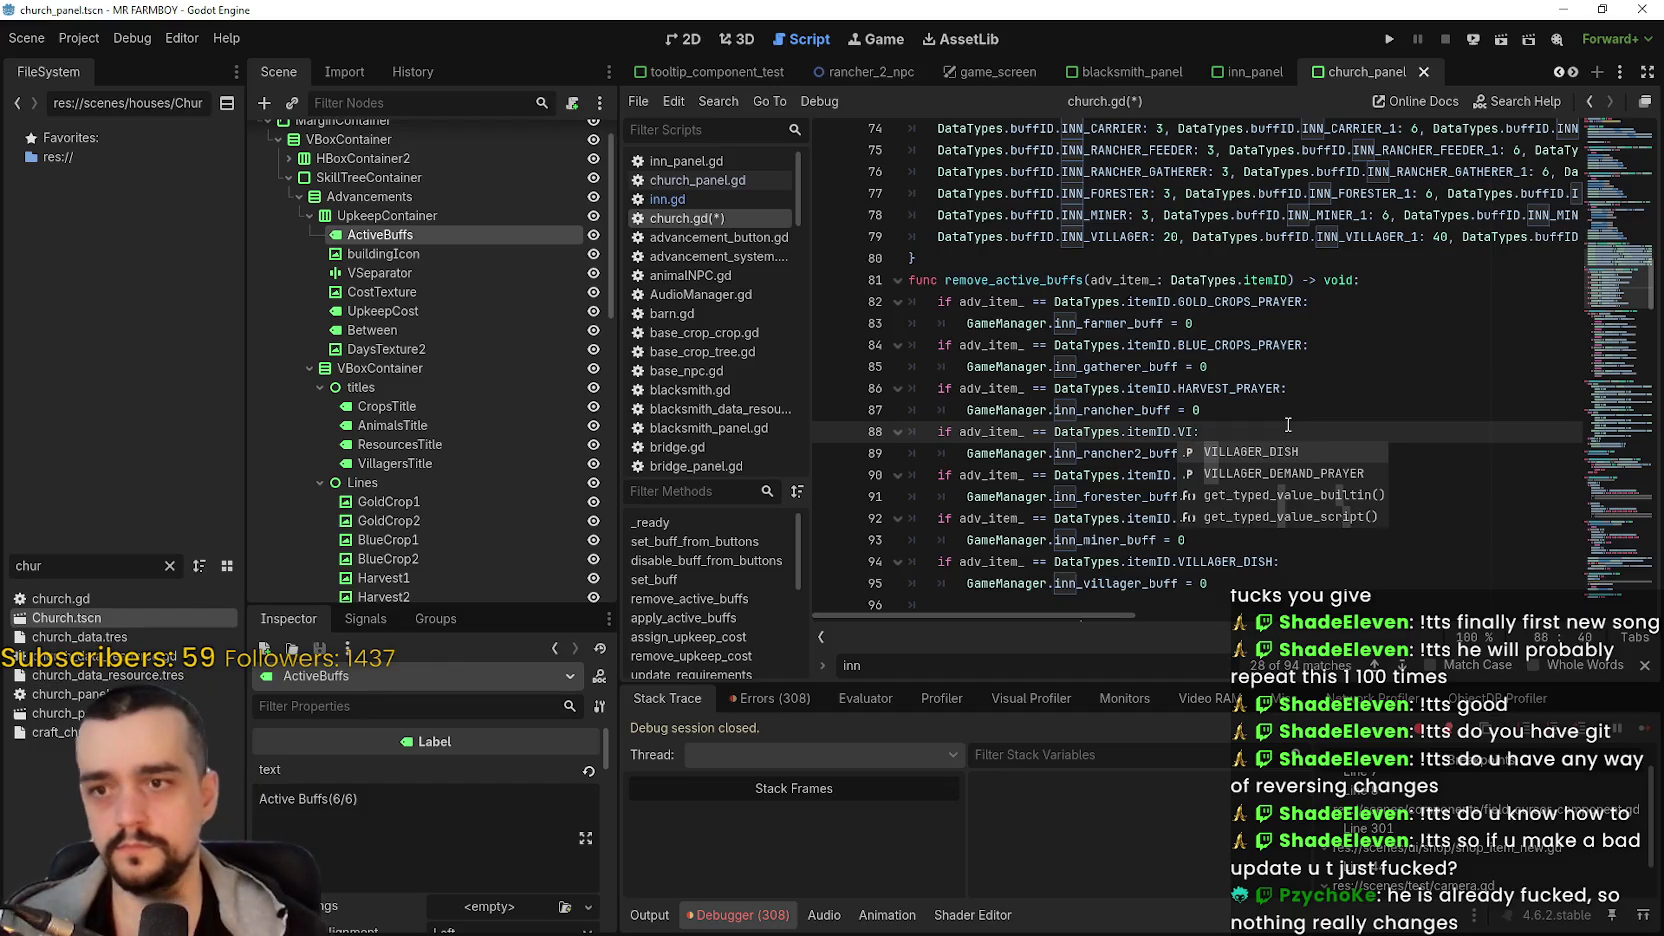
pyautogui.write('K')
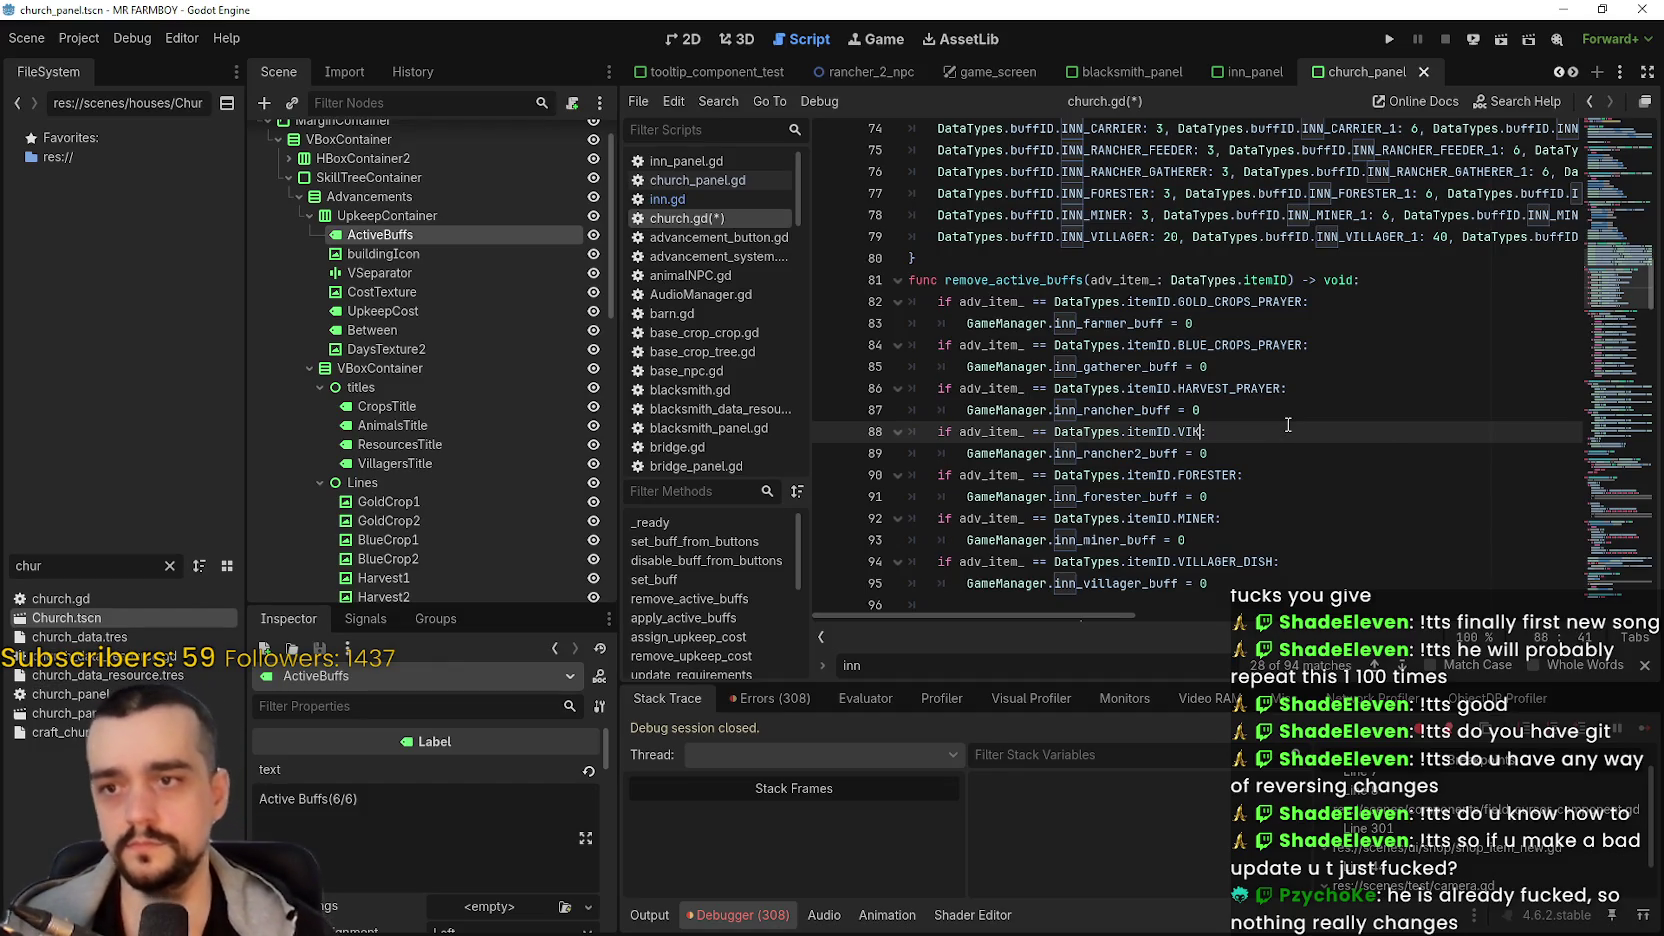
pyautogui.write('ING')
pyautogui.press('BackSpace')
pyautogui.press('BackSpace')
pyautogui.press('BackSpace')
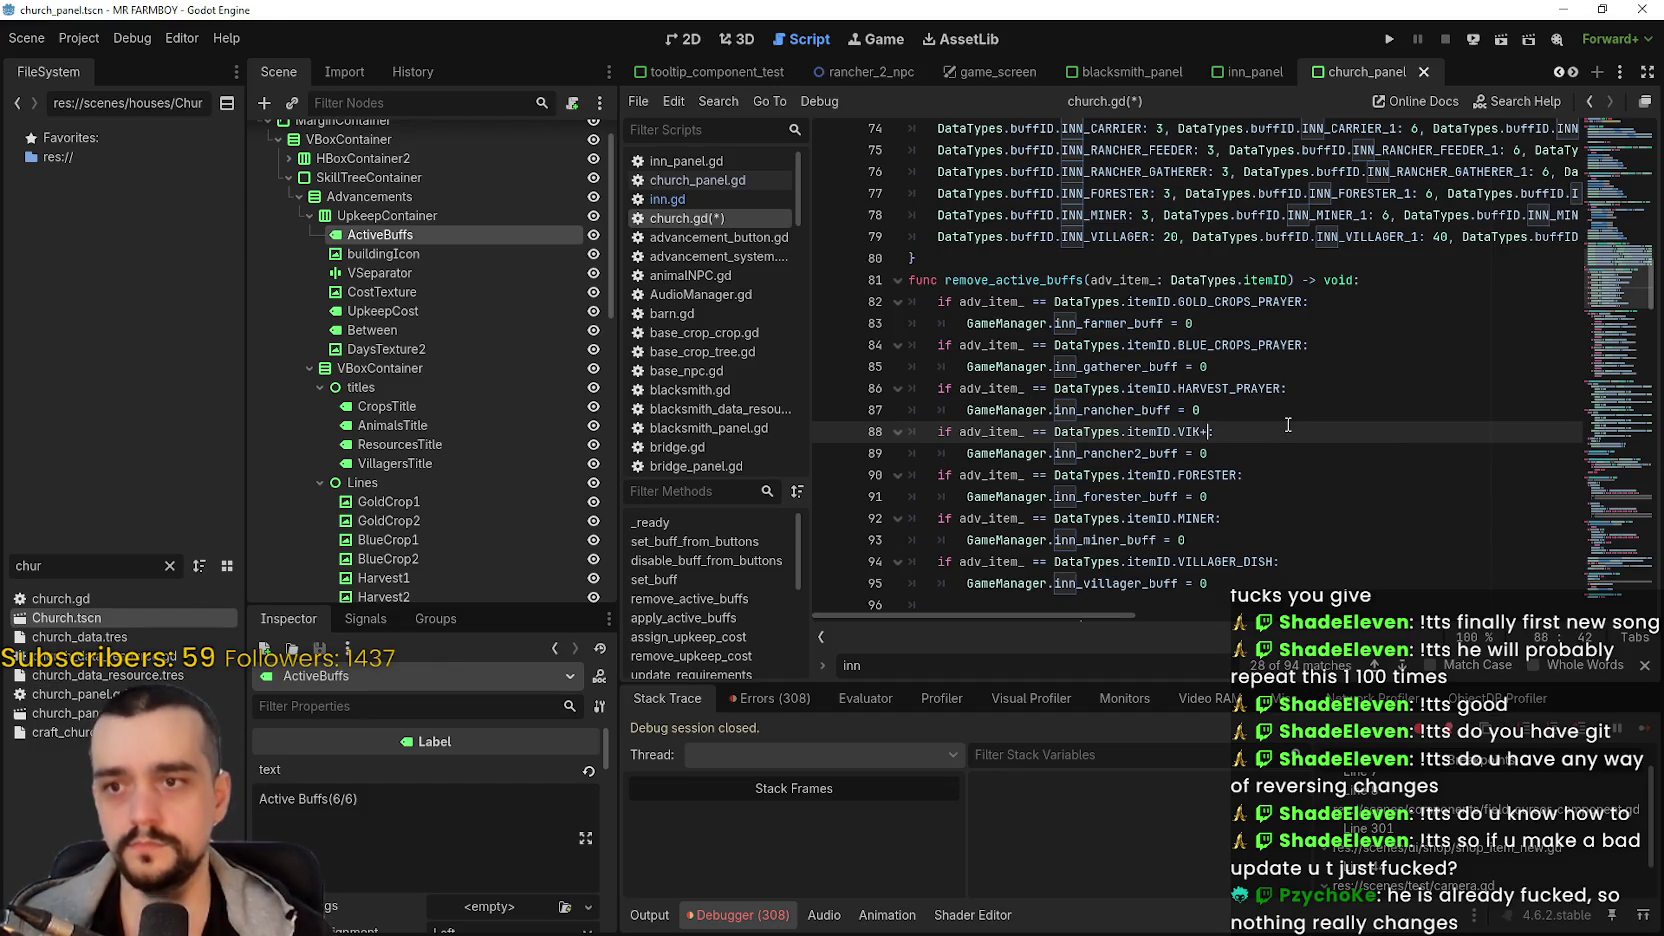
pyautogui.write('LL')
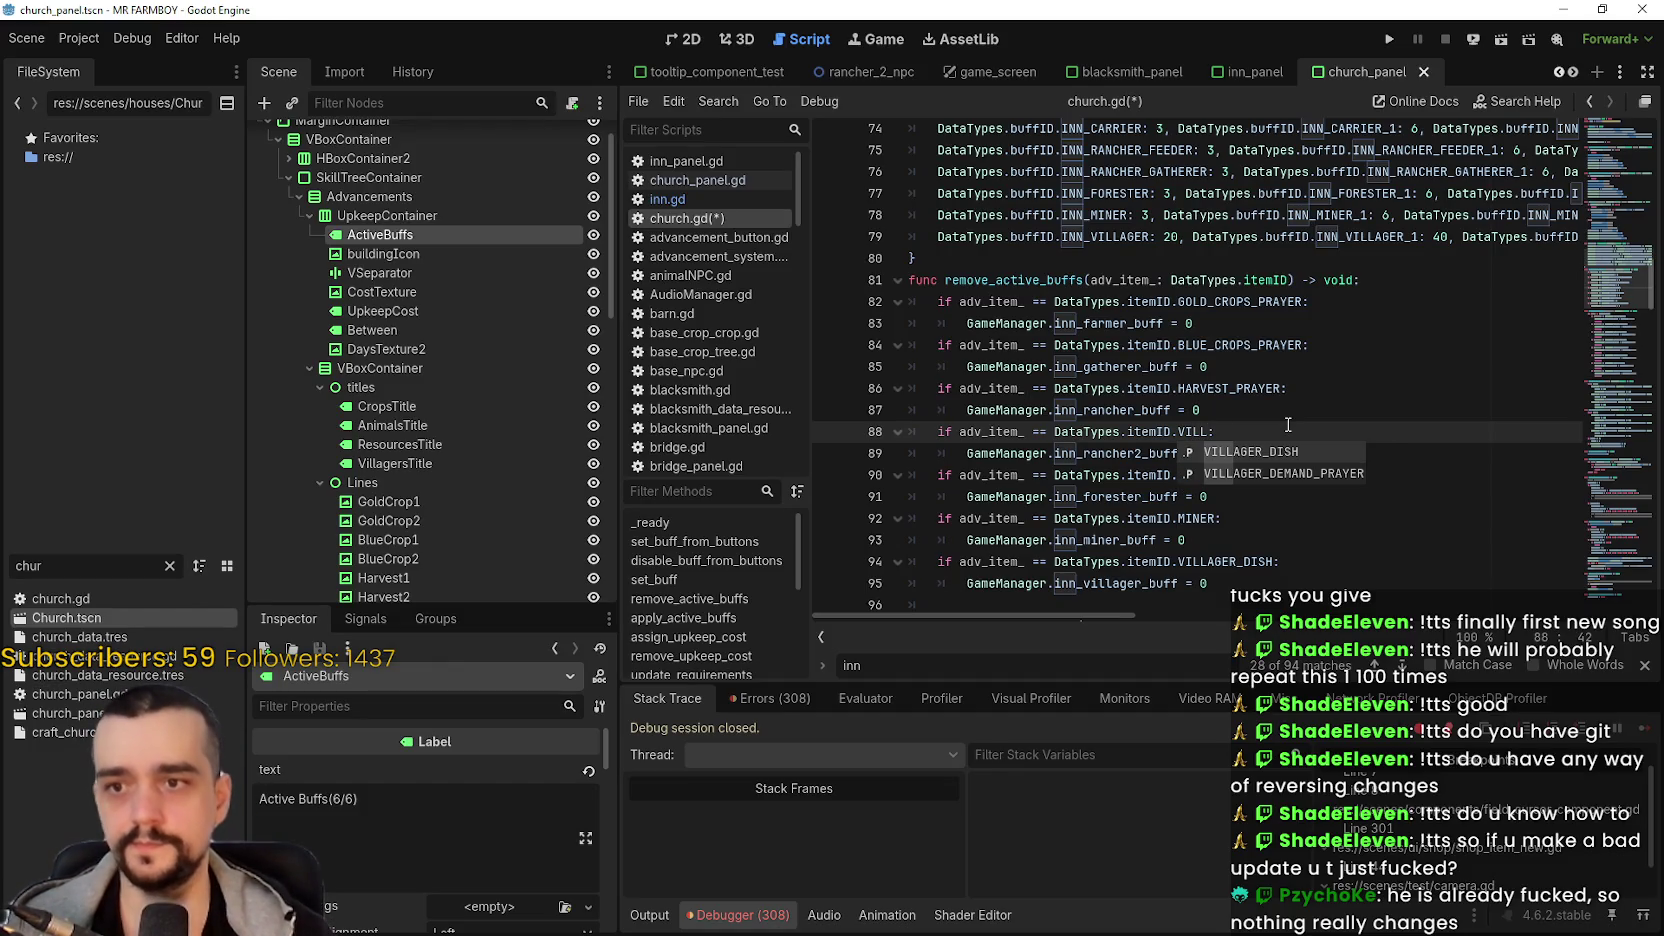
pyautogui.press('Down')
pyautogui.press('Return')
pyautogui.doubleClick(1208, 480)
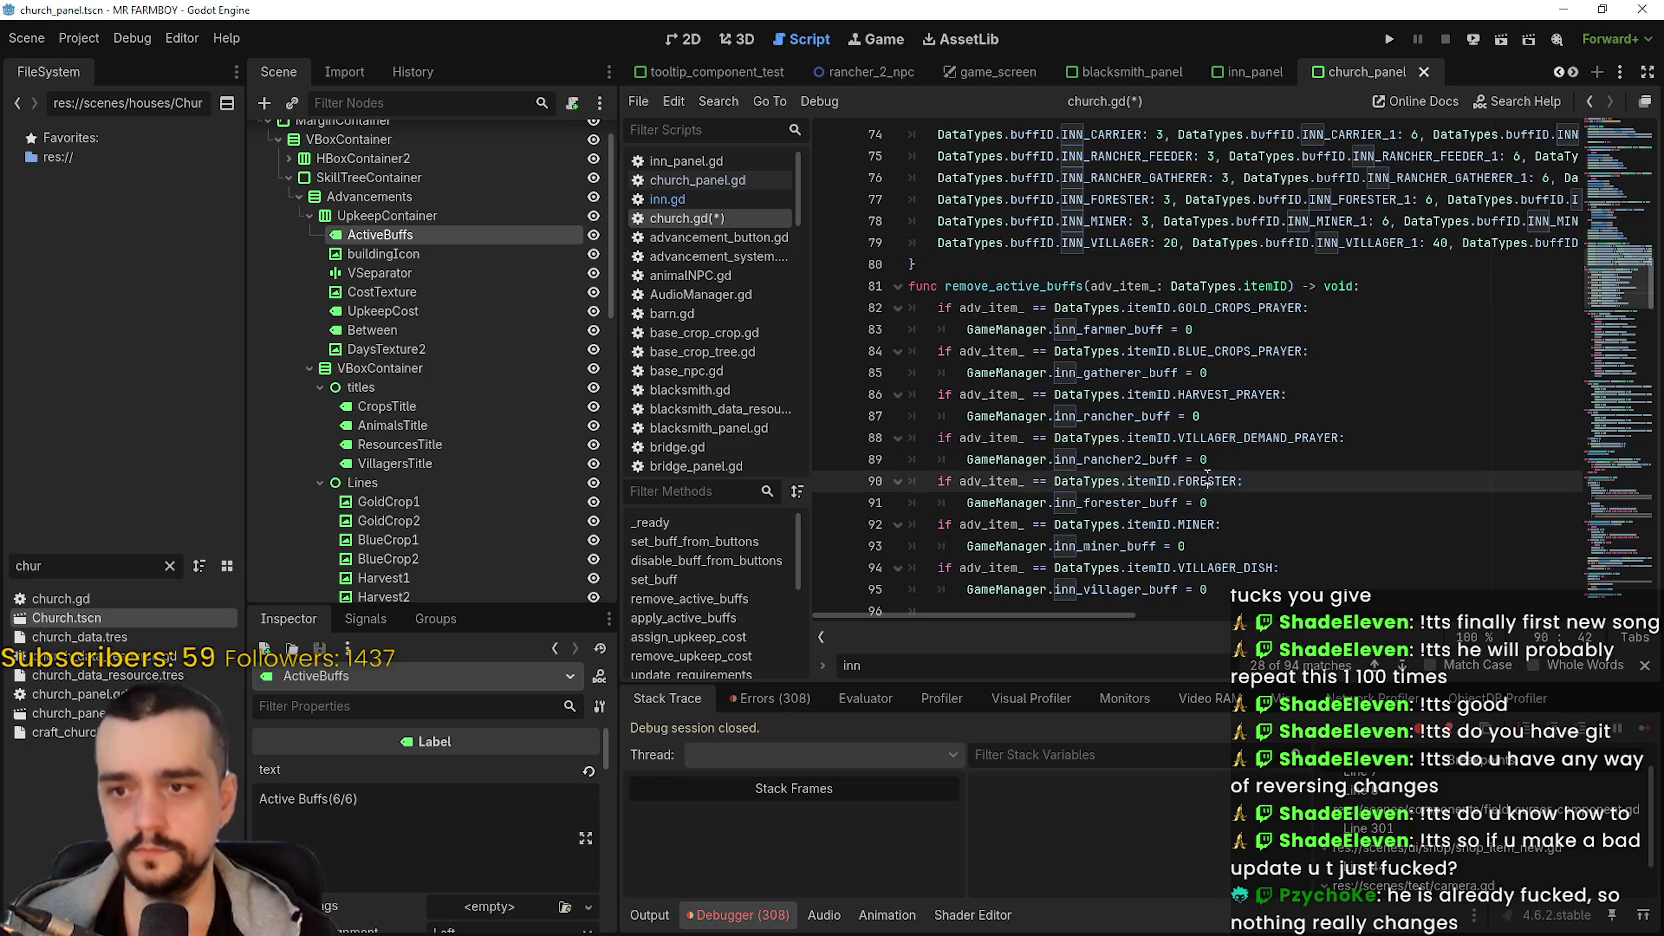
pyautogui.write('PRAYER')
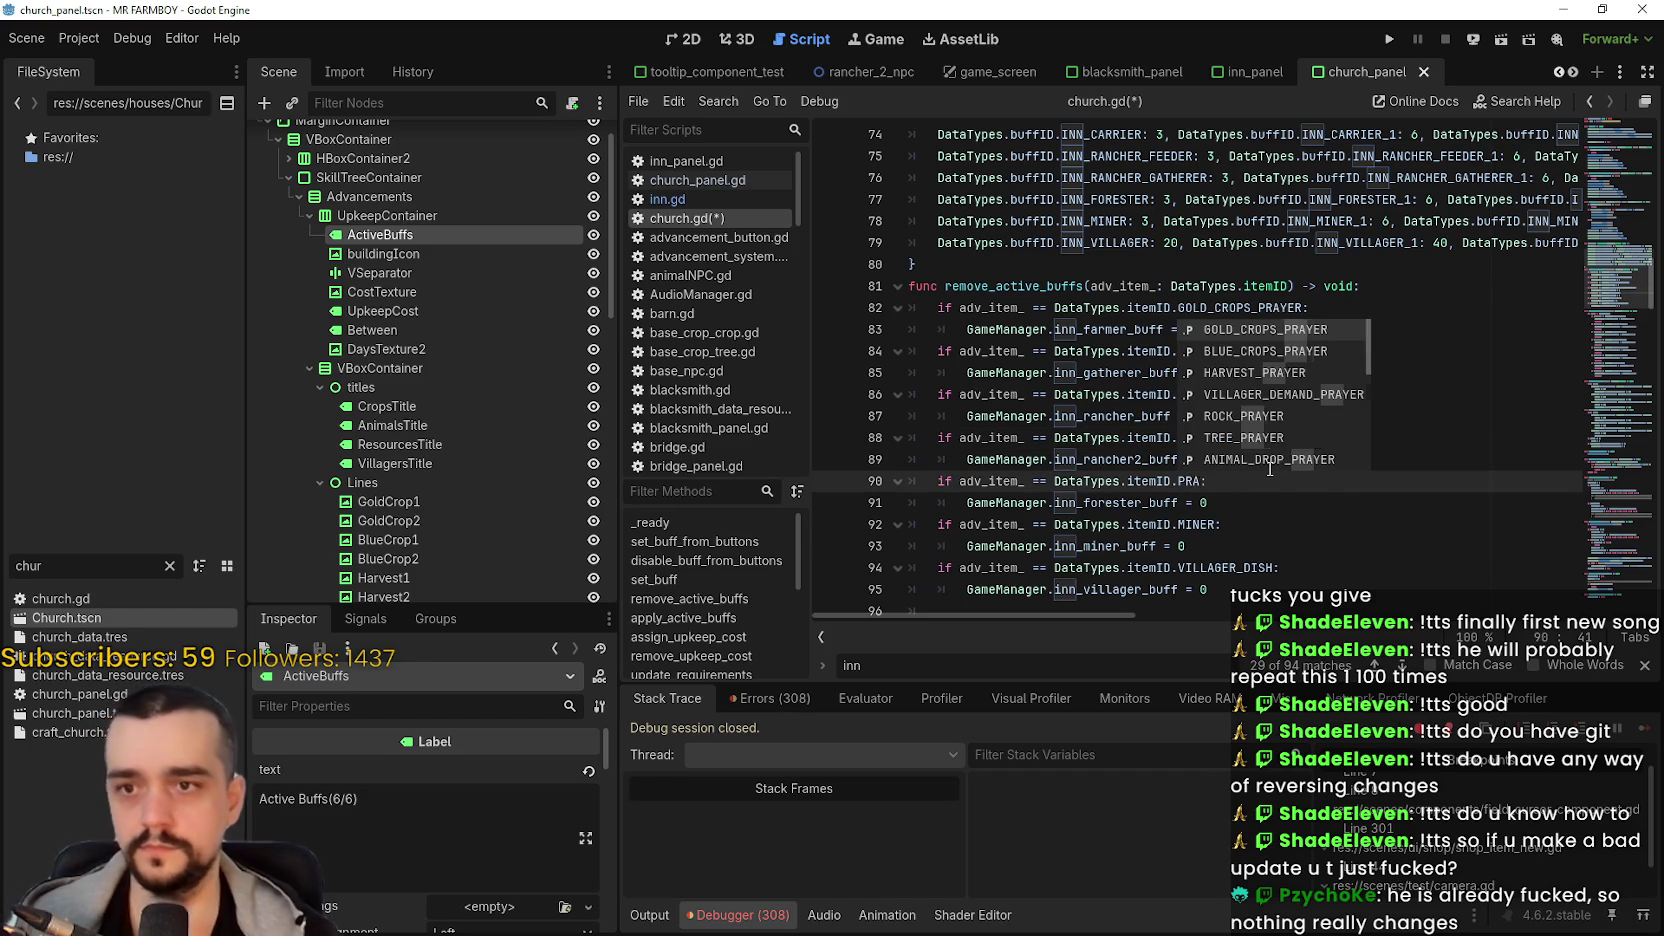
pyautogui.press('Down')
pyautogui.press('Down')
pyautogui.press('Down')
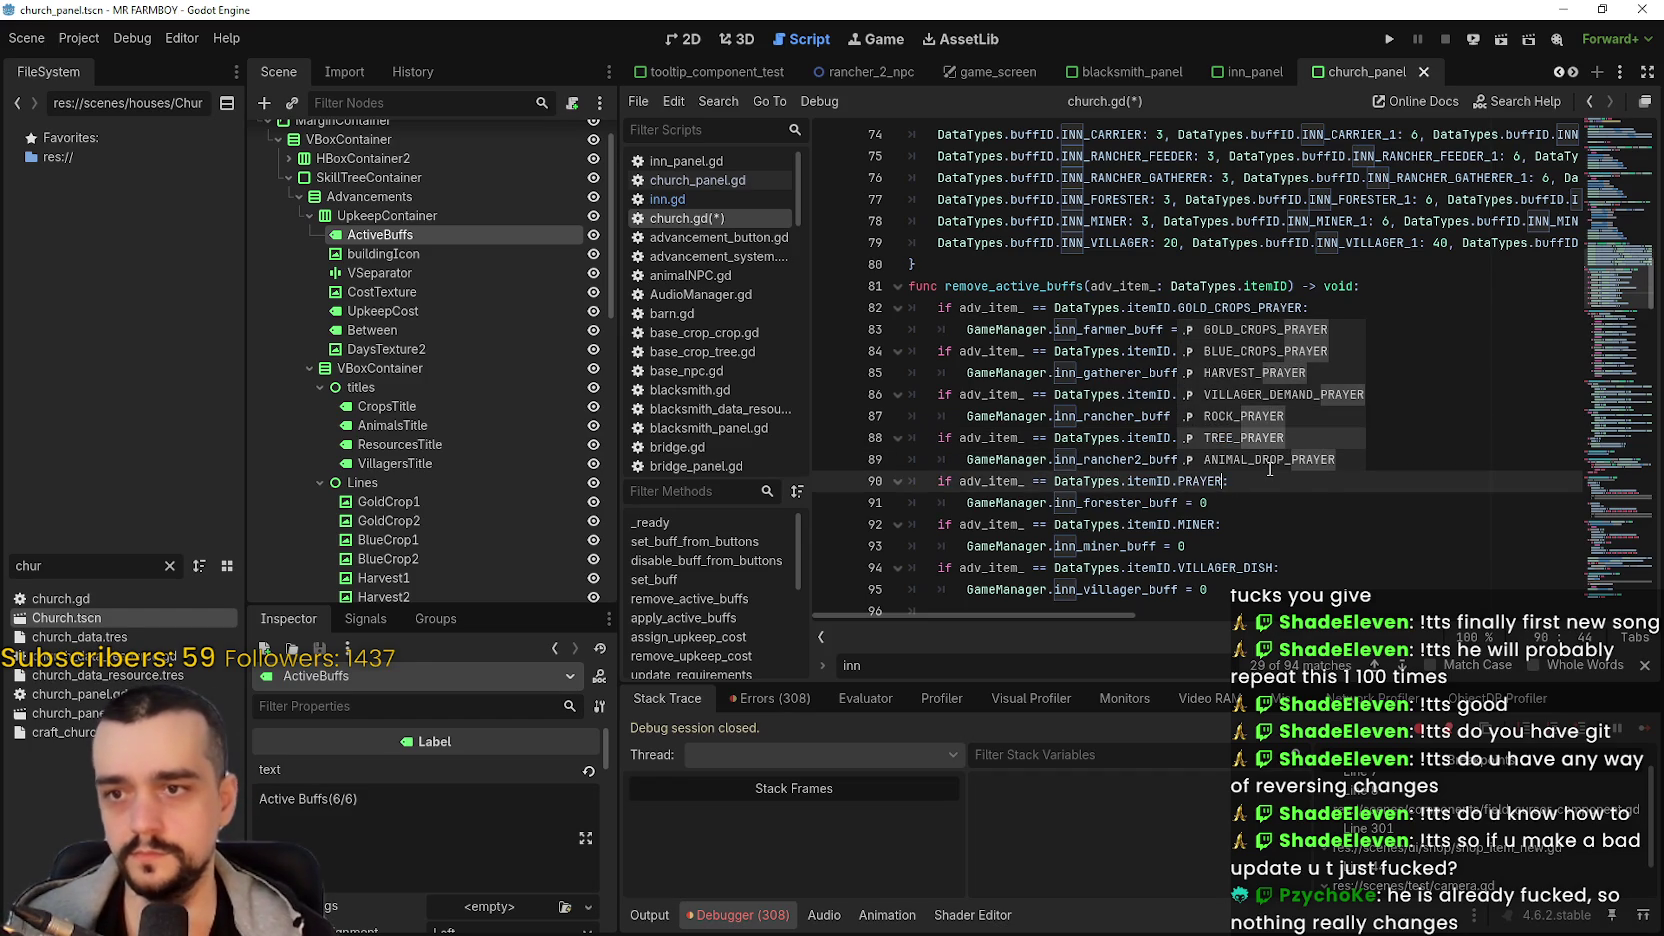
pyautogui.press('Return')
# - Replace MINER with ROCK_PRAYER and VILLAGER_DISH with ANIMAL_DROP_PRAYER on lines 92 and 94
pyautogui.doubleClick(1205, 524)
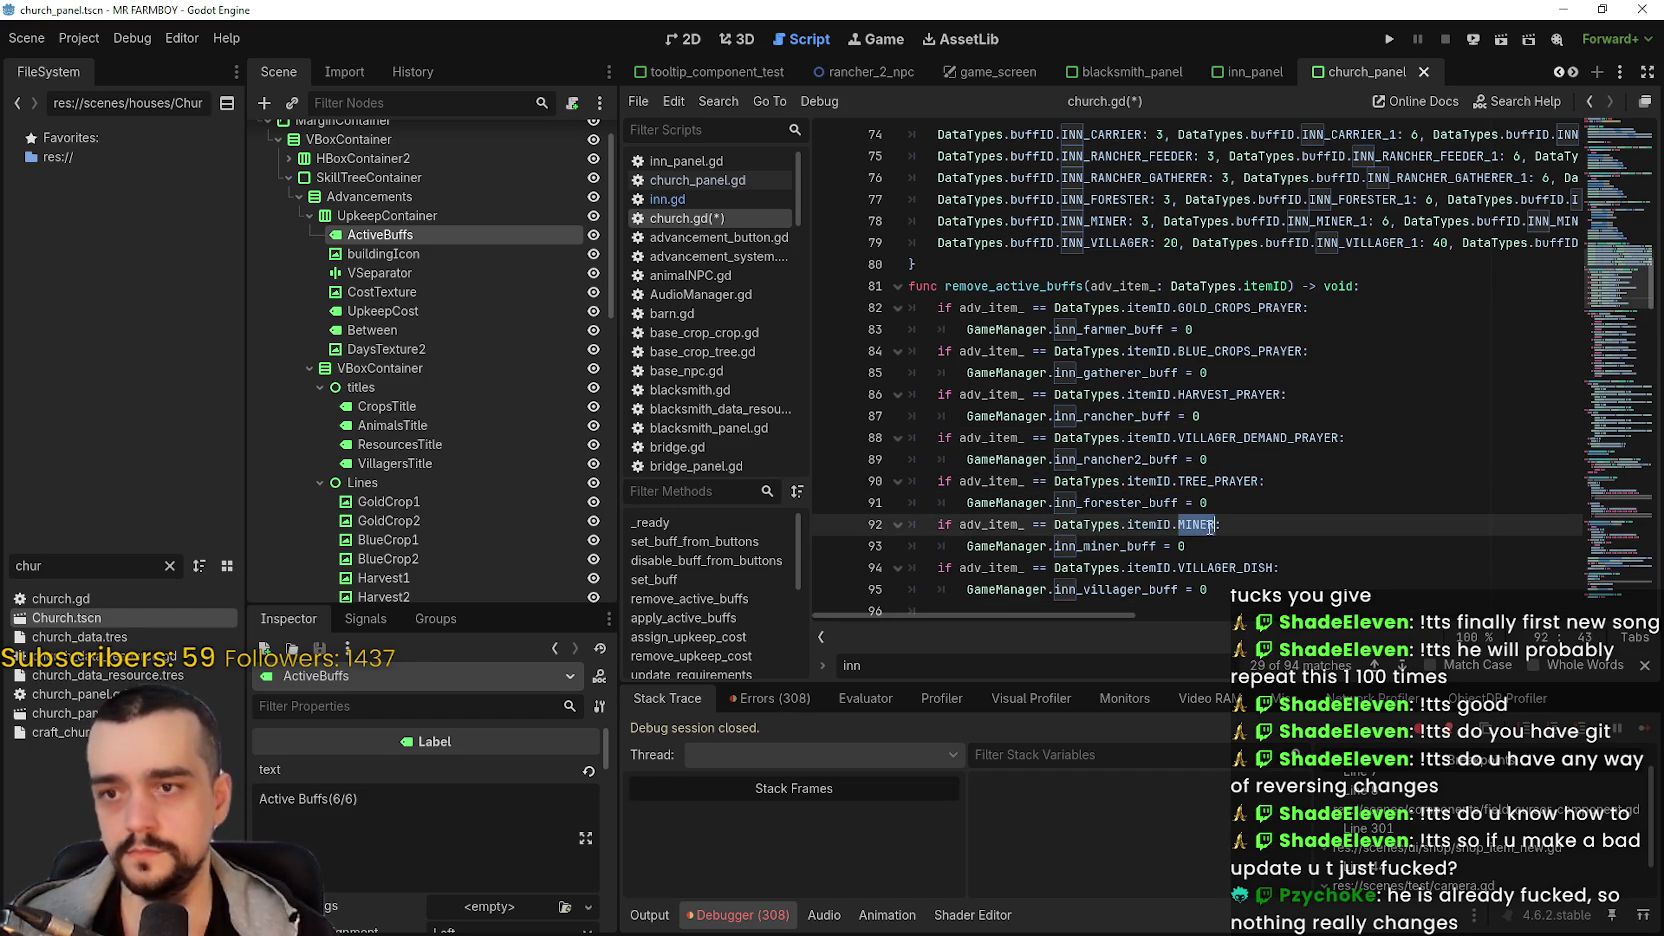
pyautogui.write('ROCK')
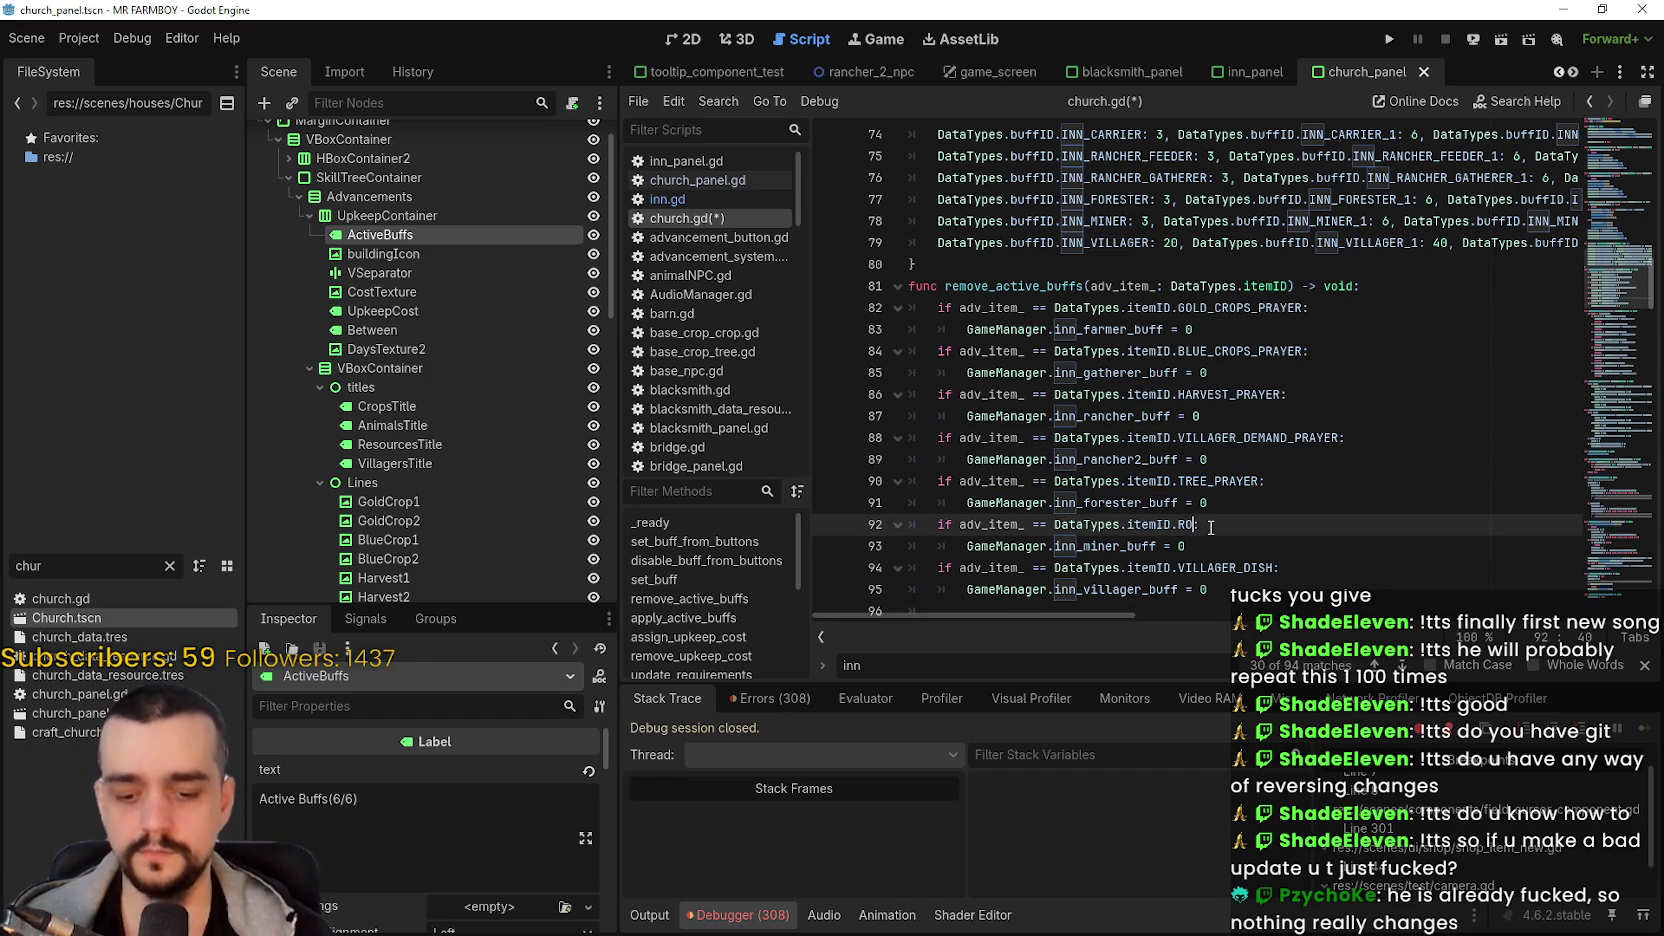
pyautogui.press('Return')
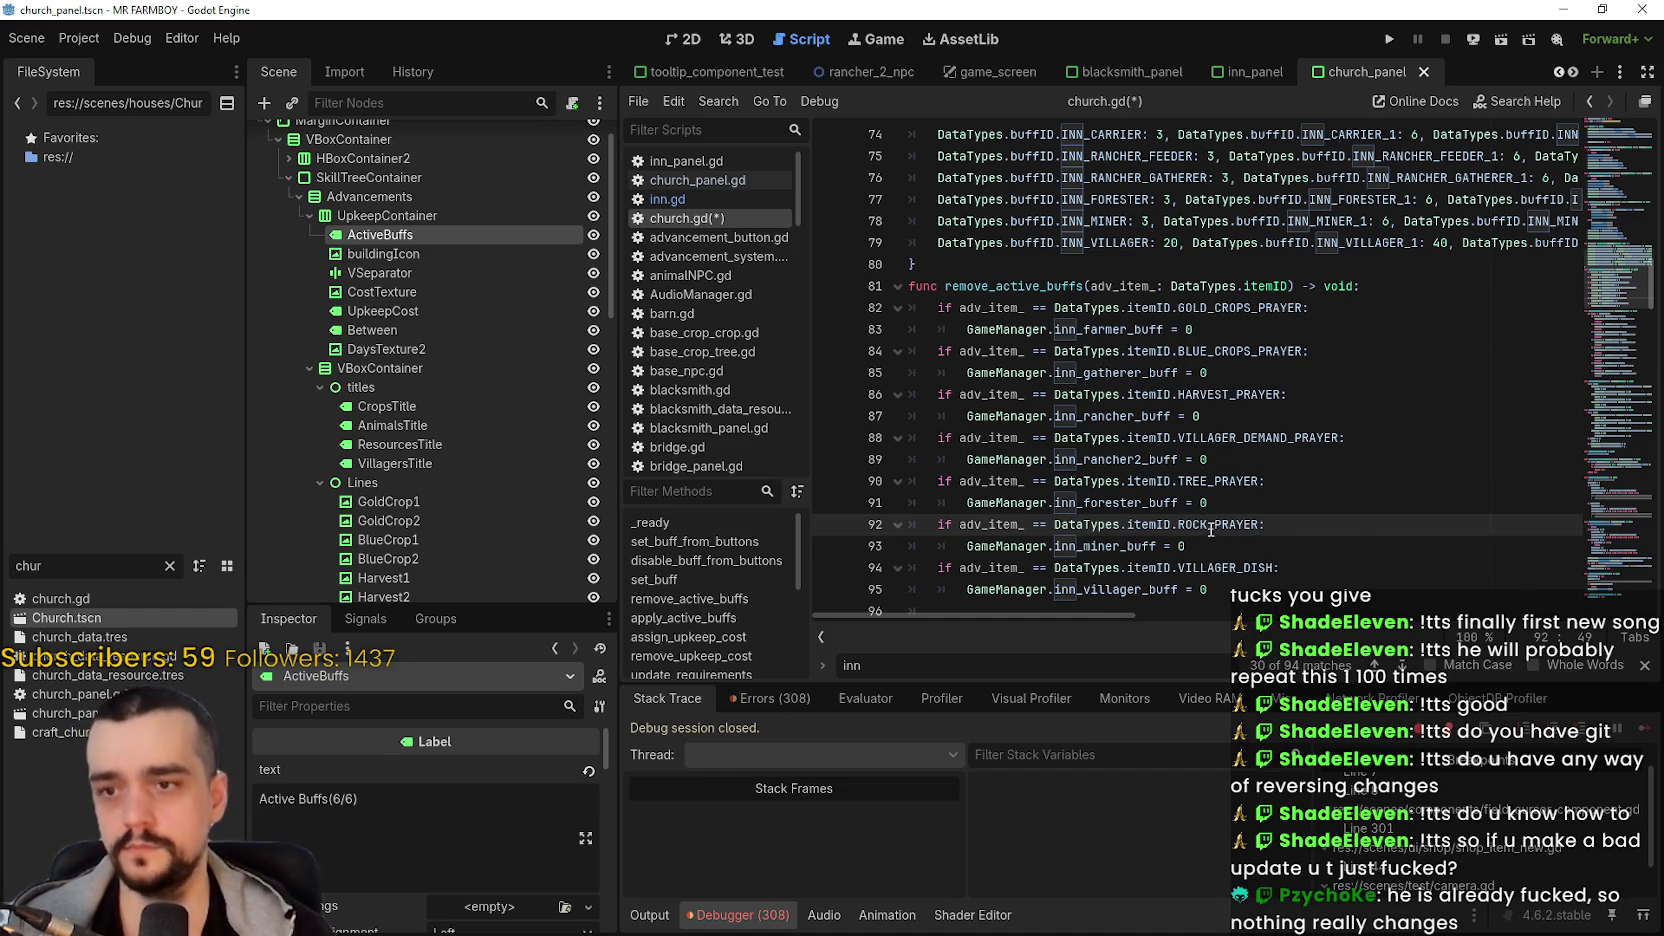
pyautogui.scroll(-2, 1218, 515)
pyautogui.doubleClick(1232, 438)
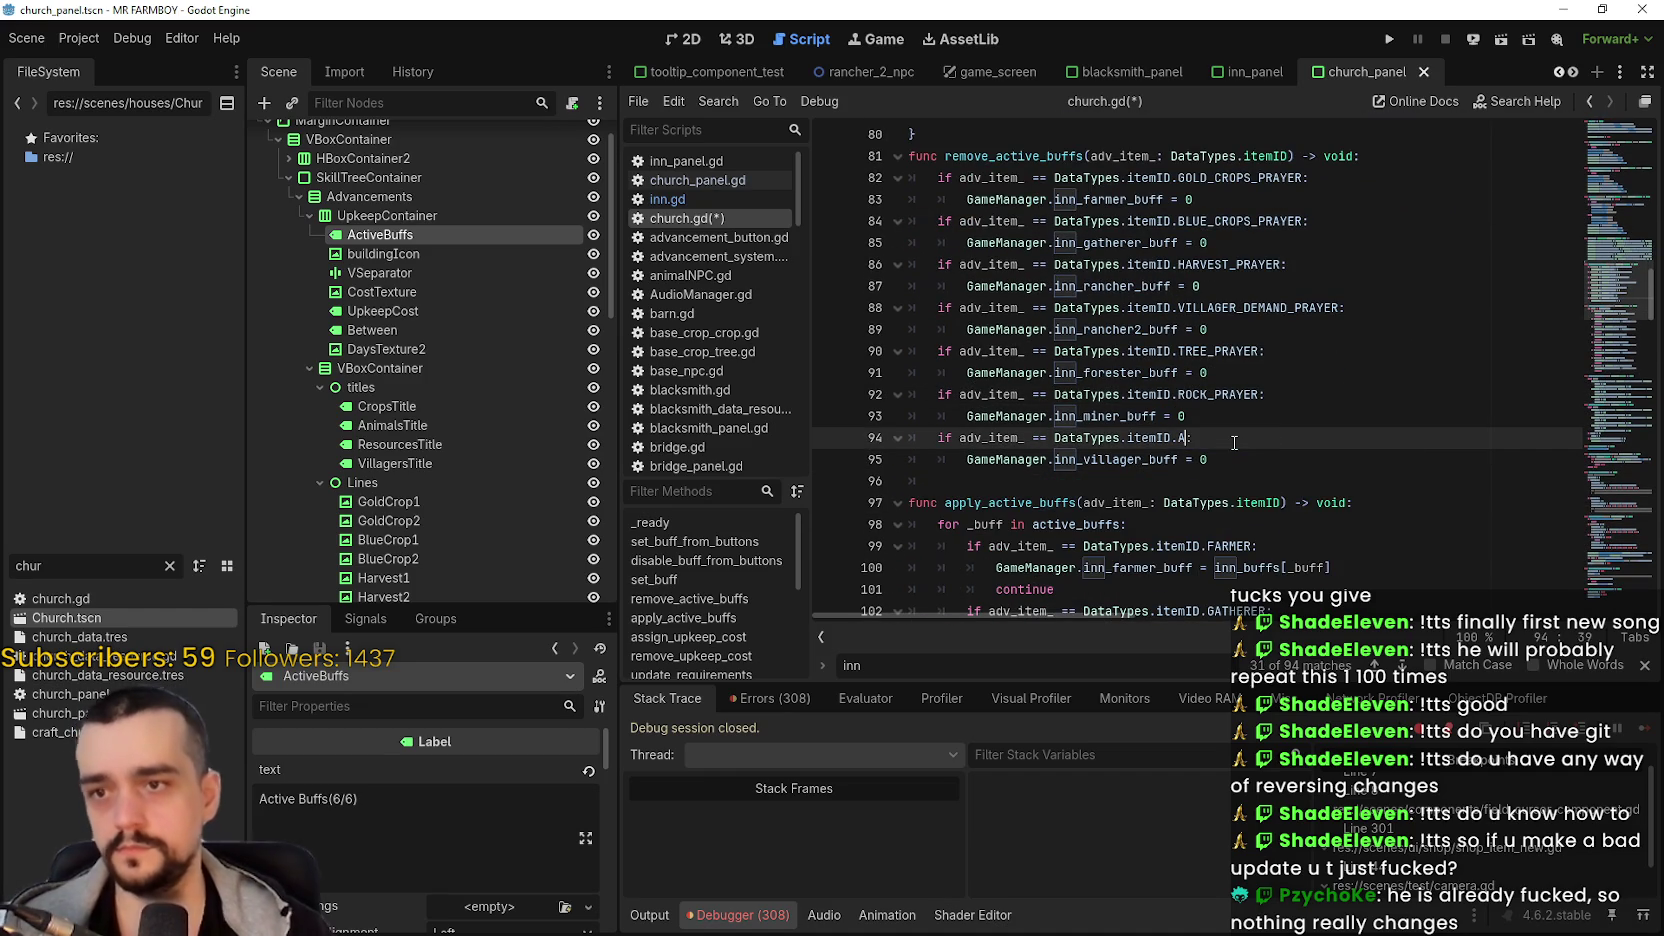
pyautogui.write('ANIMA')
pyautogui.press('Return')
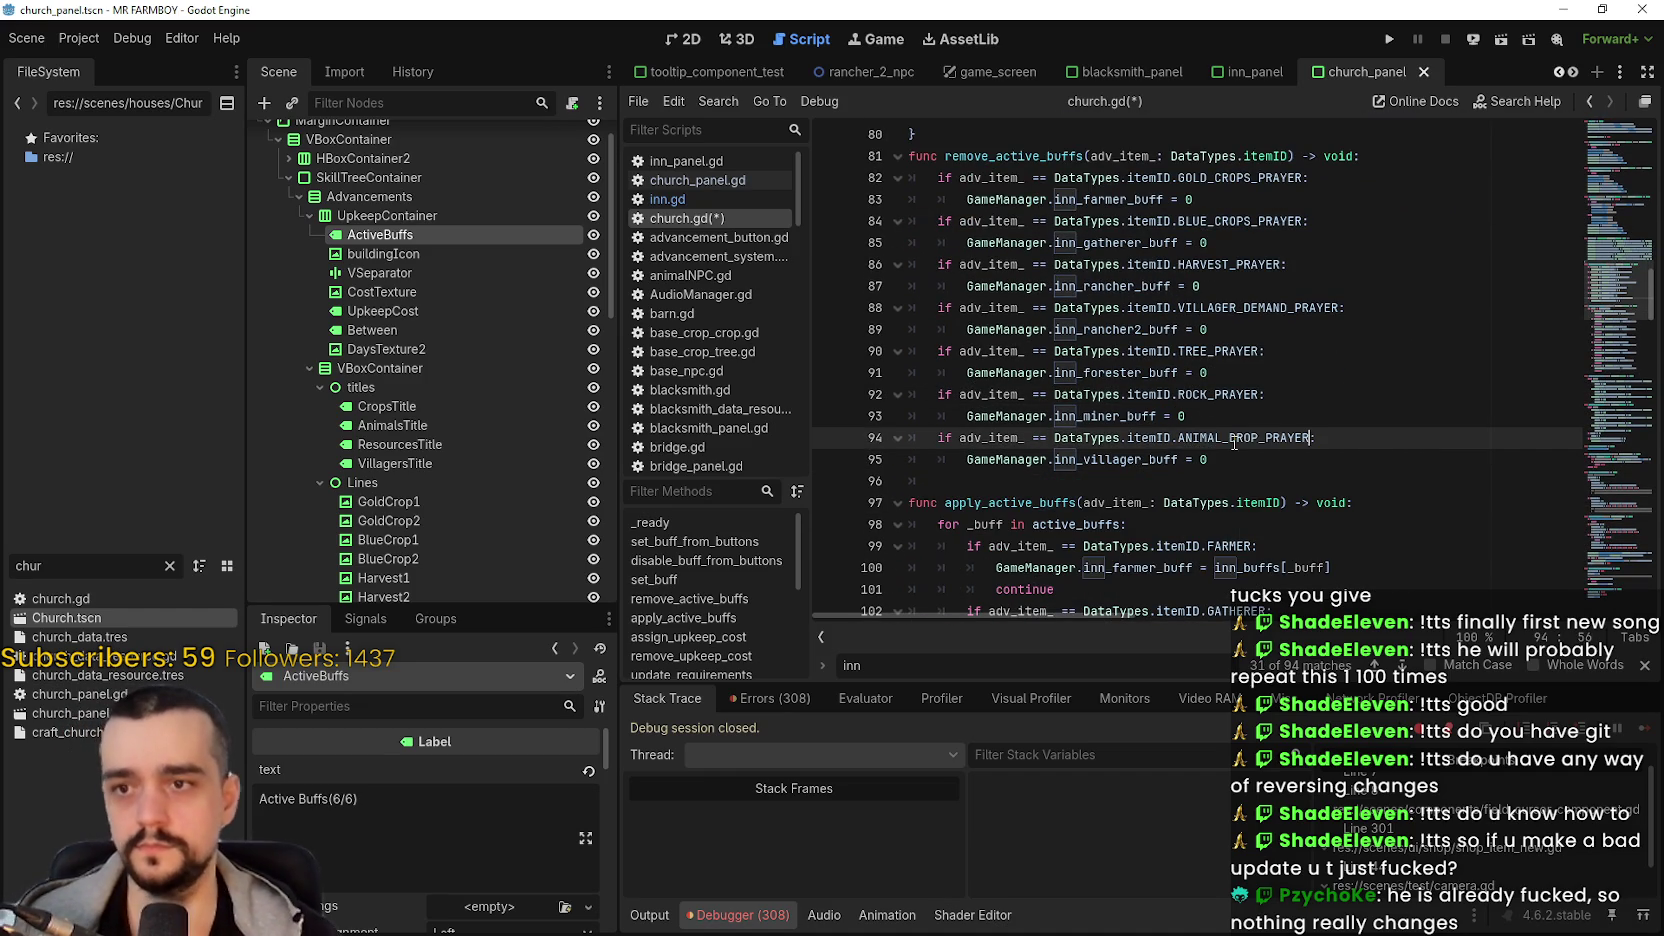
pyautogui.scroll(1, 1137, 300)
pyautogui.doubleClick(1100, 265)
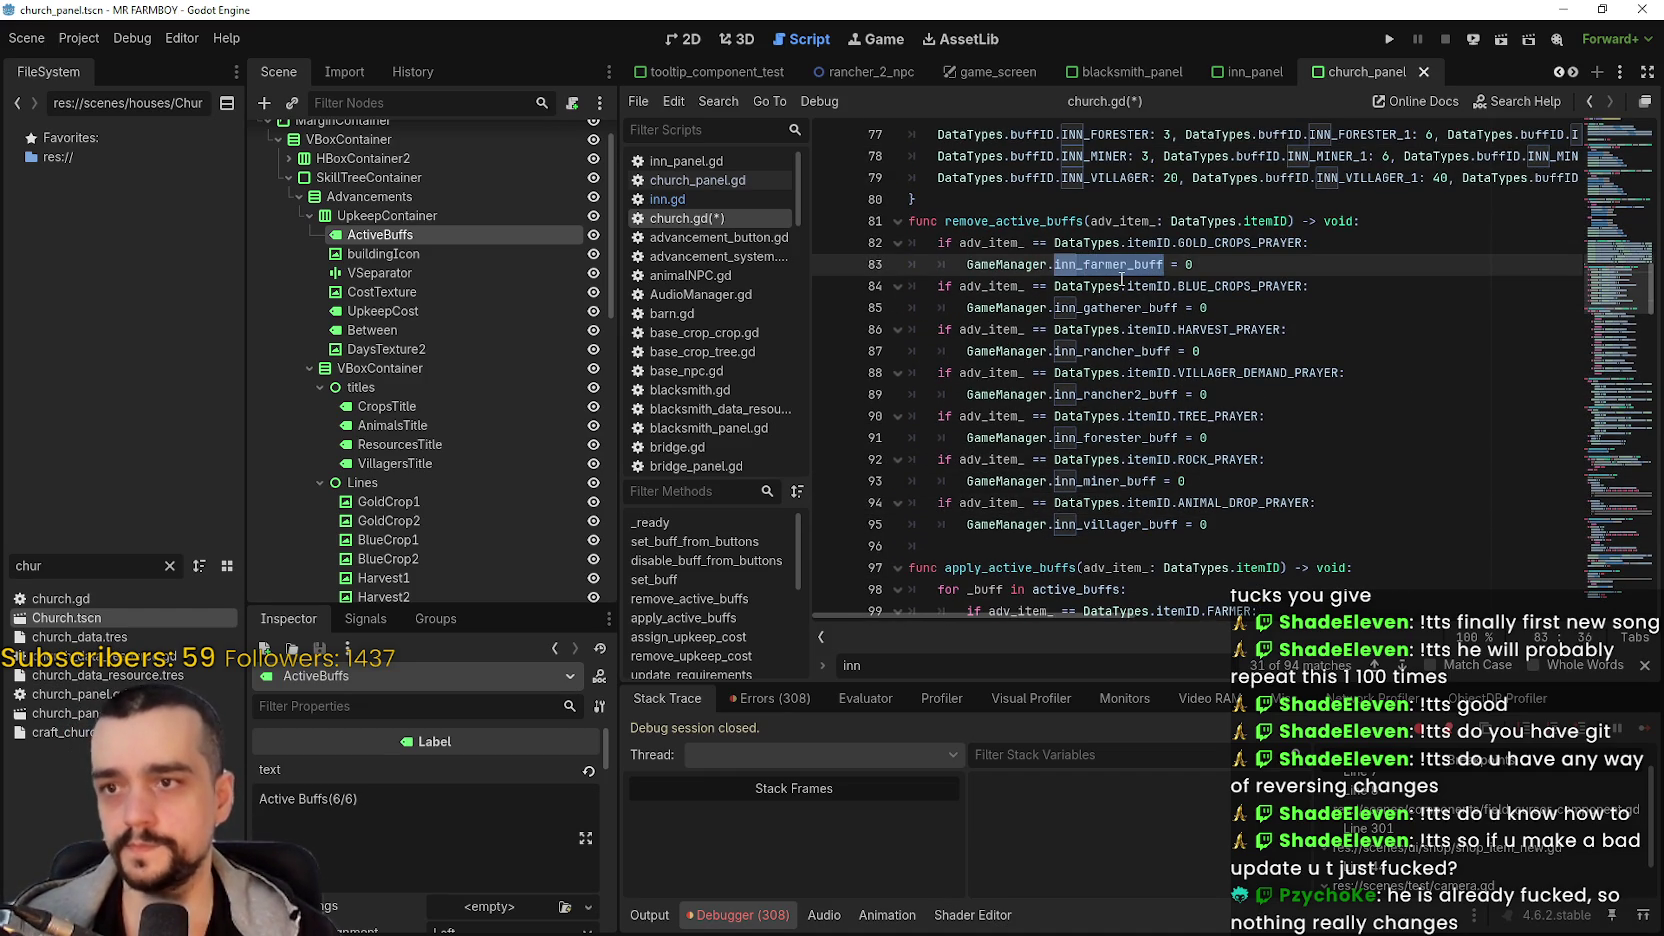
# - Begin typing a GameManager.chu… church buff variable in place of inn_farmer_buff on line 83
pyautogui.write('church')
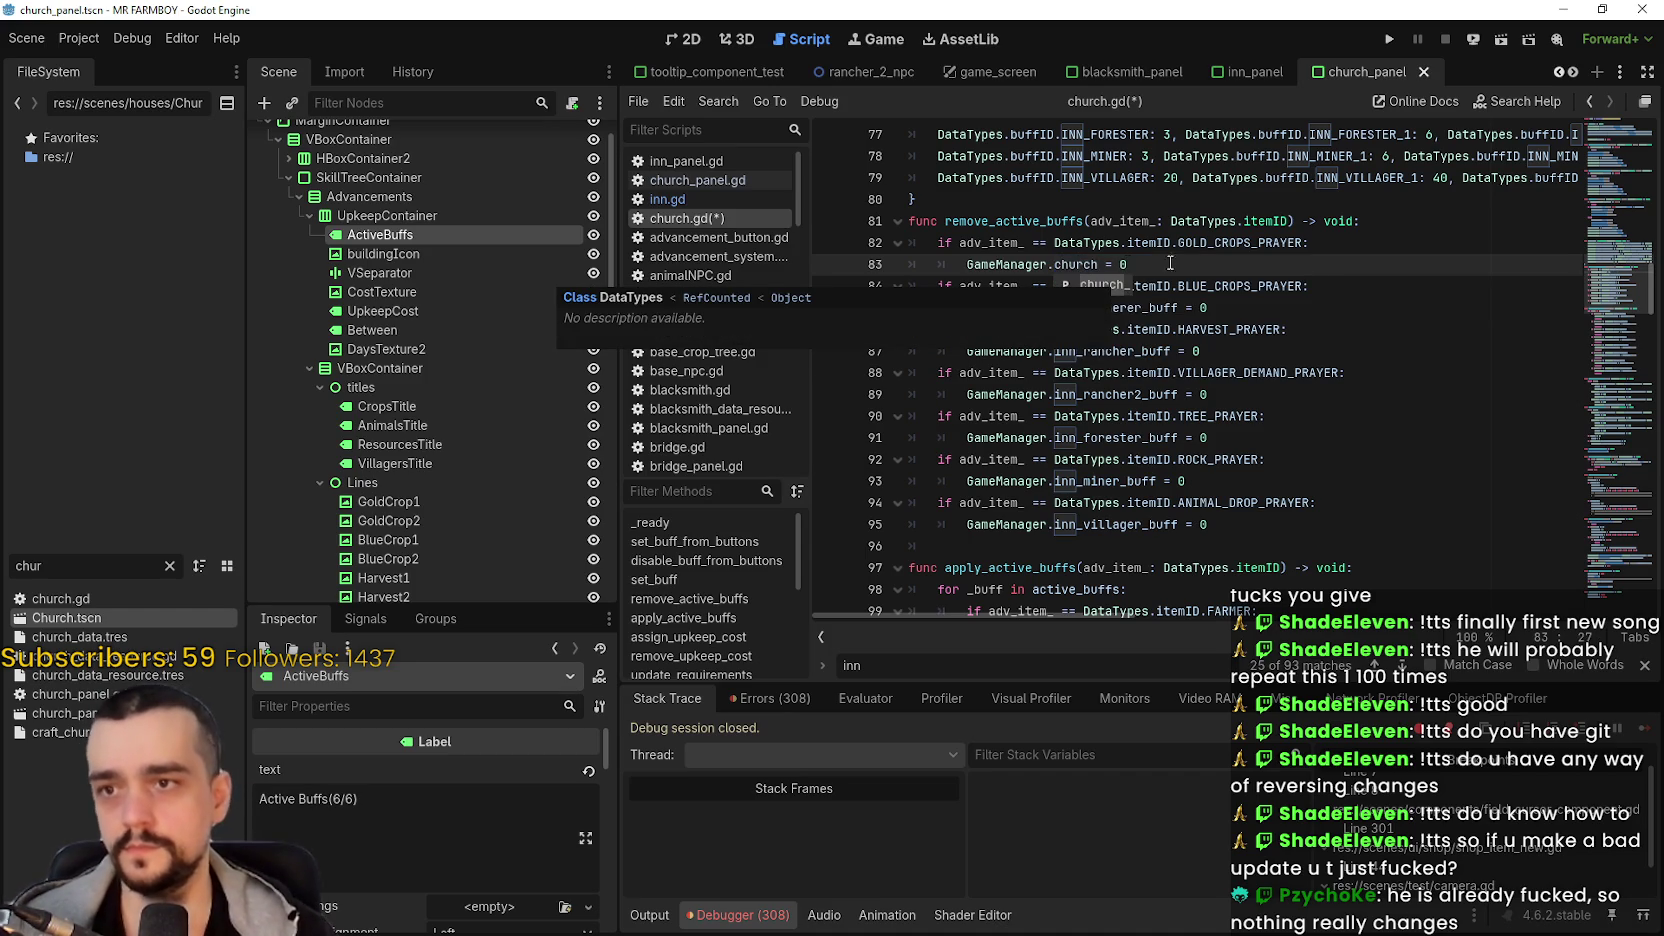
pyautogui.hotkey('ctrl', 'z')
pyautogui.write('te')
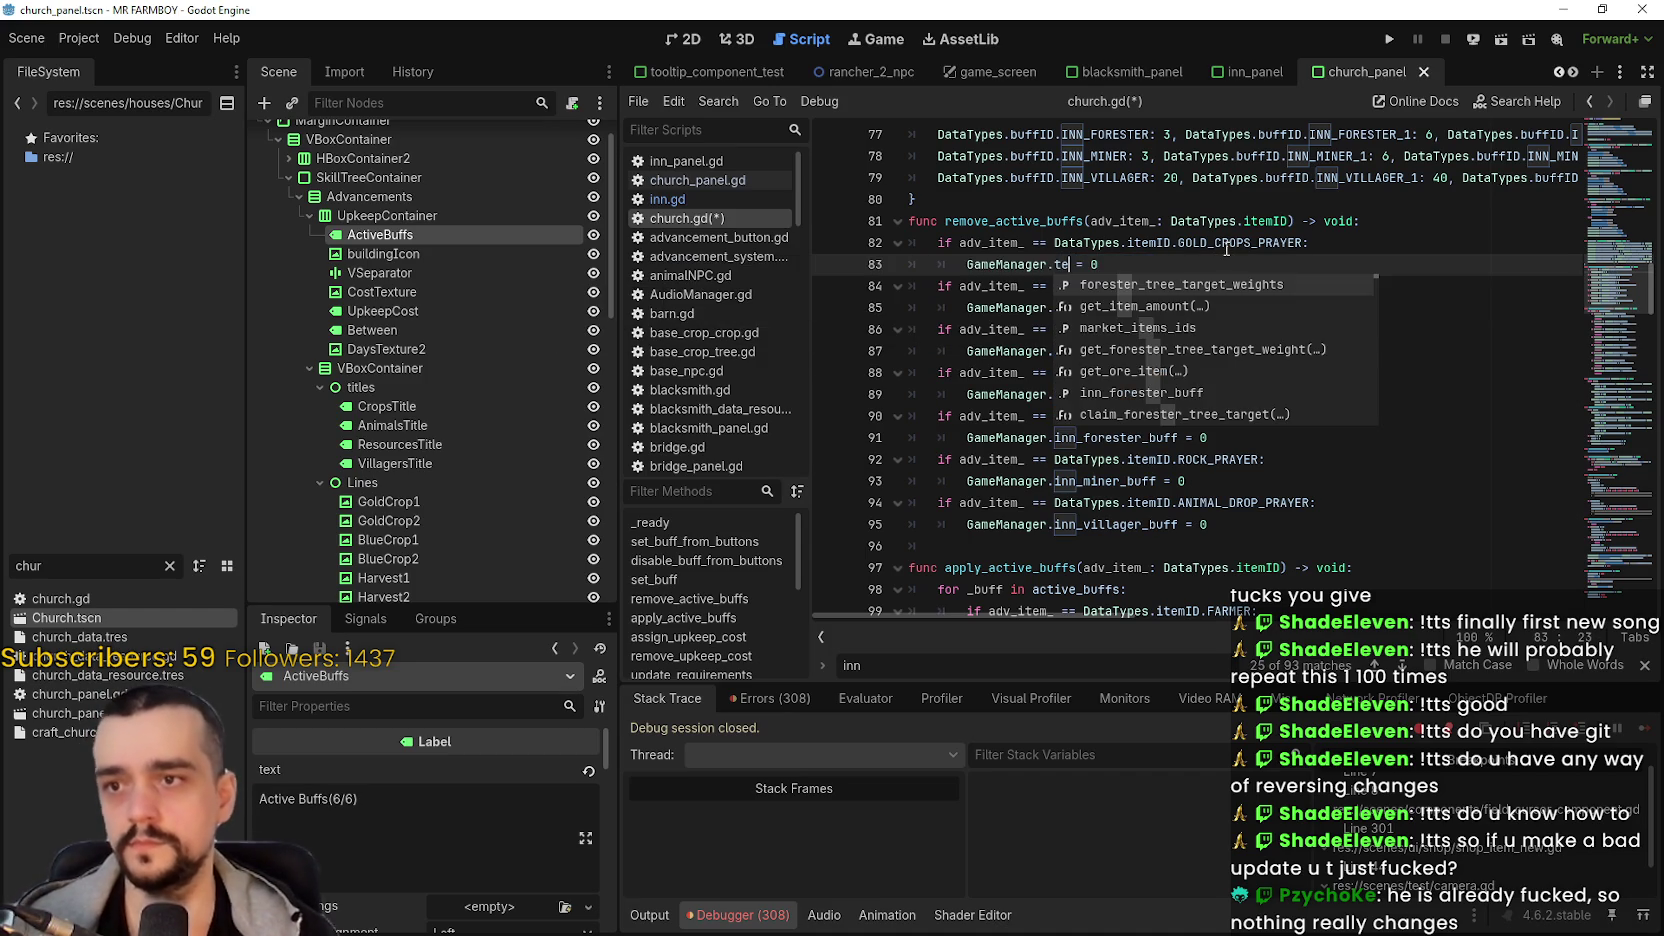
pyautogui.press('BackSpace')
pyautogui.press('BackSpace')
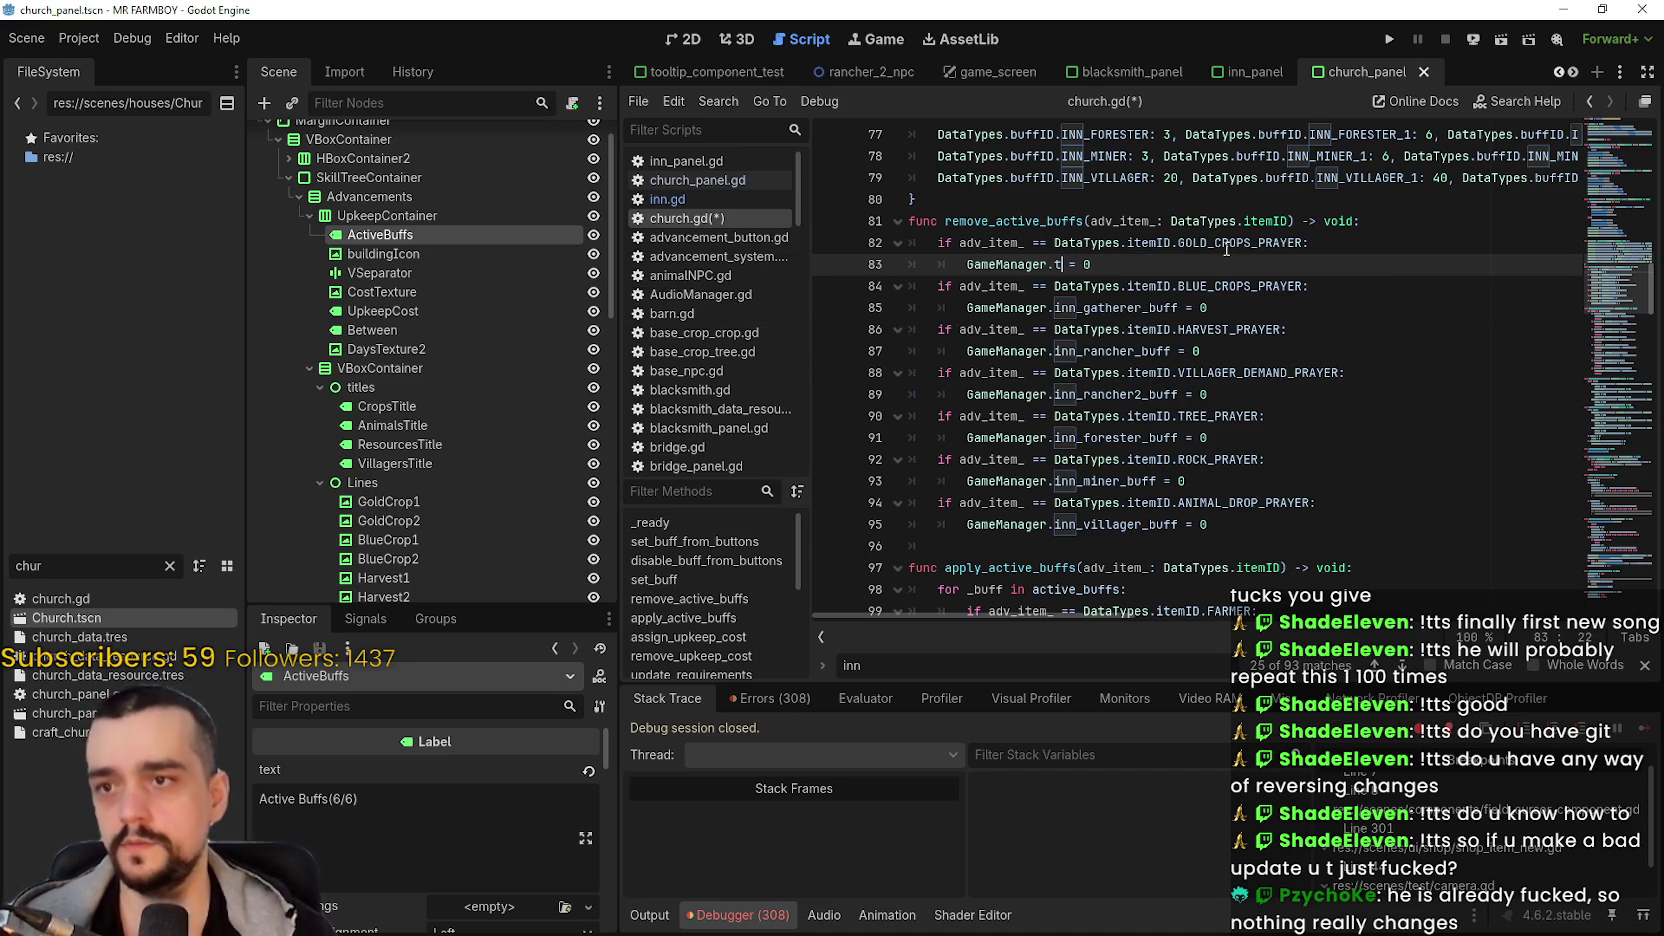
pyautogui.write('chu')
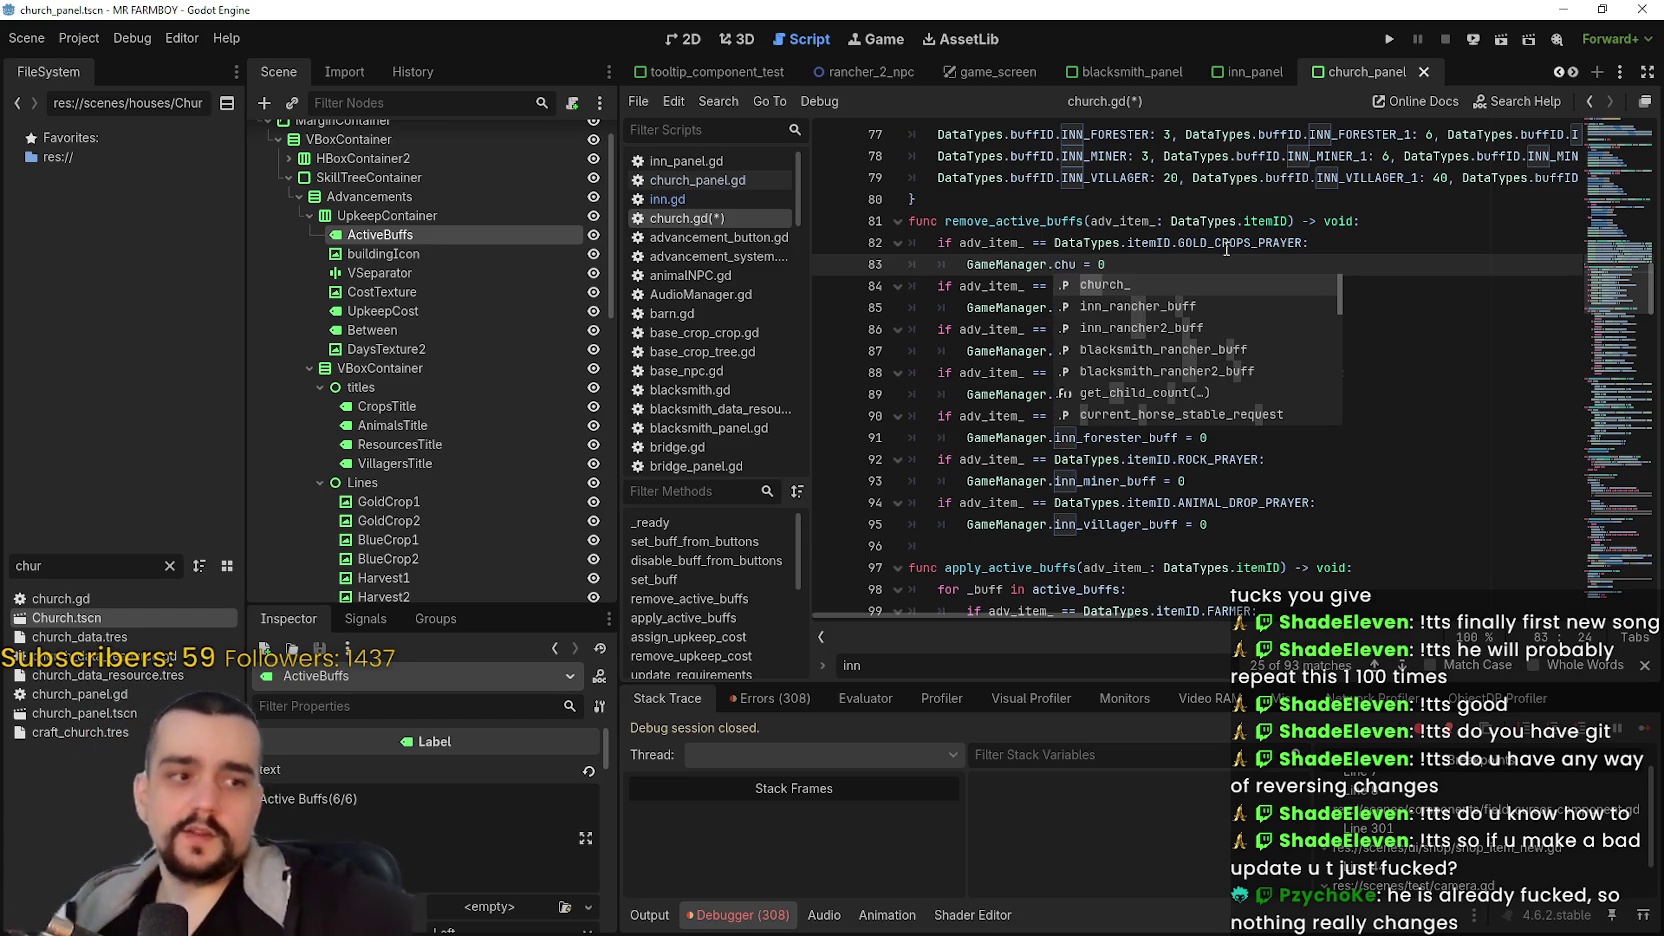
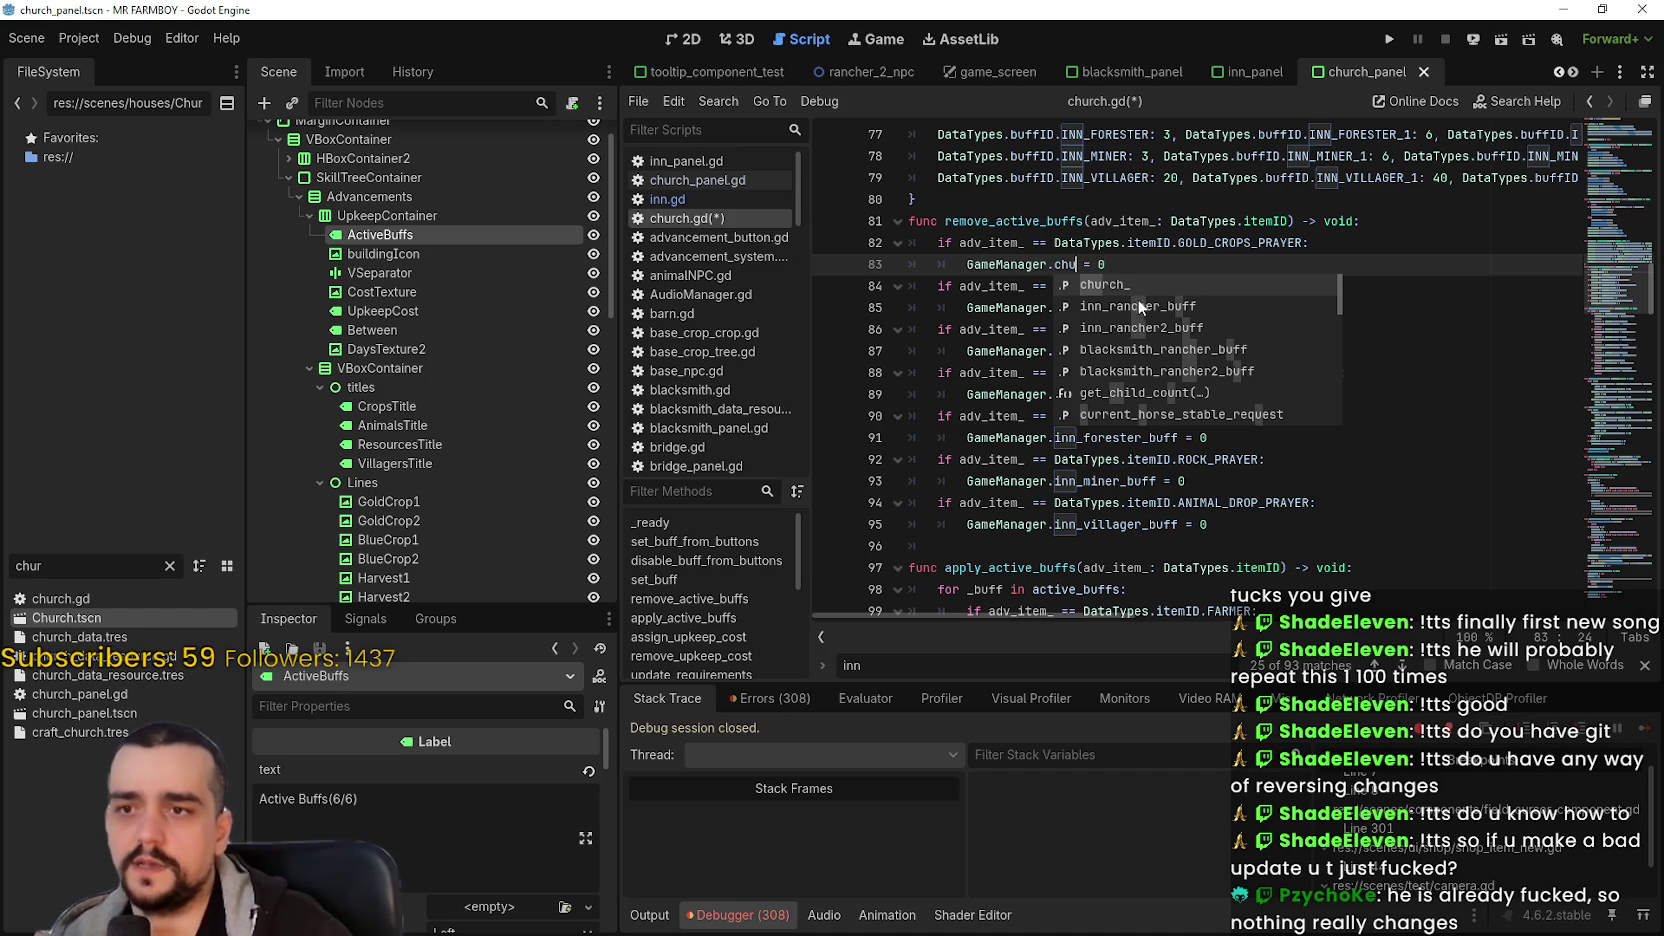
# - Dismiss the autocomplete popup and select lines 81–95 of remove_active_buffs to review them
pyautogui.scroll(-5, 1216, 324)
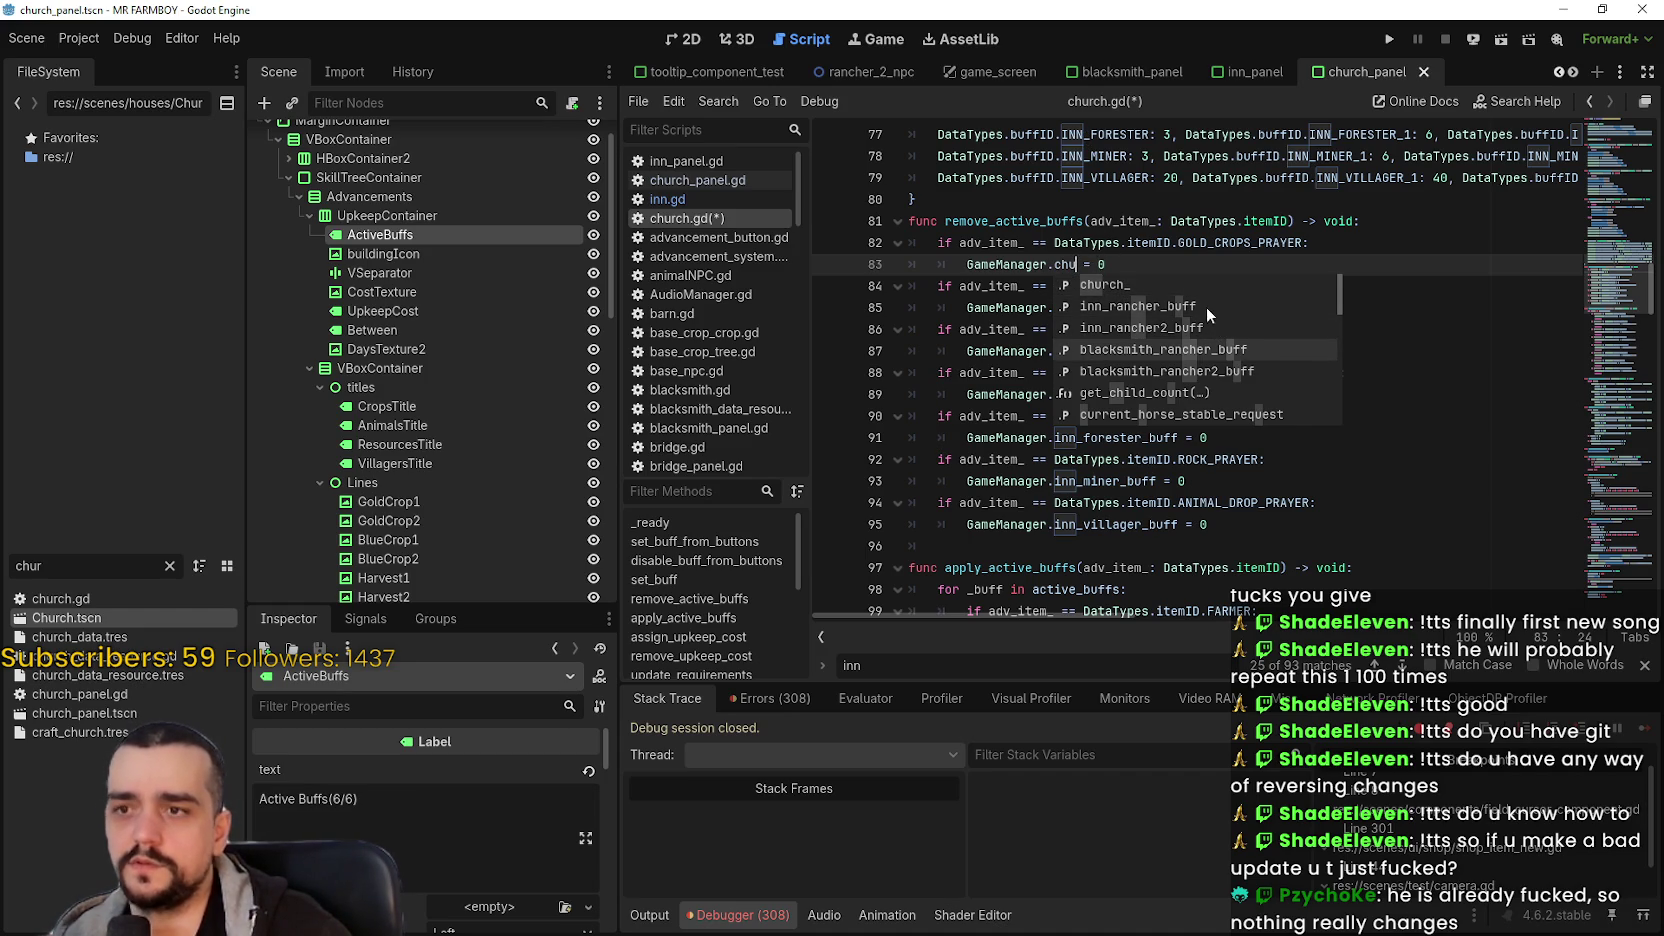
pyautogui.scroll(3, 1202, 304)
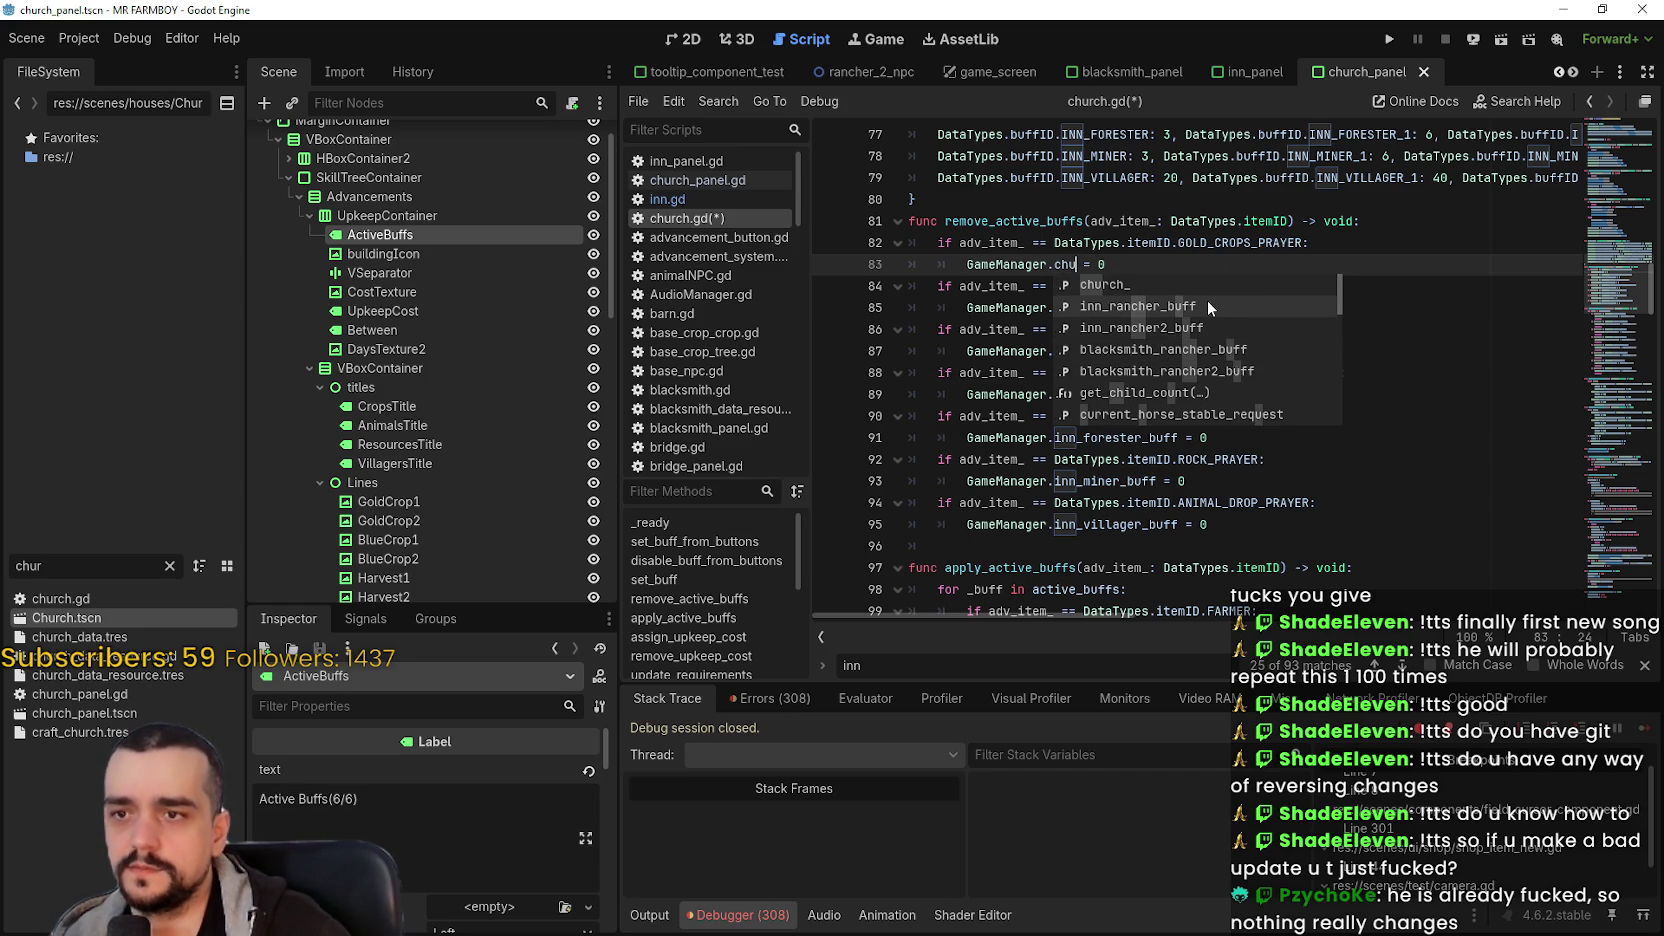
pyautogui.scroll(-6, 1242, 354)
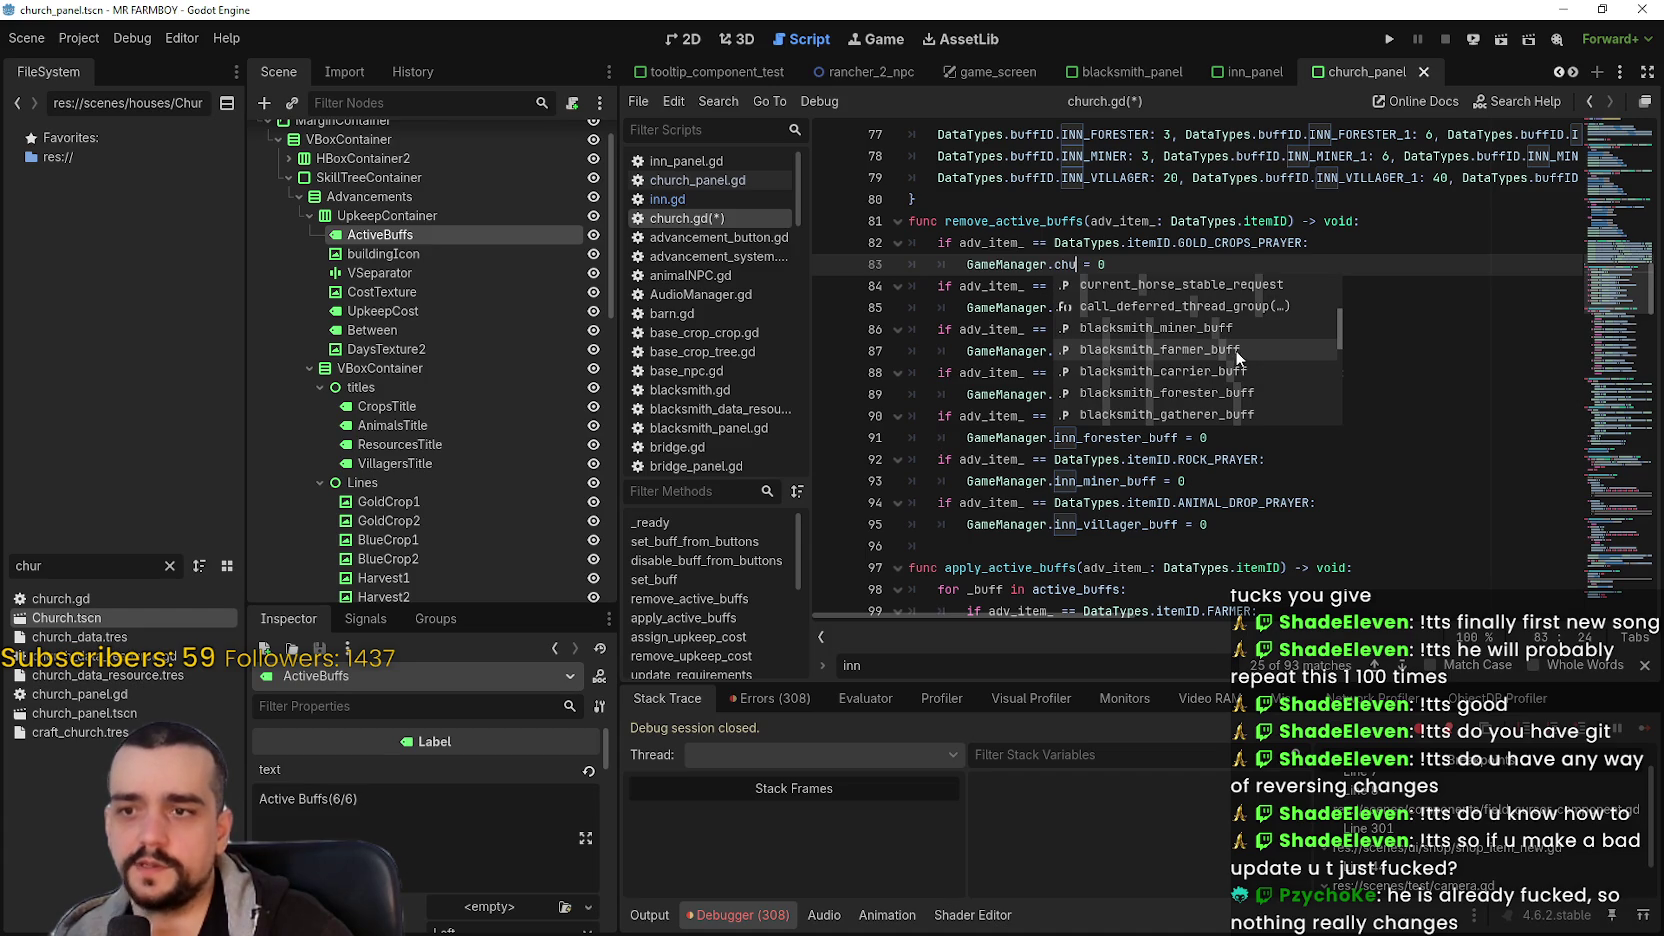
pyautogui.moveTo(1243, 337)
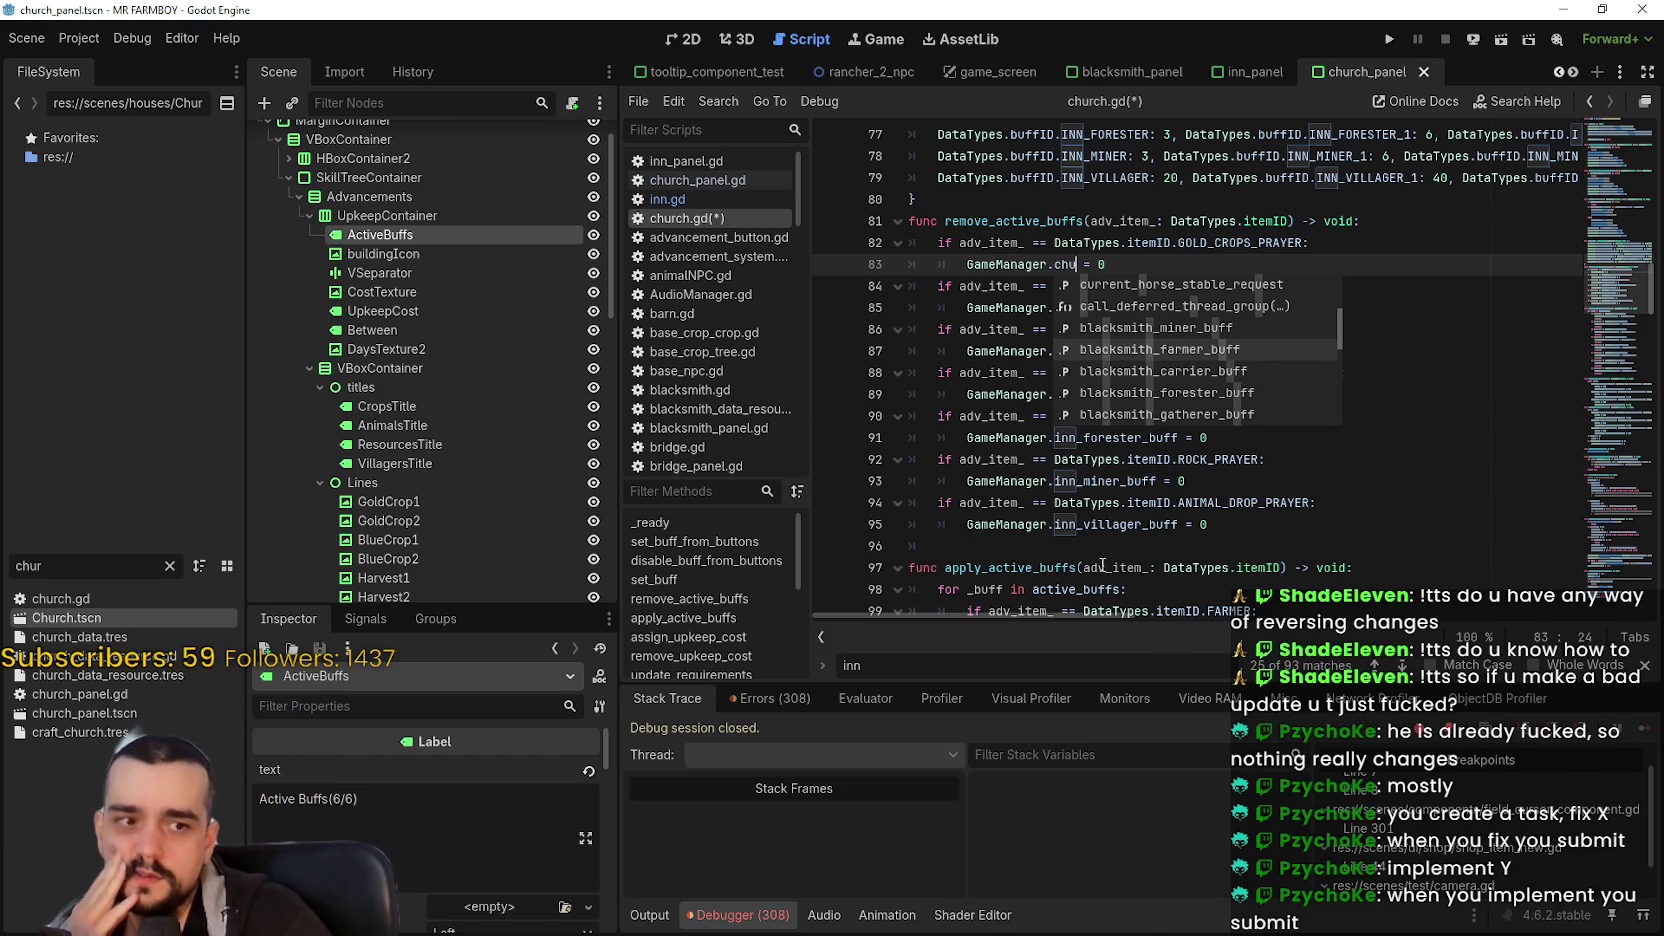
pyautogui.click(1064, 547)
pyautogui.hotkey('shift', 'Up')
pyautogui.hotkey('shift', 'Up')
pyautogui.hotkey('shift', 'Up')
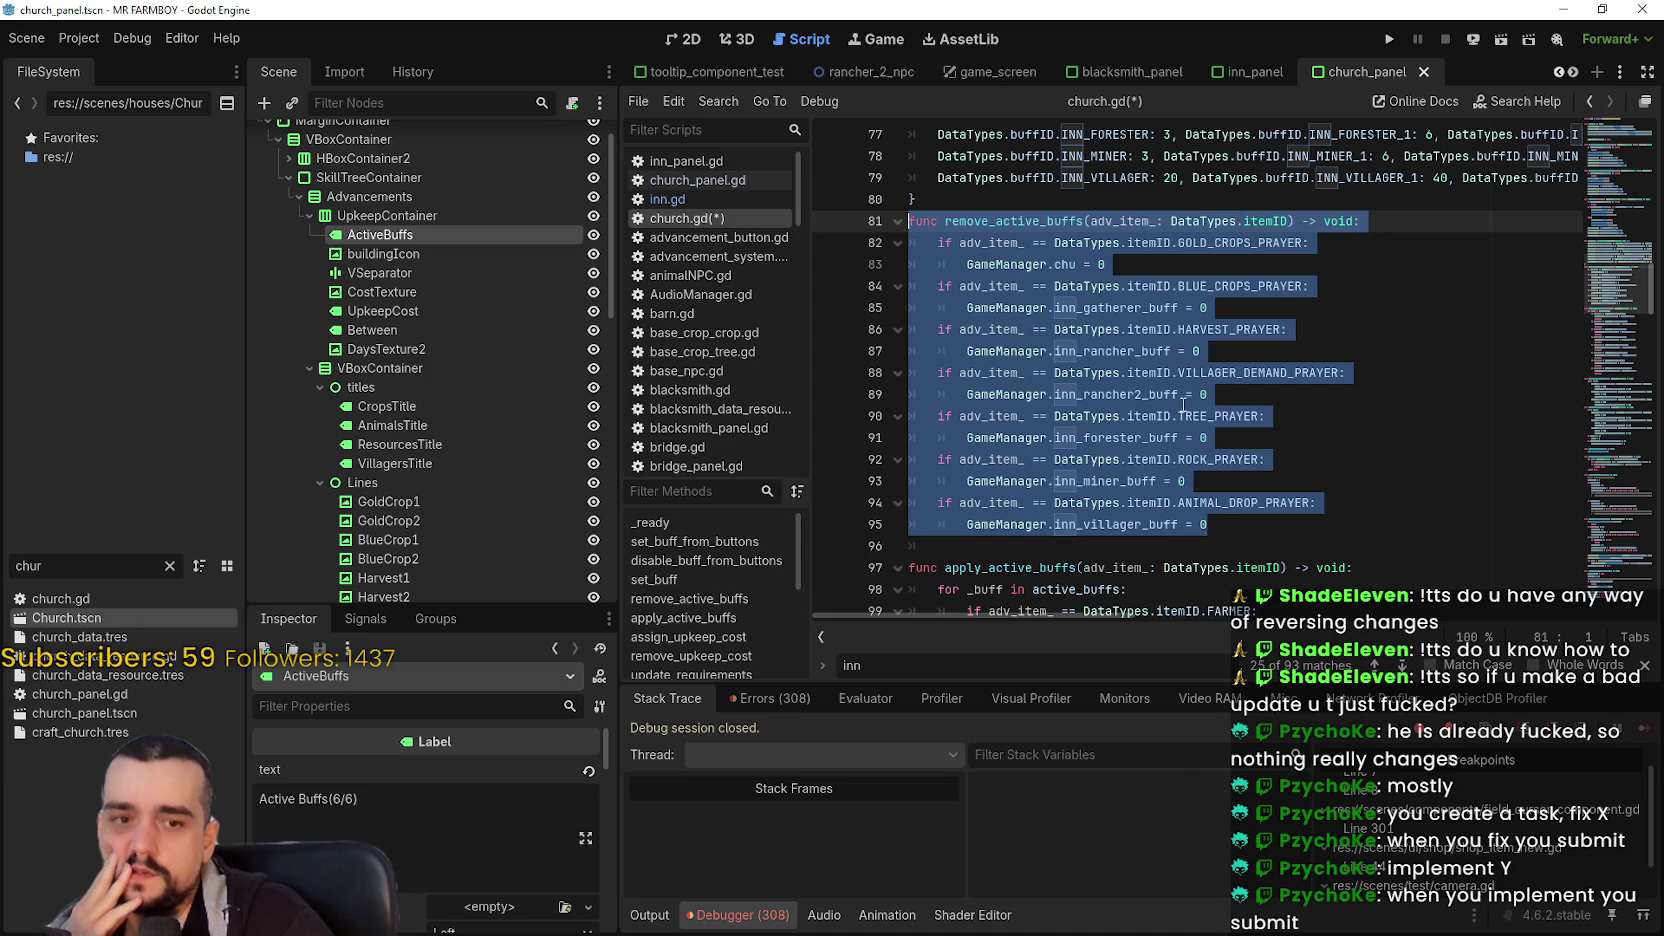
pyautogui.click(1042, 203)
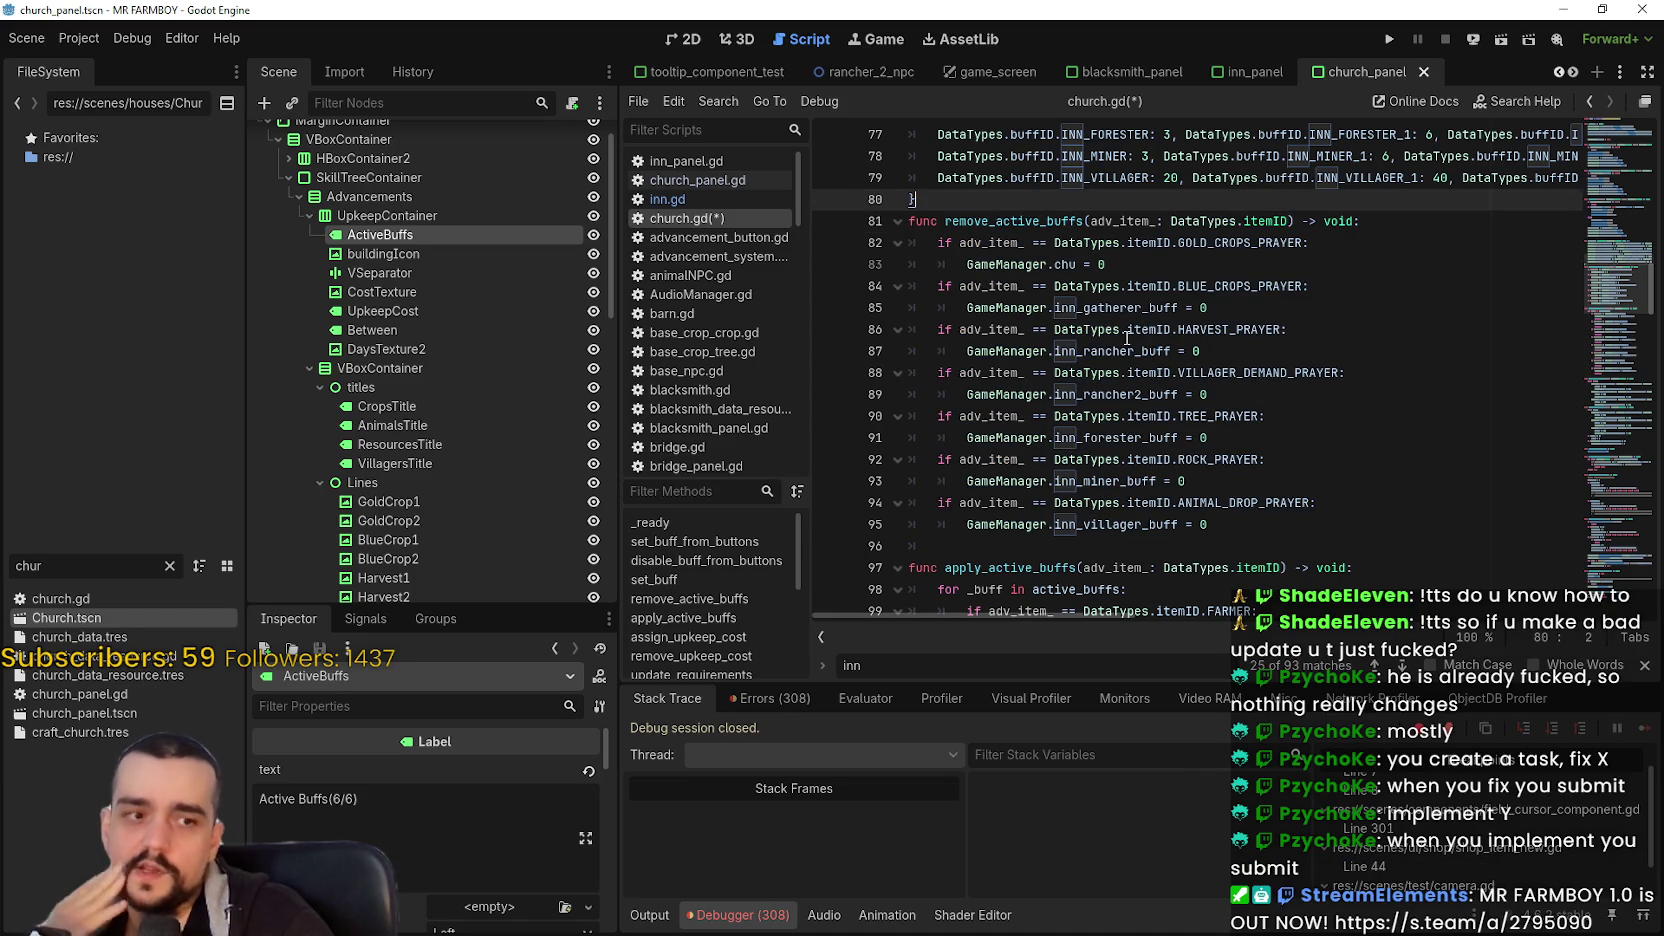
pyautogui.moveTo(909, 221); pyautogui.dragTo(1440, 520)
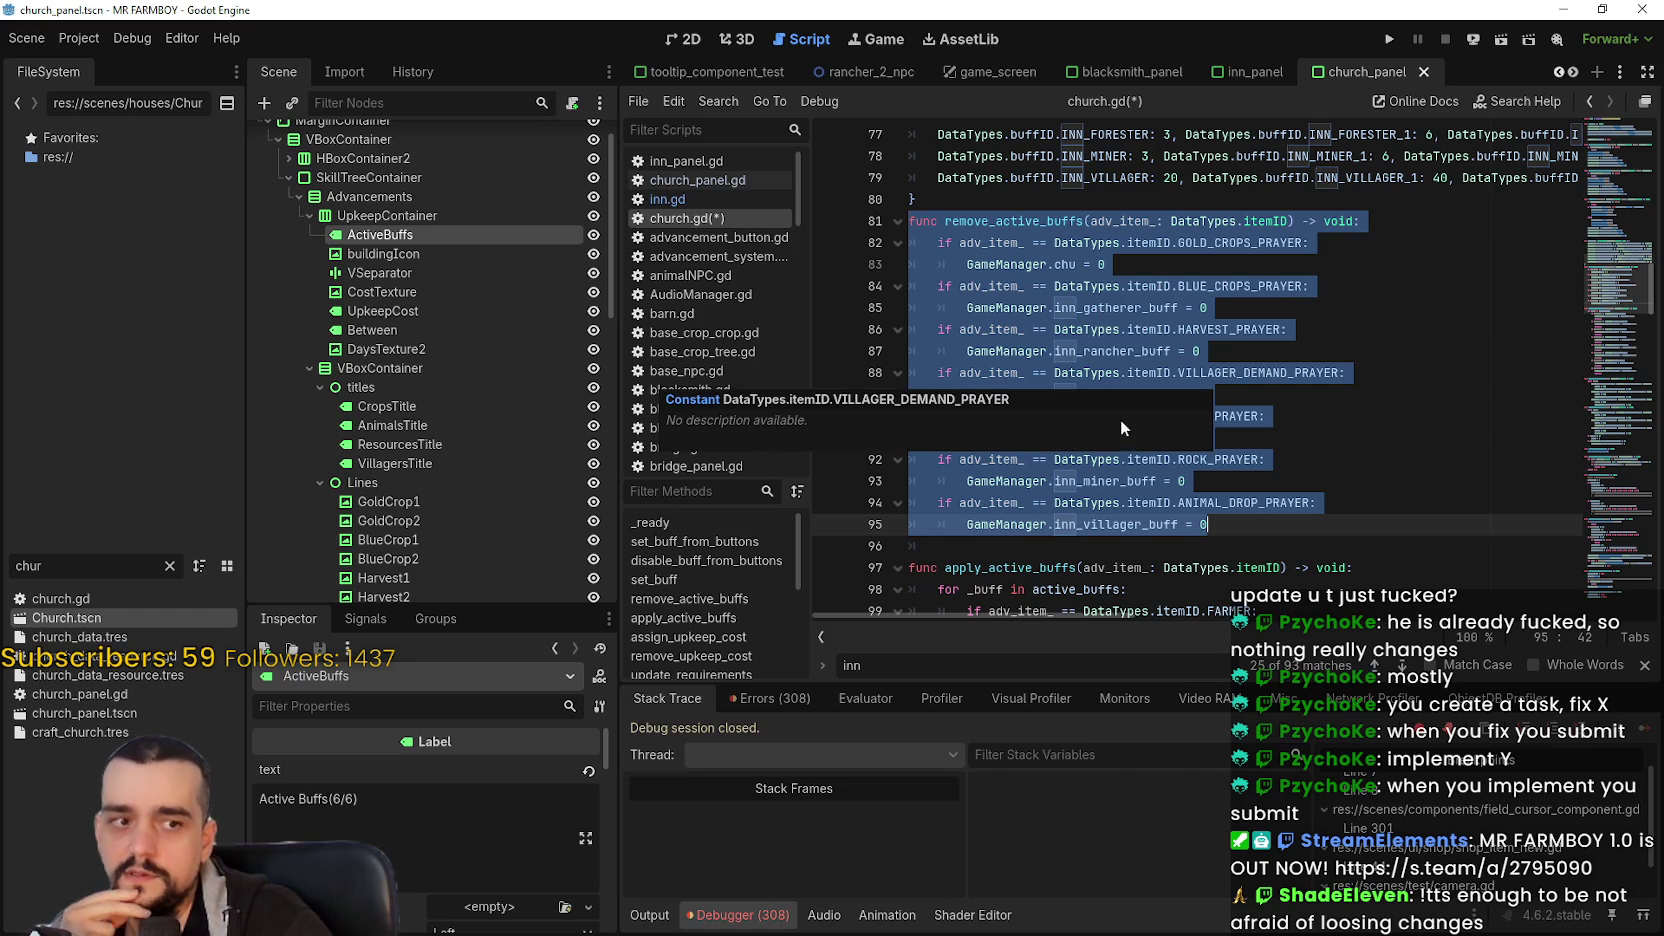
pyautogui.click(1164, 548)
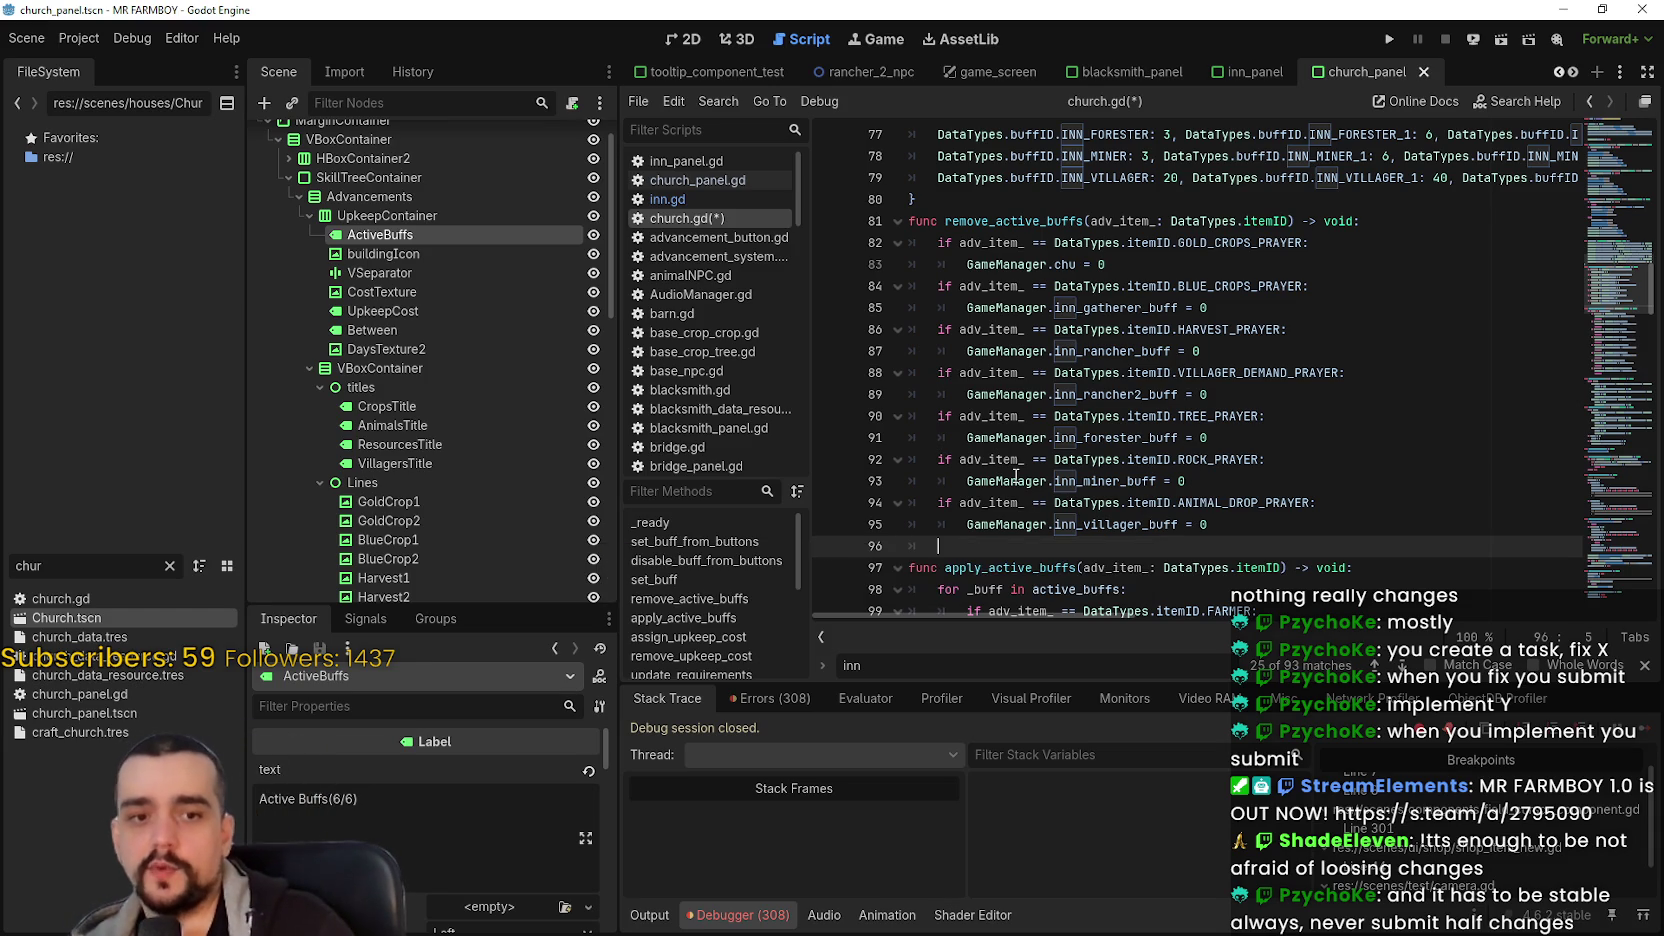
pyautogui.scroll(-1, 1300, 465)
# - Change the reset names on lines 83–87 to gold_crops_prayer, blue_crops_prayer and harvest_prayer
pyautogui.scroll(2, 1300, 445)
pyautogui.scroll(1, 1226, 452)
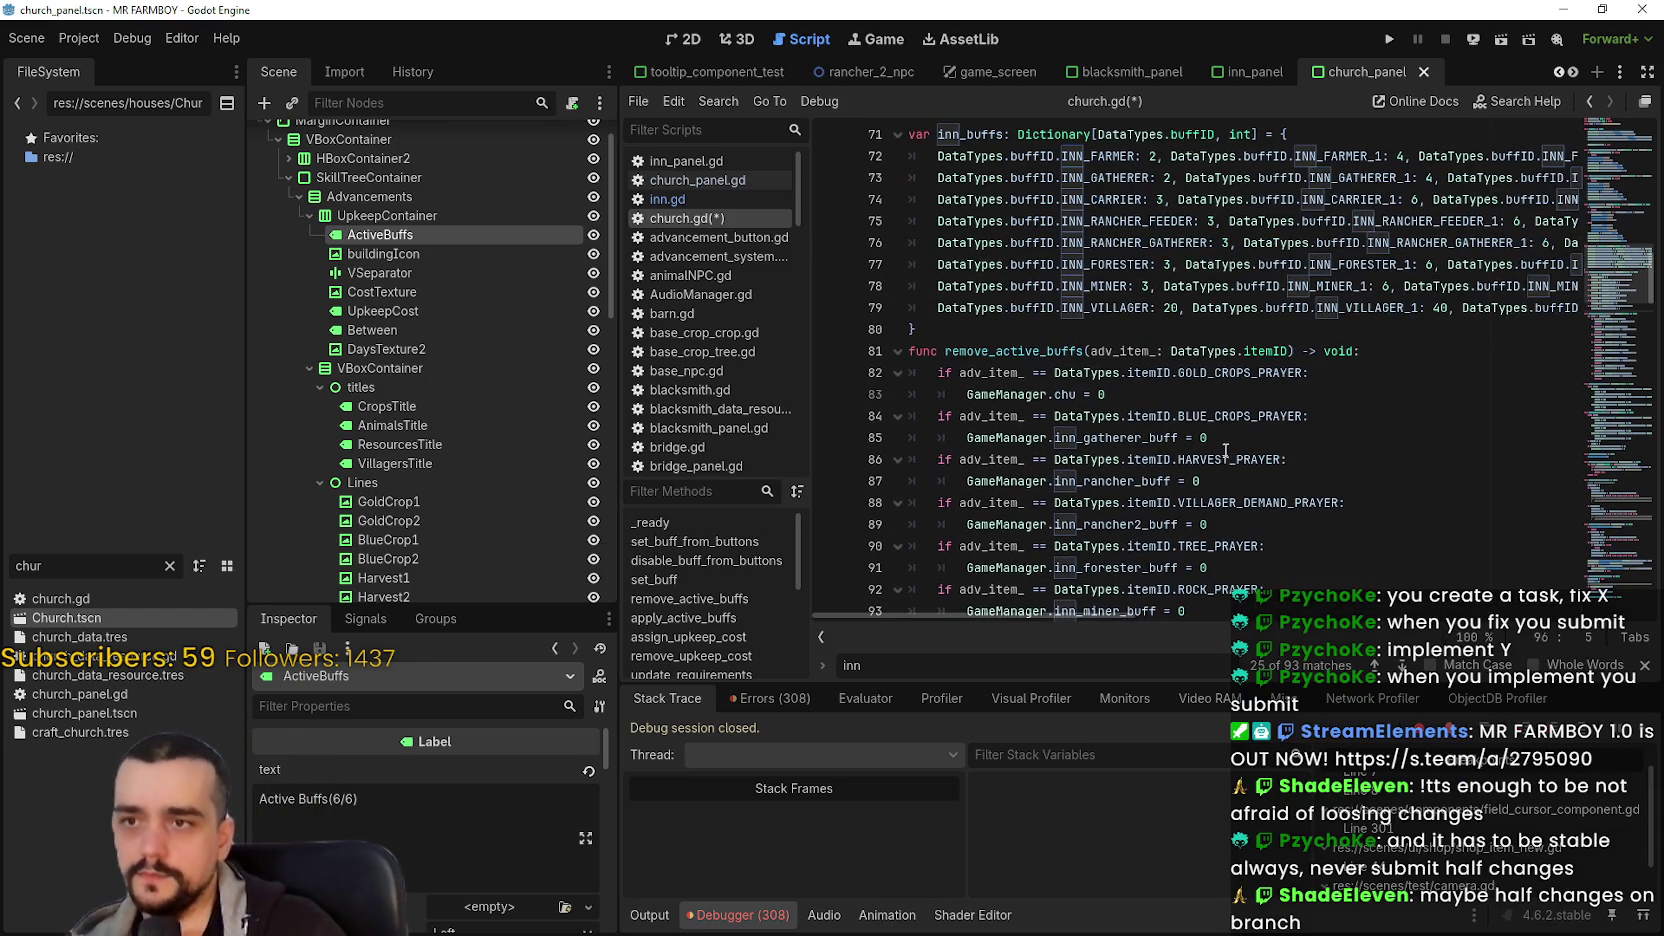
pyautogui.scroll(-1, 1218, 447)
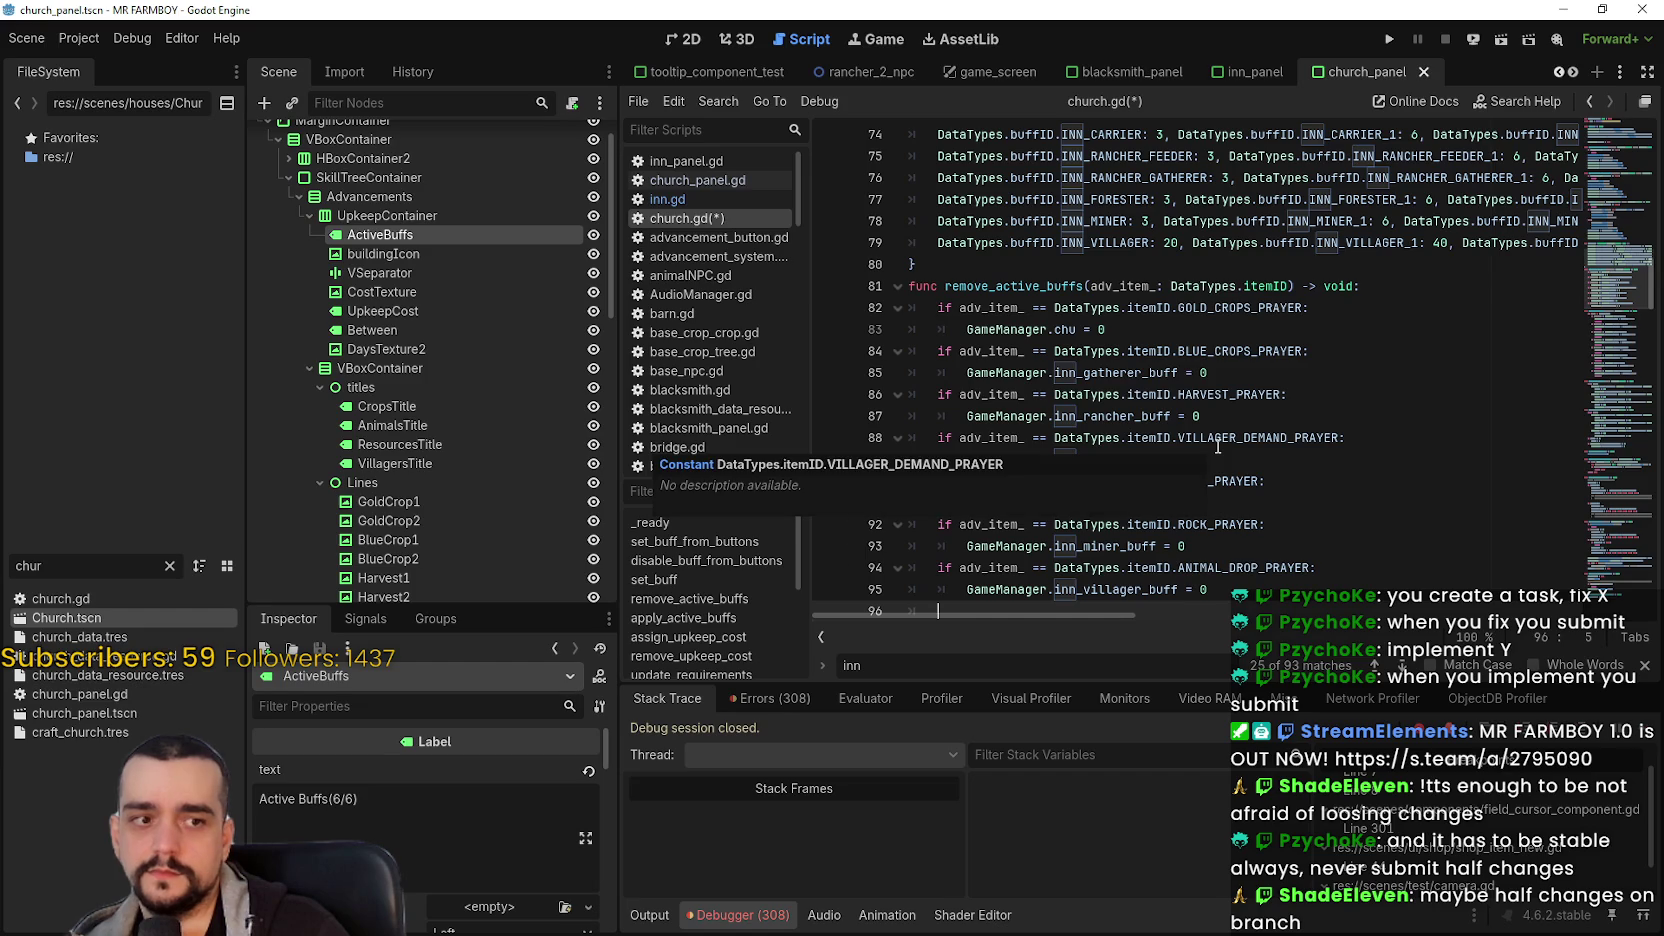
pyautogui.click(1020, 266)
pyautogui.scroll(-1, 1073, 335)
pyautogui.scroll(3, 1178, 458)
pyautogui.scroll(-2, 1180, 458)
pyautogui.scroll(3, 1178, 455)
pyautogui.scroll(-1, 1178, 452)
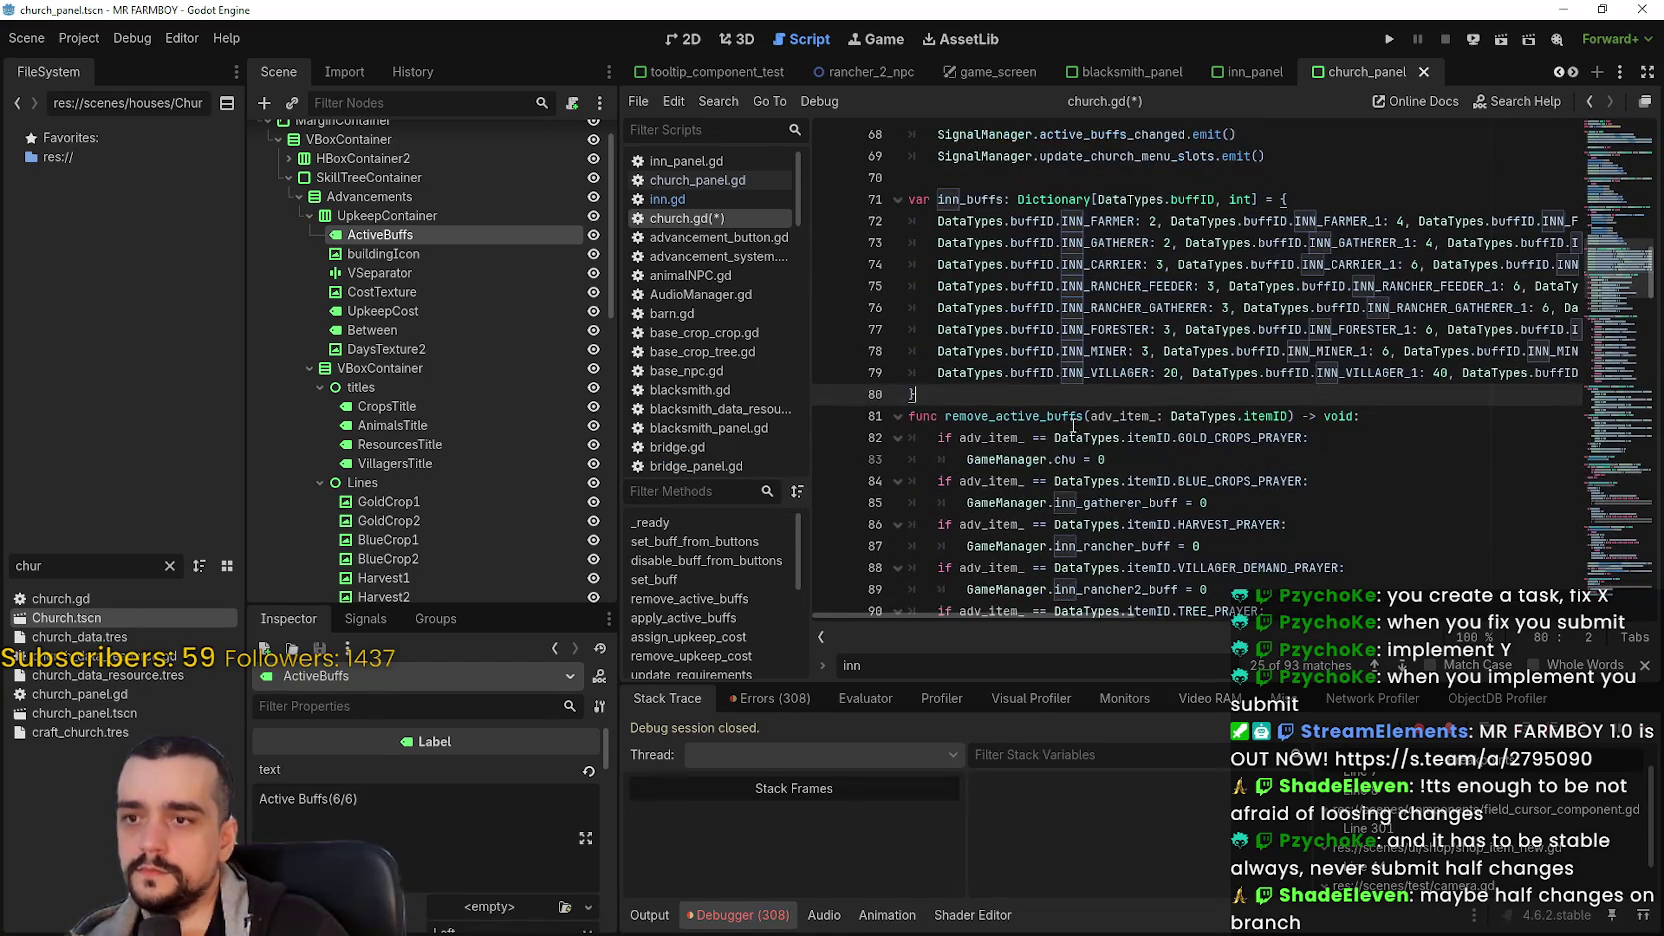
pyautogui.doubleClick(1064, 459)
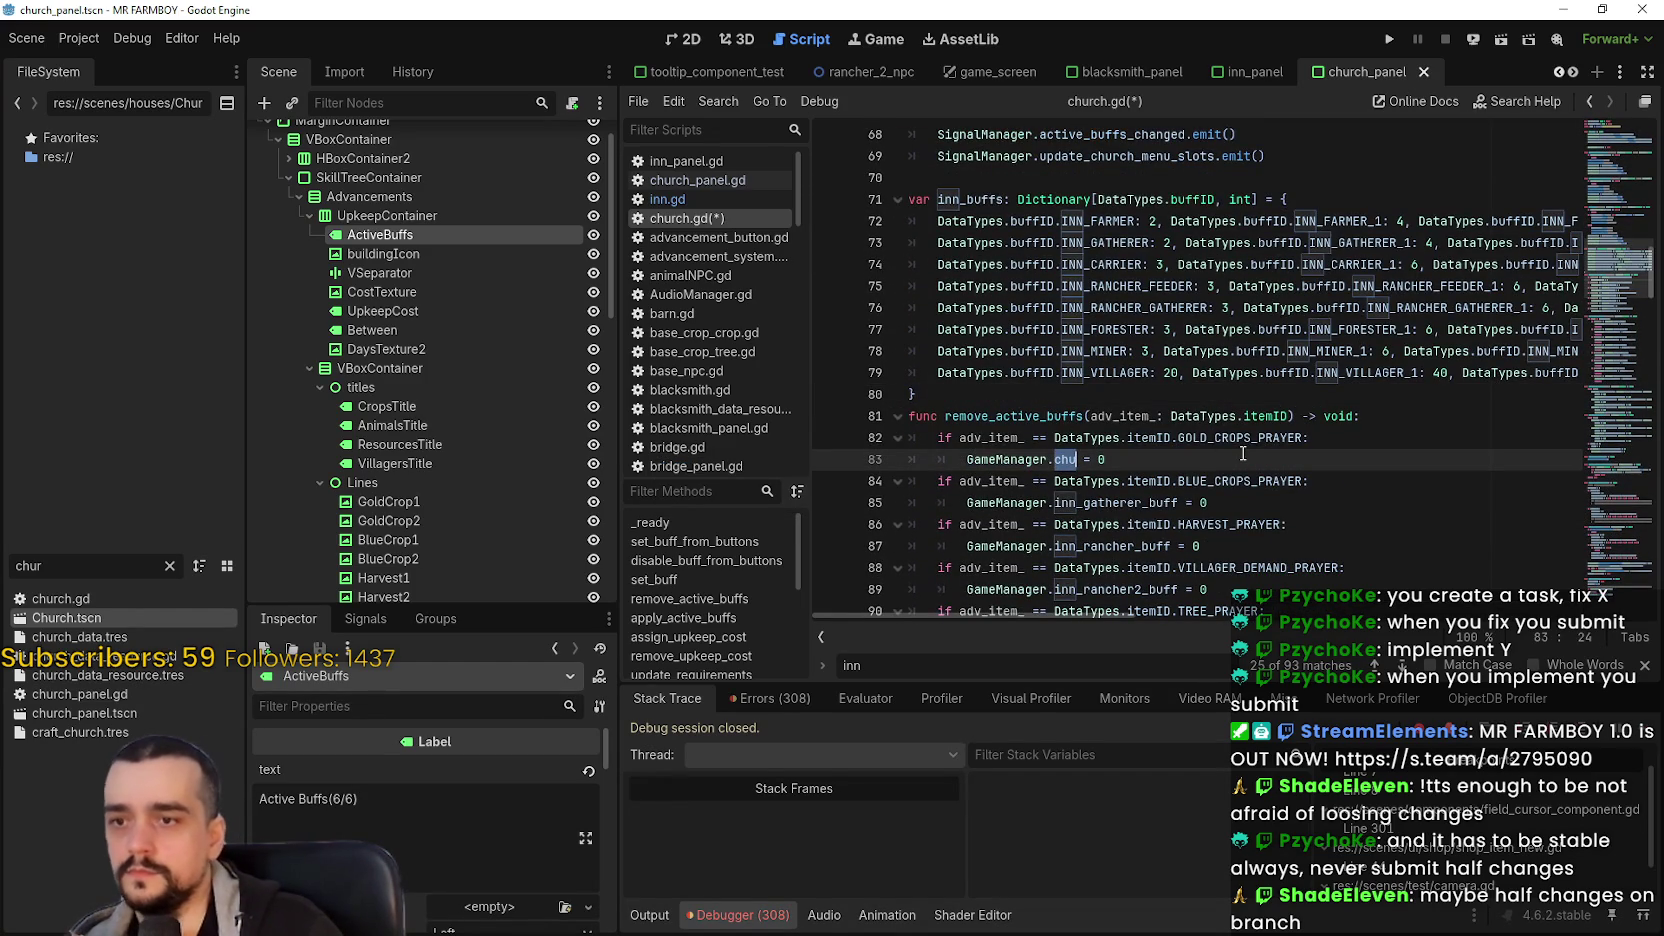
pyautogui.write('pr')
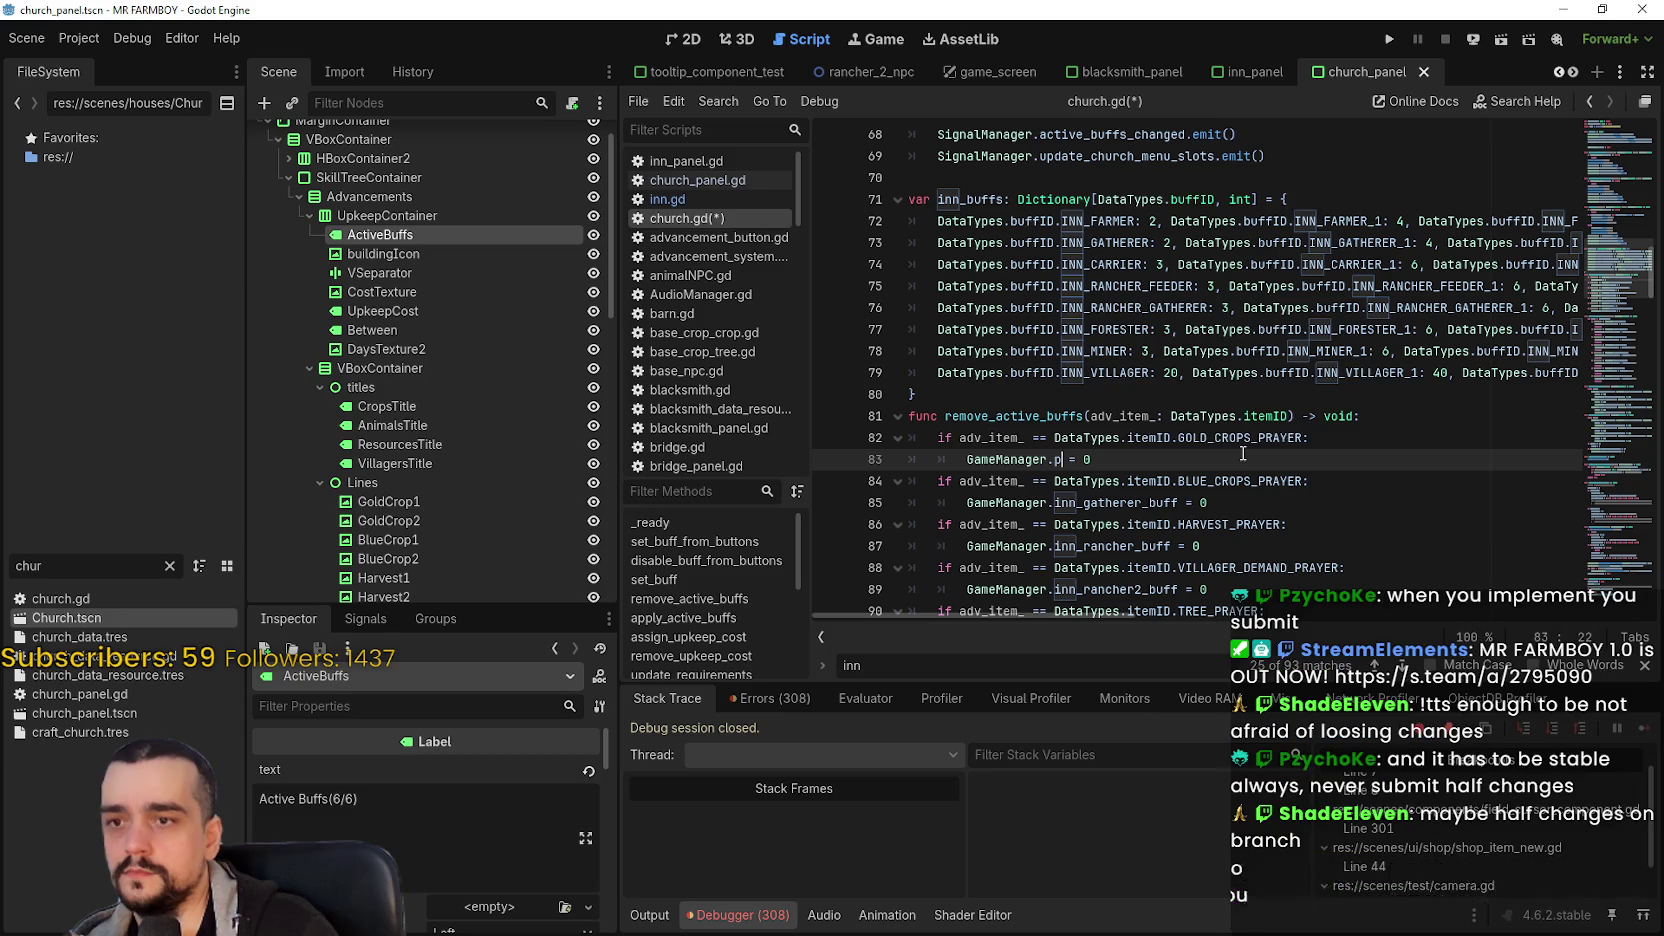
pyautogui.write('ay')
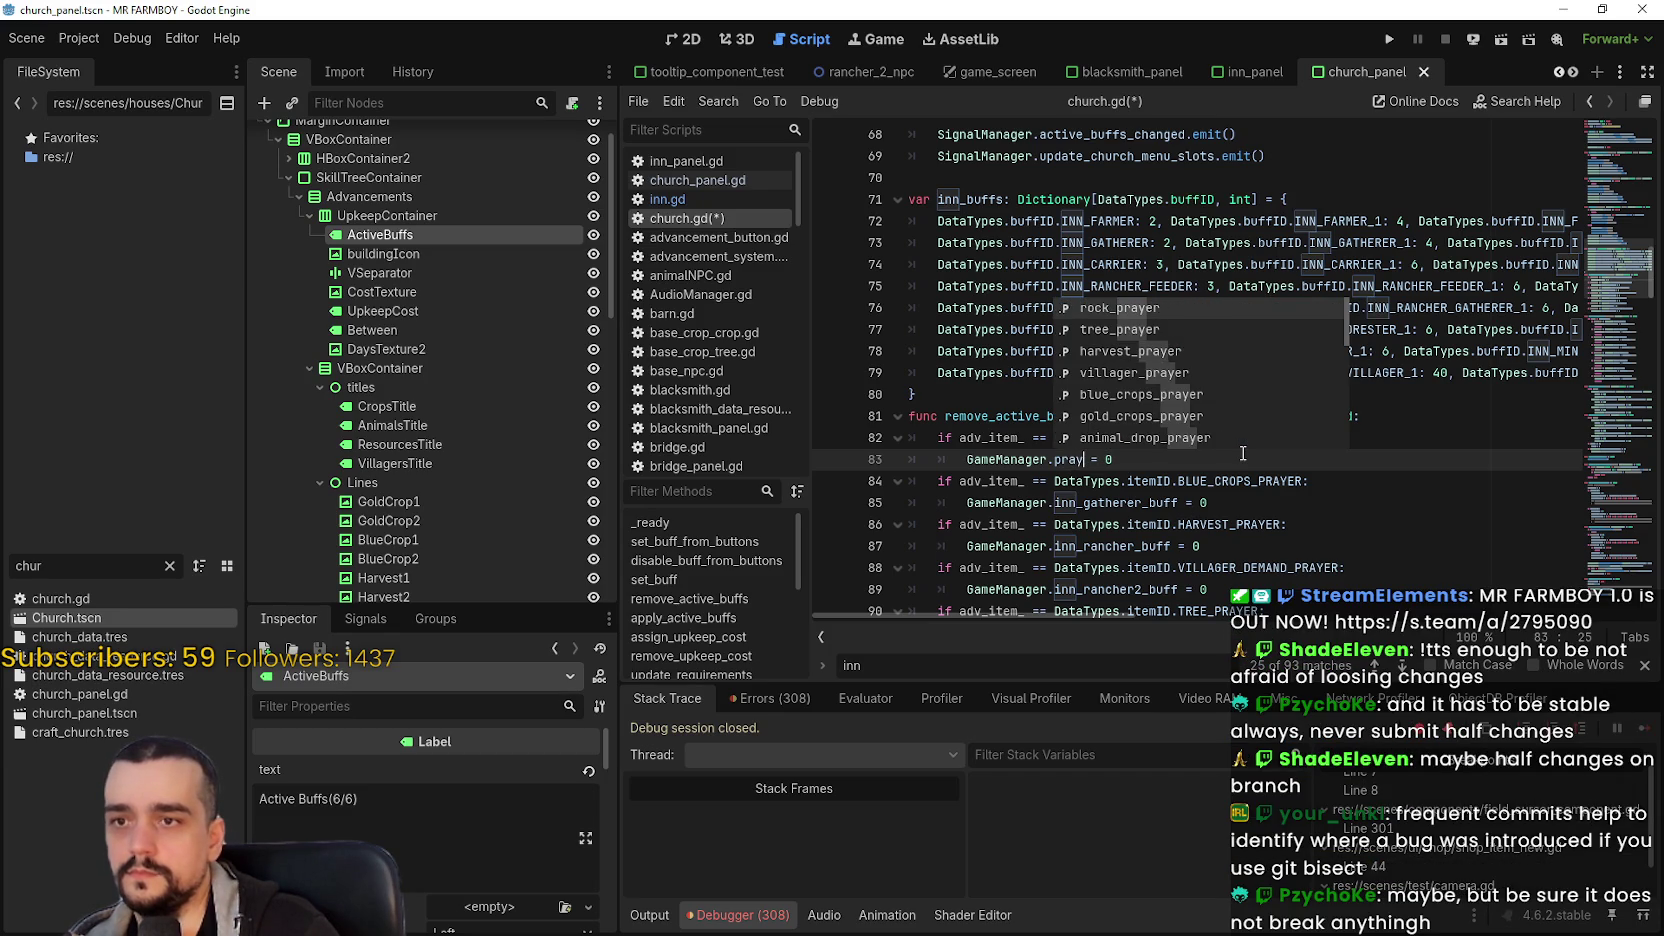
pyautogui.press('Down')
pyautogui.press('Down')
pyautogui.press('Down')
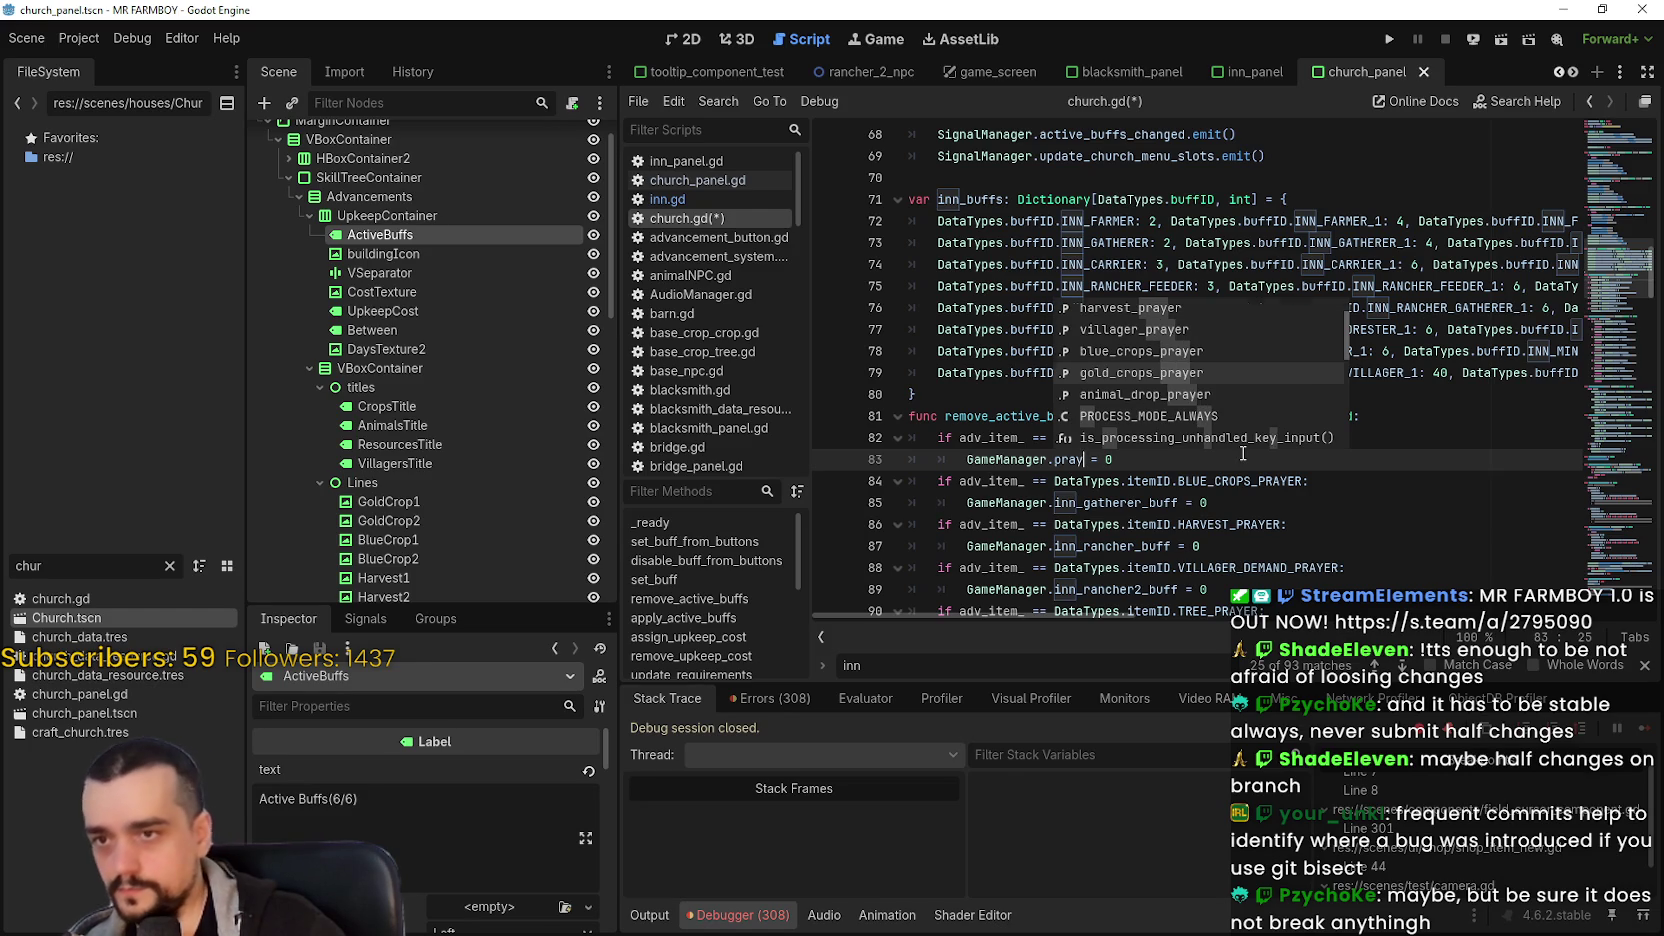
pyautogui.press('Return')
pyautogui.doubleClick(1075, 503)
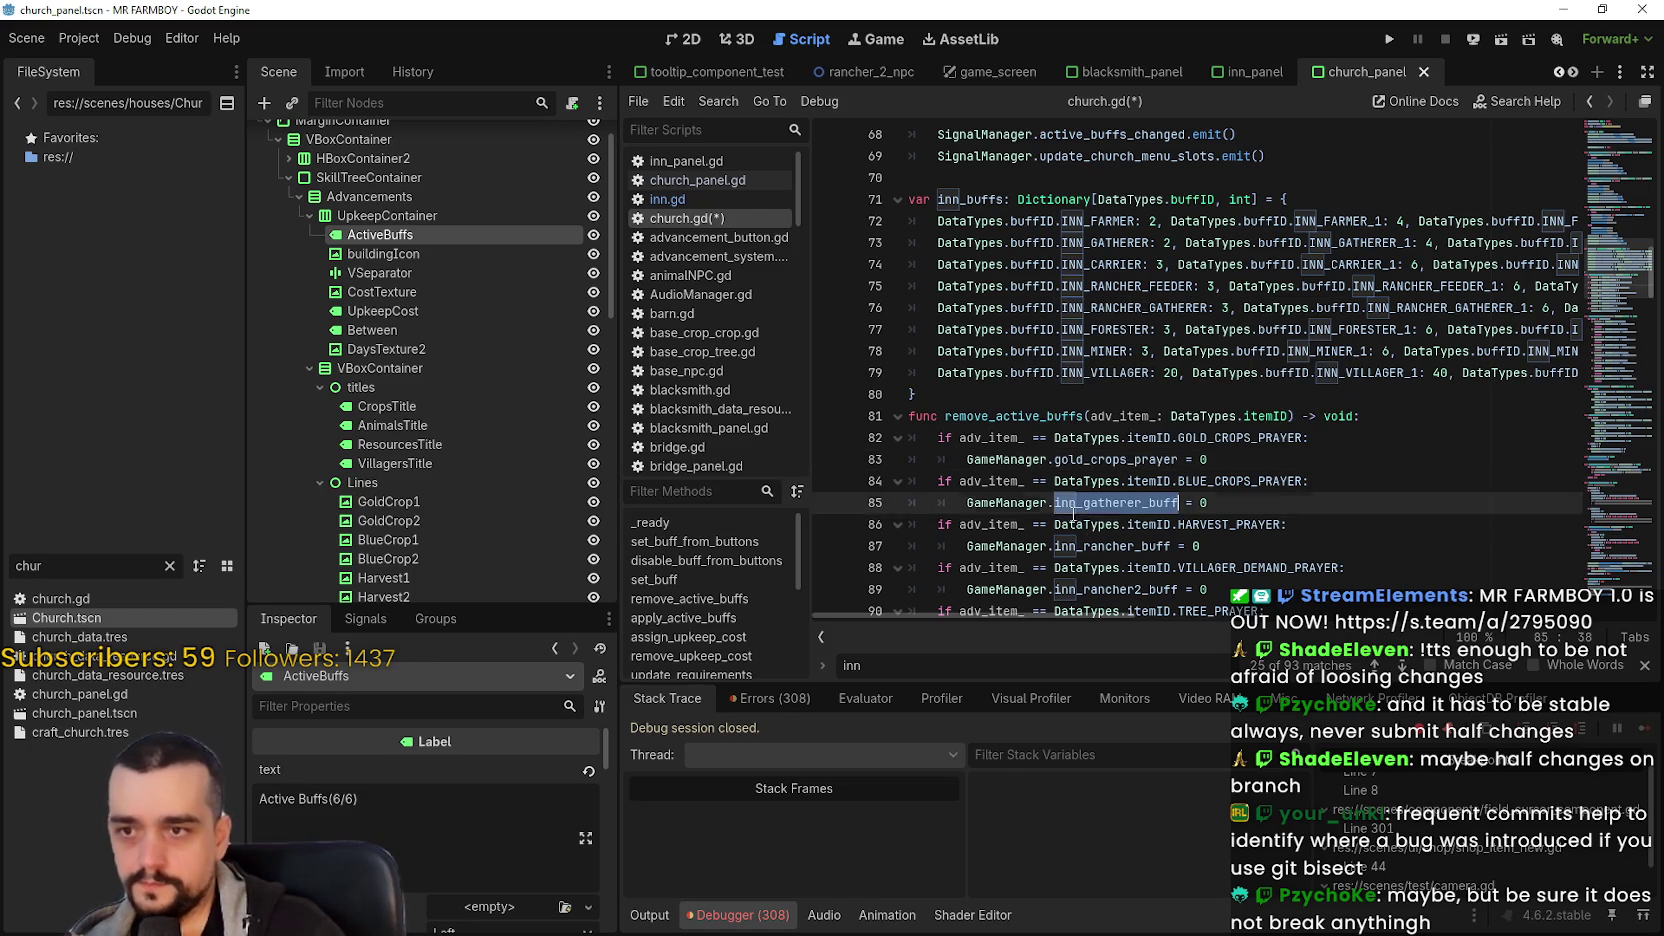
pyautogui.click(1120, 503)
pyautogui.doubleClick(1120, 503)
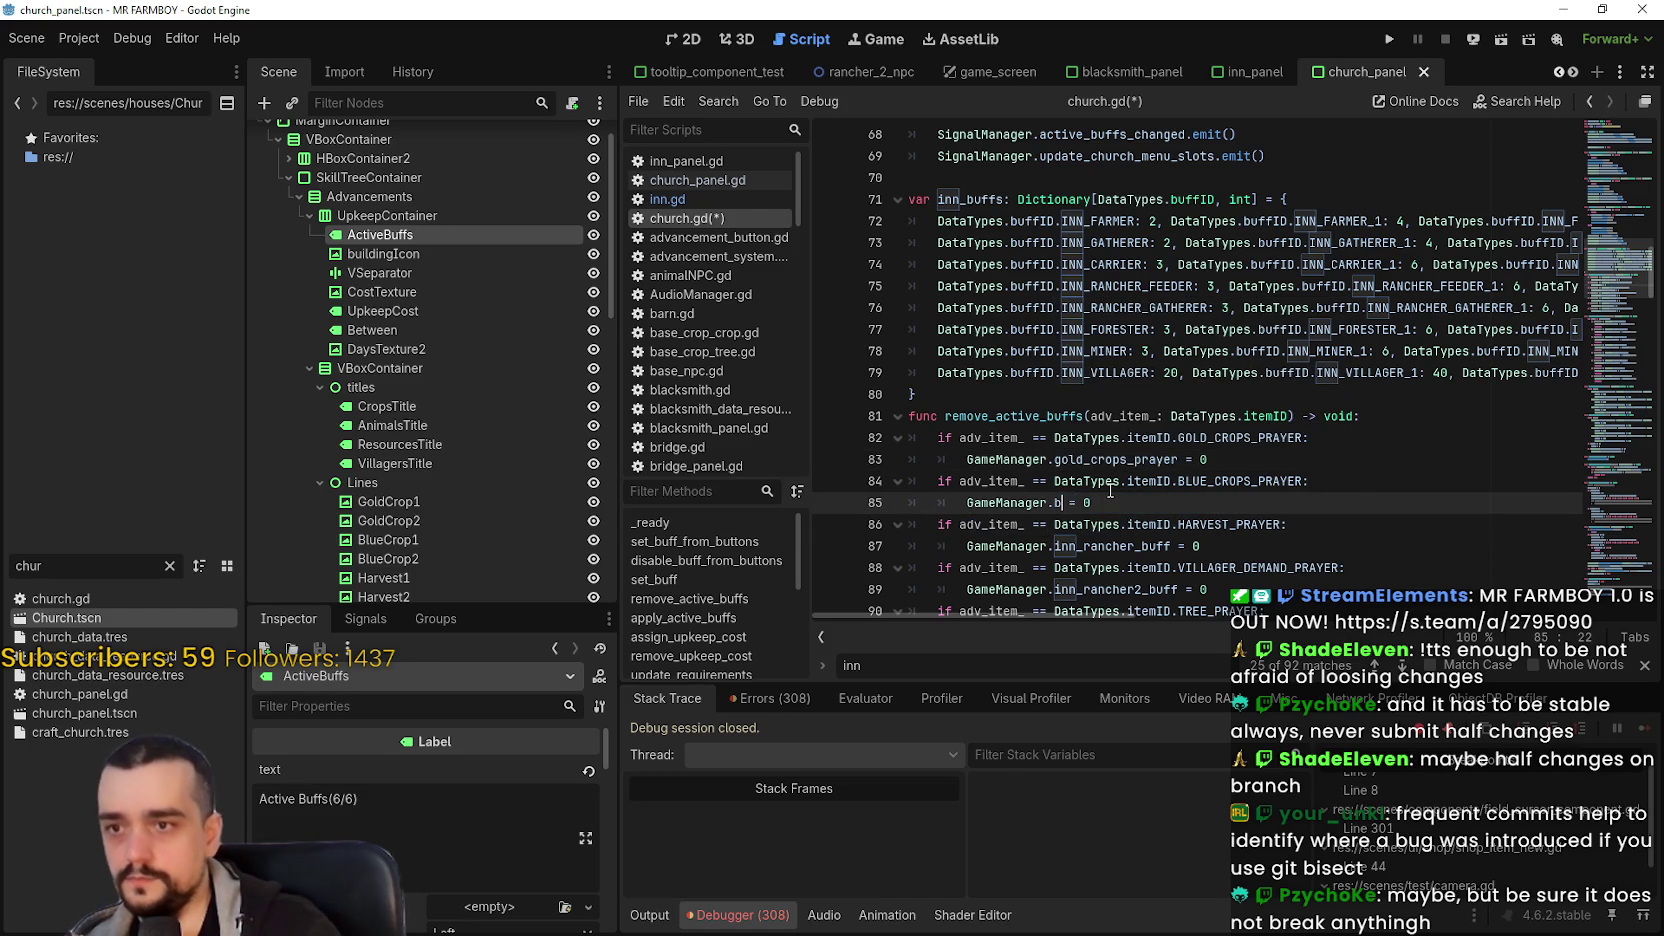
pyautogui.write('blue')
pyautogui.press('Return')
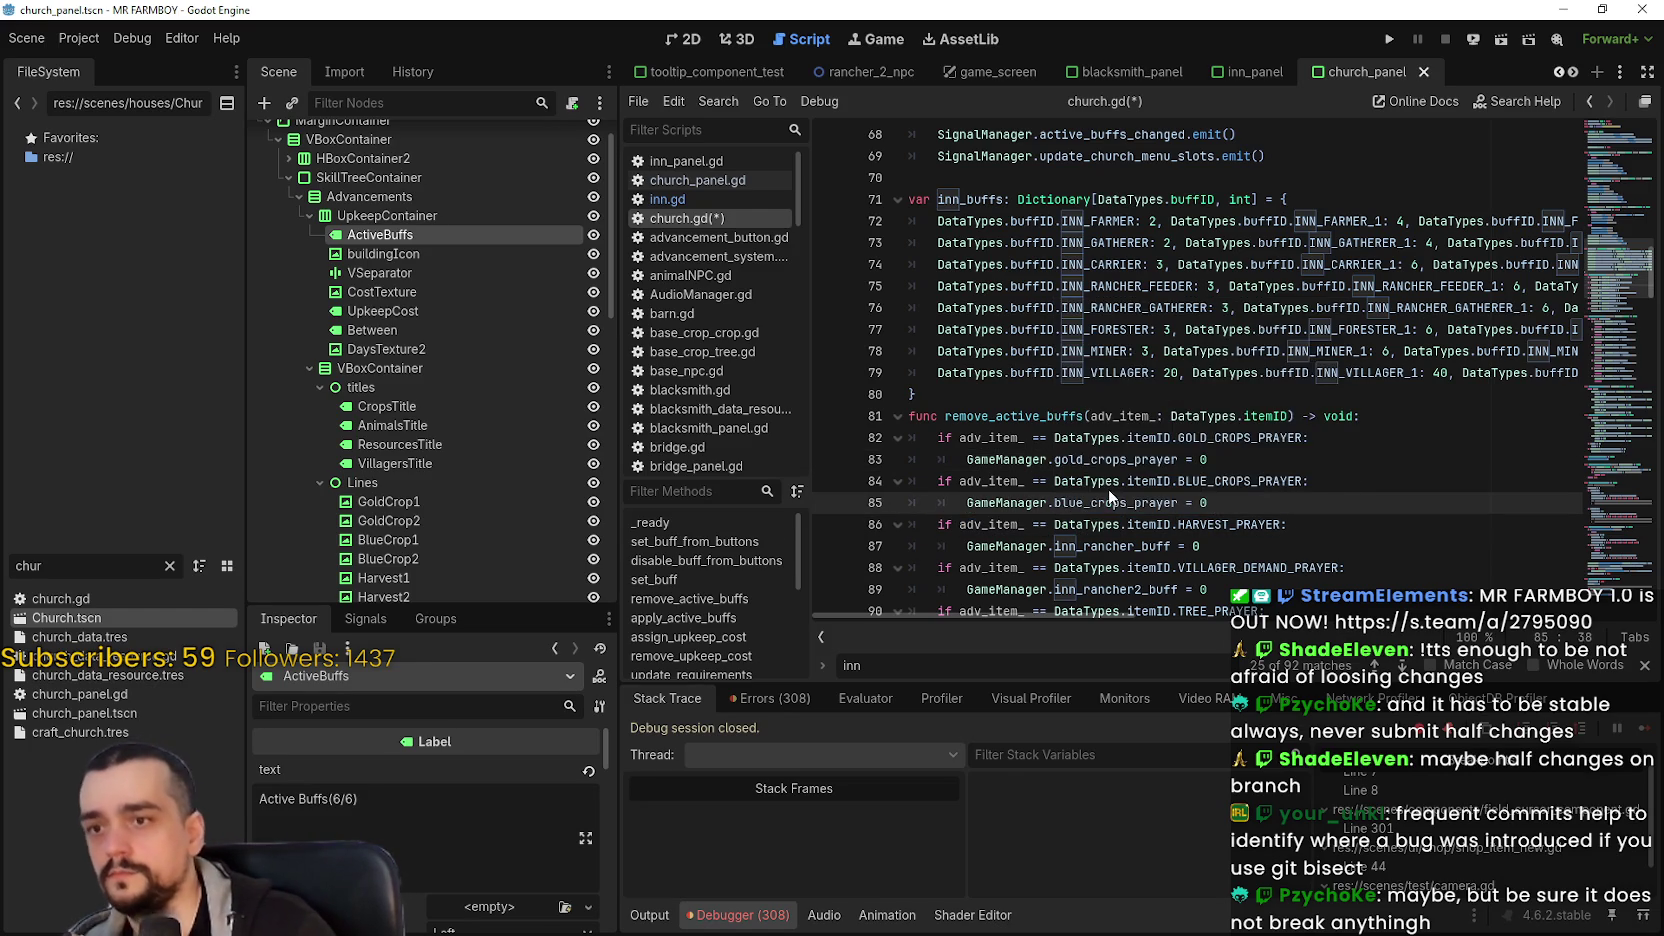
pyautogui.scroll(-2, 1108, 488)
pyautogui.doubleClick(1078, 414)
pyautogui.write('harvest')
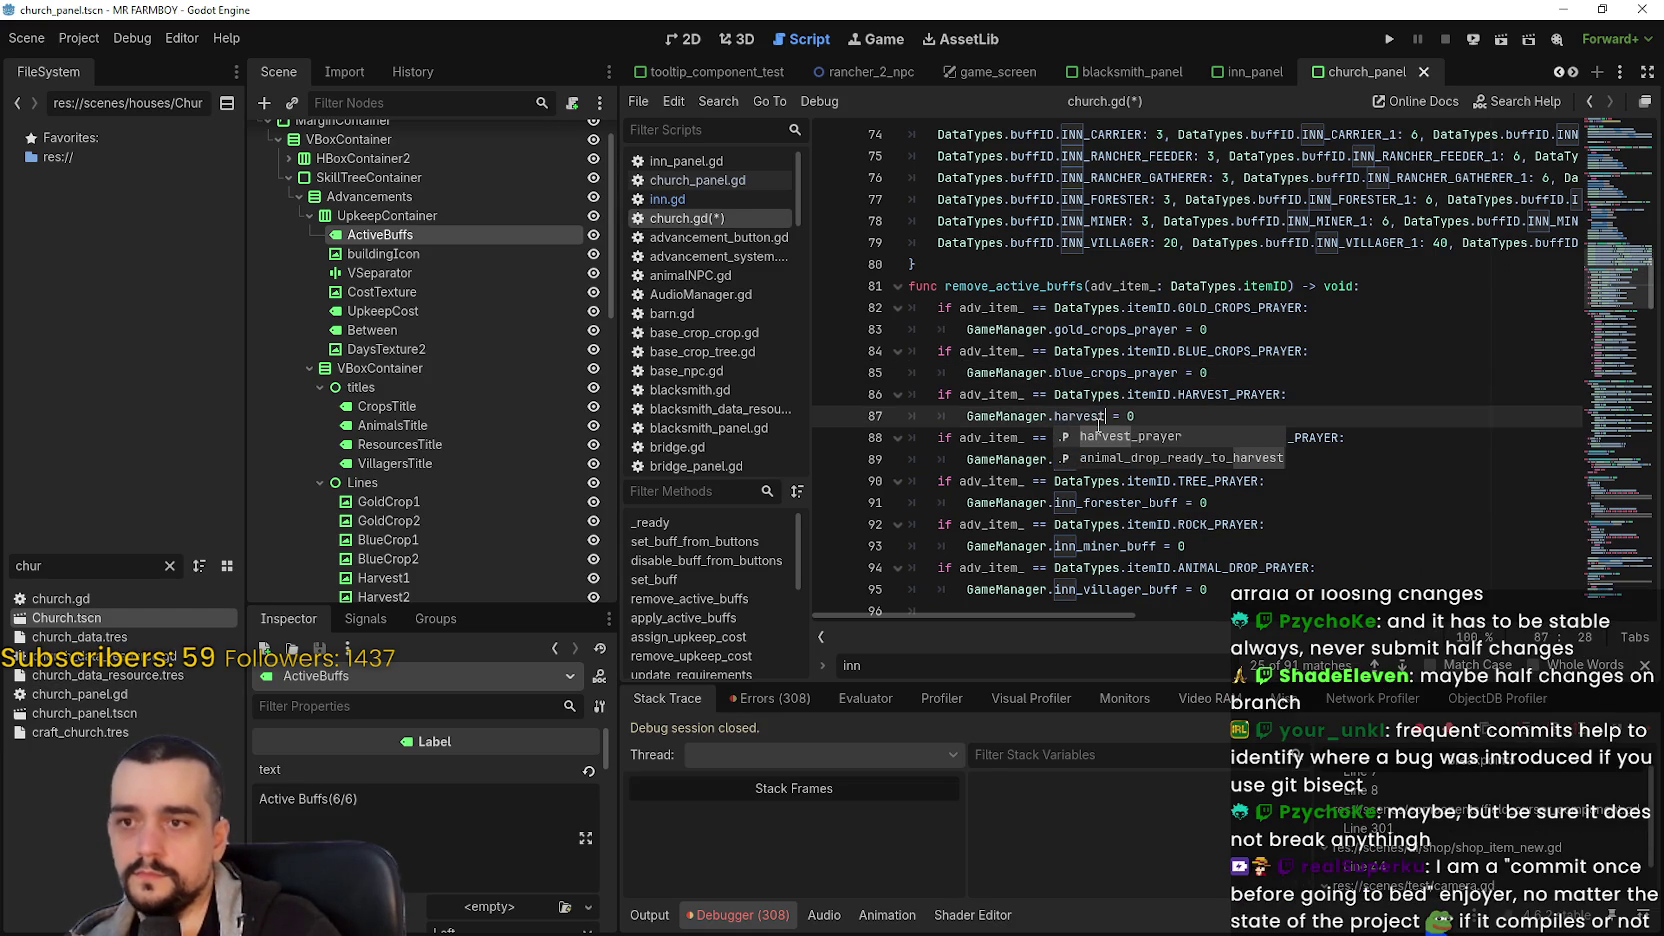
pyautogui.press('Return')
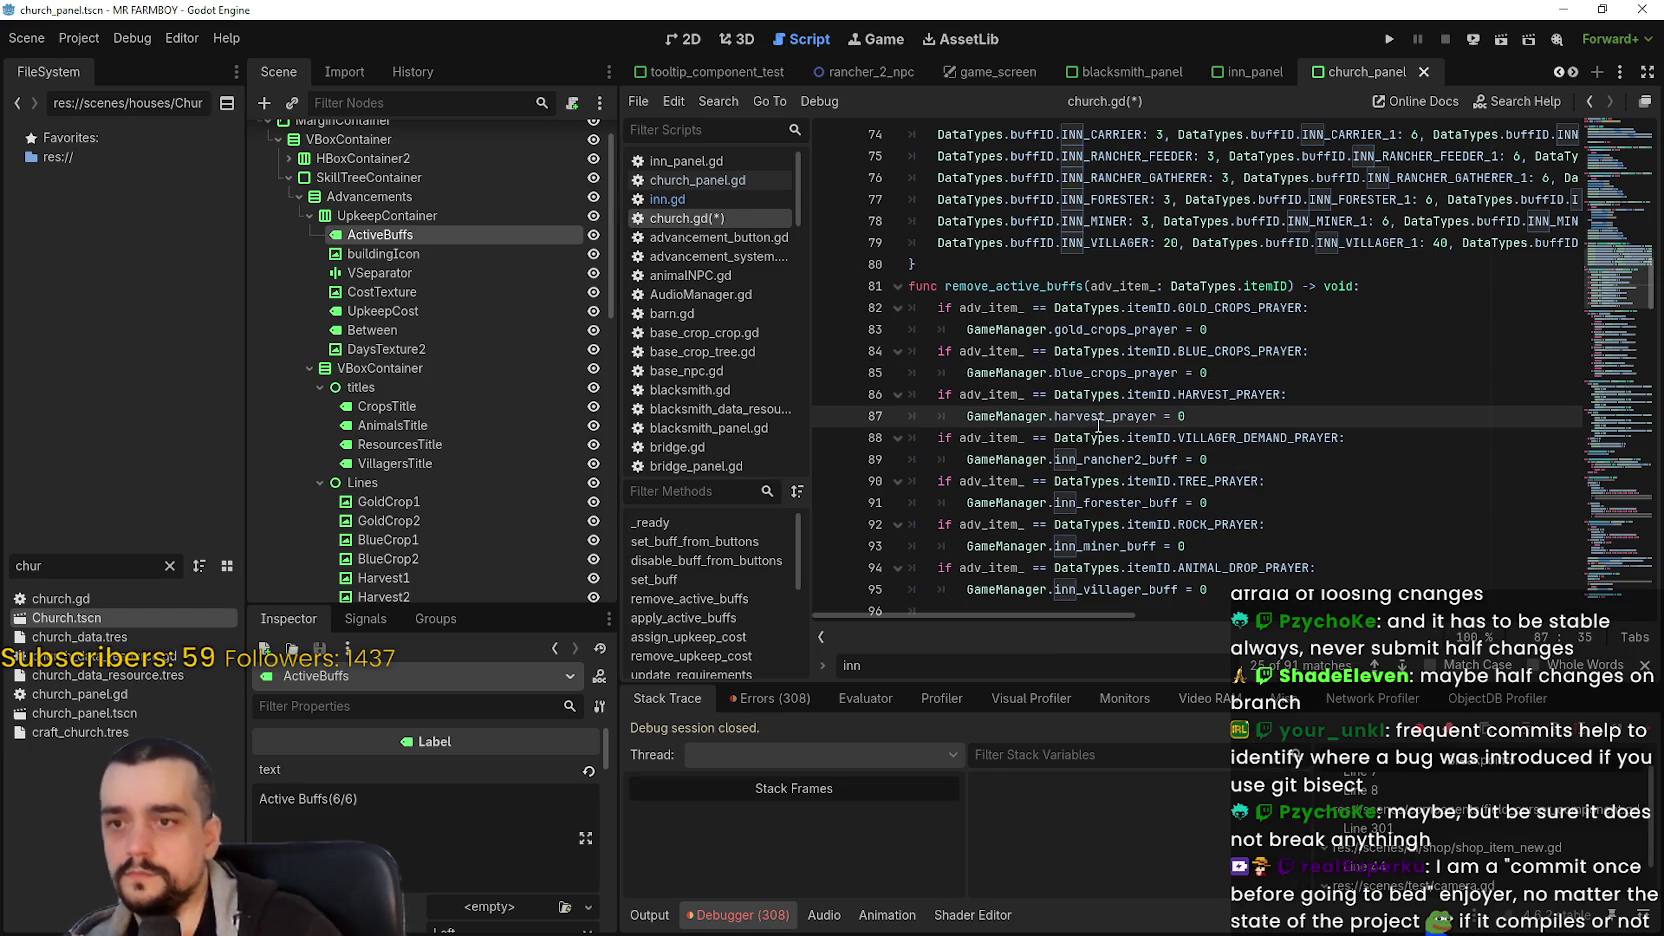
# - Change lines 89–95 to villager_prayer, tree_prayer, rock_prayer and animal_drop_prayer
pyautogui.click(1086, 452)
pyautogui.doubleClick(1111, 461)
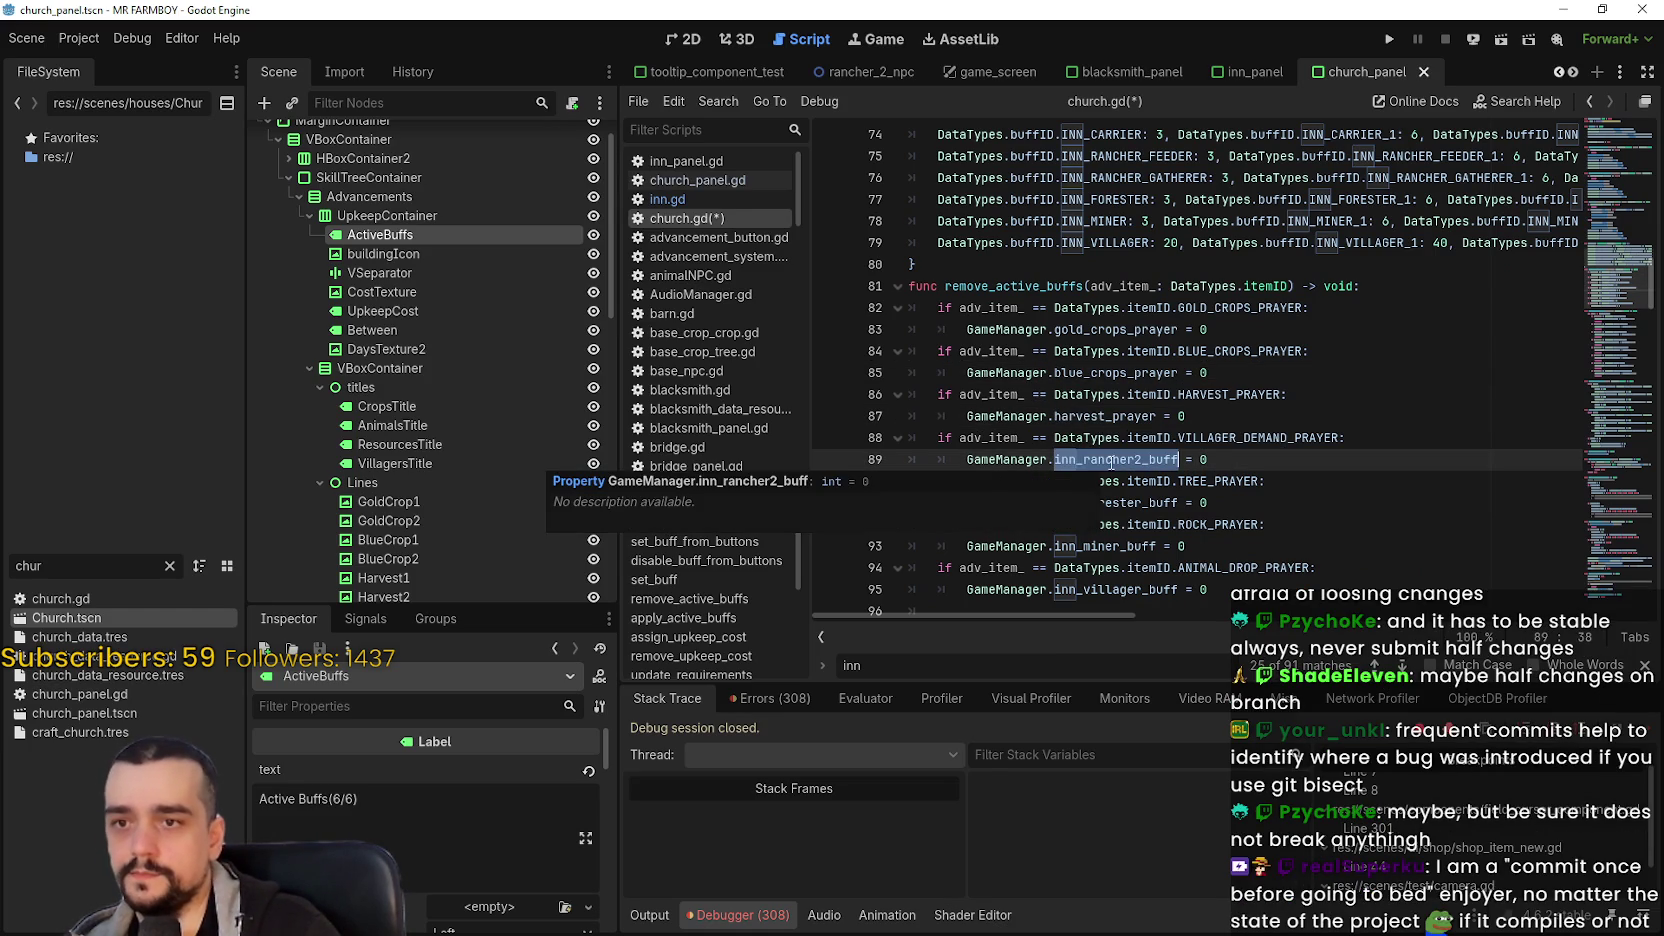
pyautogui.write('vill')
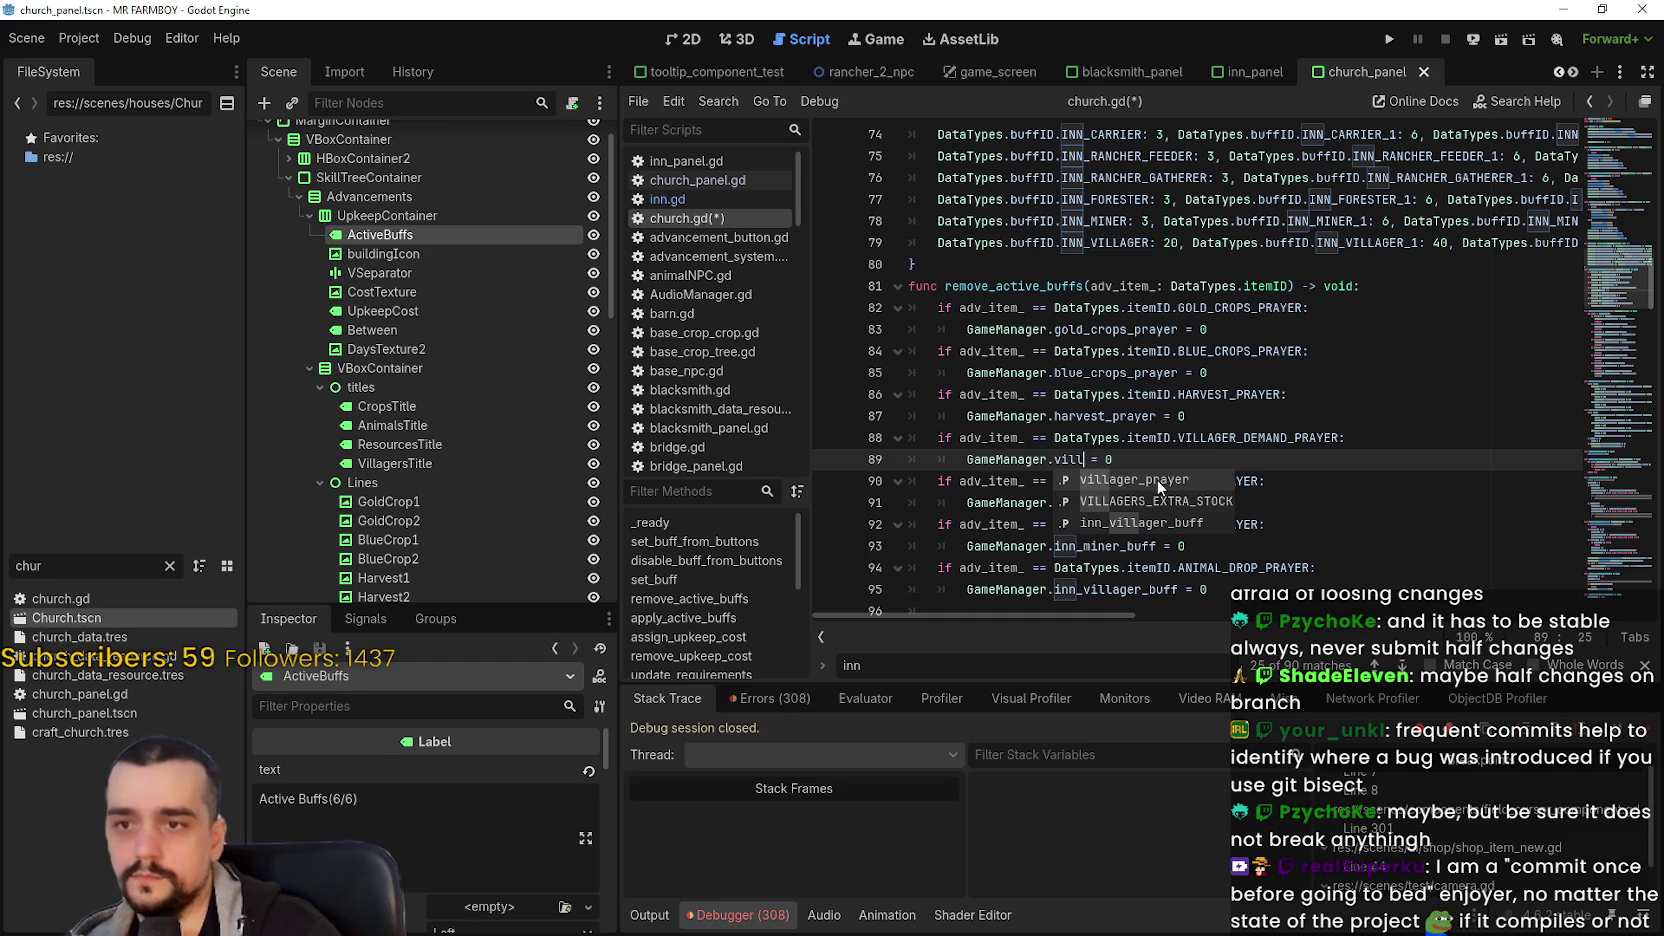
pyautogui.click(1156, 480)
pyautogui.doubleClick(1072, 506)
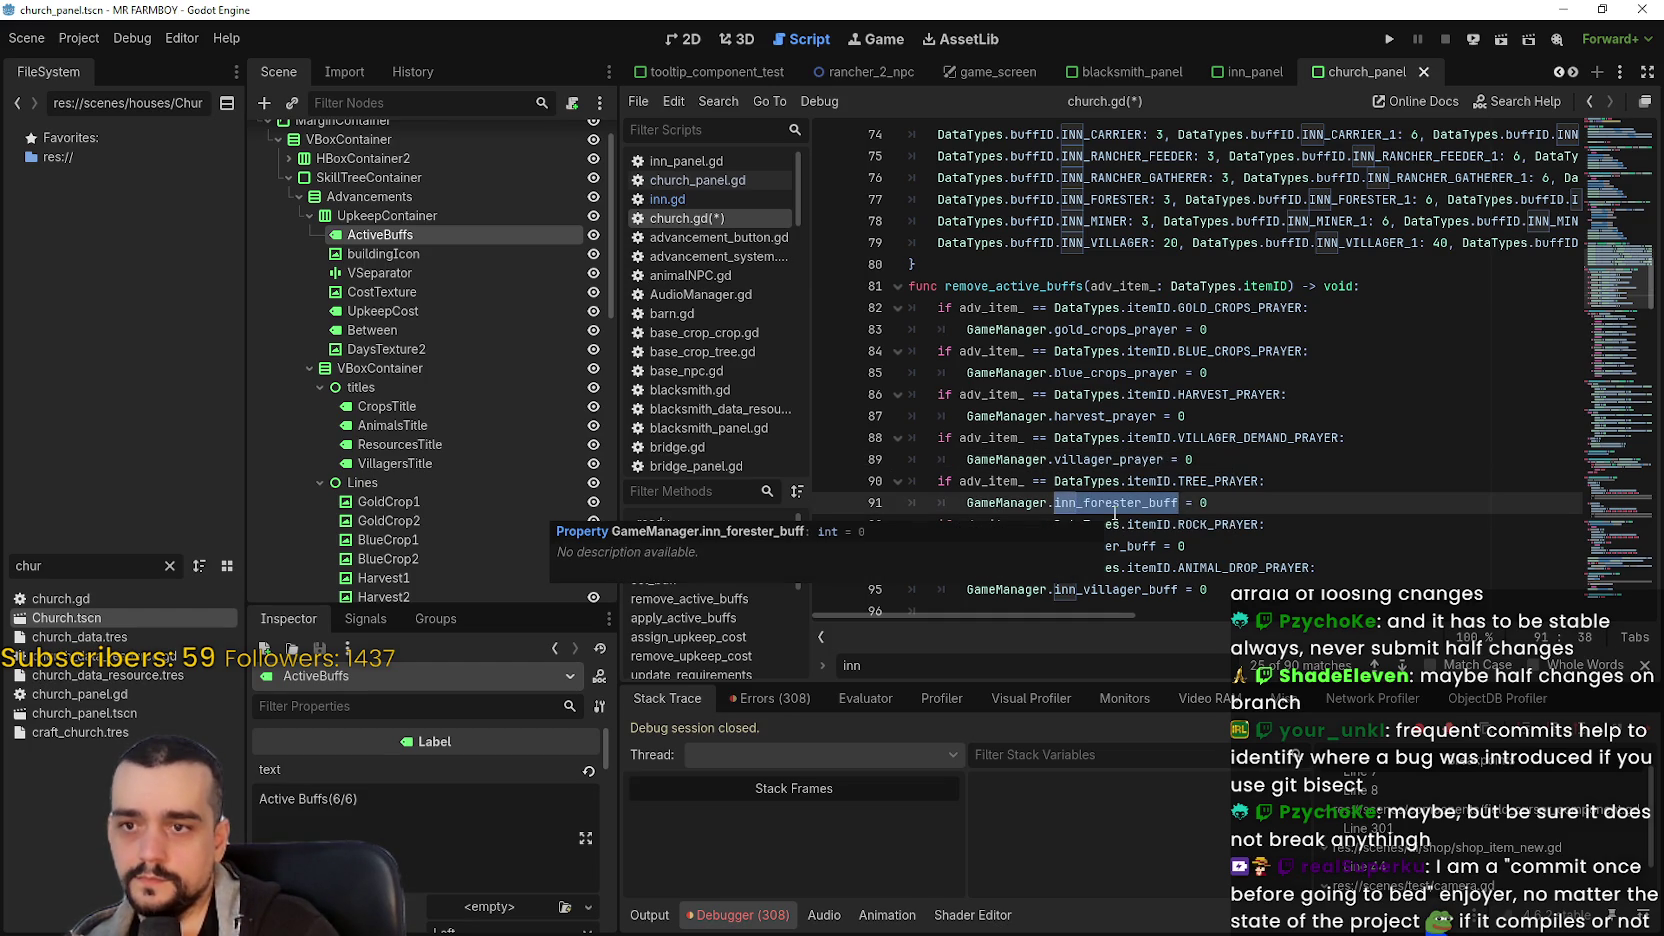
pyautogui.write('tree')
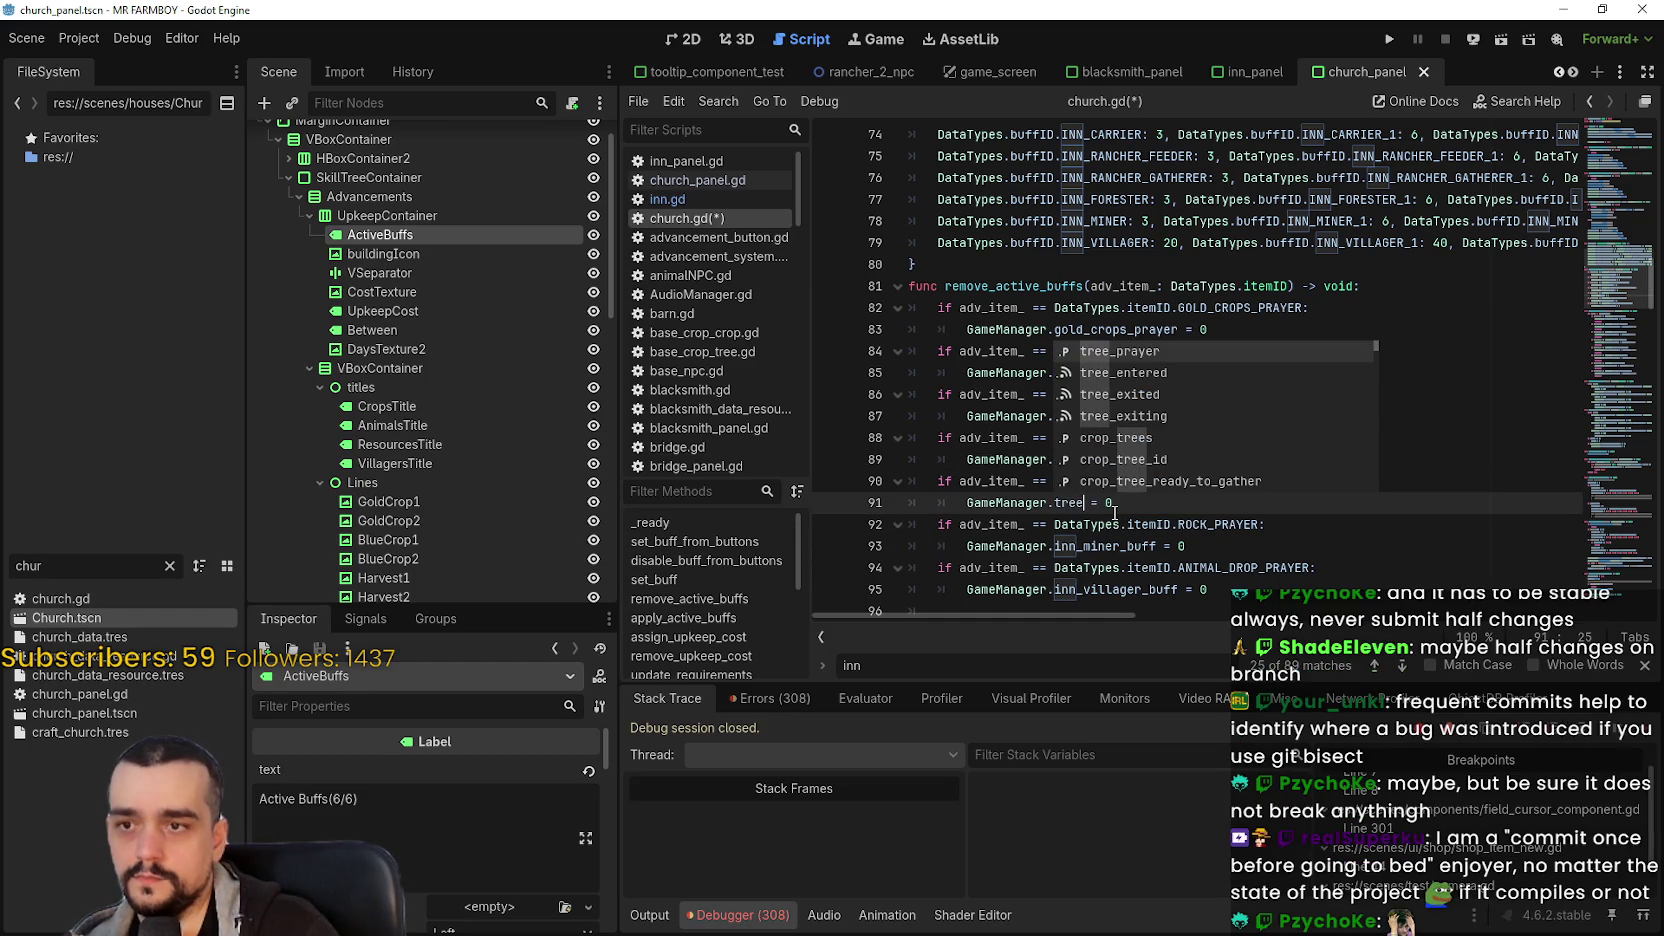
pyautogui.press('Return')
pyautogui.scroll(-1, 1116, 505)
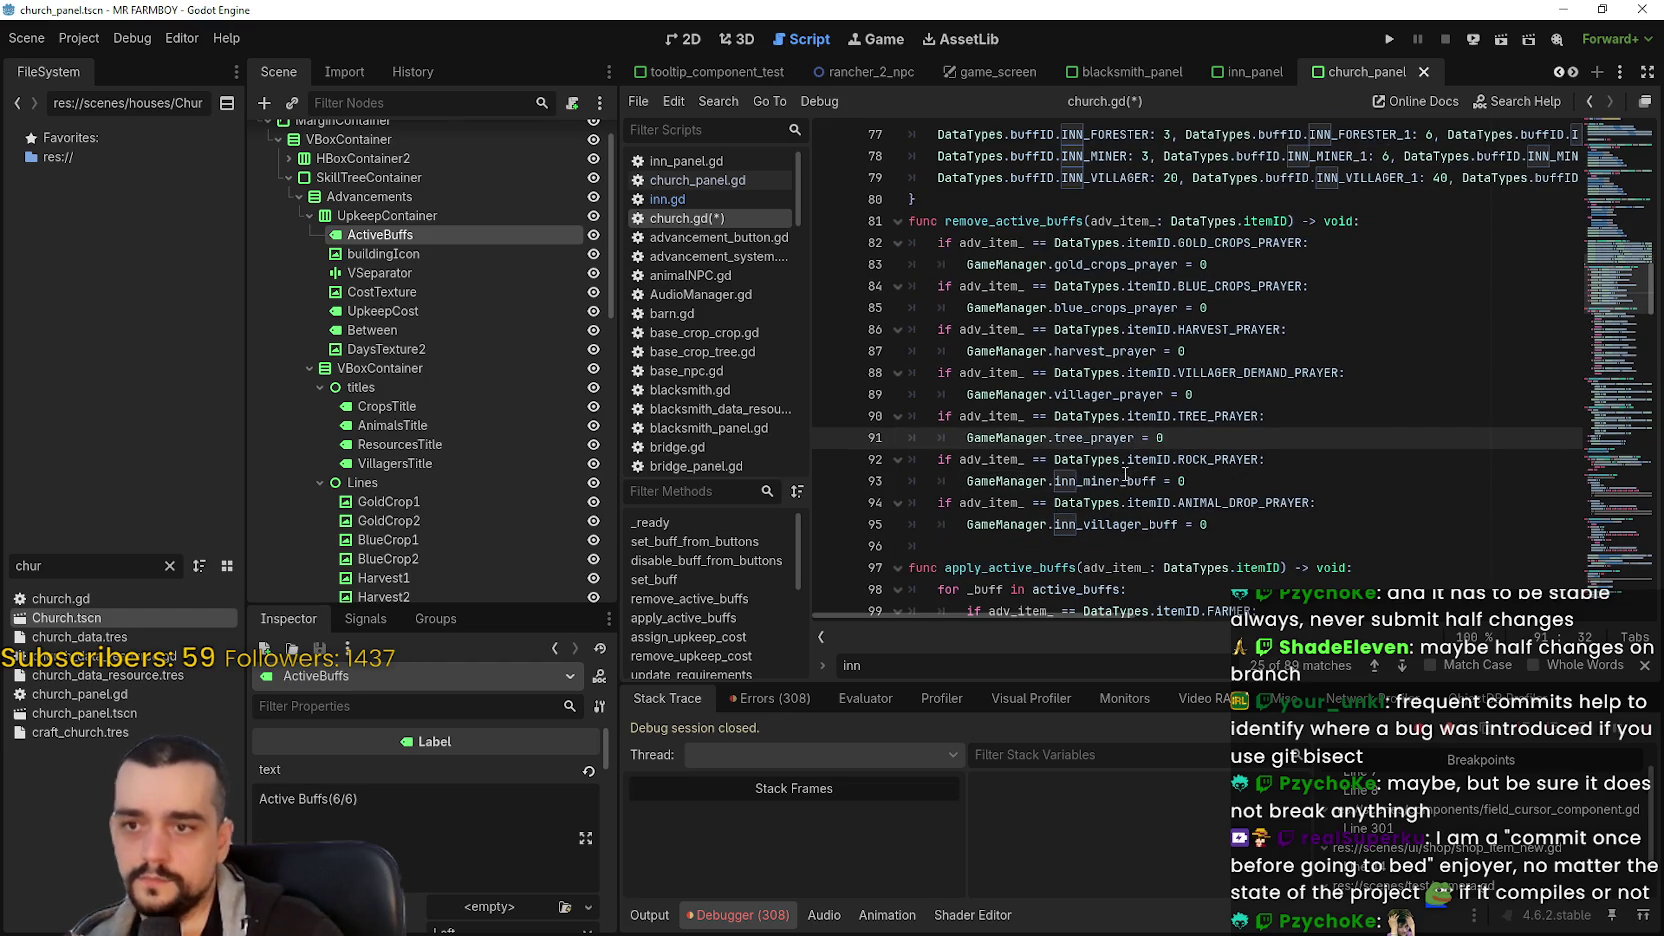
pyautogui.doubleClick(1120, 483)
pyautogui.write('r')
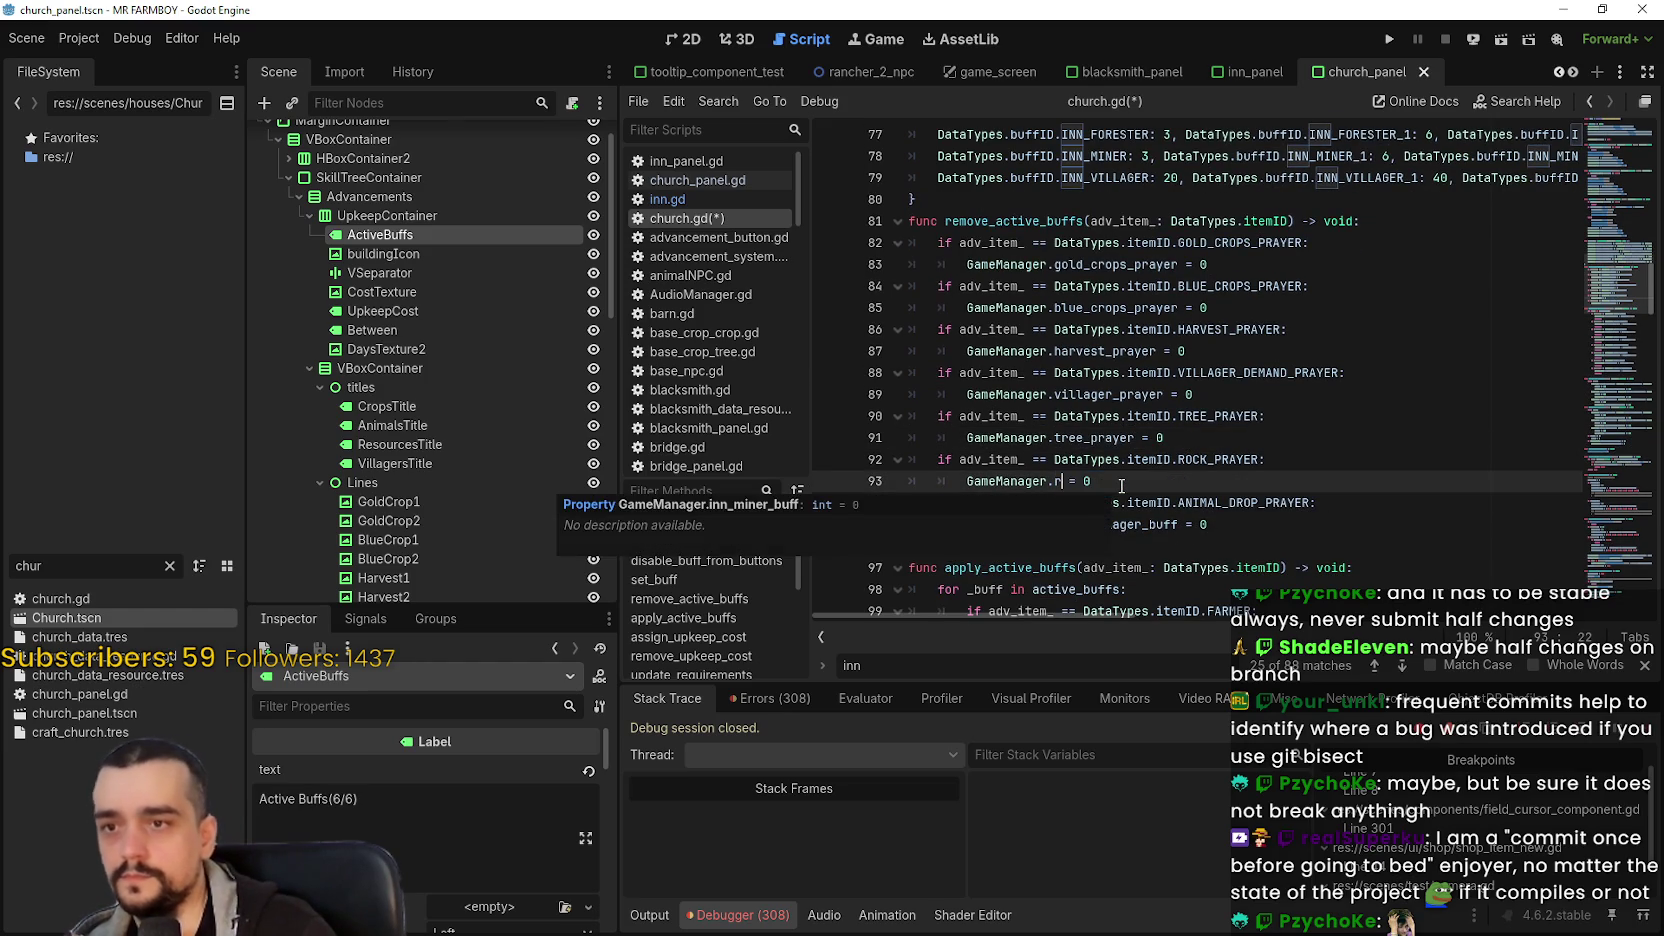
pyautogui.write('ock')
pyautogui.press('Return')
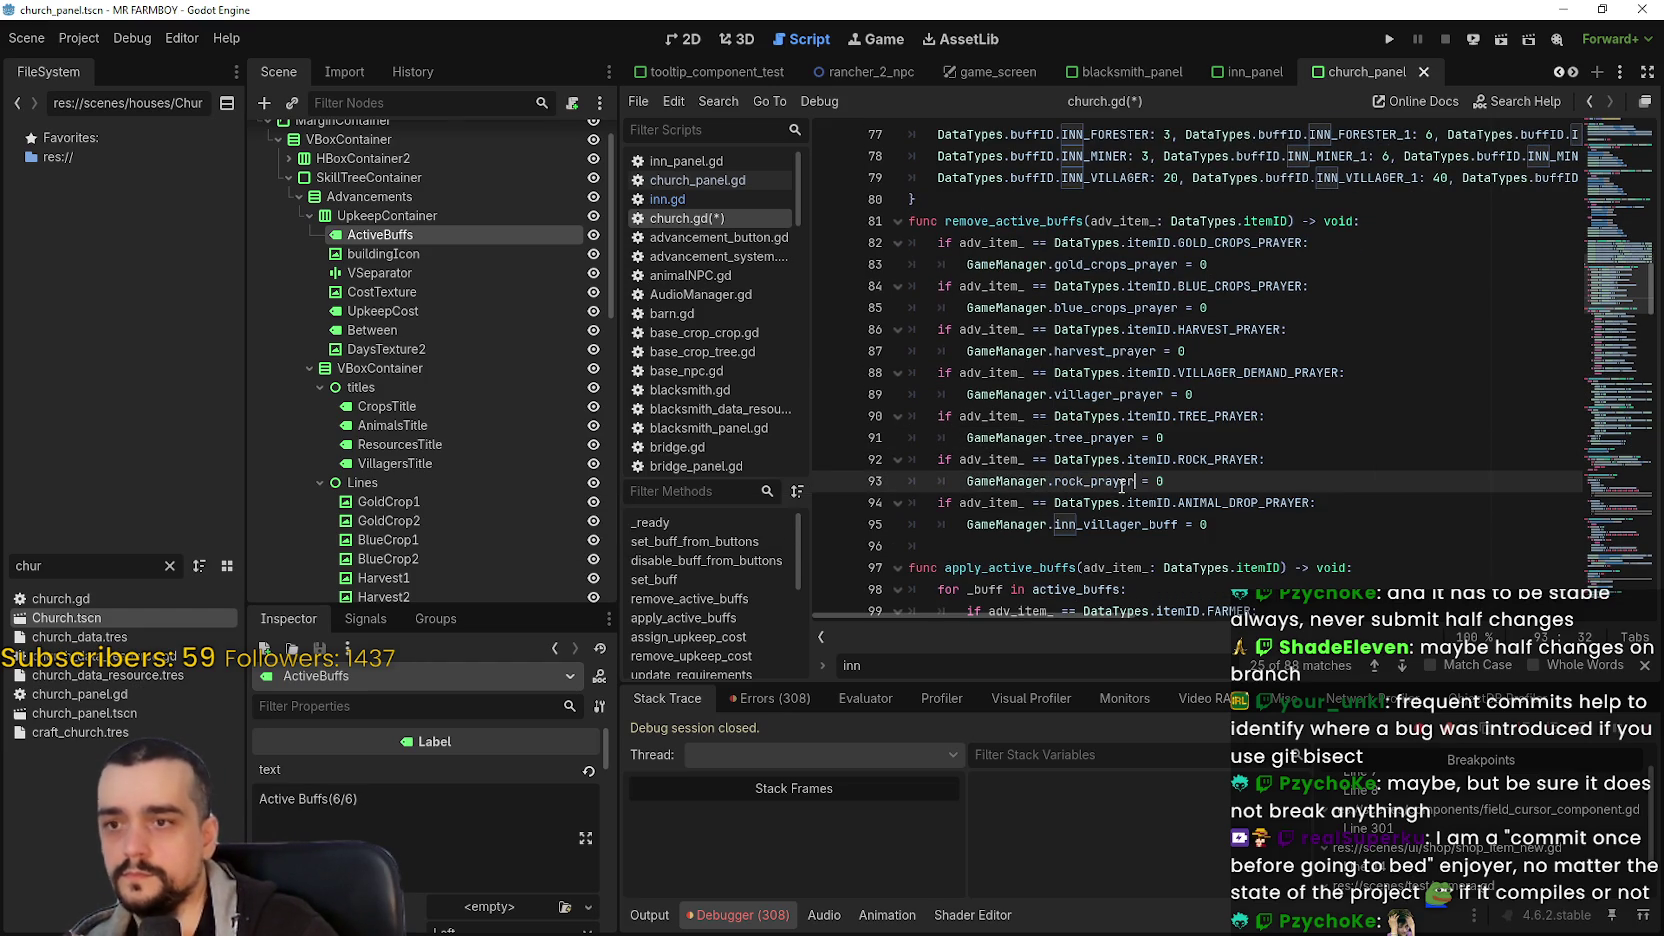
pyautogui.doubleClick(1118, 524)
pyautogui.write('animal')
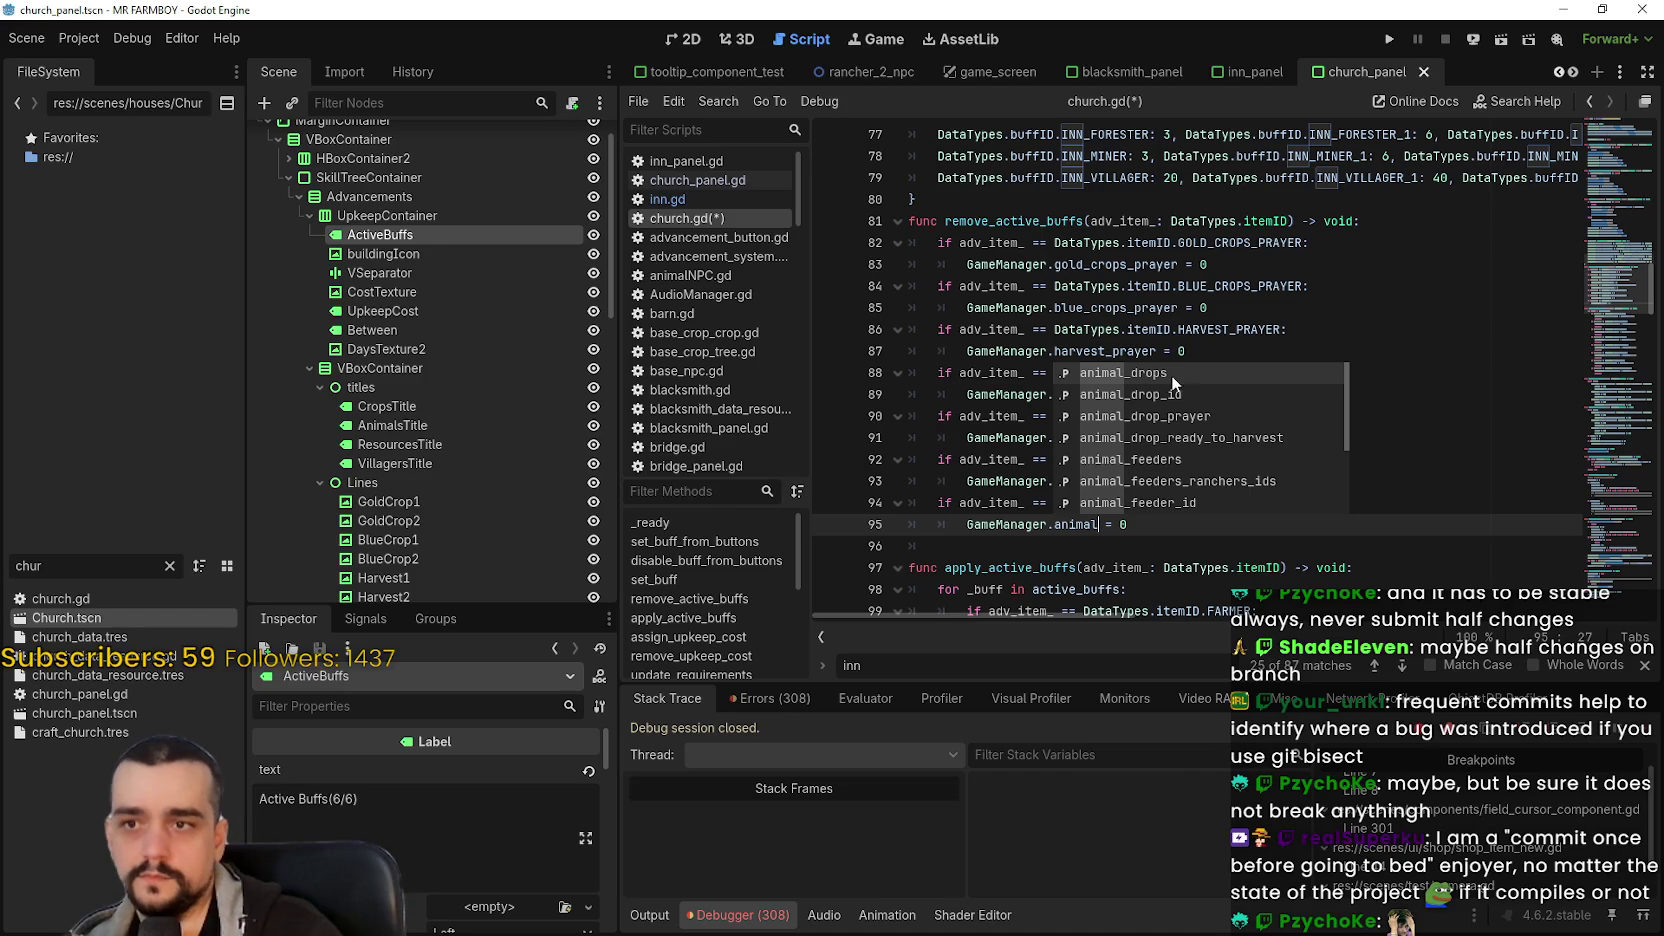
pyautogui.click(1175, 411)
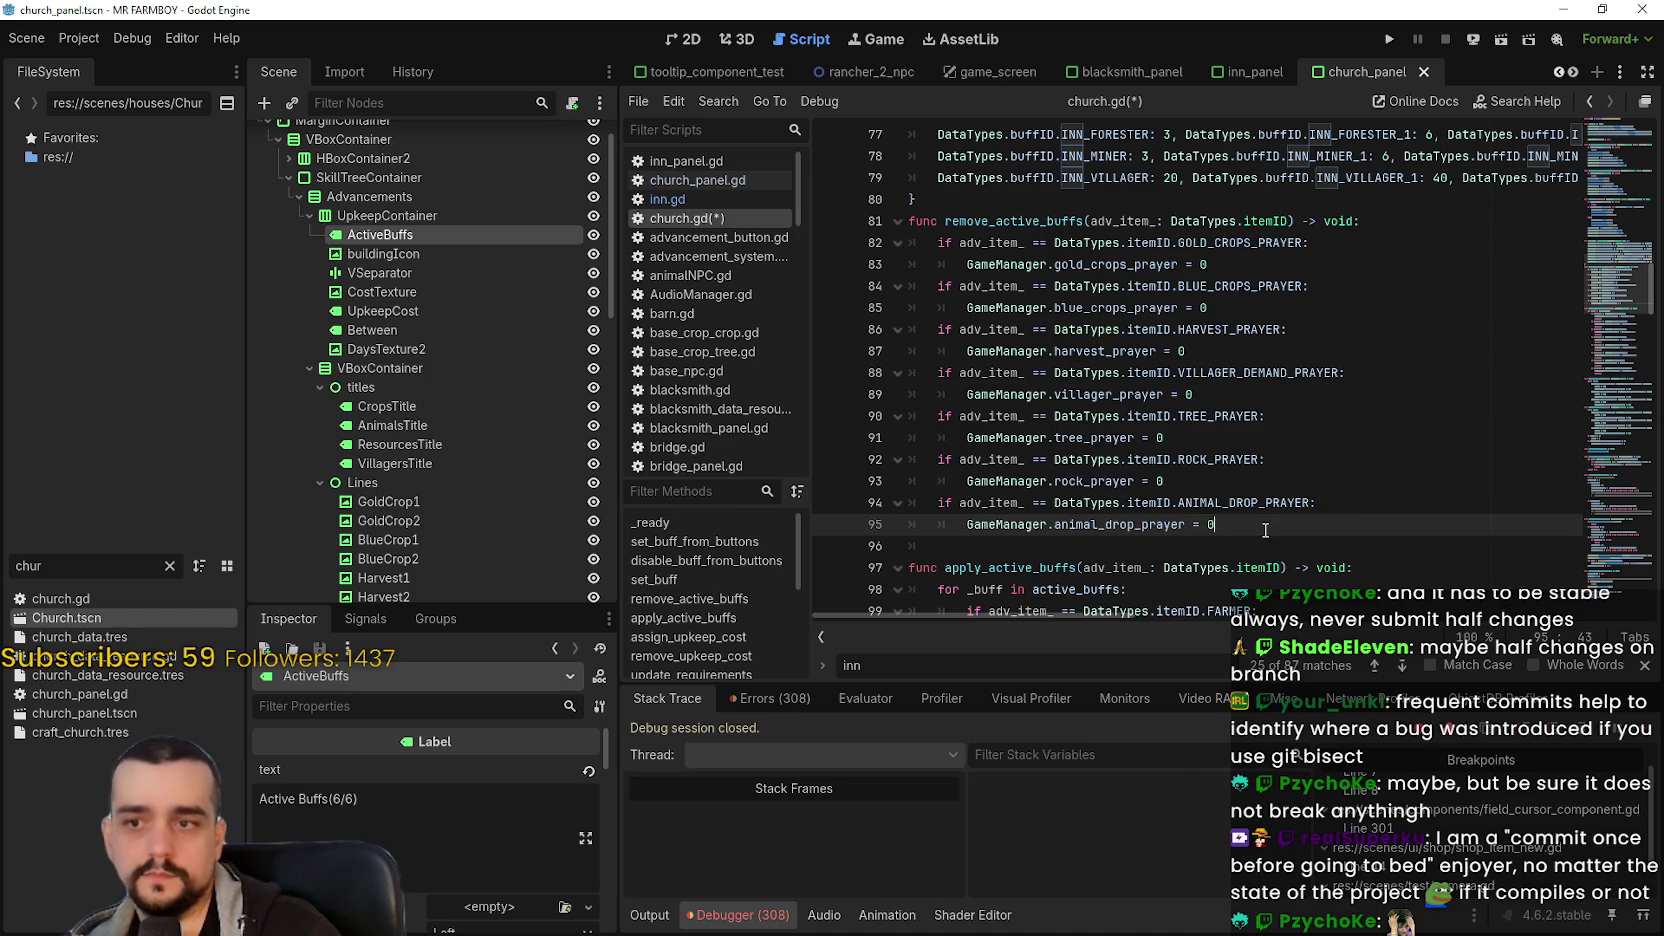
# - Save church.gd with the updated remove_active_buffs resets
pyautogui.hotkey('ctrl', 's')
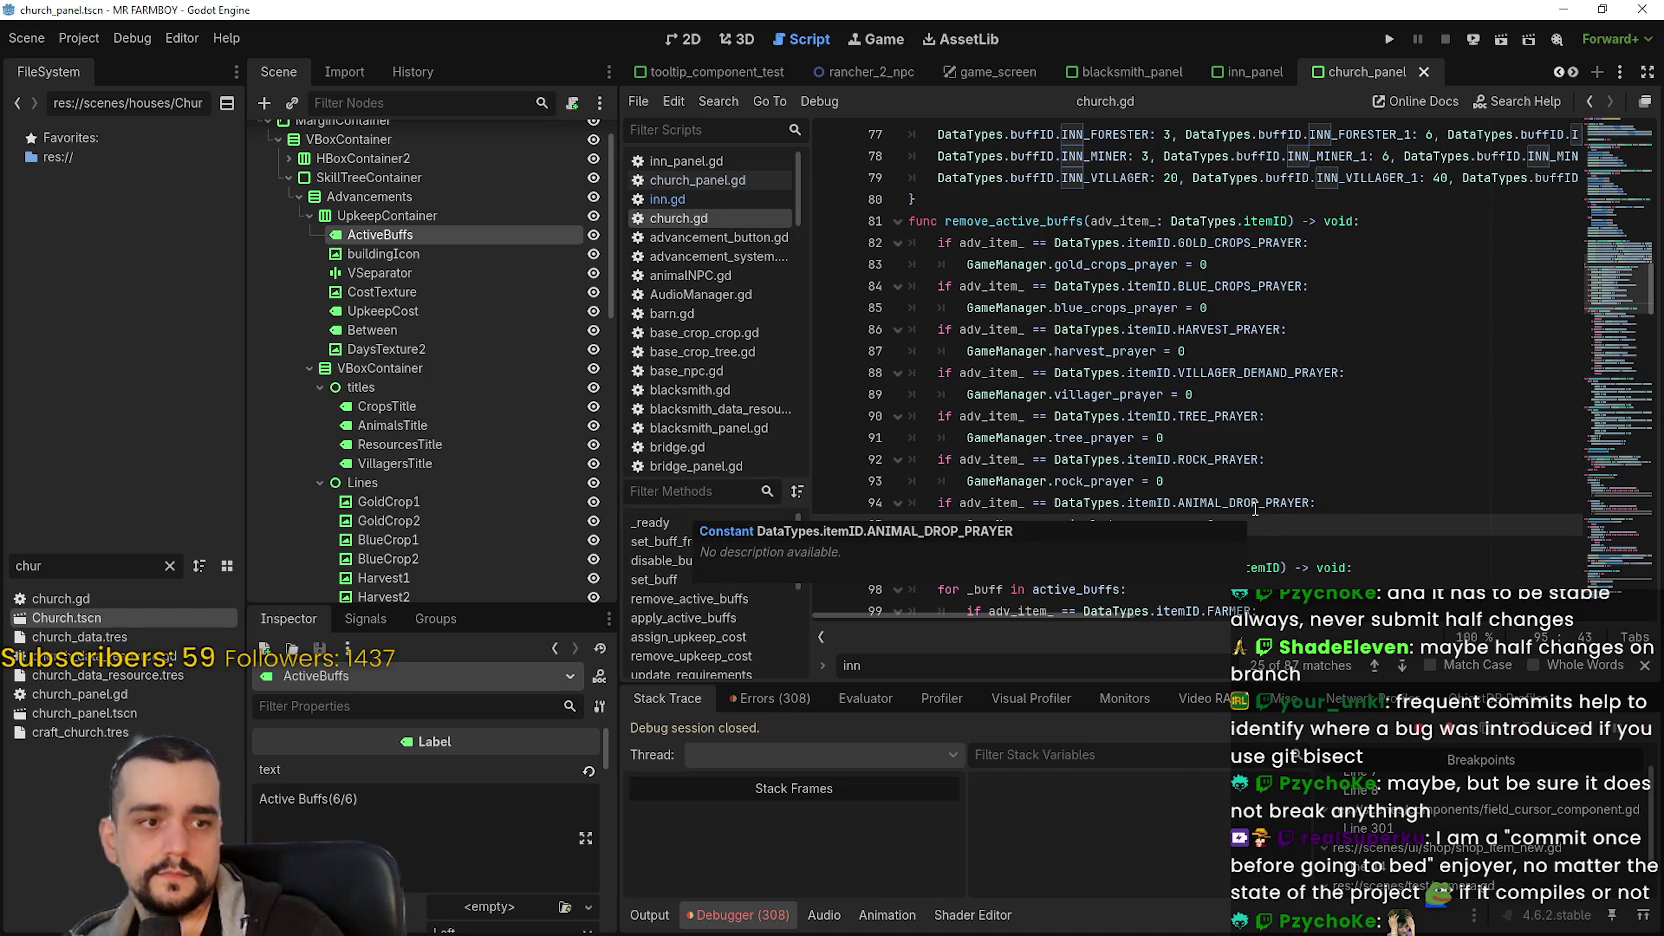
pyautogui.moveTo(1253, 499)
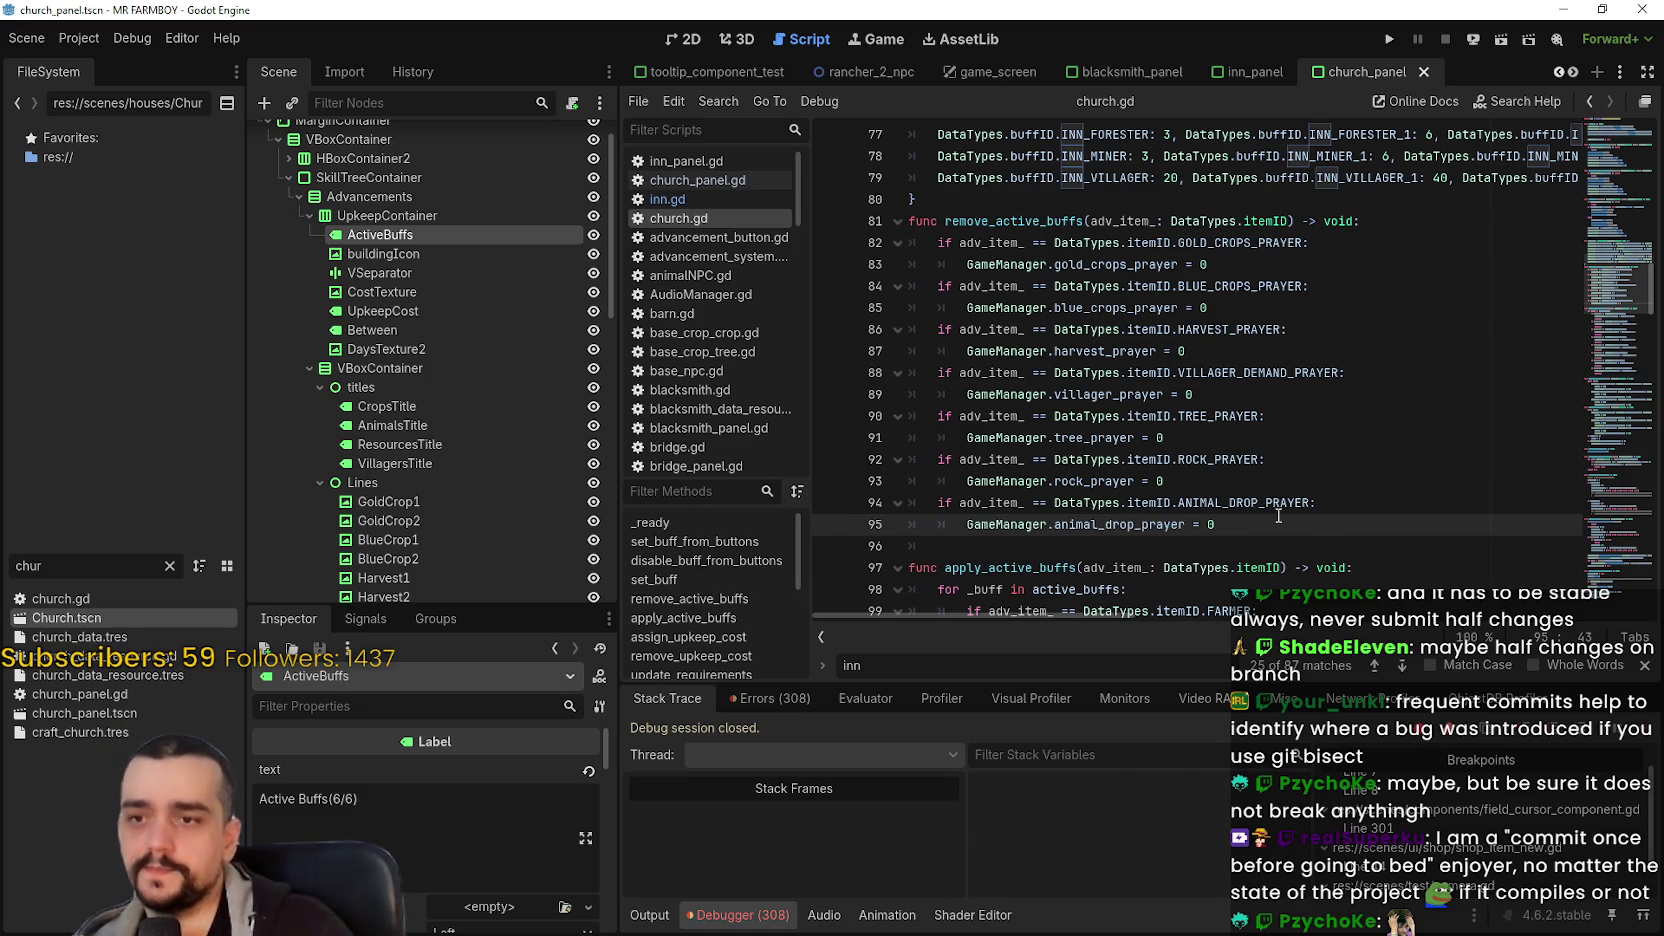
pyautogui.click(1279, 537)
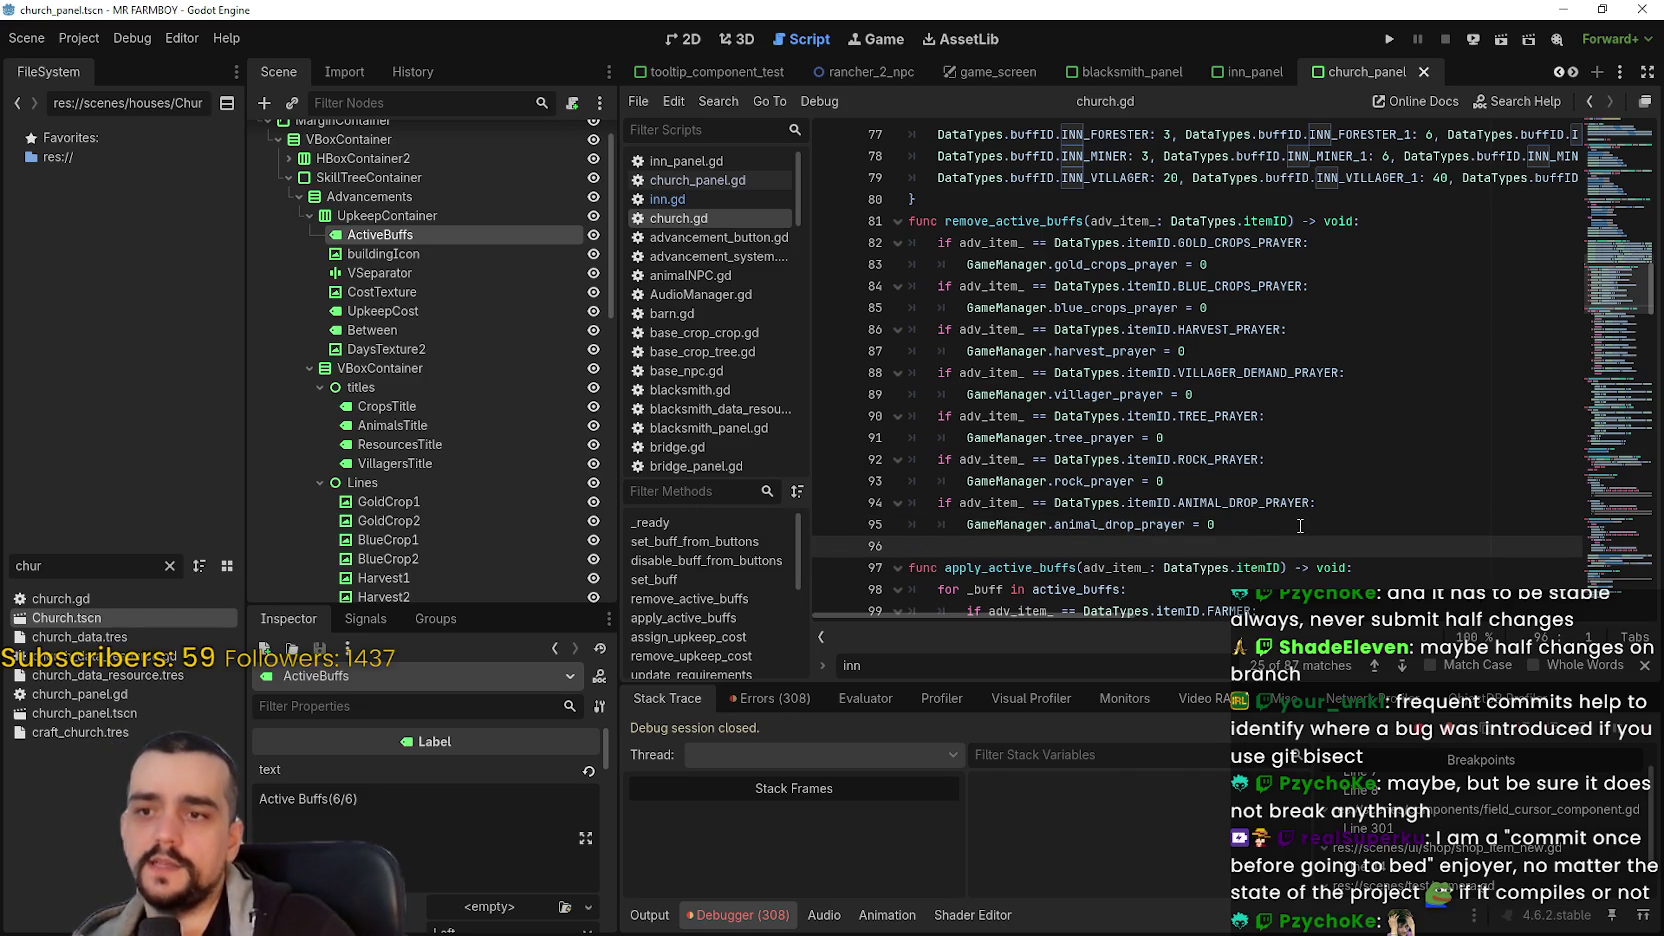
pyautogui.hotkey('ctrl', 's')
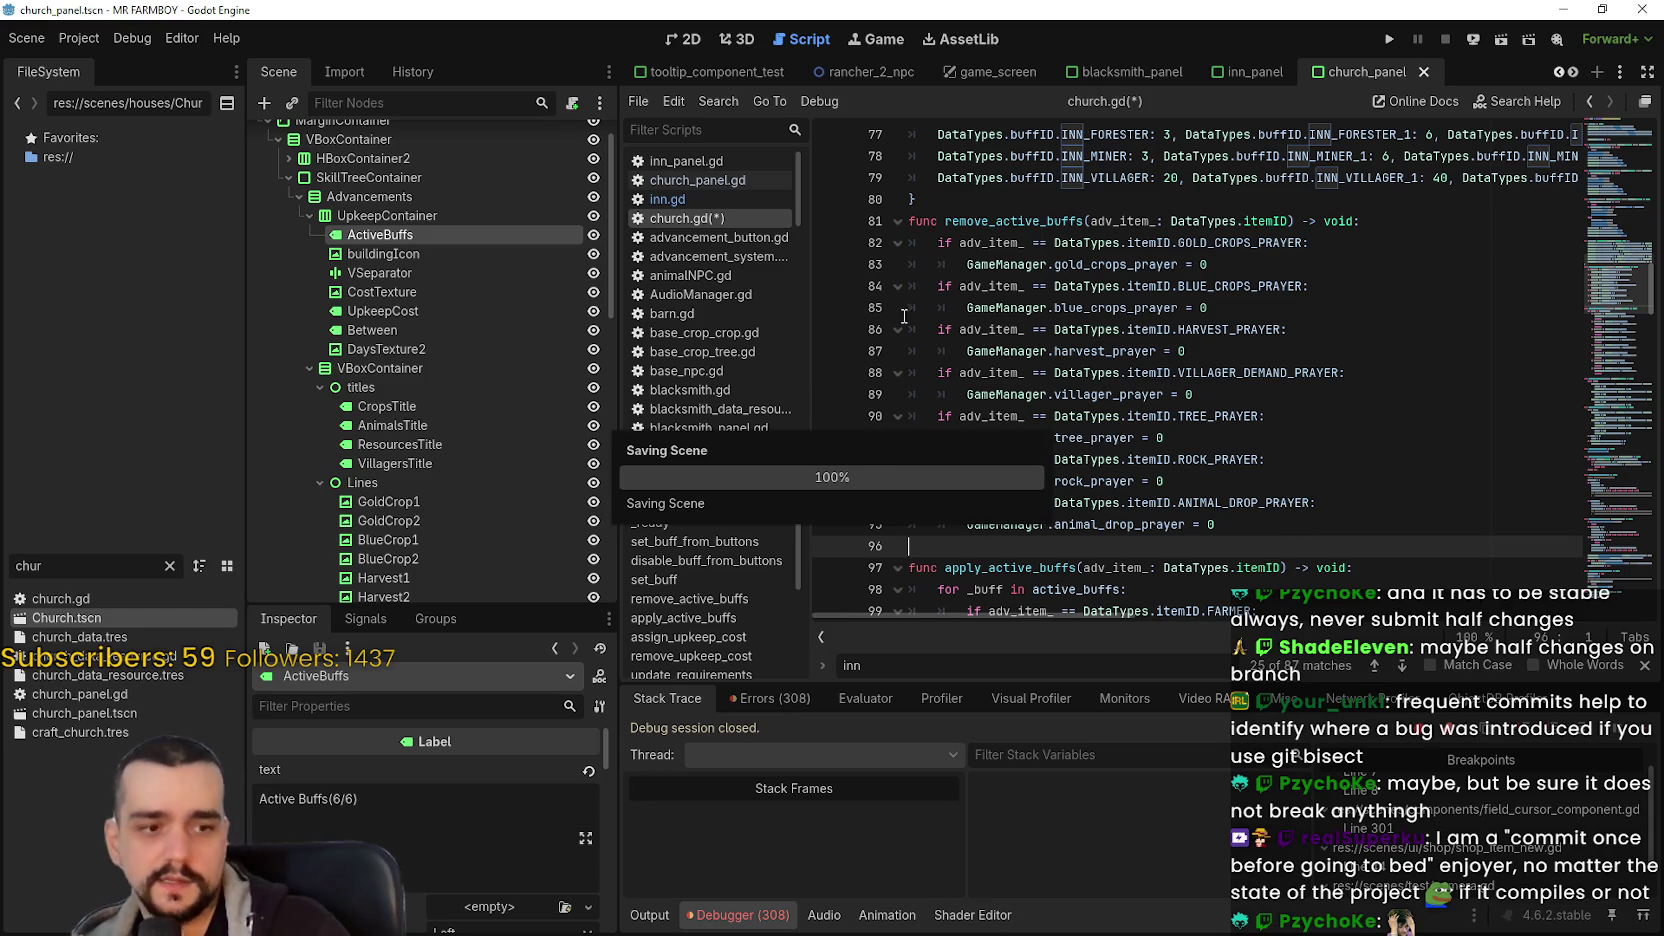
pyautogui.click(1110, 331)
# - Rename the inn_buffs dictionary on line 71 to _buffs by deleting the inn prefix
pyautogui.scroll(-1, 1240, 428)
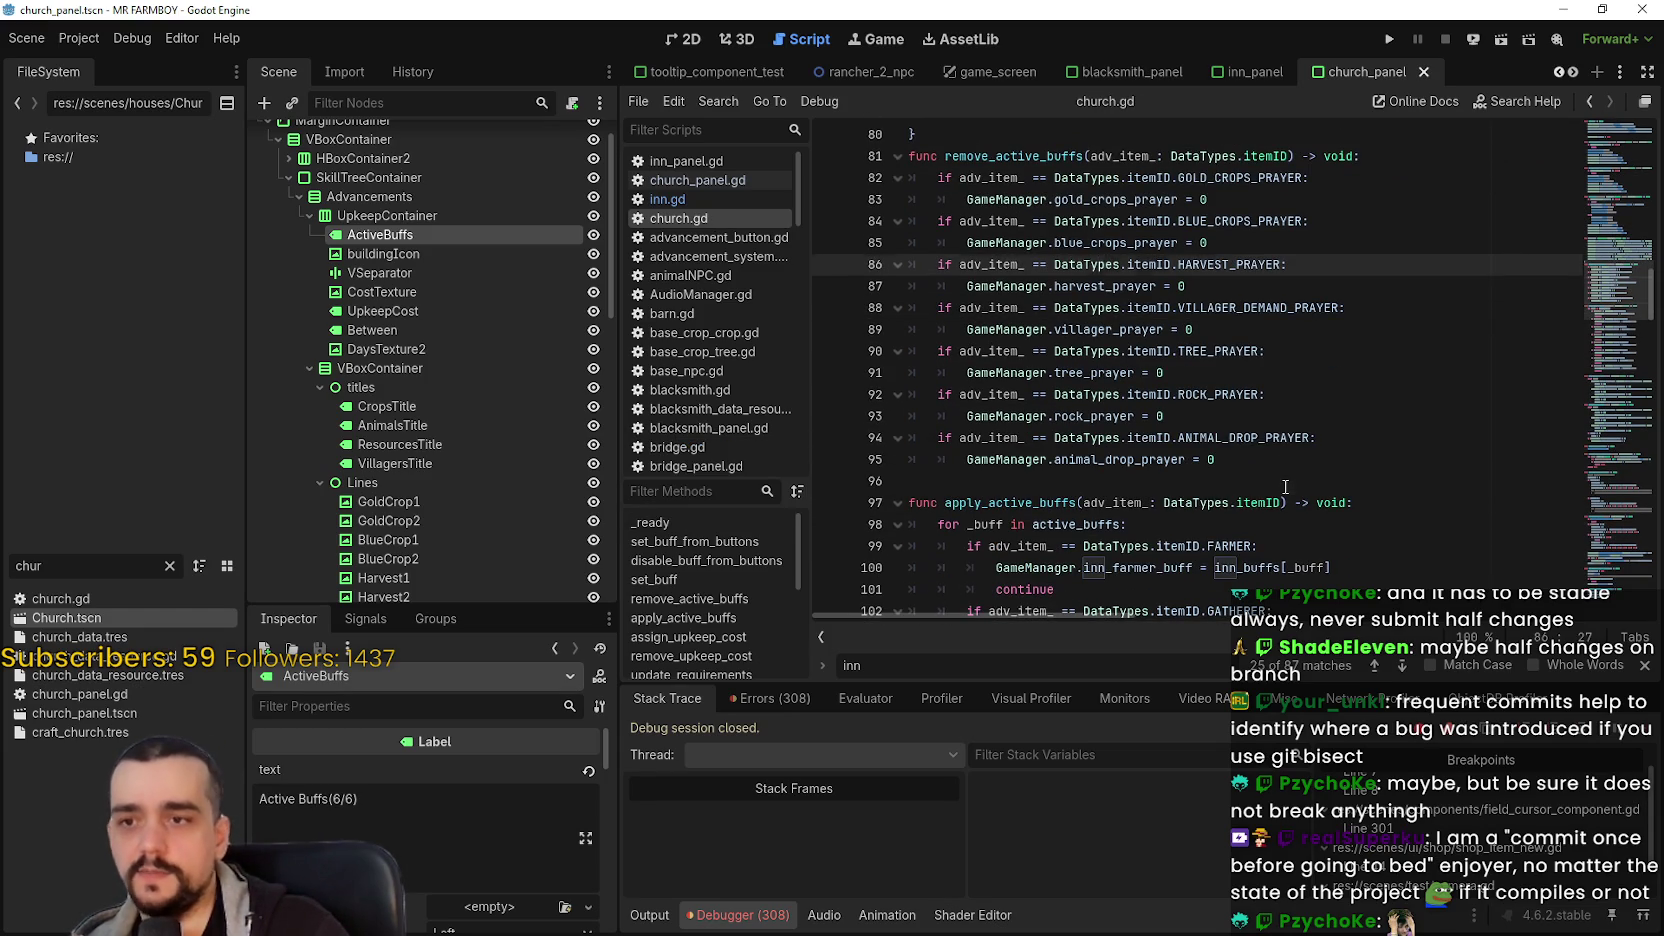
pyautogui.click(1286, 485)
pyautogui.scroll(1, 1290, 477)
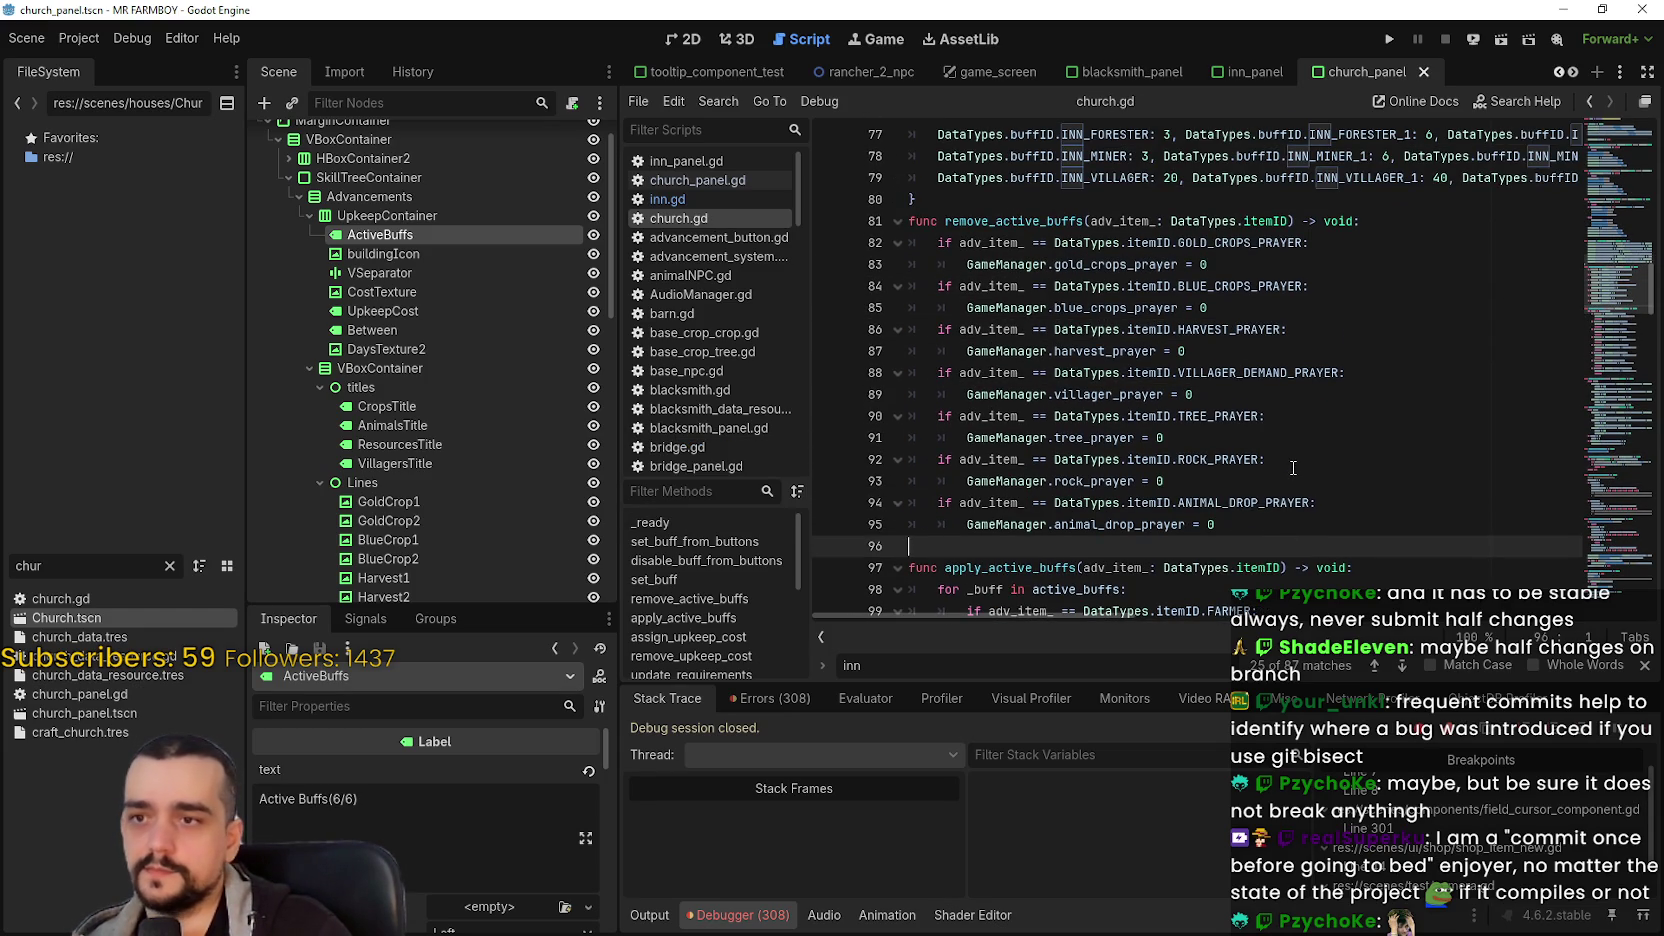
pyautogui.scroll(5, 1293, 465)
pyautogui.scroll(-8, 1290, 450)
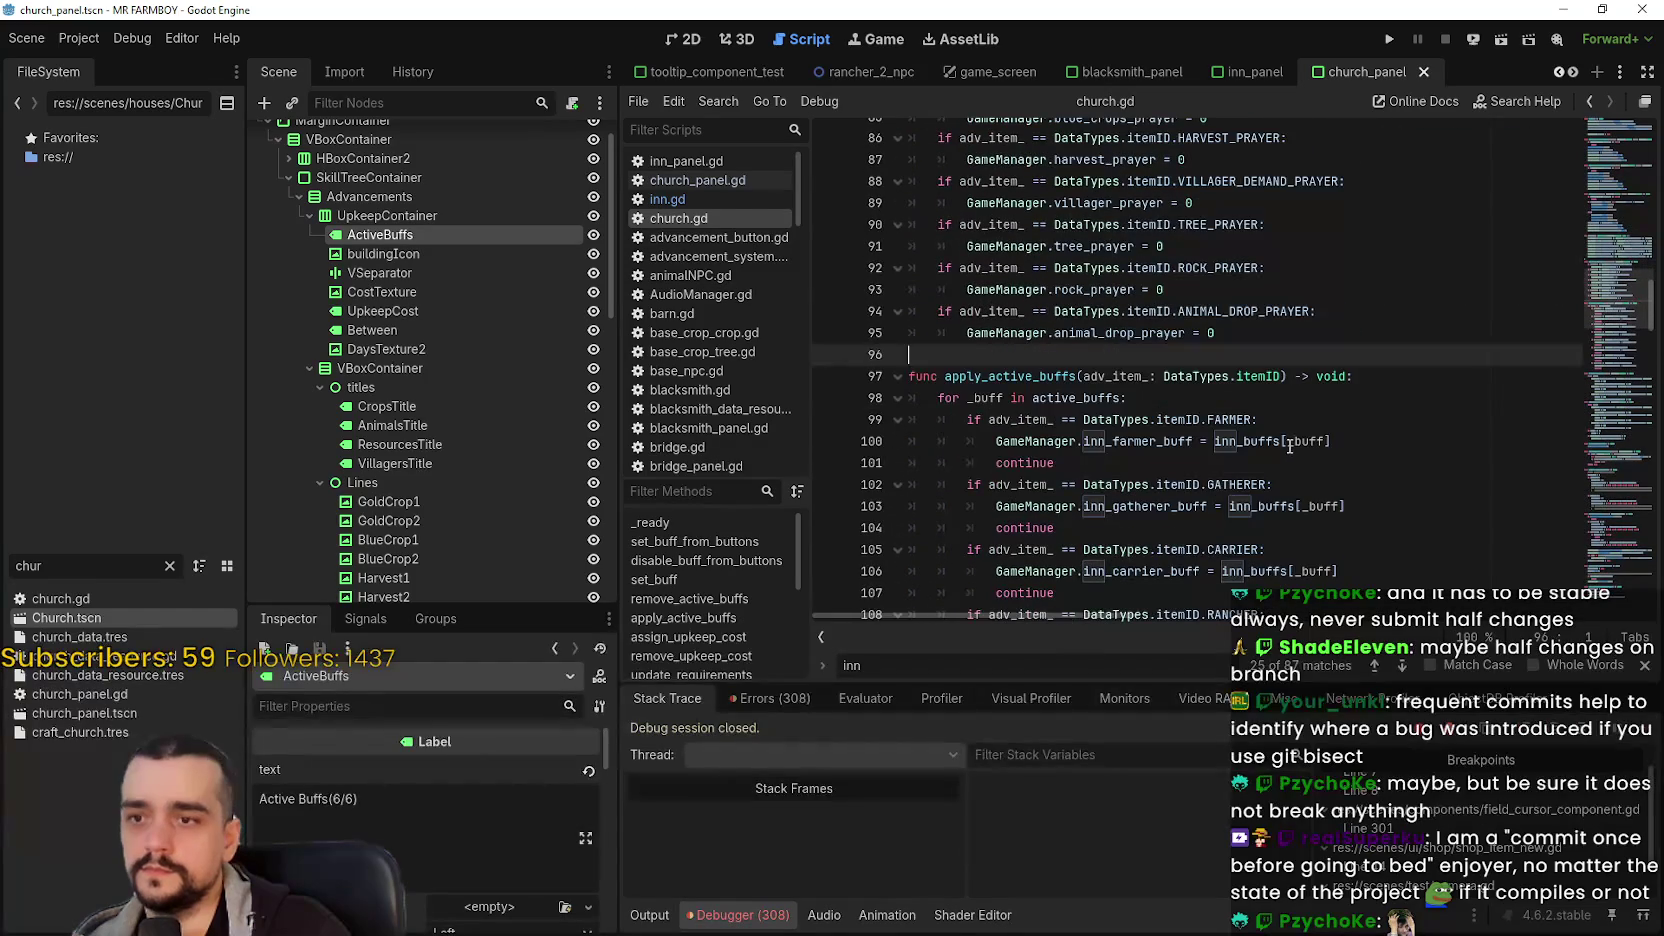
pyautogui.scroll(5, 1288, 443)
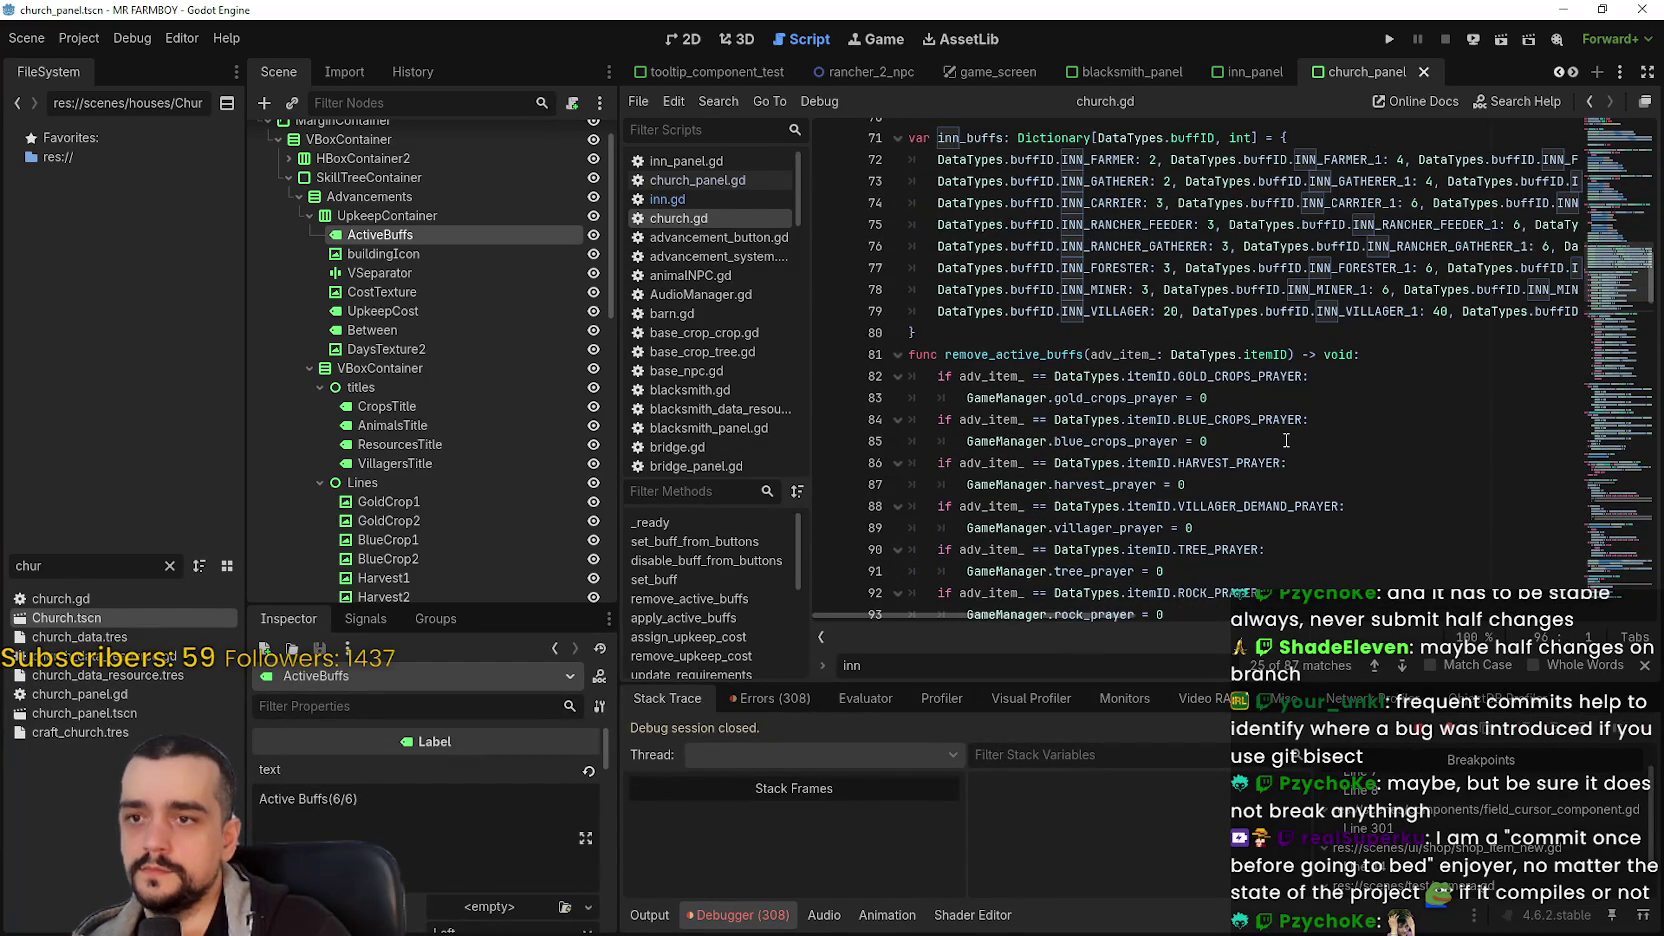
pyautogui.scroll(1, 1280, 433)
pyautogui.click(944, 204)
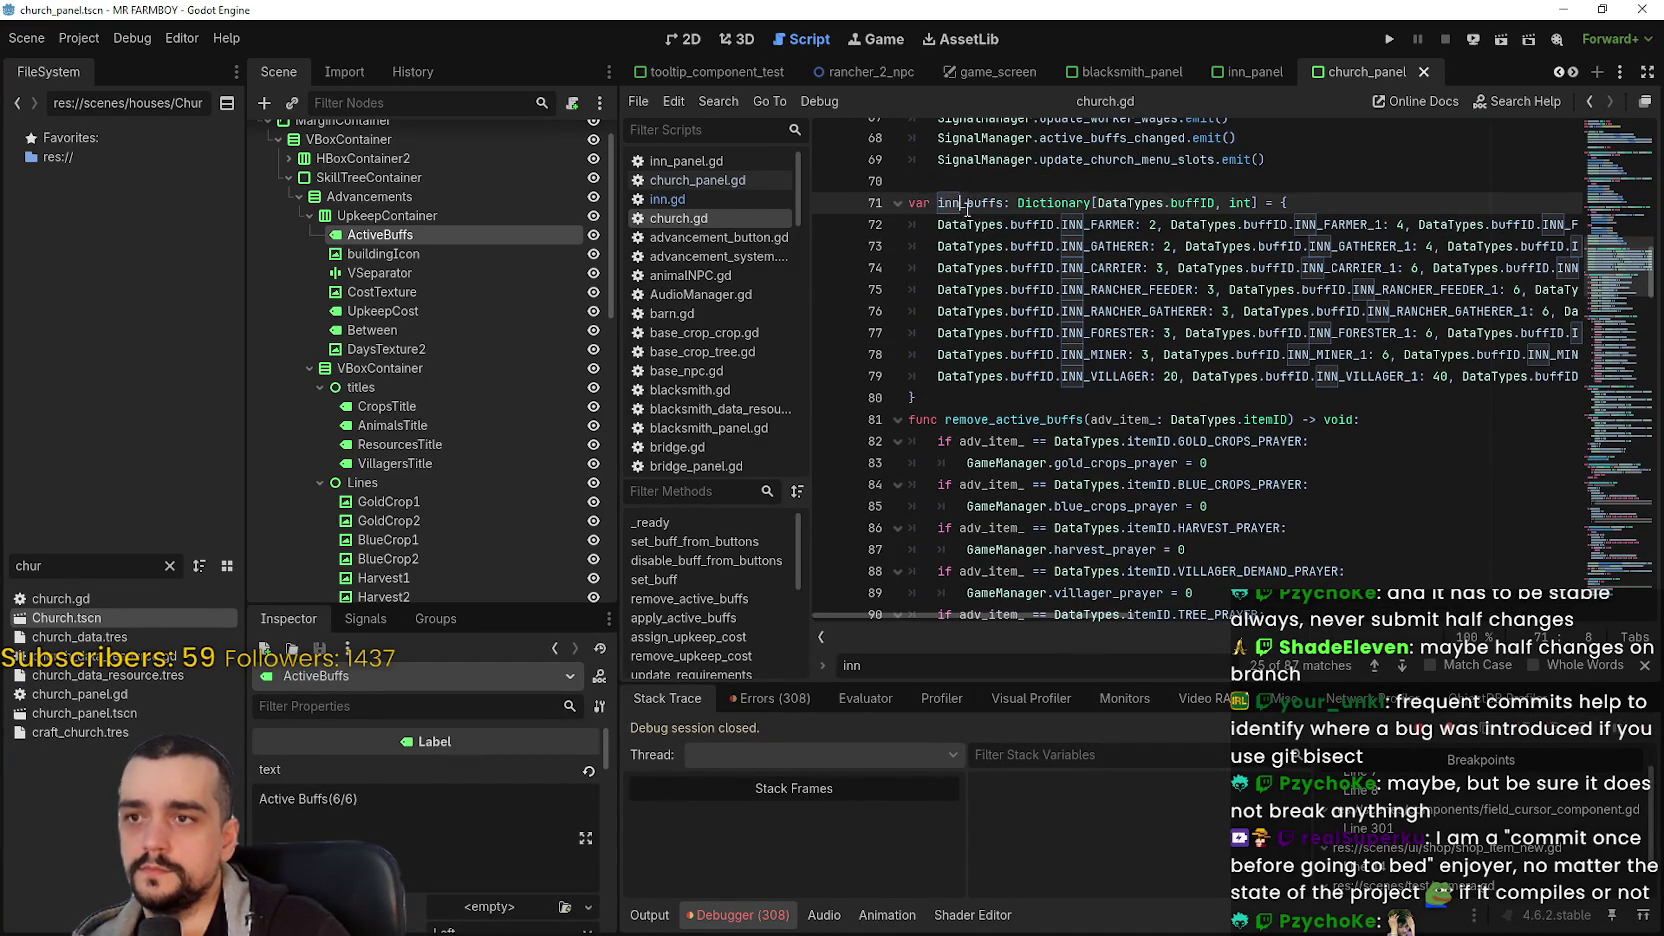
pyautogui.press('BackSpace')
pyautogui.press('BackSpace')
pyautogui.press('BackSpace')
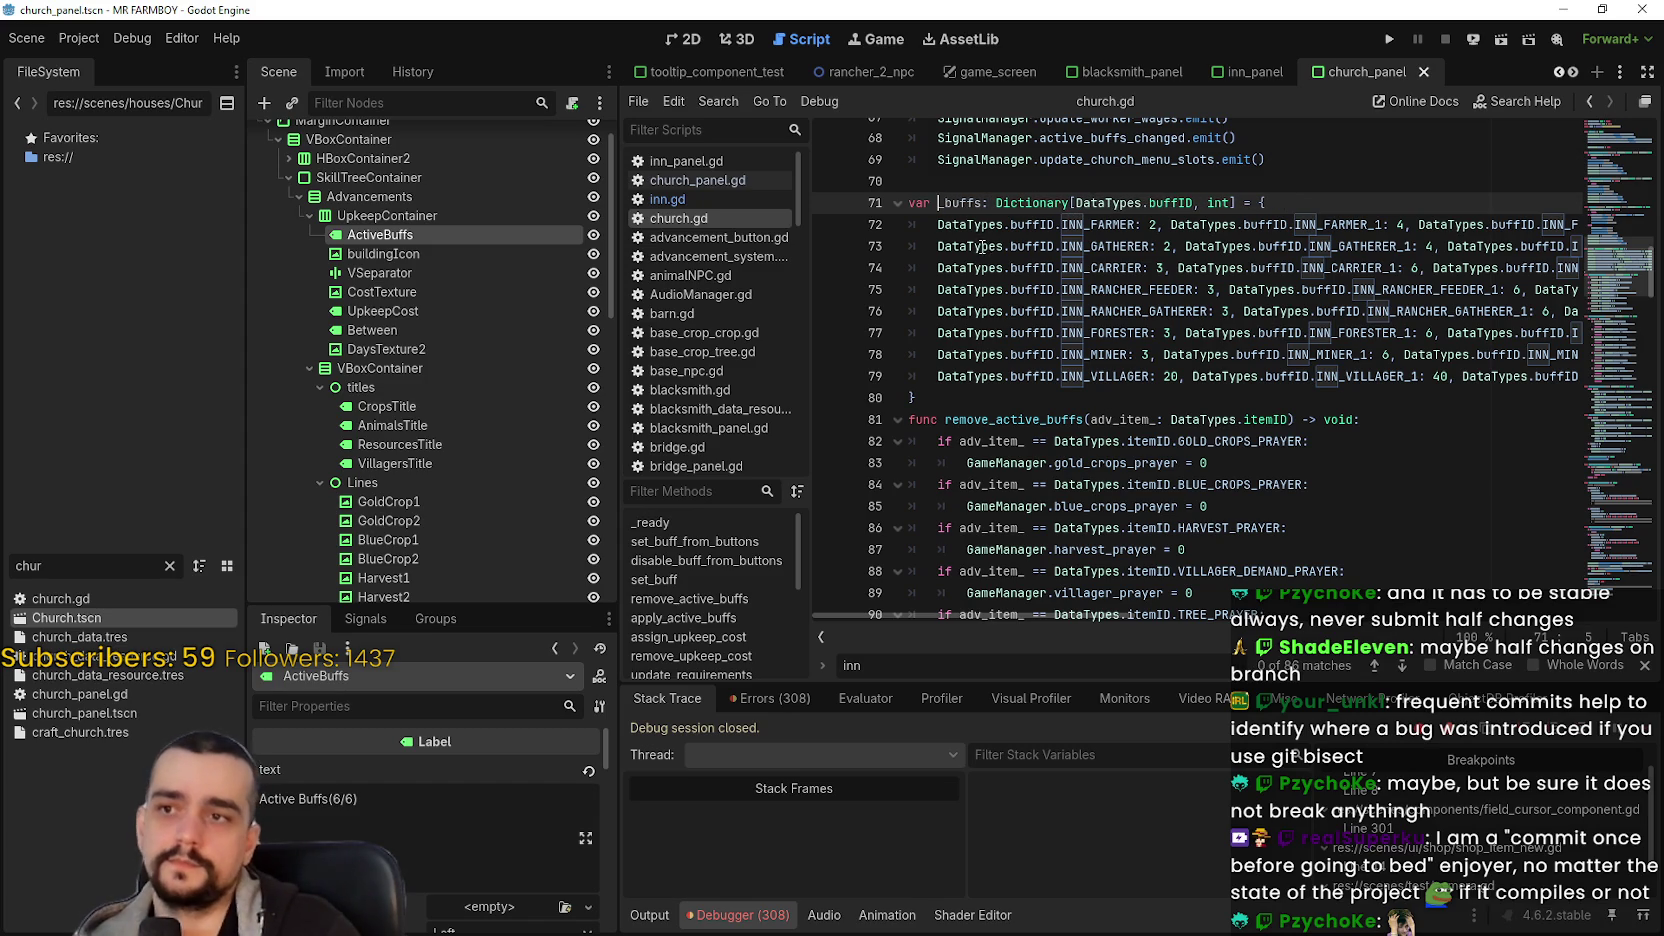
pyautogui.doubleClick(968, 220)
# - Replace the inn_buffs references on lines 100, 103, 106, 109 and 112 with _buffs
pyautogui.scroll(-7, 1091, 388)
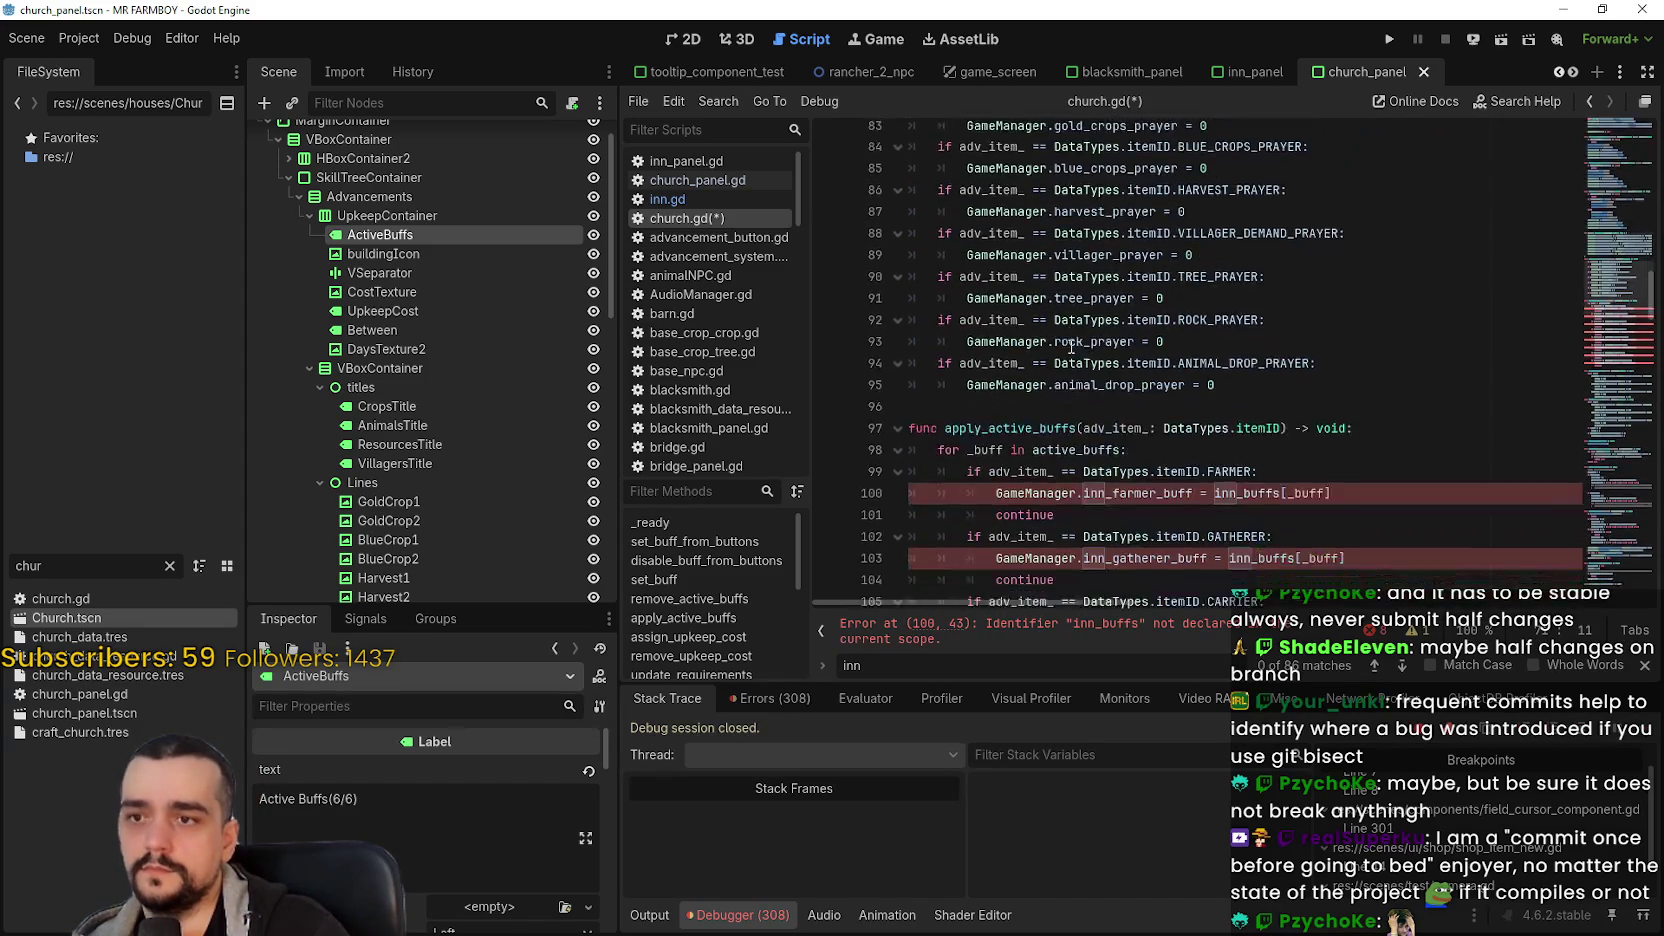
pyautogui.doubleClick(1250, 375)
pyautogui.write('_buffs')
pyautogui.doubleClick(1271, 445)
pyautogui.write('_buffs')
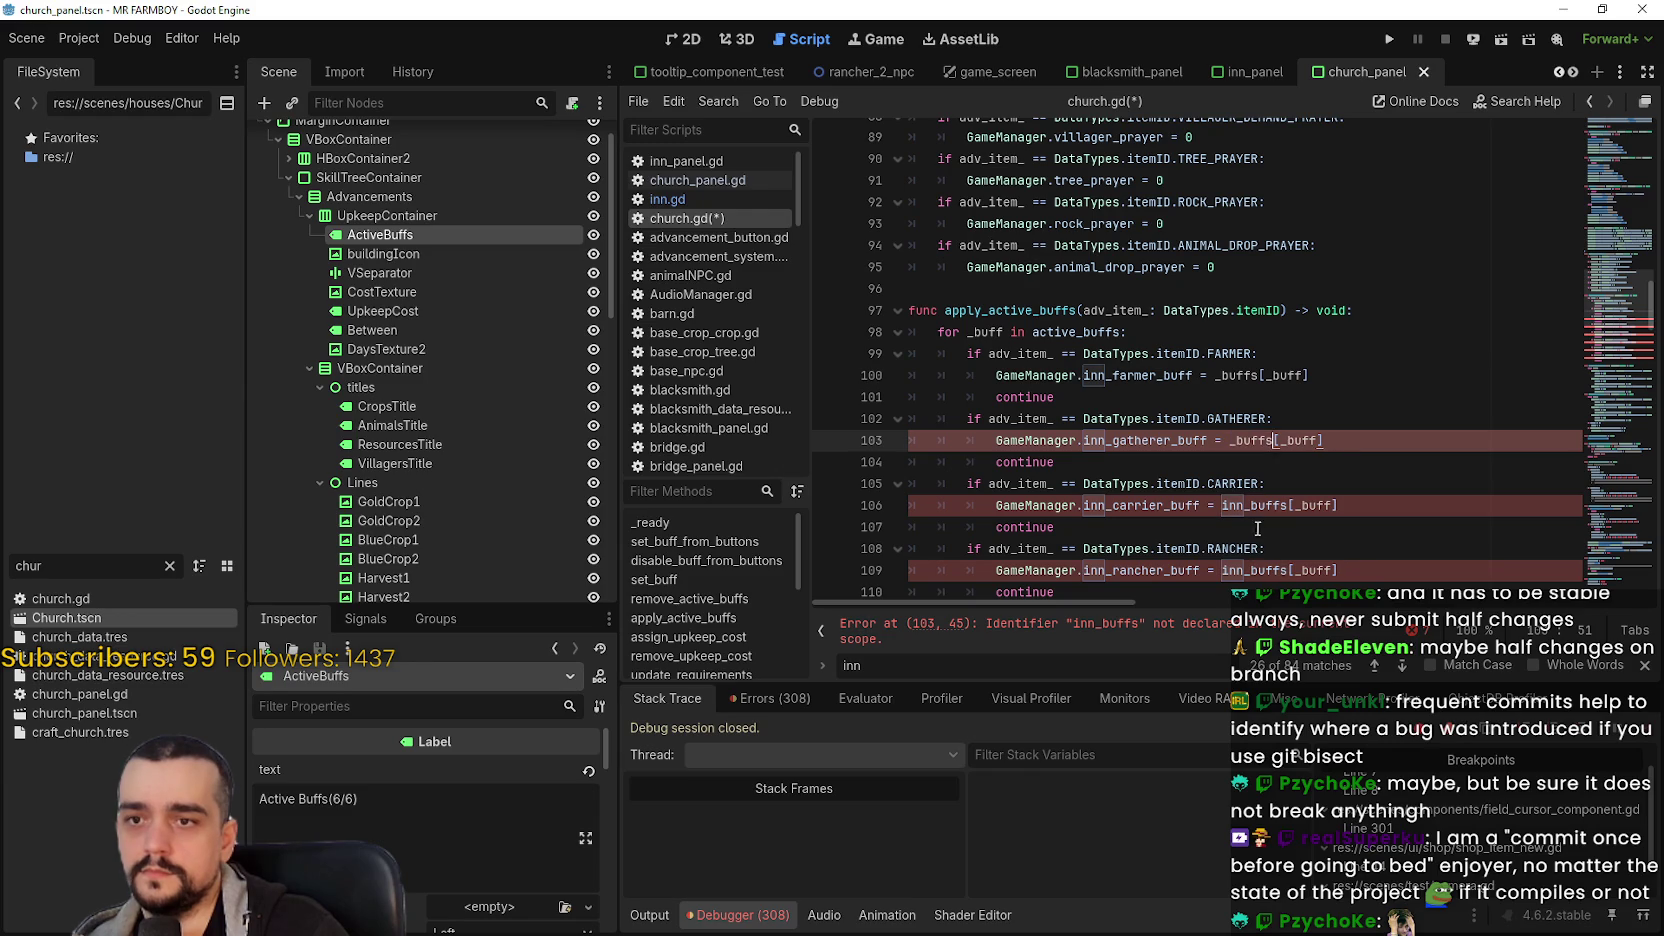
pyautogui.doubleClick(1252, 505)
pyautogui.write('_buffs')
pyautogui.scroll(1, 1257, 572)
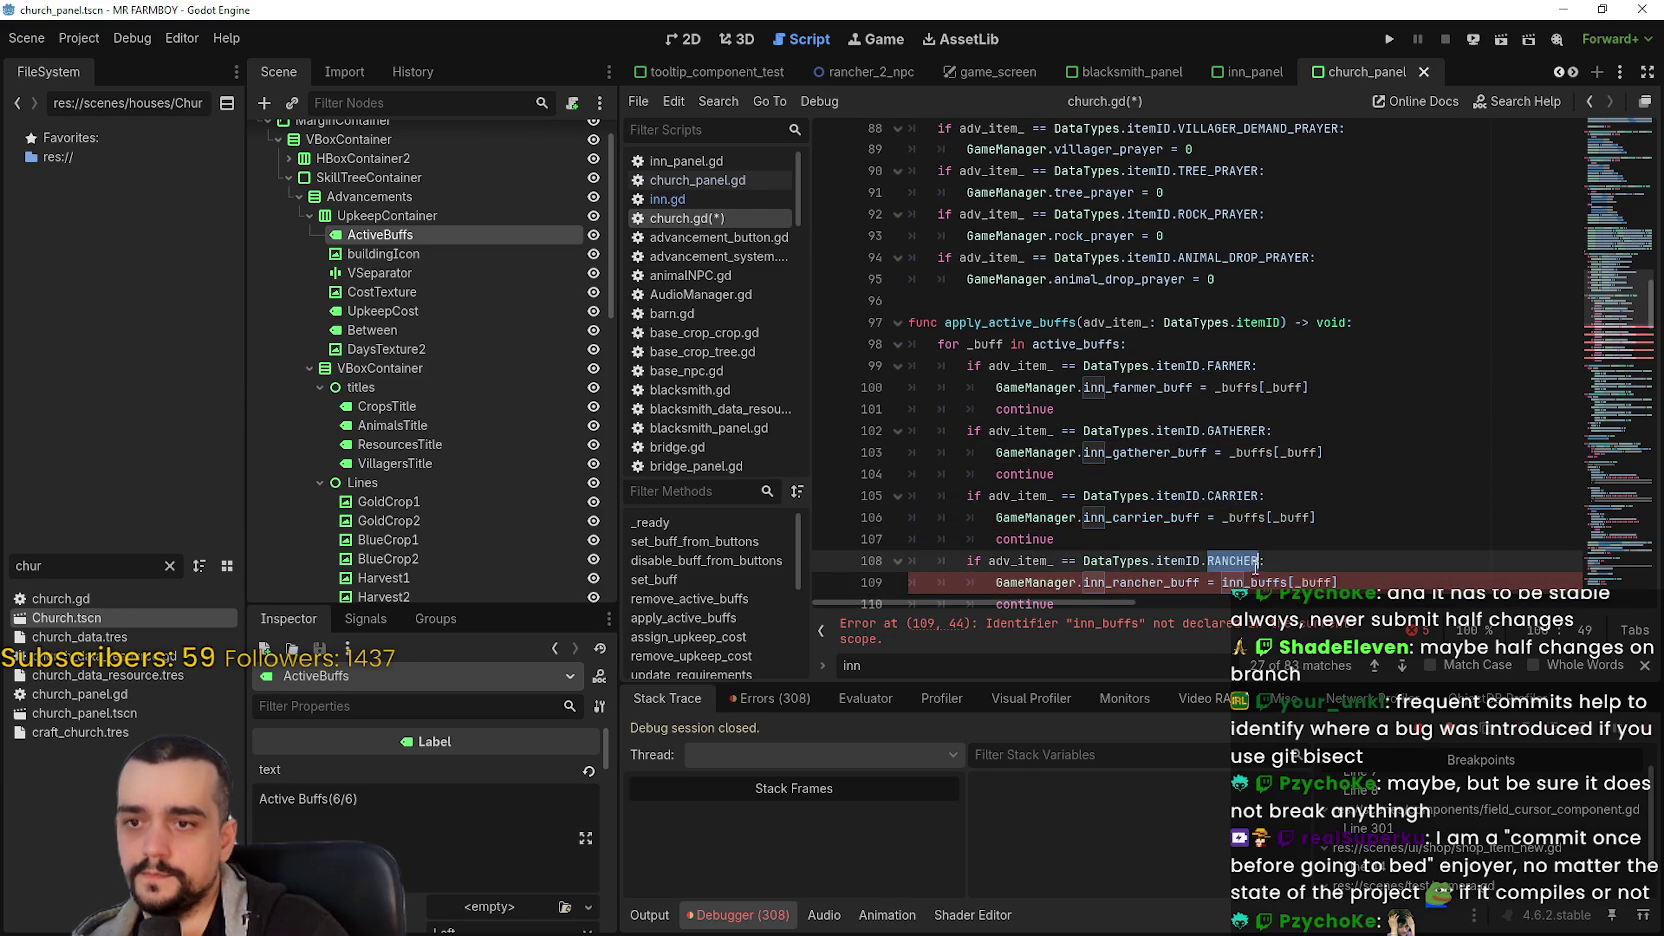
pyautogui.scroll(-2, 1257, 572)
pyautogui.doubleClick(1260, 452)
pyautogui.write('_buffs')
pyautogui.doubleClick(1262, 517)
pyautogui.write('_buffs')
# - Replace the remaining inn_buffs references on lines 115, 118 and 121 with _buffs
pyautogui.scroll(-3, 1262, 517)
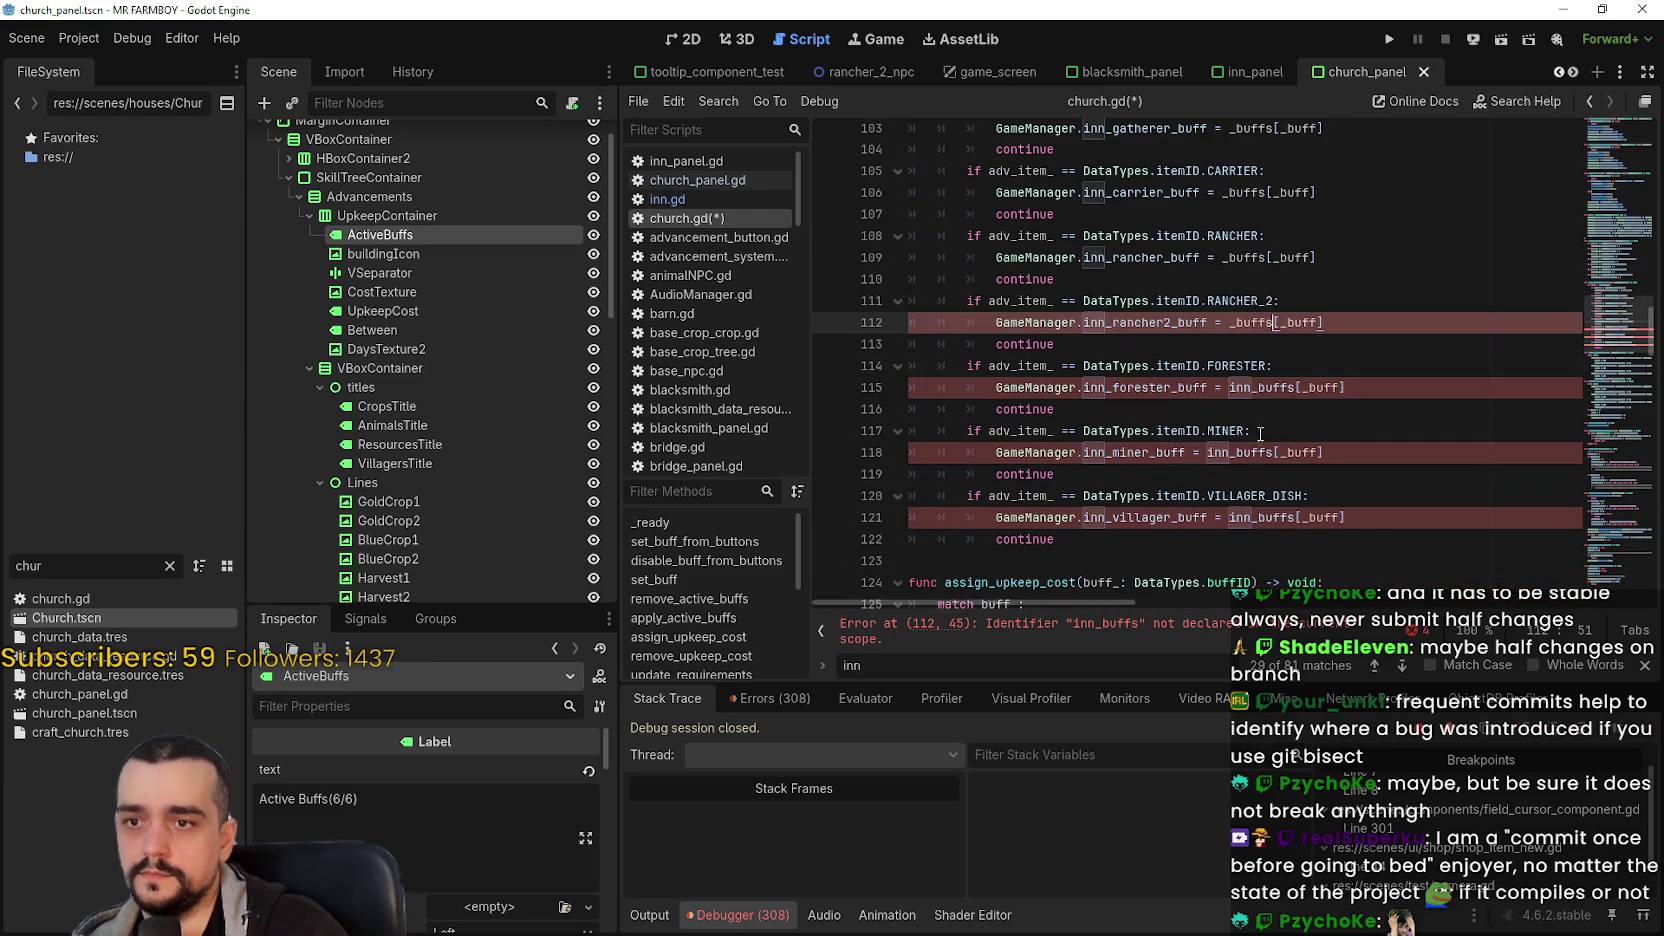
pyautogui.doubleClick(1263, 387)
pyautogui.write('_buffs')
pyautogui.doubleClick(1260, 452)
pyautogui.write('_buffs')
pyautogui.doubleClick(1262, 517)
pyautogui.write('_buffs')
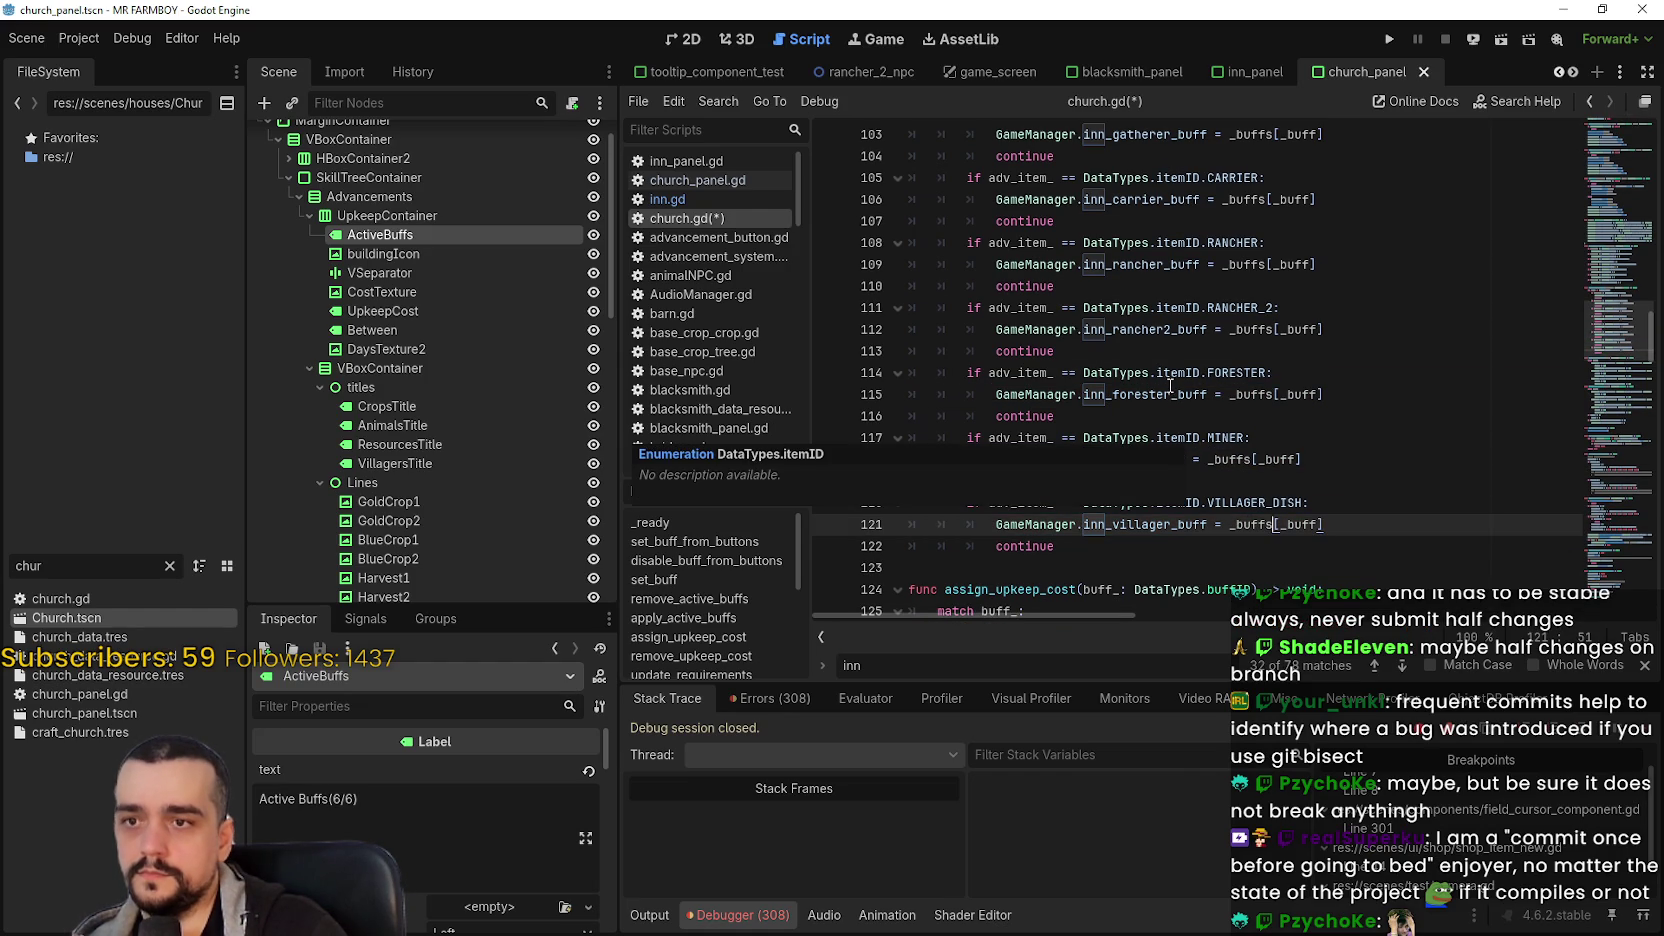
pyautogui.scroll(6, 1170, 385)
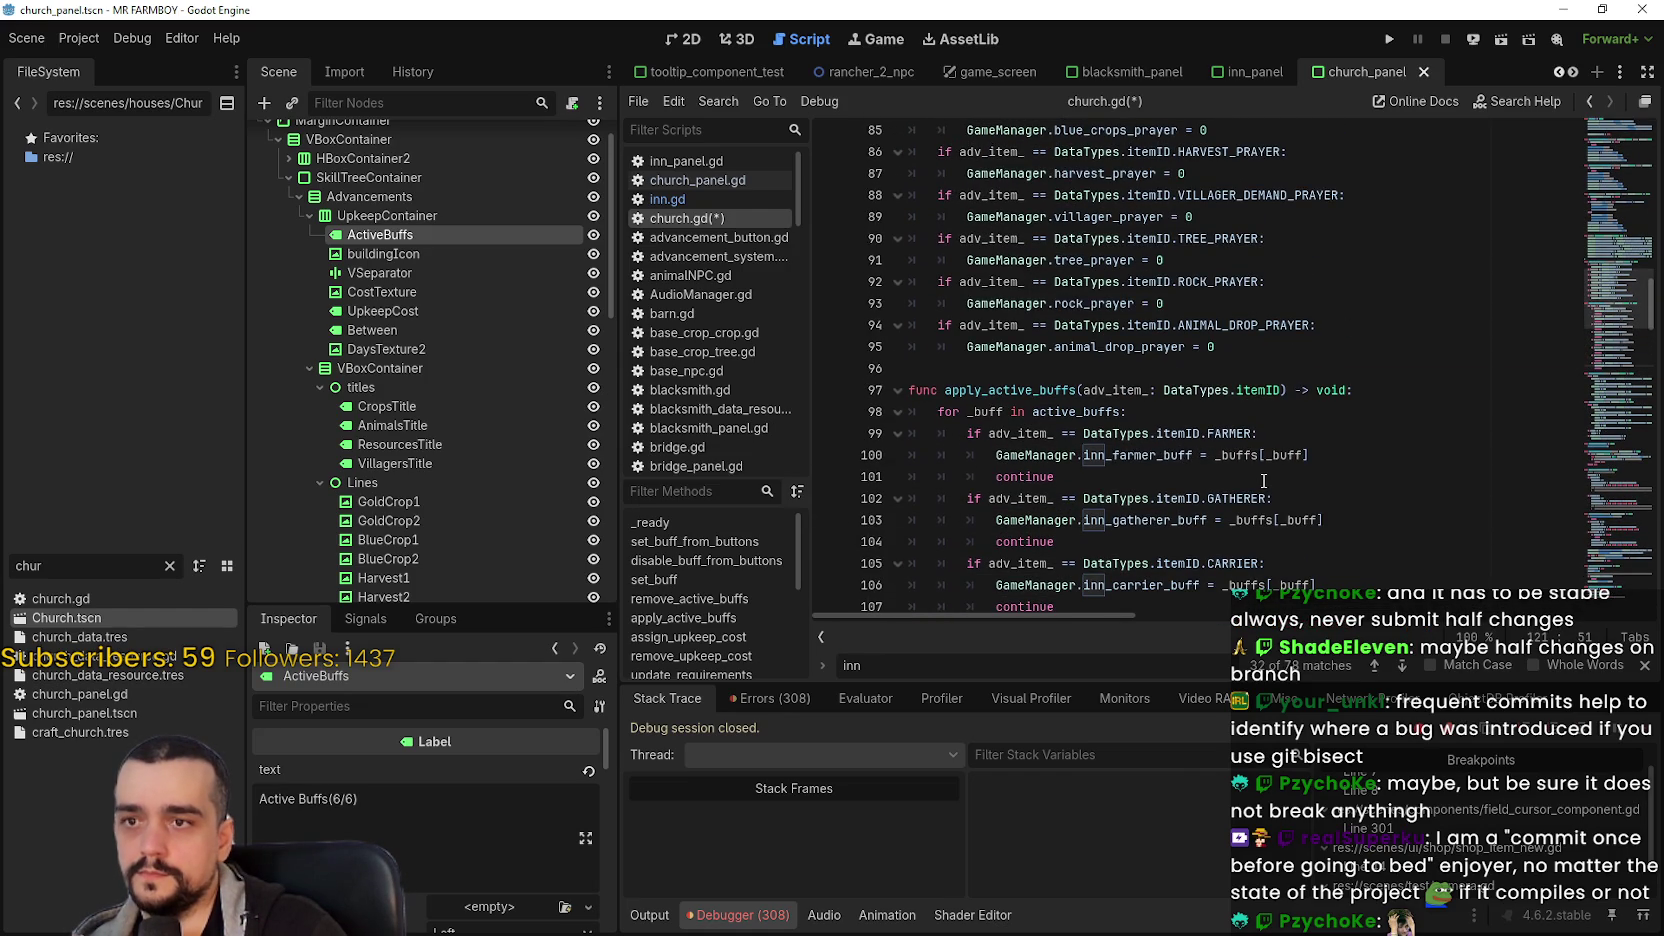
pyautogui.scroll(1, 1262, 477)
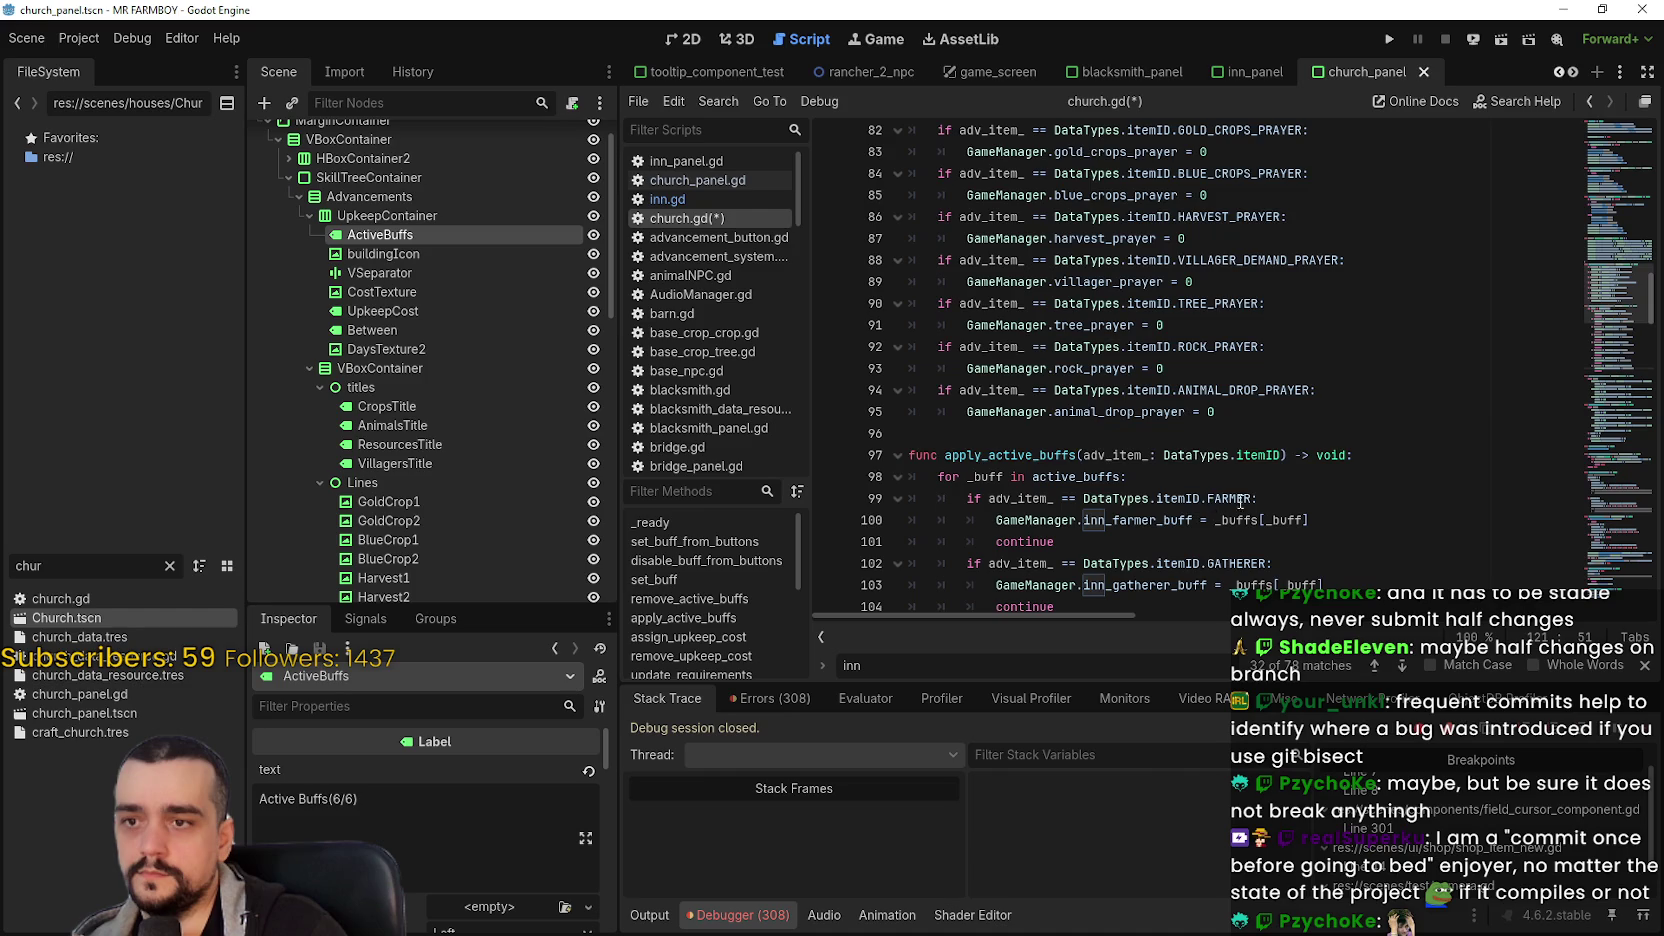
pyautogui.scroll(-1, 1292, 489)
pyautogui.scroll(1, 1289, 485)
pyautogui.scroll(-1, 1300, 480)
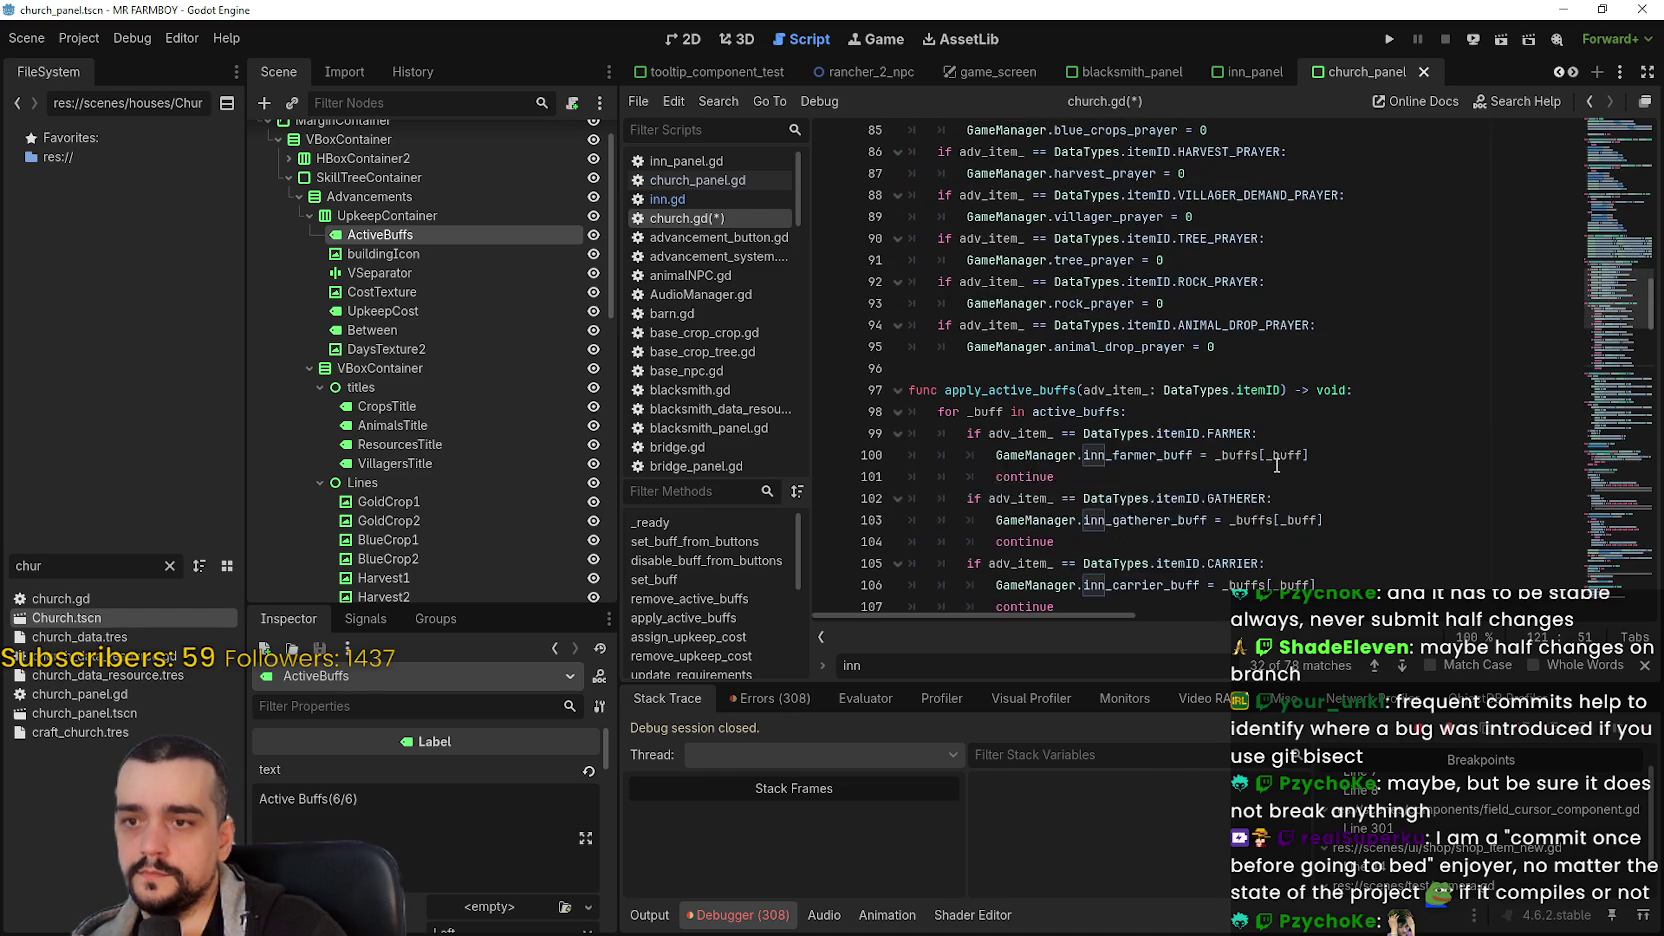
pyautogui.scroll(-2, 1417, 427)
pyautogui.scroll(2, 1397, 429)
# - Swap FARMER, GATHERER, CARRIER and RANCHER for GOLD_CROPS_PRAYER, BLUE_CROPS_PRAYER, HARVEST_PRAYER and VILLAGER_DEMAND_PRAYER
pyautogui.scroll(2, 1300, 430)
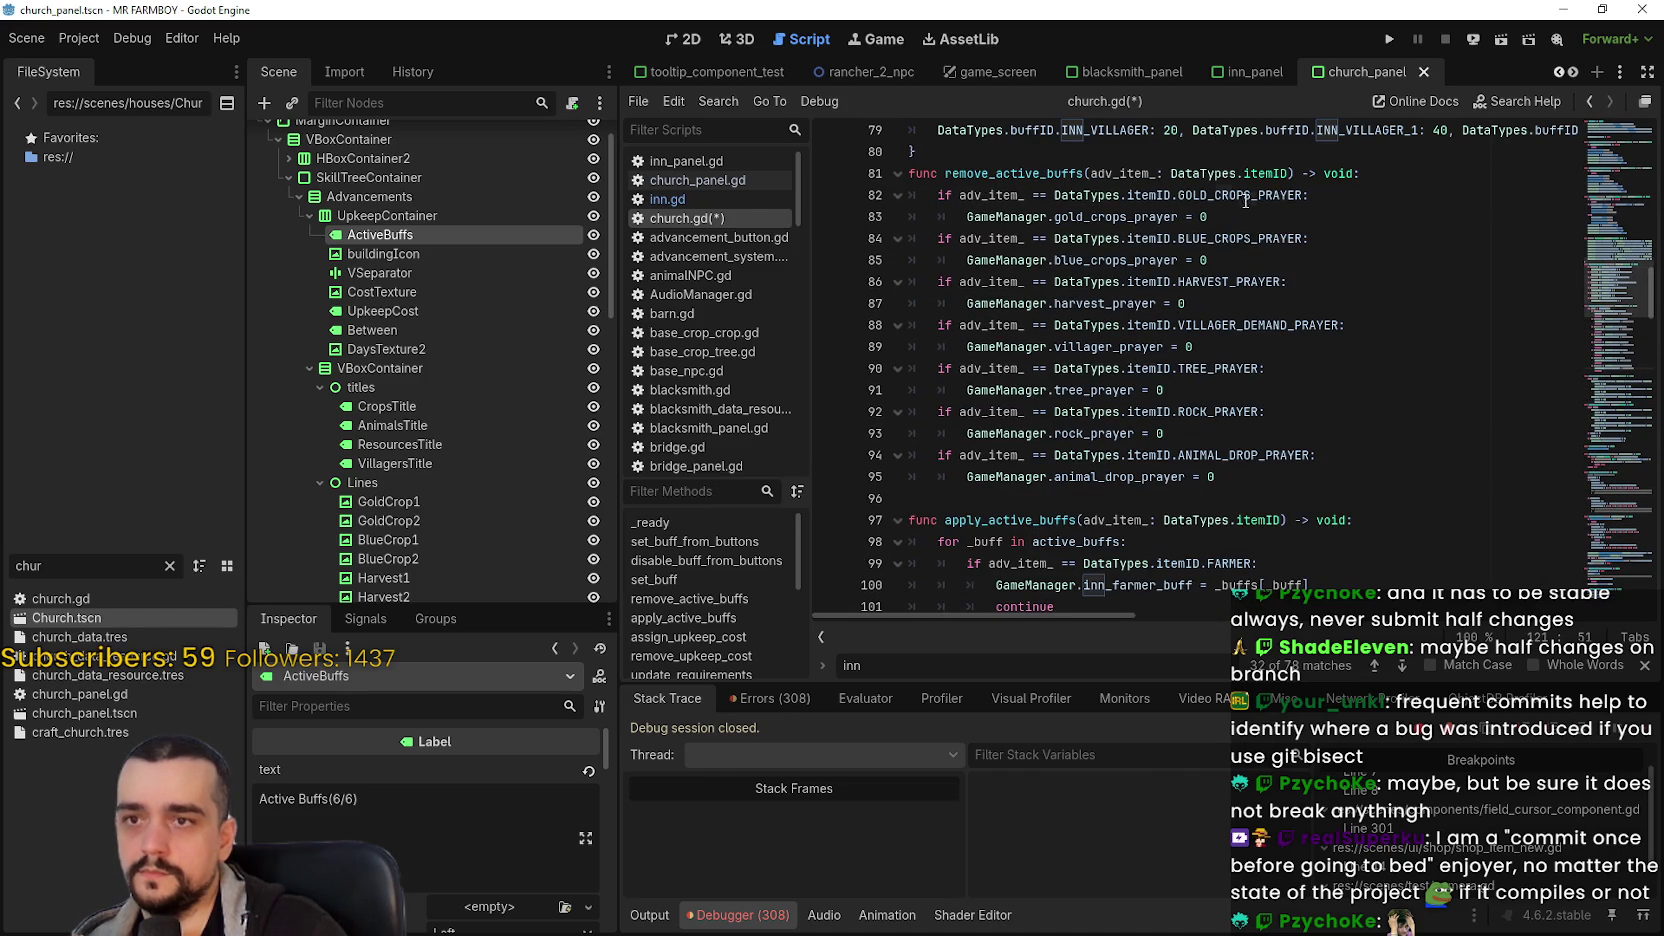
pyautogui.doubleClick(1240, 195)
pyautogui.hotkey('ctrl', 'c')
pyautogui.doubleClick(1230, 563)
pyautogui.hotkey('ctrl', 'v')
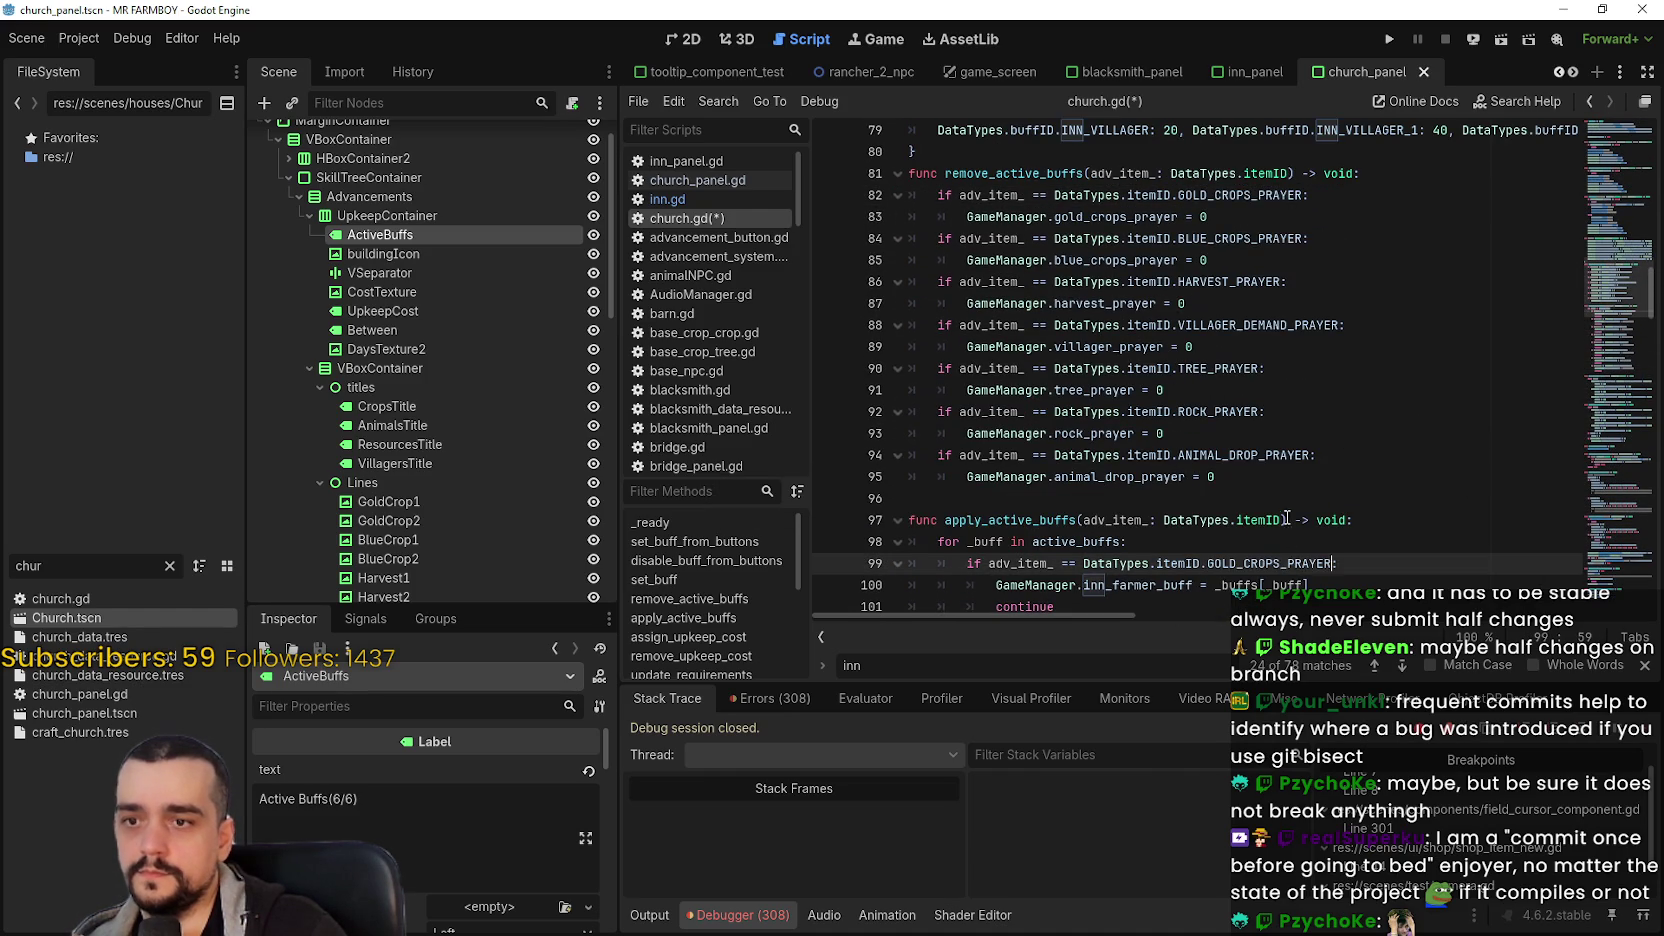
pyautogui.doubleClick(1231, 238)
pyautogui.scroll(-3, 1336, 430)
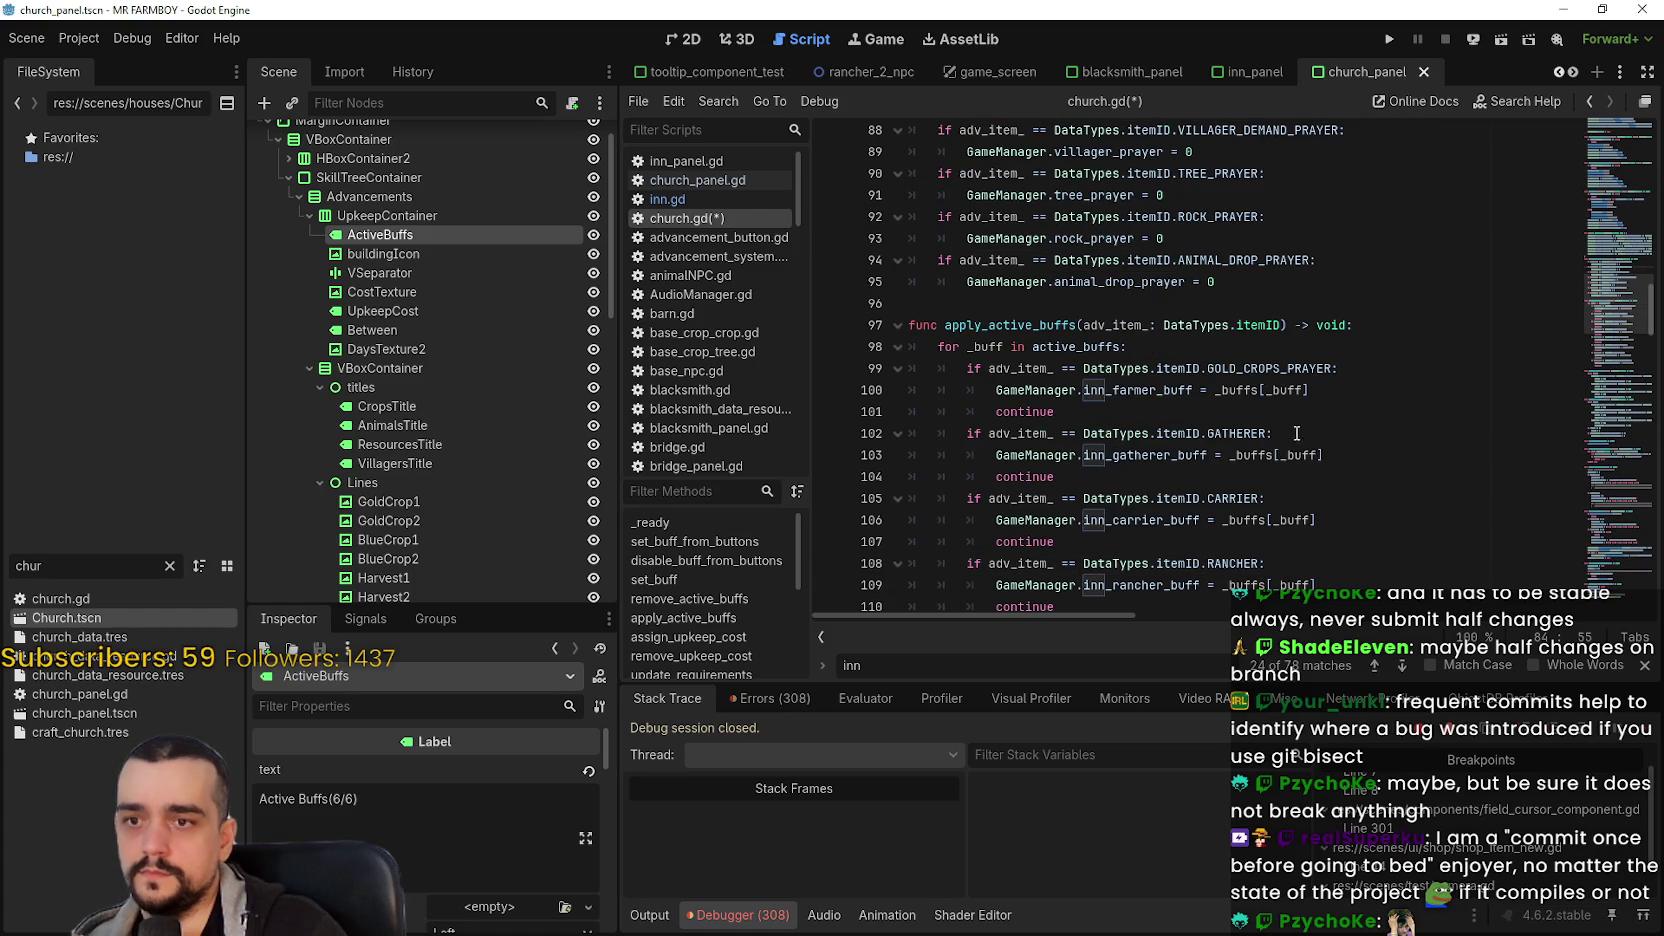
pyautogui.doubleClick(1238, 433)
pyautogui.hotkey('ctrl', 'v')
pyautogui.scroll(4, 1371, 410)
pyautogui.doubleClick(1244, 346)
pyautogui.scroll(-5, 1220, 480)
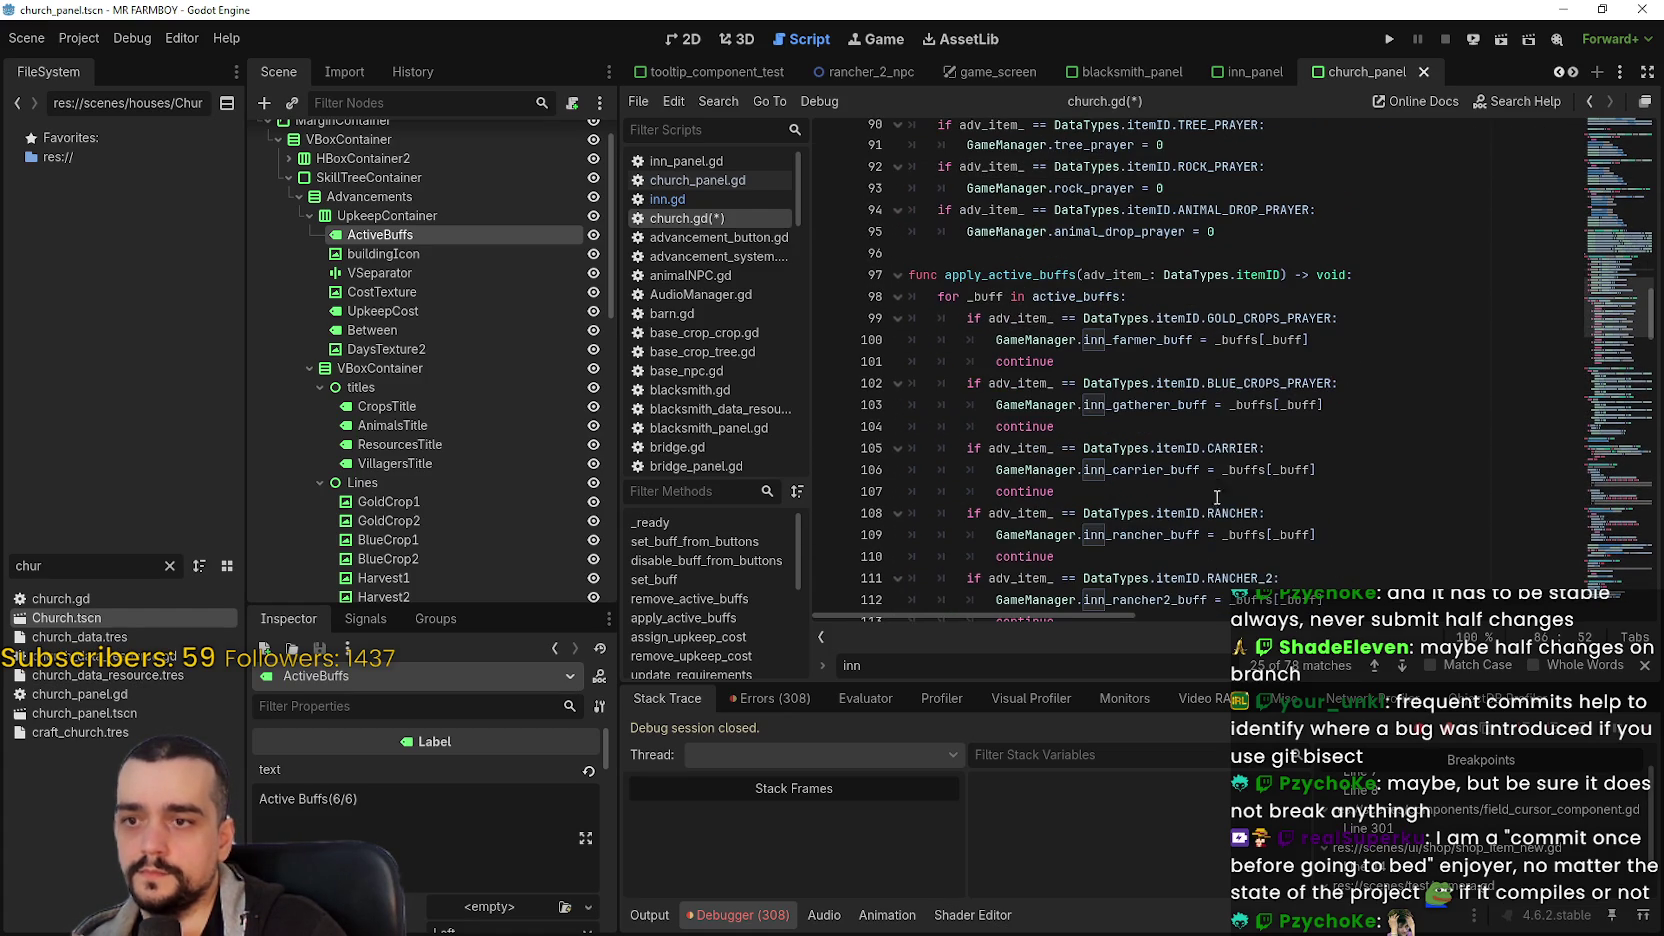
pyautogui.doubleClick(1235, 448)
pyautogui.hotkey('ctrl', 'v')
pyautogui.scroll(4, 1256, 420)
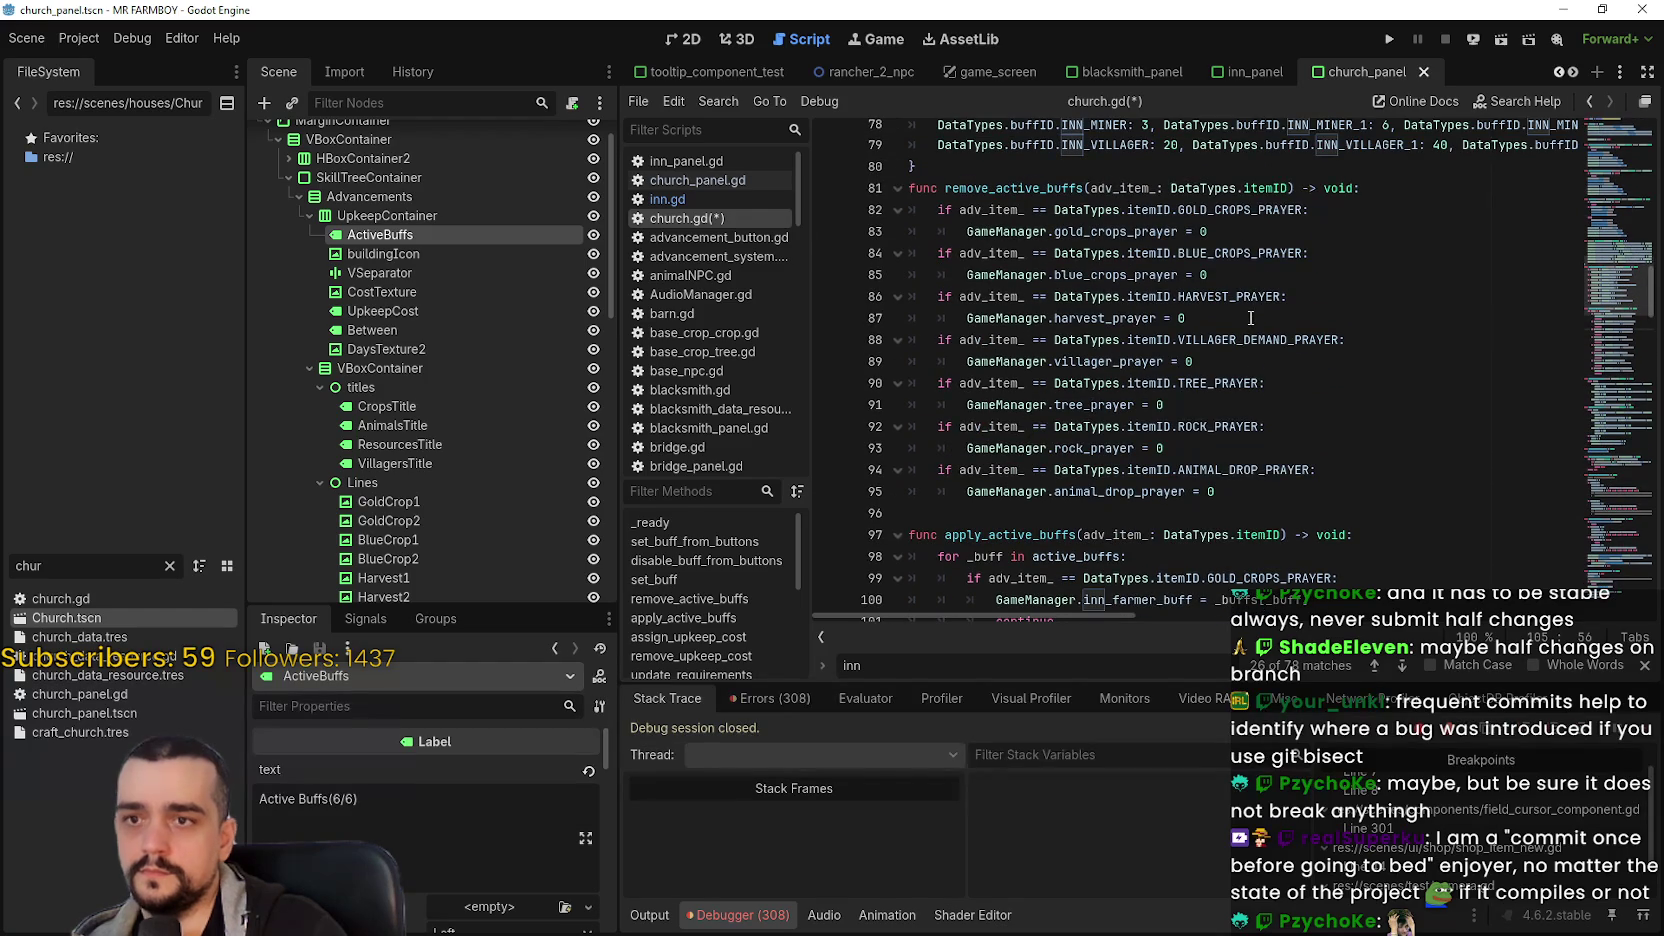
pyautogui.doubleClick(1250, 340)
pyautogui.scroll(-5, 1300, 440)
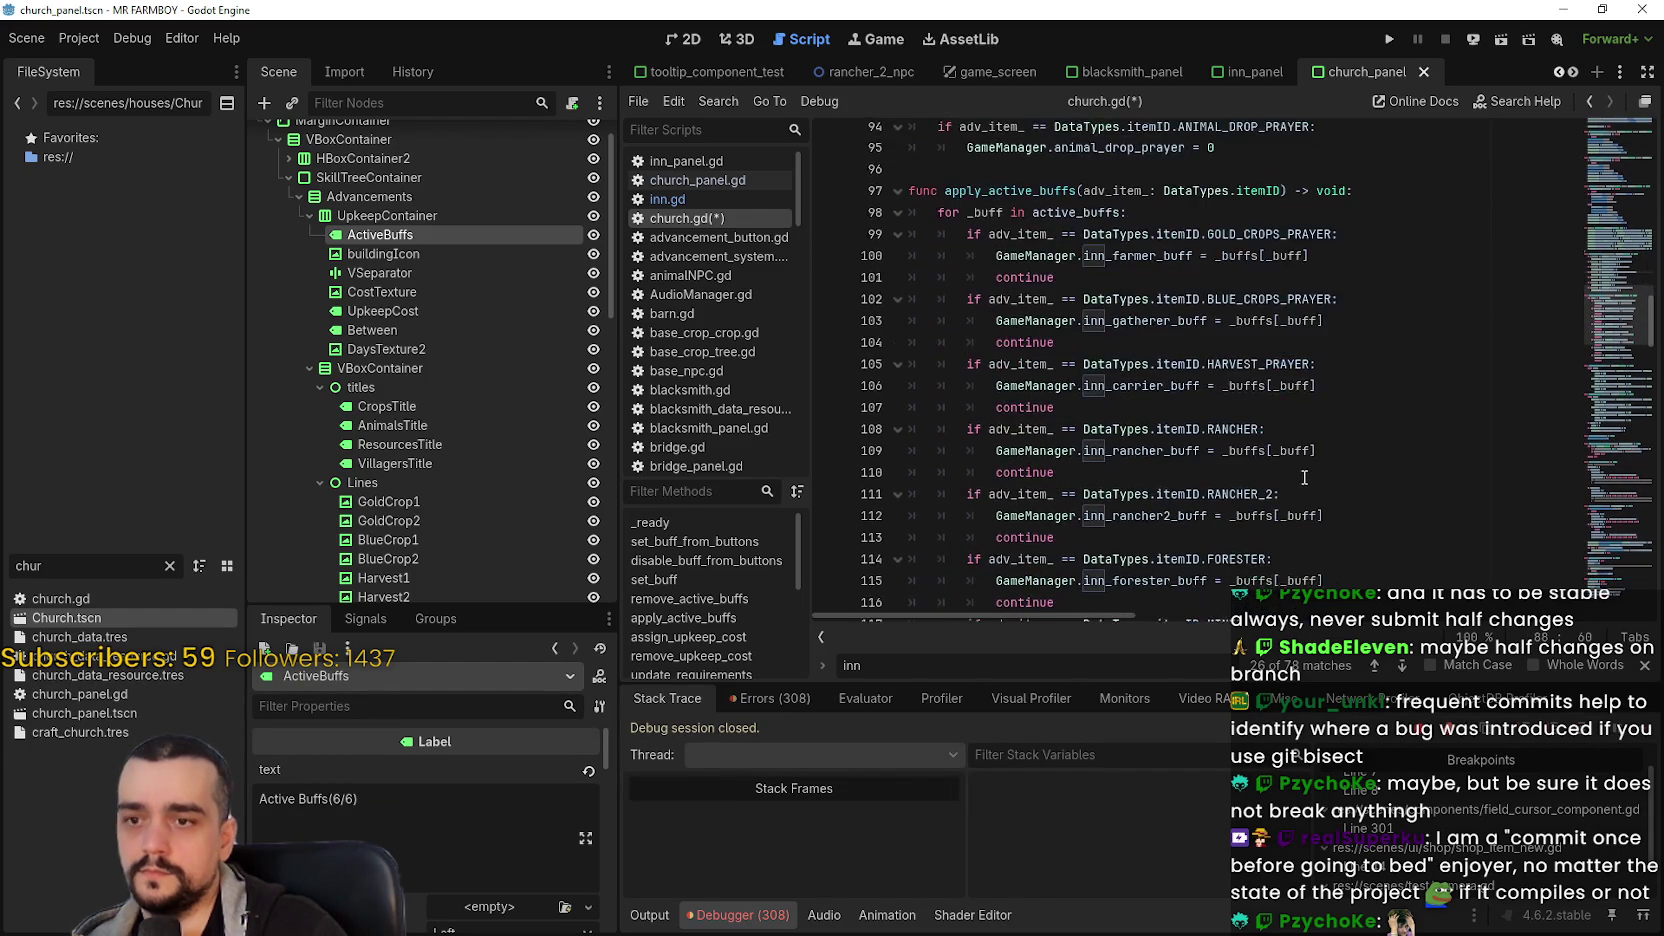
pyautogui.doubleClick(1222, 362)
pyautogui.hotkey('ctrl', 'v')
# - Paste VILLAGER_DEMAND_PRAYER again, then swap RANCHER_2 for TREE_PRAYER and FORESTER for ROCK_PRAYER
pyautogui.scroll(5, 1372, 399)
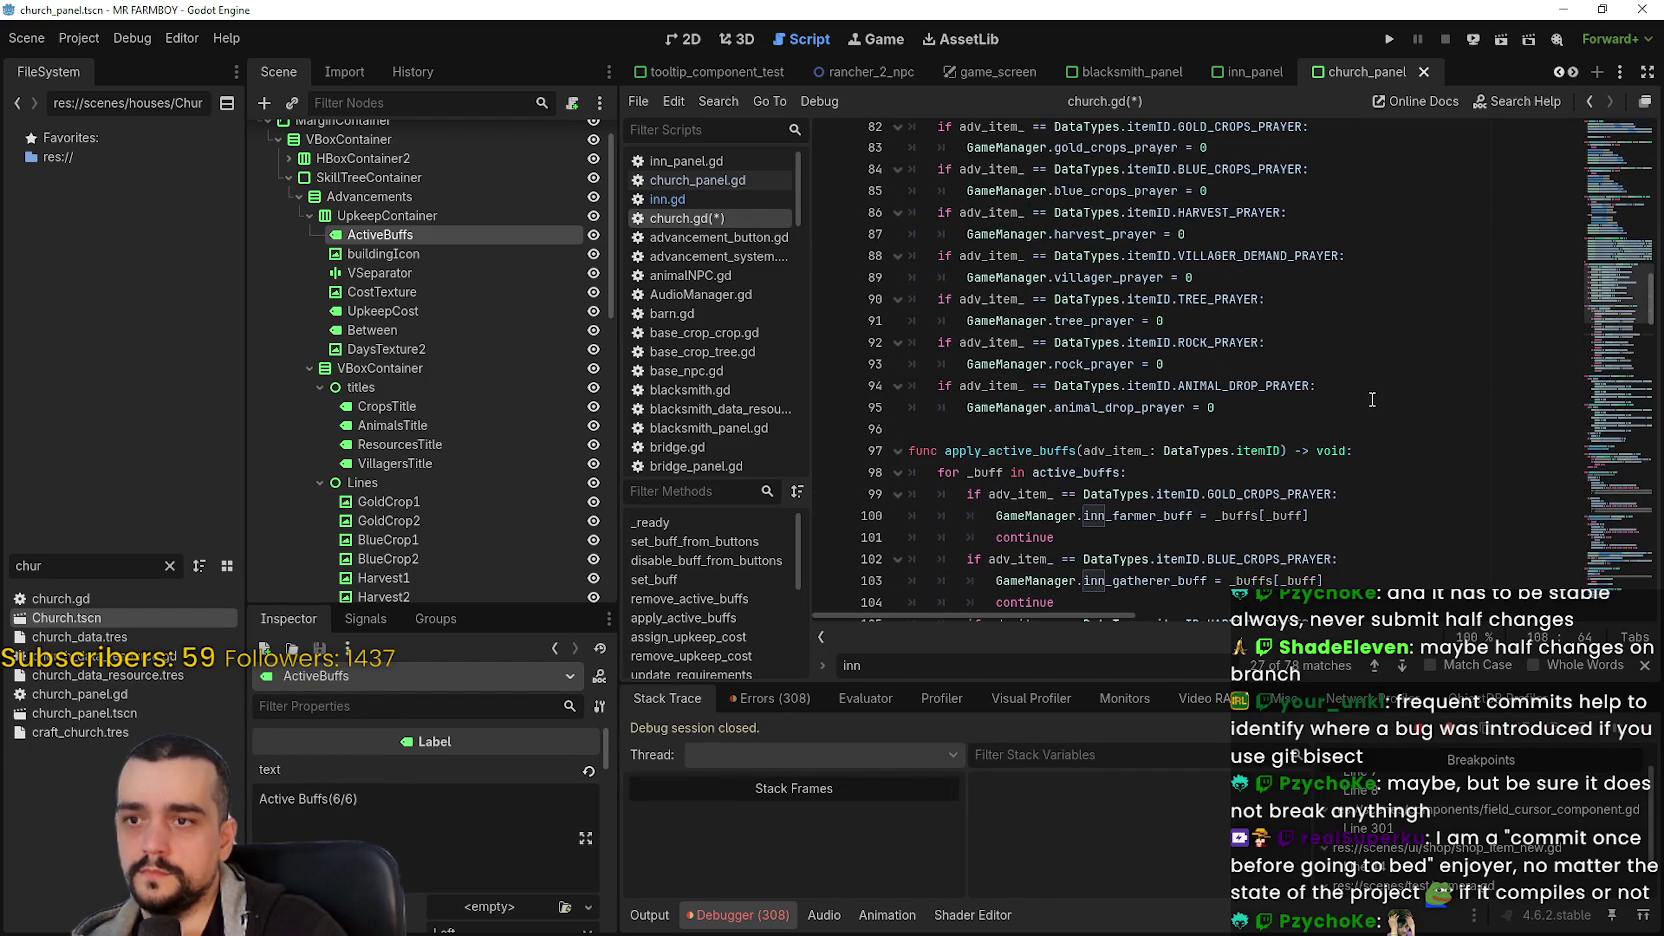
pyautogui.doubleClick(1237, 257)
pyautogui.scroll(-5, 1297, 393)
pyautogui.doubleClick(1255, 428)
pyautogui.hotkey('ctrl', 'v')
pyautogui.scroll(2, 1356, 403)
pyautogui.scroll(4, 1356, 403)
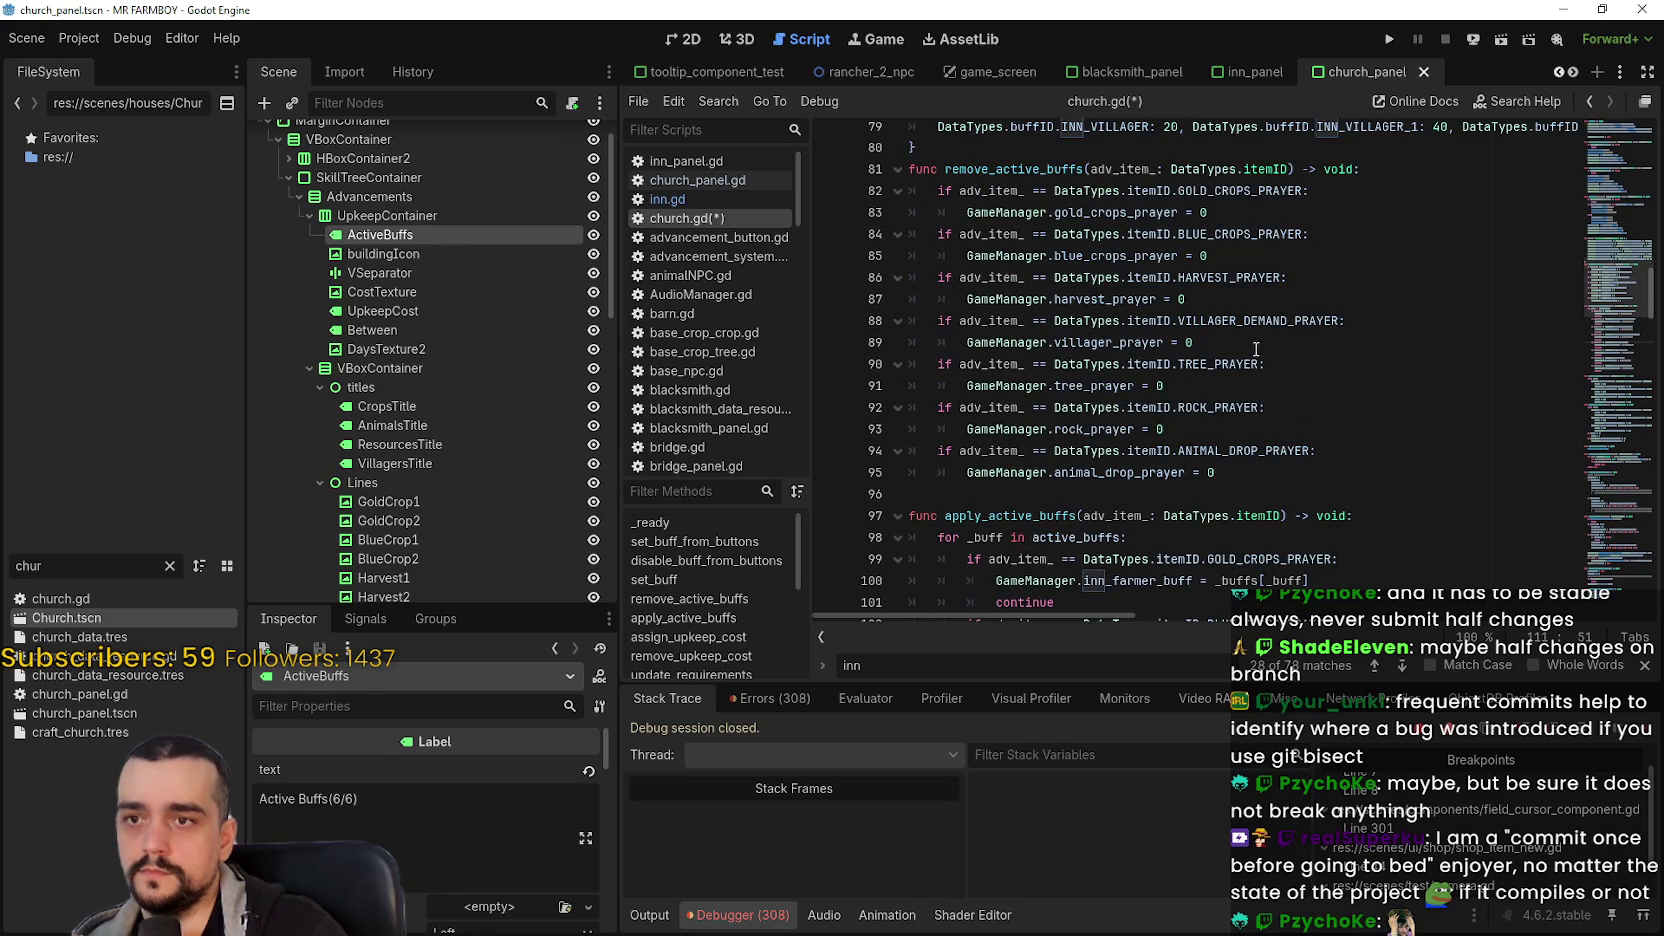
pyautogui.doubleClick(1249, 364)
pyautogui.hotkey('ctrl', 'c')
pyautogui.scroll(-6, 1380, 418)
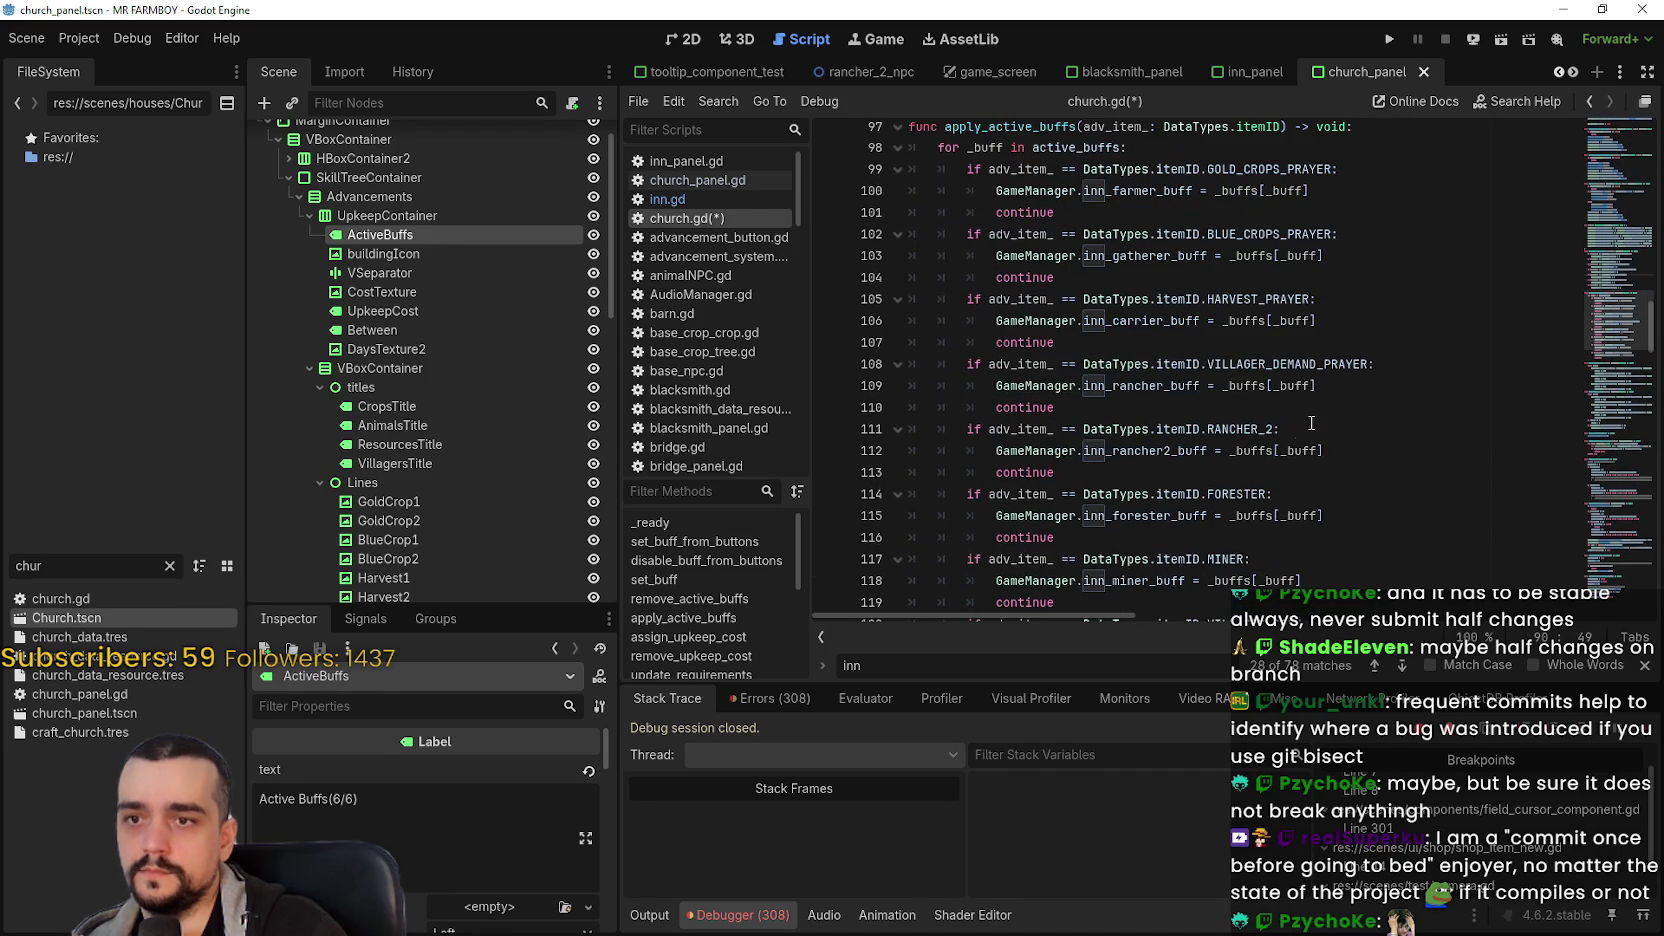
pyautogui.doubleClick(1244, 428)
pyautogui.hotkey('ctrl', 'v')
pyautogui.scroll(5, 1230, 335)
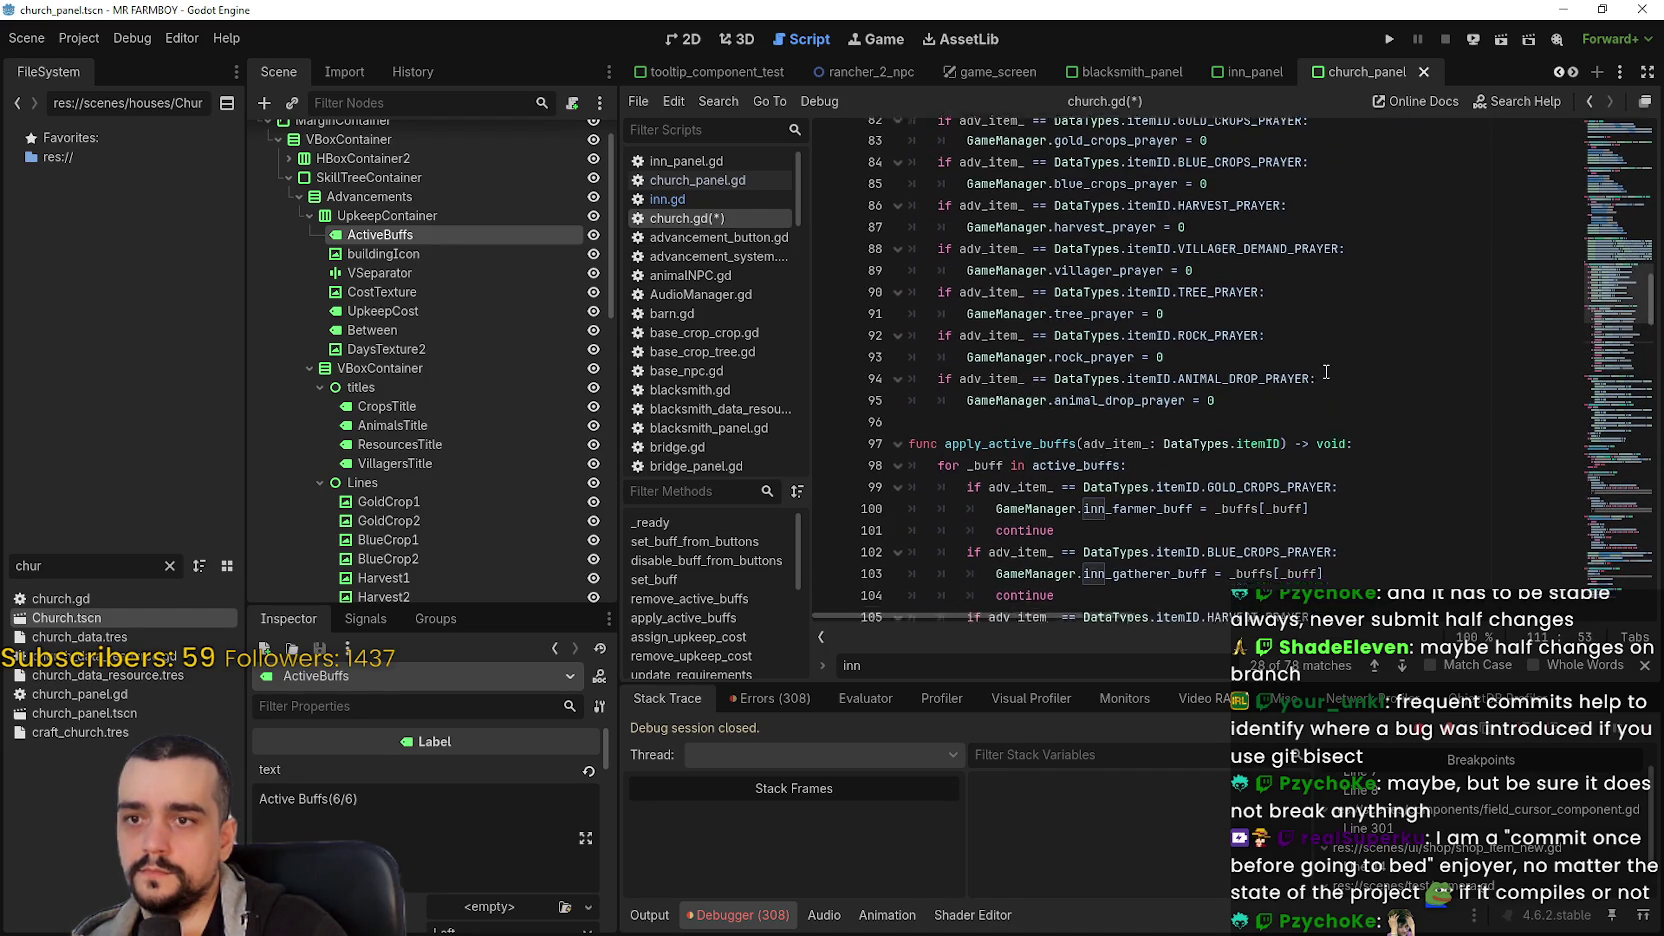
pyautogui.doubleClick(1230, 342)
pyautogui.hotkey('ctrl', 'c')
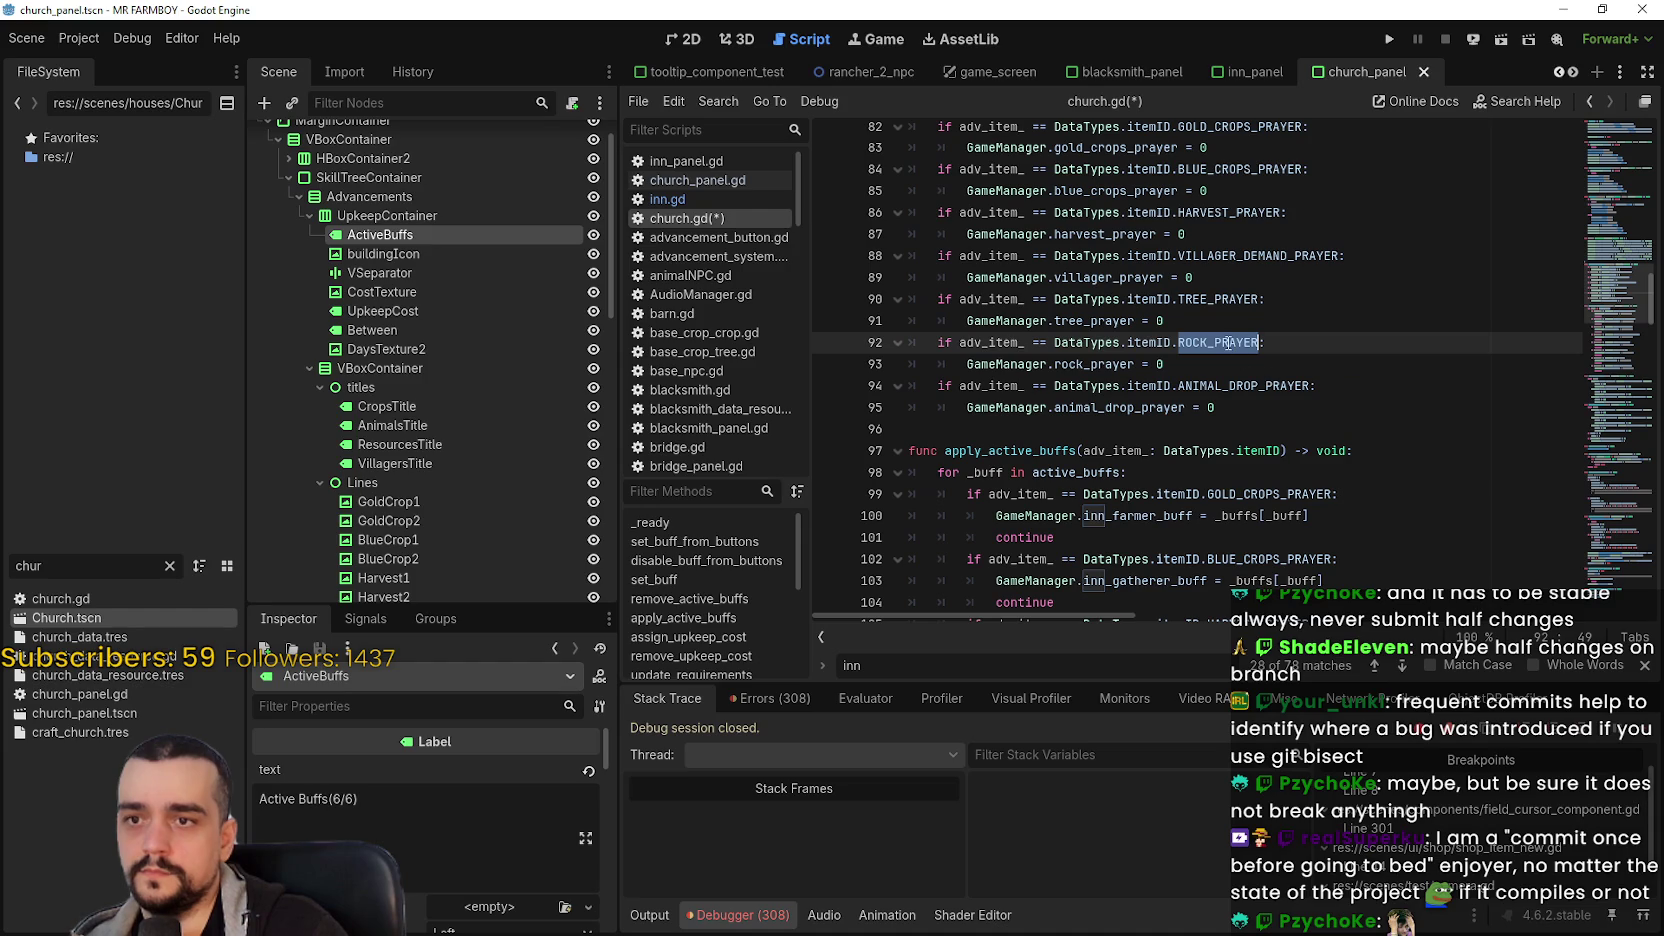
pyautogui.scroll(-8, 1269, 397)
pyautogui.doubleClick(1235, 299)
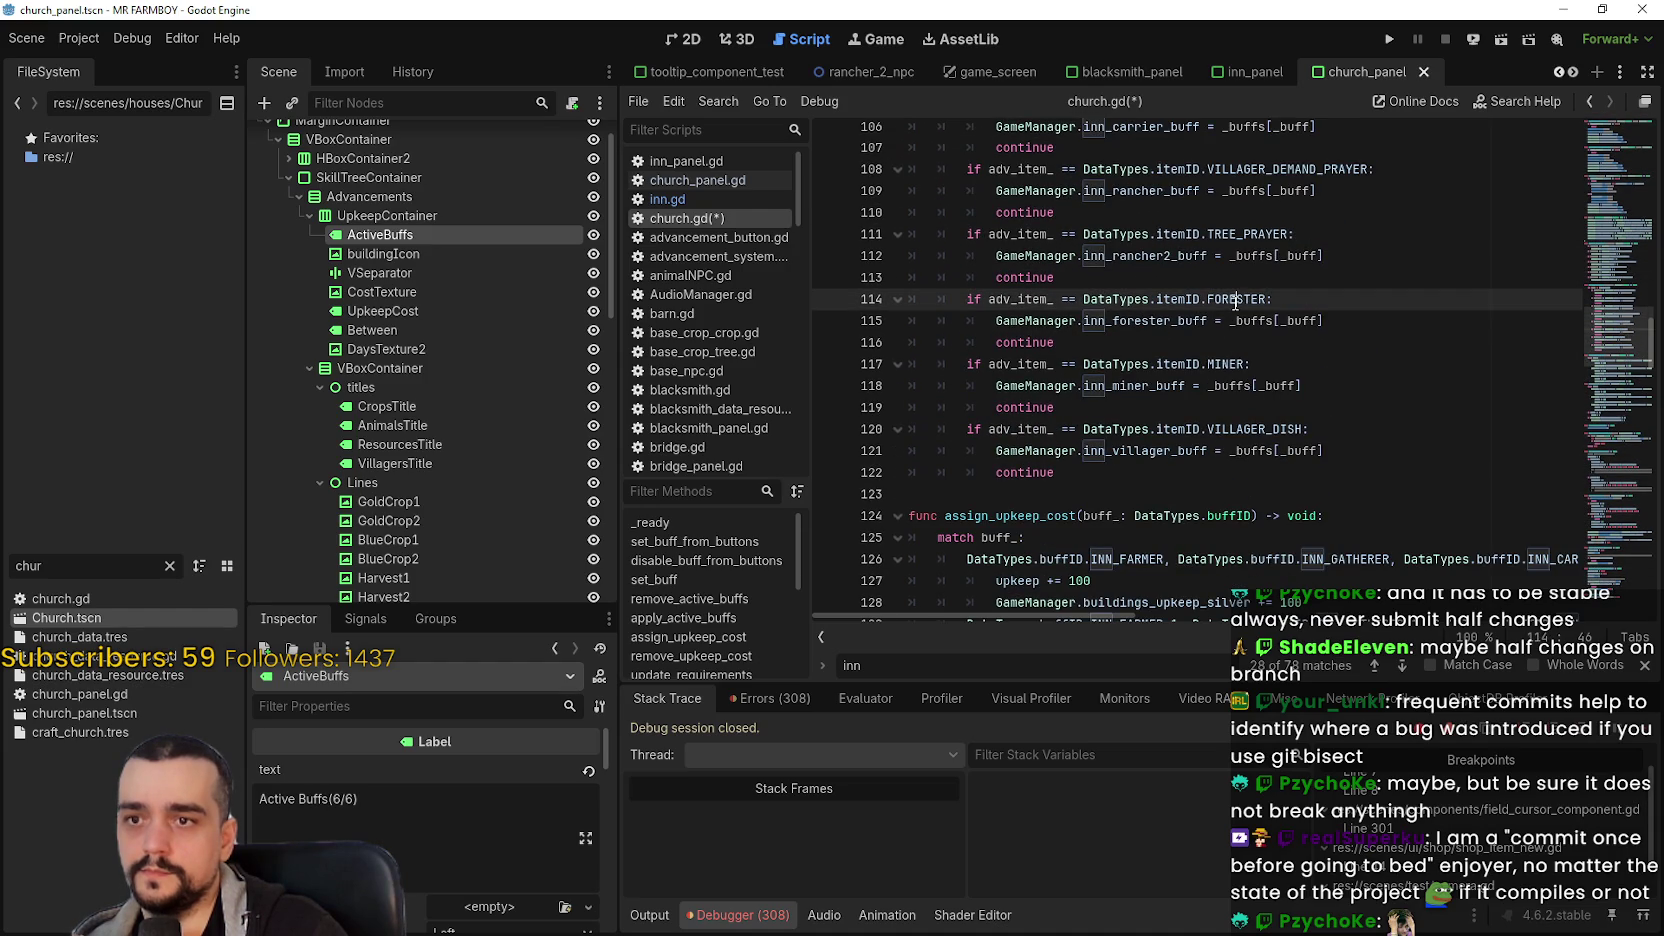
pyautogui.hotkey('ctrl', 'v')
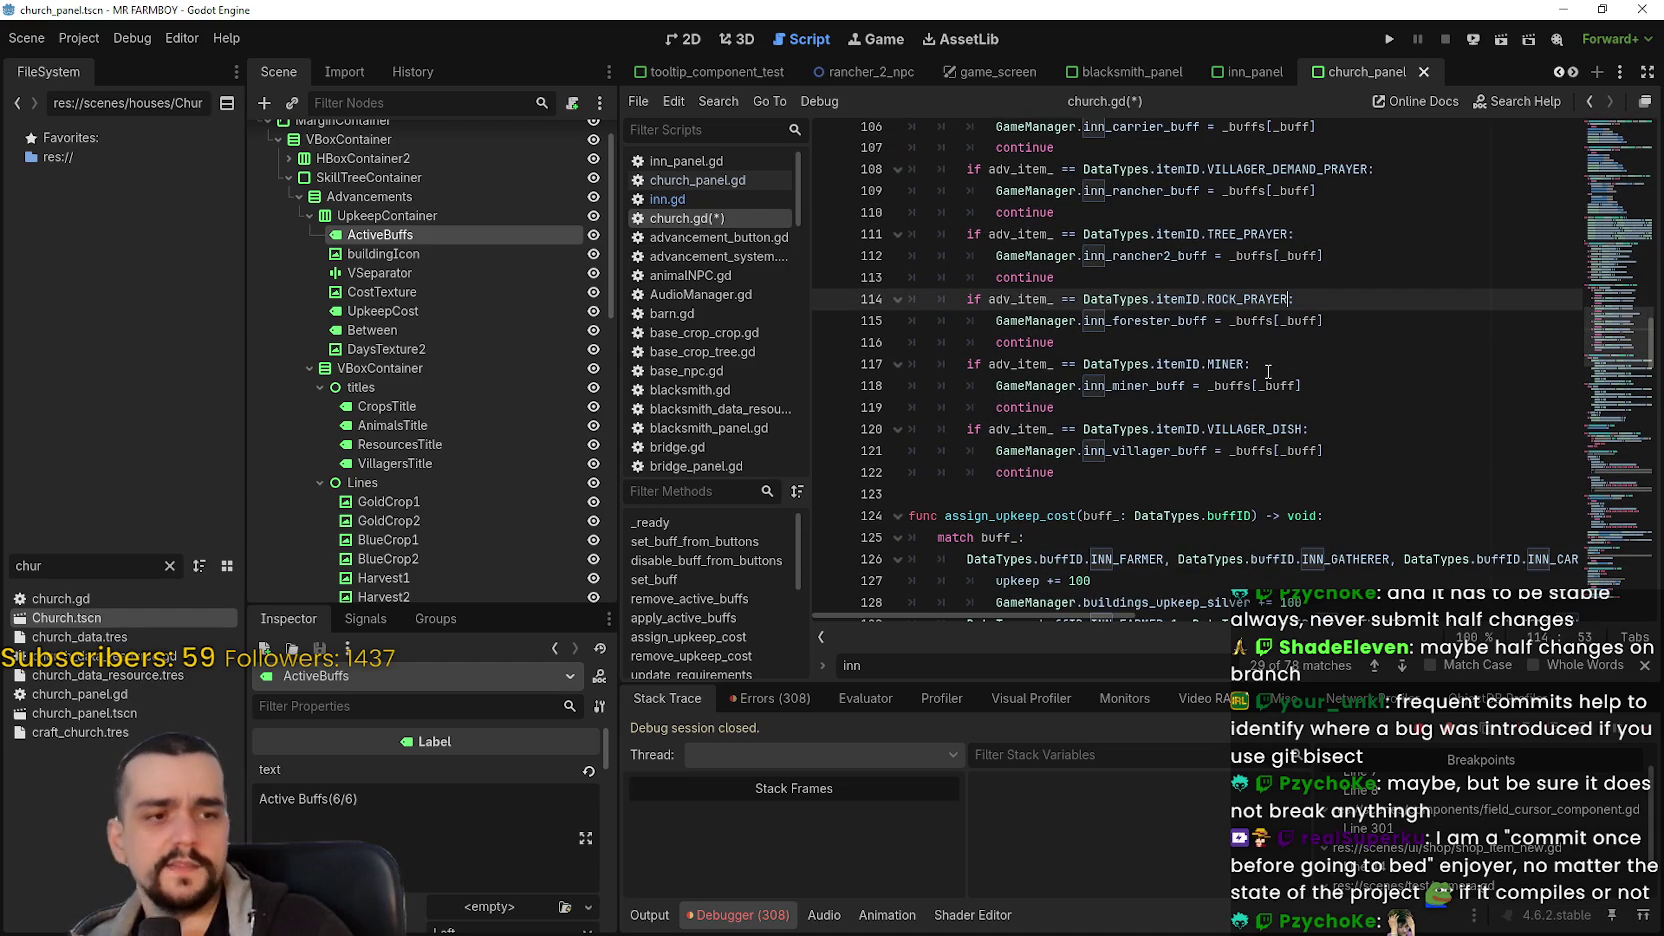
# - Replace MINER on line 117 with ANIMAL_DROP_PRAYER copied from line 94
pyautogui.scroll(6, 1266, 378)
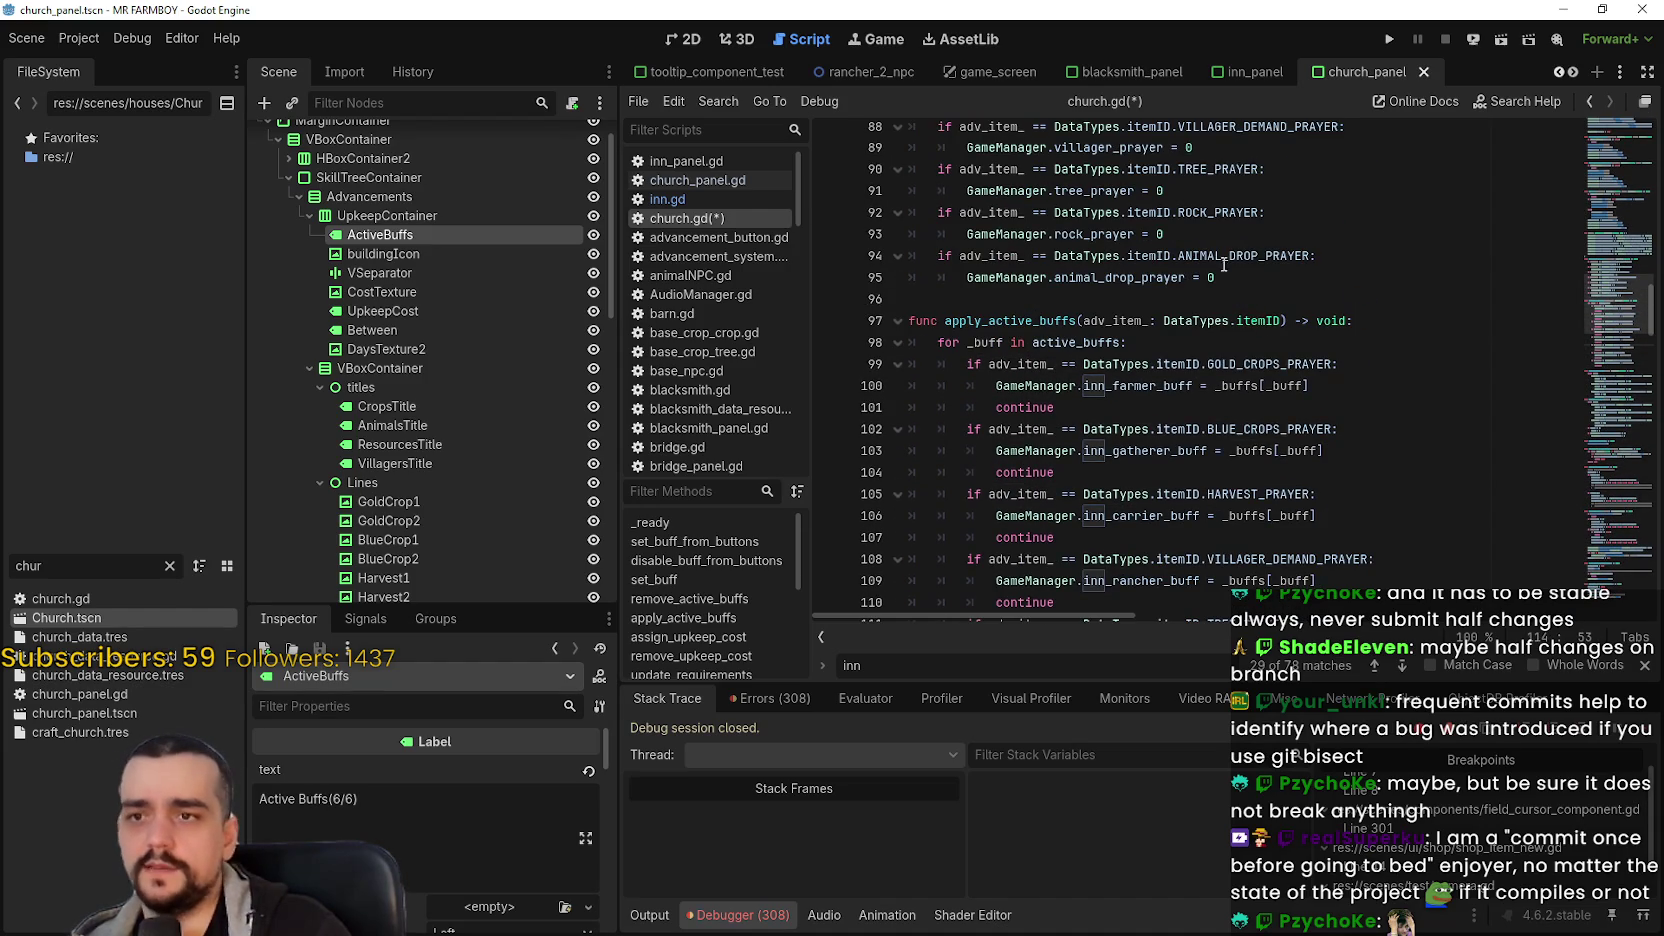
pyautogui.doubleClick(1266, 259)
pyautogui.hotkey('ctrl', 'c')
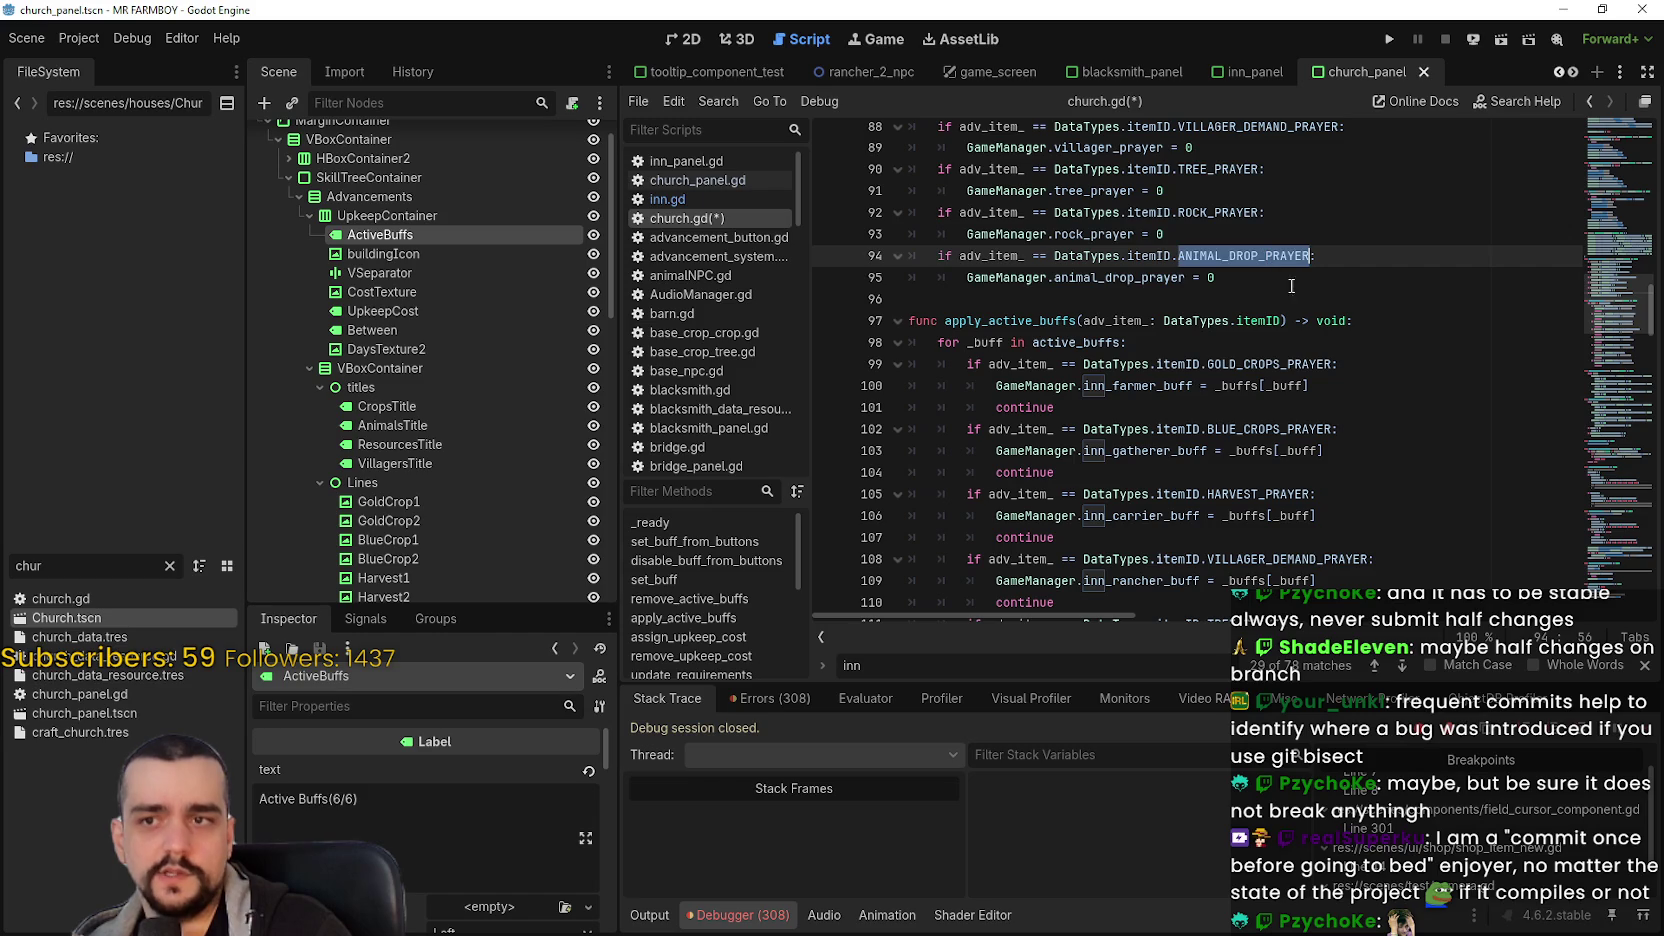
pyautogui.scroll(-5, 1266, 412)
pyautogui.click(1232, 430)
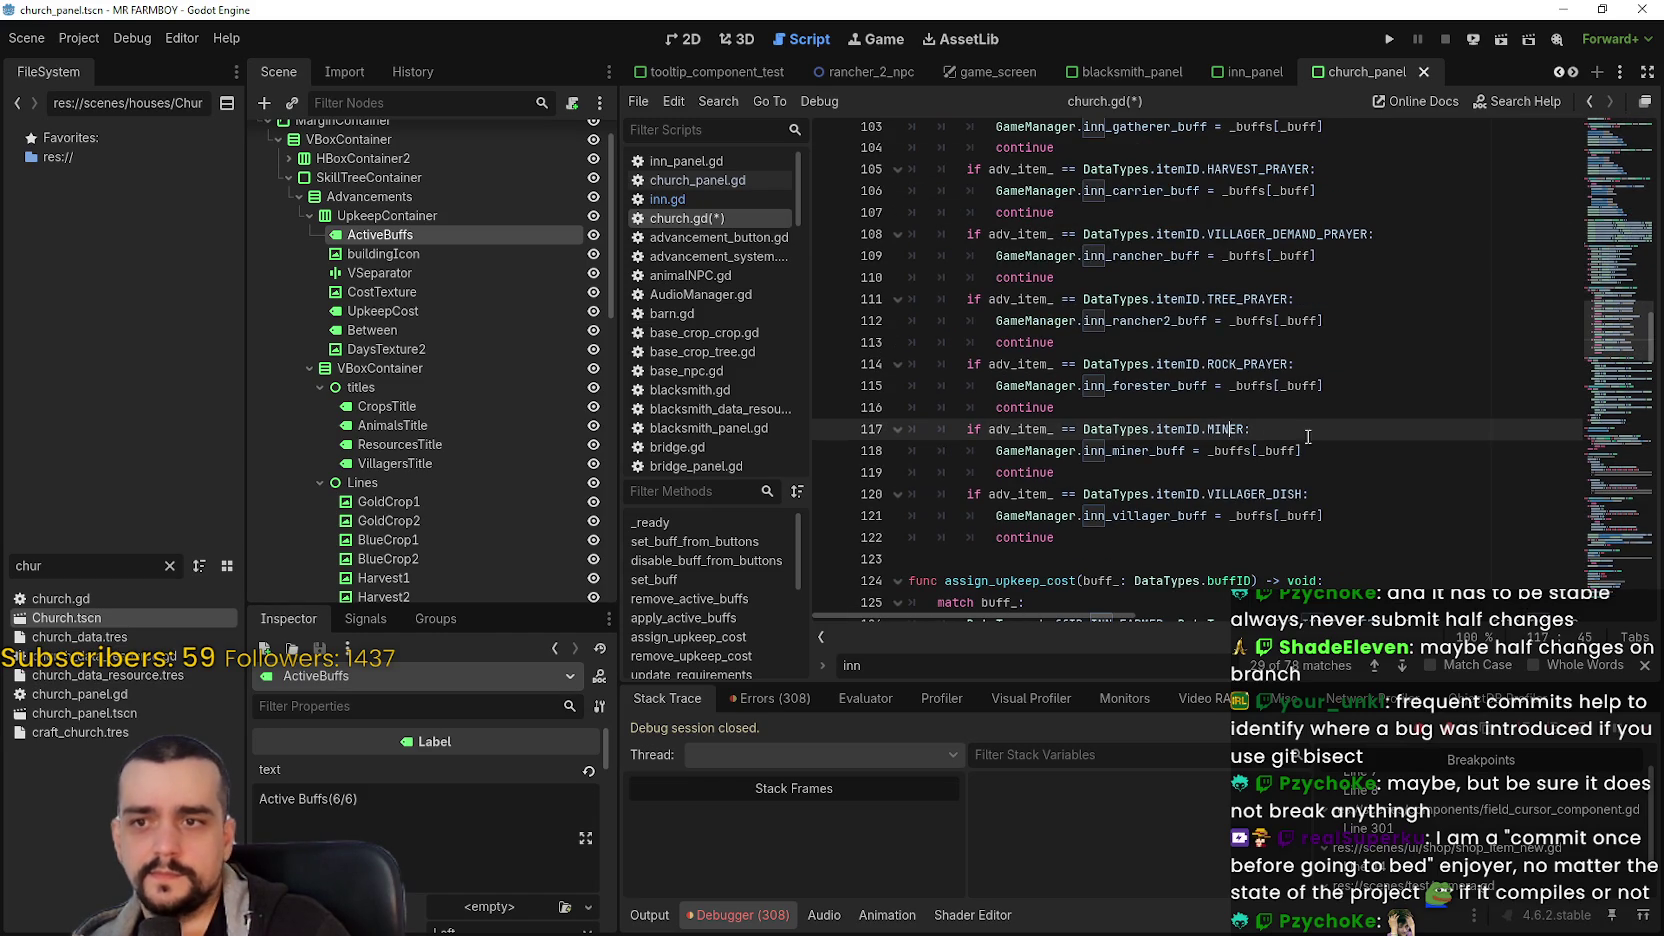
pyautogui.doubleClick(1224, 428)
pyautogui.hotkey('ctrl', 'v')
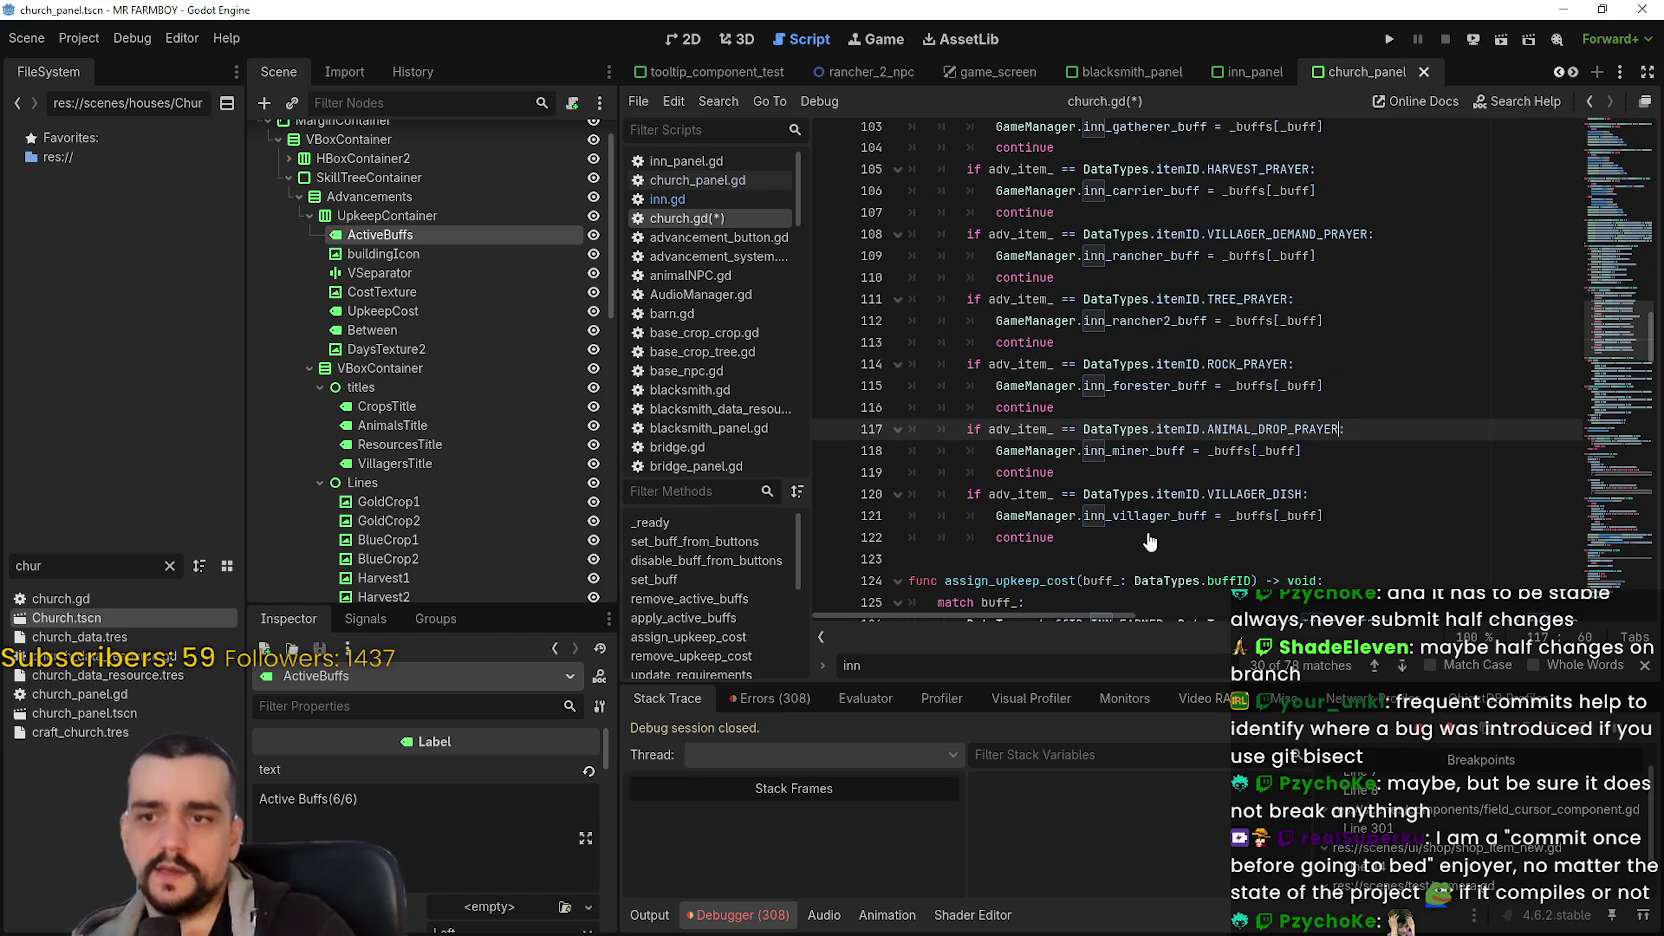
# - Delete the VILLAGER_DISH if-block on lines 120–122 and save church.gd
pyautogui.moveTo(1152, 530)
pyautogui.mouseDown()
pyautogui.moveTo(920, 516)
pyautogui.moveTo(898, 495)
pyautogui.mouseUp()
pyautogui.press('BackSpace')
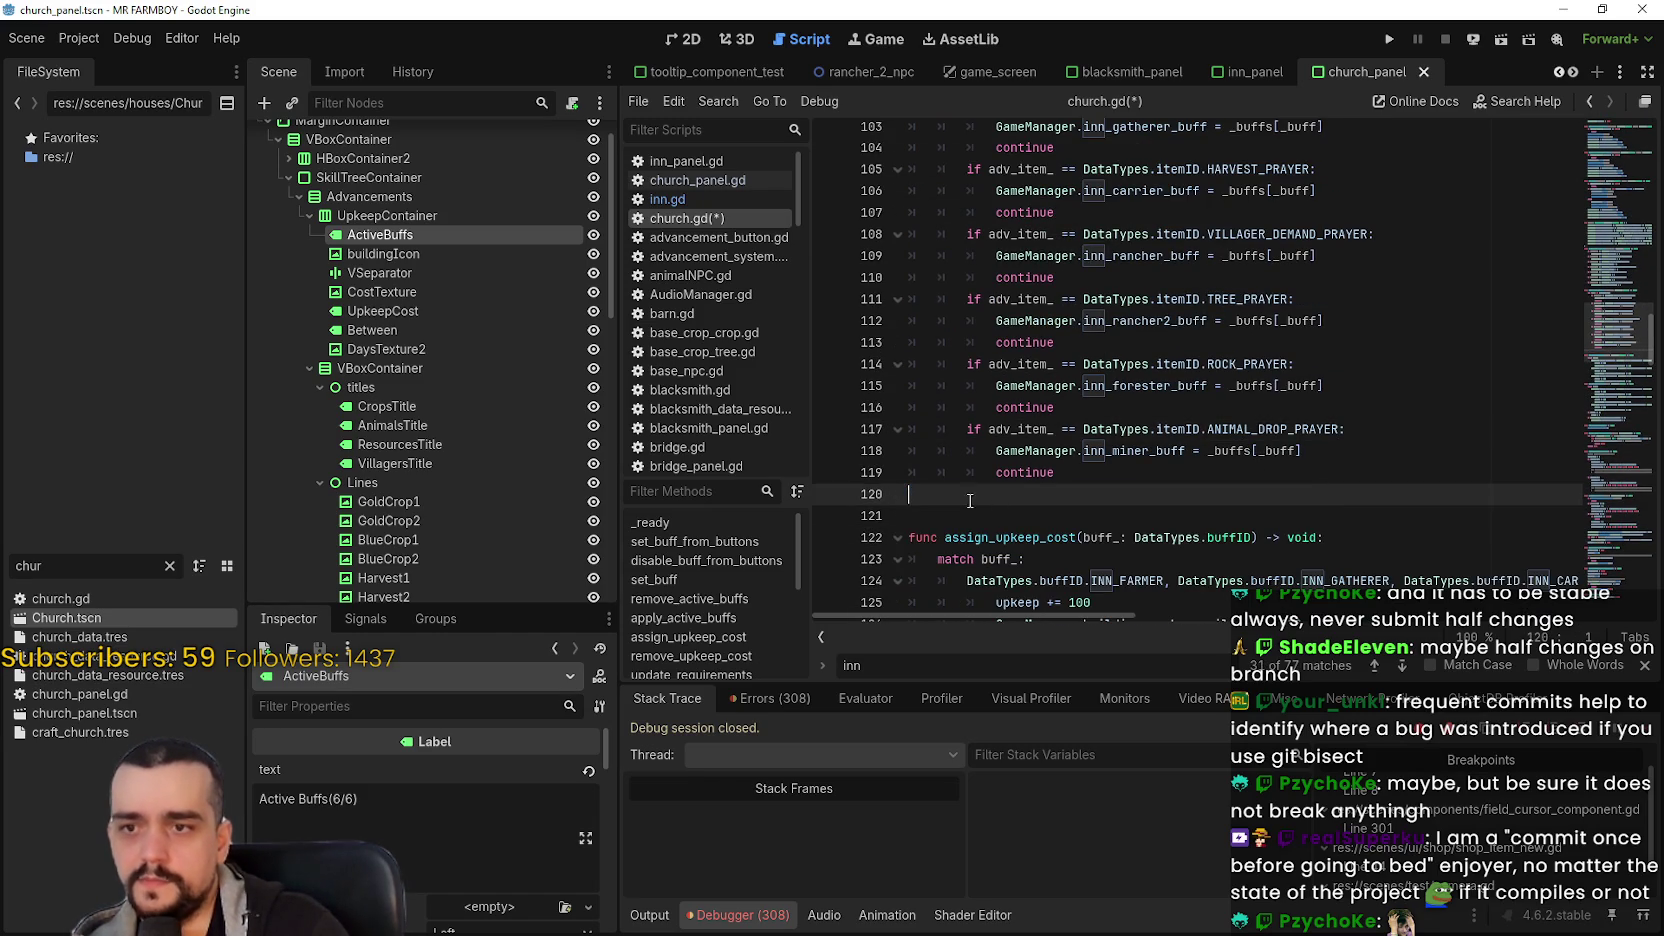
pyautogui.press('Delete')
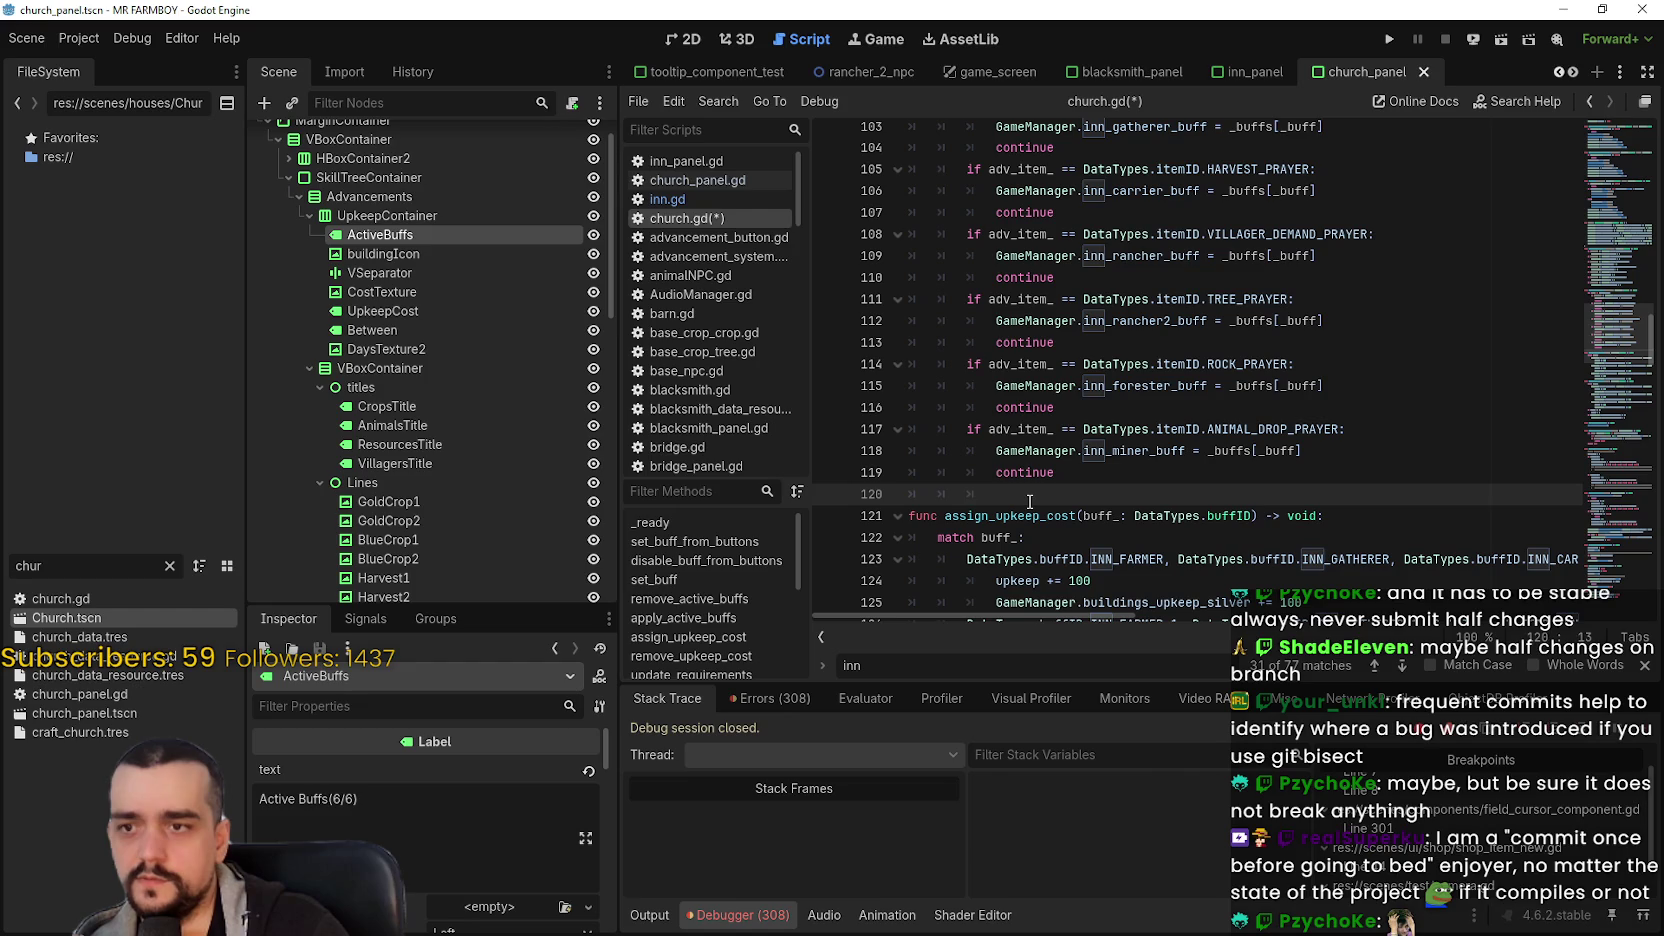
pyautogui.hotkey('ctrl', 's')
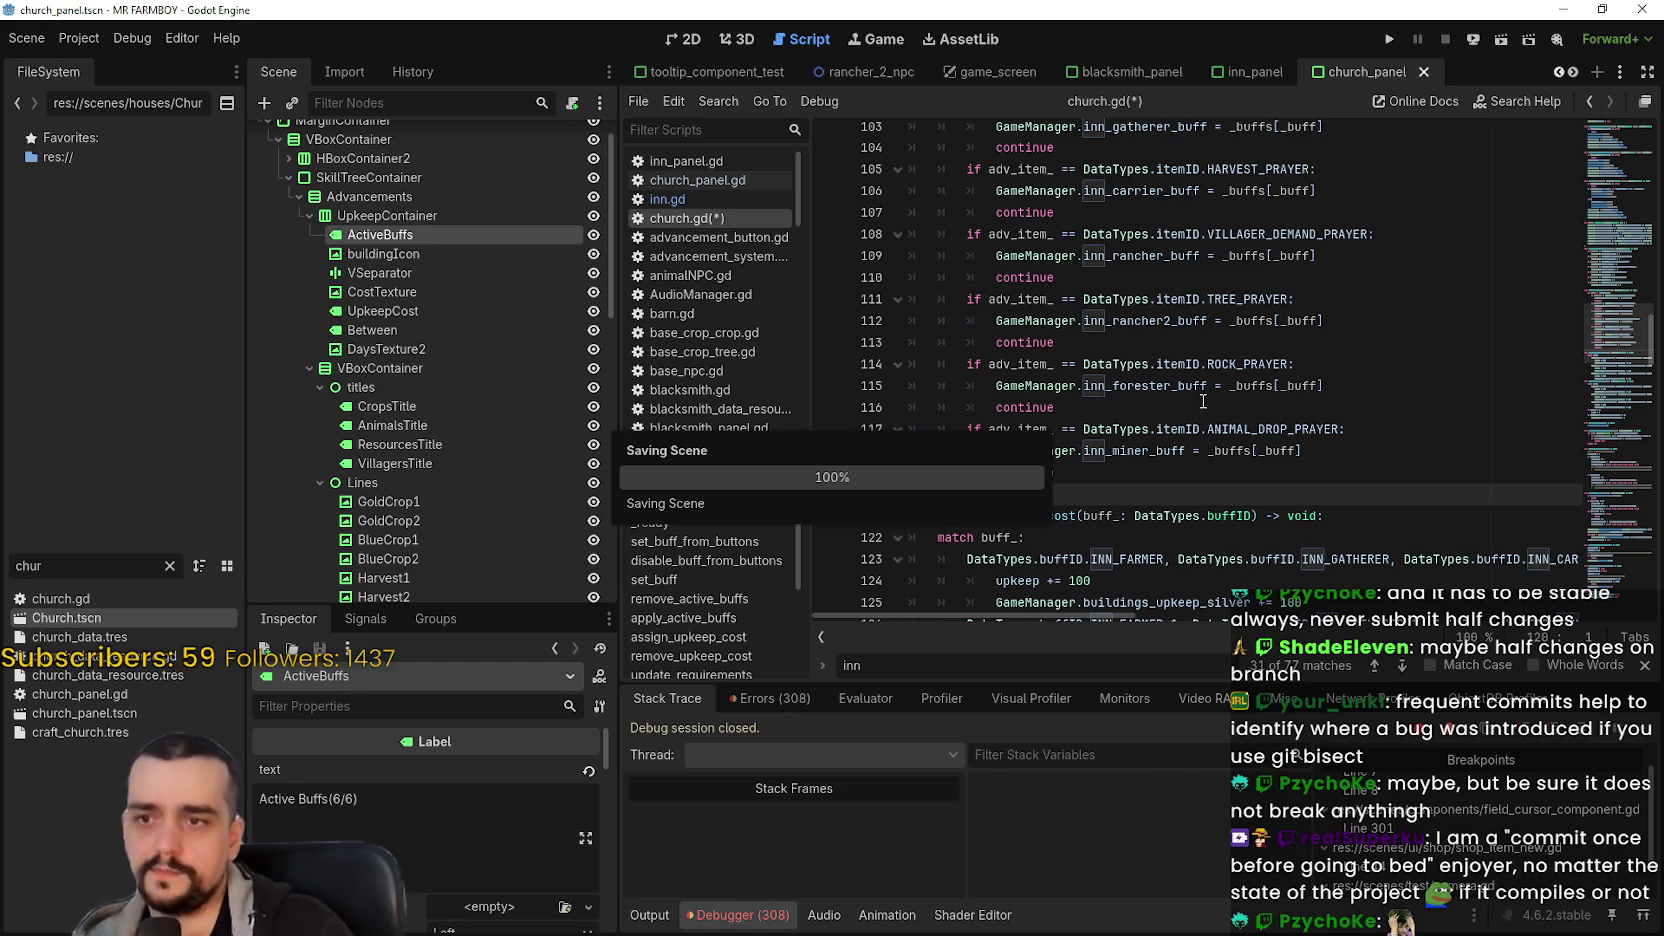
# - Replace inn_farmer_buff with gold_crops_prayer and inn_gatherer_buff with blue_crops_prayer on lines 100 and 103
pyautogui.scroll(3, 1208, 383)
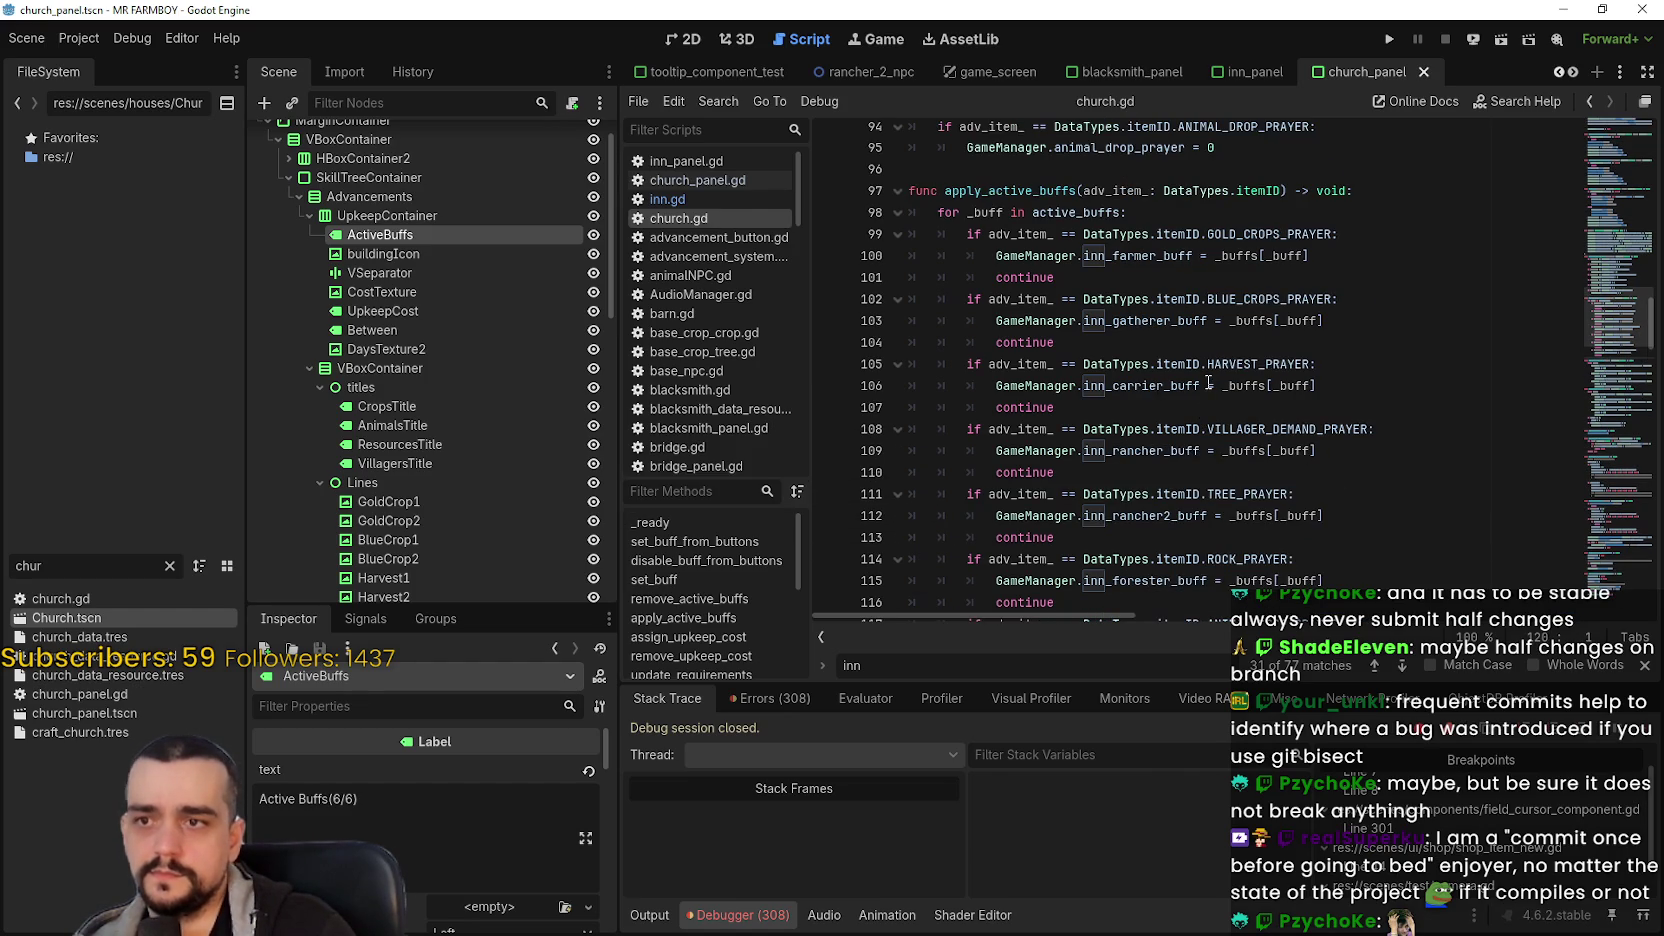
pyautogui.scroll(5, 1205, 340)
pyautogui.doubleClick(1107, 211)
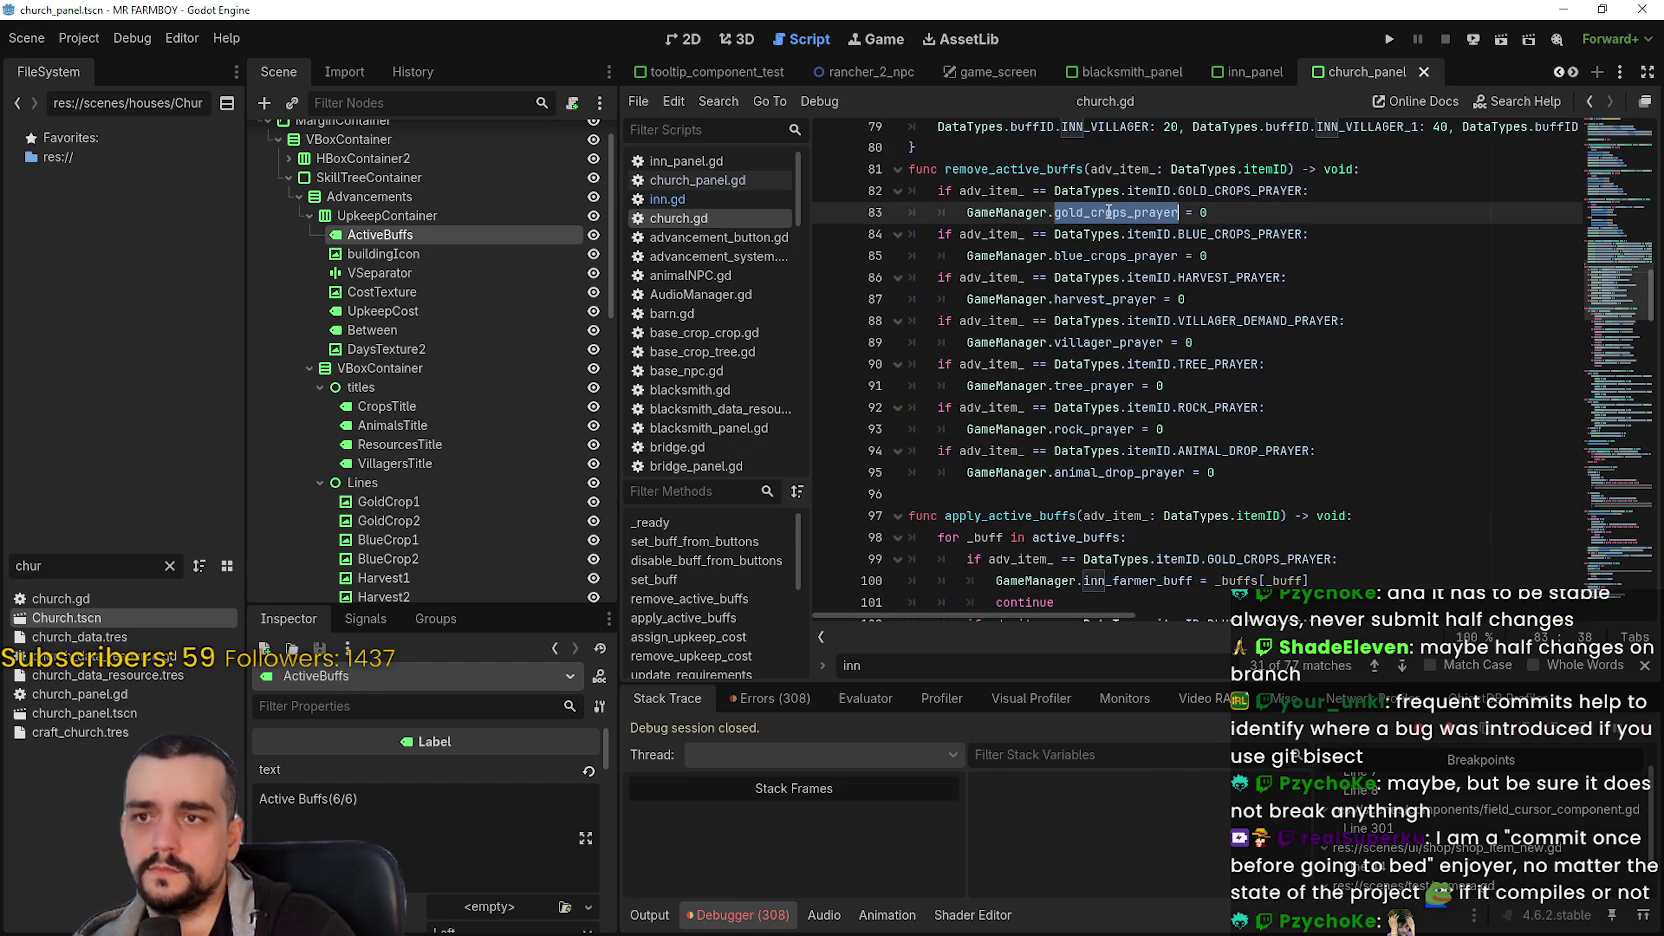
pyautogui.doubleClick(1152, 580)
pyautogui.write('gold_crops_prayer')
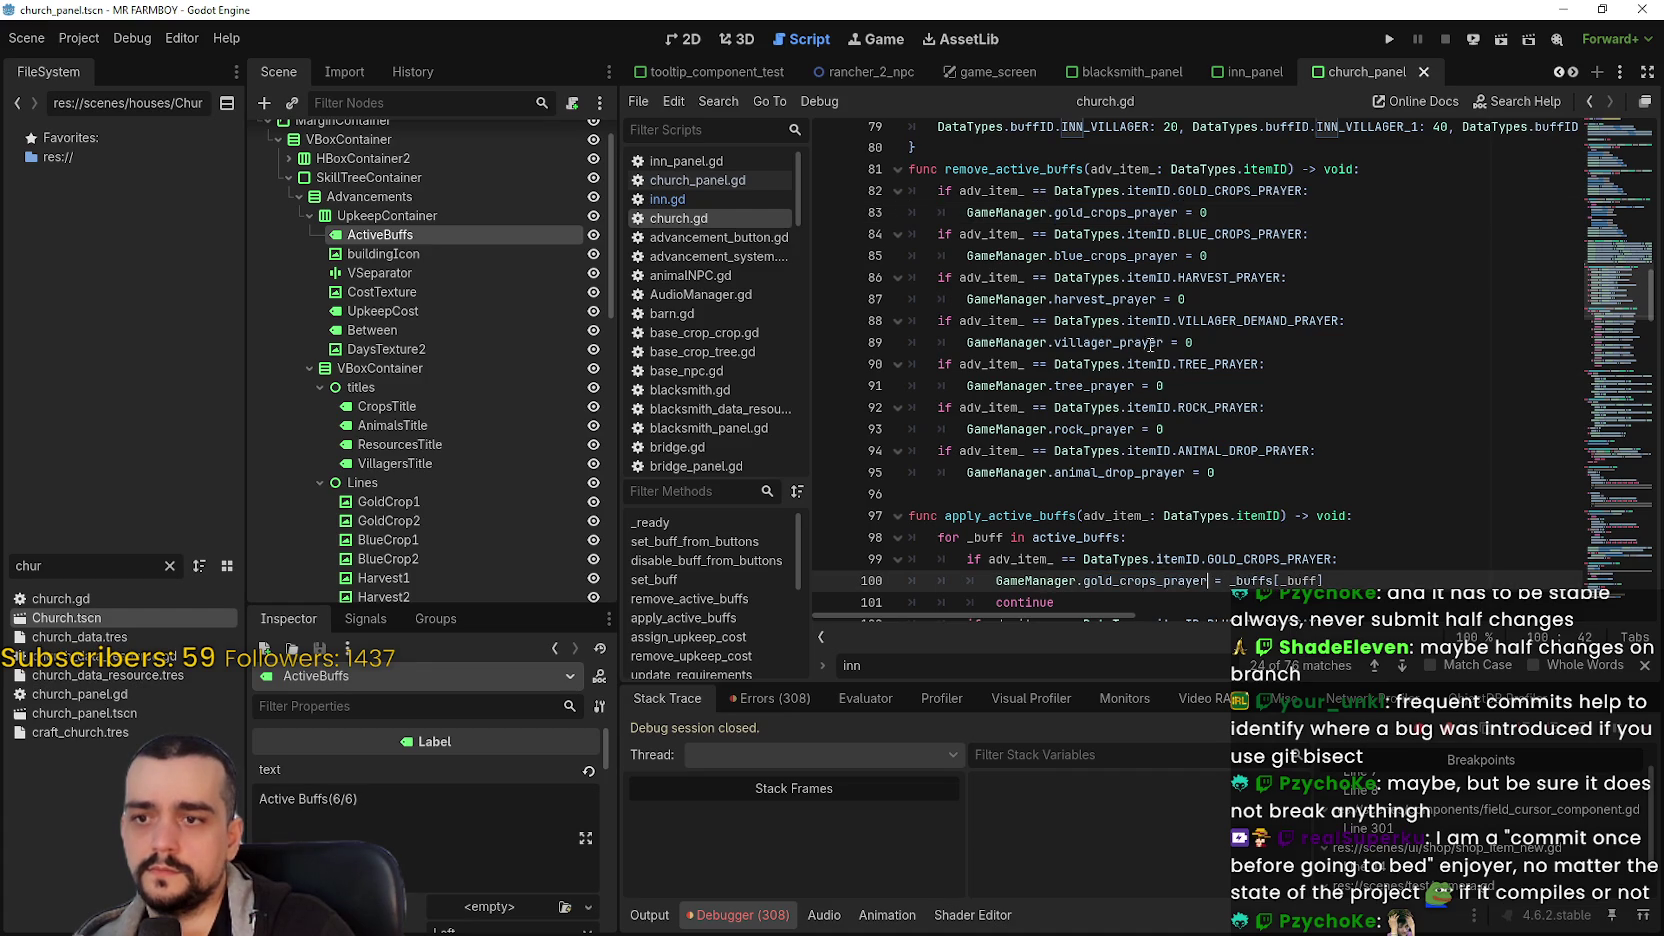
pyautogui.doubleClick(1119, 252)
pyautogui.hotkey('ctrl', 'c')
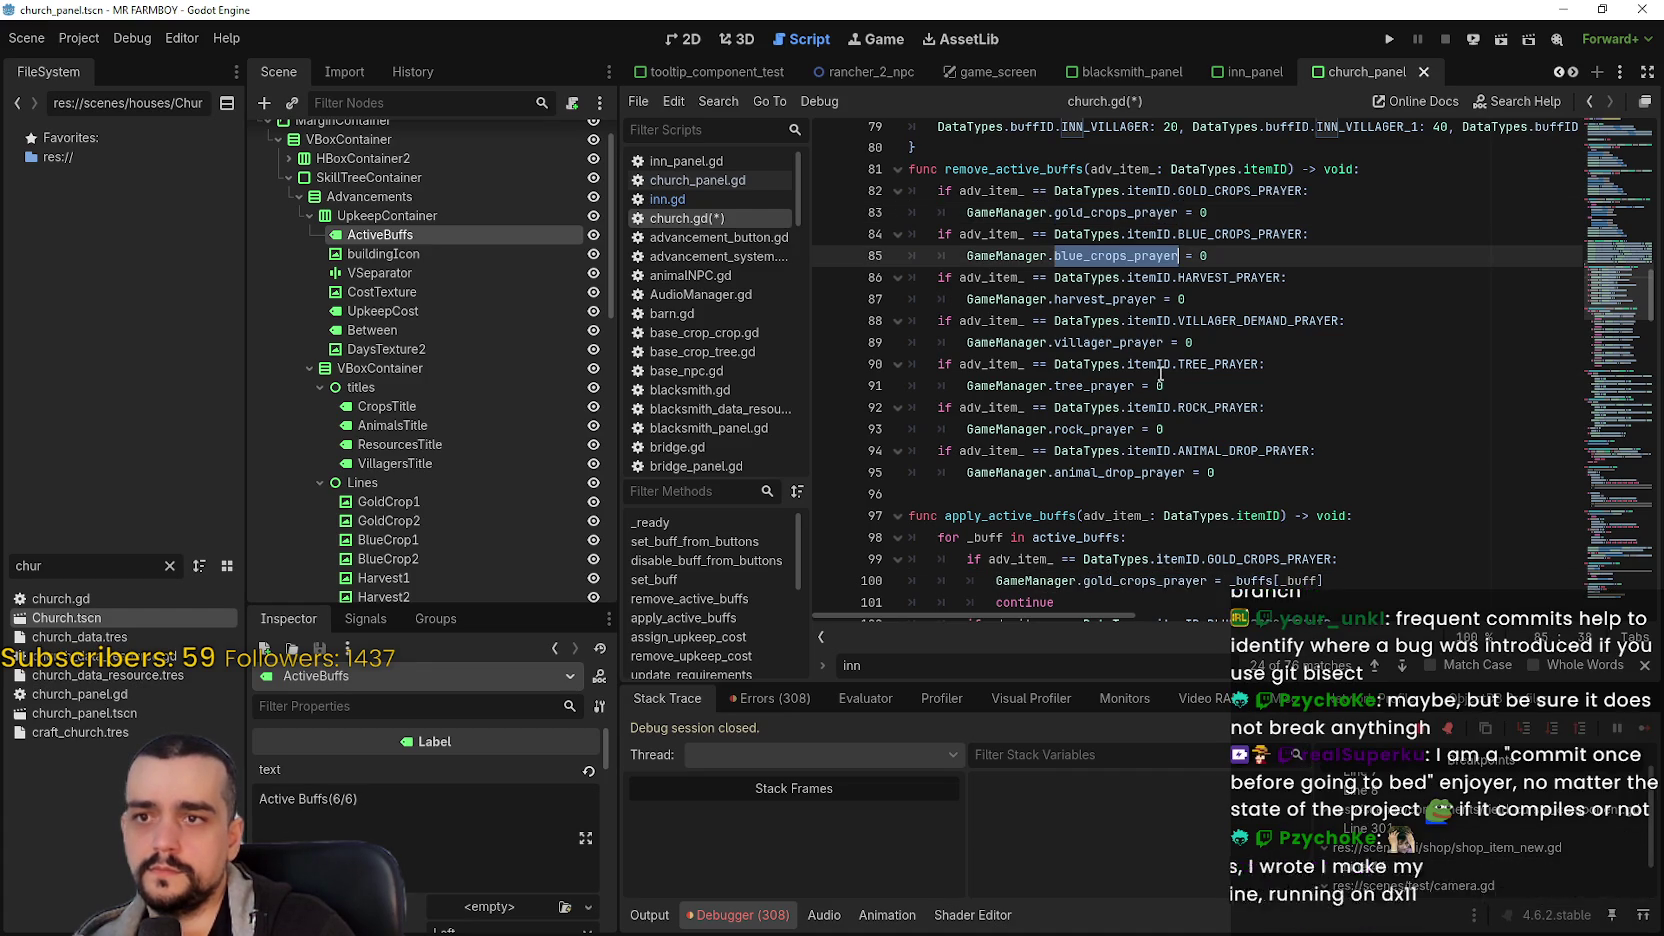
pyautogui.scroll(-3, 1140, 400)
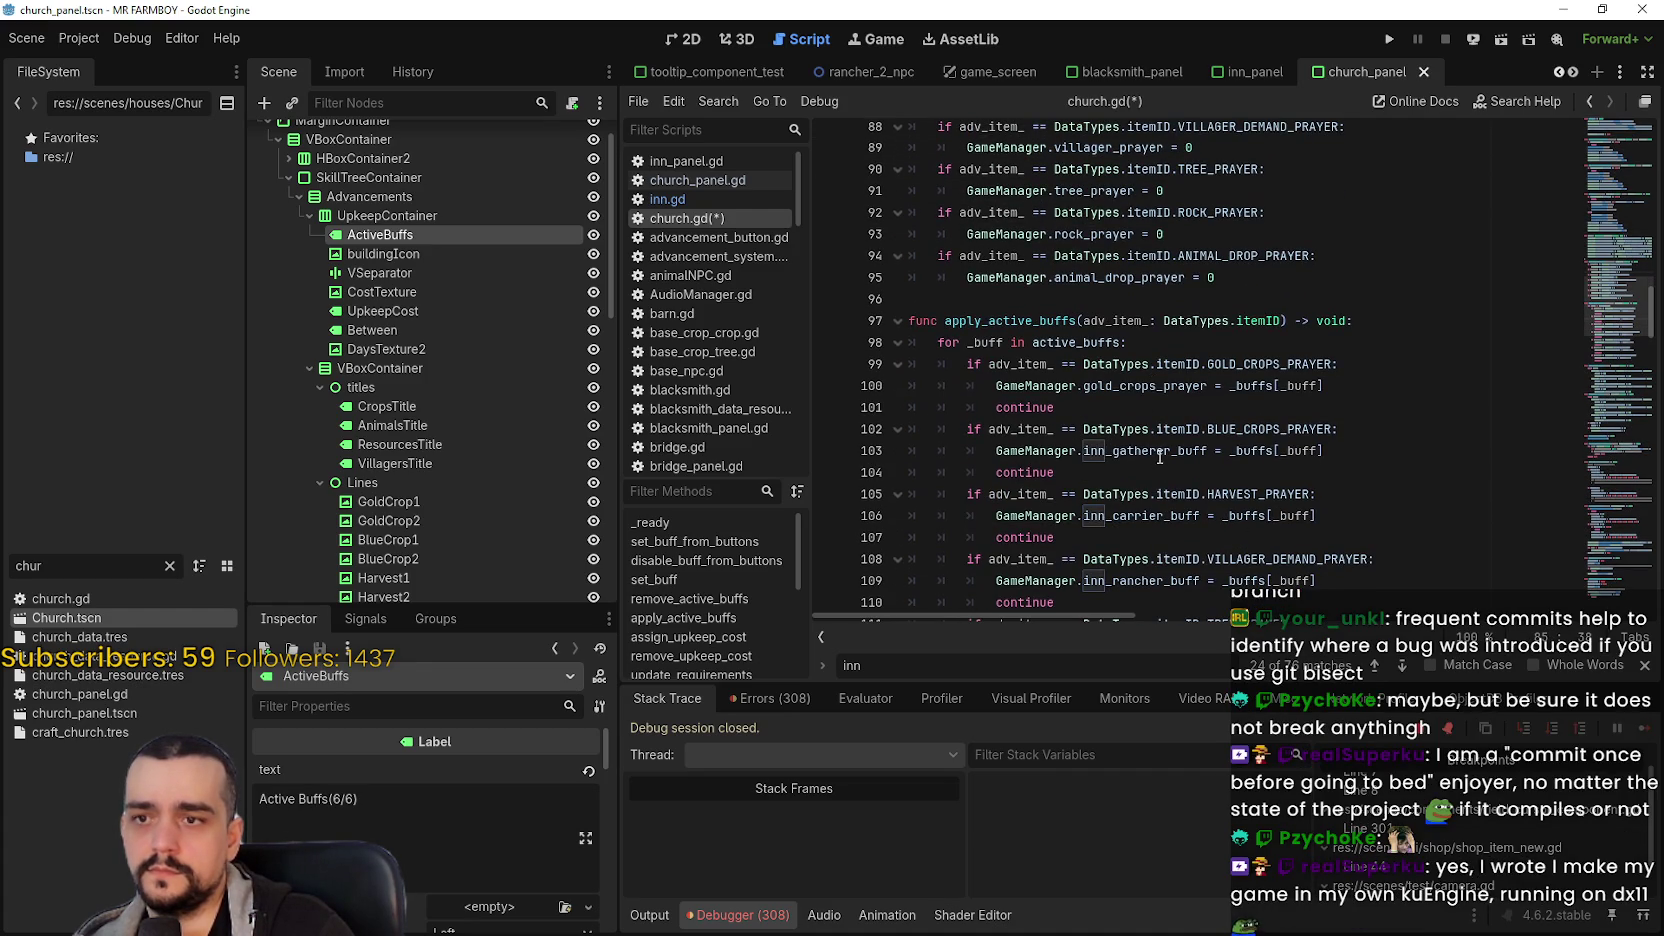
pyautogui.doubleClick(1160, 452)
pyautogui.hotkey('ctrl', 'v')
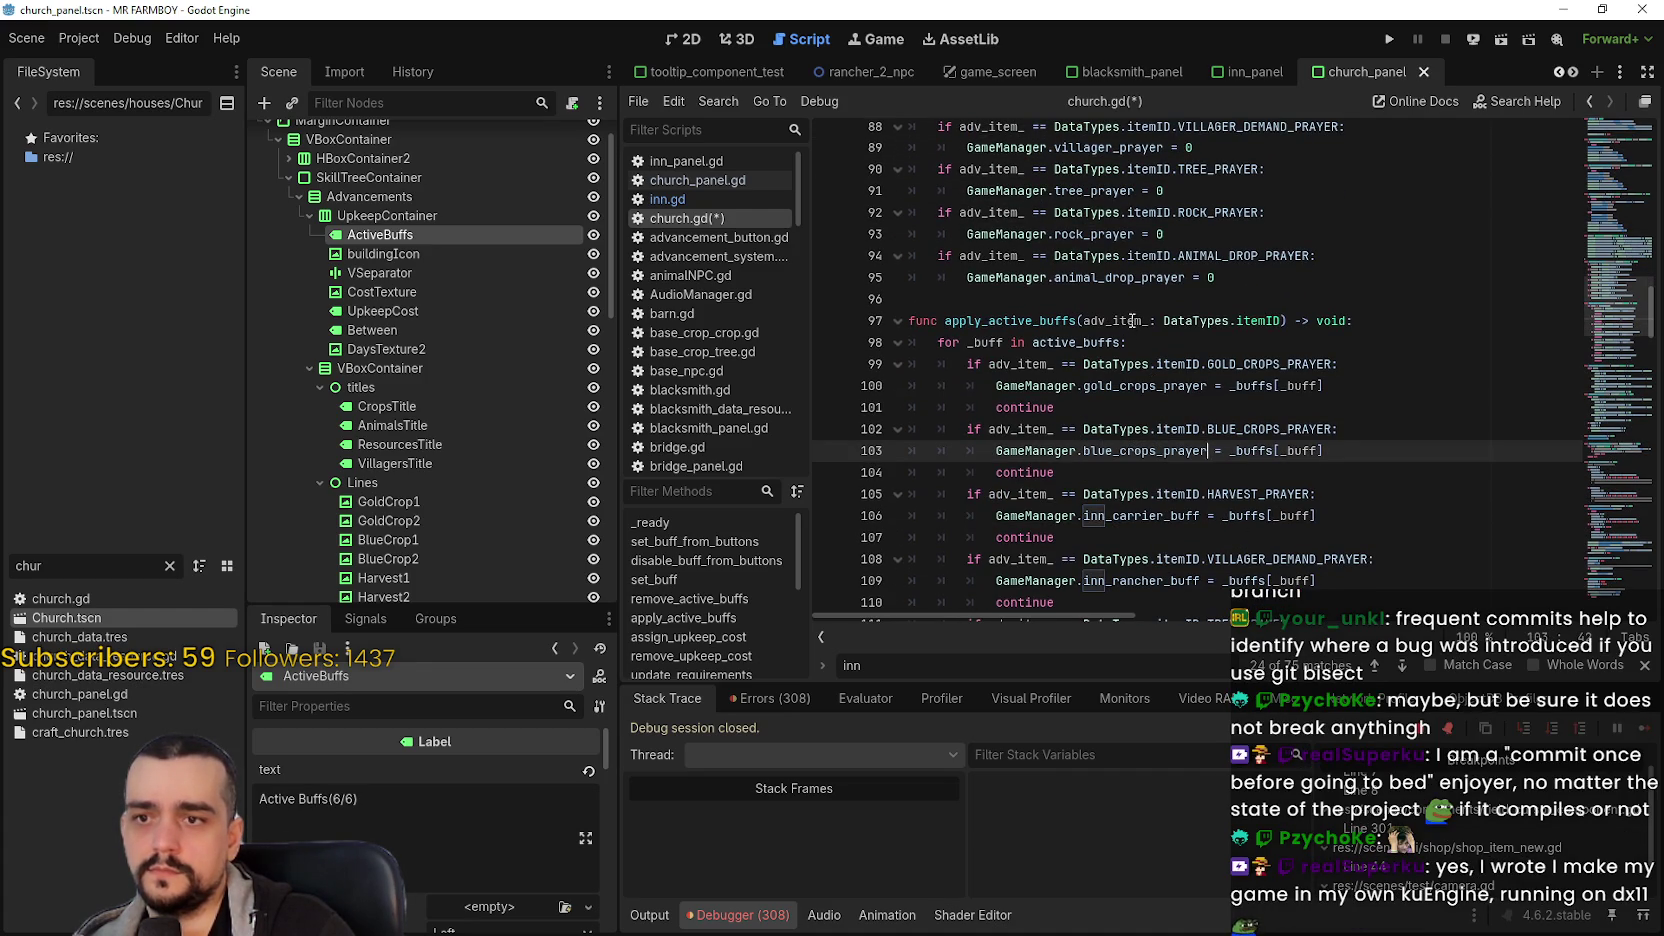
# - Replace inn_carrier_buff with harvest_prayer on line 106 and save the script
pyautogui.scroll(3, 1132, 320)
pyautogui.doubleClick(1121, 300)
pyautogui.hotkey('ctrl', 'c')
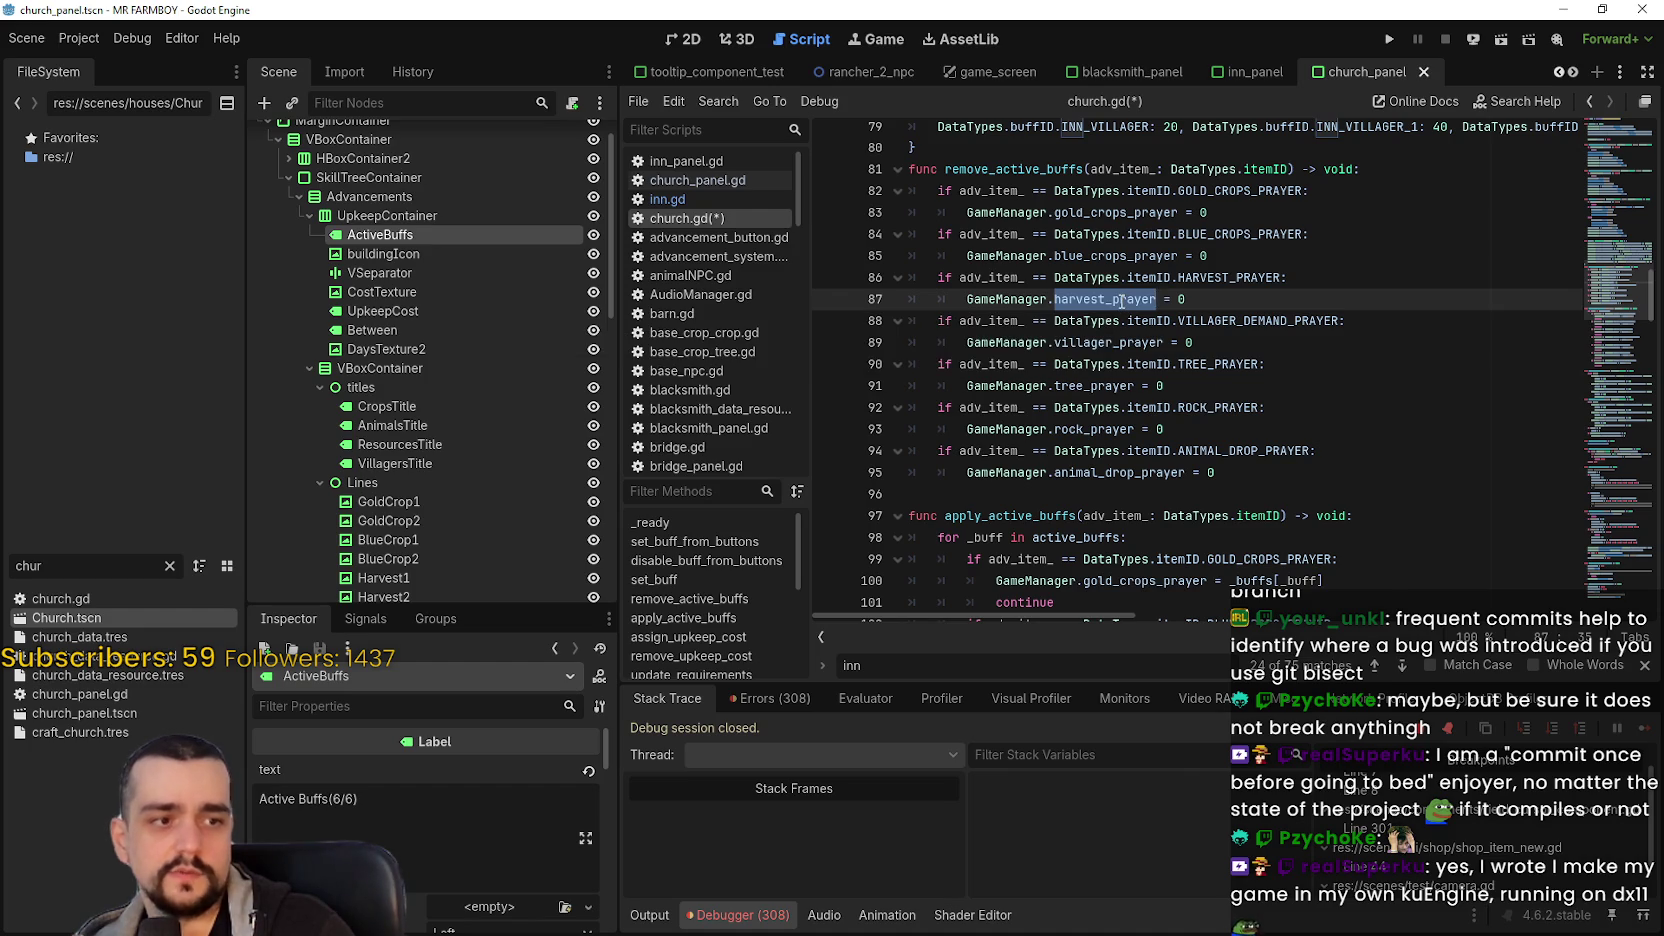
pyautogui.scroll(-2, 1120, 300)
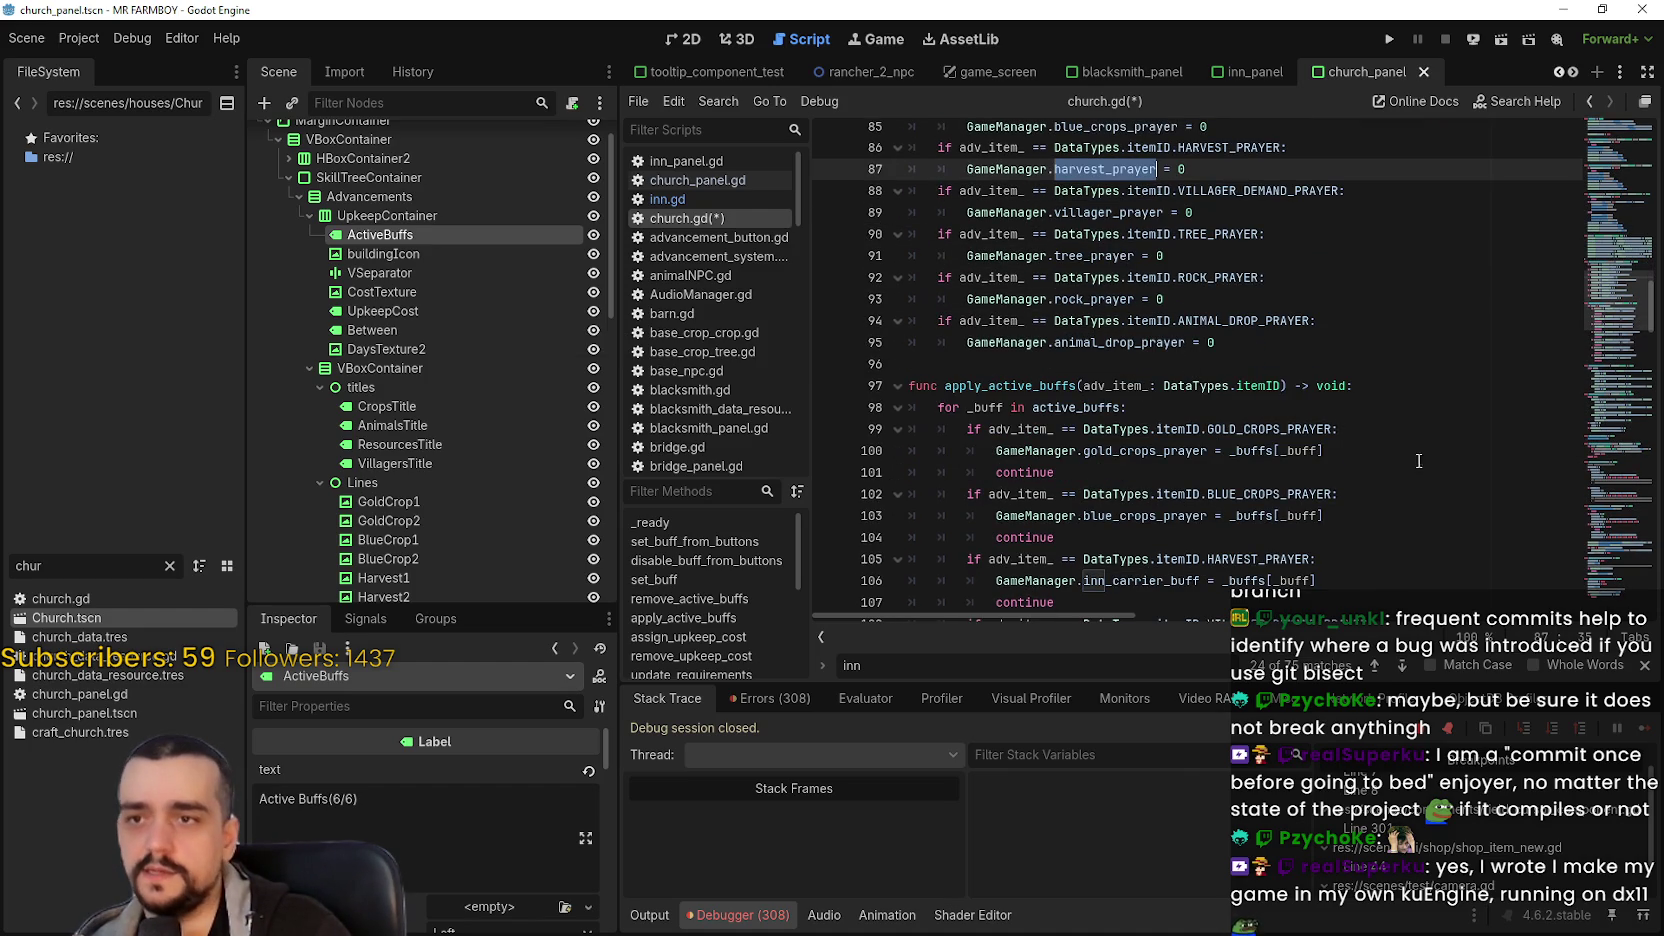
pyautogui.scroll(-1, 1320, 412)
pyautogui.doubleClick(1184, 514)
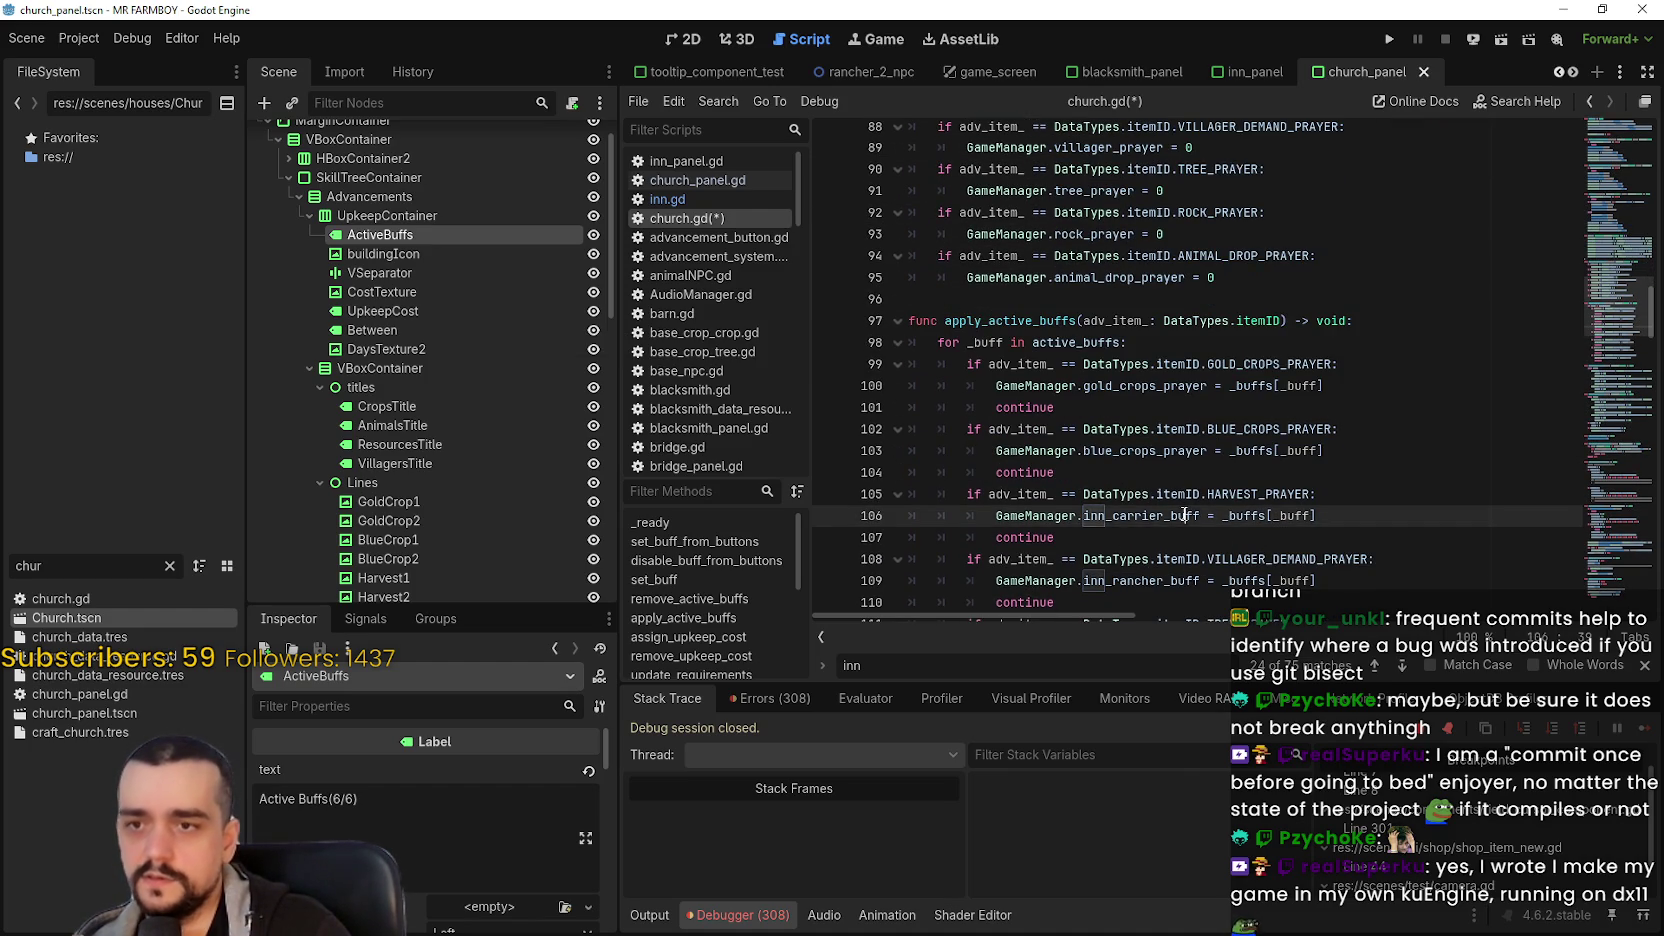
pyautogui.hotkey('ctrl', 'v')
pyautogui.hotkey('ctrl', 's')
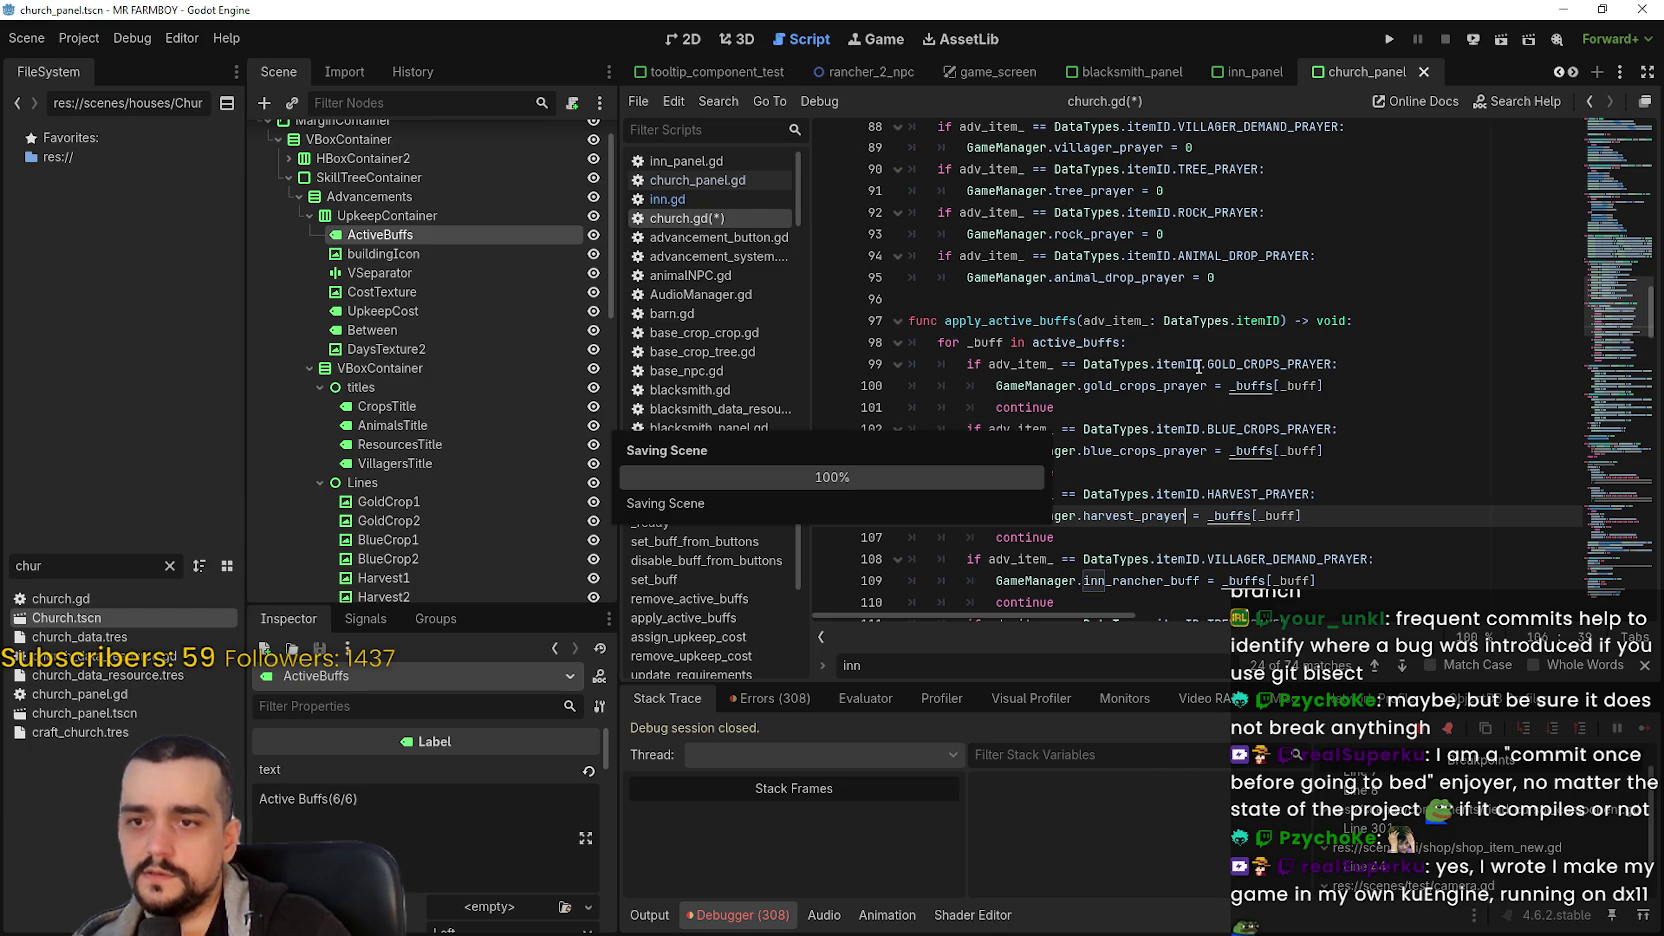
# - Replace inn_rancher_buff with villager_prayer on line 109 and save
pyautogui.doubleClick(1115, 147)
pyautogui.hotkey('ctrl', 'c')
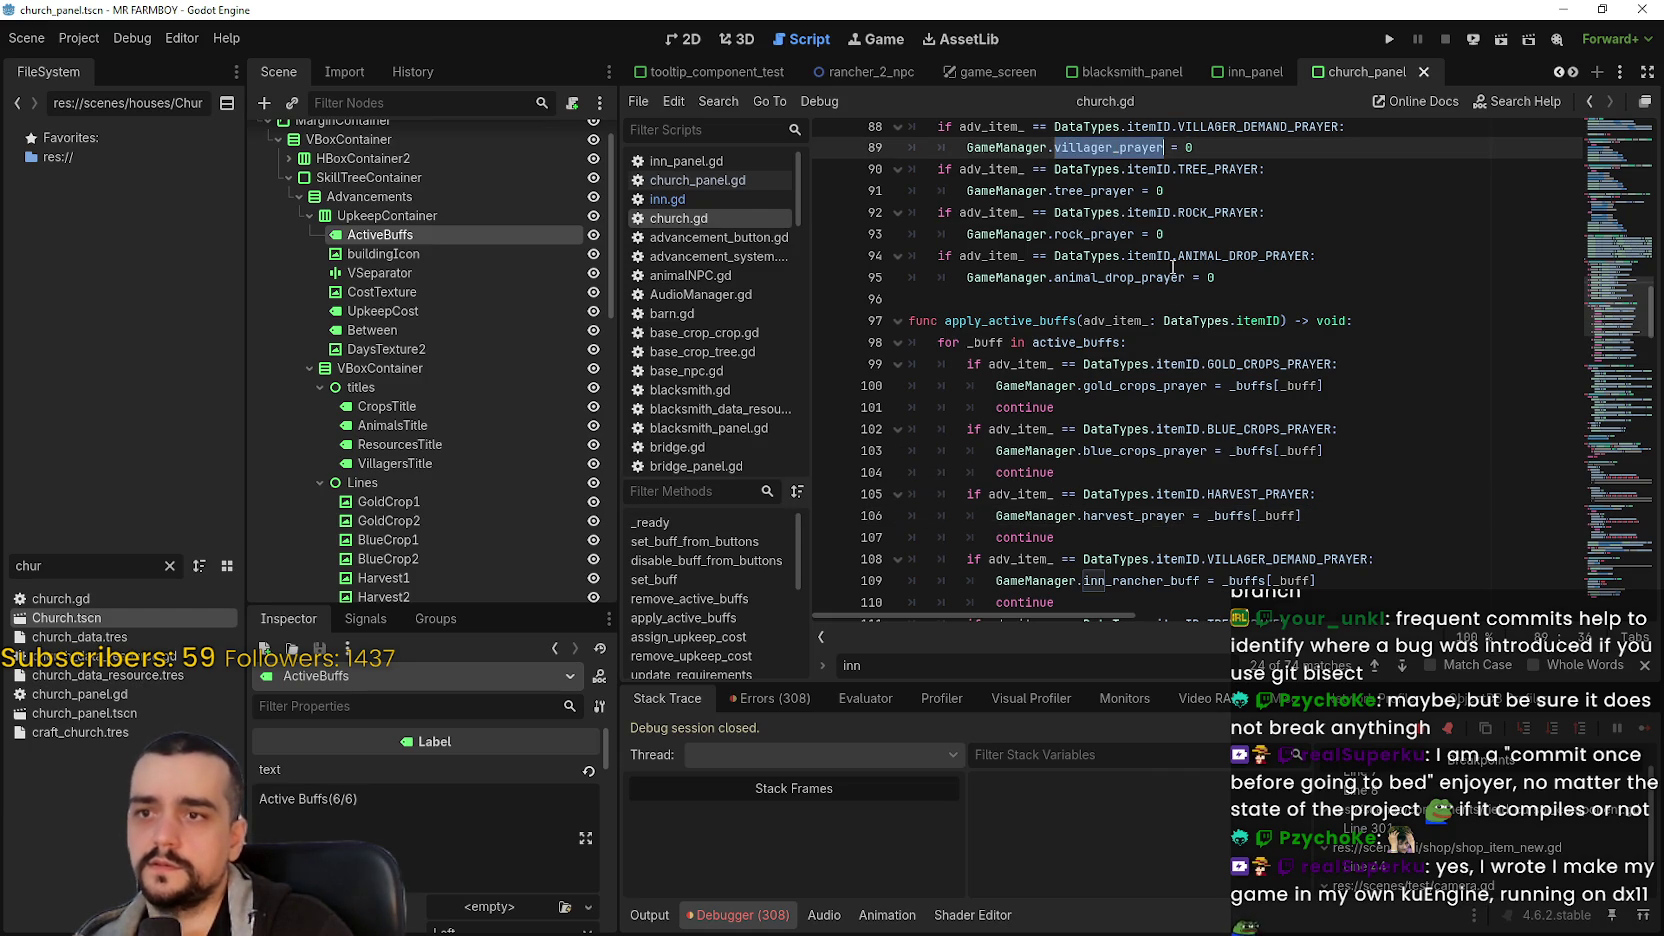
pyautogui.scroll(-3, 1190, 410)
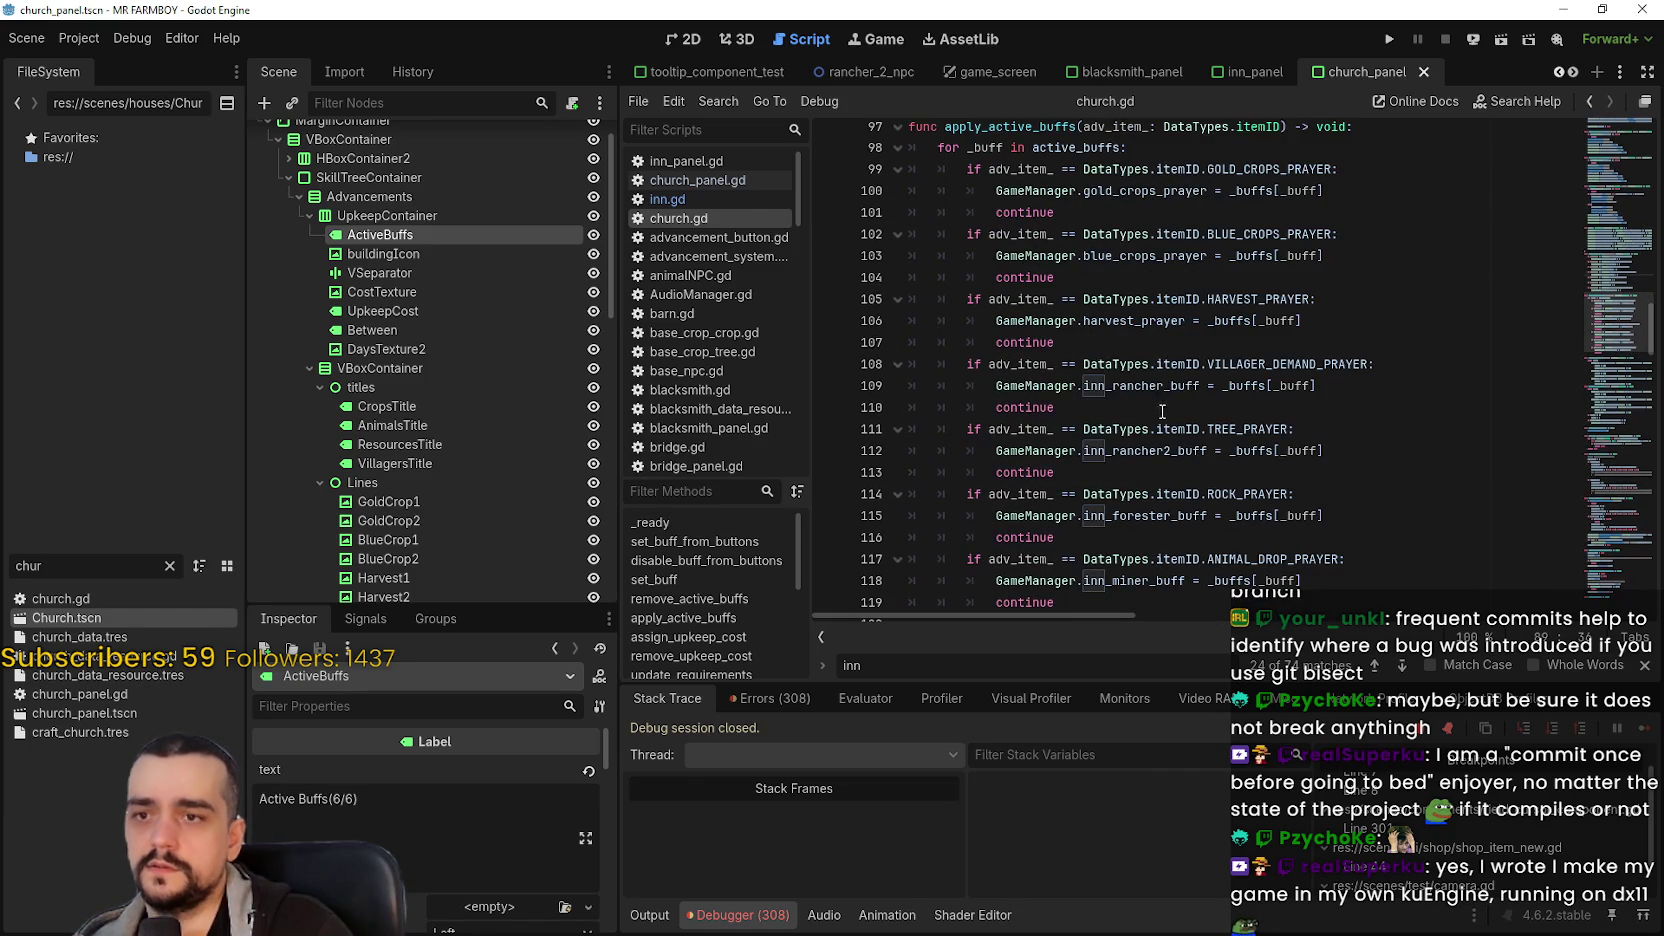
pyautogui.doubleClick(1152, 385)
pyautogui.hotkey('ctrl', 'v')
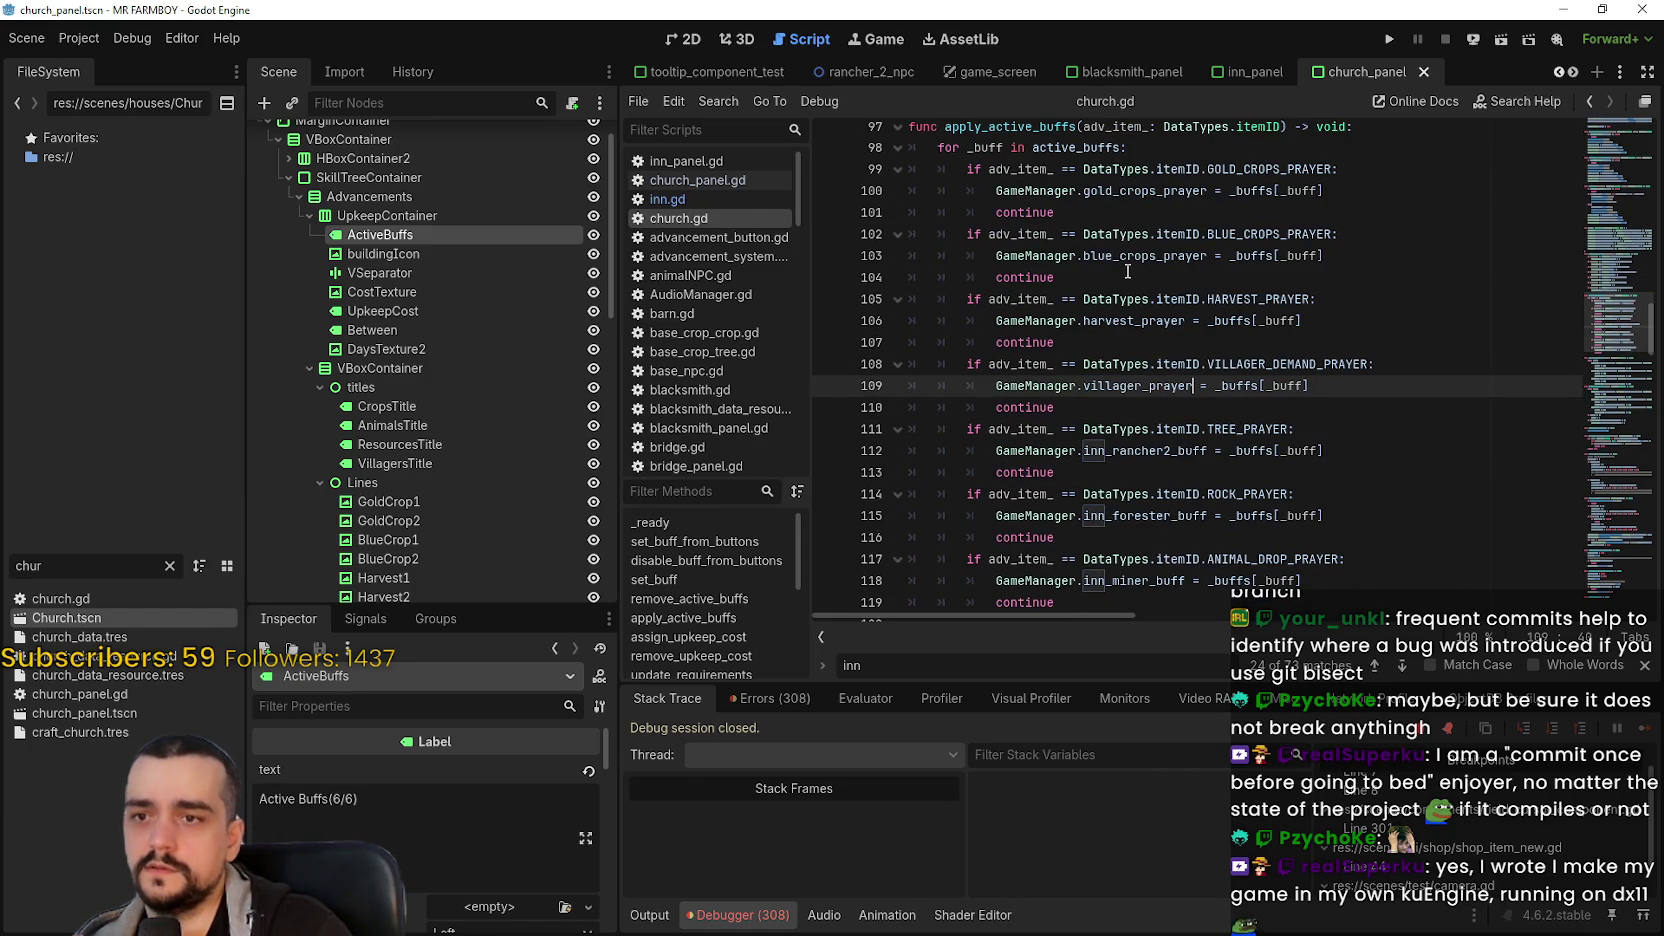
pyautogui.hotkey('ctrl', 's')
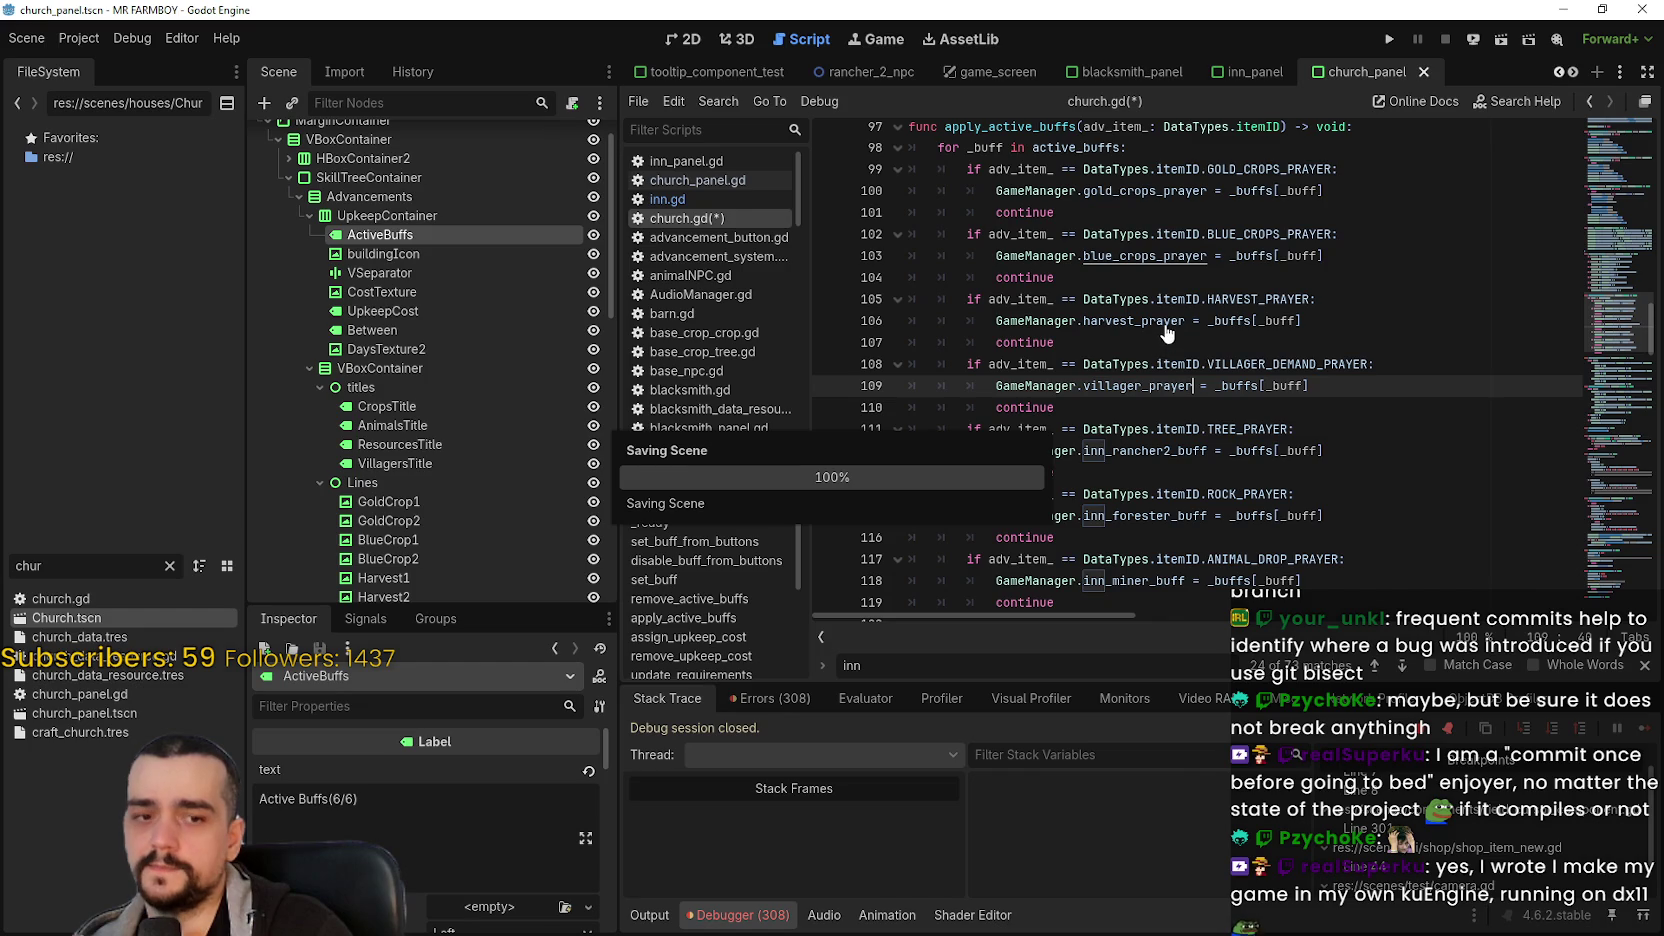
# - Replace inn_rancher2_buff with tree_prayer on line 112 and save
pyautogui.scroll(3, 1157, 340)
pyautogui.click(1089, 190)
pyautogui.doubleClick(1089, 190)
pyautogui.hotkey('ctrl', 'c')
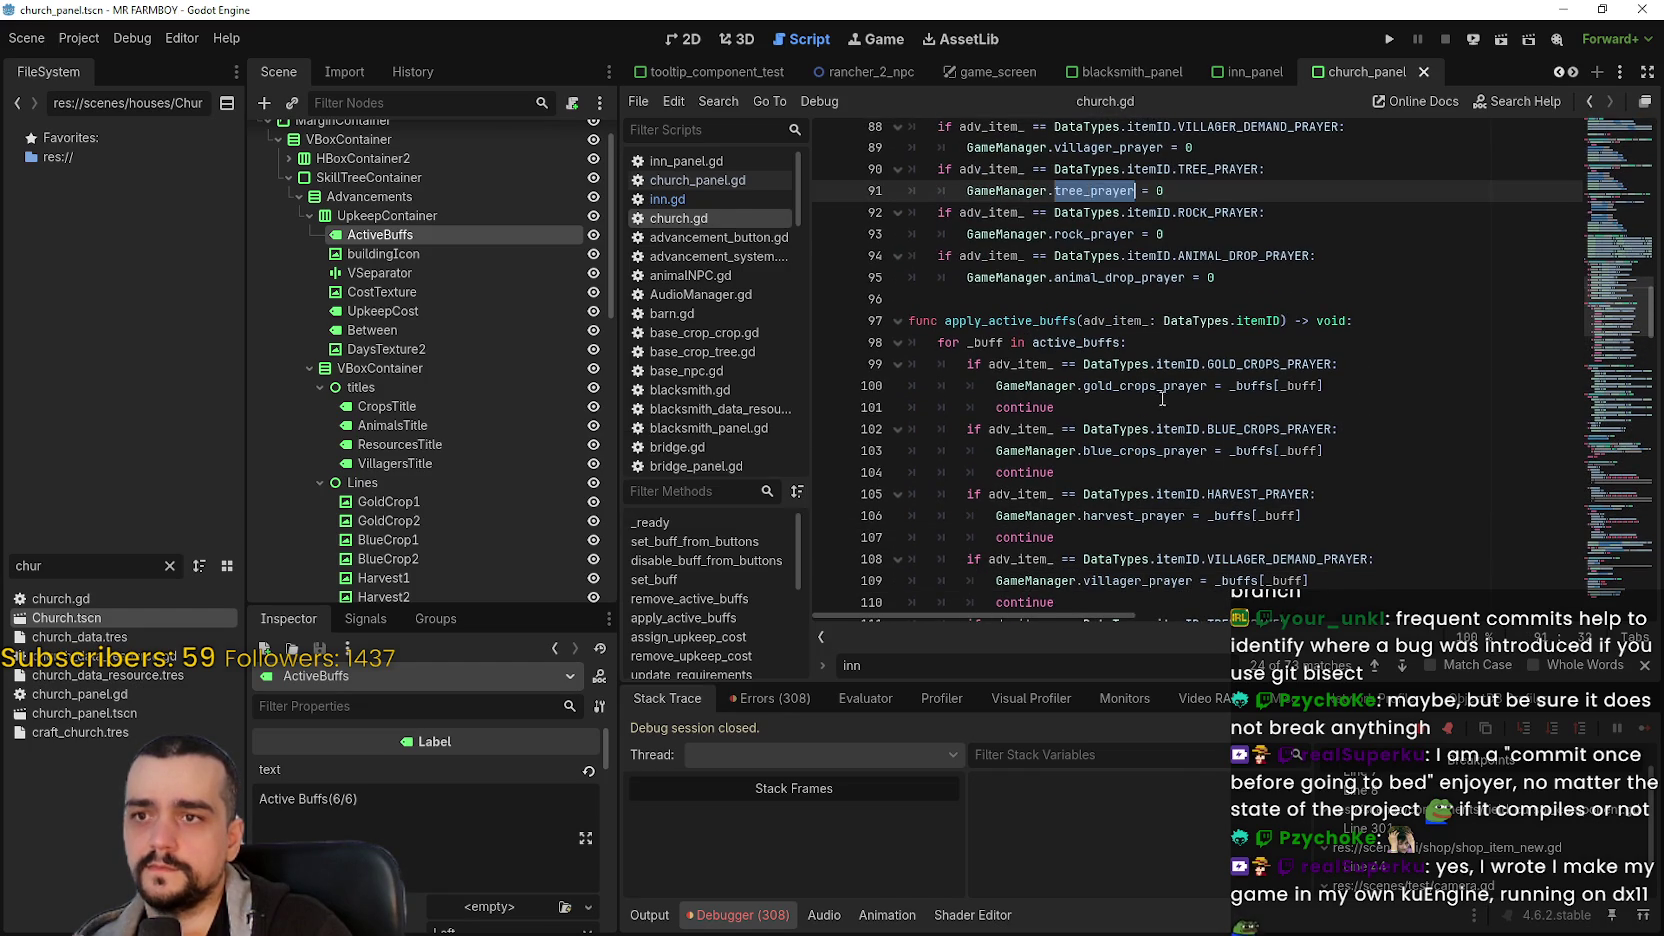
pyautogui.scroll(-3, 1160, 408)
pyautogui.click(1158, 472)
pyautogui.doubleClick(1153, 450)
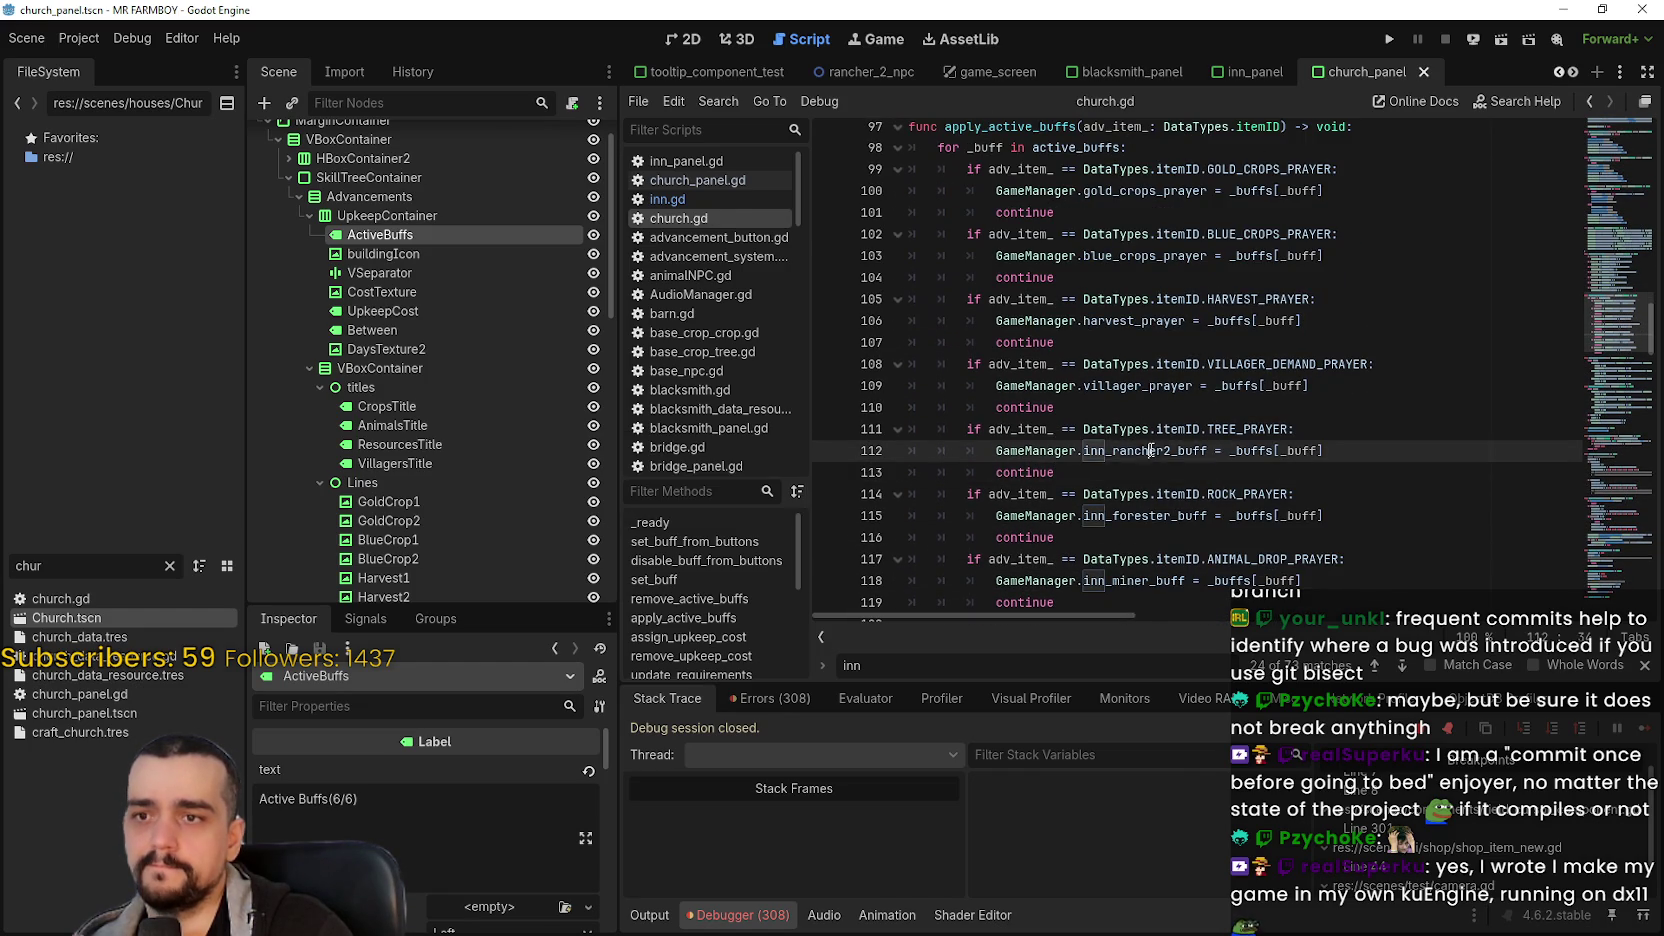
pyautogui.hotkey('ctrl', 'v')
pyautogui.hotkey('ctrl', 's')
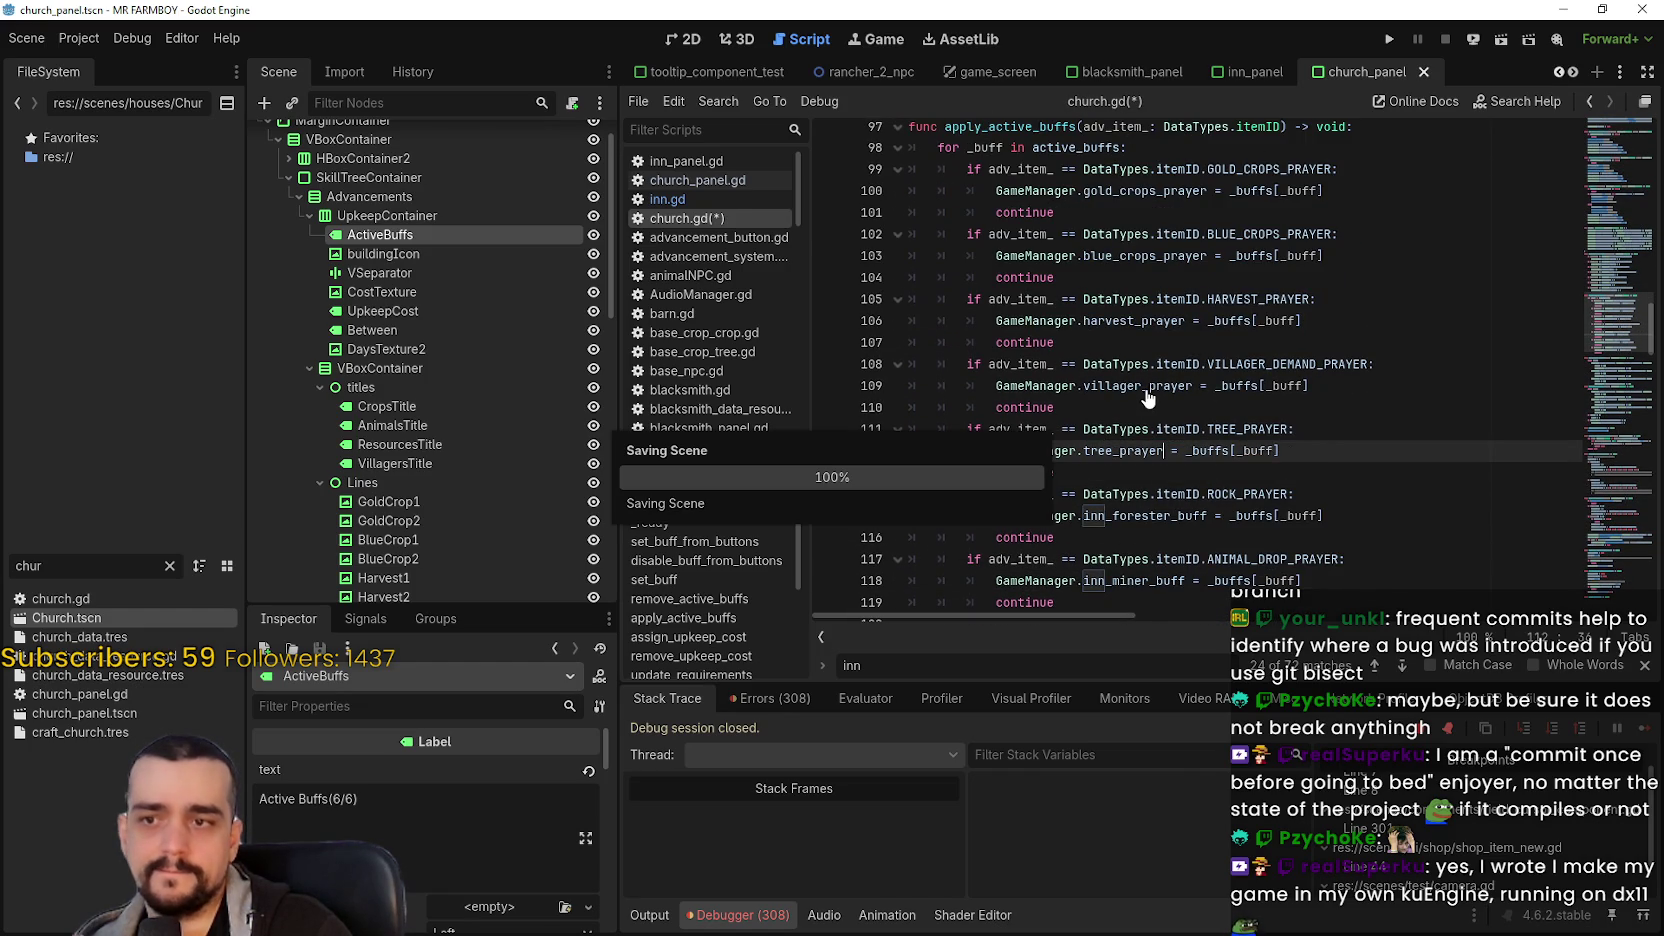
# - Replace inn_forester_buff with rock_prayer on line 115 and save
pyautogui.scroll(3, 1160, 393)
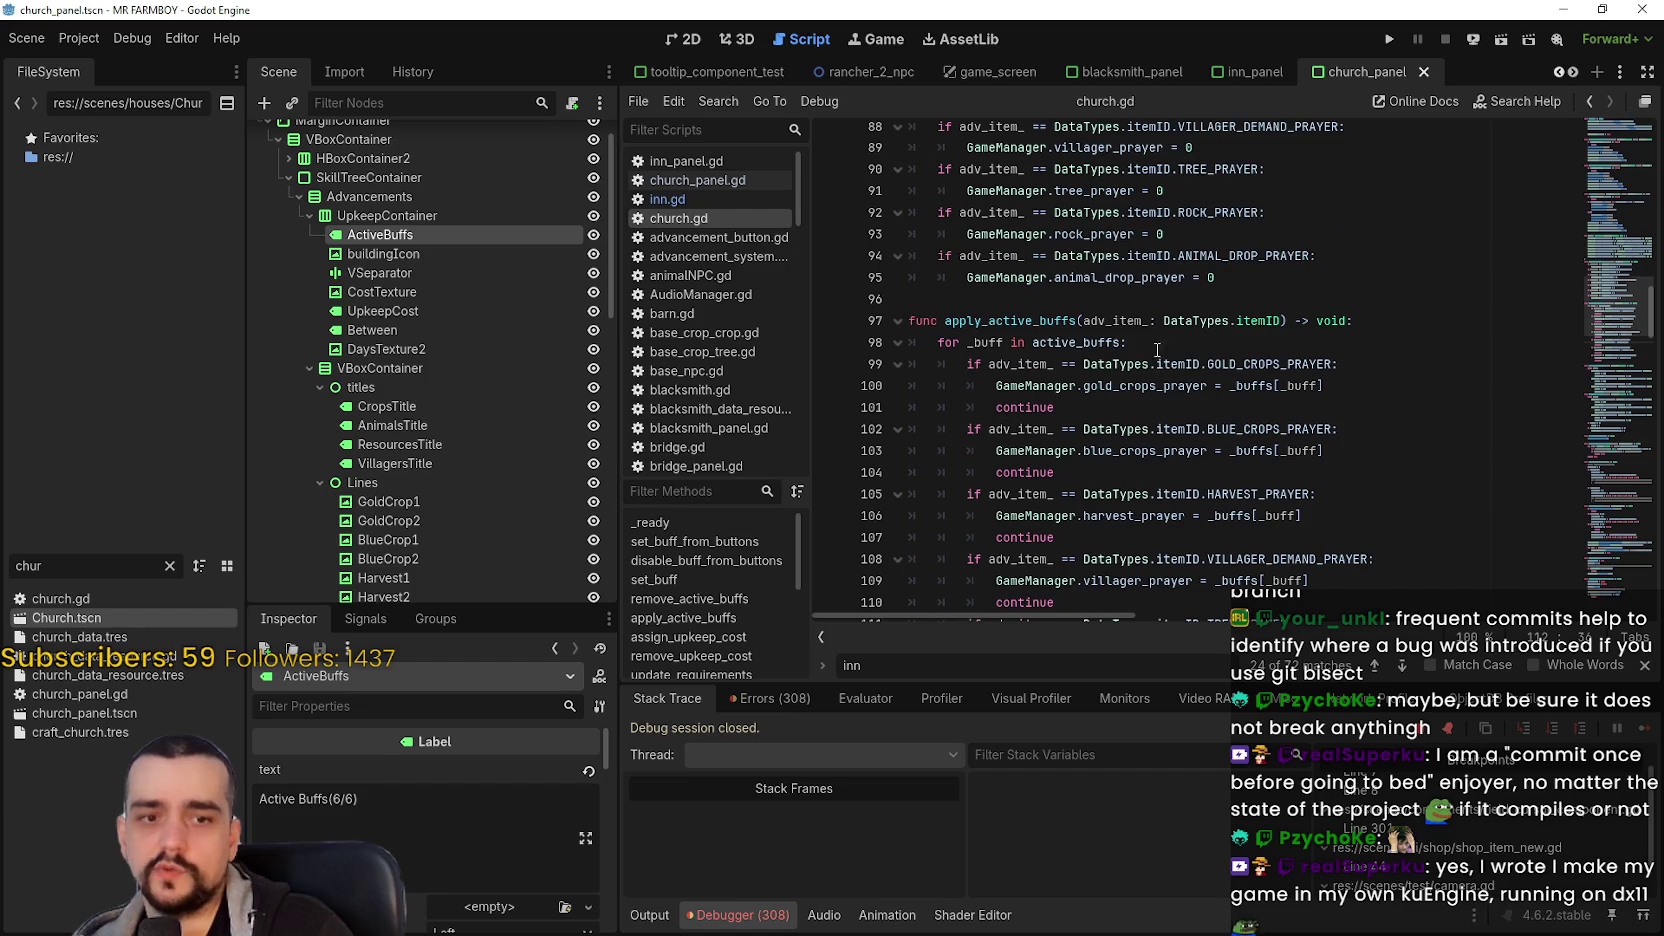
pyautogui.doubleClick(1133, 234)
pyautogui.hotkey('ctrl', 'c')
pyautogui.scroll(-5, 1183, 303)
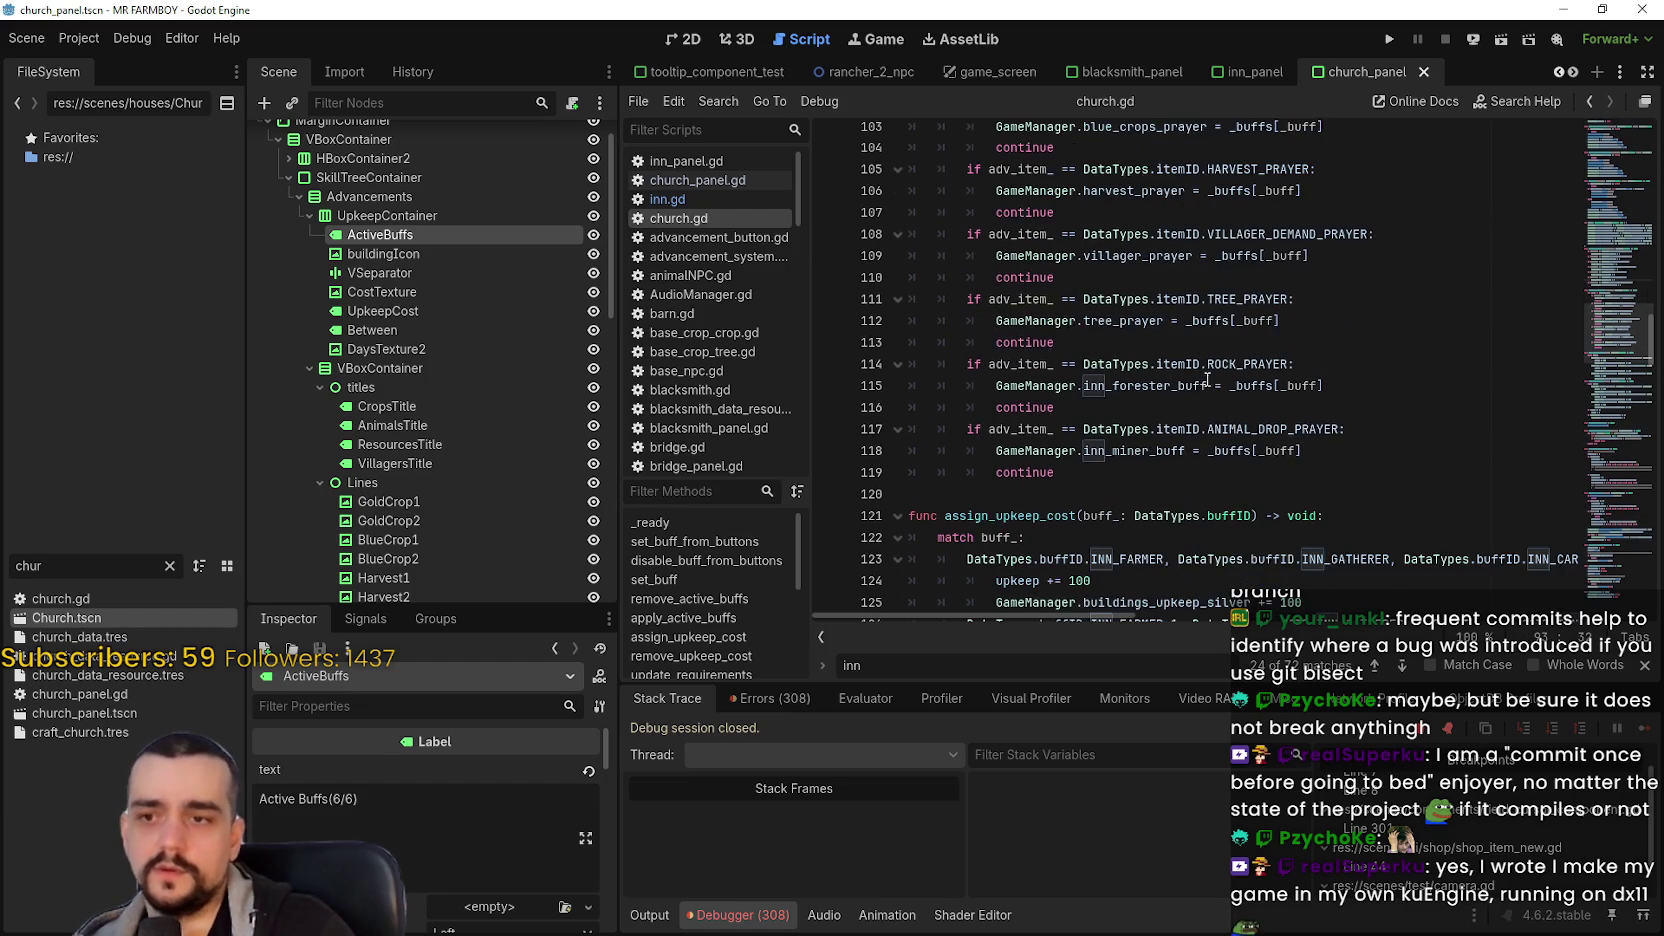
pyautogui.click(1152, 385)
pyautogui.doubleClick(1150, 385)
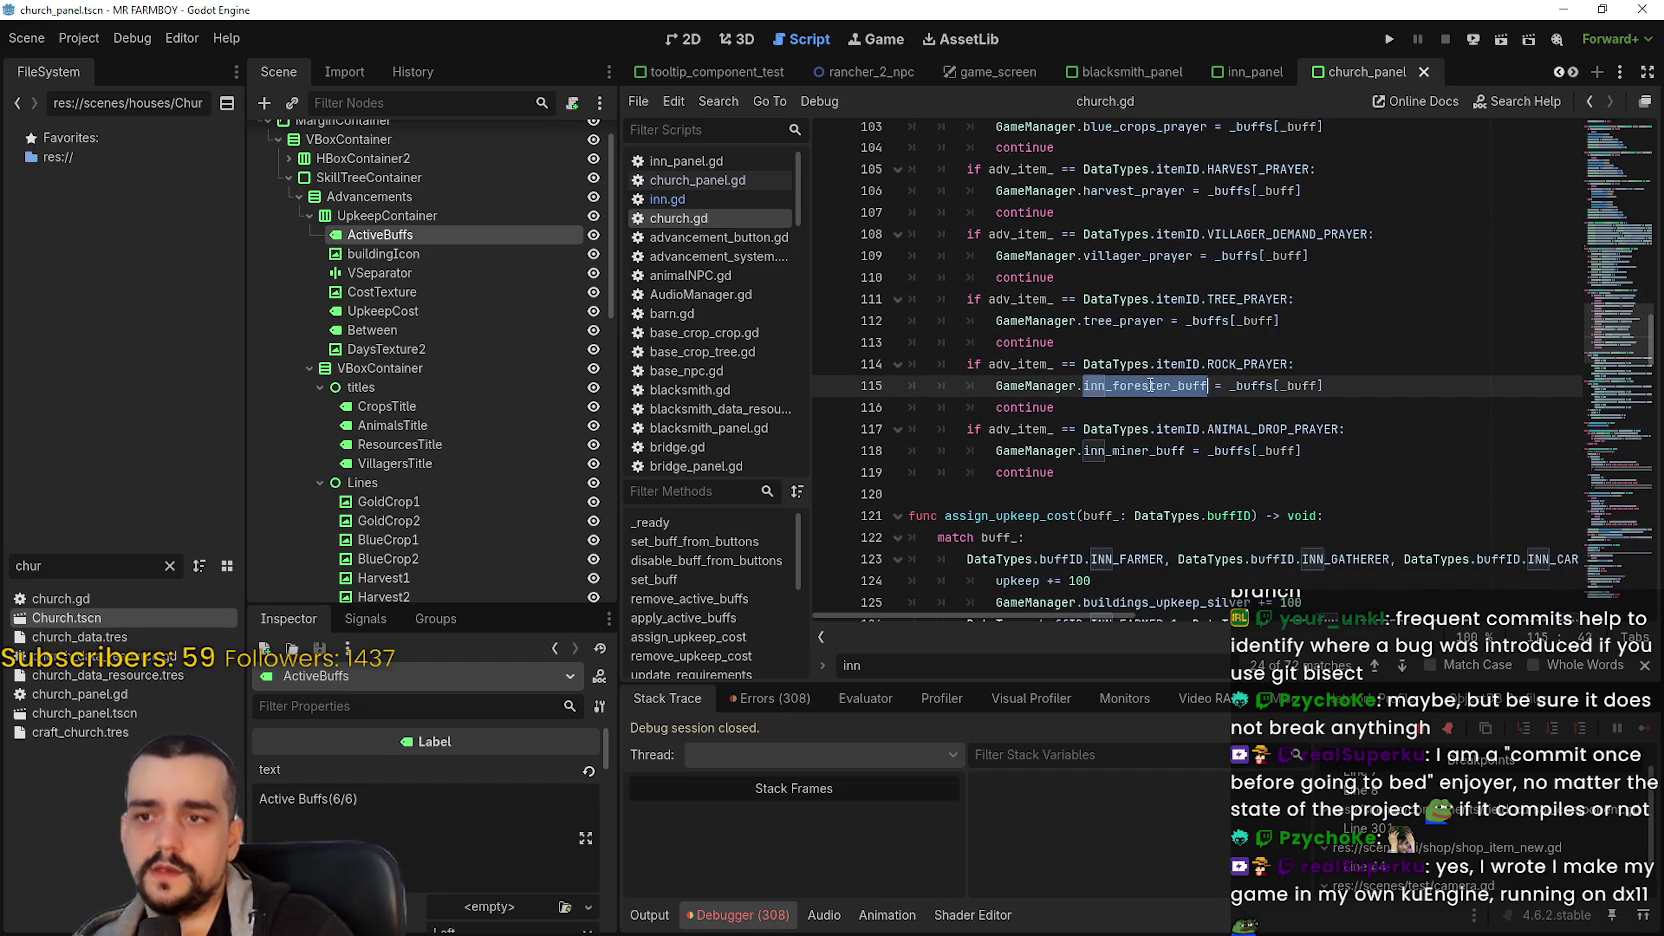
pyautogui.hotkey('ctrl', 'v')
pyautogui.hotkey('ctrl', 's')
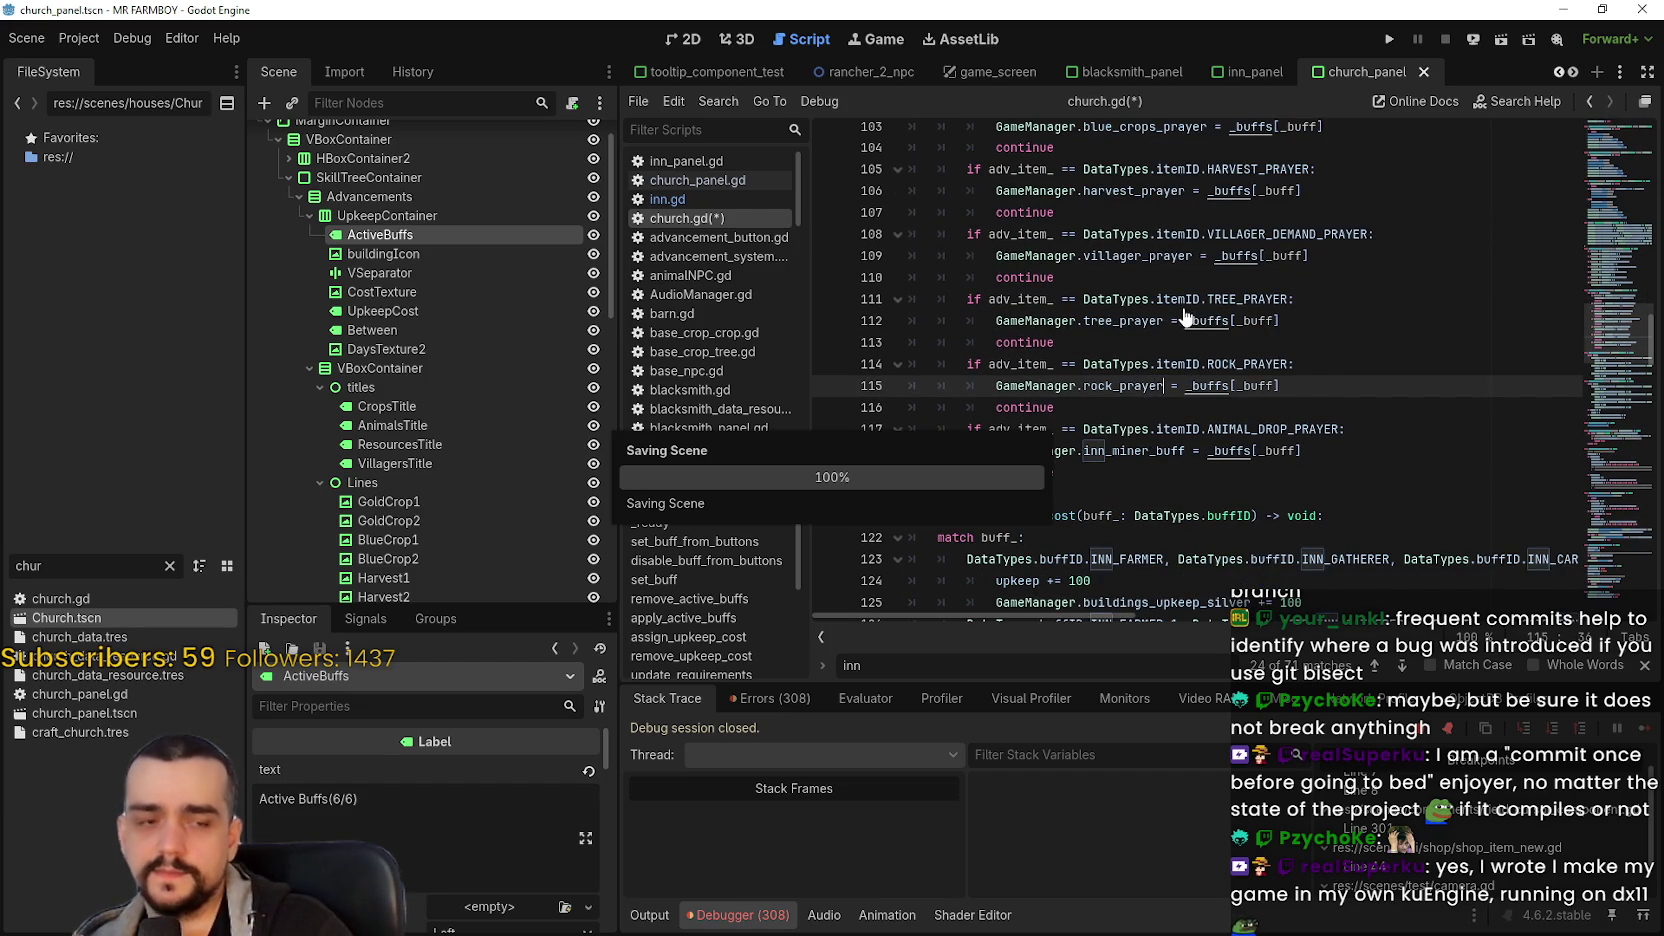
# - Replace inn_miner_buff with animal_drop_prayer on line 118 and save church.gd
pyautogui.scroll(4, 1104, 250)
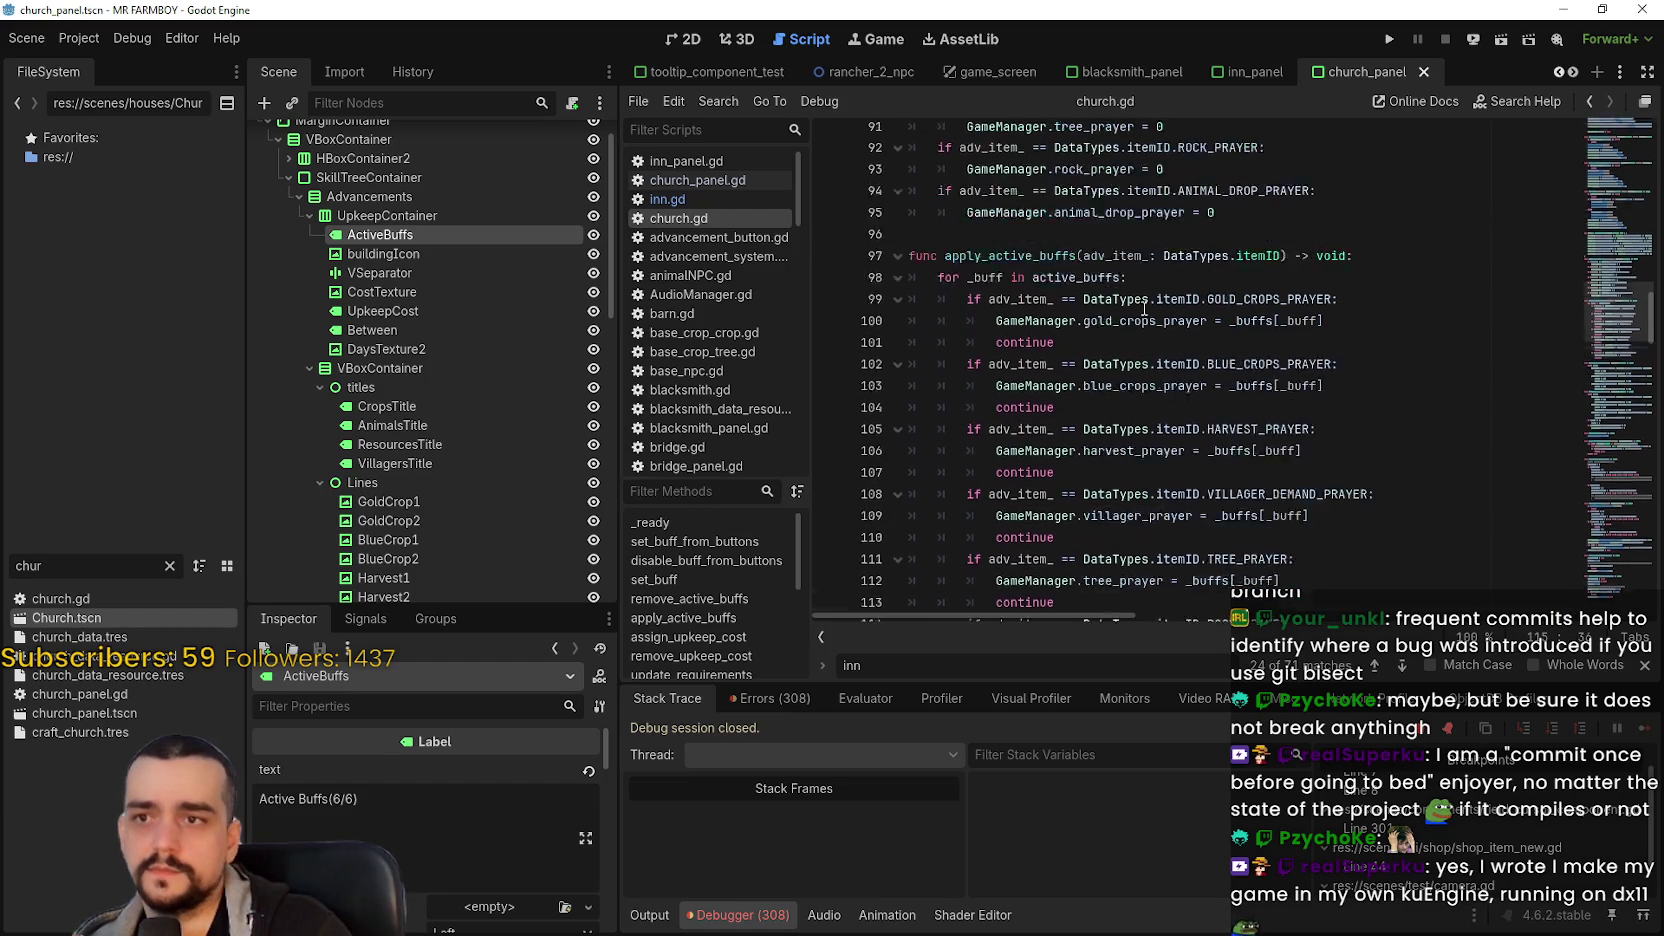
pyautogui.doubleClick(1090, 210)
pyautogui.hotkey('ctrl', 'c')
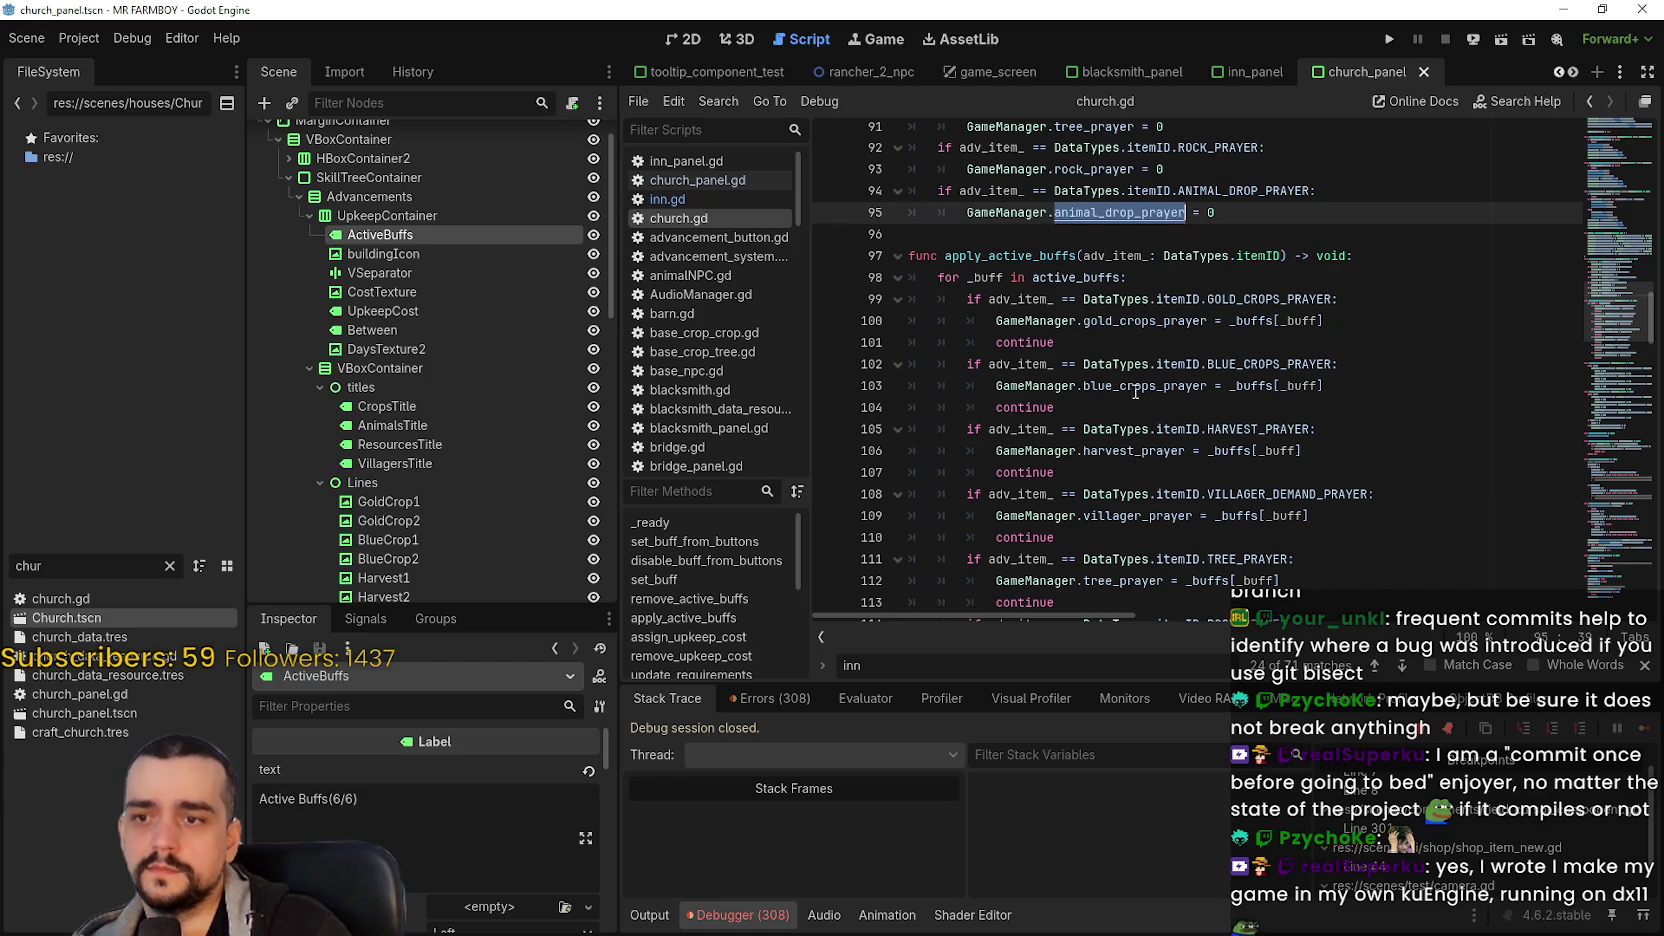
pyautogui.scroll(-6, 1137, 390)
pyautogui.doubleClick(1136, 320)
pyautogui.hotkey('ctrl', 'v')
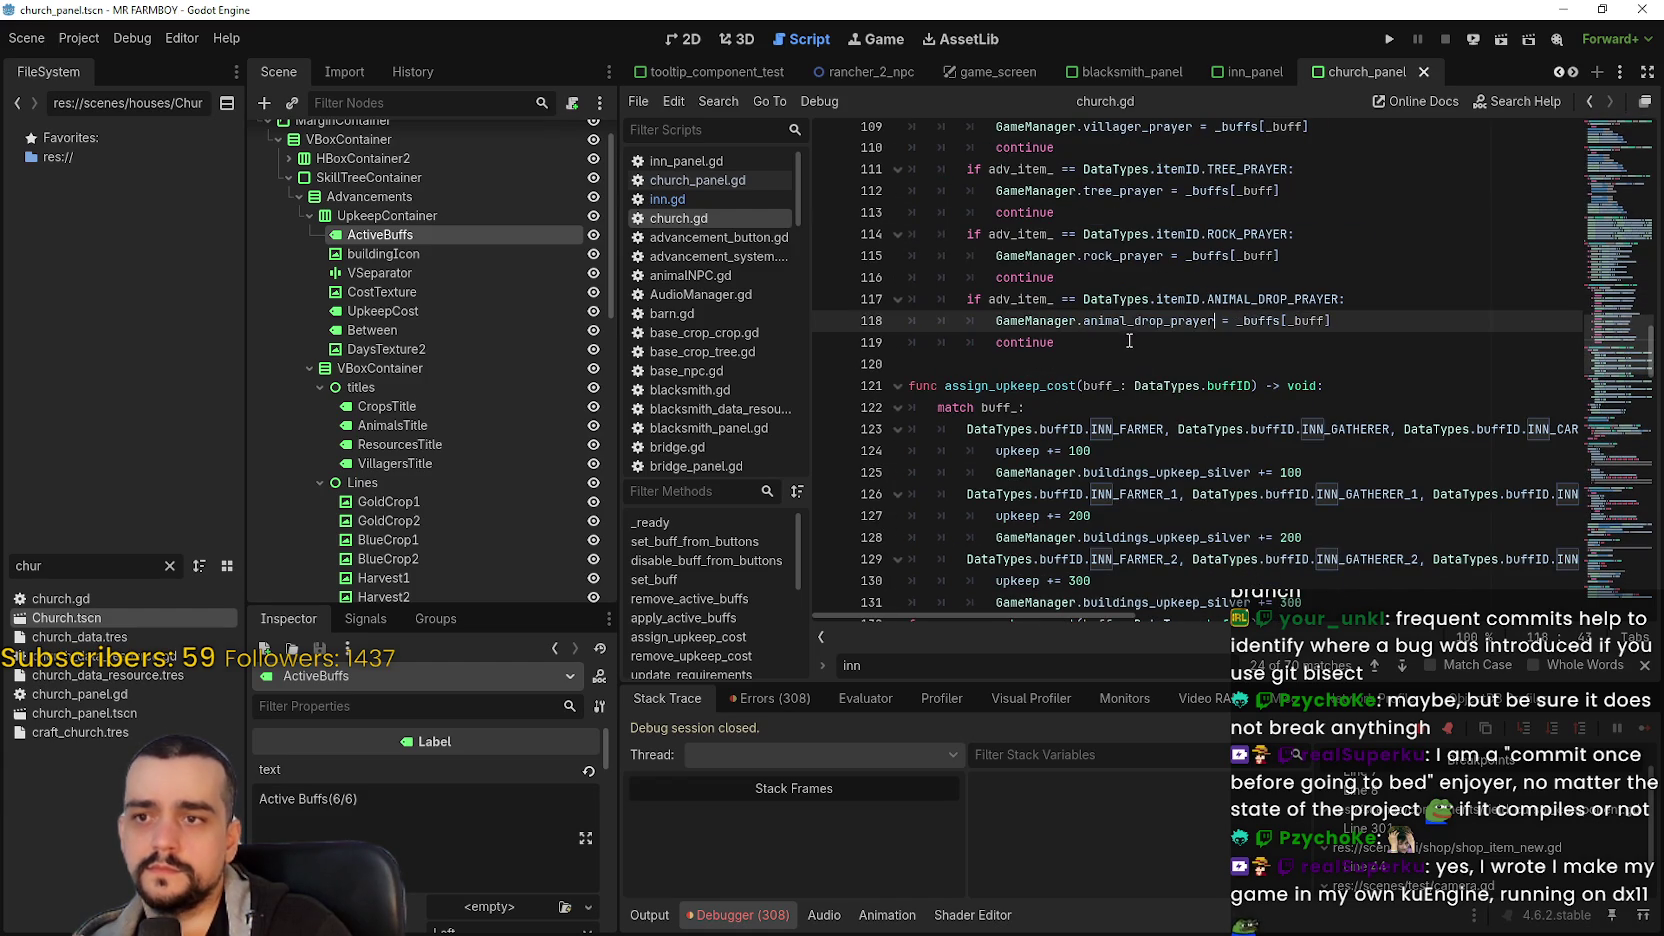
pyautogui.hotkey('ctrl', 's')
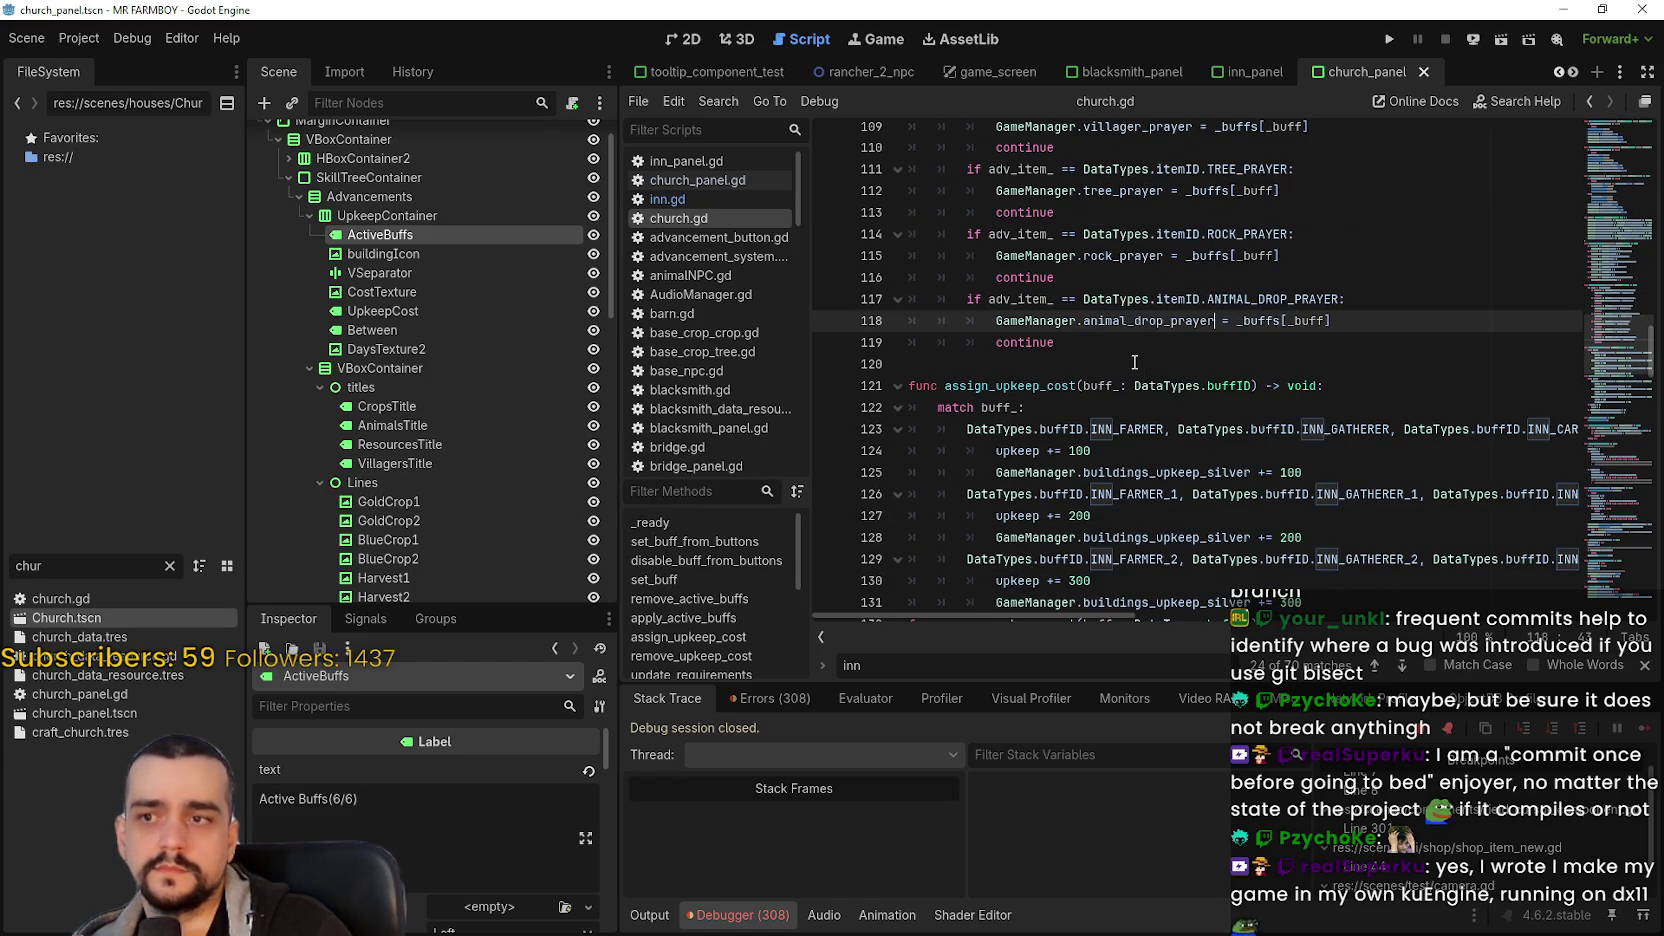
pyautogui.click(1134, 363)
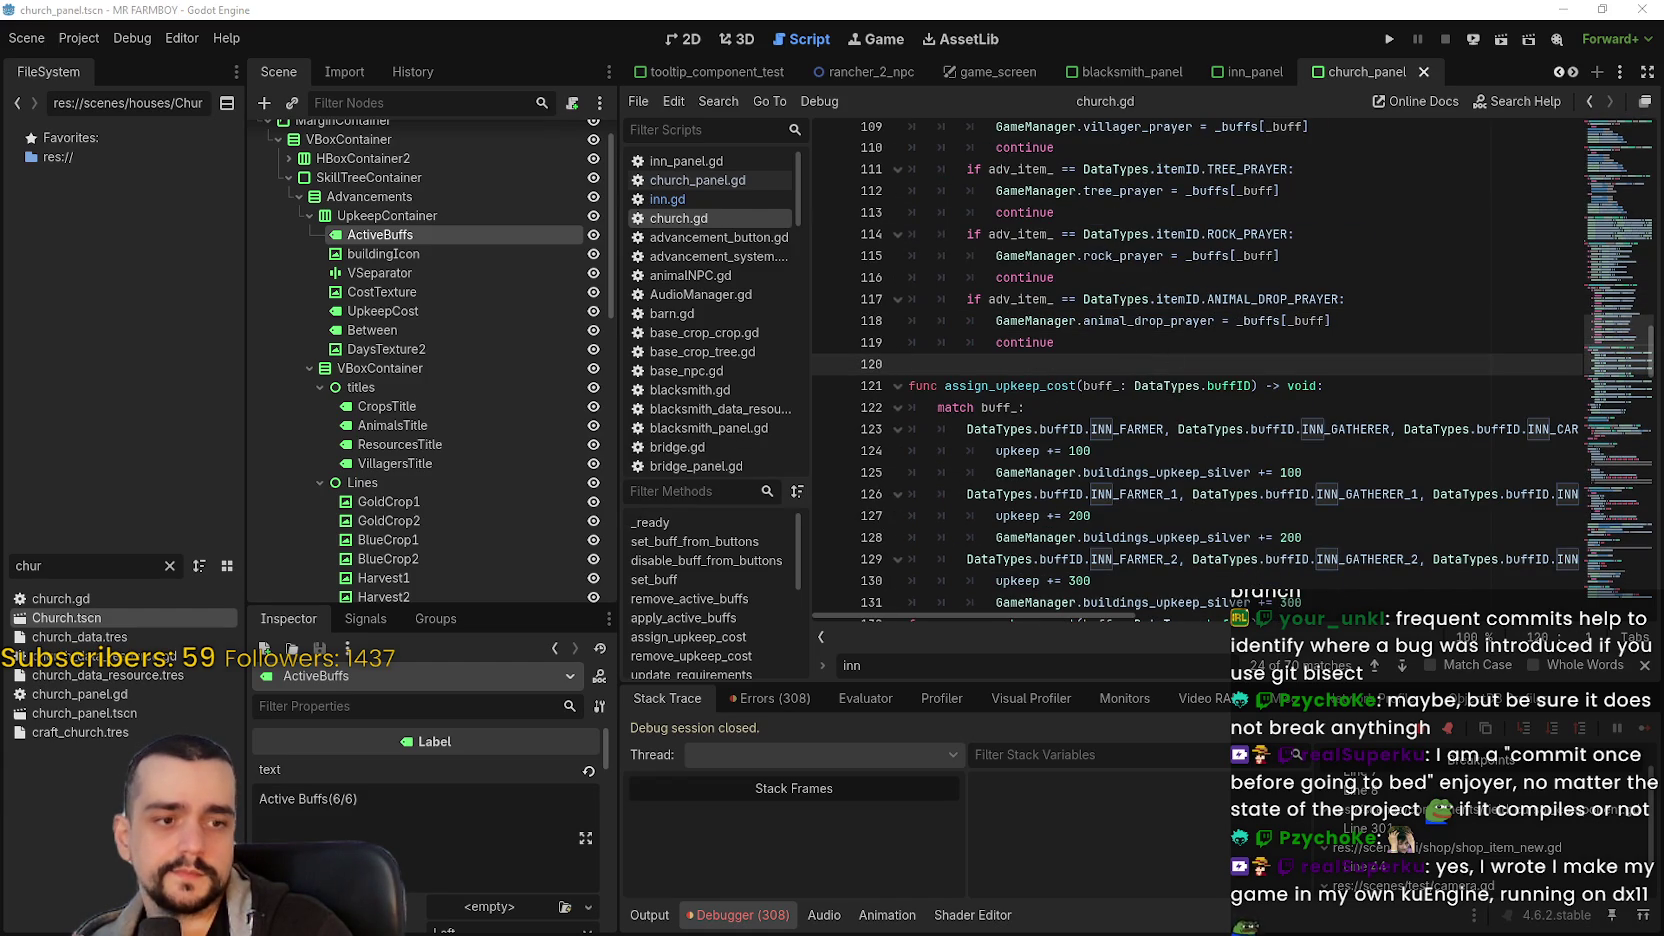
pyautogui.click(1020, 365)
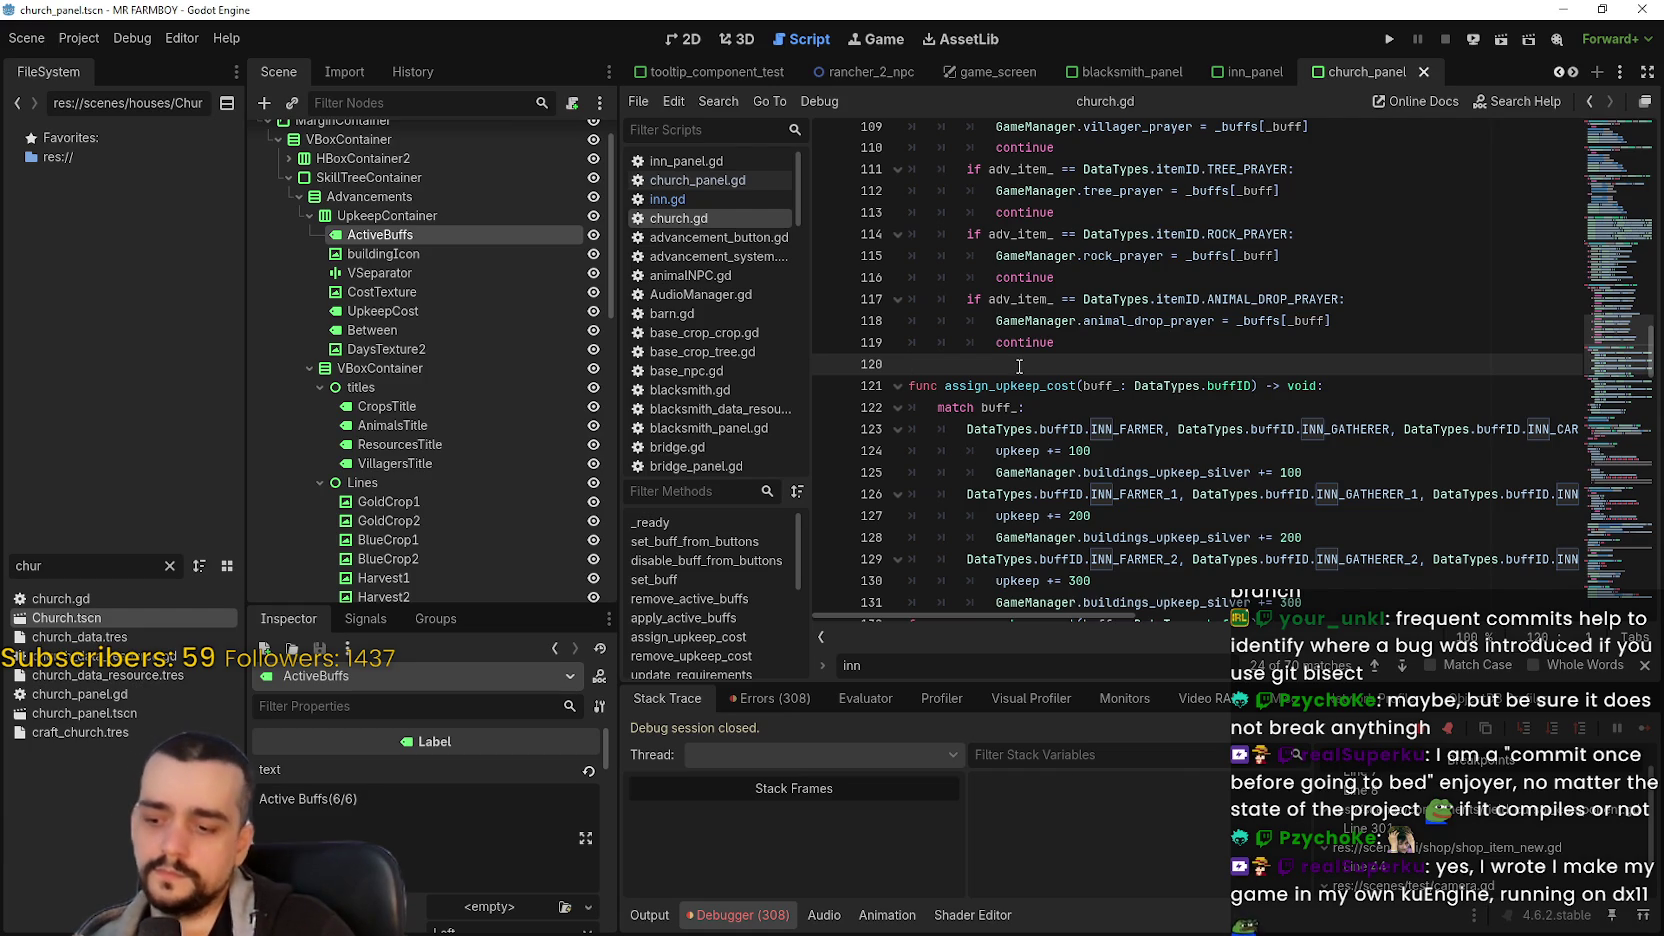
pyautogui.scroll(2, 1246, 470)
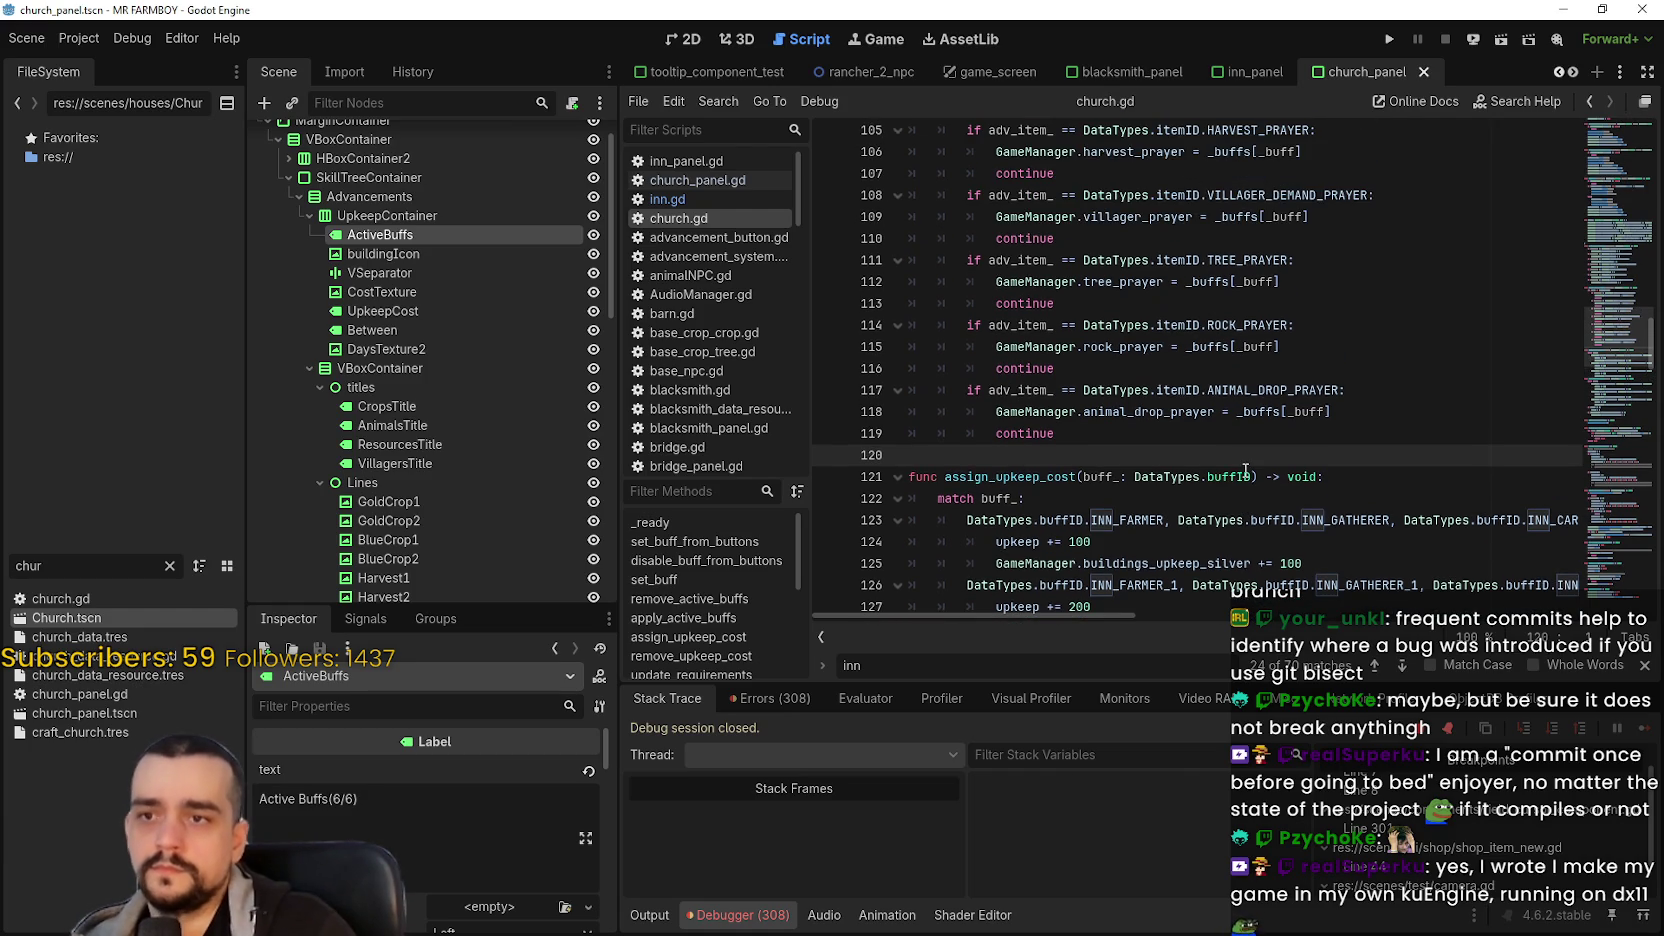
pyautogui.scroll(6, 1347, 396)
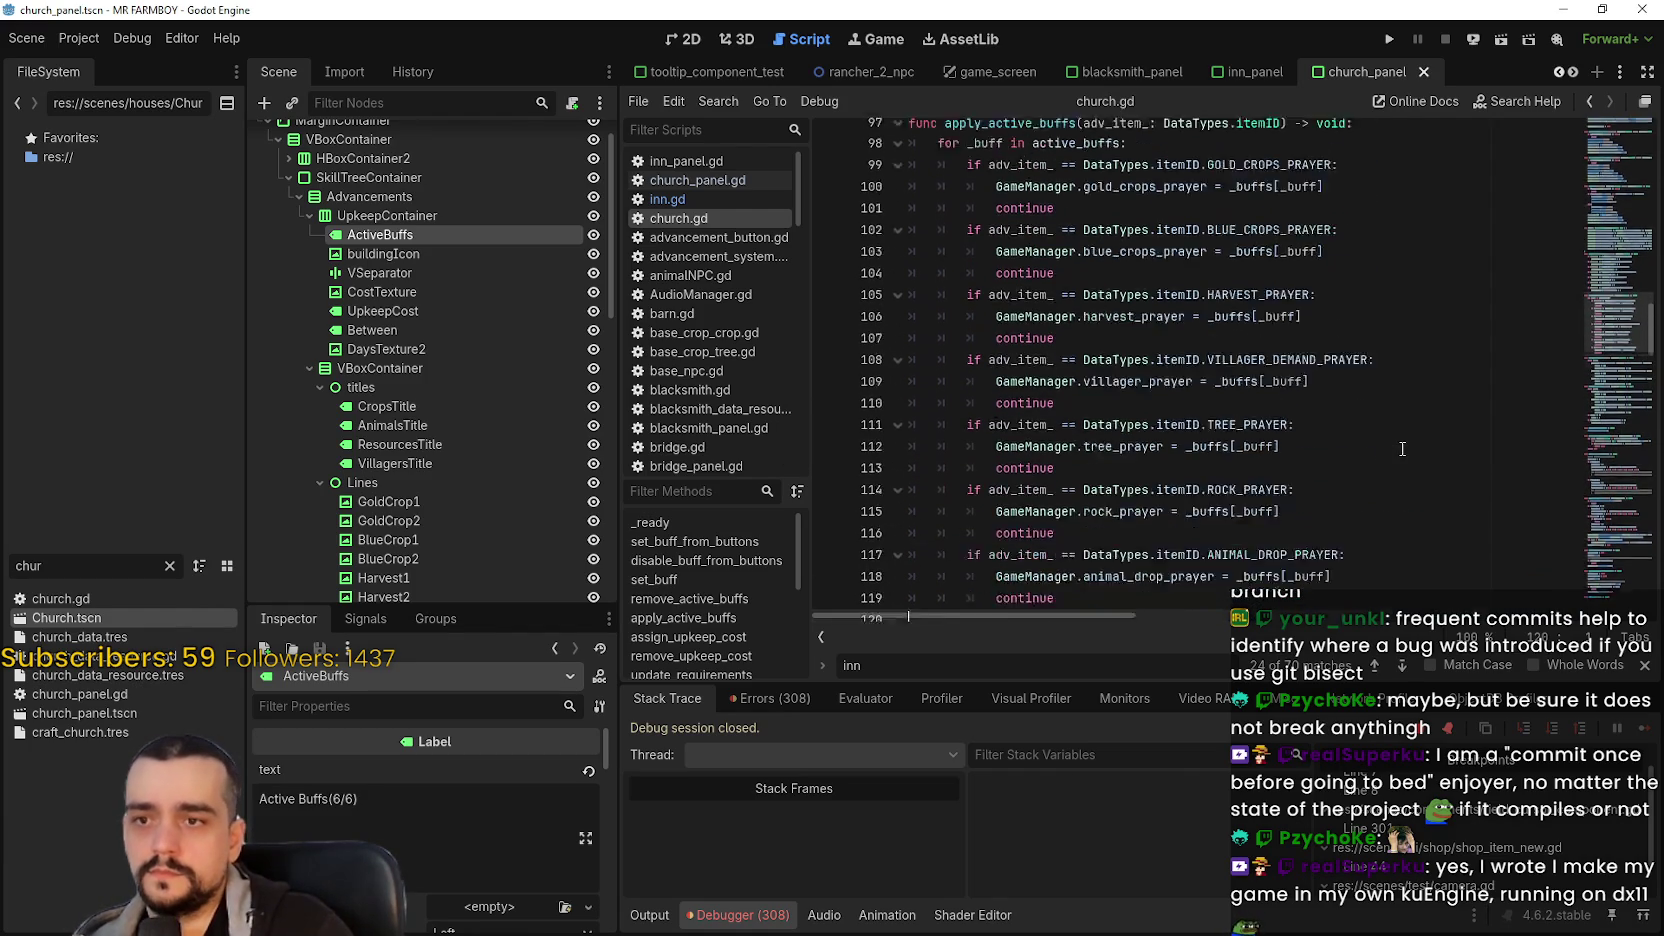
# - Change assign_upkeep_cost's upkeep and cost values from 100/200/300 to 1/10/100
pyautogui.scroll(11, 1391, 442)
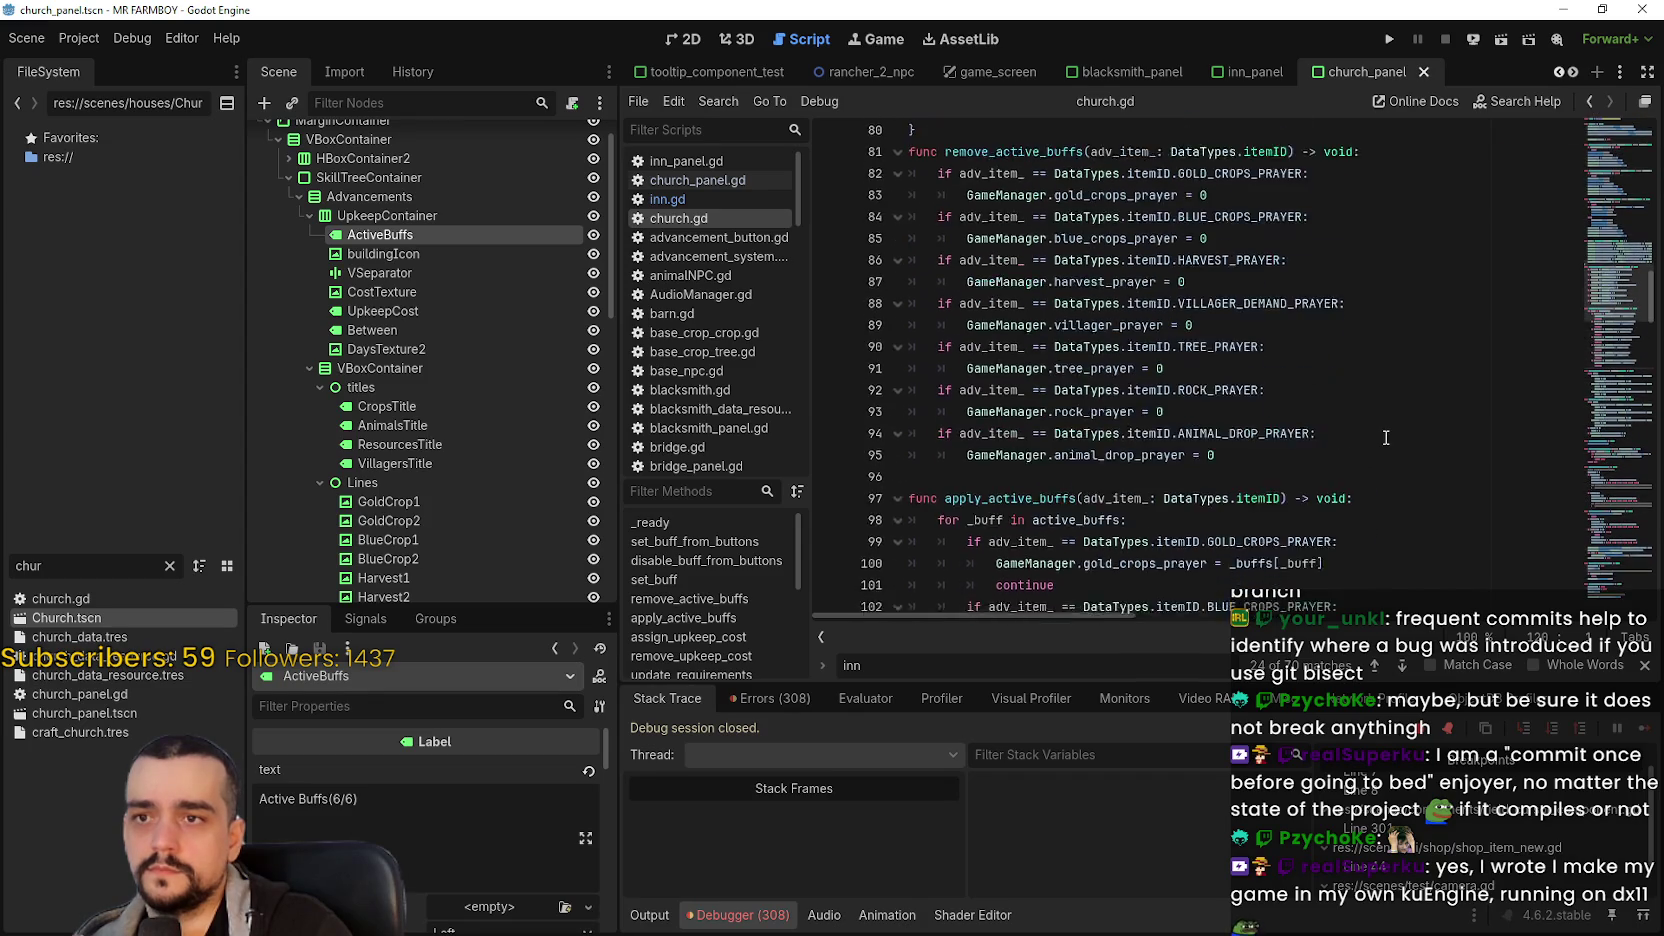
pyautogui.scroll(-20, 1376, 432)
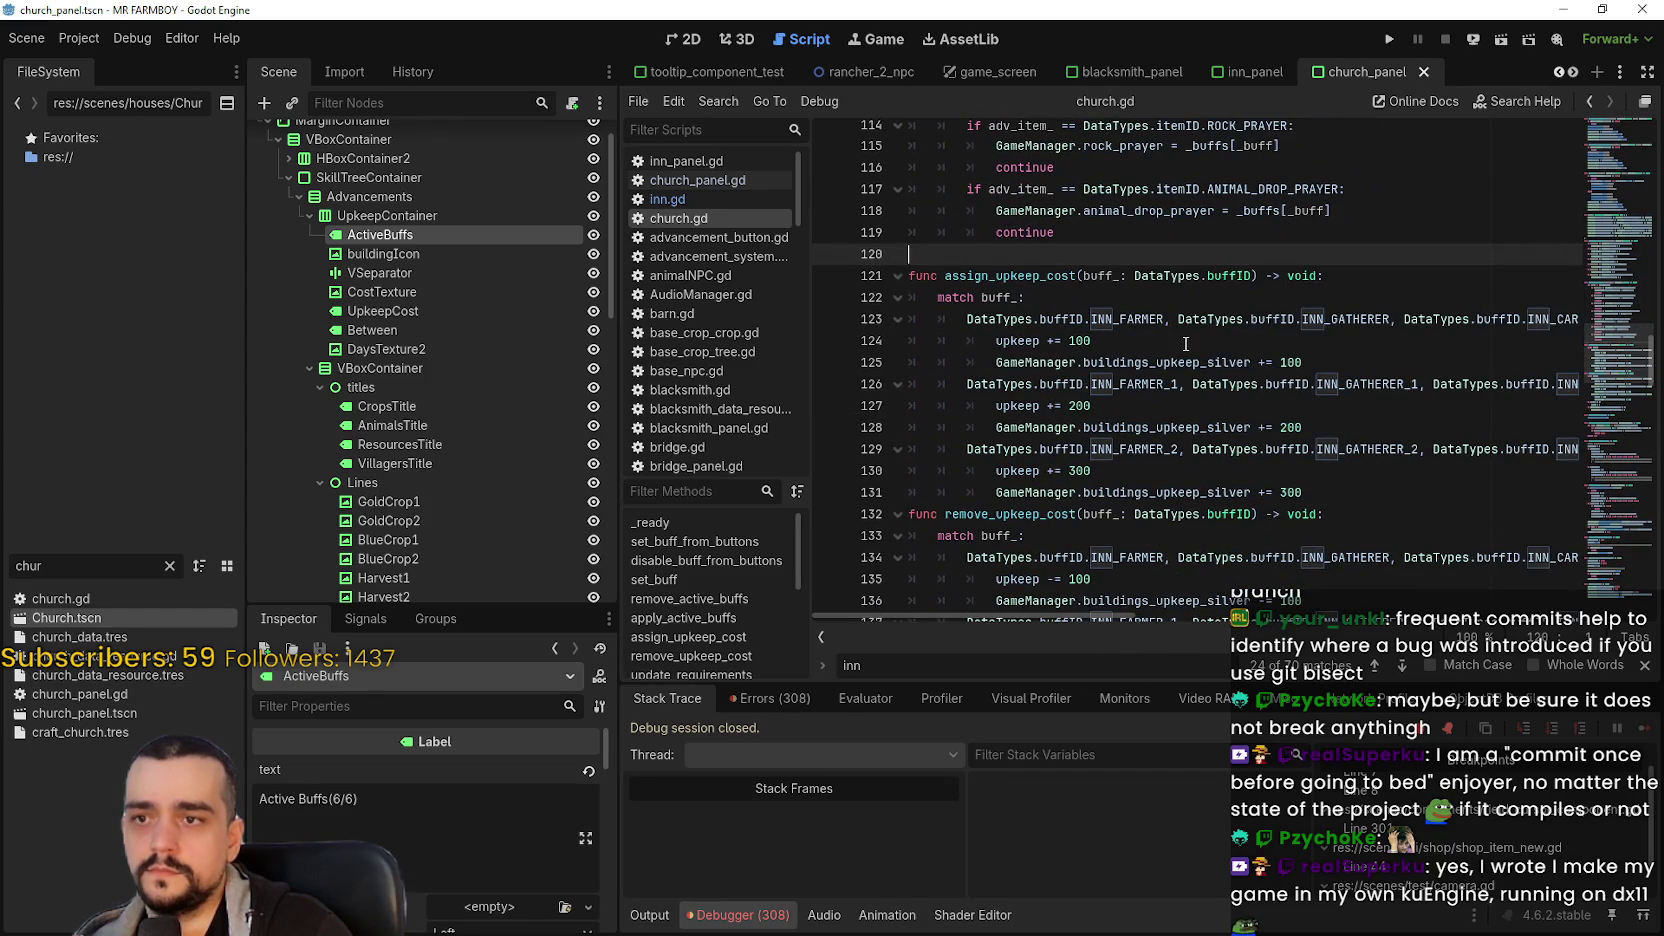
pyautogui.click(1143, 348)
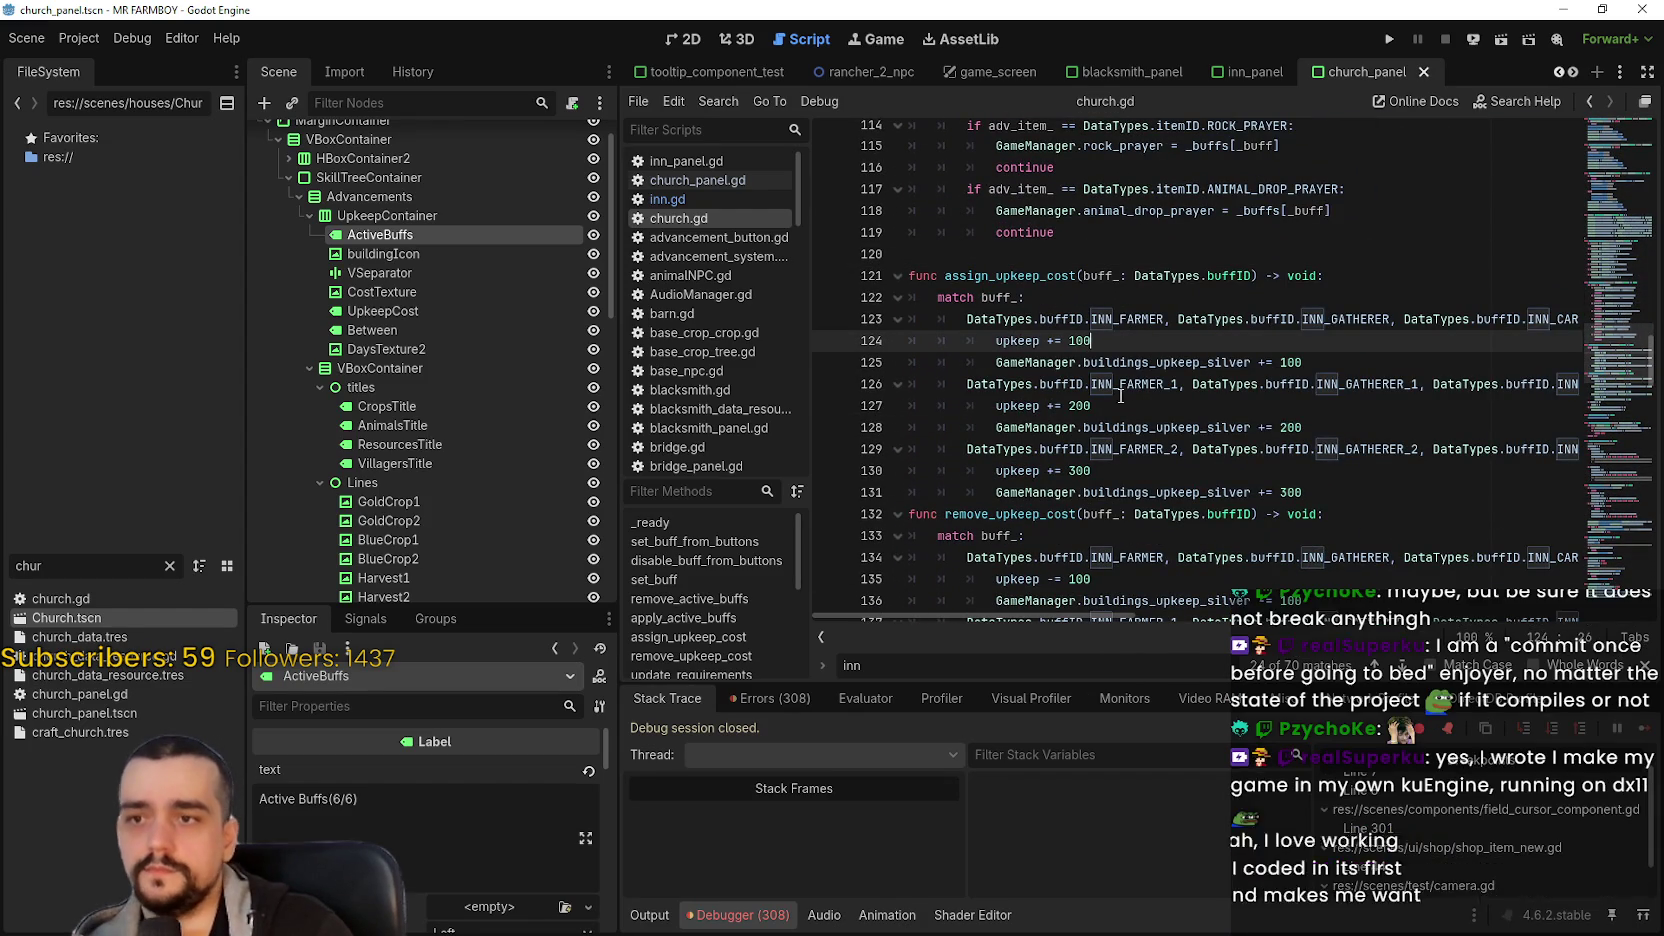
pyautogui.doubleClick(1107, 343)
pyautogui.write('1')
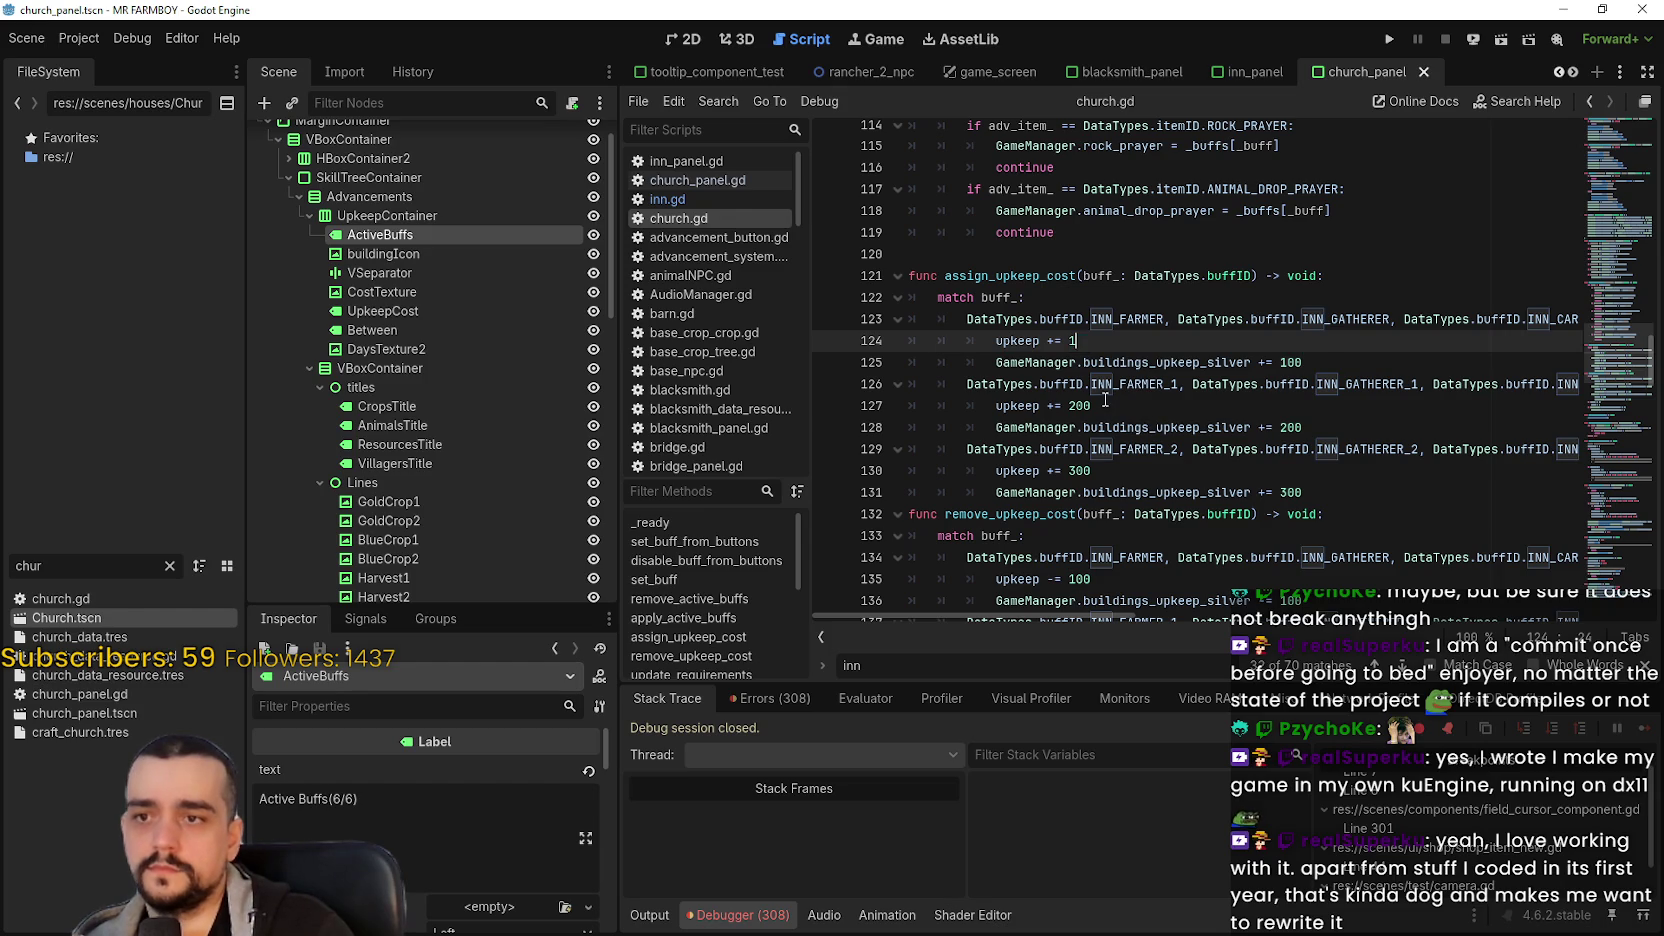
pyautogui.doubleClick(1109, 404)
pyautogui.write('10')
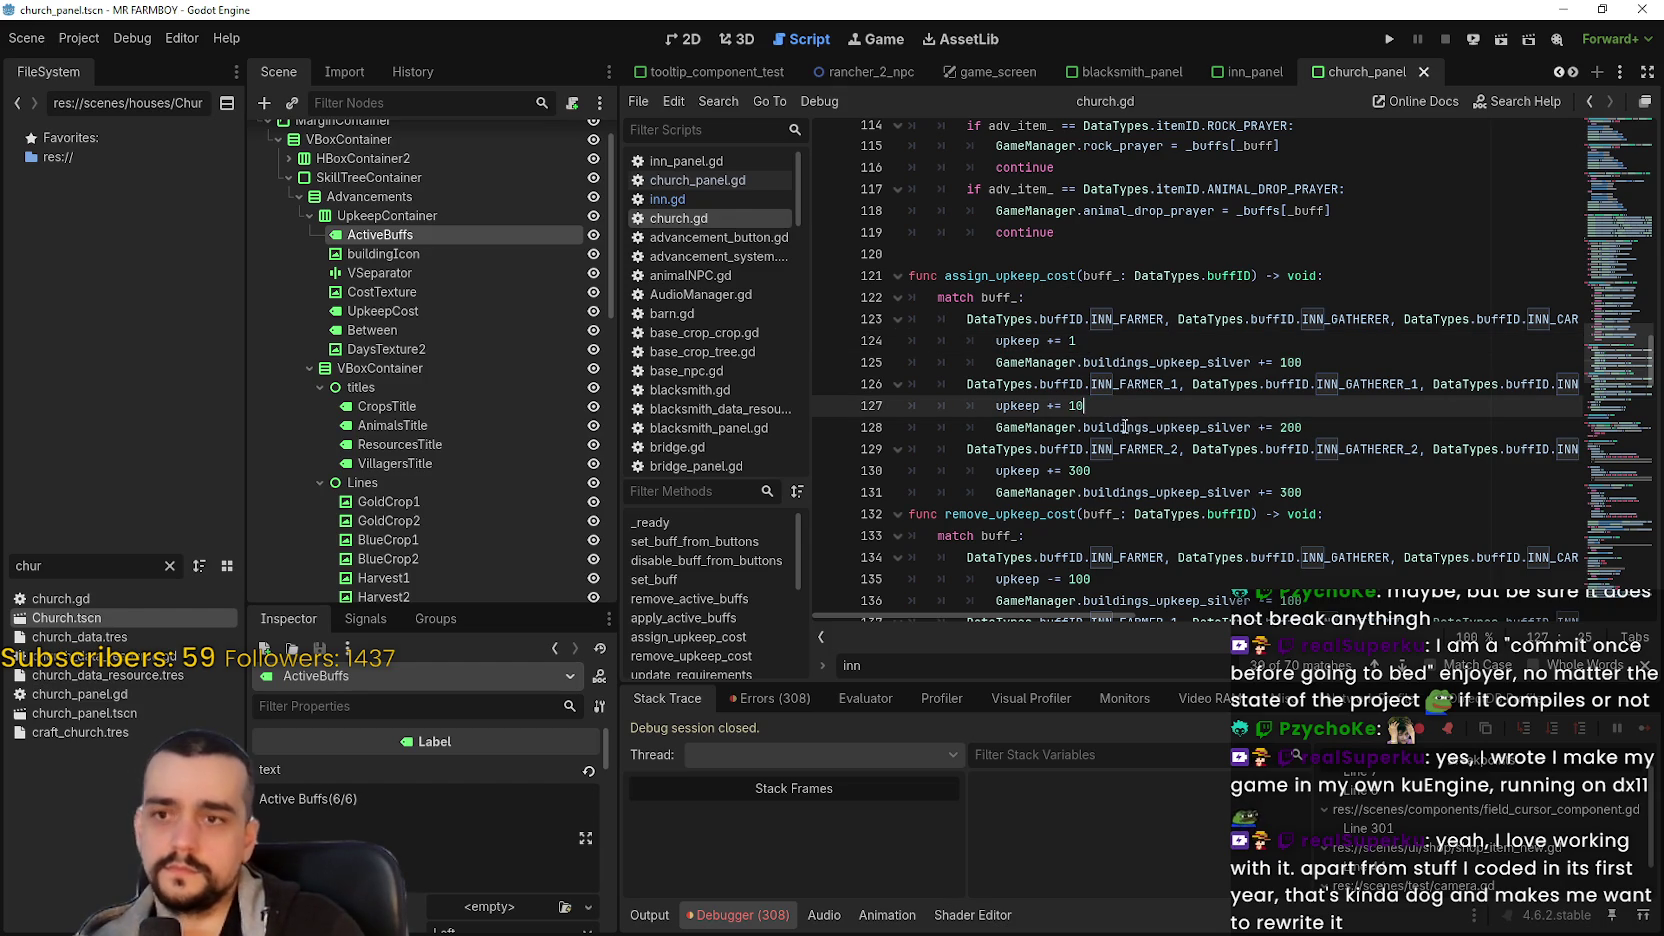
pyautogui.doubleClick(1318, 366)
pyautogui.write('1')
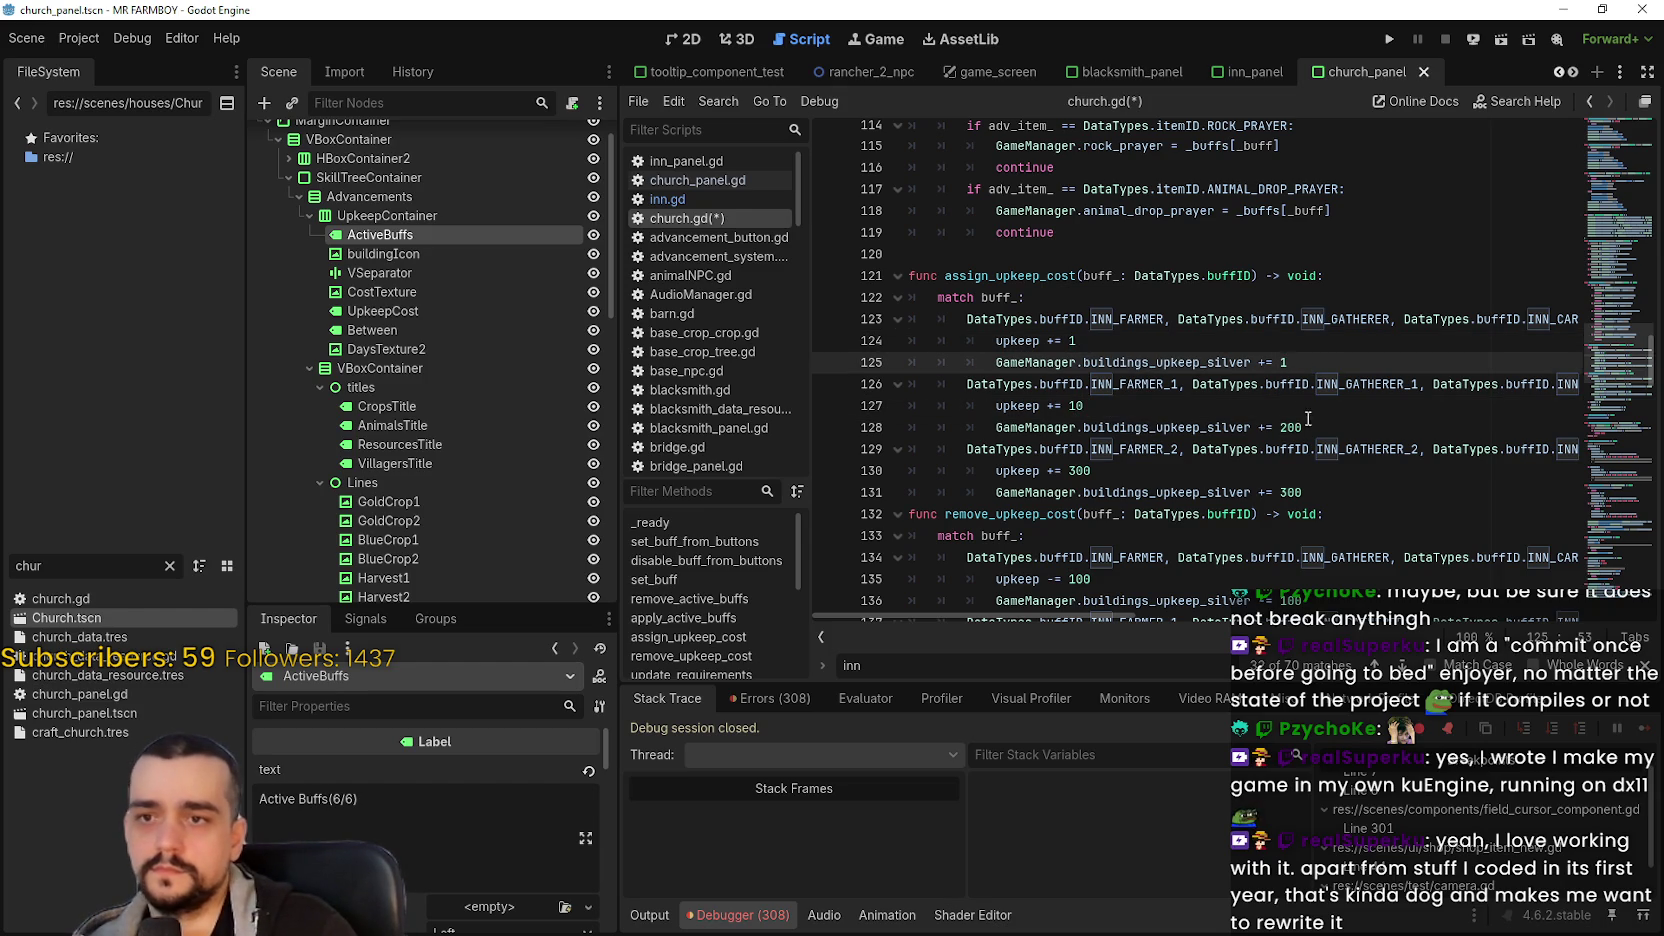
pyautogui.doubleClick(1320, 425)
pyautogui.write('10')
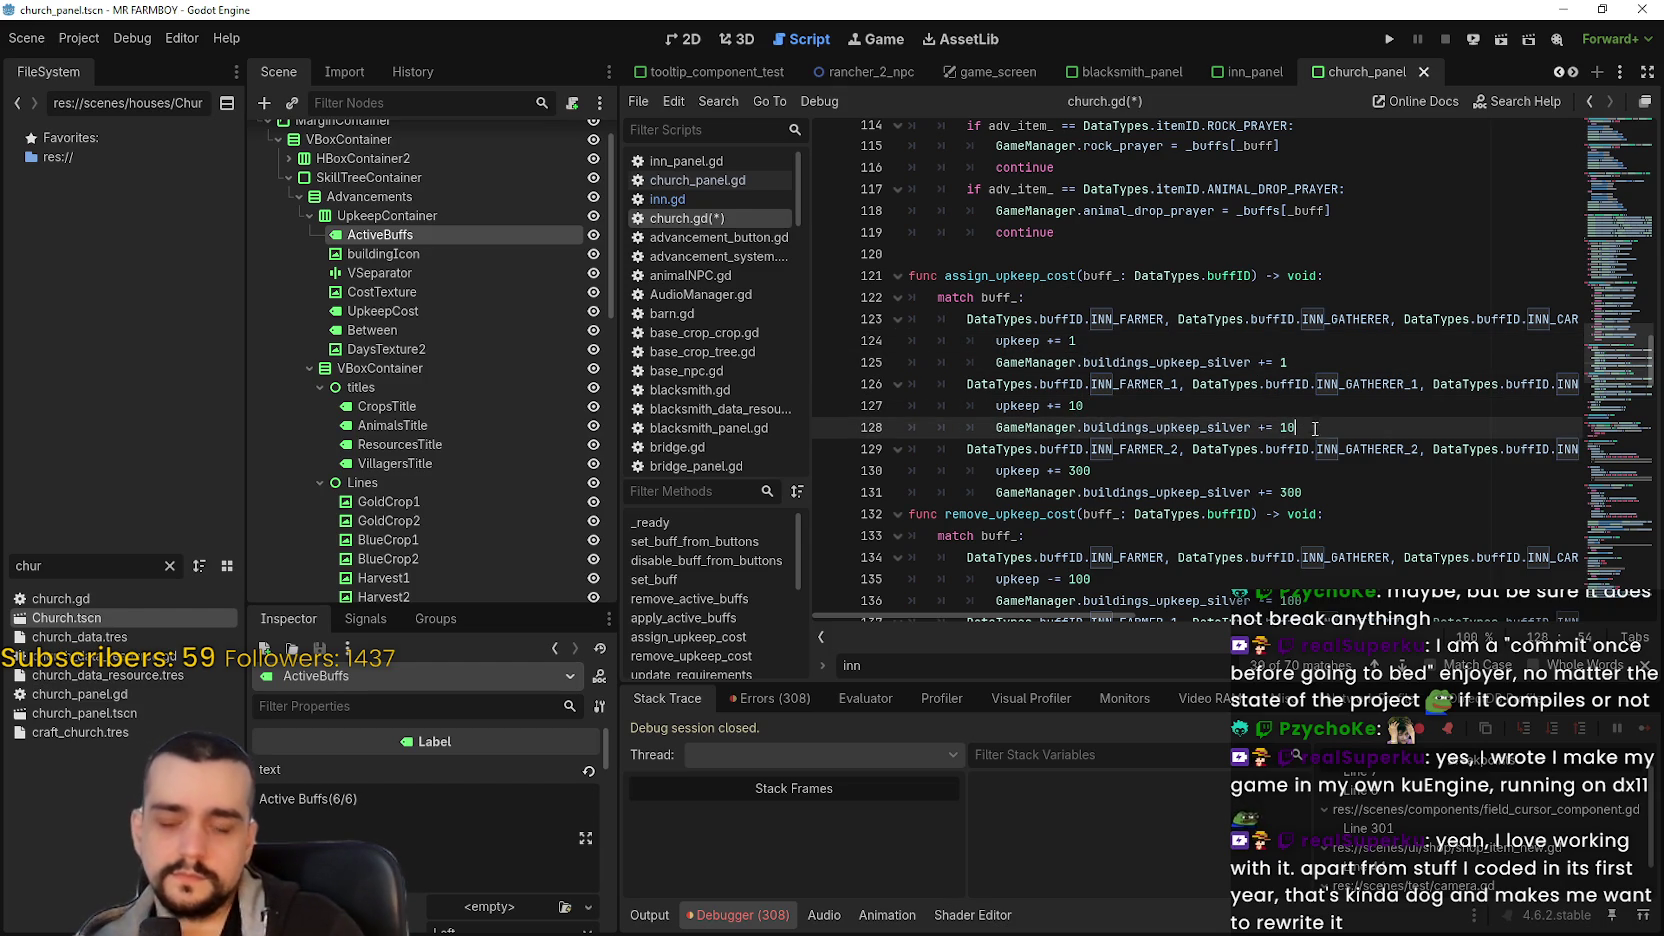
pyautogui.doubleClick(1319, 491)
pyautogui.write('100')
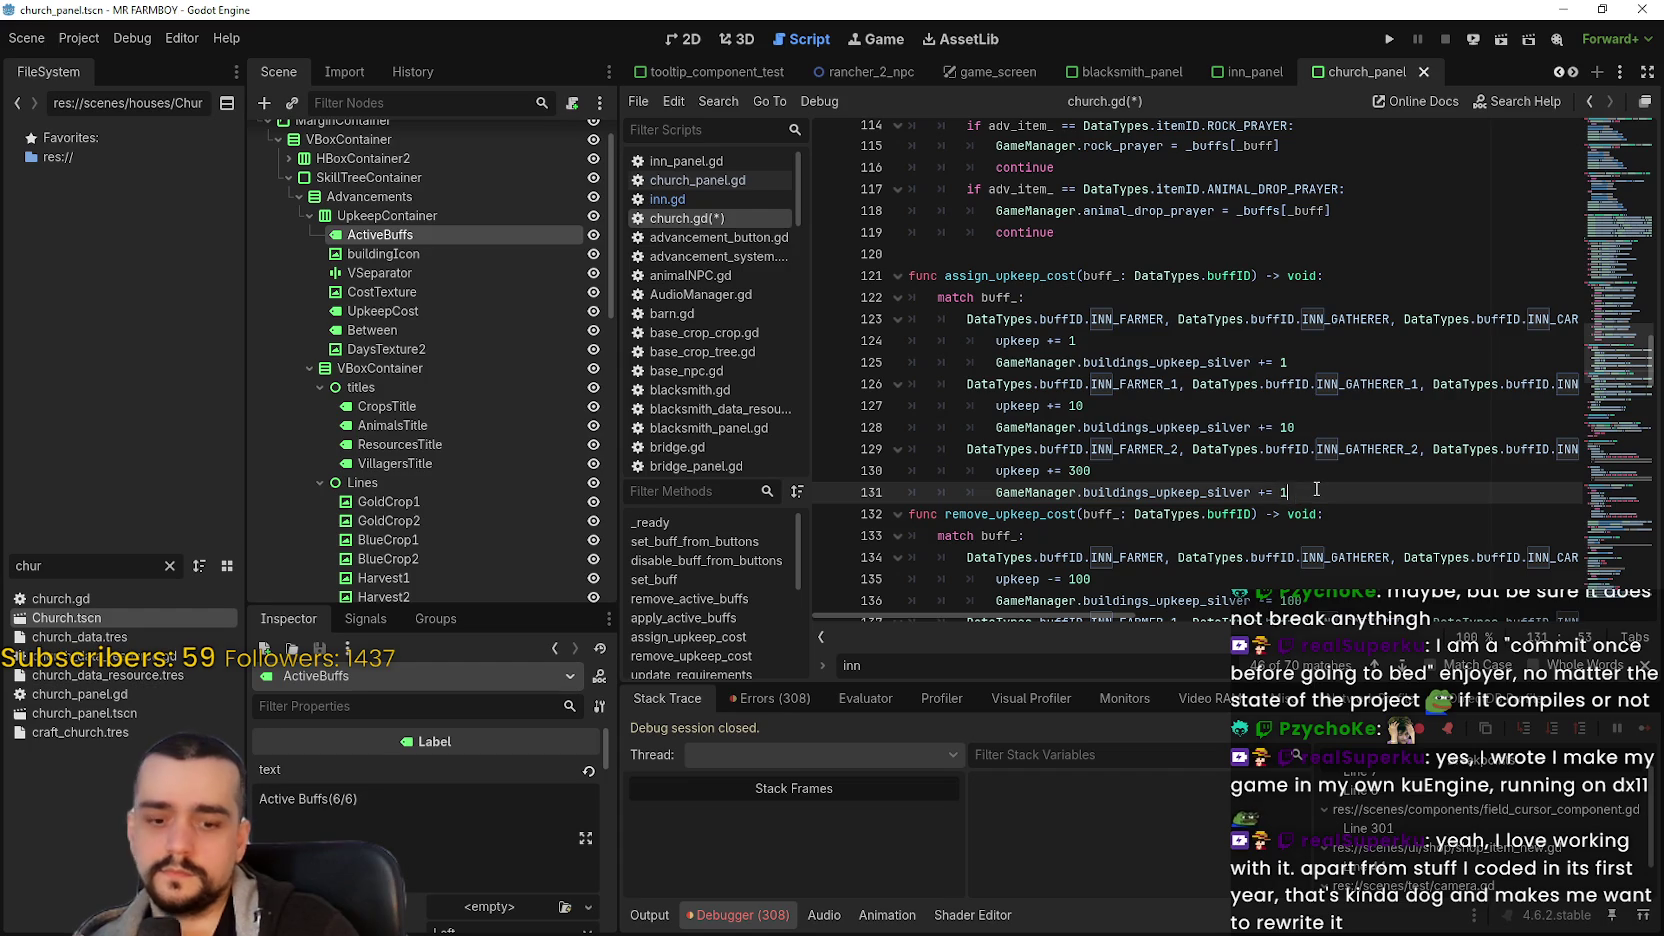
pyautogui.doubleClick(1078, 470)
pyautogui.write('100')
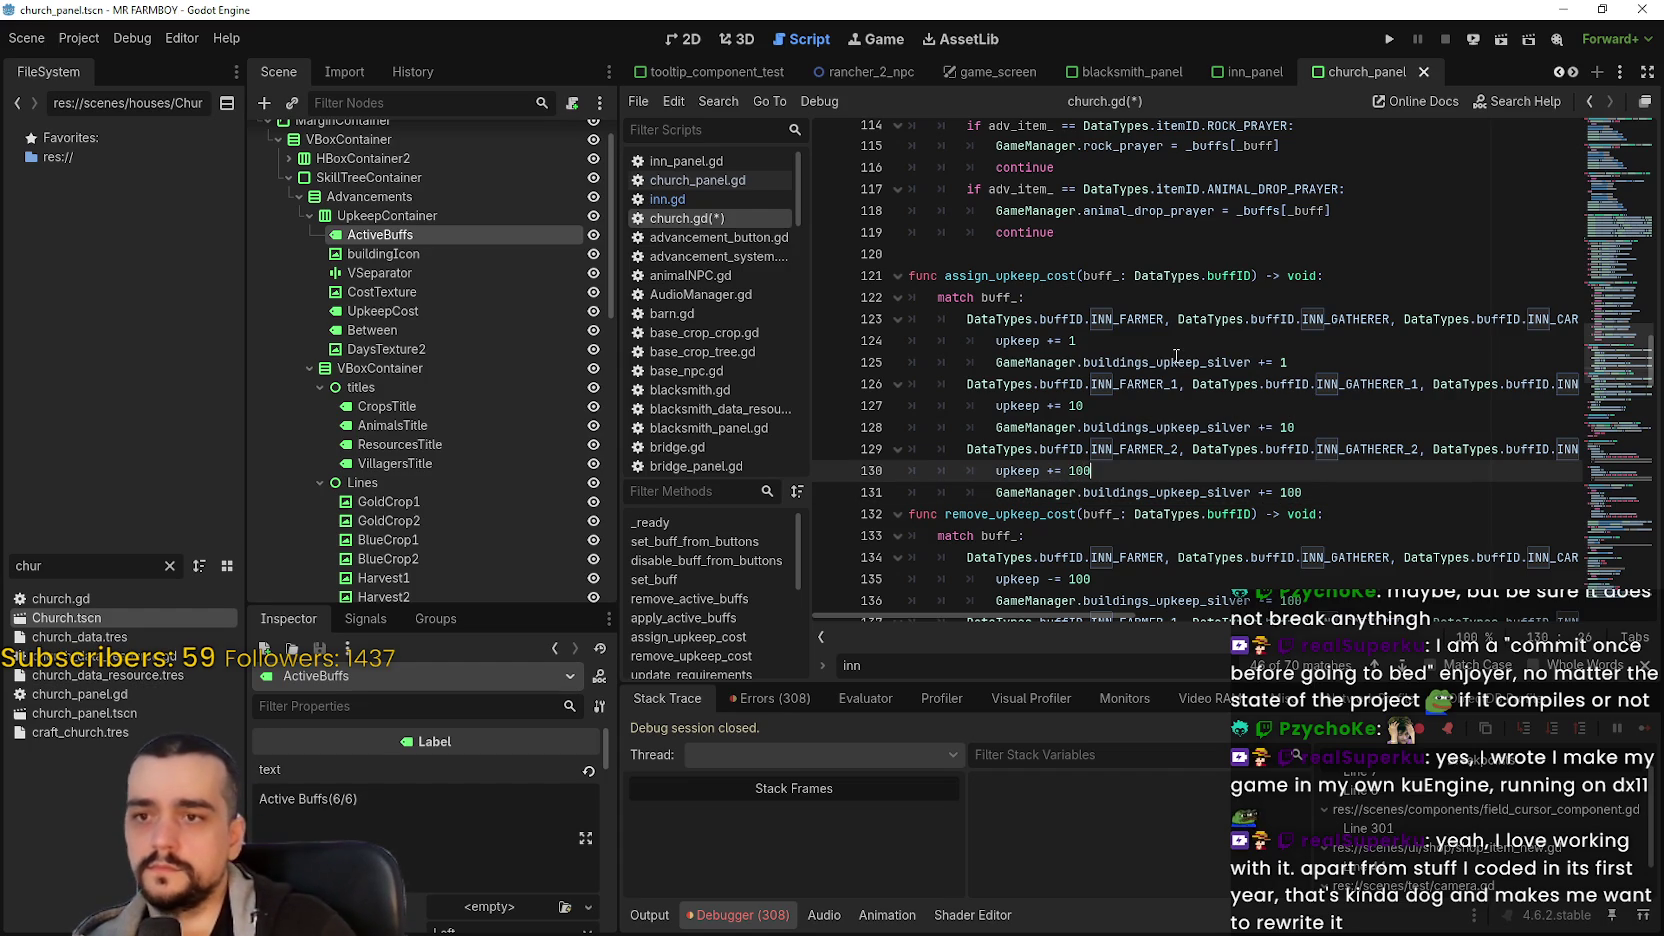
# - Rename buildings_upkeep_silver to buildings_upkeep_gold on lines 125, 128 and 131
pyautogui.click(1244, 362)
pyautogui.click(1266, 362)
pyautogui.press('BackSpace')
pyautogui.press('BackSpace')
pyautogui.press('BackSpace')
pyautogui.write('gold')
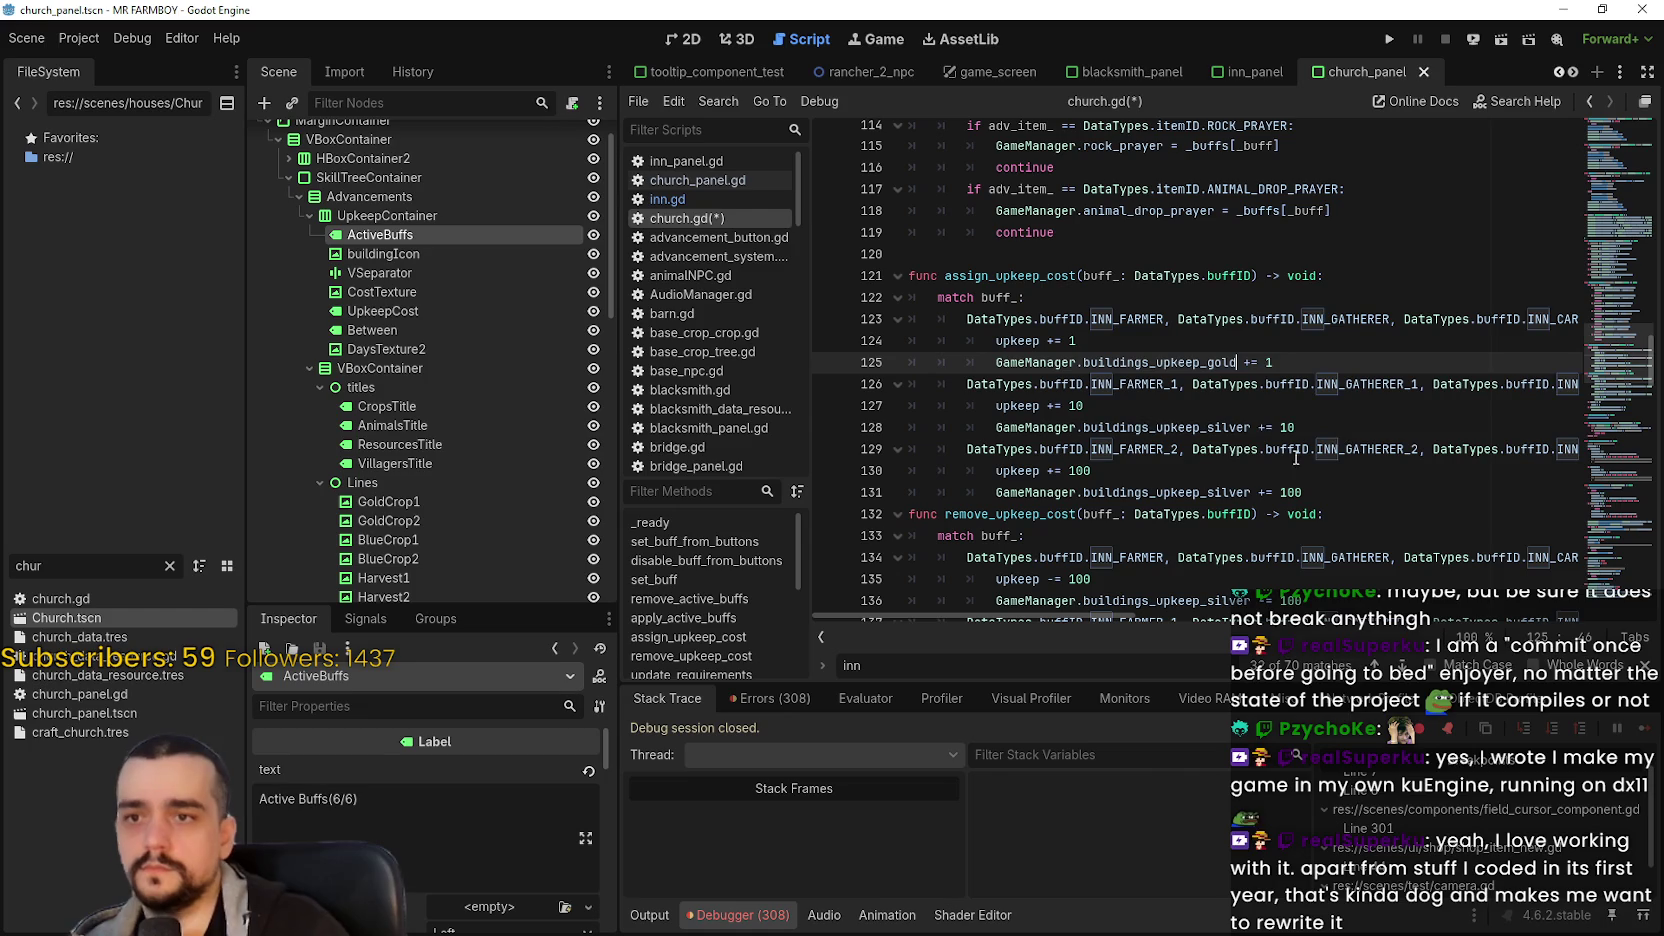
pyautogui.click(1230, 428)
pyautogui.moveTo(1251, 427); pyautogui.dragTo(1210, 428)
pyautogui.write('gold')
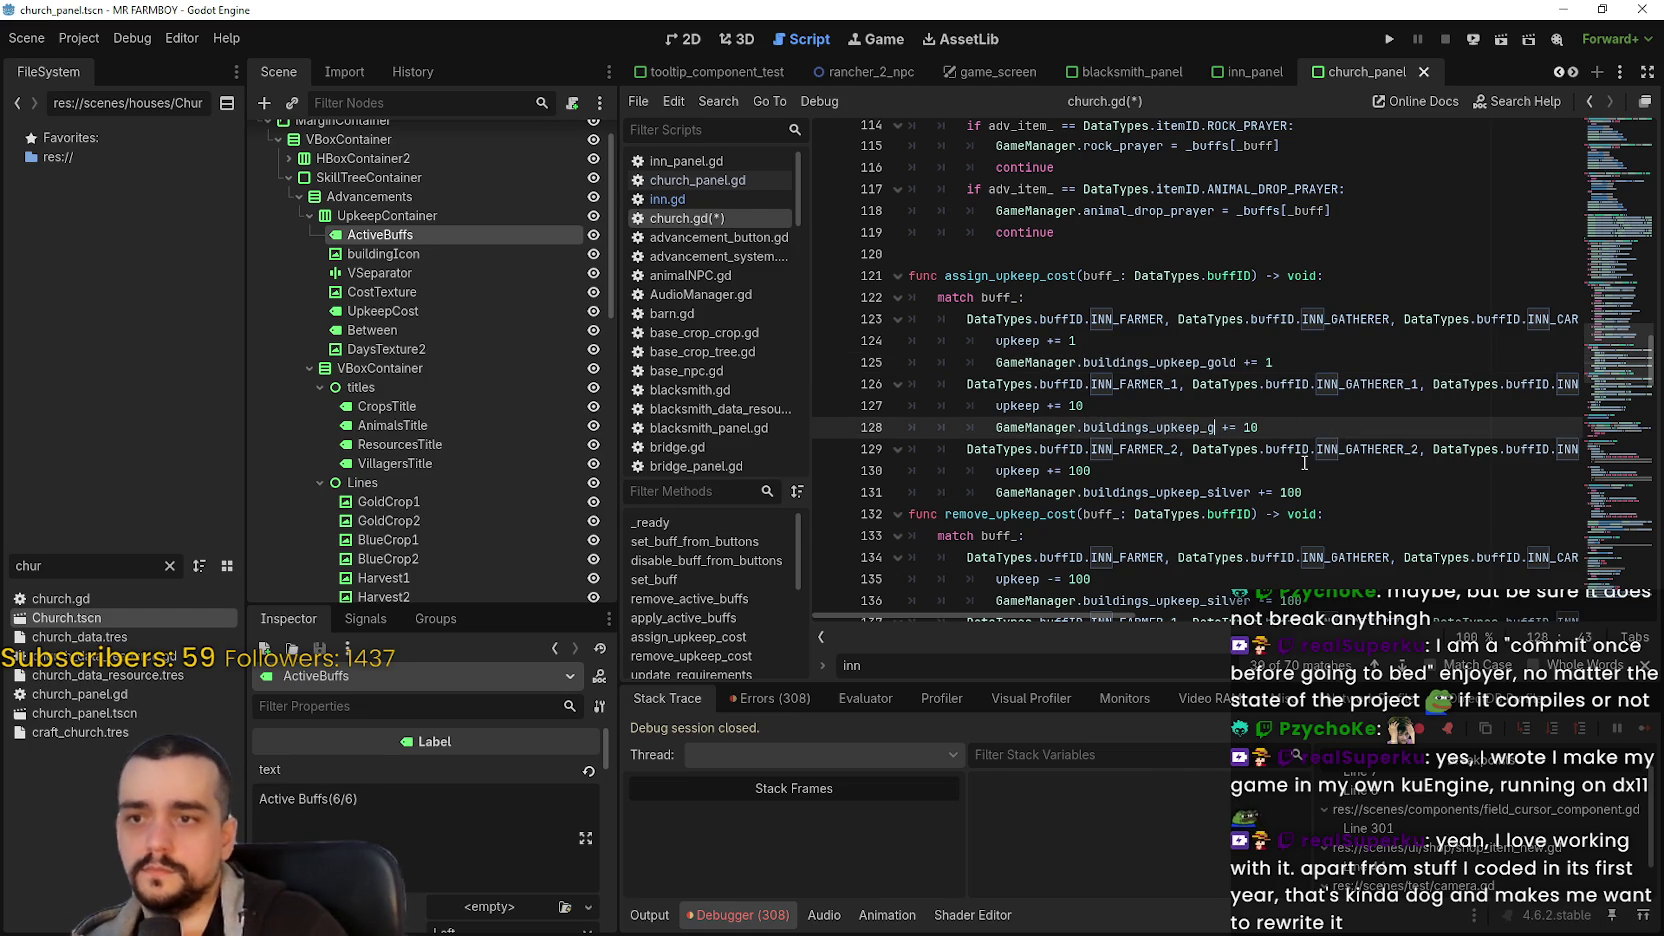
pyautogui.click(1292, 471)
pyautogui.moveTo(1251, 492); pyautogui.dragTo(1211, 500)
pyautogui.write('gold')
pyautogui.click(1187, 470)
pyautogui.scroll(-3, 1183, 467)
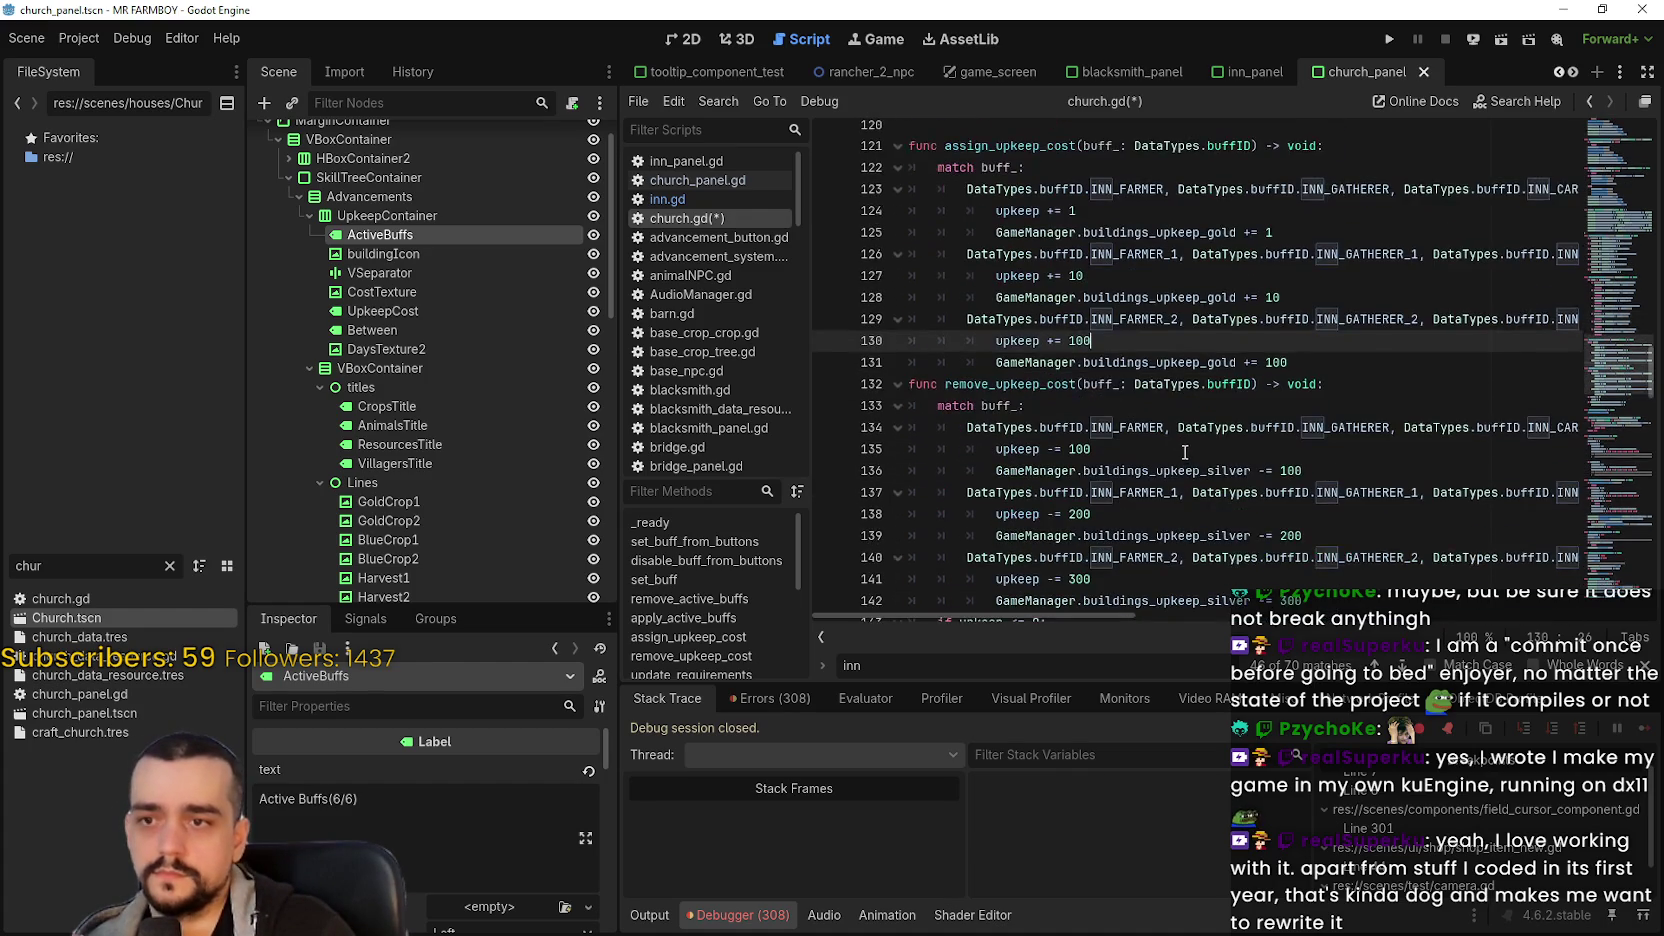
# - Change remove_upkeep_cost's 100/200/300 values to 1/10/100 and save
pyautogui.click(1092, 384)
pyautogui.doubleClick(1078, 384)
pyautogui.write('1')
pyautogui.doubleClick(1290, 405)
pyautogui.doubleClick(1111, 451)
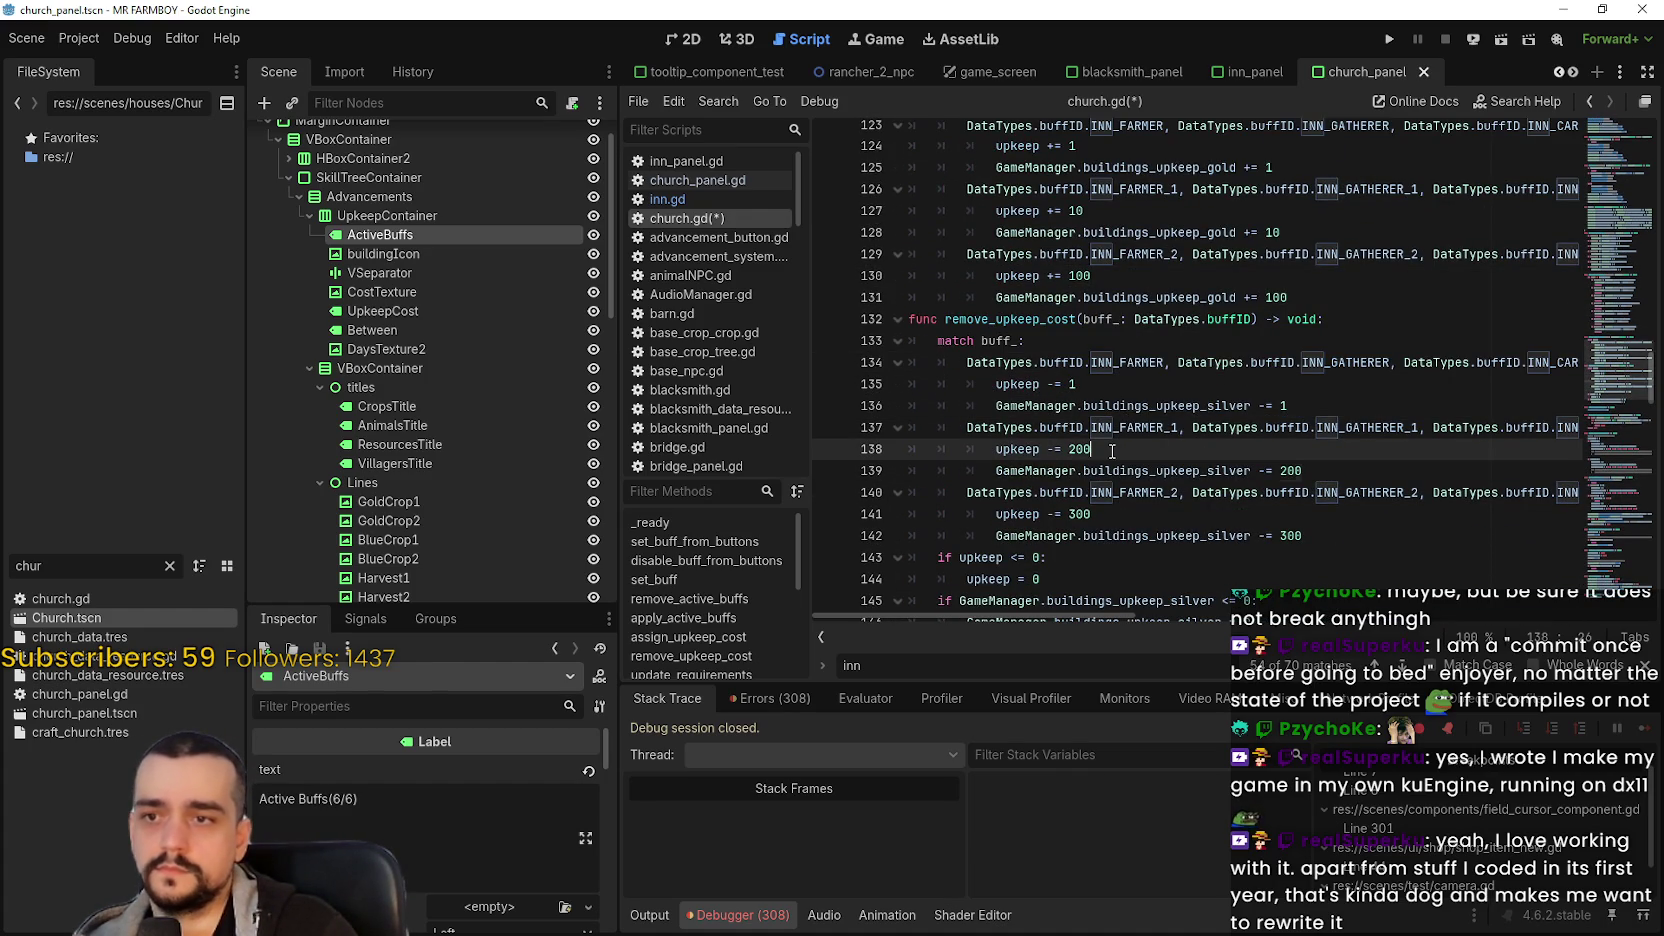
pyautogui.write('10')
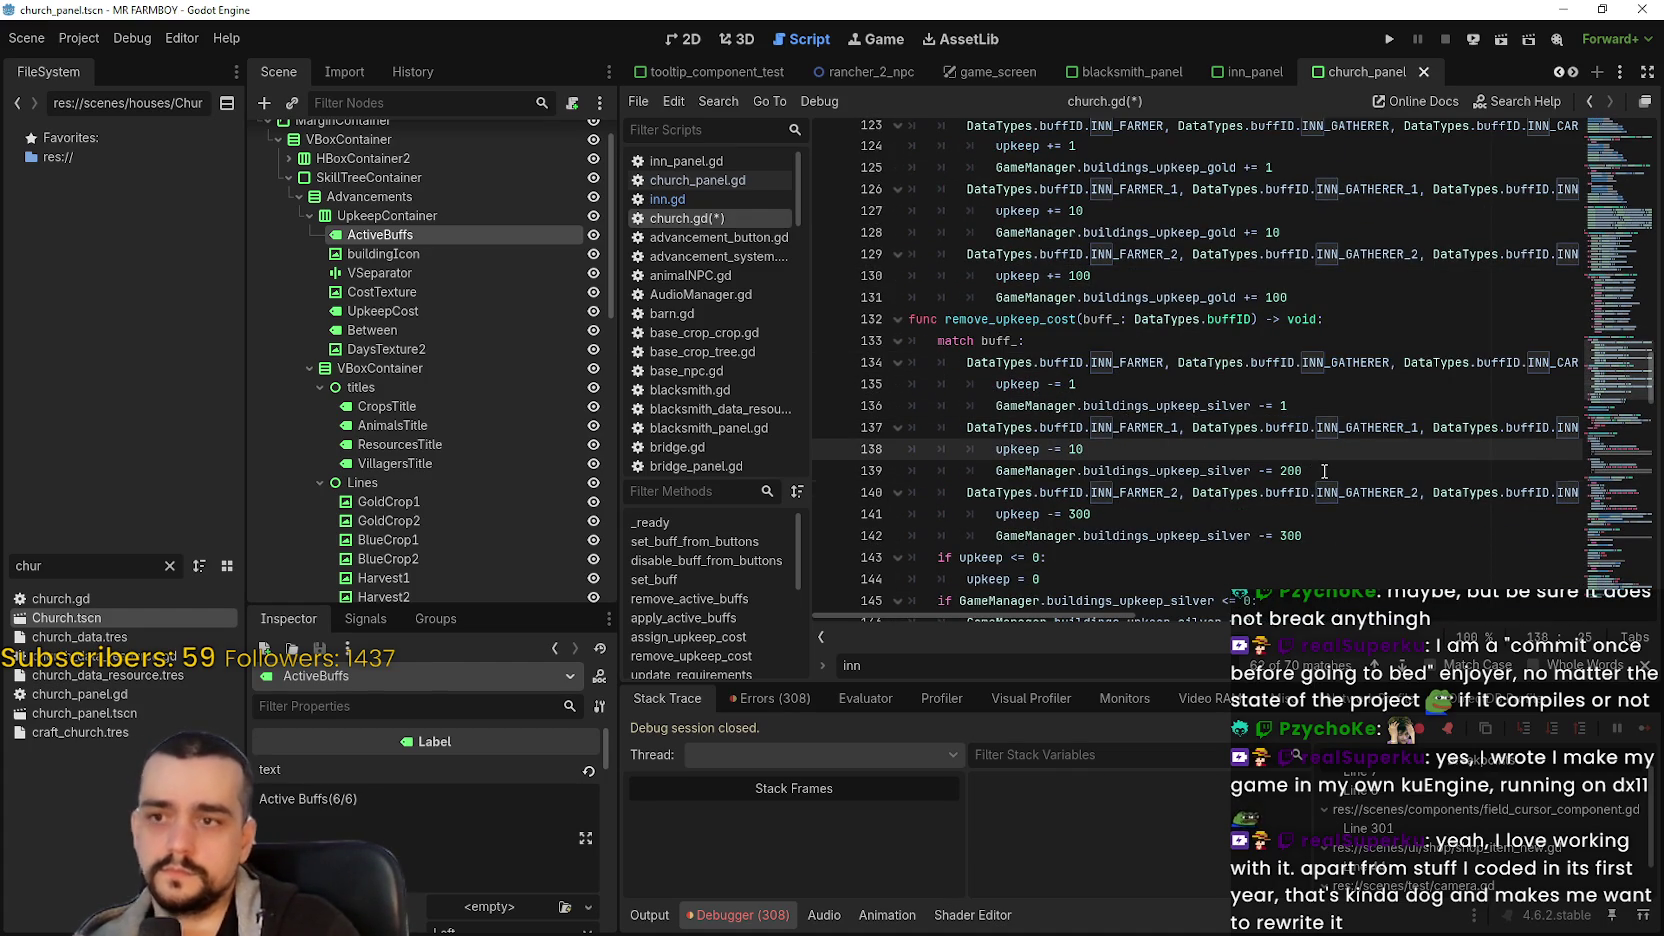
pyautogui.doubleClick(1318, 469)
pyautogui.write('10')
pyautogui.doubleClick(1314, 536)
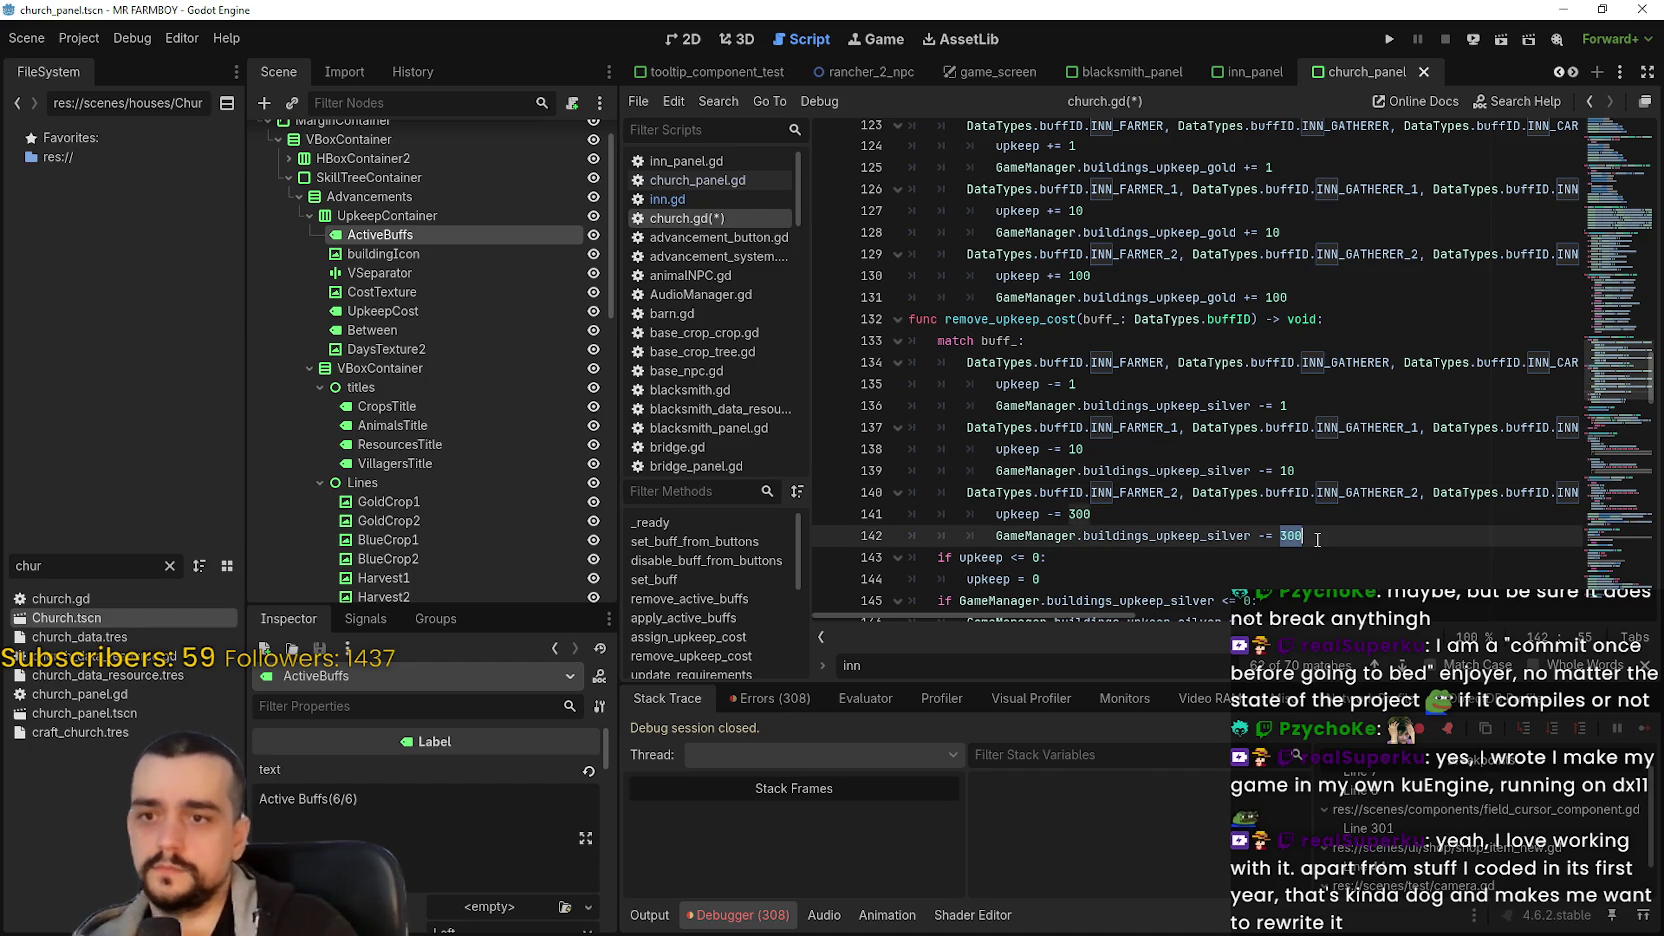
pyautogui.write('100')
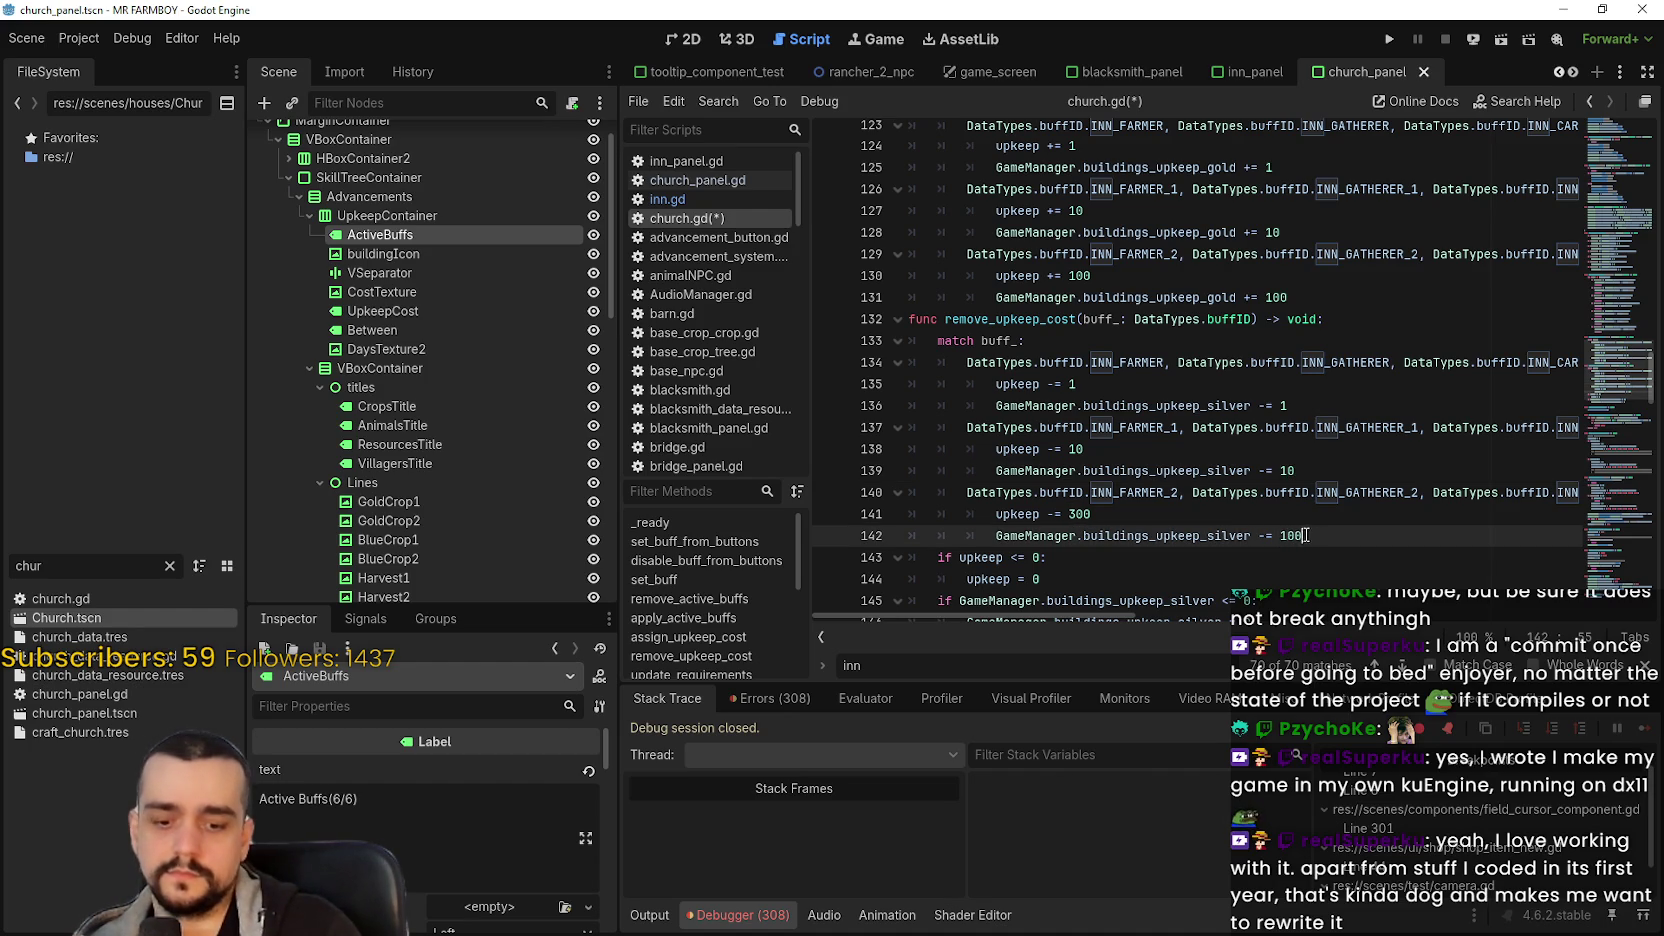
pyautogui.doubleClick(1080, 514)
pyautogui.write('10')
pyautogui.hotkey('ctrl', 's')
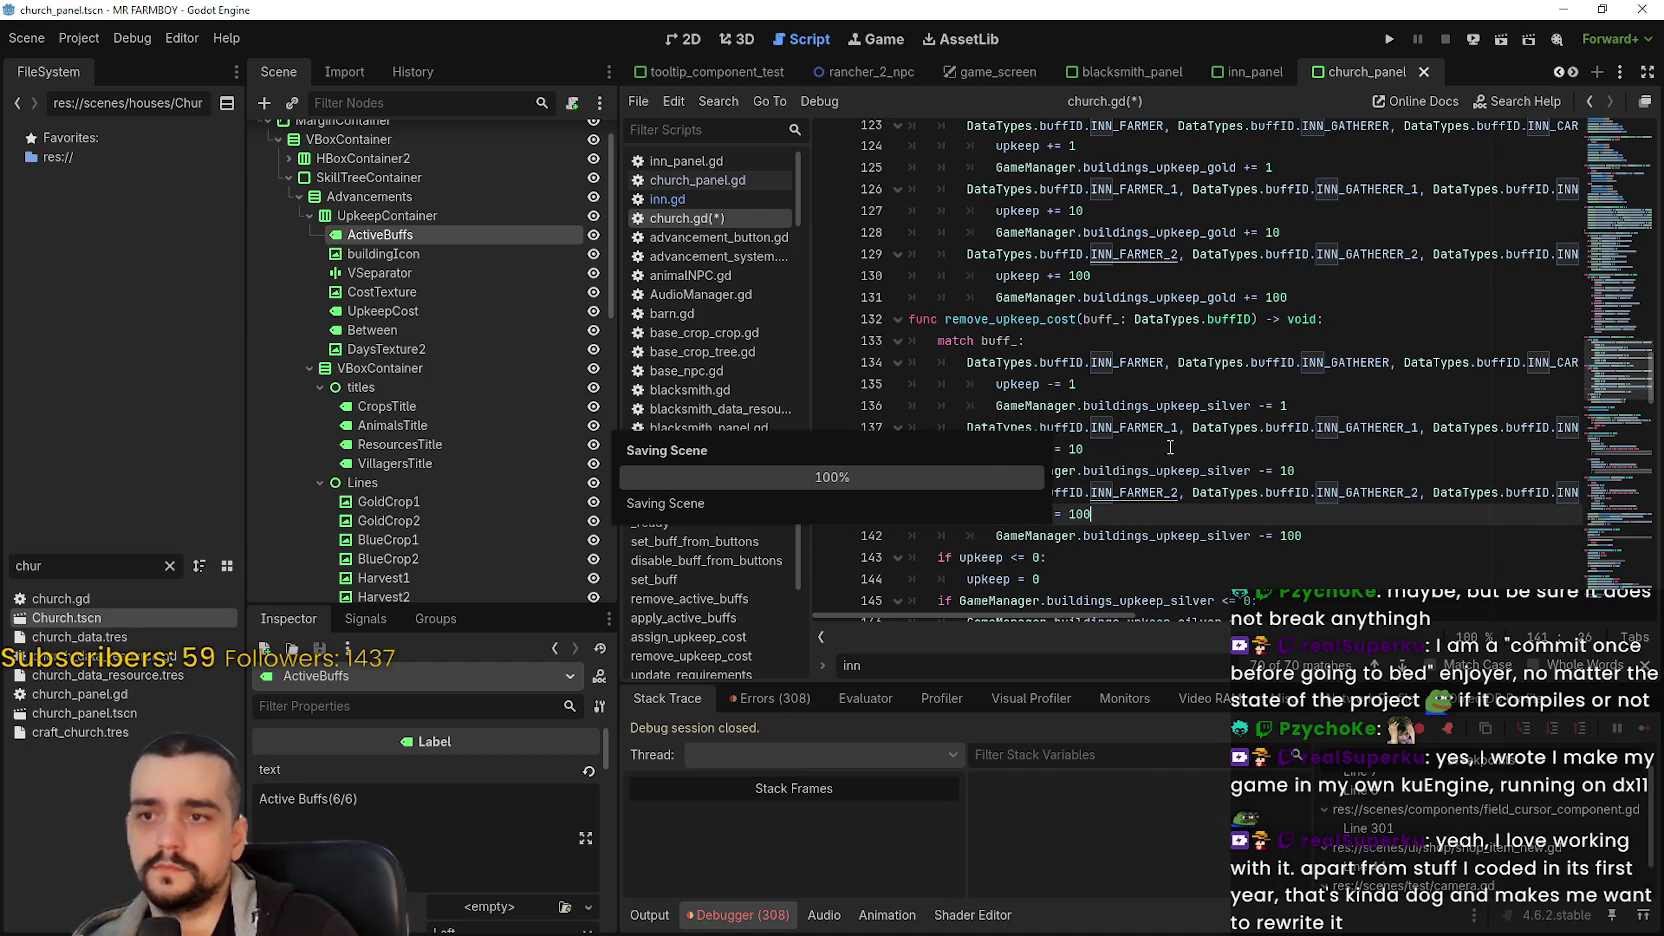
# - Replace buildings_upkeep_silver with buildings_upkeep_gold in the deduction lines and save
pyautogui.doubleClick(1232, 232)
pyautogui.hotkey('ctrl', 'c')
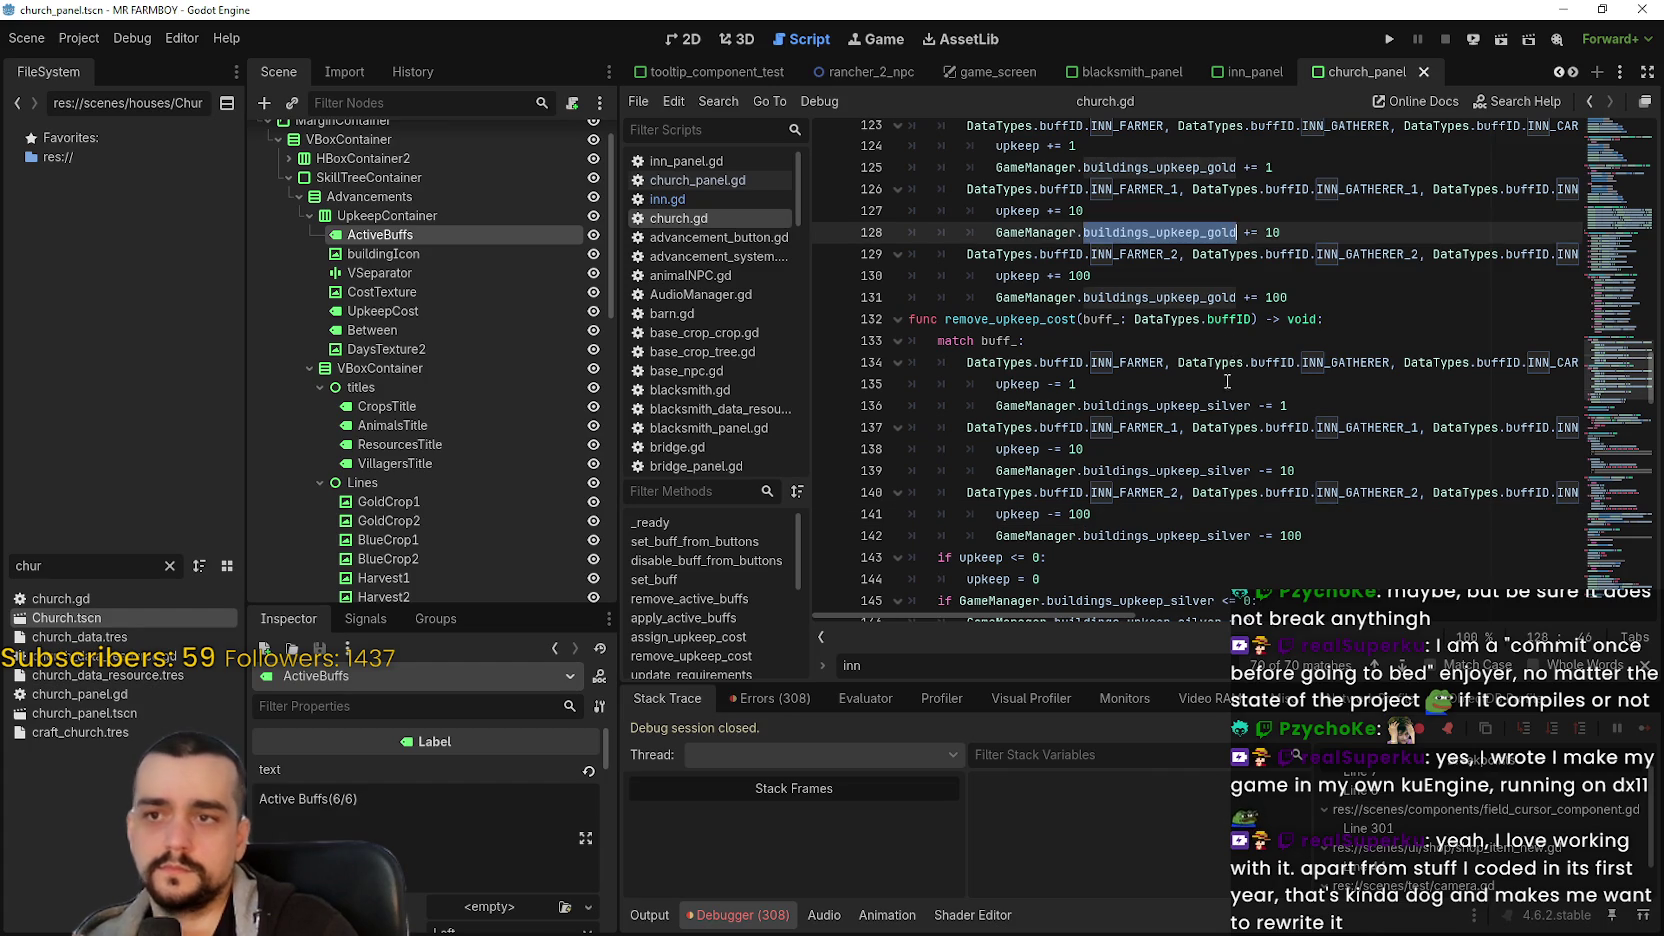
pyautogui.doubleClick(1195, 402)
pyautogui.hotkey('ctrl', 'v')
pyautogui.doubleClick(1203, 470)
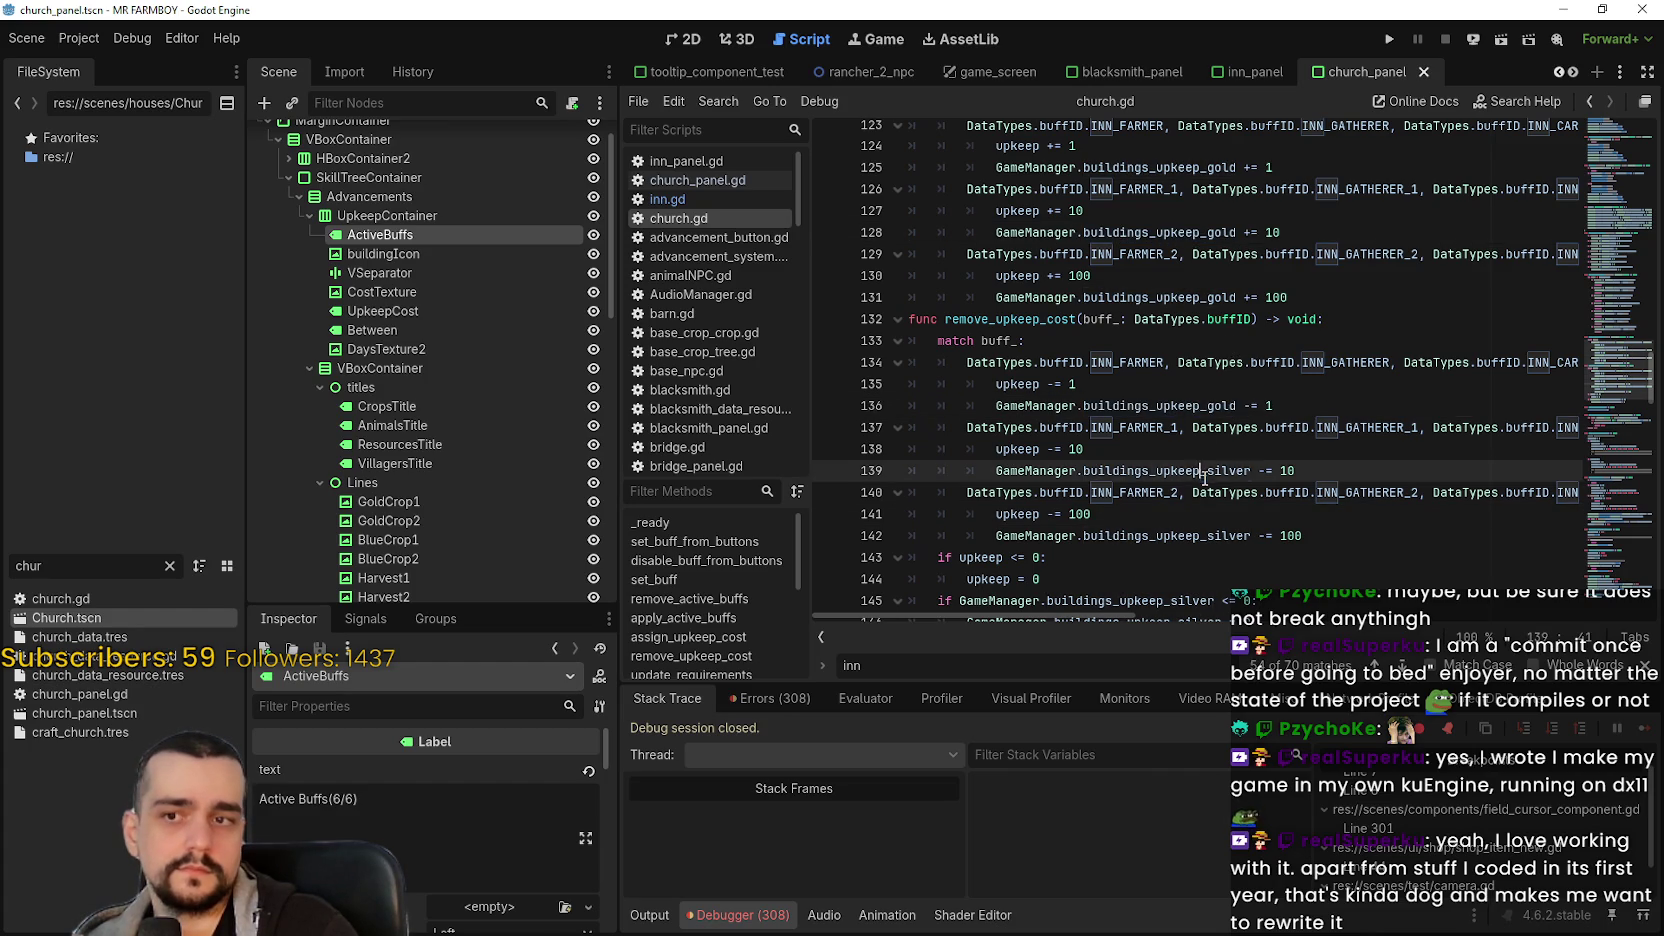
pyautogui.hotkey('ctrl', 'v')
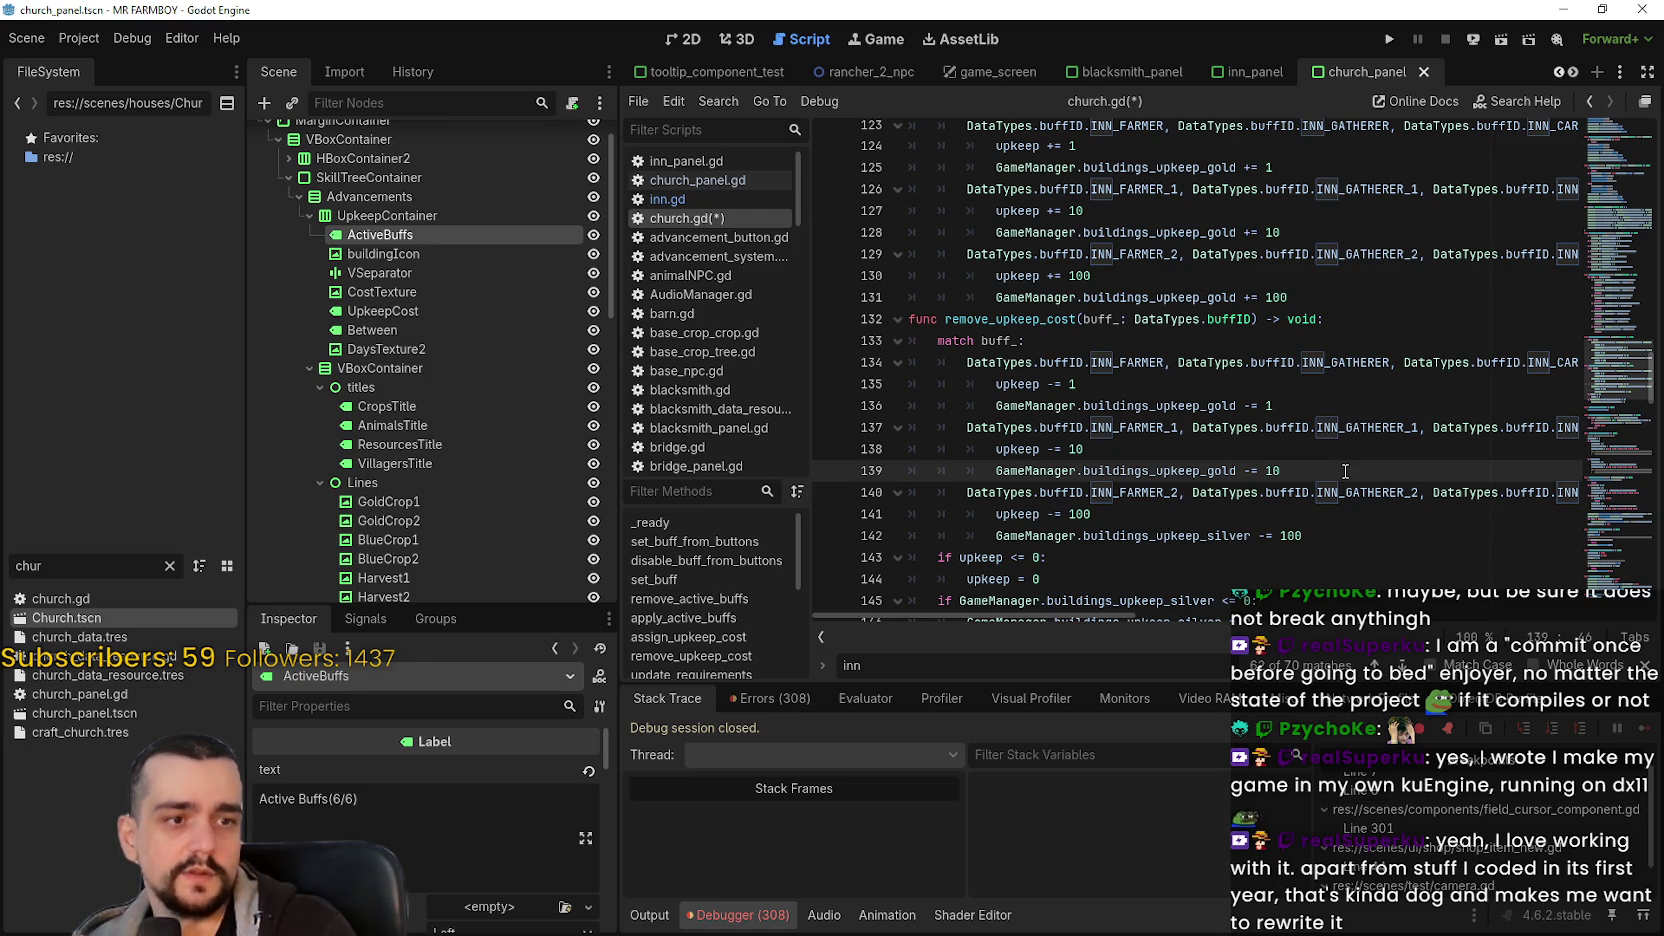
pyautogui.scroll(-1, 1345, 471)
pyautogui.click(1196, 470)
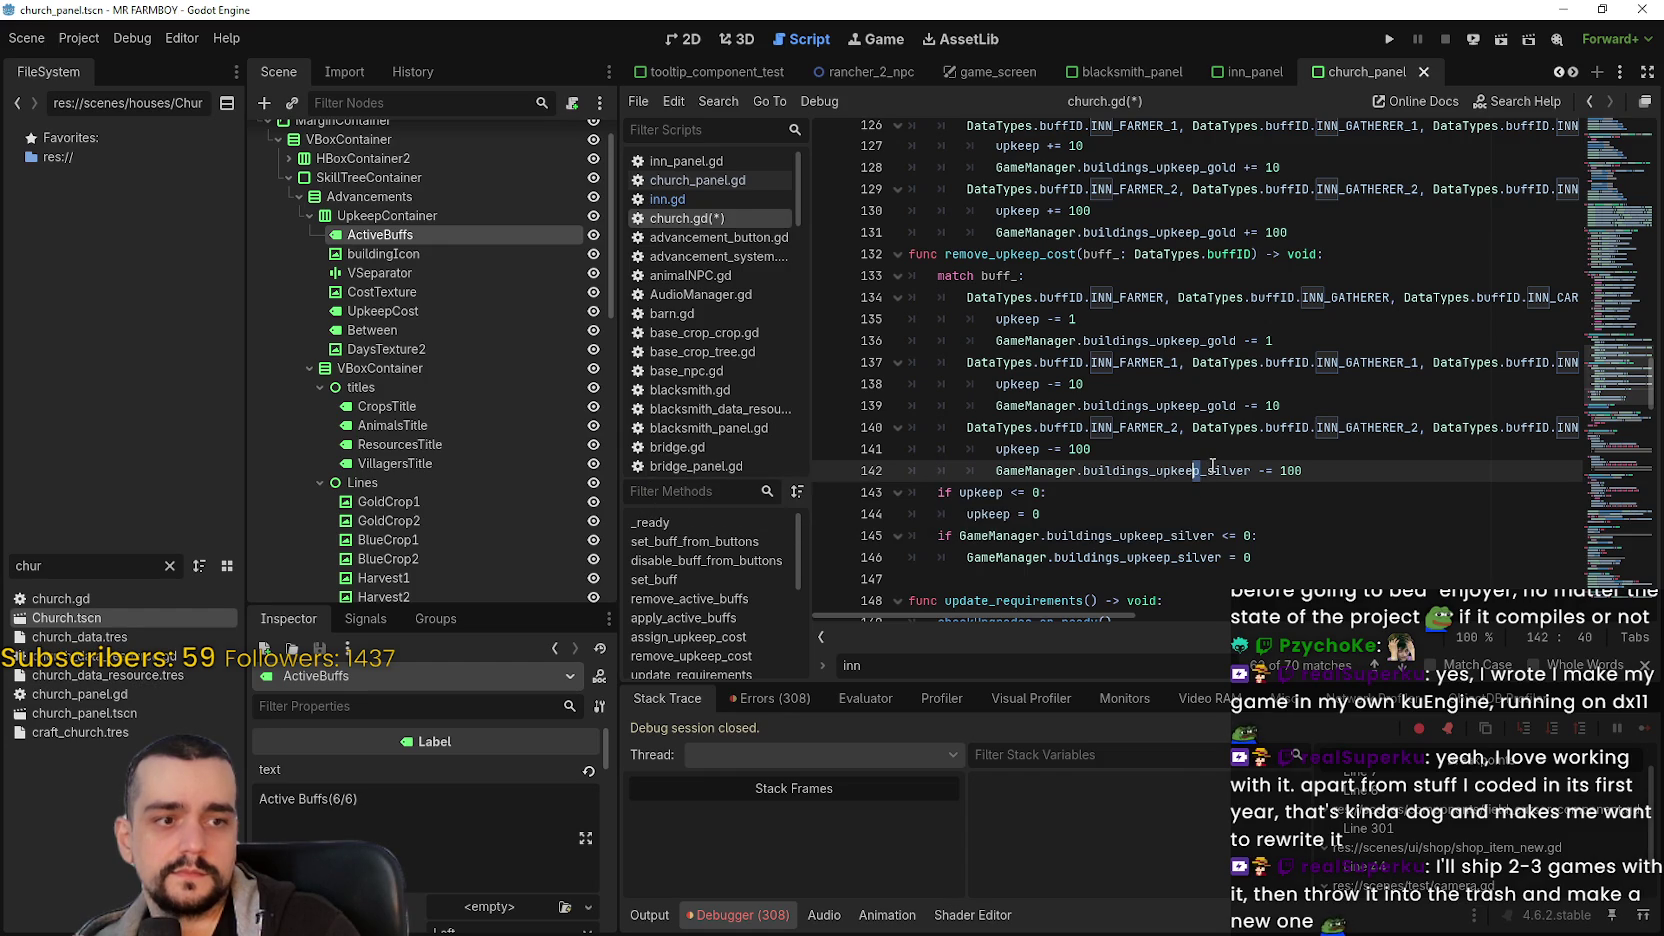
pyautogui.click(1303, 451)
pyautogui.hotkey('ctrl', 's')
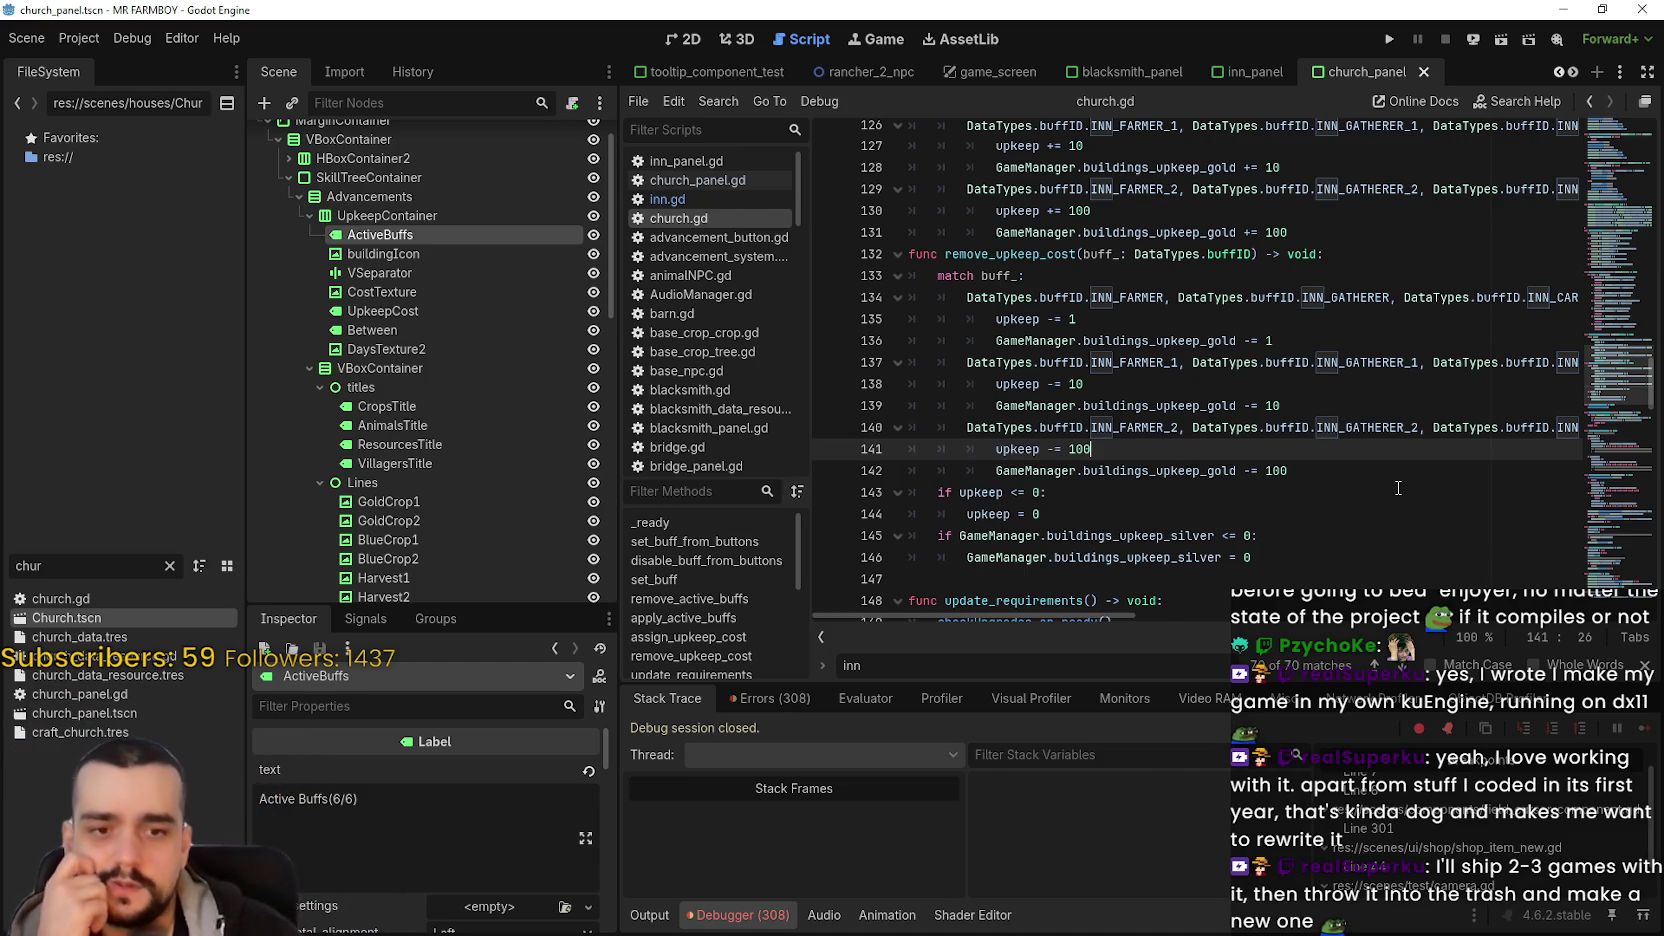
pyautogui.click(1104, 500)
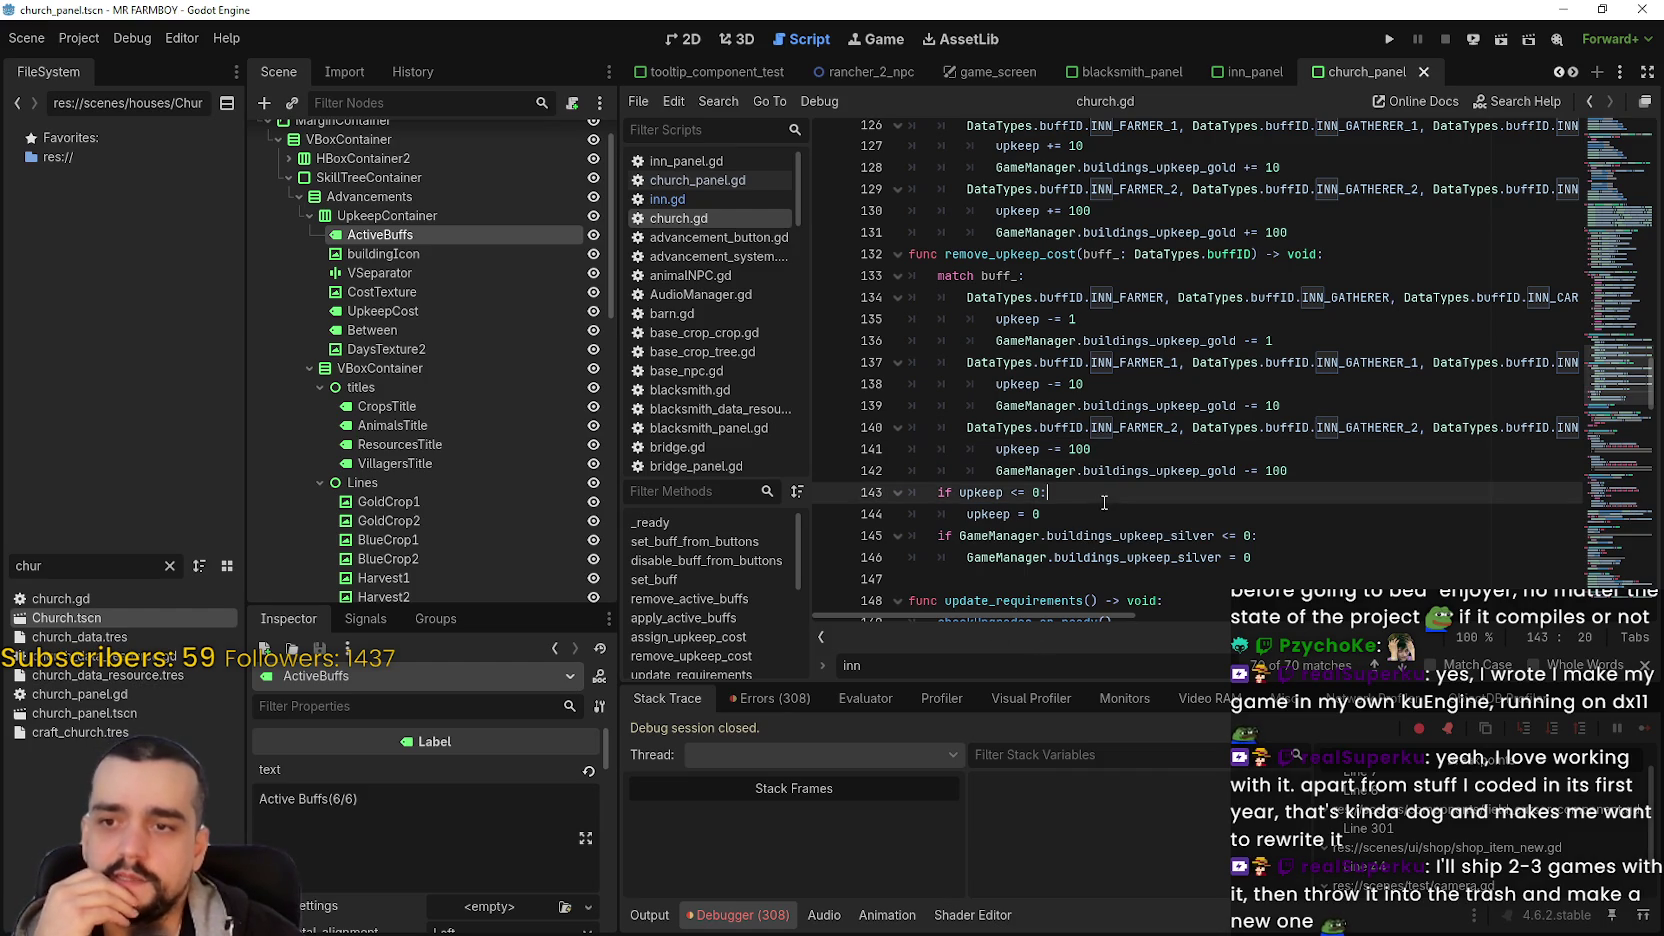
# - Review the gold upkeep additions and deductions on lines 125–142
pyautogui.click(1324, 471)
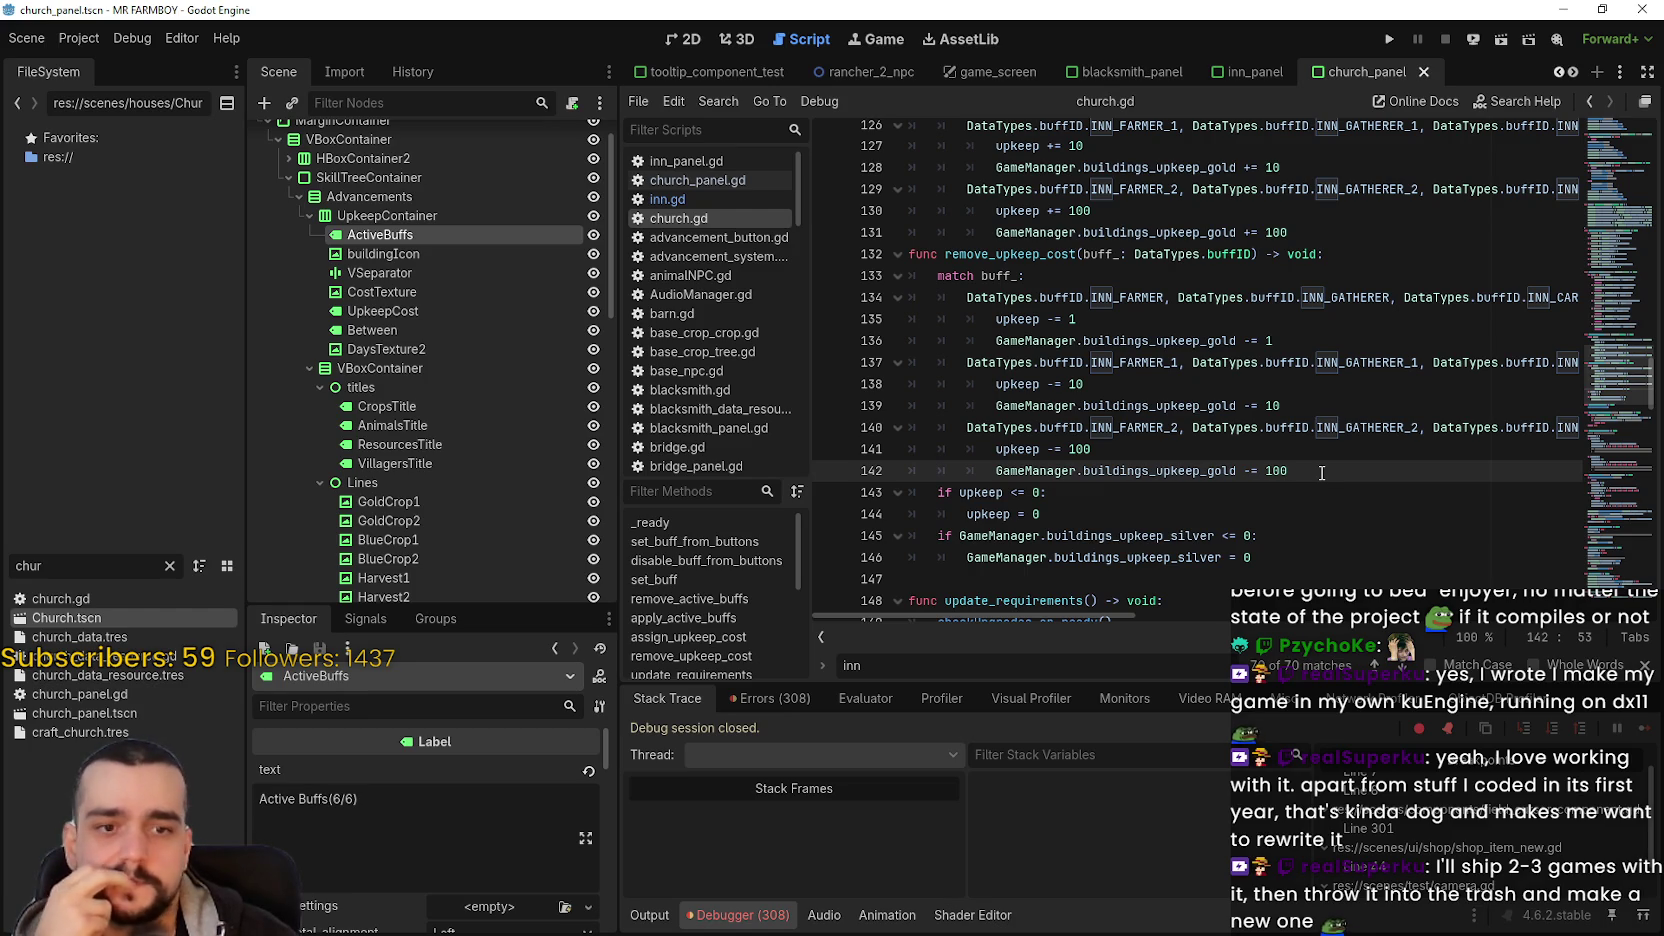
pyautogui.scroll(1, 1310, 480)
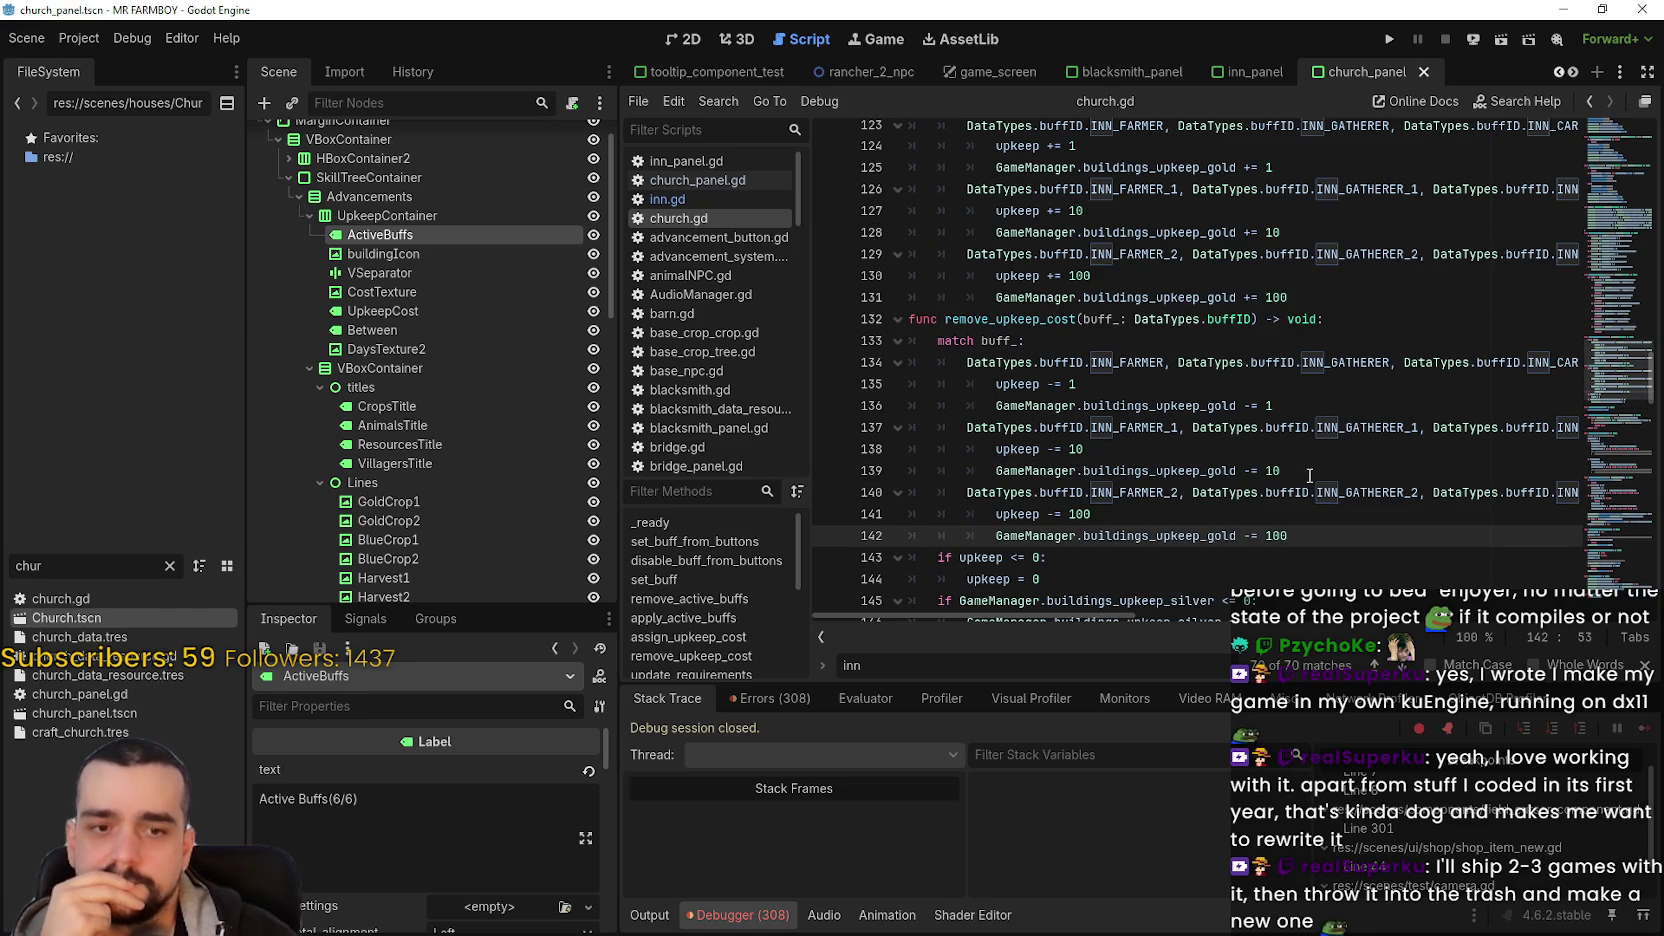
pyautogui.click(1310, 476)
pyautogui.click(1325, 405)
pyautogui.click(1361, 298)
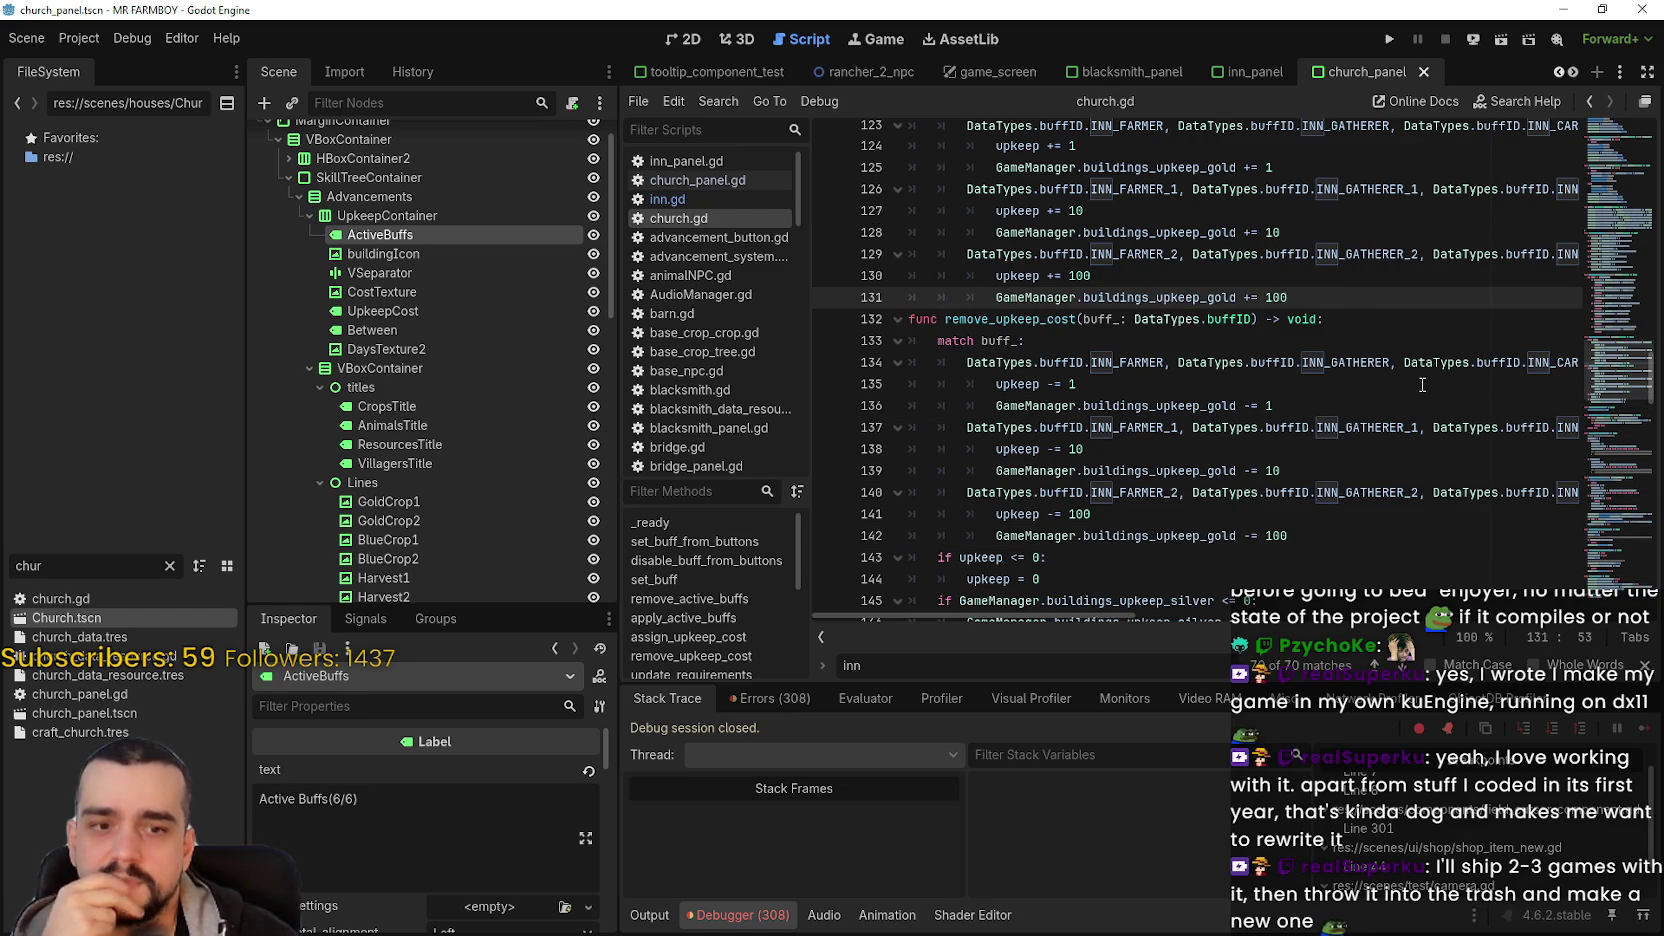
pyautogui.click(1330, 470)
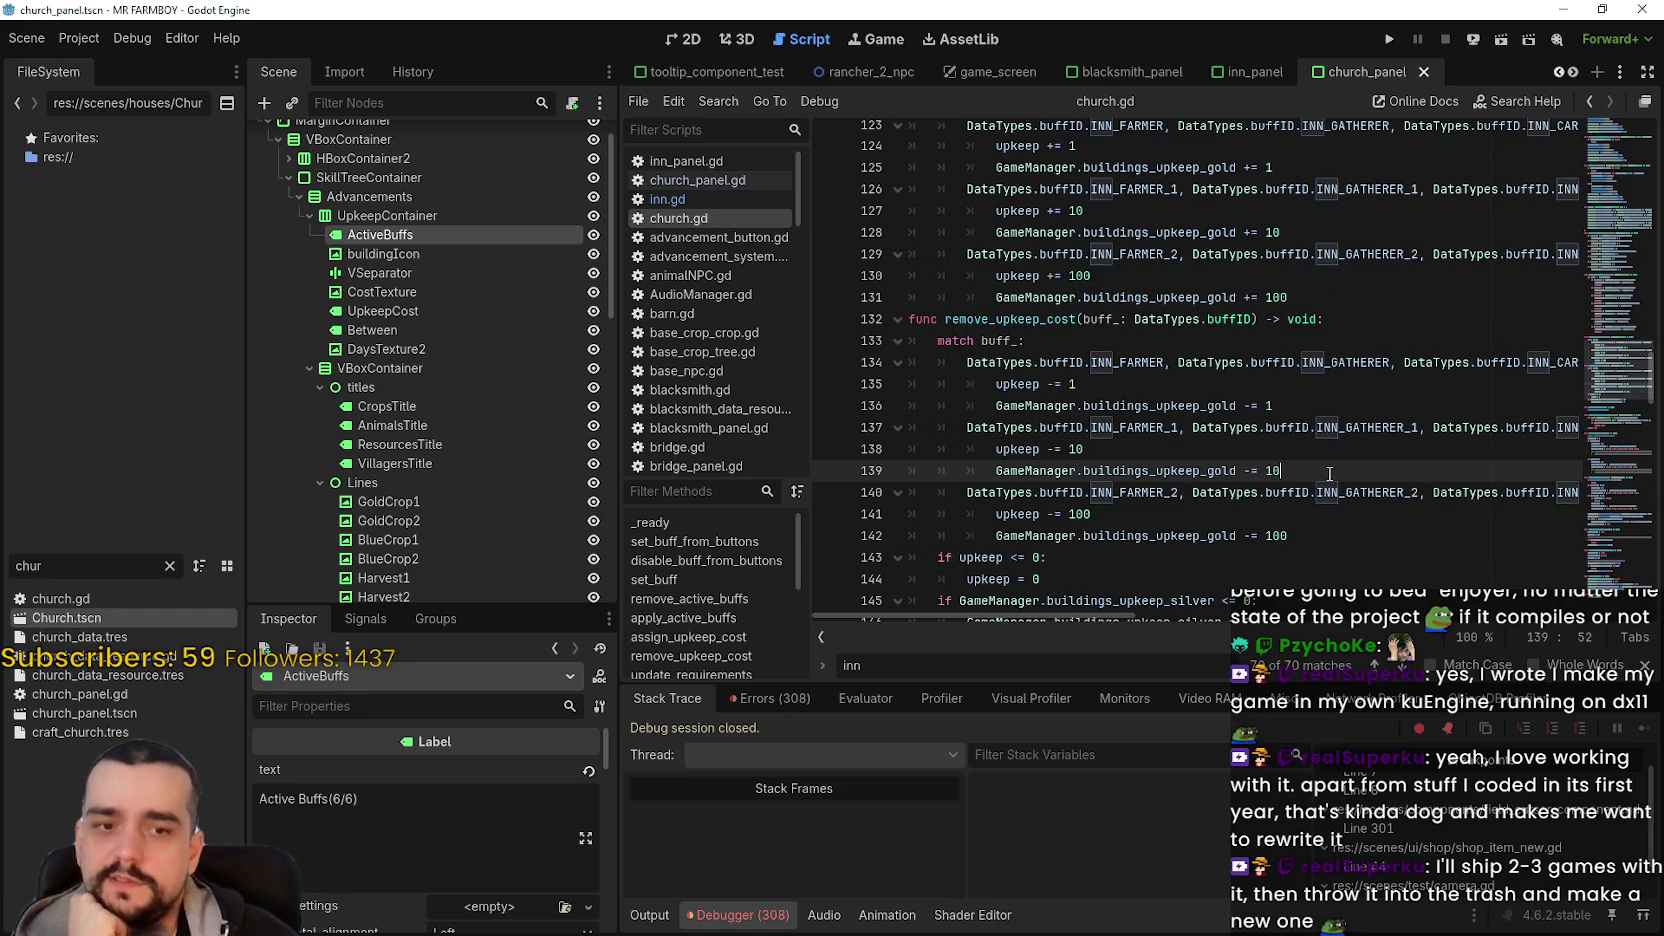
pyautogui.click(1231, 448)
pyautogui.click(1368, 557)
pyautogui.click(1369, 540)
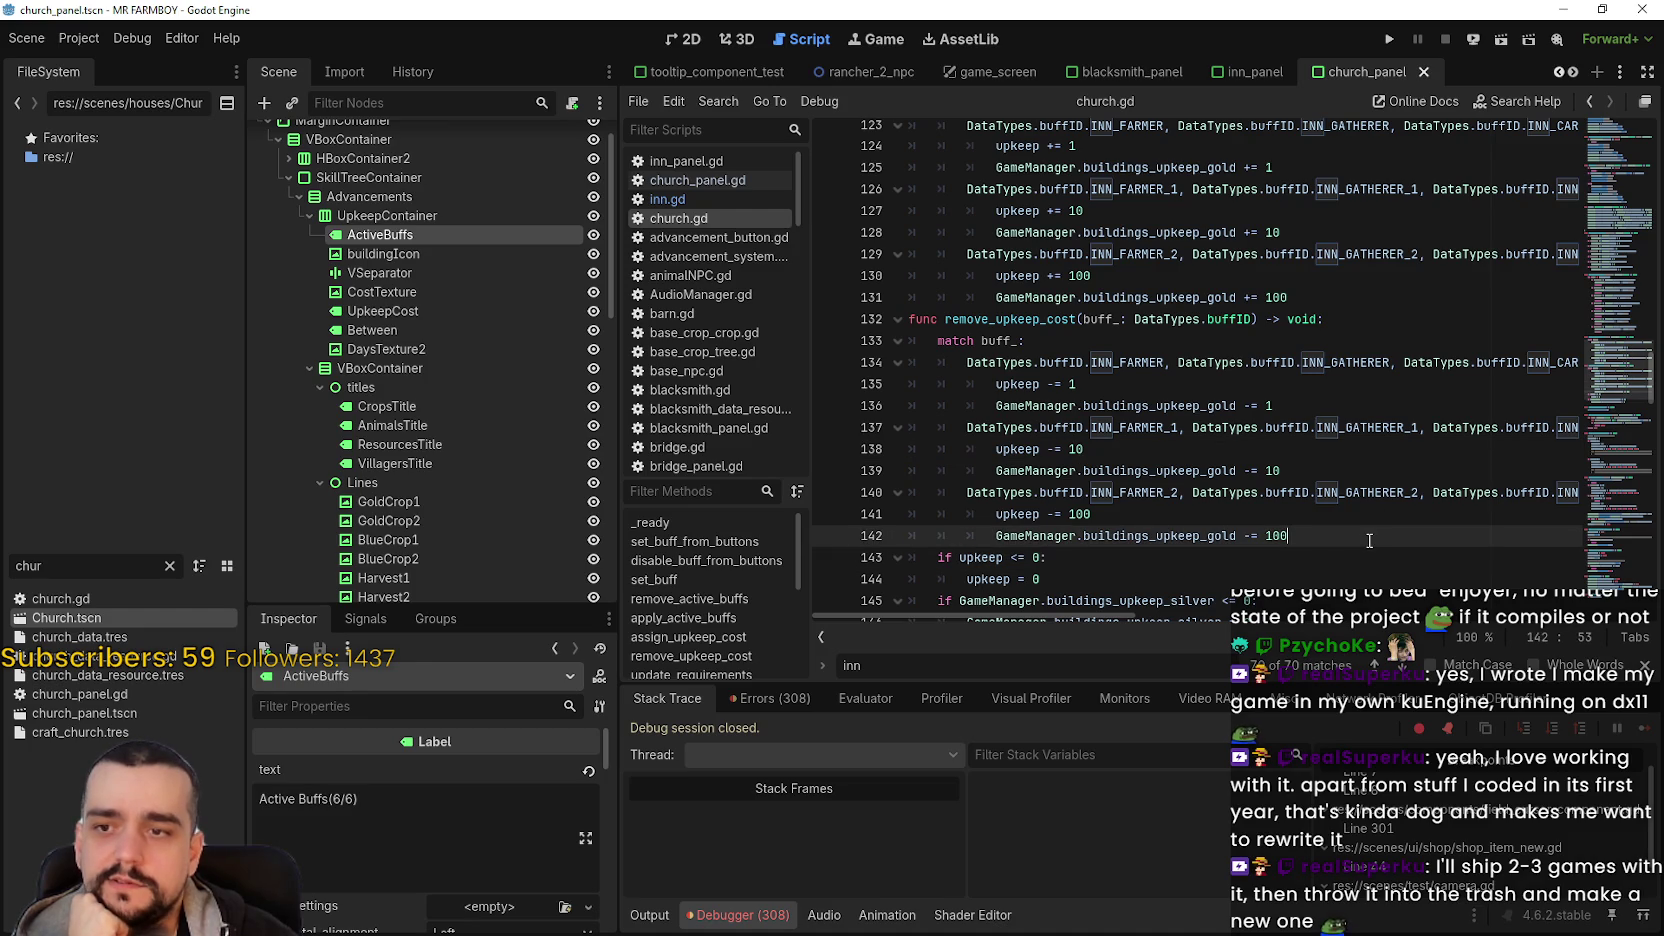
pyautogui.scroll(-3, 1370, 537)
pyautogui.scroll(3, 1286, 488)
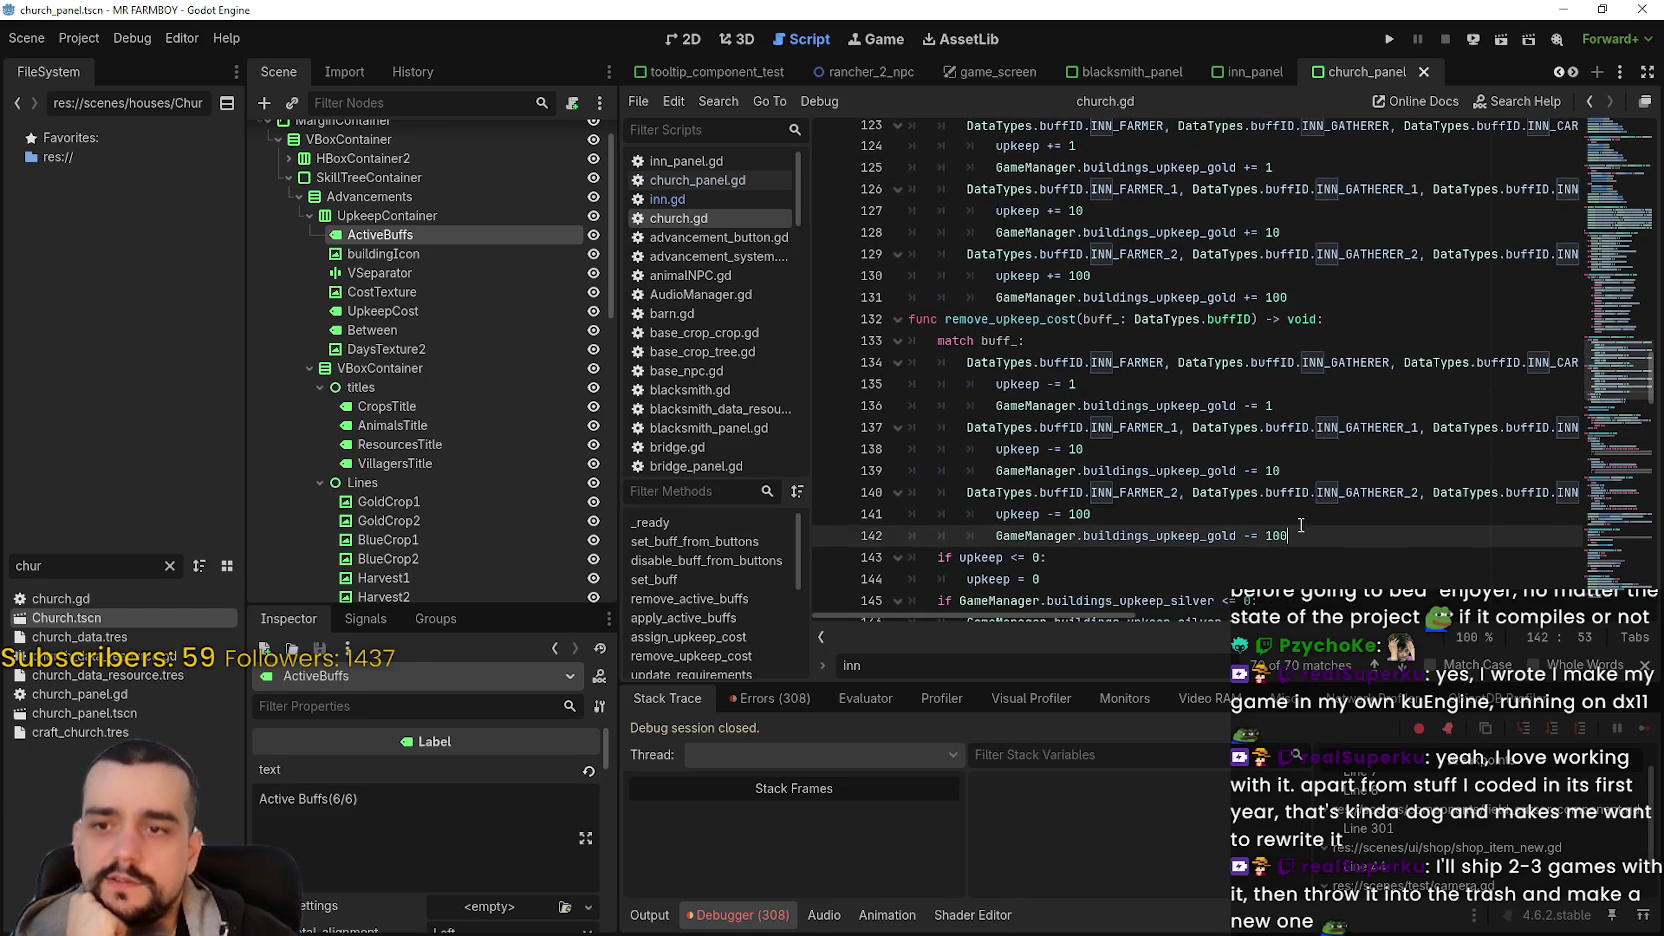
pyautogui.scroll(-1, 1330, 553)
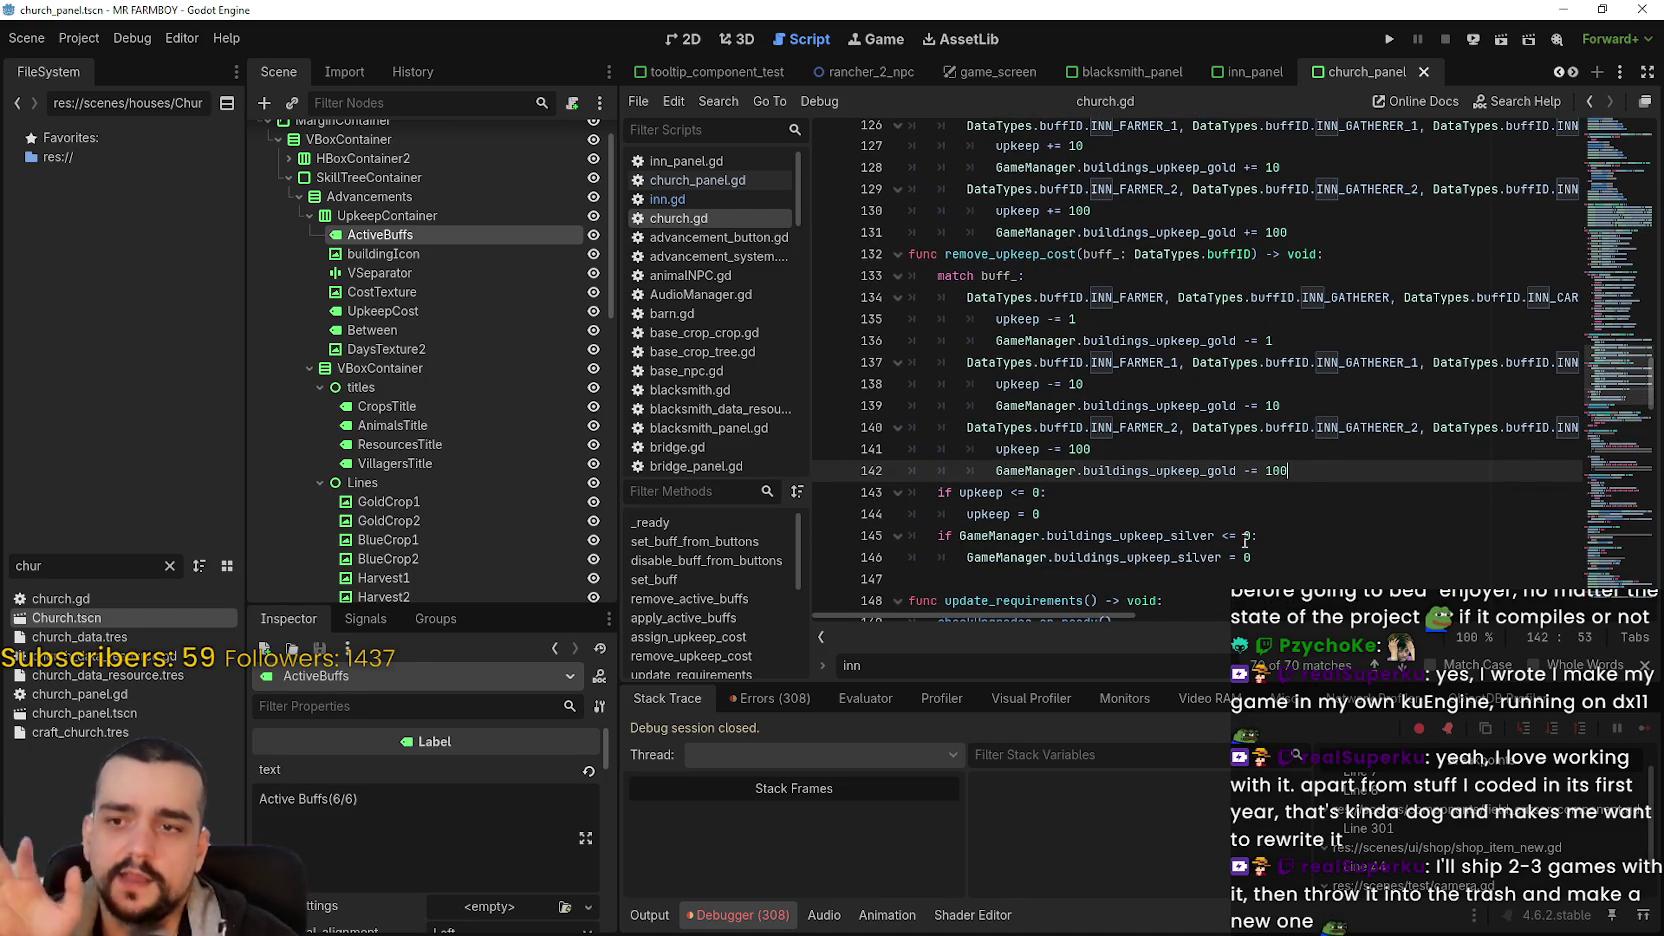
# - Paste buildings_upkeep_gold over the silver references on lines 145–146 and save church.gd
pyautogui.doubleClick(1186, 405)
pyautogui.hotkey('ctrl', 'c')
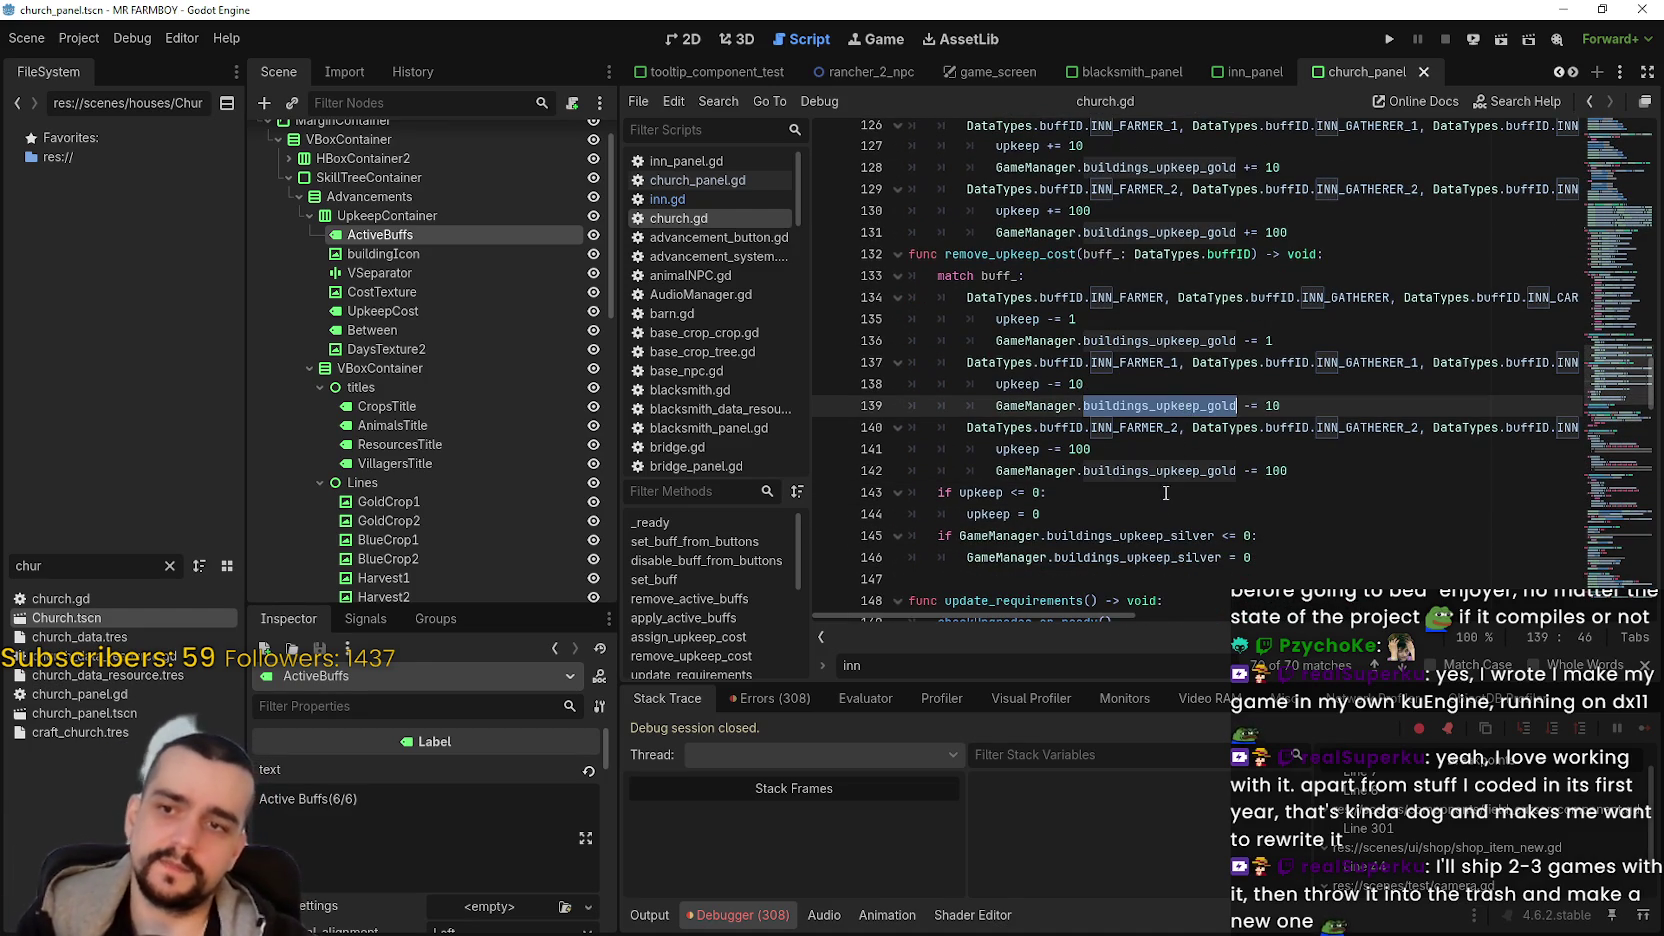
pyautogui.doubleClick(1160, 537)
pyautogui.hotkey('ctrl', 'd')
pyautogui.hotkey('ctrl', 'v')
pyautogui.click(1144, 506)
pyautogui.hotkey('ctrl', 's')
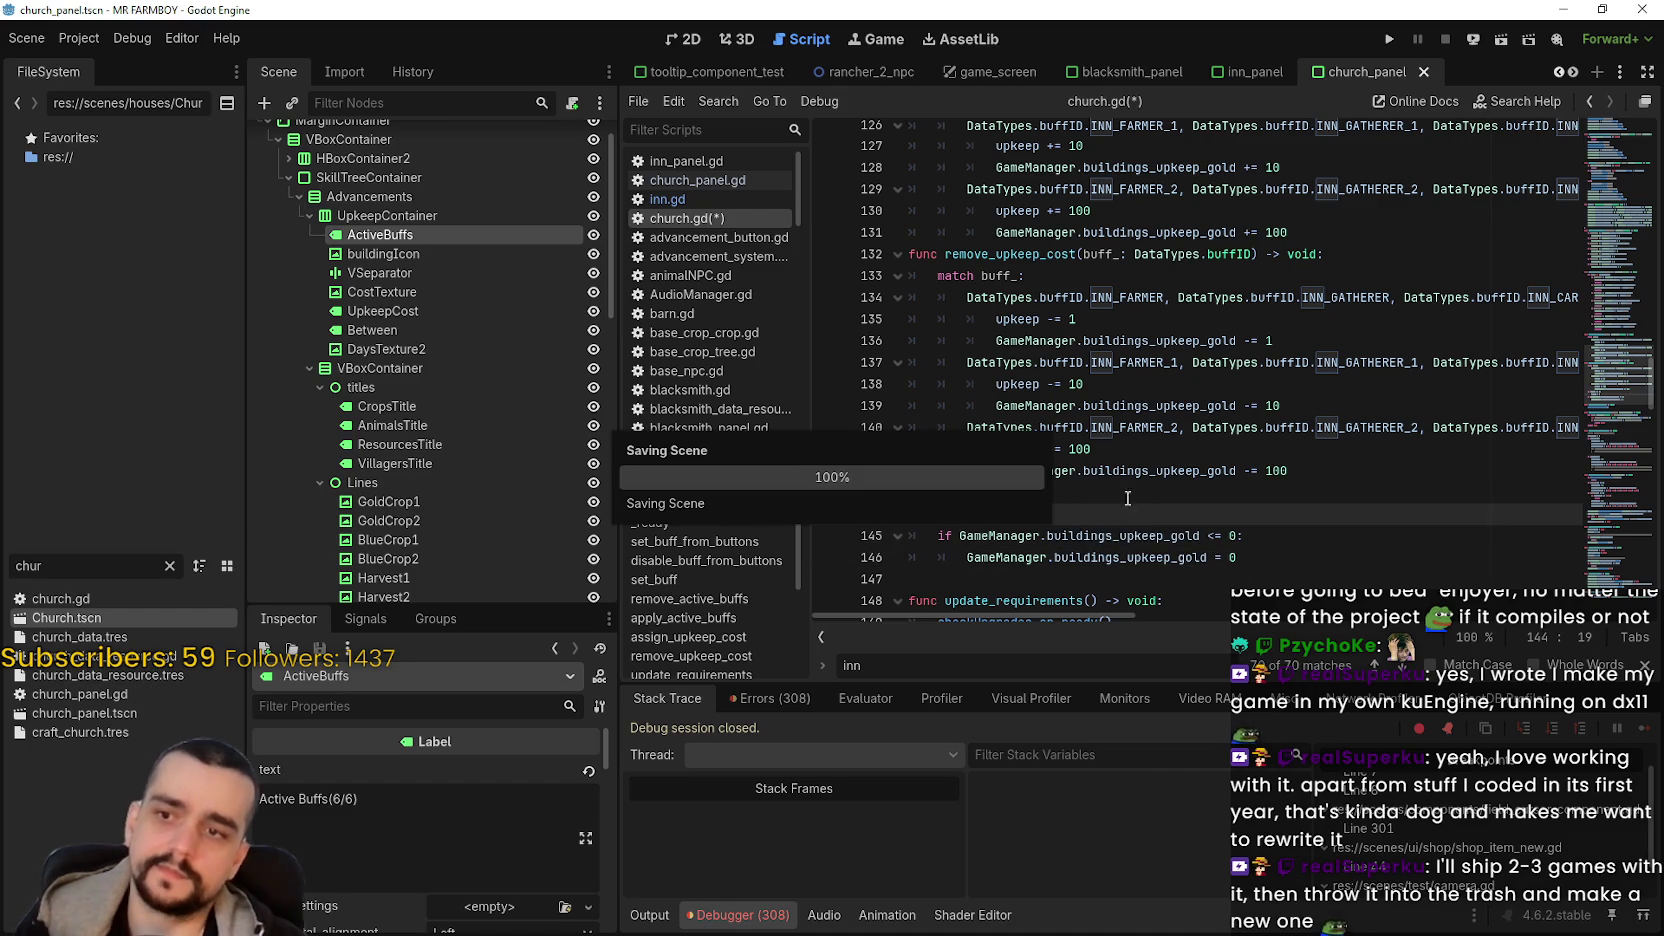
pyautogui.scroll(1, 1125, 427)
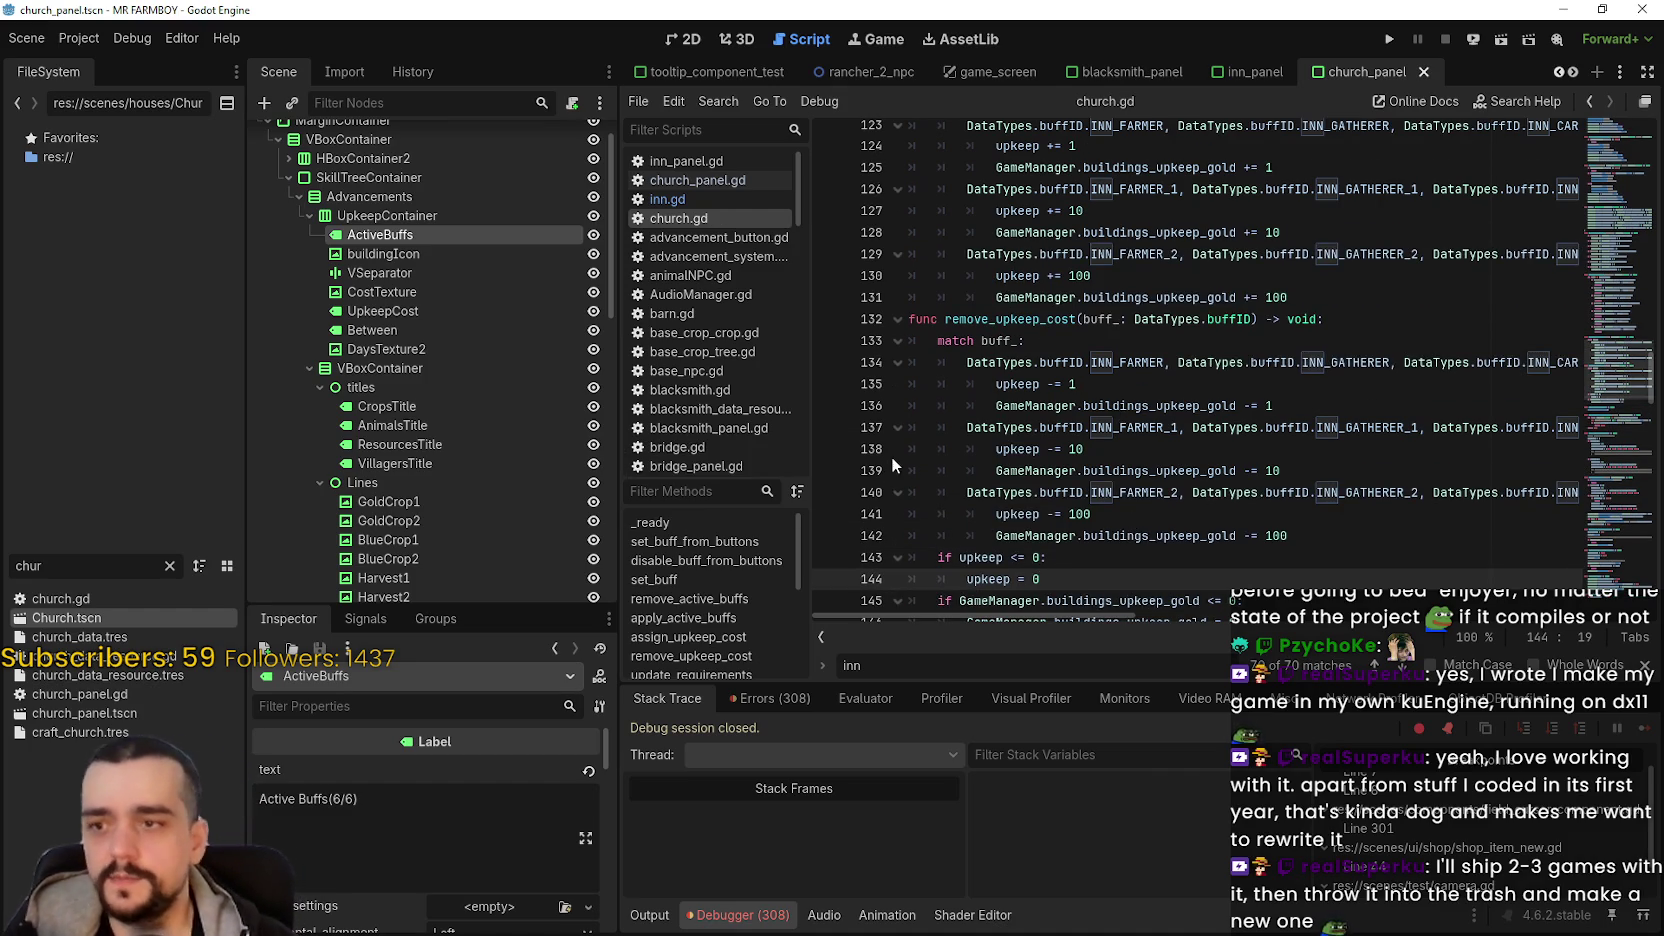
pyautogui.scroll(-1, 1035, 455)
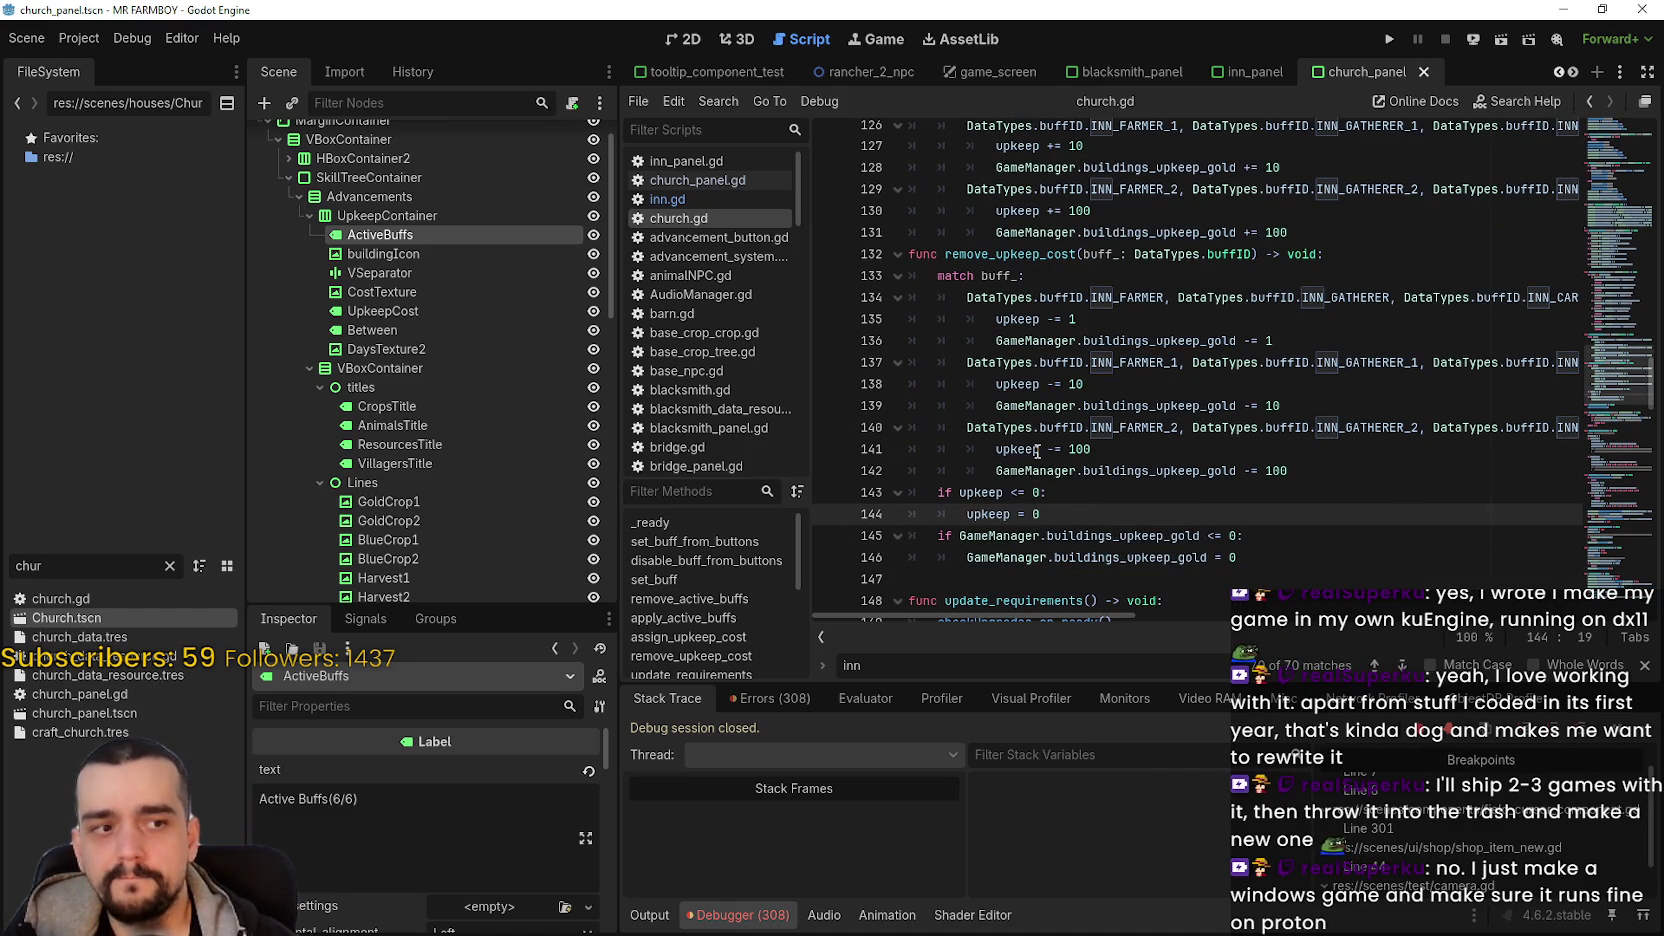
pyautogui.moveTo(1039, 451)
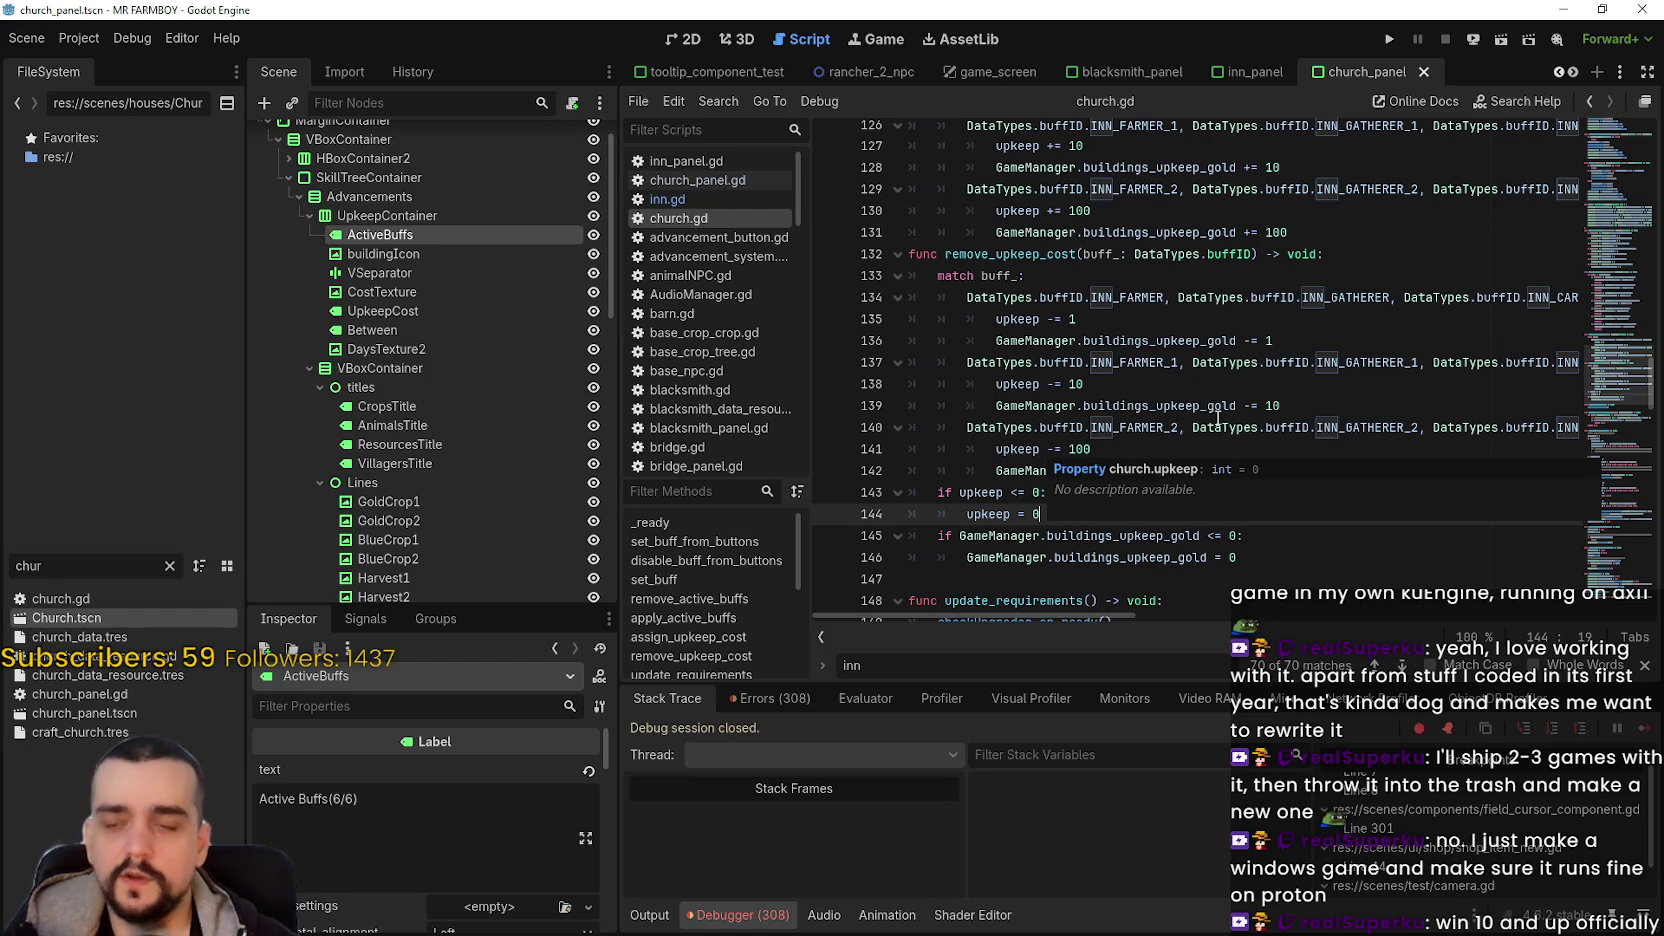
pyautogui.click(1290, 572)
pyautogui.click(1301, 552)
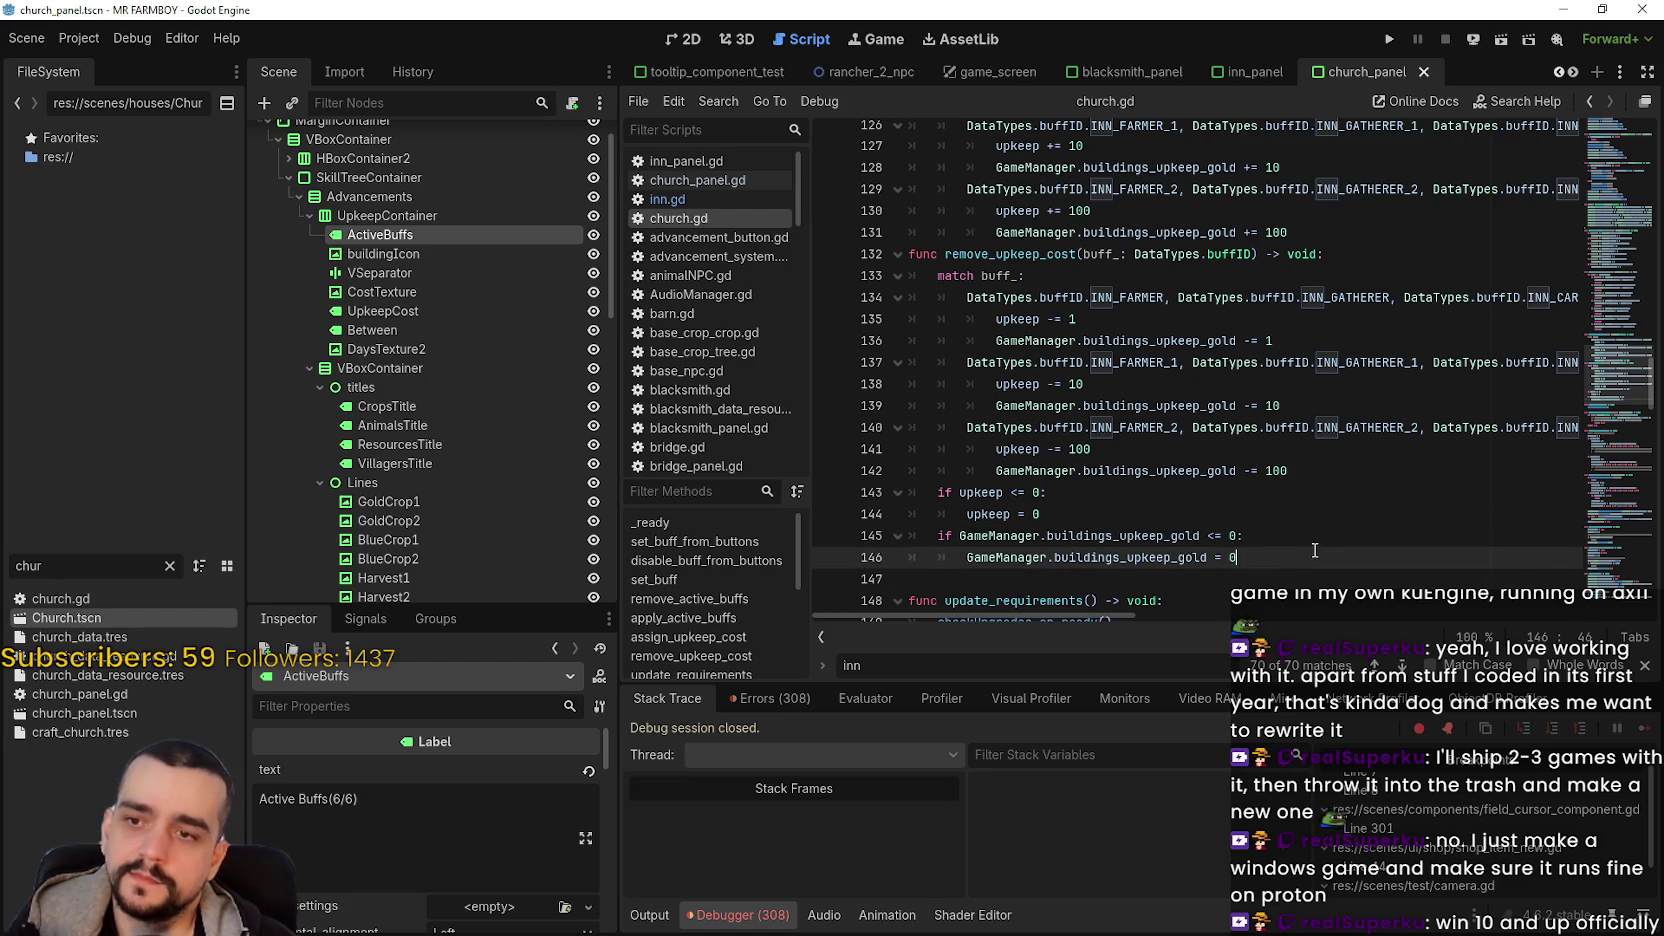
pyautogui.scroll(1, 1319, 490)
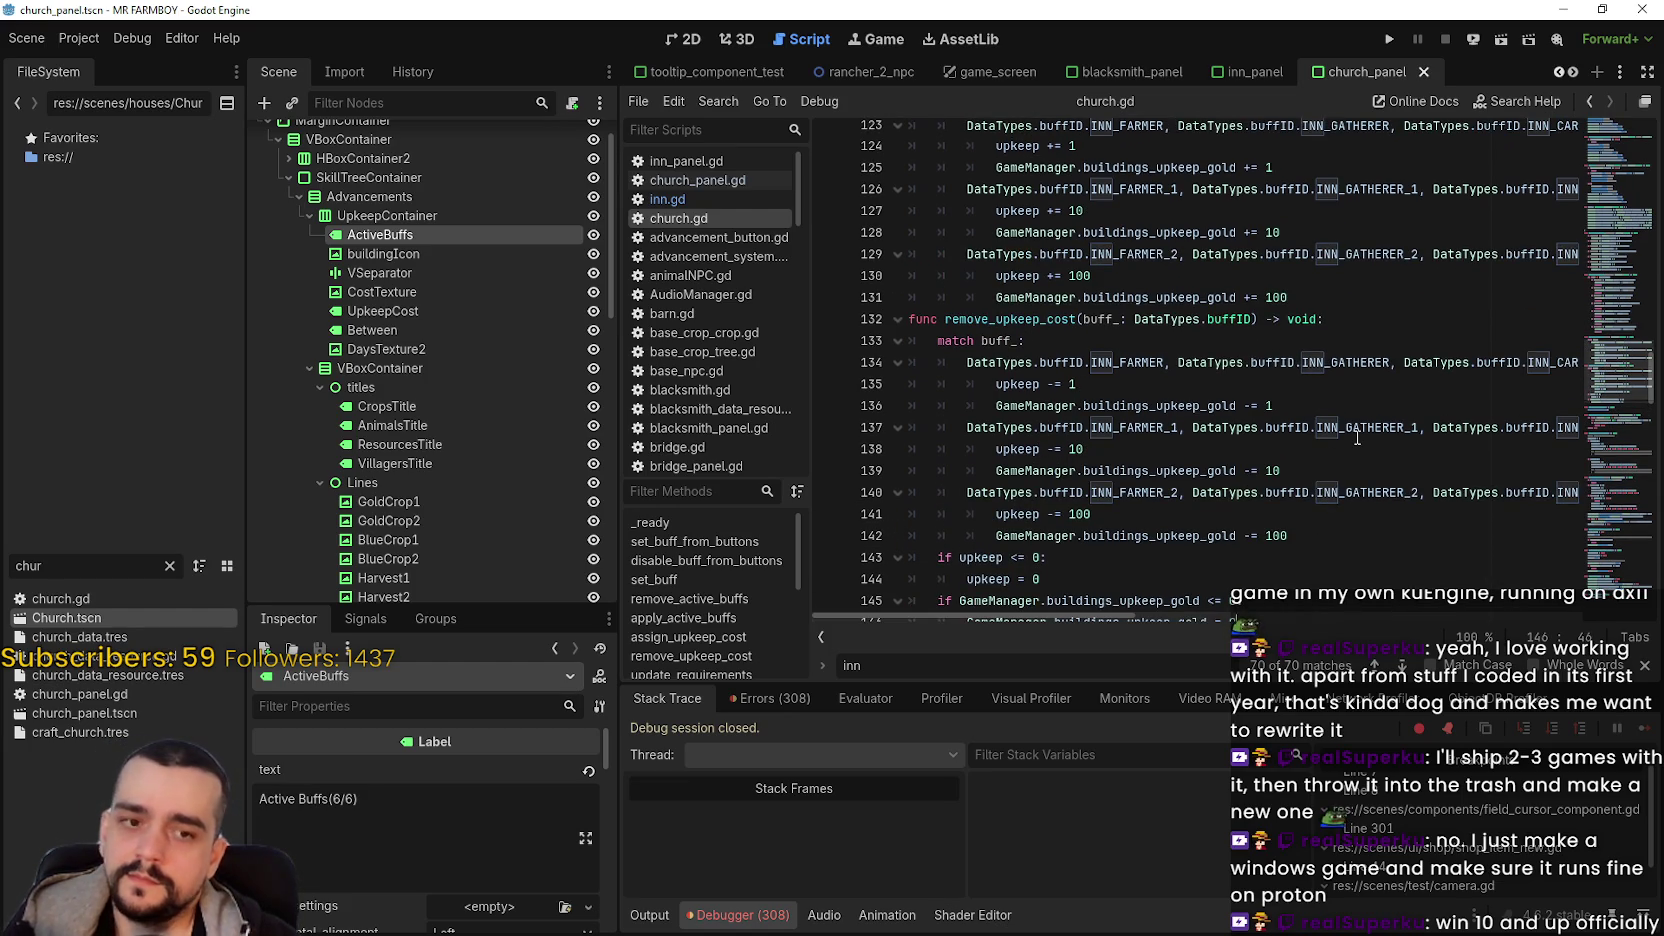
pyautogui.moveTo(1386, 427)
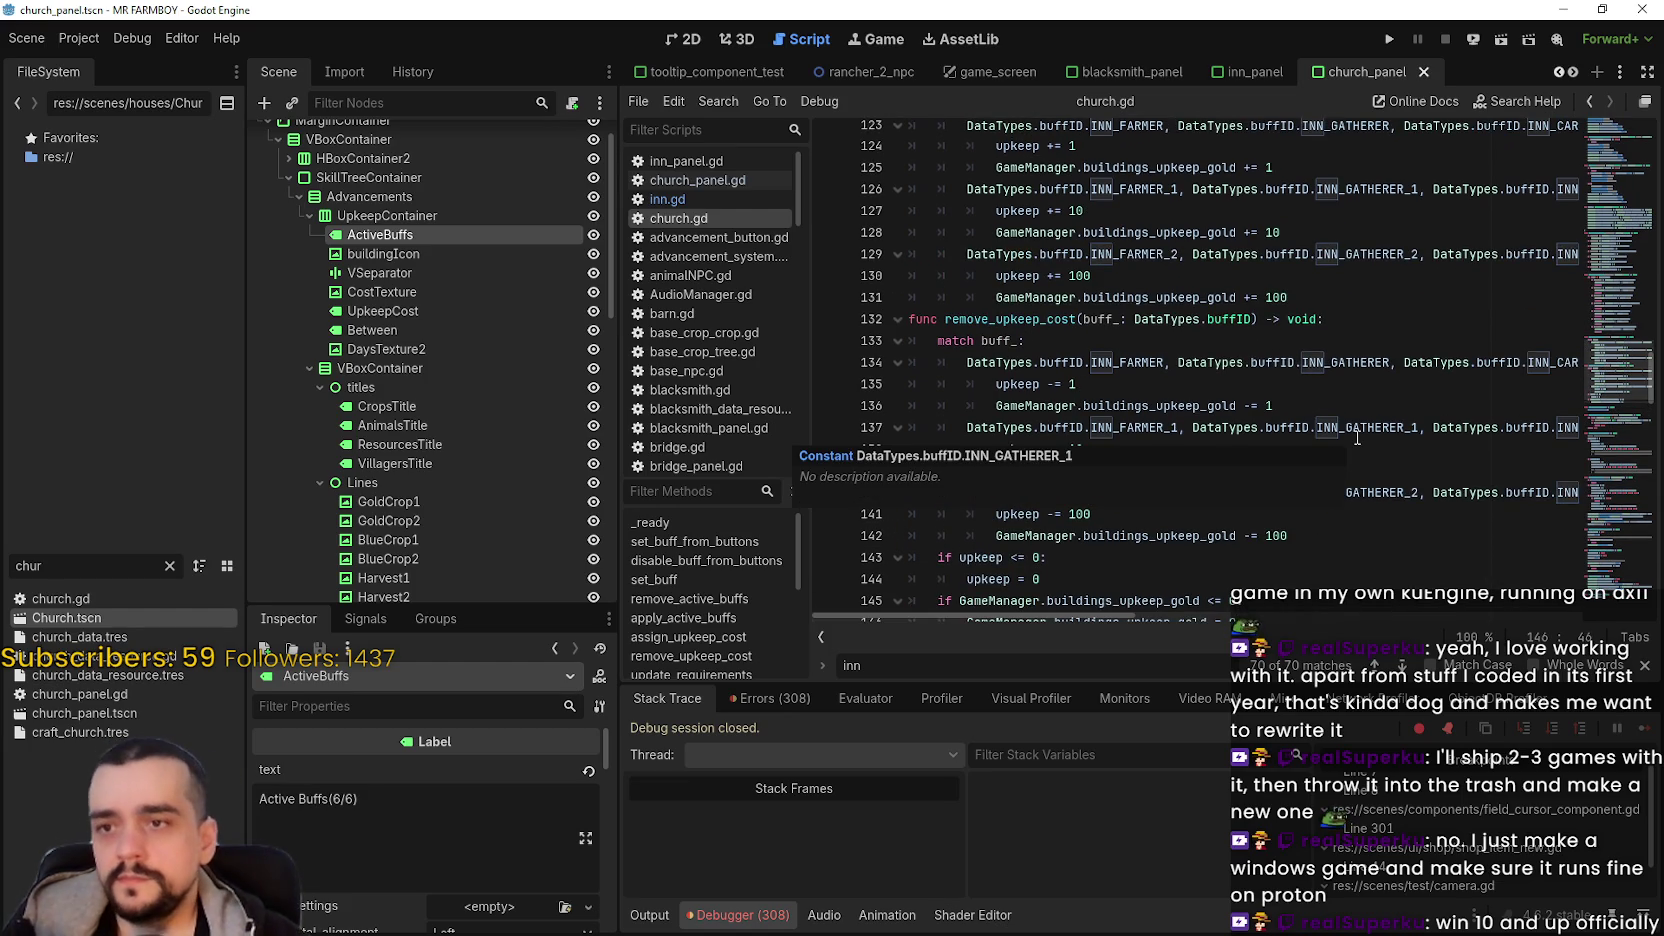
pyautogui.click(1277, 342)
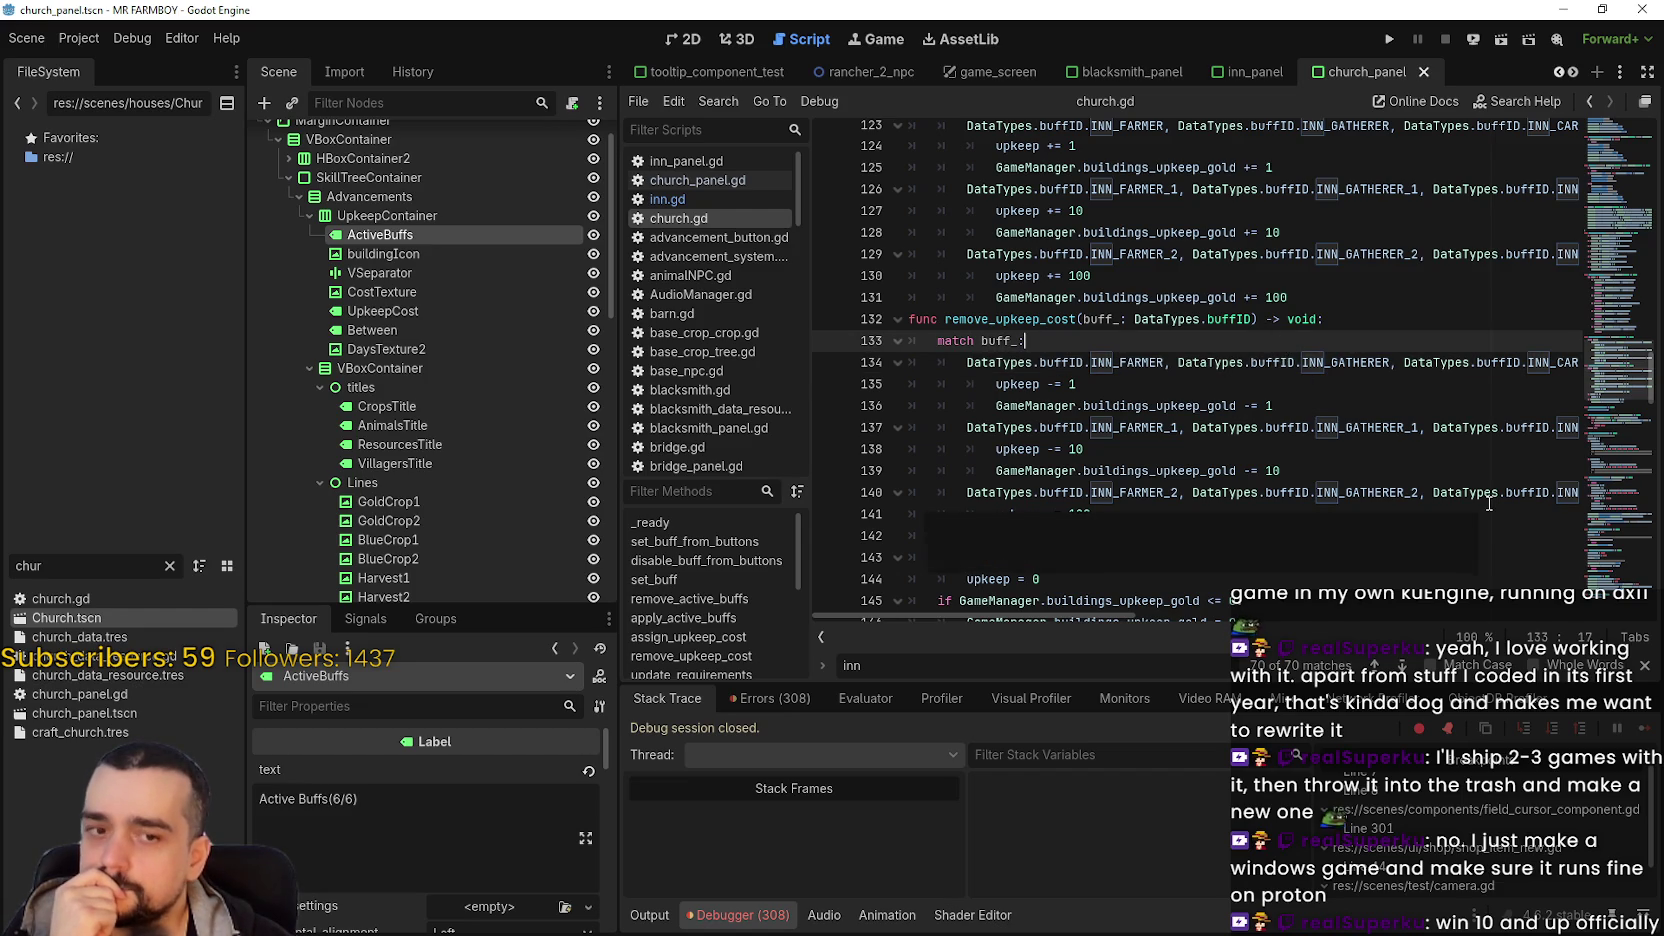
pyautogui.moveTo(1484, 497)
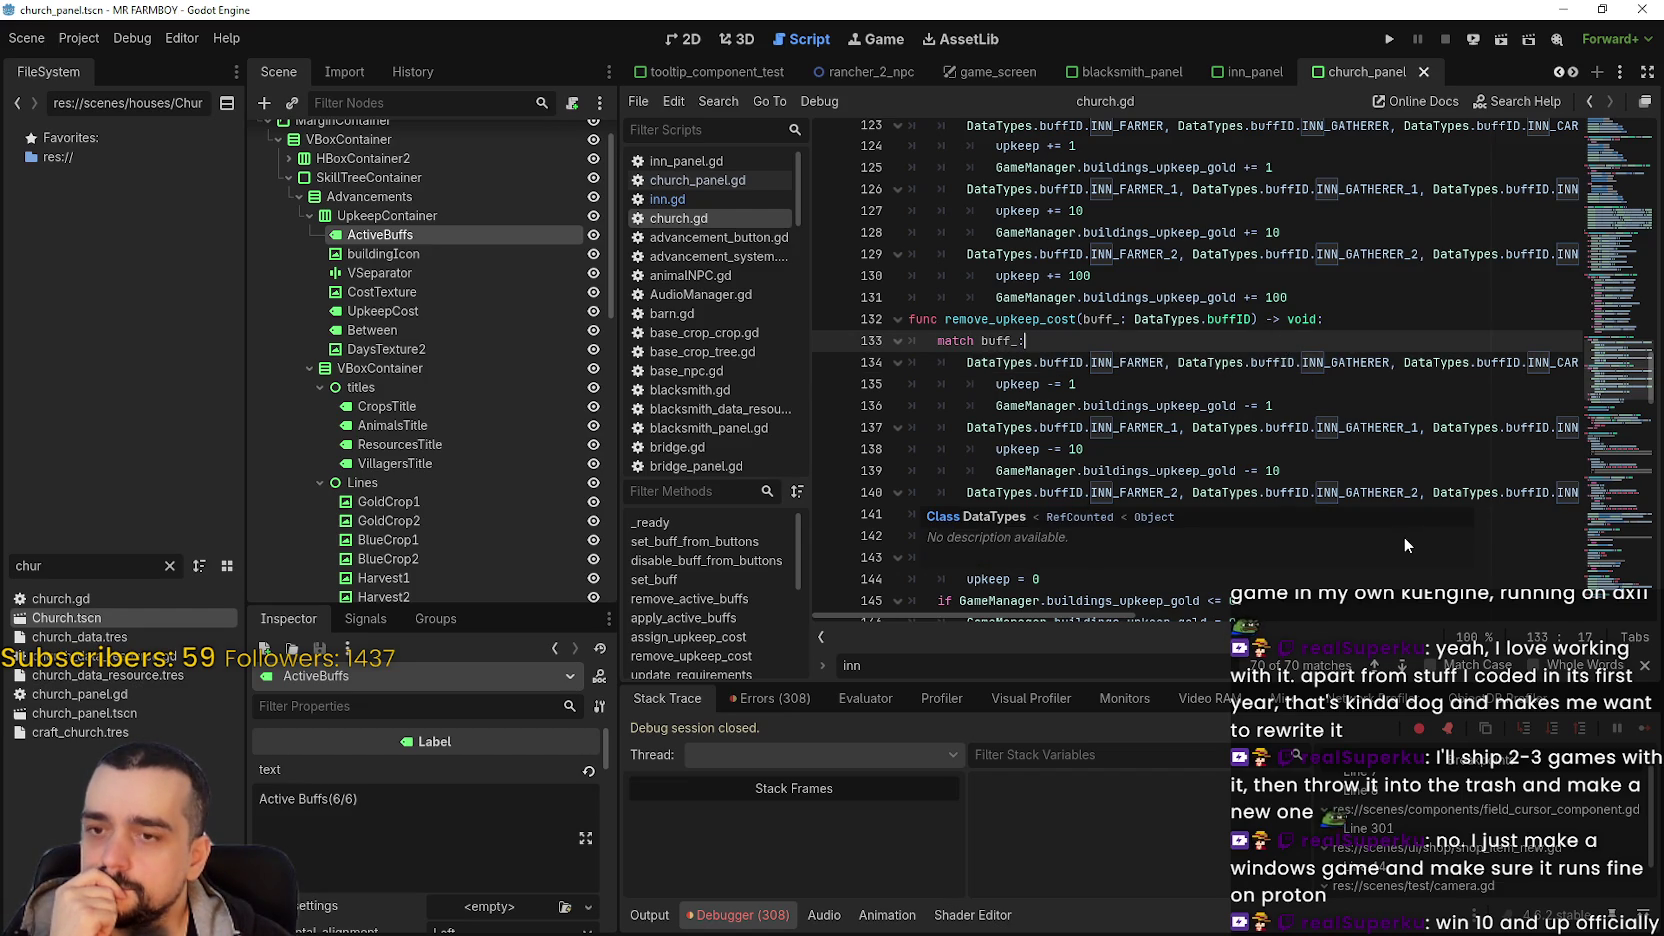
pyautogui.click(1225, 470)
pyautogui.click(1286, 534)
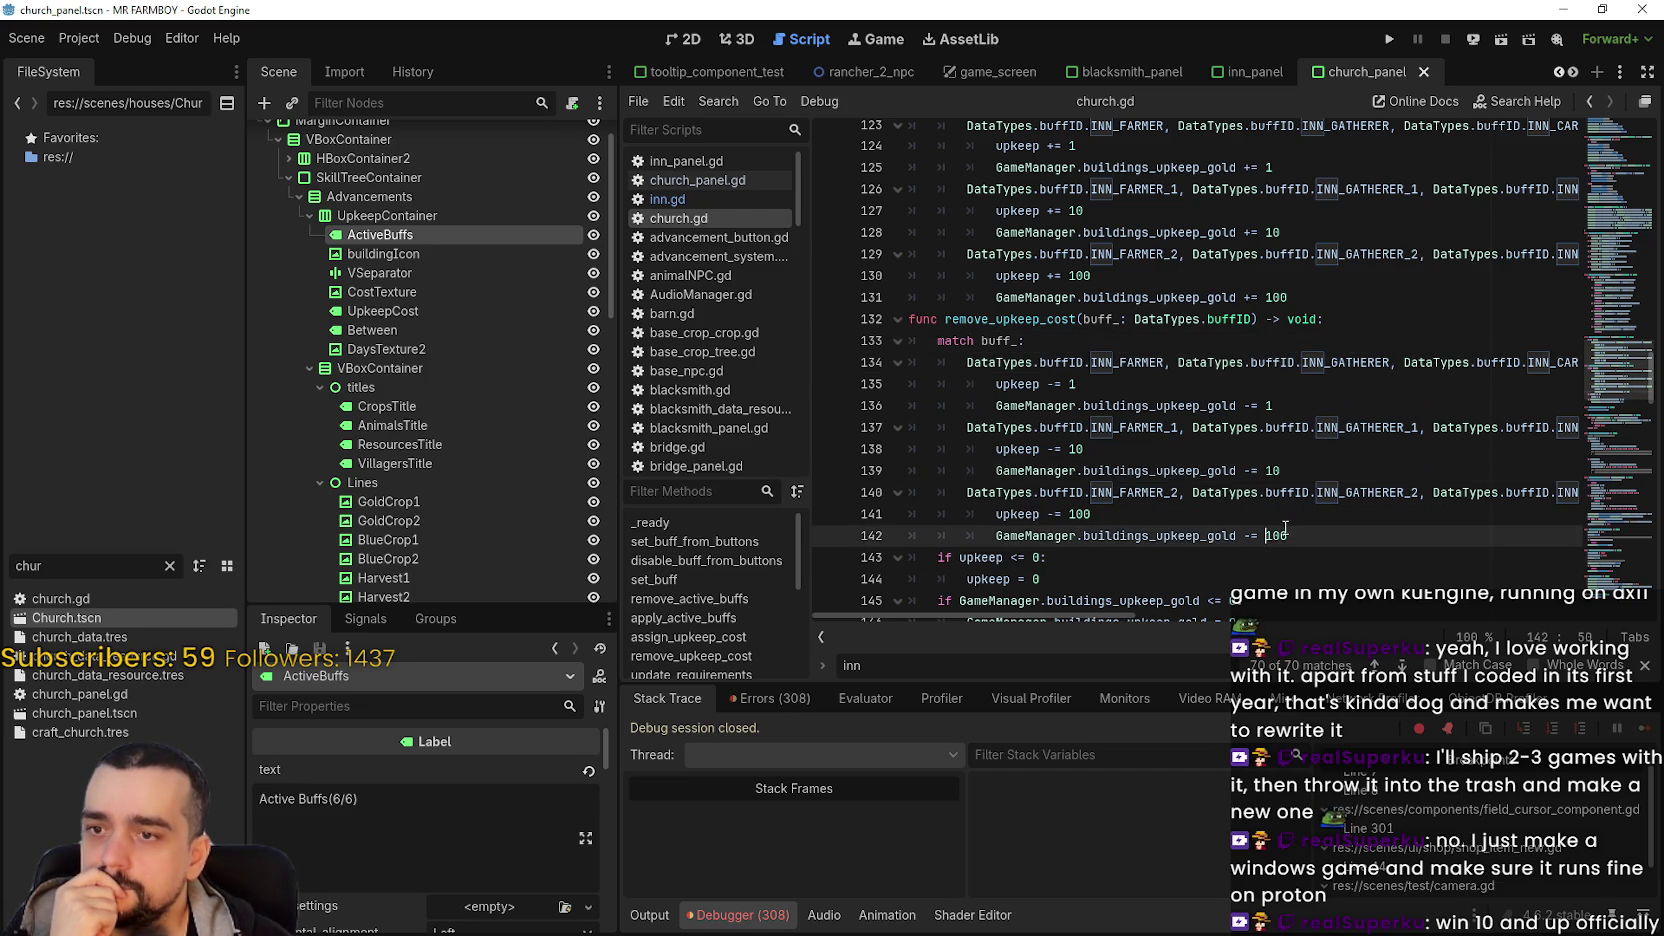
pyautogui.scroll(-2, 1285, 507)
pyautogui.doubleClick(1144, 478)
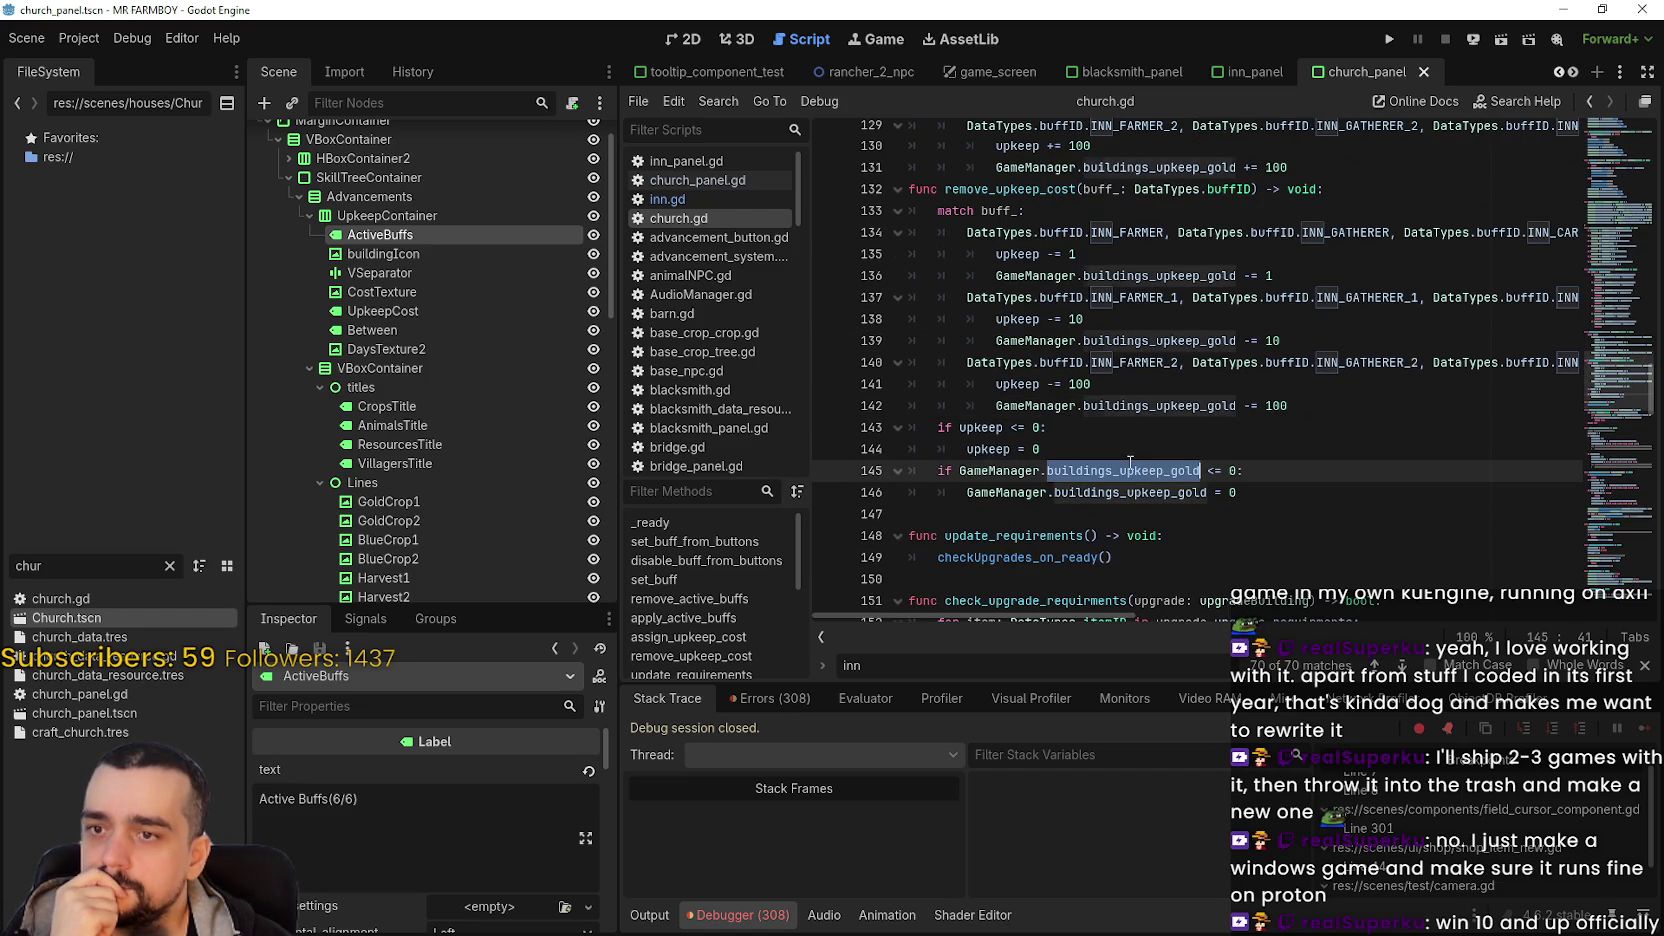
pyautogui.doubleClick(1146, 488)
pyautogui.doubleClick(1160, 405)
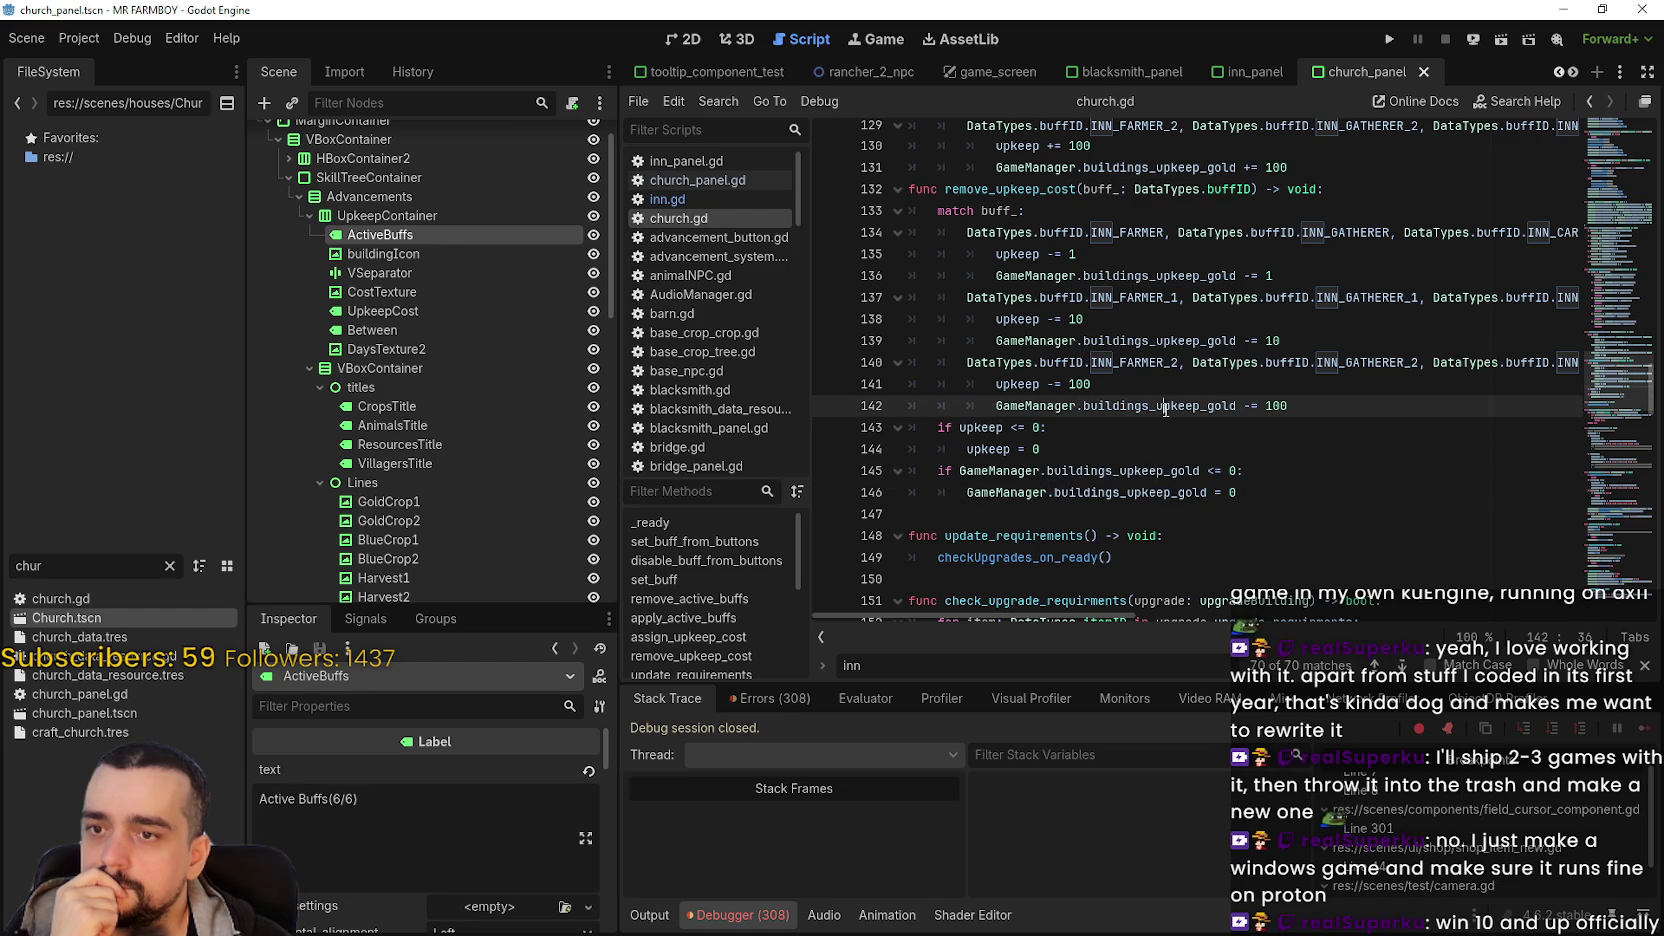
pyautogui.doubleClick(1190, 340)
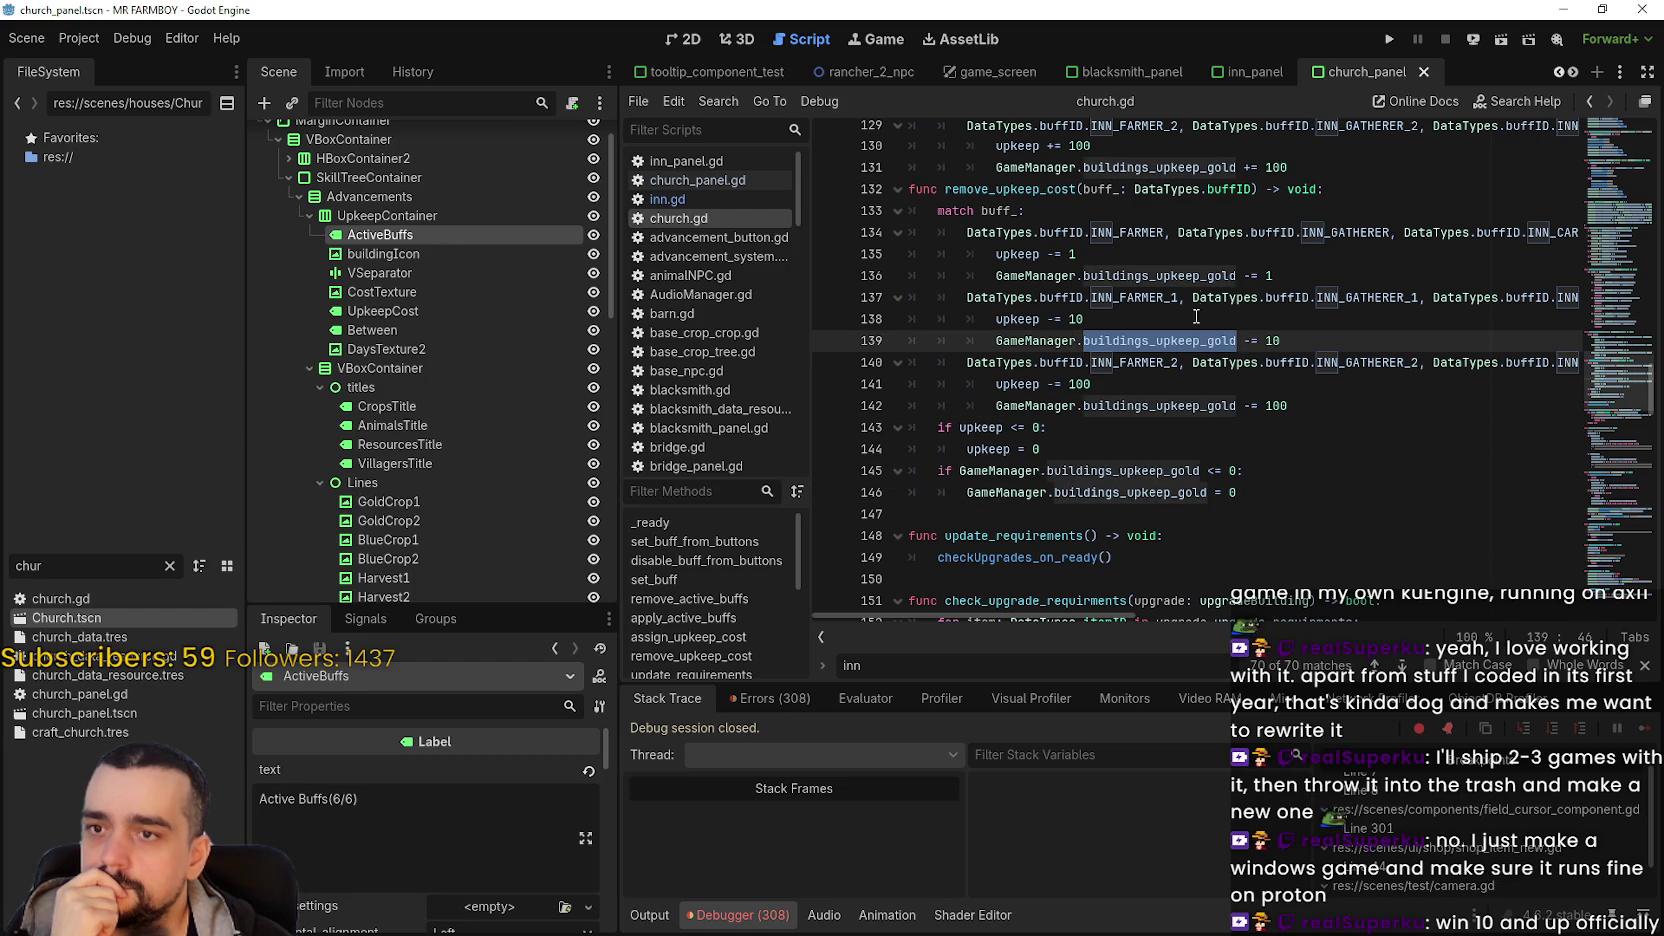
pyautogui.doubleClick(1183, 277)
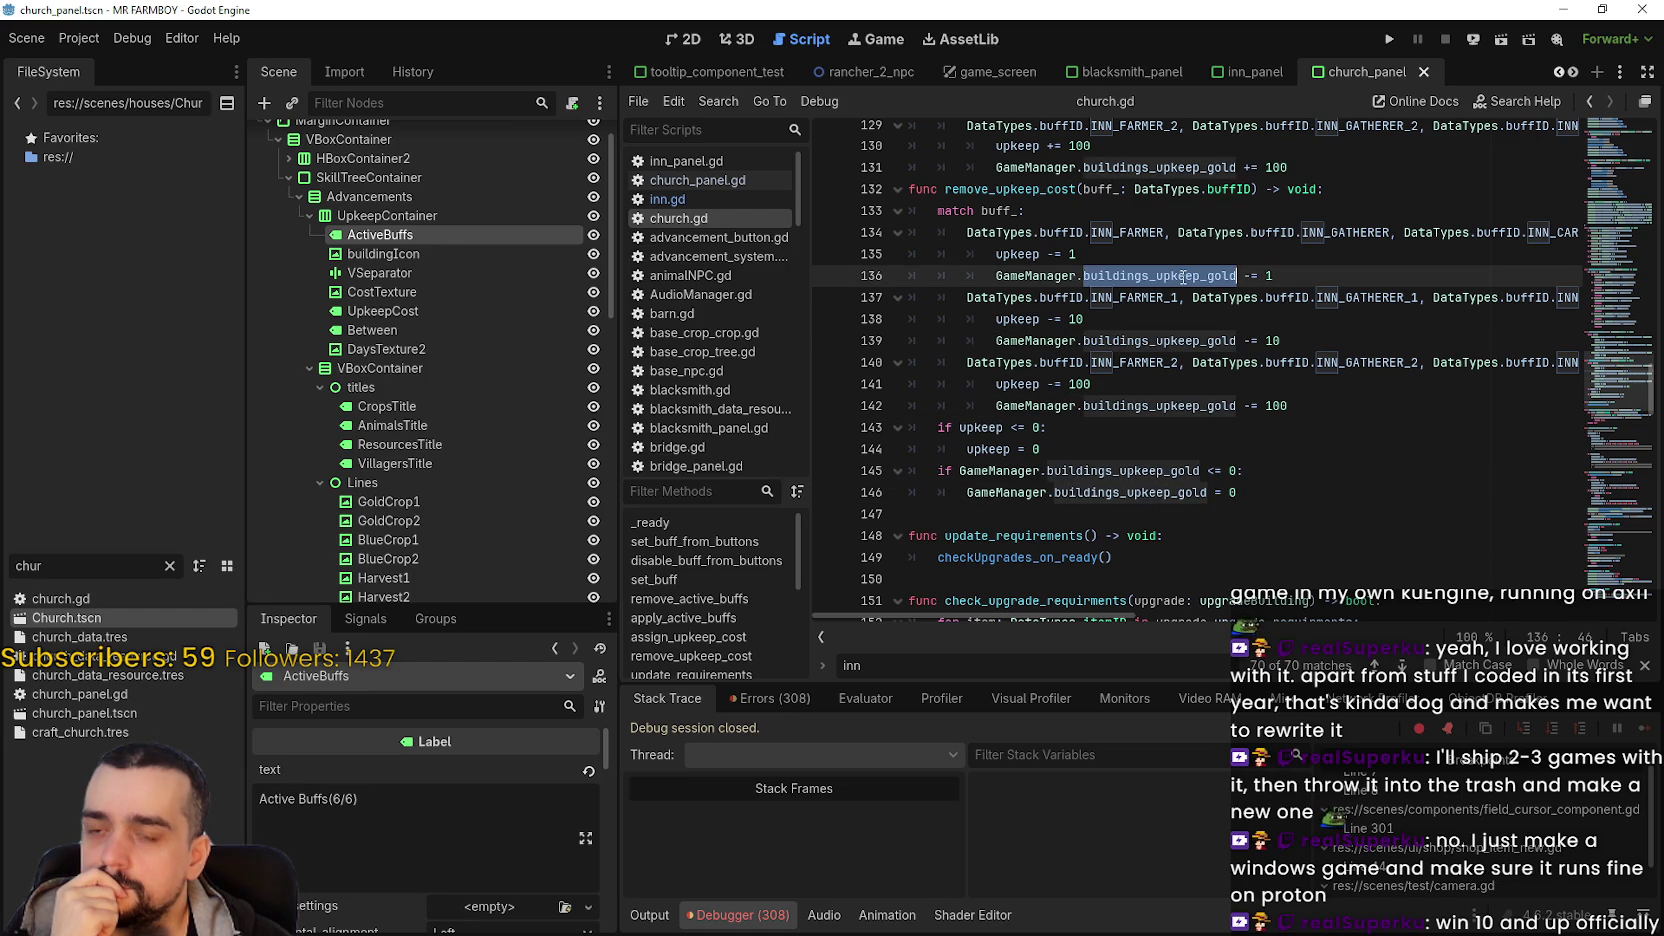
pyautogui.doubleClick(1150, 490)
pyautogui.doubleClick(1150, 471)
pyautogui.click(1120, 512)
pyautogui.scroll(-2, 1189, 487)
pyautogui.click(1156, 447)
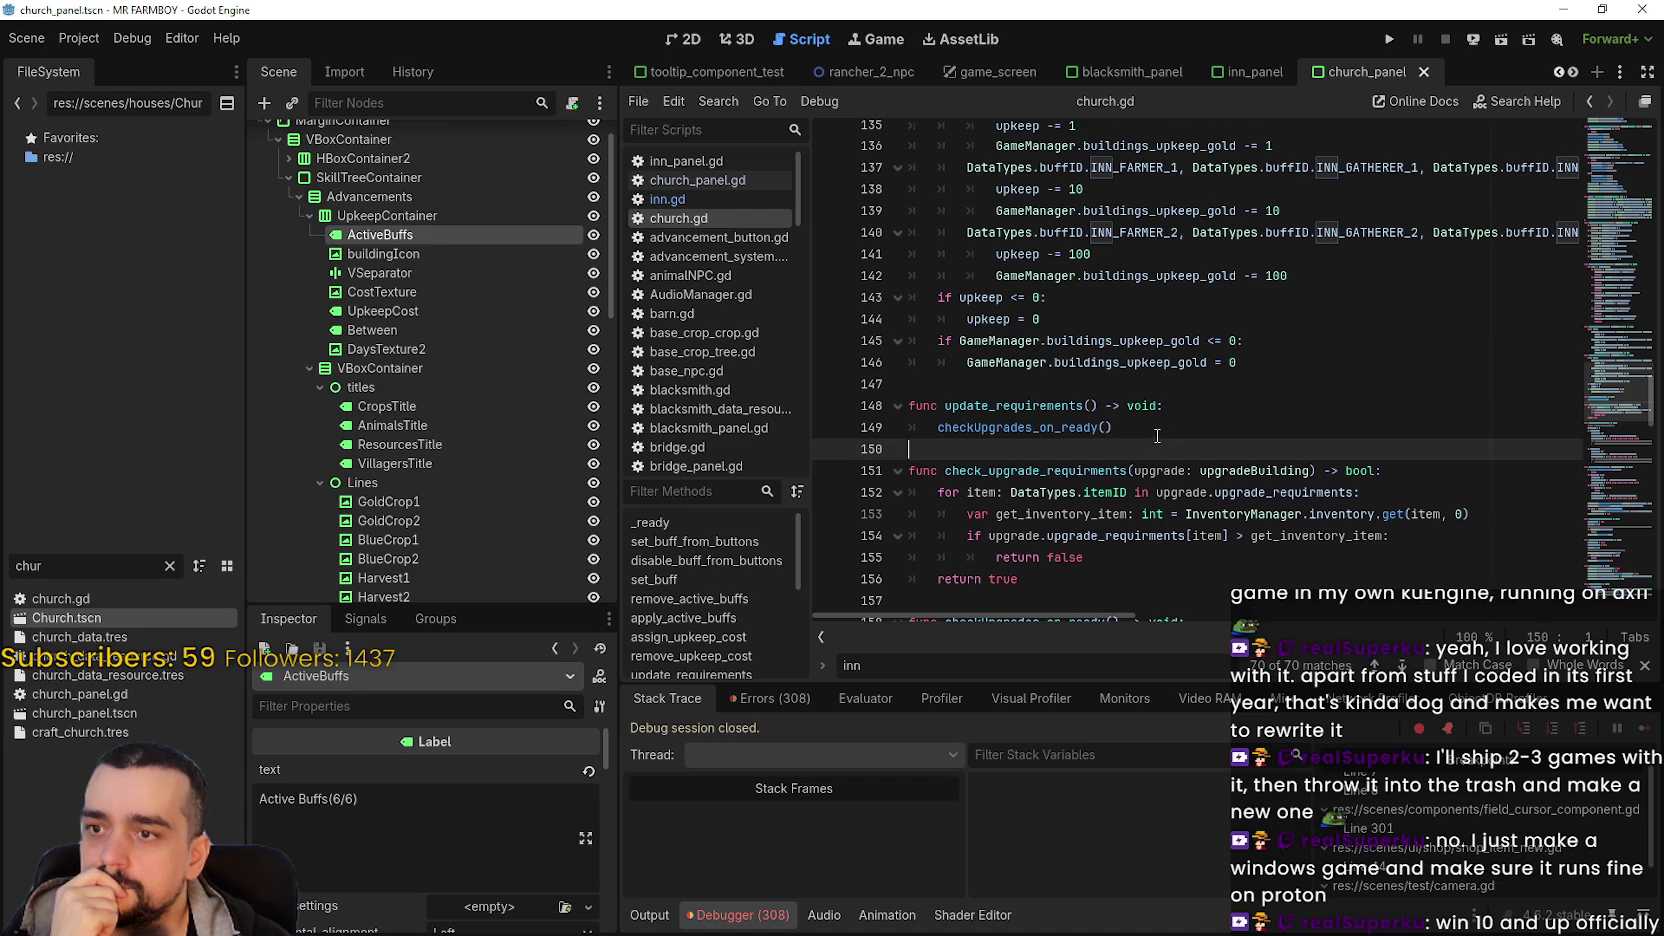
pyautogui.scroll(-1, 1157, 440)
pyautogui.click(1126, 538)
pyautogui.scroll(3, 1126, 540)
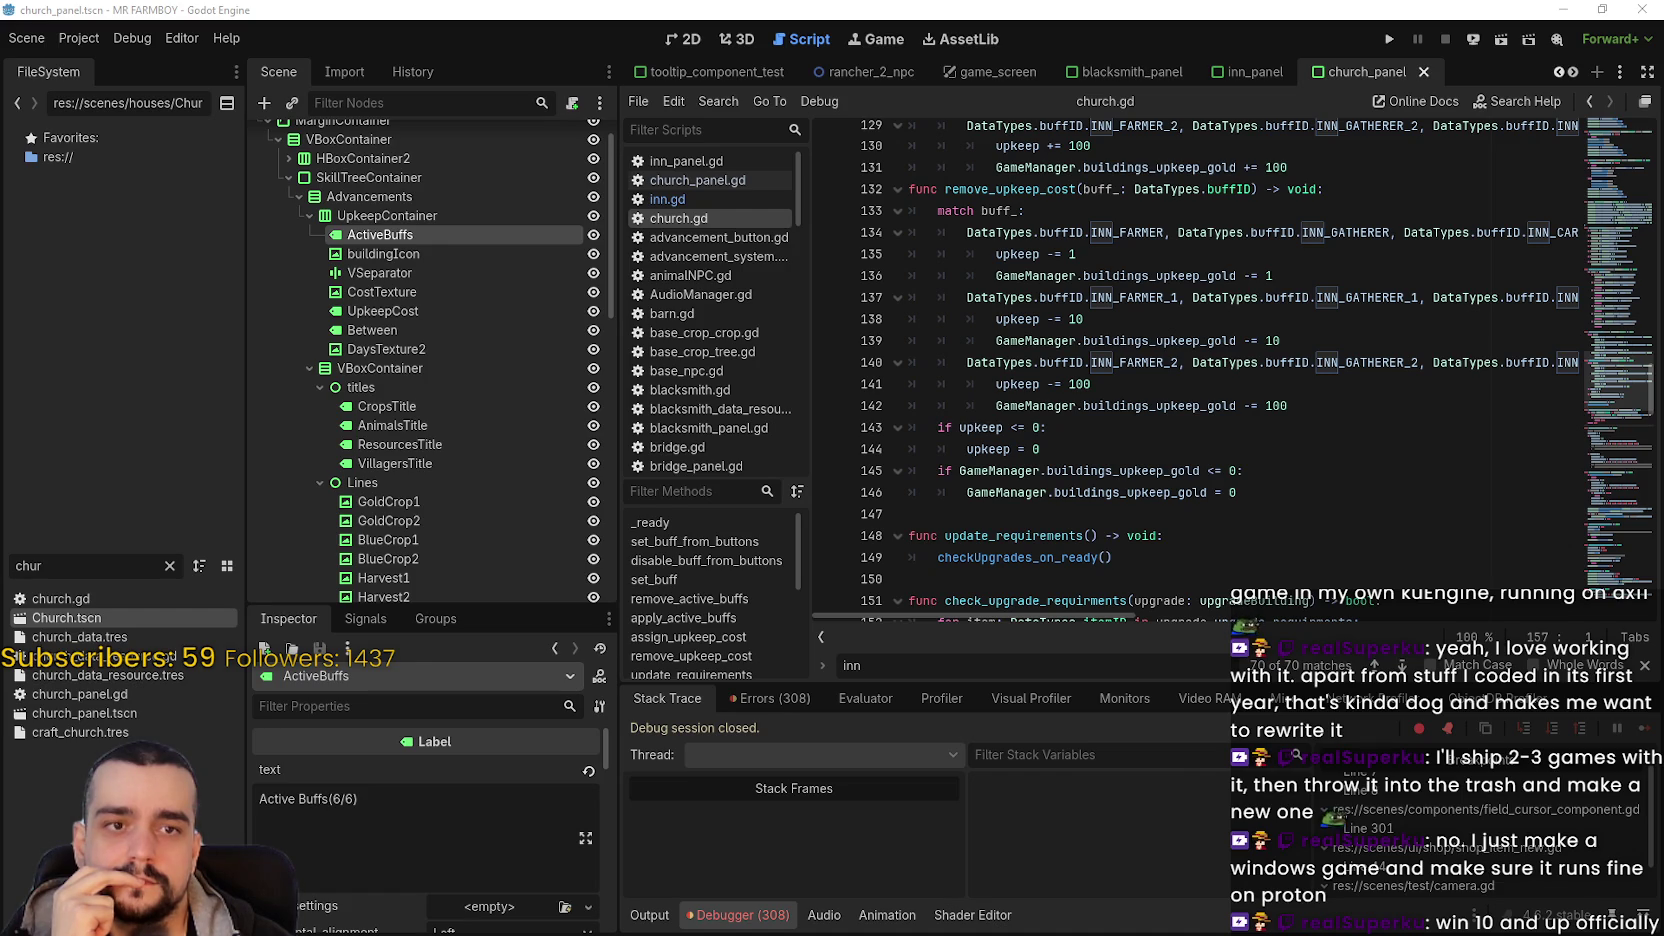
pyautogui.doubleClick(1164, 496)
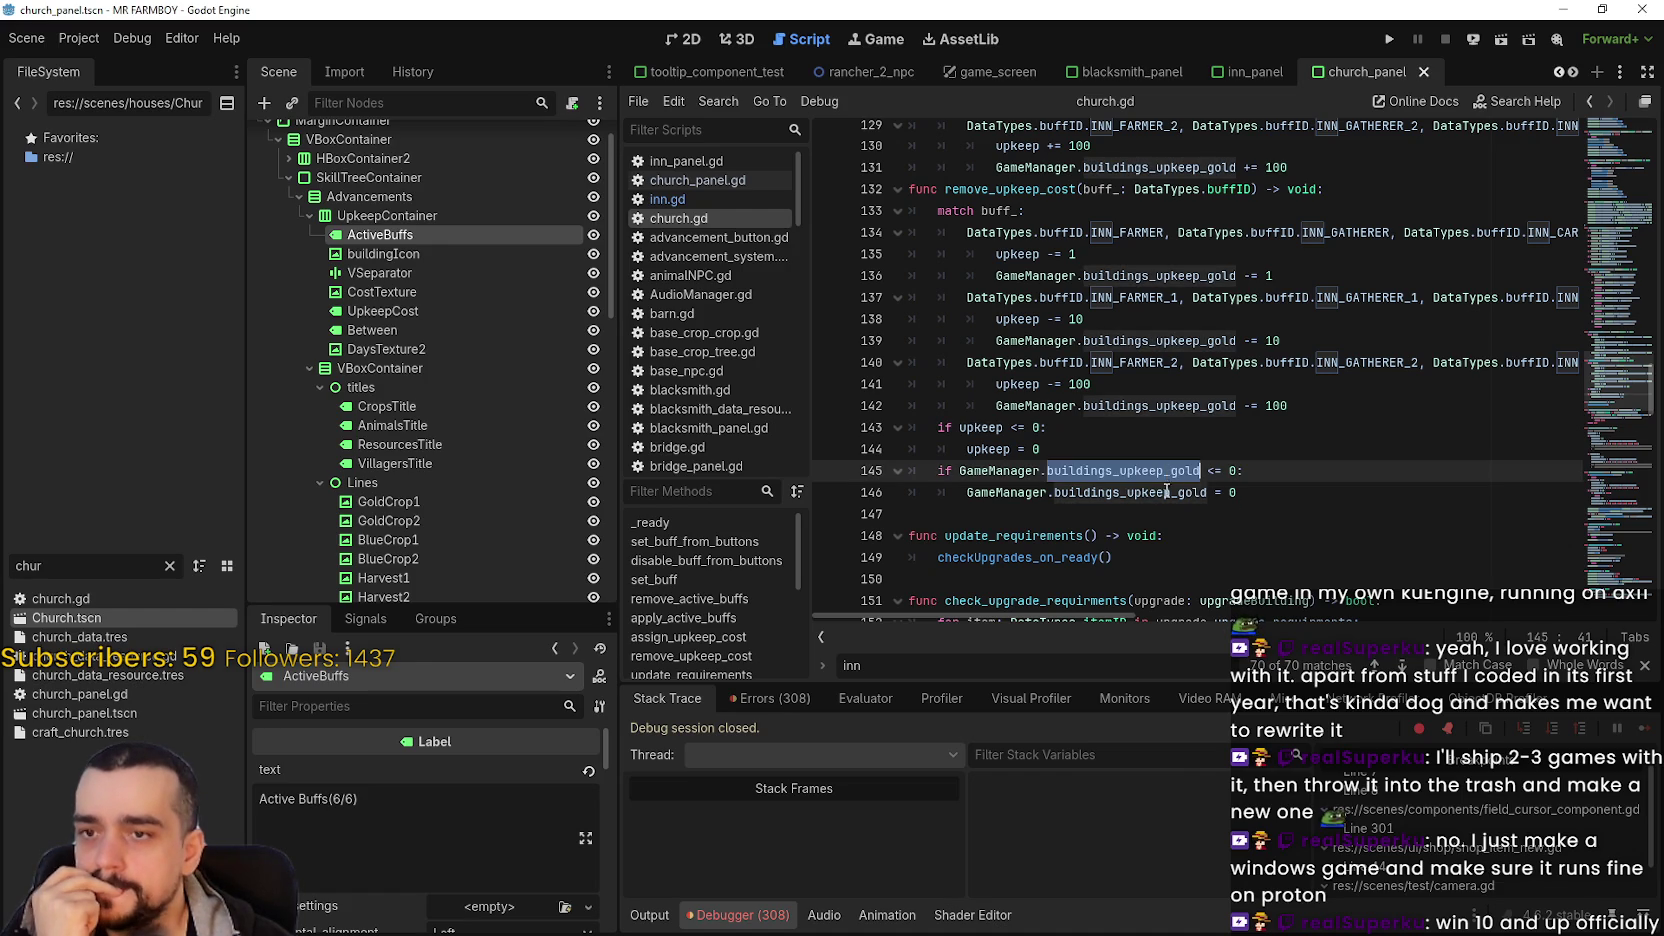
pyautogui.scroll(7, 1164, 505)
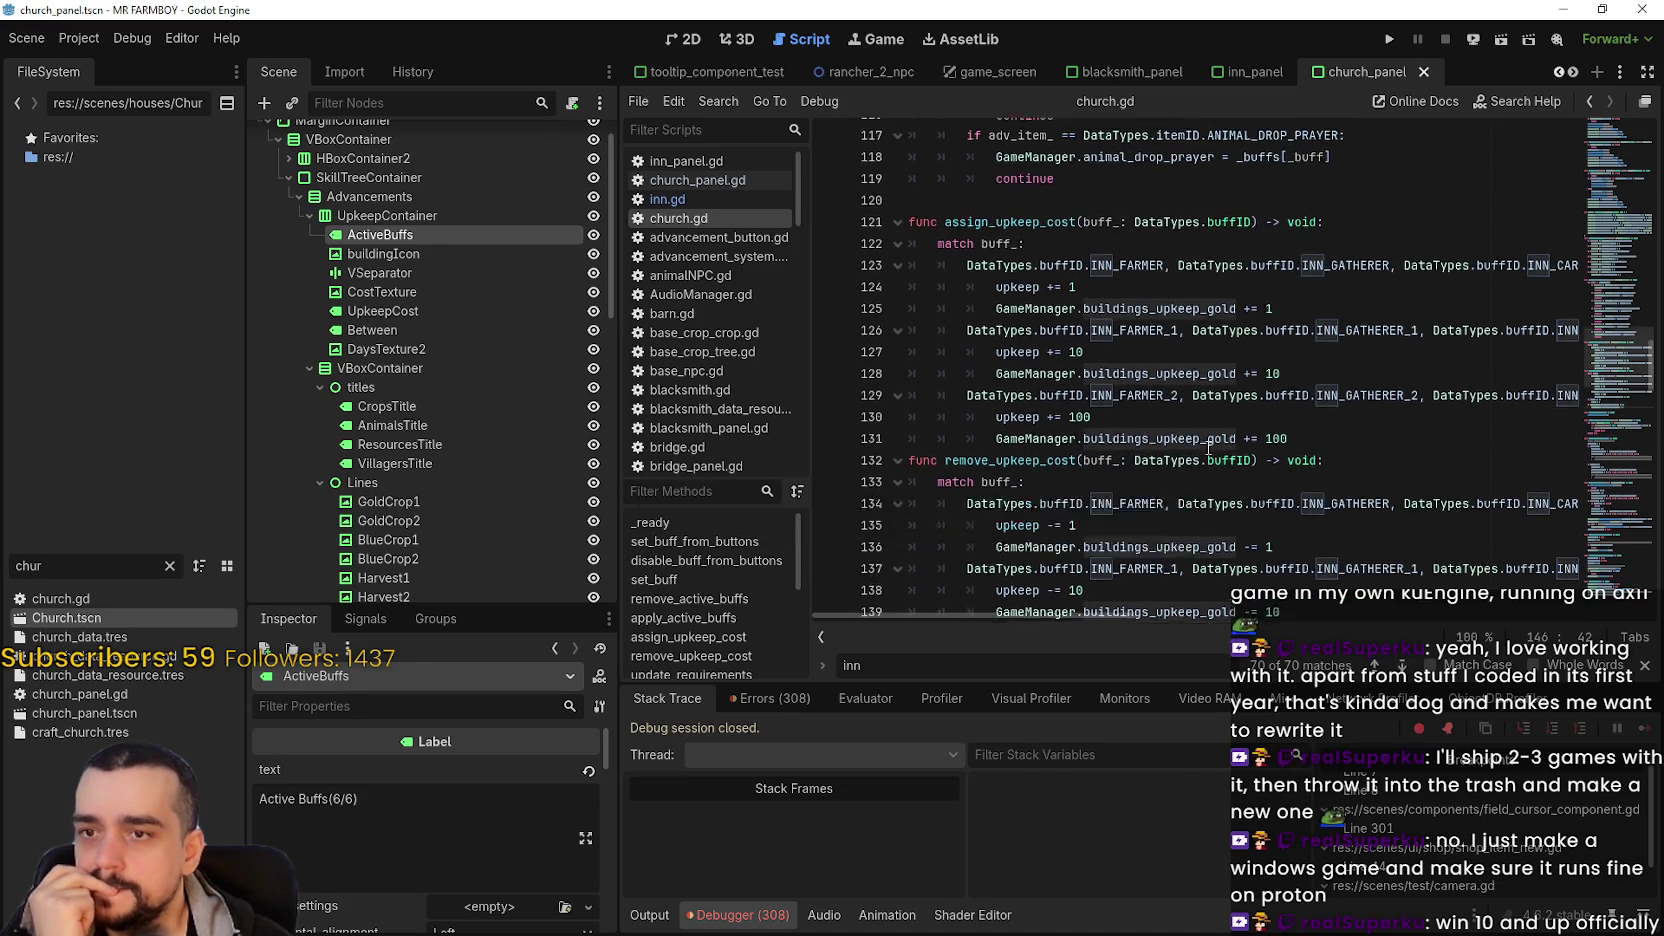
pyautogui.scroll(3, 1206, 443)
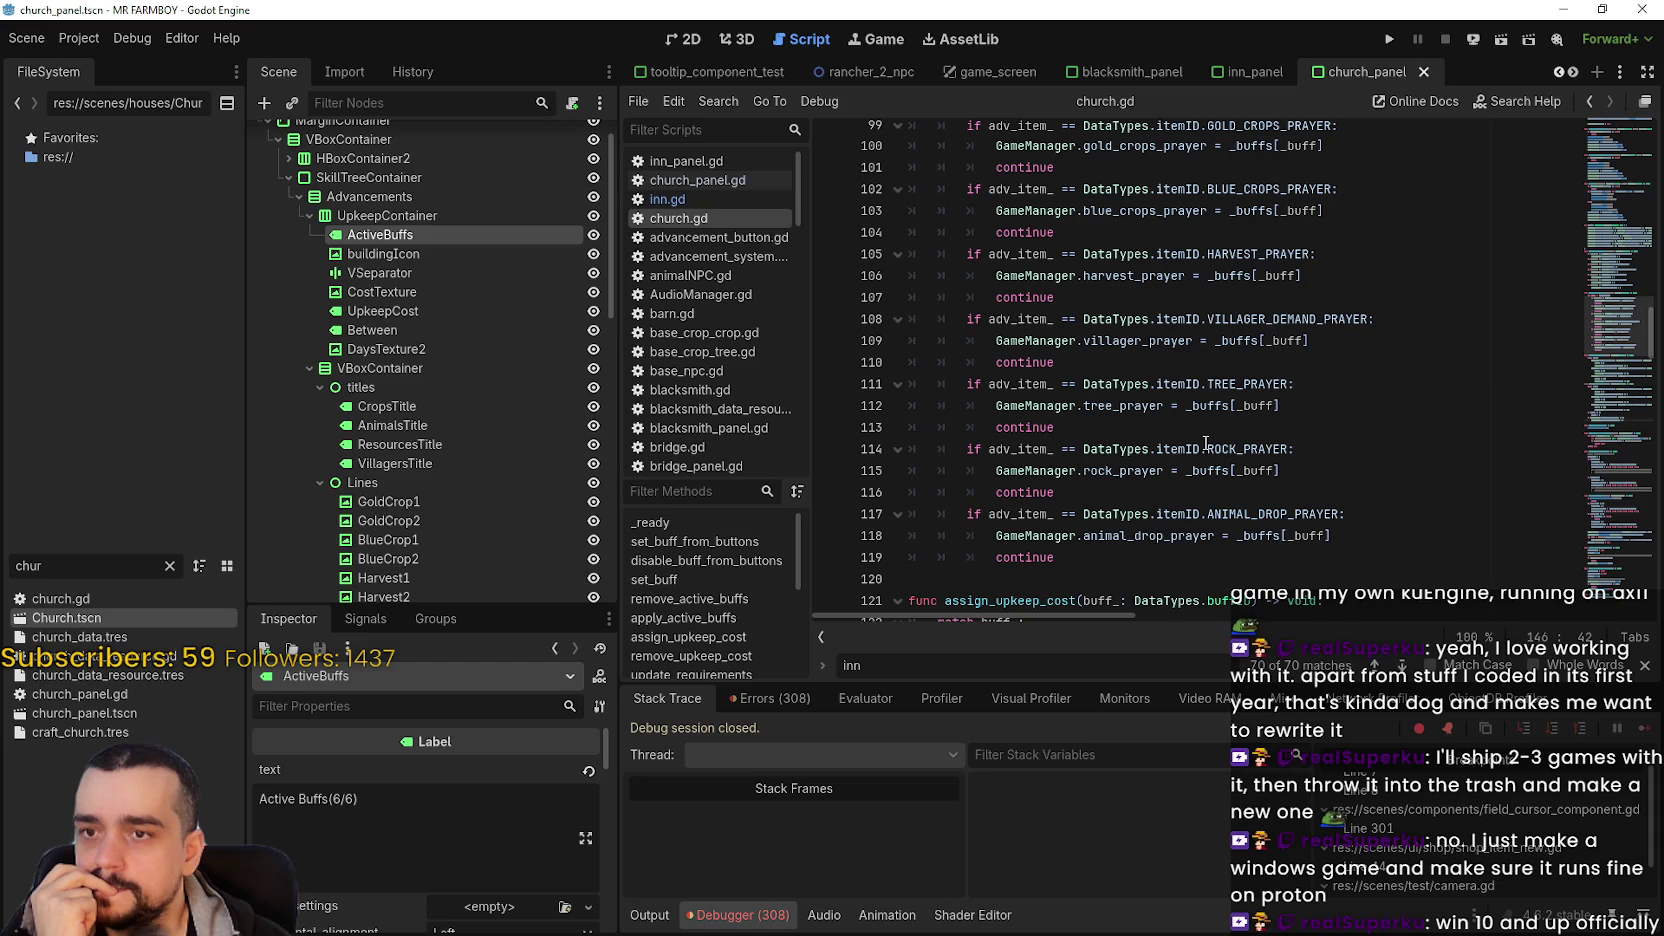
pyautogui.scroll(5, 1618, 319)
pyautogui.moveTo(1618, 319); pyautogui.dragTo(1597, 476)
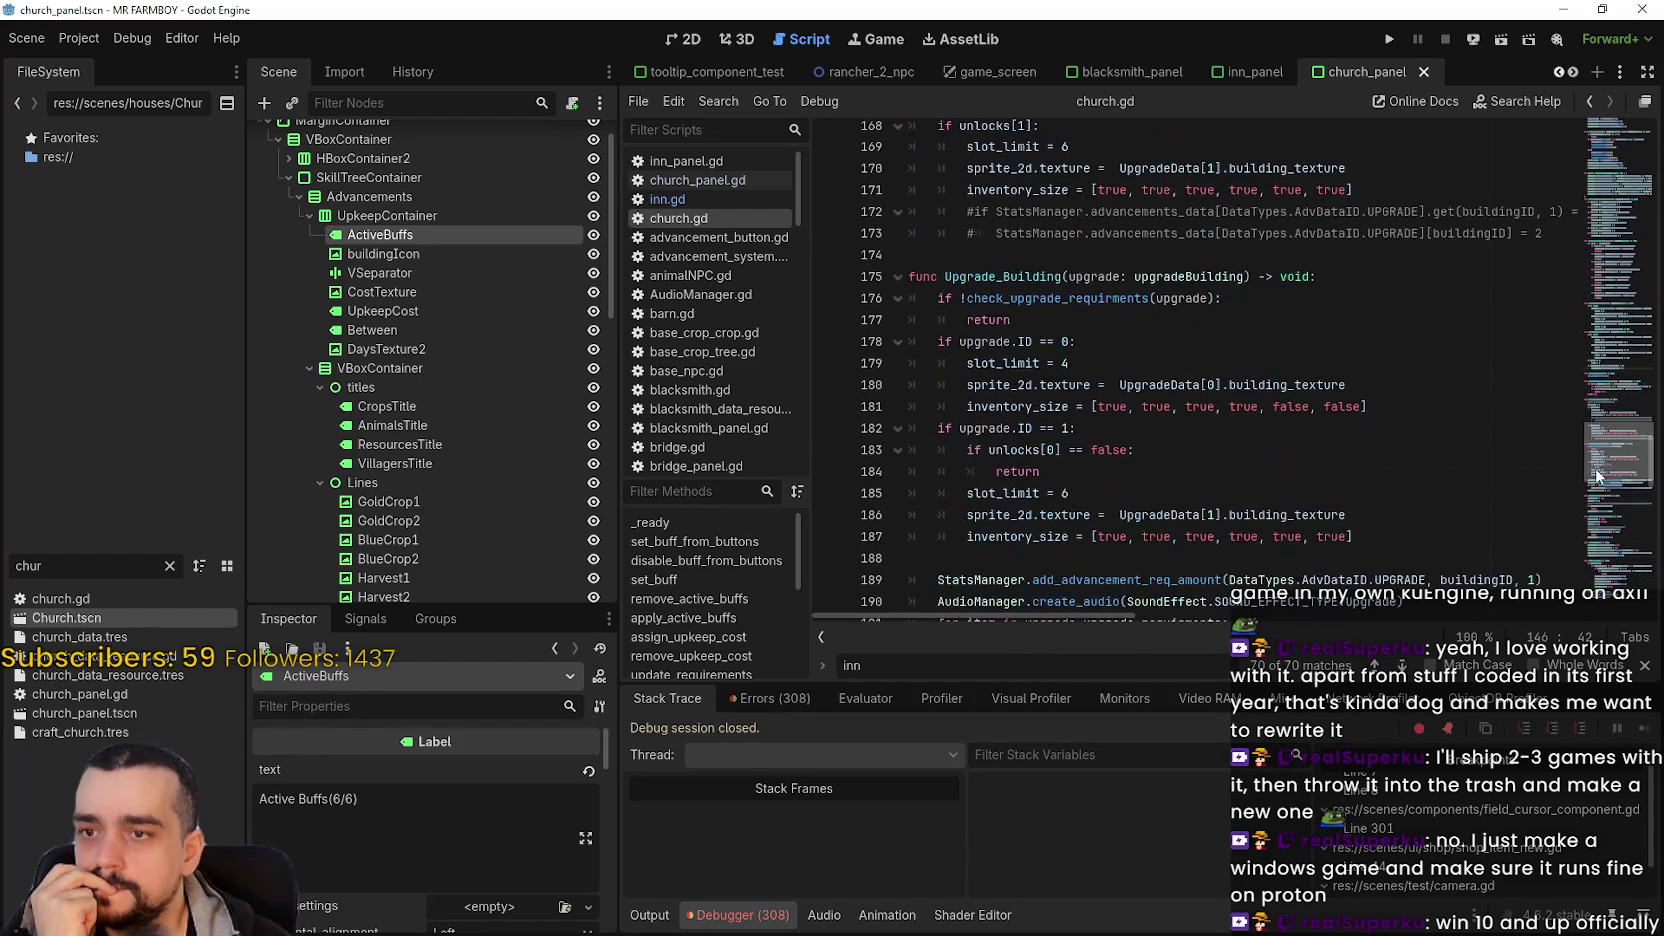
pyautogui.scroll(-1, 1600, 450)
pyautogui.click(1075, 480)
pyautogui.scroll(-3, 1075, 480)
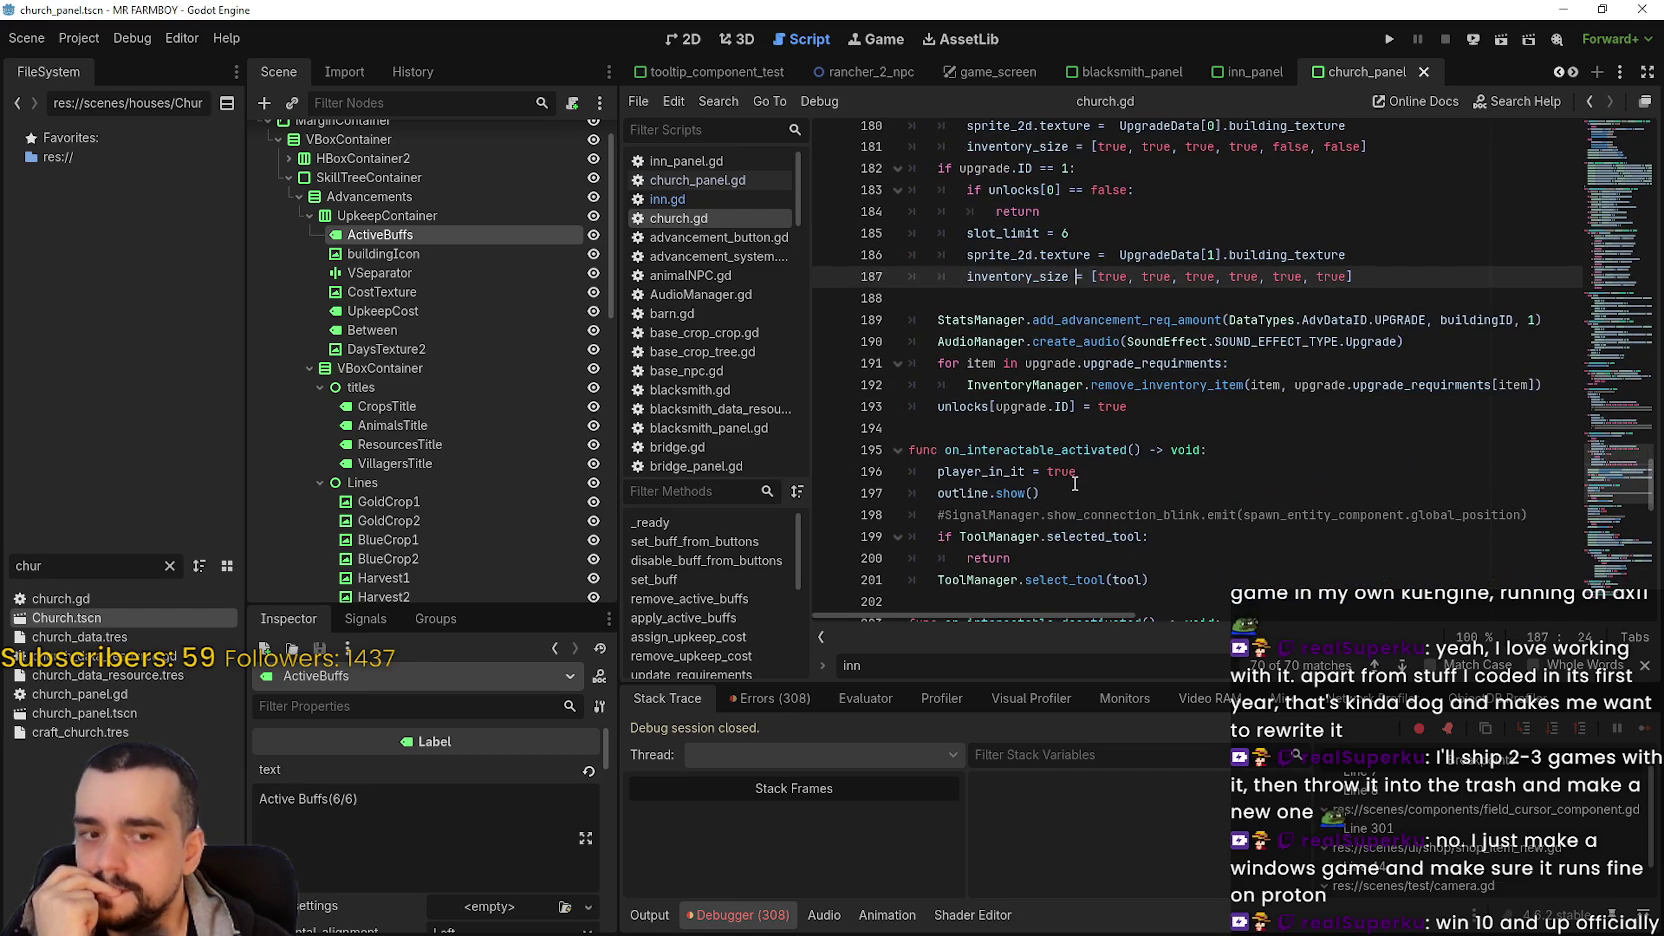
pyautogui.scroll(-3, 1613, 441)
pyautogui.moveTo(1613, 441)
pyautogui.mouseDown()
pyautogui.moveTo(1633, 158)
pyautogui.moveTo(1637, 290)
pyautogui.moveTo(1637, 266)
pyautogui.mouseUp()
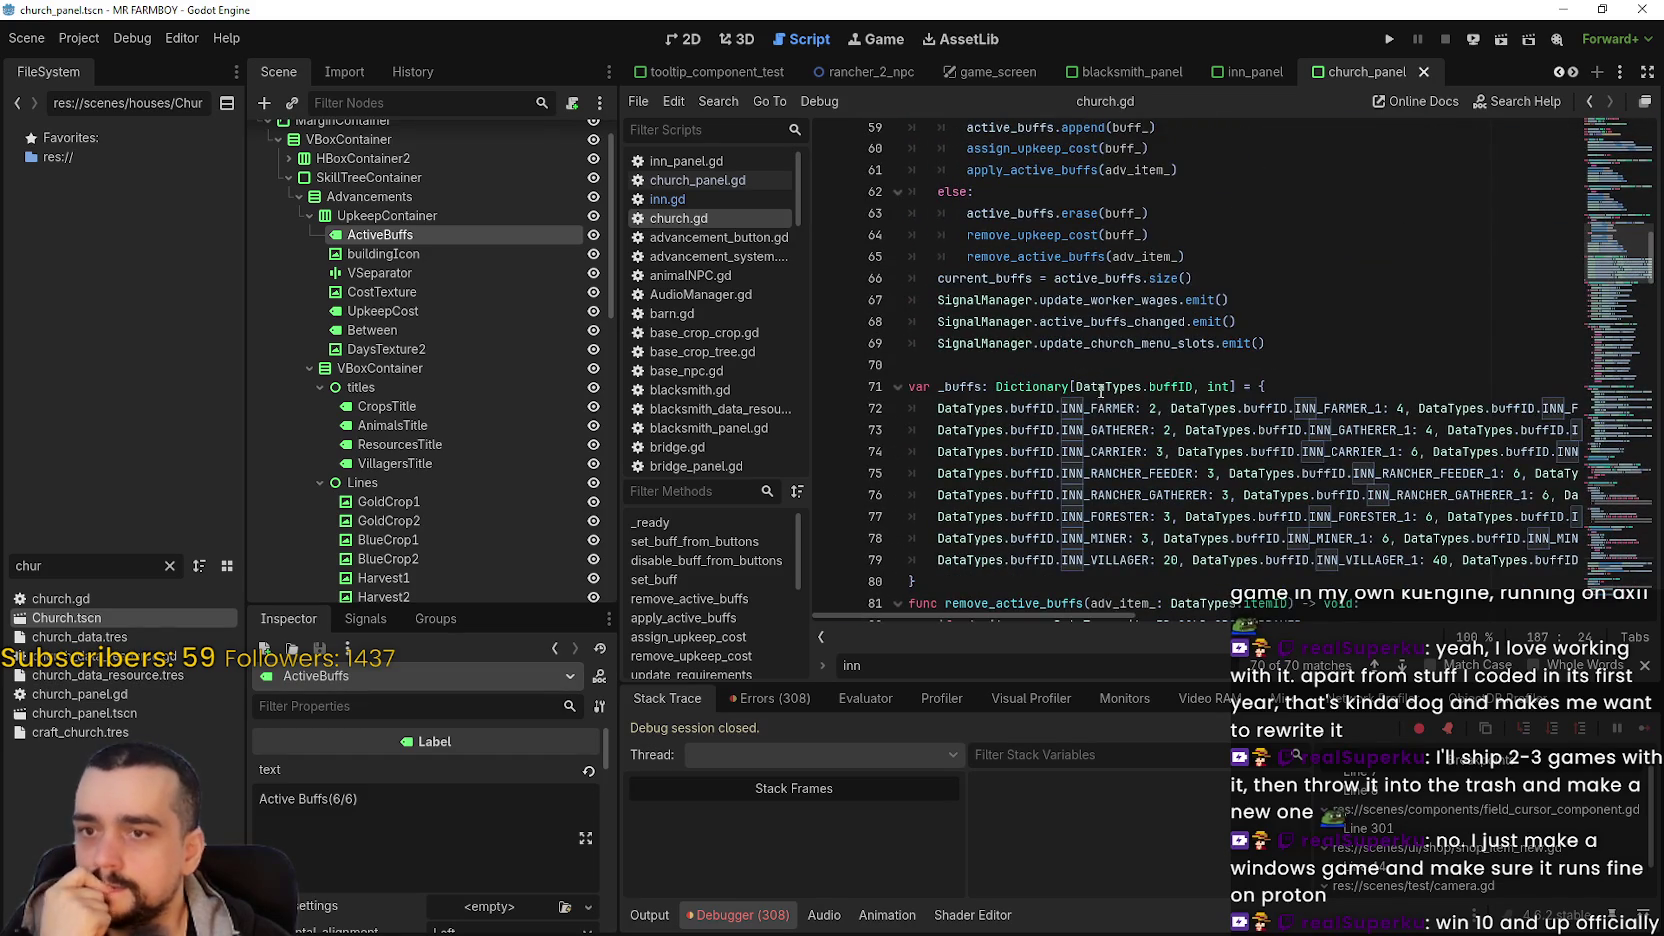
pyautogui.scroll(-4, 1071, 428)
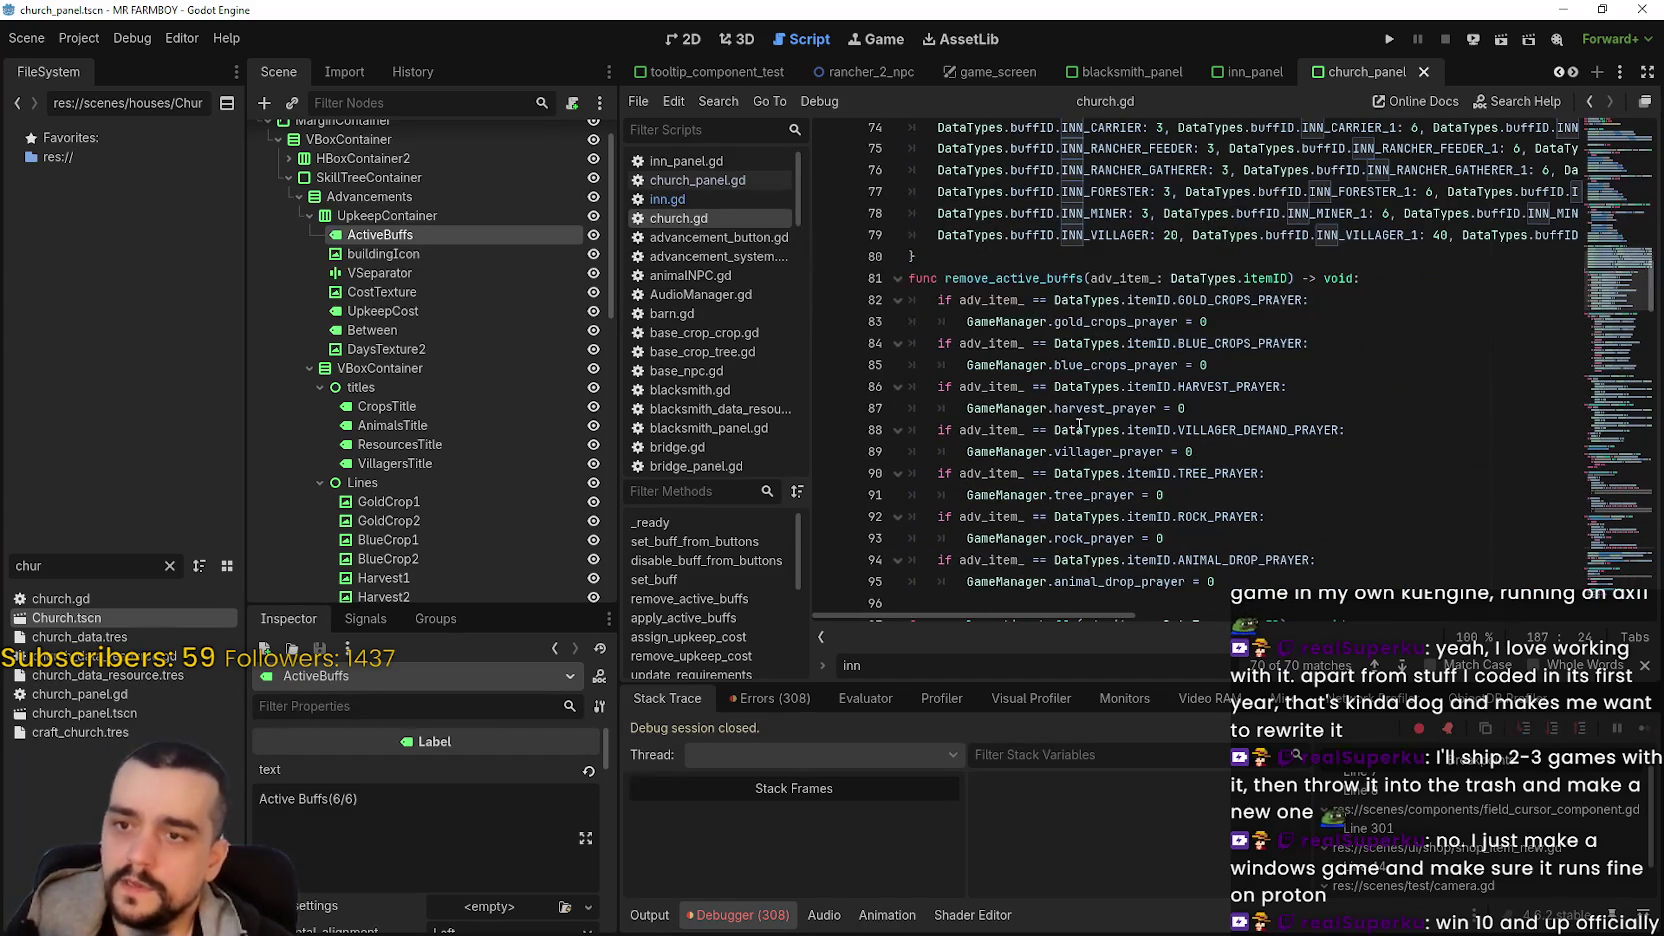
pyautogui.scroll(2, 1212, 369)
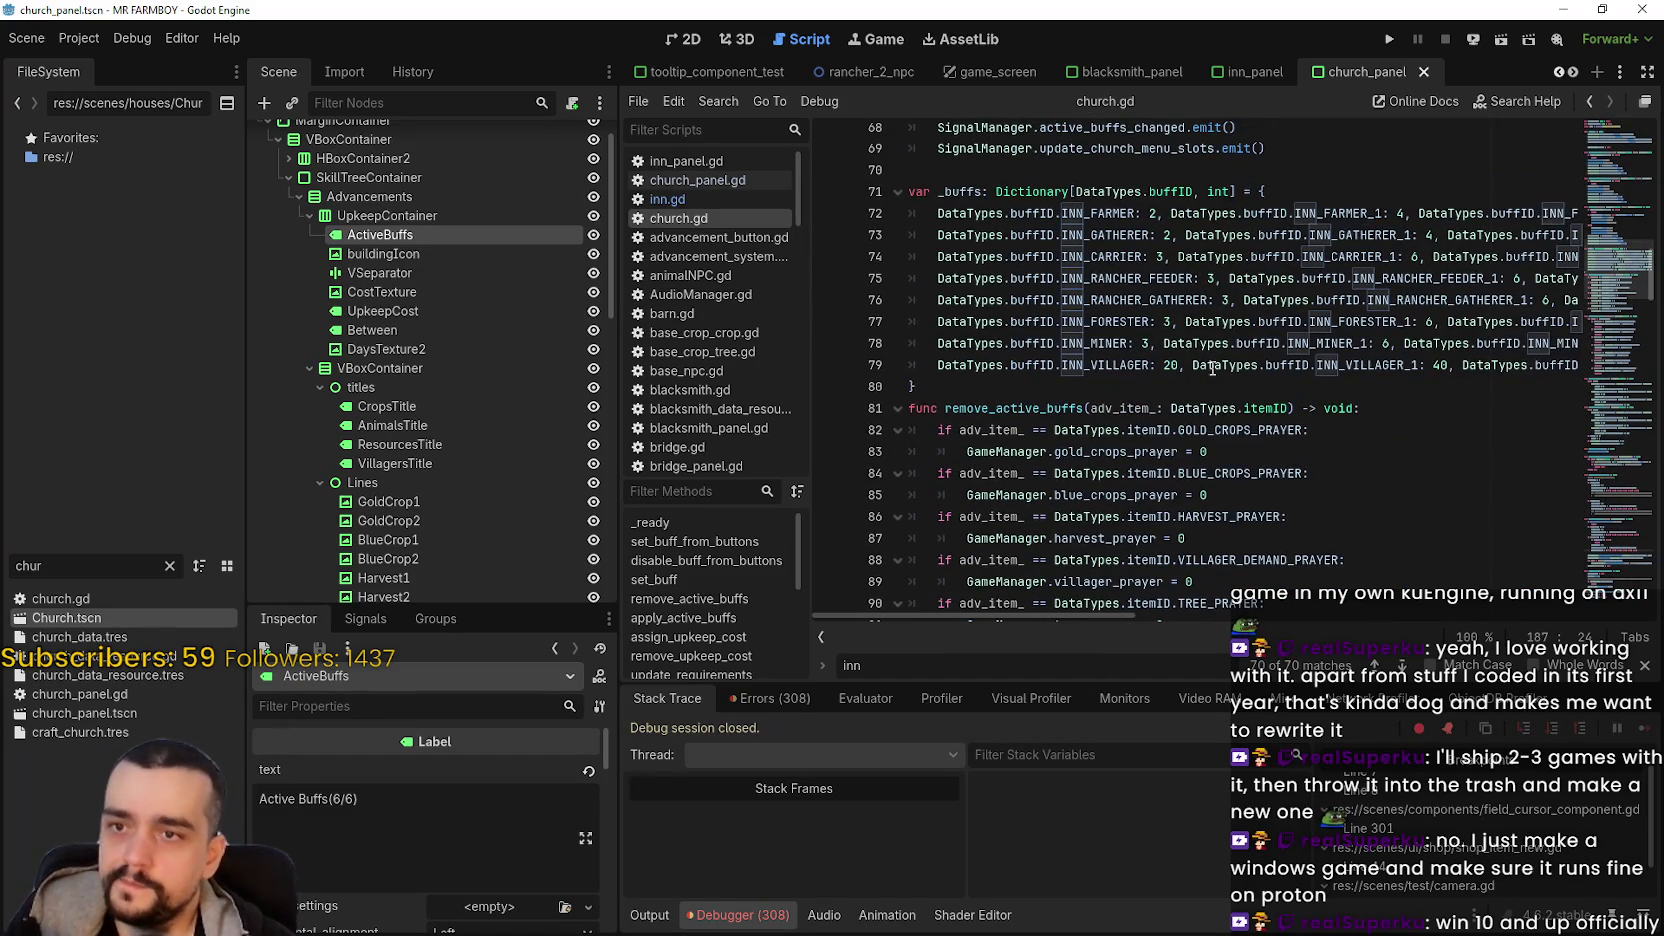
pyautogui.doubleClick(1239, 432)
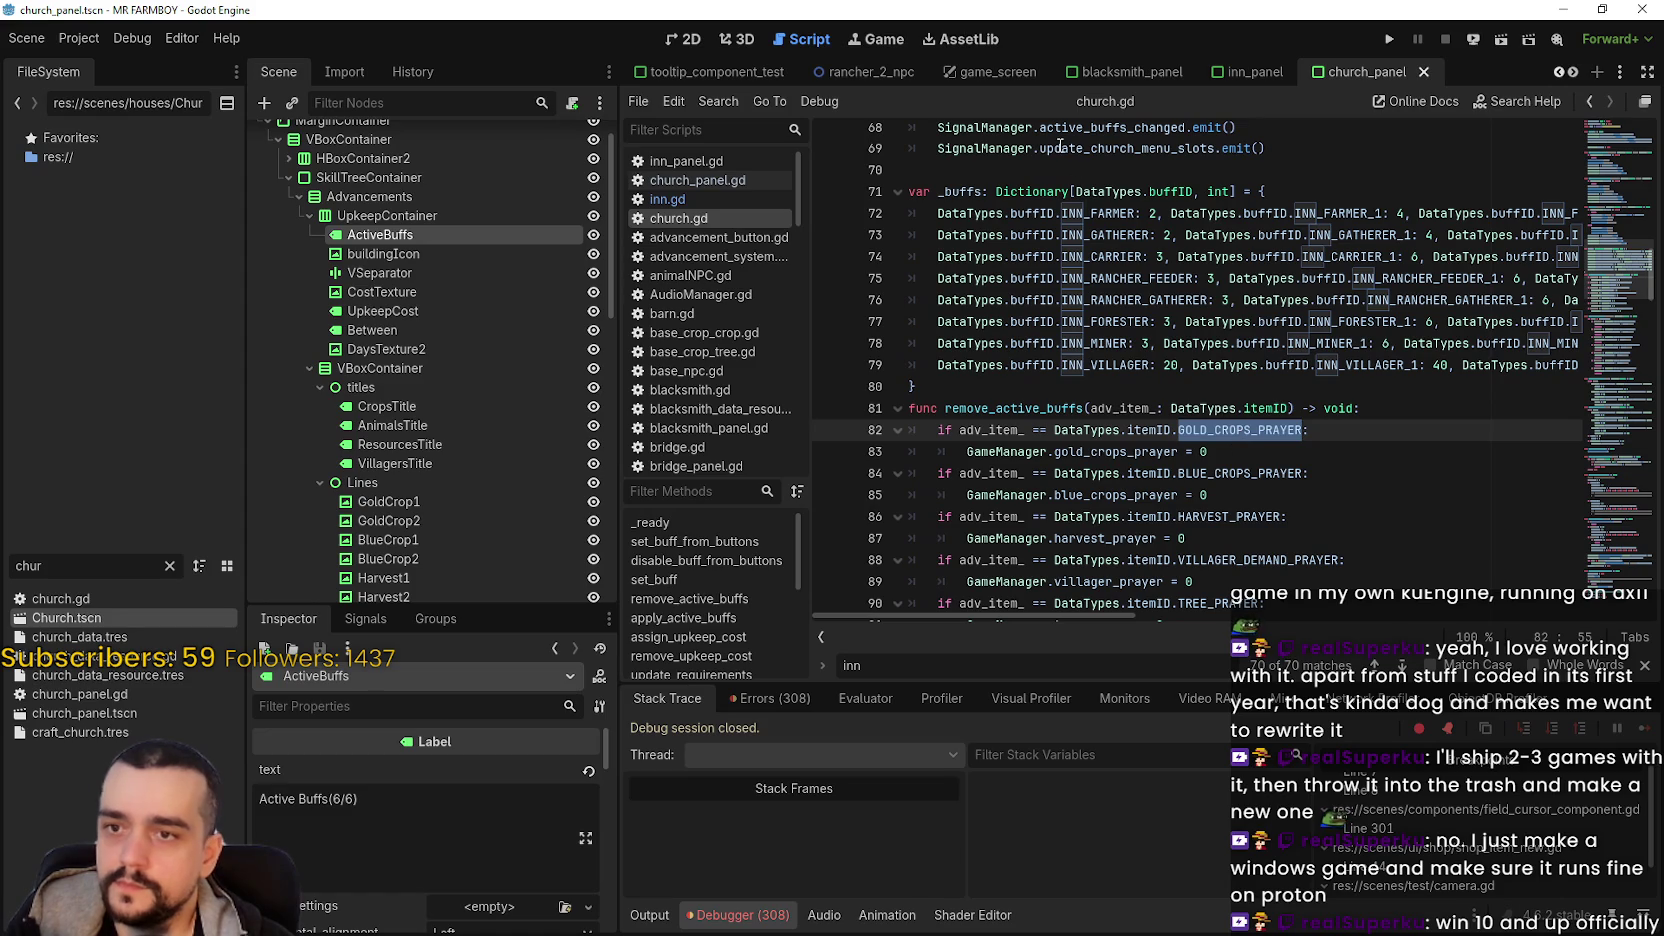
pyautogui.doubleClick(1100, 215)
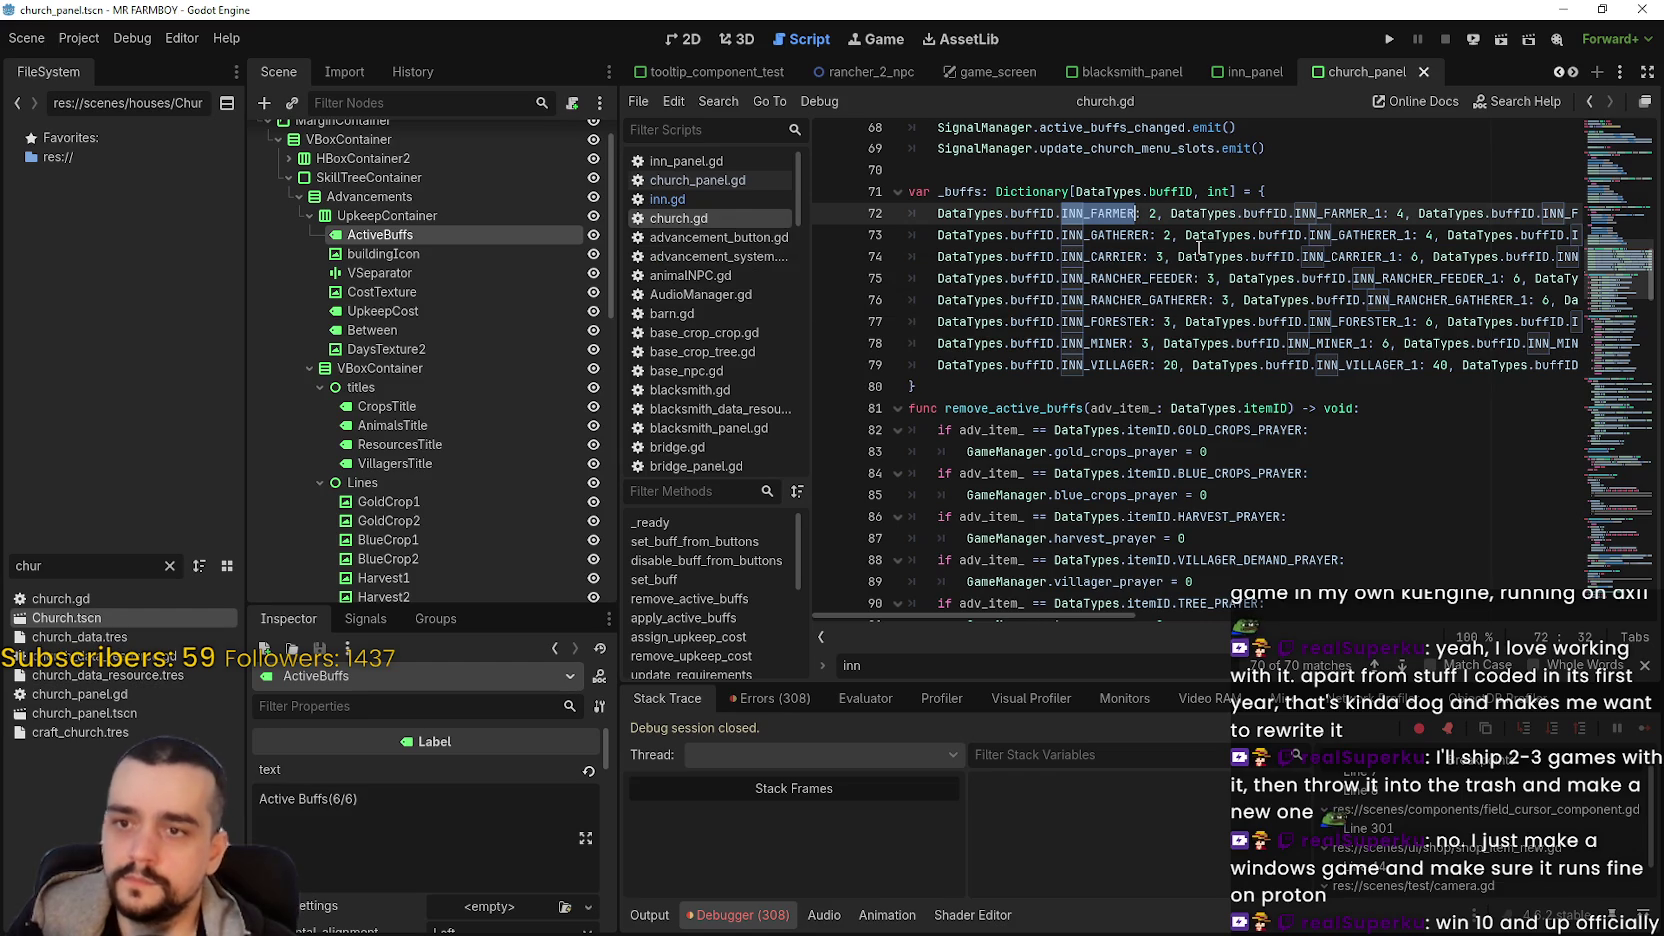
# - Change line 72's IDs to TEMPLE_GOLD_BLESSING, TEMPLE_GOLD_BLESSING_1 and TEMPLE_GOLD_BLESSING_2
pyautogui.write('Go')
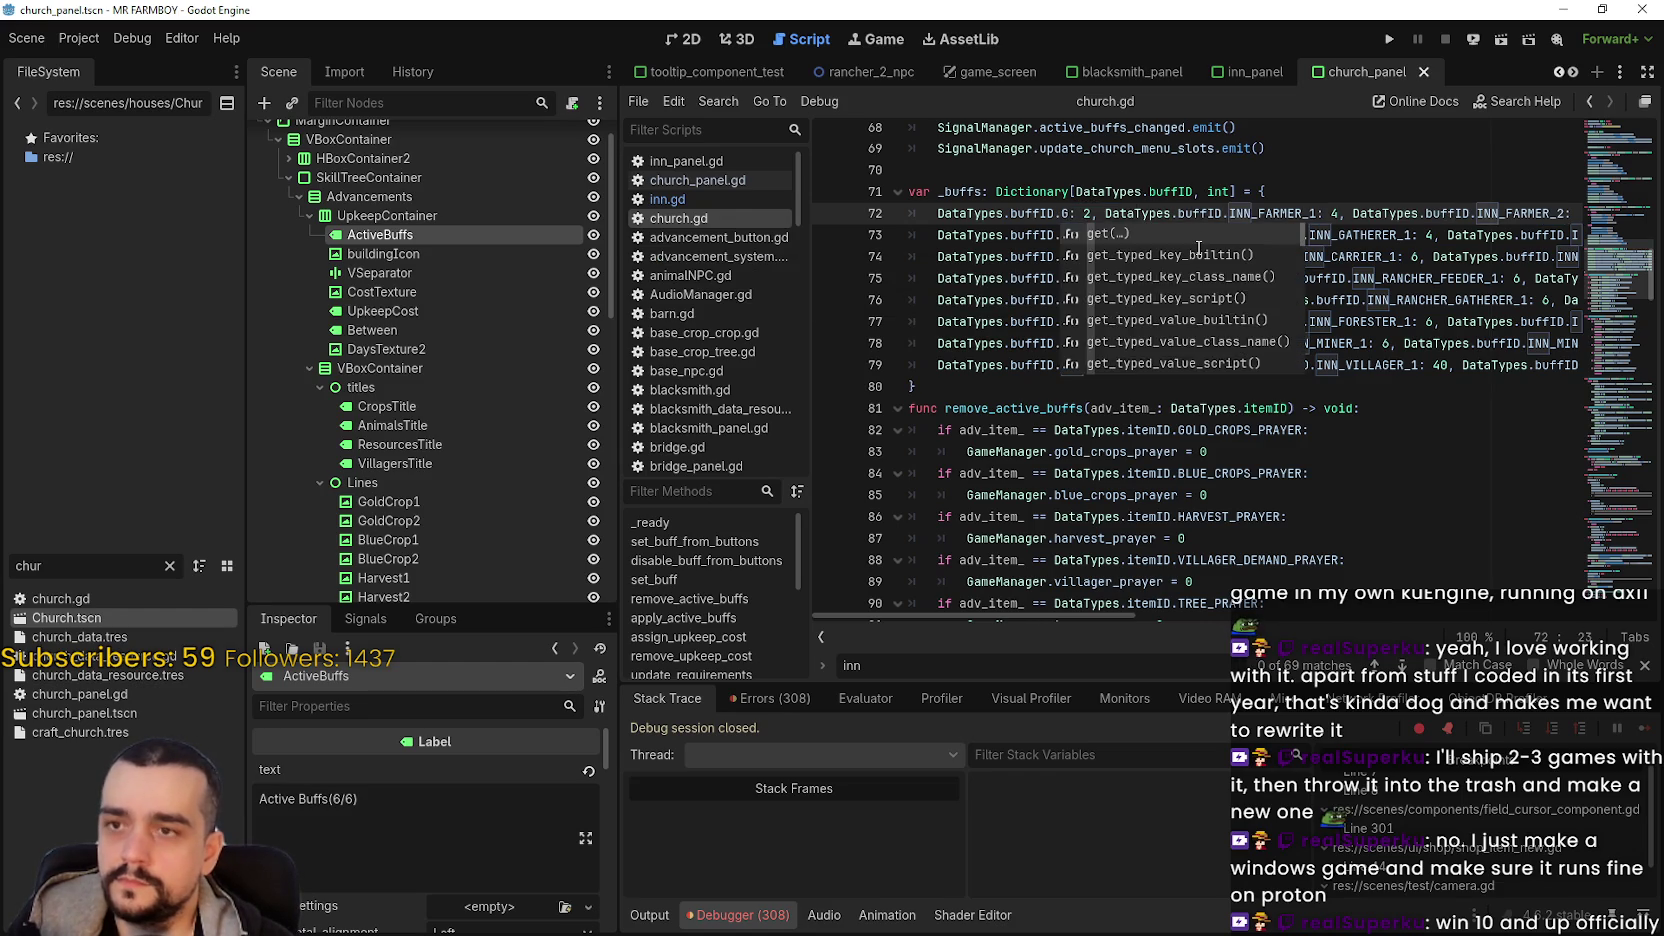
pyautogui.press('Return')
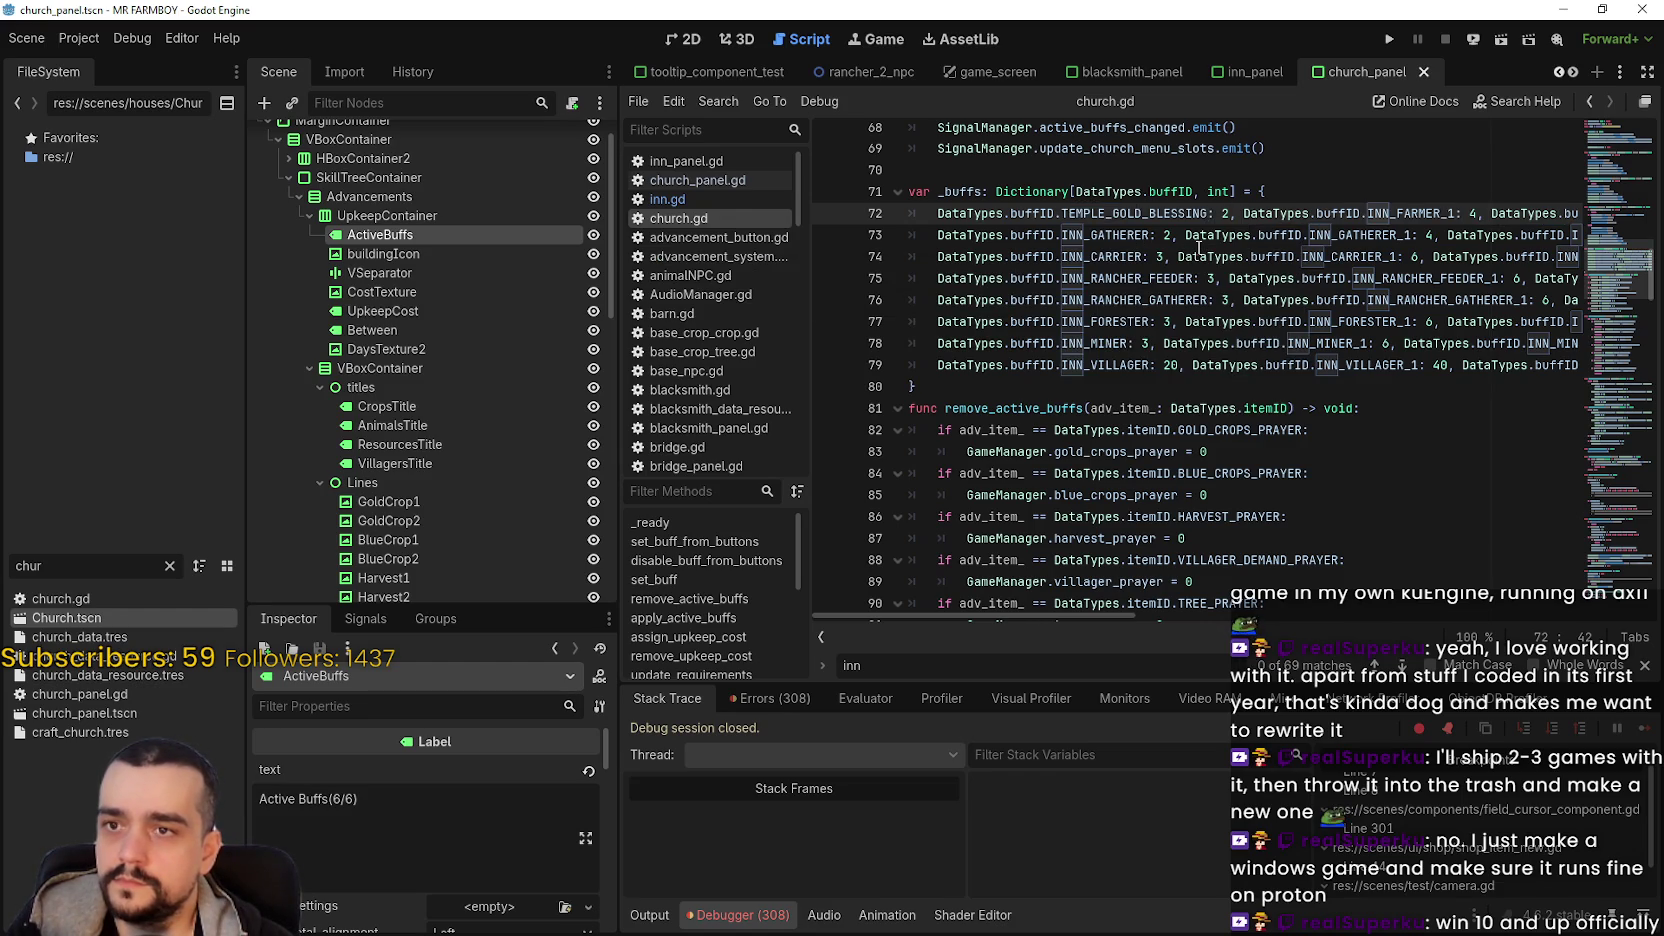
pyautogui.doubleClick(1405, 214)
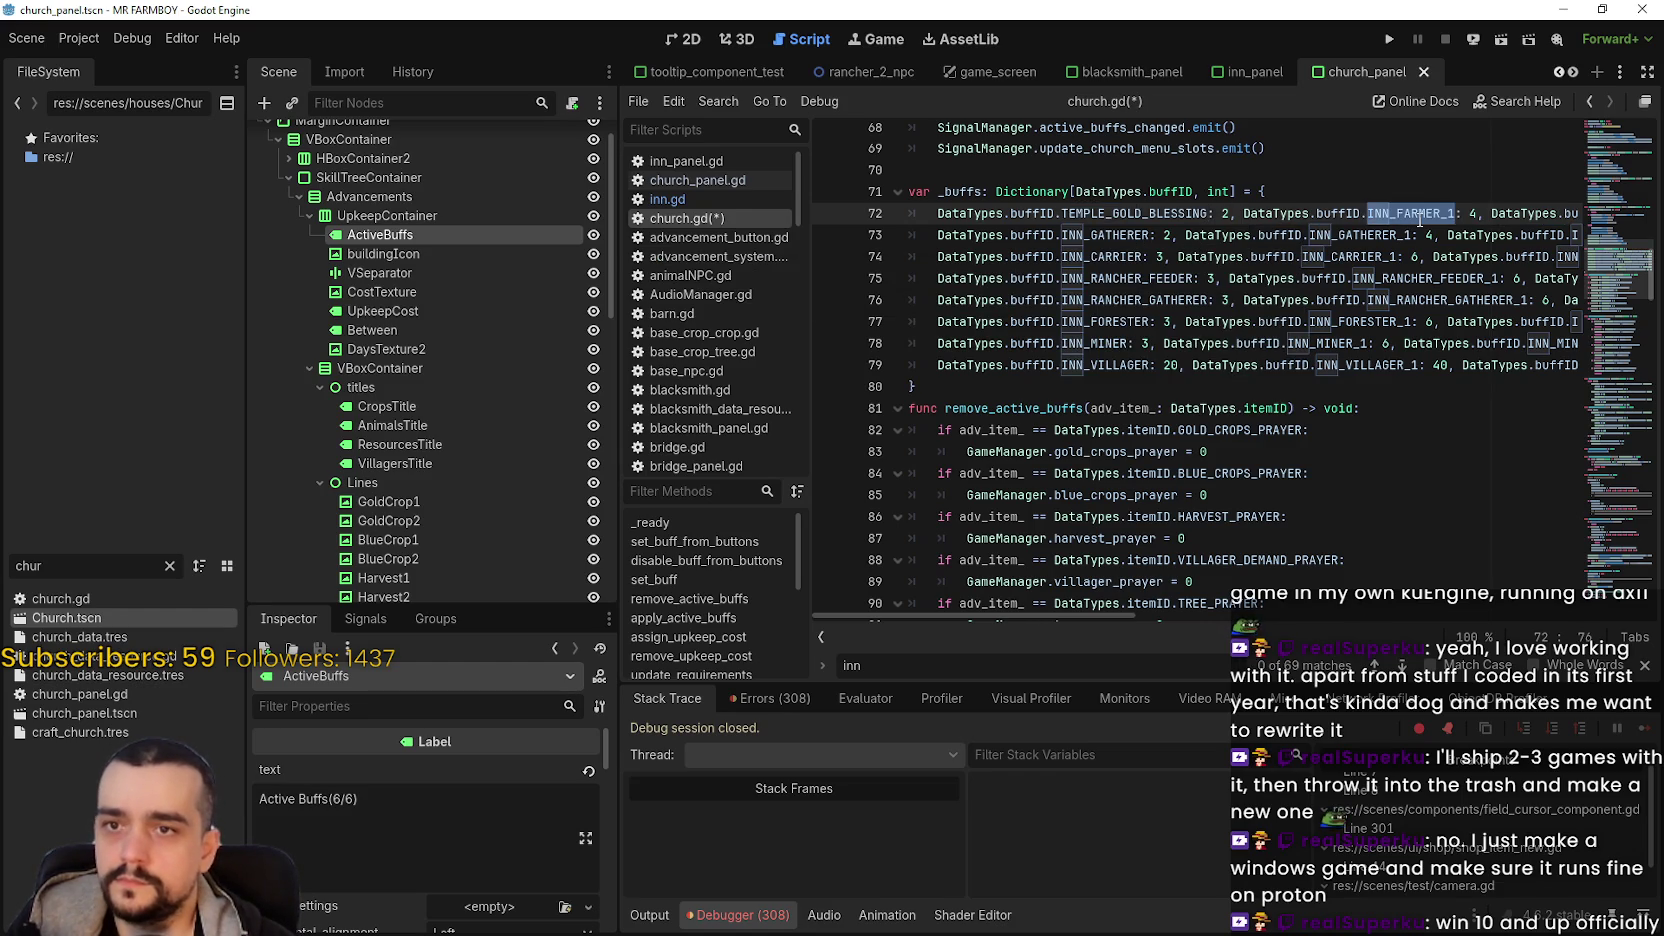
pyautogui.write('GOLD')
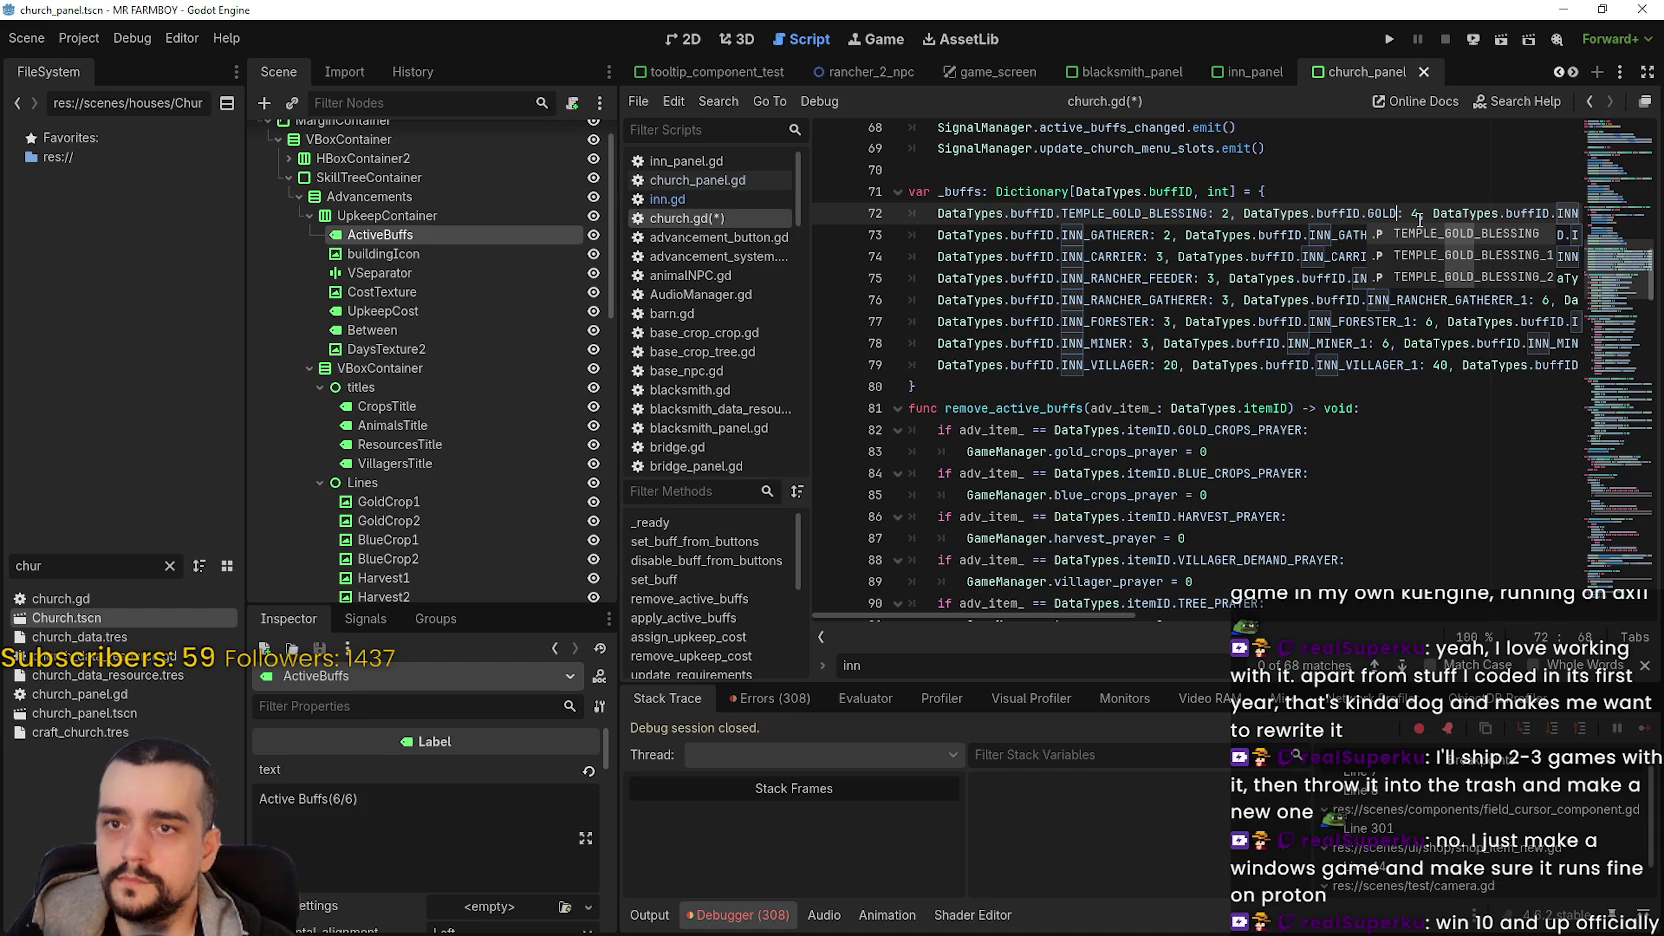
pyautogui.press('Down')
pyautogui.press('Return')
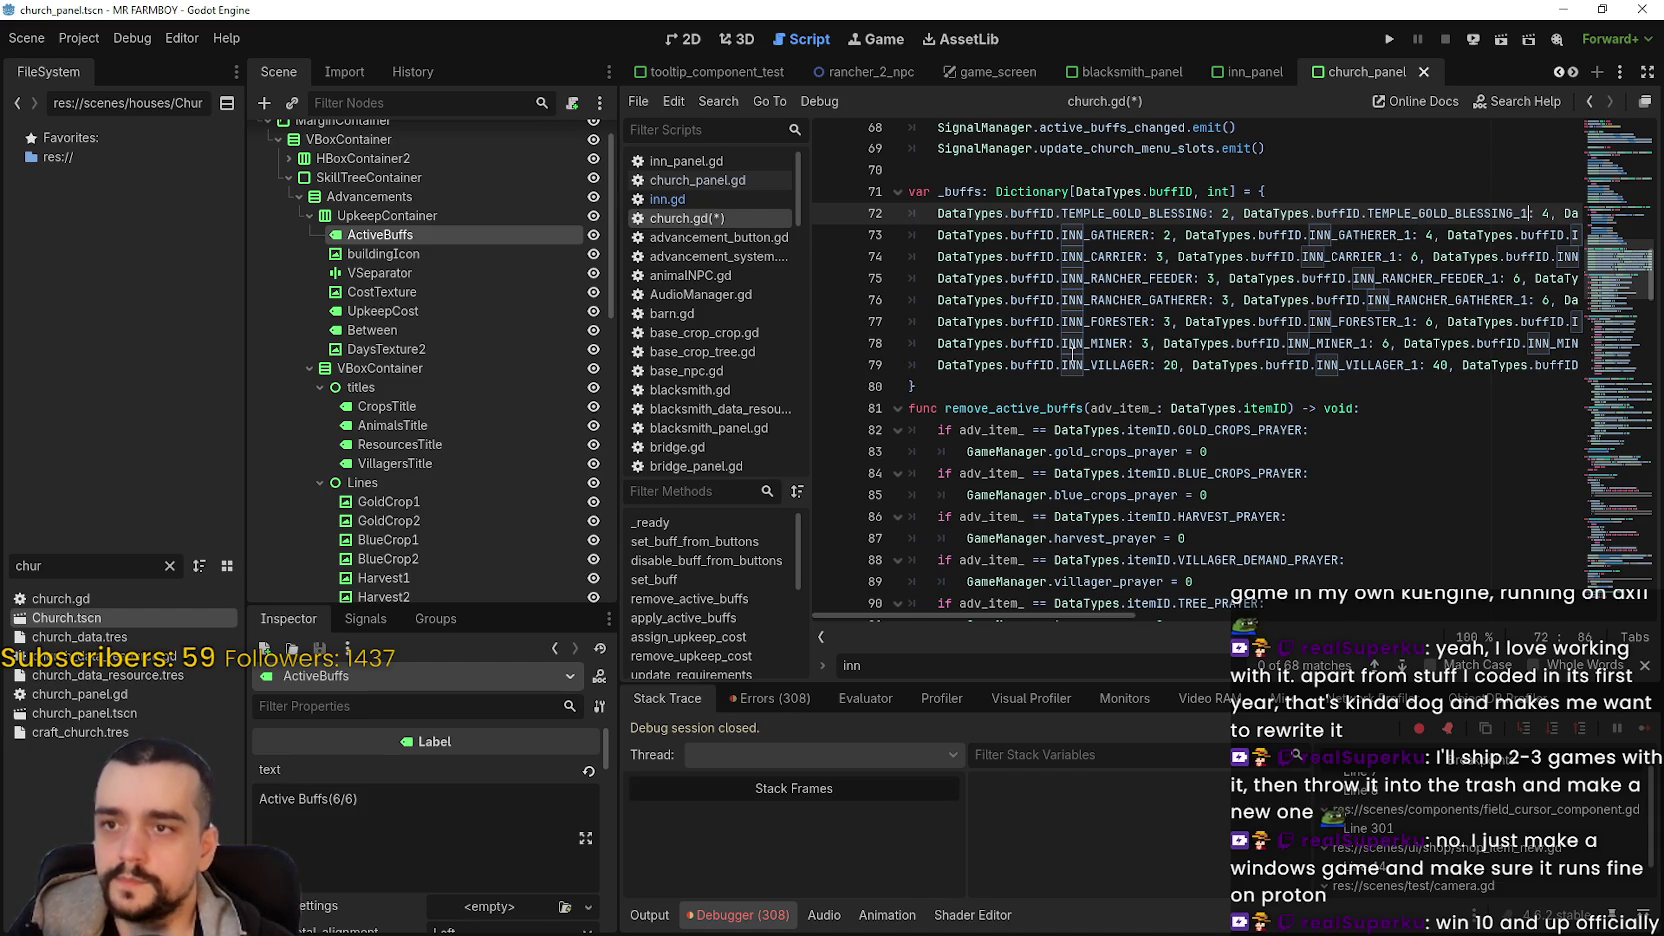
pyautogui.scroll(1, 1070, 355)
pyautogui.moveTo(615, 424); pyautogui.dragTo(482, 424)
pyautogui.doubleClick(1565, 288)
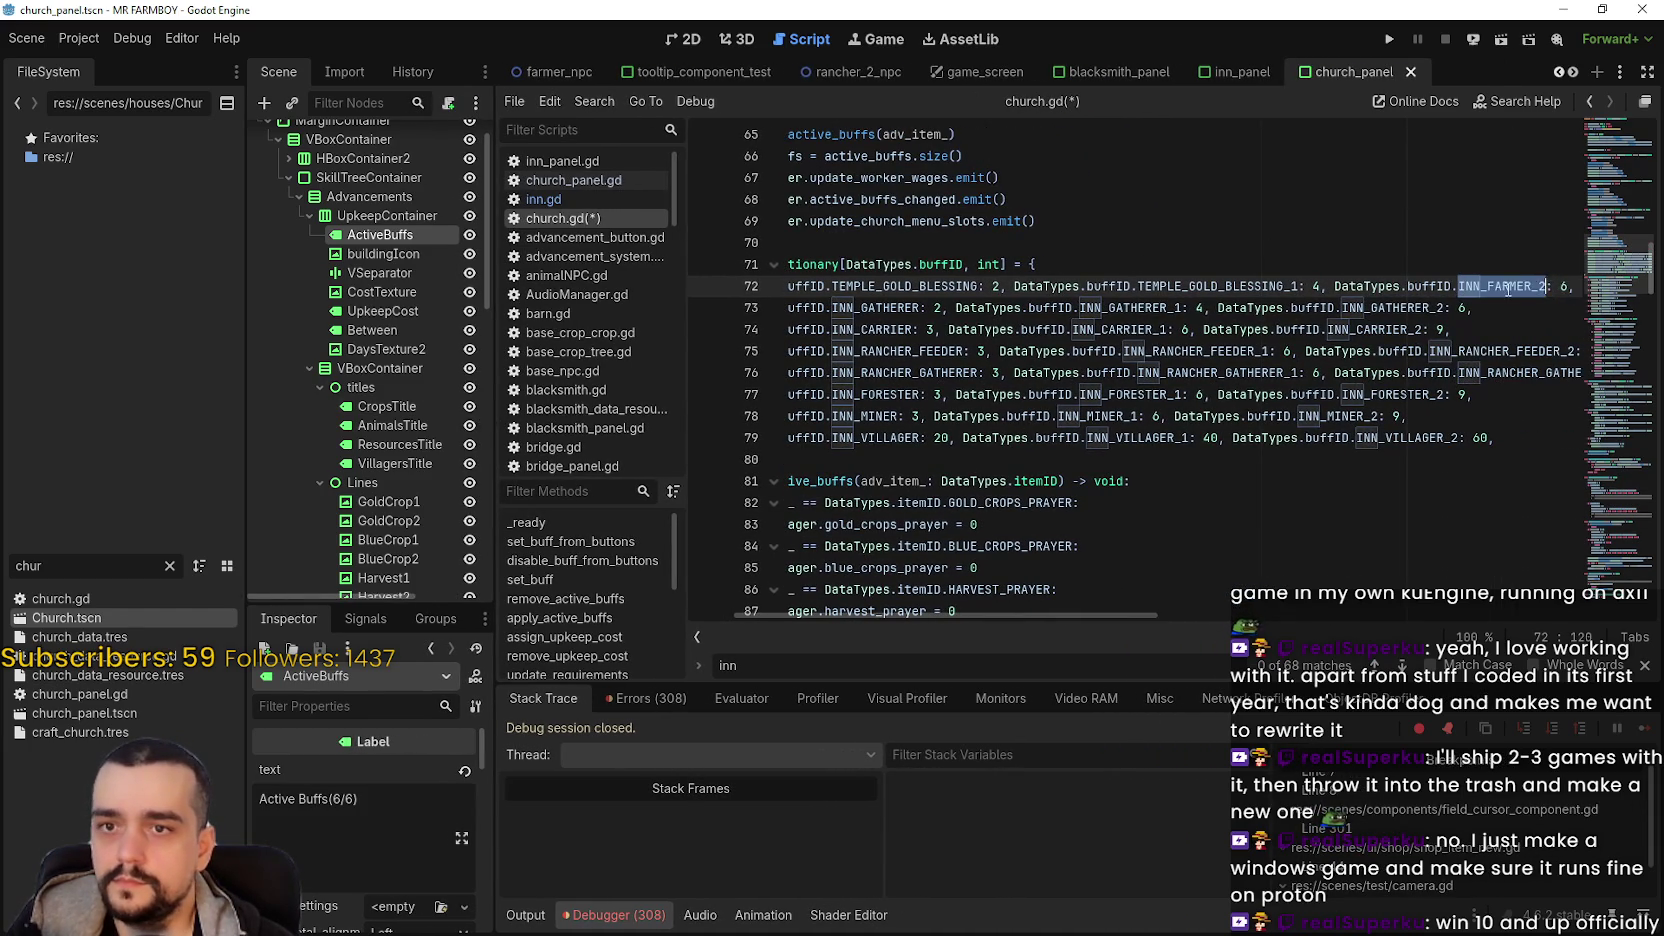
pyautogui.write('T')
pyautogui.press('Down')
pyautogui.press('Down')
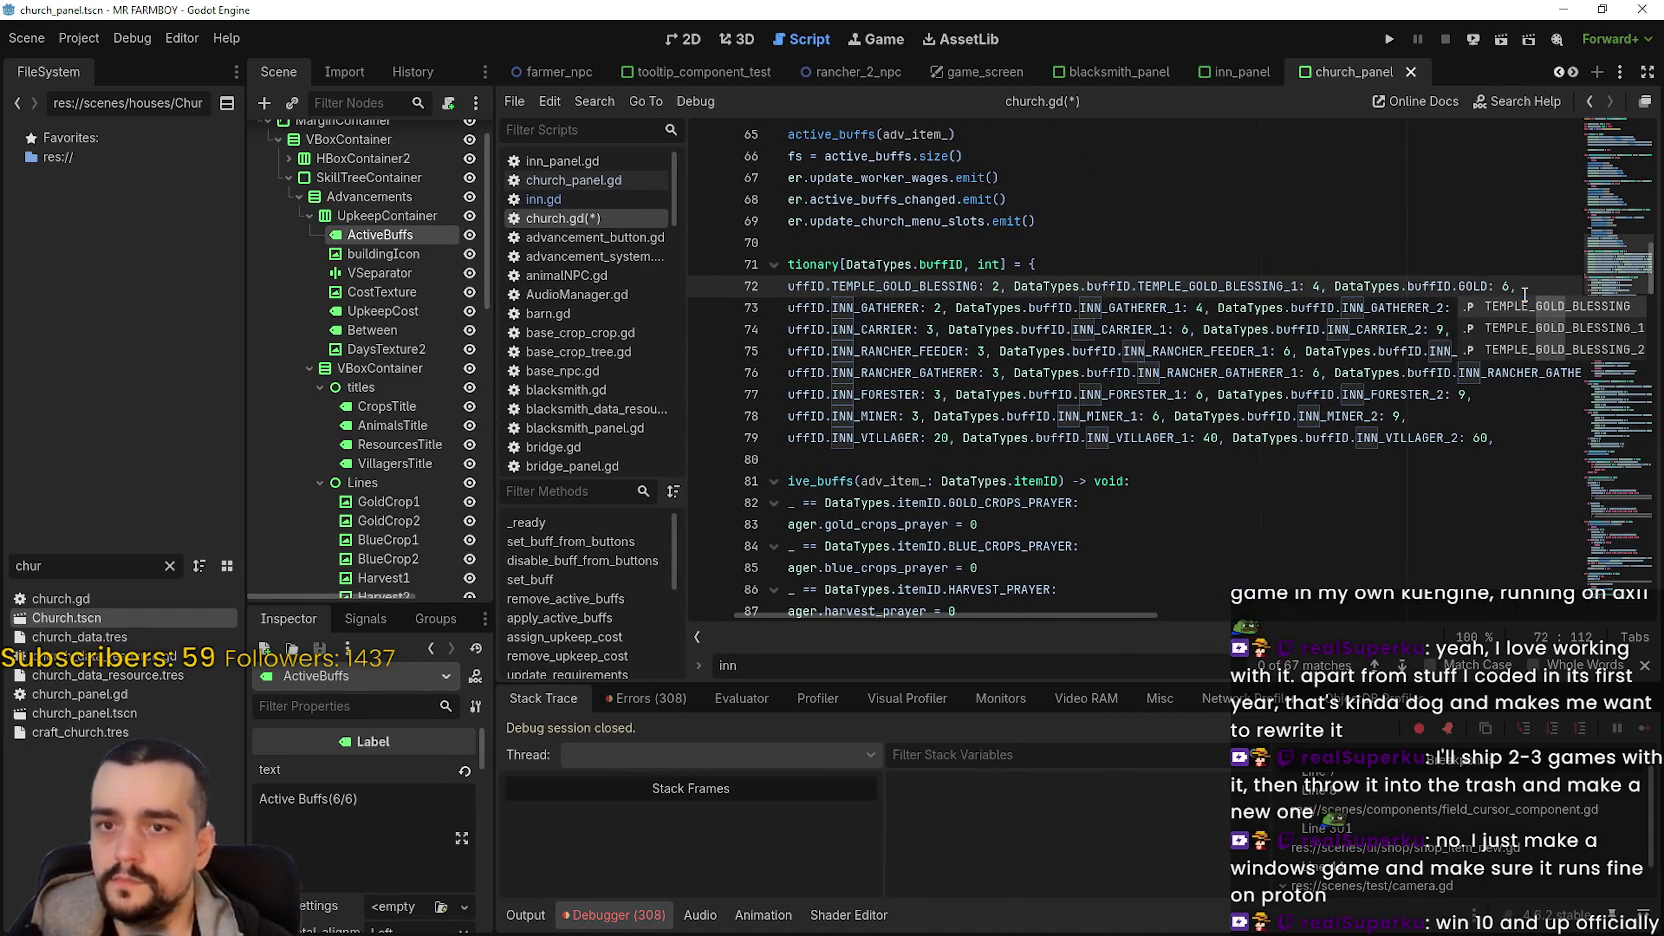
pyautogui.press('Return')
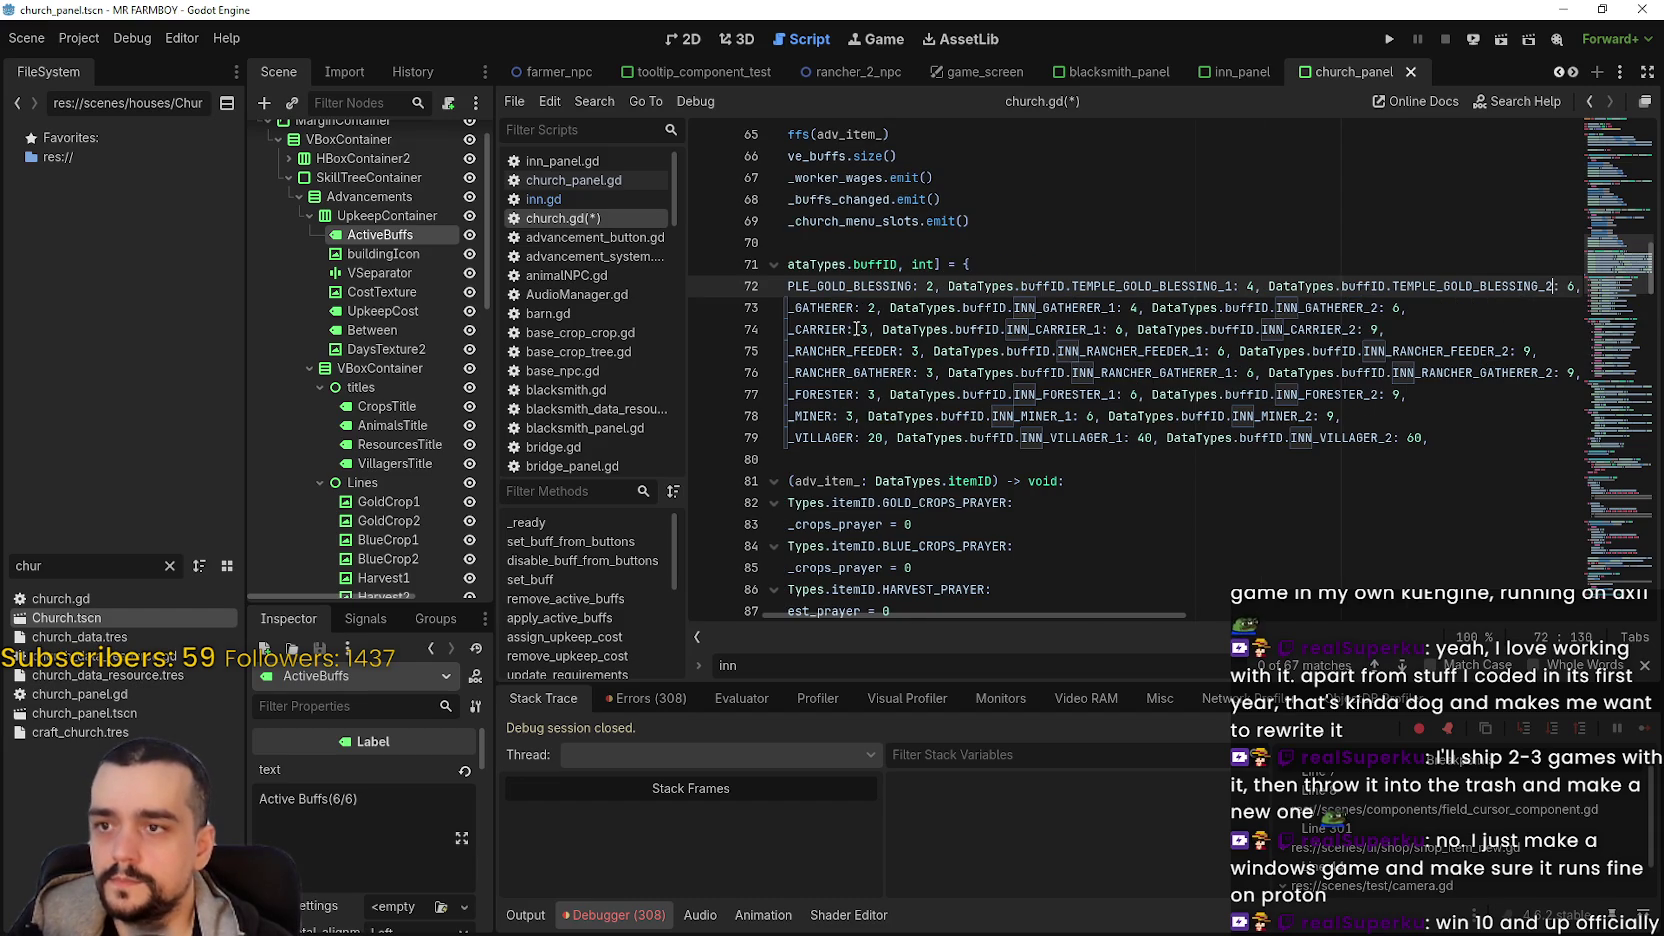
# - Replace line 73's gatherer IDs with TEMPLE_BLUE_BLESSING, TEMPLE_BLUE_BLESSING_1 and TEMPLE_BLUE_BLESSING_2
pyautogui.doubleClick(848, 310)
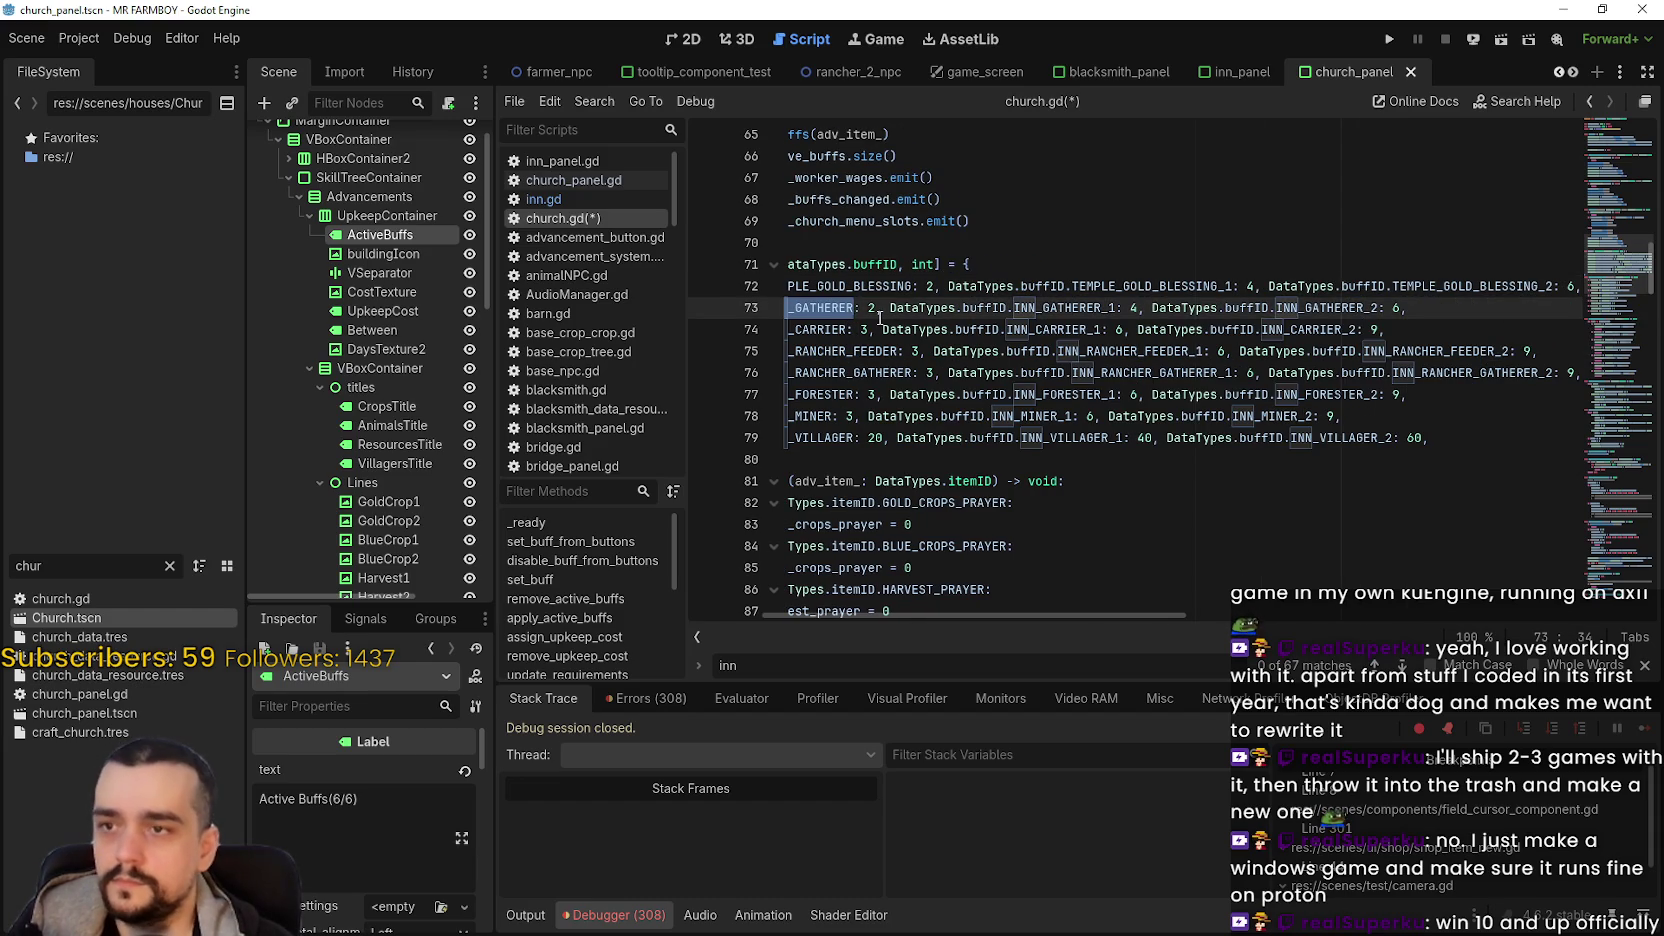
pyautogui.write('BLUE')
pyautogui.press('Return')
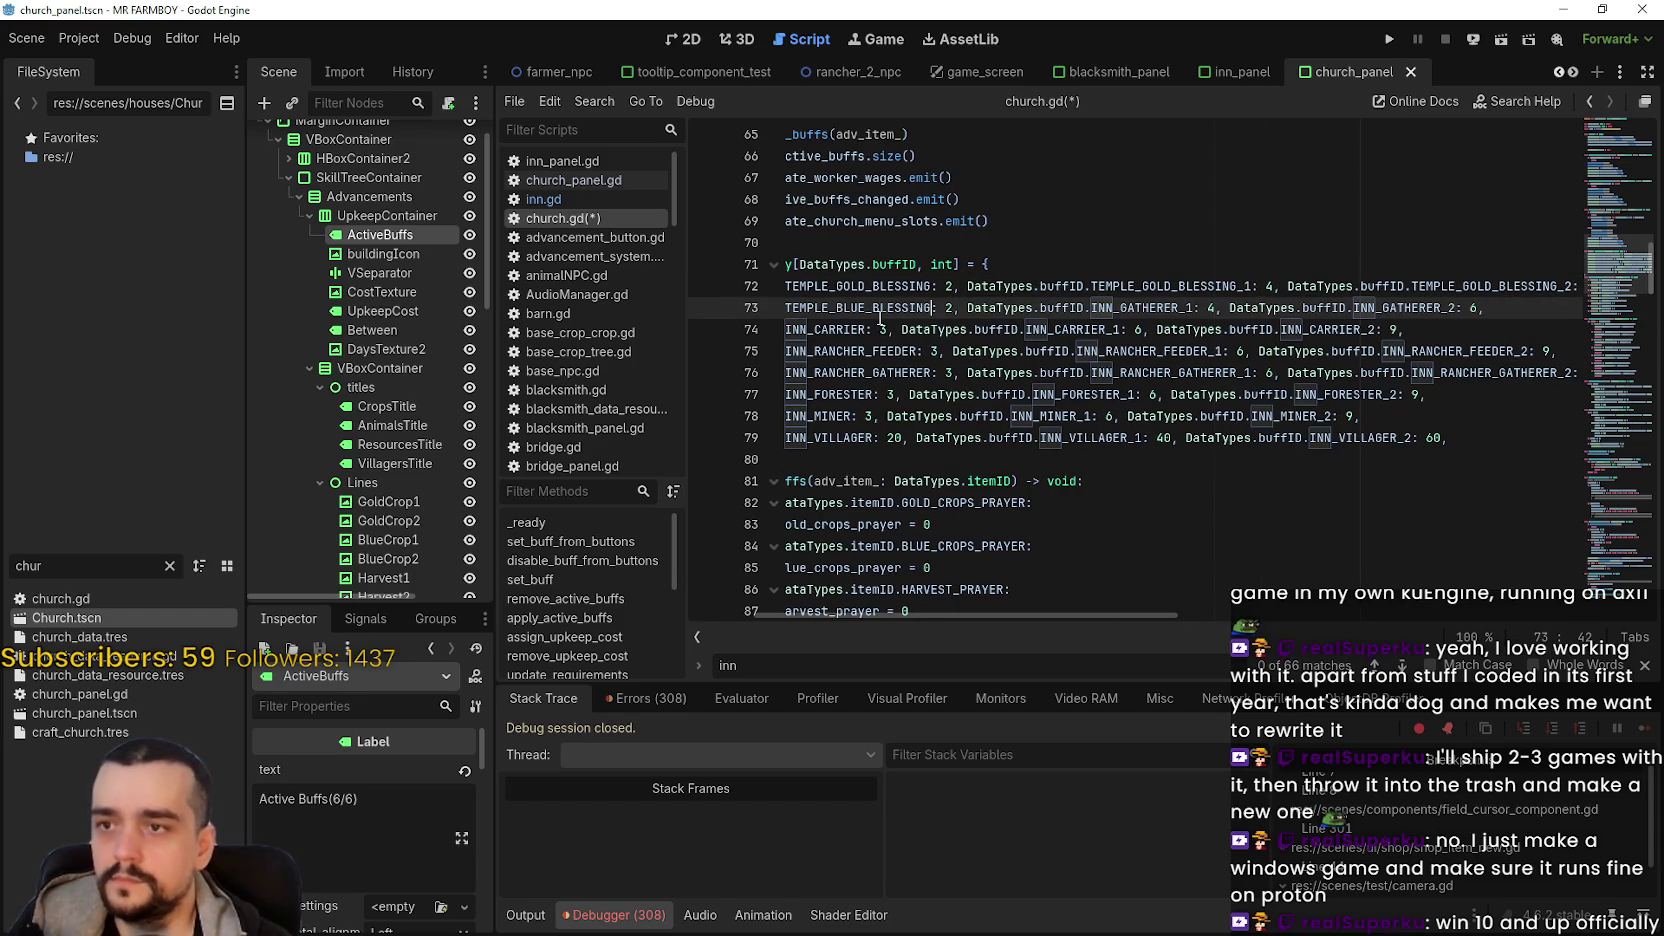
pyautogui.doubleClick(1160, 309)
pyautogui.write('BLUE')
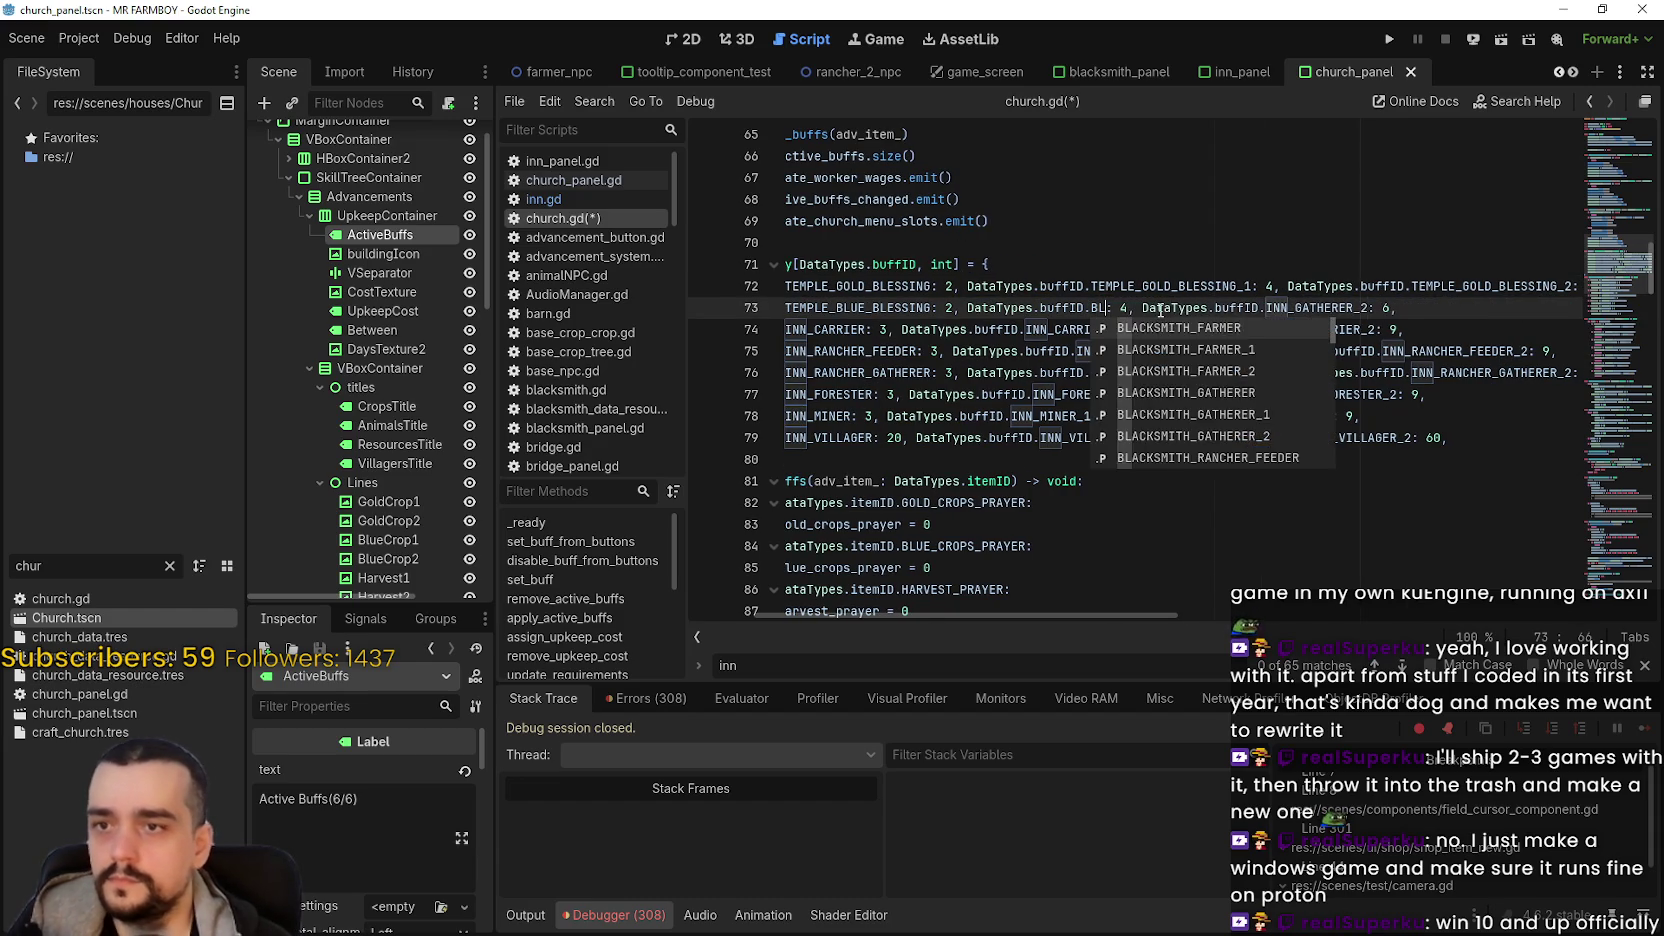
pyautogui.click(1240, 350)
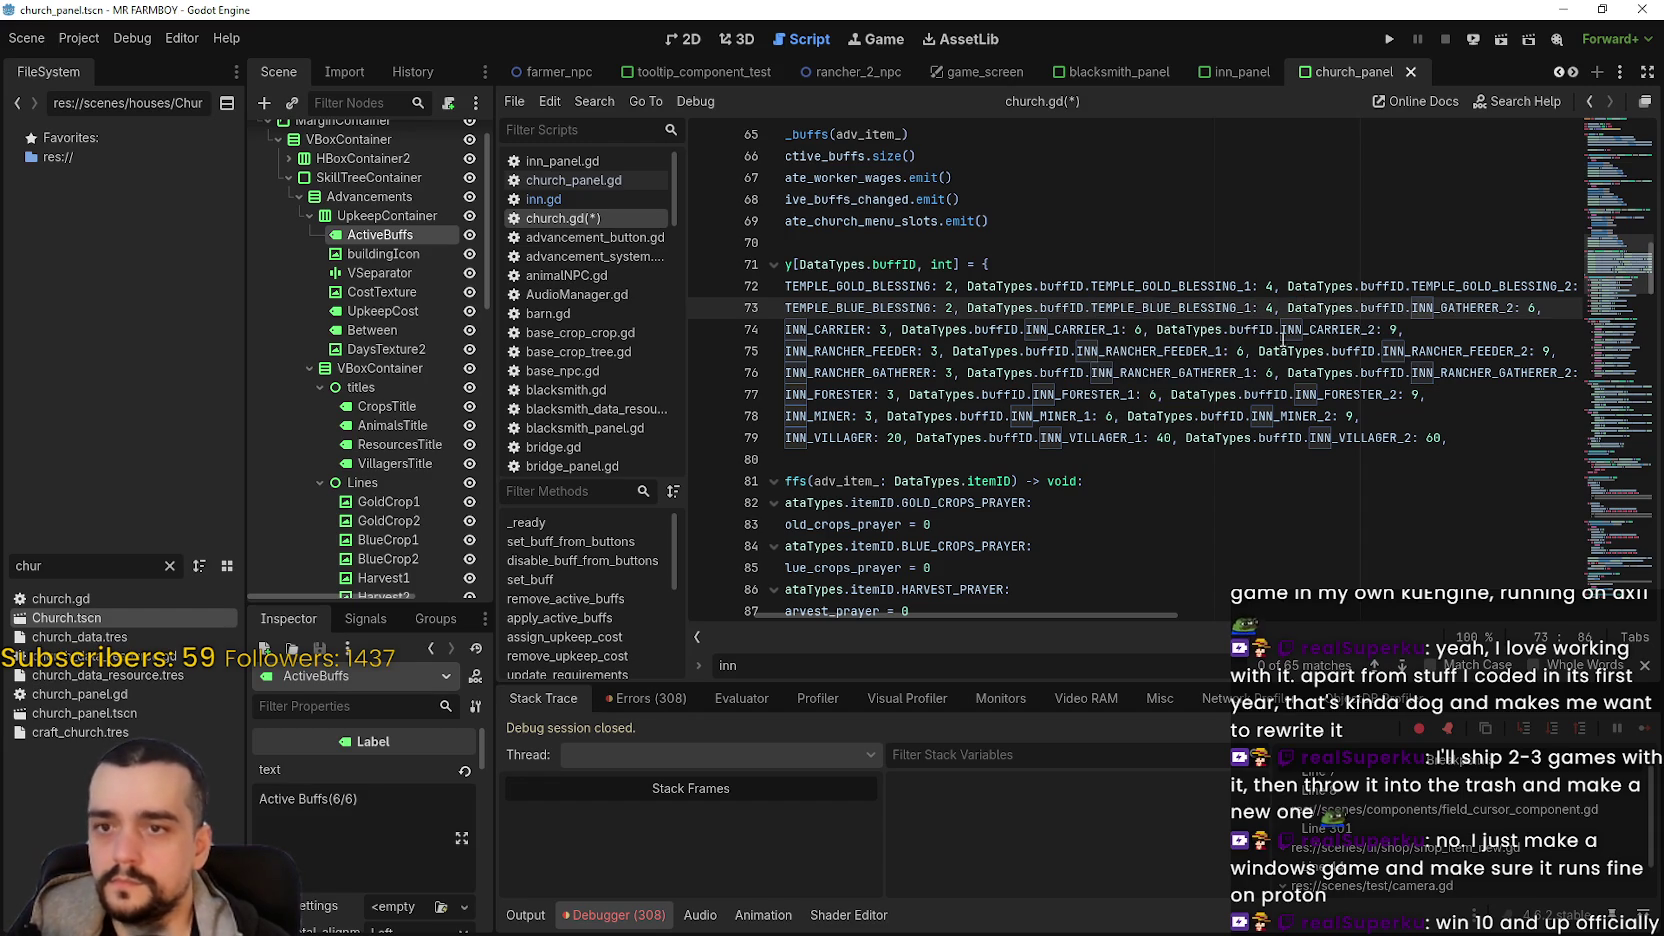
pyautogui.doubleClick(1437, 309)
pyautogui.write('BLUE')
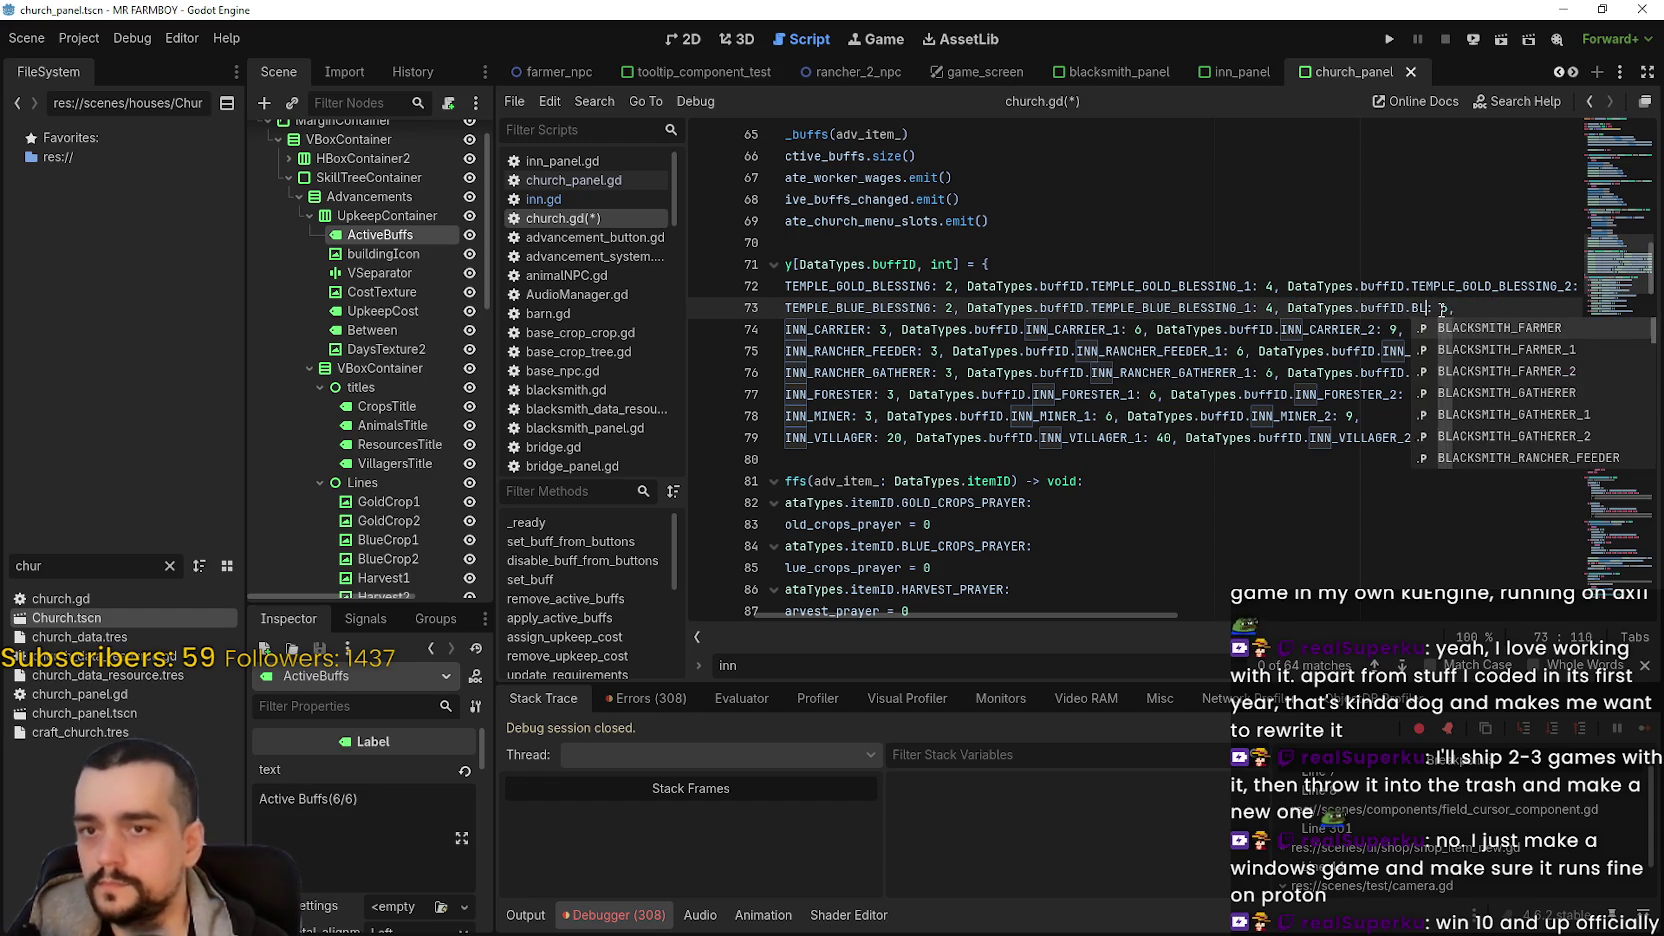
pyautogui.press('Down')
pyautogui.press('Return')
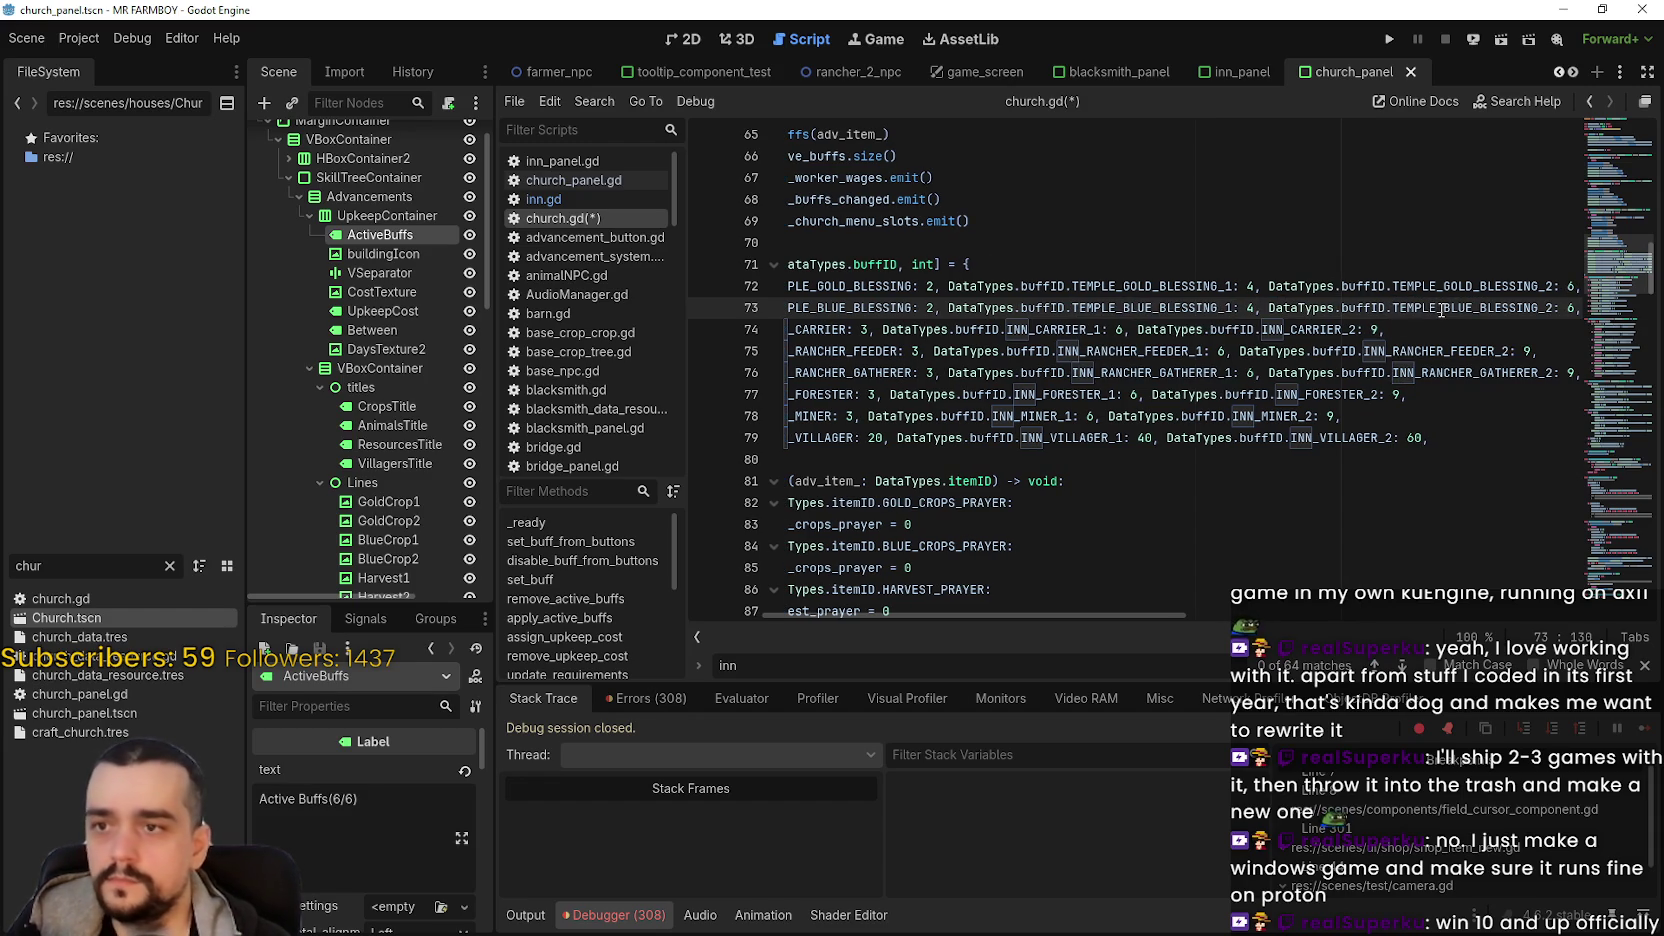
# - Replace line 74's carrier IDs with TEMPLE_HARVEST_BLESSING, TEMPLE_HARVEST_BLESSING_1 and TEMPLE_HARVEST_BLESSING_2
pyautogui.doubleClick(815, 334)
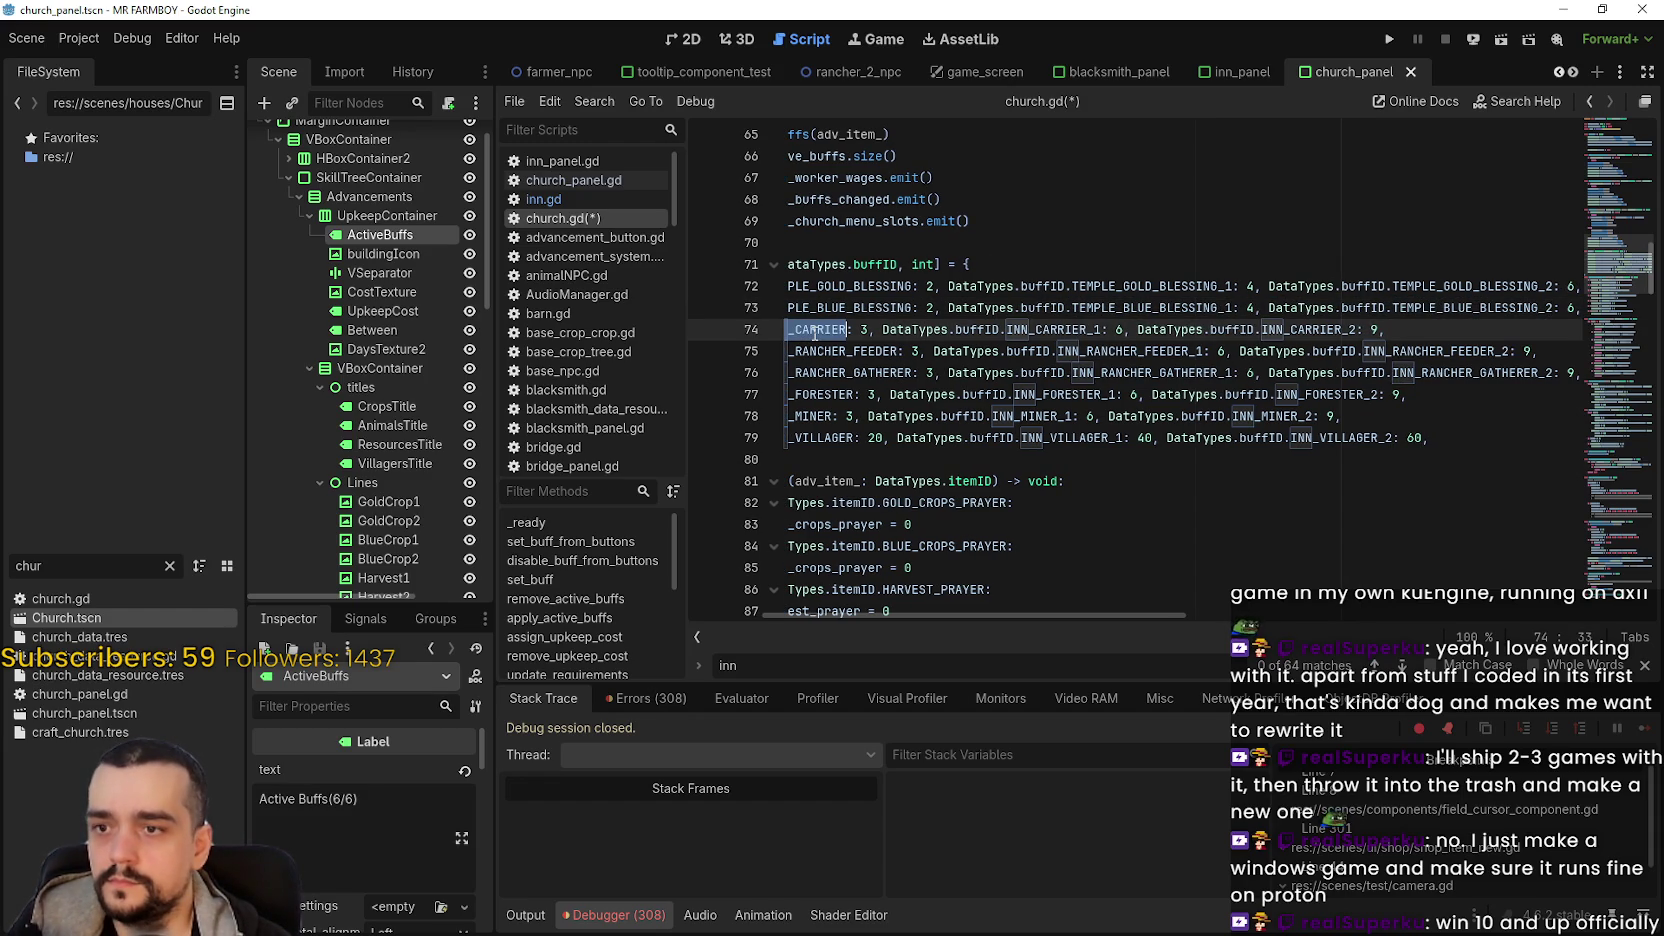
pyautogui.write('HAR')
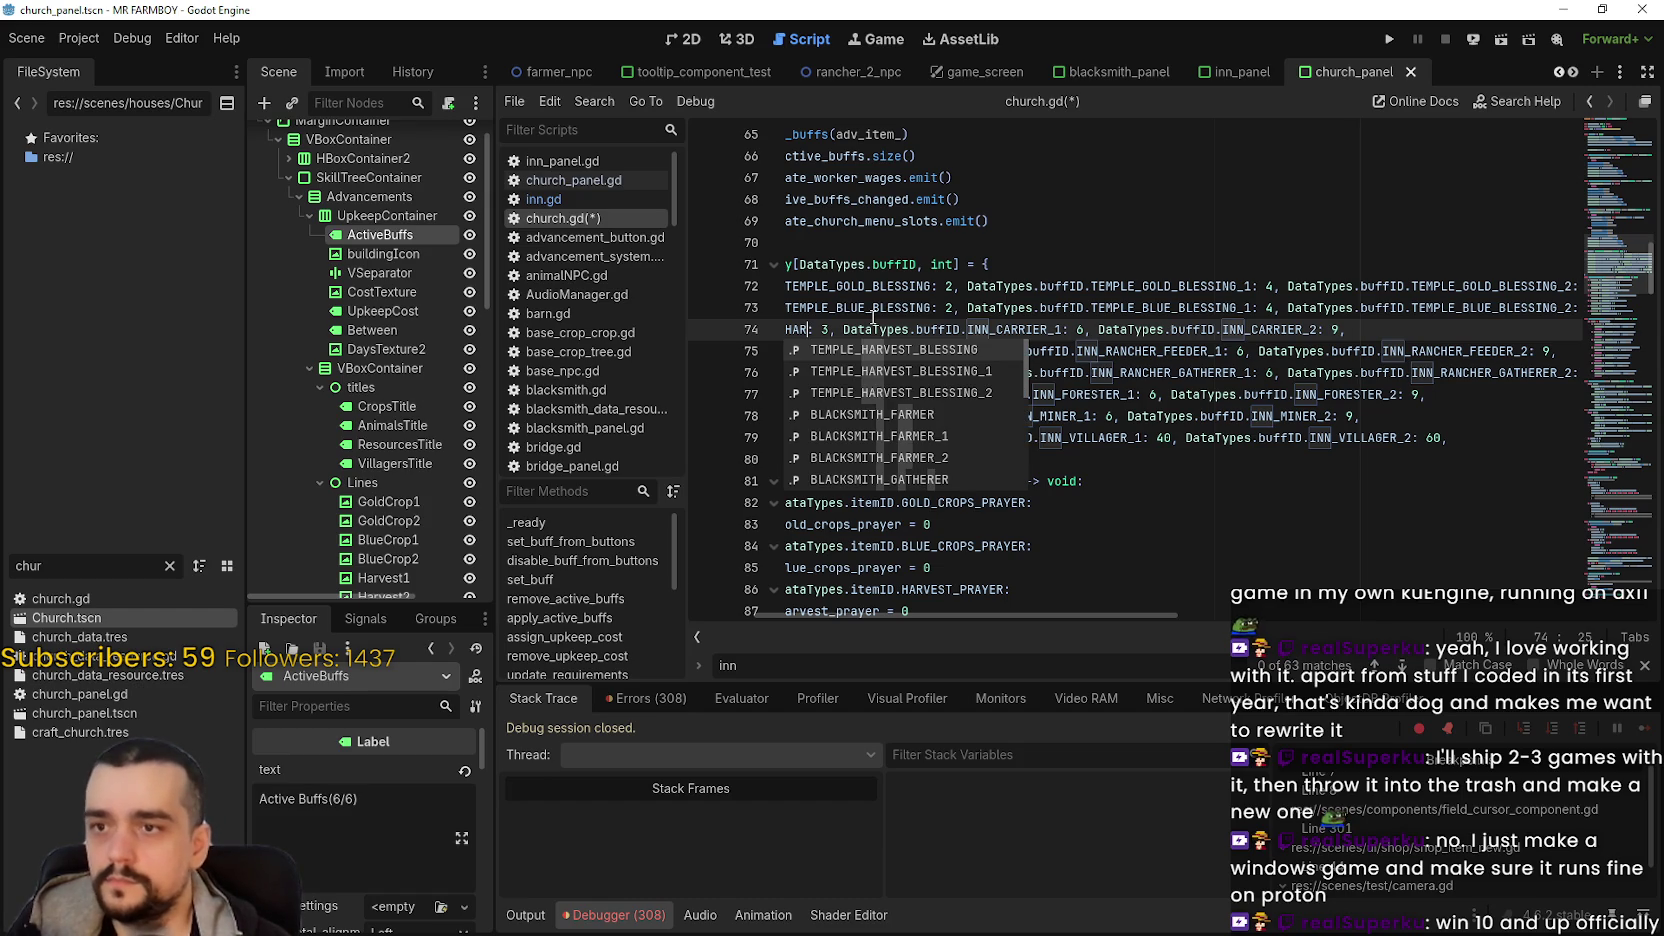
pyautogui.press('Return')
pyautogui.doubleClick(1180, 330)
pyautogui.write('HAR')
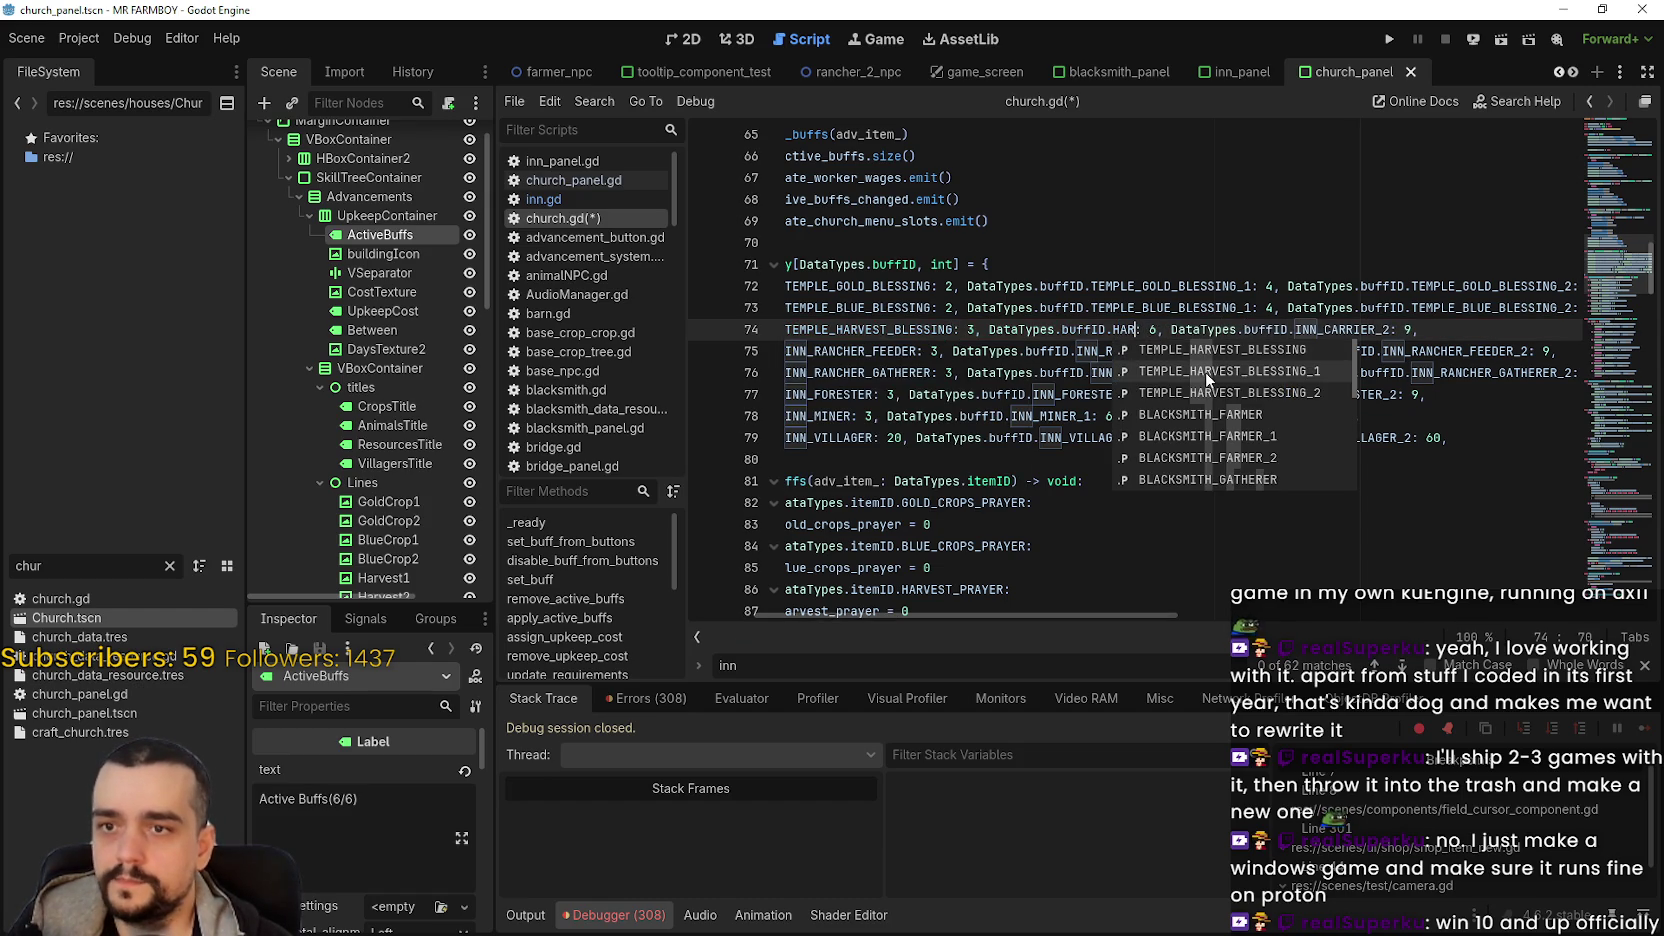
pyautogui.click(1225, 367)
pyautogui.doubleClick(1524, 330)
pyautogui.write('HAR')
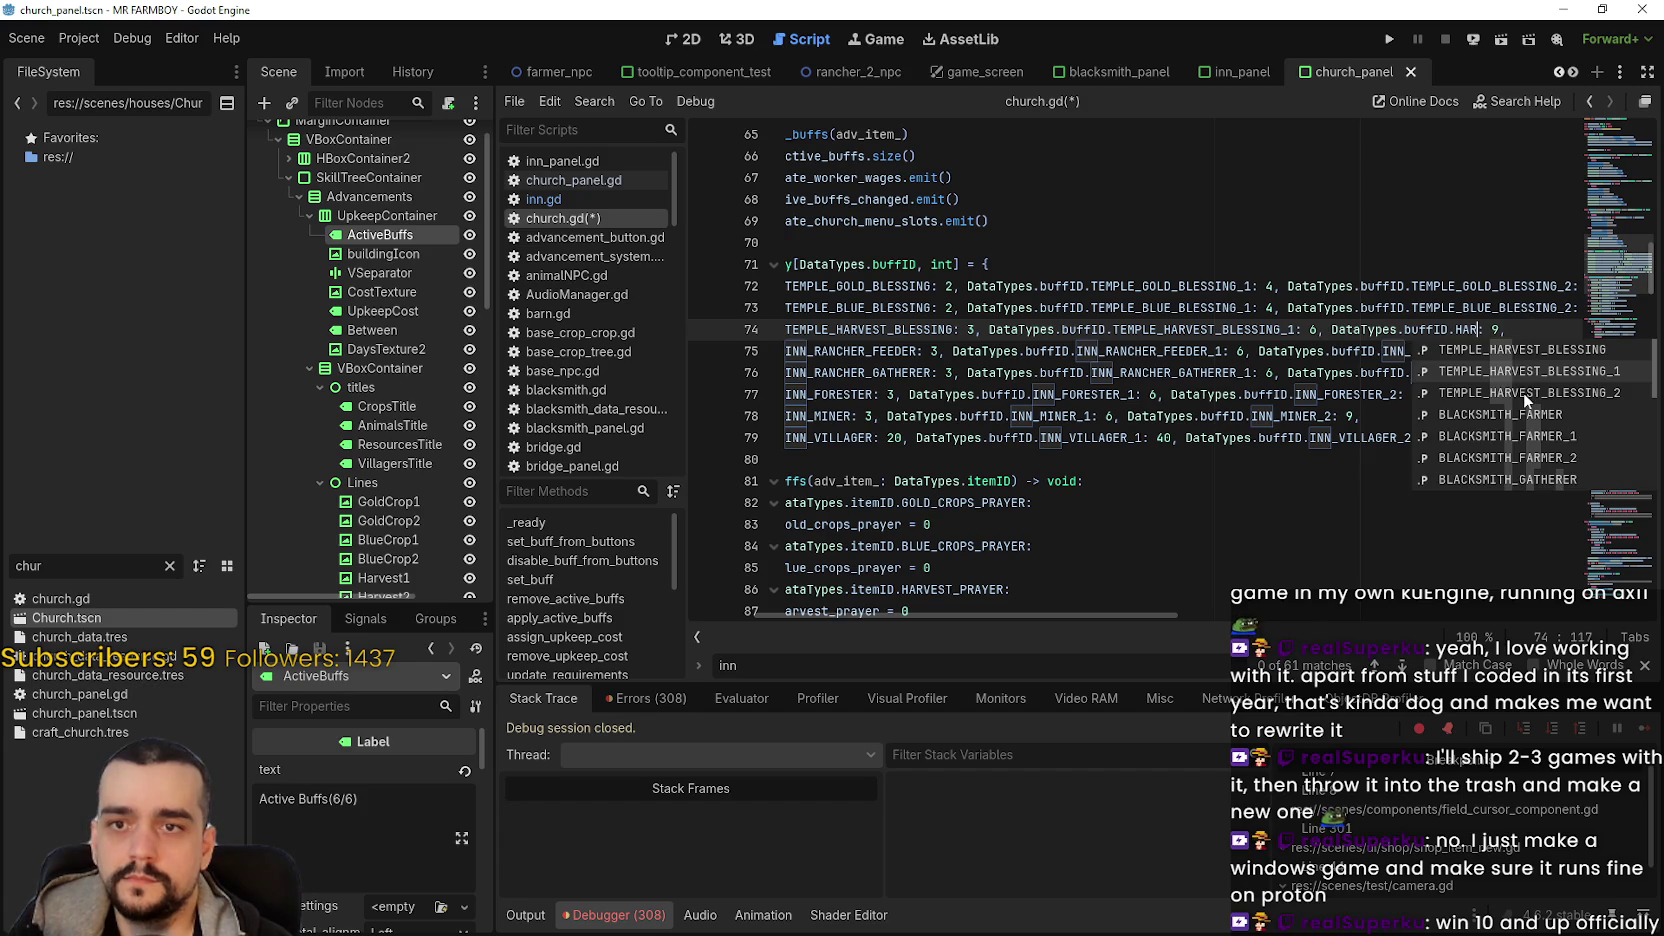
pyautogui.click(1524, 393)
pyautogui.click(1036, 368)
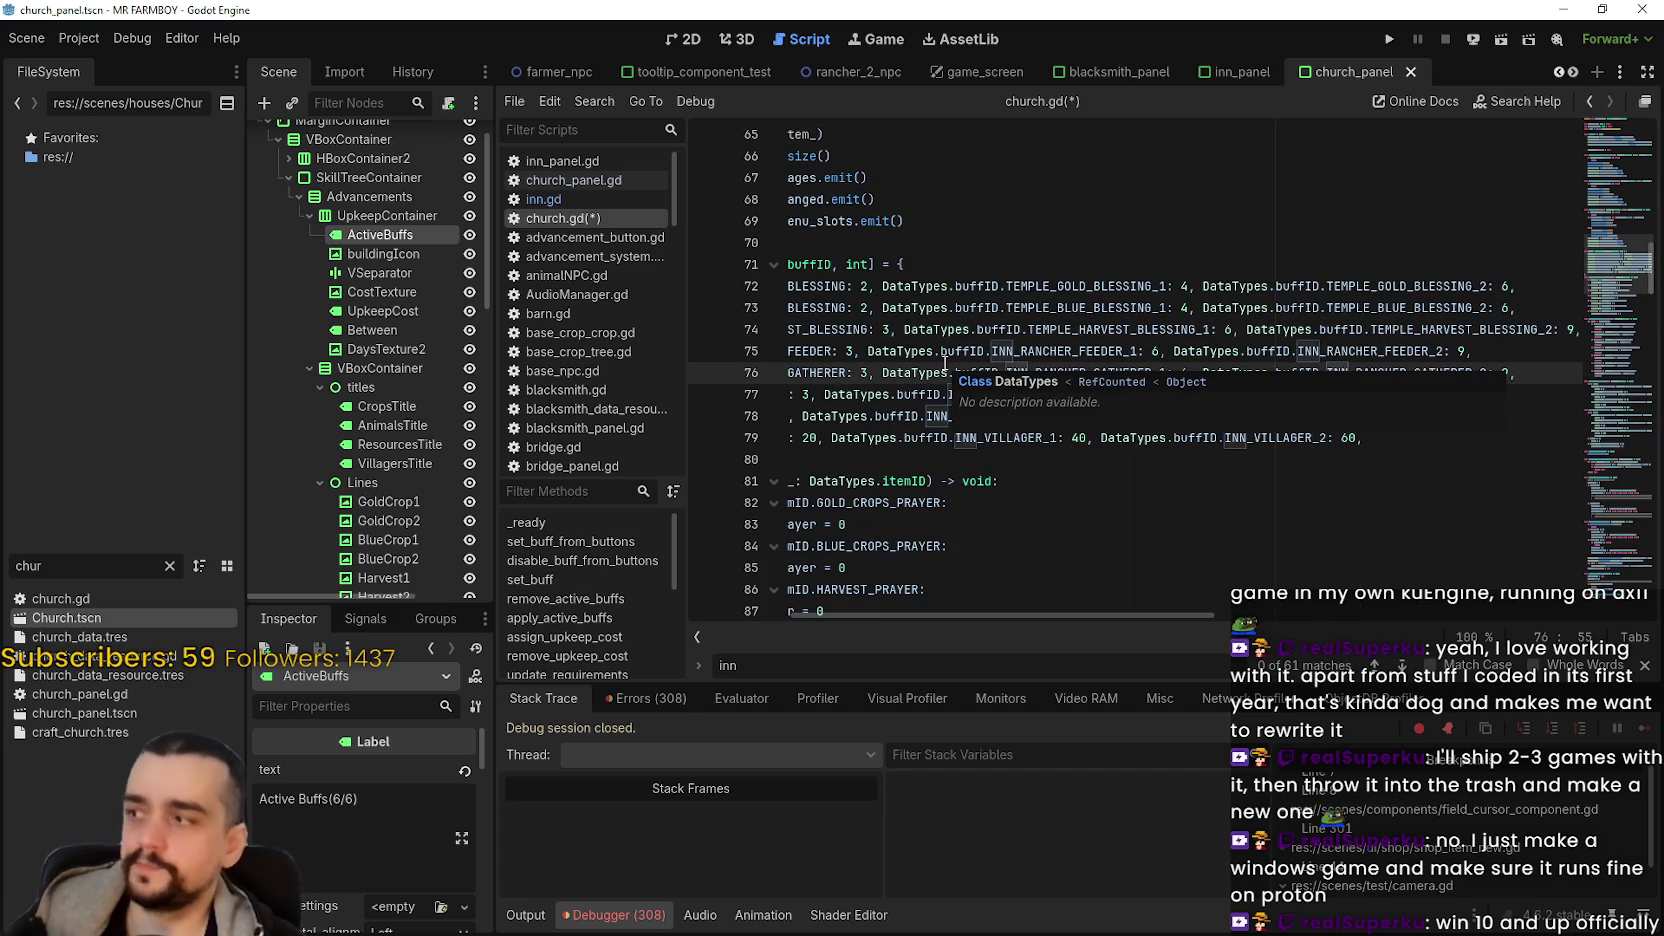
pyautogui.moveTo(849, 351)
pyautogui.mouseDown()
pyautogui.moveTo(760, 351)
pyautogui.moveTo(977, 351)
pyautogui.mouseUp()
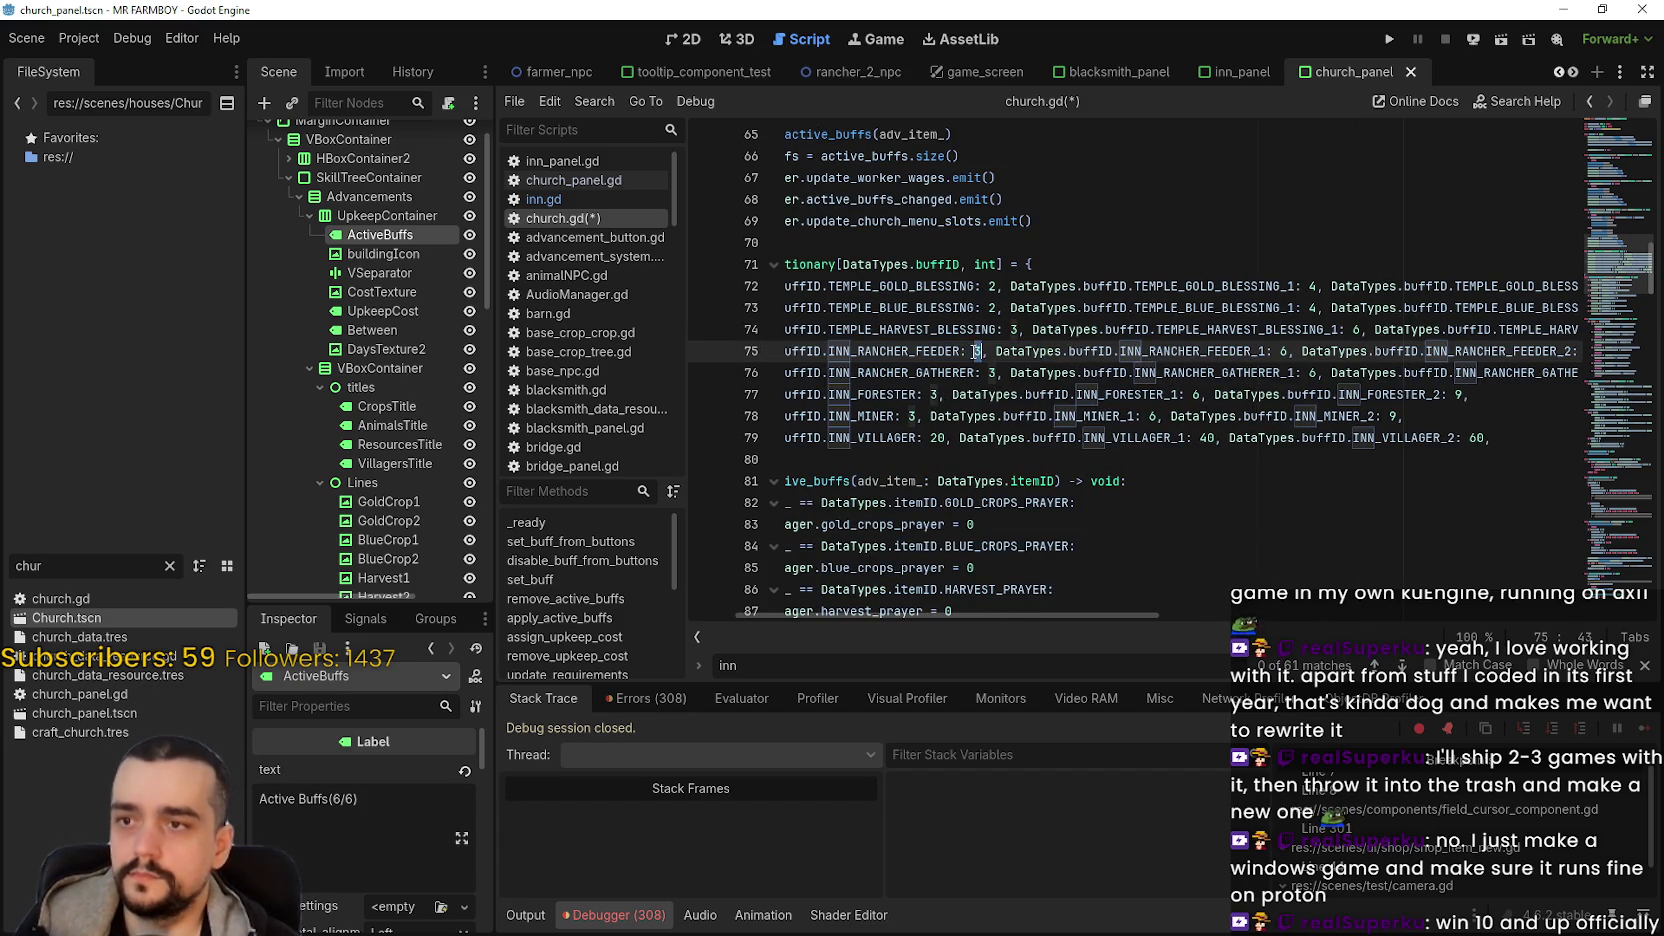
# - Replace line 75's INN_RANCHER_FEEDER IDs with TEMPLE_VILLAGER_BLESSING, _1 and _2
pyautogui.doubleClick(958, 350)
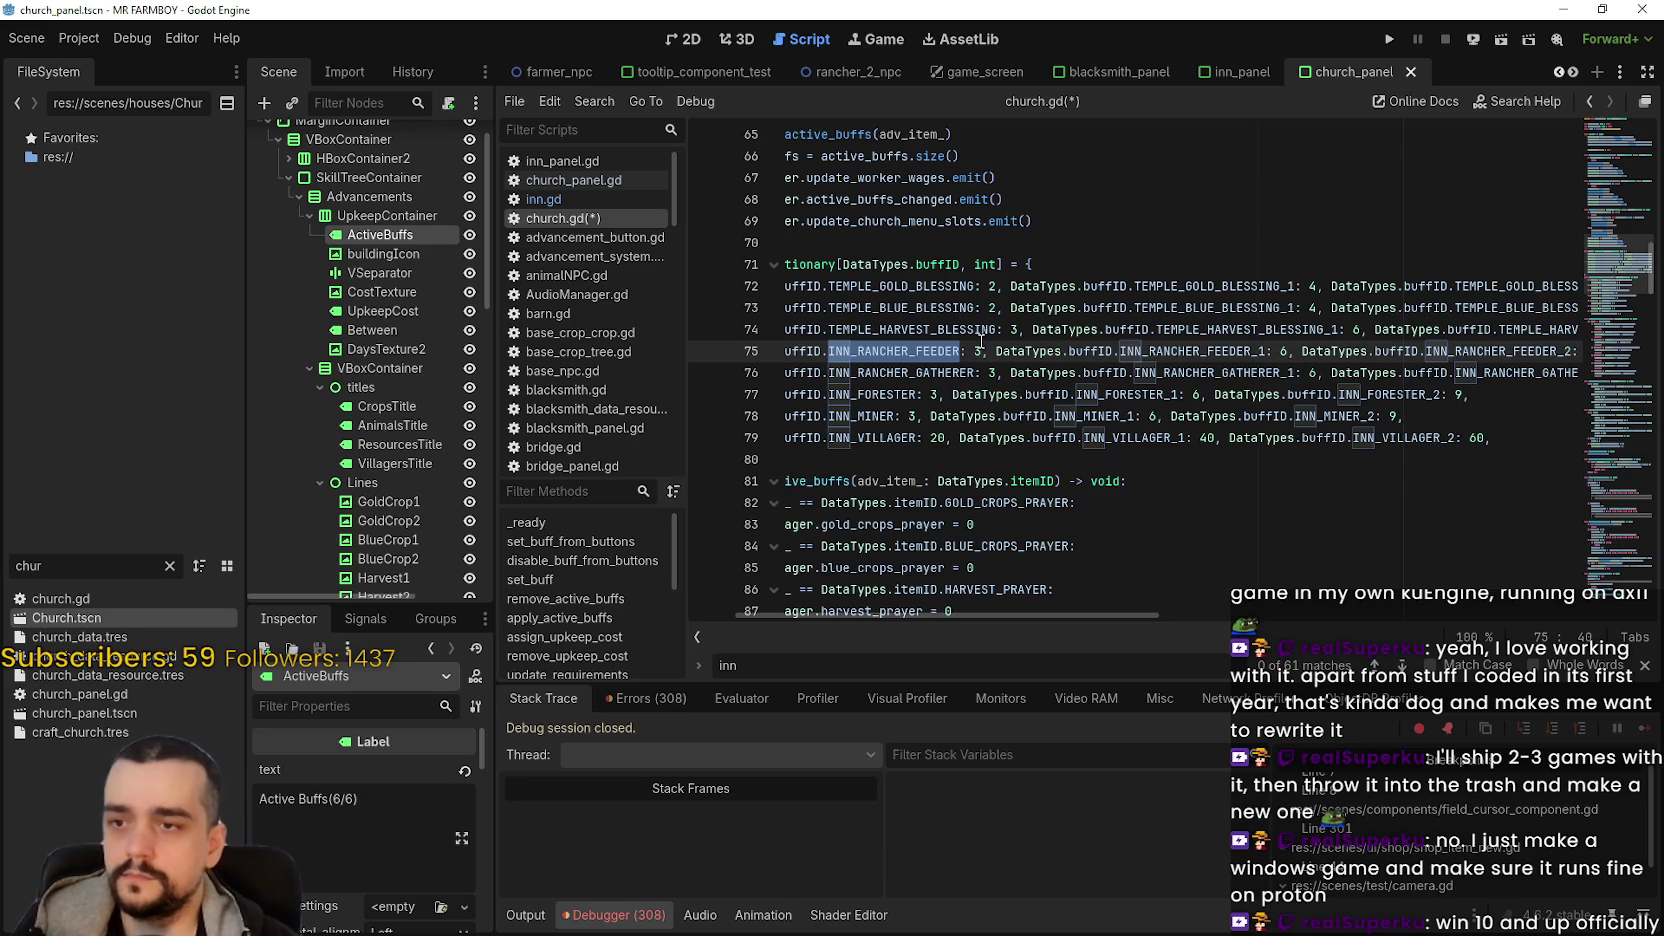
pyautogui.write('VI')
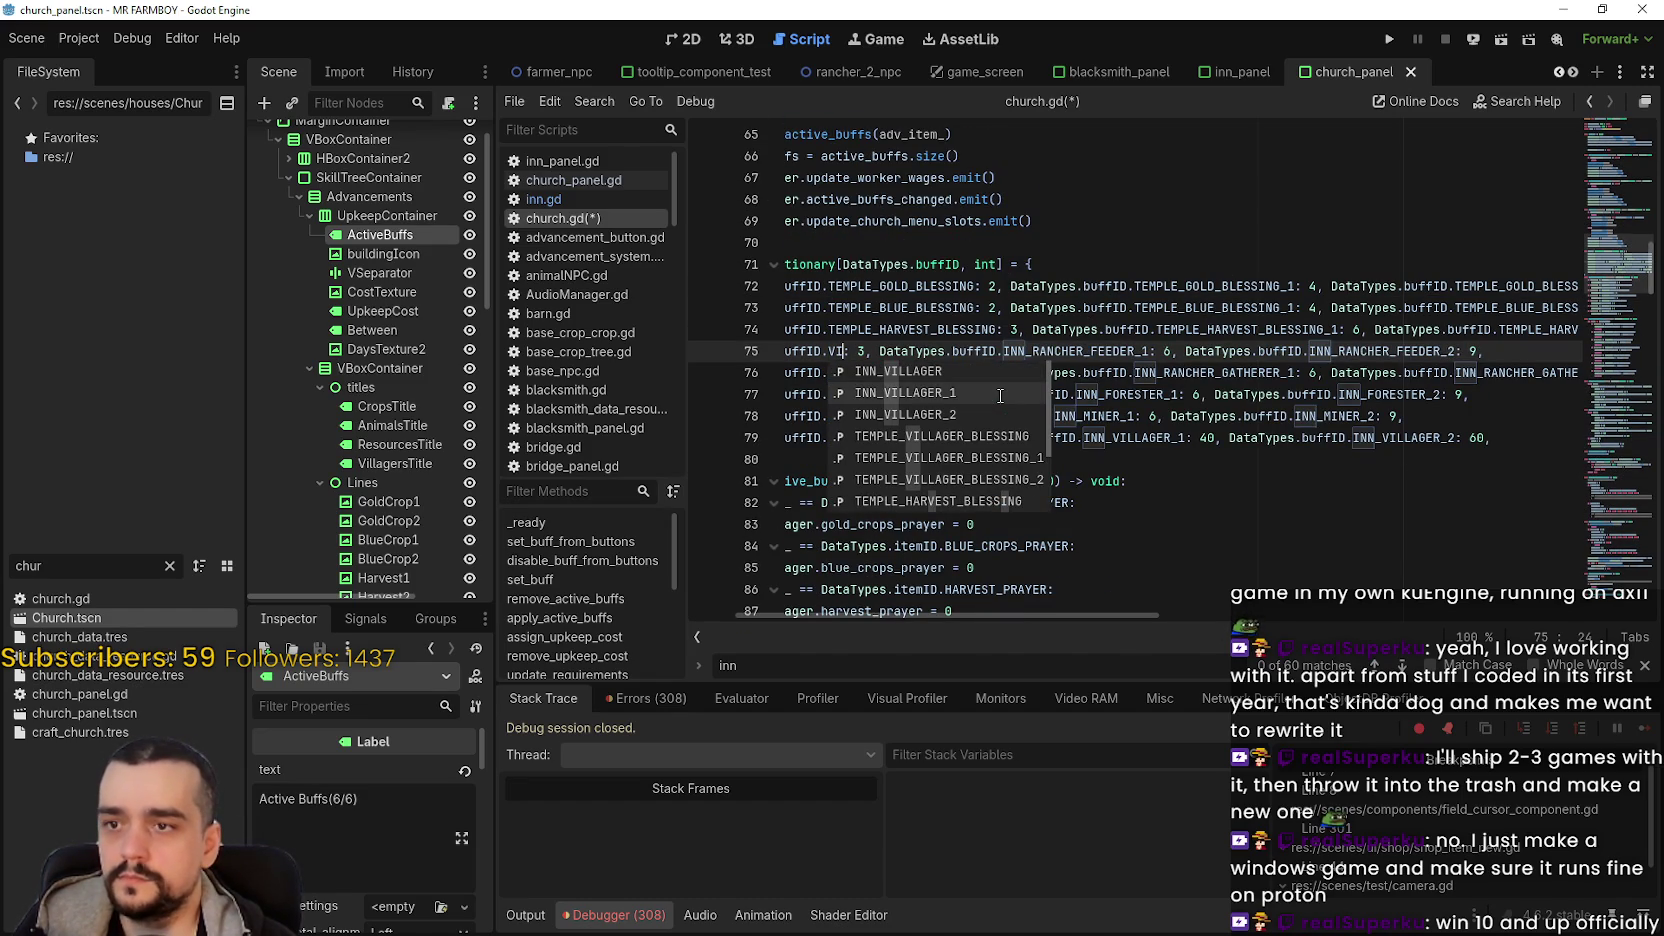
pyautogui.press('Return')
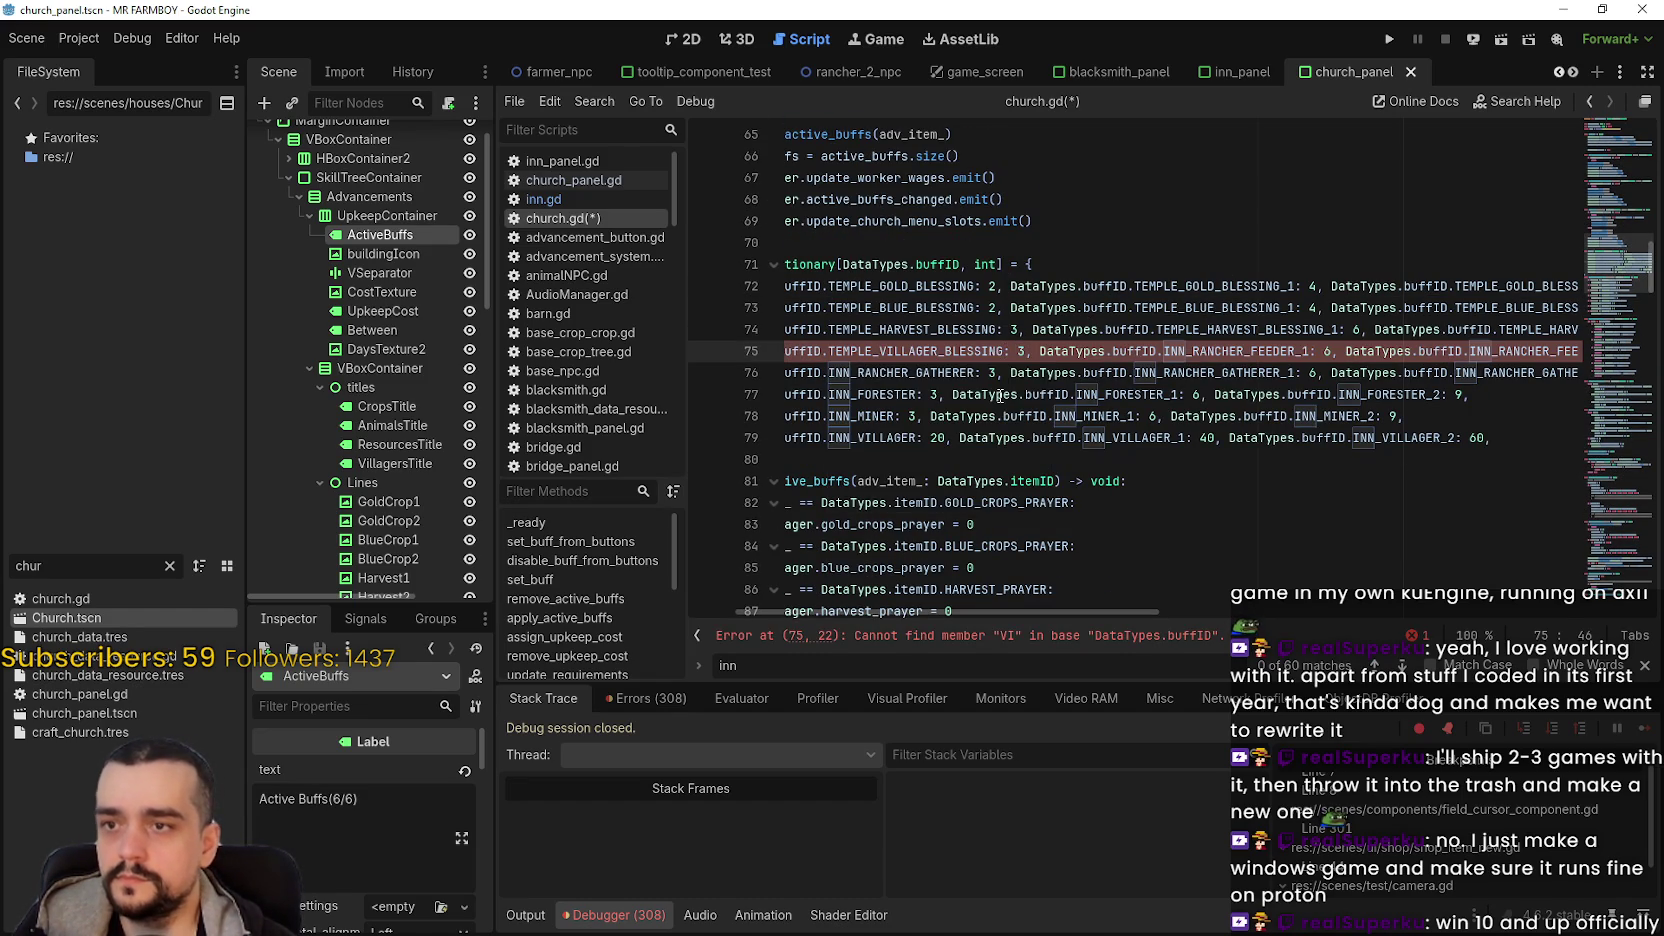
pyautogui.doubleClick(1224, 351)
pyautogui.write('VI')
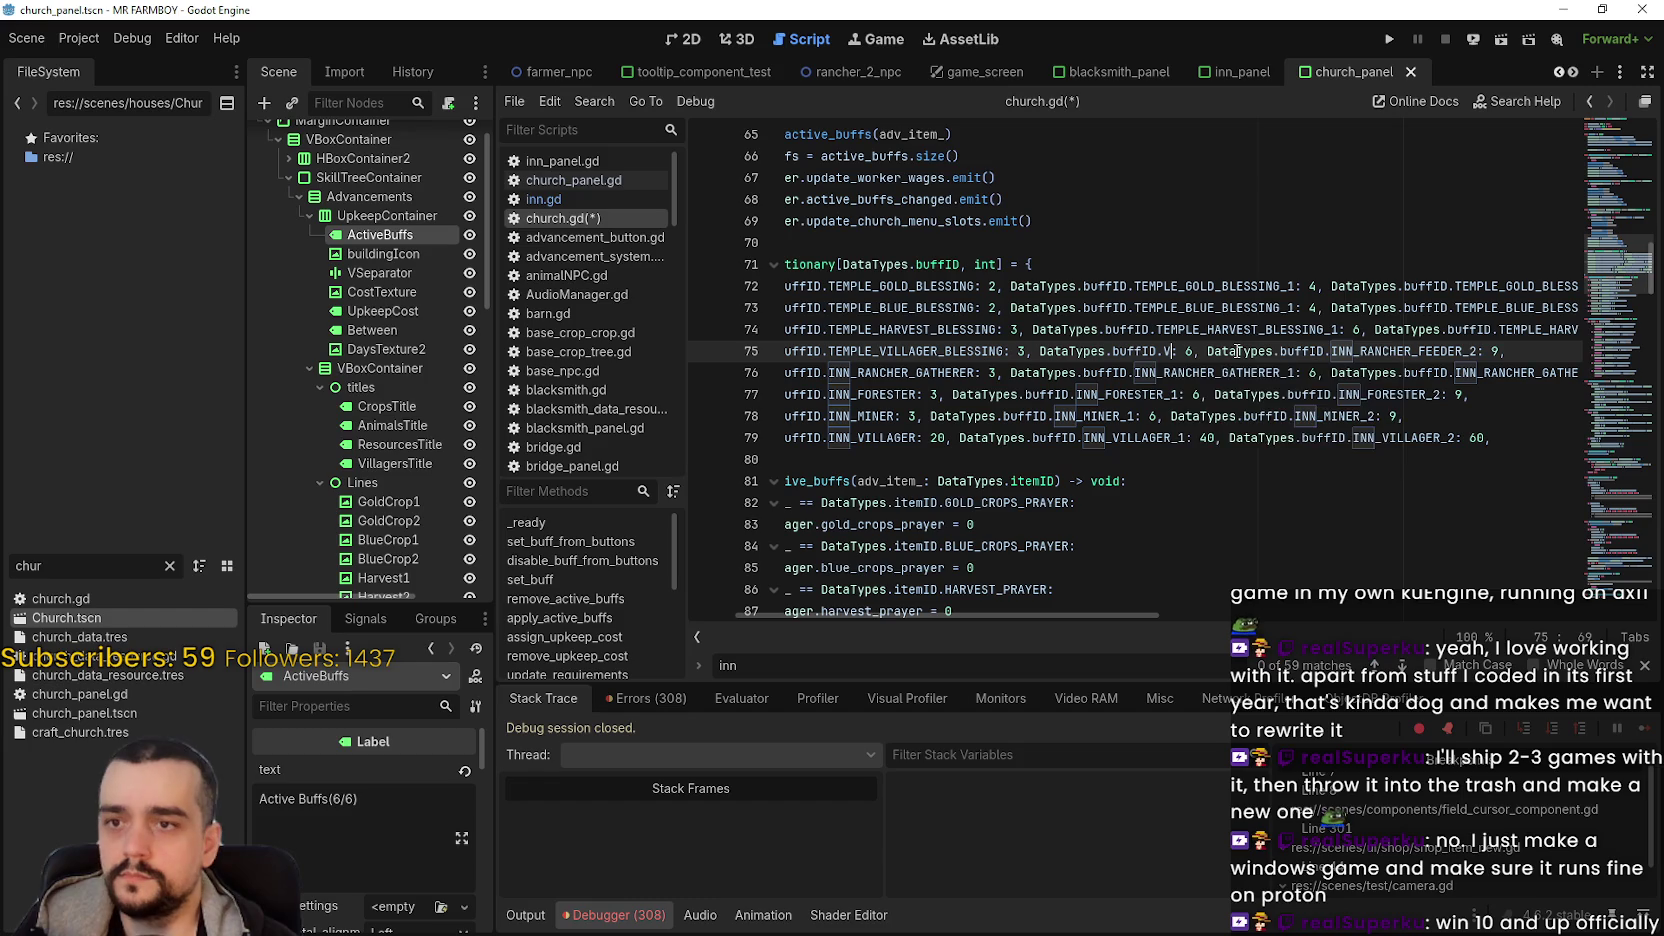
pyautogui.press('Down')
pyautogui.press('Down')
pyautogui.press('Down')
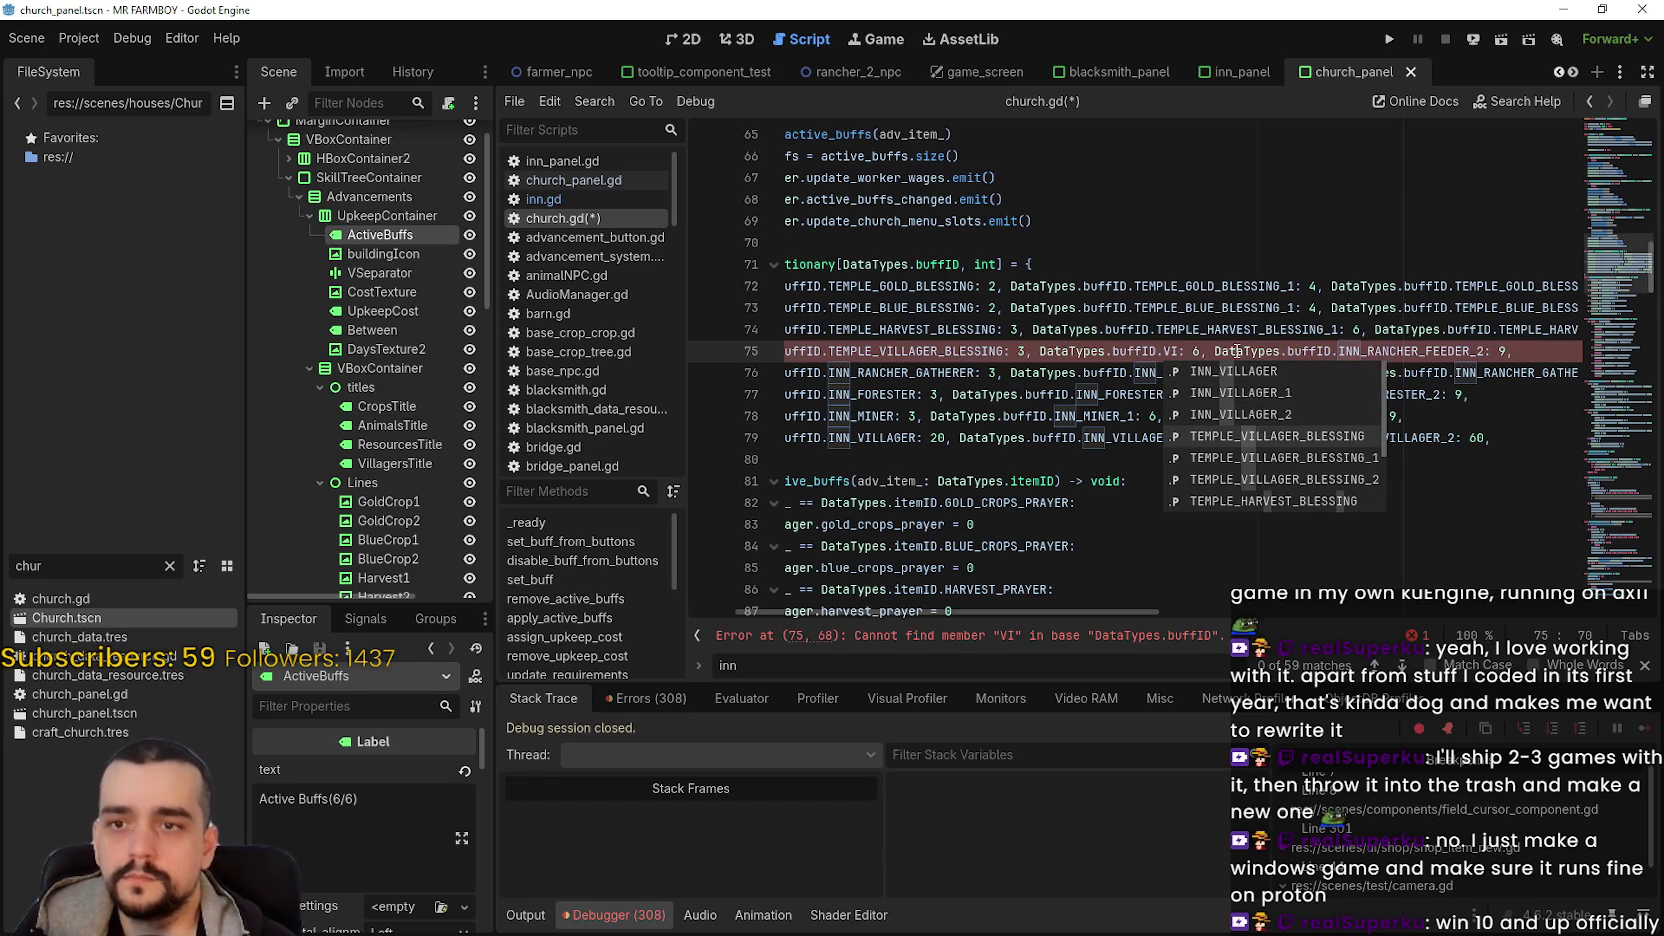
pyautogui.press('Return')
pyautogui.doubleClick(1530, 350)
pyautogui.write('VILLAGER_BLESSING_1')
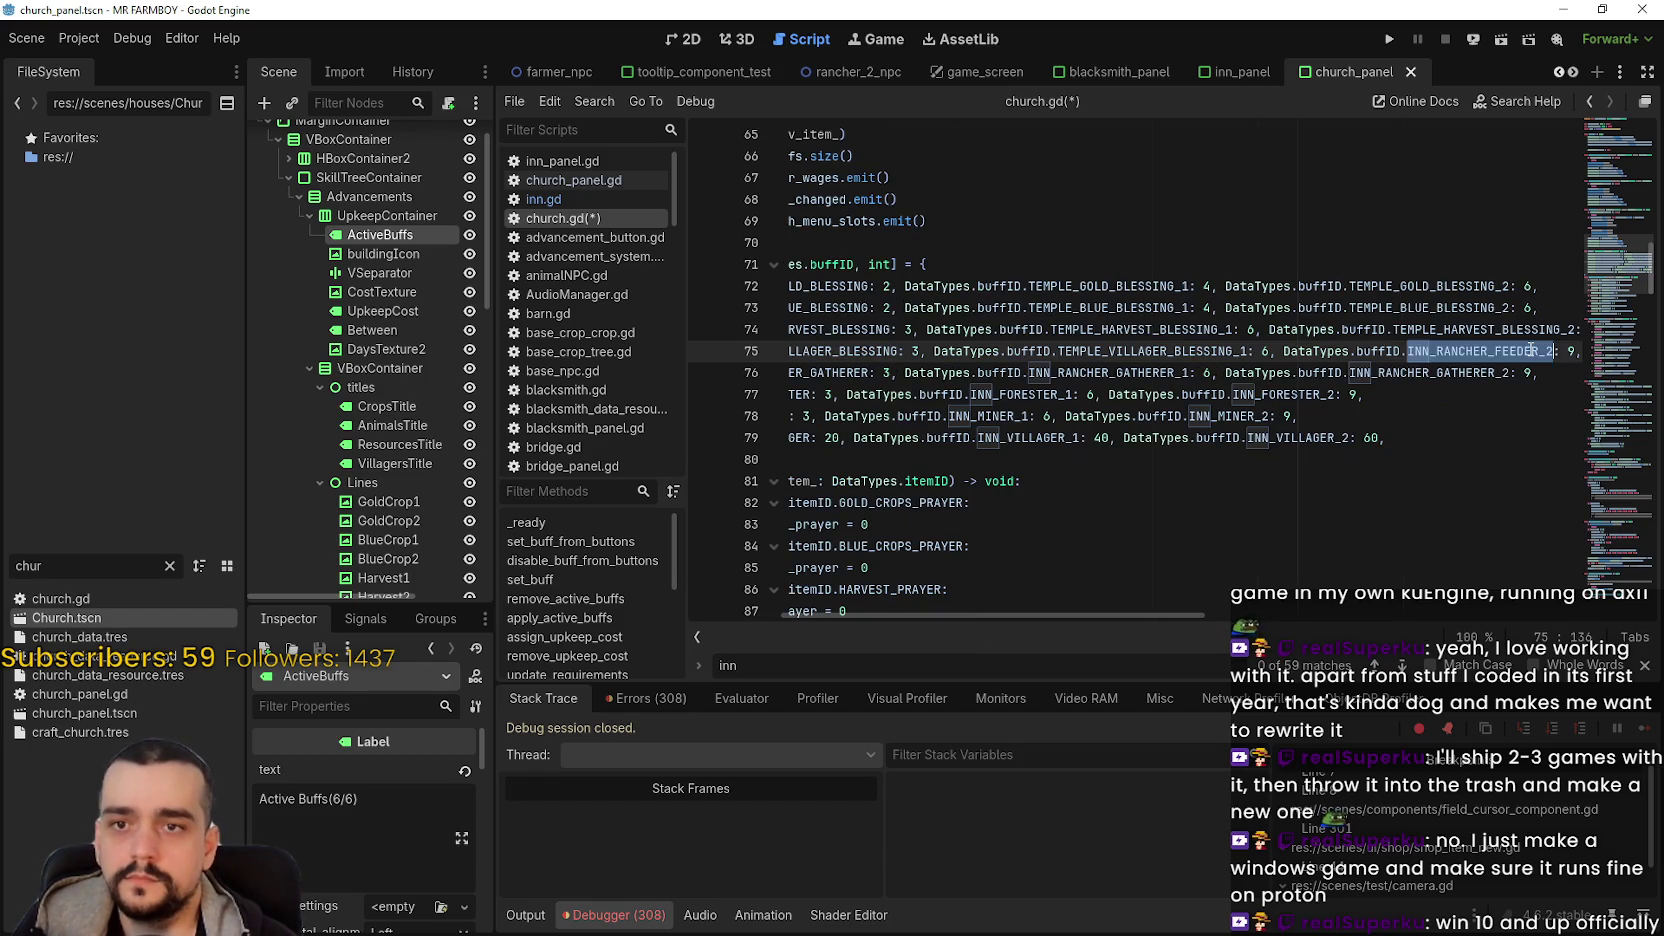
pyautogui.press('Down')
pyautogui.press('Down')
pyautogui.press('Down')
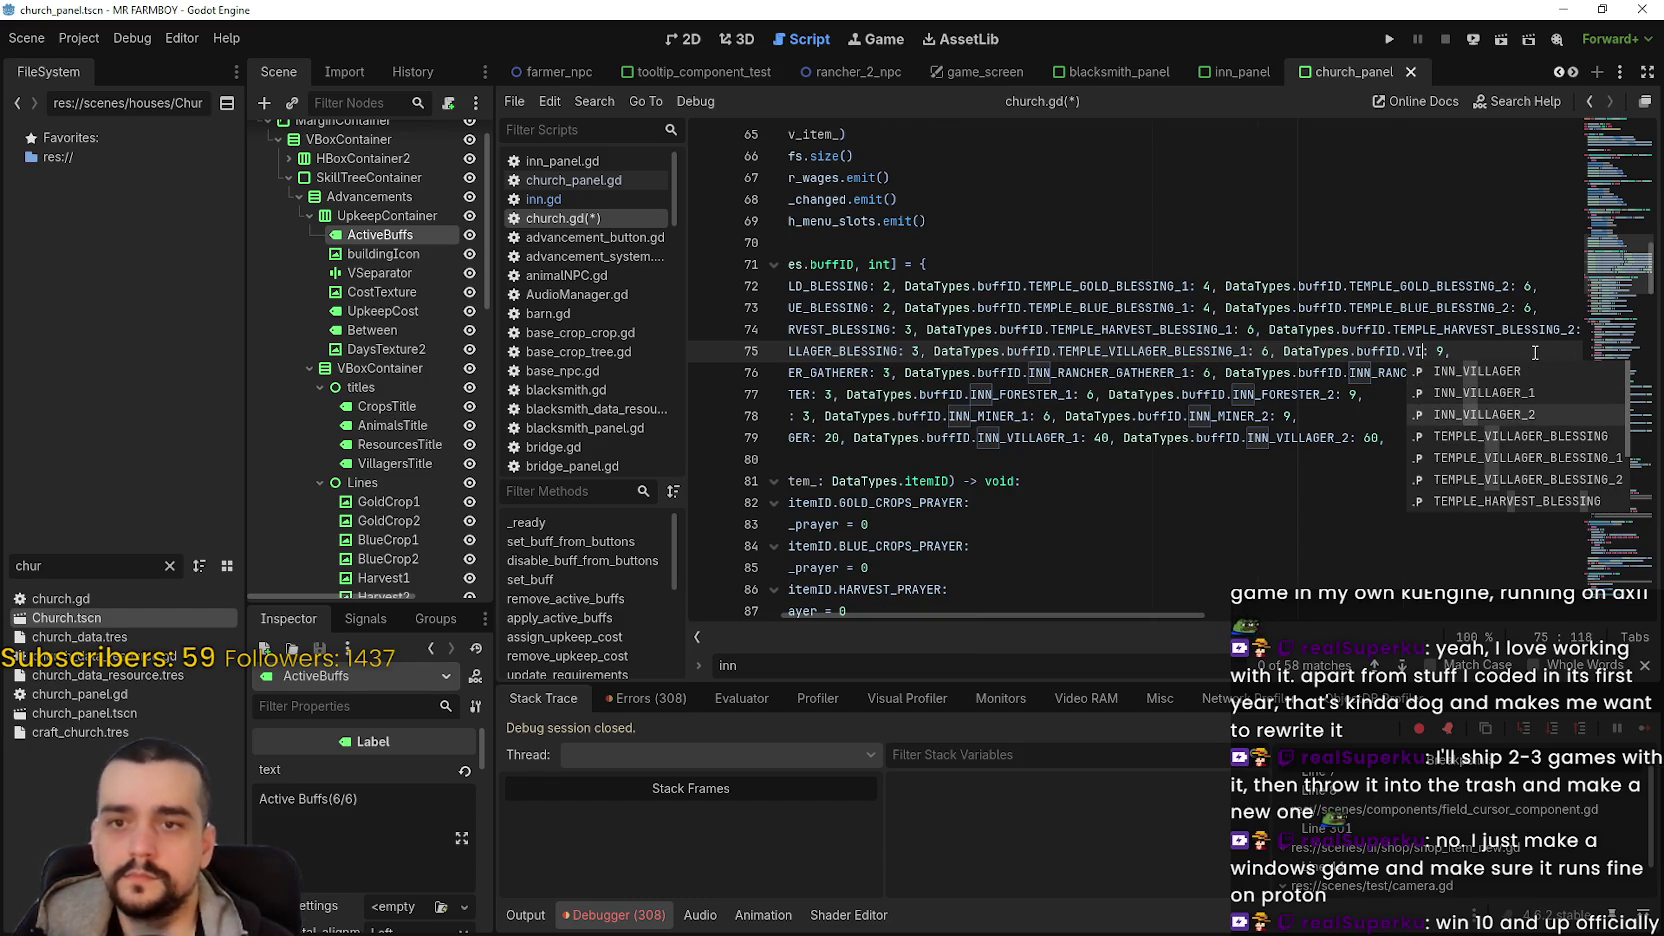
pyautogui.press('Return')
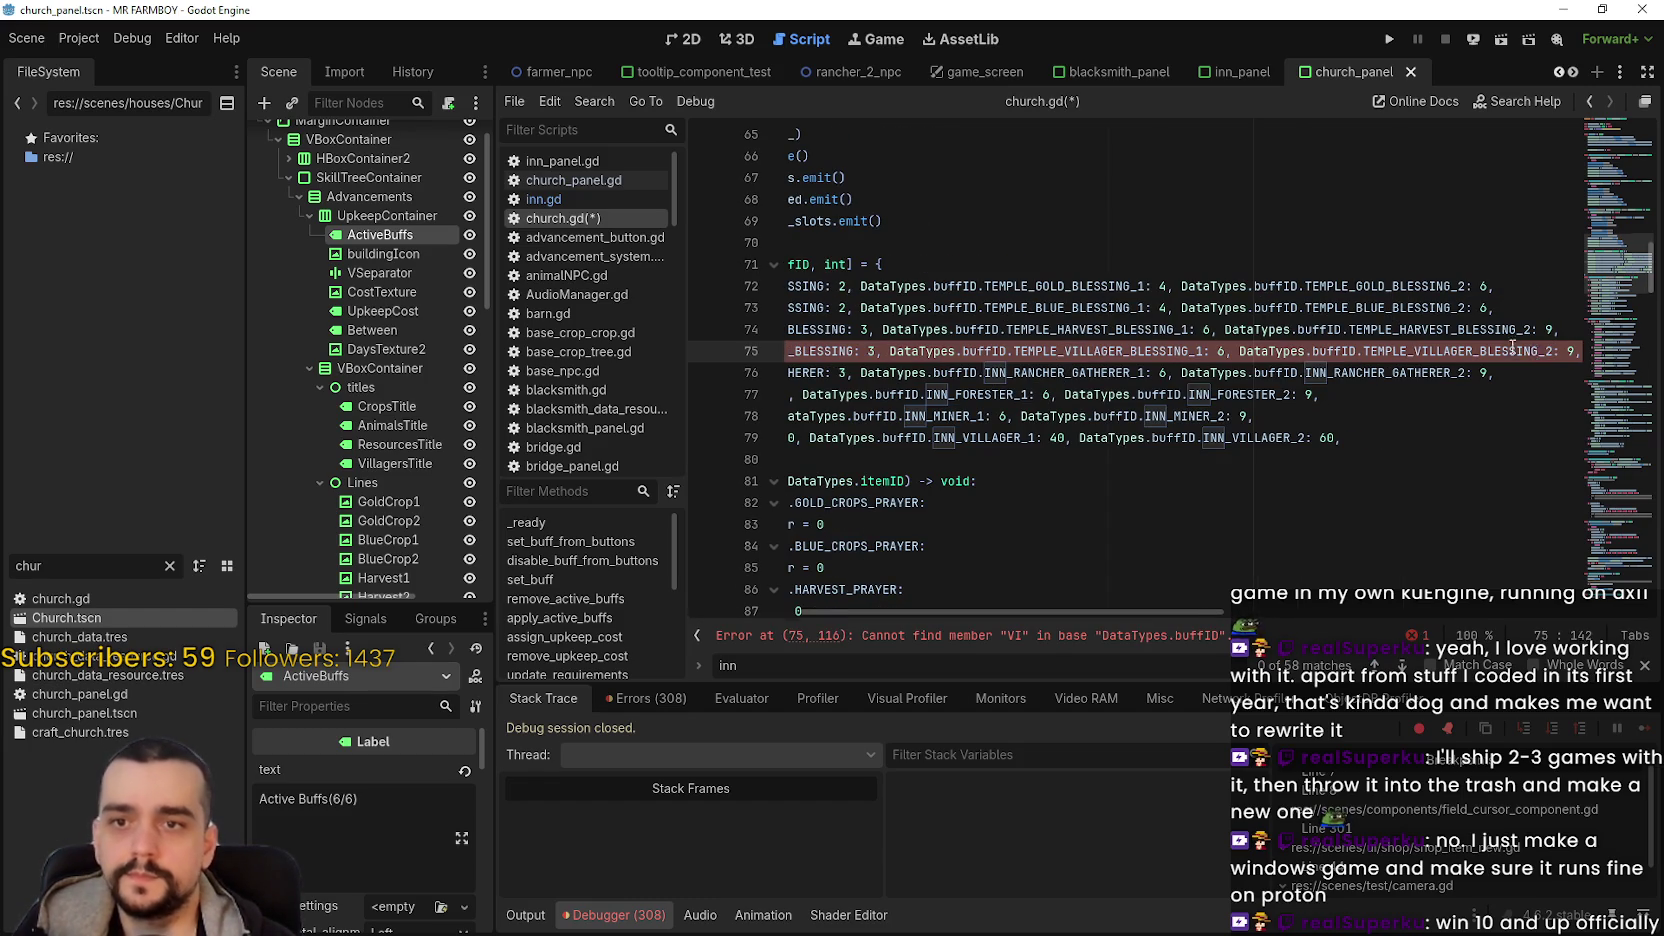
# - Replace line 76's INN_RANCHER_GATHERER IDs with TEMPLE_WOOD_BLESSING, _1 and _2
pyautogui.click(907, 367)
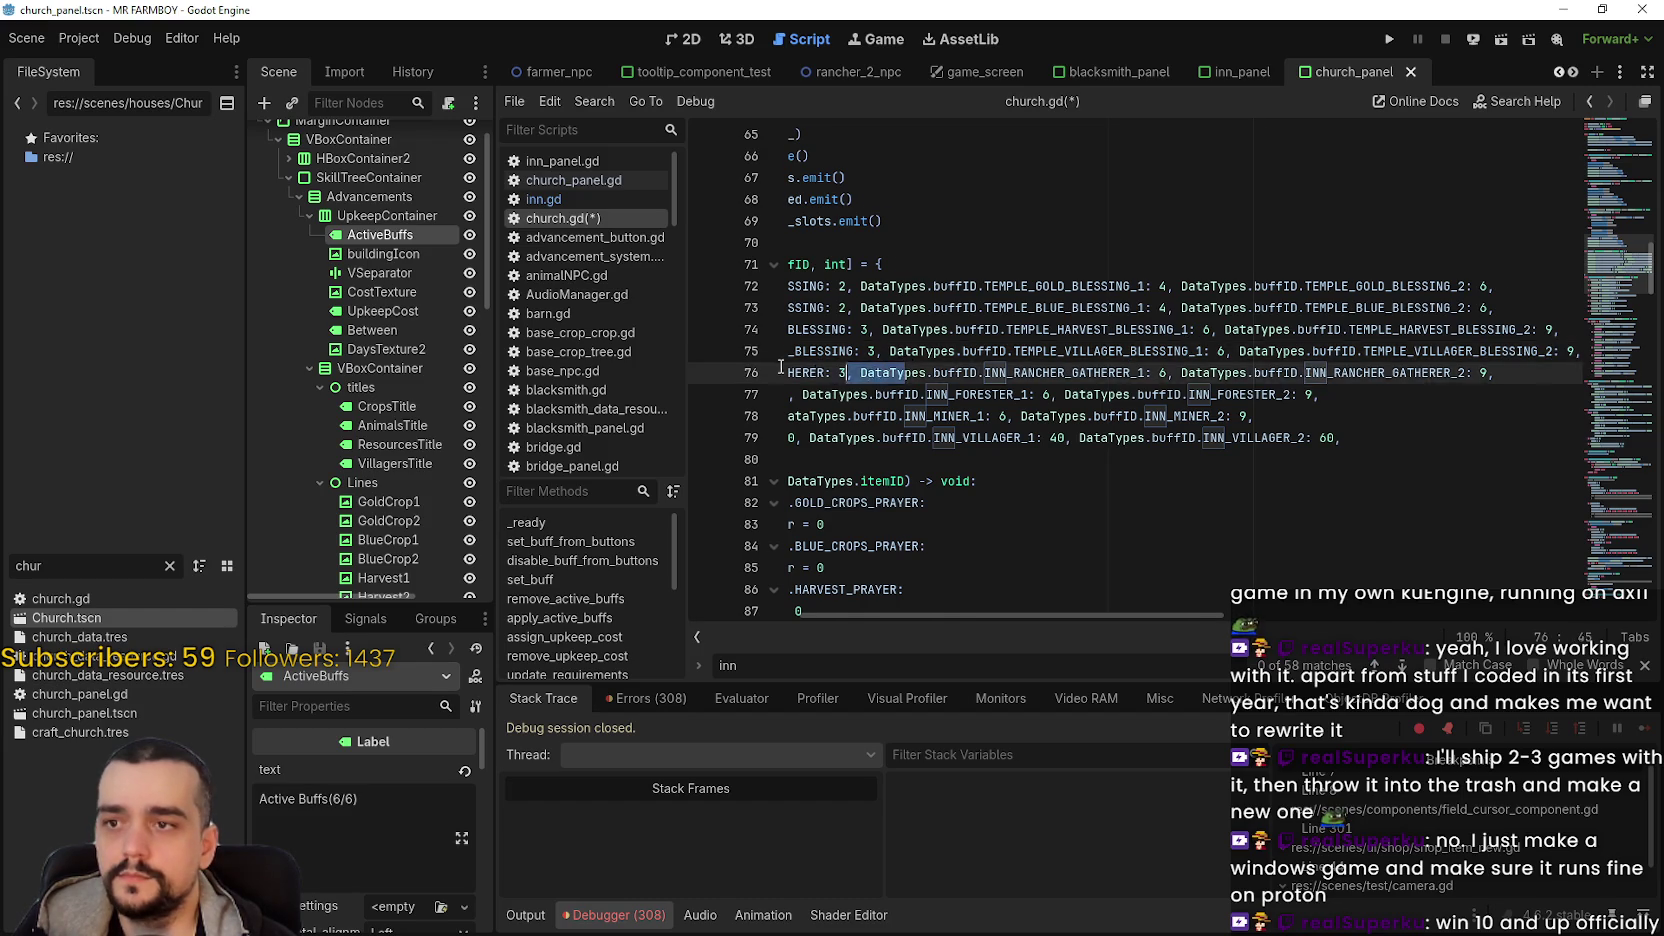
pyautogui.hotkey('shift', 'Home')
pyautogui.doubleClick(976, 367)
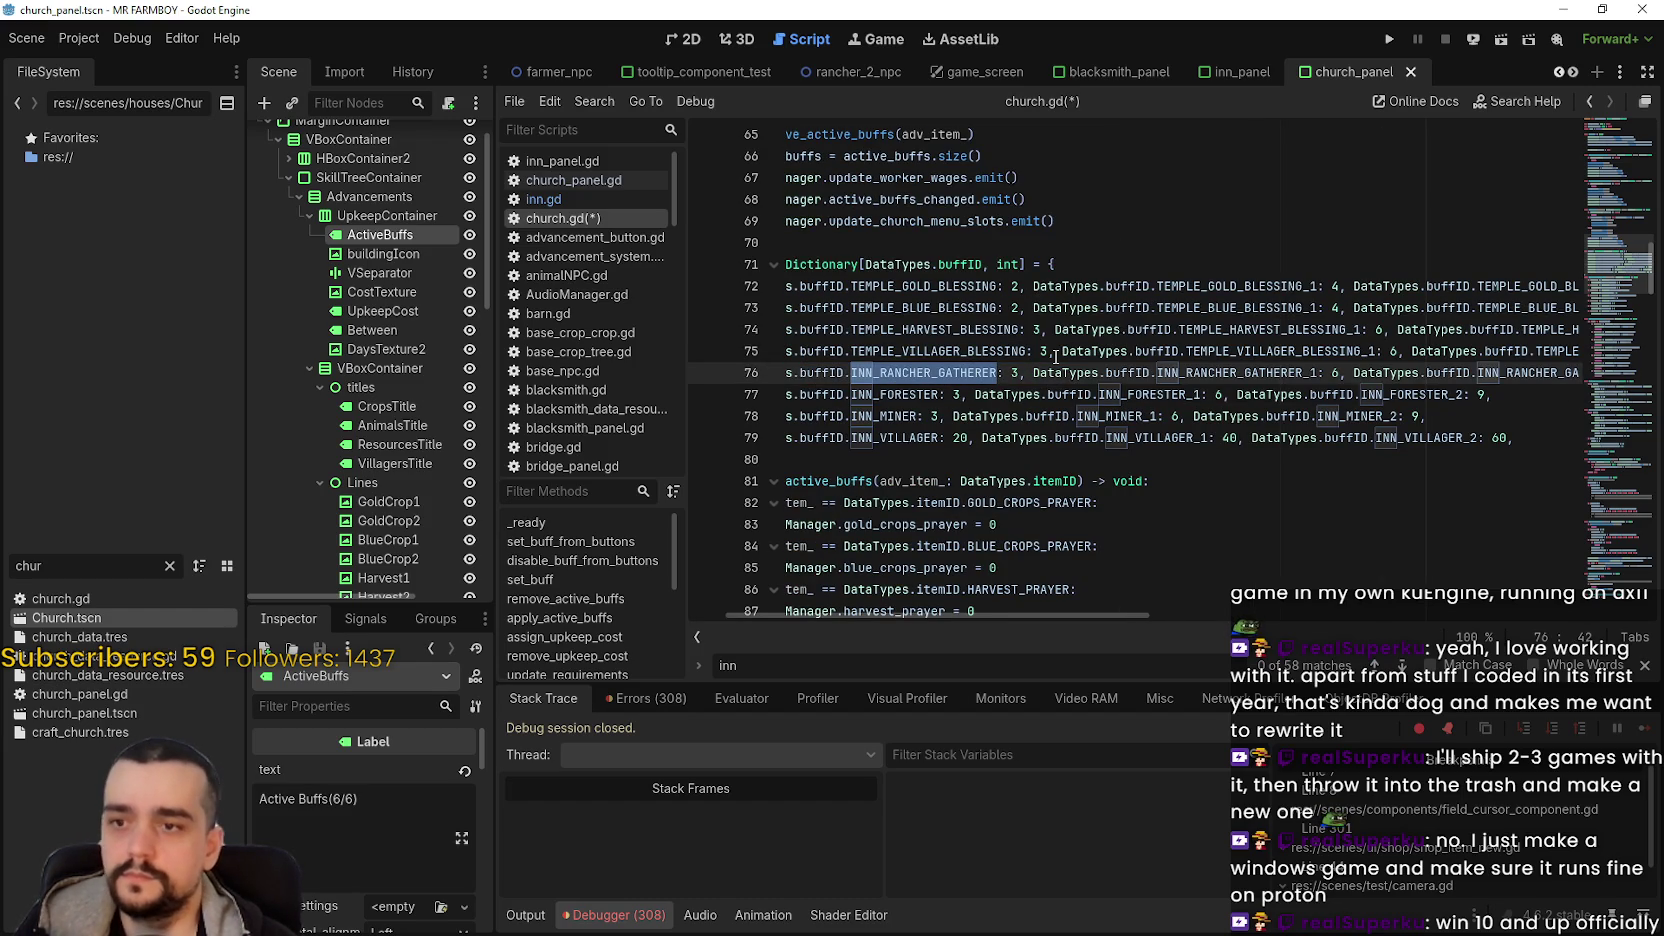
pyautogui.scroll(-1, 1048, 370)
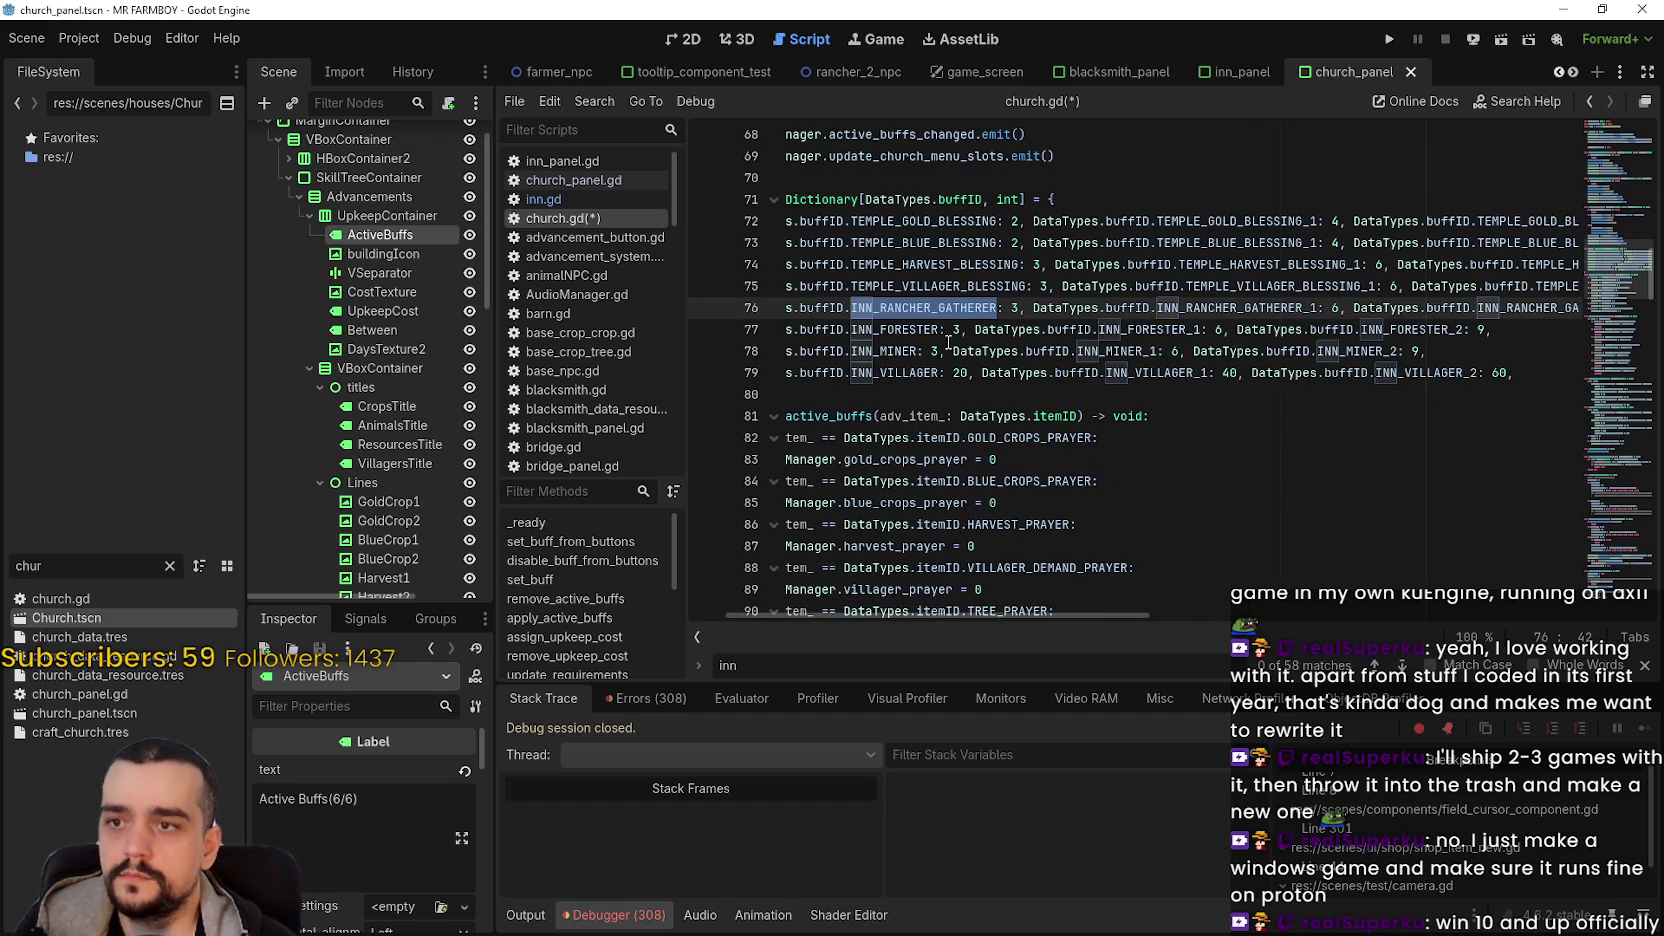
pyautogui.write('THERER_2: 9,')
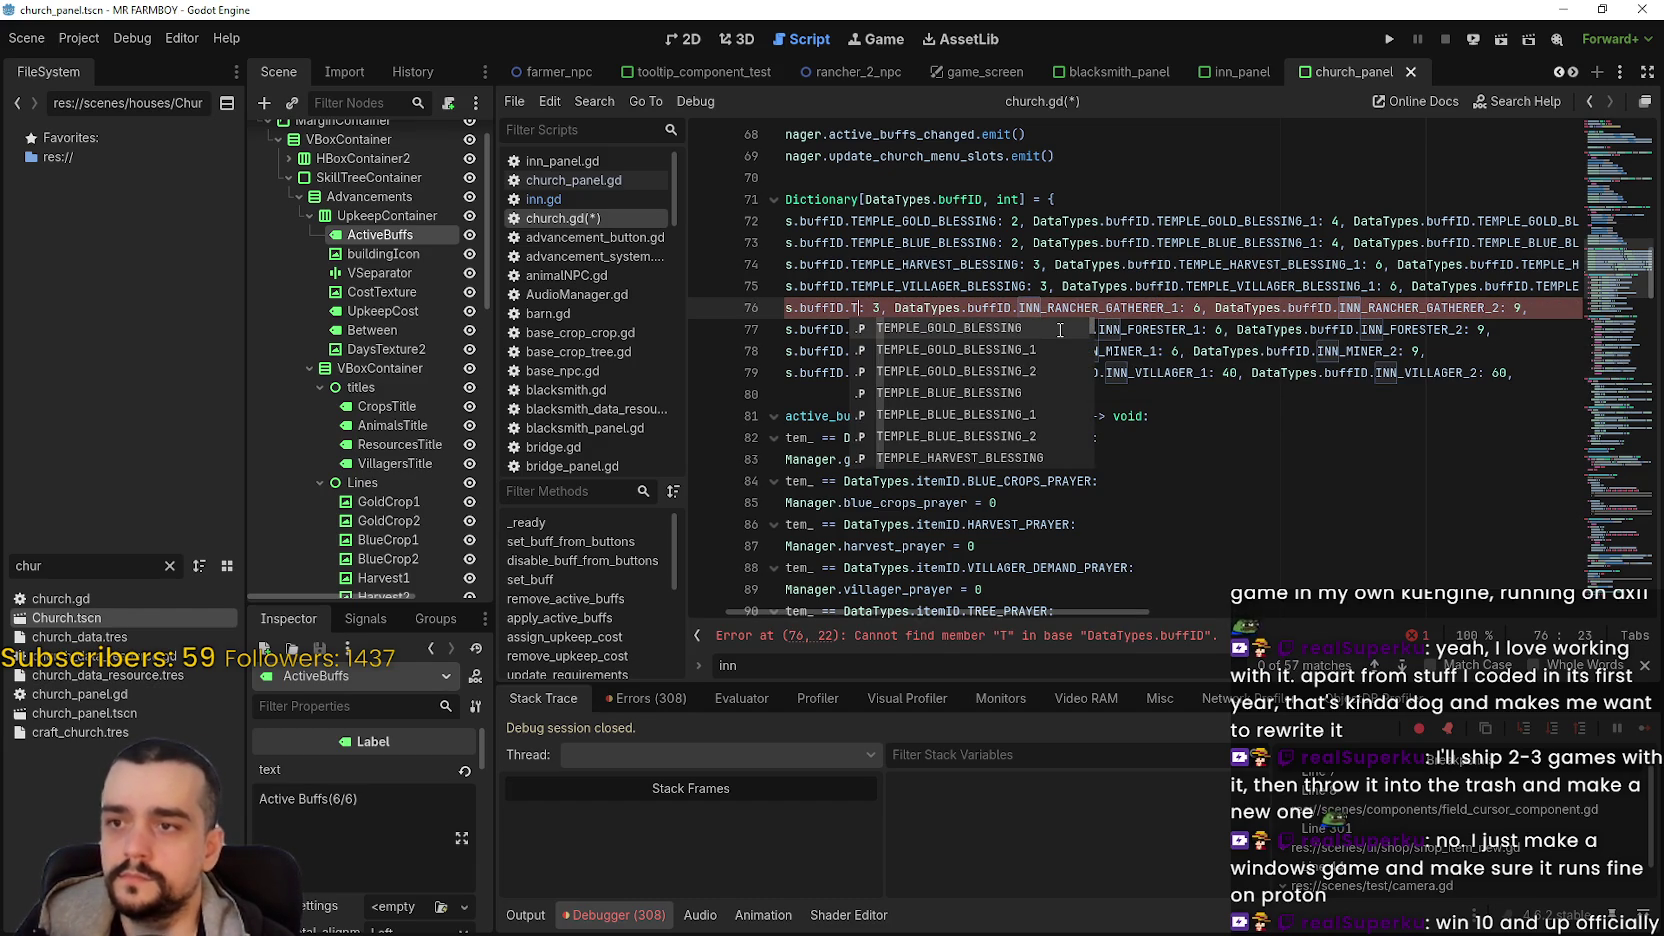
pyautogui.press('BackSpace')
pyautogui.write('WO')
pyautogui.press('Return')
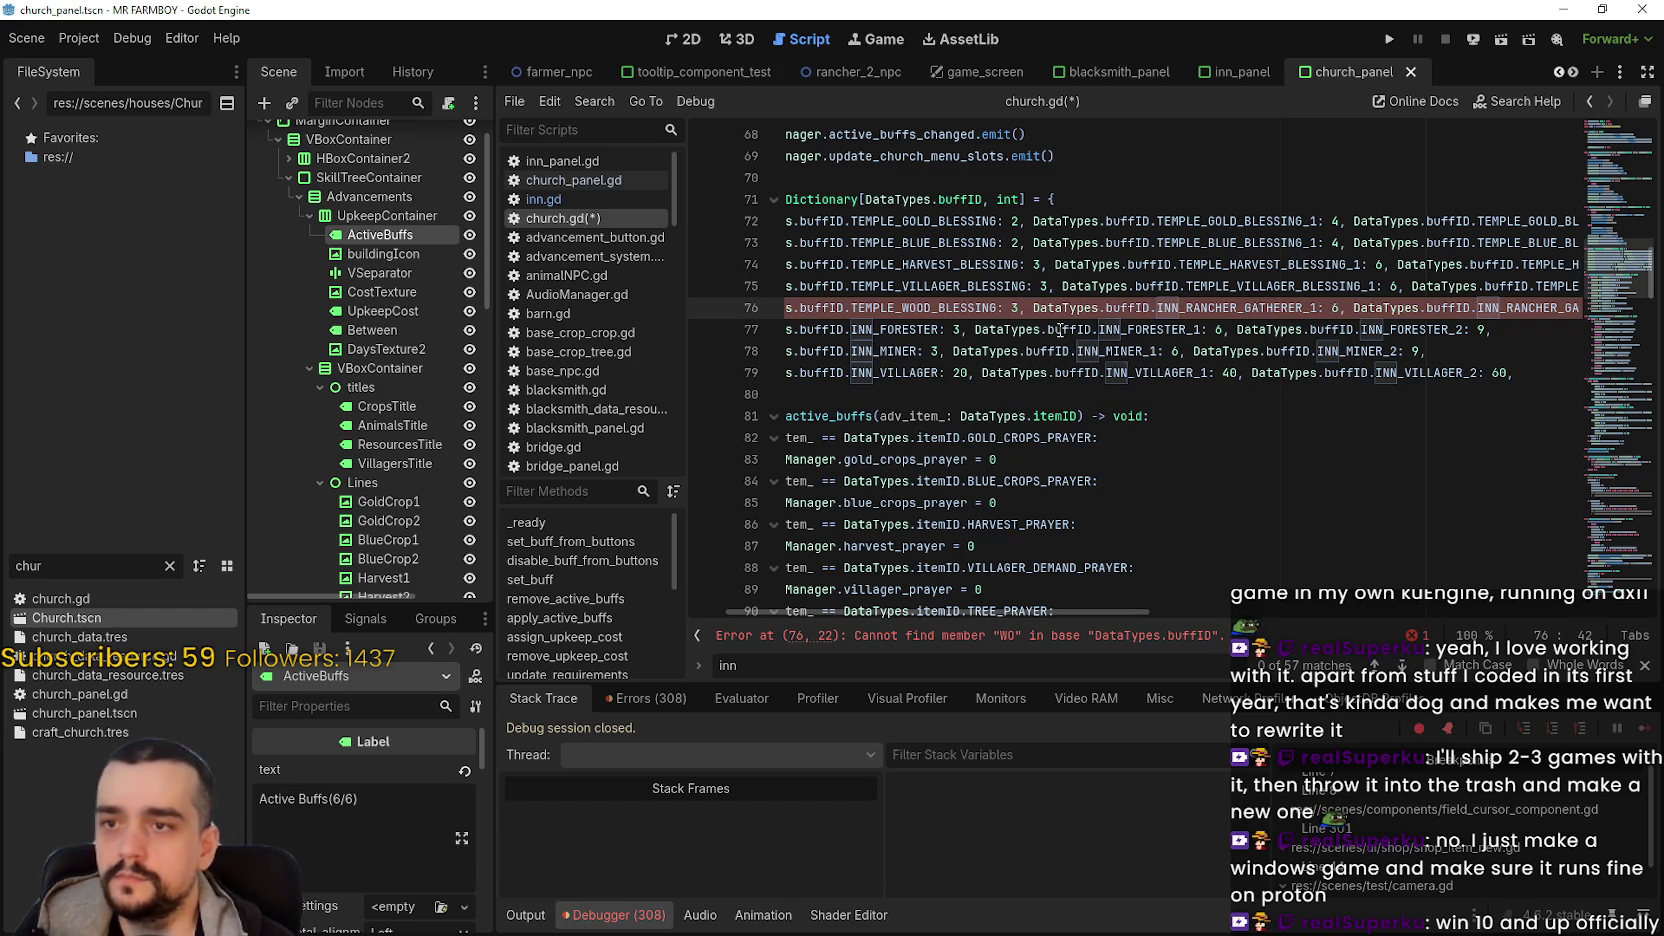
pyautogui.doubleClick(1207, 306)
pyautogui.write('WOO')
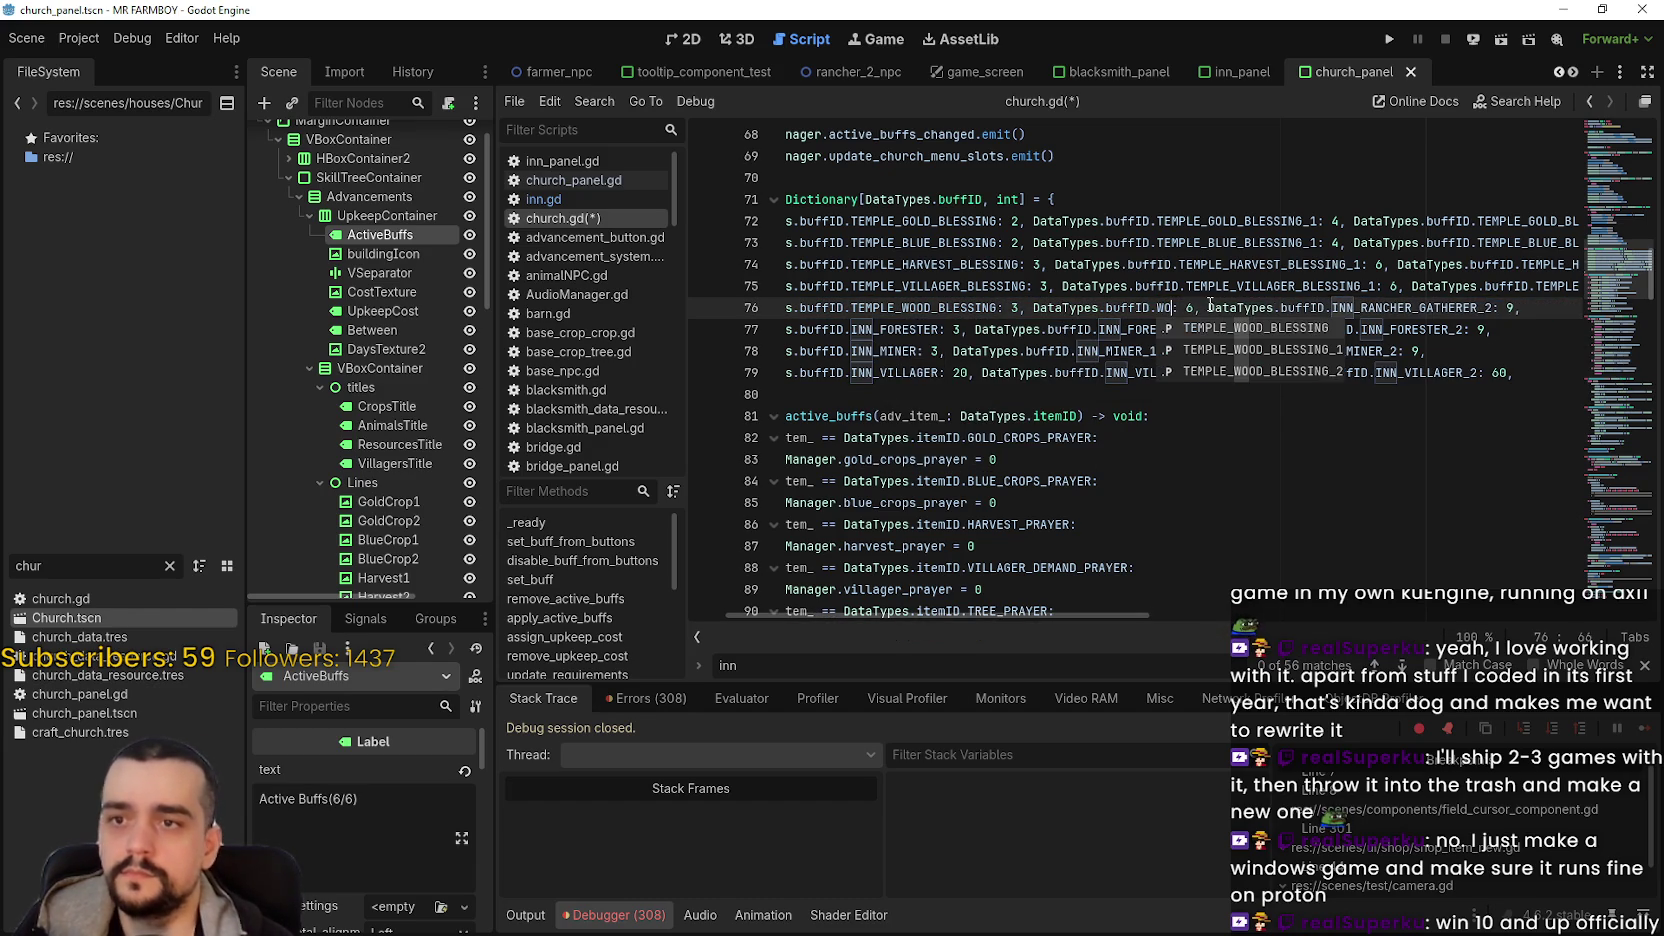
pyautogui.click(1298, 350)
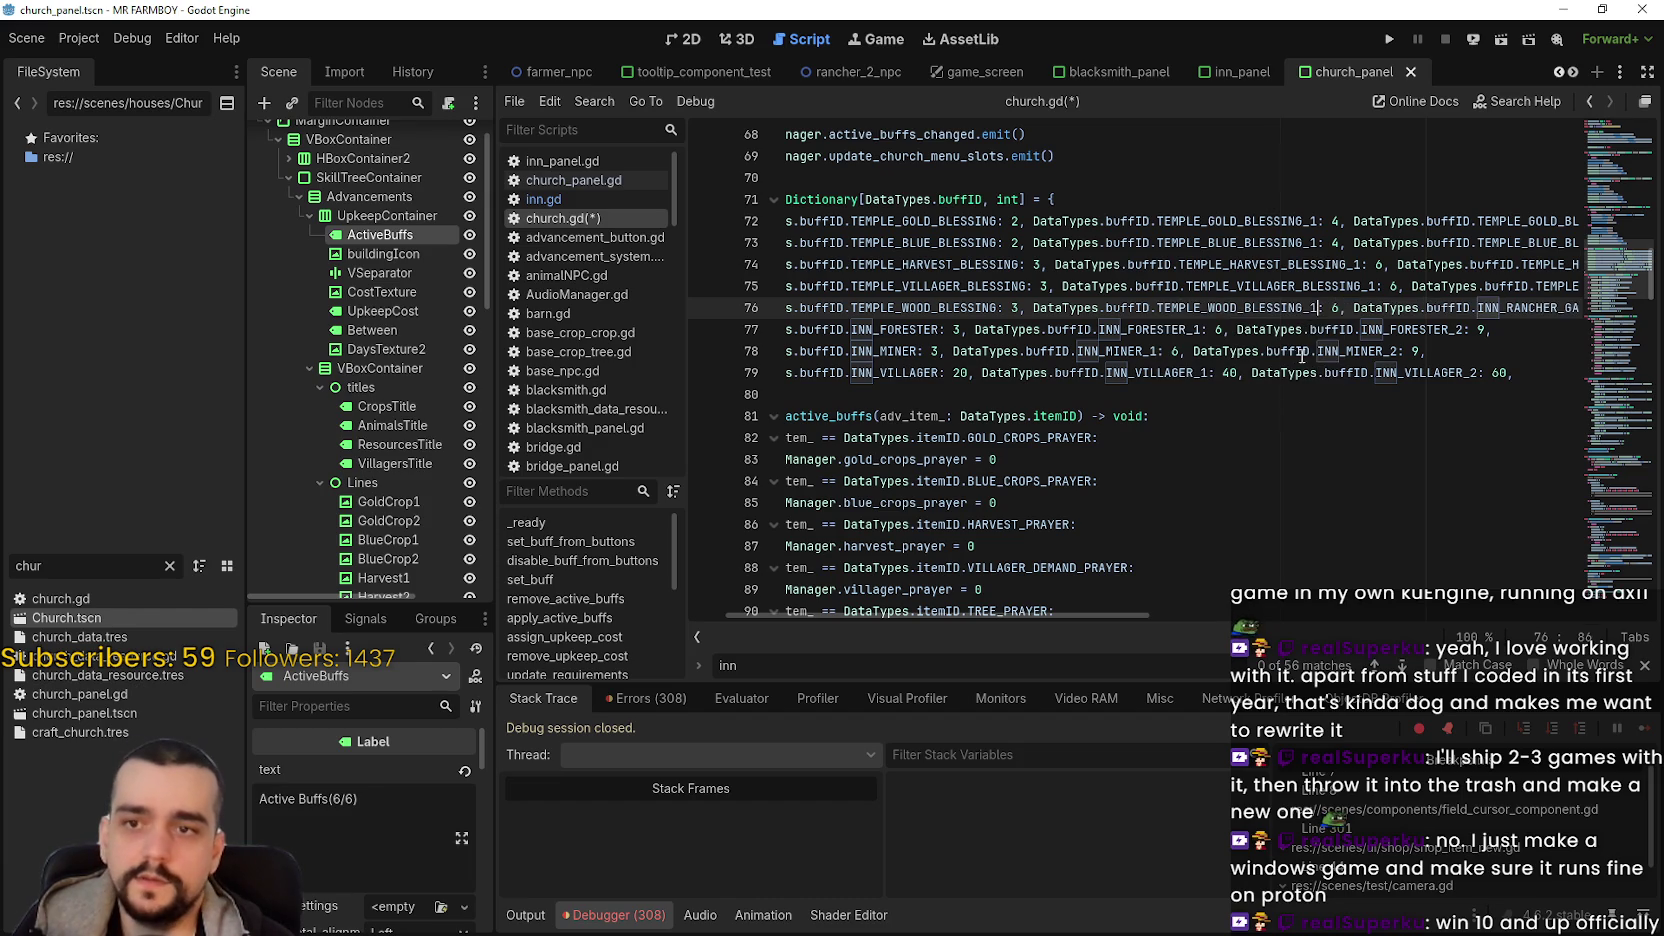
pyautogui.doubleClick(1535, 307)
pyautogui.write('WOO: 9,')
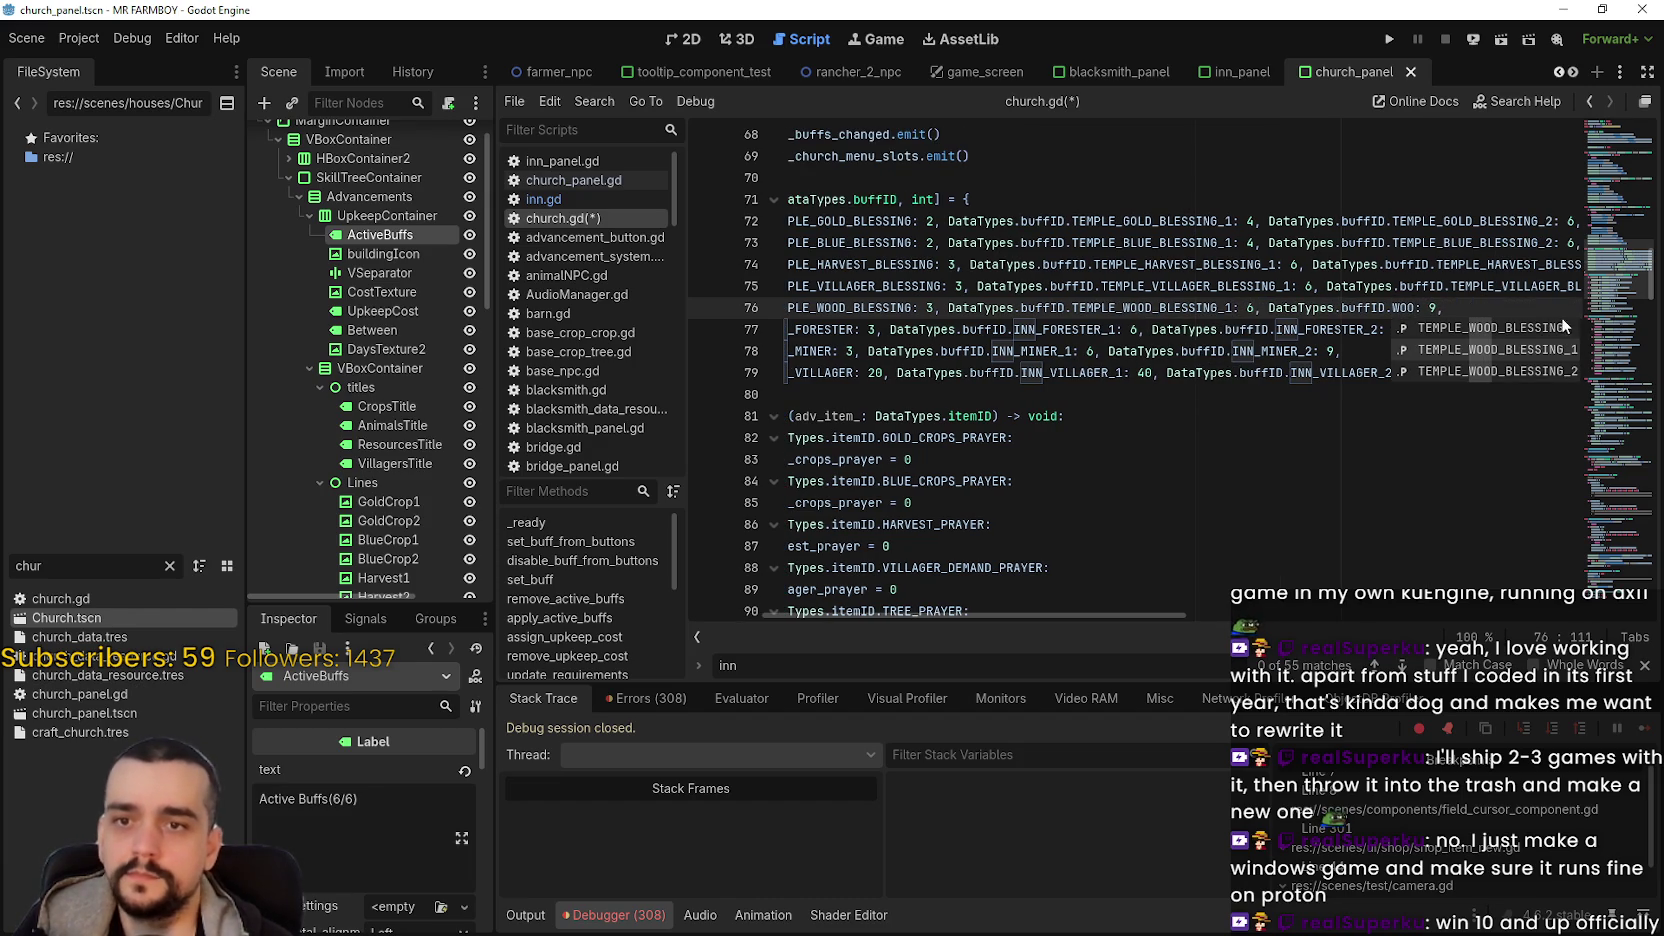
pyautogui.click(1534, 370)
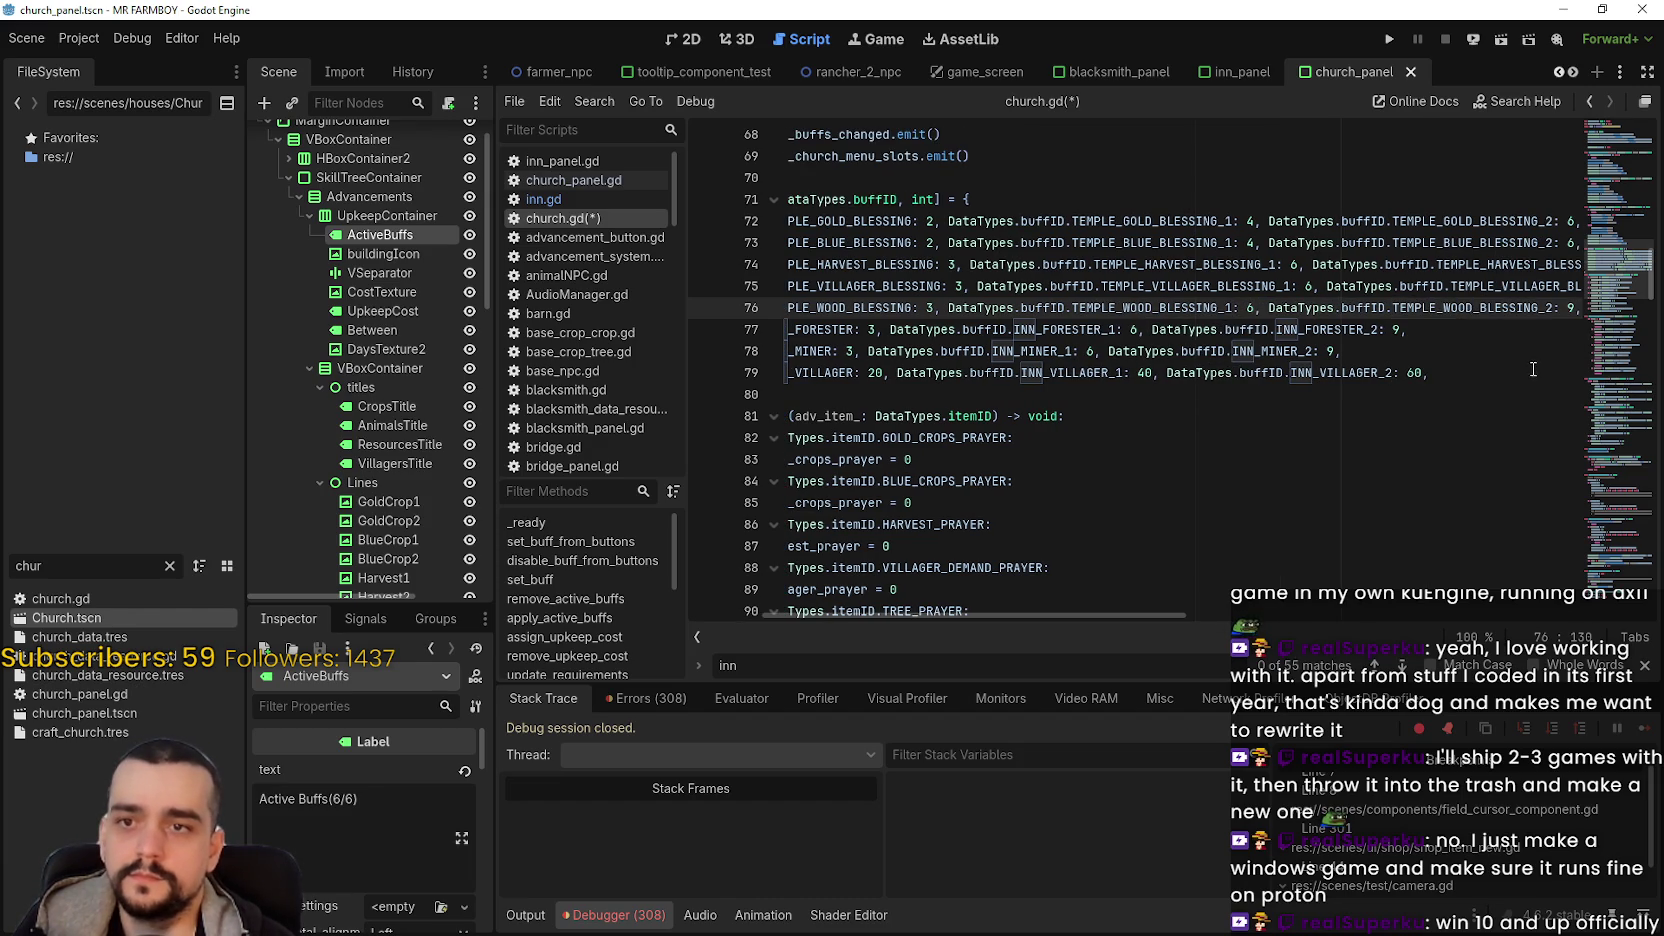
# - Replace line 77's INN_FORESTER IDs with TEMPLE_STONE_BLESSING, _1 and _2
pyautogui.doubleClick(851, 330)
pyautogui.write('STO')
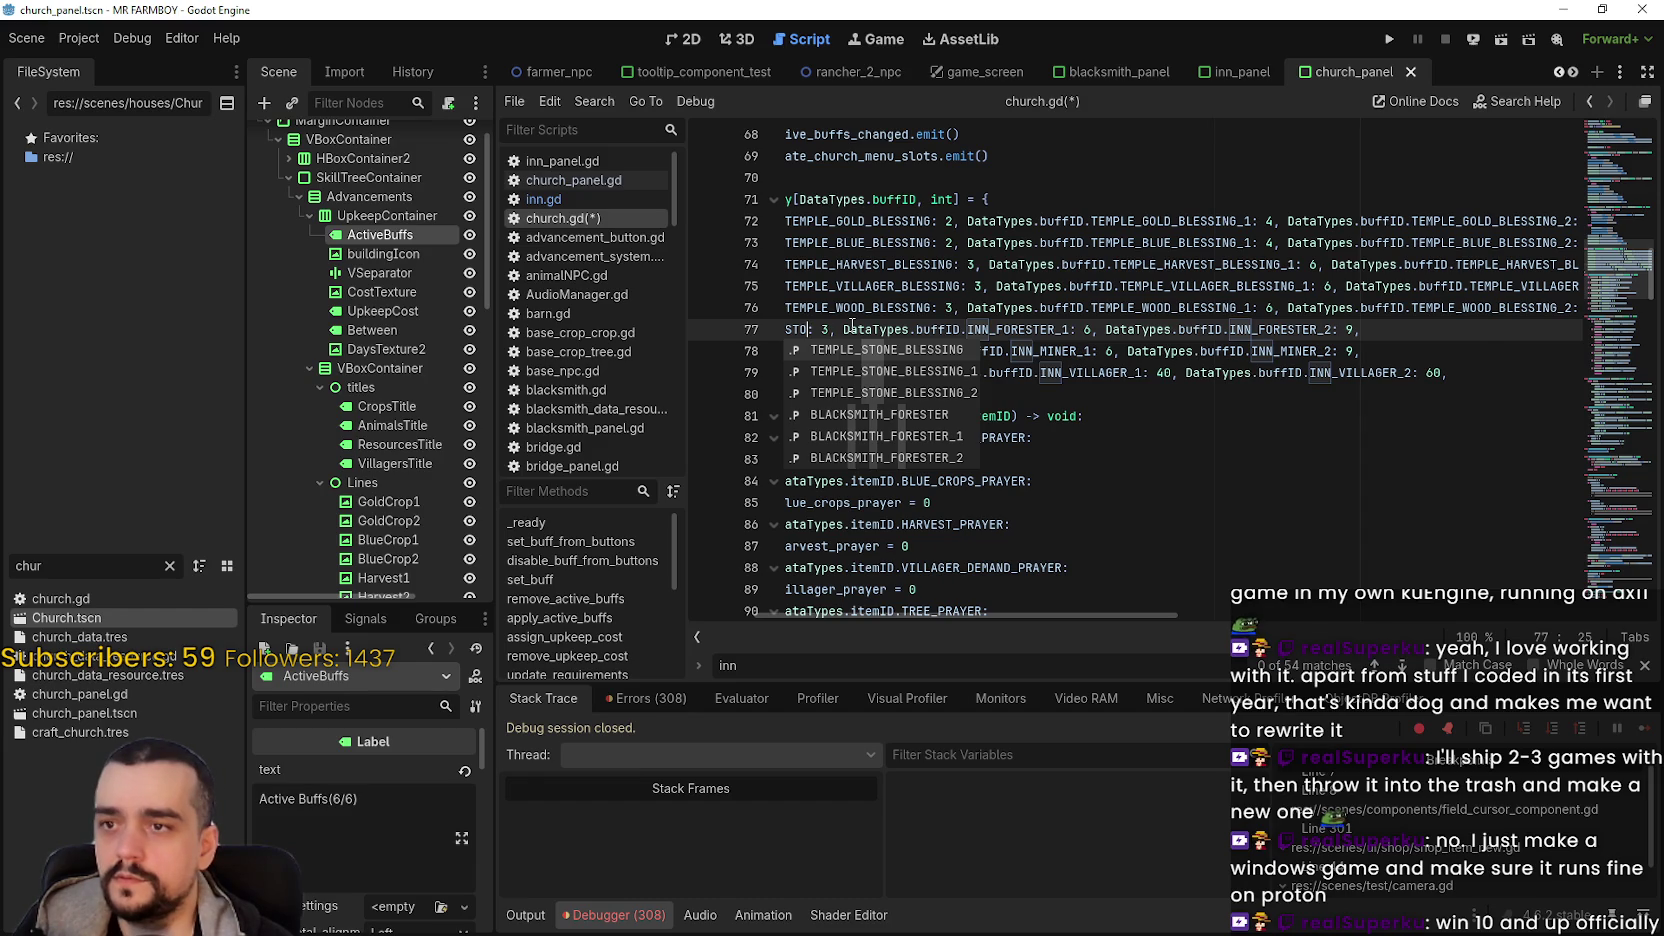
pyautogui.press('Return')
pyautogui.doubleClick(1186, 332)
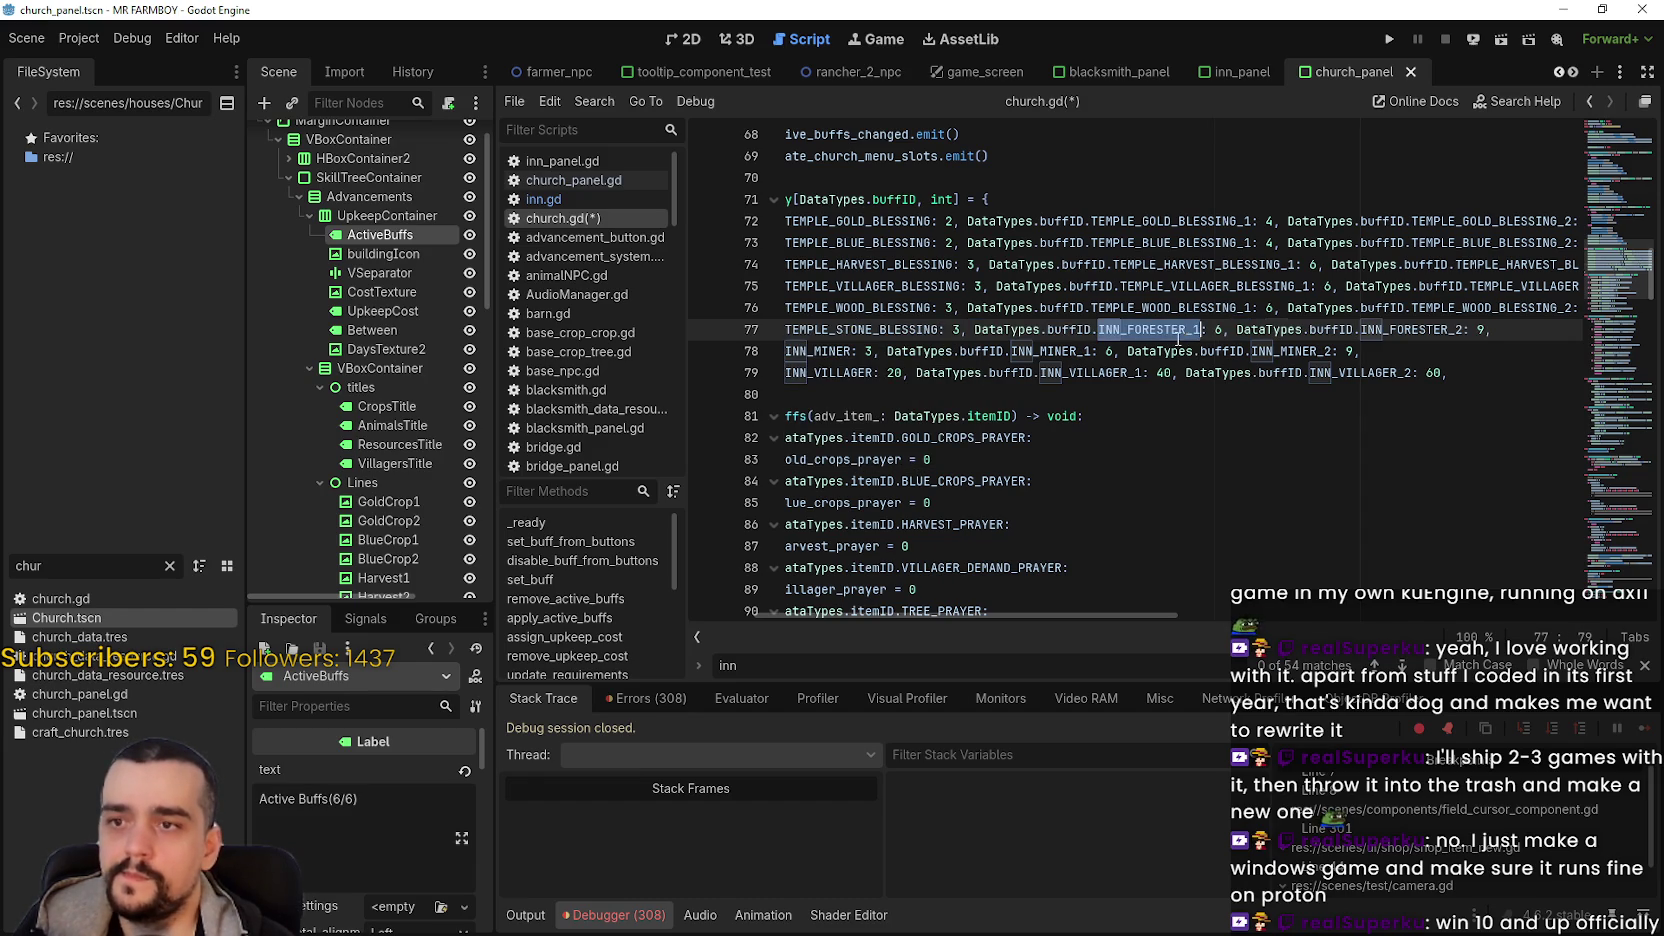
pyautogui.write('STON')
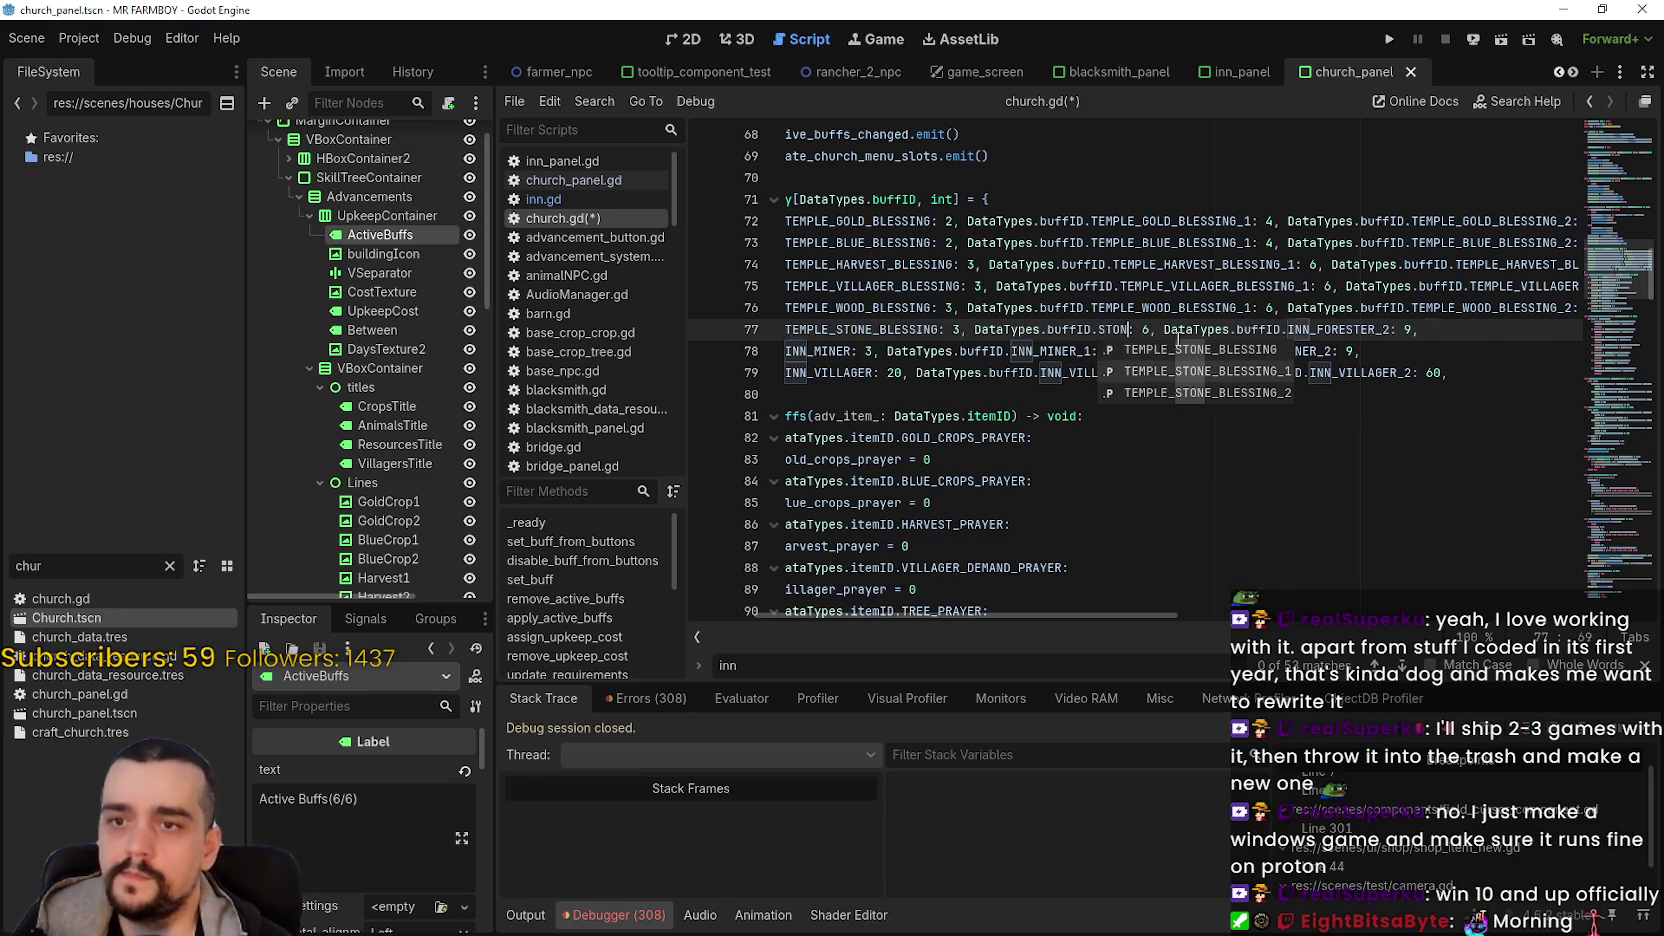
pyautogui.press('Down')
pyautogui.press('Return')
pyautogui.doubleClick(1471, 329)
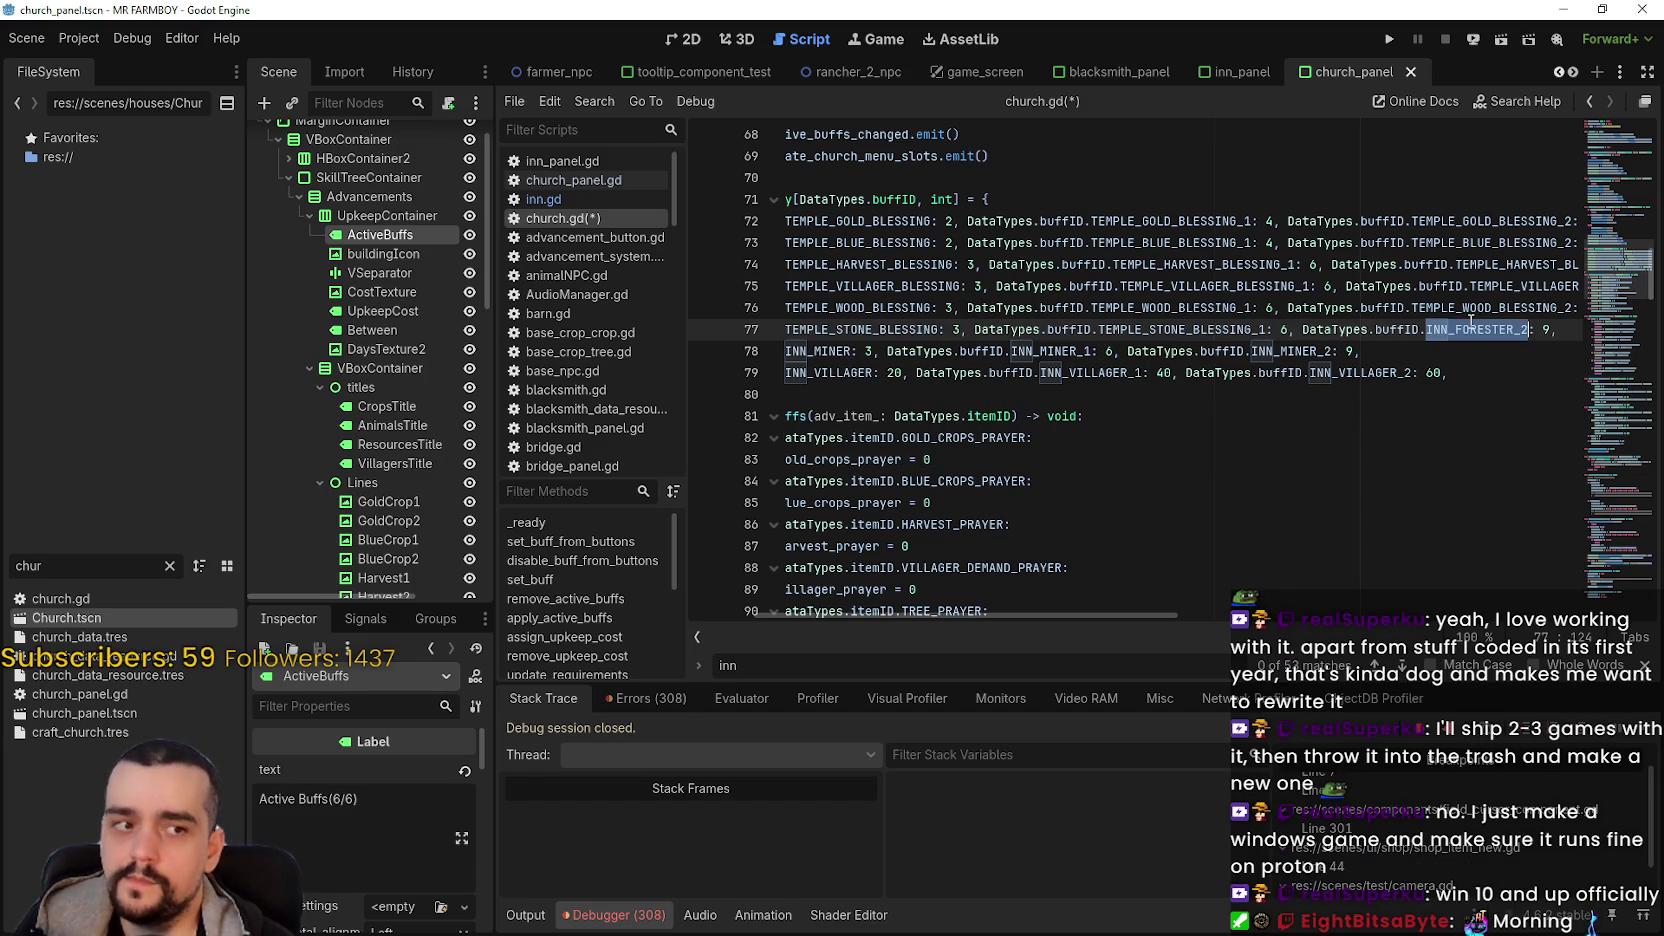
pyautogui.write('STO')
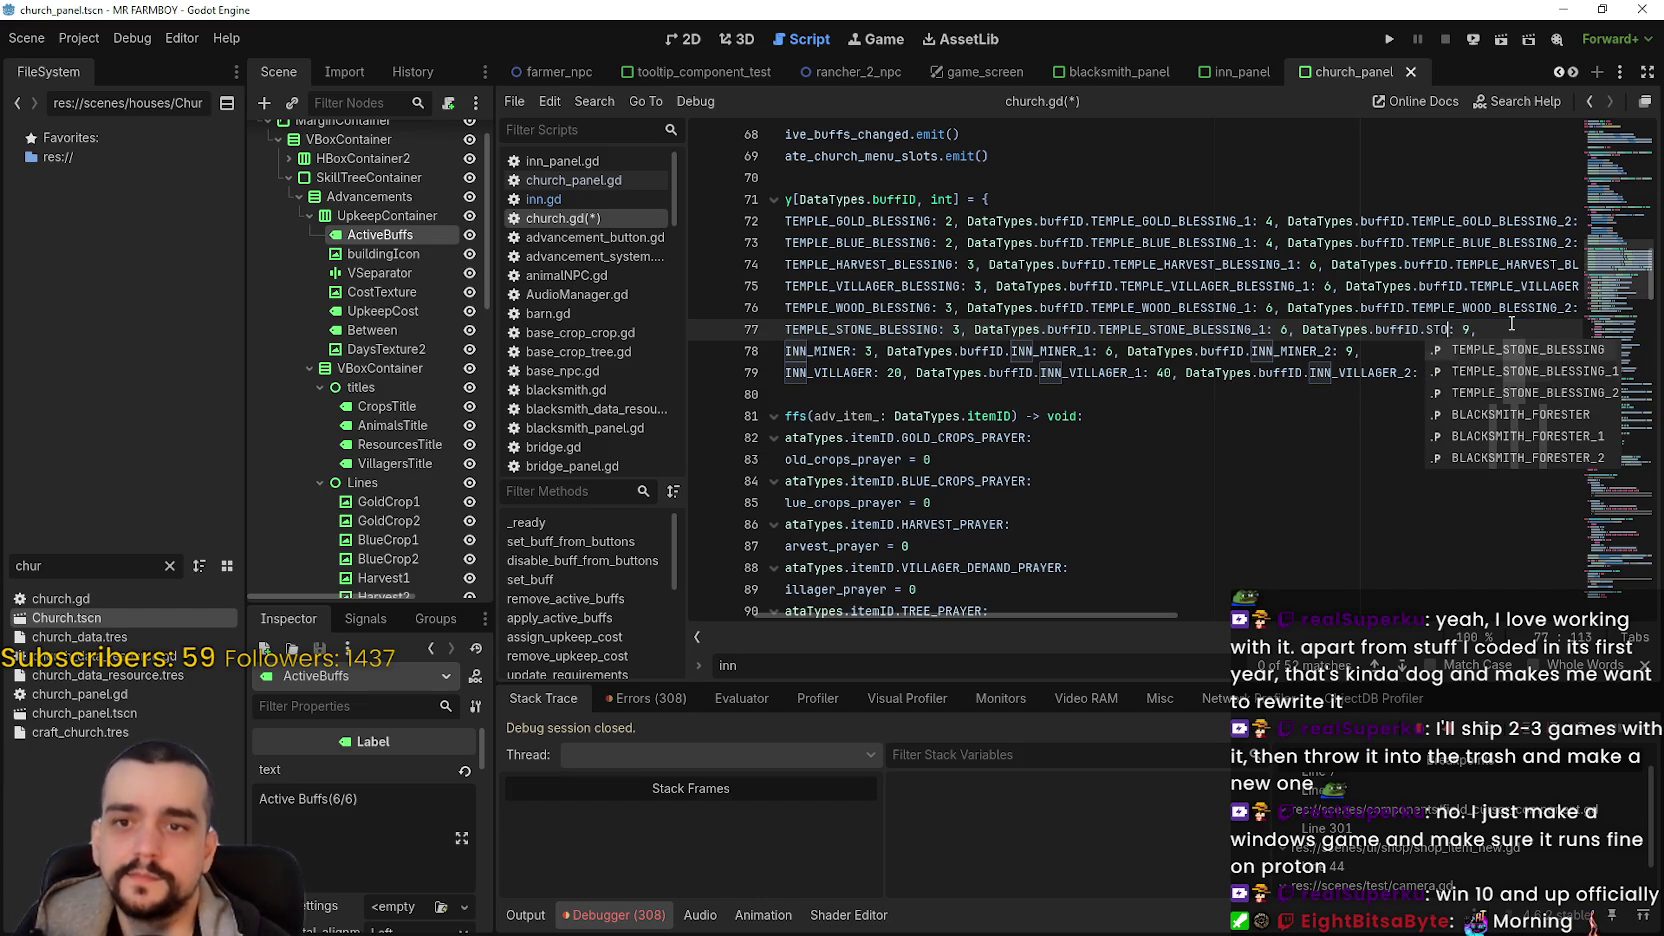
pyautogui.press('Down')
pyautogui.press('Down')
pyautogui.press('Return')
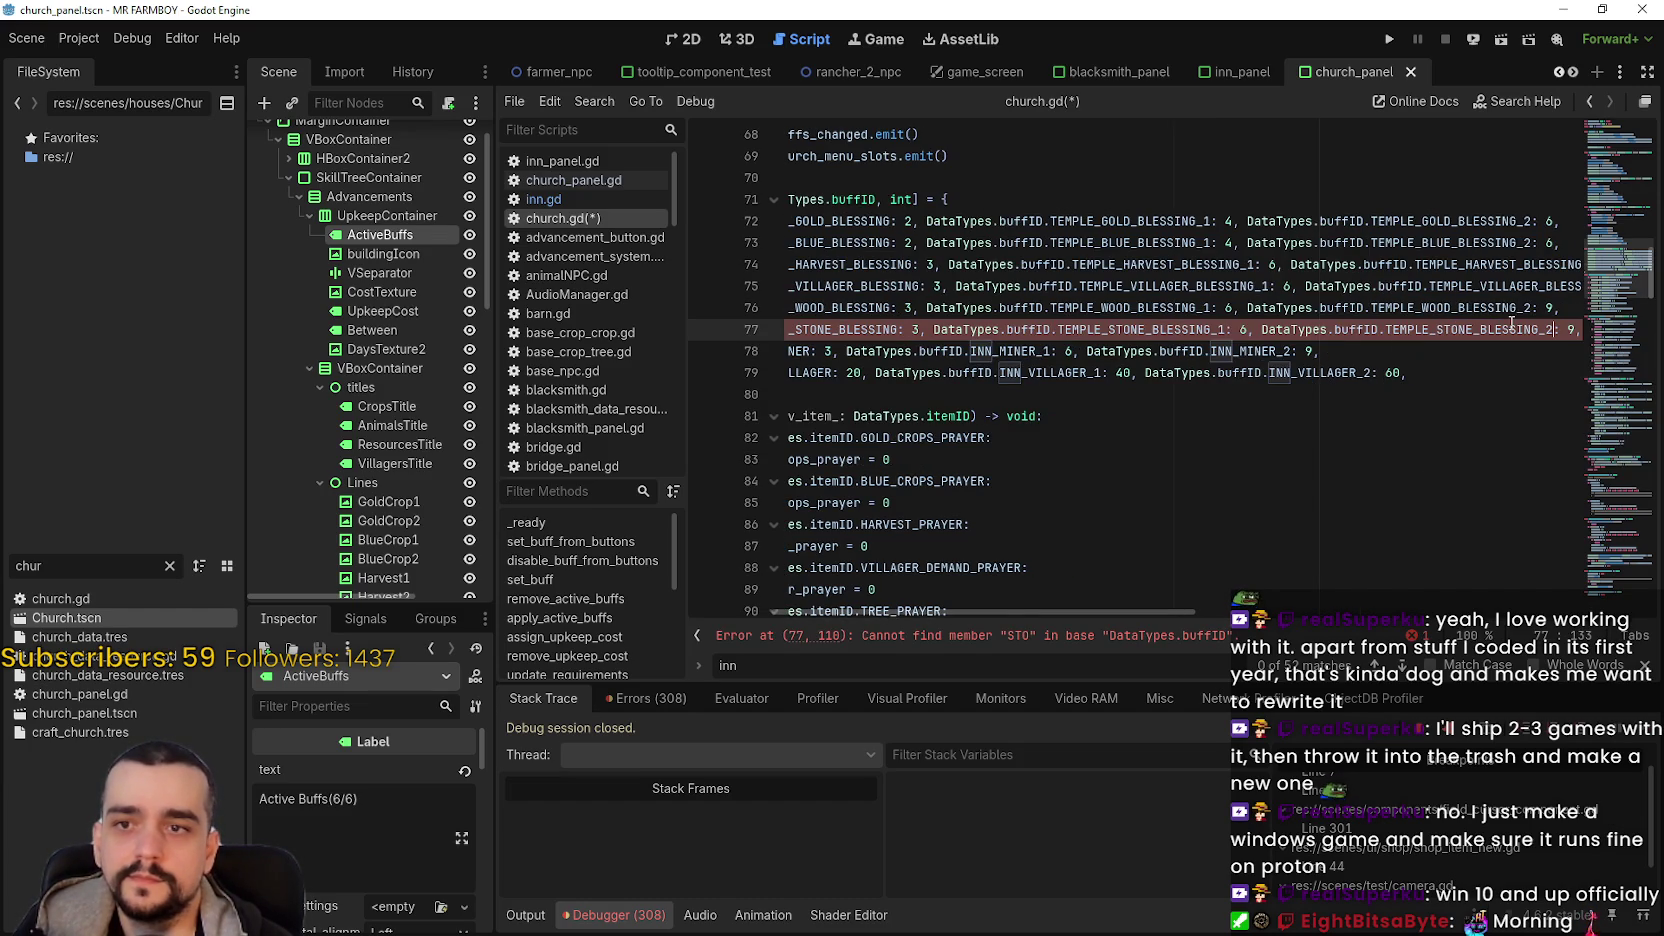
pyautogui.moveTo(863, 351)
pyautogui.mouseDown()
pyautogui.moveTo(1000, 372)
pyautogui.moveTo(725, 370)
pyautogui.moveTo(712, 344)
pyautogui.mouseUp()
pyautogui.click(1018, 351)
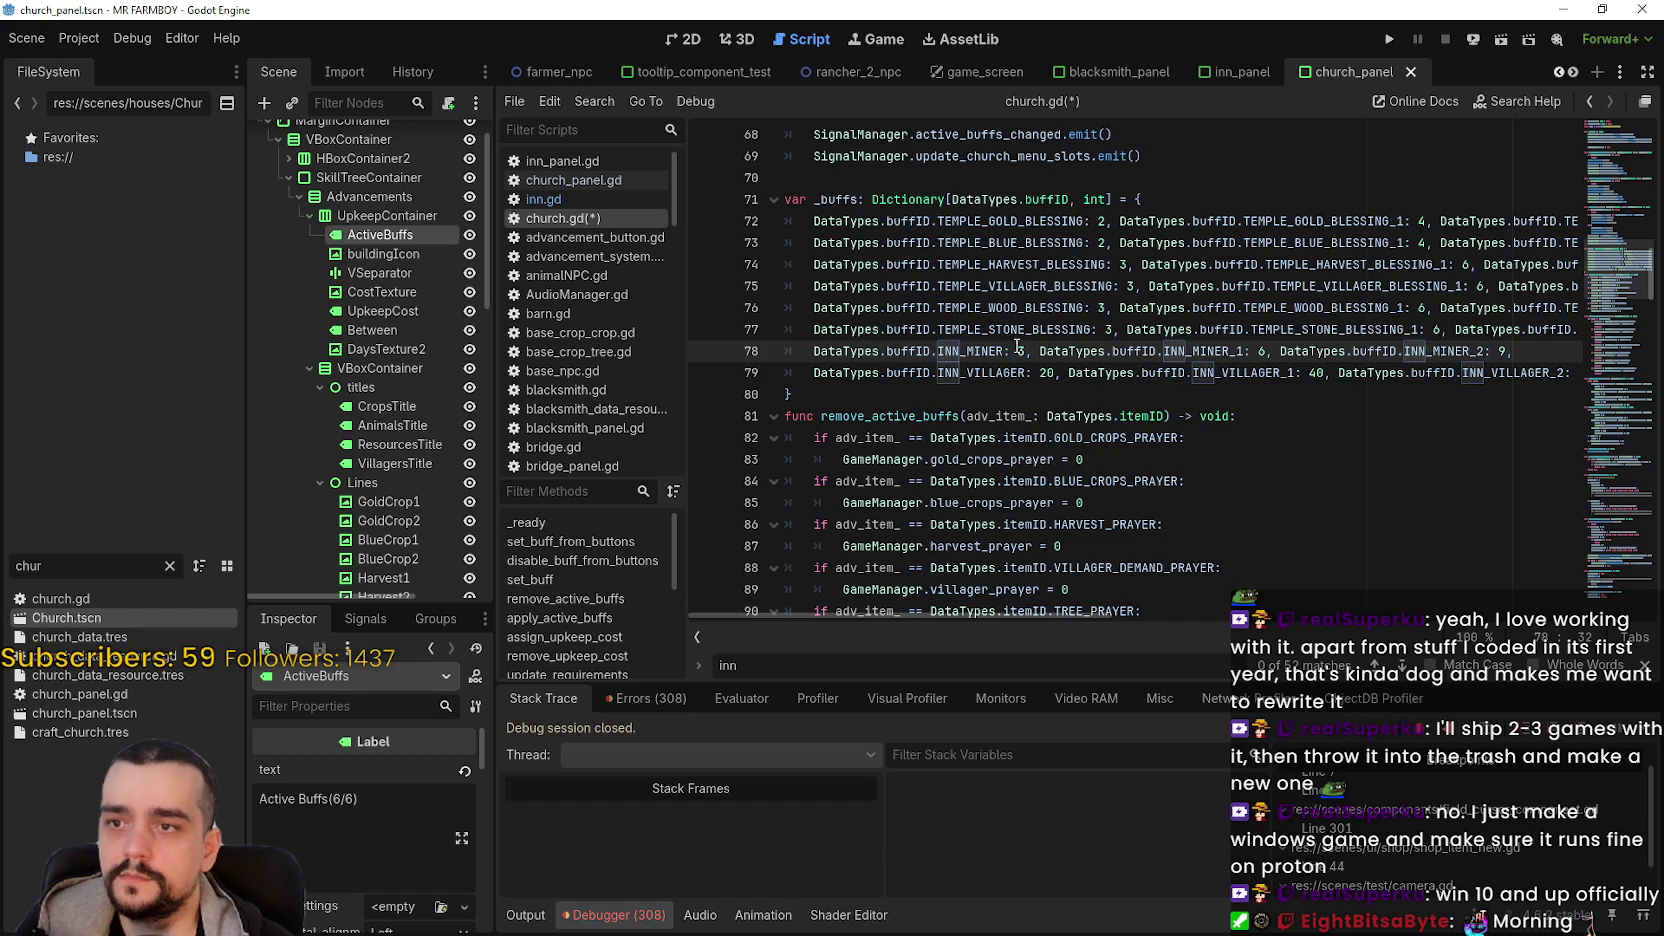
# - Replace line 78's INN_MINER IDs with TEMPLE_ANIMAL_DROP_BLESSING, _1 and _2
pyautogui.doubleClick(987, 351)
pyautogui.write('TEMPLE_ANIMAL_DROP_BLESSING')
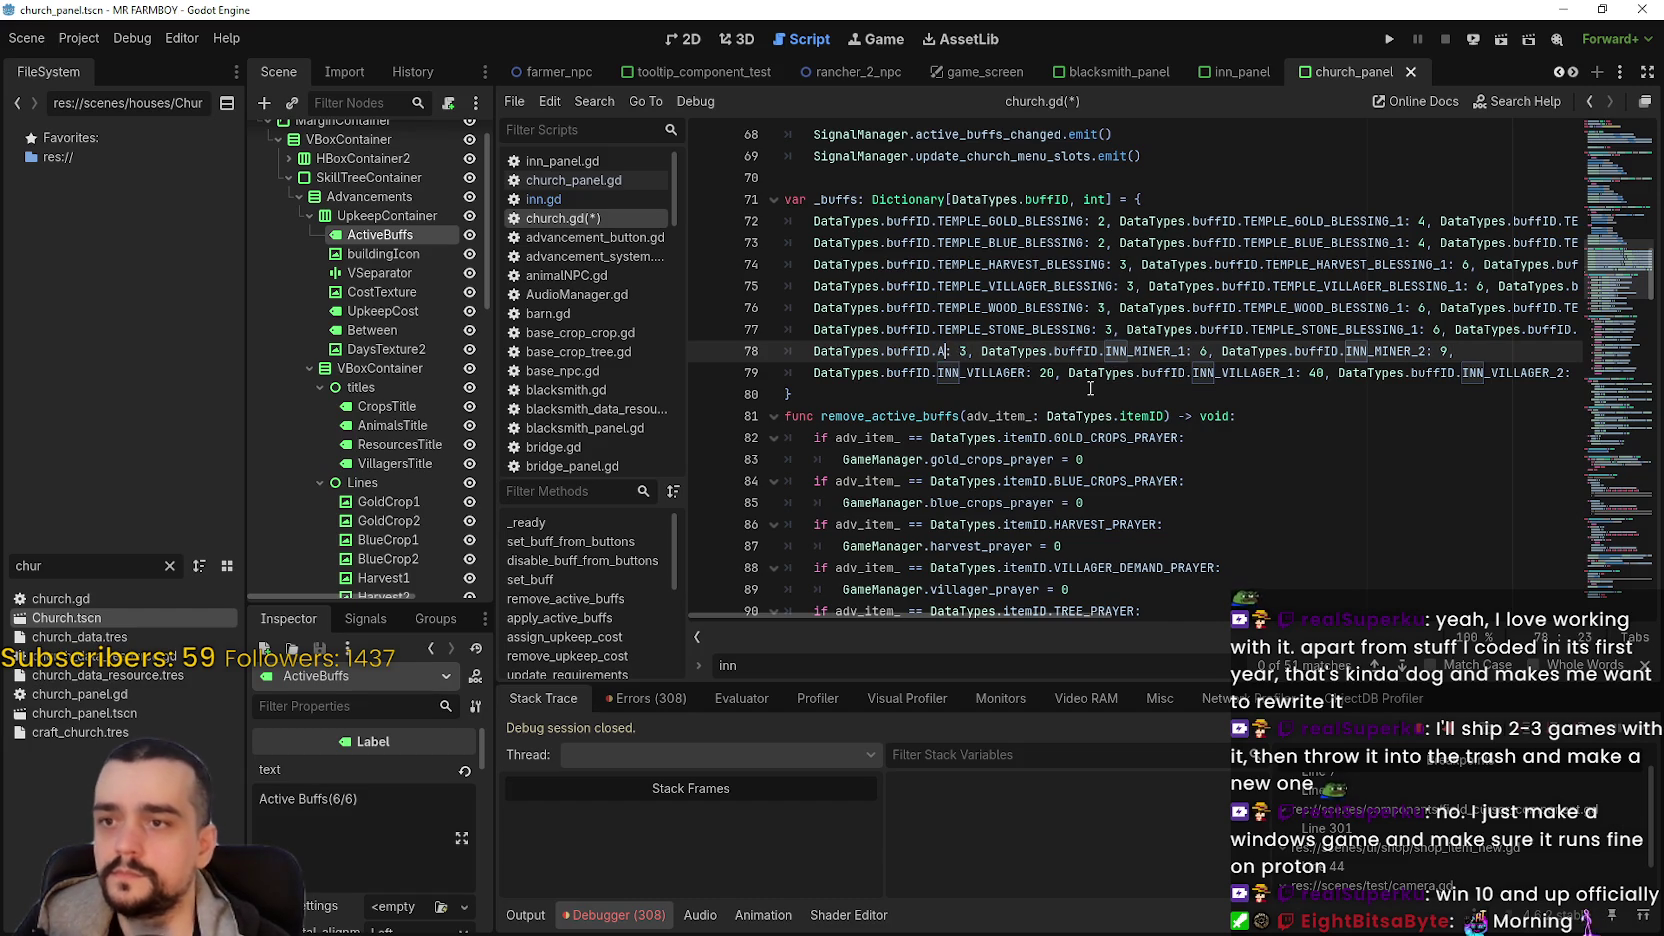
pyautogui.doubleClick(1348, 351)
pyautogui.write('ANIMAL_DROP_BLESSING')
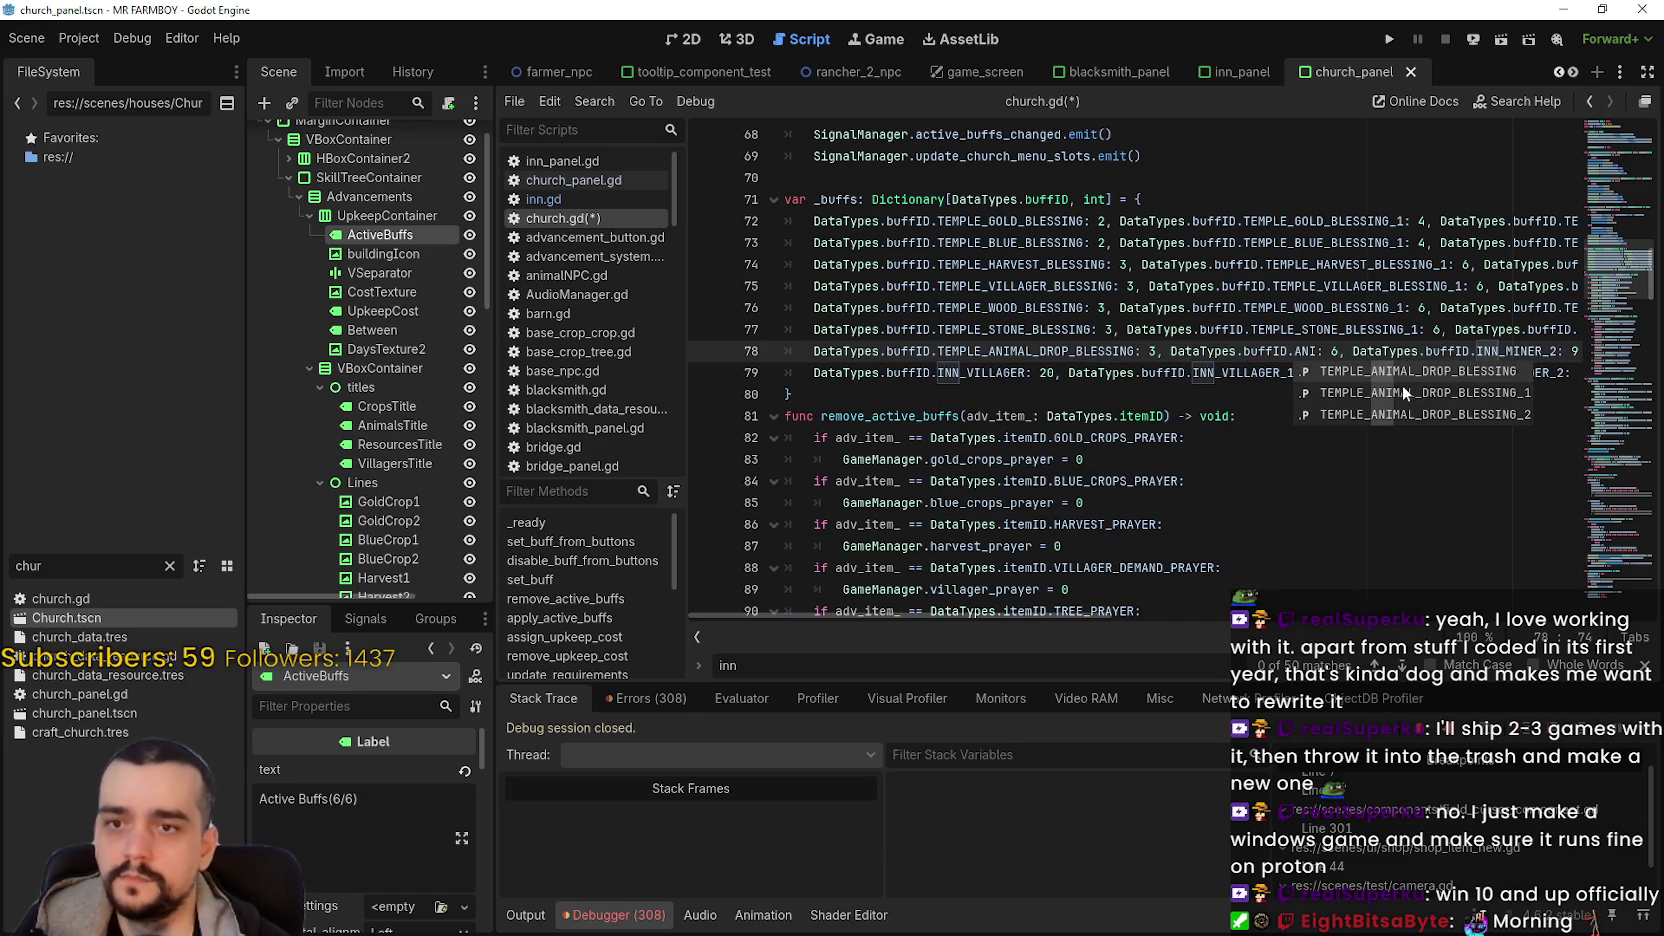
pyautogui.click(1425, 393)
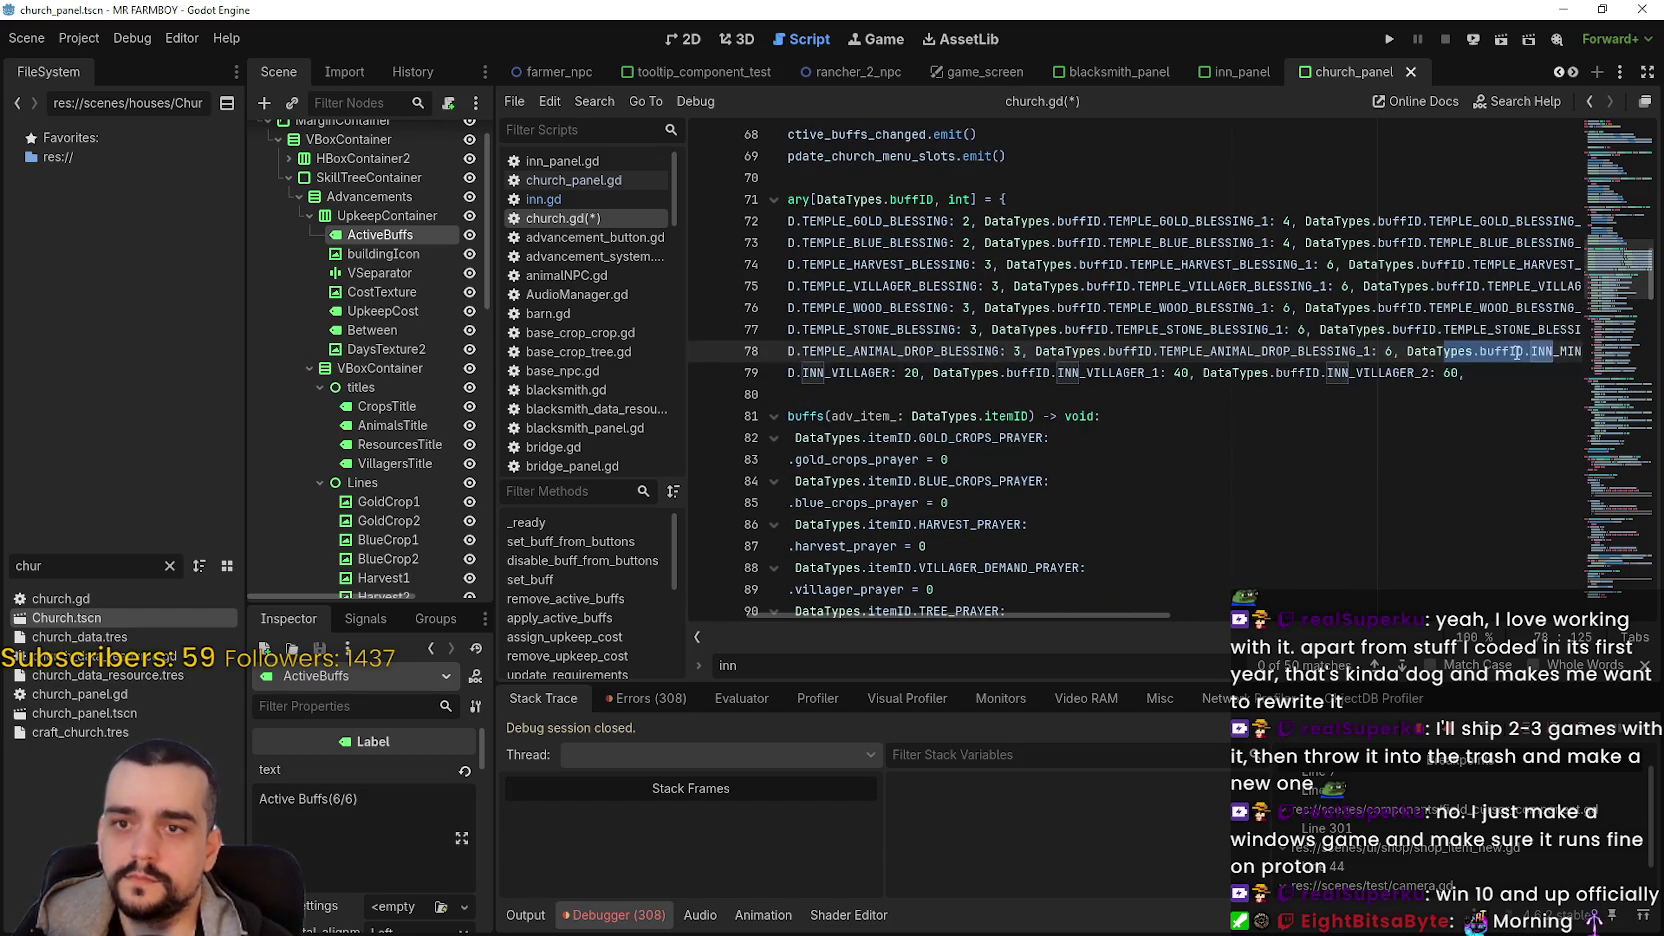
pyautogui.doubleClick(1549, 351)
pyautogui.write('ANI: 9,')
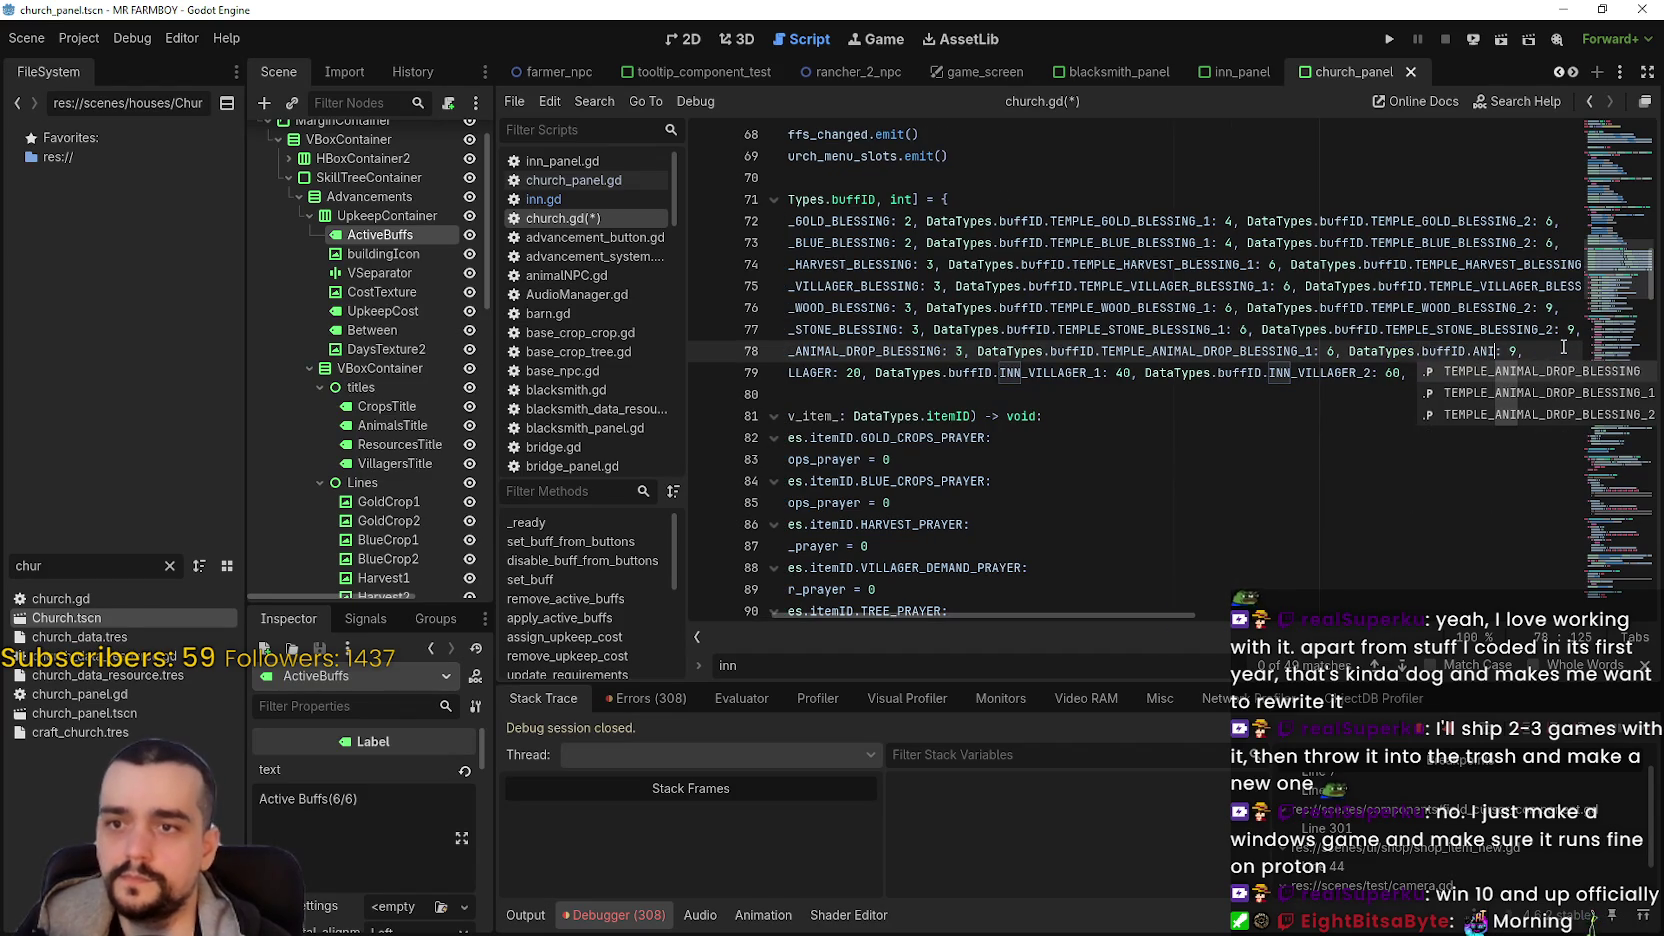
pyautogui.click(1512, 413)
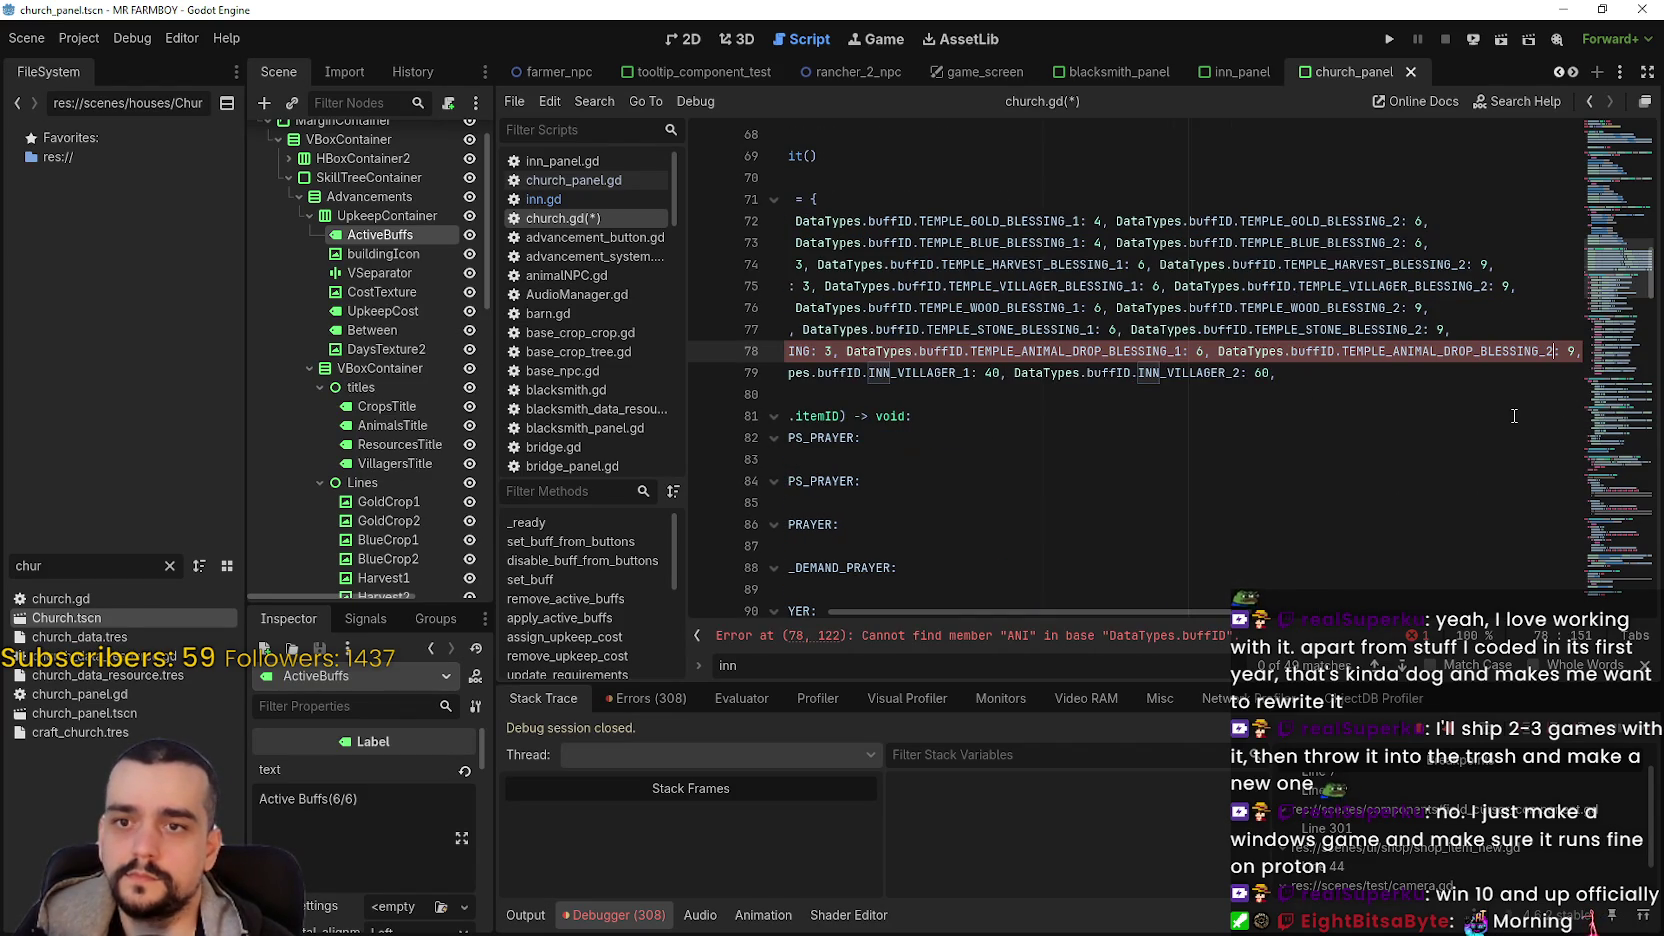
# - Delete the leftover INN_VILLAGER row on line 79 from the _buffs dictionary
pyautogui.click(1461, 367)
pyautogui.moveTo(1461, 367); pyautogui.dragTo(725, 351)
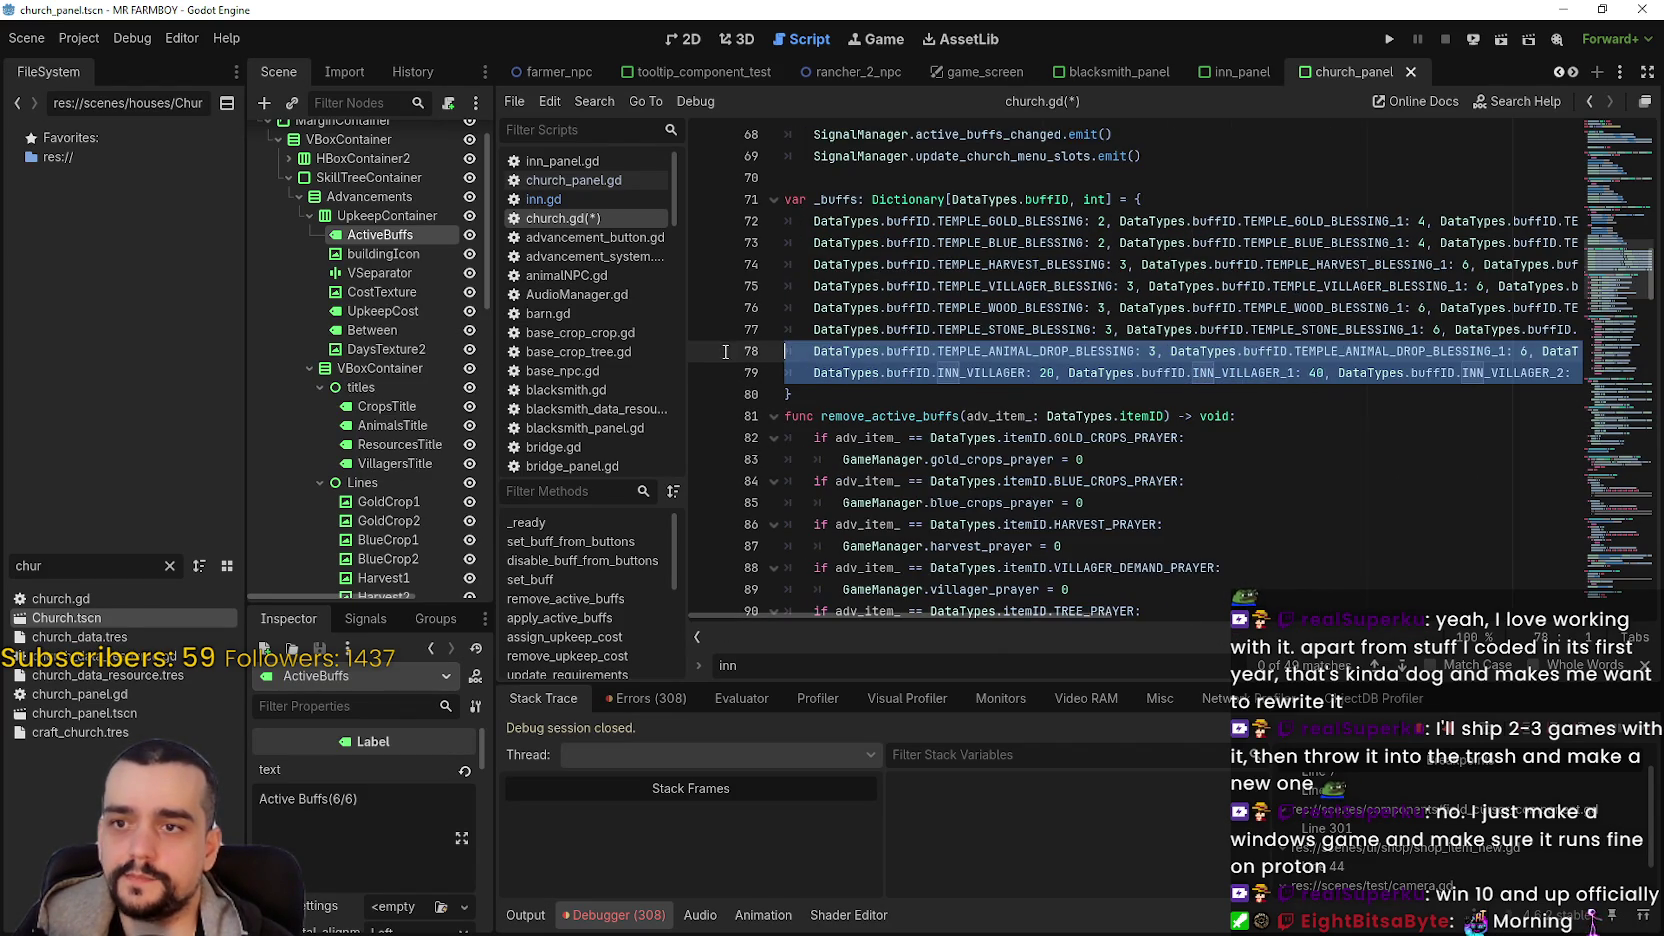
pyautogui.click(880, 372)
pyautogui.press('End')
pyautogui.write('60,')
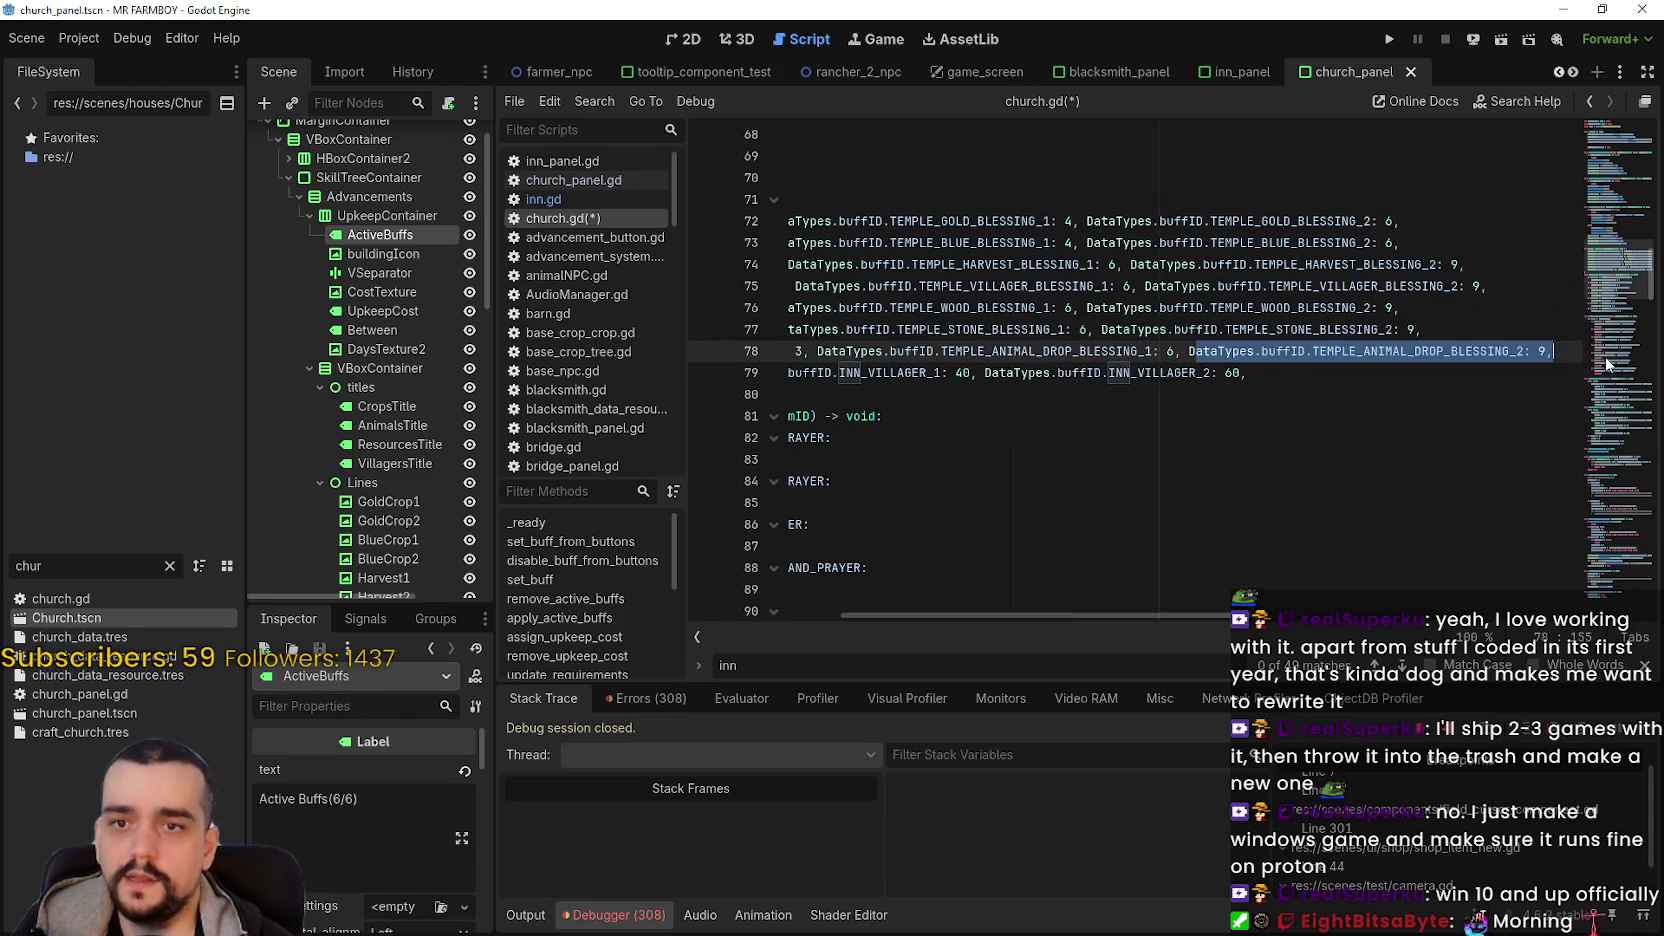
pyautogui.moveTo(1262, 378); pyautogui.dragTo(505, 366)
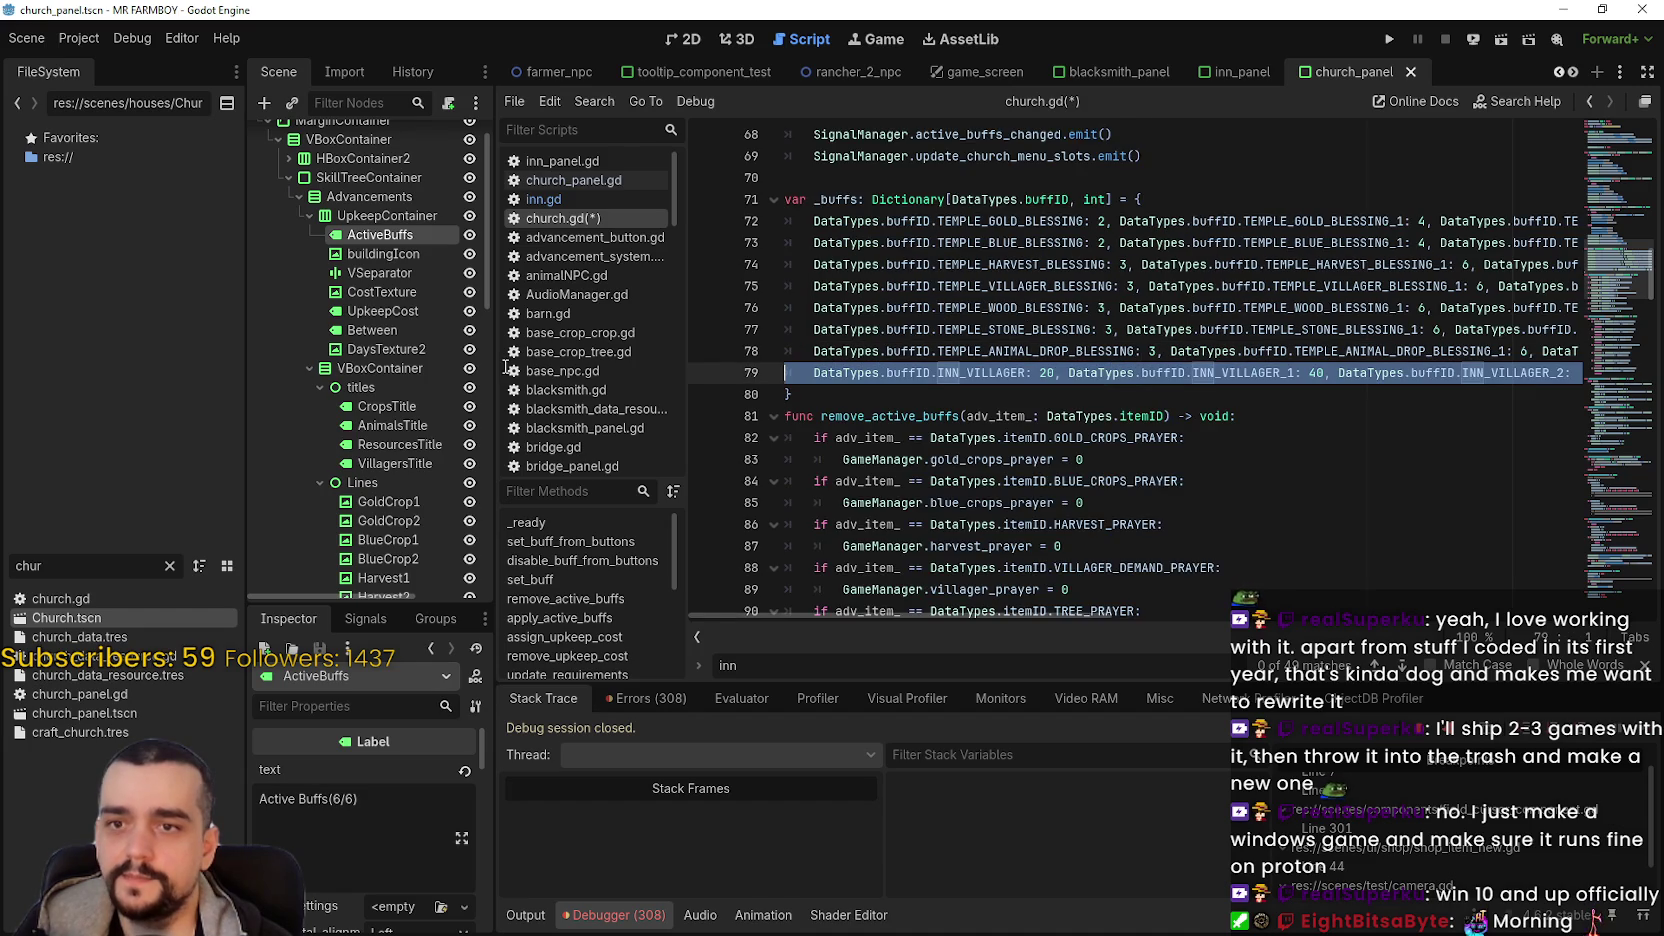
pyautogui.press('BackSpace')
pyautogui.press('BackSpace')
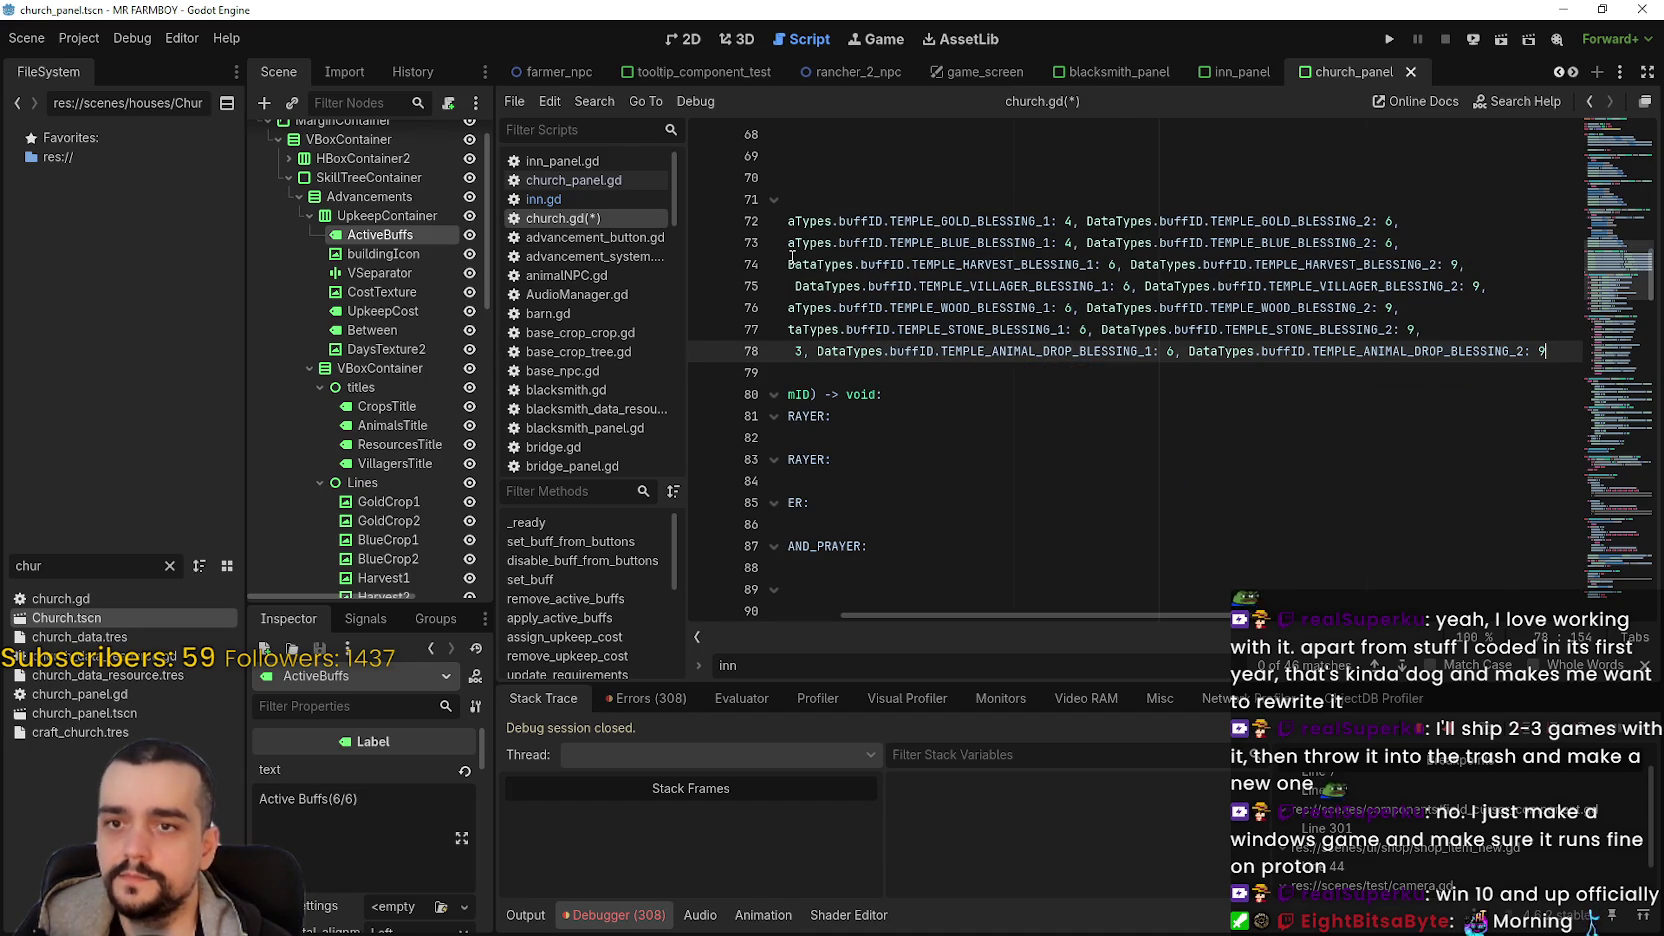
pyautogui.moveTo(867, 234); pyautogui.dragTo(1102, 243)
pyautogui.click(1102, 222)
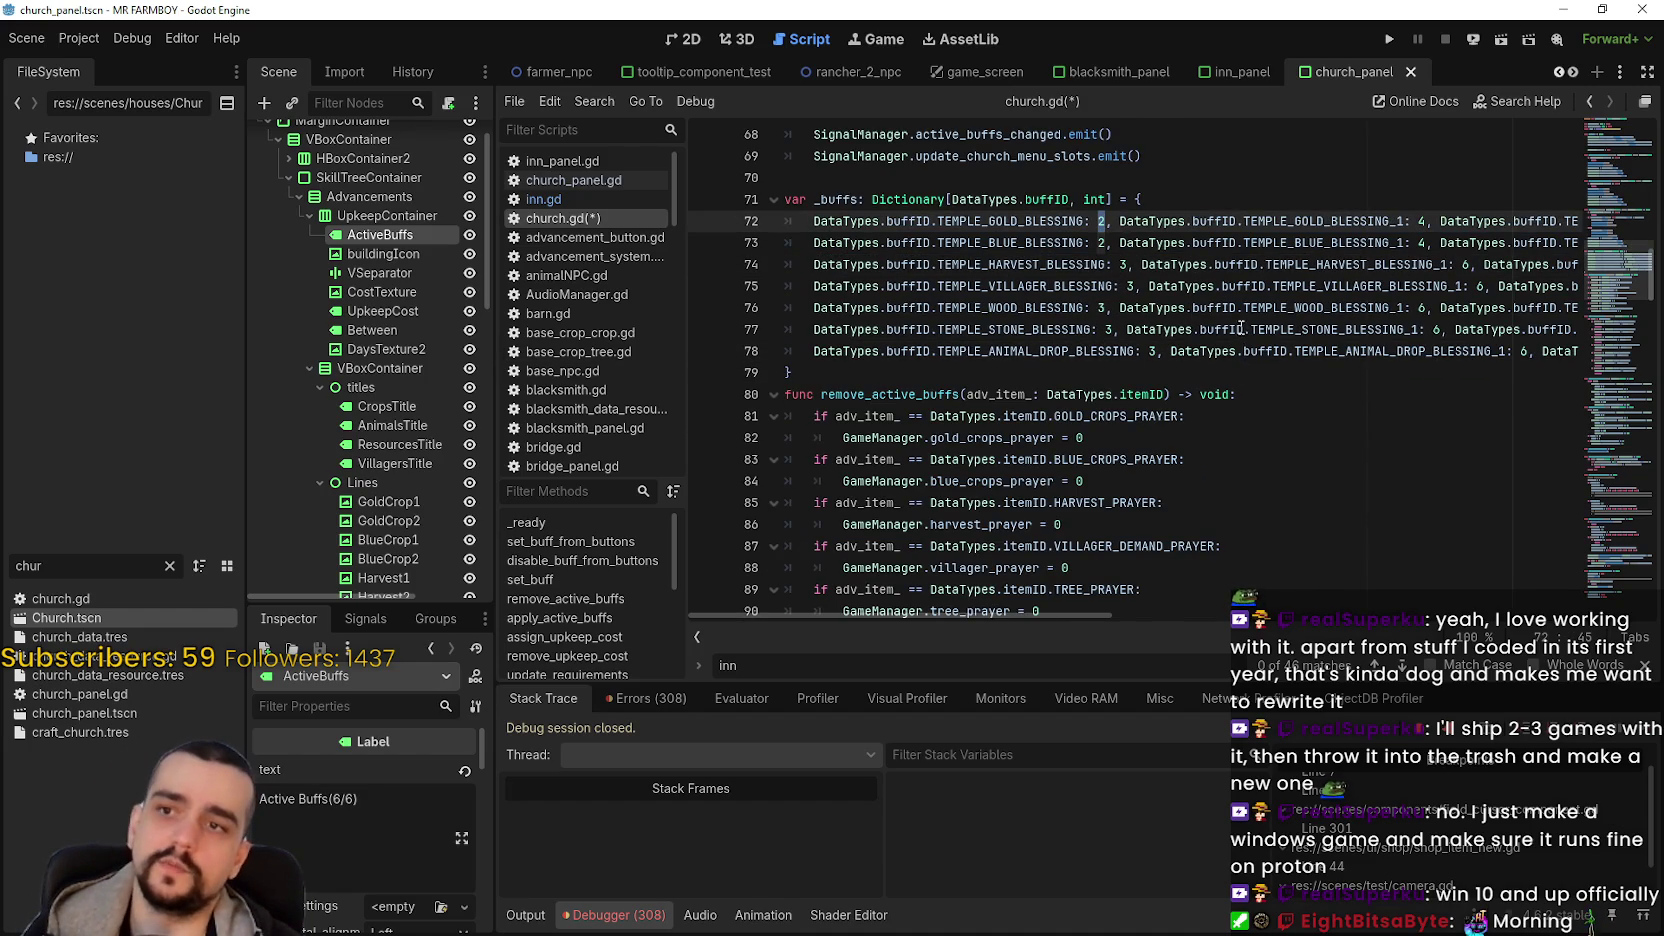
# - Change the TEMPLE_GOLD_BLESSING_1 cost to 10 and TEMPLE_GOLD_BLESSING_2 cost to 25
pyautogui.scroll(1, 1245, 330)
pyautogui.doubleClick(1422, 287)
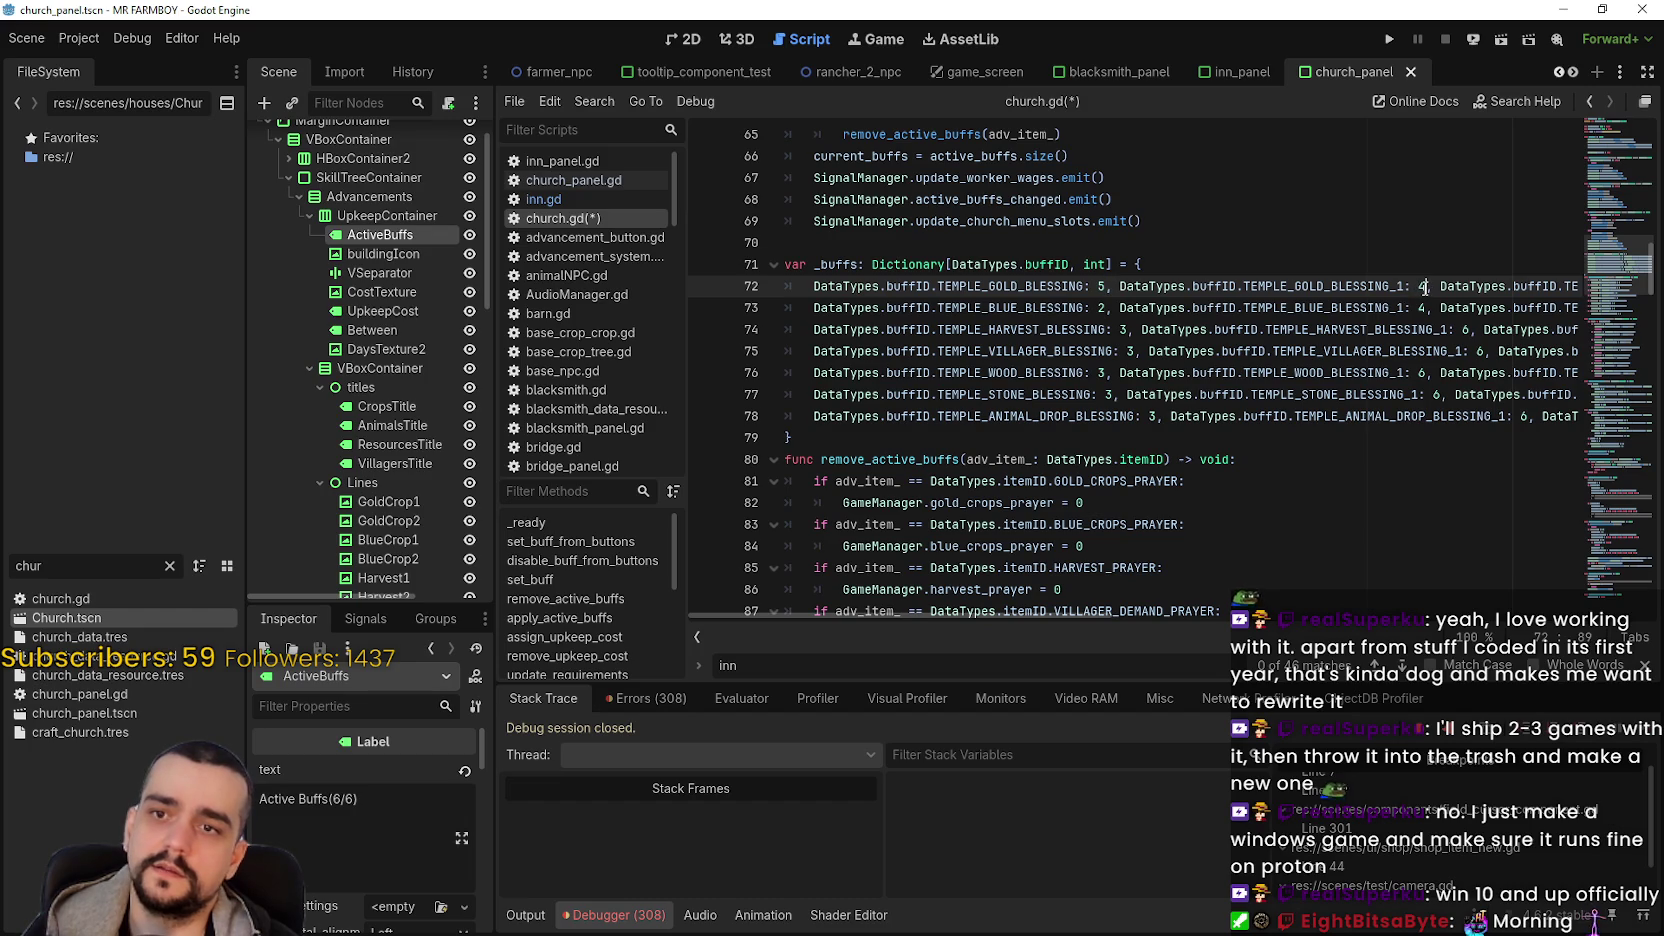
pyautogui.write('10')
pyautogui.moveTo(1462, 296)
pyautogui.mouseDown()
pyautogui.moveTo(1578, 287)
pyautogui.moveTo(1532, 289)
pyautogui.mouseUp()
pyautogui.click(1532, 289)
pyautogui.doubleClick(1543, 287)
pyautogui.write('25,')
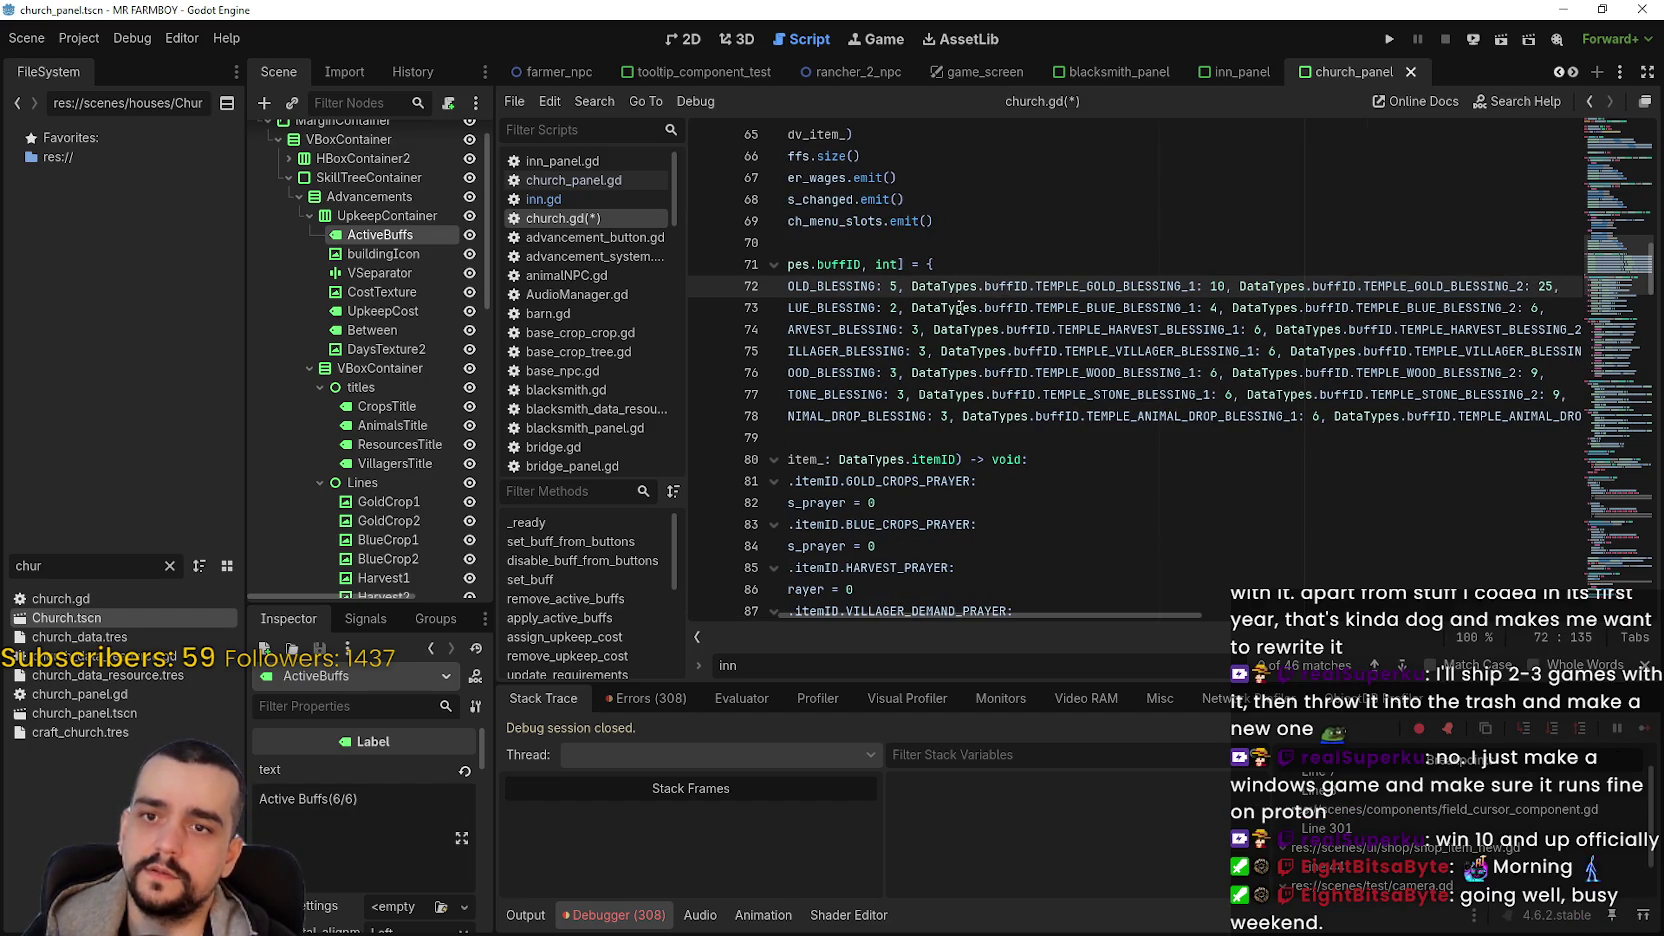
# - Undo the accidental line merge and give the blue blessing costs 5, 10 and 25
pyautogui.moveTo(893, 308); pyautogui.dragTo(1030, 330)
pyautogui.write('25.TEMPLE_HARVEST_BLESSING_1: 6')
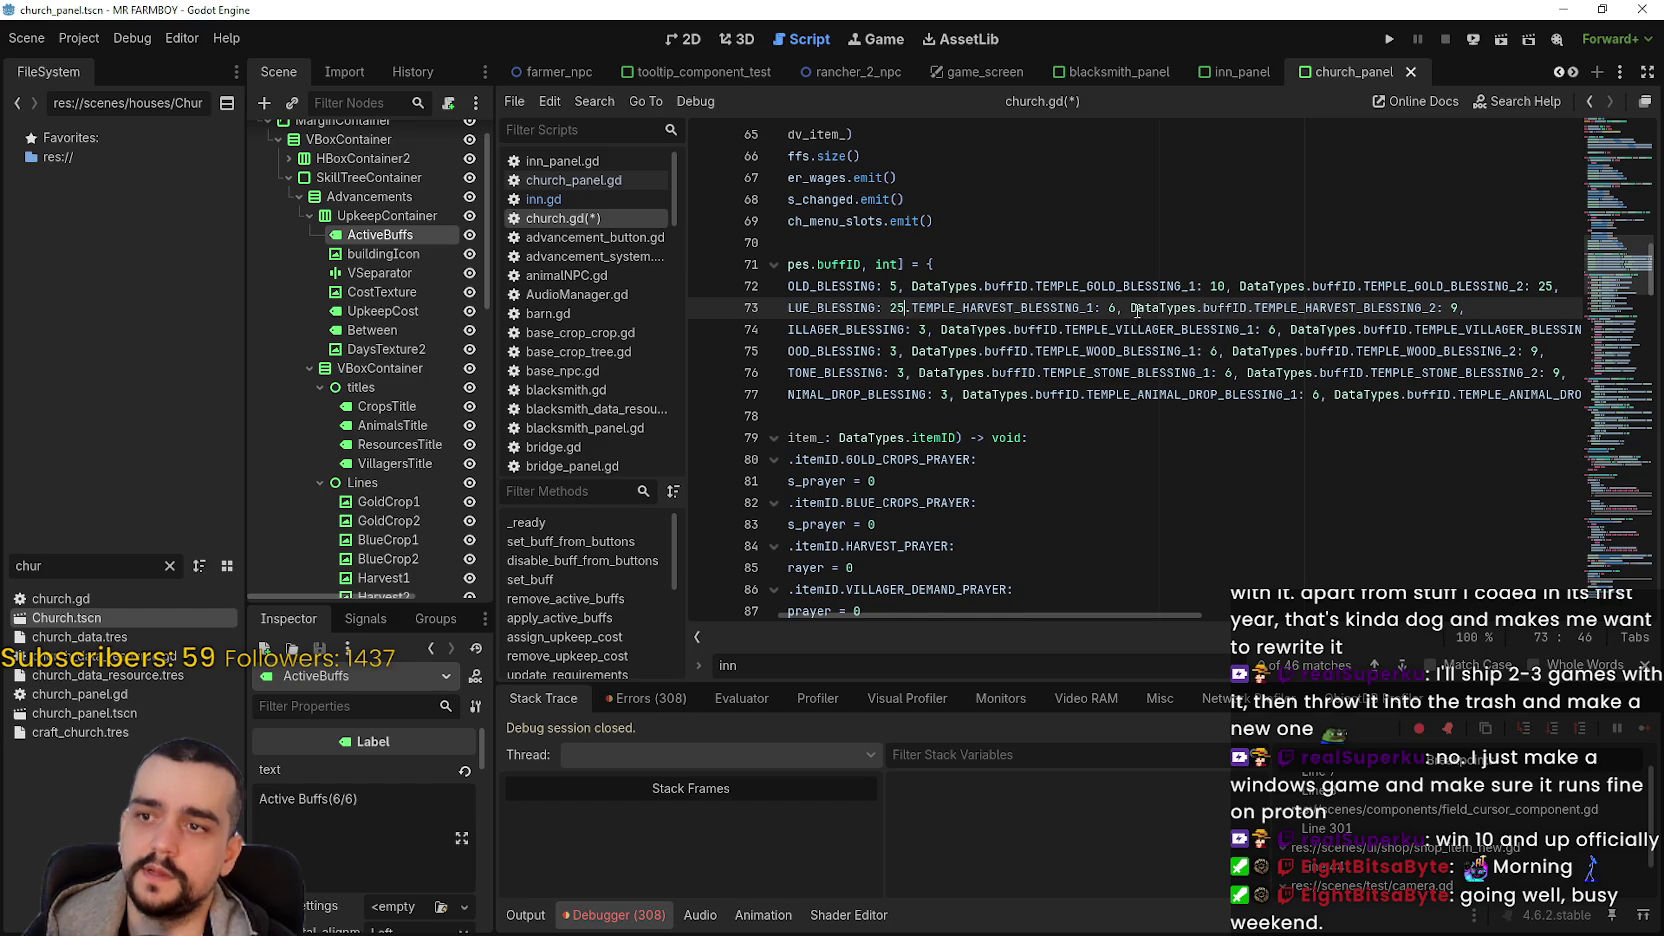
pyautogui.hotkey('ctrl', 'z')
pyautogui.hotkey('ctrl', 'z')
pyautogui.press('BackSpace')
pyautogui.write('5')
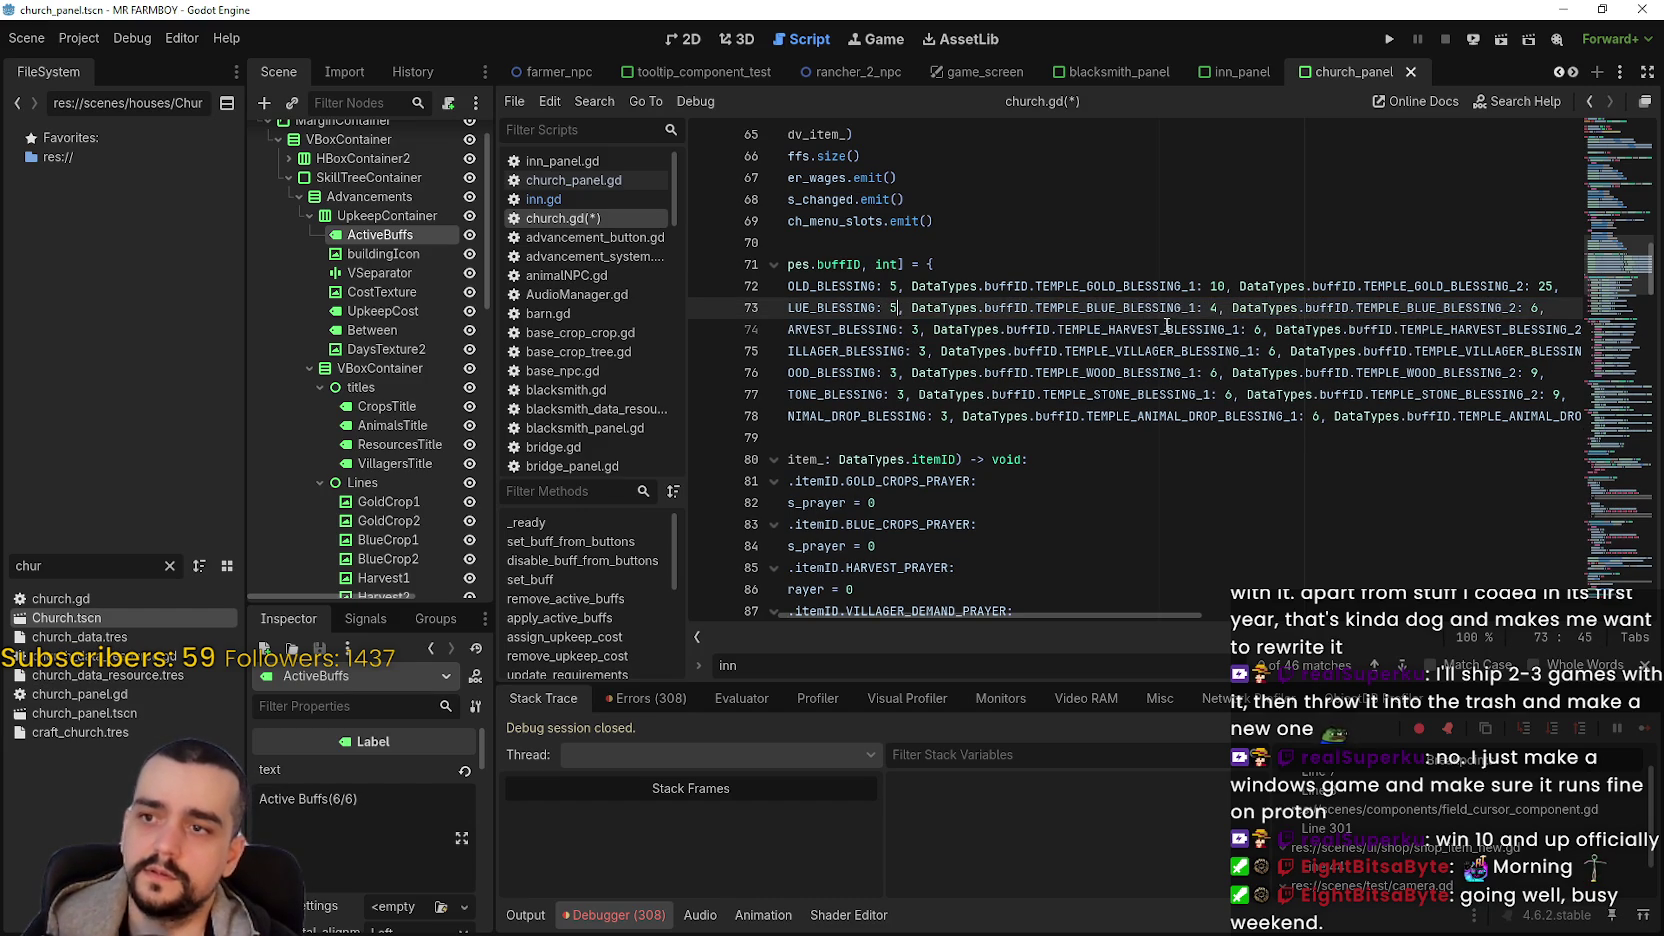
pyautogui.doubleClick(1213, 308)
pyautogui.write('10')
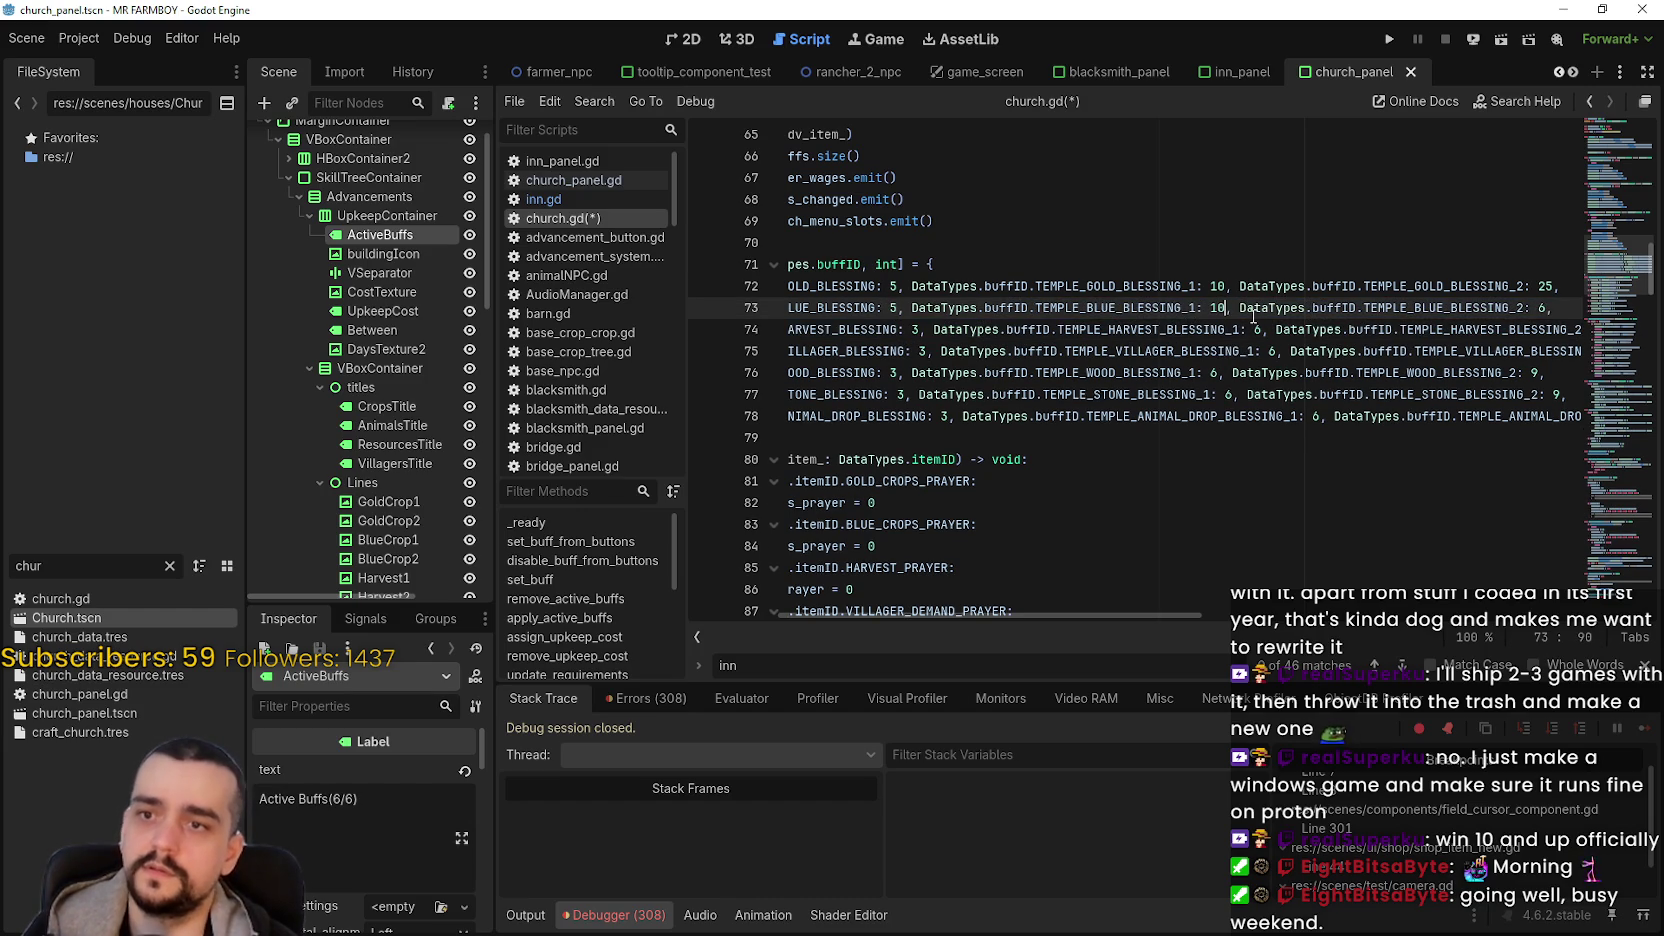
pyautogui.doubleClick(1541, 308)
pyautogui.write('25')
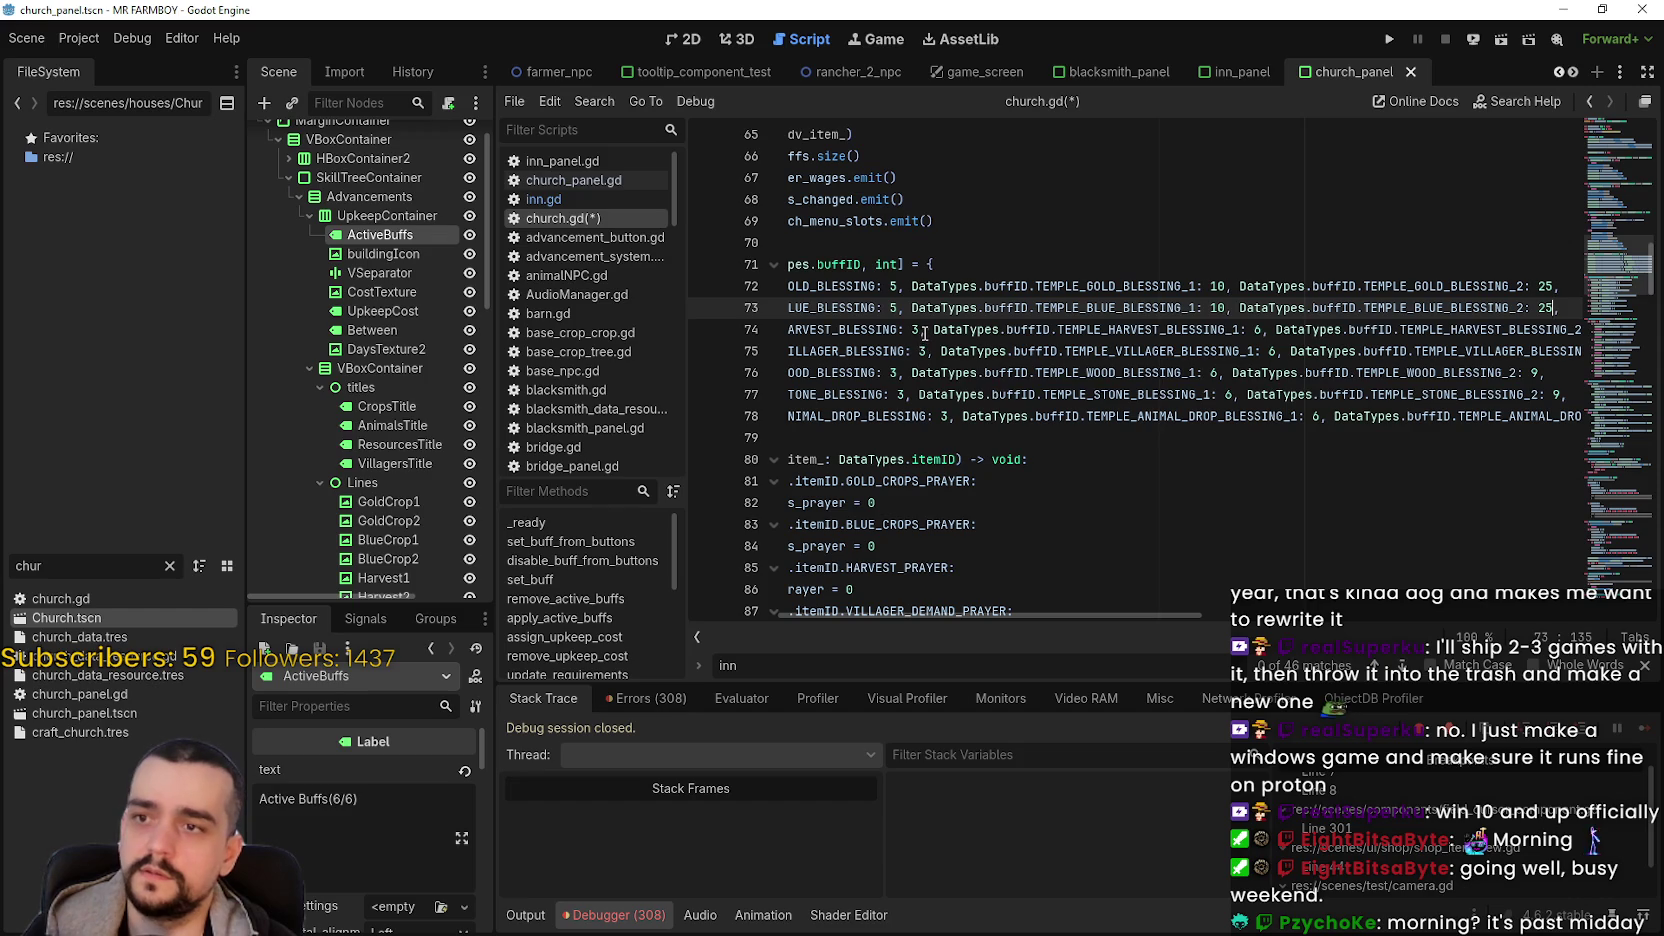
# - Set the base cost of the harvest, villager, wood, stone and animal drop blessings to 5
pyautogui.doubleClick(916, 329)
pyautogui.write('5')
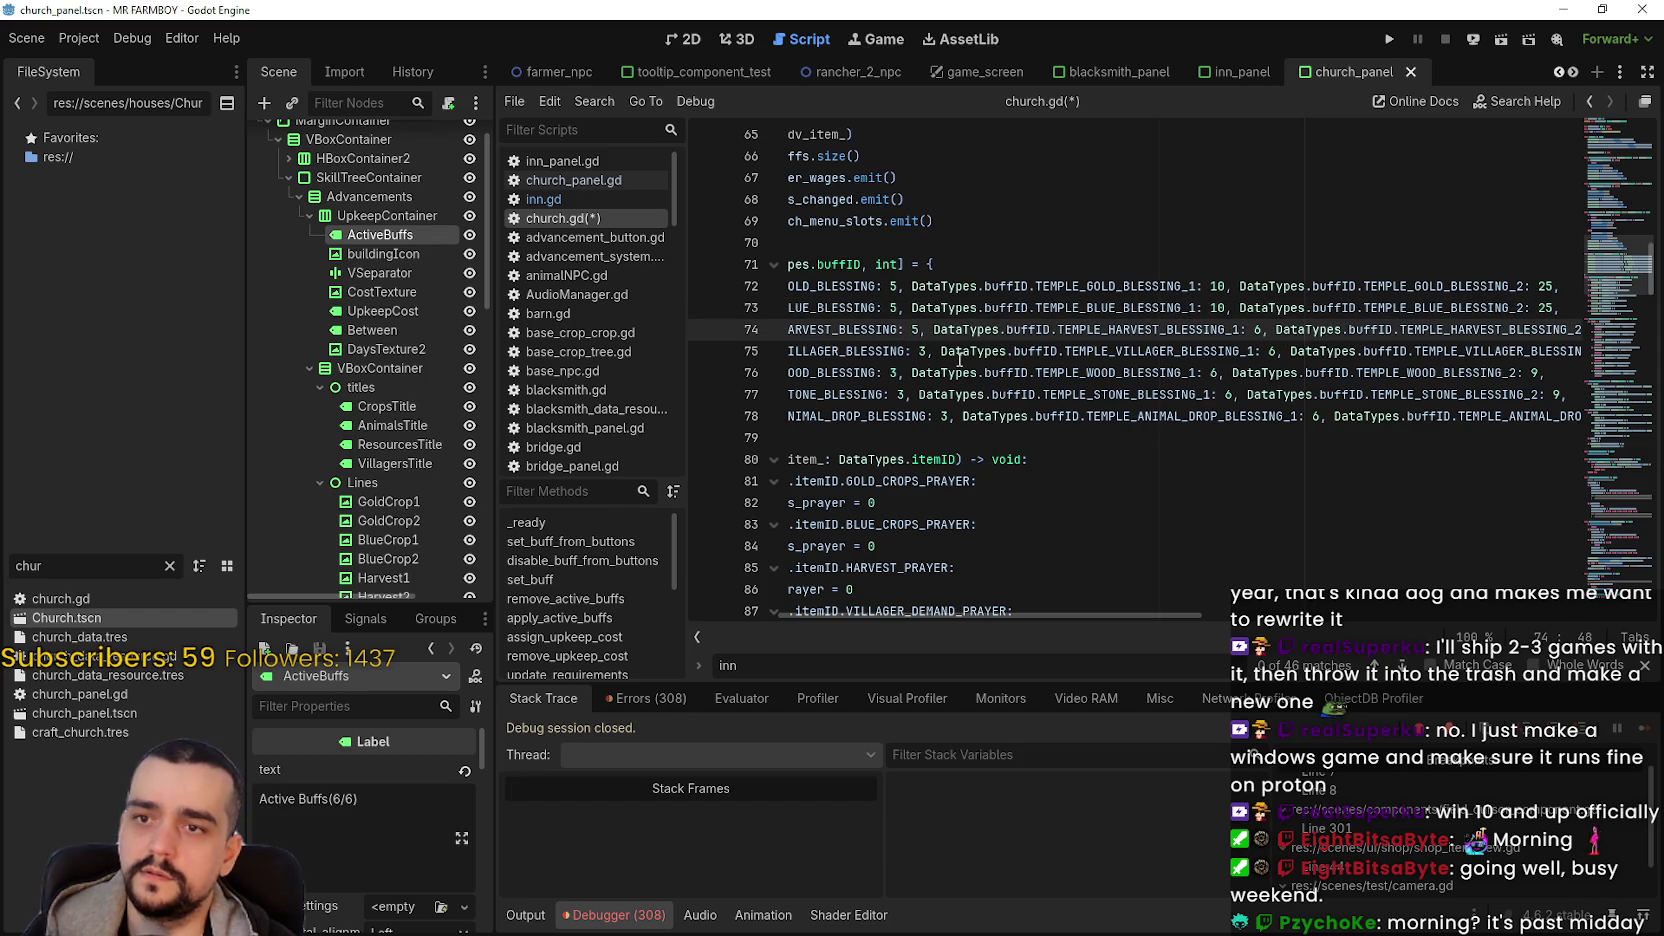
pyautogui.doubleClick(923, 351)
pyautogui.write('5')
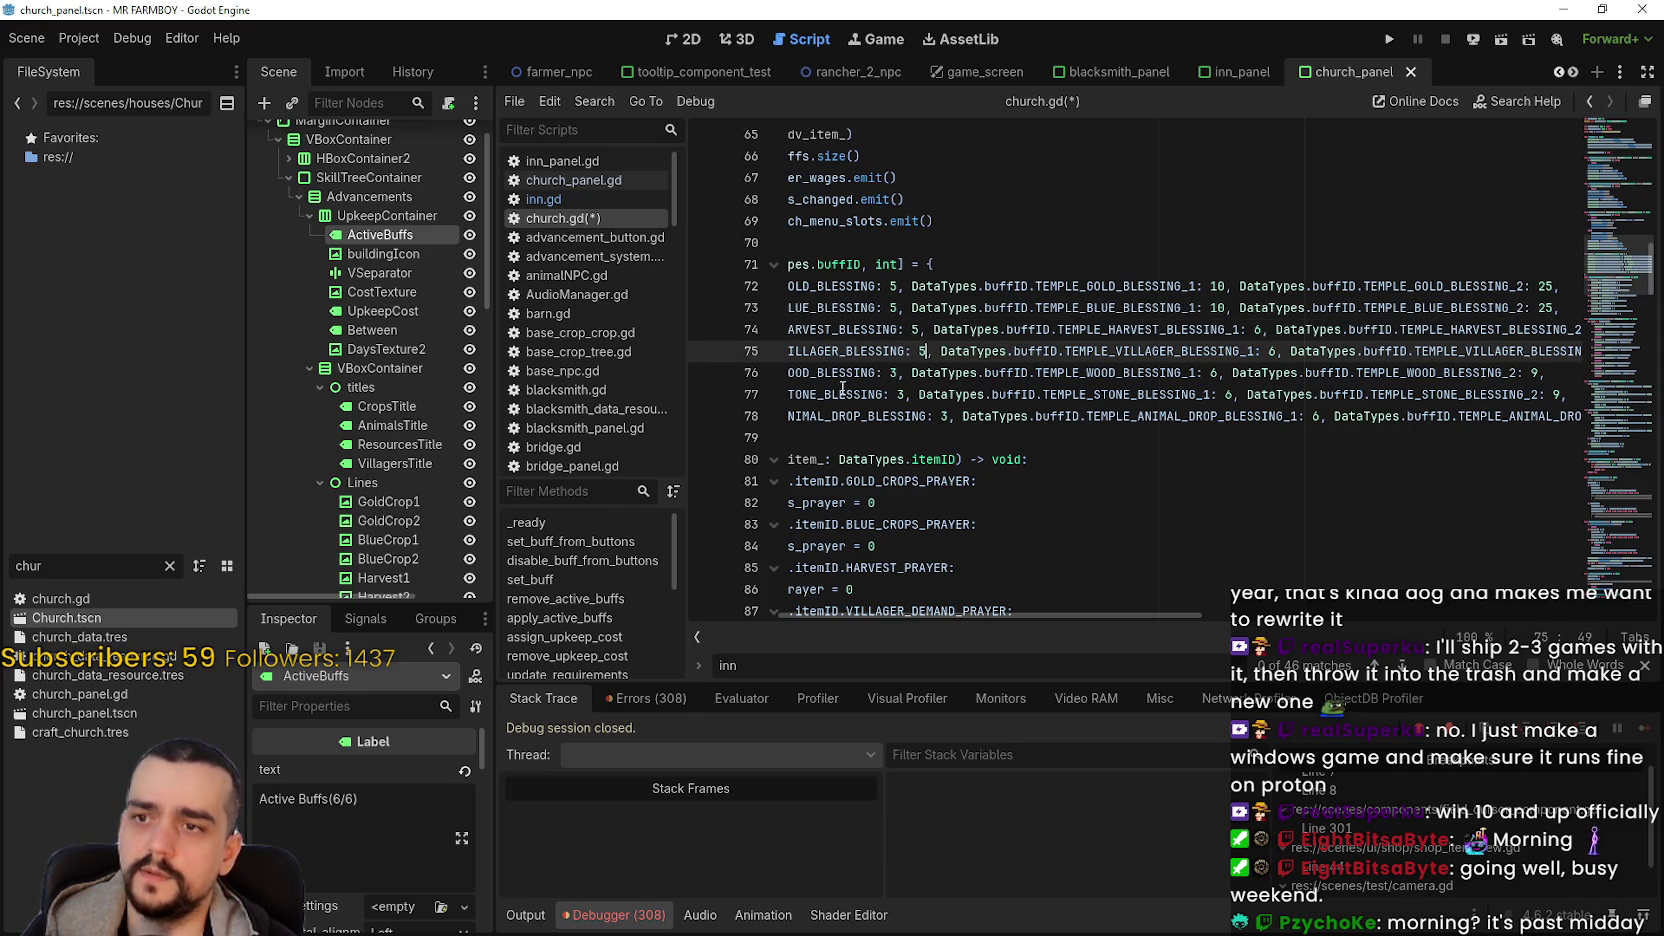
pyautogui.doubleClick(893, 372)
pyautogui.moveTo(896, 372); pyautogui.dragTo(899, 408)
pyautogui.write('5')
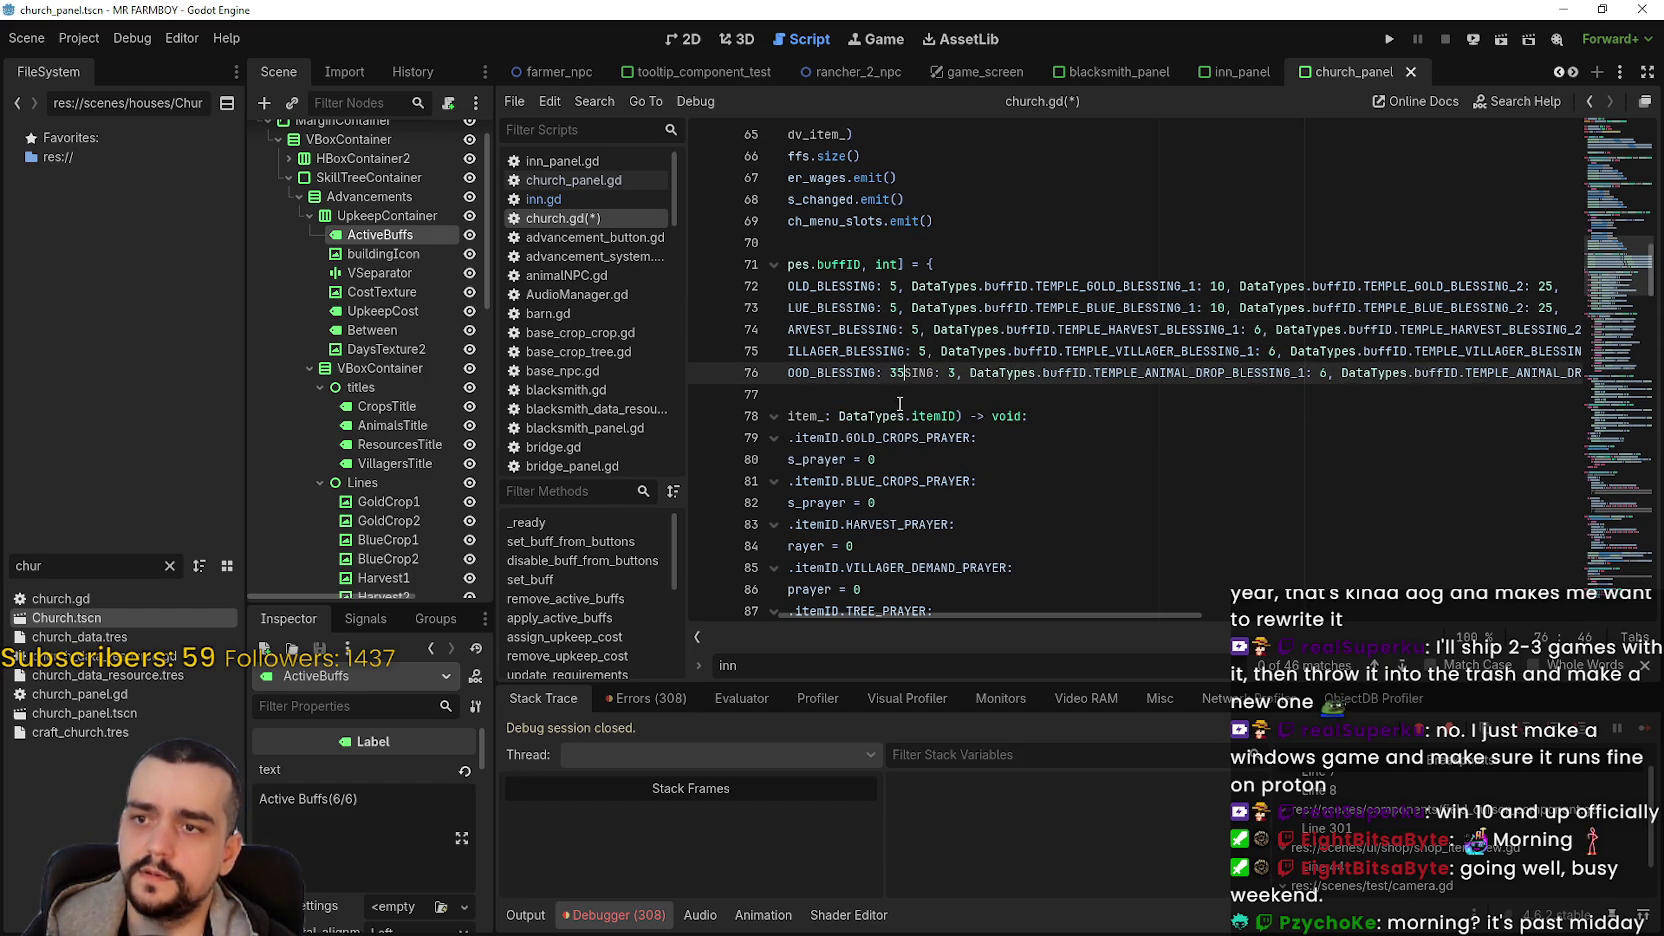
pyautogui.hotkey('ctrl', 'z')
pyautogui.hotkey('ctrl', 'z')
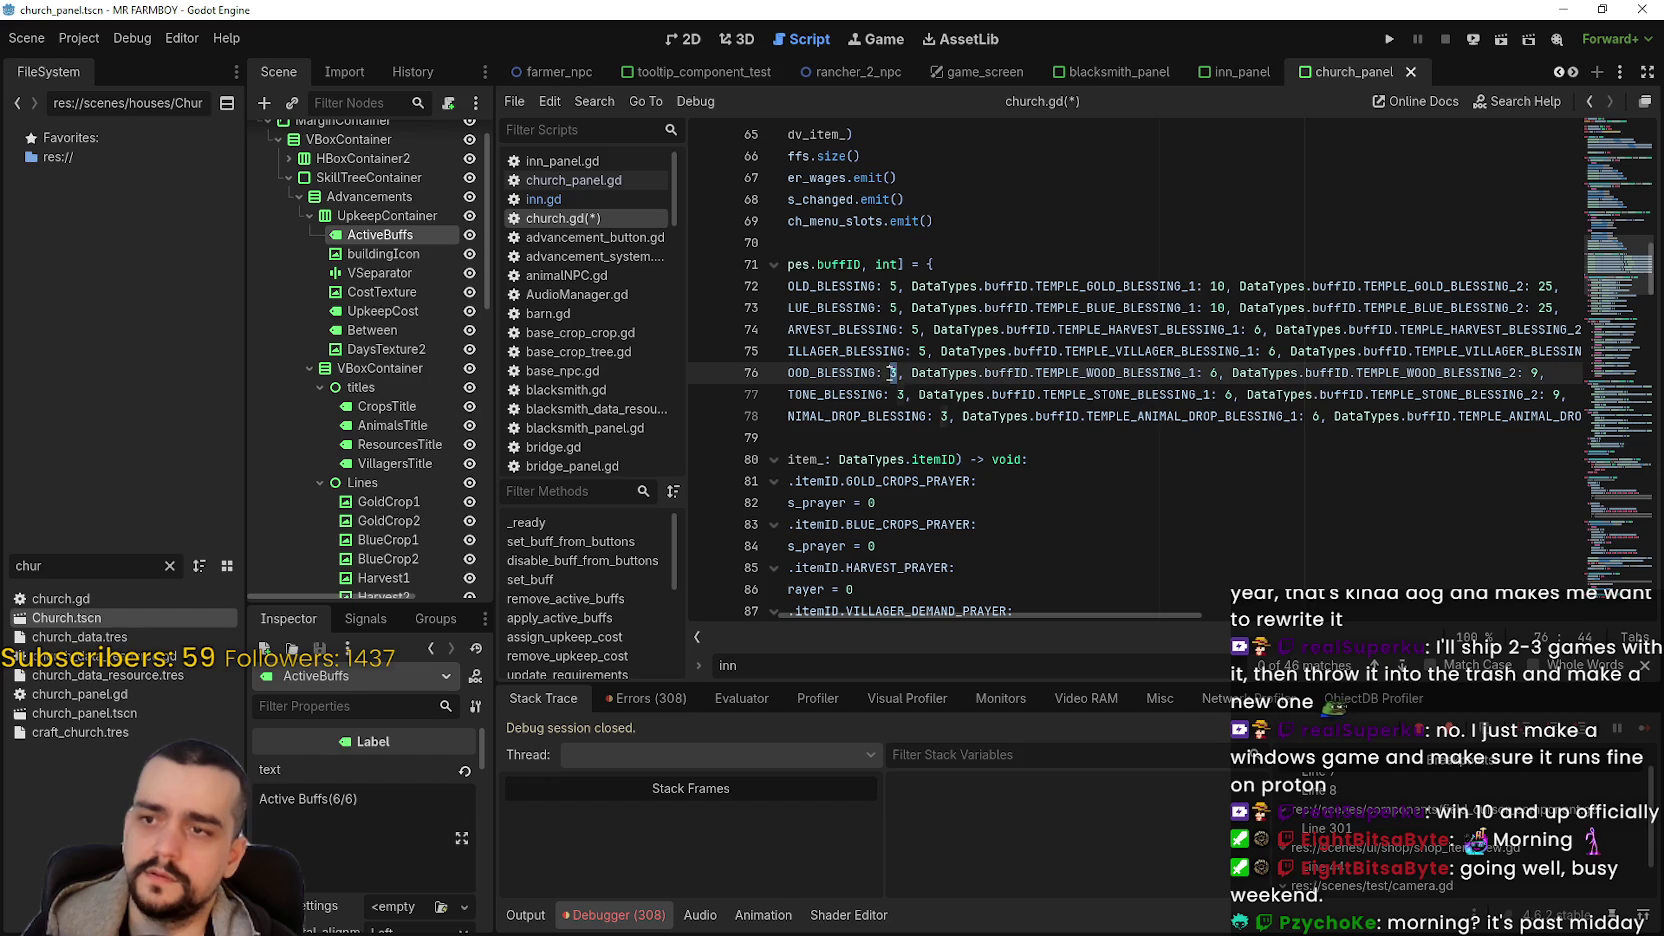
pyautogui.write('5')
pyautogui.doubleClick(900, 394)
pyautogui.write('5')
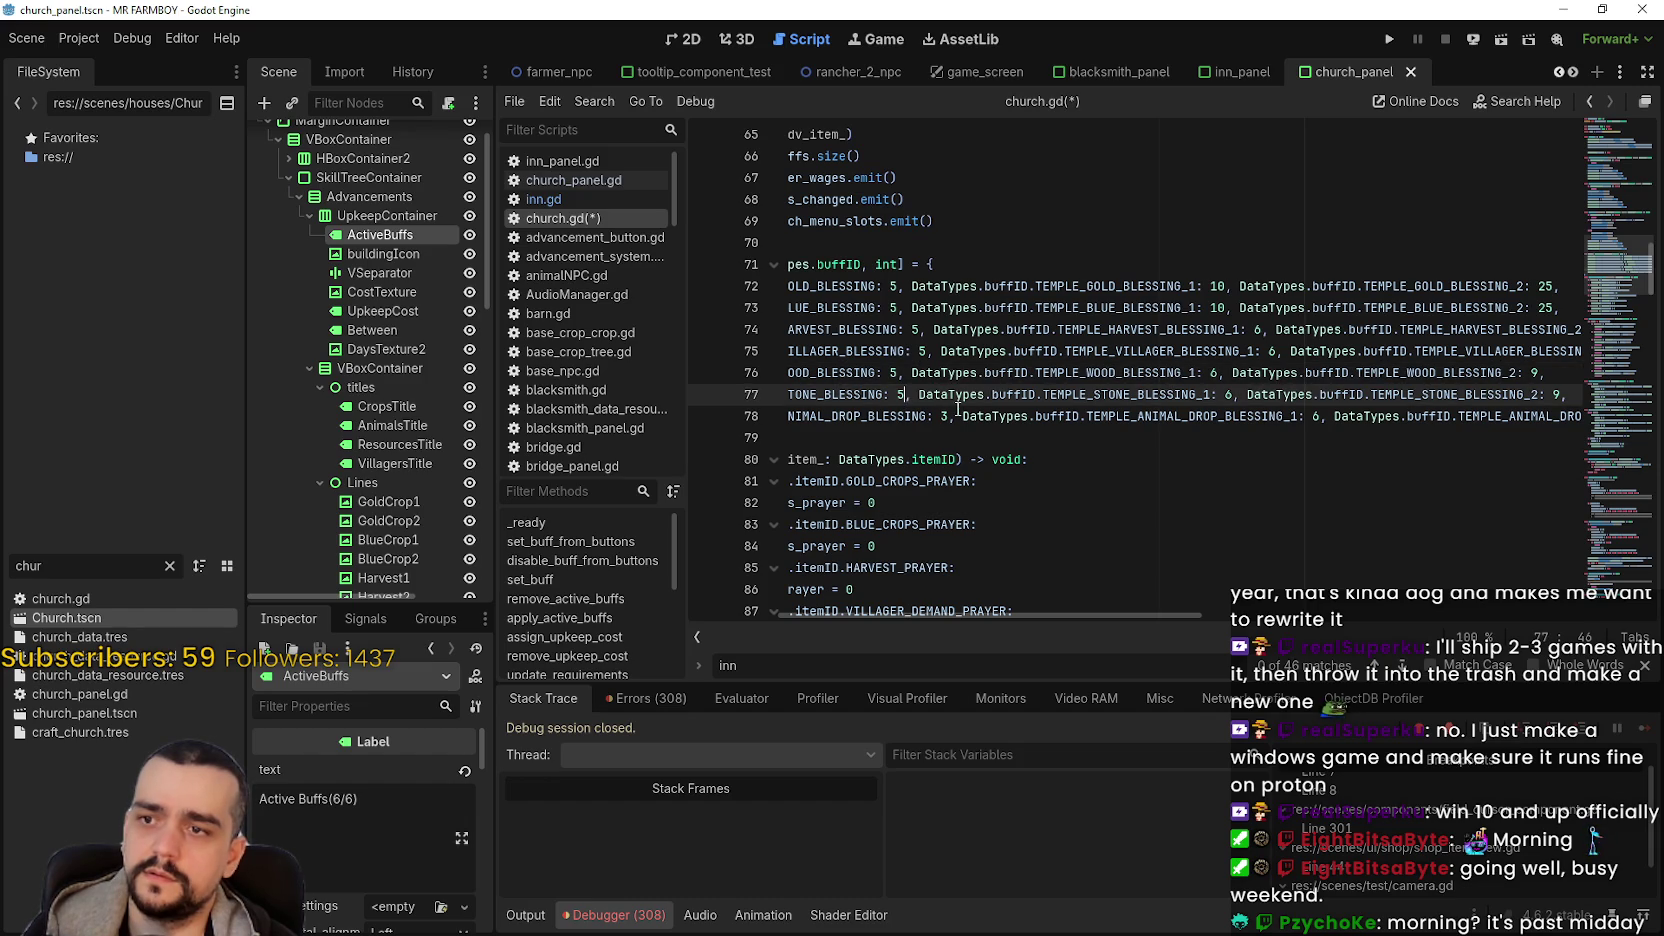
pyautogui.doubleClick(947, 414)
pyautogui.write('5')
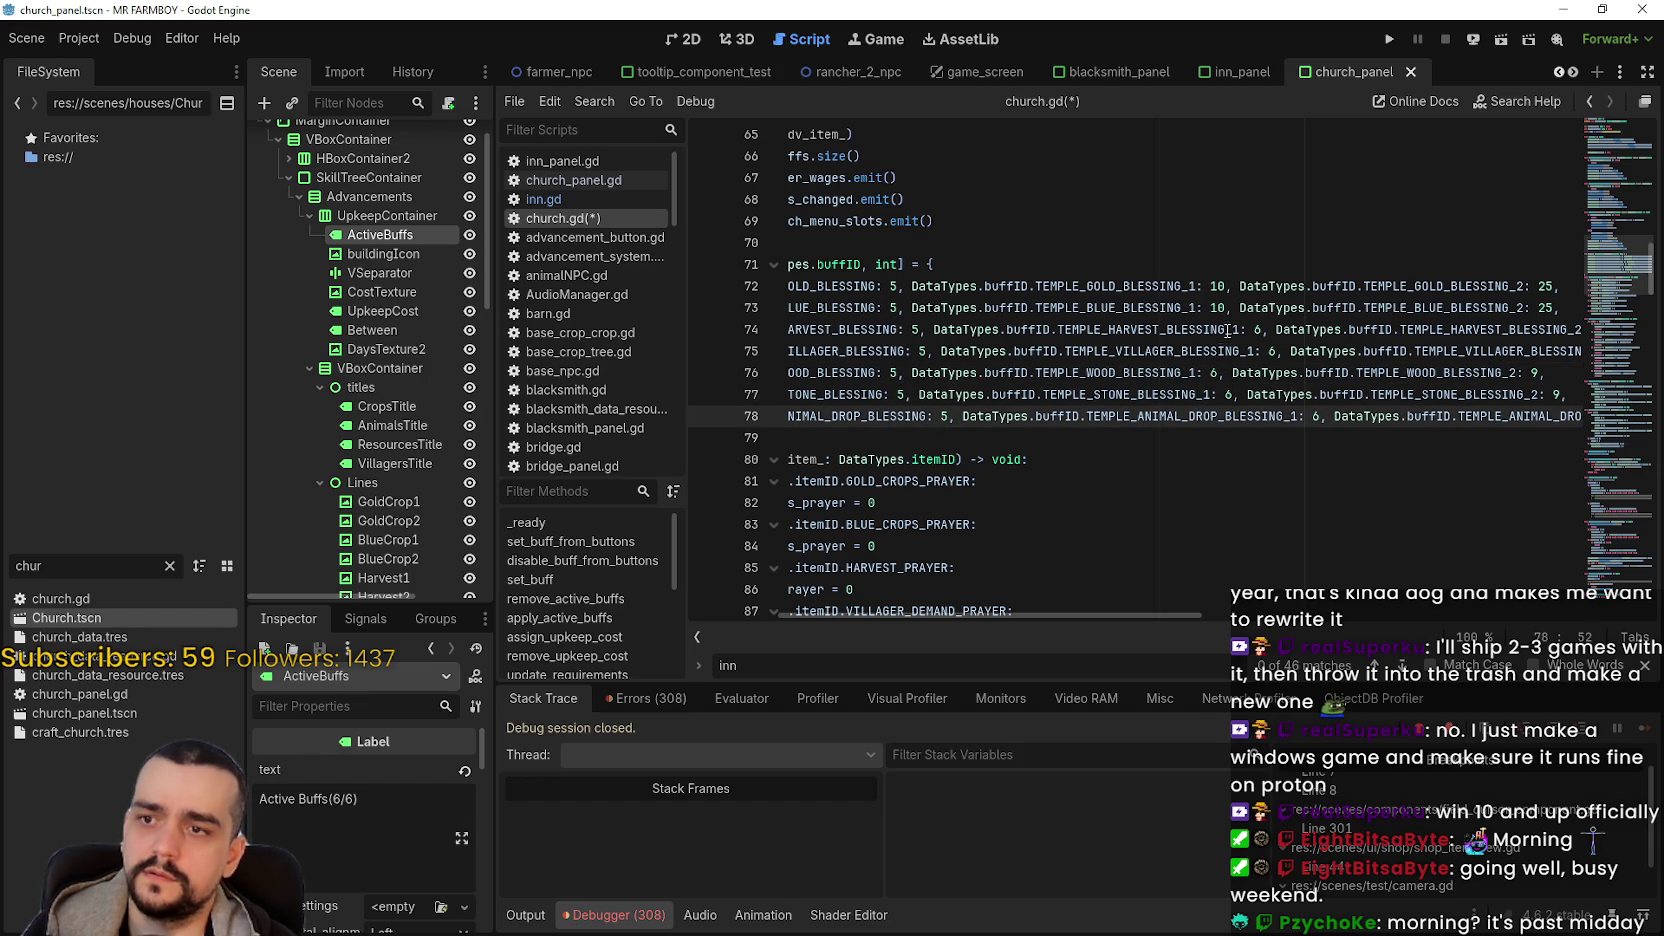
# - Raise the _1 tier costs of the harvest, villager, wood, stone and animal drop blessings to 10
pyautogui.doubleClick(1257, 330)
pyautogui.write('10')
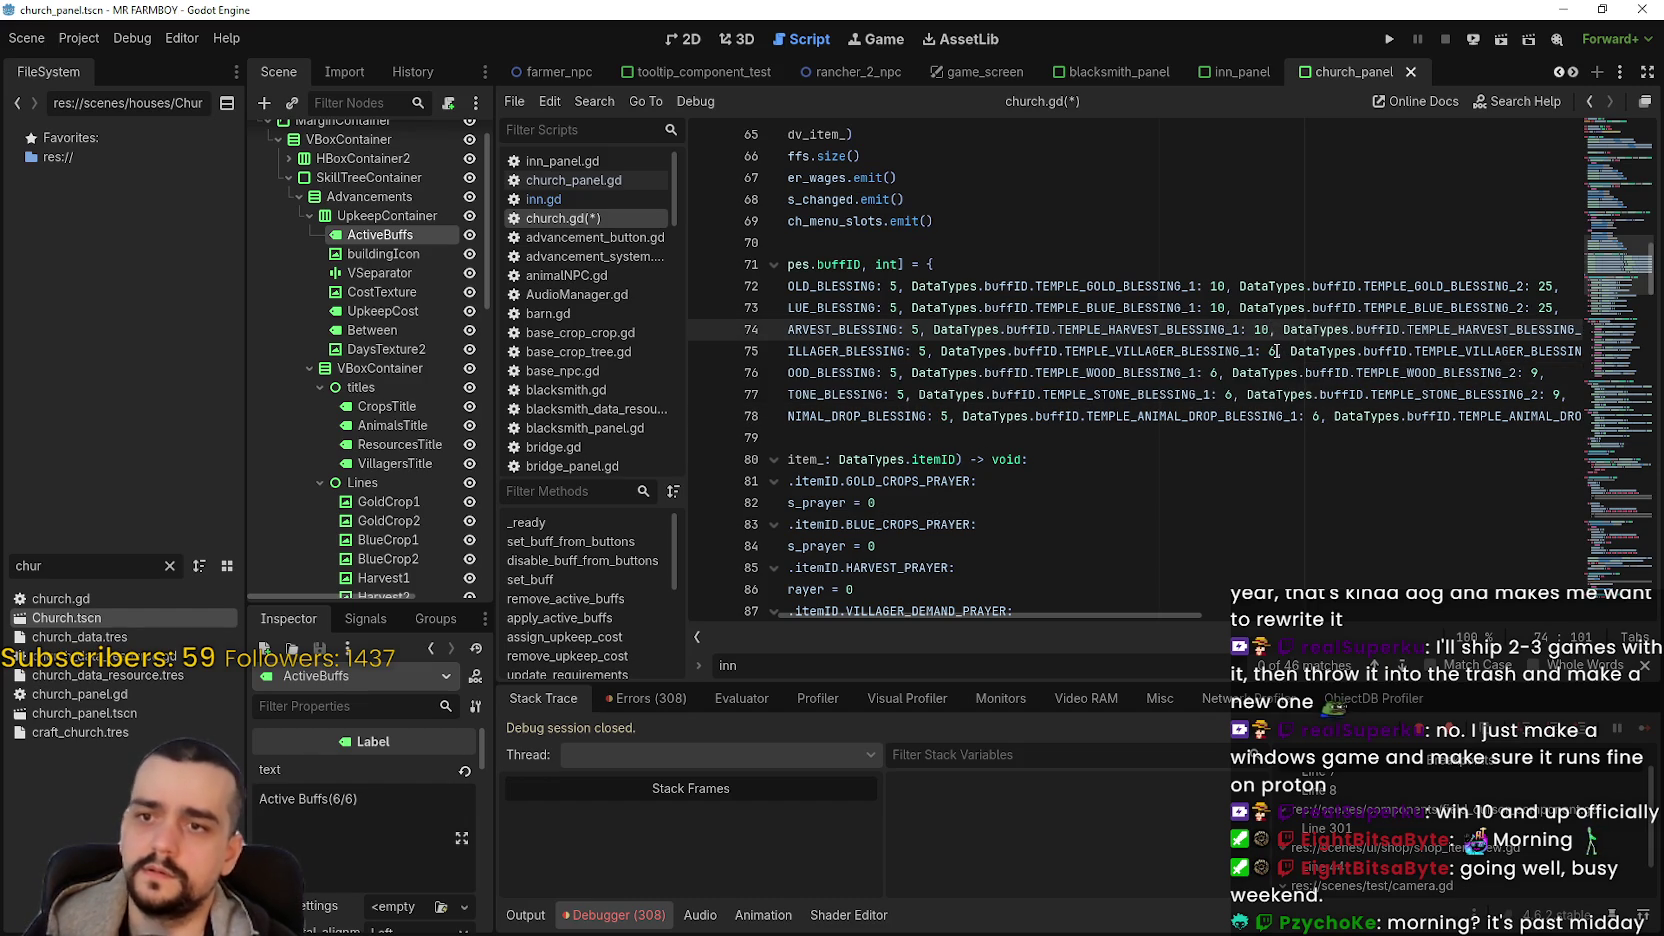
pyautogui.click(1276, 351)
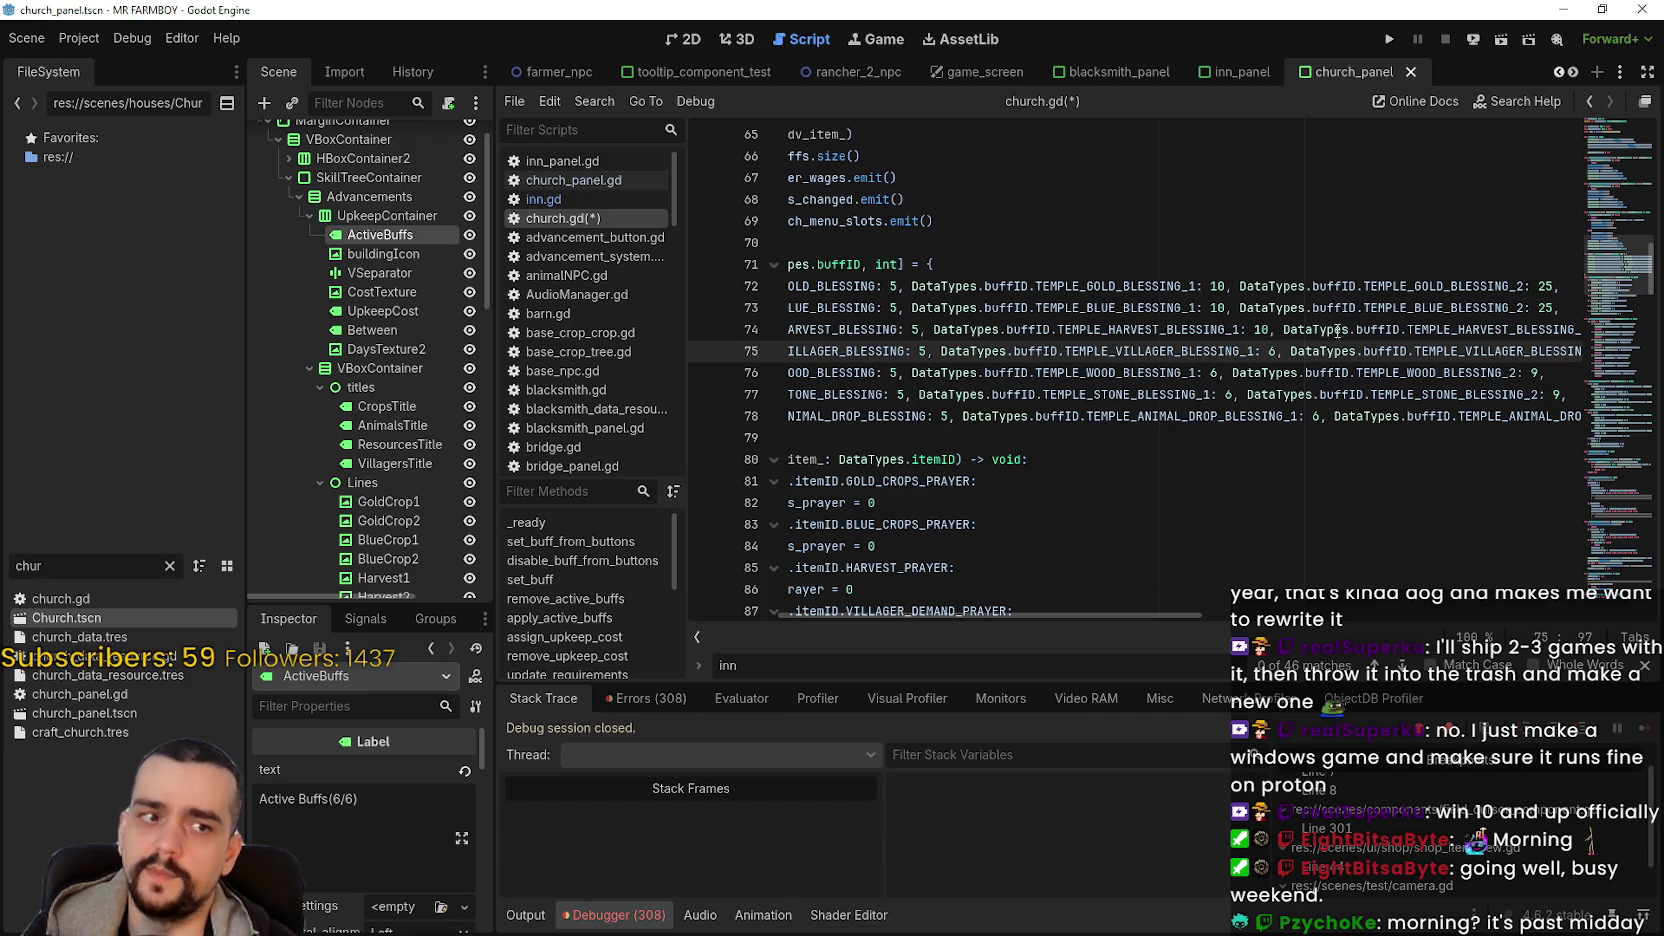
pyautogui.write('1')
pyautogui.press('BackSpace')
pyautogui.write('10')
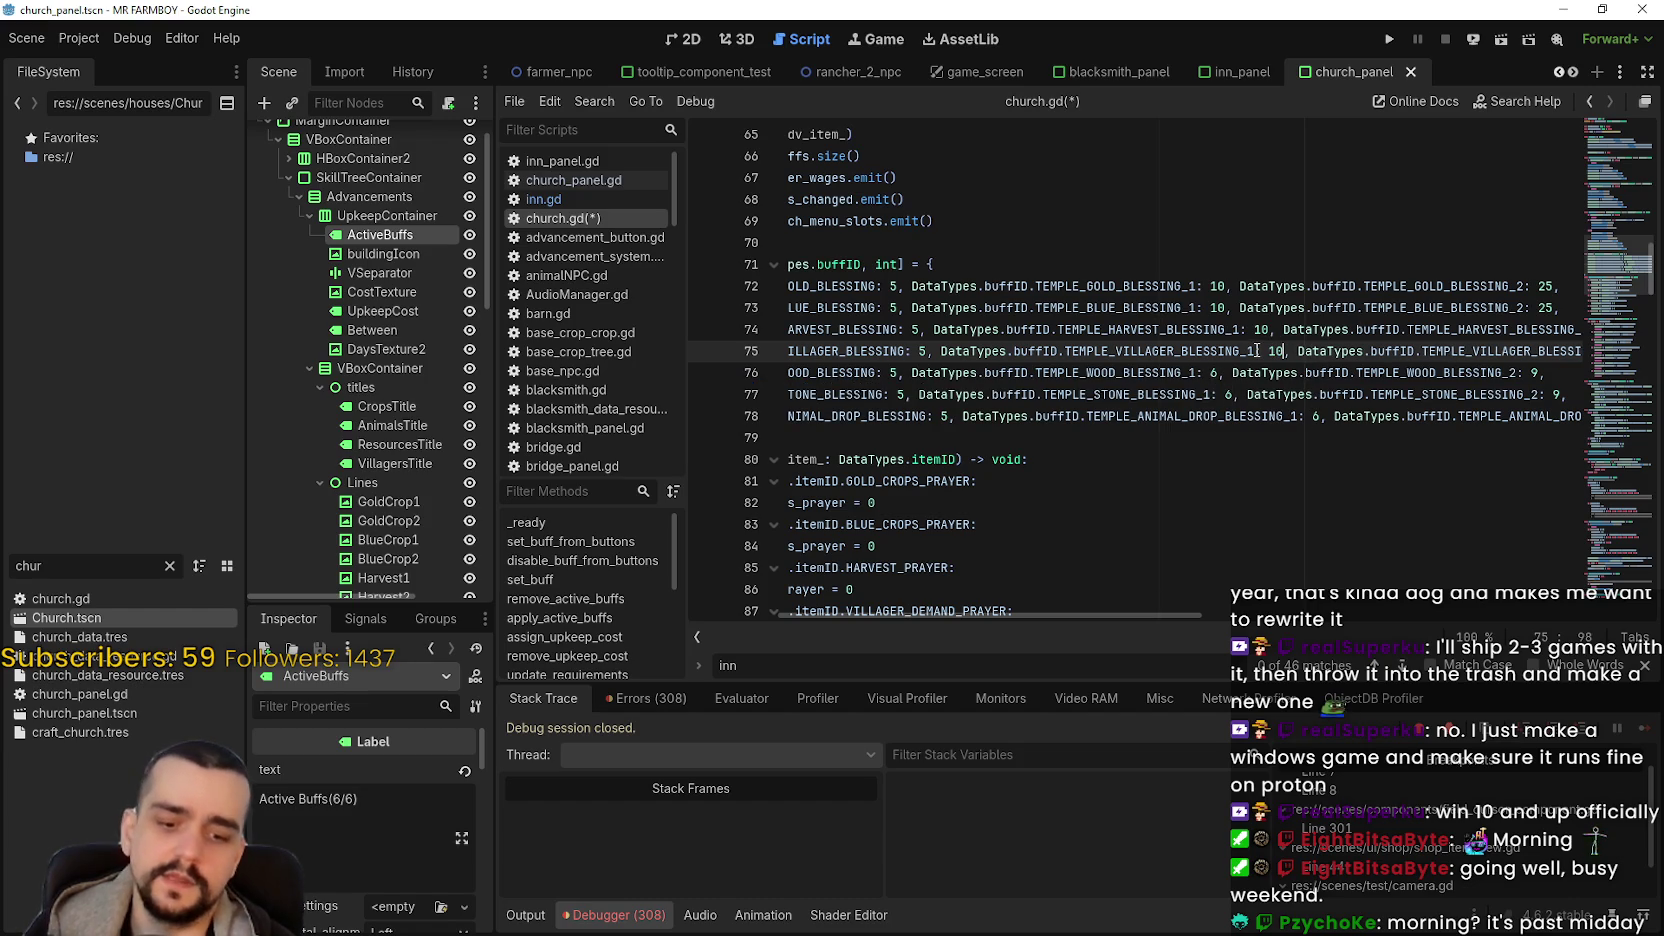
pyautogui.doubleClick(1215, 373)
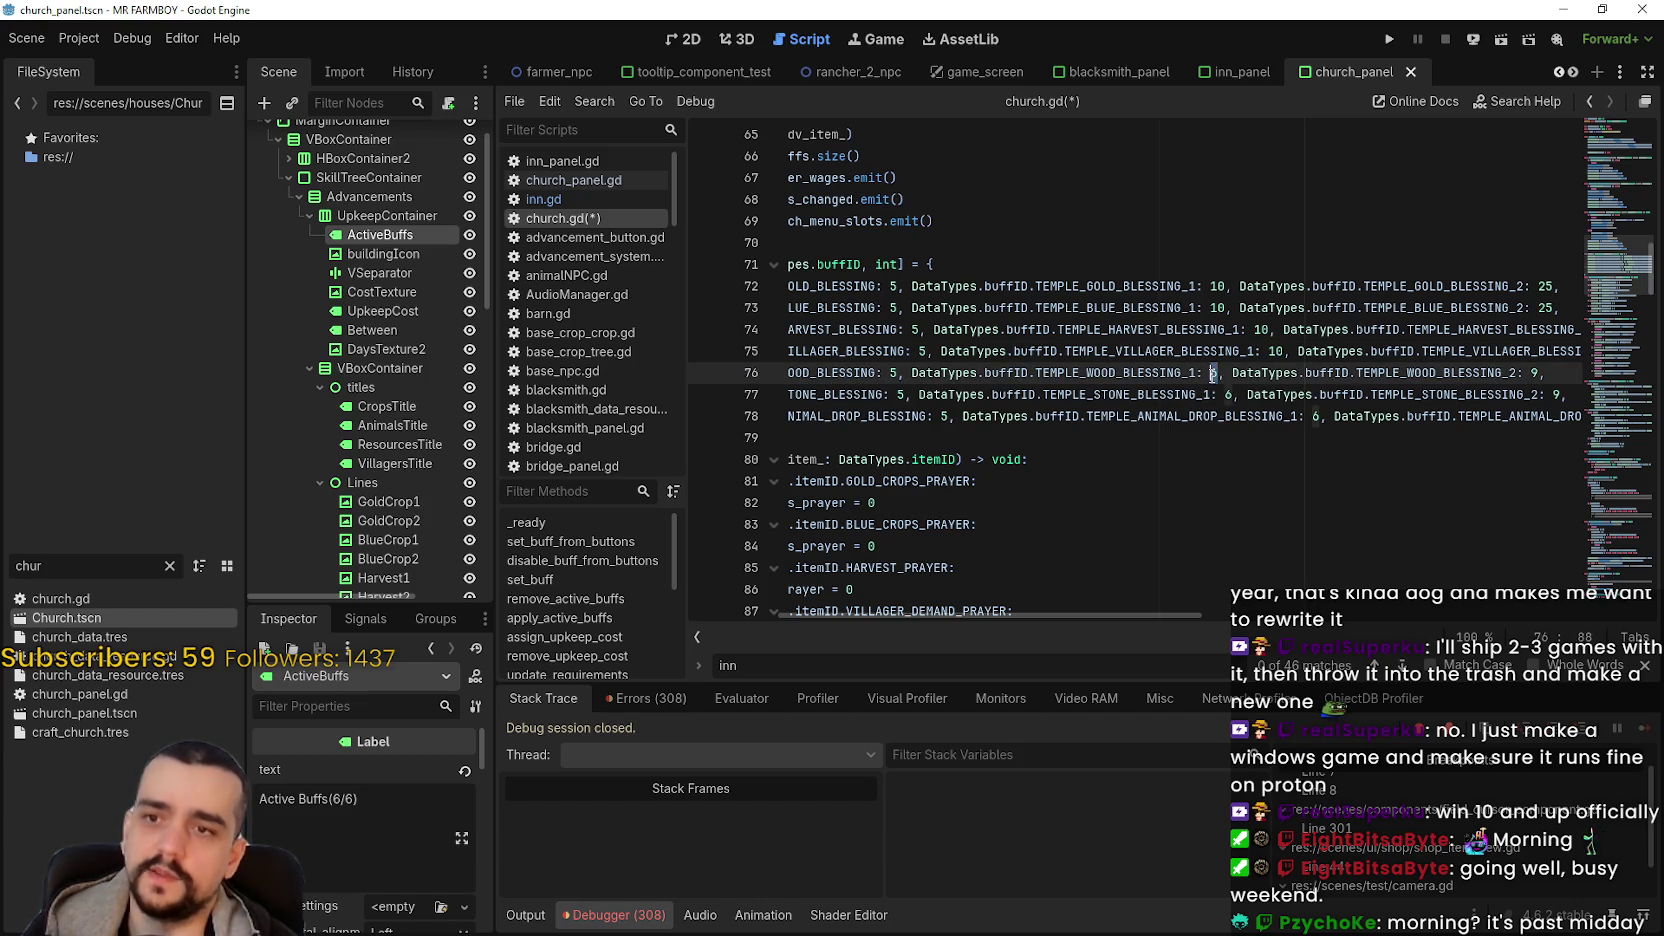
pyautogui.write('10')
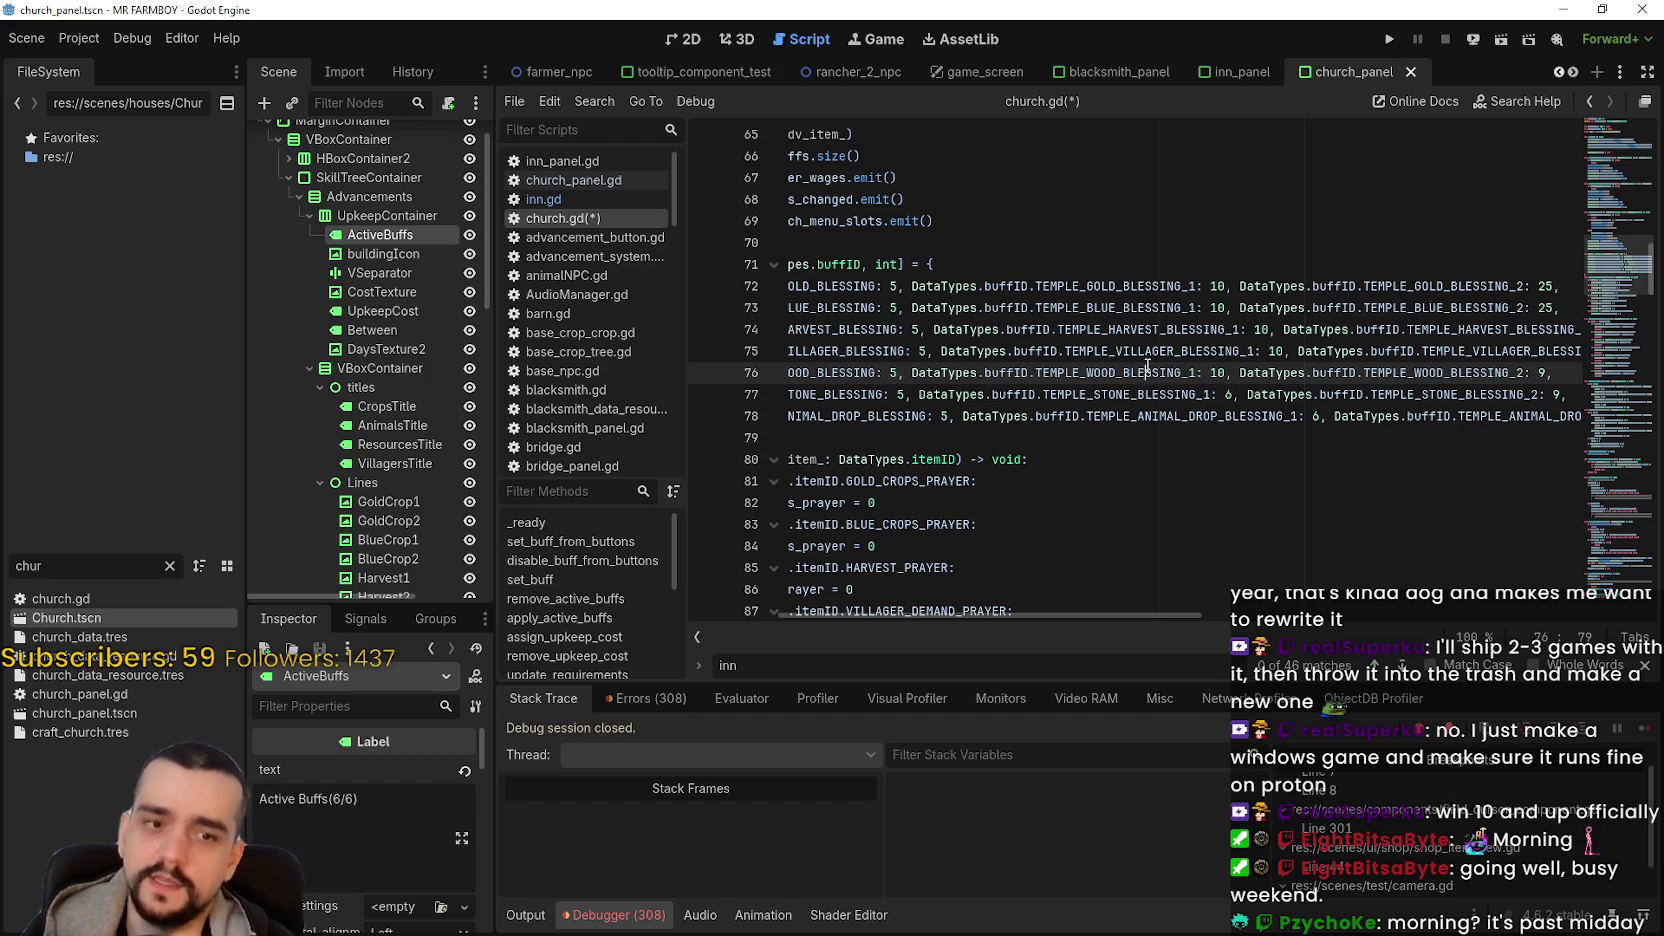
pyautogui.doubleClick(1227, 394)
pyautogui.write('1')
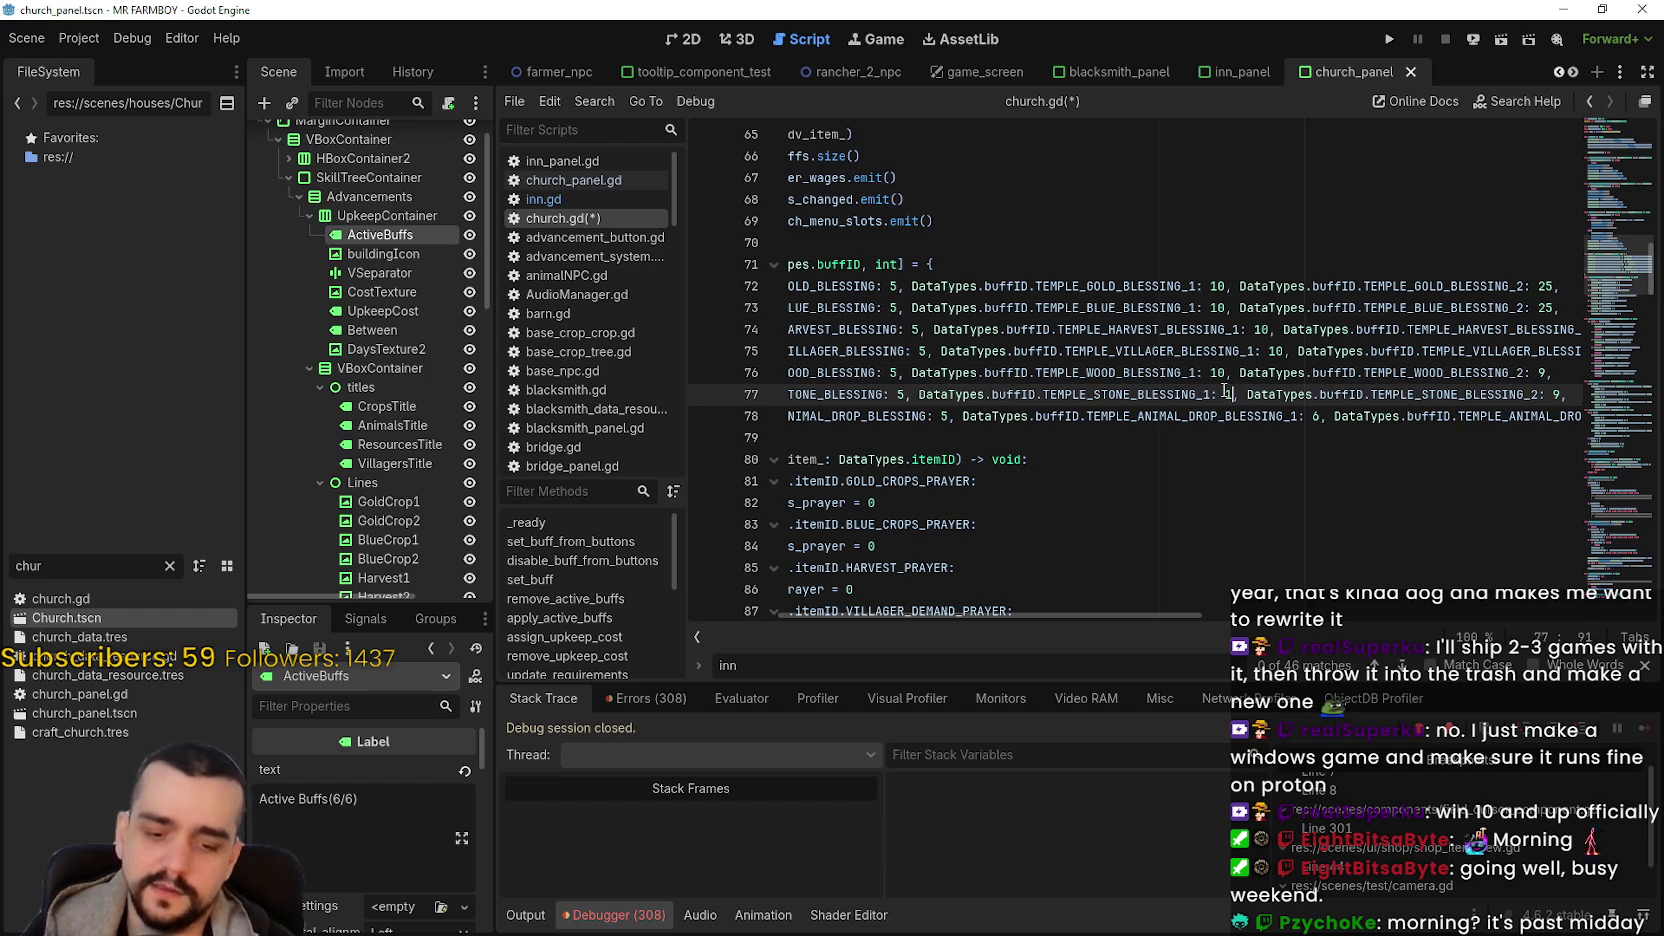
pyautogui.write('0')
pyautogui.doubleClick(1316, 416)
pyautogui.write('50')
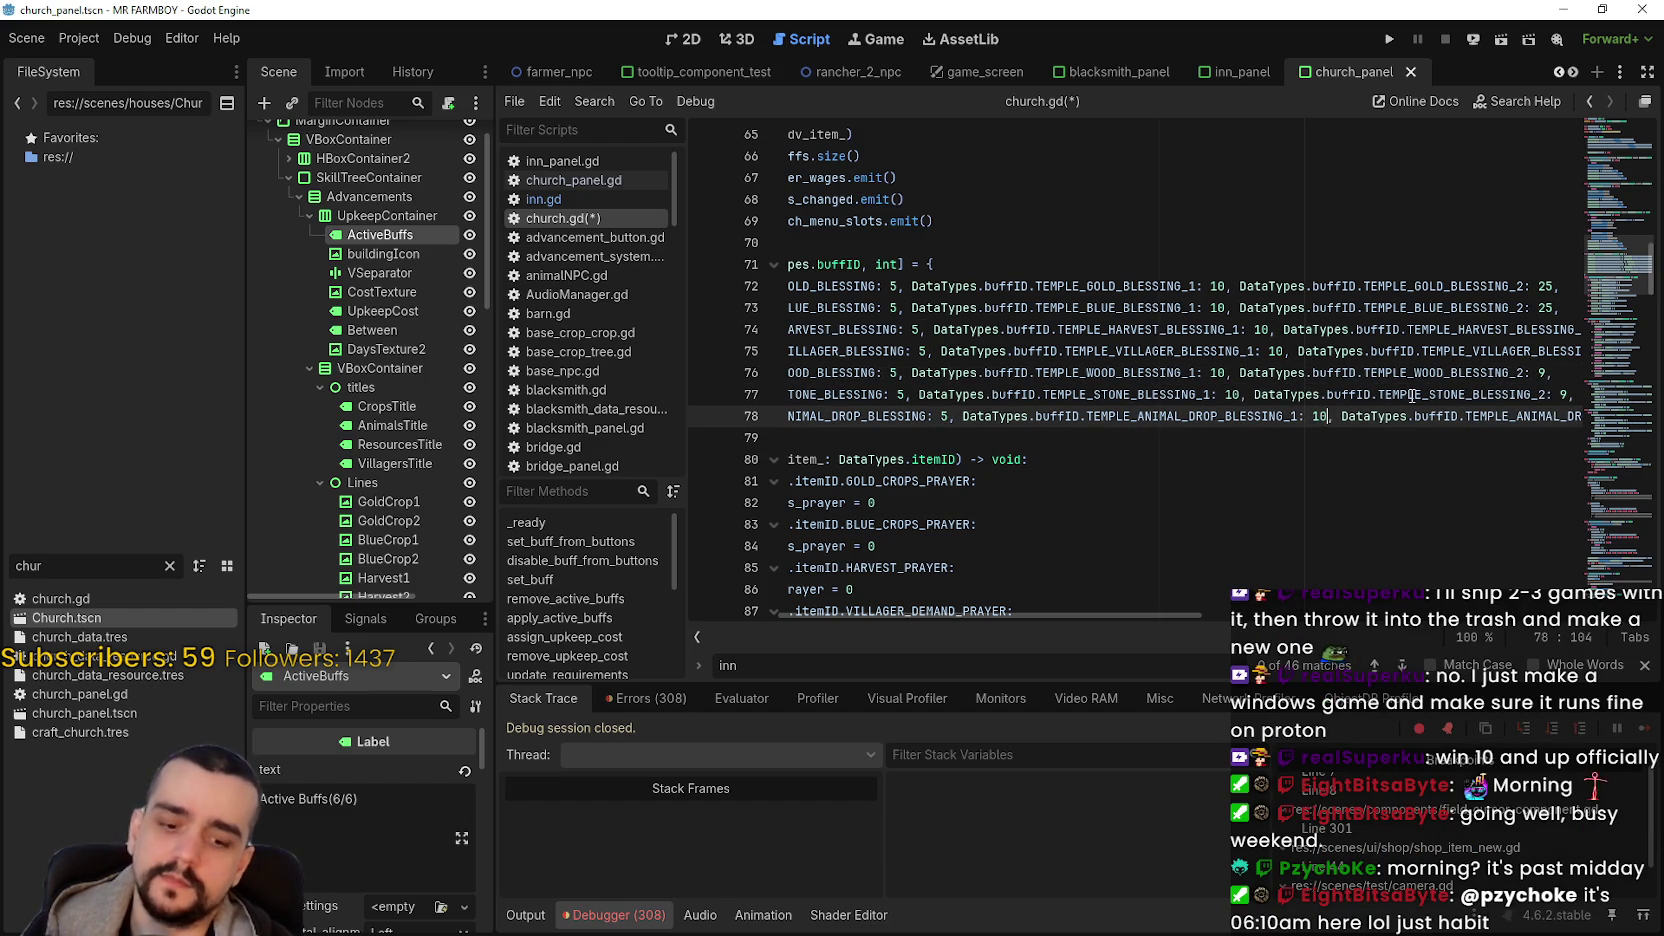
# - Set the _2 tier costs of the harvest, villager, wood, stone and animal drop blessings to 25, then close the inn search
pyautogui.click(1525, 329)
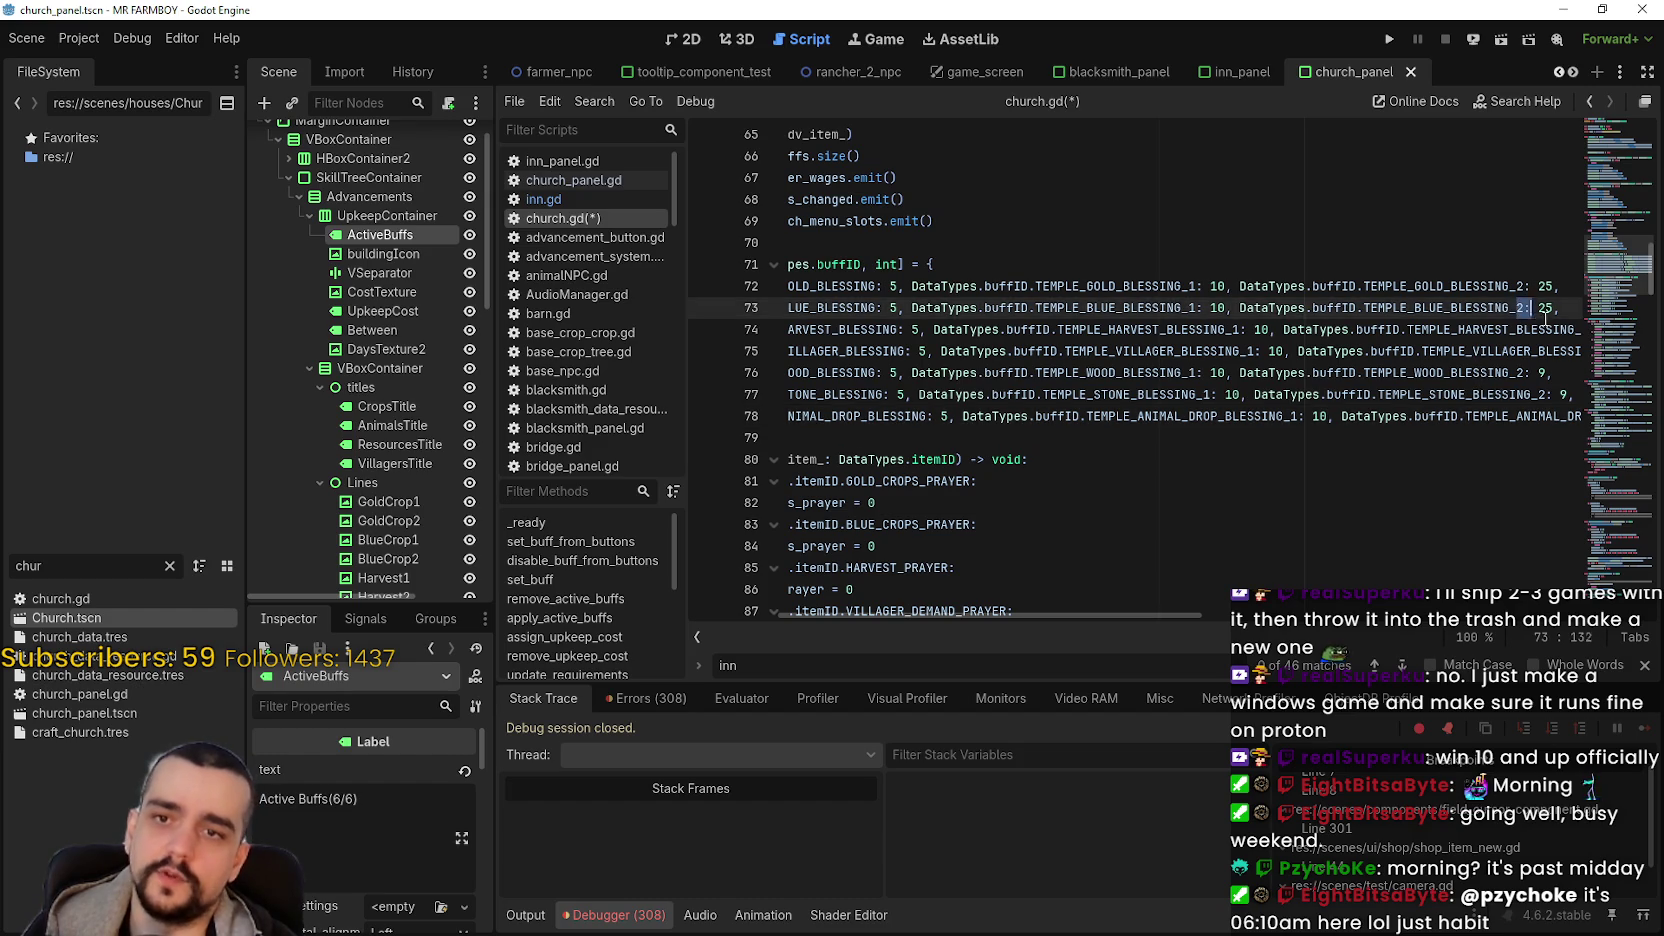
pyautogui.doubleClick(1540, 329)
pyautogui.write('25,')
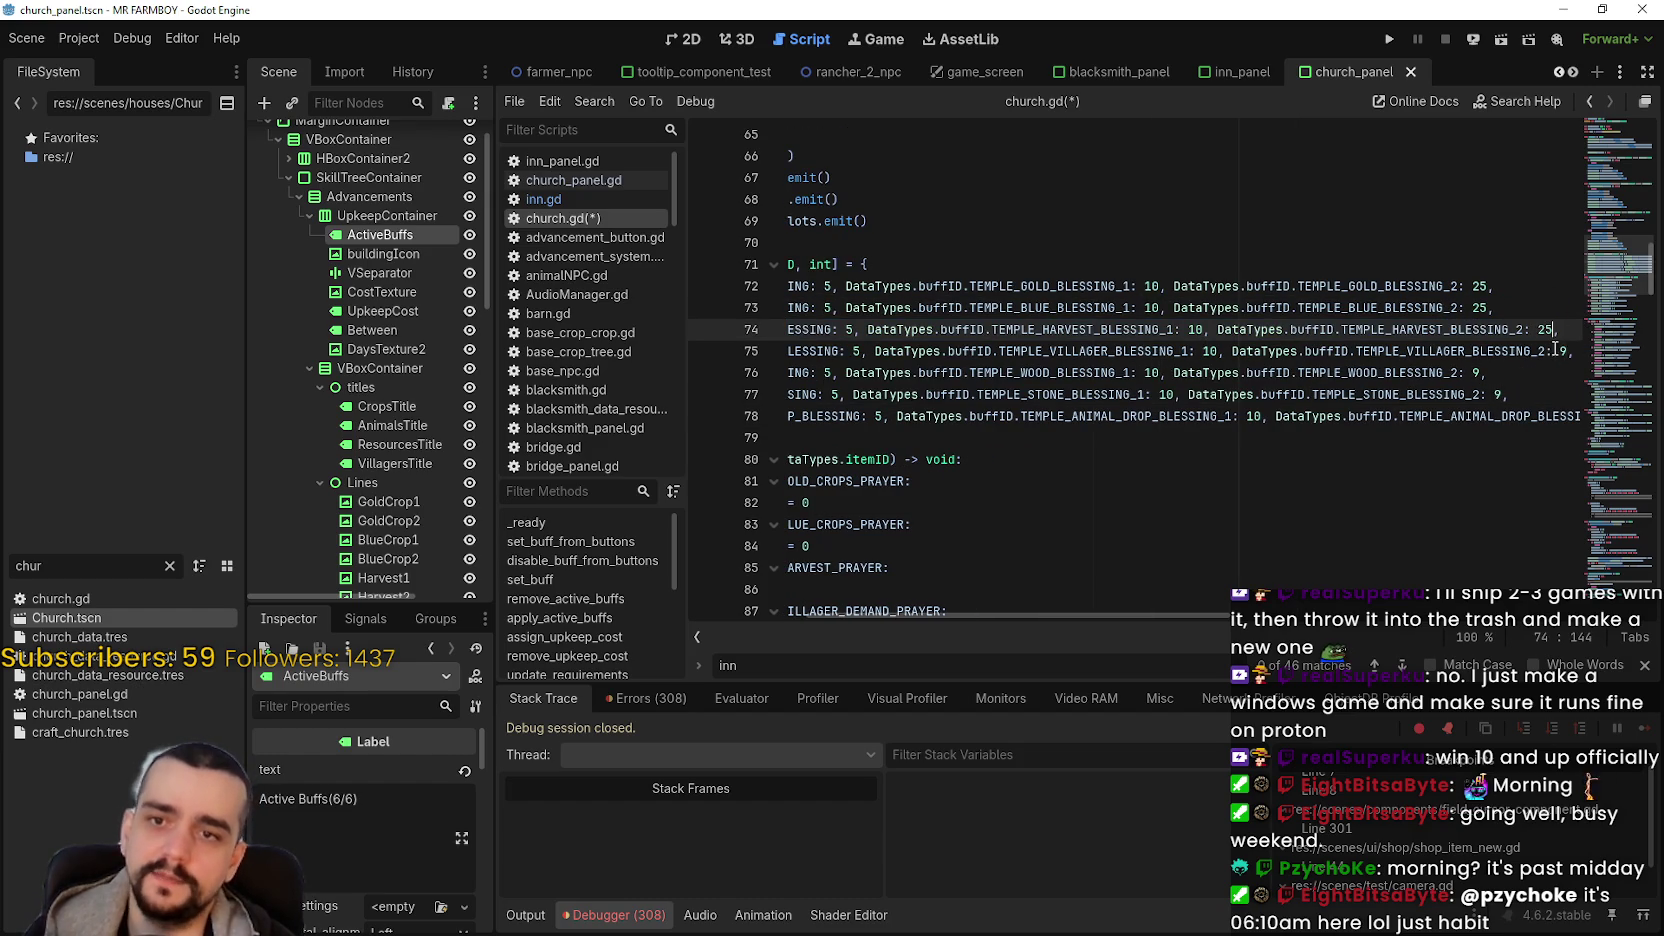
pyautogui.doubleClick(1563, 351)
pyautogui.write('25')
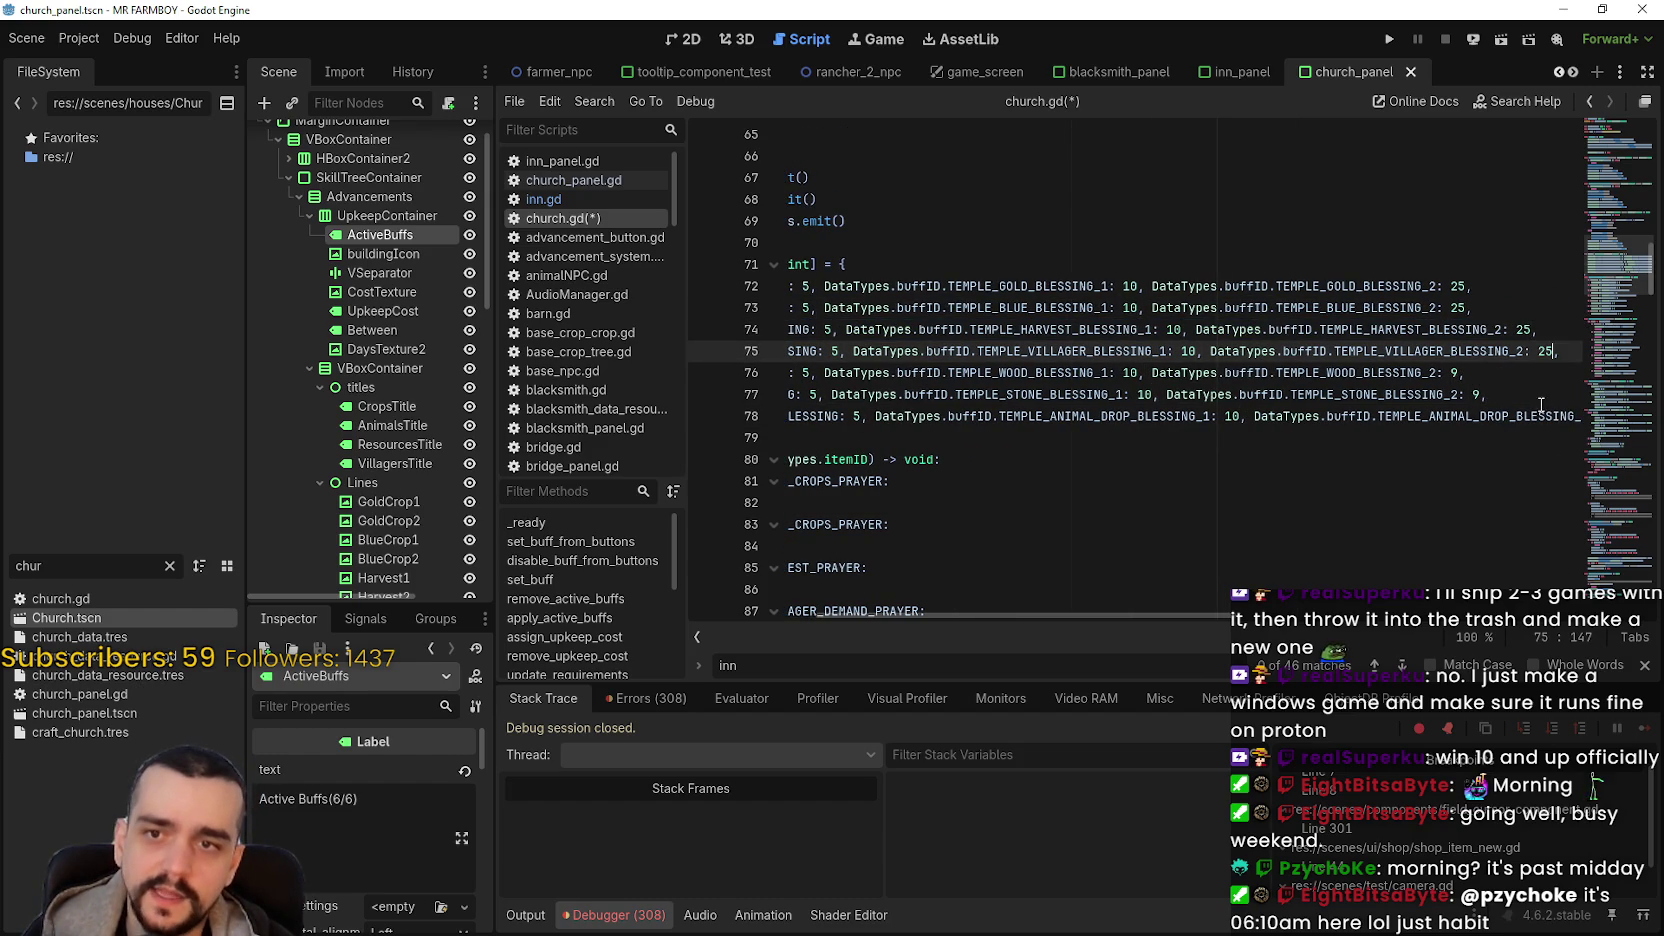
pyautogui.doubleClick(1457, 372)
pyautogui.write('25')
pyautogui.doubleClick(1477, 394)
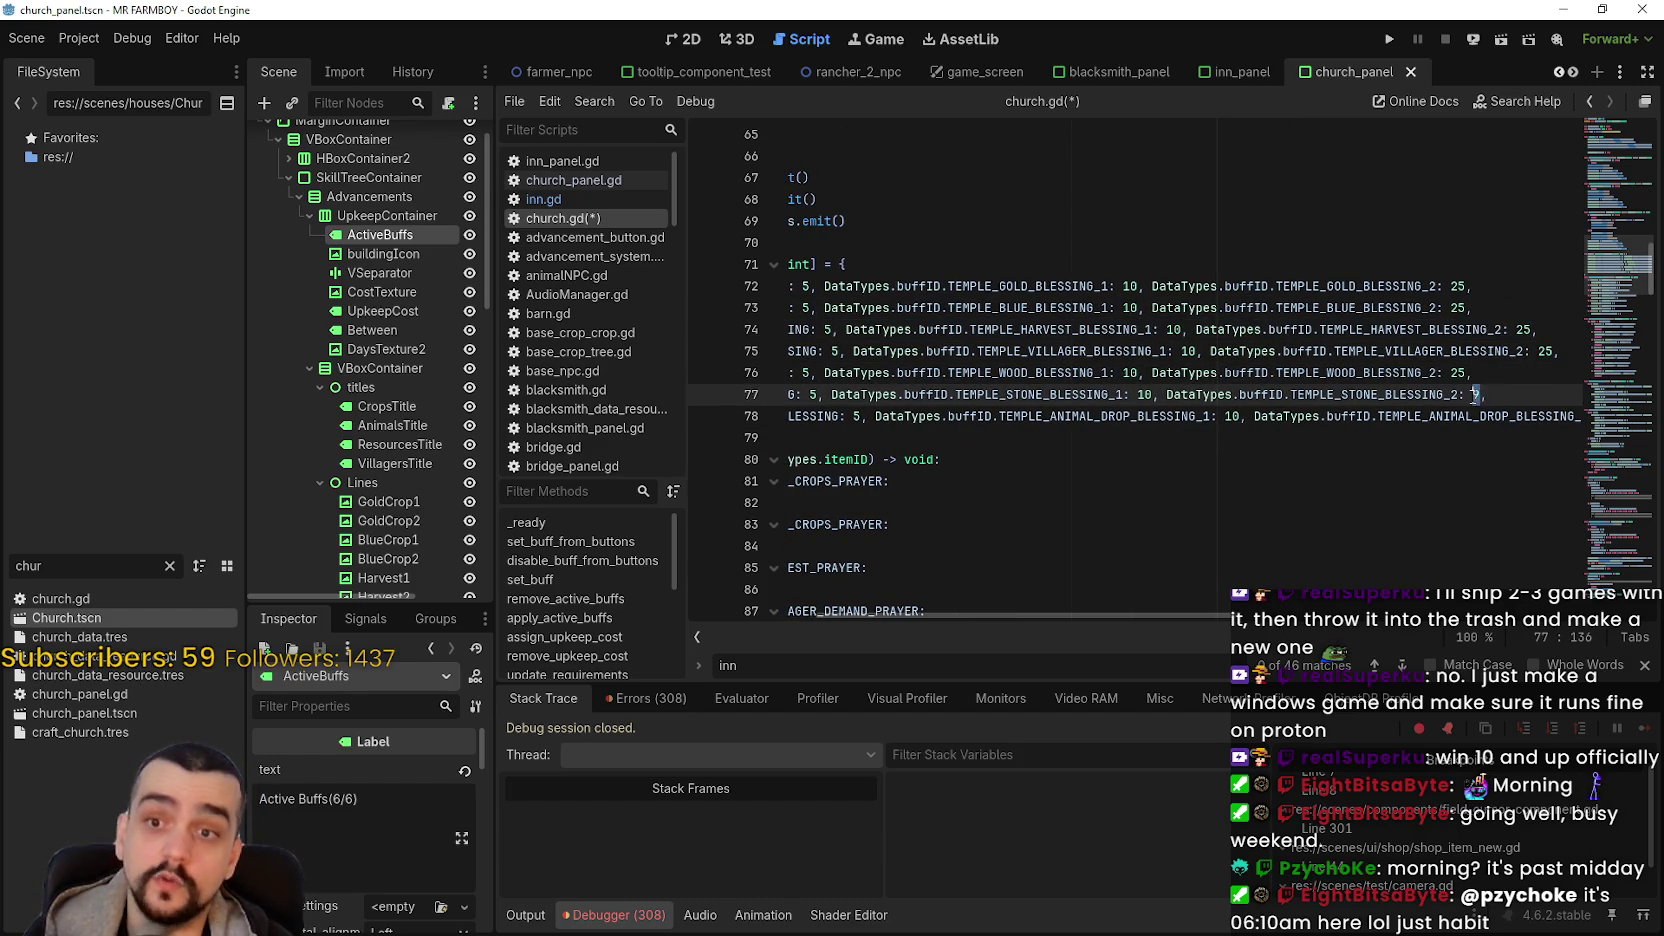
pyautogui.write('25')
pyautogui.moveTo(1521, 416); pyautogui.dragTo(1590, 423)
pyautogui.click(1547, 416)
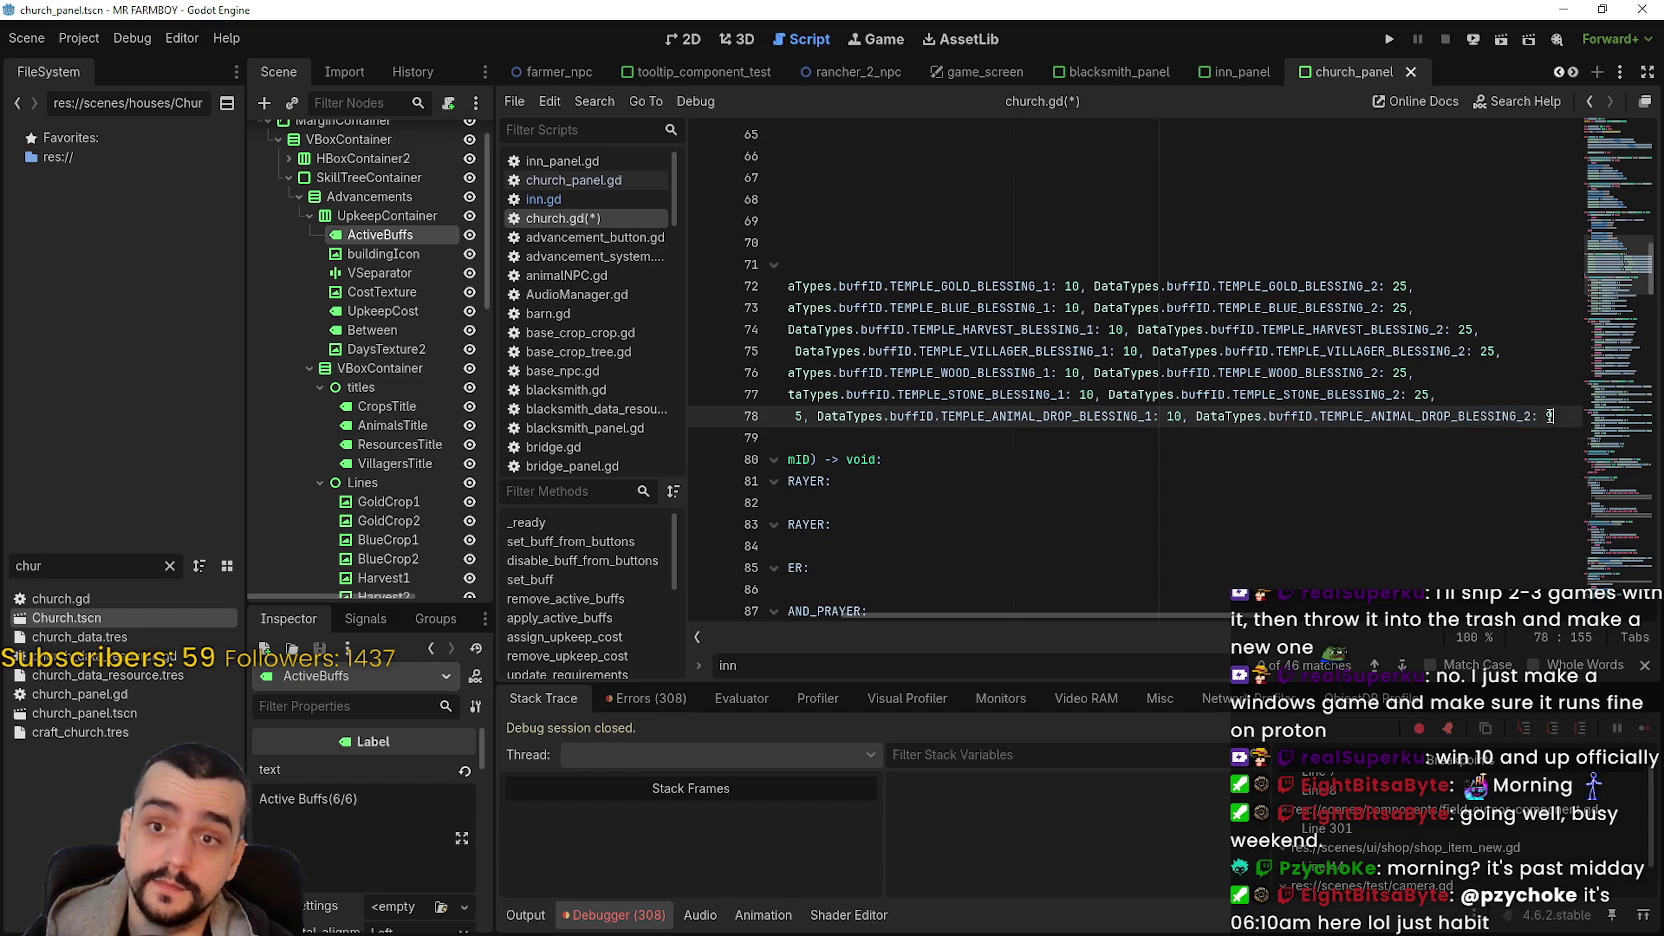
pyautogui.write('25')
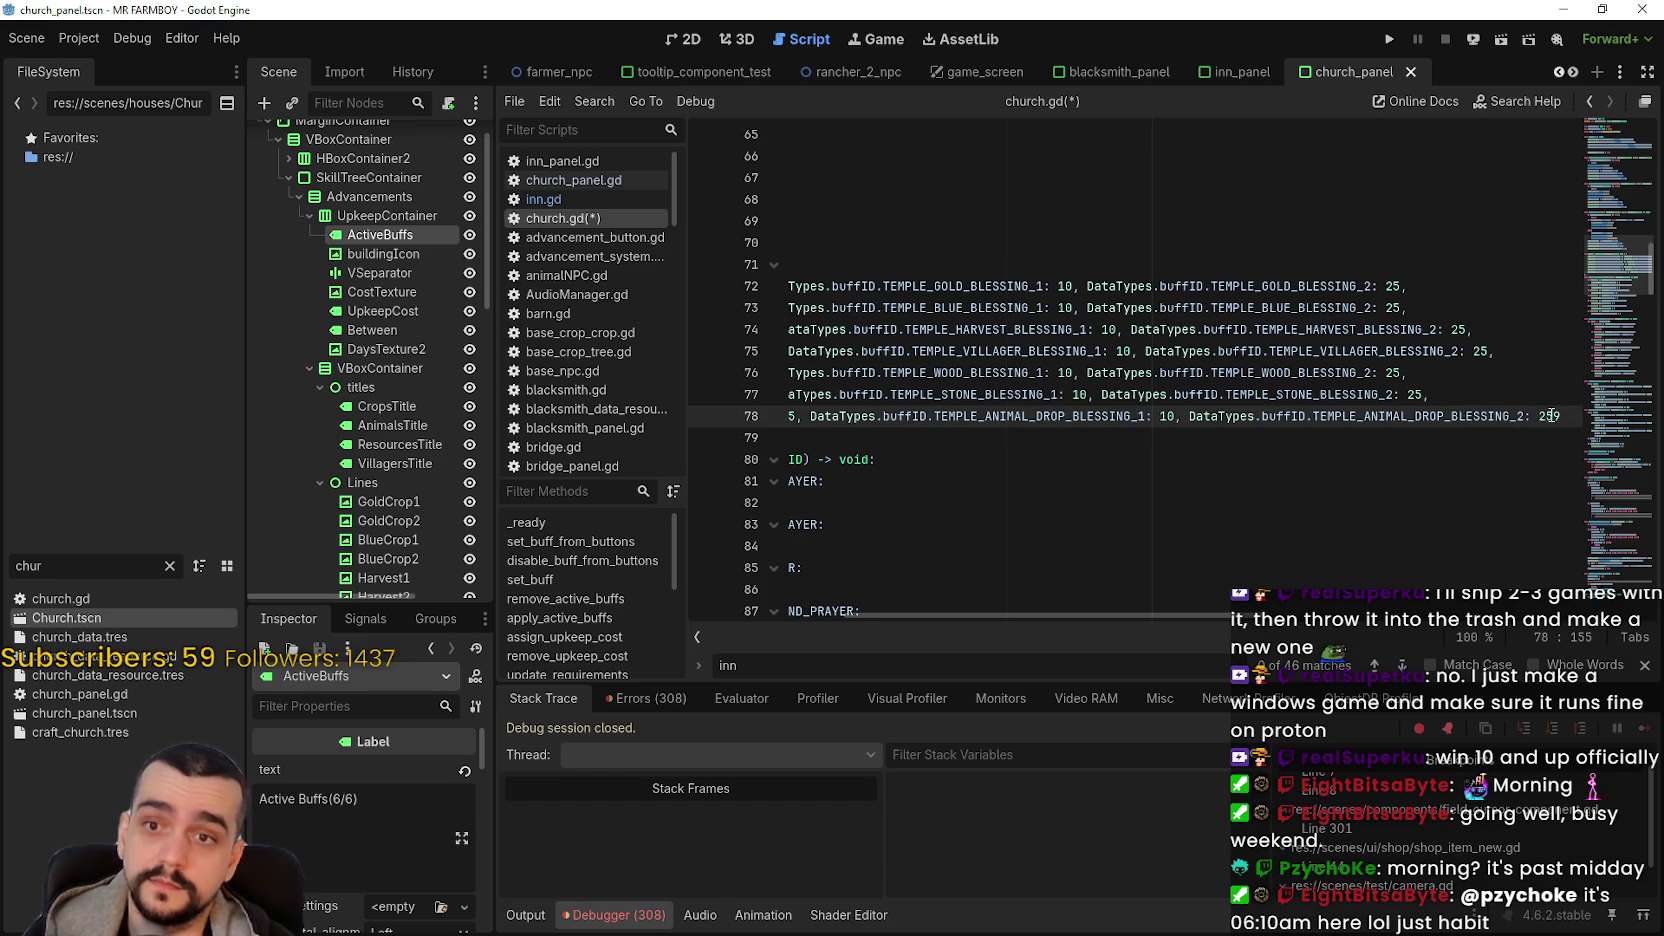
pyautogui.press('Delete')
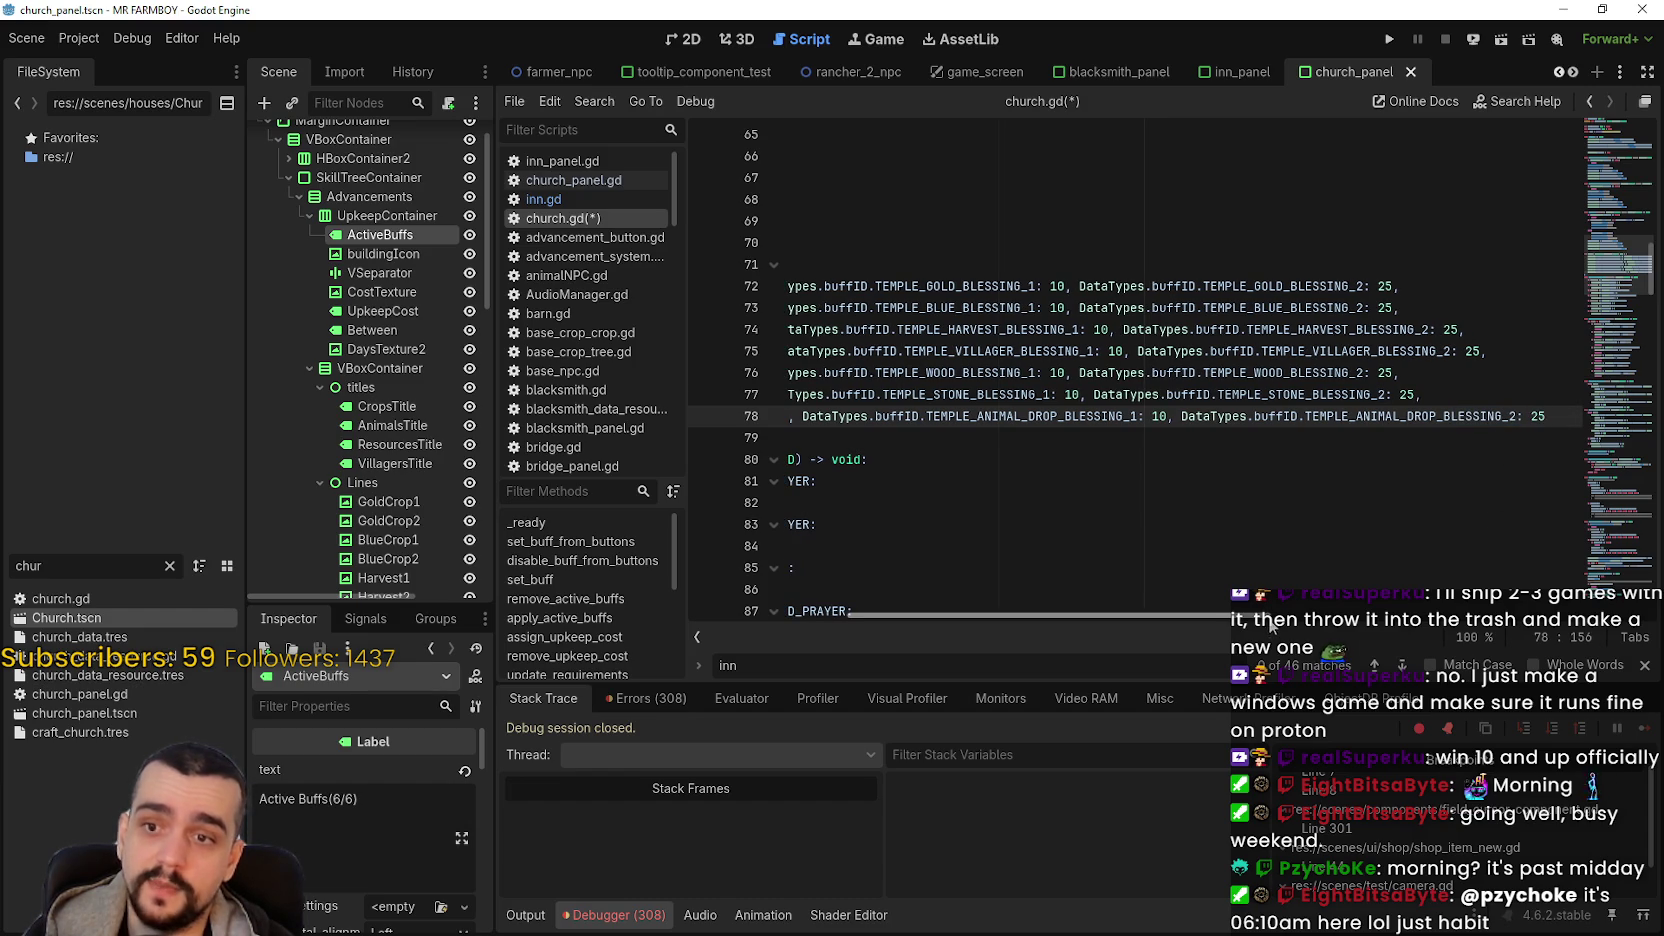
pyautogui.moveTo(1268, 614); pyautogui.dragTo(1028, 592)
pyautogui.click(1644, 665)
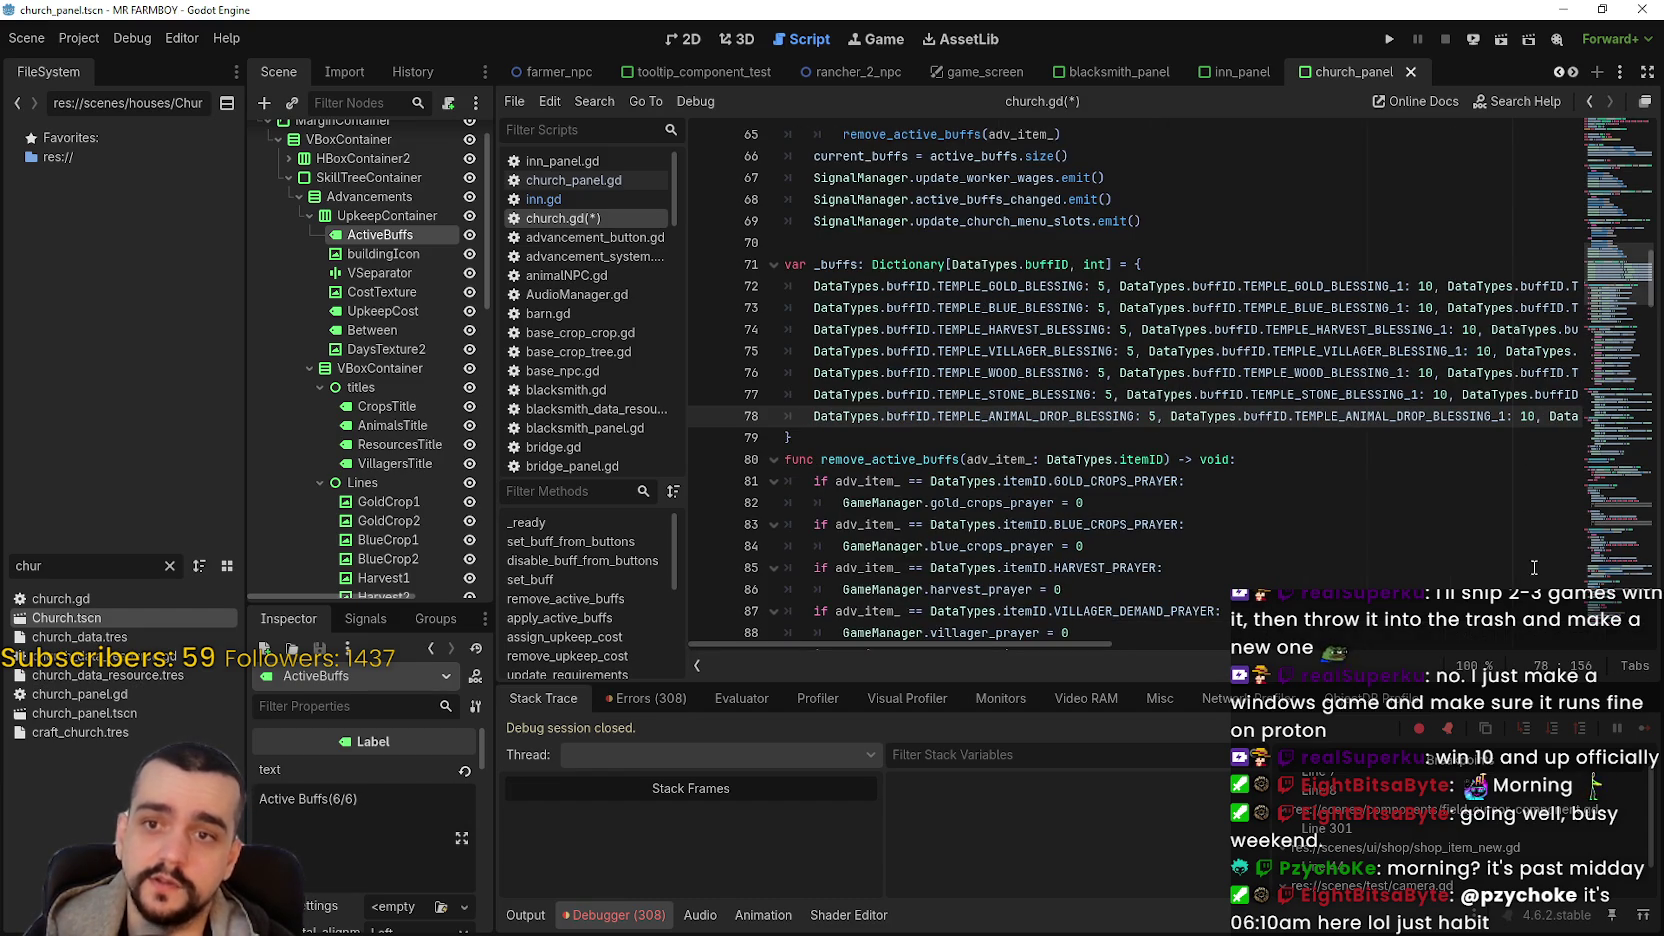
# - Save church.gd with Ctrl+S so the new 5/10/25 blessing costs are stored
pyautogui.click(1368, 436)
pyautogui.hotkey('ctrl', 's')
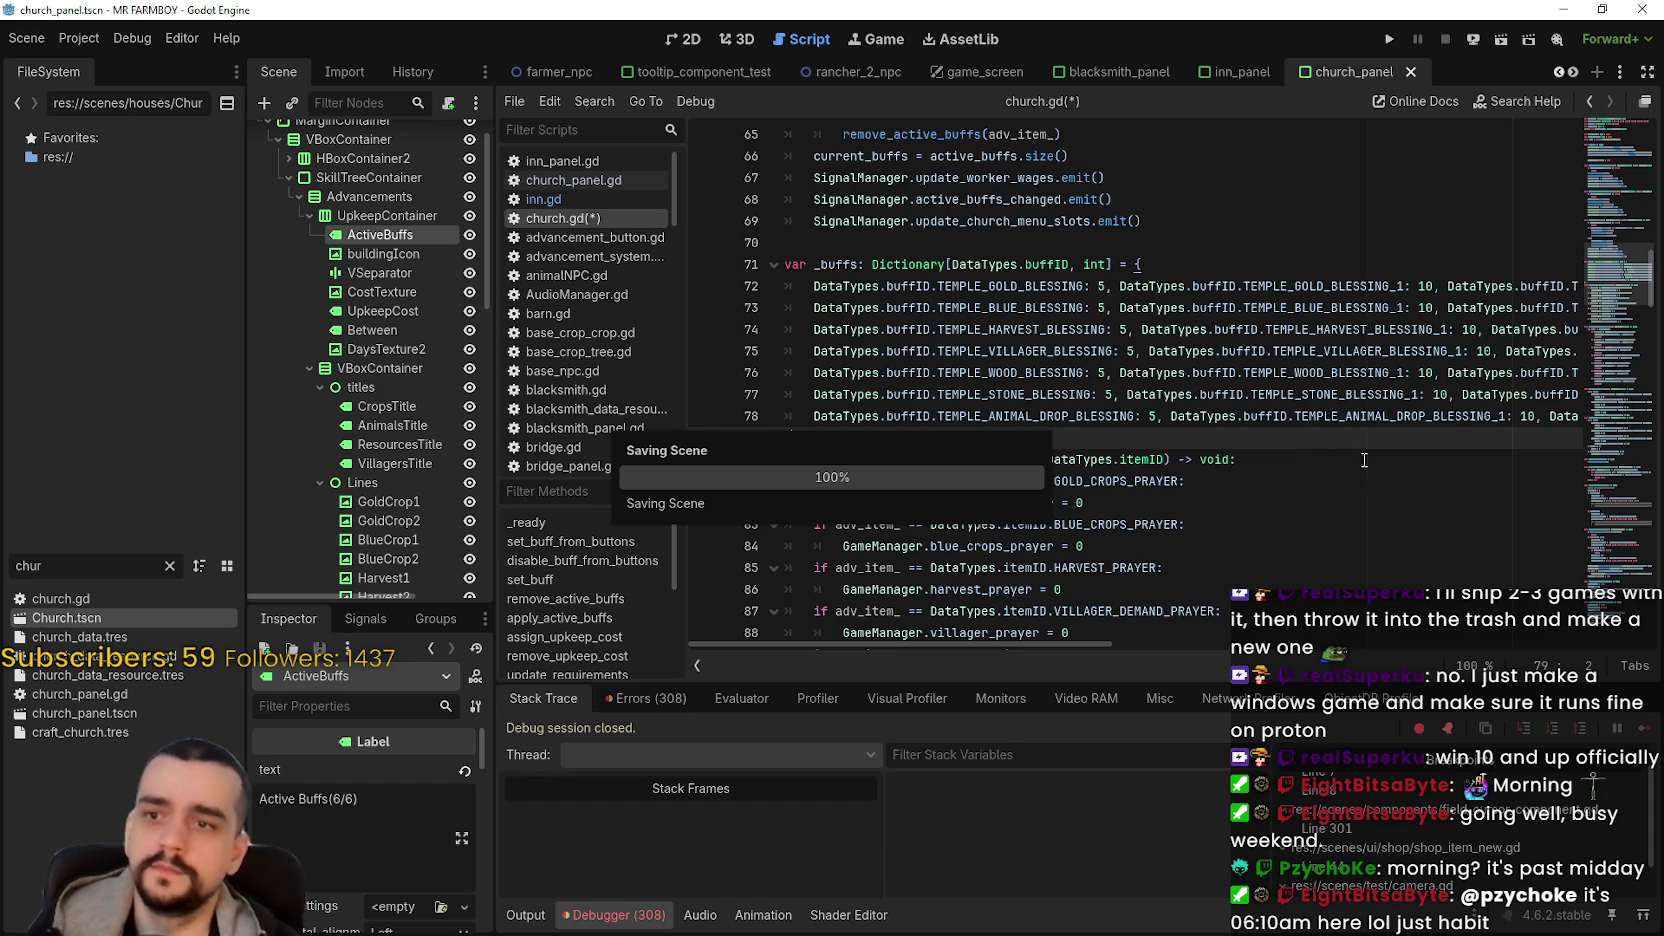
pyautogui.moveTo(1134, 647)
pyautogui.mouseDown()
pyautogui.moveTo(1275, 645)
pyautogui.moveTo(964, 645)
pyautogui.moveTo(964, 625)
pyautogui.mouseUp()
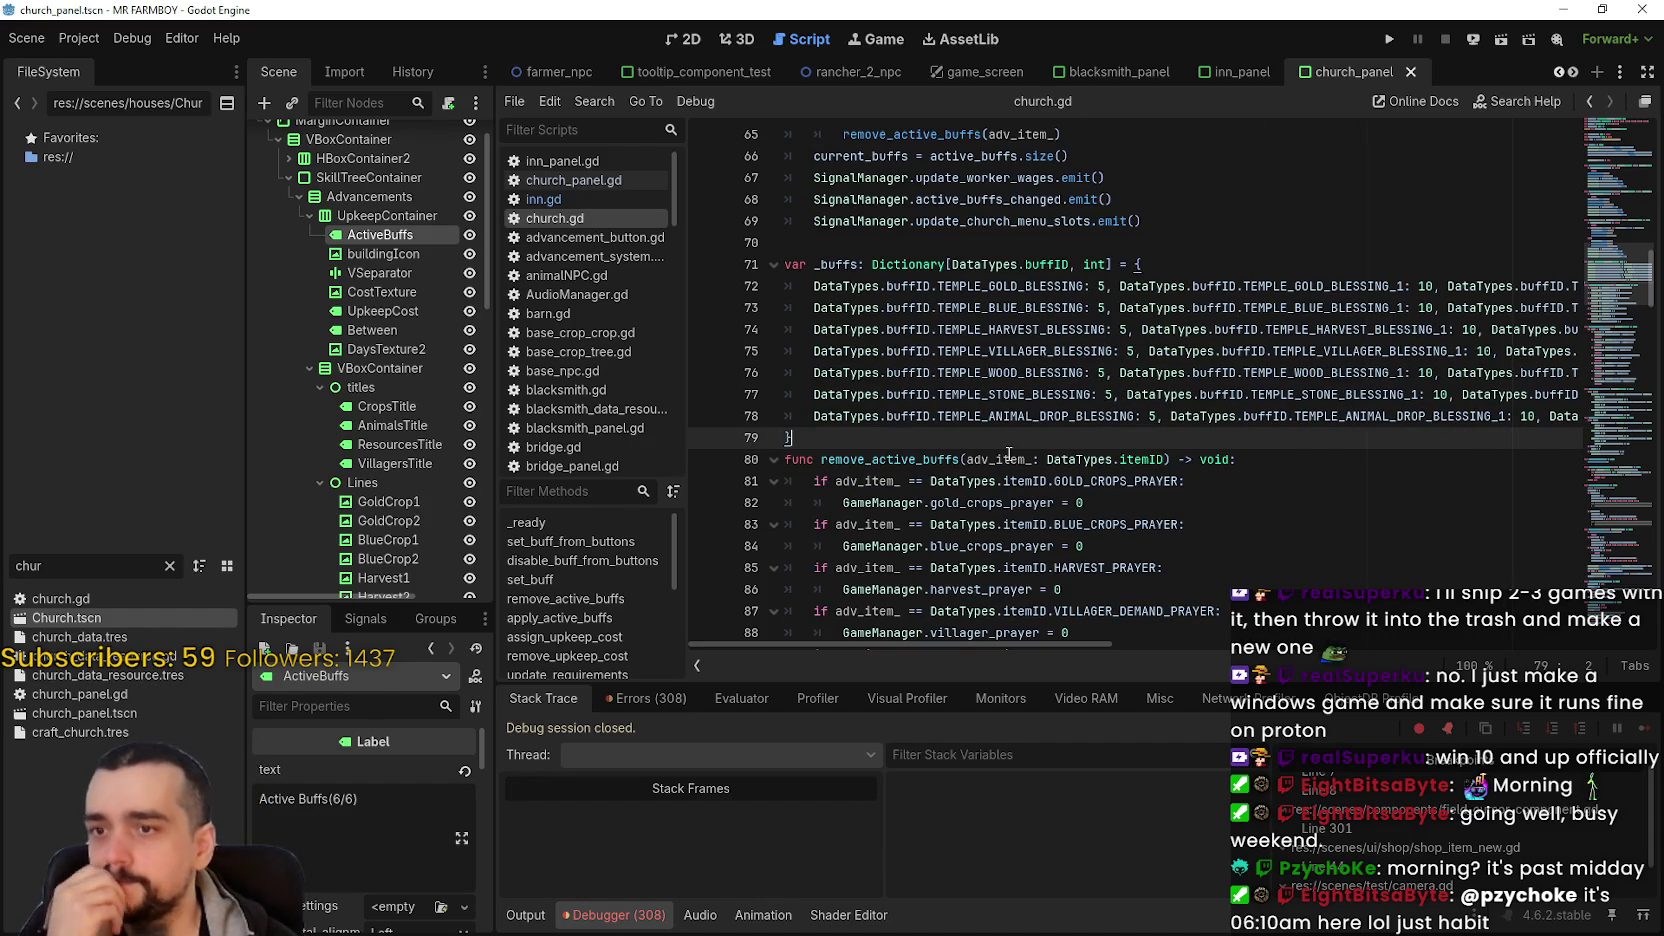
pyautogui.scroll(2, 1008, 454)
pyautogui.scroll(-1, 993, 434)
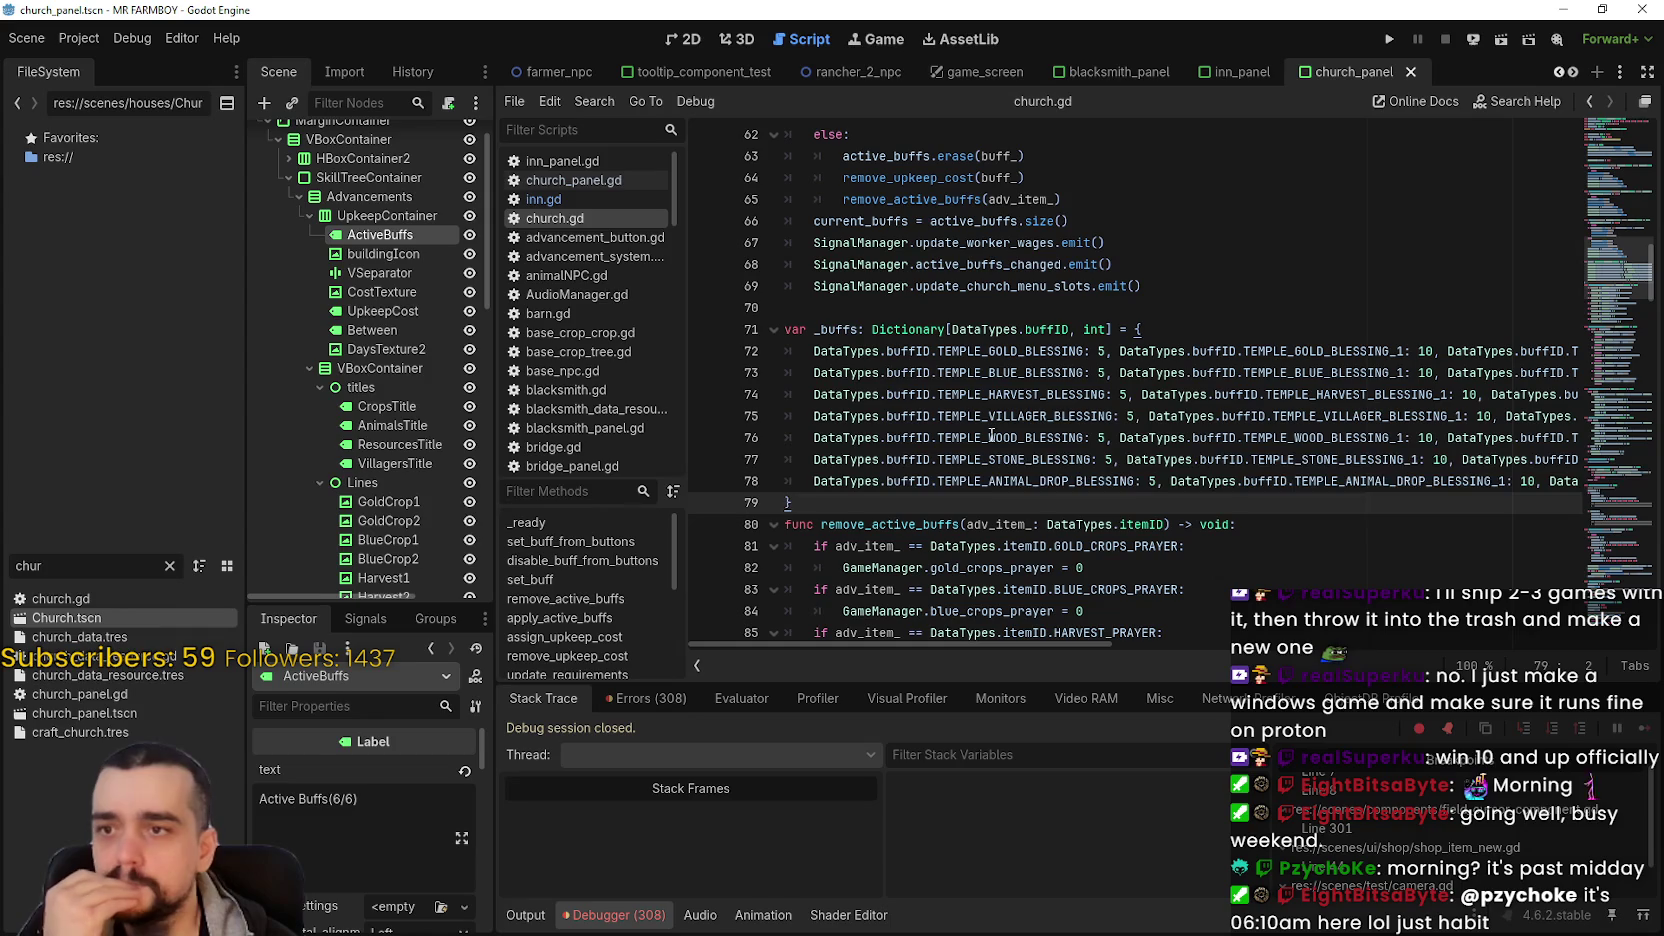
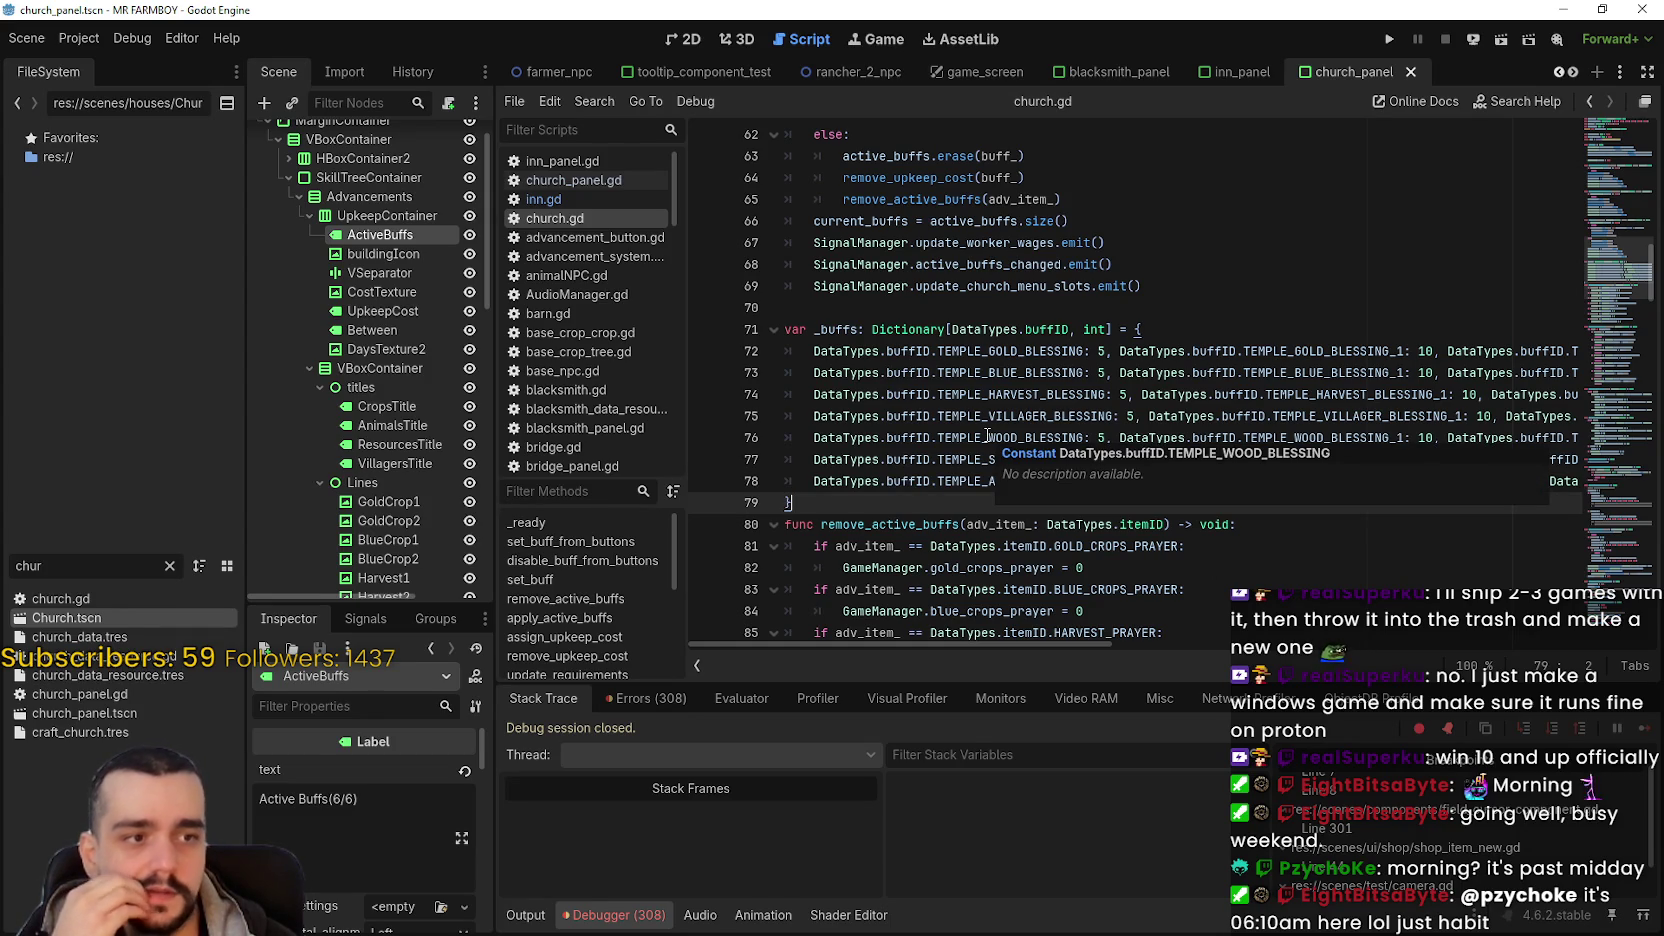
# - On line 122, replace INN_FARMER with TEMPLE_GOLD_BLESSING
pyautogui.scroll(-3, 987, 436)
pyautogui.click(1030, 414)
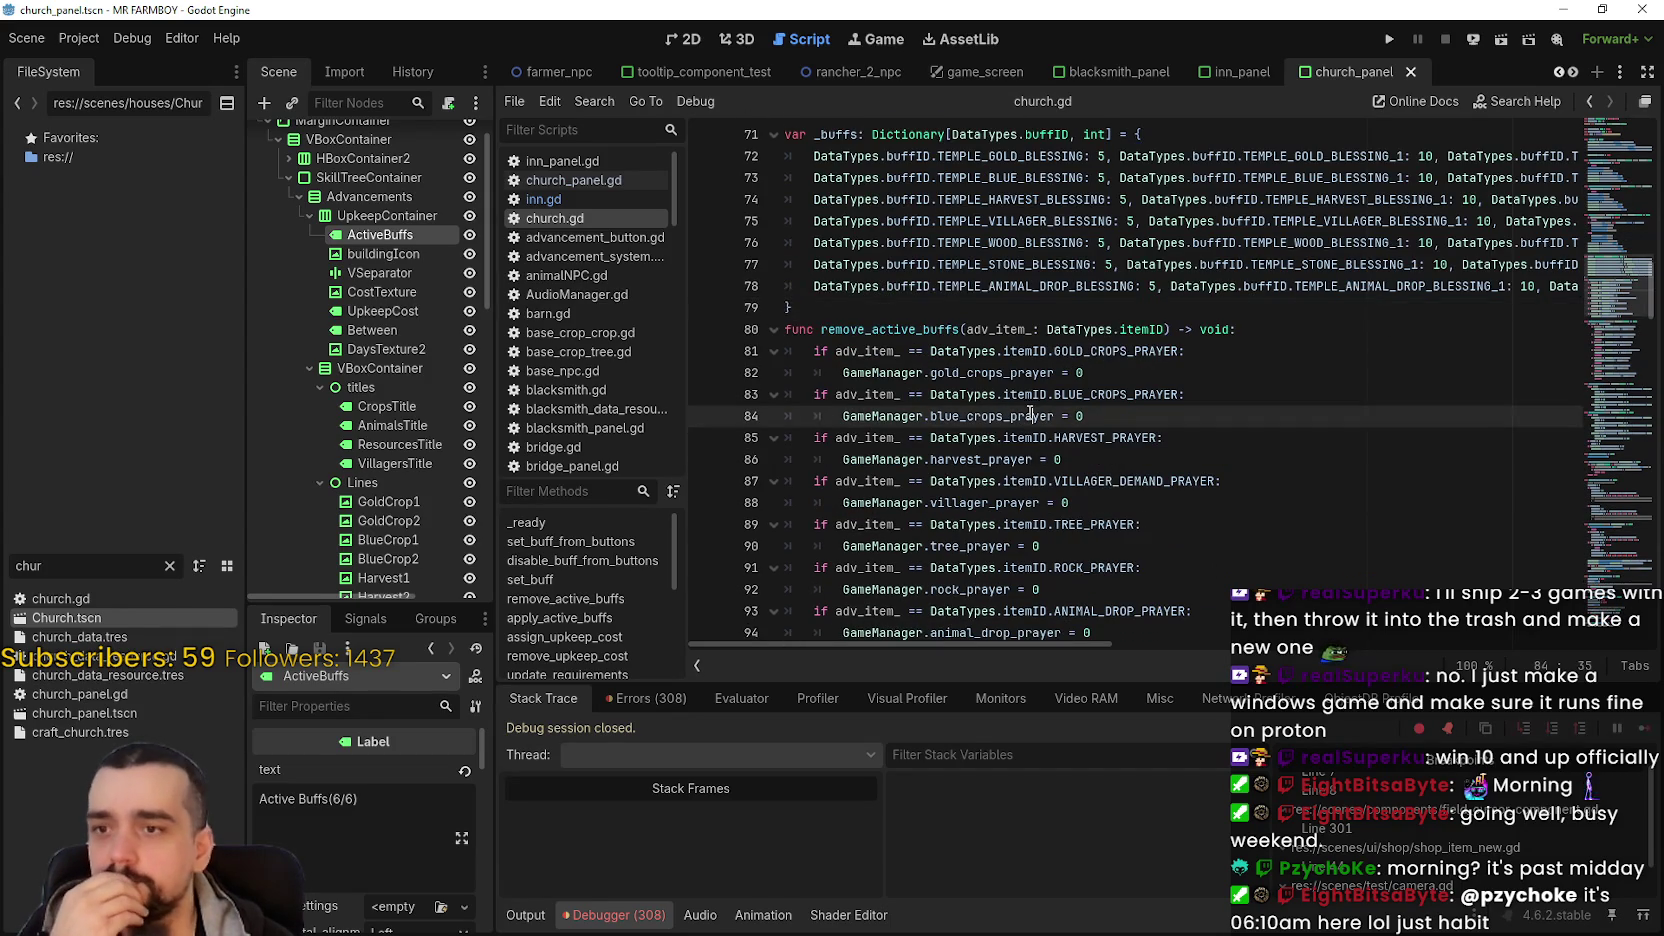
pyautogui.scroll(-3, 1030, 414)
pyautogui.scroll(-5, 1022, 414)
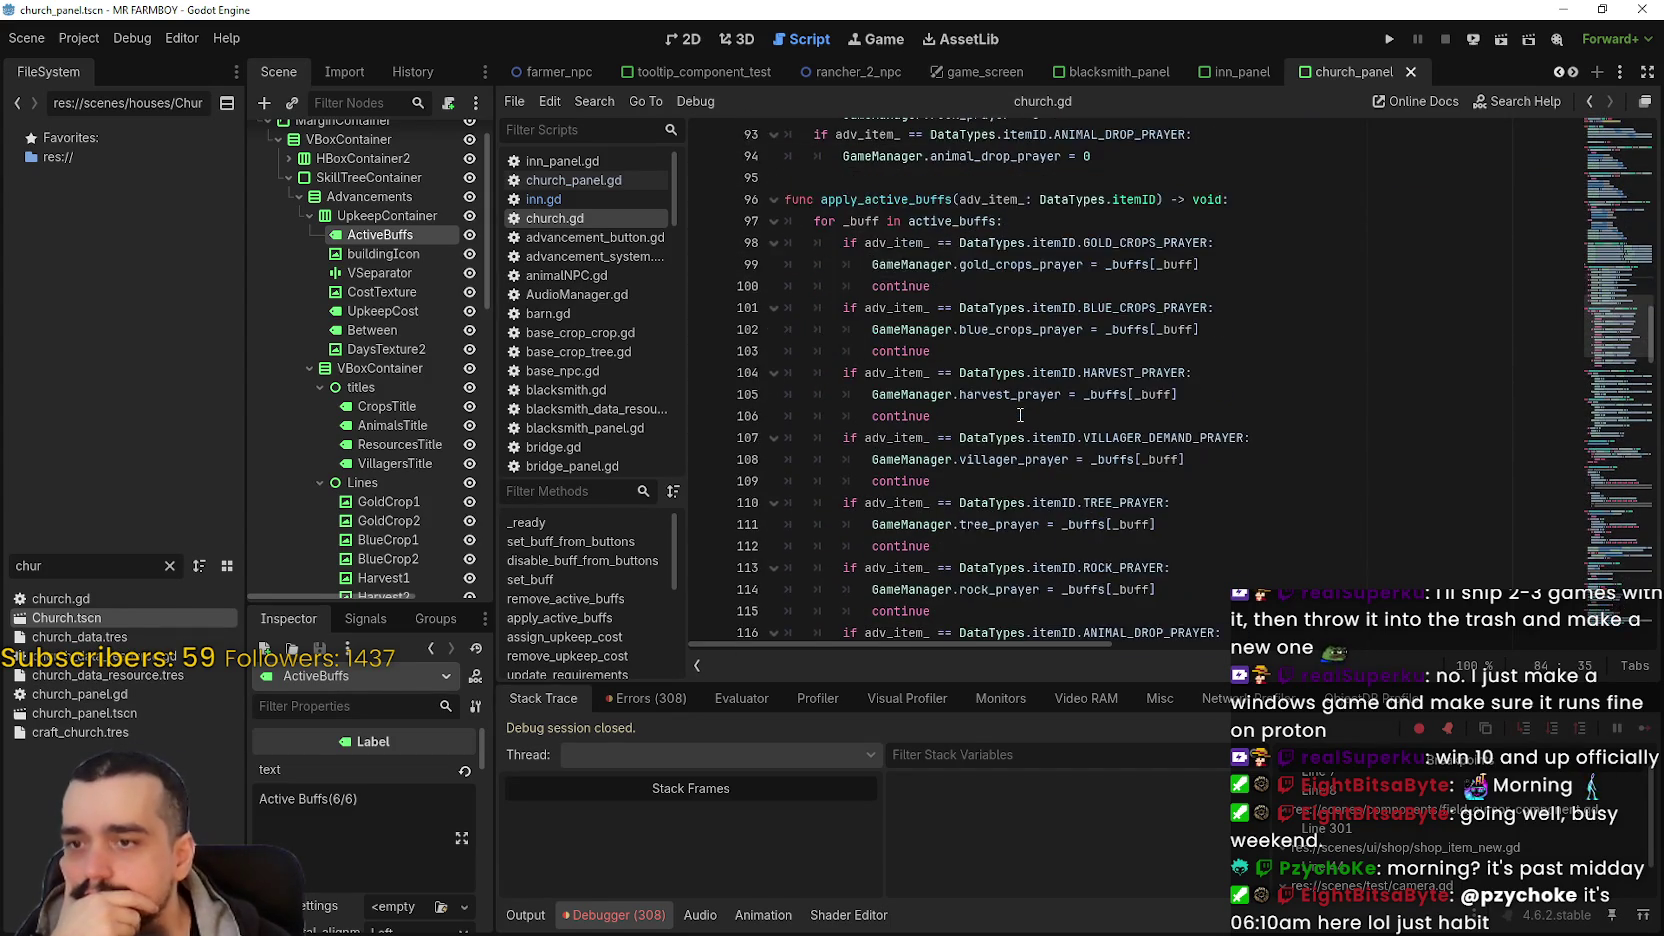
pyautogui.scroll(-2, 1020, 414)
pyautogui.scroll(11, 1020, 414)
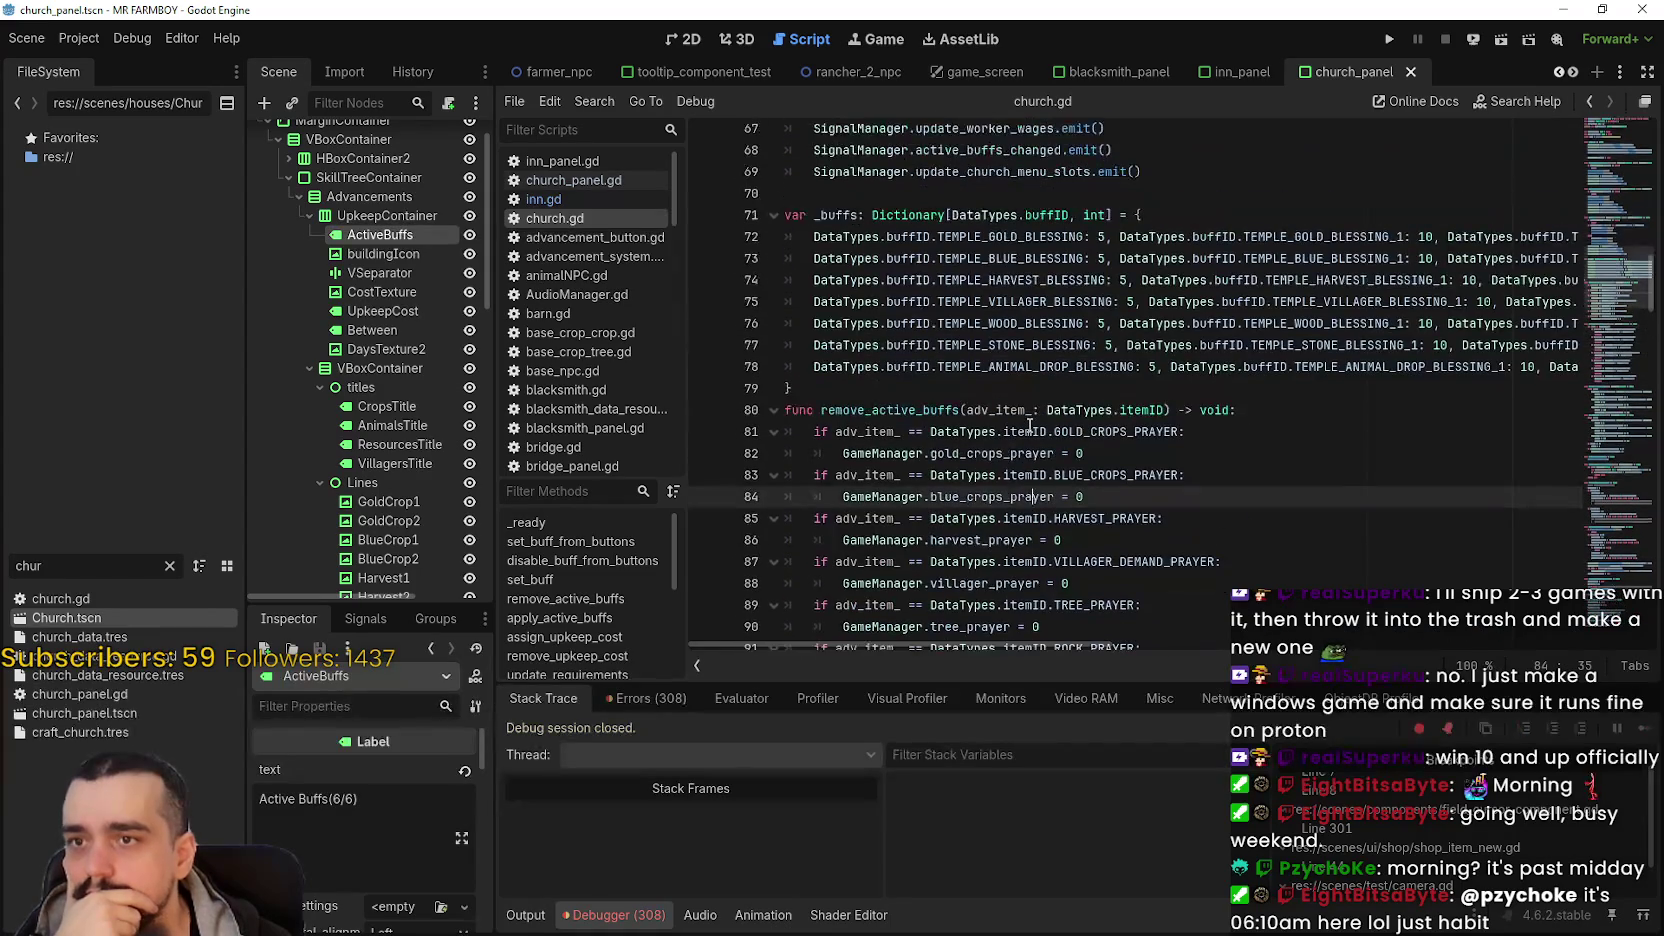
pyautogui.scroll(-14, 1030, 424)
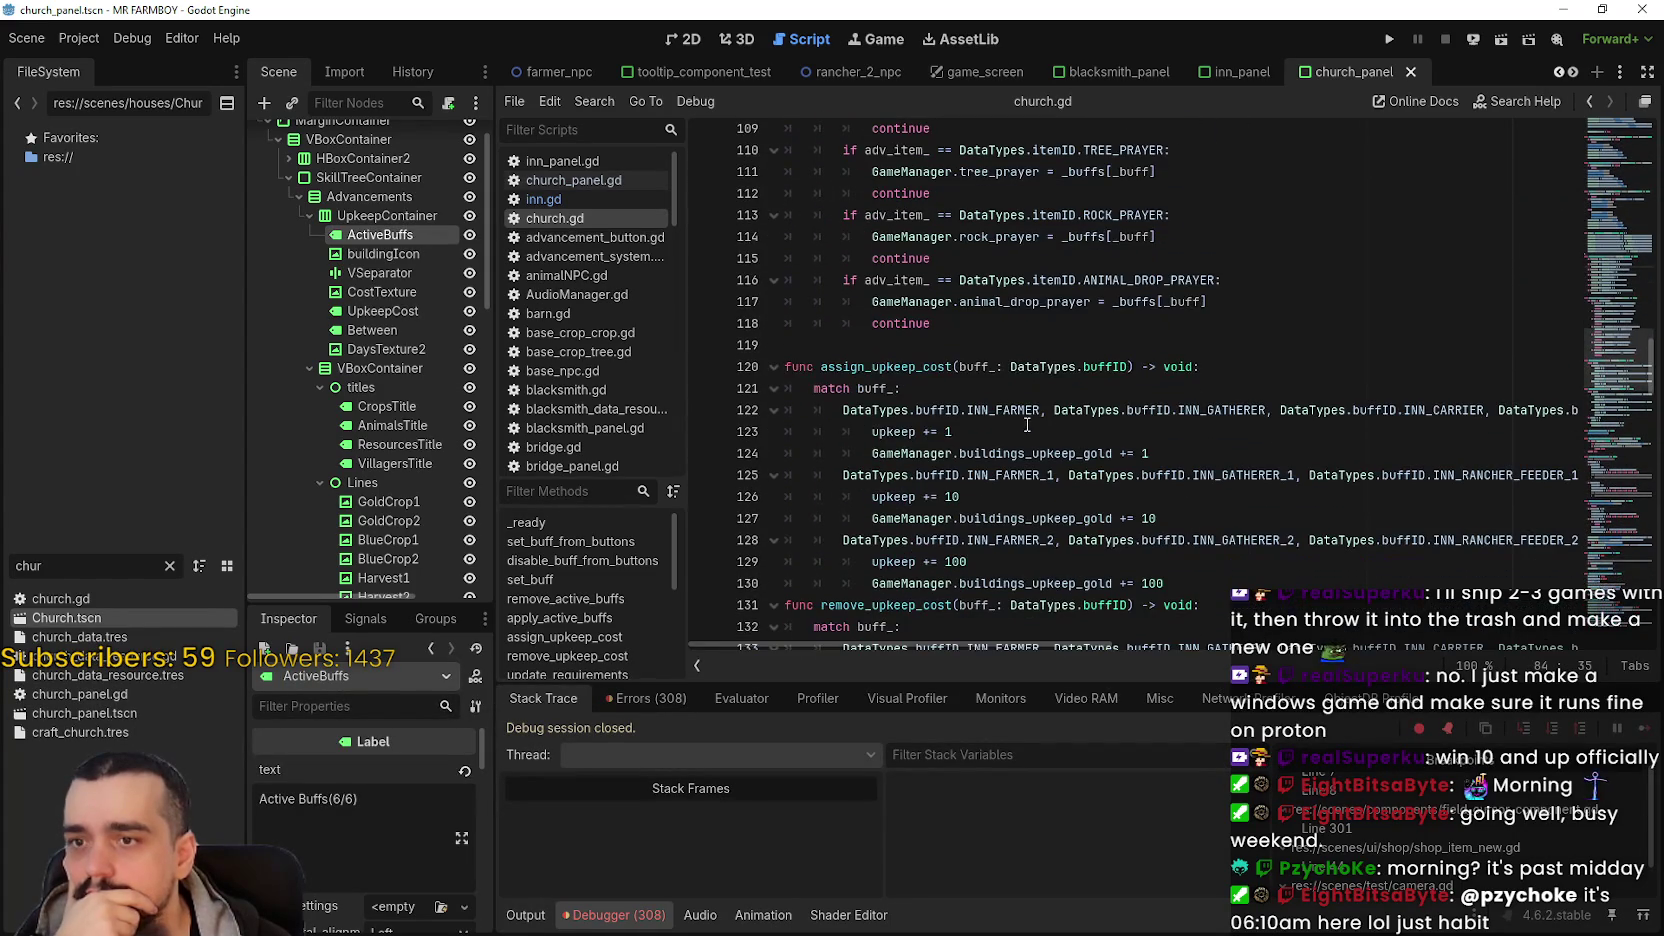
pyautogui.scroll(-5, 1100, 424)
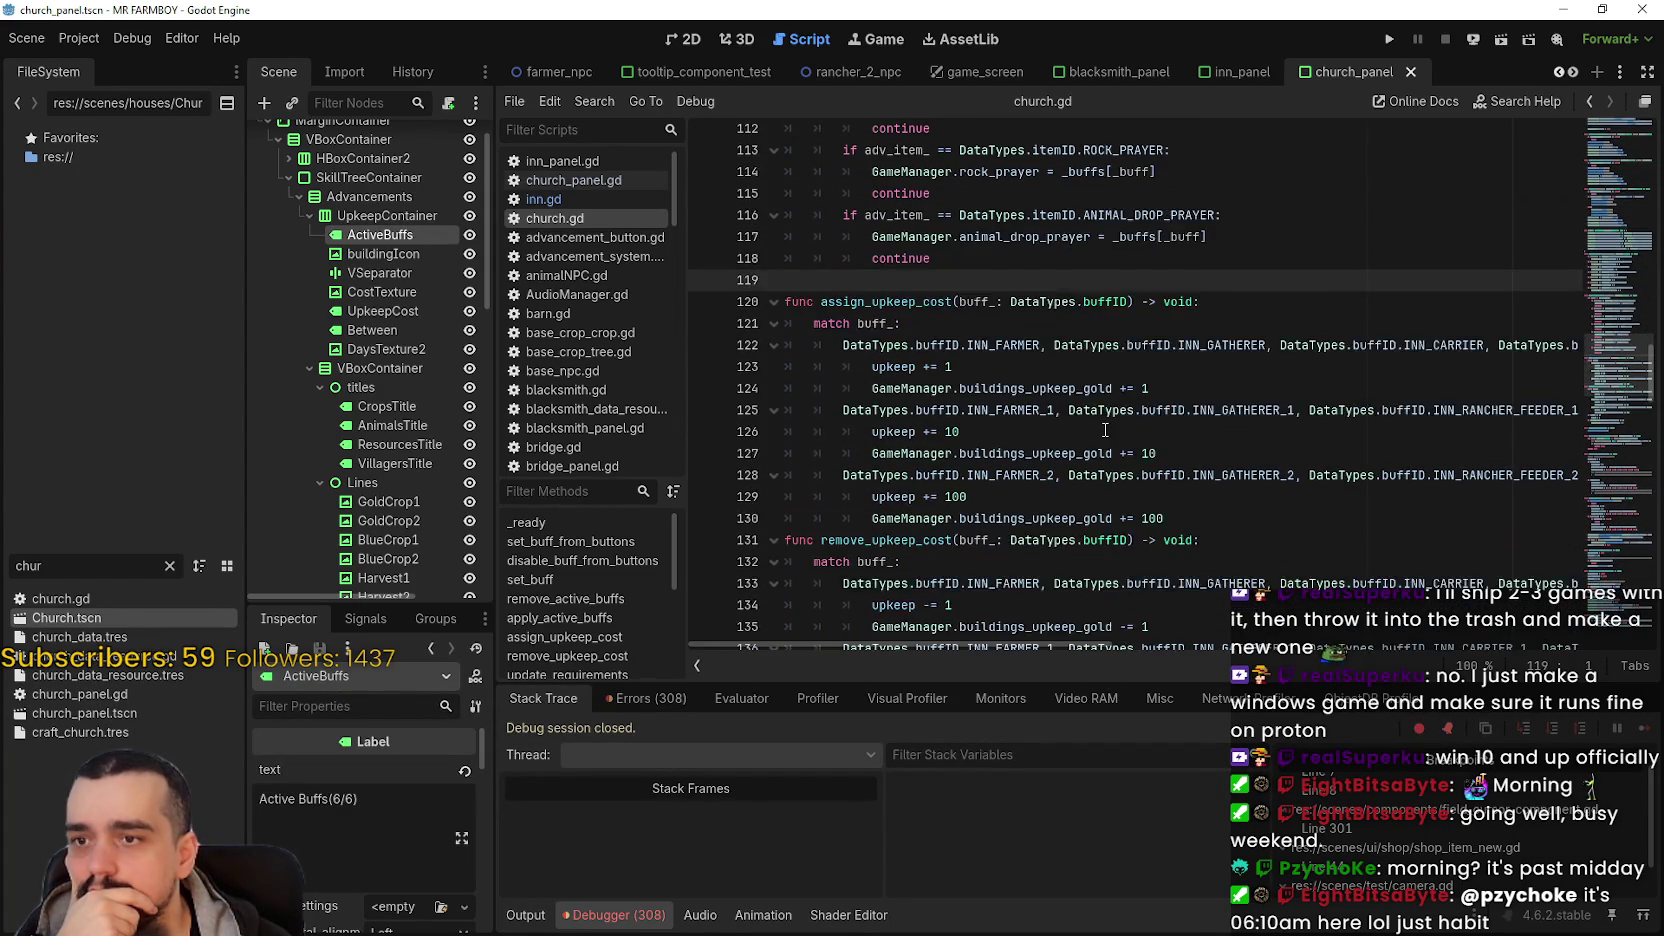
pyautogui.scroll(3, 1100, 424)
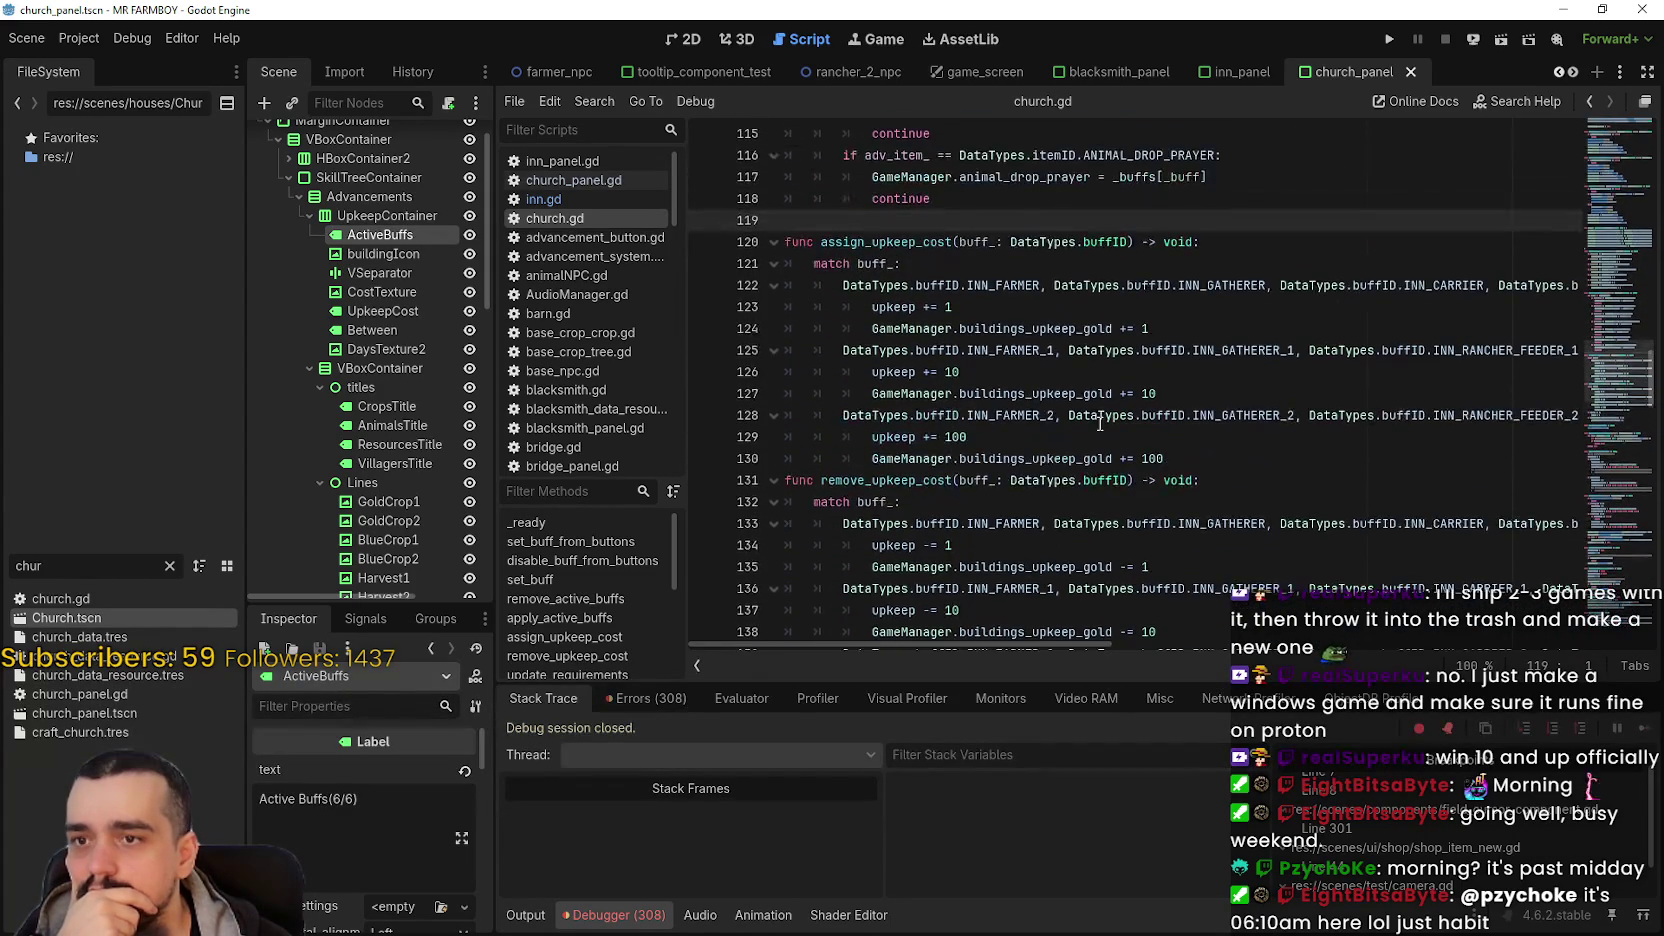
pyautogui.doubleClick(1003, 285)
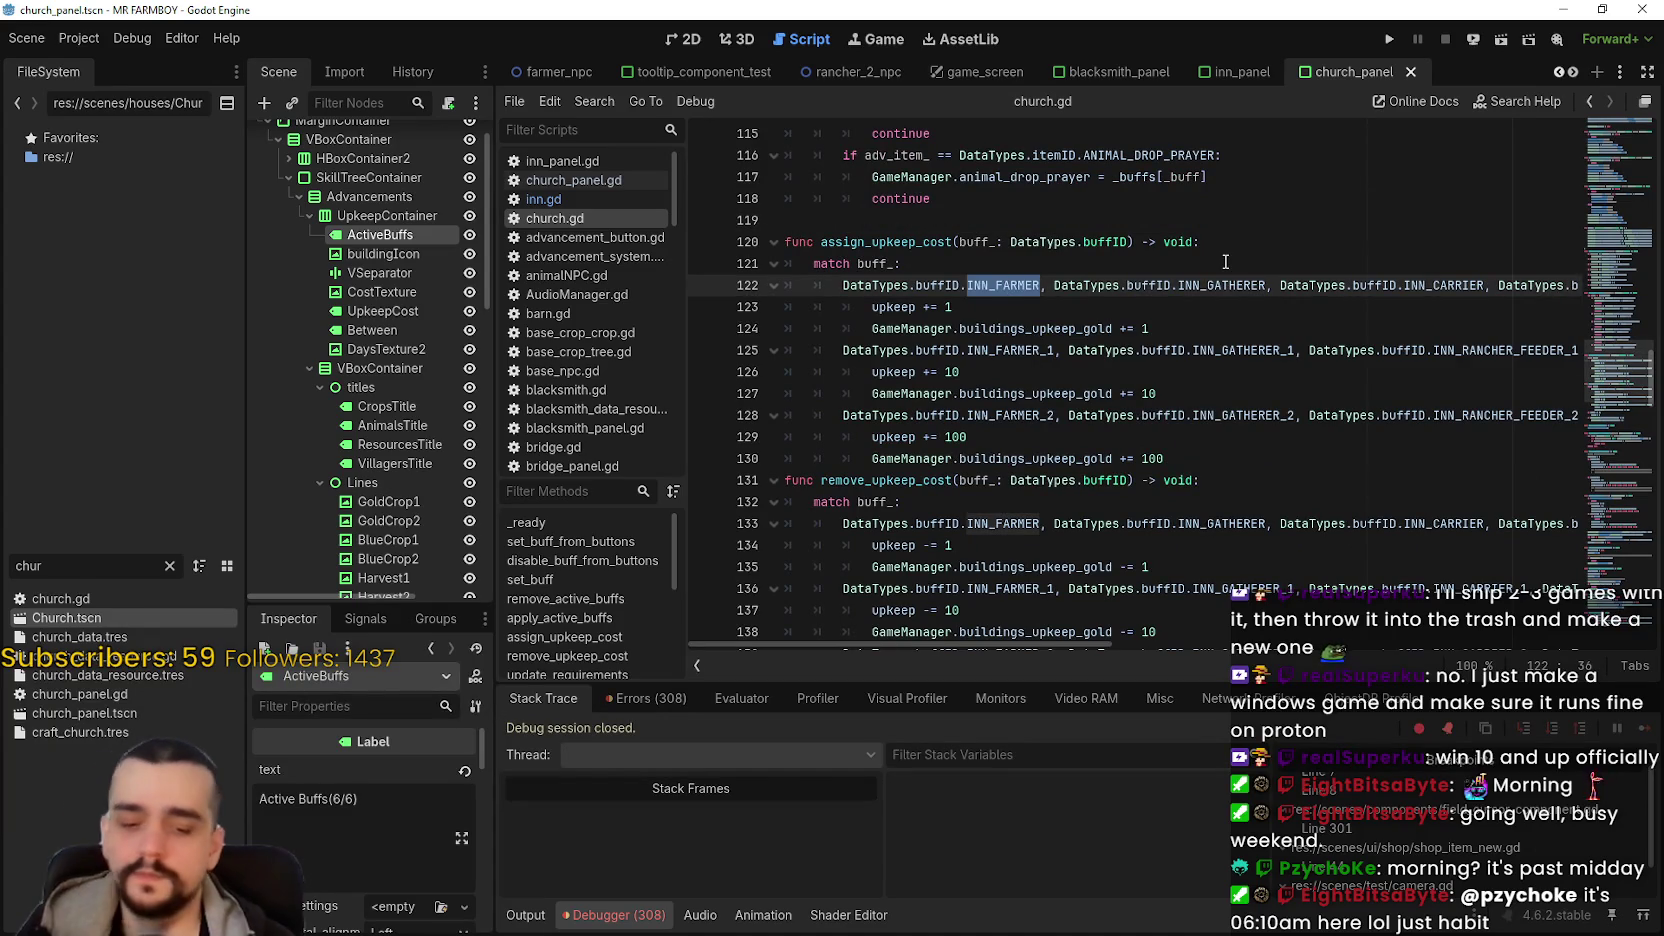
pyautogui.write('C')
pyautogui.press('Escape')
pyautogui.press('BackSpace')
pyautogui.write('GOLD')
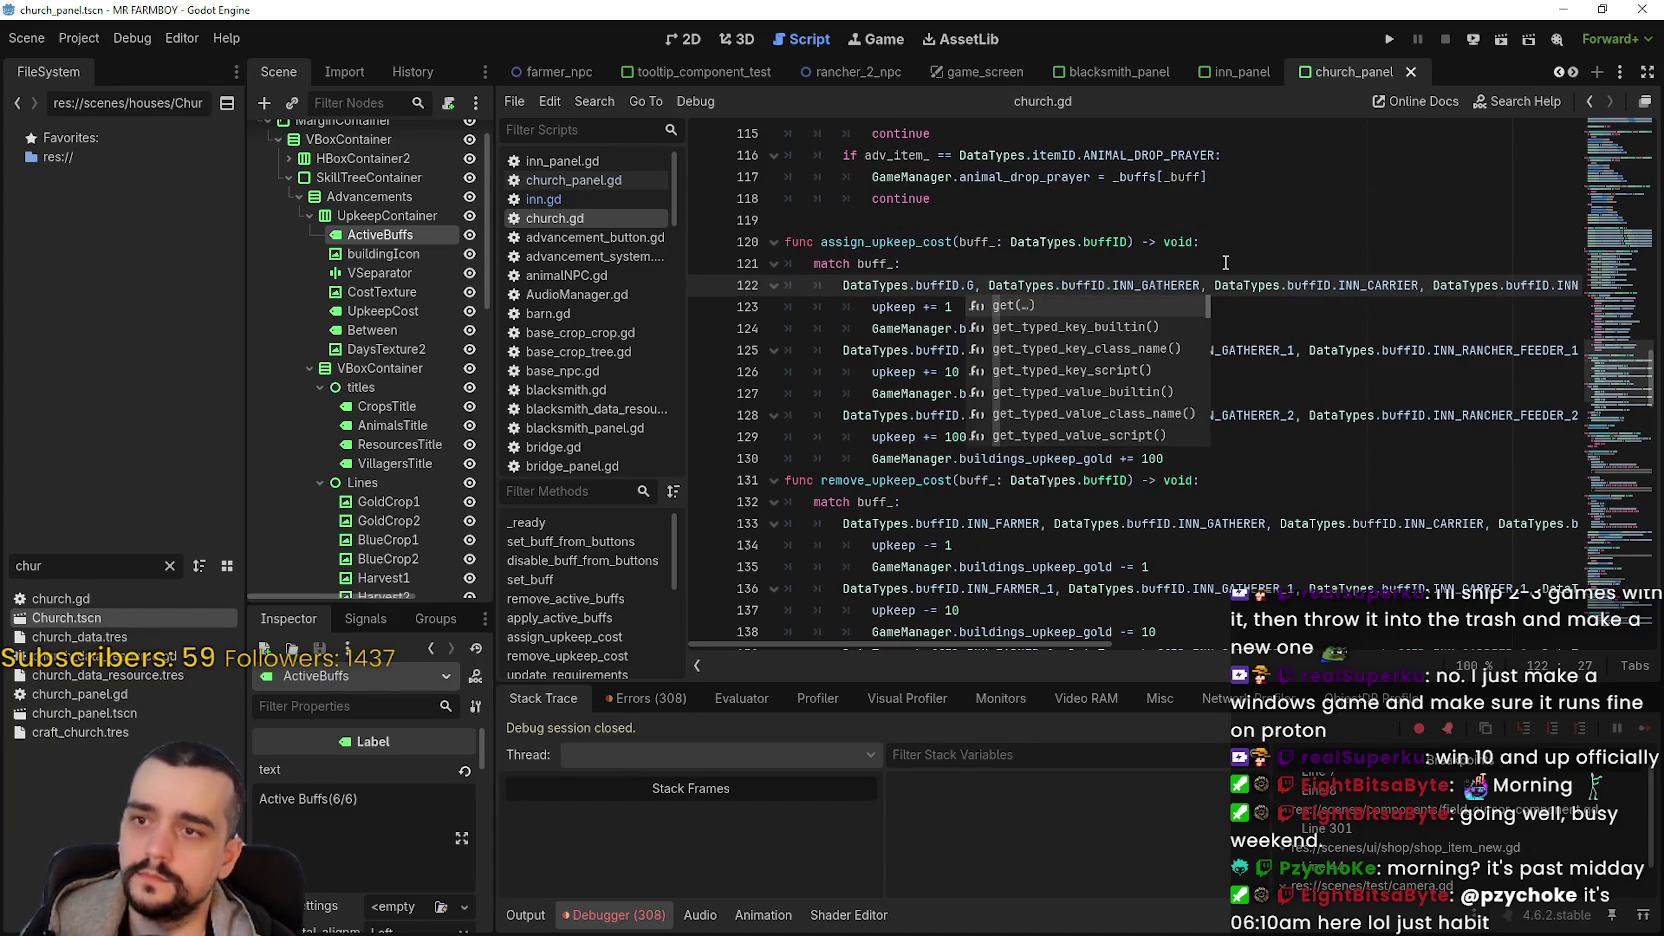
pyautogui.press('Return')
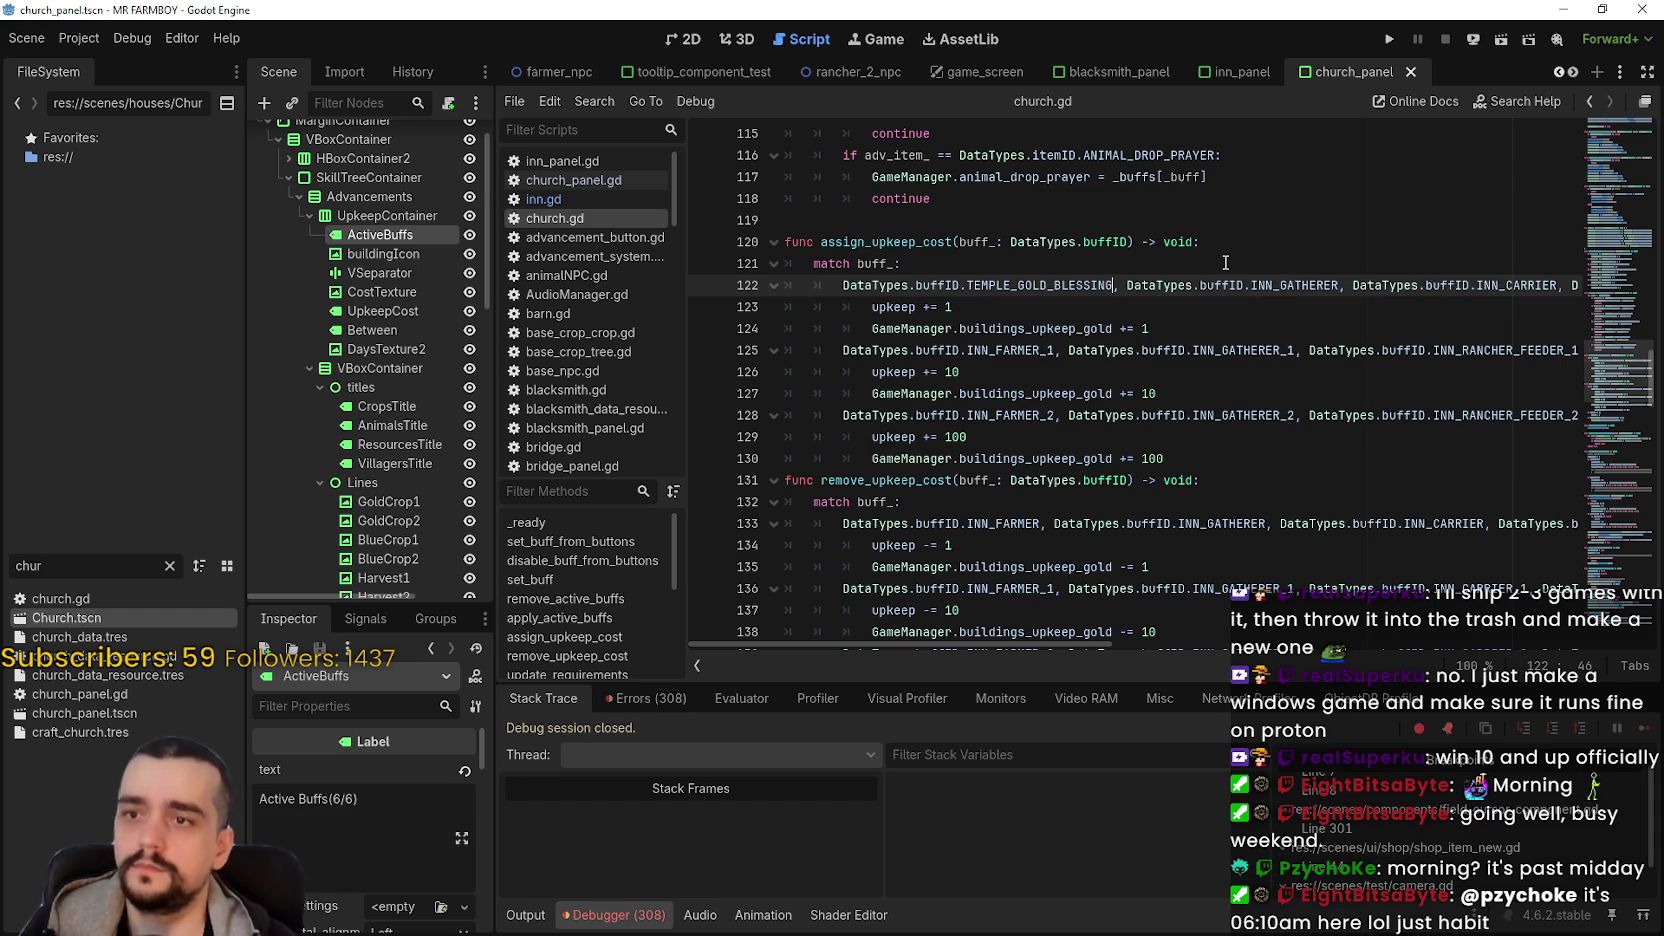
# - Replace INN_GATHERER and INN_CARRIER with TEMPLE_BLUE_BLESSING and TEMPLE_HARVEST_BLESSING
pyautogui.doubleClick(1334, 287)
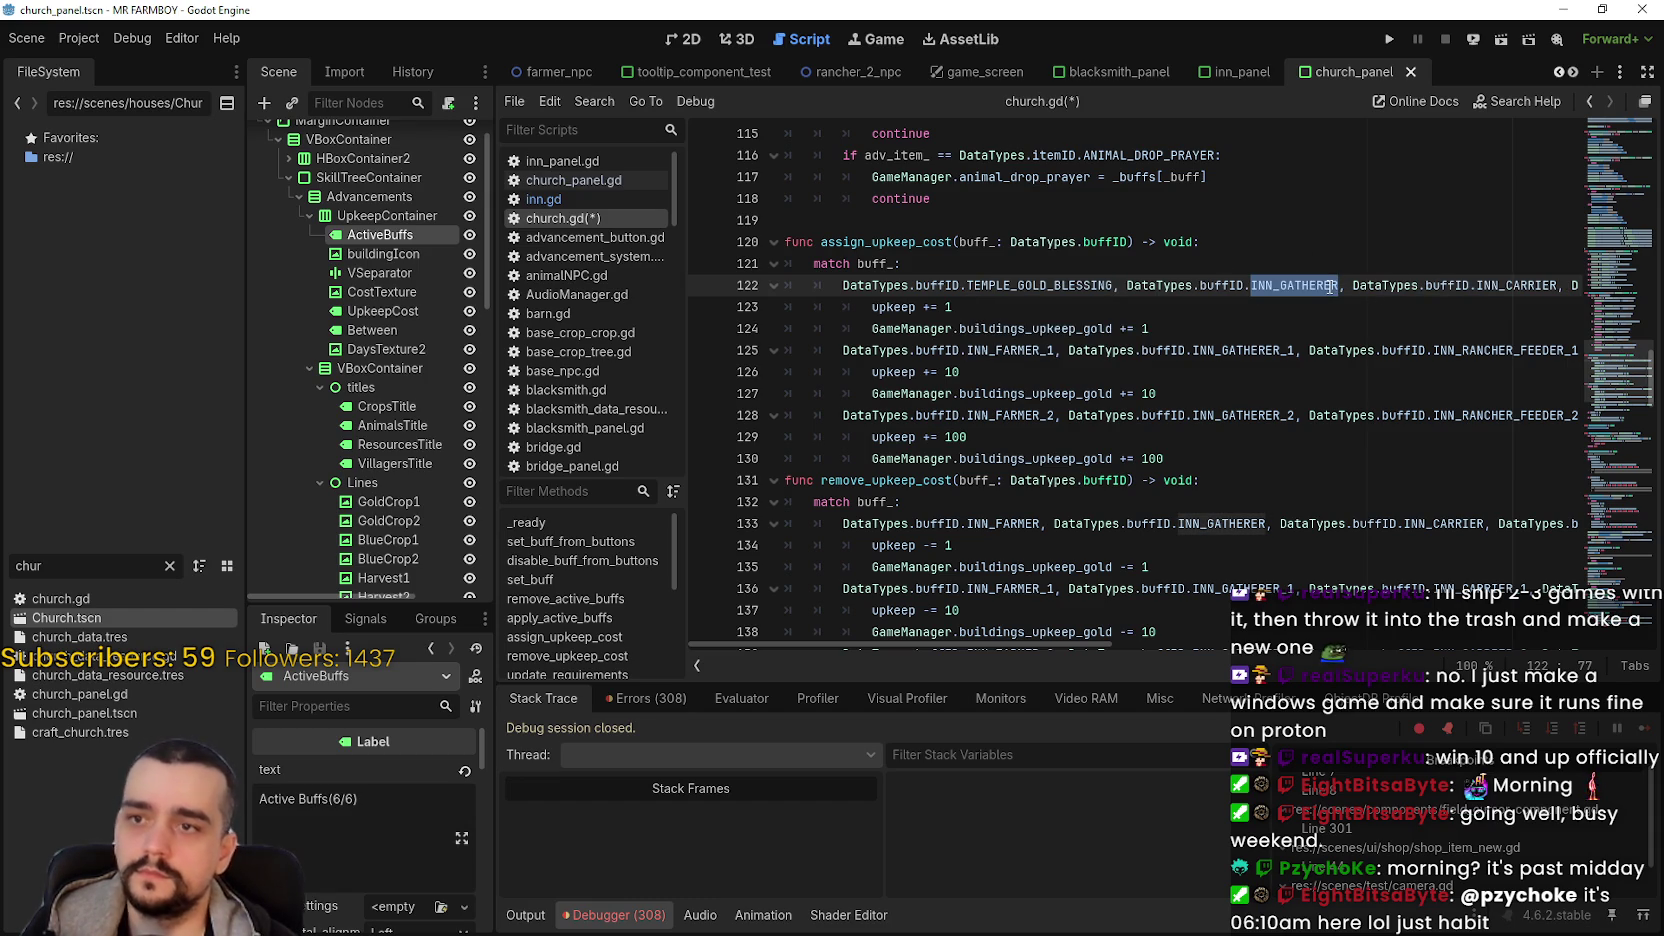
pyautogui.write('BLUE')
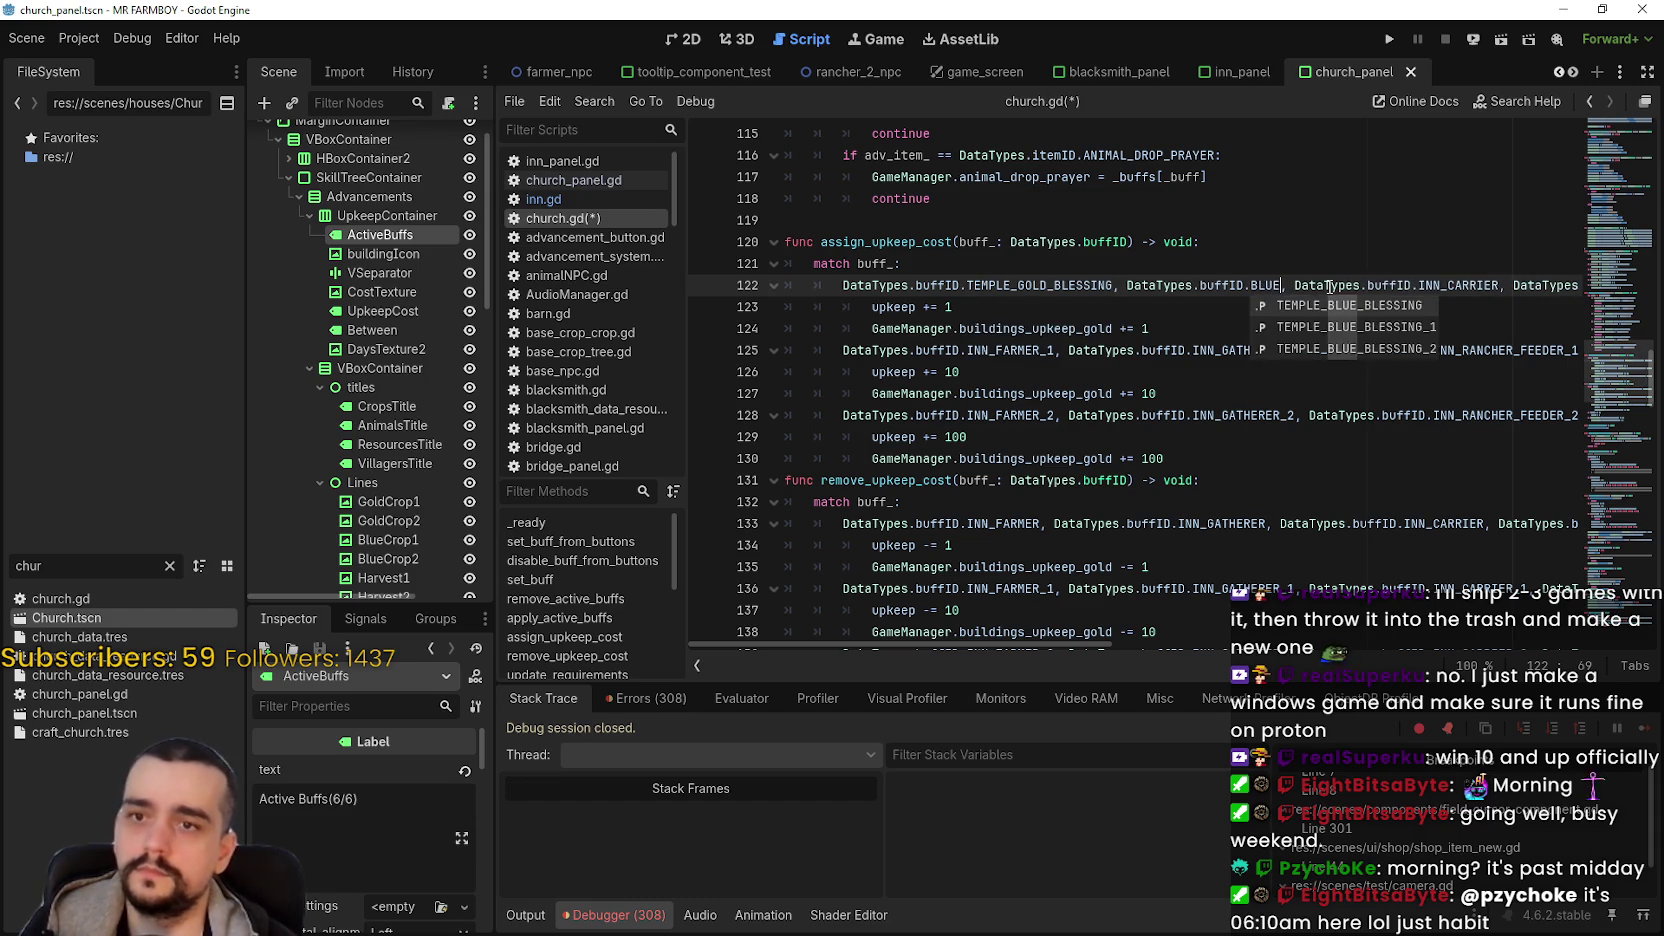
pyautogui.press('Return')
pyautogui.moveTo(1551, 287)
pyautogui.mouseDown()
pyautogui.moveTo(1578, 287)
pyautogui.moveTo(1553, 286)
pyautogui.mouseUp()
pyautogui.doubleClick(1225, 287)
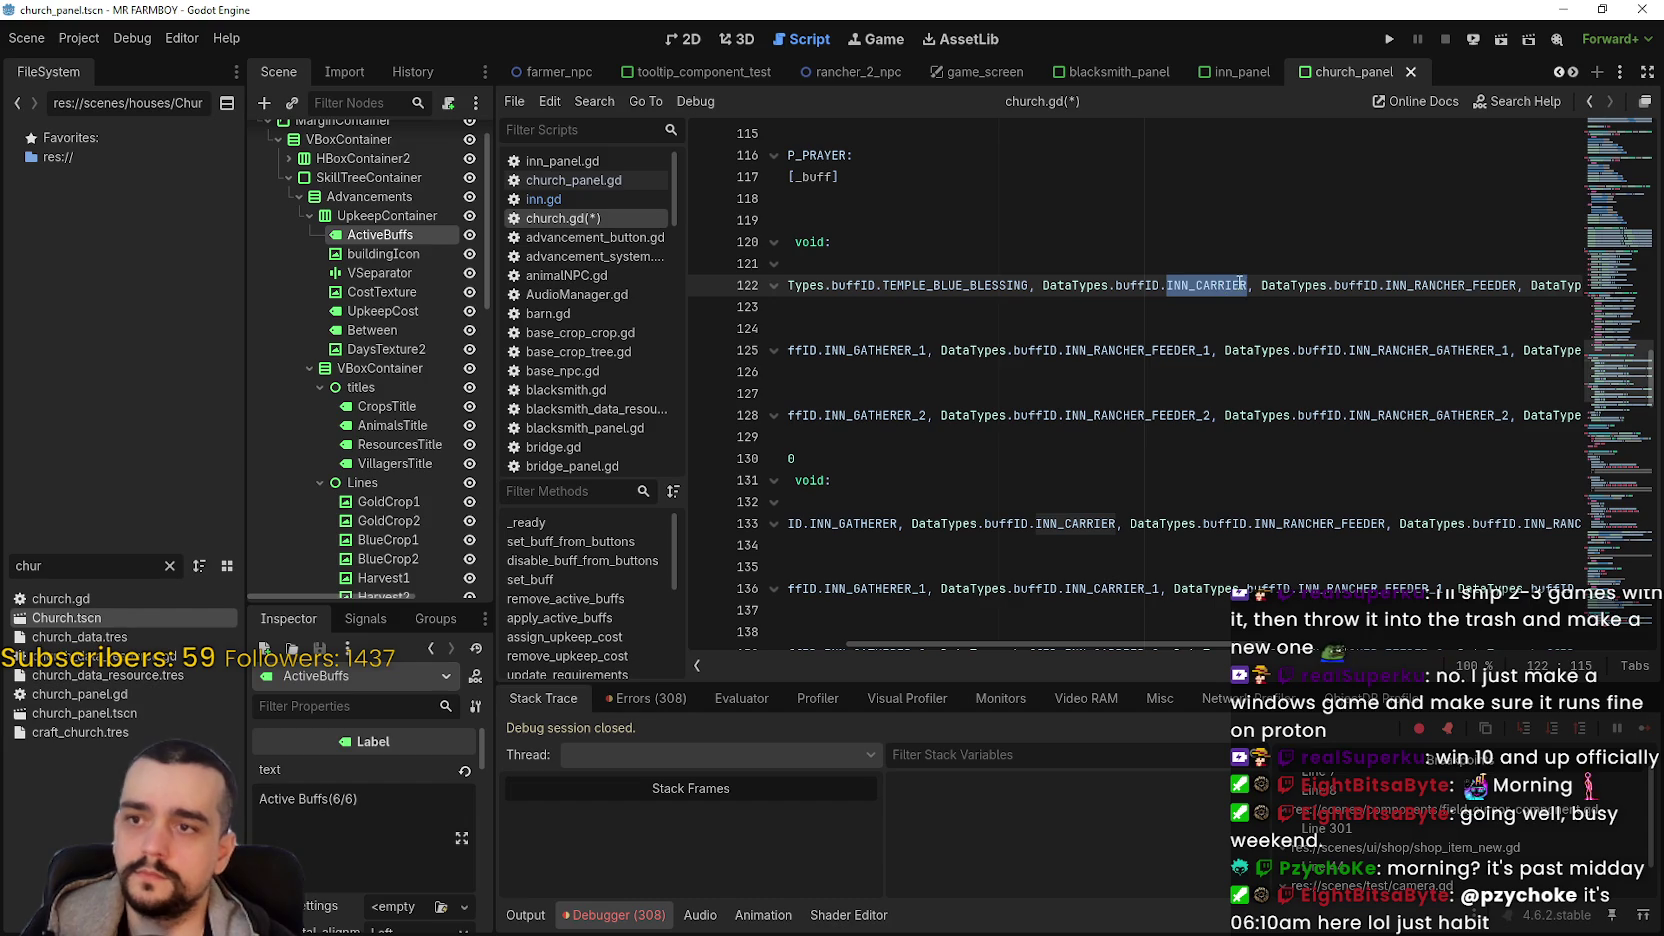
pyautogui.write('HAR')
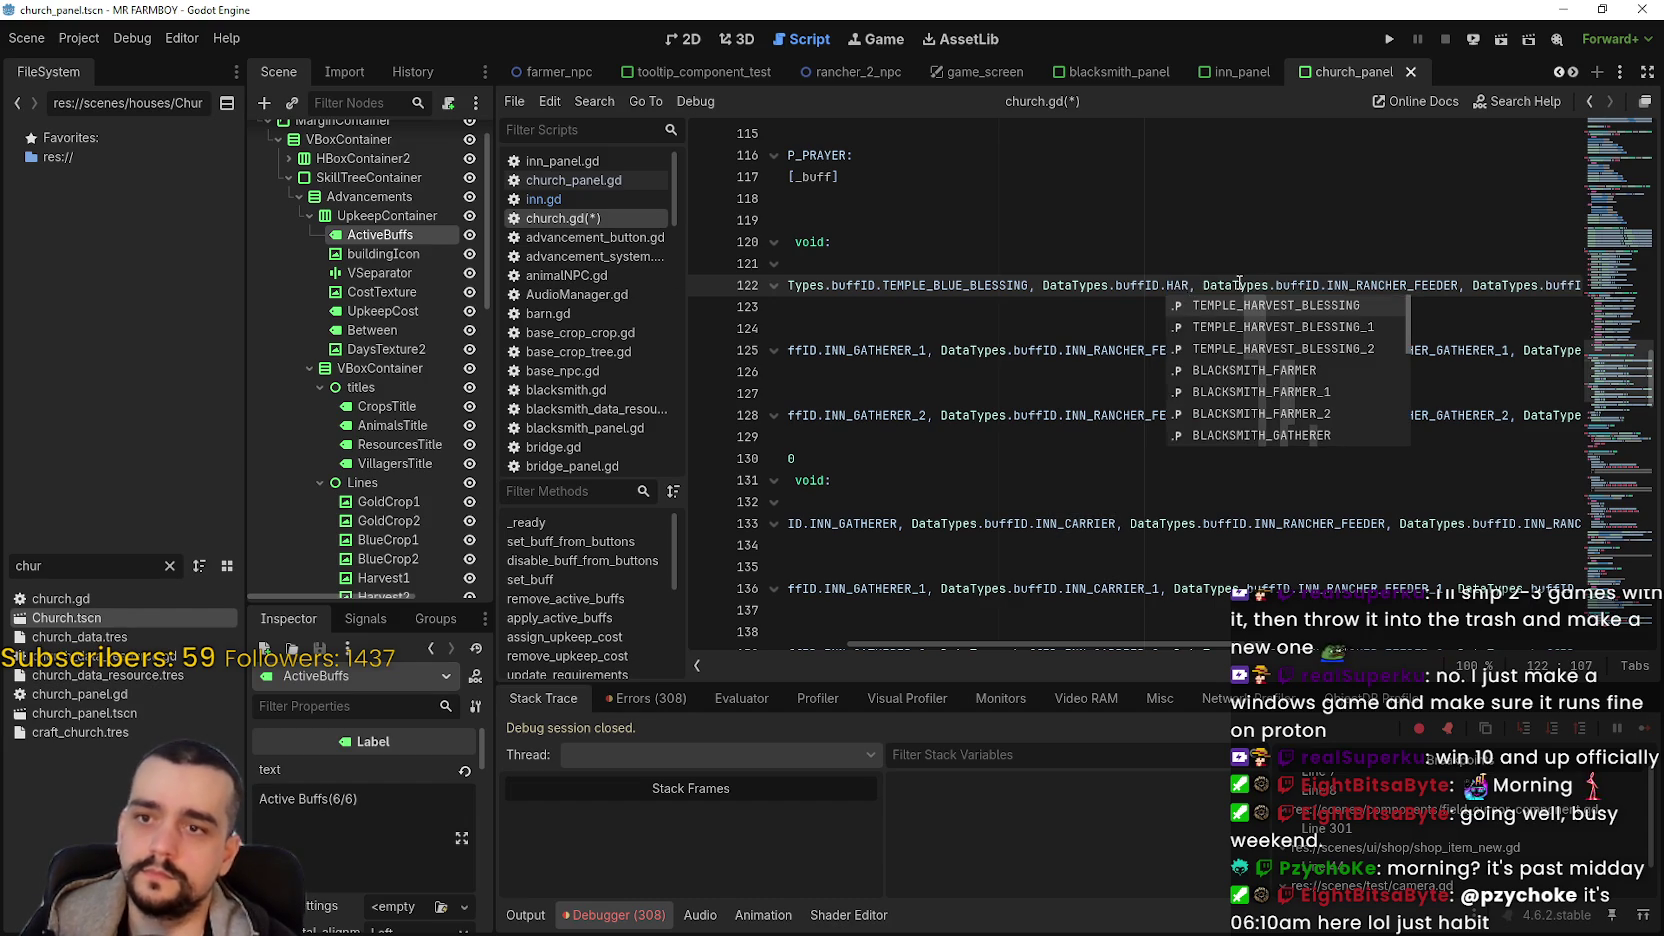
pyautogui.press('Return')
# - Replace INN_RANCHER_FEEDER with TEMPLE_VILLAGER_BLESSING on line 122
pyautogui.doubleClick(1509, 286)
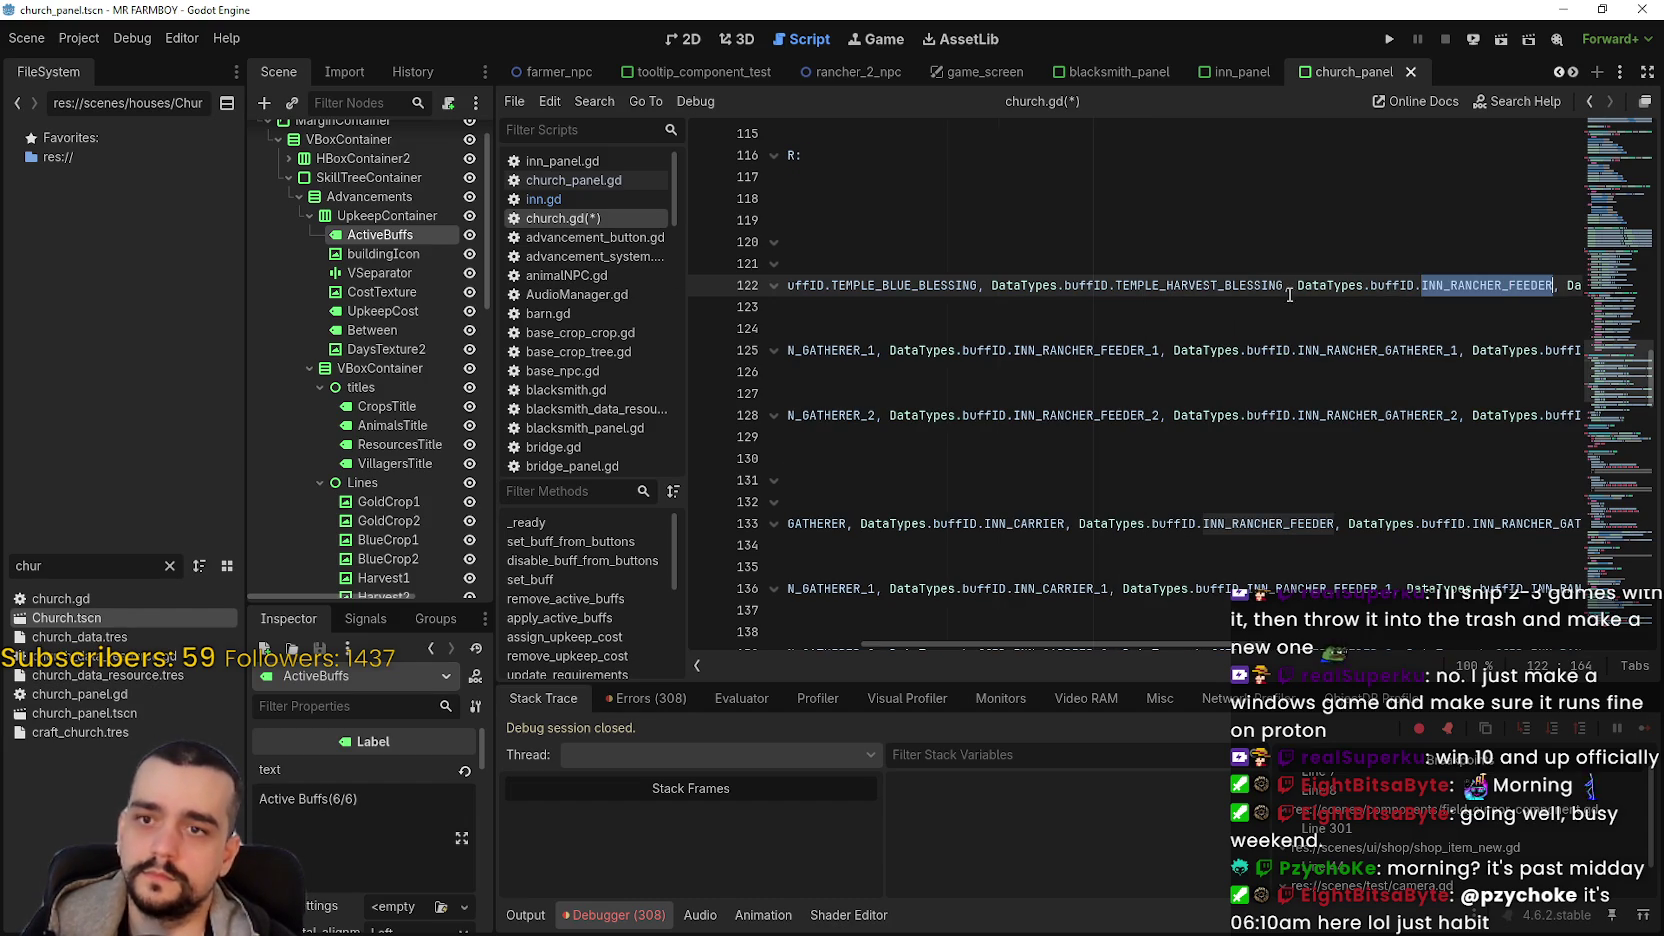
pyautogui.write('VI')
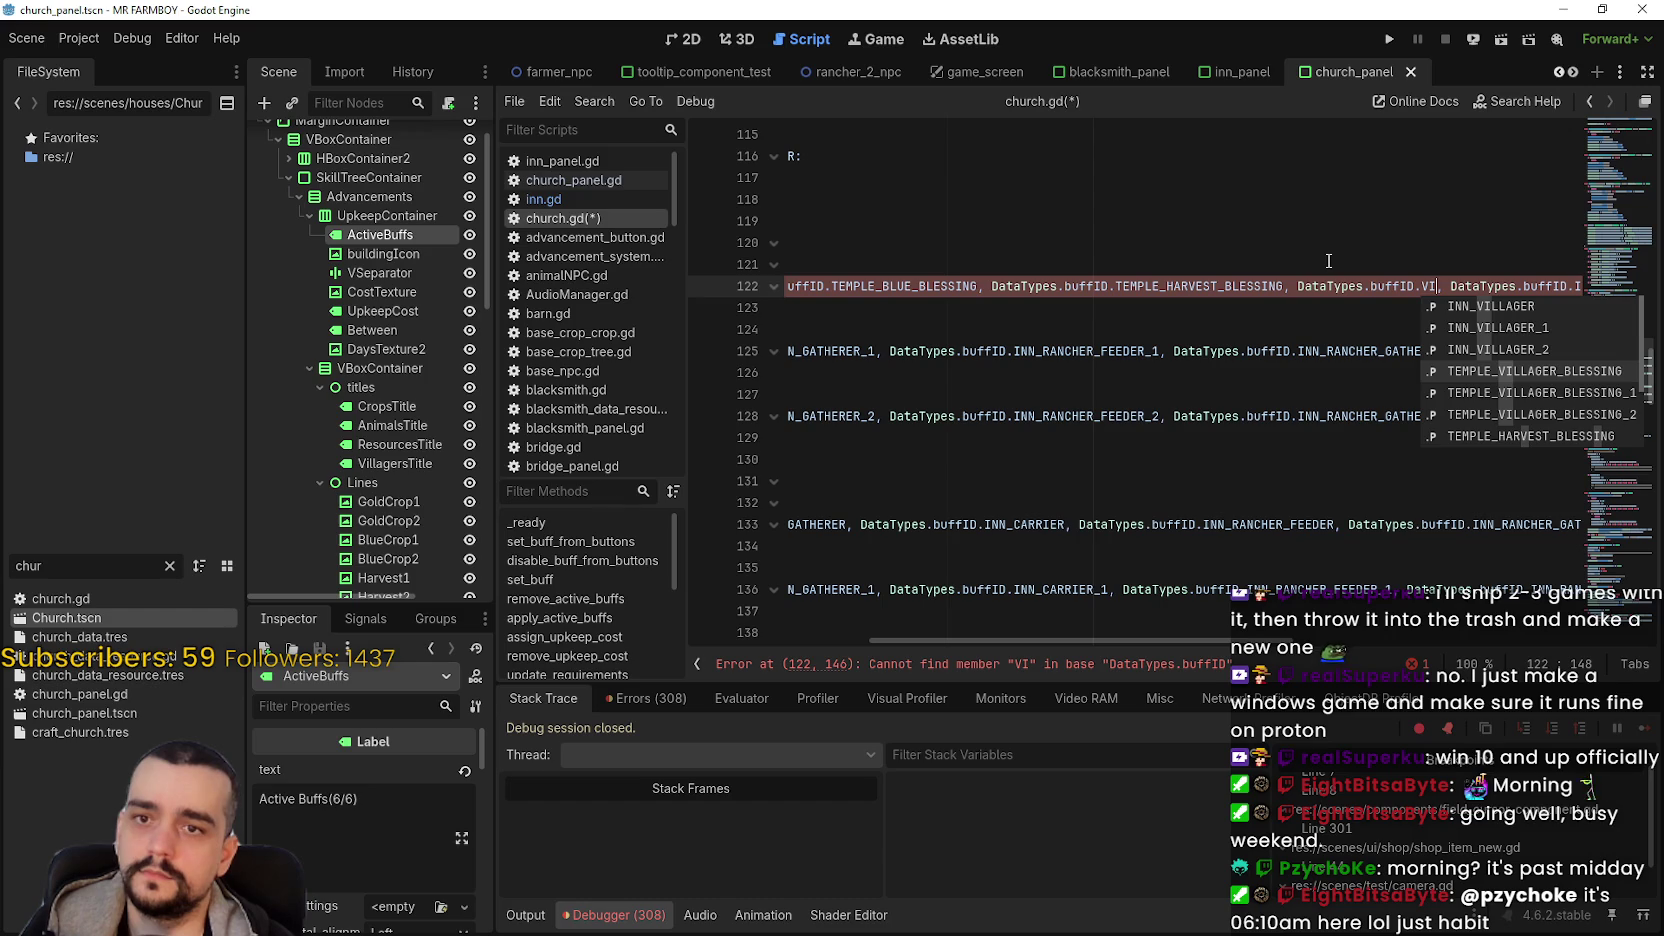
pyautogui.press('Return')
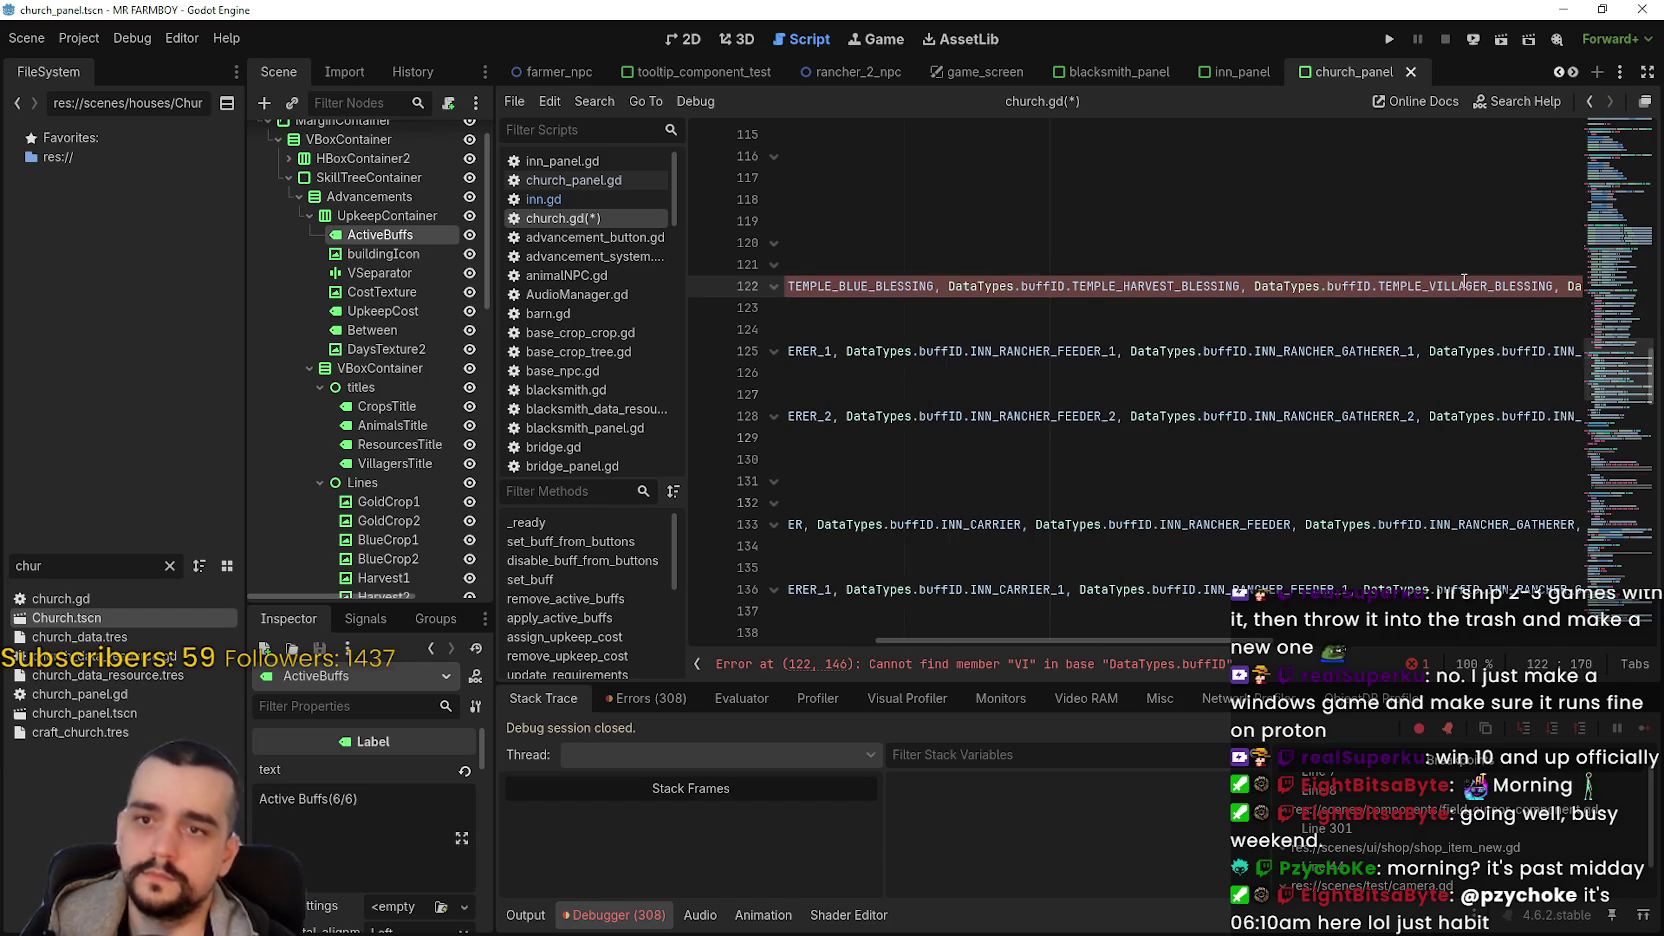
pyautogui.press('Down')
pyautogui.click(1264, 286)
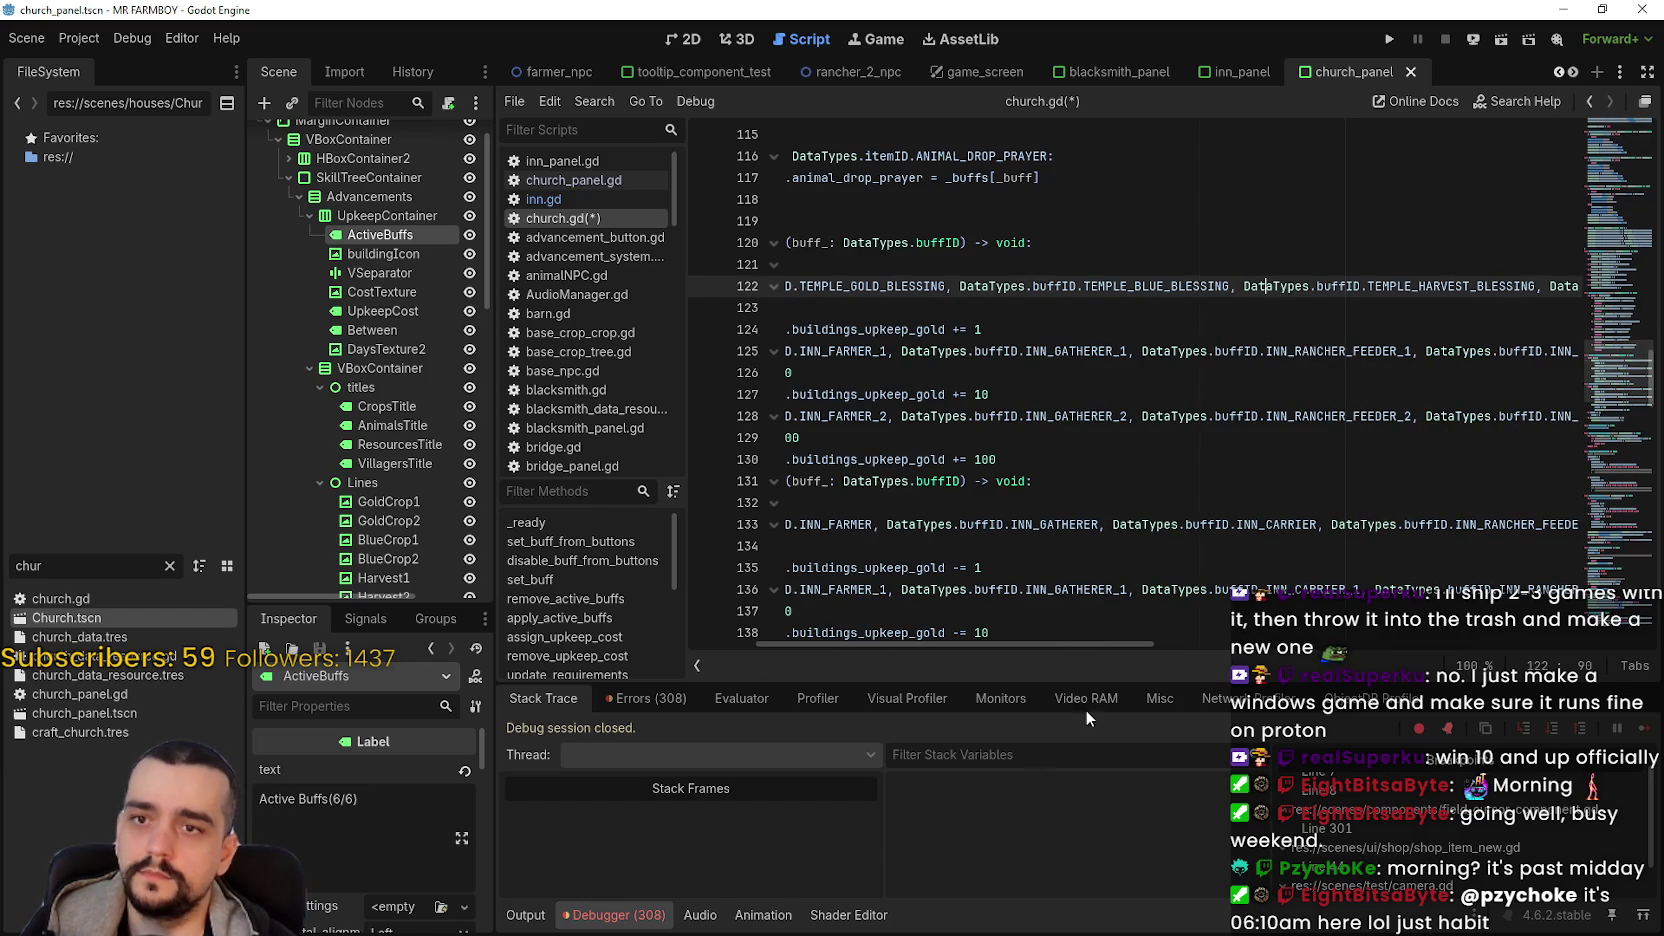
pyautogui.moveTo(1066, 645)
pyautogui.mouseDown()
pyautogui.moveTo(1500, 652)
pyautogui.moveTo(1388, 646)
pyautogui.moveTo(1436, 648)
pyautogui.mouseUp()
pyautogui.click(1205, 302)
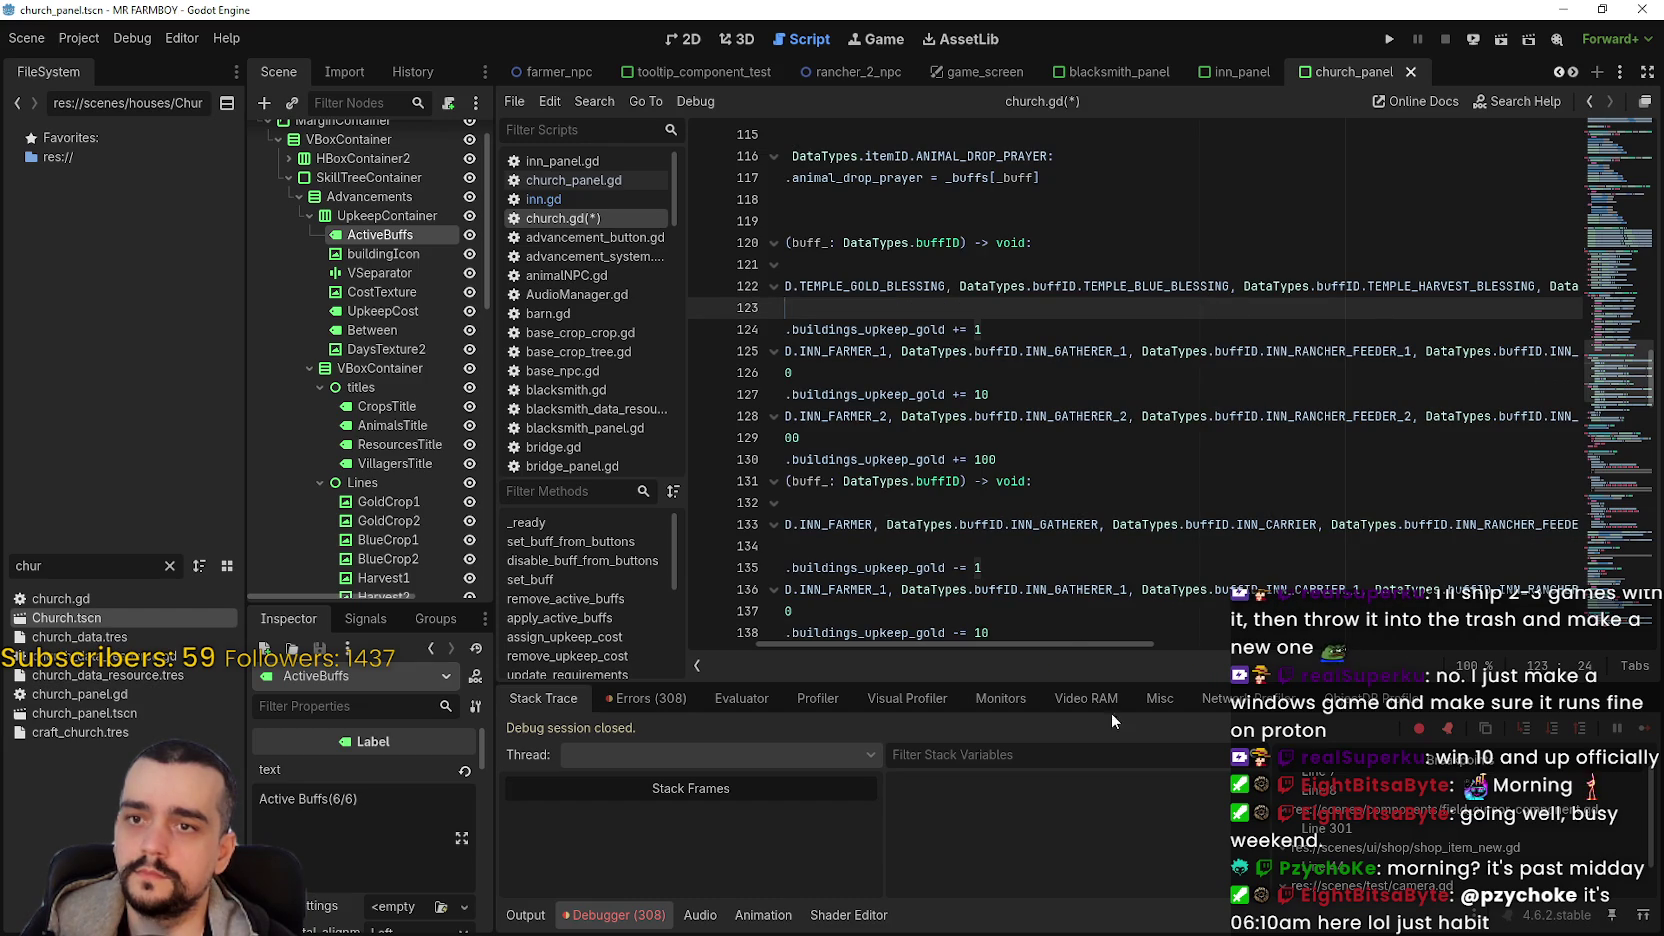
pyautogui.moveTo(1066, 643); pyautogui.dragTo(1466, 643)
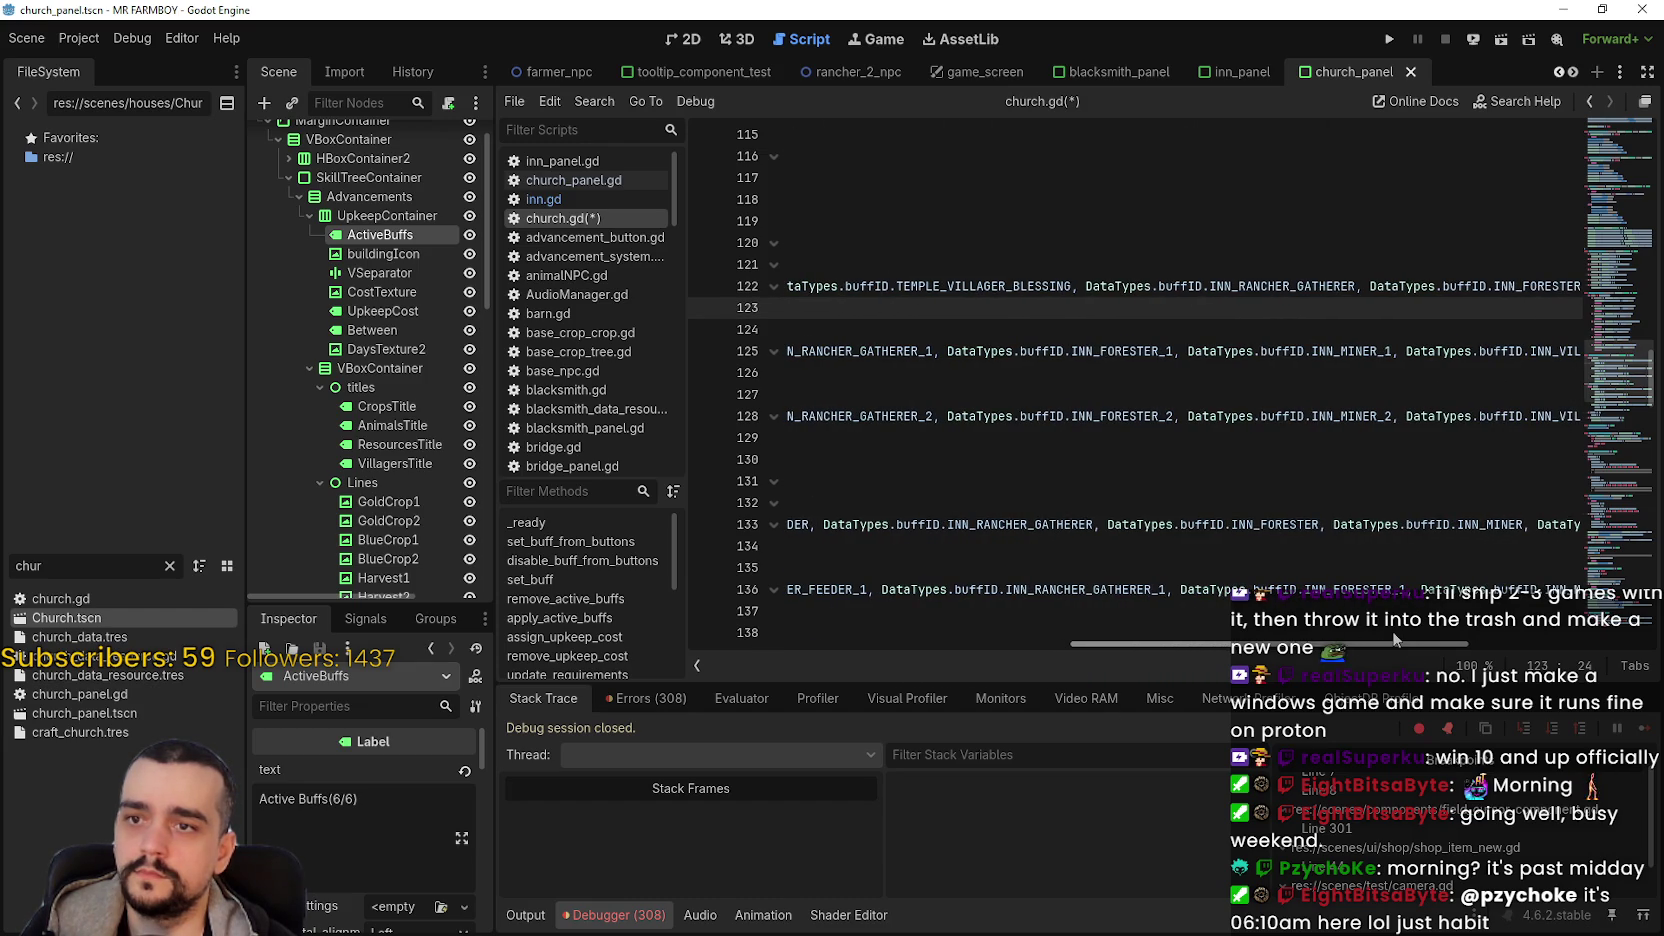
# - Replace INN_RANCHER_GATHERER with TEMPLE_STONE_BLESSING and add TEMPLE_WOOD_BLESSING after it
pyautogui.doubleClick(1268, 287)
pyautogui.write('TE')
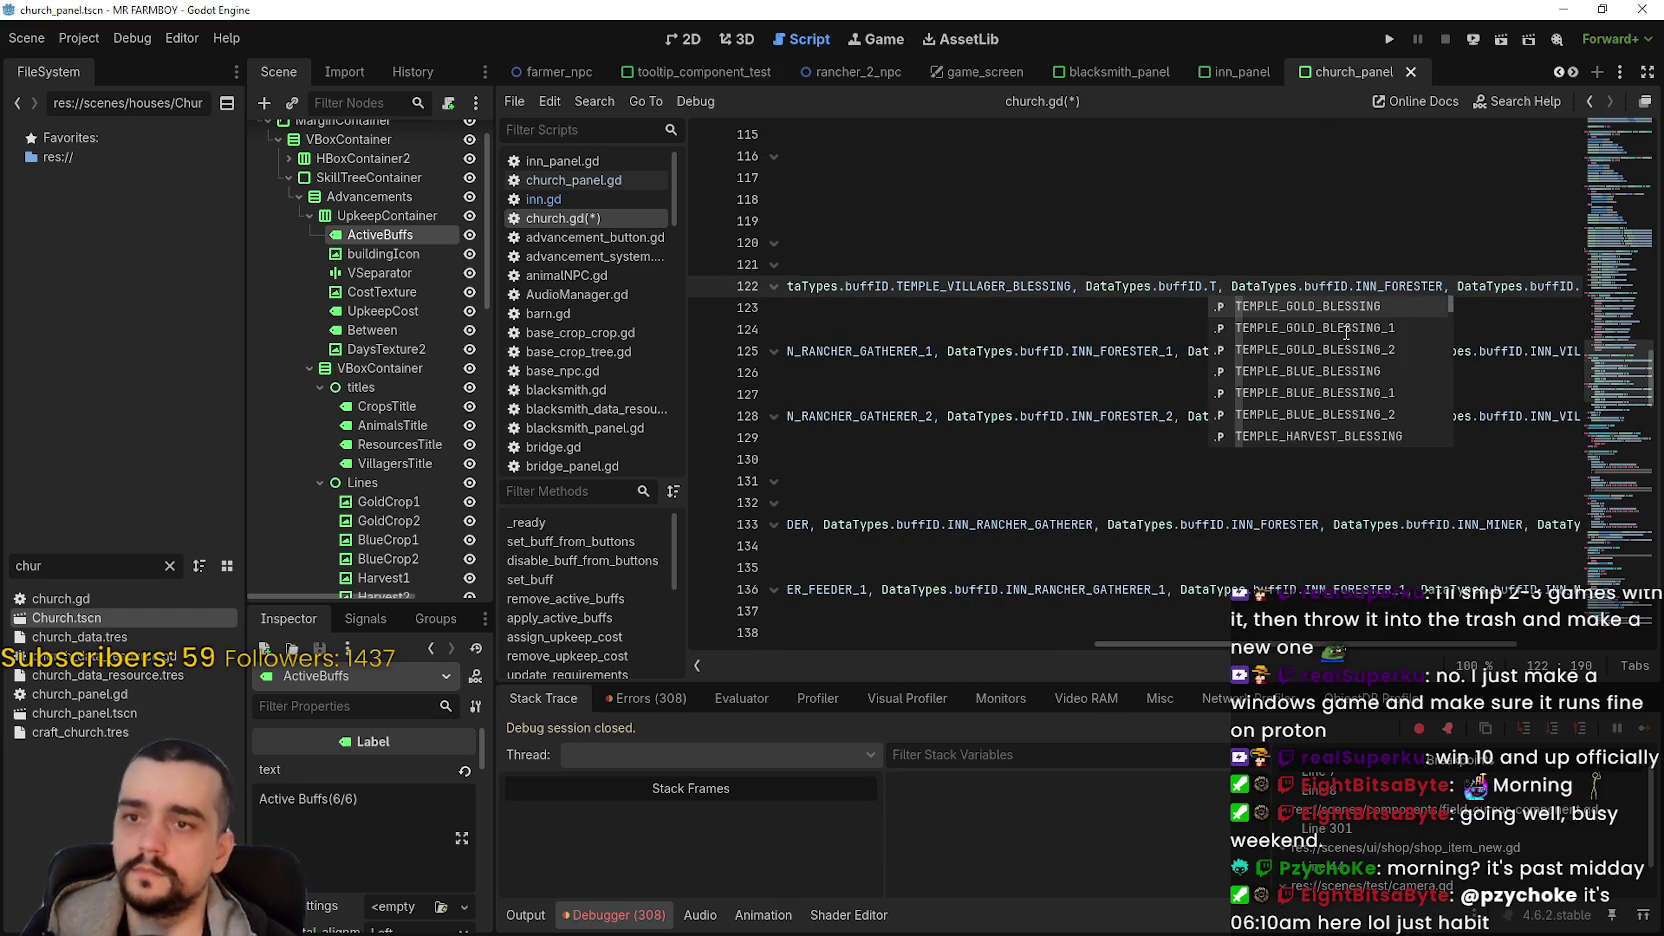
pyautogui.press('Down')
pyautogui.press('Down')
pyautogui.press('Down')
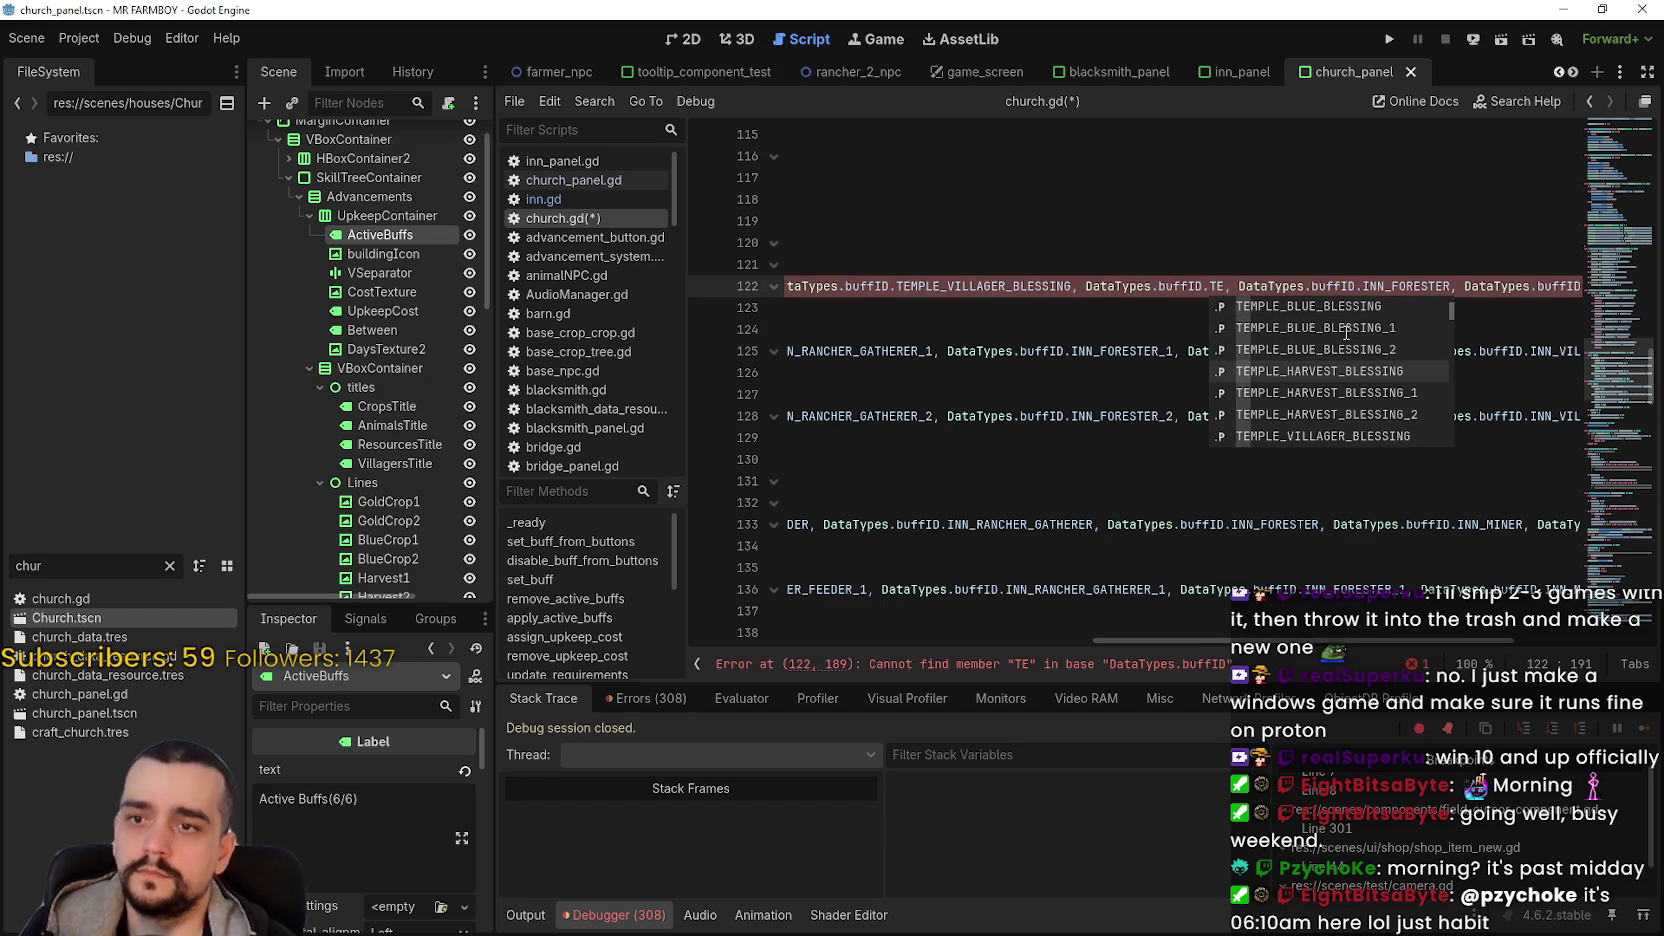
pyautogui.press('Down')
pyautogui.press('Down')
pyautogui.press('Down')
pyautogui.press('Return')
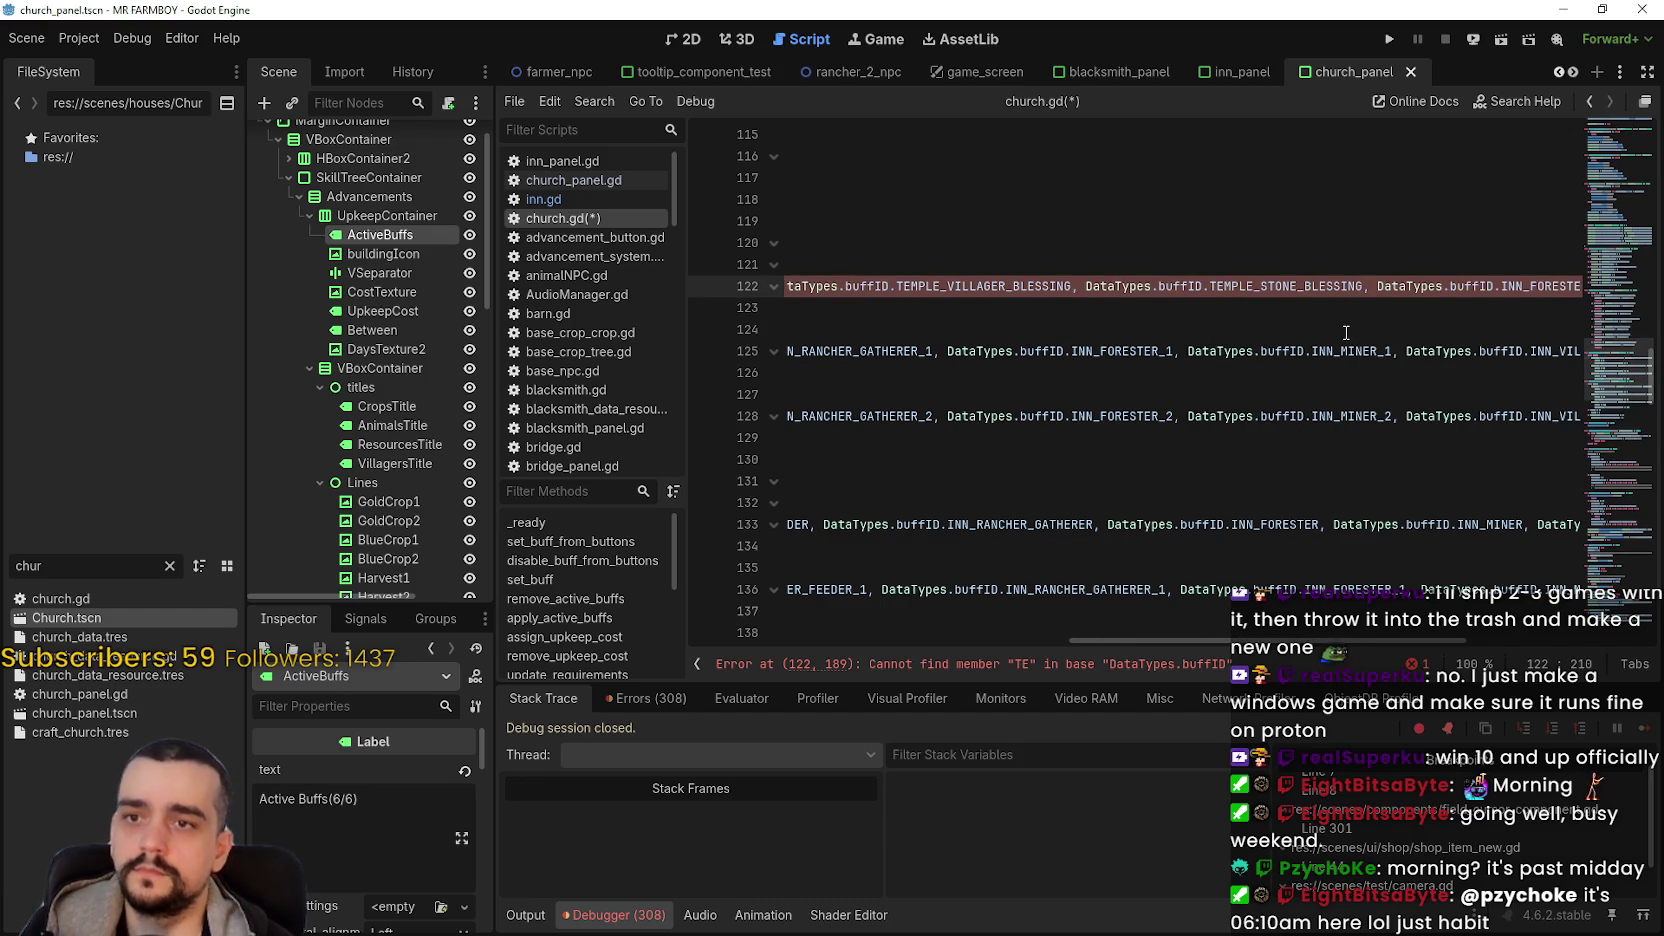
pyautogui.hotkey('ctrl', 'v')
pyautogui.write('T')
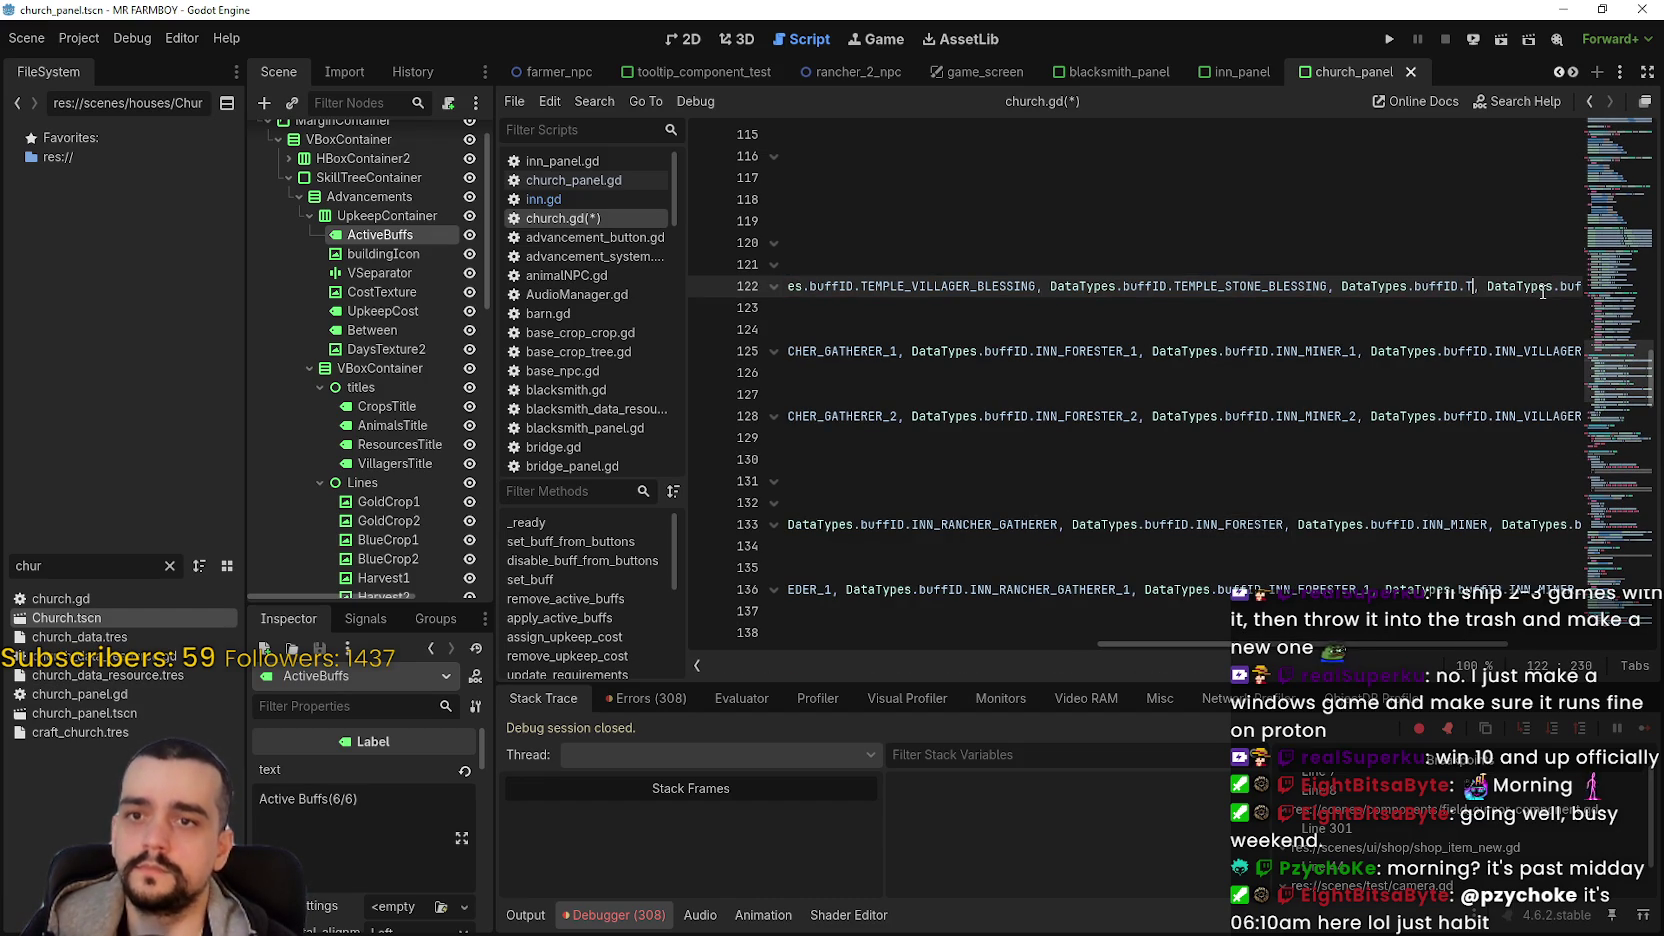
pyautogui.press('Down')
pyautogui.press('Down')
pyautogui.press('Down')
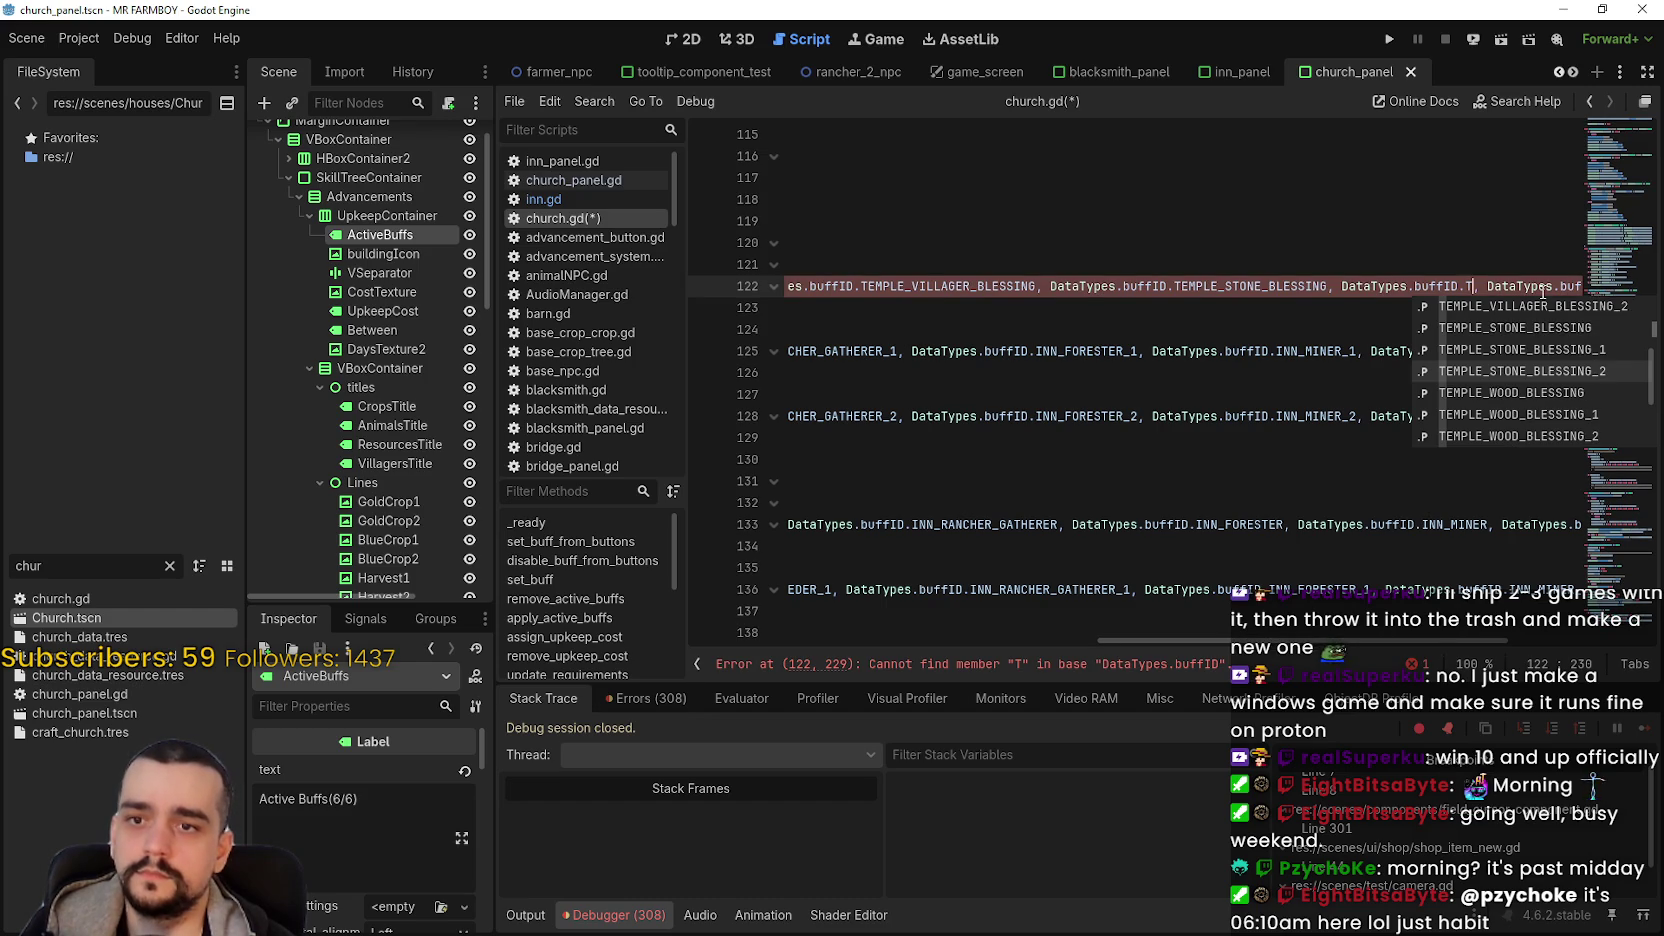
pyautogui.press('Return')
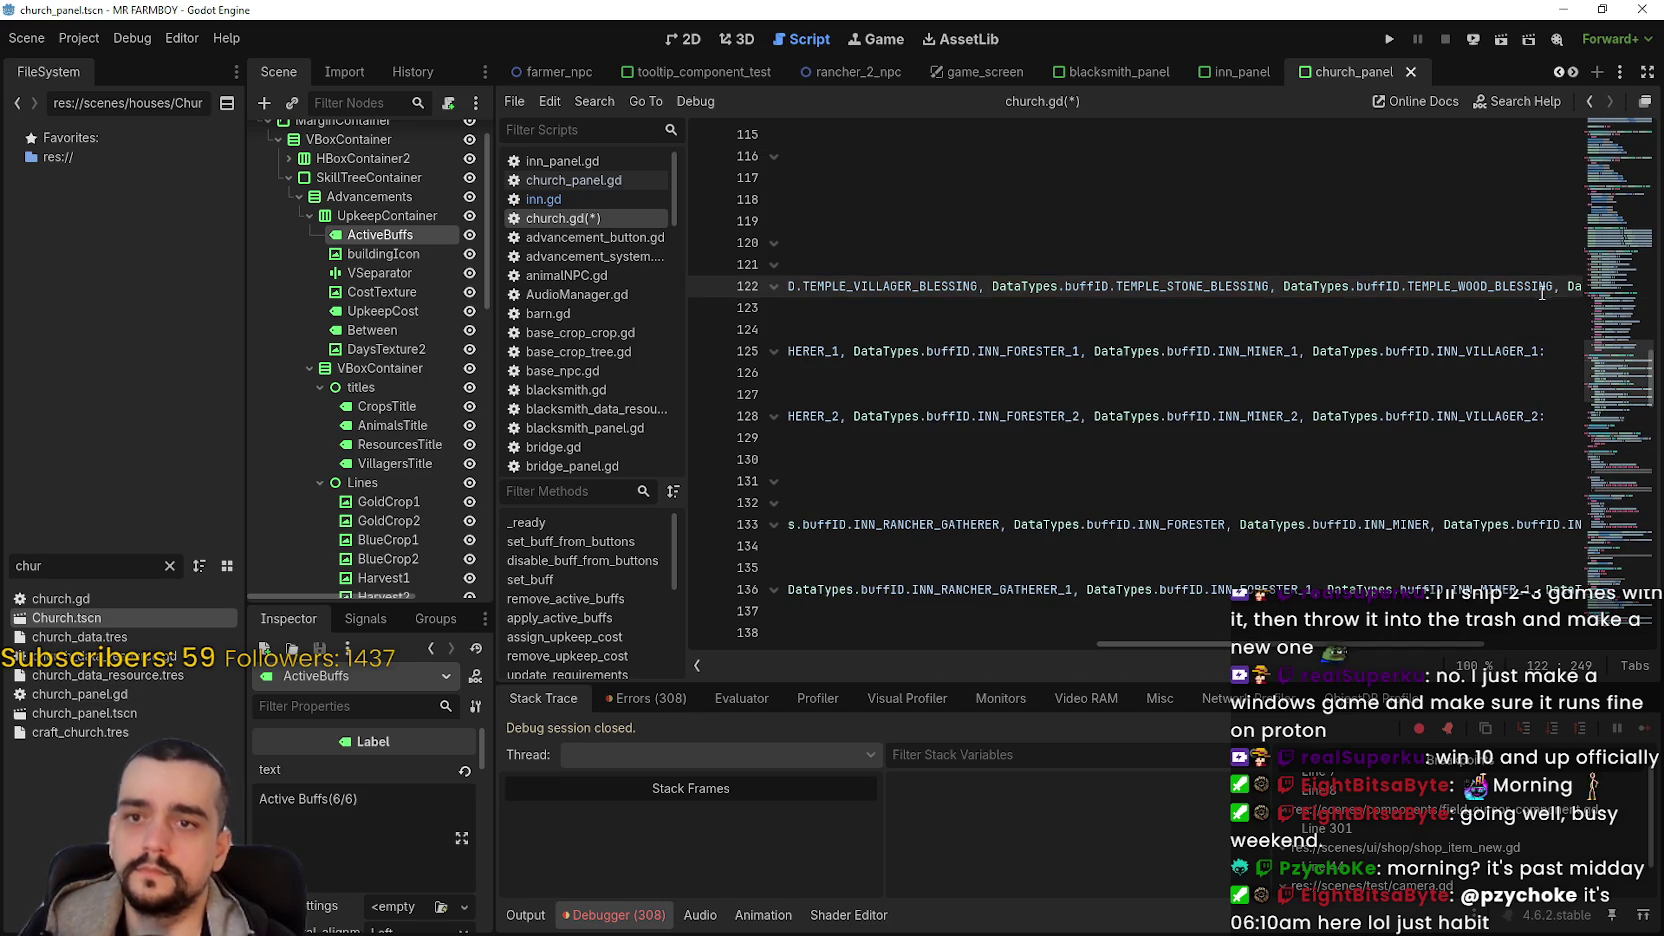
# - Replace INN_MINER with TEMPLE_ANIMAL_DROP_BLESSING on line 122
pyautogui.moveTo(1366, 641); pyautogui.dragTo(1508, 637)
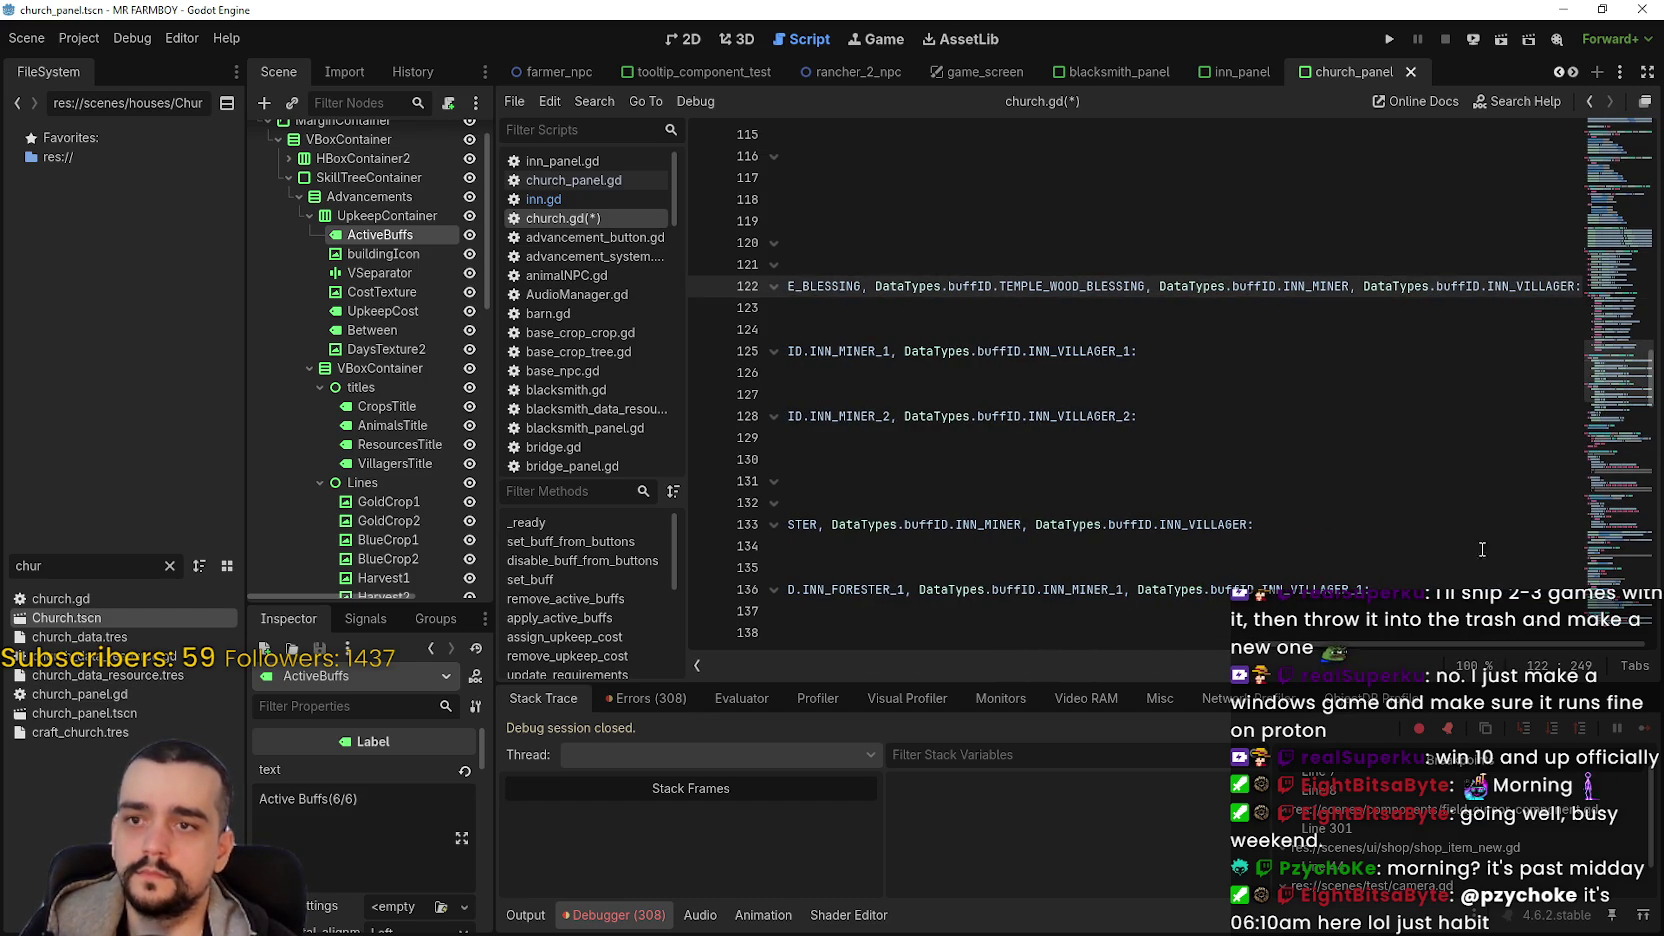
pyautogui.doubleClick(1347, 291)
pyautogui.write('TON')
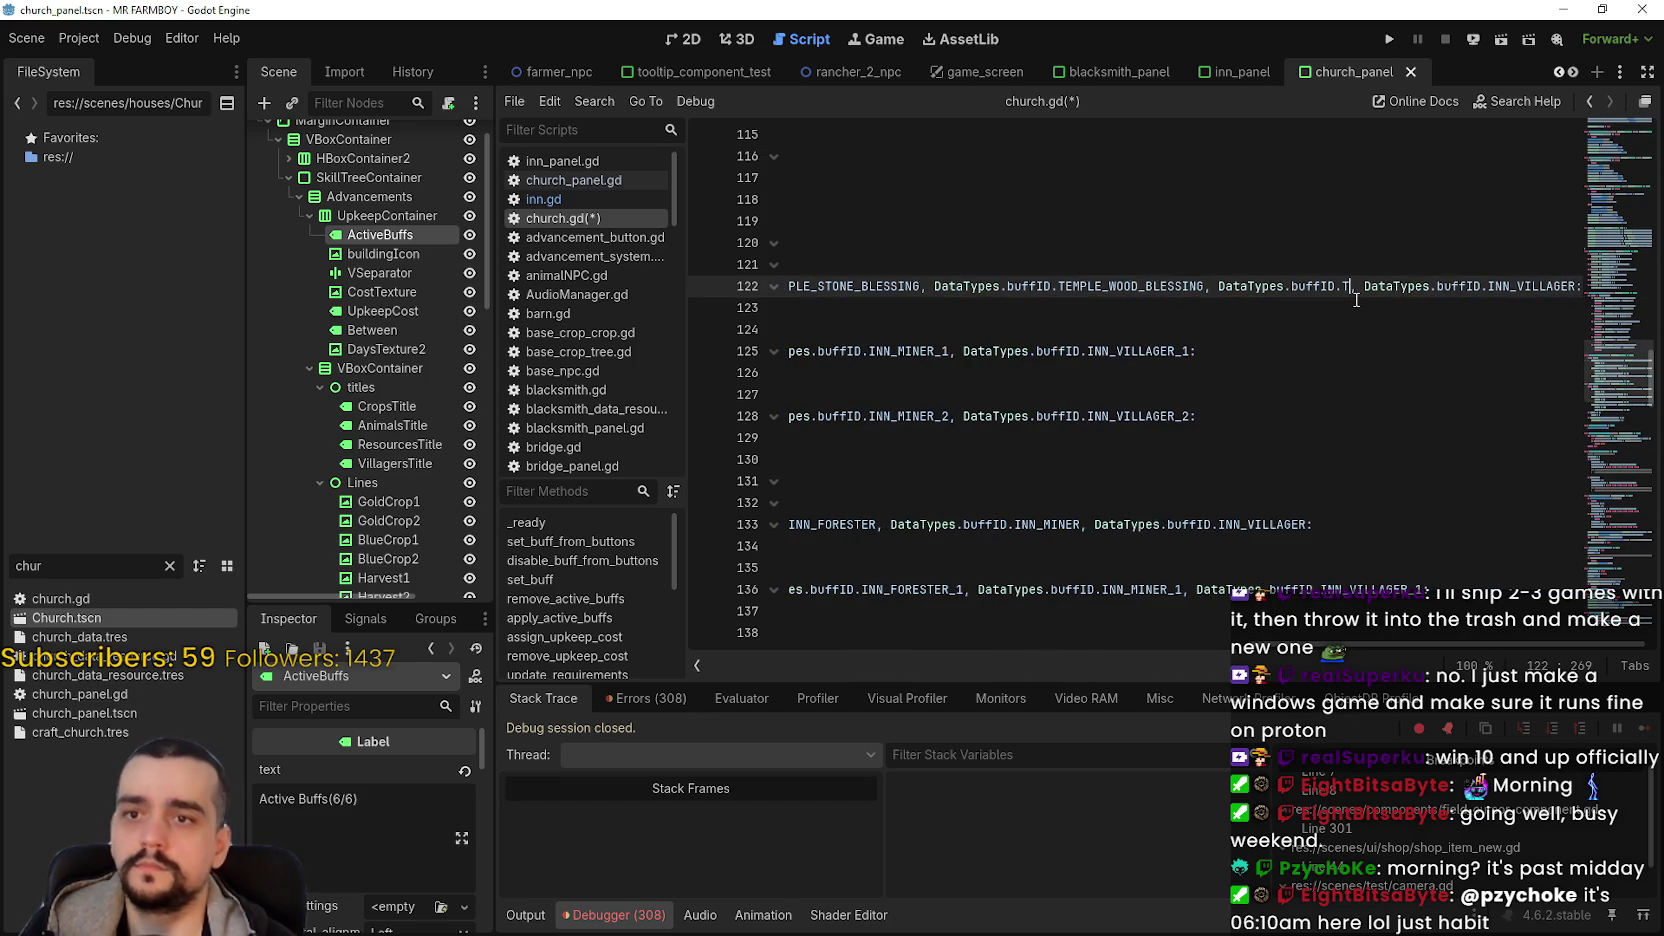
pyautogui.press('Down')
pyautogui.press('Down')
pyautogui.press('Down')
pyautogui.press('Return')
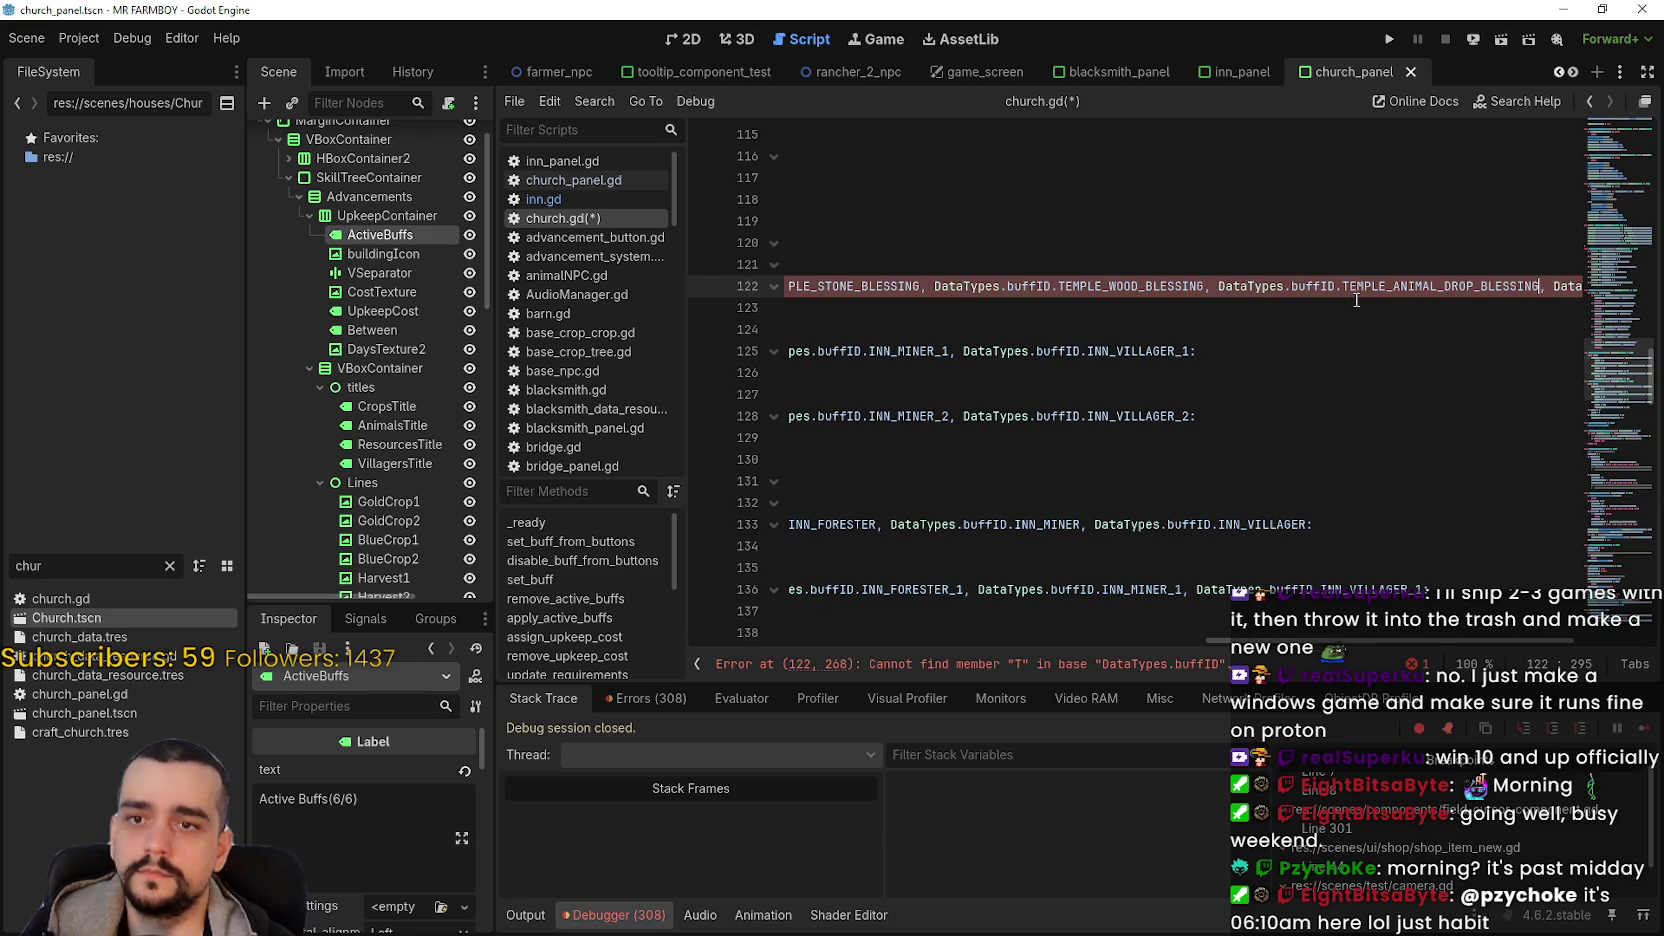
# - Delete the INN_VILLAGER entry and select line 122's temple blessing list
pyautogui.moveTo(1544, 288); pyautogui.dragTo(1592, 285)
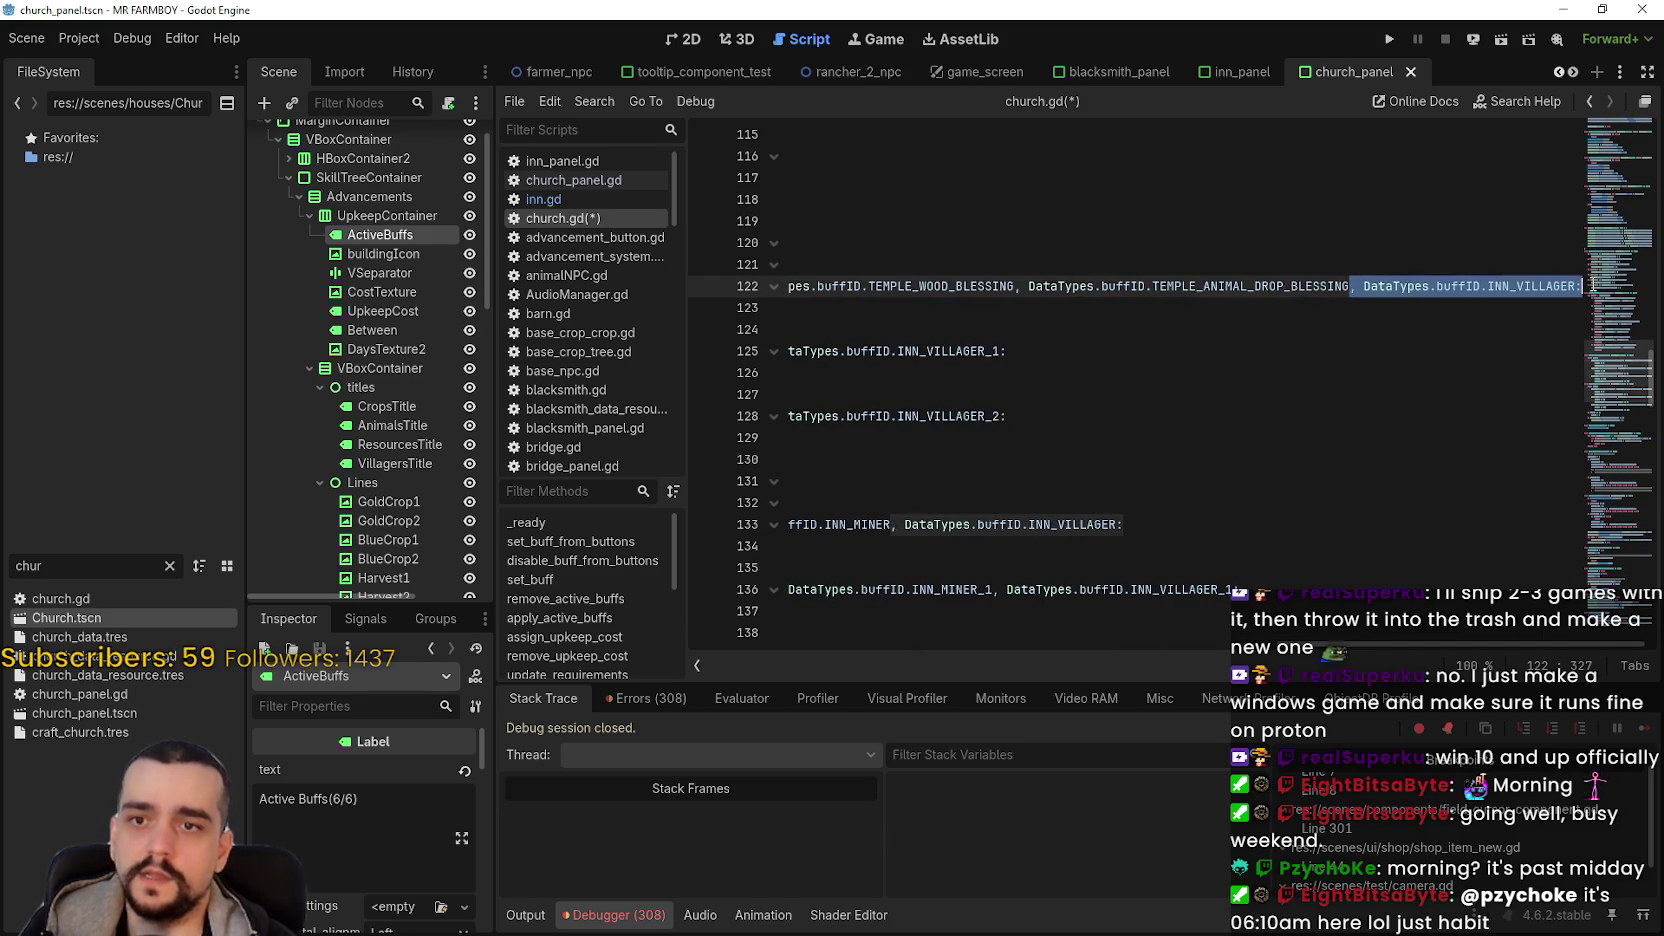
pyautogui.hotkey('shift', 'Left')
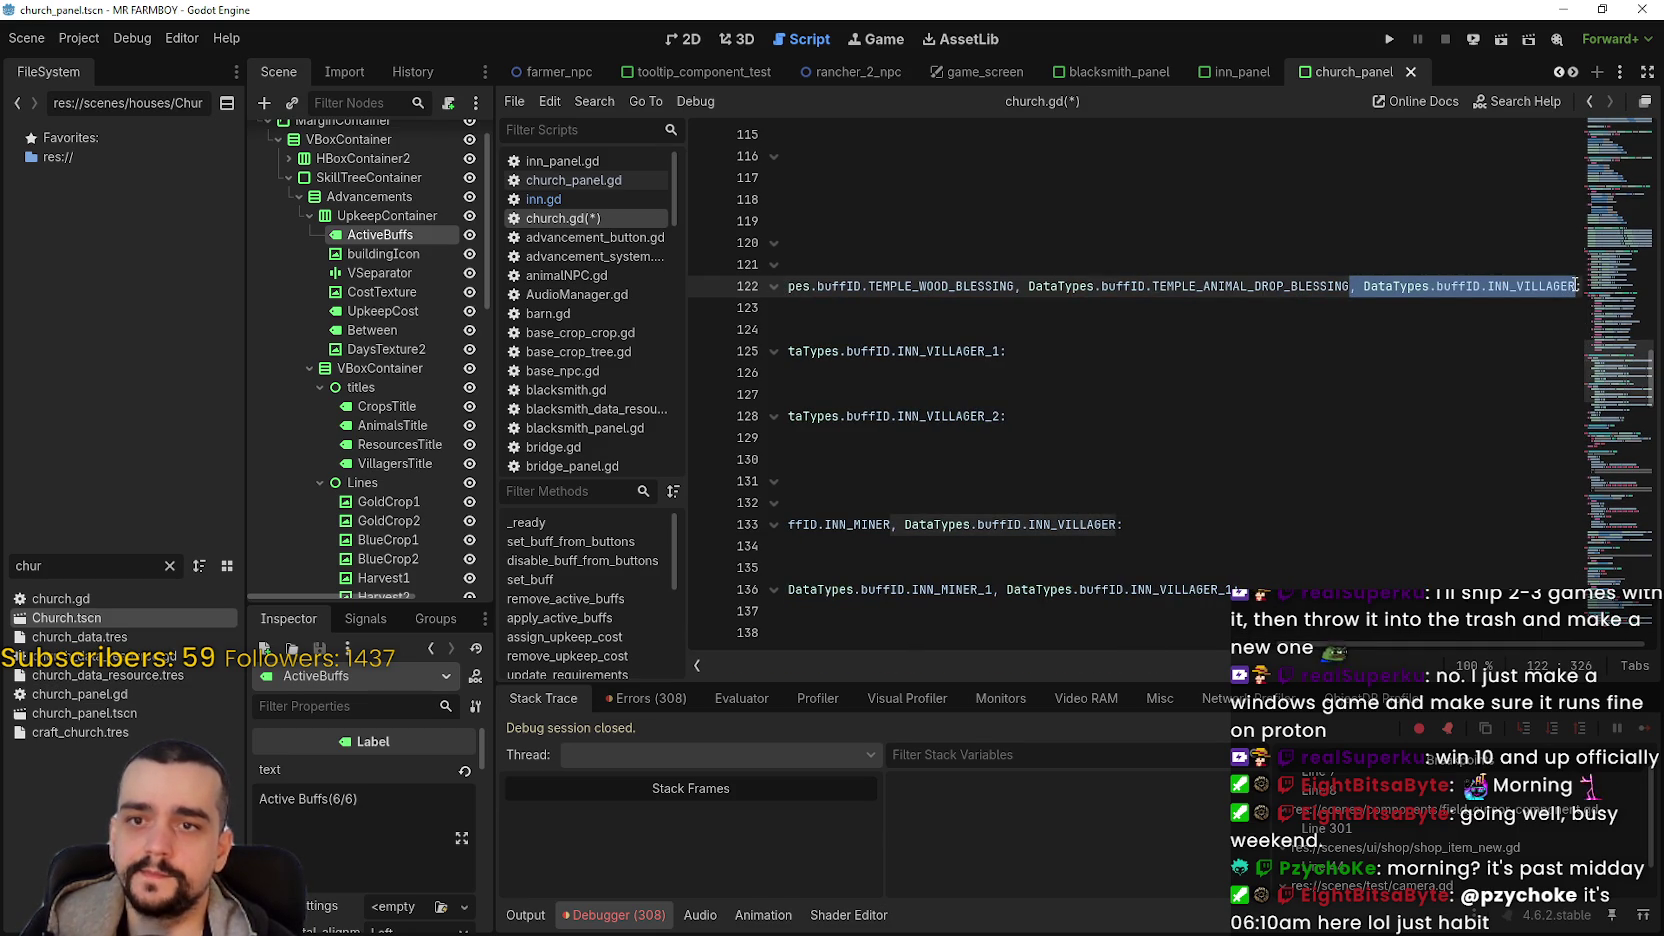
pyautogui.press('BackSpace')
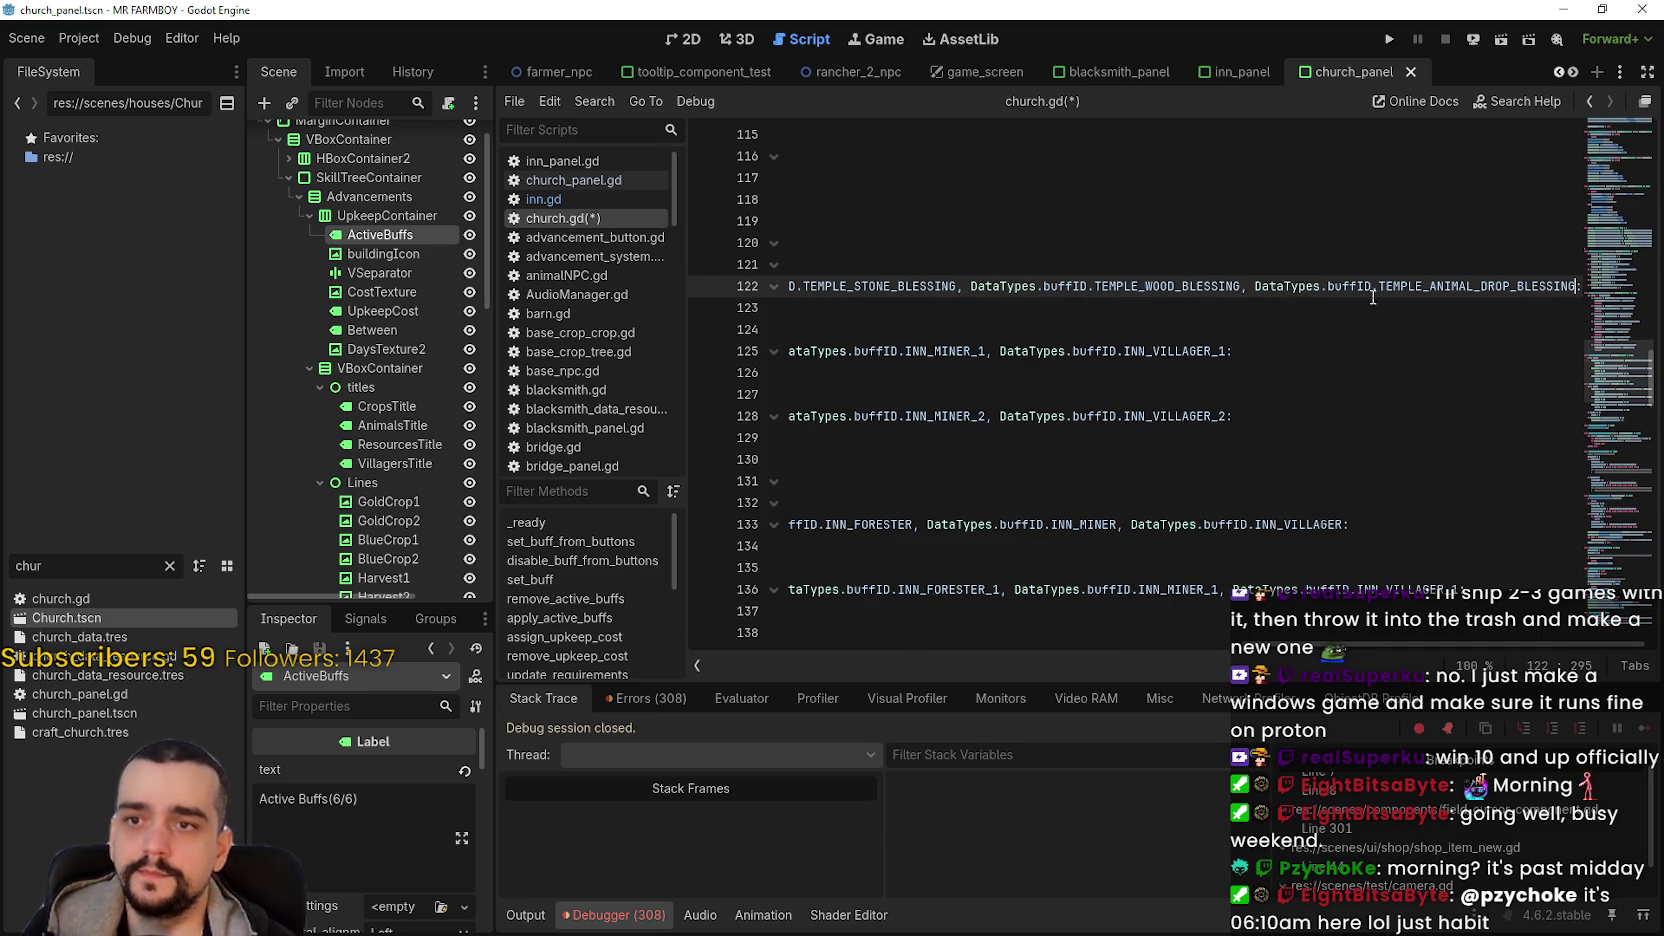
pyautogui.doubleClick(1397, 286)
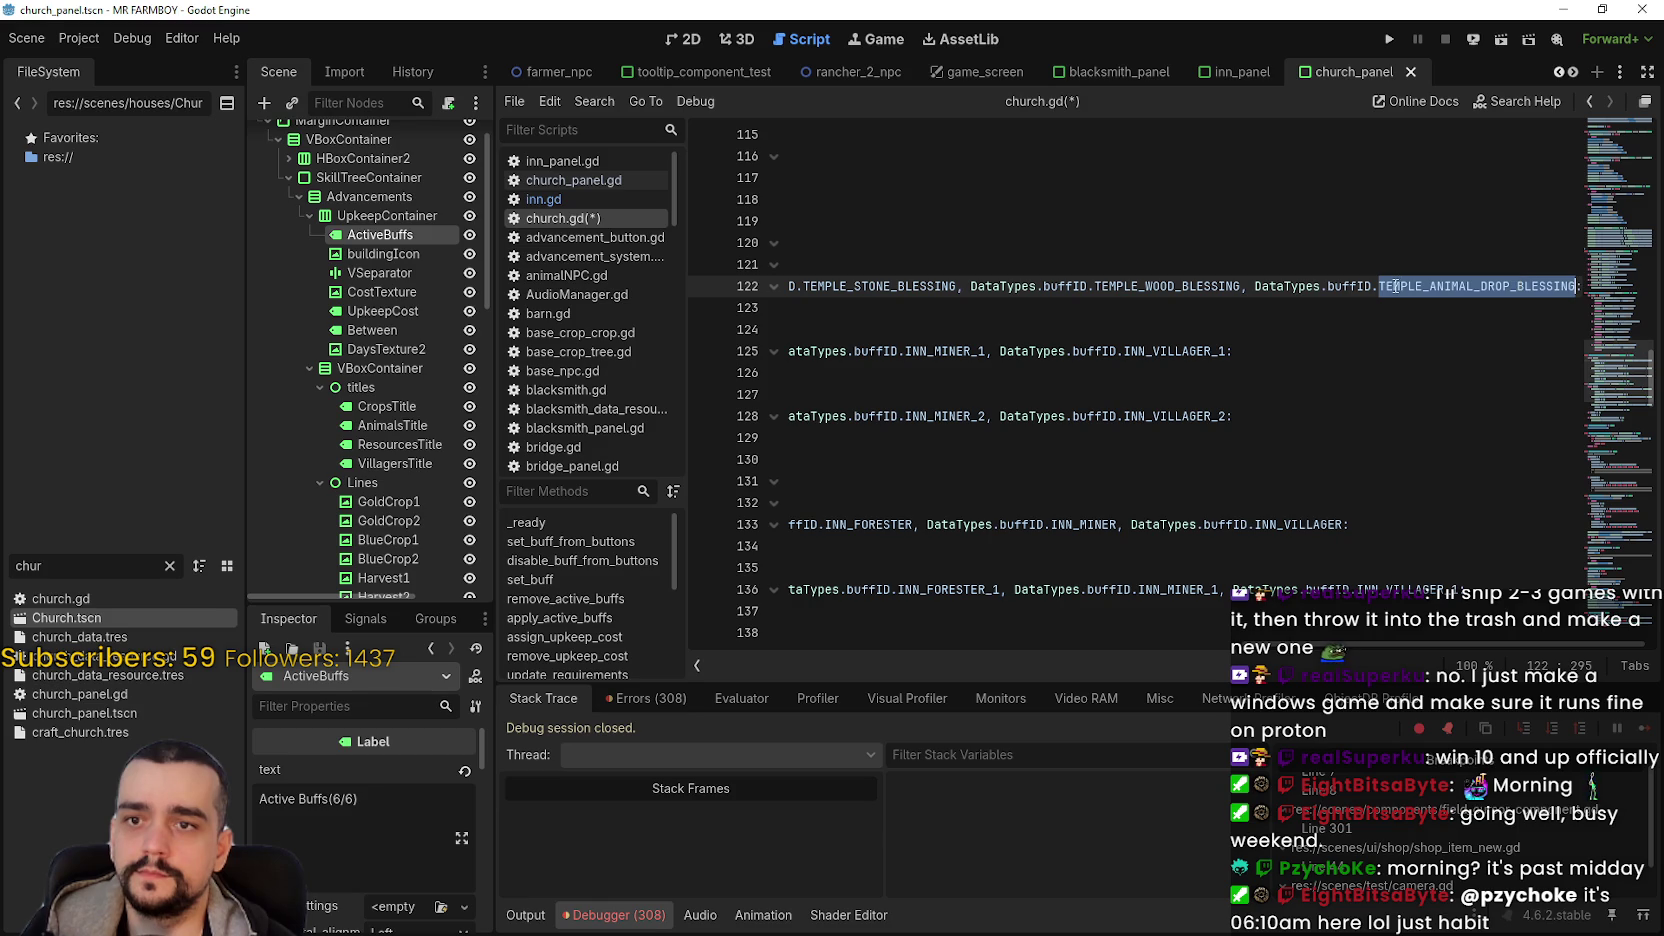
pyautogui.moveTo(1395, 286)
pyautogui.mouseDown()
pyautogui.moveTo(790, 286)
pyautogui.moveTo(843, 286)
pyautogui.mouseUp()
pyautogui.moveTo(843, 351); pyautogui.dragTo(1552, 351)
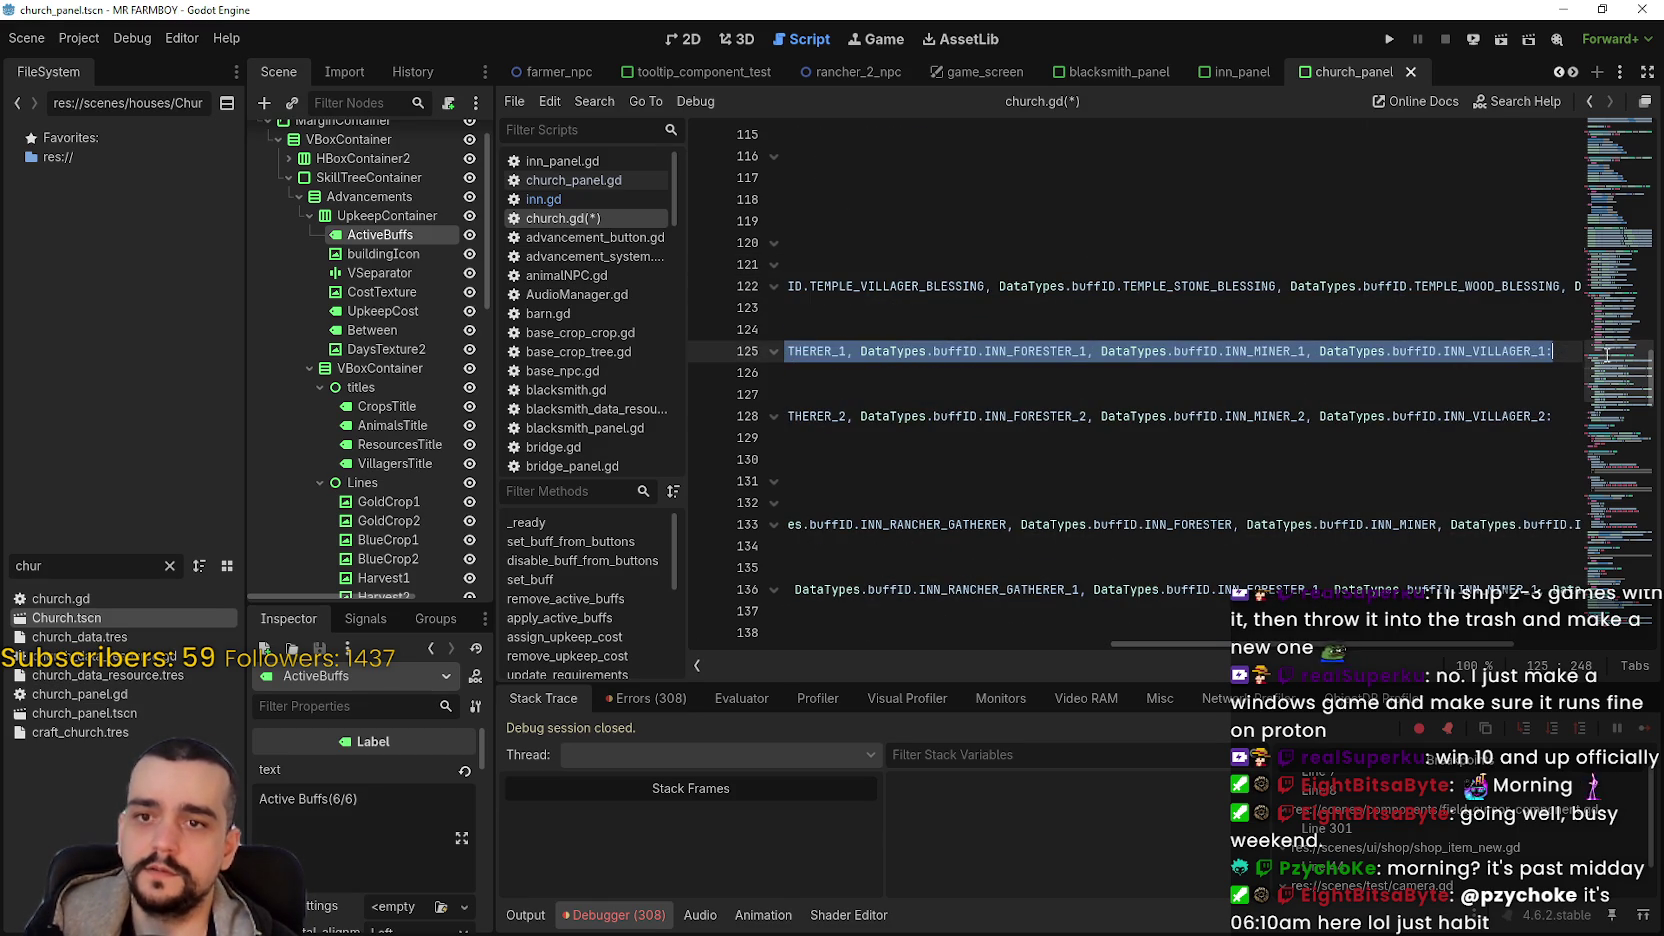
# - Paste the temple blessings onto line 125, suffixing GOLD, BLUE and HARVEST with _1
pyautogui.hotkey('ctrl', 'v')
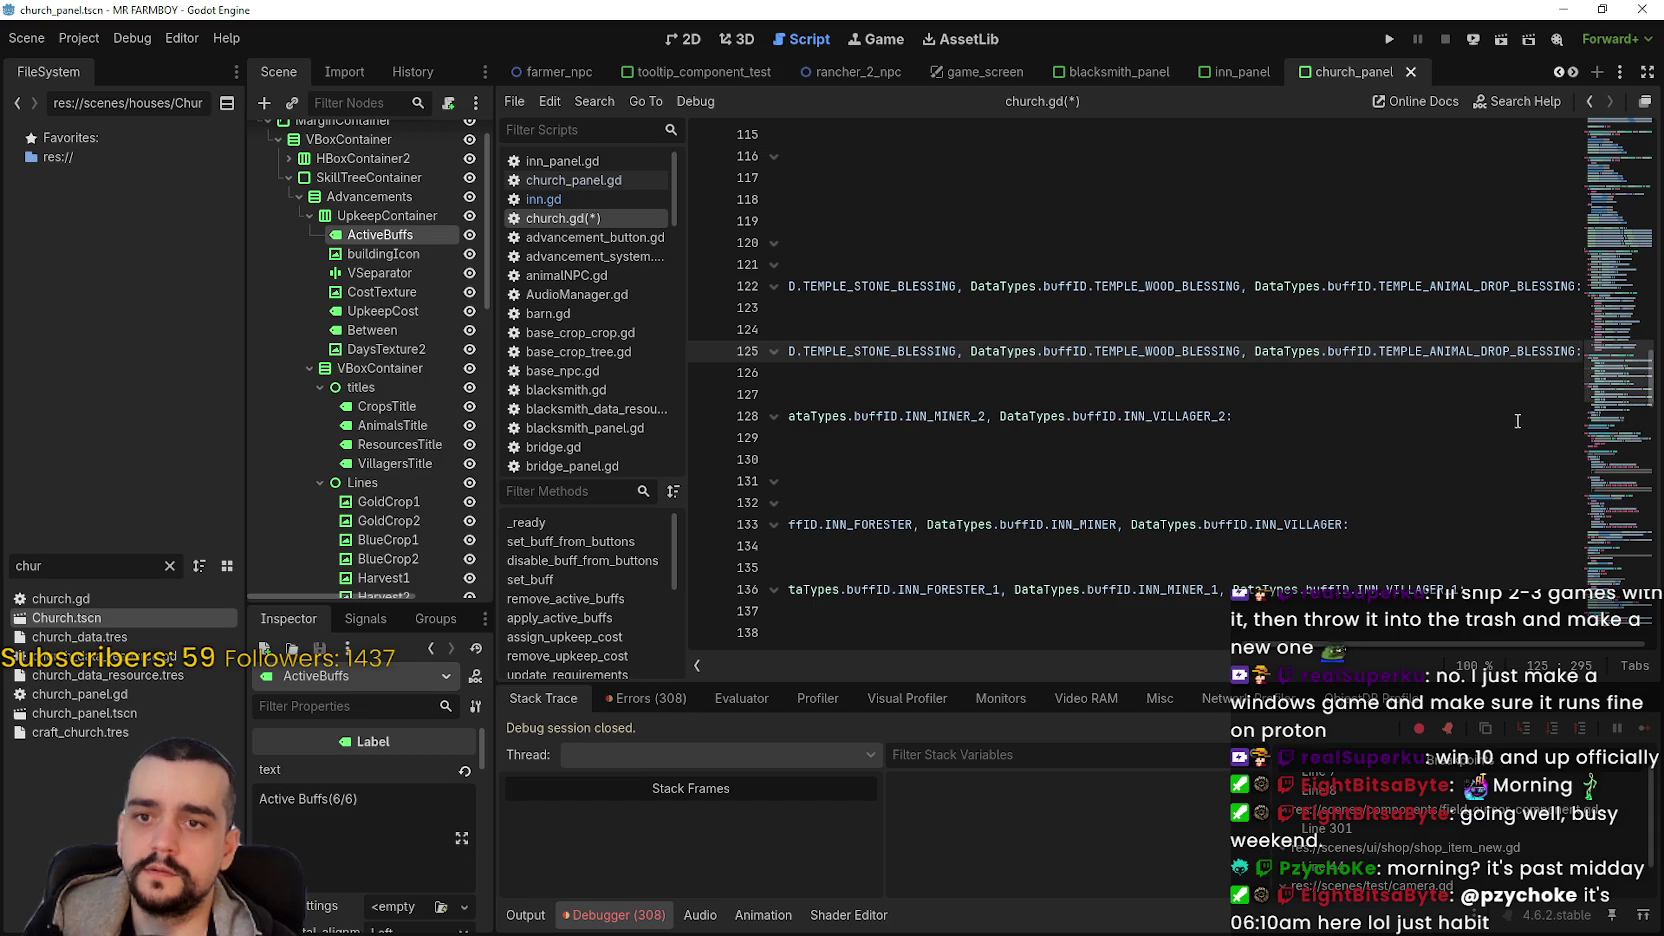
pyautogui.moveTo(1405, 643); pyautogui.dragTo(900, 640)
pyautogui.click(1115, 351)
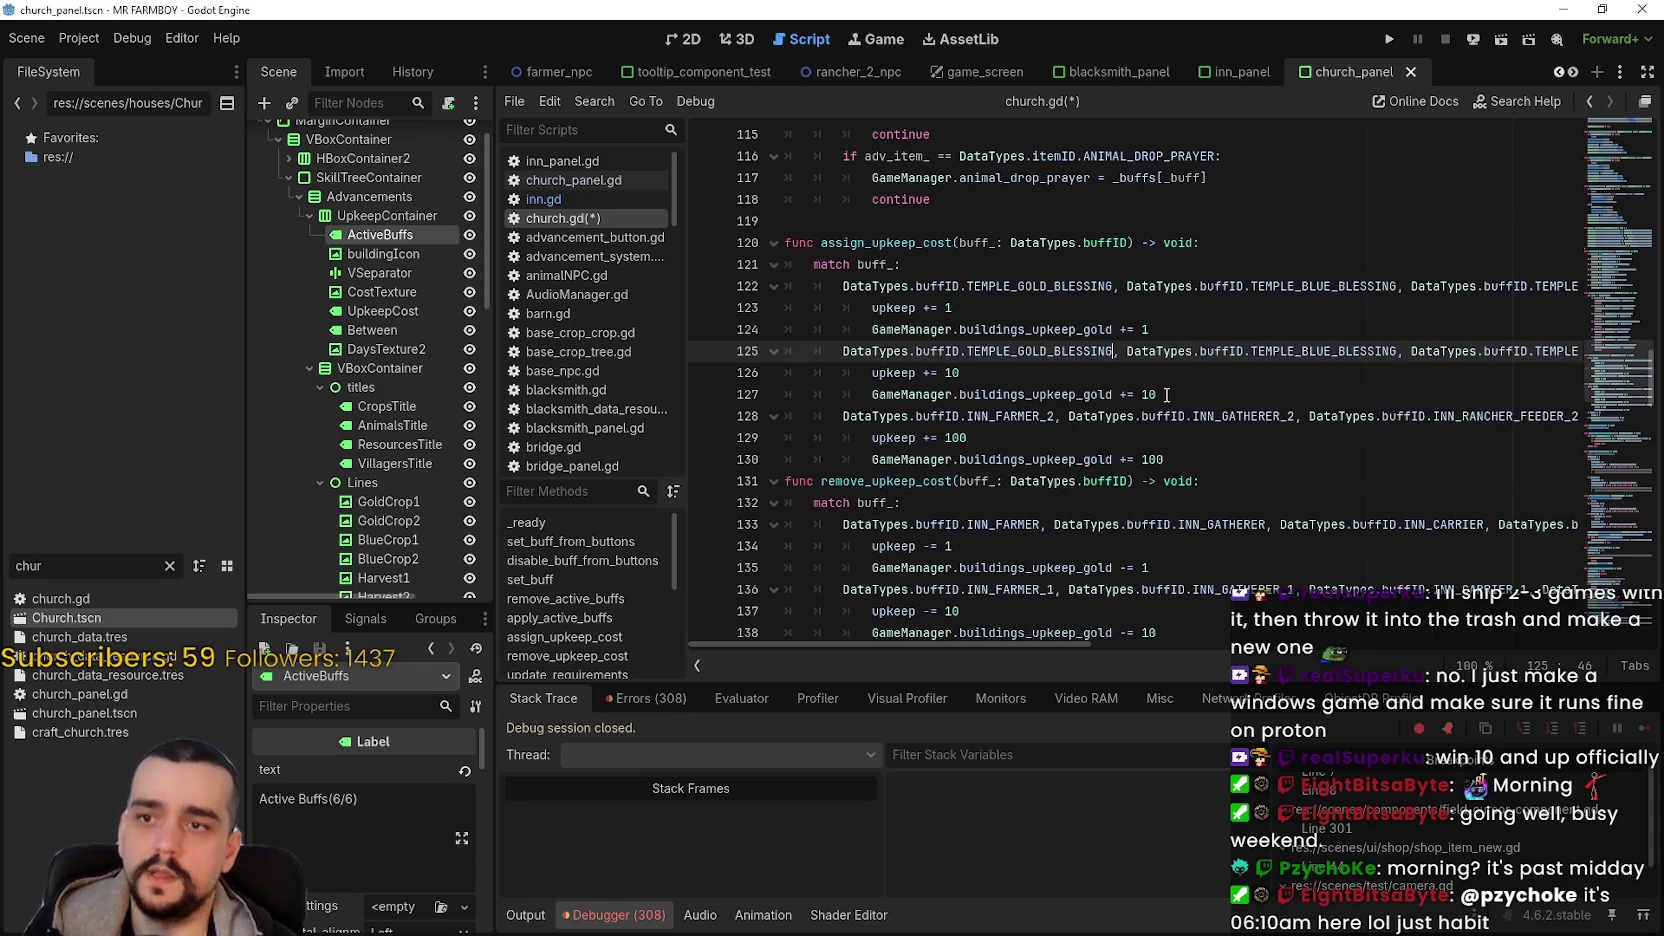
pyautogui.write('_1')
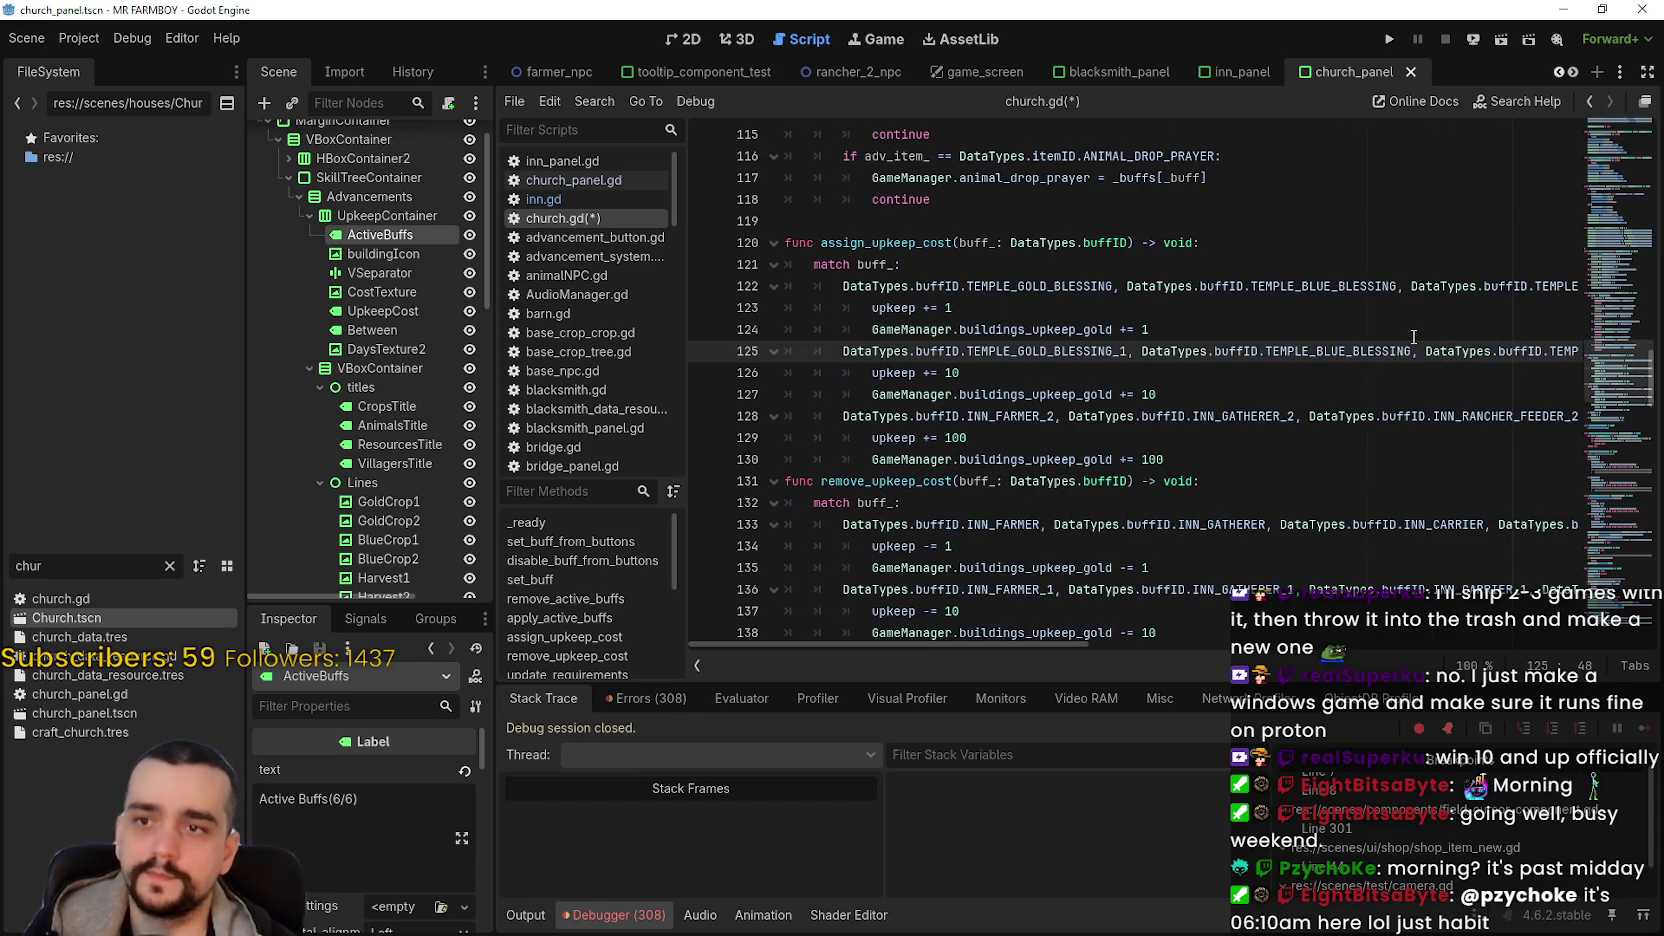
pyautogui.click(1410, 351)
pyautogui.write('_1')
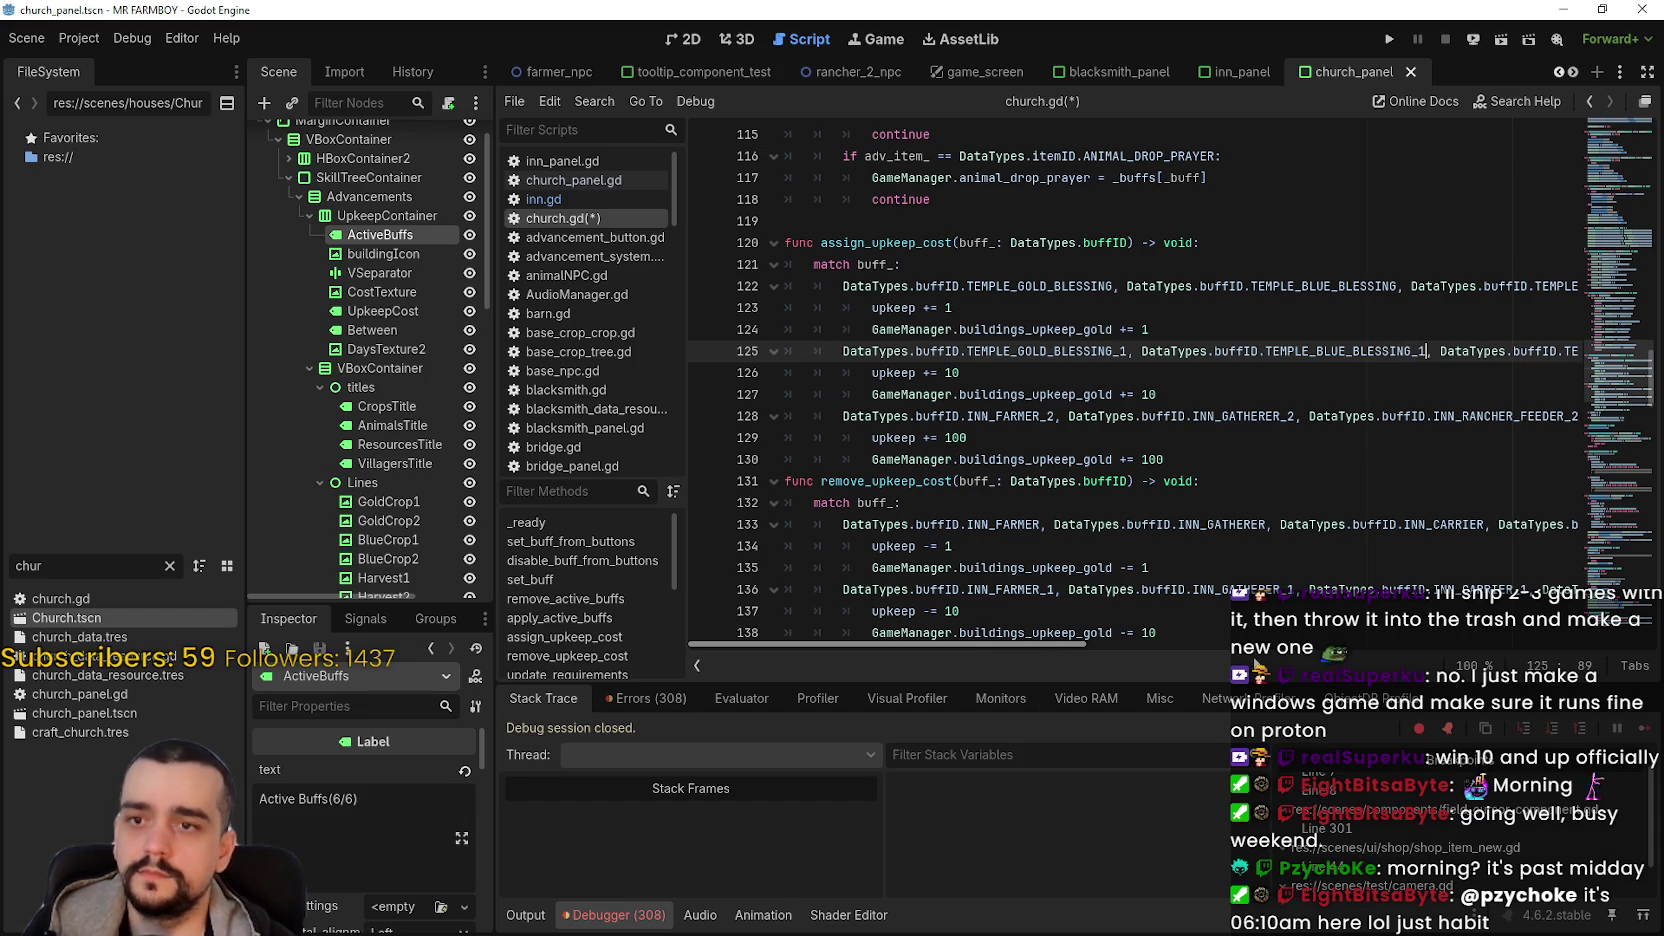
pyautogui.hscroll(10, 1206, 647)
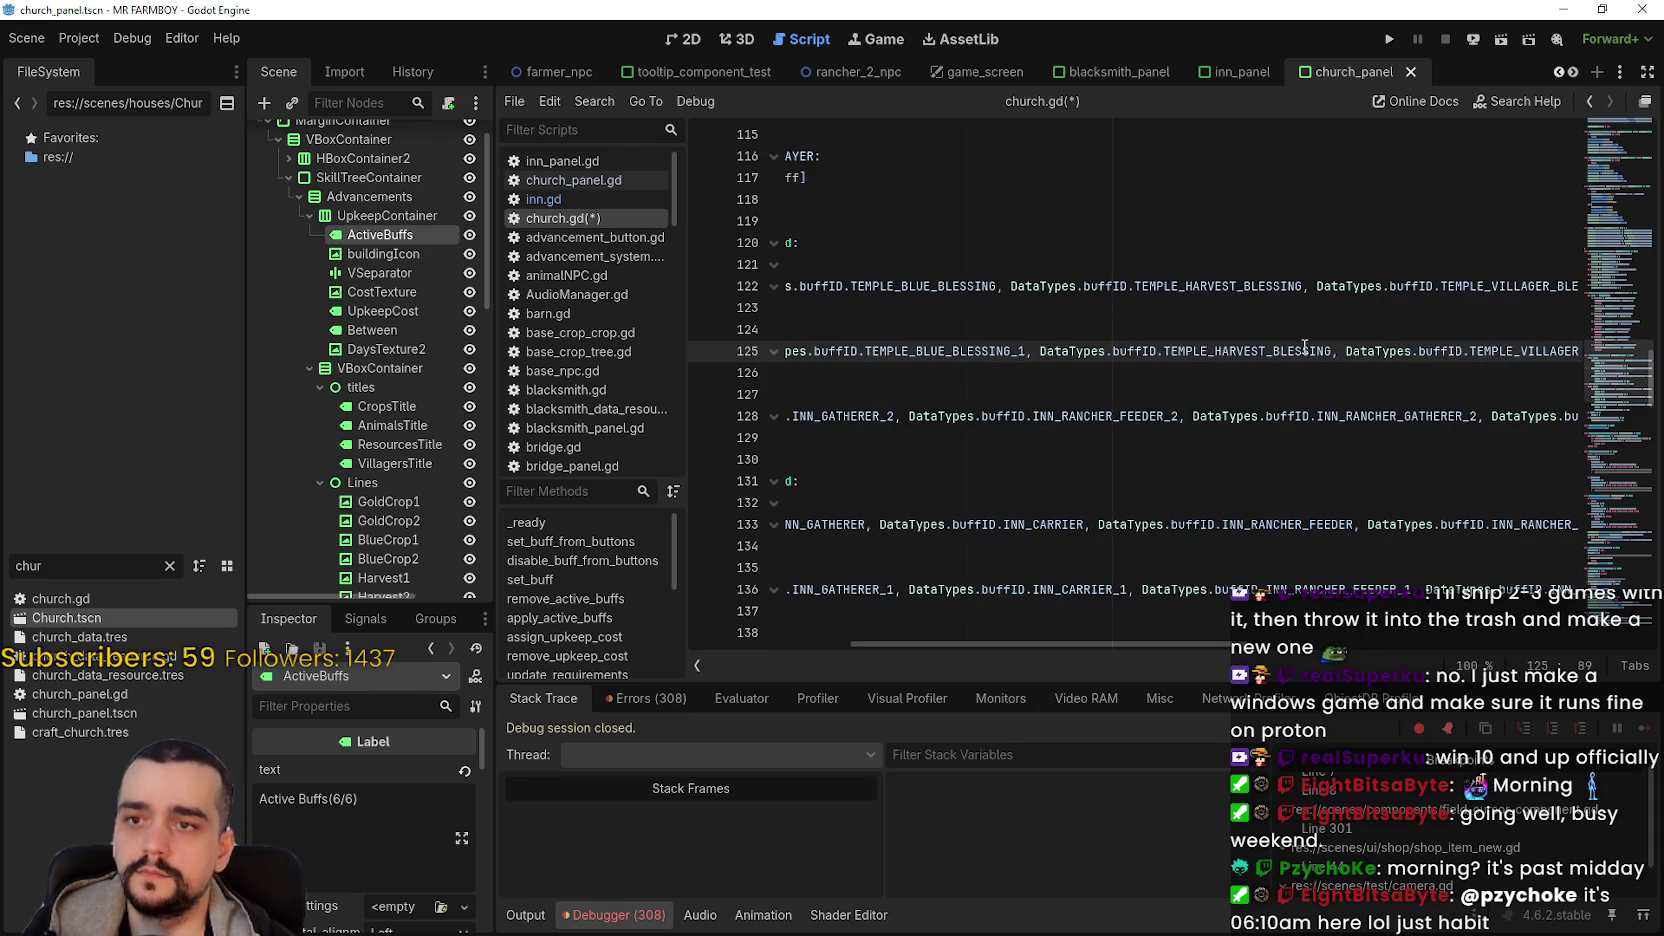
pyautogui.click(1333, 351)
pyautogui.write('_1')
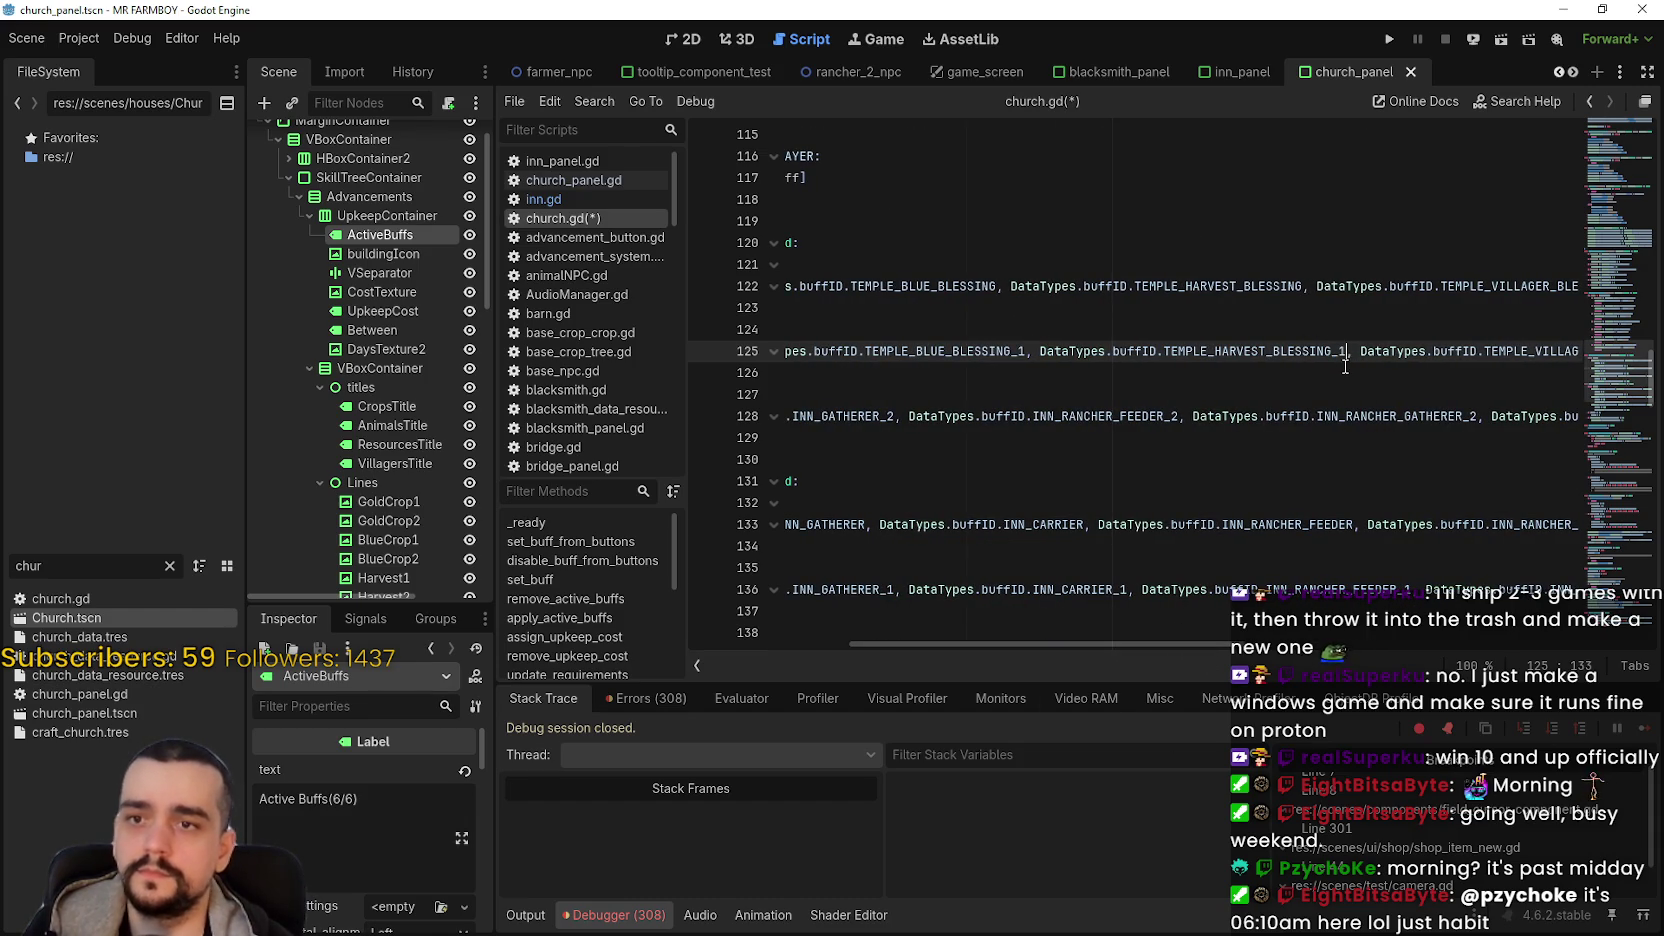
# - Add the _1 suffix to the remaining temple blessing names on line 125
pyautogui.moveTo(1119, 650); pyautogui.dragTo(1302, 564)
pyautogui.write('_1')
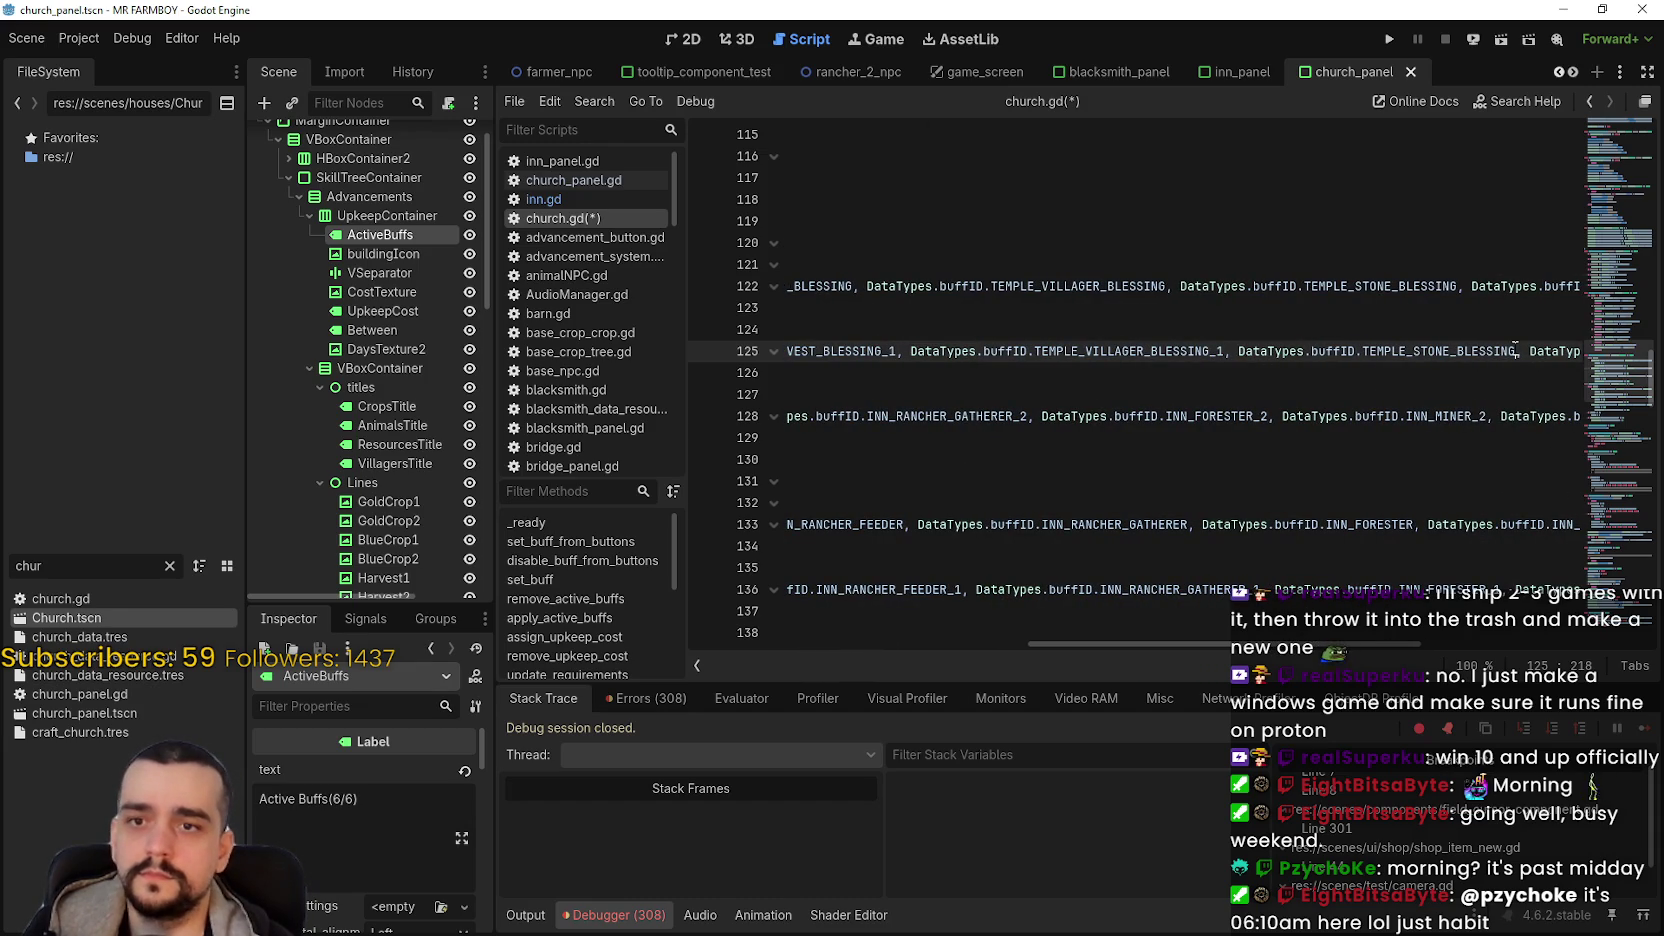
pyautogui.write('_1')
pyautogui.hscroll(5, 1548, 648)
pyautogui.press('End')
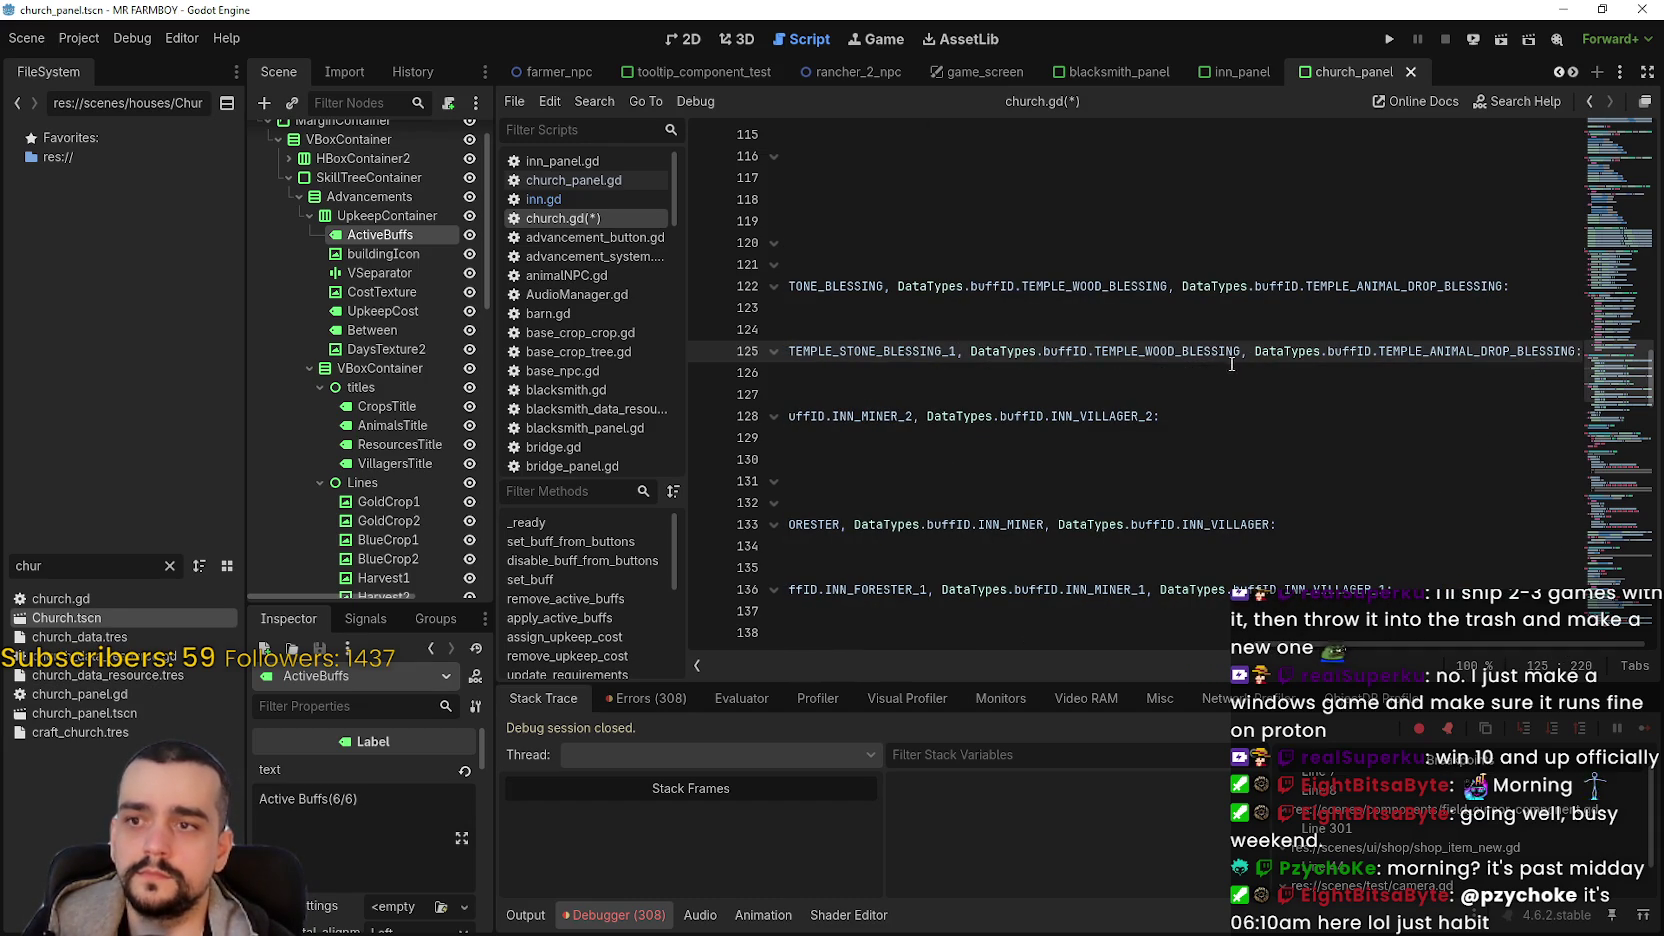
pyautogui.click(1242, 352)
pyautogui.write('_1')
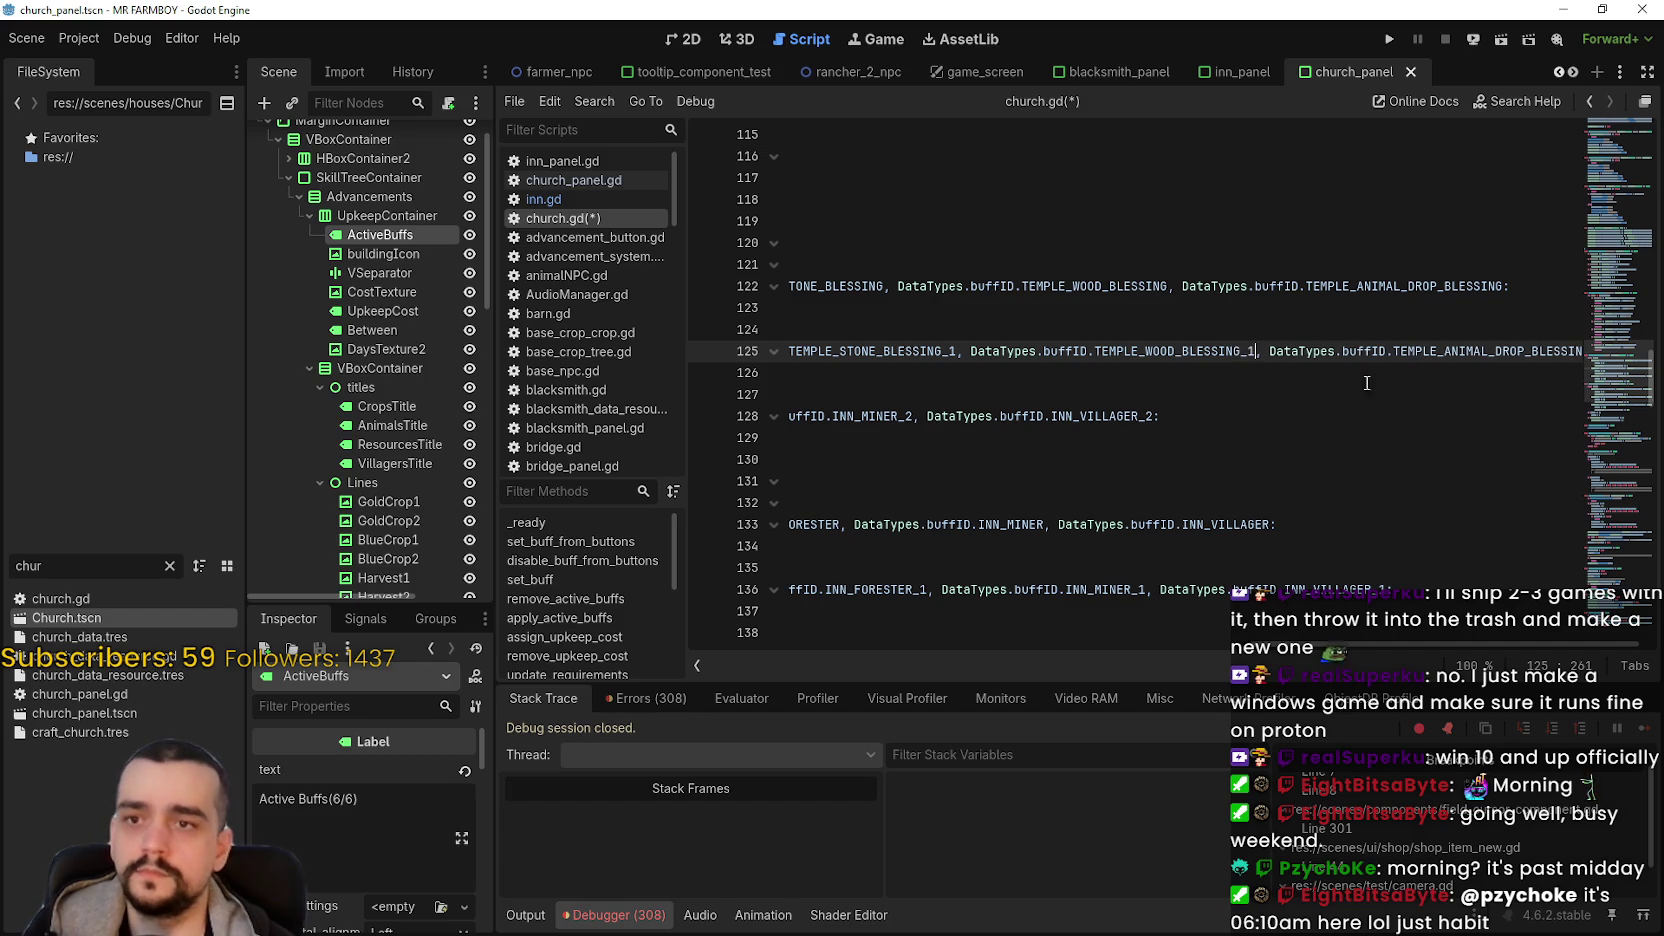
pyautogui.press('End')
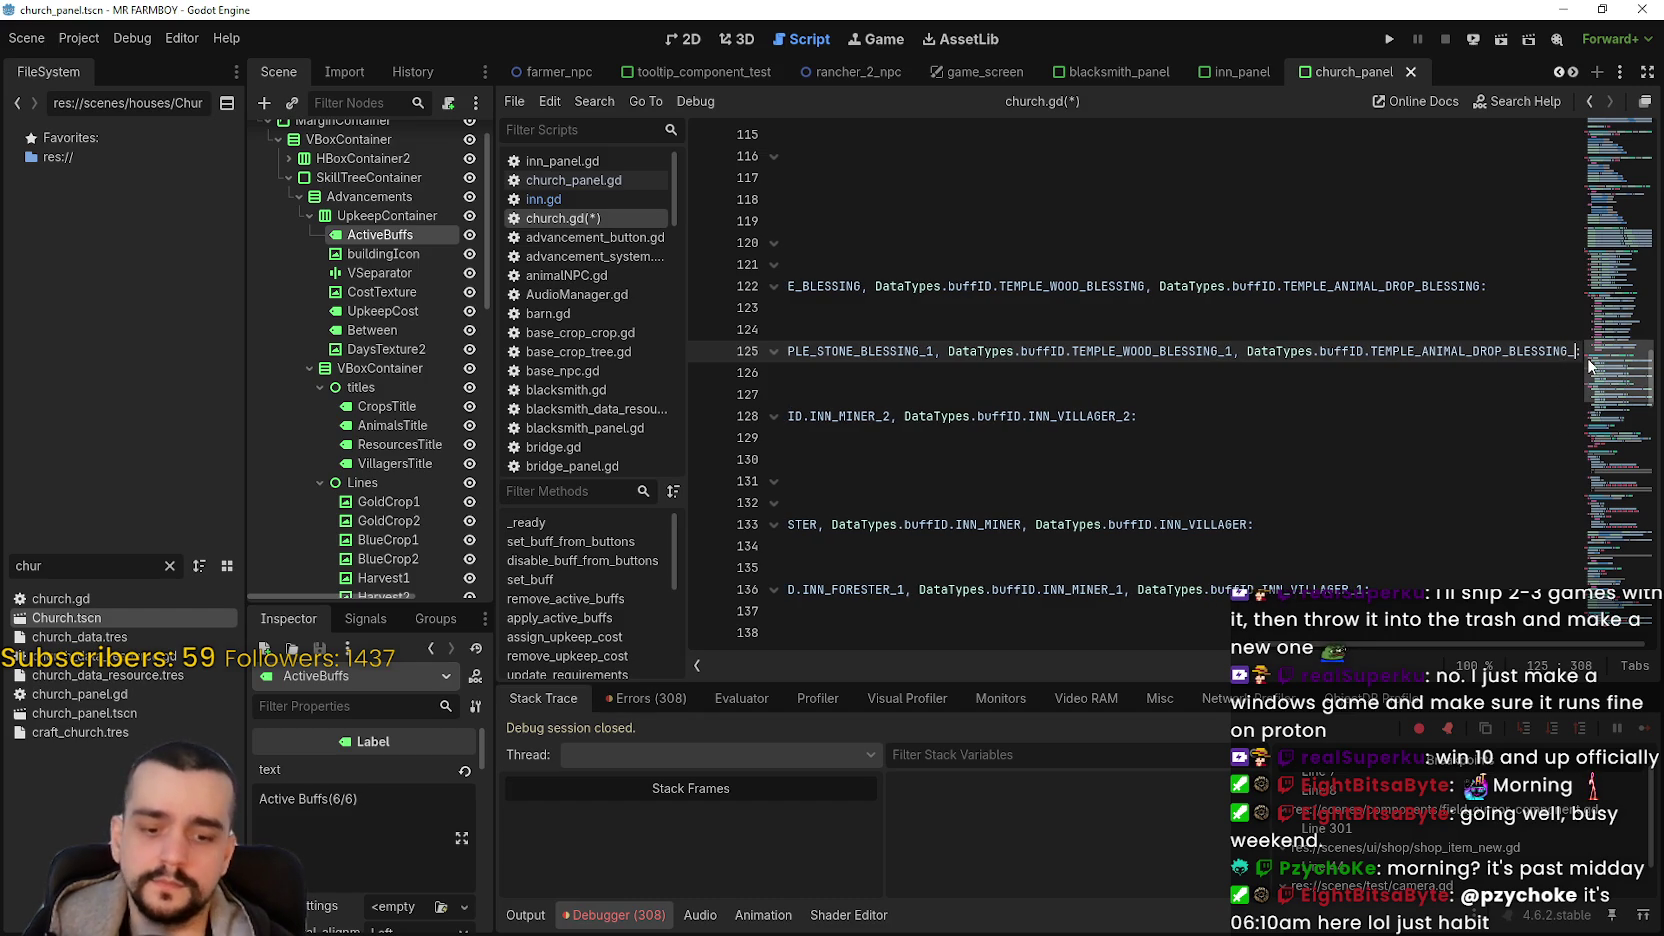
pyautogui.moveTo(1422, 647); pyautogui.dragTo(800, 650)
# - Replace line 128's entries with the temple blessings, suffixing TEMPLE_STONE_BLESSING with _2
pyautogui.moveTo(843, 416); pyautogui.dragTo(960, 416)
pyautogui.hotkey('shift', 'End')
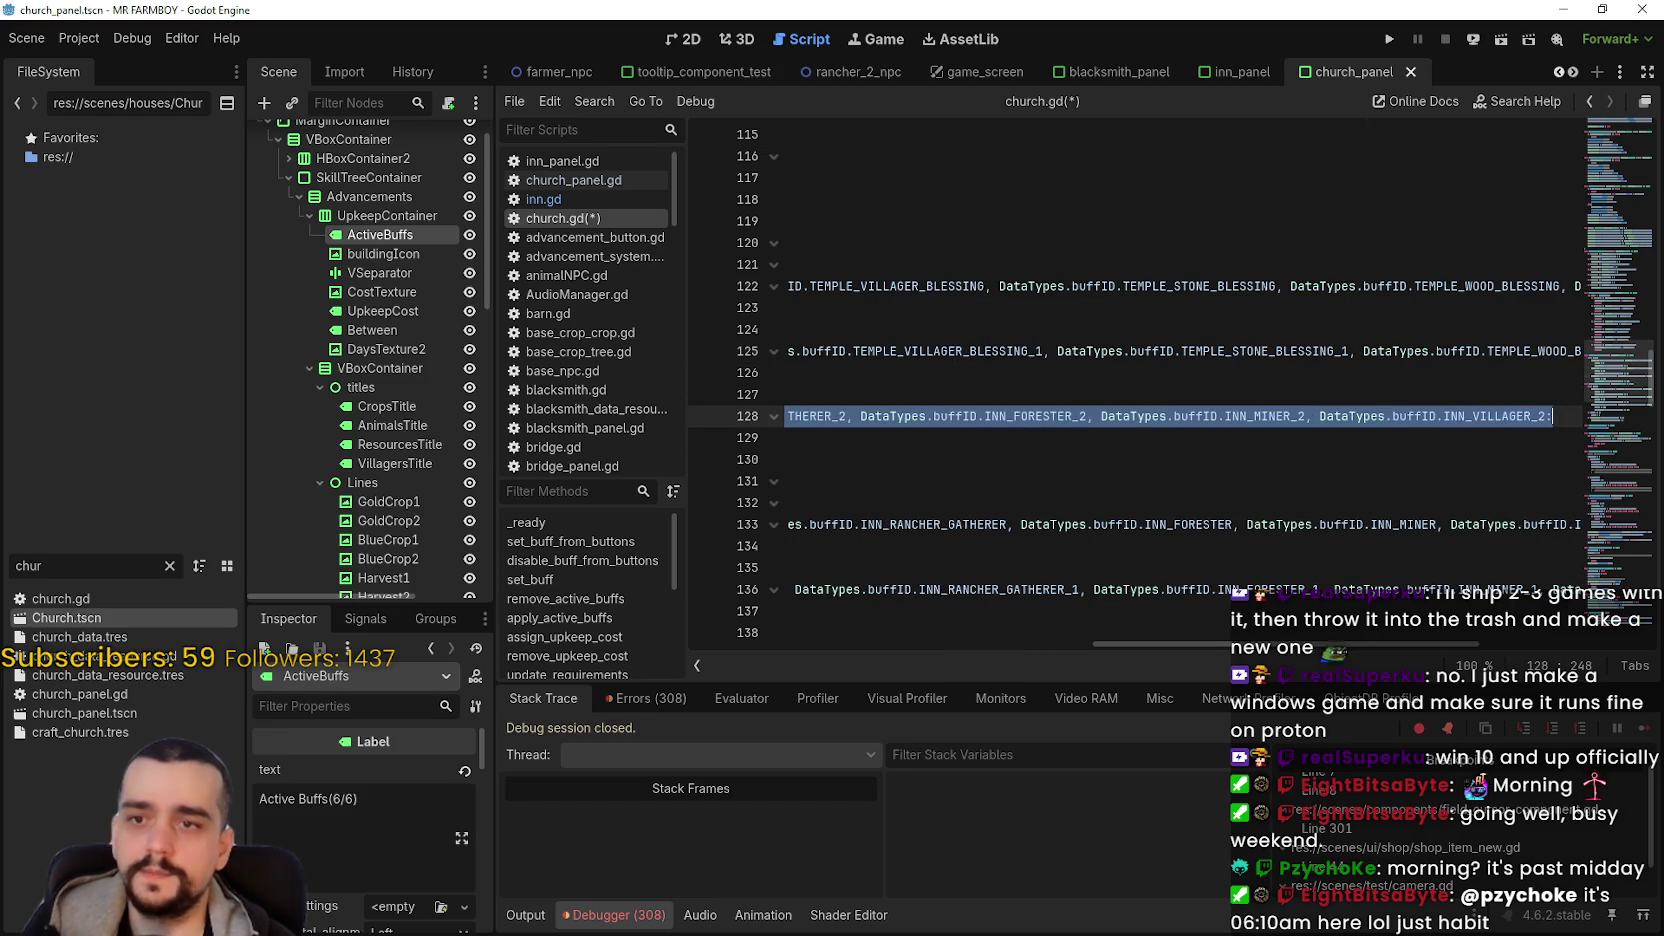
pyautogui.hotkey('ctrl', 'v')
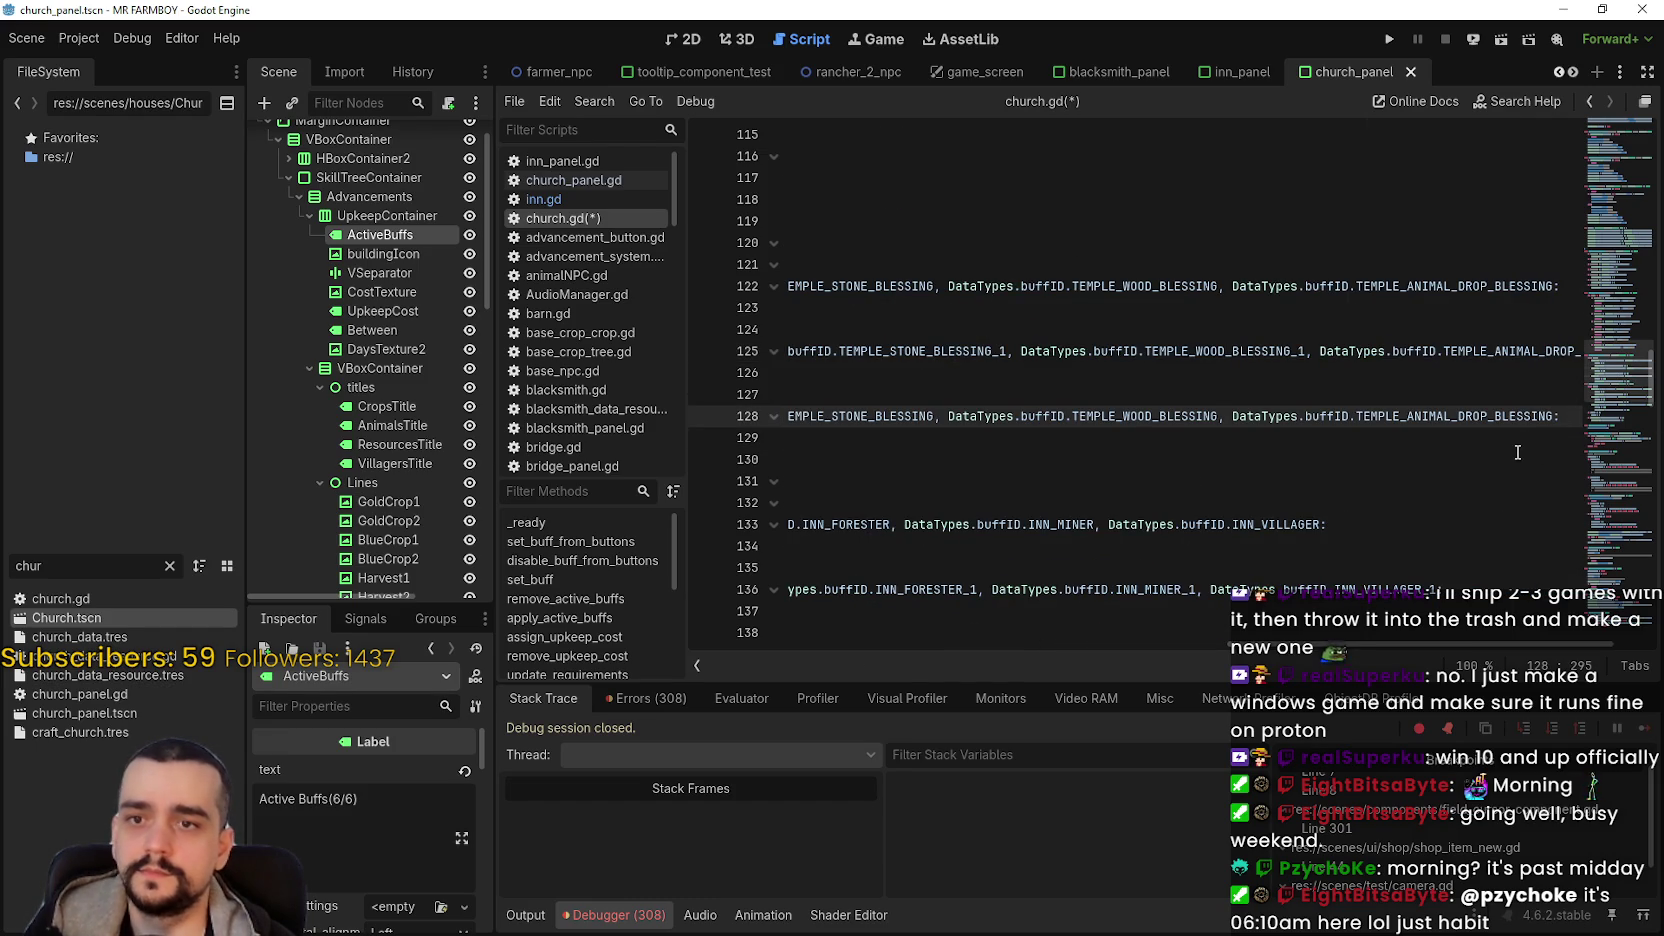
pyautogui.write('_2')
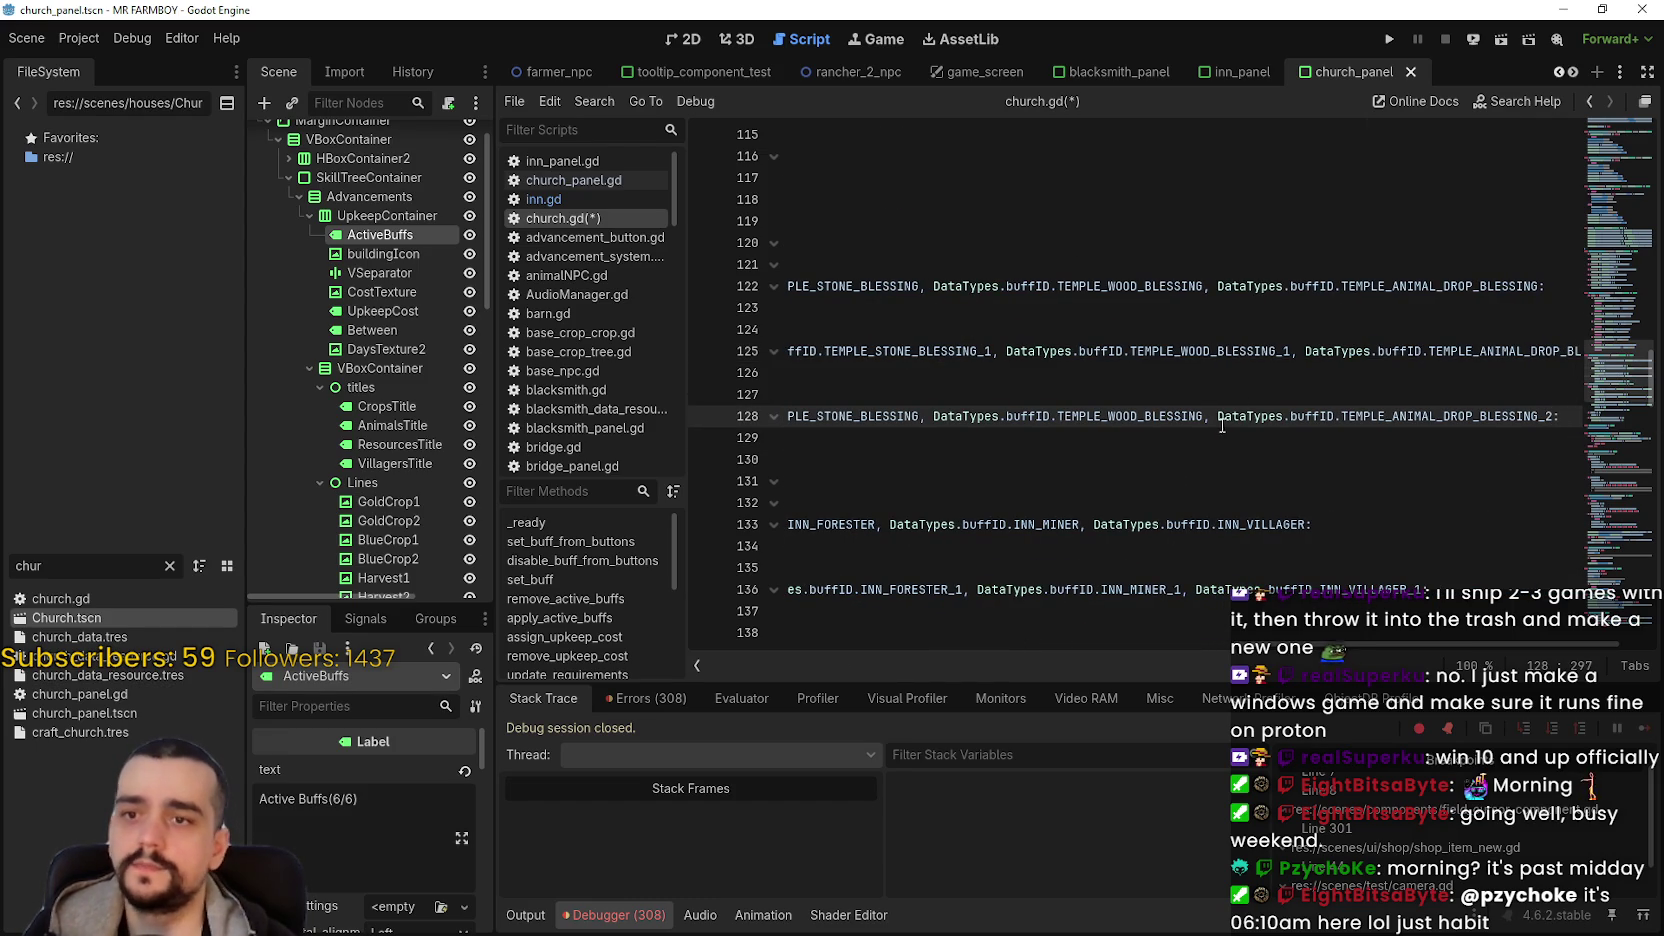
pyautogui.write('_2')
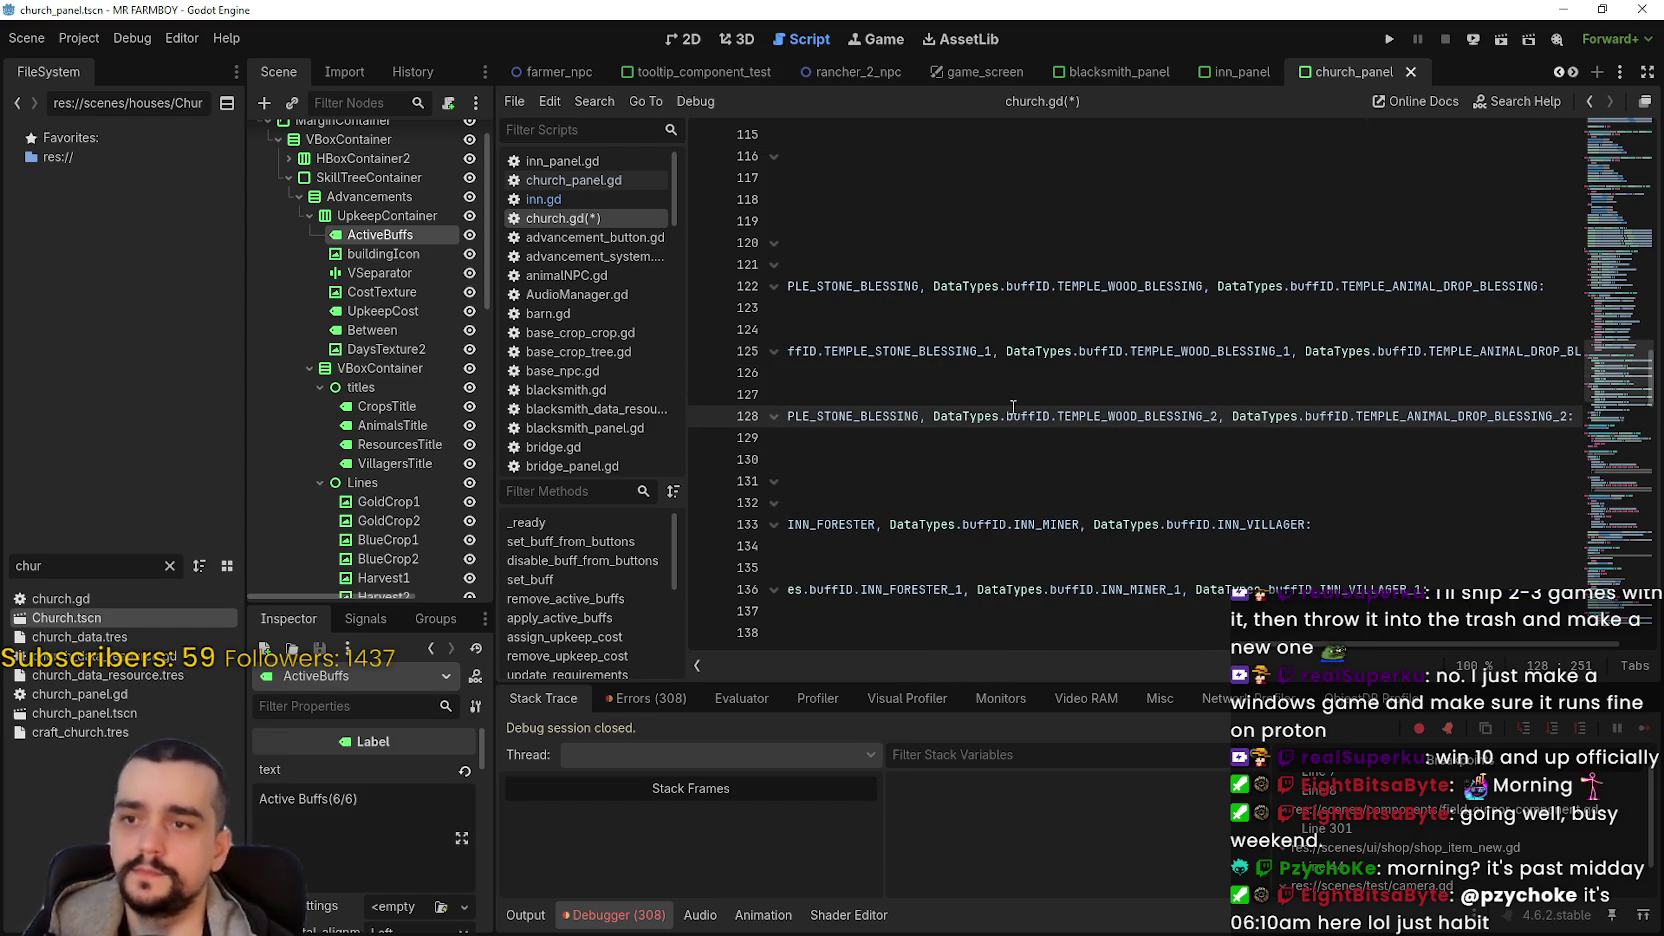
pyautogui.click(921, 416)
pyautogui.write('_2')
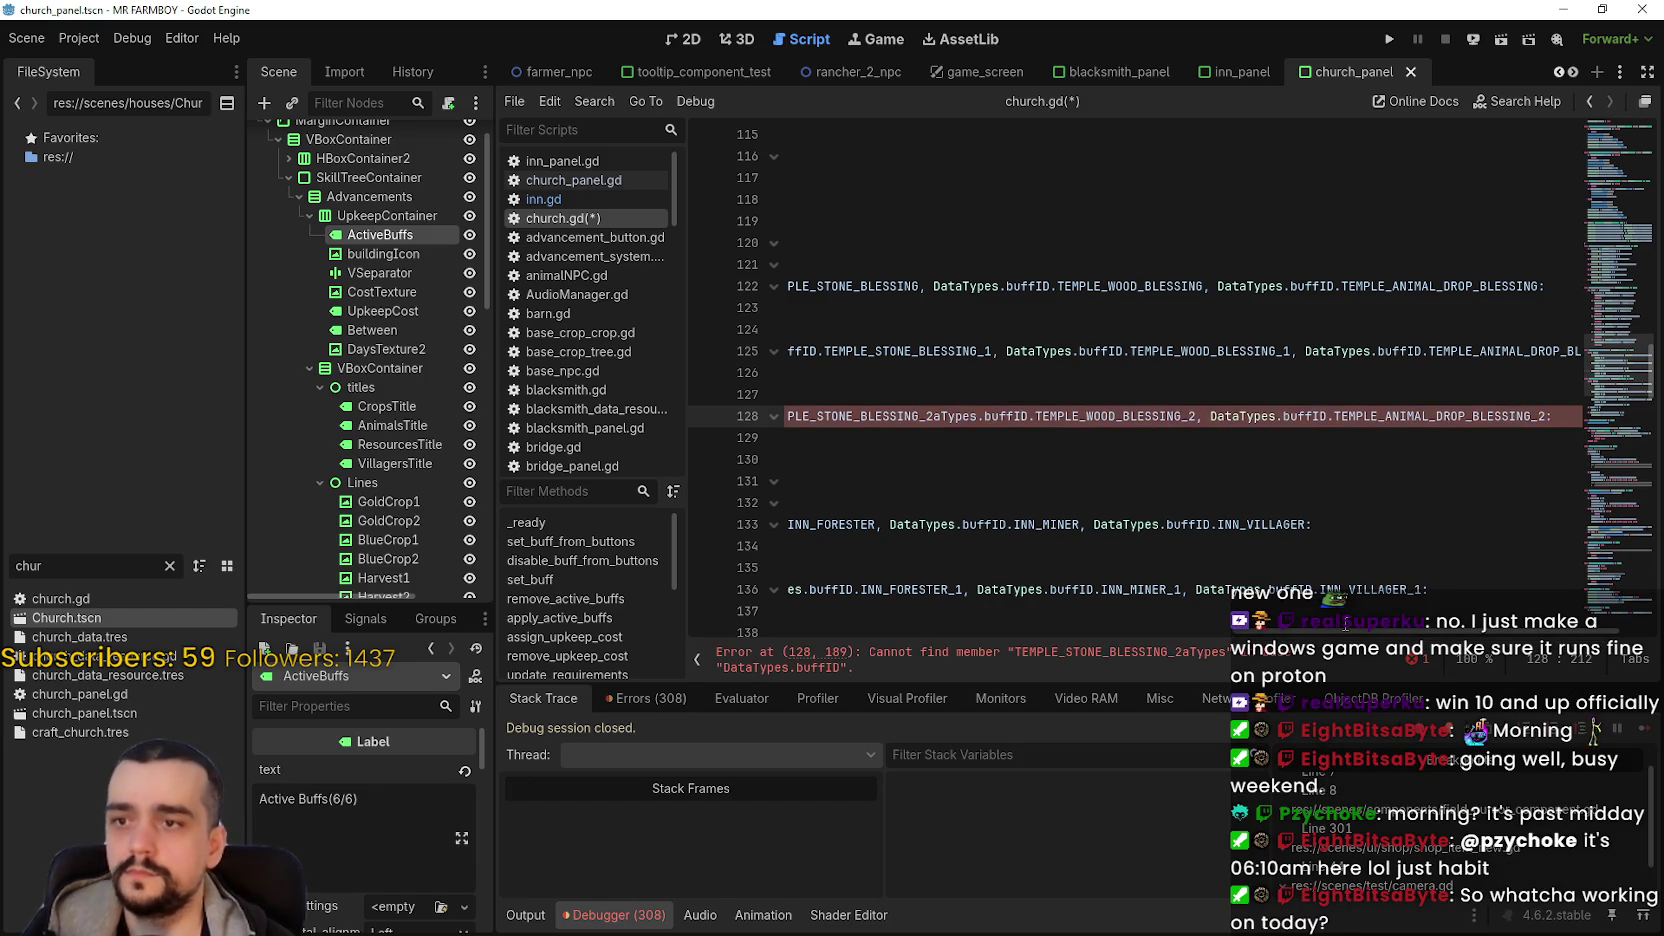
pyautogui.hotkey('ctrl', 'z')
pyautogui.press('Left')
pyautogui.press('Left')
pyautogui.press('Left')
pyautogui.write('_2')
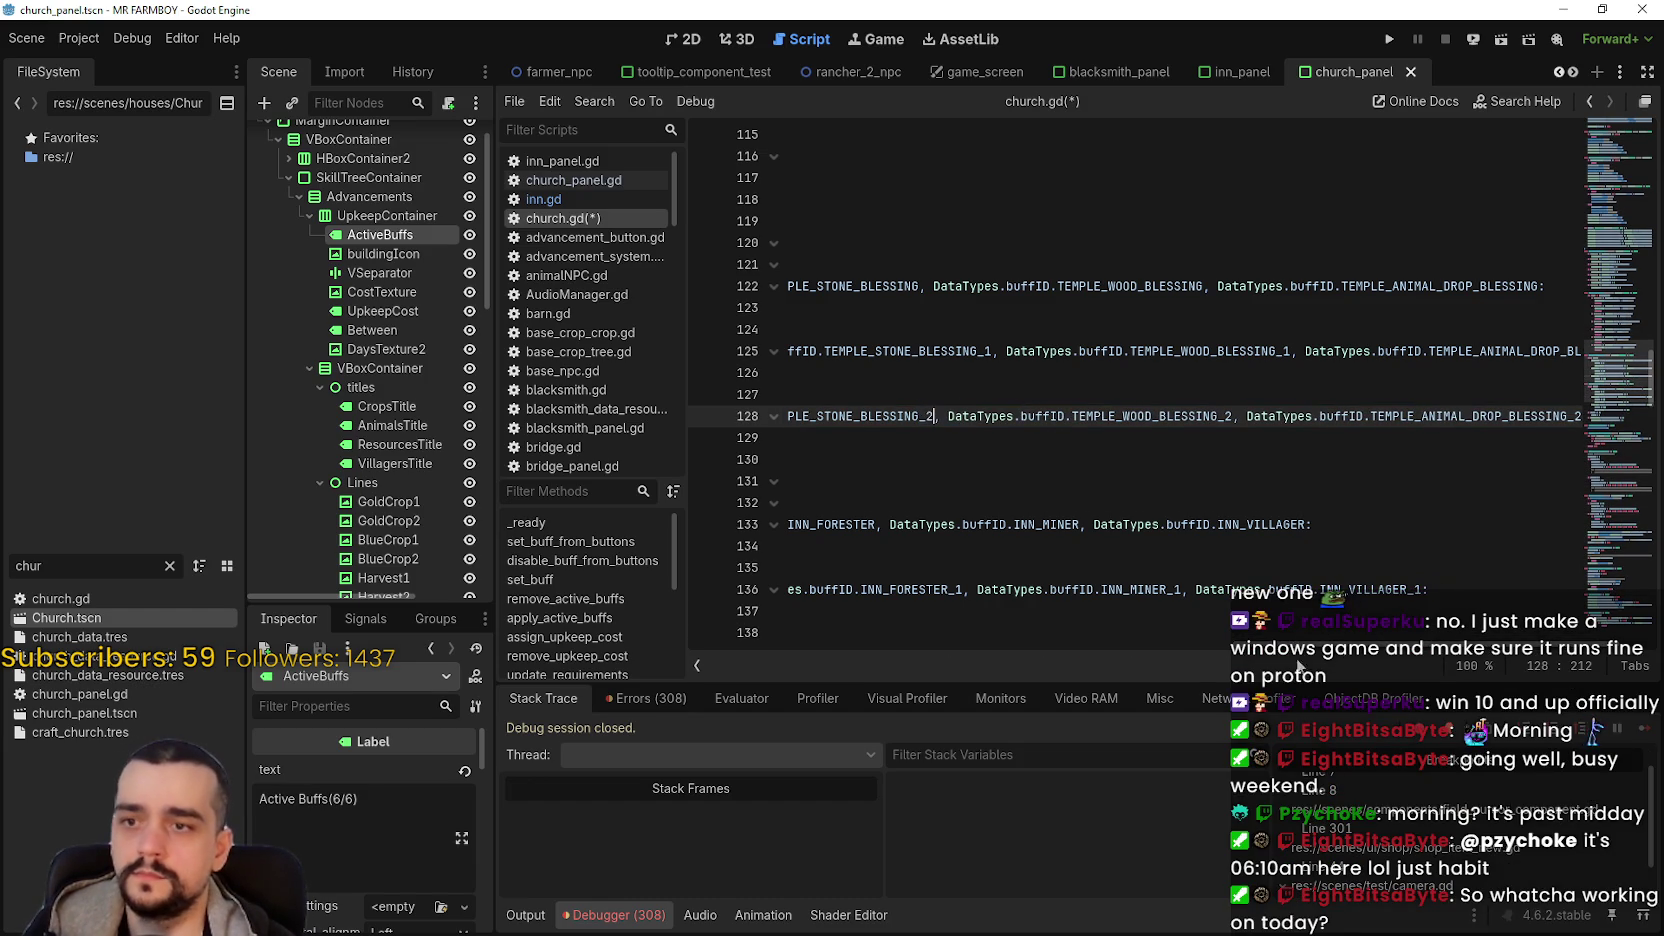
# - Add the _2 suffix to the remaining temple blessing names on line 128
pyautogui.moveTo(1315, 645); pyautogui.dragTo(1104, 654)
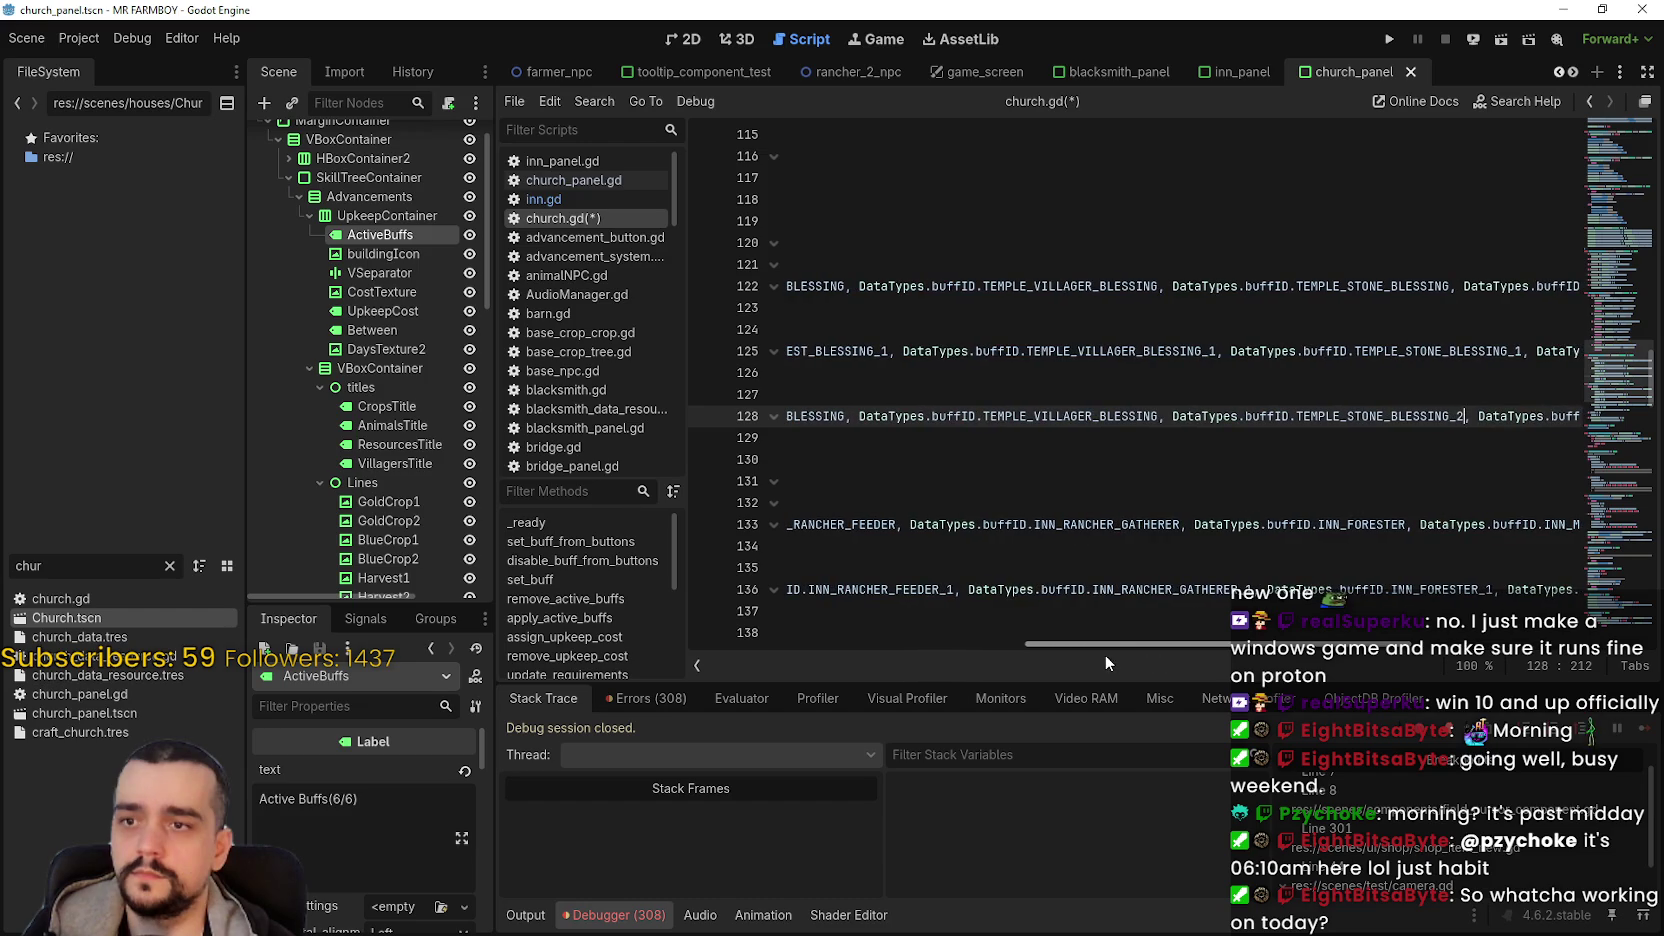
pyautogui.write('_2')
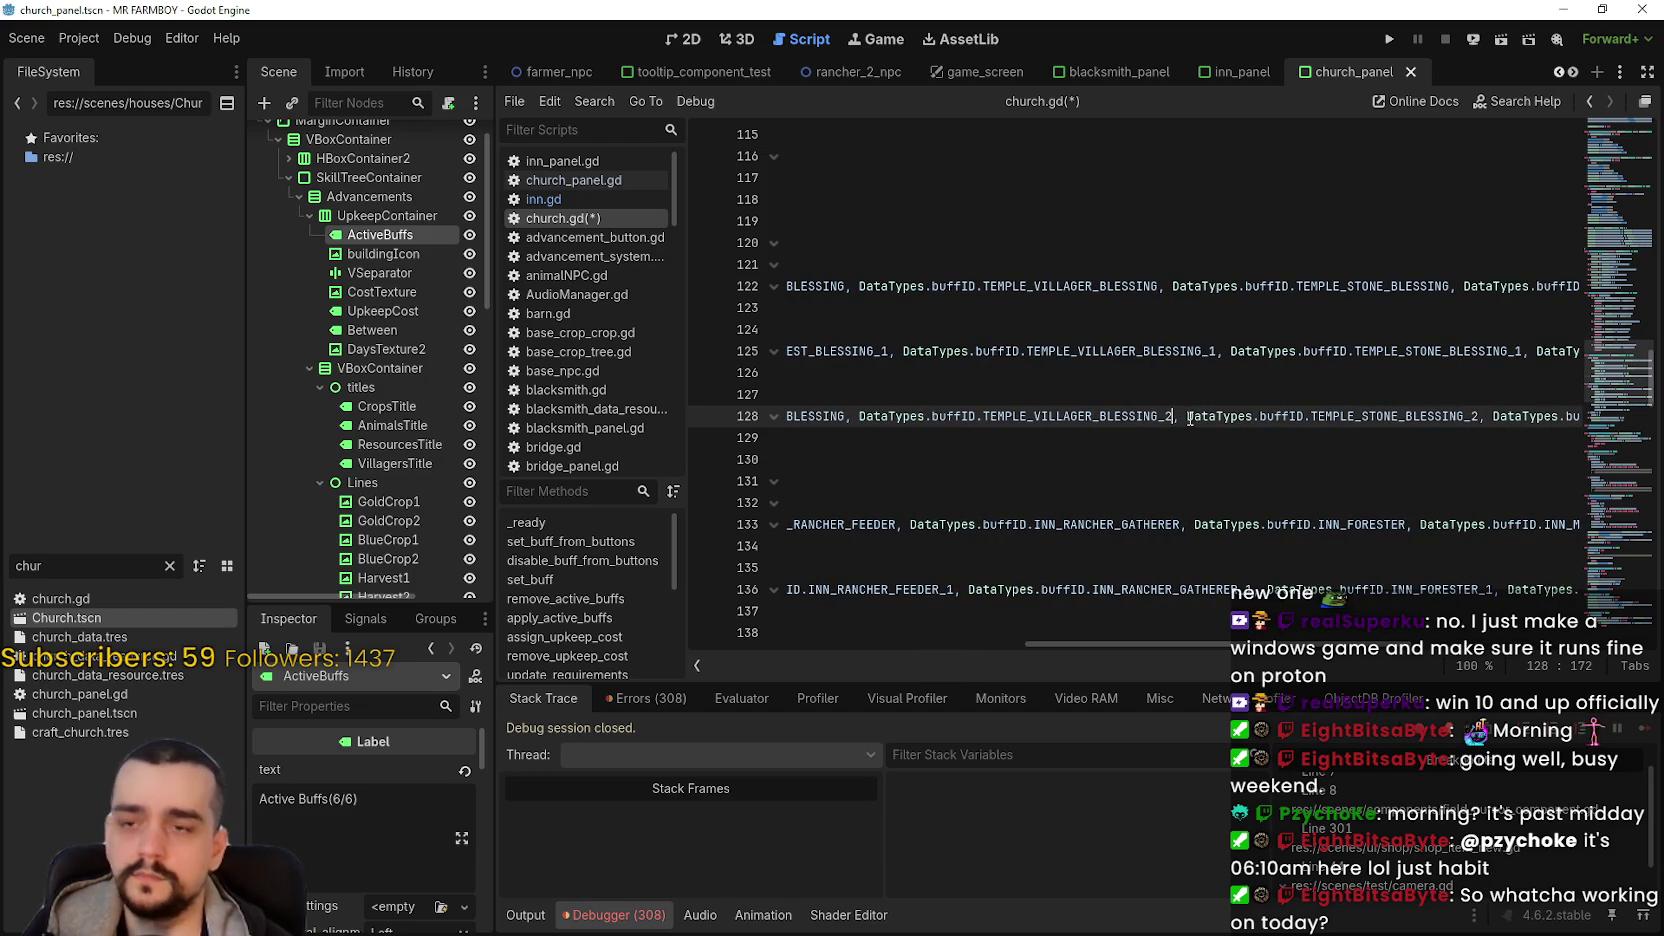
pyautogui.click(852, 416)
pyautogui.write('_2')
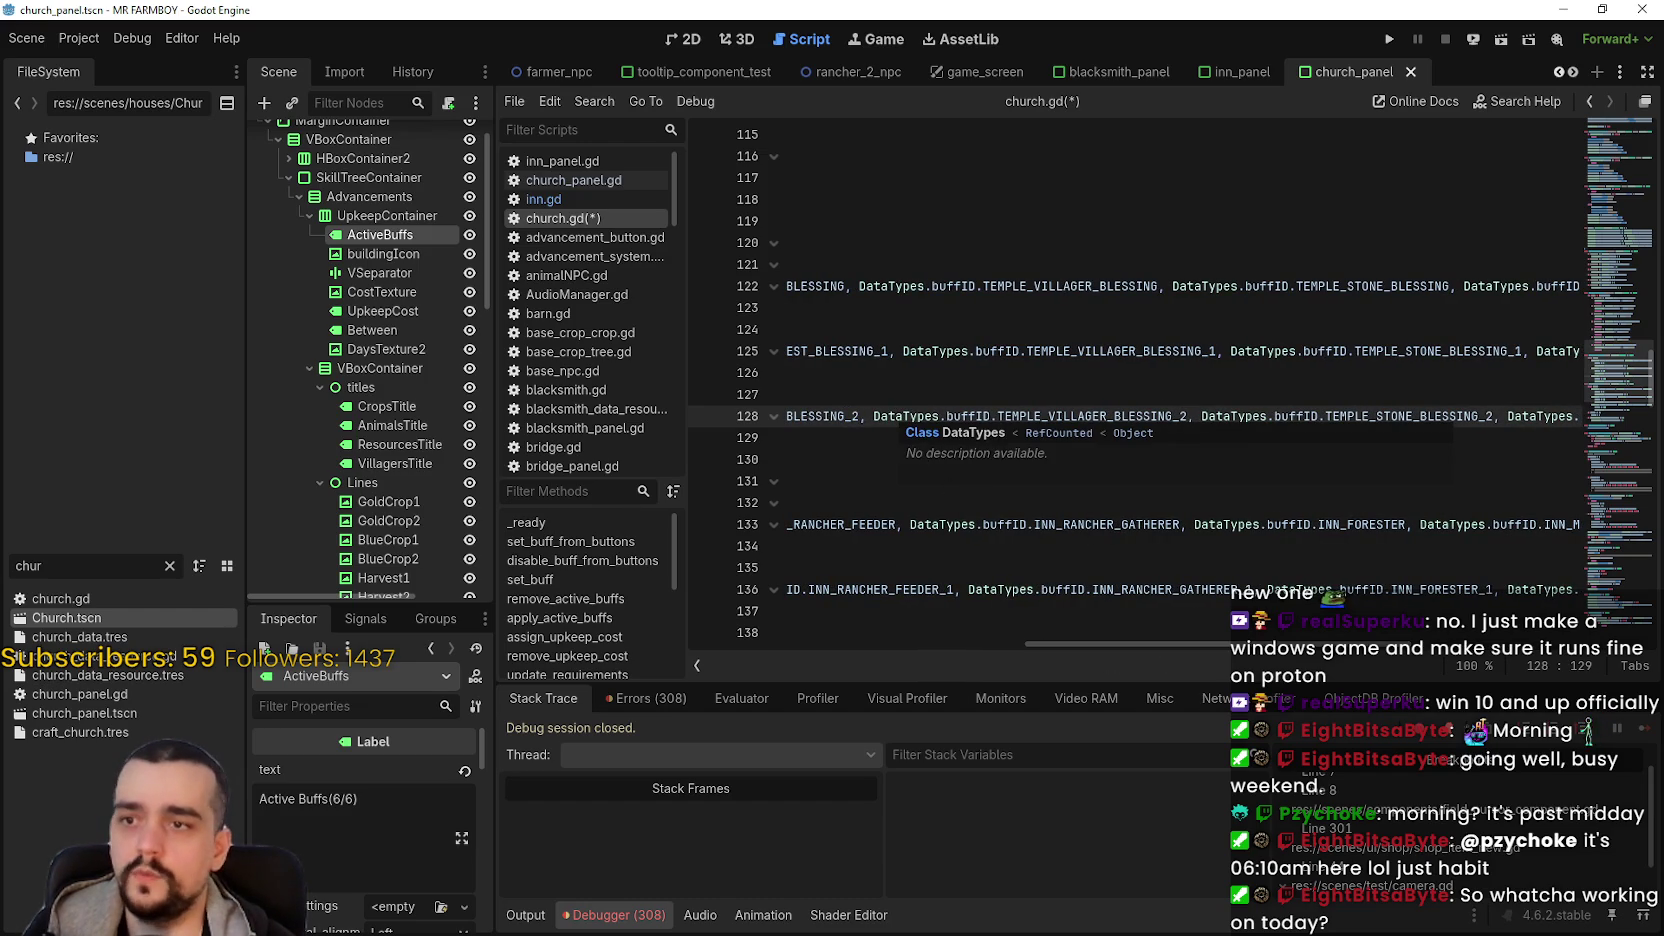
pyautogui.hscroll(-8, 1076, 634)
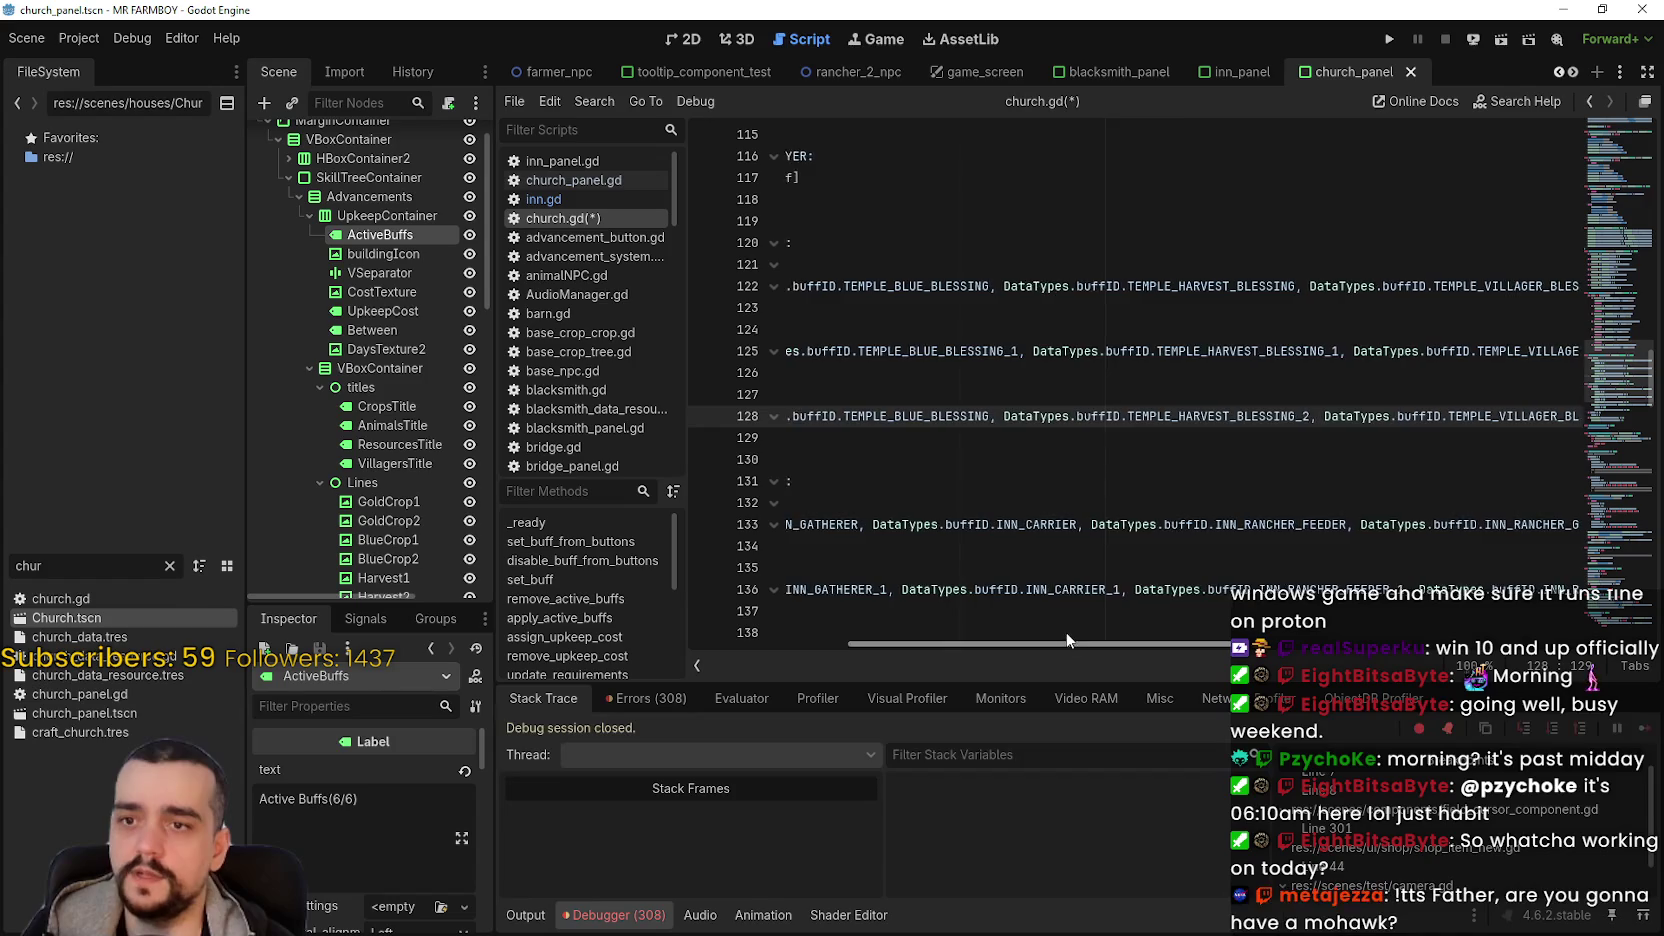
pyautogui.write('_2')
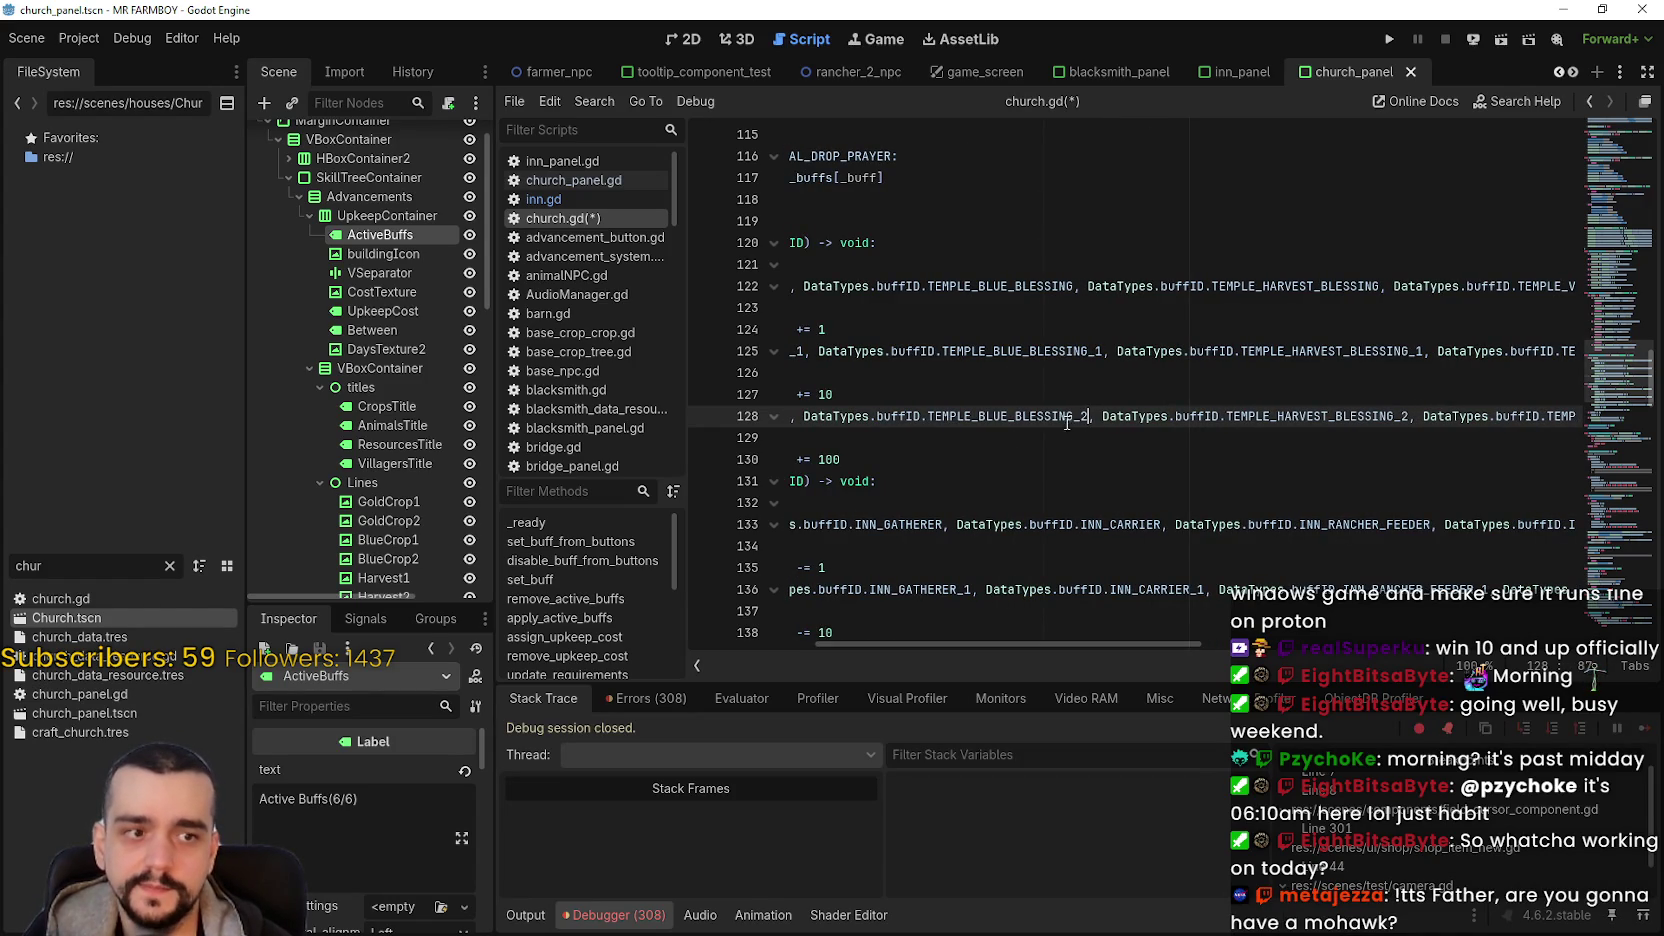
pyautogui.moveTo(1121, 646); pyautogui.dragTo(968, 644)
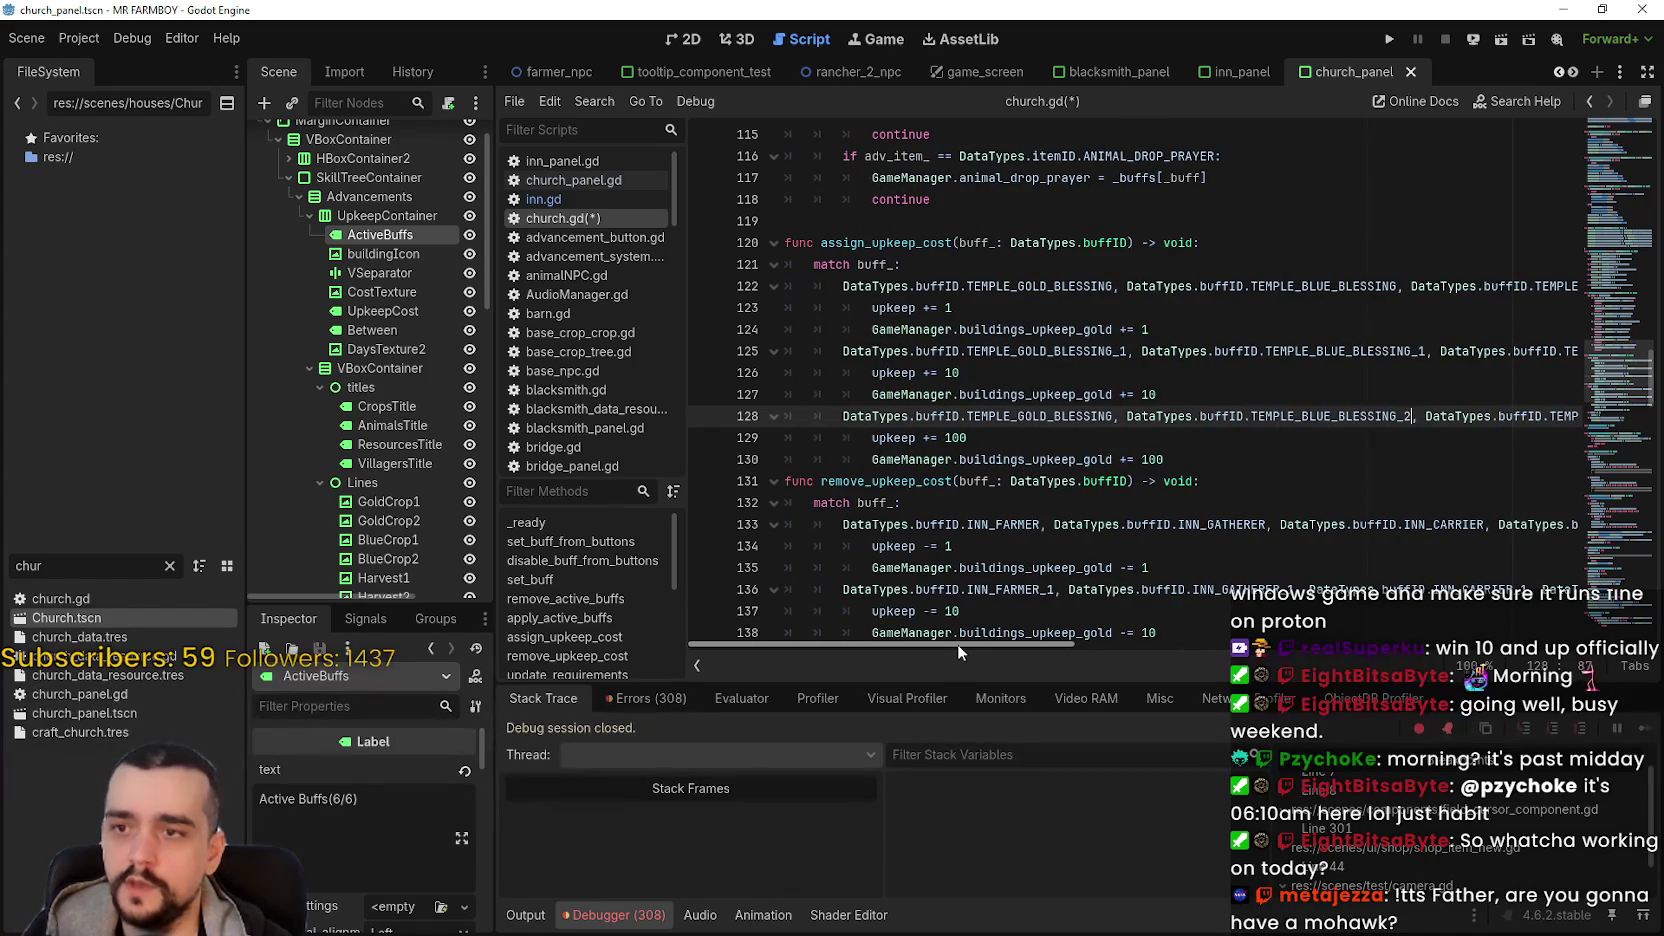
pyautogui.click(1008, 437)
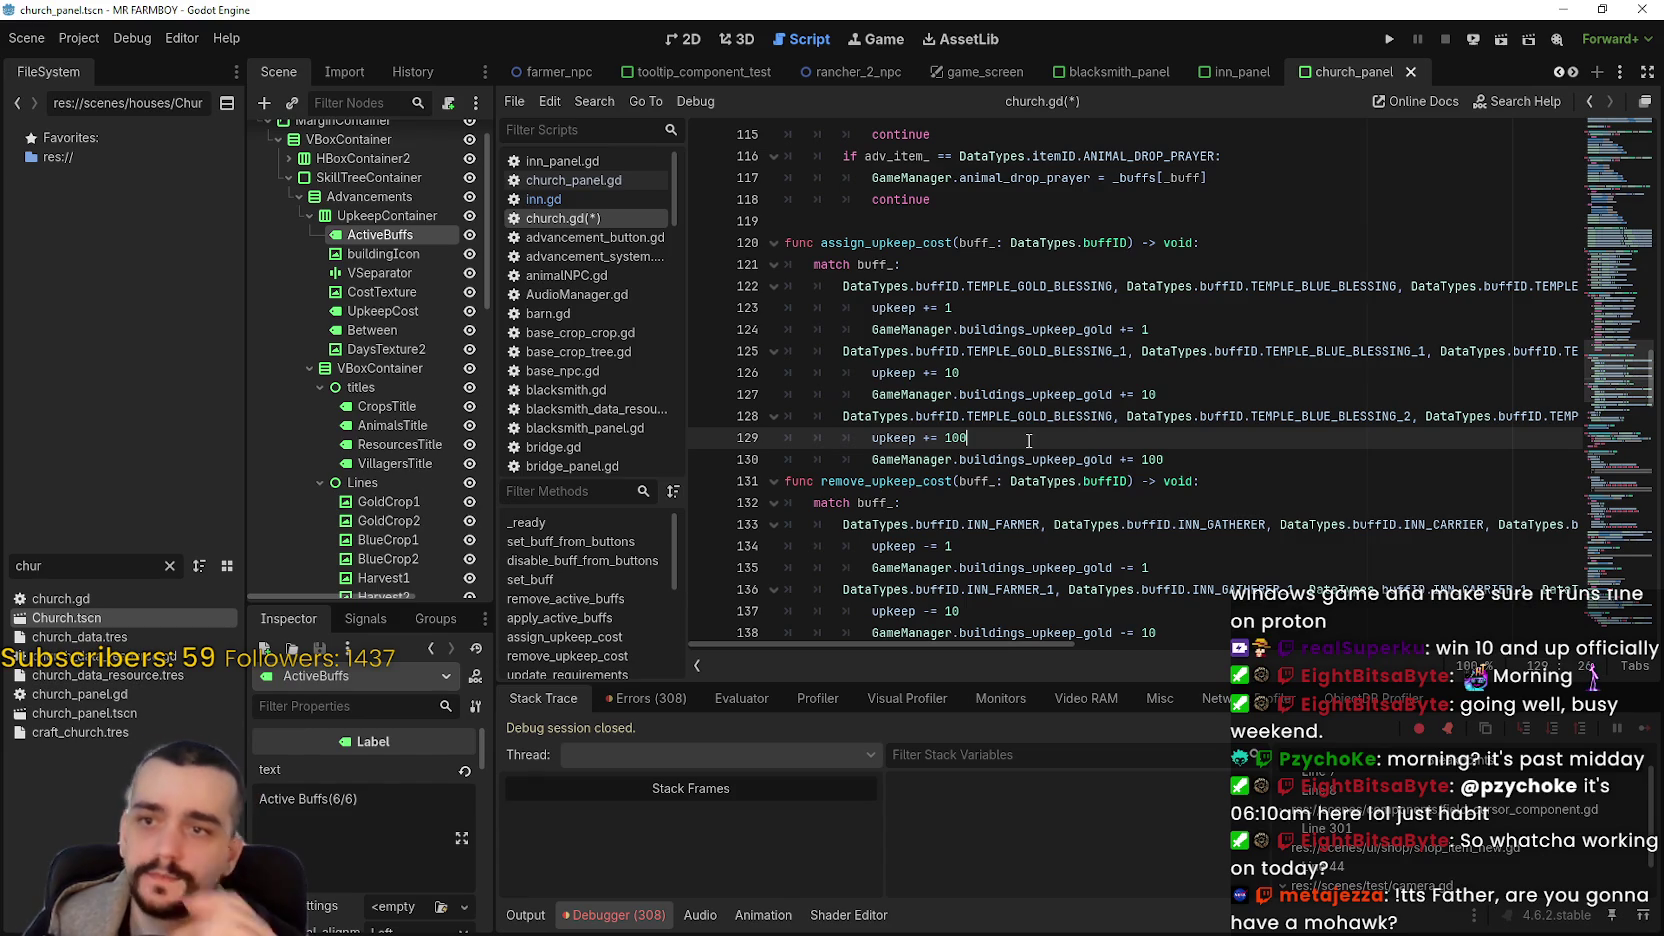
# - Copy the temple blessing upkeep cases over remove_upkeep_cost's old inn cases
pyautogui.scroll(-3, 1028, 440)
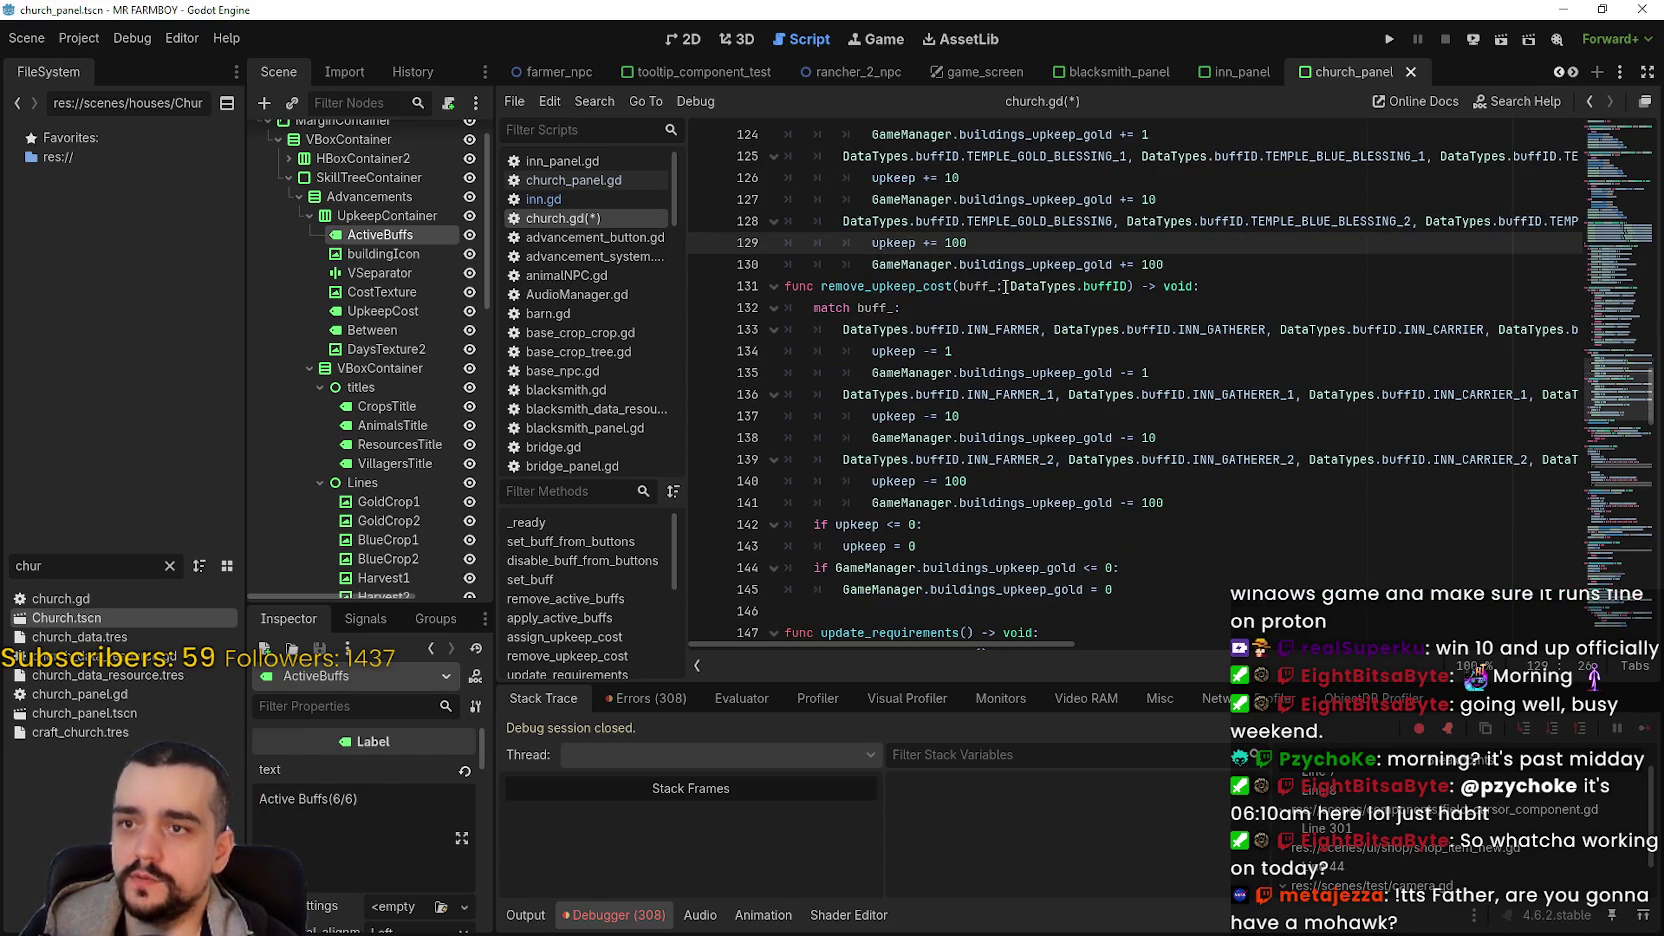
pyautogui.scroll(2, 1330, 432)
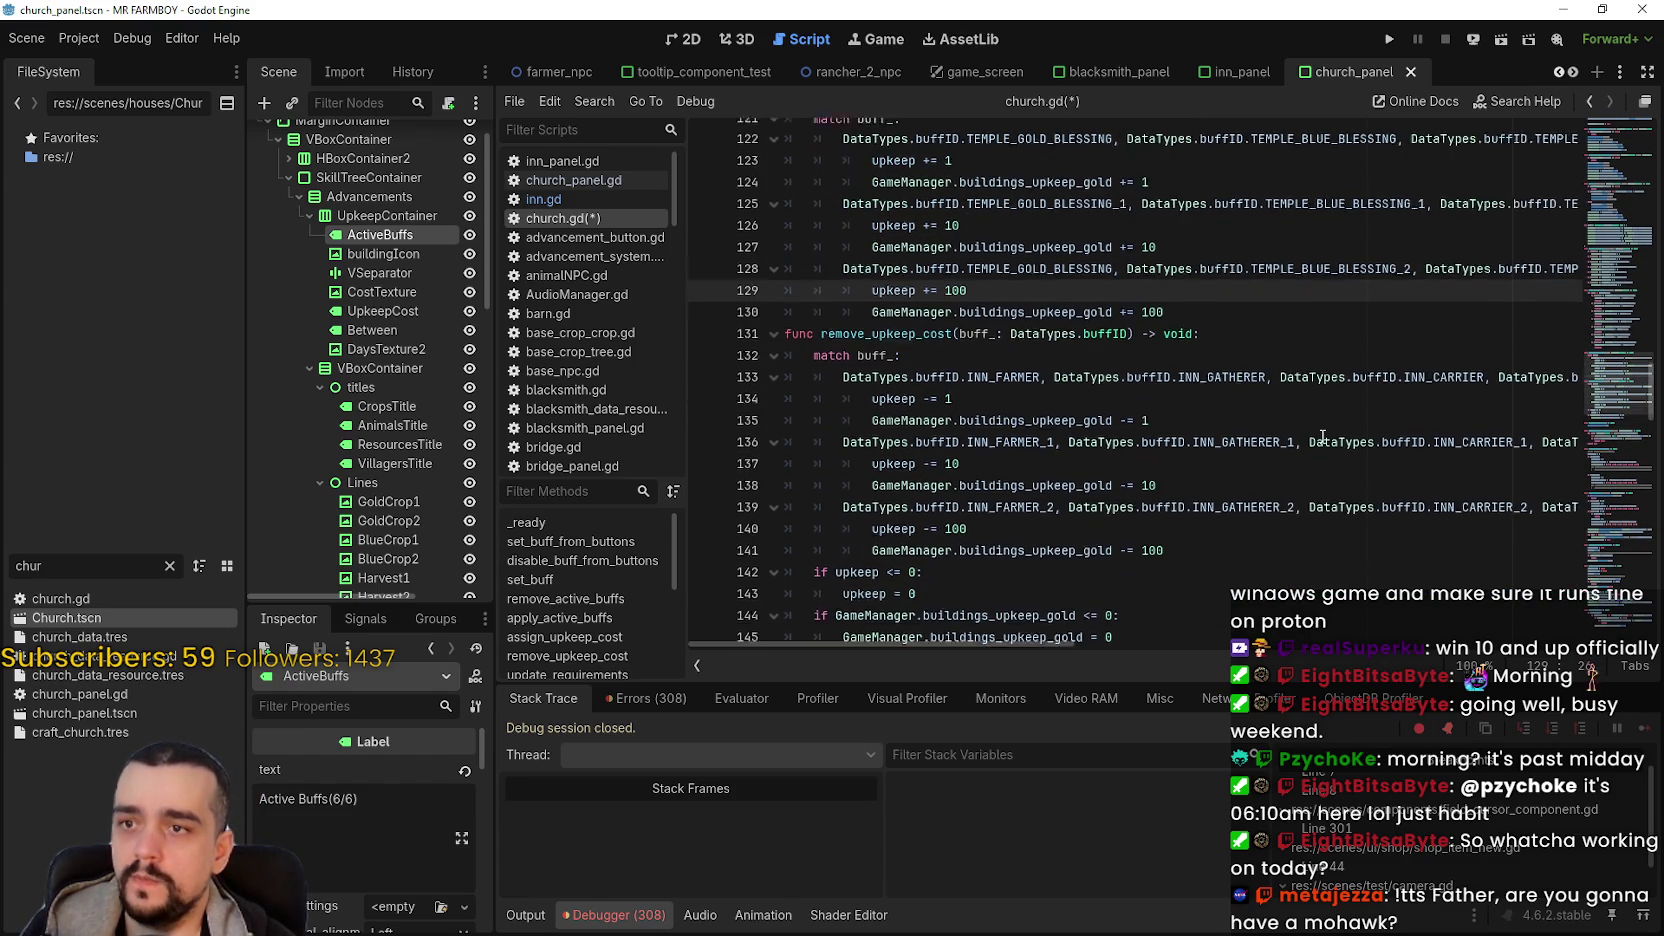
pyautogui.moveTo(1207, 387)
pyautogui.mouseDown()
pyautogui.moveTo(900, 329)
pyautogui.moveTo(782, 215)
pyautogui.mouseUp()
pyautogui.hotkey('ctrl', 'c')
pyautogui.scroll(-2, 1172, 531)
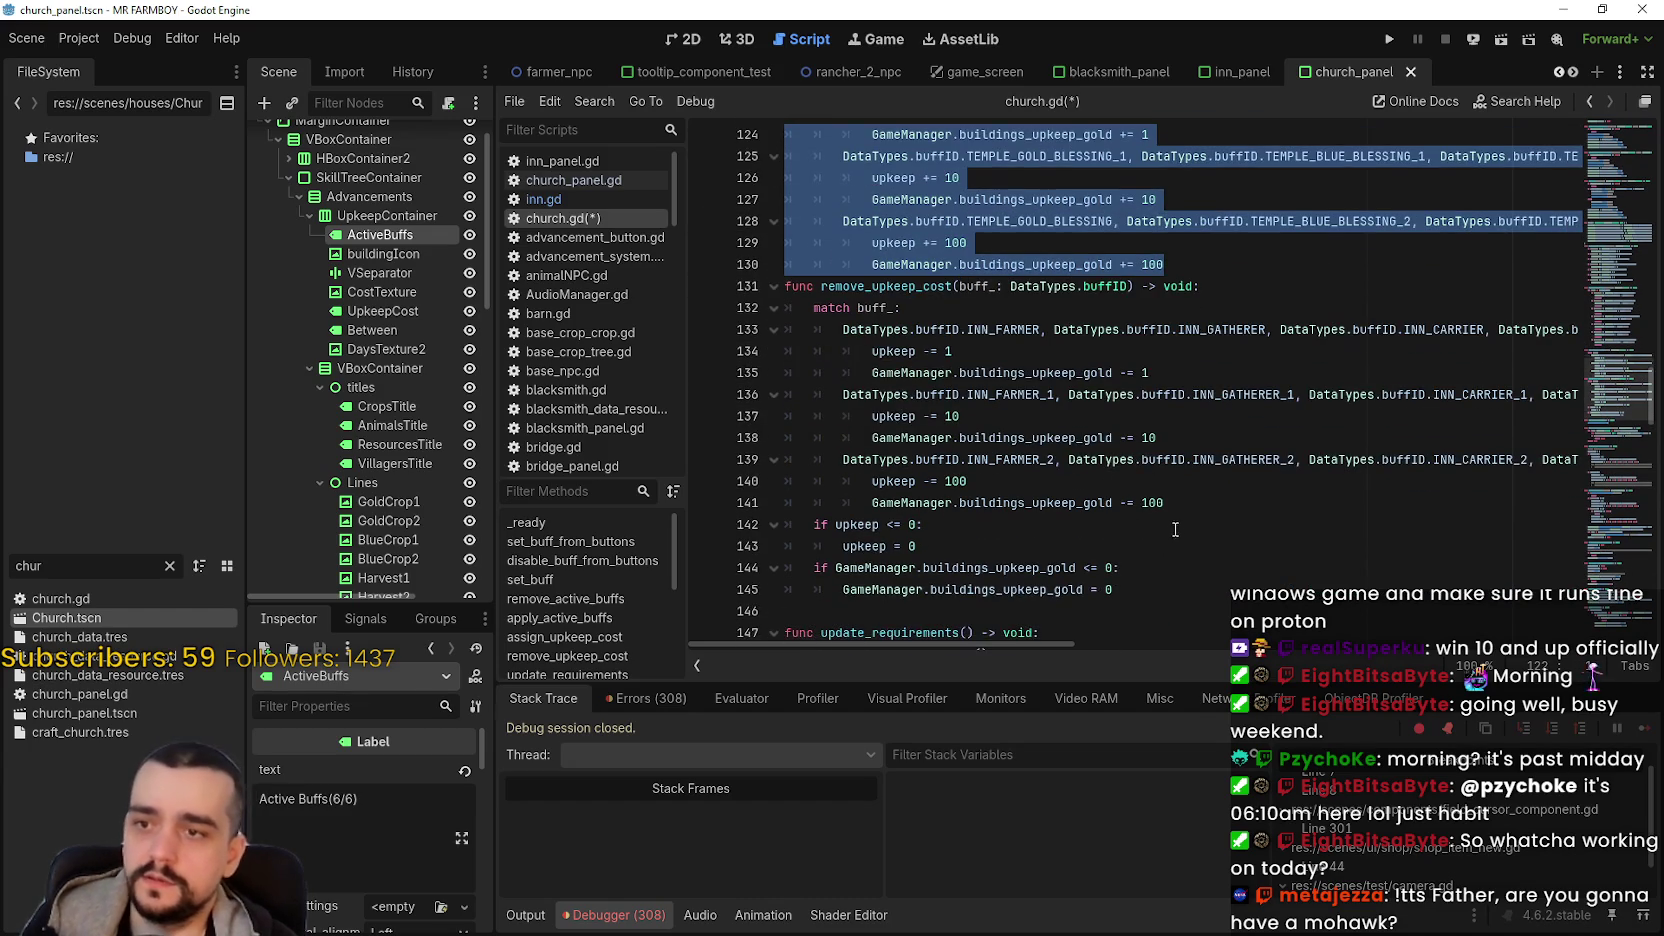
pyautogui.moveTo(1185, 503)
pyautogui.mouseDown()
pyautogui.moveTo(1000, 481)
pyautogui.moveTo(840, 350)
pyautogui.moveTo(786, 329)
pyautogui.mouseUp()
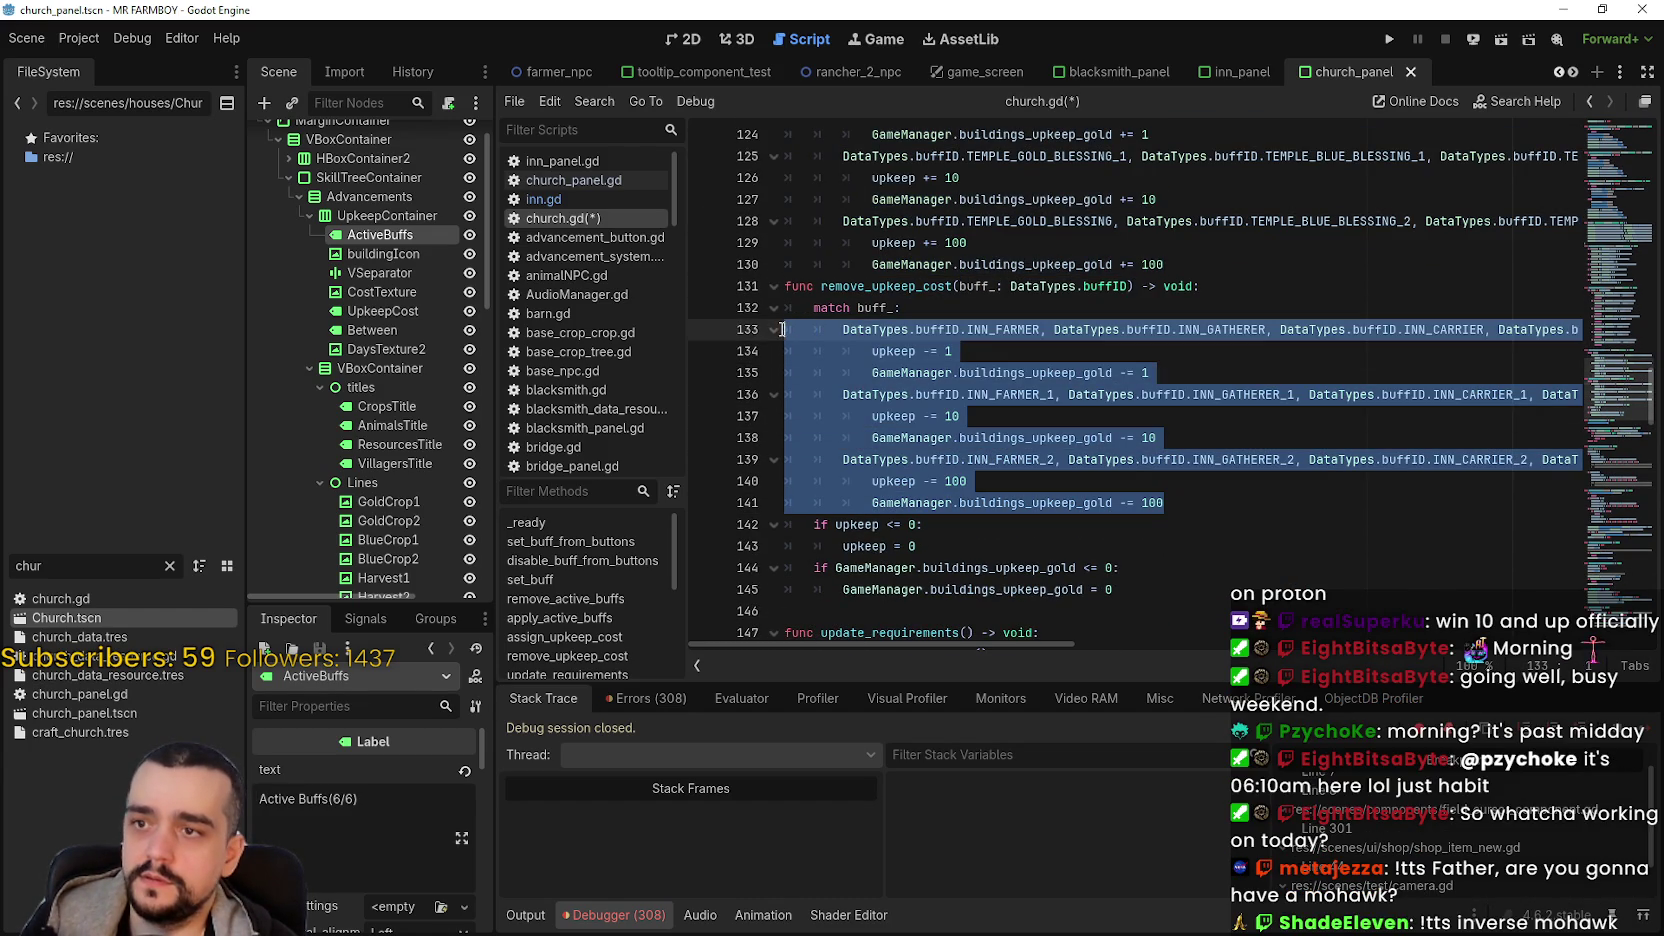
pyautogui.hscroll(5, 1072, 640)
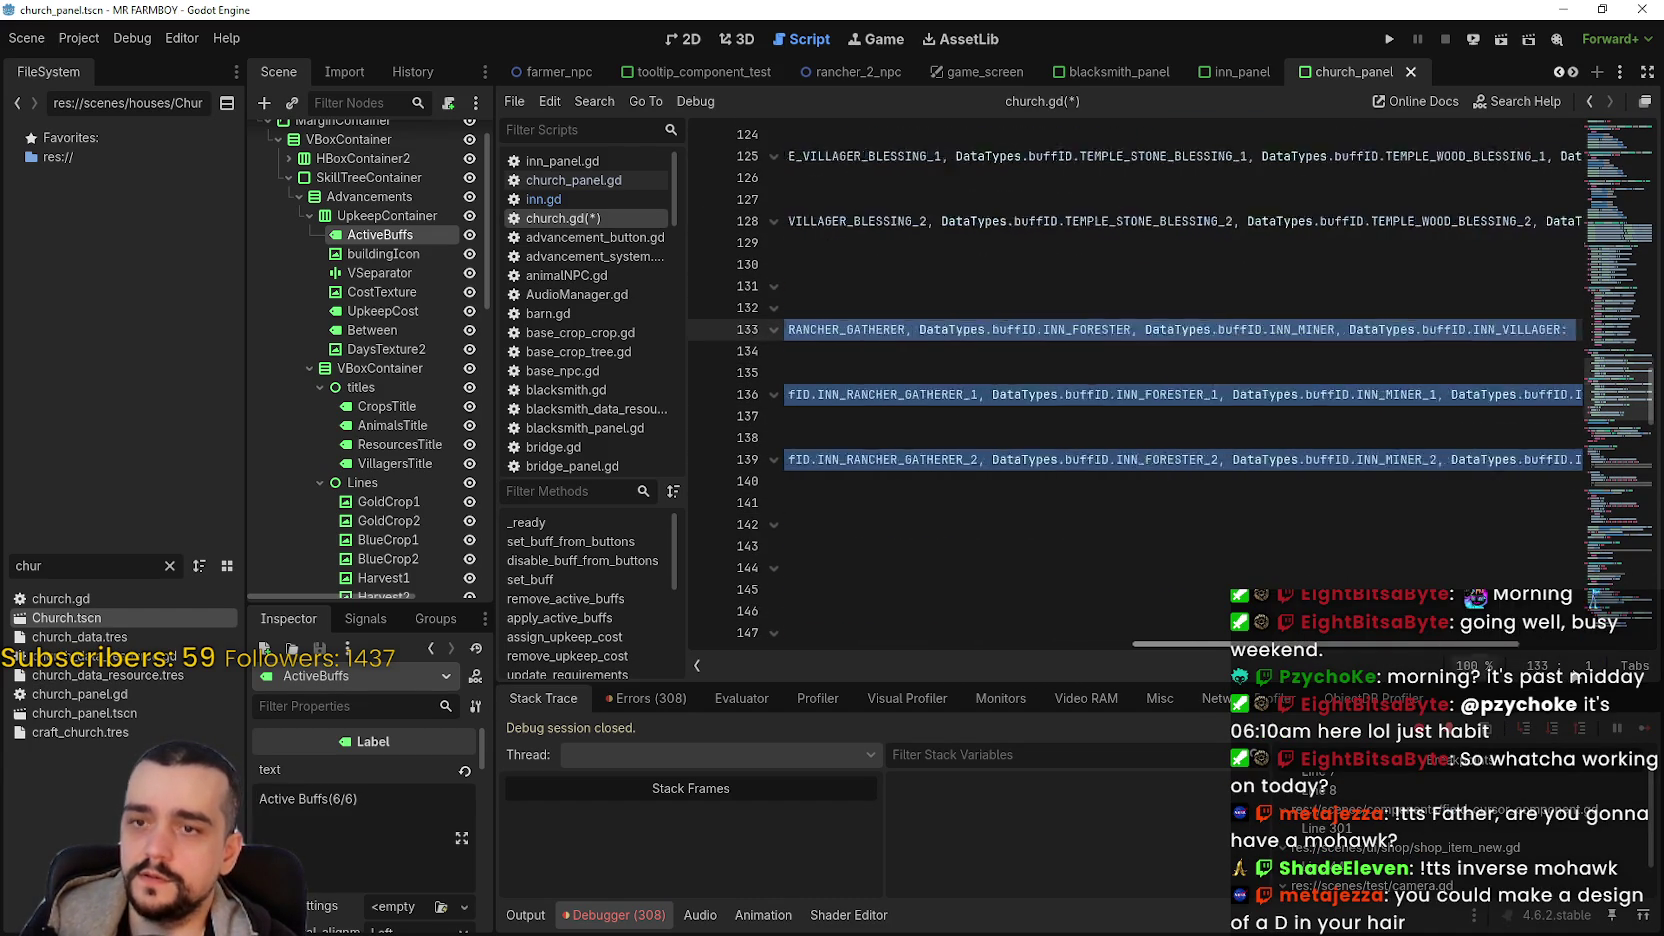
pyautogui.hscroll(-5, 1072, 640)
pyautogui.hotkey('ctrl', 'v')
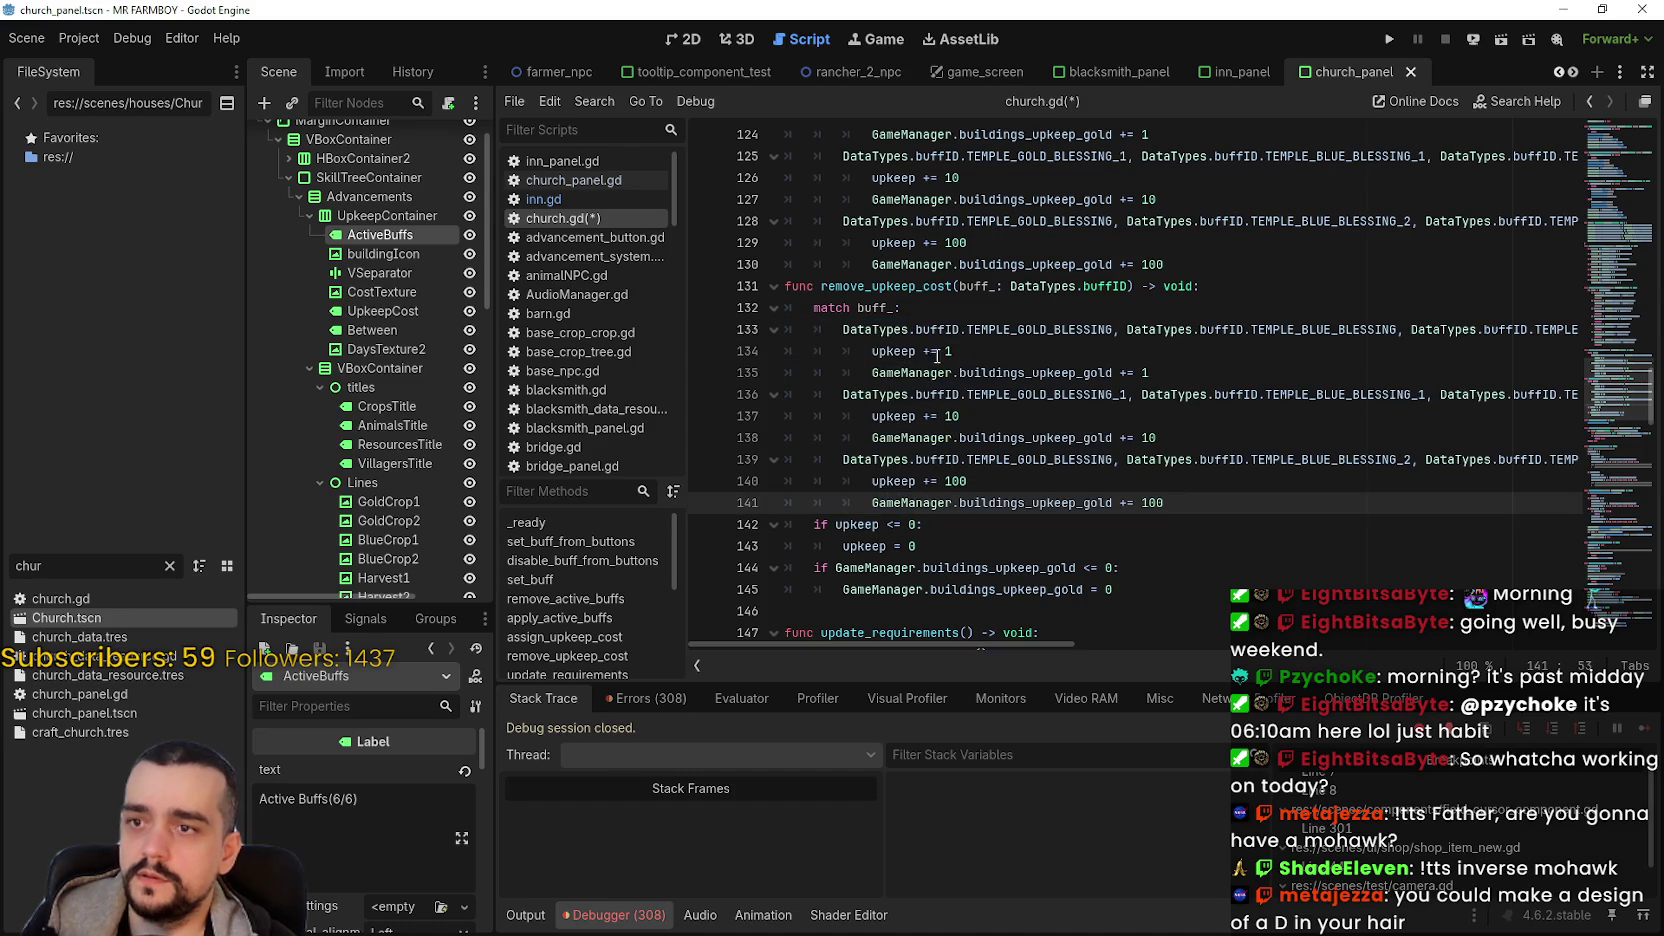
# - Change the pasted upkeep += lines to -= and save church.gd
pyautogui.click(922, 351)
pyautogui.scroll(-1, 960, 450)
pyautogui.write('-')
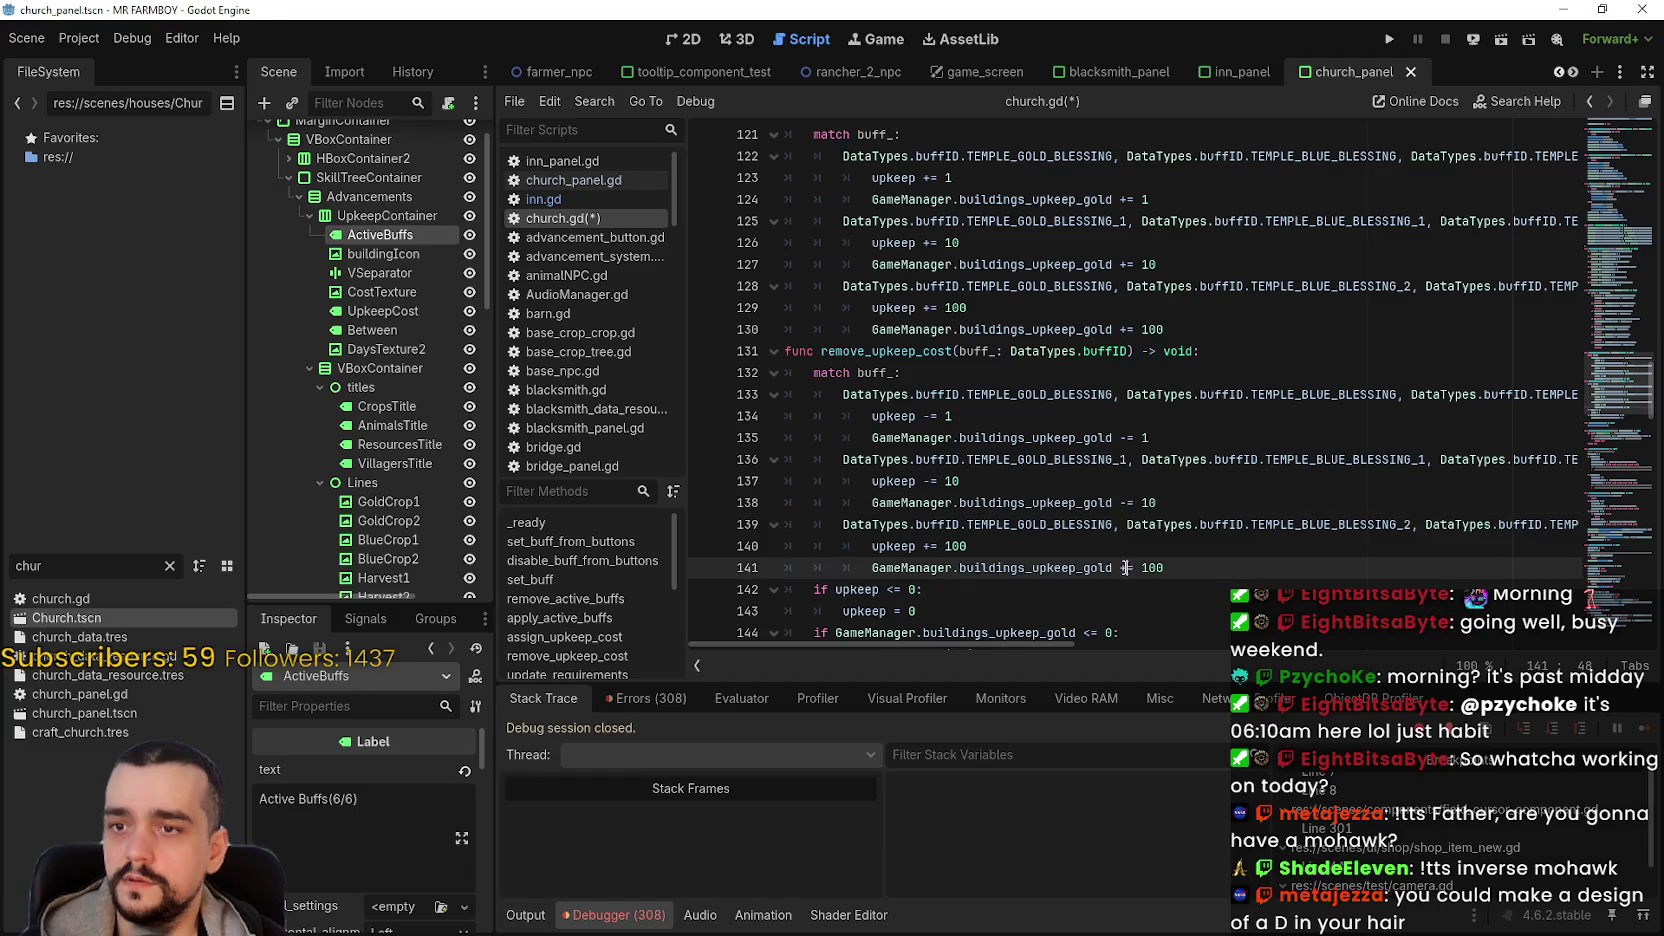
pyautogui.scroll(-3, 1100, 450)
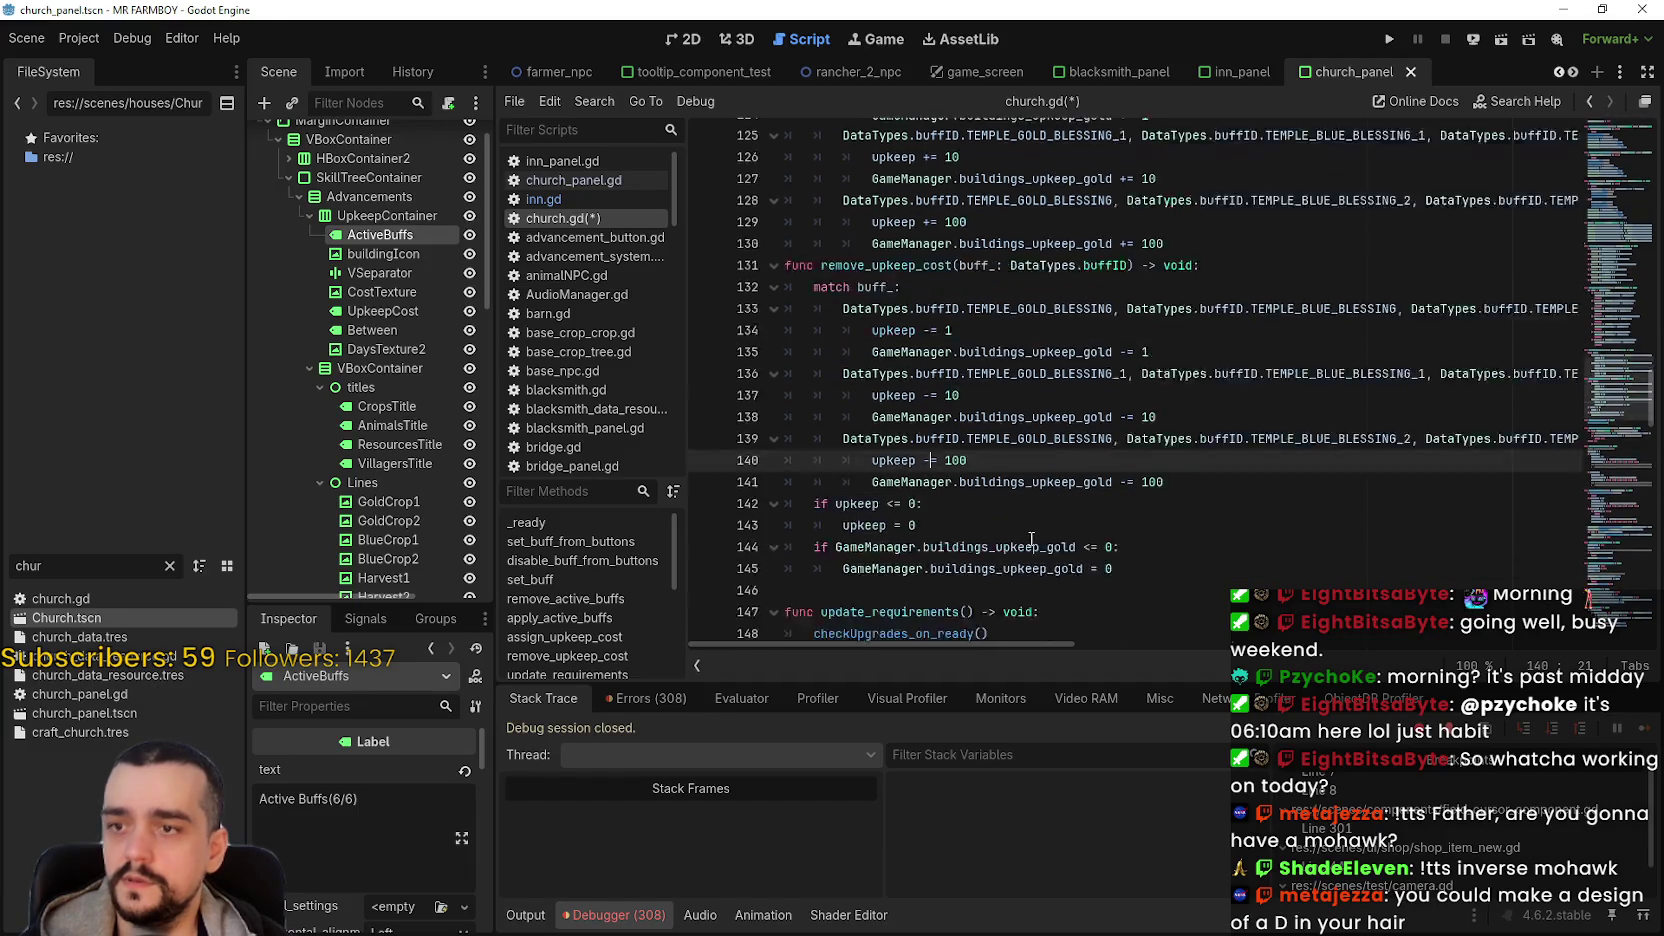
pyautogui.click(1206, 414)
pyautogui.hotkey('ctrl', 's')
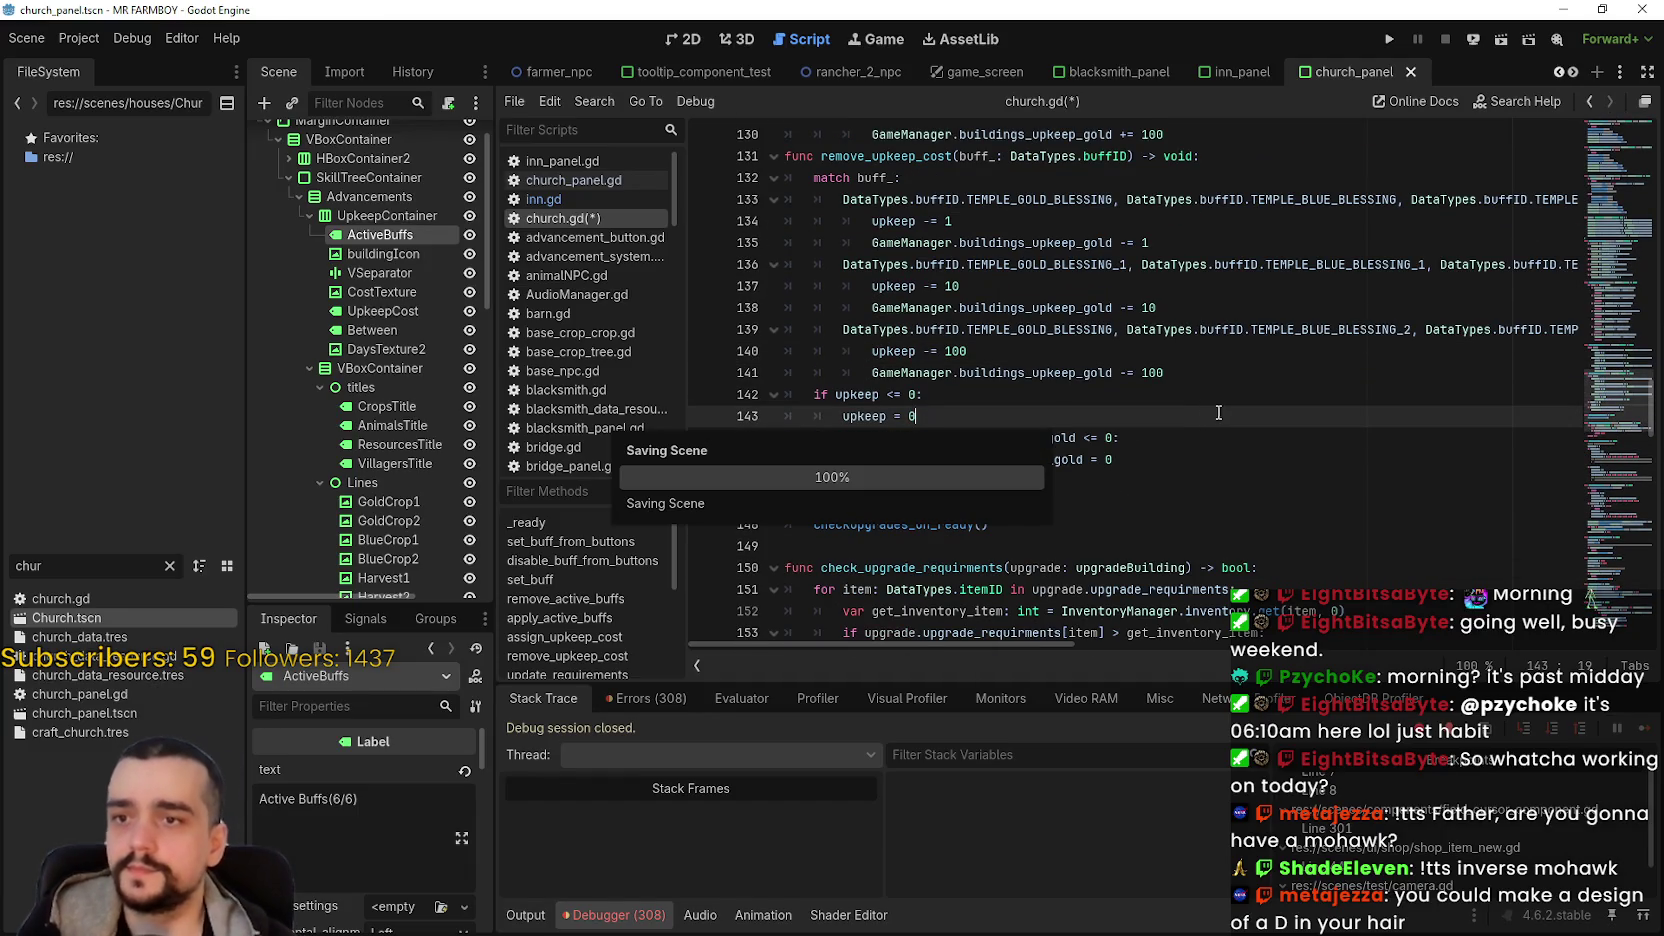
# - Scroll through church.gd, then switch to blacksmith_data_resource.gd
pyautogui.scroll(4, 1214, 405)
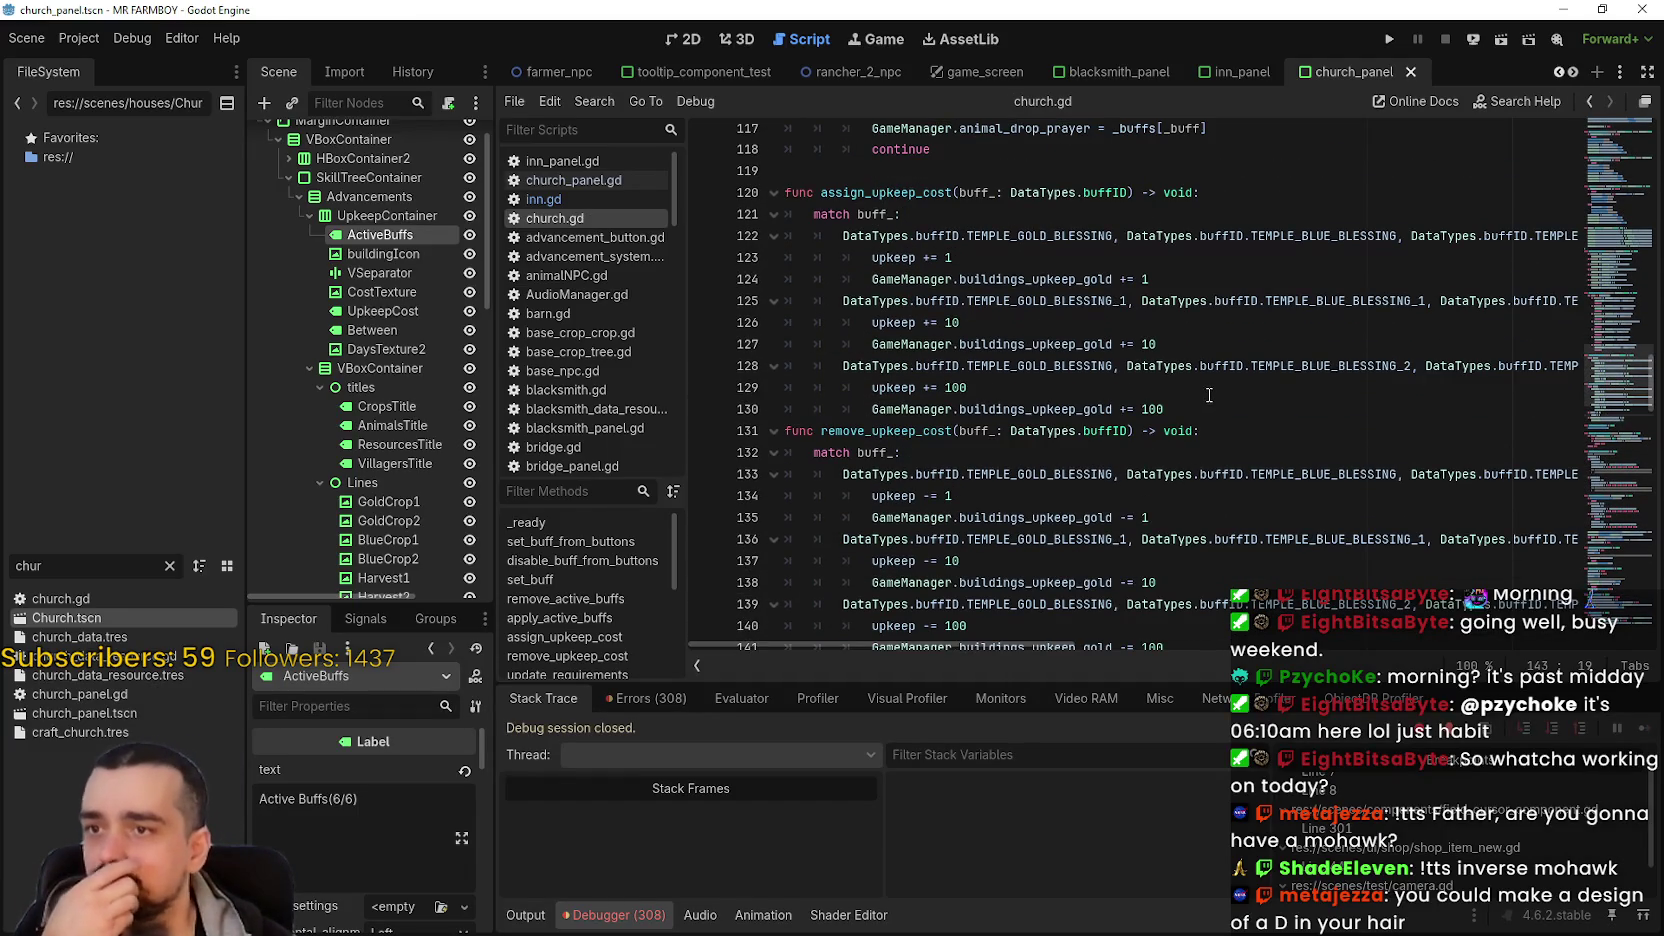
pyautogui.scroll(1, 1208, 396)
pyautogui.scroll(-9, 1209, 390)
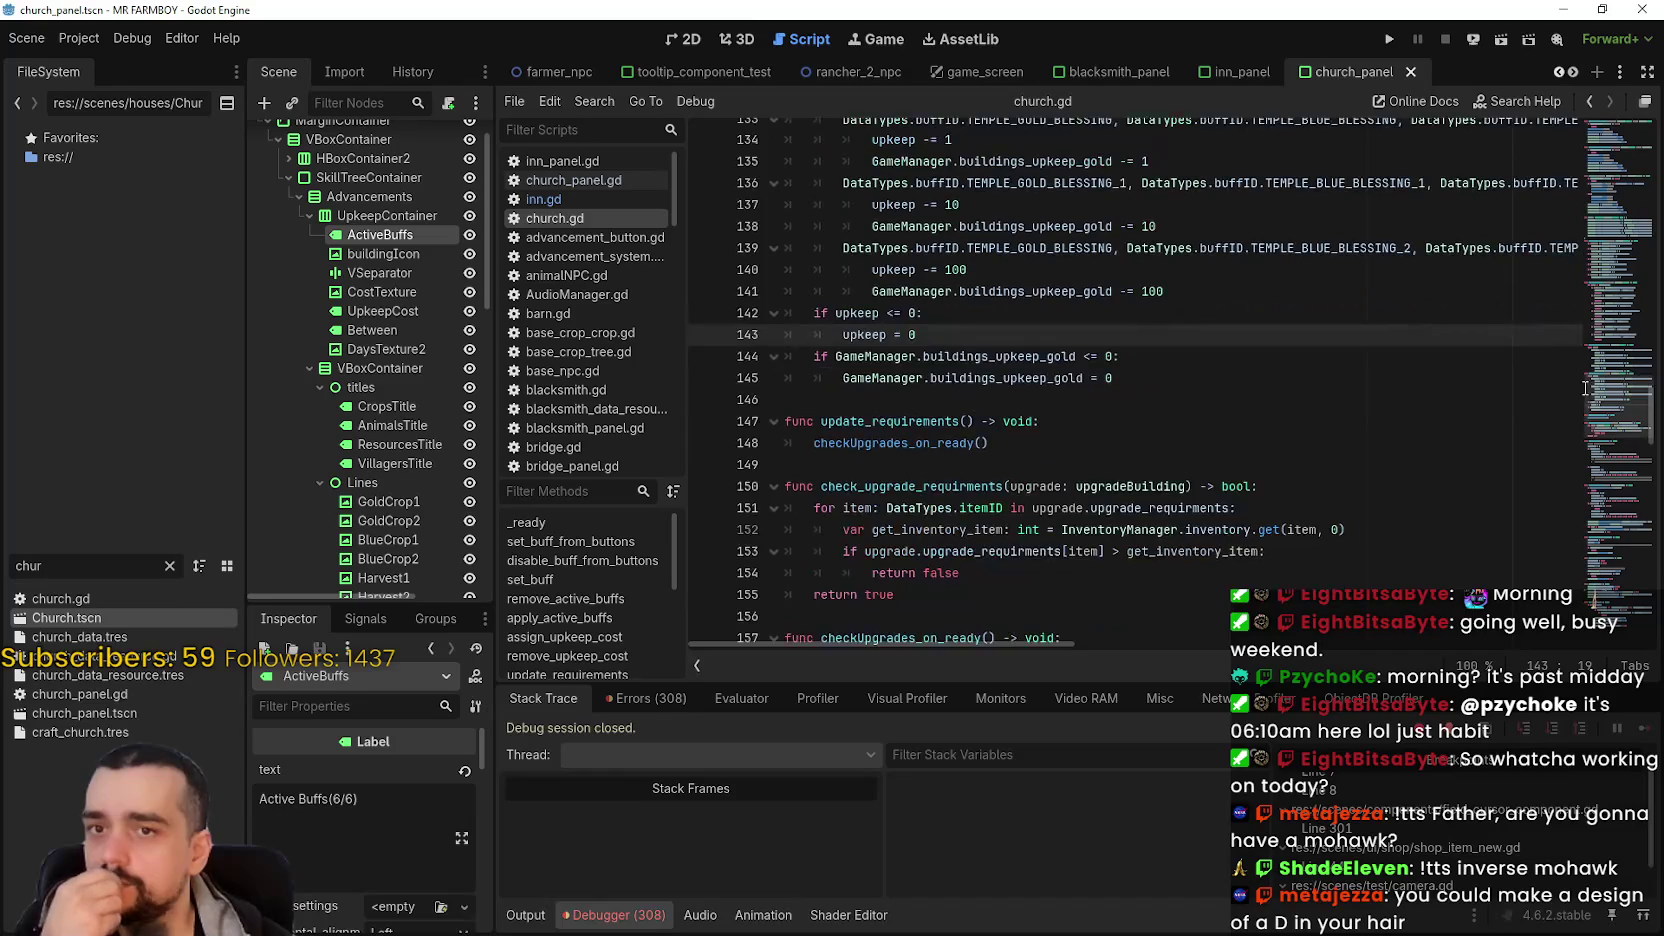
pyautogui.moveTo(1612, 427); pyautogui.dragTo(1595, 138)
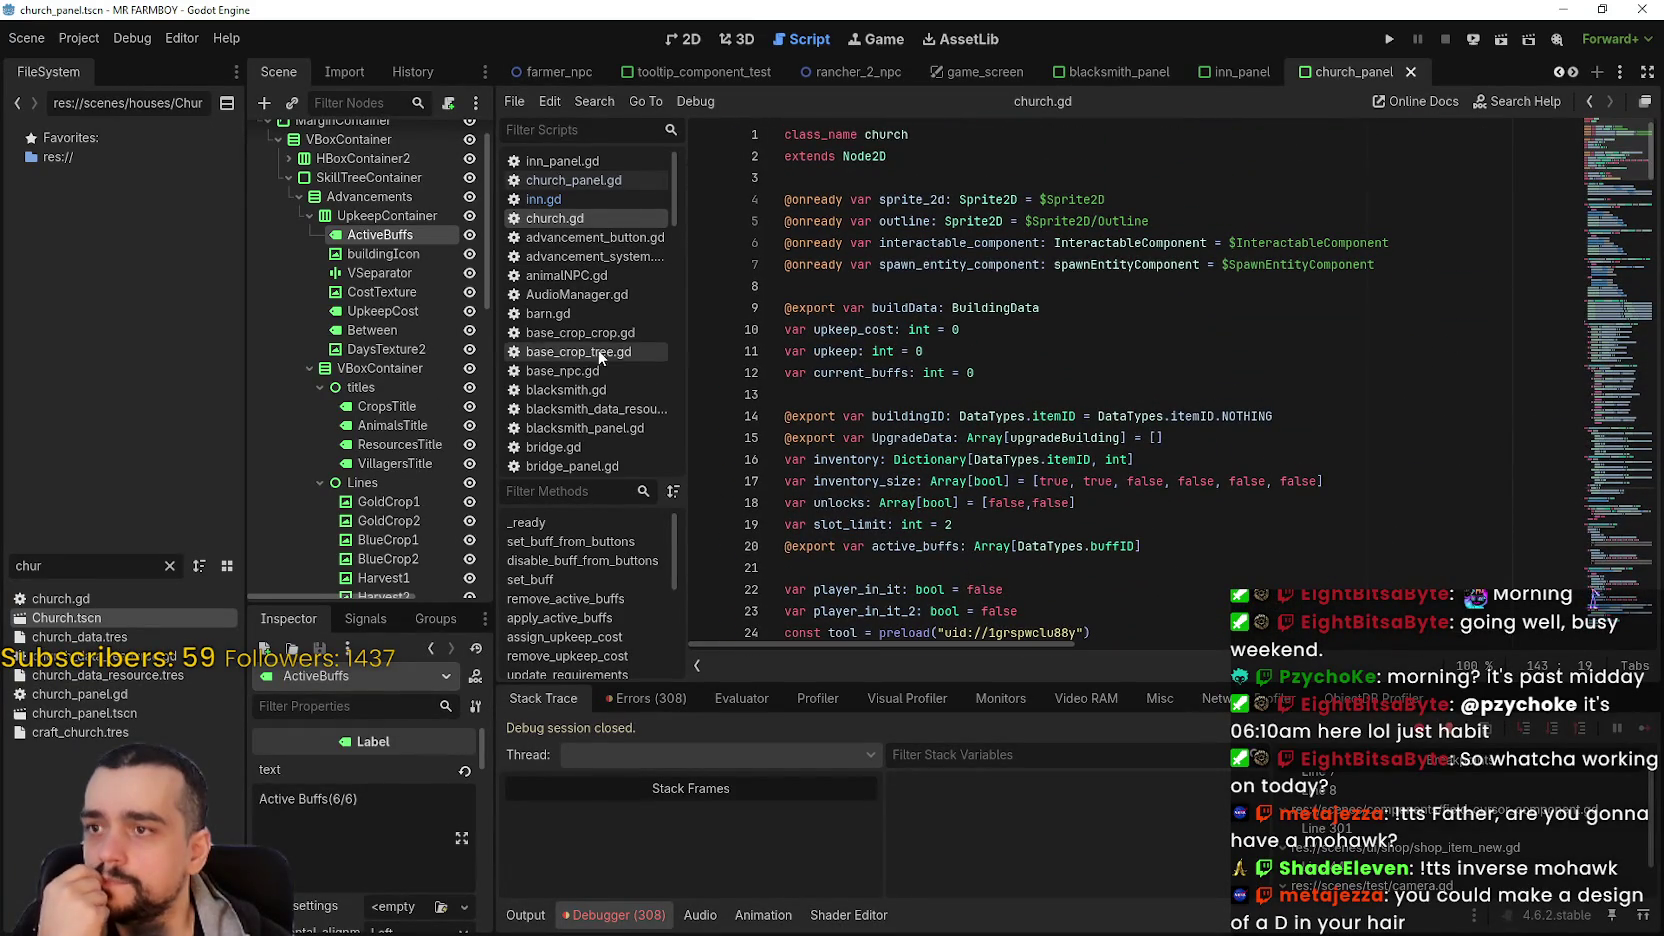
pyautogui.click(612, 411)
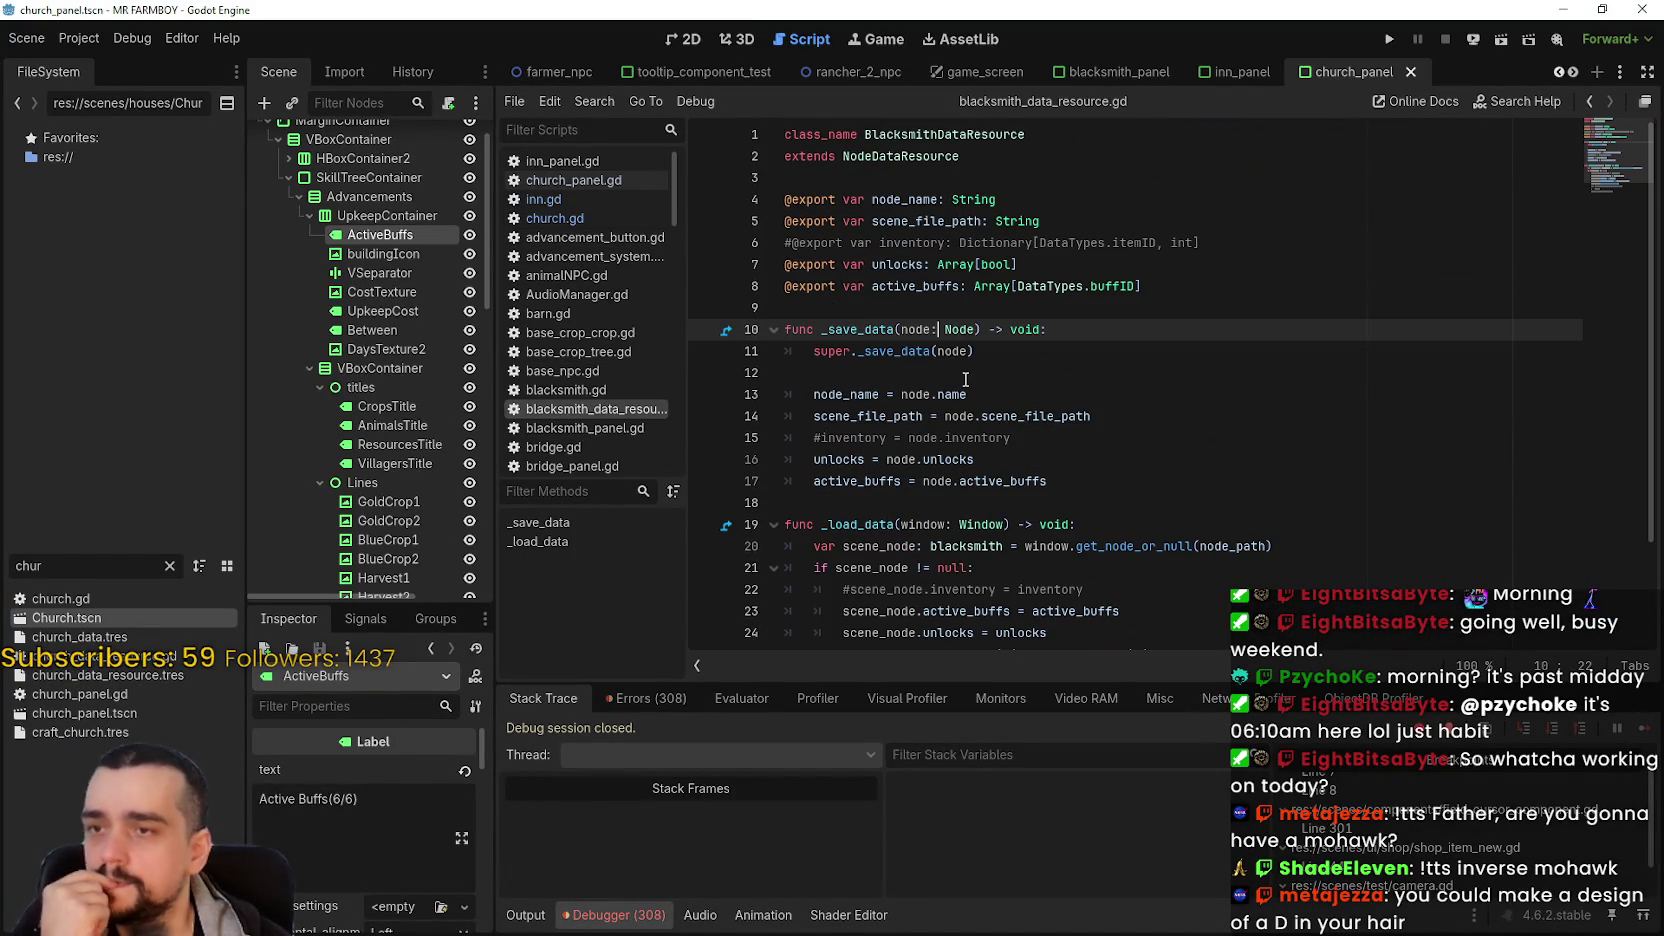
# - Open church_data_resource.gd from the filtered script list
pyautogui.tripleClick(1137, 286)
pyautogui.click(922, 286)
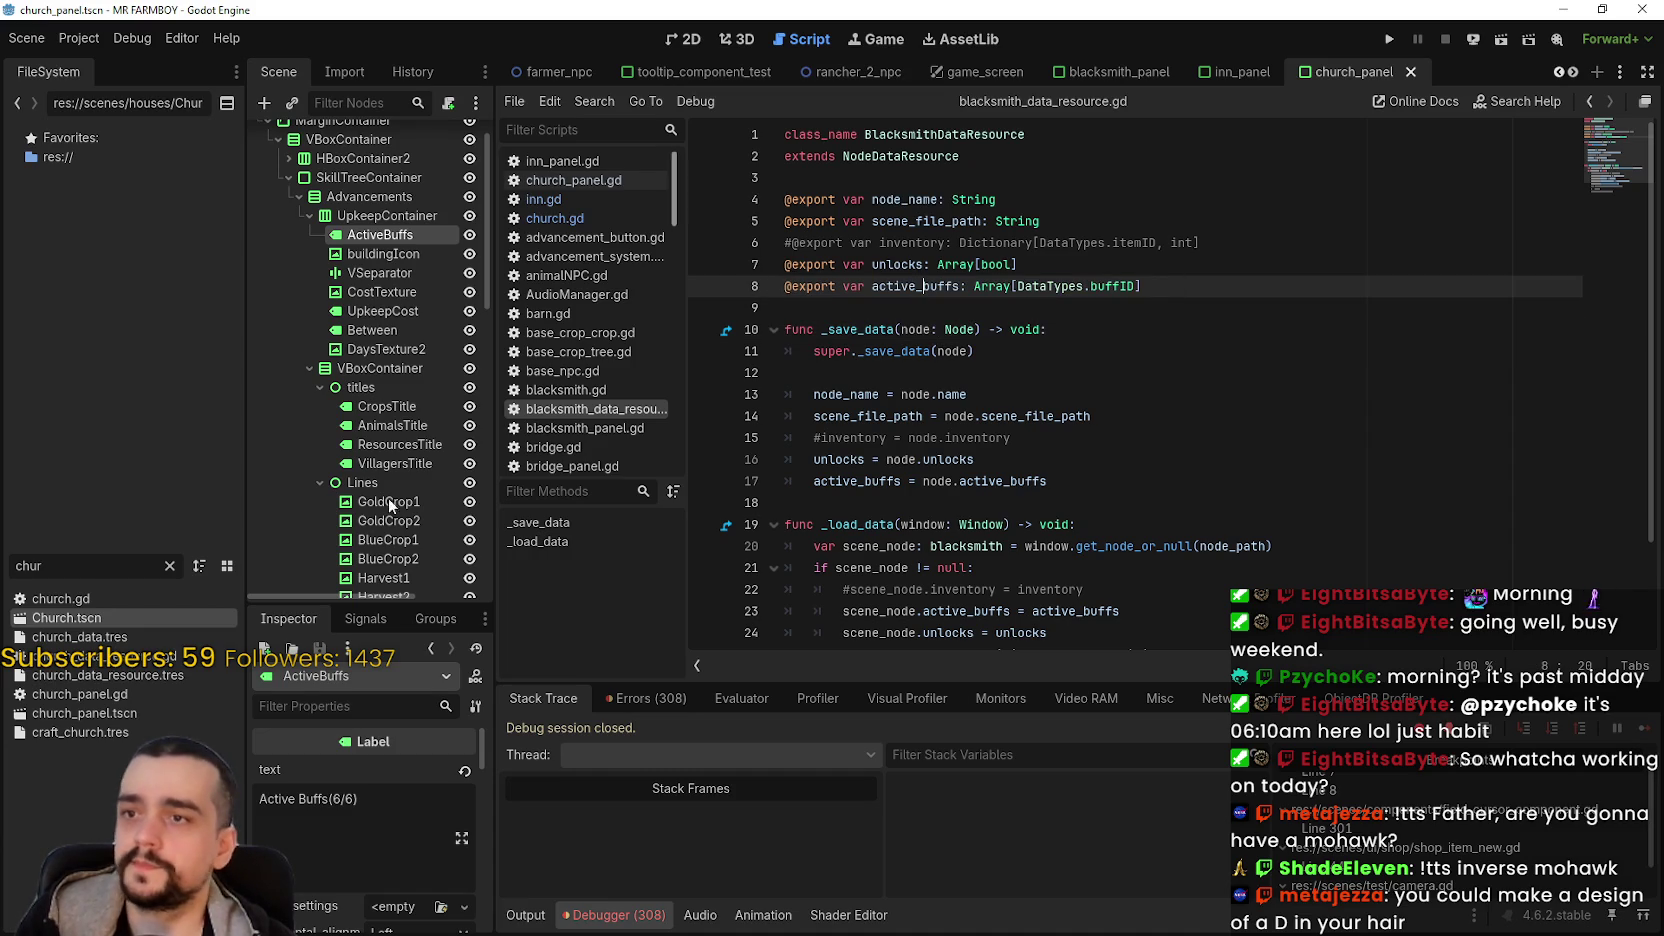
pyautogui.doubleClick(88, 567)
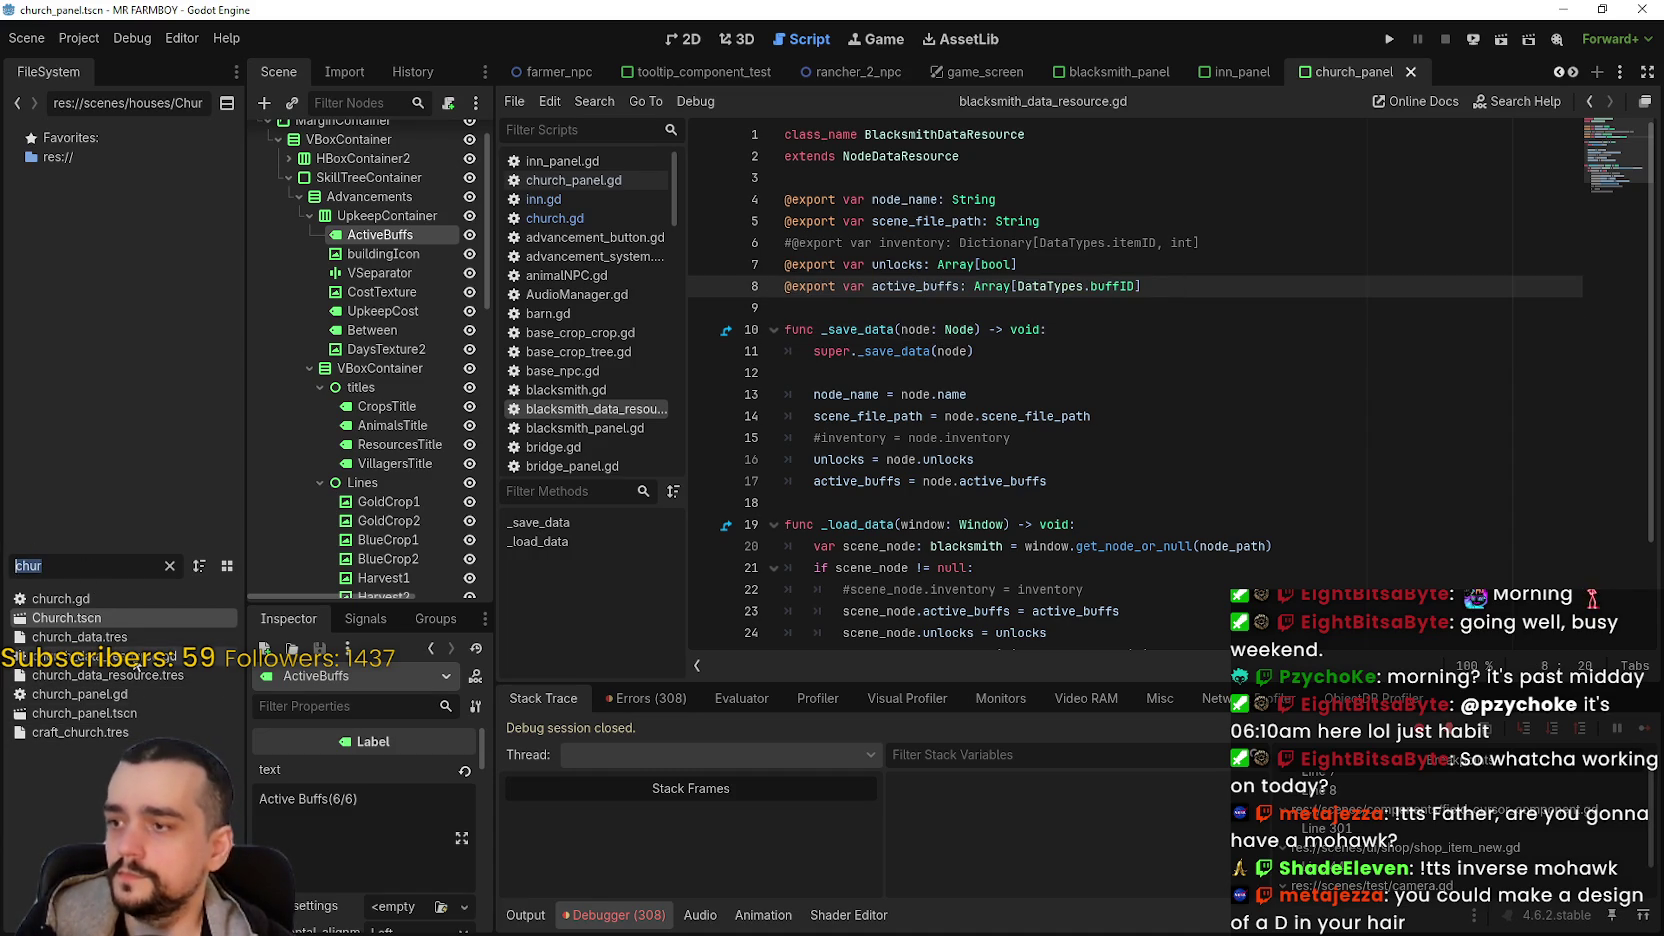
pyautogui.doubleClick(134, 658)
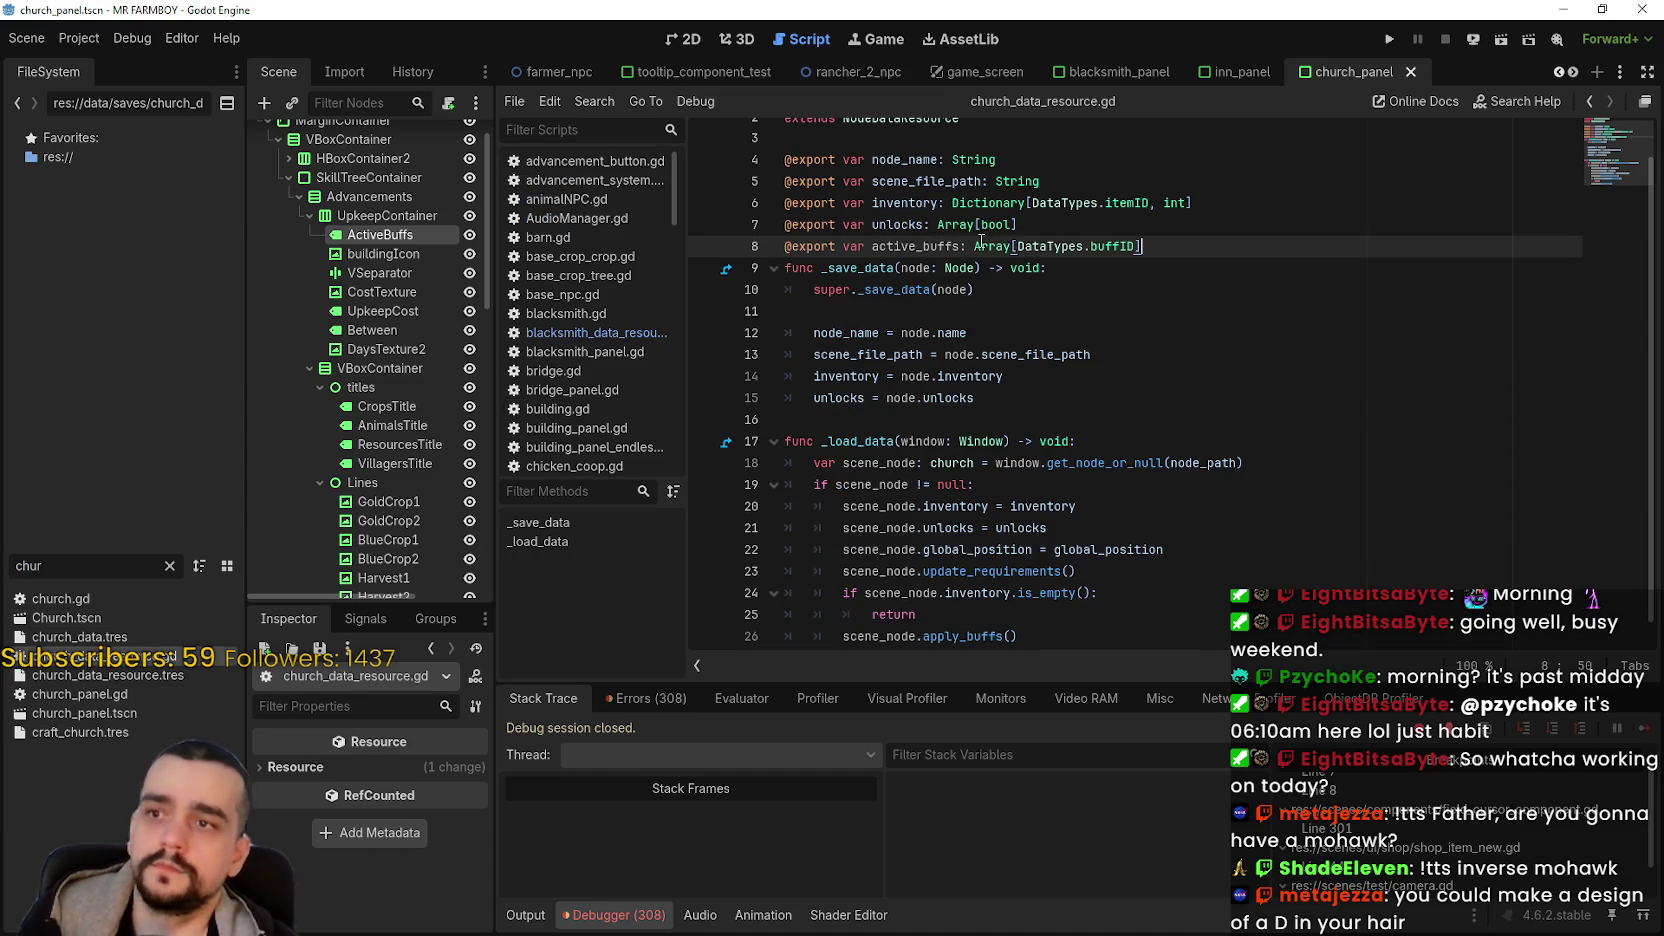
# - Comment out the inventory export, save and load lines with #
pyautogui.press('Return')
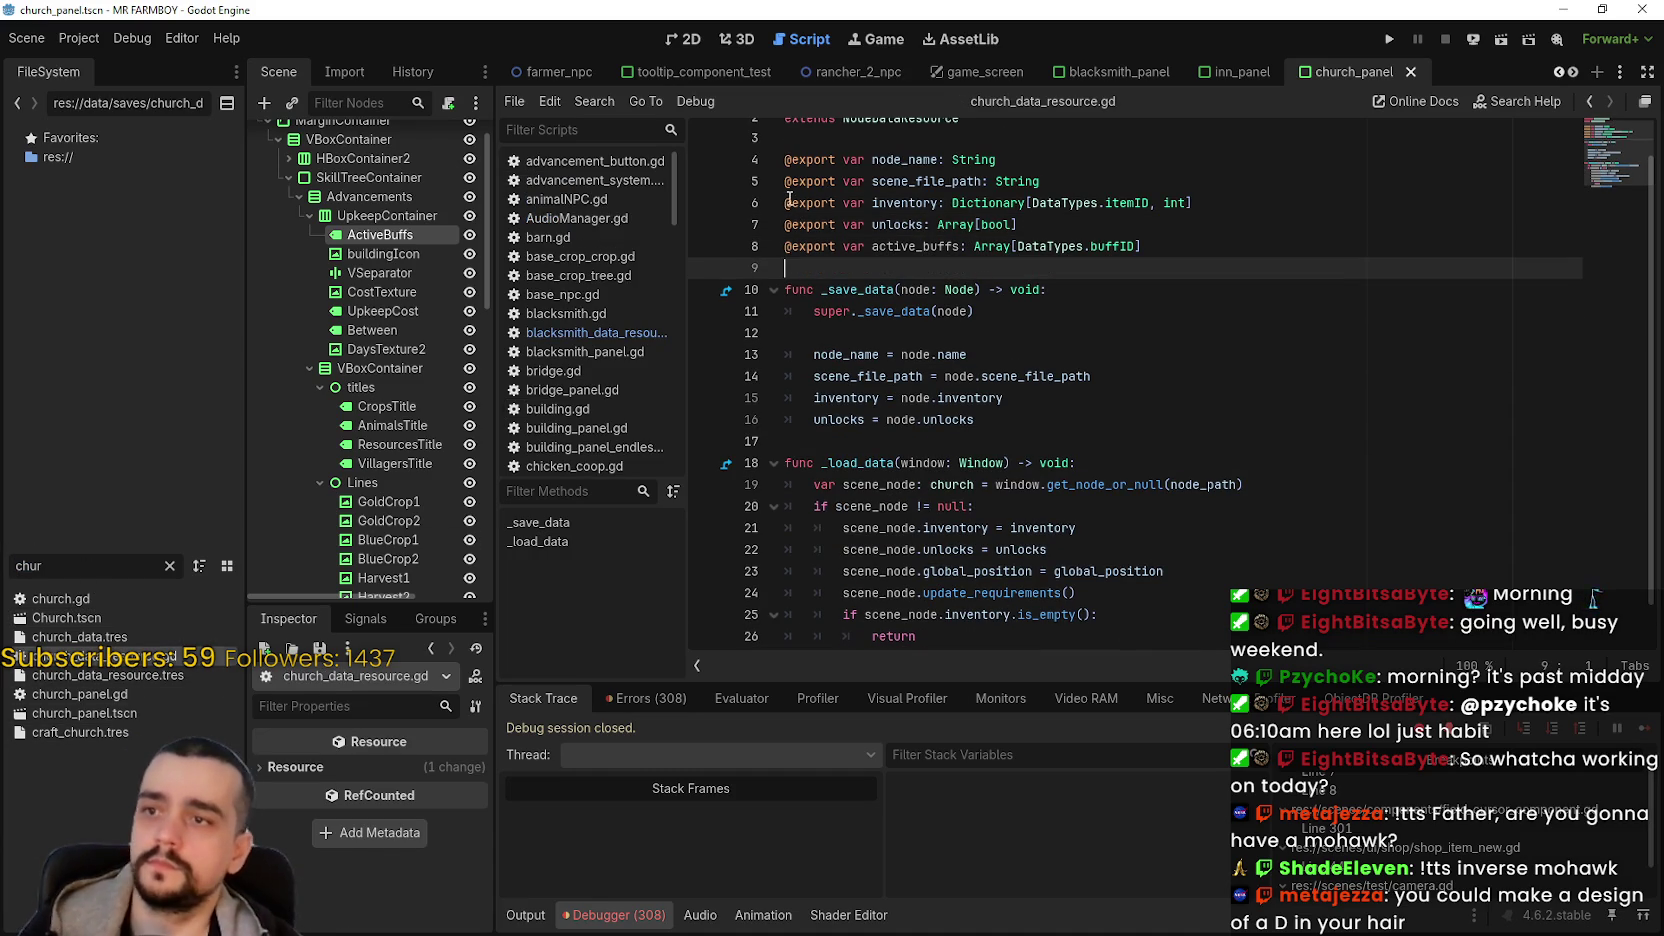
pyautogui.click(789, 203)
pyautogui.write('#')
pyautogui.click(810, 398)
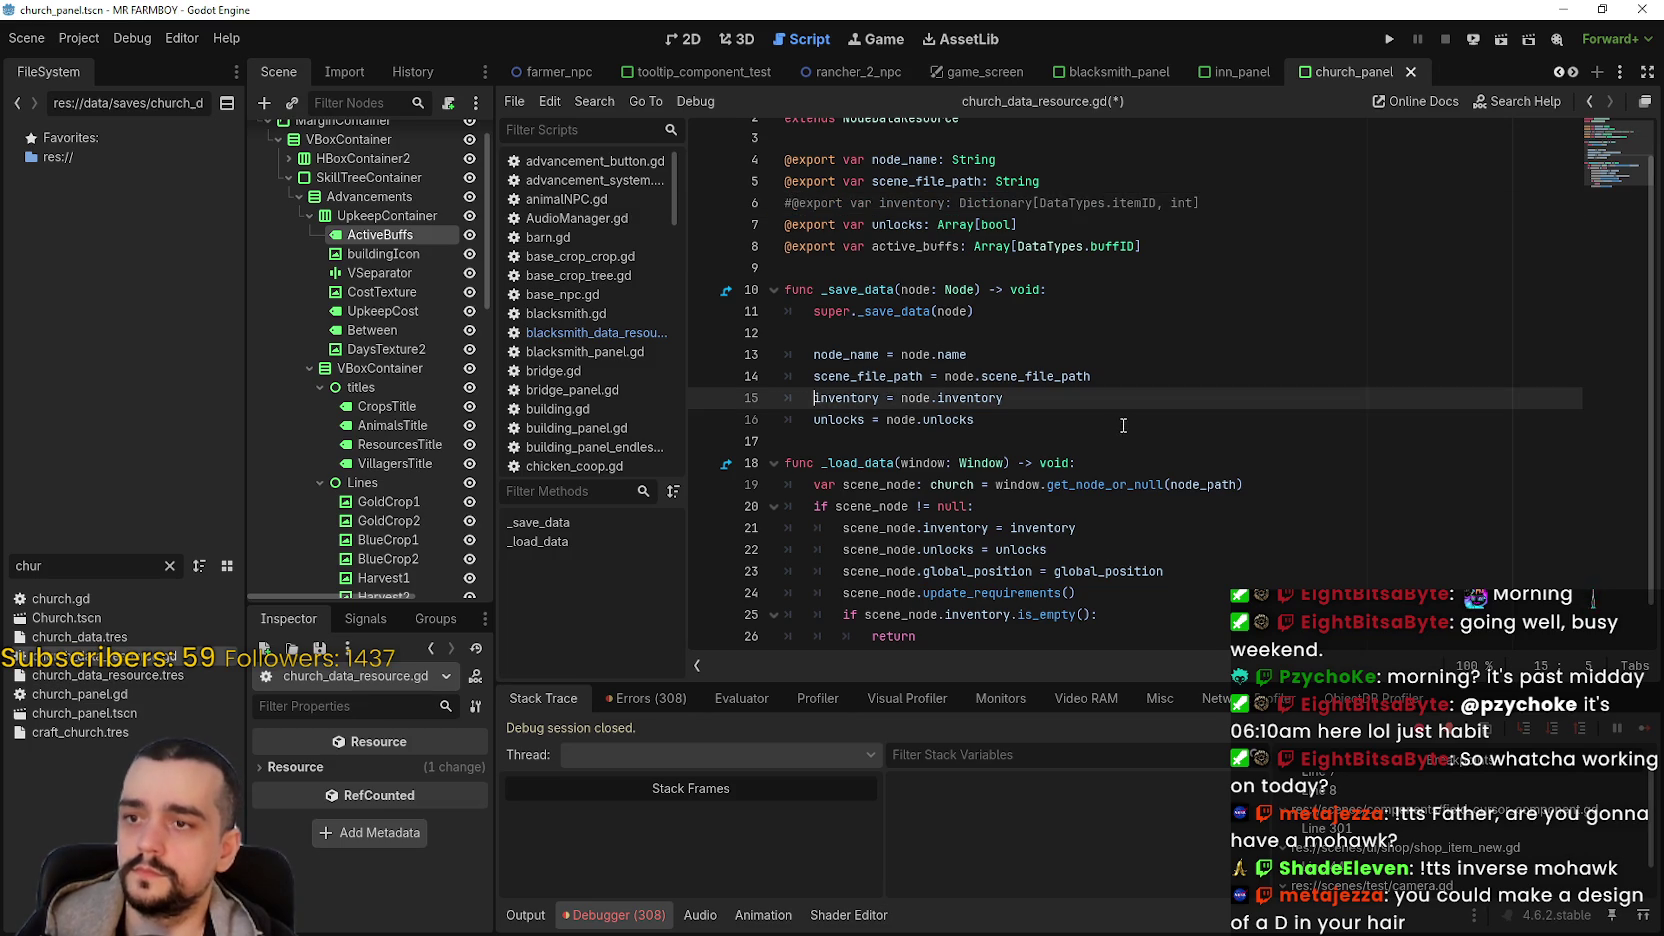
pyautogui.scroll(1, 812, 410)
pyautogui.write('#')
pyautogui.click(845, 548)
pyautogui.write('#')
# - Add 'active_buffs = node.active_buffs' to _save_data after the unlocks line
pyautogui.click(621, 332)
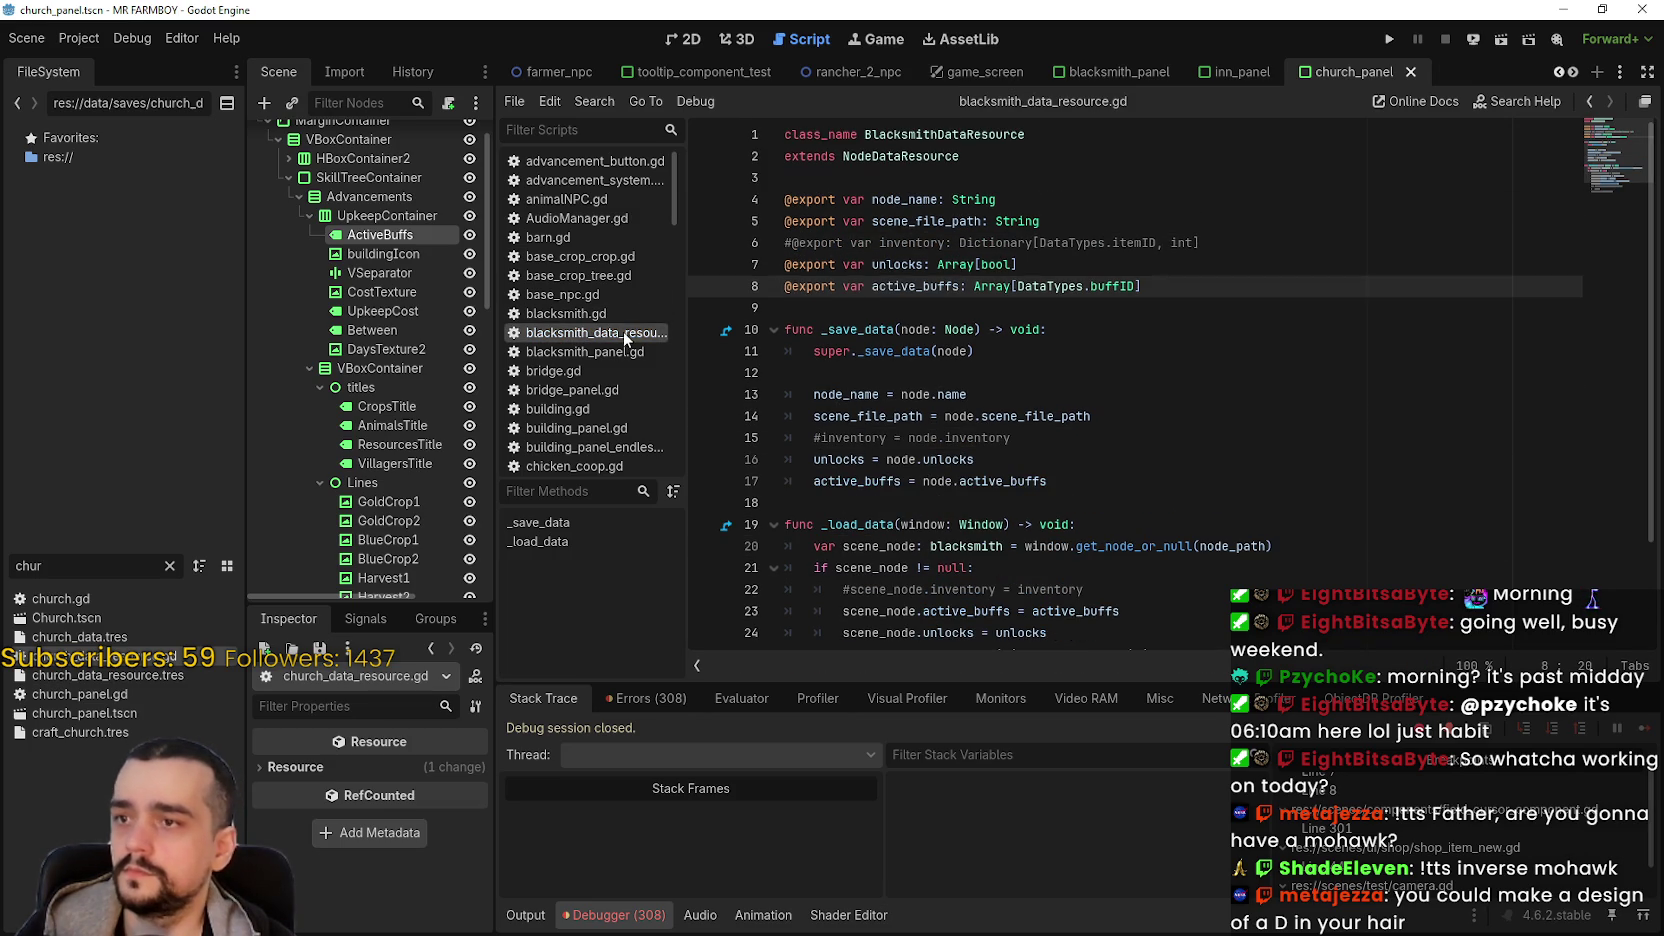
pyautogui.moveTo(1049, 482); pyautogui.dragTo(811, 471)
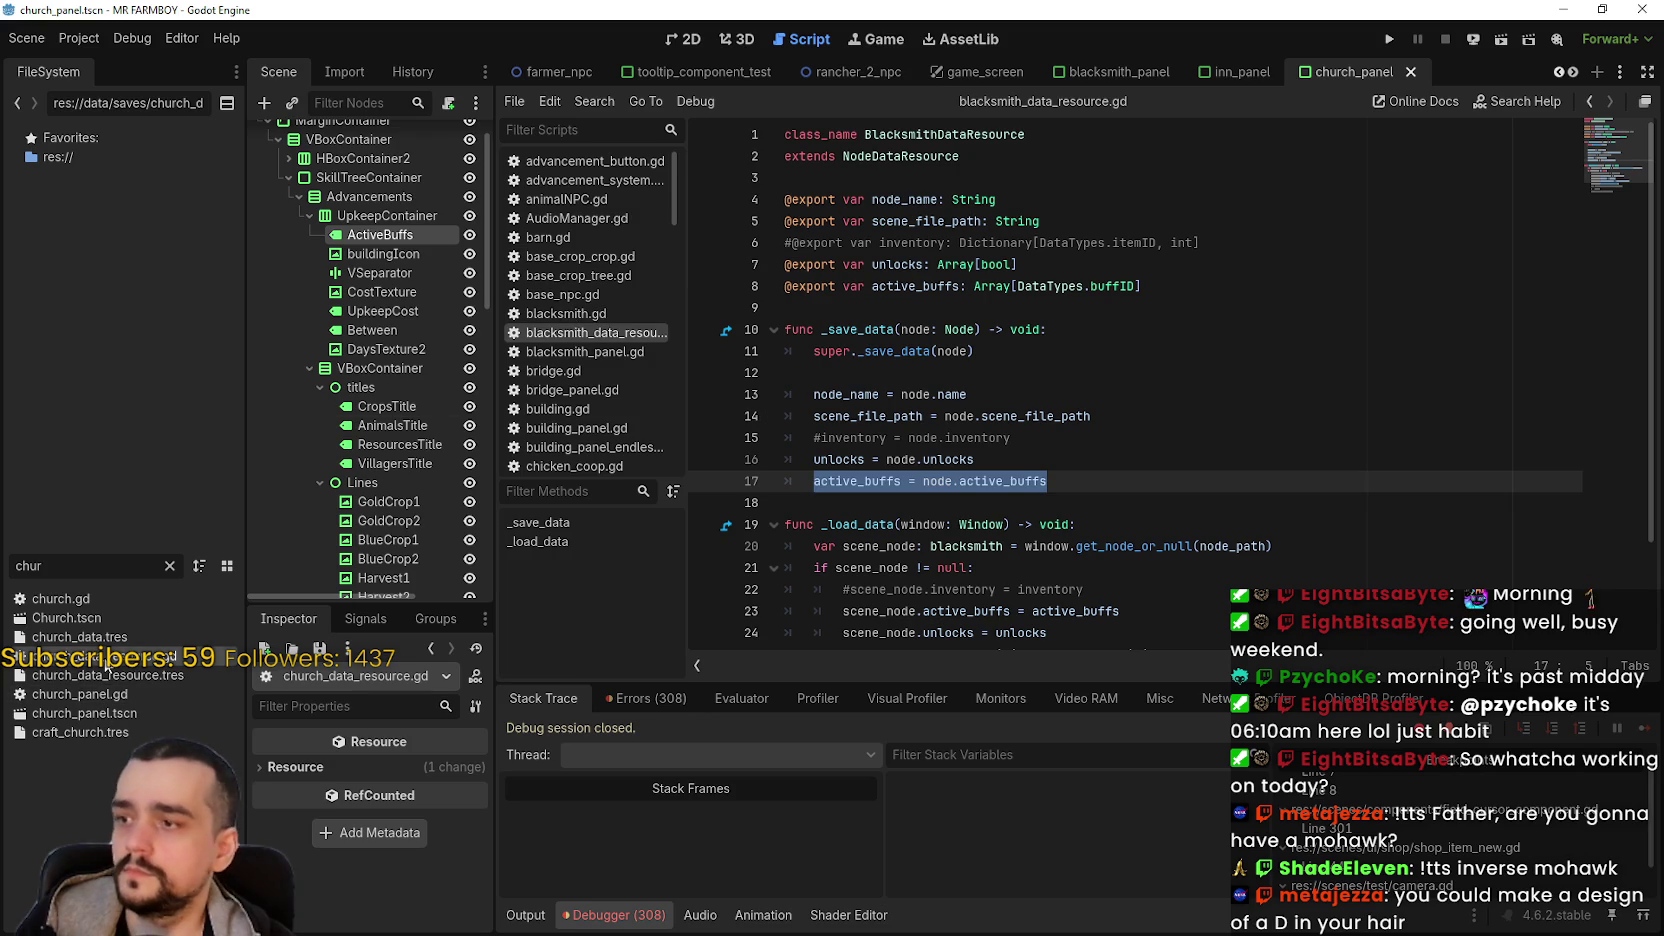
pyautogui.hotkey('alt', 'Left')
pyautogui.press('Return')
pyautogui.write('active_buffs = node.active_buffs')
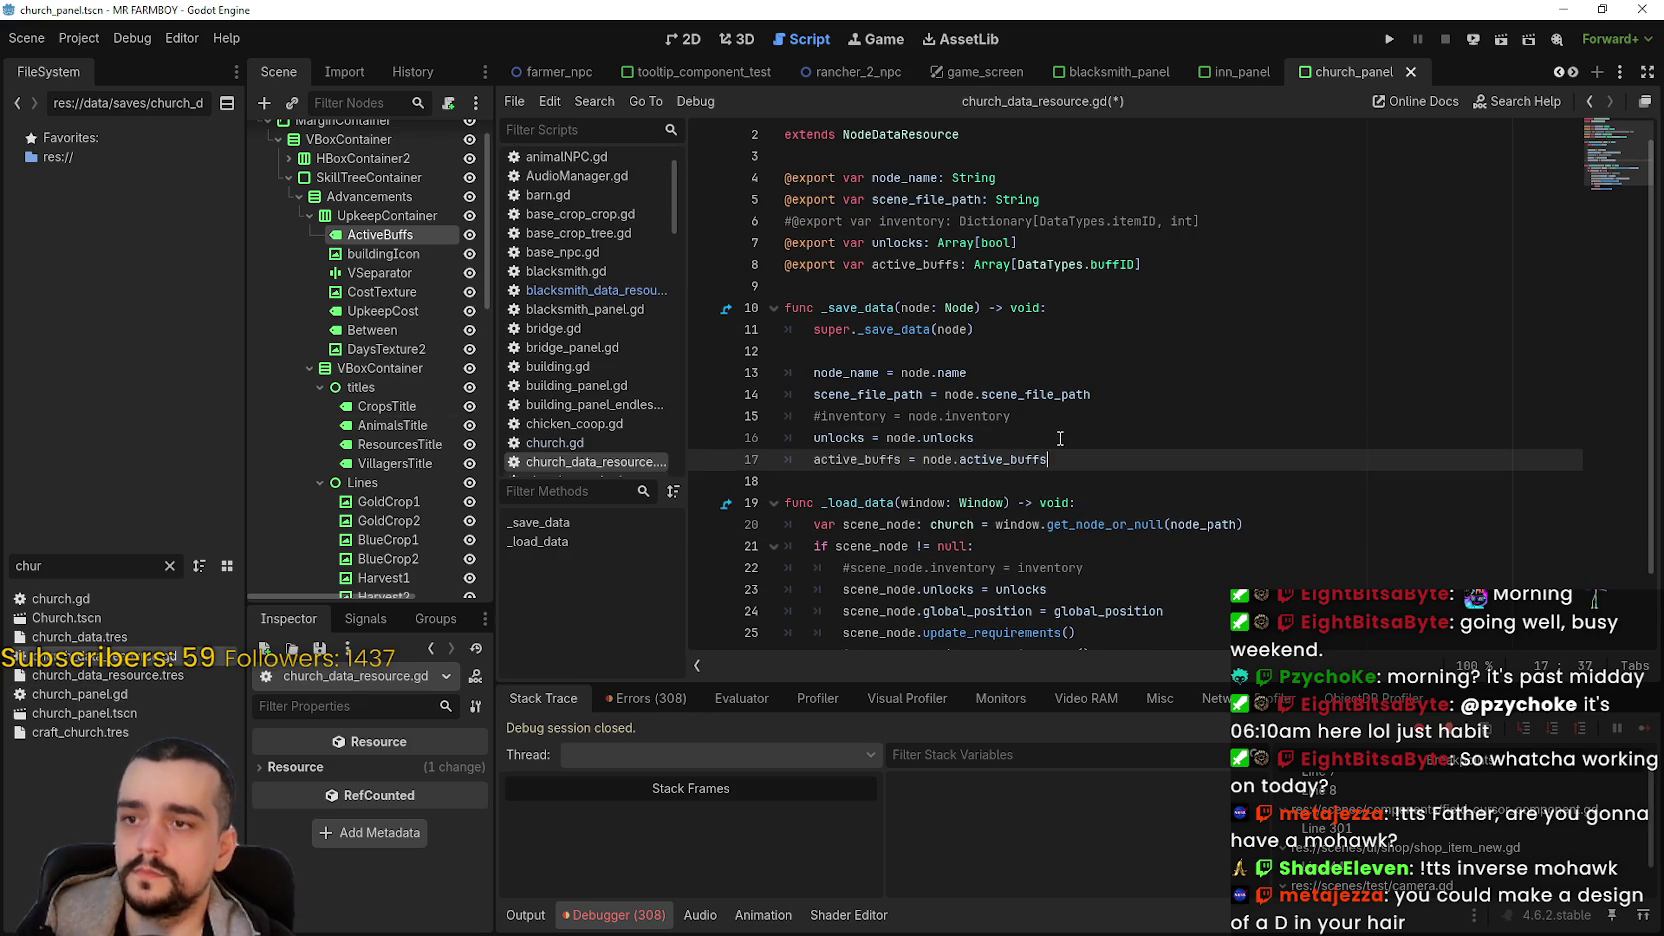
pyautogui.scroll(-2, 1060, 438)
pyautogui.click(1114, 391)
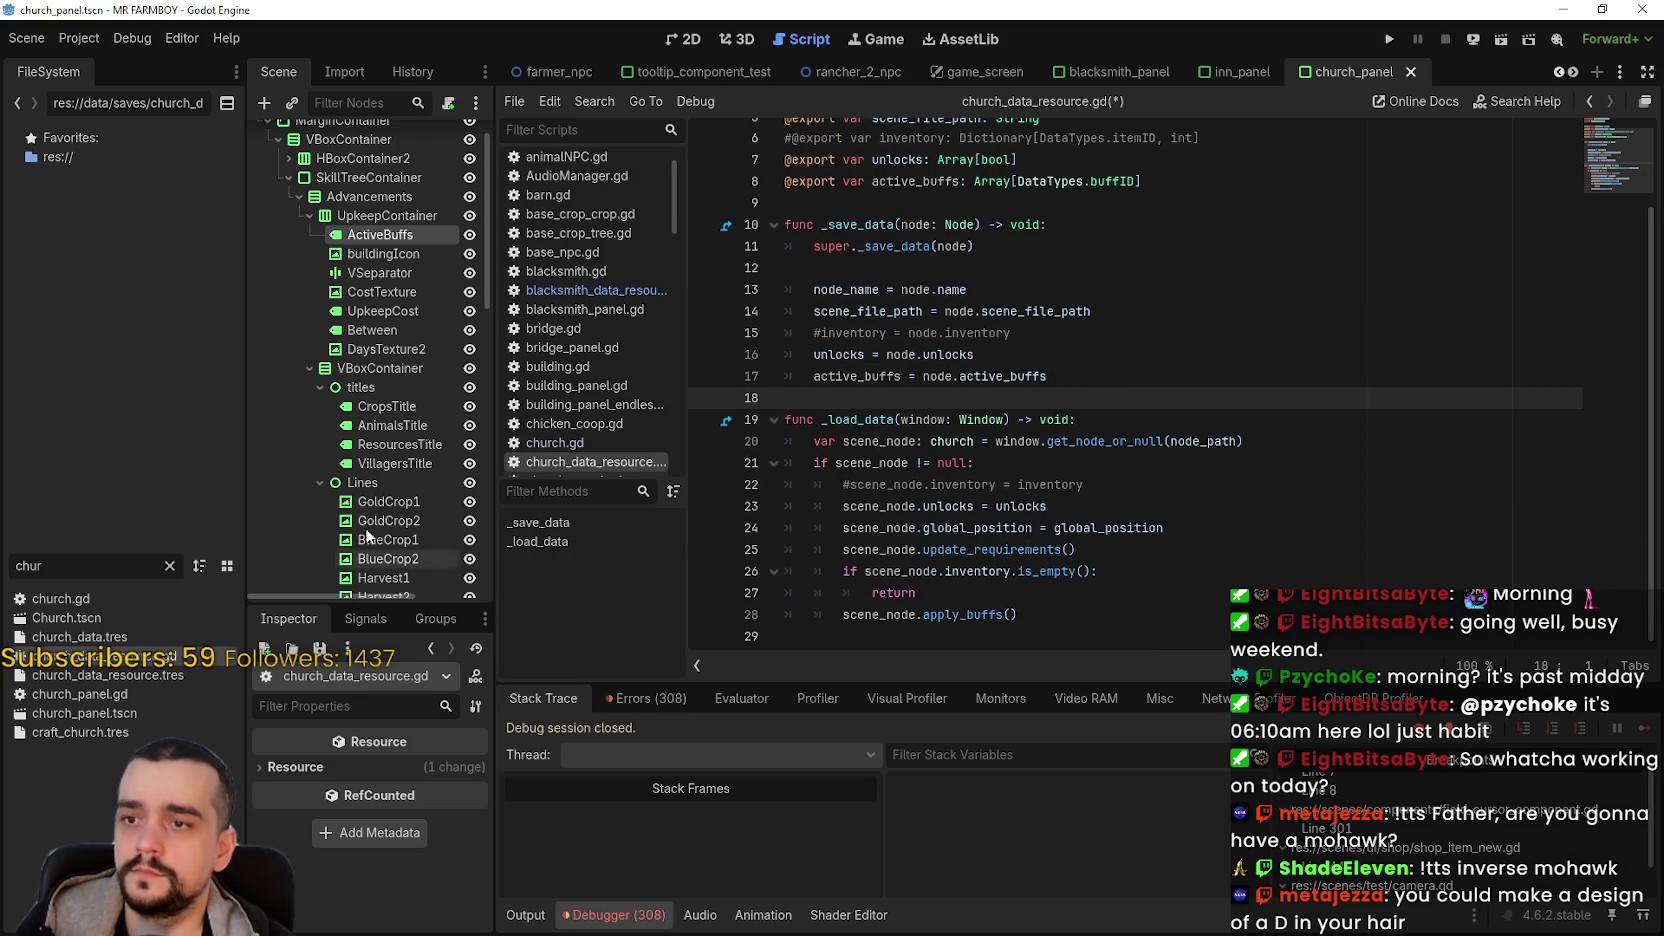
# - Add the active_buffs load assignment above the unlocks load line and save
pyautogui.click(592, 291)
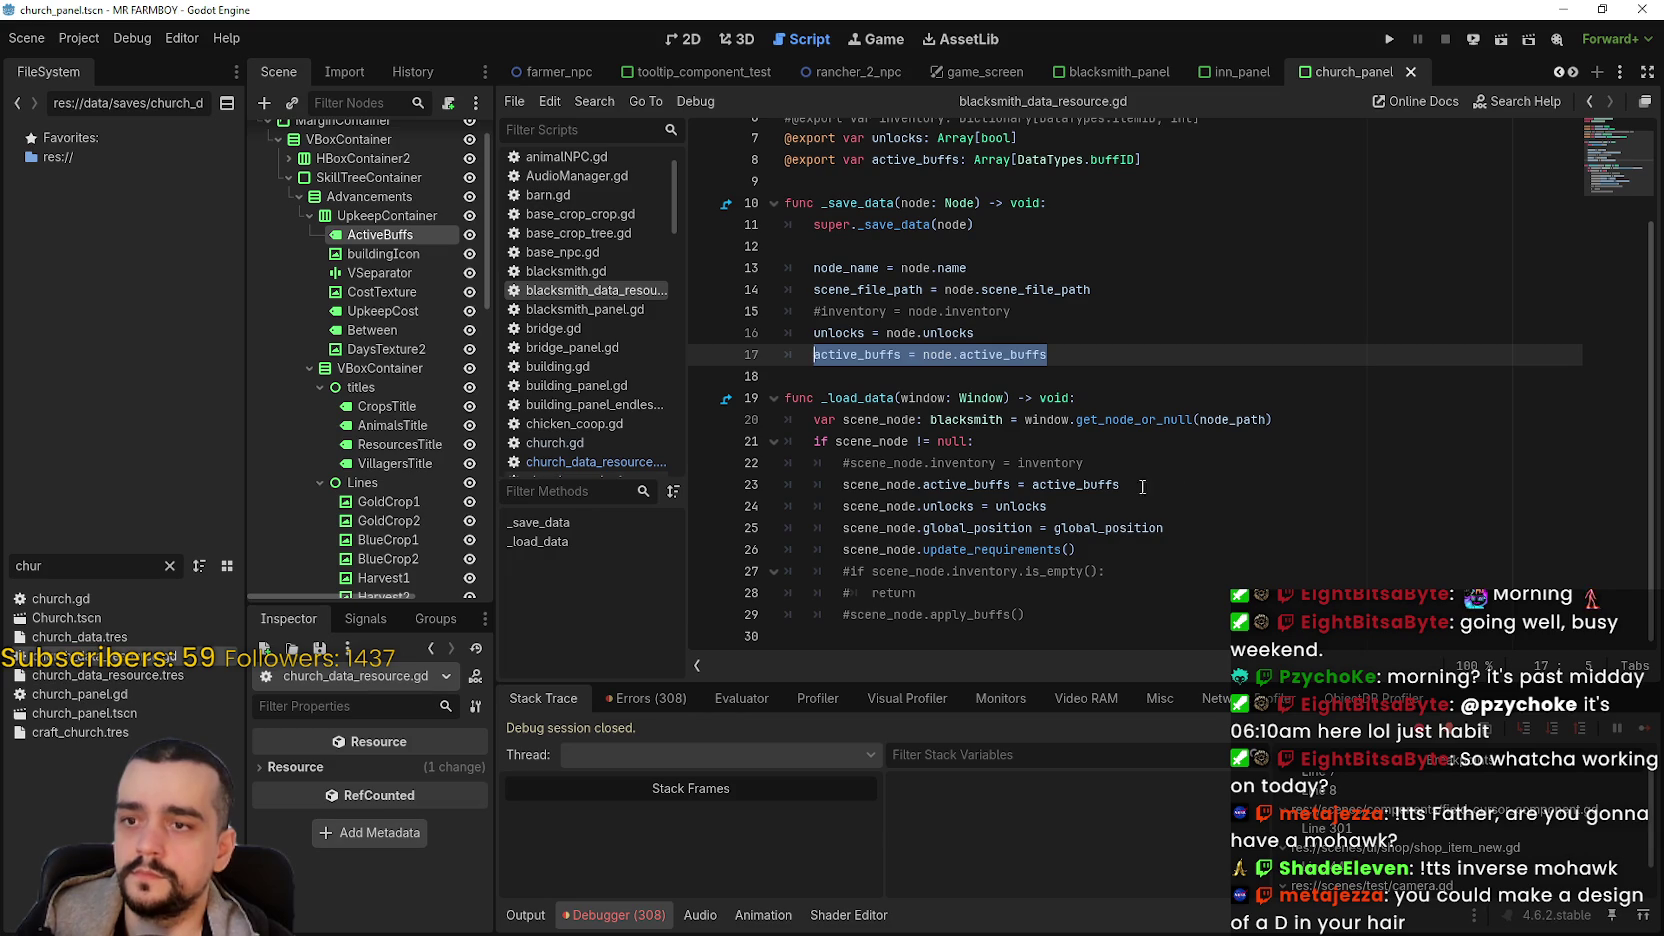
pyautogui.moveTo(1138, 487); pyautogui.dragTo(1076, 485)
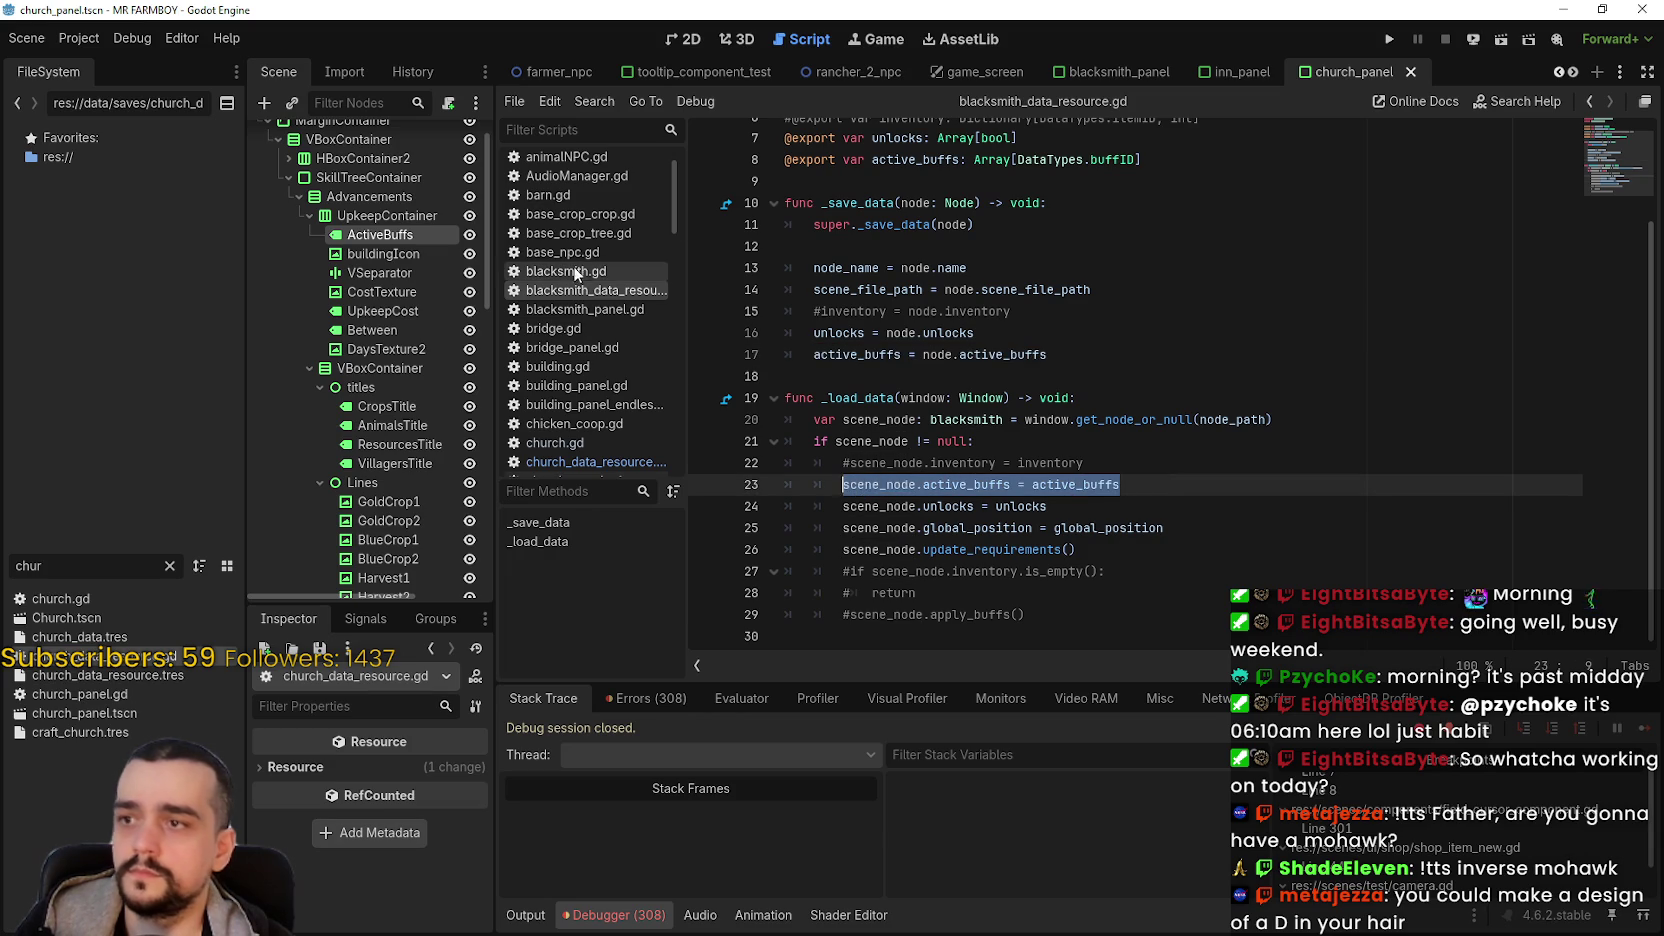
pyautogui.doubleClick(97, 659)
pyautogui.click(1166, 532)
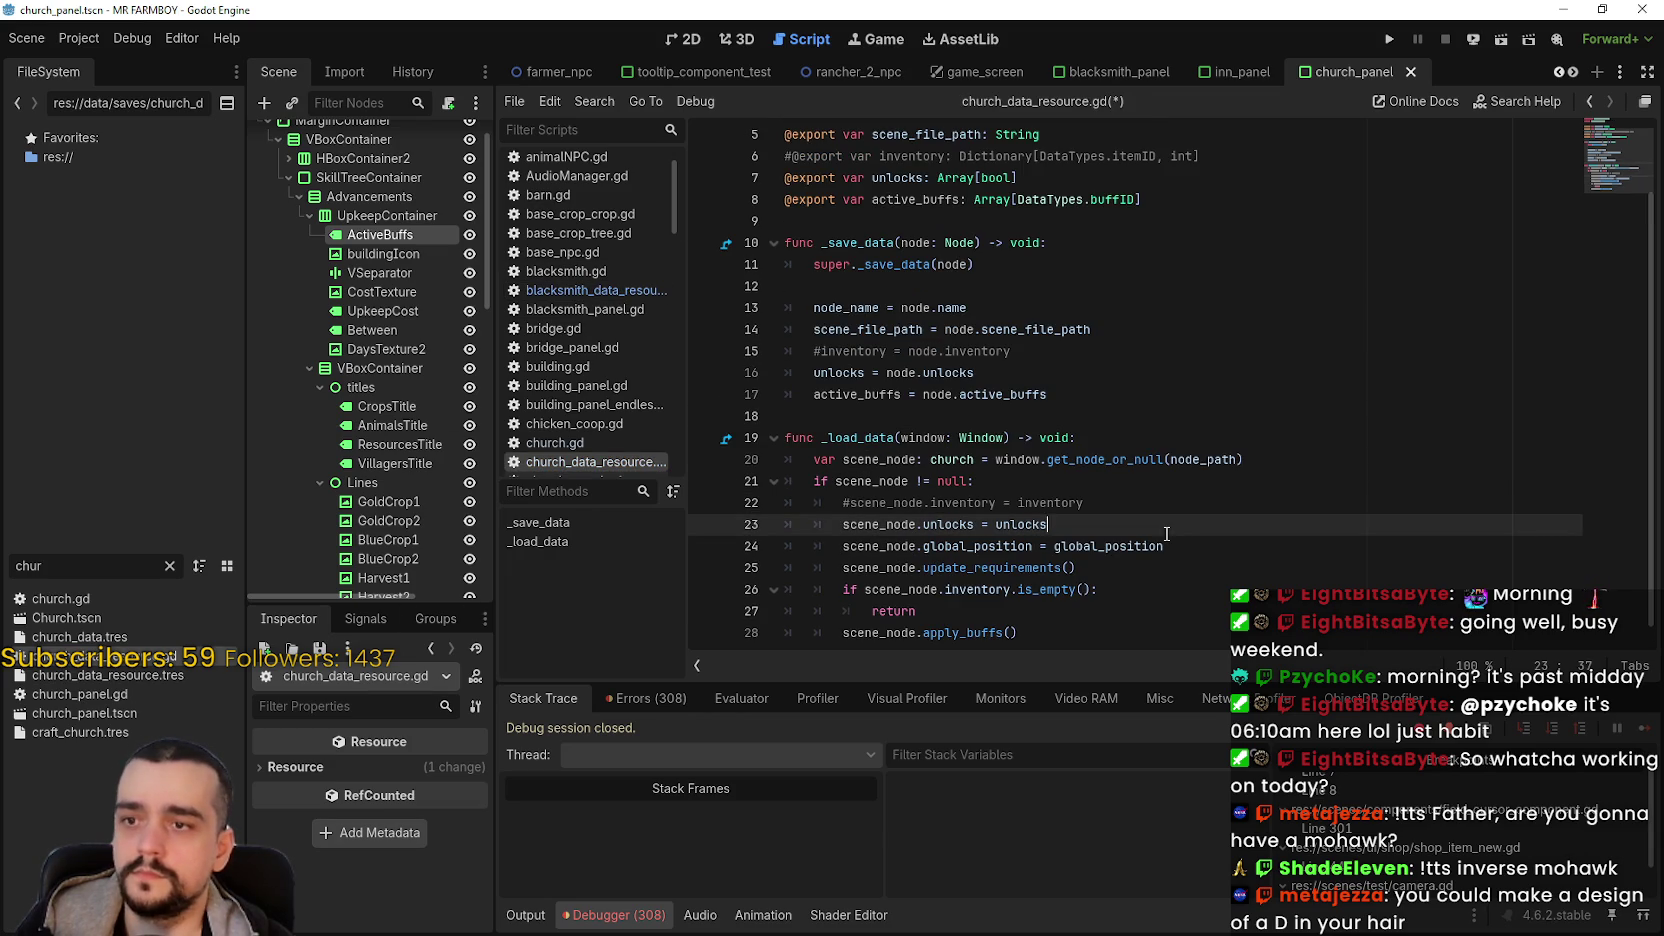
pyautogui.hotkey('ctrl', 'z')
pyautogui.hotkey('ctrl', 'z')
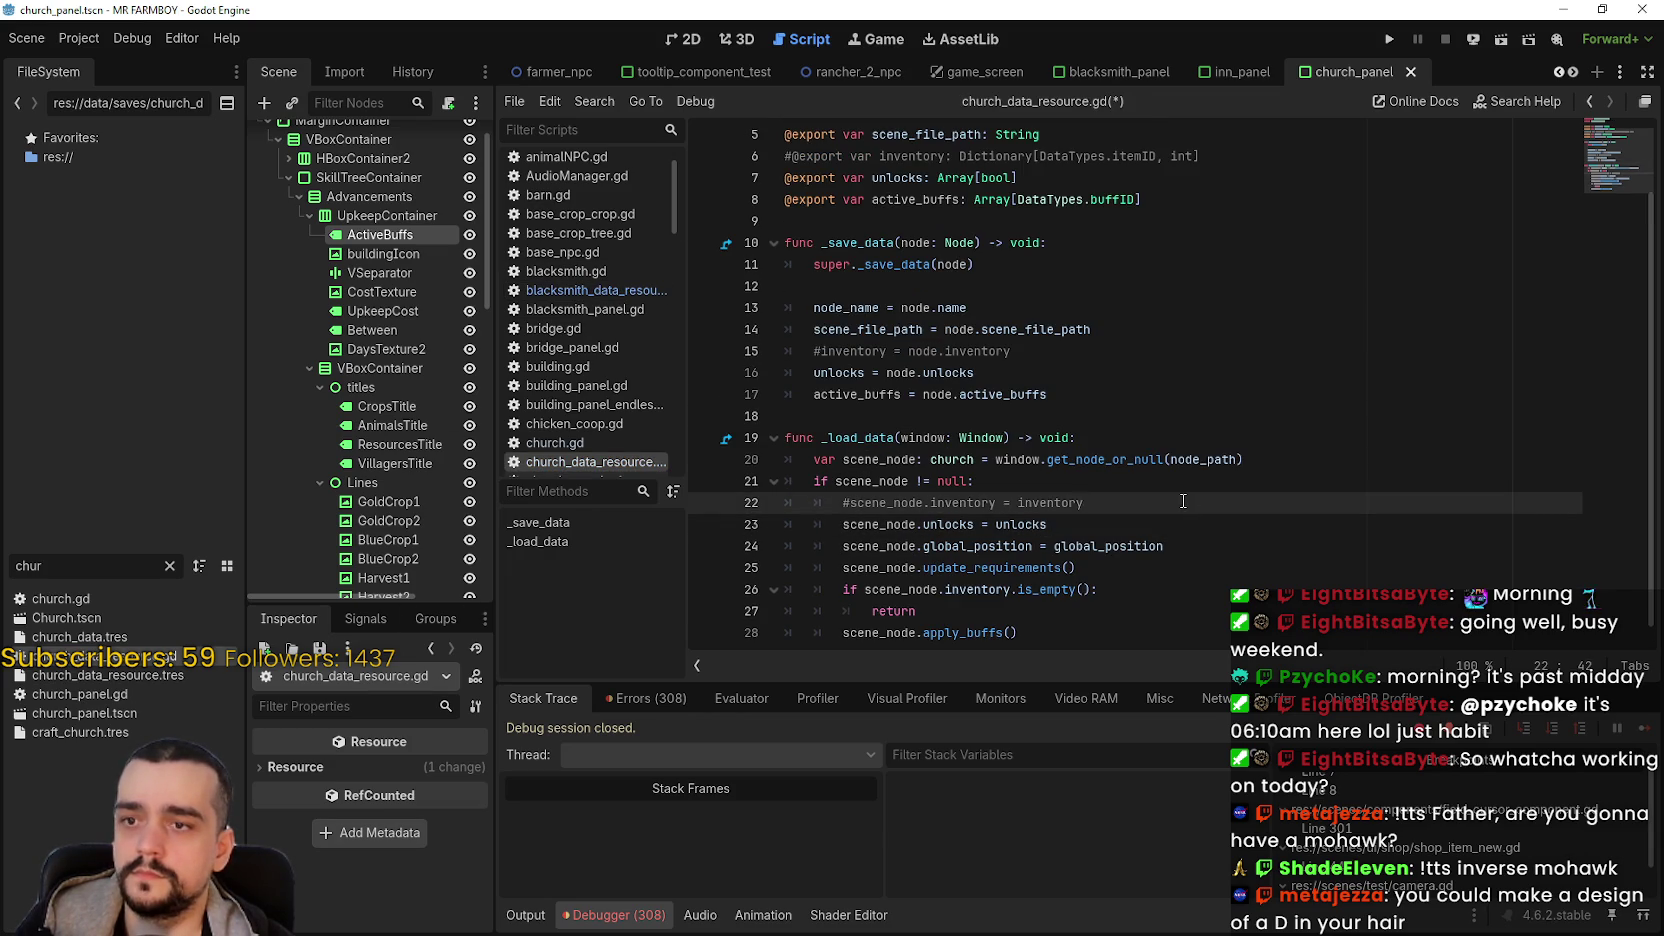
pyautogui.hotkey('ctrl', 's')
pyautogui.click(1200, 286)
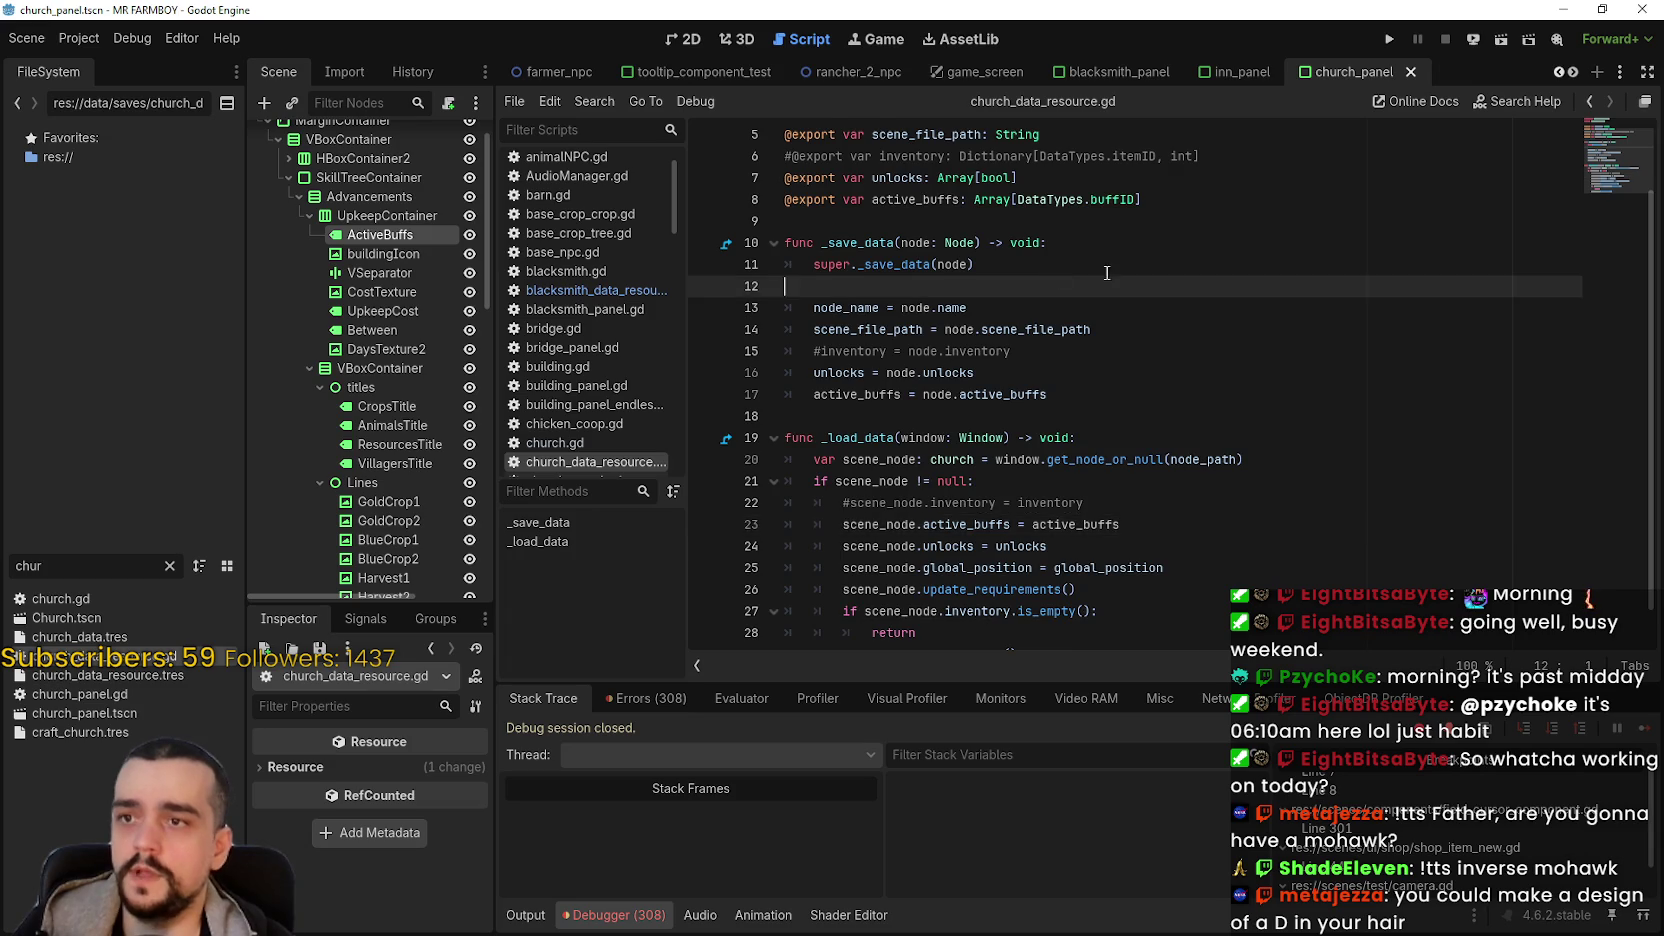
pyautogui.scroll(2, 1290, 160)
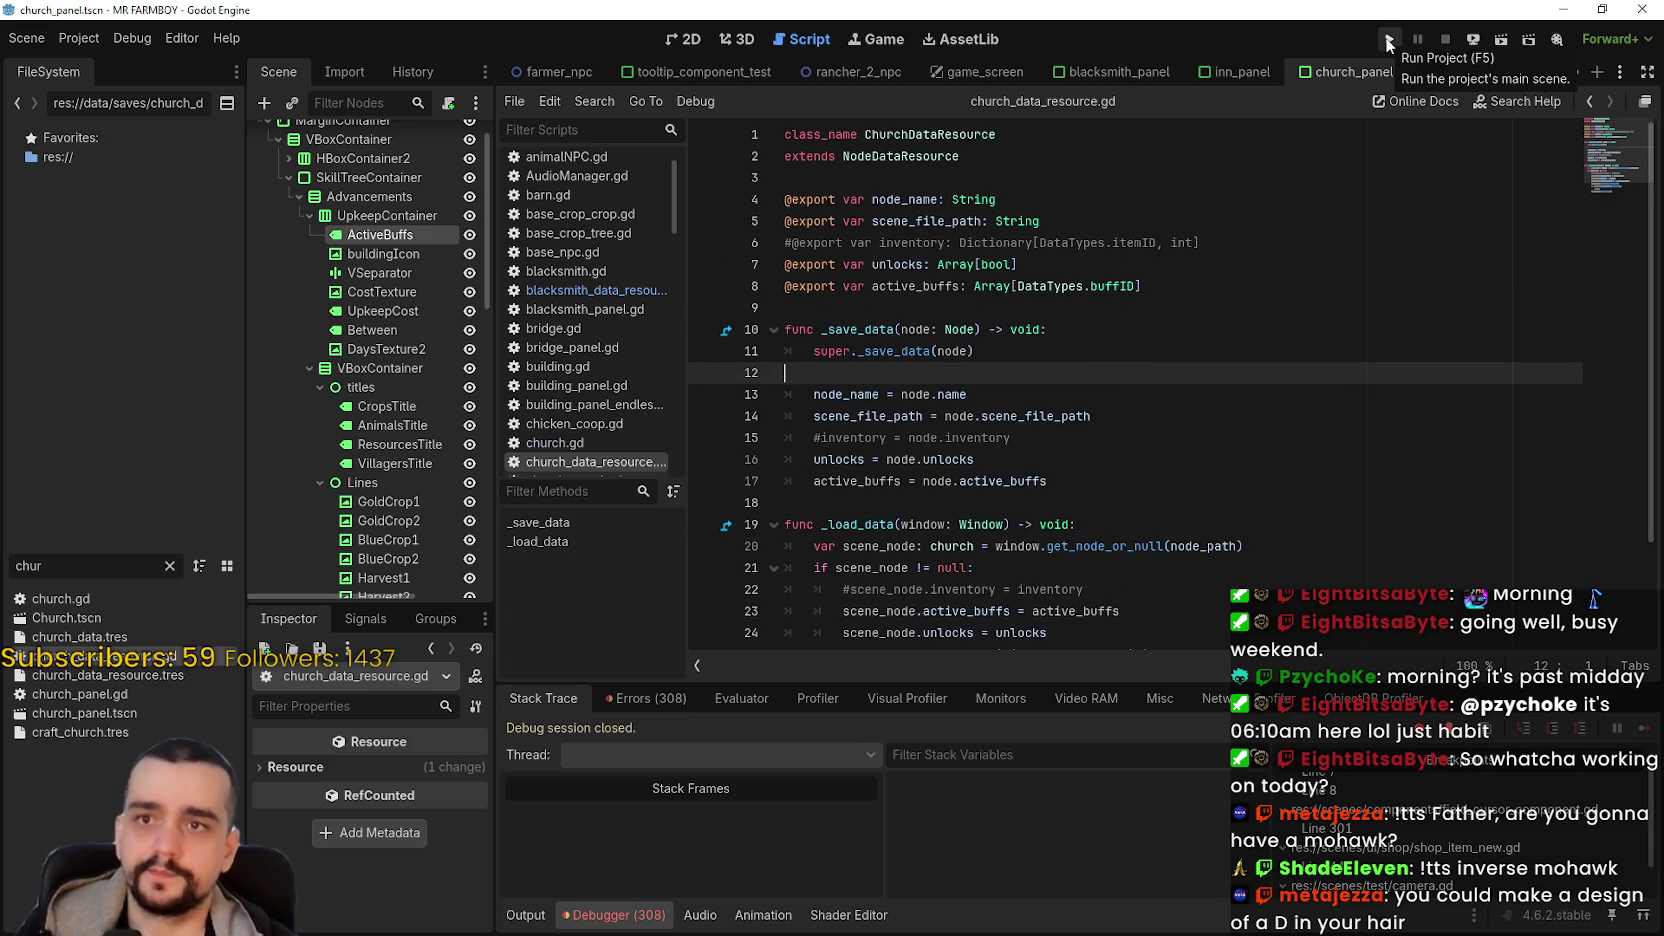
# - Run the game, load Save 1, and maximize the MR FARMBOY (DEBUG) window
pyautogui.click(1388, 42)
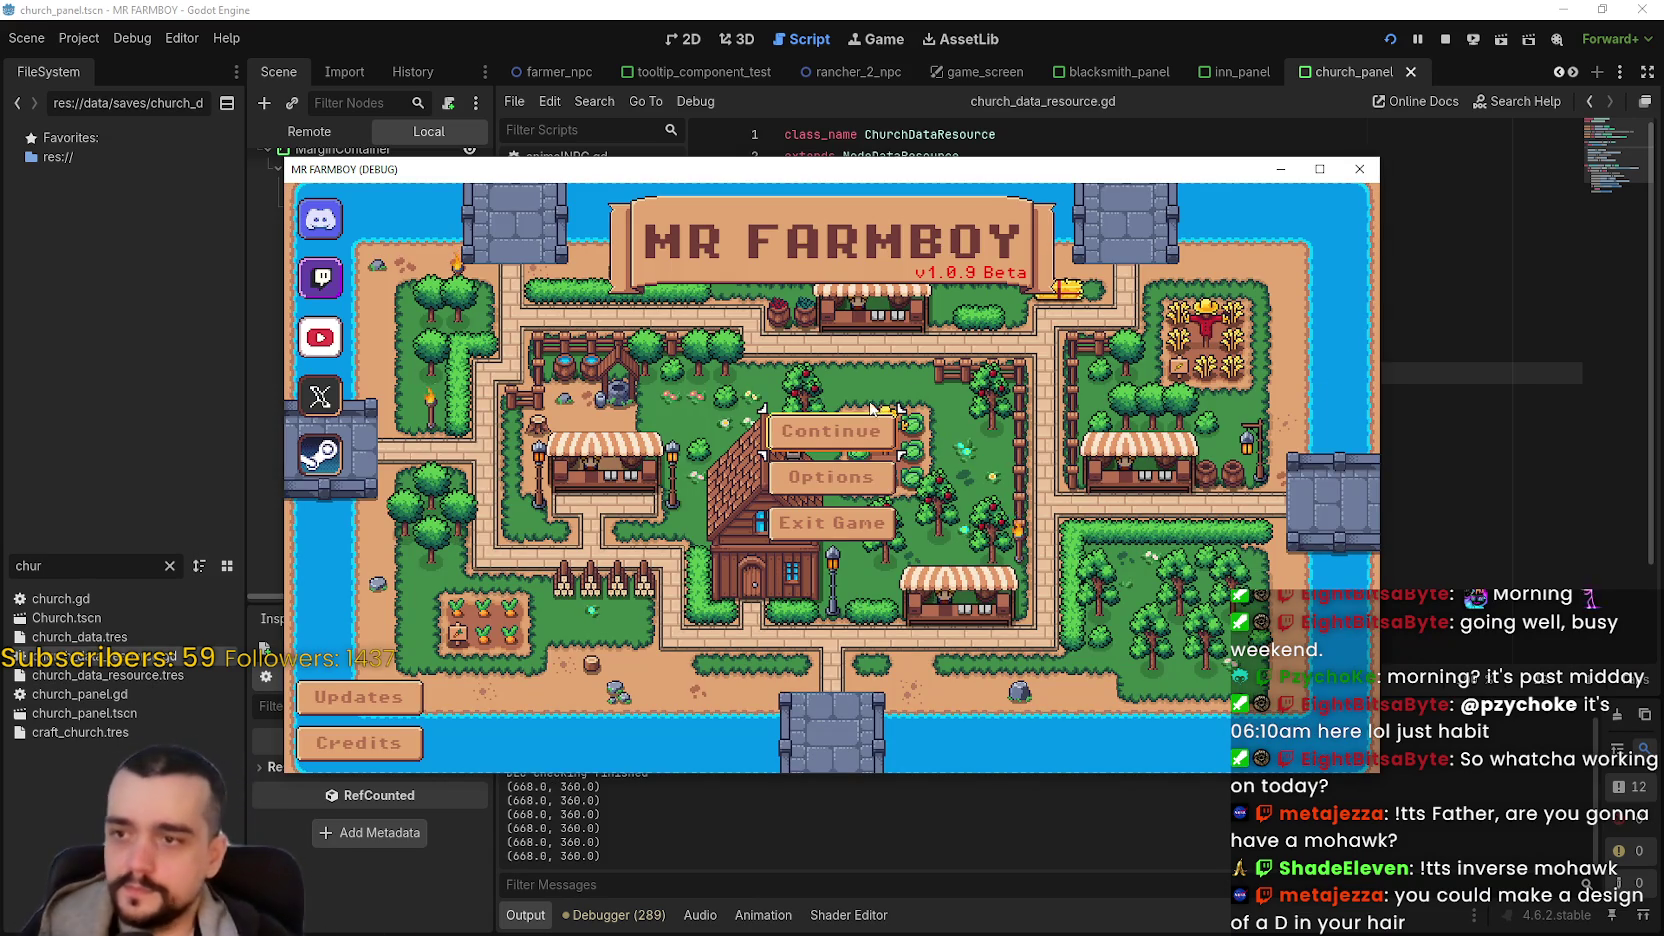
pyautogui.click(868, 428)
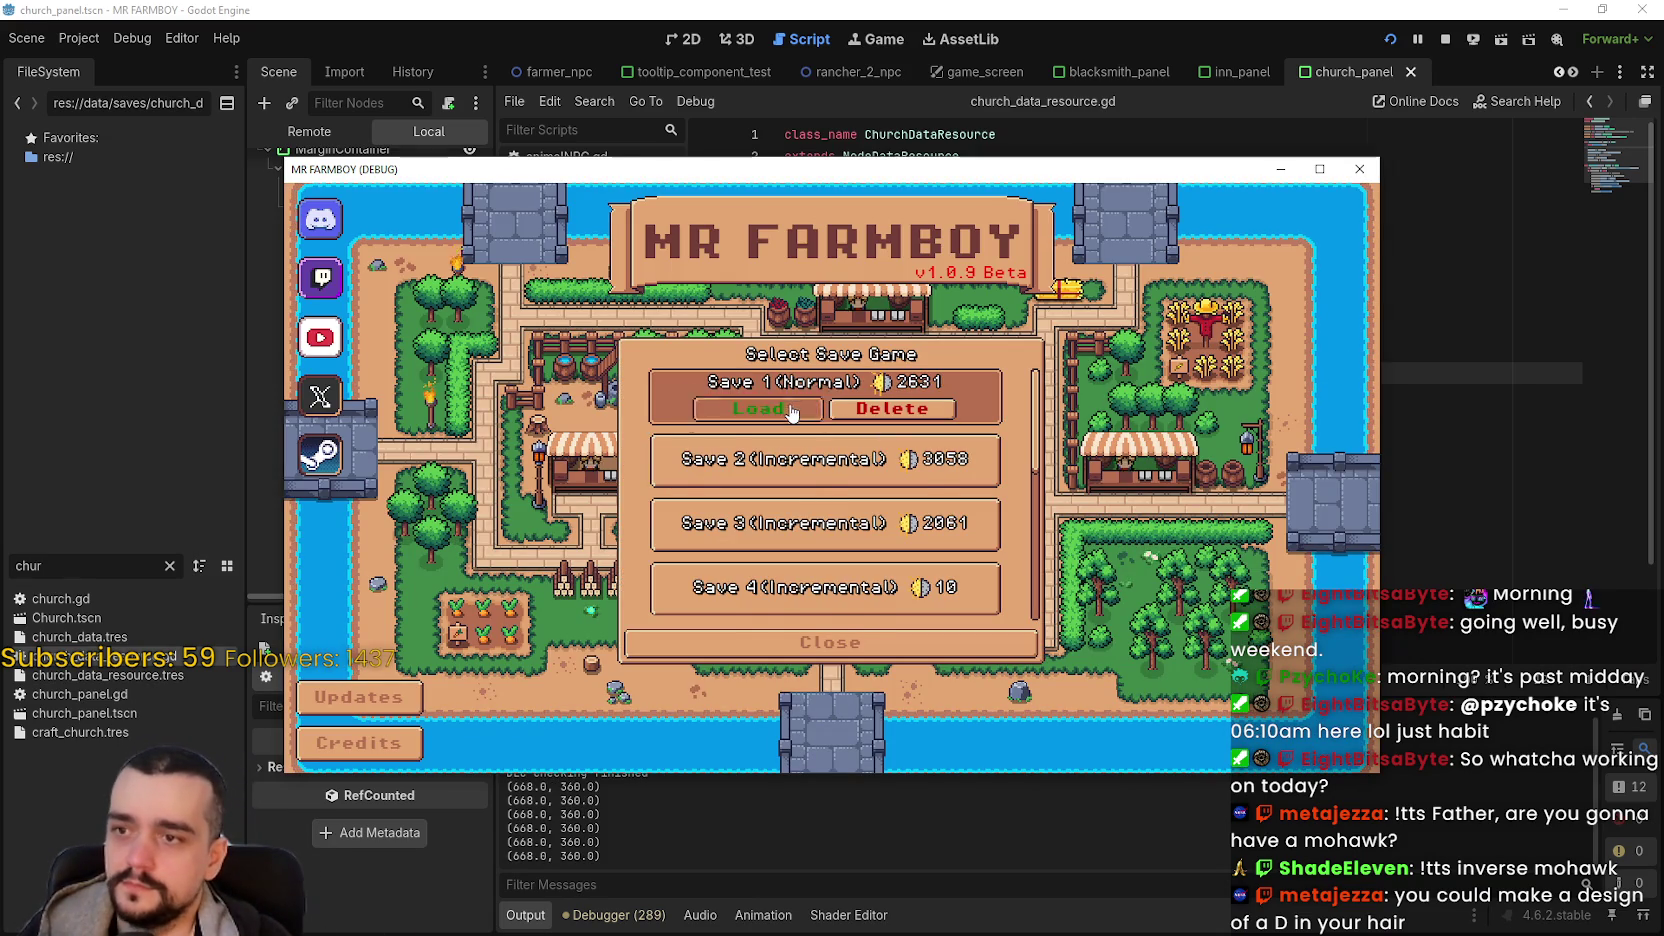
pyautogui.click(792, 410)
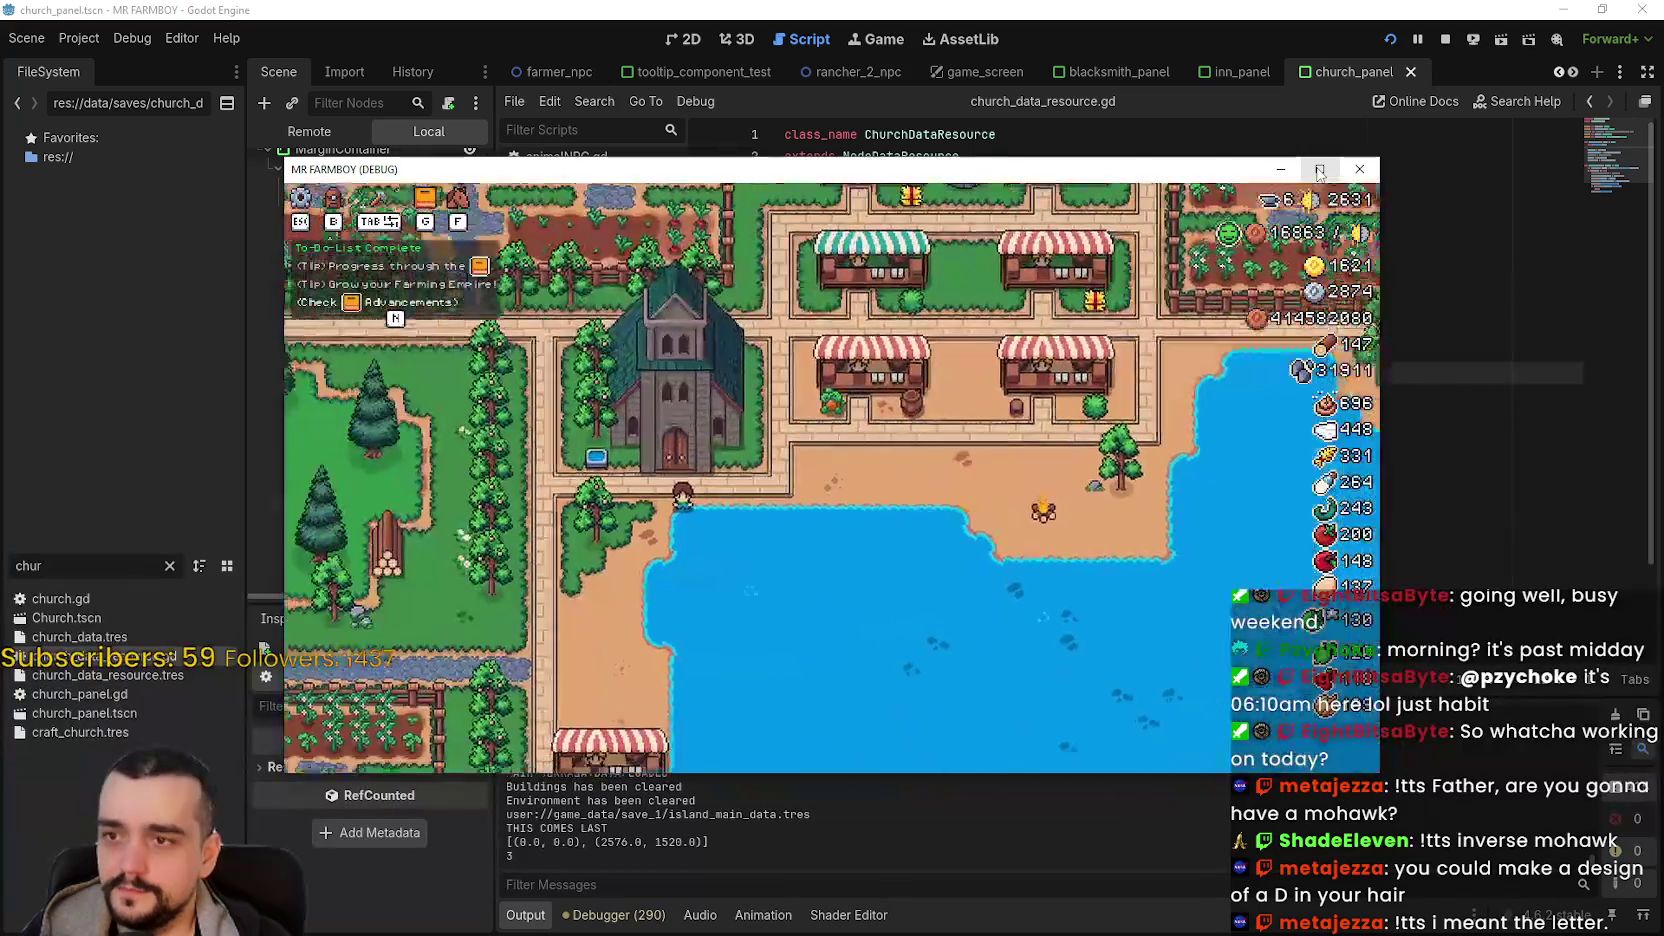
pyautogui.click(1319, 169)
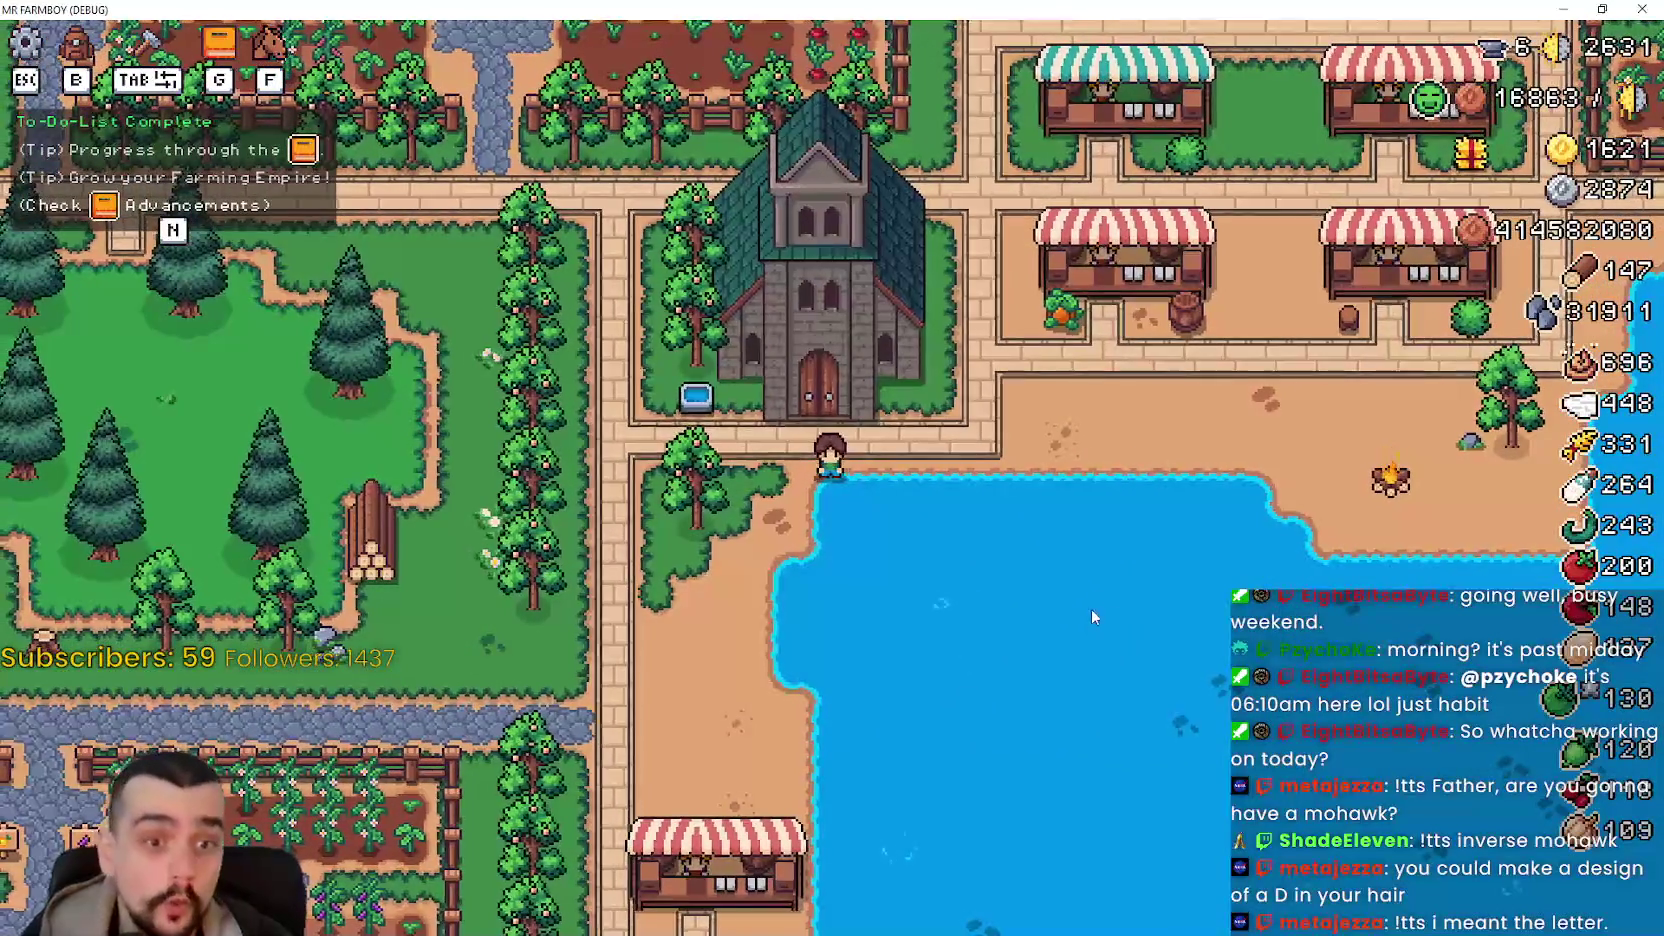
# - Open the Temple panel at the church to review the locked blessings, then close it
pyautogui.press('e')
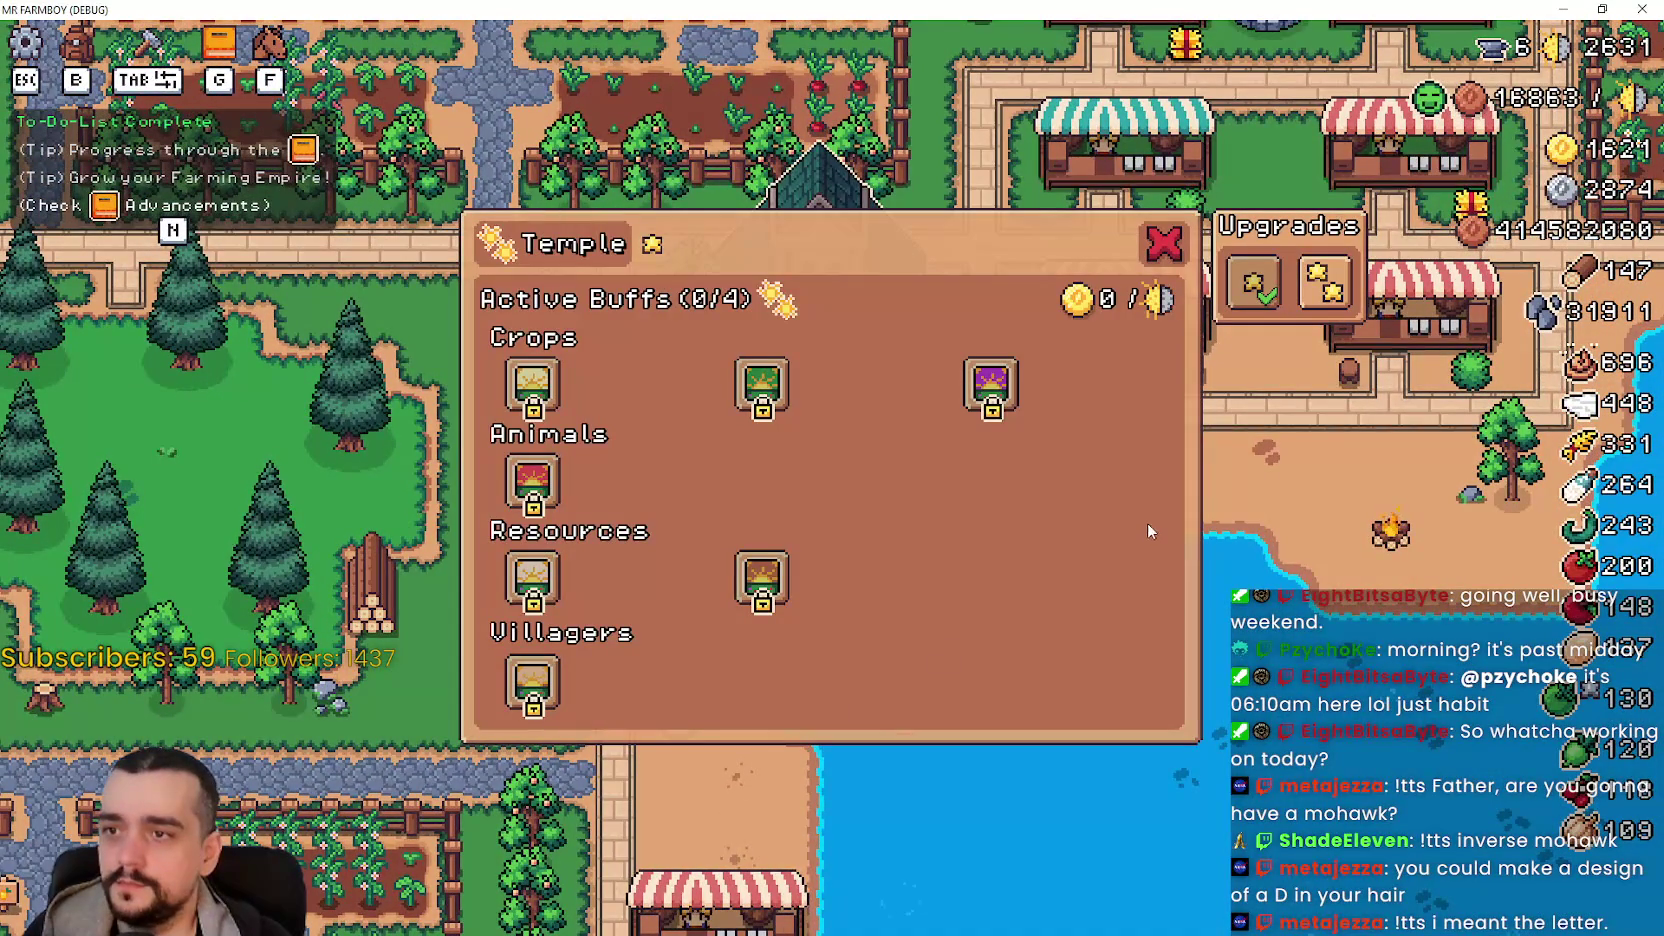
pyautogui.moveTo(528, 376)
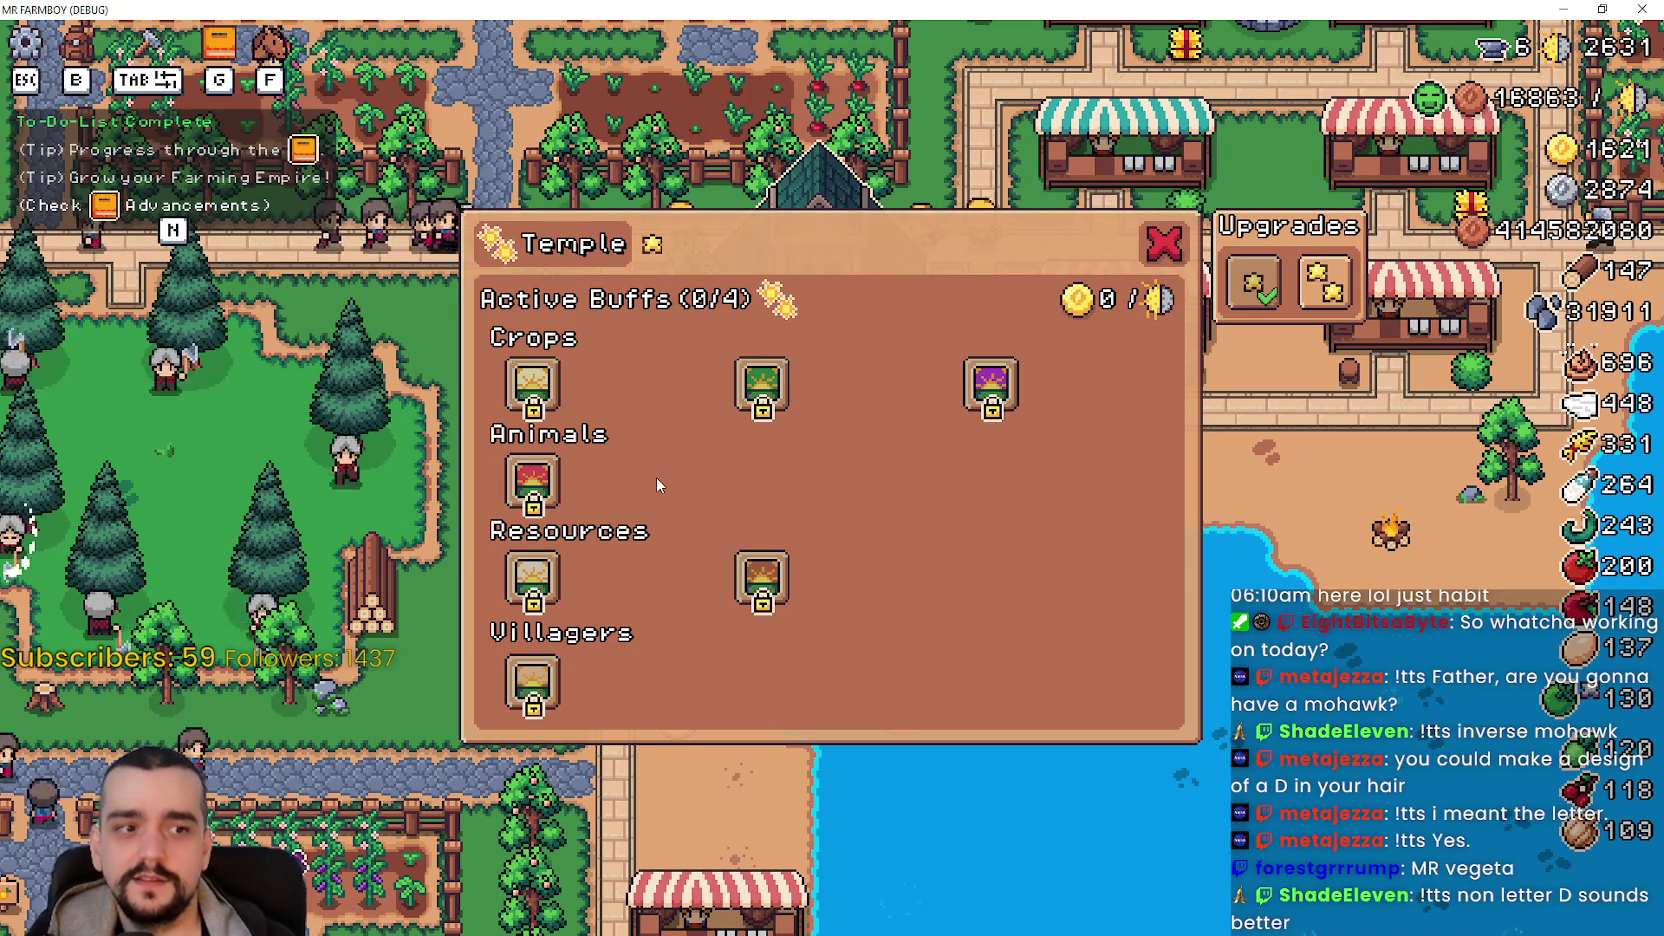
pyautogui.press('Escape')
# - Walk the farmer south-west past the farm and houses to the inn by the fountain and open it
pyautogui.press('s')
pyautogui.press('a')
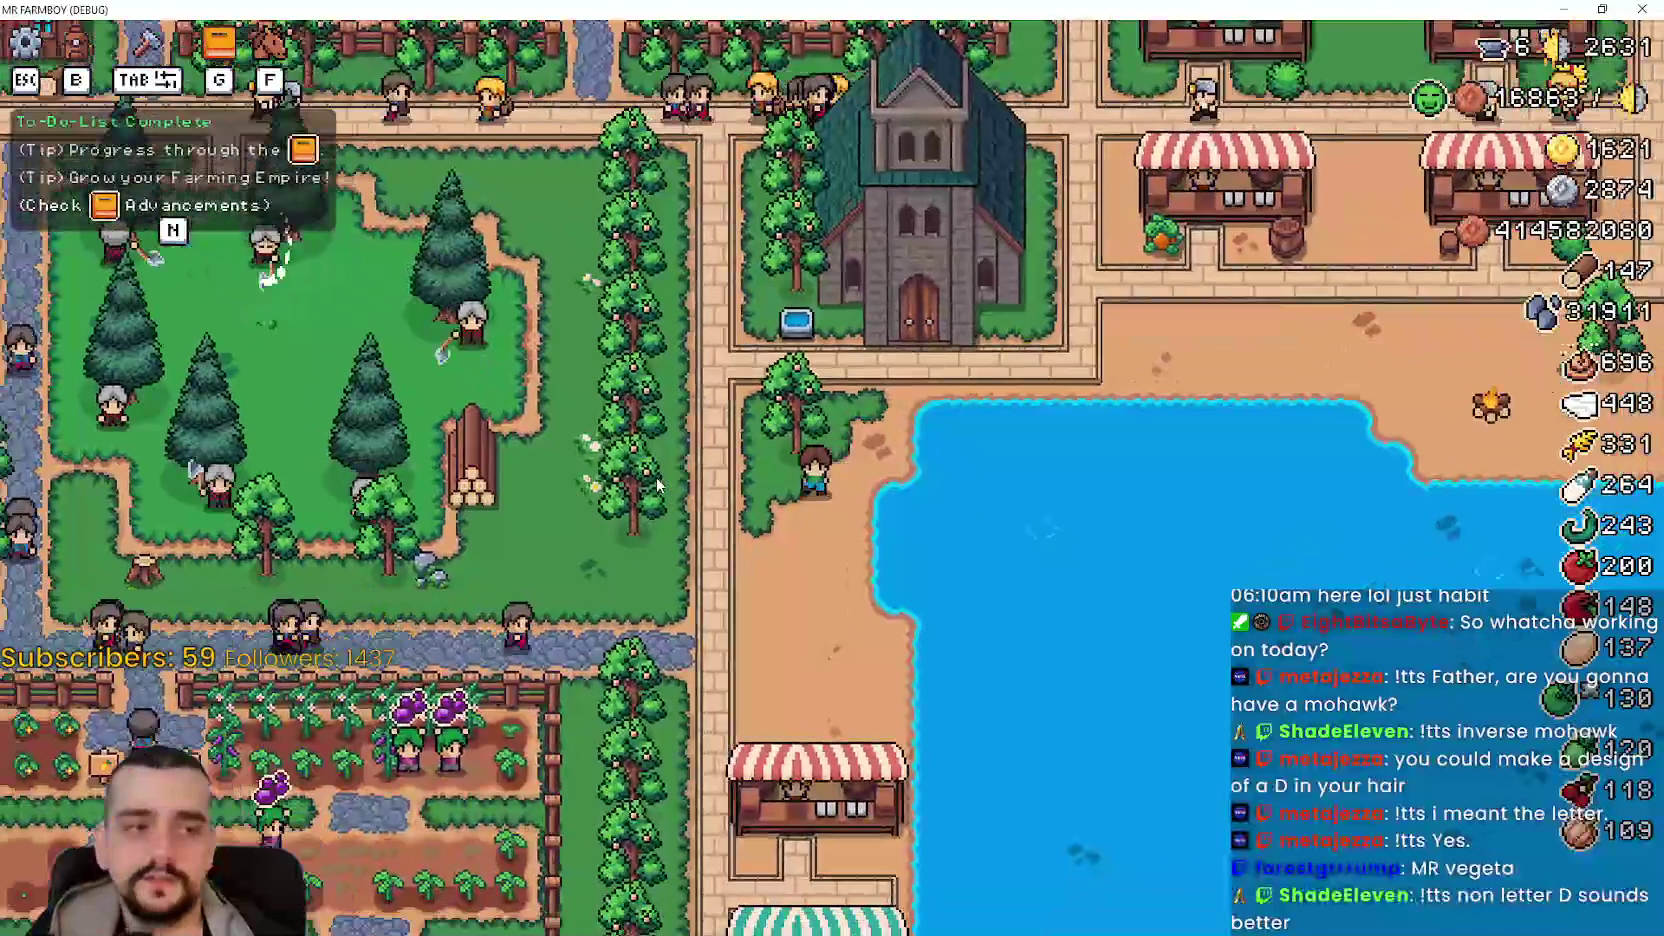
pyautogui.press('s')
pyautogui.press('a')
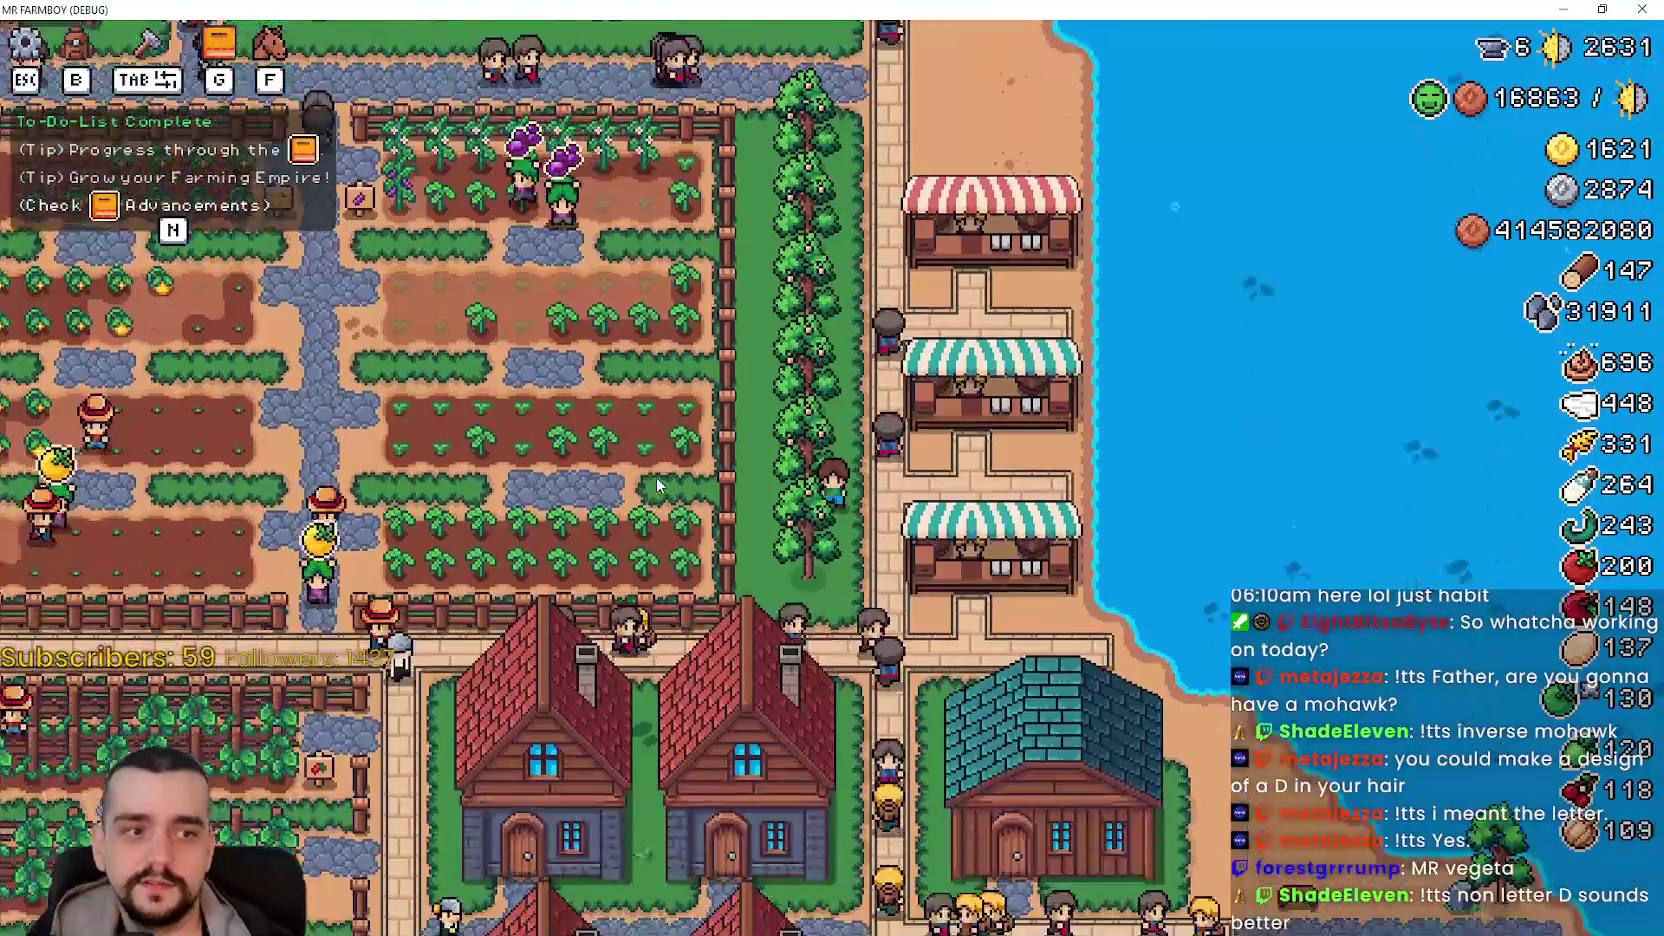
pyautogui.press('s')
pyautogui.press('s')
pyautogui.press('a')
pyautogui.press('s')
pyautogui.press('a')
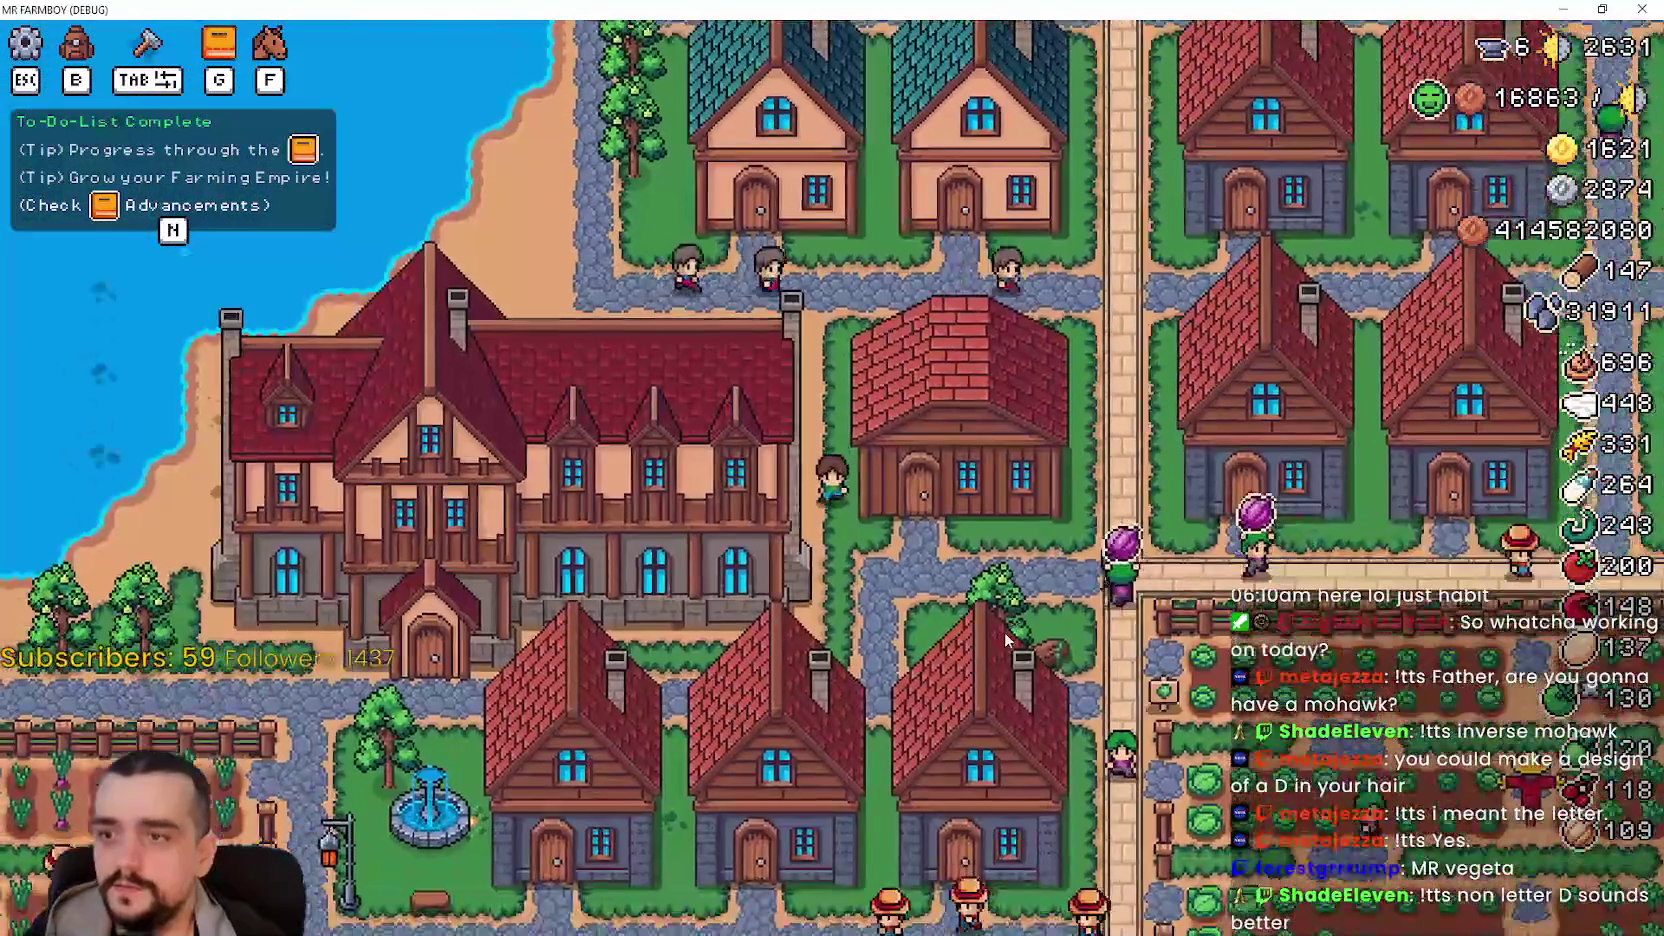
pyautogui.press('s')
pyautogui.press('a')
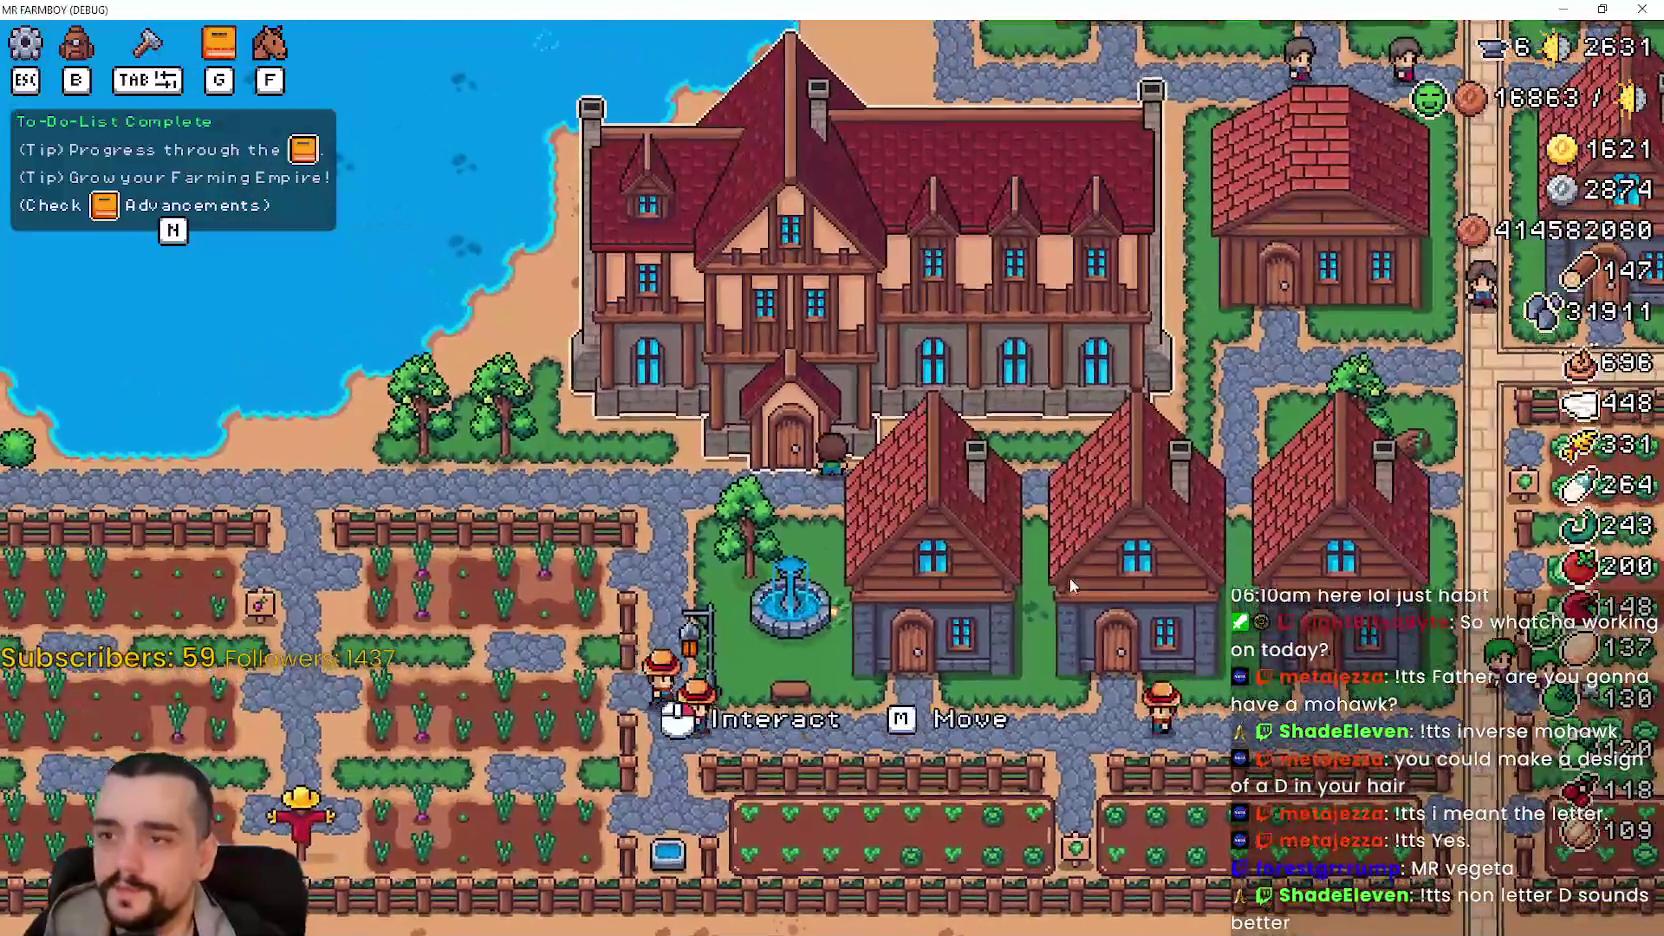
pyautogui.click(1069, 577)
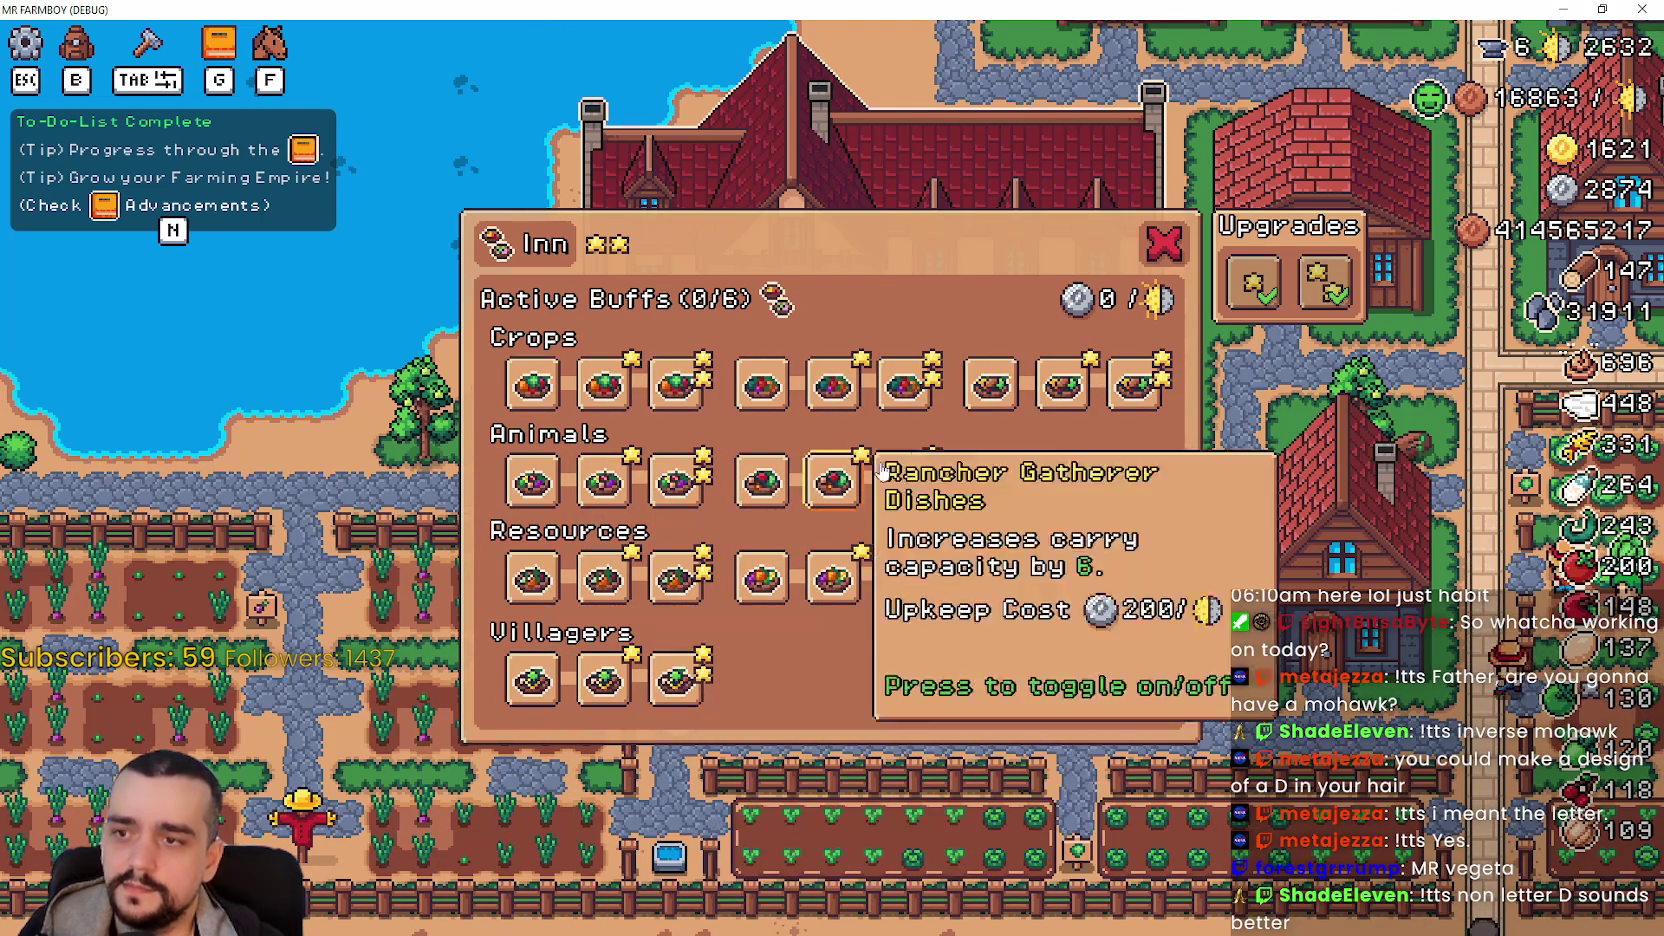
# - Cycle the Crops dish buff through its first, second and third tiers, ending on the second
pyautogui.click(532, 388)
pyautogui.click(609, 401)
pyautogui.click(672, 387)
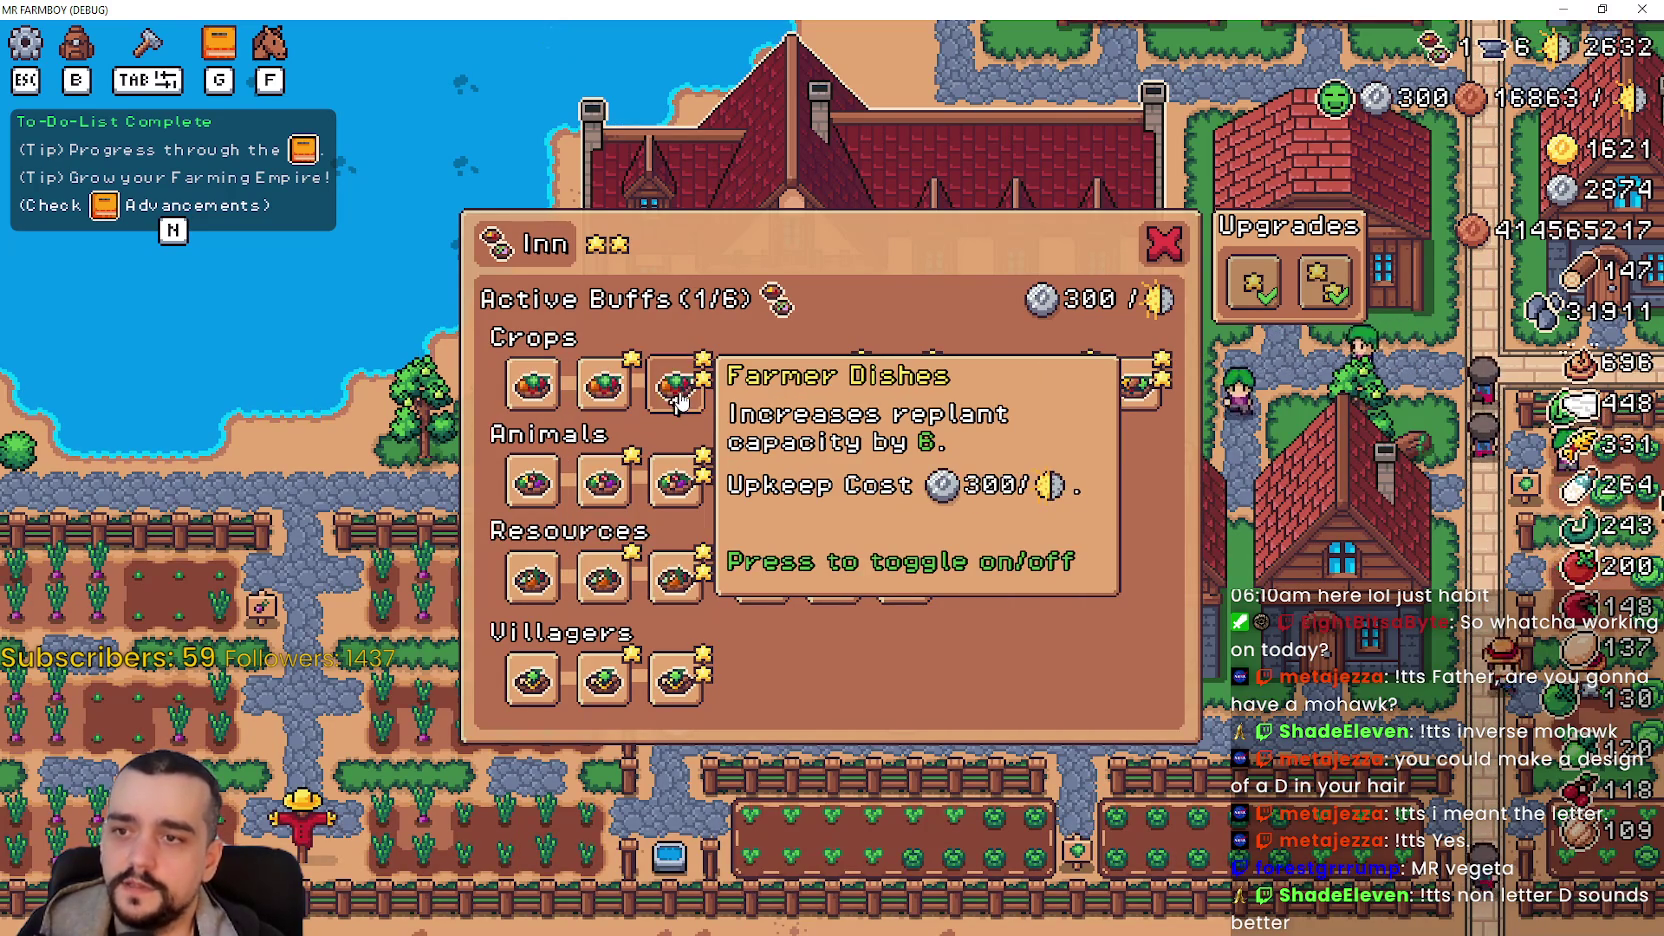
pyautogui.click(605, 392)
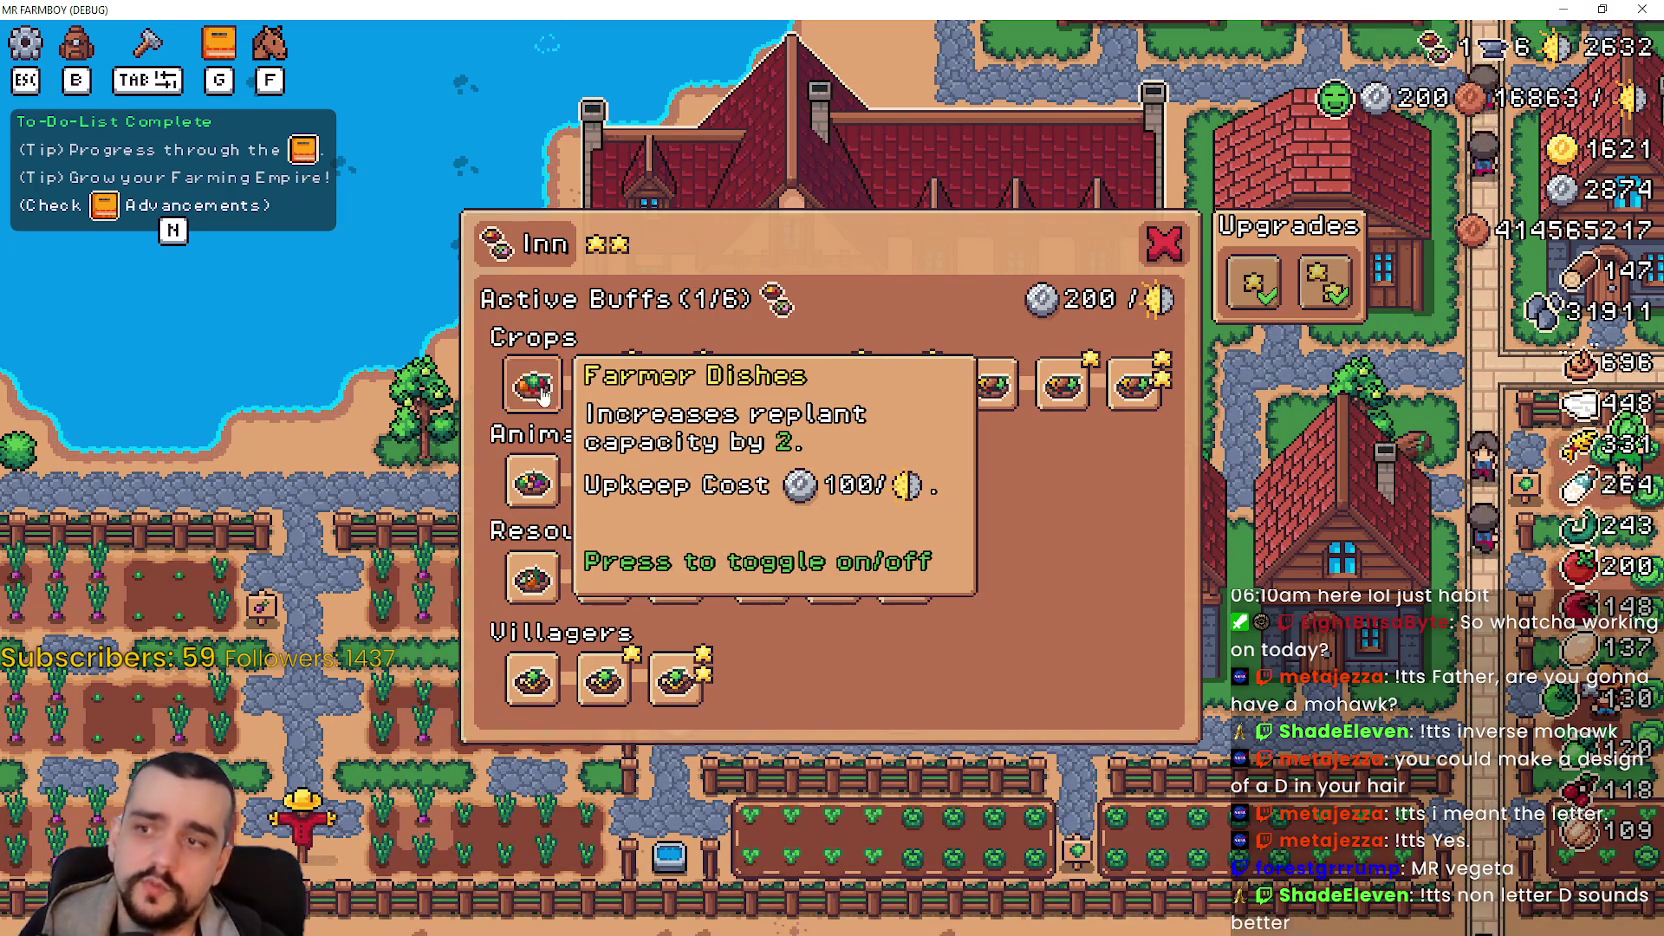
pyautogui.click(676, 398)
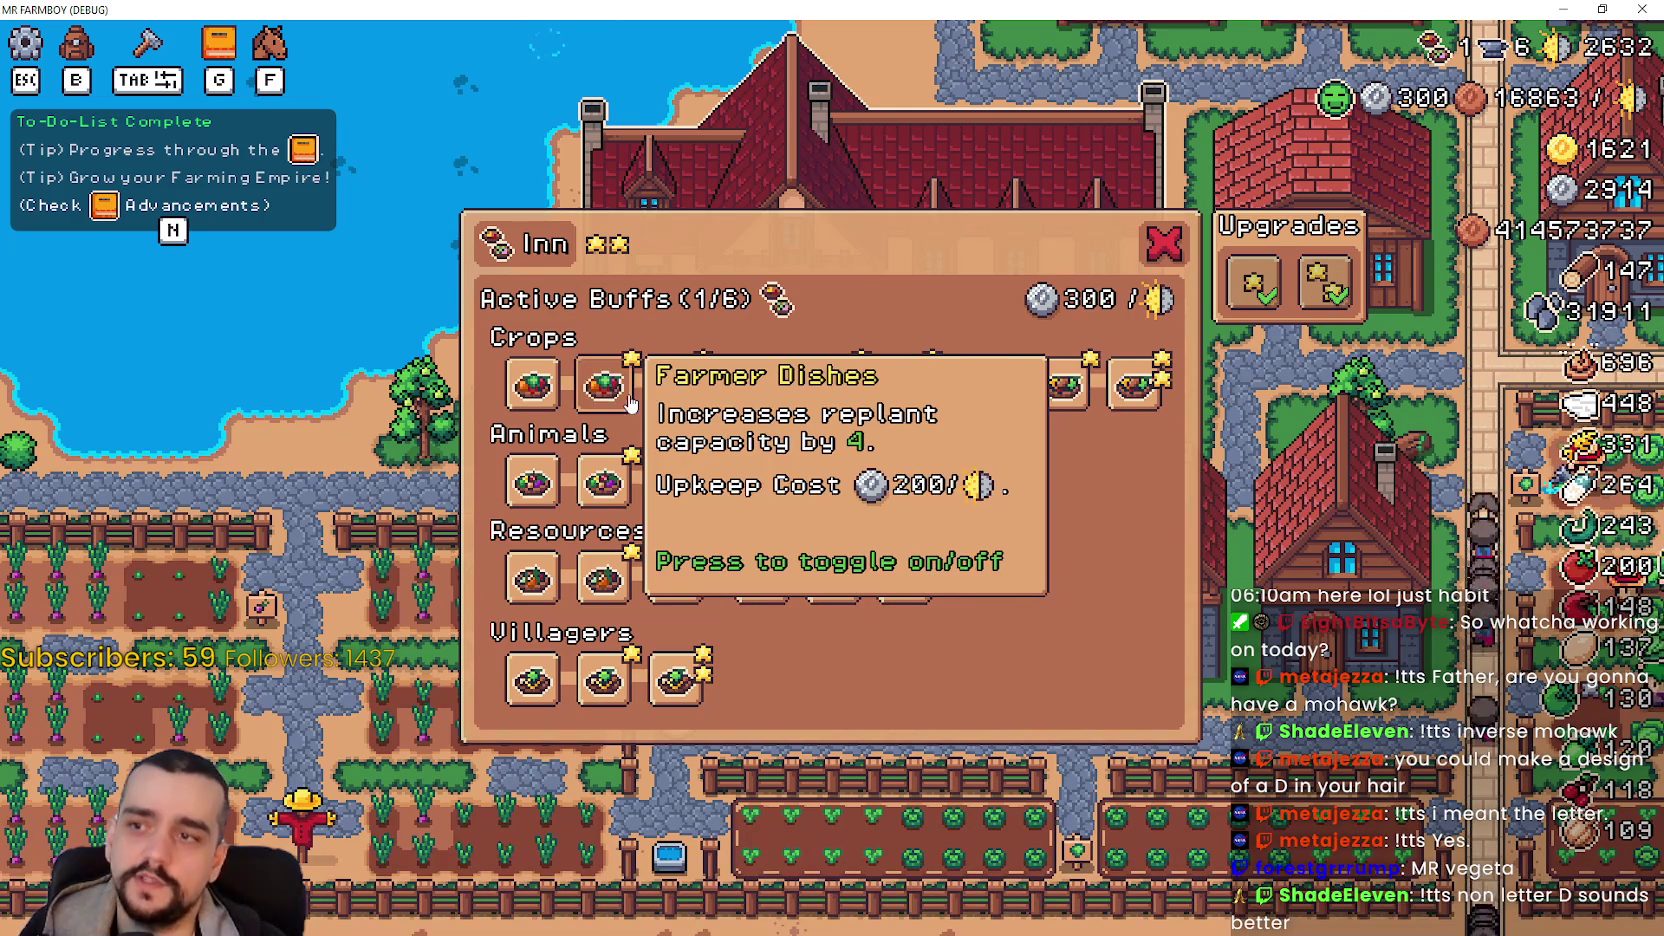
pyautogui.click(532, 388)
pyautogui.click(604, 392)
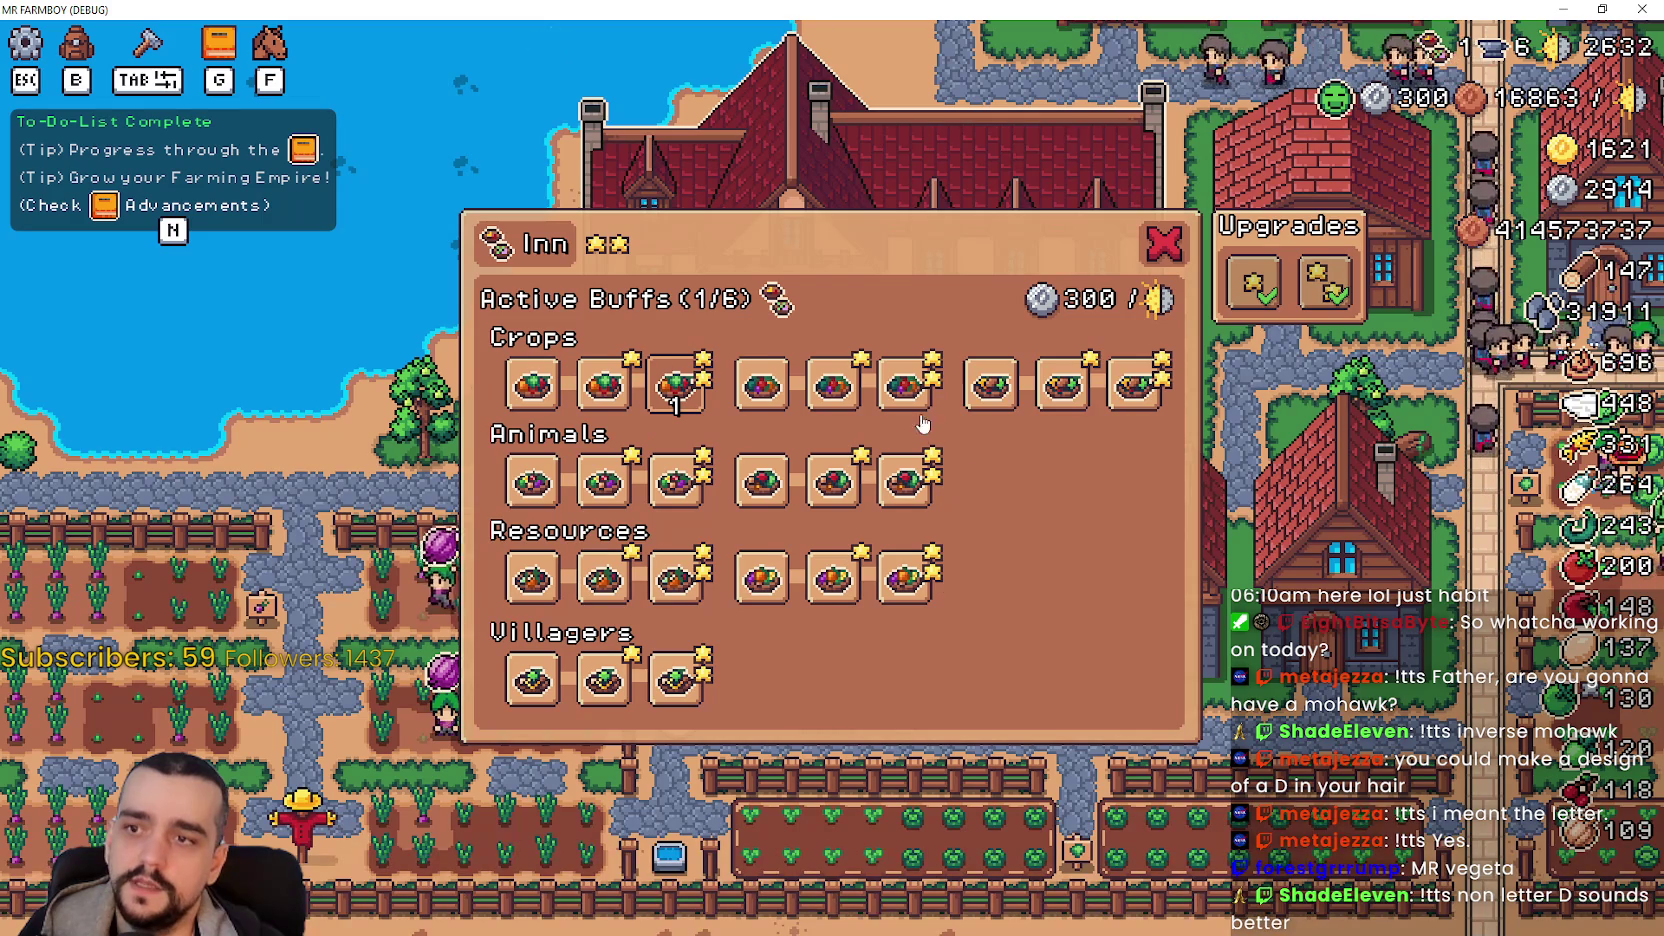
# - Turn on Gatherer, Carrier, two Animals and one Resources dish buff to fill all six slots
pyautogui.click(906, 388)
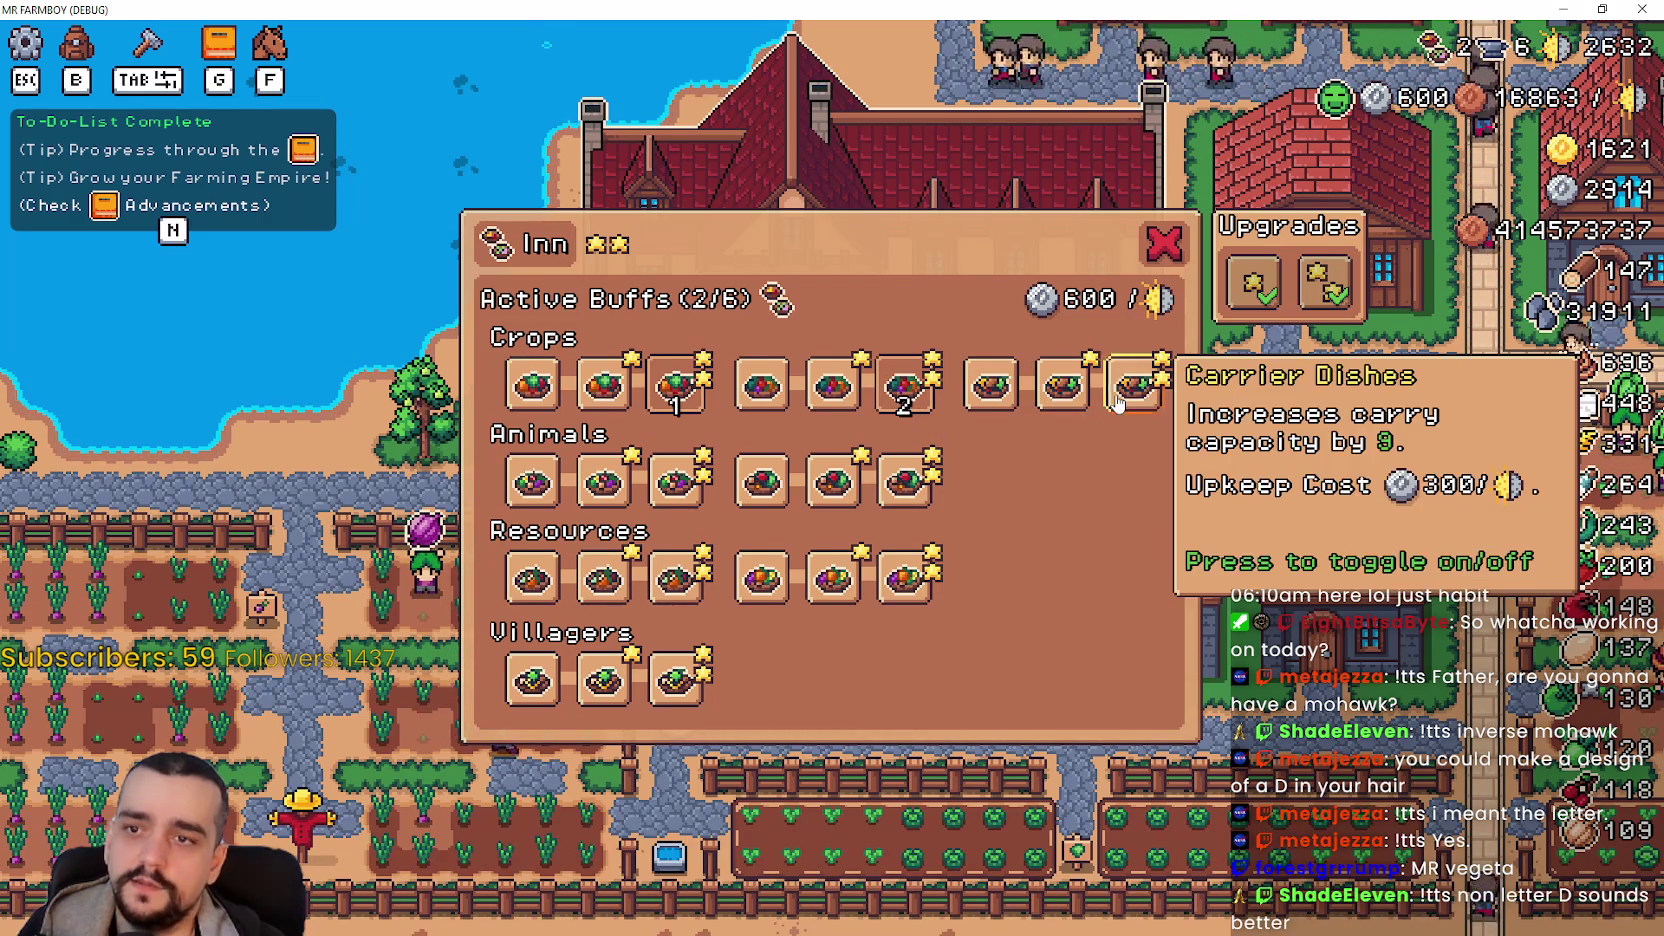
pyautogui.click(1134, 388)
pyautogui.click(833, 482)
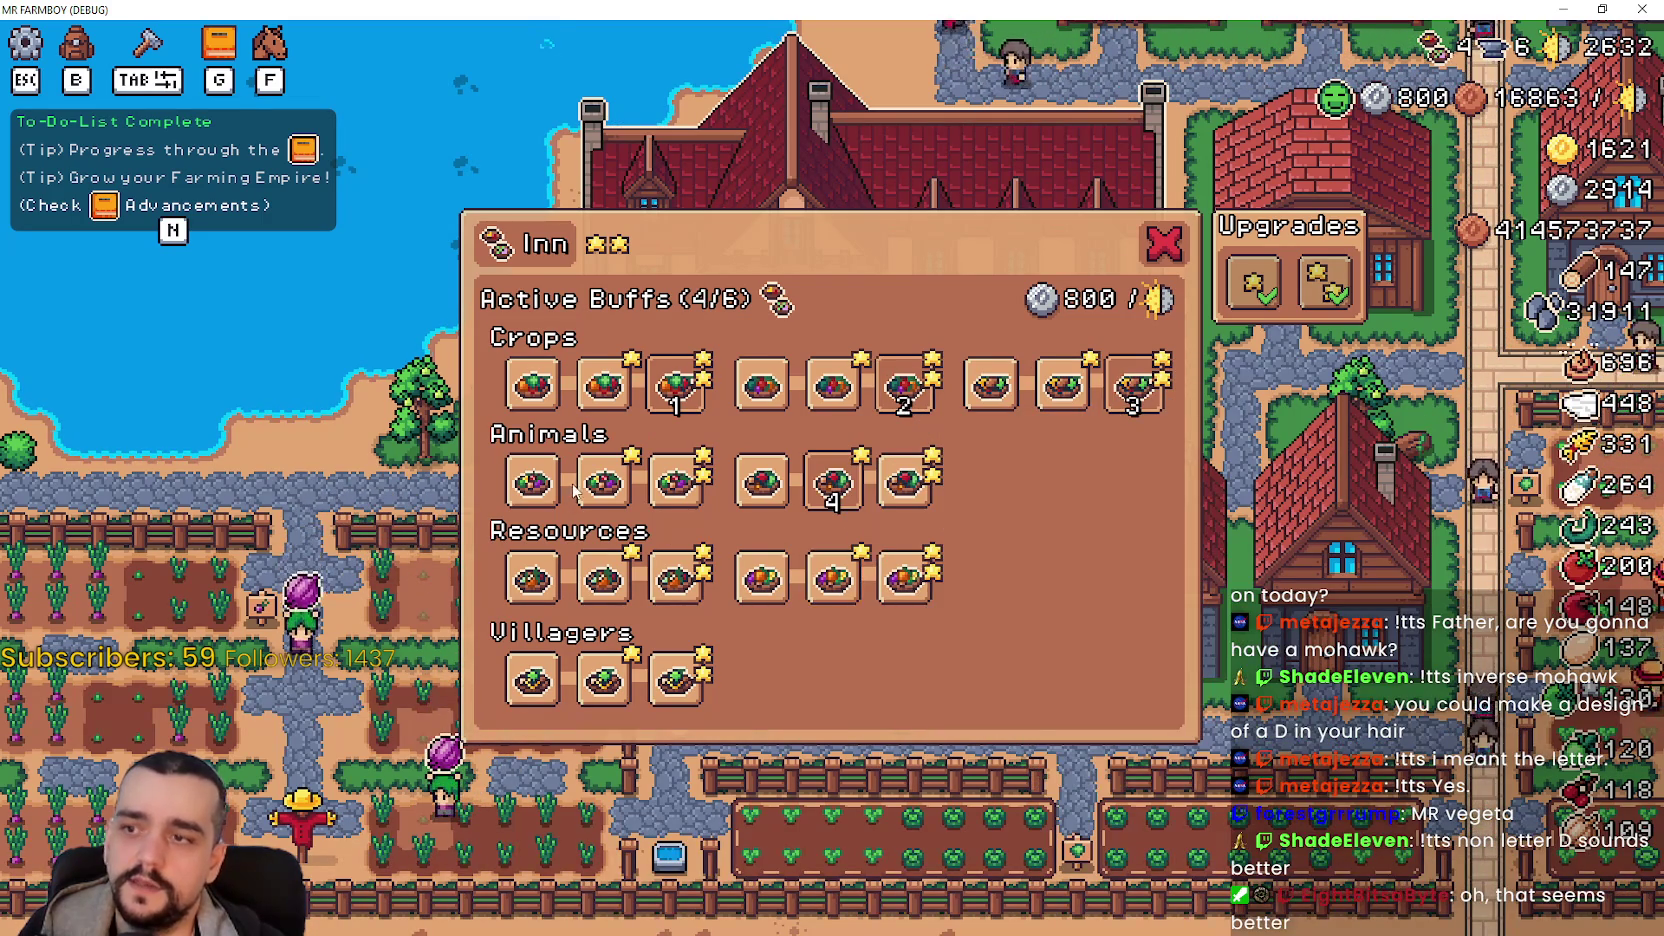
pyautogui.click(603, 482)
pyautogui.click(833, 578)
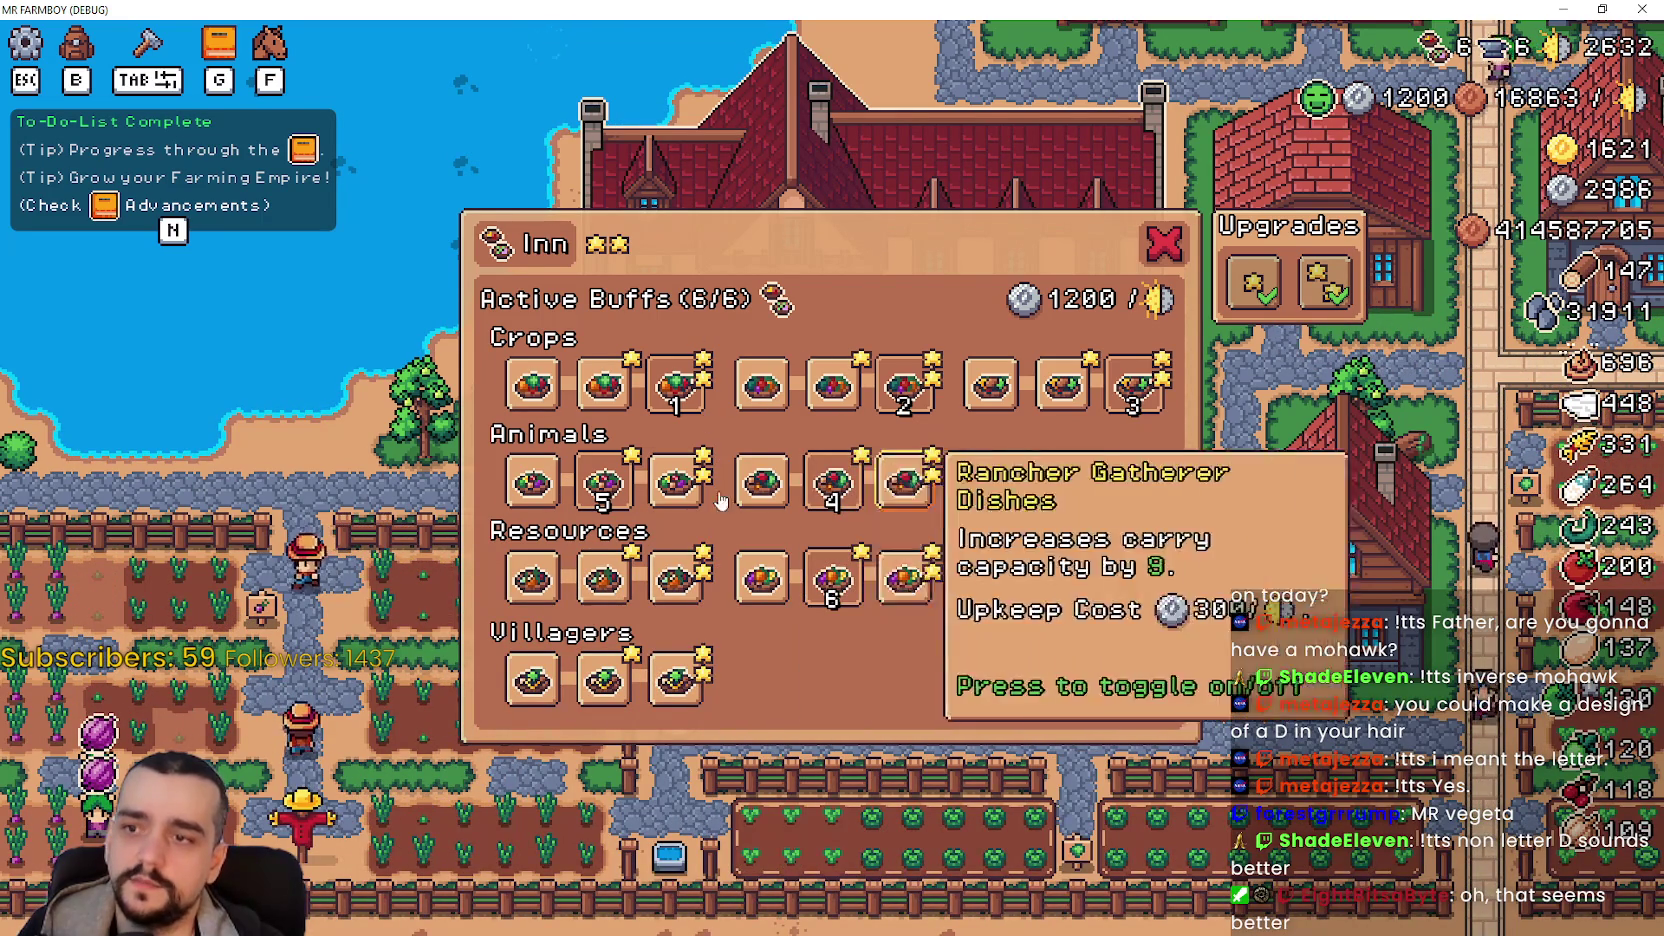
# - Switch off the Resources buff, both Animals buffs and one Crops buff, leaving 3/6 active
pyautogui.click(830, 578)
pyautogui.click(832, 480)
pyautogui.click(603, 480)
pyautogui.click(675, 383)
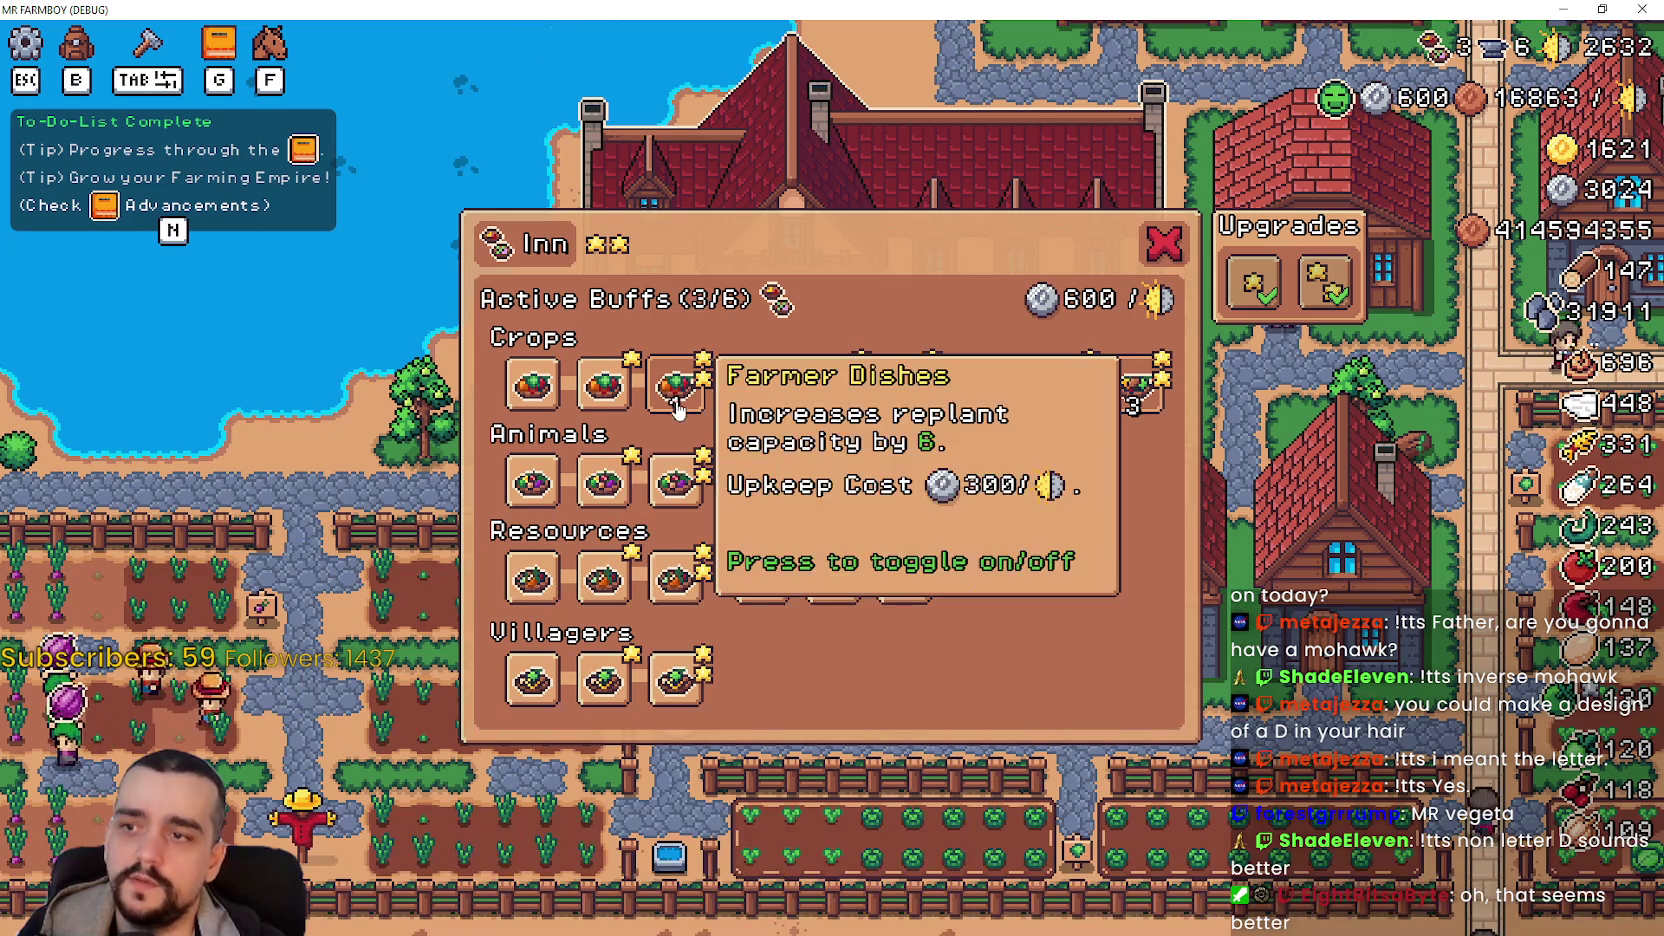
# - Turn off the remaining Crops and Carrier buffs and try each Carrier Dishes tier
pyautogui.click(905, 383)
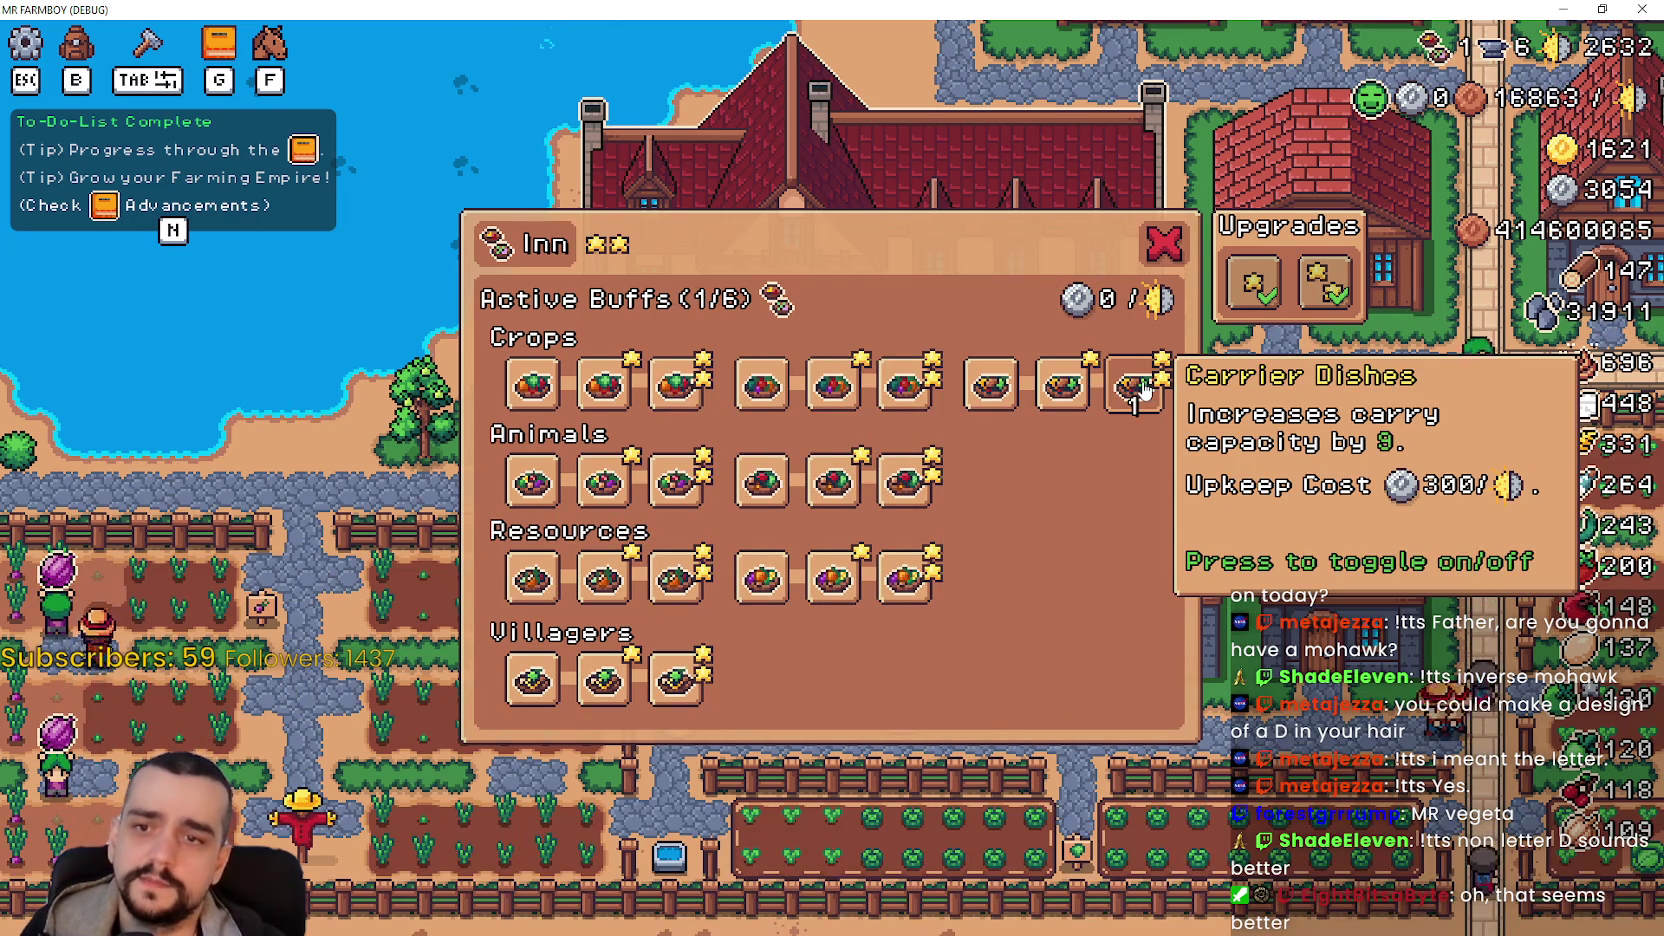
pyautogui.click(1143, 390)
pyautogui.click(1061, 398)
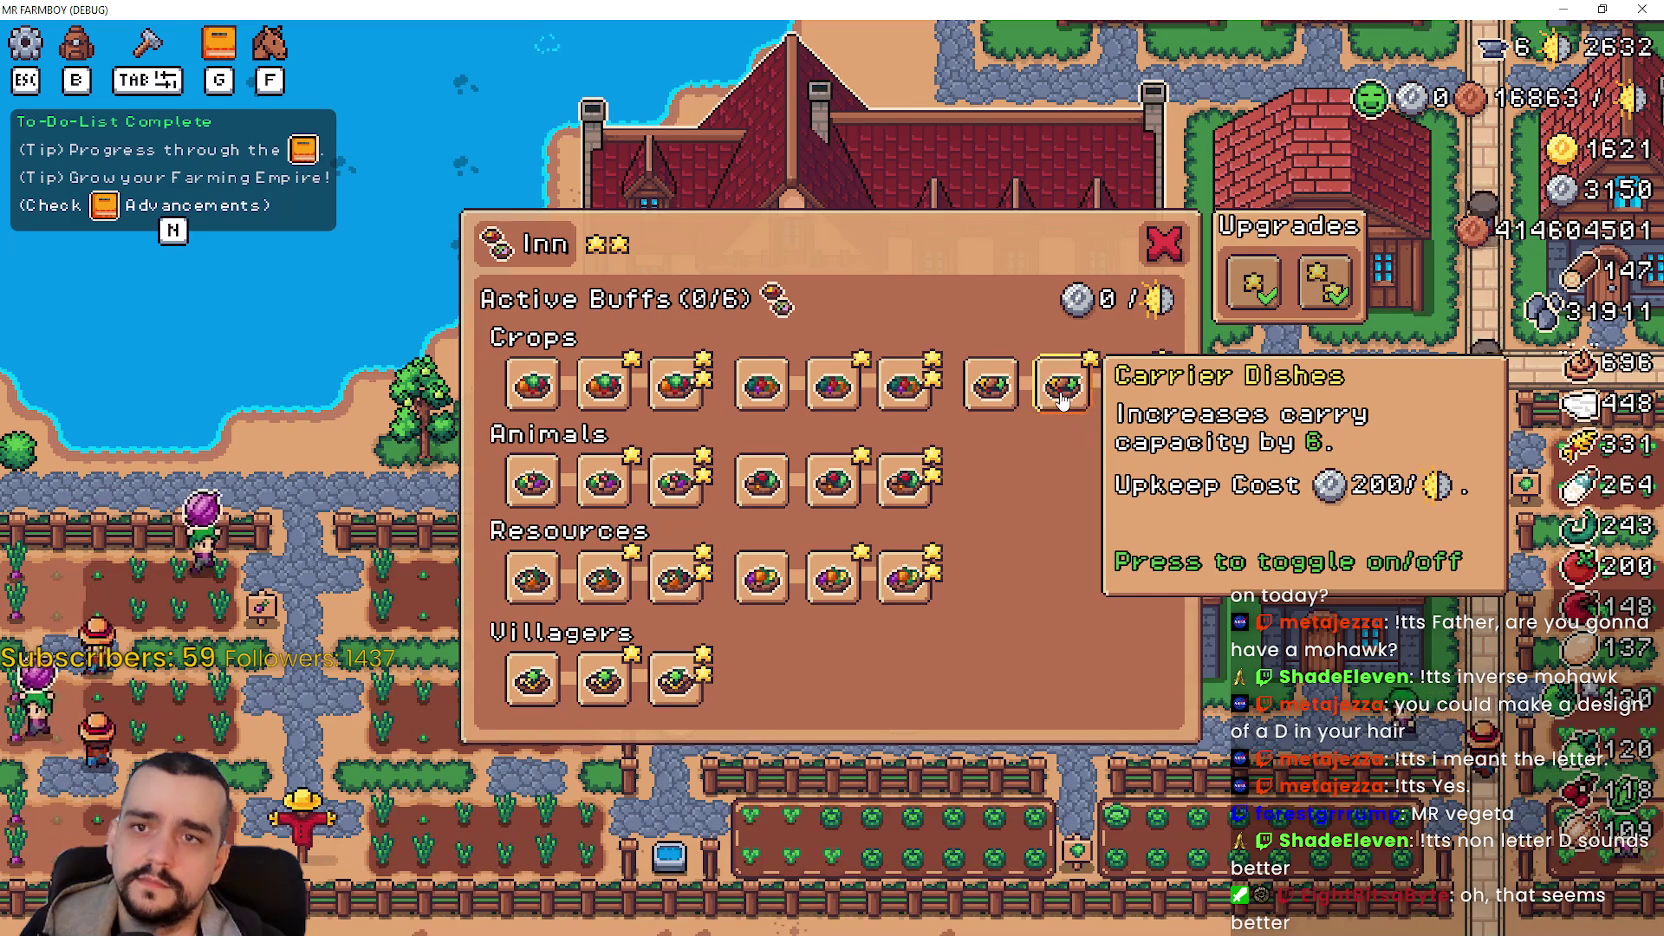
pyautogui.click(993, 395)
pyautogui.click(1048, 390)
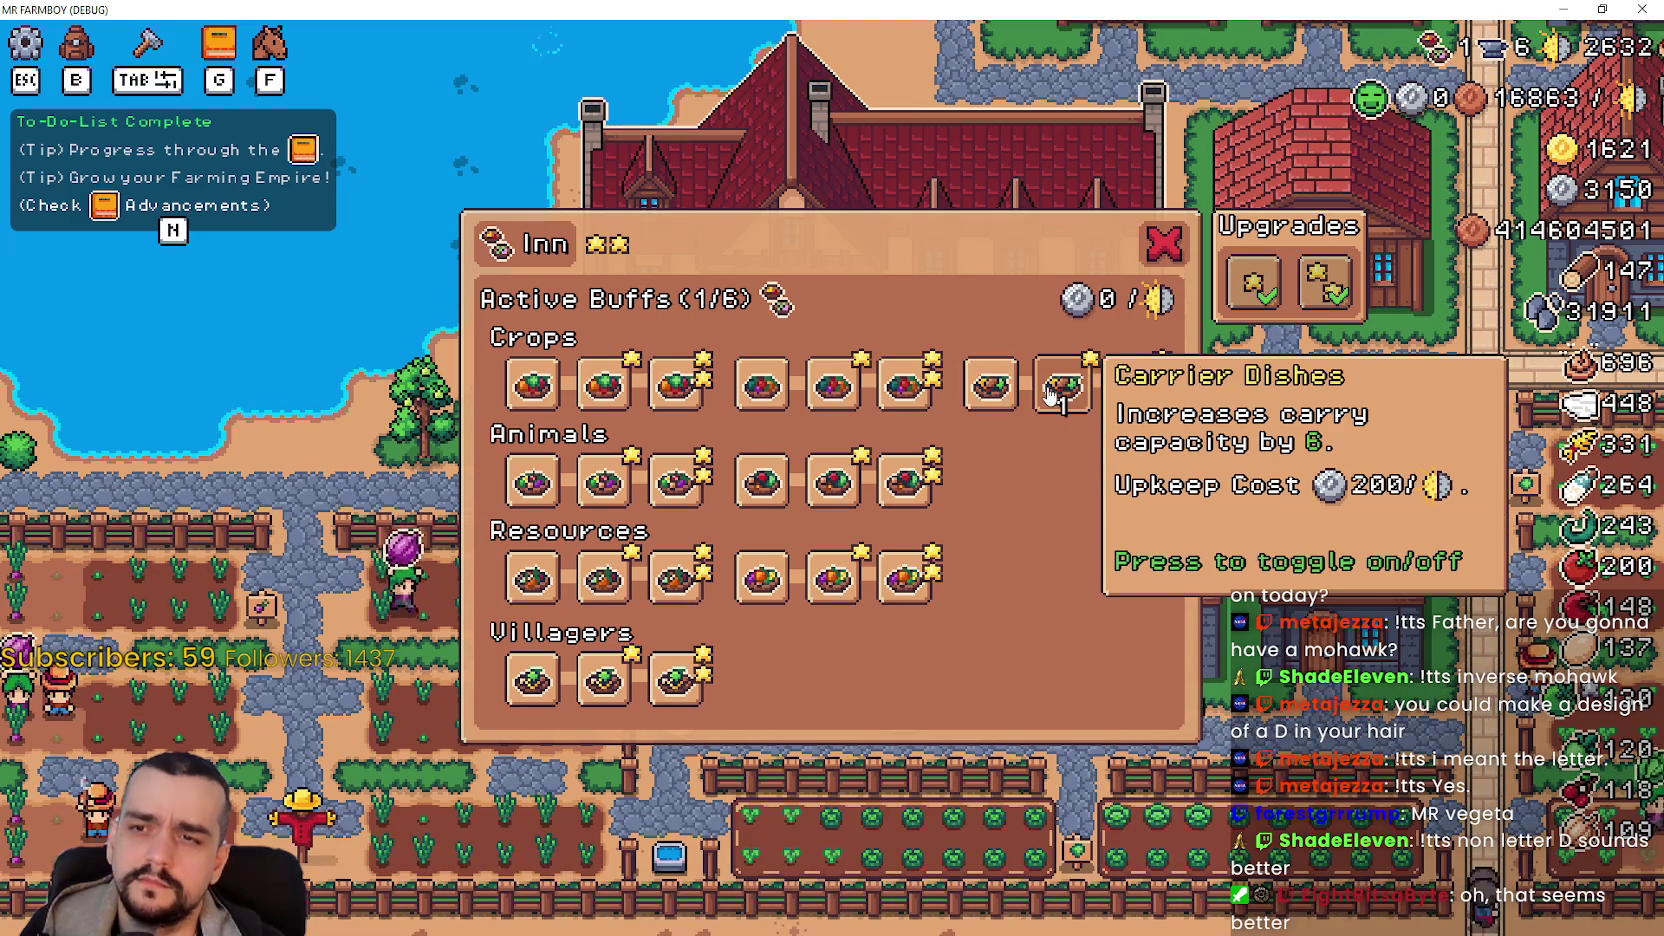
pyautogui.click(1040, 392)
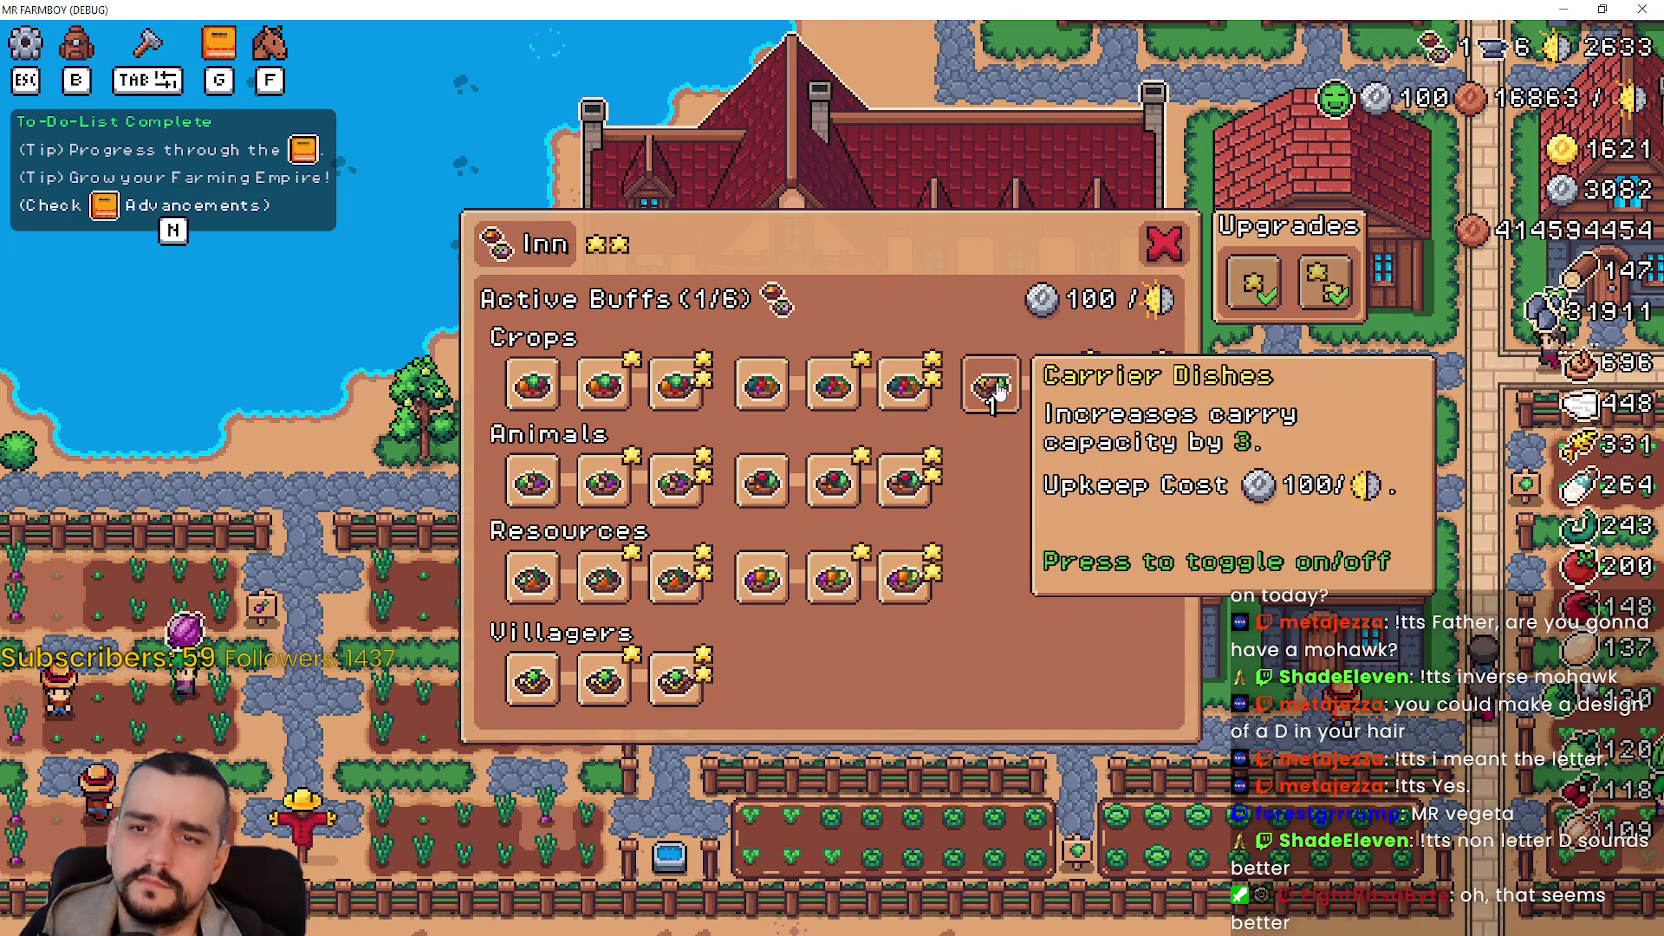
pyautogui.click(1048, 390)
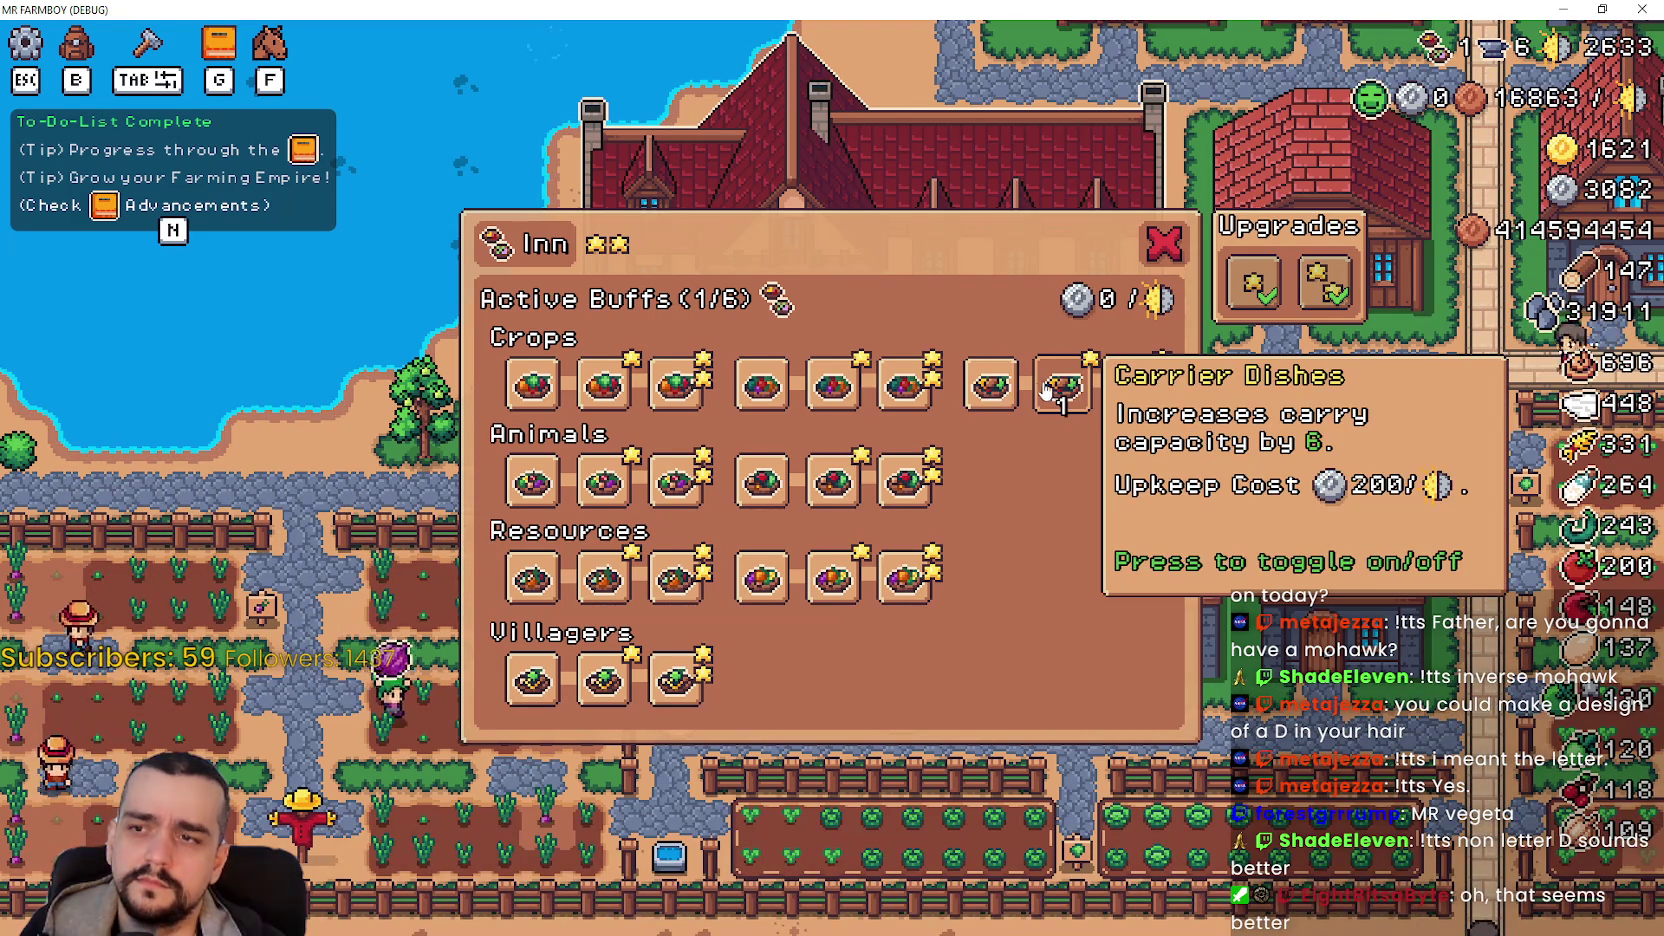
# - Toggle a Gatherer Dishes buff on and off to reach 0/6, hide the to-do list, and return to Godot
pyautogui.click(840, 390)
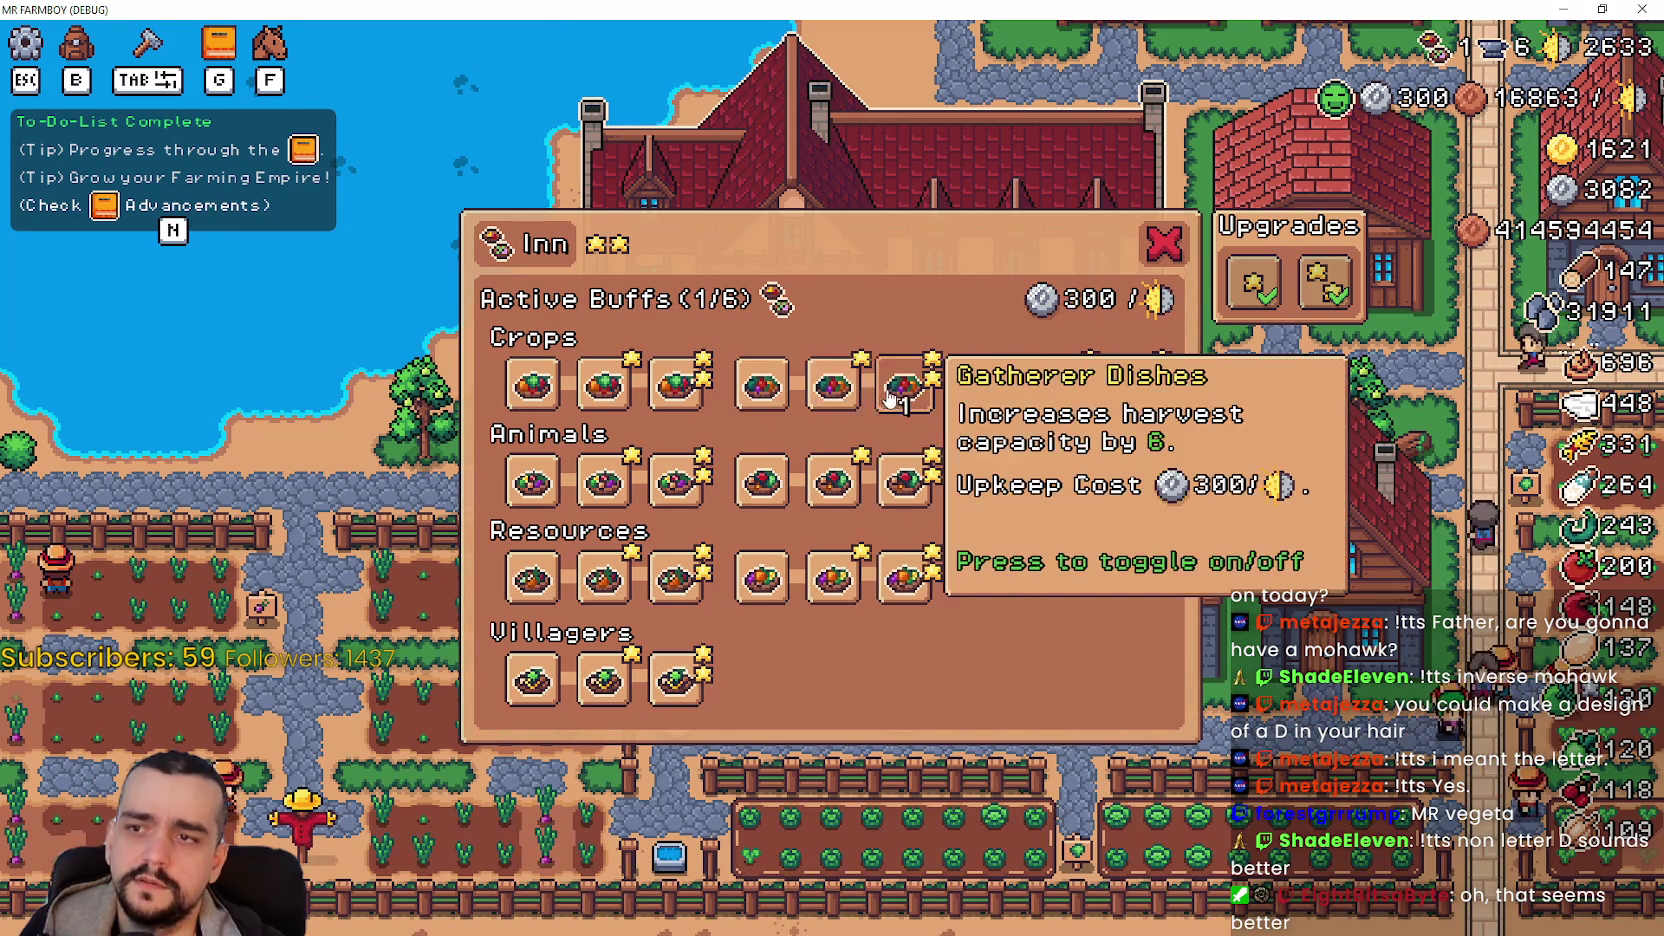
pyautogui.click(836, 385)
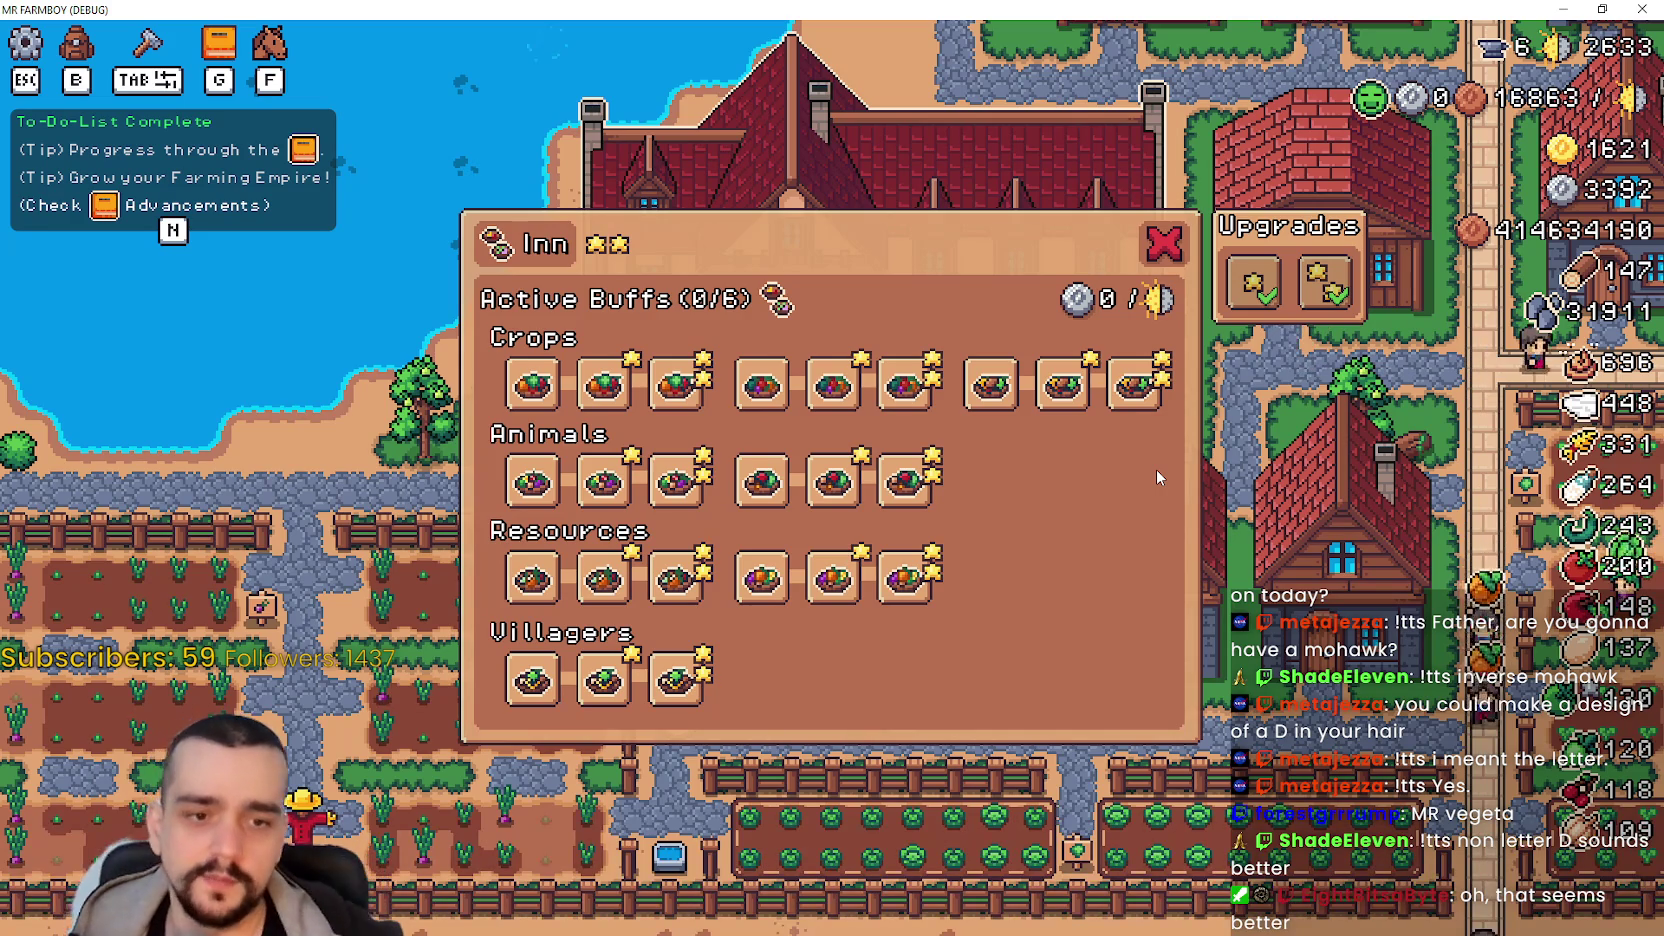
pyautogui.press('n')
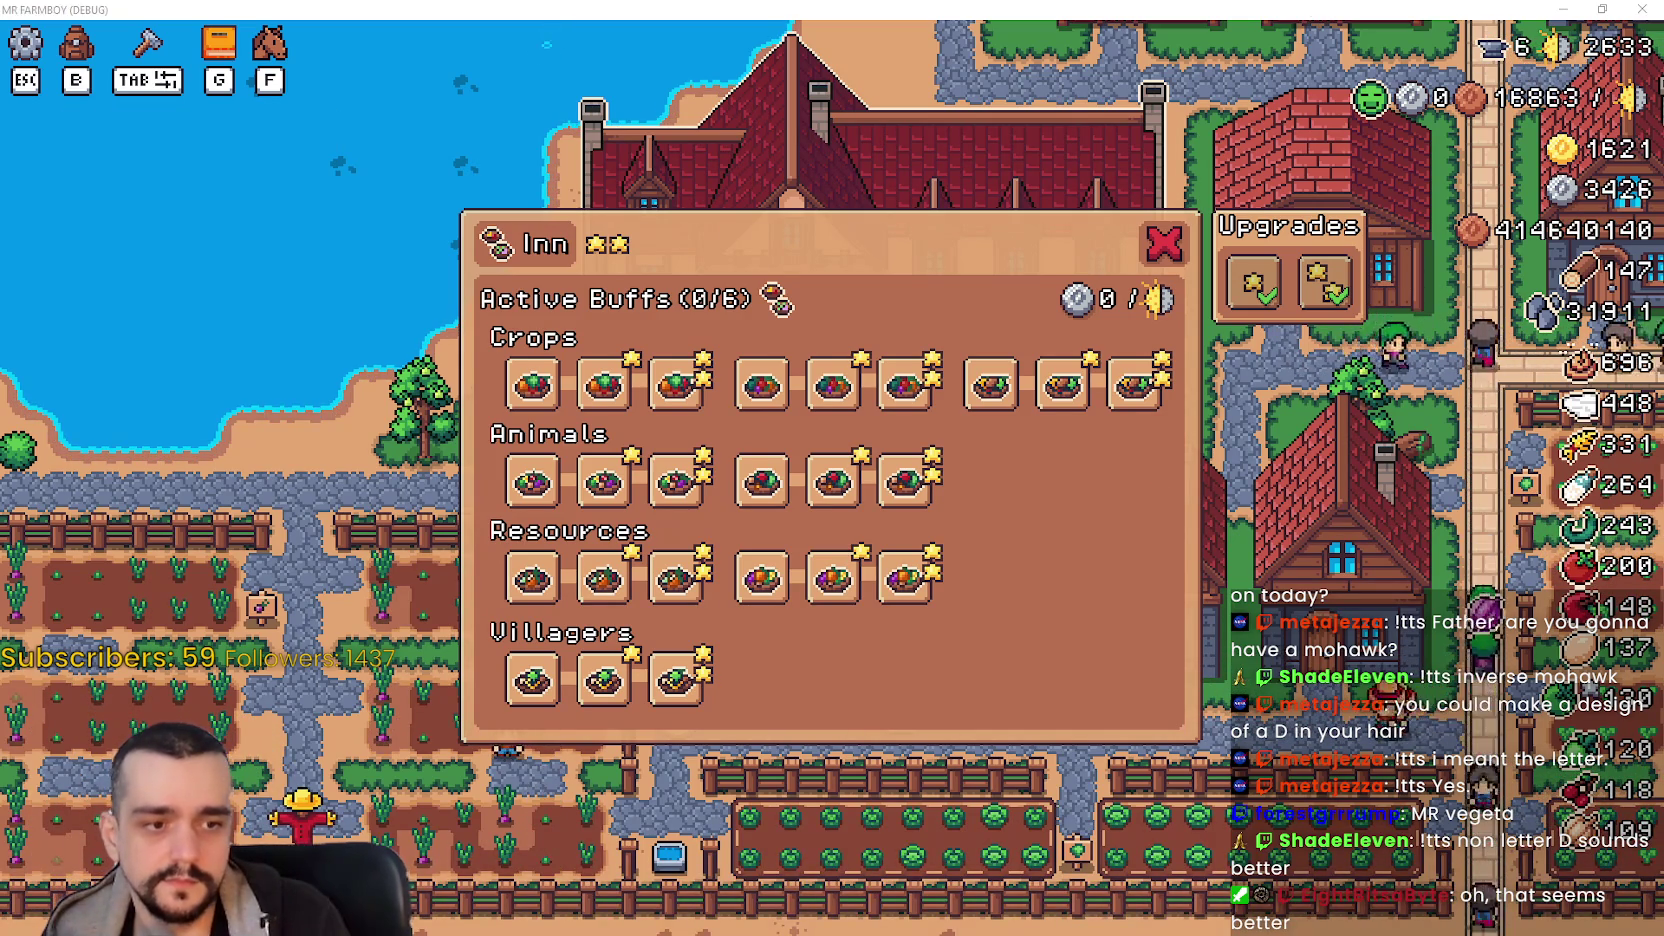
pyautogui.hotkey('alt', 'Tab')
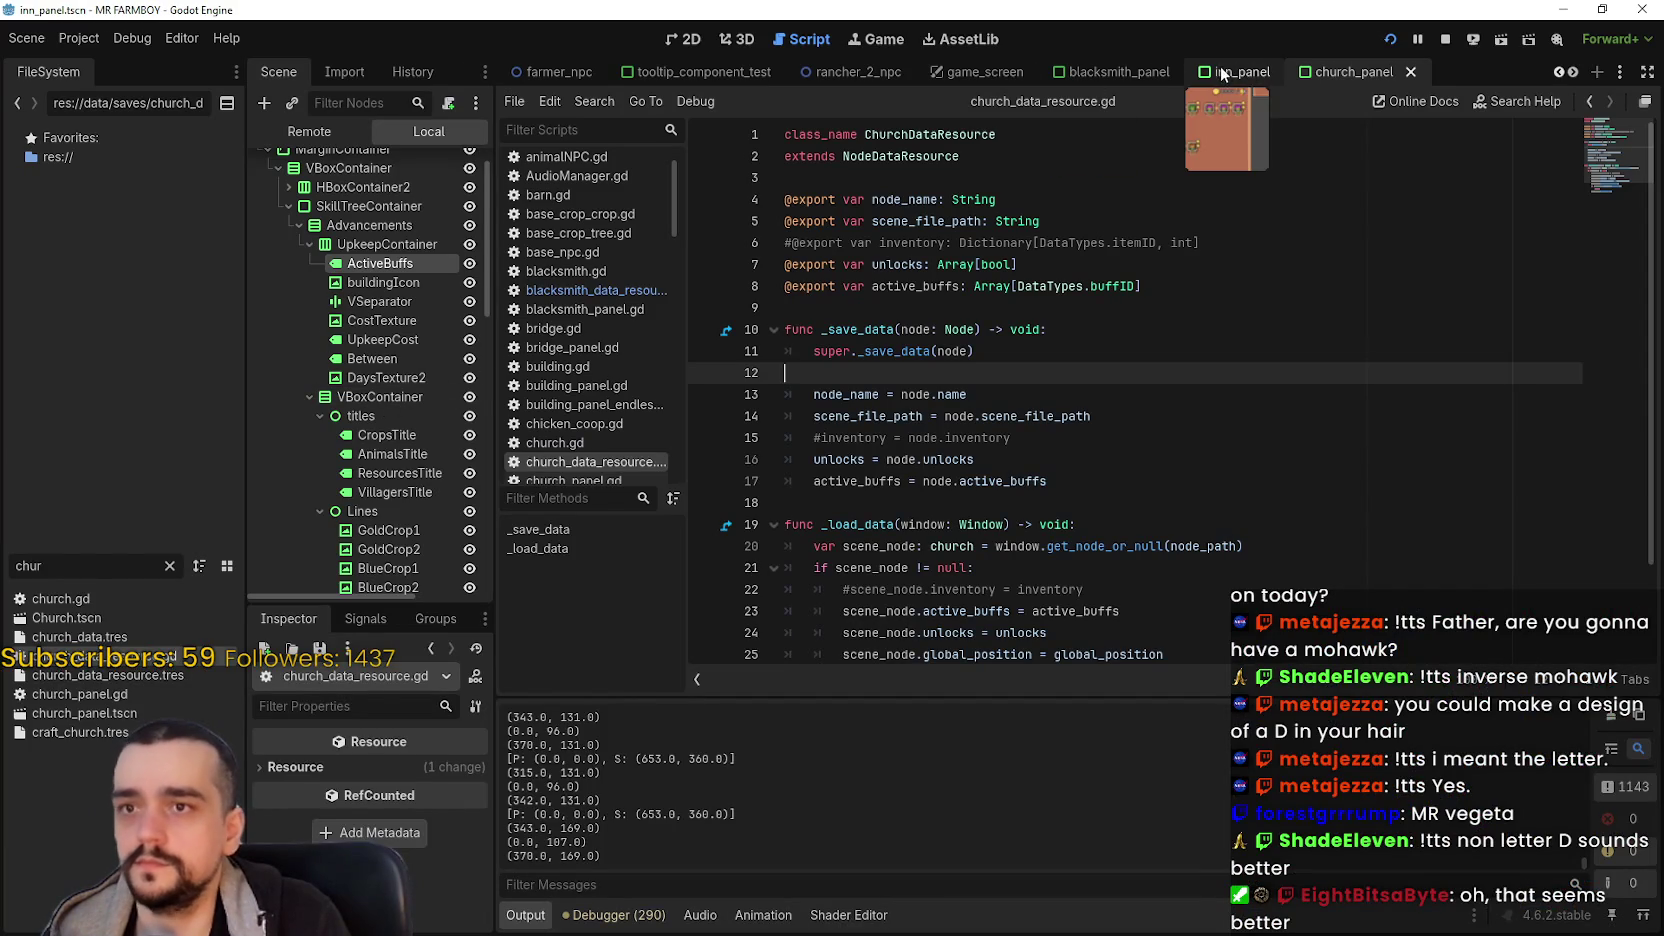
# - Switch to the inn_panel scene, expand SkillTreeContainer, and widen the Scene tree to show full names
pyautogui.click(1222, 75)
pyautogui.click(289, 242)
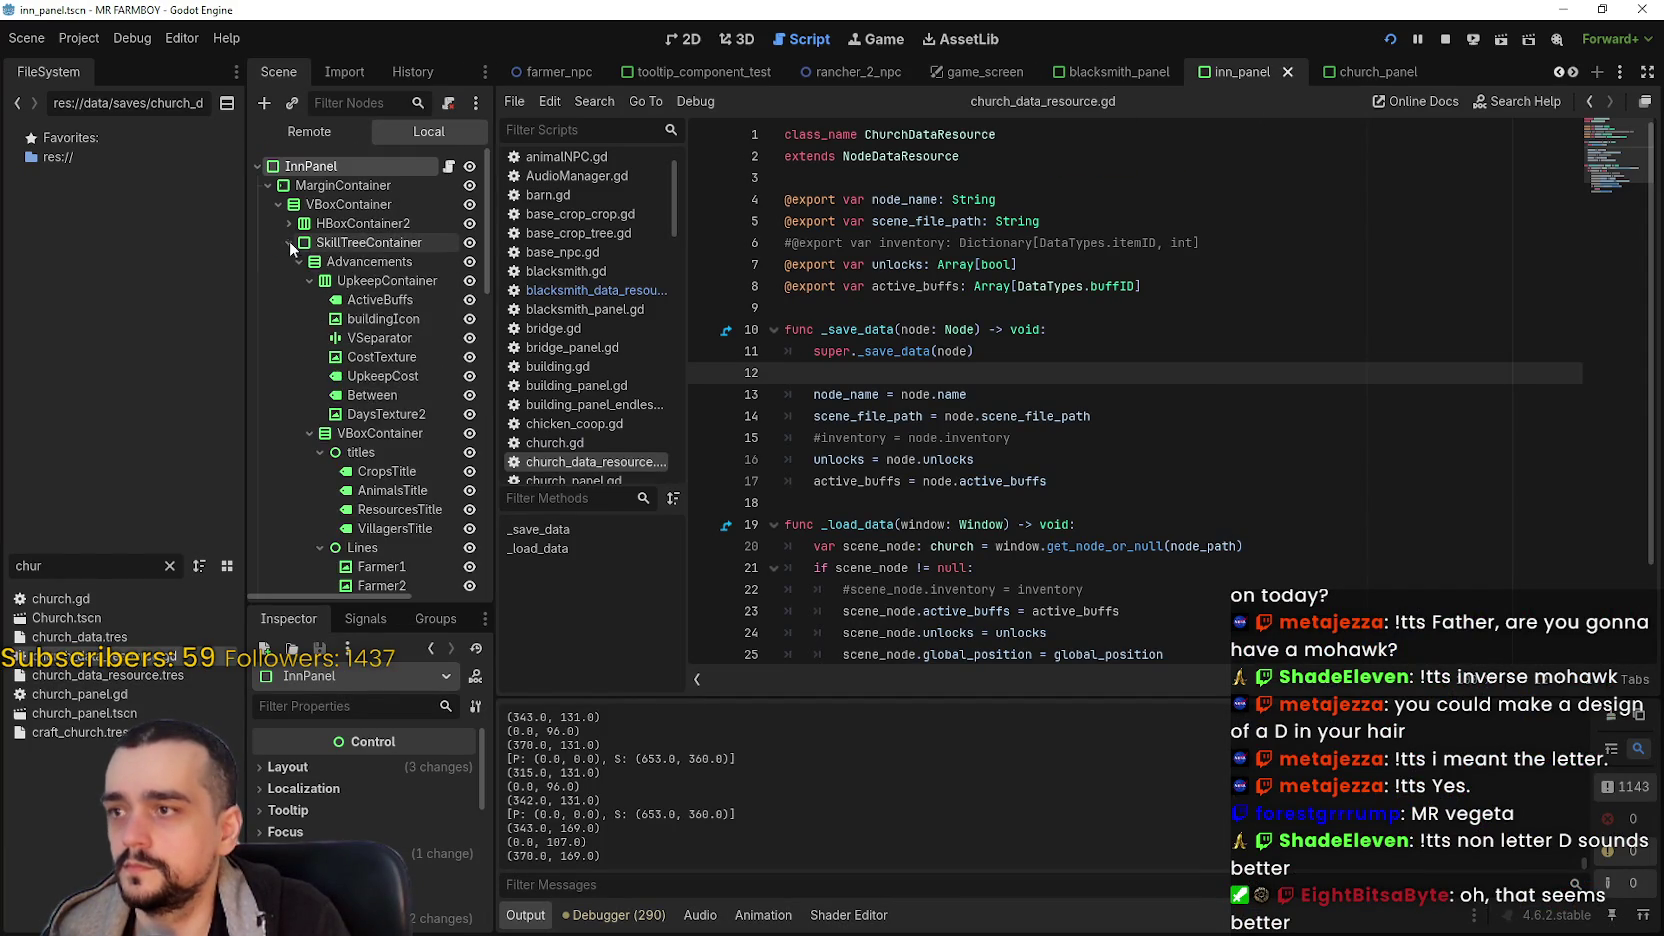
pyautogui.scroll(-10, 324, 376)
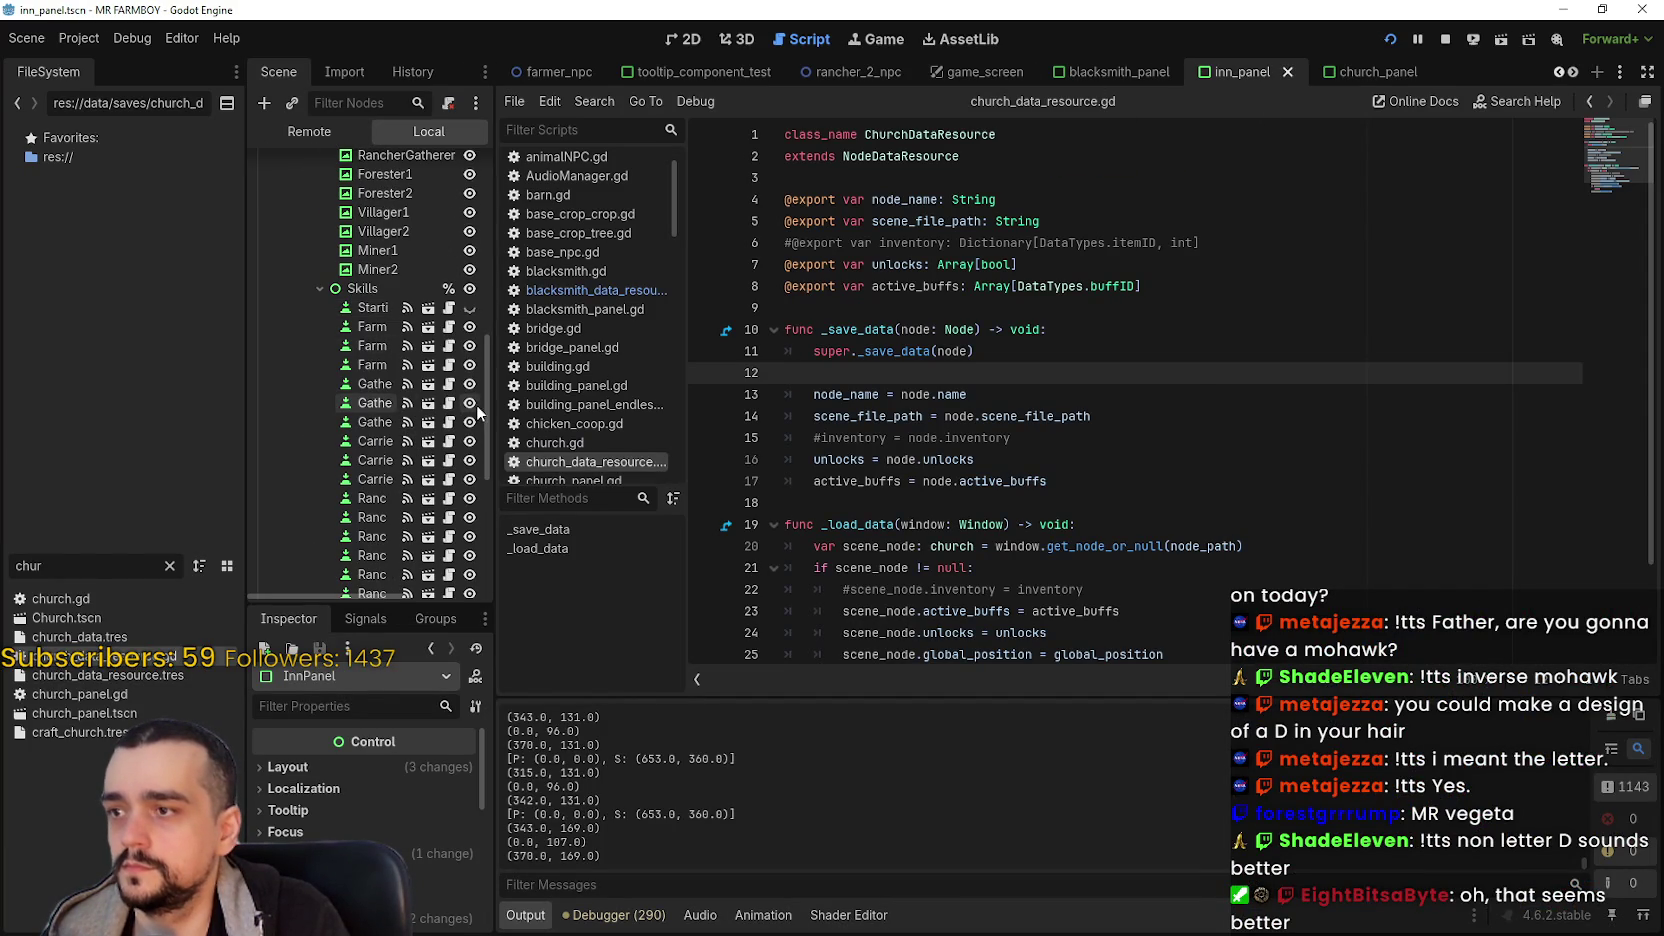
pyautogui.moveTo(494, 404); pyautogui.dragTo(610, 403)
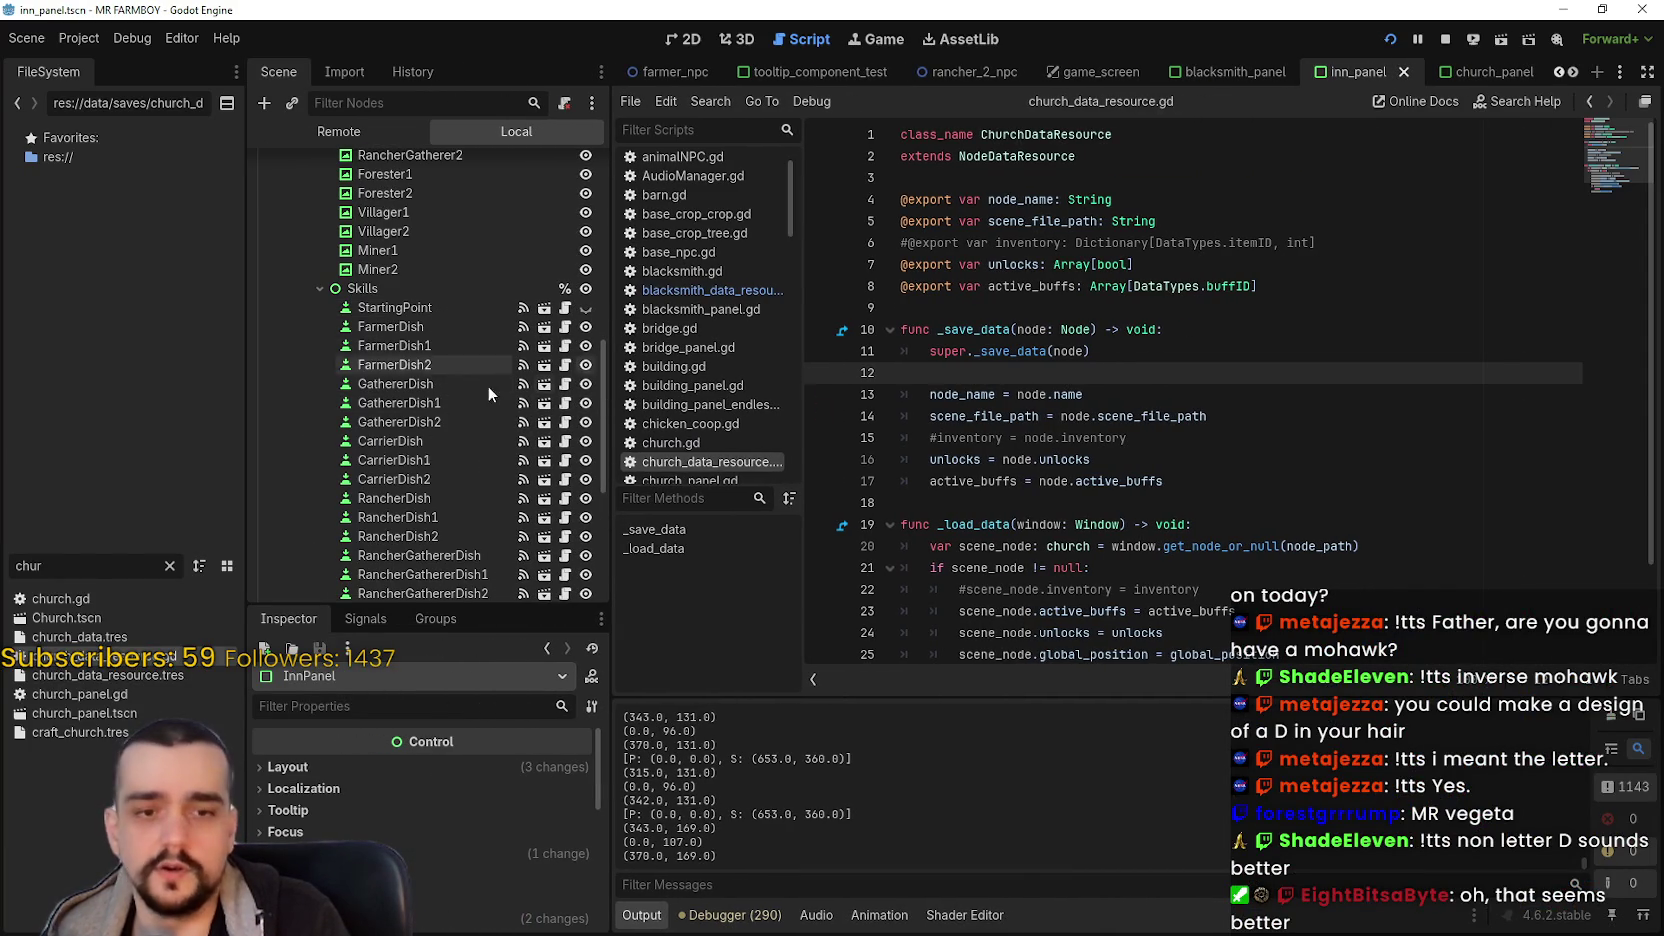
pyautogui.scroll(-2, 389, 410)
# - Inspect CarrierDish1 and CarrierDish2 (Inn Carrier 2, upkeep 300 silver, buff 9), then switch to the game
pyautogui.click(436, 407)
pyautogui.scroll(-3, 472, 790)
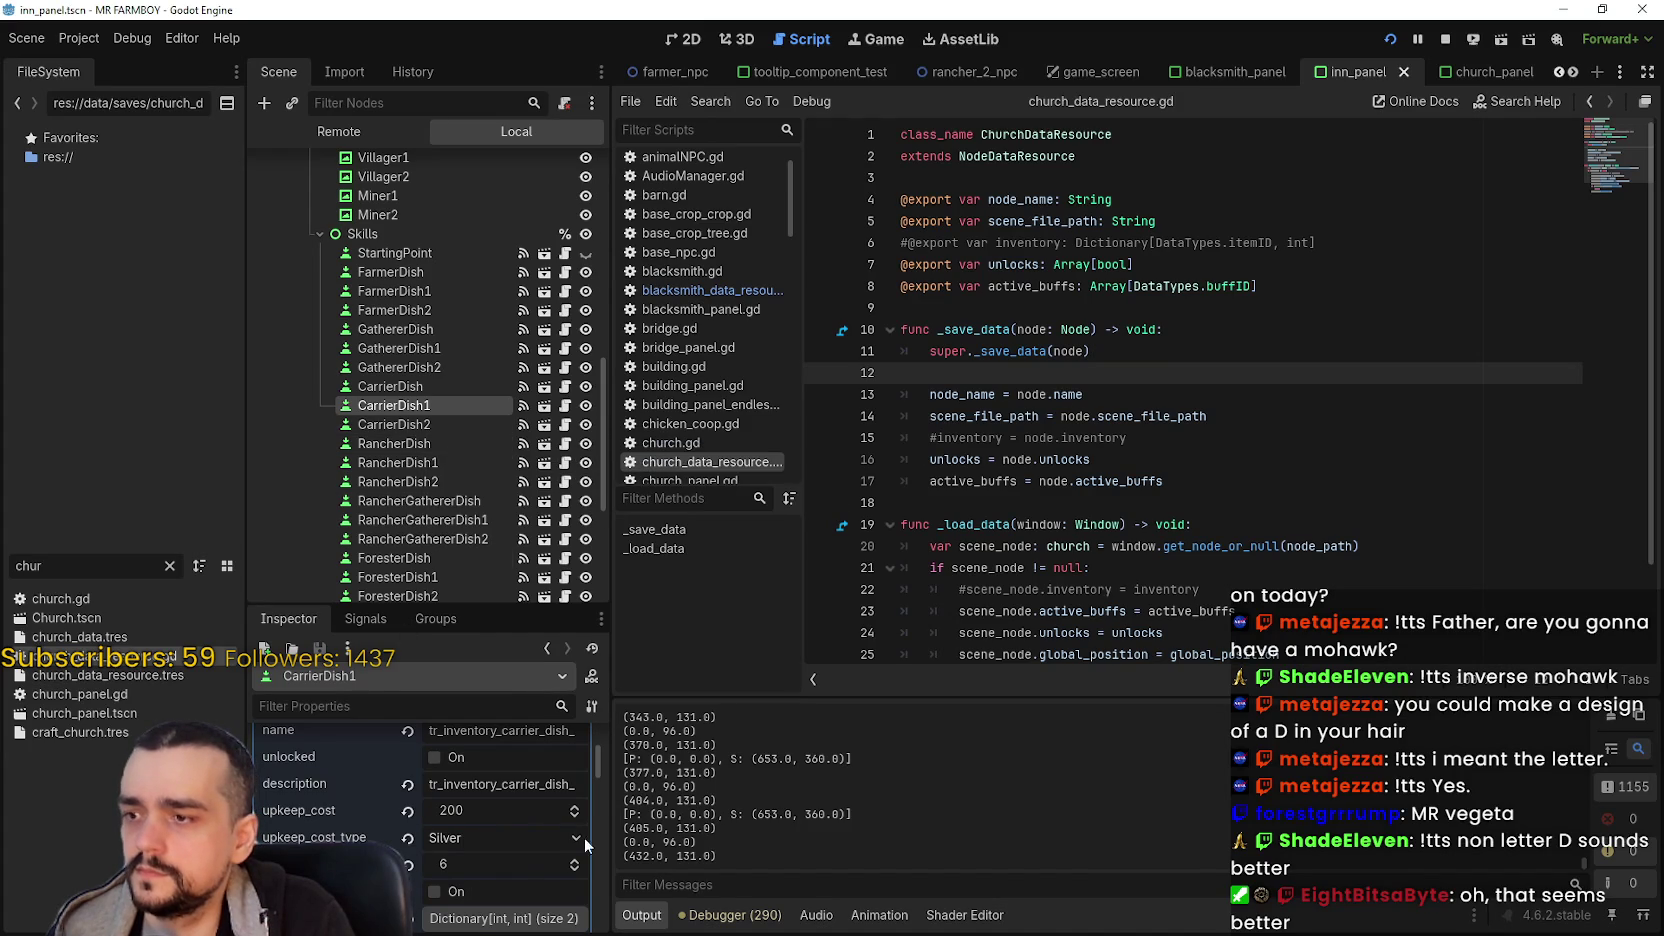
pyautogui.moveTo(606, 826); pyautogui.dragTo(690, 831)
pyautogui.scroll(3, 629, 876)
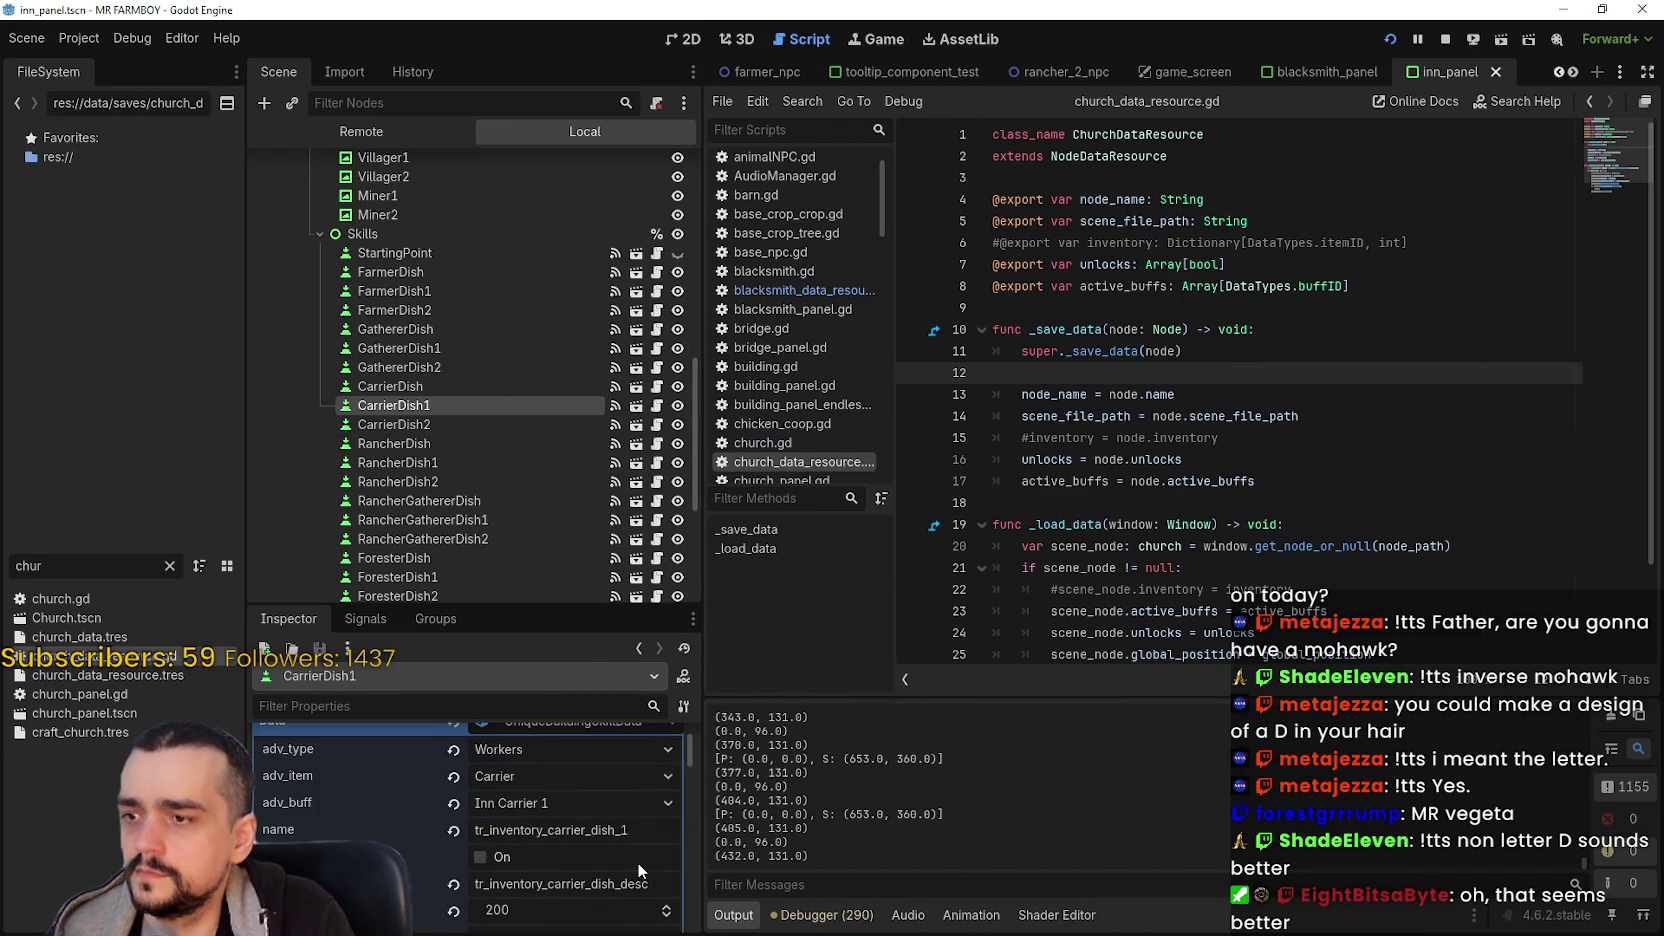
pyautogui.click(432, 426)
pyautogui.scroll(-3, 566, 758)
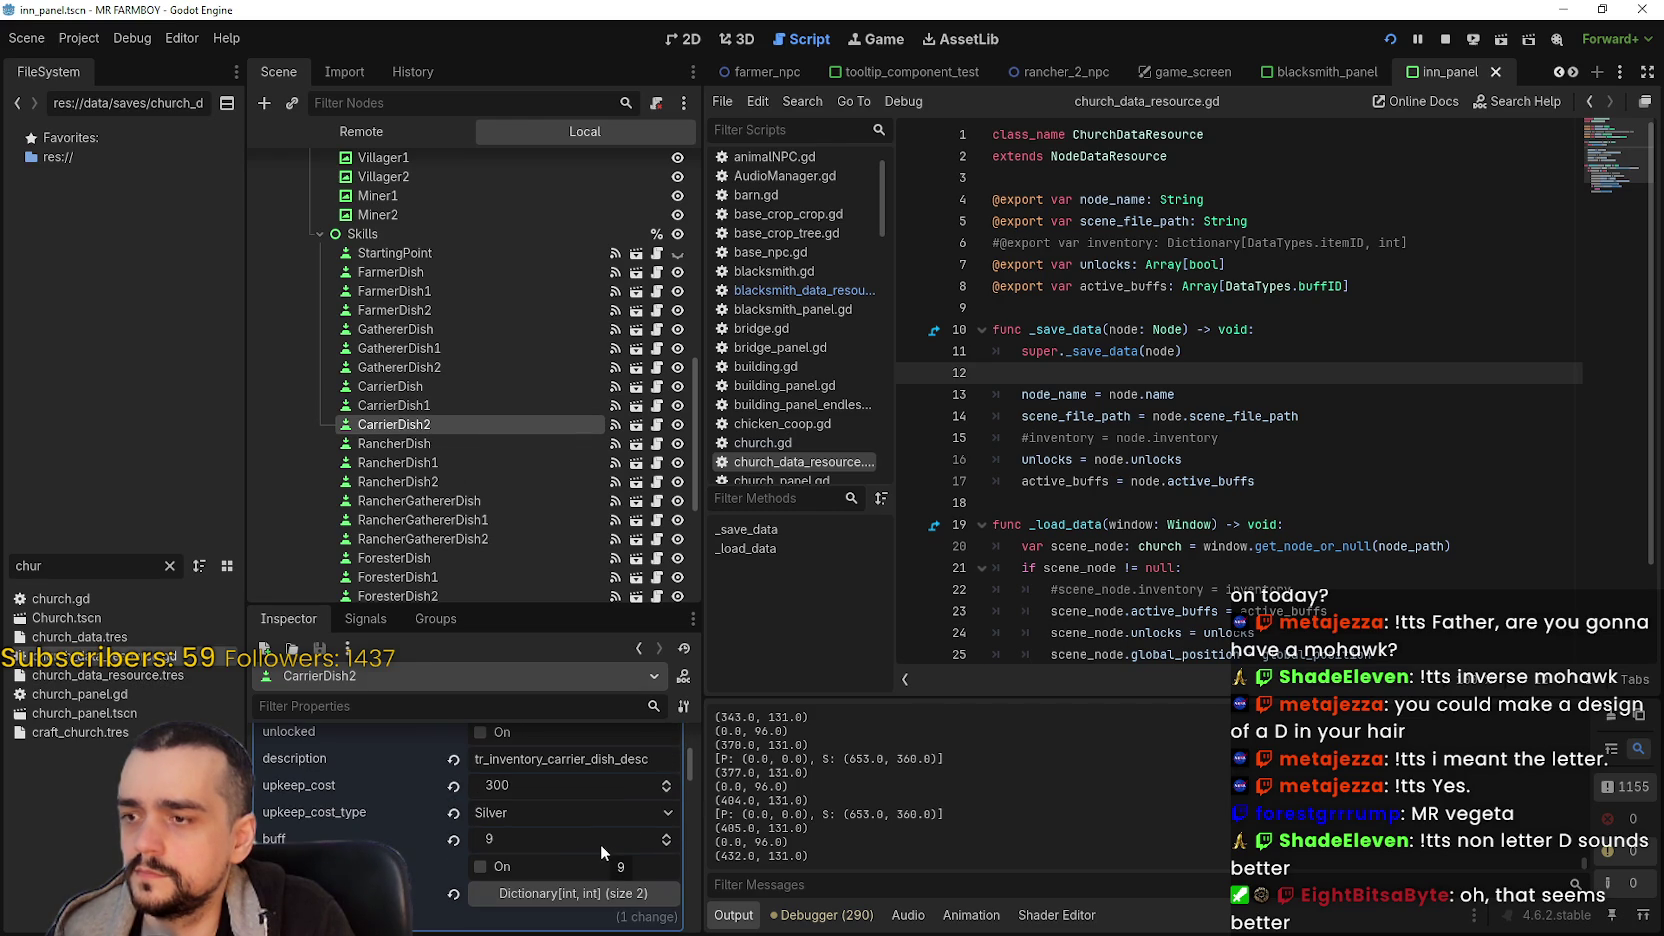
pyautogui.scroll(2, 599, 841)
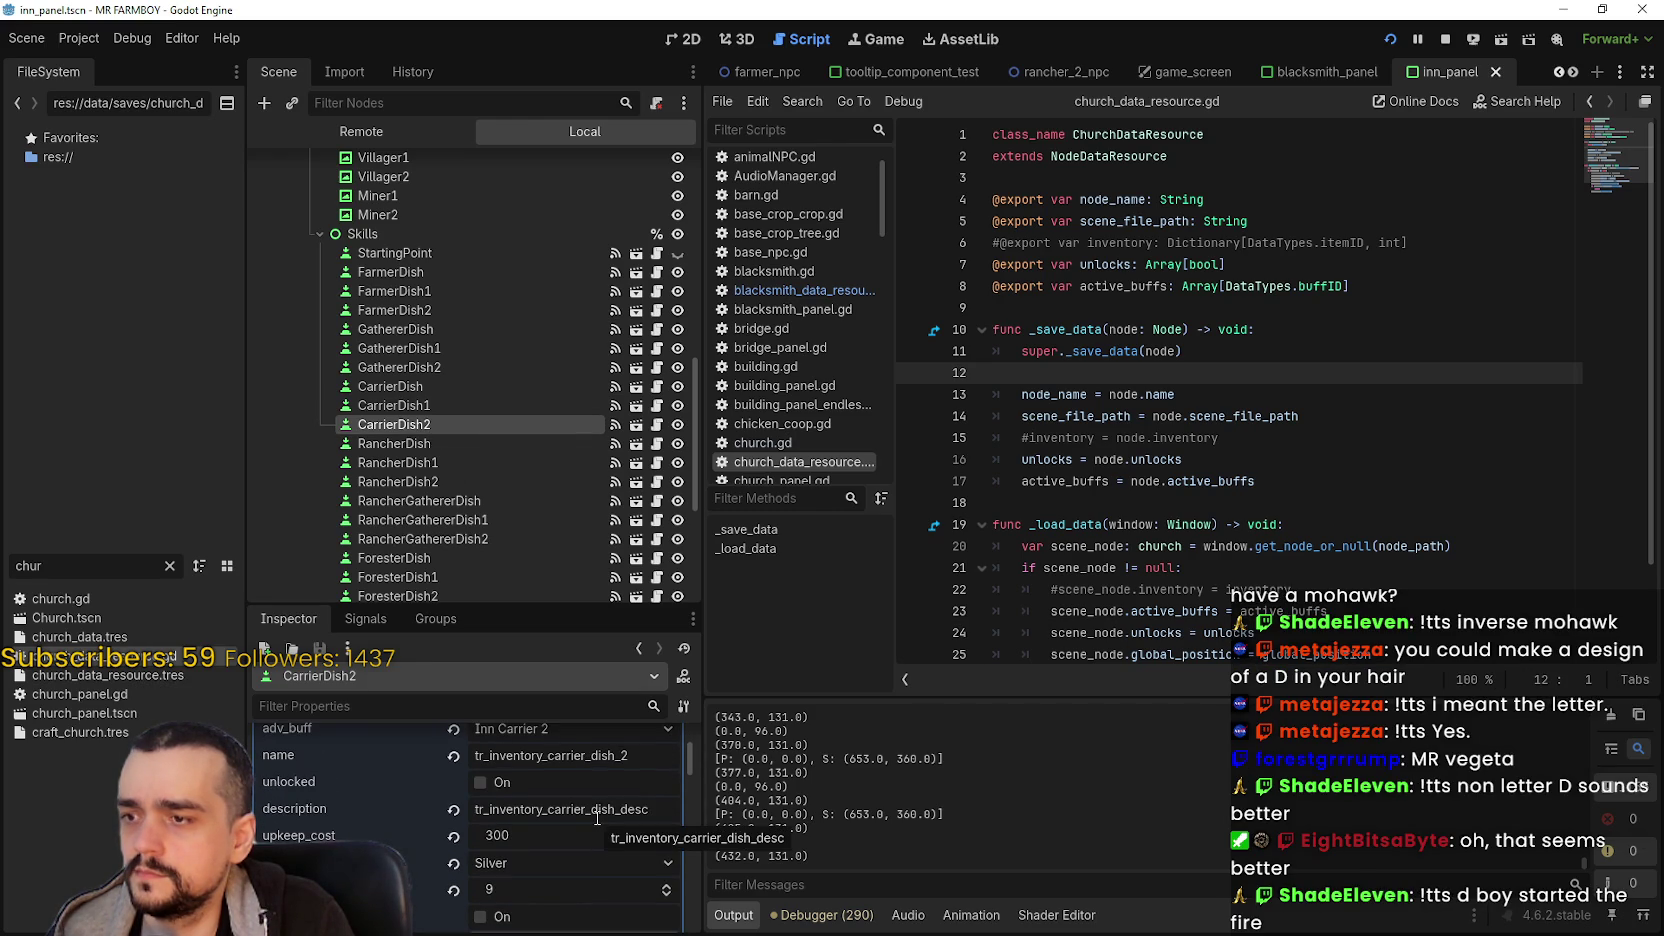
pyautogui.hotkey('alt', 'Tab')
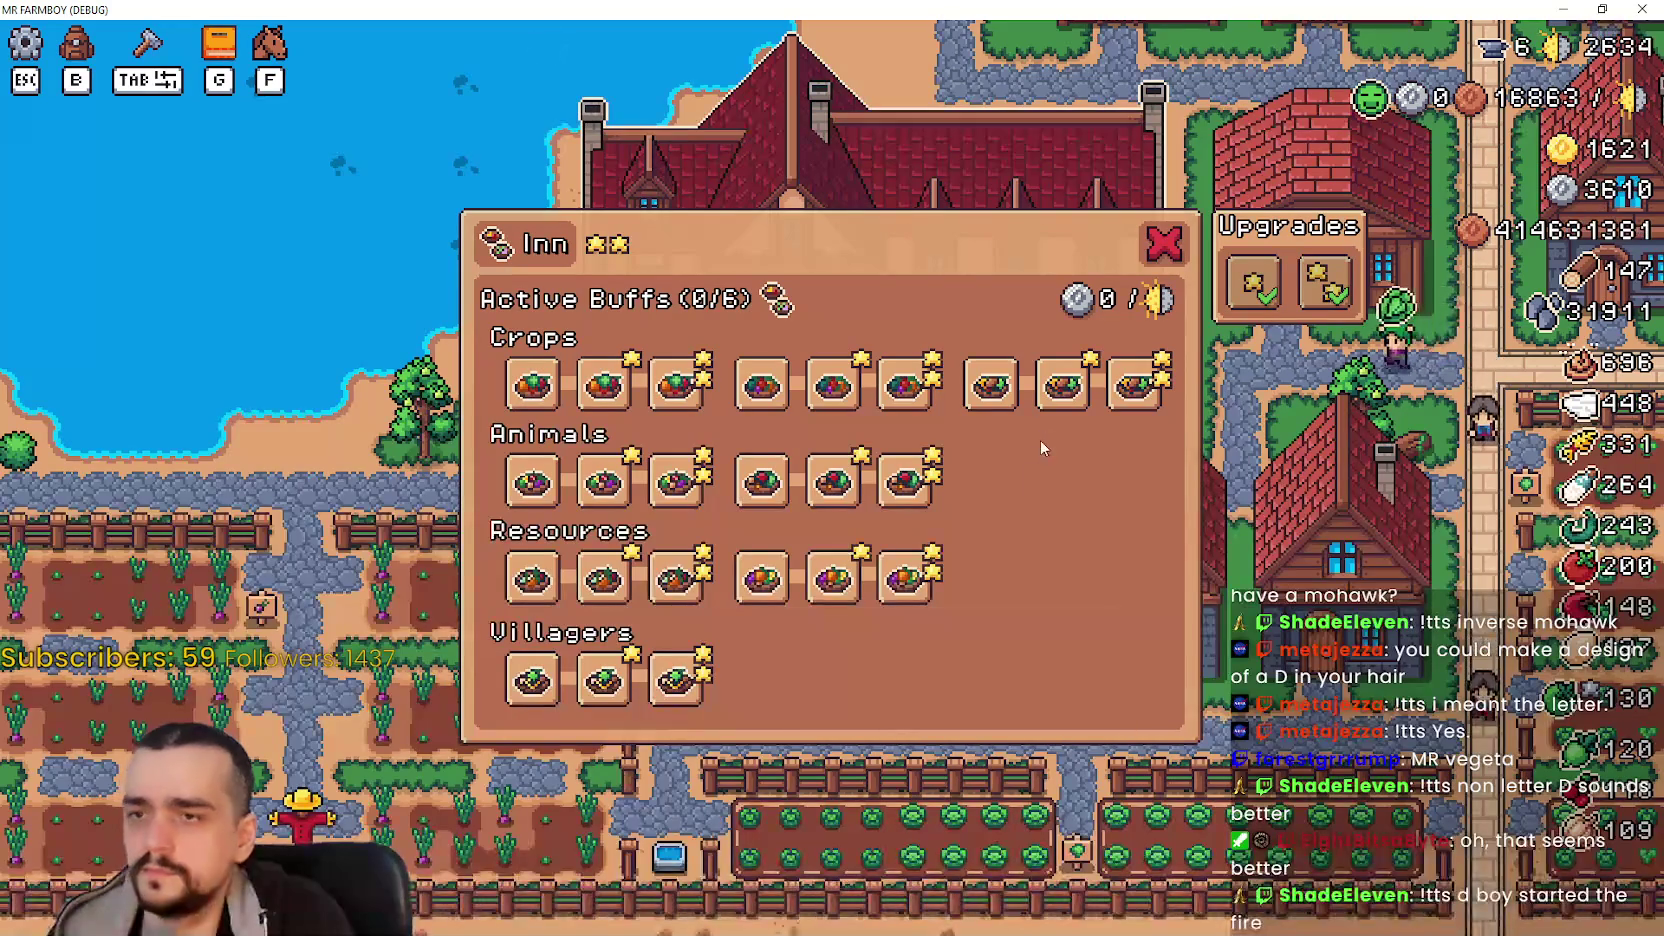
# - Turn on the Carrier Dishes buff so Active Buffs reads 1/6, then return to the Godot code editor
pyautogui.click(991, 385)
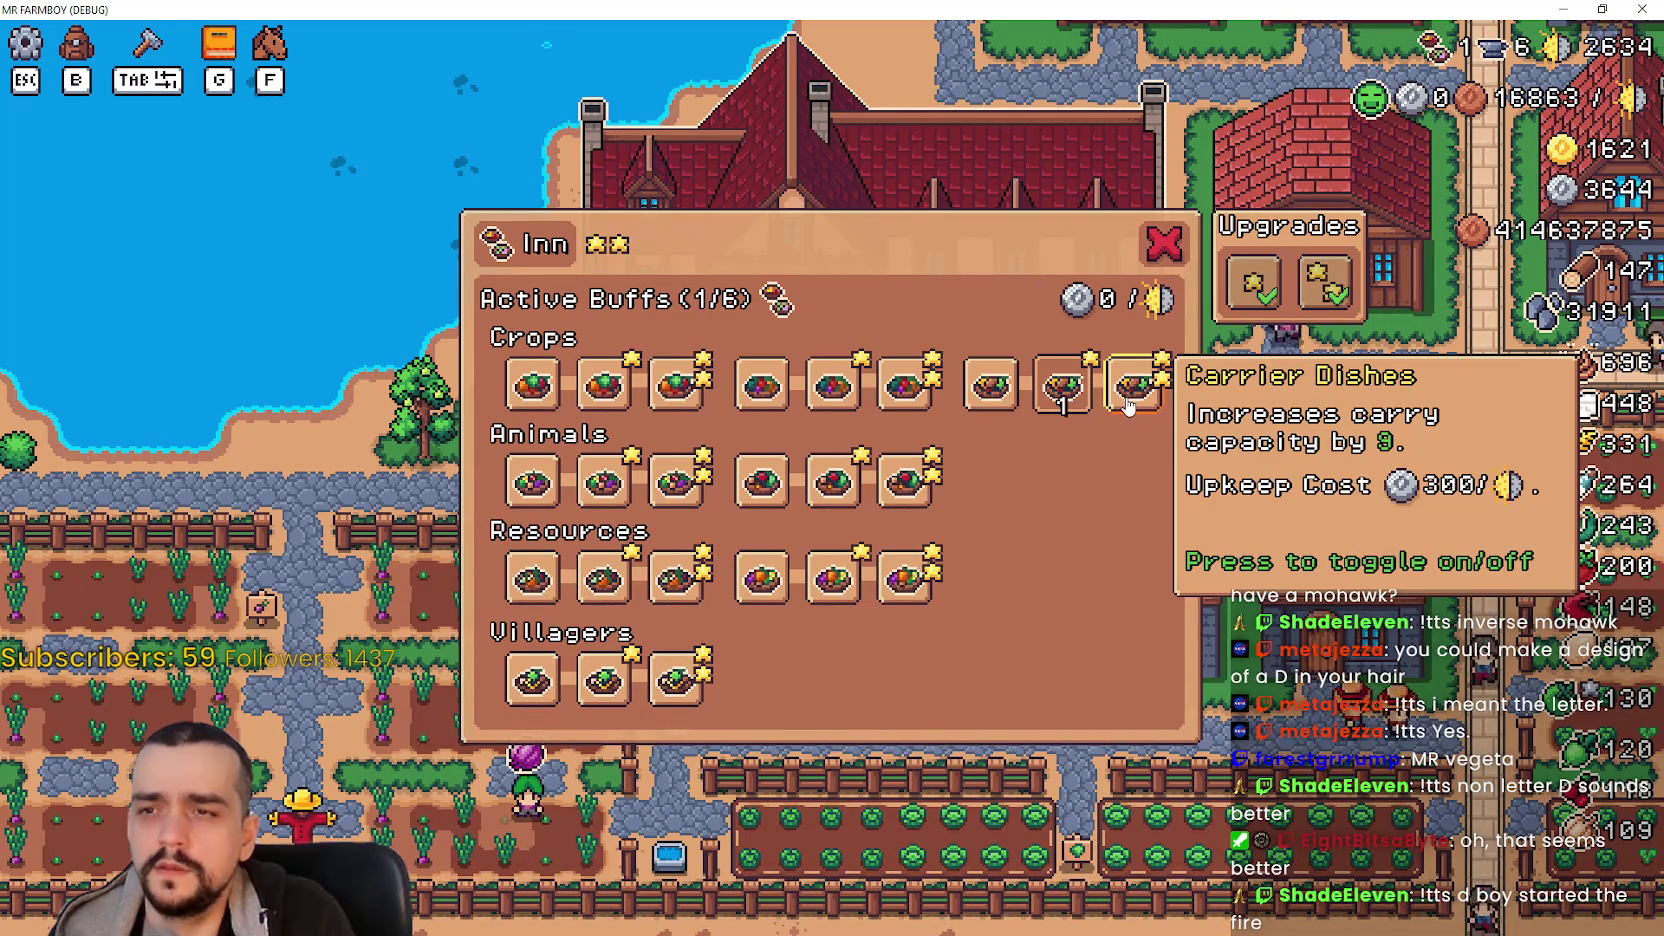
pyautogui.hotkey('alt', 'Tab')
pyautogui.click(1157, 349)
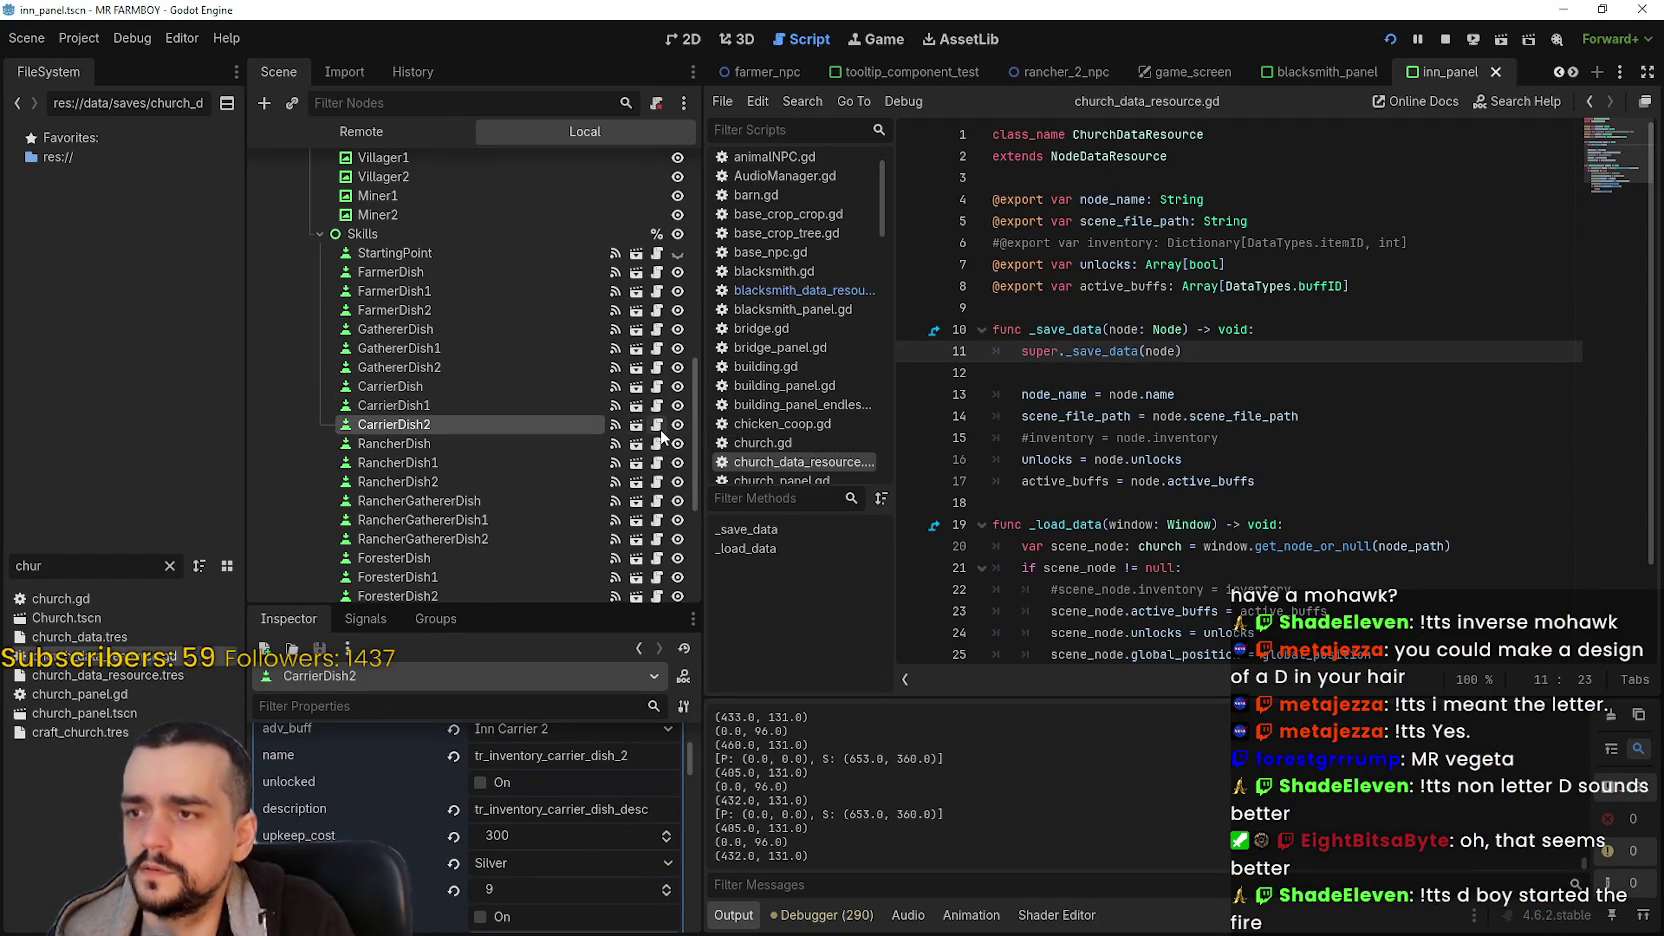
# - Open the inn.gd script and locate the upkeep match cases
pyautogui.scroll(10, 655, 400)
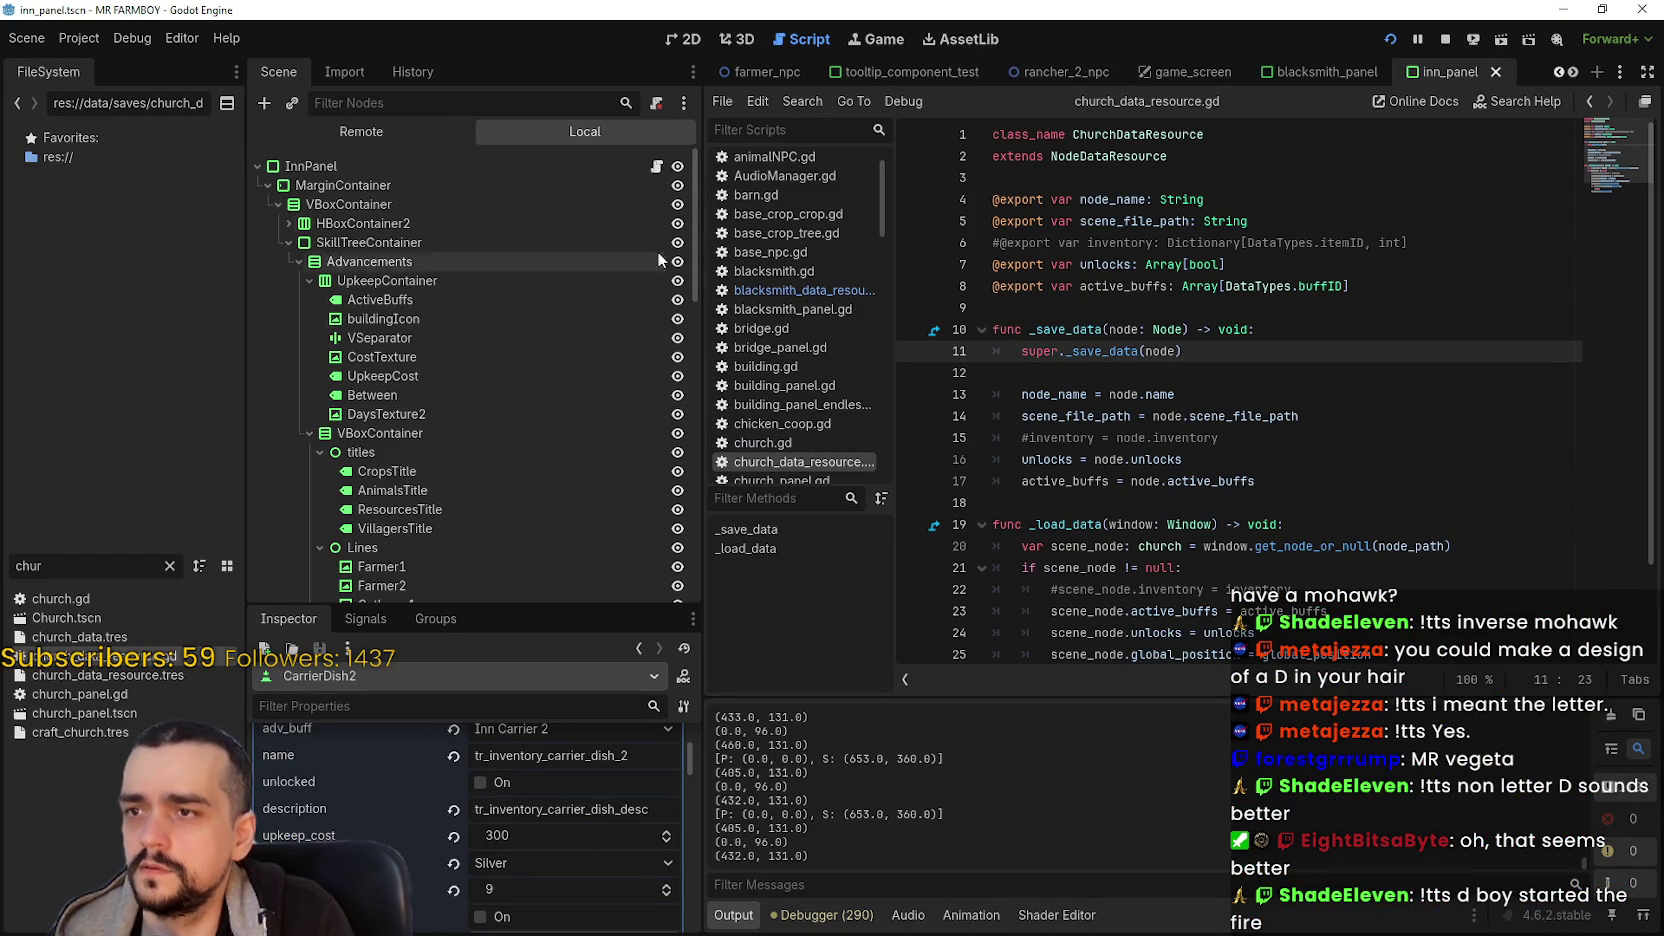
pyautogui.click(656, 166)
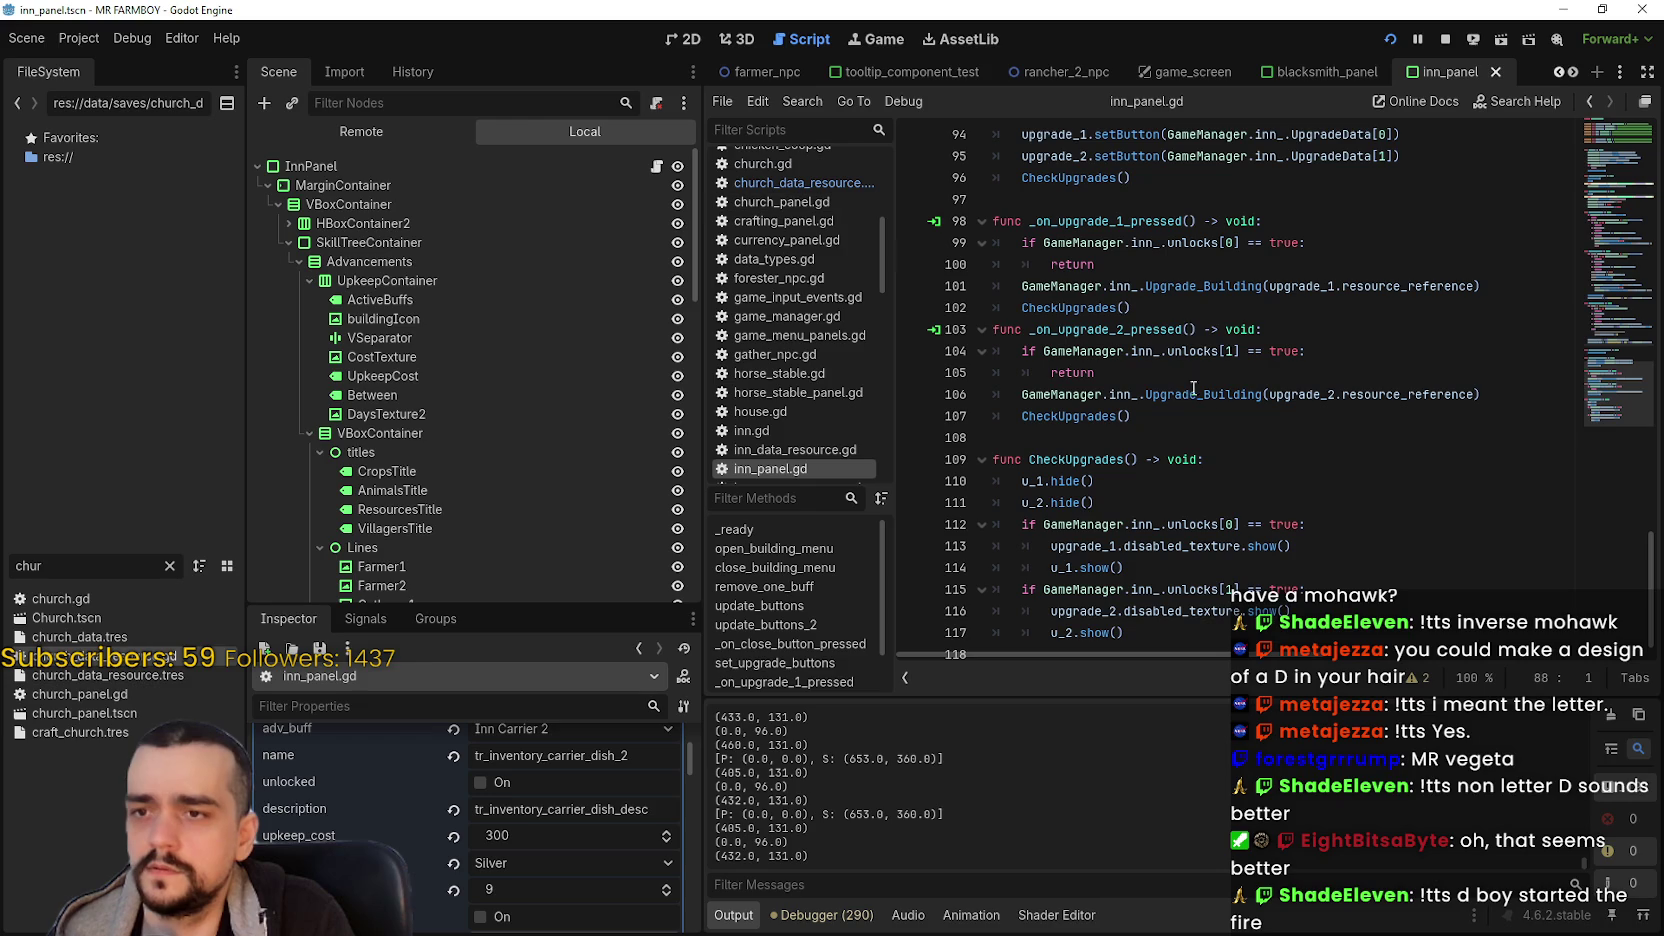
pyautogui.scroll(5, 826, 225)
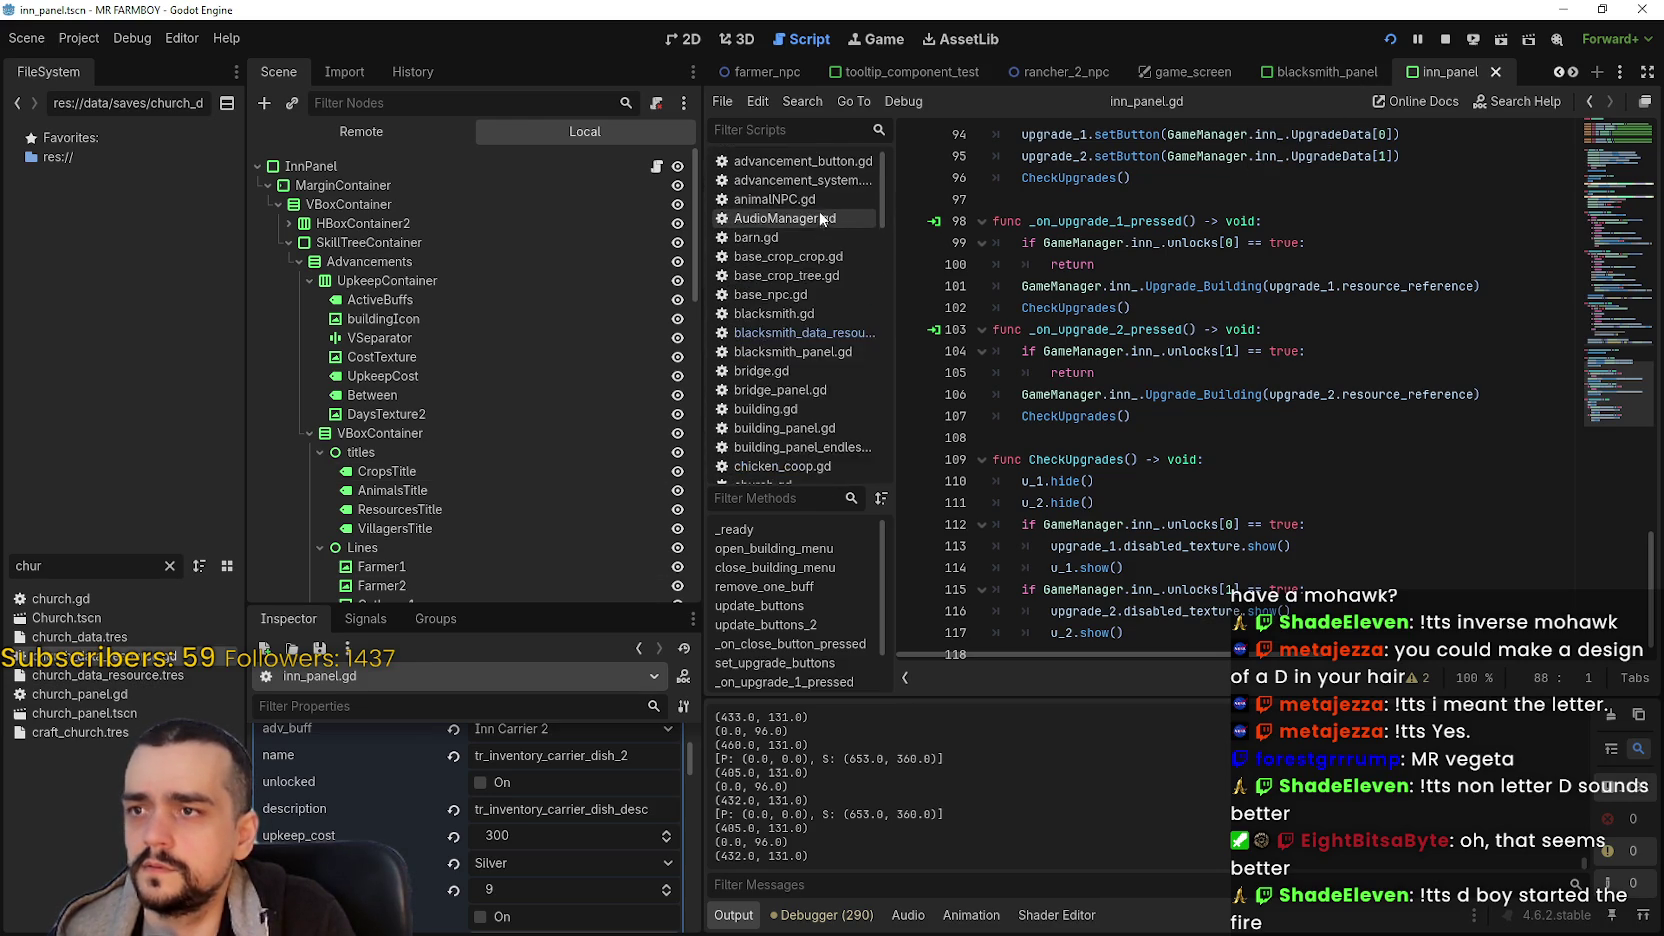
pyautogui.scroll(-2, 827, 237)
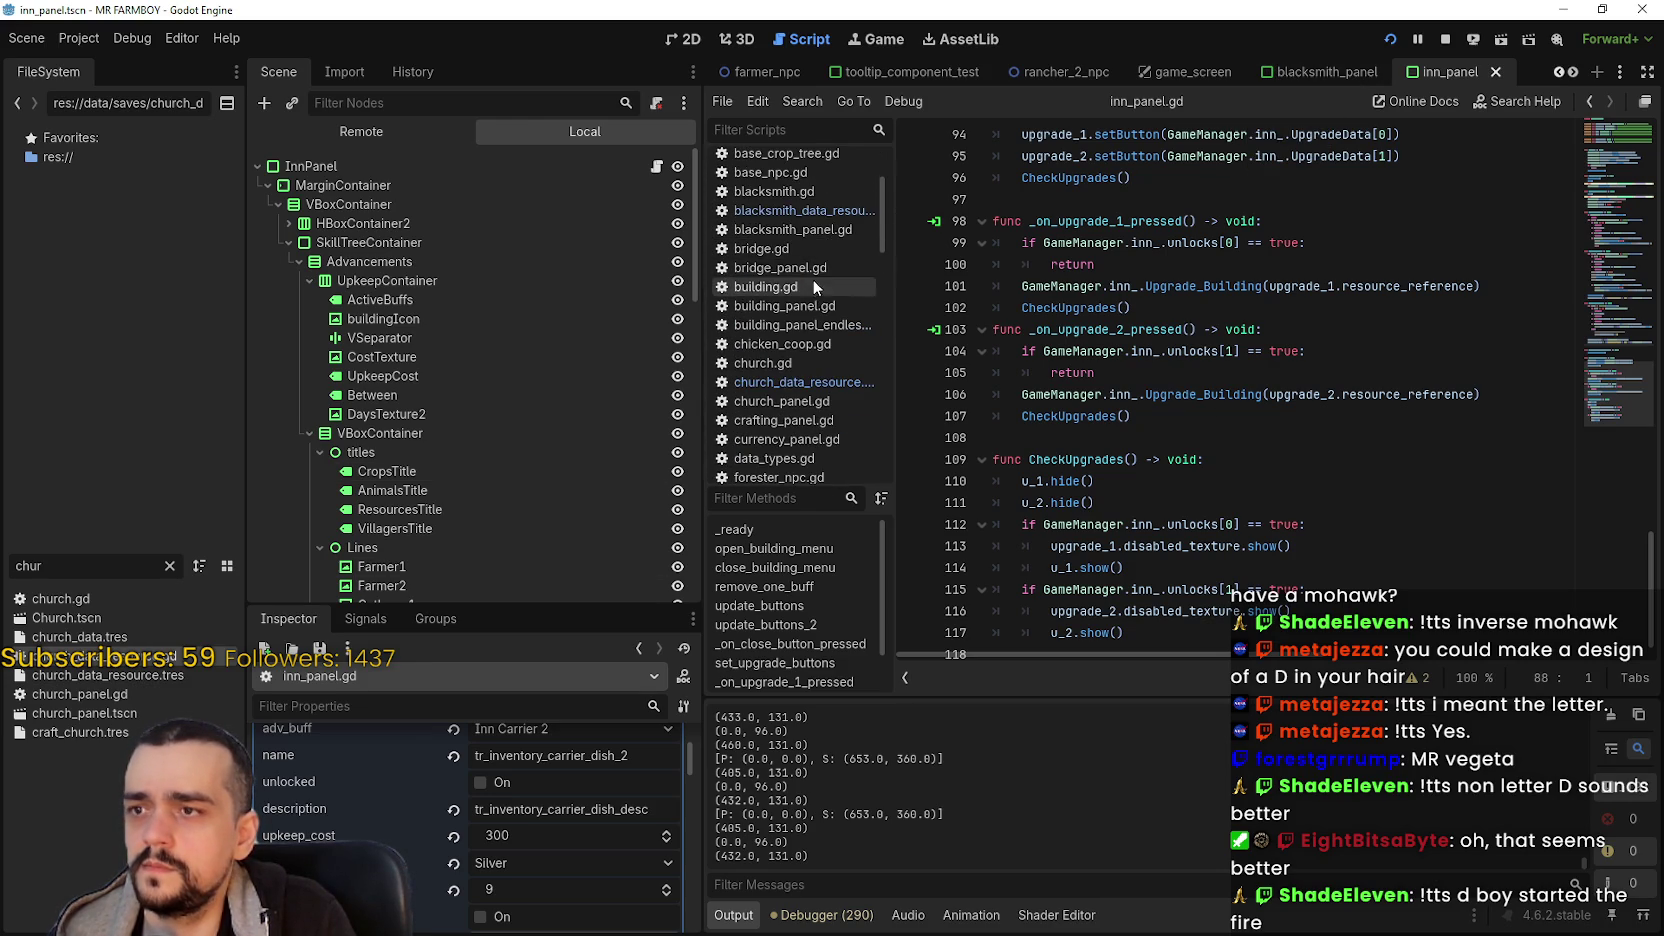
pyautogui.scroll(3, 812, 280)
pyautogui.moveTo(885, 188); pyautogui.dragTo(874, 281)
pyautogui.click(822, 307)
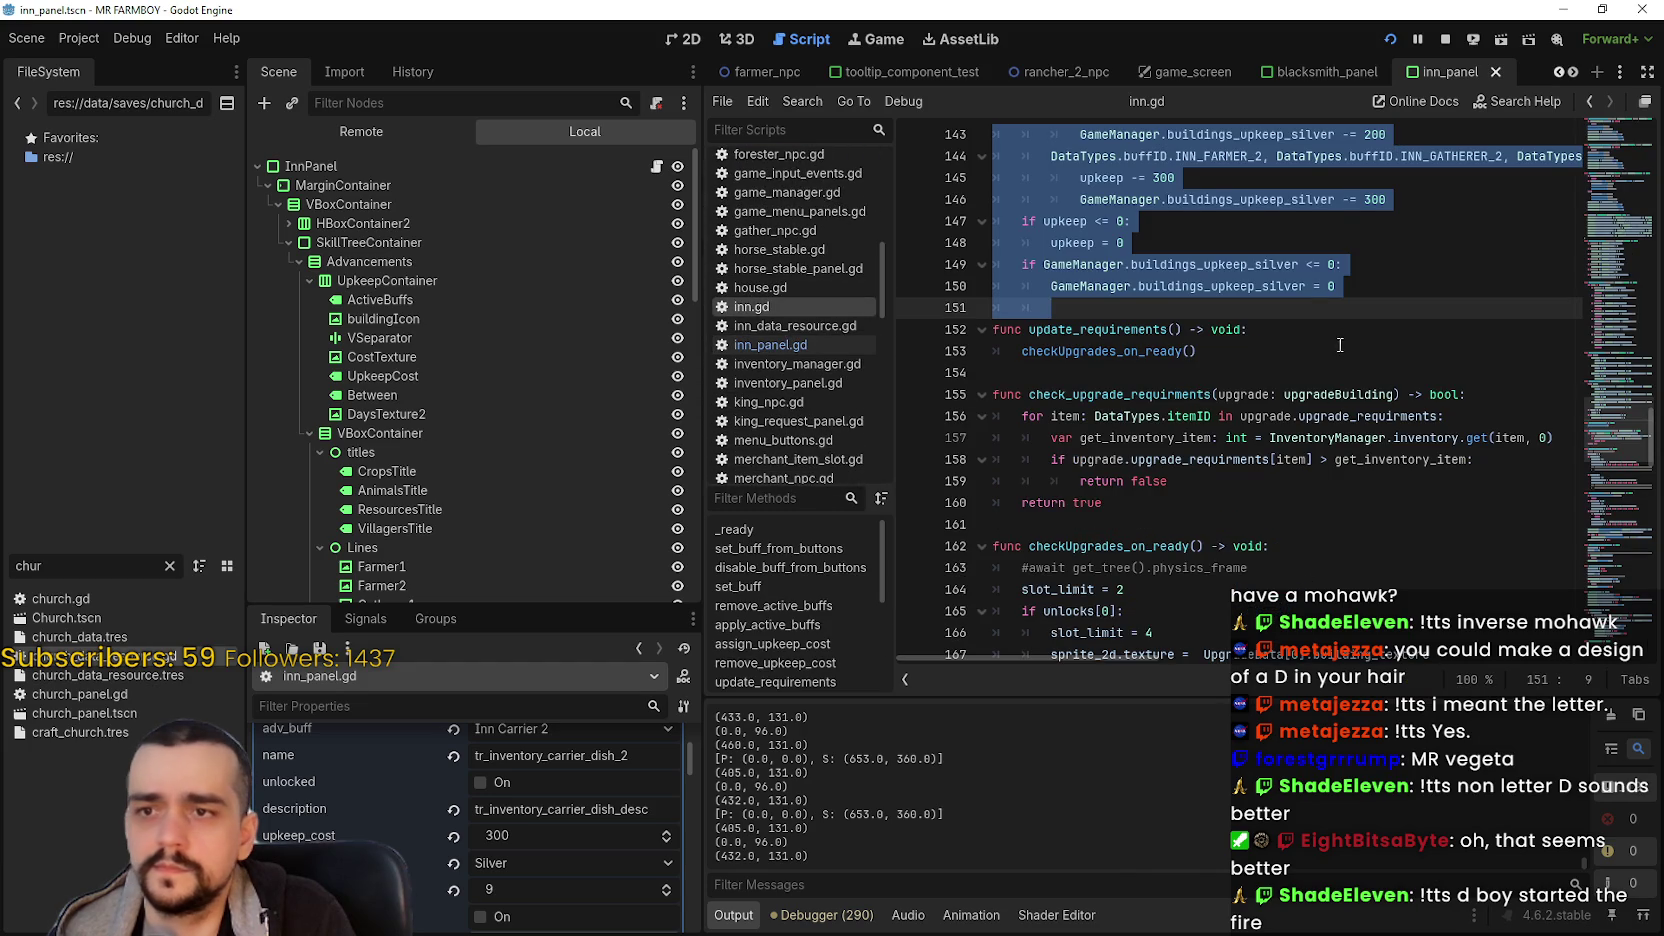
pyautogui.scroll(9, 1340, 344)
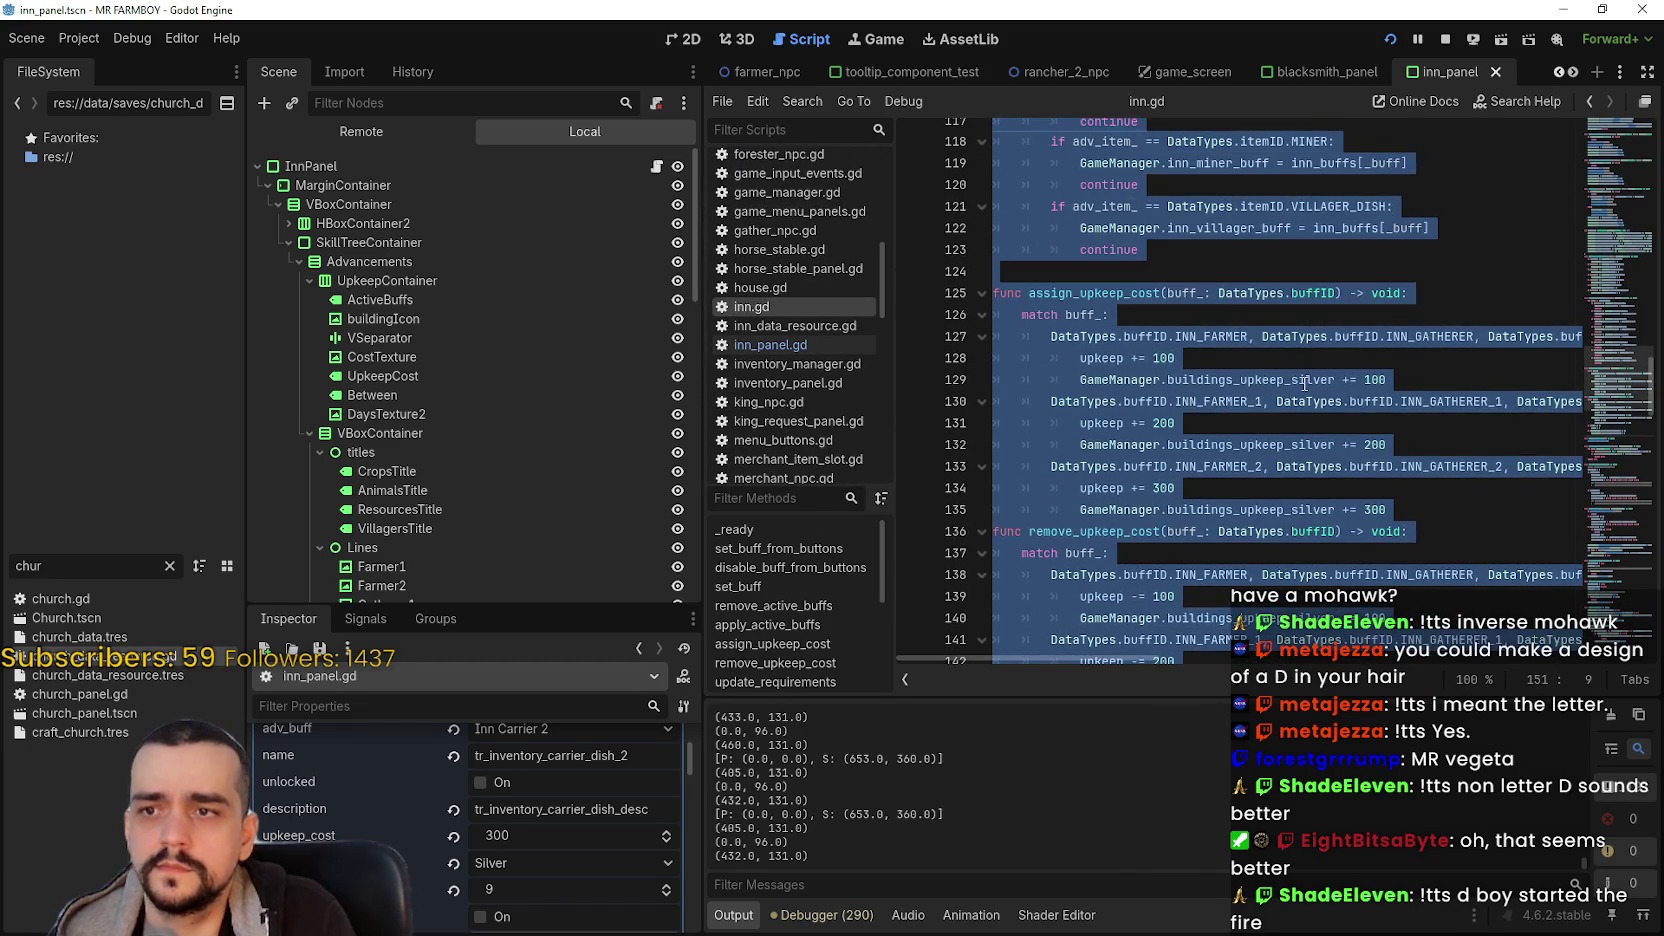
pyautogui.click(1250, 445)
pyautogui.click(1268, 430)
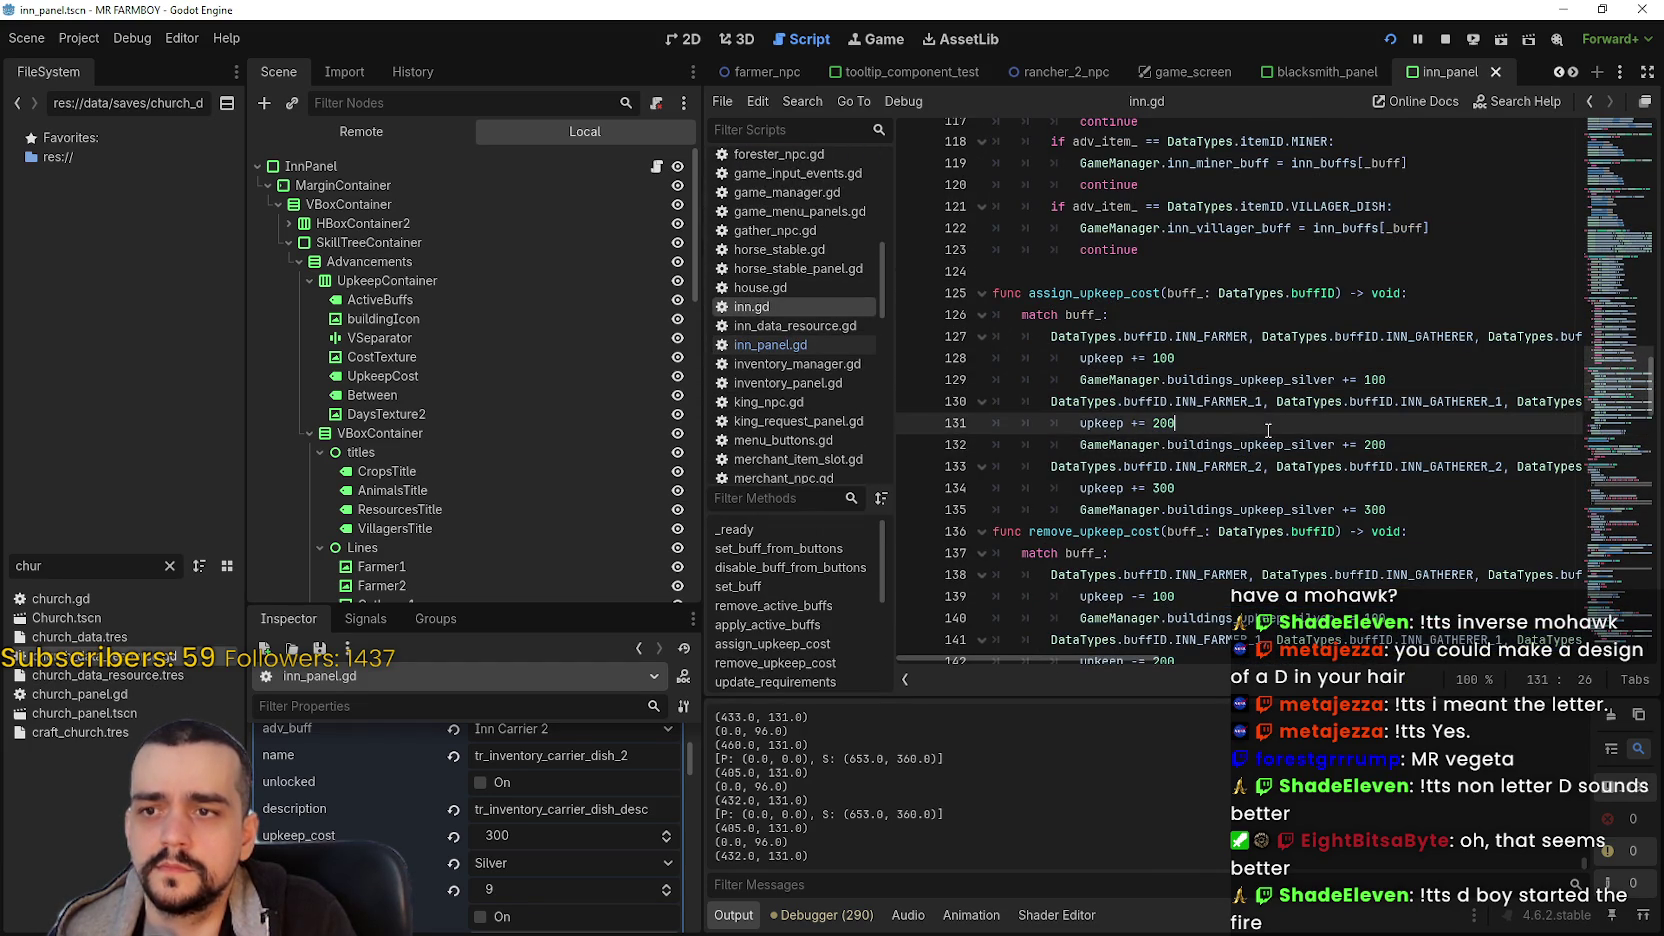
pyautogui.moveTo(1037, 651)
pyautogui.mouseDown()
pyautogui.moveTo(1296, 683)
pyautogui.moveTo(1098, 680)
pyautogui.moveTo(1450, 680)
pyautogui.moveTo(1105, 678)
pyautogui.moveTo(1131, 679)
pyautogui.mouseUp()
# - Add INN_CARRIER_1 and INN_CARRIER_2 to the 100 and 200 silver tiers in assign and remove upkeep, and save
pyautogui.doubleClick(1393, 336)
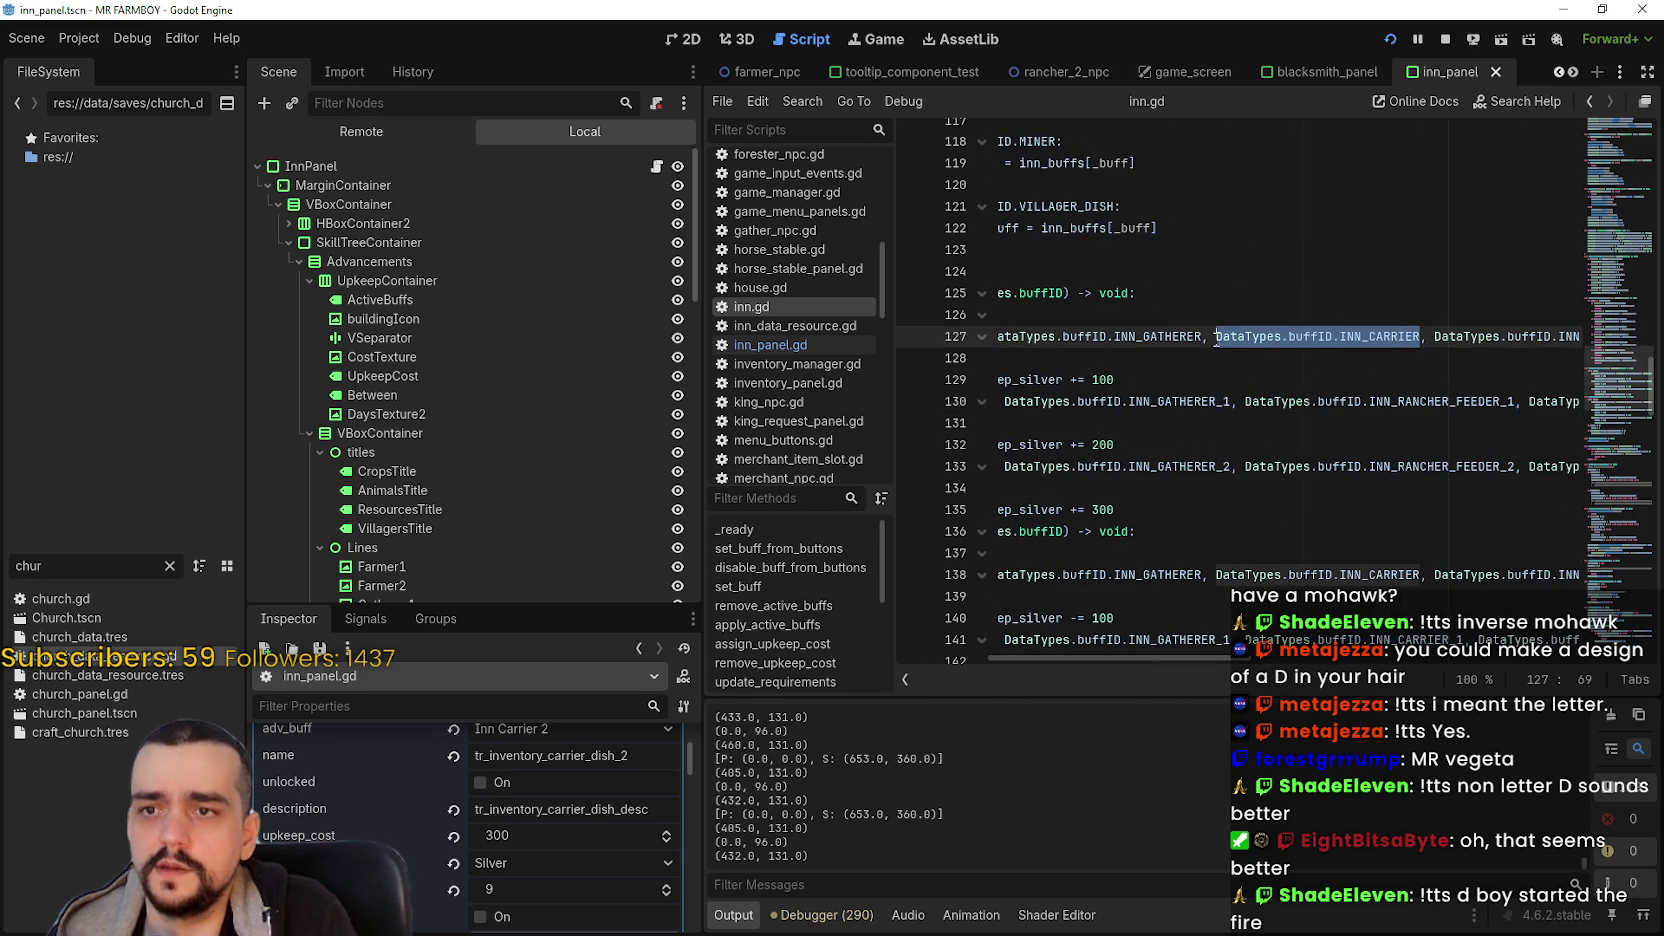
pyautogui.click(1232, 405)
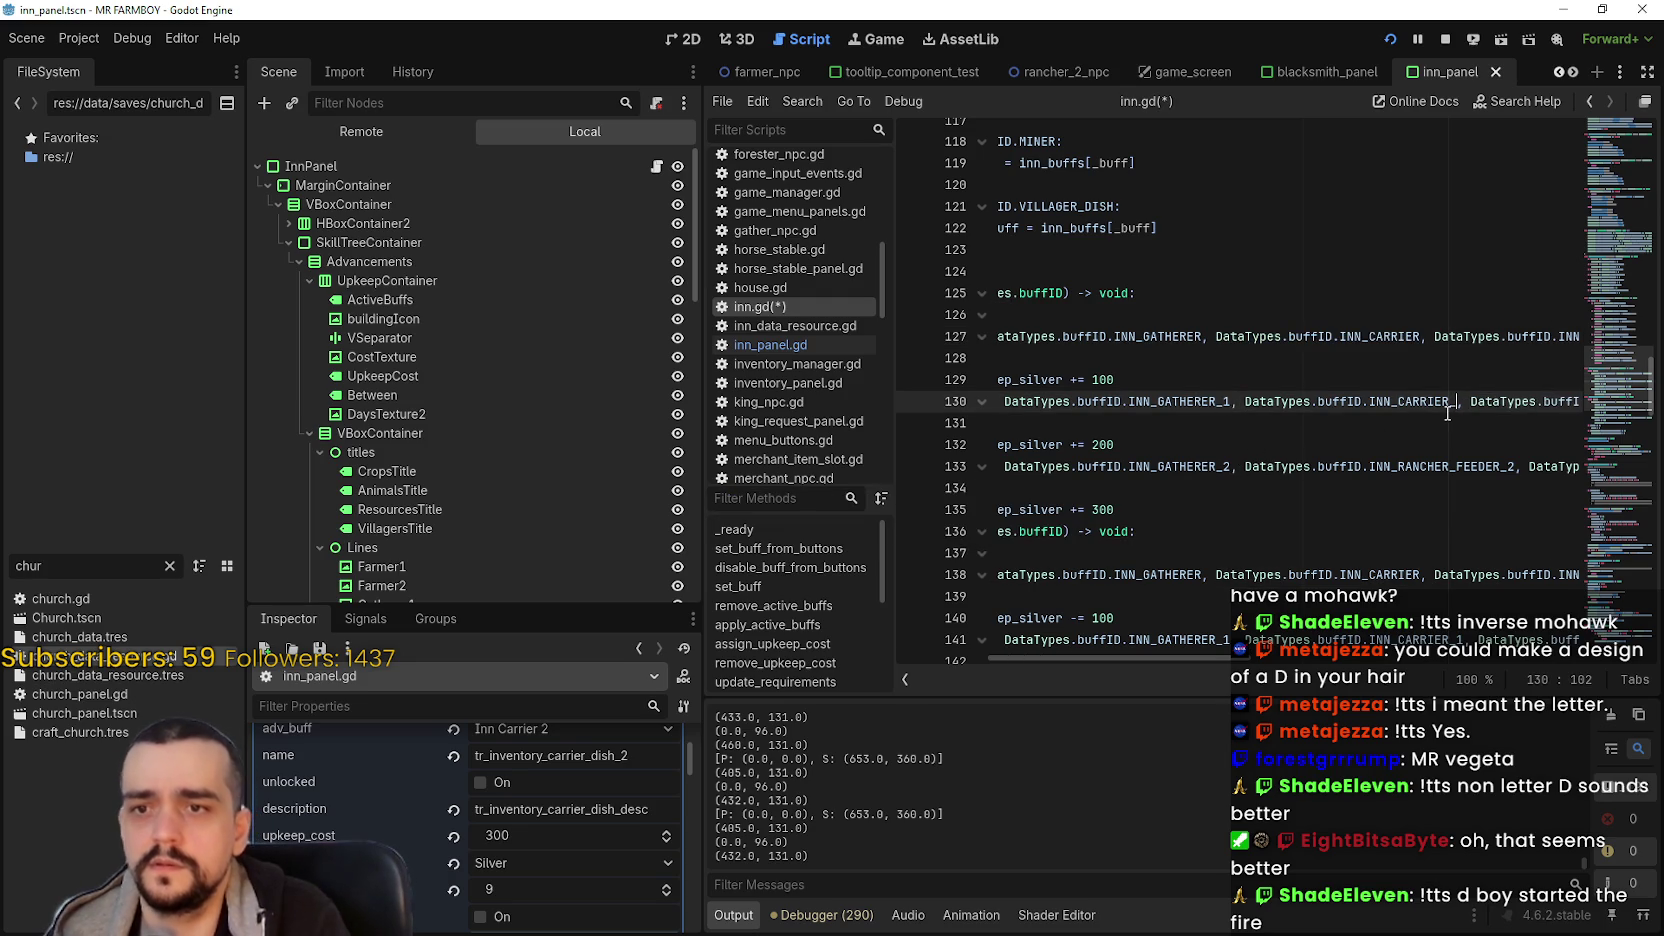
pyautogui.click(1232, 466)
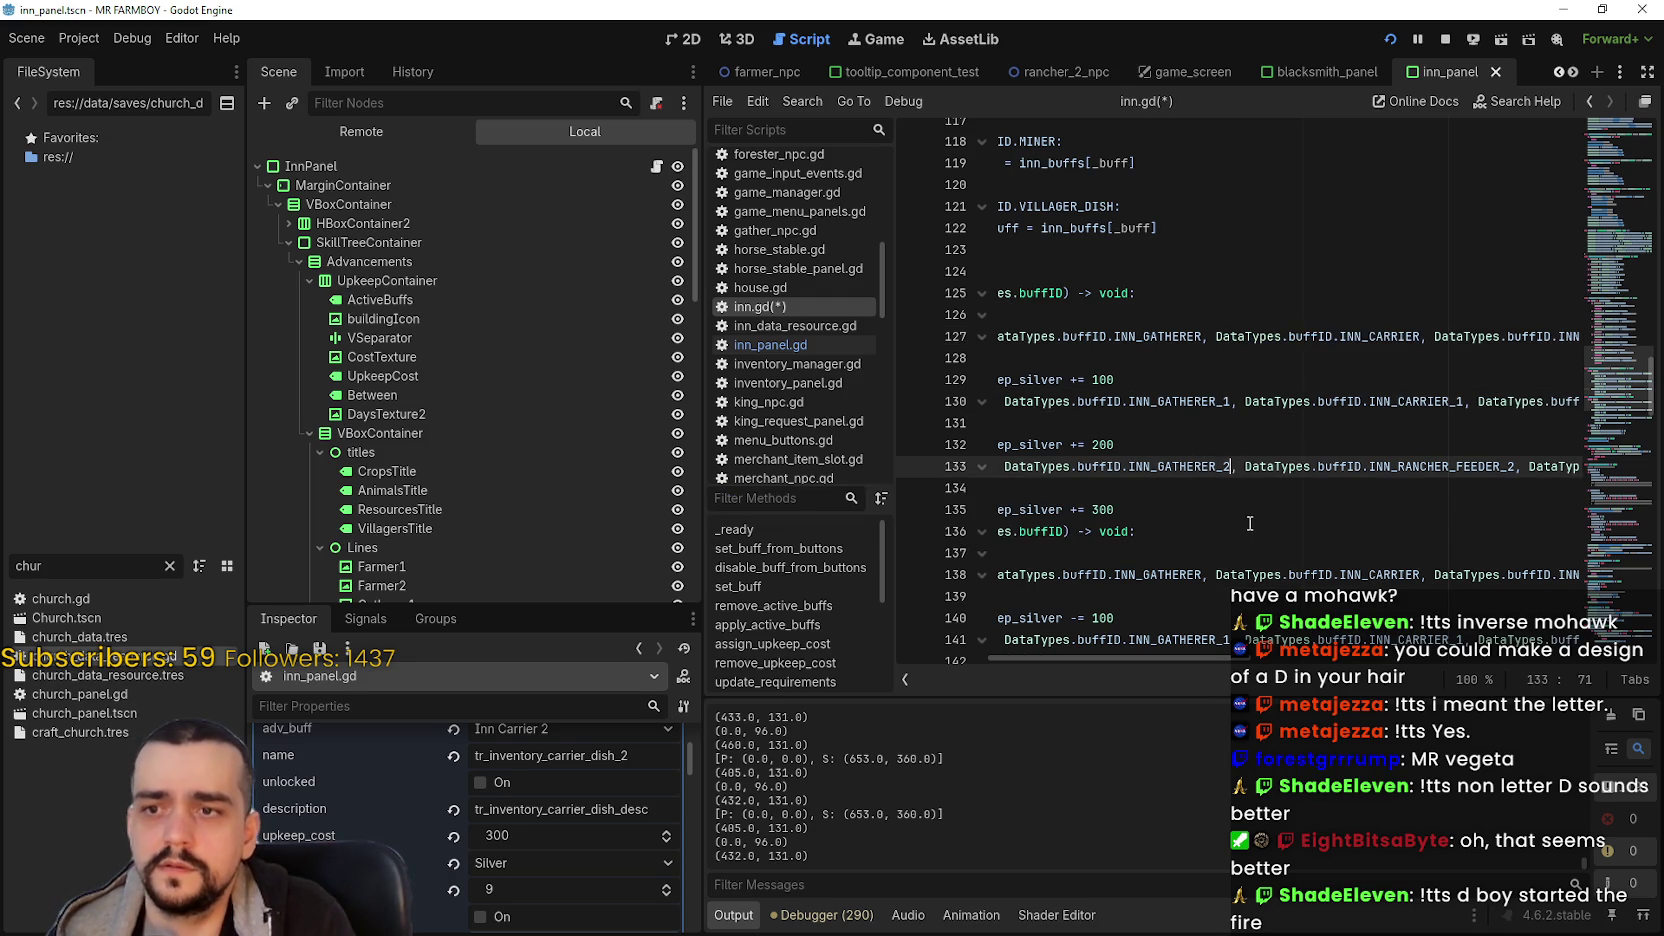
pyautogui.scroll(-2, 1200, 505)
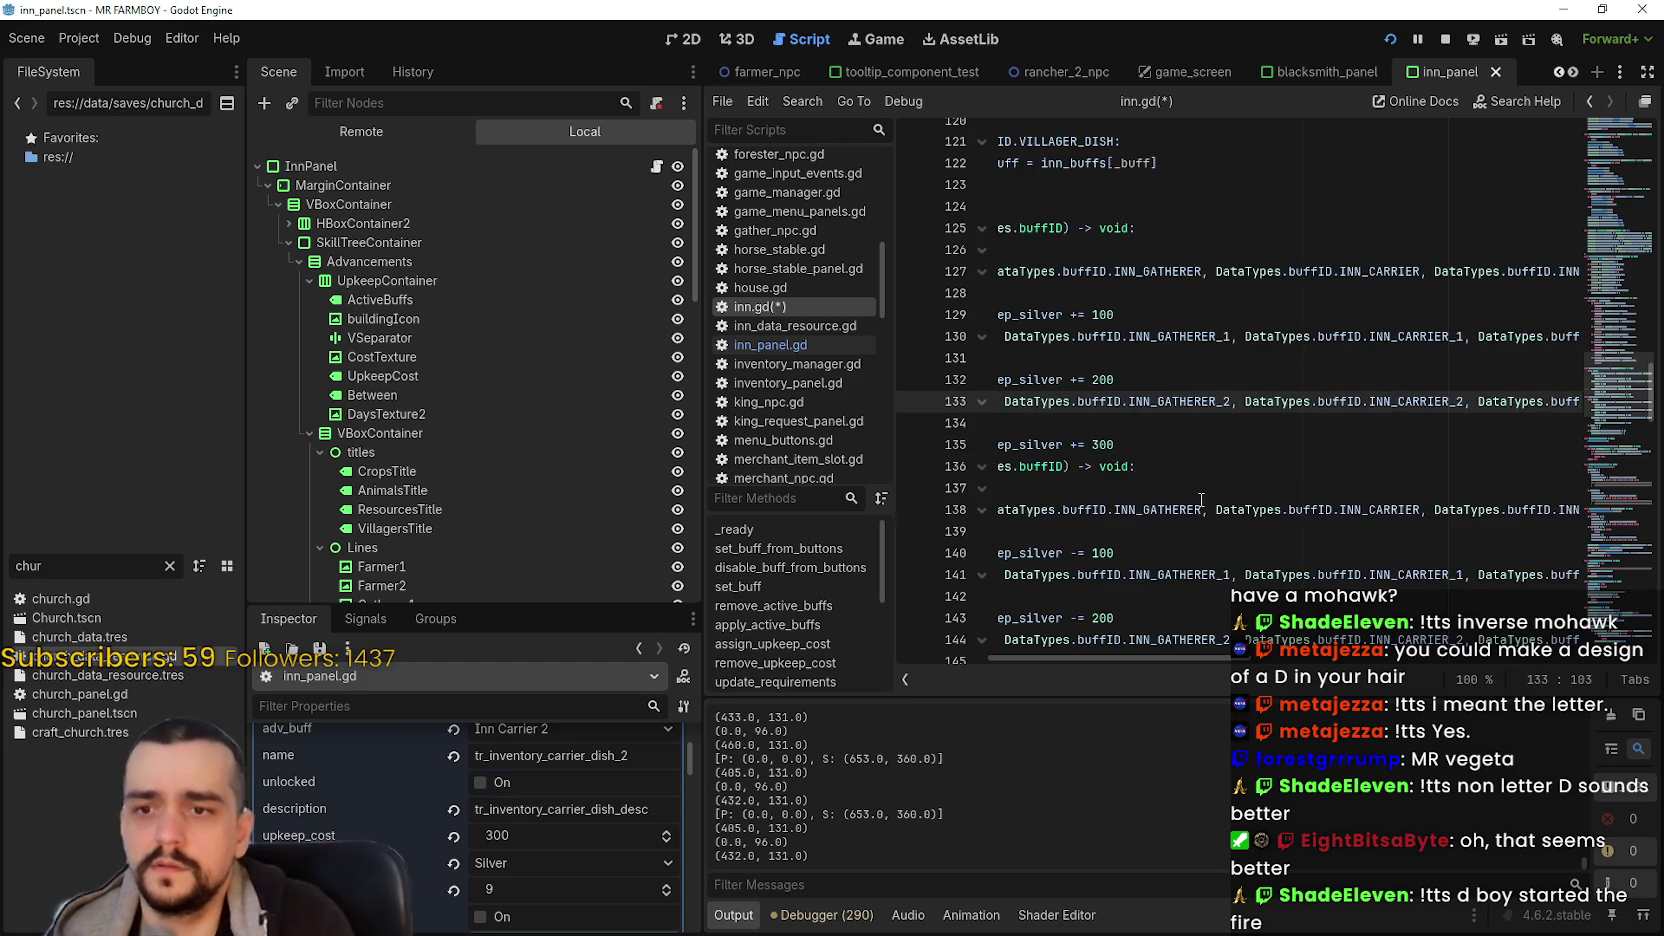
pyautogui.click(1236, 509)
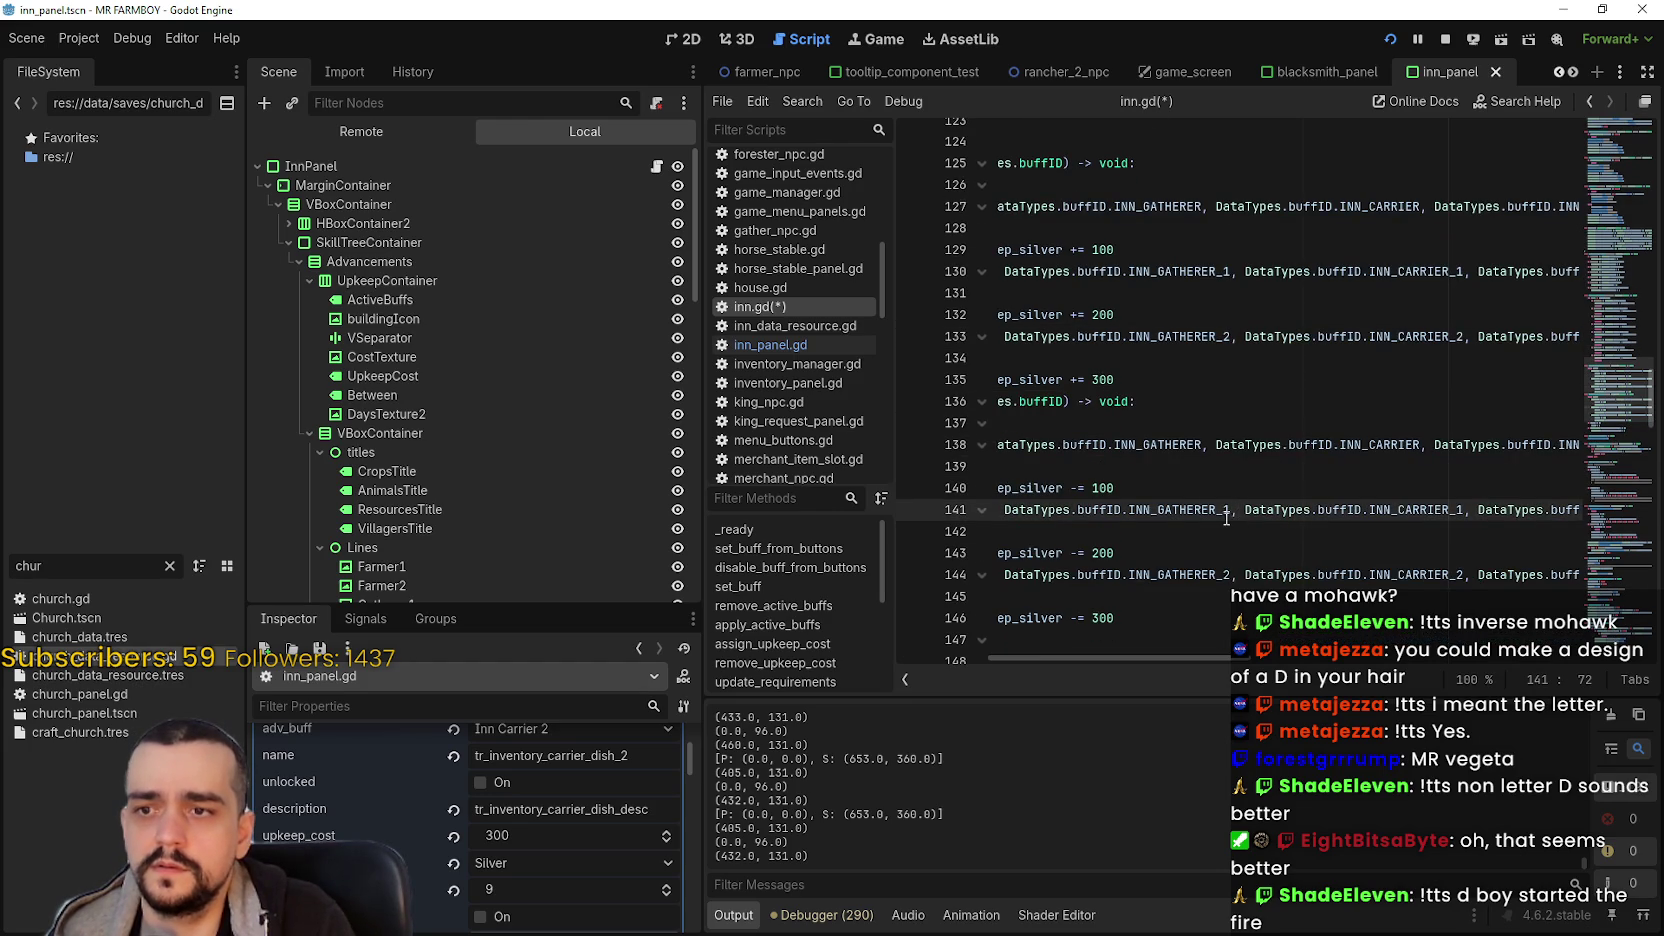
pyautogui.click(1426, 572)
pyautogui.click(1412, 511)
pyautogui.click(1323, 430)
pyautogui.hotkey('ctrl', 's')
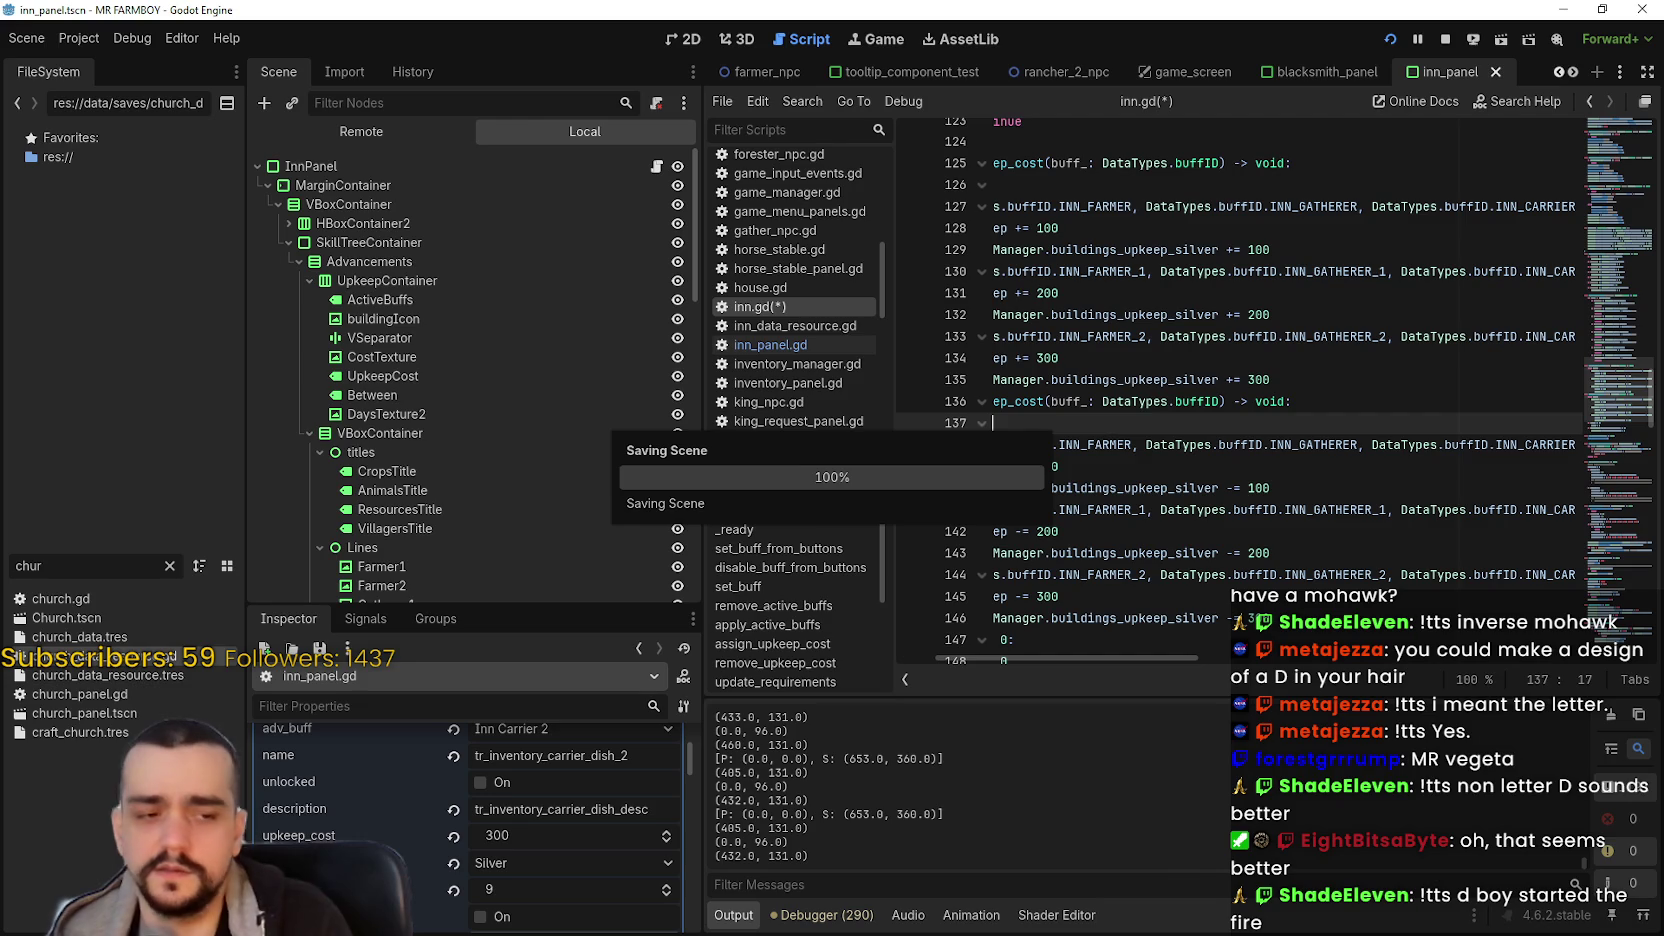
# - Run the game with F5 and toggle the Carrier, Crops and Animals dish buffs on and off
pyautogui.press('F5')
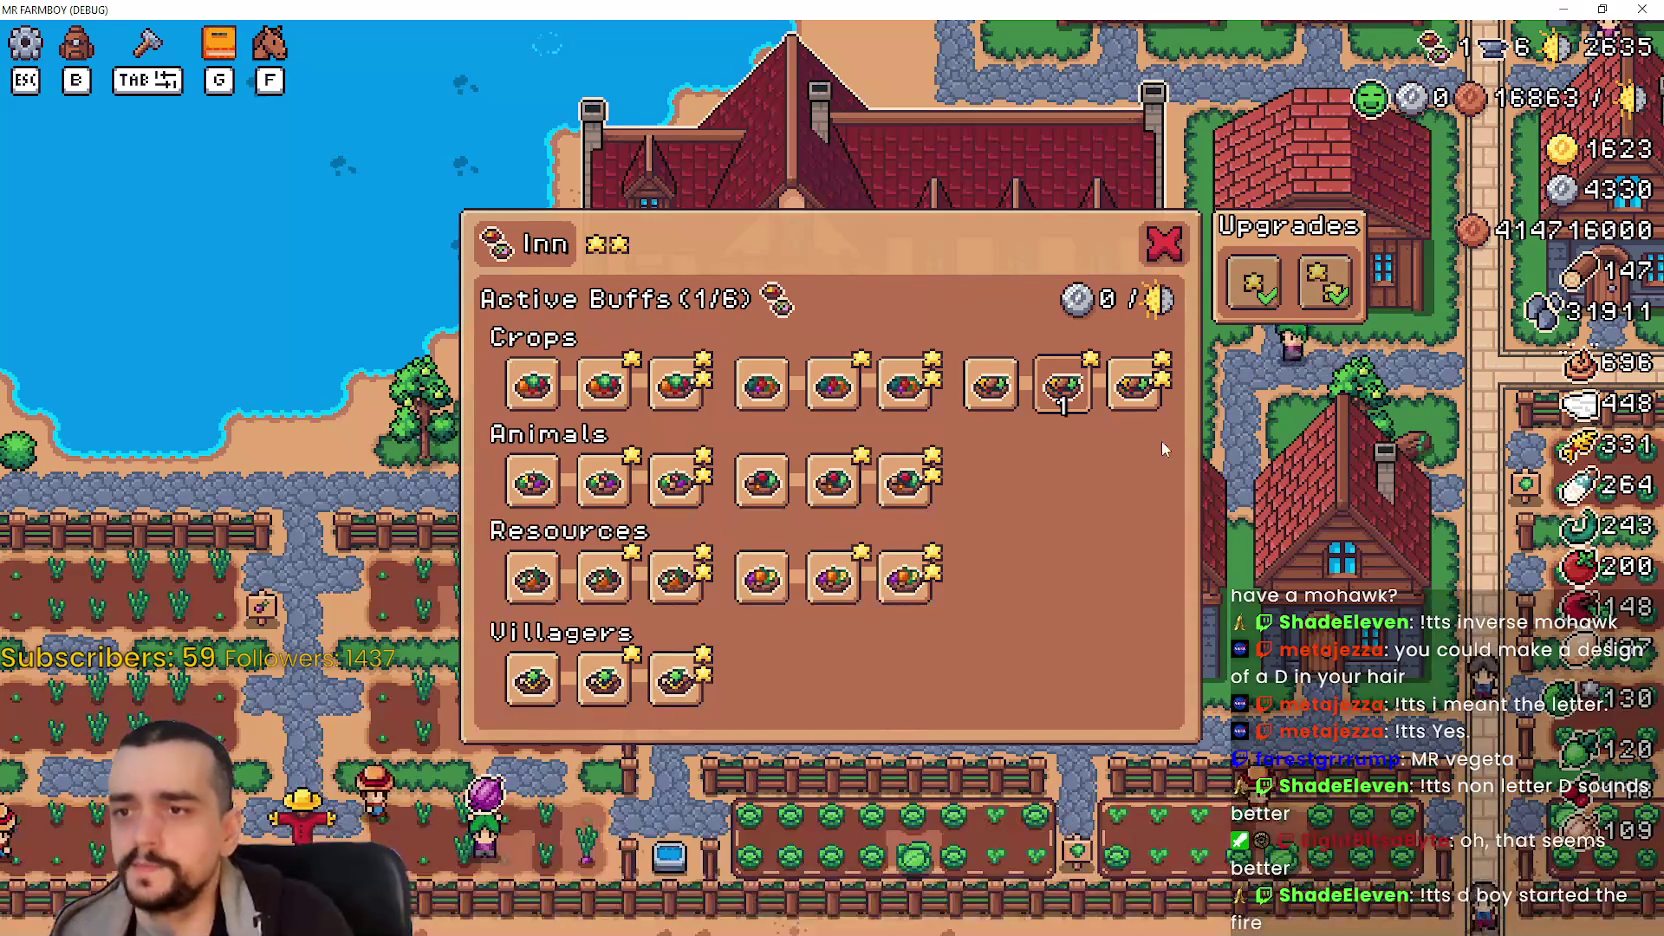
pyautogui.click(1138, 417)
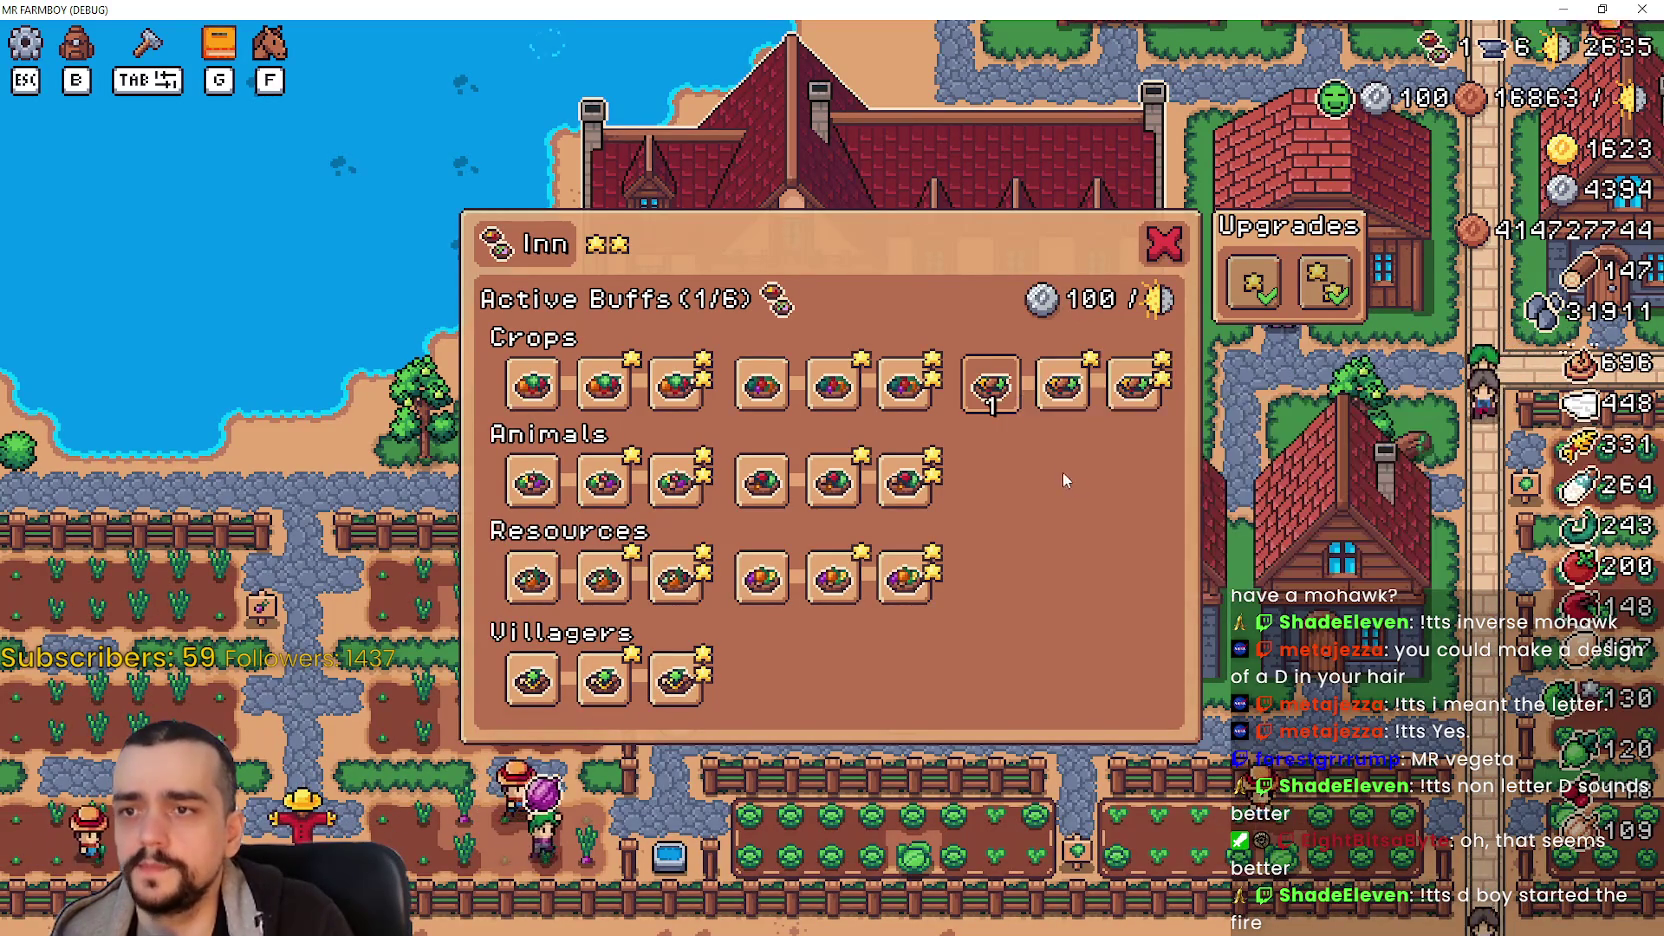
pyautogui.click(1063, 388)
pyautogui.click(1063, 388)
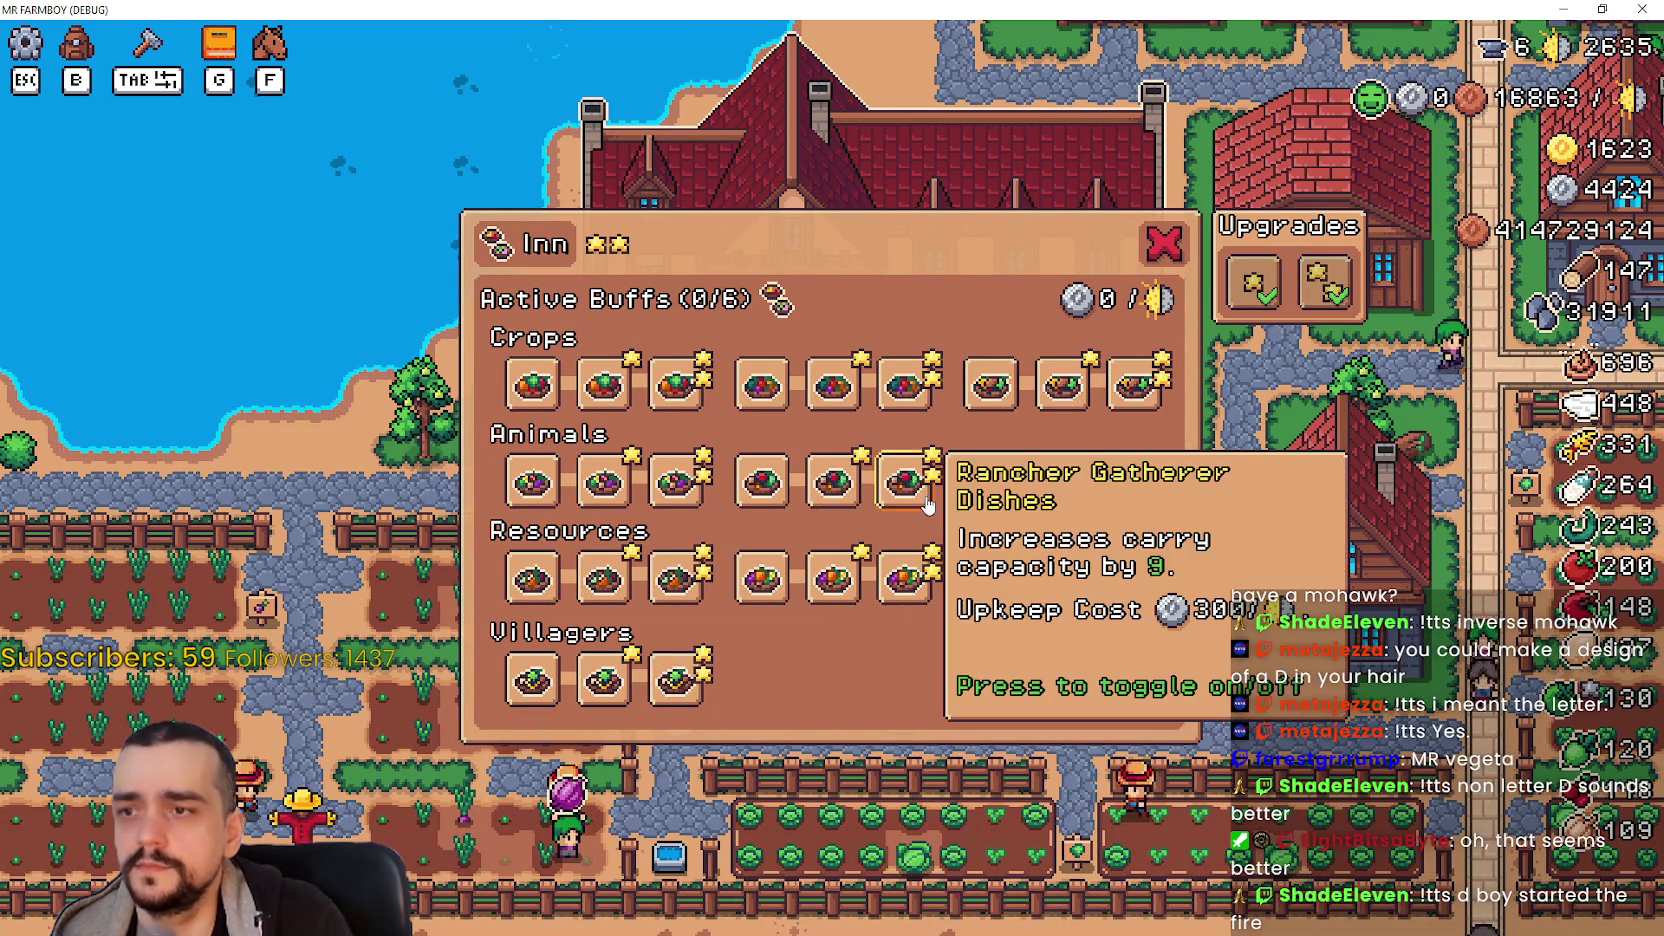
pyautogui.click(833, 502)
pyautogui.click(603, 482)
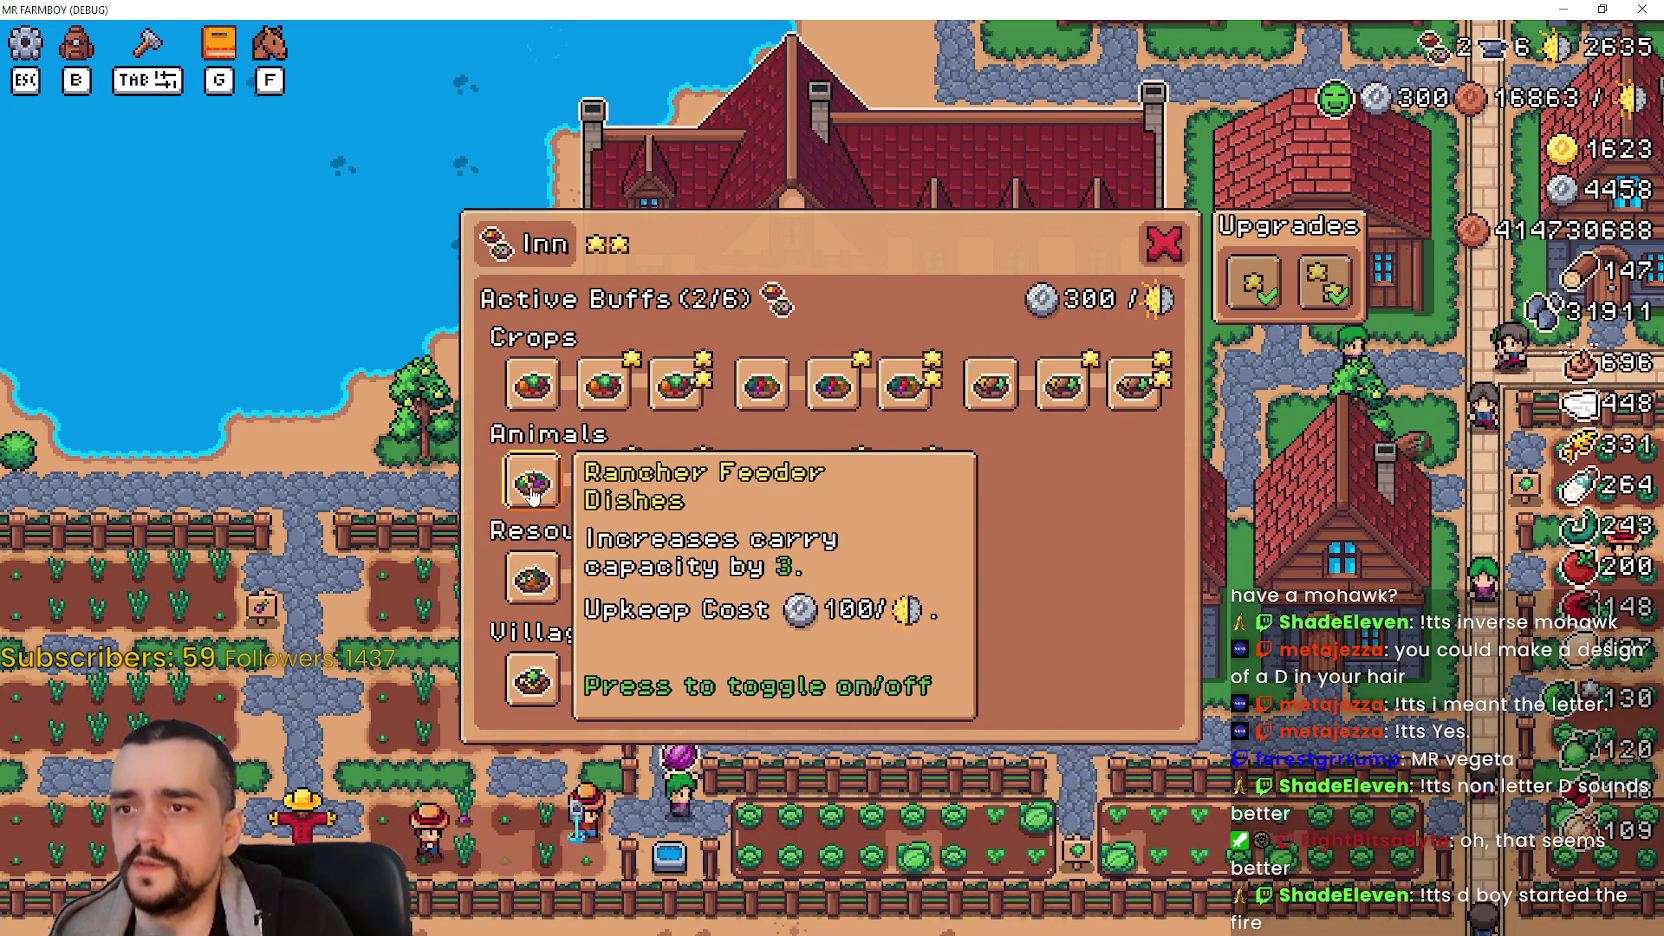
pyautogui.click(765, 488)
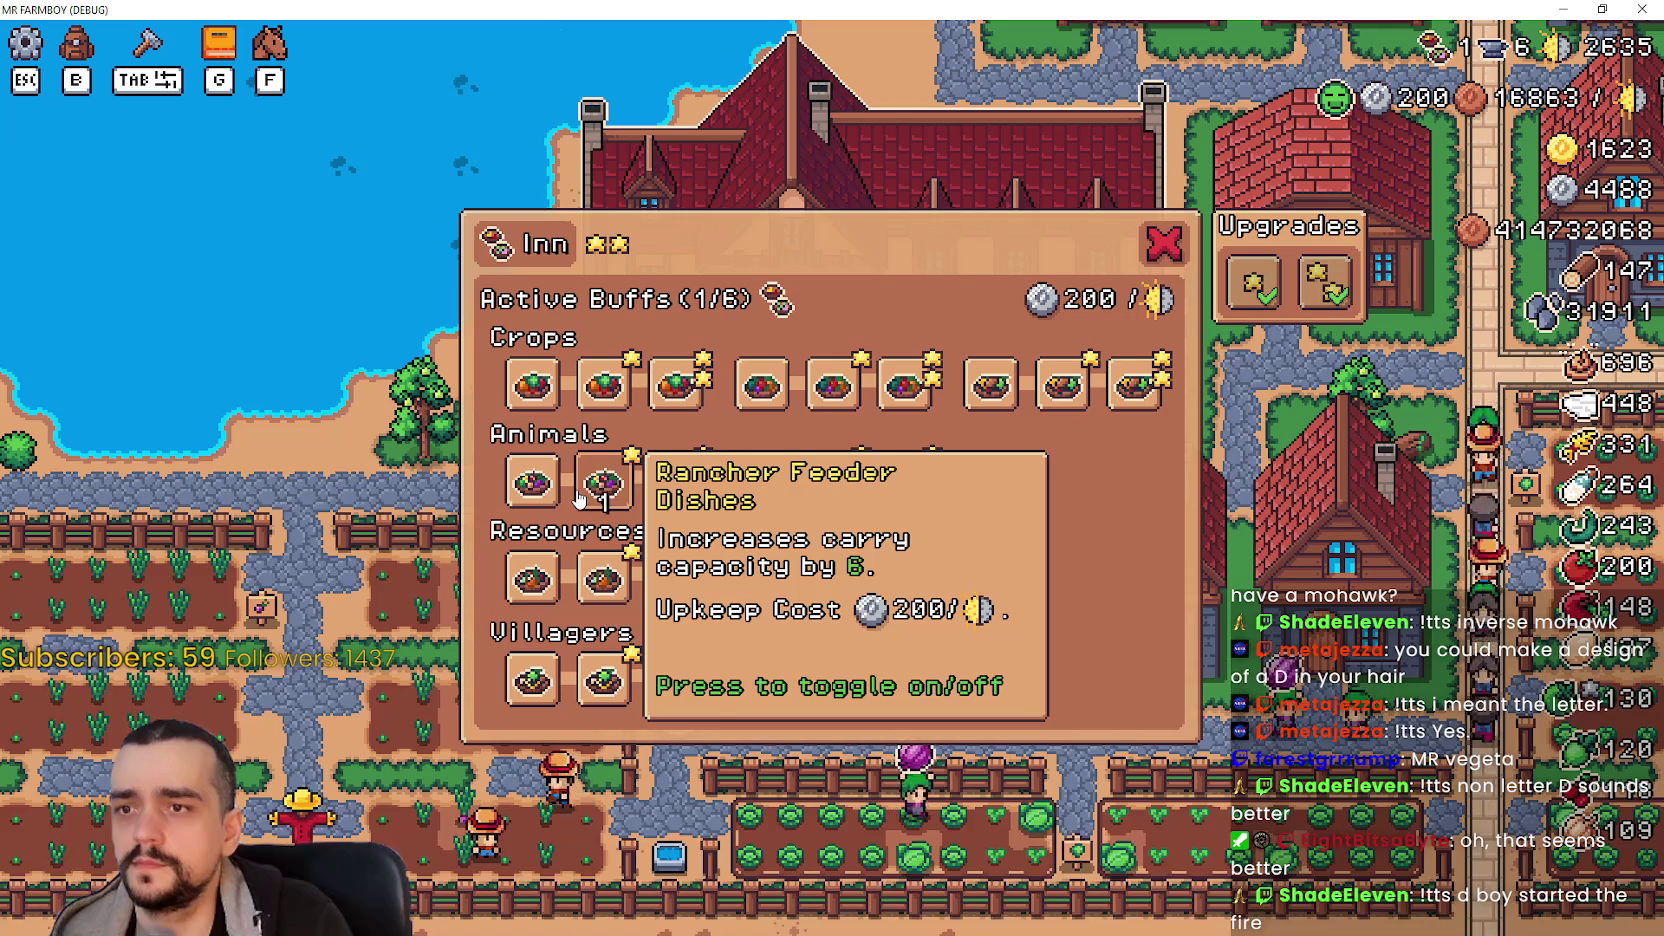
pyautogui.click(610, 485)
pyautogui.click(533, 482)
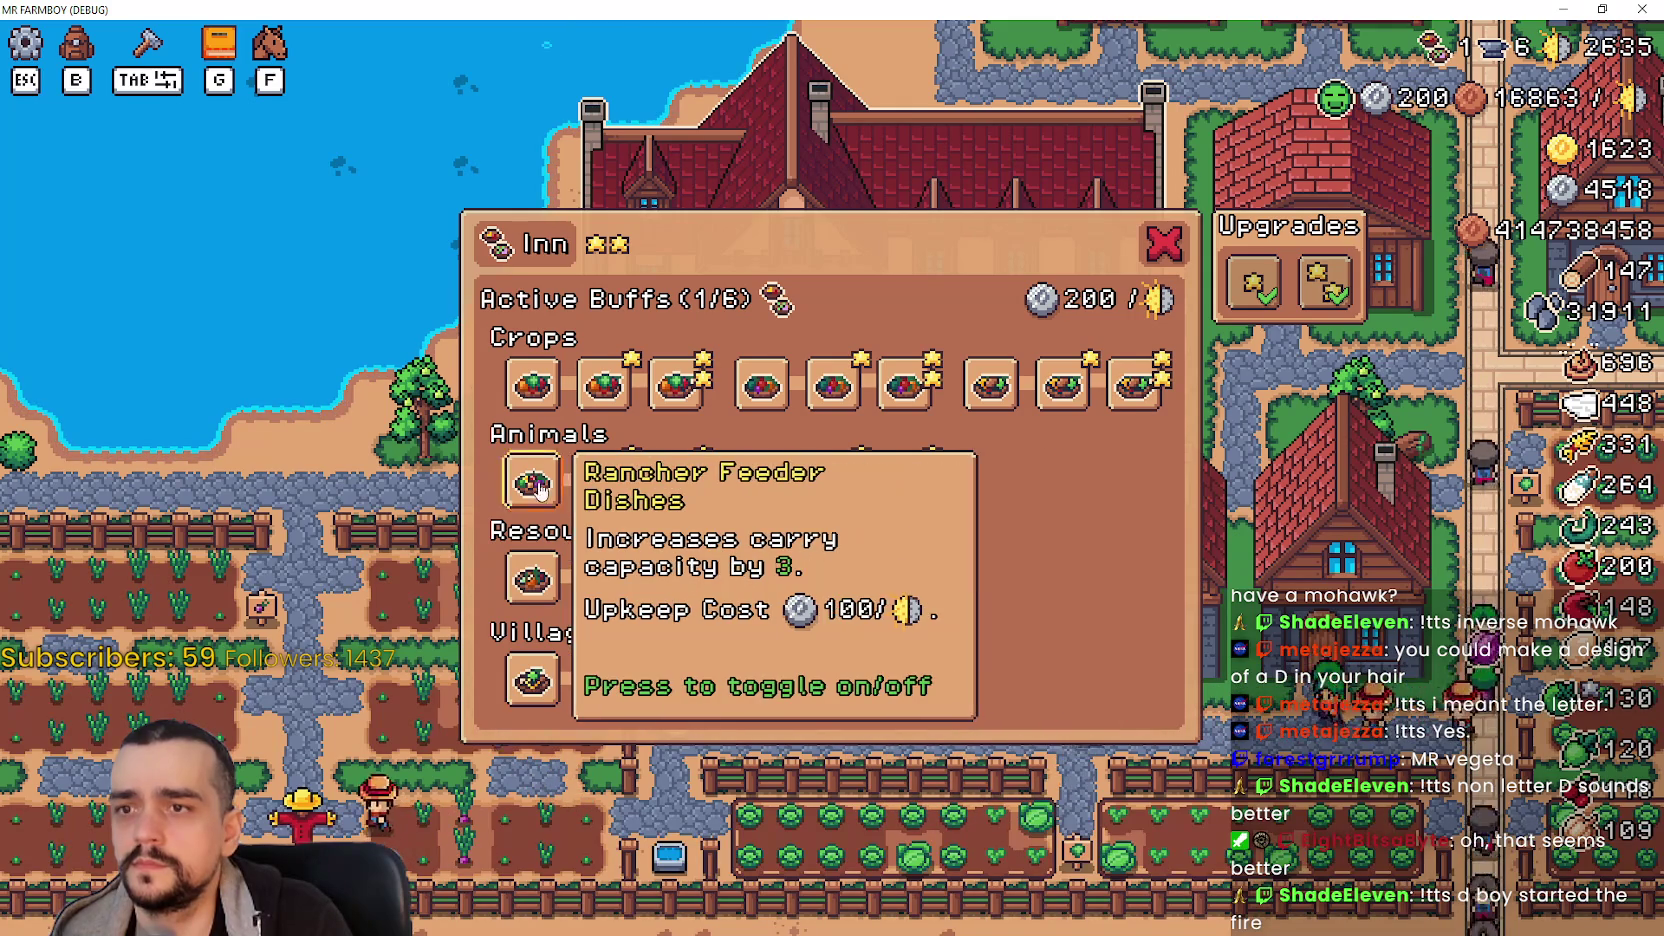
# - Move the active Crops dish buff through the third, fifth and eighth dishes, then turn it off
pyautogui.click(603, 385)
pyautogui.click(678, 390)
pyautogui.click(678, 395)
pyautogui.click(761, 385)
pyautogui.click(833, 385)
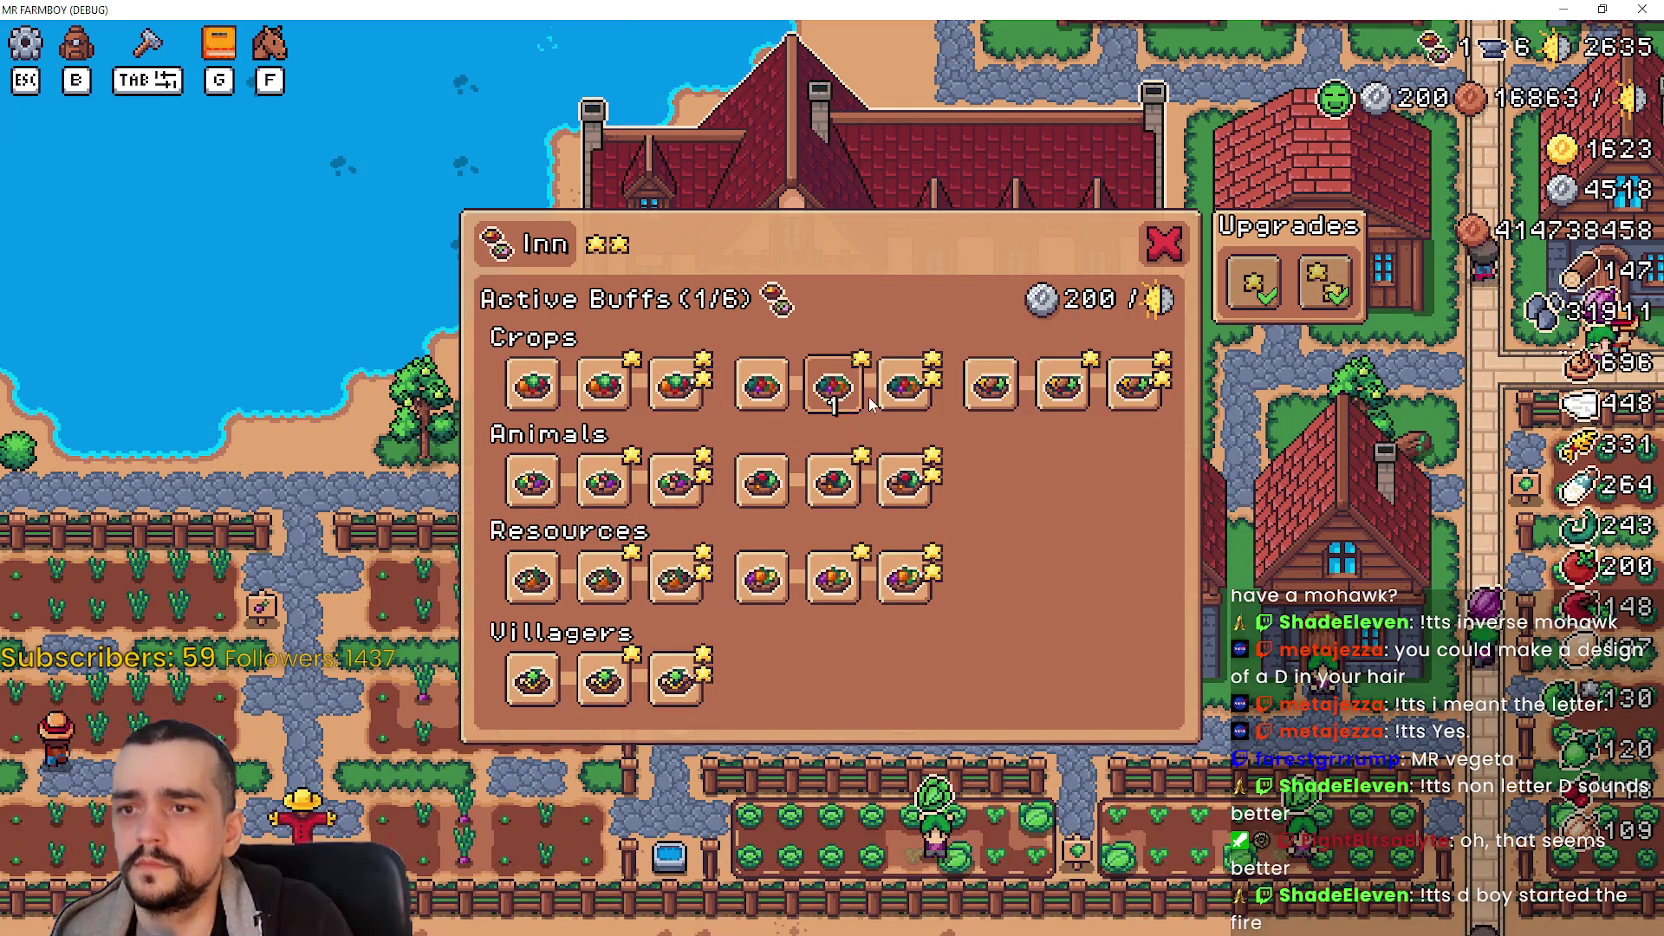
pyautogui.click(1063, 385)
pyautogui.click(1138, 385)
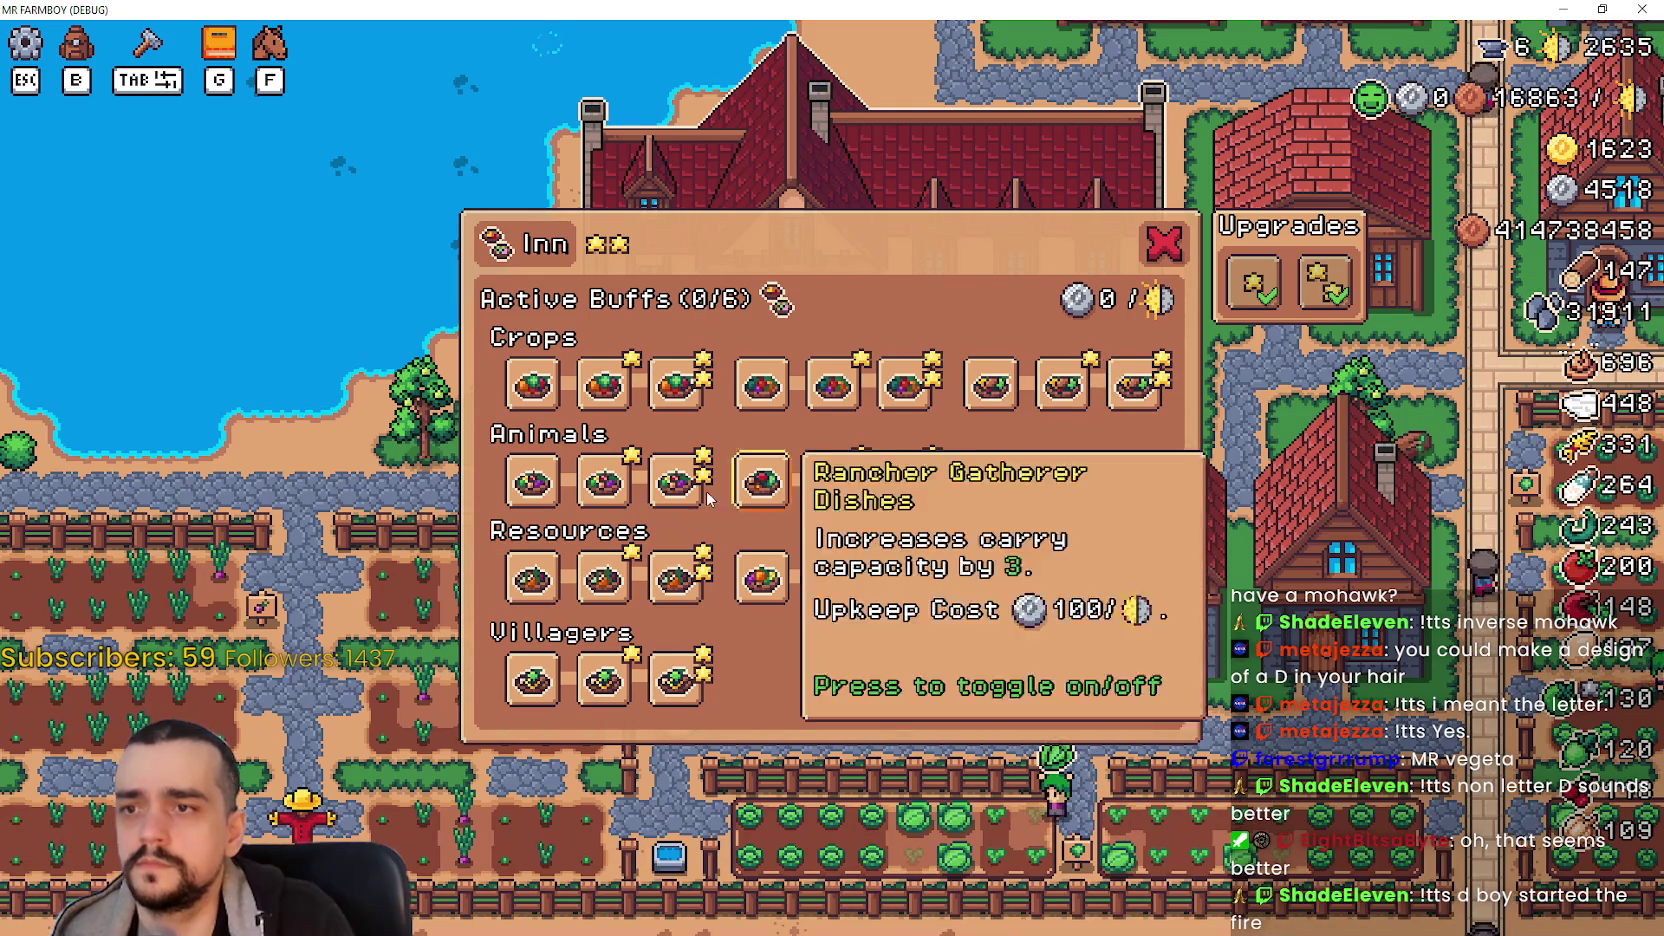
# - Try the Animals, Forester, Miner and Villager dish buffs, leaving 0/6 active, and close the Inn
pyautogui.click(603, 482)
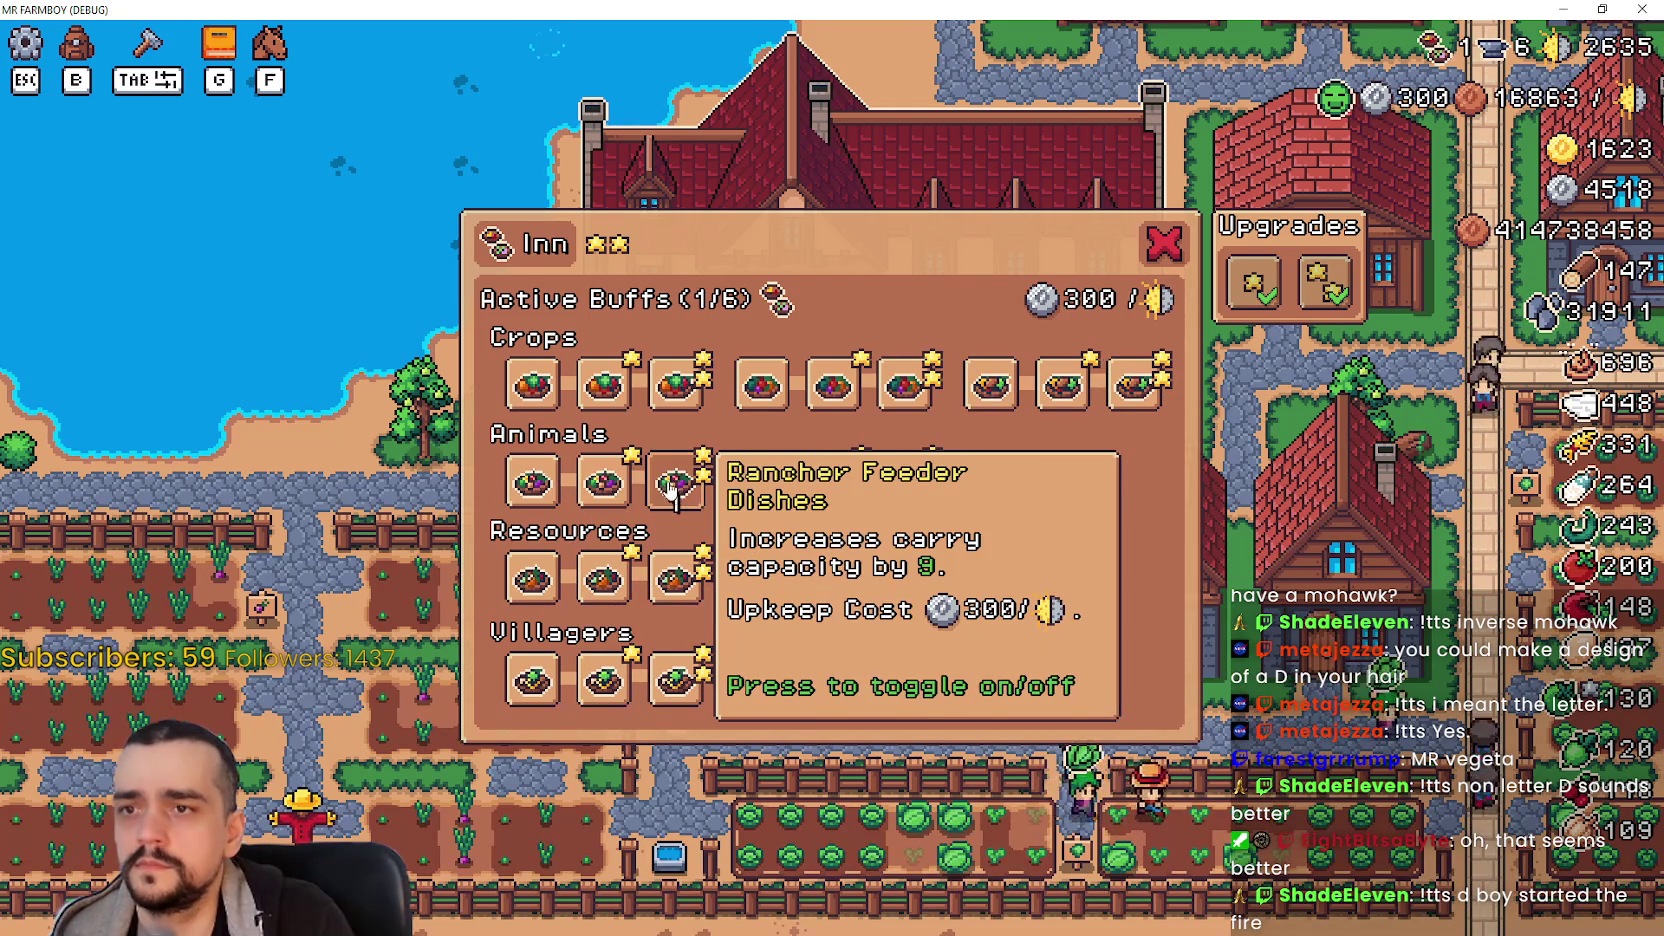
pyautogui.click(833, 482)
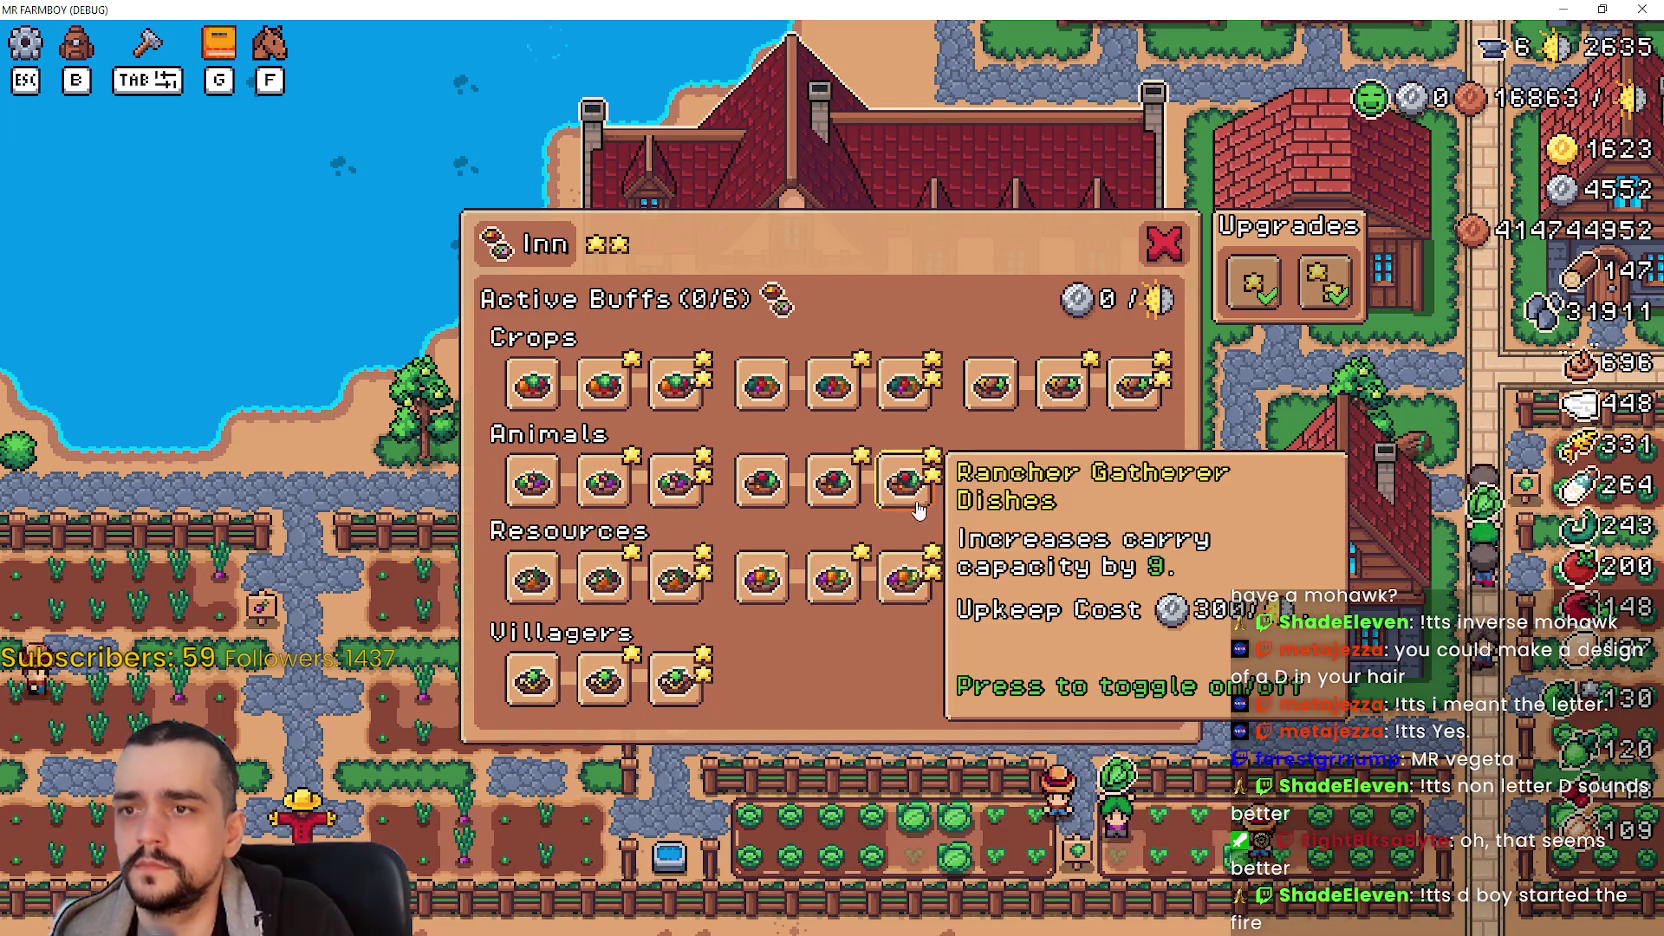
pyautogui.click(603, 580)
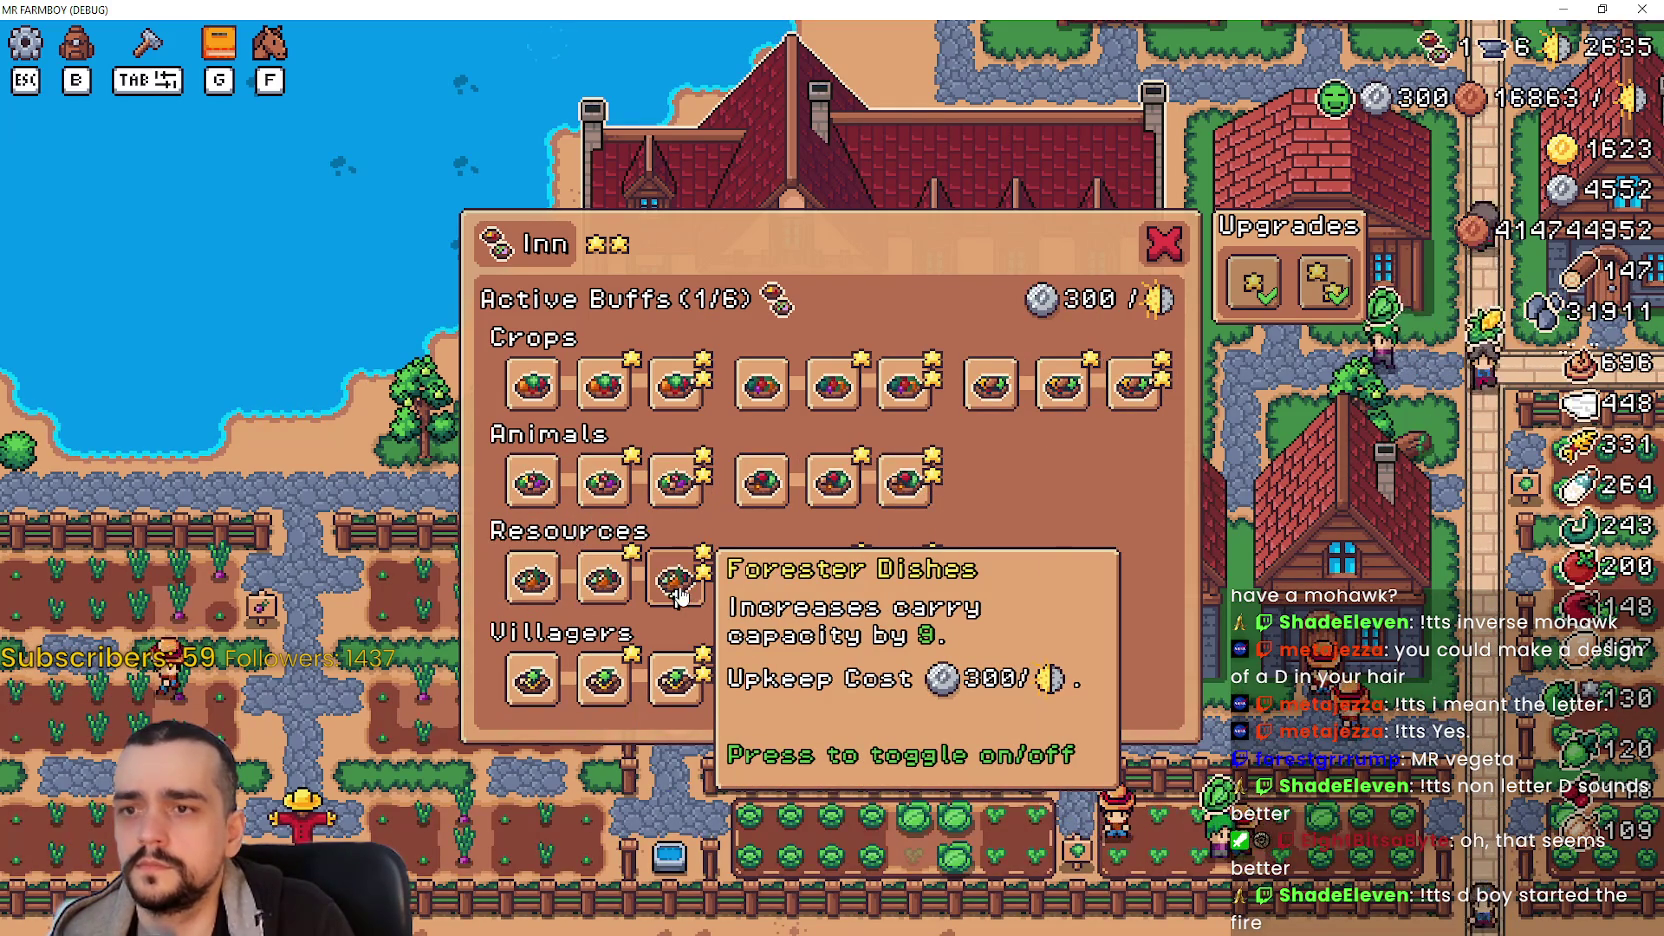
pyautogui.click(833, 580)
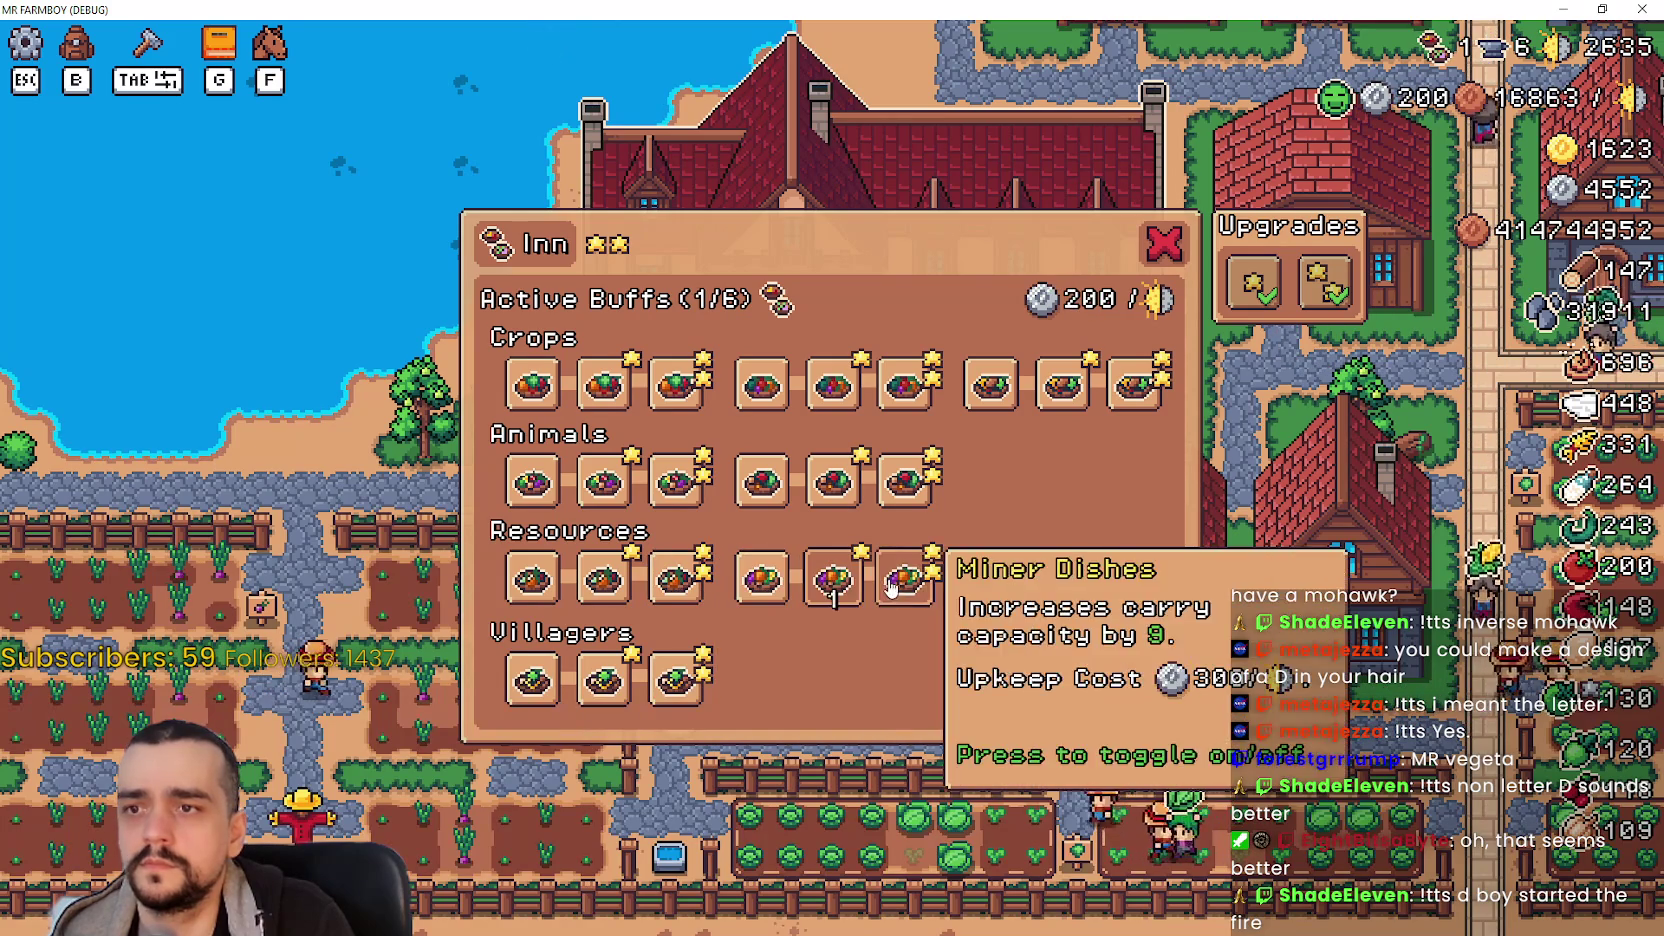
pyautogui.click(605, 680)
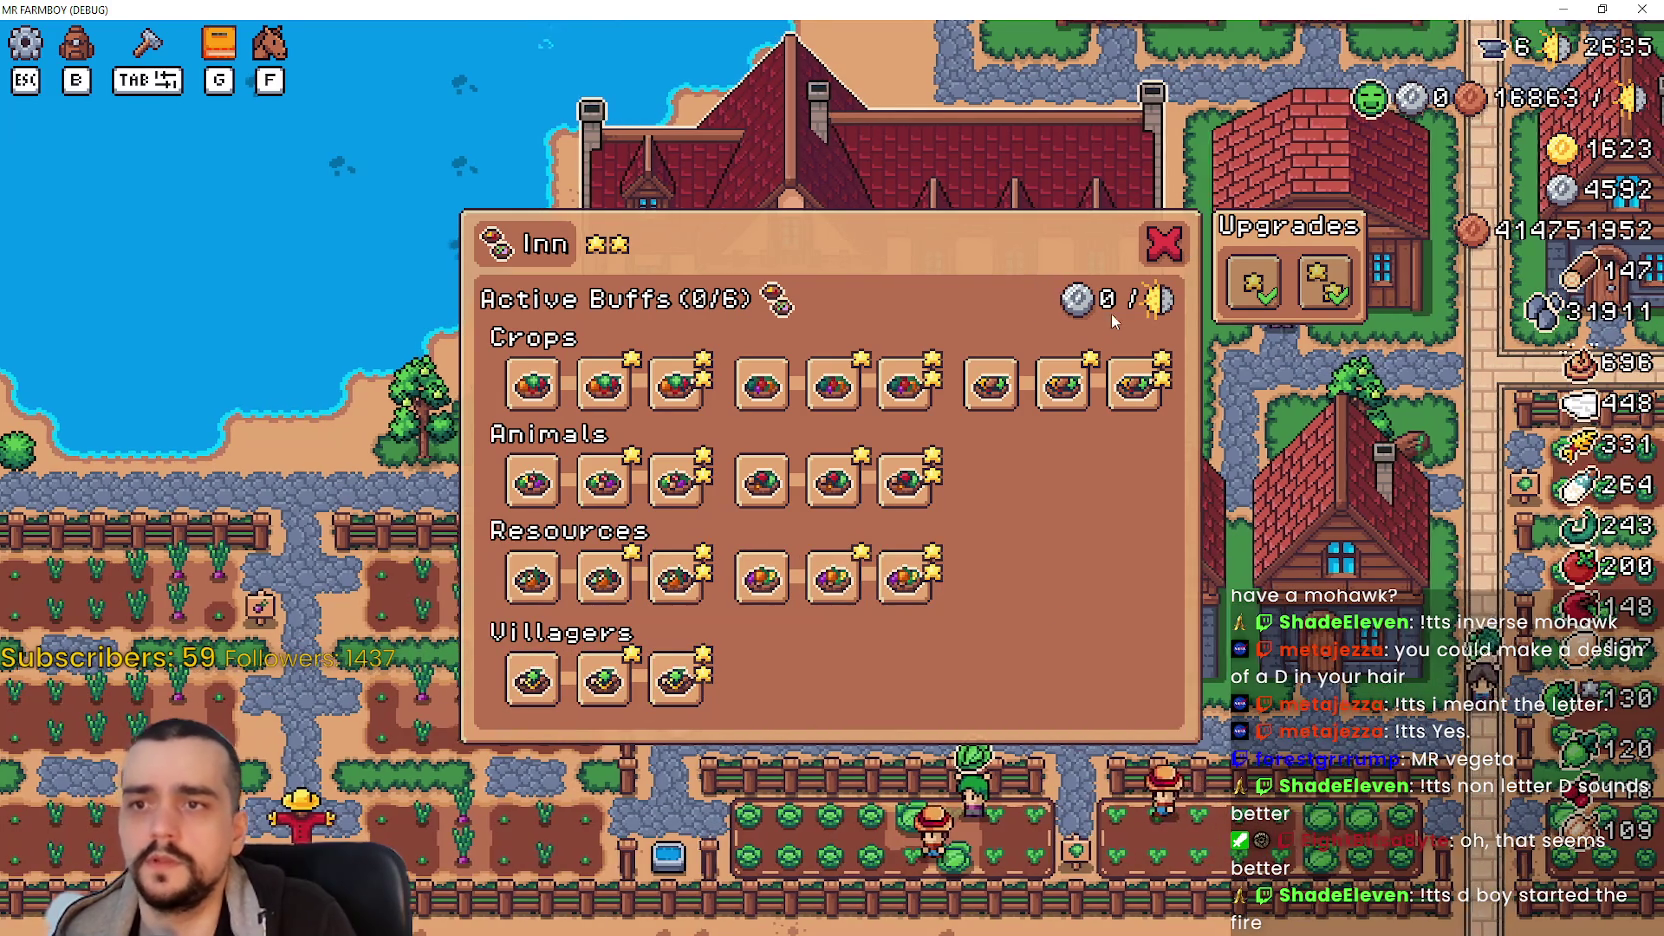
pyautogui.click(1162, 243)
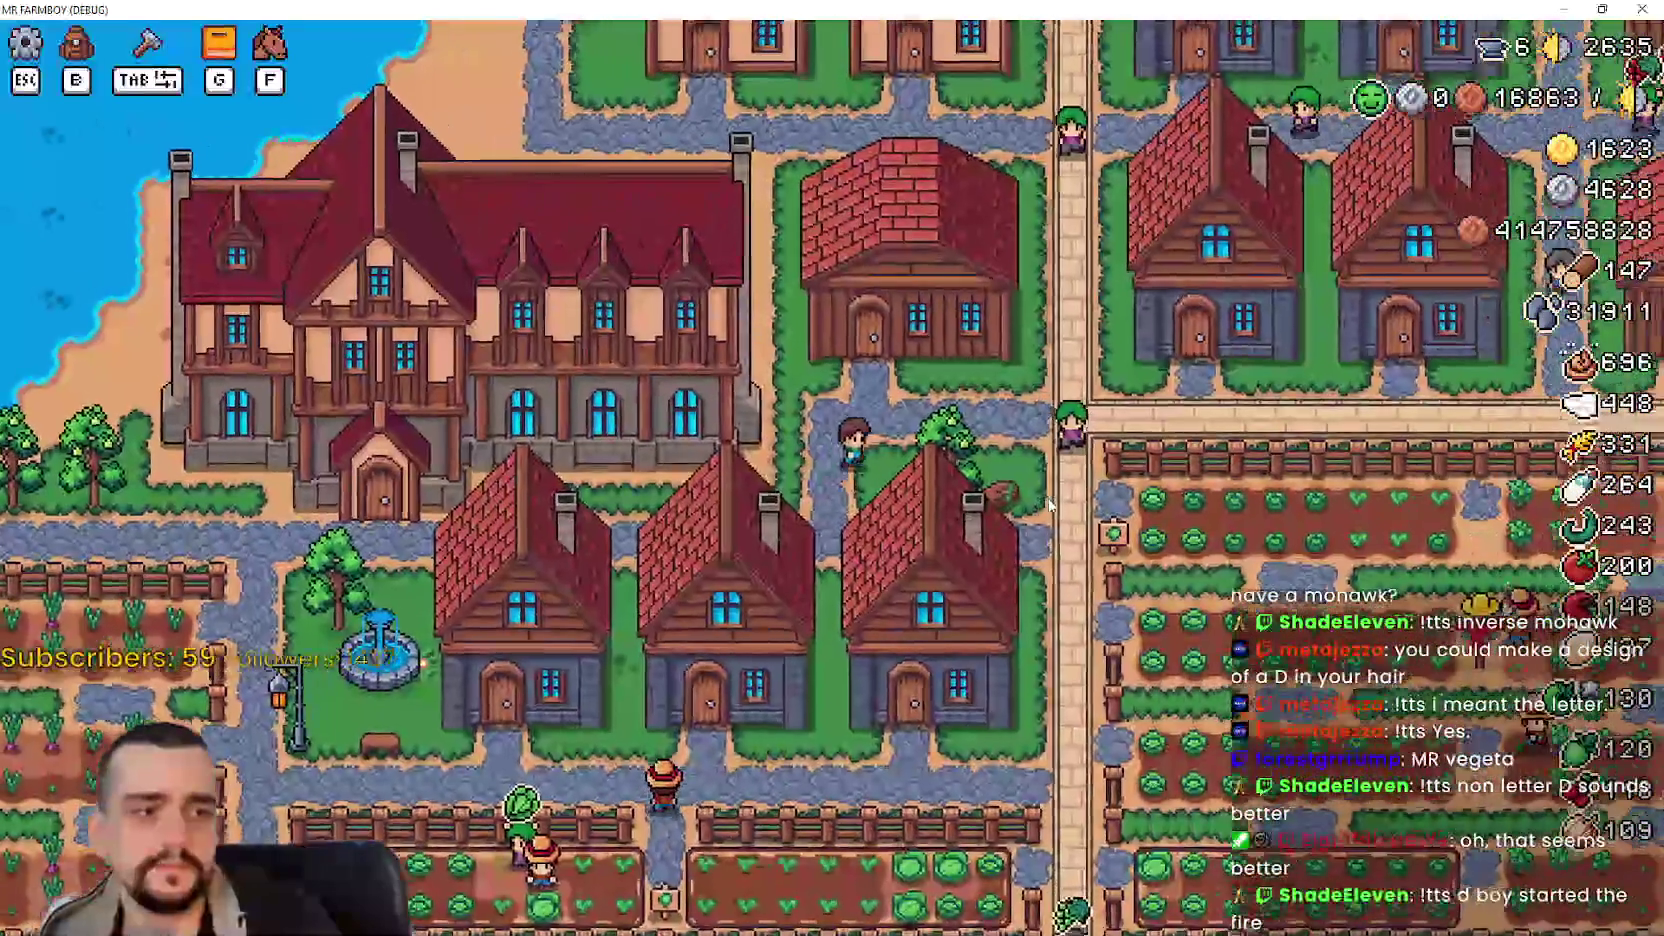
# - Ride the farmer around town back to the manor, reopen the Inn panel, and capture it with the Upgrades box
pyautogui.press('w')
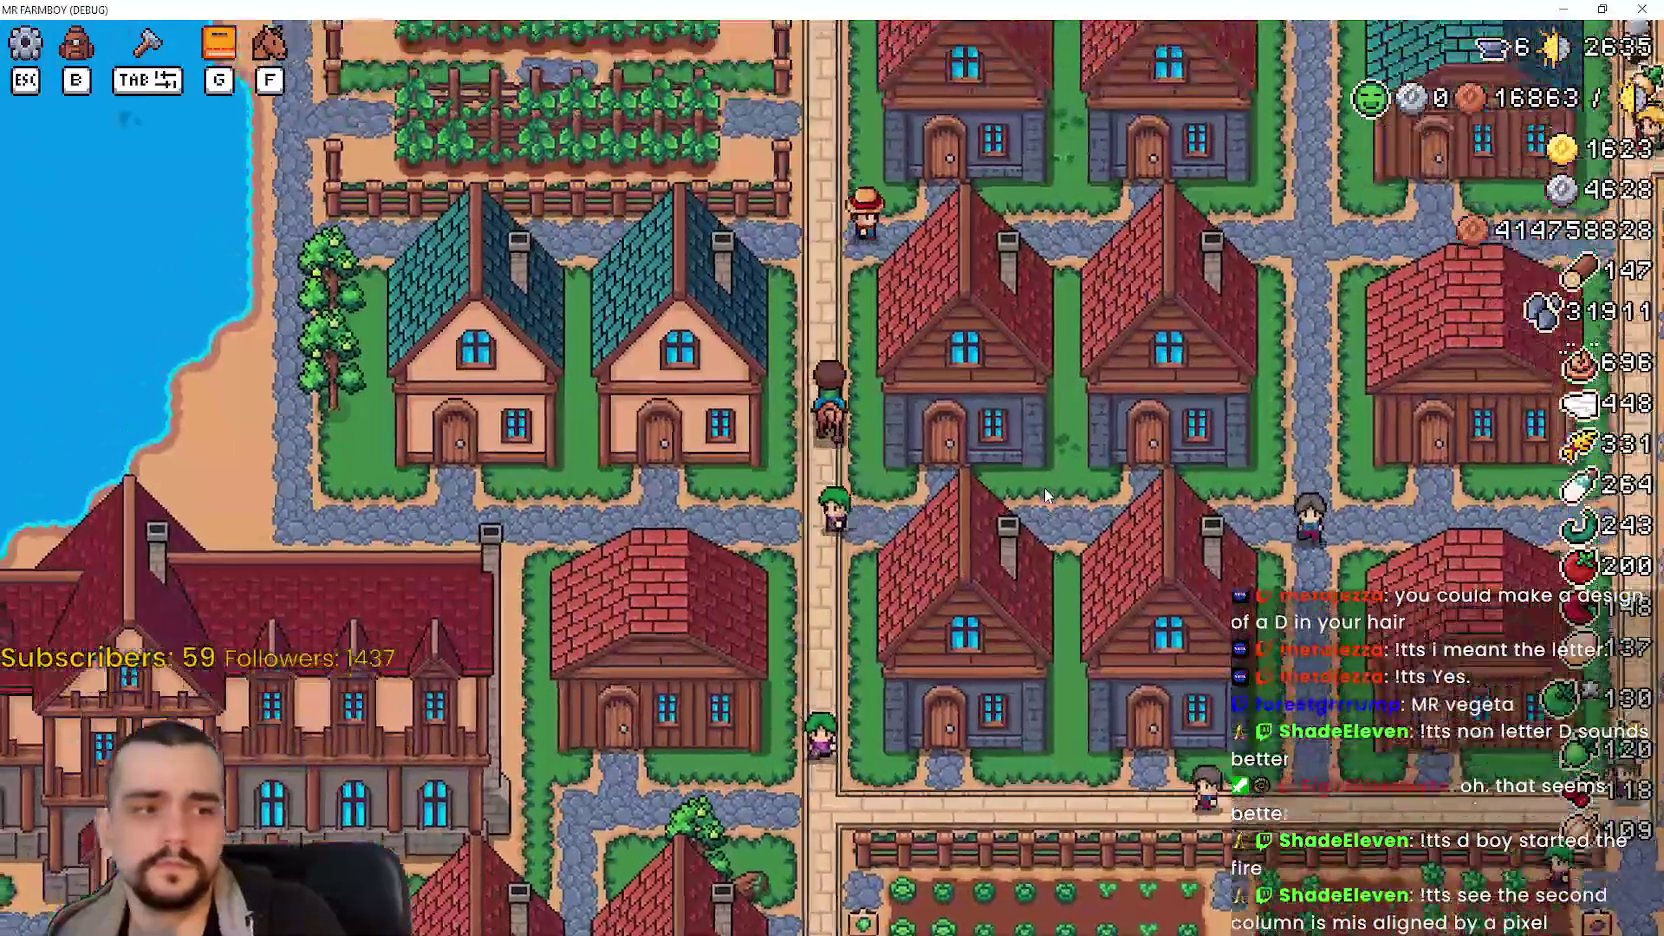
pyautogui.press('w')
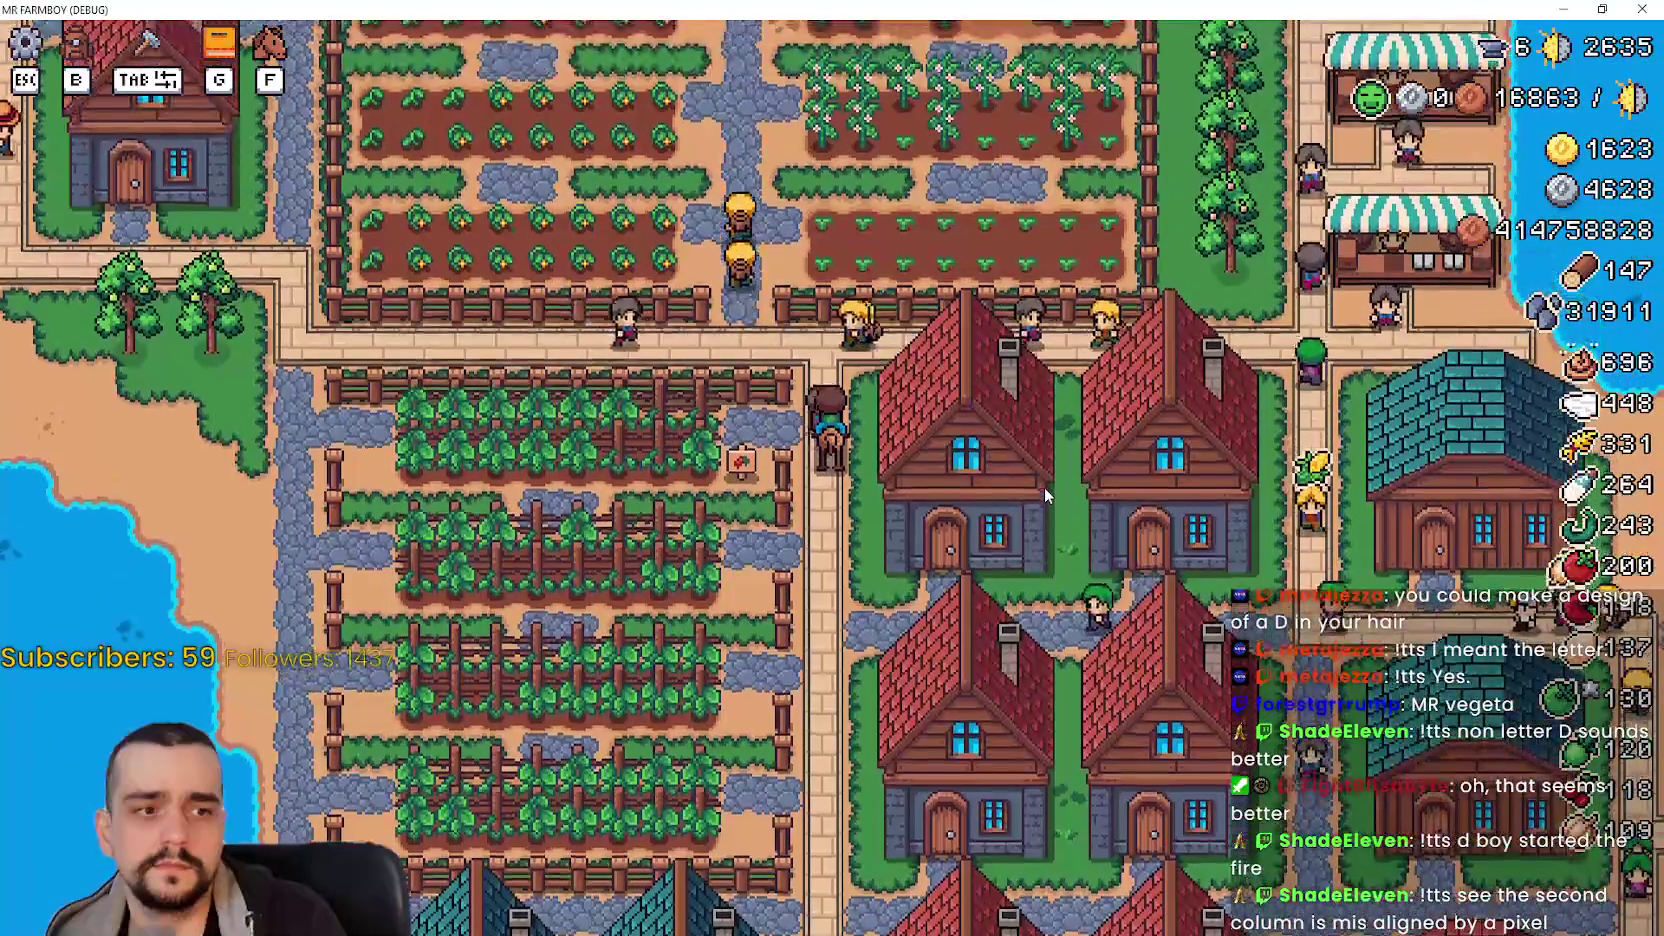
pyautogui.press('d')
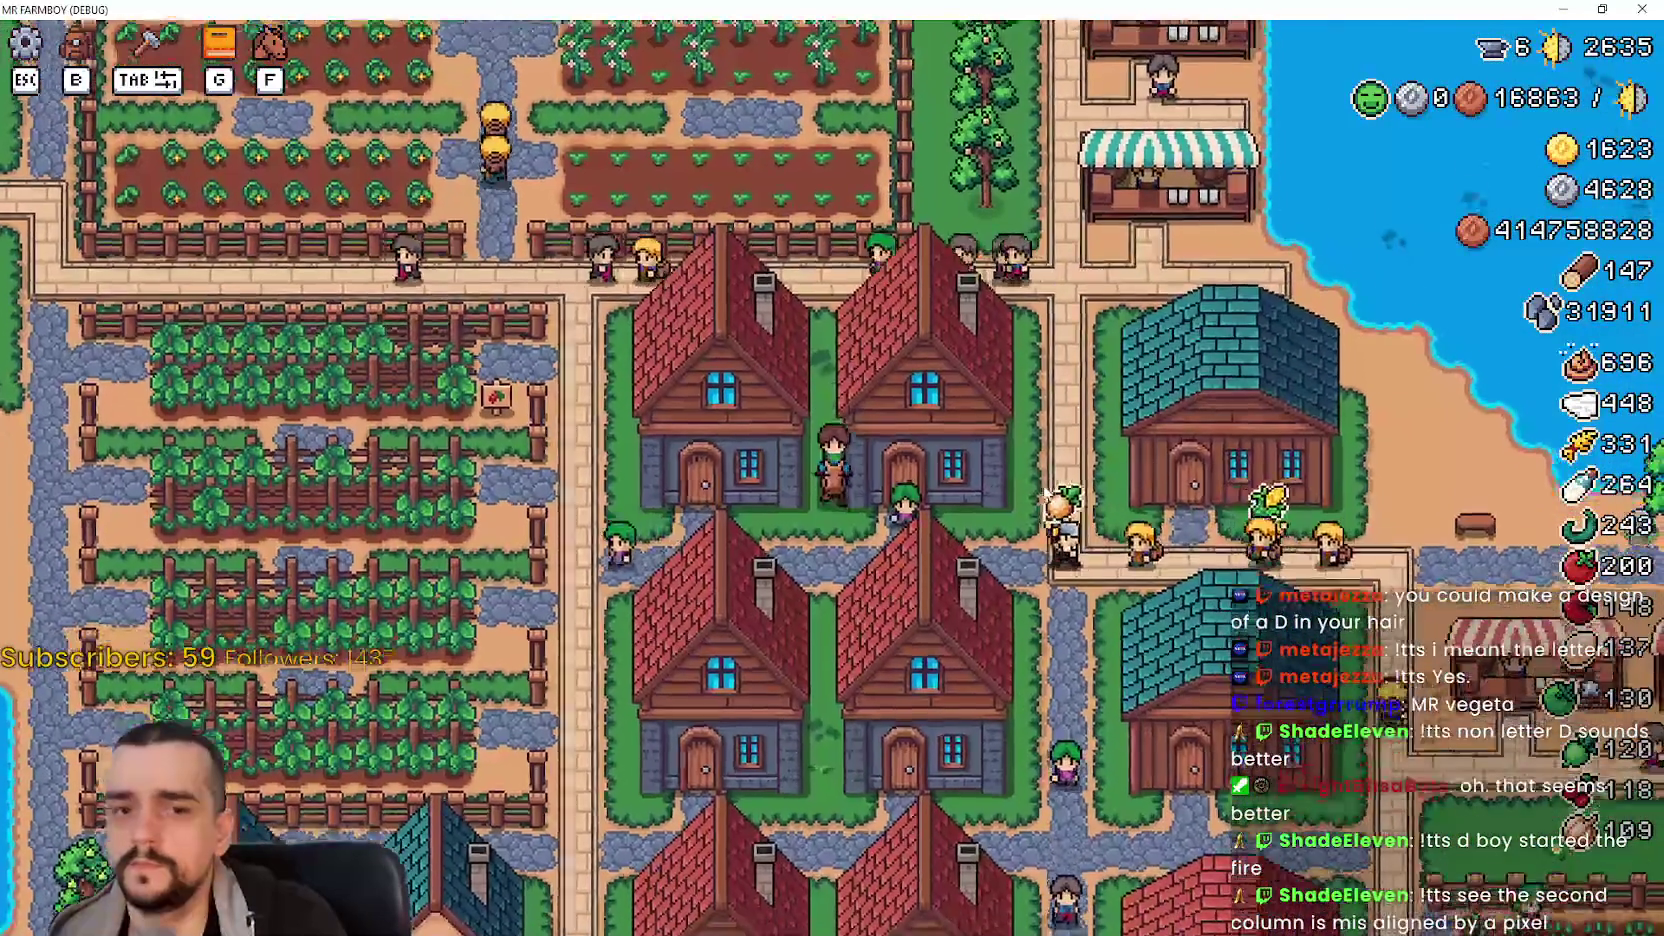
pyautogui.press('d')
pyautogui.press('a')
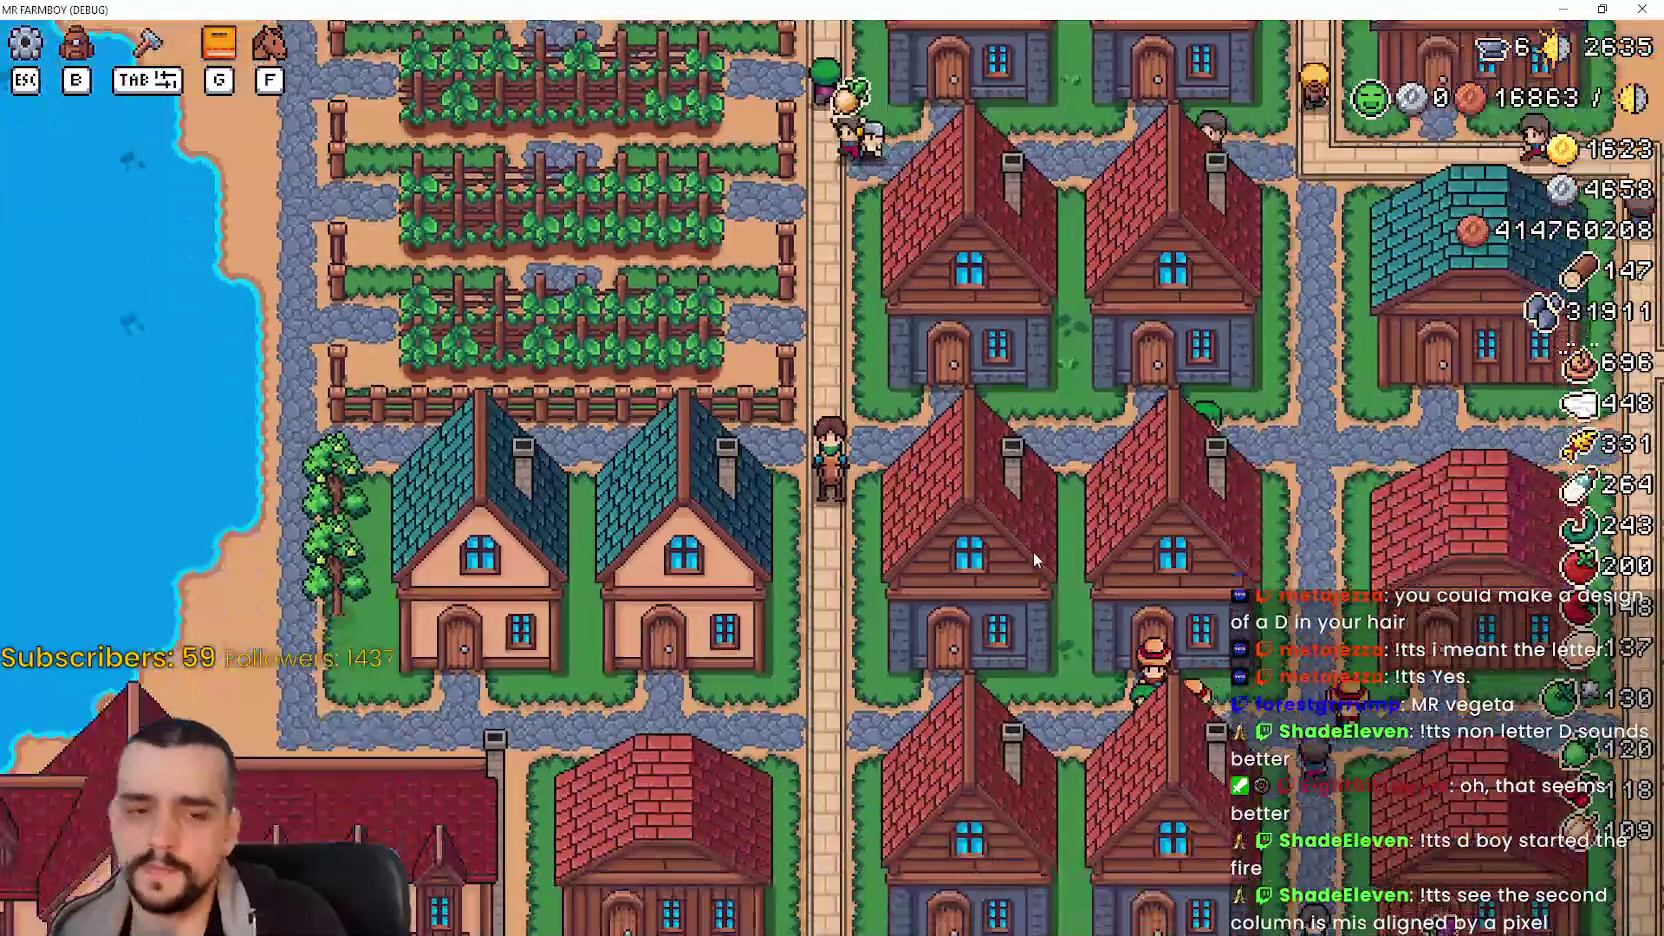
pyautogui.press('s')
pyautogui.press('s')
pyautogui.press('a')
pyautogui.press('s')
pyautogui.press('a')
pyautogui.press('e')
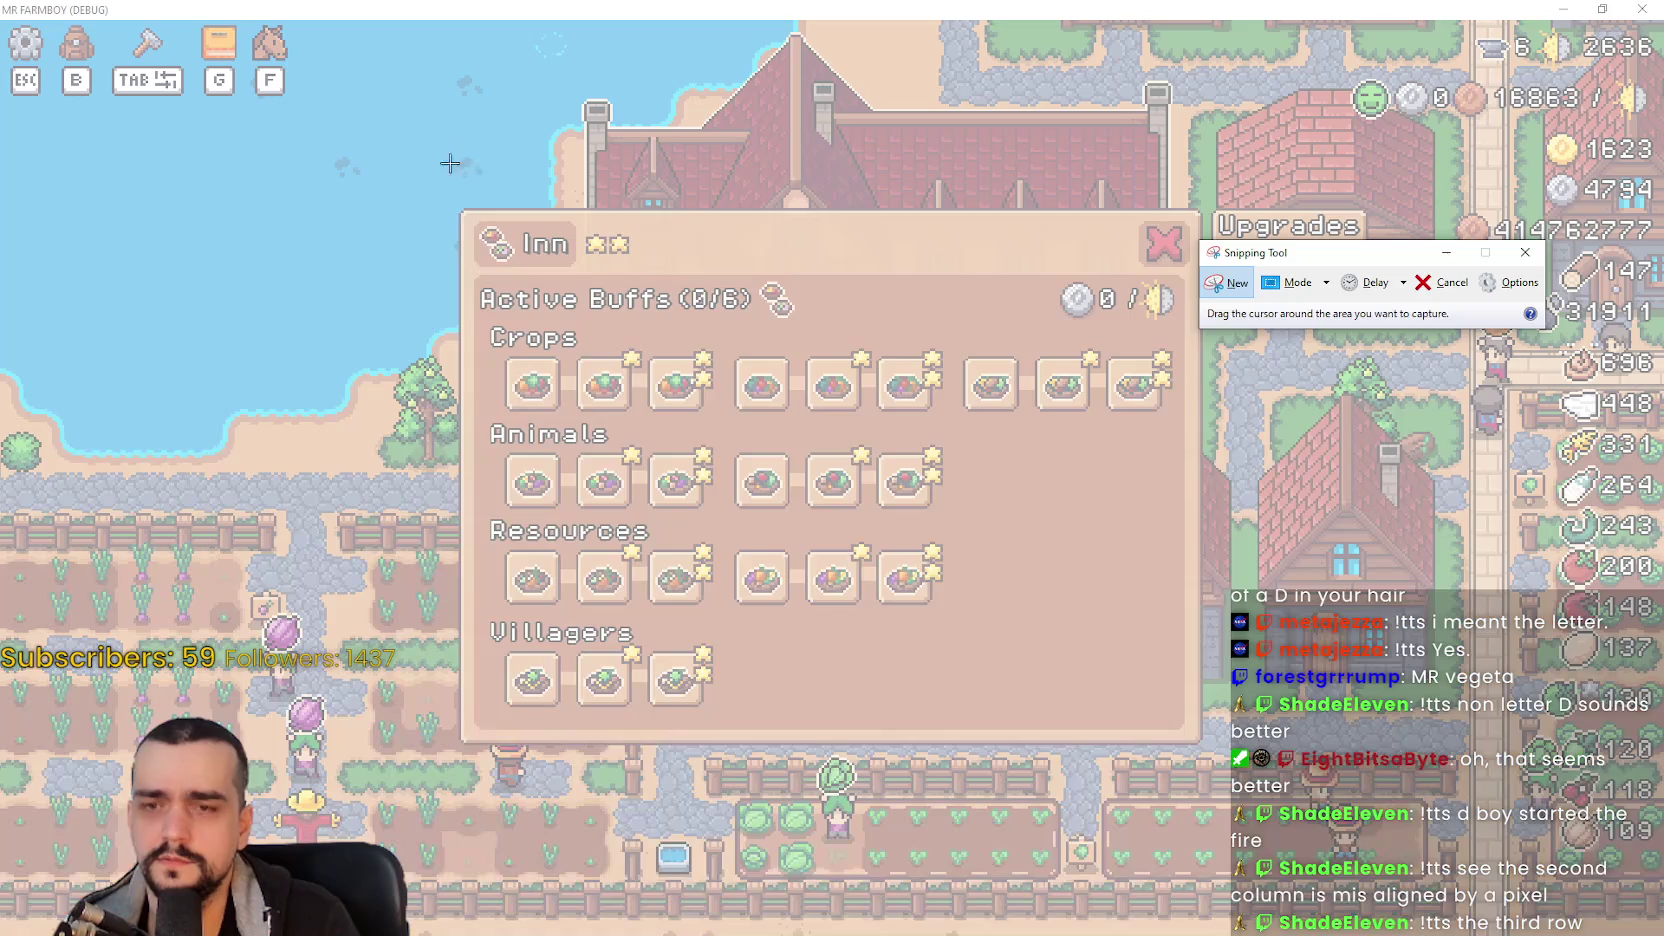
pyautogui.moveTo(450, 164)
pyautogui.mouseDown()
pyautogui.moveTo(1446, 736)
pyautogui.moveTo(1427, 763)
pyautogui.mouseUp()
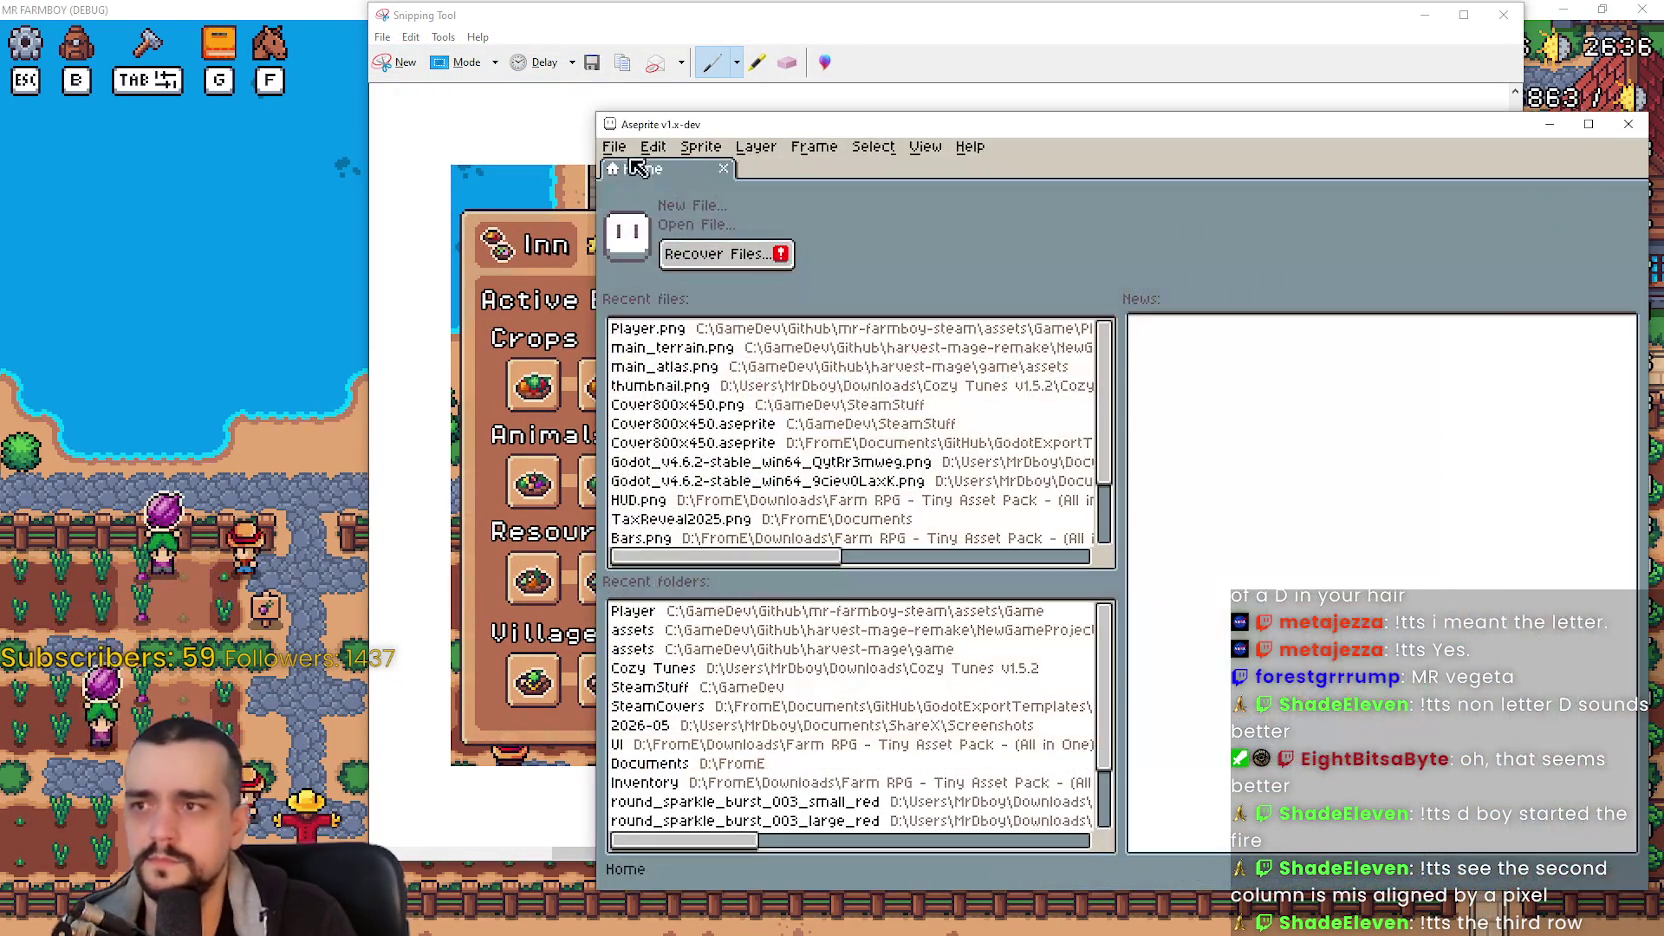
# - Start a new sprite from the New button over the Inn panel capture
pyautogui.click(614, 146)
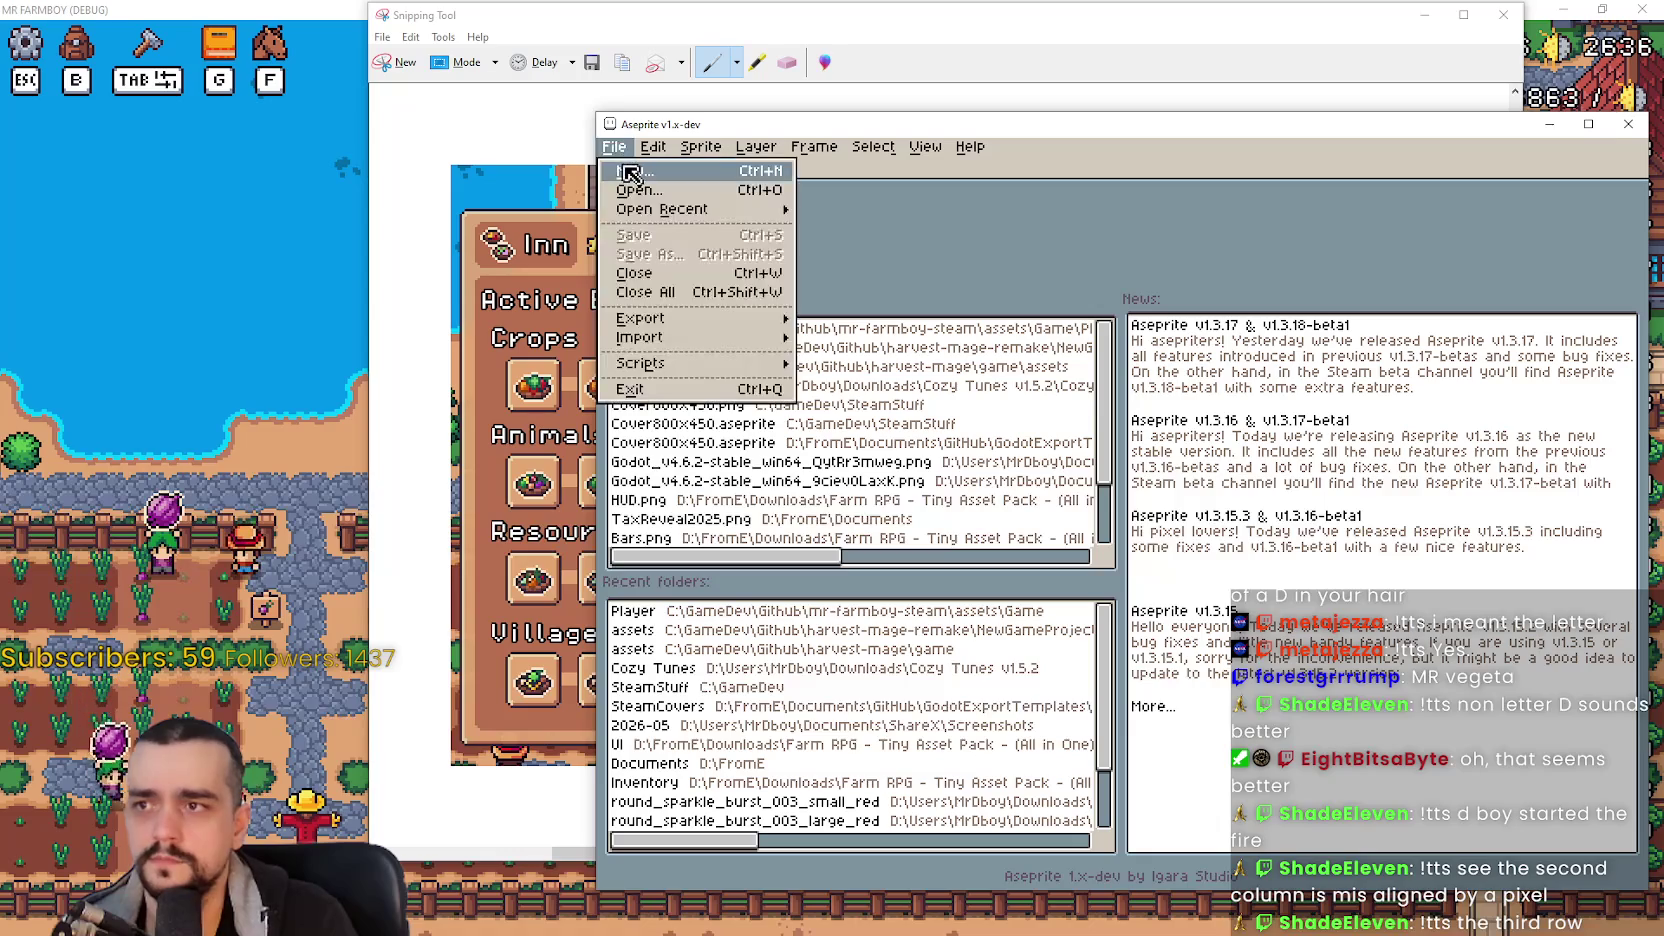
# - Create a new sprite and paste the Inn panel screenshot onto it
pyautogui.click(635, 178)
pyautogui.click(1068, 671)
pyautogui.hotkey('ctrl', 'v')
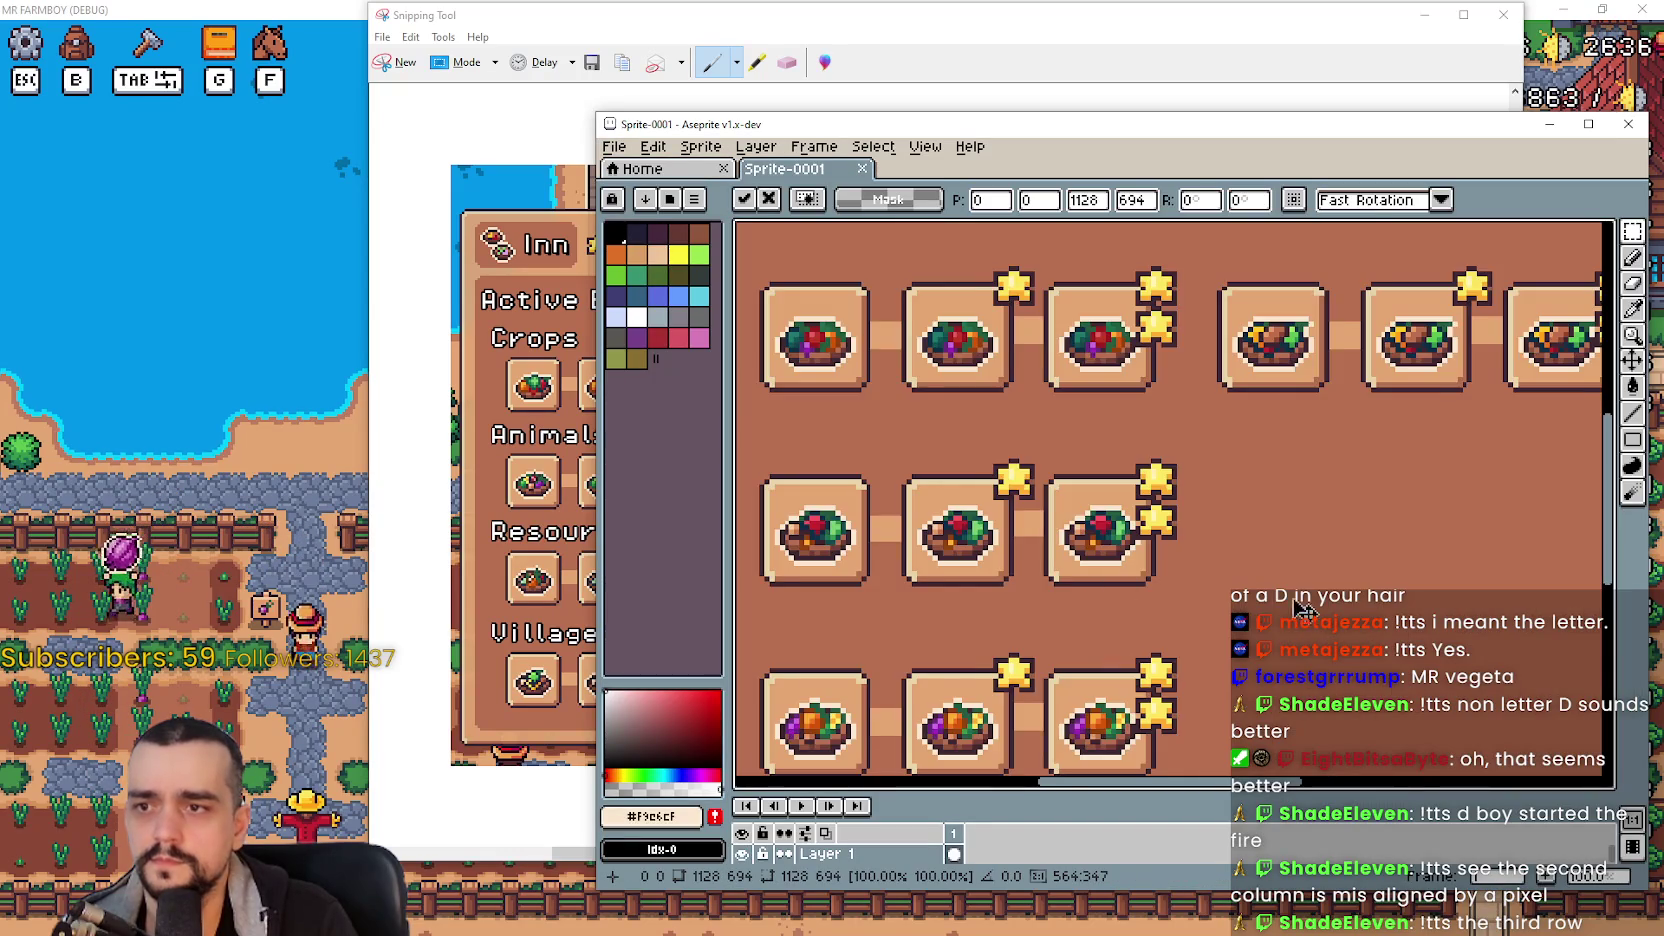
pyautogui.click(1634, 412)
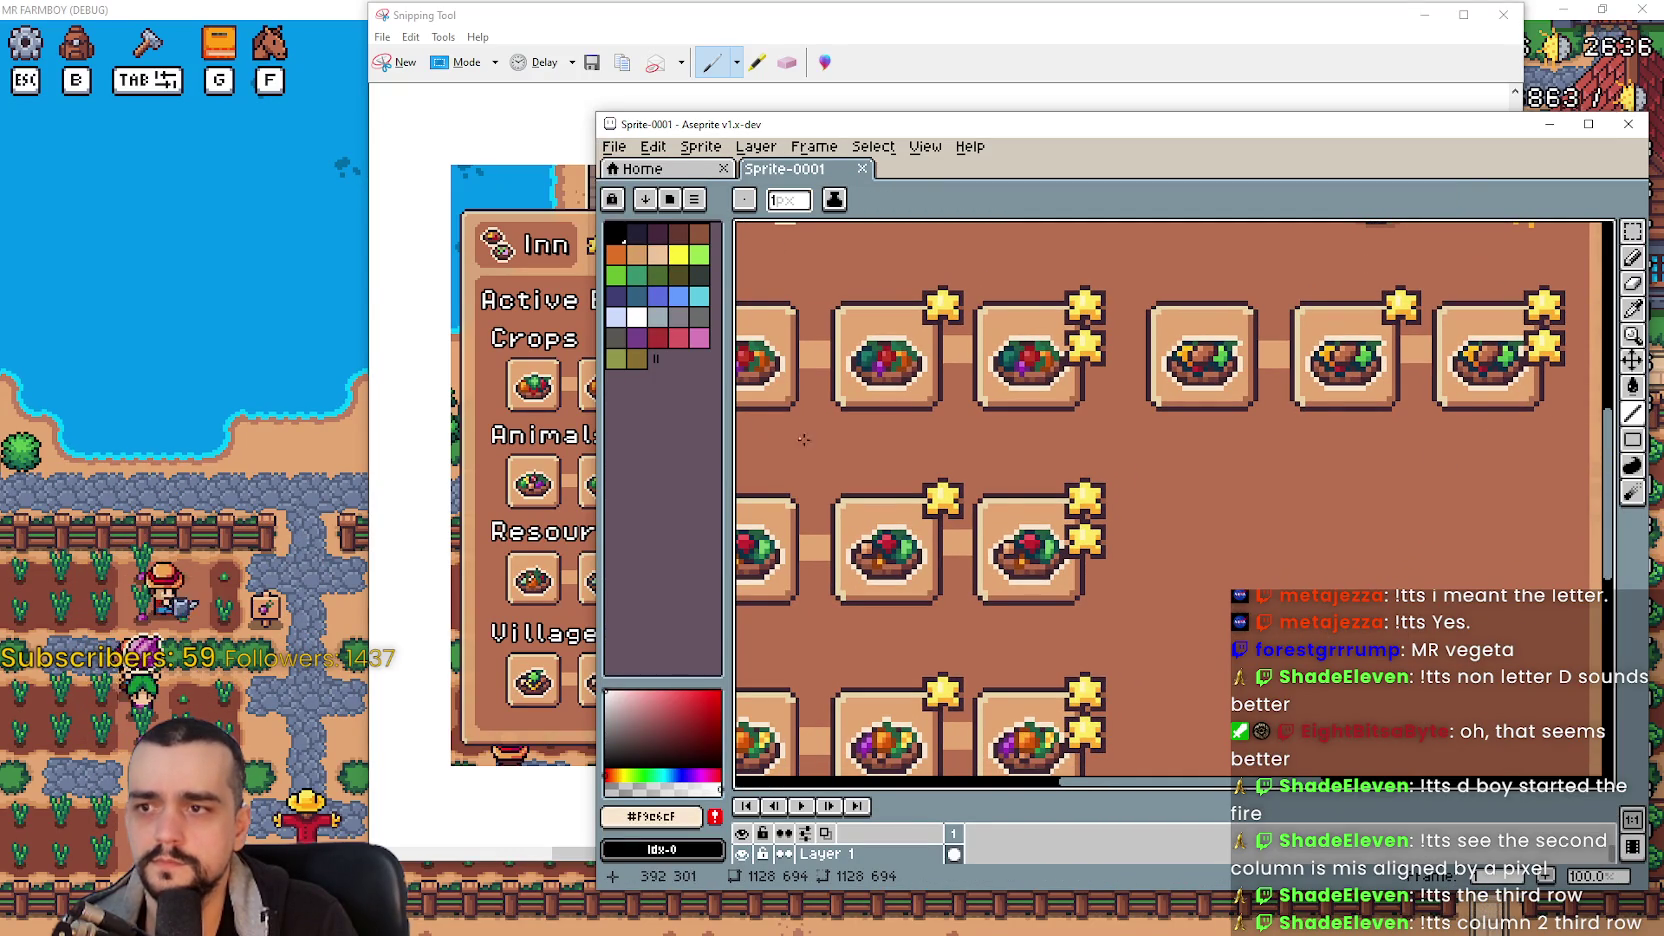
# - Draw a straight guide line under a dish row to check its alignment
pyautogui.hscroll(-2, 1021, 457)
pyautogui.scroll(-1, 955, 446)
pyautogui.scroll(1, 958, 443)
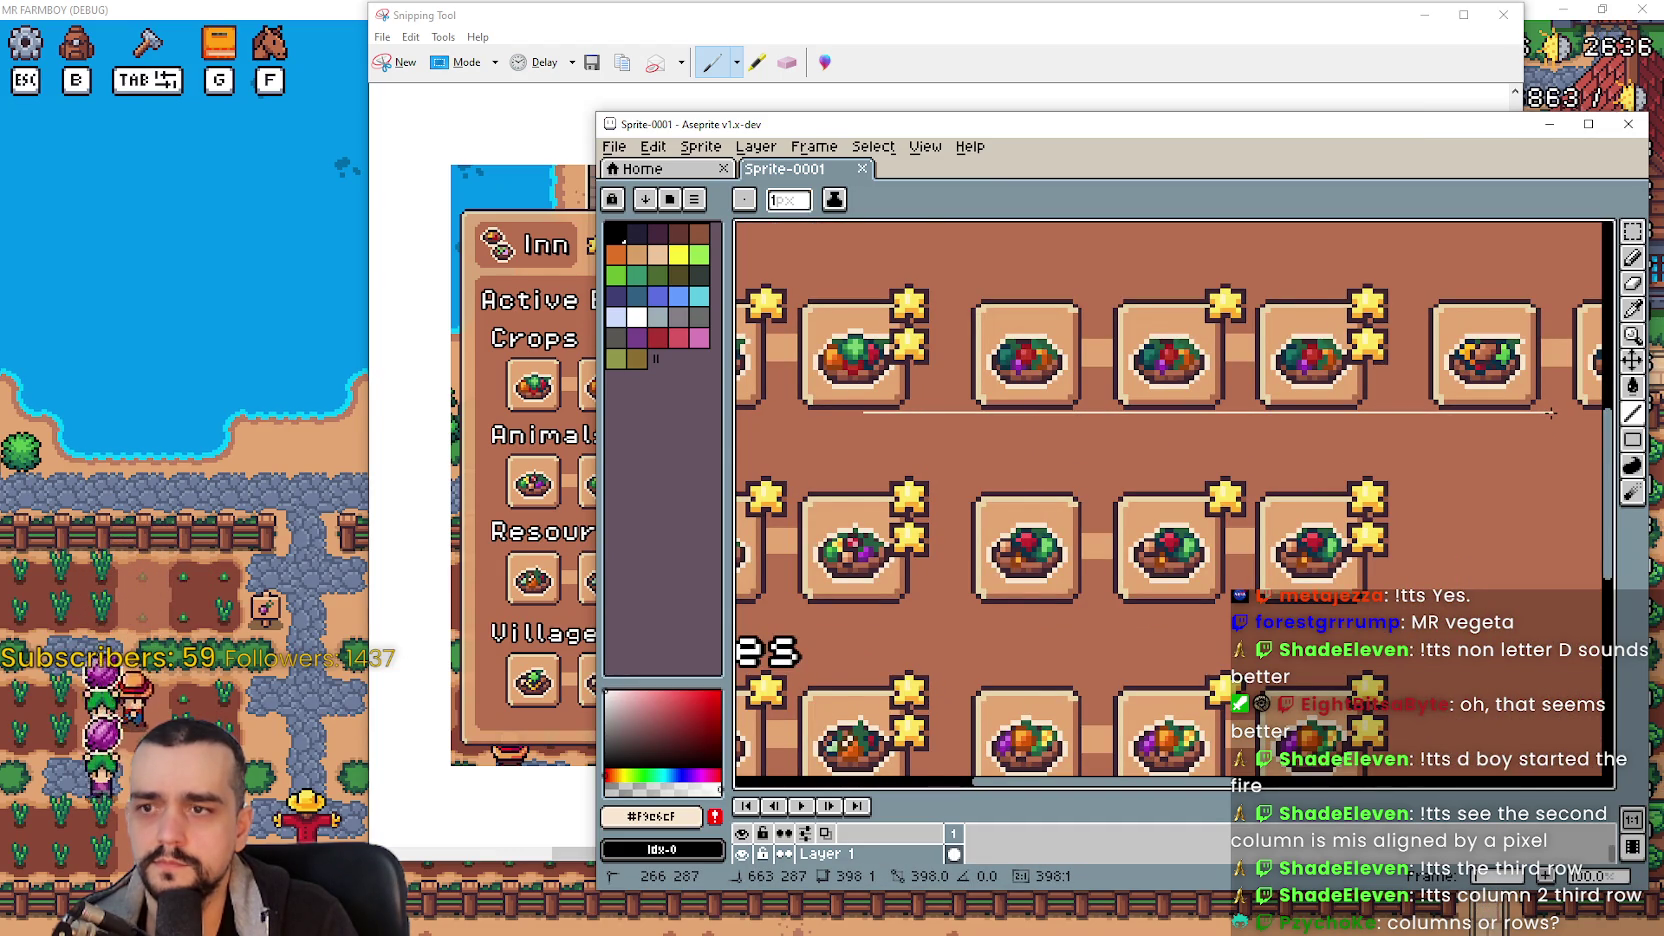
pyautogui.scroll(2, 917, 420)
pyautogui.scroll(1, 917, 420)
pyautogui.scroll(-2, 1244, 464)
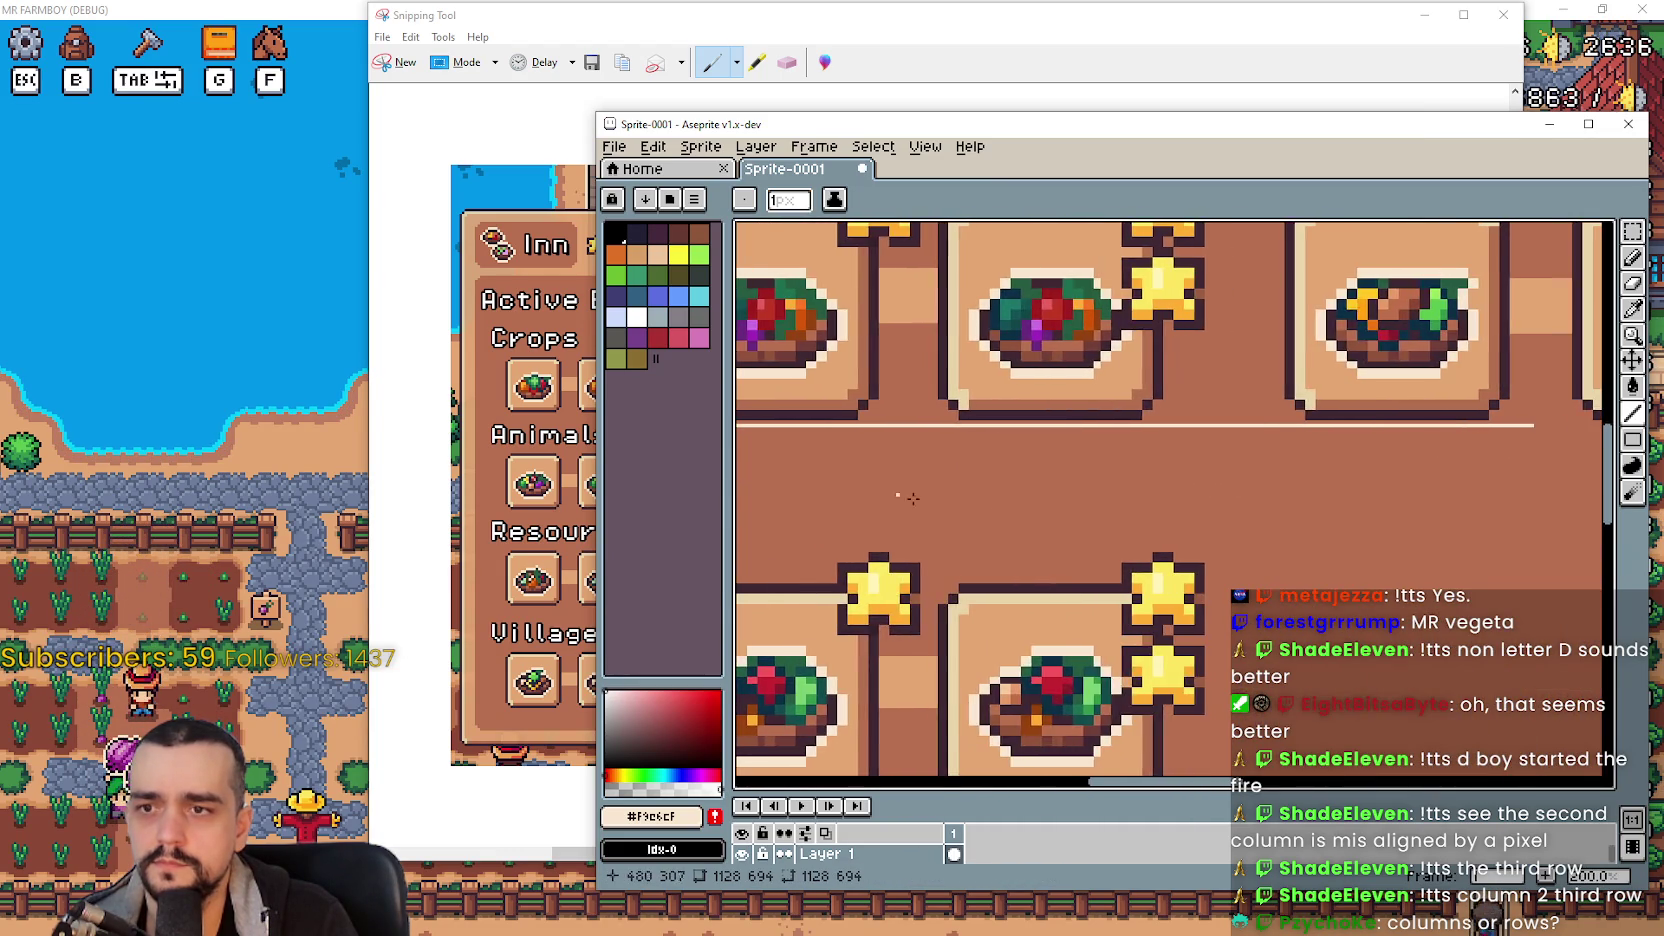
pyautogui.scroll(-3, 850, 487)
pyautogui.scroll(2, 1131, 515)
pyautogui.scroll(-1, 1131, 515)
pyautogui.scroll(1, 1081, 539)
pyautogui.scroll(-1, 1014, 513)
pyautogui.scroll(1, 1014, 513)
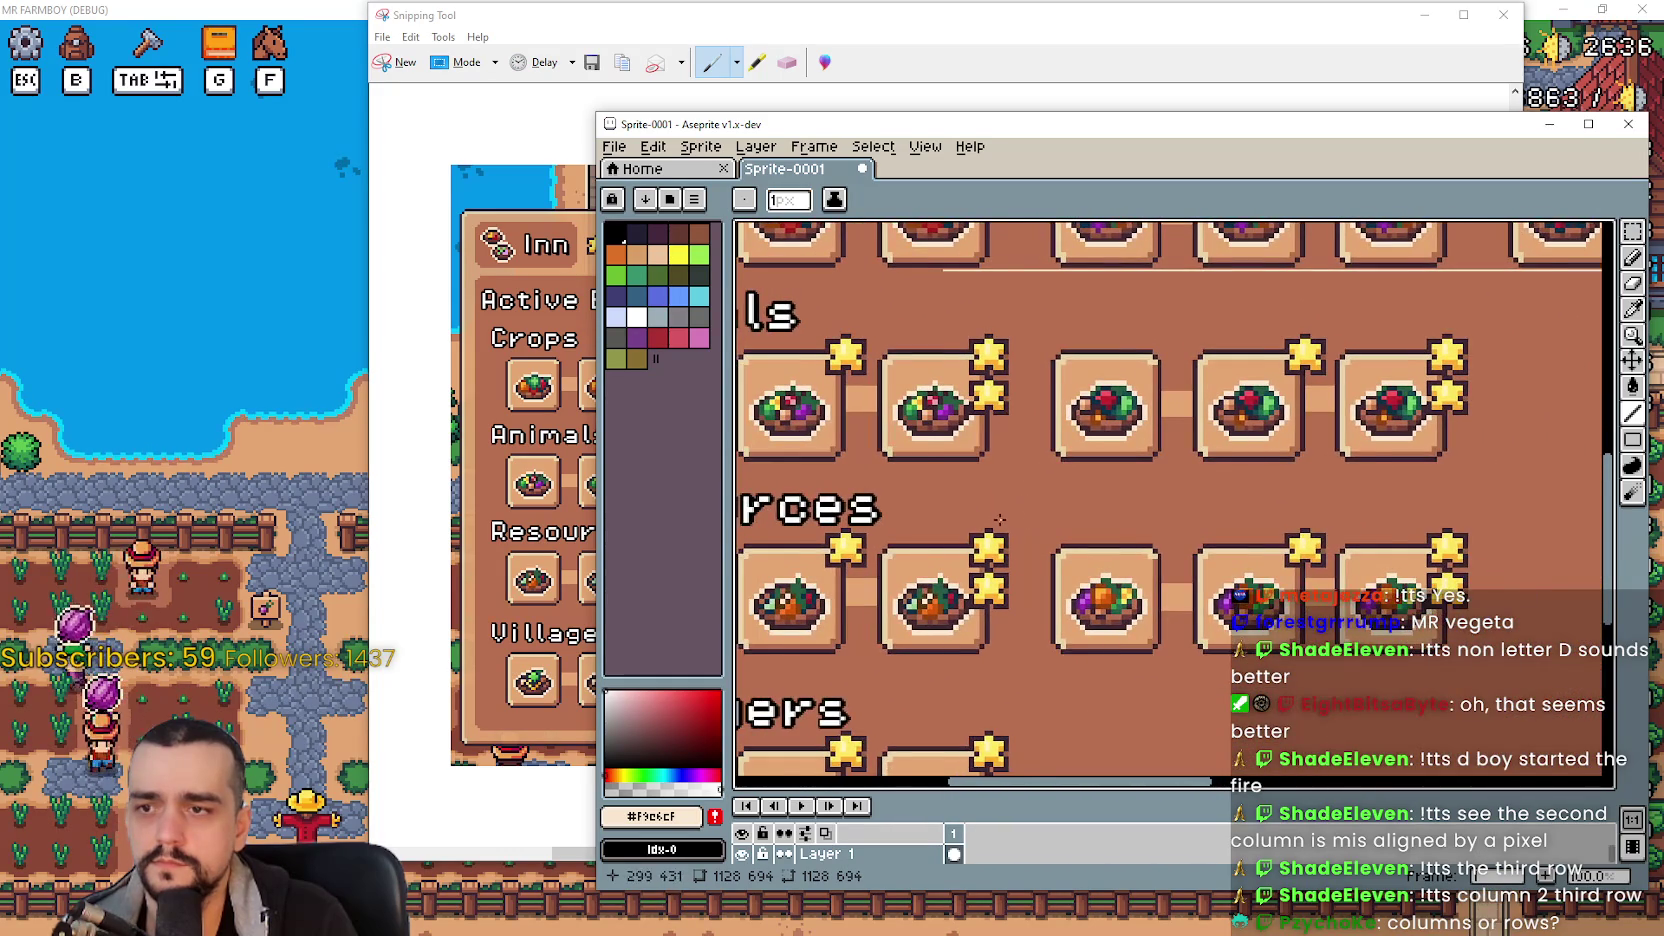
pyautogui.scroll(2, 1001, 521)
pyautogui.scroll(-1, 922, 510)
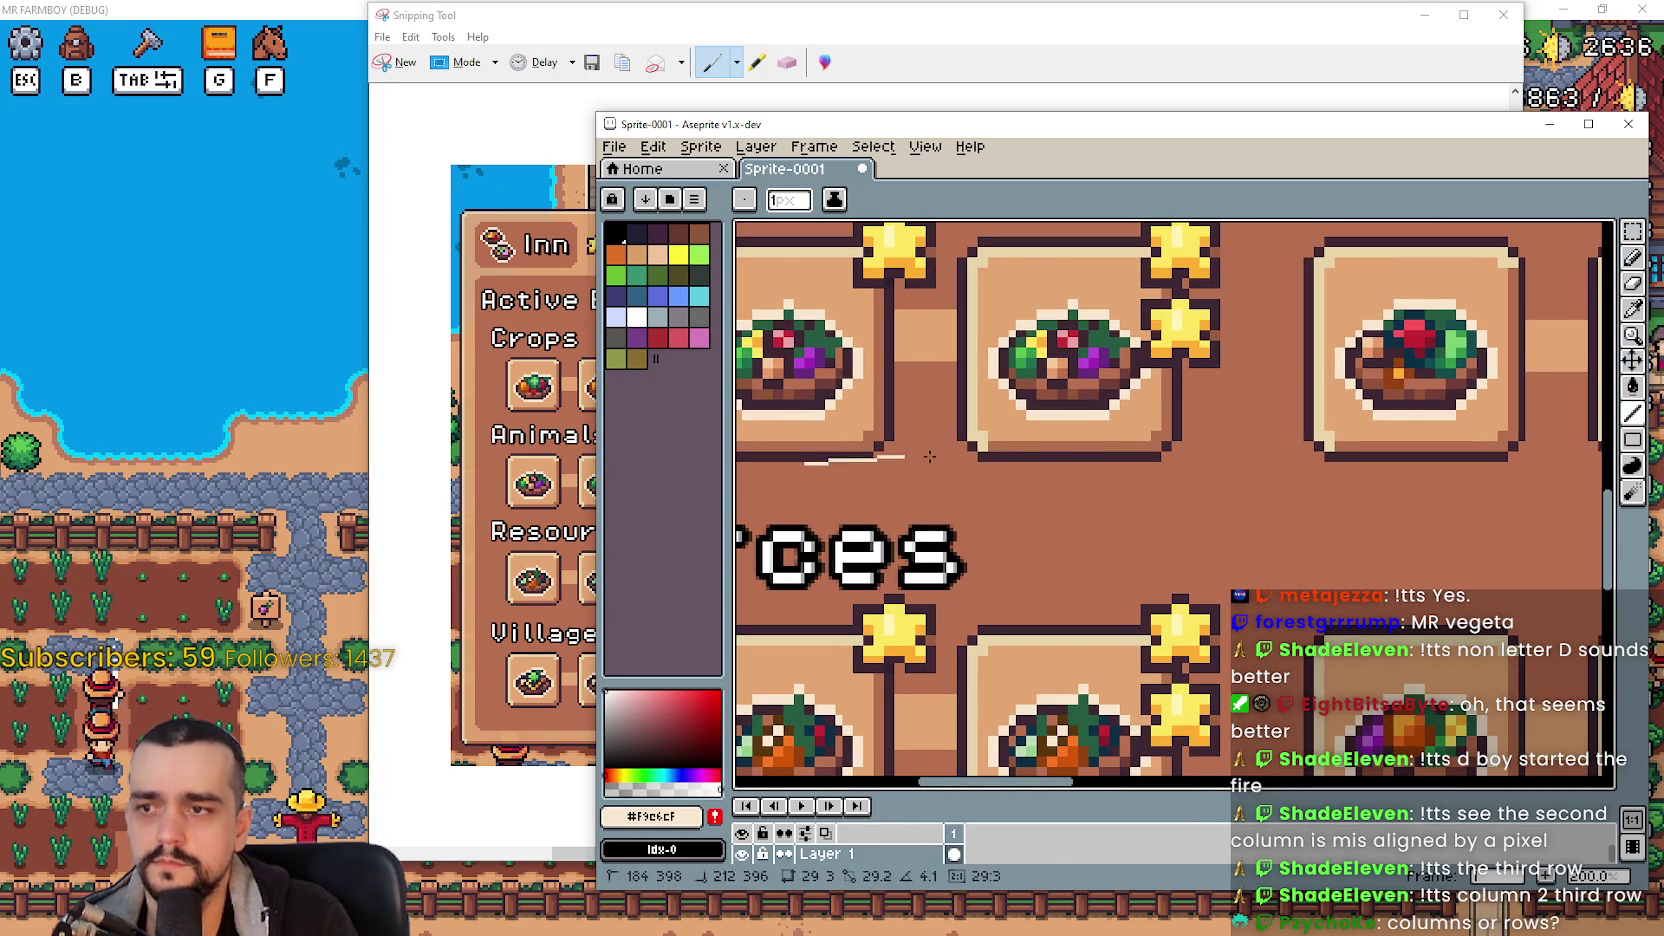
pyautogui.moveTo(1525, 497); pyautogui.dragTo(1576, 464)
pyautogui.scroll(-3, 1576, 464)
pyautogui.scroll(2, 1143, 633)
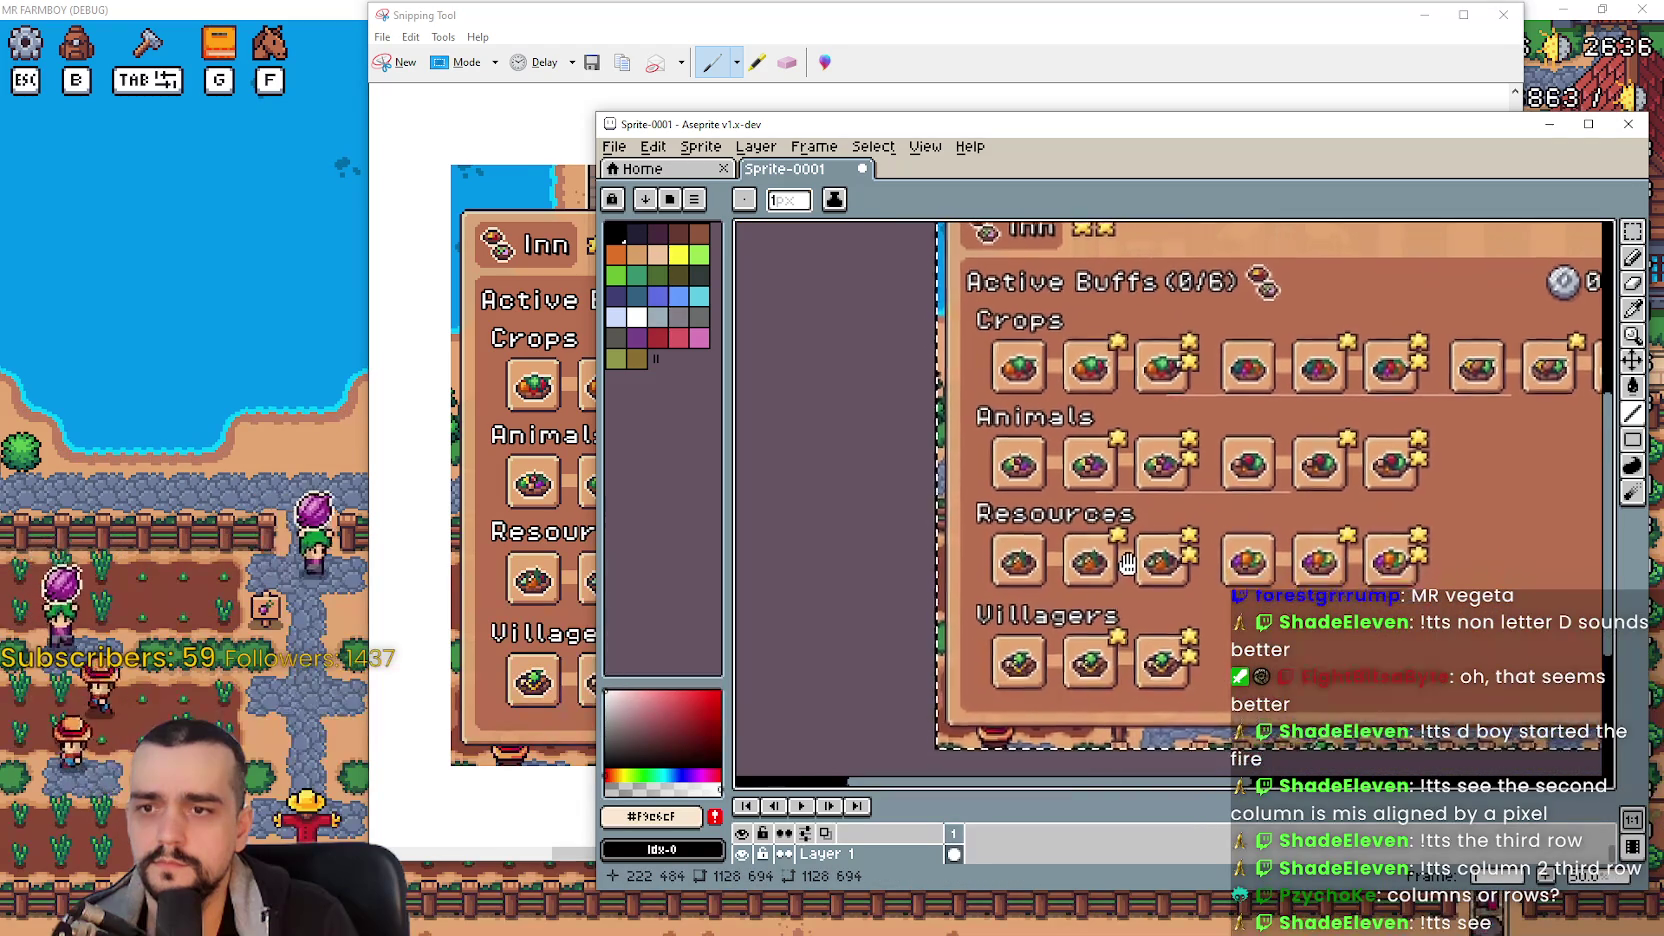
pyautogui.scroll(1, 1141, 633)
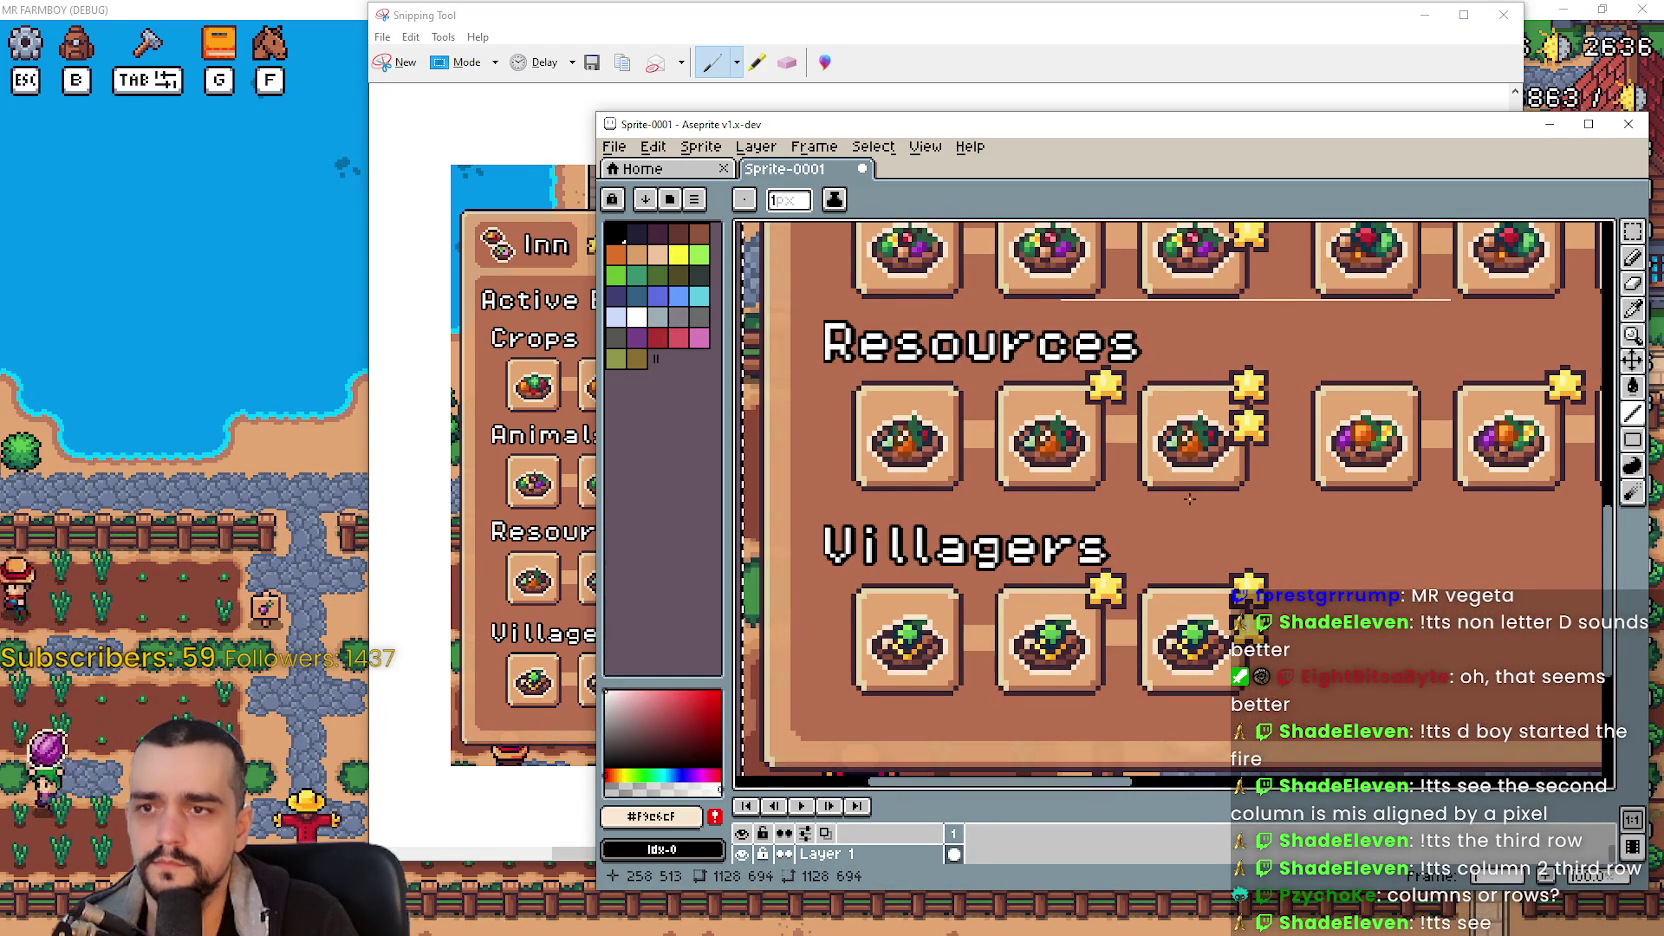
pyautogui.scroll(1, 1185, 494)
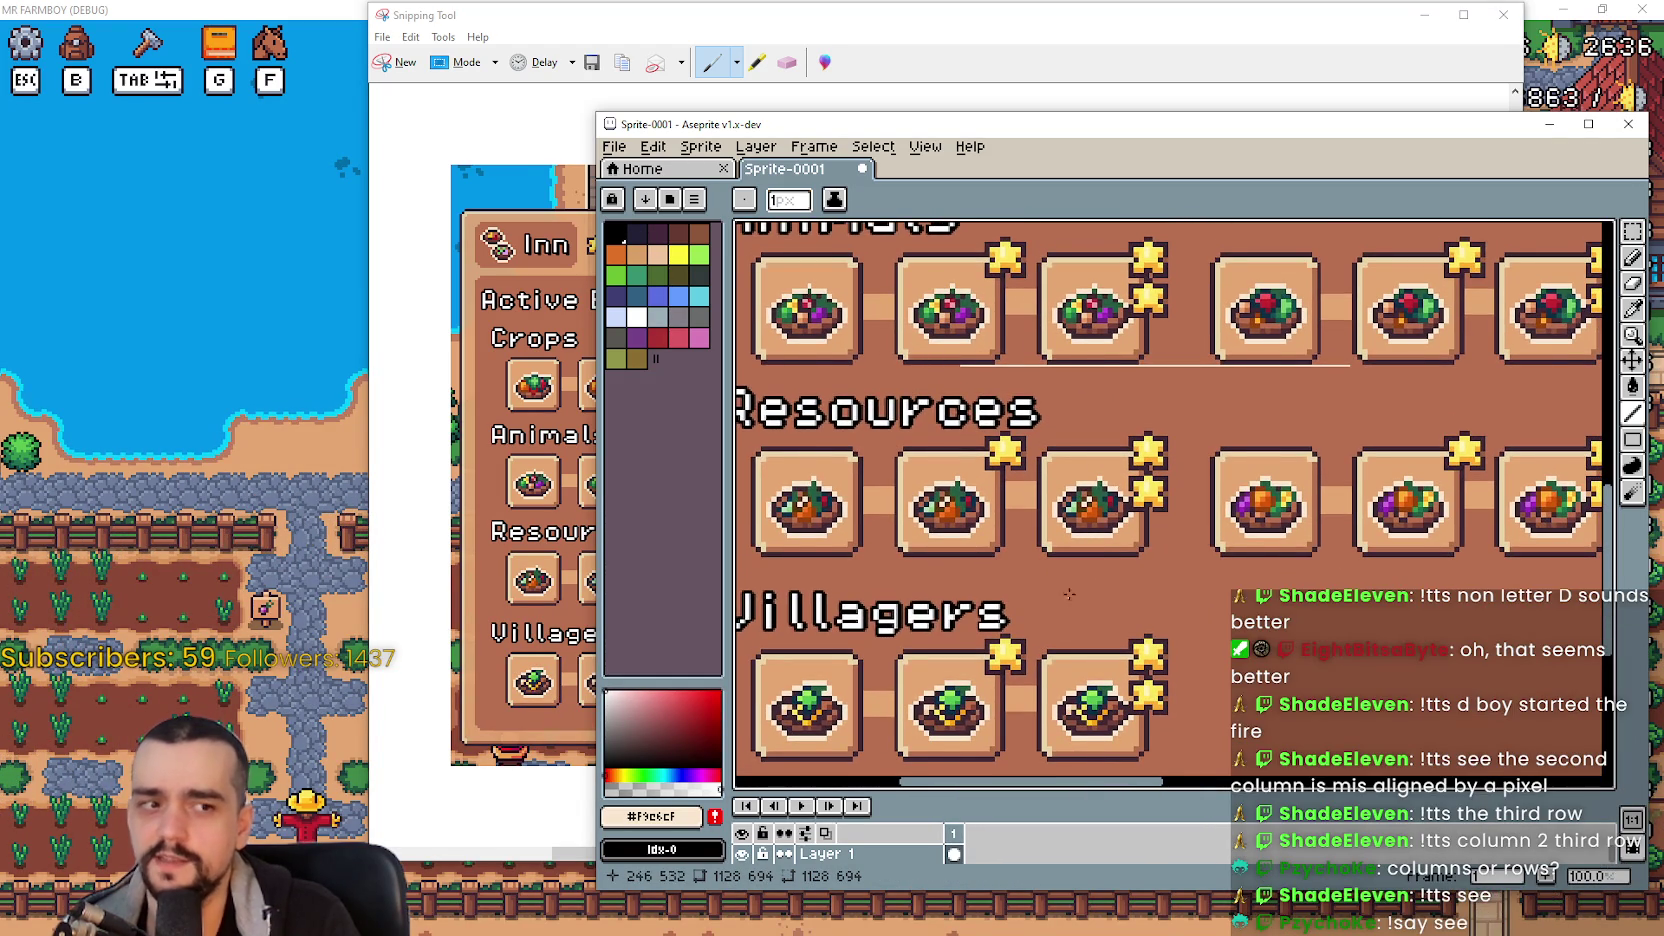
pyautogui.scroll(-1, 1022, 544)
pyautogui.hscroll(-1, 1022, 544)
pyautogui.scroll(1, 1082, 547)
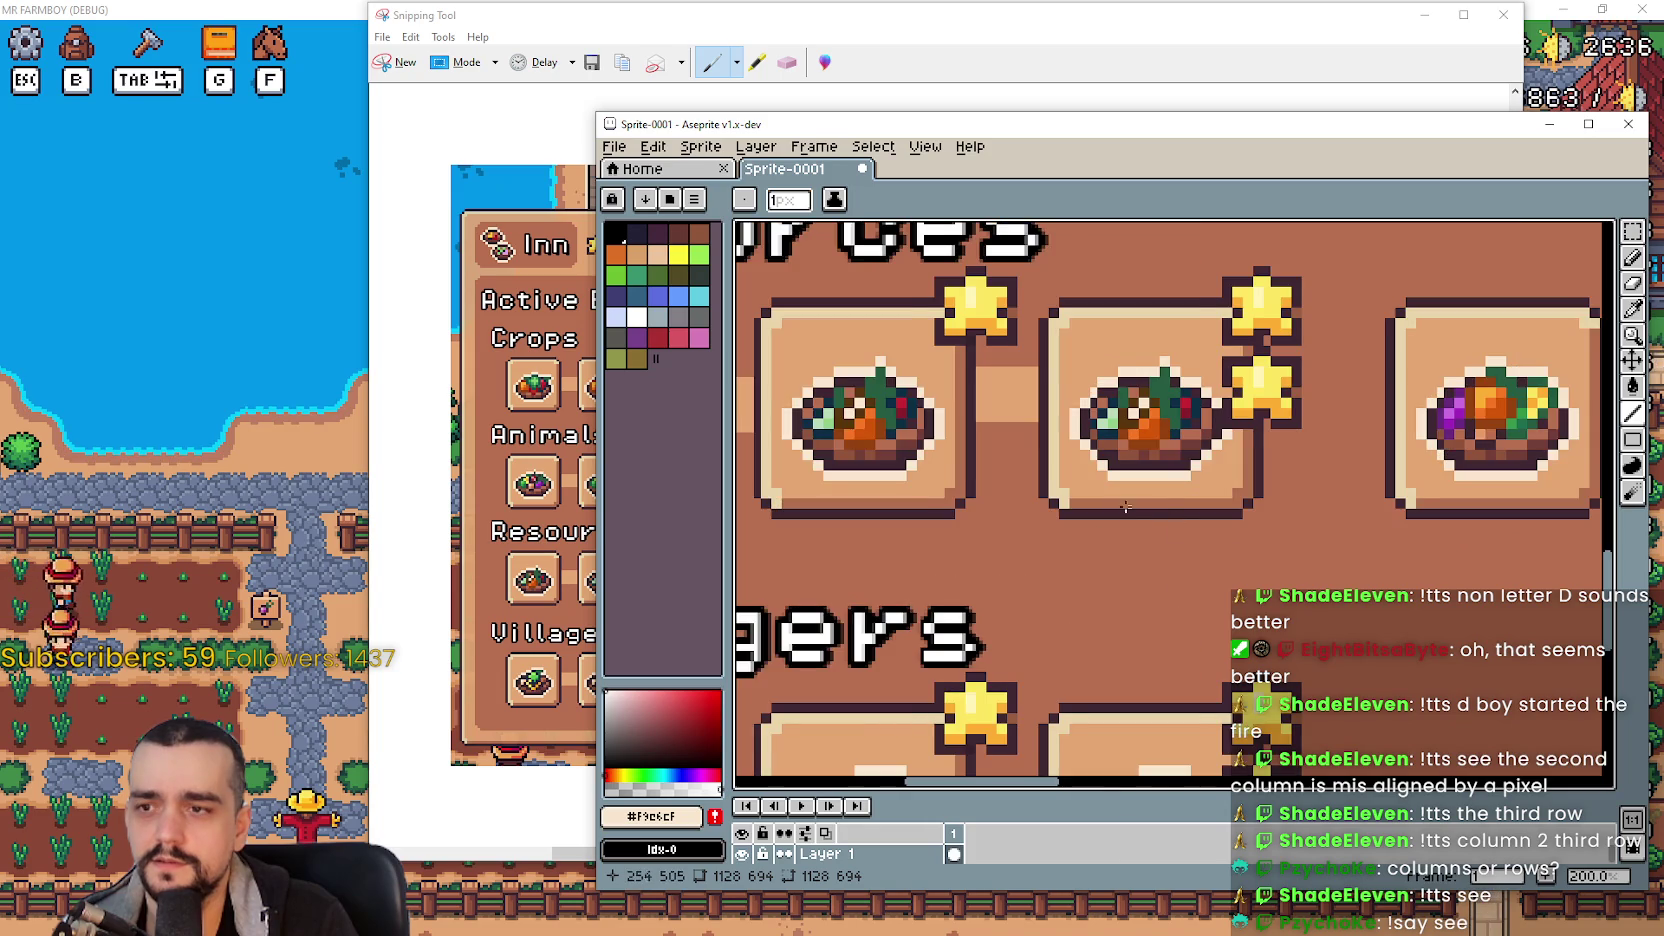
pyautogui.scroll(1, 1136, 508)
pyautogui.scroll(-2, 1080, 520)
pyautogui.scroll(1, 1026, 534)
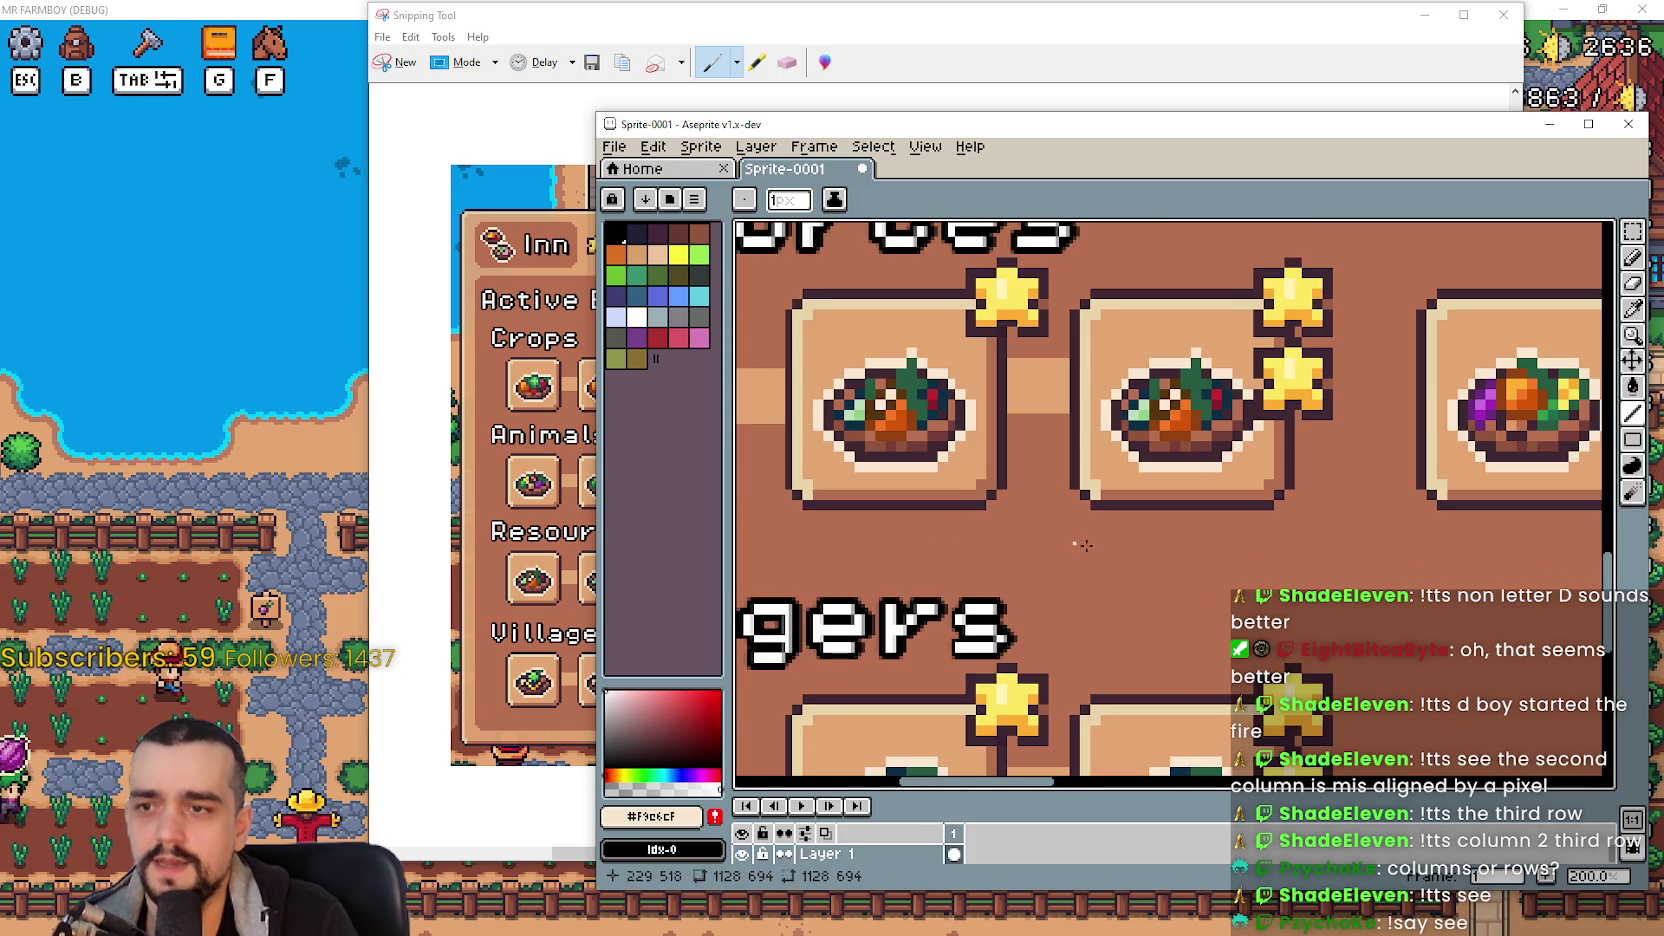
pyautogui.hscroll(1, 1000, 530)
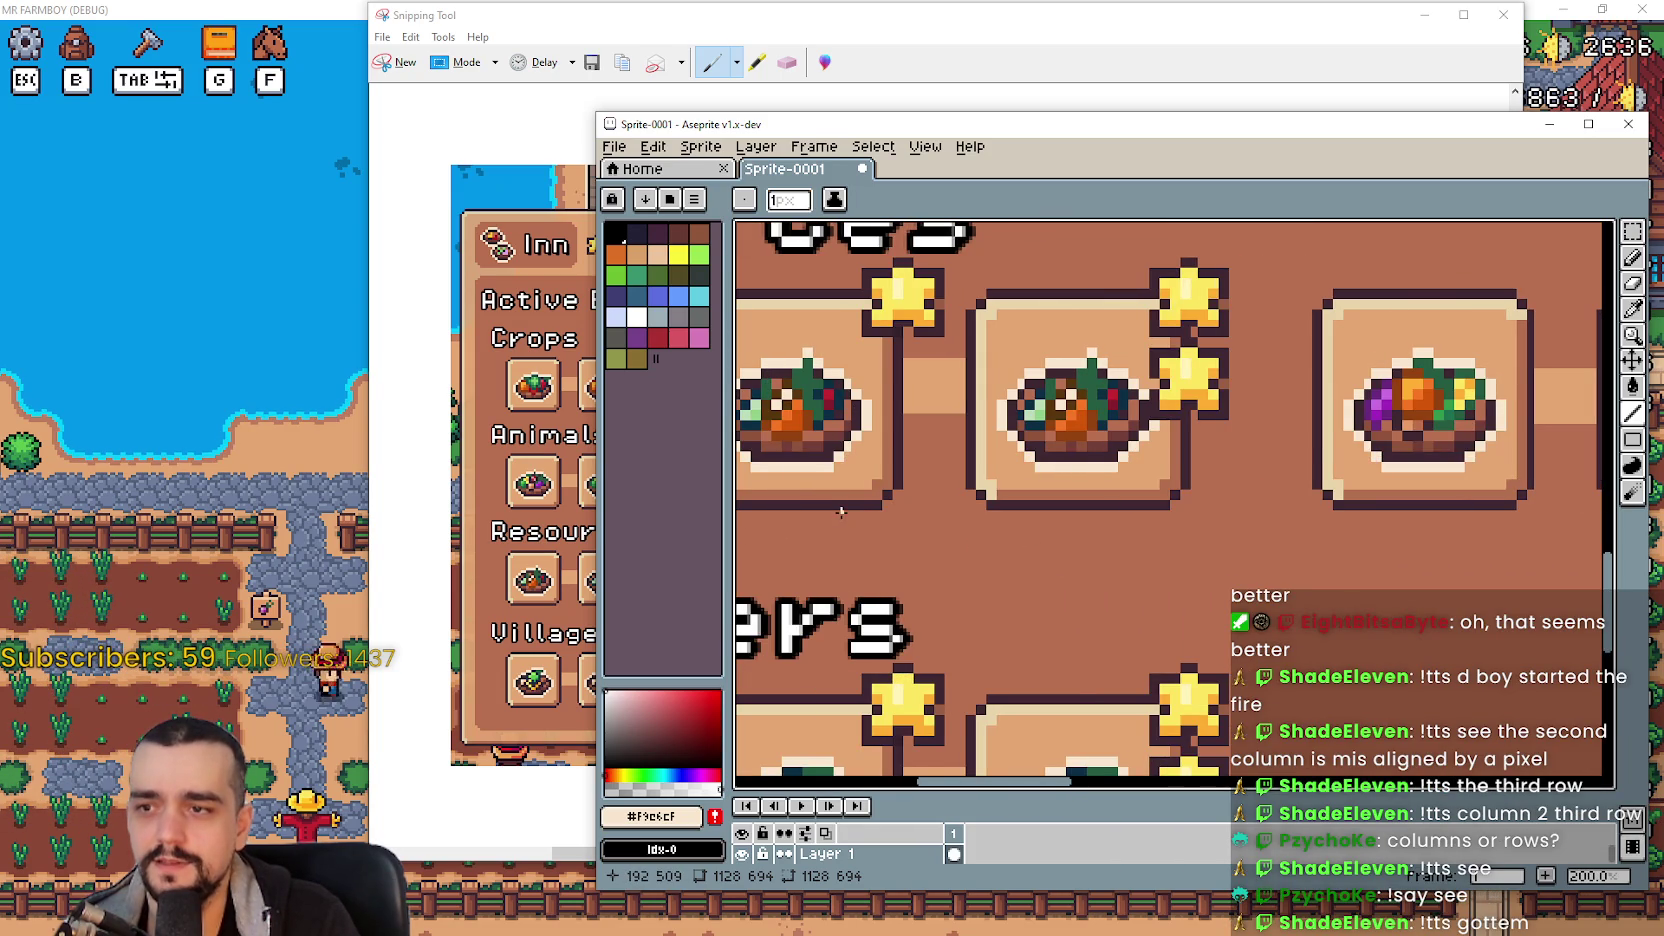
pyautogui.scroll(1, 841, 512)
pyautogui.scroll(-2, 1547, 600)
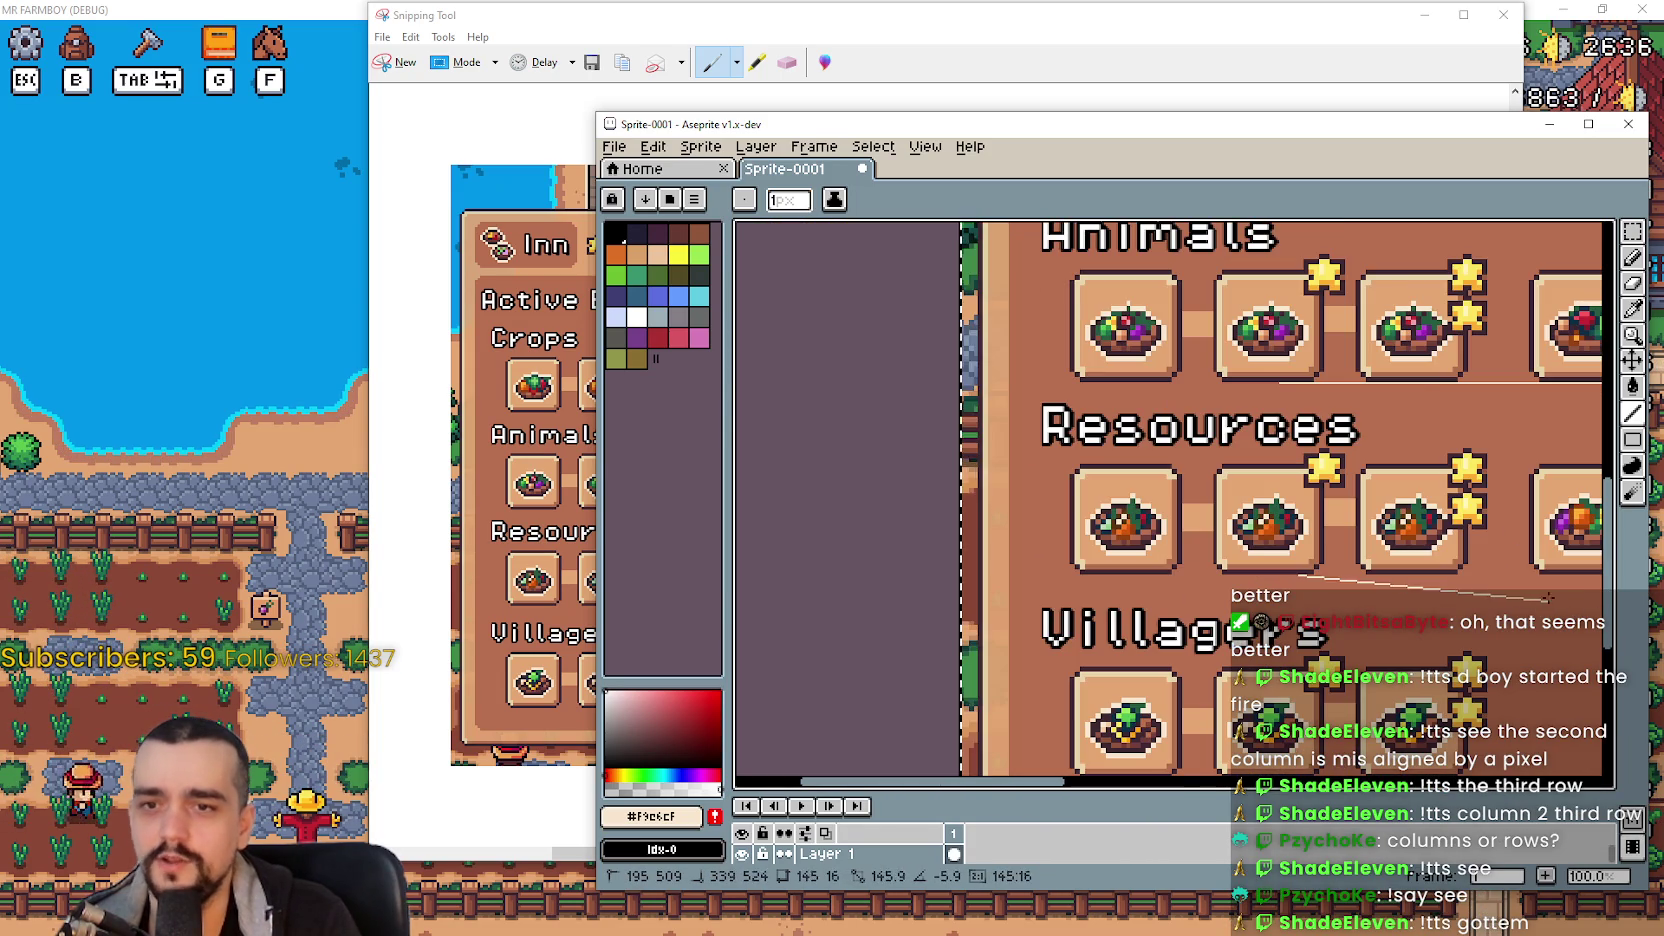
pyautogui.scroll(2, 1585, 577)
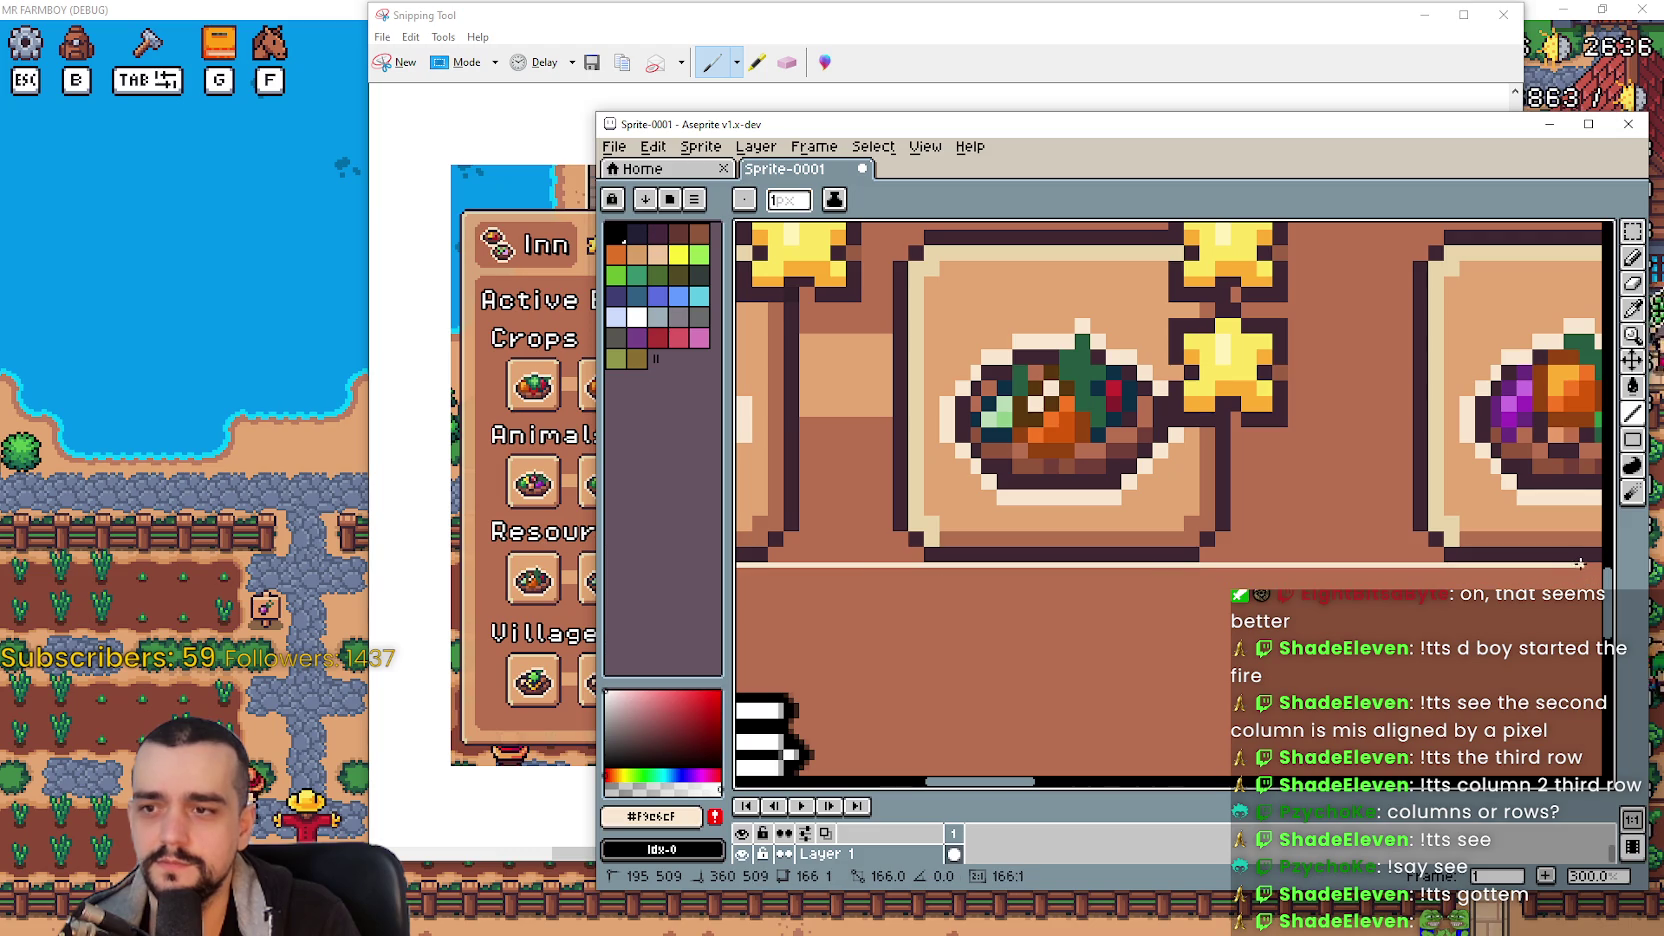
pyautogui.scroll(-3, 1193, 545)
pyautogui.scroll(1, 1047, 643)
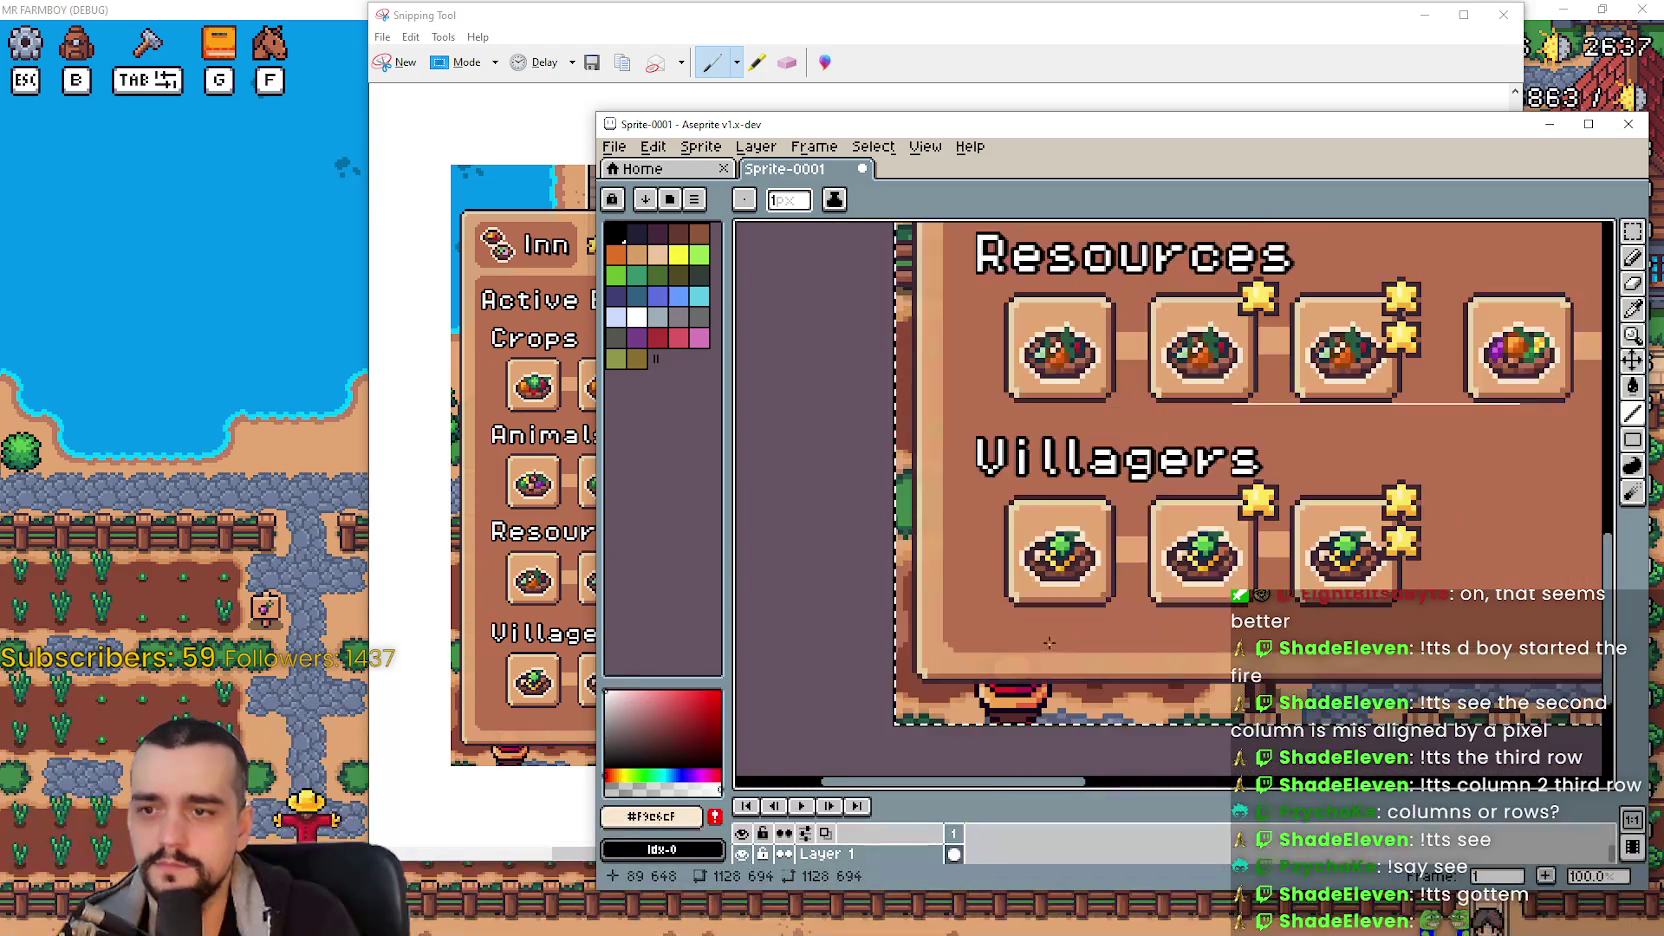
pyautogui.scroll(-2, 1030, 600)
pyautogui.scroll(1, 1030, 546)
# - Bring the Inn panel title back into view, then quit Aseprite without saving
pyautogui.moveTo(1030, 546); pyautogui.dragTo(1012, 551)
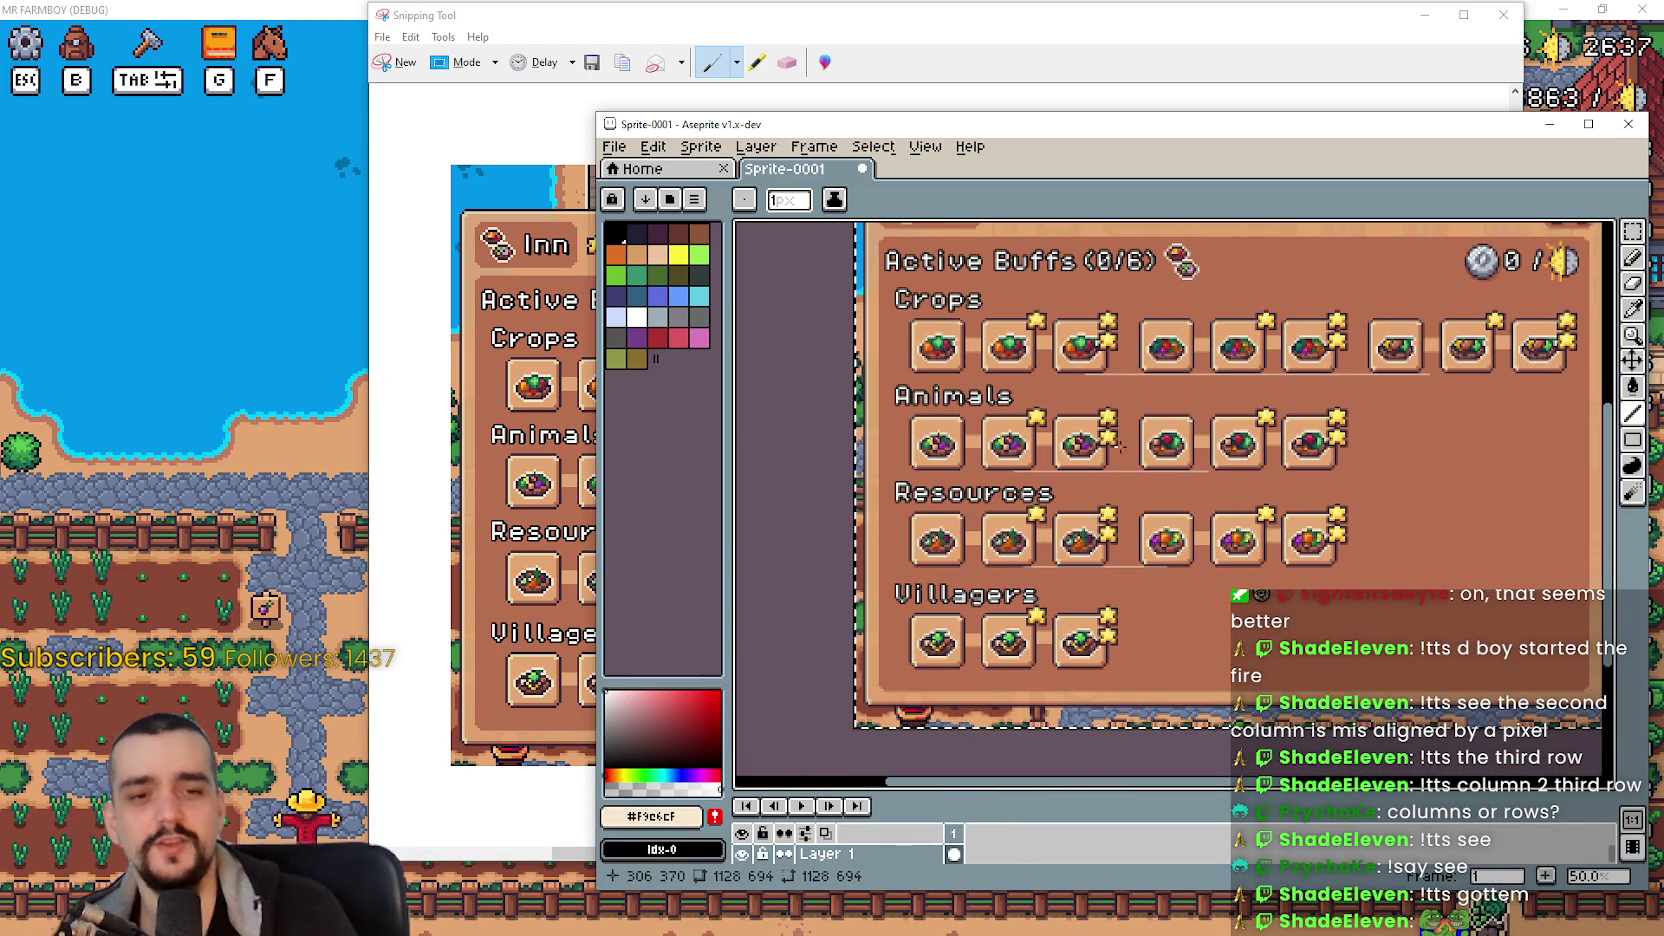
pyautogui.moveTo(1120, 447); pyautogui.dragTo(1041, 501)
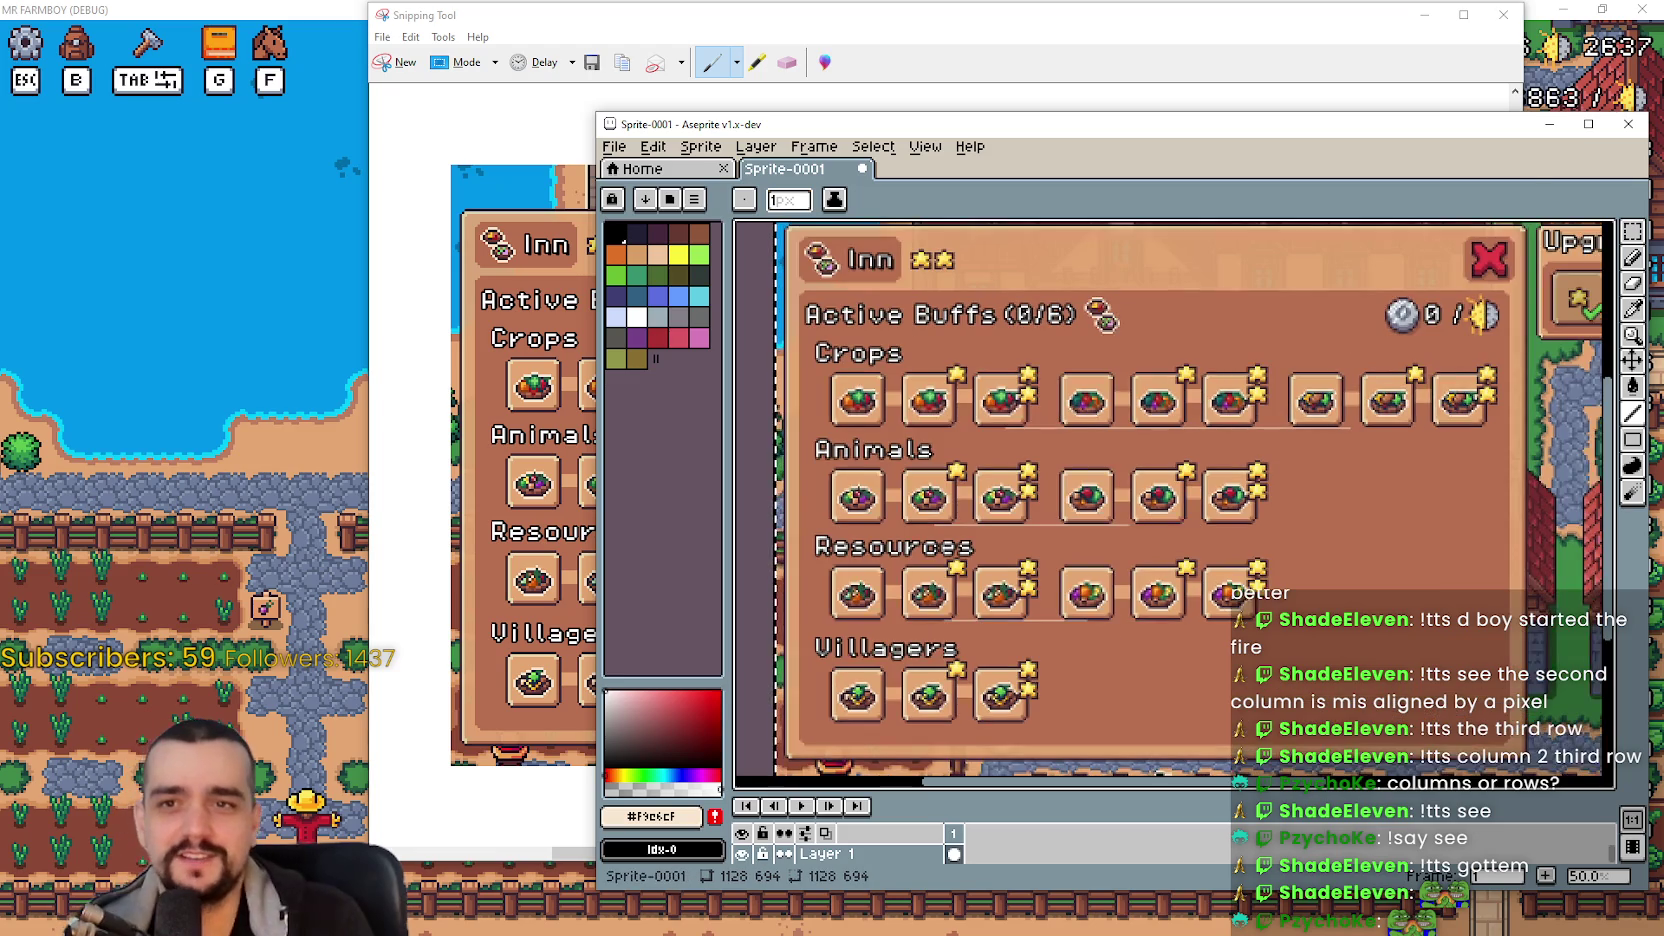
pyautogui.click(1627, 125)
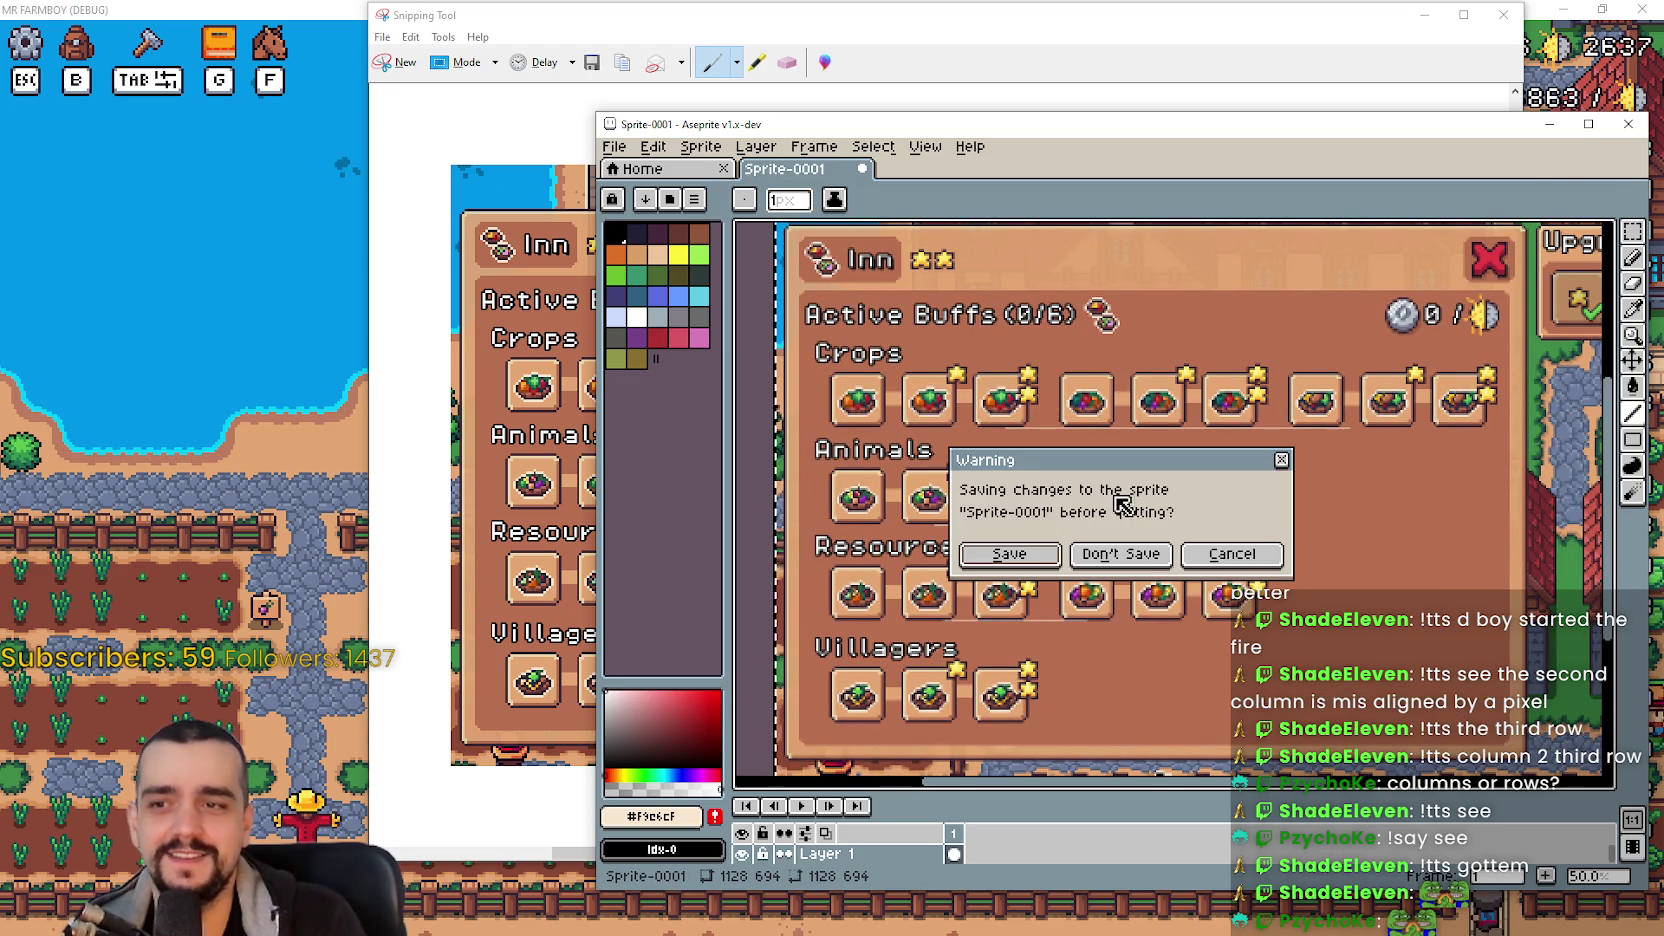
pyautogui.click(1142, 555)
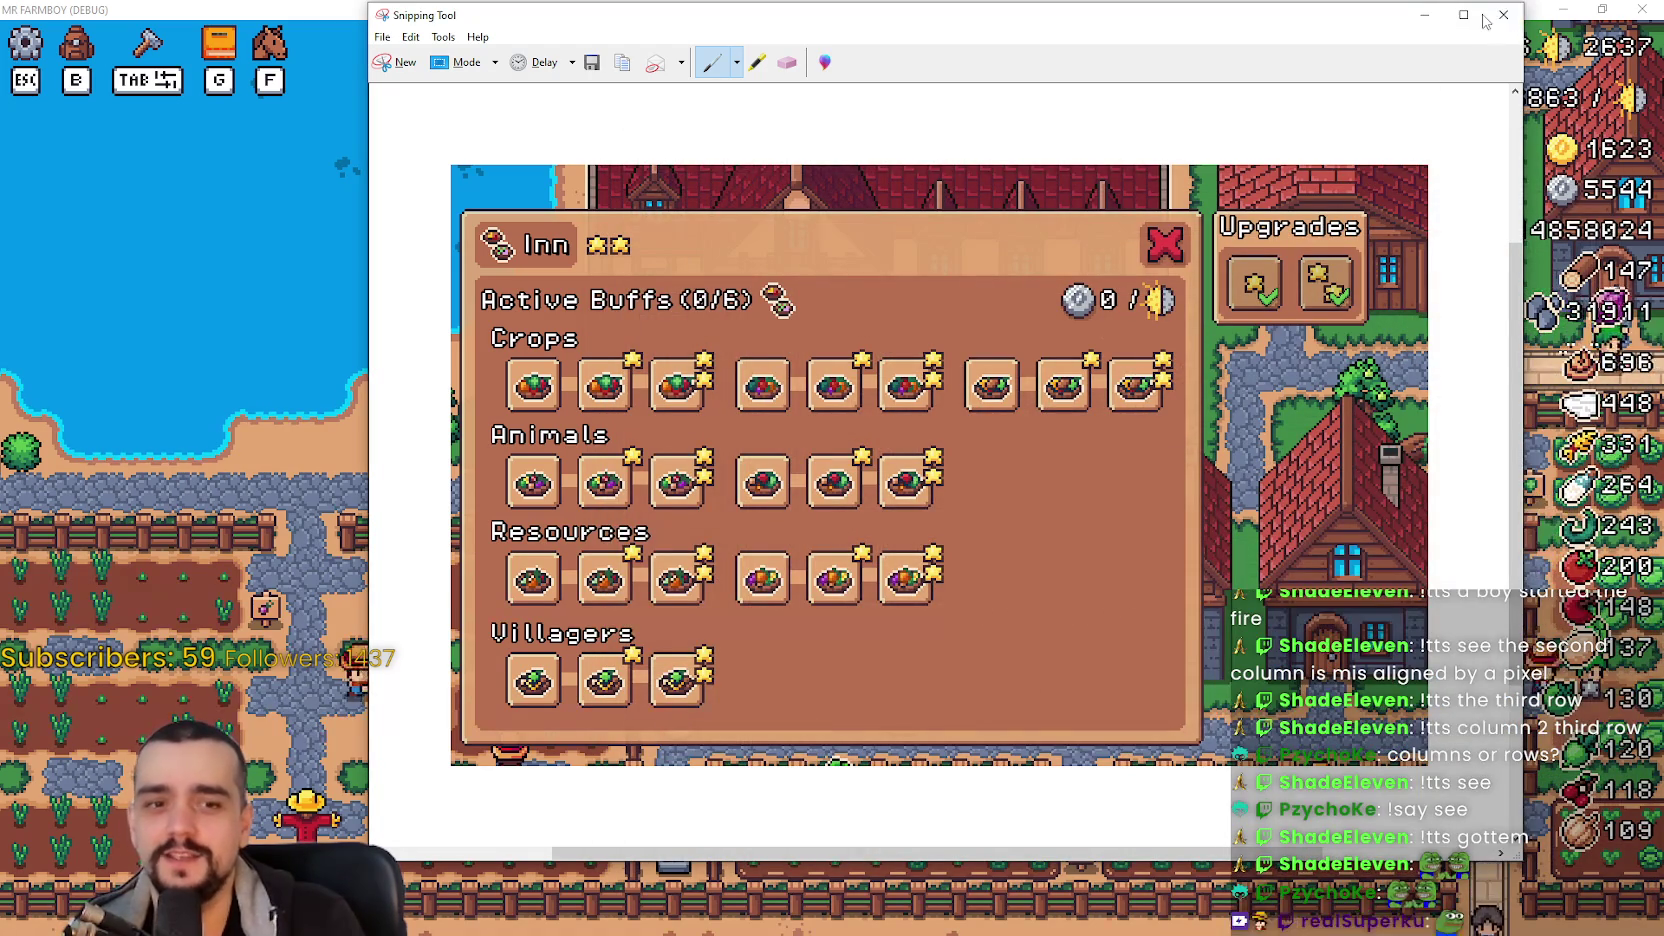
# - Discard the Snipping Tool capture, close the Inn panel and open the temple's blessings panel
pyautogui.click(1500, 15)
pyautogui.click(1018, 451)
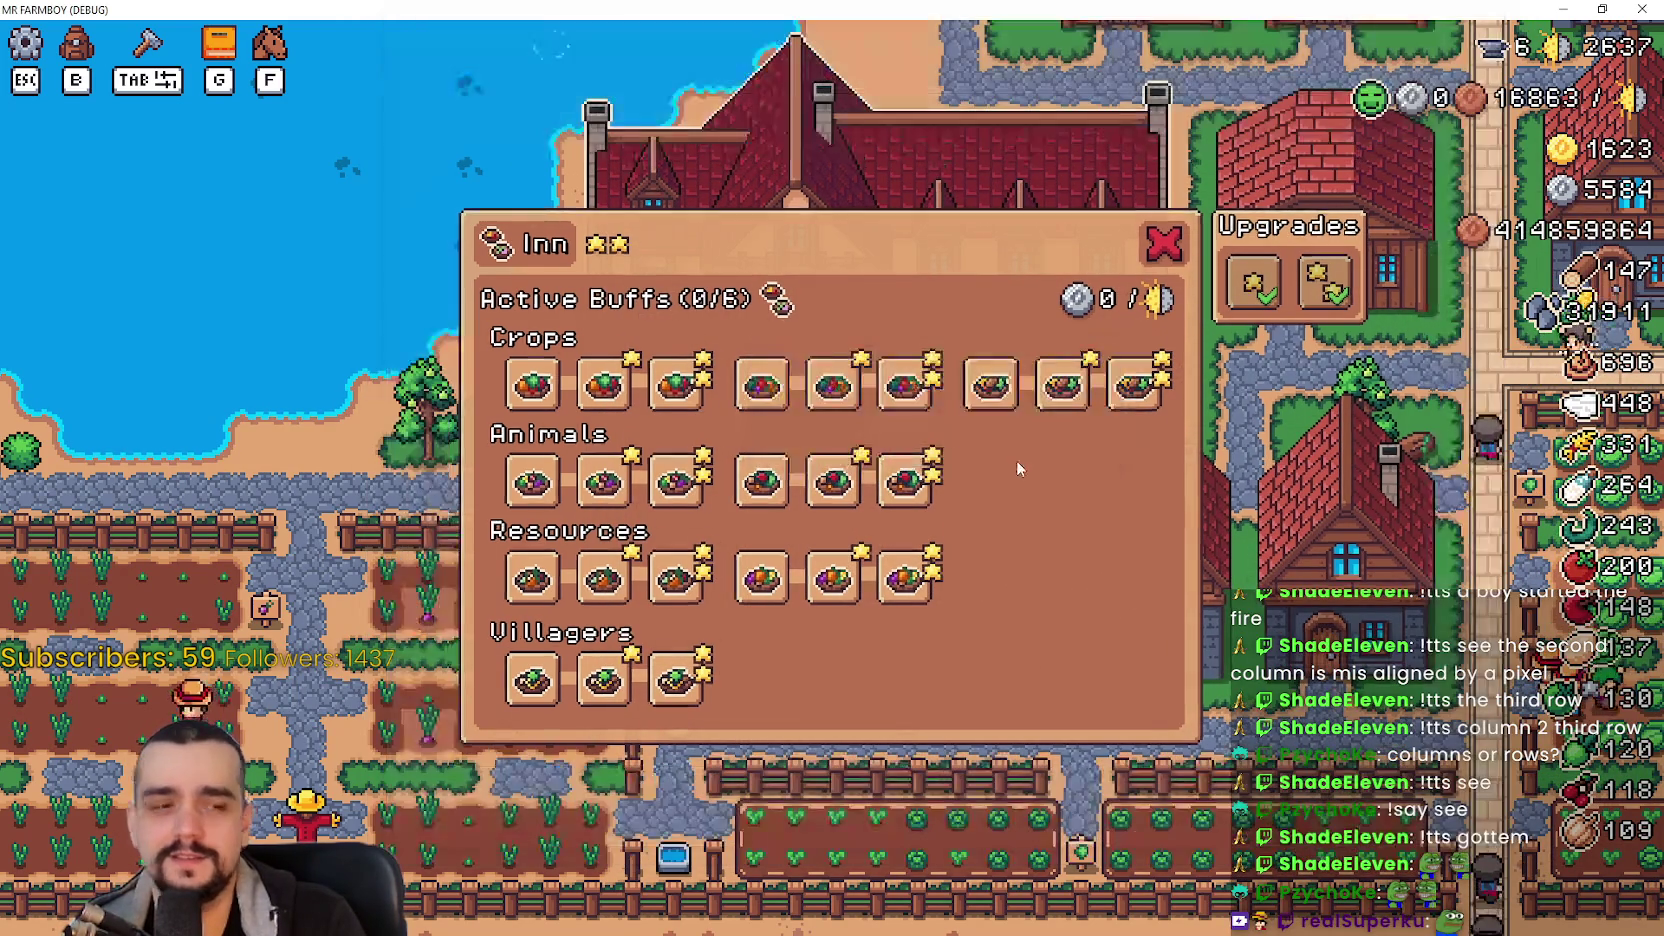
pyautogui.click(1166, 247)
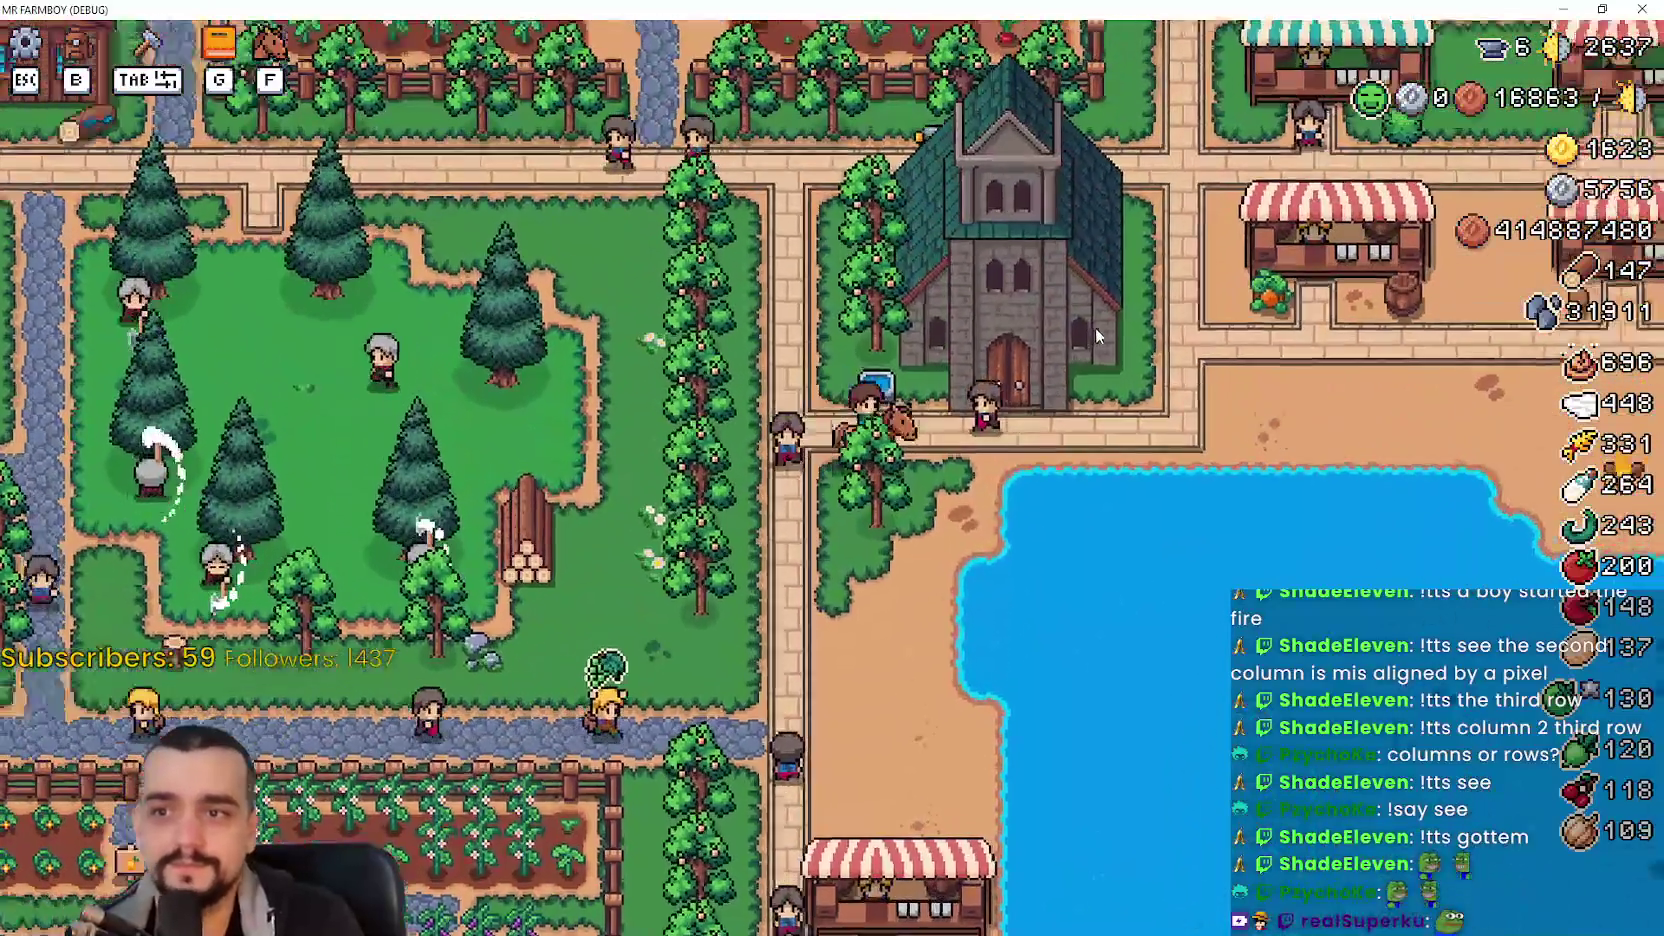
pyautogui.click(1095, 328)
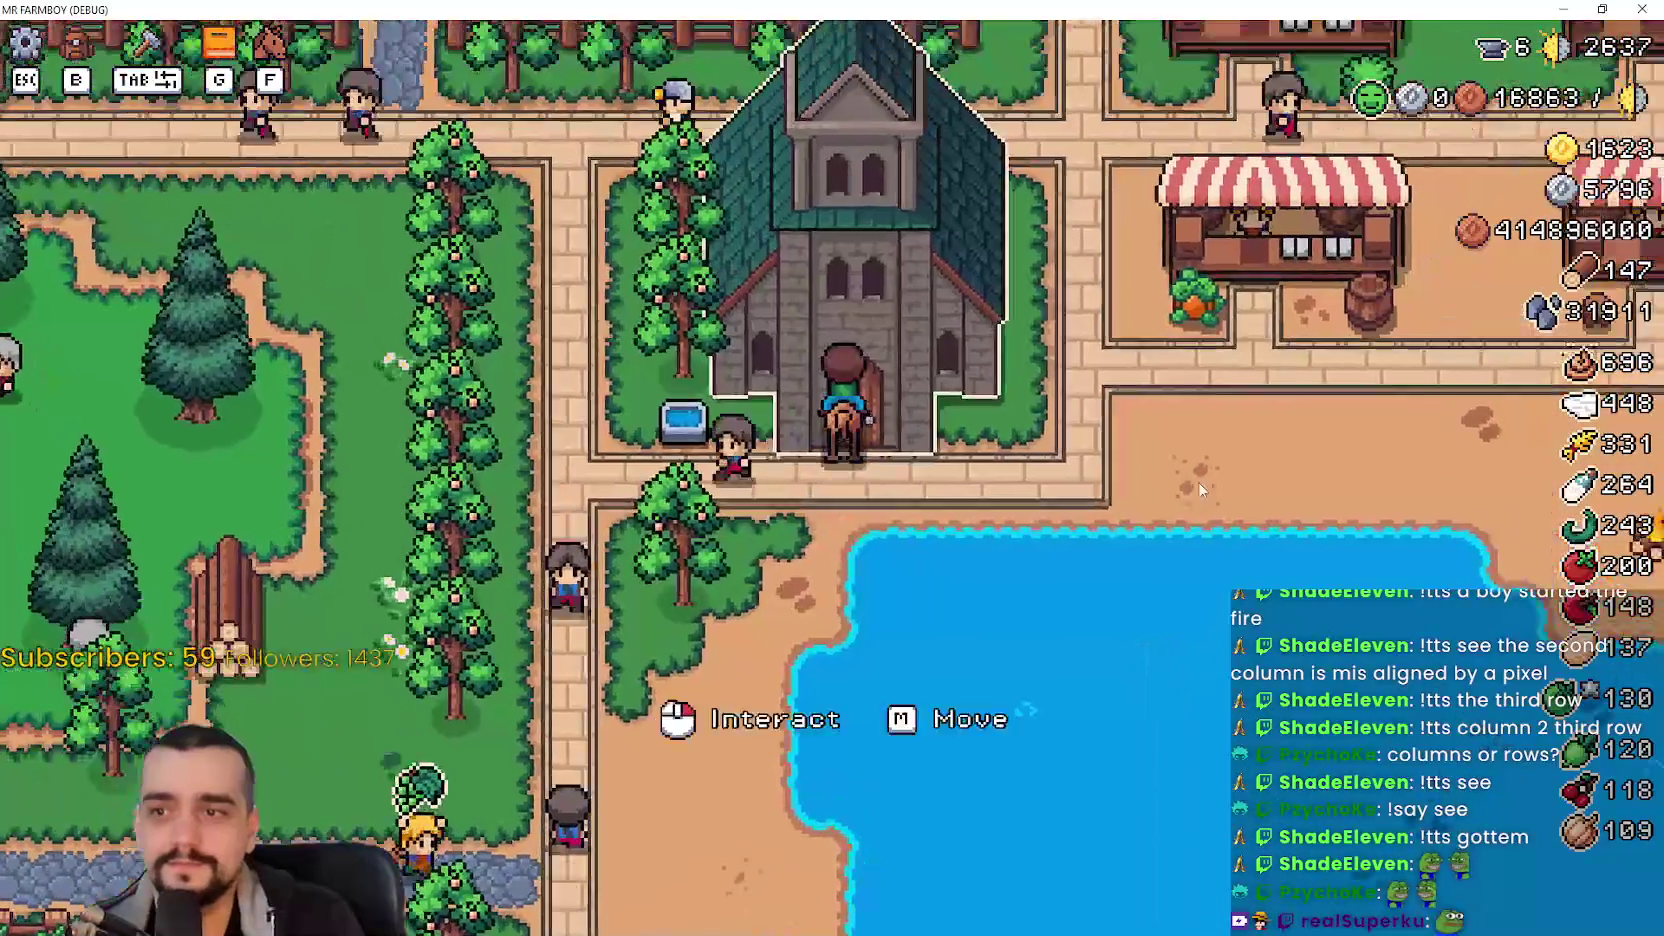
pyautogui.moveTo(538, 398)
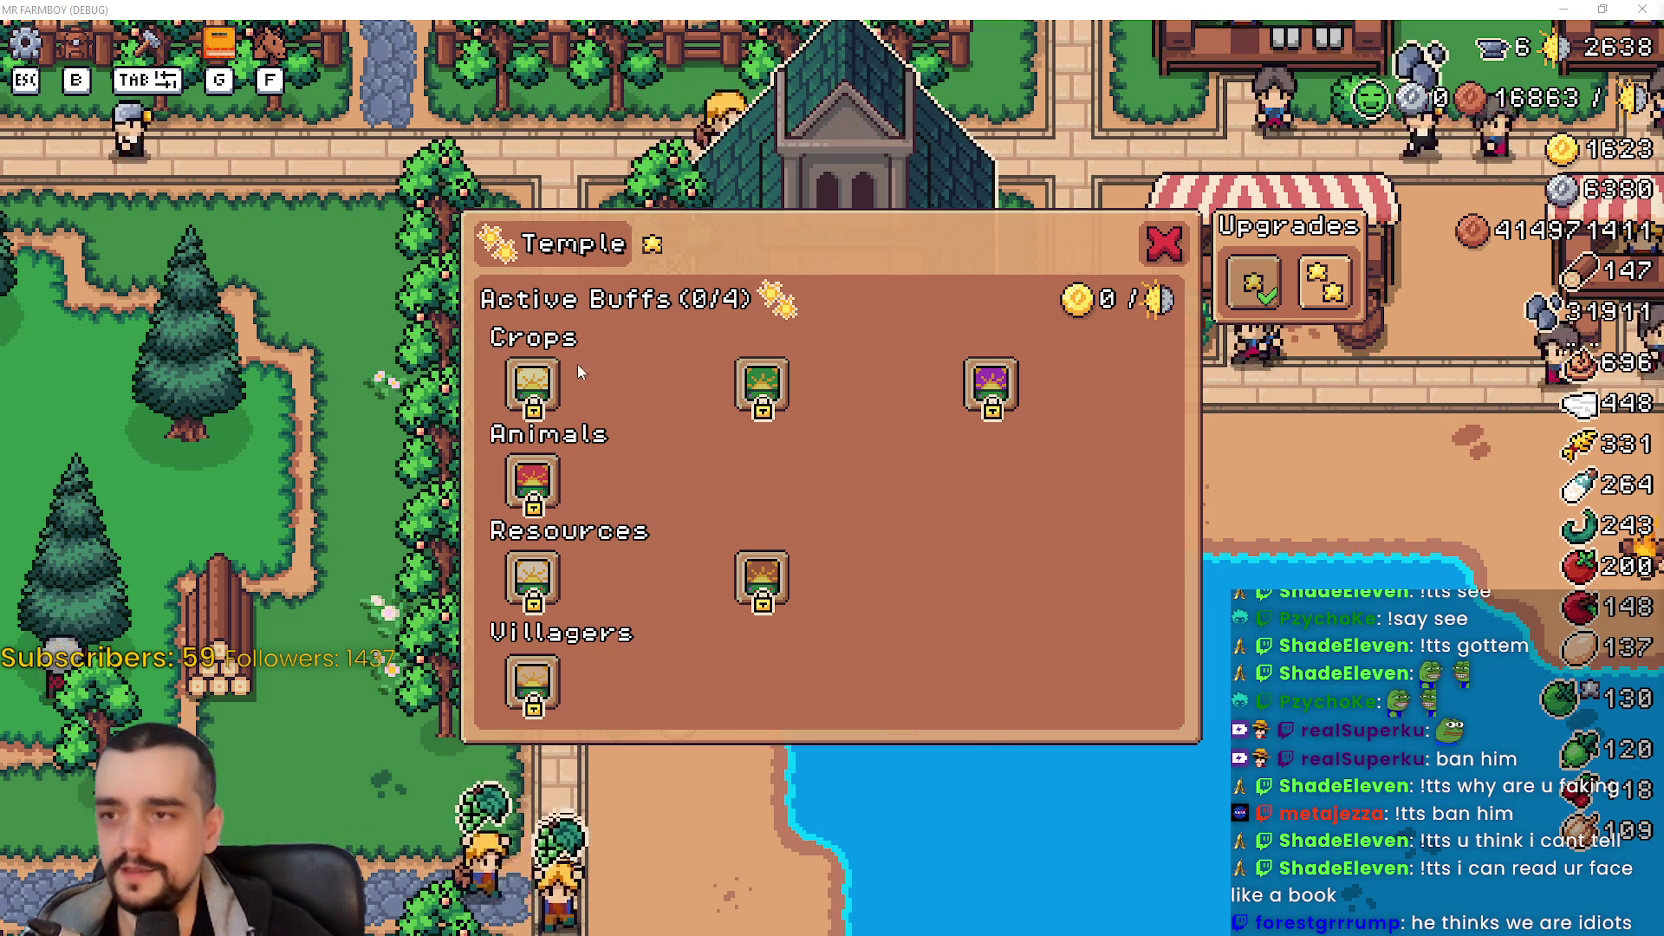
pyautogui.moveTo(530, 478)
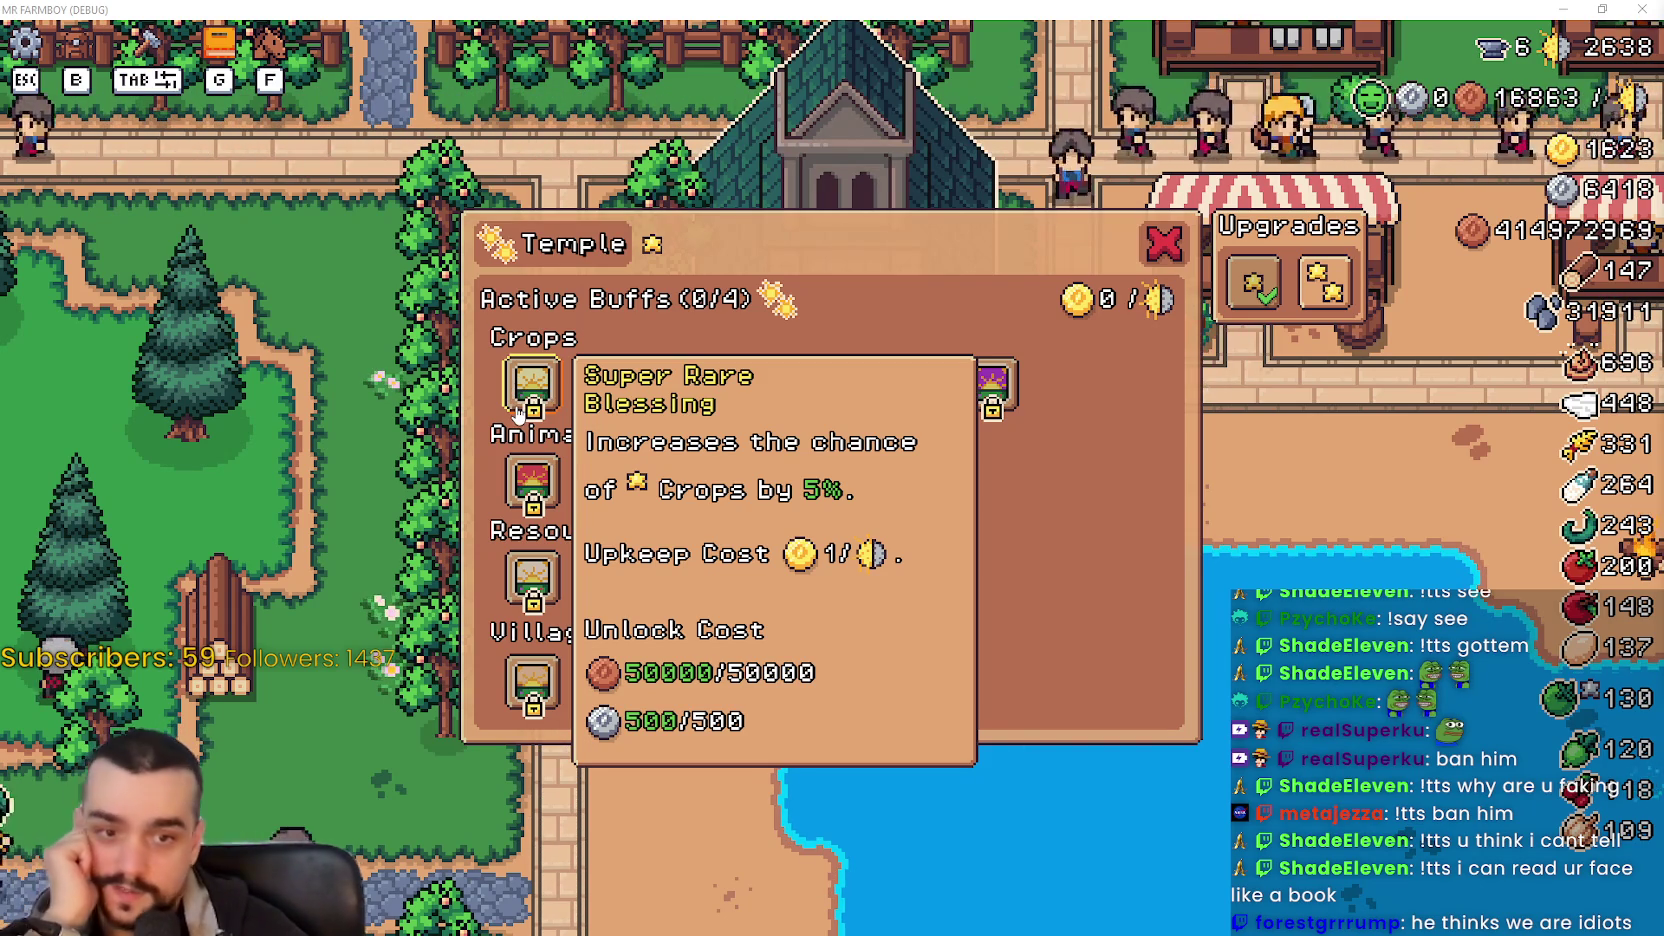
pyautogui.moveTo(537, 574)
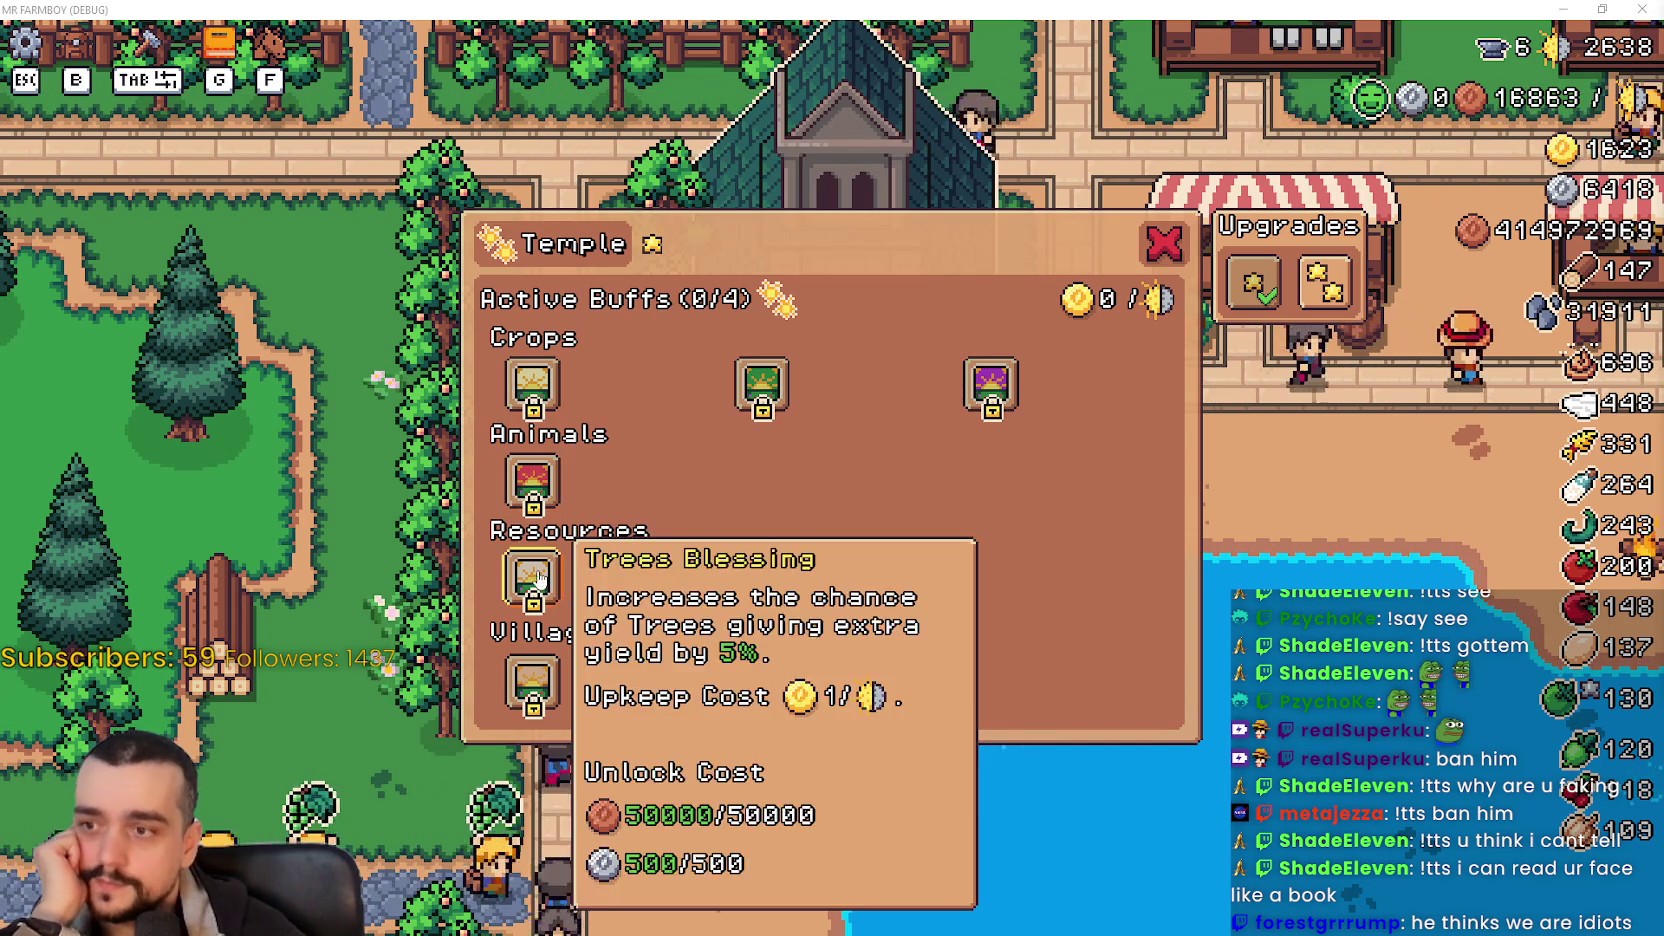
pyautogui.moveTo(548, 684)
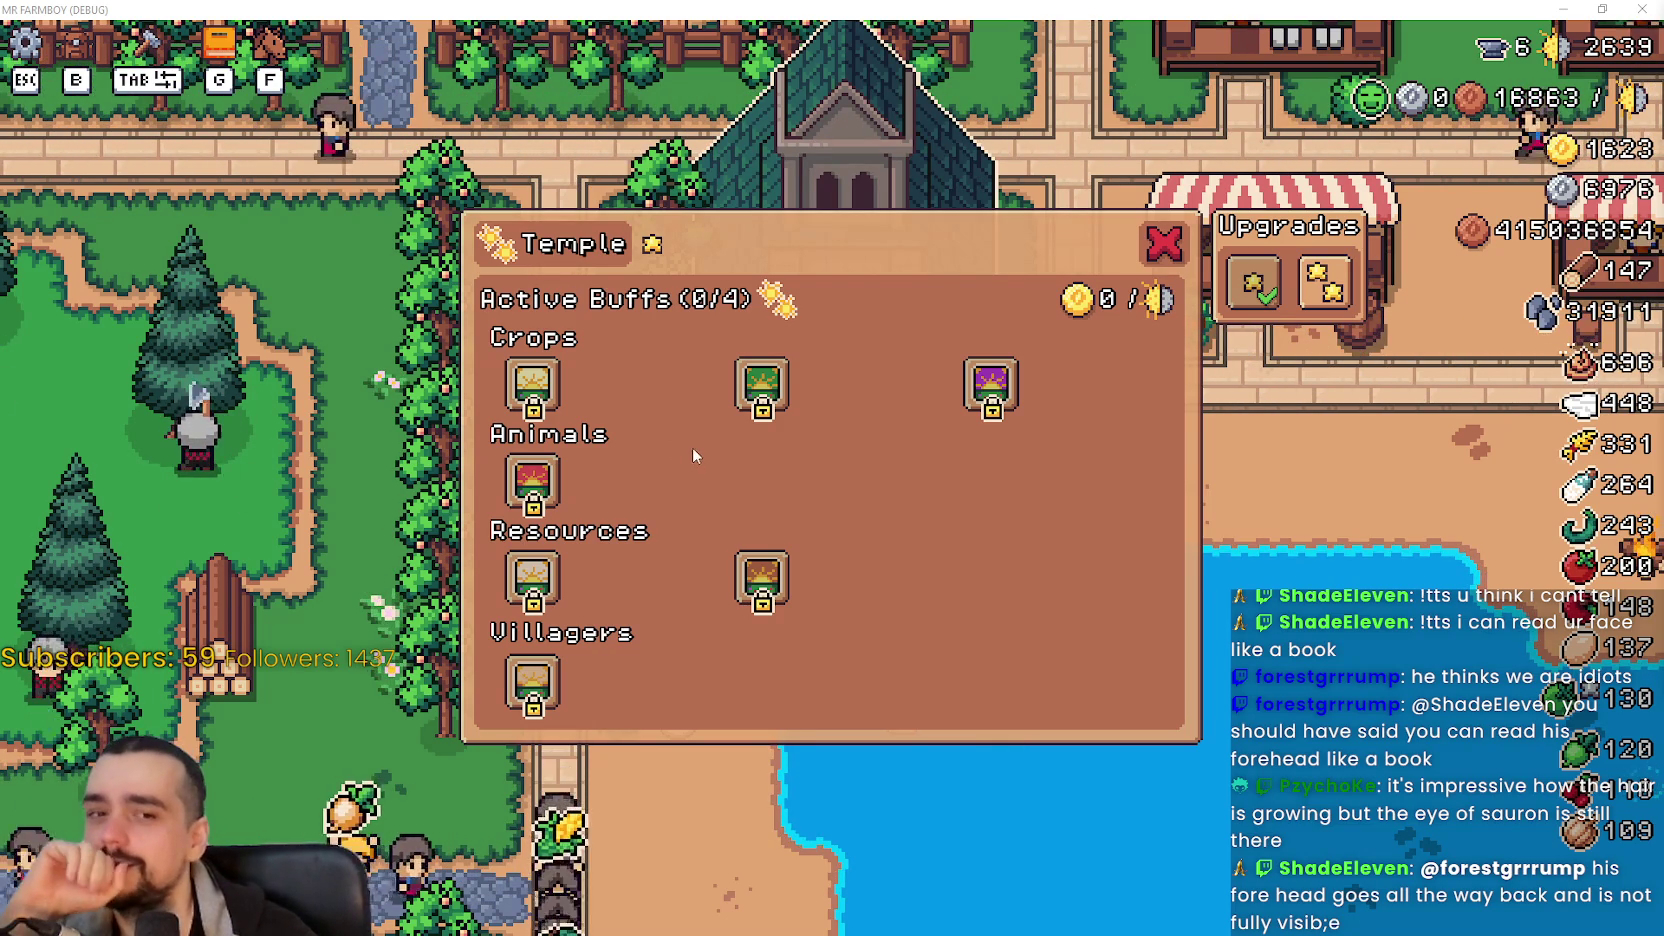
pyautogui.moveTo(740, 402)
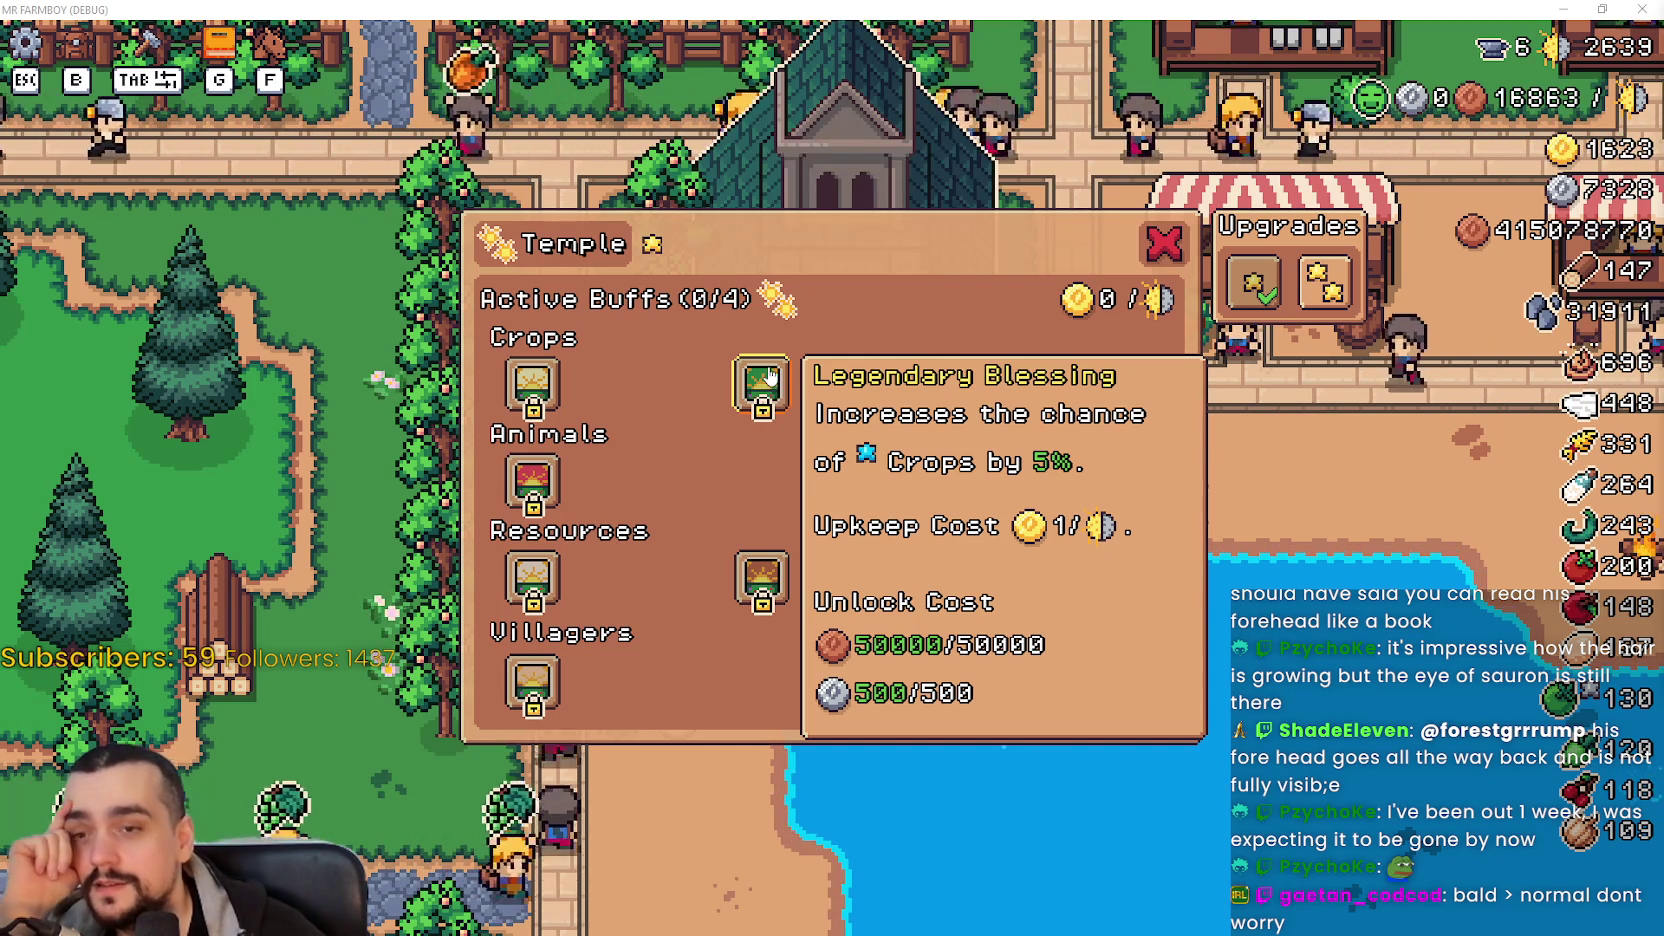
# - Check the Crops blessing costs and unlock the Super Rare Blessing
pyautogui.moveTo(1020, 373)
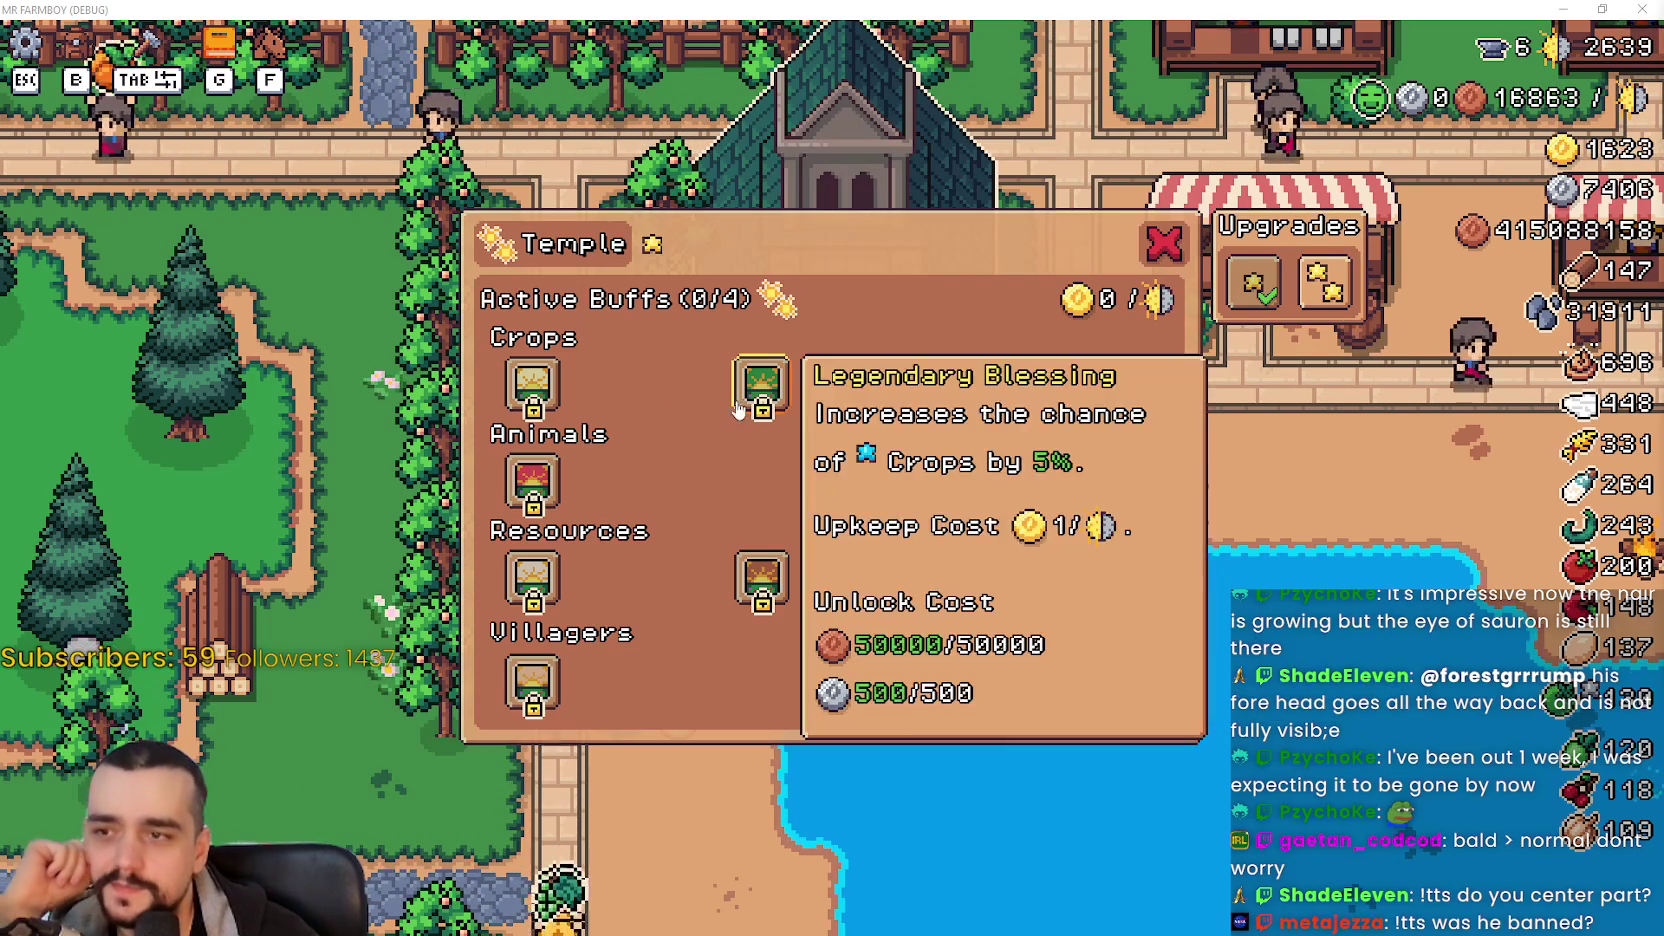
pyautogui.moveTo(535, 400)
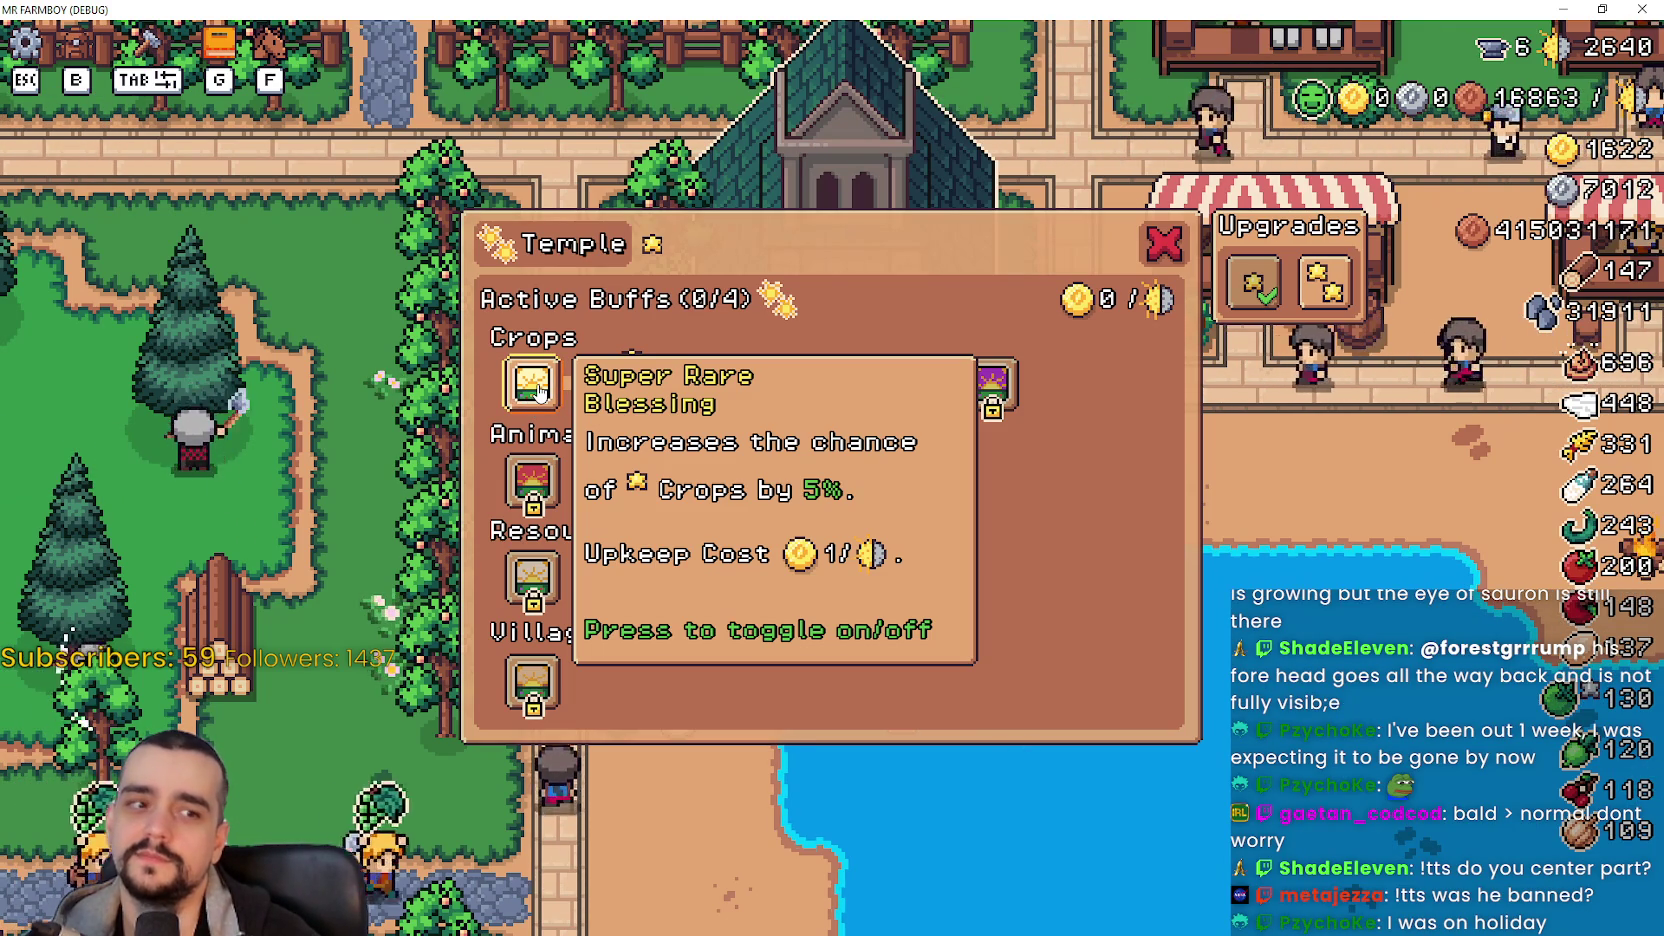
pyautogui.click(538, 390)
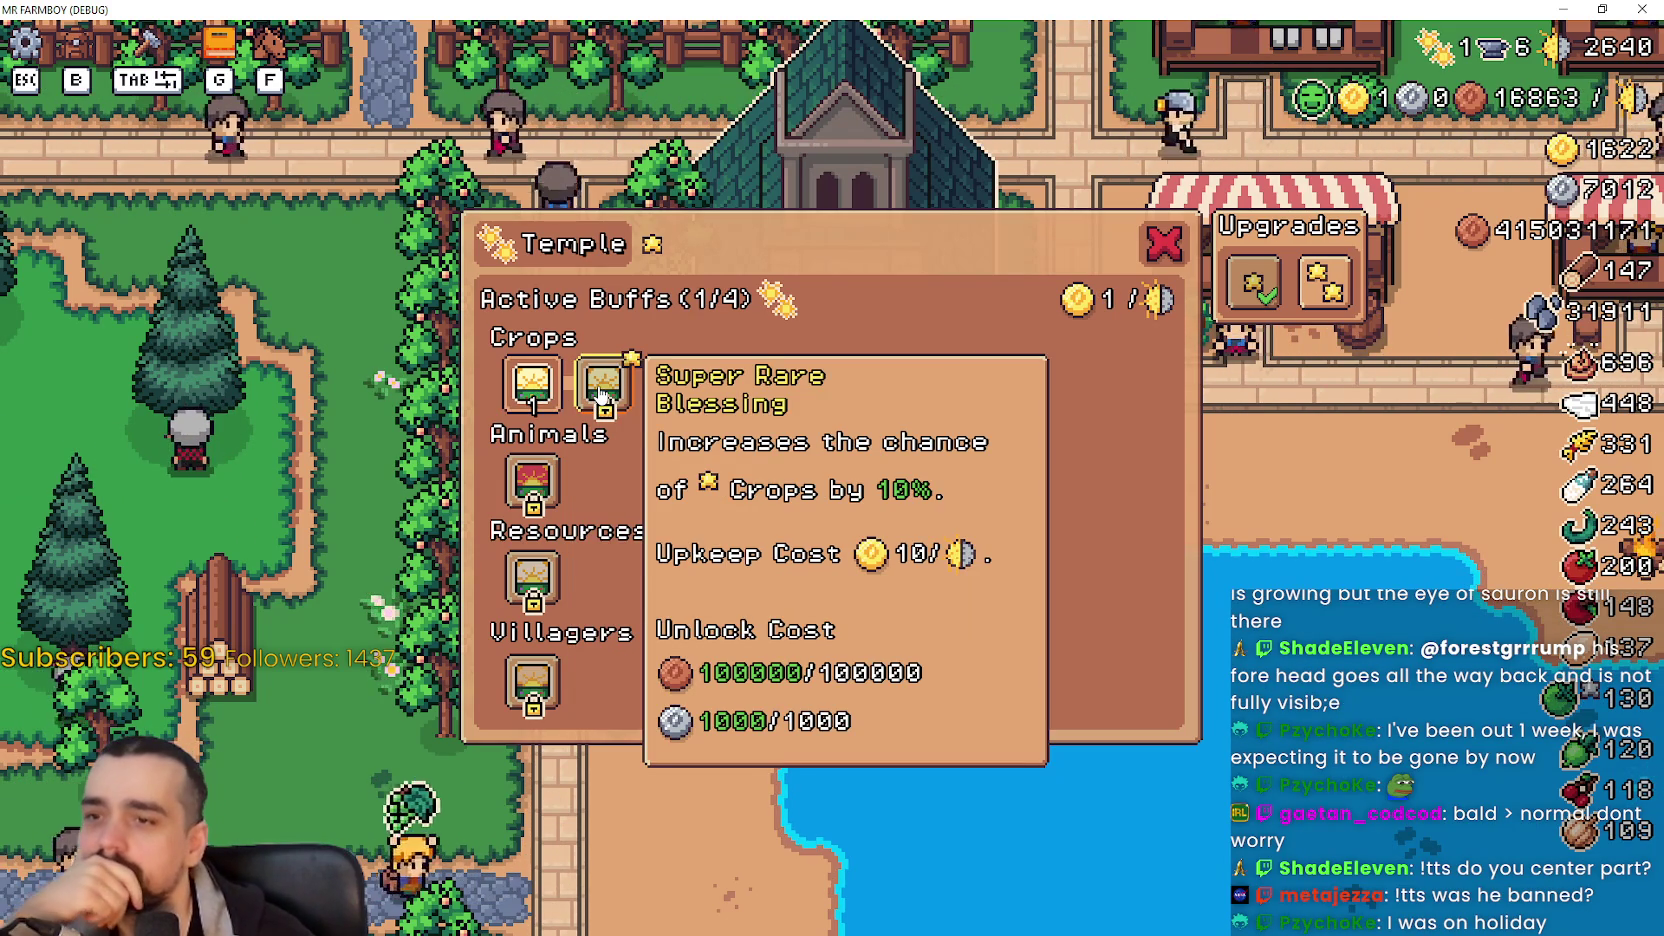
# - Unlock further Super Rare, Ranching, Harvest, Legendary and first Resources blessing tiers
pyautogui.click(600, 393)
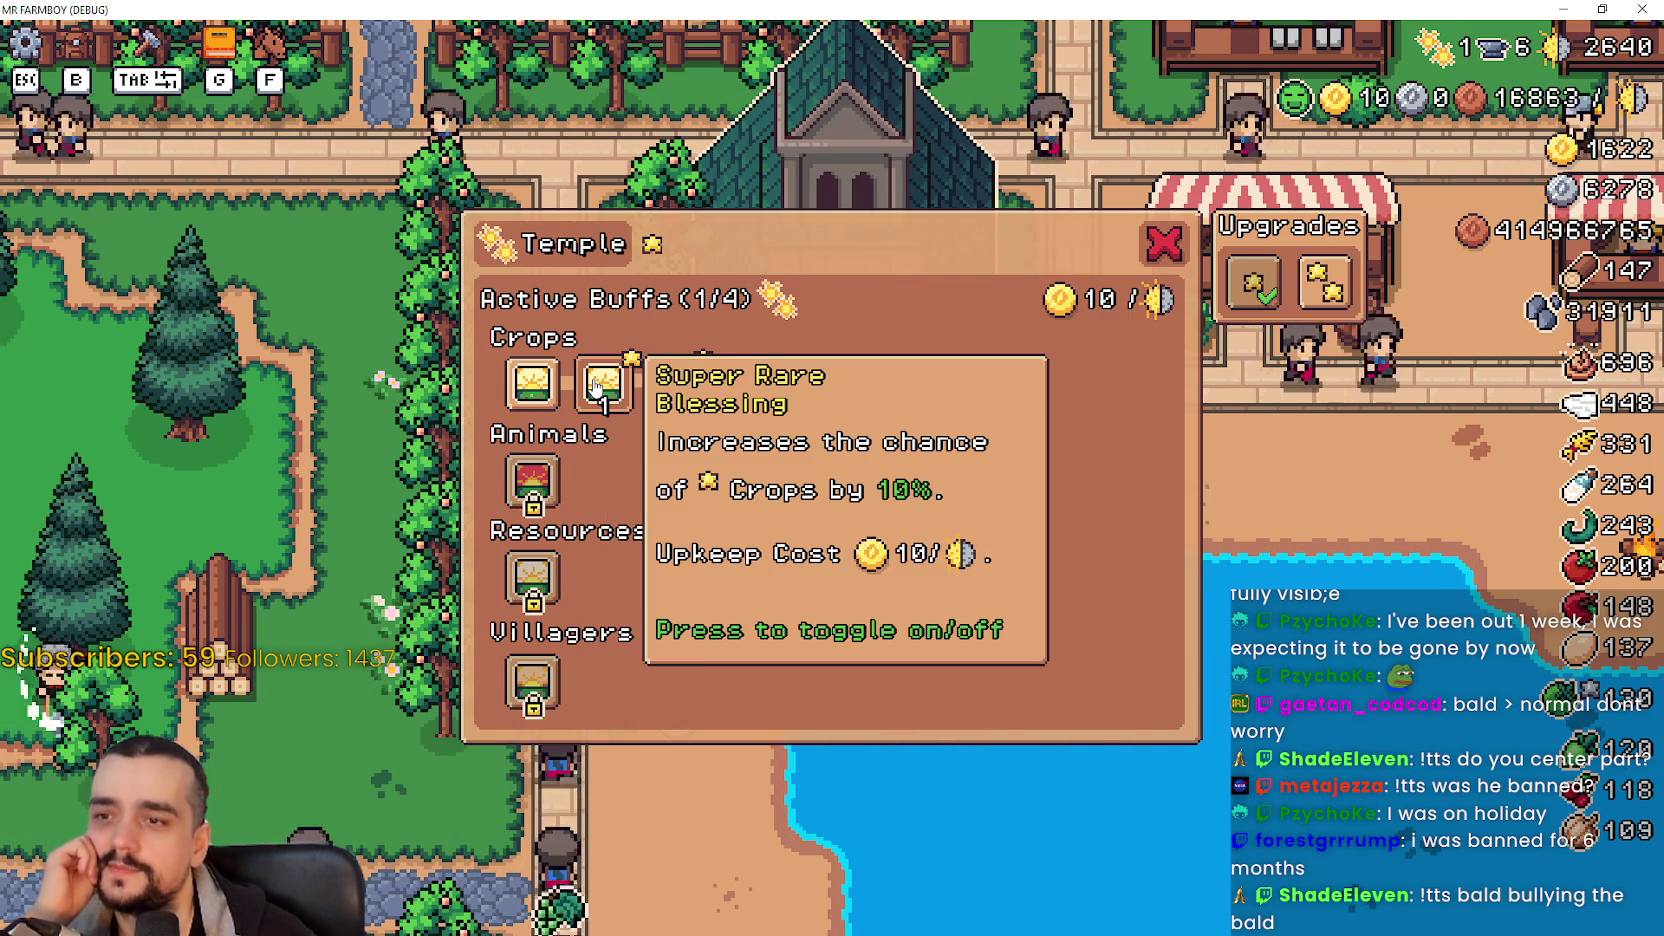
pyautogui.click(545, 490)
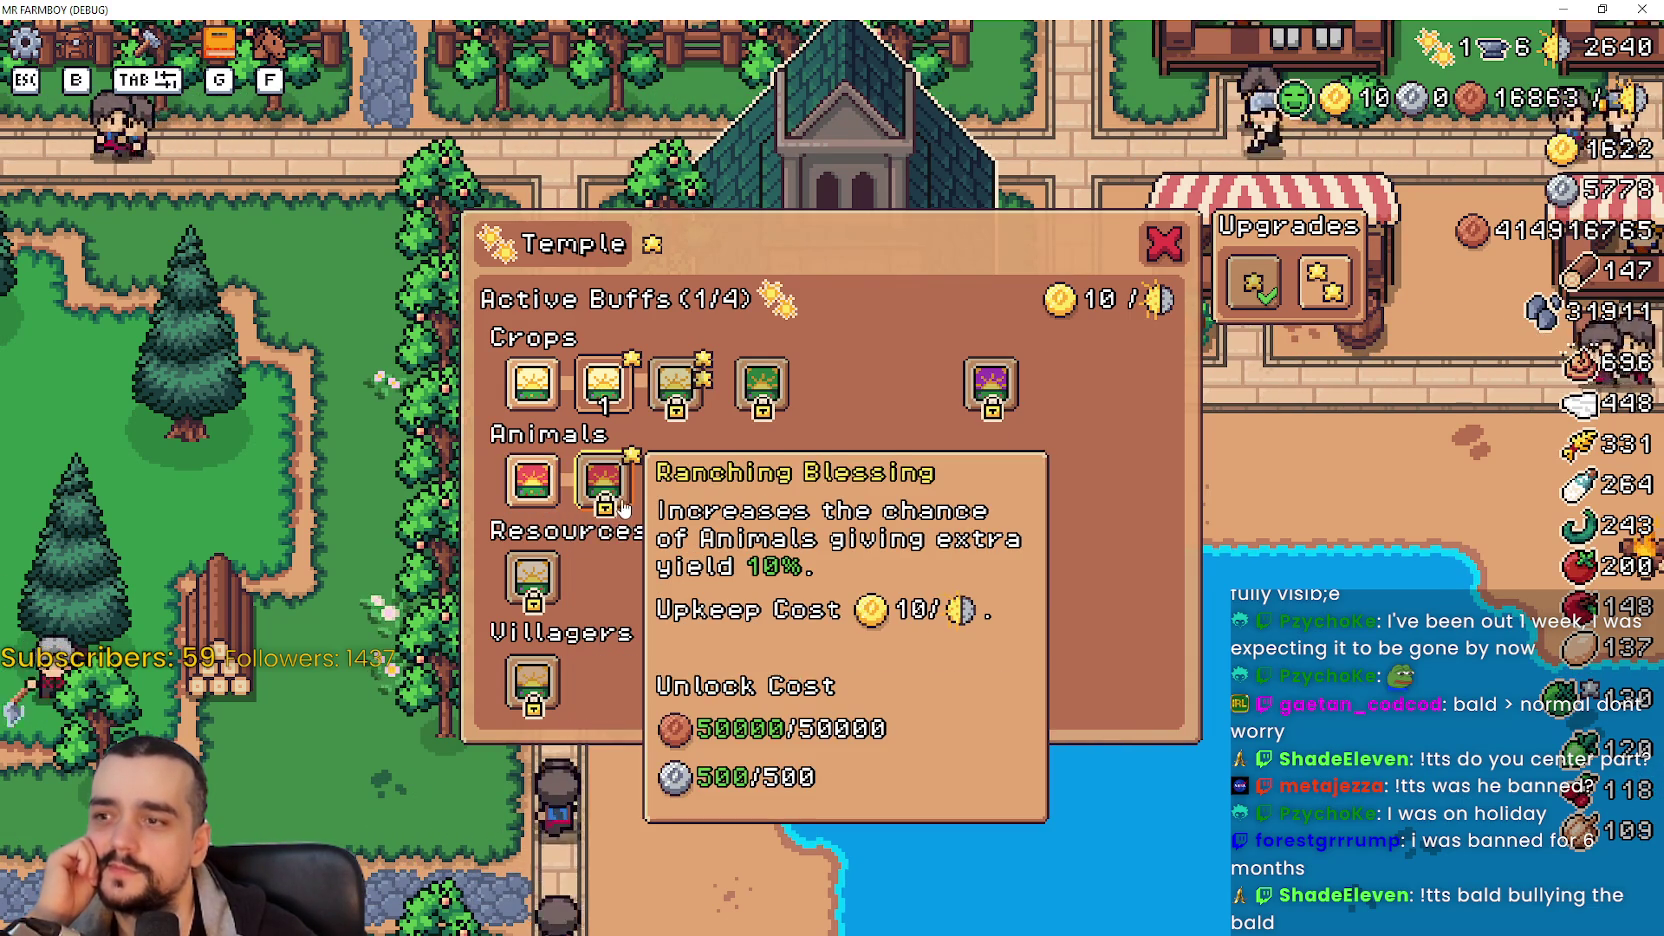
pyautogui.click(610, 493)
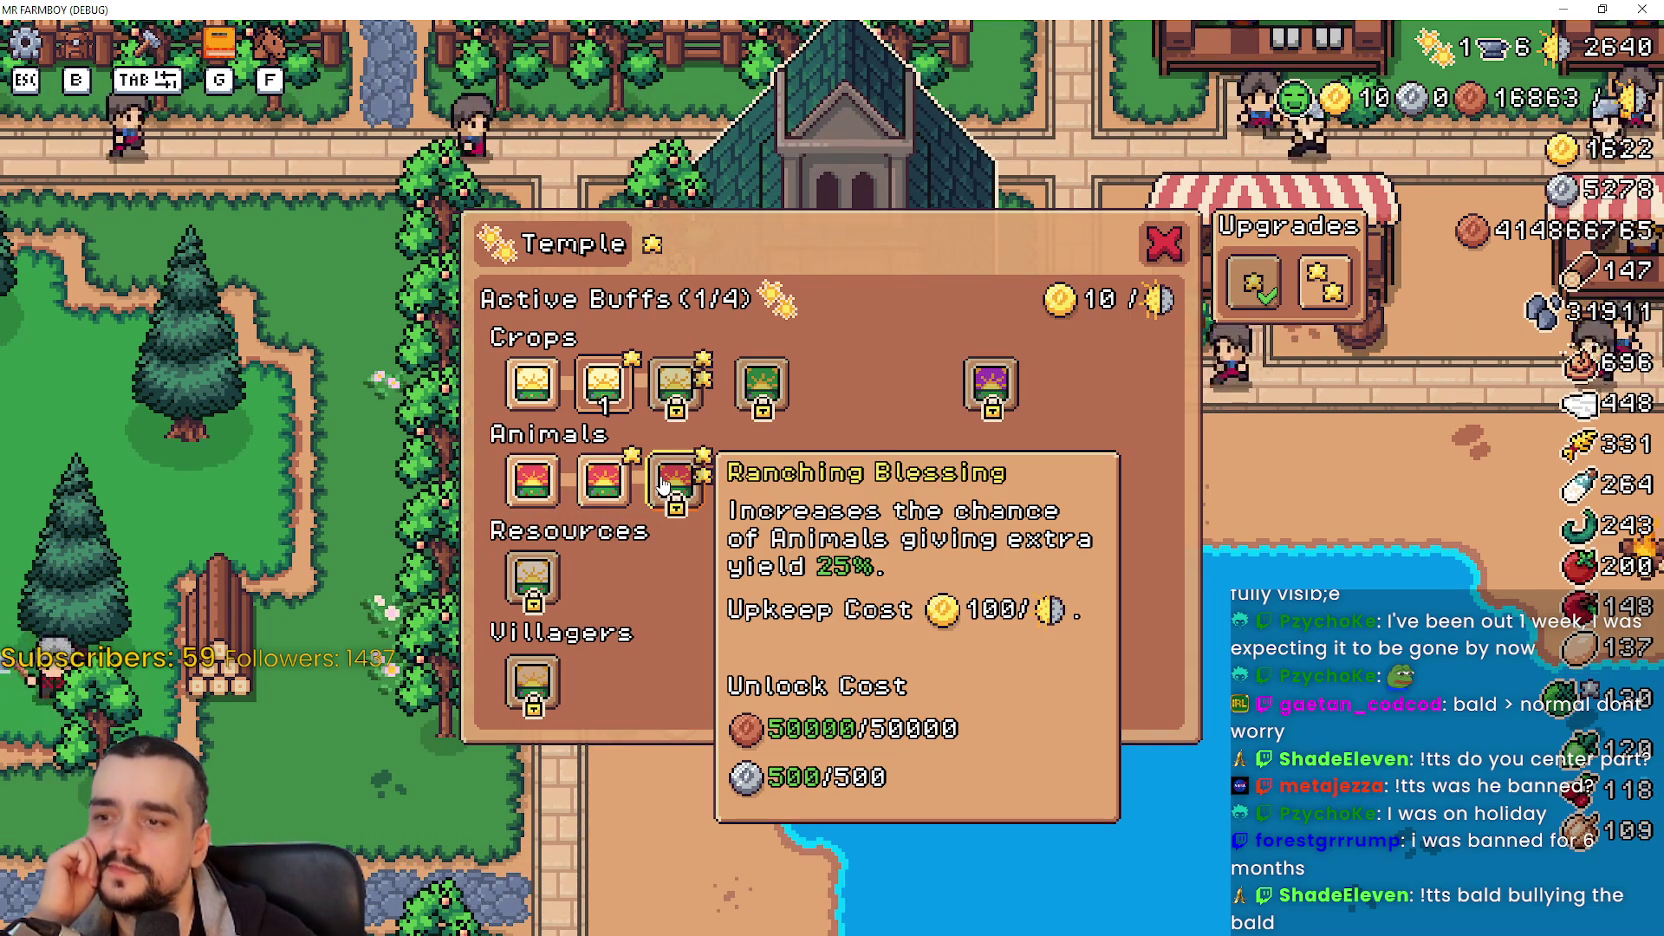
pyautogui.click(662, 483)
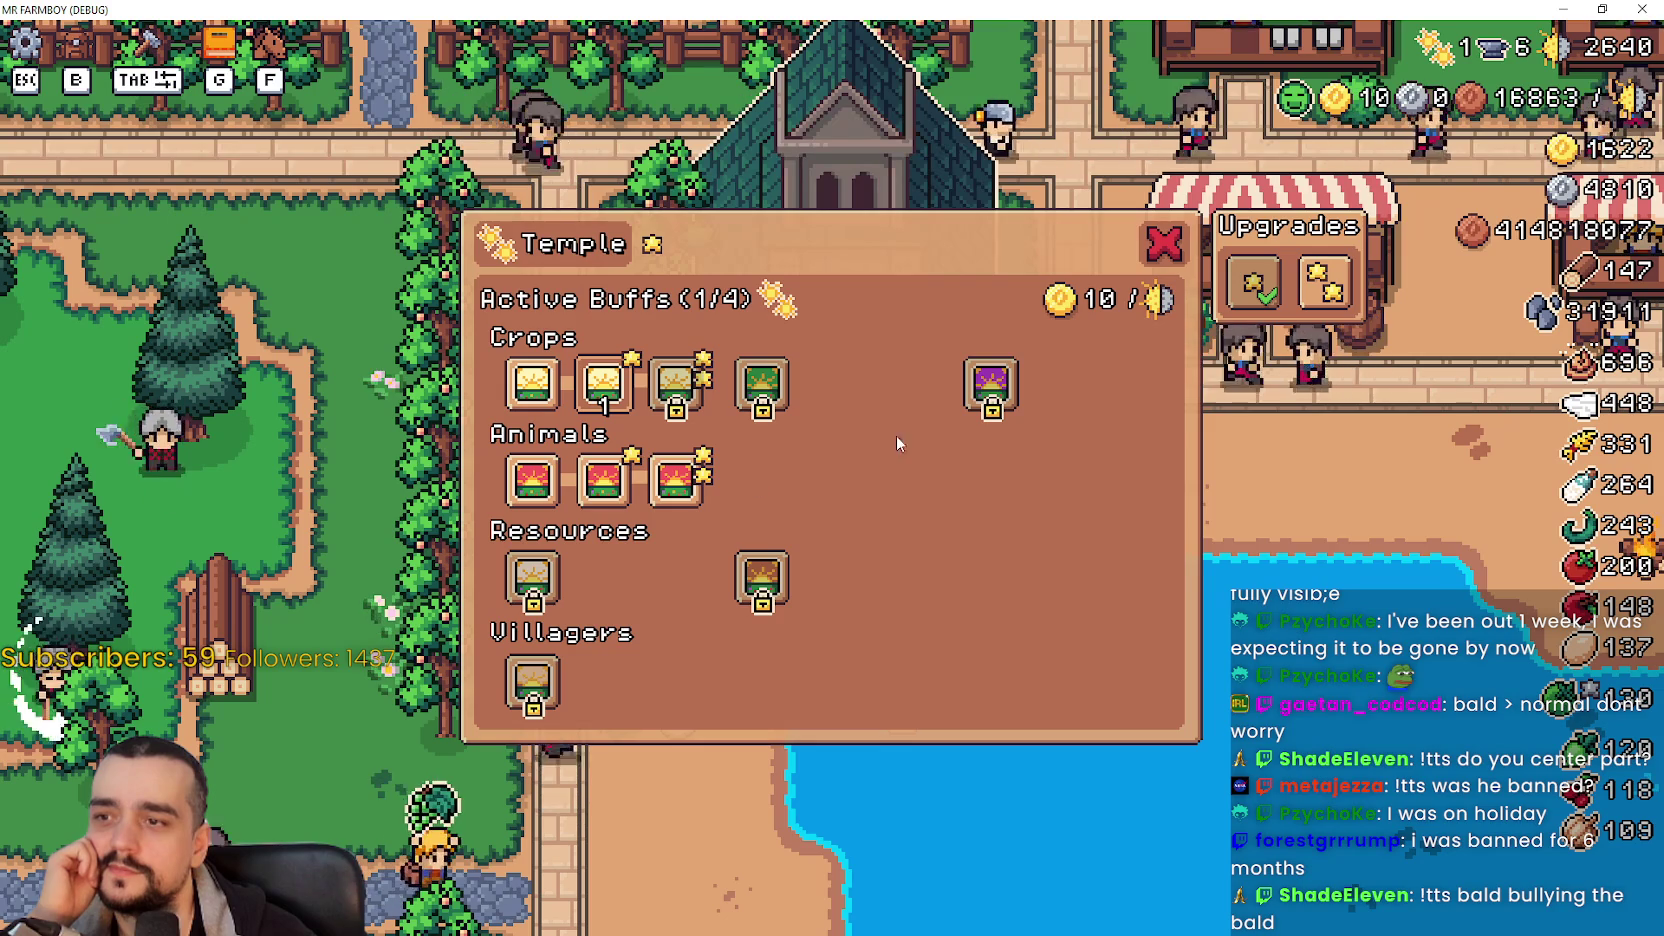
pyautogui.click(991, 384)
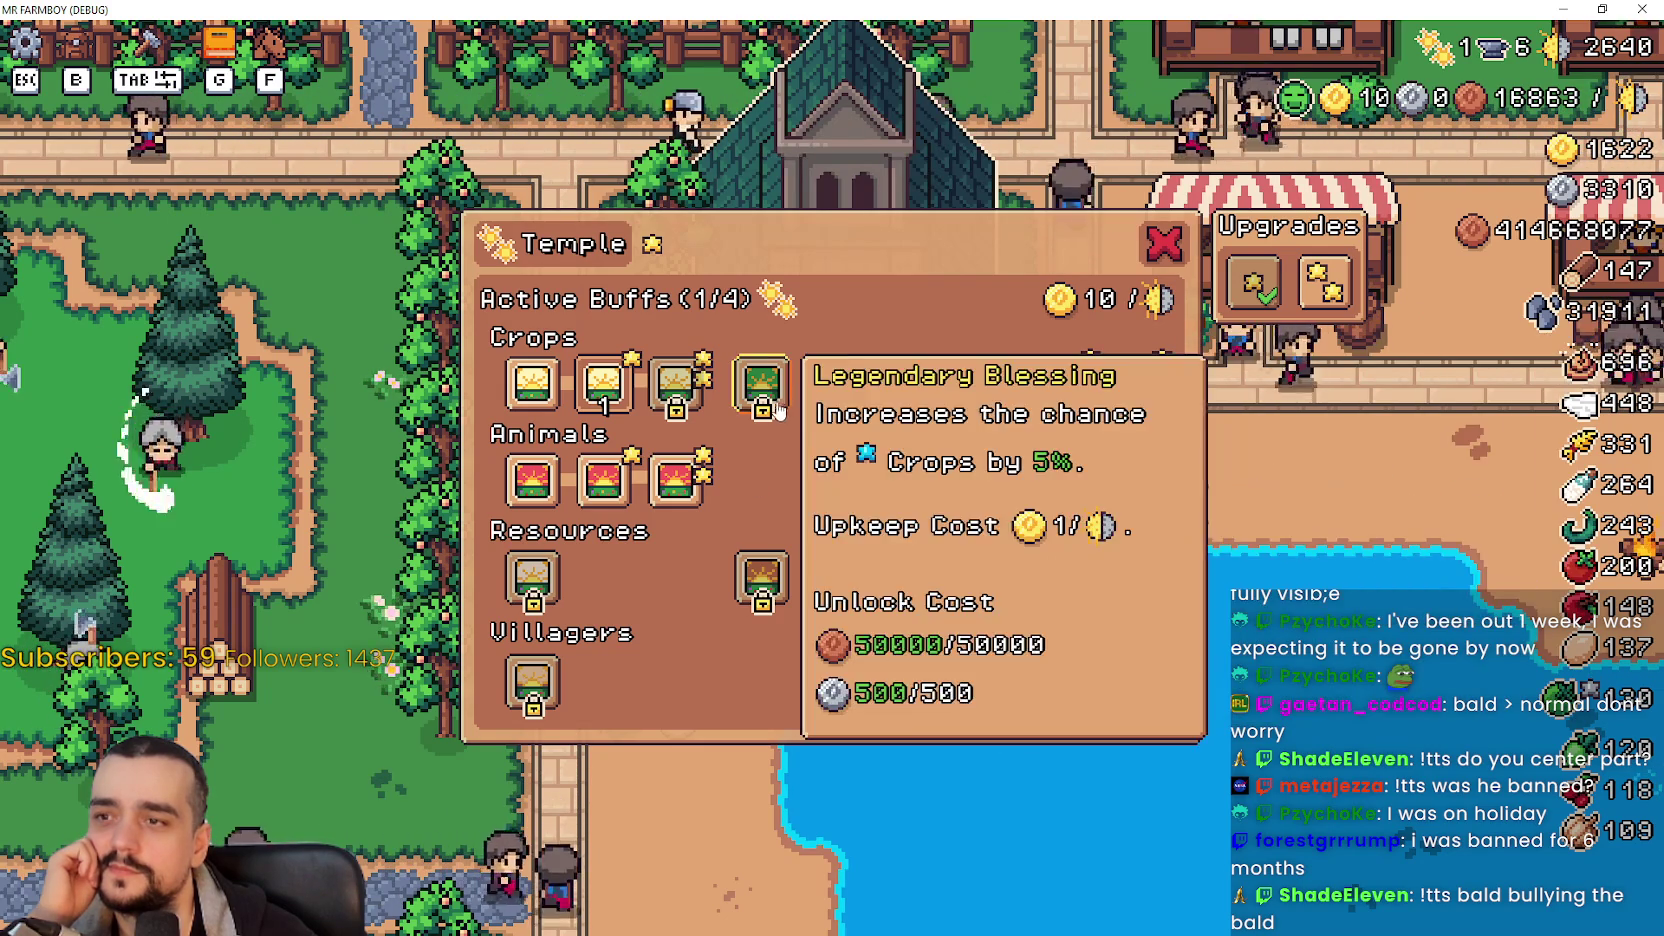
pyautogui.click(762, 388)
pyautogui.click(836, 390)
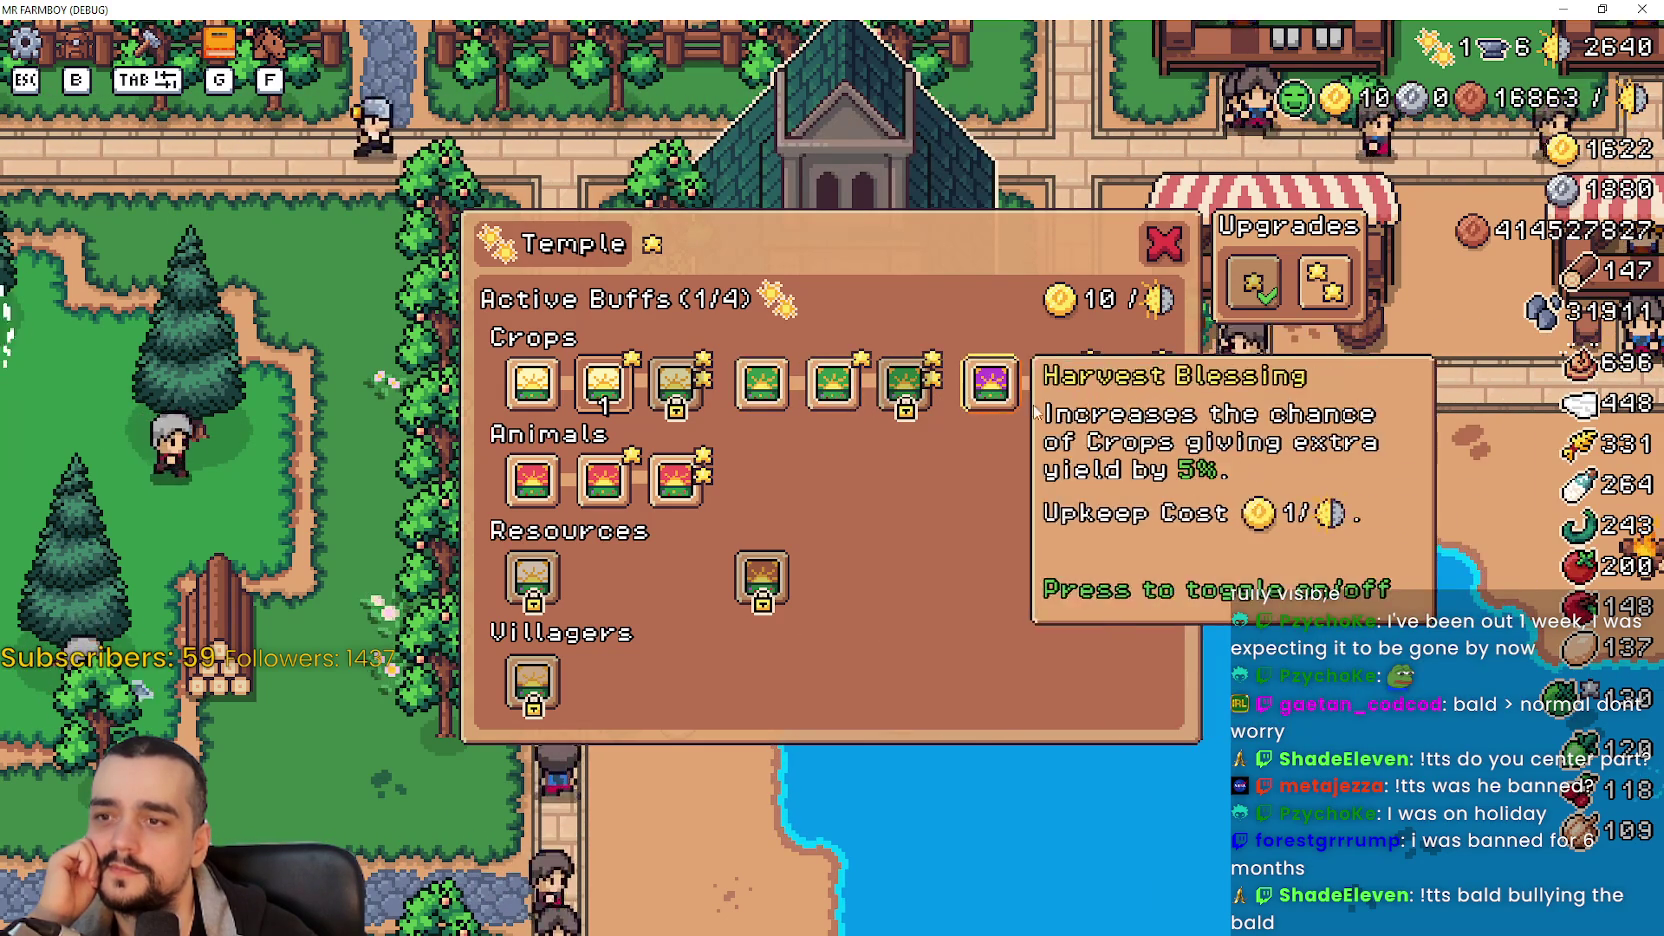
pyautogui.click(762, 578)
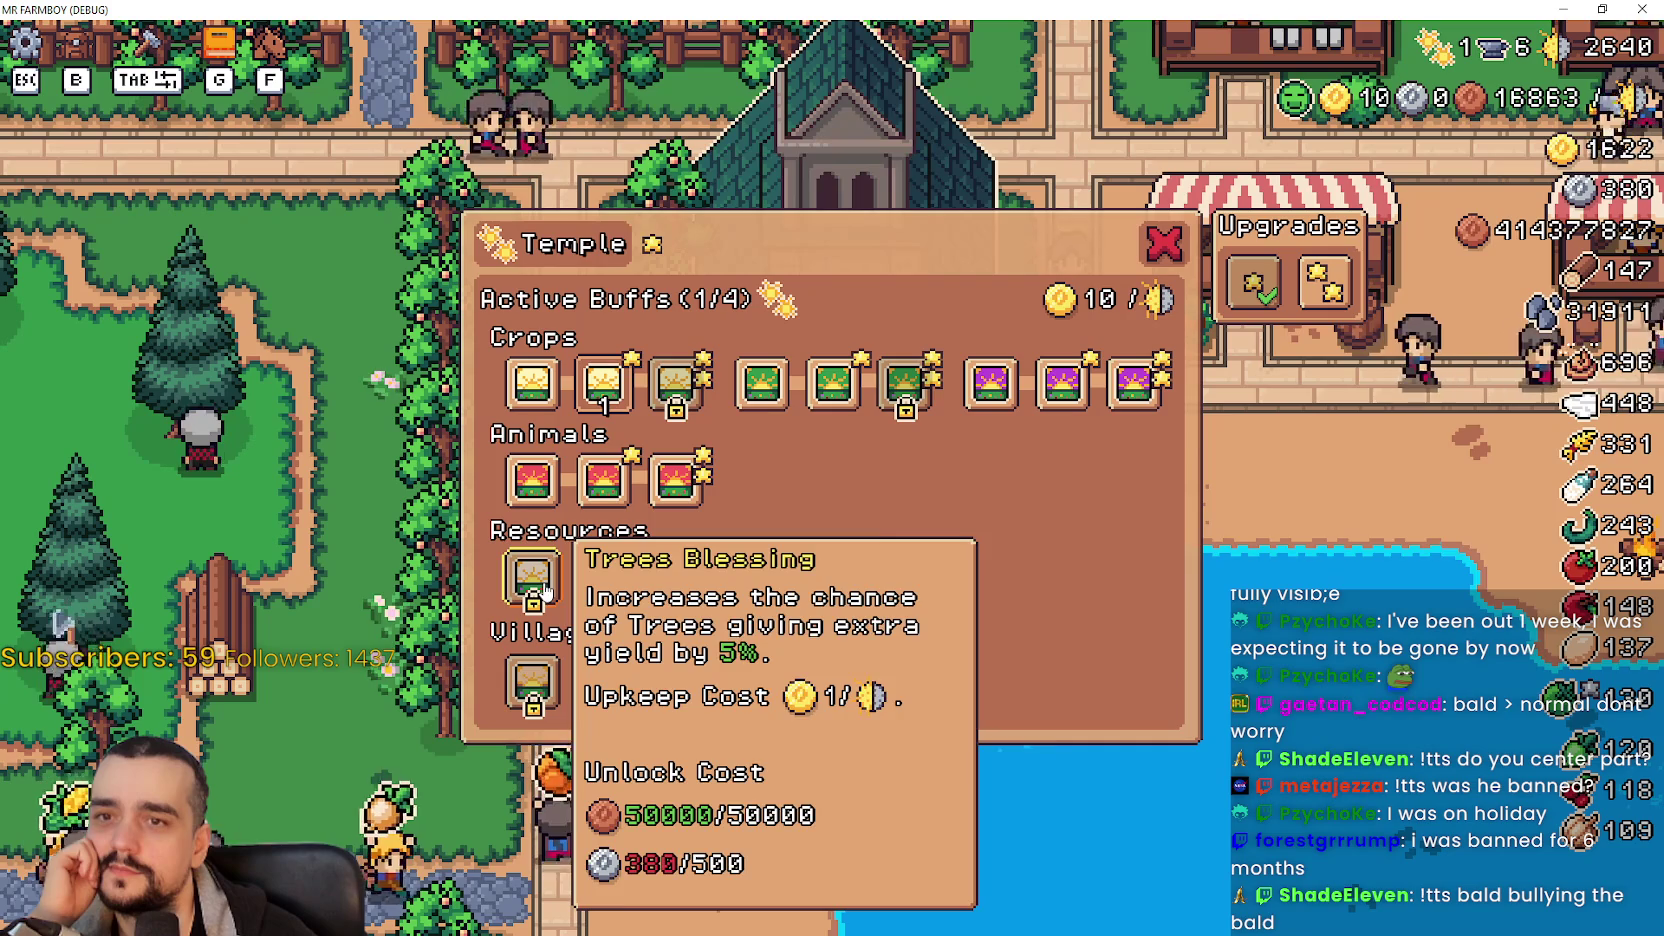
pyautogui.moveTo(550, 680)
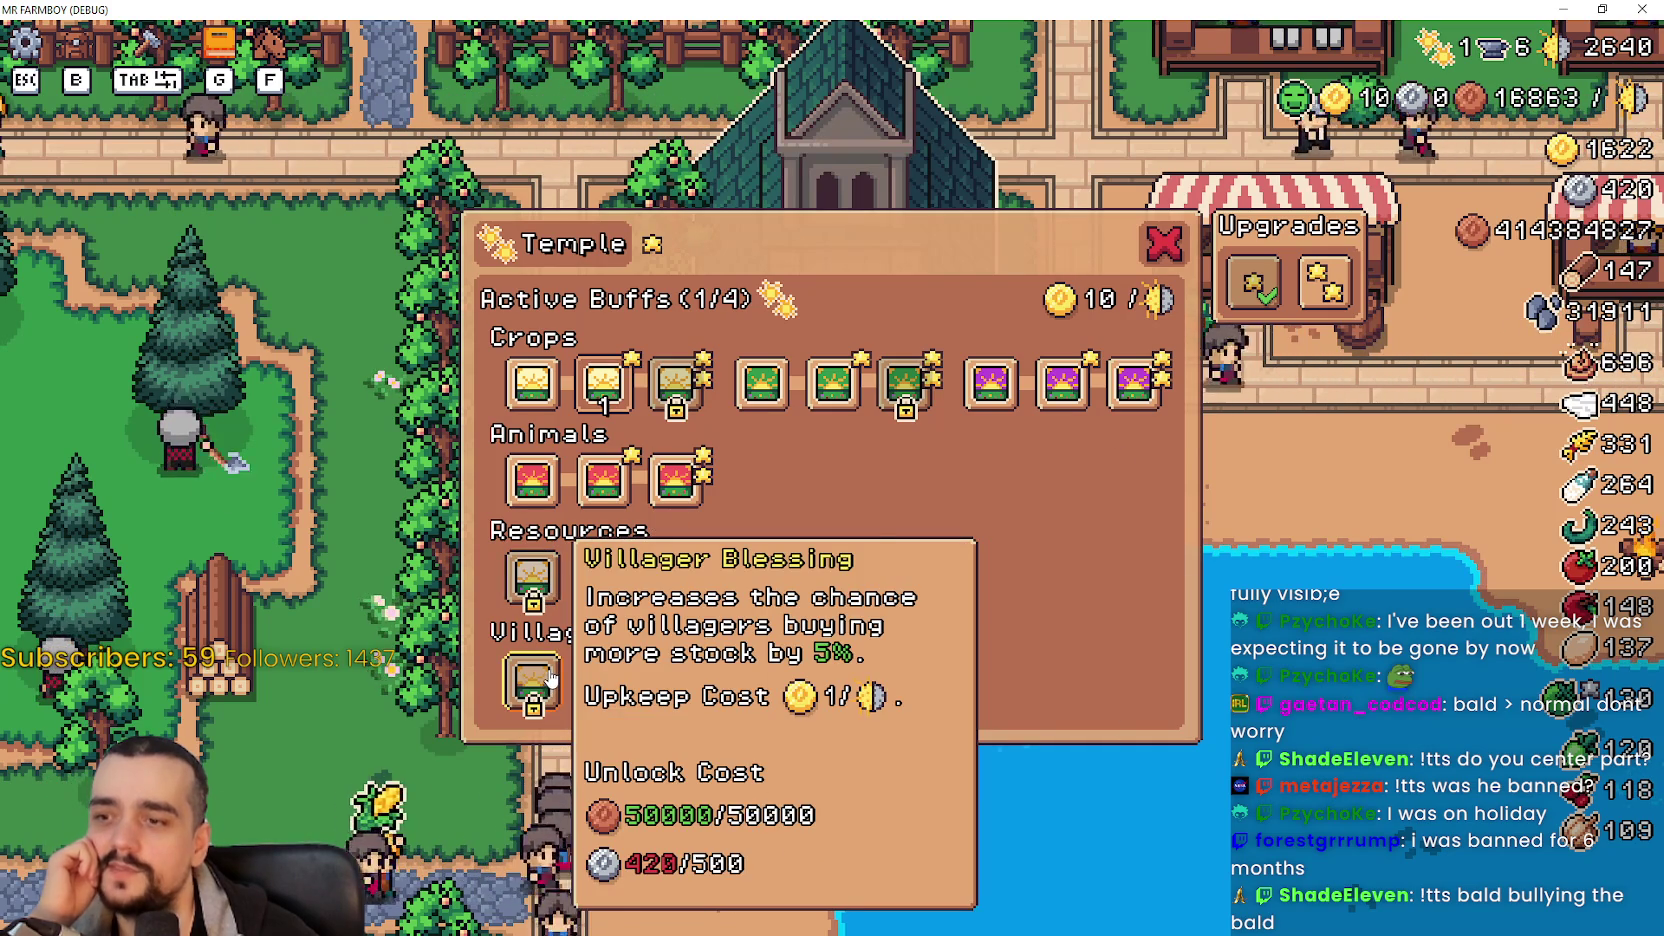
# - Activate Ranching (25% tier), a Crops blessing and Harvest to fill all 4/4 slots
pyautogui.click(540, 478)
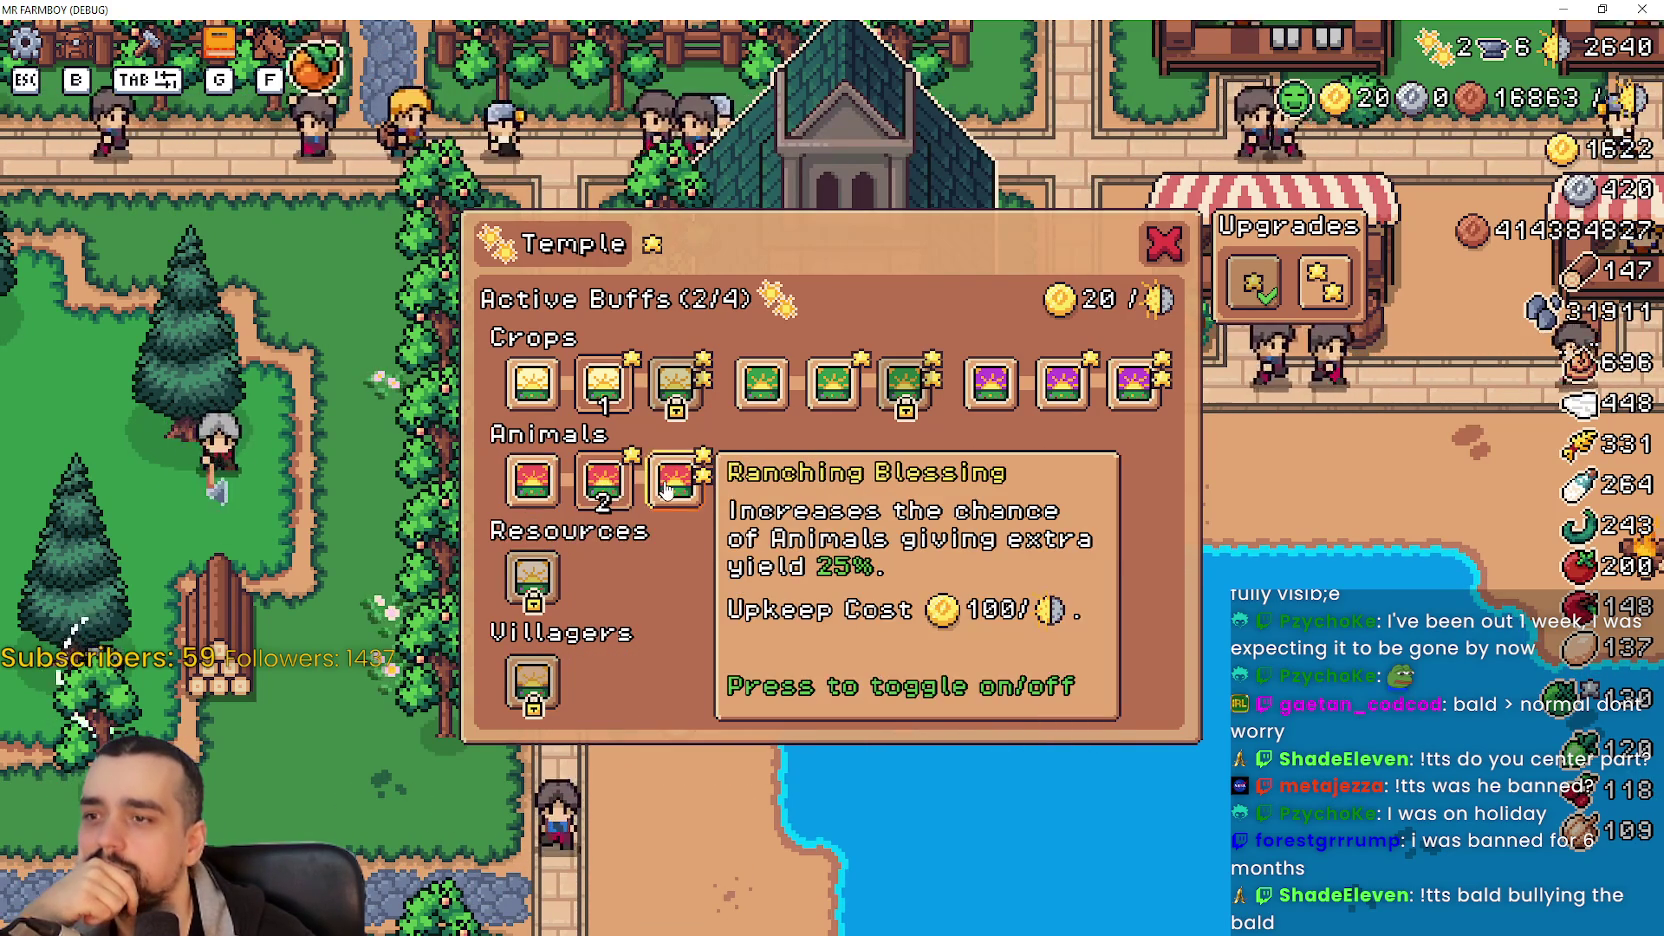
pyautogui.click(667, 483)
pyautogui.click(832, 383)
pyautogui.click(1076, 396)
pyautogui.moveTo(840, 583)
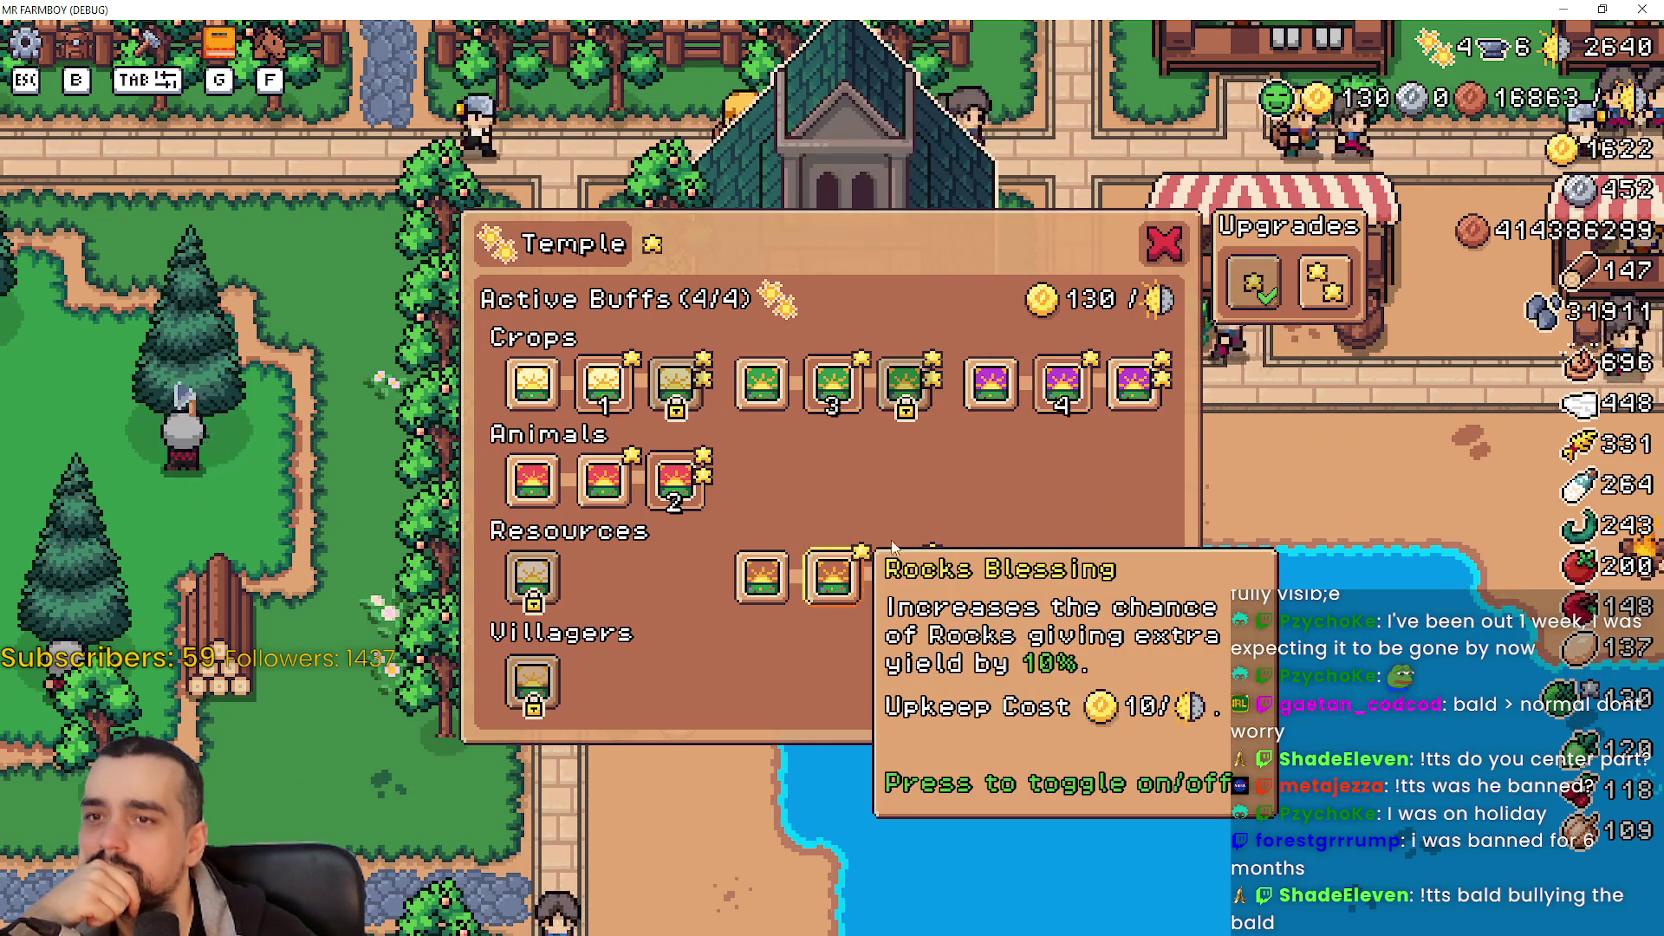
# - Review the Upgrade 2 button and blessing icons, then unlock the 5% Trees Blessing
pyautogui.moveTo(1305, 293)
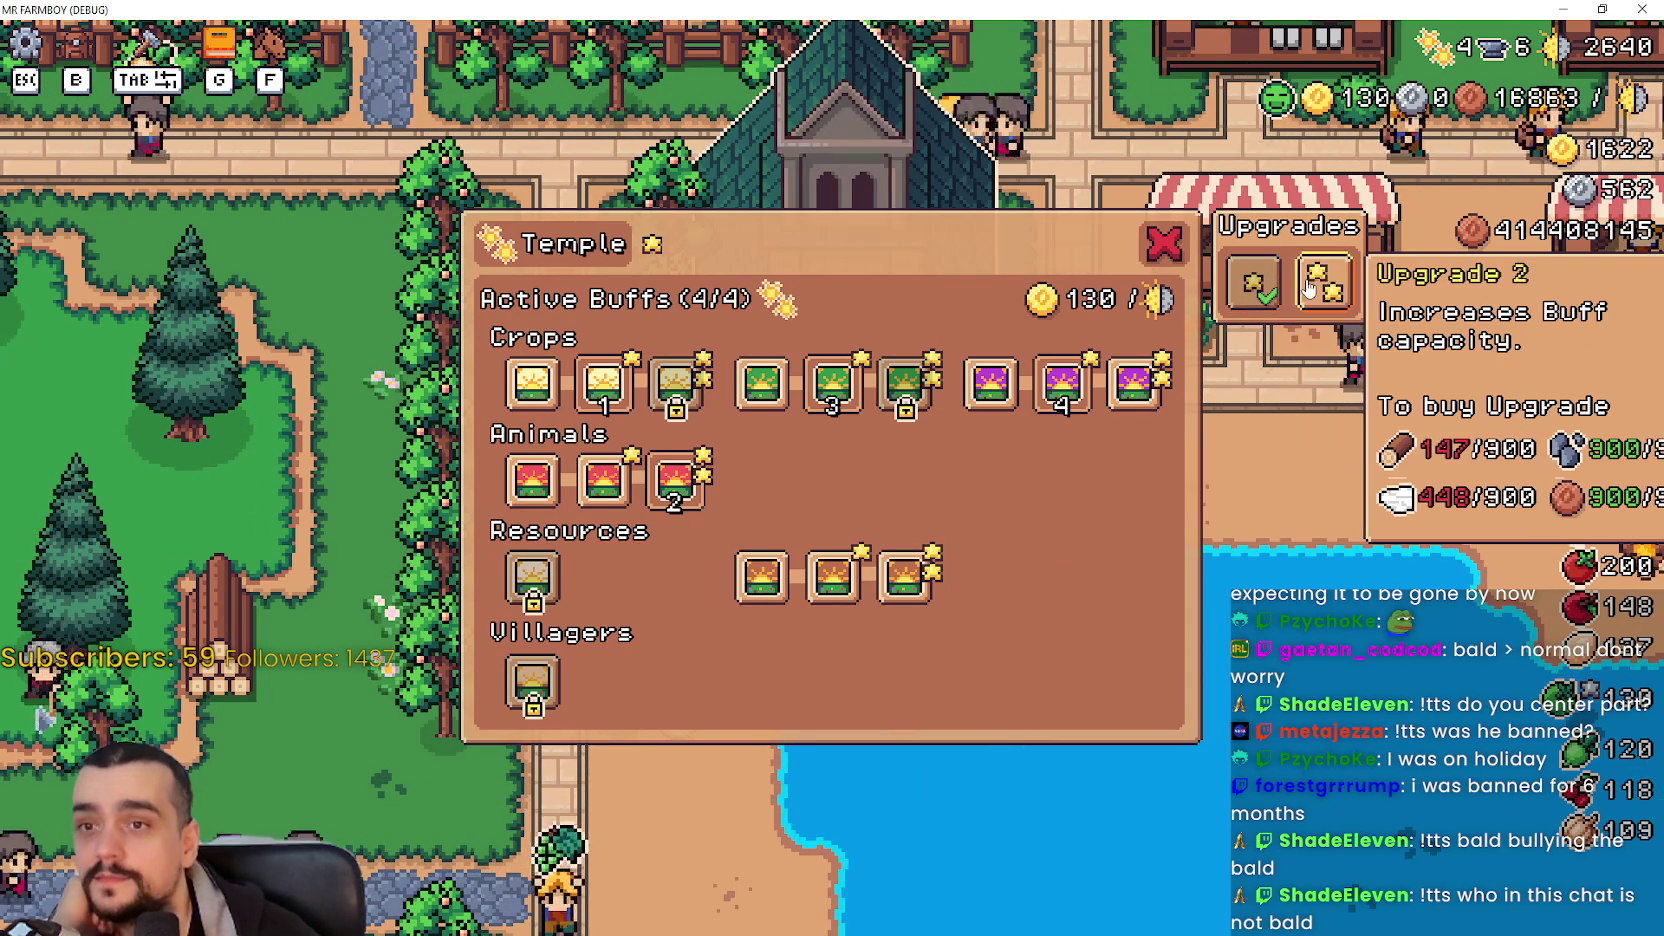
pyautogui.moveTo(1131, 392)
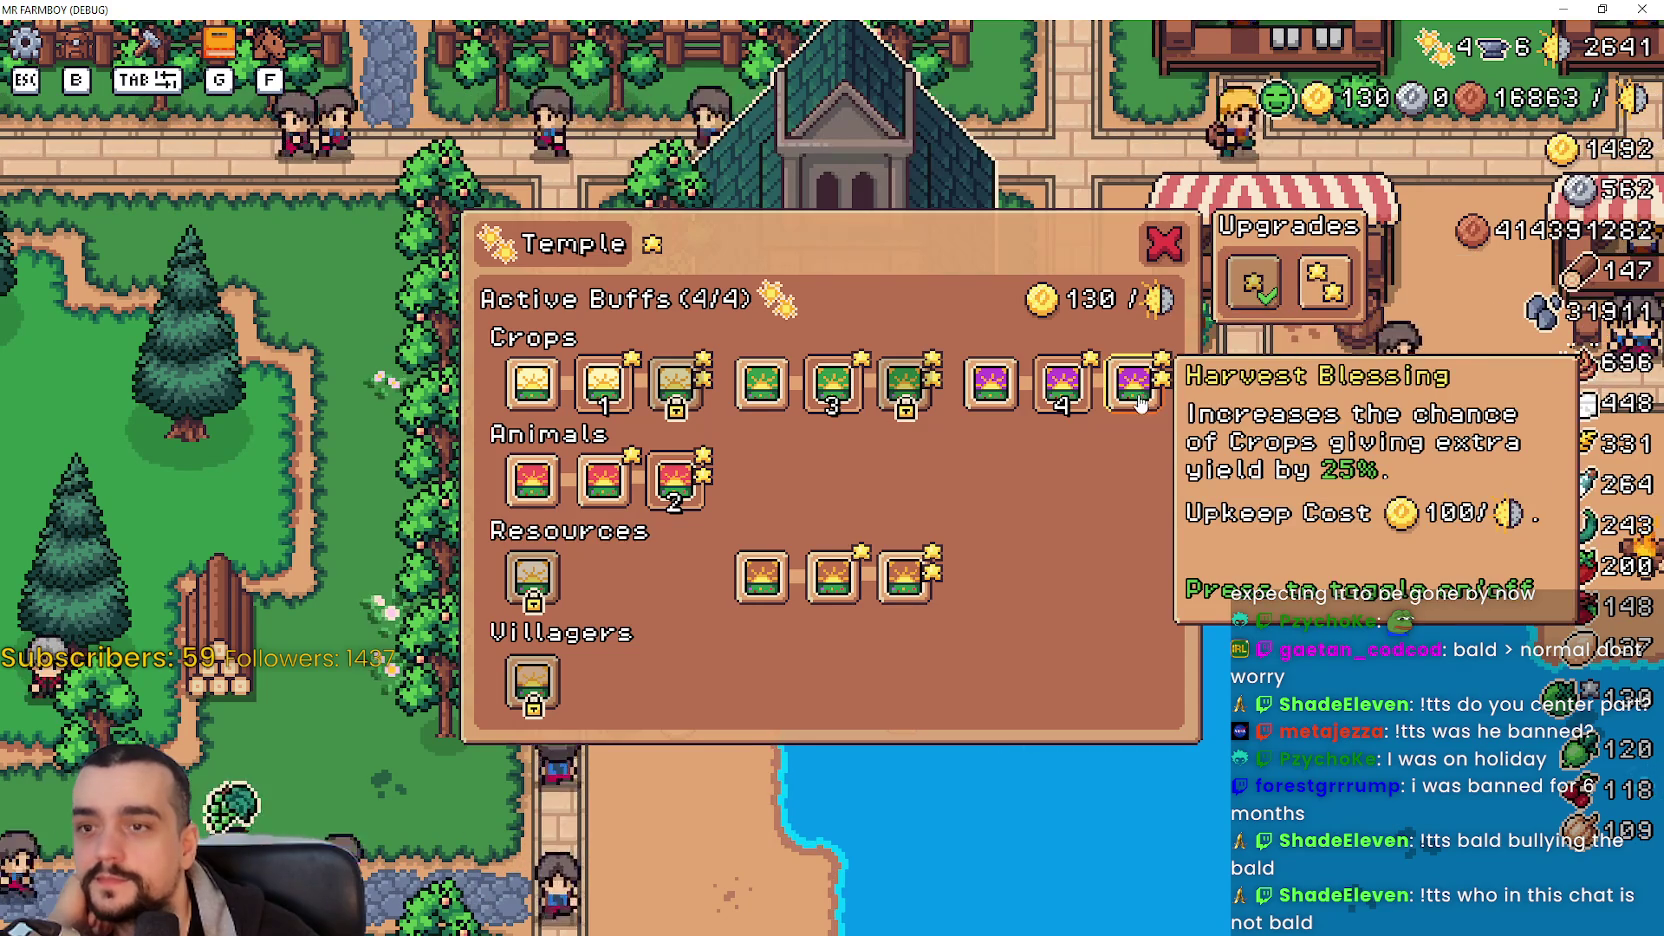
pyautogui.moveTo(898, 594)
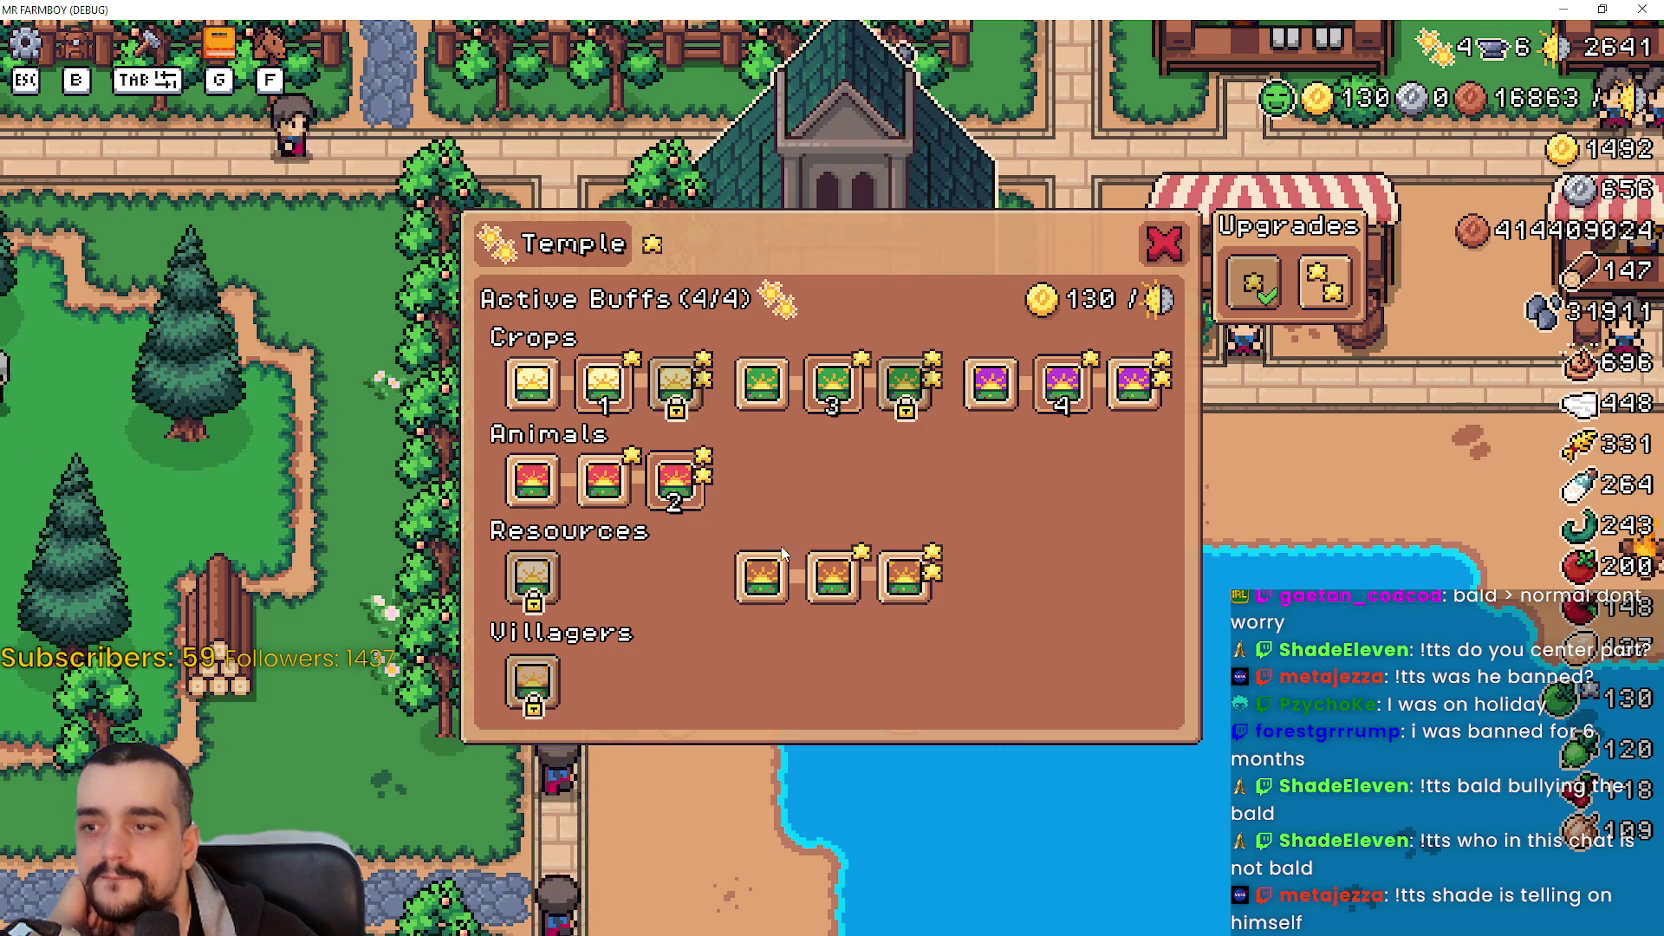
pyautogui.moveTo(591, 390)
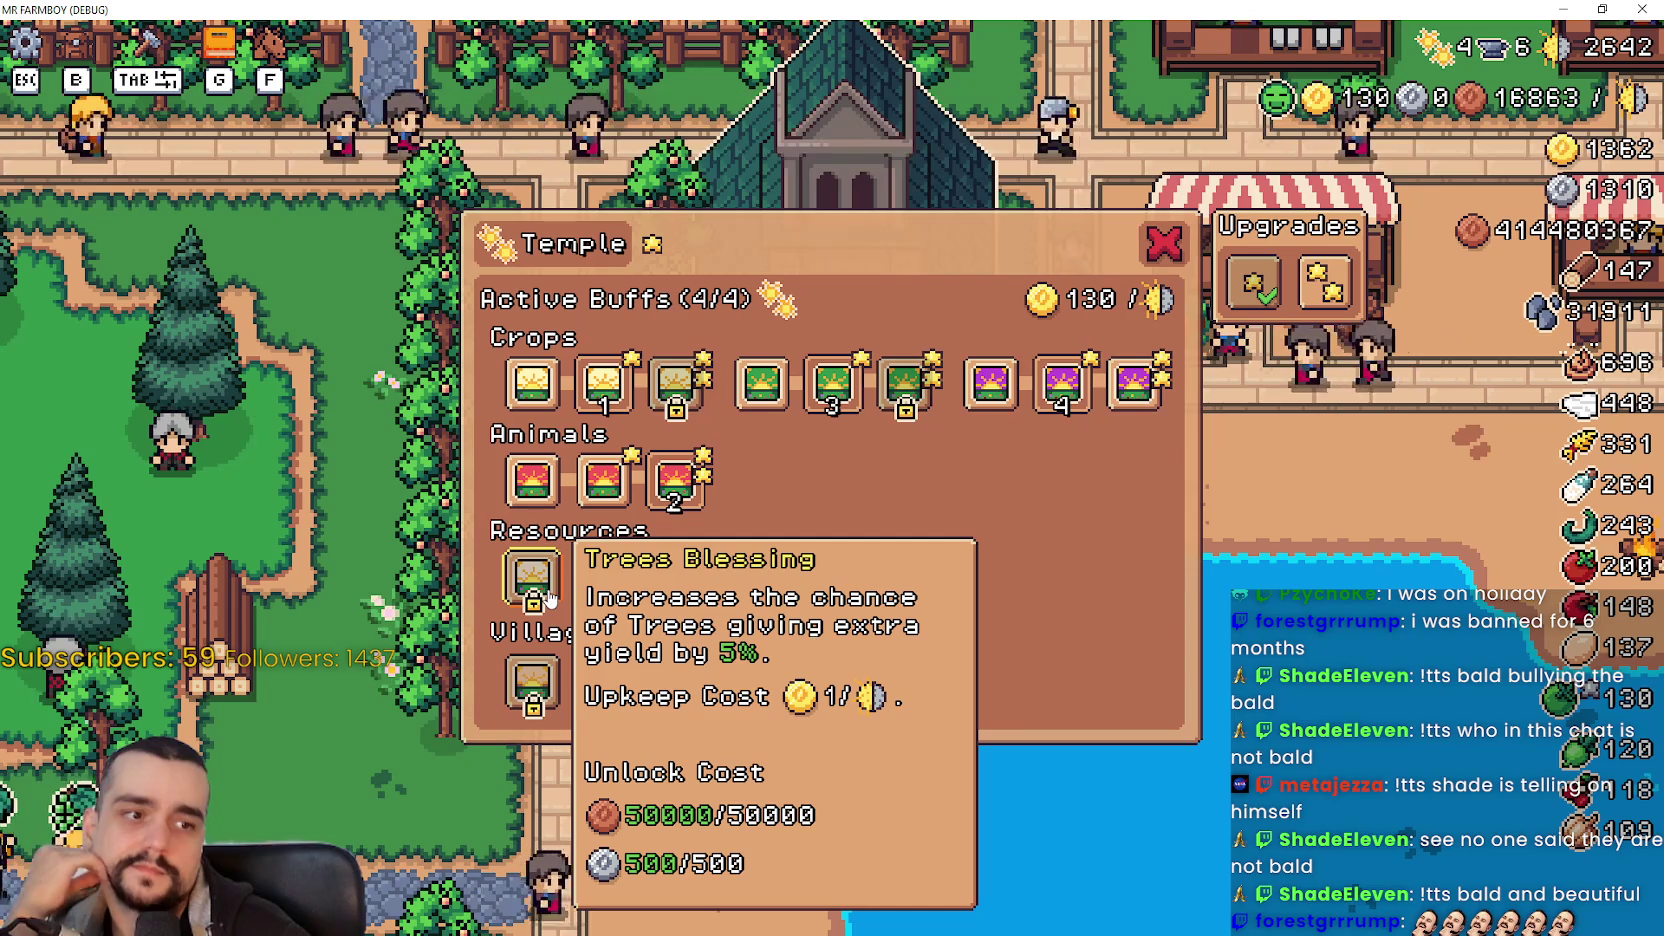
pyautogui.click(549, 598)
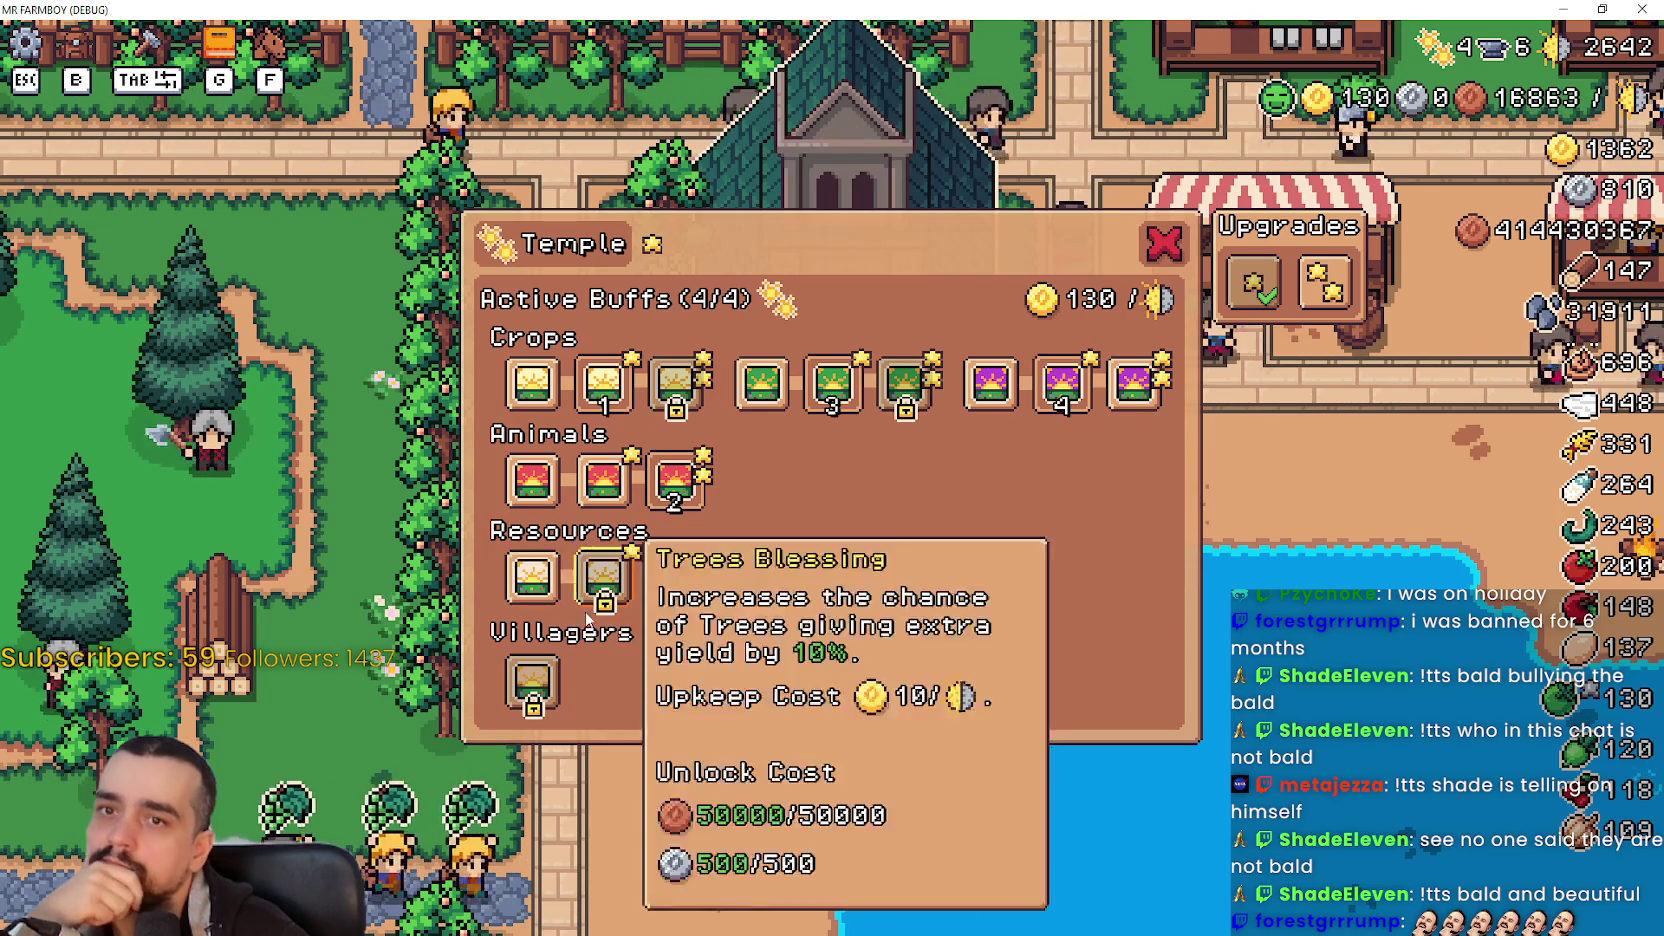
# - Unlock the next Trees tier and swap Ranching and Harvest for the Trees and Rocks blessings
pyautogui.click(584, 606)
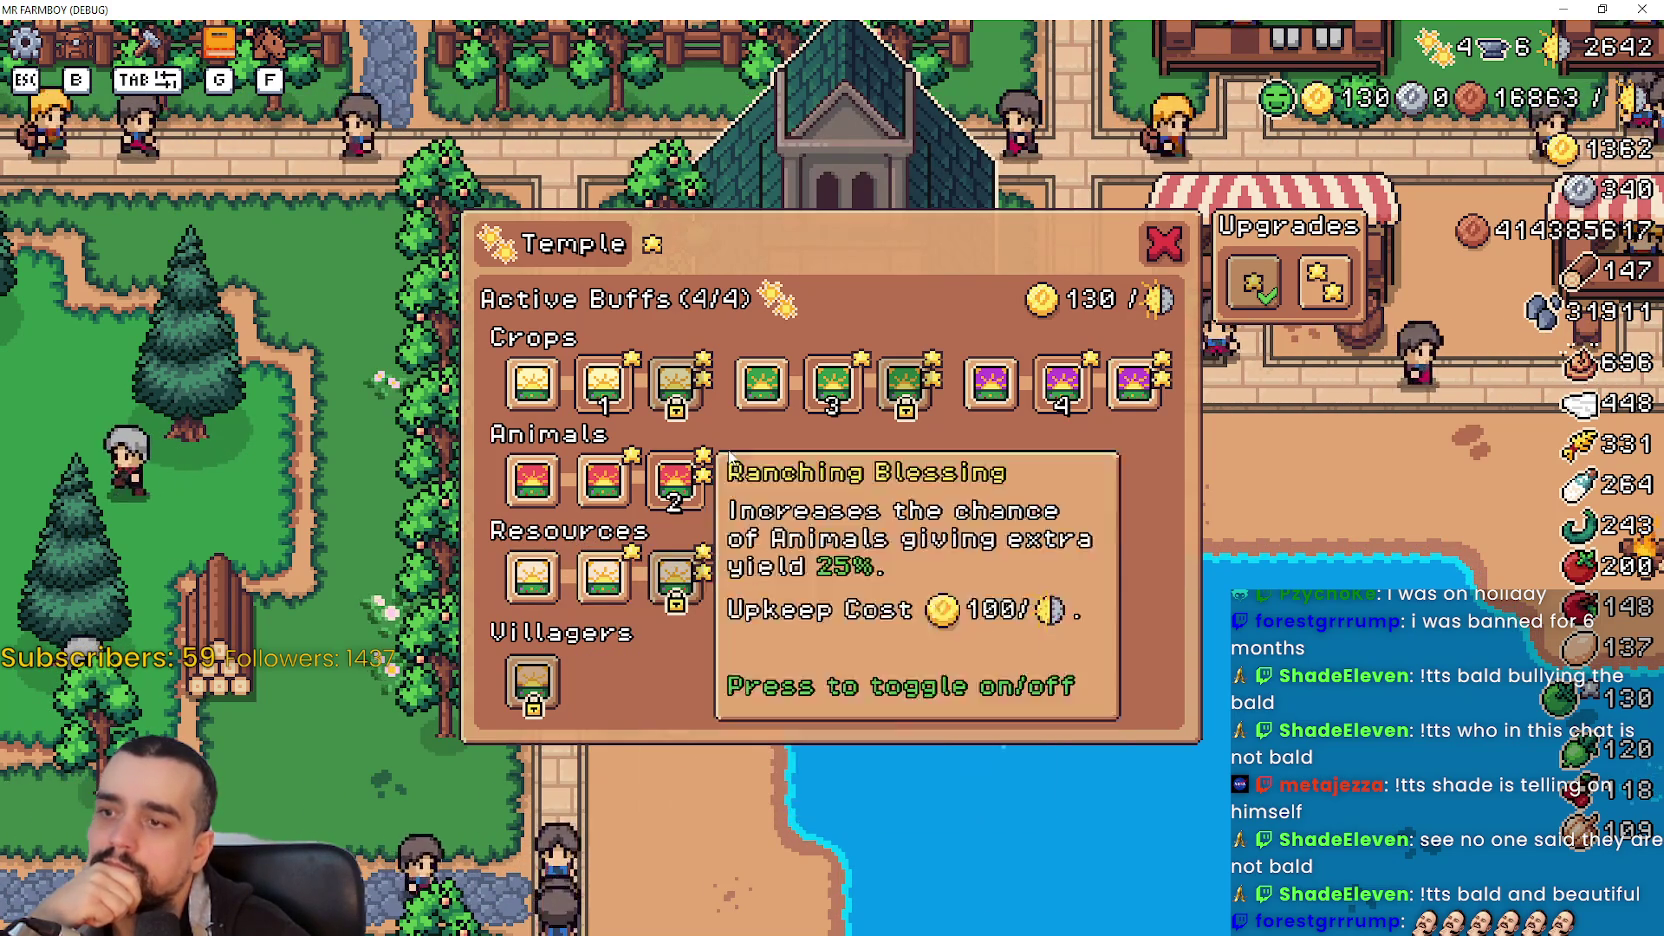
pyautogui.click(697, 465)
pyautogui.click(602, 578)
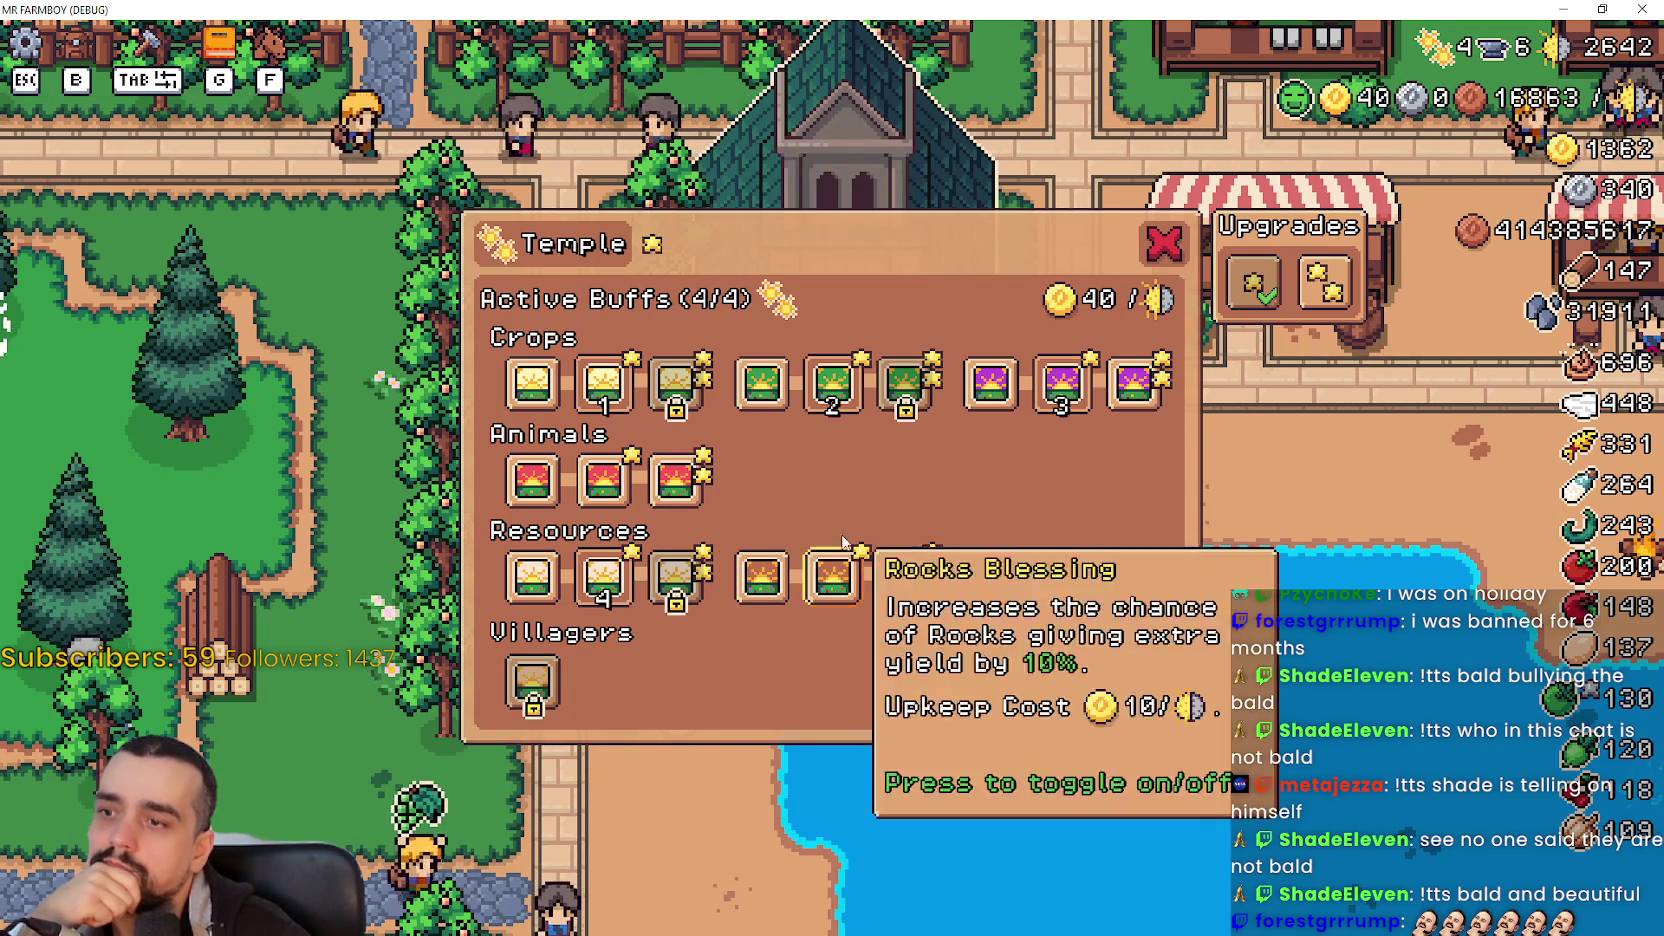
pyautogui.click(1061, 383)
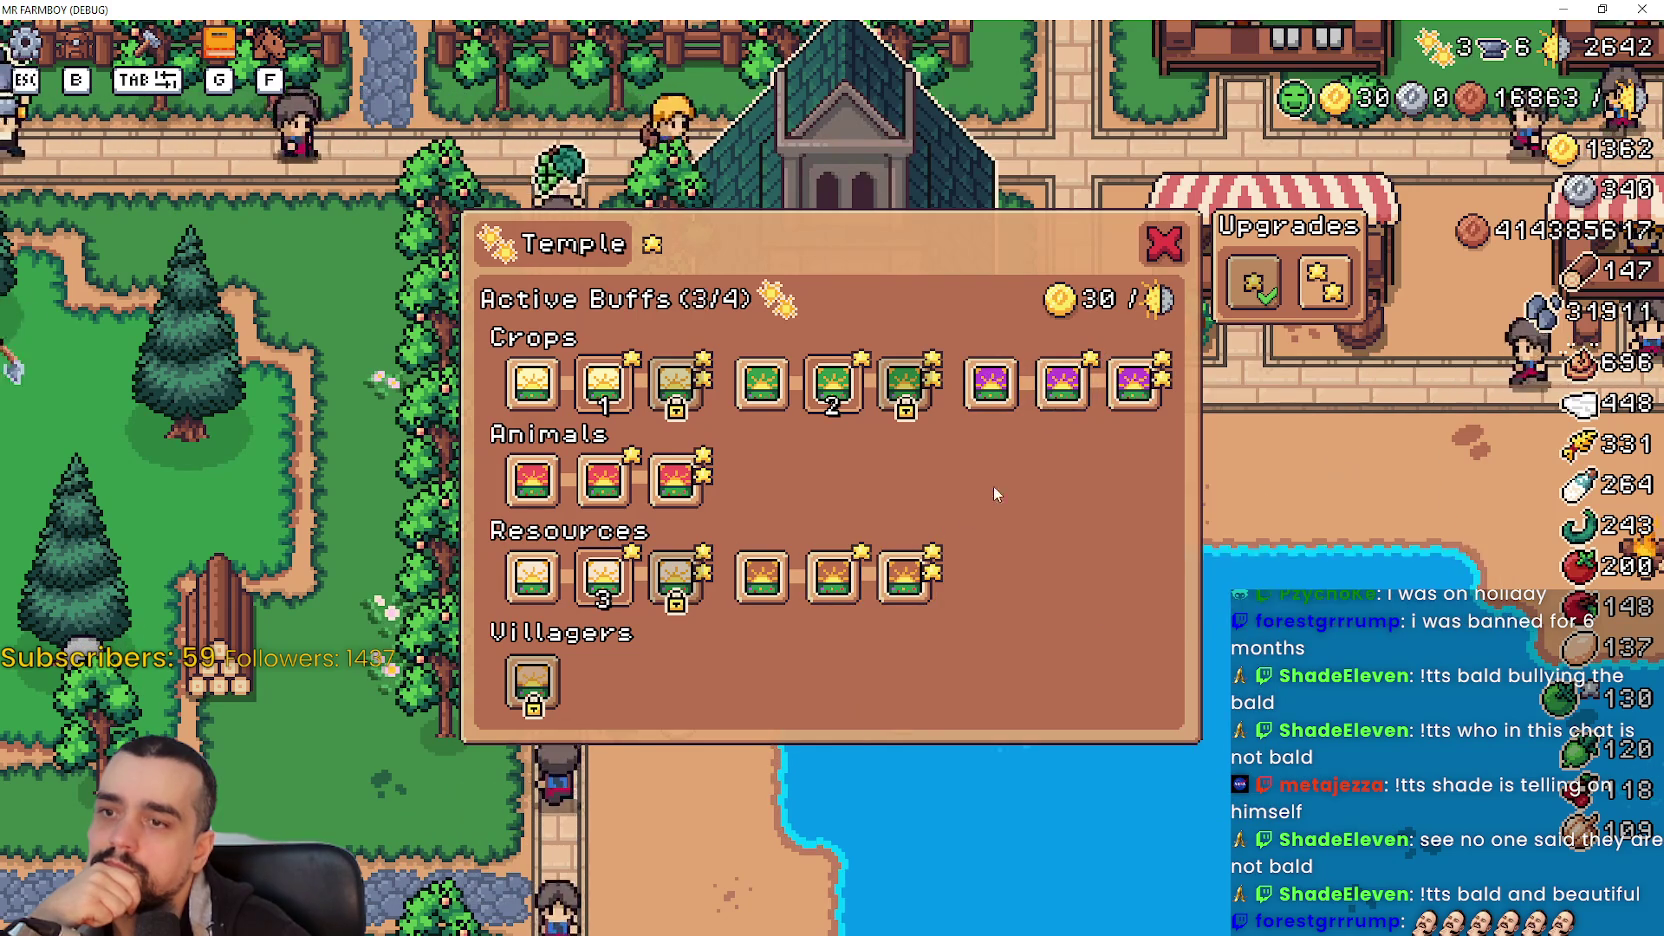
pyautogui.click(864, 578)
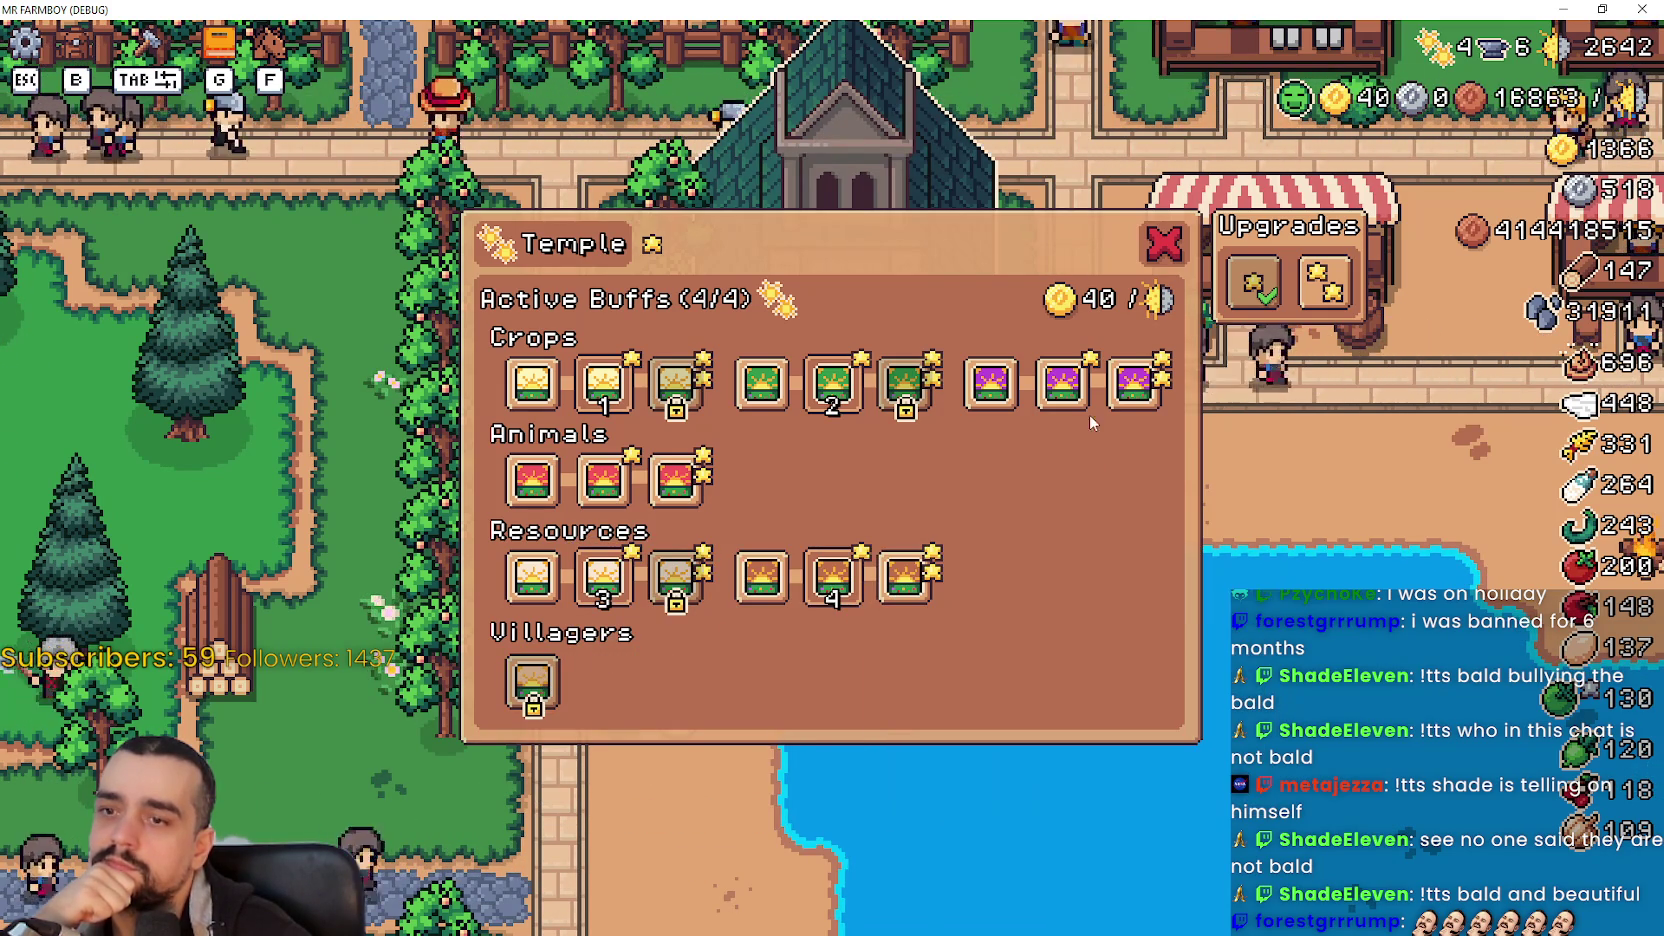
# - Confirm the Active Buffs count reads 4/4 and close the Temple panel
pyautogui.moveTo(1073, 410)
pyautogui.moveTo(1147, 403)
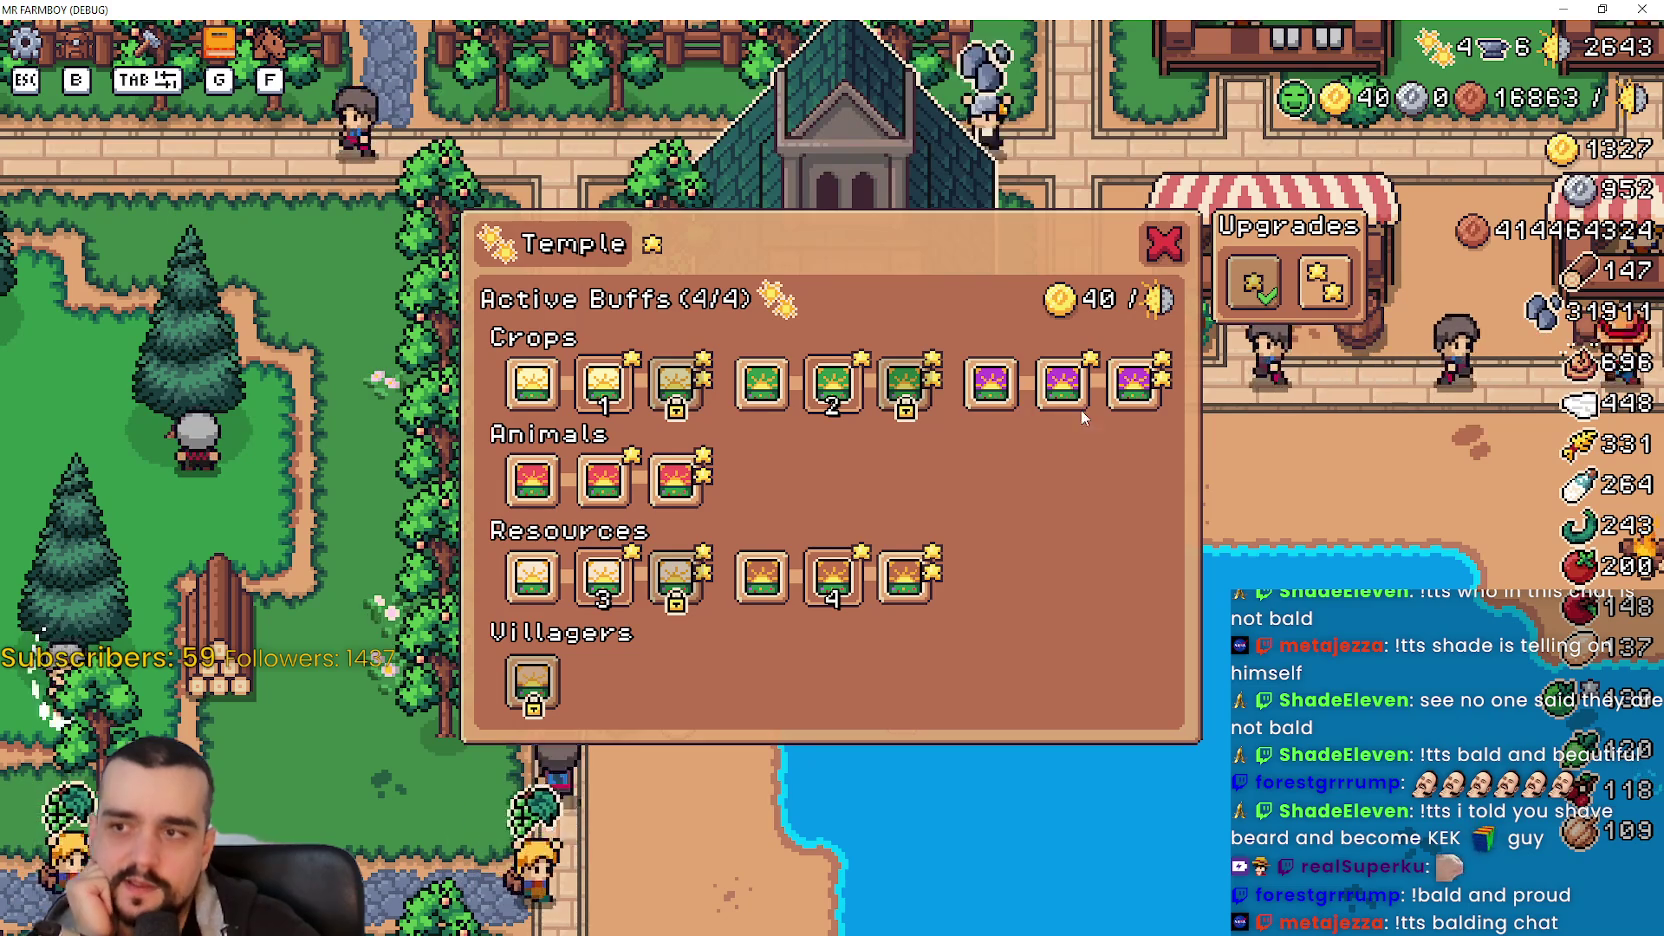
pyautogui.press('Escape')
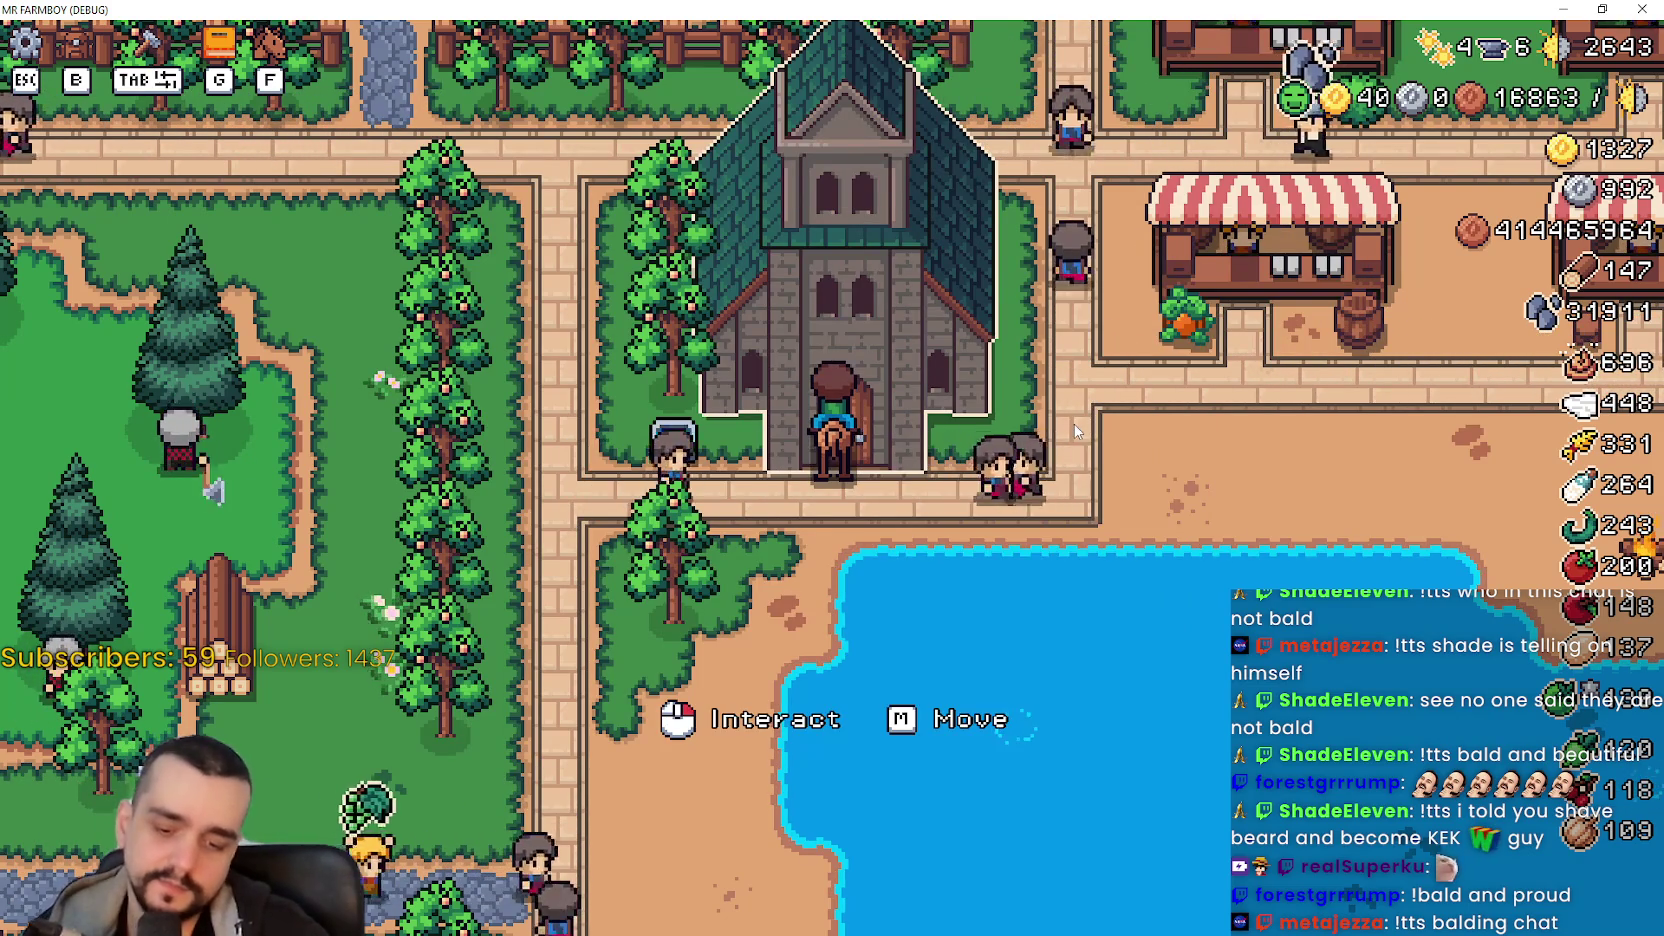
# - Open Advancements with G, switch to the Crops page and read the crop tile tooltips
pyautogui.press('g')
pyautogui.click(487, 200)
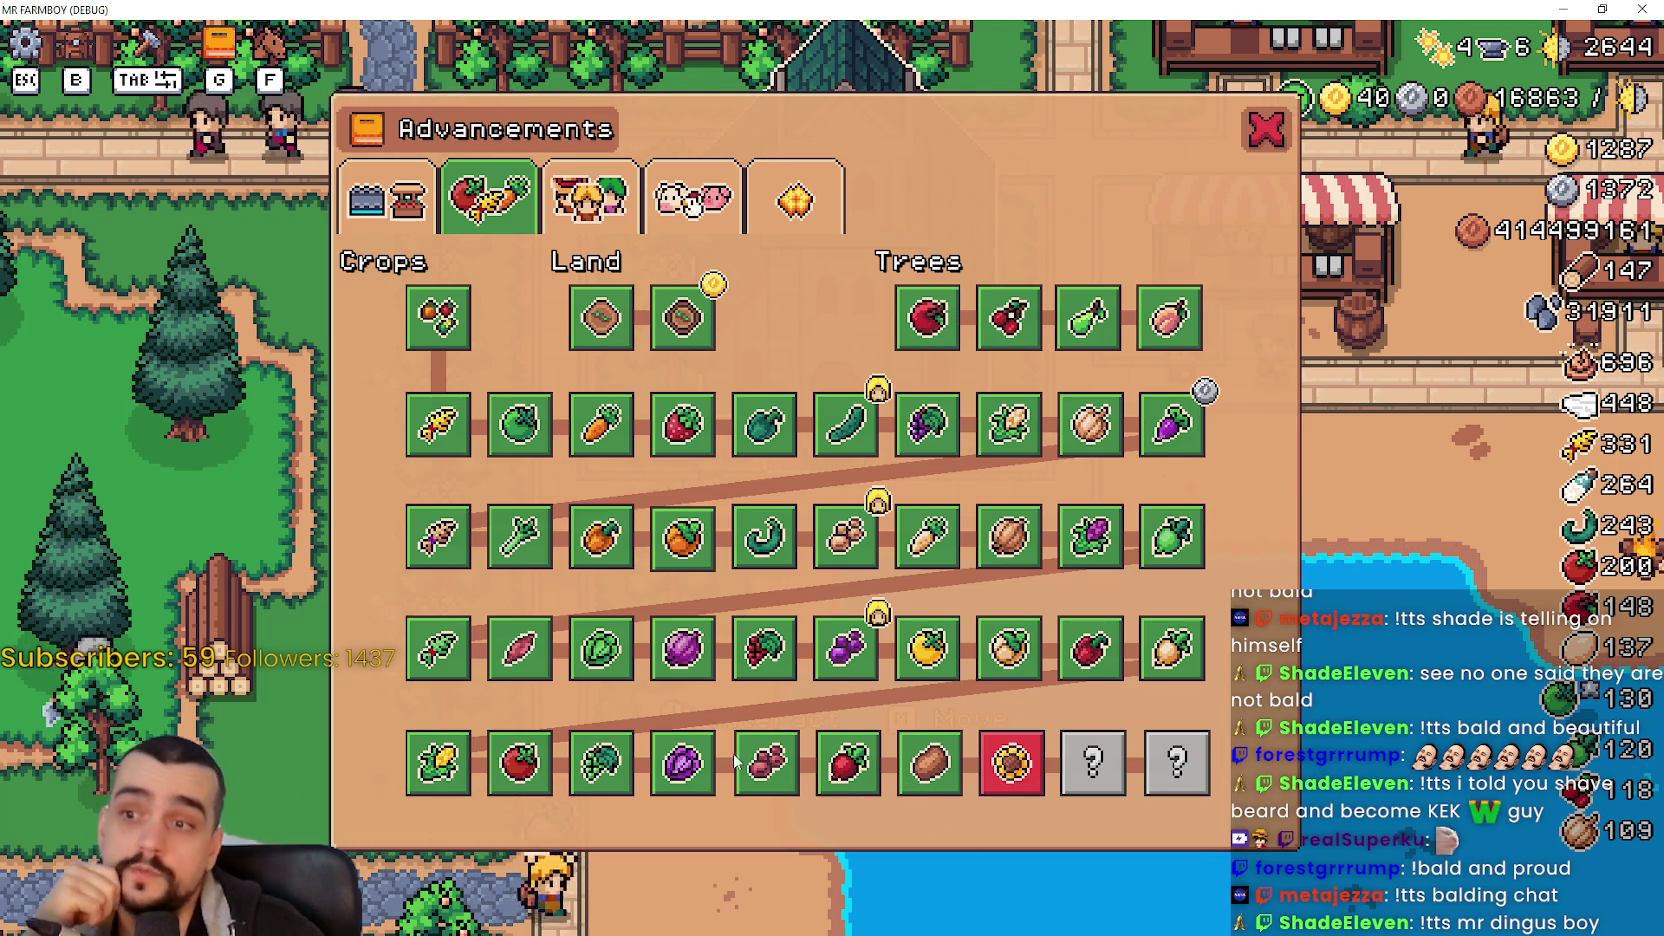
pyautogui.moveTo(1005, 791)
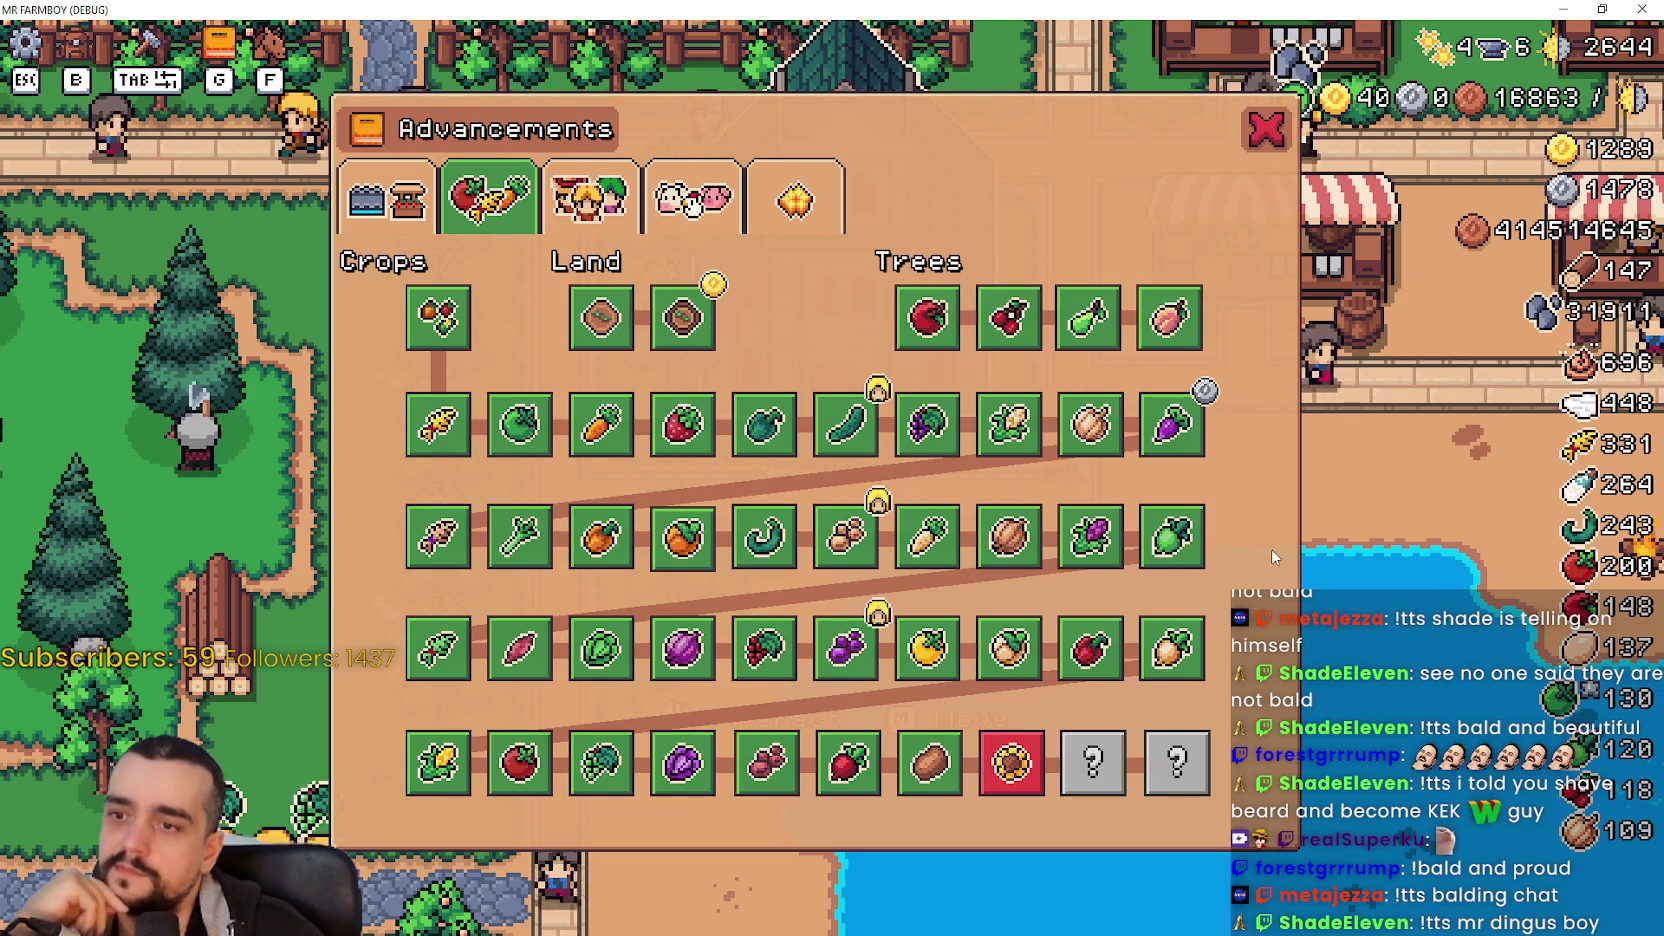
pyautogui.moveTo(954, 664)
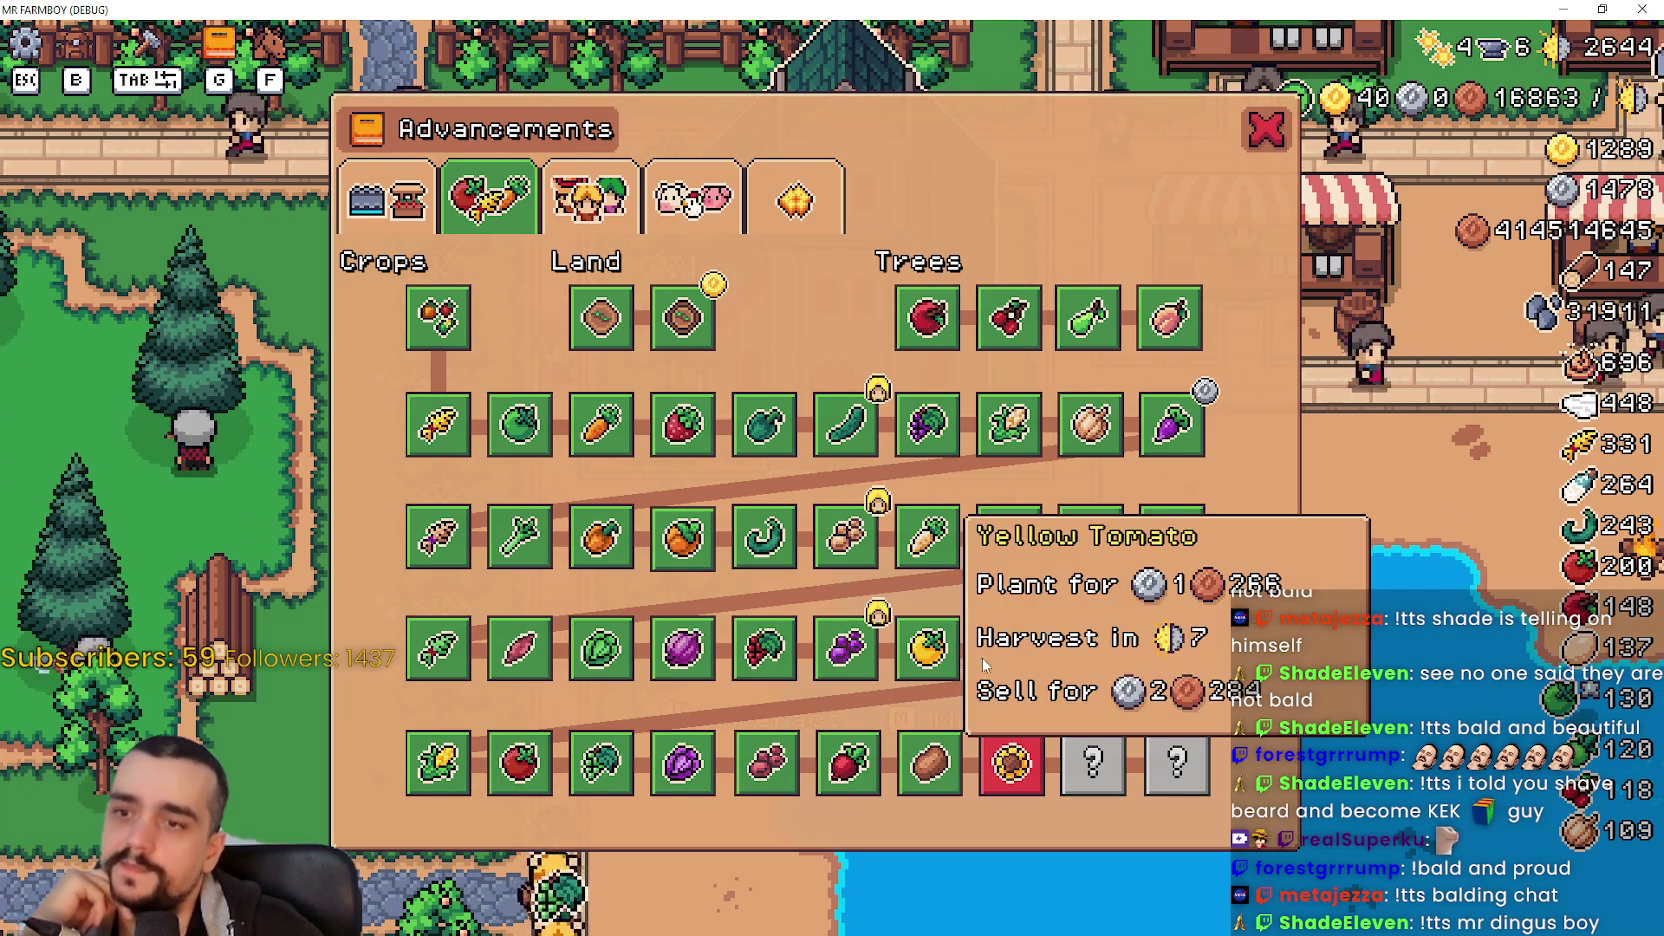
pyautogui.moveTo(1204, 656)
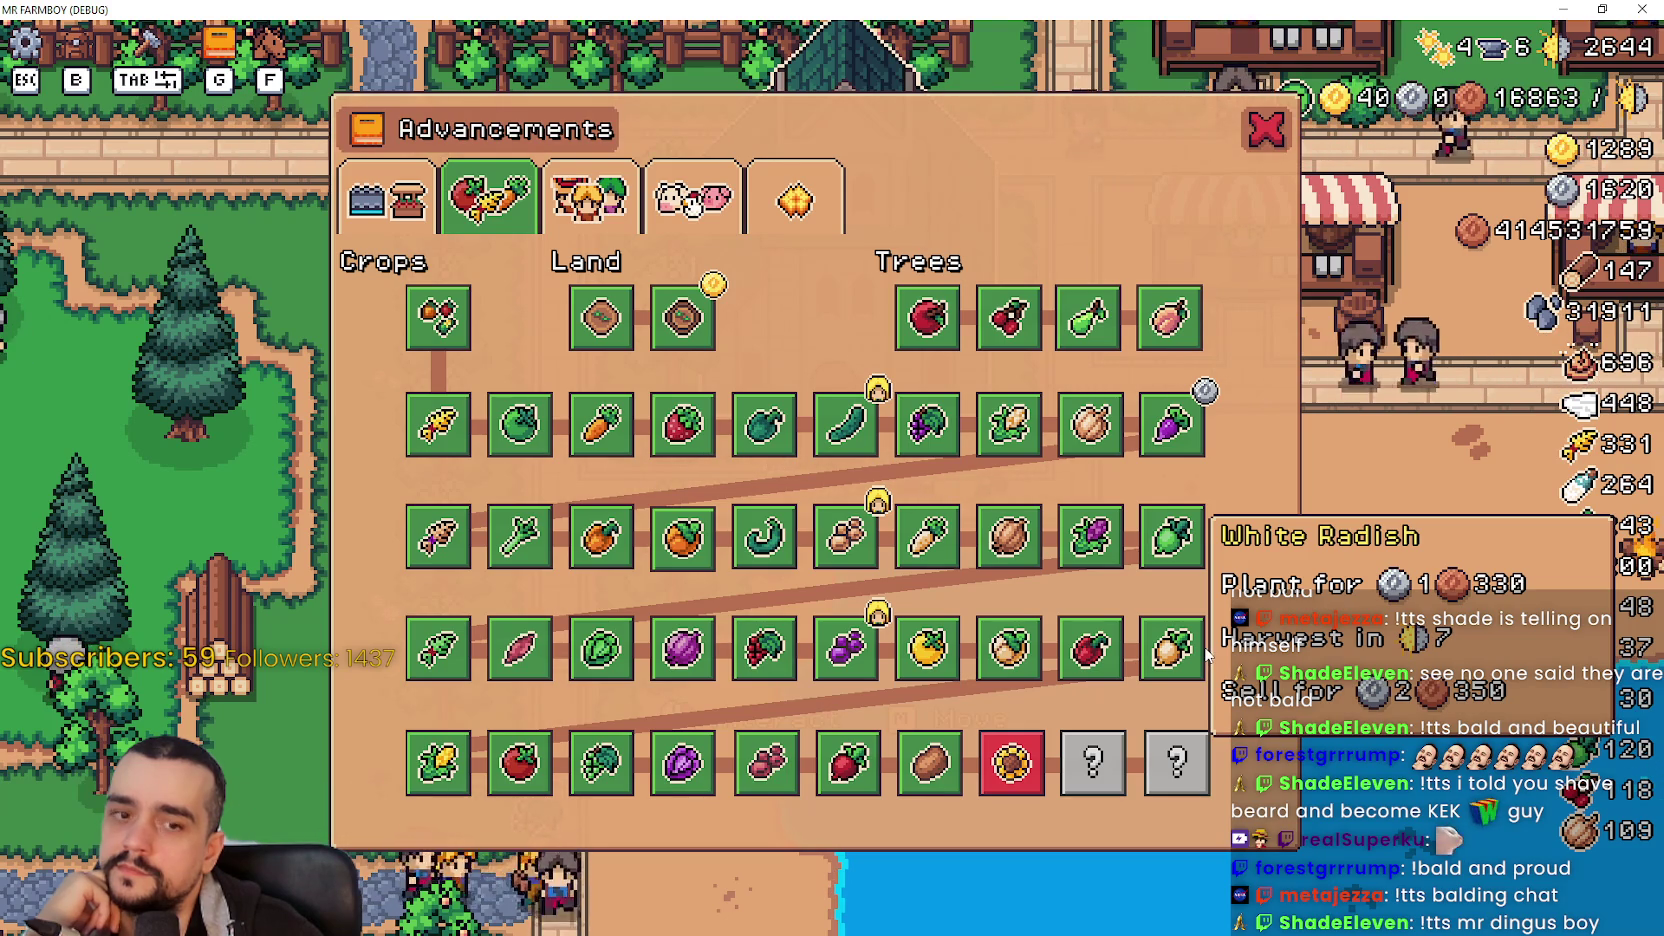
pyautogui.moveTo(521, 655)
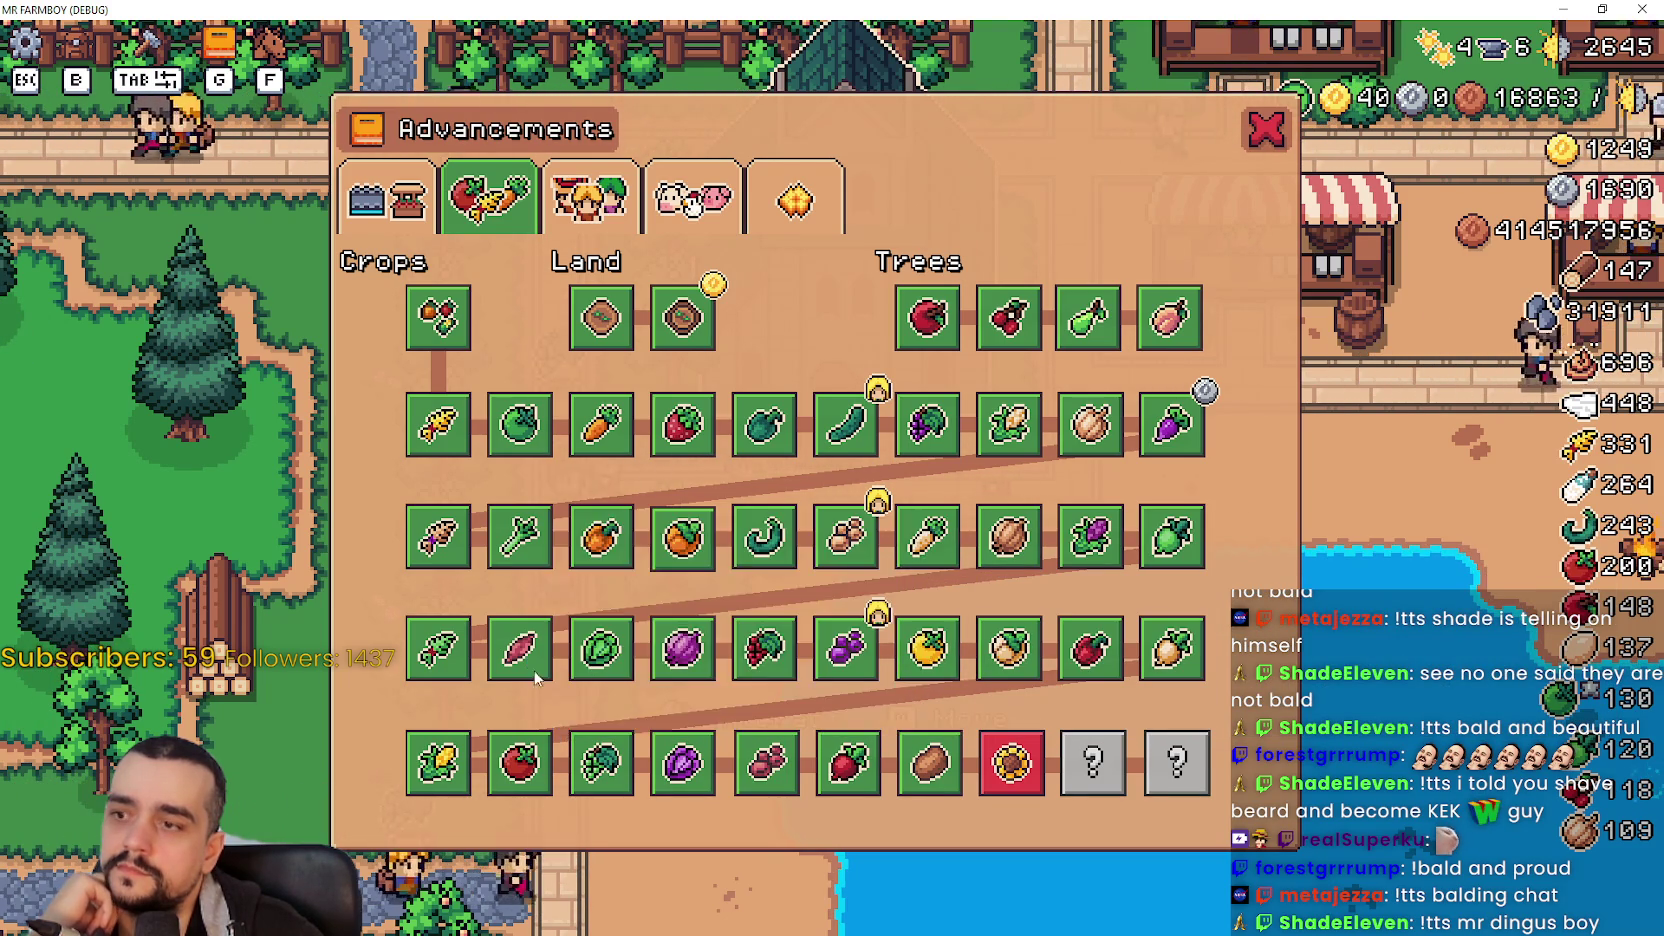
pyautogui.moveTo(576, 757)
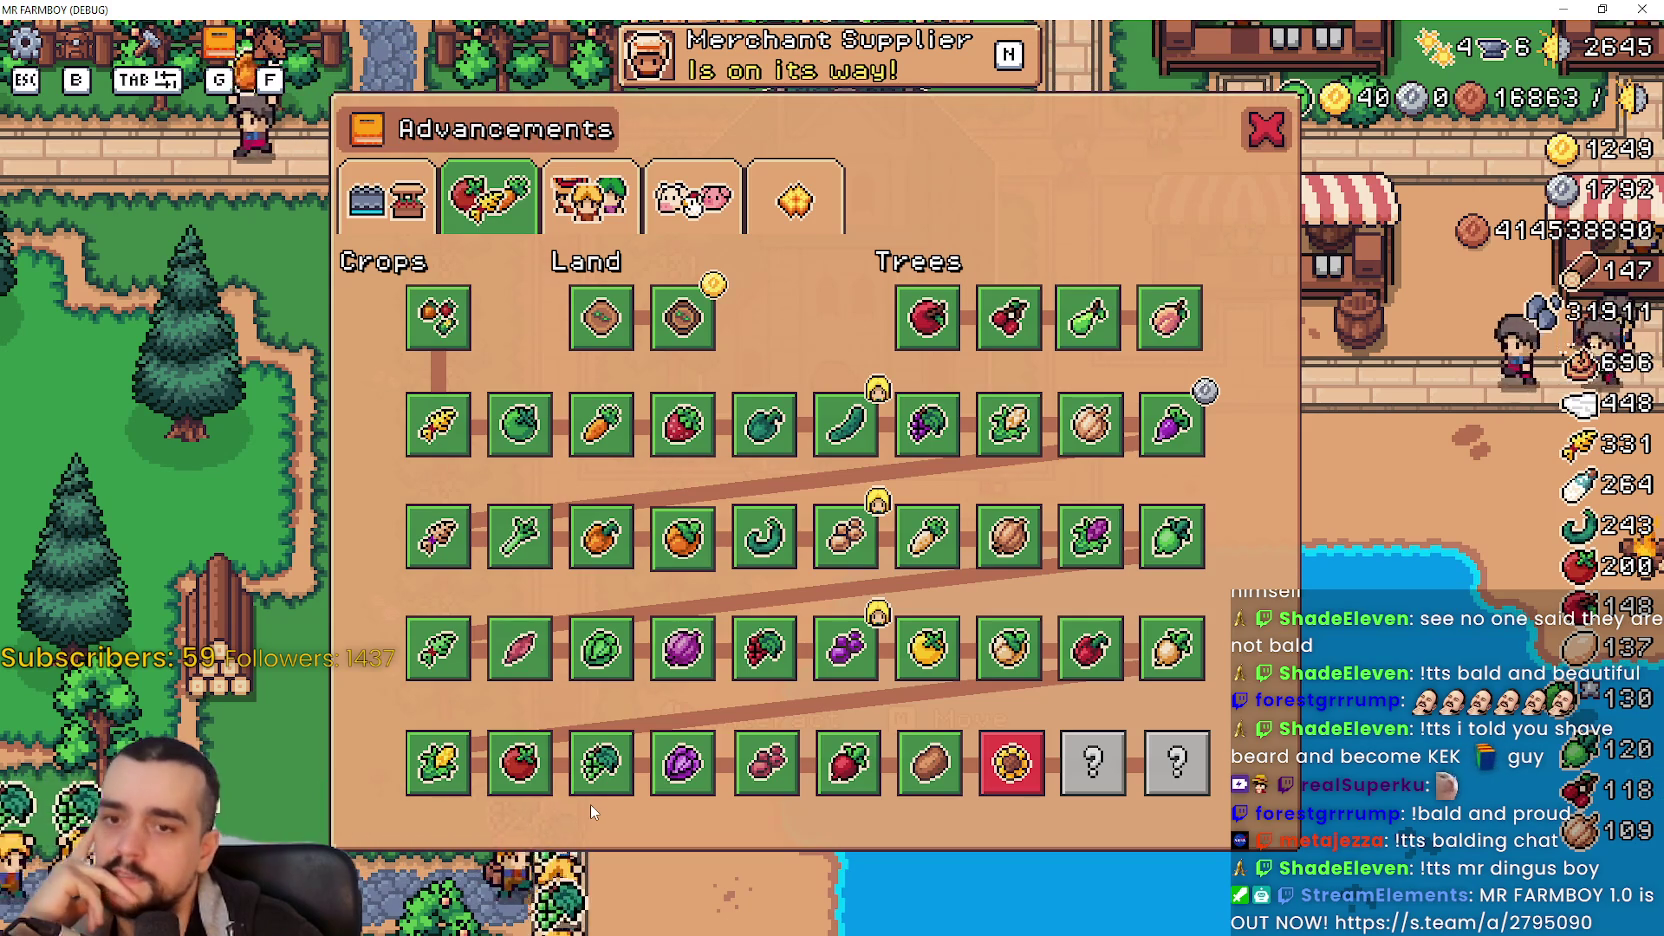
# - Close Advancements and ride the farmer through the village to the blacksmith
pyautogui.click(1262, 133)
pyautogui.press('d')
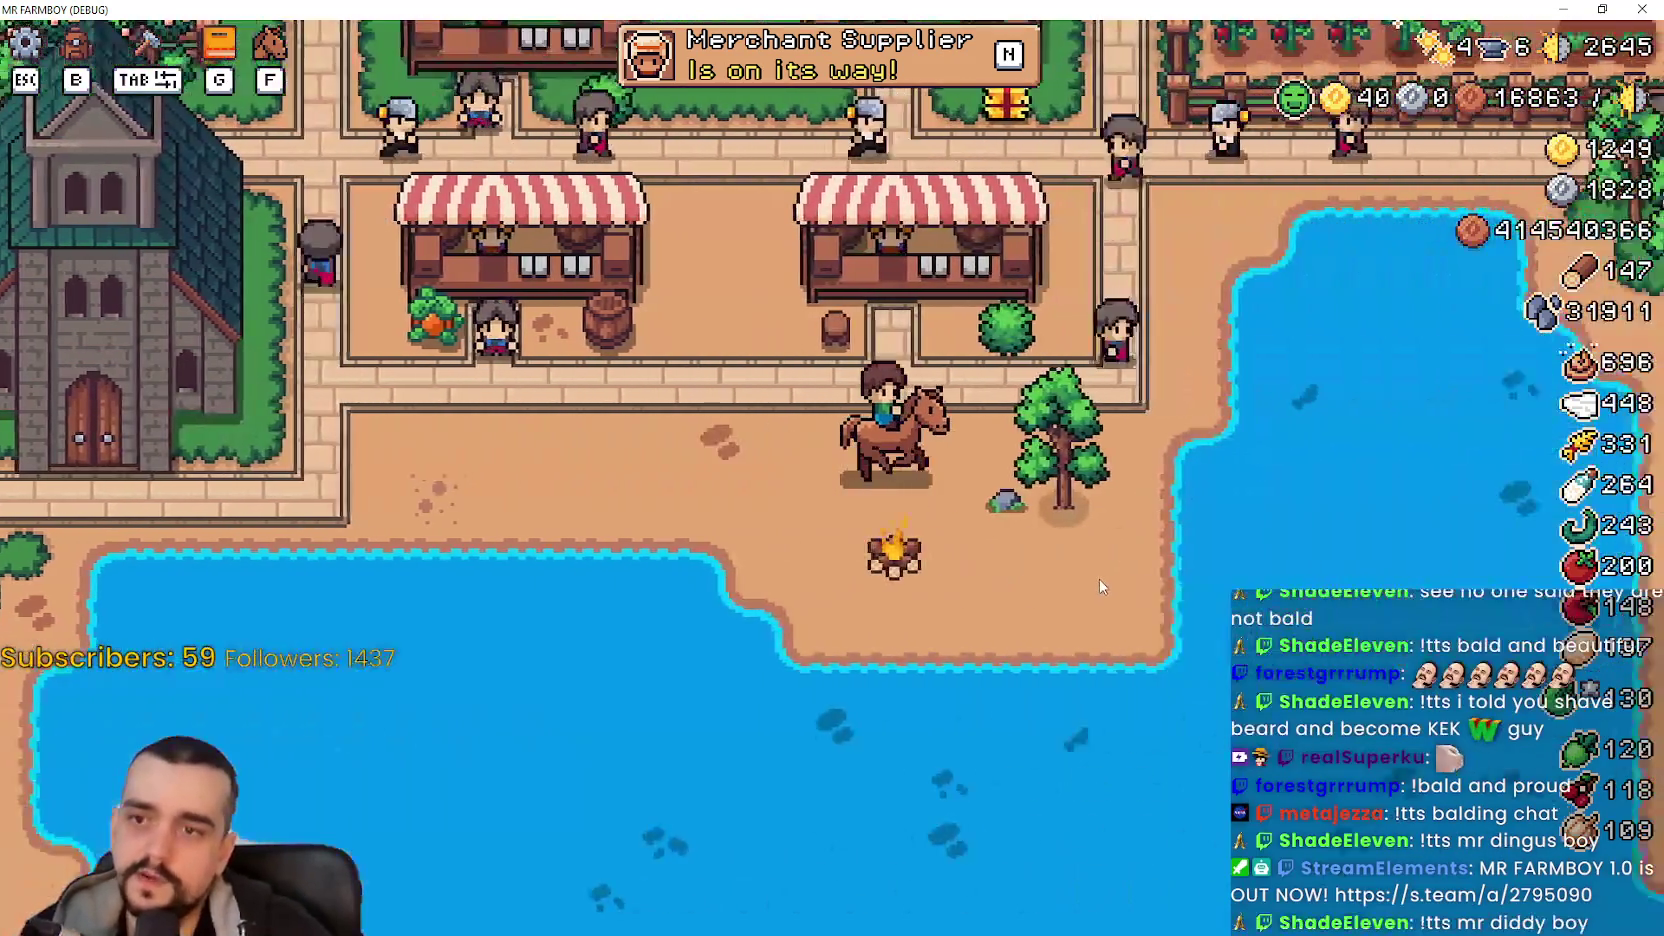
pyautogui.press('w')
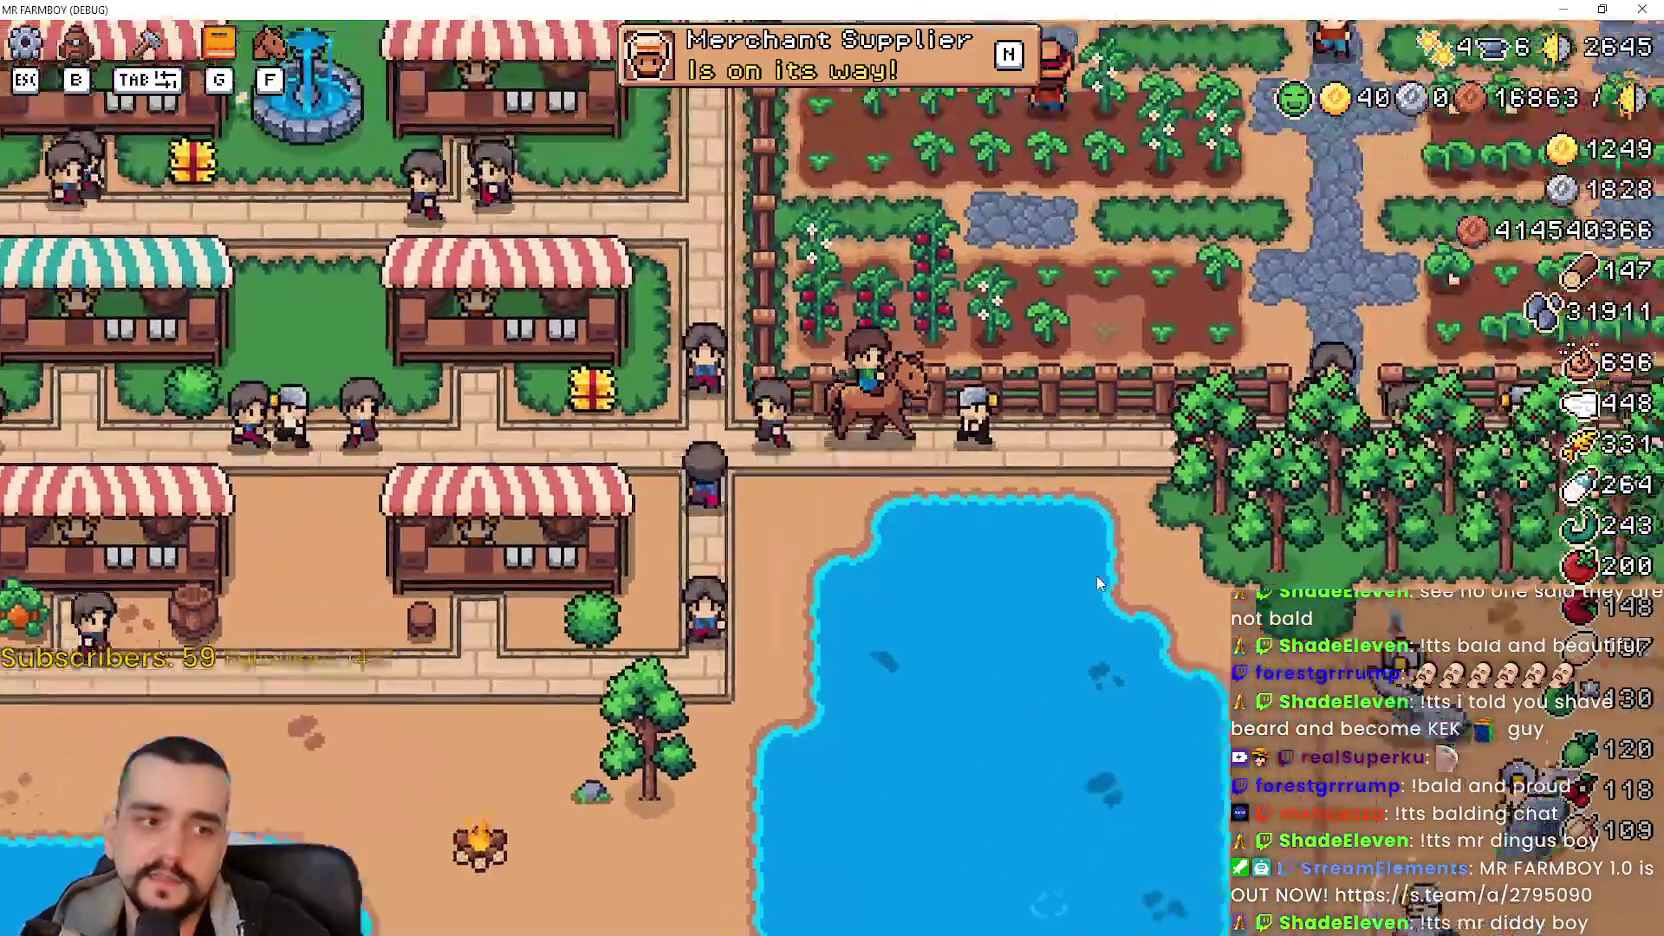
pyautogui.press('d')
pyautogui.press('s')
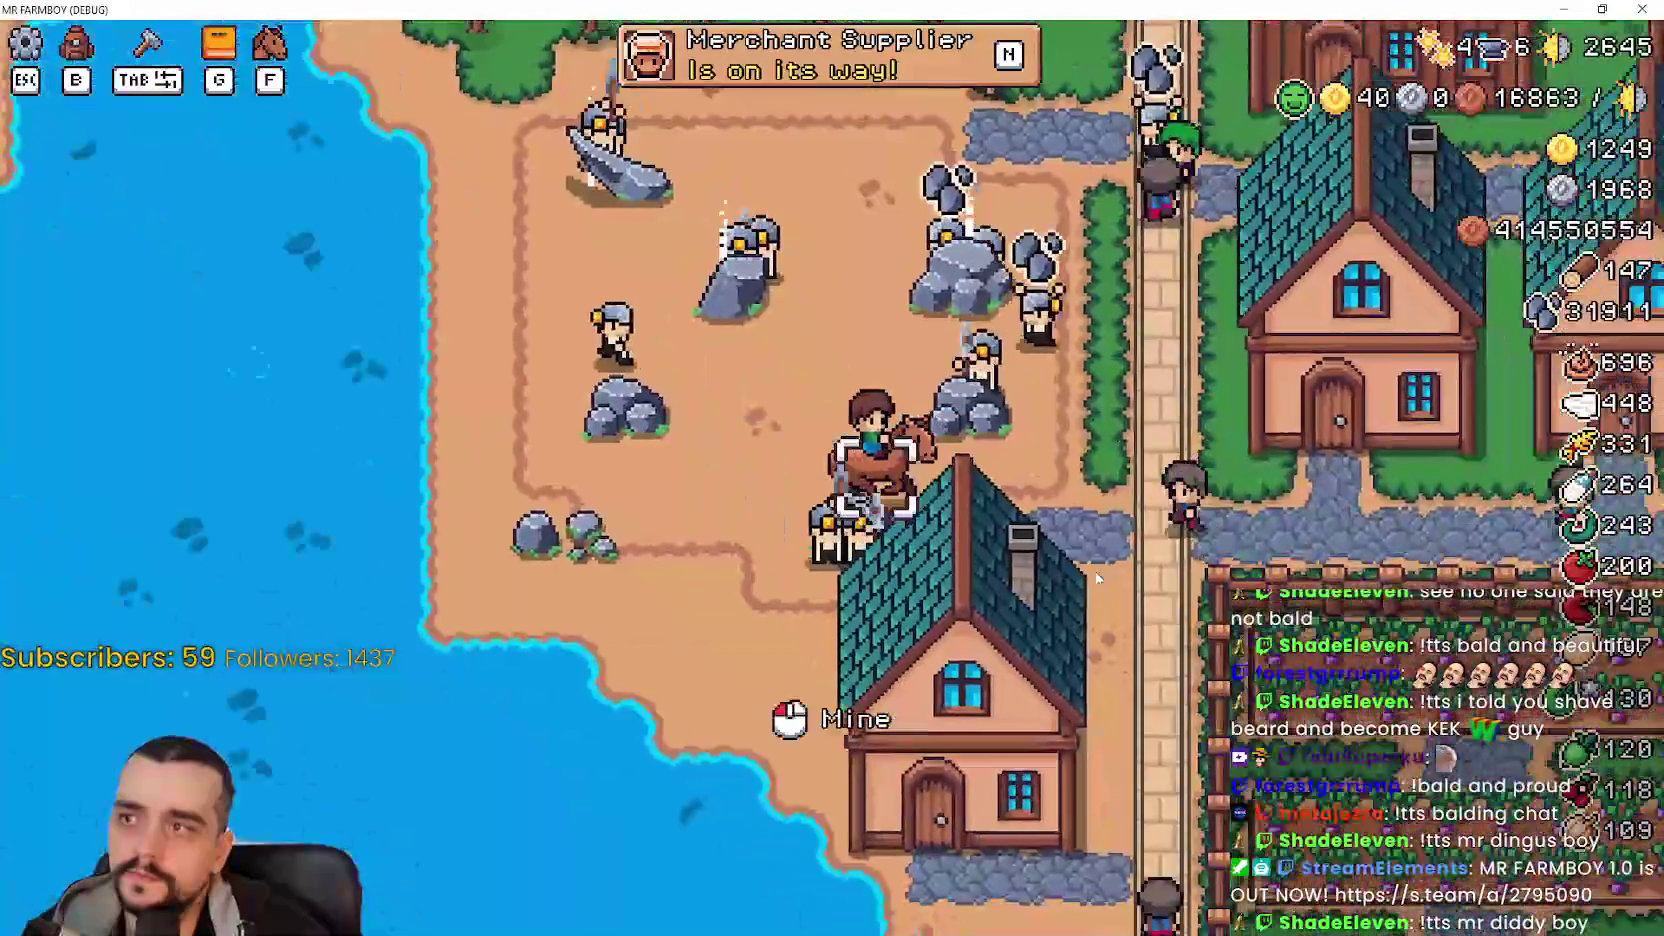
pyautogui.press('d')
pyautogui.press('s')
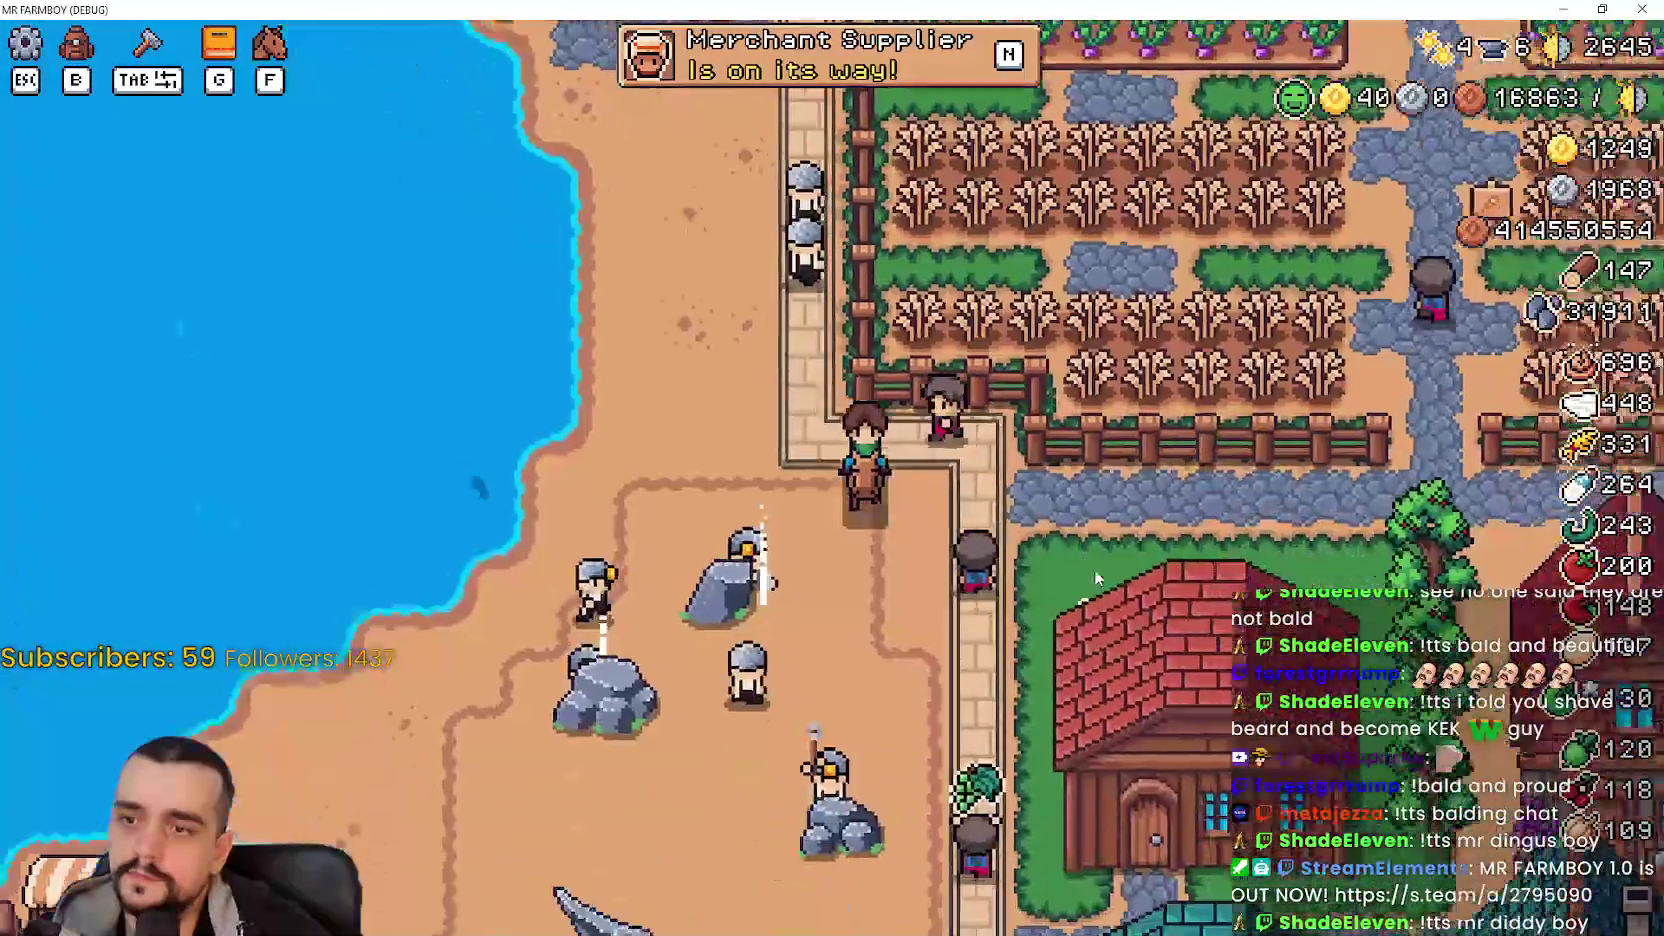
pyautogui.press('s')
pyautogui.press('d')
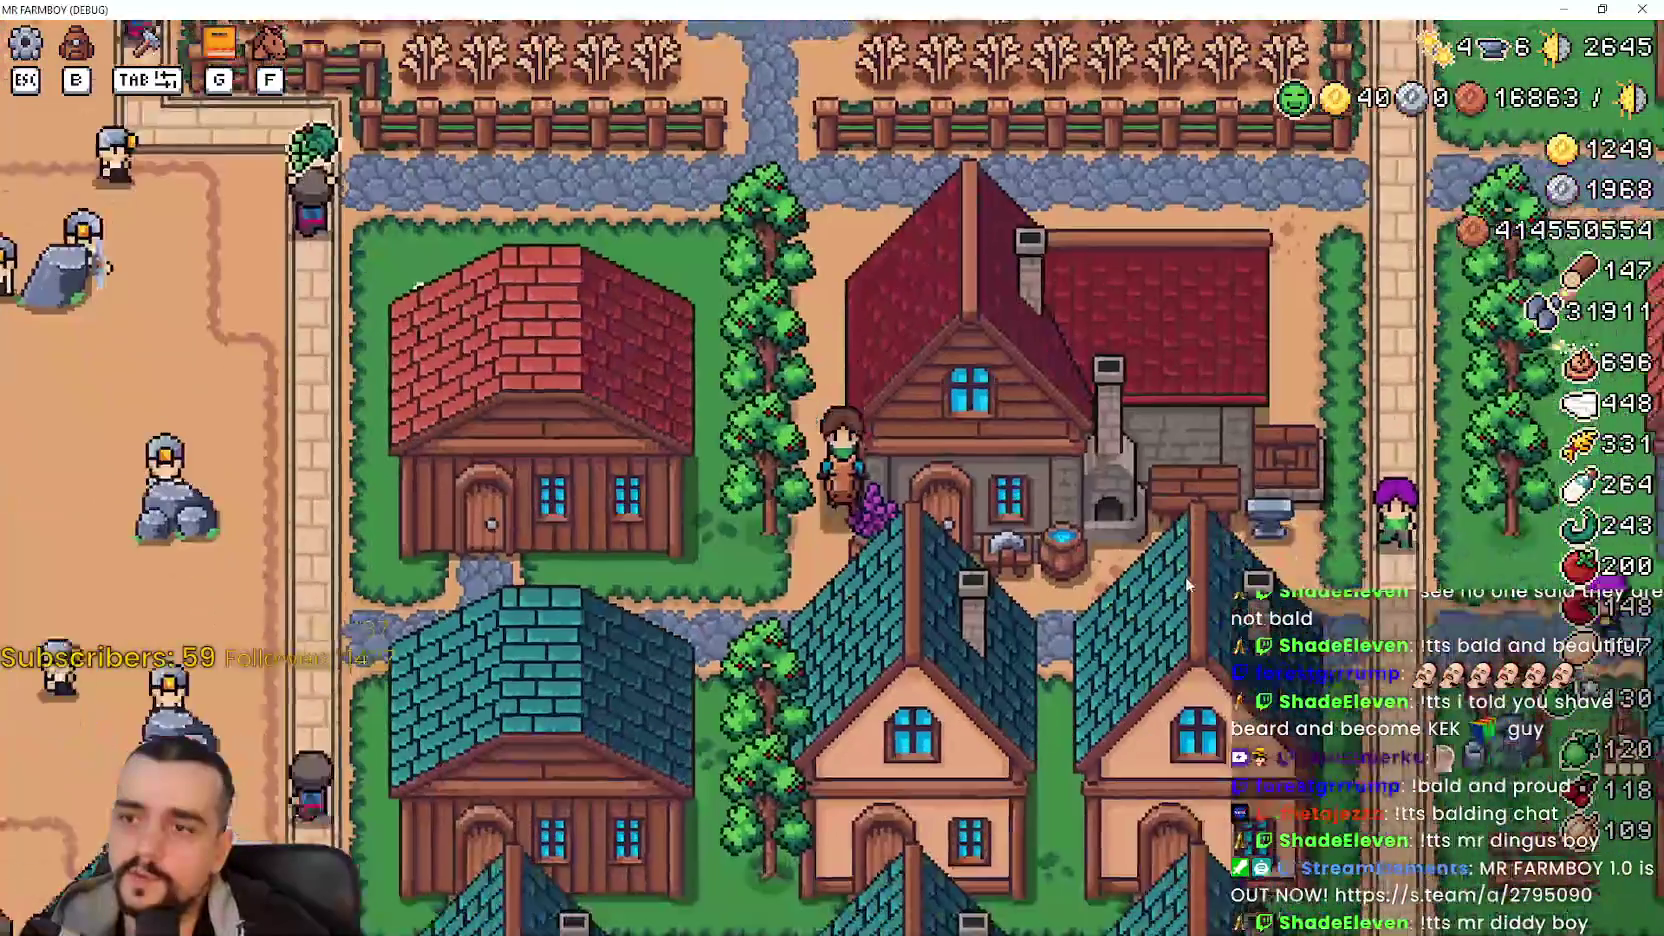
pyautogui.press('d')
# - Review the blacksmith's 6/6 active buffs and first upgrade, then close its panel
pyautogui.click(700, 405)
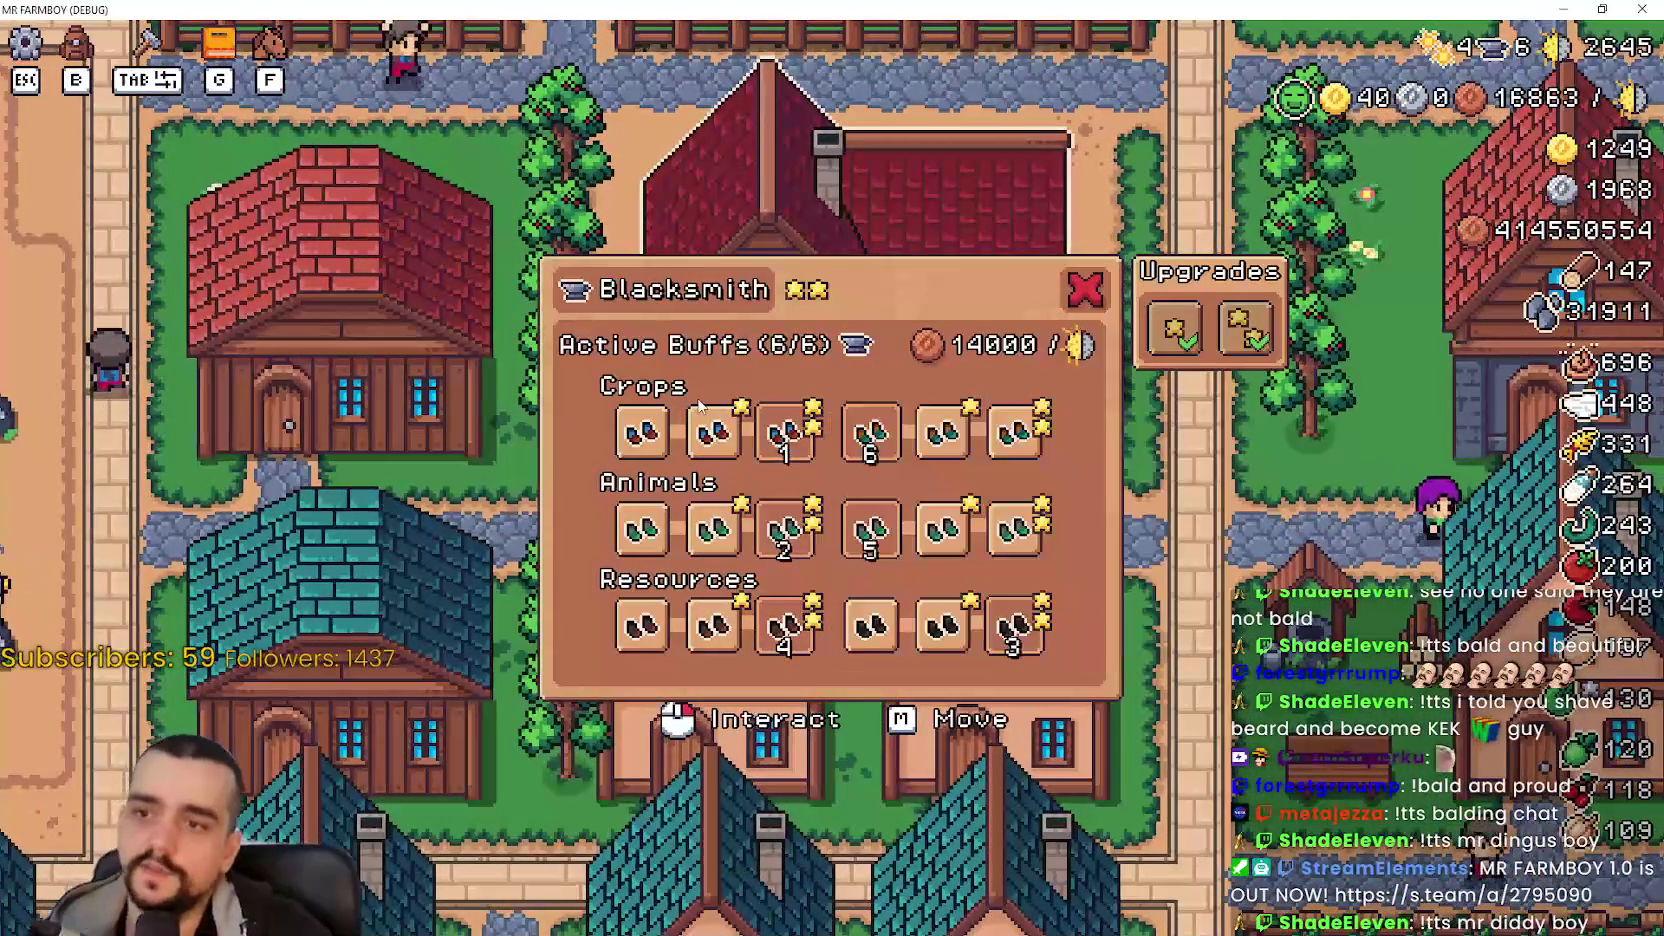
pyautogui.moveTo(1152, 327)
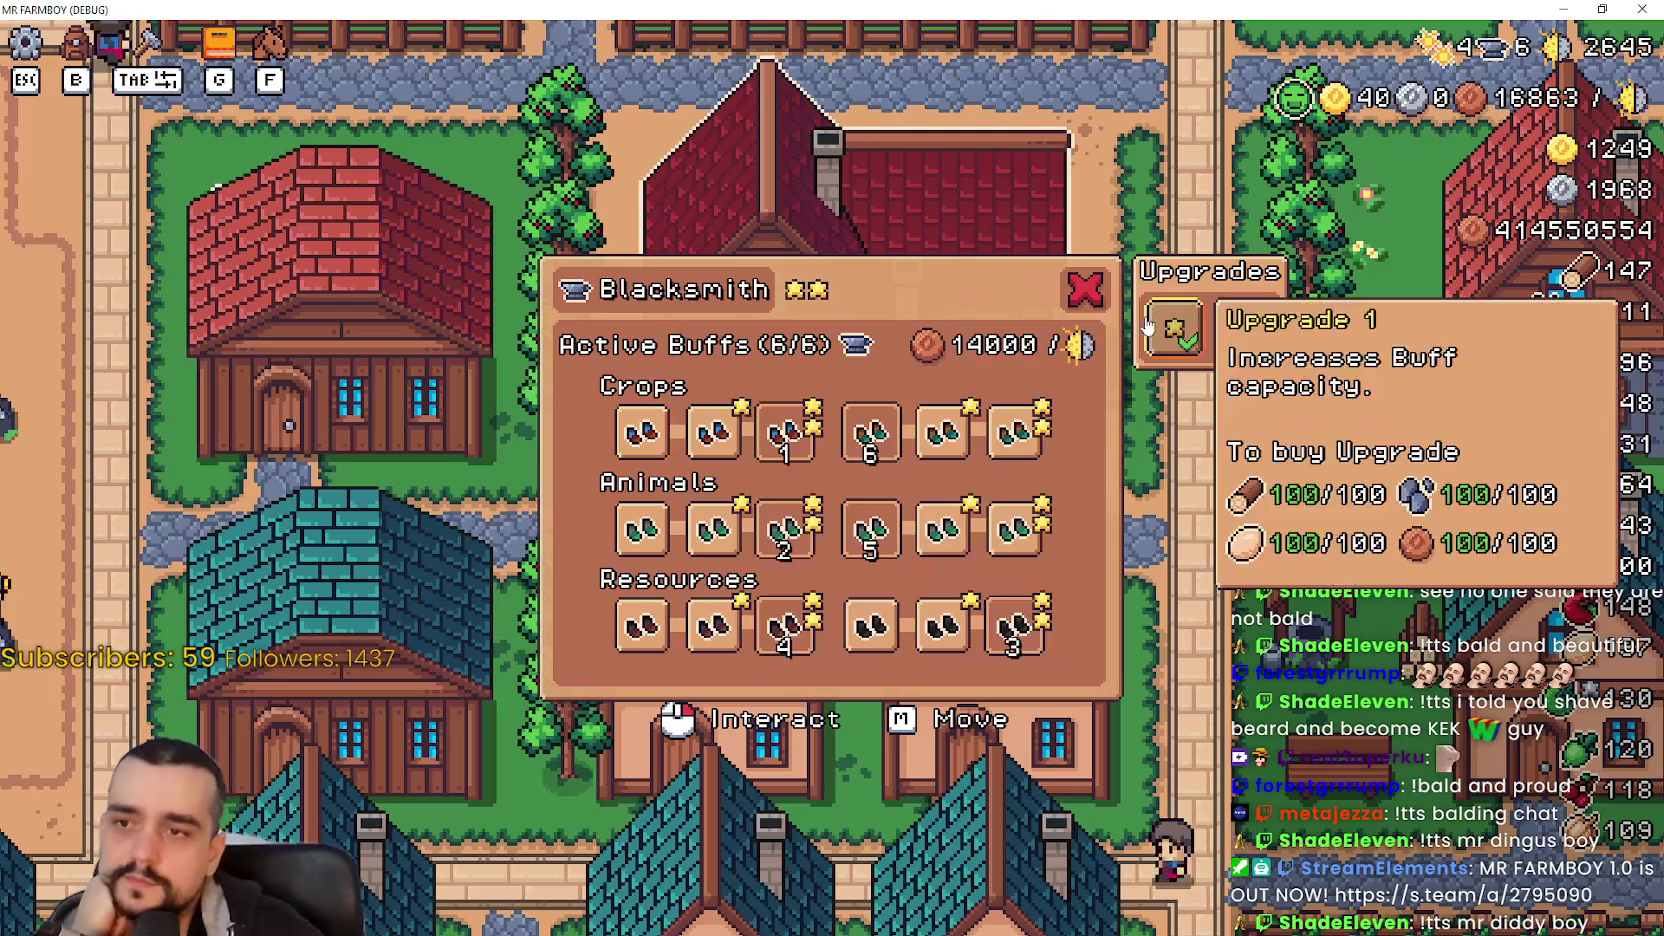
pyautogui.click(1210, 328)
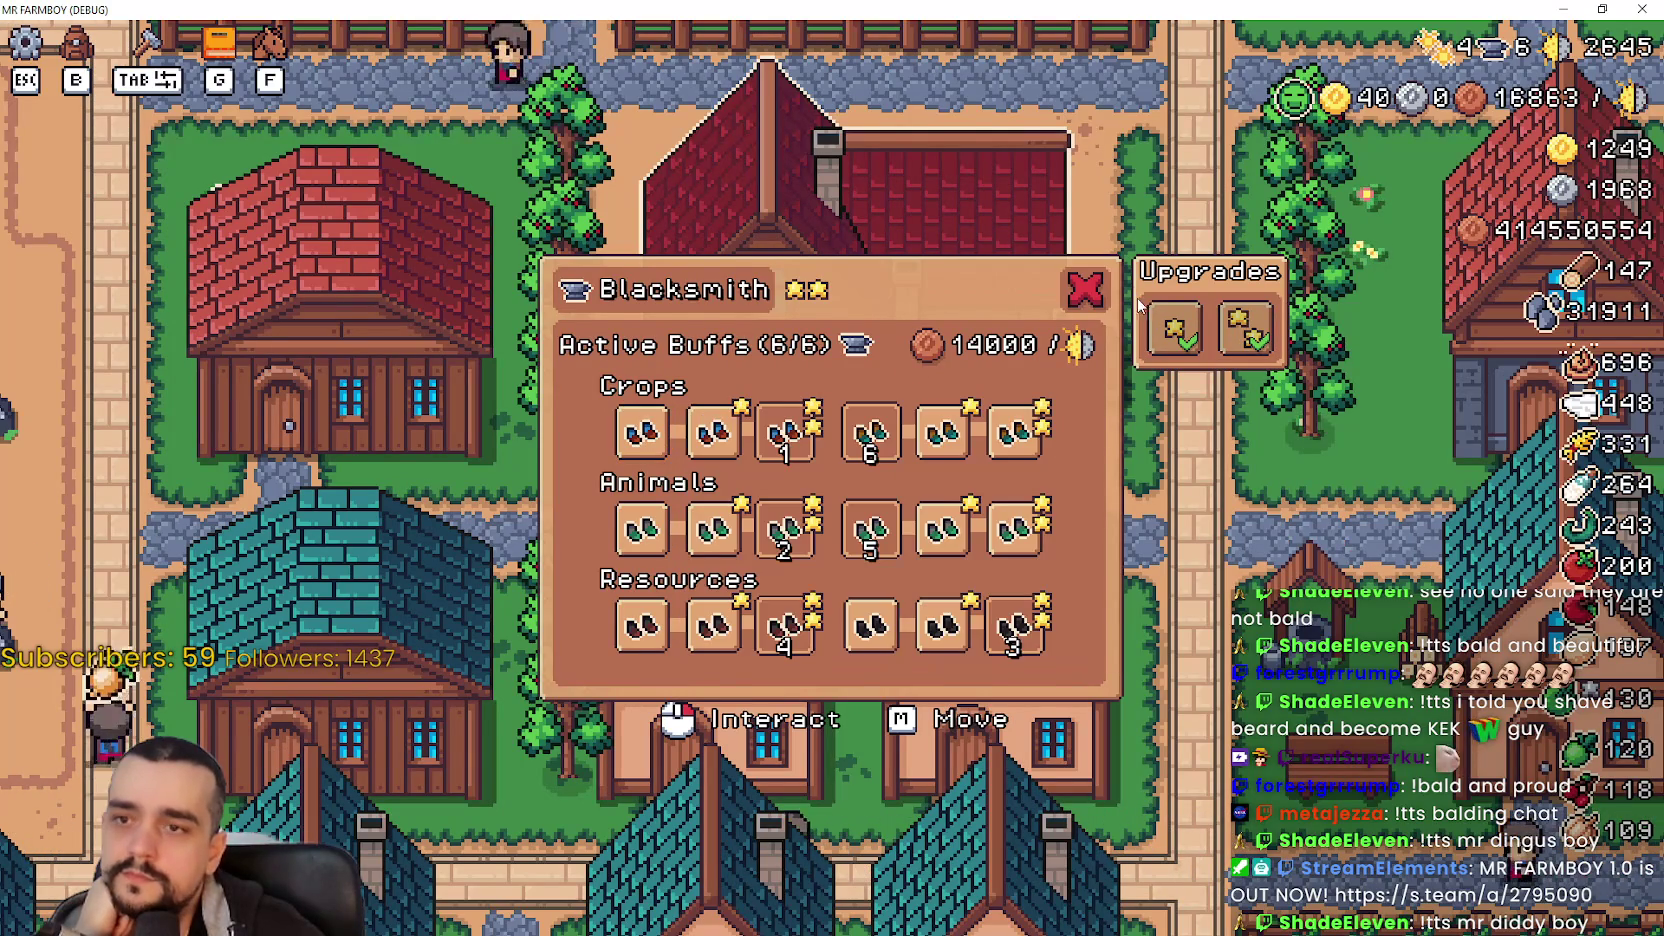
pyautogui.moveTo(1232, 337)
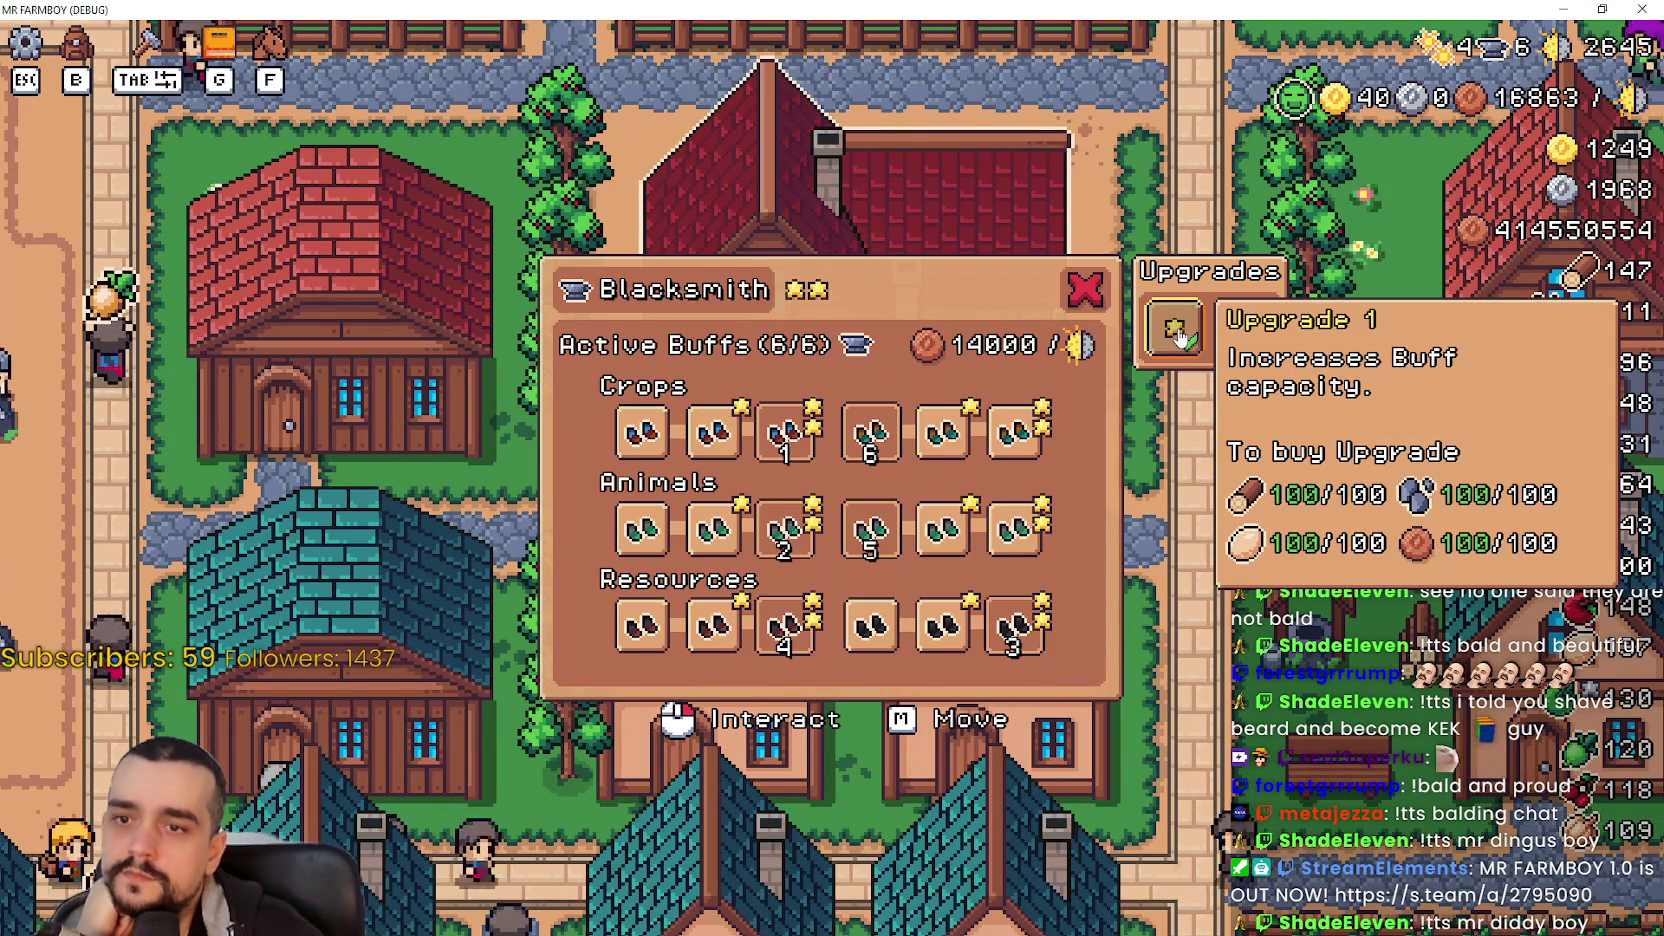
pyautogui.moveTo(636, 437)
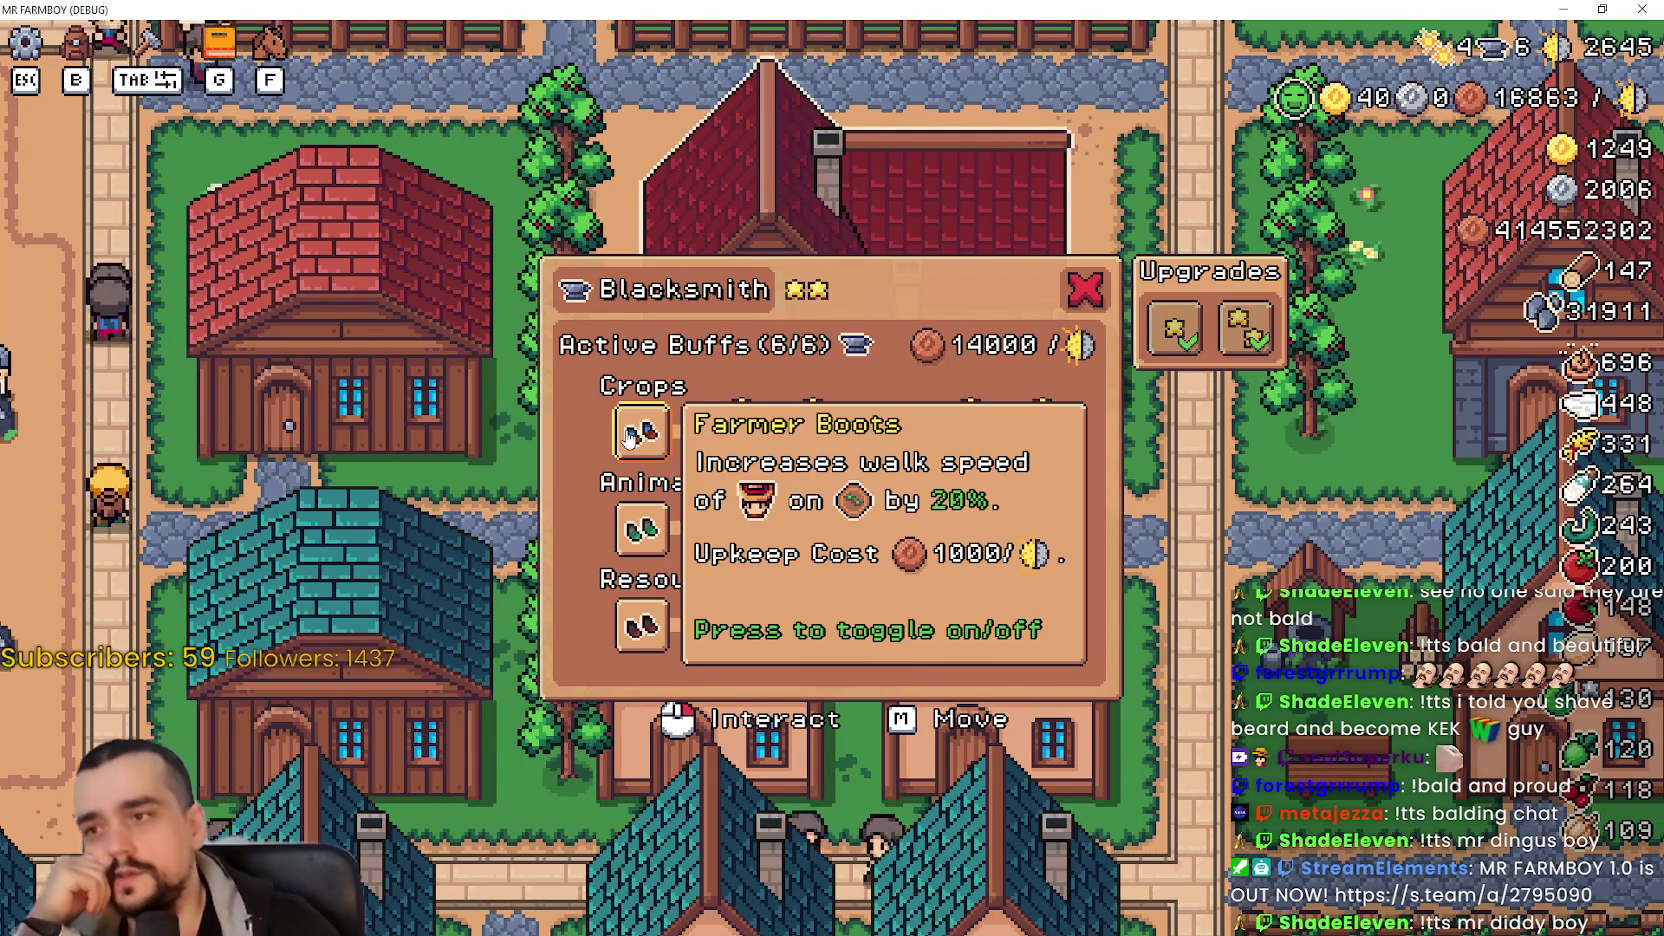
pyautogui.click(1085, 289)
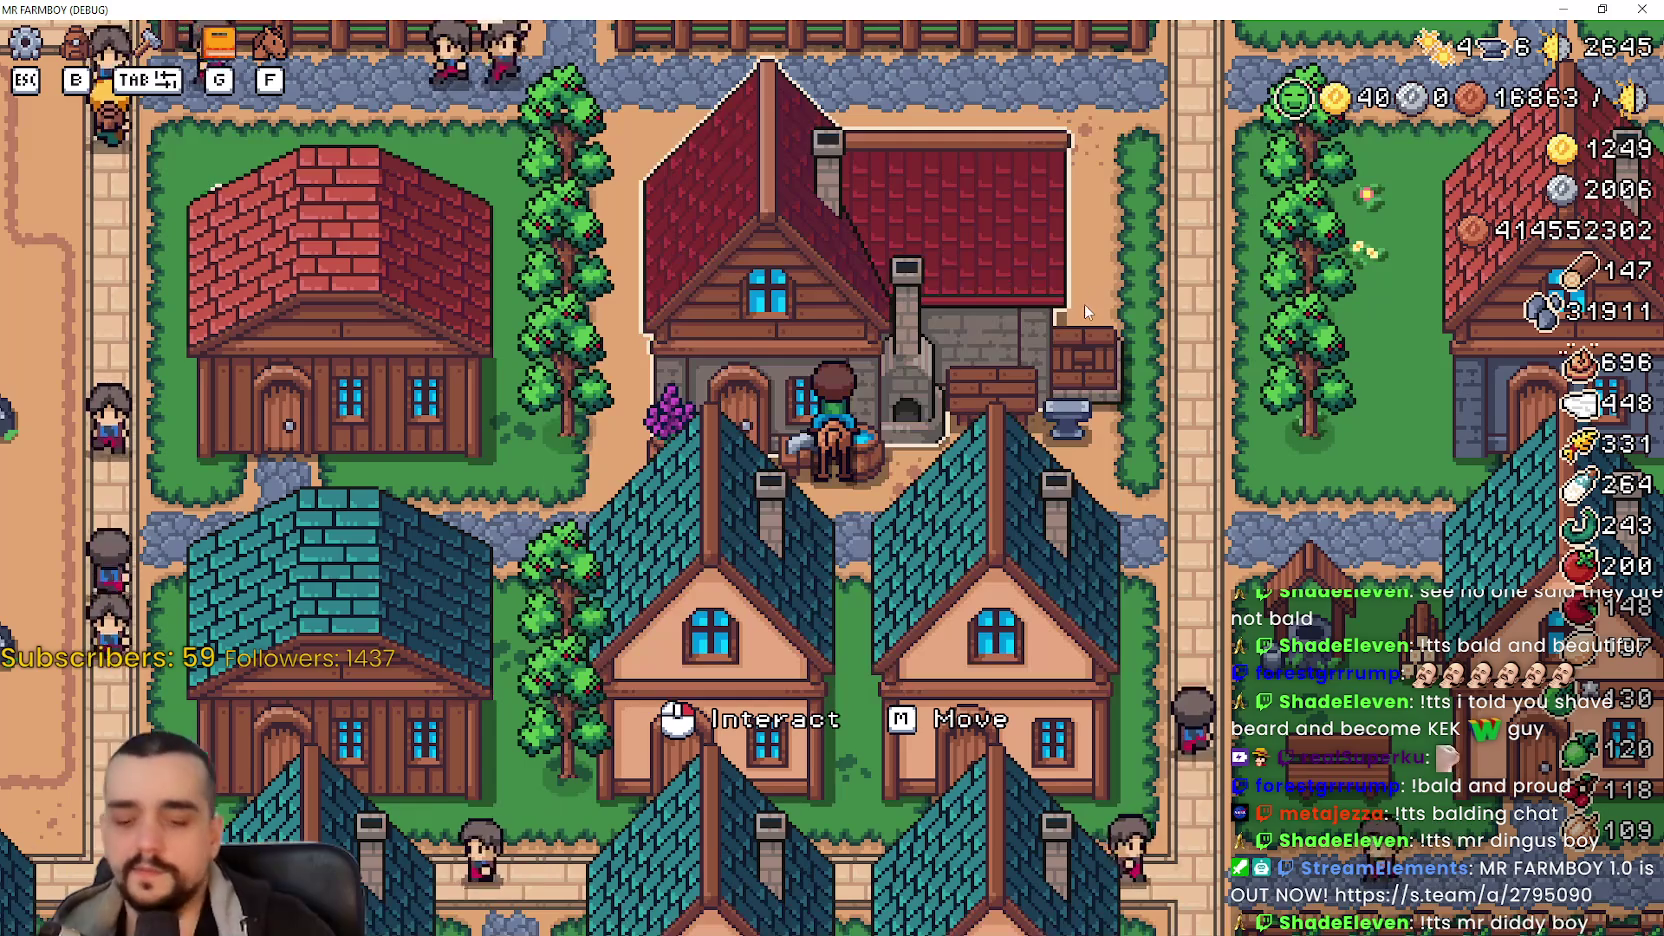
# - Reopen Advancements with G and read each crop tile's plant, harvest and sell tooltips
pyautogui.press('g')
pyautogui.moveTo(612, 678)
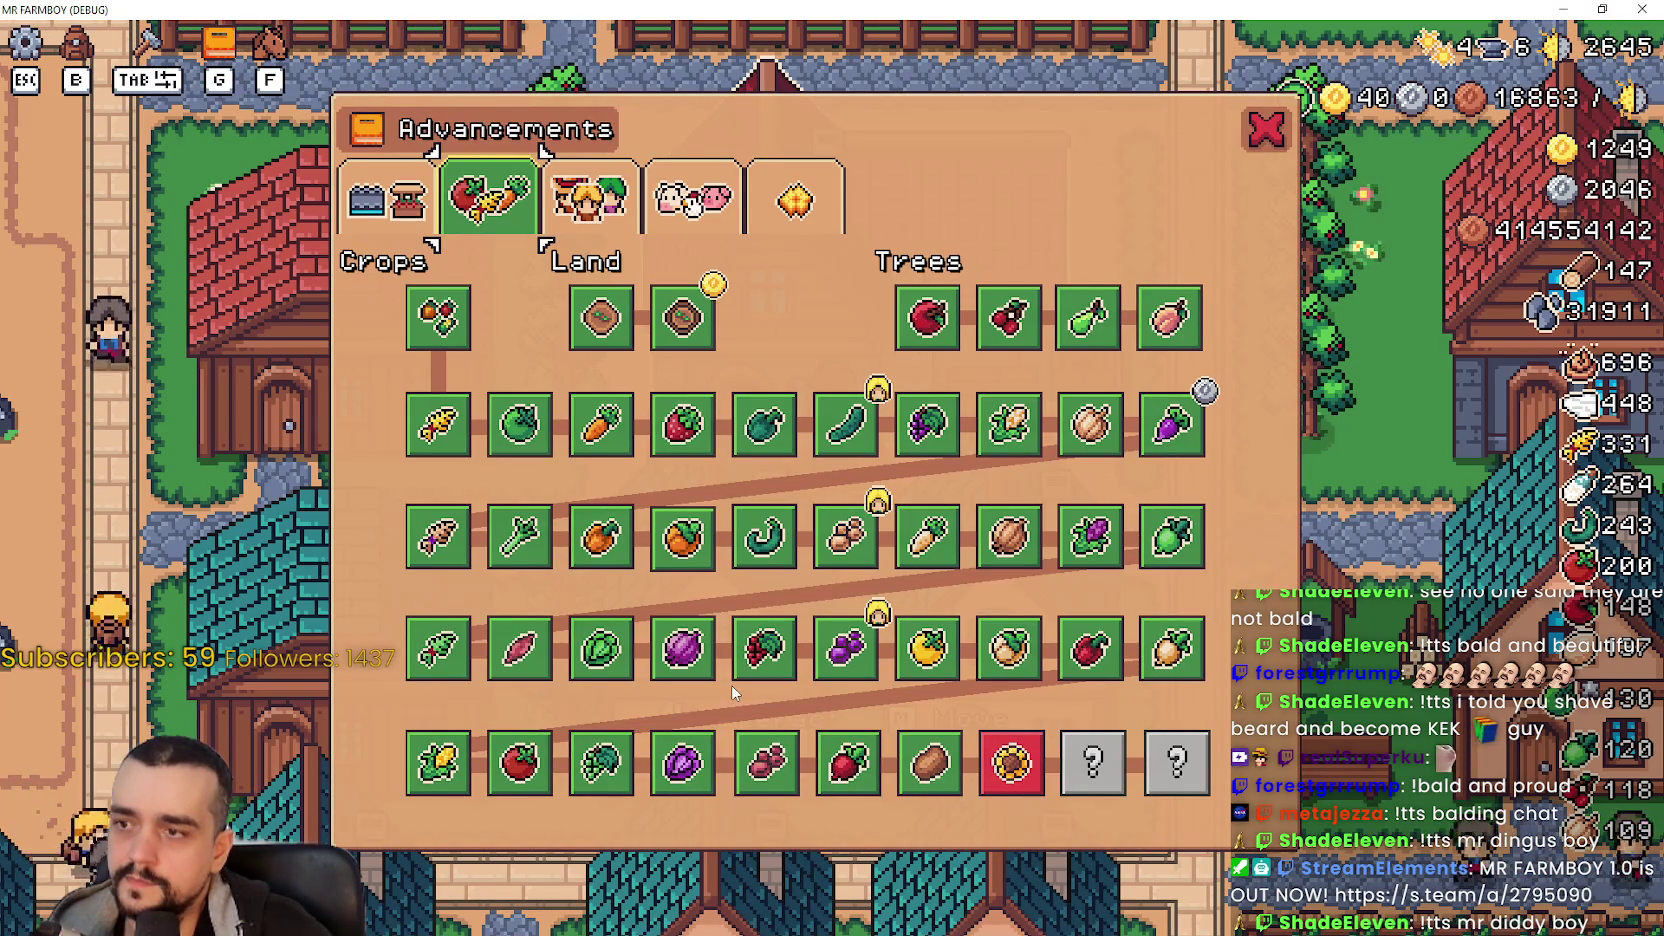
pyautogui.moveTo(421, 556)
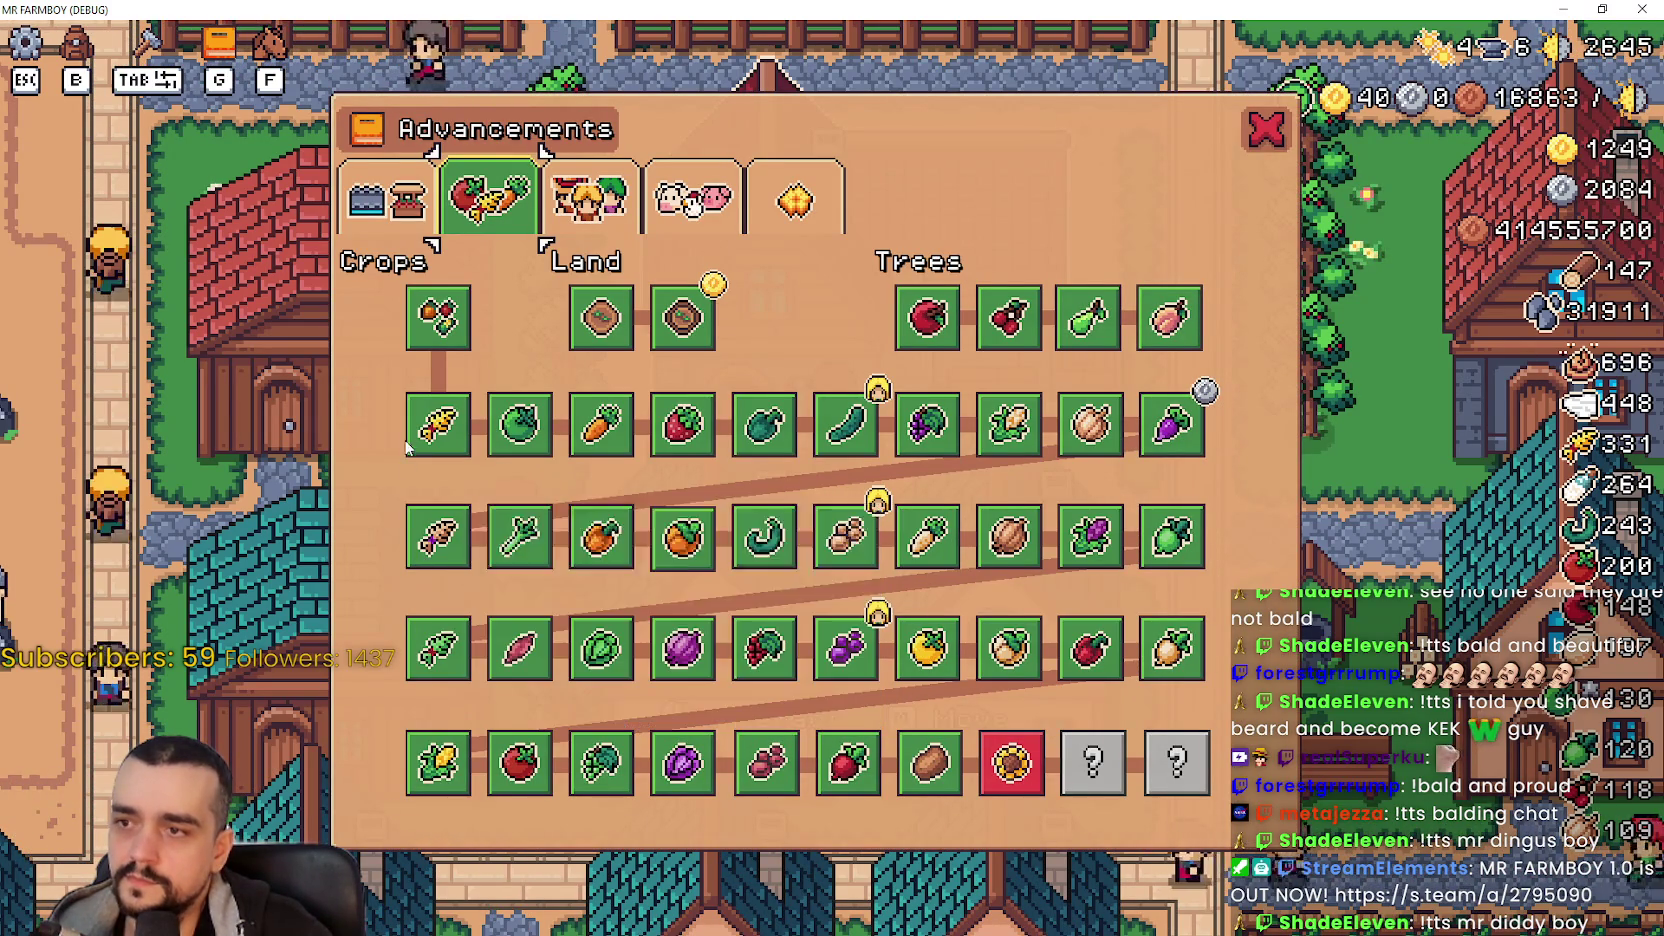
pyautogui.moveTo(1022, 752)
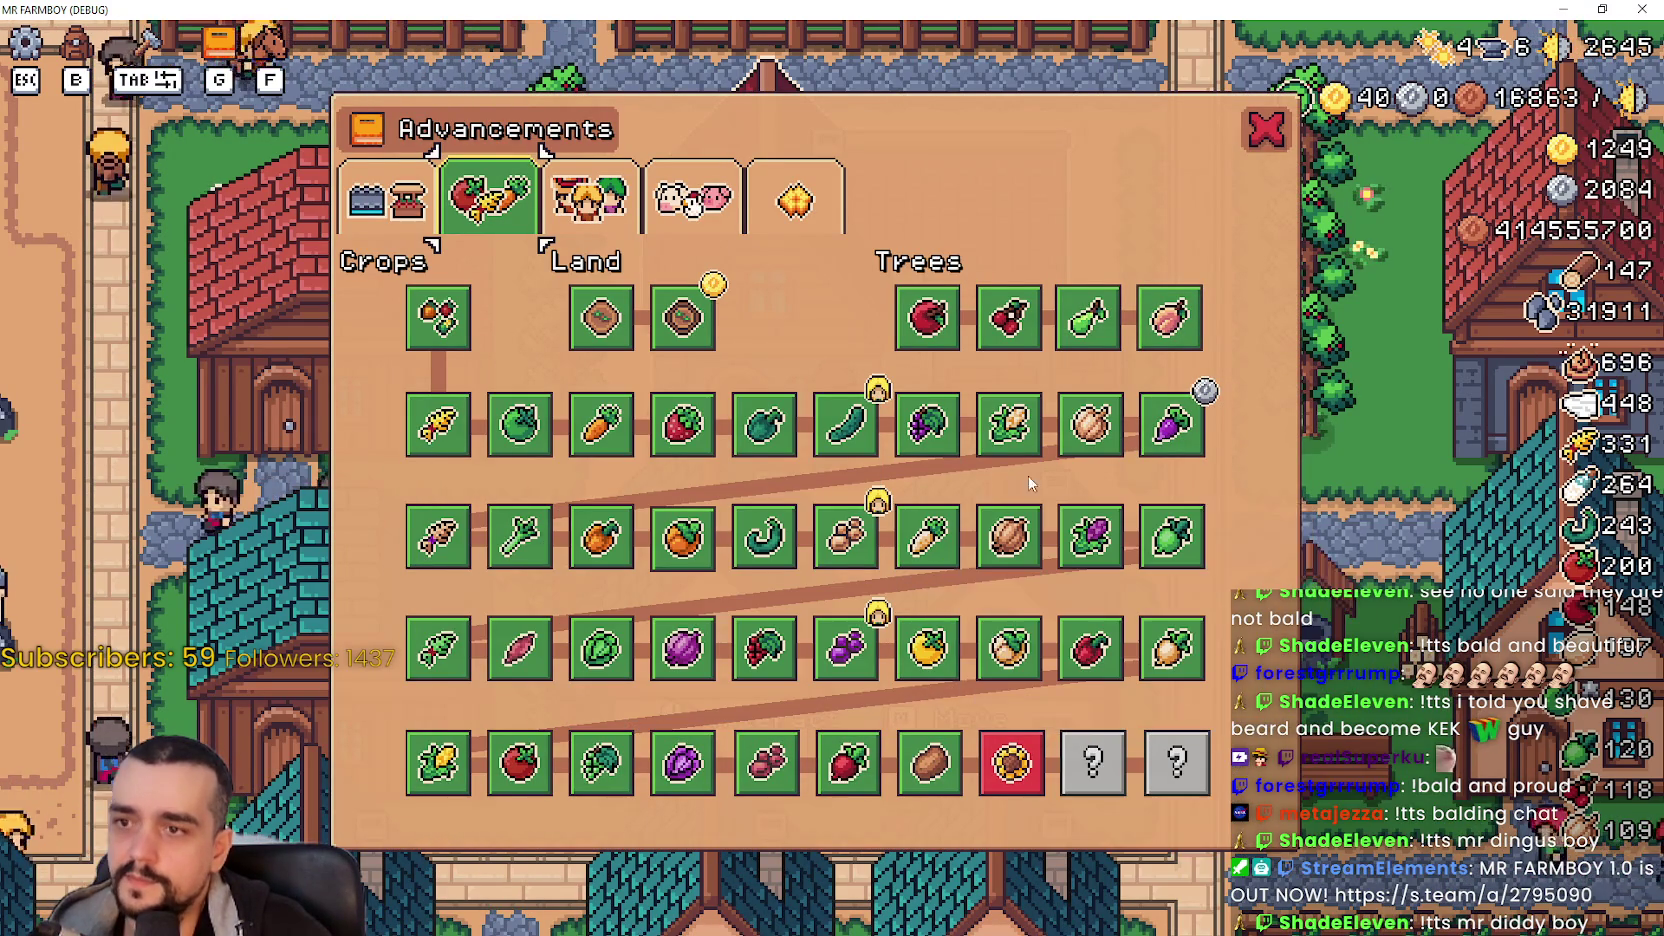
pyautogui.moveTo(455, 530)
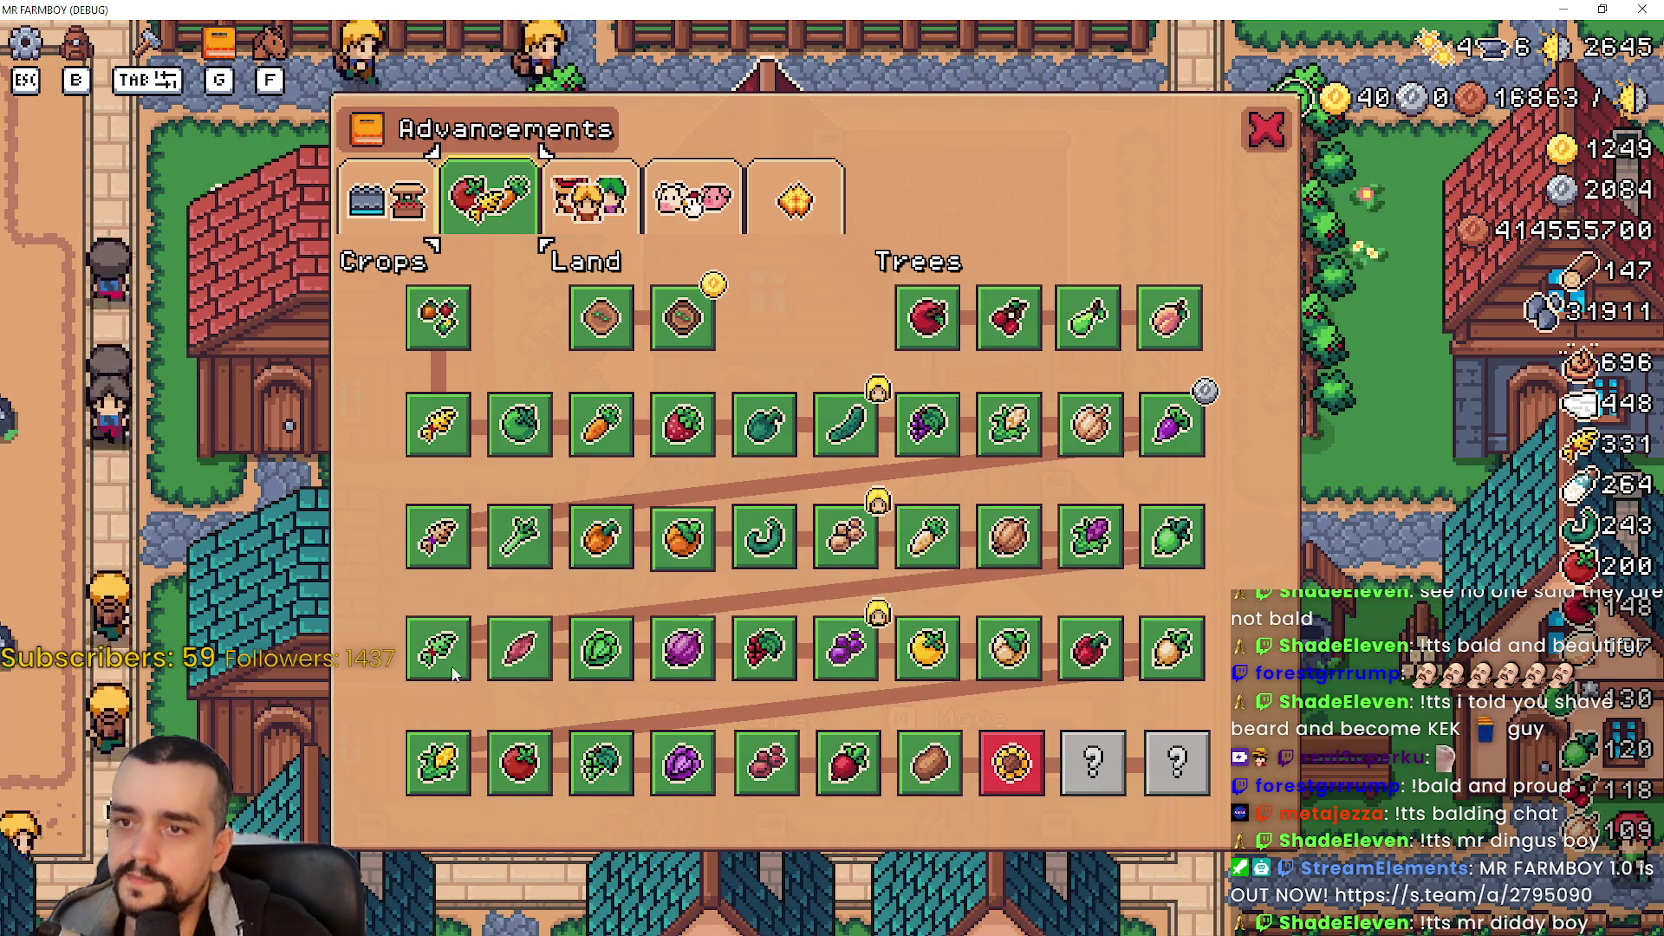
pyautogui.moveTo(533, 532)
pyautogui.moveTo(816, 541)
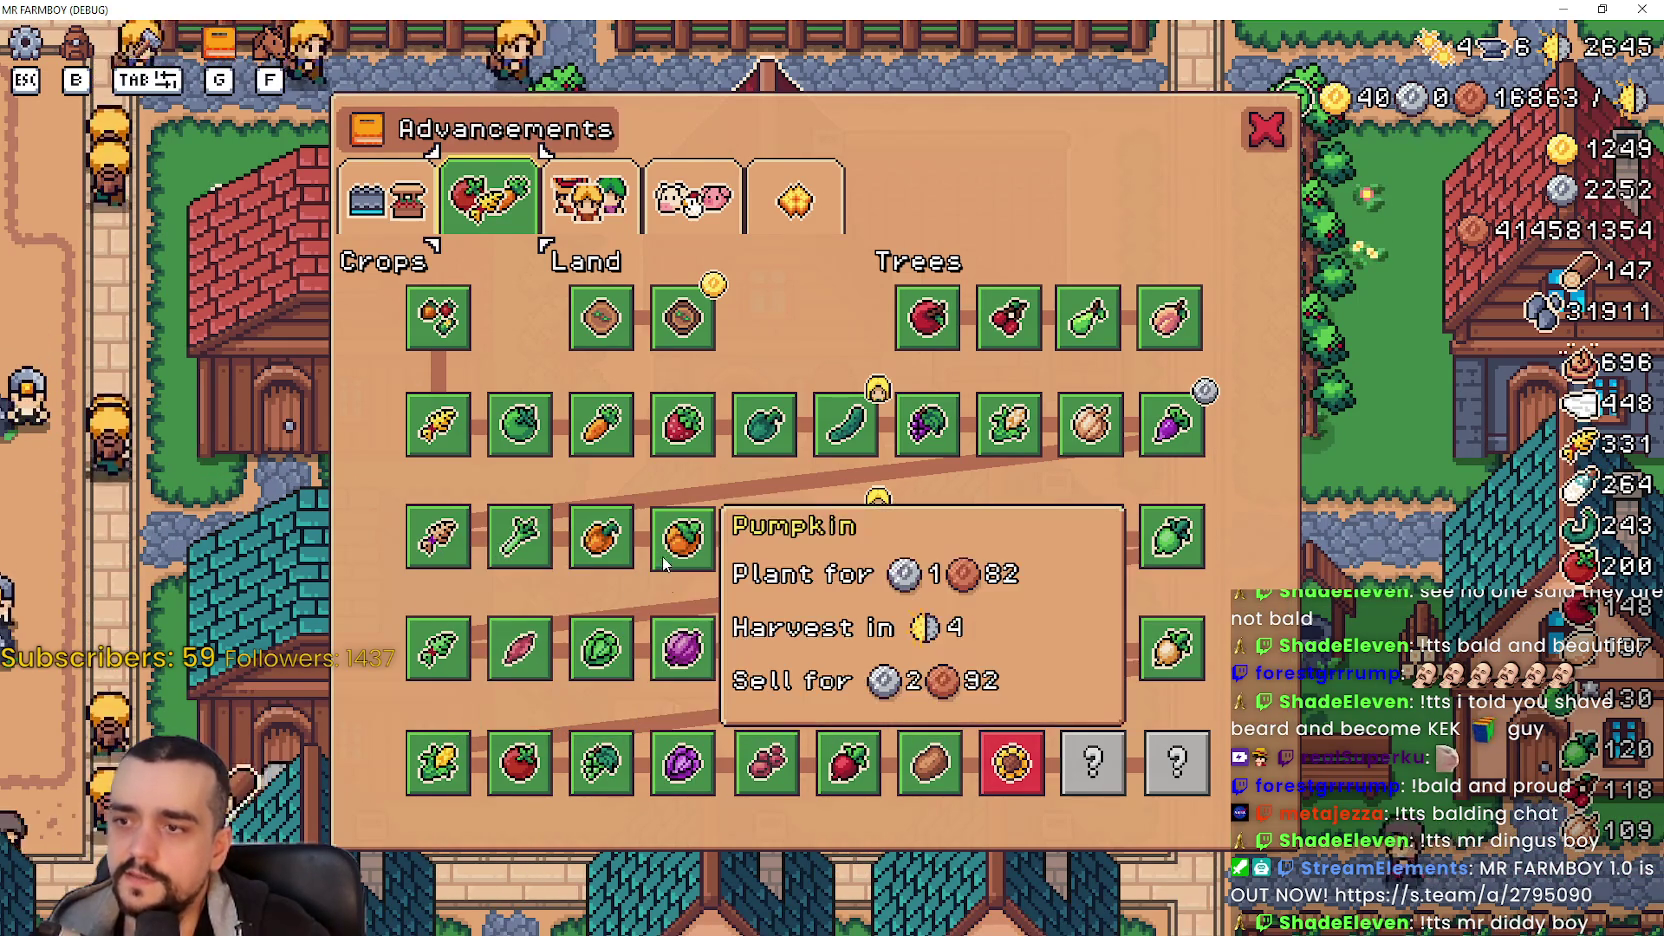
pyautogui.moveTo(826, 618)
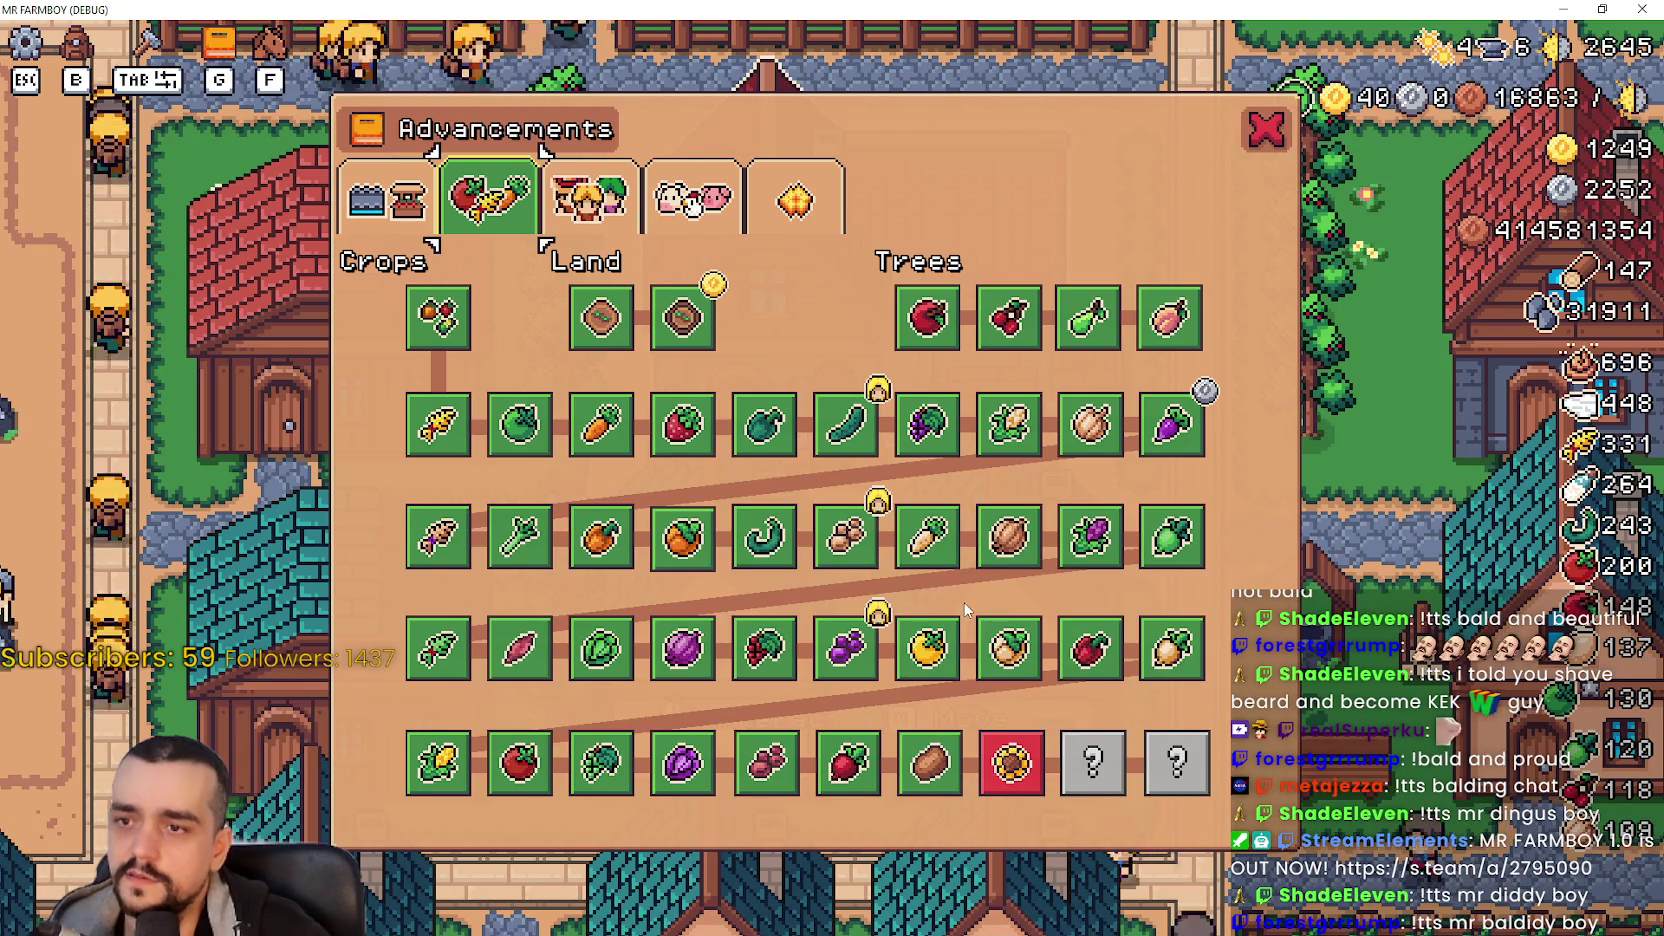
pyautogui.moveTo(1182, 557)
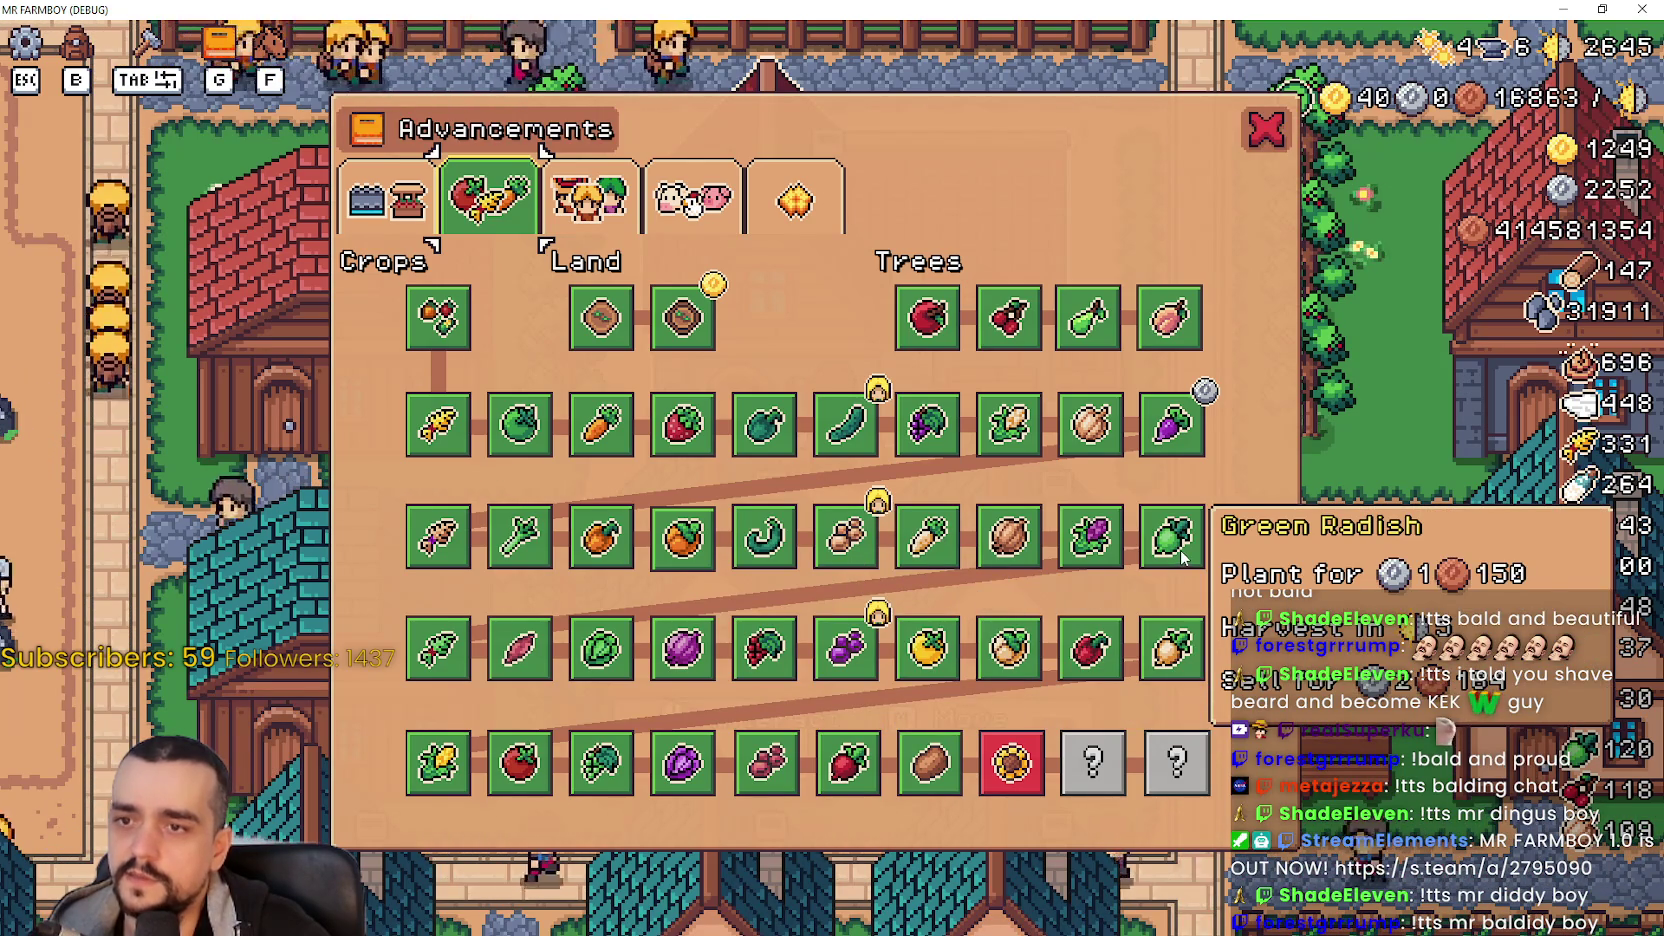
pyautogui.moveTo(519, 422)
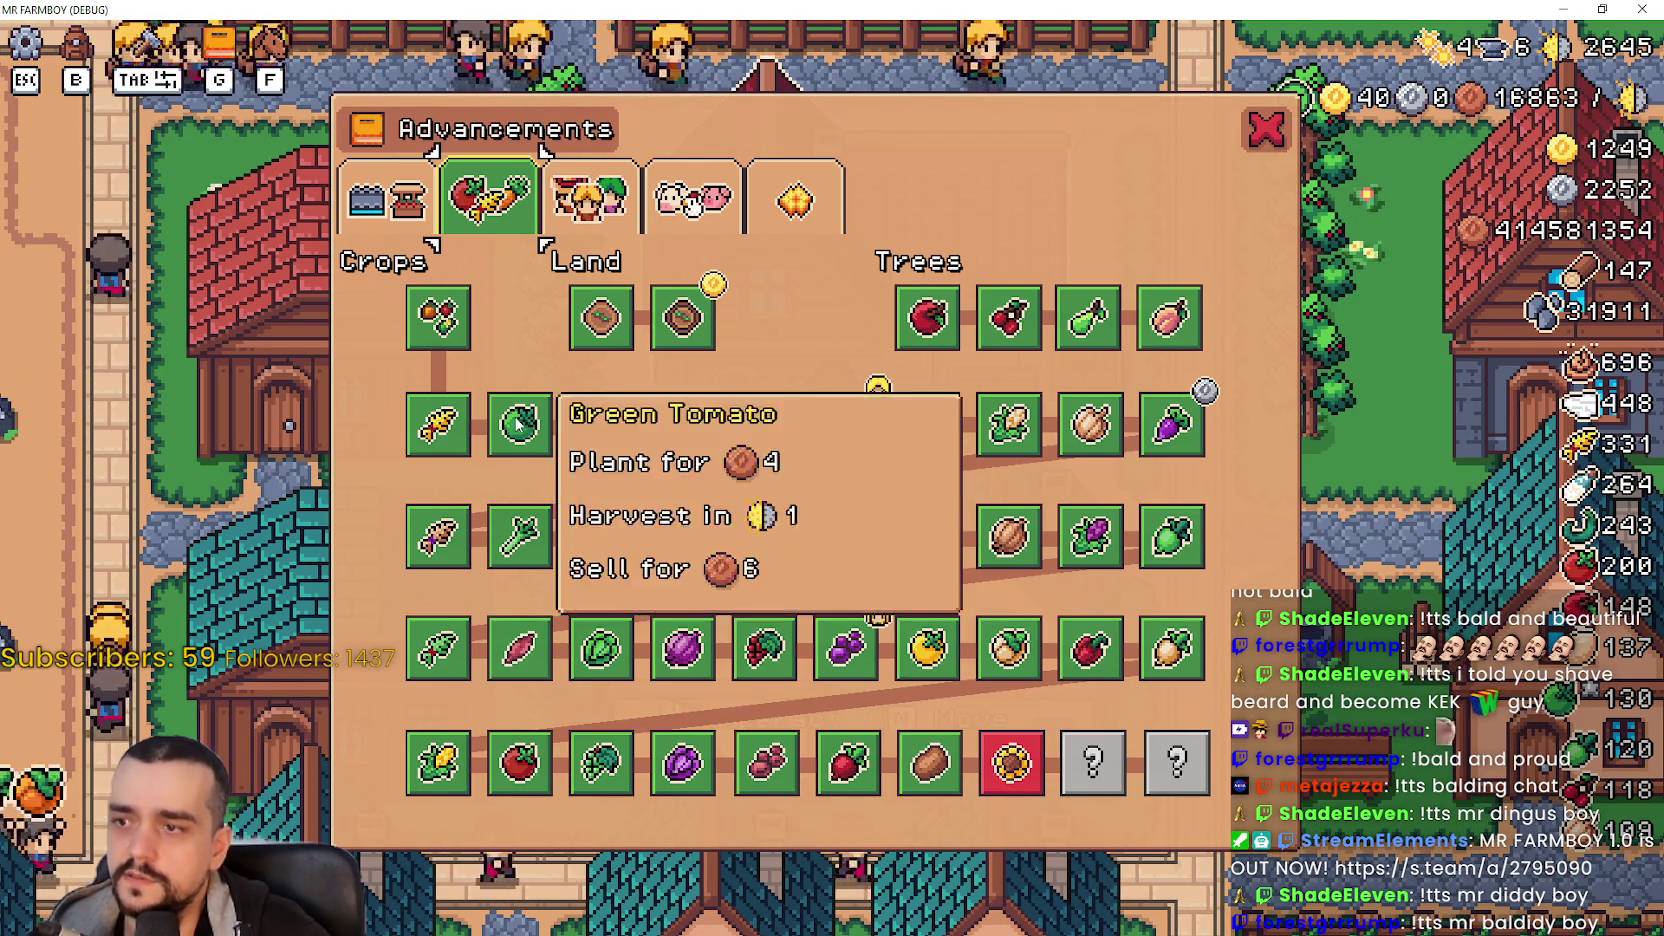
pyautogui.moveTo(670, 450)
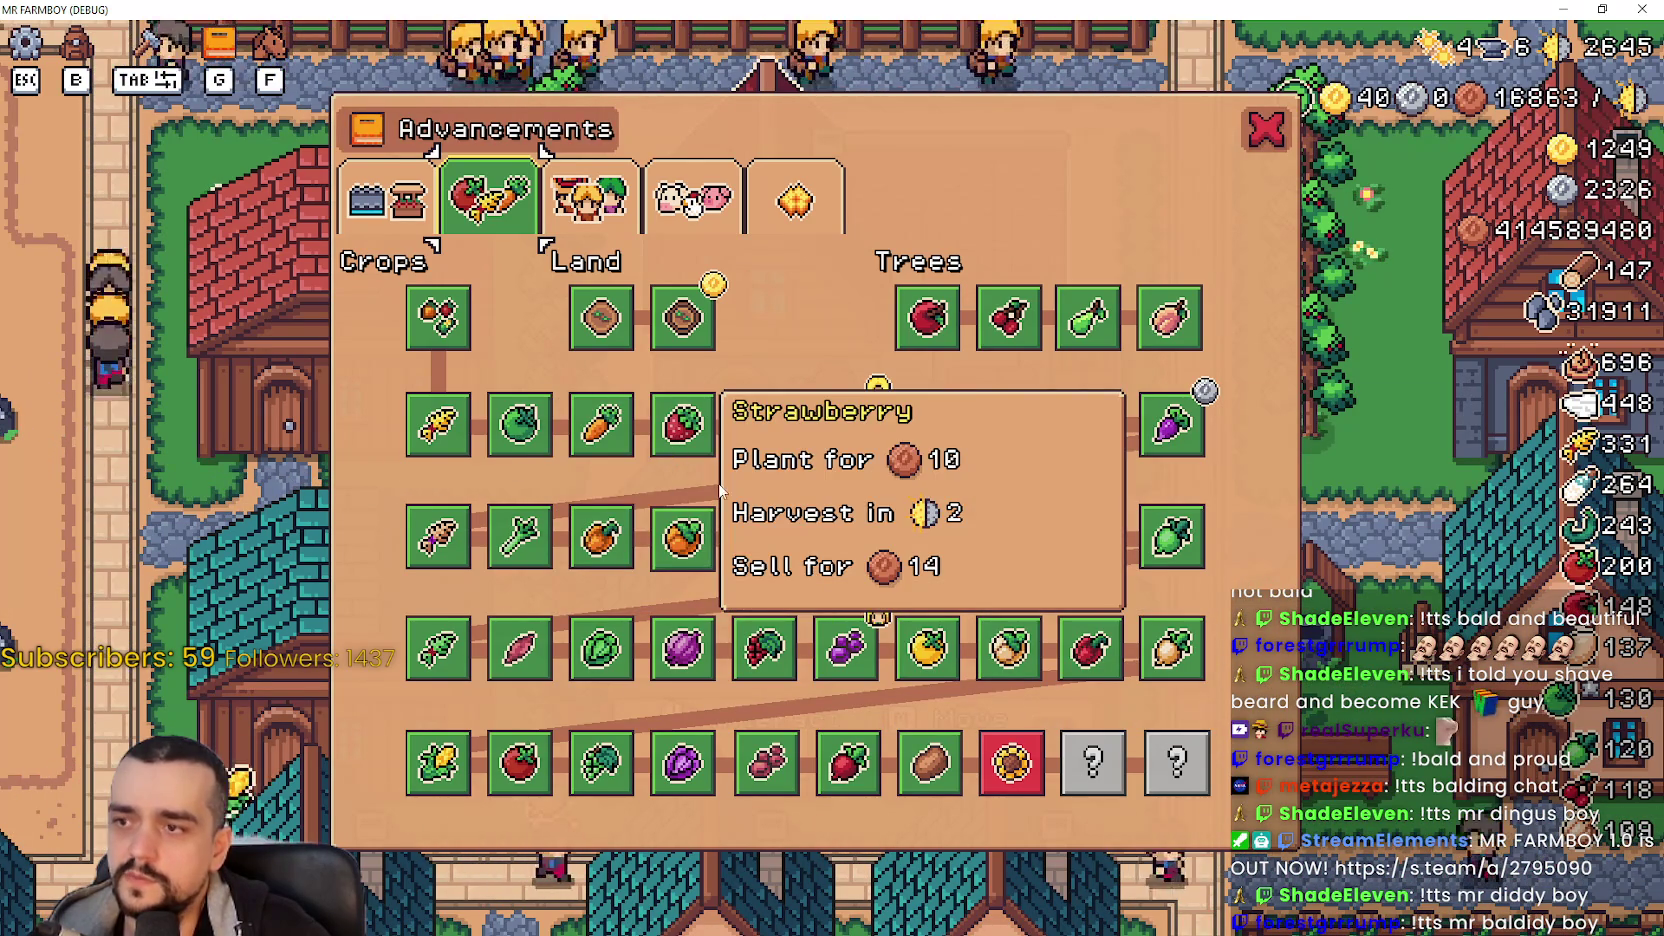
pyautogui.moveTo(1035, 462)
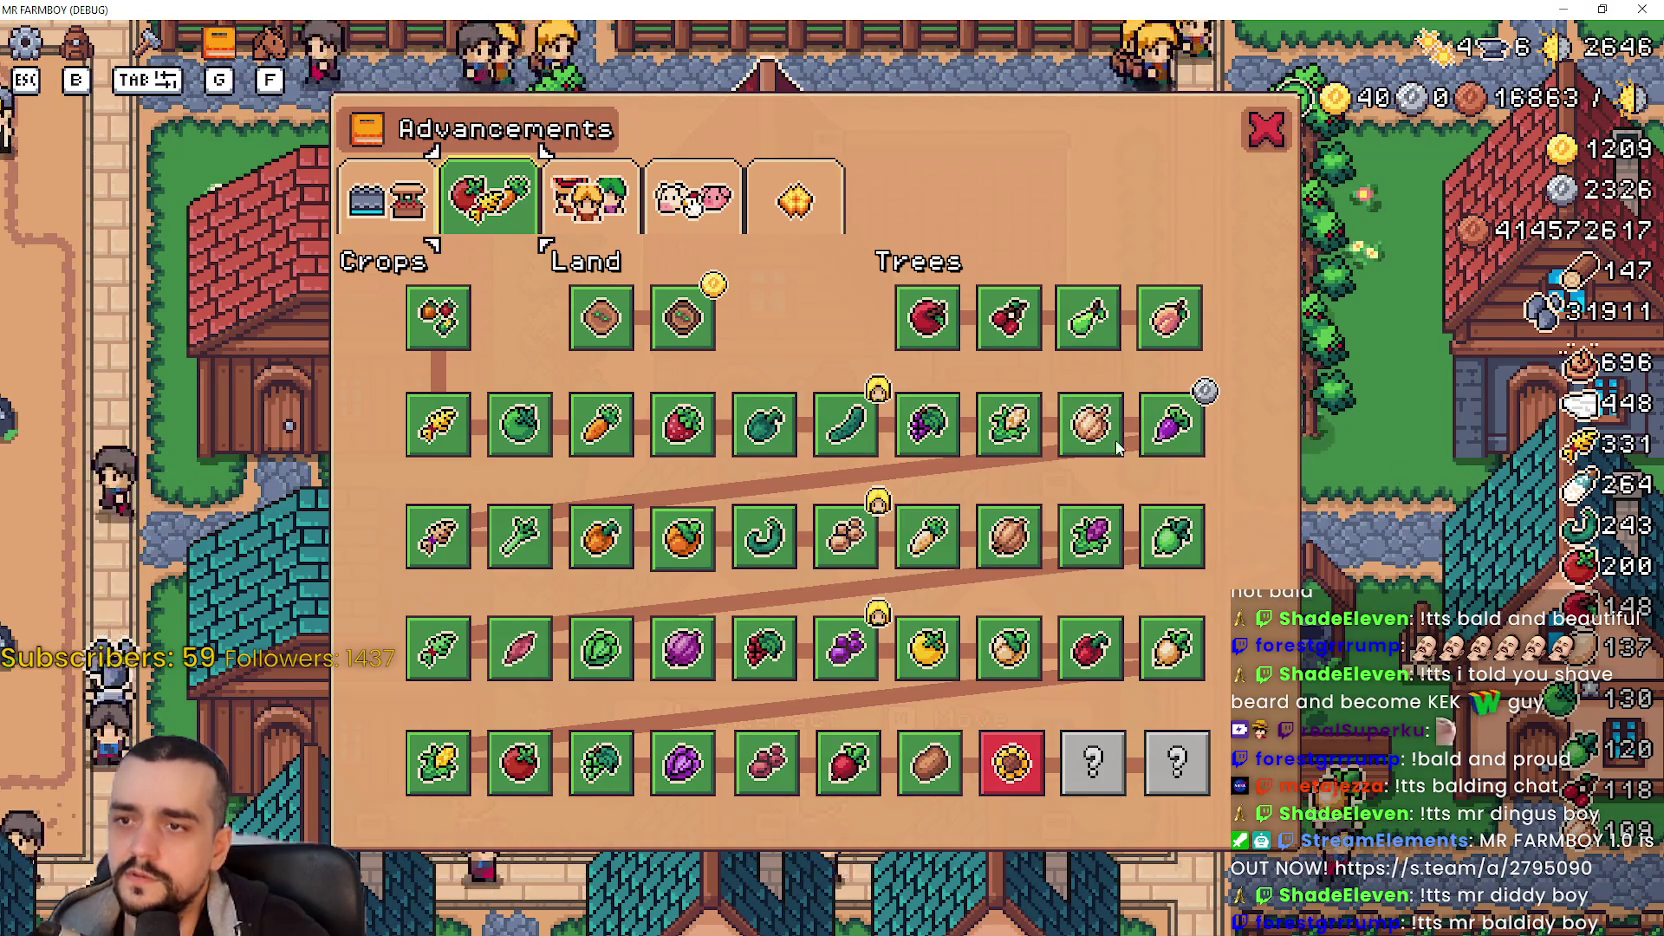
pyautogui.moveTo(1104, 443)
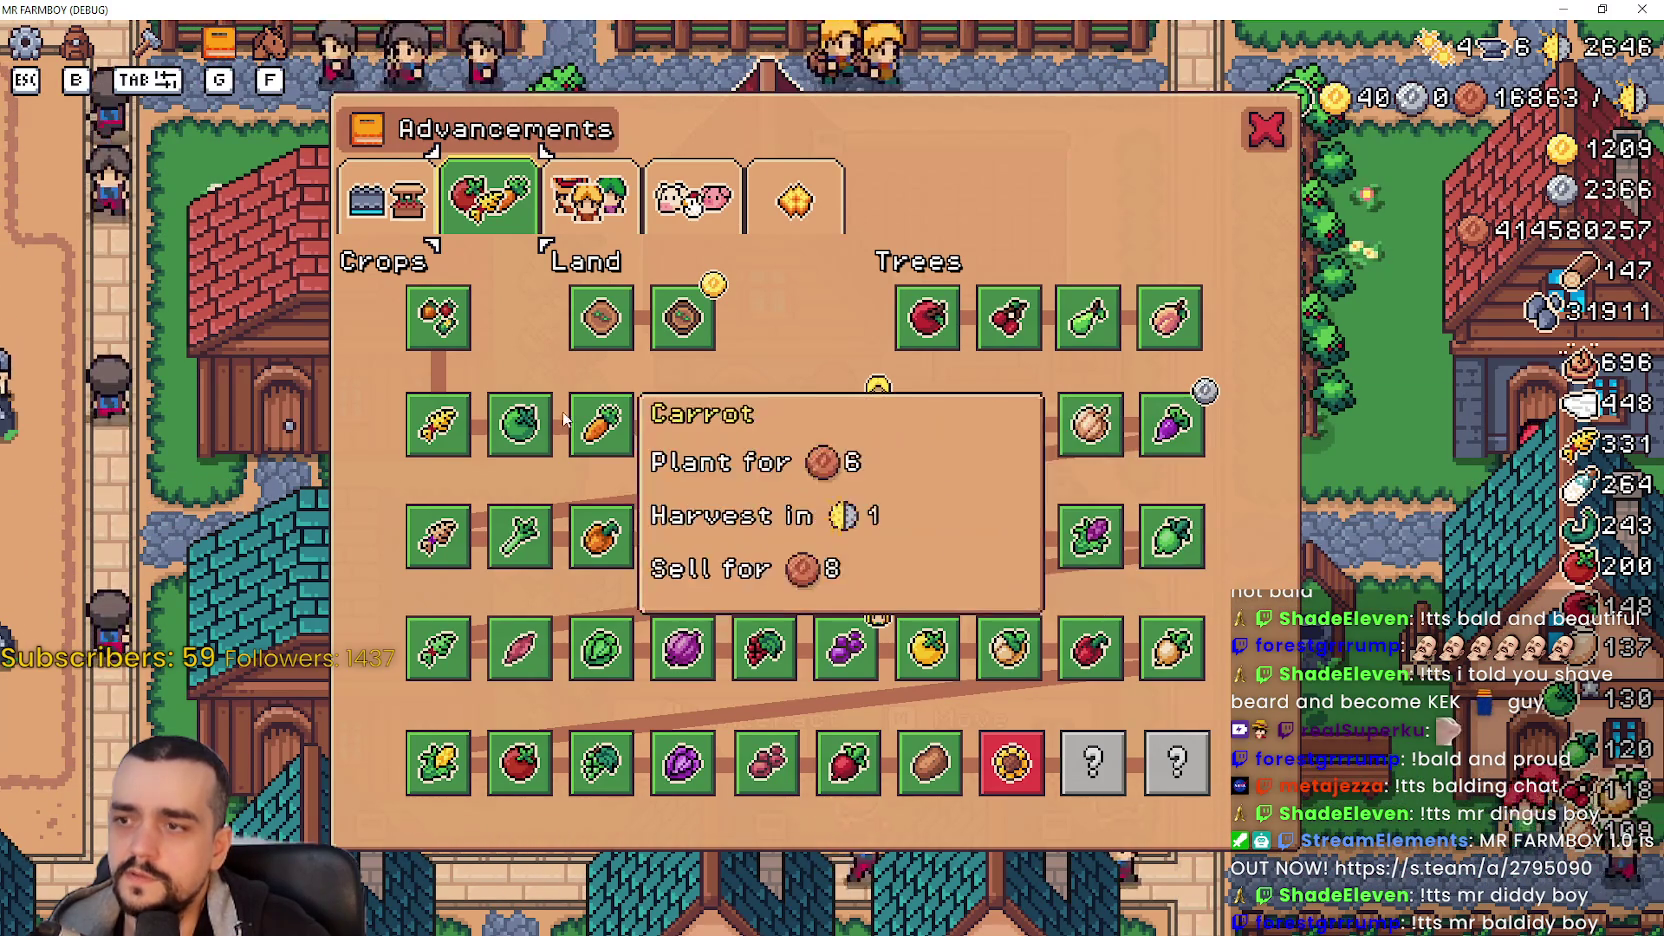
pyautogui.moveTo(617, 443)
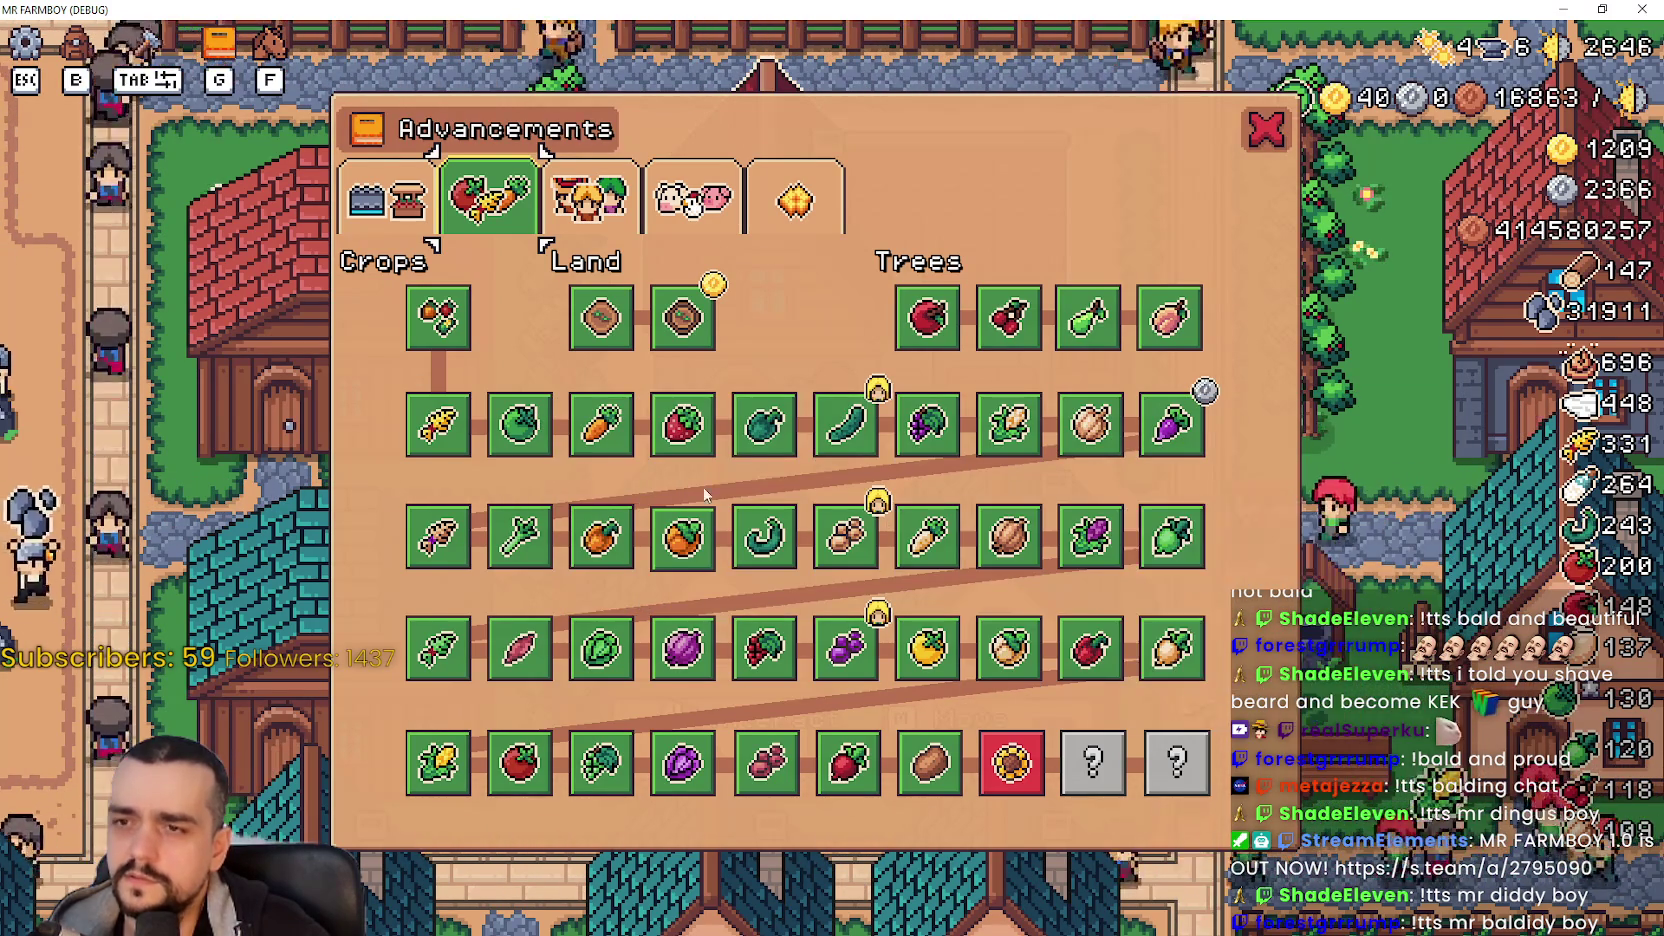